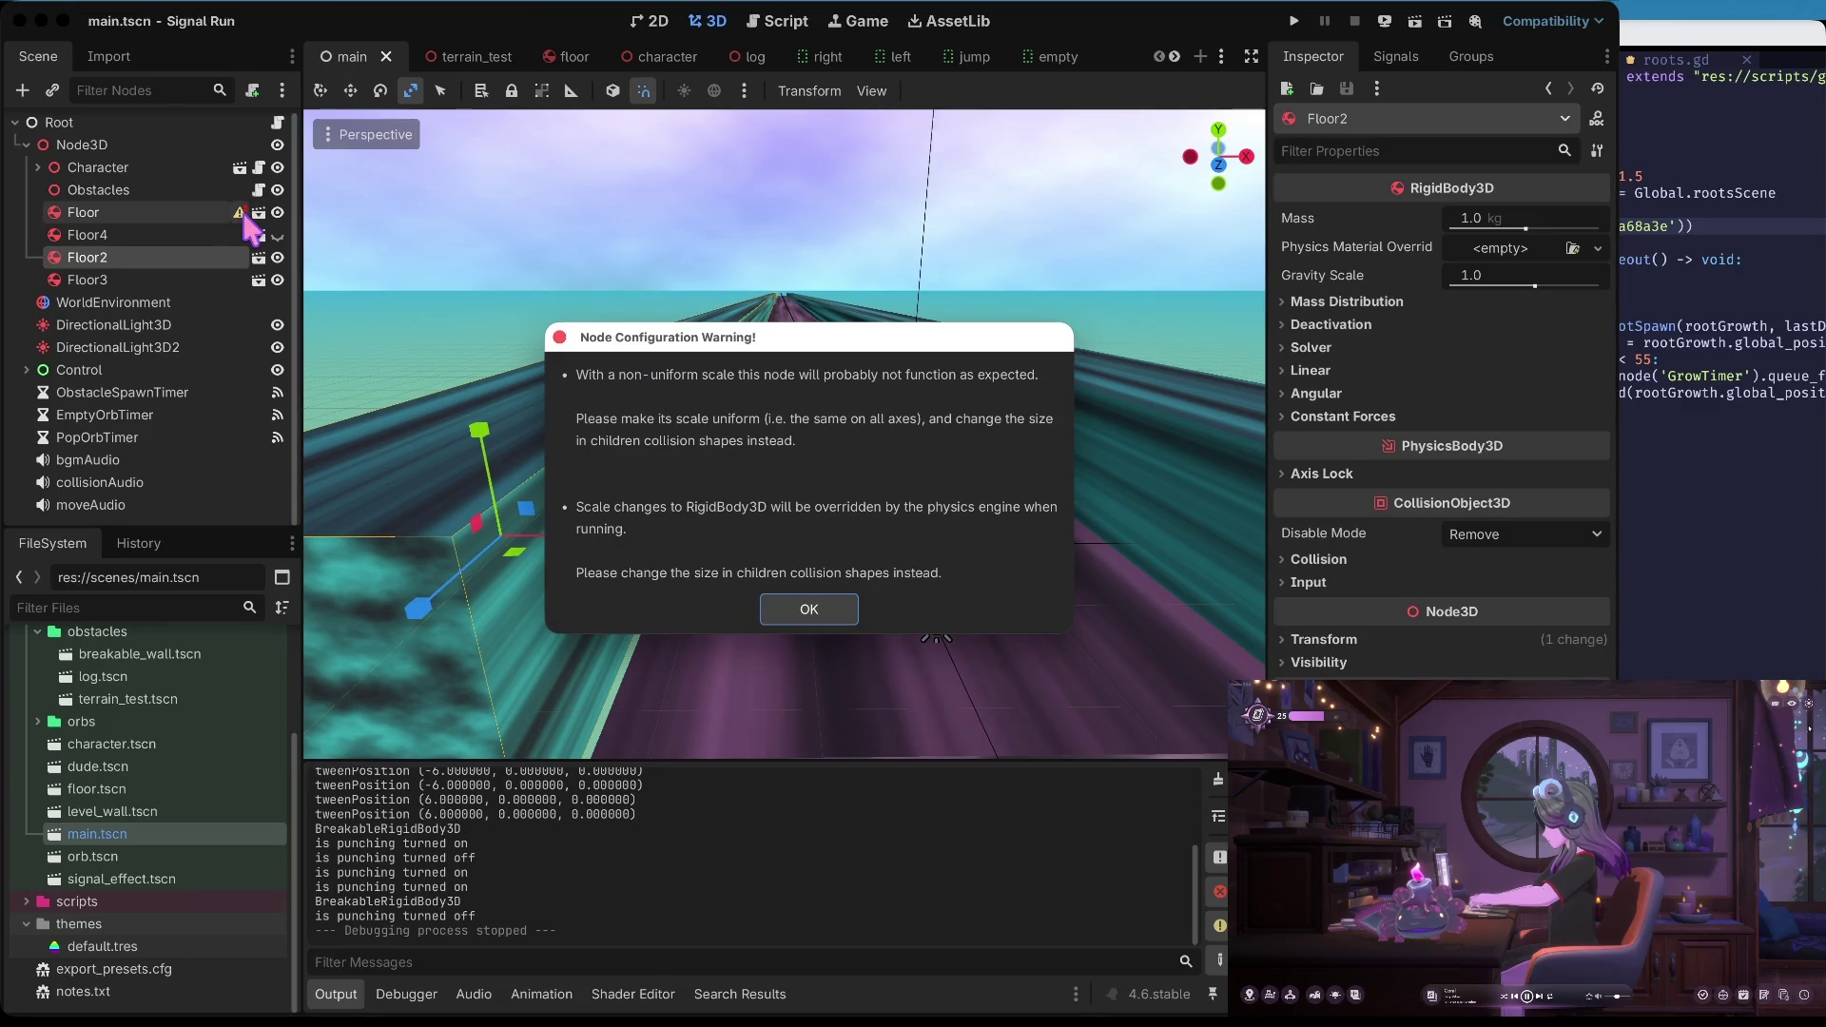
Dismiss the non-uniform scale warning, undo Floor's scale change, and frame the track
left_click(808, 609)
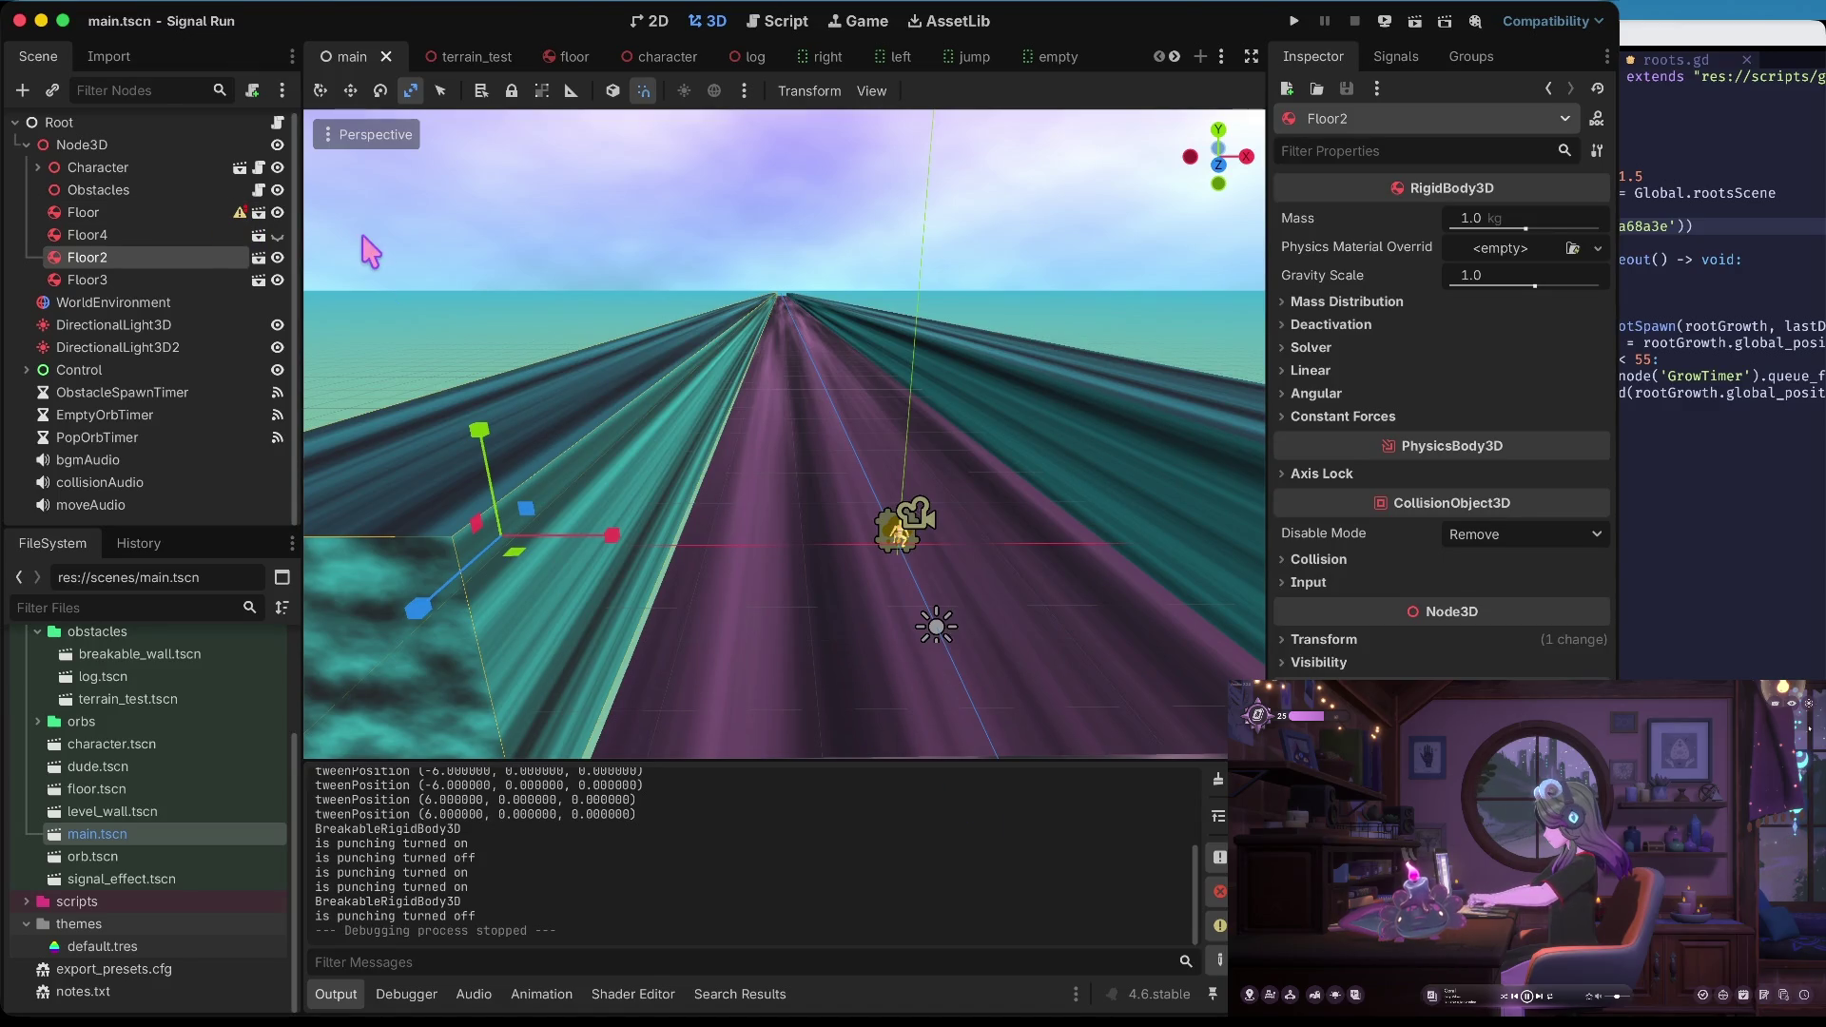
left_click(190, 212)
key("ctrl+z")
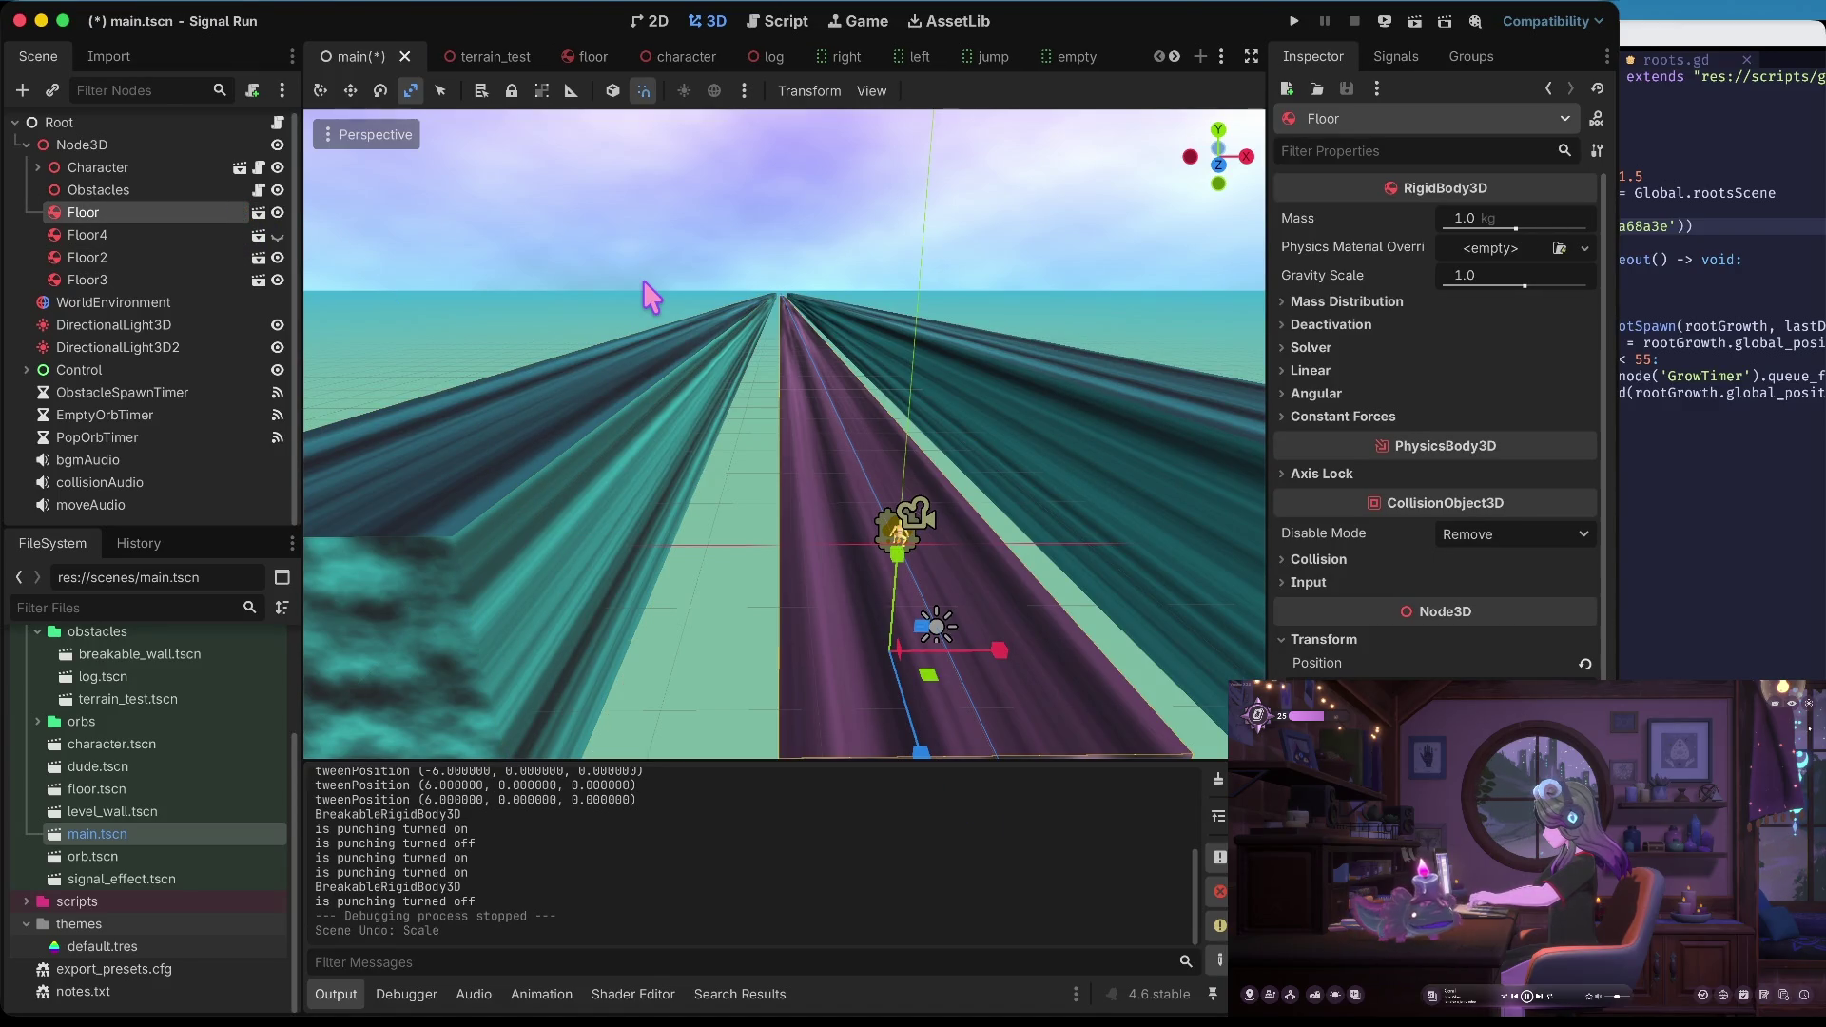
left_click(823, 317)
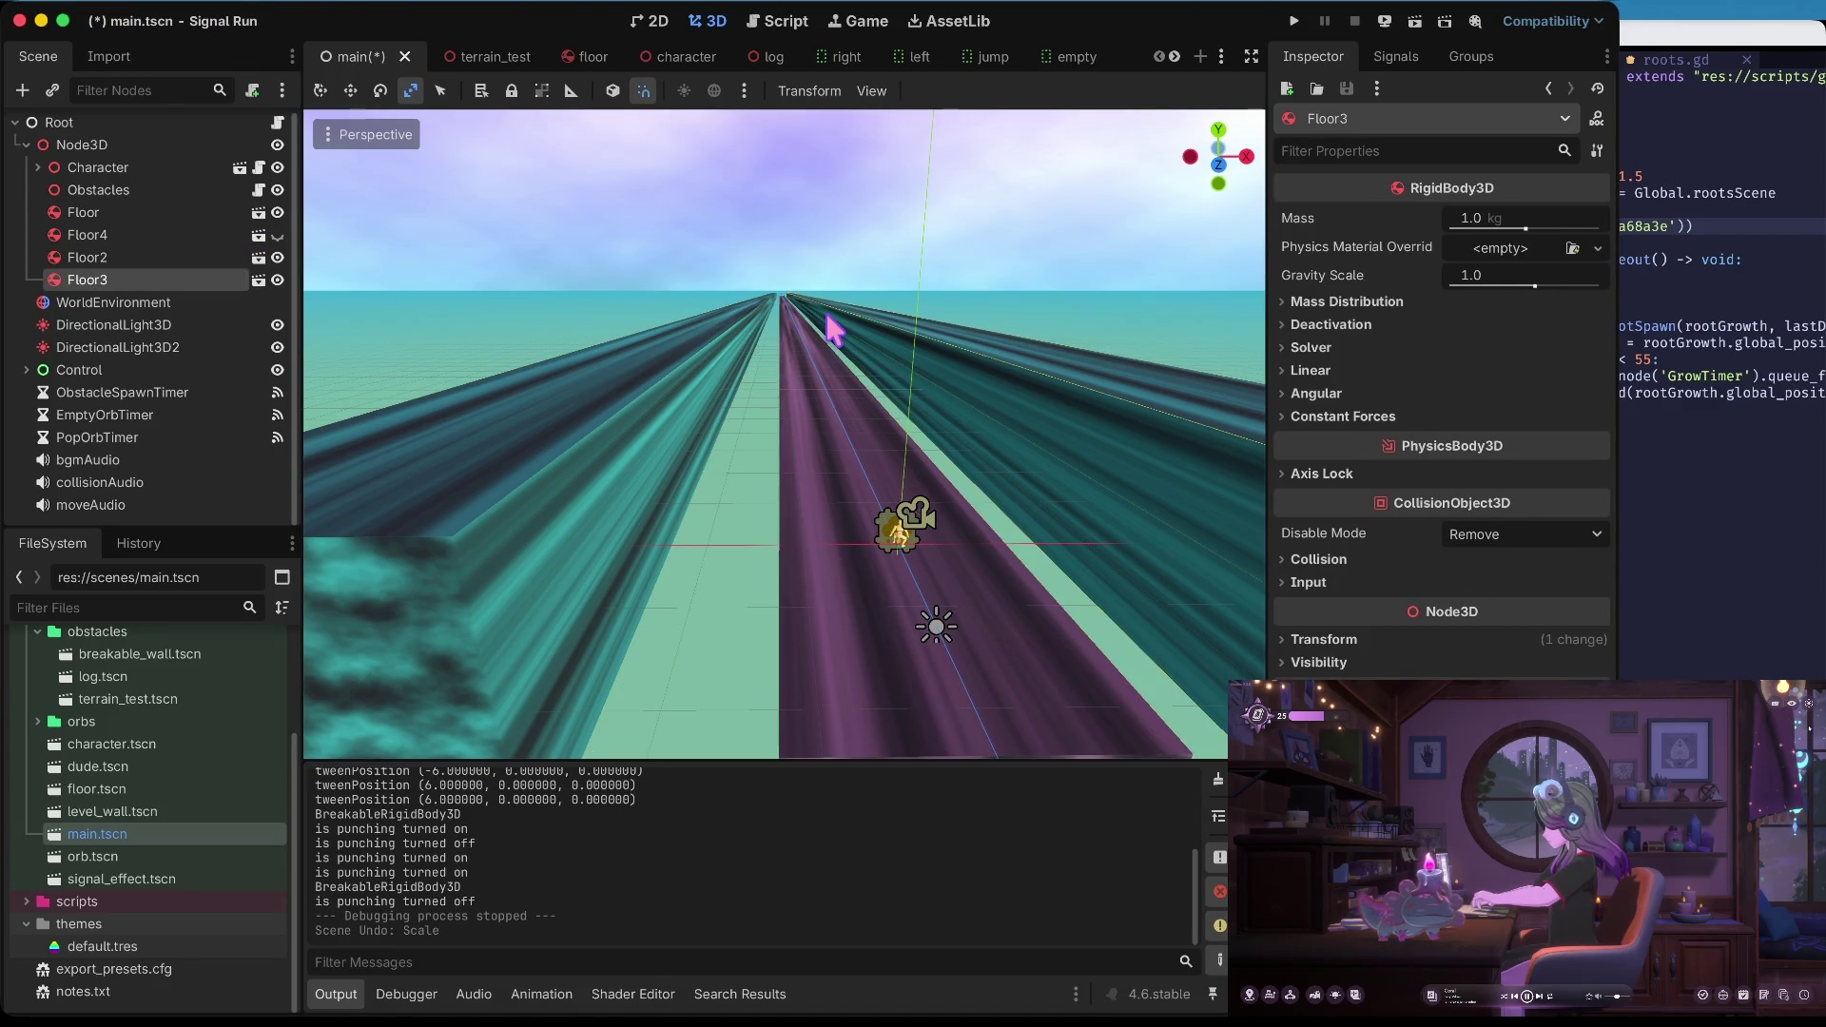
key("f")
left_click_drag(785, 434, 666, 423)
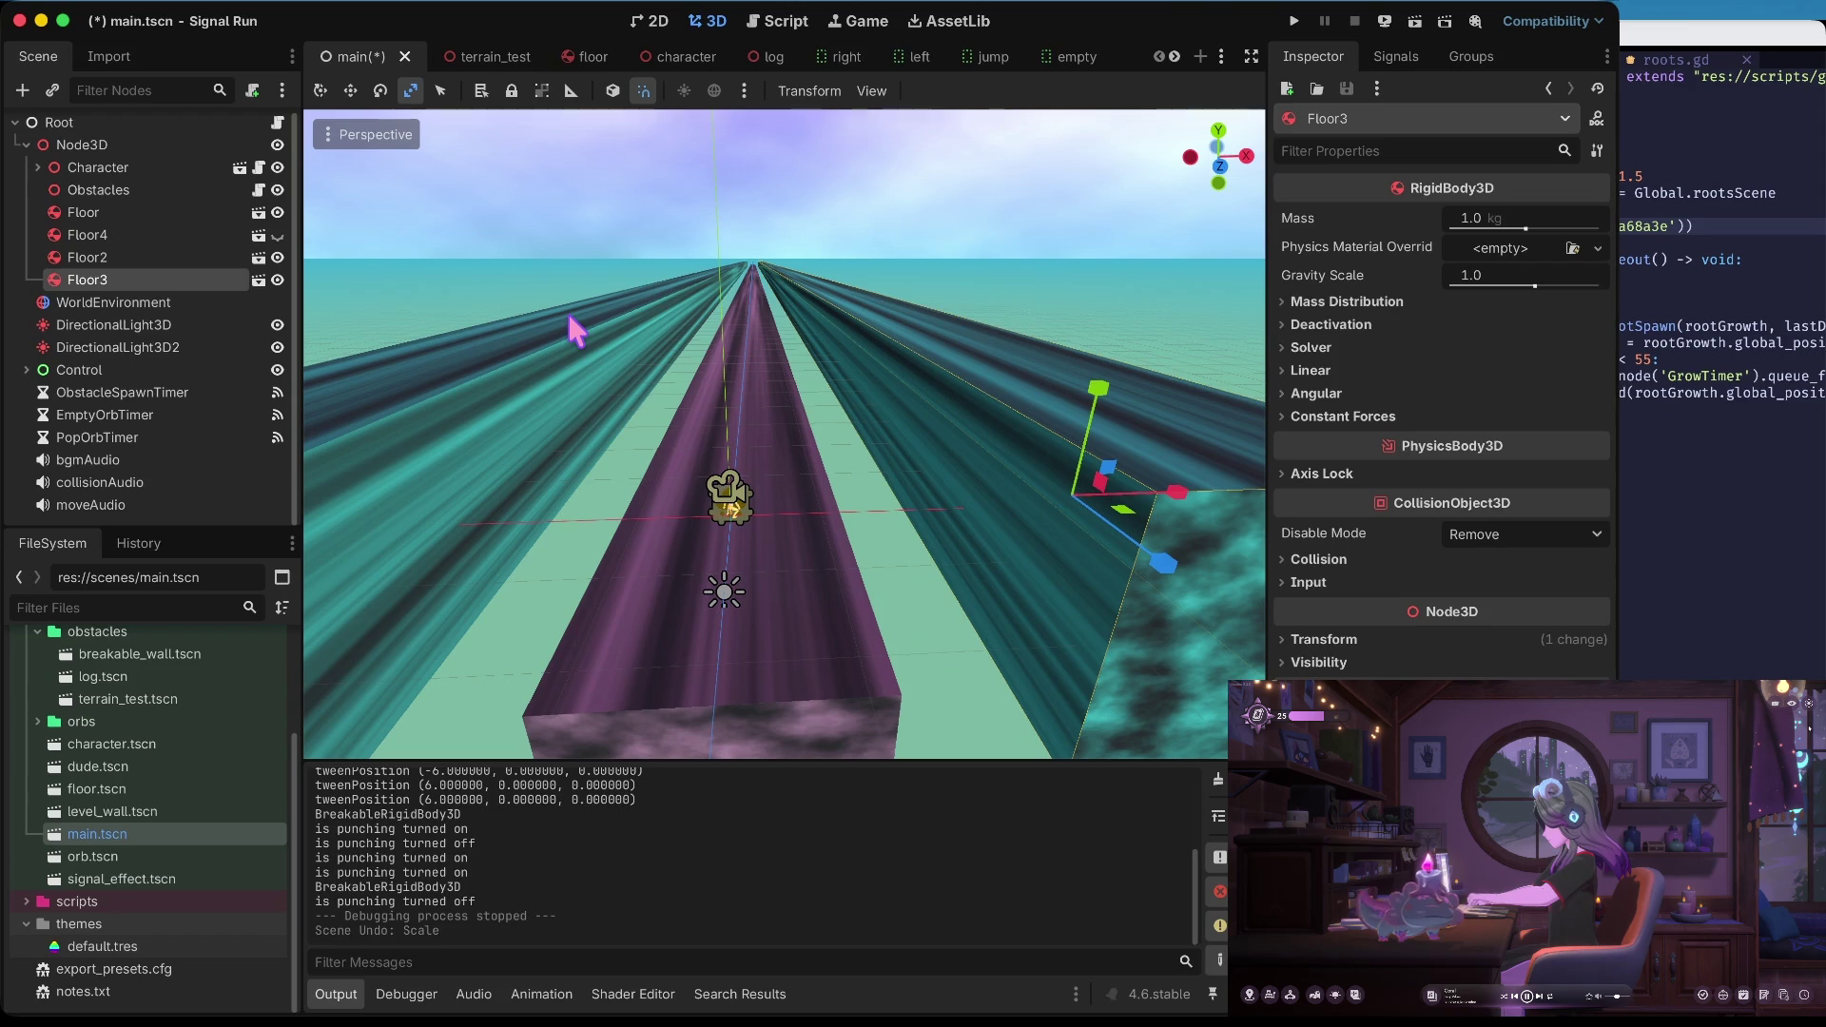
left_click(765, 428)
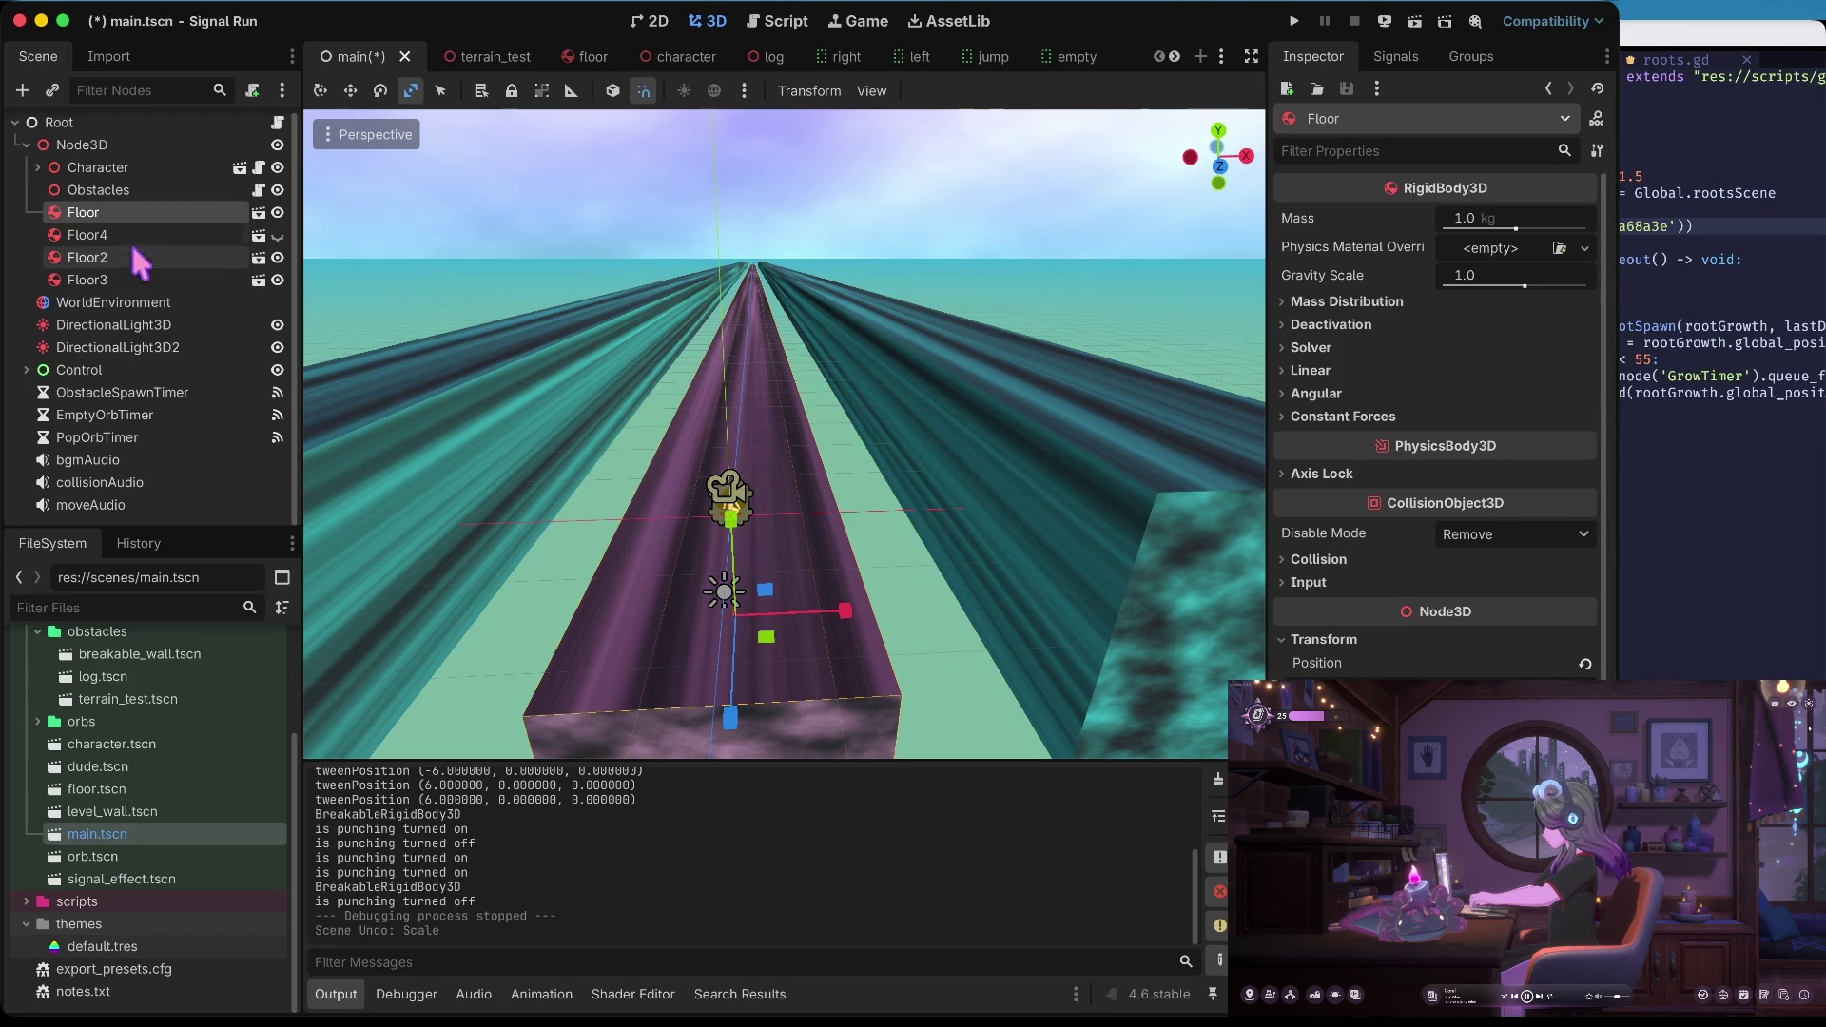
Make Floor4 visible and hide Floor2 and Floor3
left_click(278, 236)
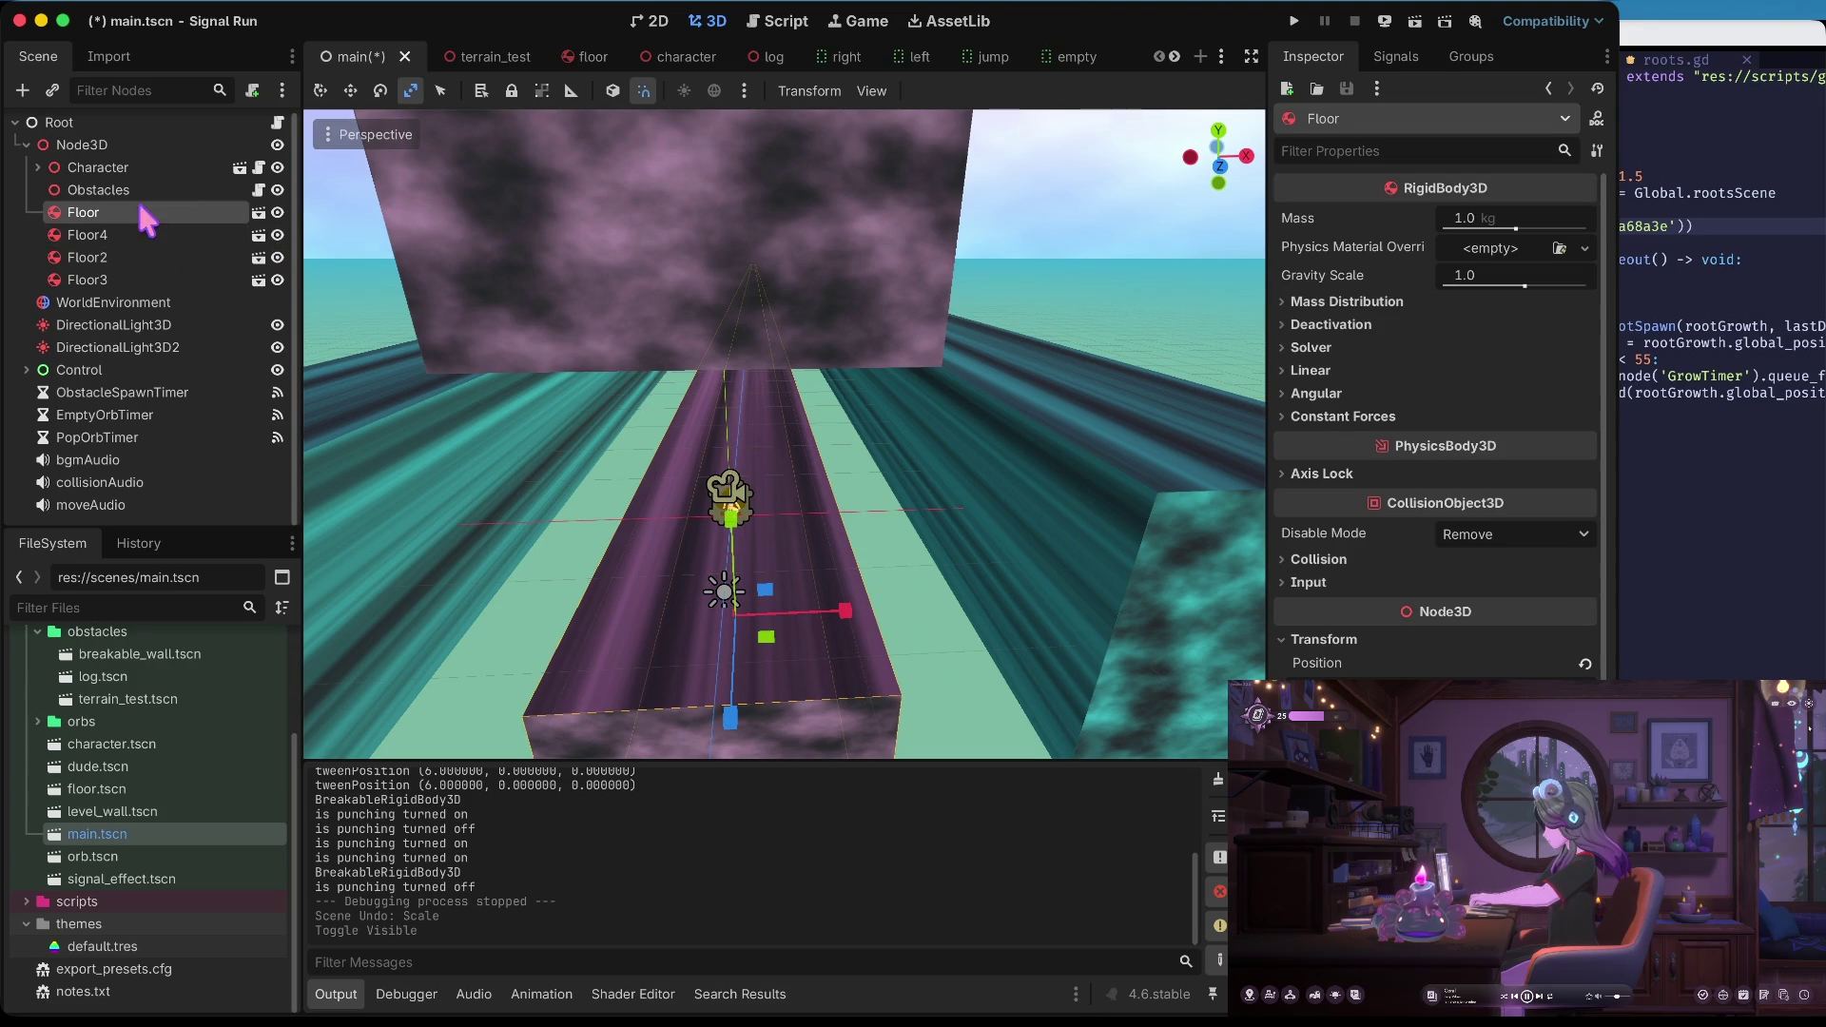
left_click(406, 459)
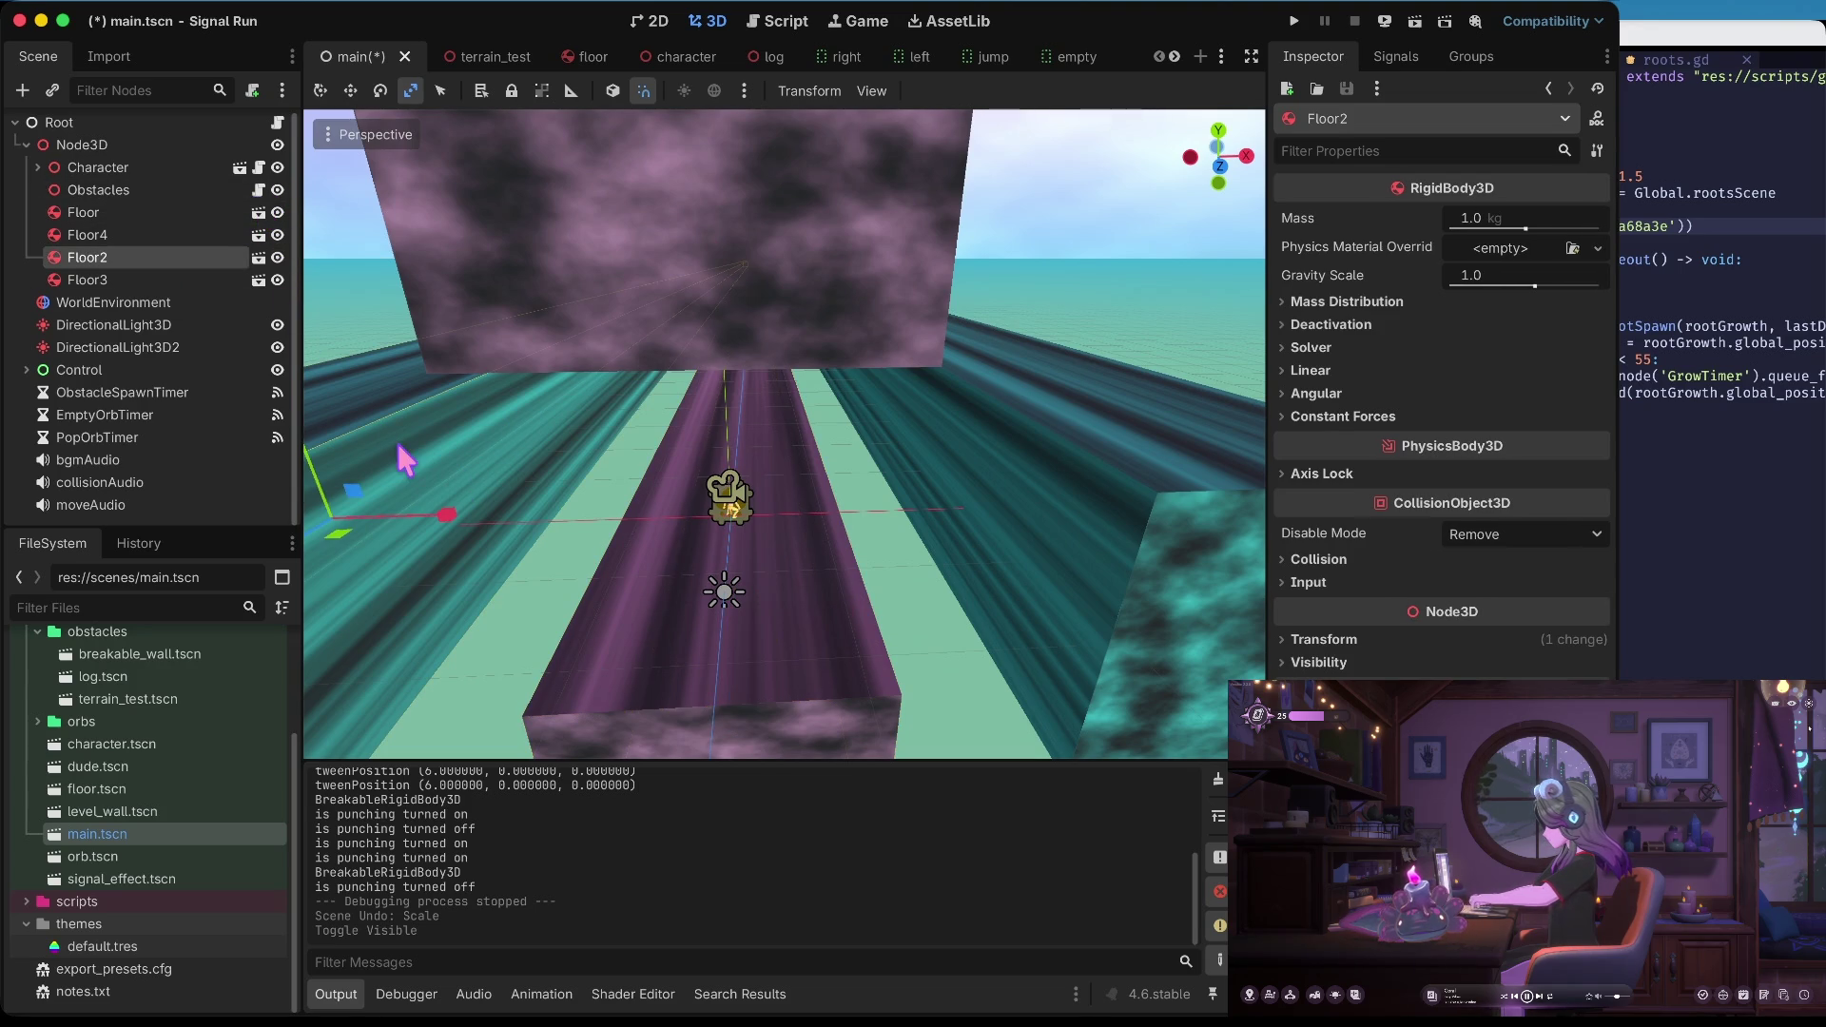
left_click(1051, 461, "shift")
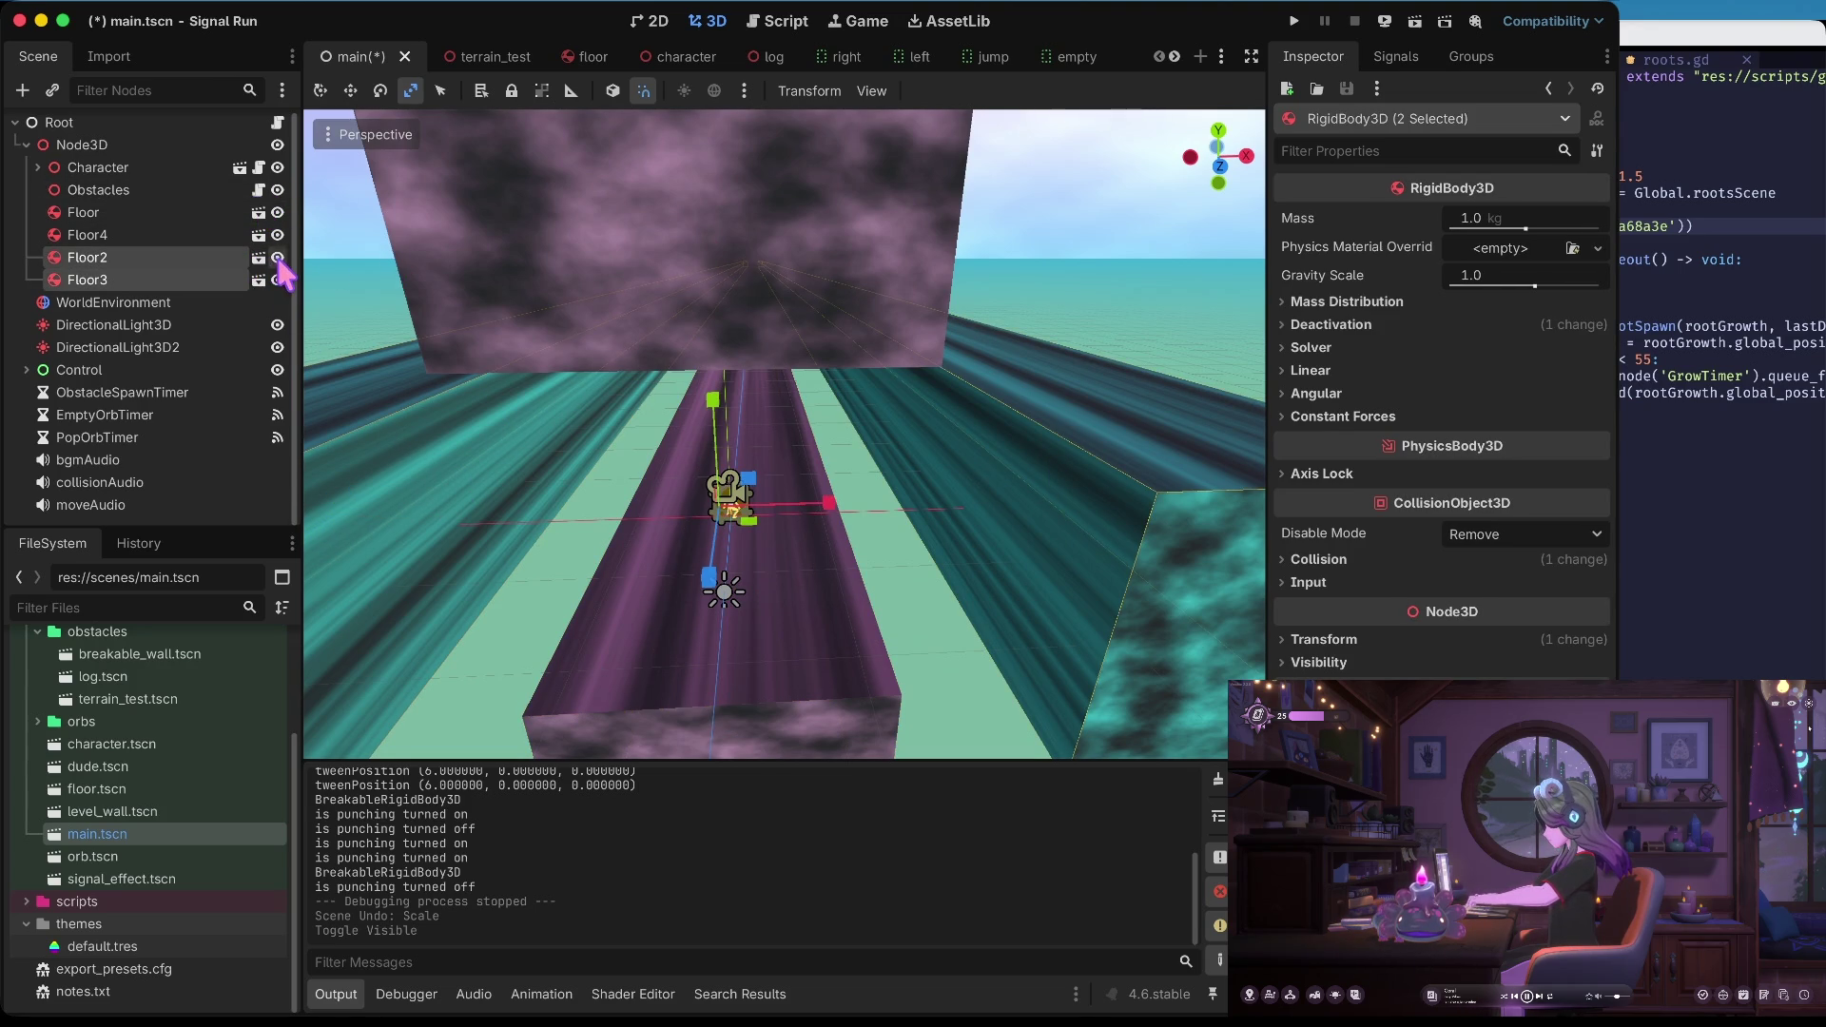
left_click(276, 279)
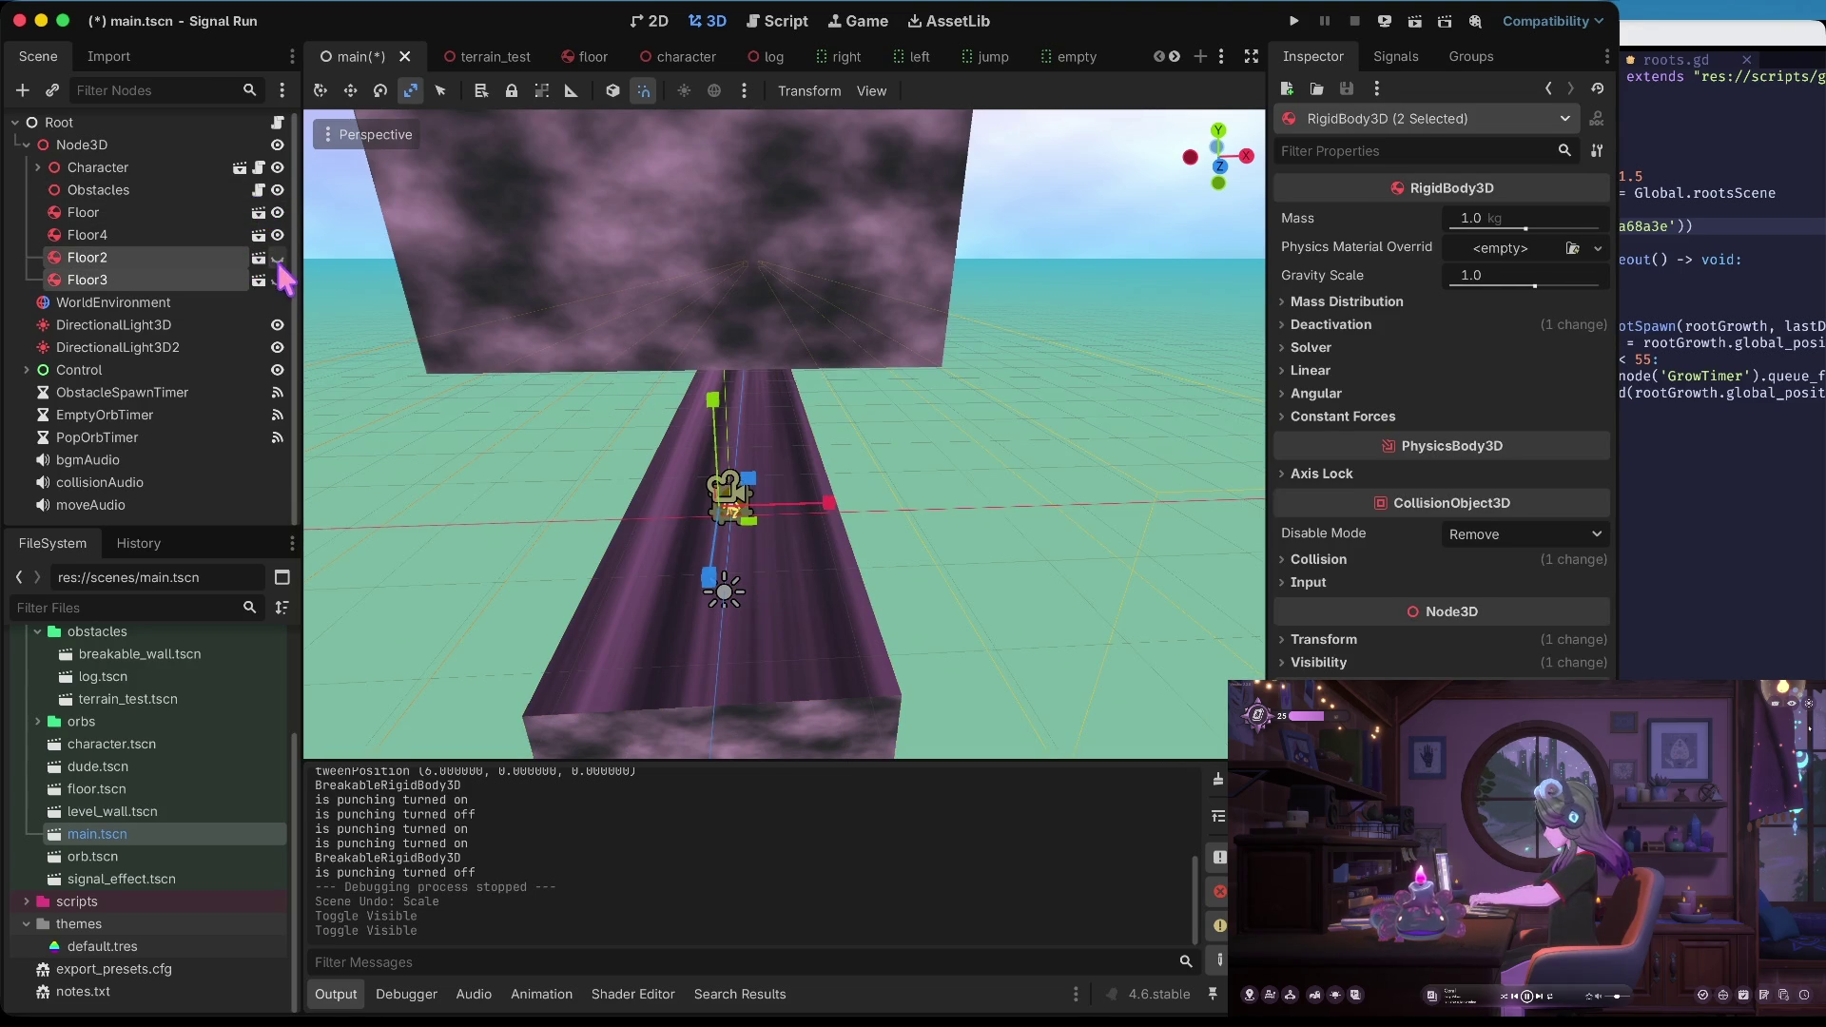
Paste a floor copy Floor5 under Node3D, moved 19 units along X and Y
left_click(116, 238)
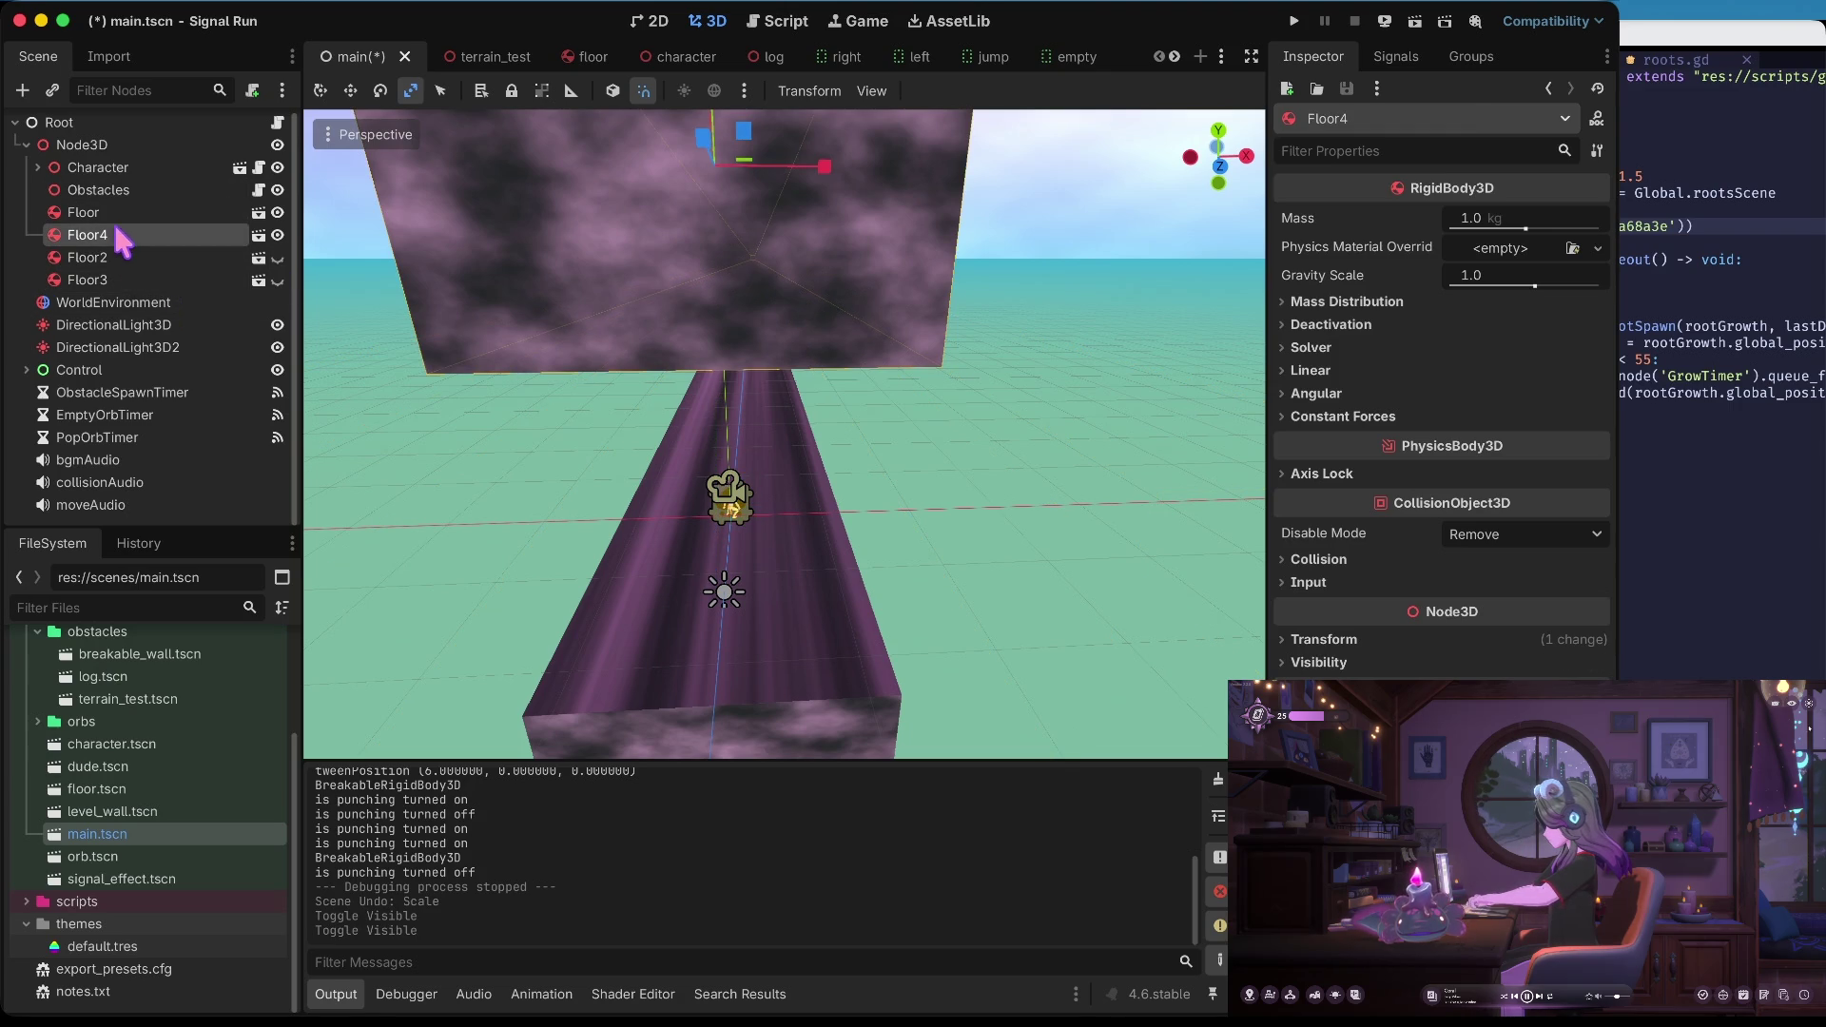
left_click(81, 145)
key("ctrl+v")
key("w")
left_click_drag(850, 613, 1051, 635)
left_click_drag(941, 542, 924, 318)
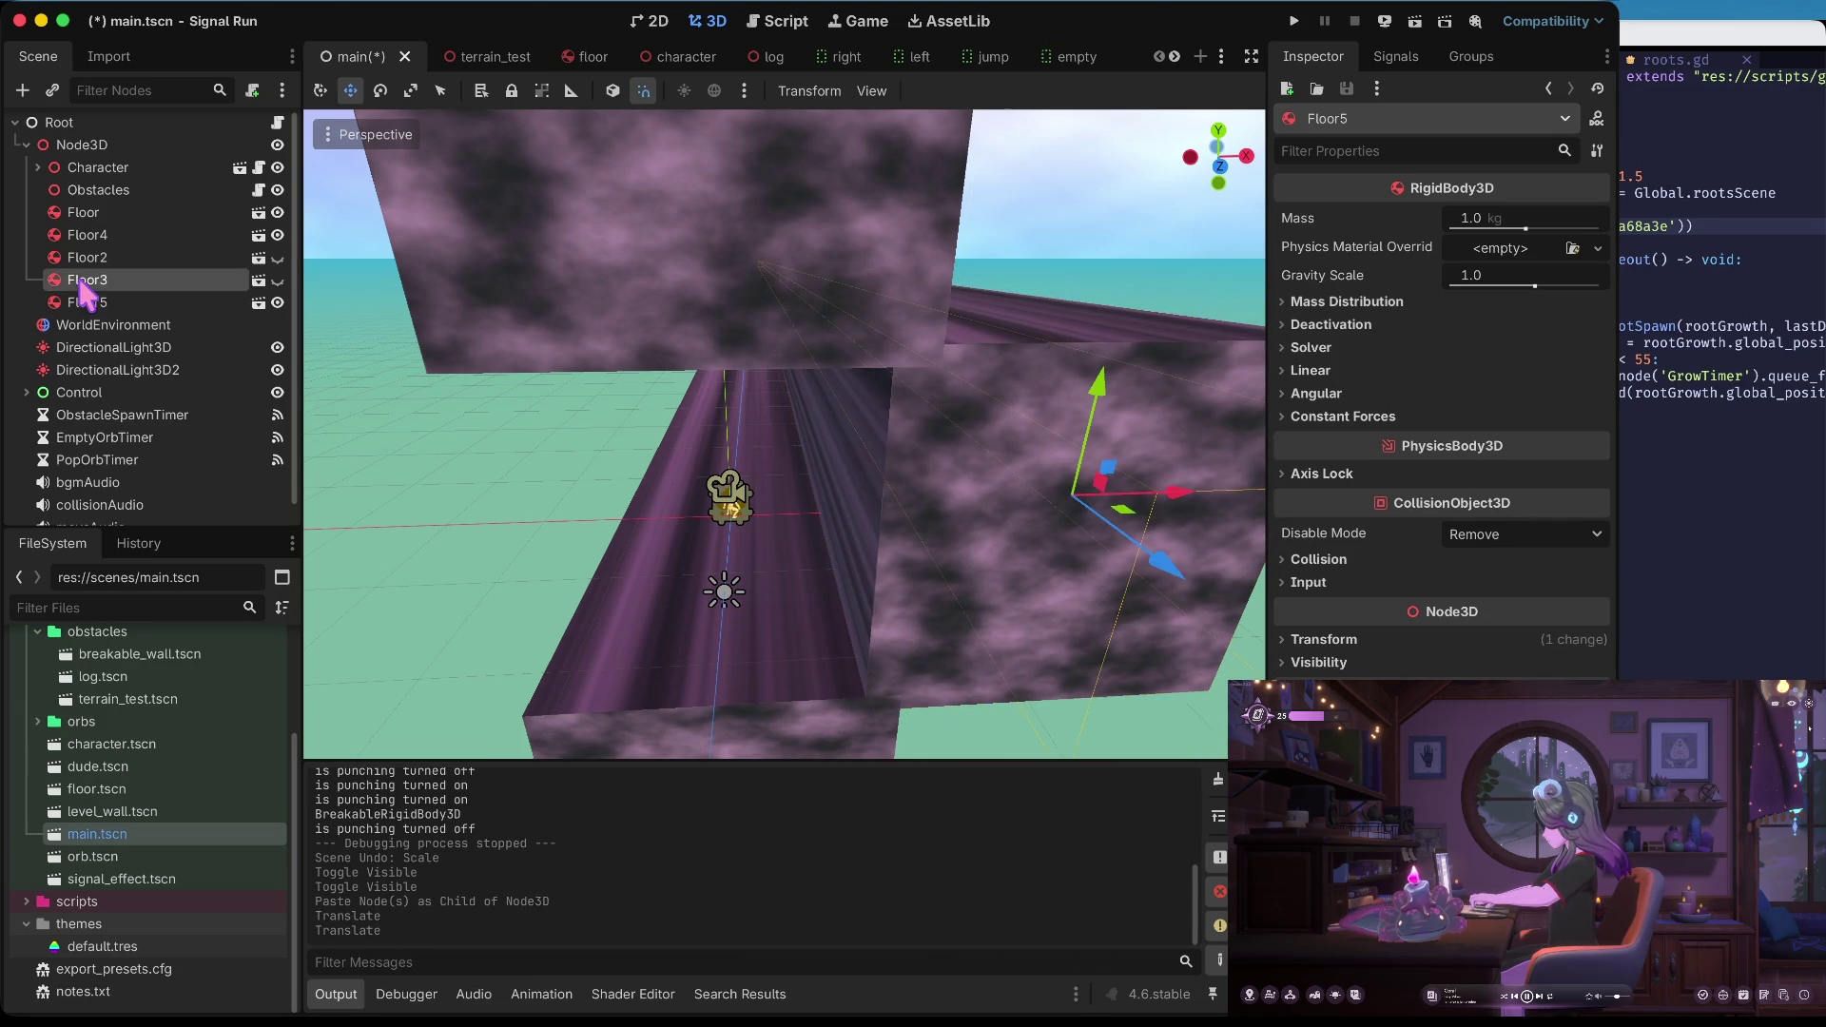
Paste Floor6 to the left of the track, save main.tscn and run the game
left_click(80, 146)
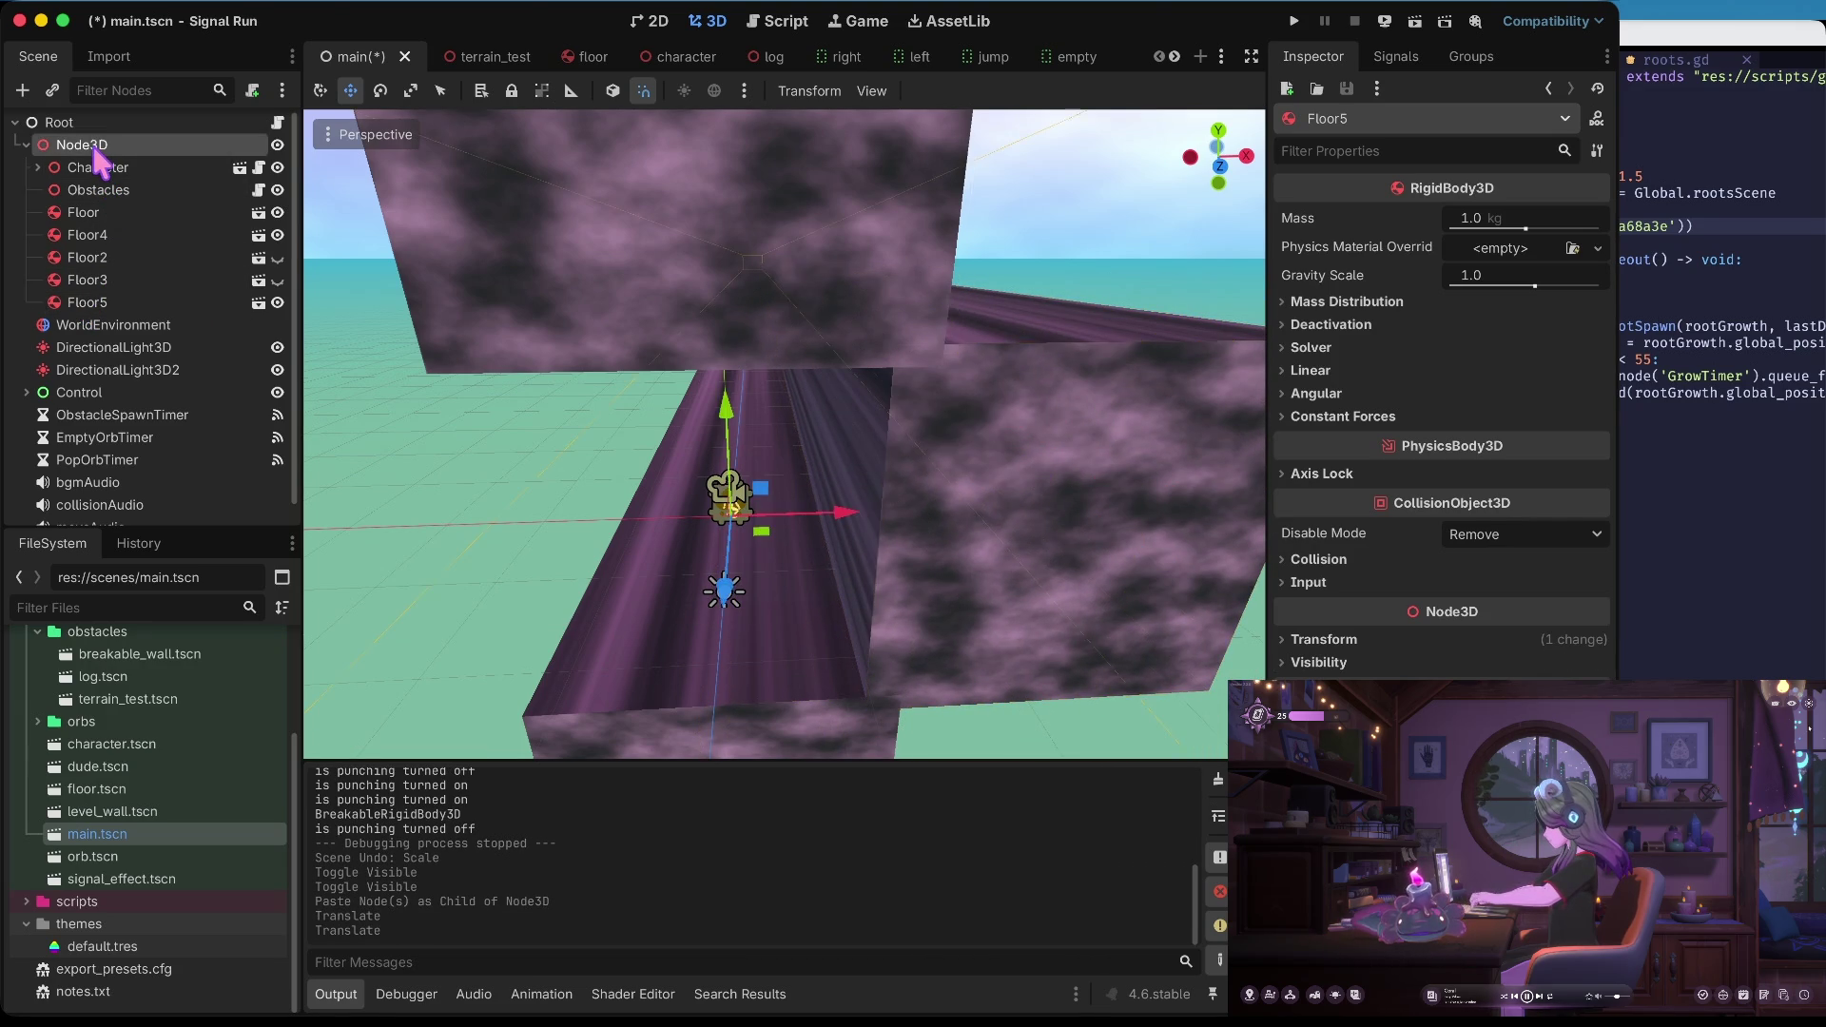
key("ctrl+v")
left_click_drag(1016, 442, 596, 454)
key("ctrl+s")
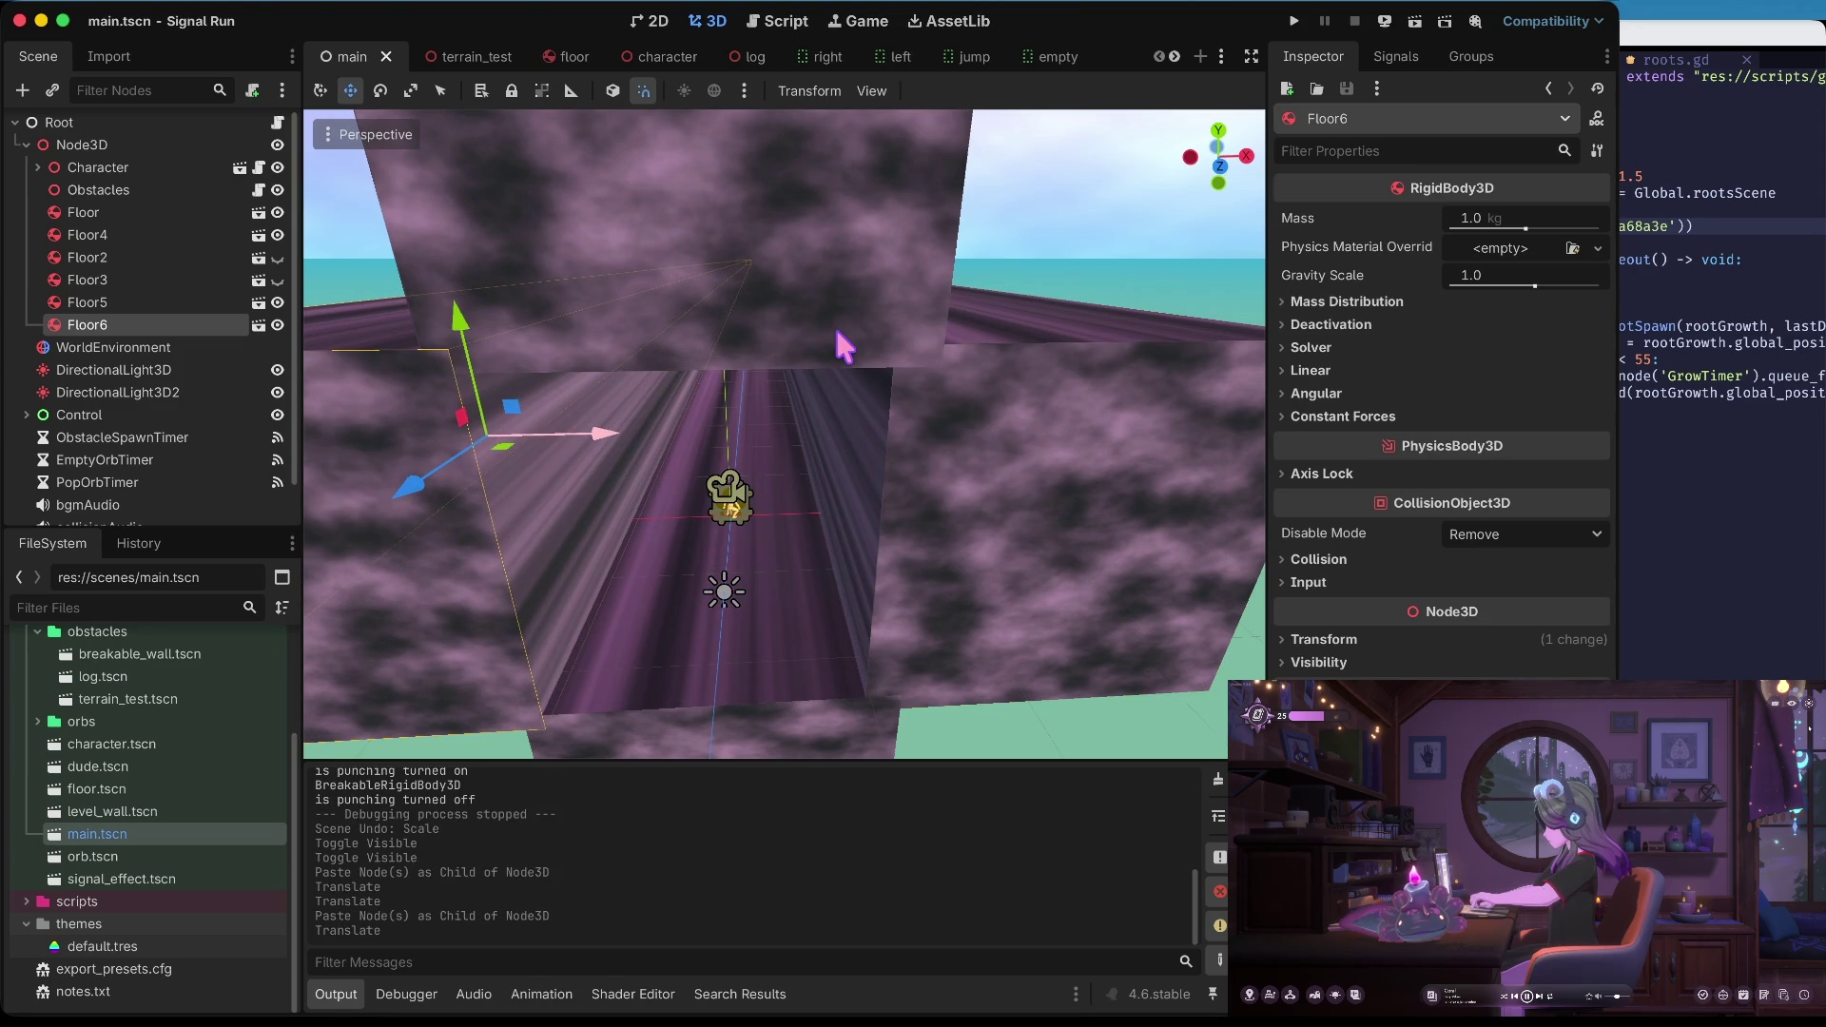
key("super+b")
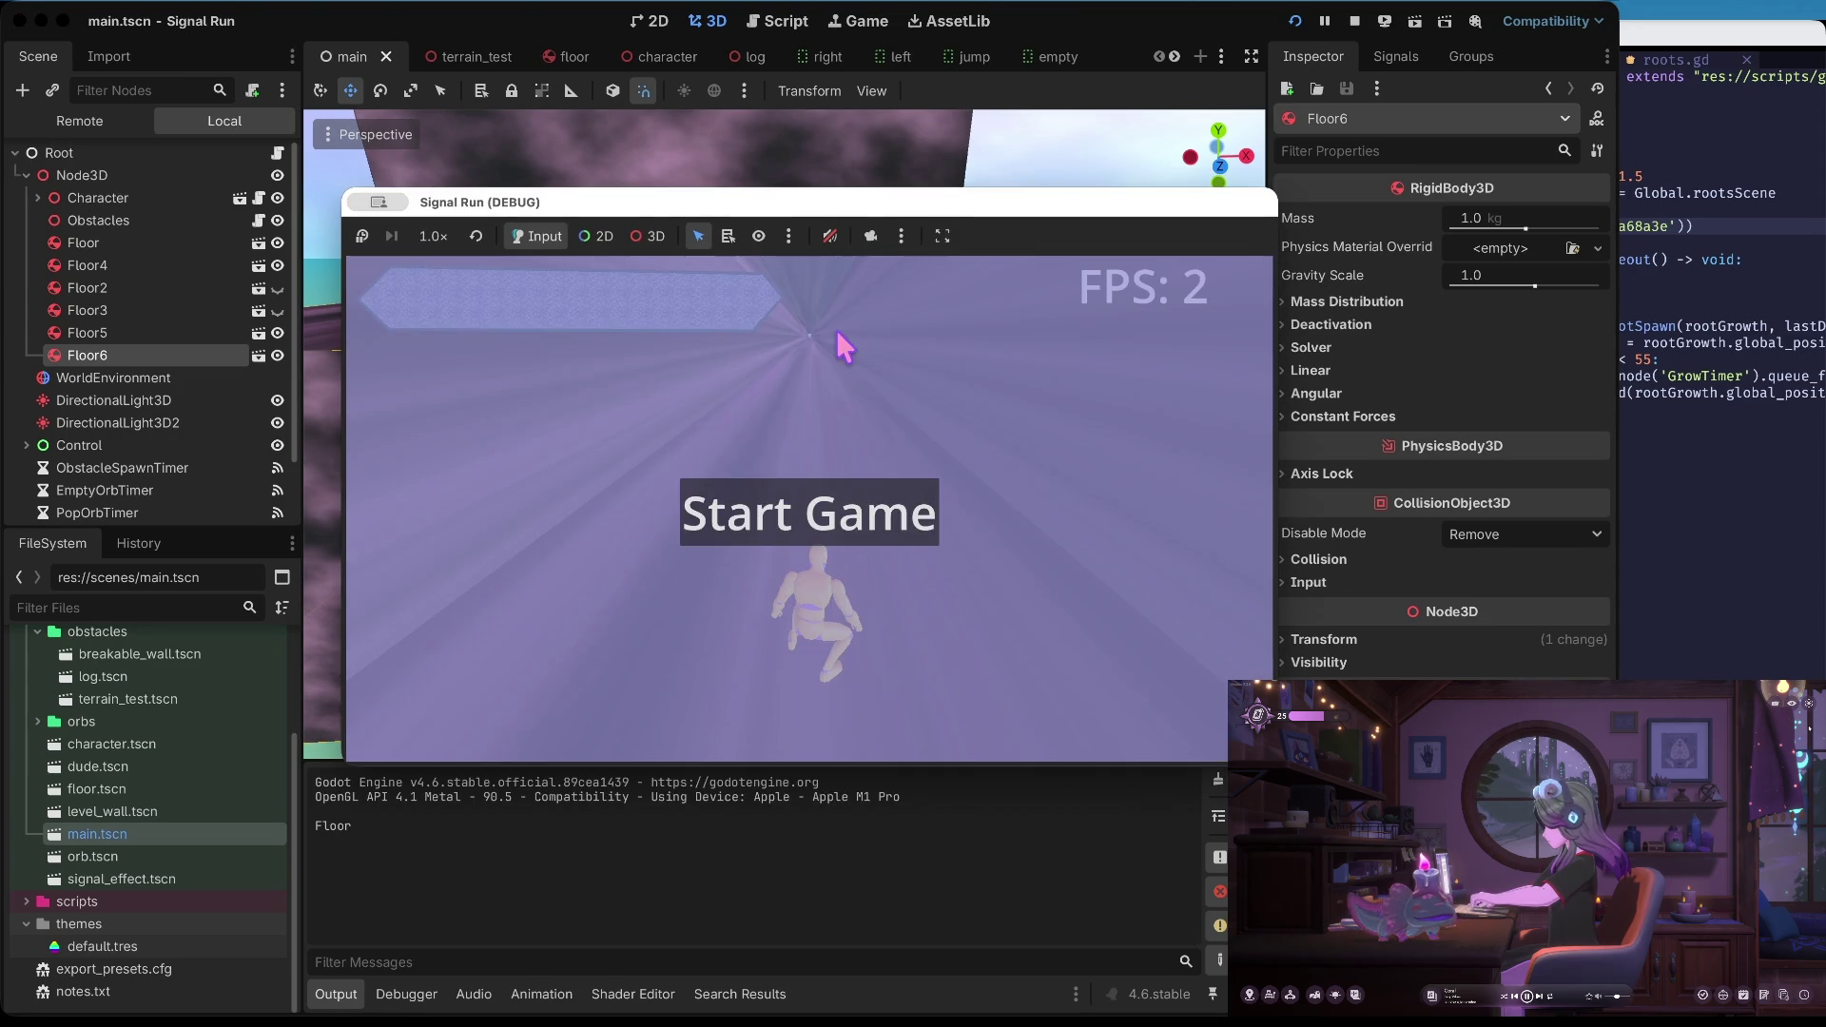
key("Up")
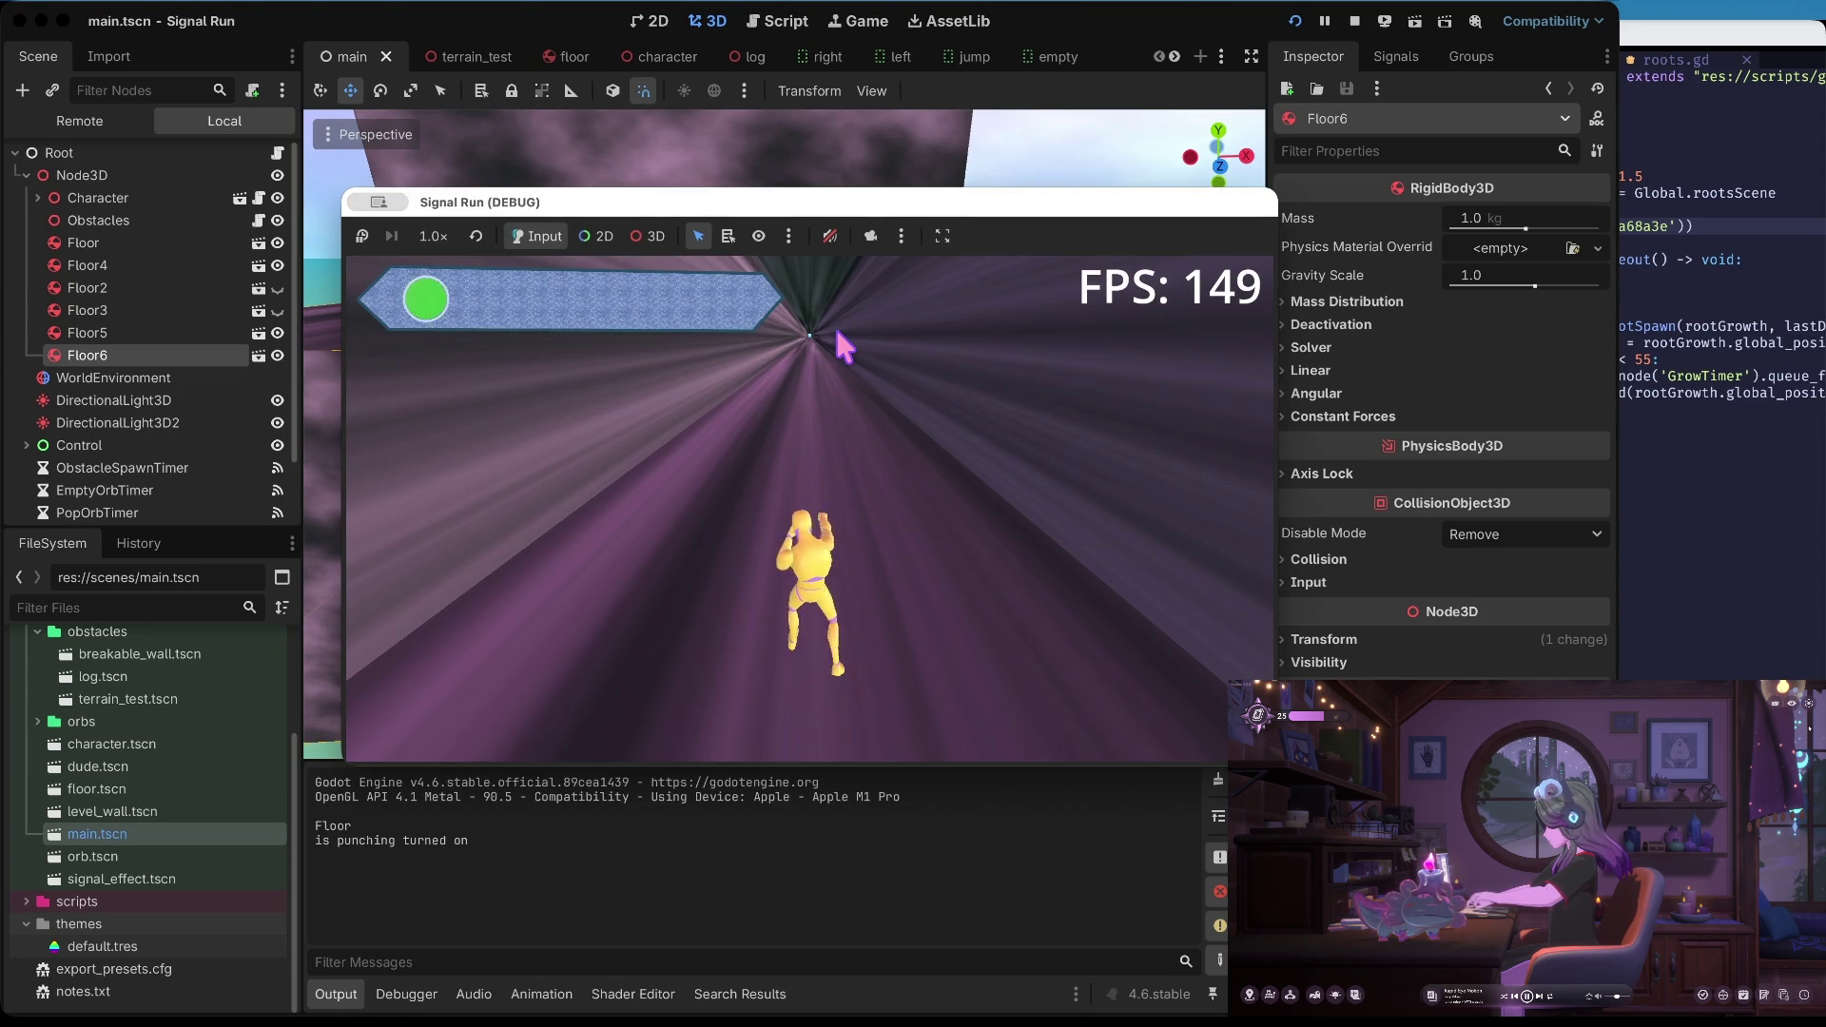
key("Down")
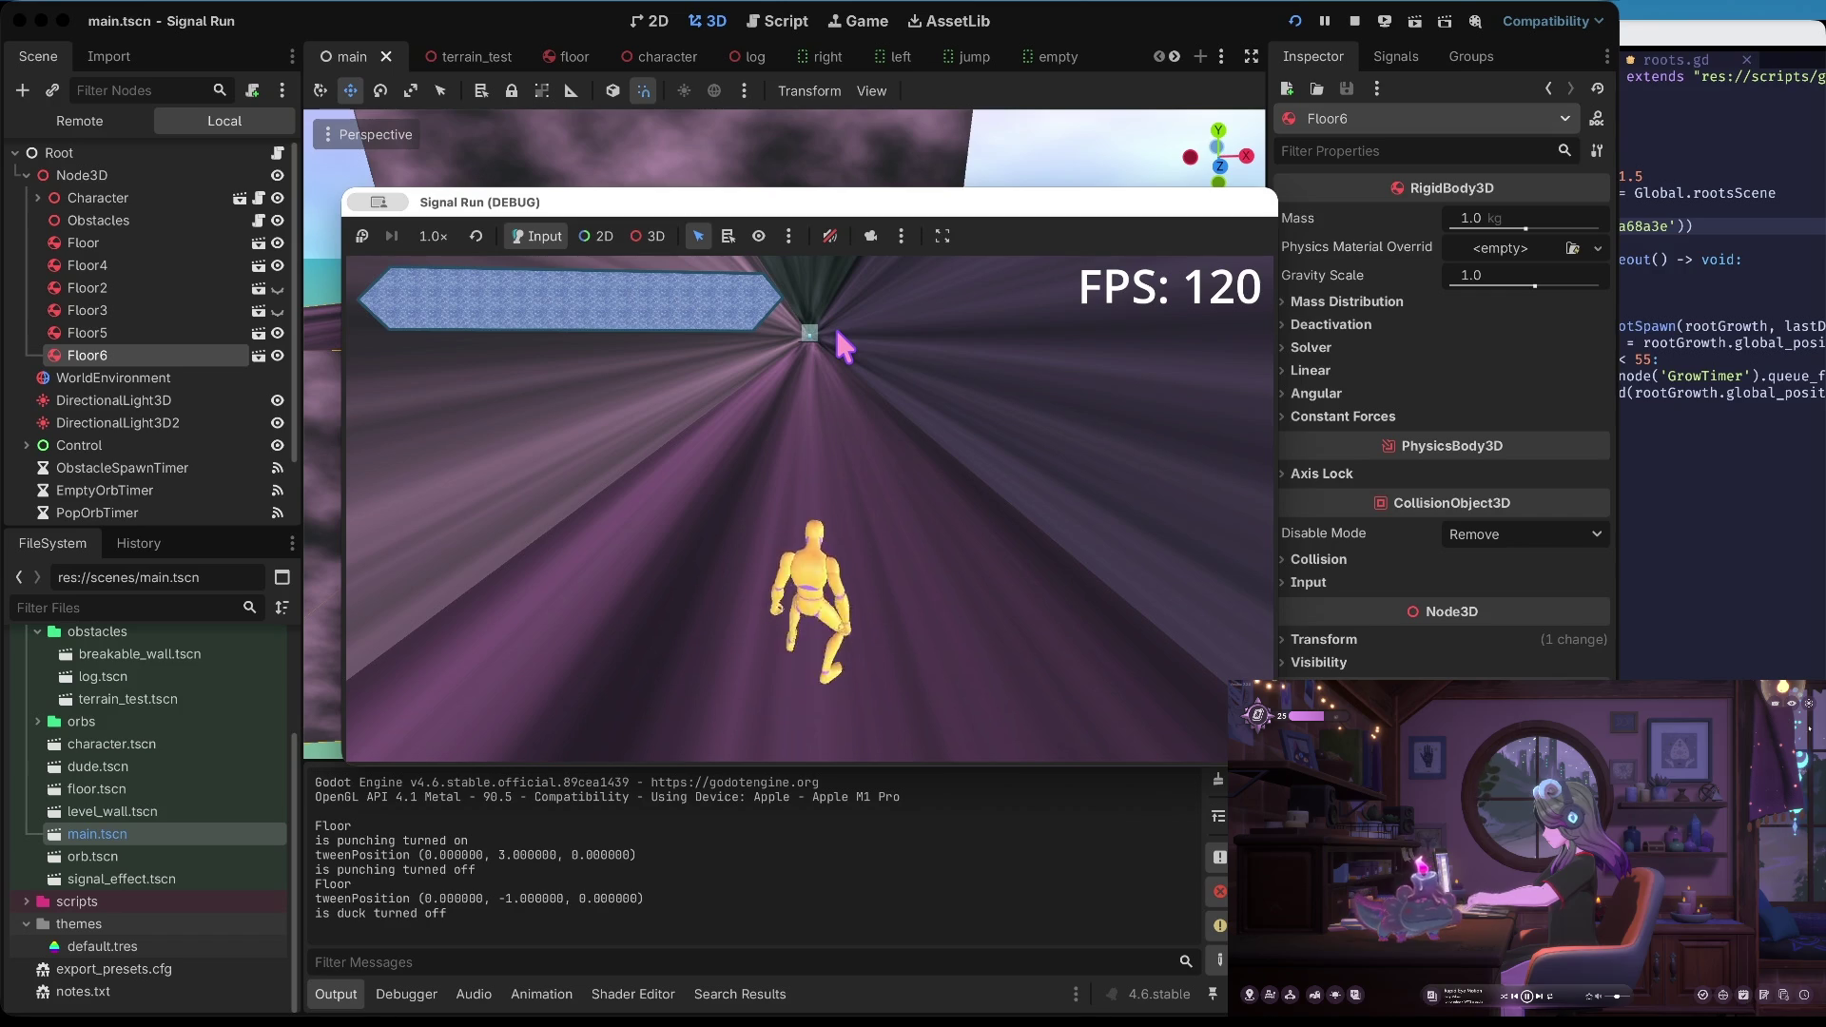
left_click(1356, 22)
scroll(181, 257, "down", 2)
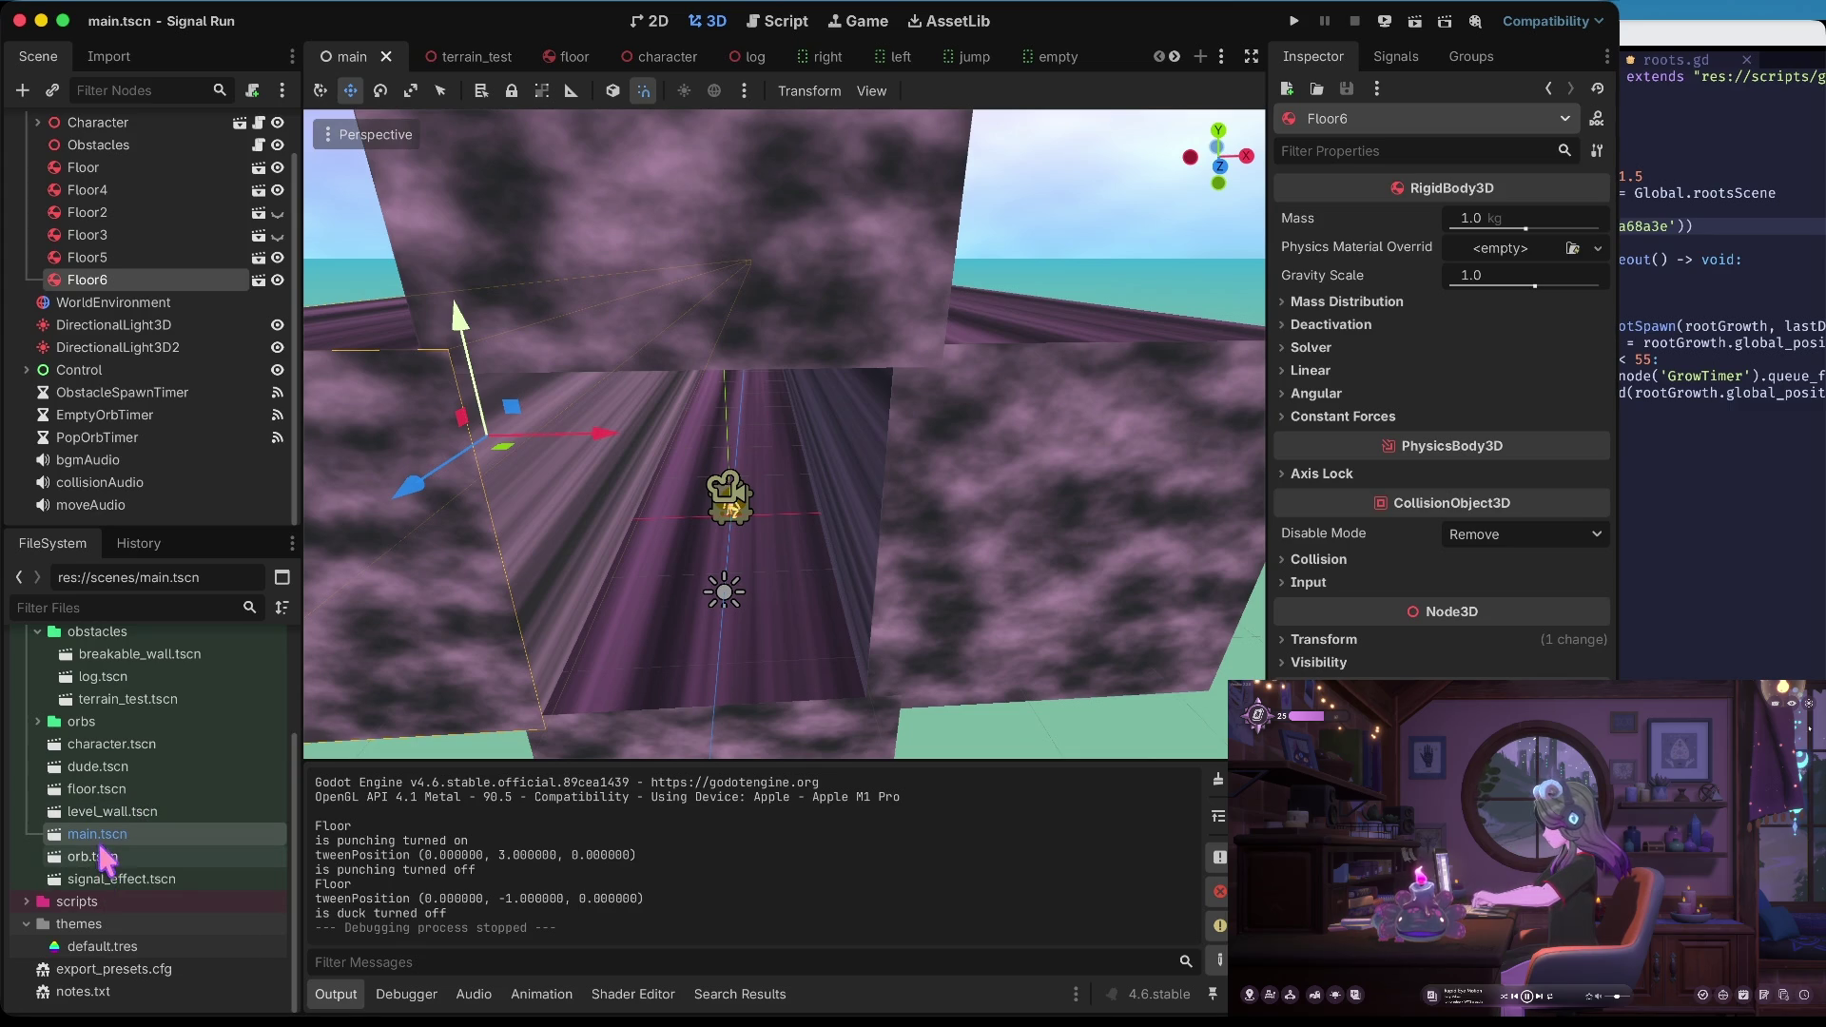
Expand the scenes/orbs folder and open duck.tscn
key("Up")
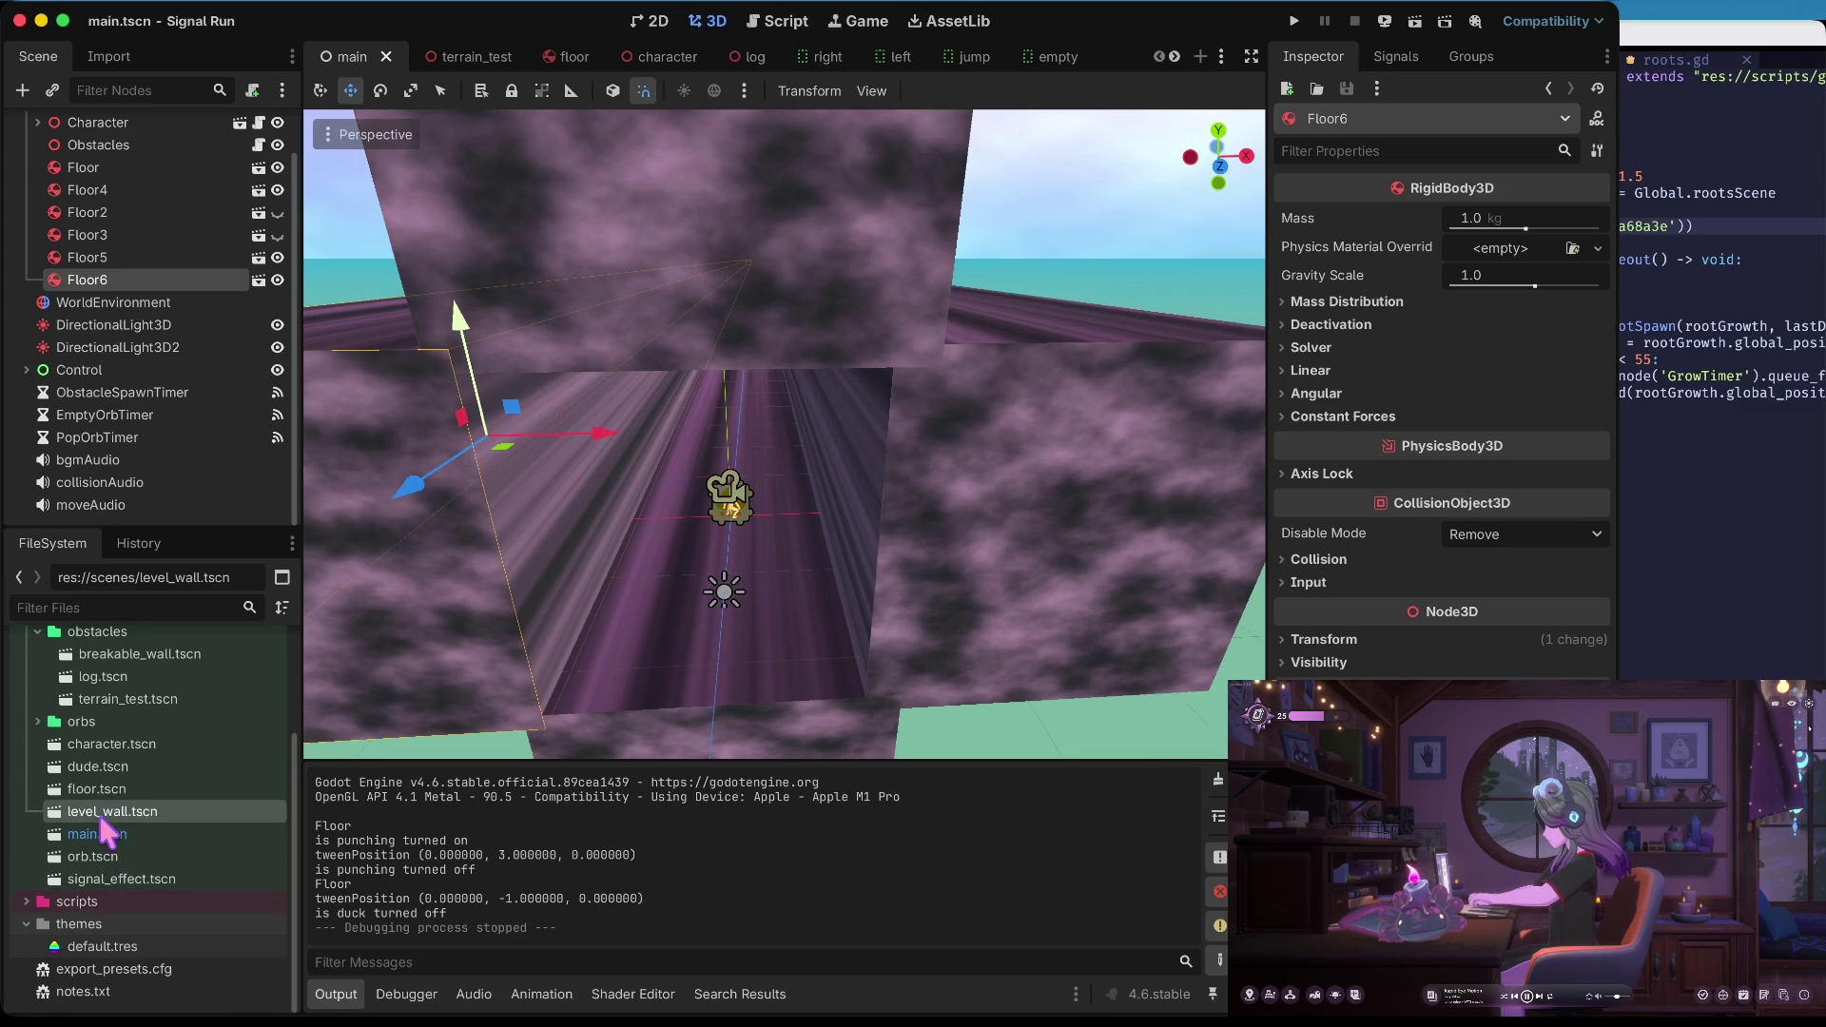
scroll(102, 835, "up", 5)
scroll(105, 835, "down", 4)
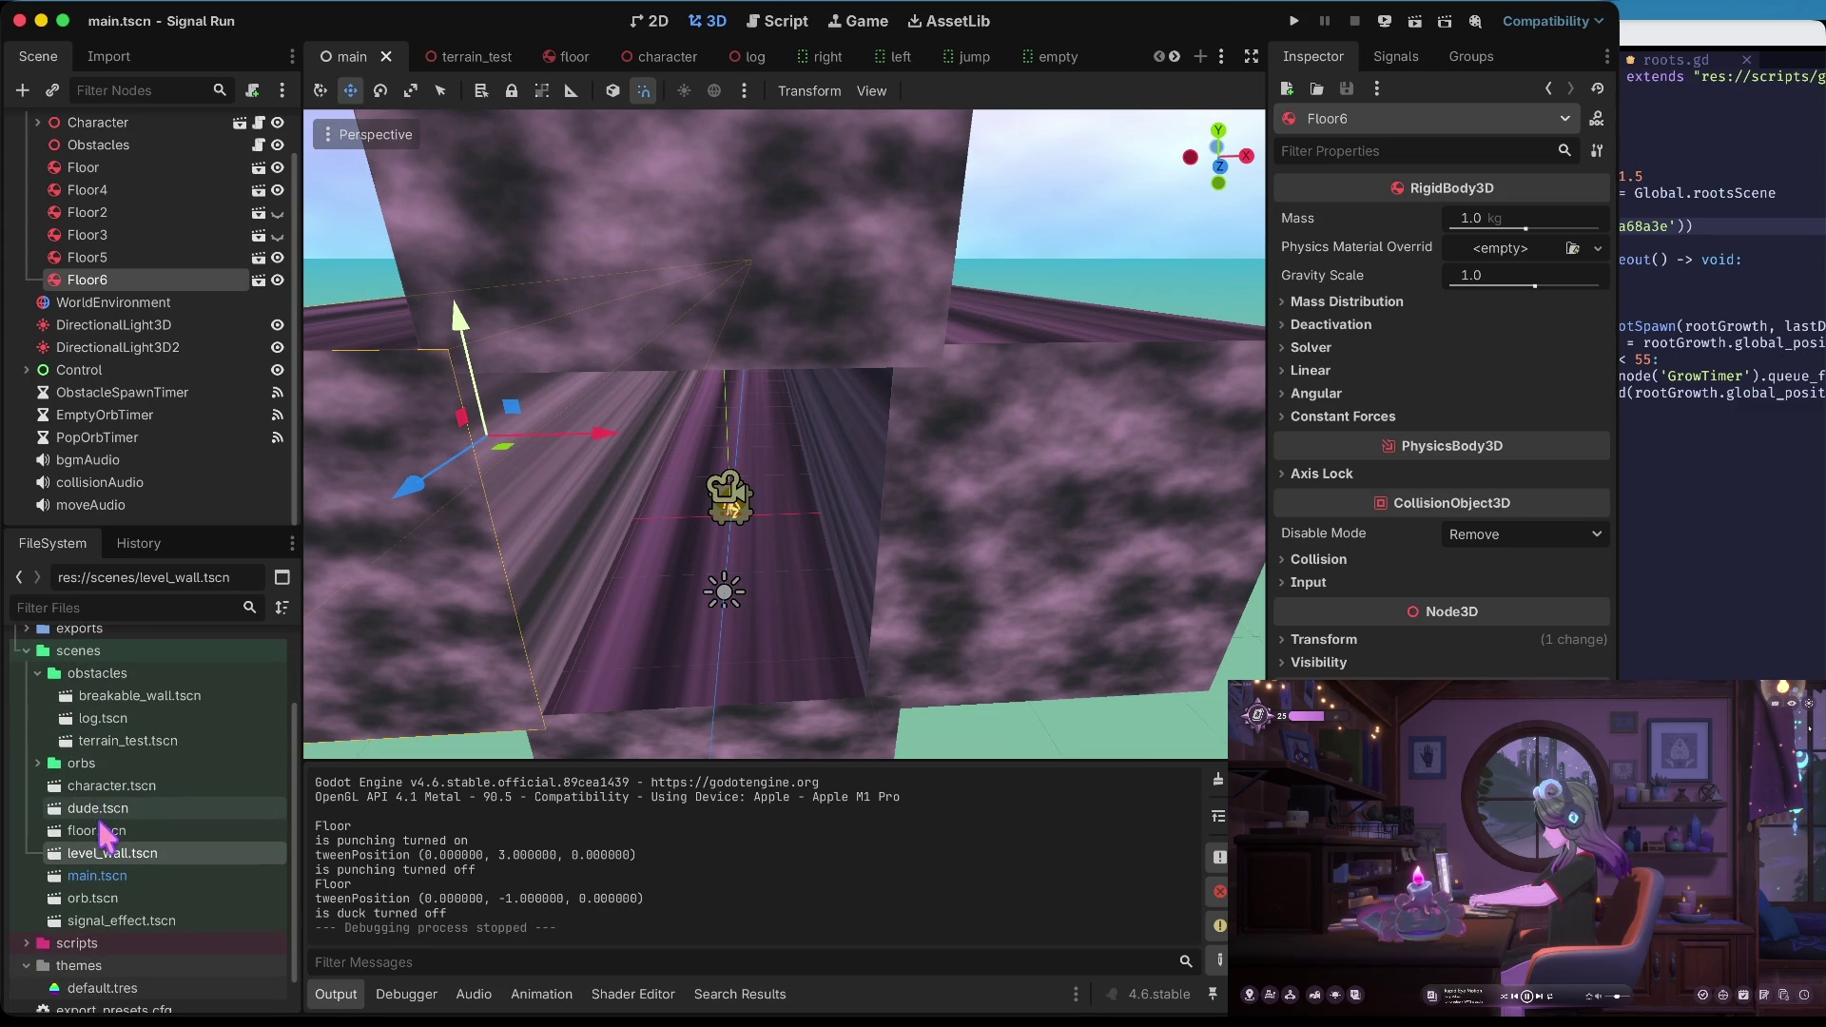
left_click(107, 763)
left_click(49, 764)
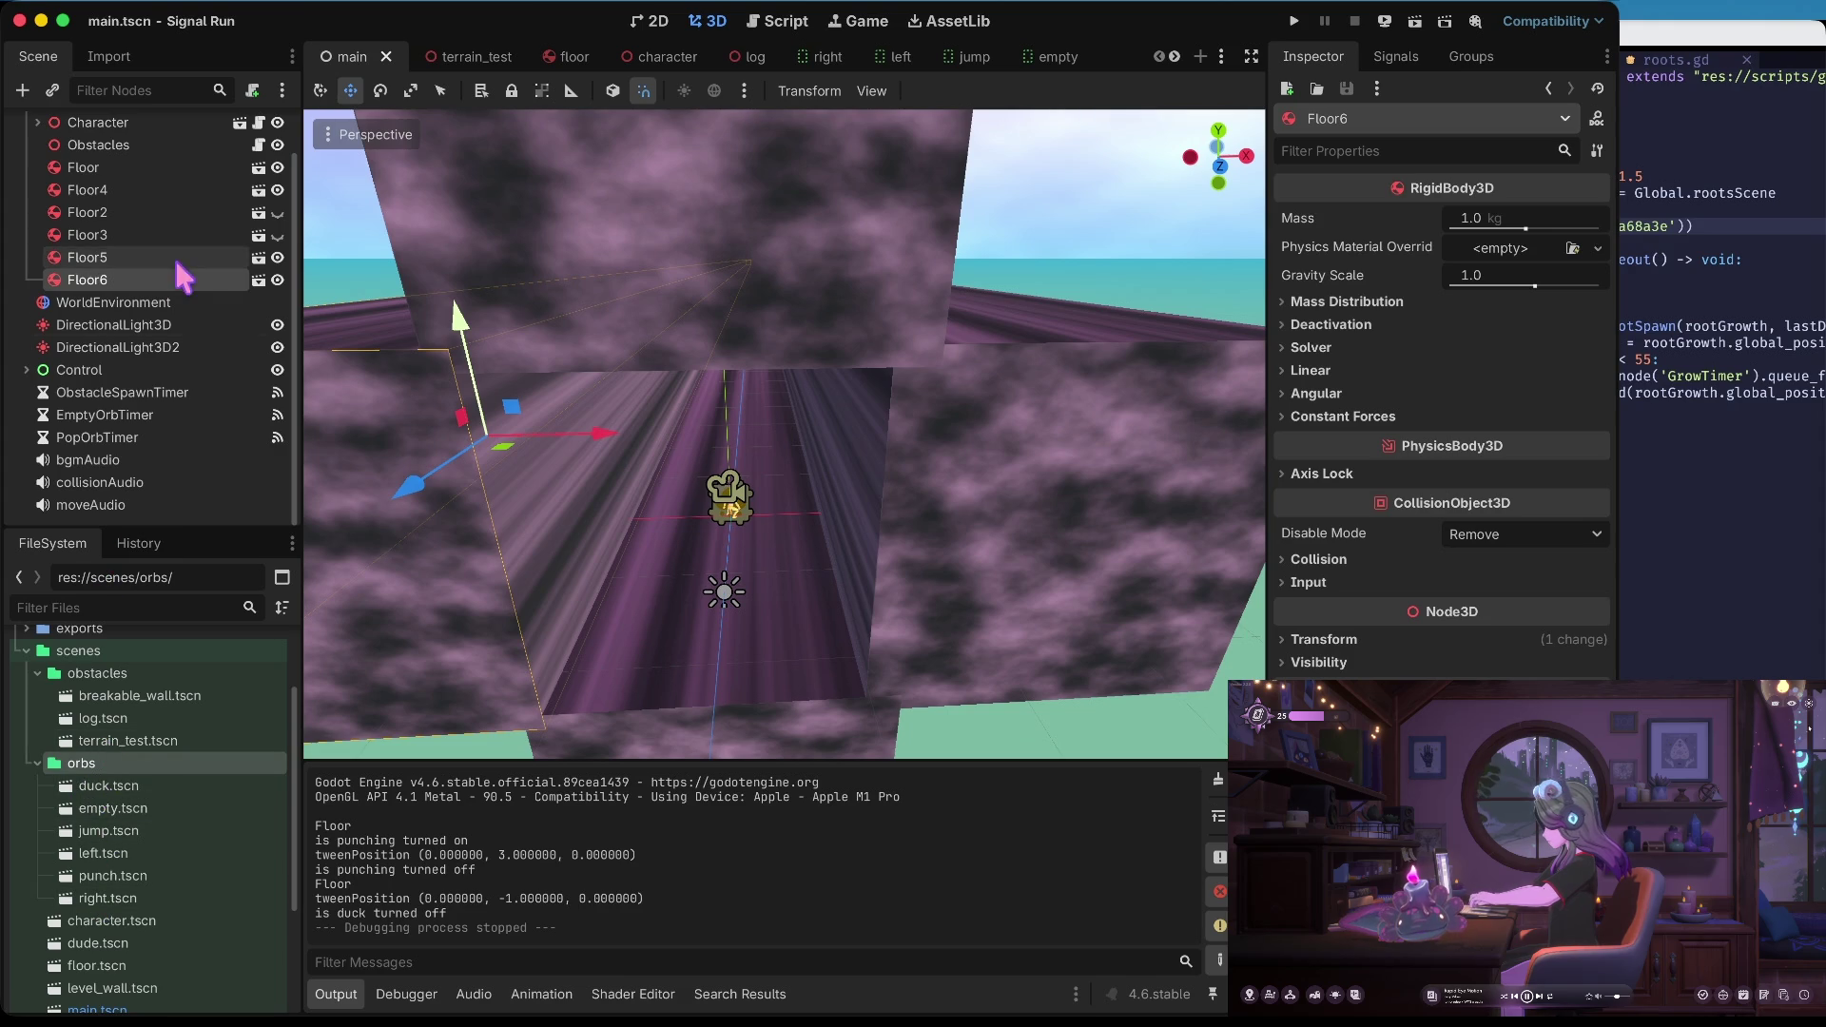
left_click(105, 789)
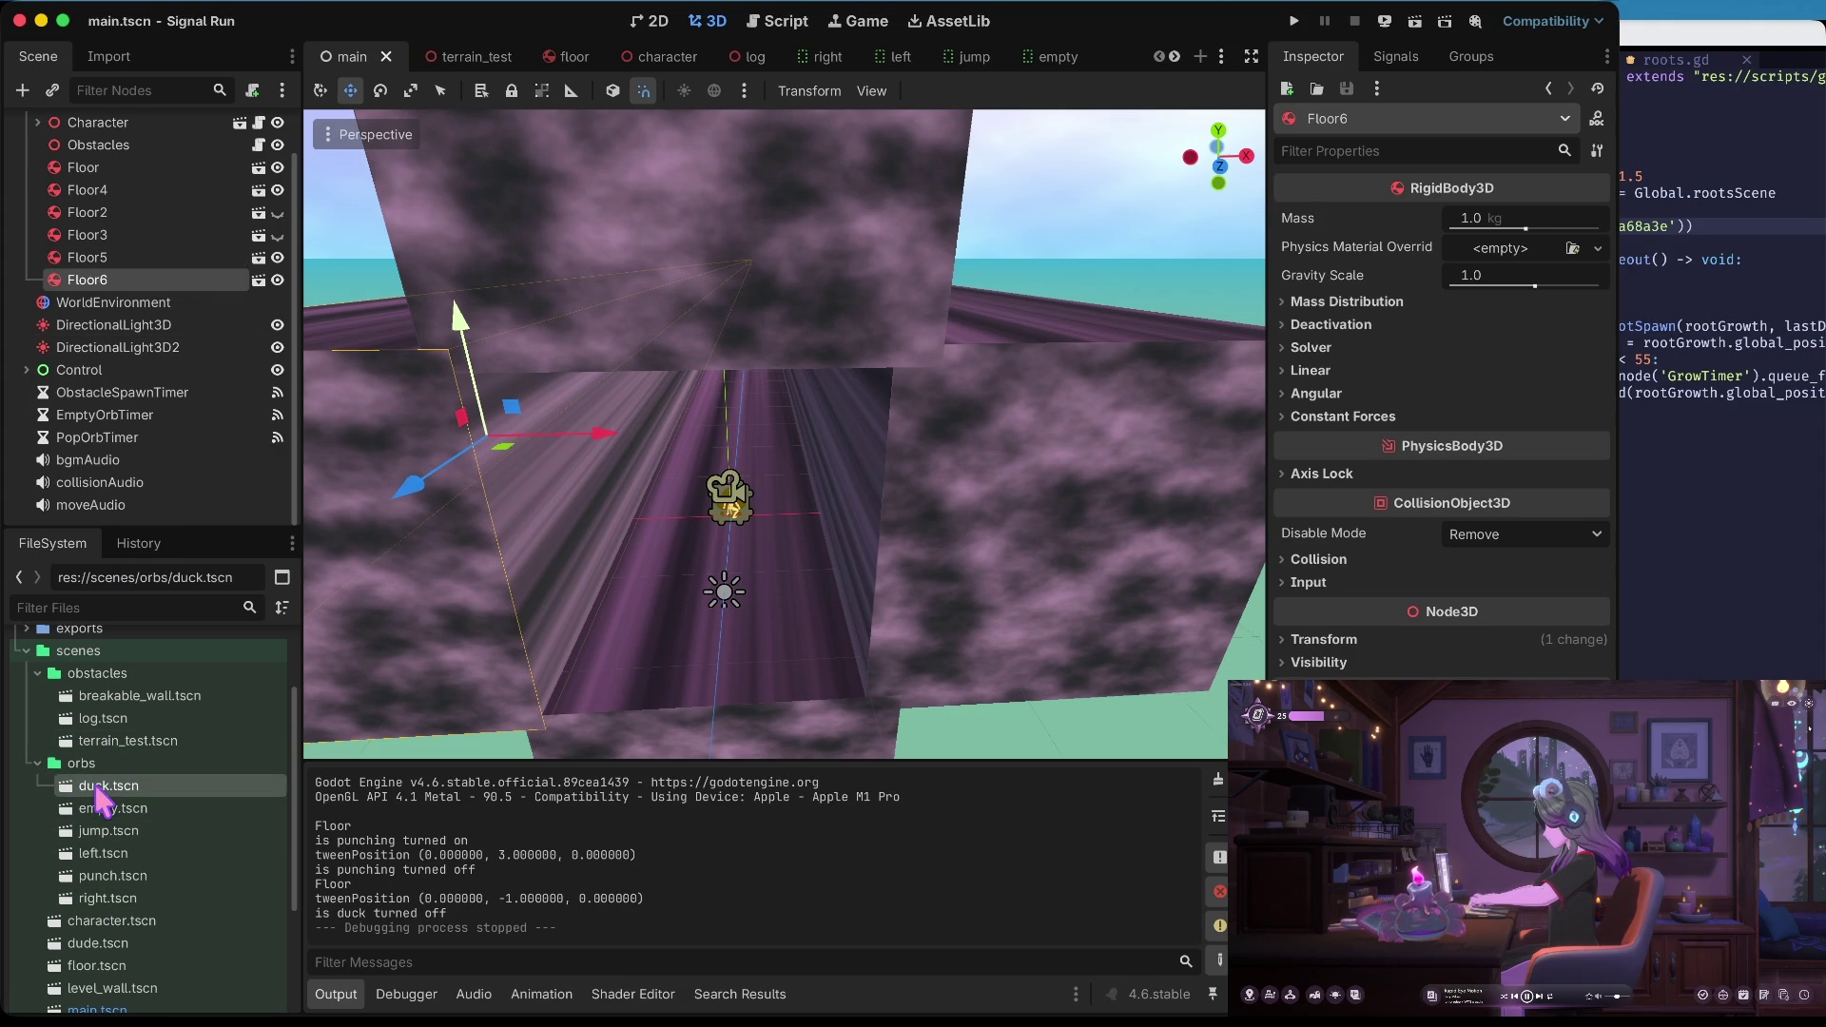
double_click(100, 791)
Switch to the 3D view and frame the MeshInstance3D sphere
right_click(533, 185)
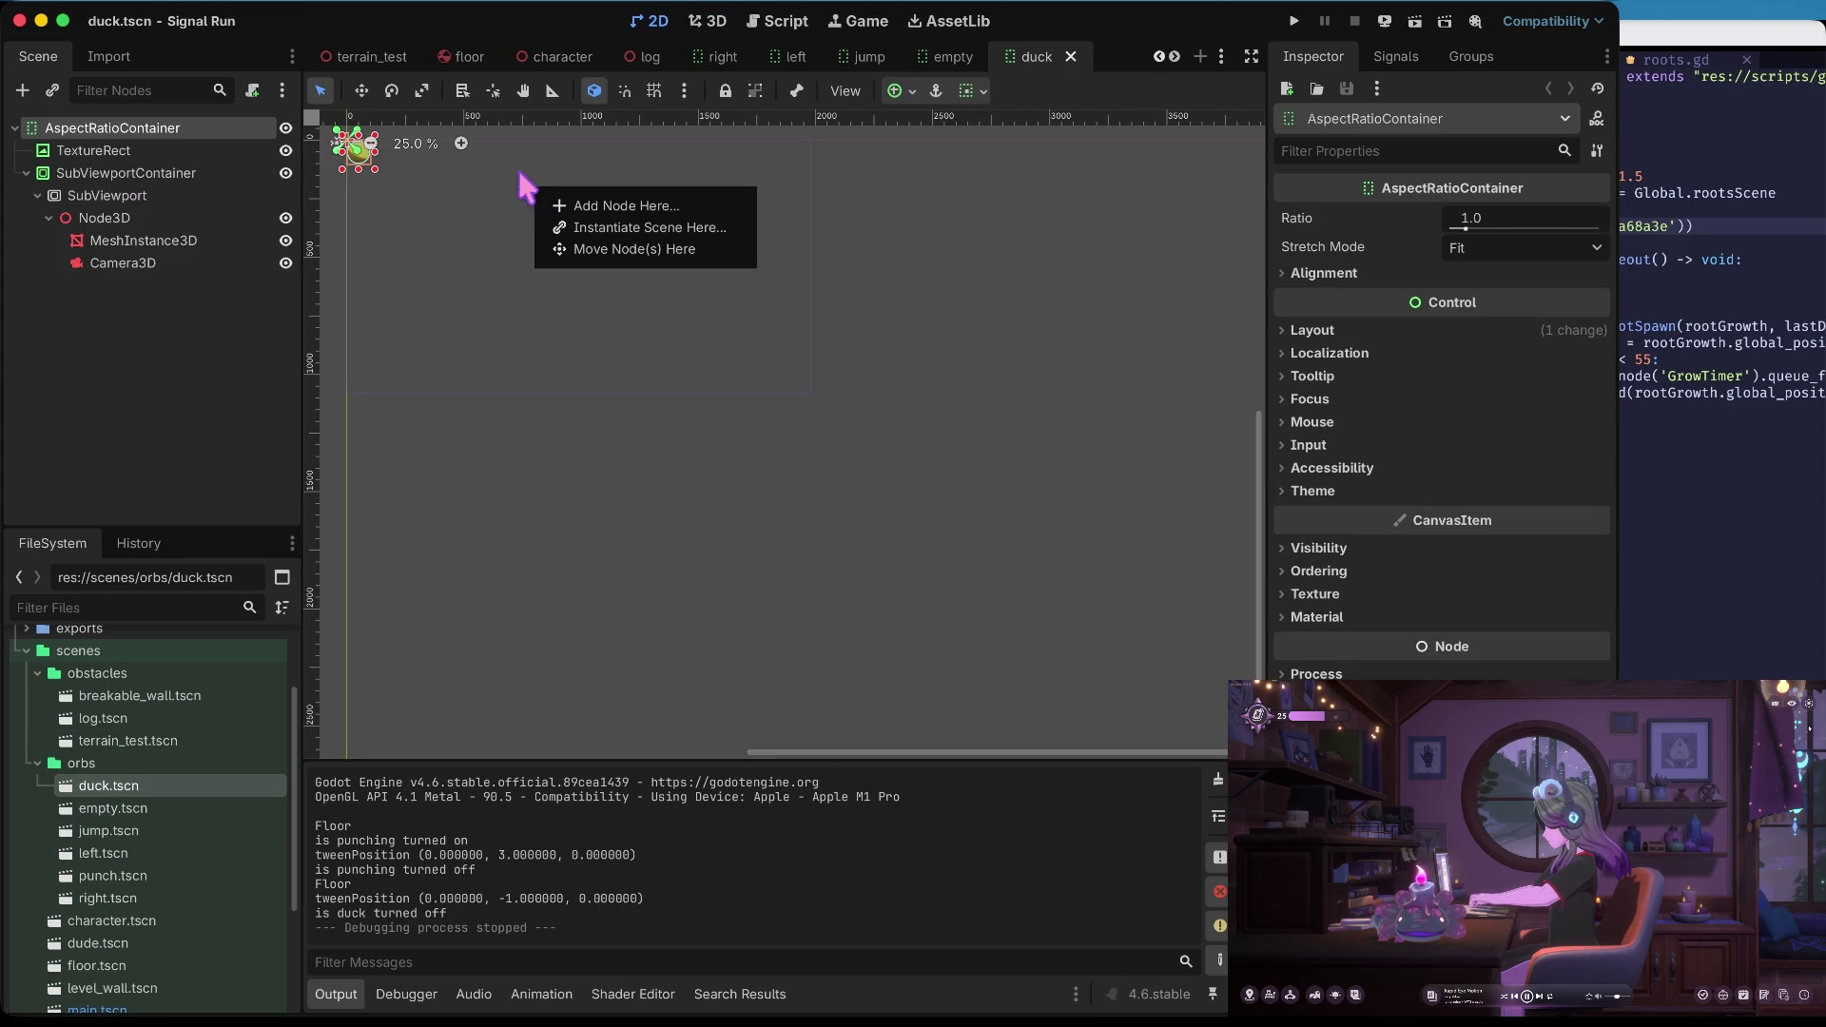
left_click(392, 220)
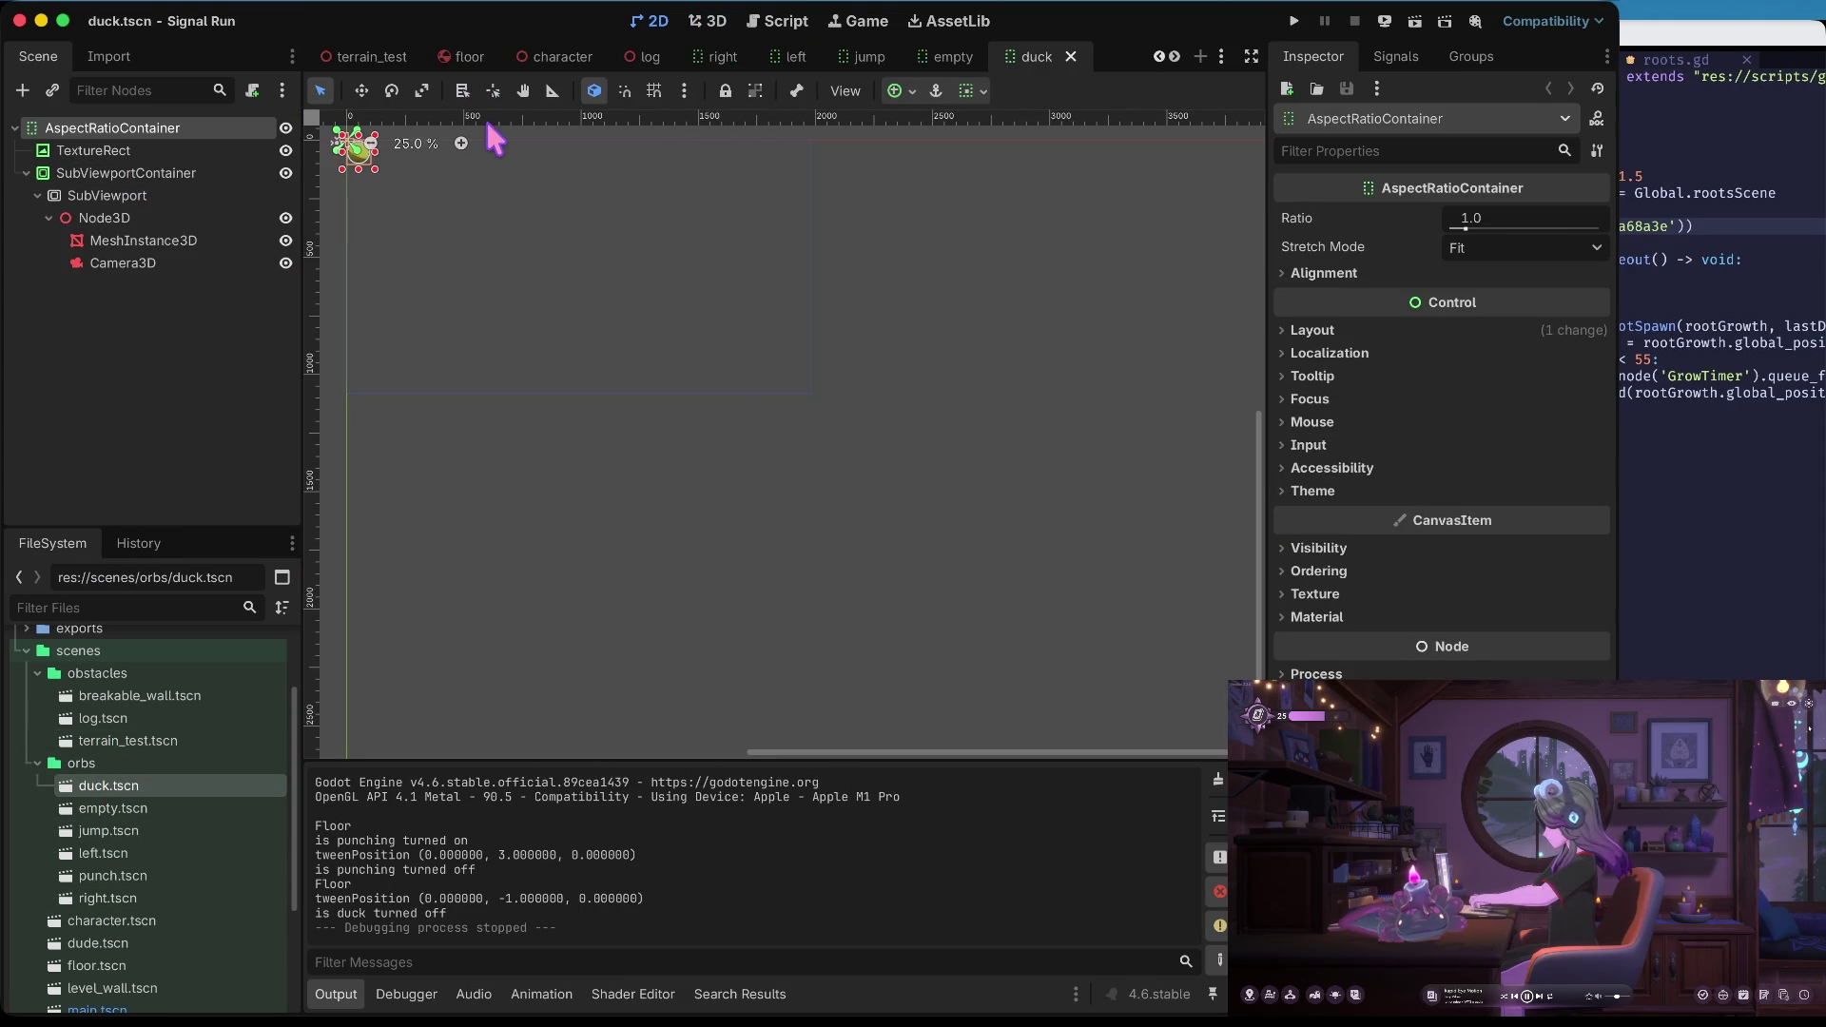
left_click(721, 19)
scroll(570, 359, "down", 10)
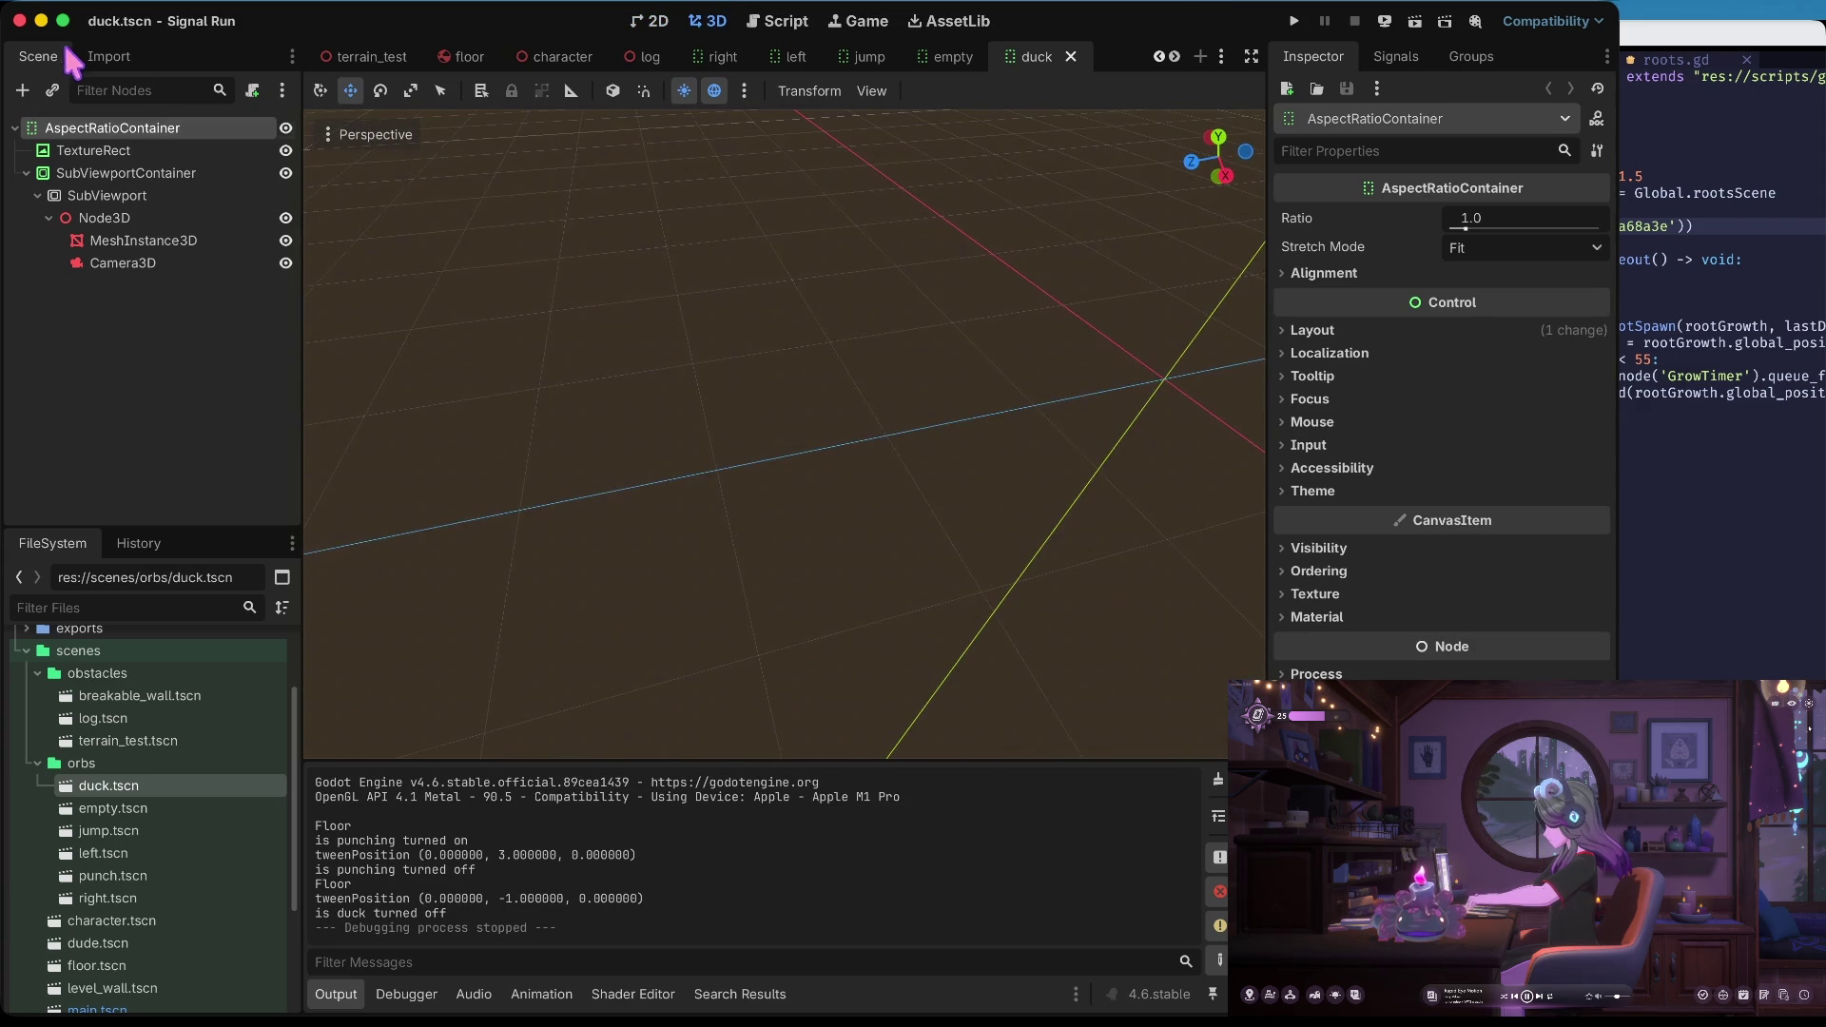
double_click(150, 215)
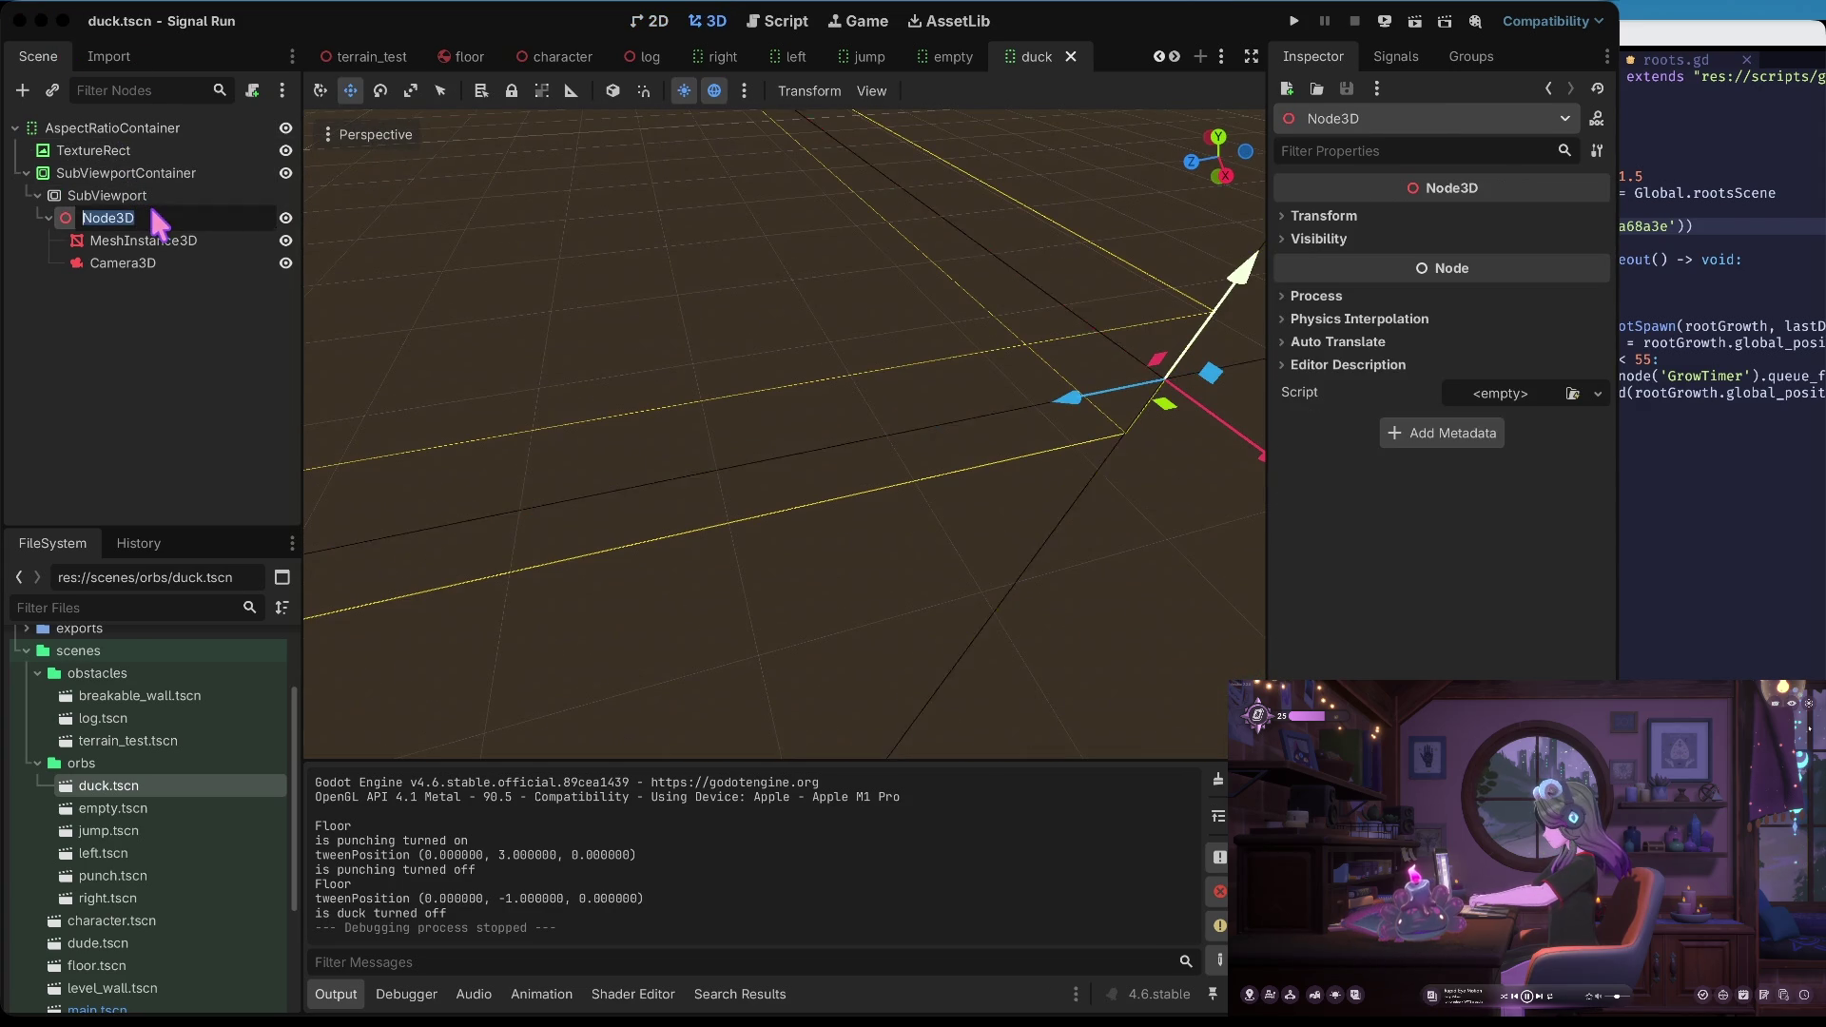
left_click(195, 239)
key("f")
Select SubViewport to preview its rendered yellow sphere in the 2D workspace
left_click(679, 294)
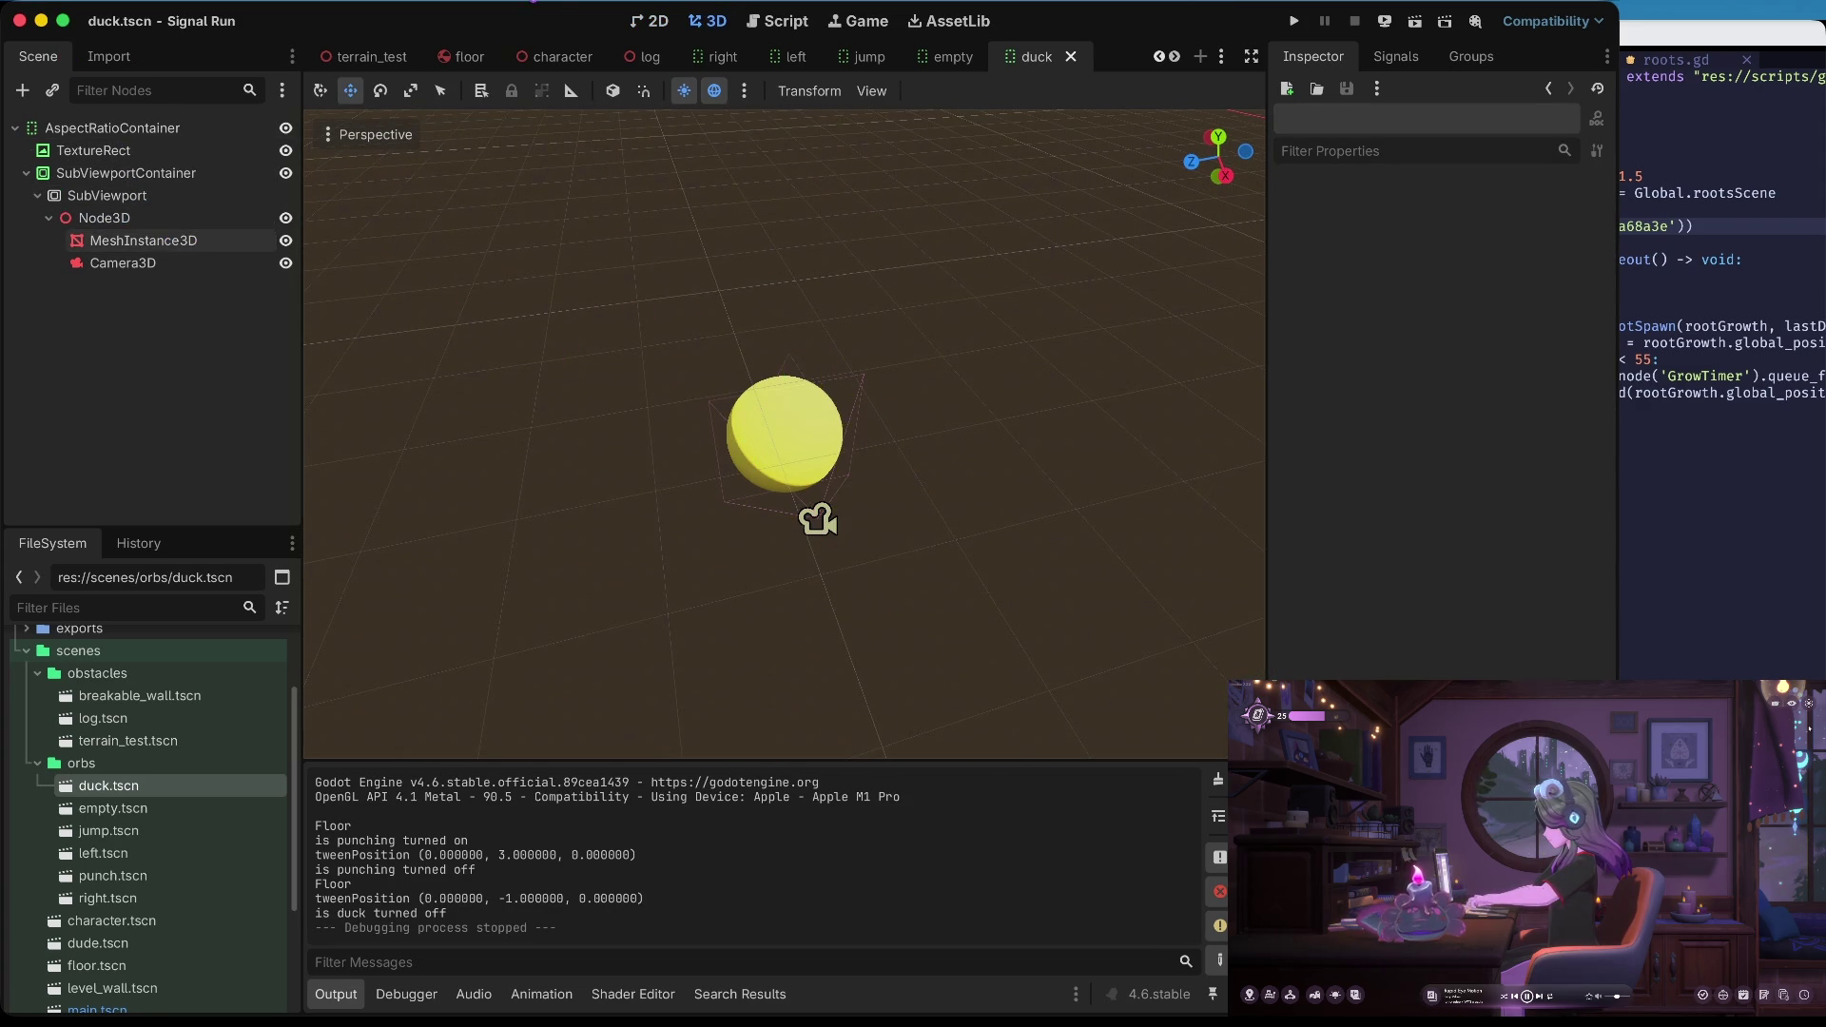
left_click(154, 245)
left_click(154, 246, "super")
left_click(155, 196)
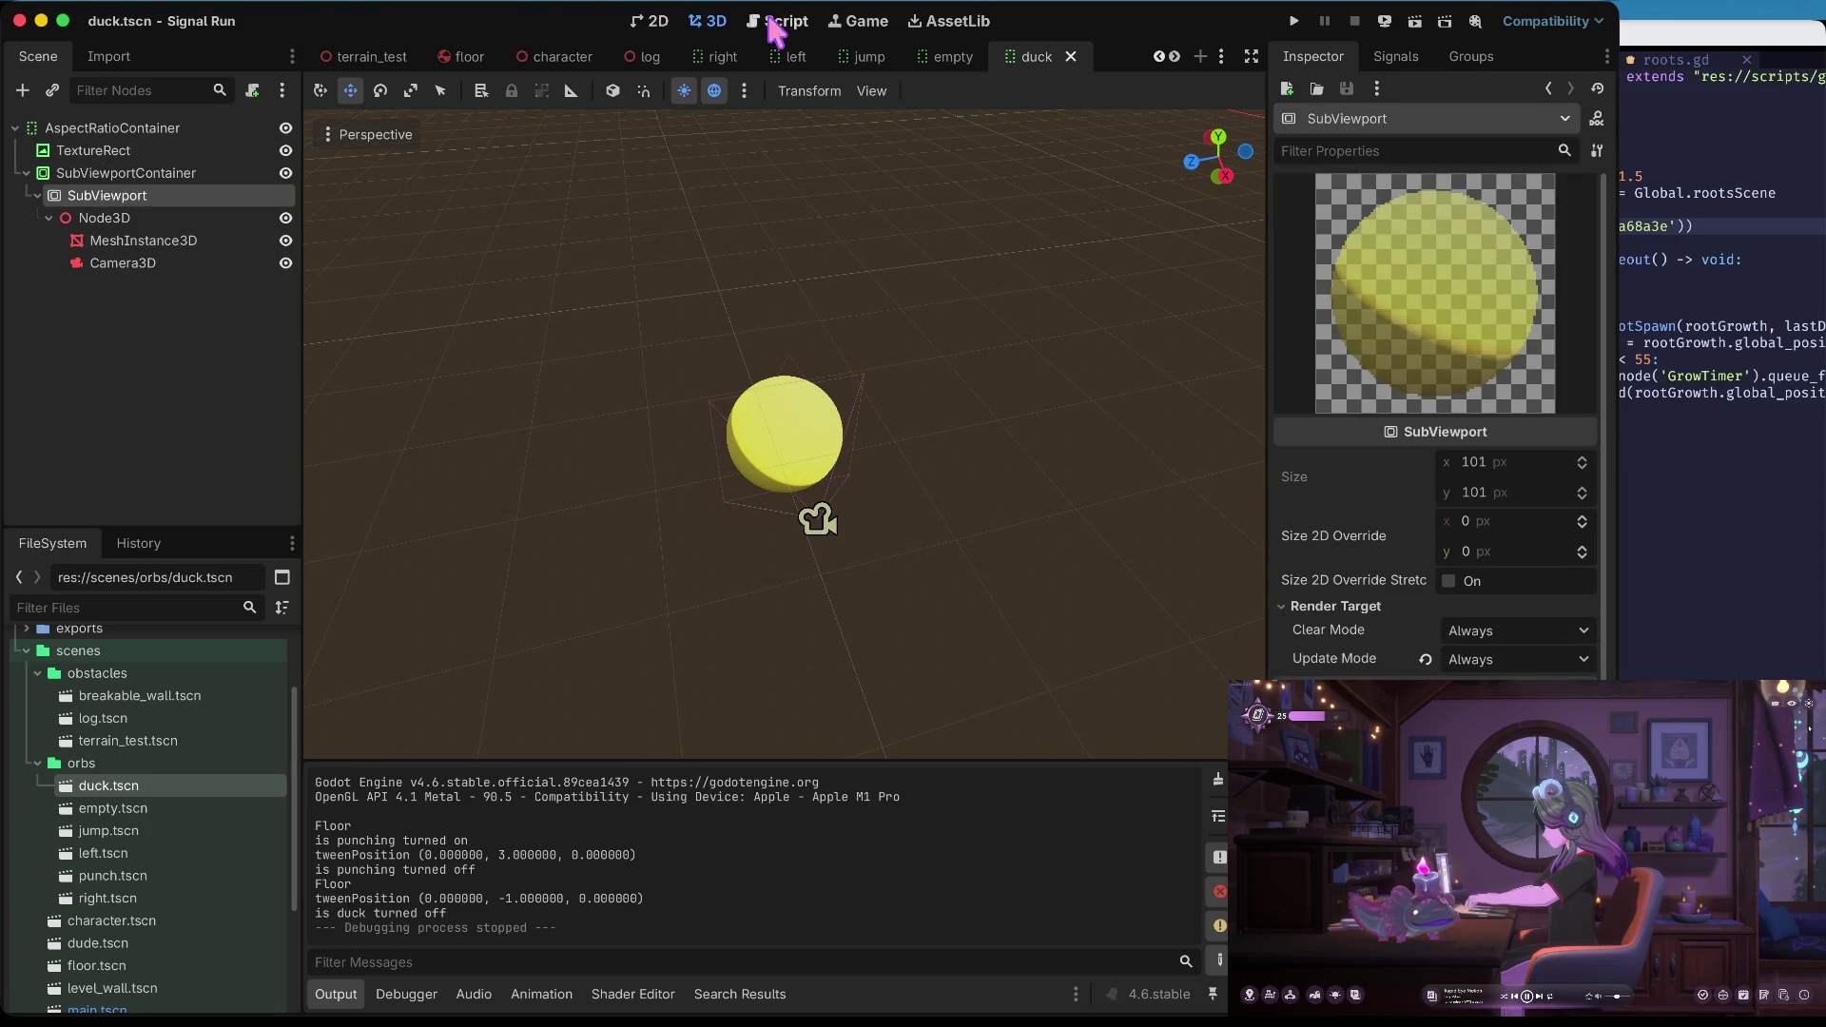
left_click(654, 23)
scroll(456, 366, "up", 10)
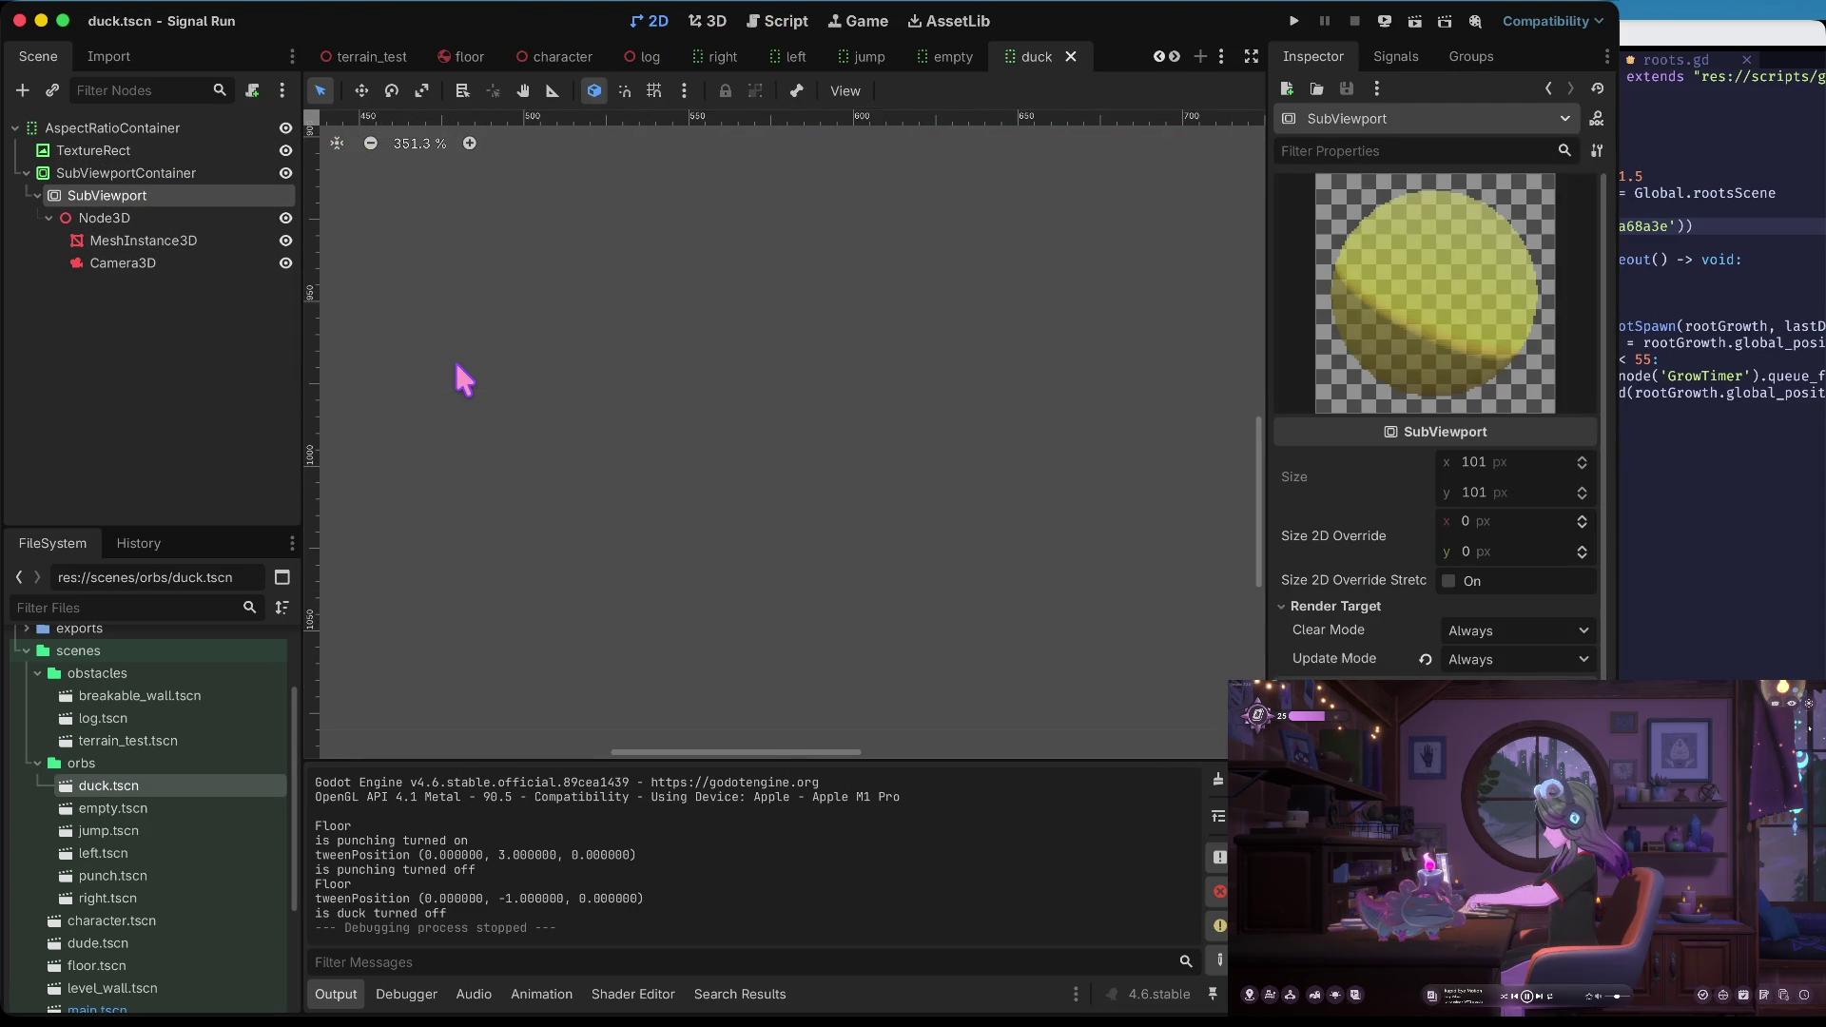
scroll(453, 358, "down", 15)
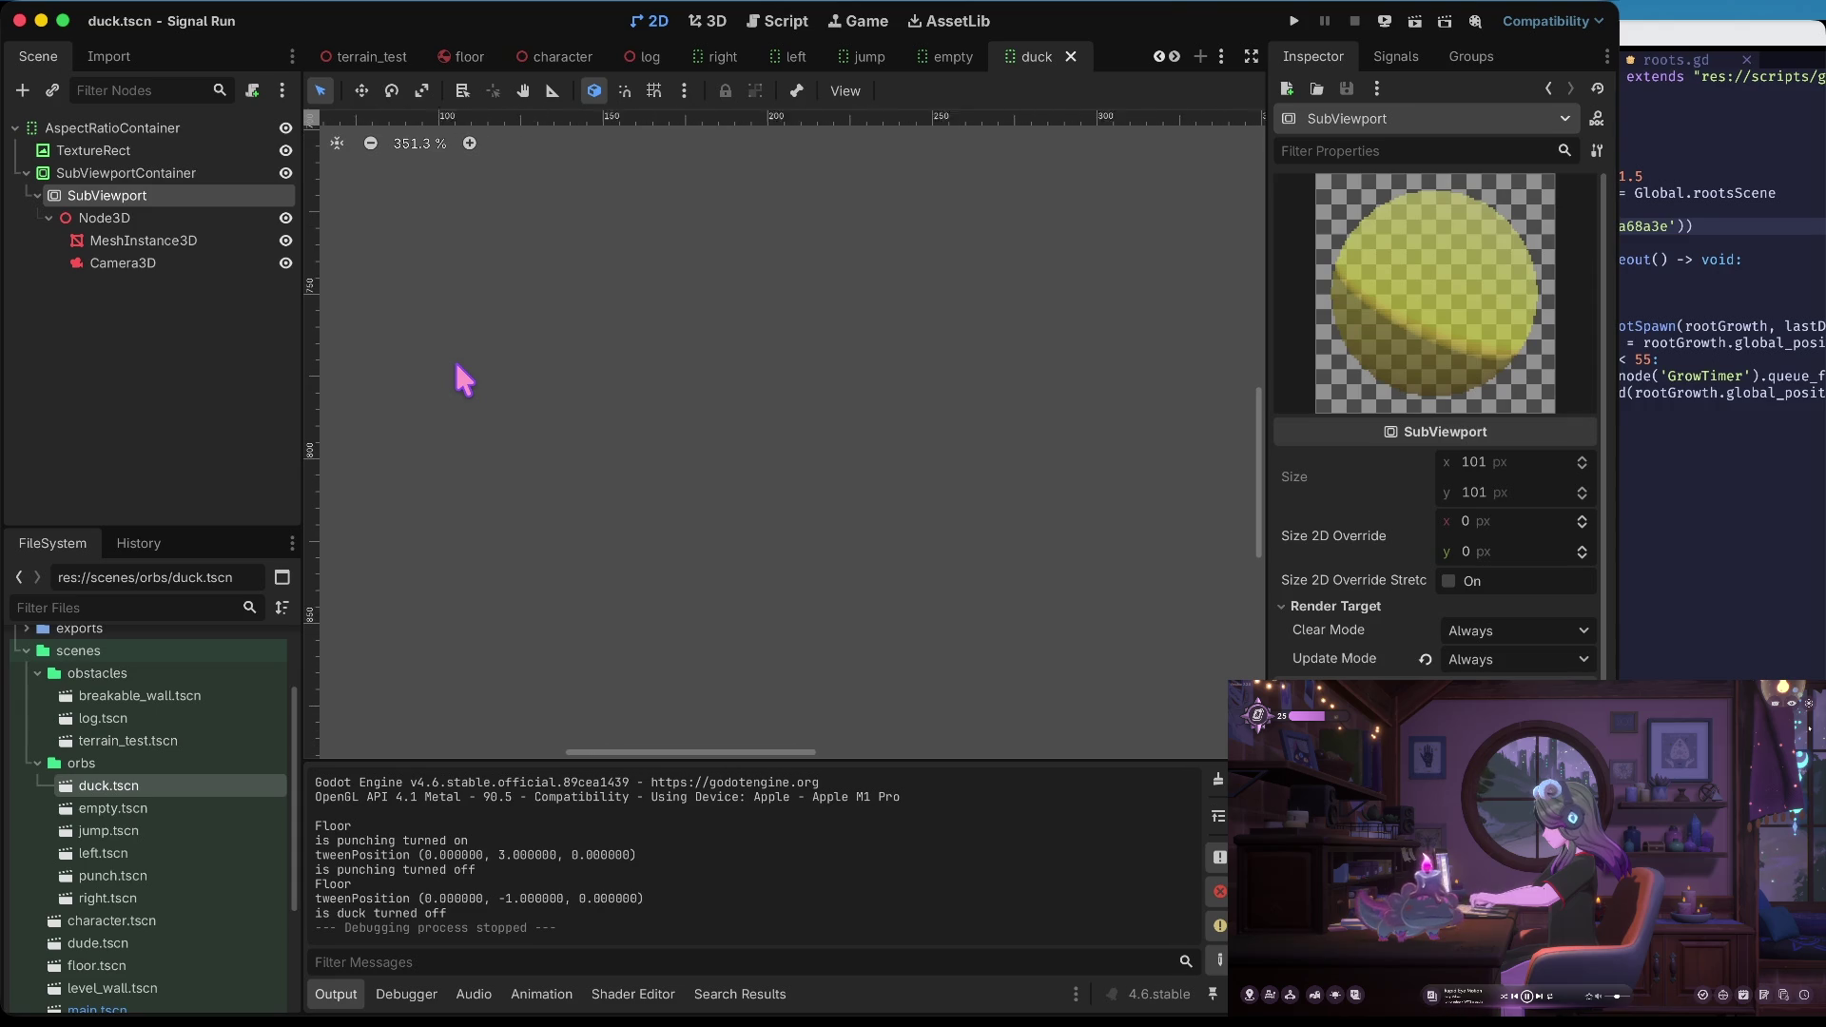
scroll(434, 225, "up", 10)
scroll(505, 282, "down", 5)
scroll(505, 282, "right", 2)
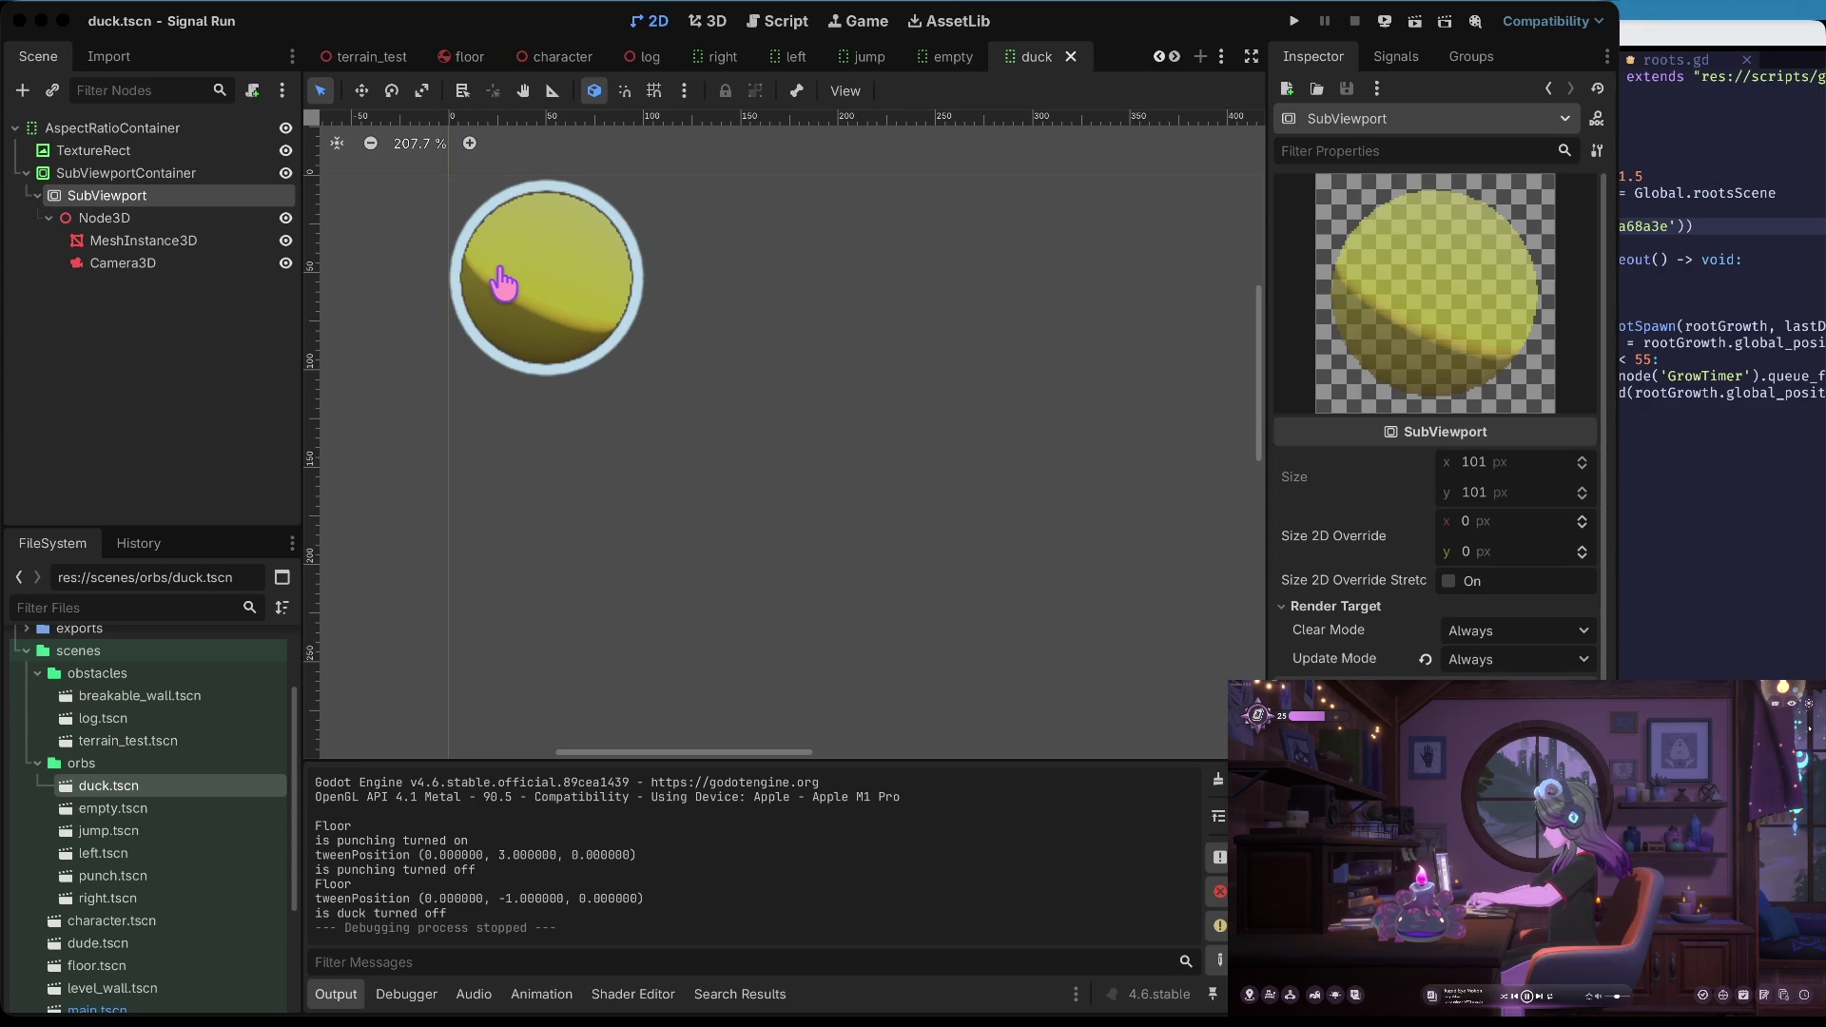
key("super+b")
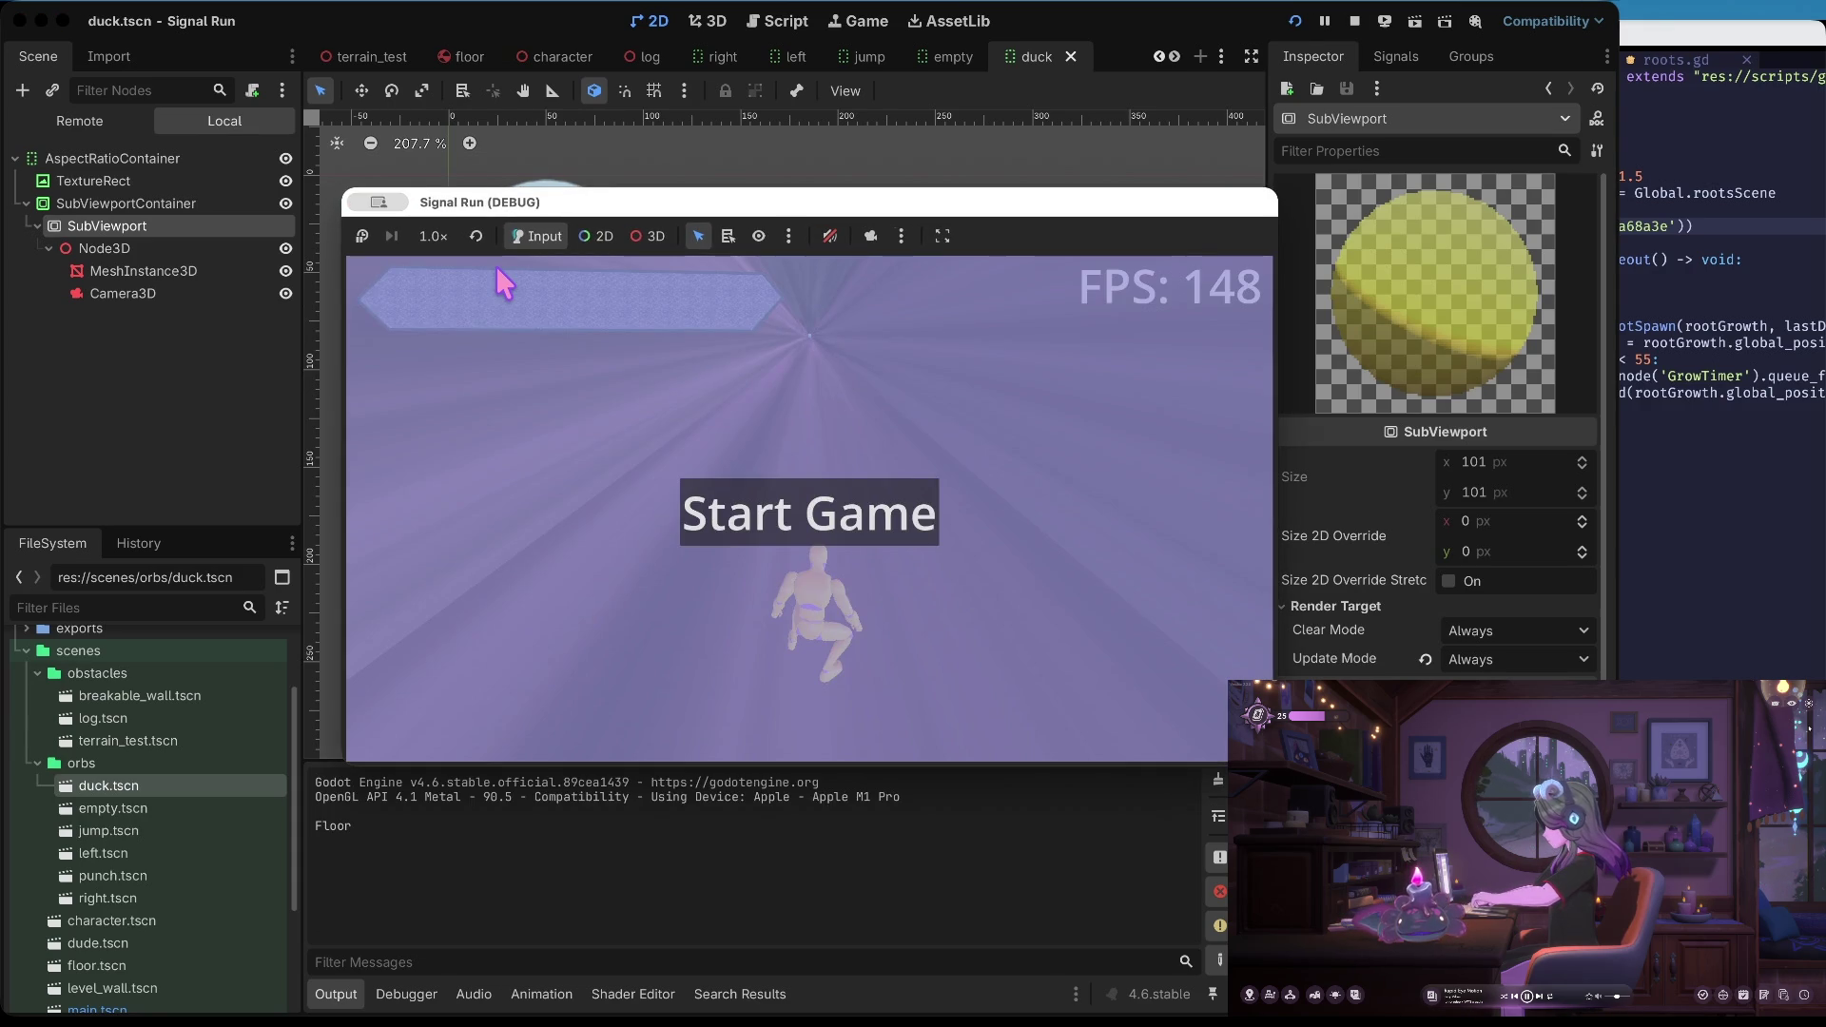
key("Return")
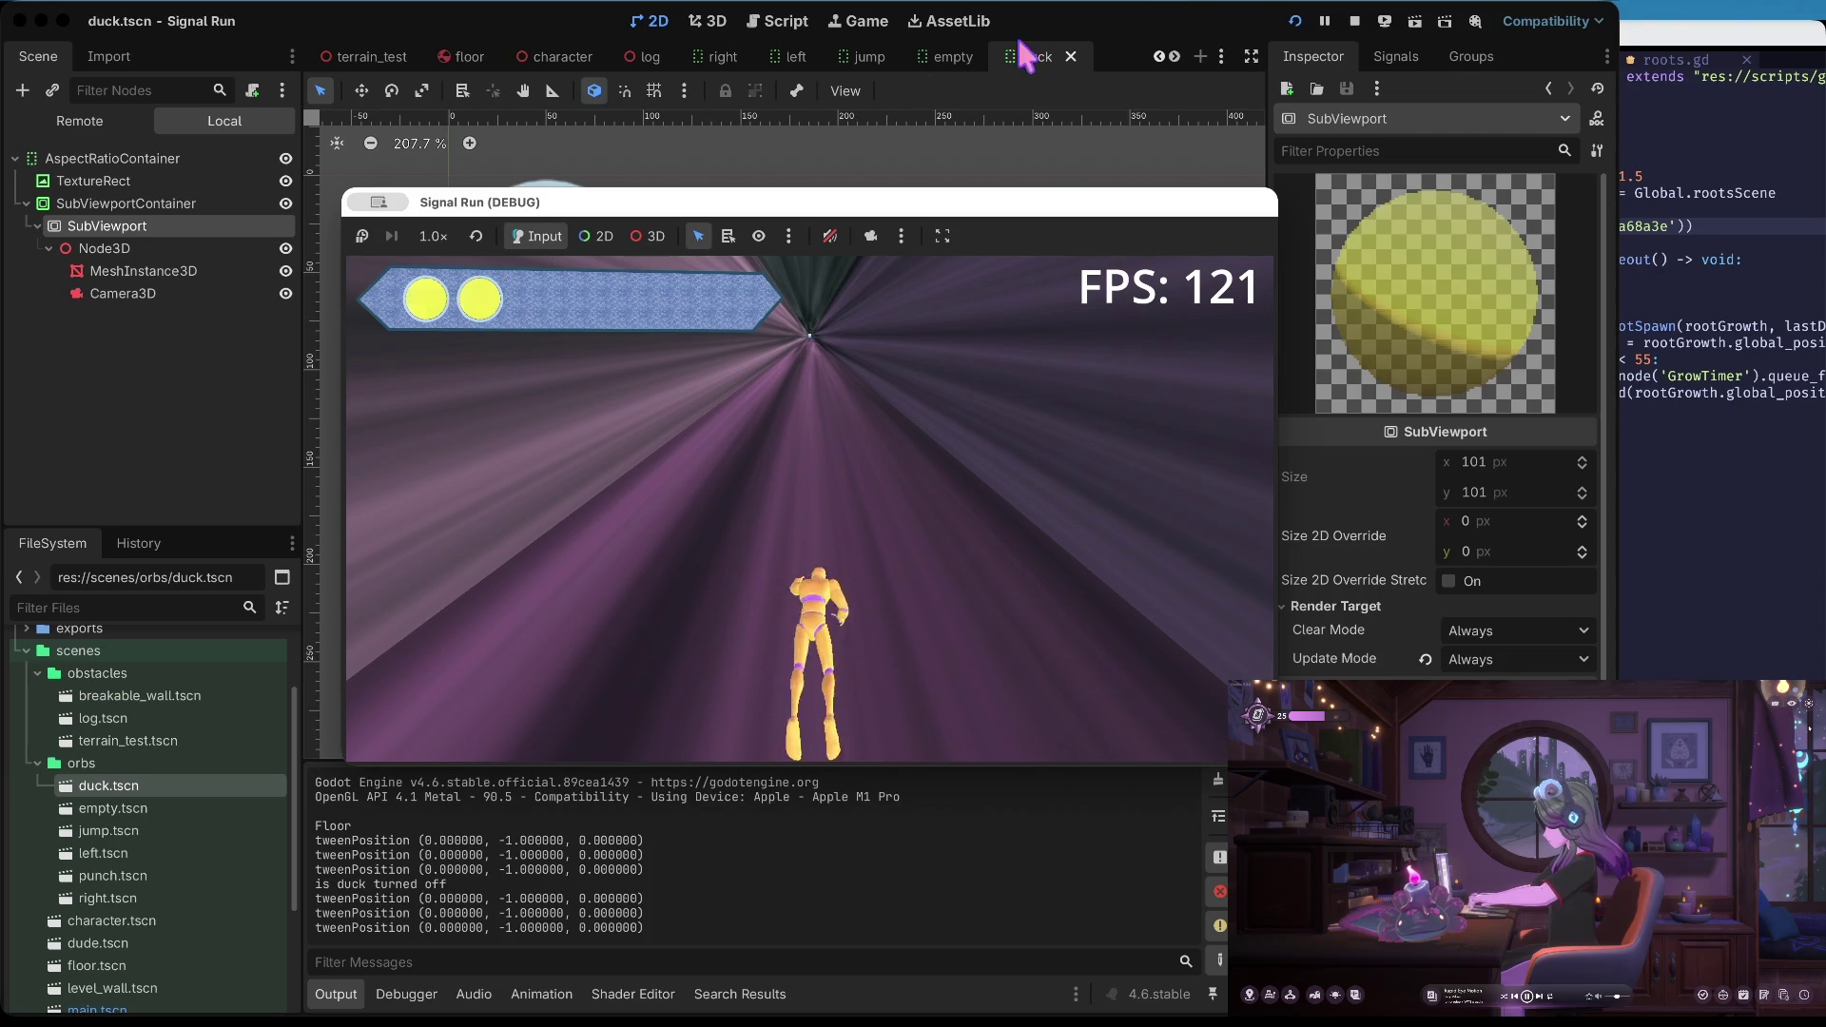
left_click(1294, 21)
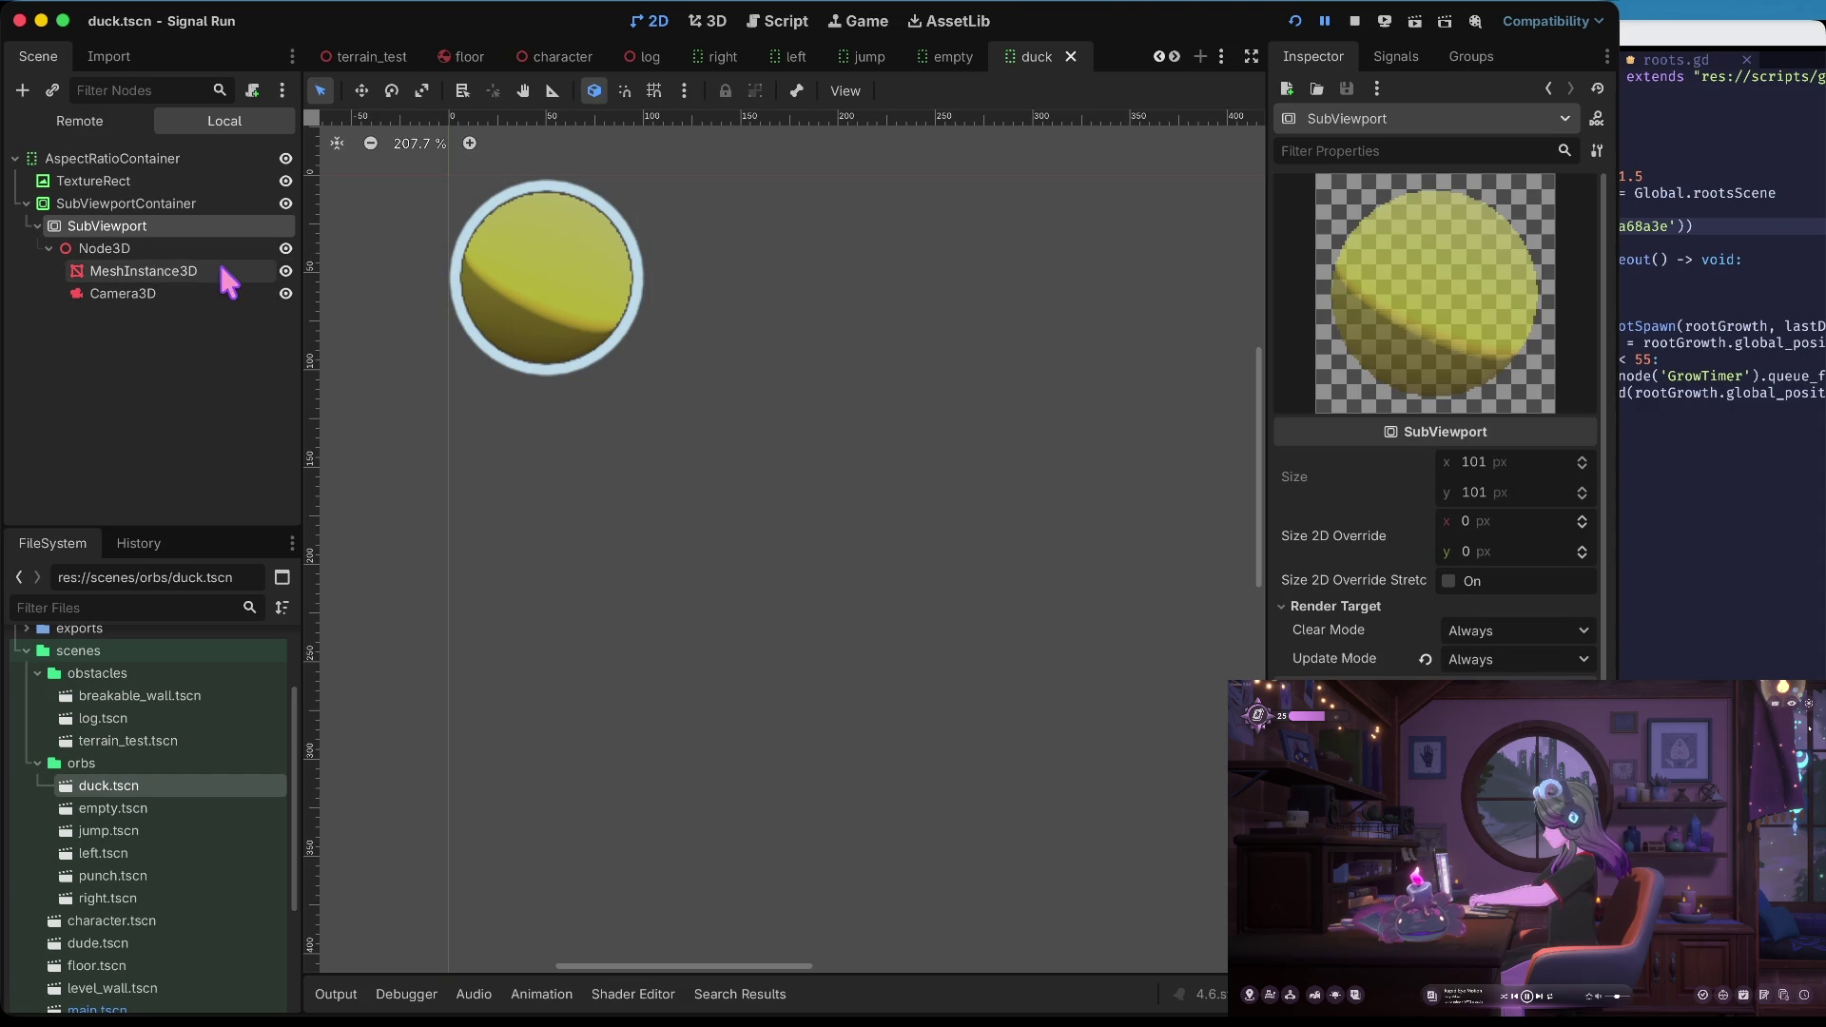
left_click(152, 293)
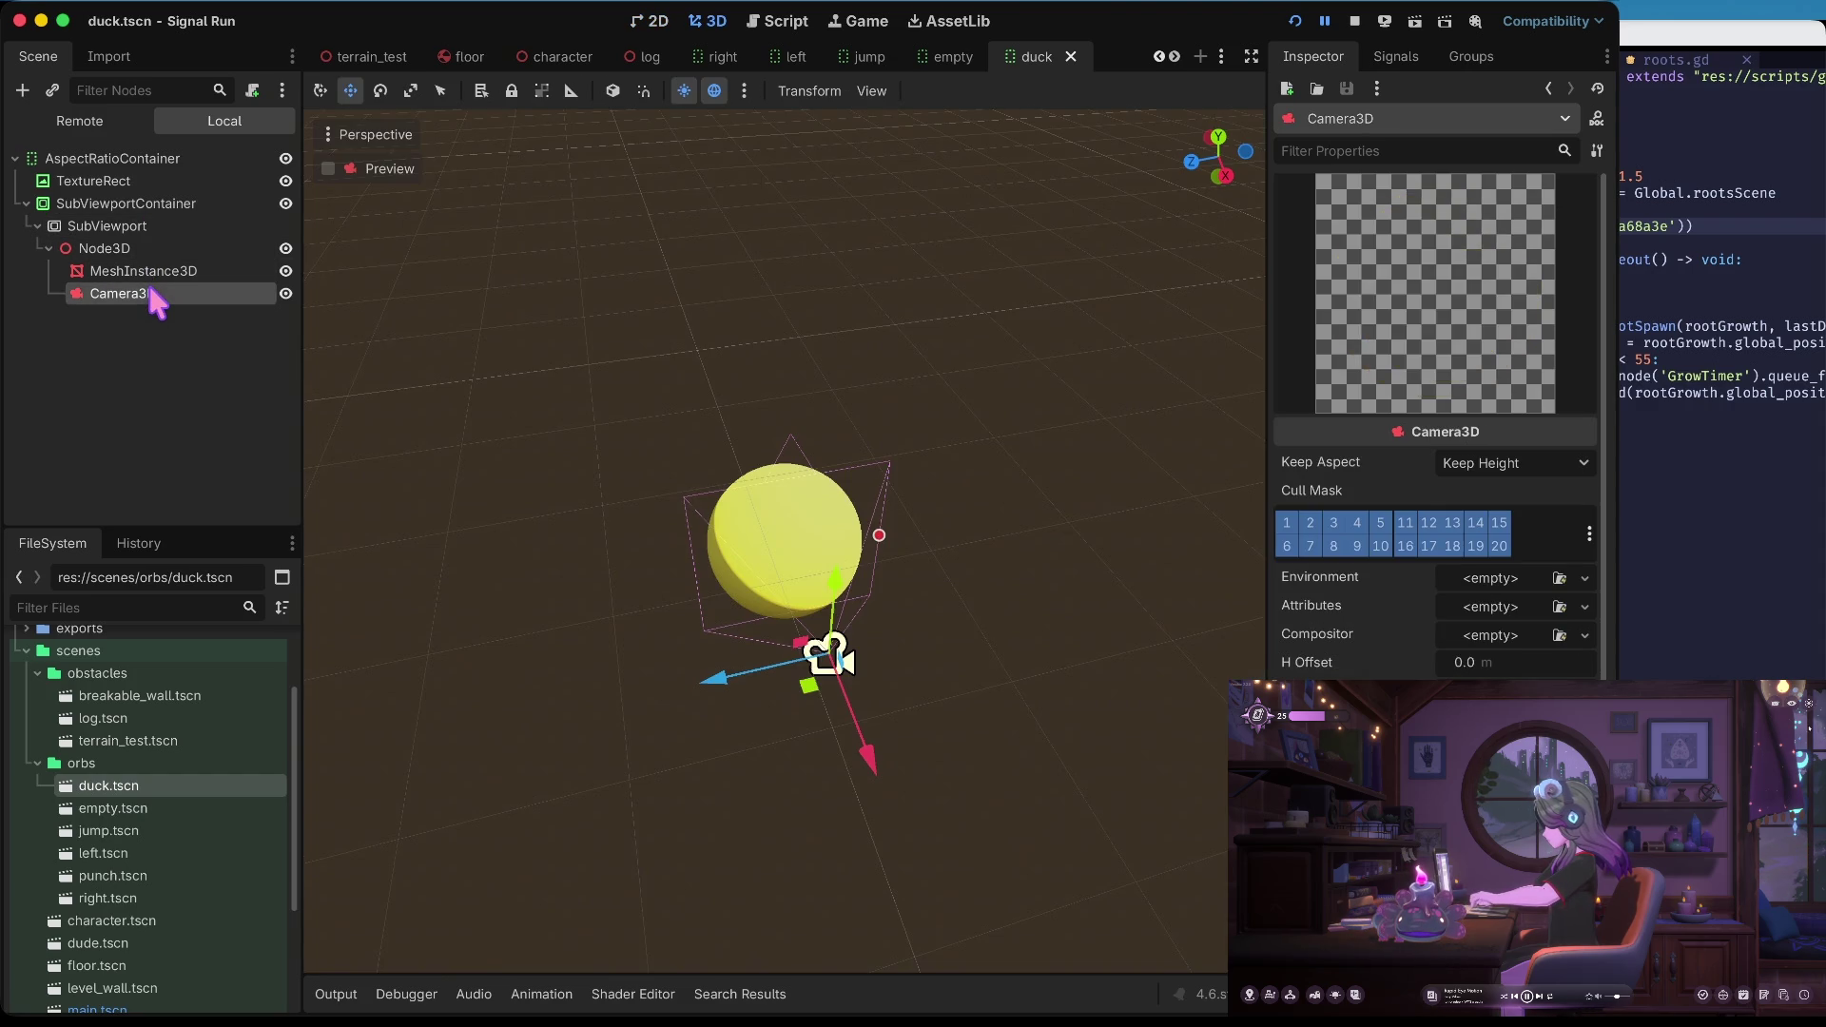
Give Camera3D a new Environment and expand its Background settings
left_click(1507, 582)
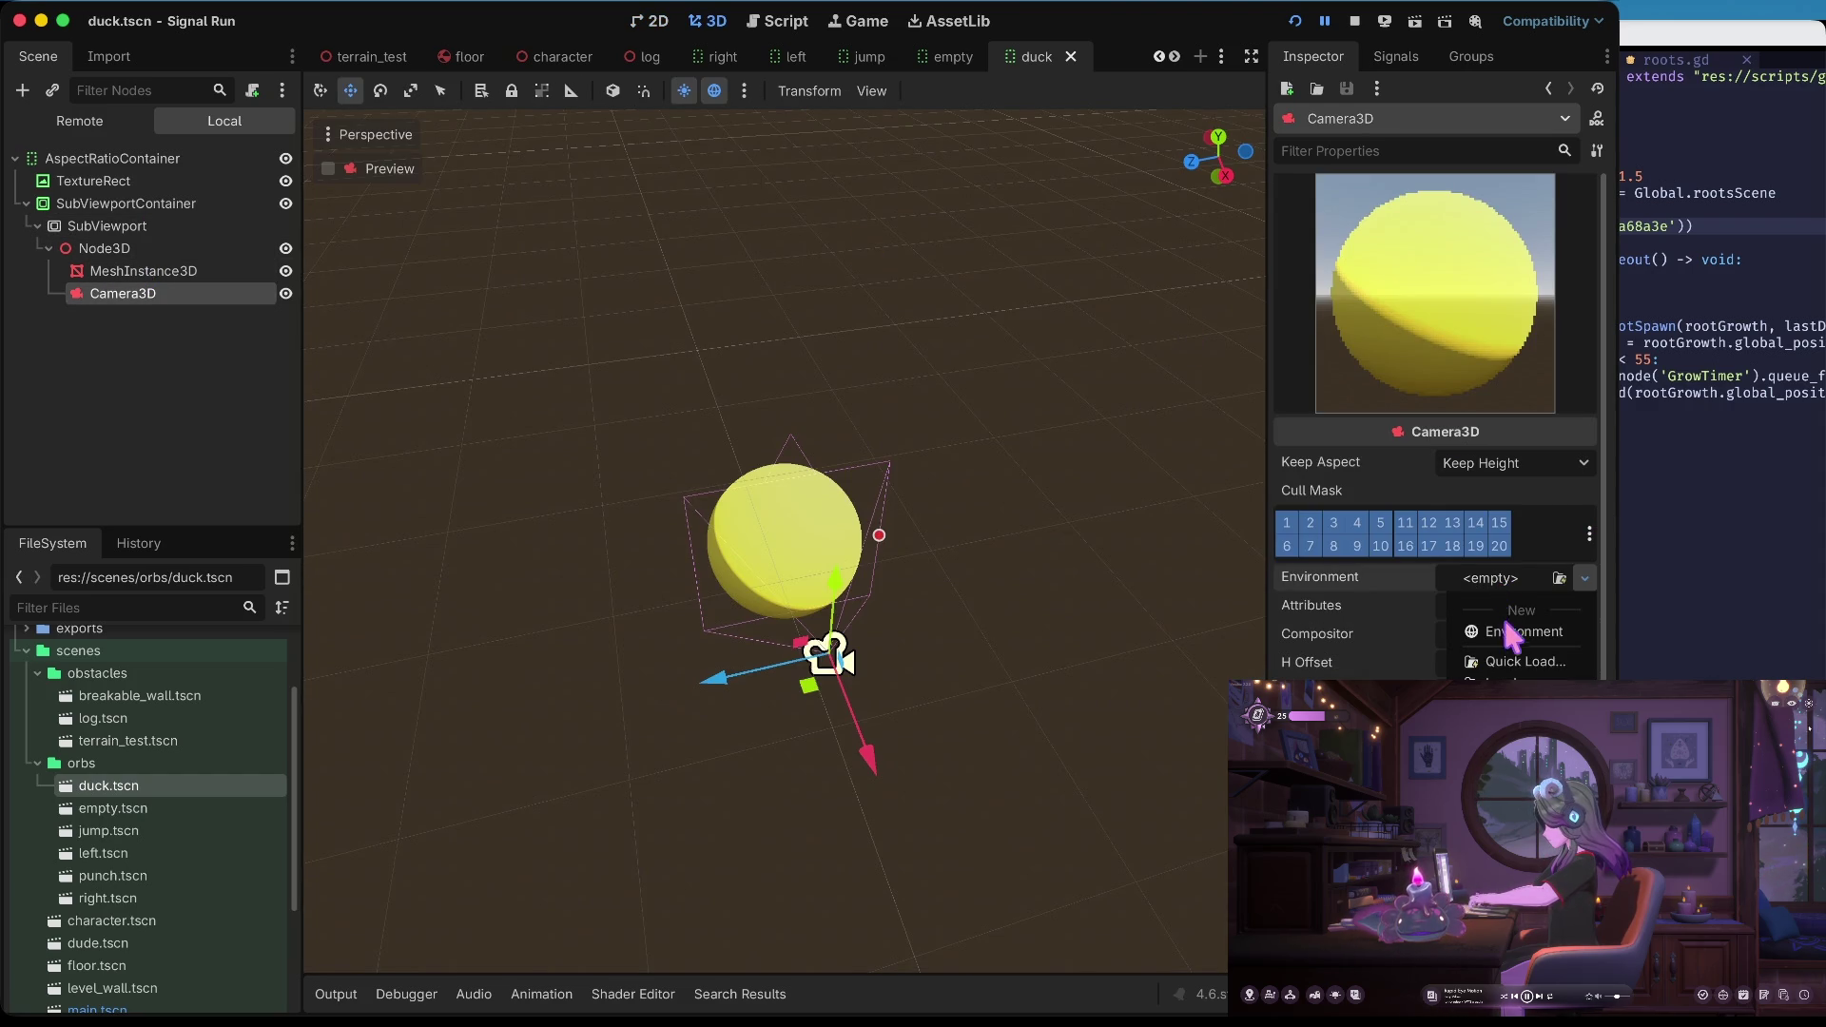
left_click(1512, 741)
left_click(1490, 580)
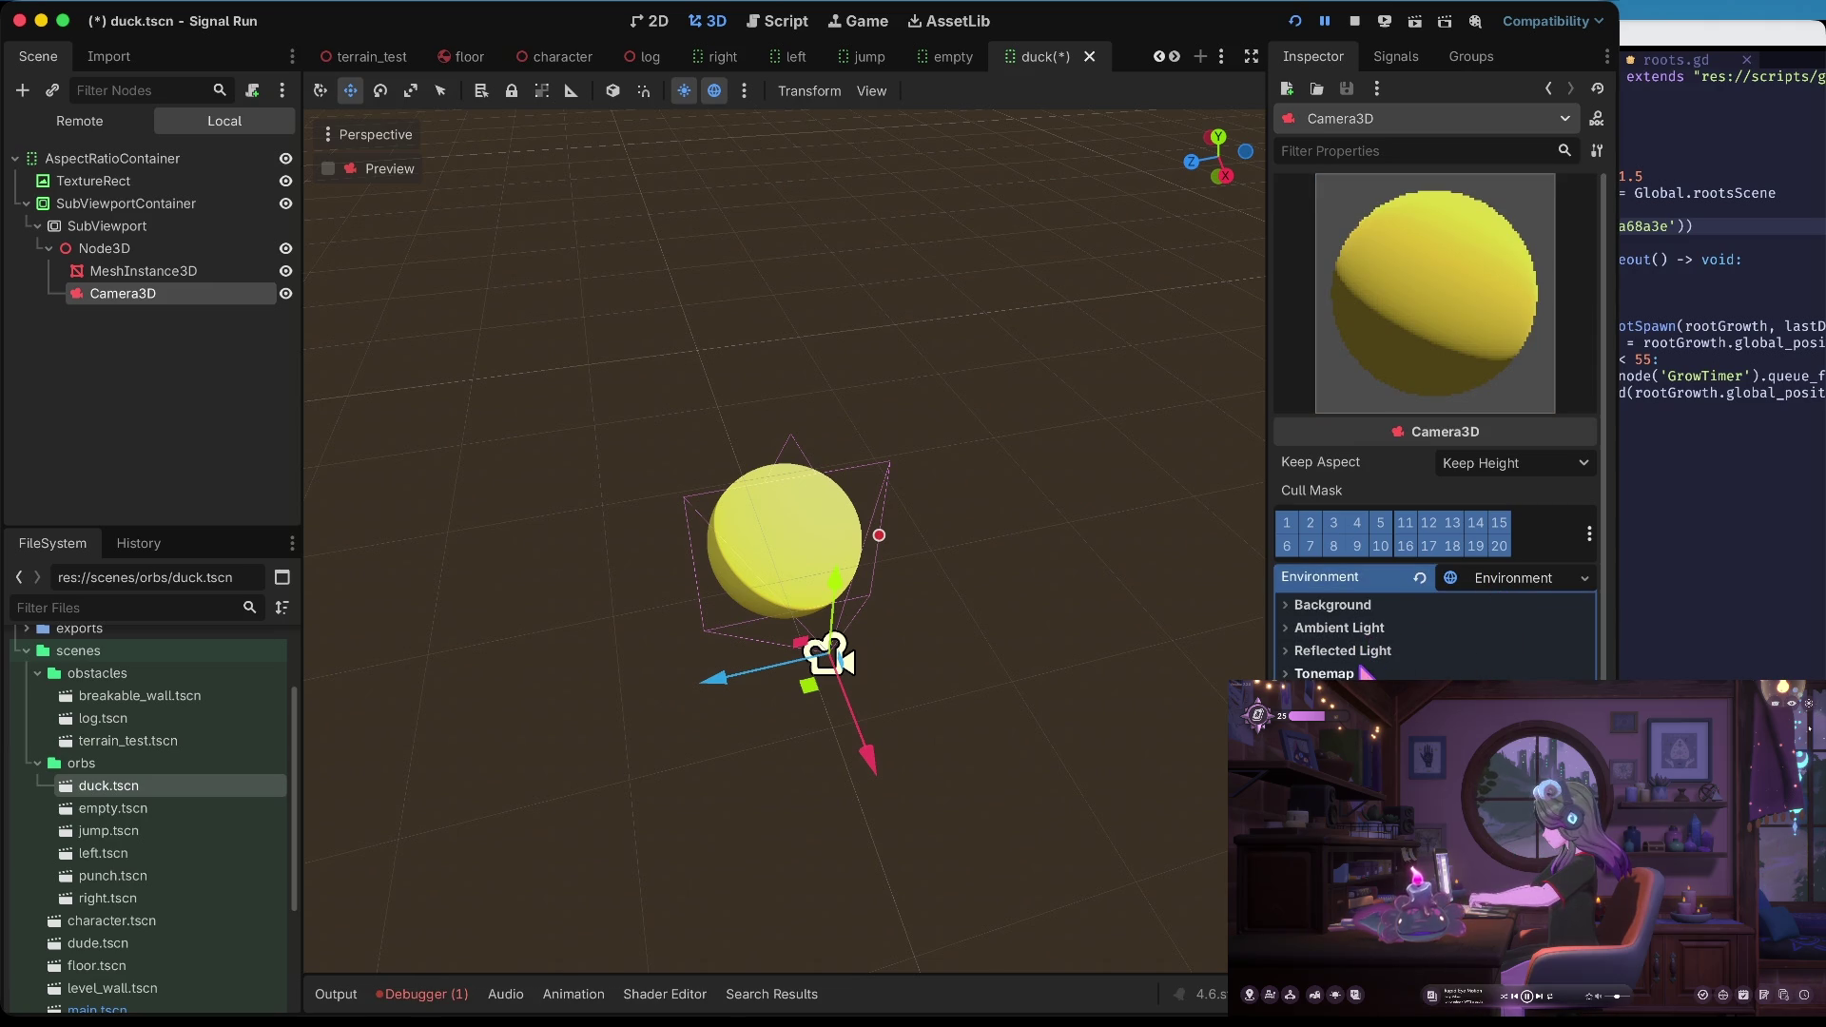
scroll(1367, 665, "down", 3)
left_click(1374, 455)
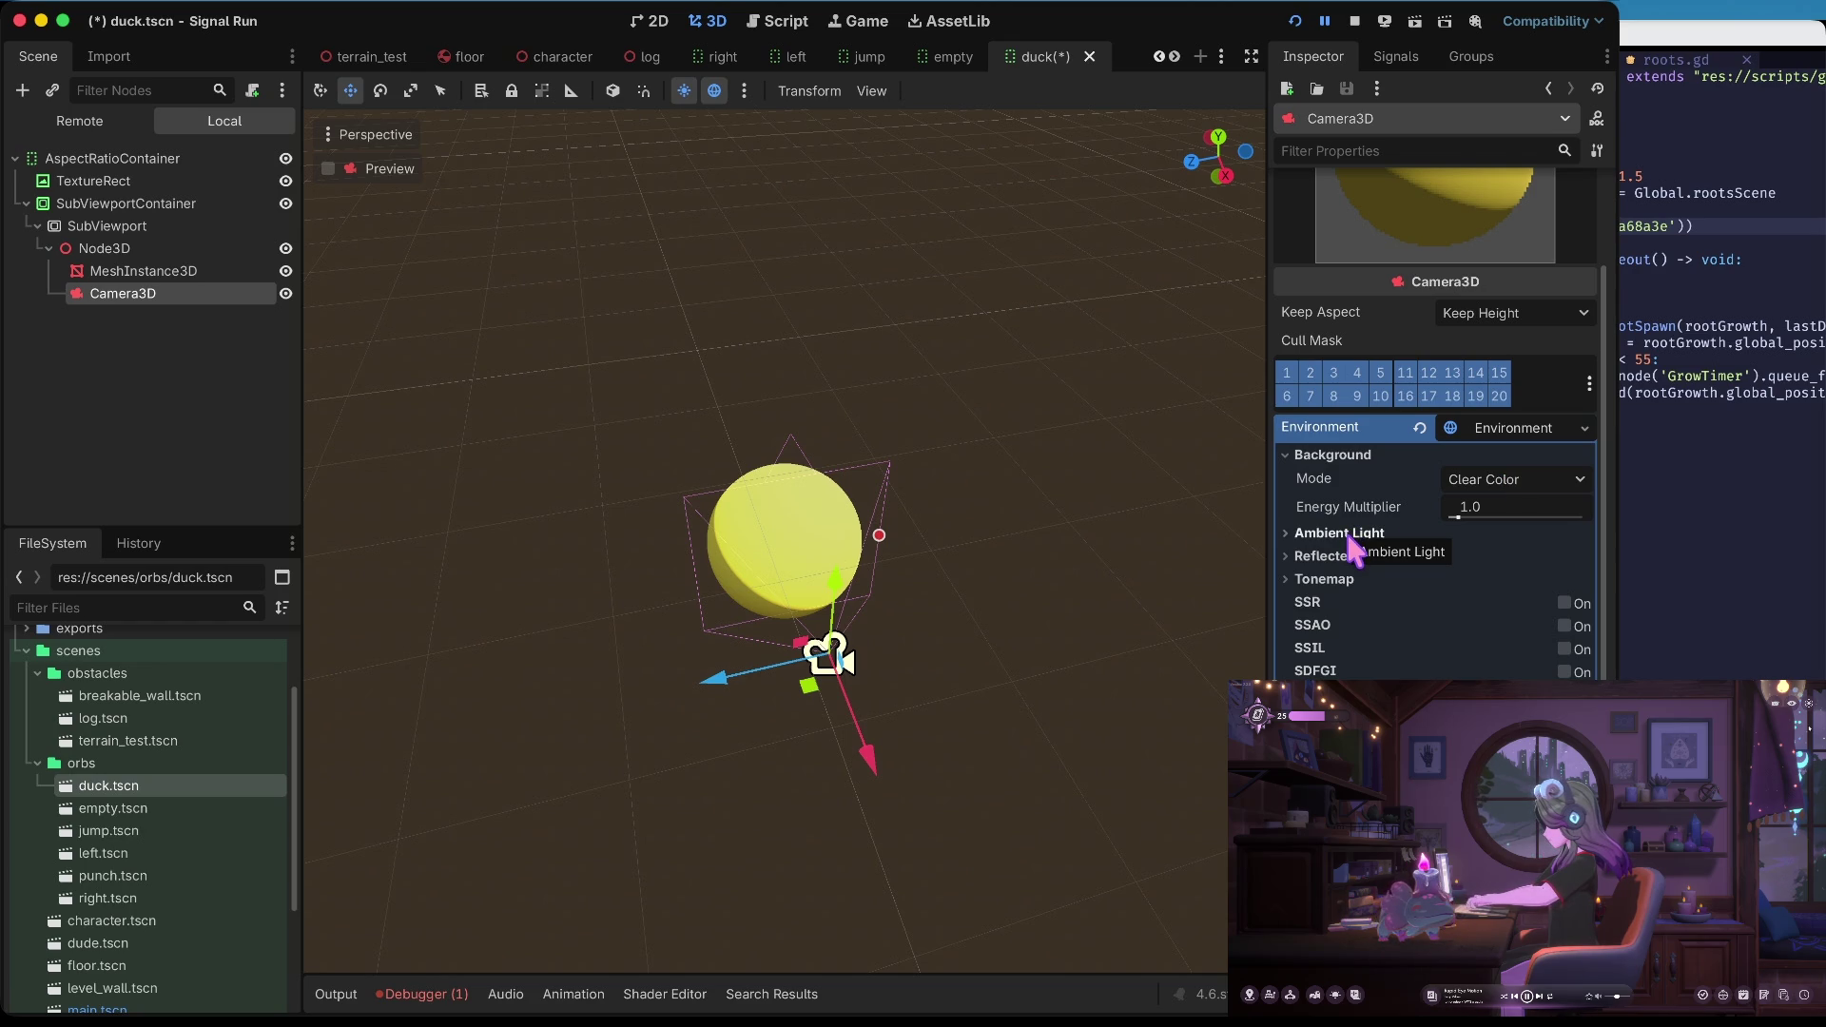
scroll(1350, 547, "down", 5)
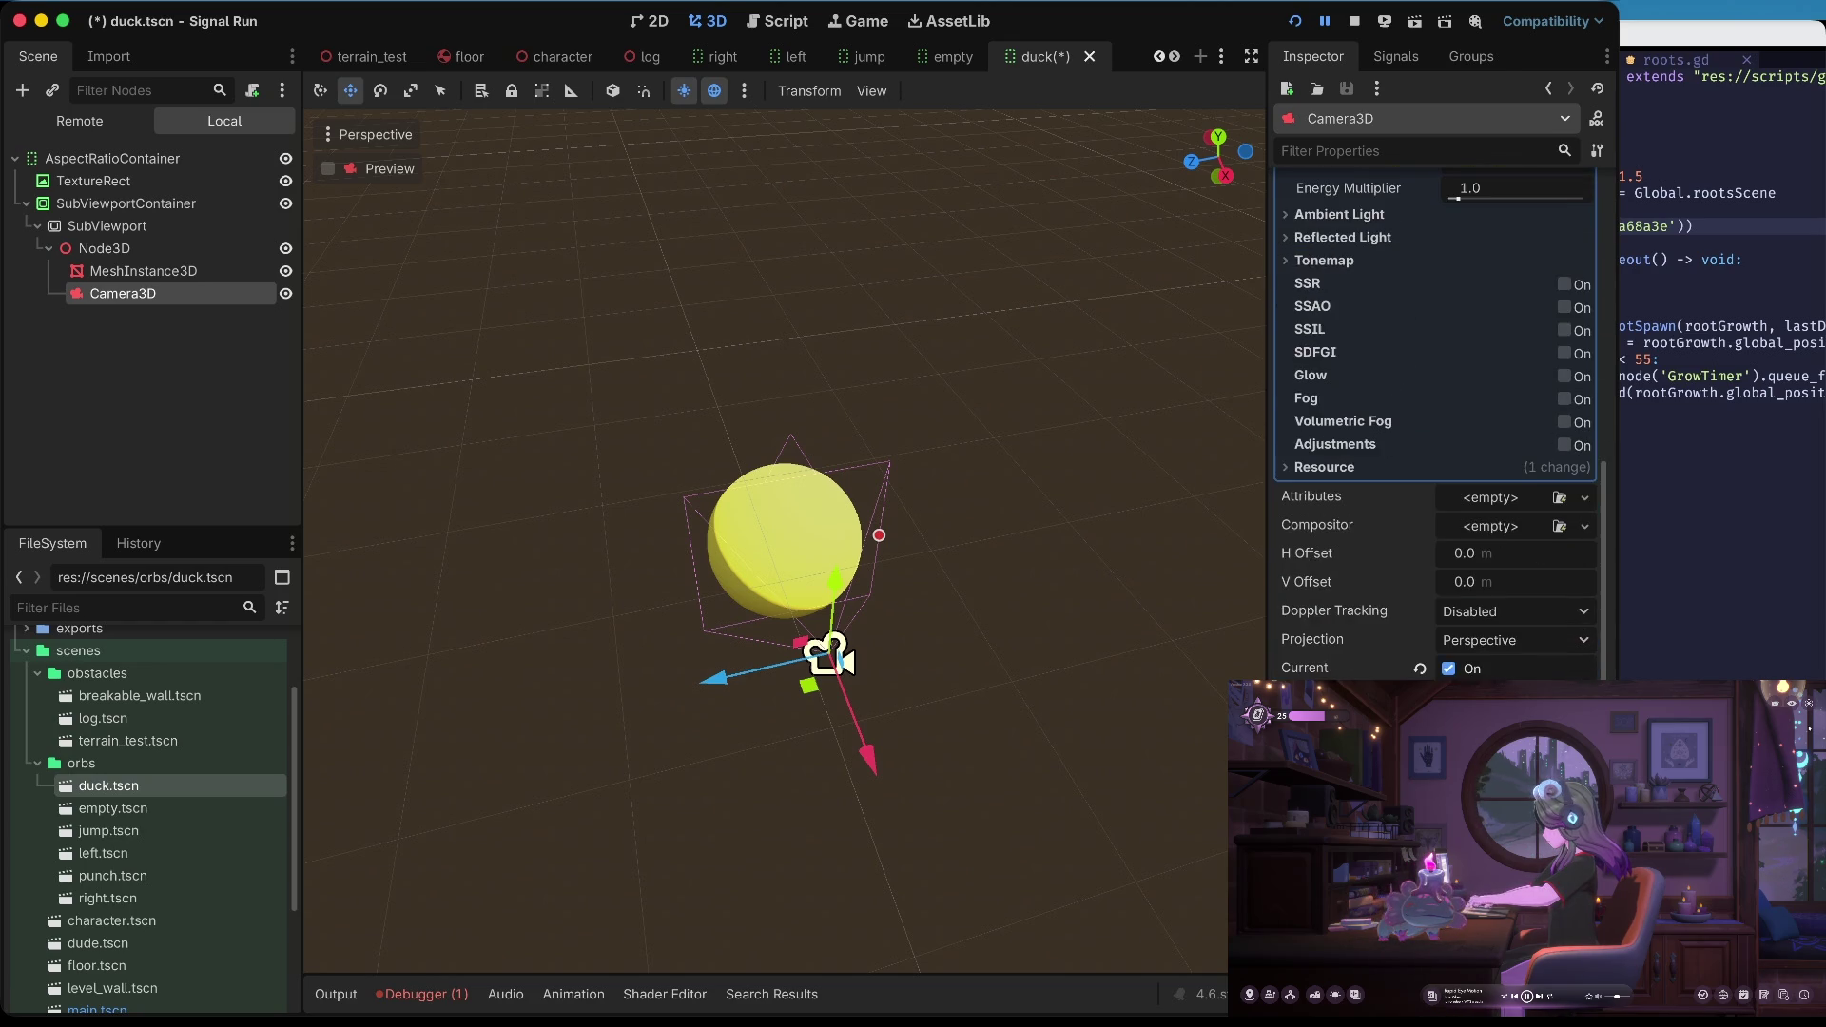
scroll(1512, 514, "up", 5)
left_click(1519, 515)
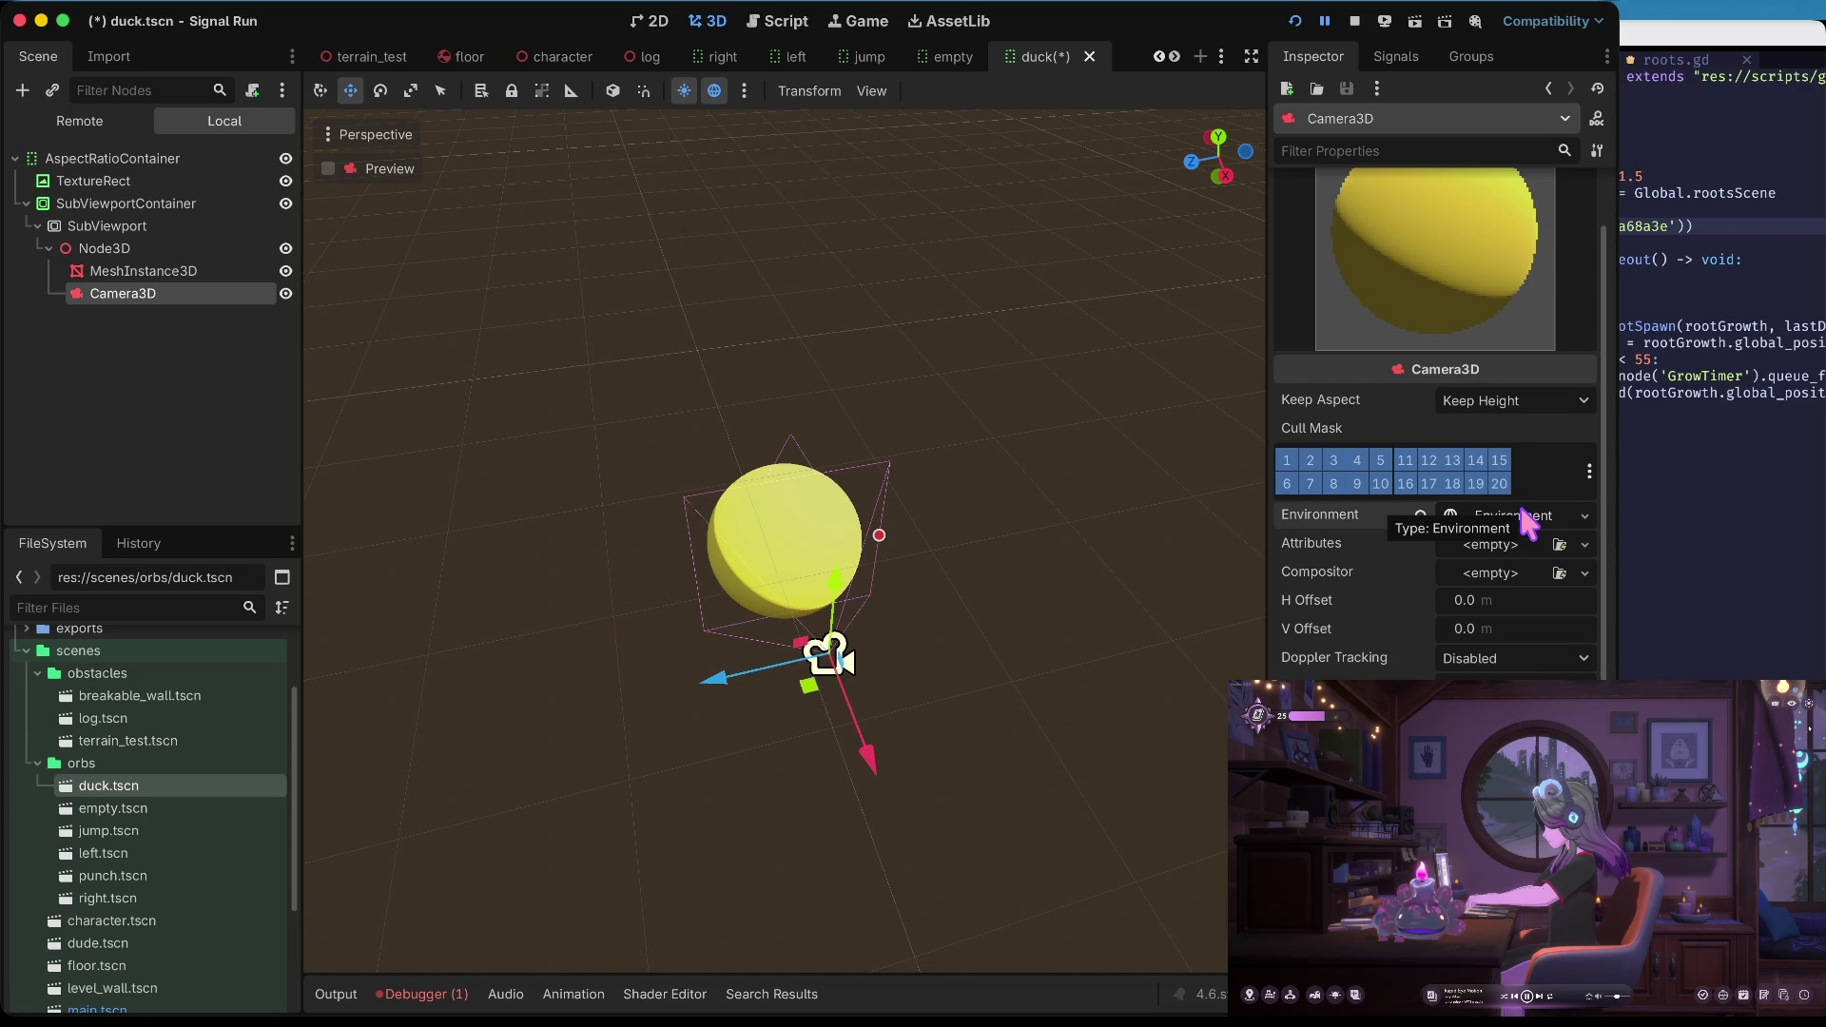
left_click(1519, 513)
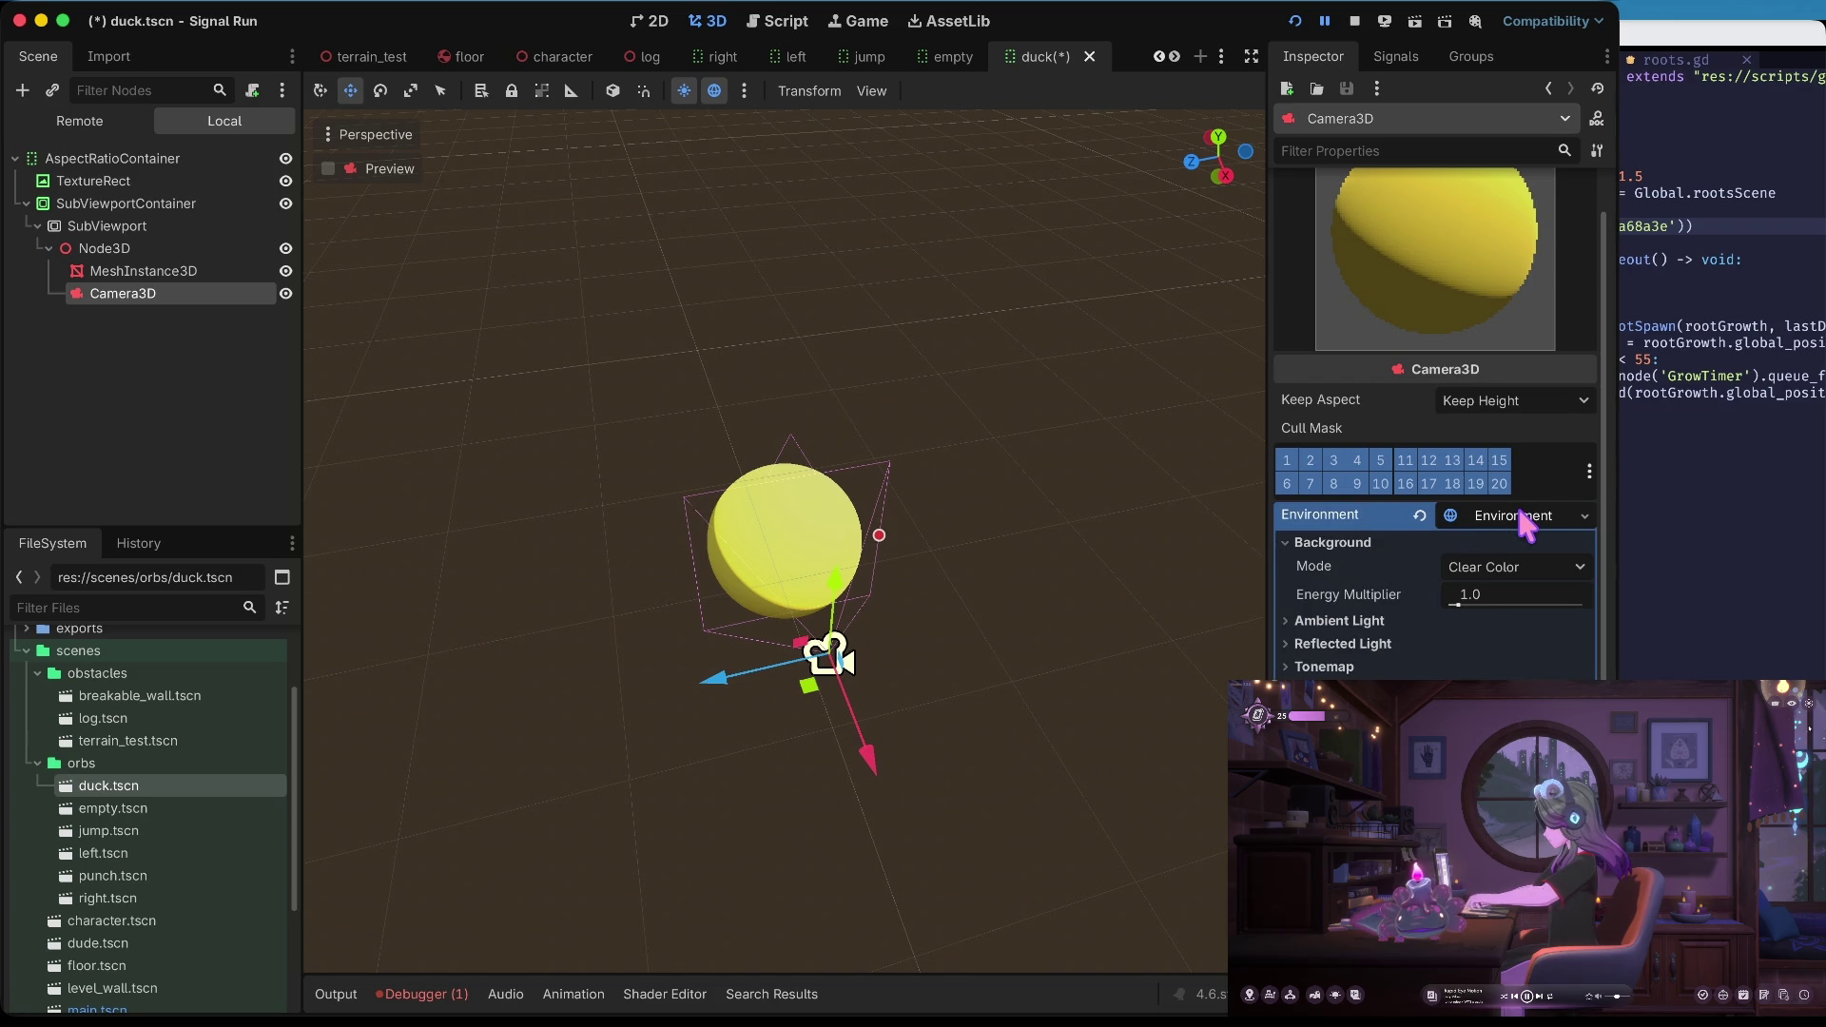
Set the Environment's Background Mode to Sky and save duck.tscn
left_click(1492, 565)
left_click(1488, 644)
left_click(1304, 621)
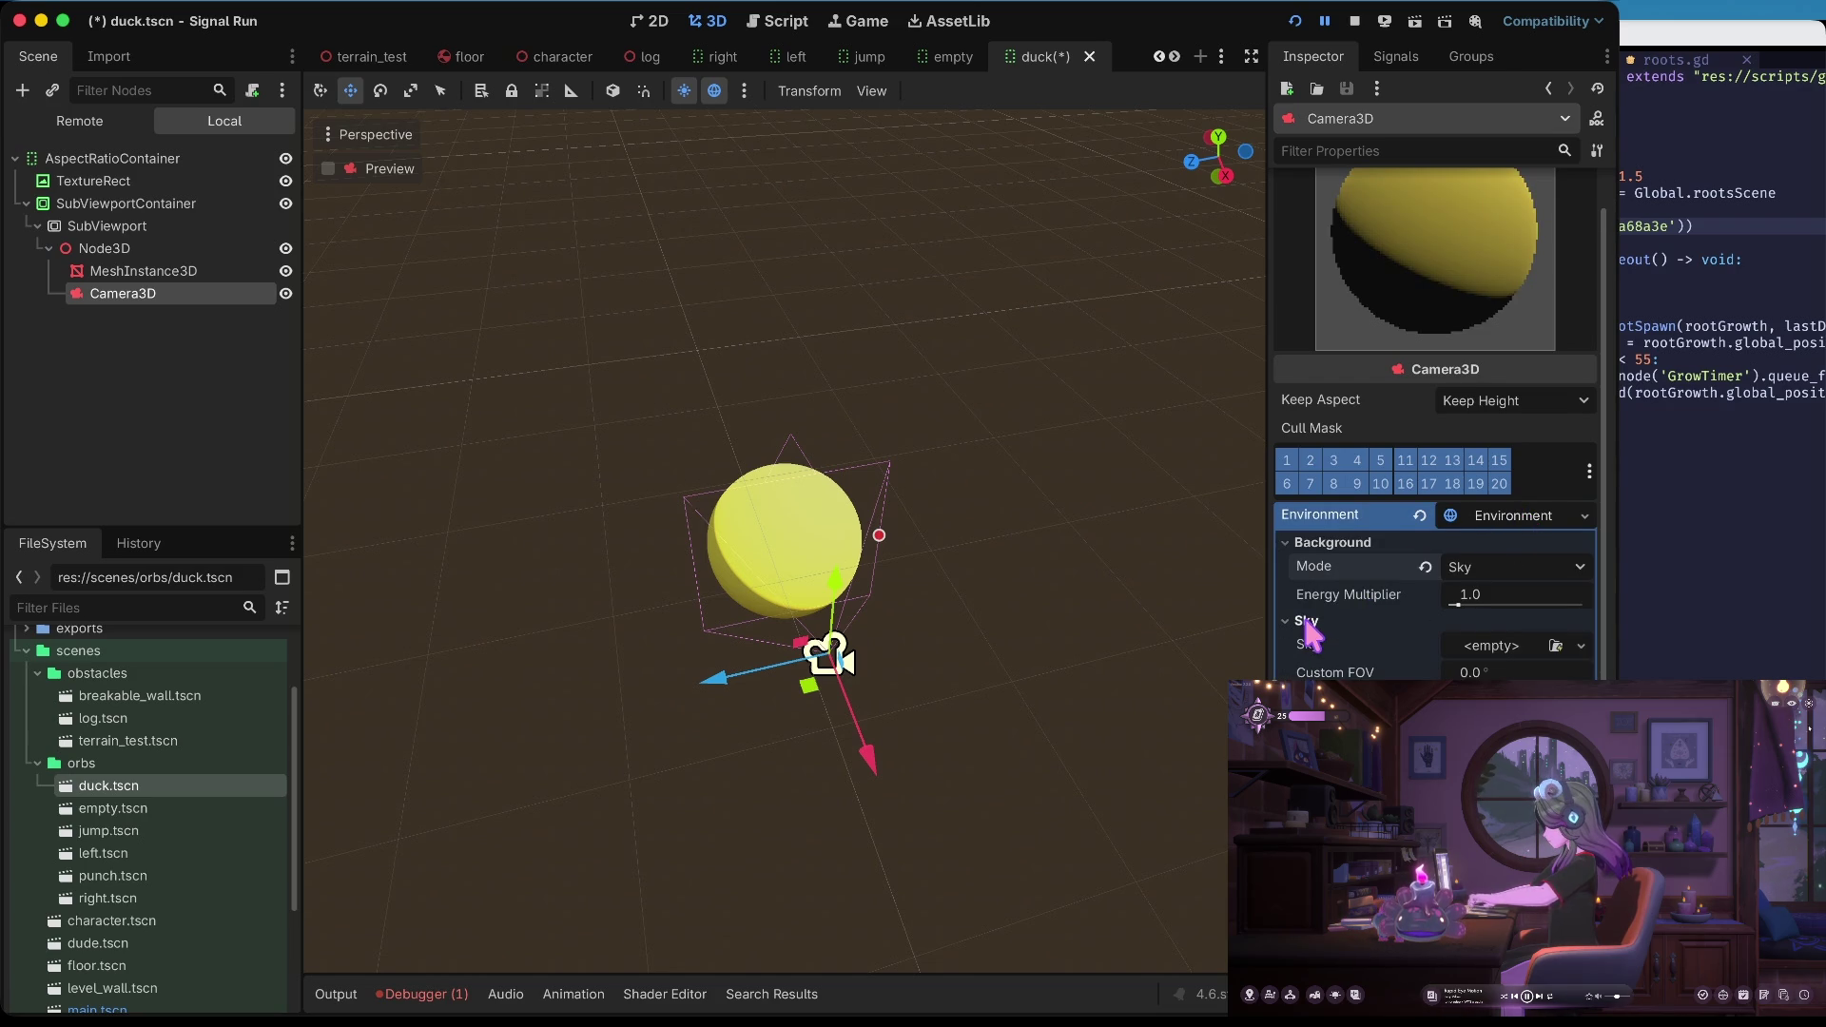
left_click(1500, 654)
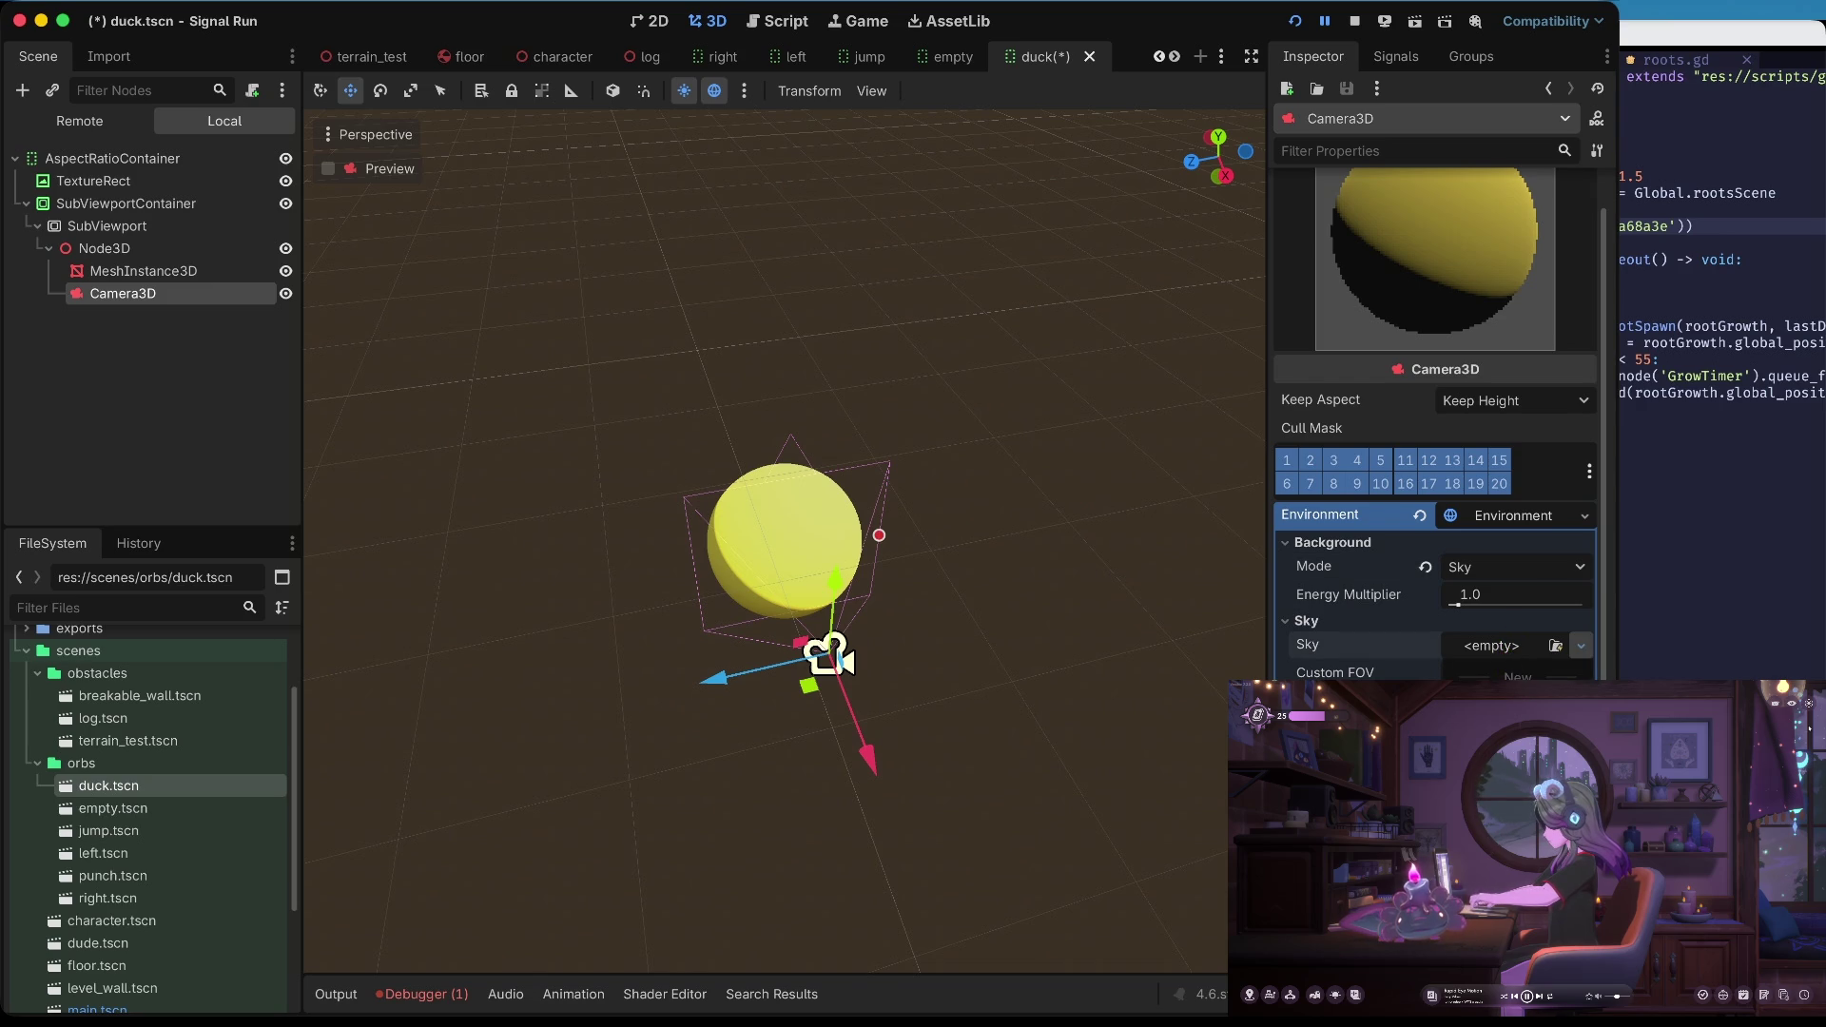
left_click(1518, 677)
key("ctrl+z")
key("ctrl+z")
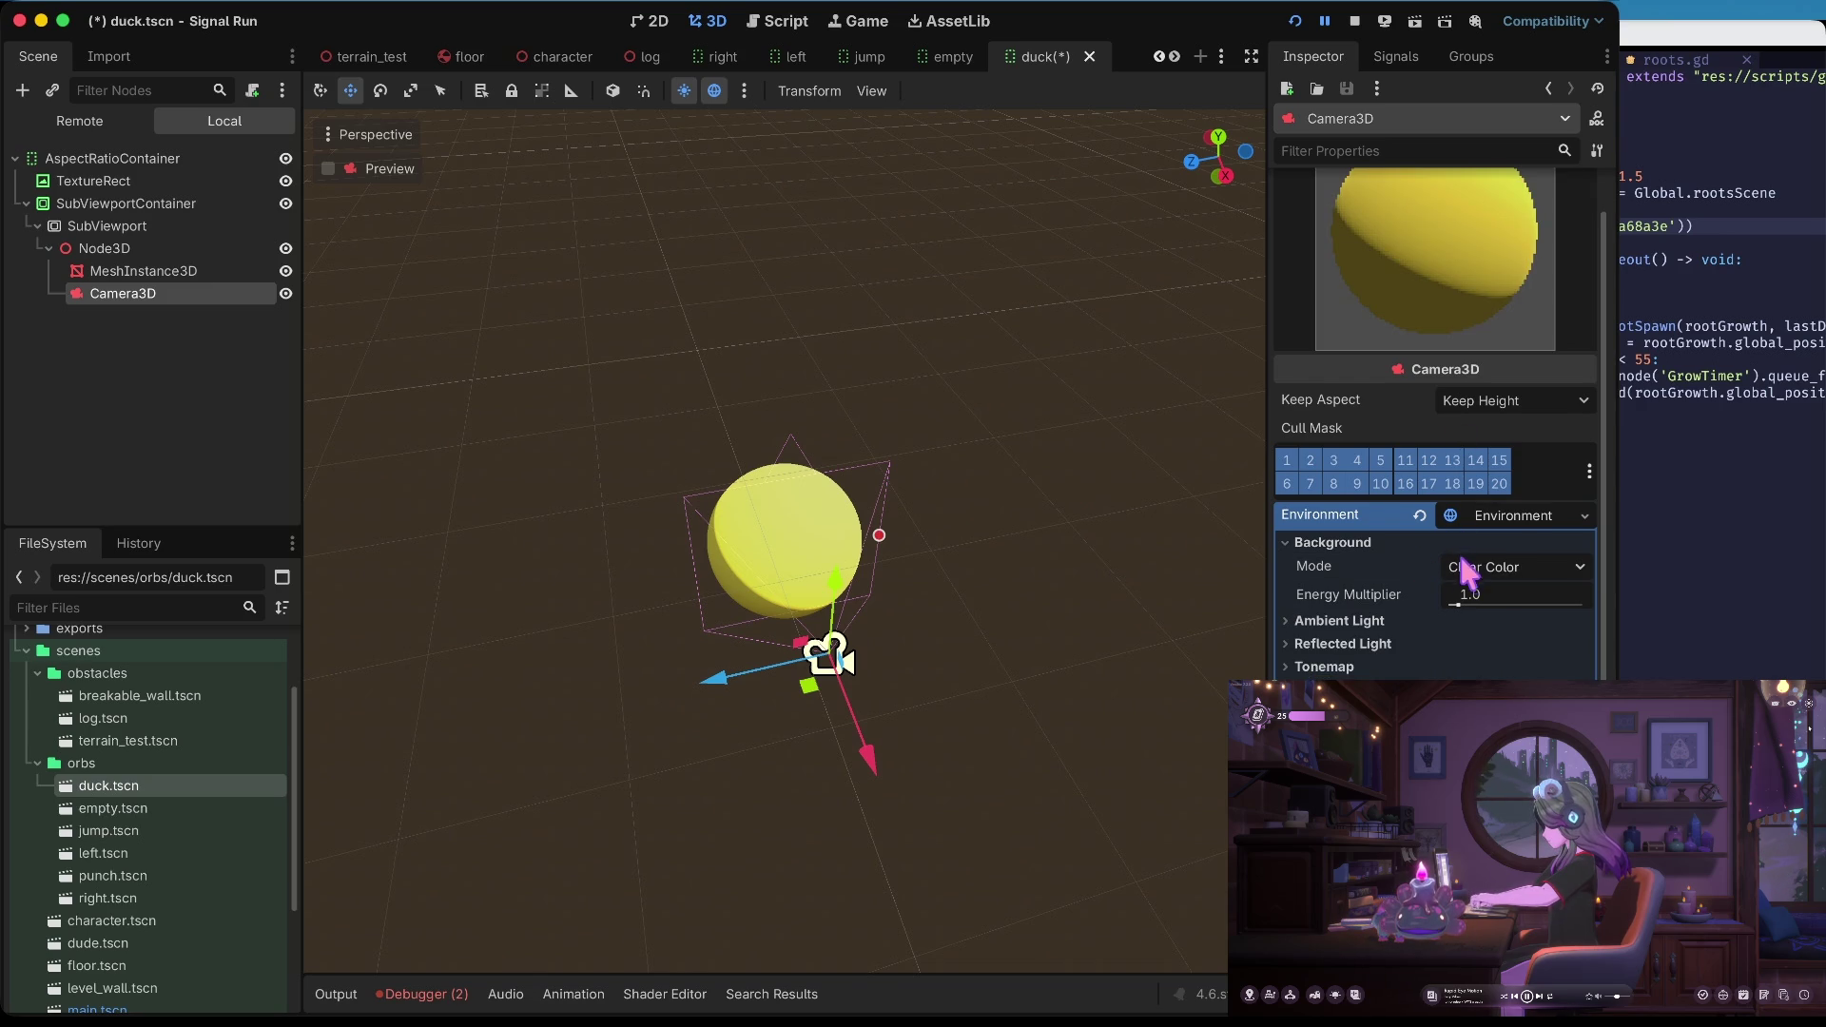
left_click(1471, 568)
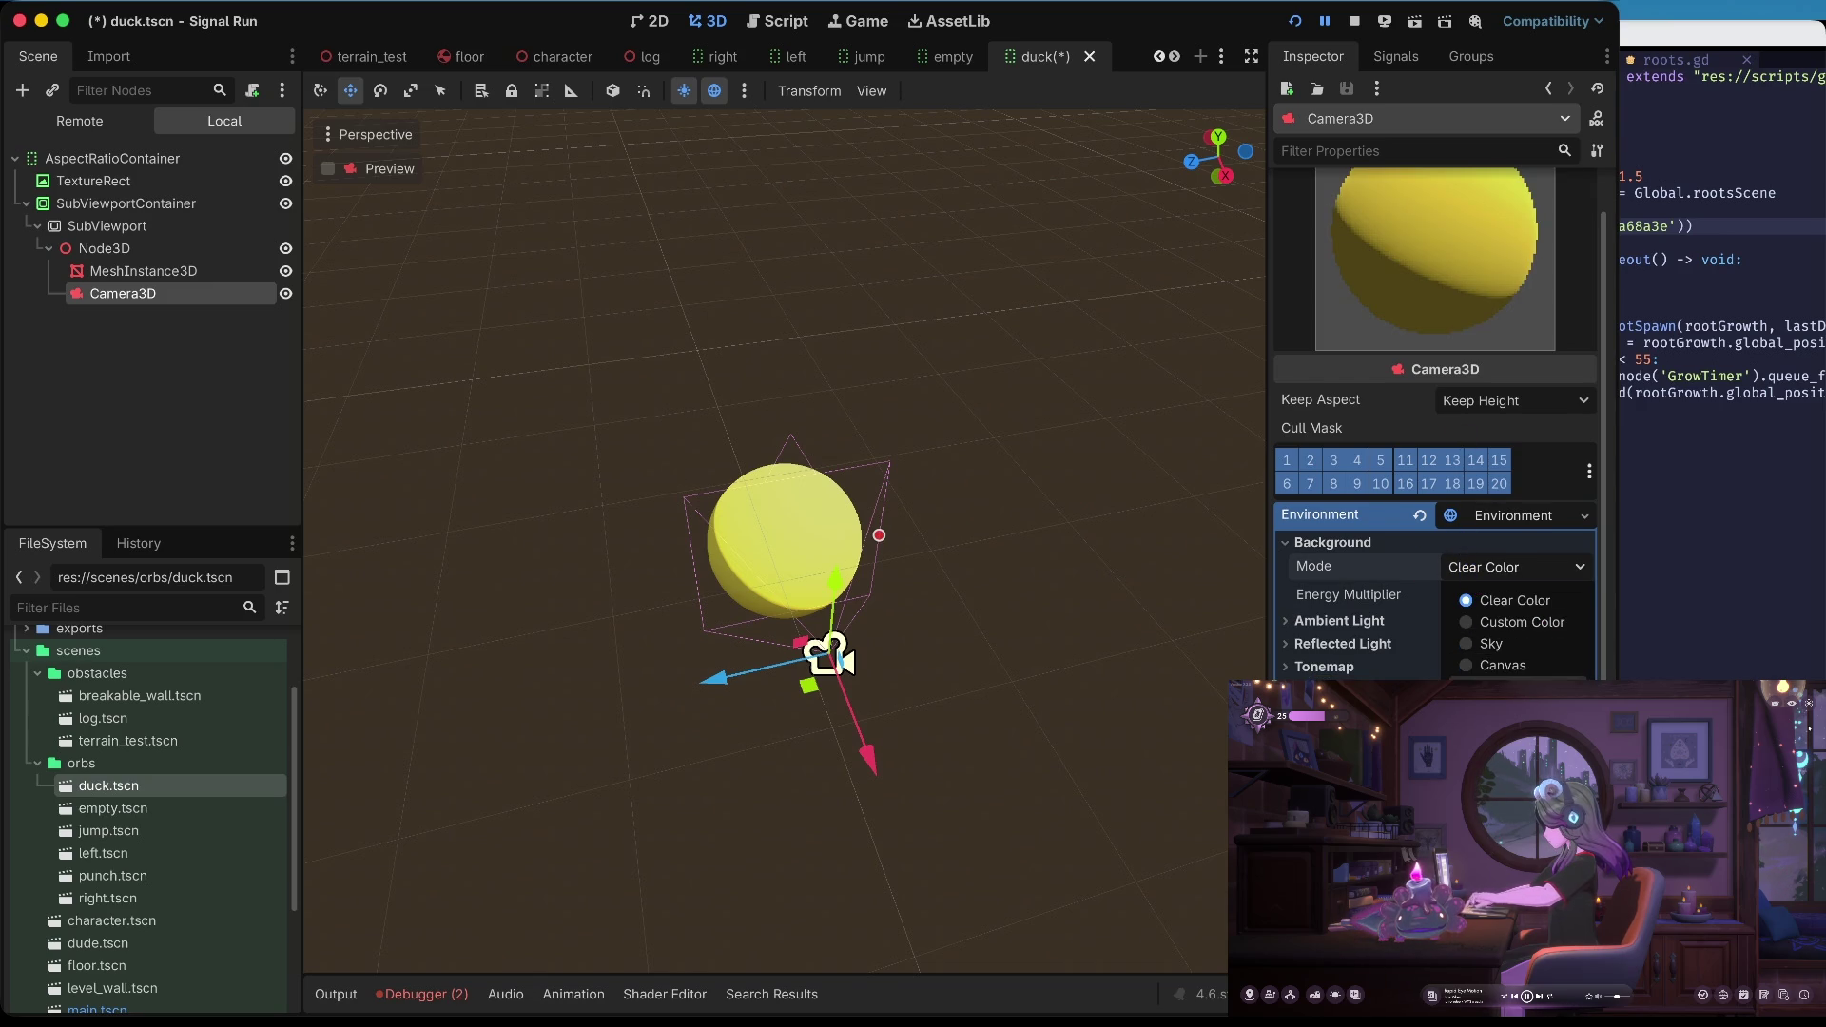
left_click(1519, 643)
key("ctrl+s")
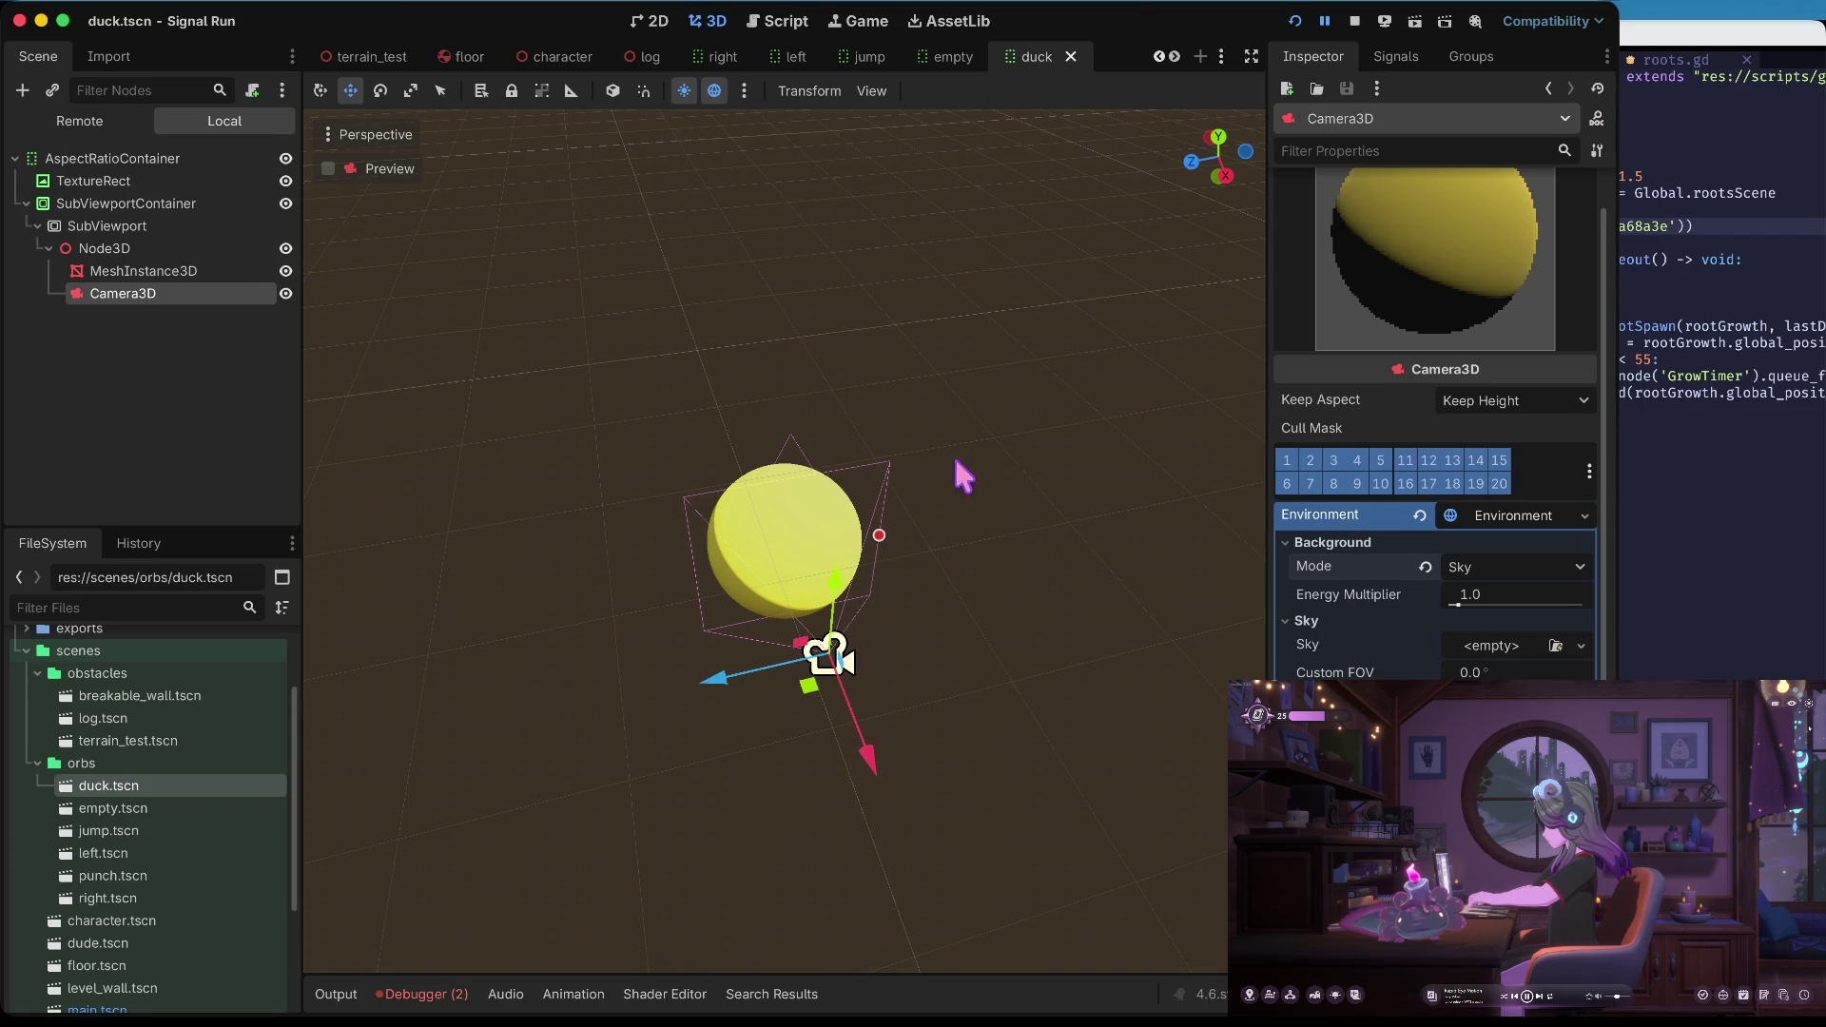
Raise the background colour to full white and save the scene
left_click(654, 23)
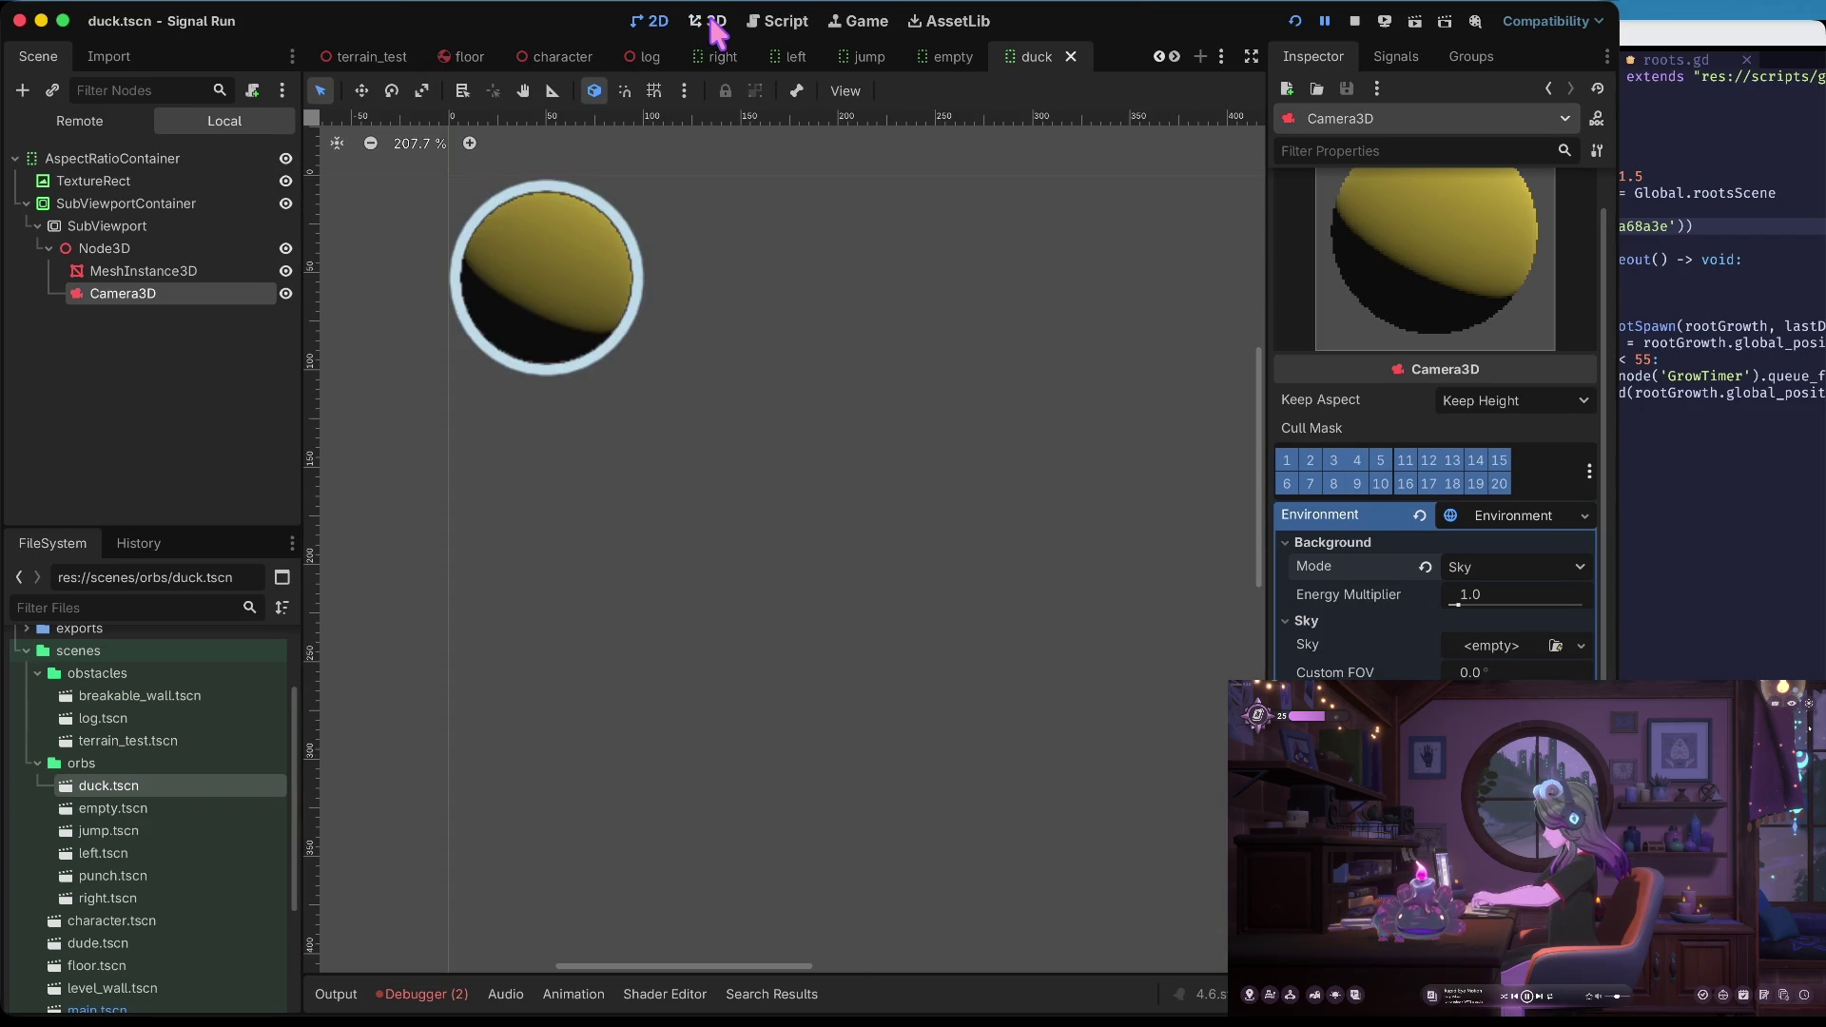
left_click(713, 23)
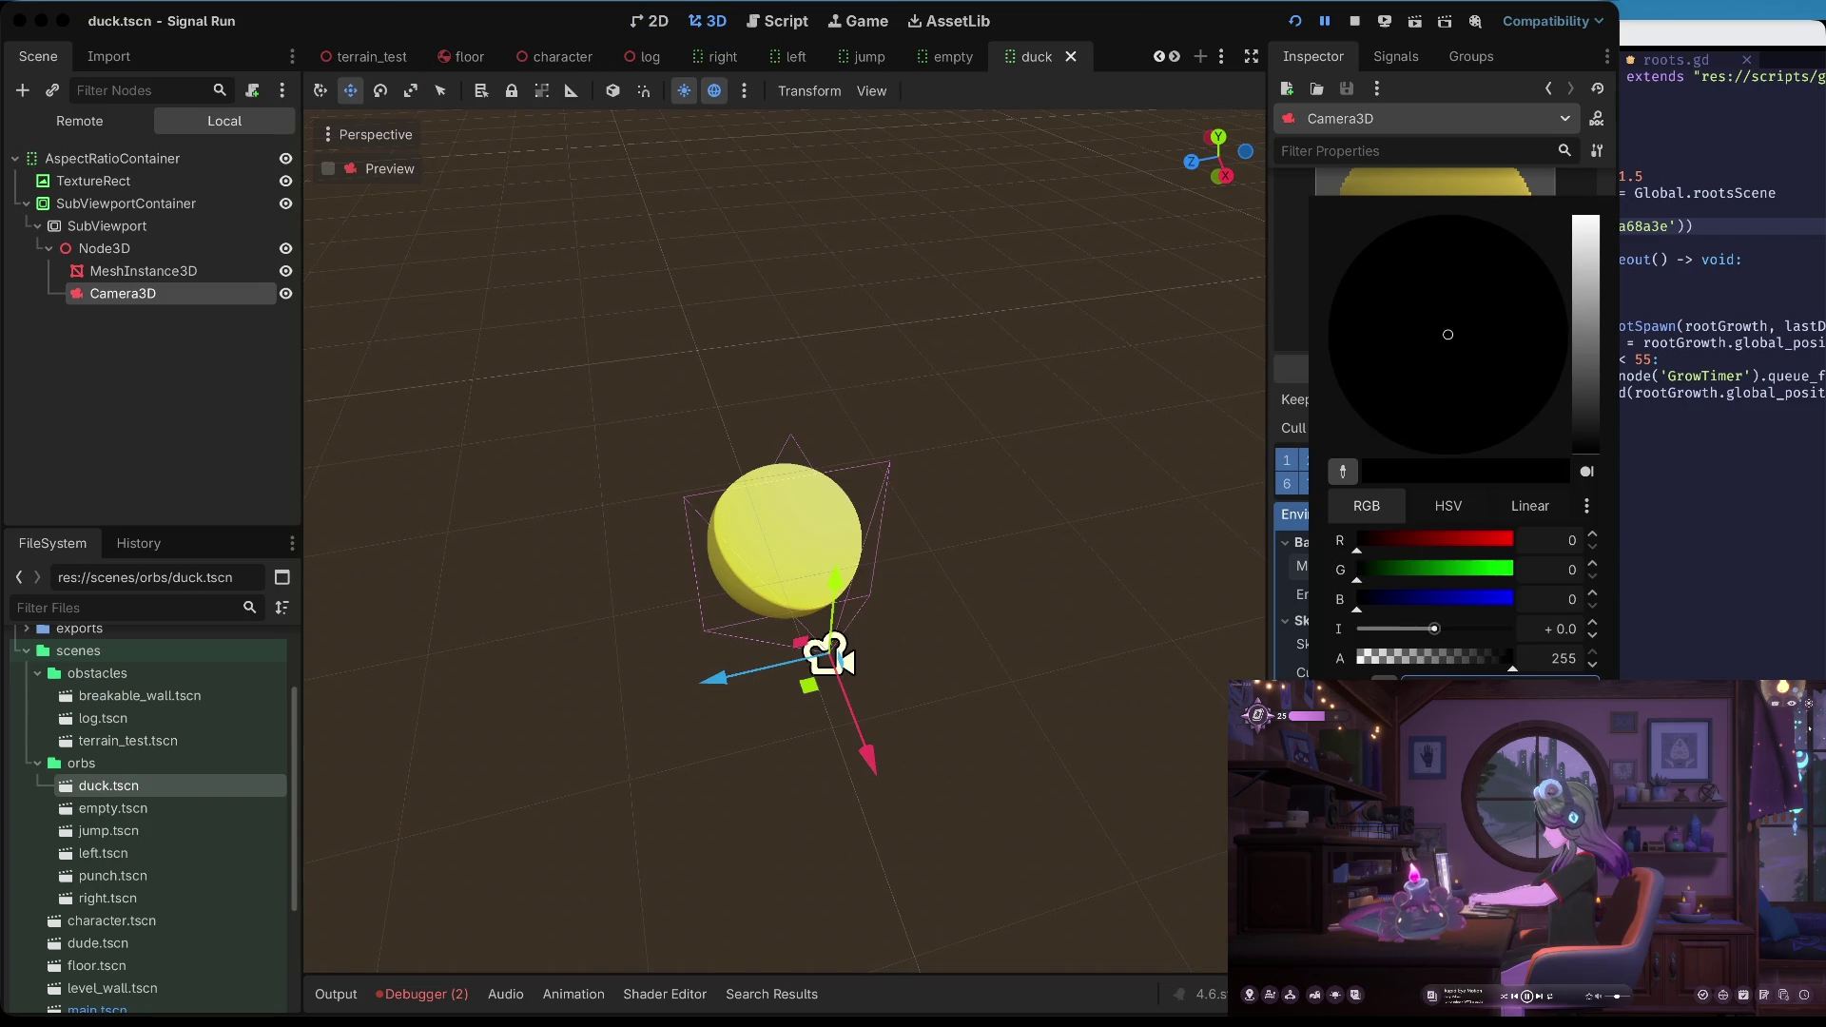
left_click_drag(1585, 455, 1585, 219)
left_click(1065, 519)
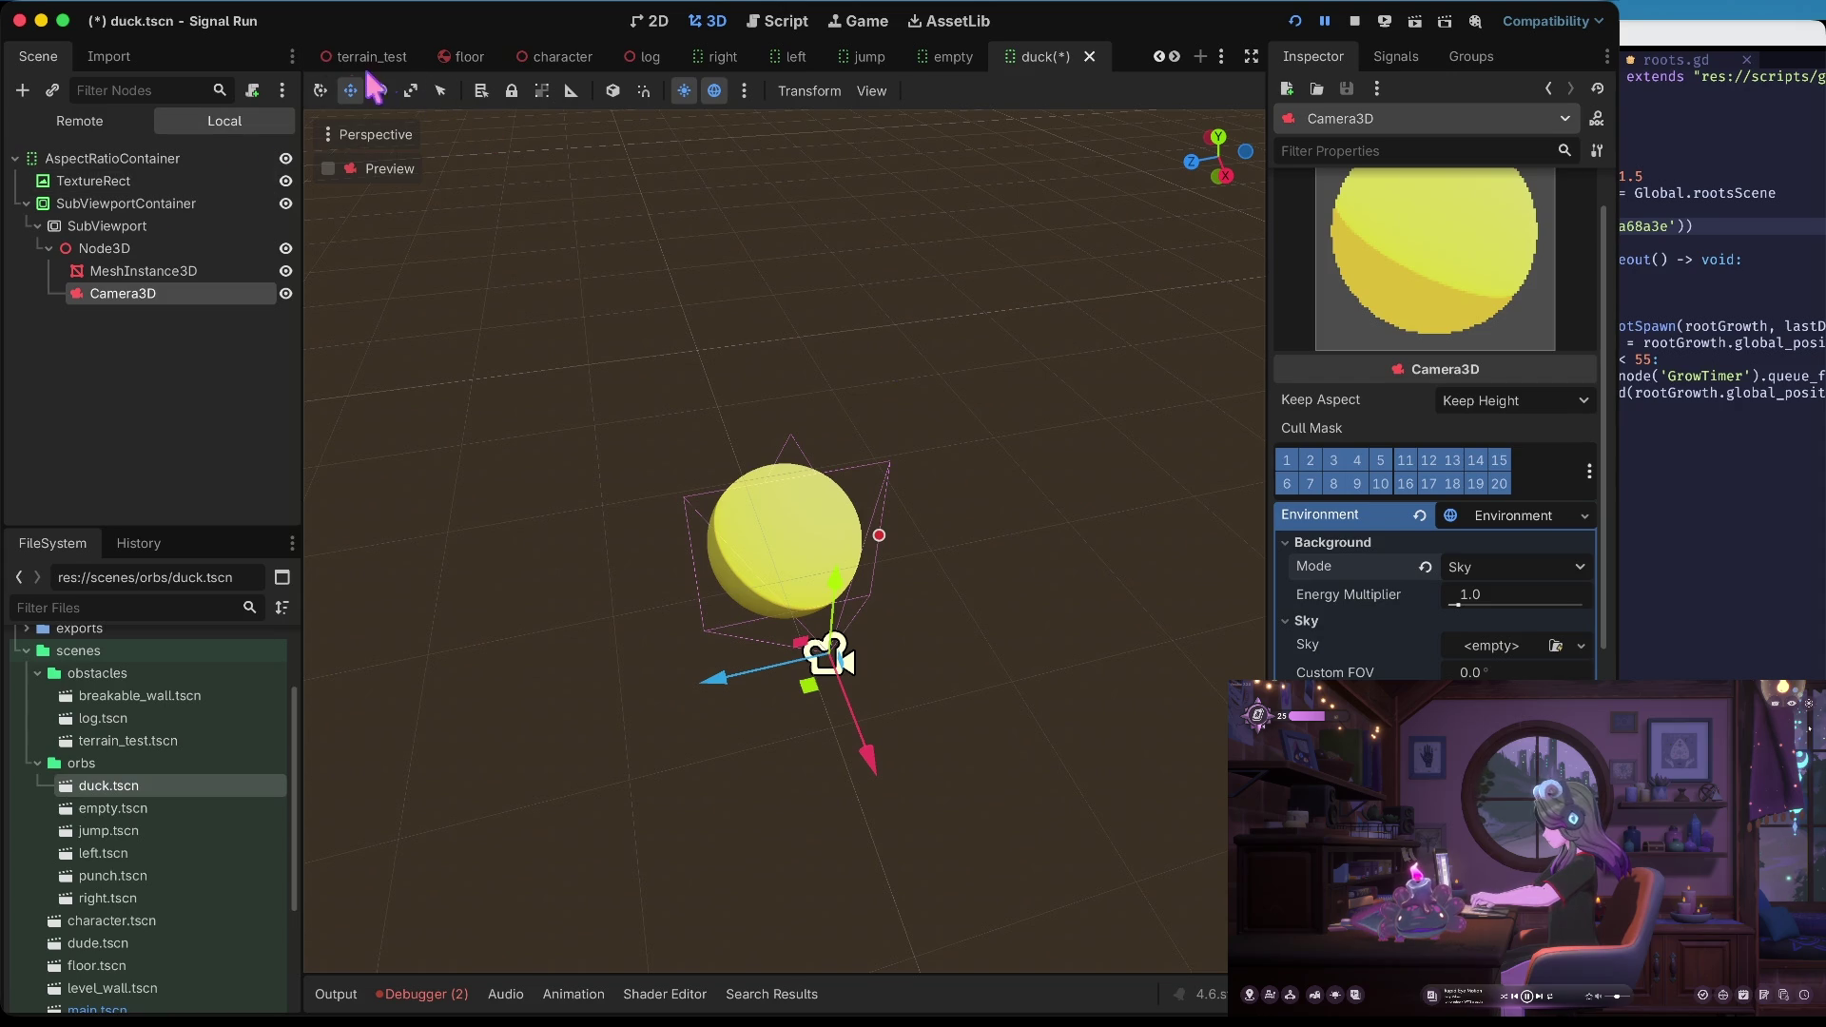
left_click(649, 21)
key("ctrl+s")
Select the MeshInstance3D sphere in the Scene dock
left_click(208, 271)
left_click(160, 294)
left_click(211, 250)
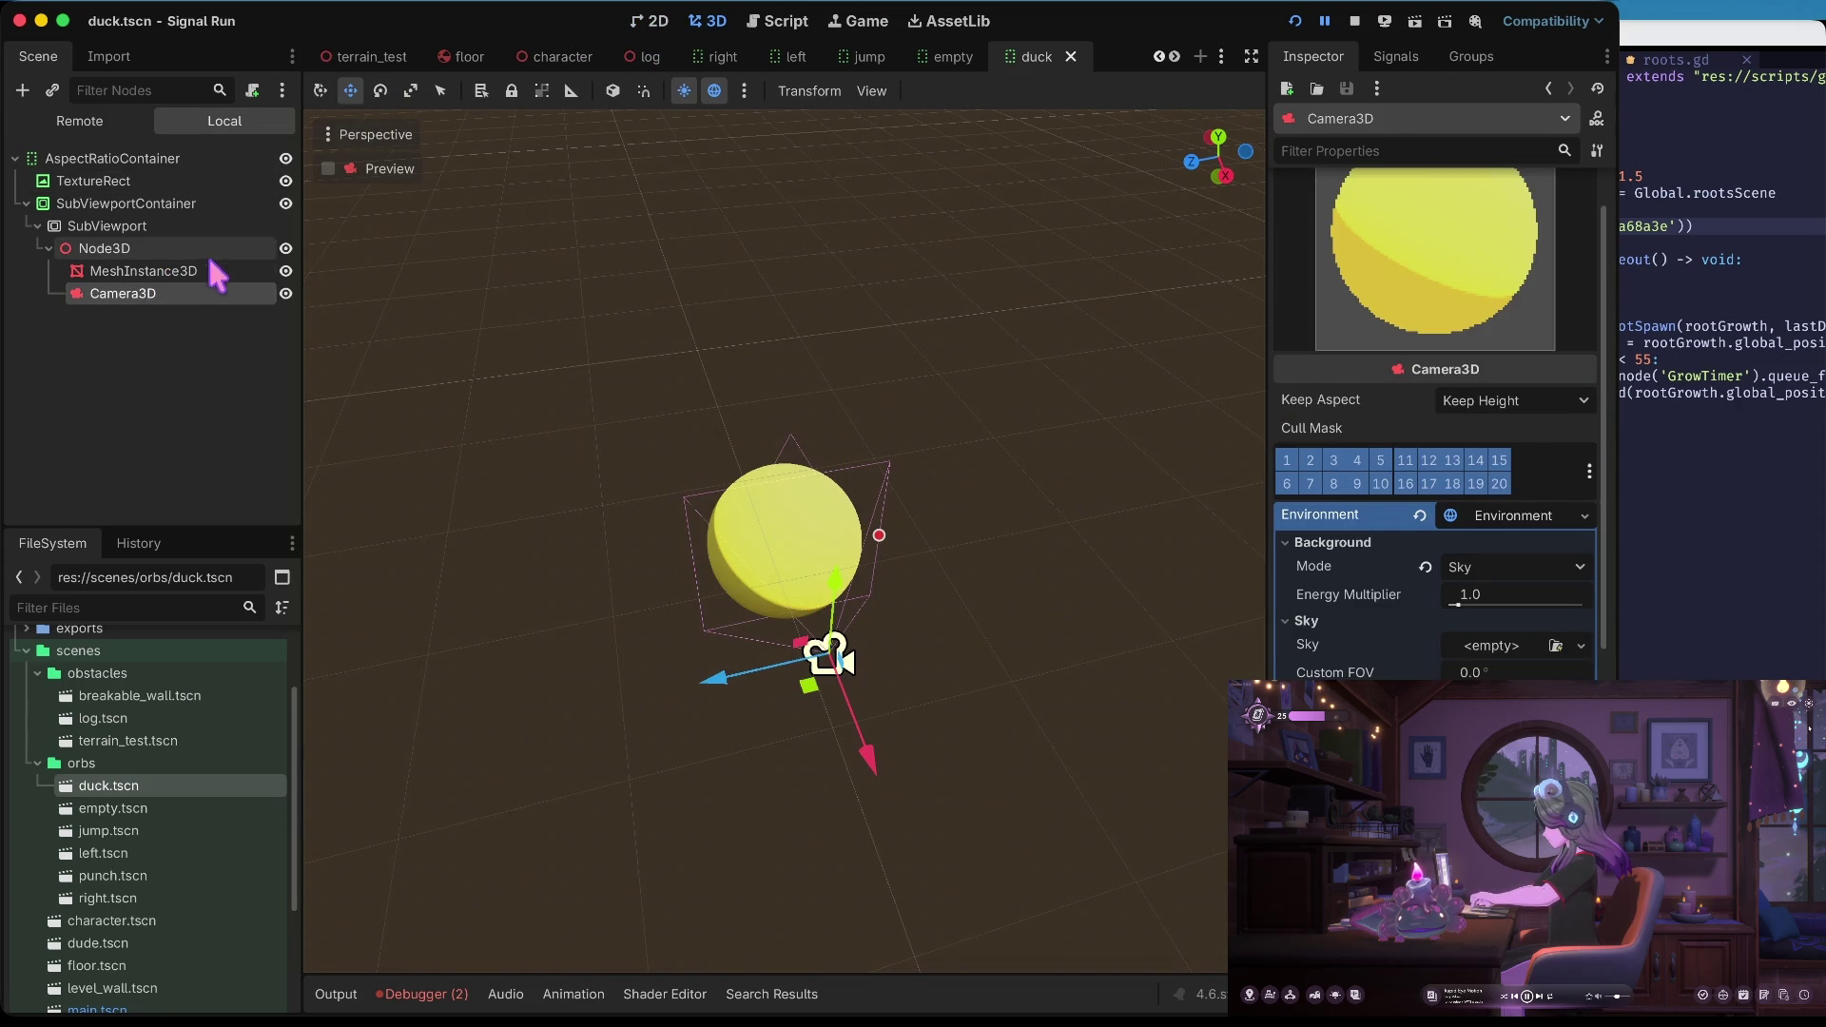
left_click(167, 273)
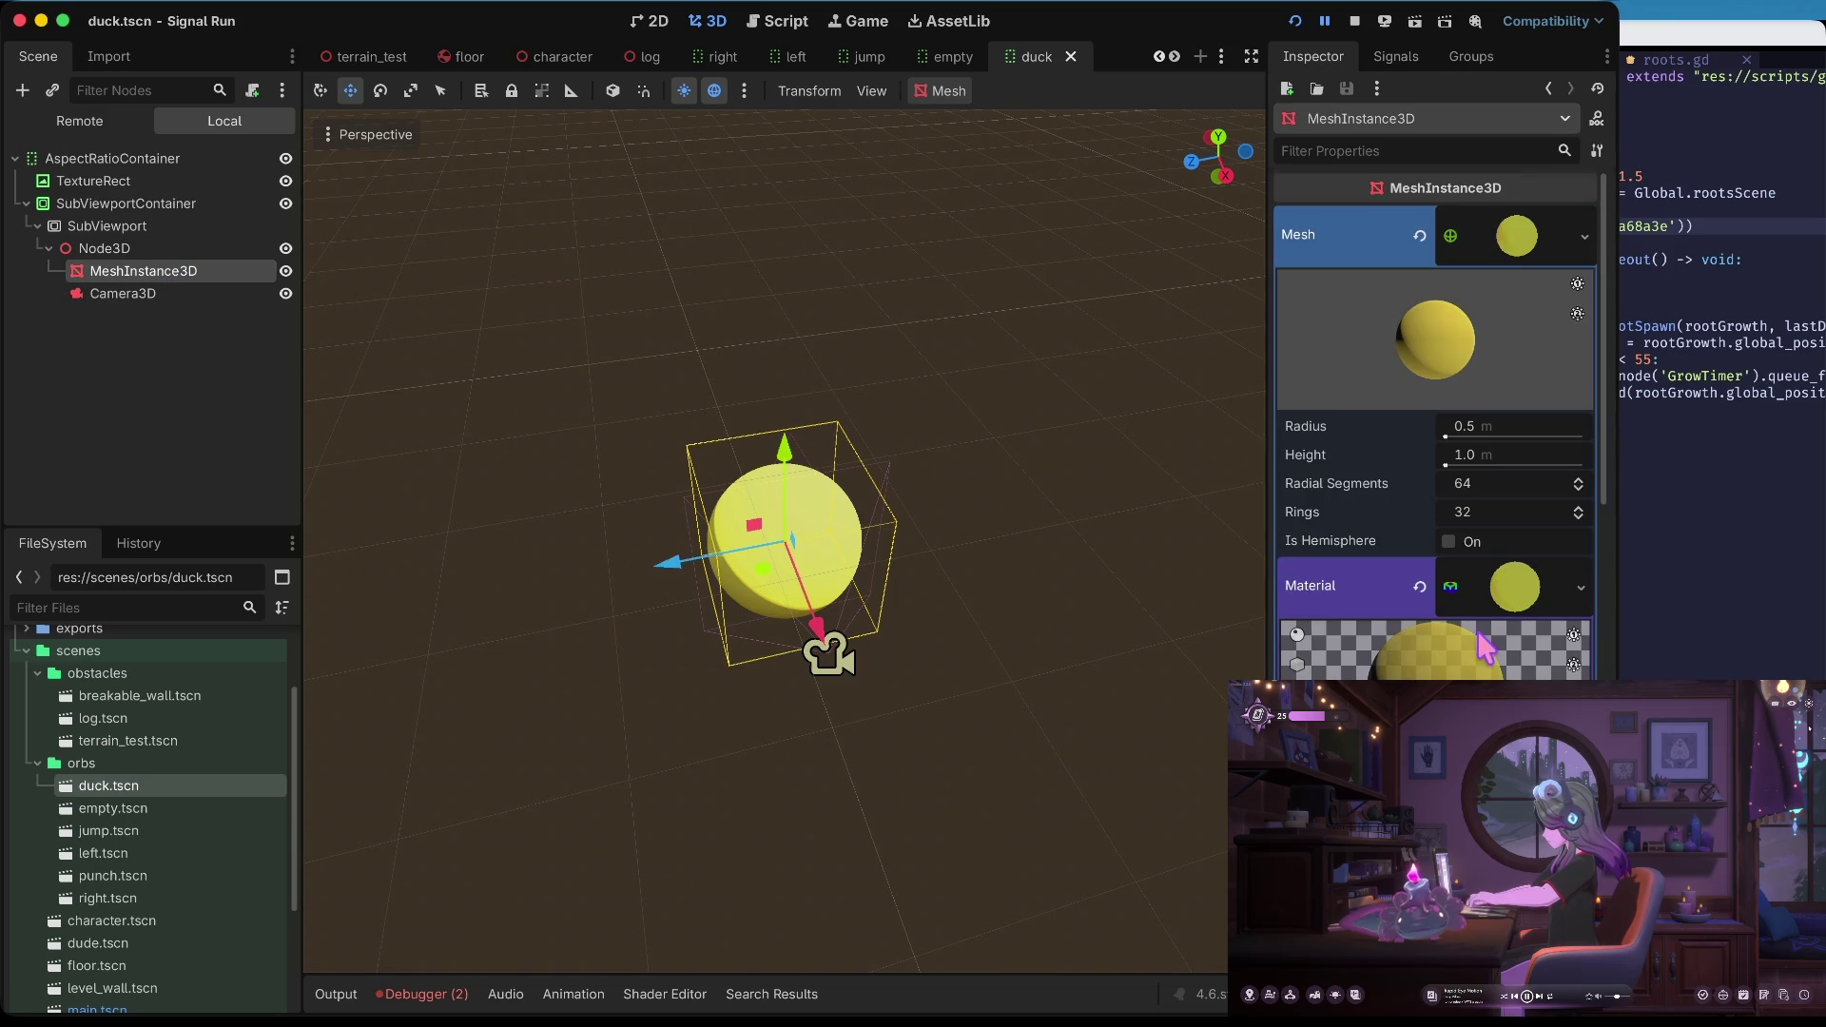
Set the sphere material's Specular to 1.0 with Metallic at 0.0, and save
scroll(1467, 623, "down", 5)
left_click(1401, 560)
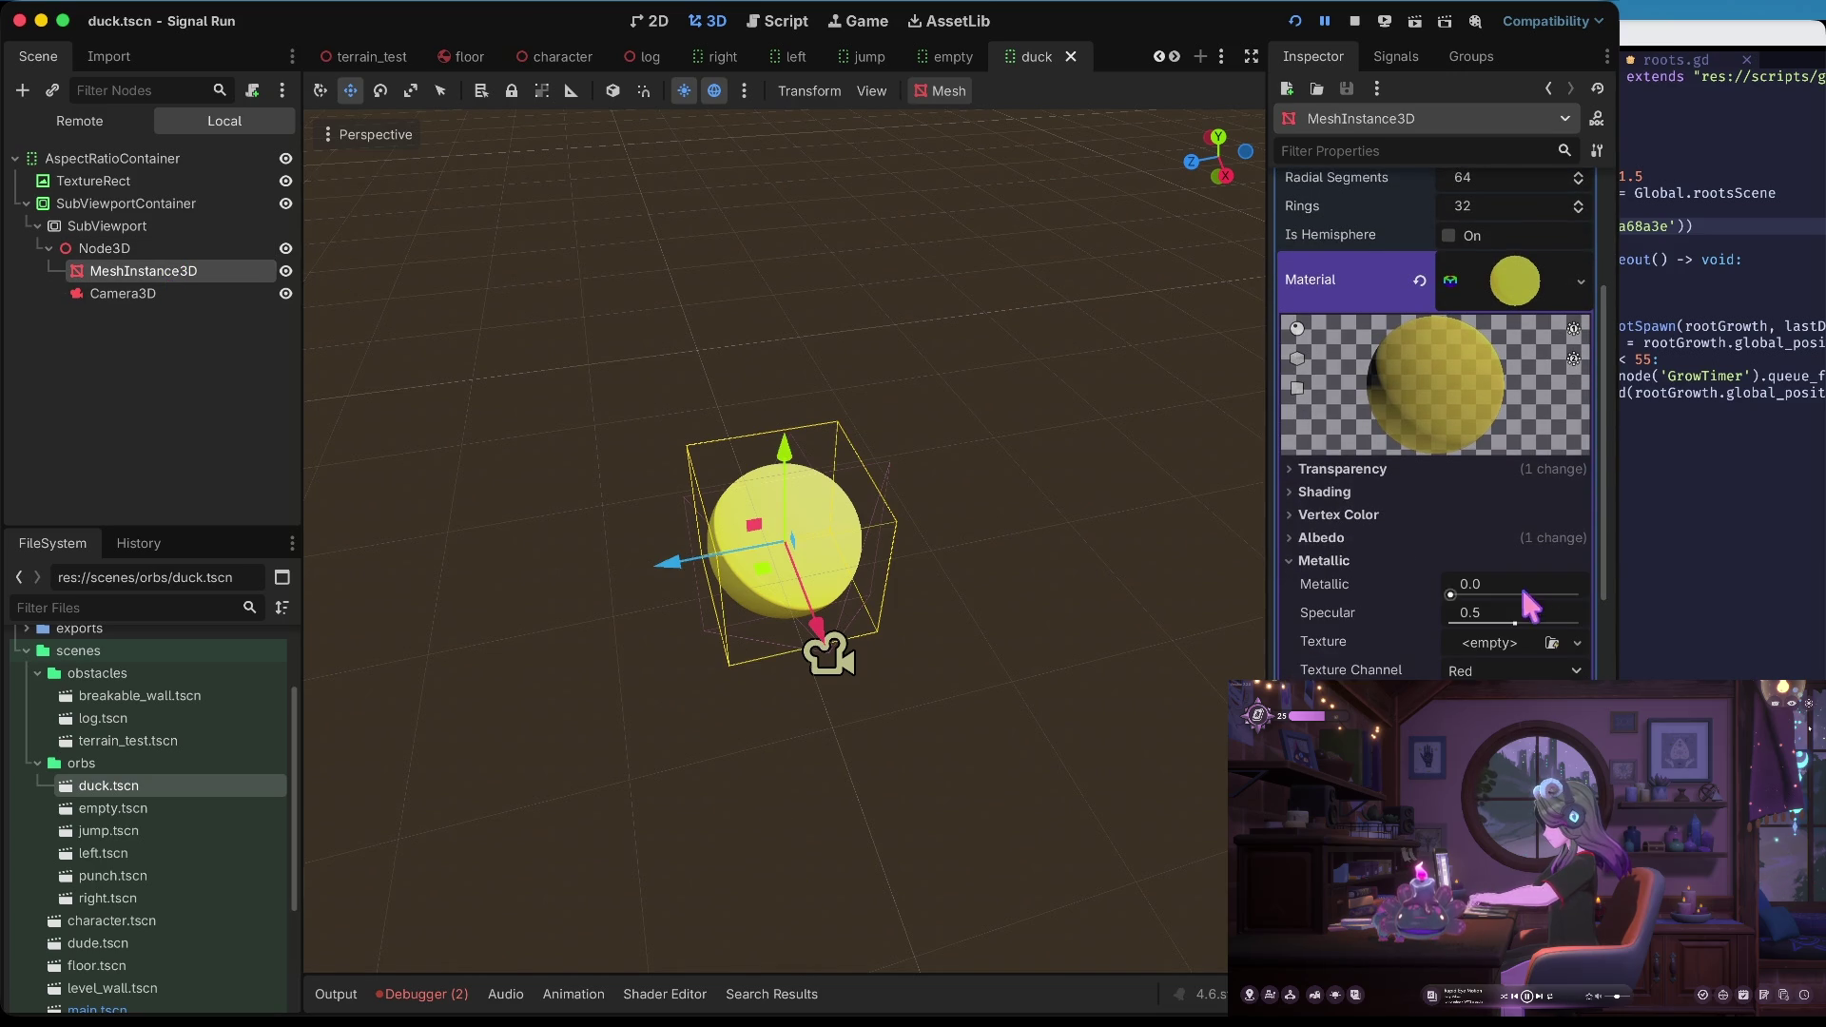
mouse_move(1467, 591)
left_mouse_down()
mouse_move(1578, 593)
mouse_move(1578, 623)
left_mouse_up()
left_click(1425, 585)
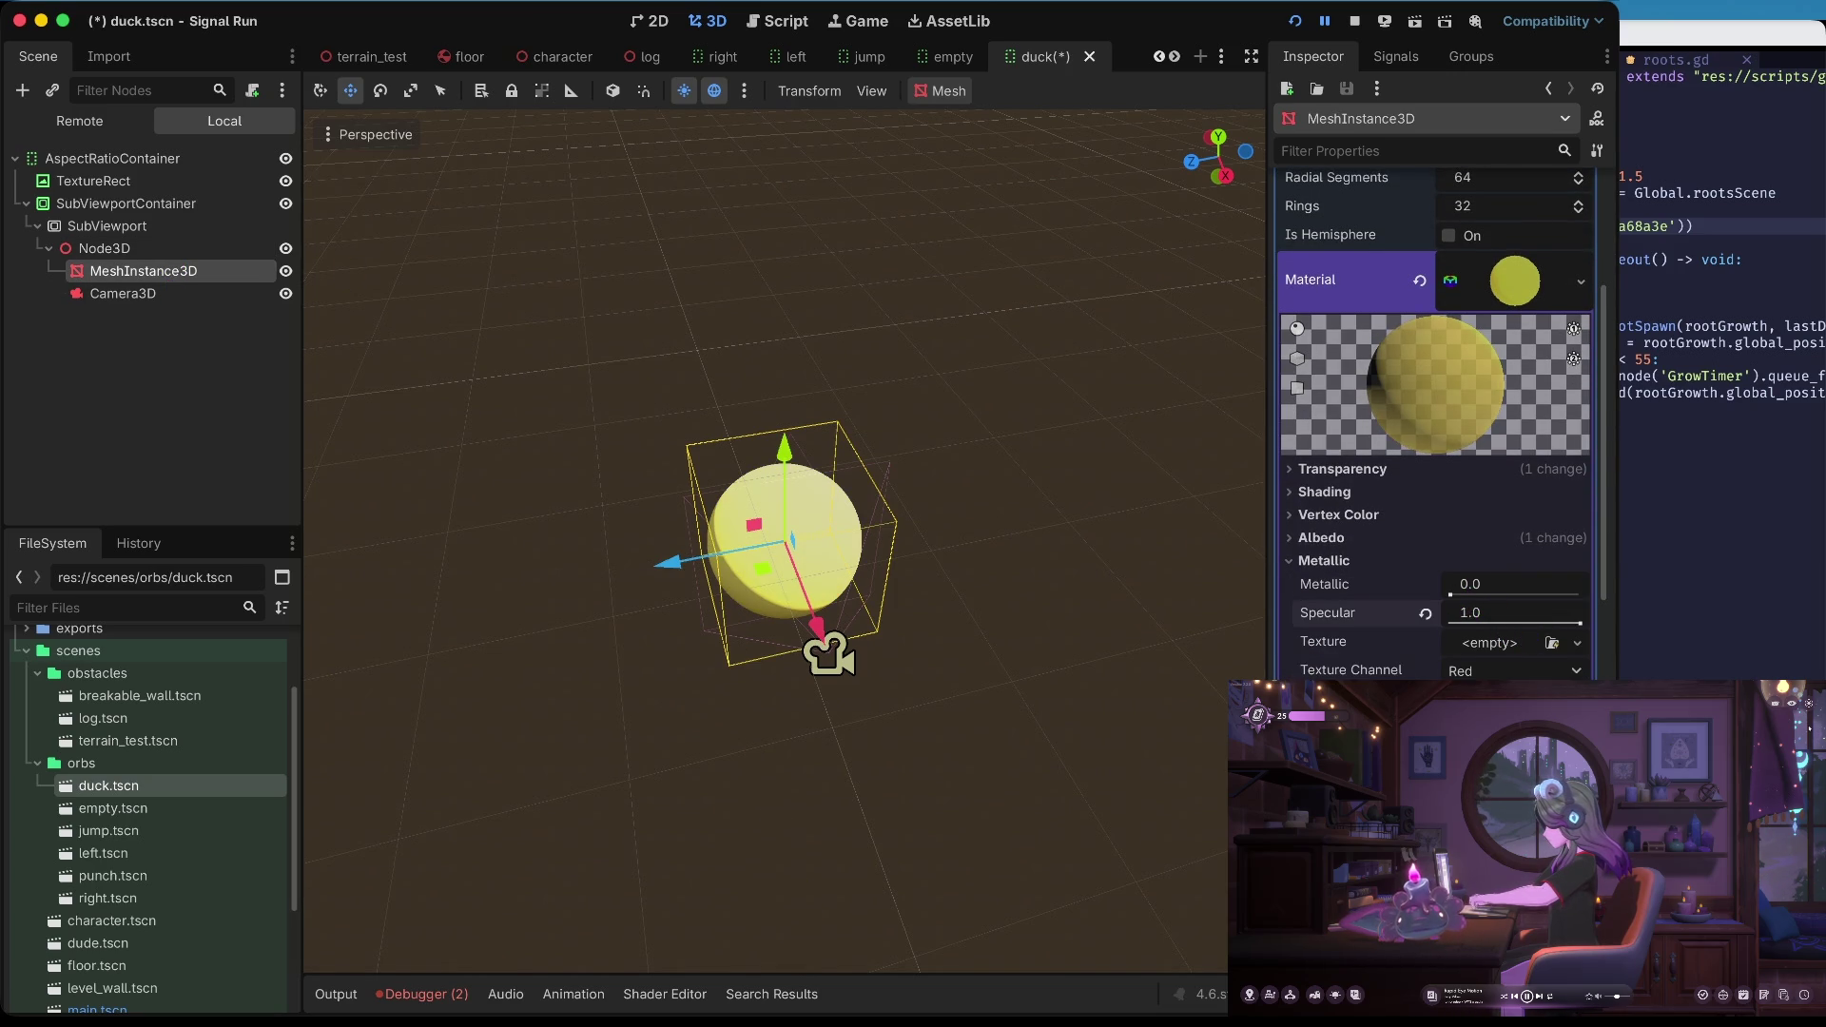
key("ctrl+s")
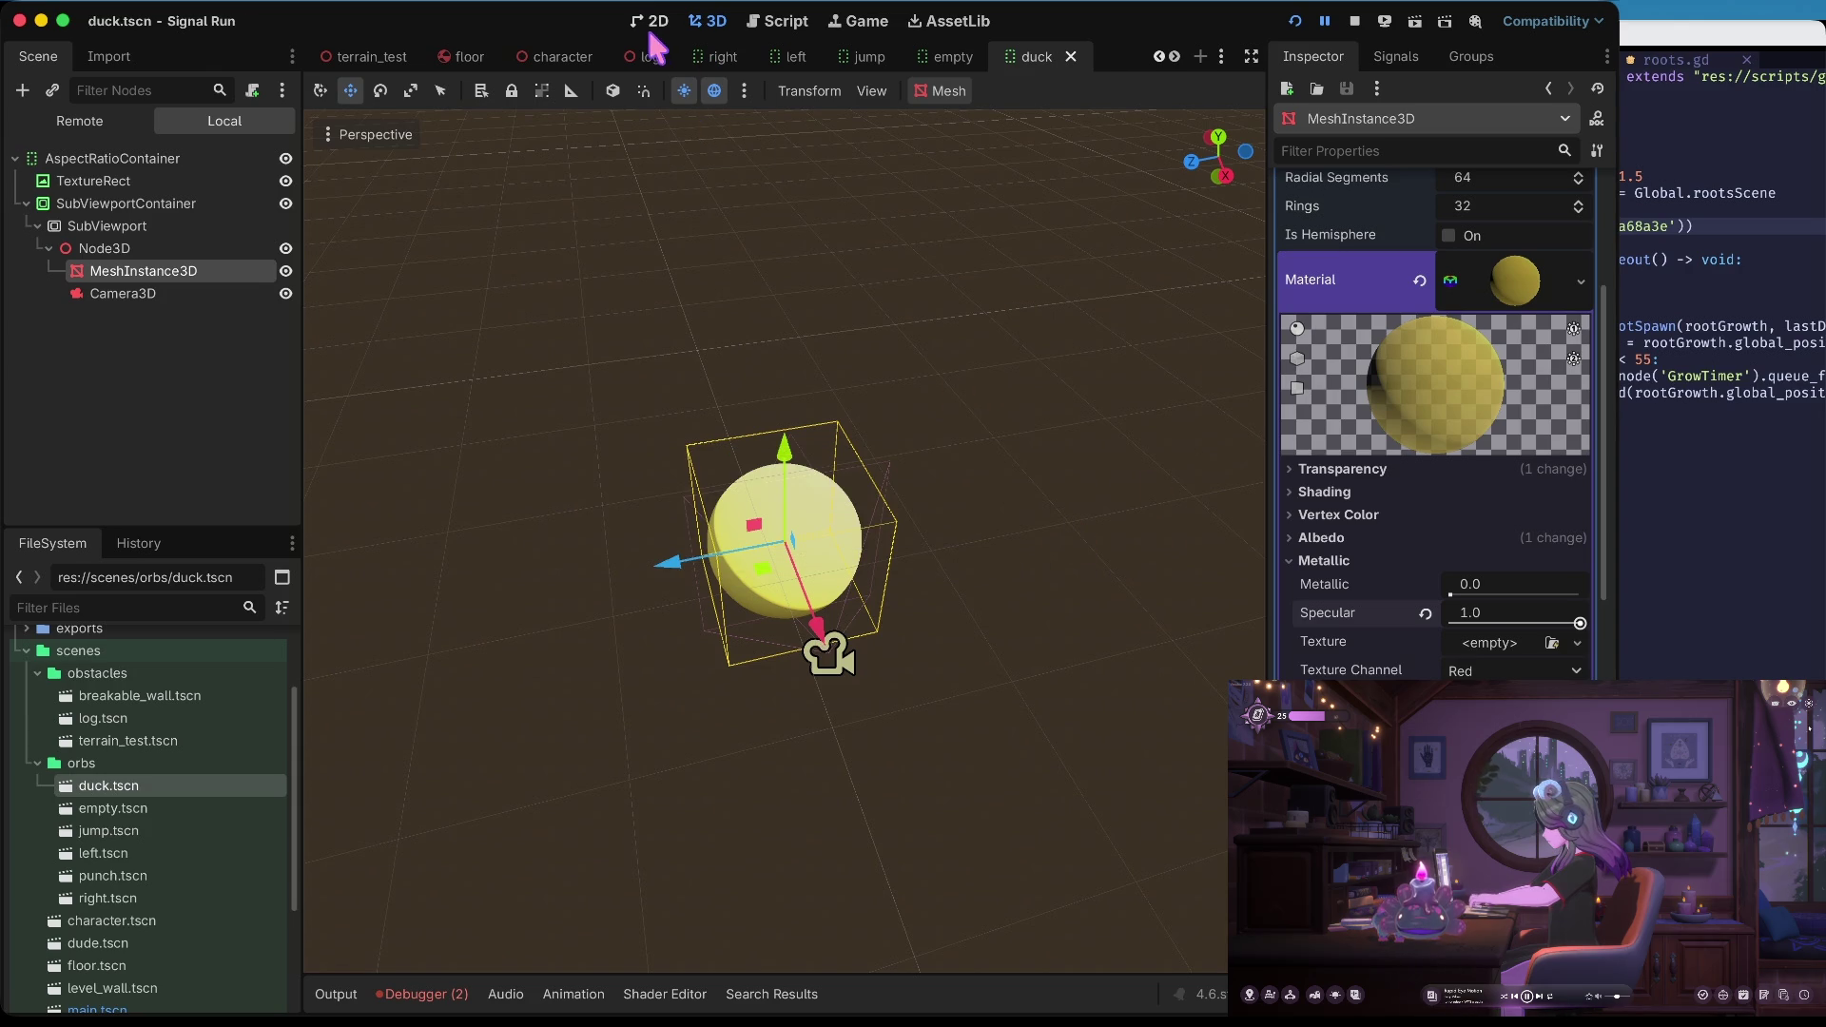
left_click(649, 21)
left_click(711, 21)
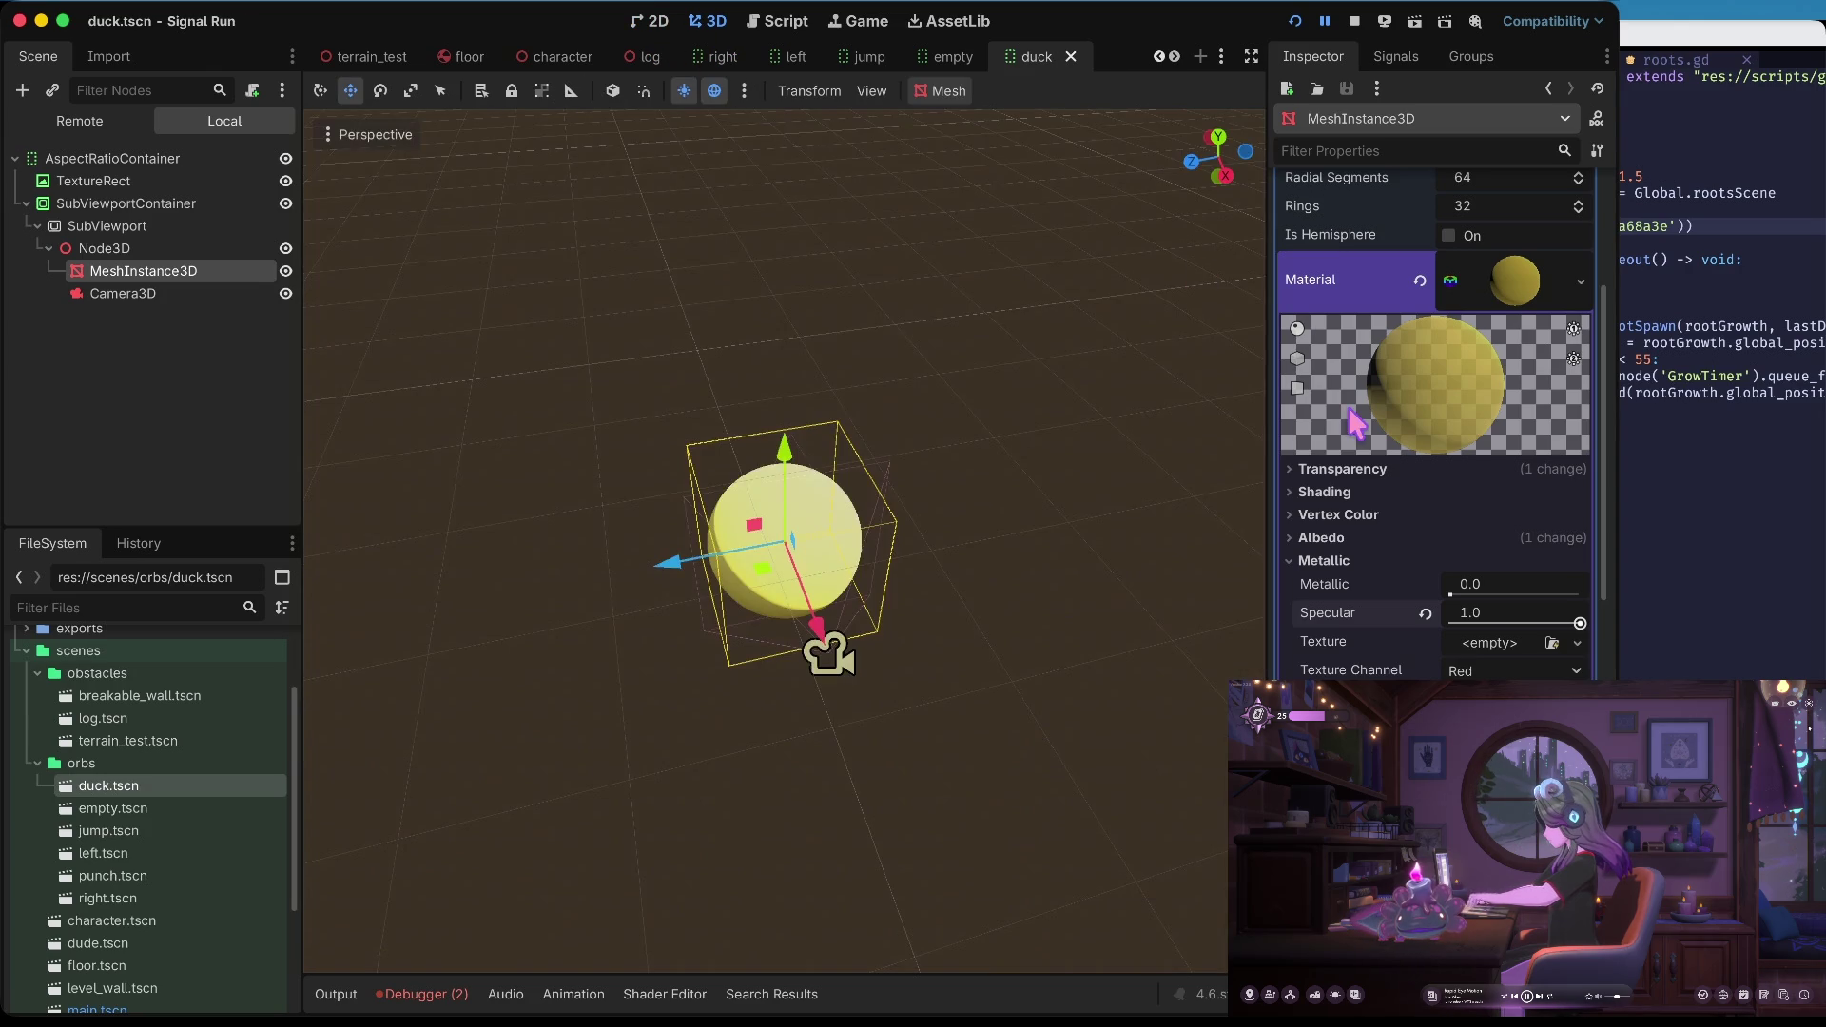
Try Alpha Scissor and Alpha Hash transparency, settle on Alpha, and save
left_click(1414, 467)
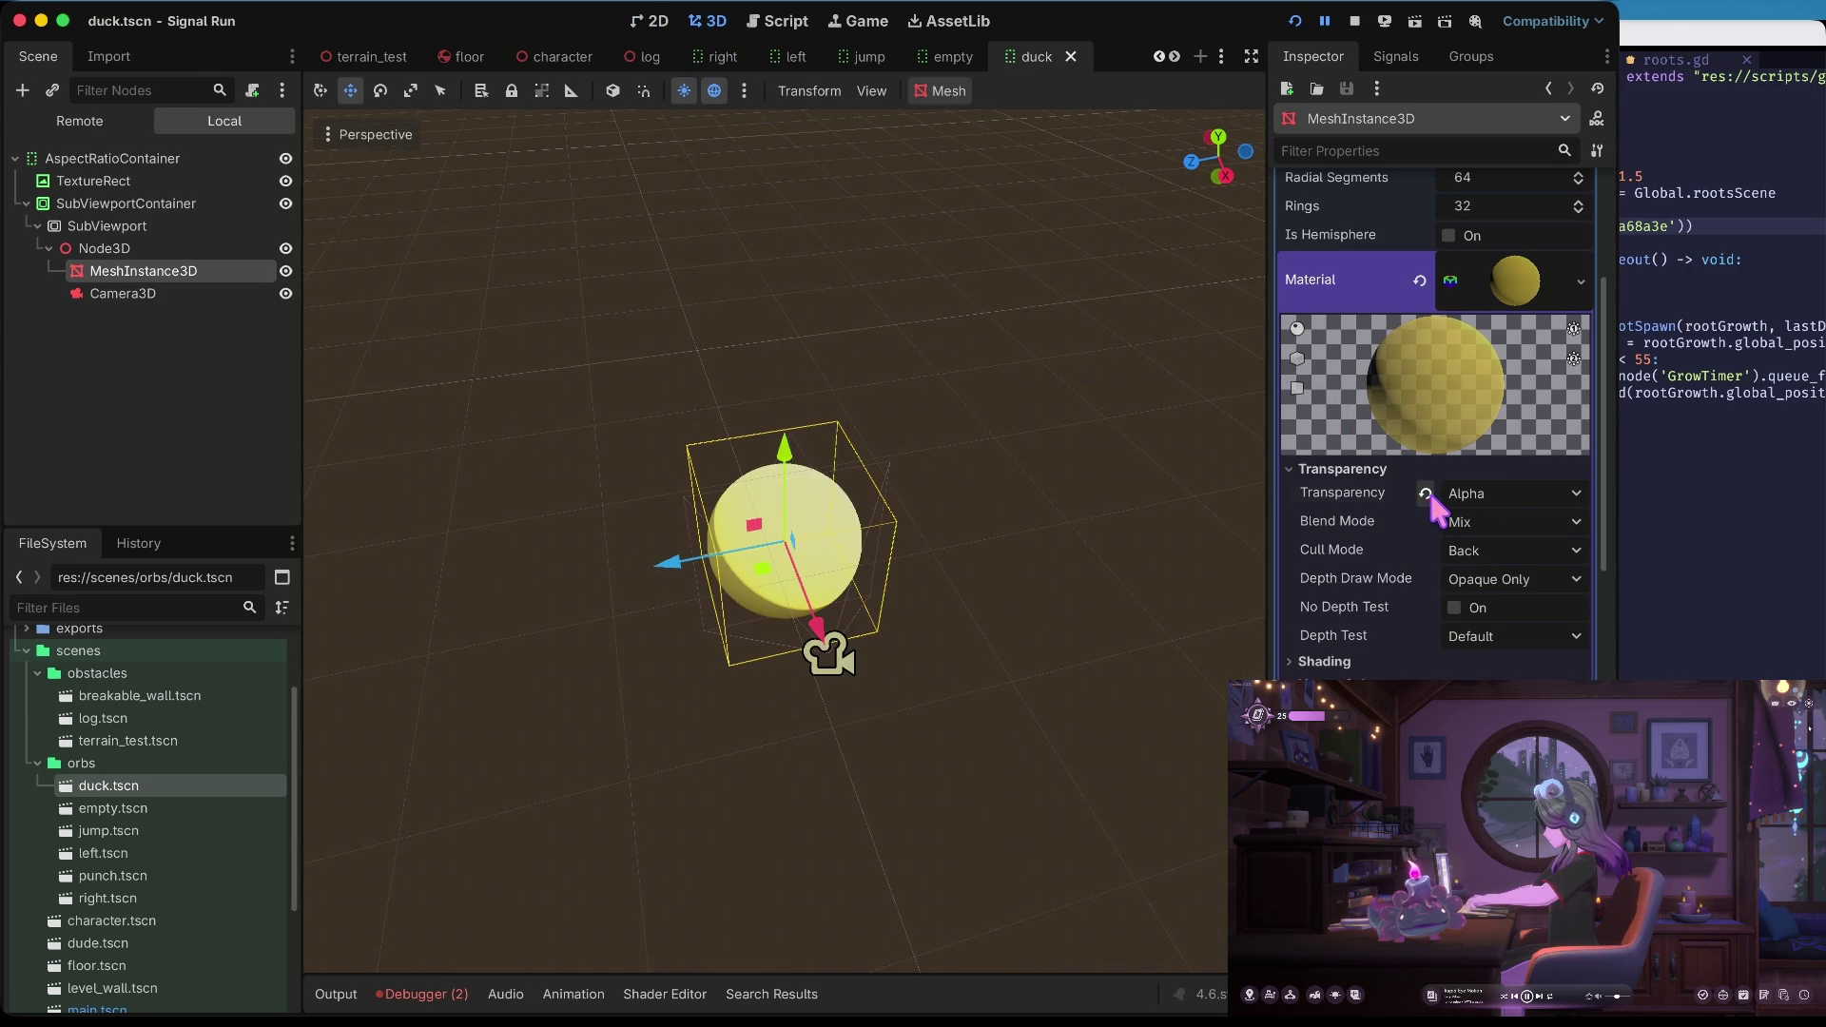
left_click(1425, 494)
left_click(1476, 495)
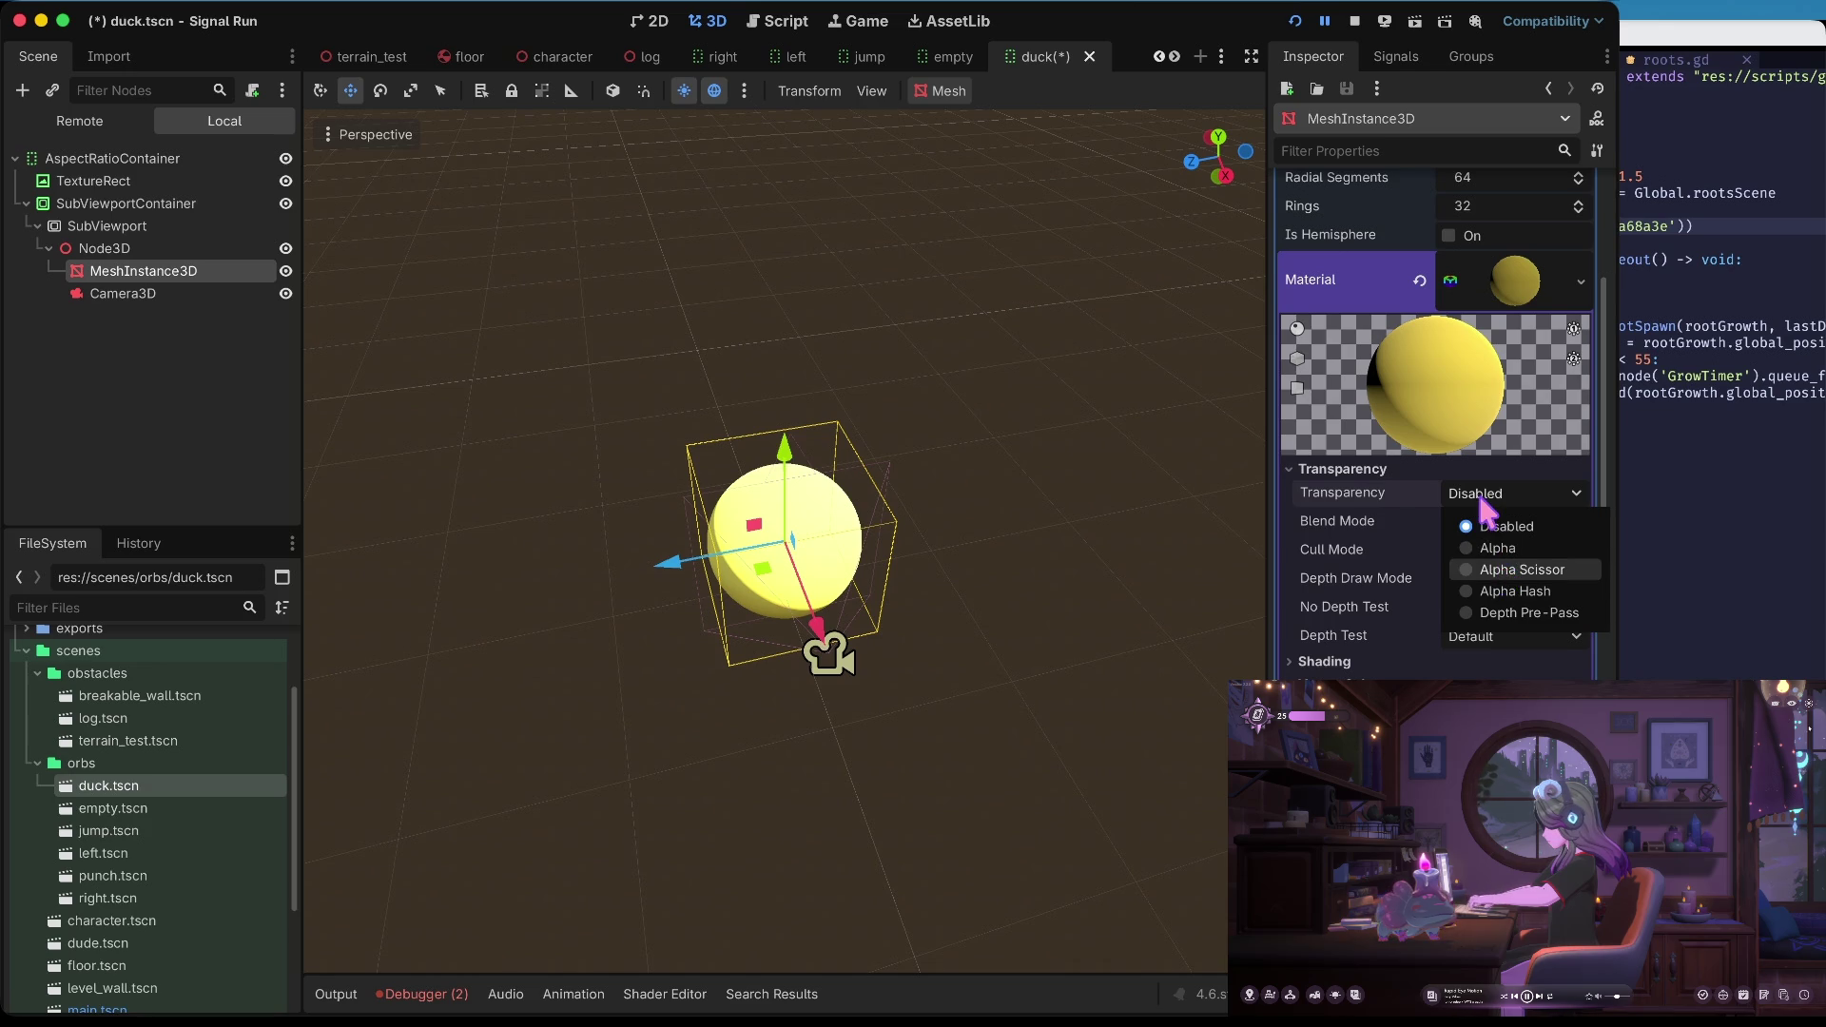
left_click(1521, 569)
left_click(1483, 493)
left_click(1514, 590)
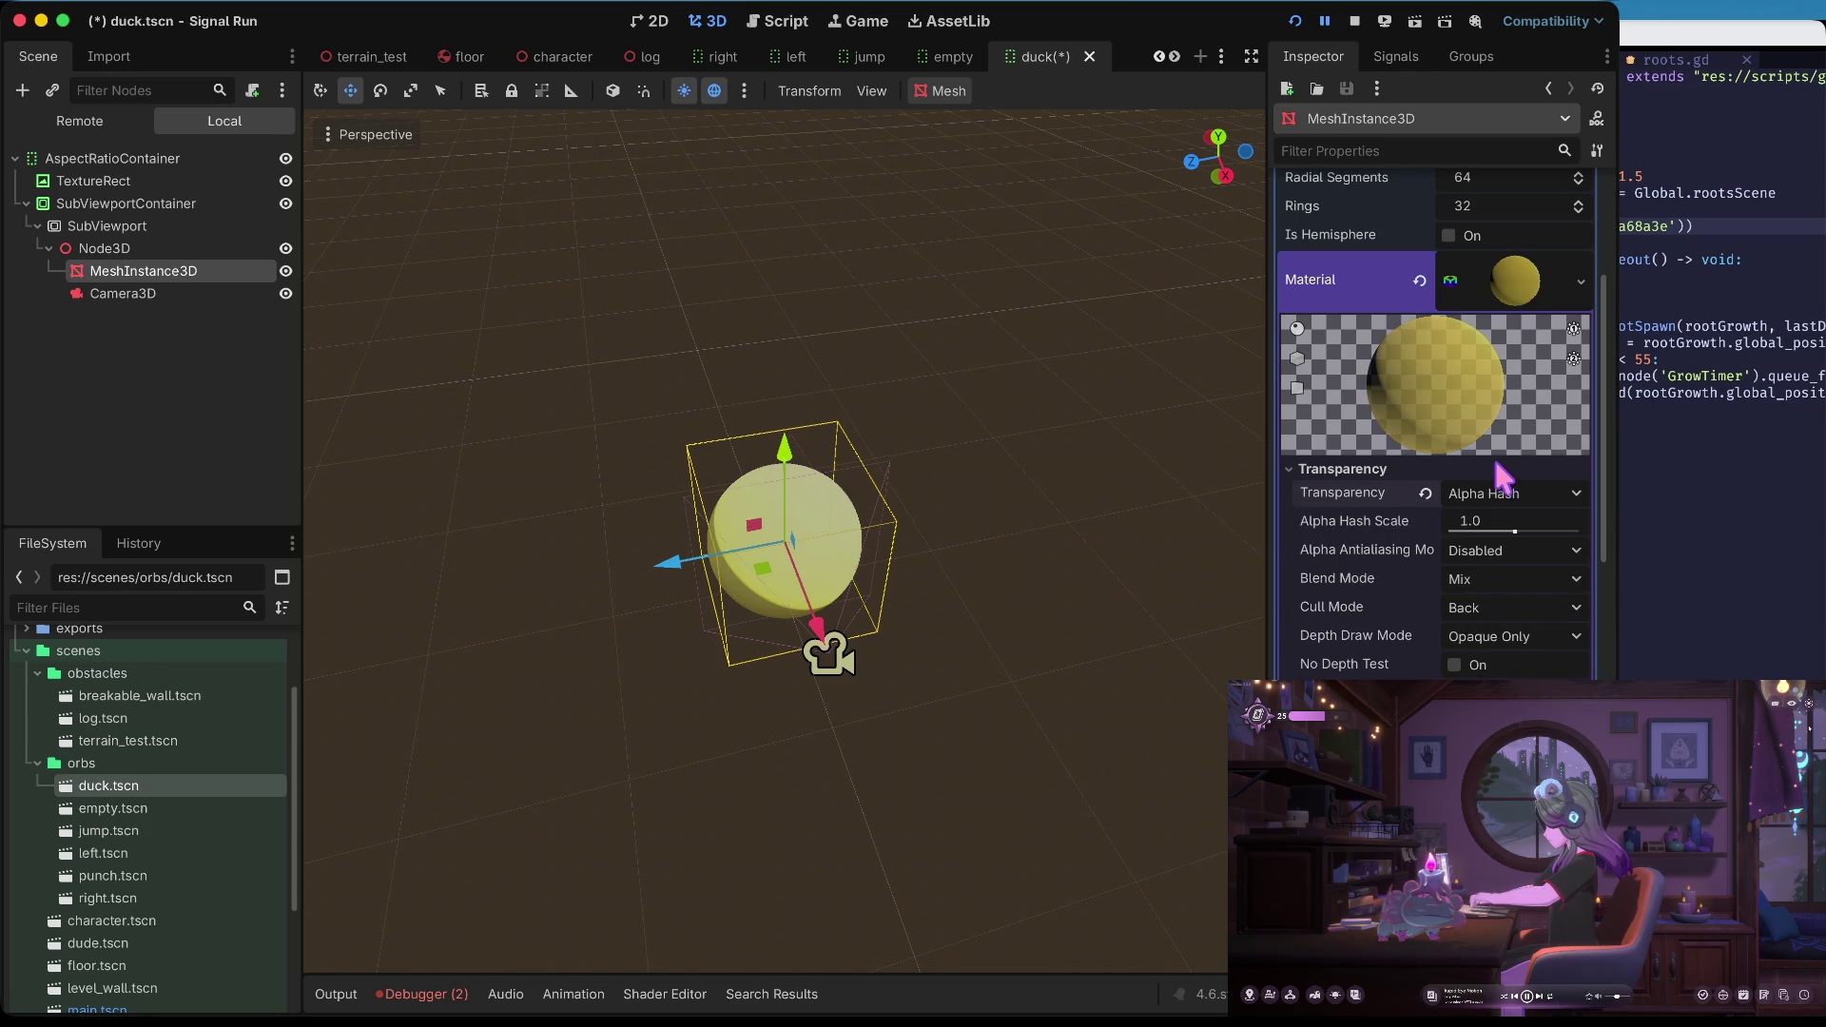
left_click(1488, 493)
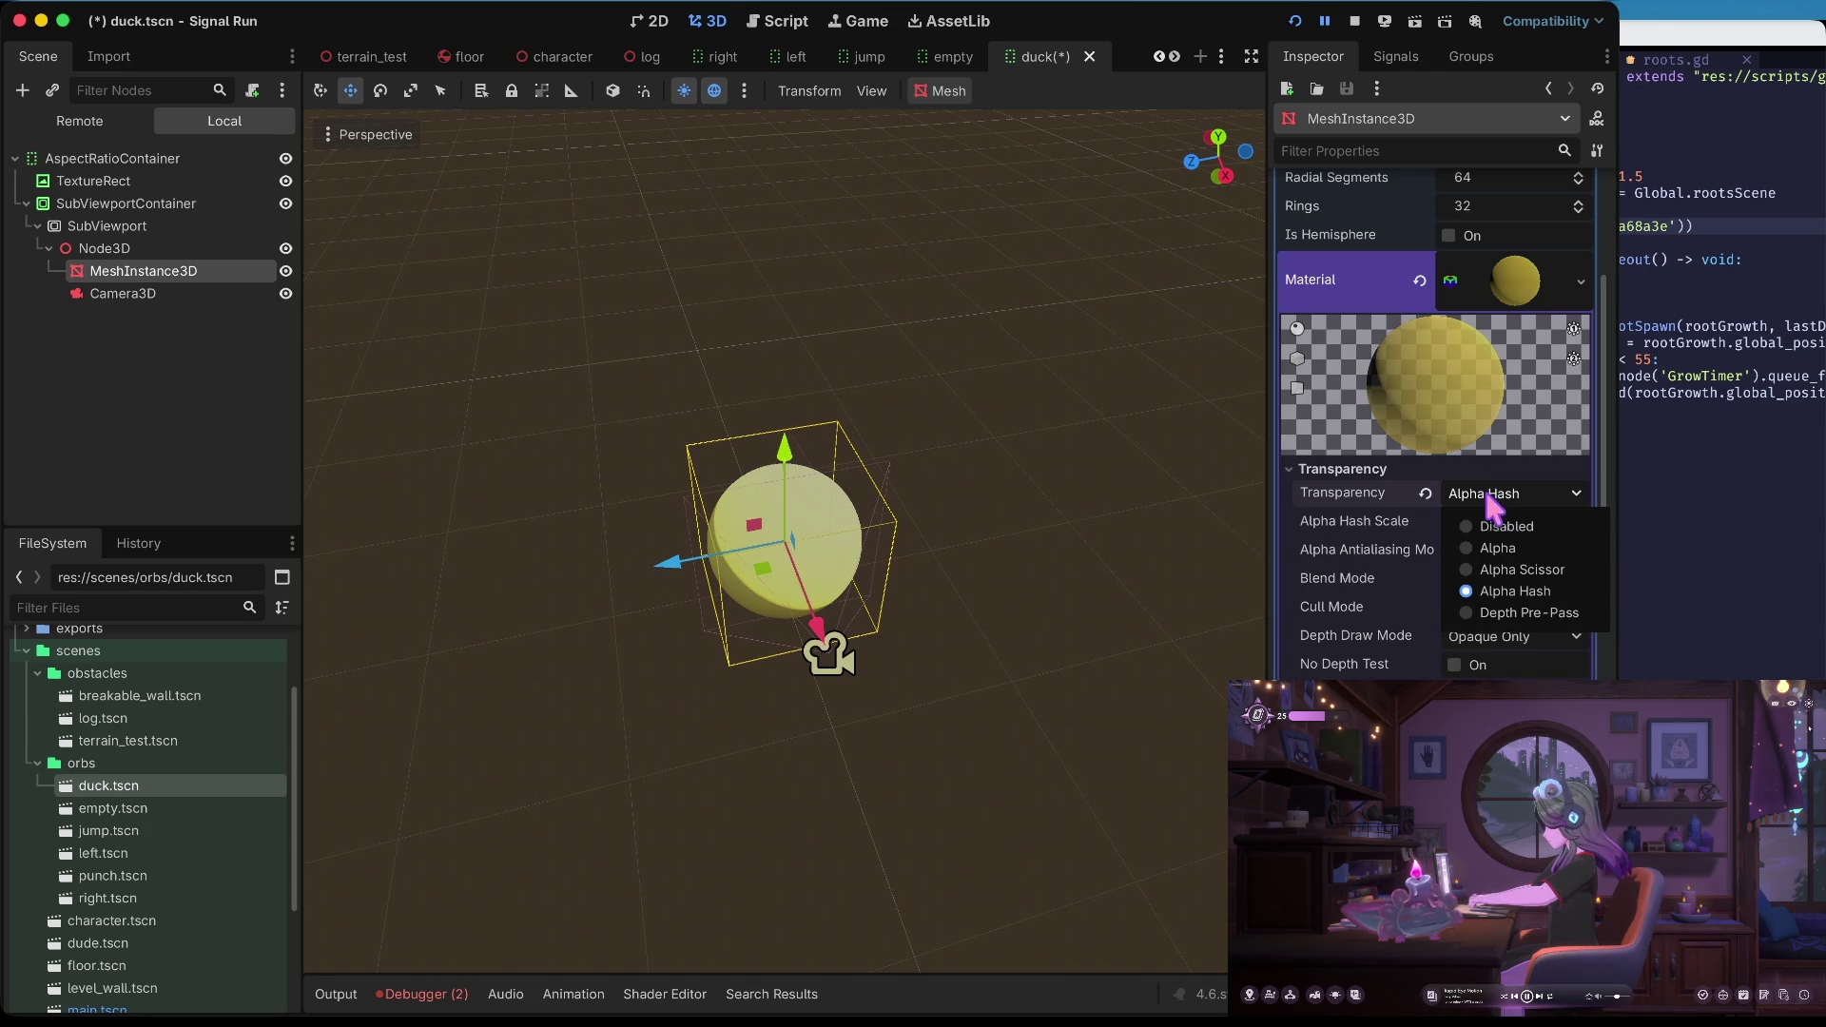
left_click(1489, 549)
key("ctrl+s")
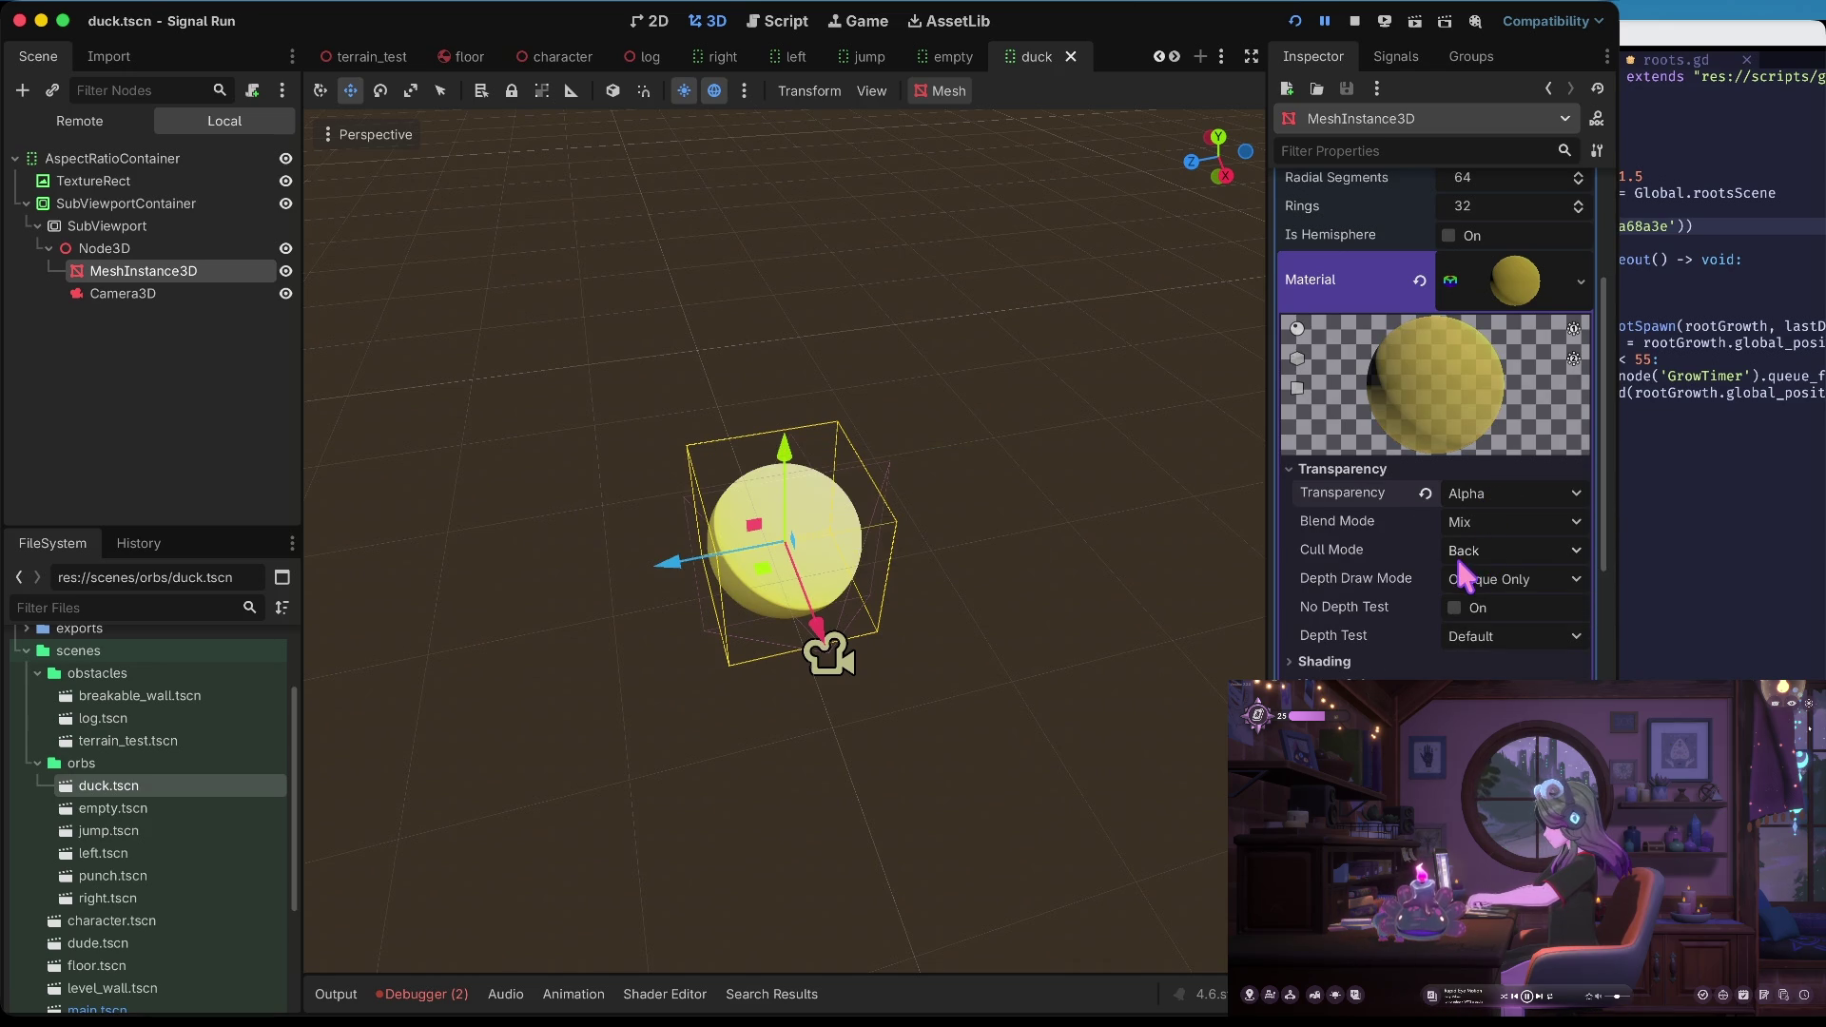
Drop the material's Roughness to 0.0 for a glossy sphere
scroll(1509, 540, "down", 4)
left_click(1333, 653)
left_click_drag(1521, 677, 1450, 677)
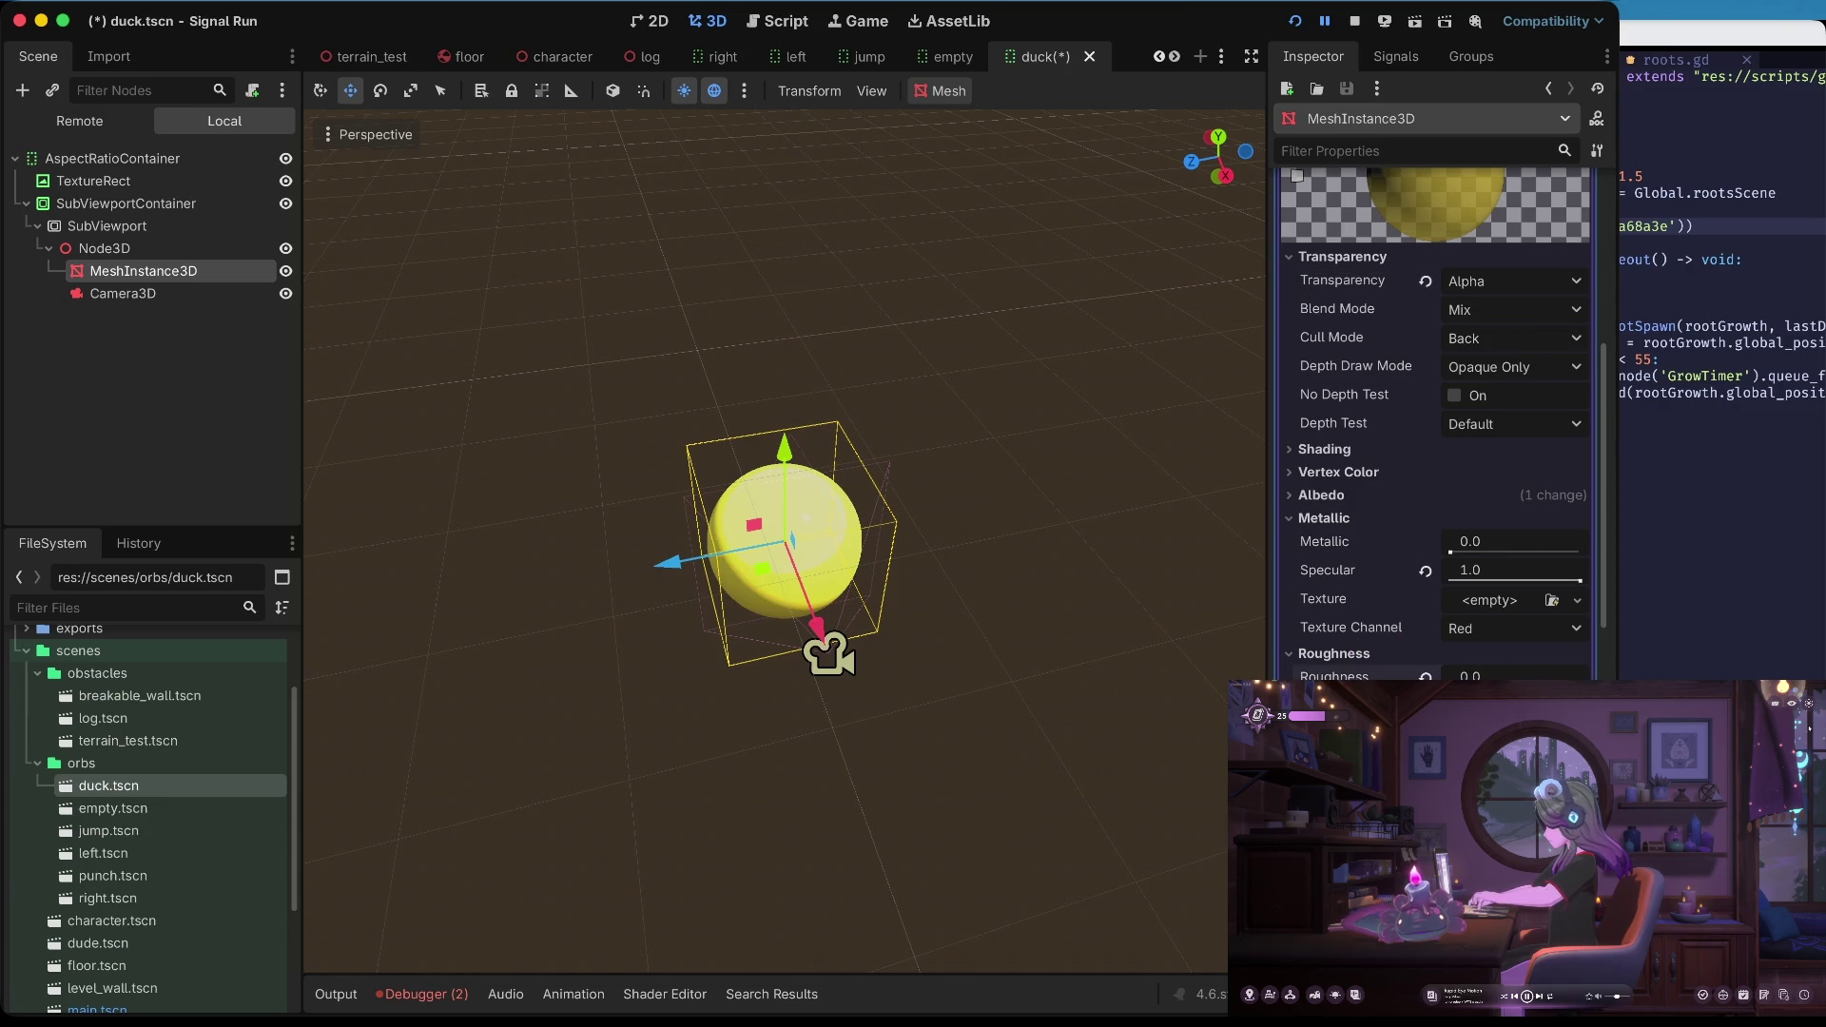
In the 2D canvas, hide the TextureRect ring while keeping SubViewportContainer visible
left_click(652, 20)
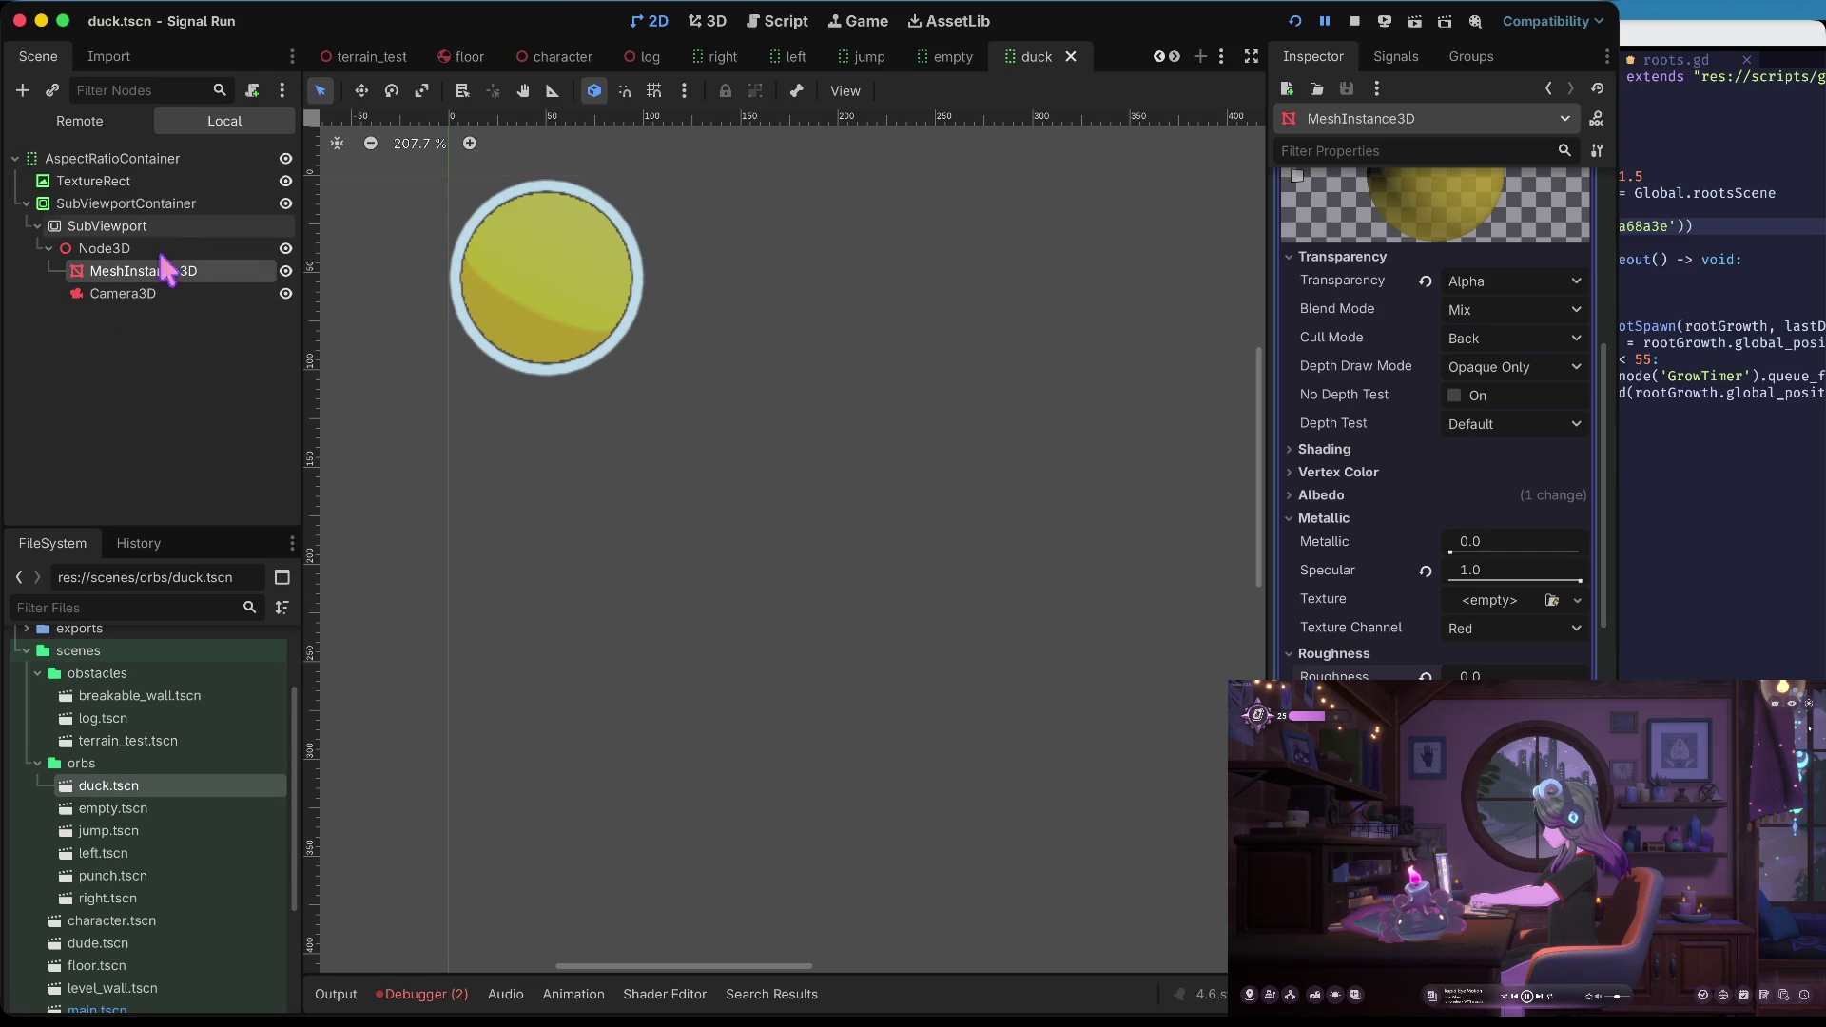
left_click(141, 203)
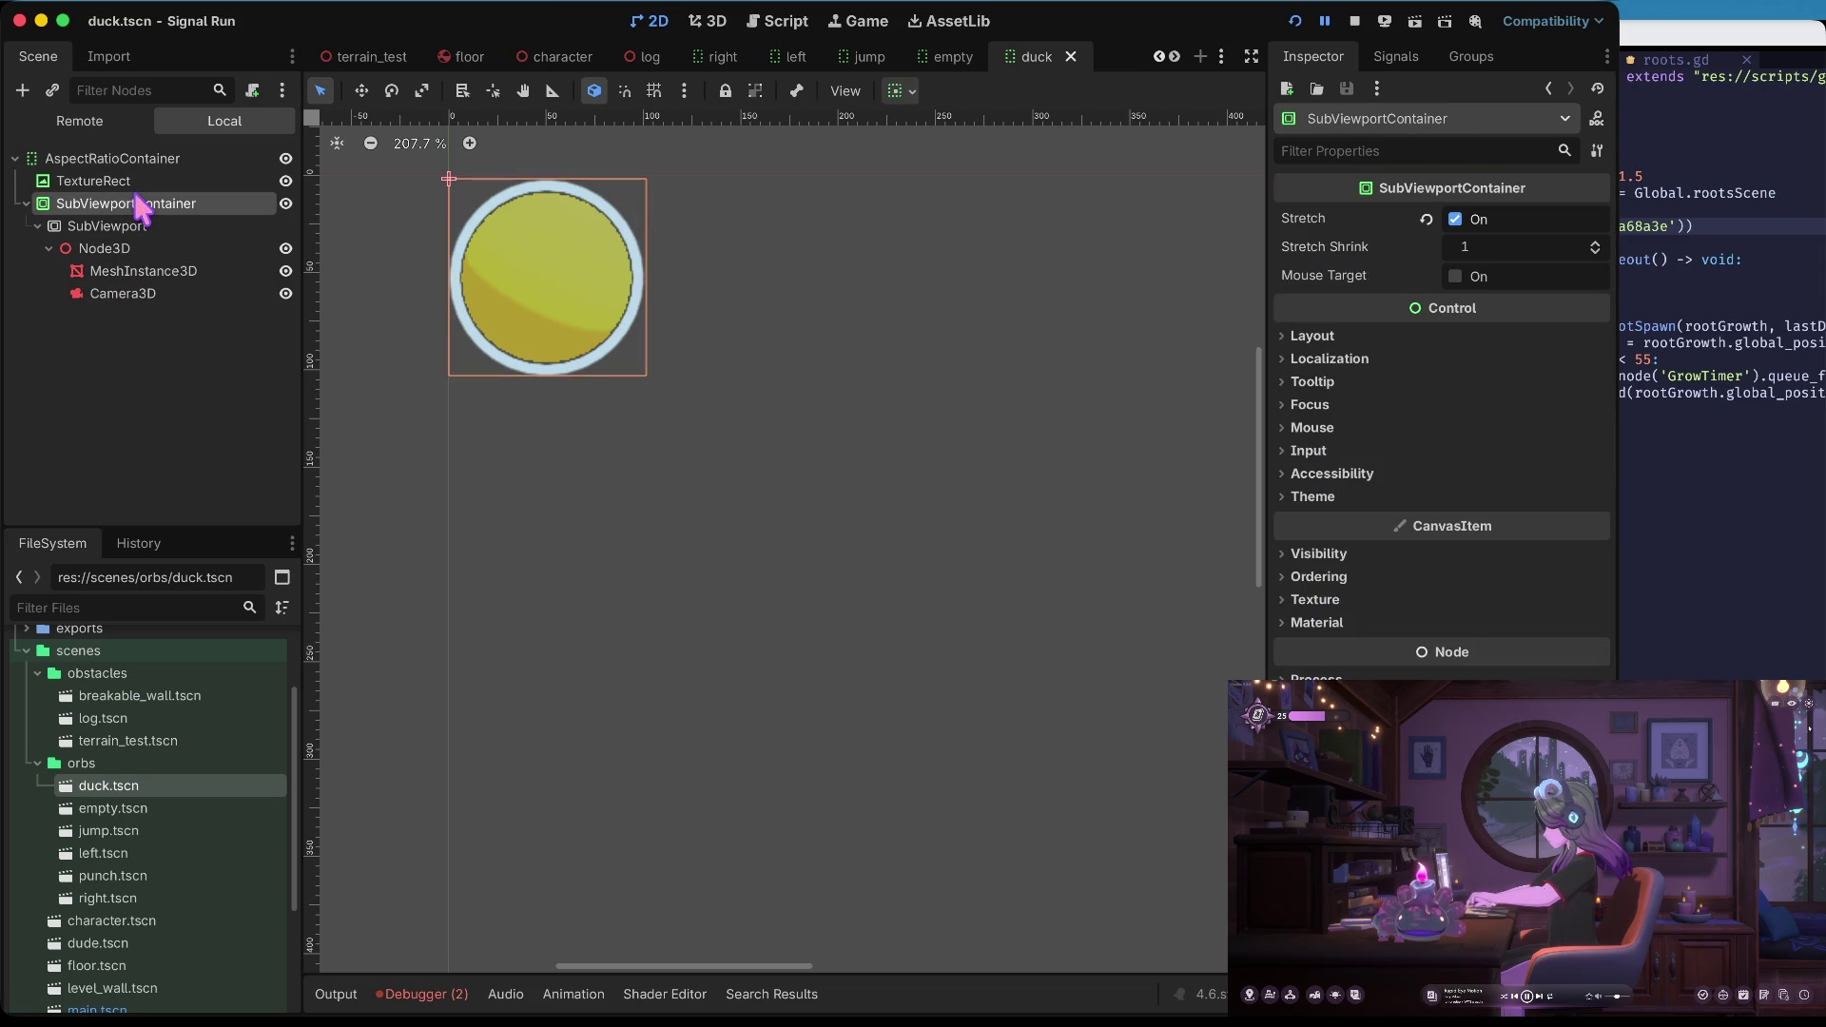
left_click(285, 204)
left_click(285, 204)
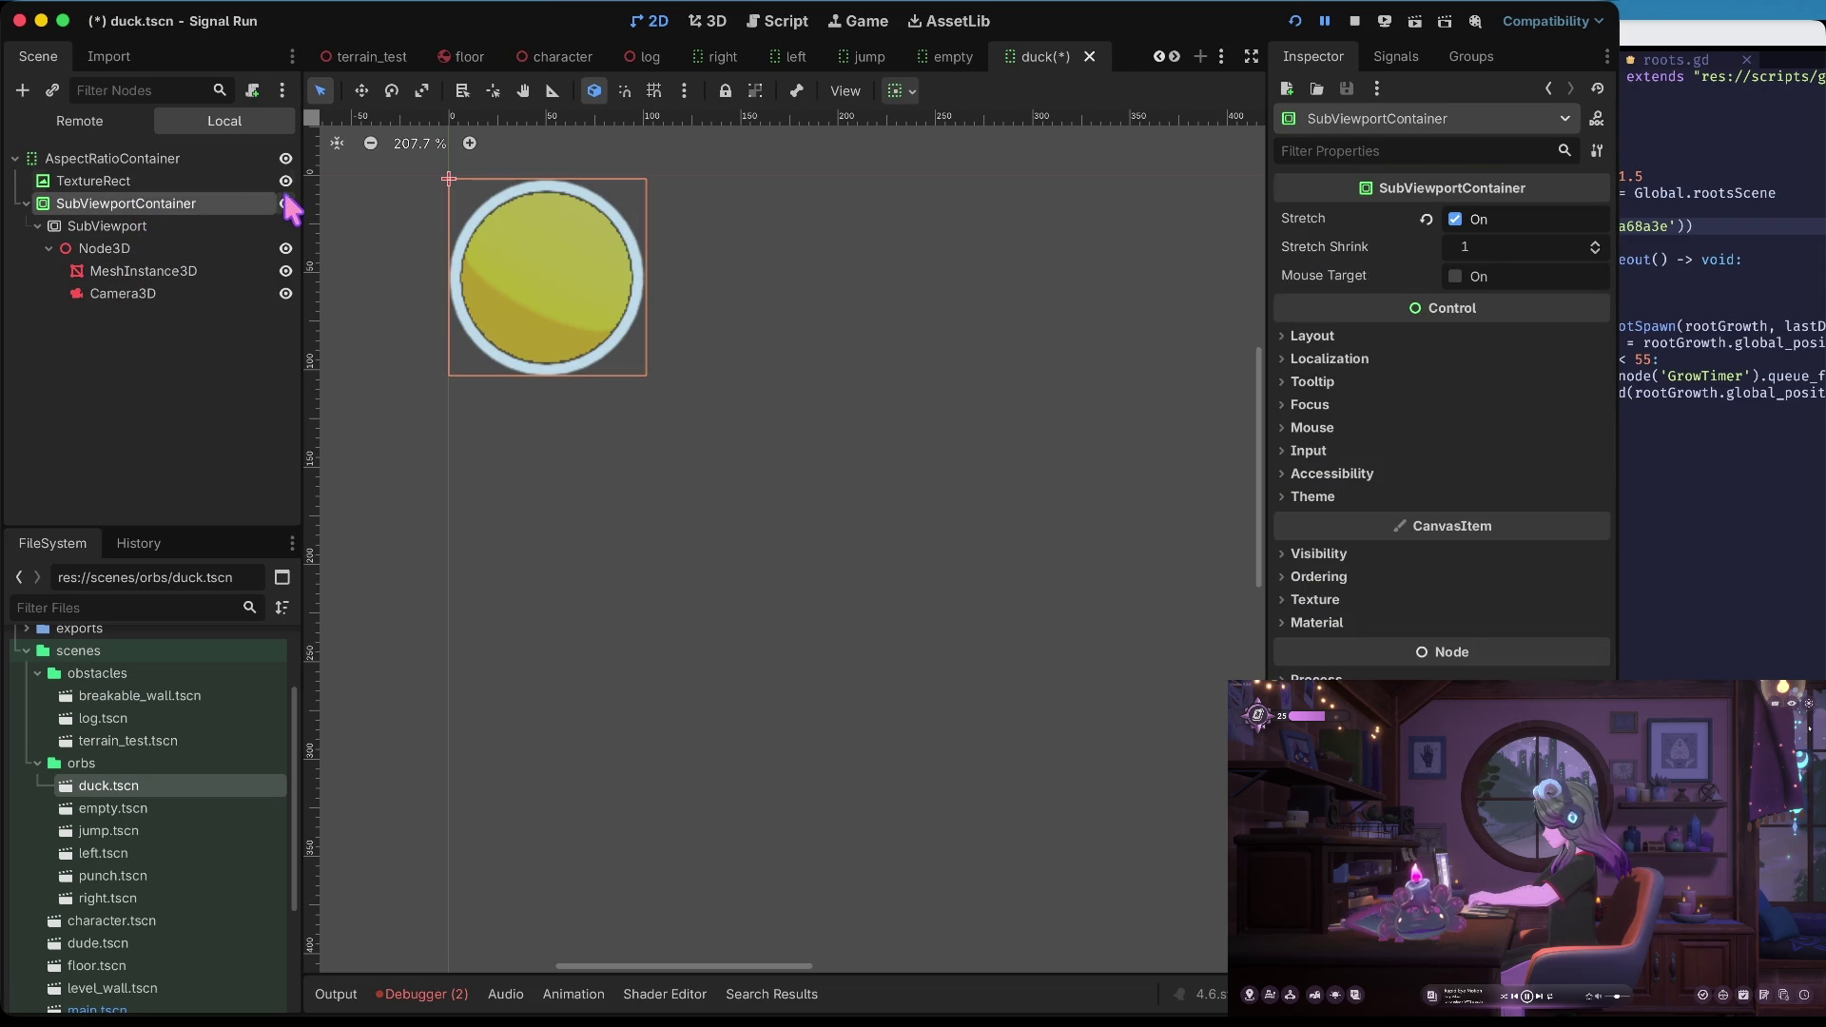
left_click(285, 180)
left_click(653, 434)
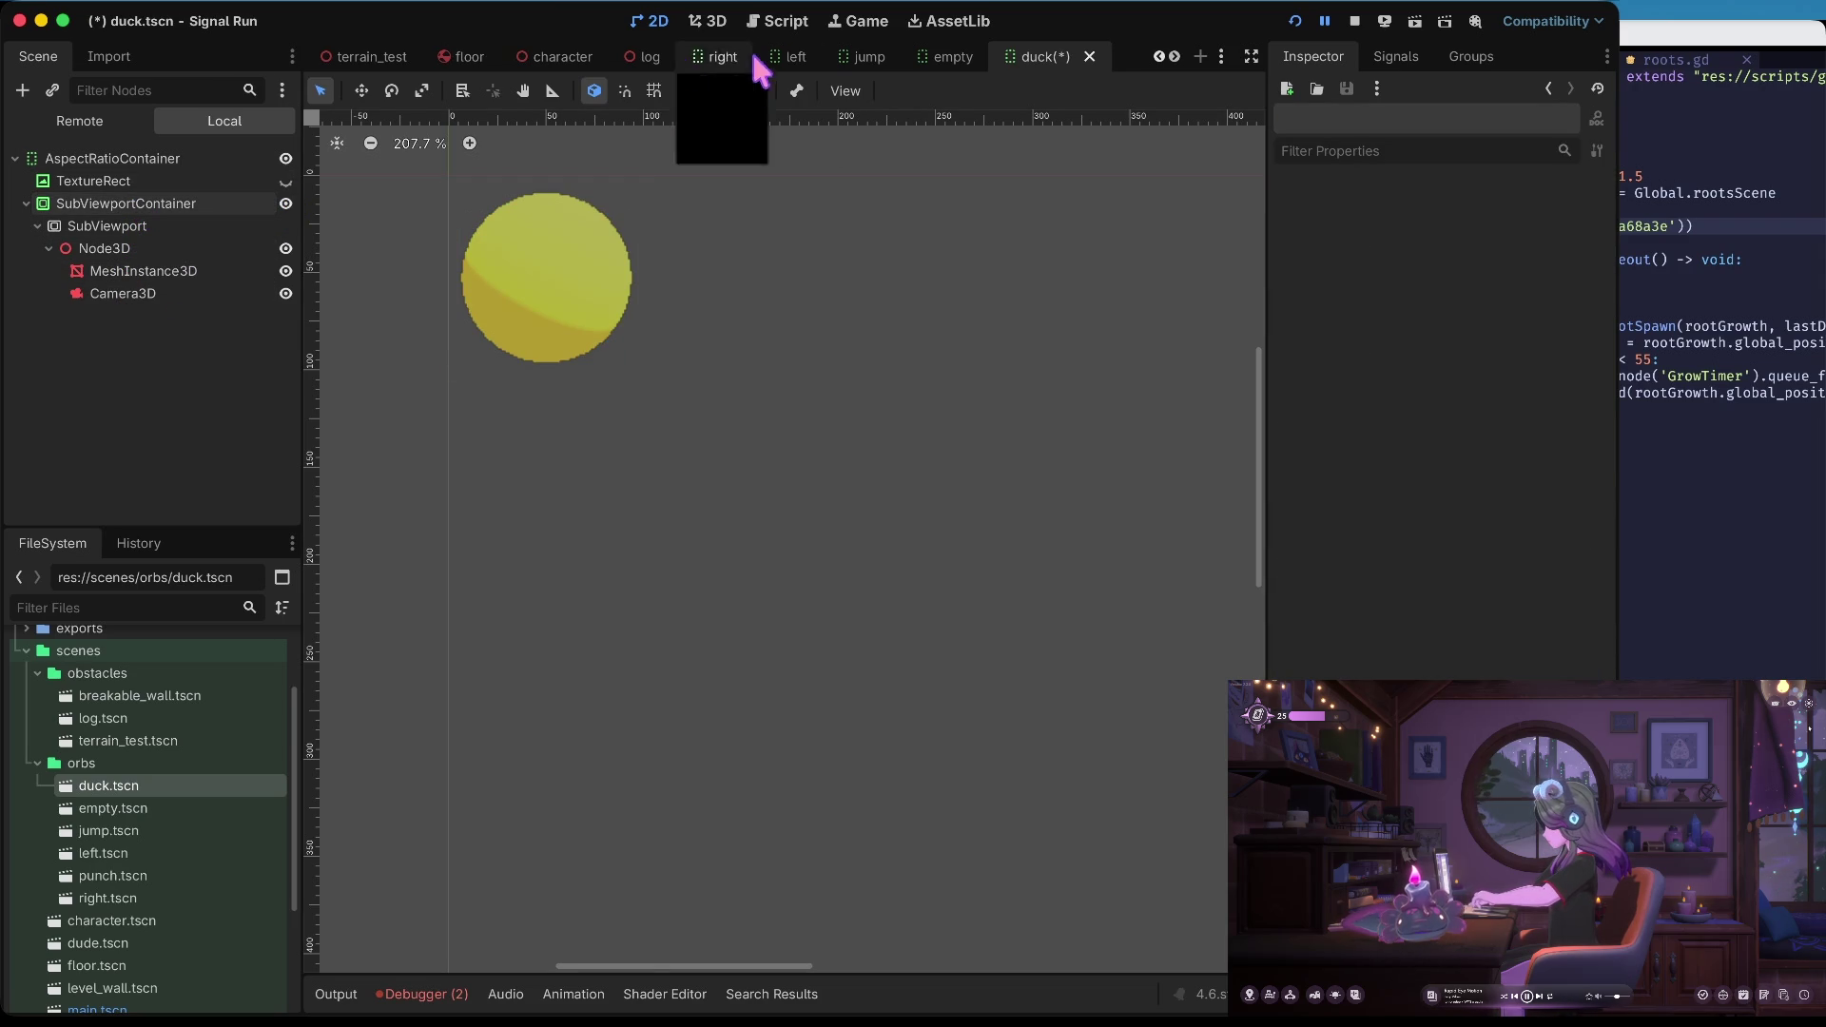
In 3D, clear Camera3D's Environment then undo, keeping the Sky-background Environment
left_click(715, 23)
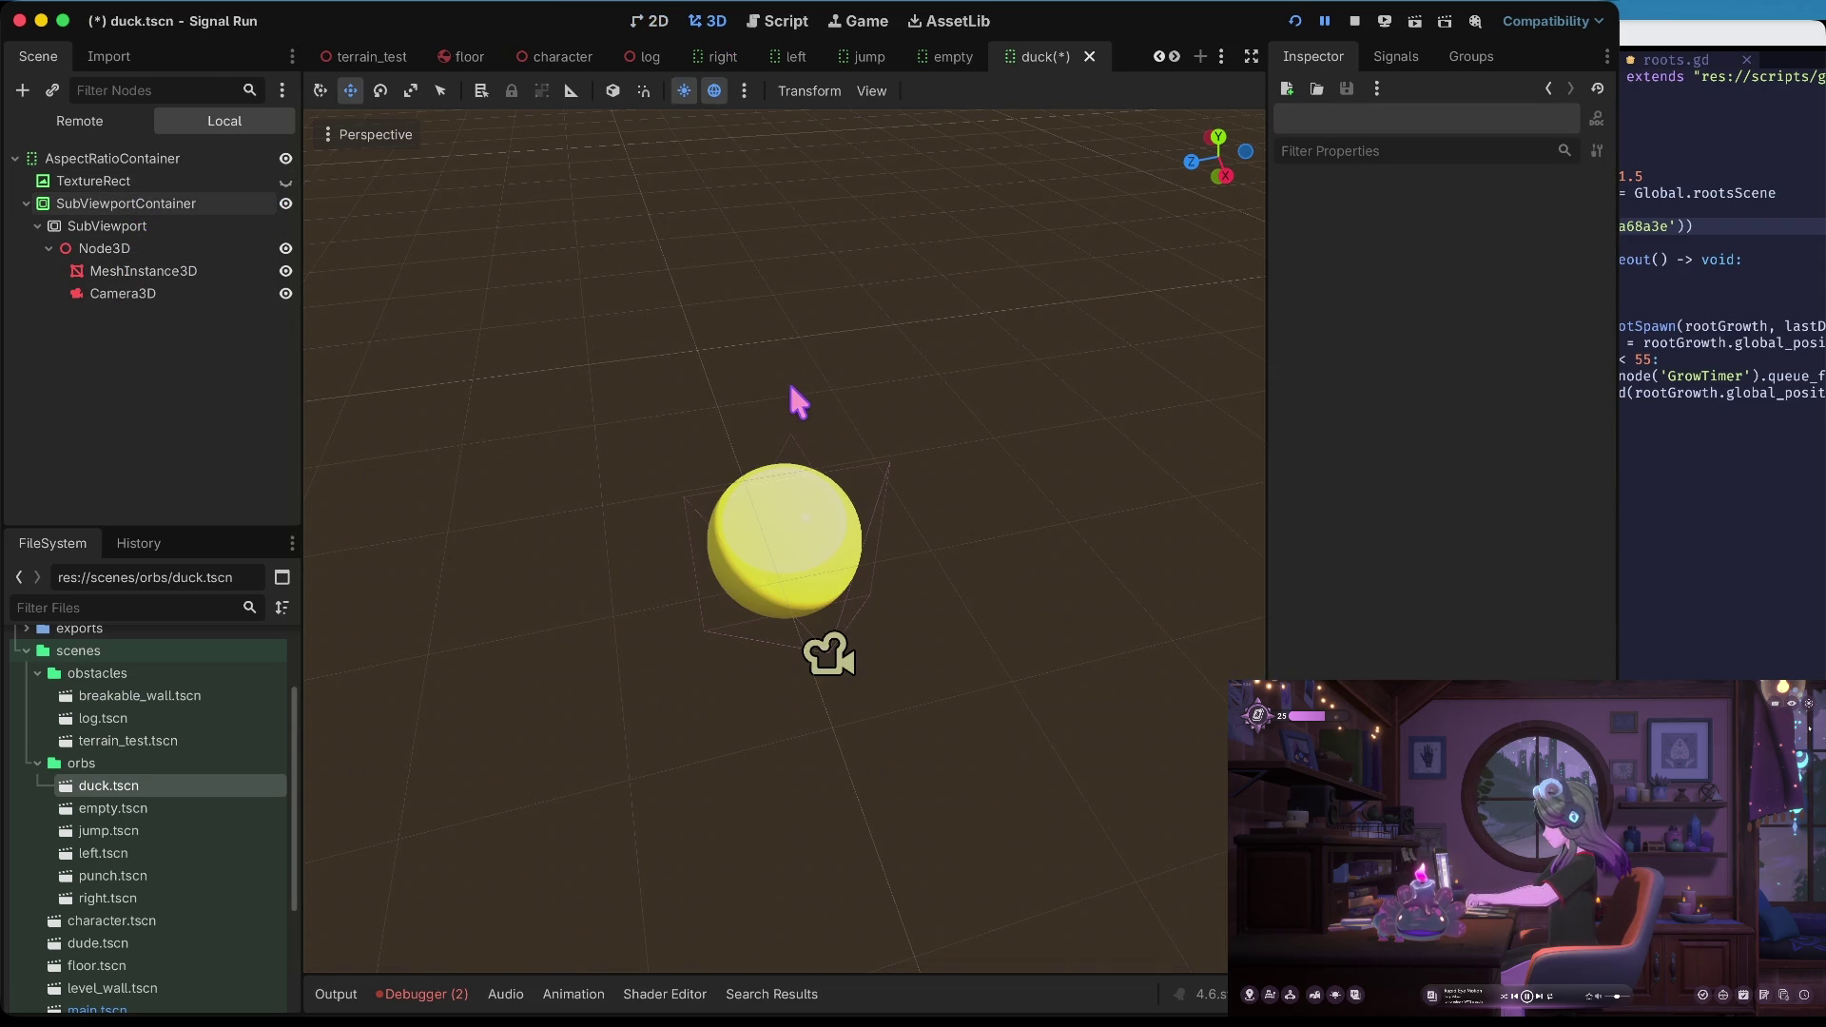
left_click(181, 293)
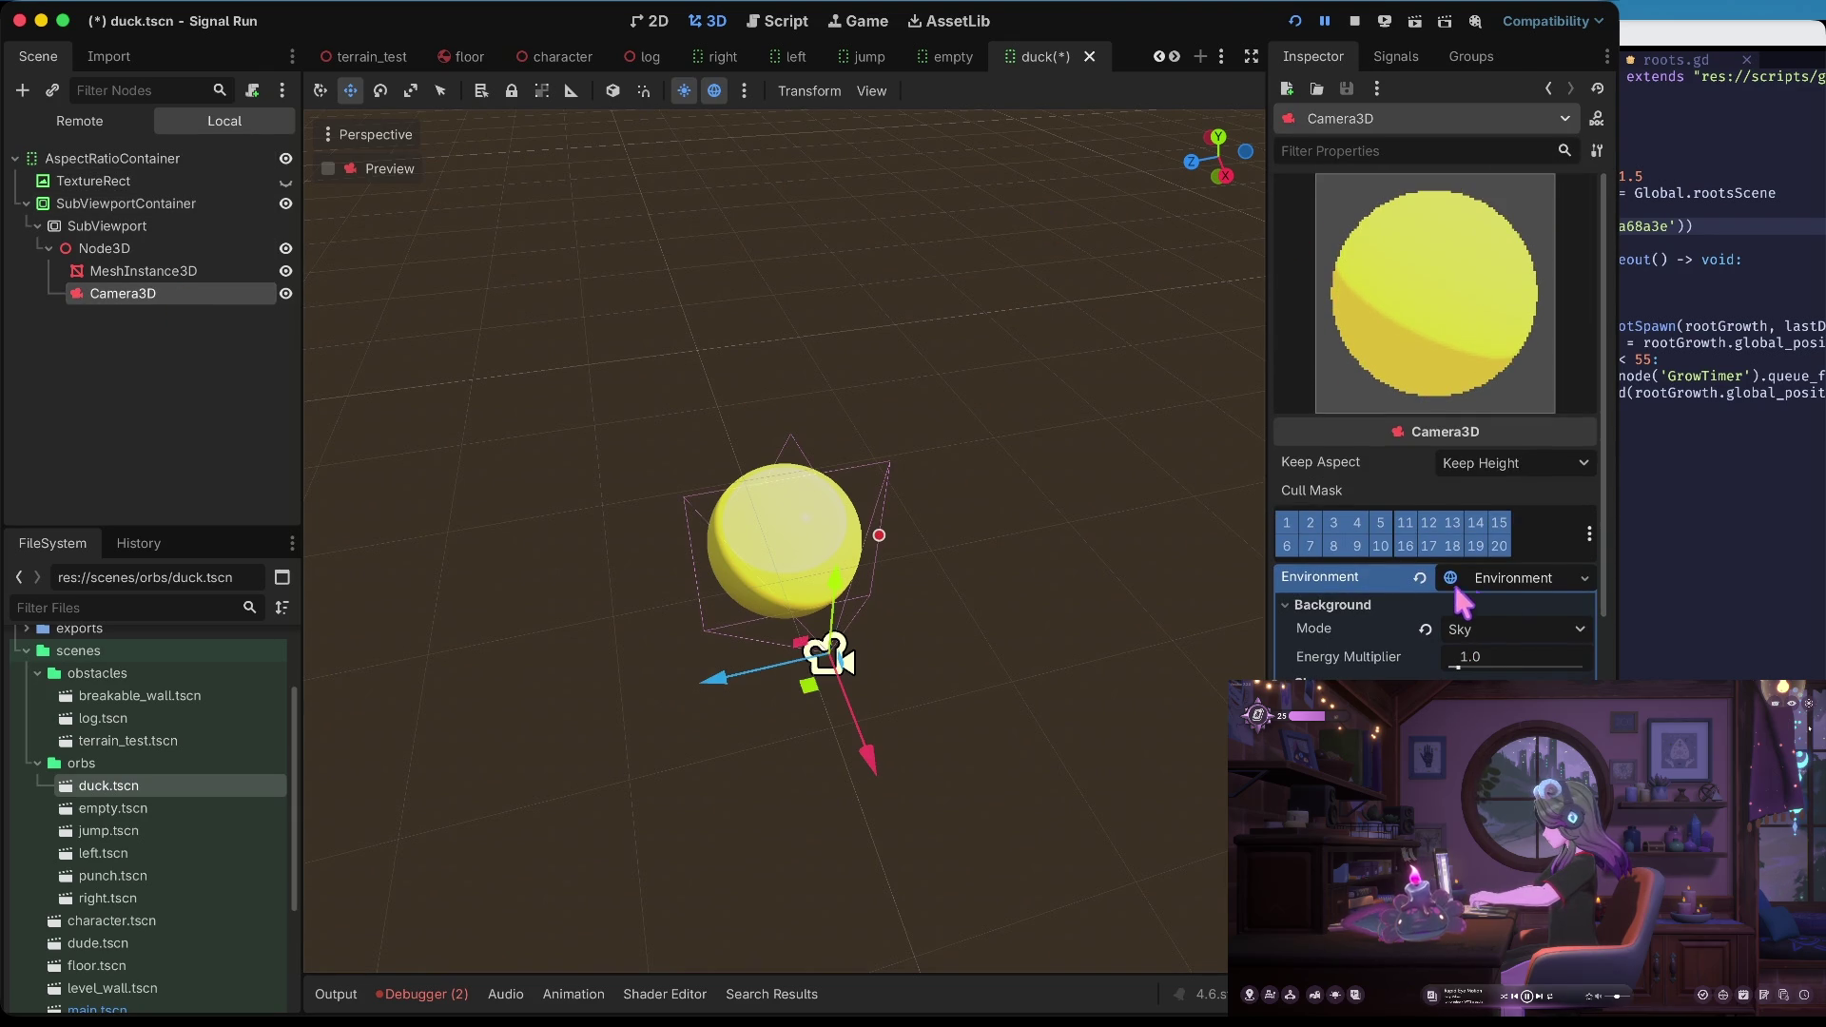
left_click(1420, 577)
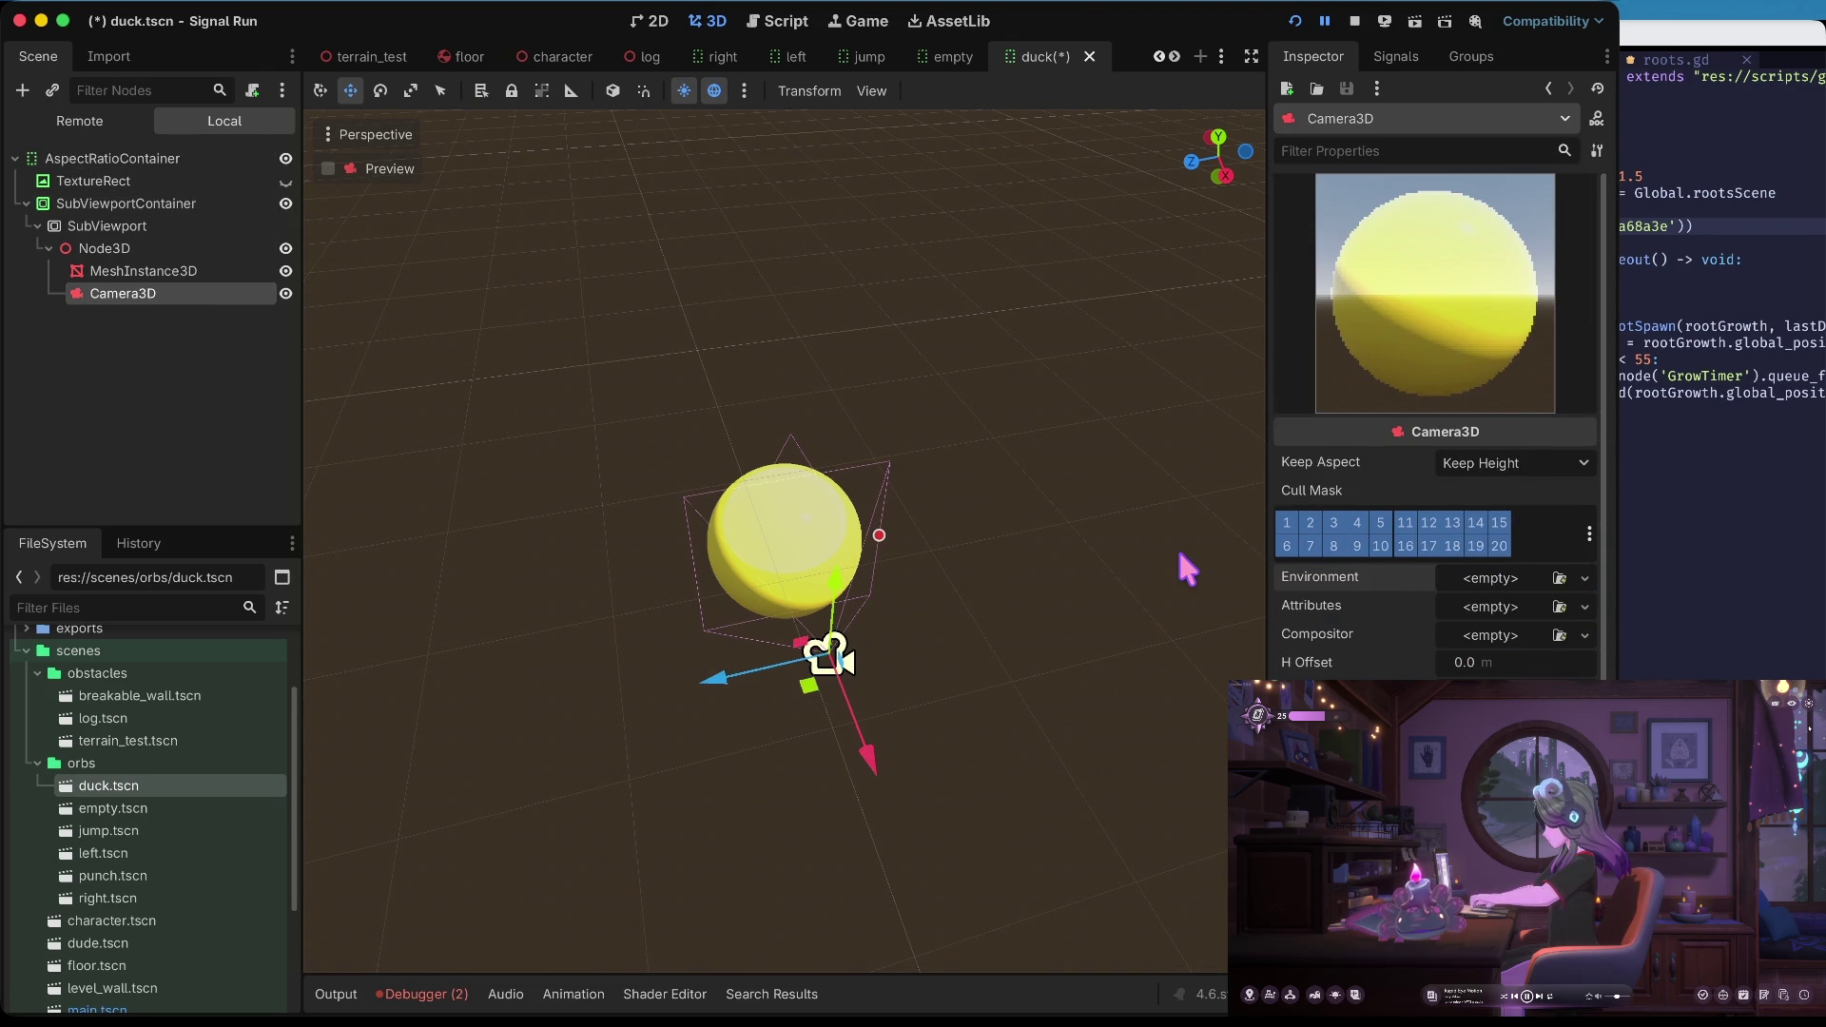
key("super+z")
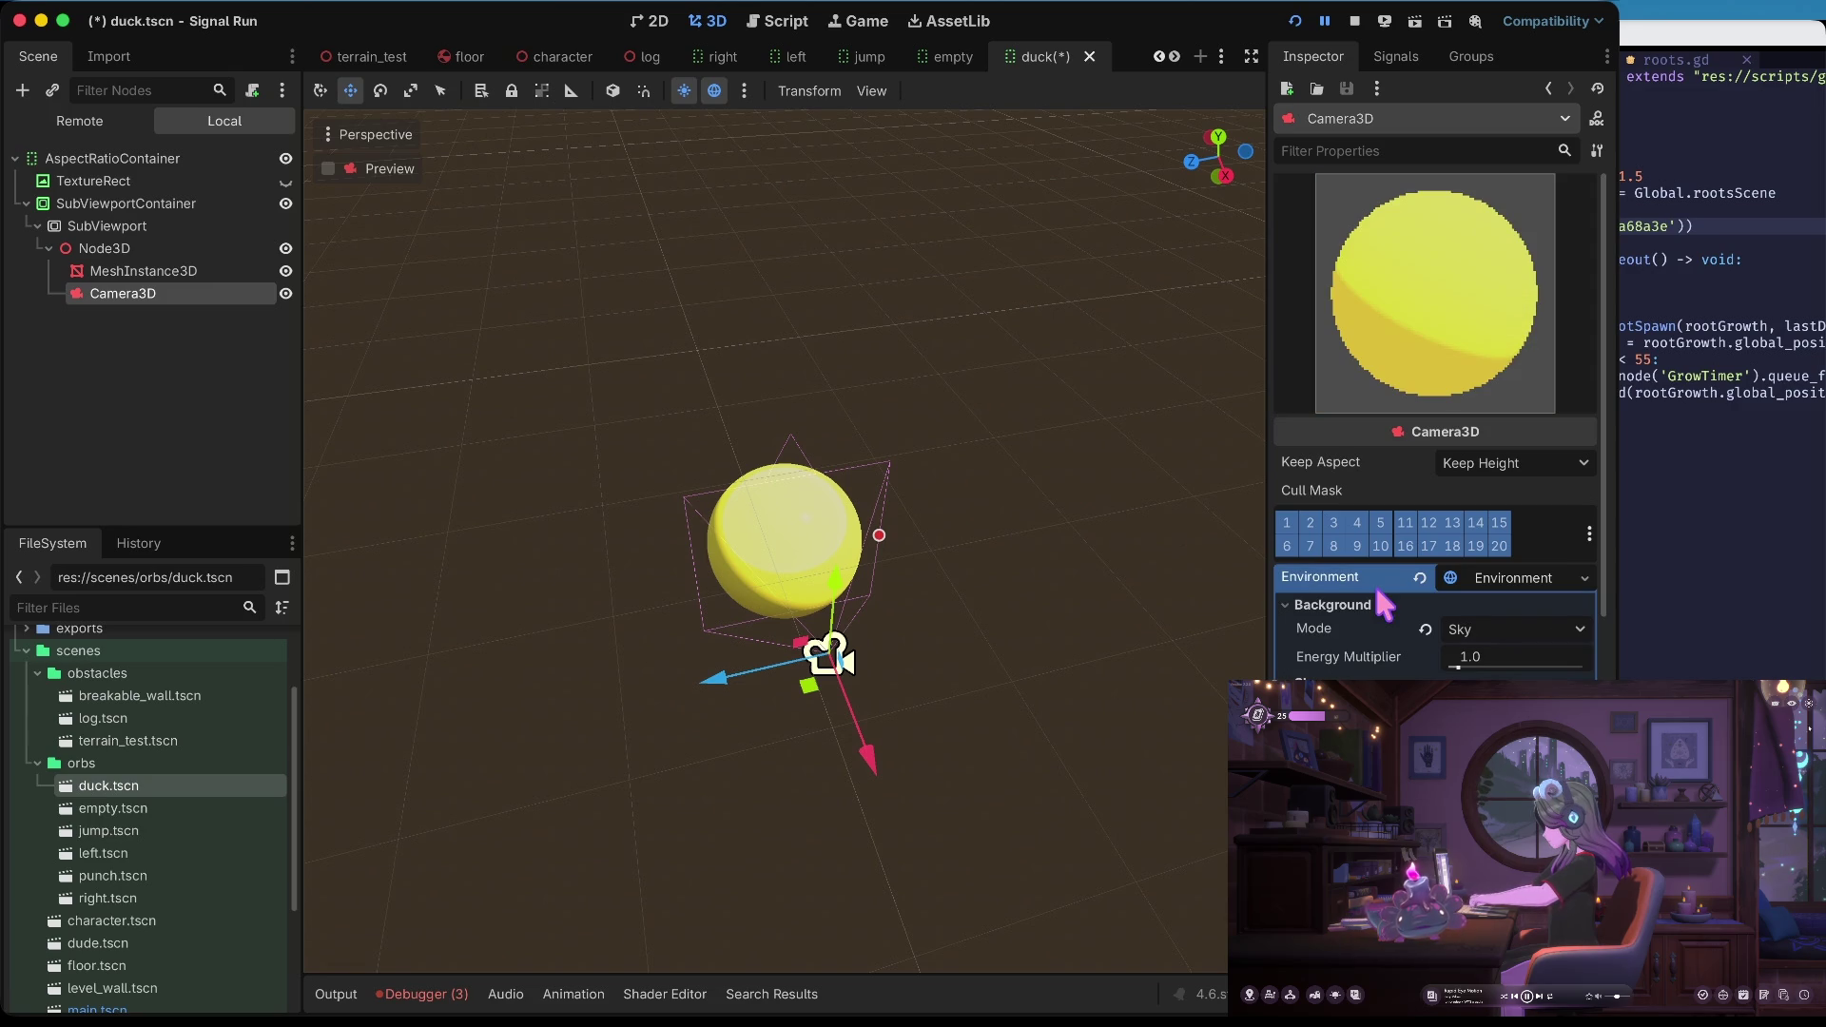
left_click(1504, 580)
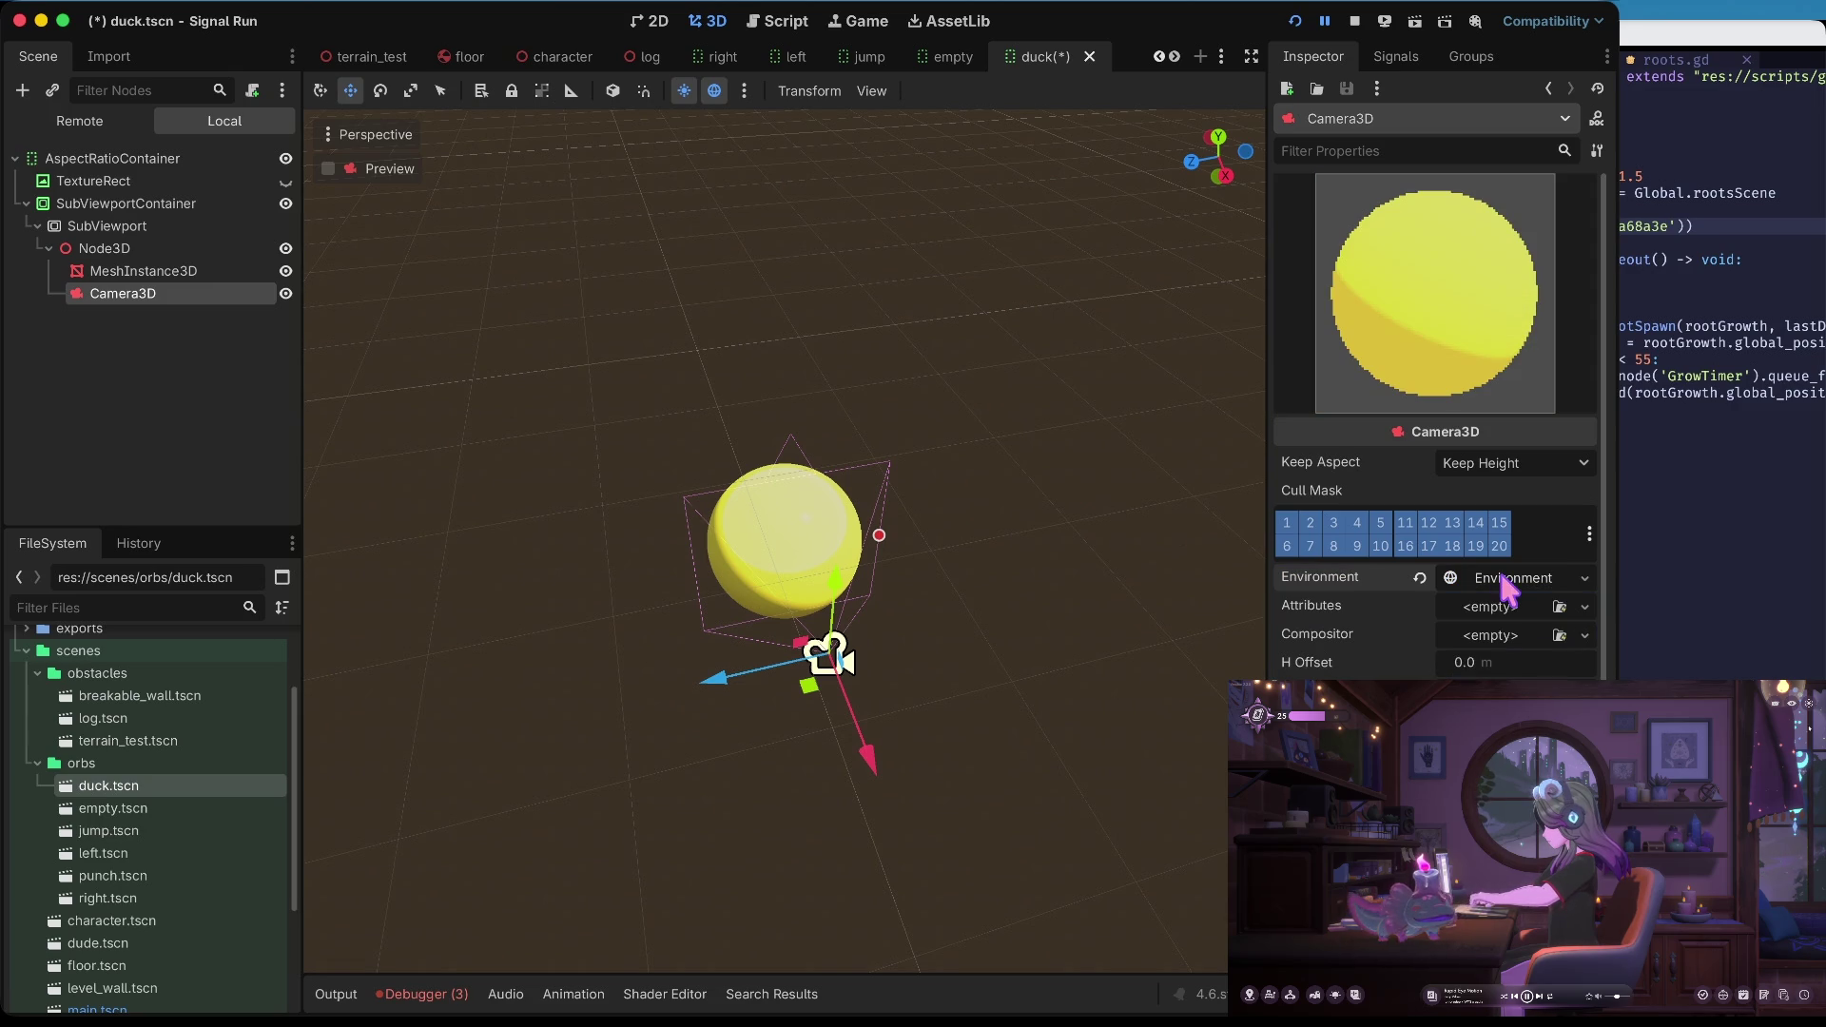
Select the MeshInstance3D sphere and inspect its material's Albedo settings
left_click(187, 270)
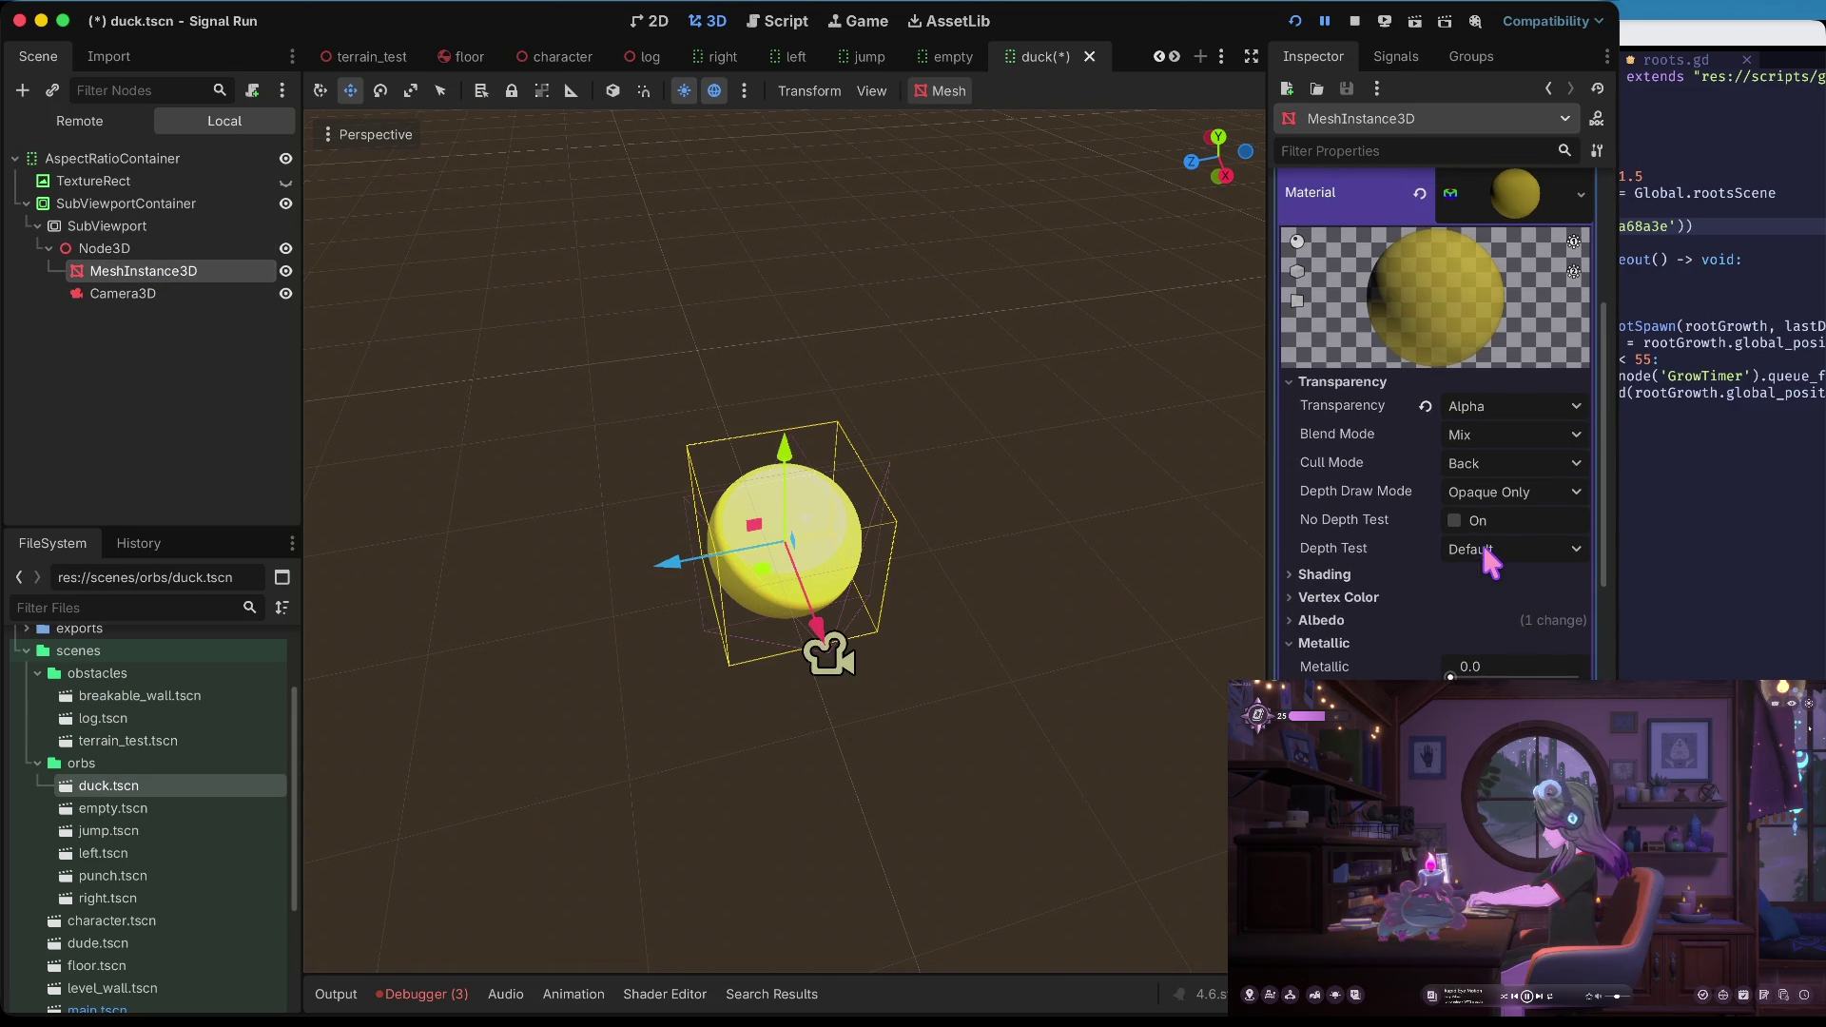
left_click(1346, 620)
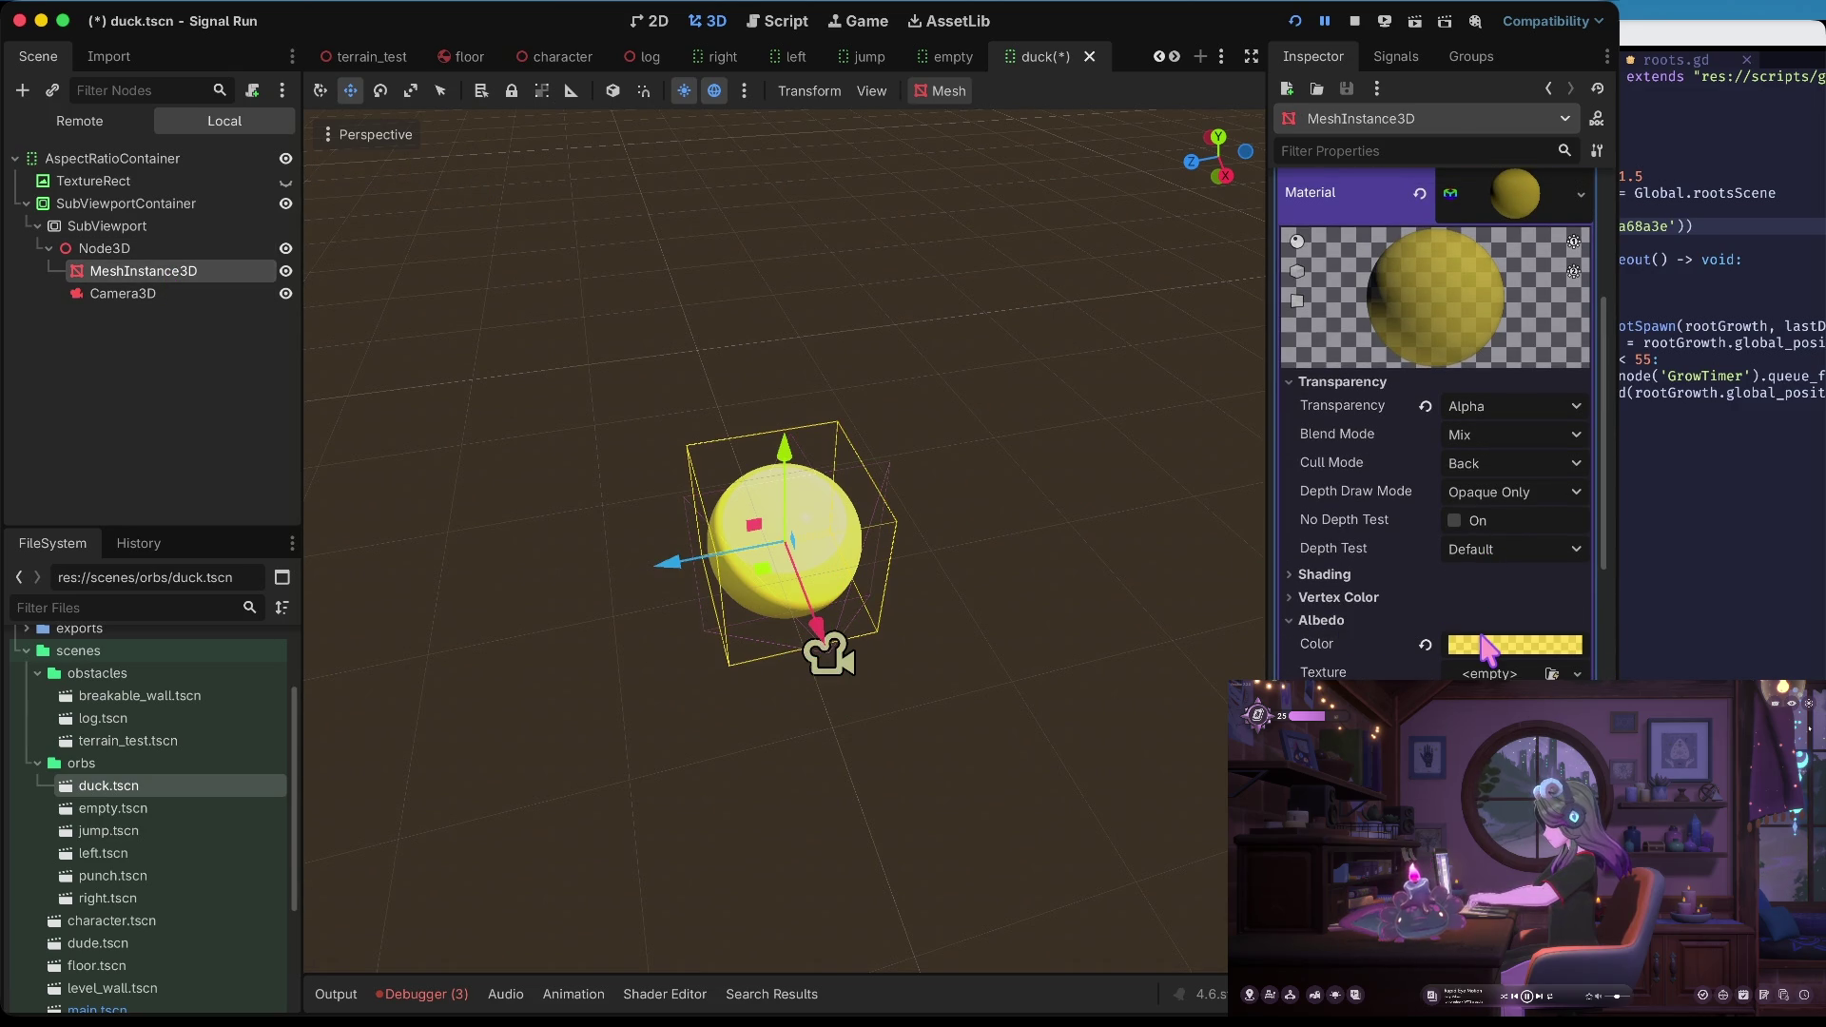
scroll(1486, 650, "down", 1)
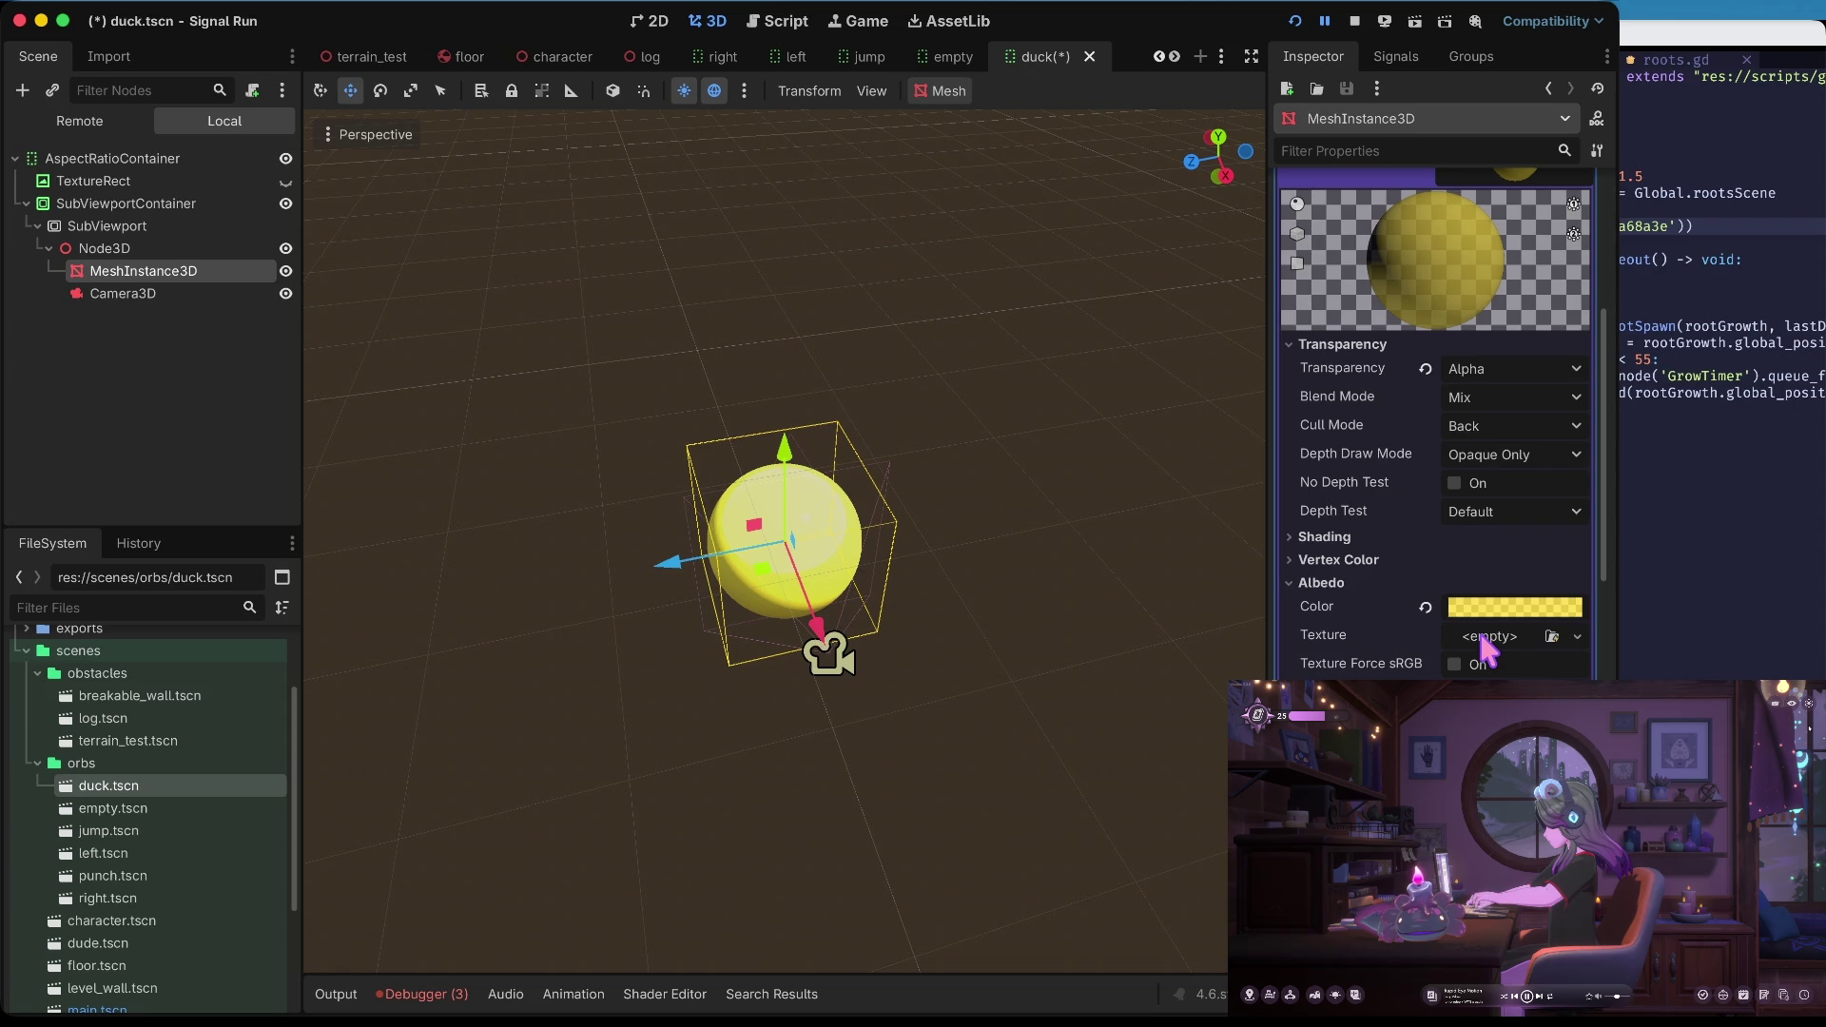
left_click(1344, 578)
Cycle Shading Mode through Per-Vertex and Unshaded, ending on Per-Pixel
left_click(1341, 538)
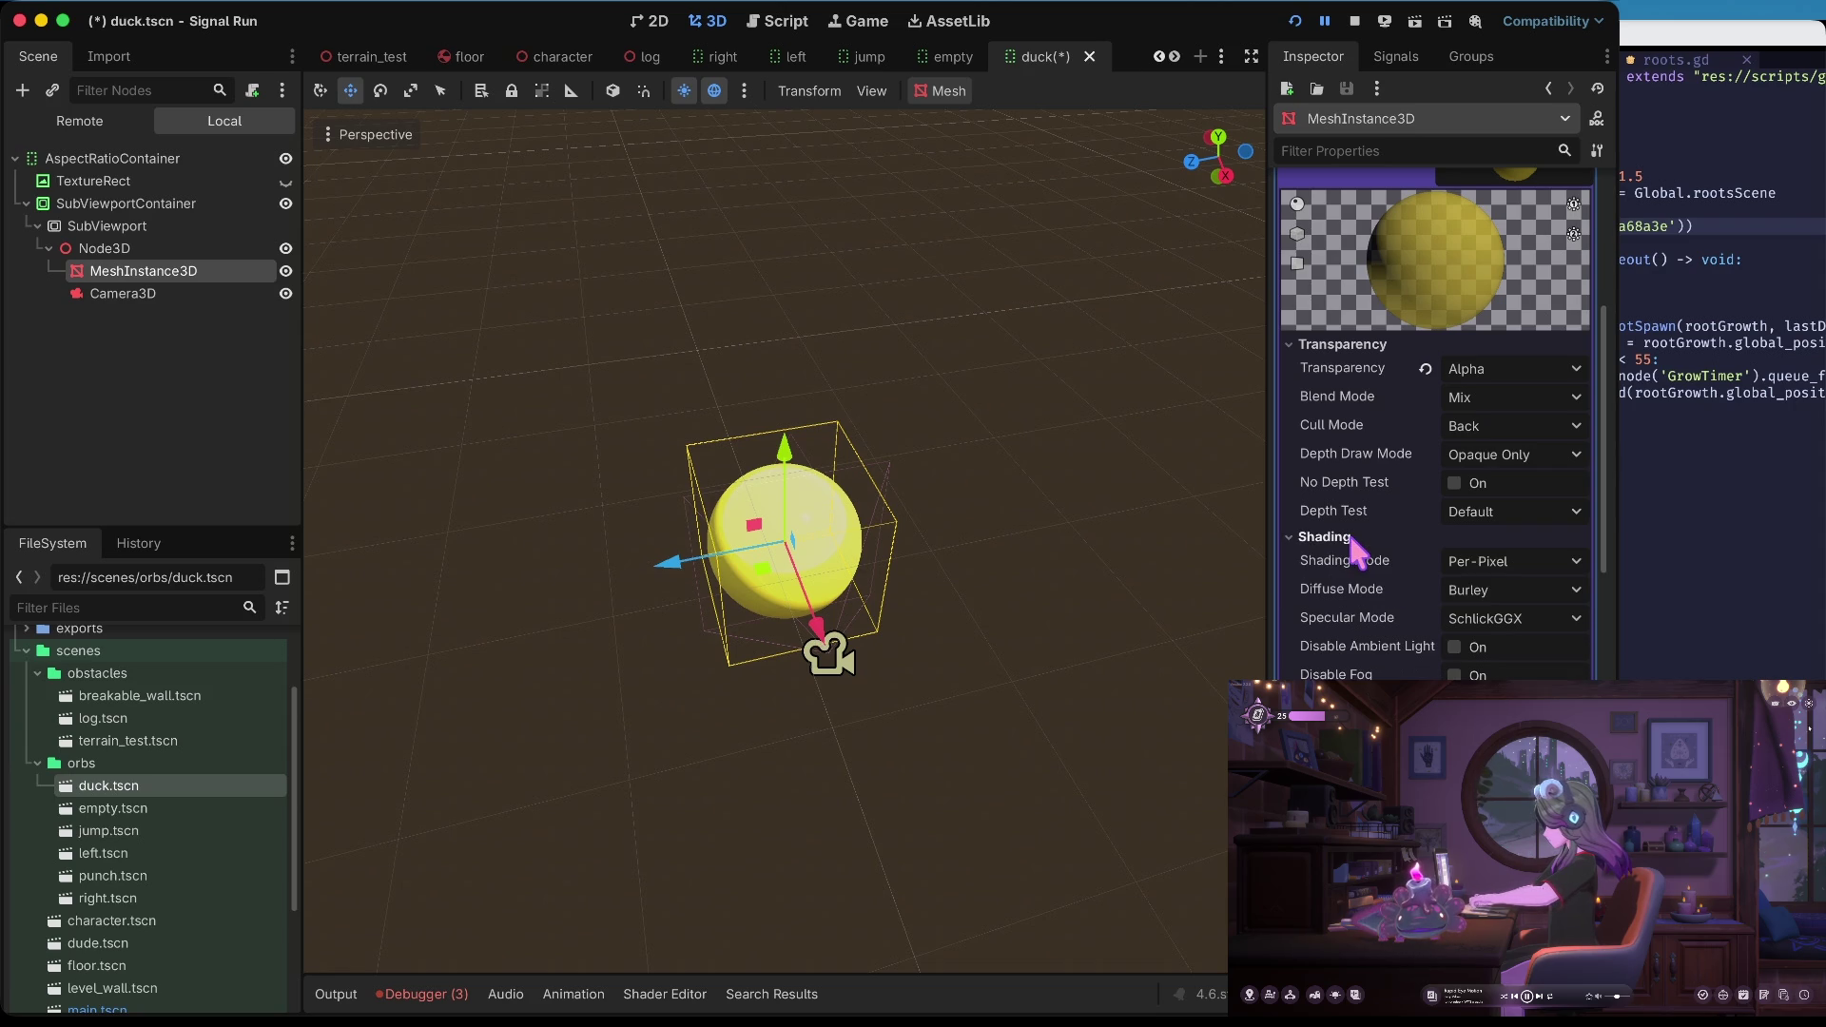
left_click(1483, 561)
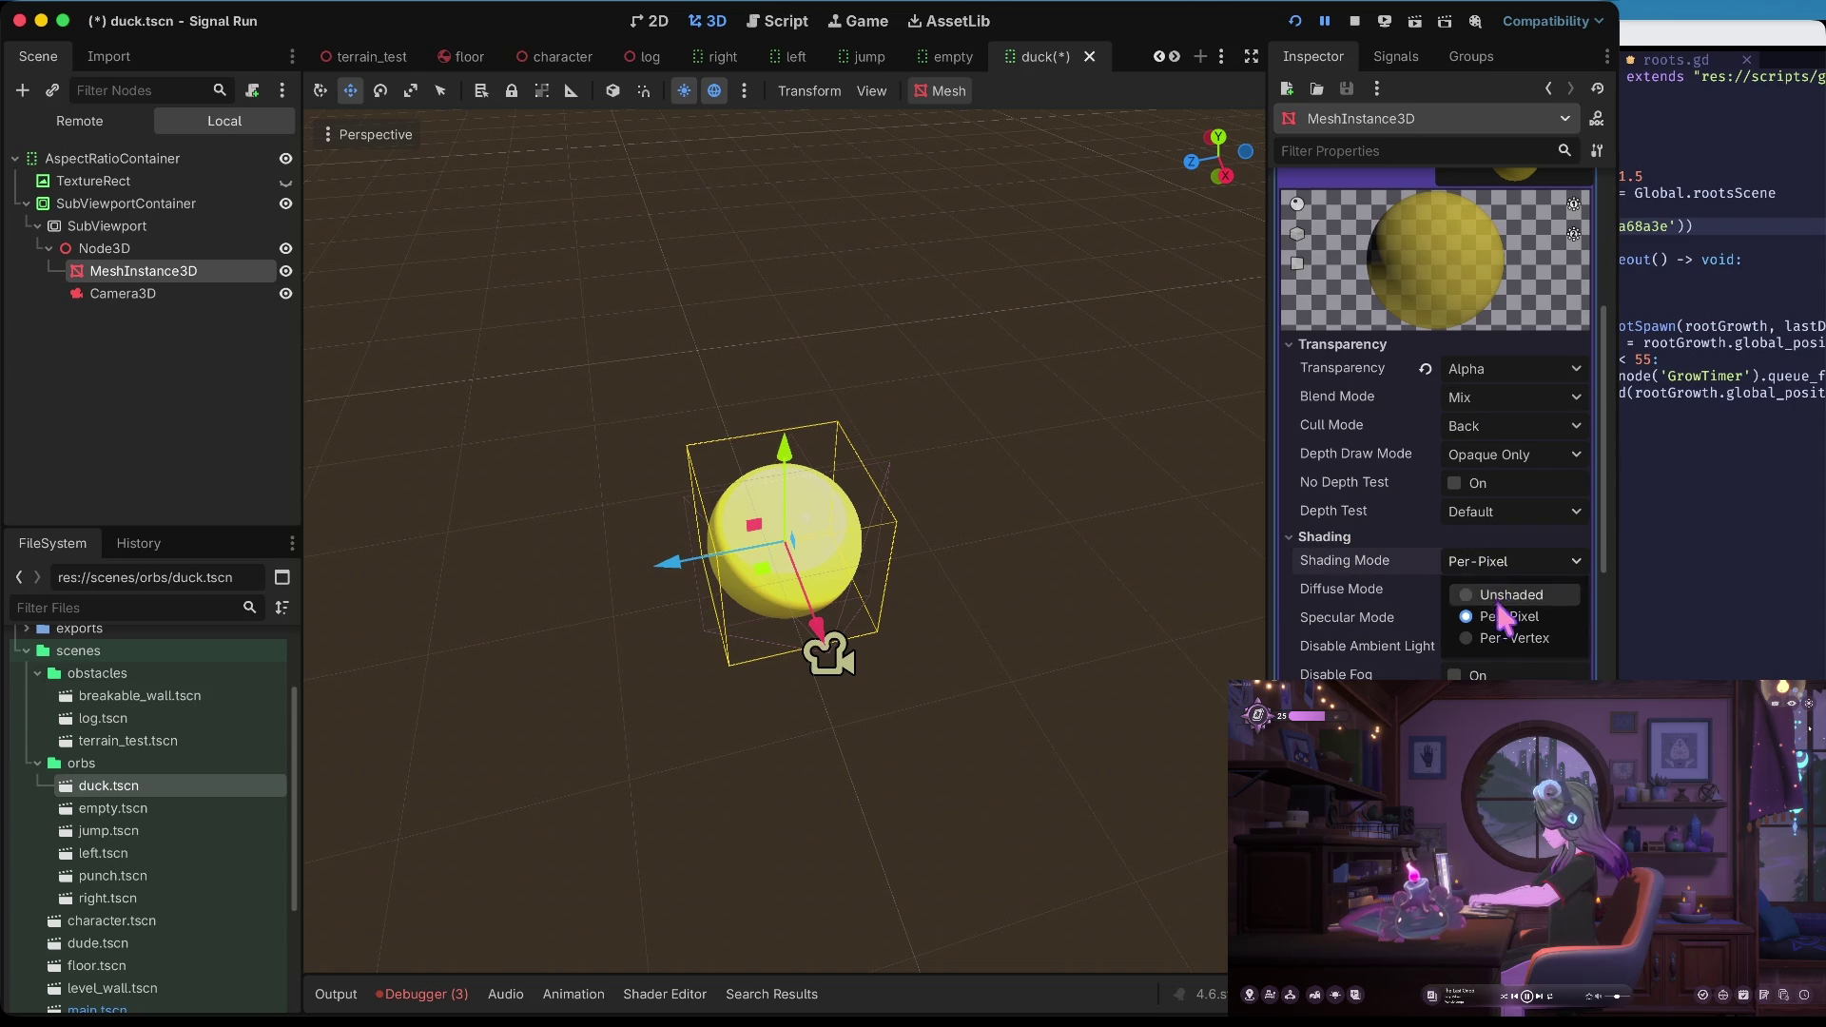
left_click(1512, 638)
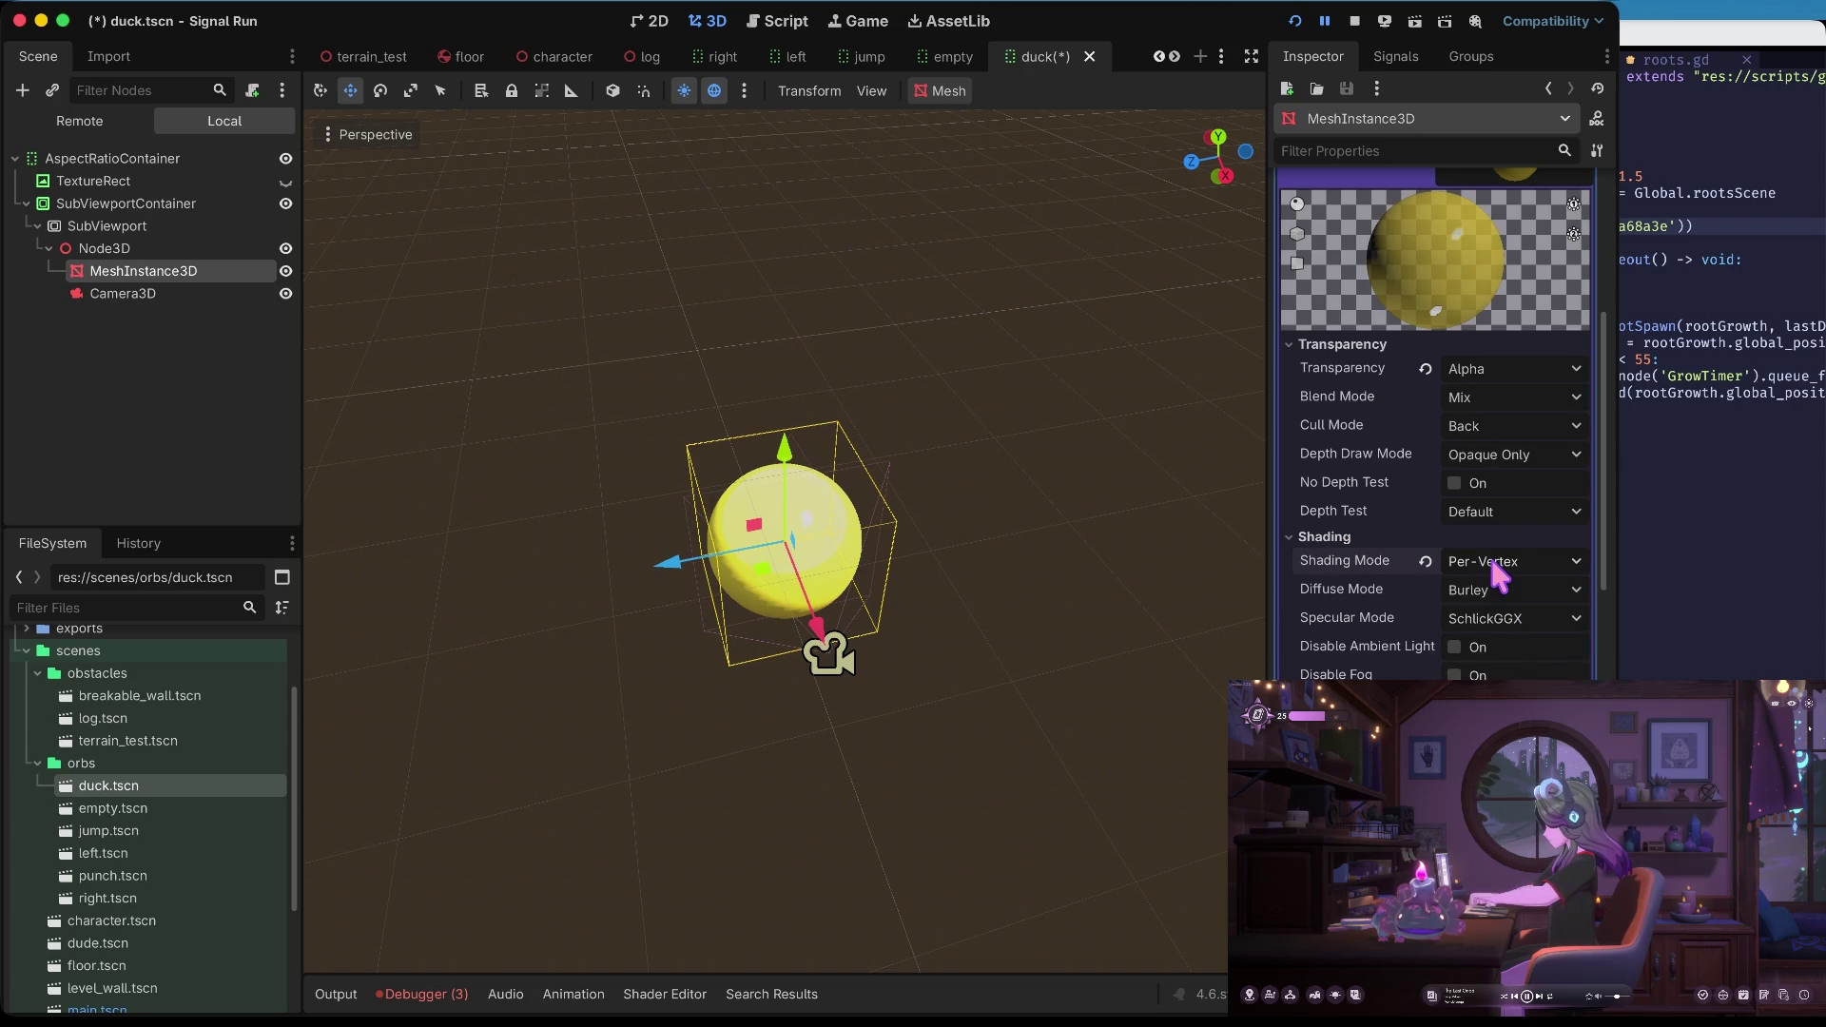
left_click(1491, 562)
left_click(1495, 597)
left_click(1500, 561)
left_click(1495, 639)
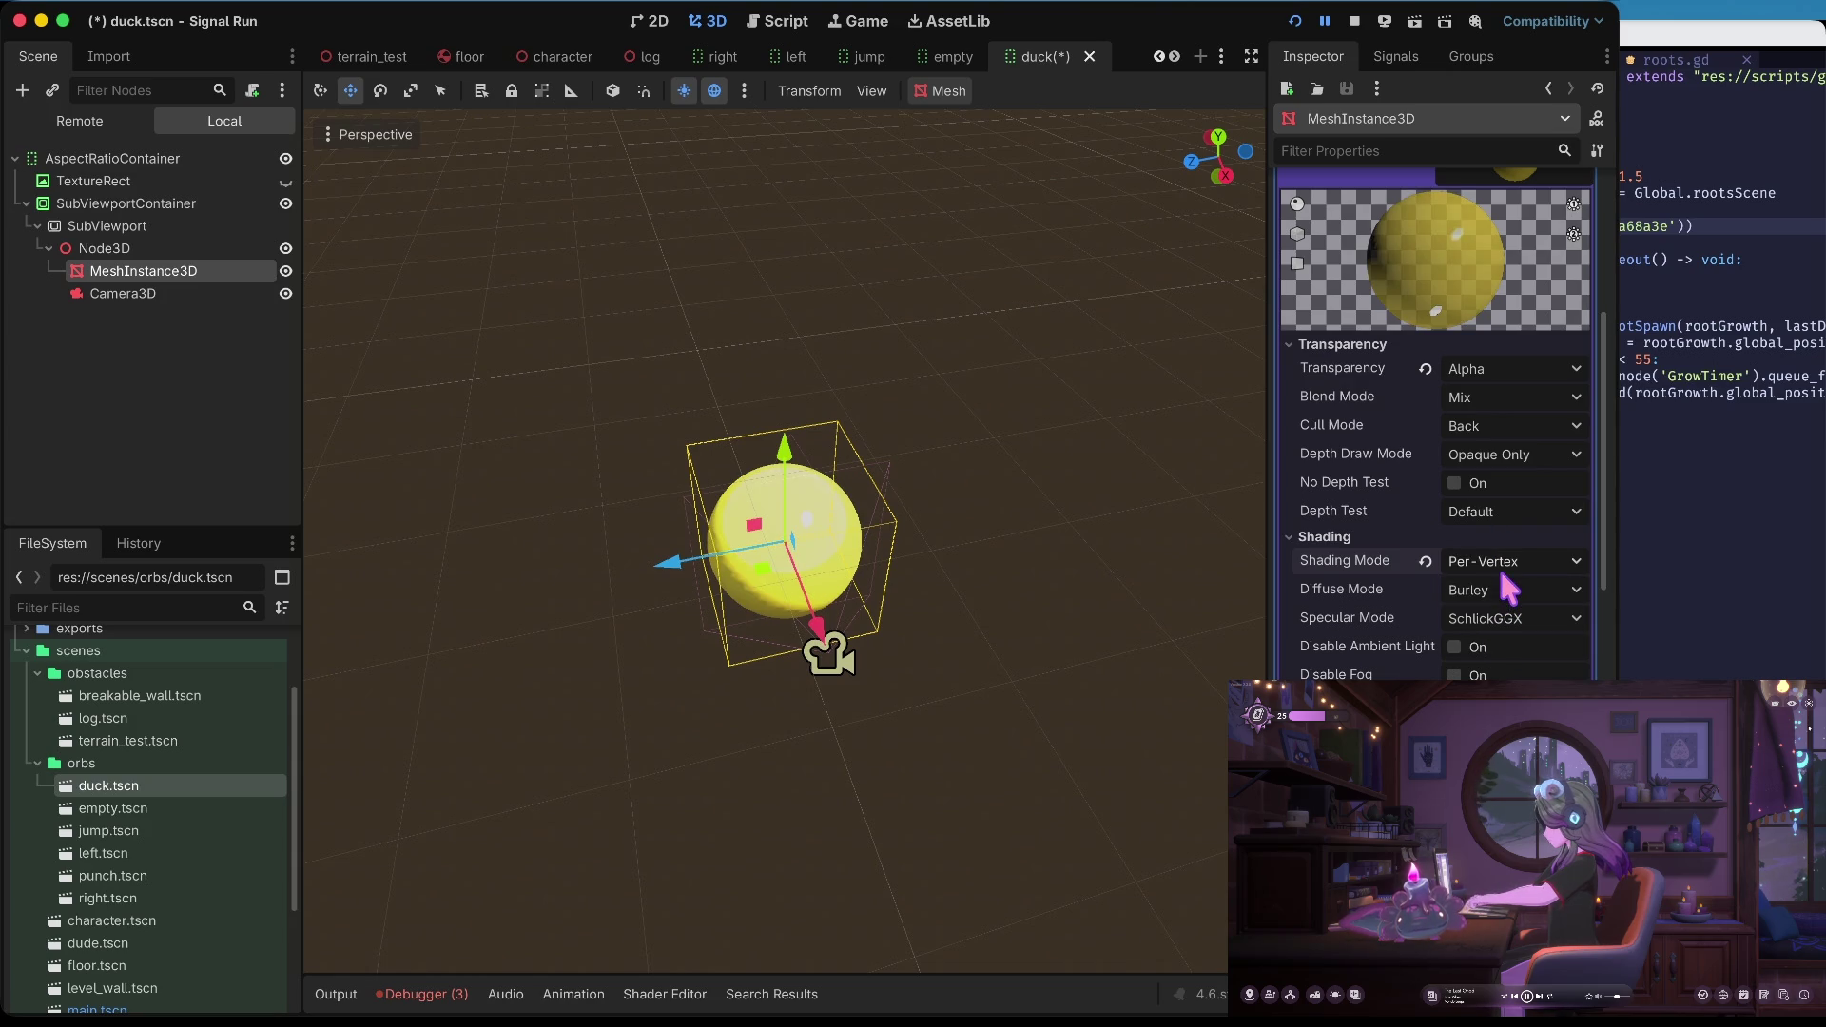
left_click(1506, 561)
left_click(1508, 616)
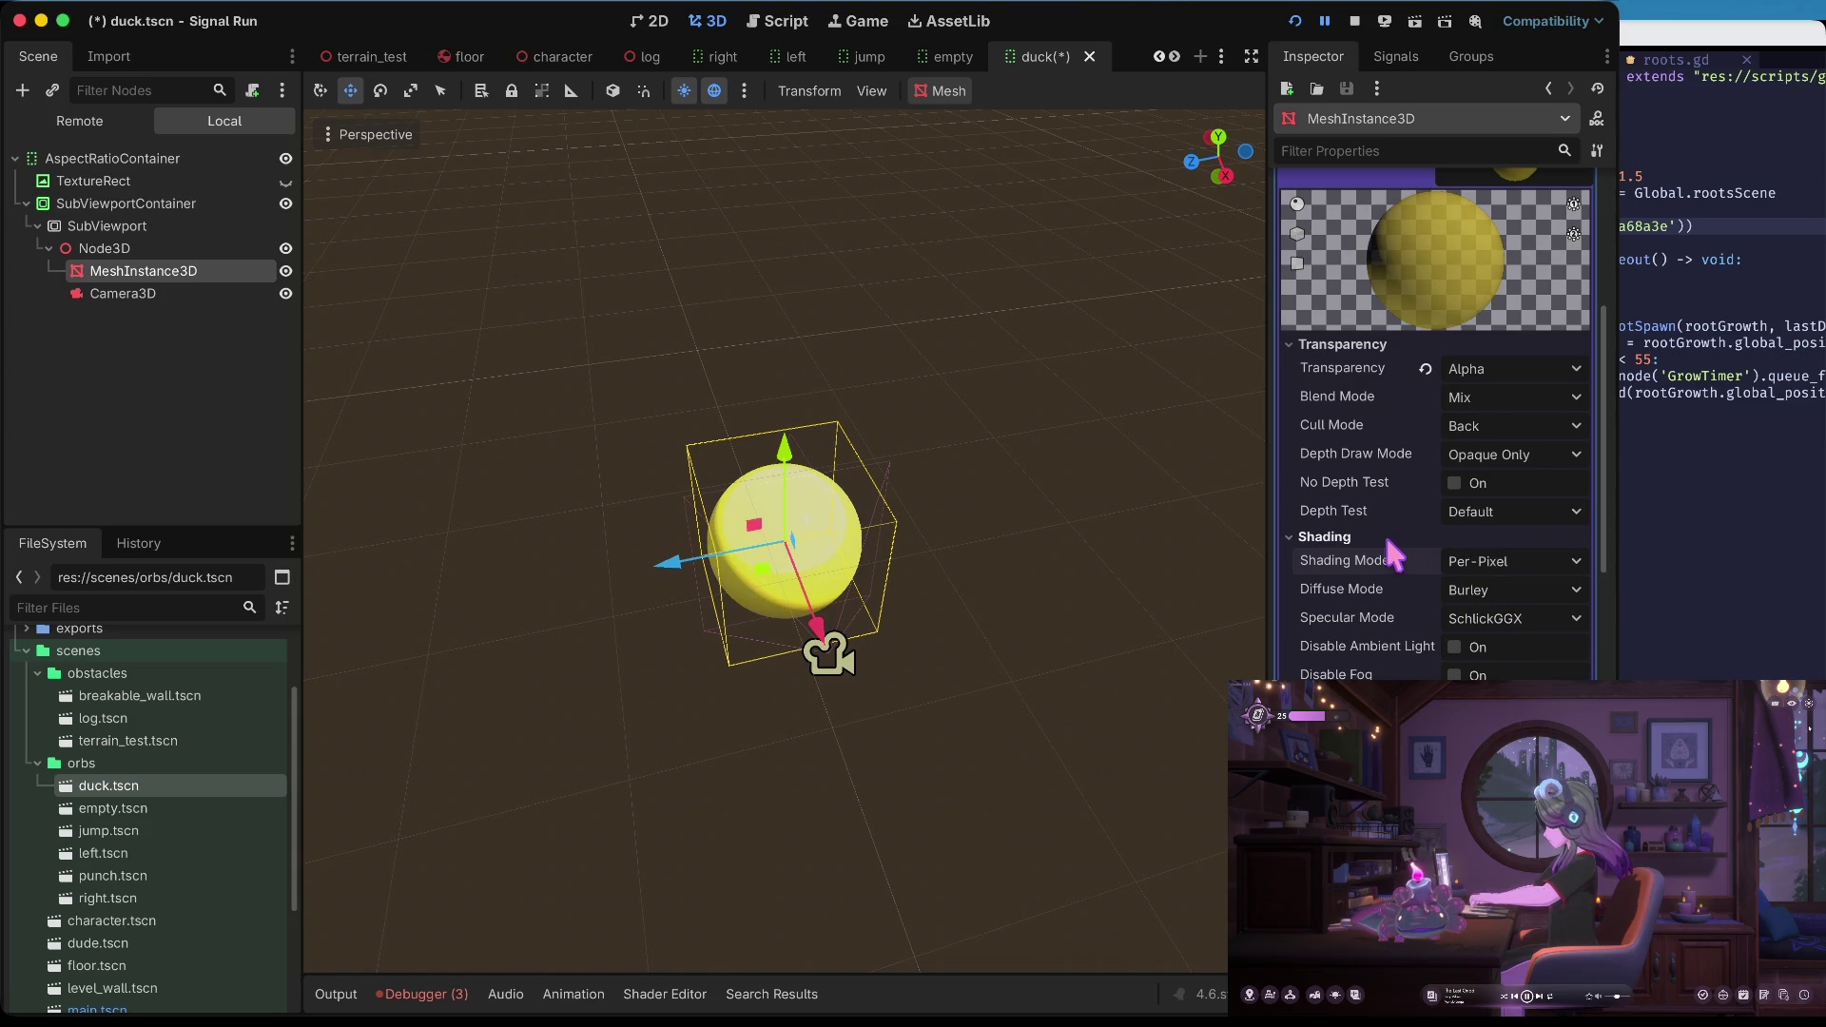
left_click(1390, 538)
Enable Refraction on the sphere's material
scroll(1414, 654, "down", 3)
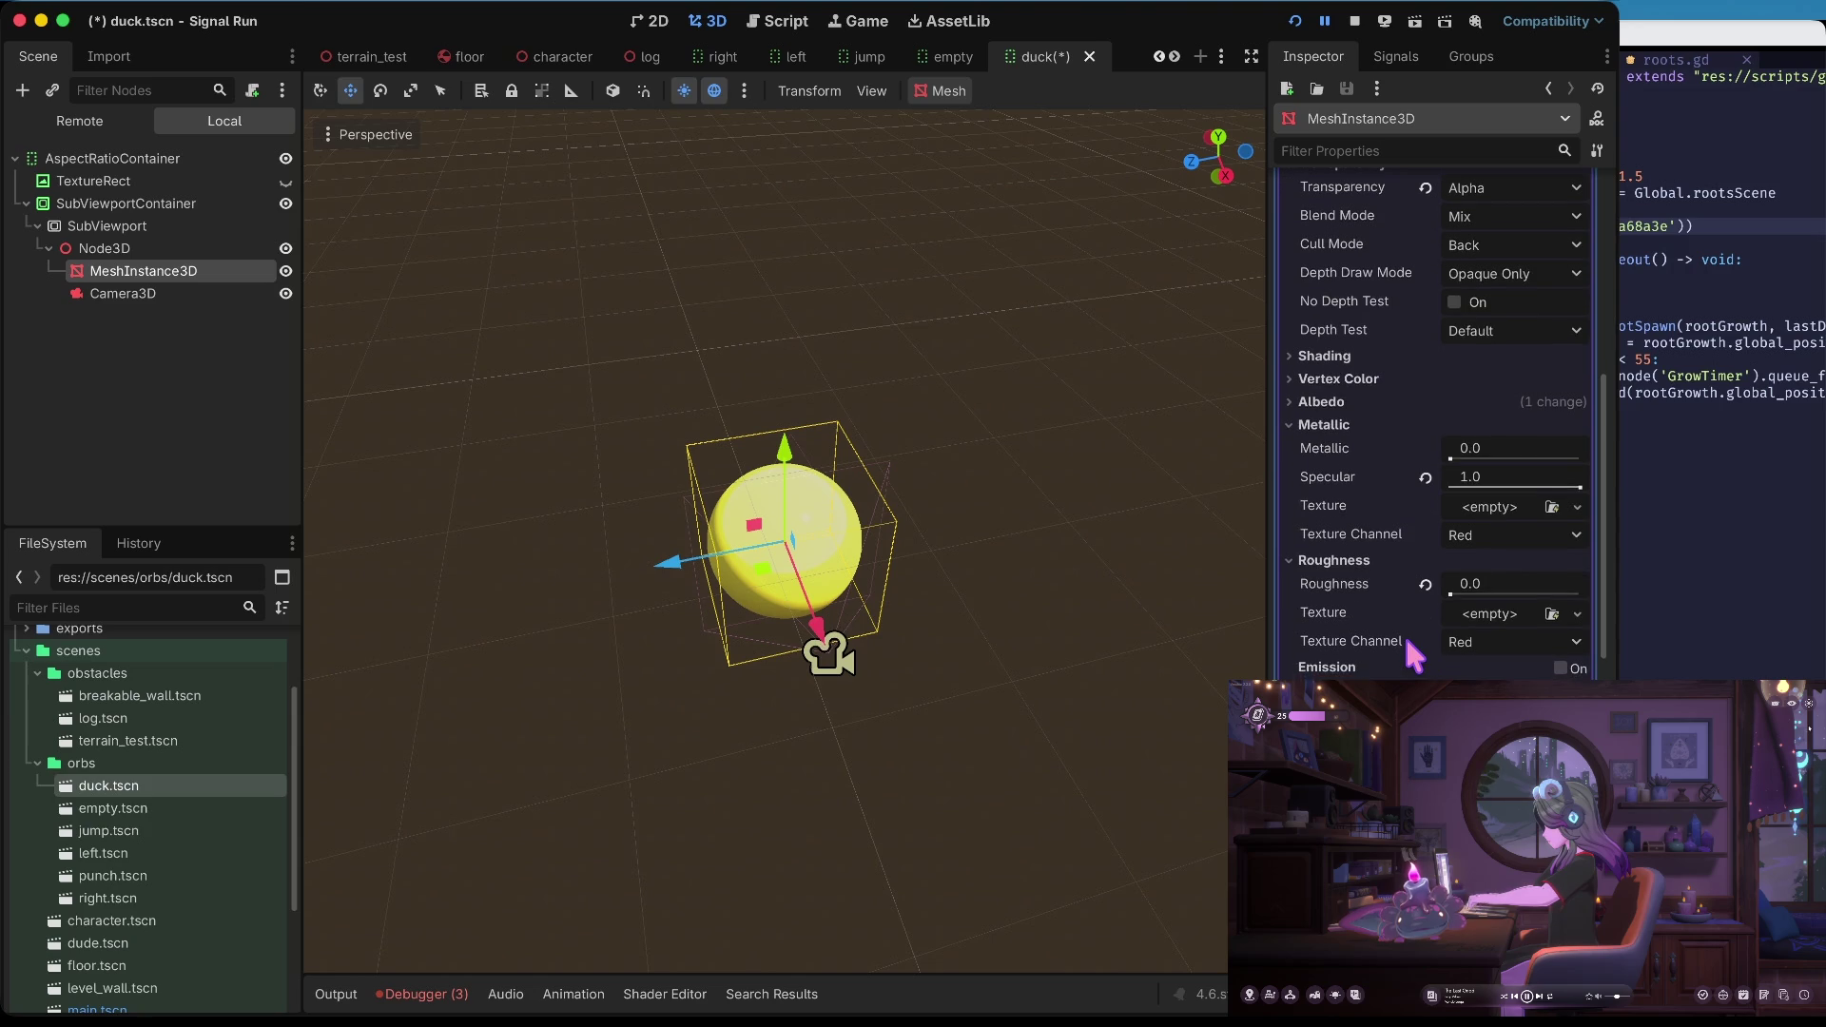
scroll(1414, 655, "down", 3)
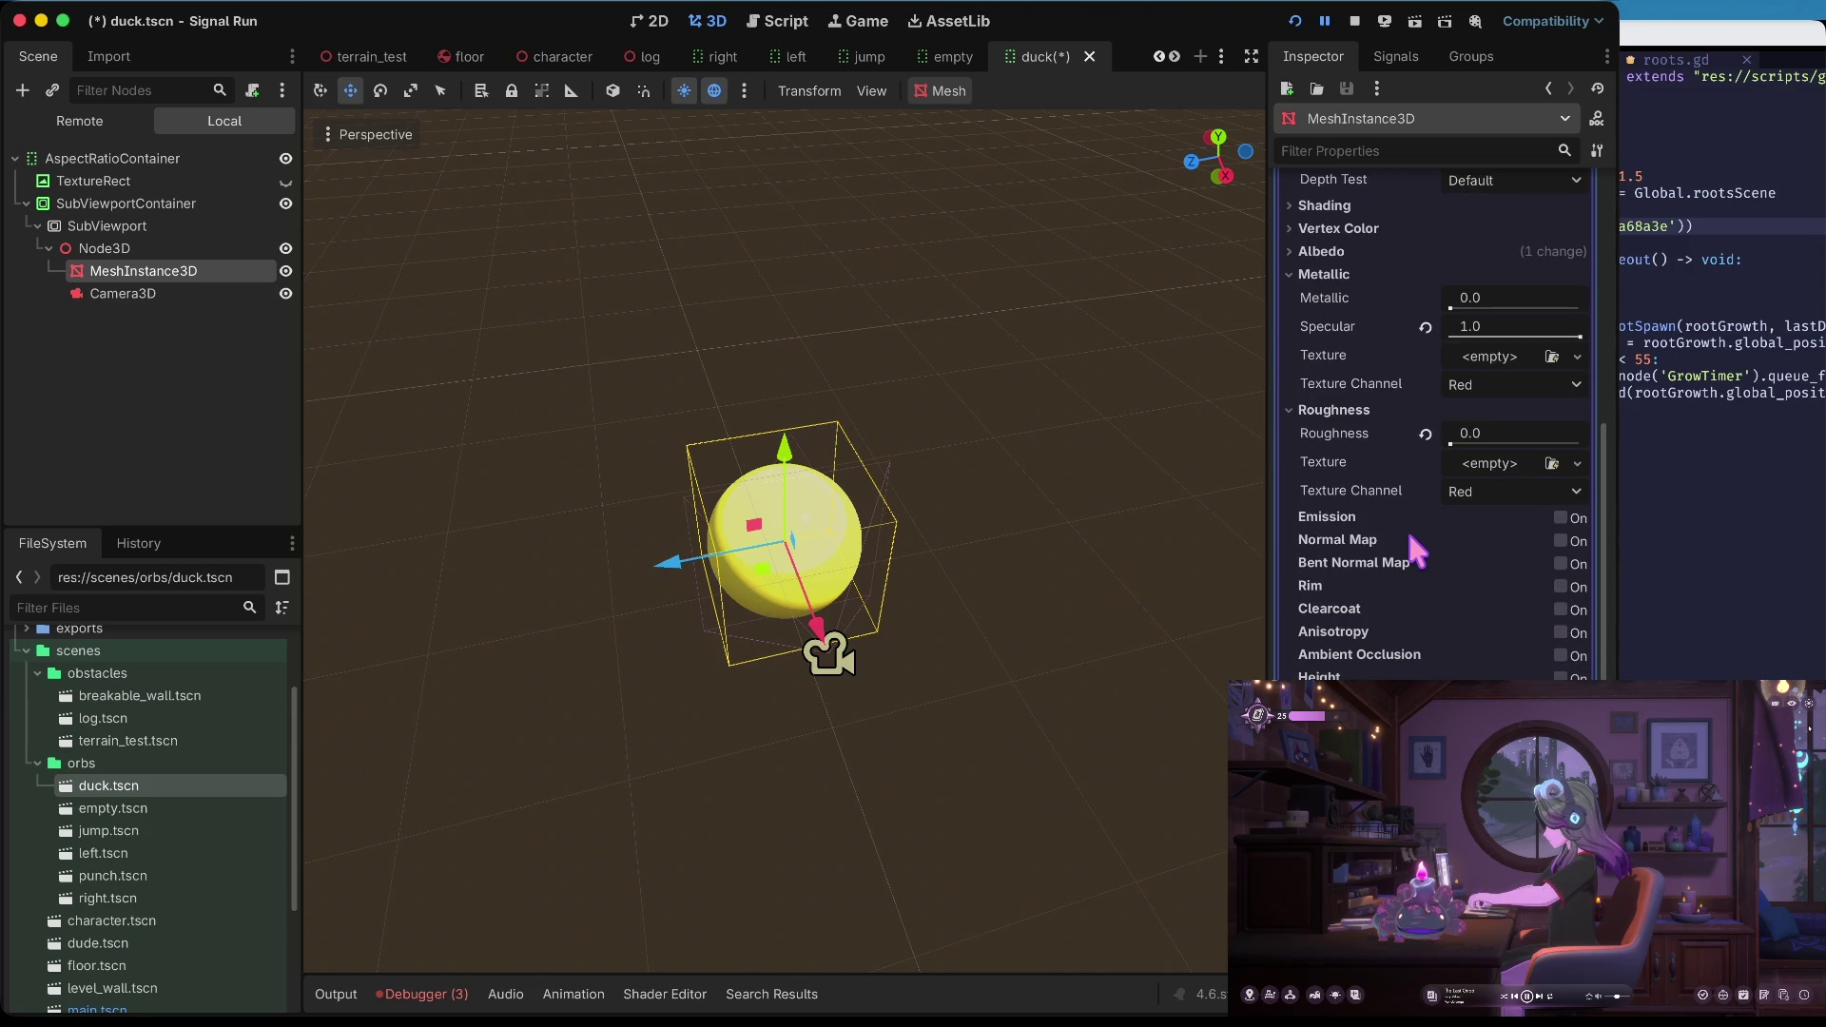
scroll(1374, 650, "down", 2)
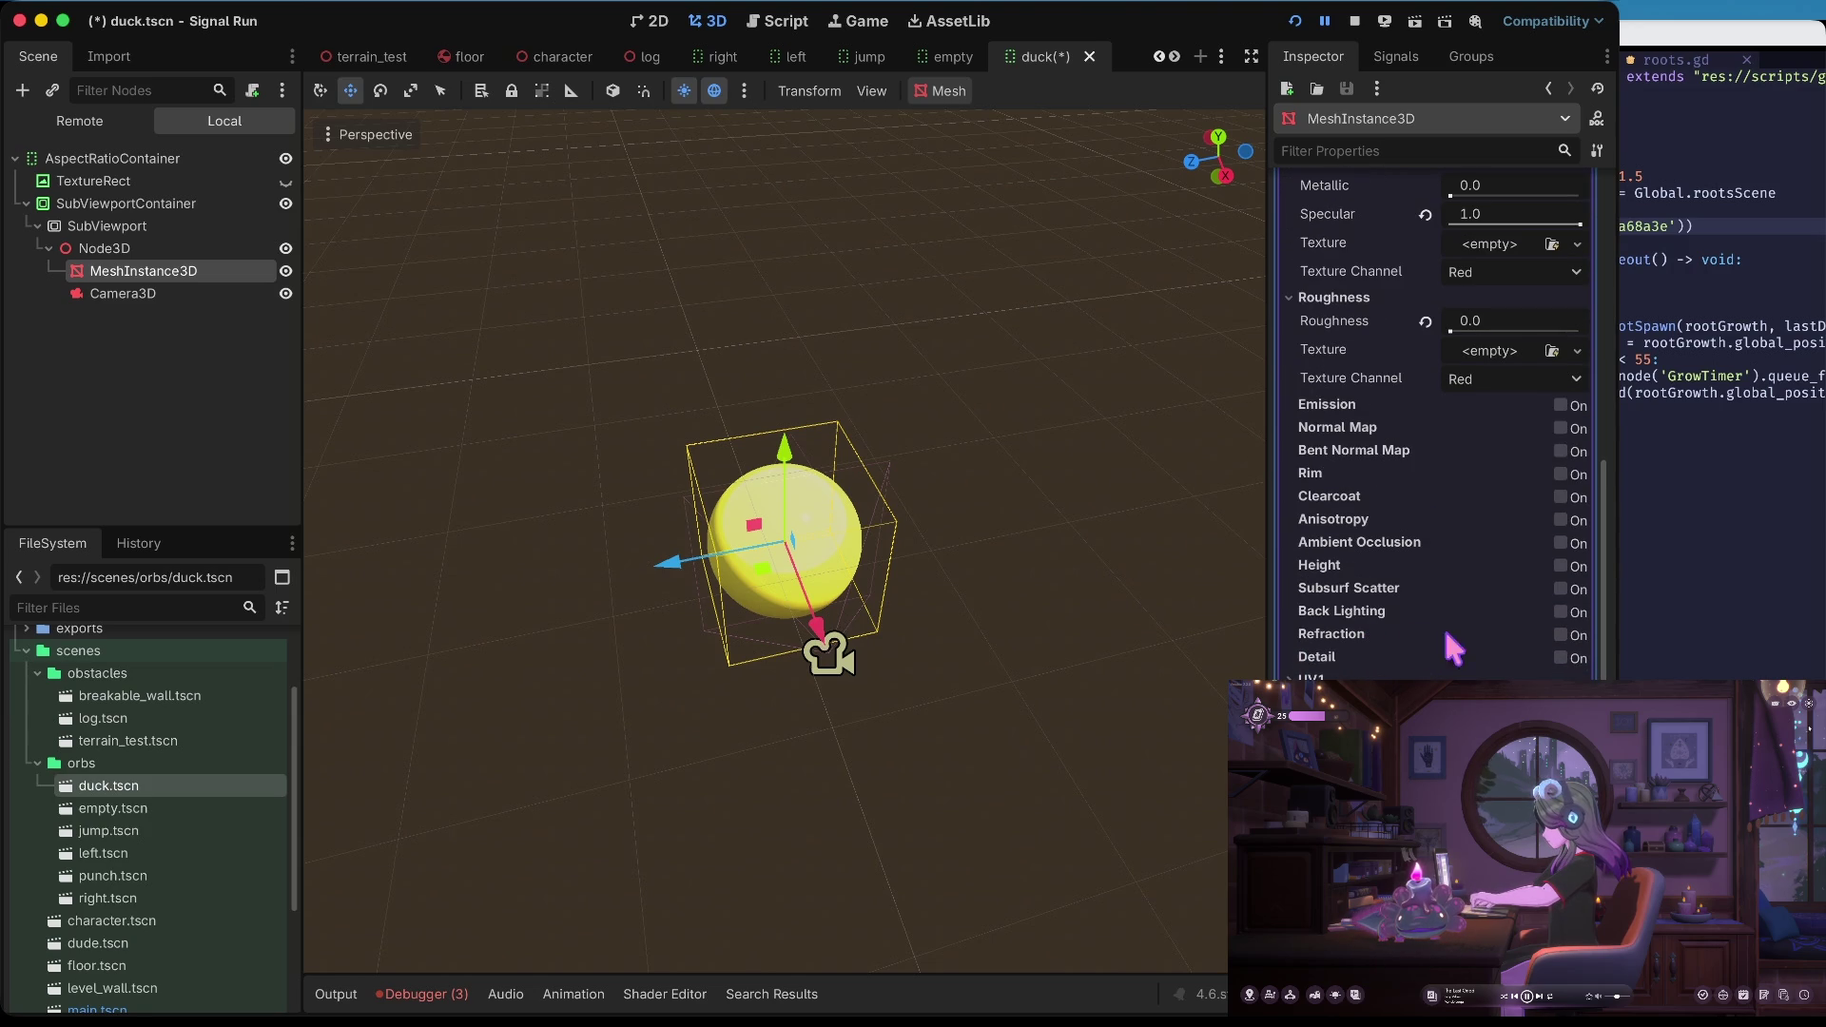
left_click(1560, 634)
scroll(1521, 628, "up", 10)
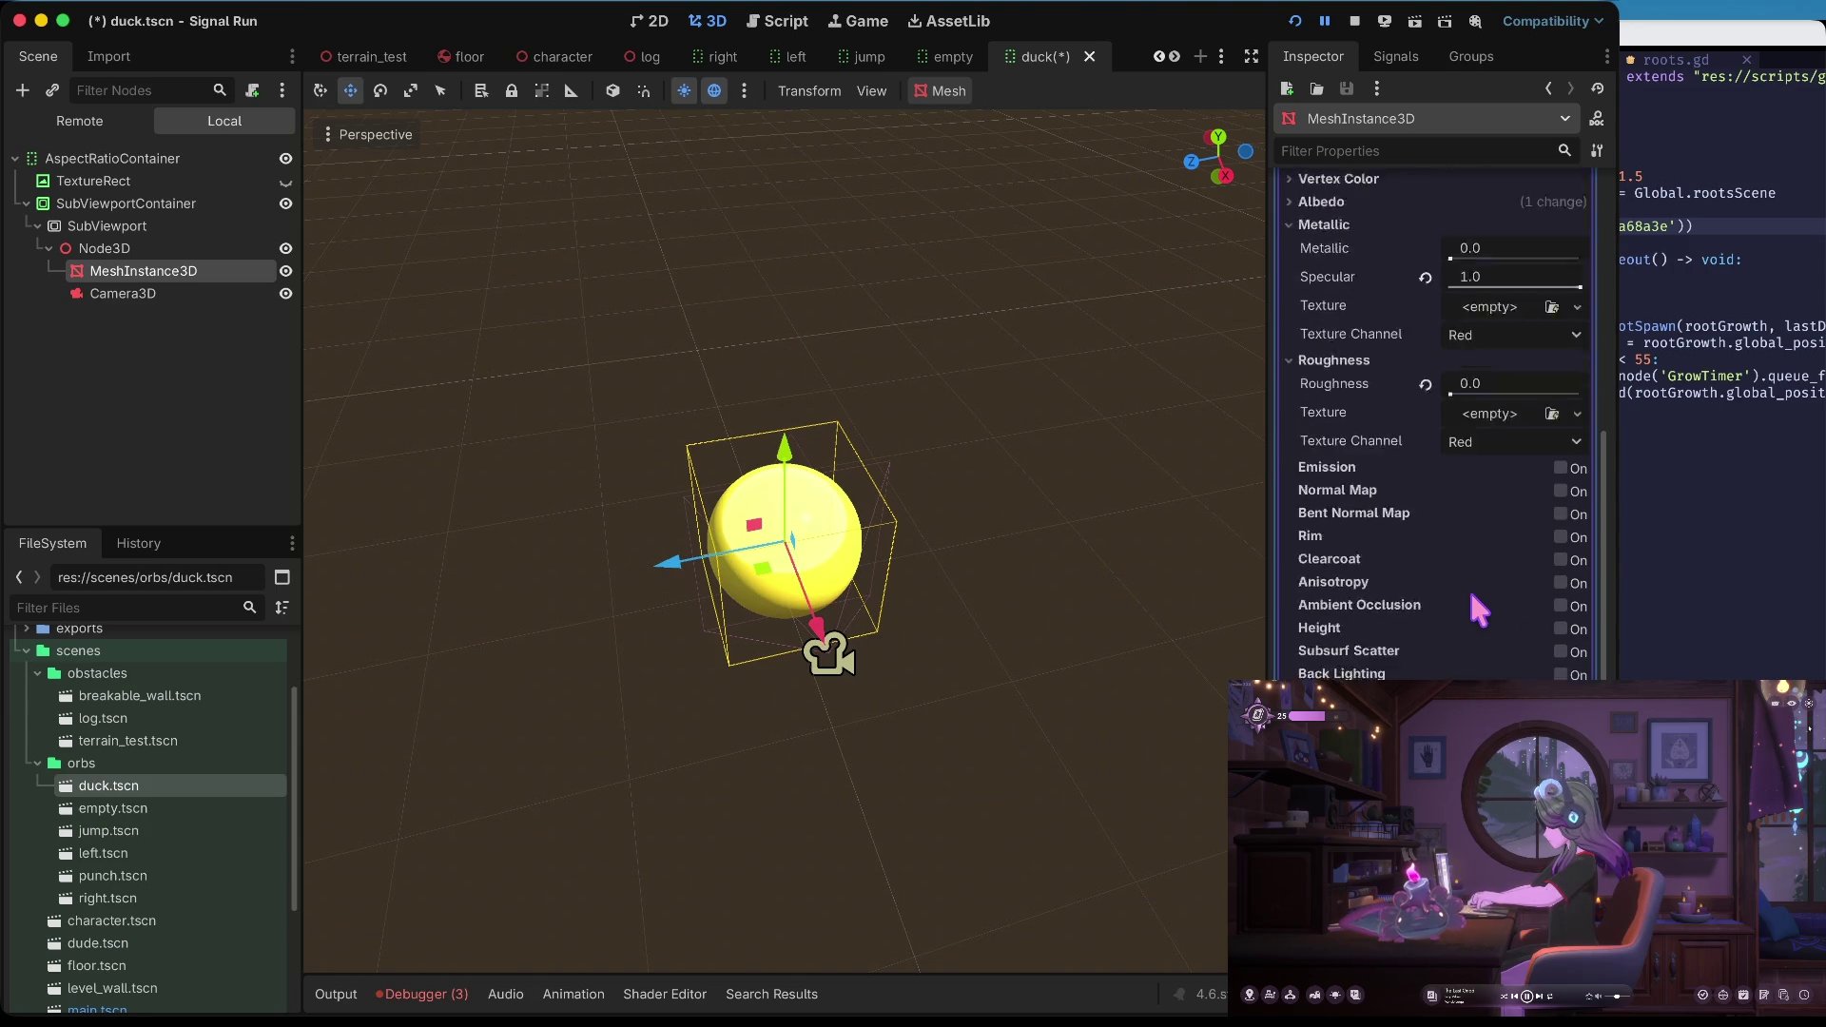
scroll(1479, 610, "down", 8)
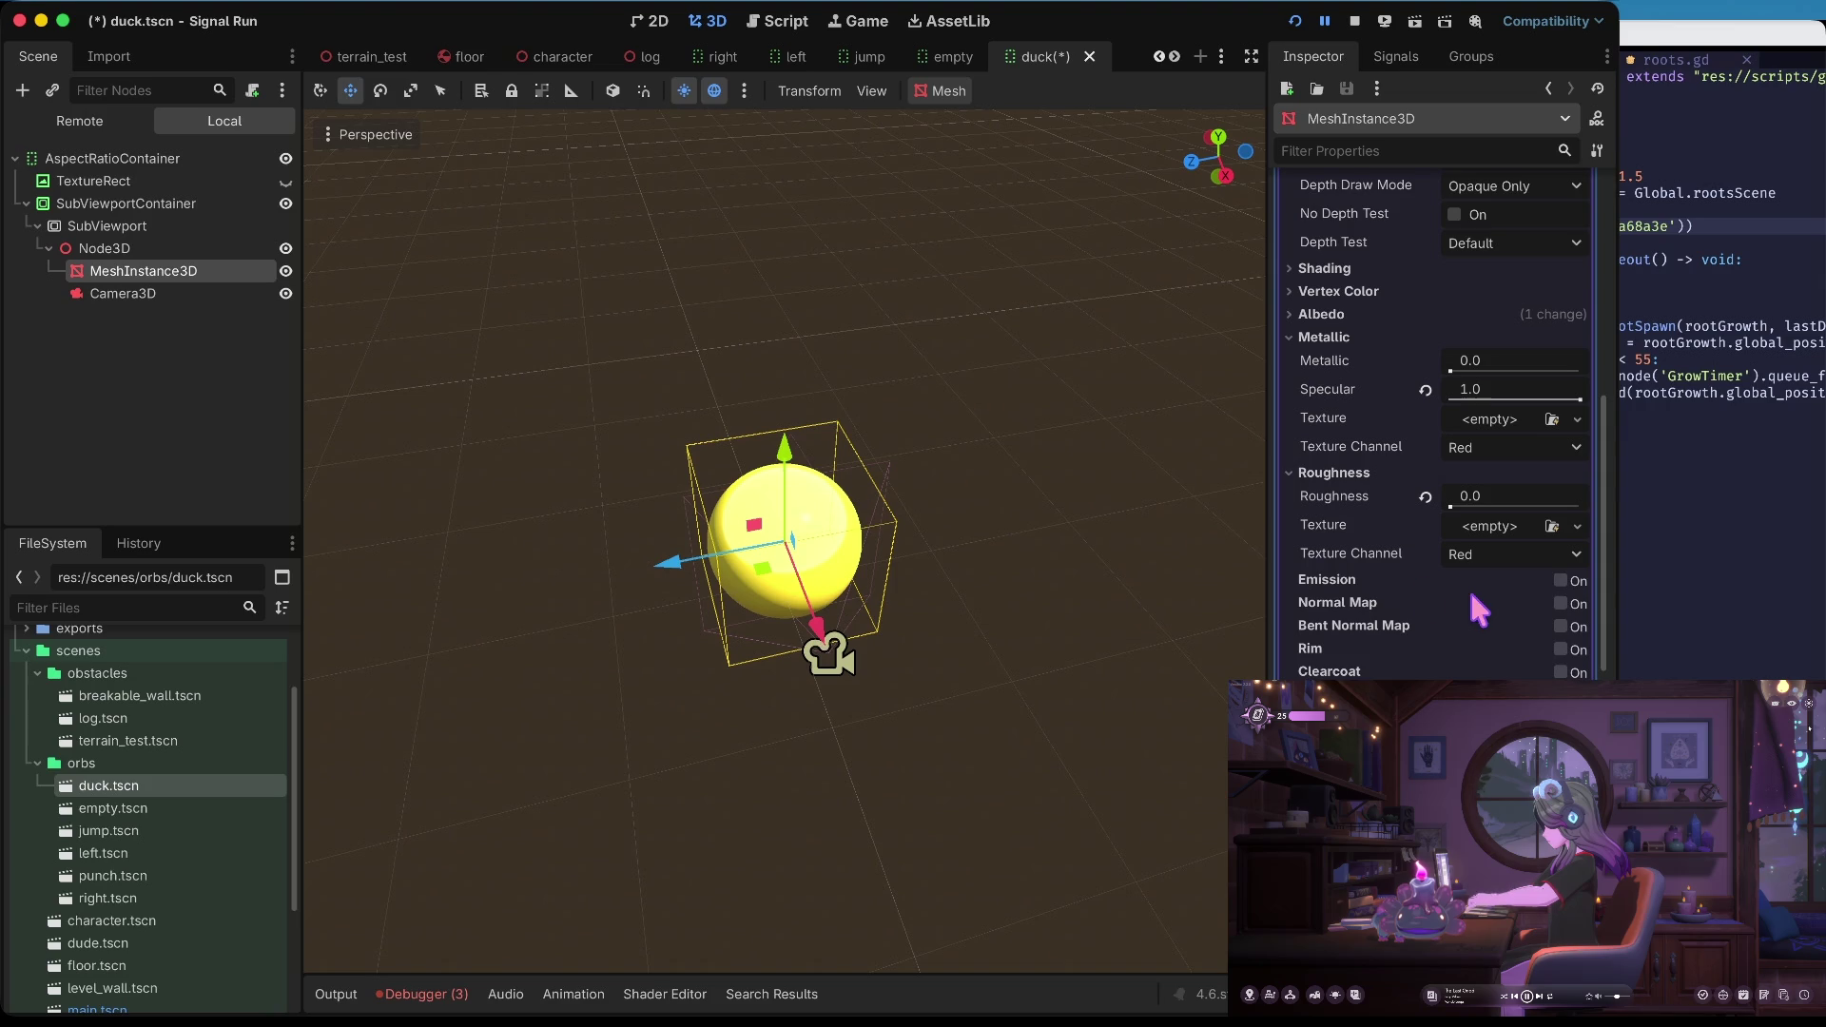
Turn clearcoat and rim lighting off on the yellow sphere's material, saving the duck scene
left_click(653, 21)
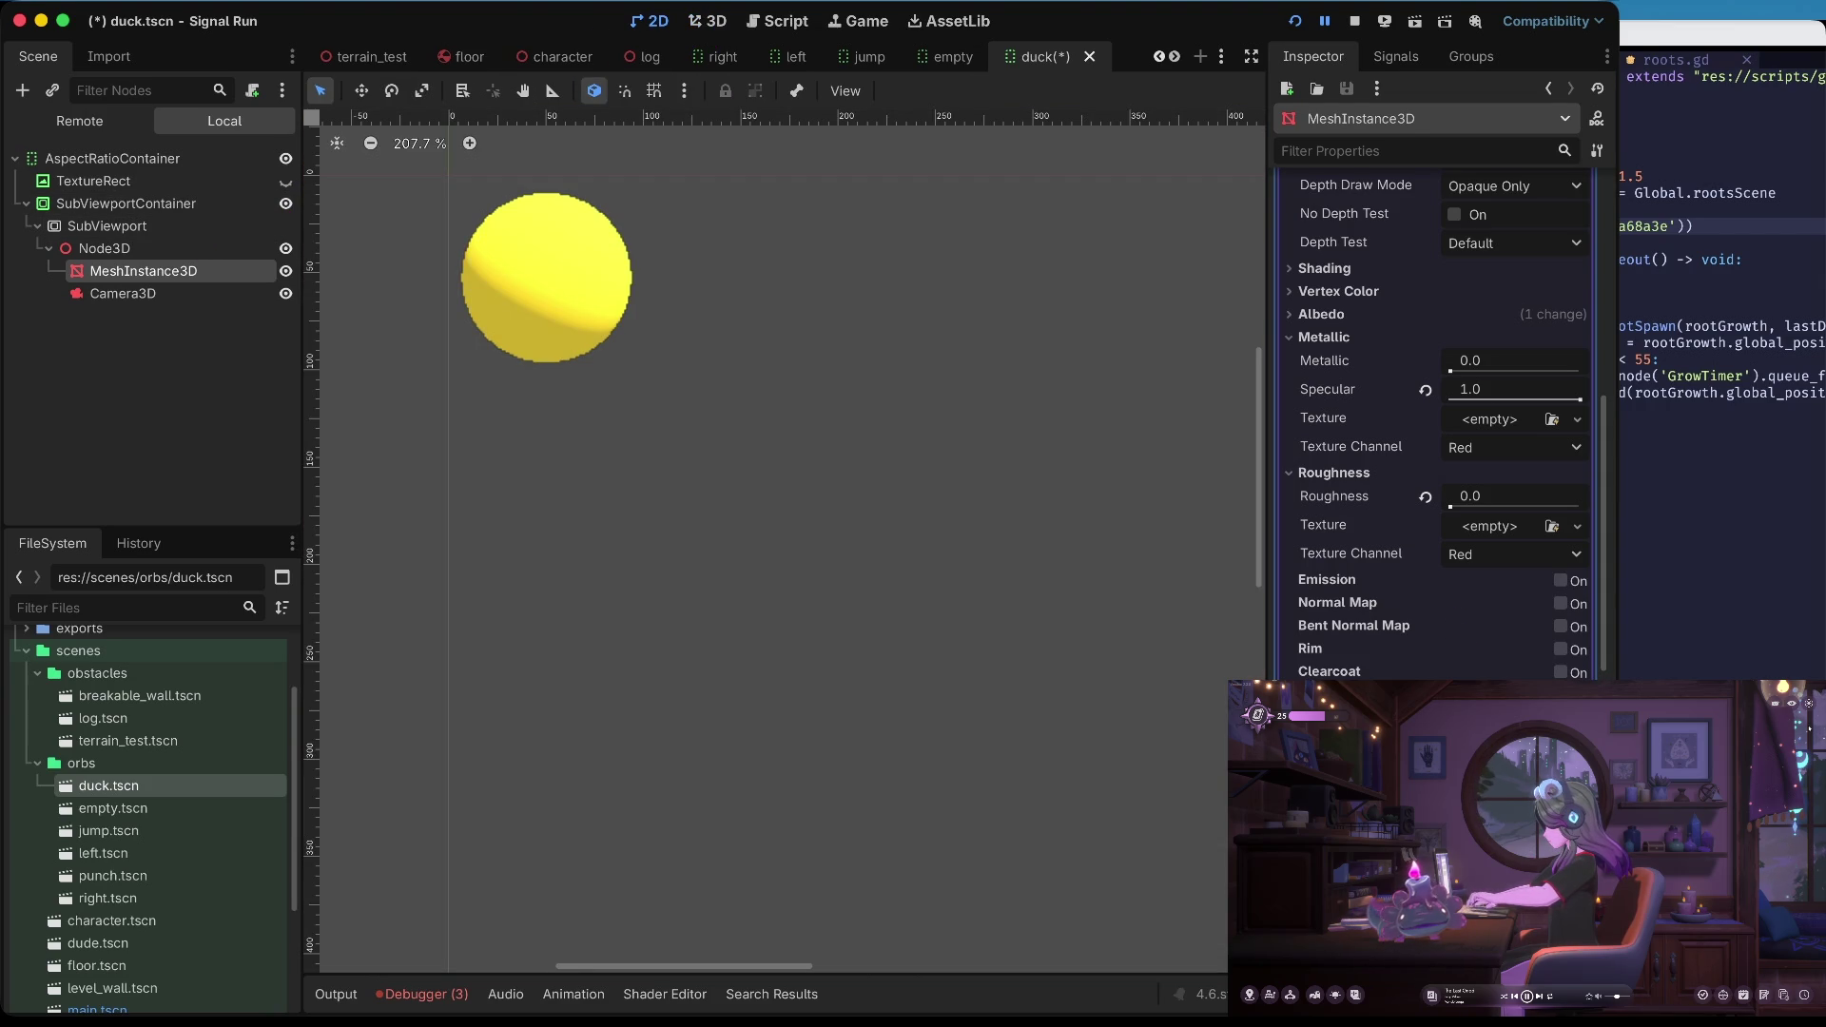
key("ctrl+s")
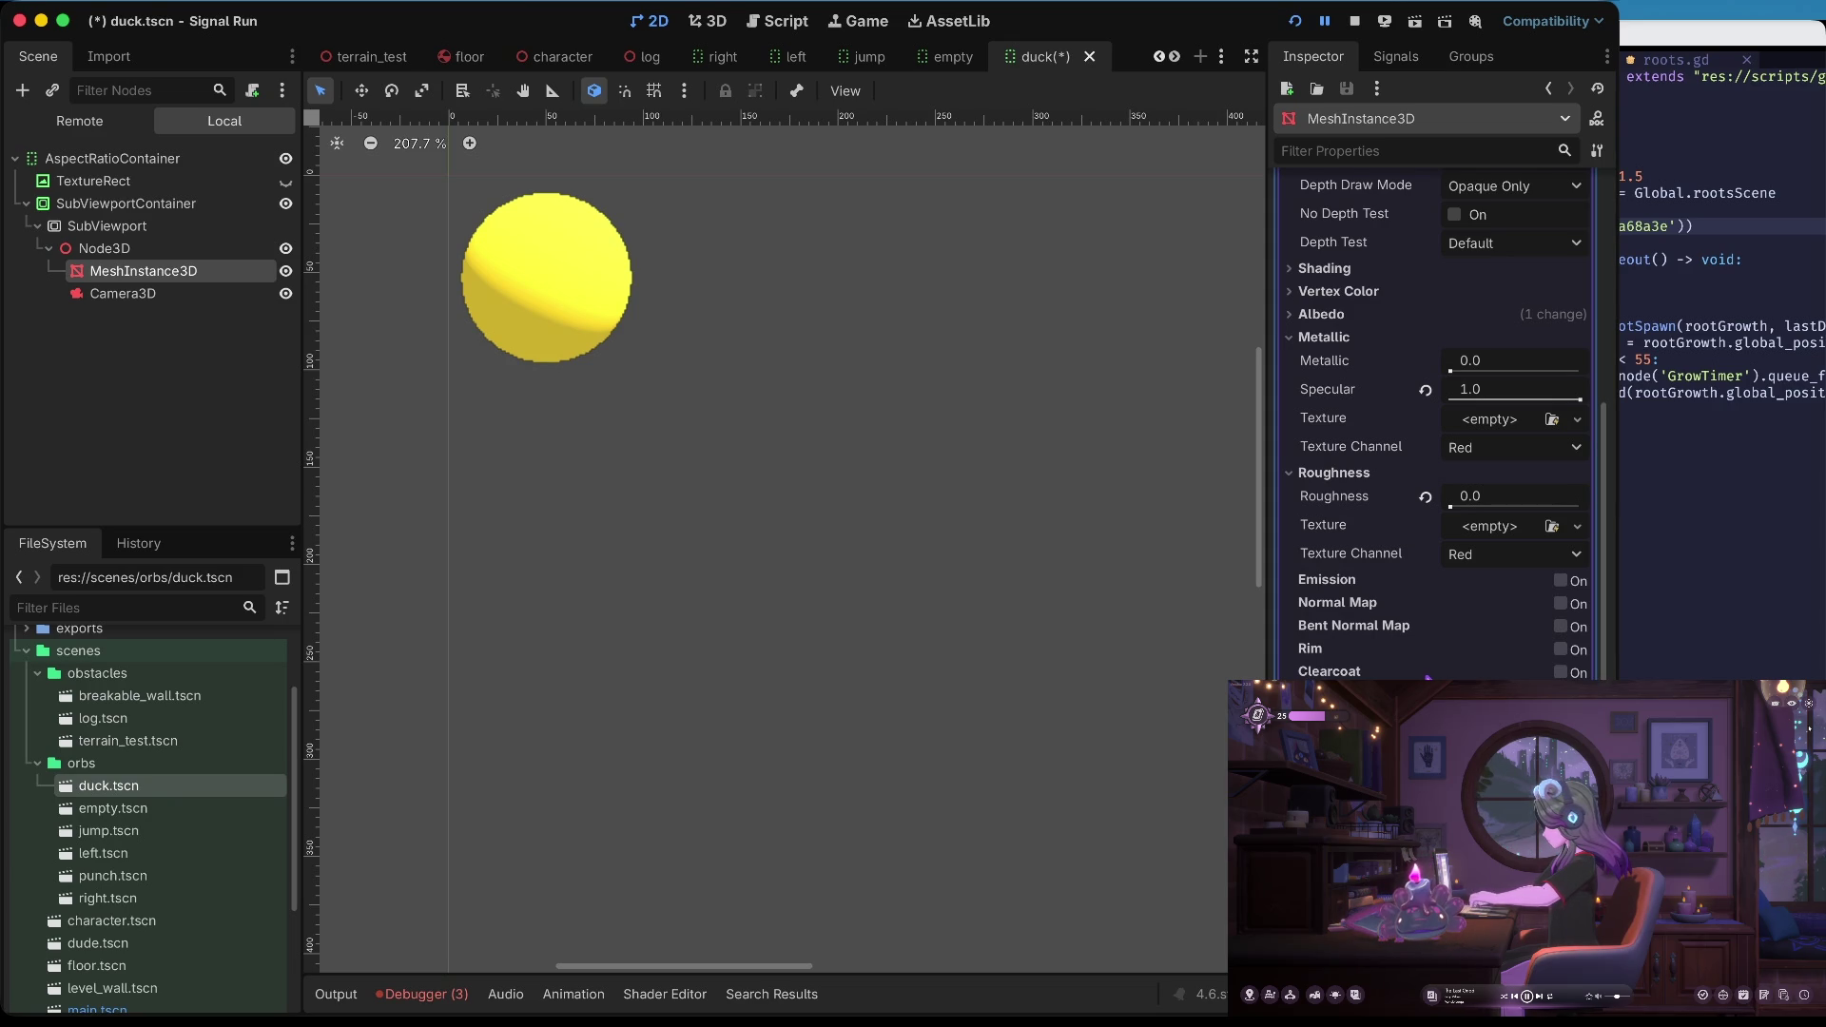
left_click(1561, 672)
left_click(705, 21)
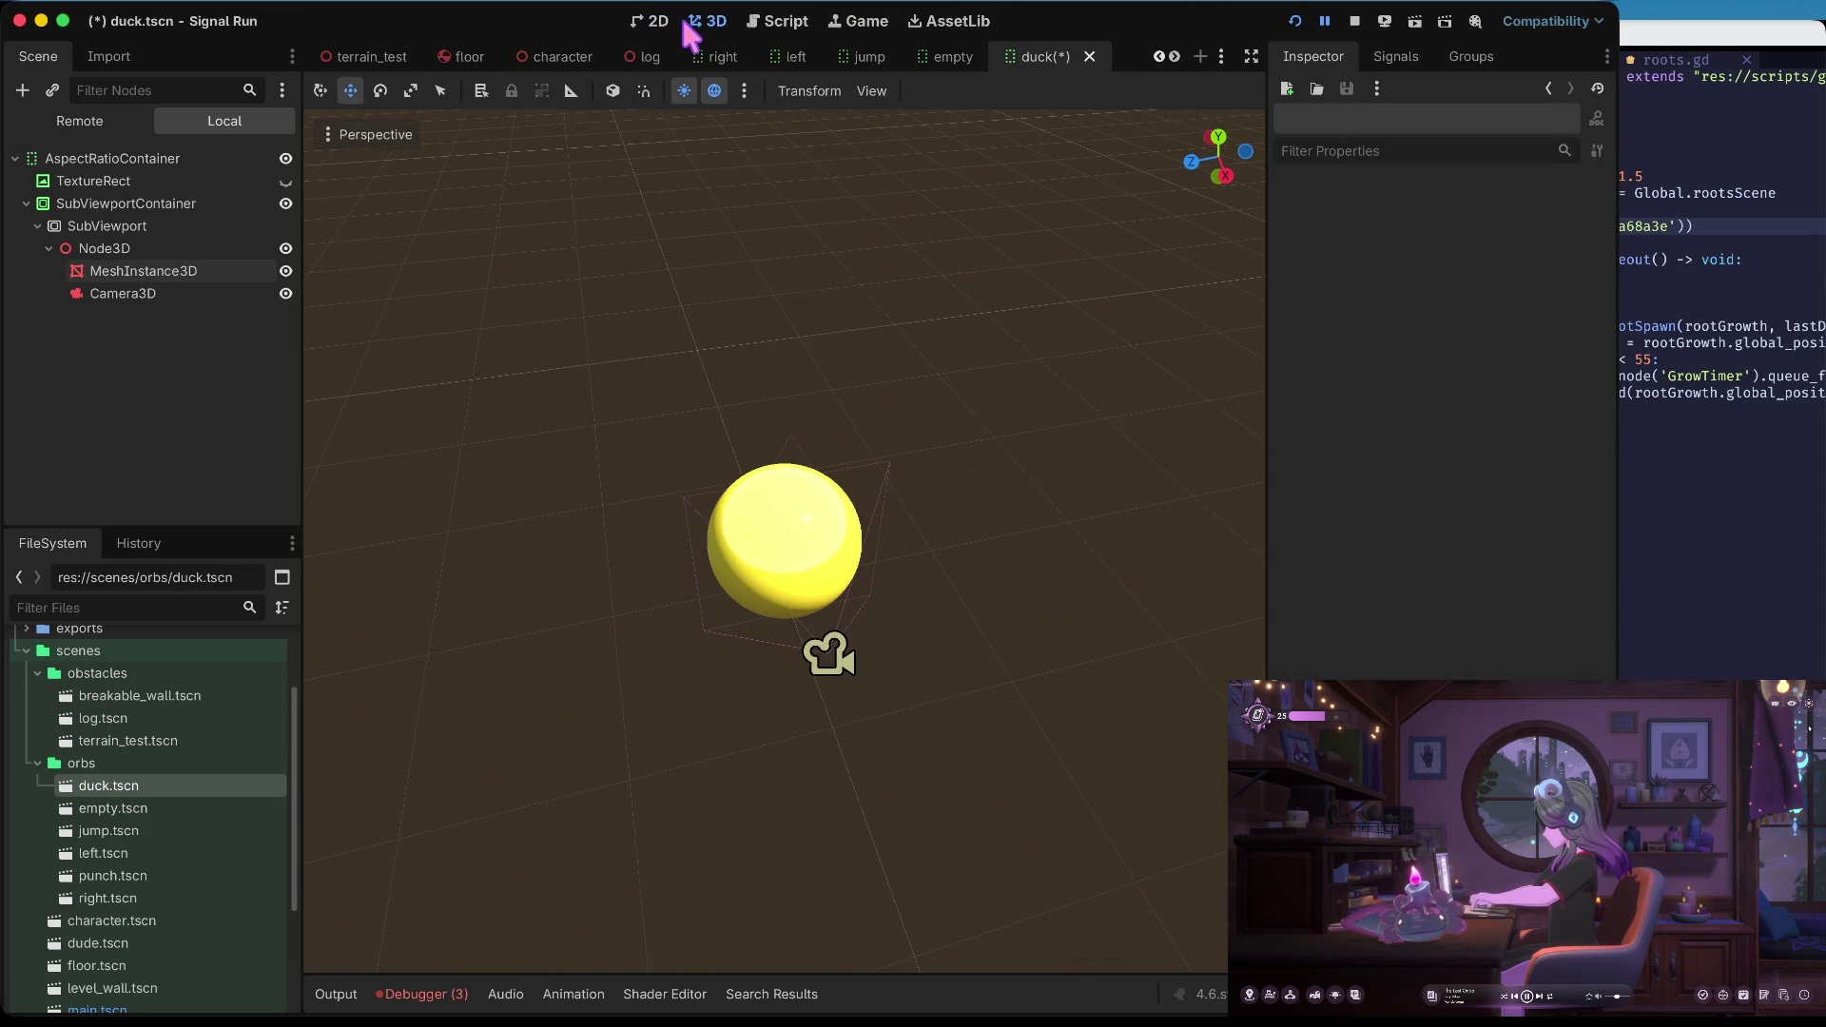
left_click(121, 293)
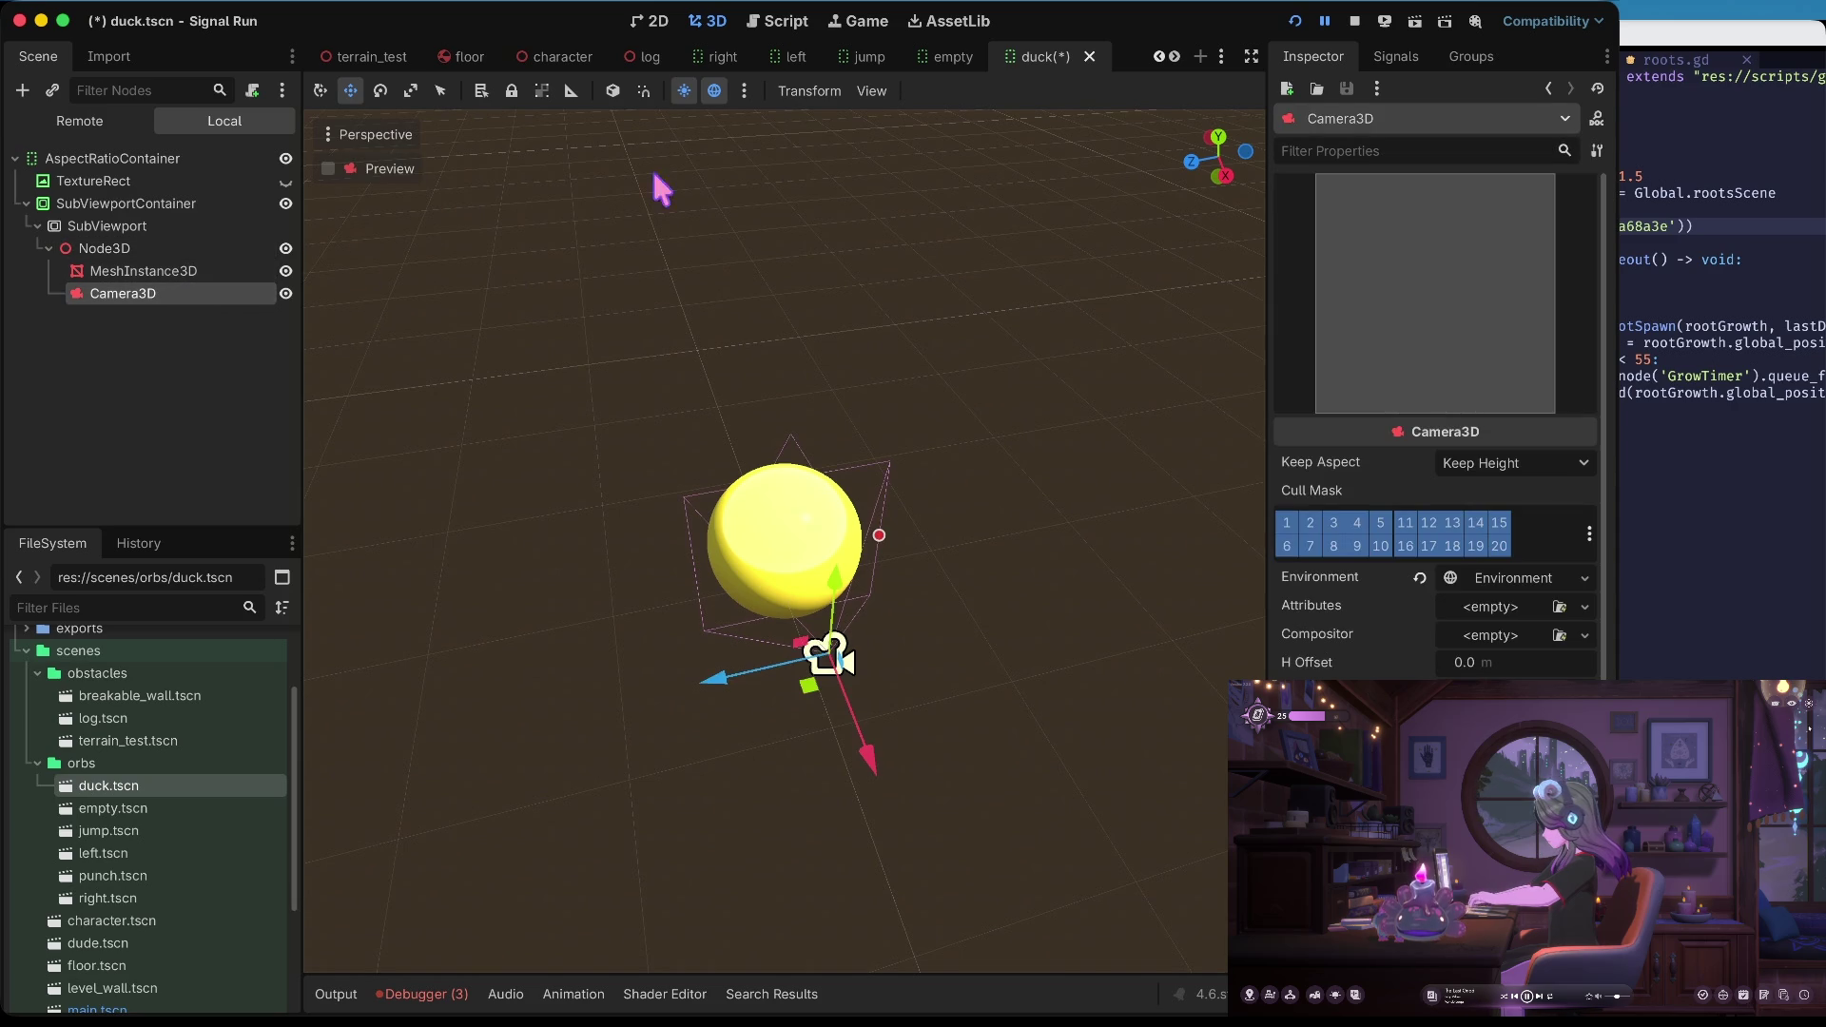
left_click(656, 21)
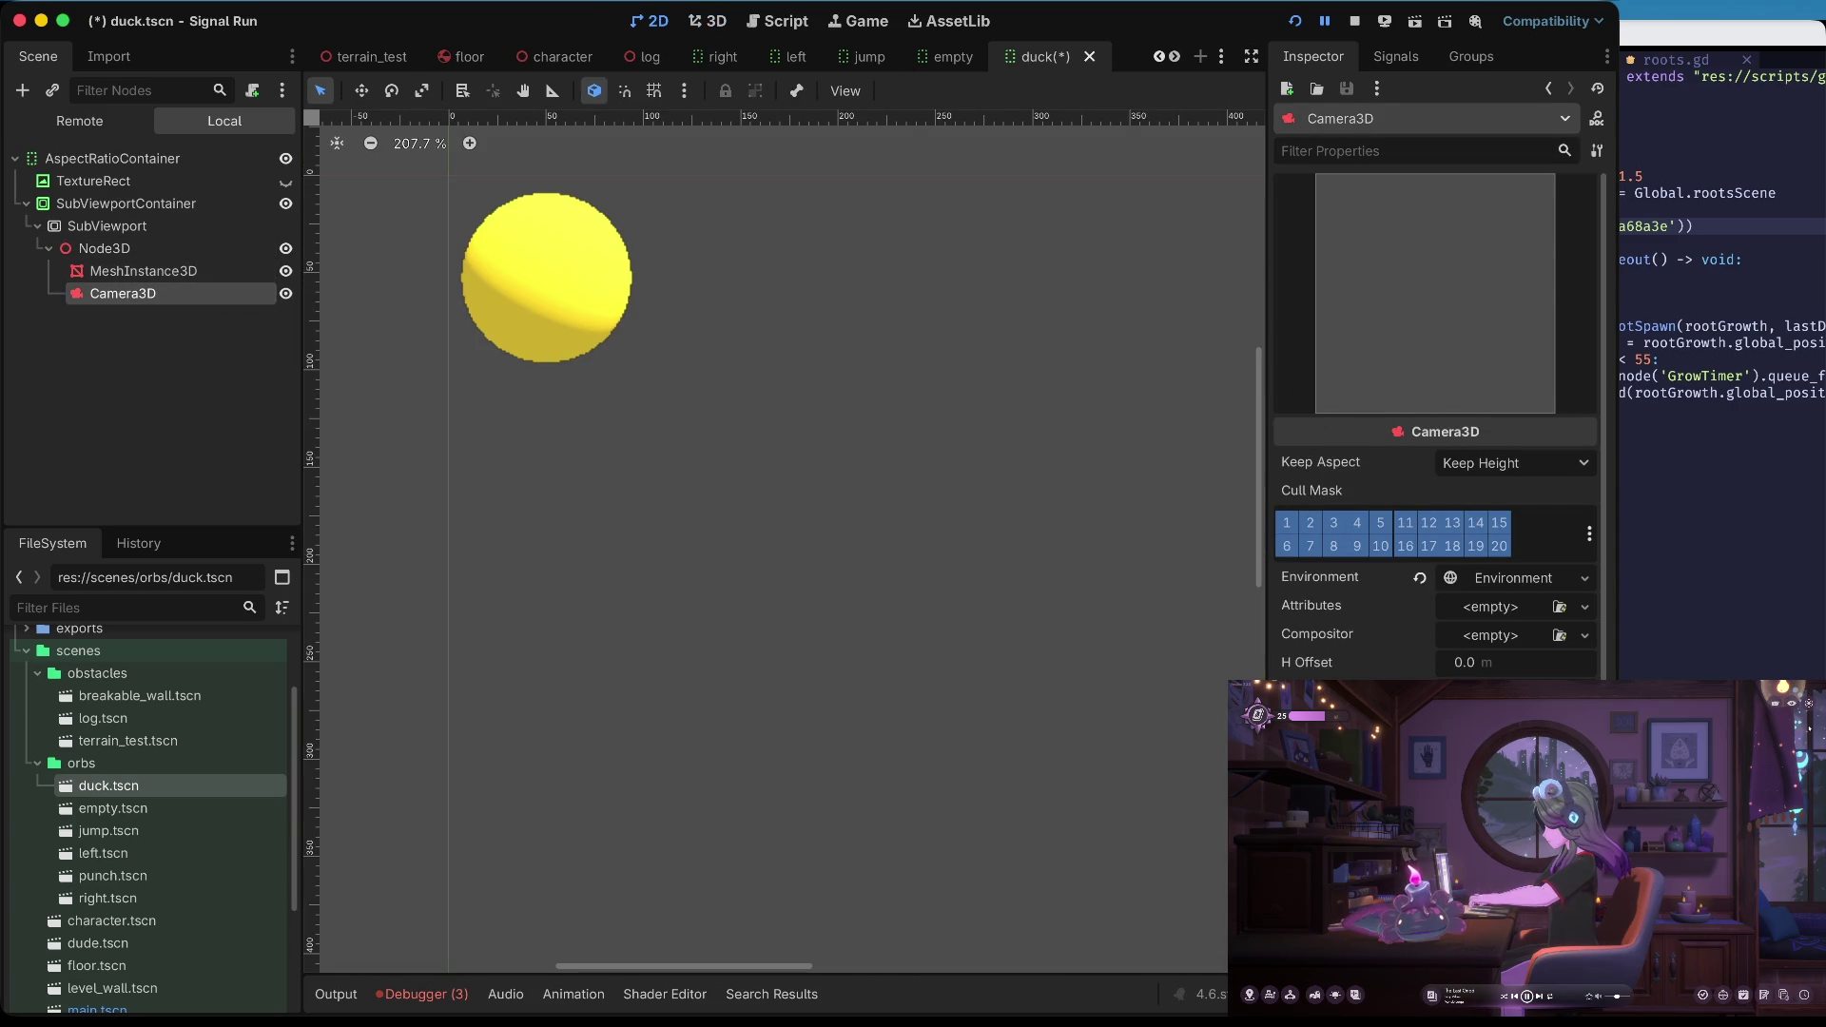
left_click(197, 271)
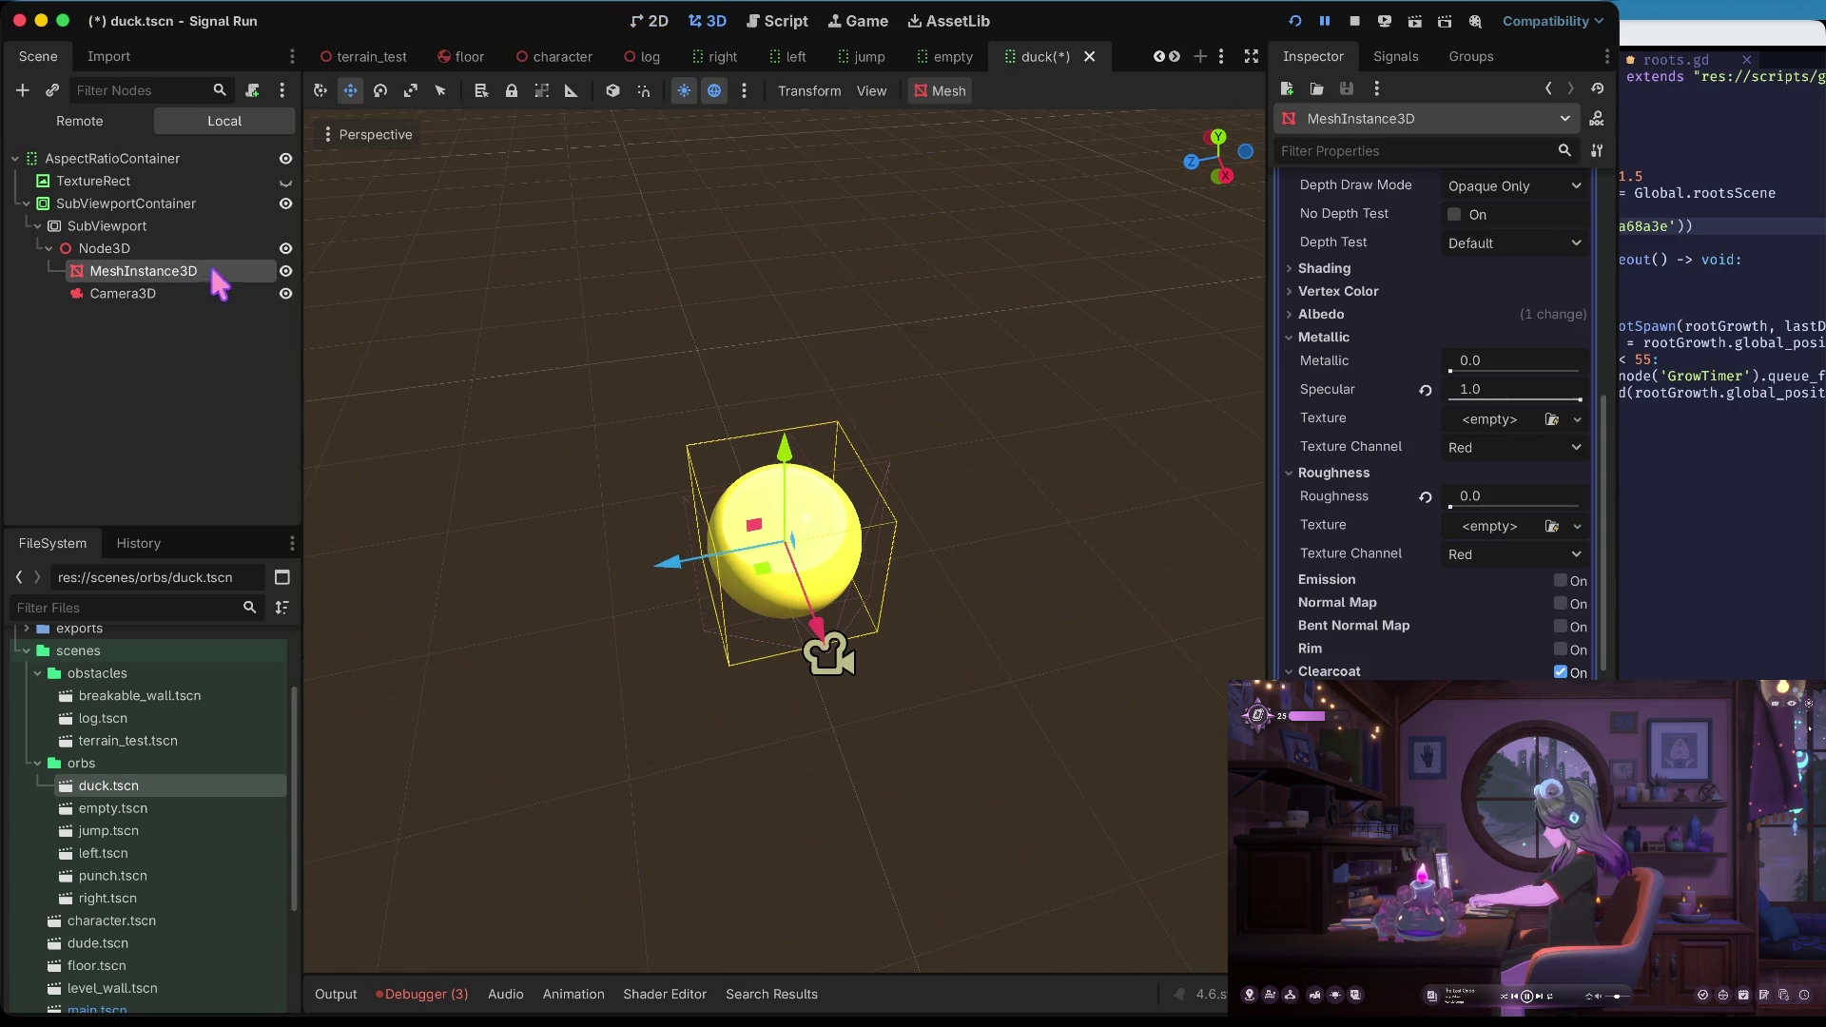
left_click(656, 23)
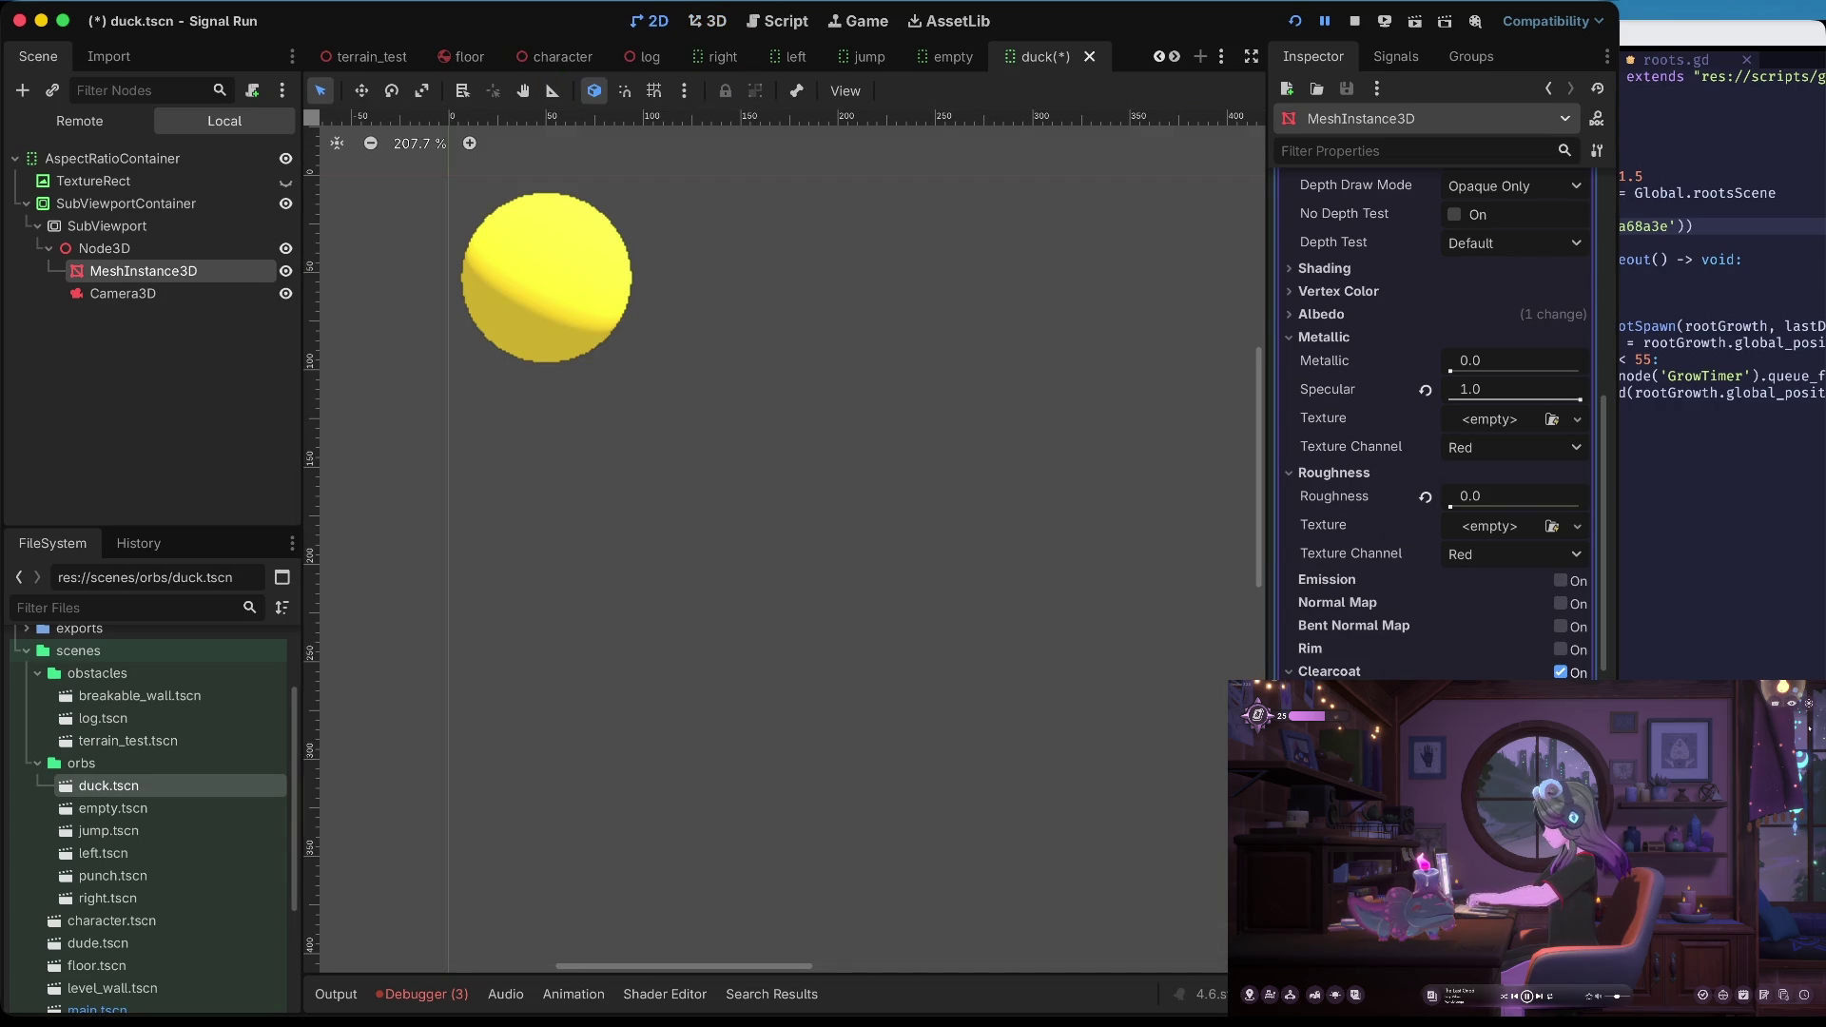
left_click(1561, 670)
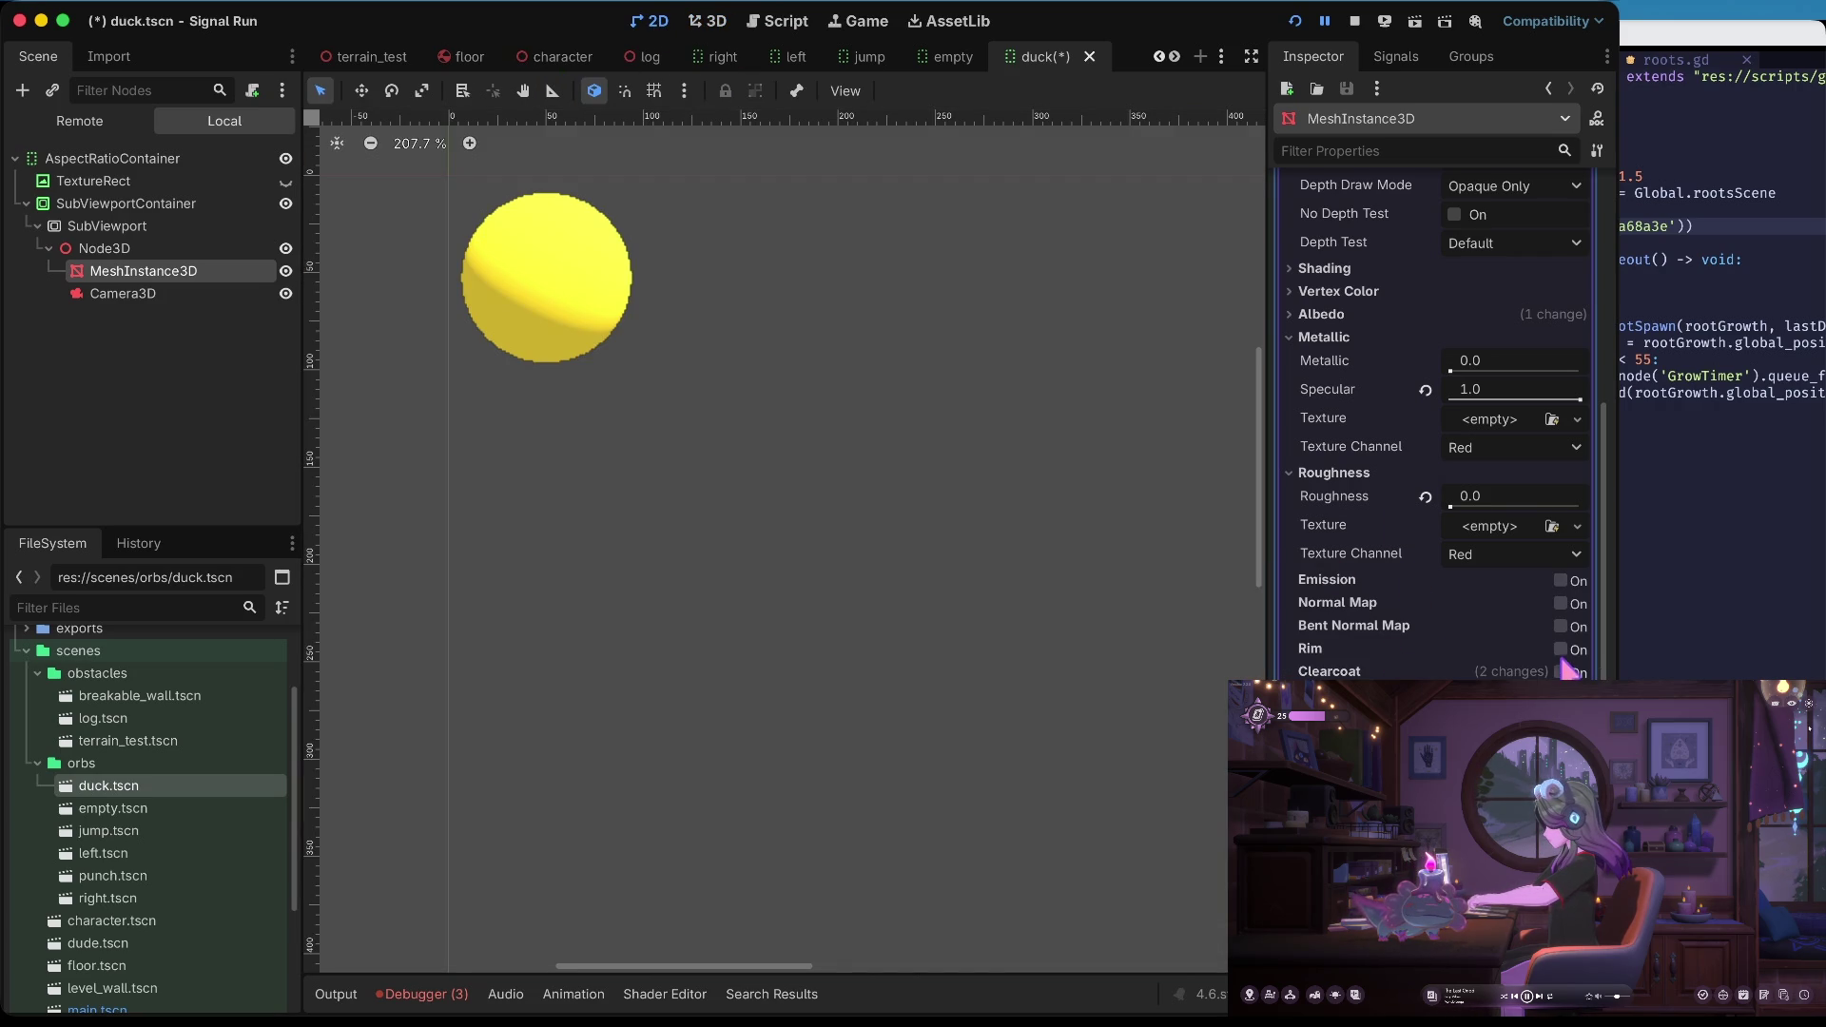
left_click(1561, 650)
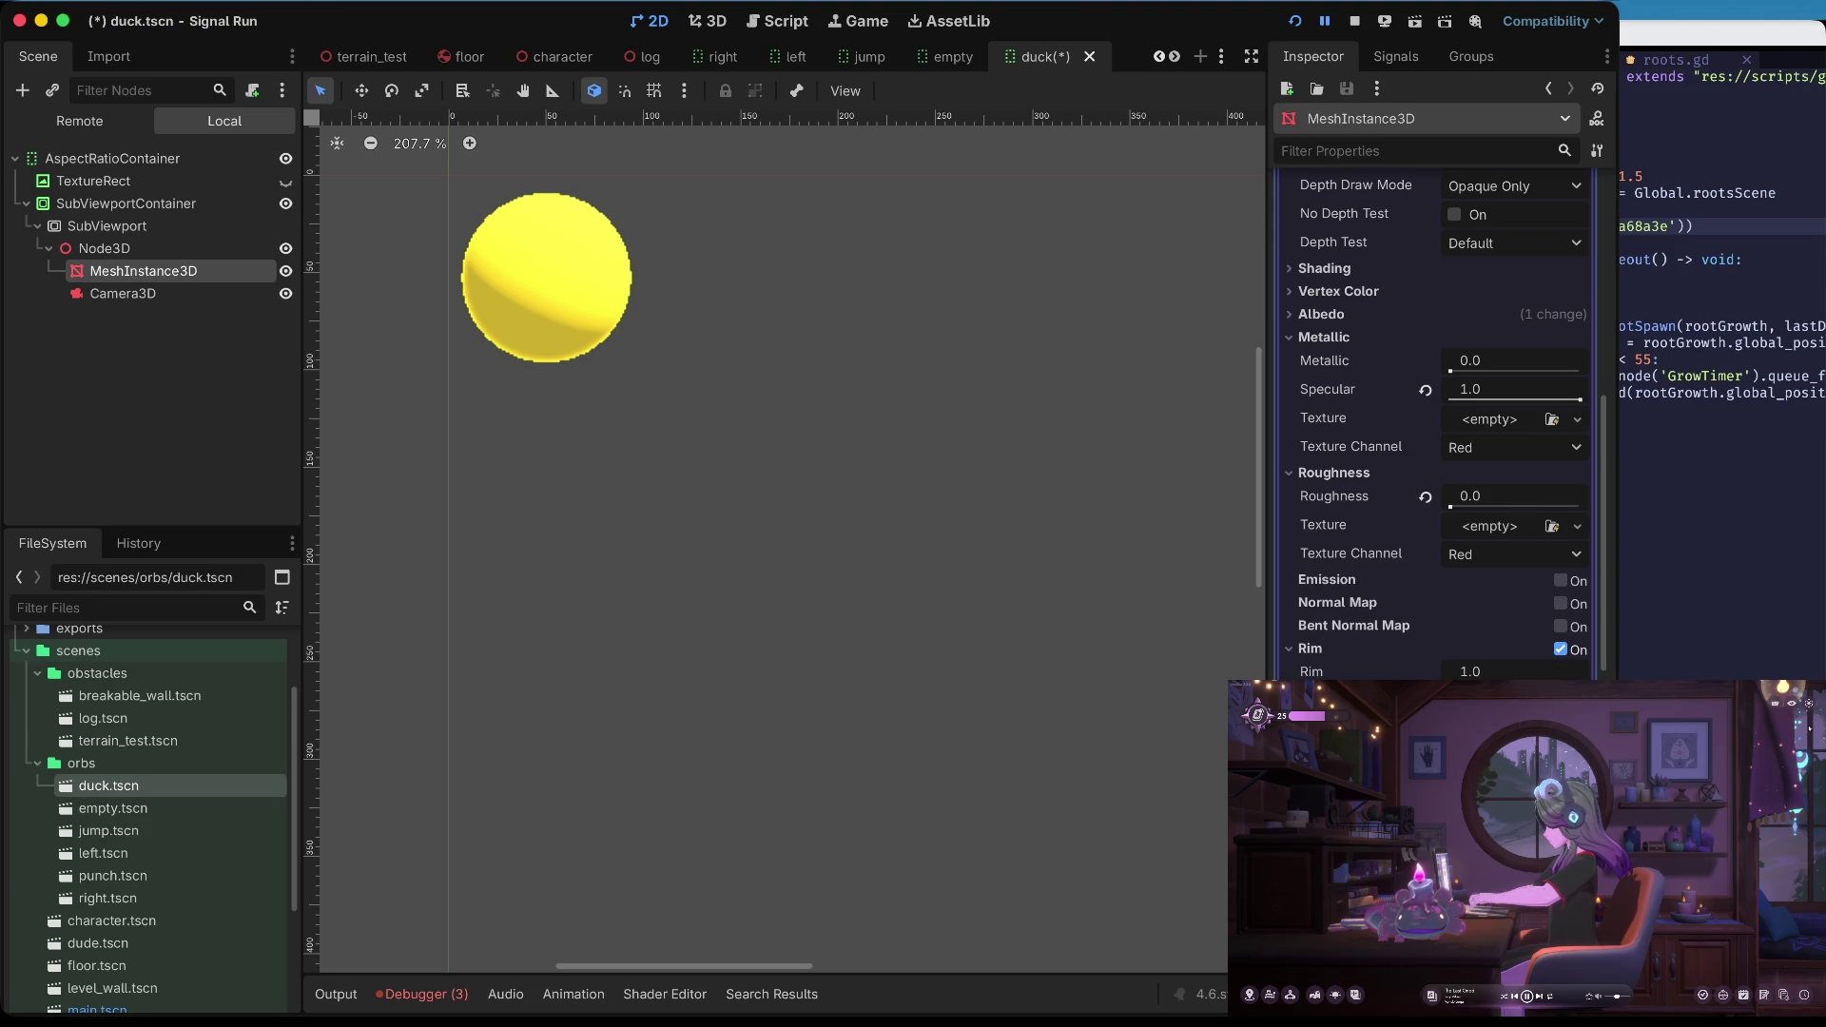
left_click(1561, 650)
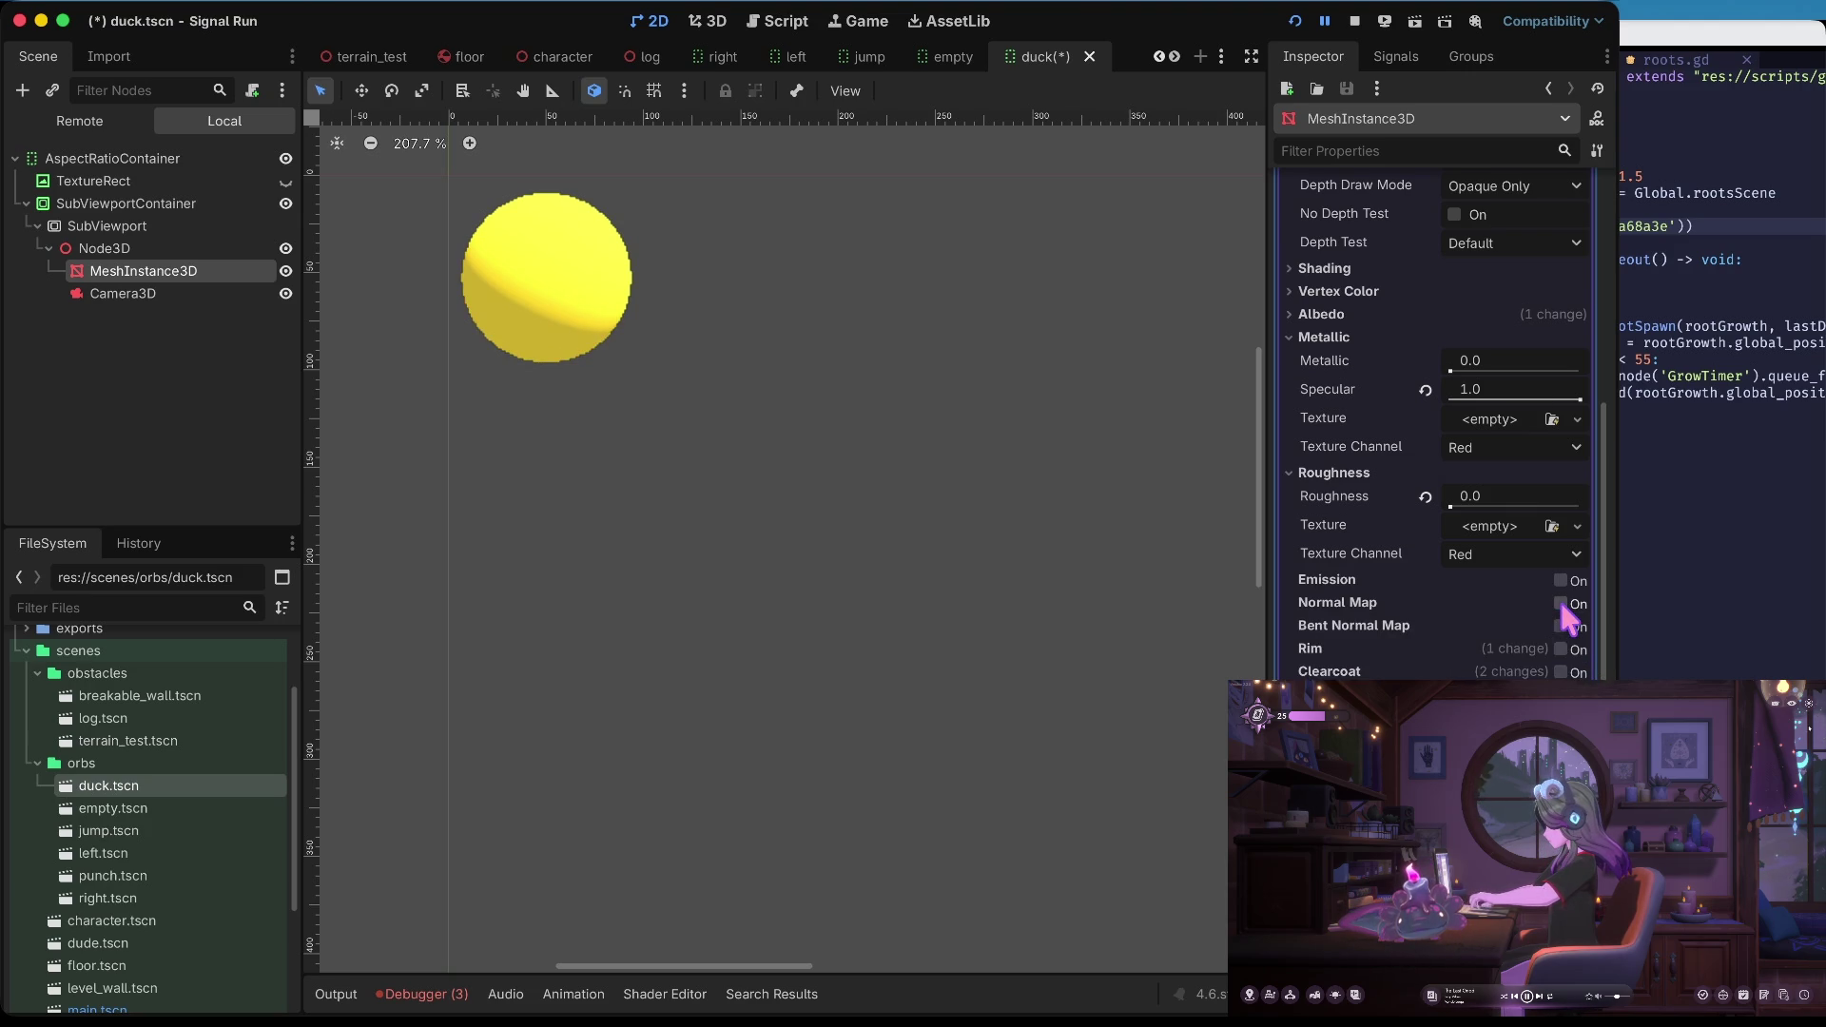
Set the sphere material's roughness to 0.5 and metallic to 0.2, then run the game to preview the orb
scroll(1560, 618, "up", 2)
mouse_move(1450, 588)
left_mouse_down()
mouse_move(1607, 585)
mouse_move(1457, 597)
mouse_move(1517, 603)
mouse_move(1493, 610)
left_mouse_up()
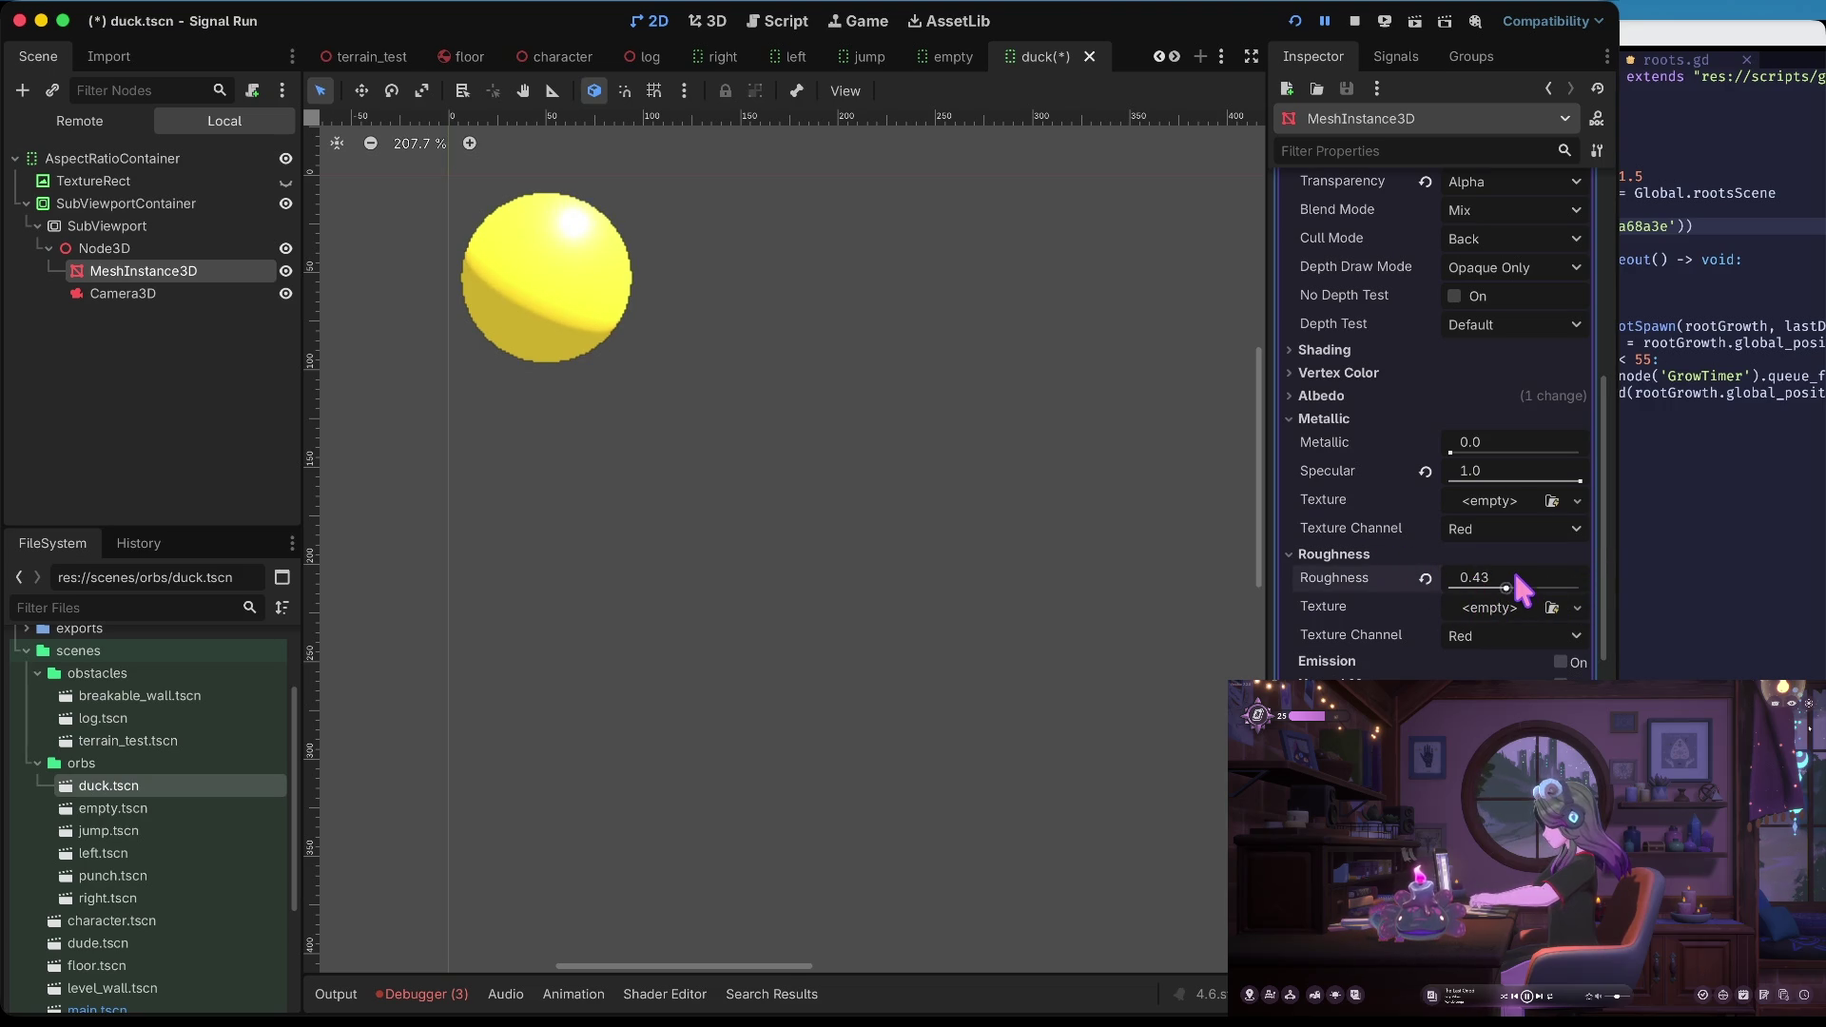
type("0.5")
key("Tab")
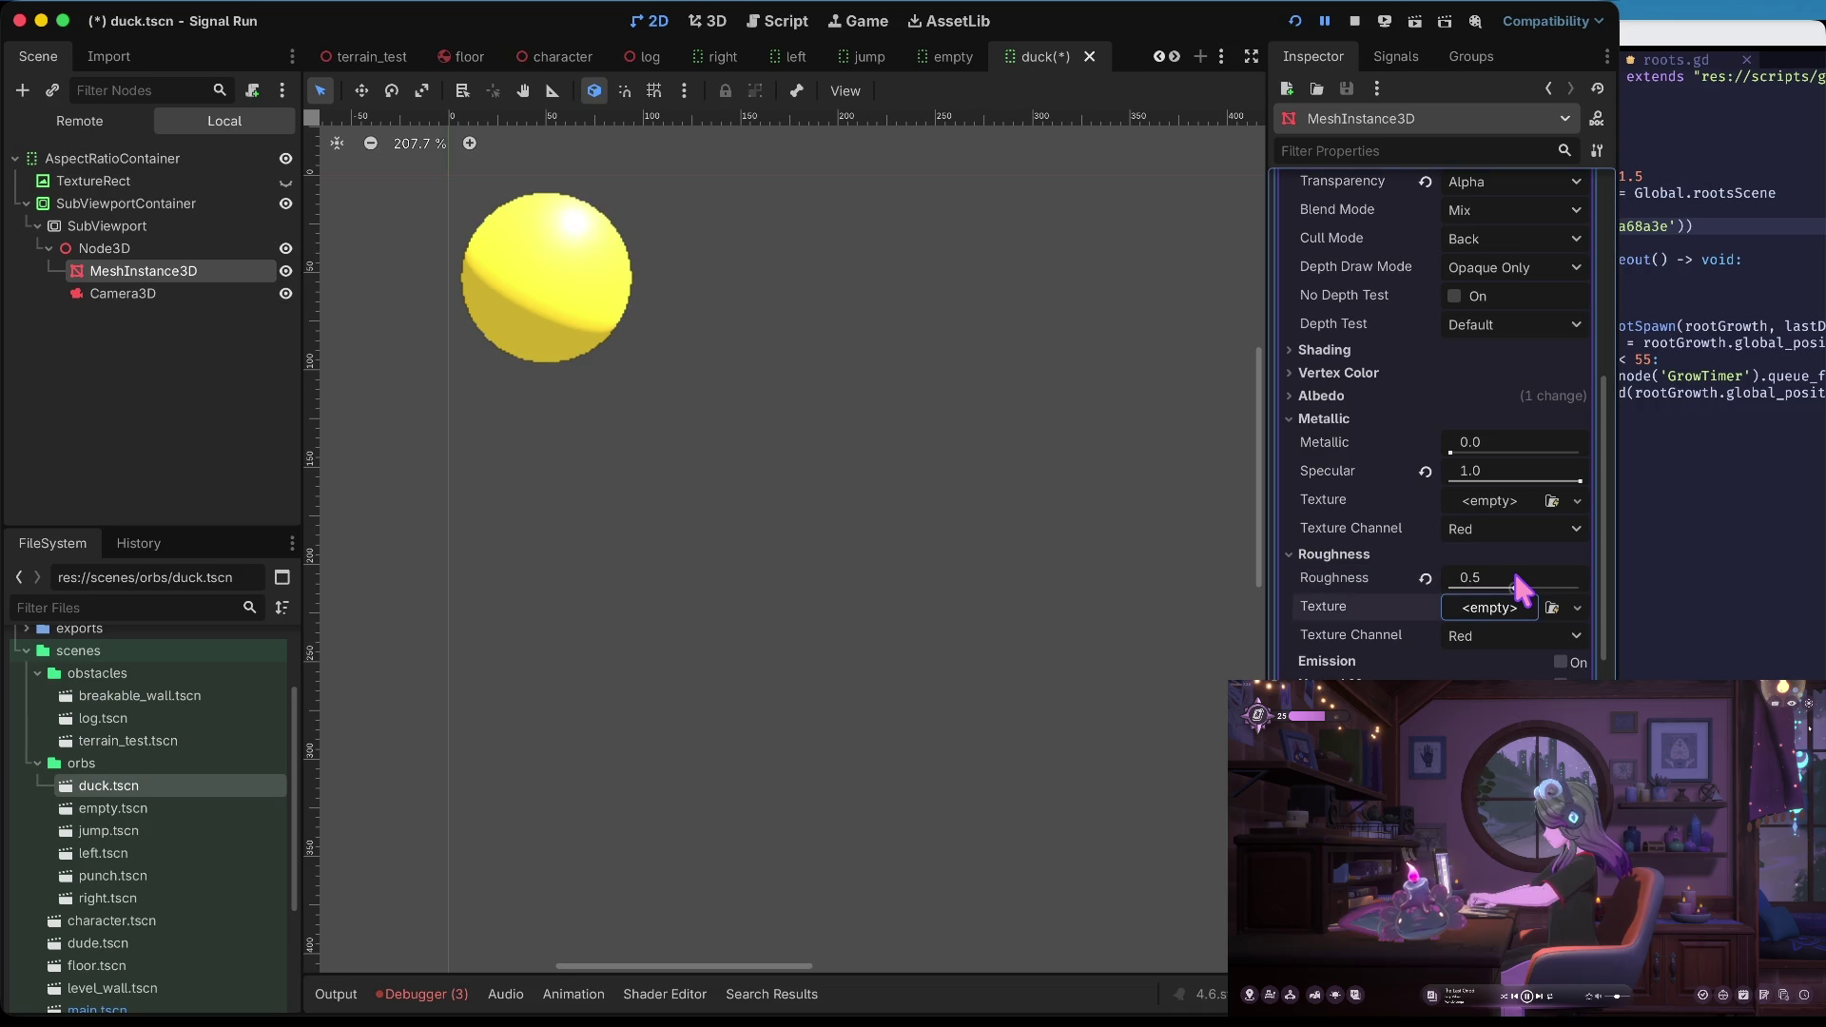
left_click(1333, 554)
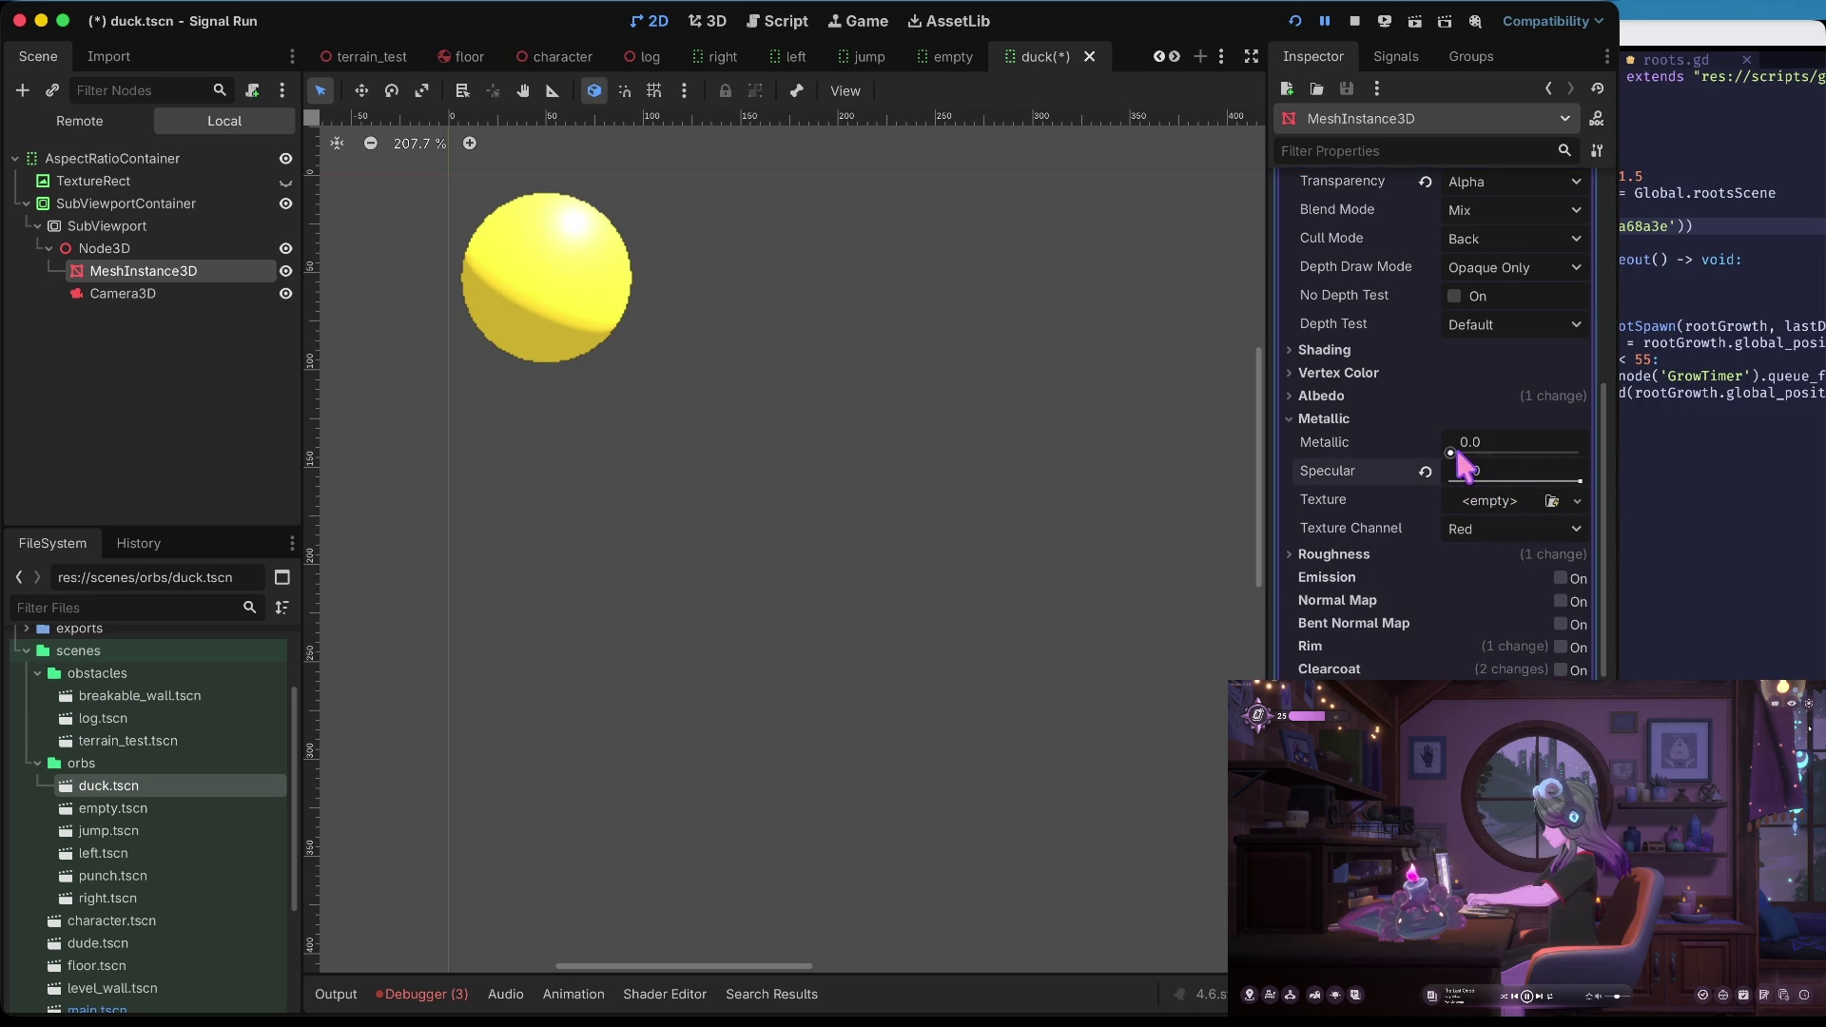
mouse_move(1451, 453)
left_mouse_down()
mouse_move(1544, 443)
mouse_move(1432, 468)
mouse_move(1569, 456)
mouse_move(1443, 450)
mouse_move(1493, 461)
mouse_move(1476, 469)
left_mouse_up()
left_click(1503, 442)
type("0.2")
key("Tab")
key("super+r")
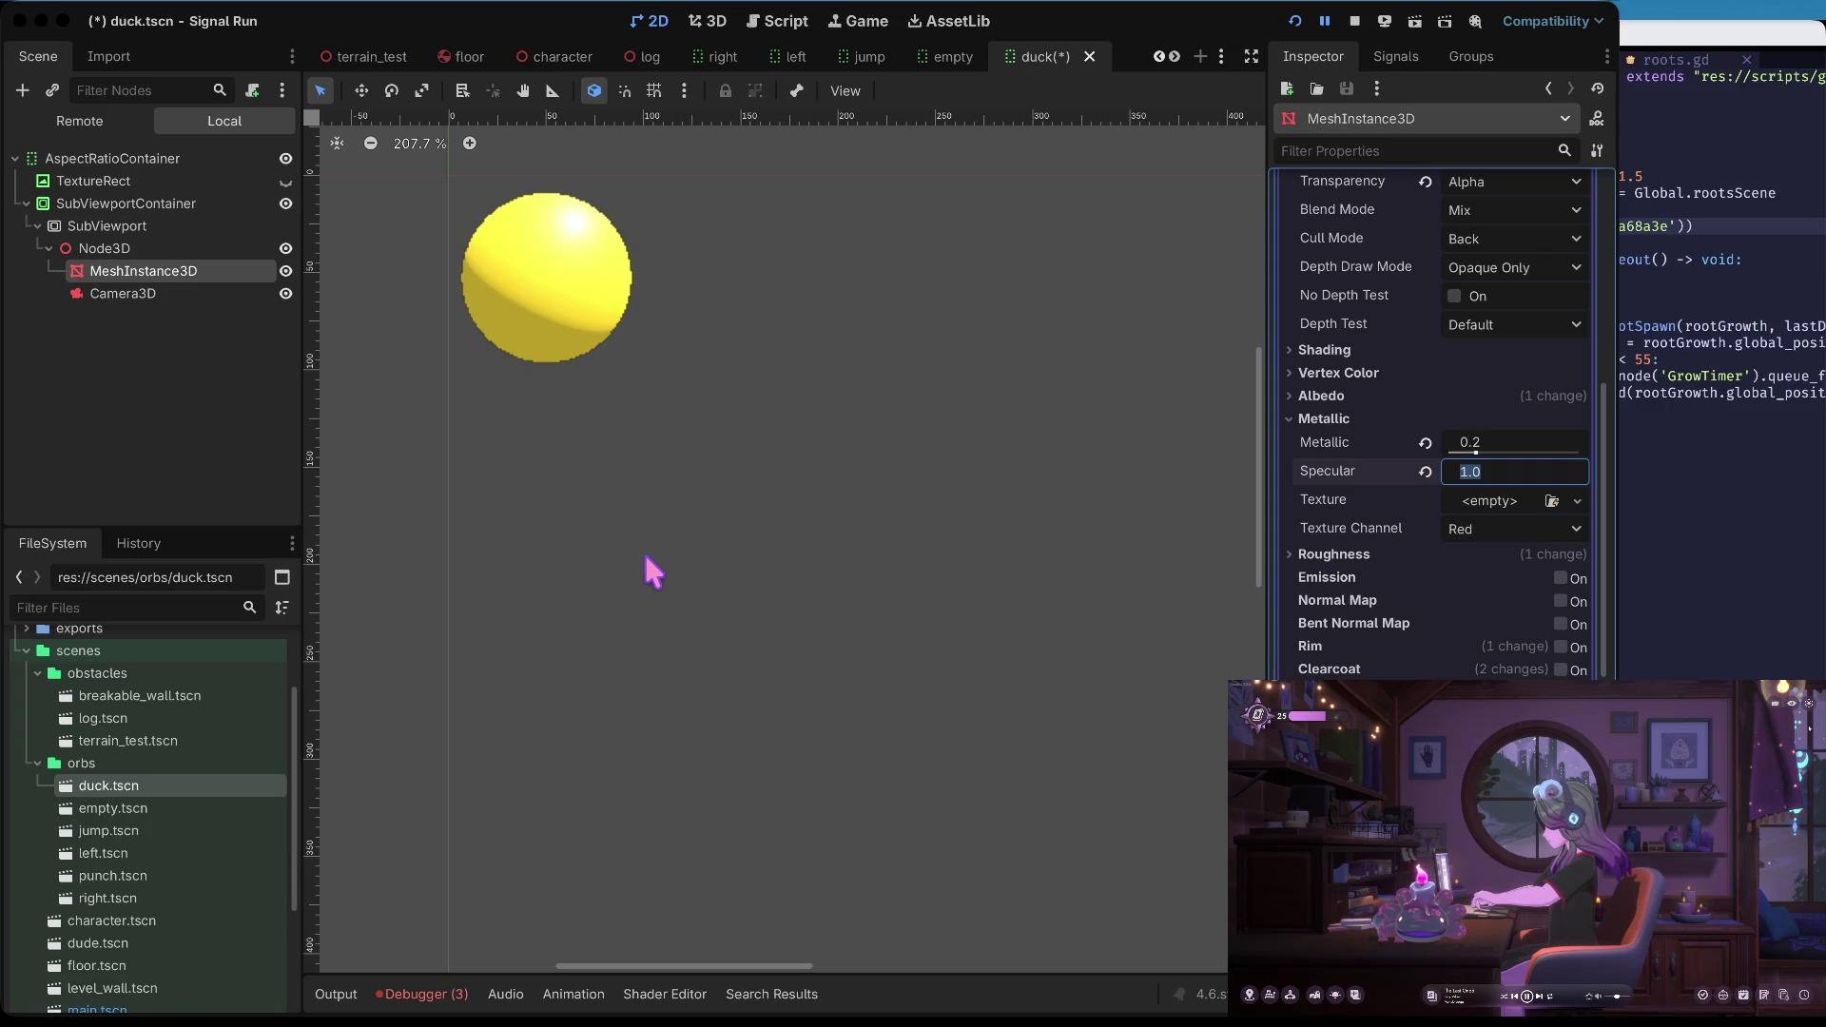
key("super+Tab")
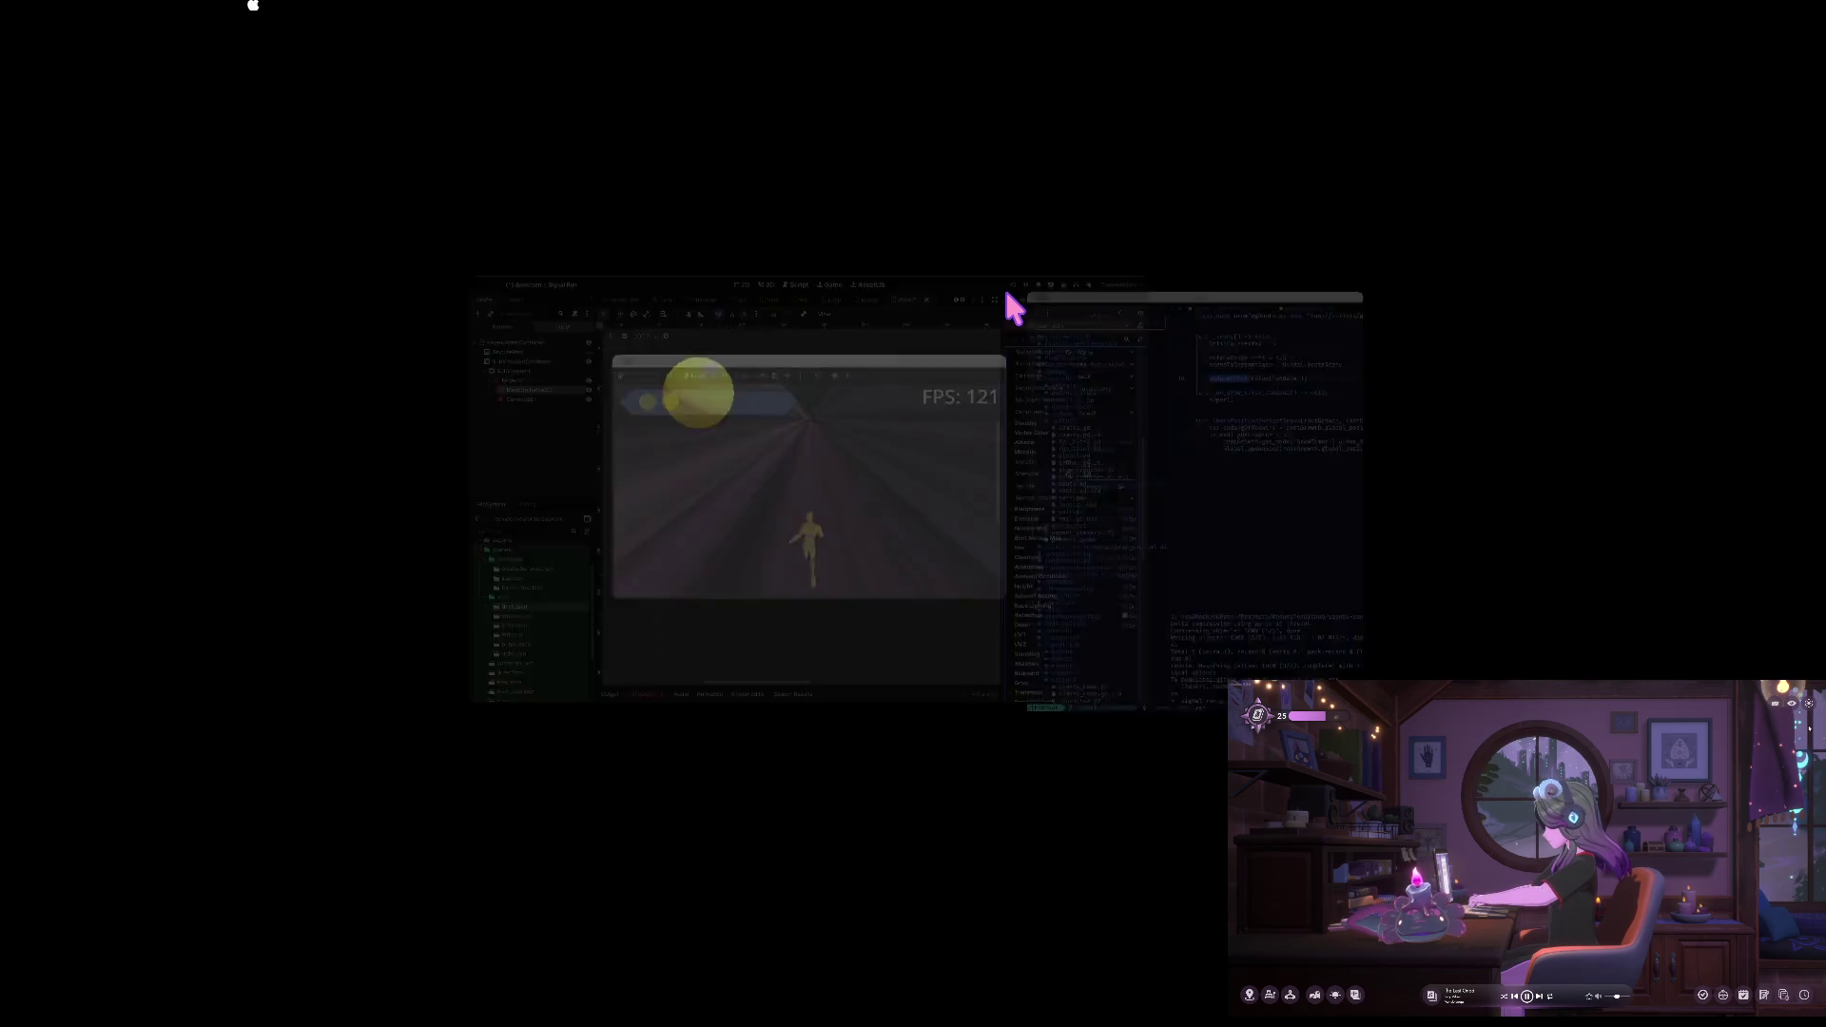
Leave the running Signal Run game window and go back to the Godot editor
key("super+Tab")
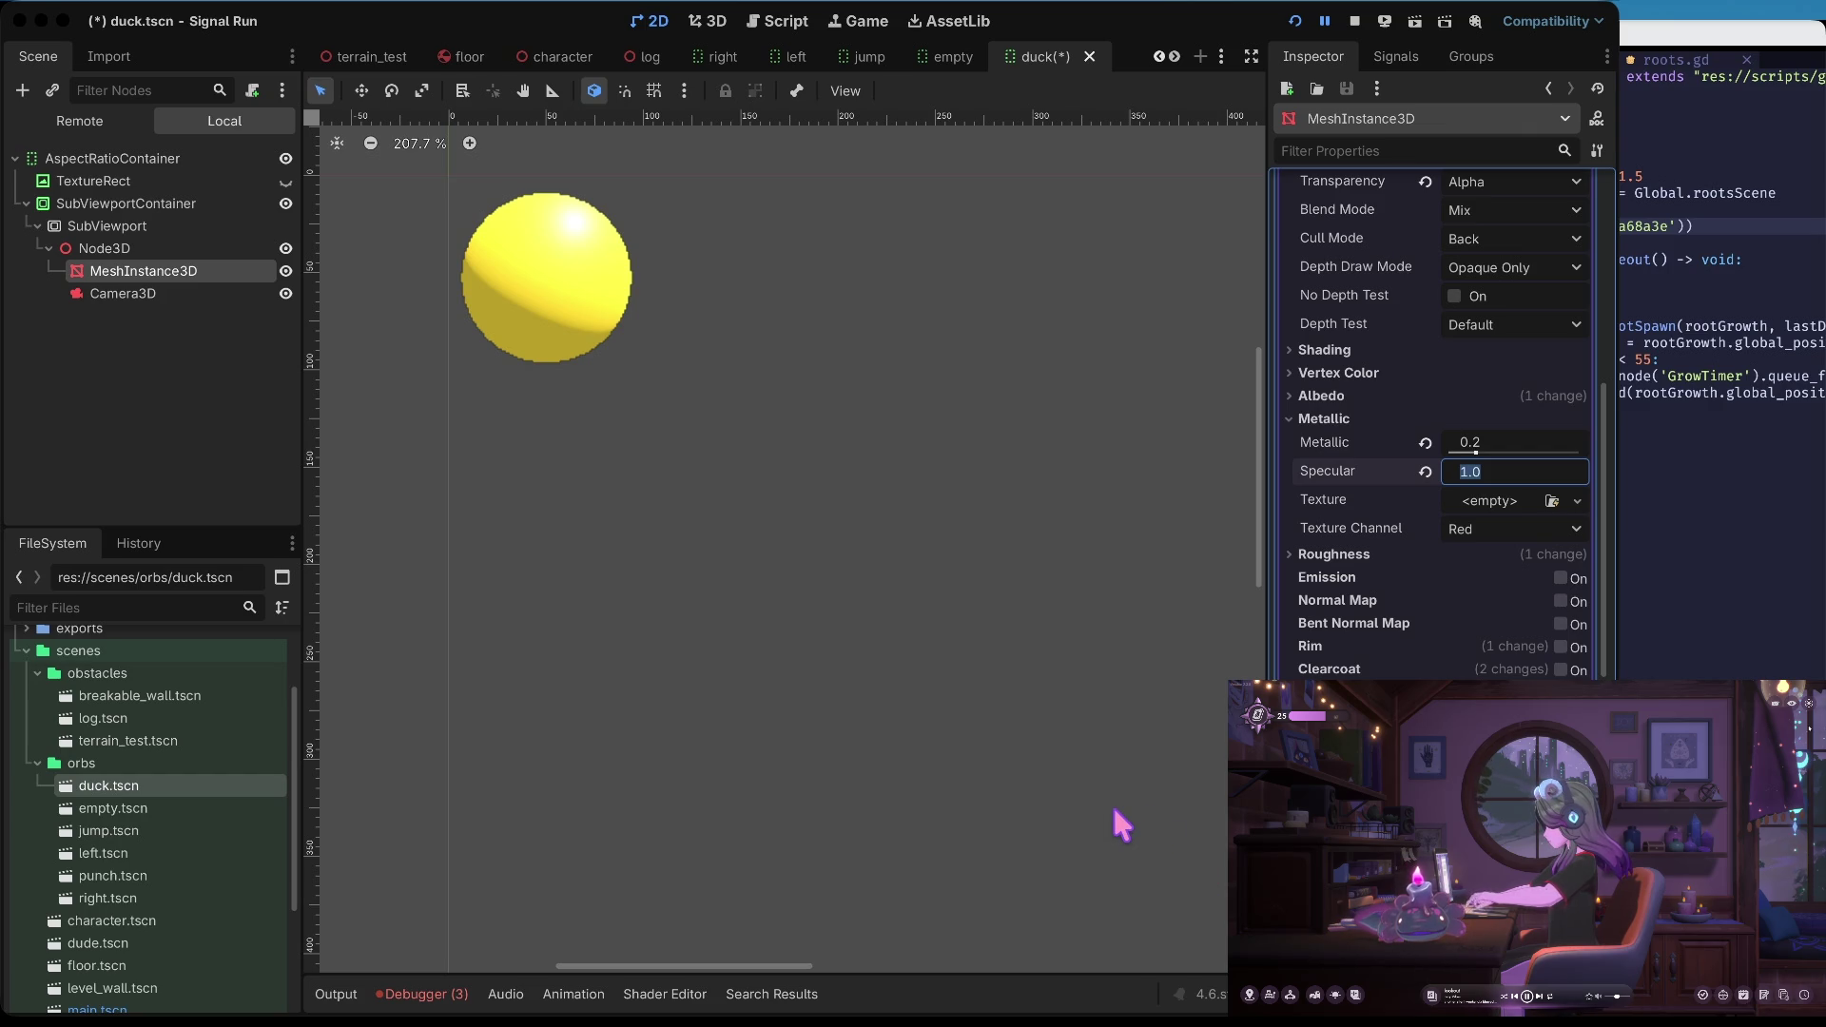
Keep the sphere material's metallic at 0.2 and save the duck scene
left_click(1412, 578)
key("super+s")
mouse_move(1474, 447)
left_mouse_down()
mouse_move(1563, 452)
mouse_move(1450, 454)
left_mouse_up()
left_click(1489, 443)
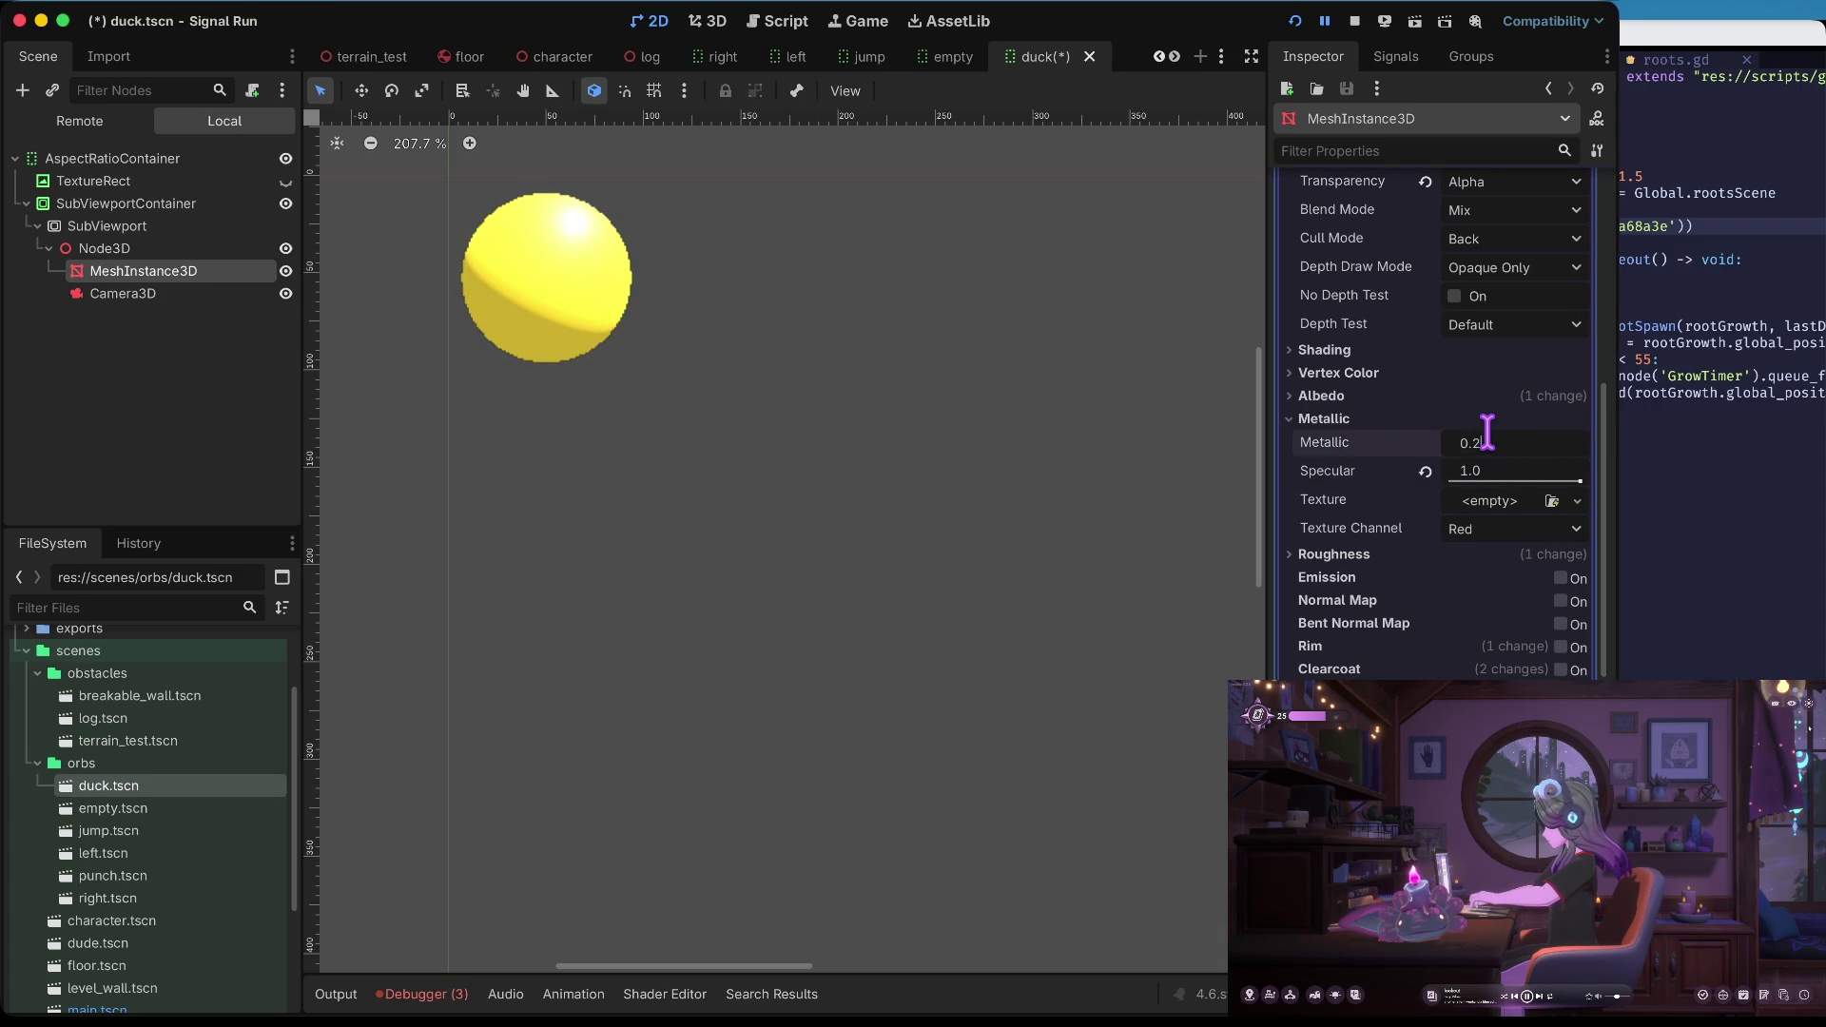
key("Return")
key("ctrl+s")
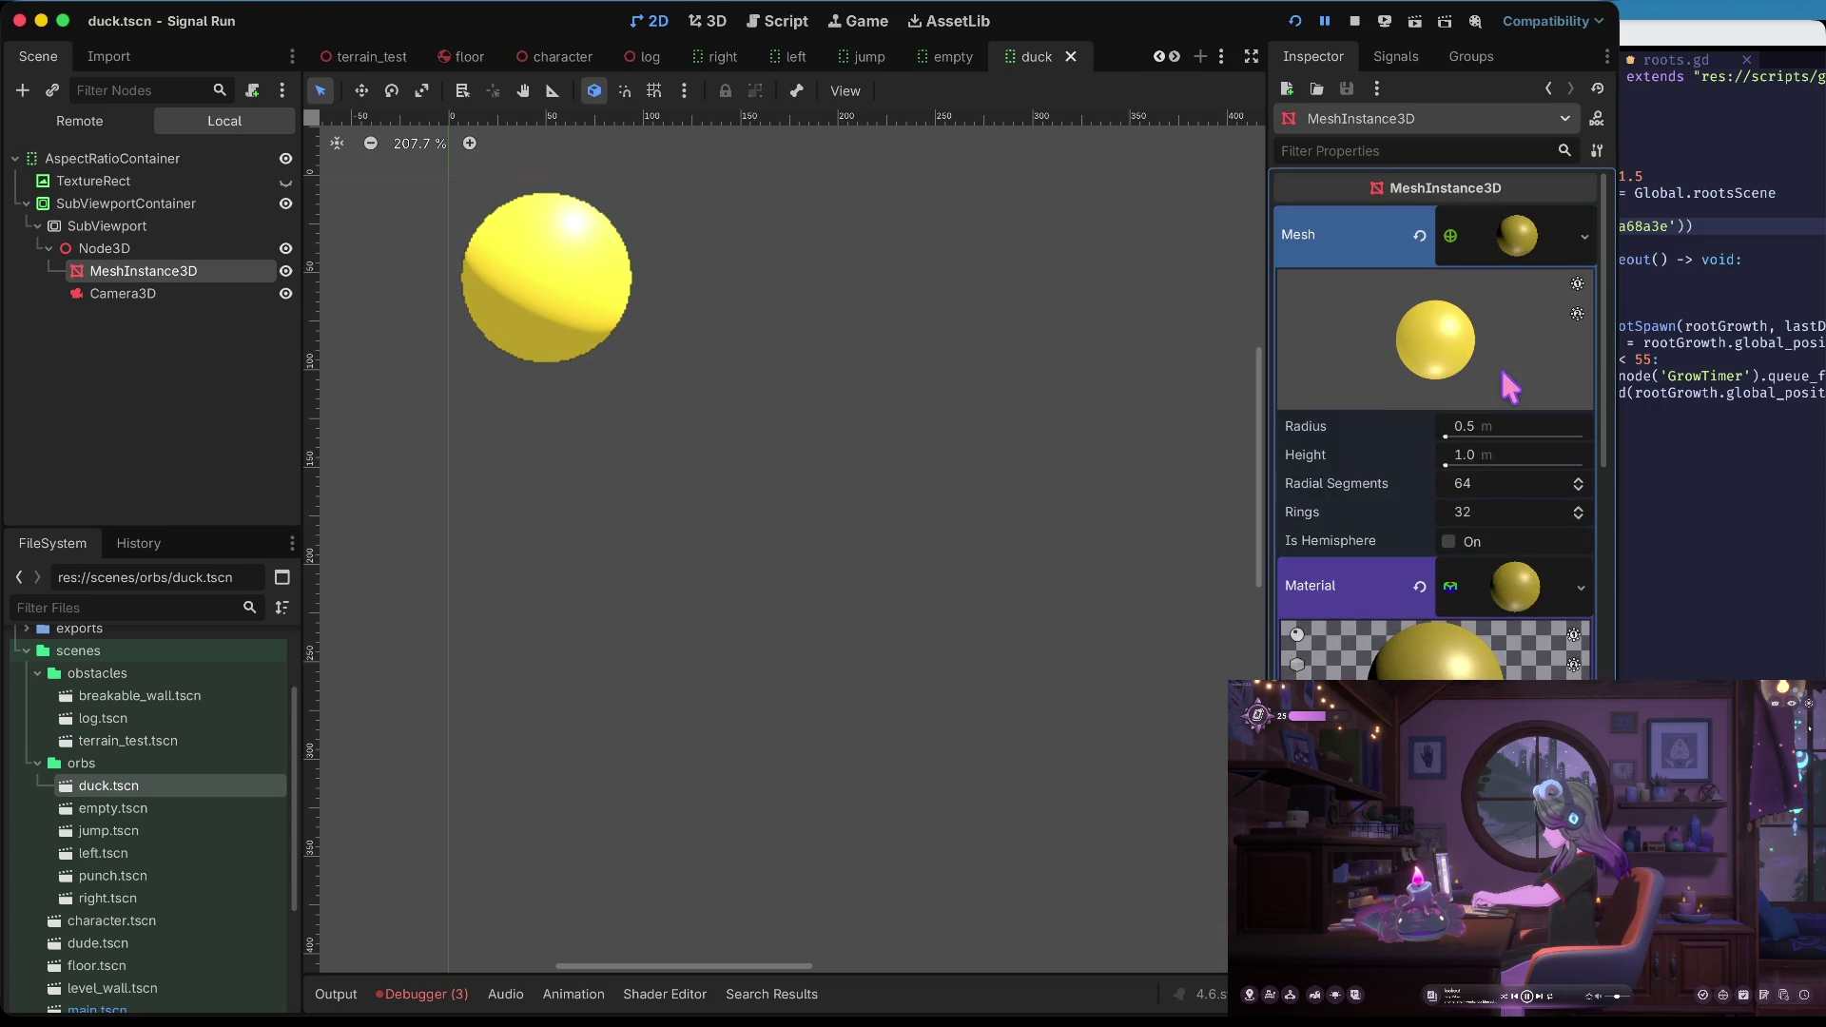
scroll(1519, 485, "down", 3)
scroll(1491, 666, "down", 3)
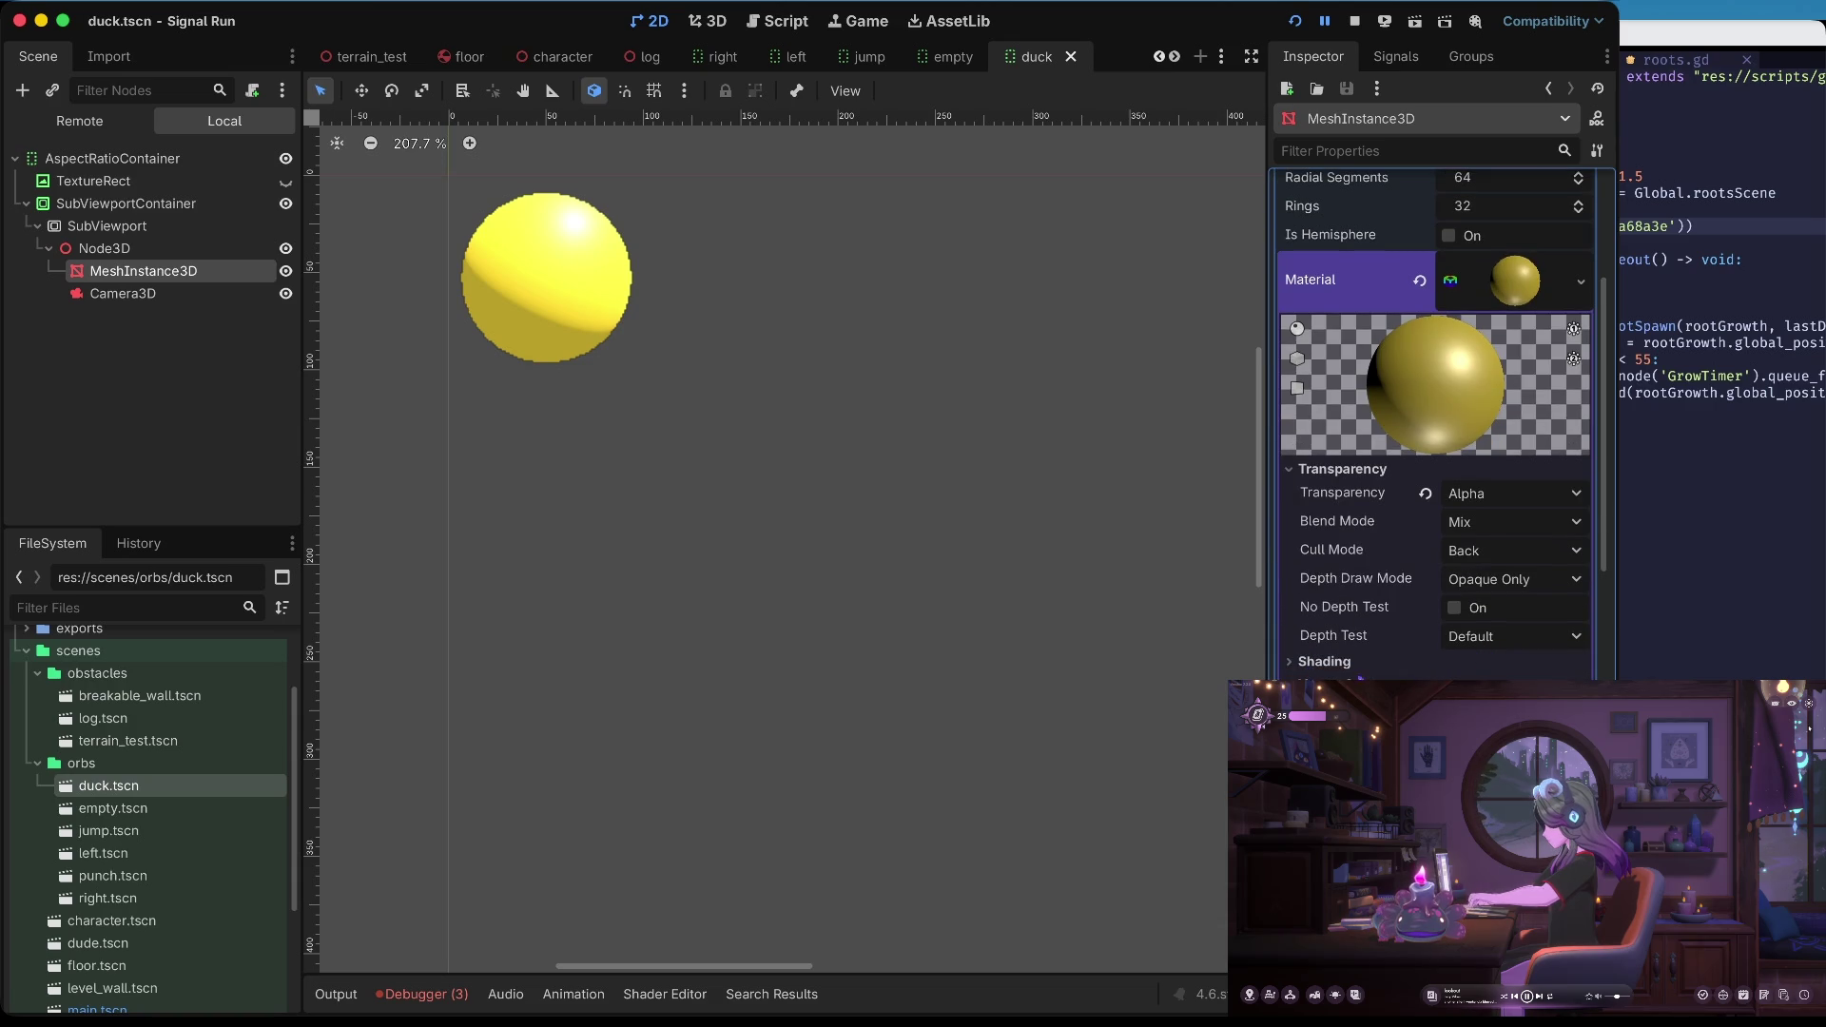
scroll(1515, 597, "down", 3)
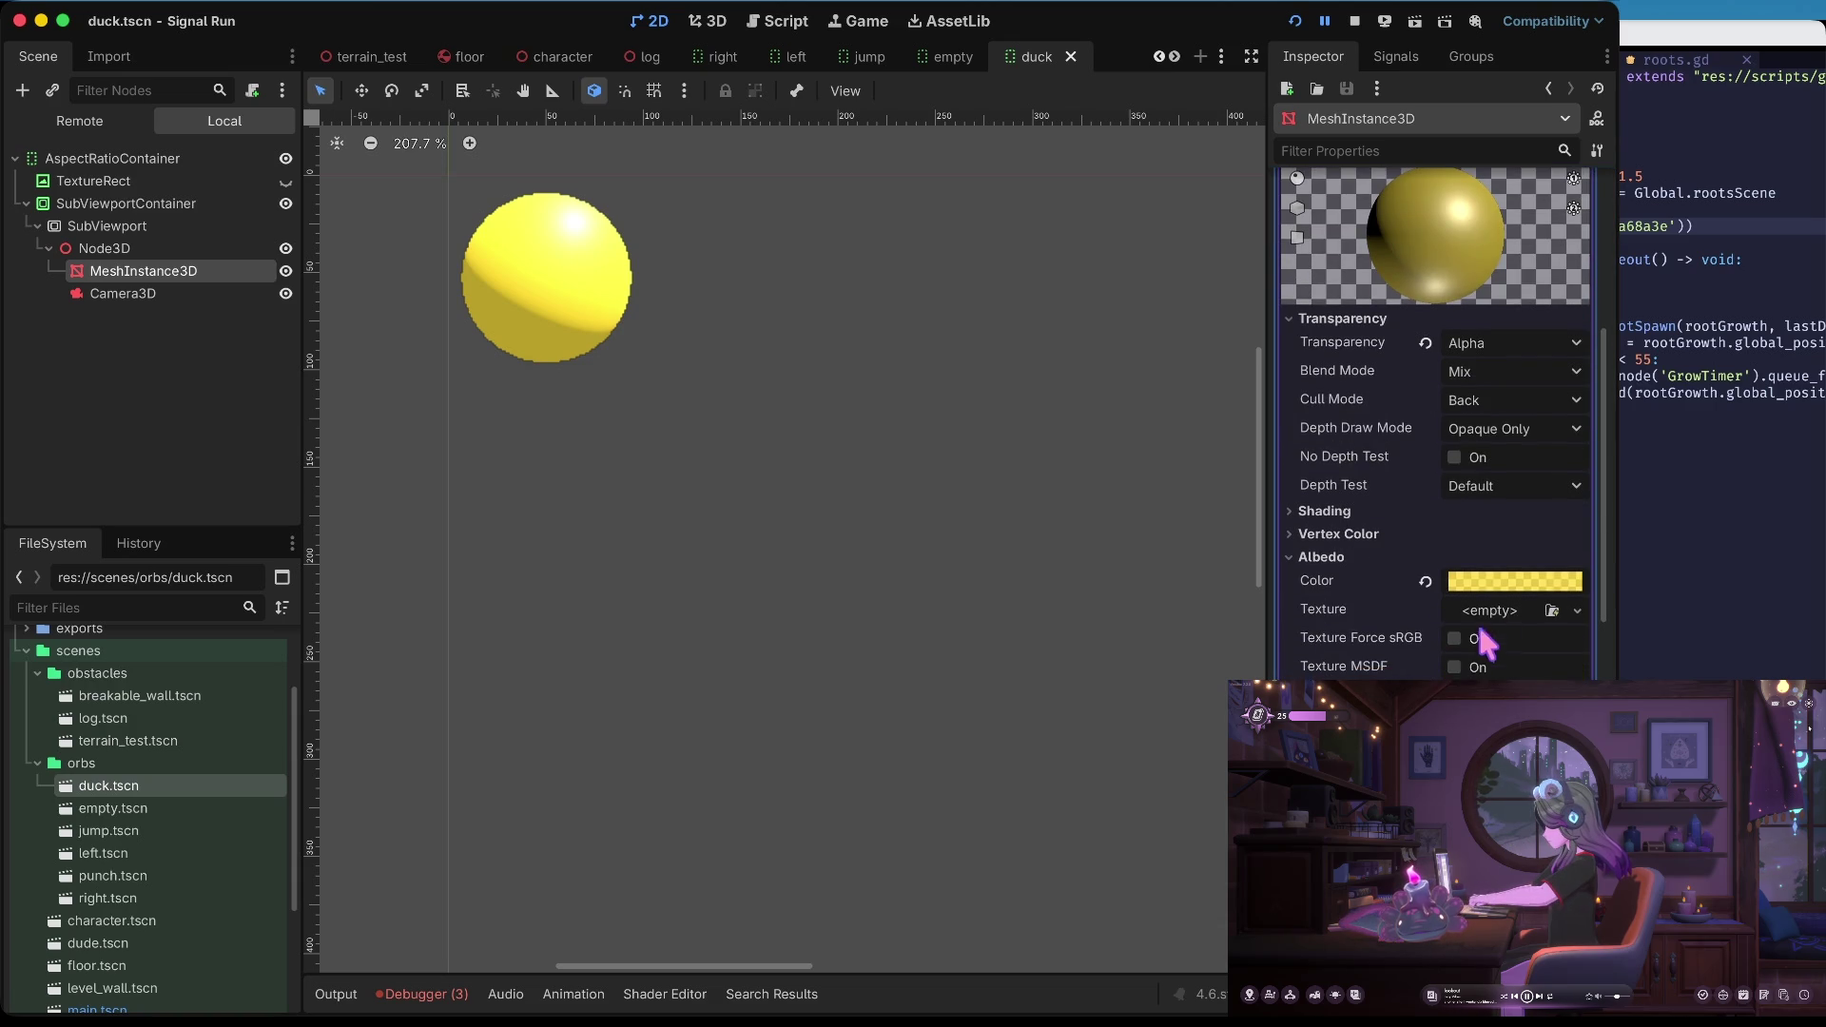
Make the ffdb39 yellow albedo fully opaque, save, and run the game to check the HUD orb
left_click(1515, 582)
mouse_move(1455, 463)
left_mouse_down()
mouse_move(1405, 466)
mouse_move(1427, 466)
left_mouse_up()
left_click(1136, 490)
scroll(1331, 437, "up", 5)
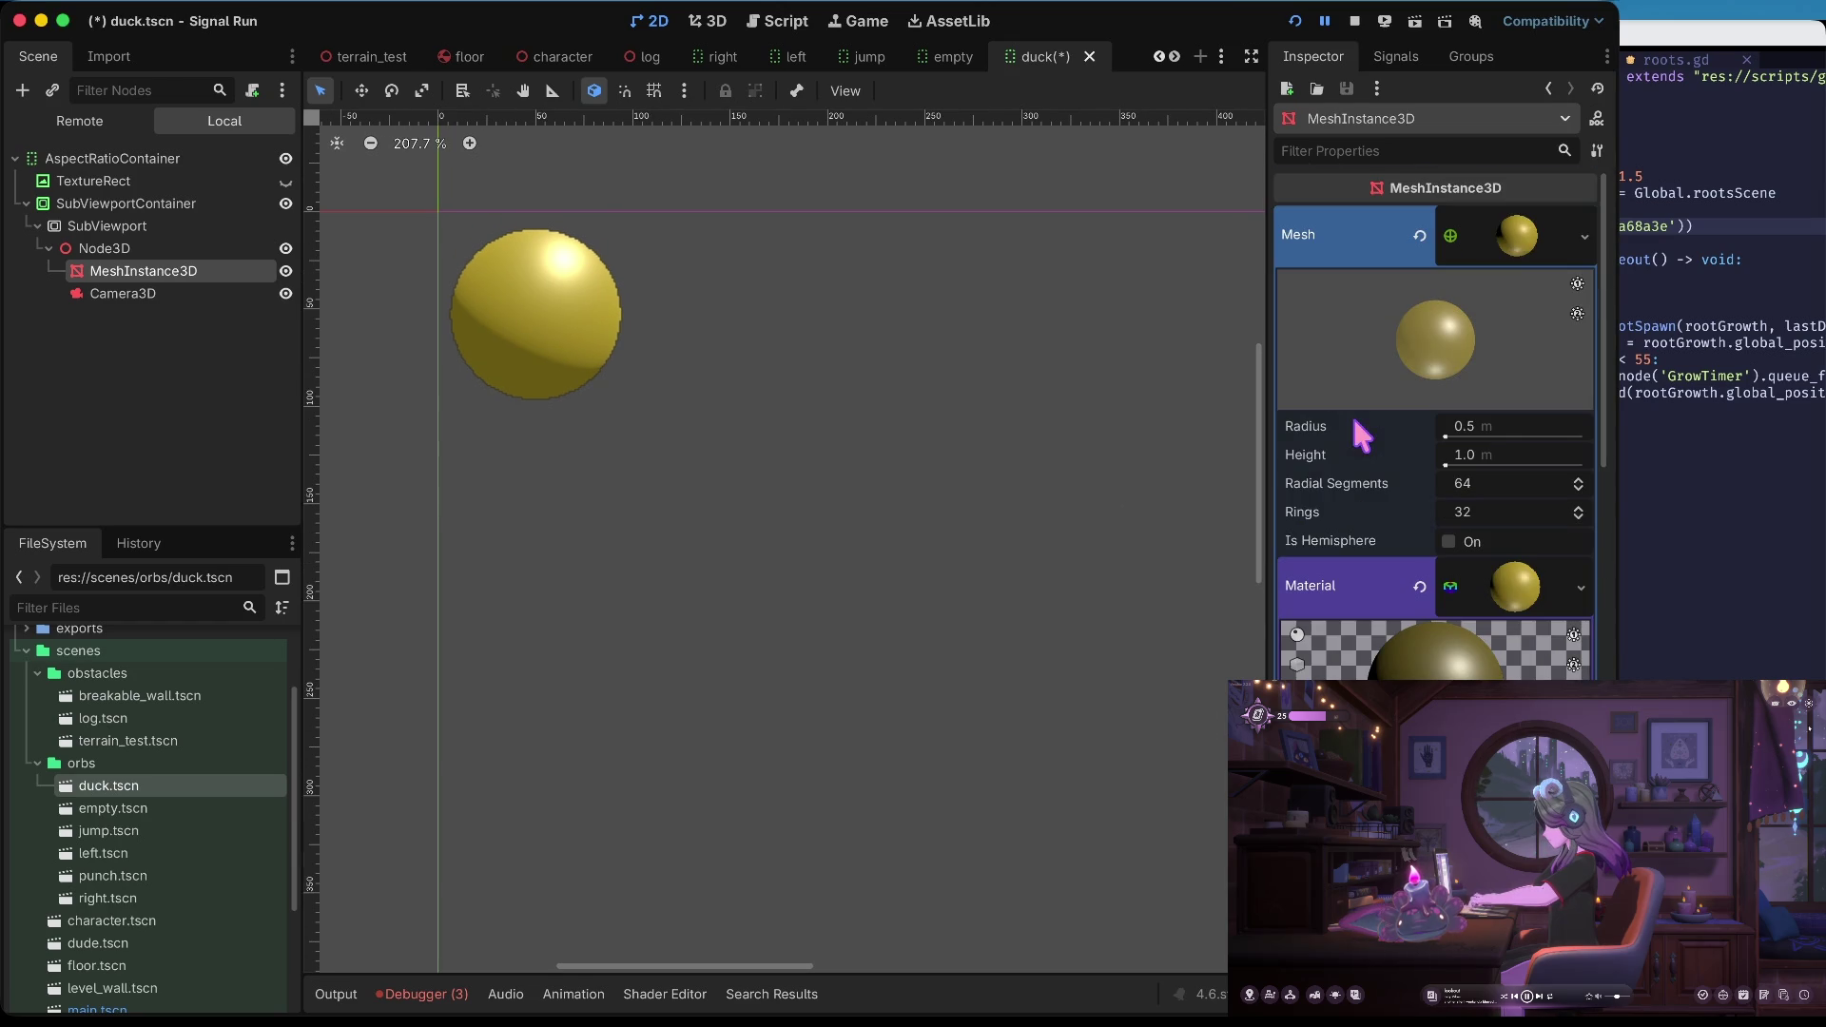
key("ctrl+s")
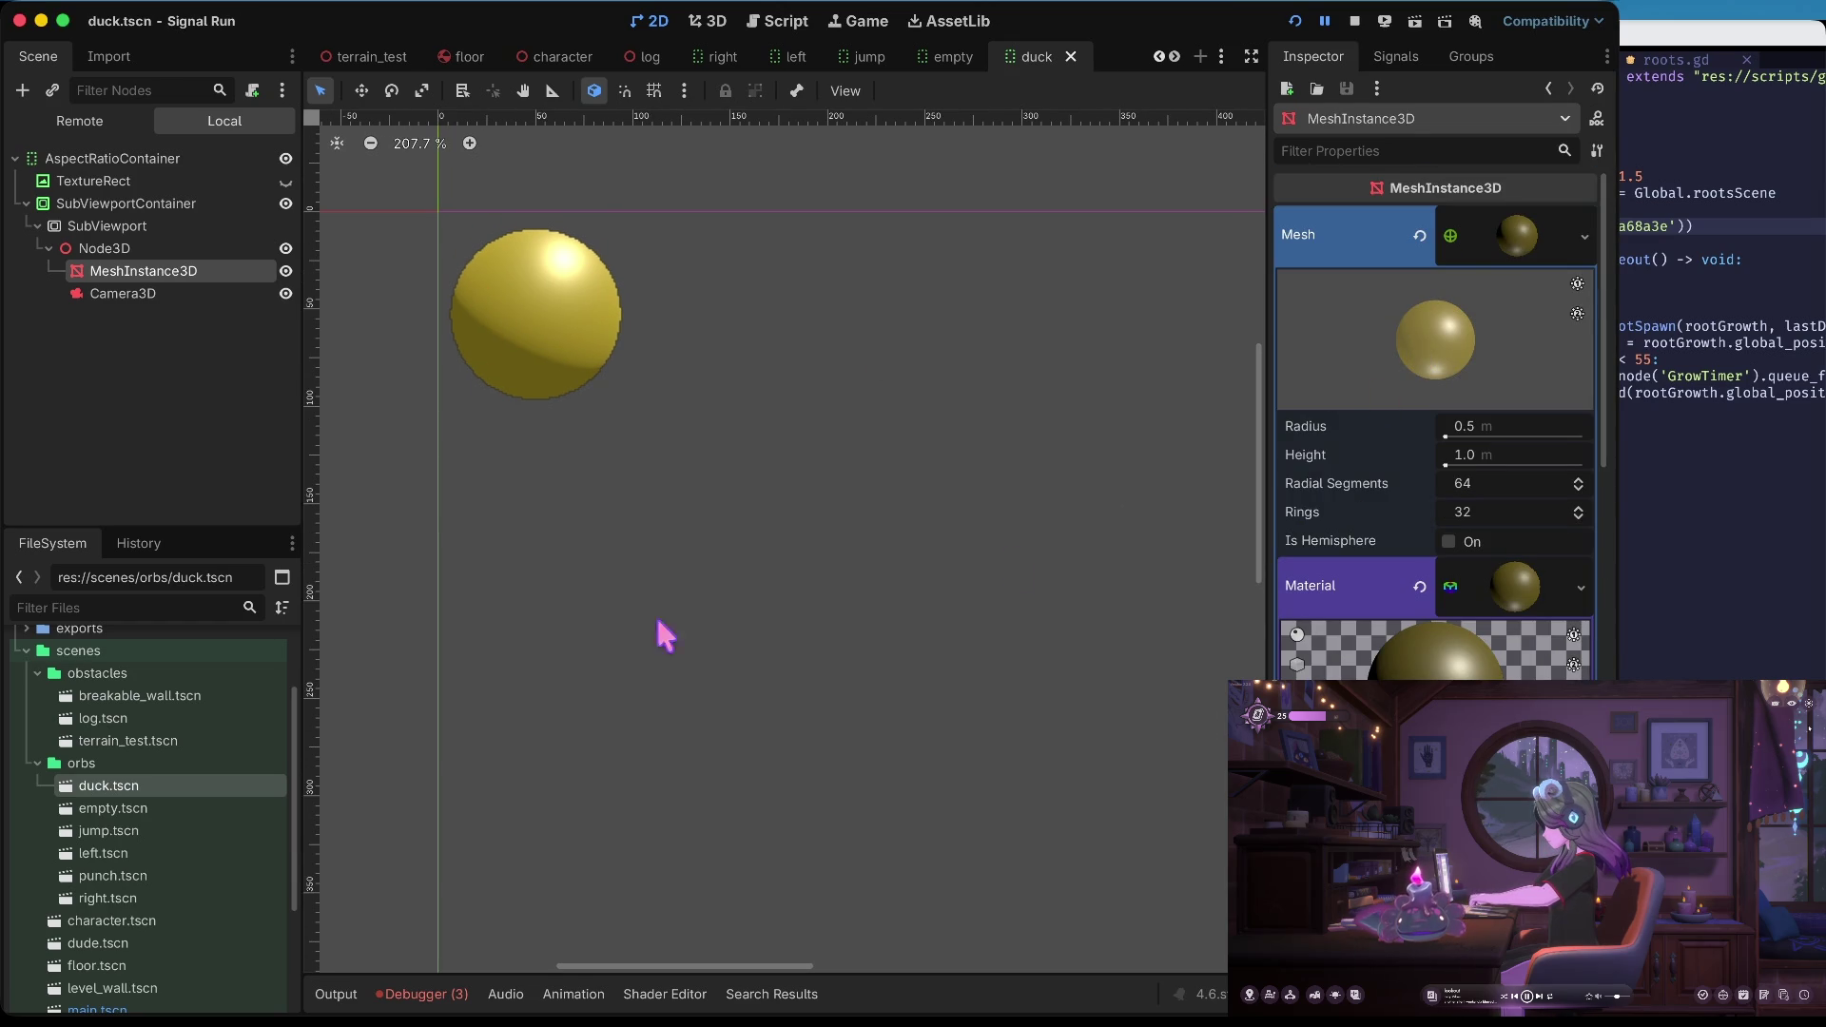
scroll(1387, 609, "down", 5)
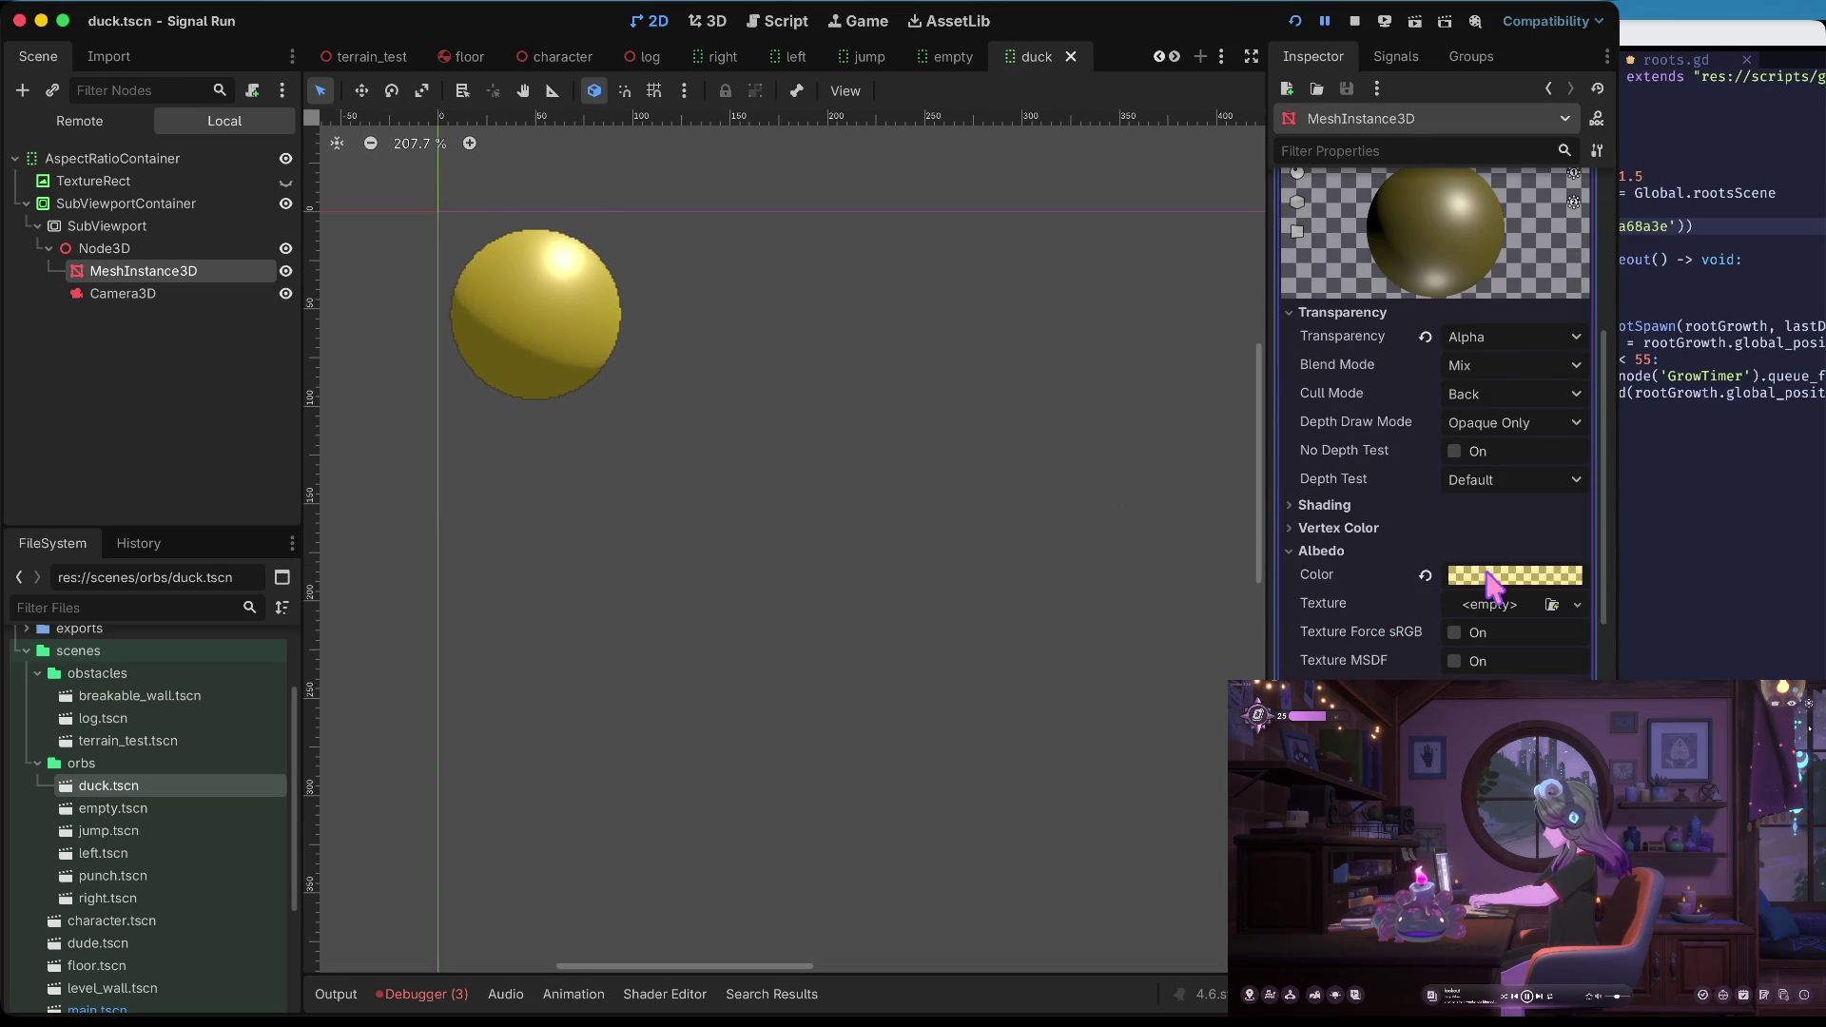
left_click(1495, 576)
left_click(1424, 468)
left_click_drag(1431, 480, 1595, 455)
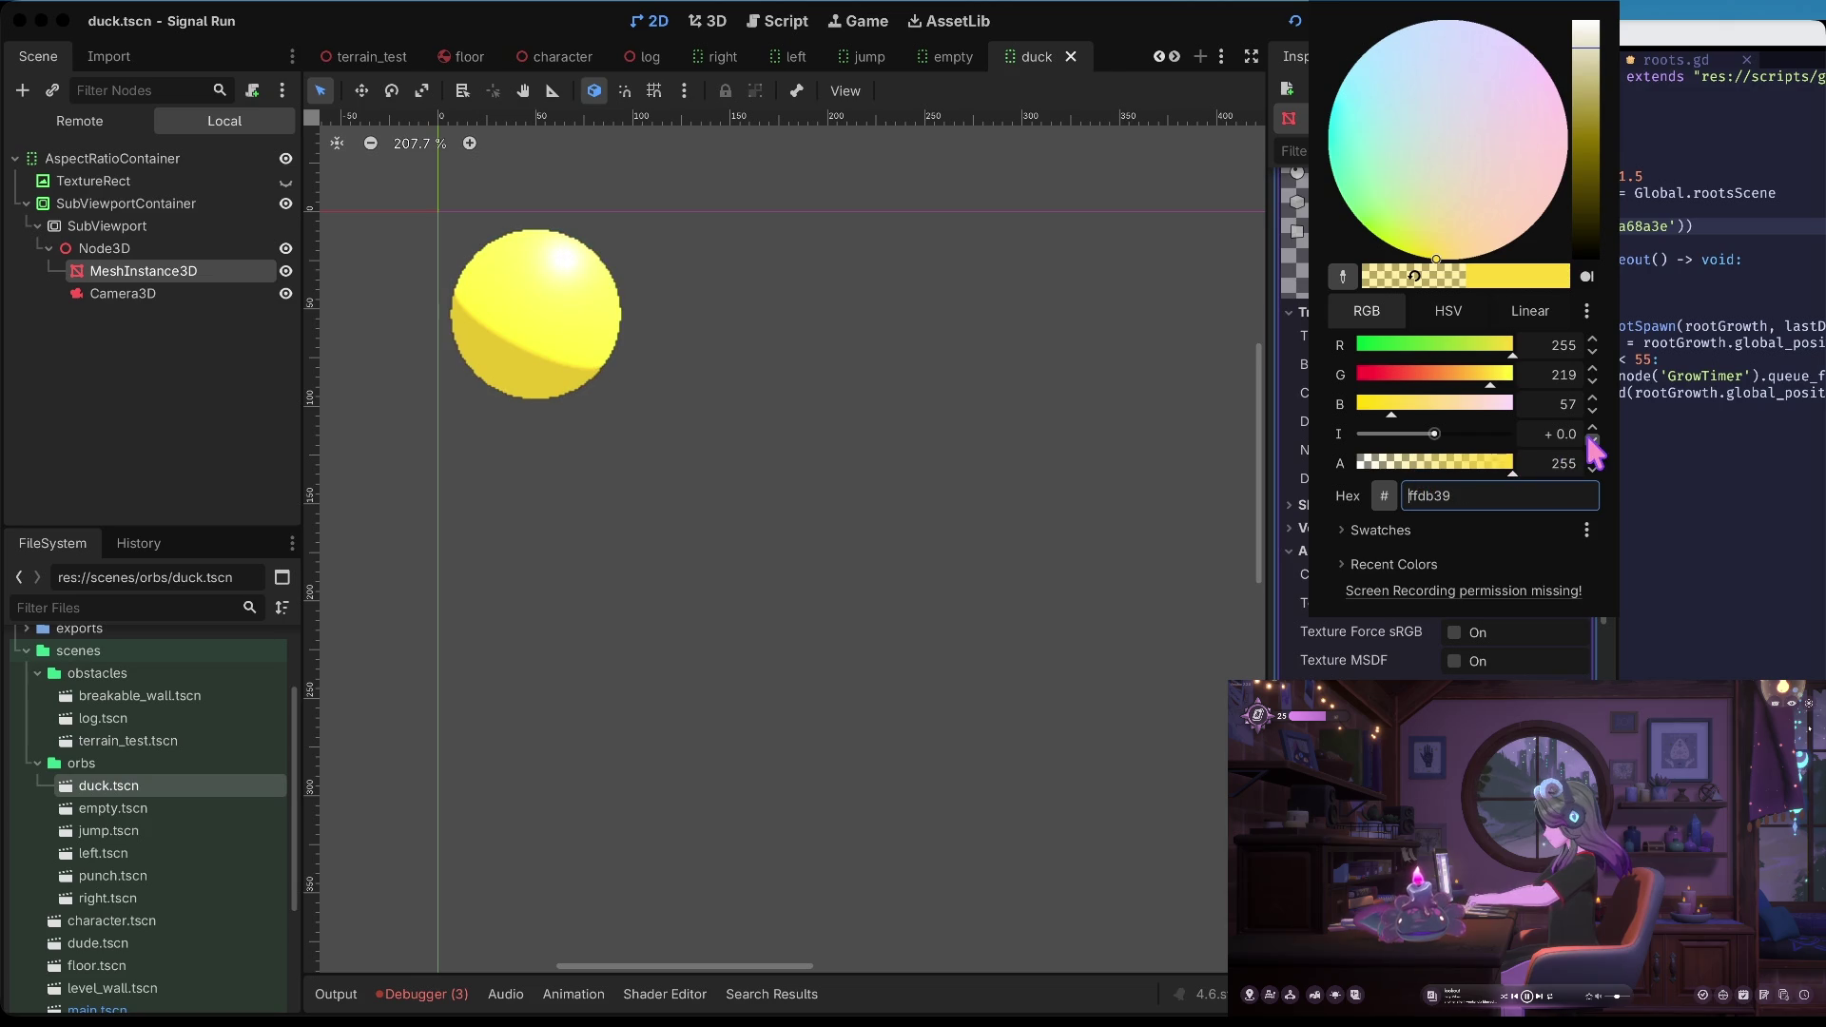
left_click(998, 448)
key("ctrl+s")
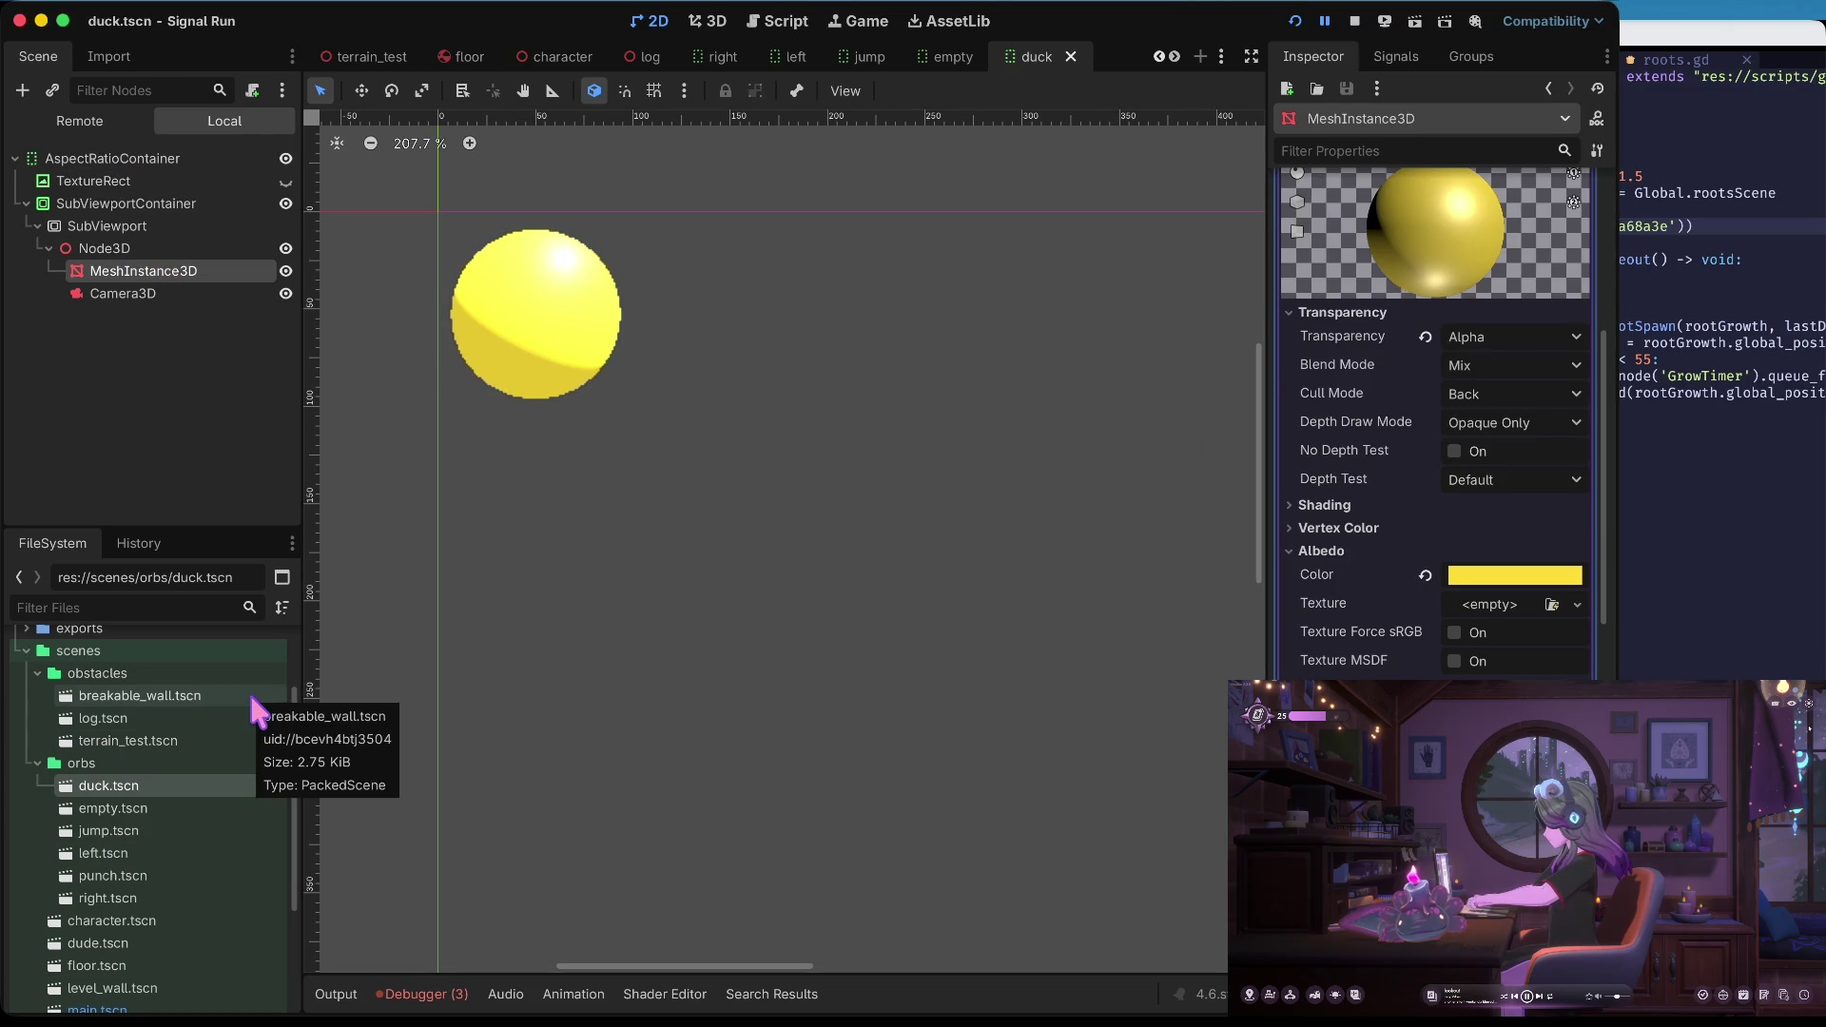
key("super+b")
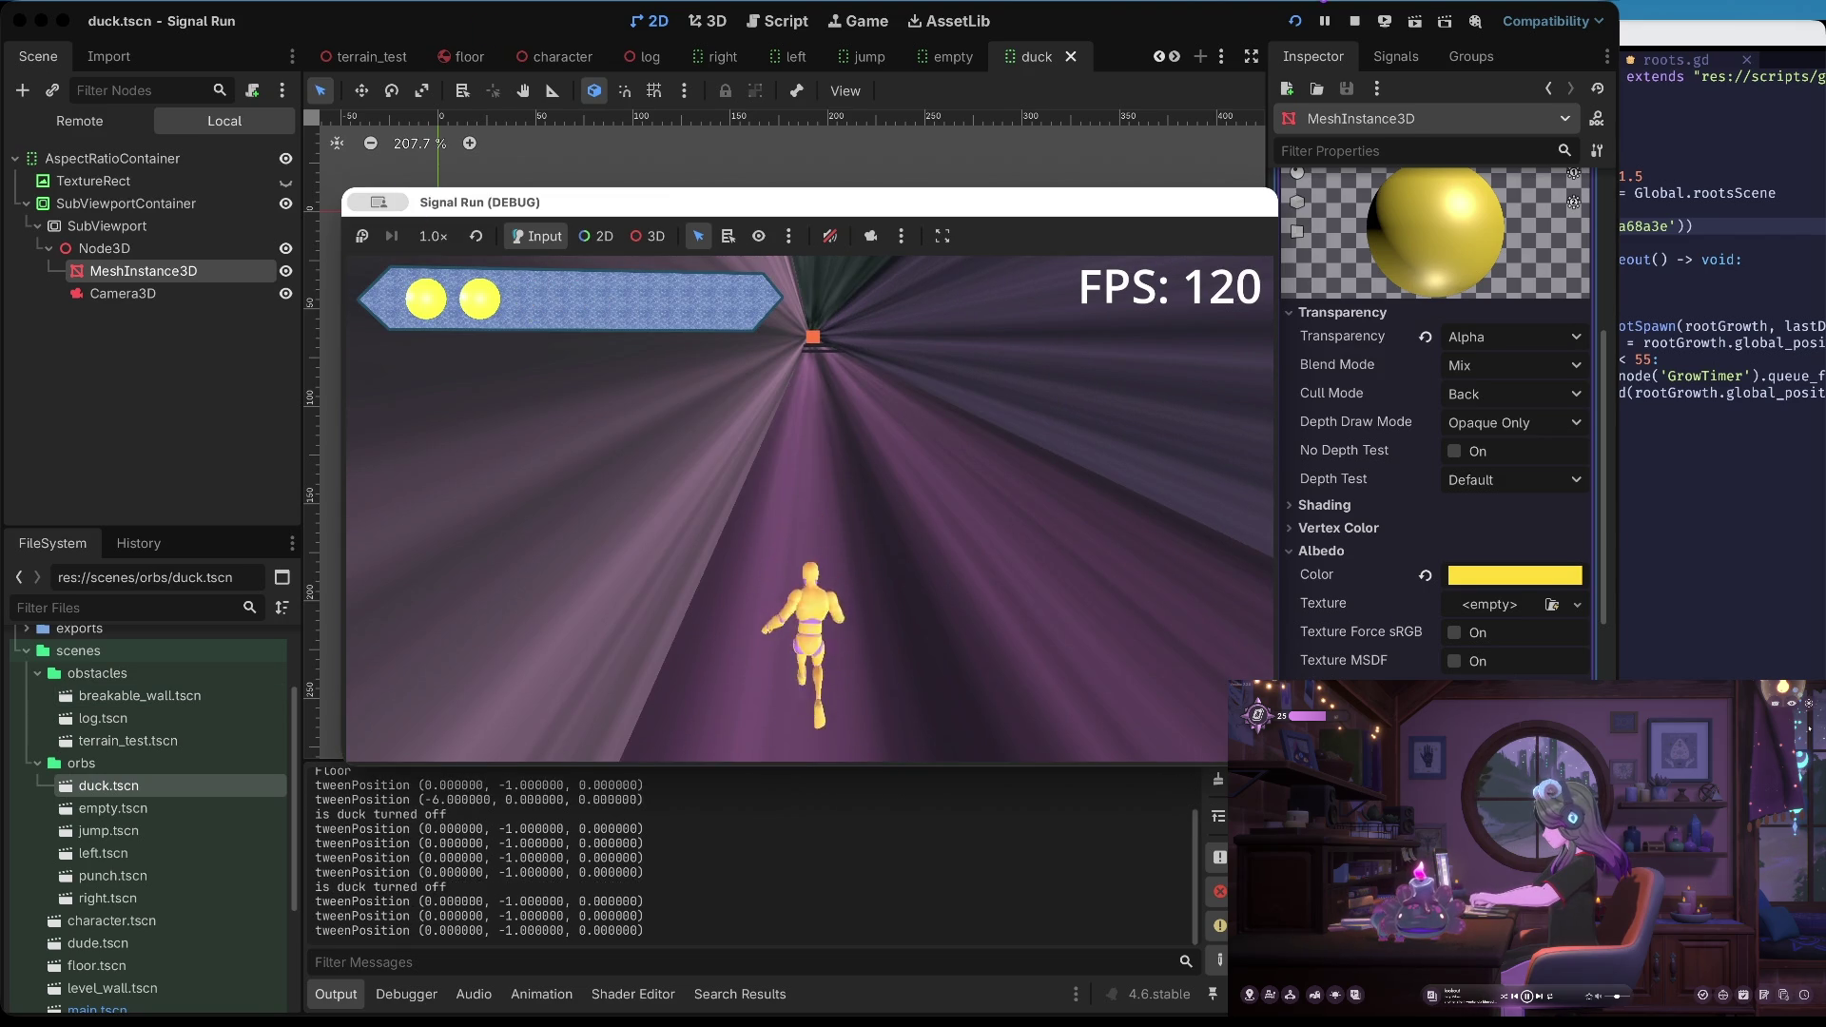
Stop the test run and clear the Camera3D's Environment back to empty
left_click(1354, 21)
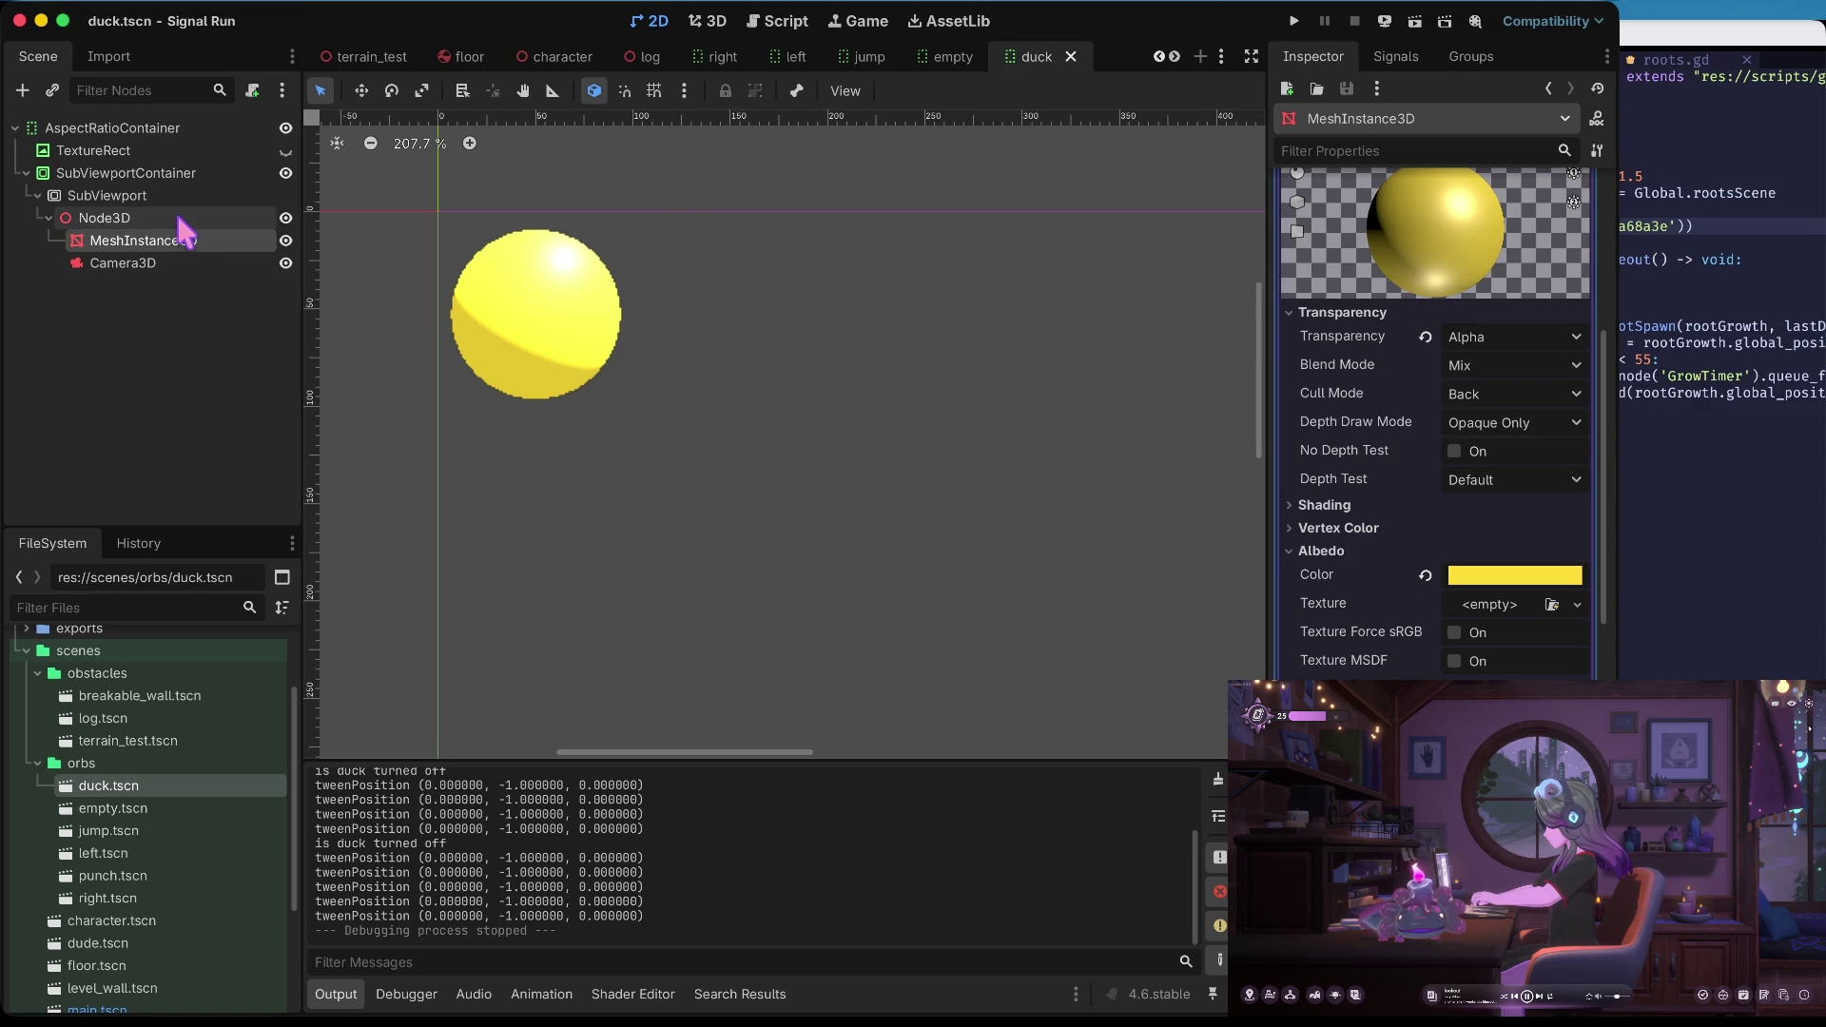
left_click(164, 266)
left_click(1417, 429)
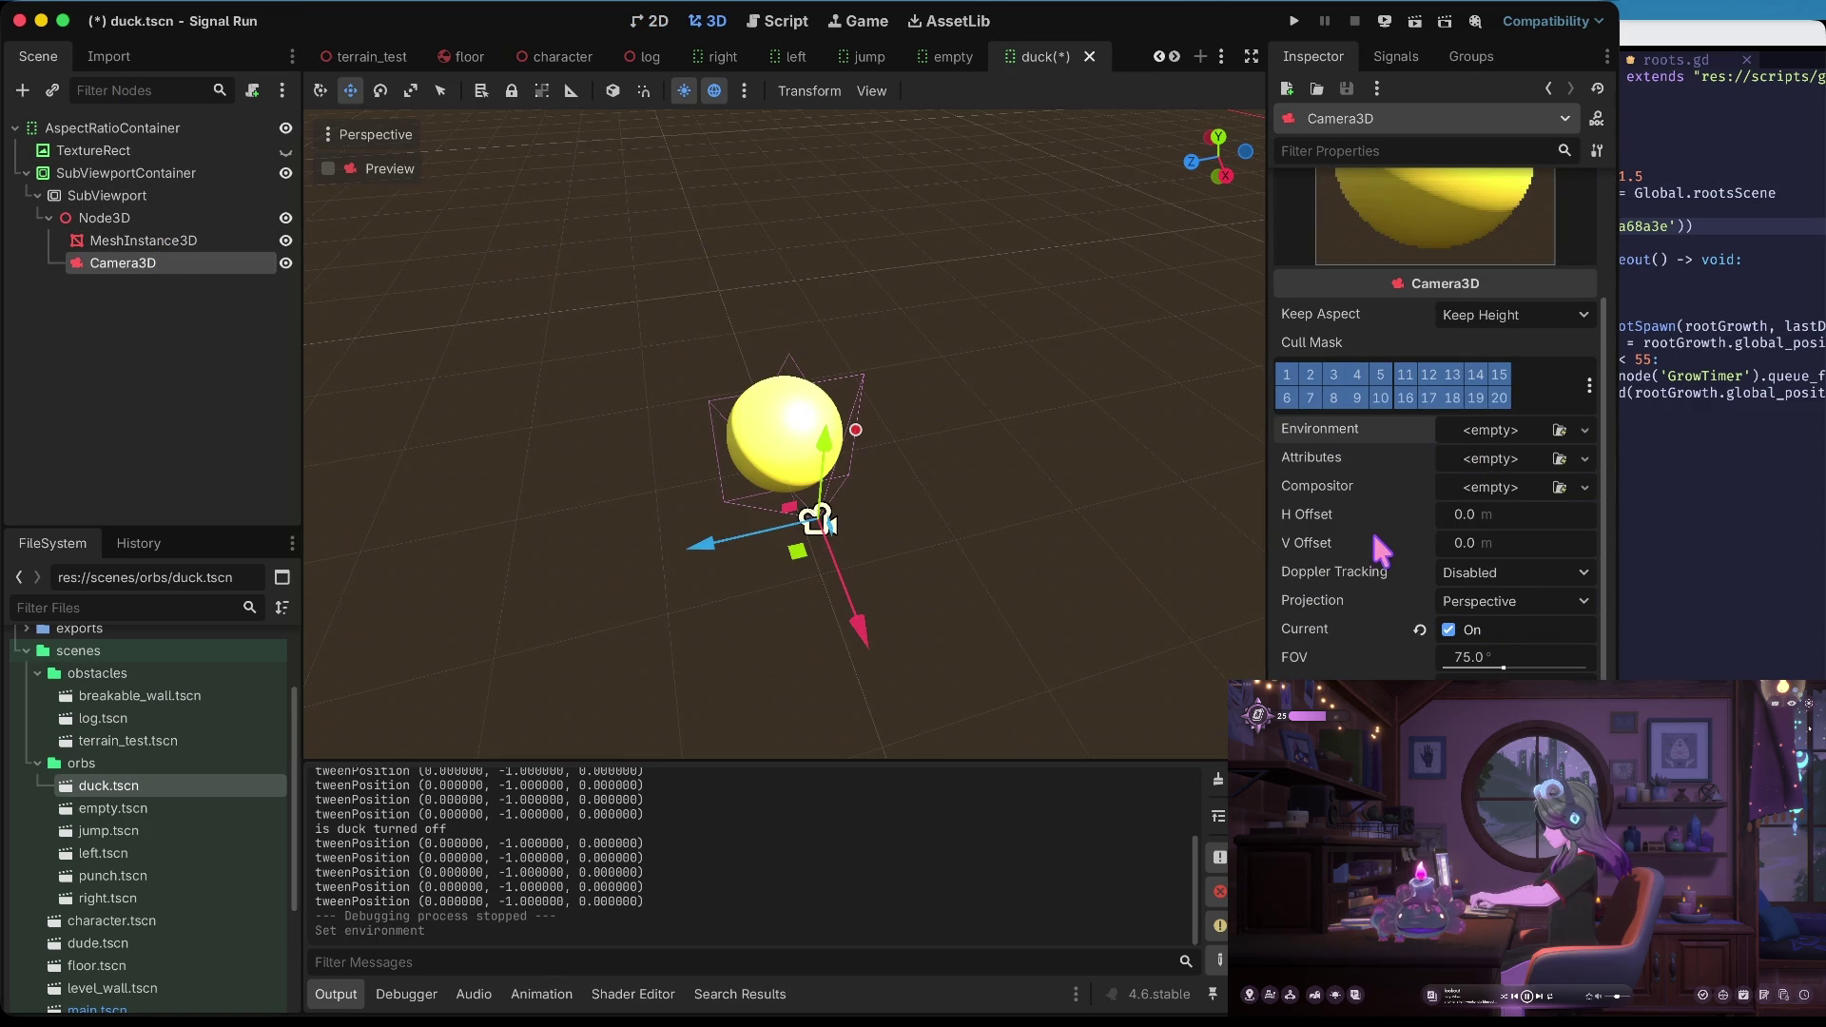
Save duck.tscn, switch the Camera3D's Current setting off, and select the SubViewport node
key("super+s")
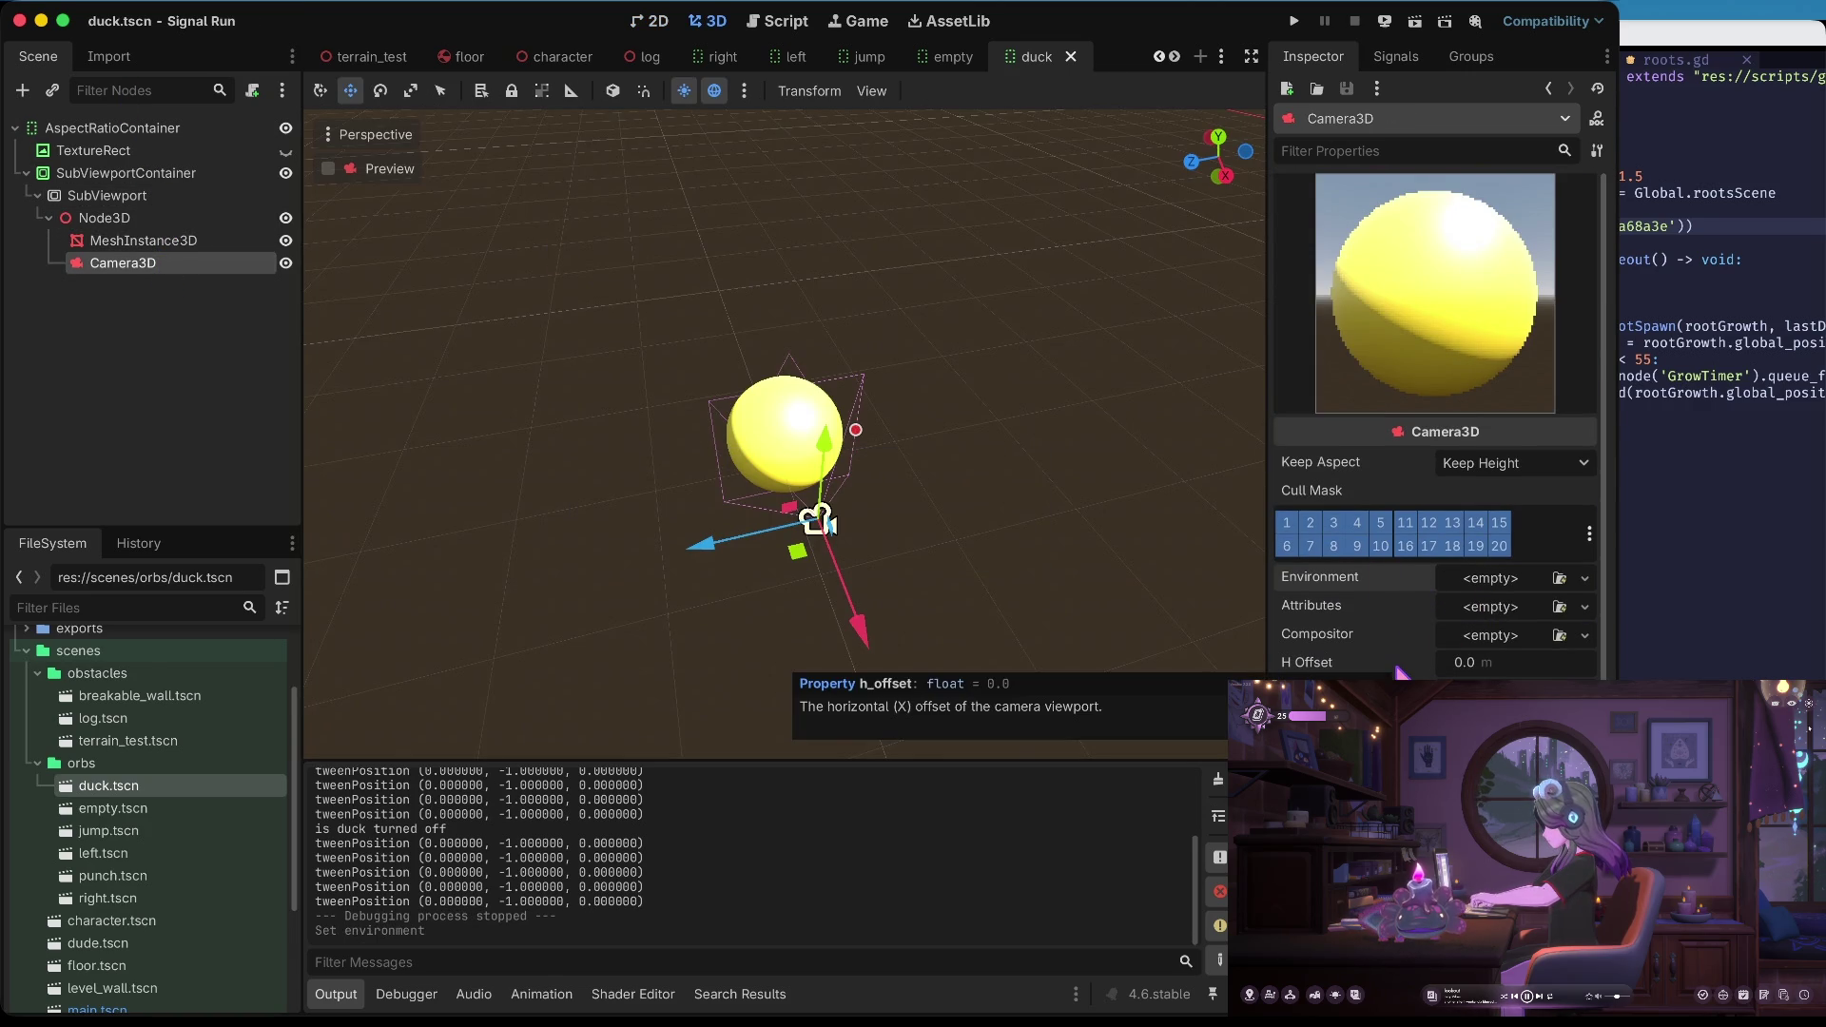
scroll(1435, 418, "down", 3)
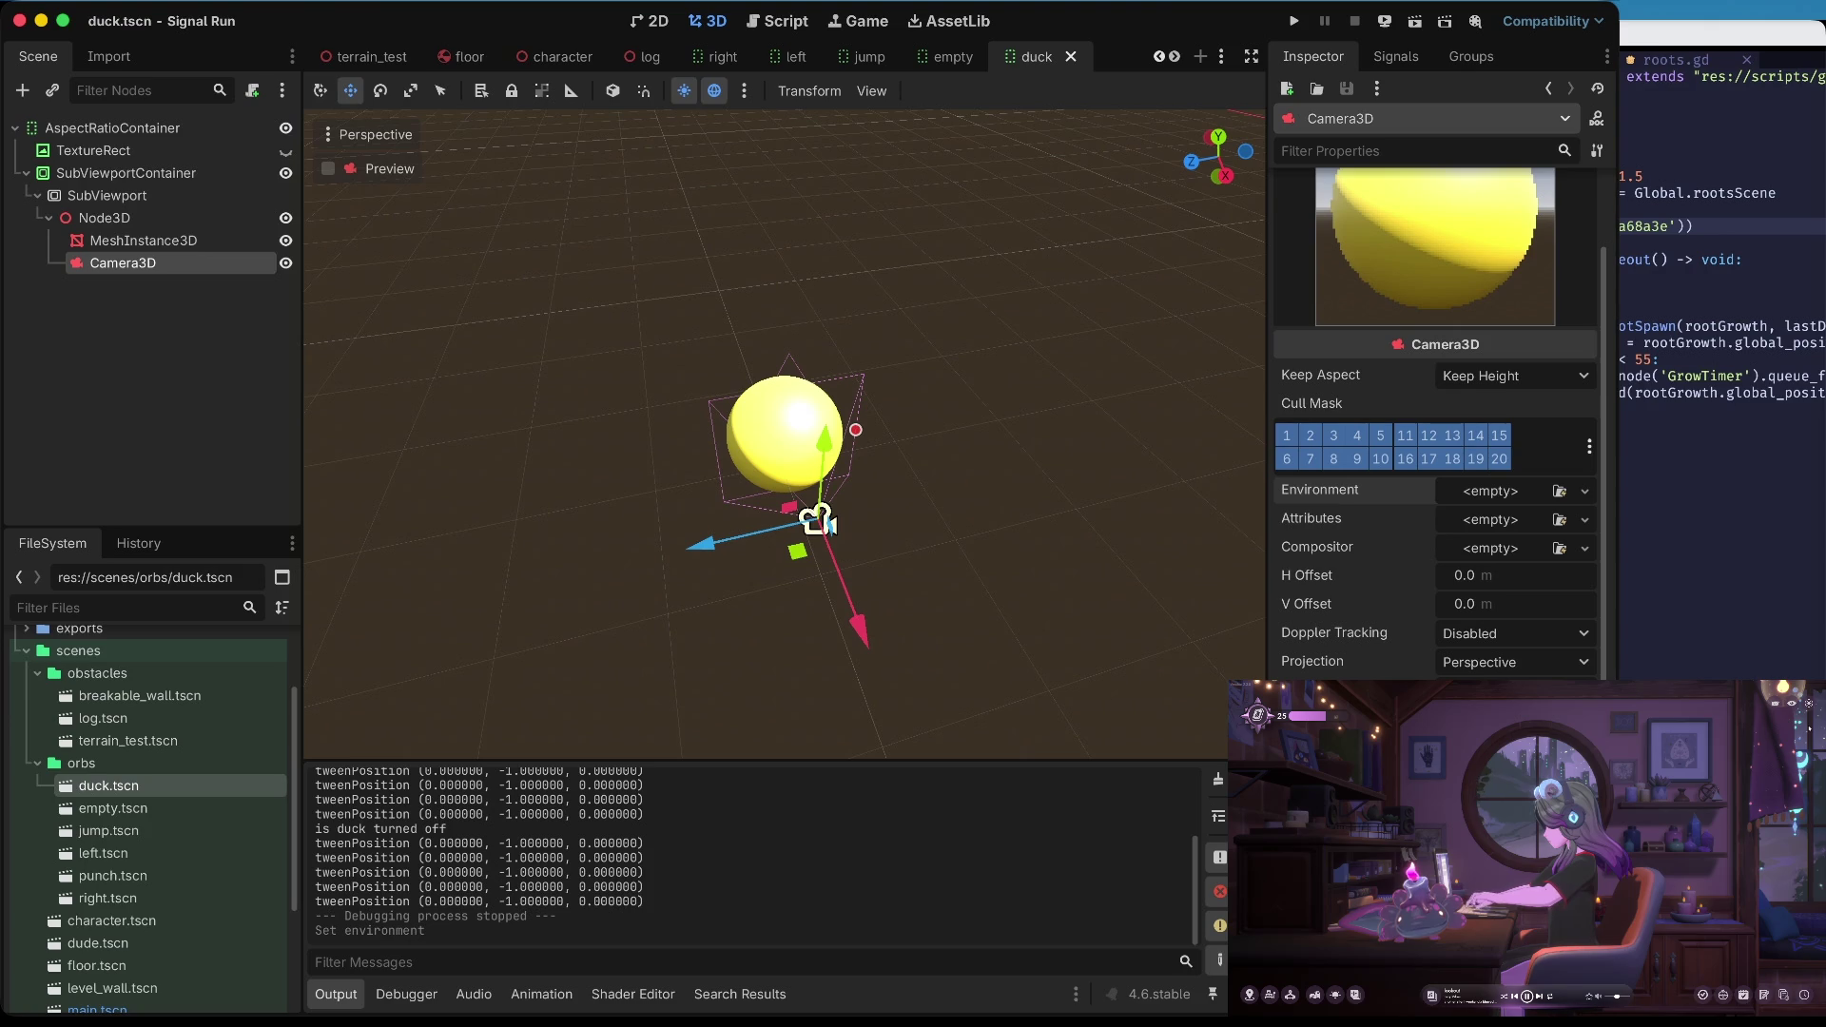
scroll(1391, 457, "up", 3)
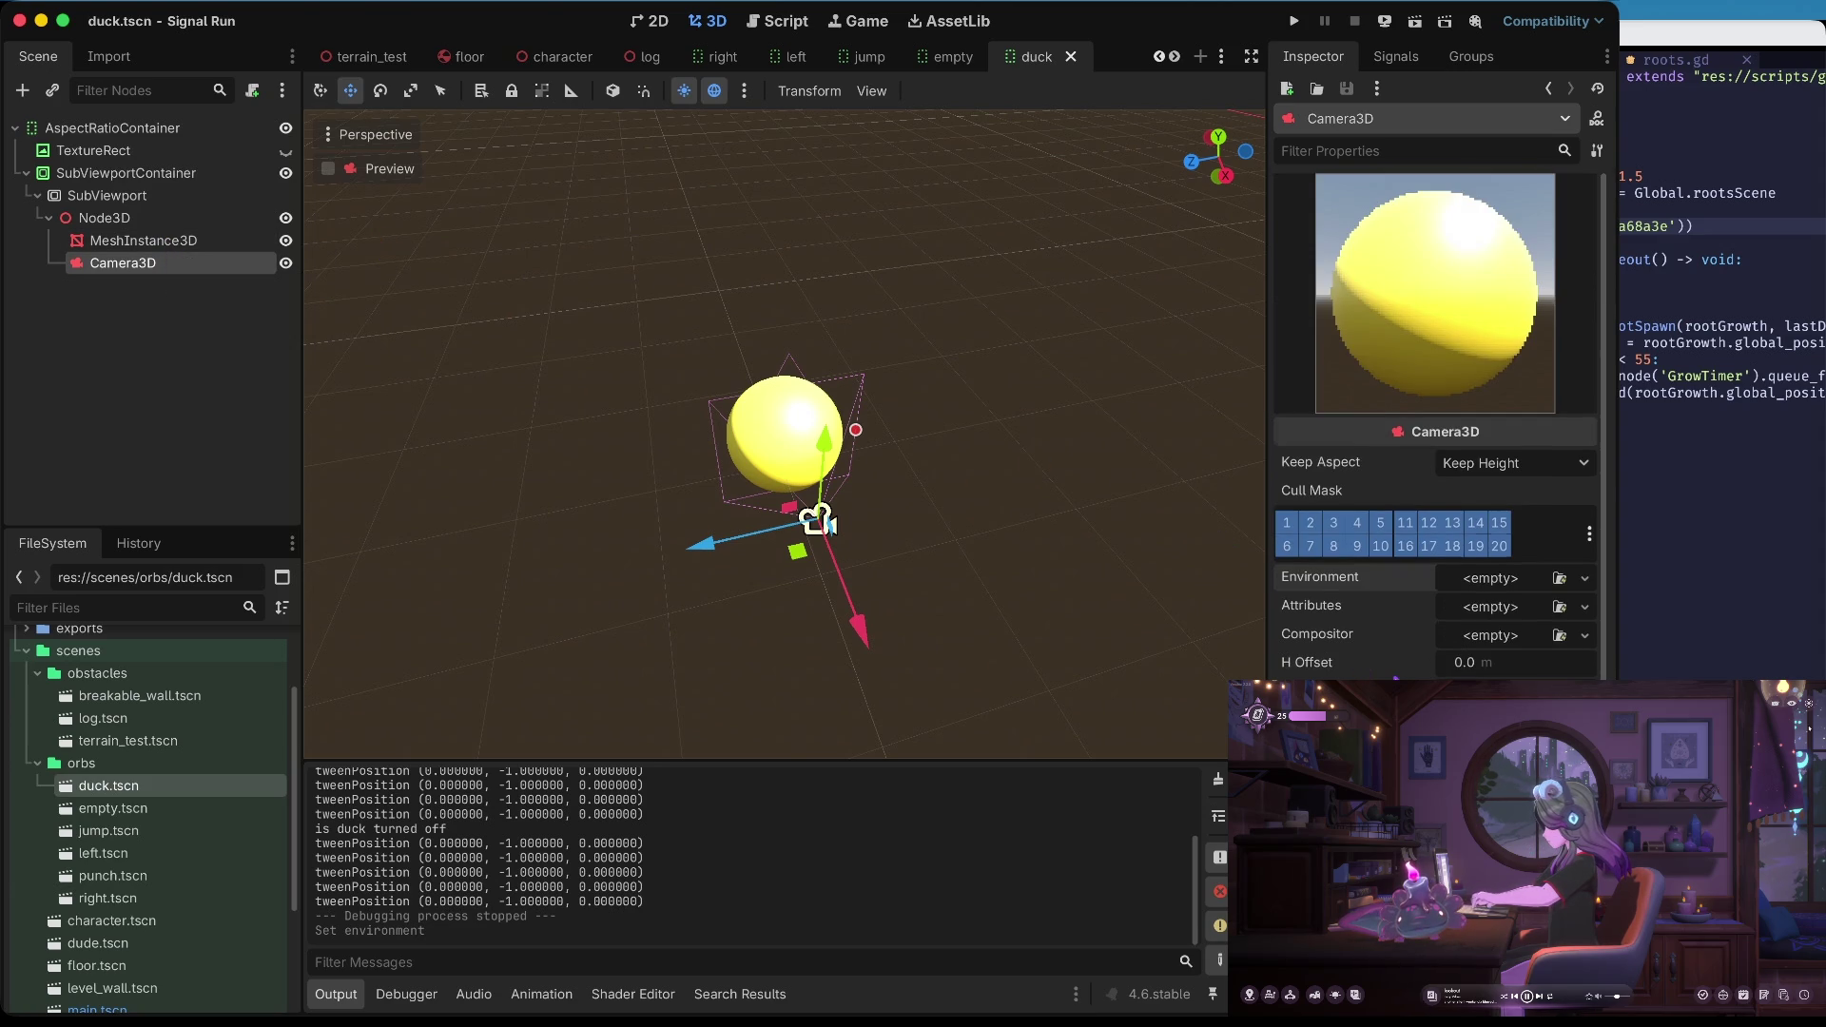
left_click(153, 242)
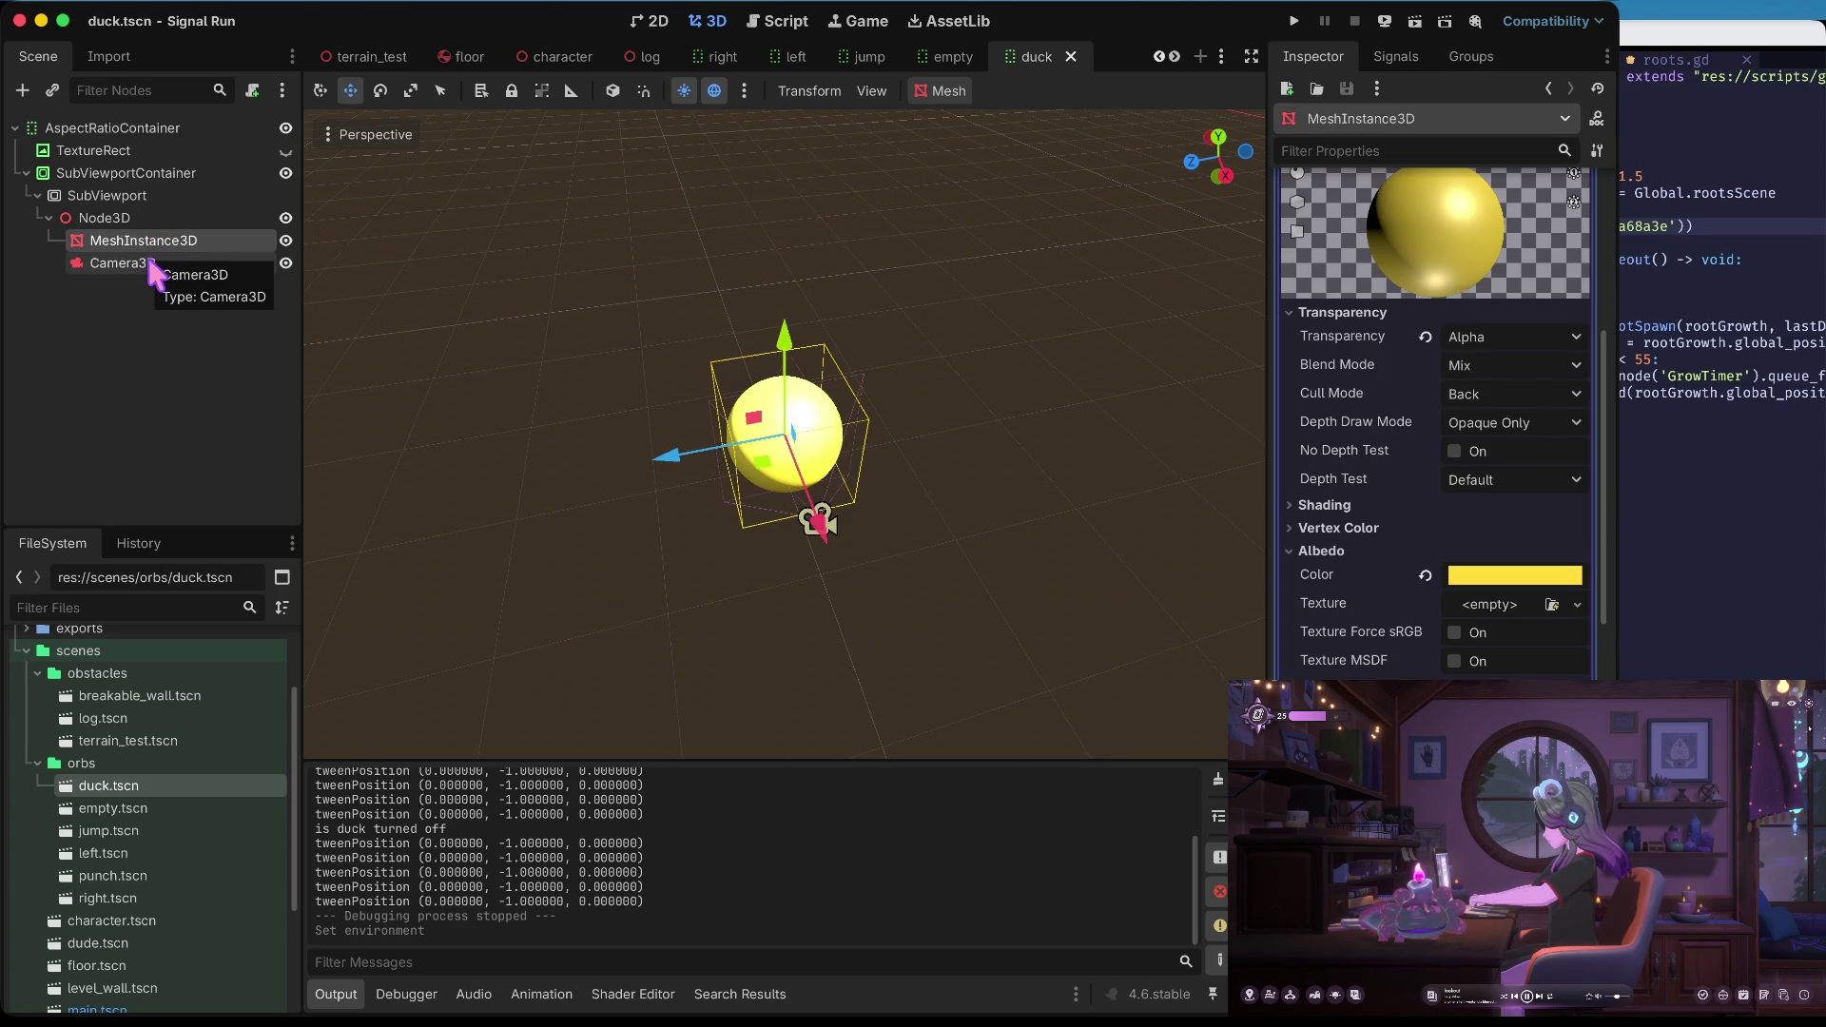
left_click(149, 264)
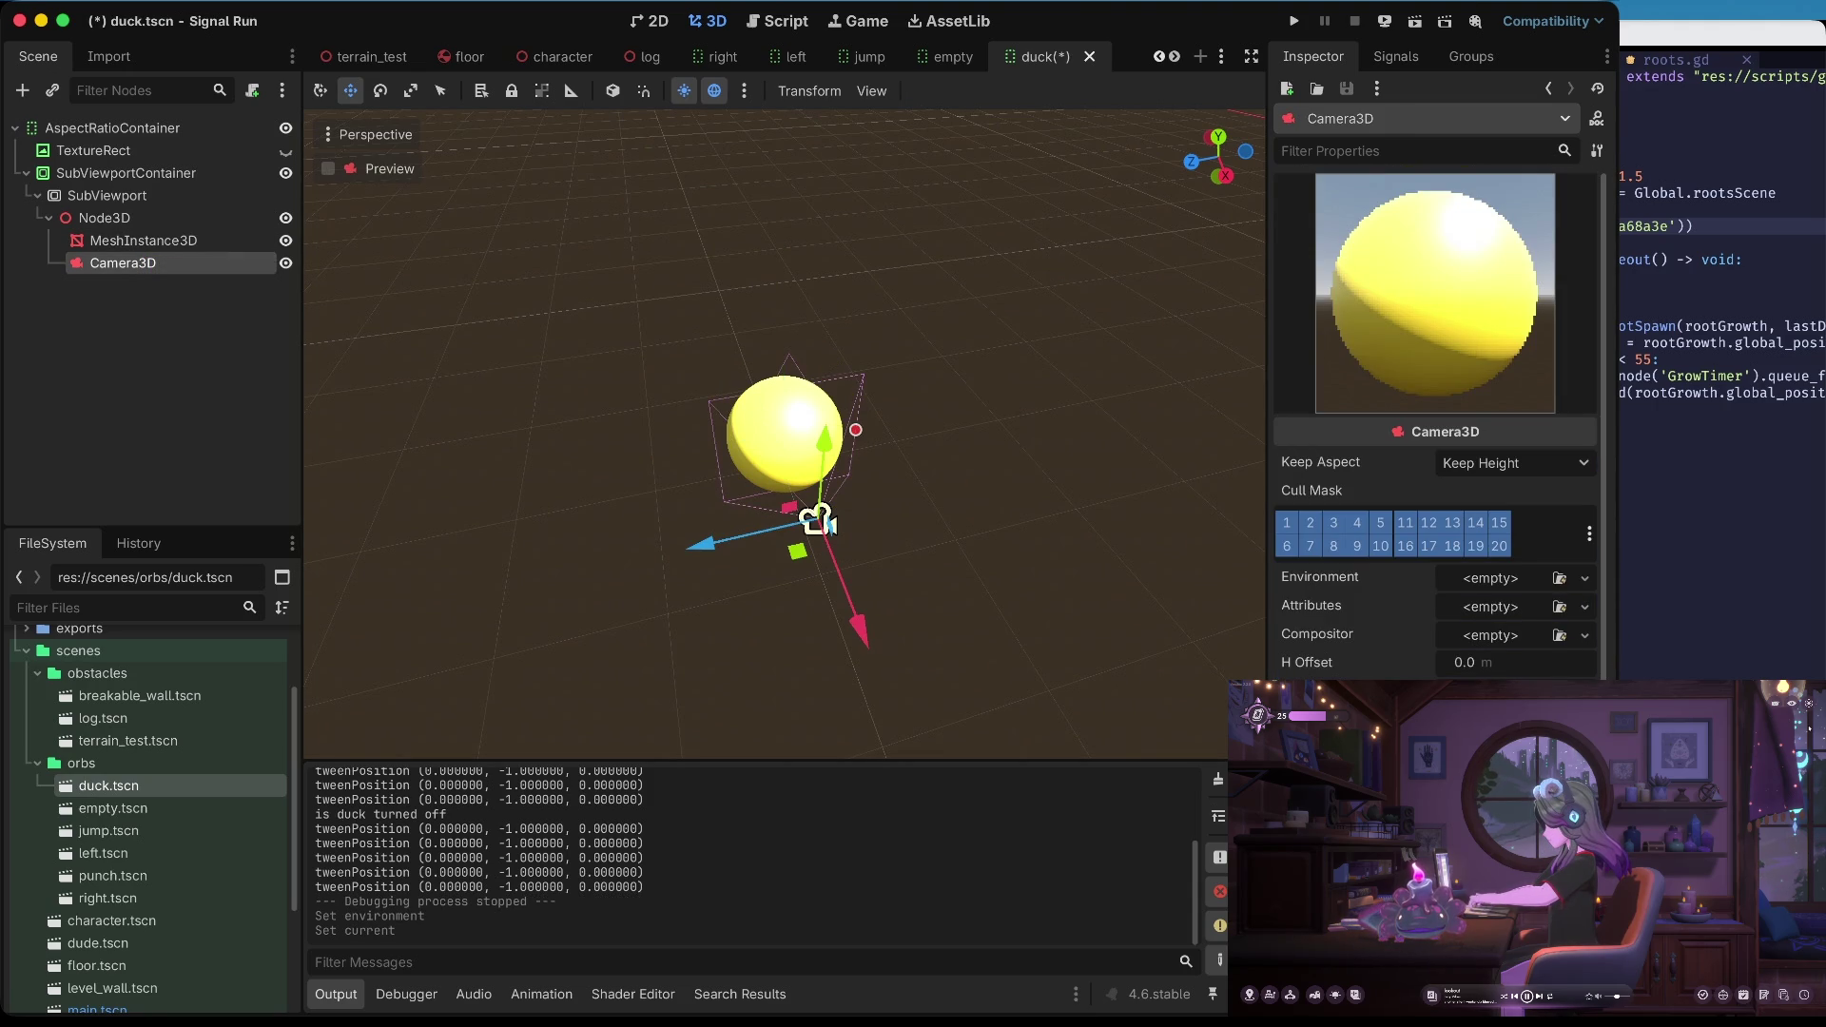
scroll(1388, 532, "down", 3)
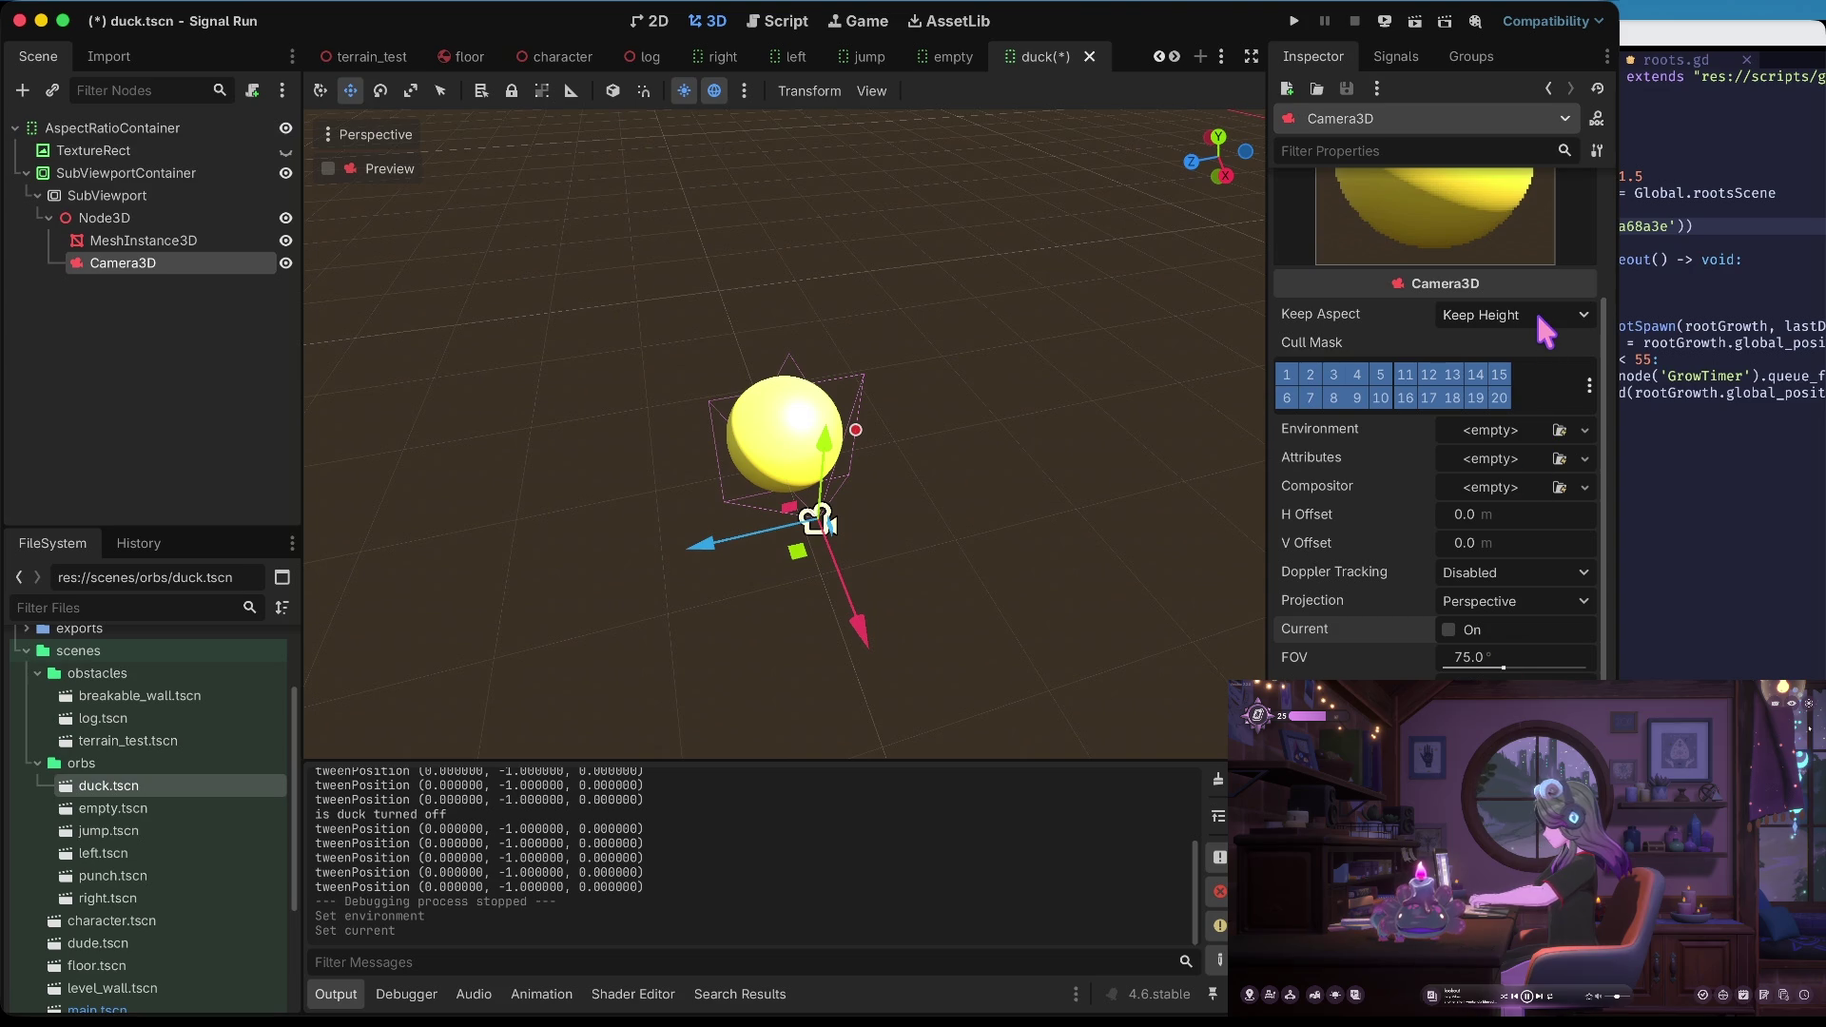
left_click(204, 194)
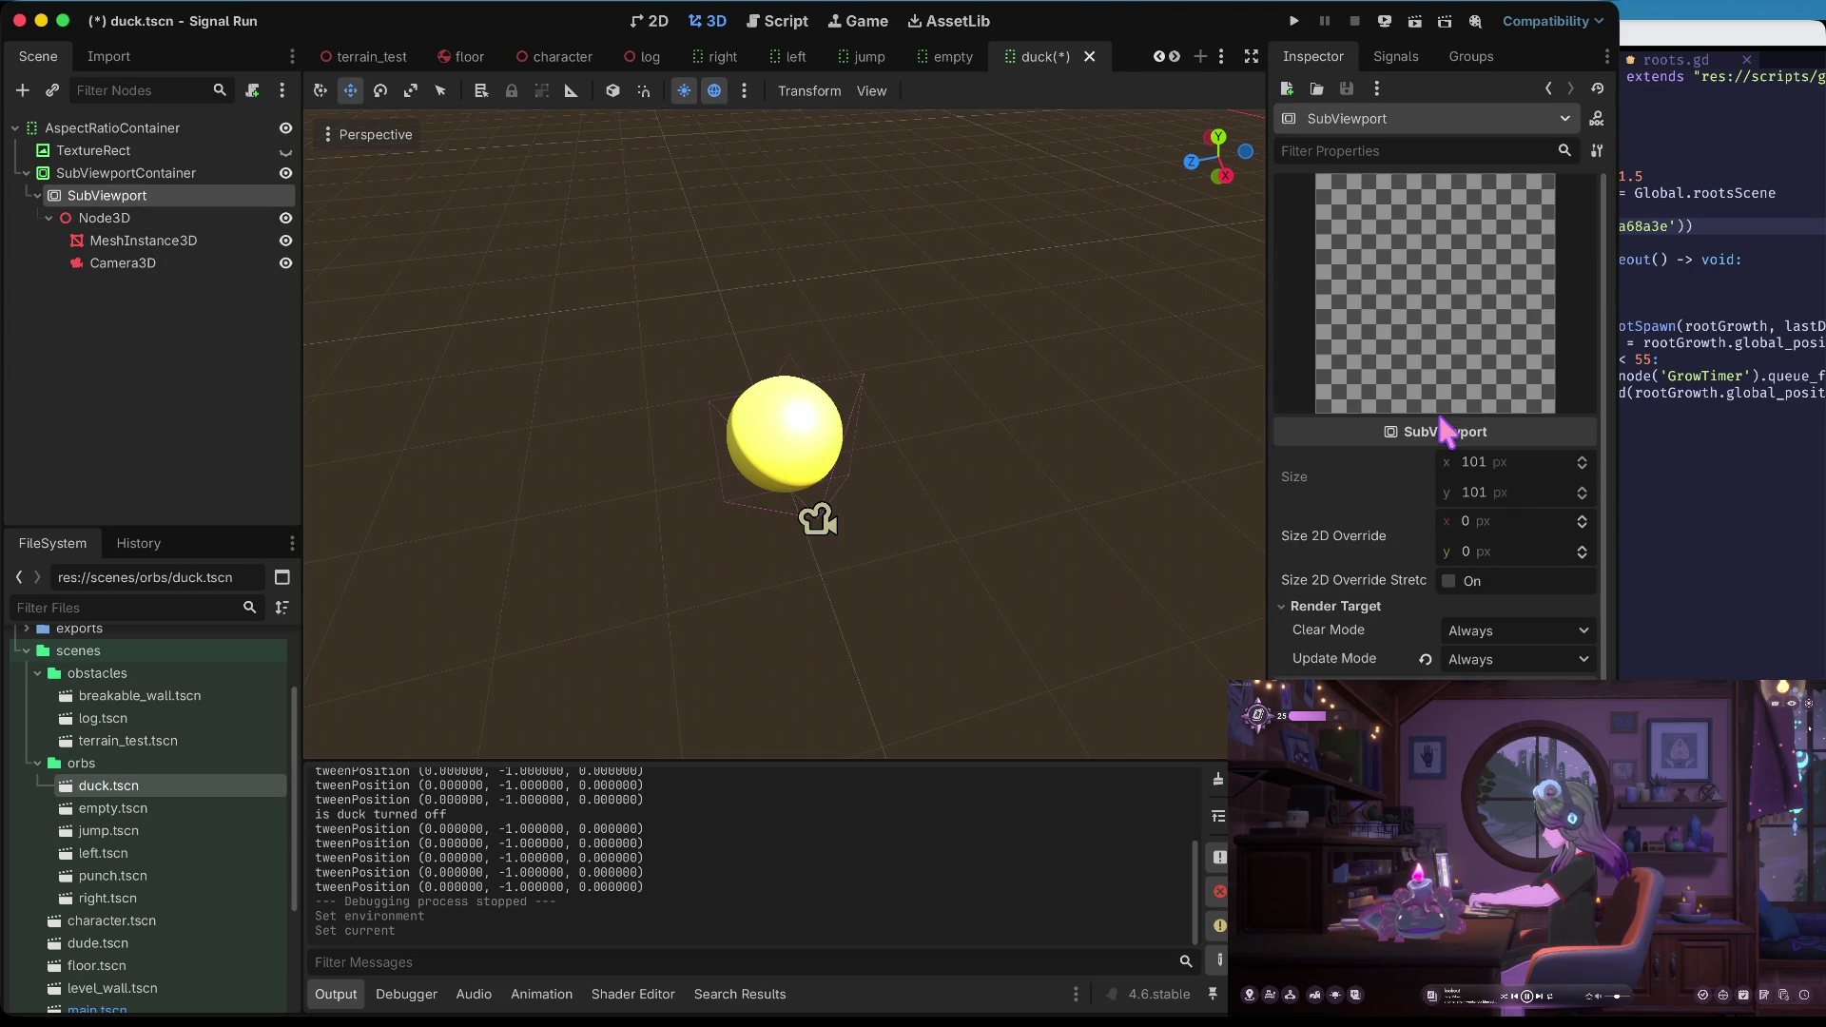
Set the SubViewport to update When Visible, clear Never, and use its own World 3D, saving
scroll(1470, 586, "down", 4)
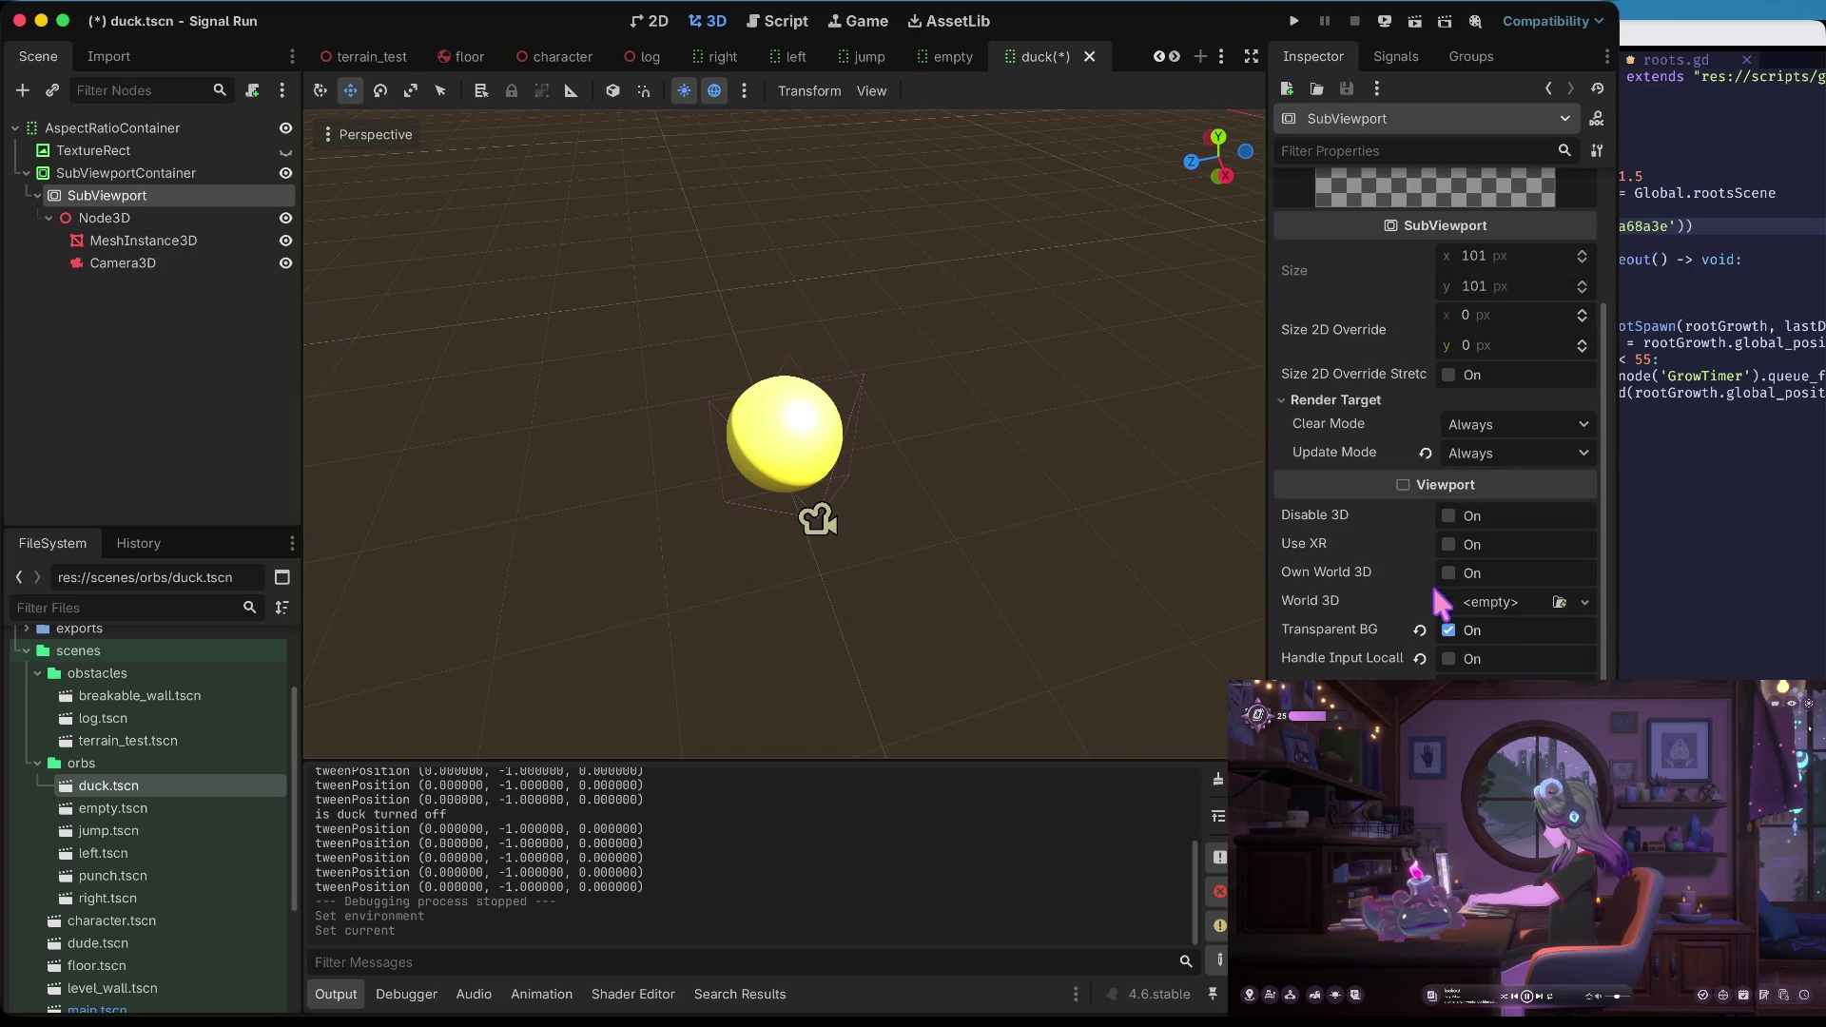
left_click(1425, 453)
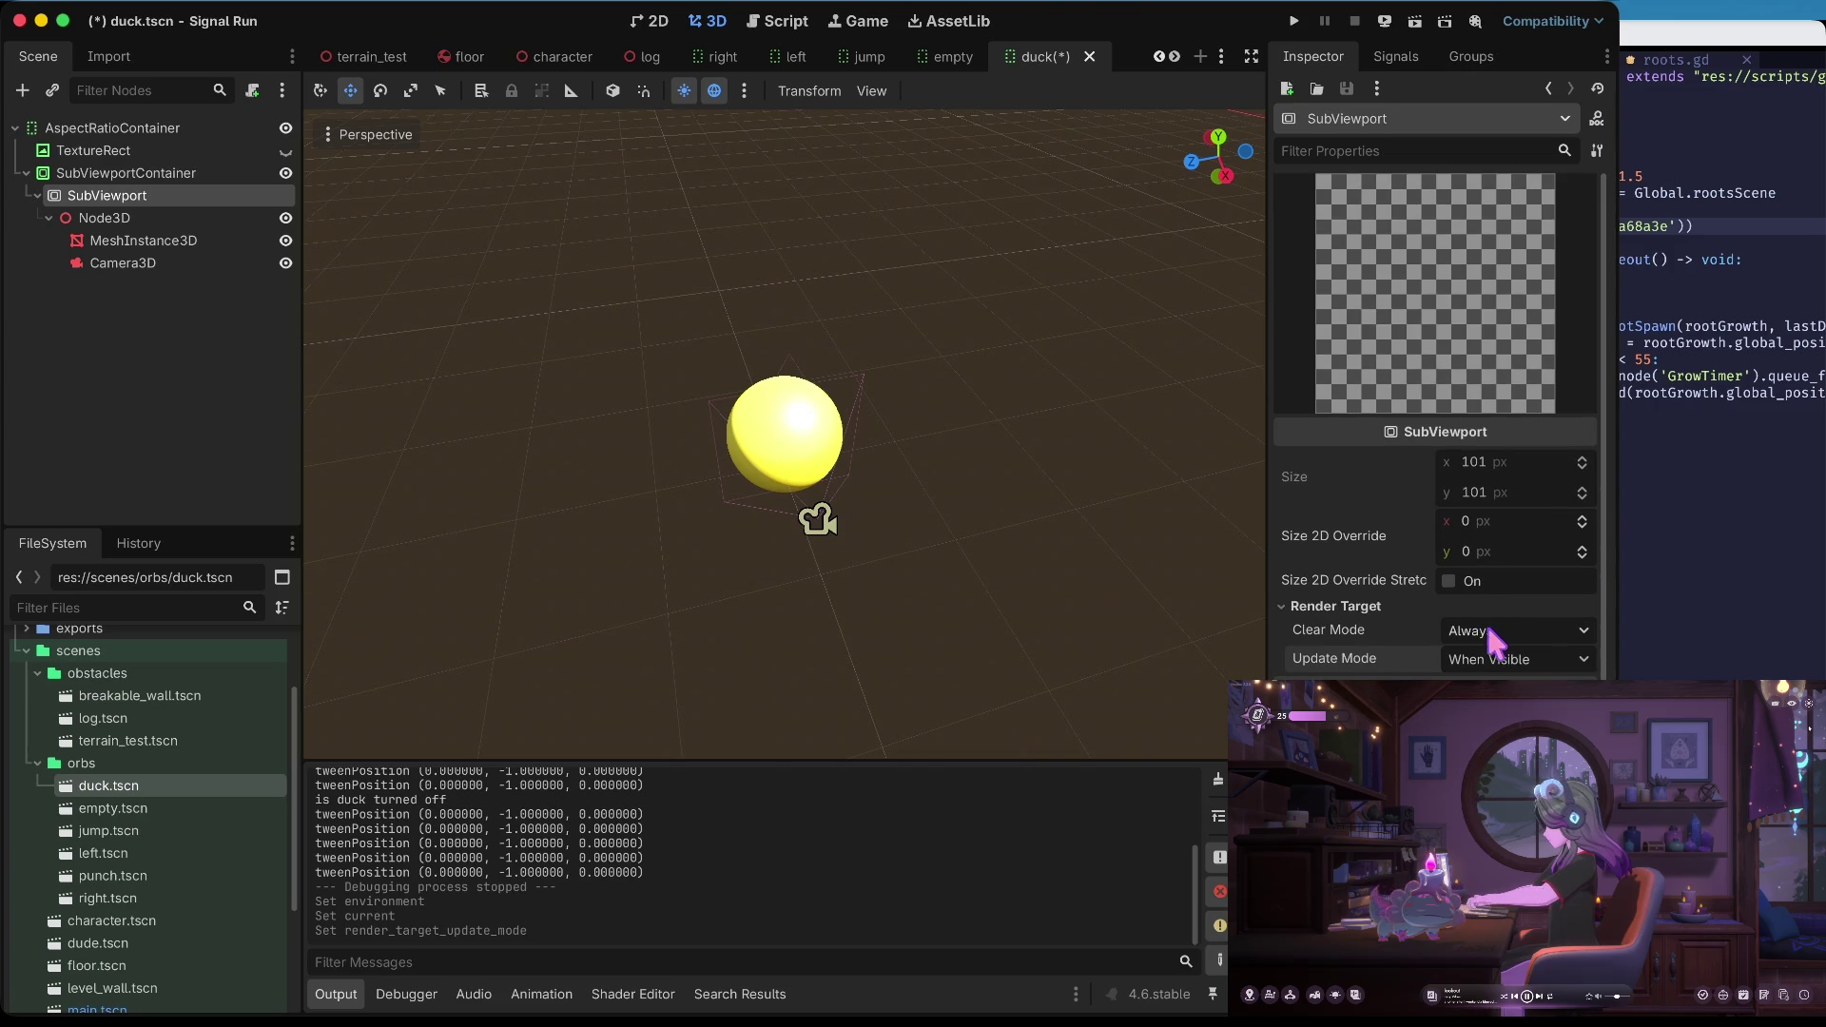
left_click(1483, 632)
left_click(1488, 688)
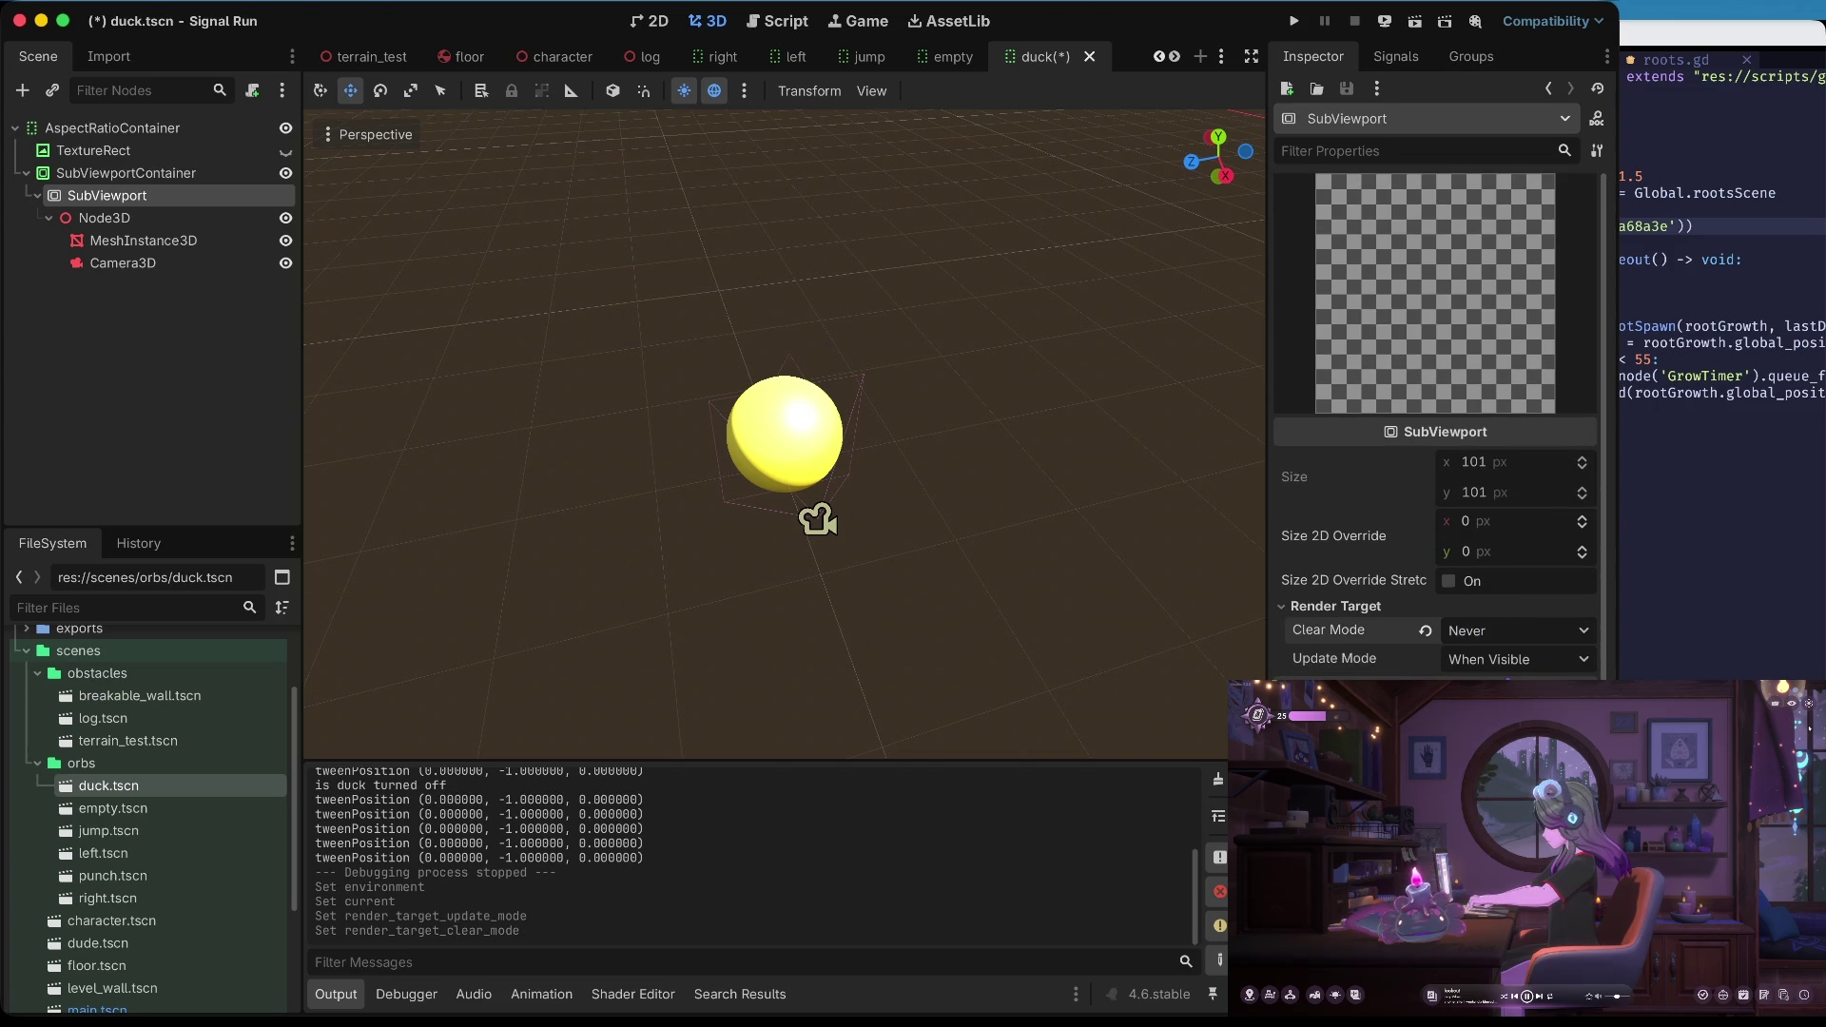
key("ctrl+s")
scroll(1436, 666, "down", 3)
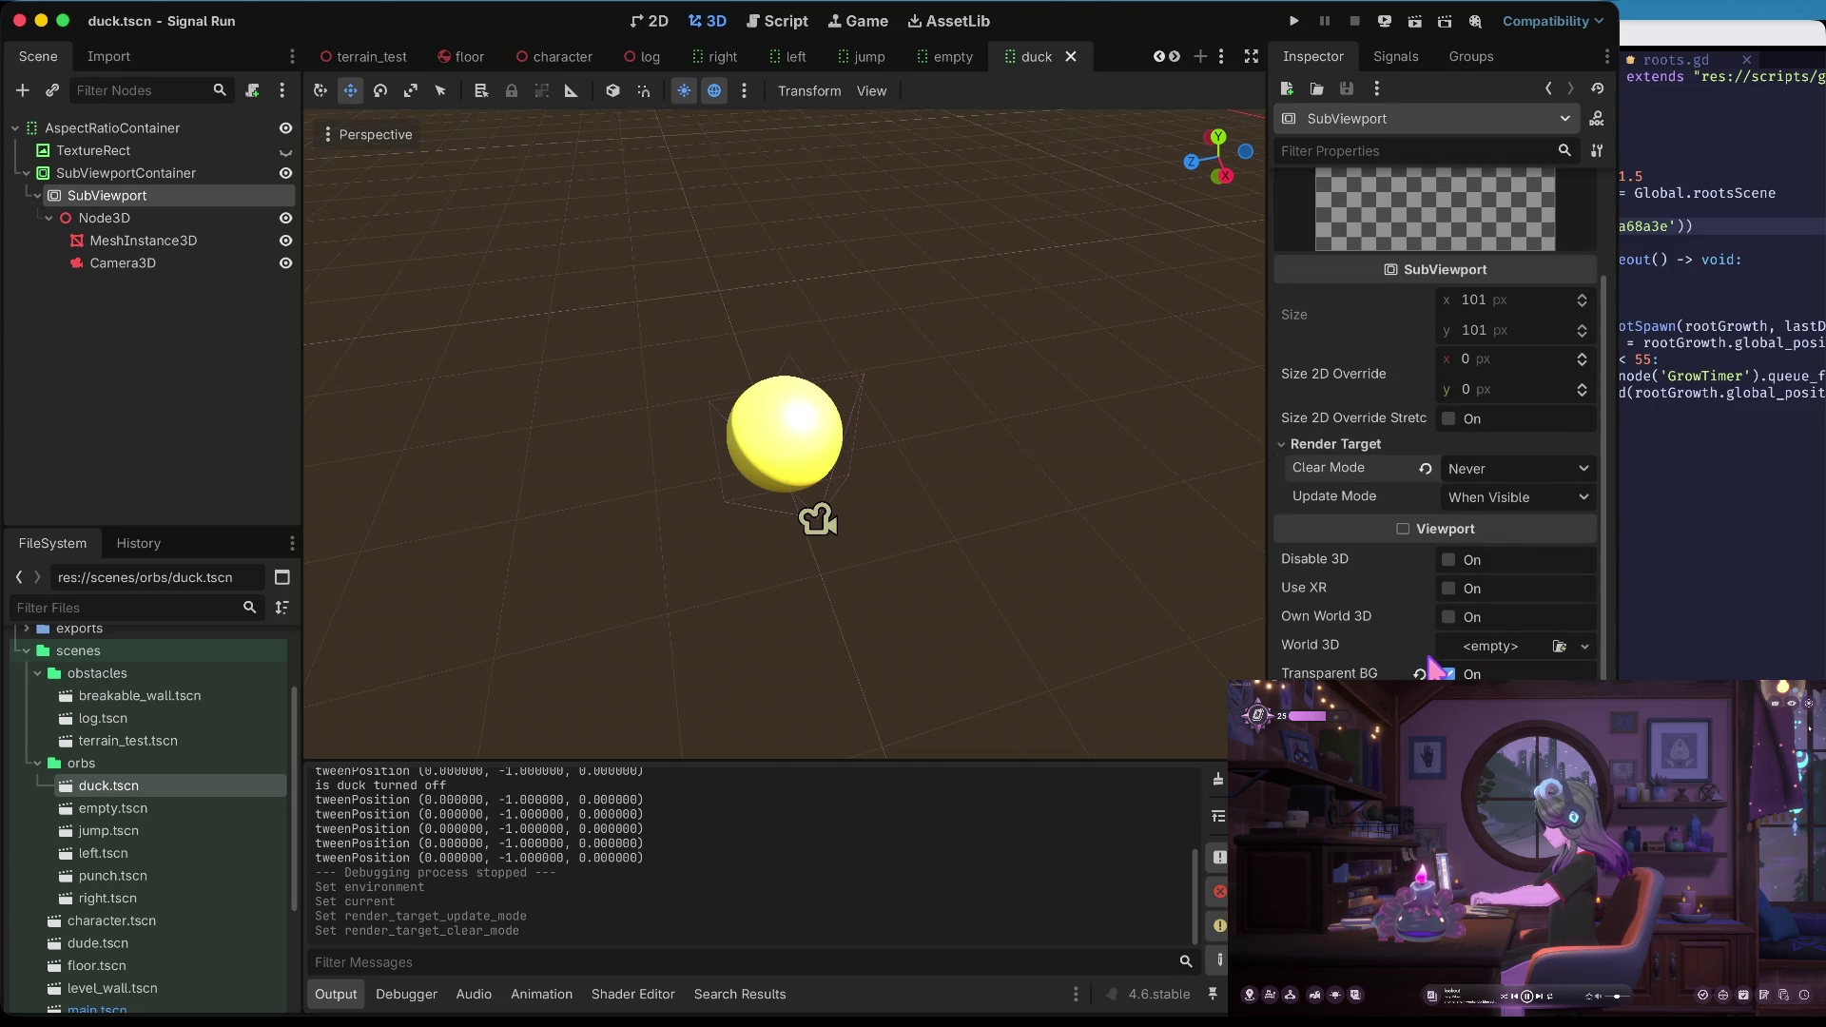
left_click(1449, 616)
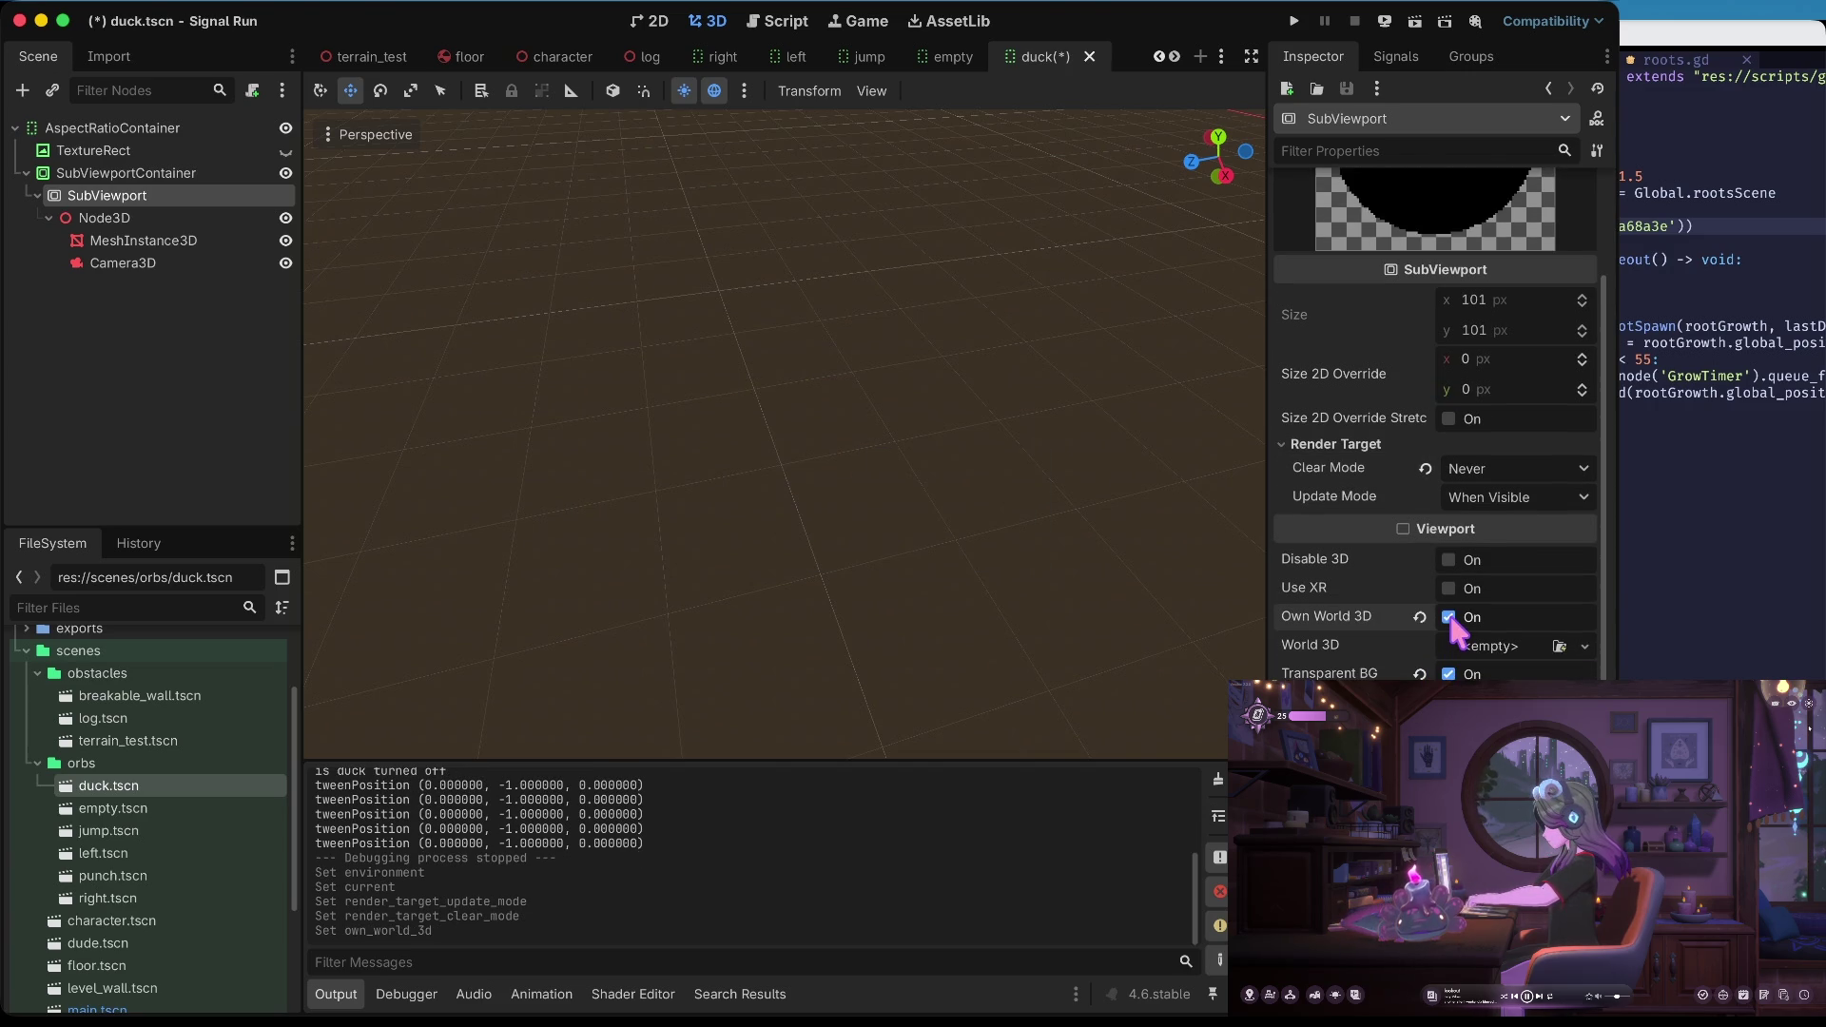
left_click(150, 273)
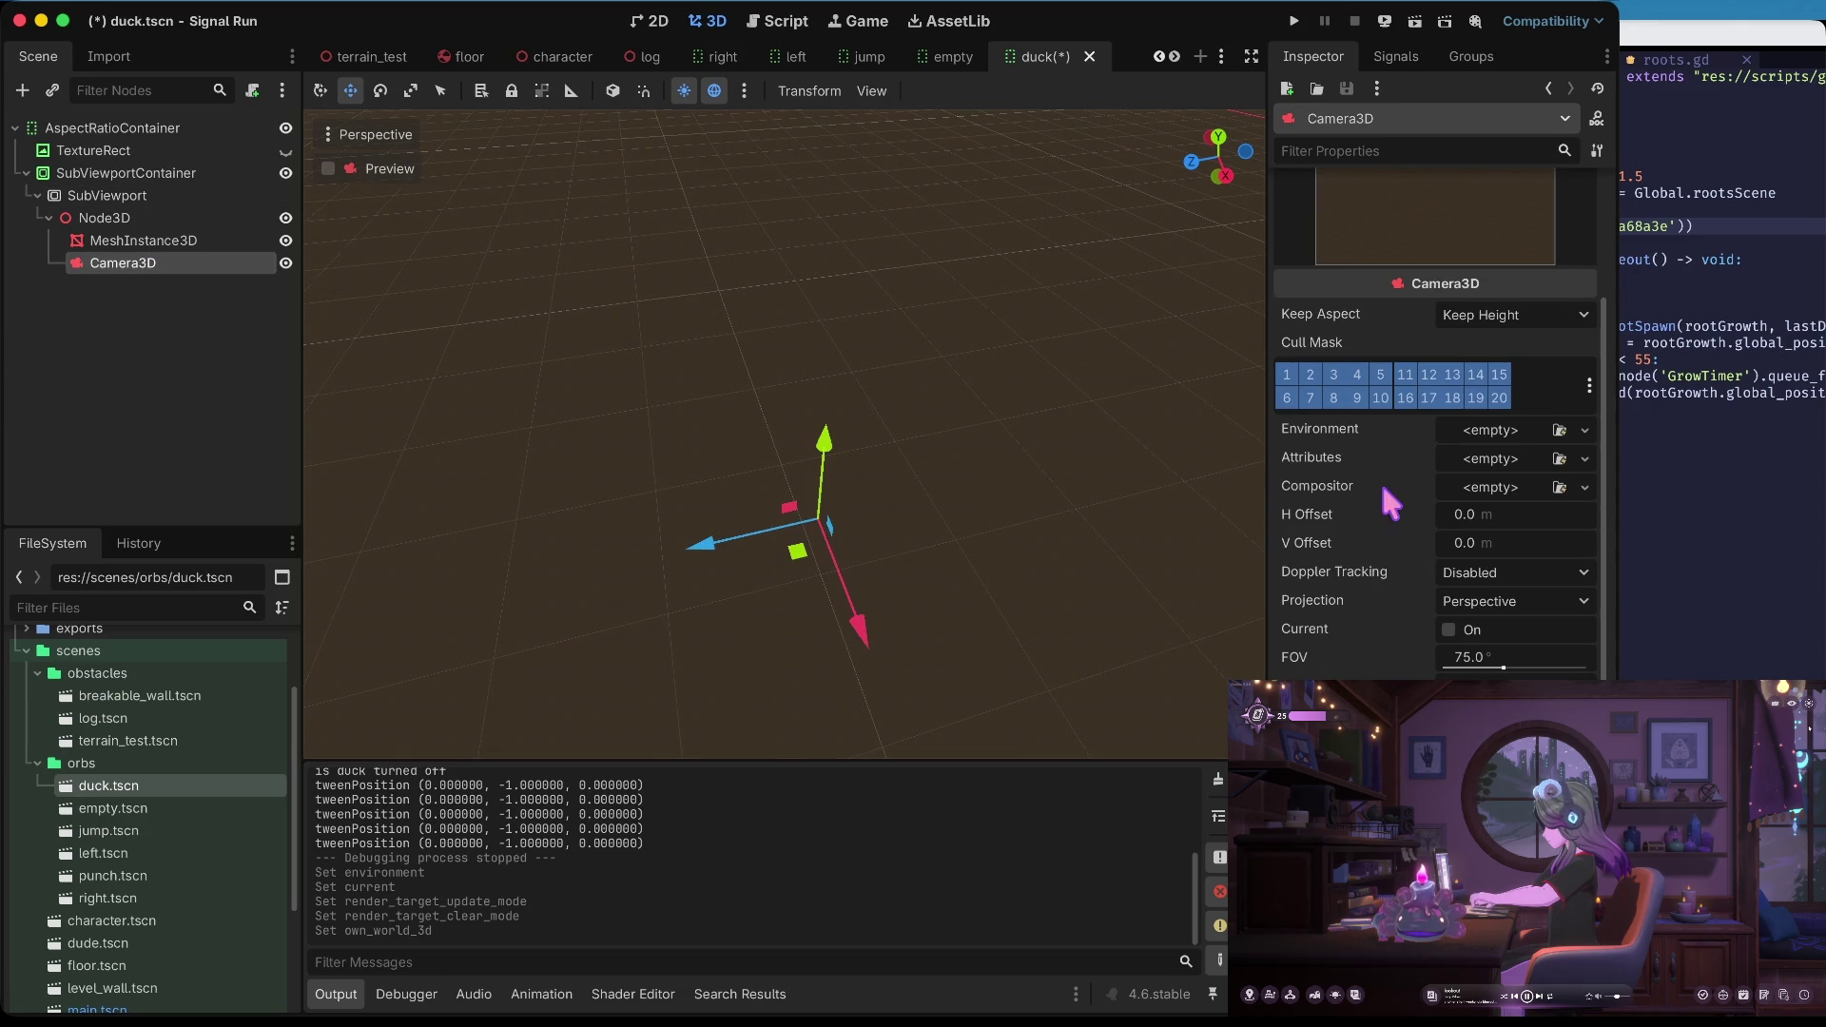
left_click(1484, 433)
Give the Camera3D a new Environment with white ambient light colour
left_click(1505, 459)
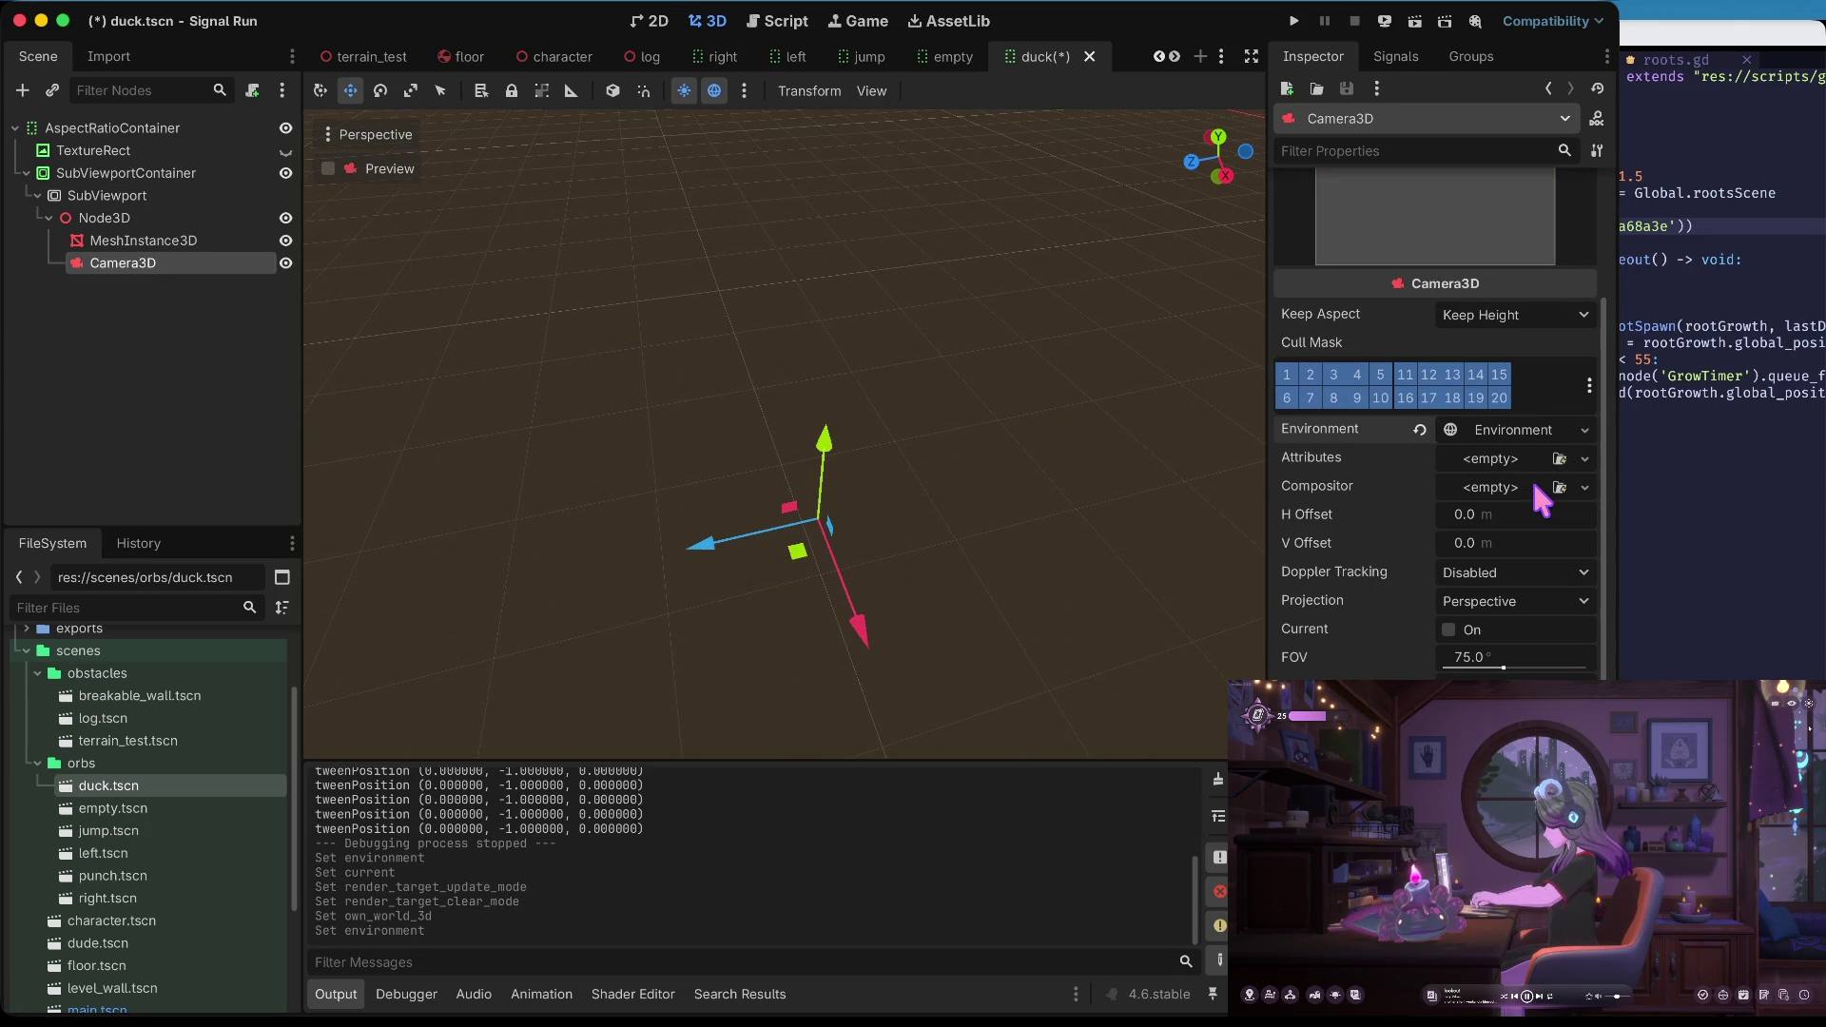
left_click(1497, 429)
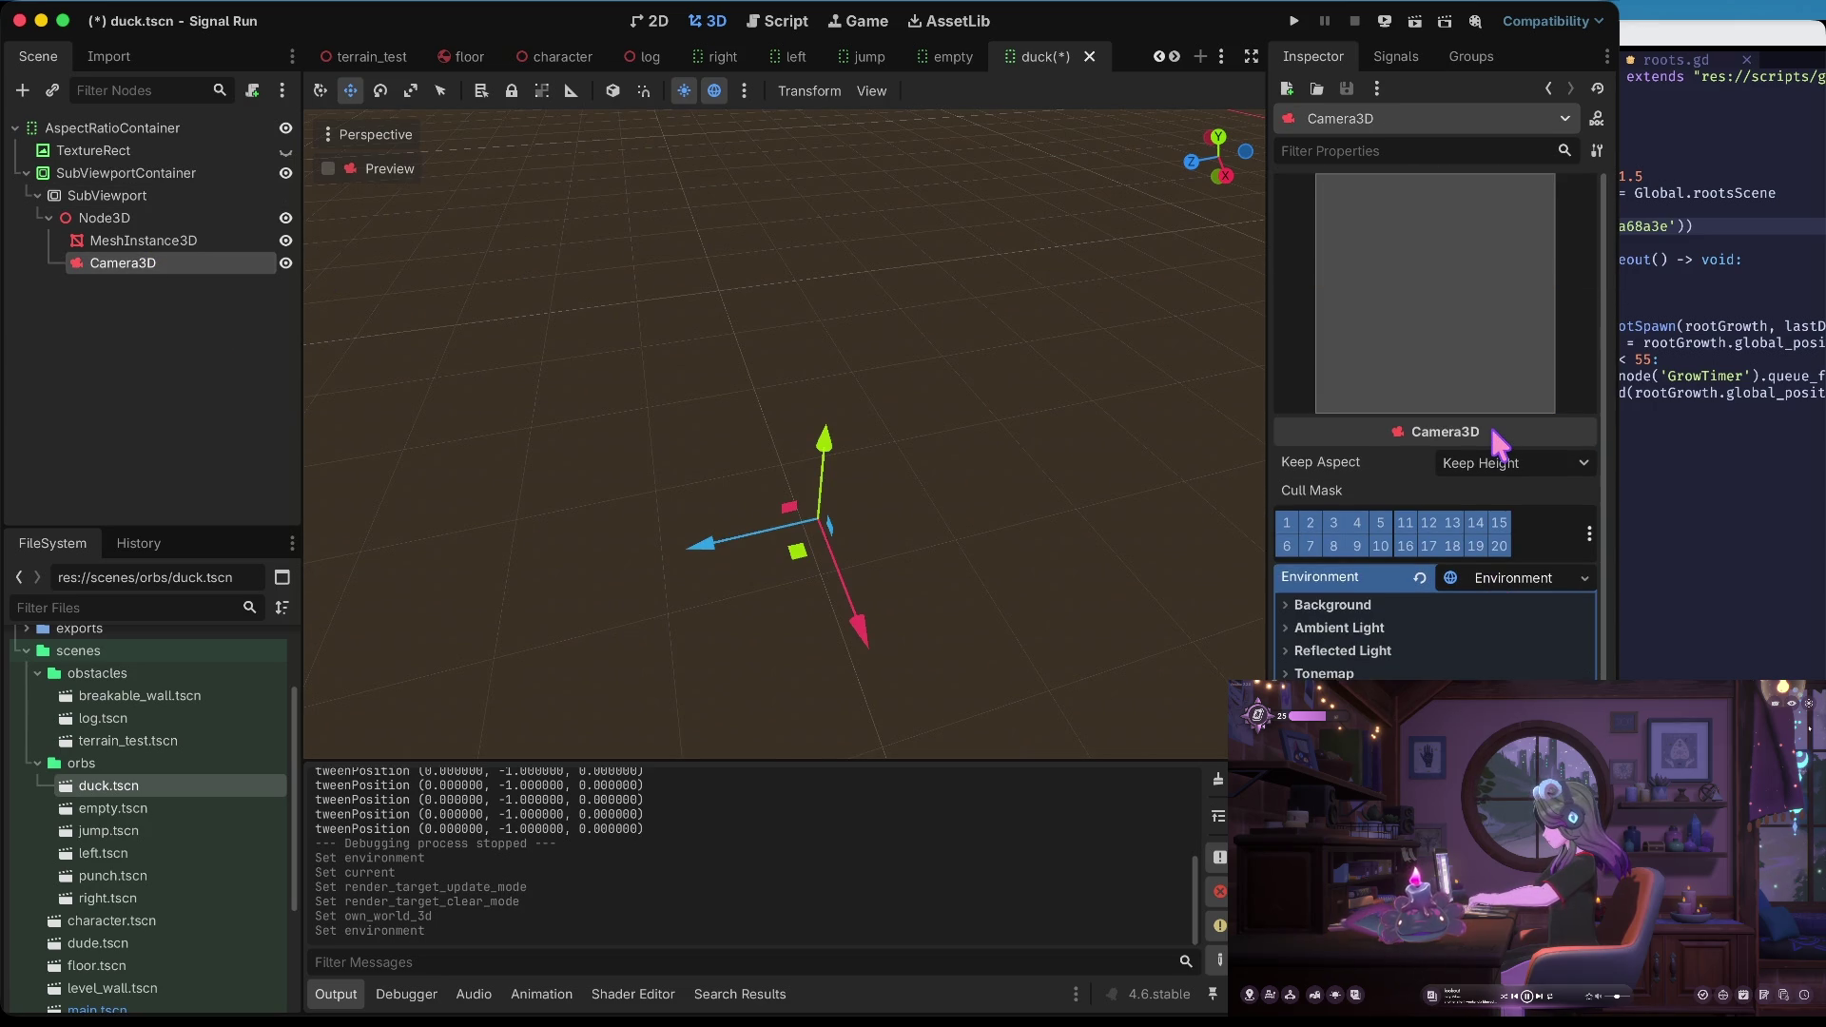
left_click(143, 240)
left_click(138, 219)
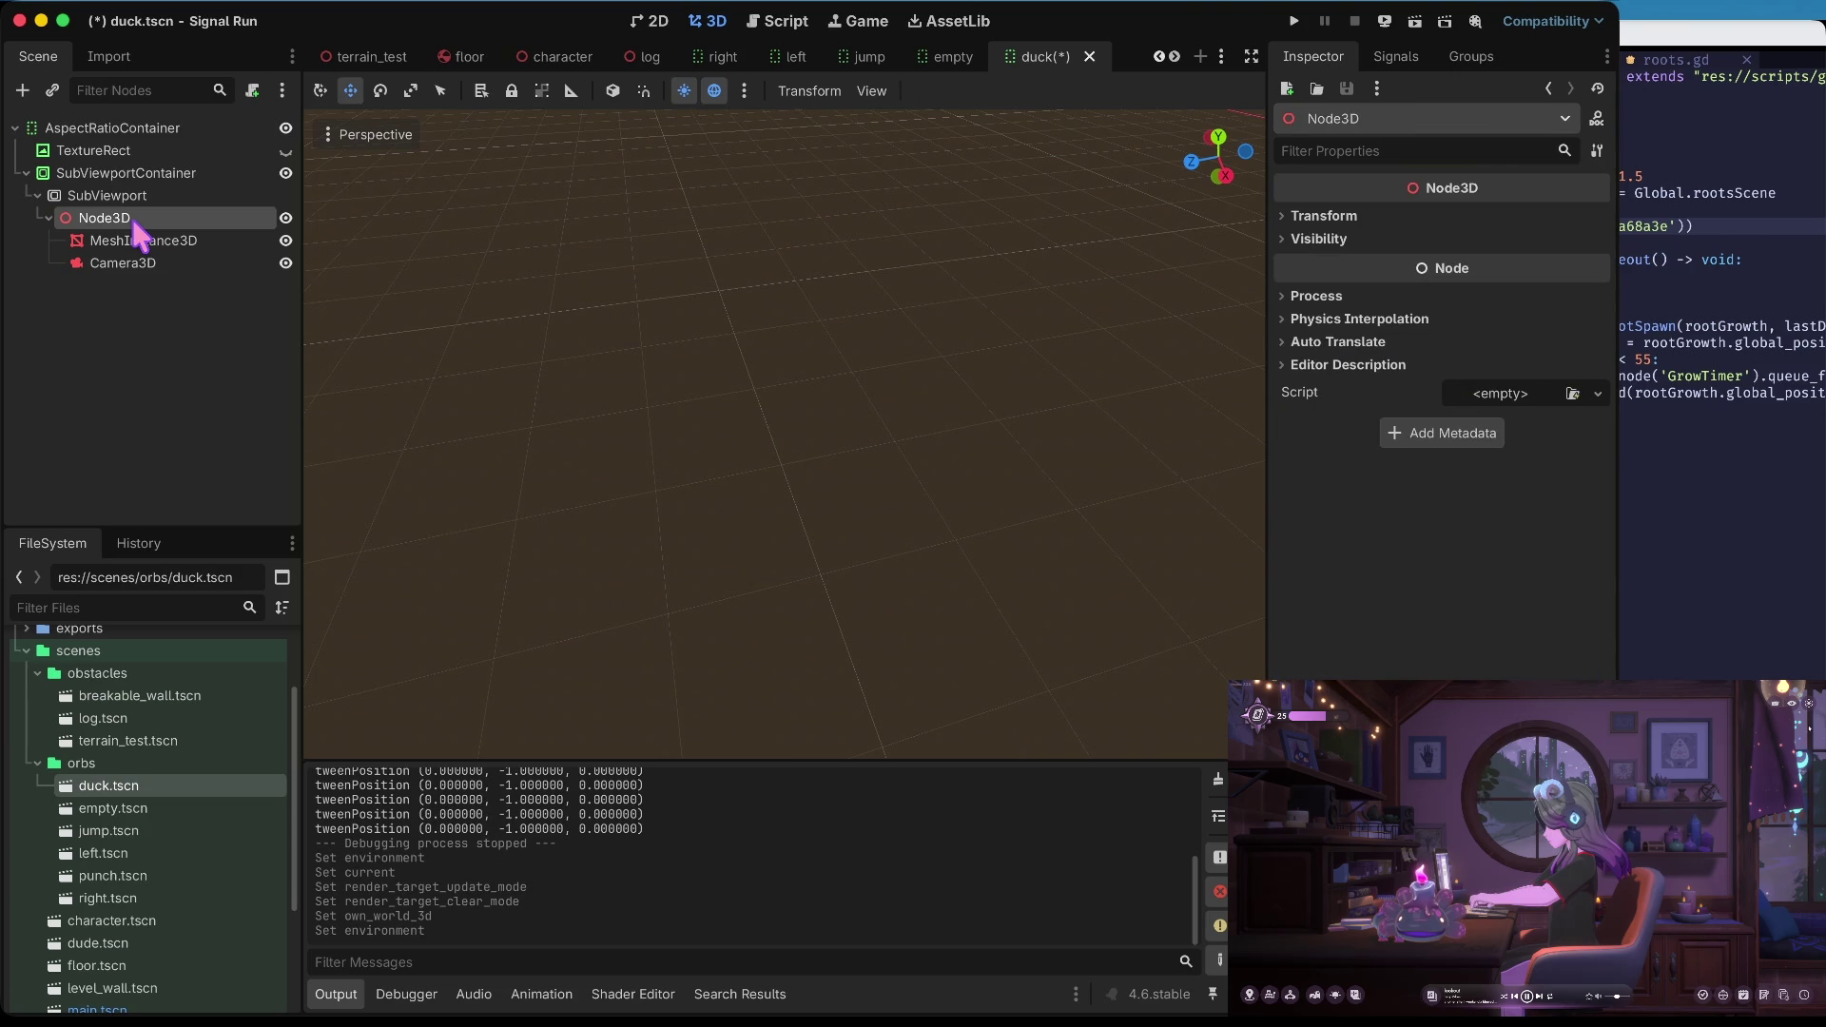
left_click(138, 243)
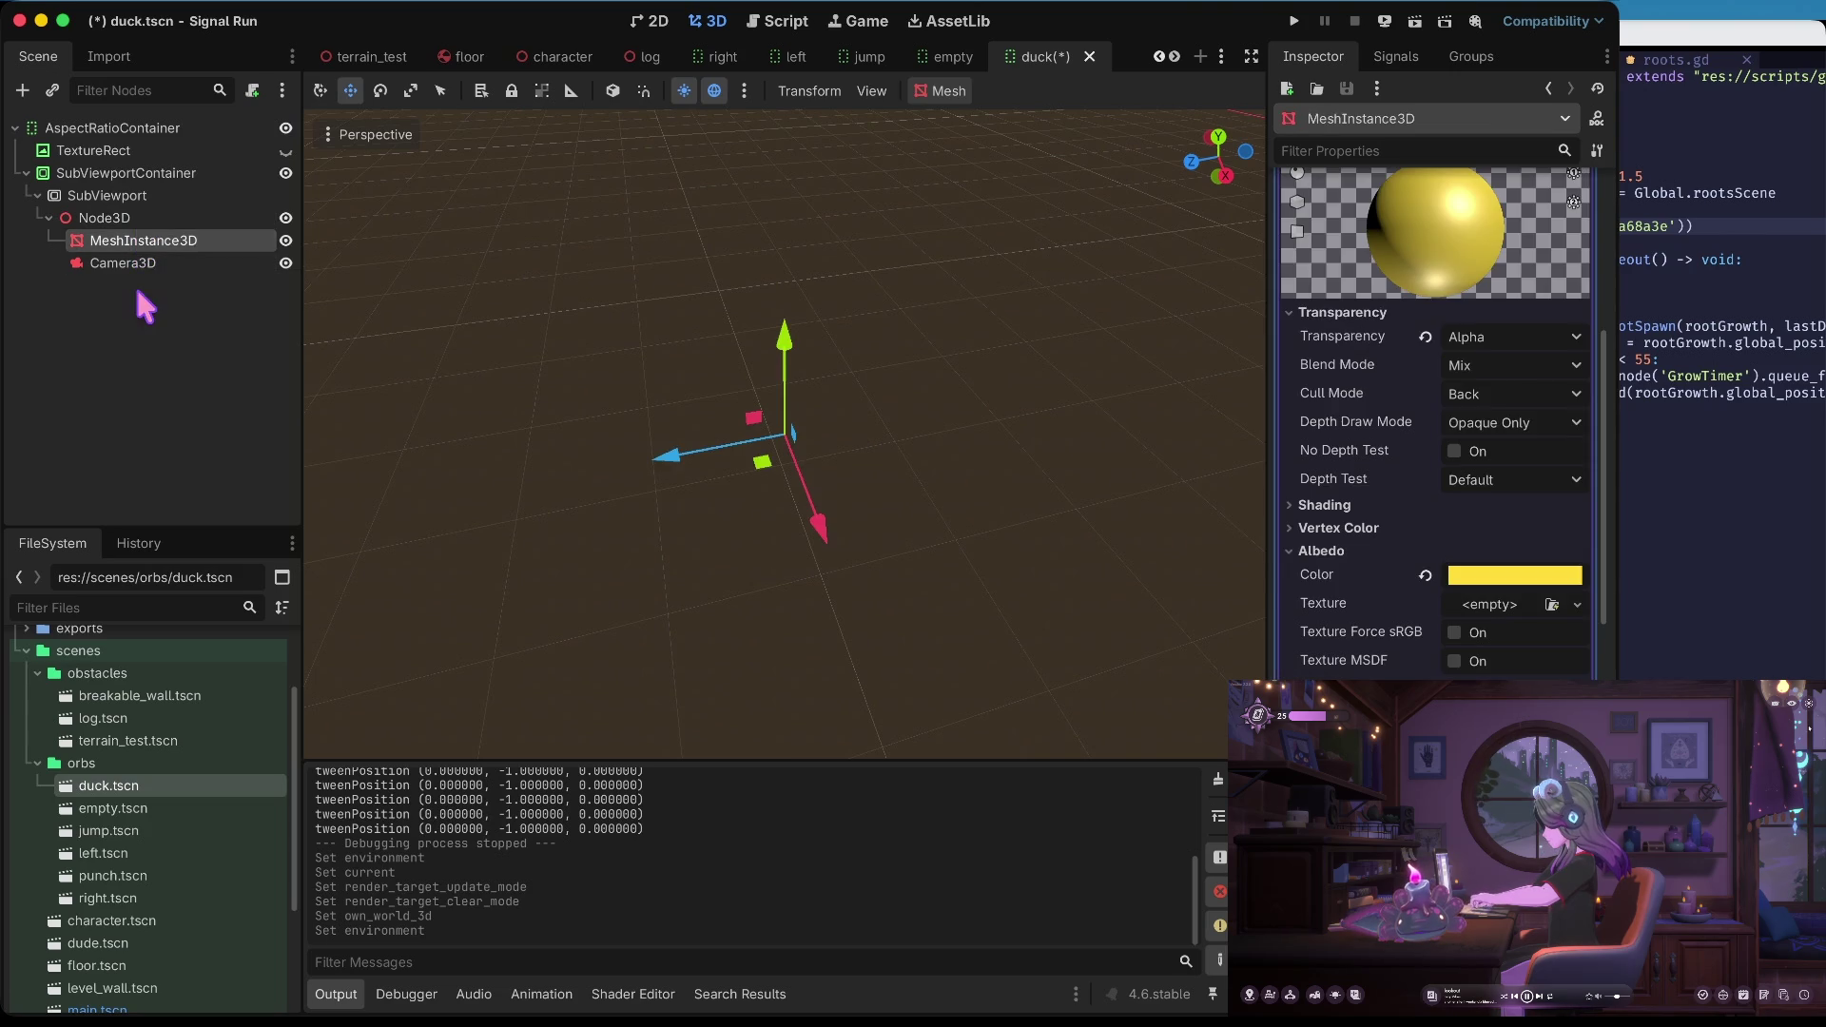
left_click(134, 263)
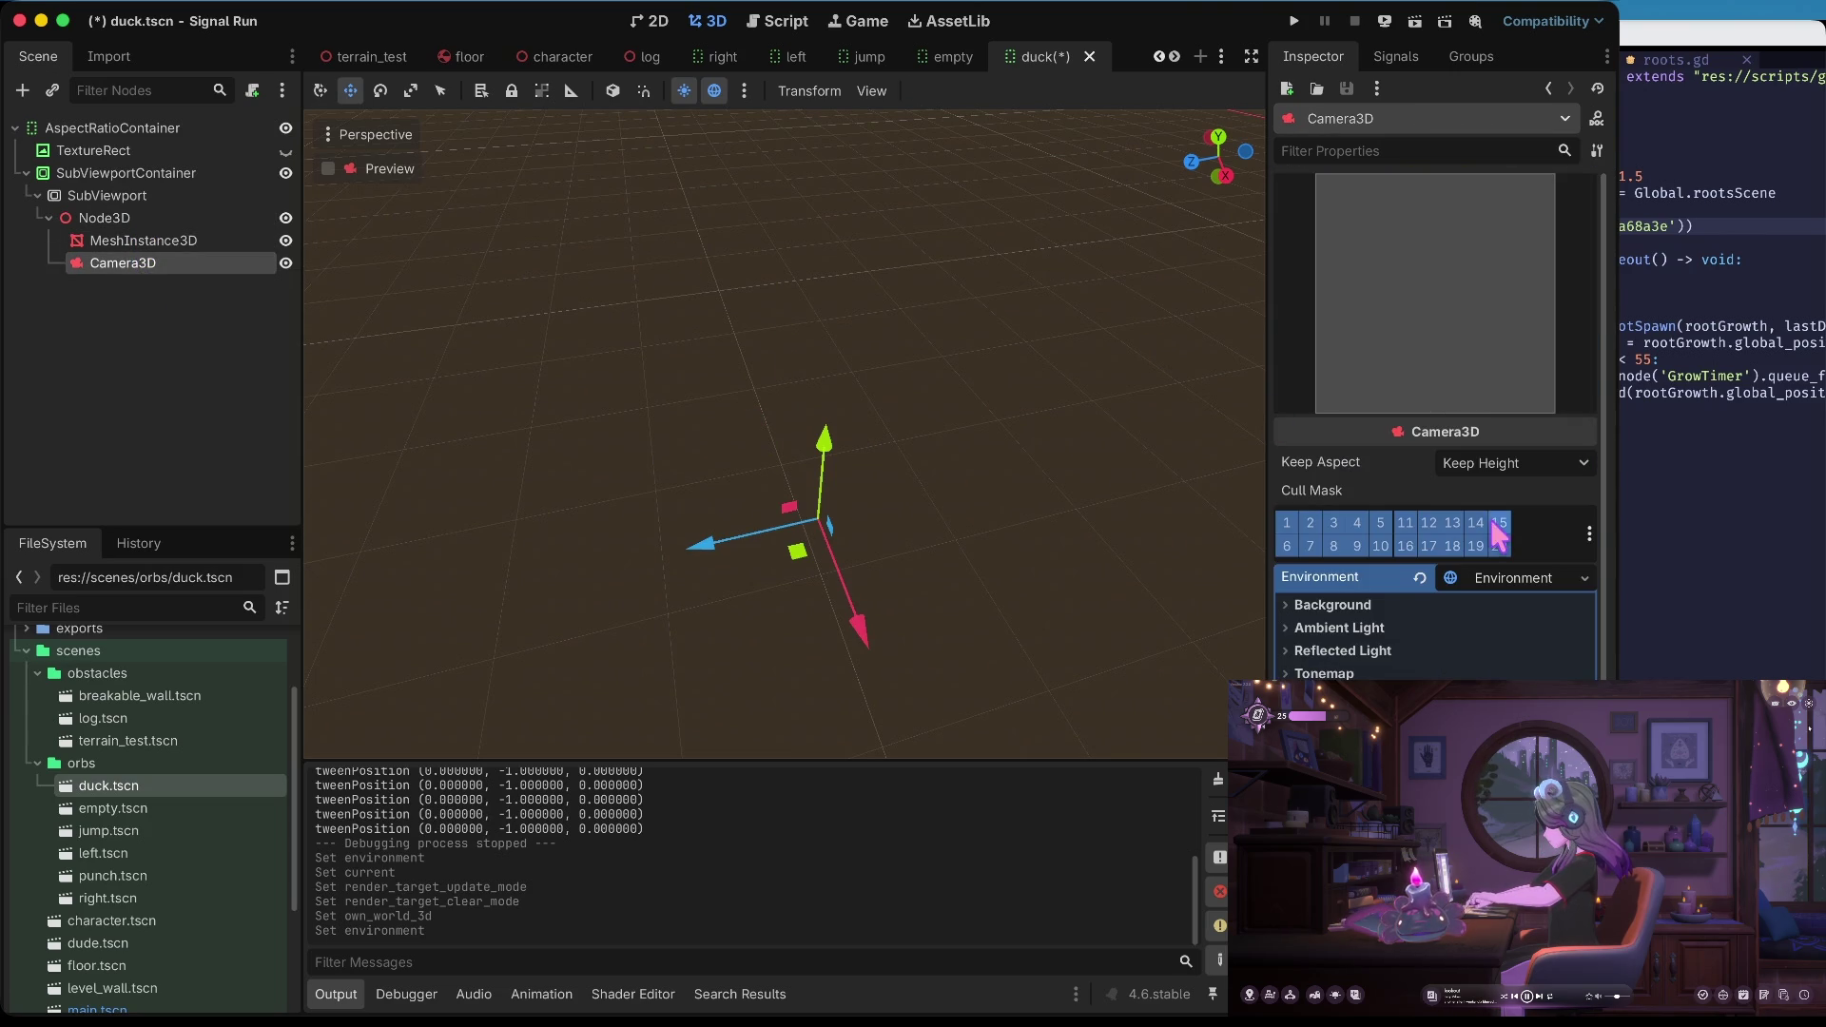
left_click(1369, 605)
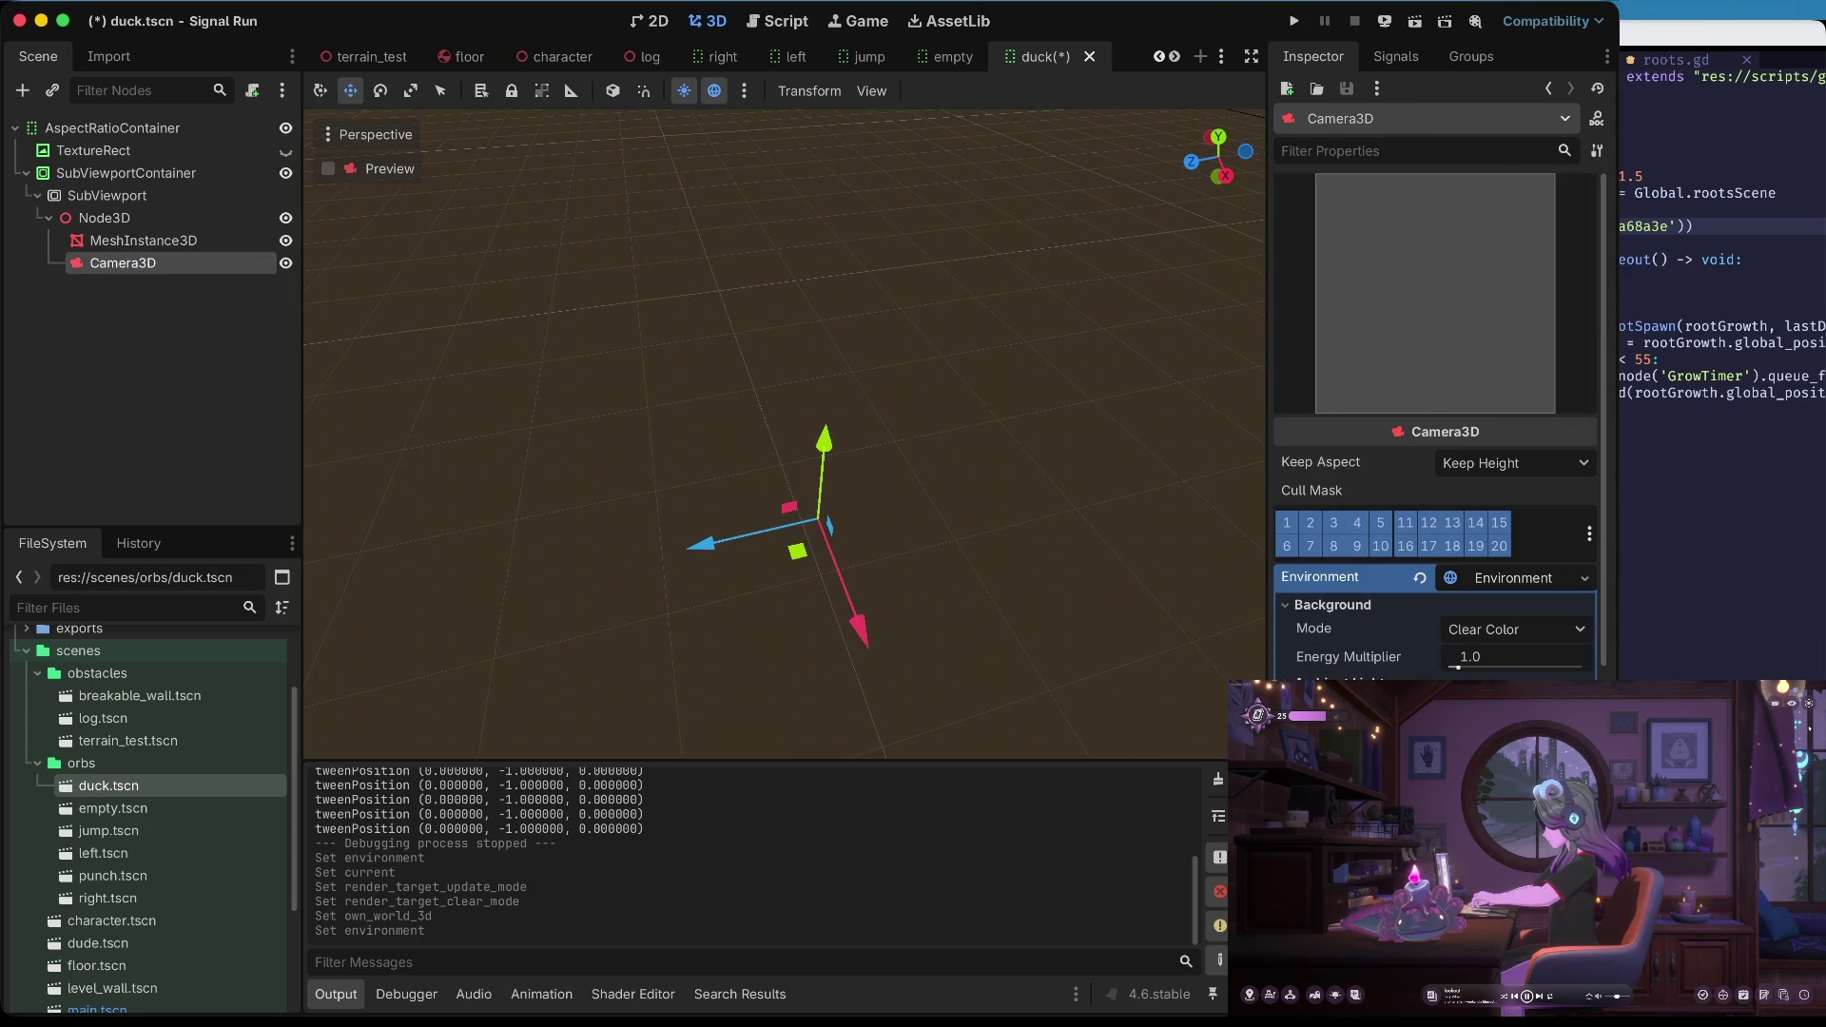
left_click(1516, 685)
left_click_drag(1590, 371, 1590, 152)
left_click(1235, 282)
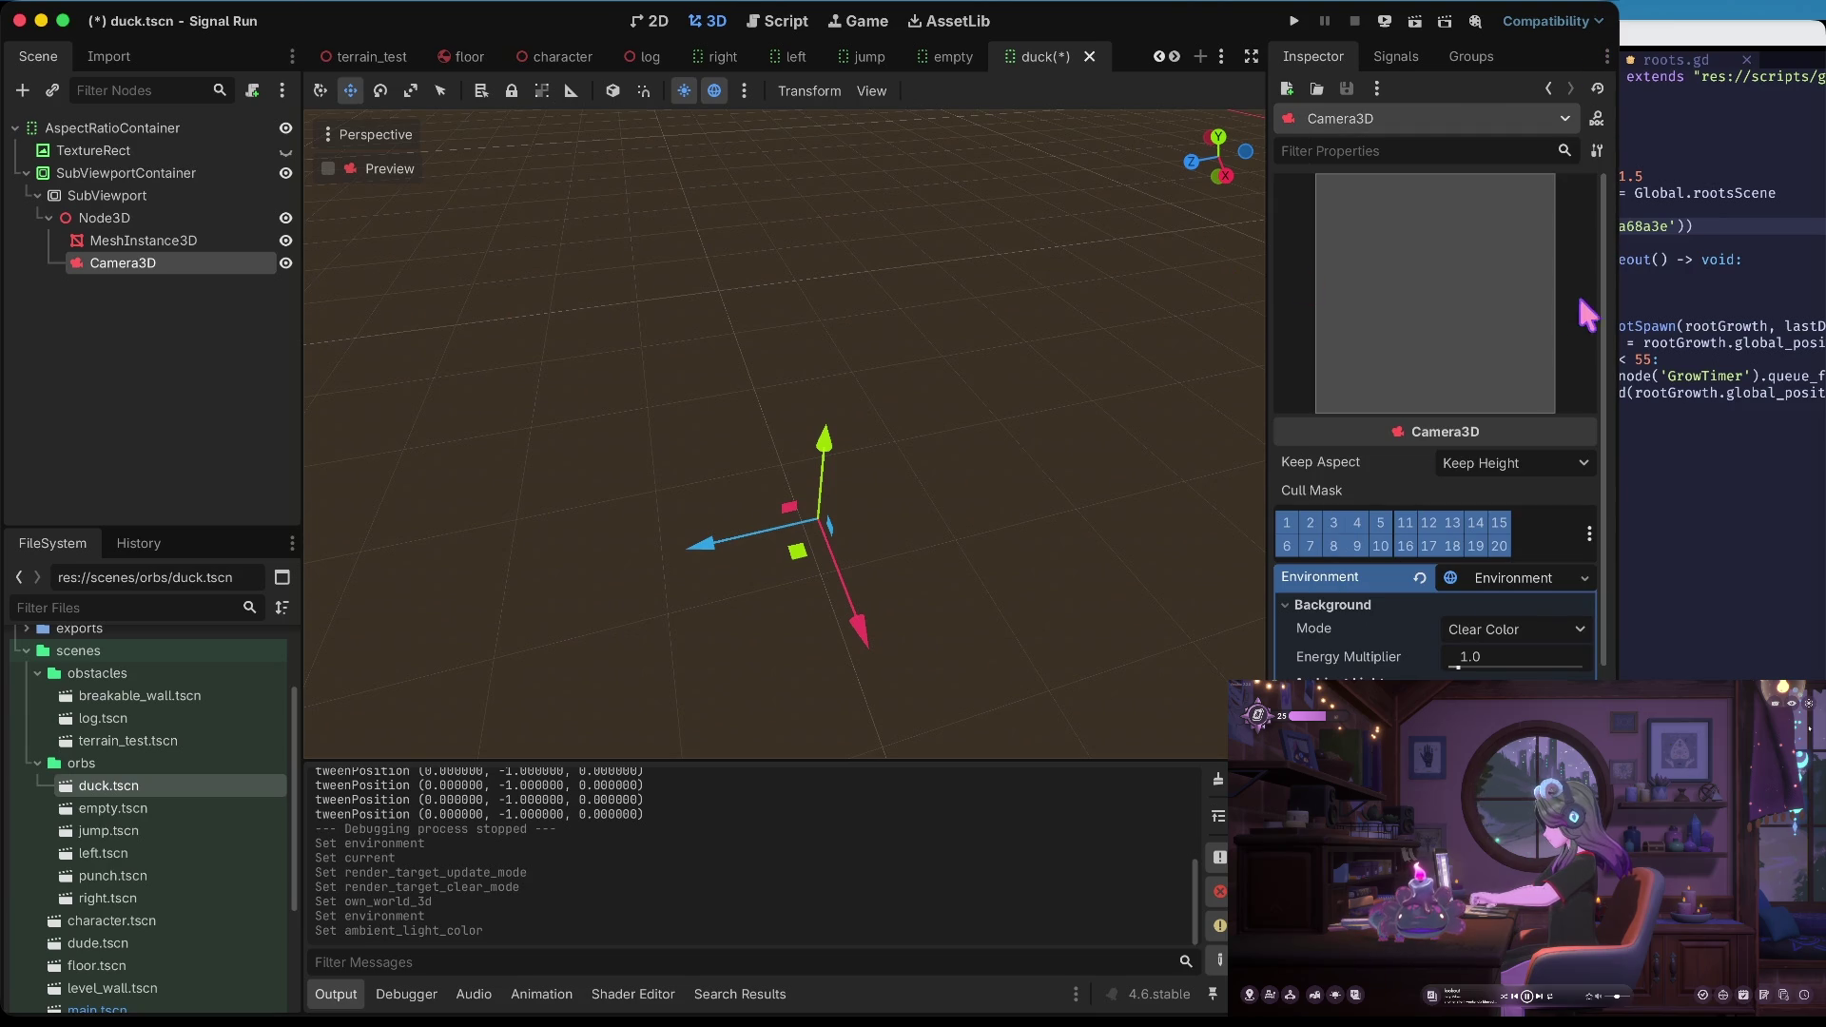
Revert the Camera3D's Environment to empty and save the duck scene
left_click(133, 196)
left_click(115, 218)
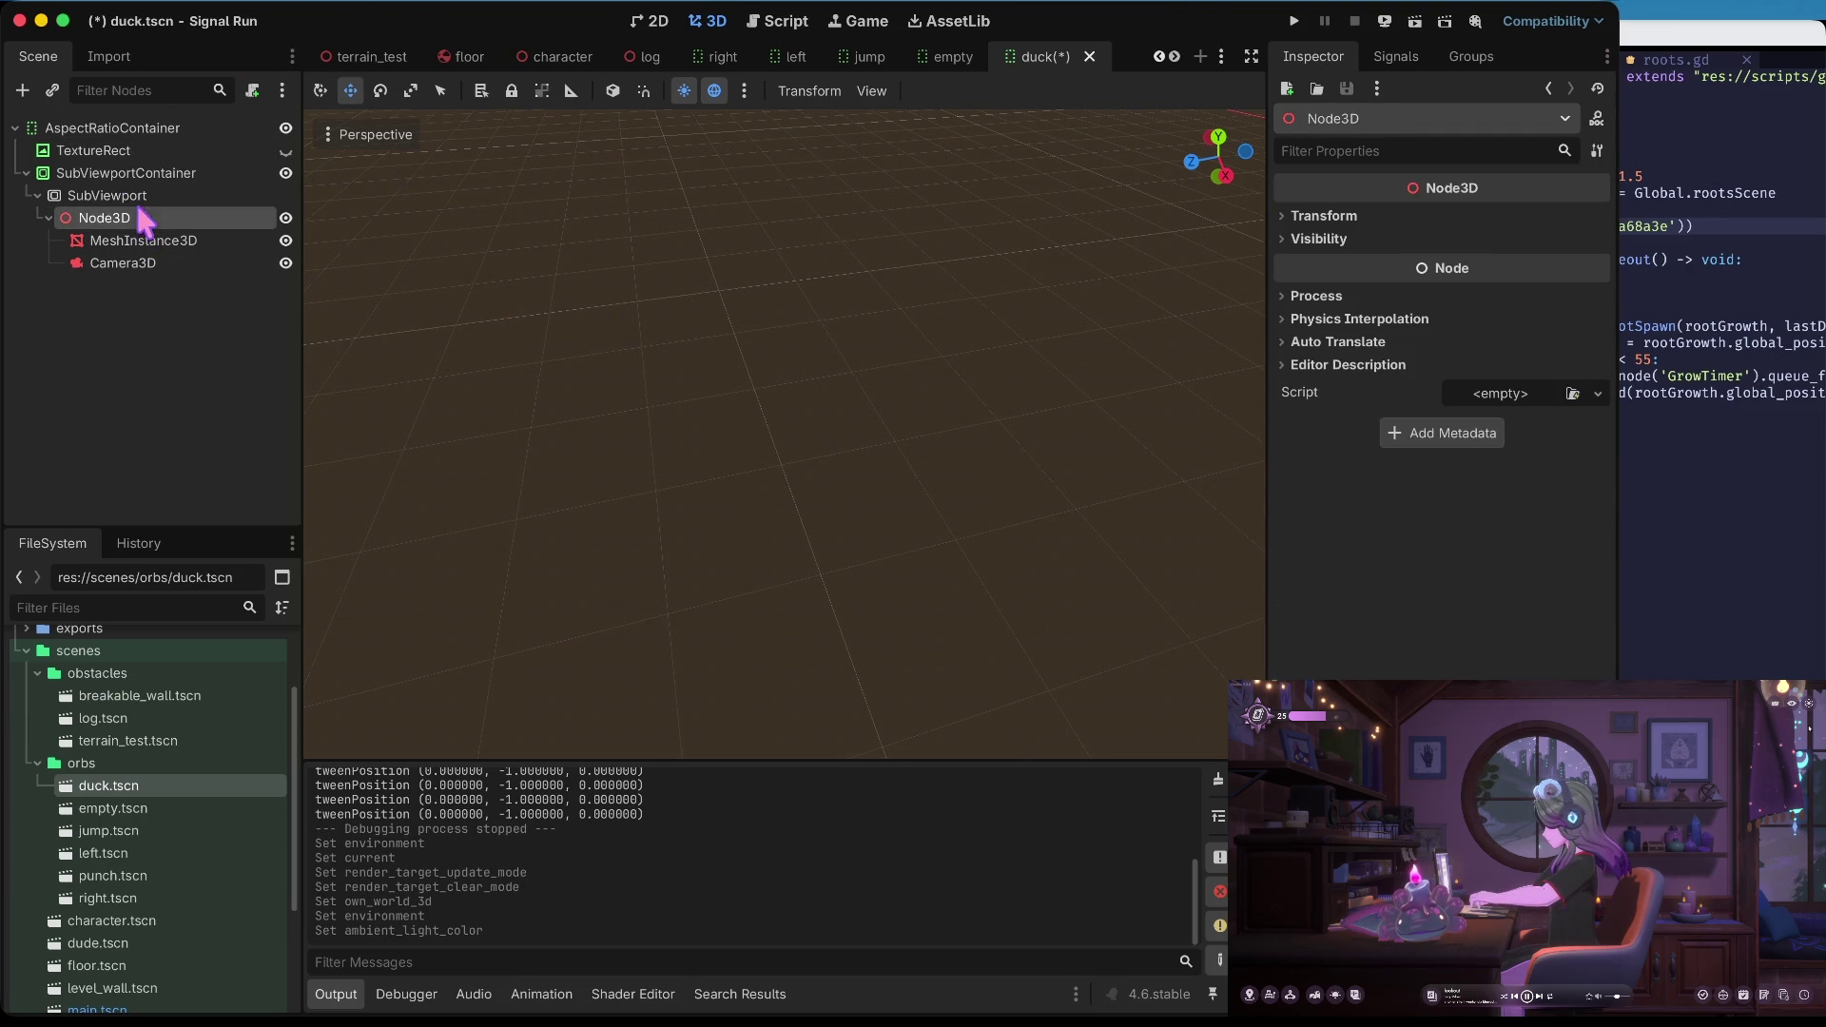
left_click(181, 241)
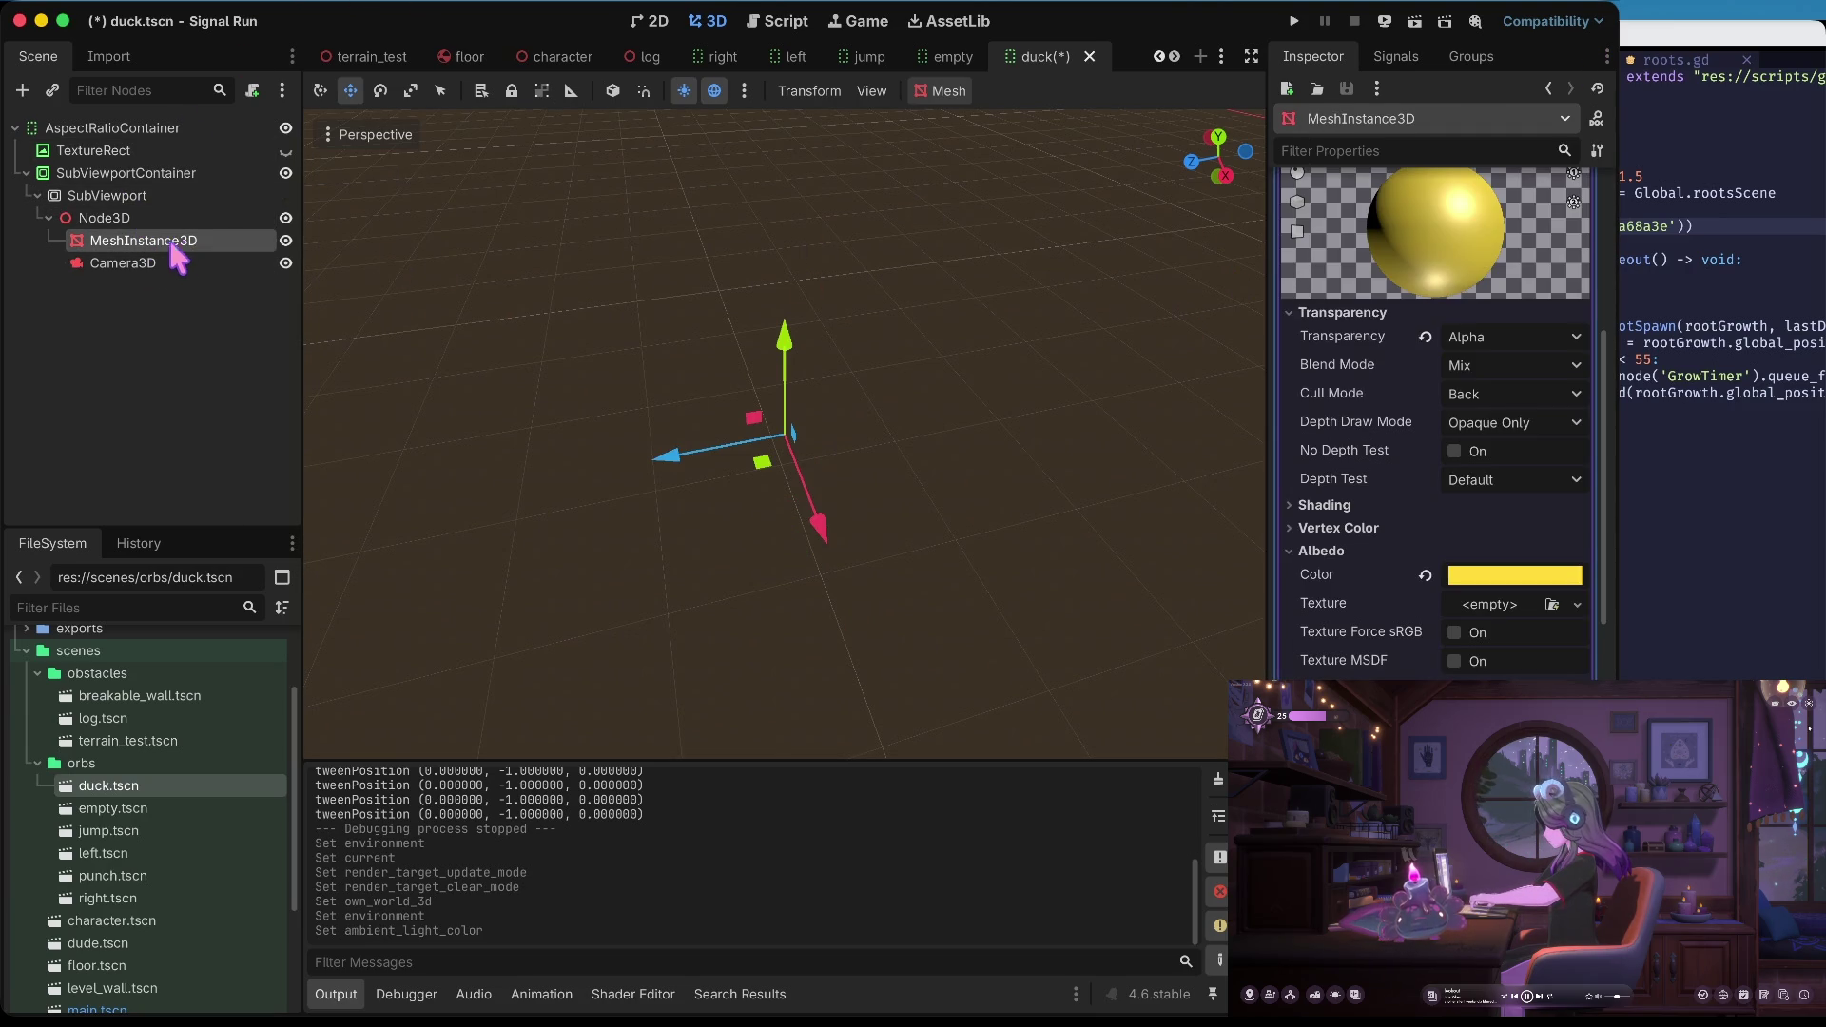
left_click(124, 263)
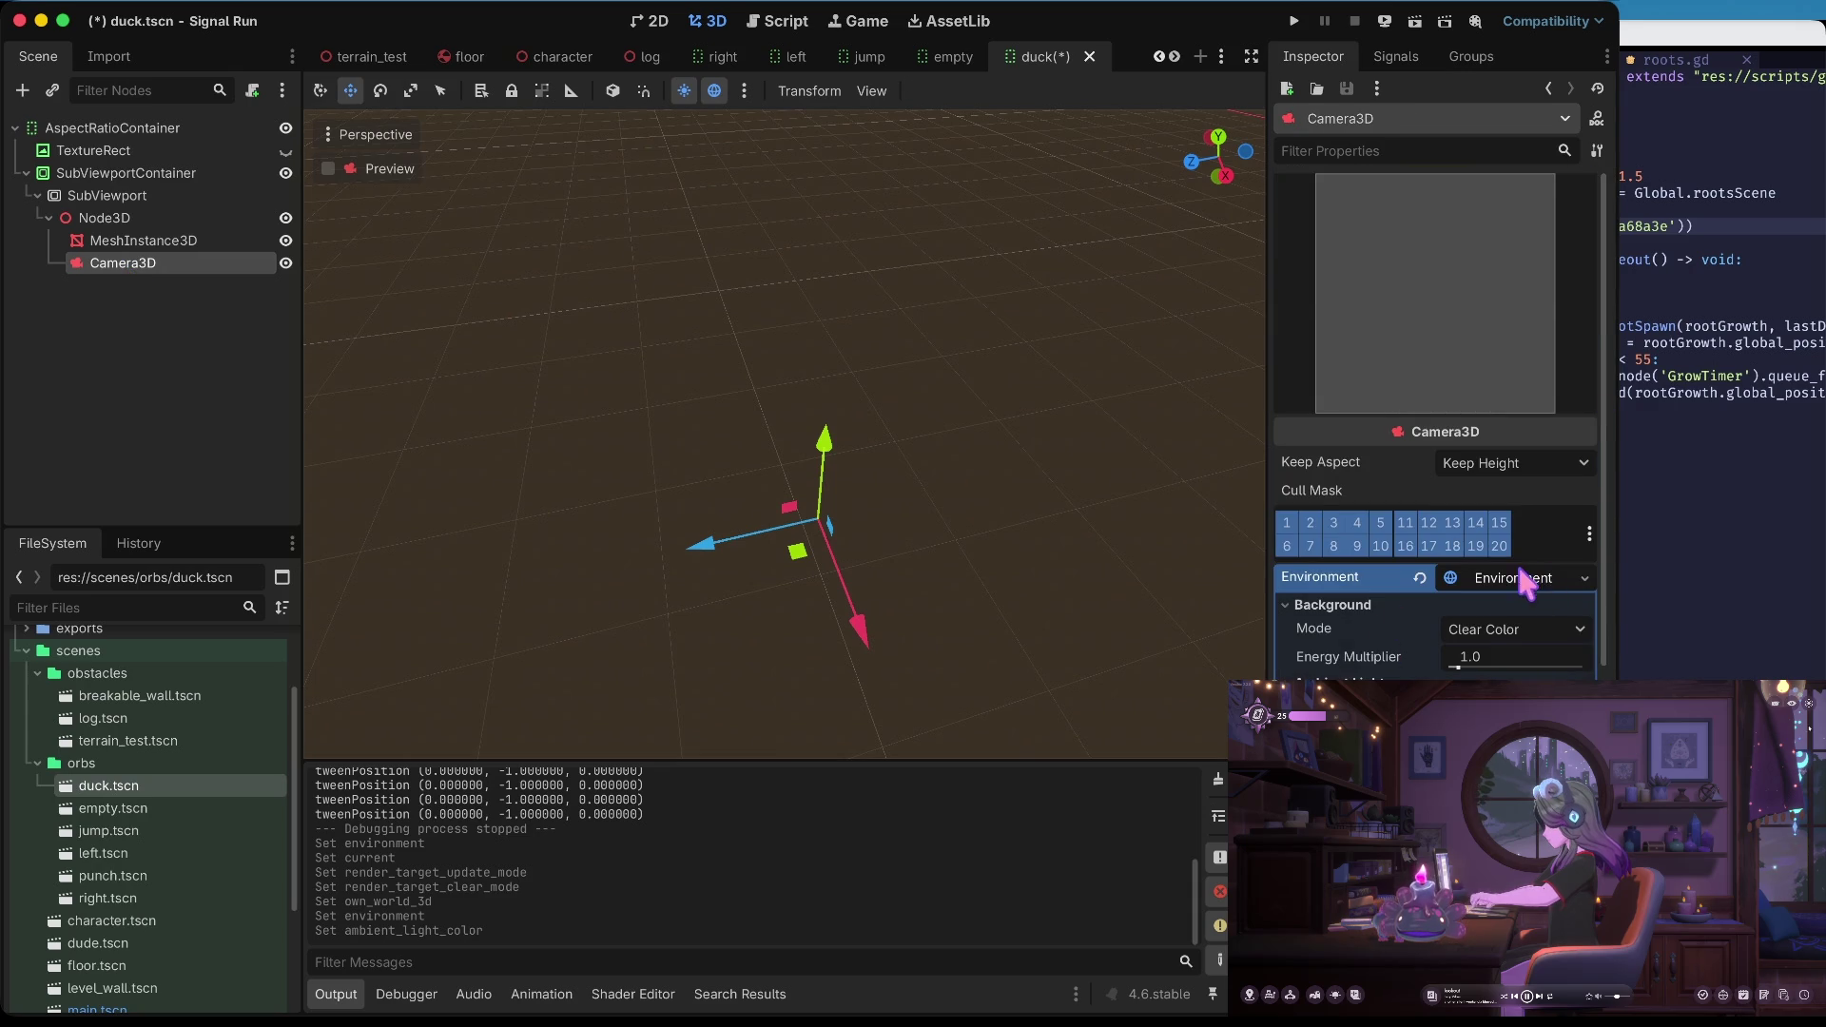
left_click(1420, 578)
key("super+s")
right_click(148, 218)
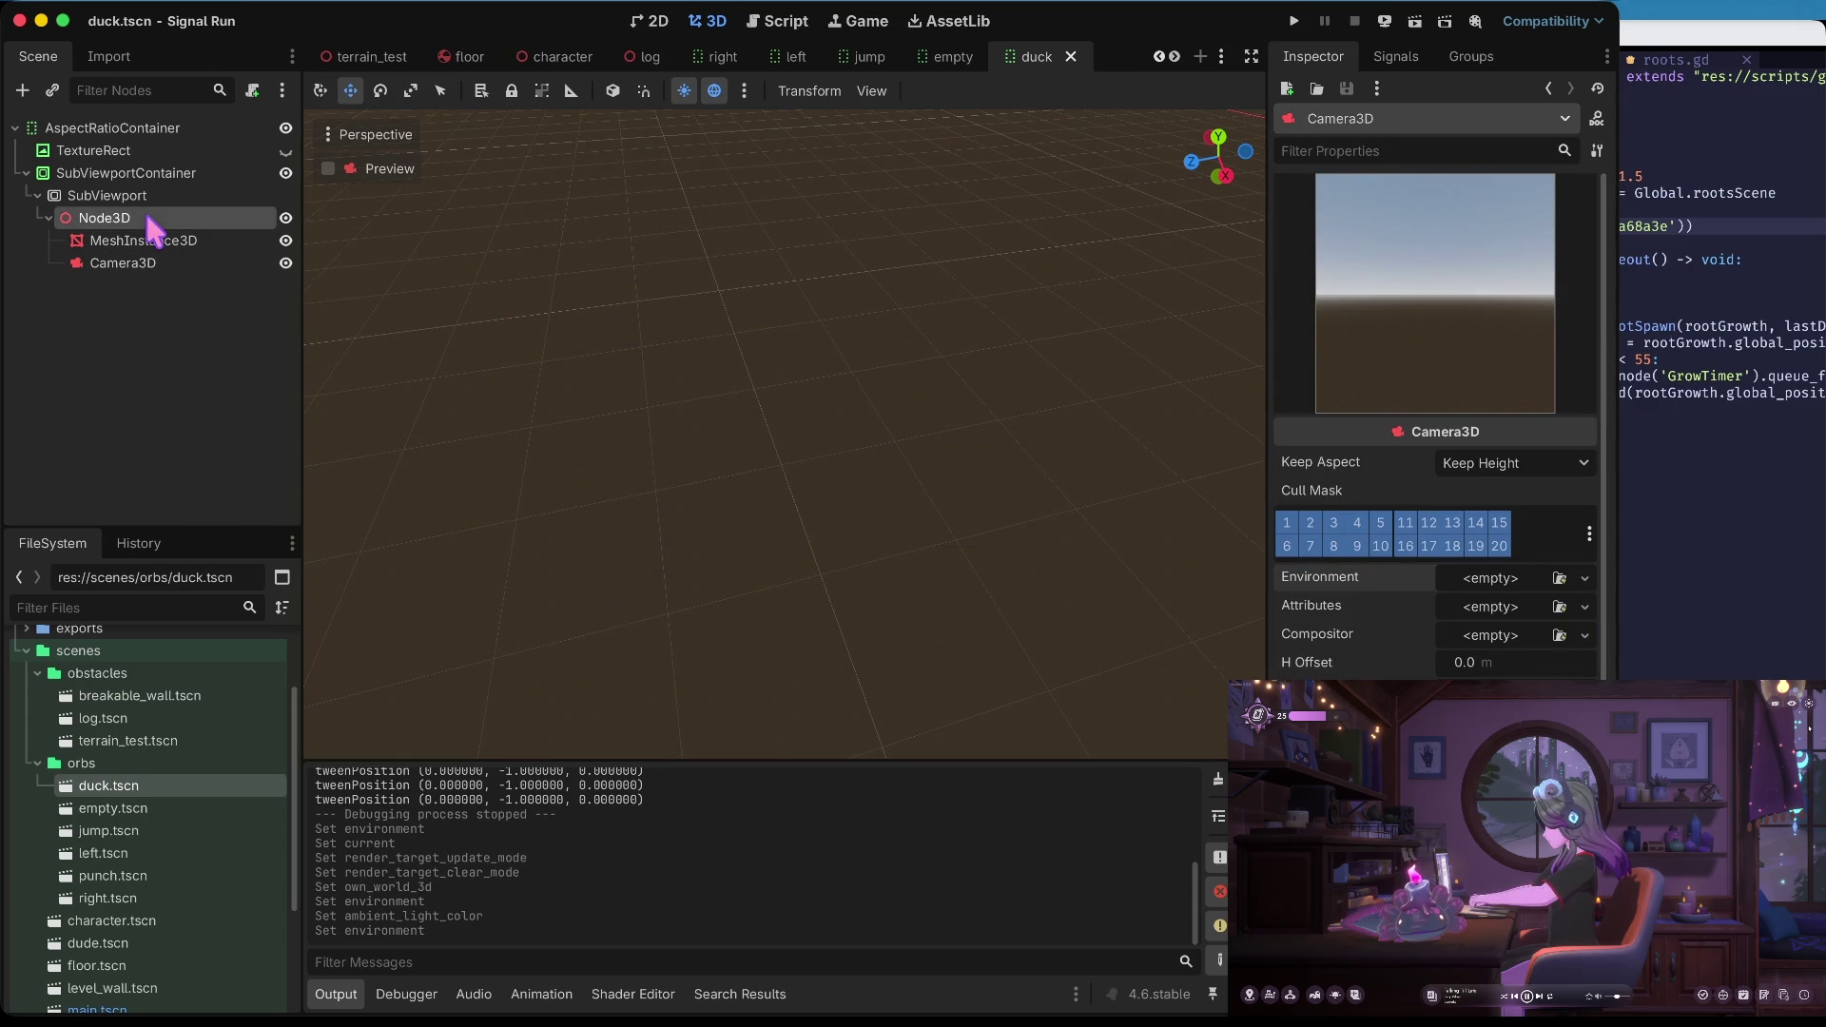
Add a DirectionalLight3D child under Node3D via the 'direc' search and save
left_click(298, 237)
type("direc")
key("Down")
key("Down")
key("Down")
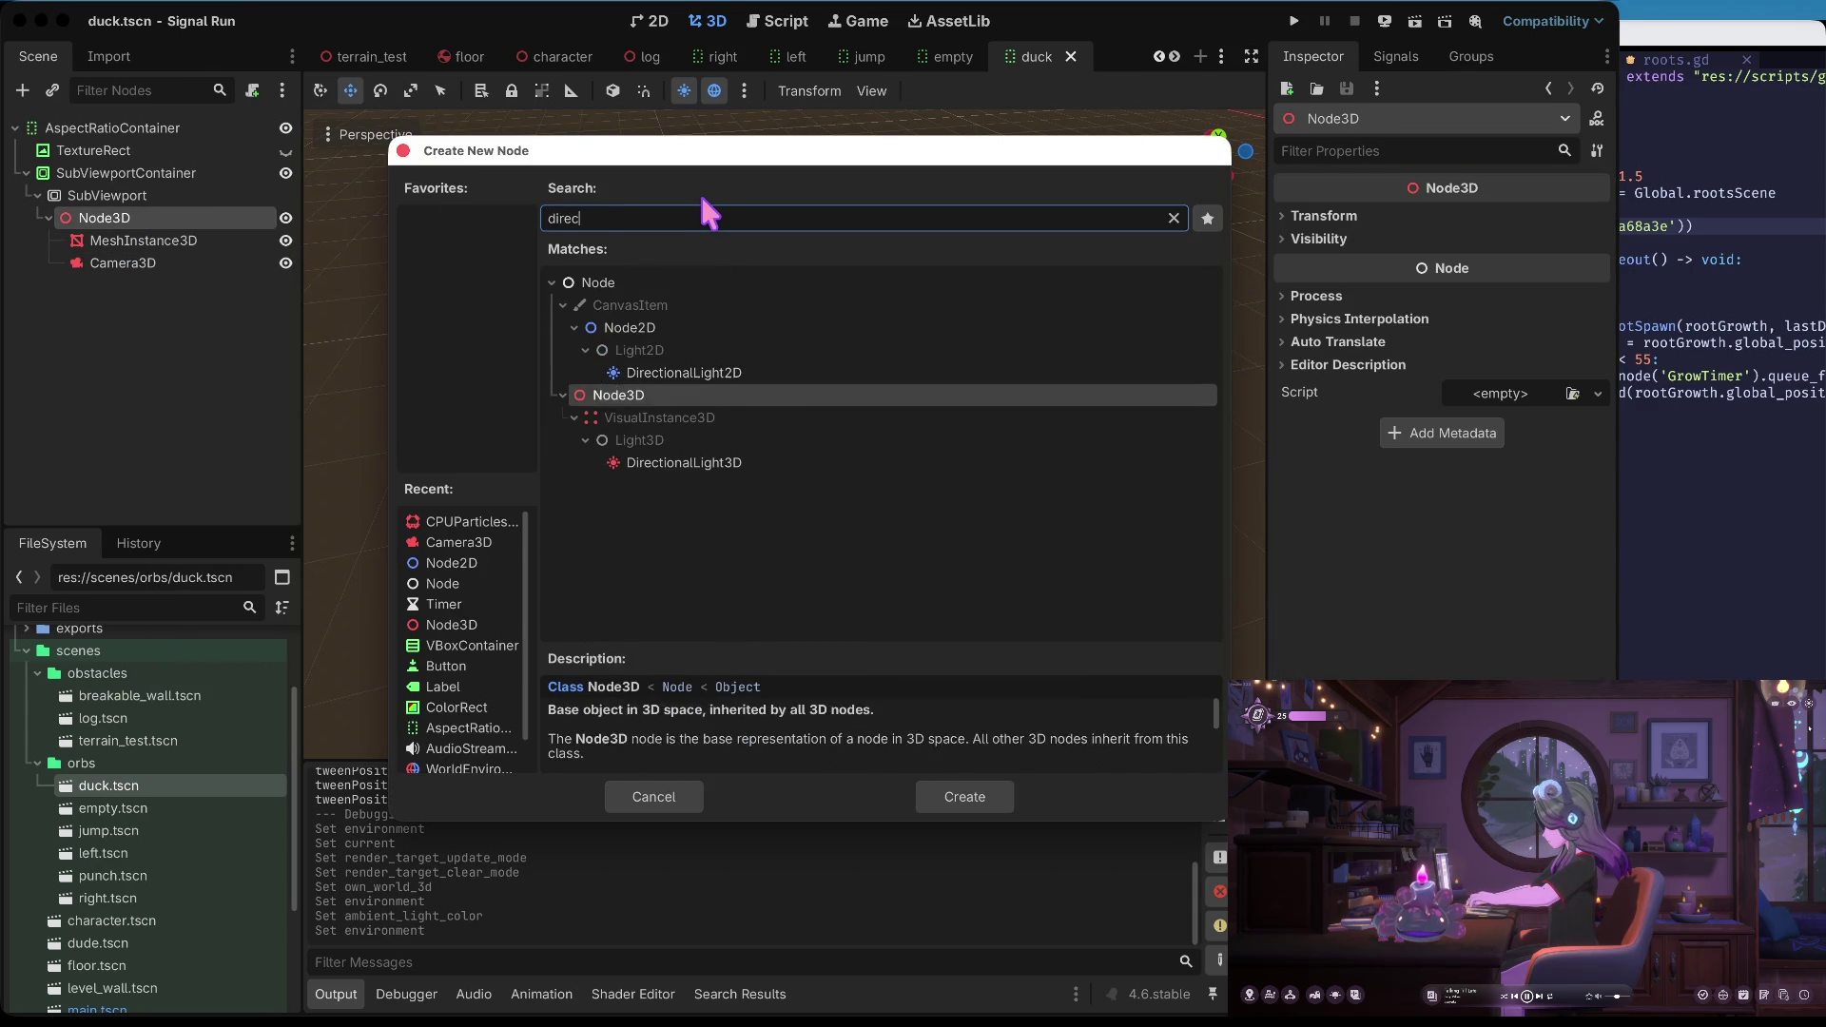
key("Return")
key("super+s")
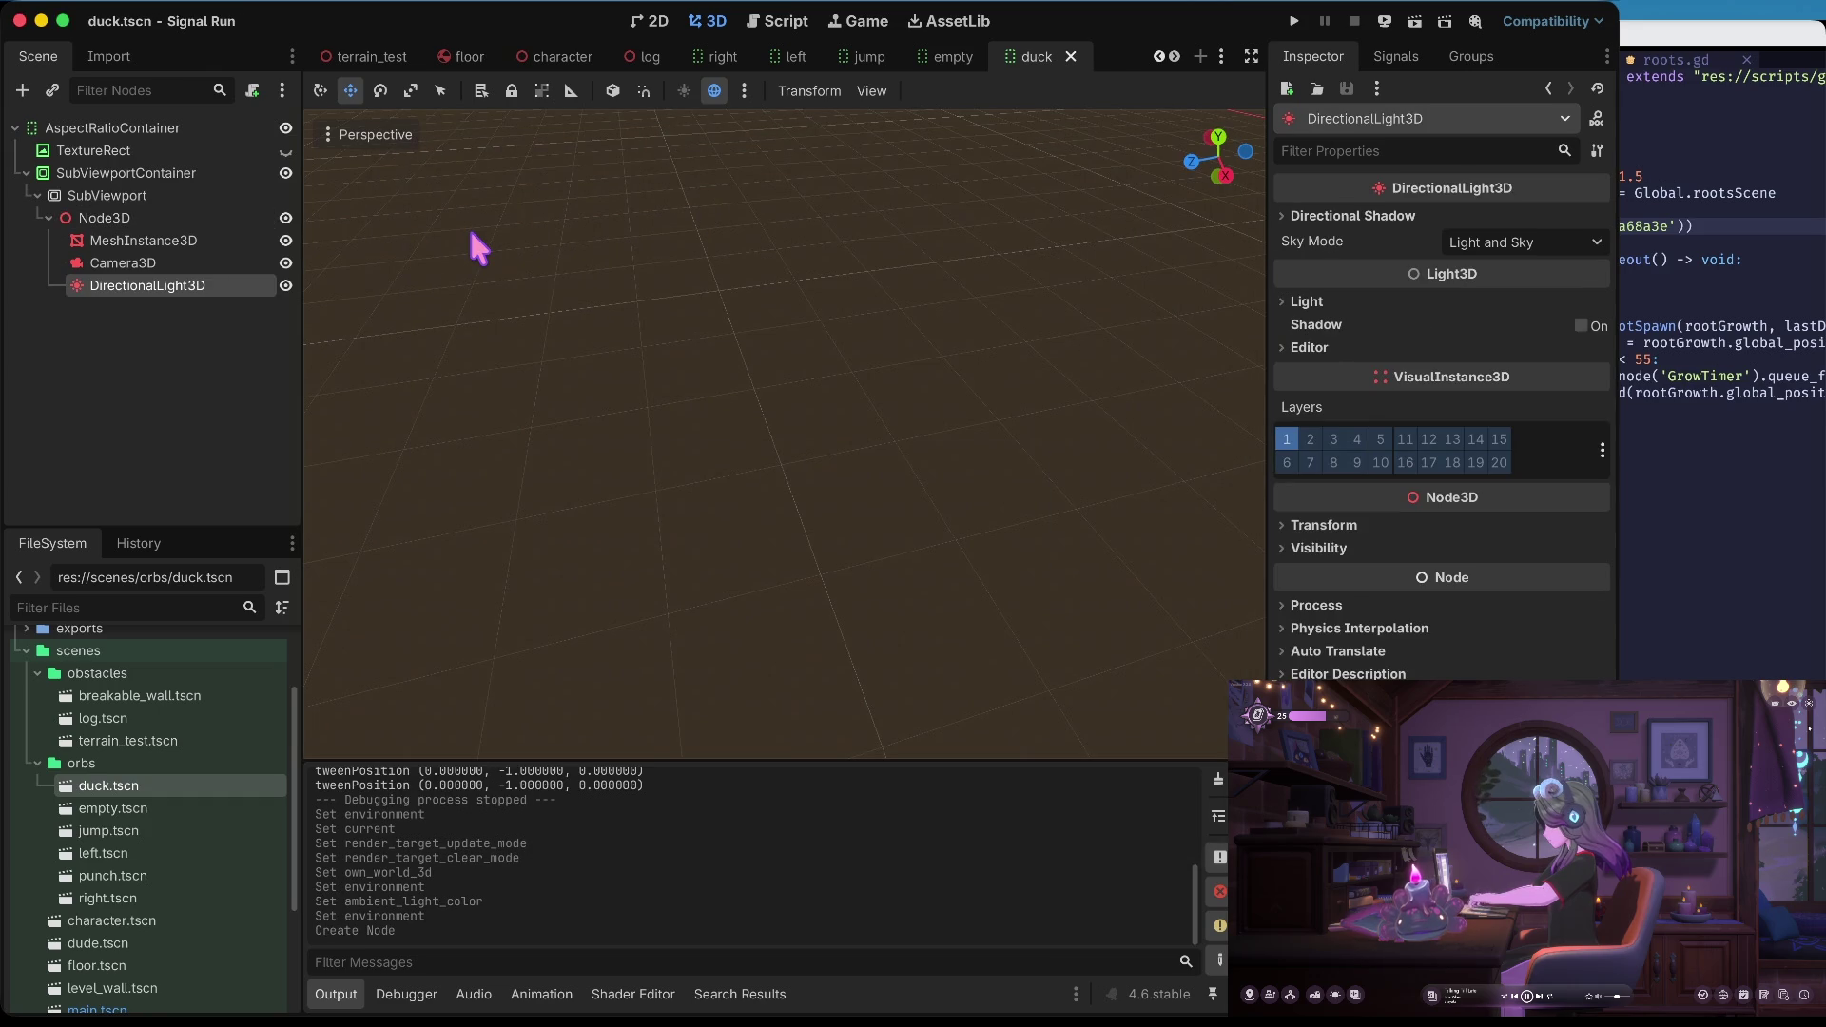
Inspect the camera, sphere mesh and Node3D, turning the 3D view toward the ground grid
left_click(179, 264)
left_click(173, 241)
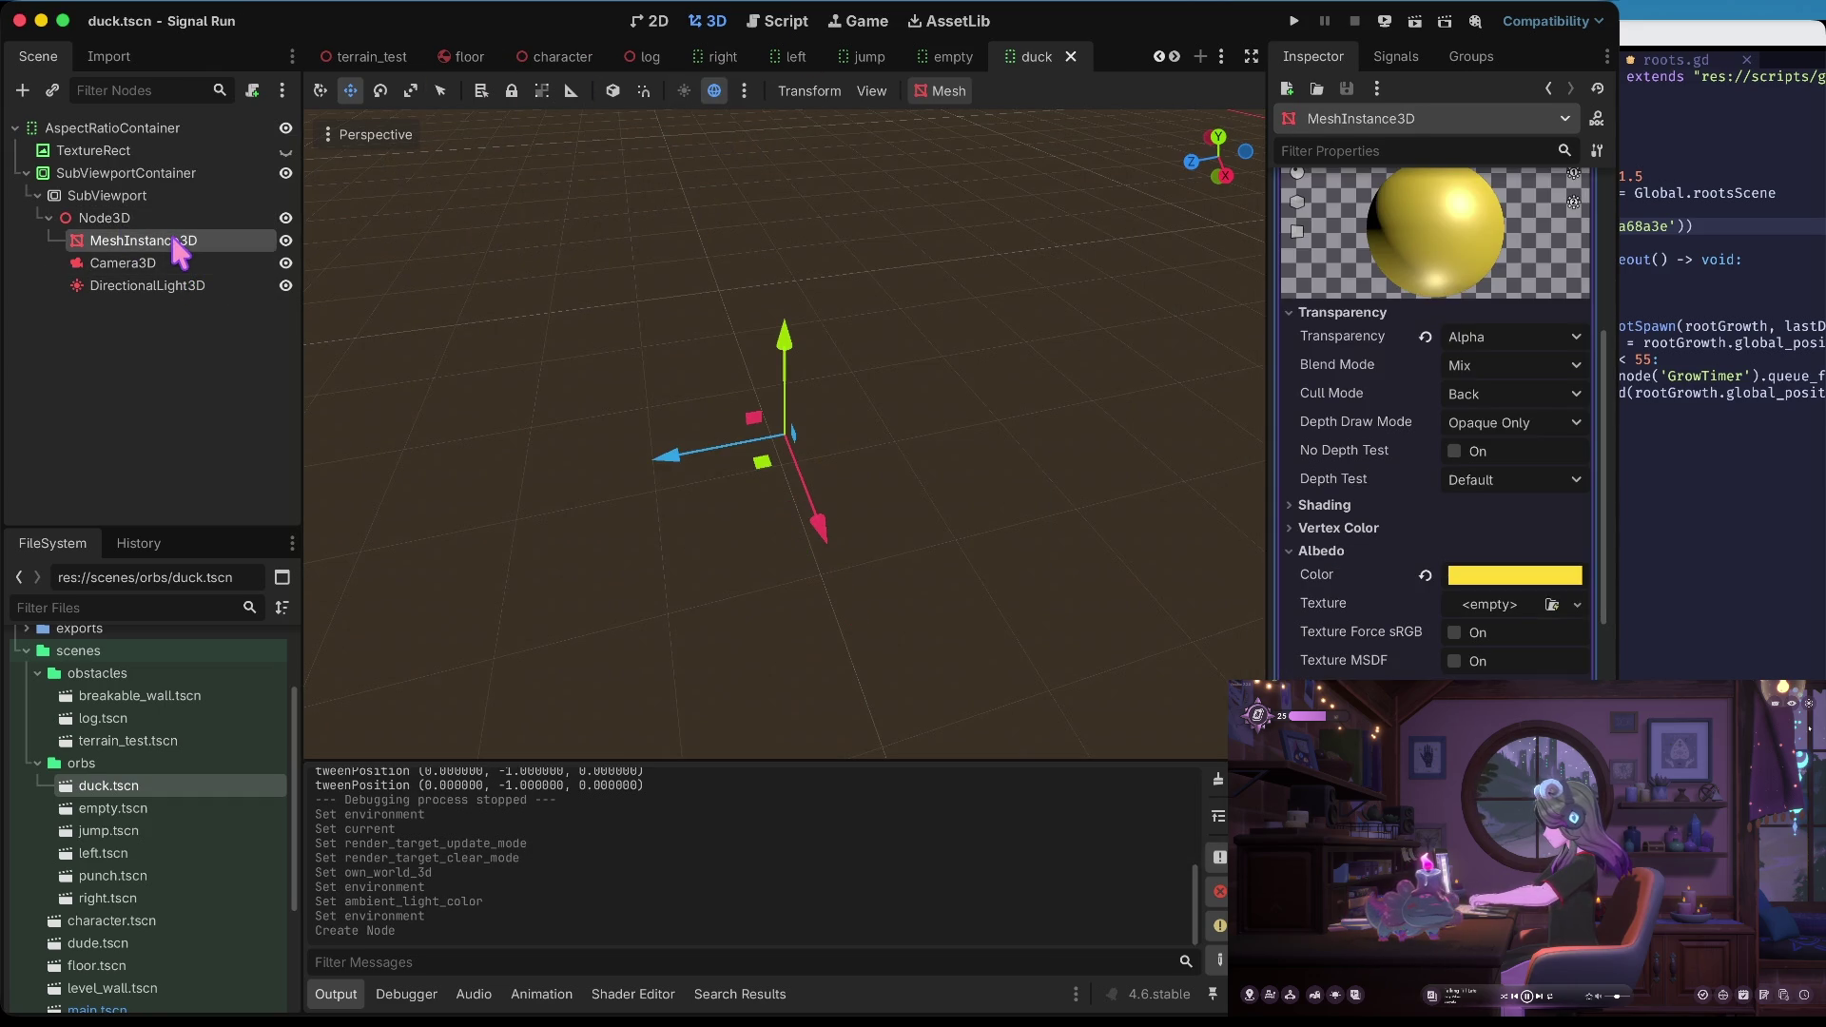
left_click(180, 261)
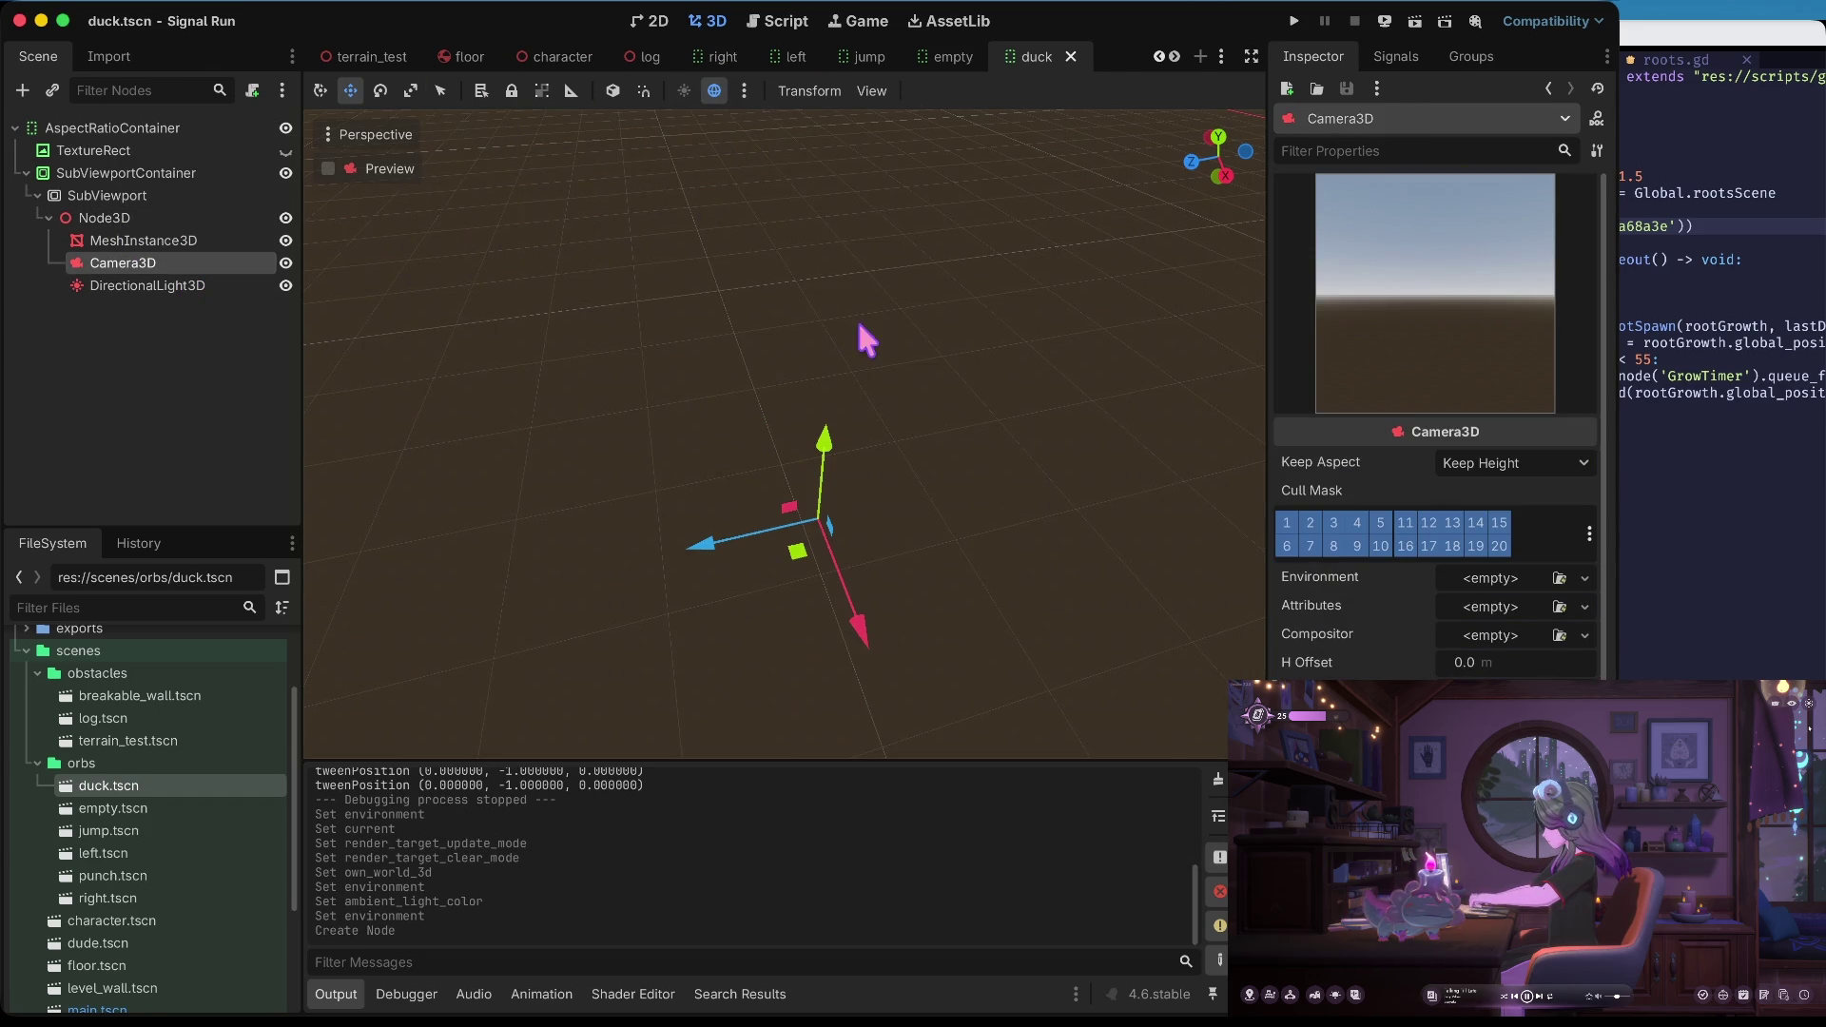
mouse_move(869, 337)
left_mouse_down()
mouse_move(913, 285)
mouse_move(860, 328)
left_mouse_up()
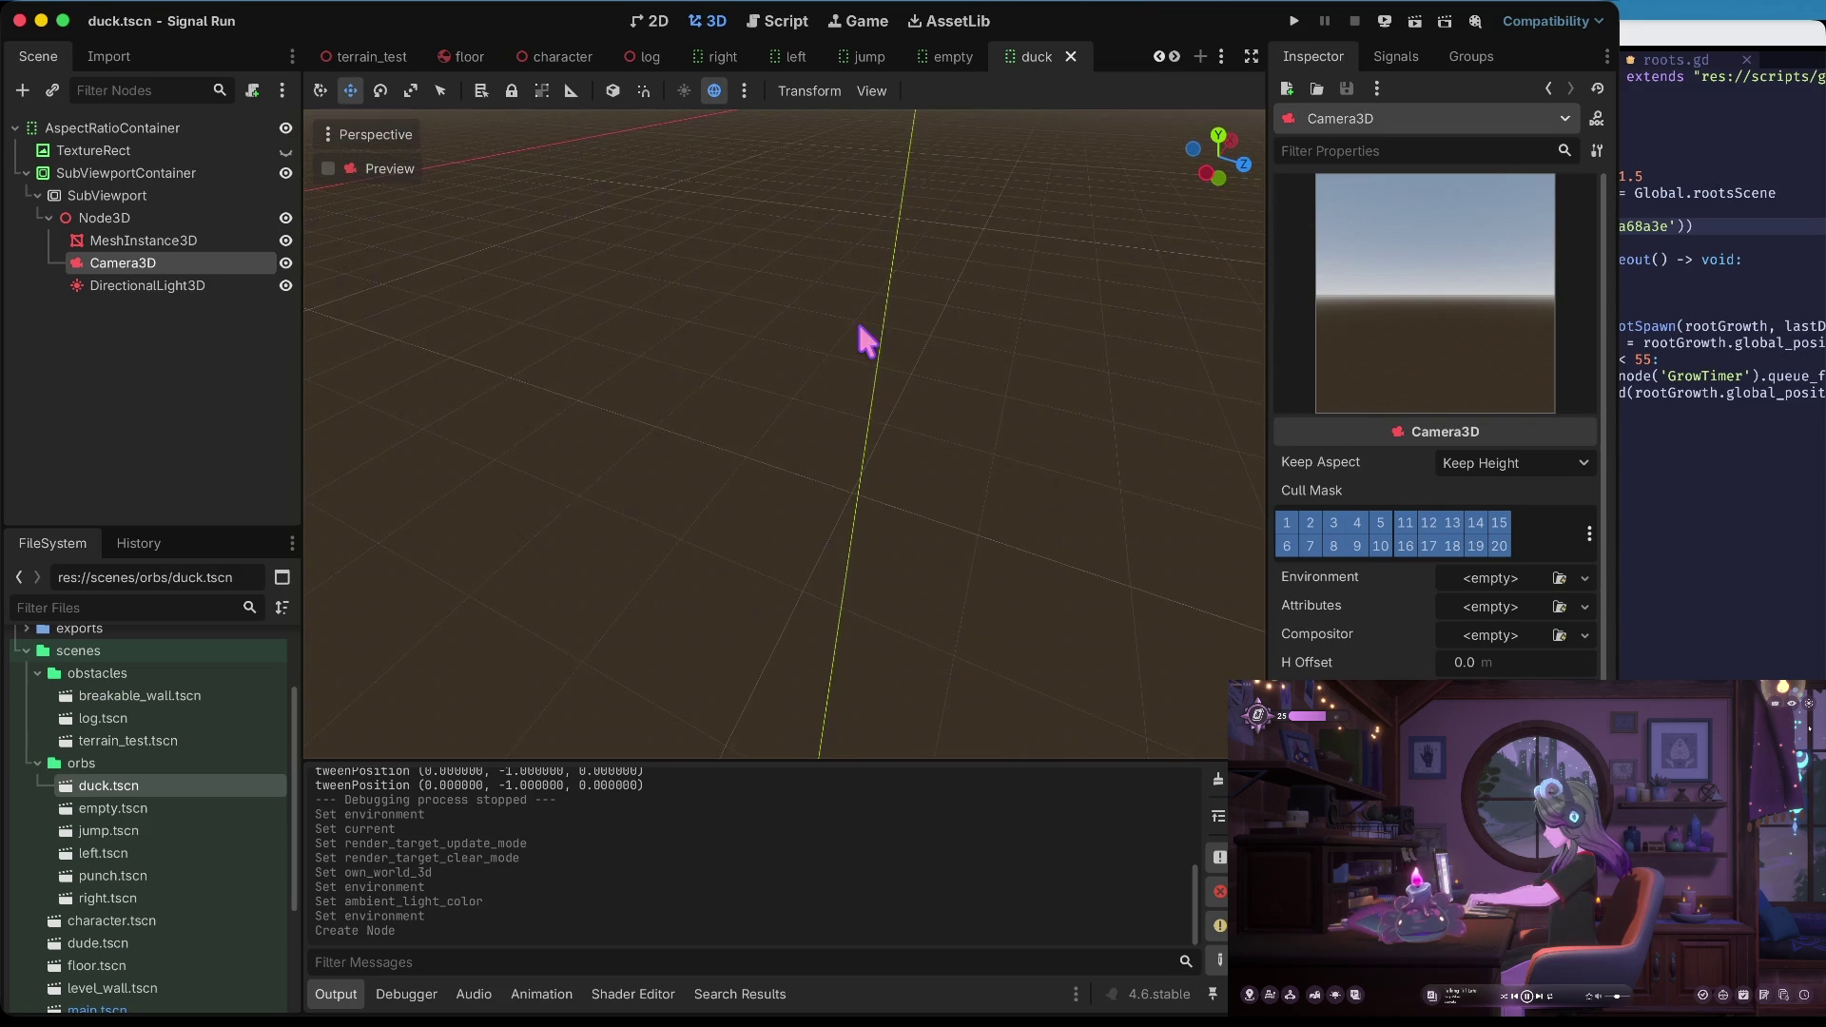
left_click(215, 239)
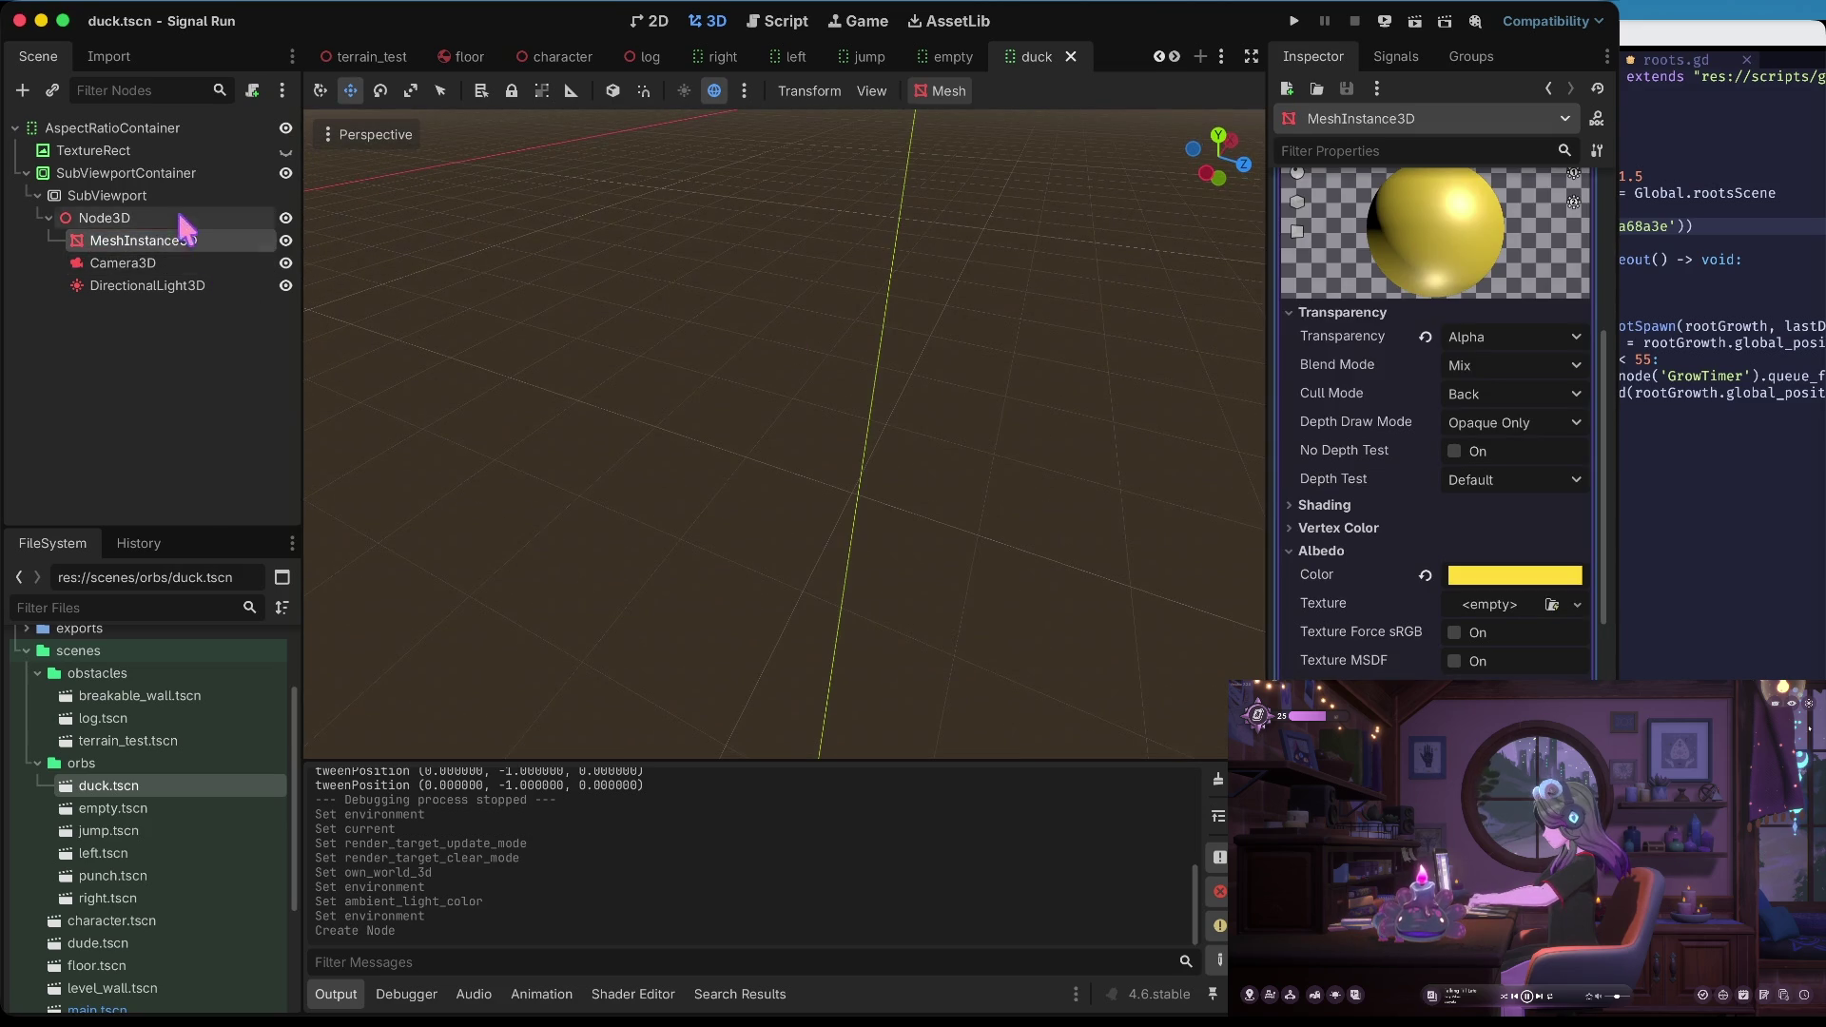
left_click(178, 218)
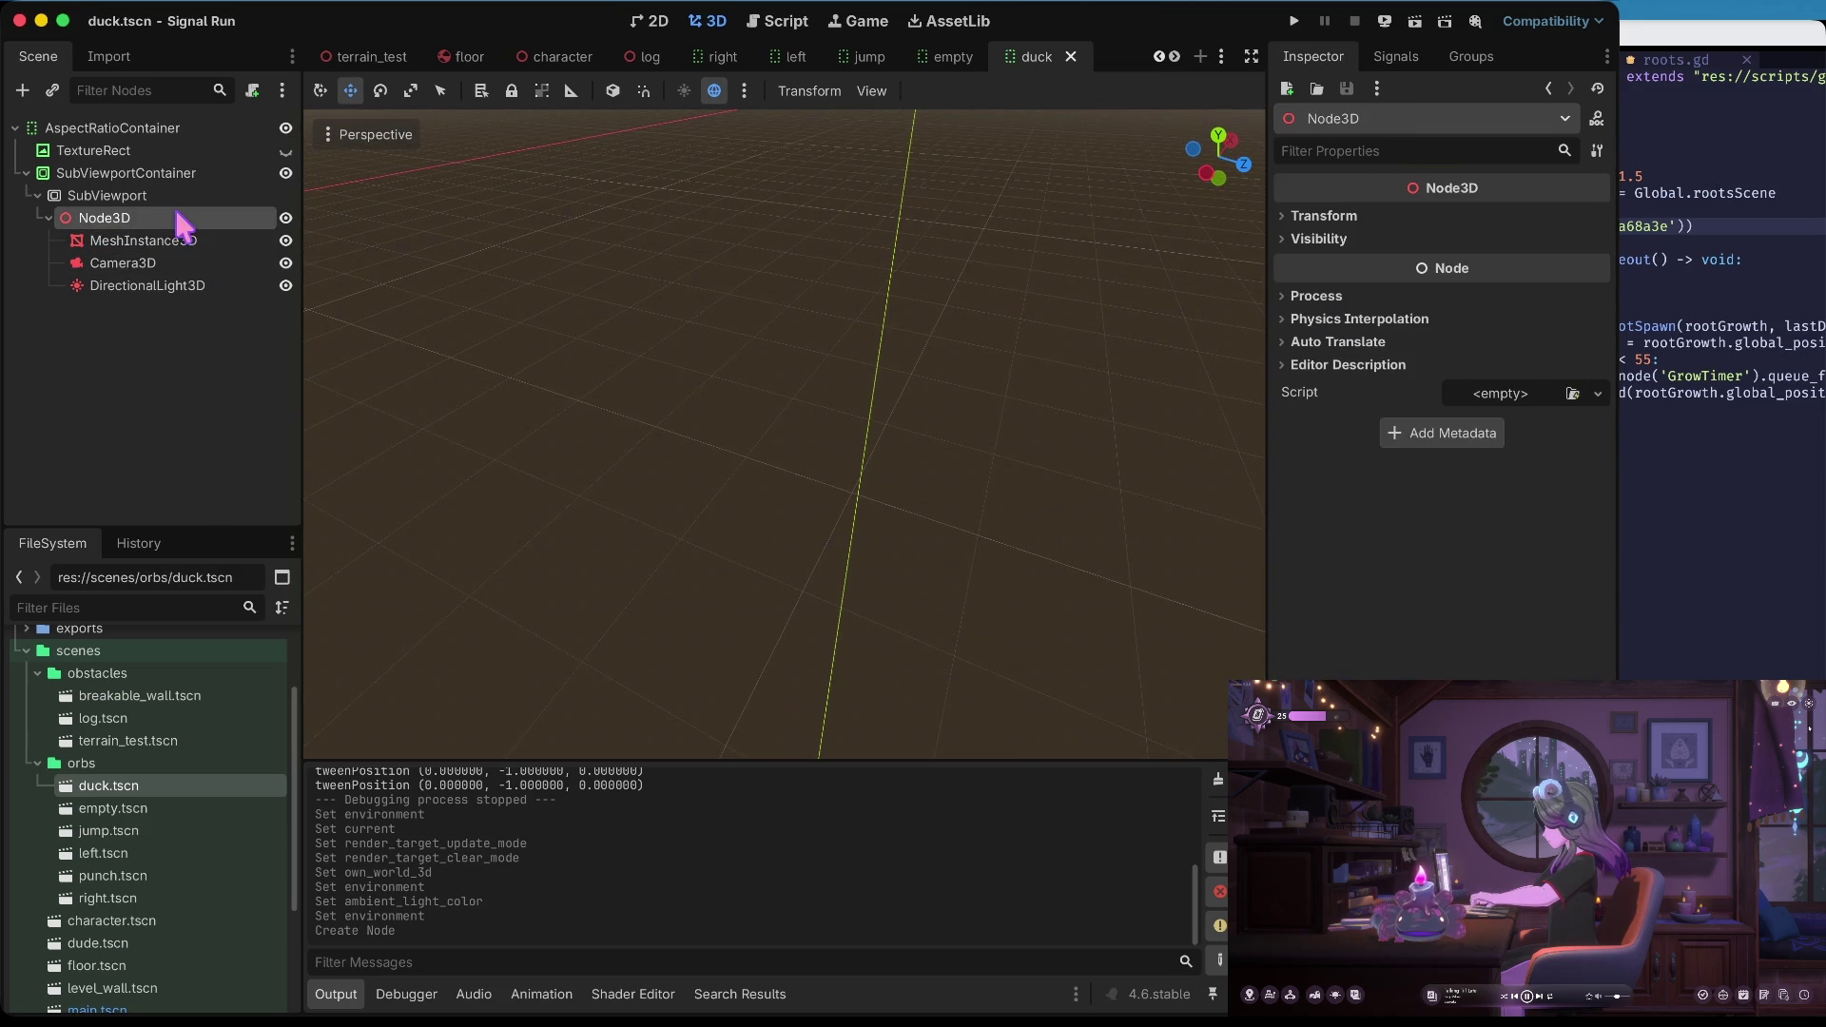
Review Node3D, sphere mesh and Camera3D transforms, save, and frame the 3D view on the camera
left_click(1298, 218)
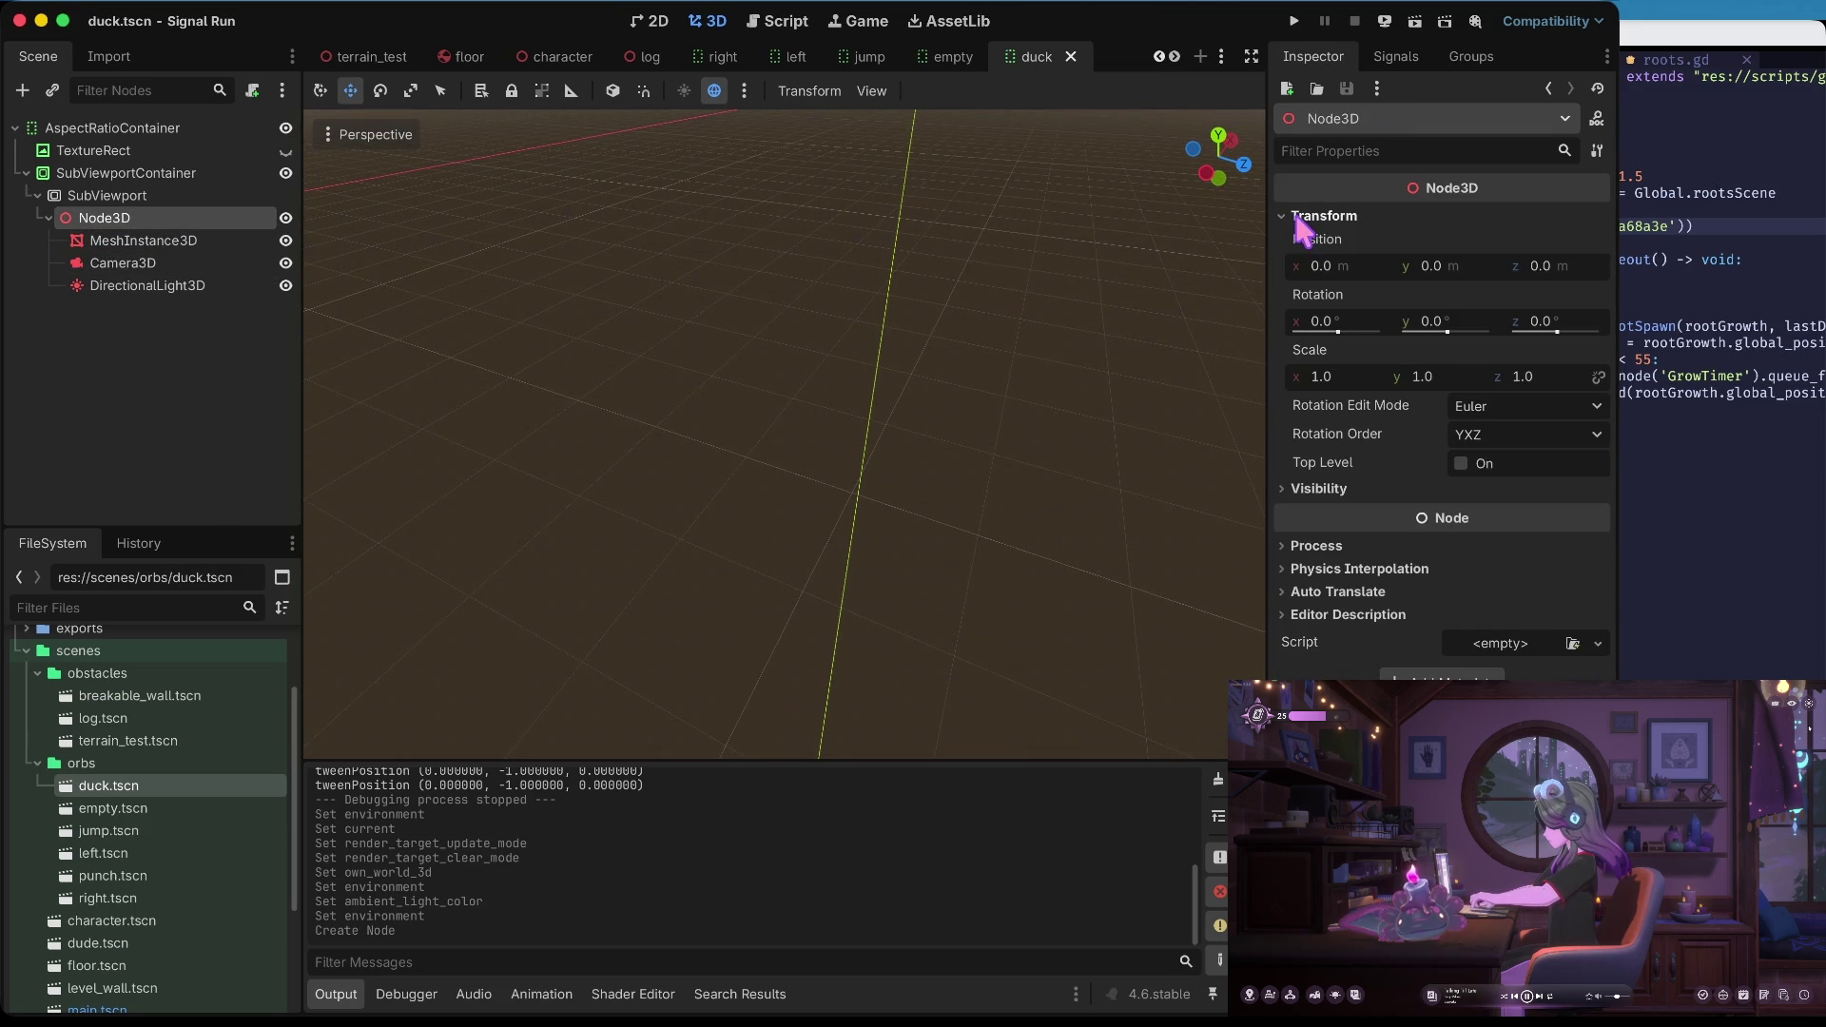
left_click(174, 241)
scroll(1357, 389, "down", 10)
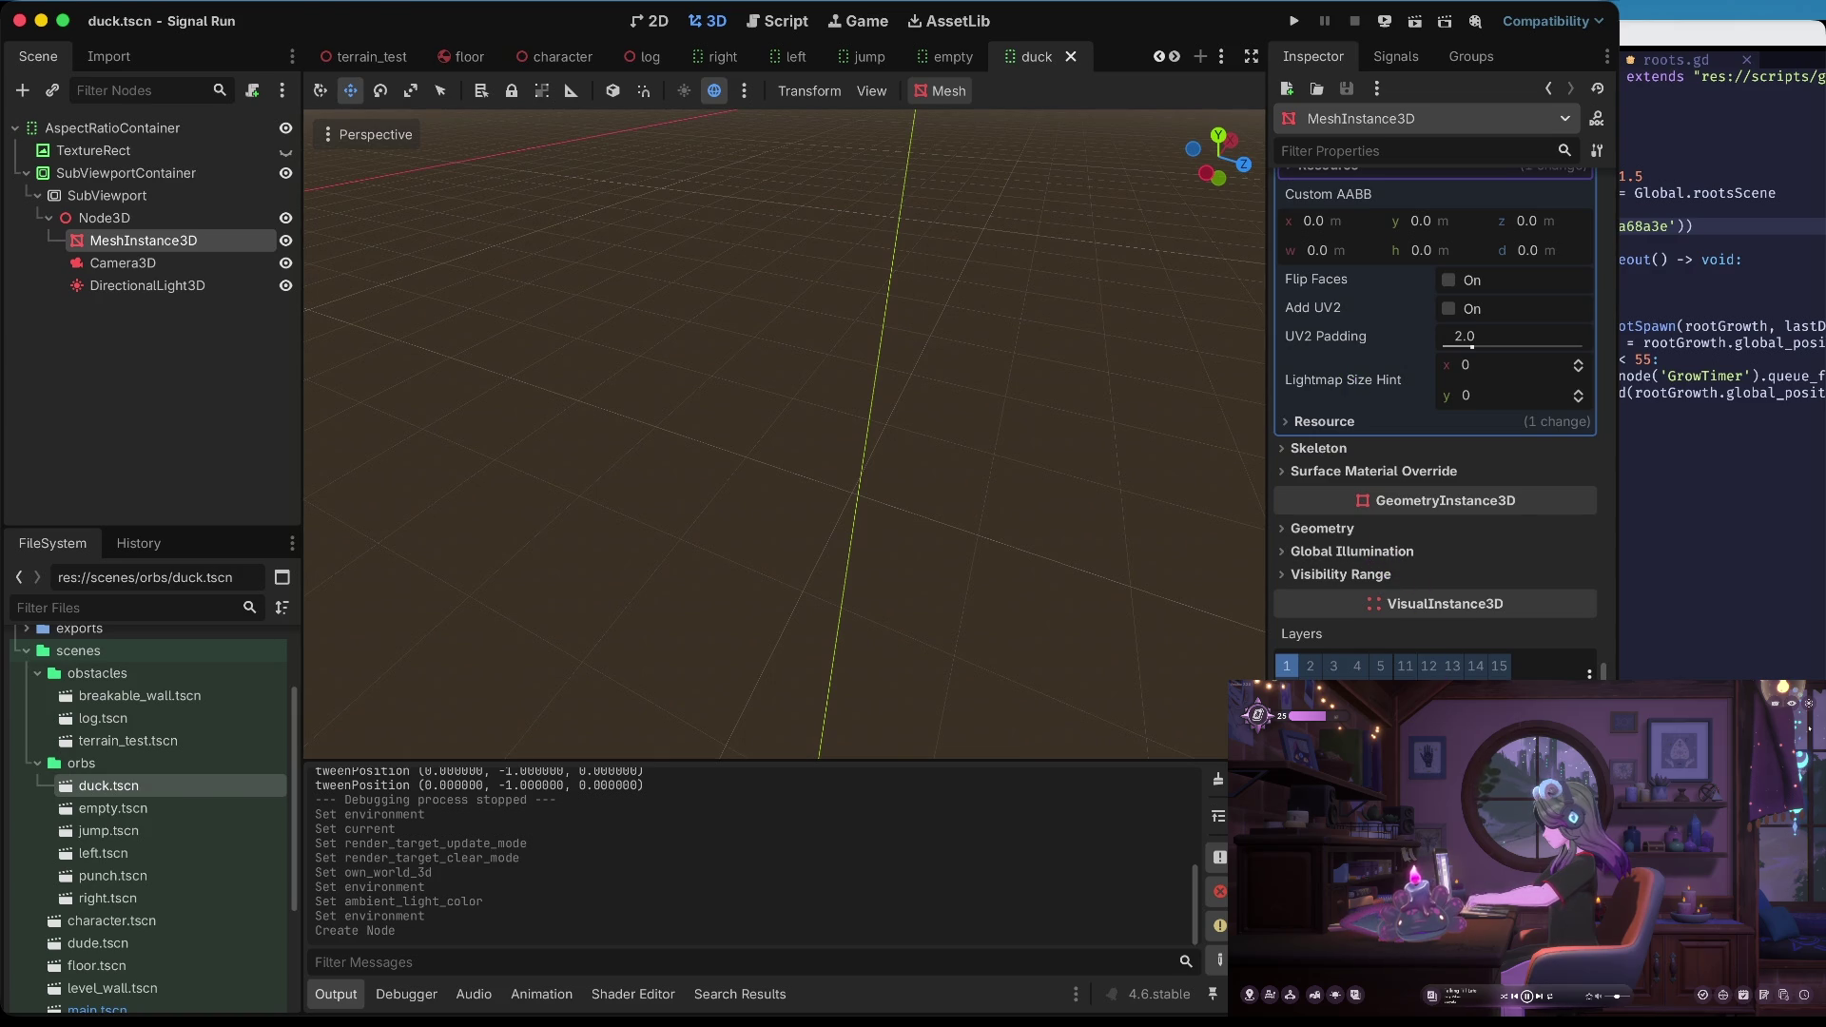
key("ctrl+s")
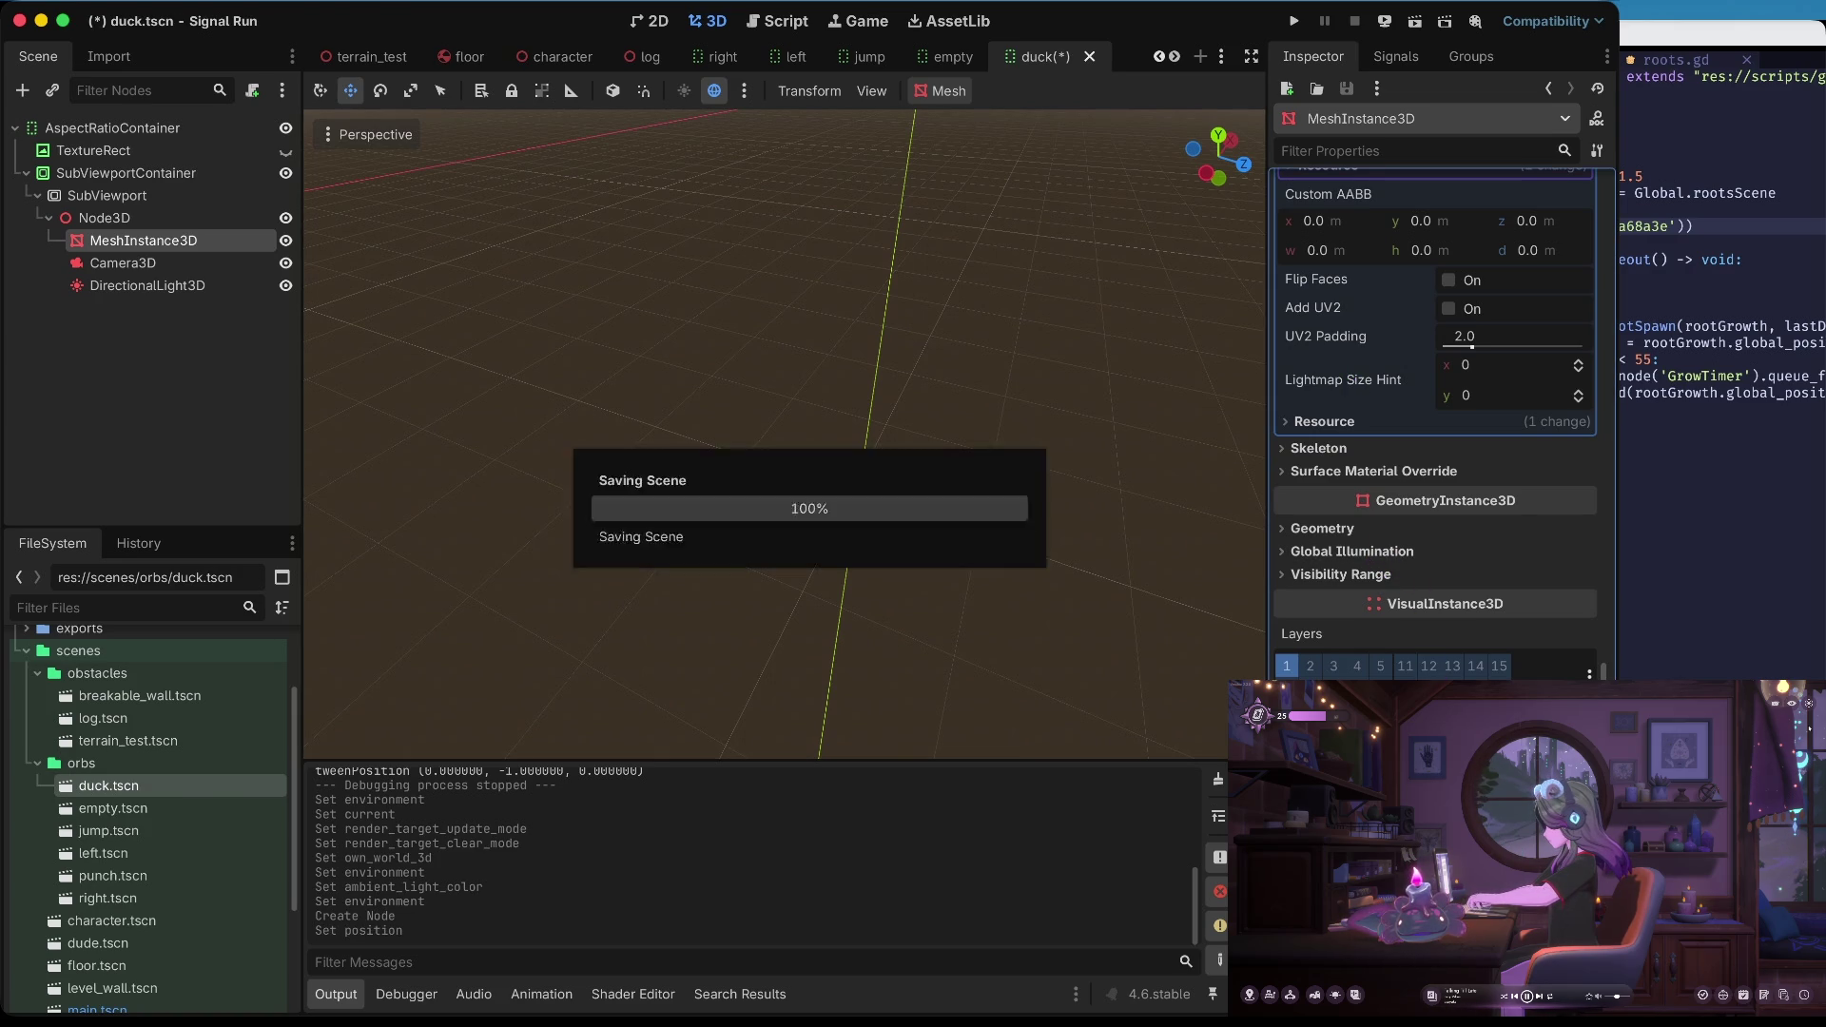
left_click(224, 284)
left_click(268, 263)
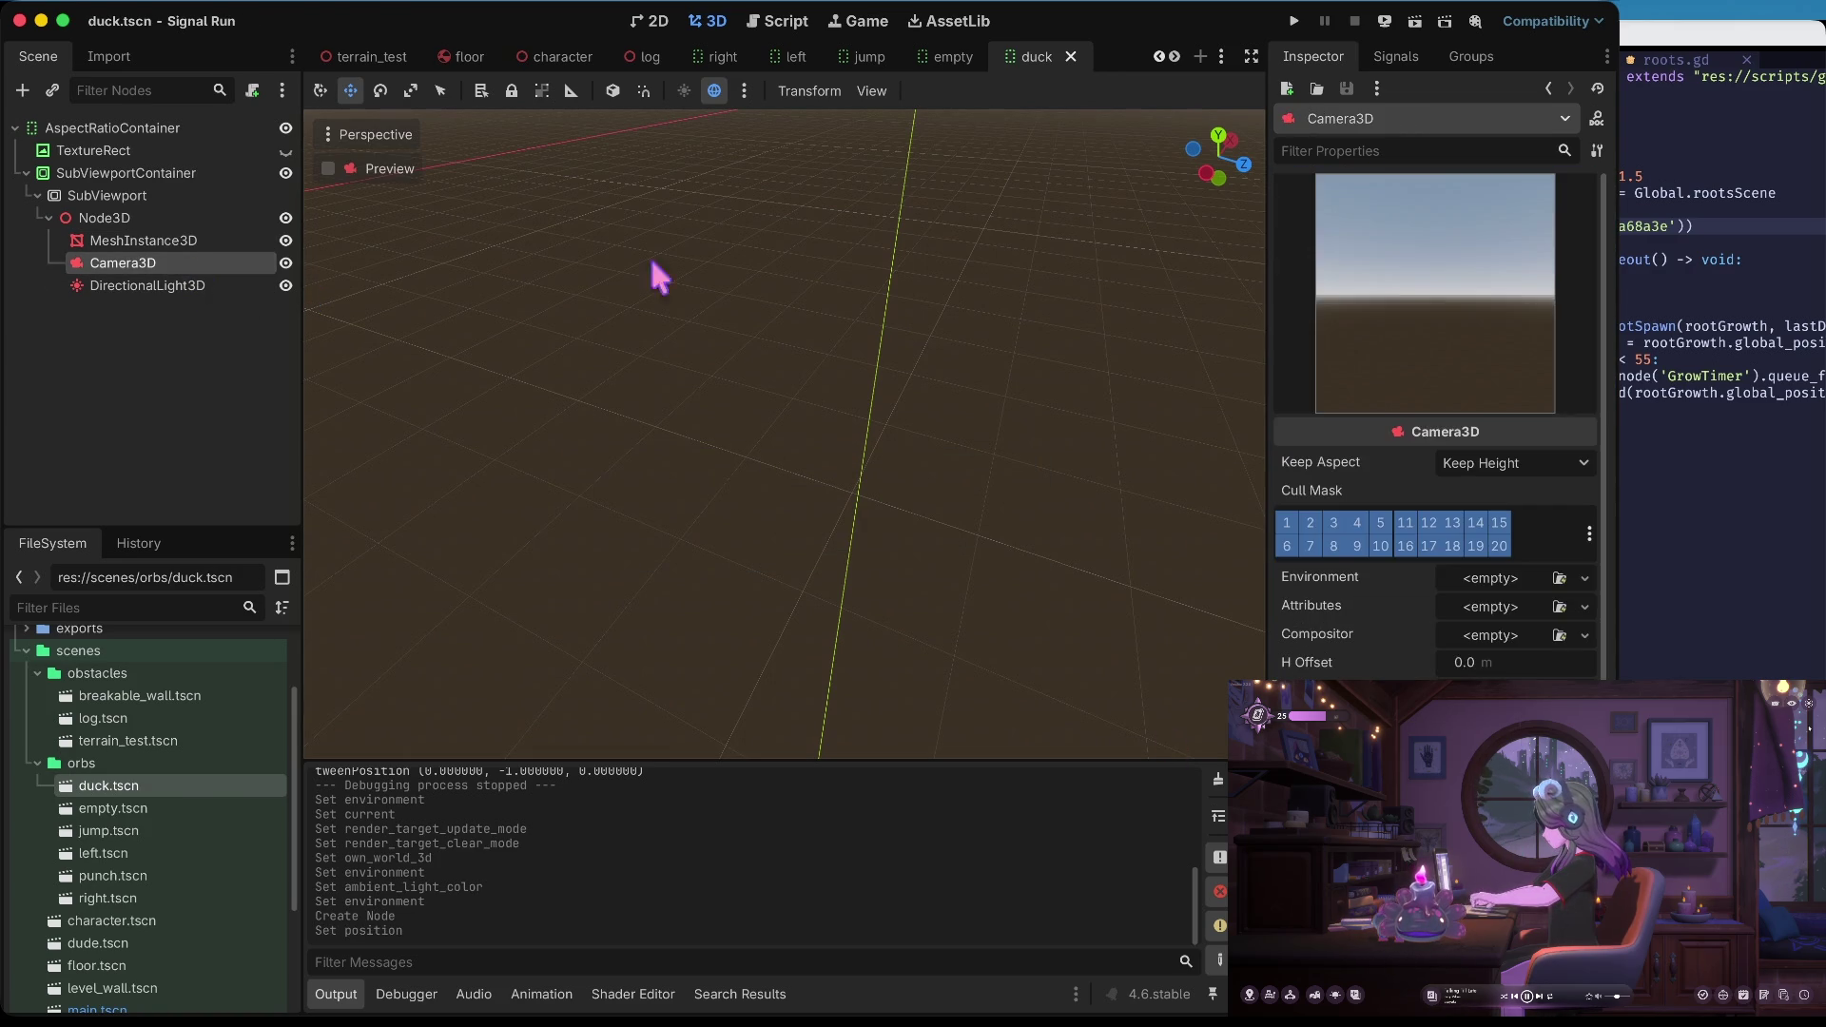
scroll(1436, 428, "down", 3)
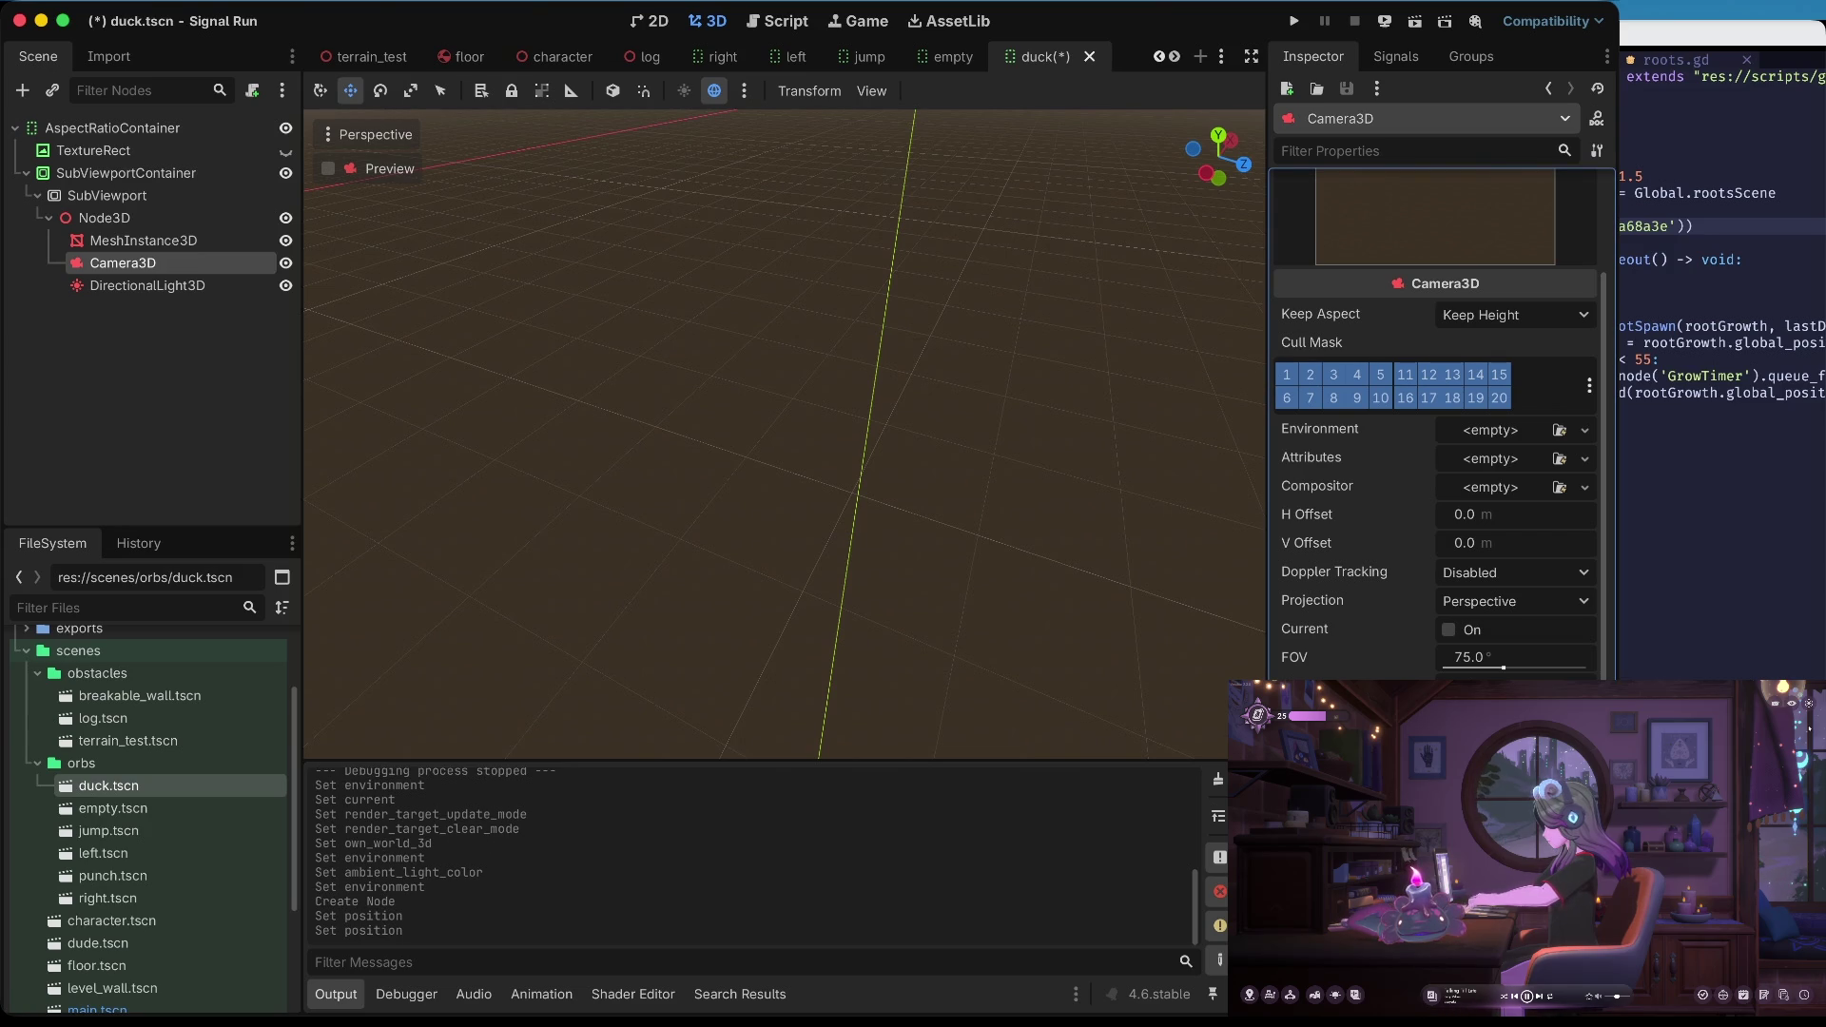
key("ctrl+s")
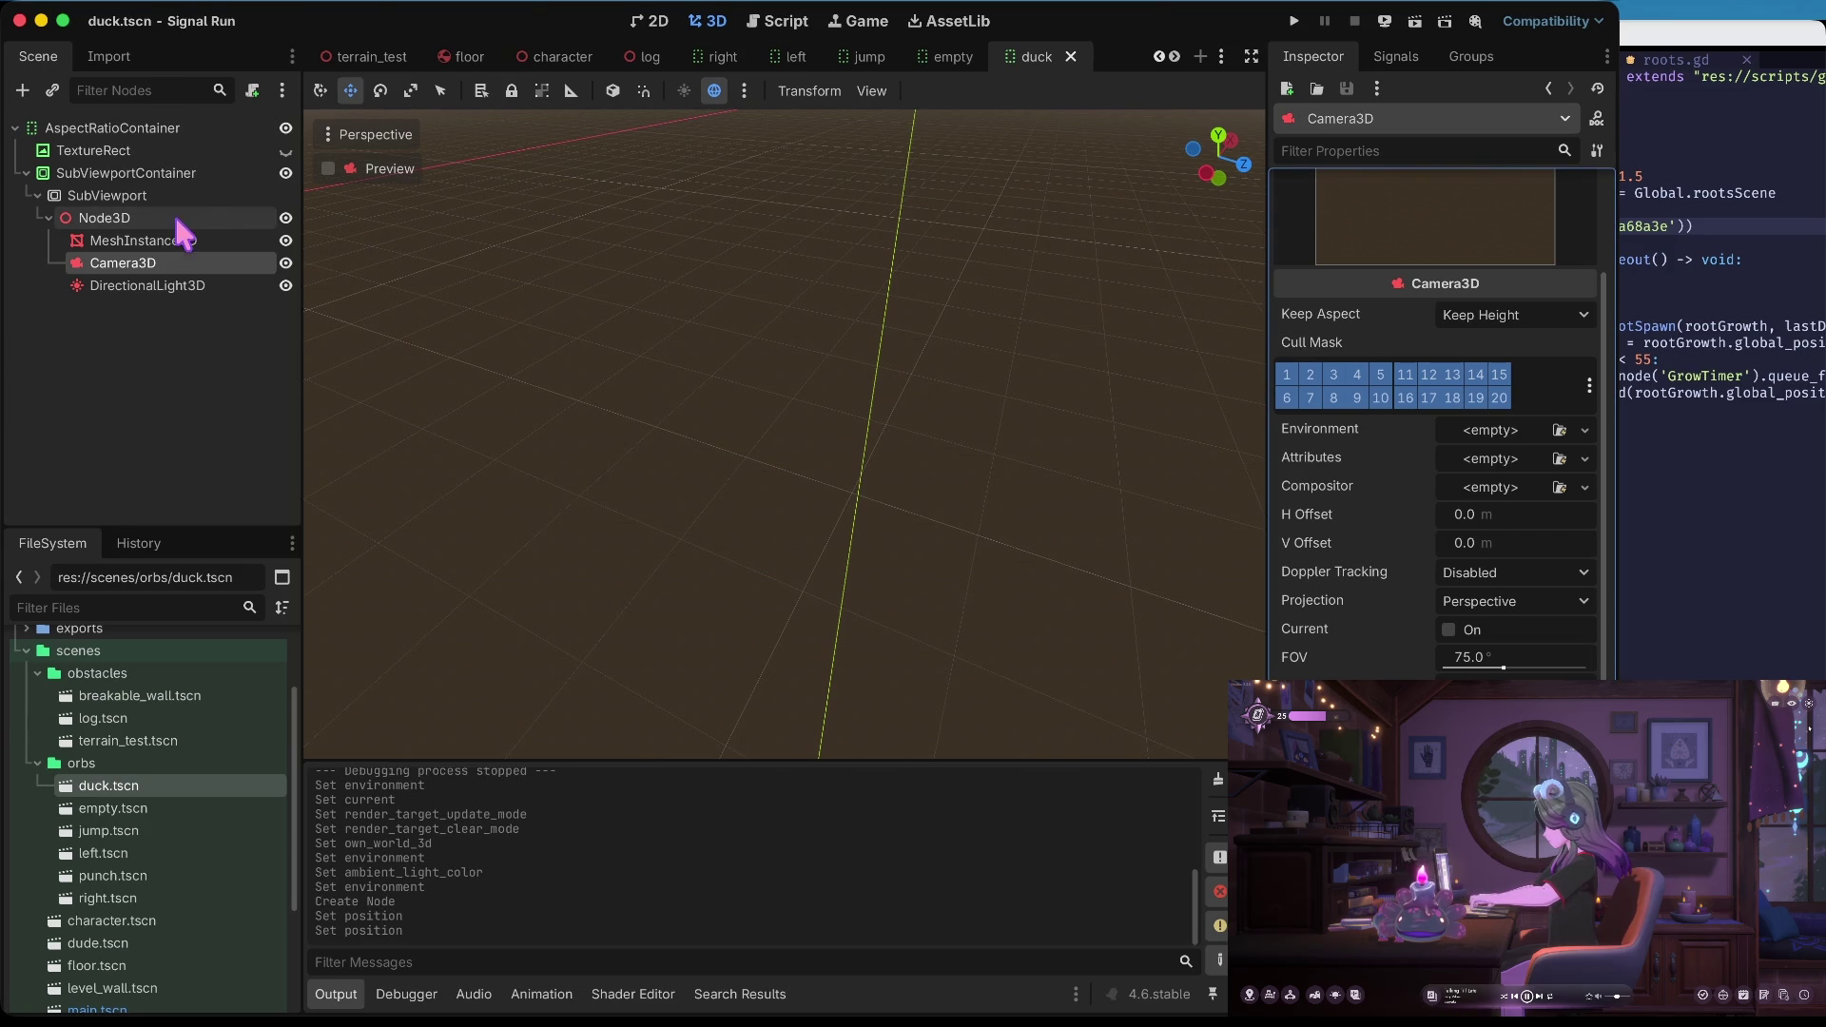
key("f")
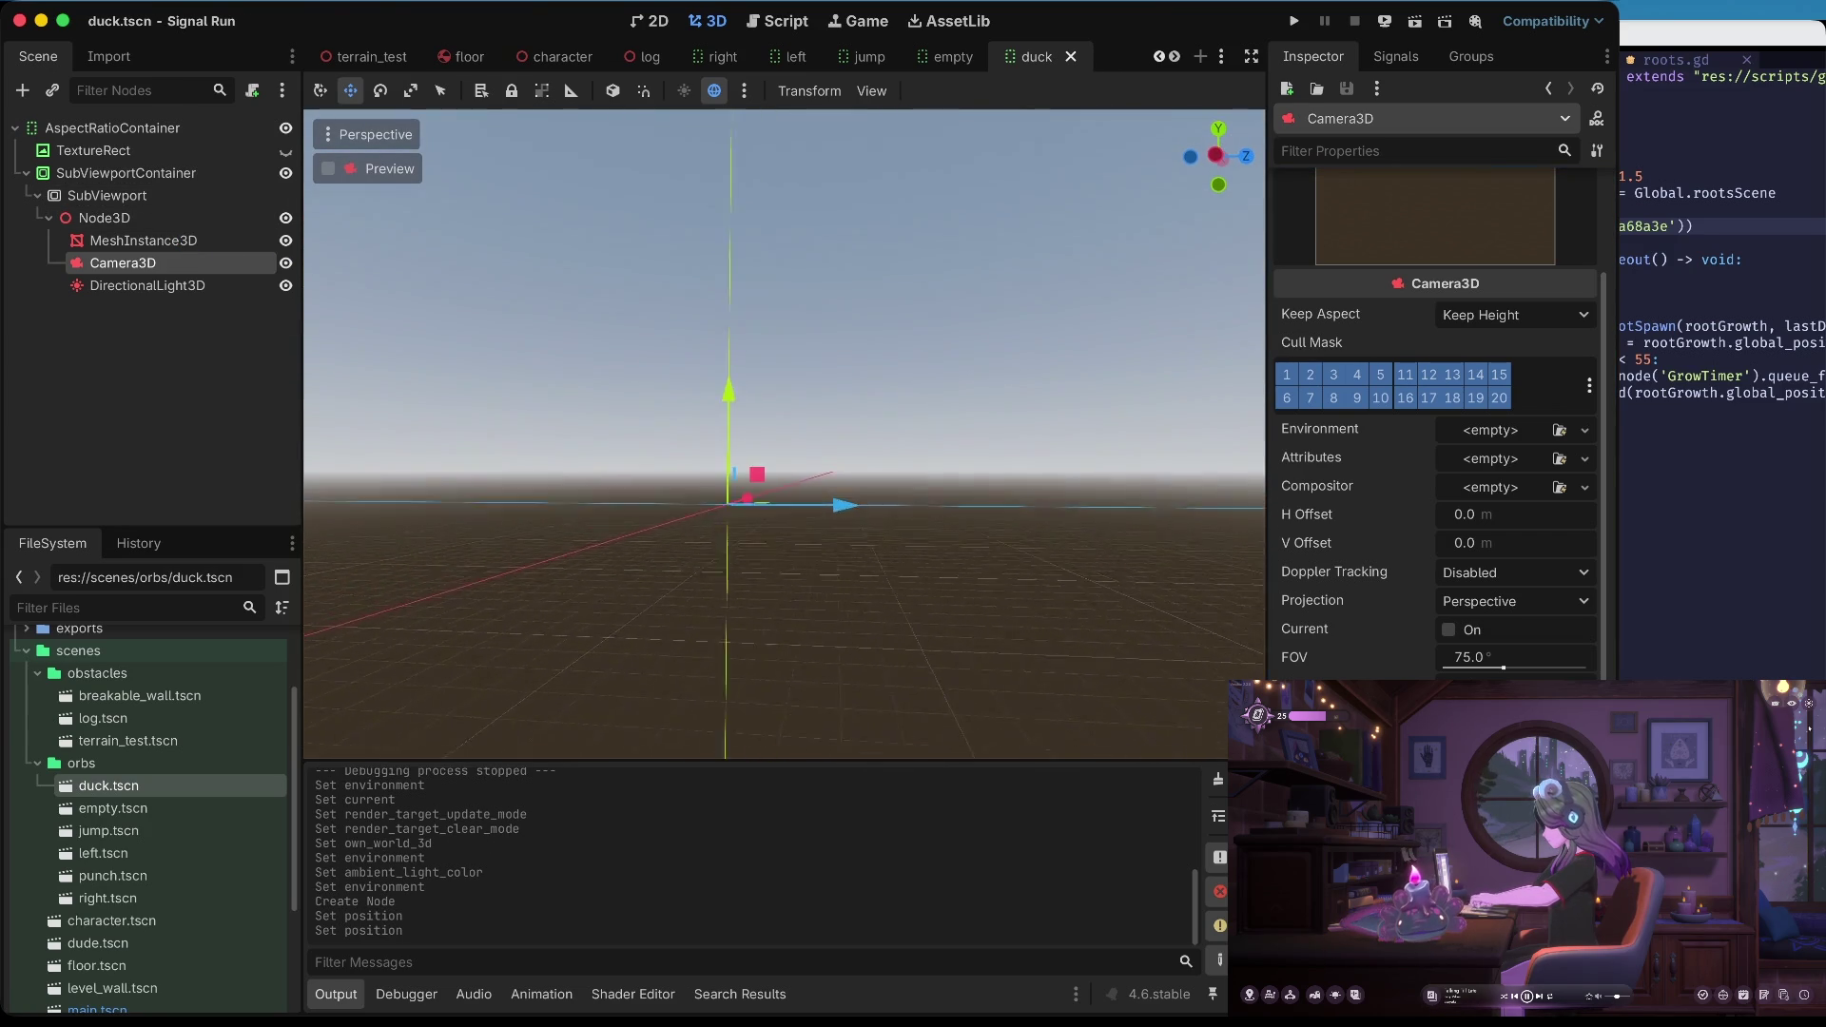
scroll(784, 434, "down", 5)
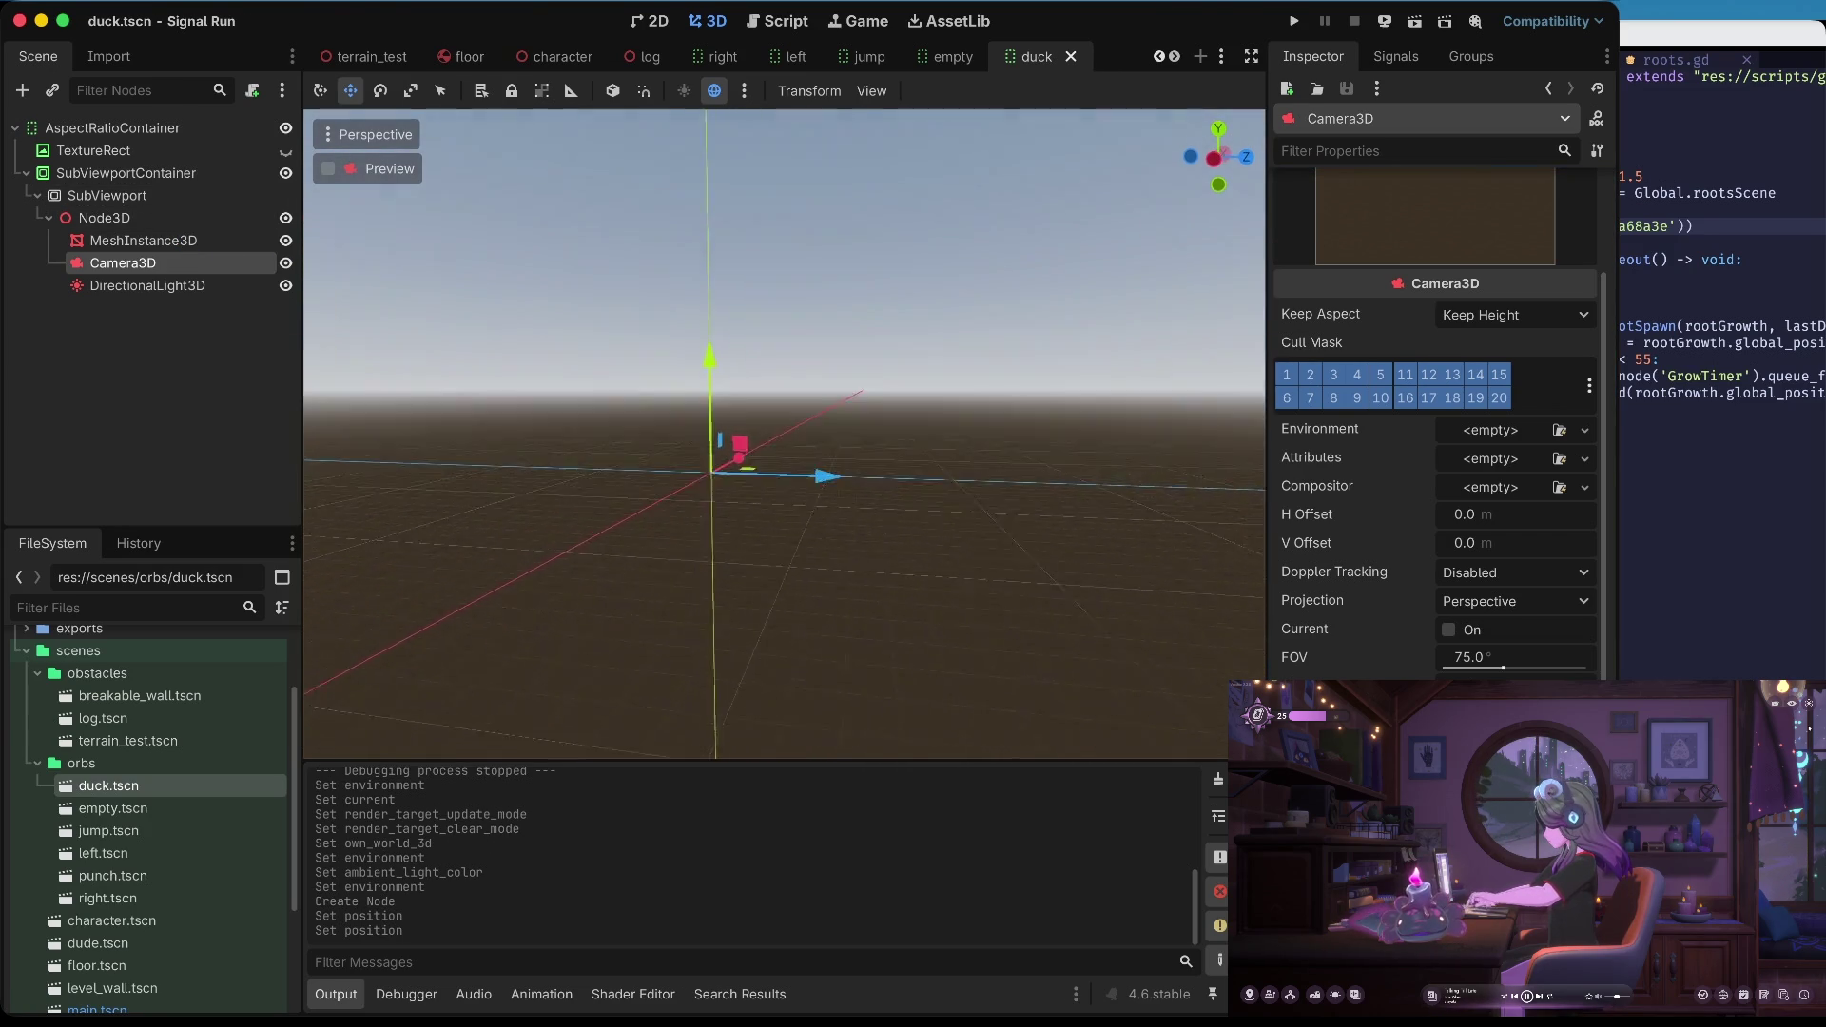
scroll(784, 434, "right", 10)
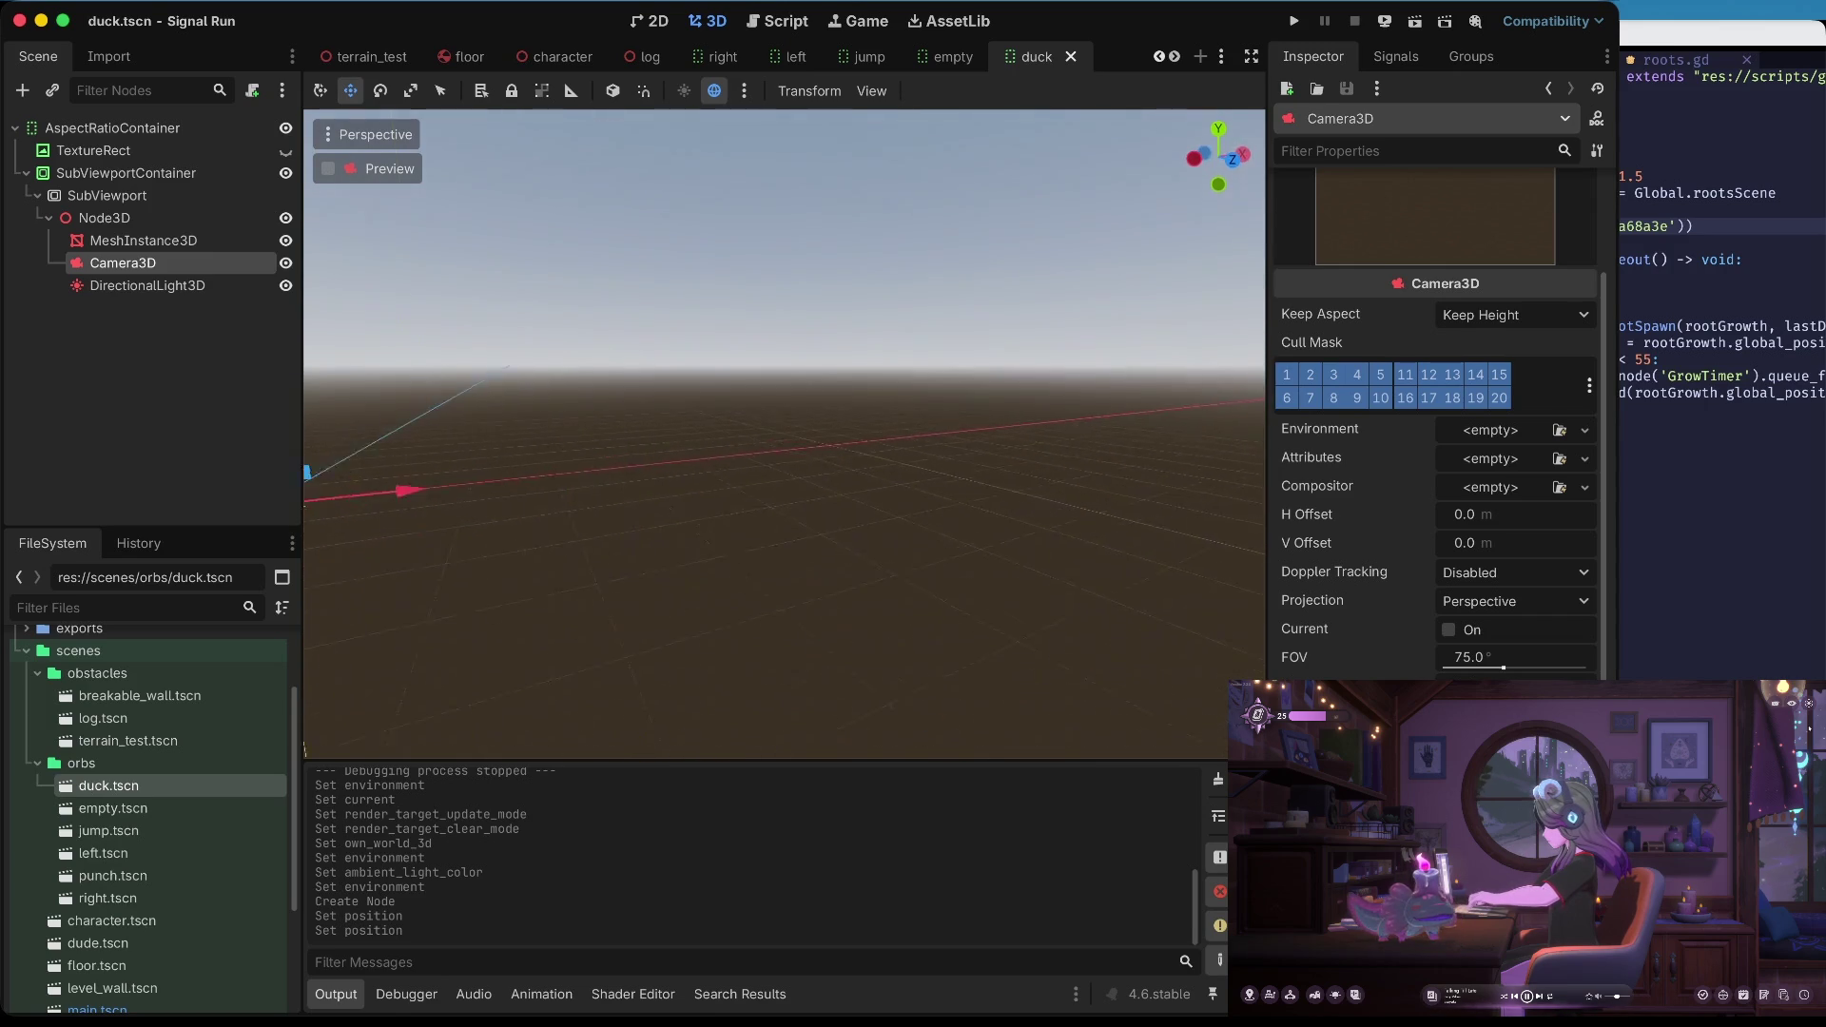
scroll(785, 433, "down", 10)
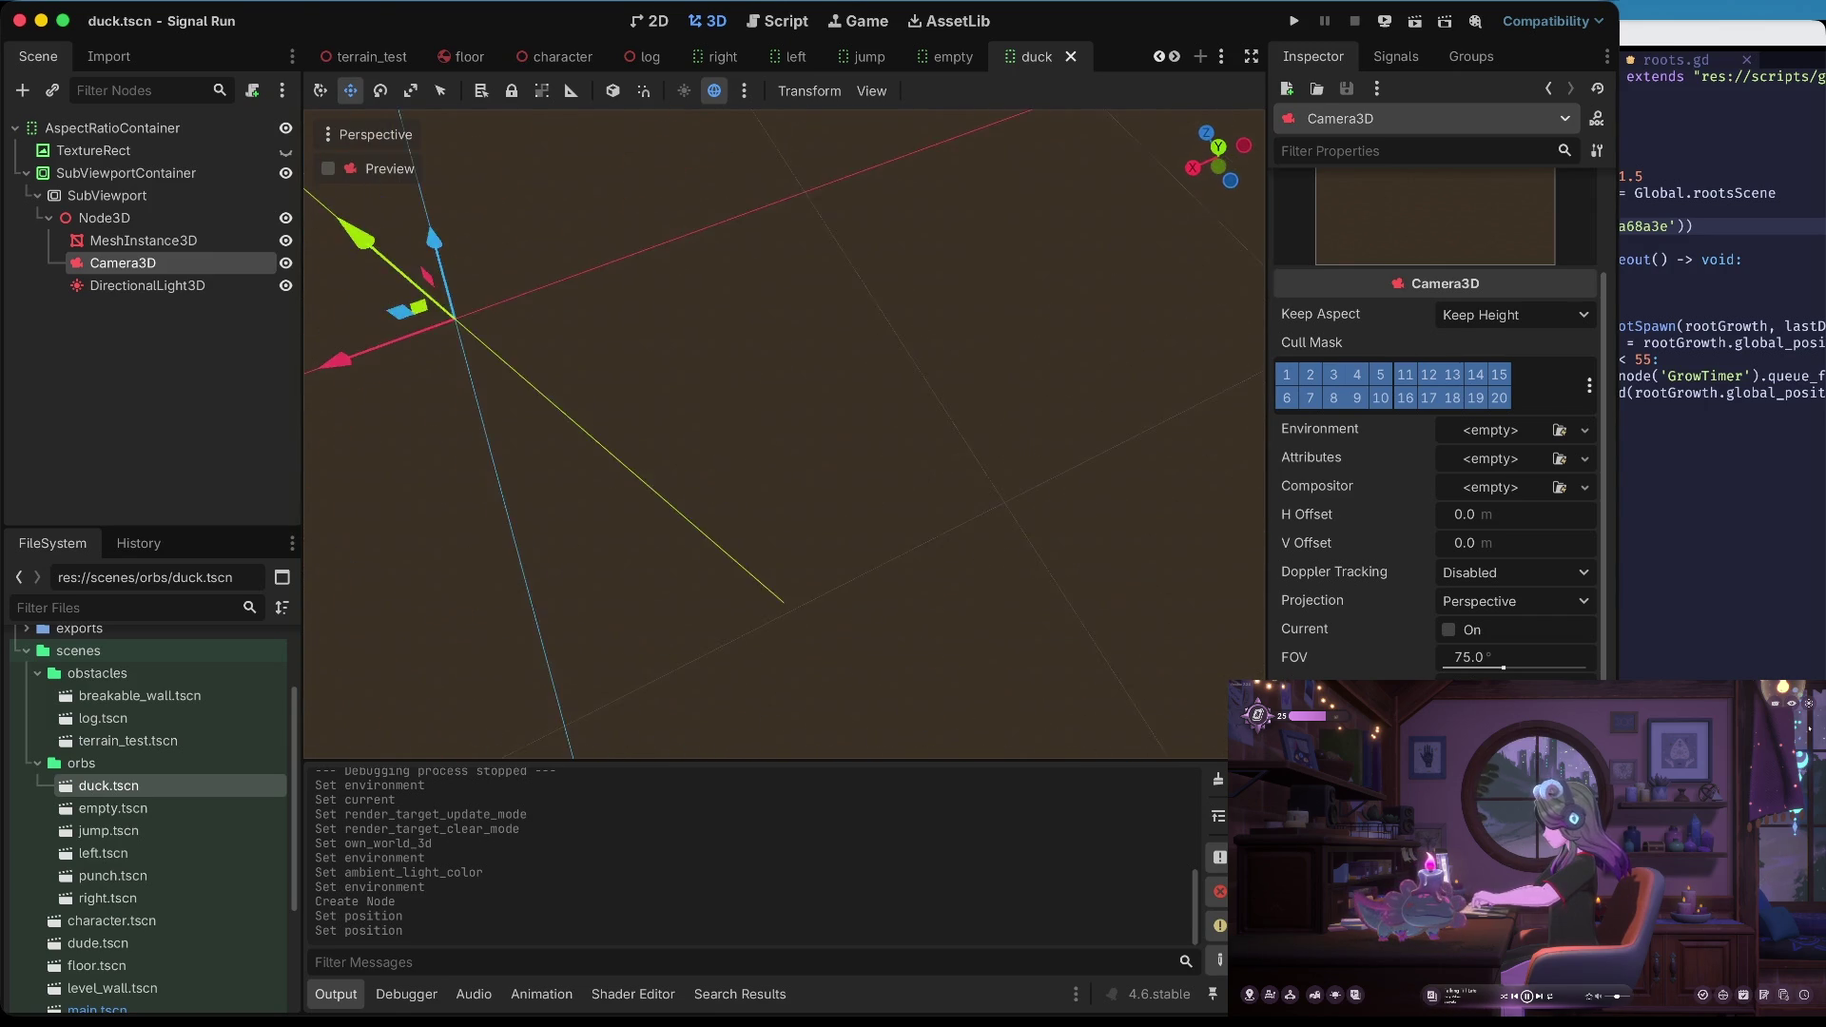
scroll(784, 434, "up", 10)
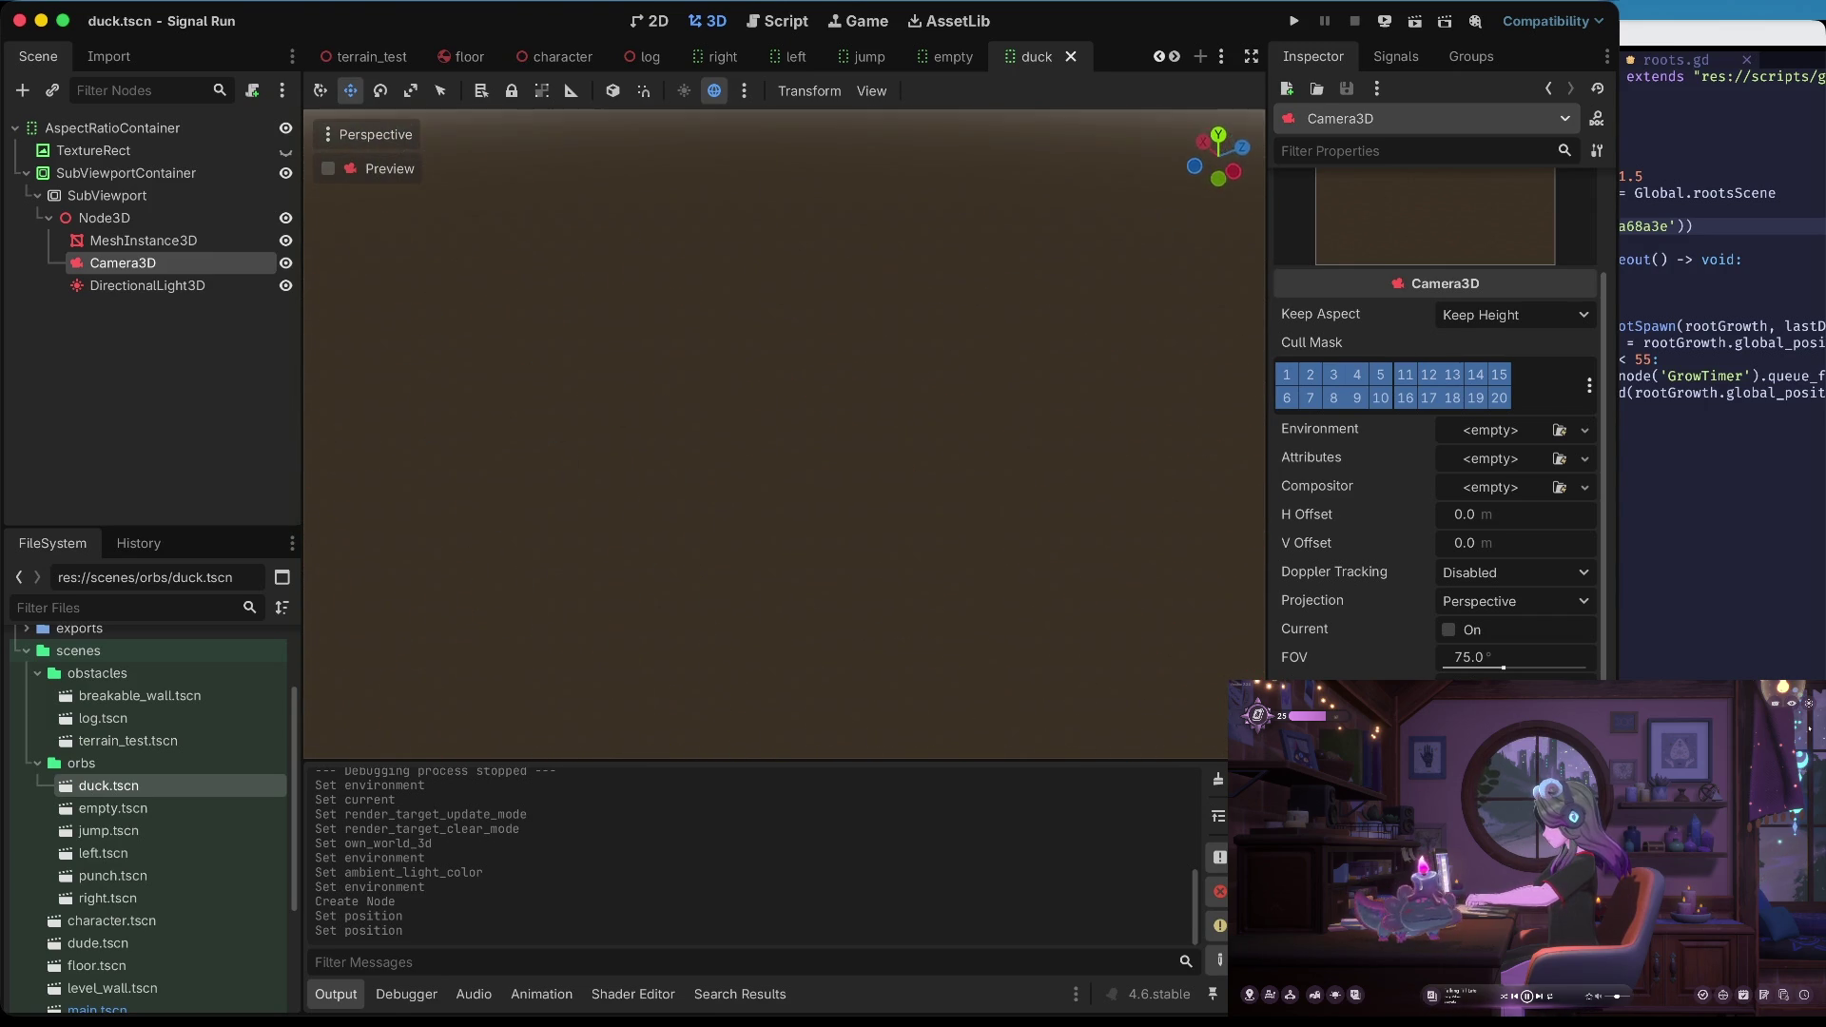
scroll(785, 433, "down", 10)
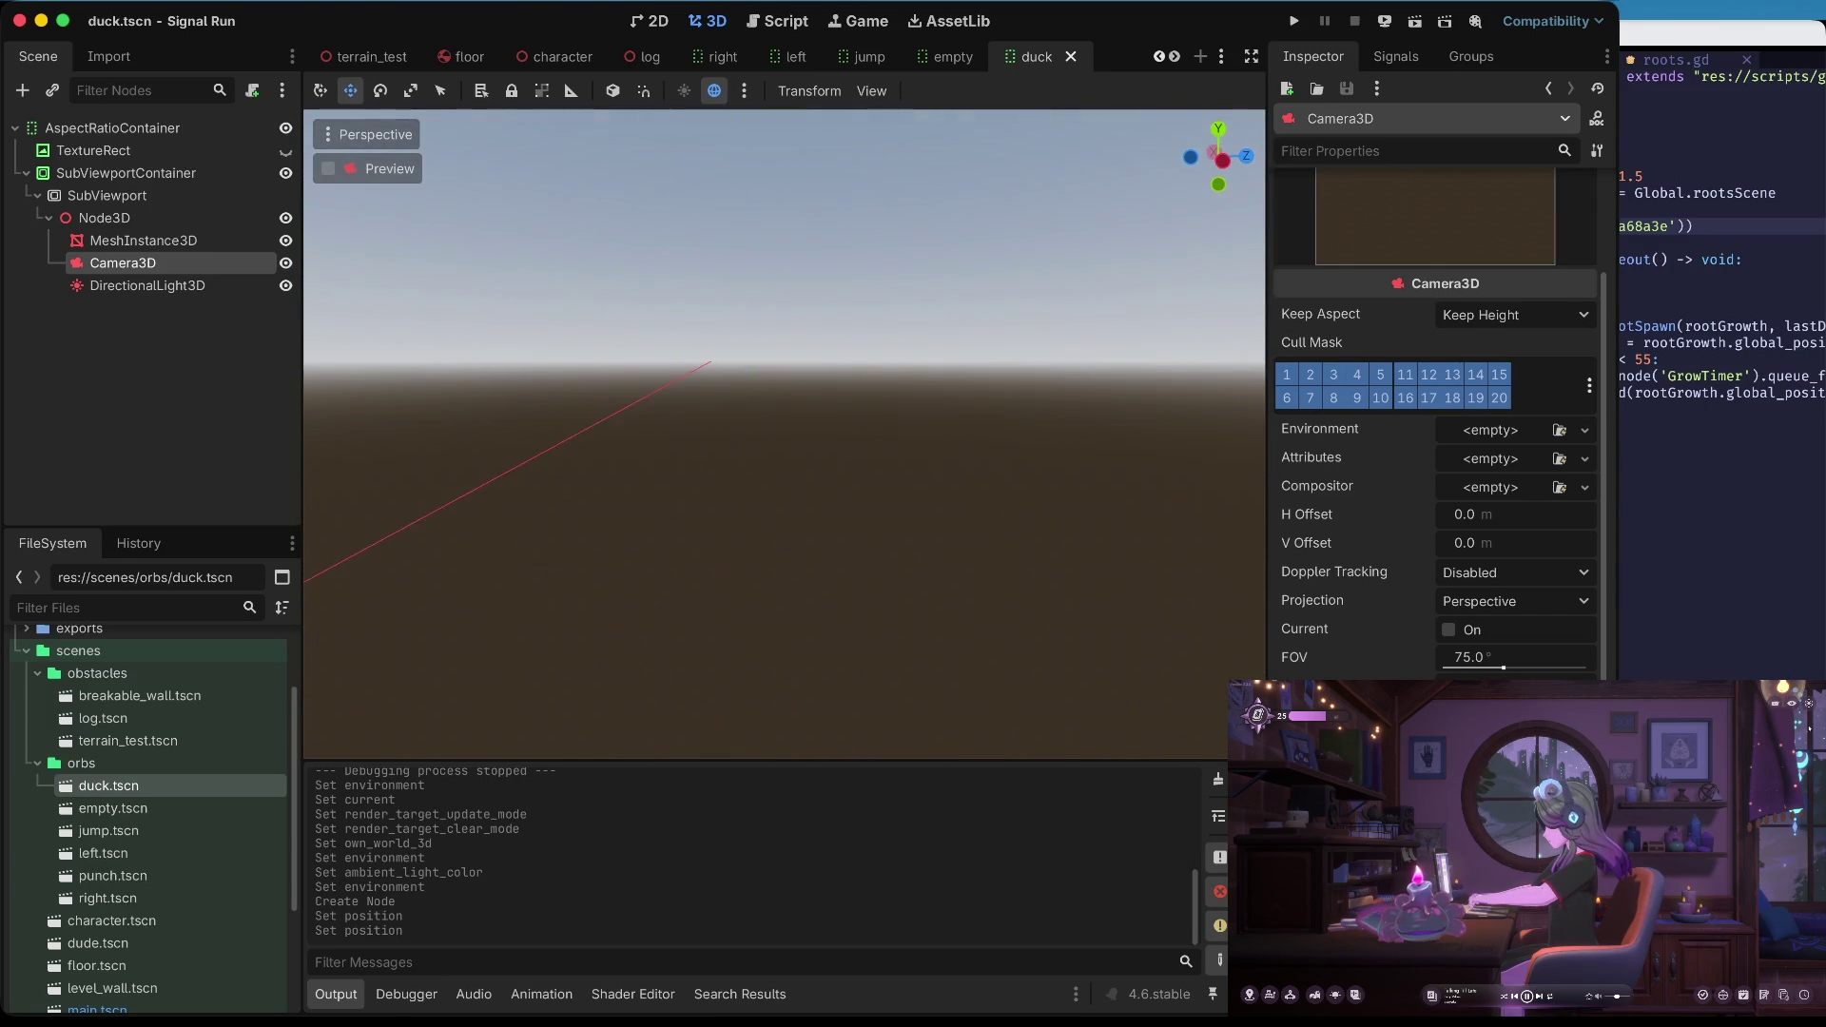
scroll(732, 252, "down", 10)
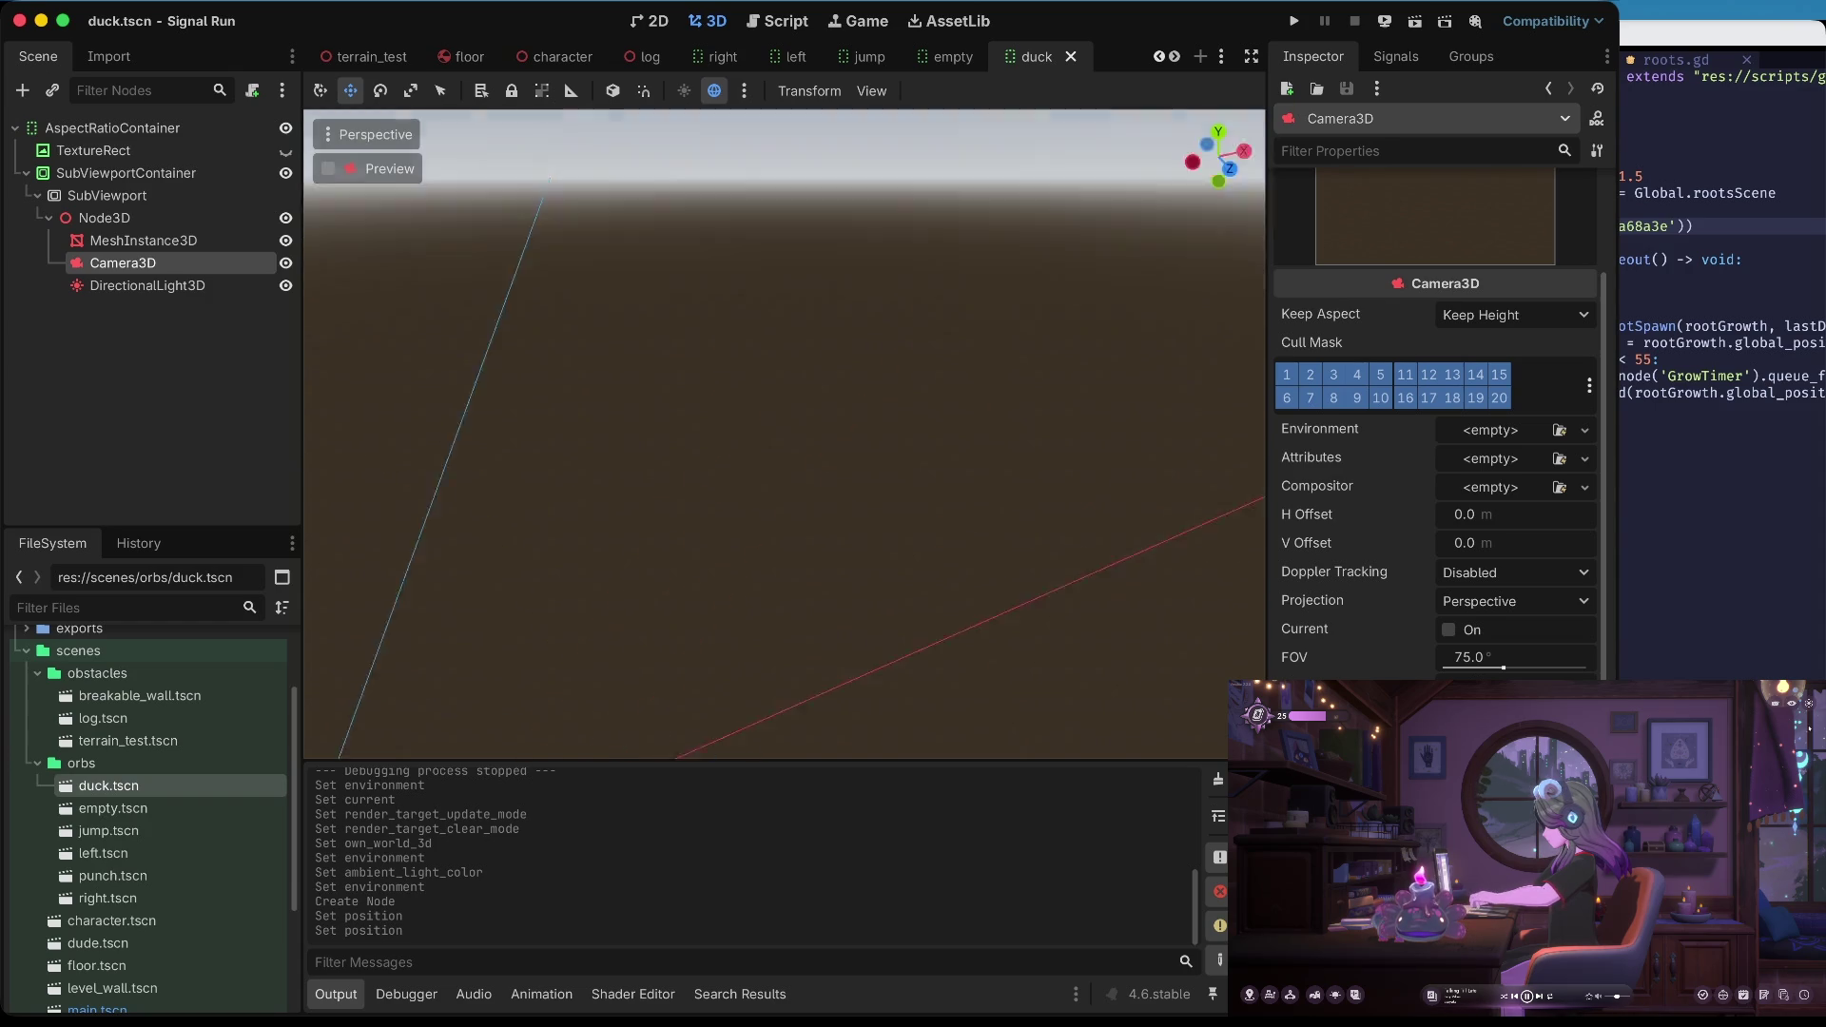
scroll(784, 434, "up", 10)
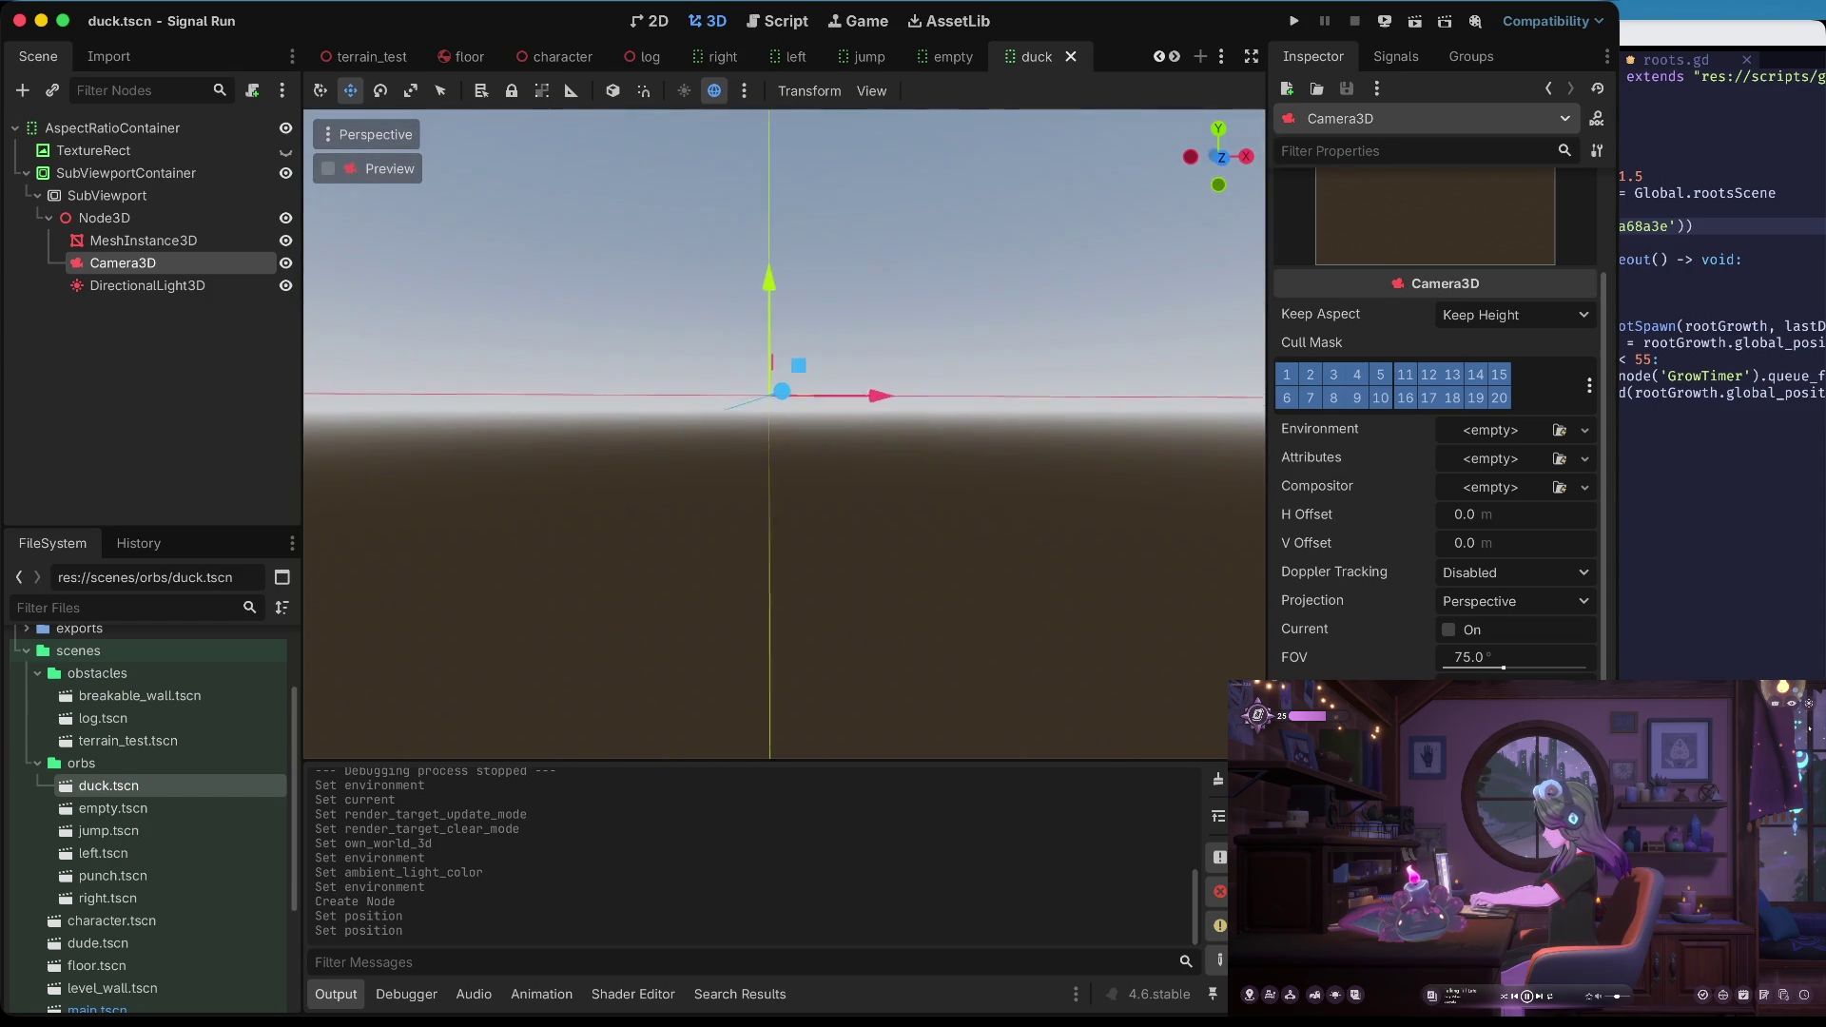
scroll(735, 265, "down", 5)
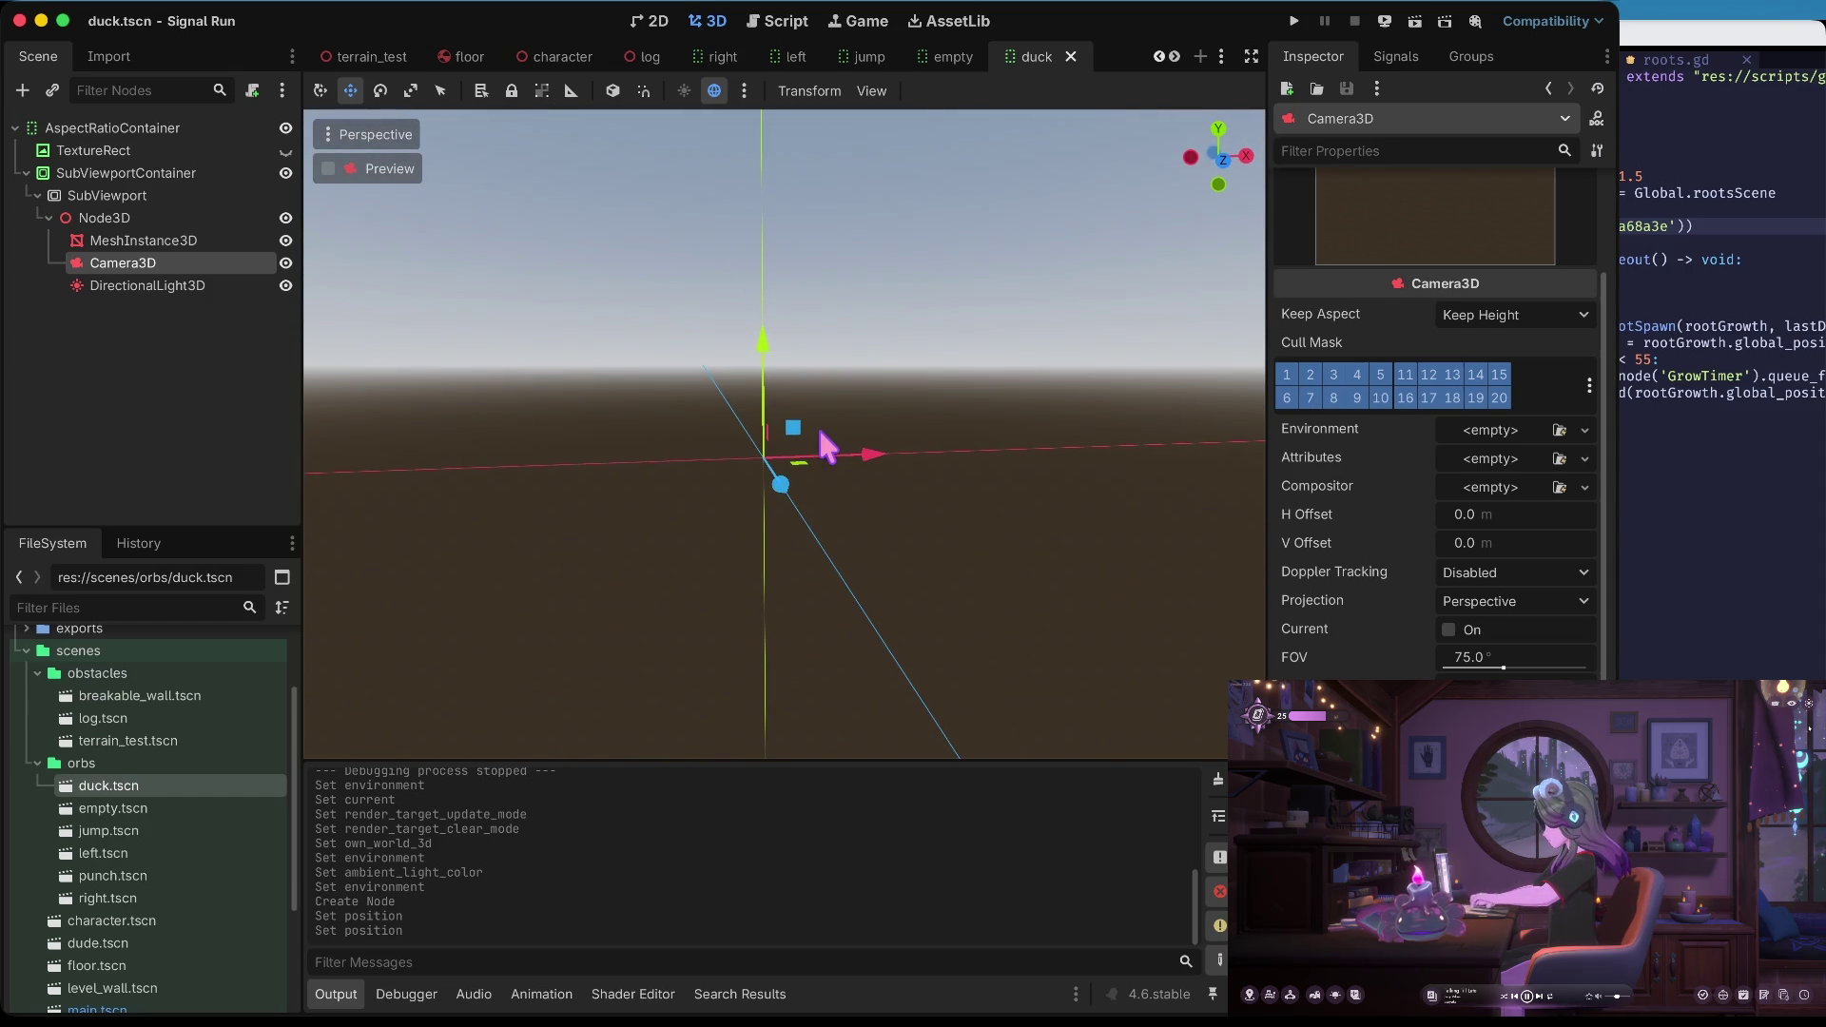
left_click(152, 284)
left_click(176, 243)
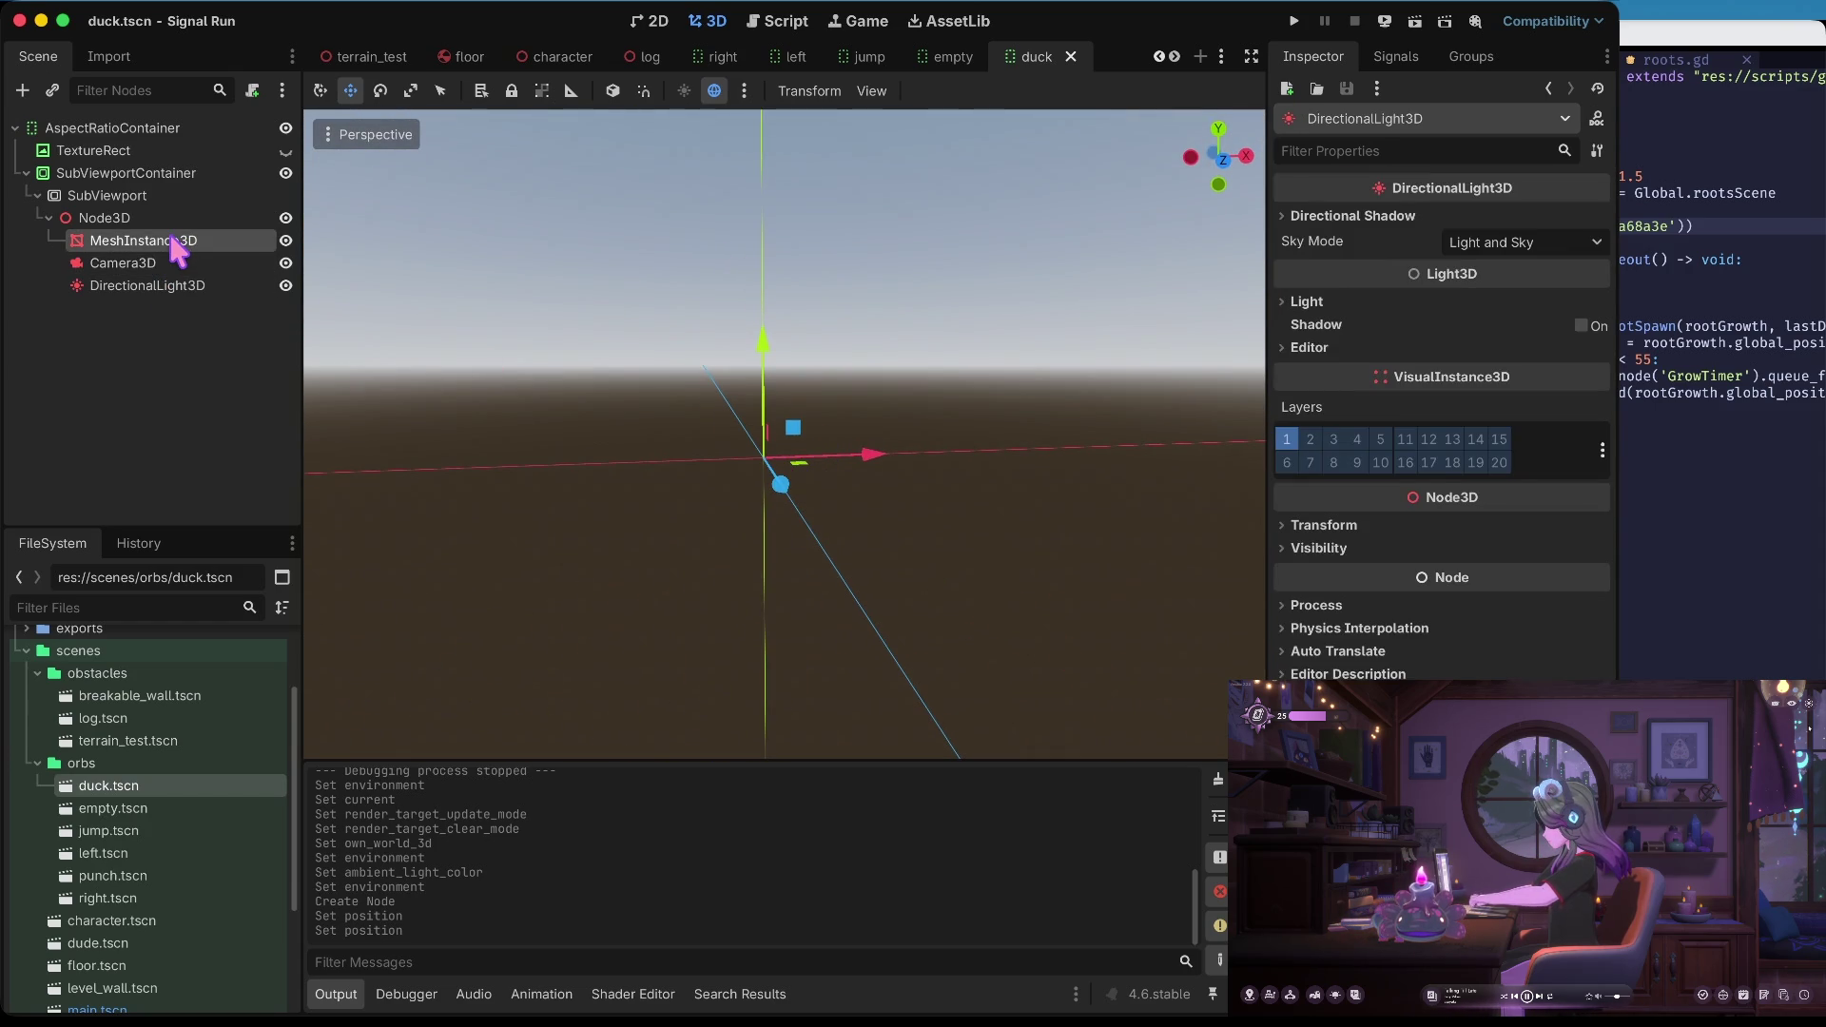
Undo the directional light, environment and world edits, checking the 2D render, and save duck.tscn
double_click(219, 219)
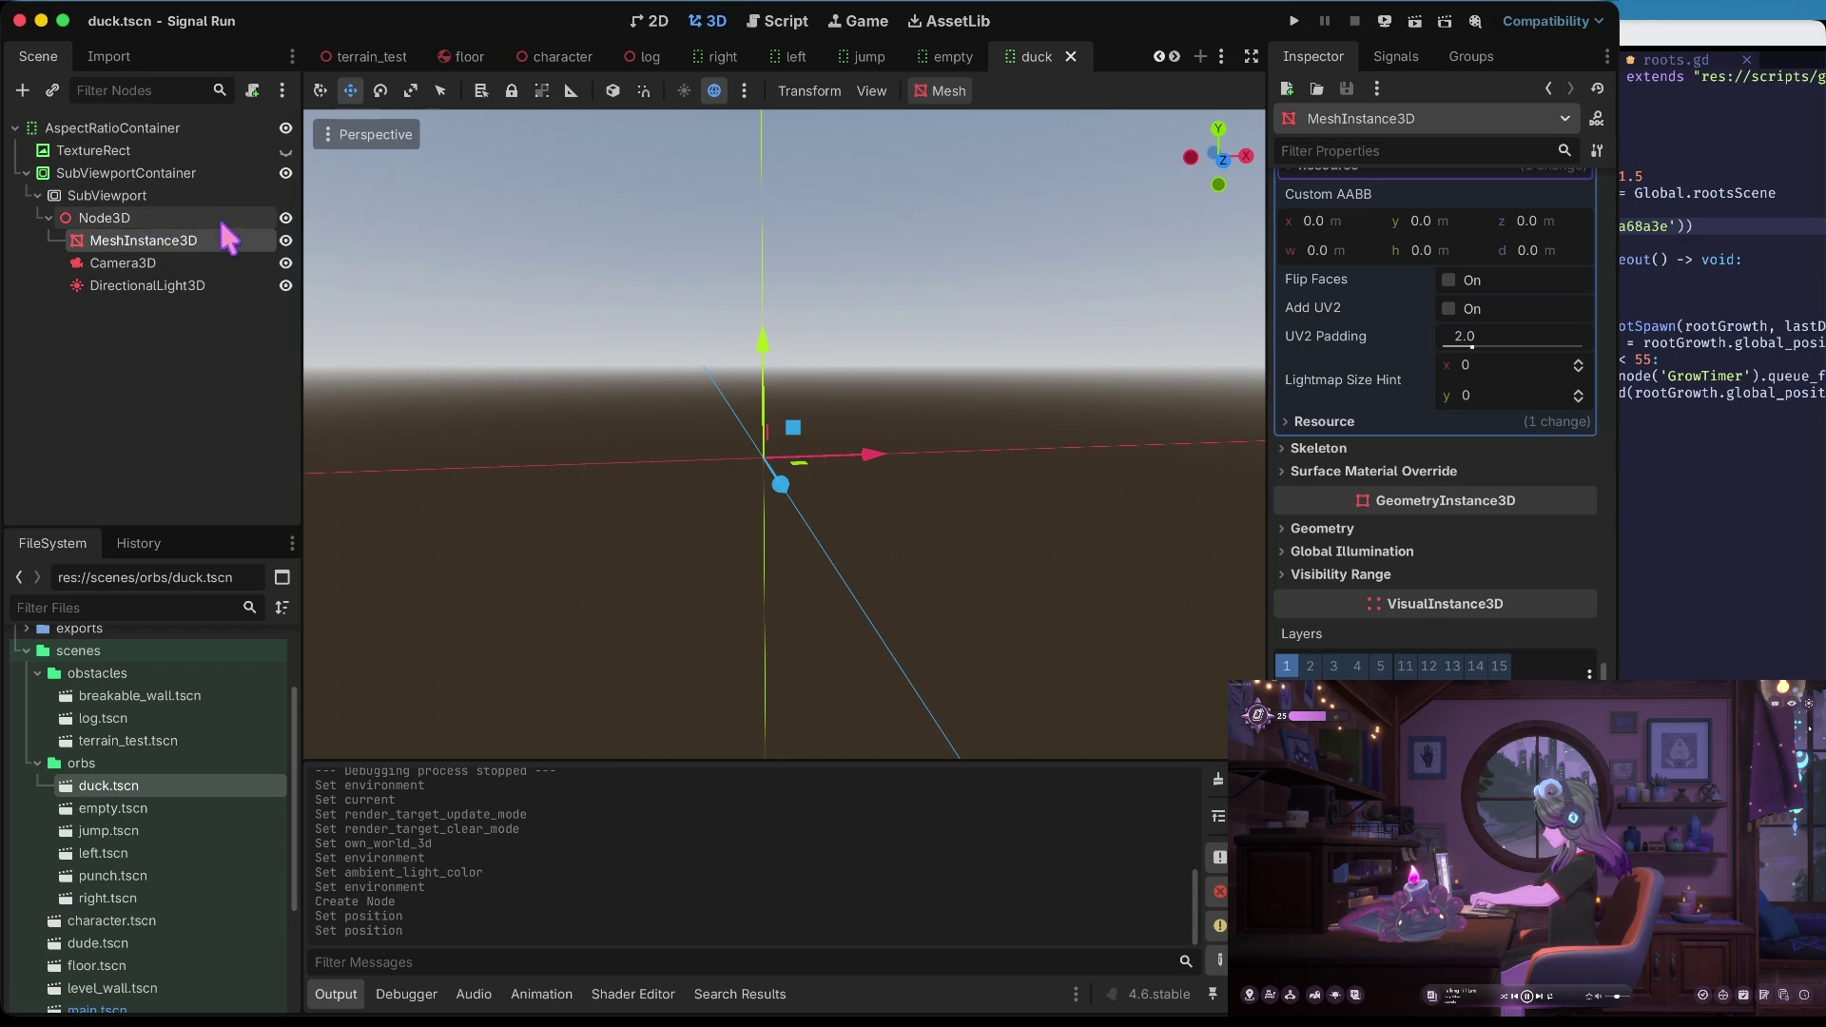
left_click(222, 240)
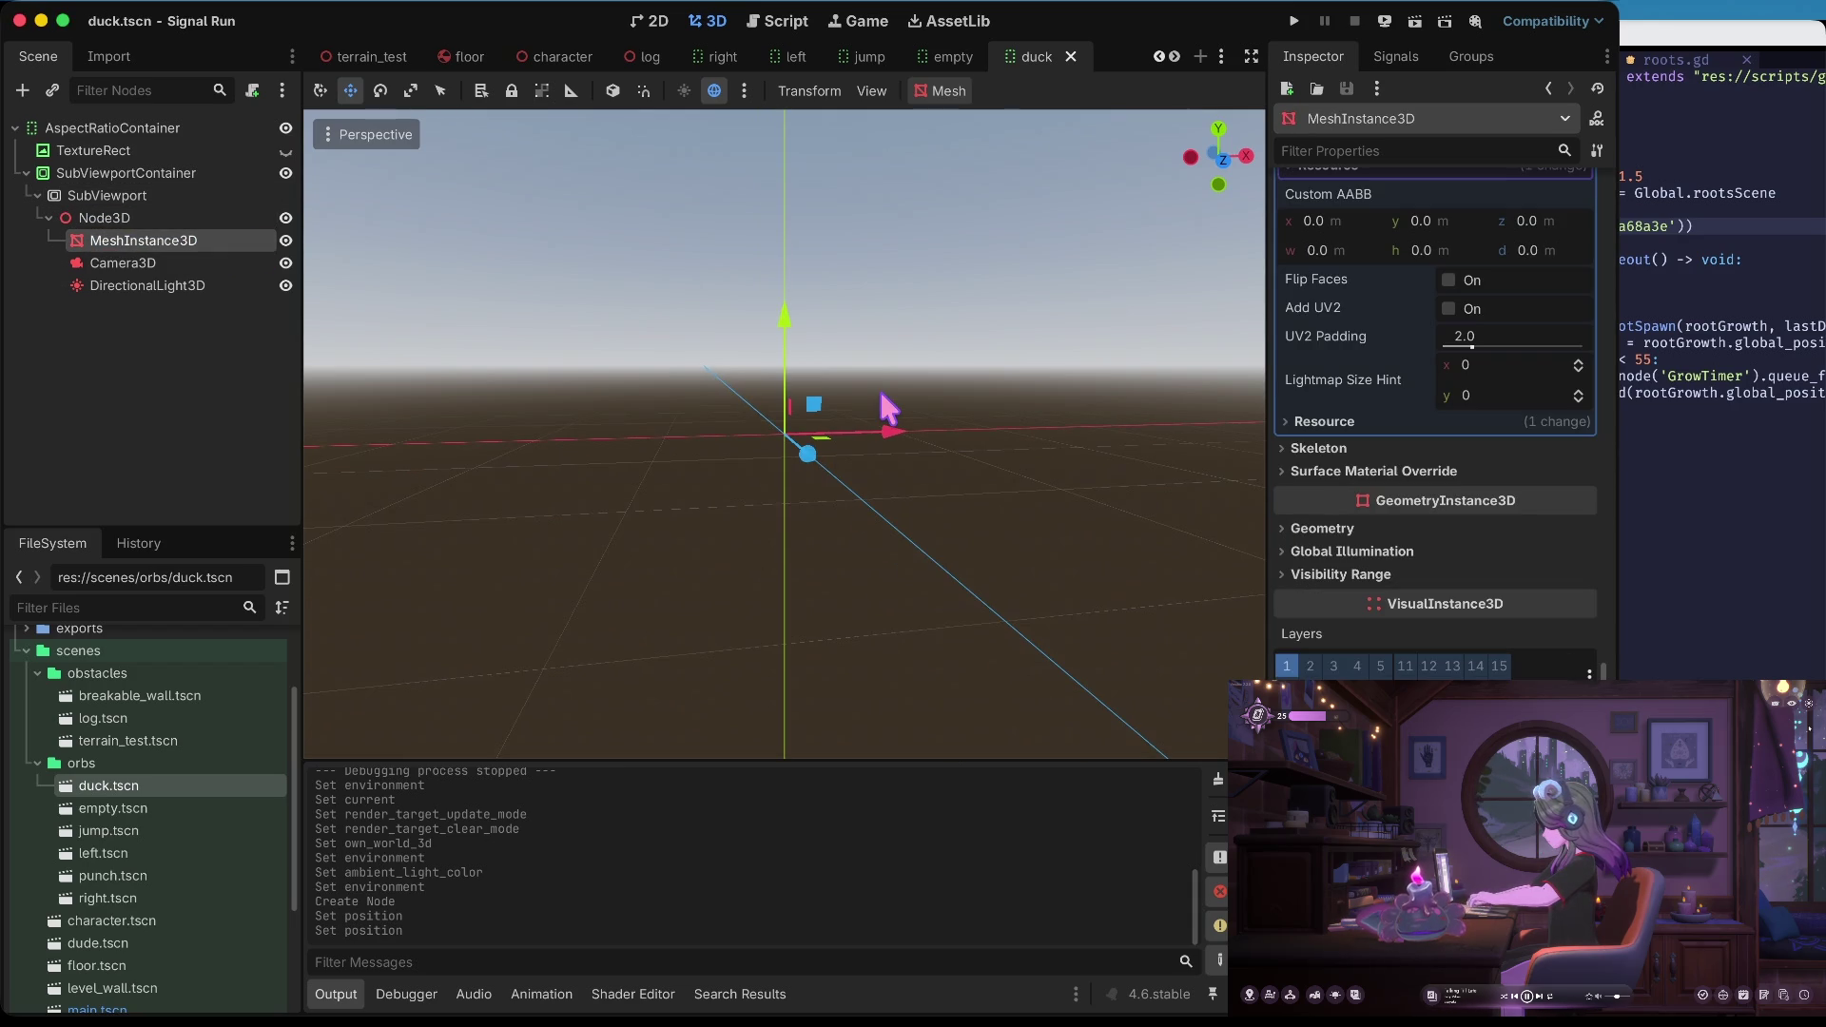
left_click(650, 20)
left_click(707, 20)
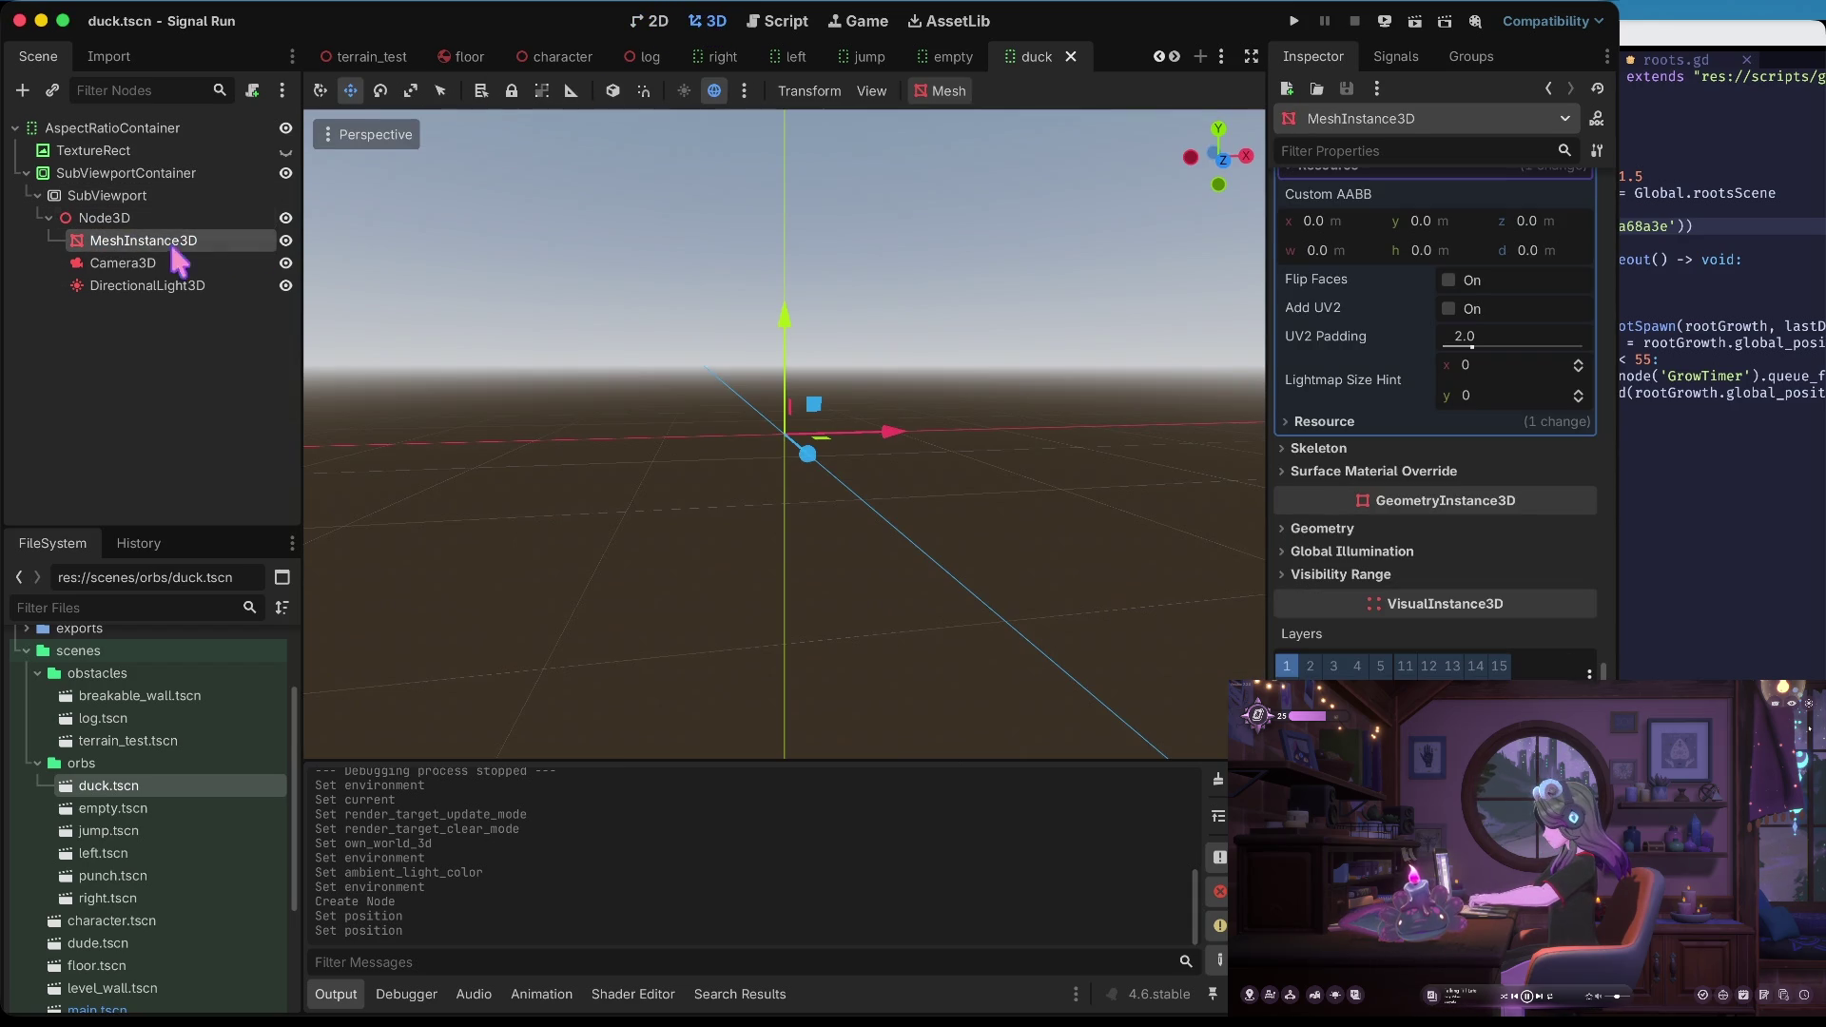
key("ctrl+z")
key("ctrl+z")
key("ctrl+z")
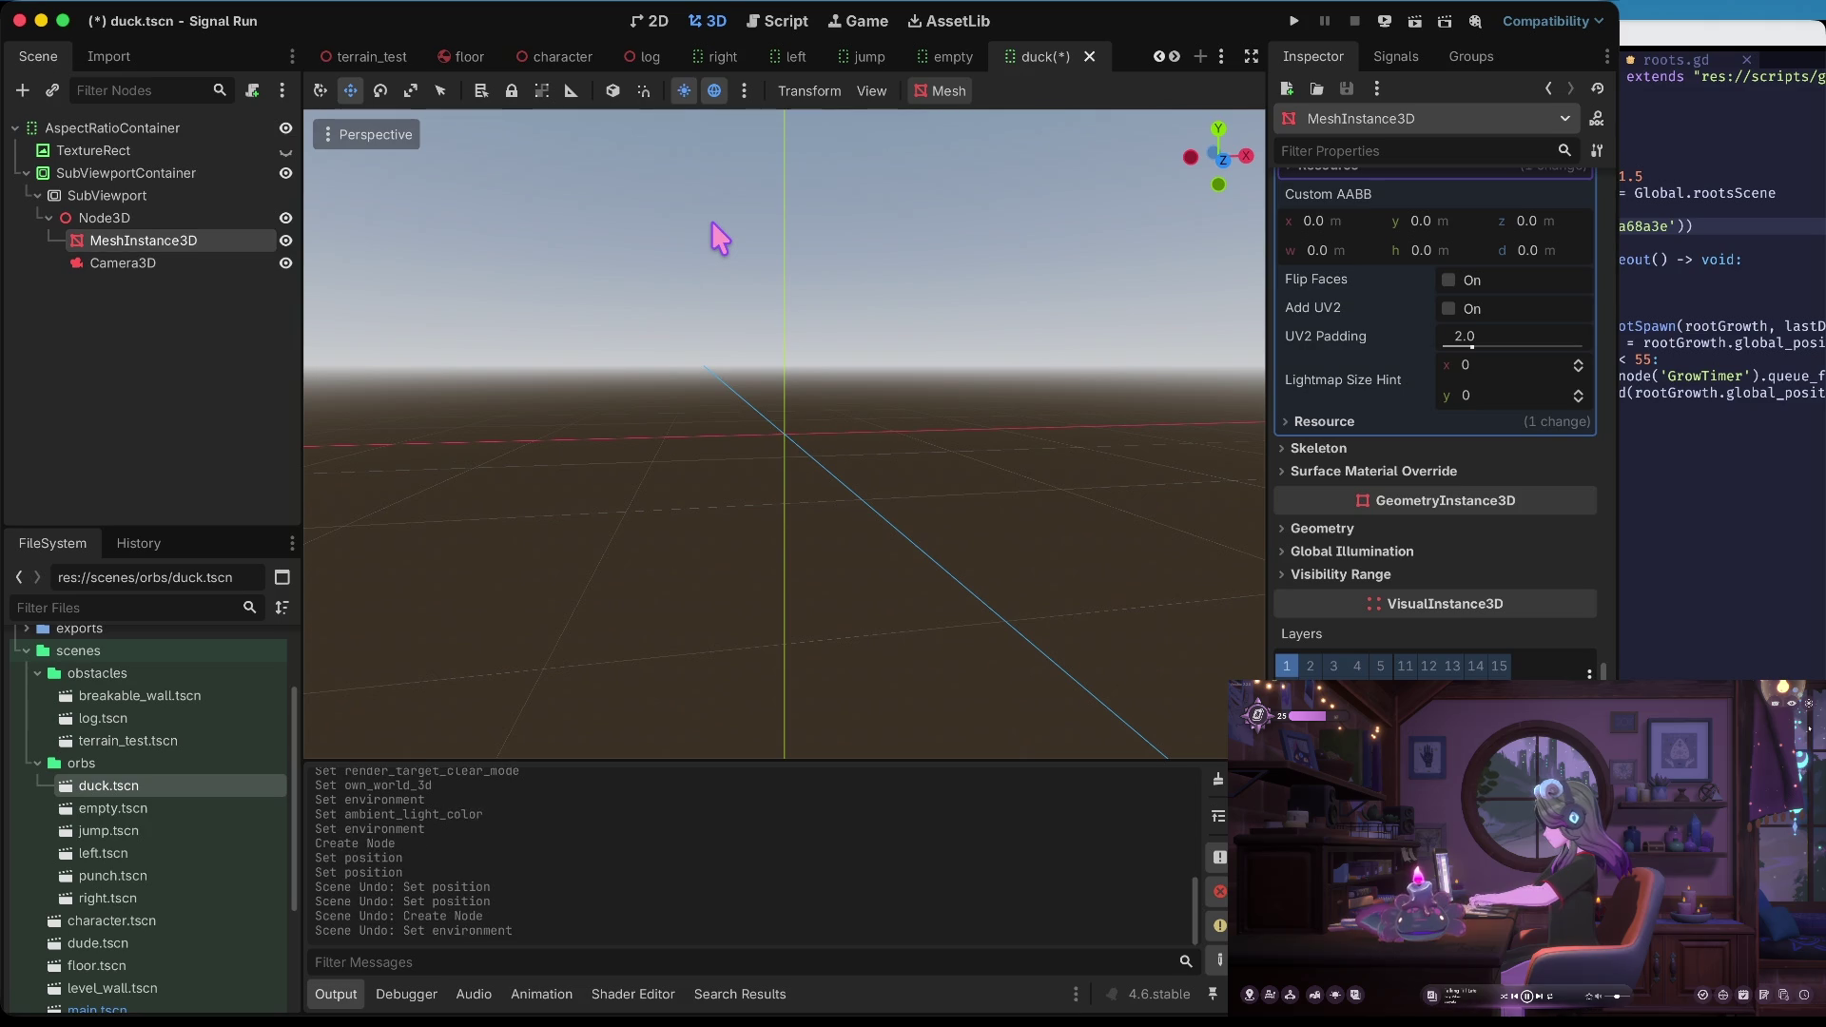
left_click(667, 20)
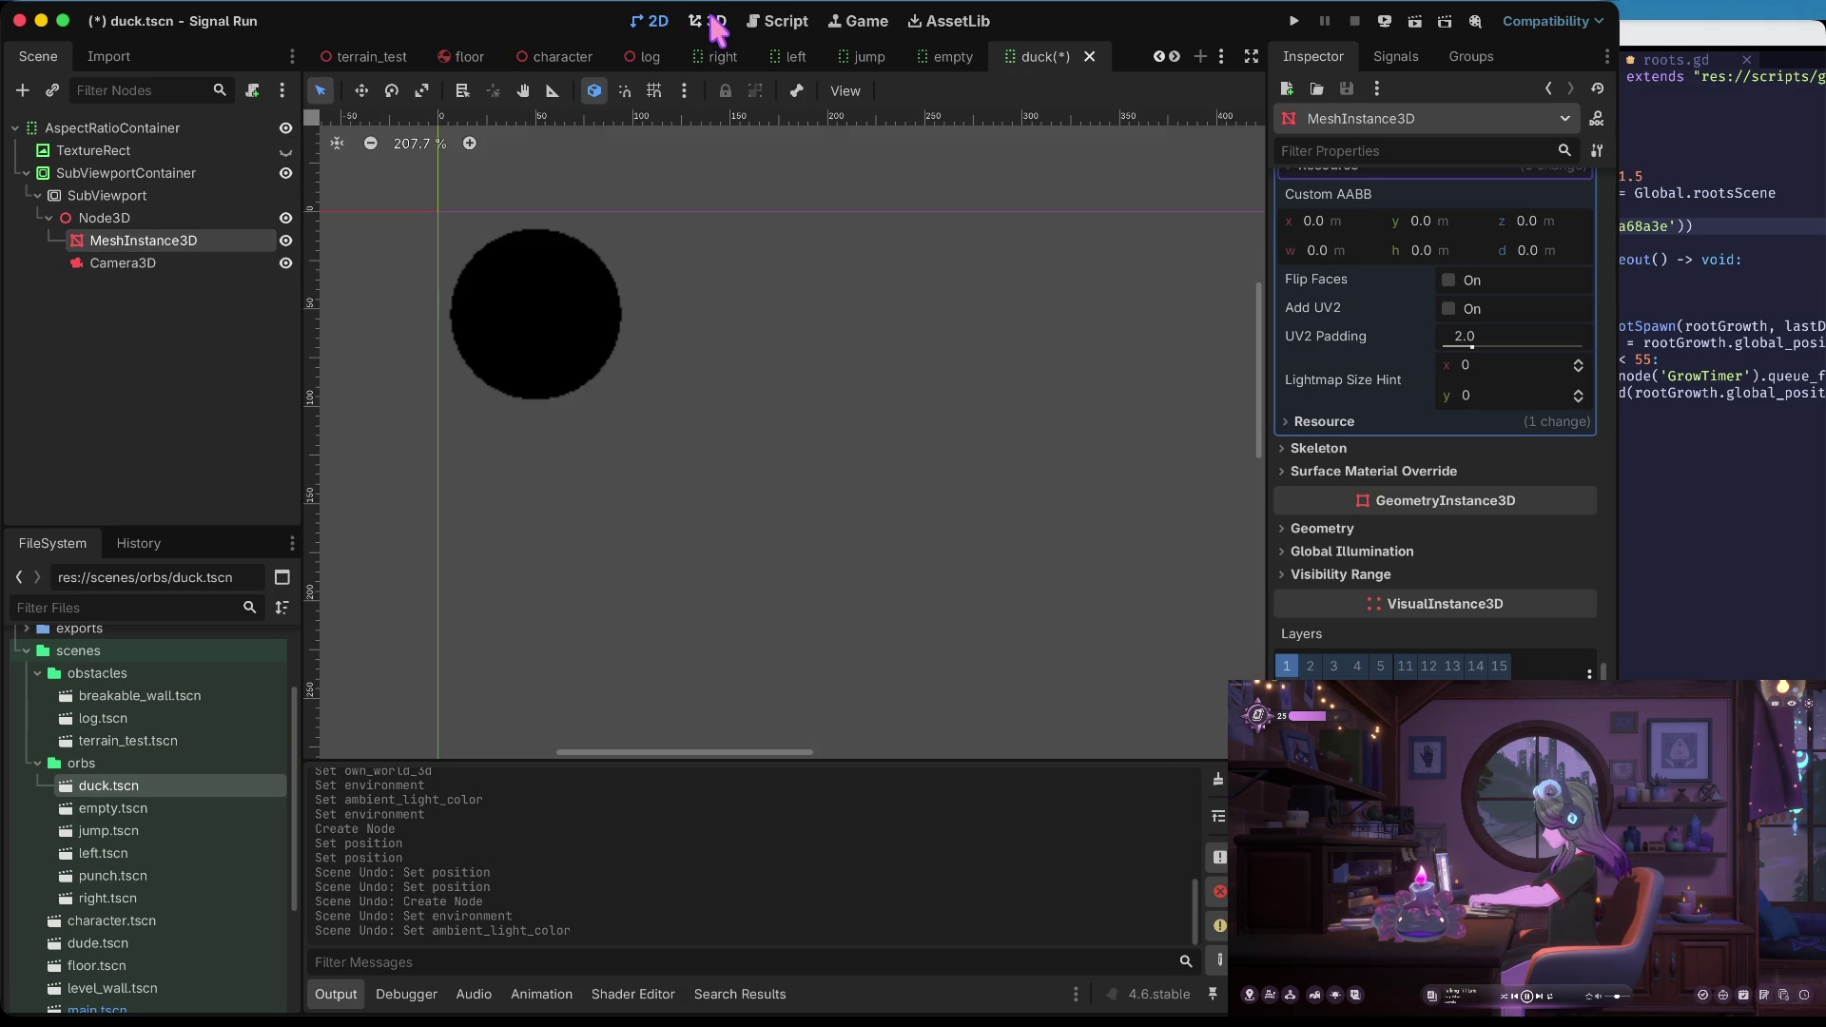
left_click(715, 27)
key("ctrl+z")
key("ctrl+z")
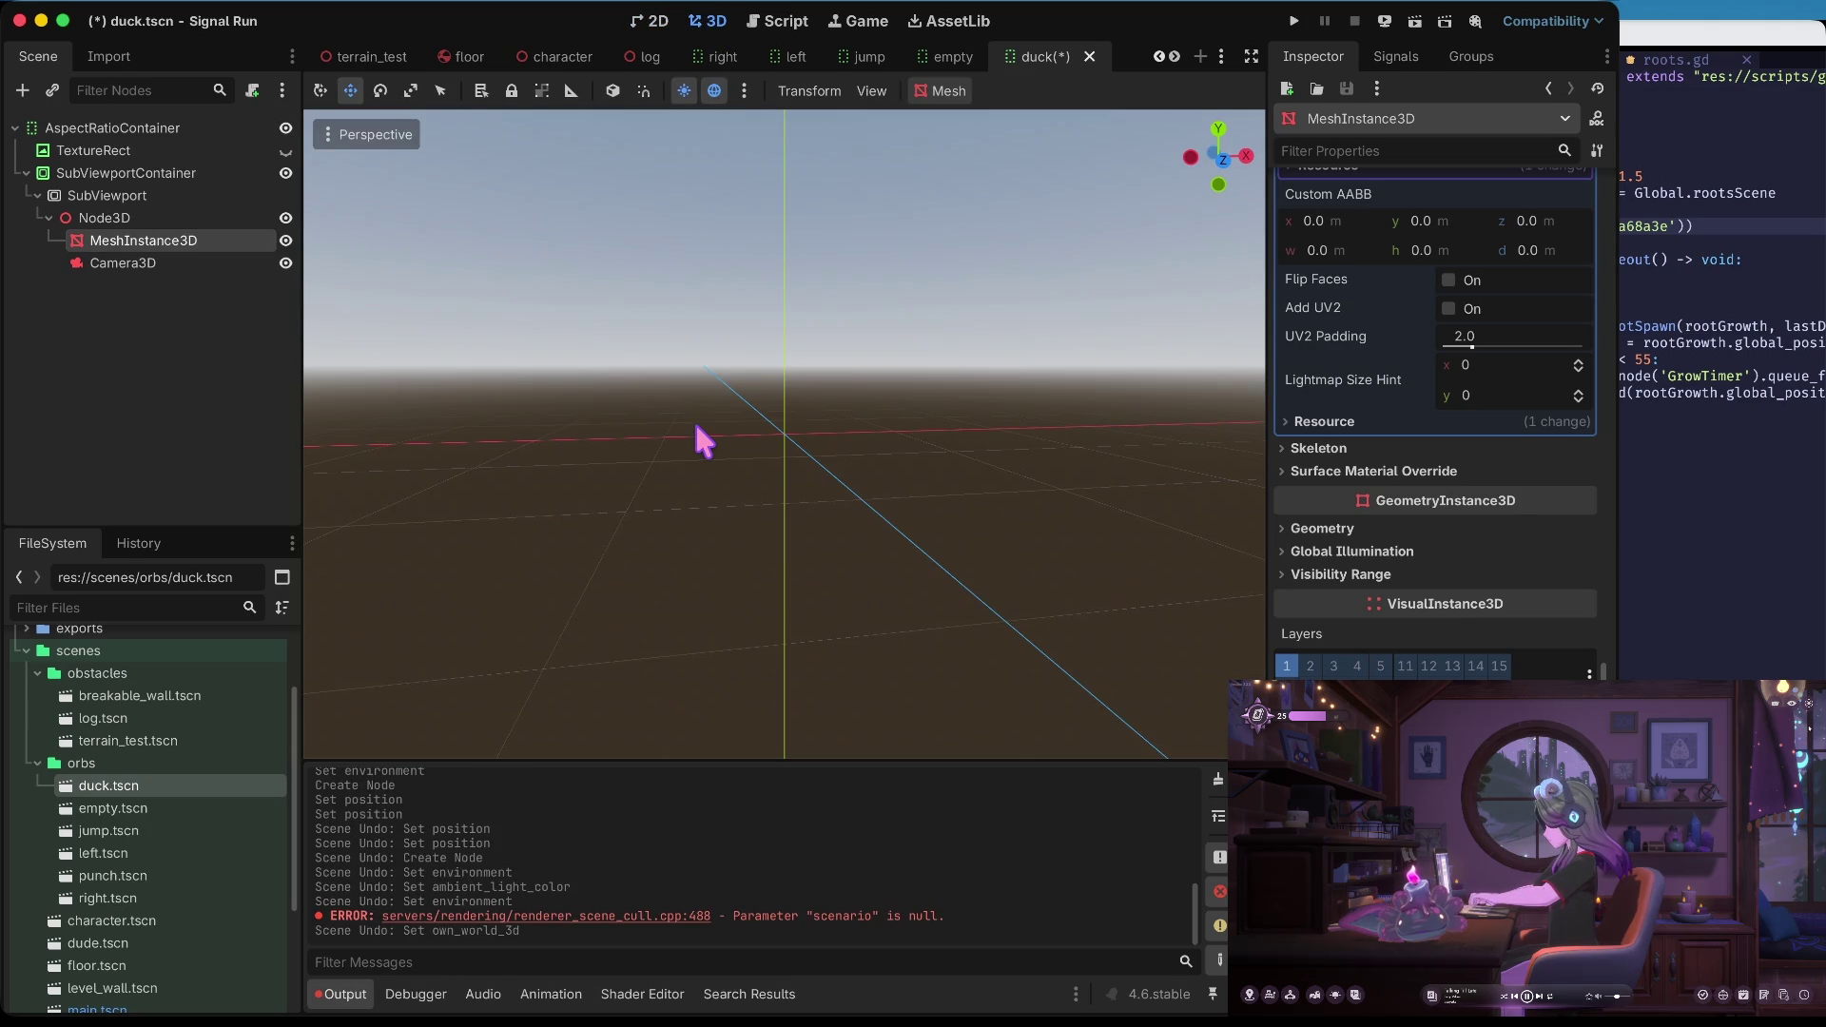
key("ctrl+s")
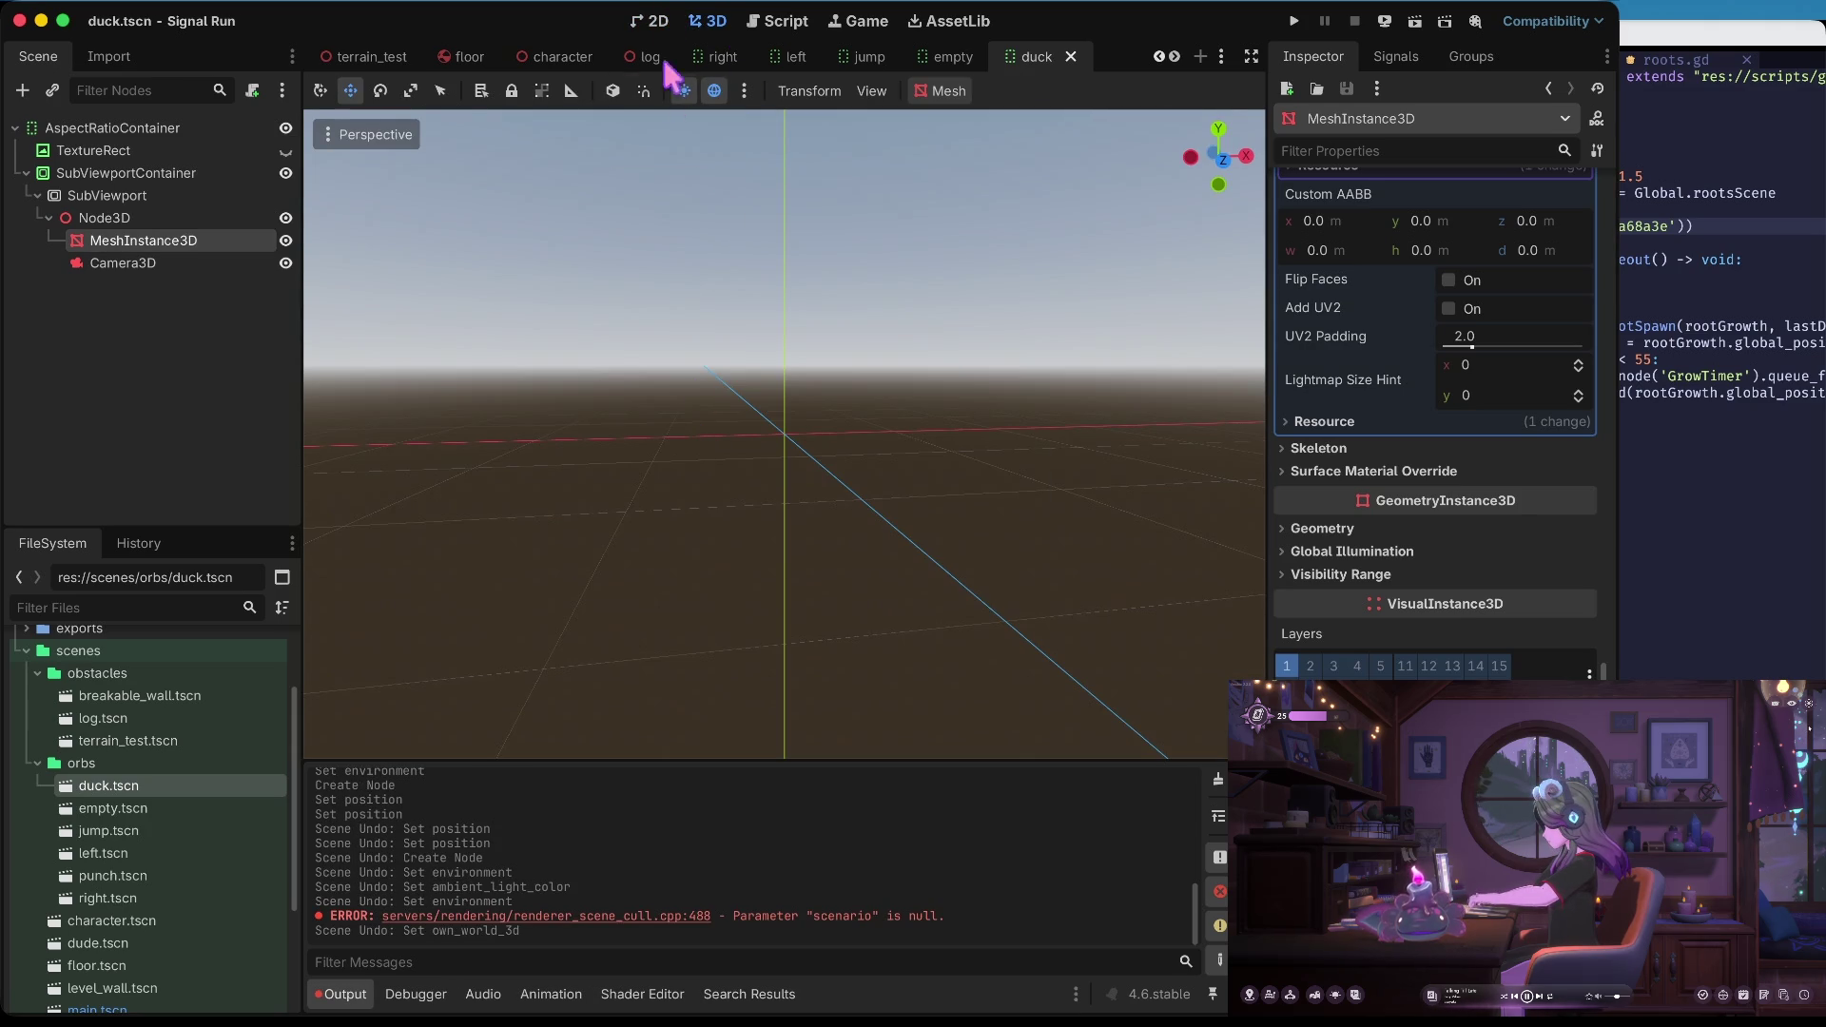
Redo the SubViewport's Own World 3D setting so the orb renders as a black disc
left_click(656, 27)
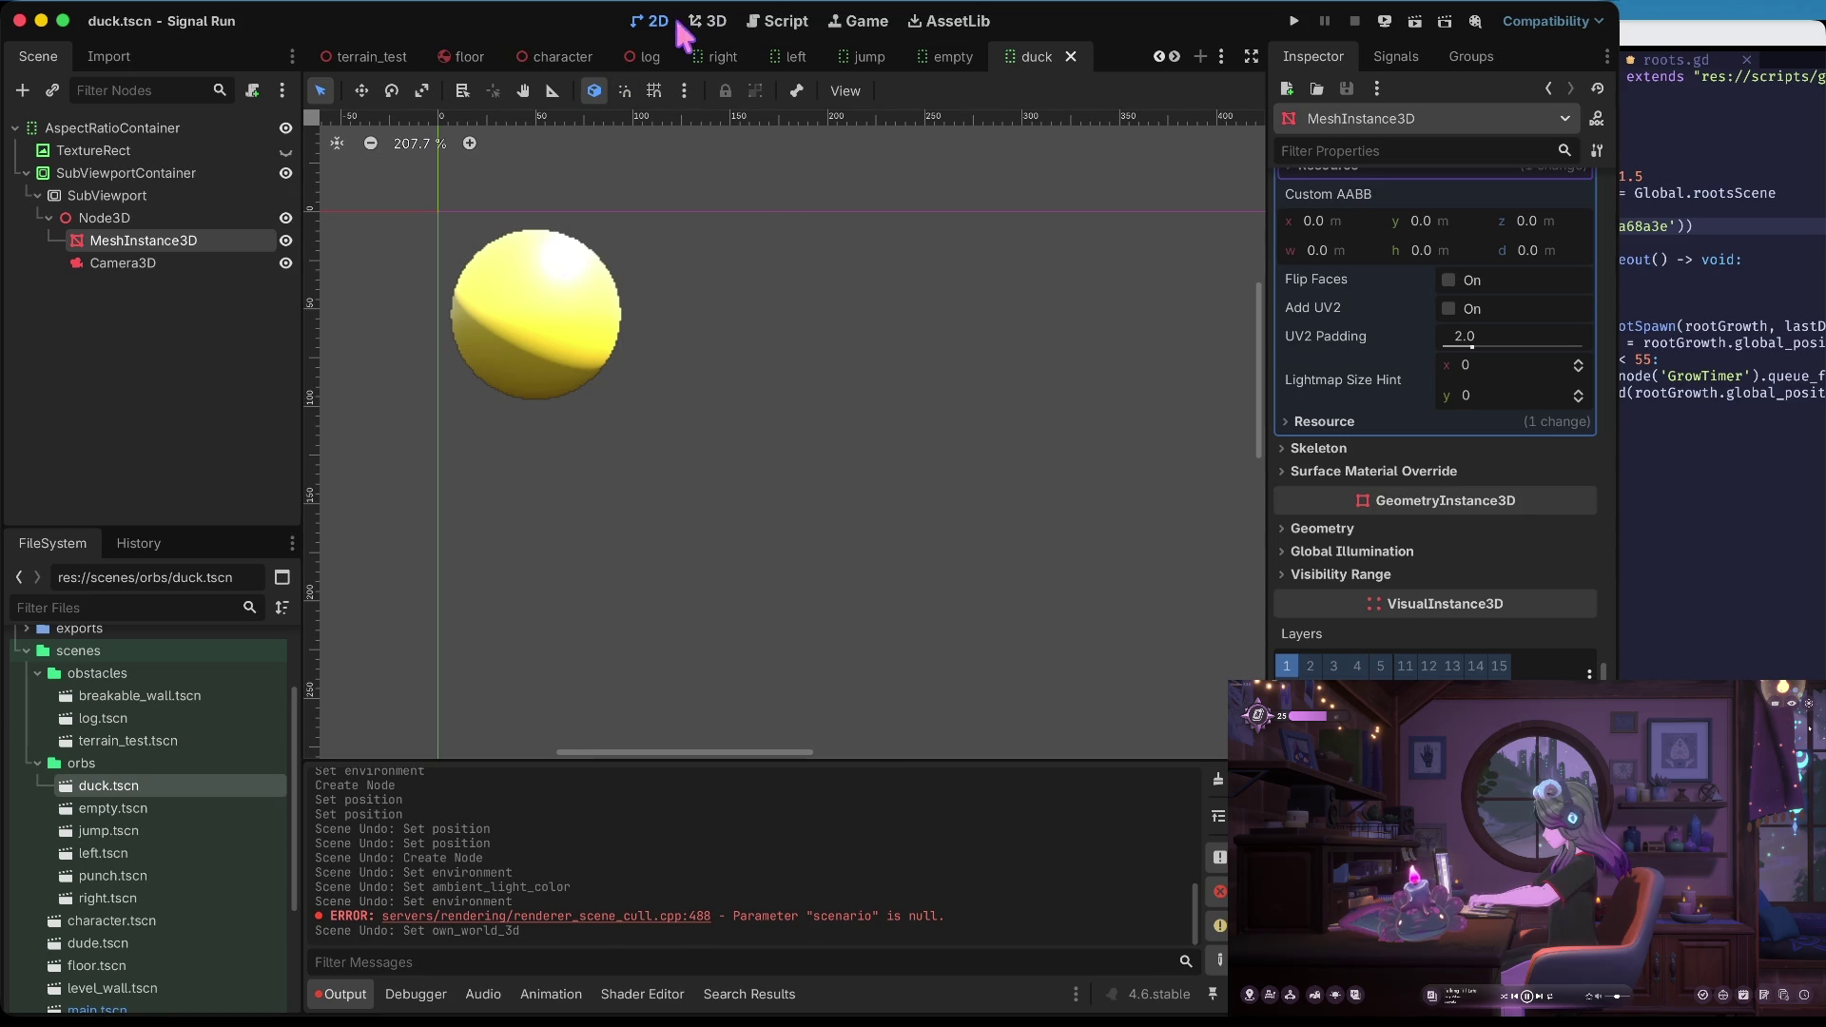
left_click(713, 25)
key("ctrl+shift+z")
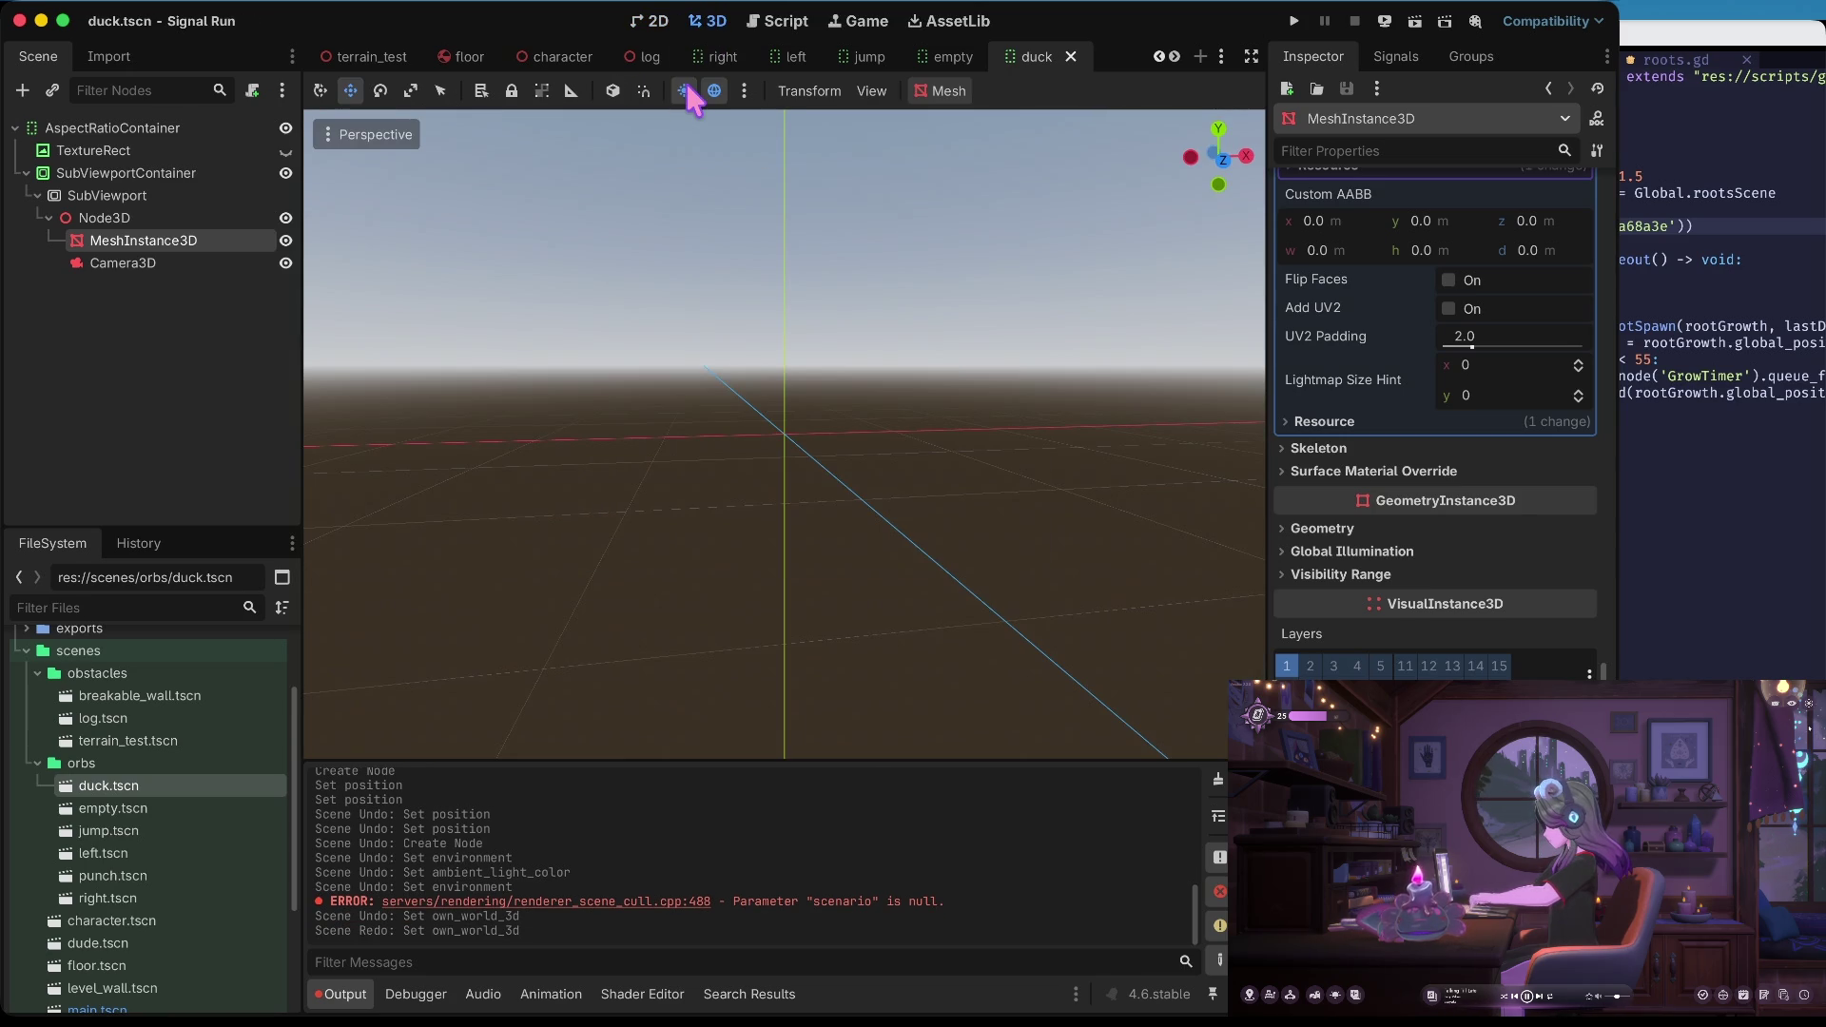
left_click(662, 17)
left_click(175, 217)
Add a DirectionalLight3D child under Node3D and save duck.tscn
right_click(179, 221)
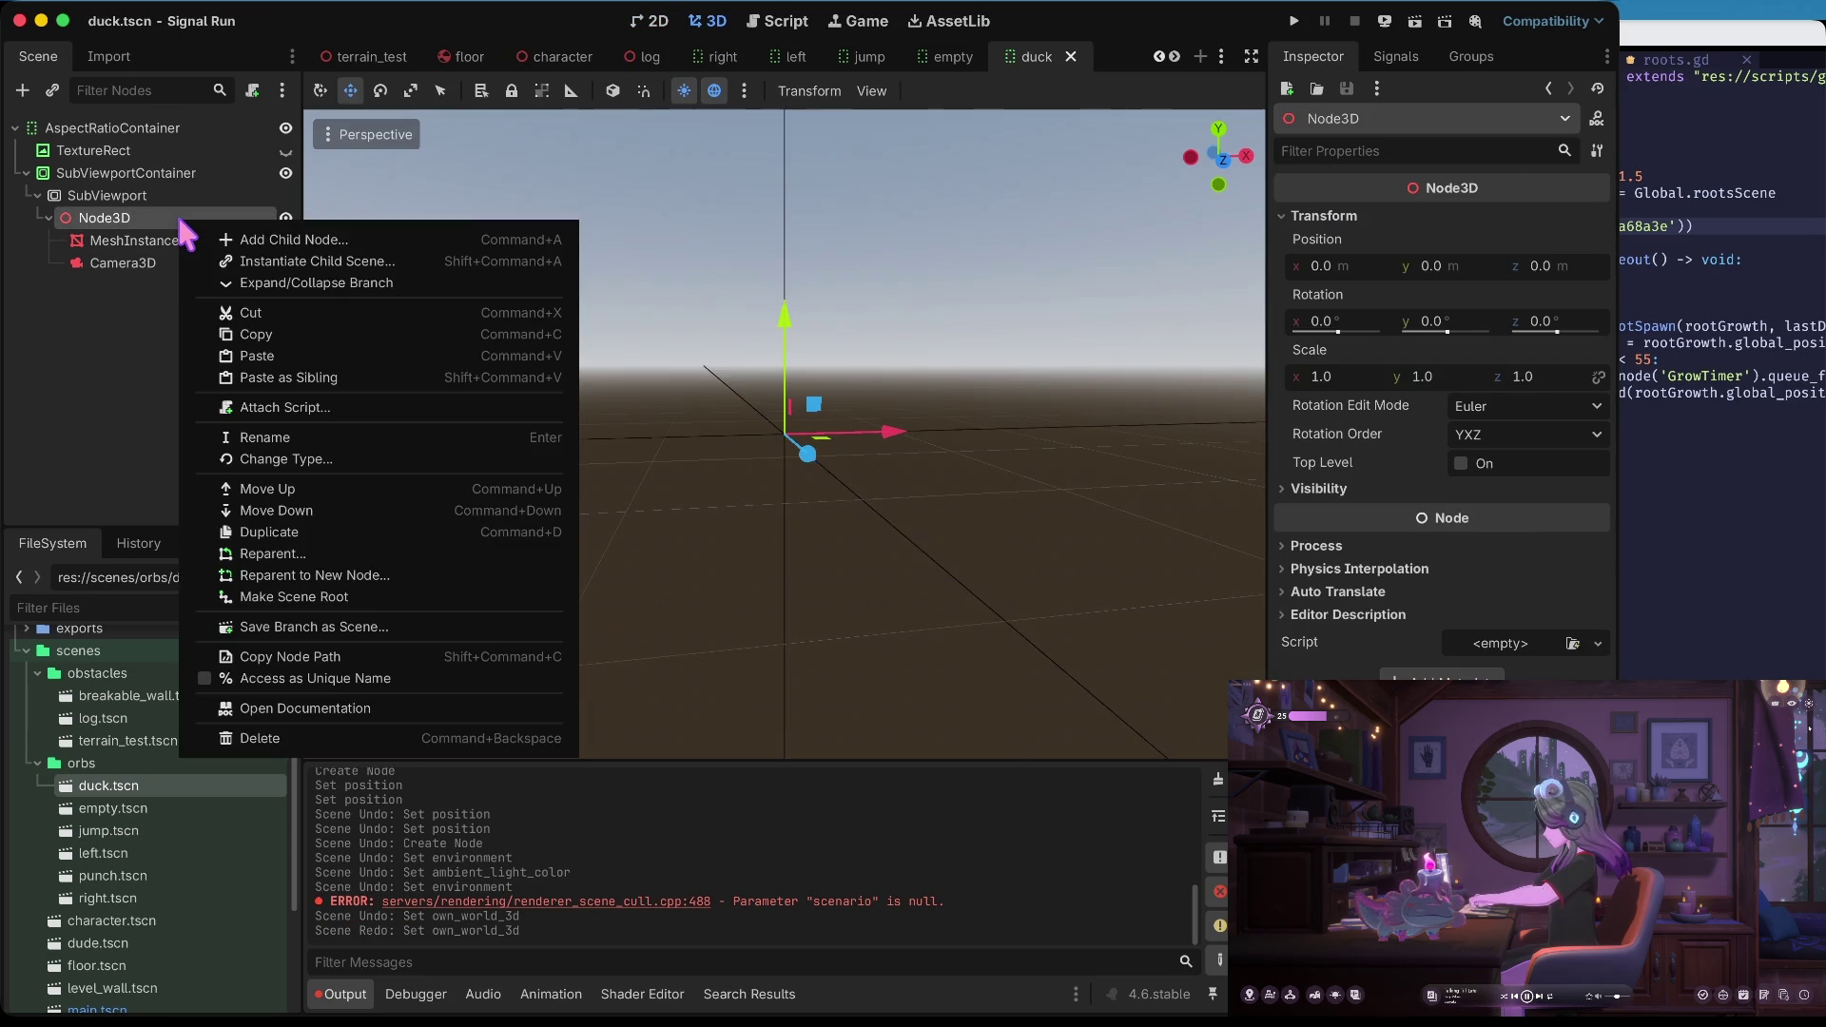
left_click(297, 249)
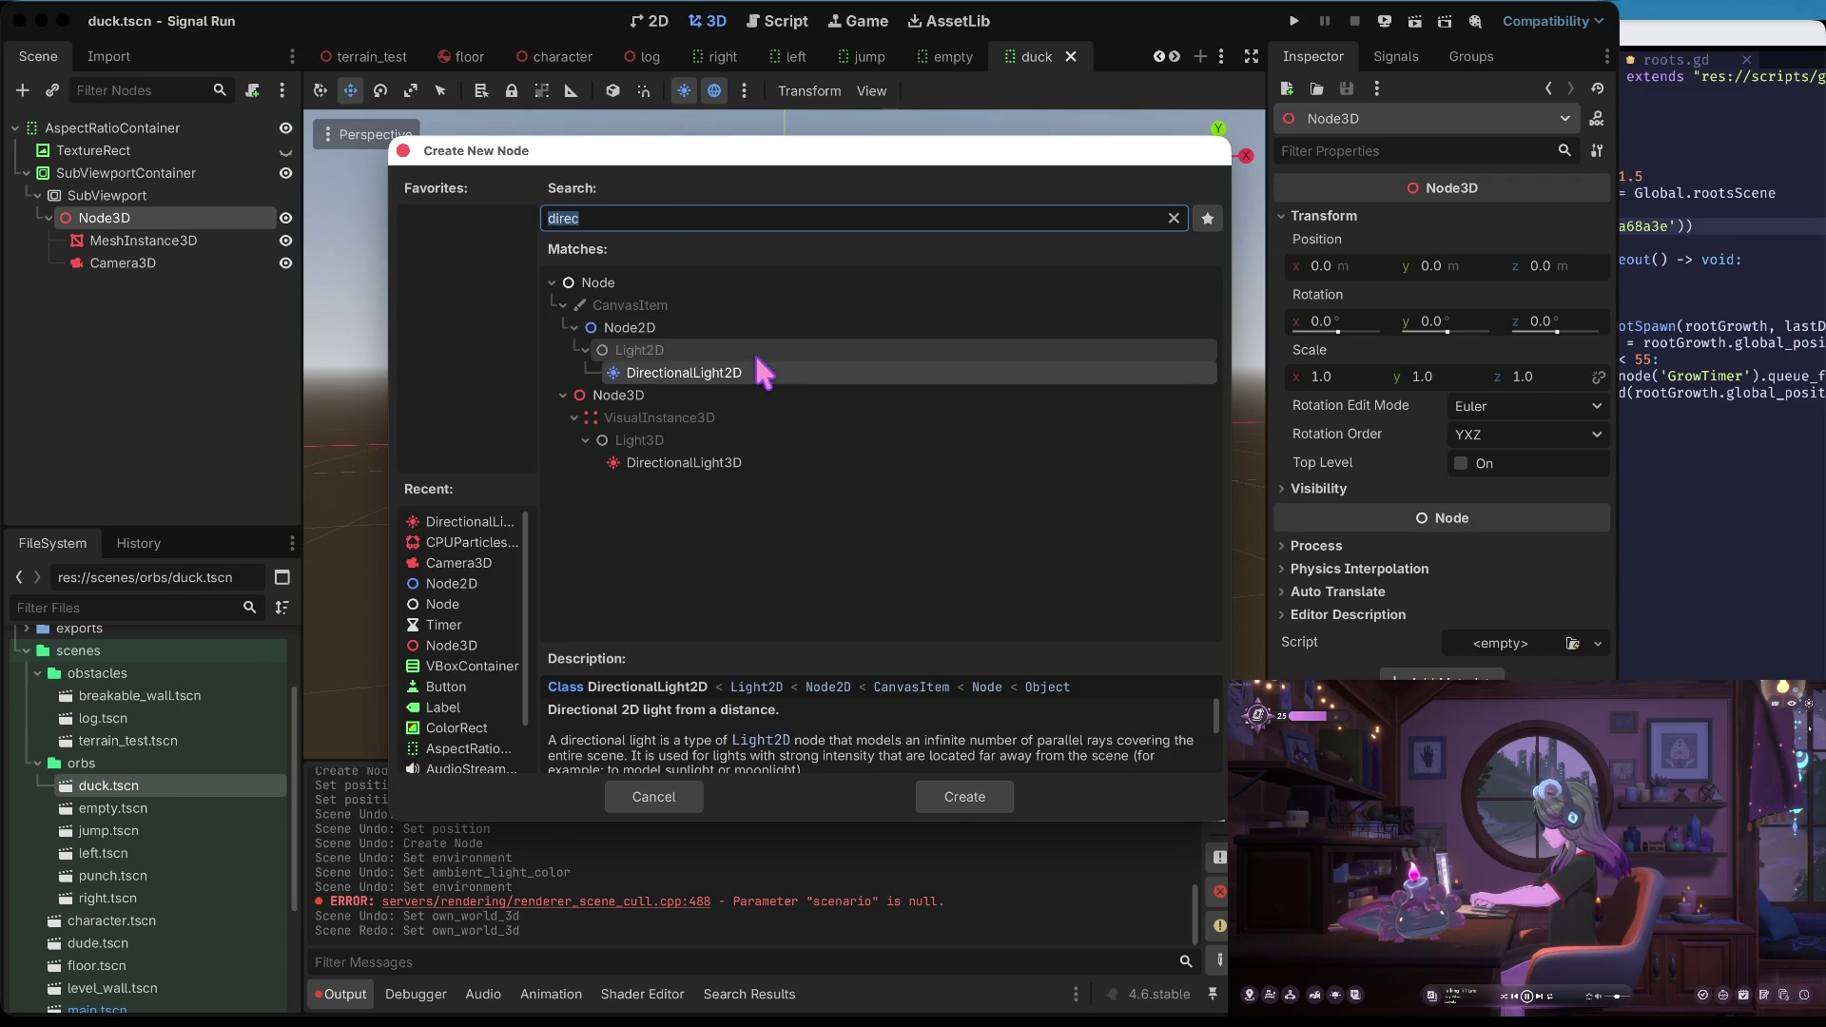
left_click(964, 796)
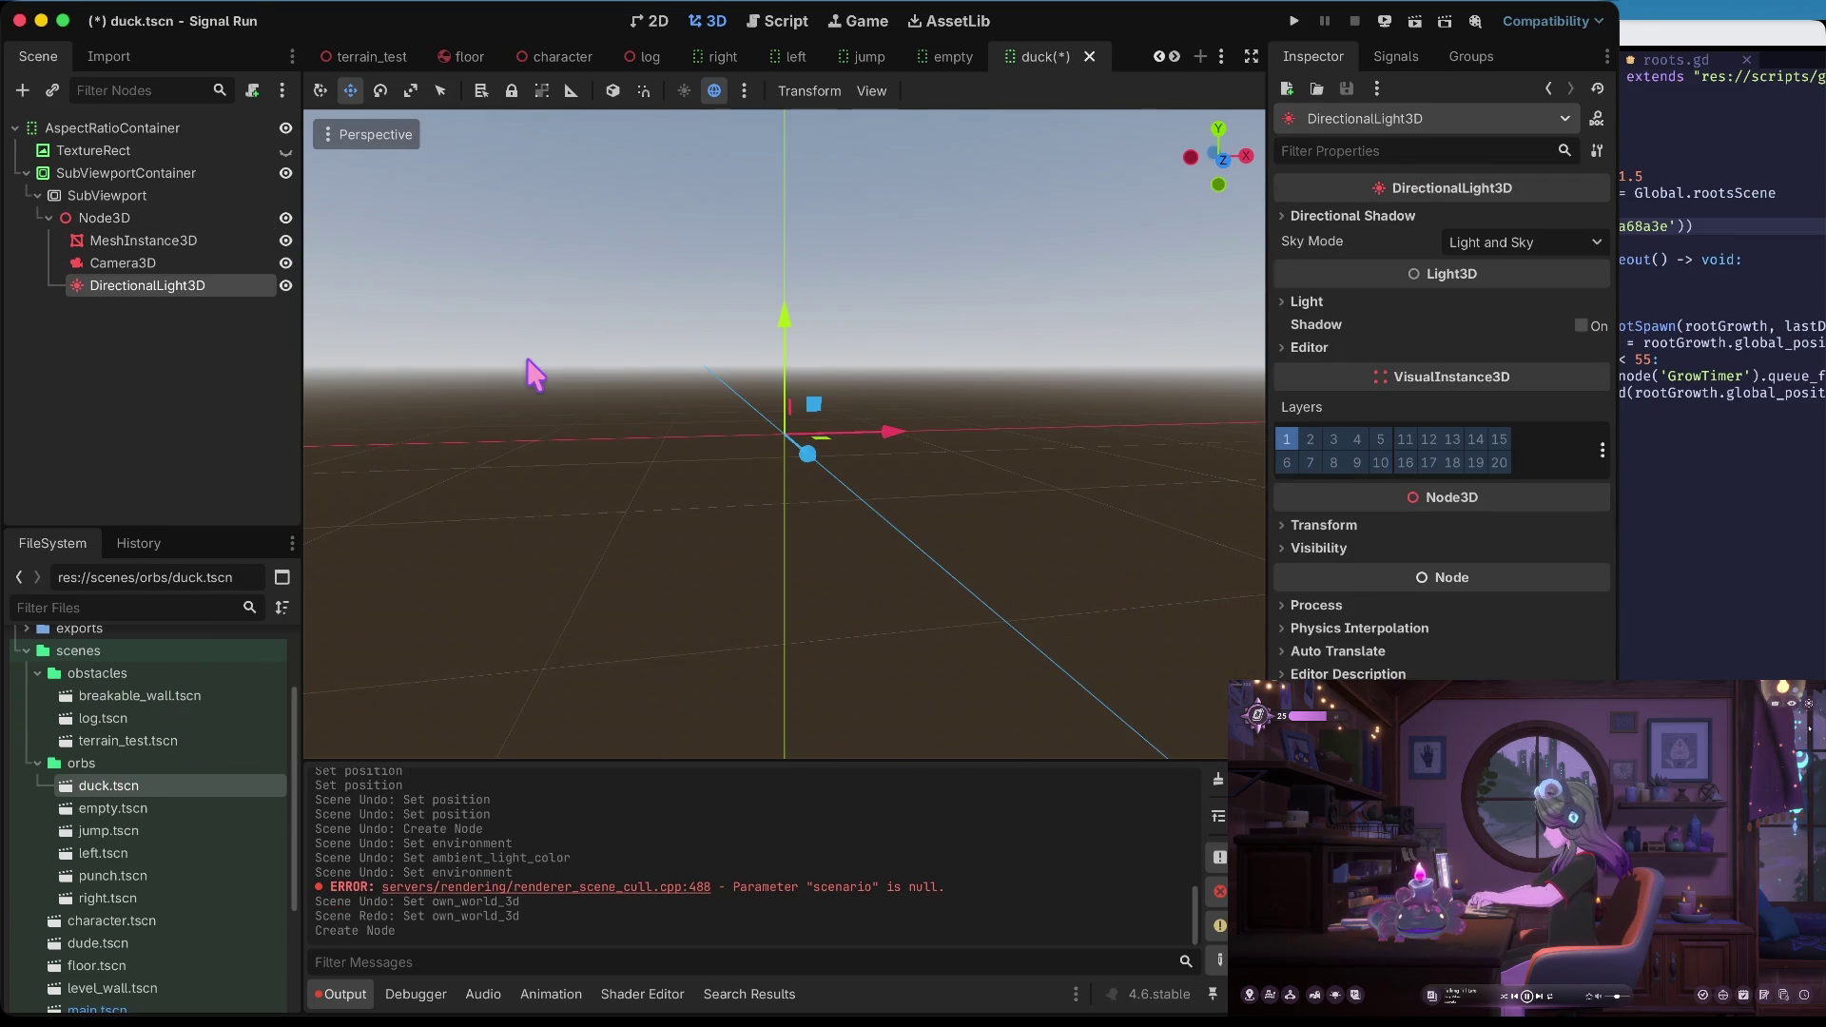
key("ctrl+s")
Check the lit sphere in 2D, then frame the sphere mesh and reselect the DirectionalLight3D
left_click(661, 21)
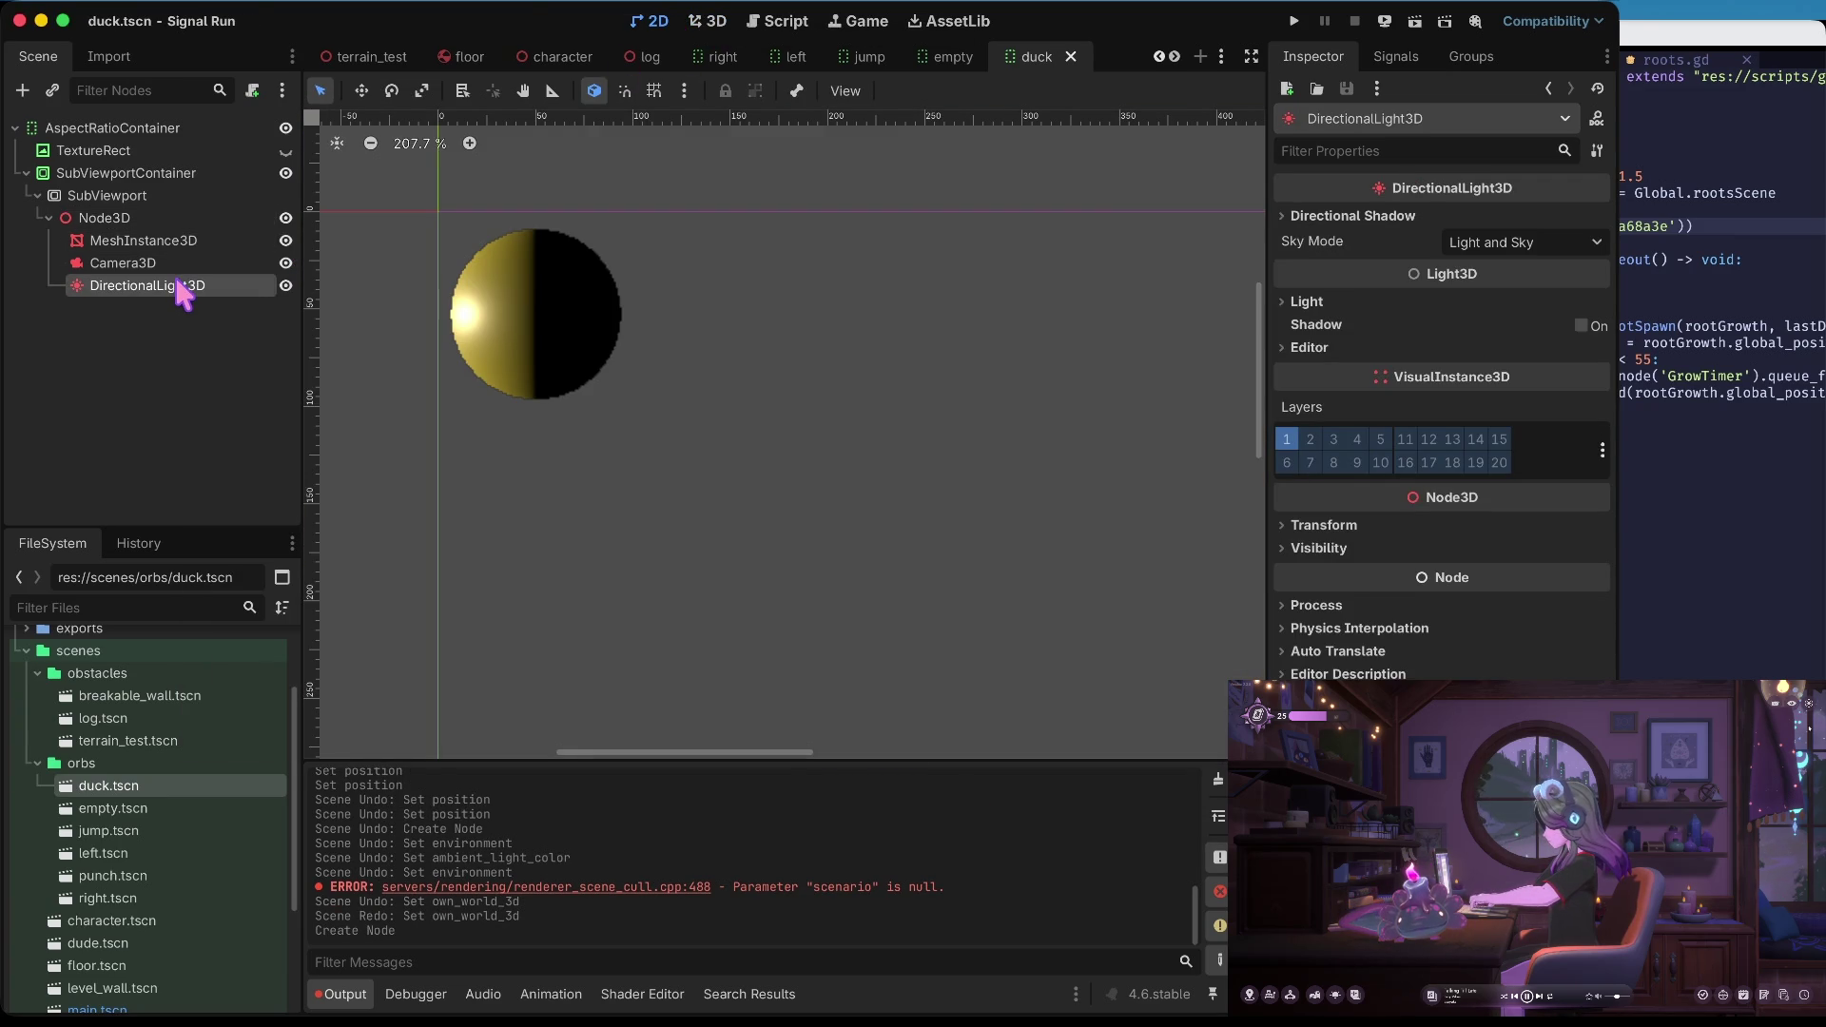
left_click(715, 21)
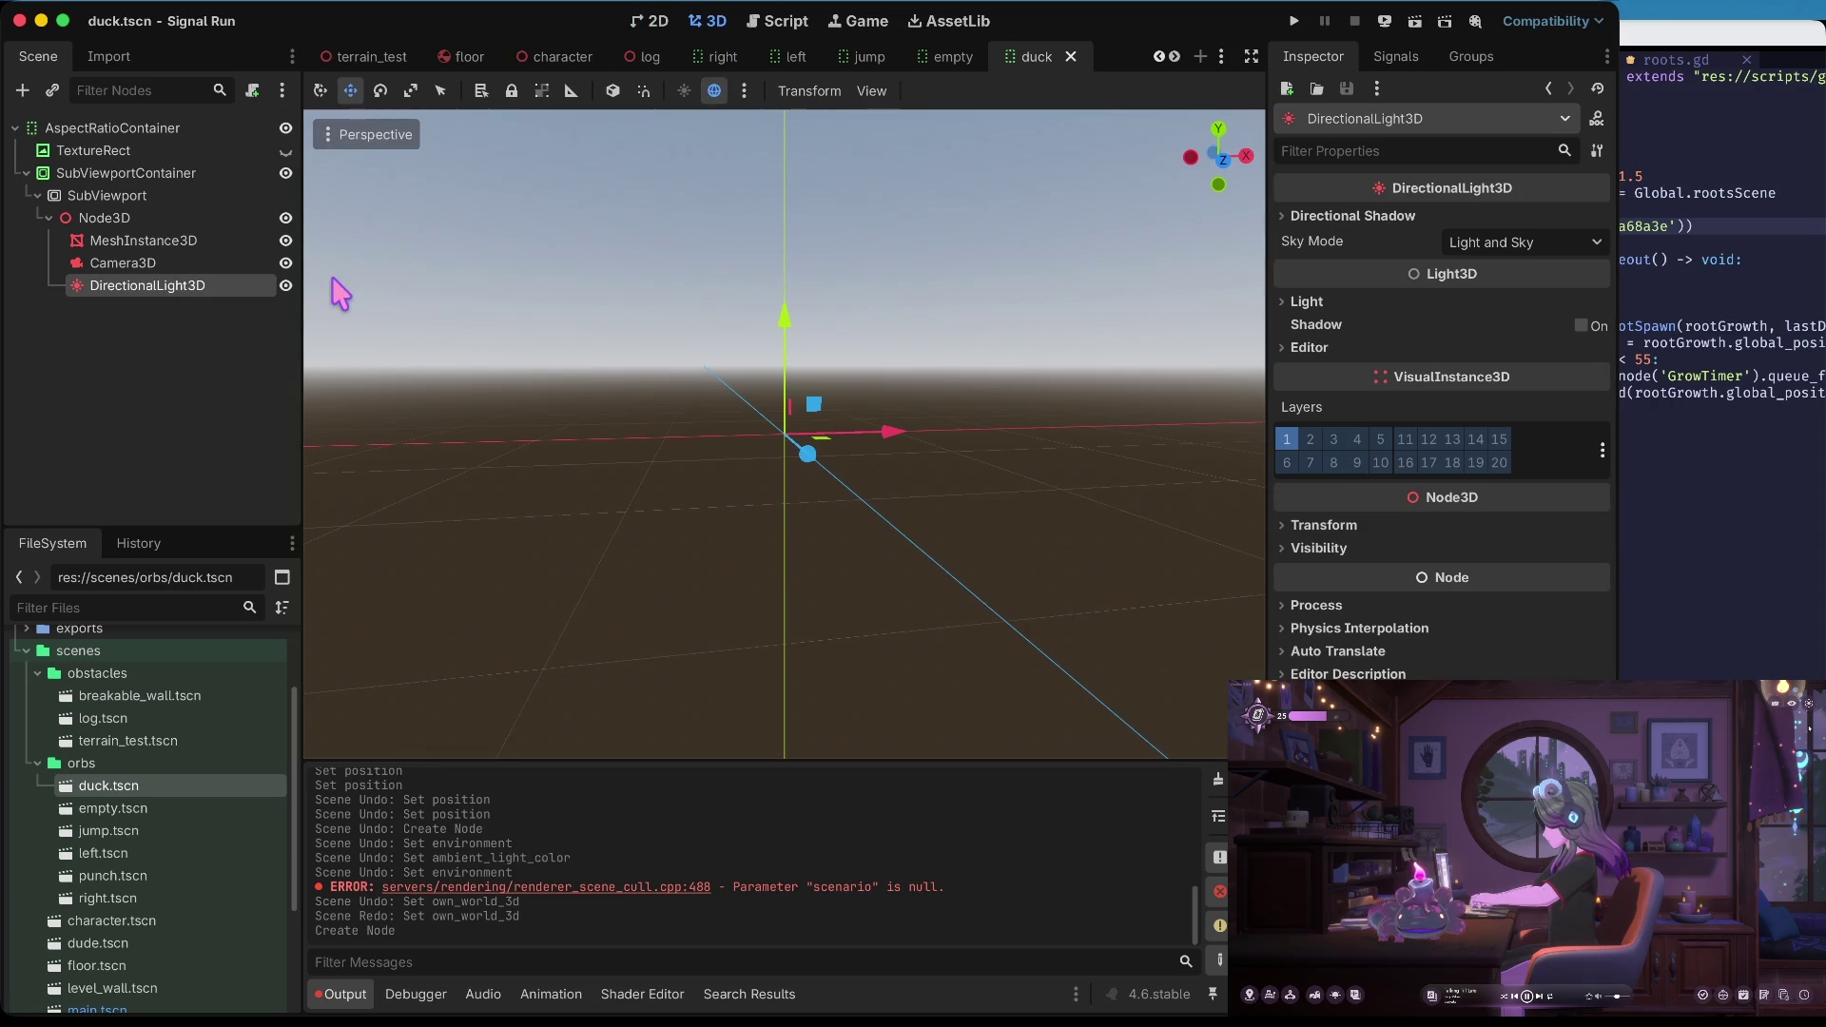
left_click(112, 263)
left_click(137, 287)
left_click(133, 263)
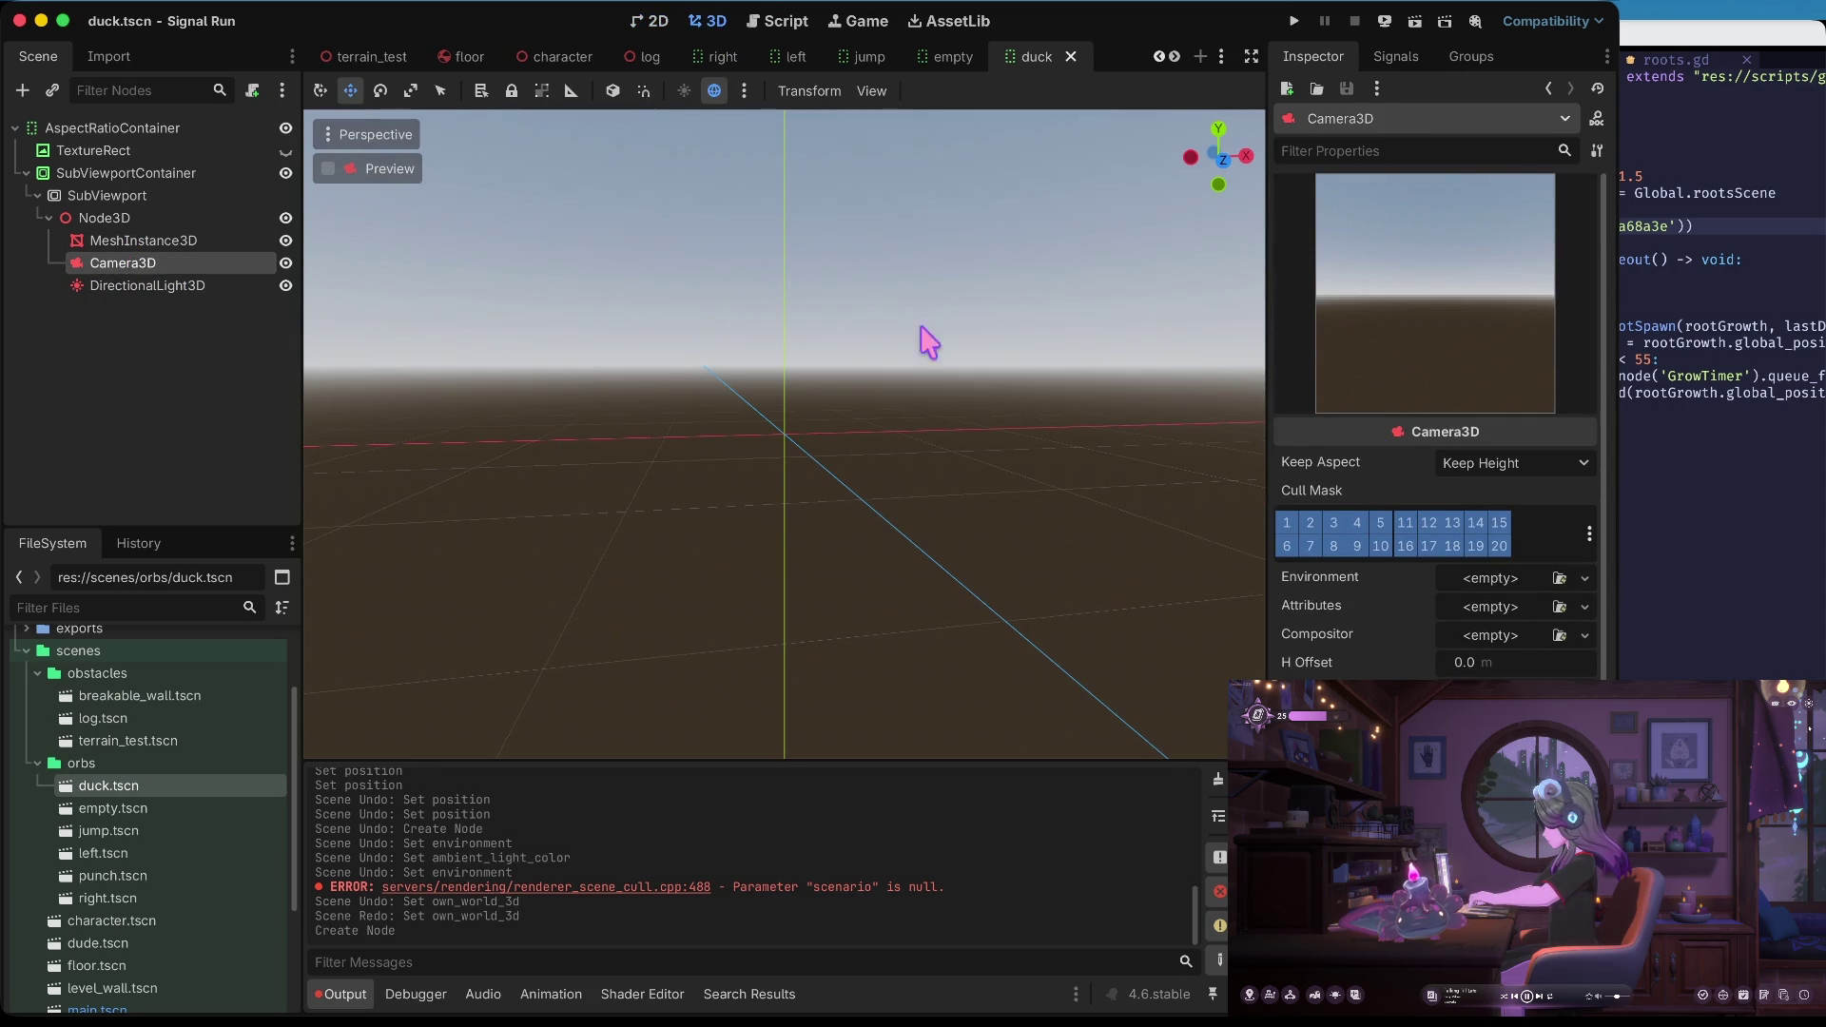
left_click(230, 242)
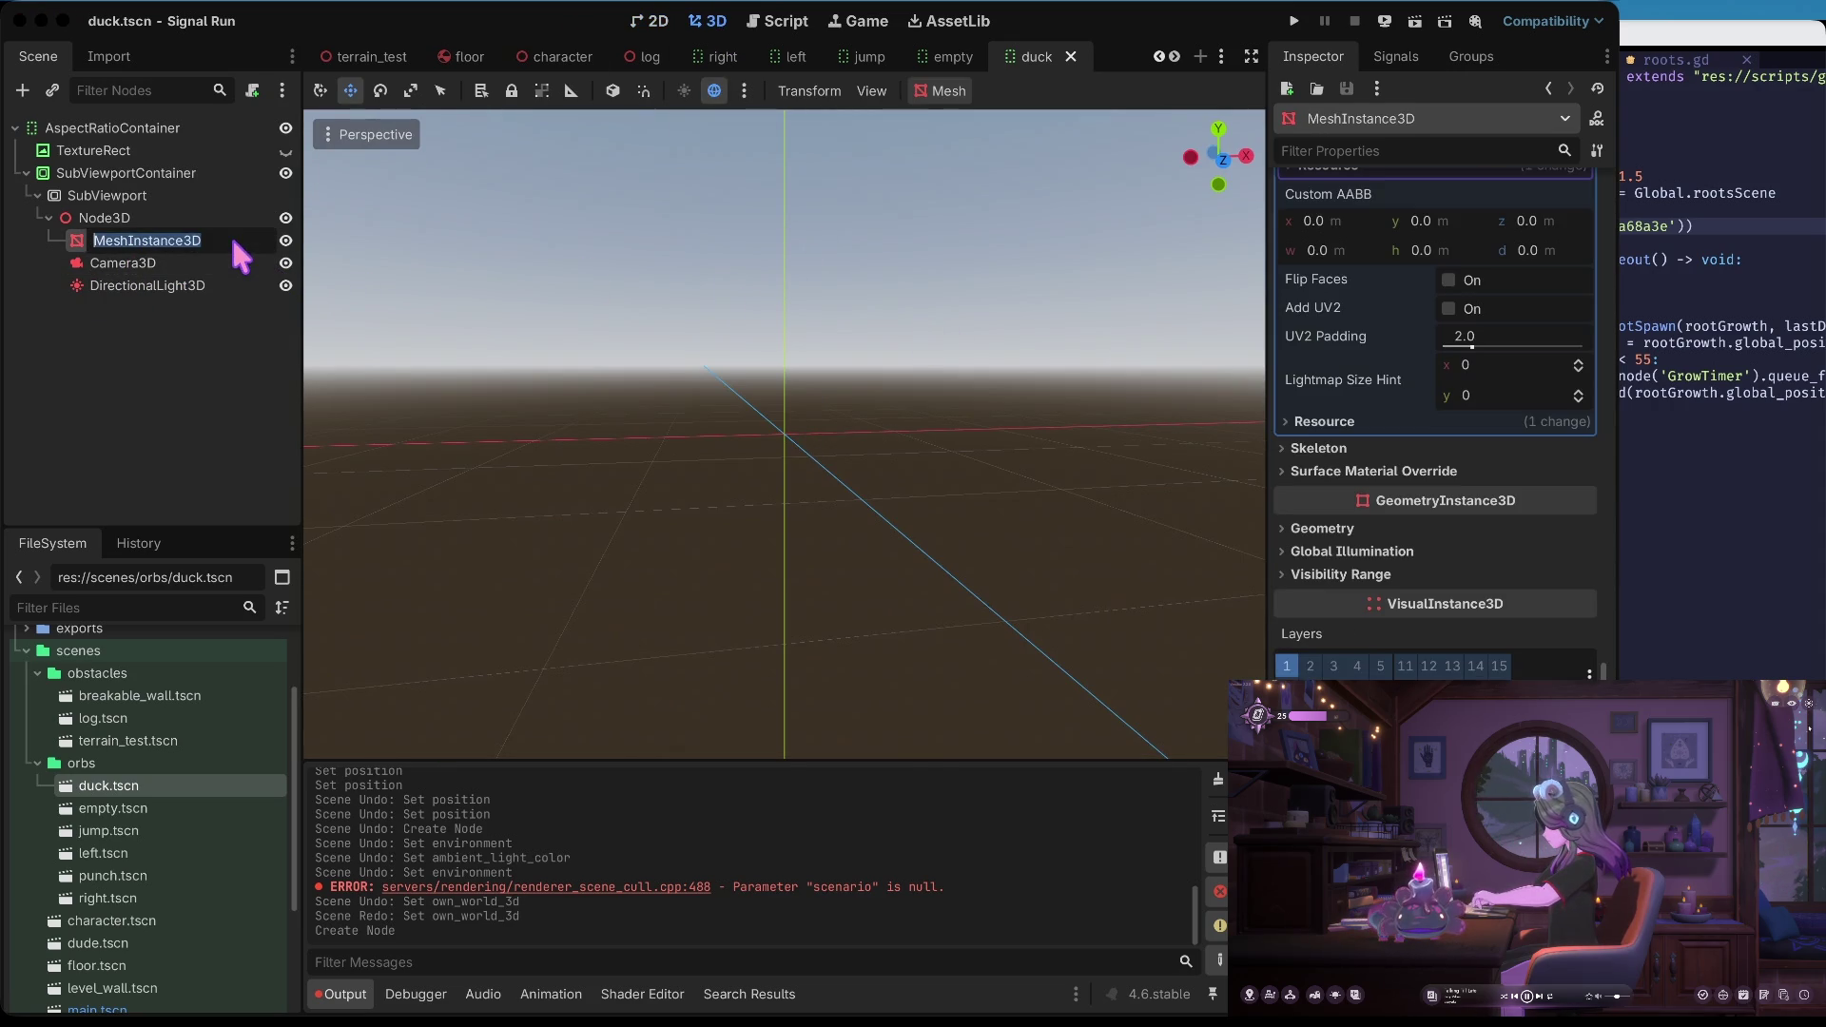
key("f")
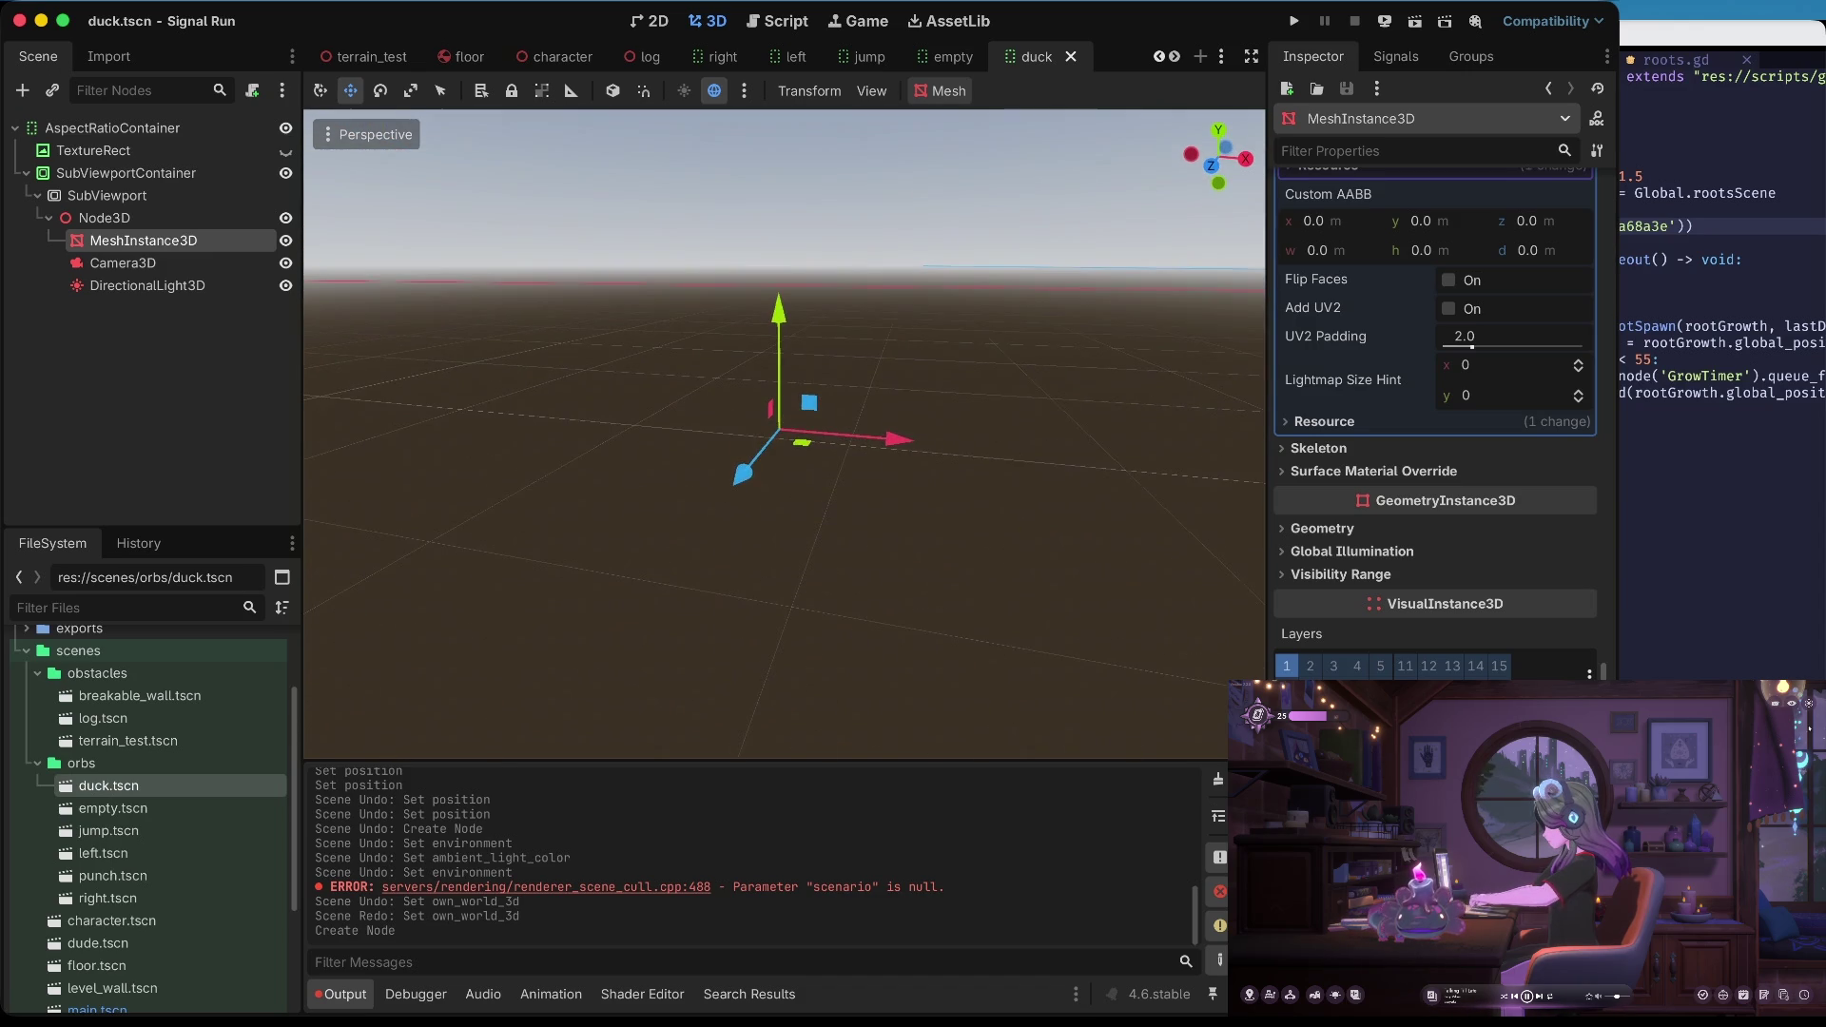
left_click(190, 285)
Rotate the DirectionalLight3D about 108° and then 98° more, checking the sphere in 2D
key("f")
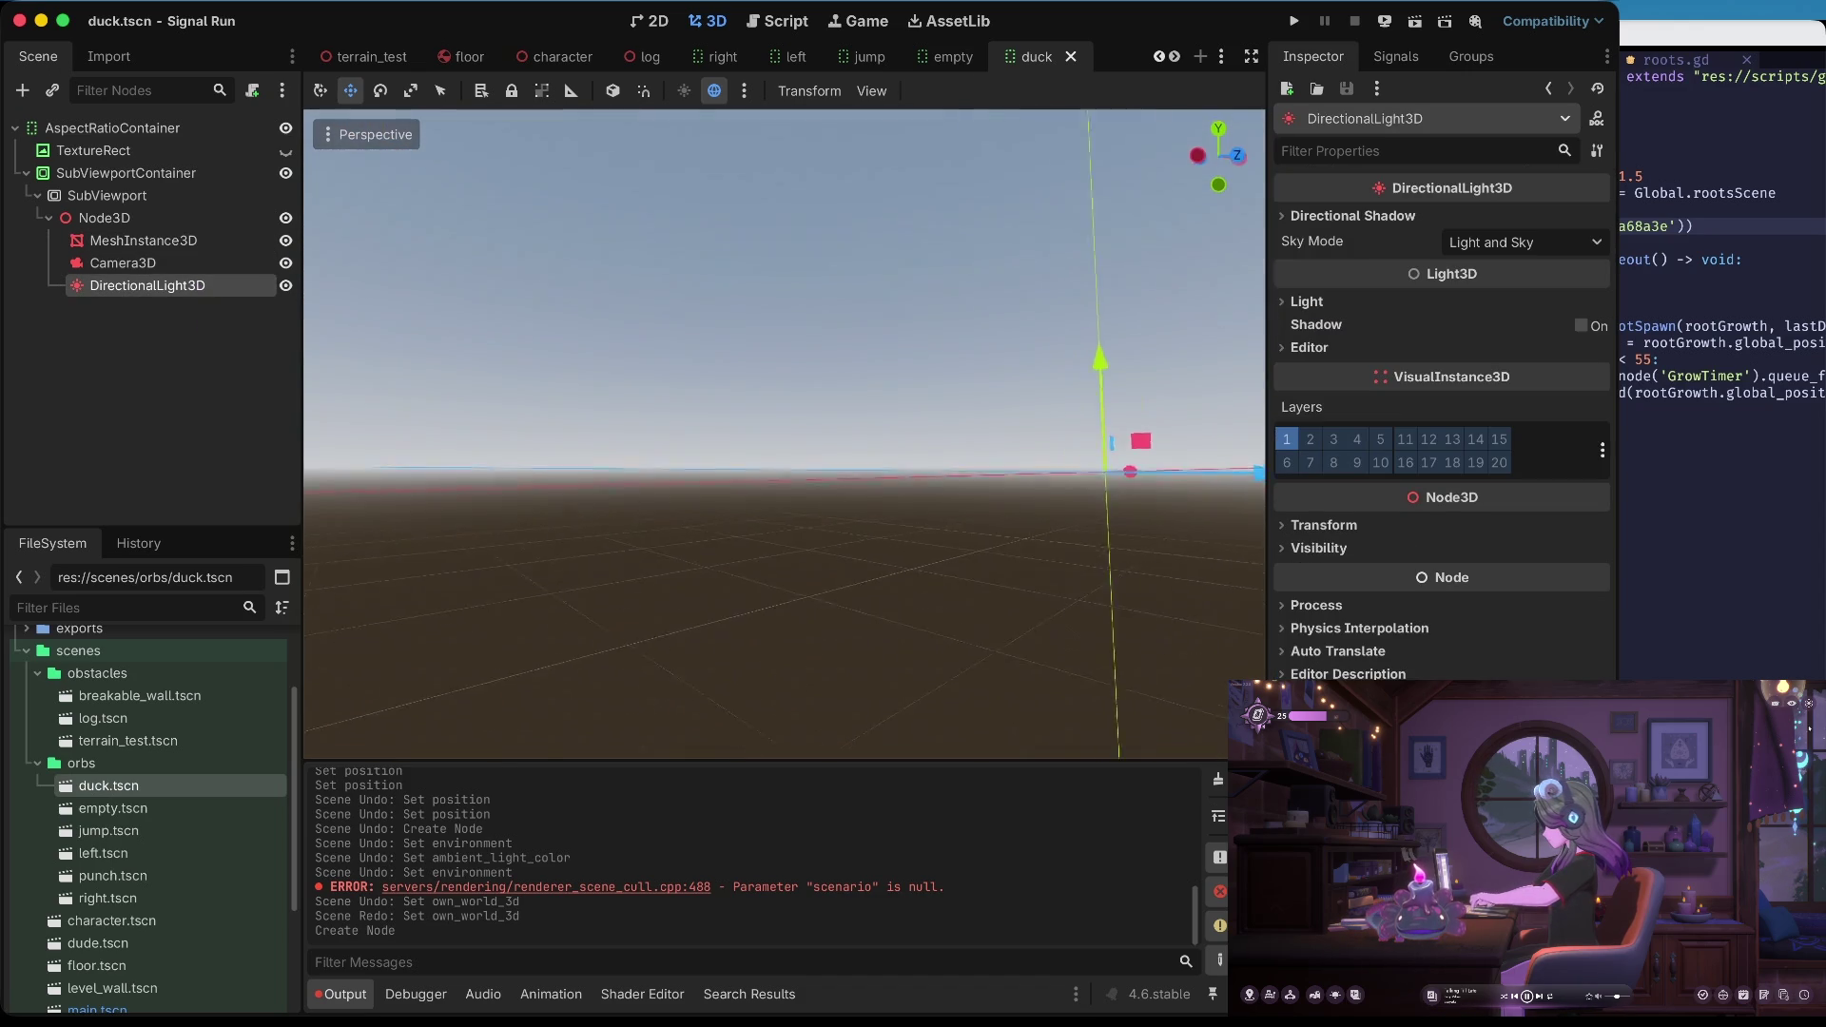
key("e")
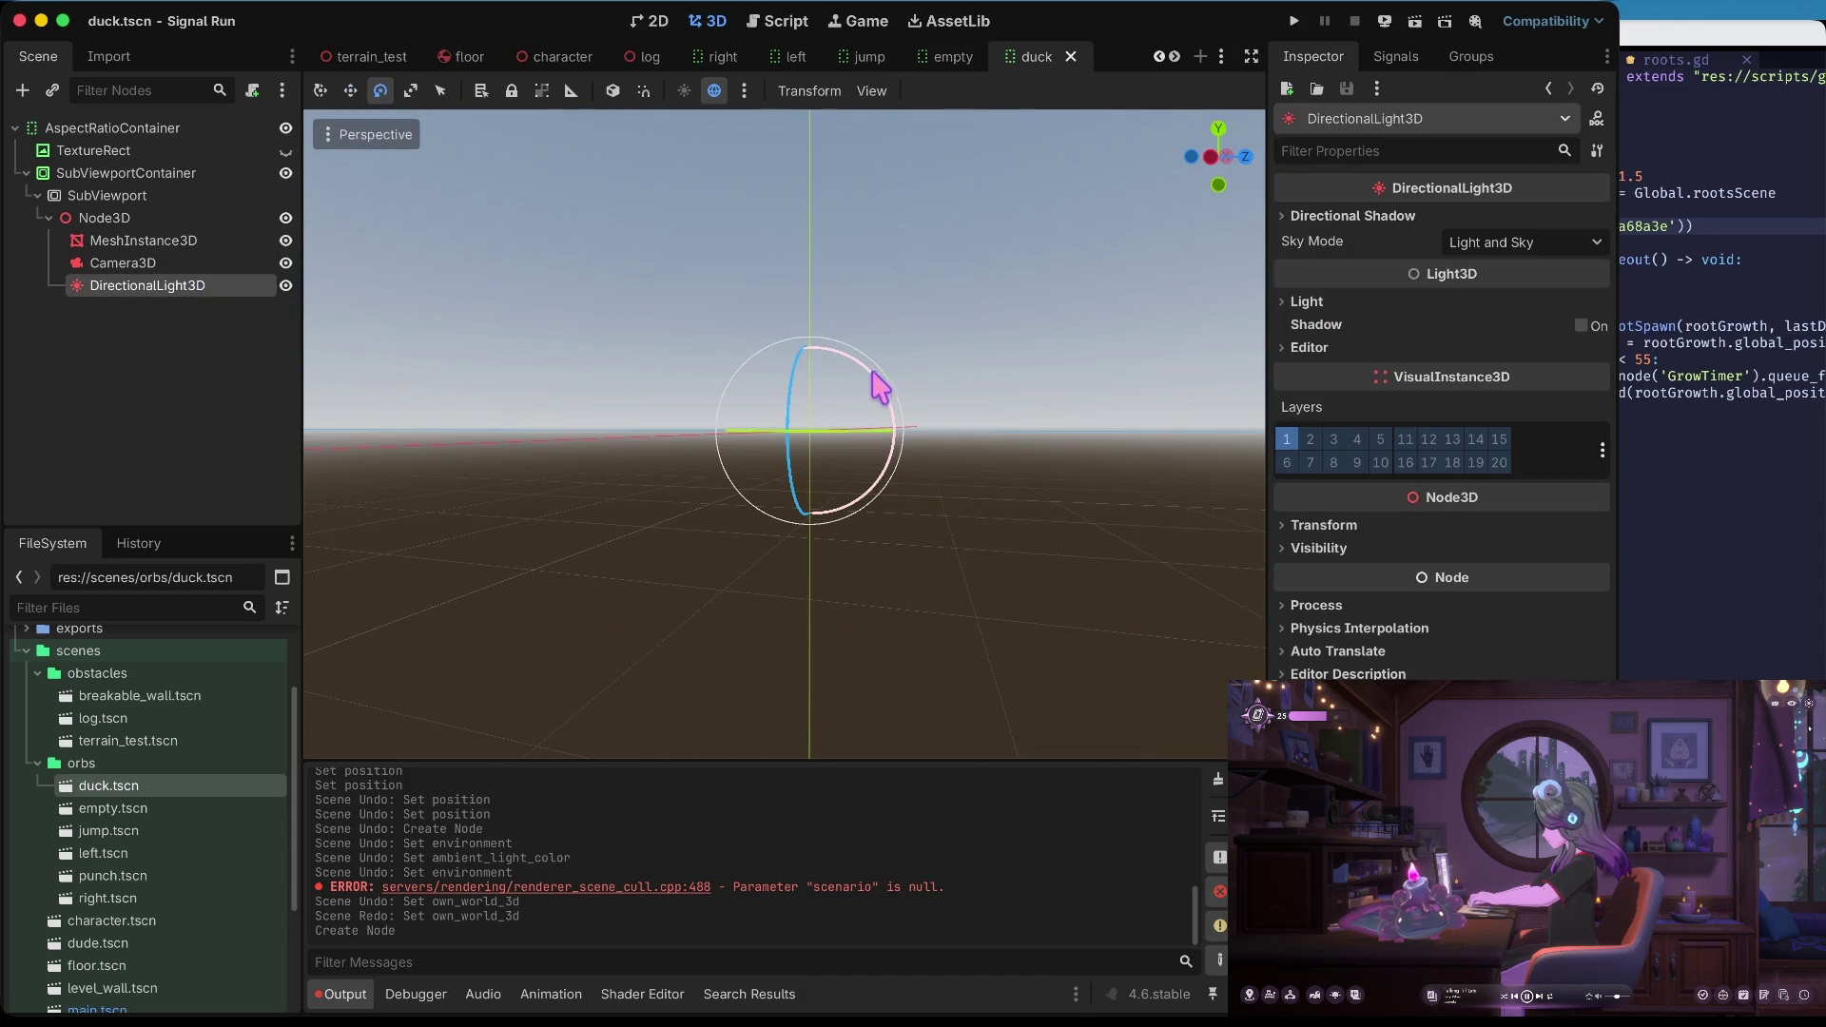
left_click_drag(806, 385, 785, 476)
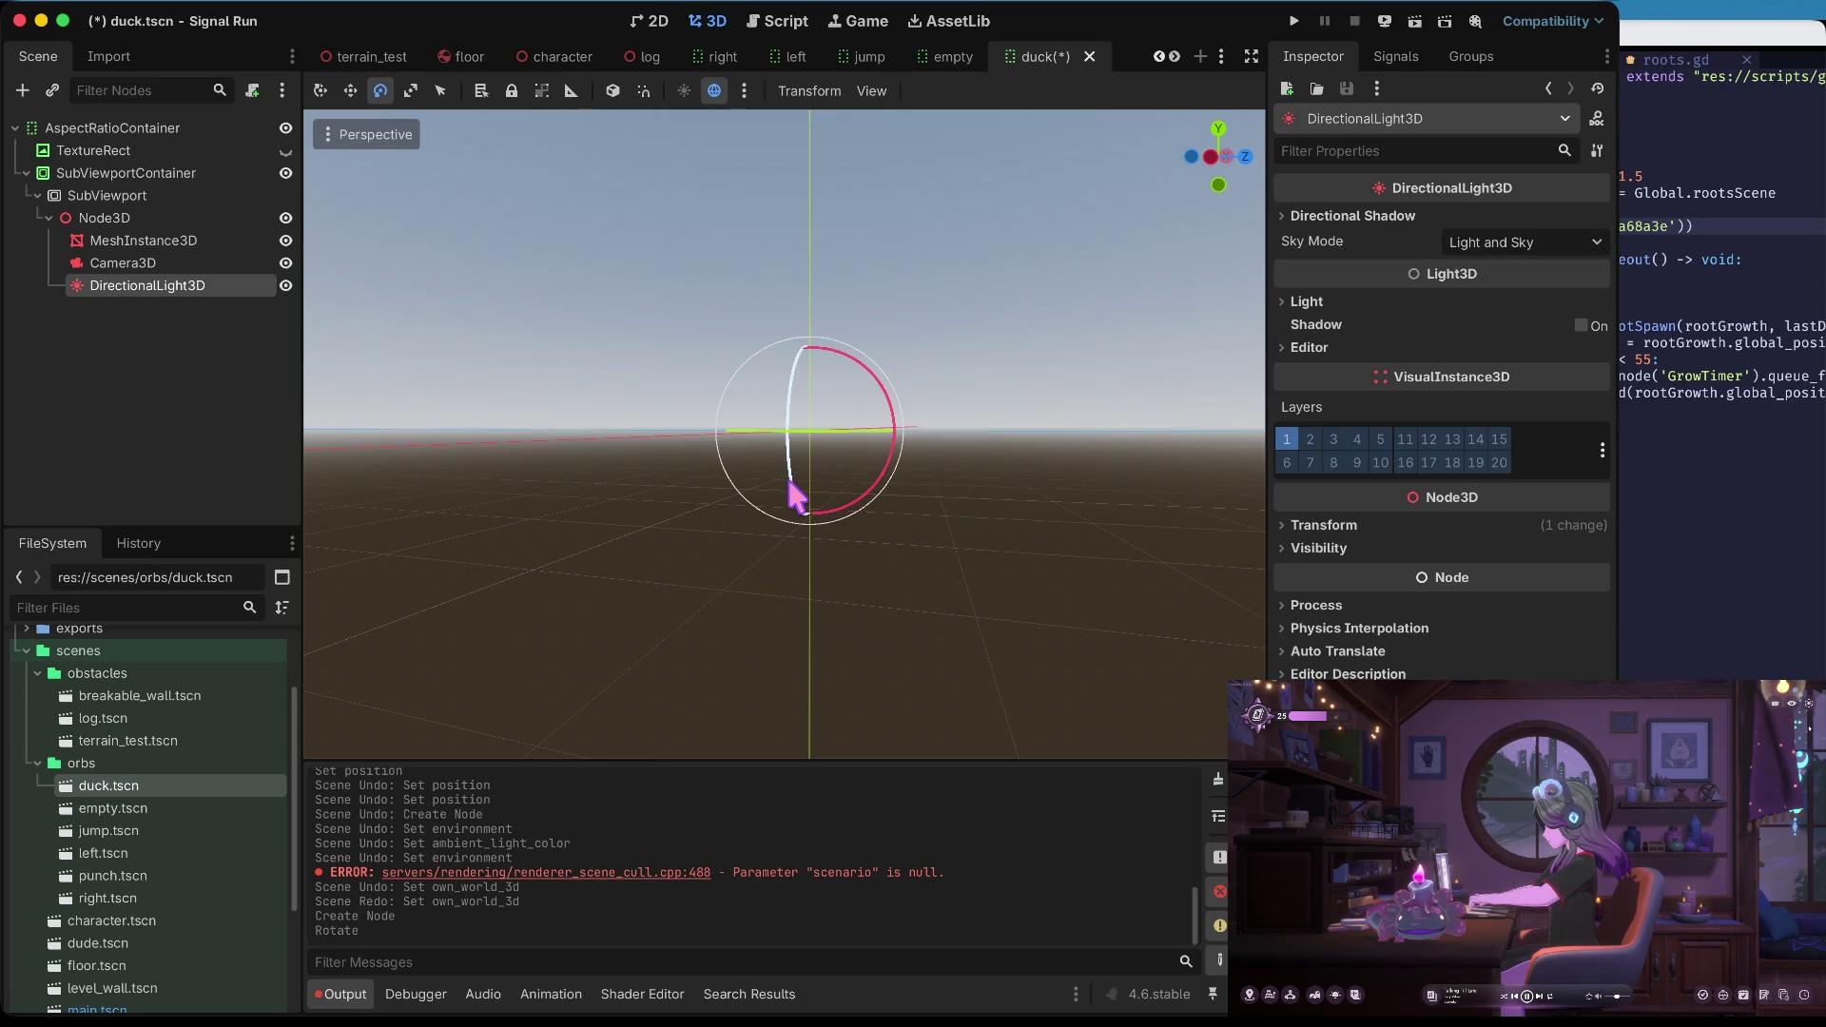
left_click(666, 23)
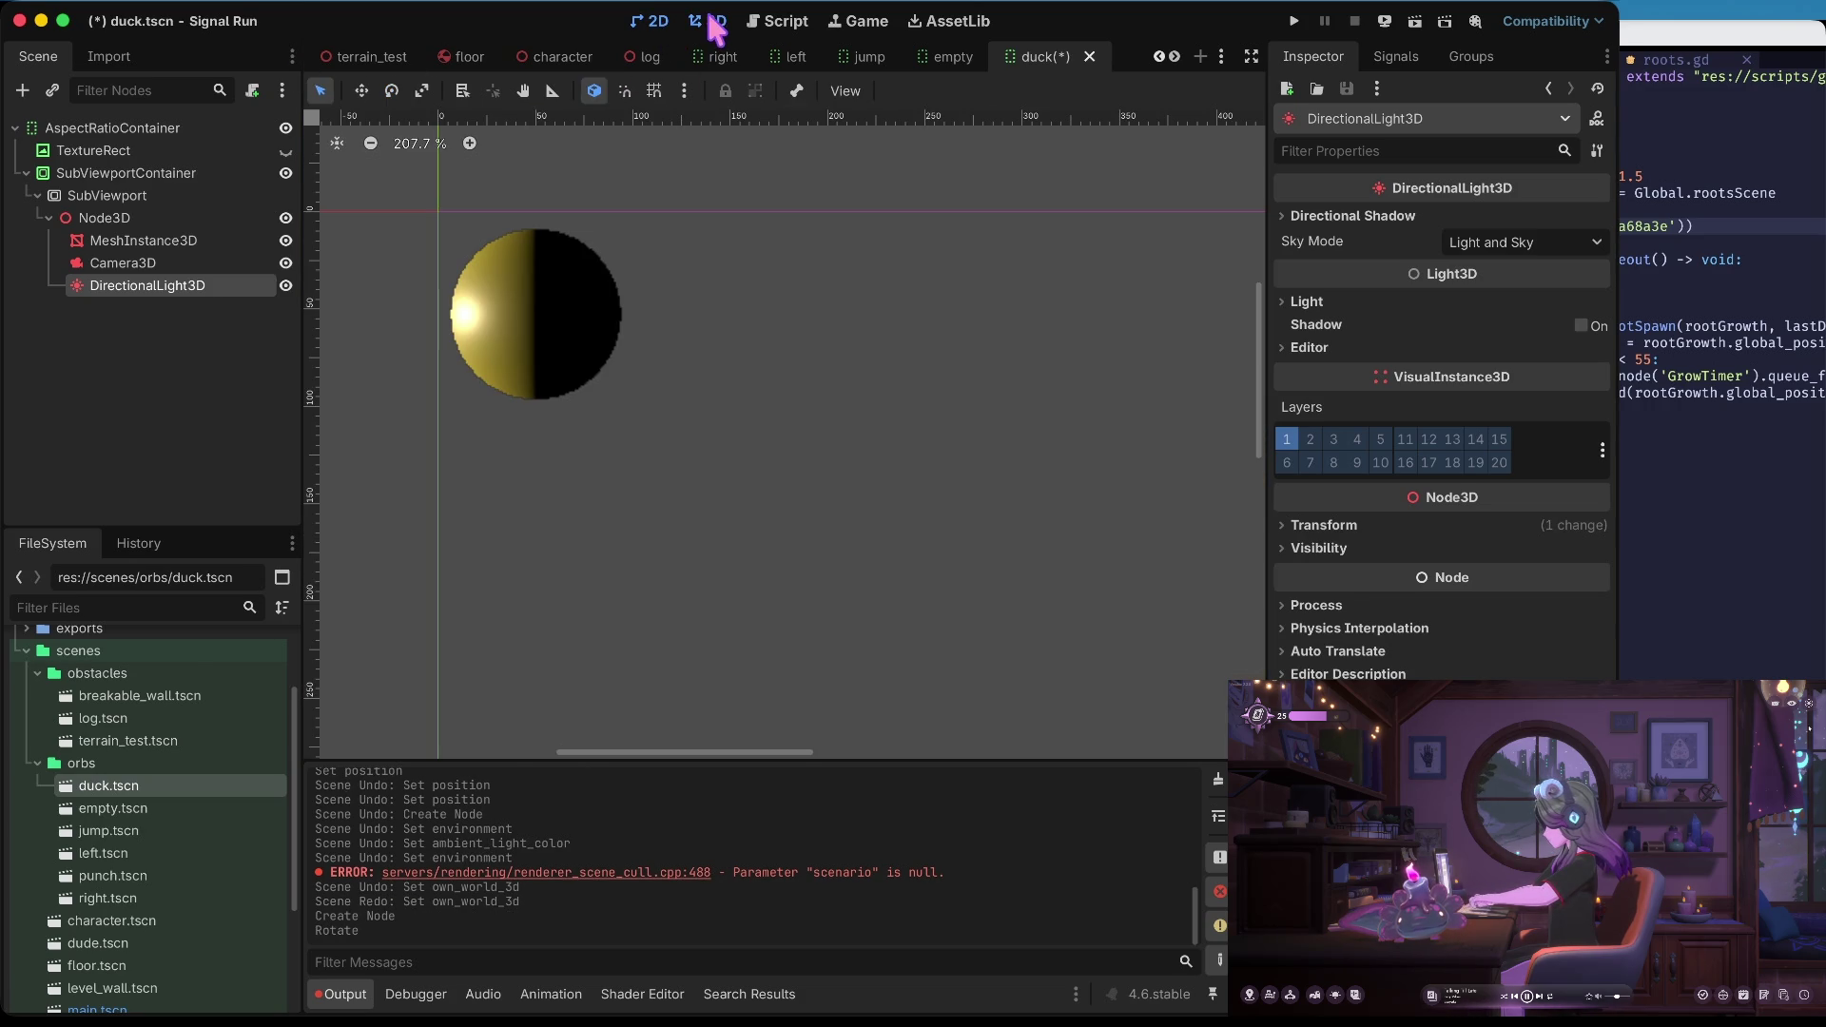
left_click(709, 23)
mouse_move(759, 435)
left_mouse_down()
mouse_move(859, 443)
mouse_move(875, 387)
left_mouse_up()
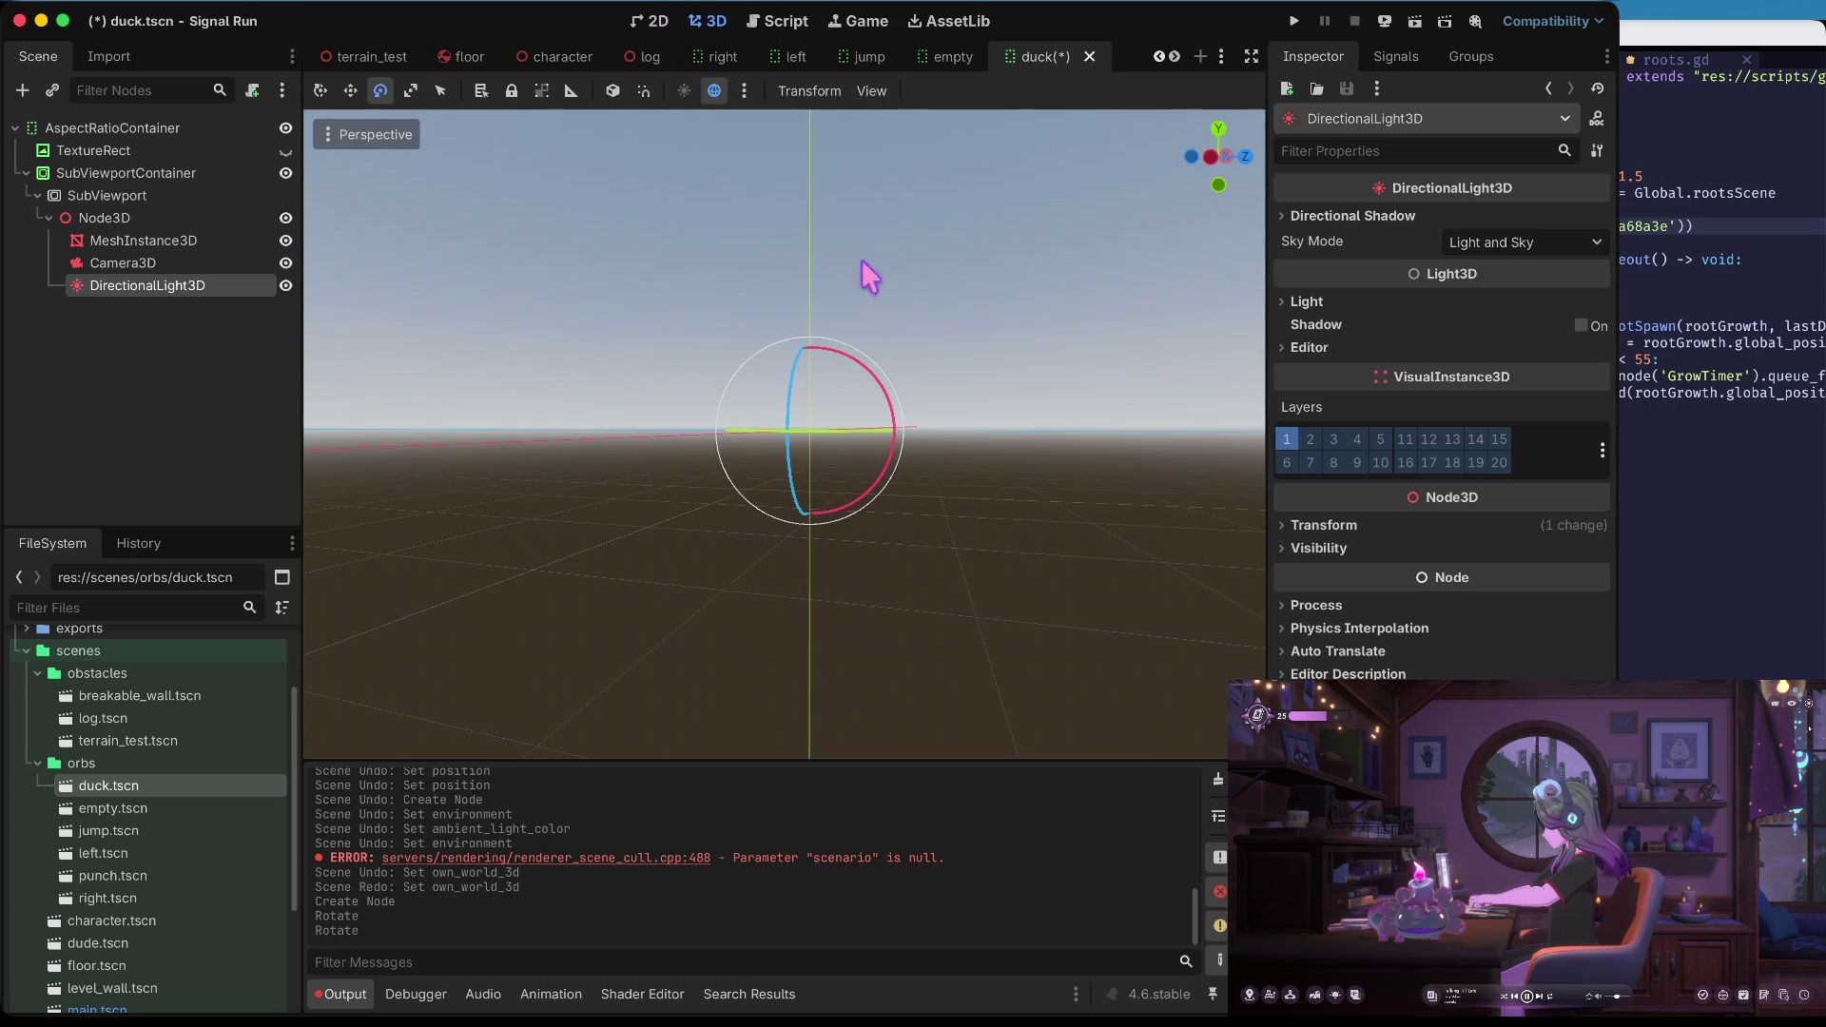
left_click(670, 21)
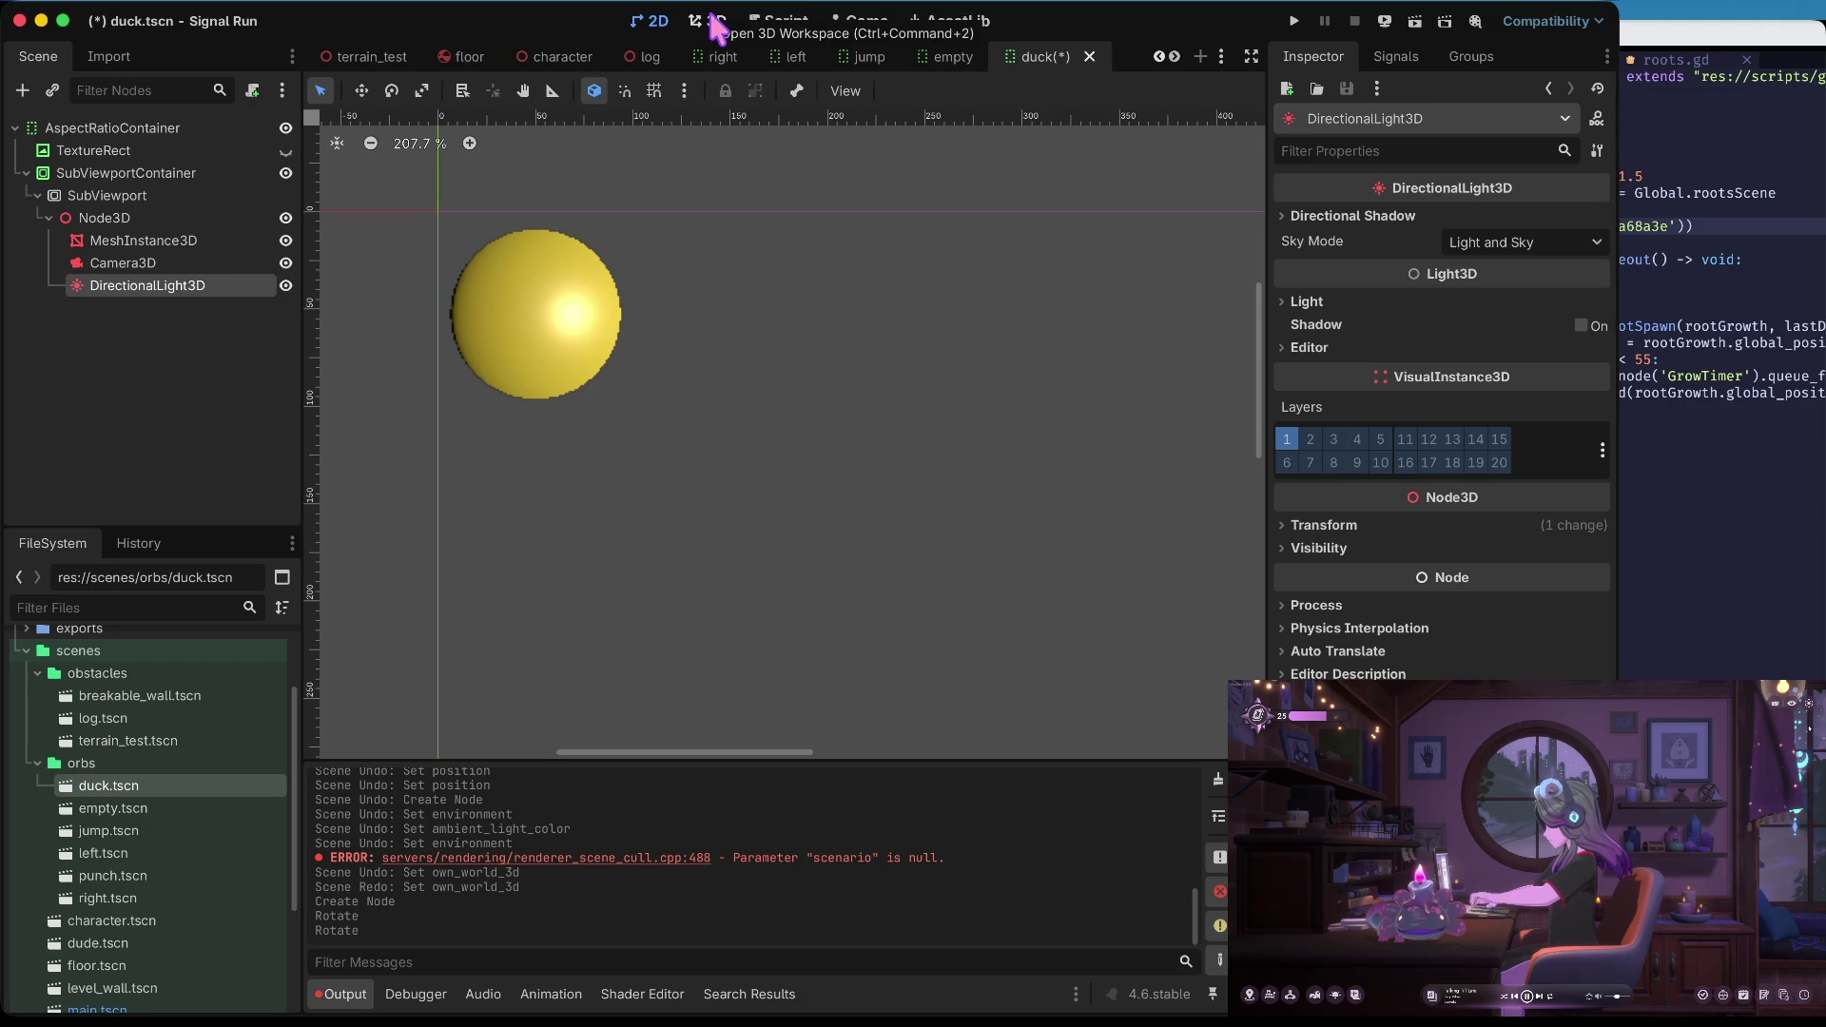
left_click(708, 20)
left_click_drag(794, 397, 780, 440)
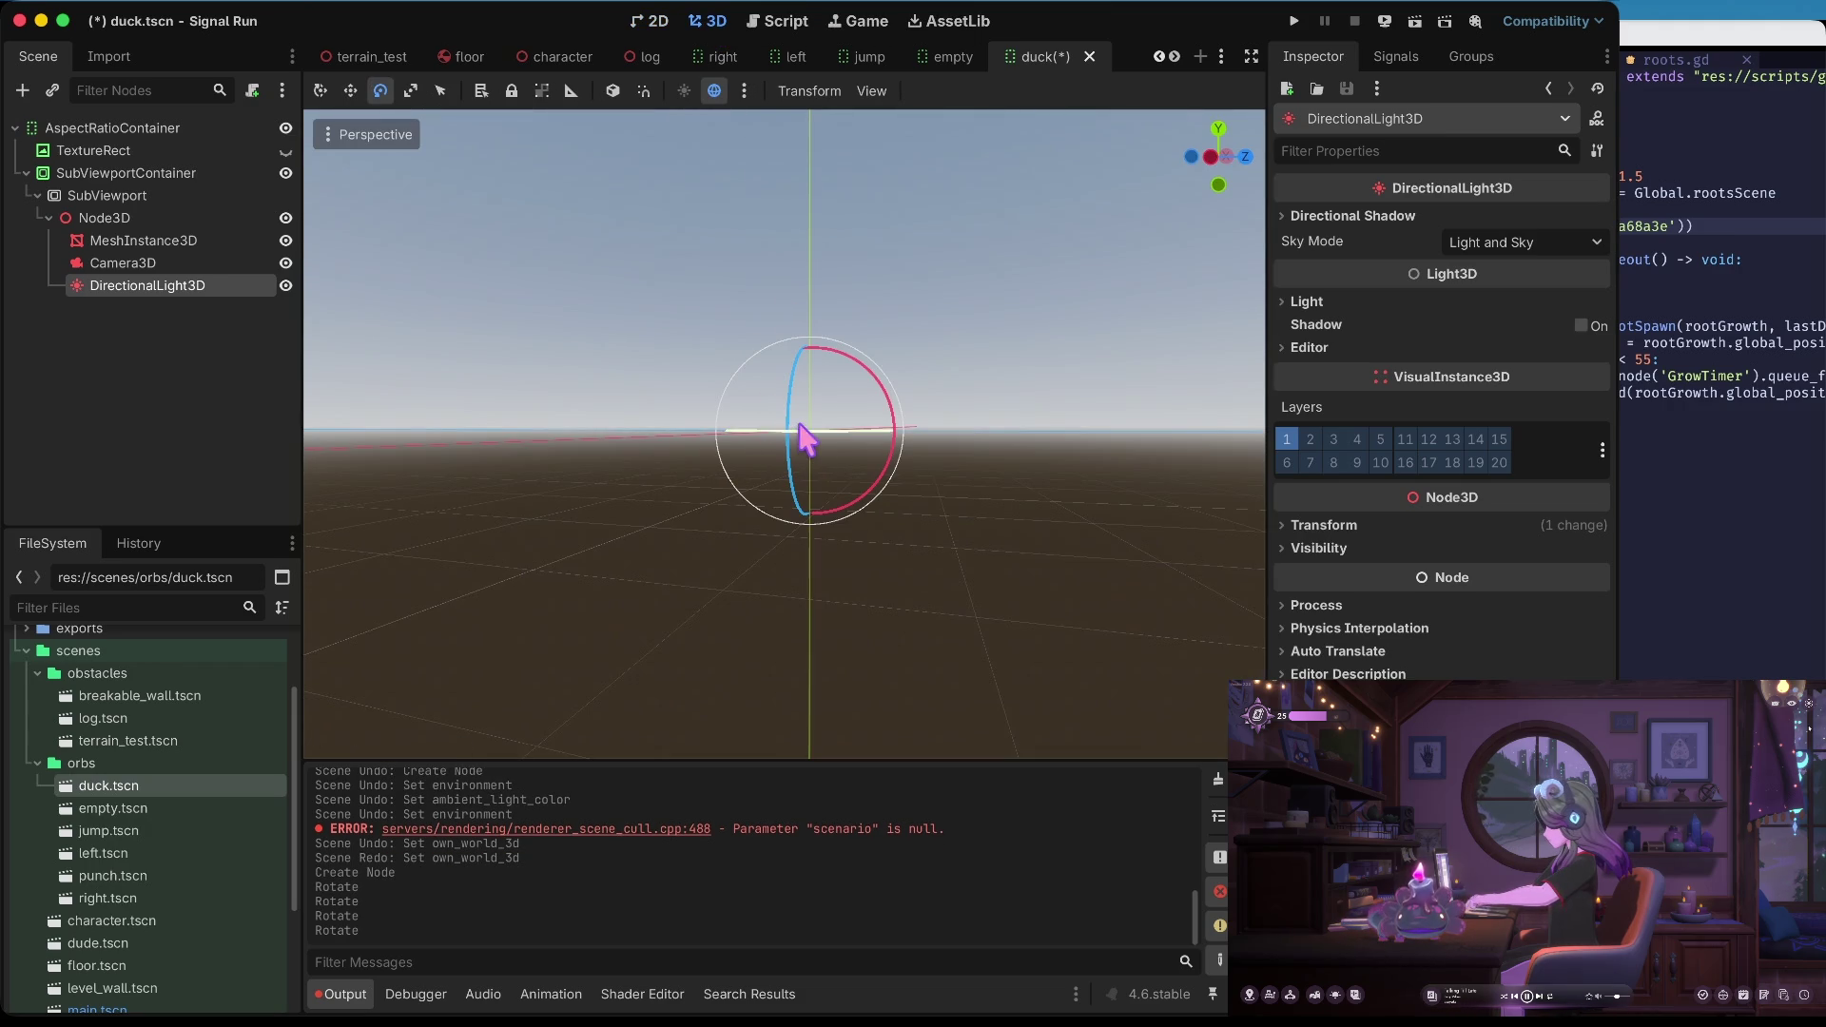
left_click(661, 24)
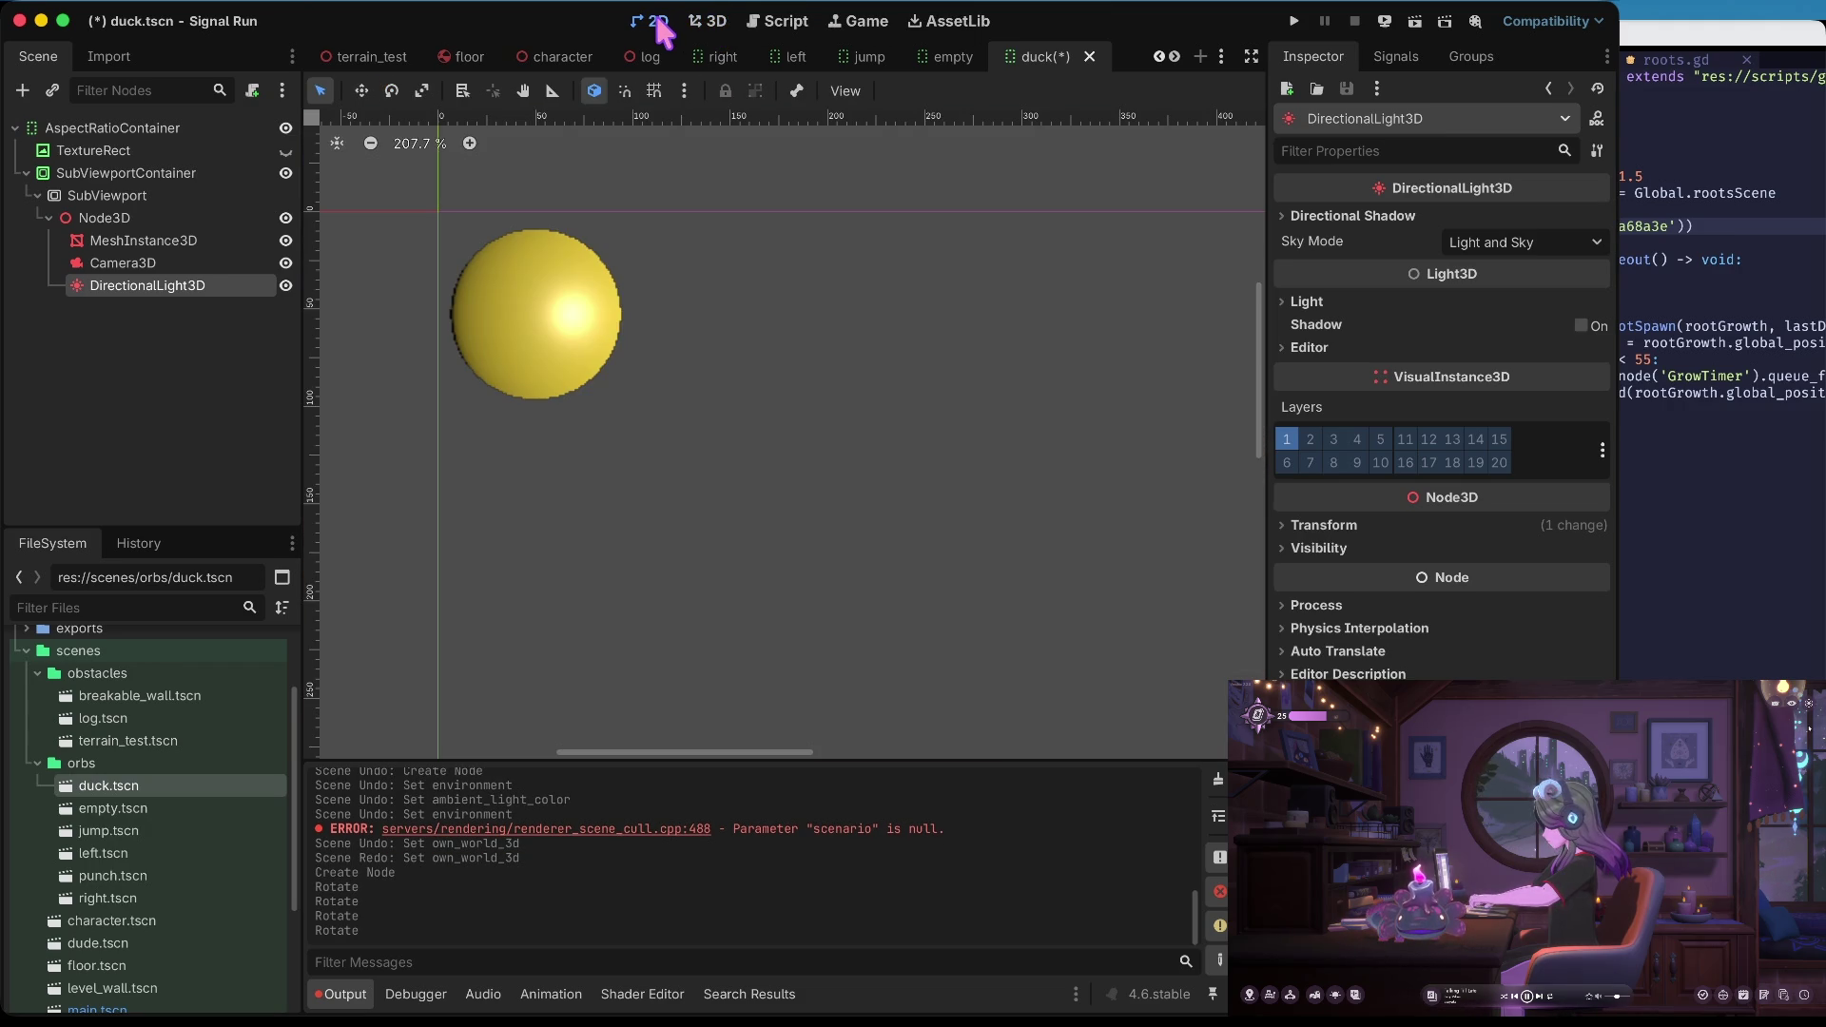
left_click(691, 34)
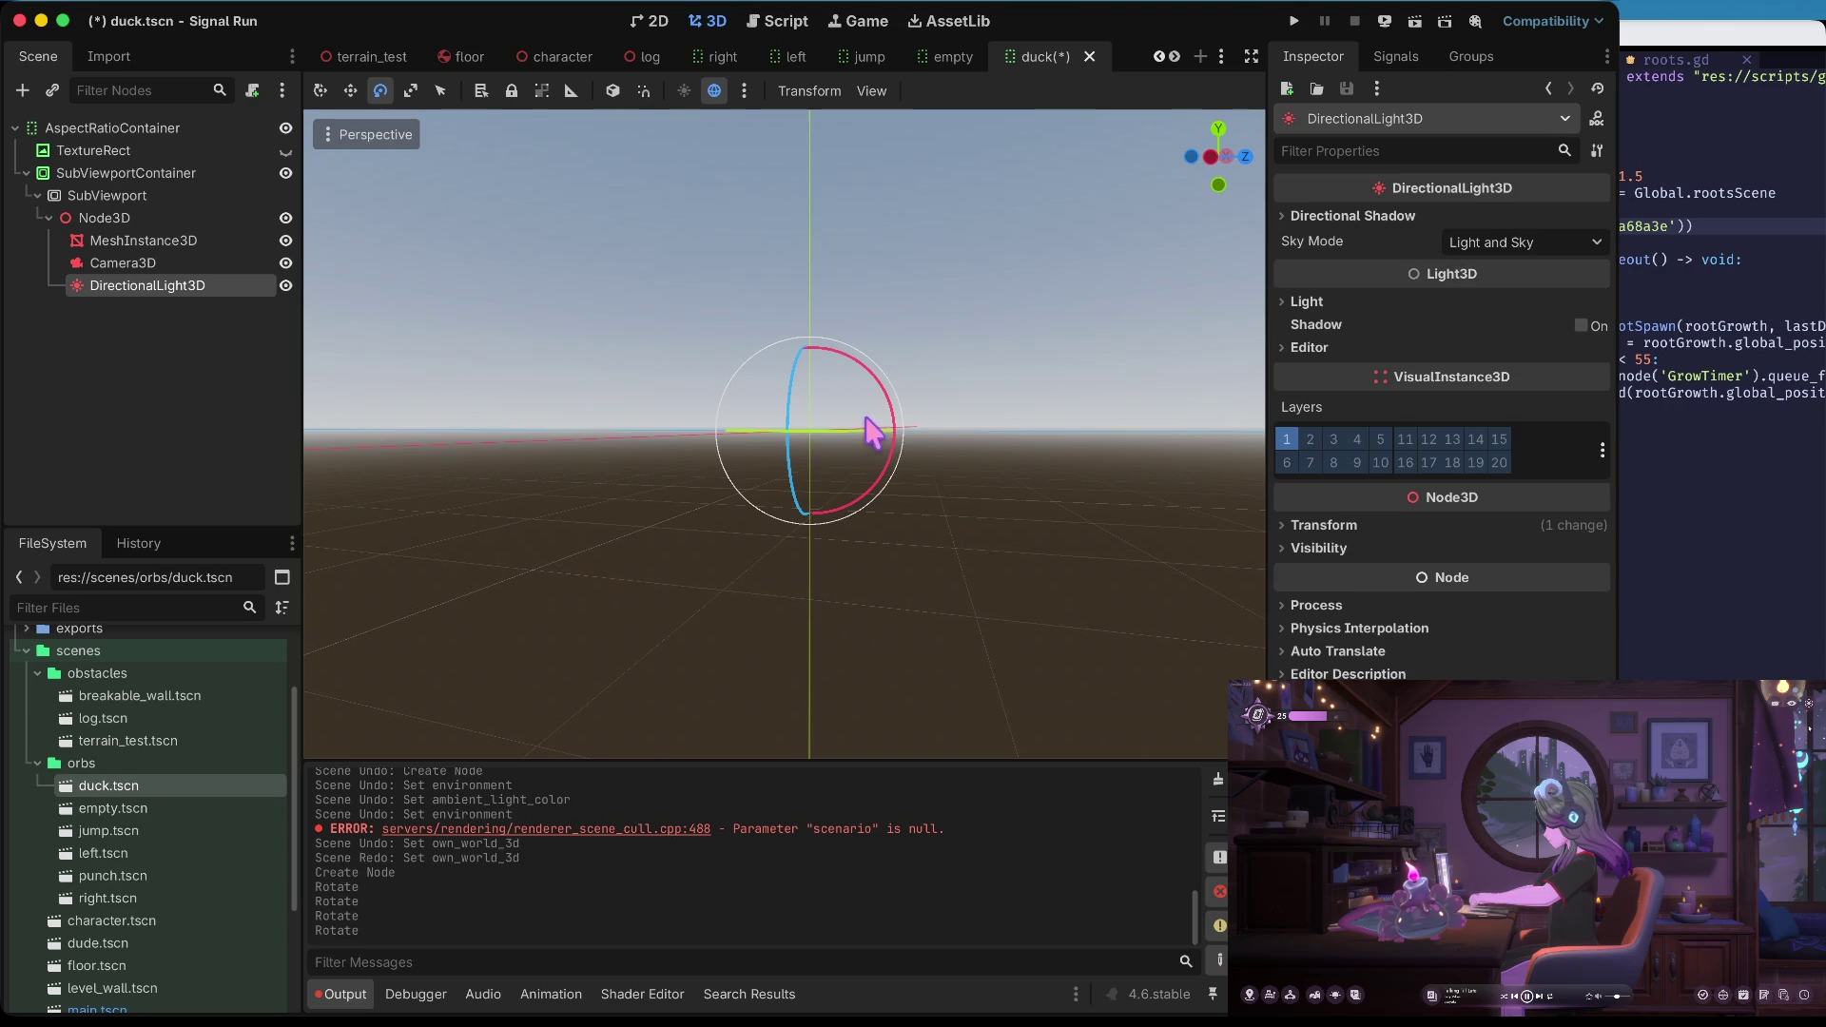
Rotate the light back about 34°, then tilt it about 7°, comparing the orb's shading
left_click_drag(868, 428, 834, 445)
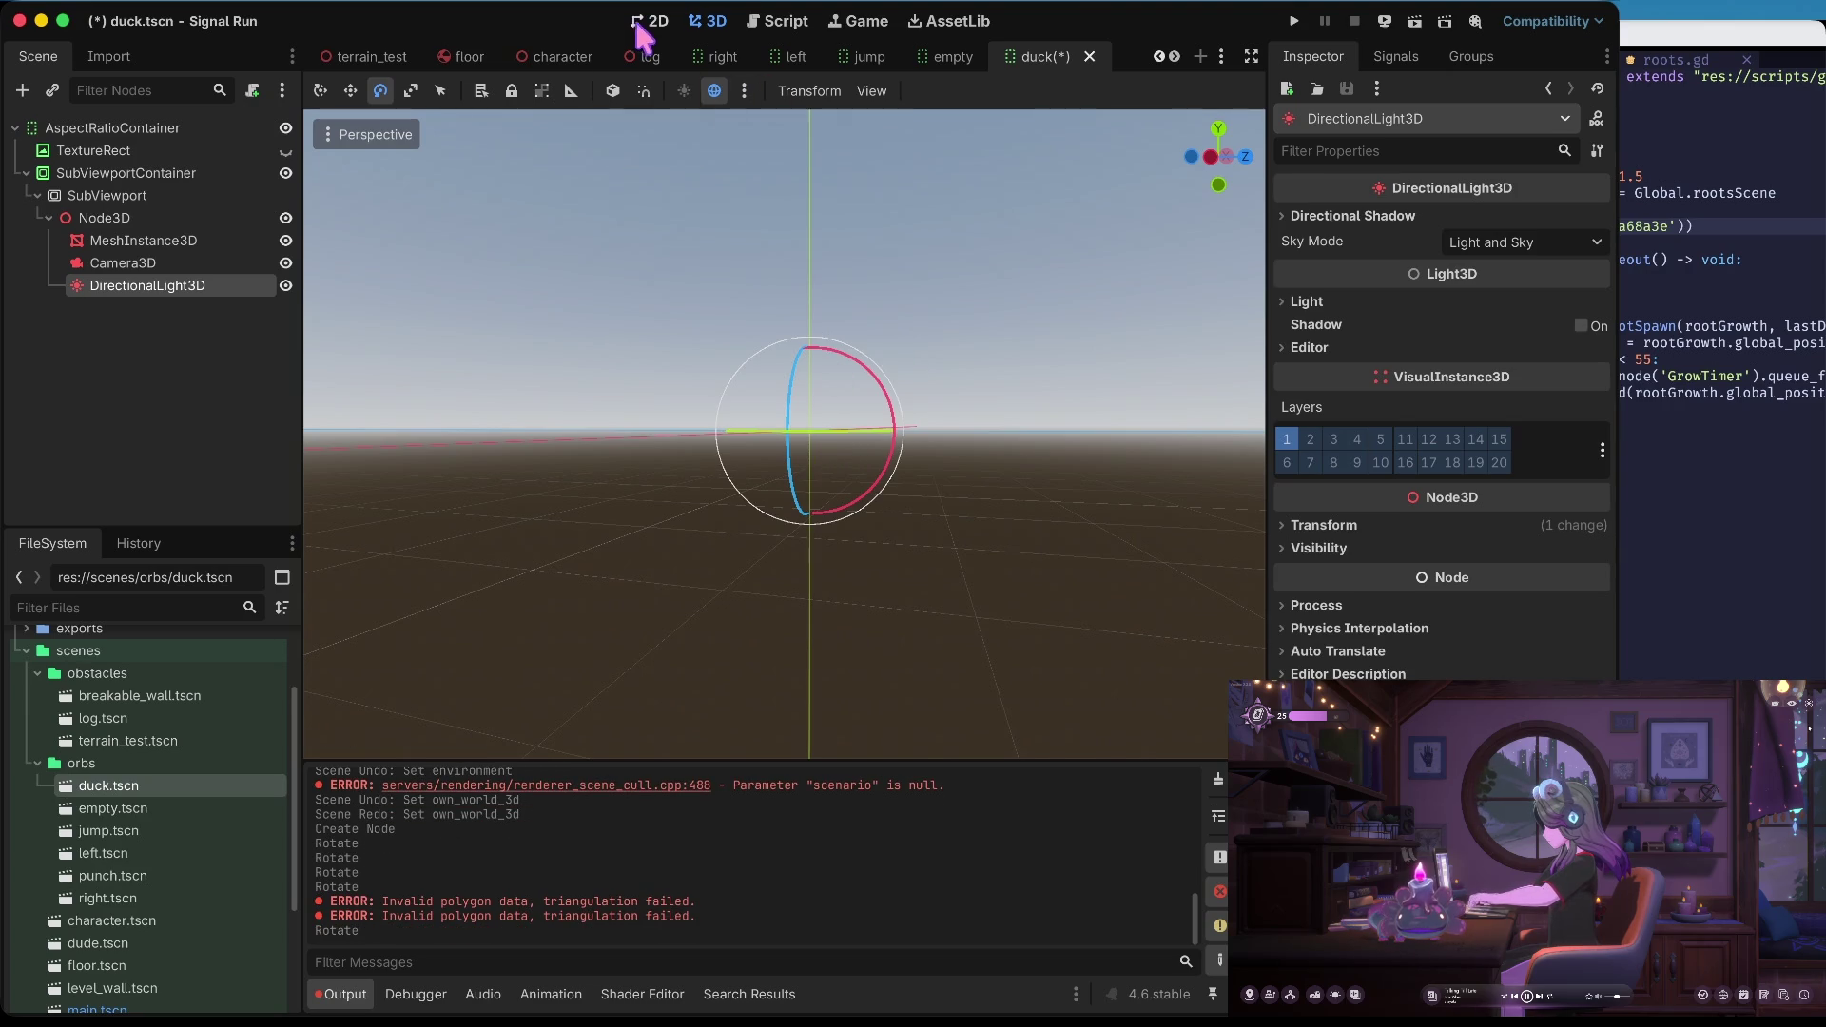
left_click(654, 21)
left_click(715, 26)
mouse_move(853, 433)
left_mouse_down()
mouse_move(794, 425)
mouse_move(795, 396)
left_mouse_up()
left_click(654, 21)
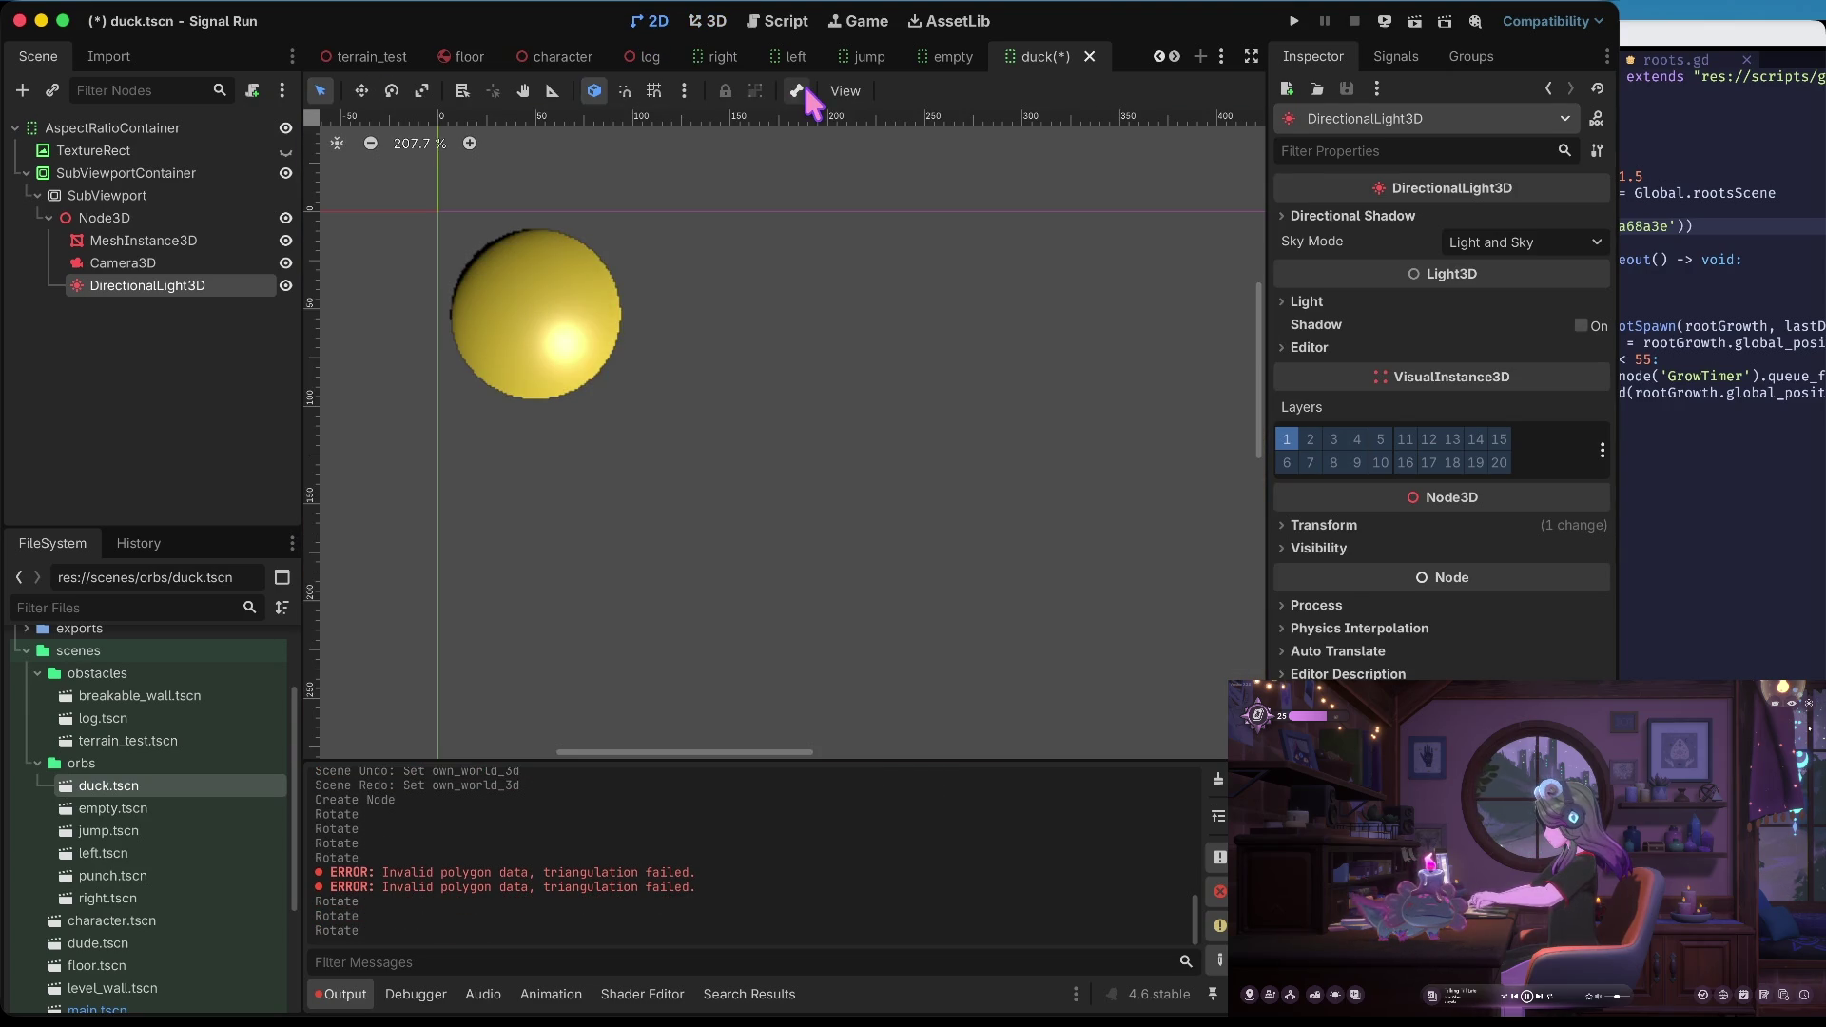
left_click(707, 21)
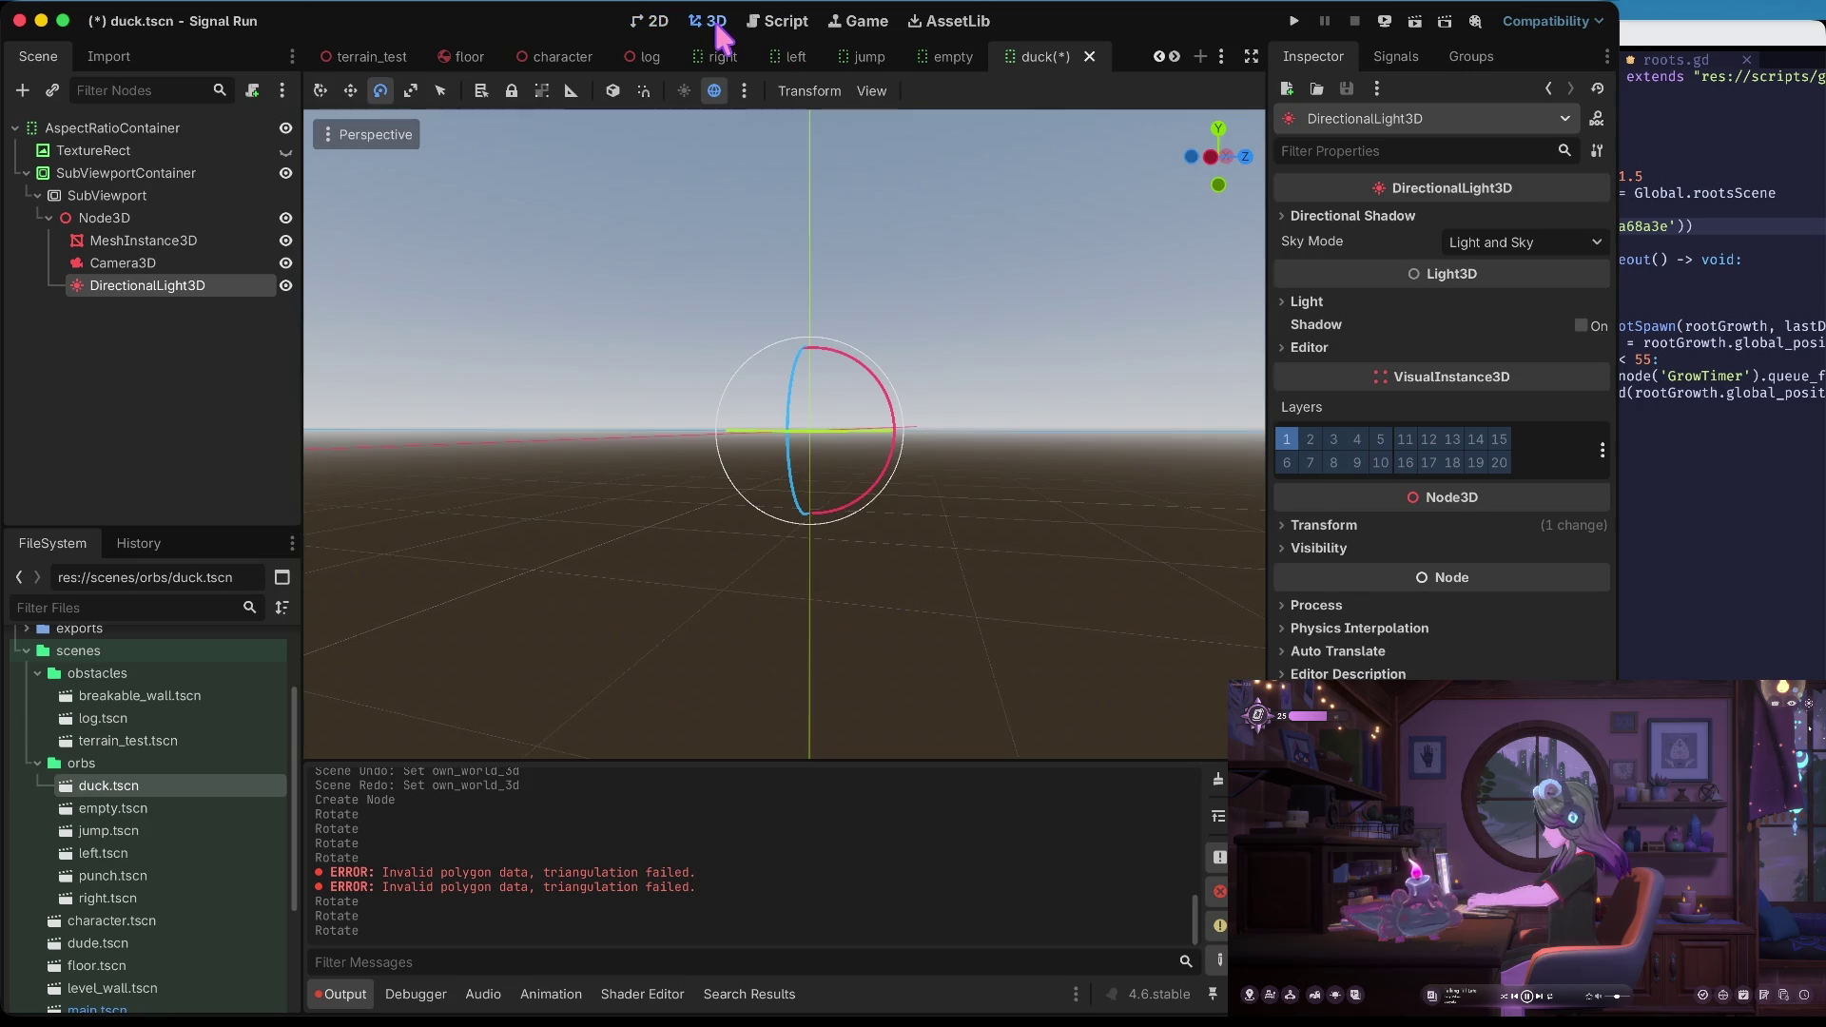
left_click_drag(785, 411, 798, 485)
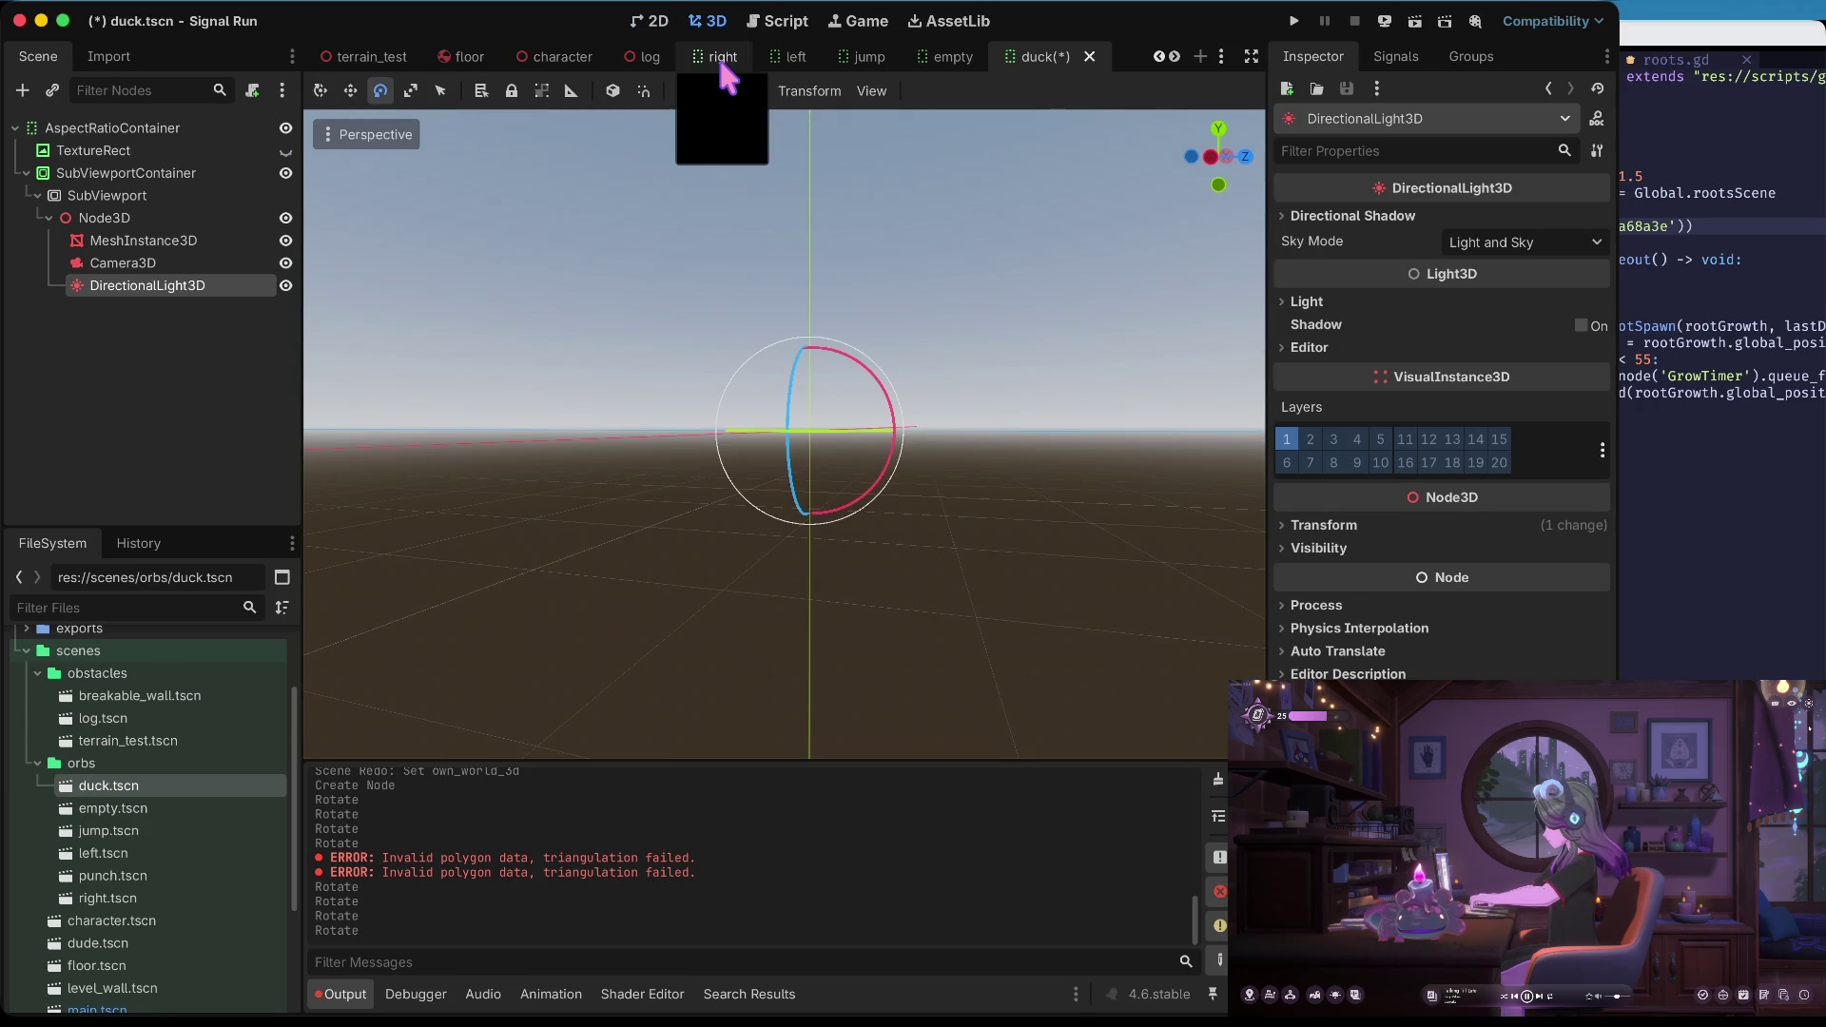
left_click(655, 21)
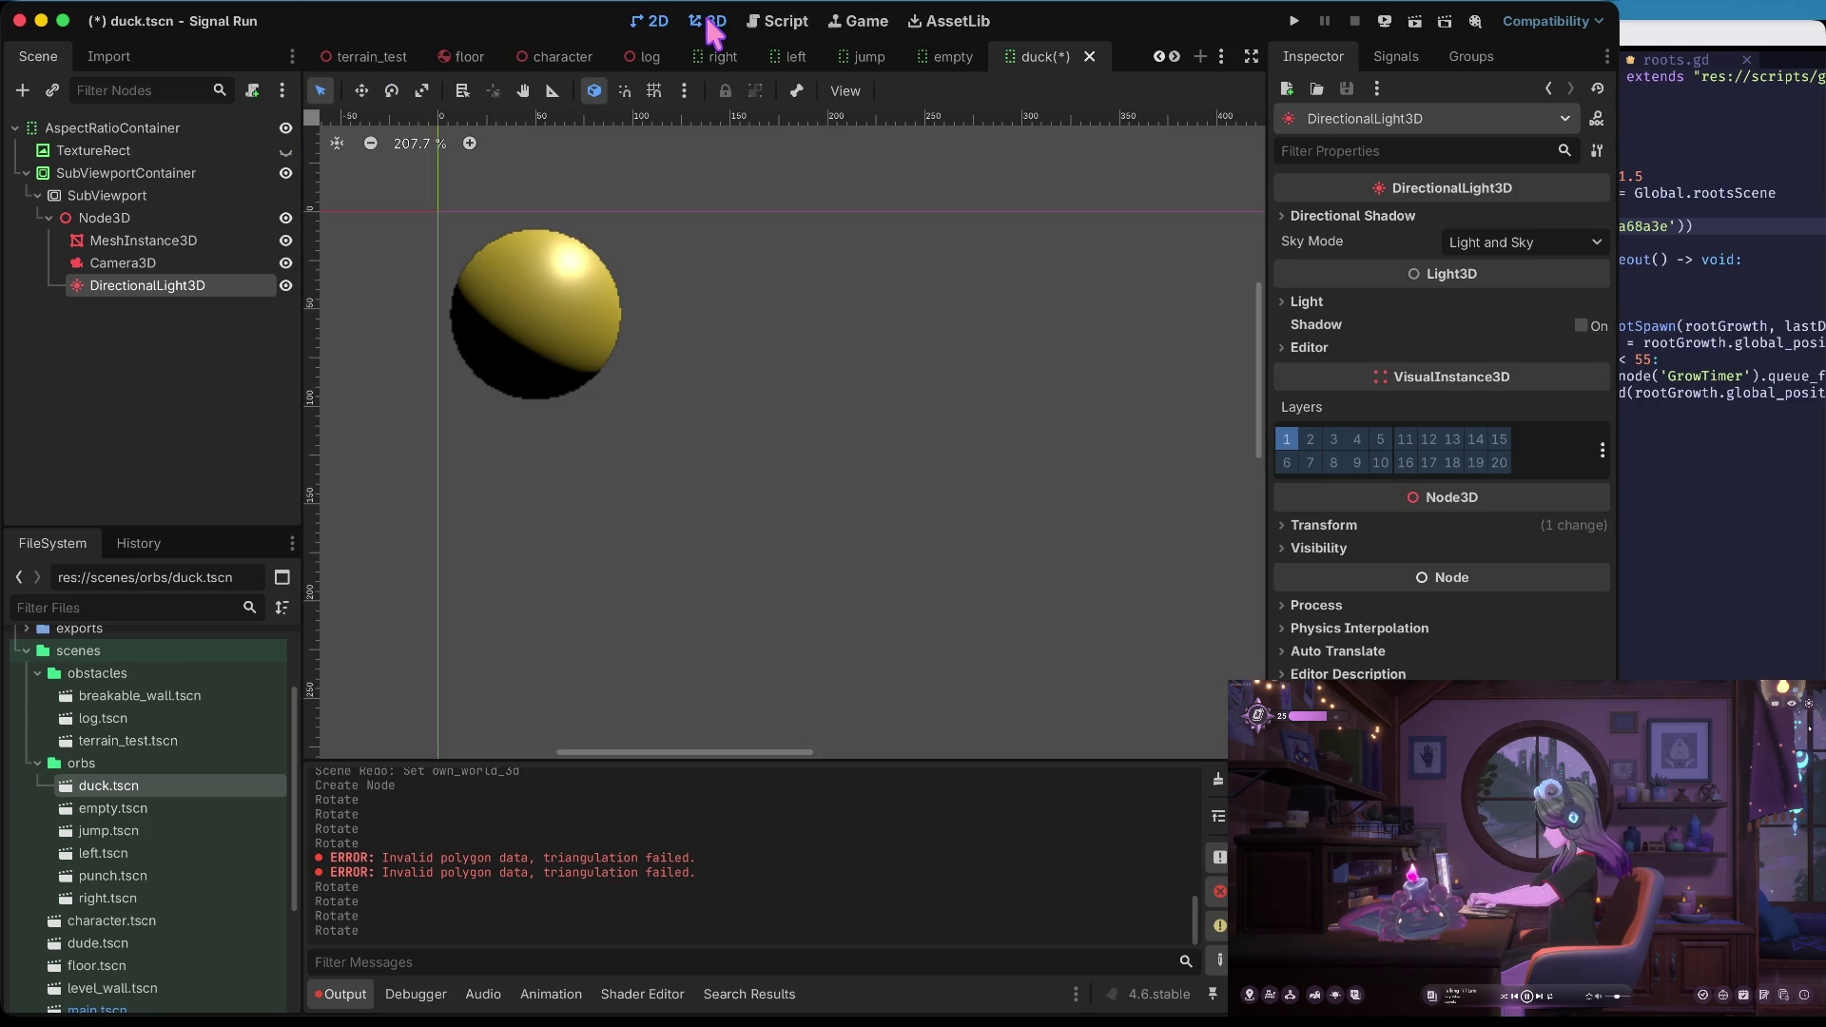
left_click(712, 23)
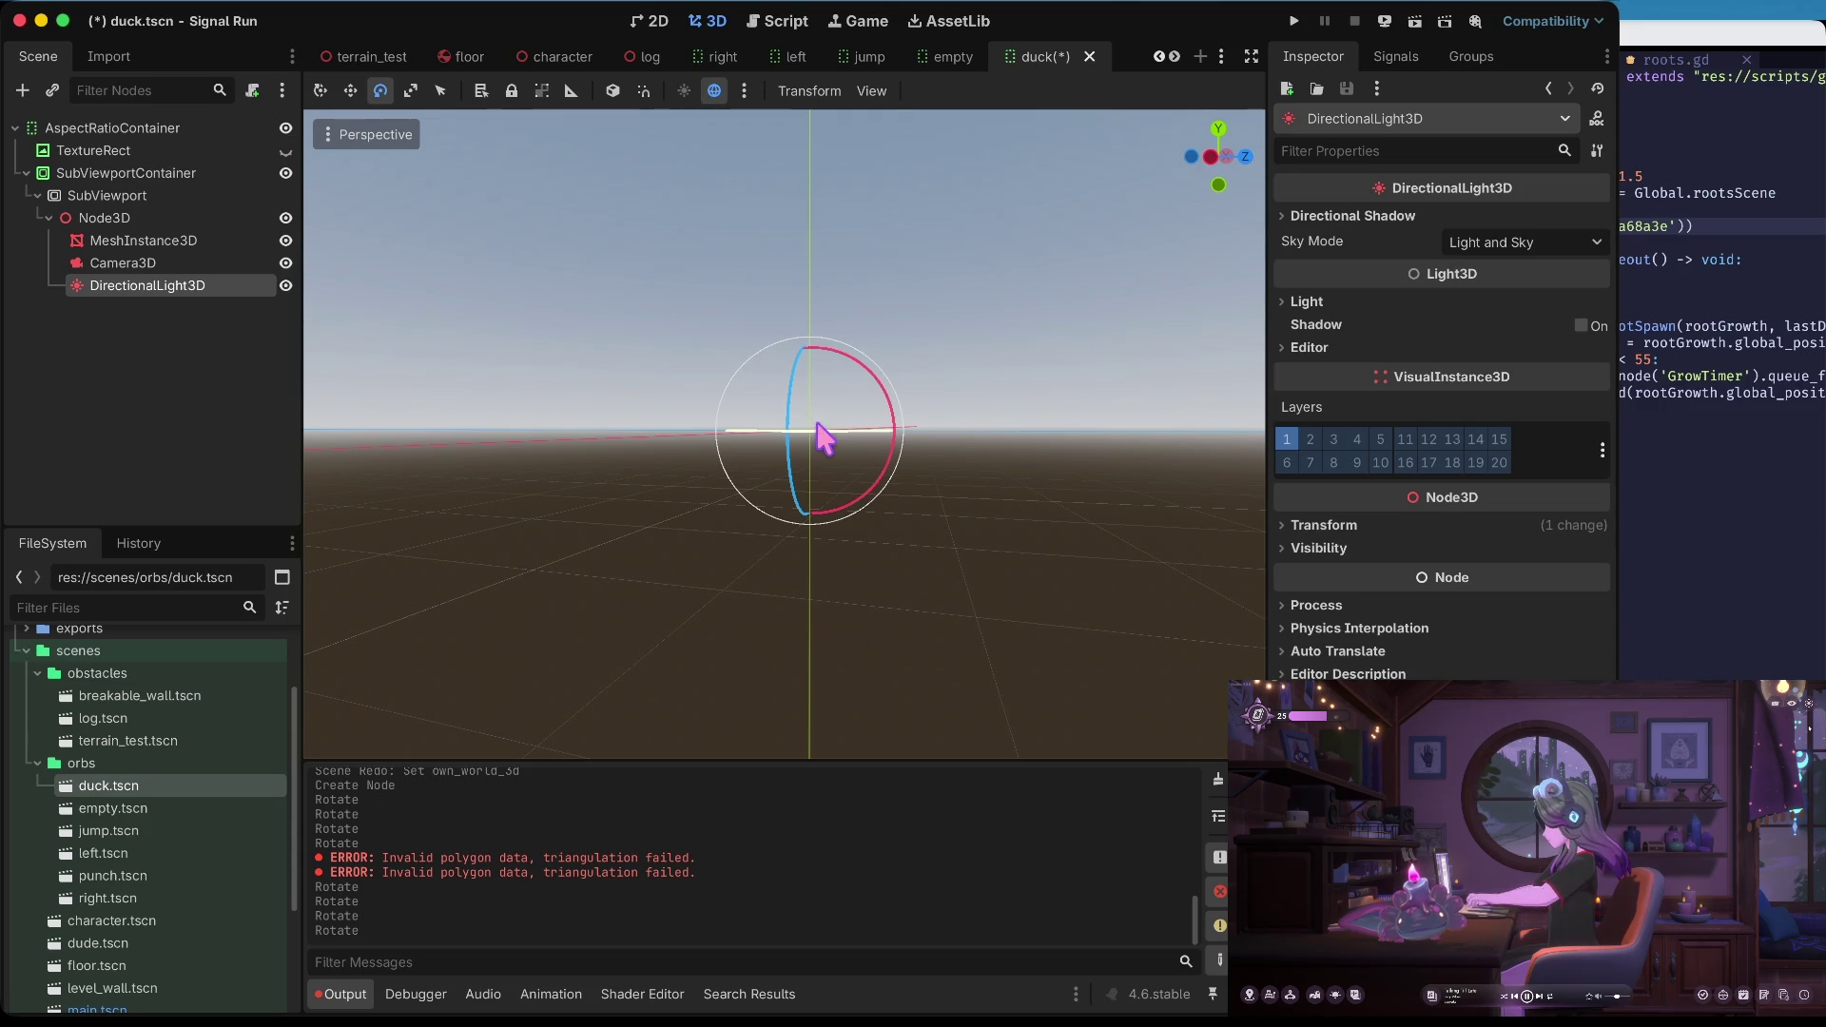
left_click_drag(845, 449, 834, 448)
left_click(665, 19)
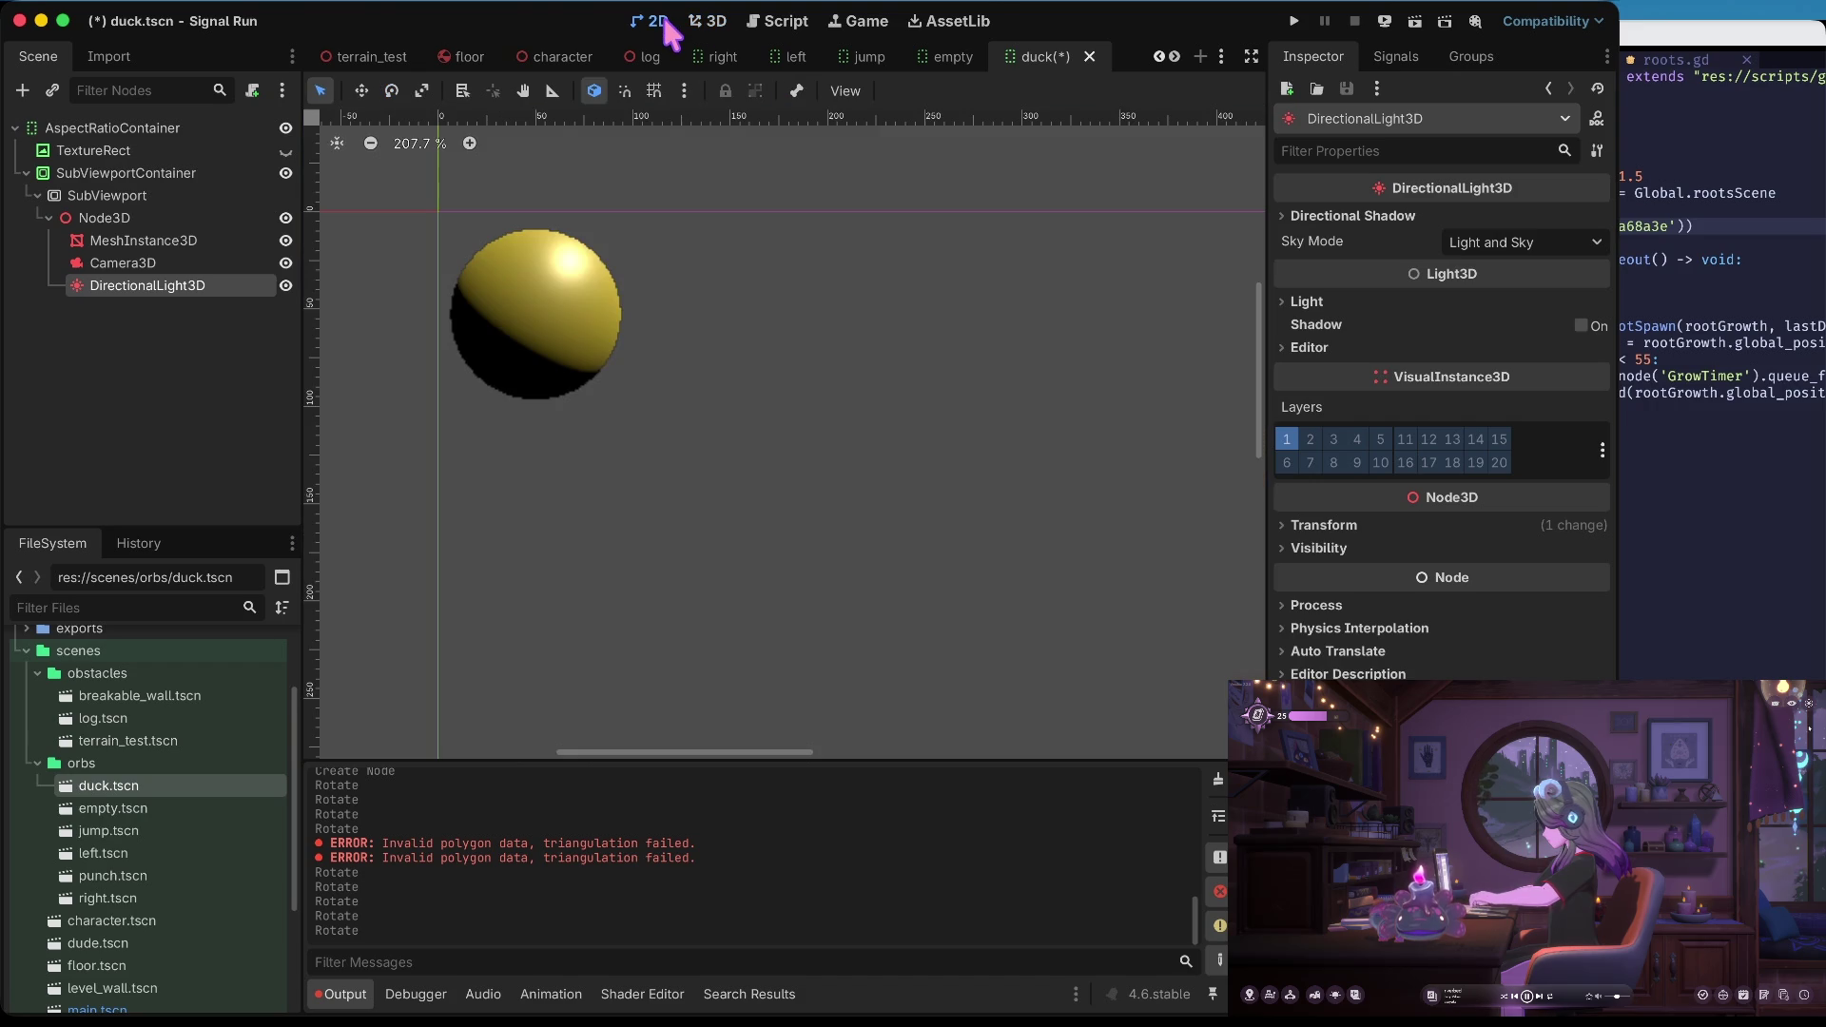
left_click(707, 20)
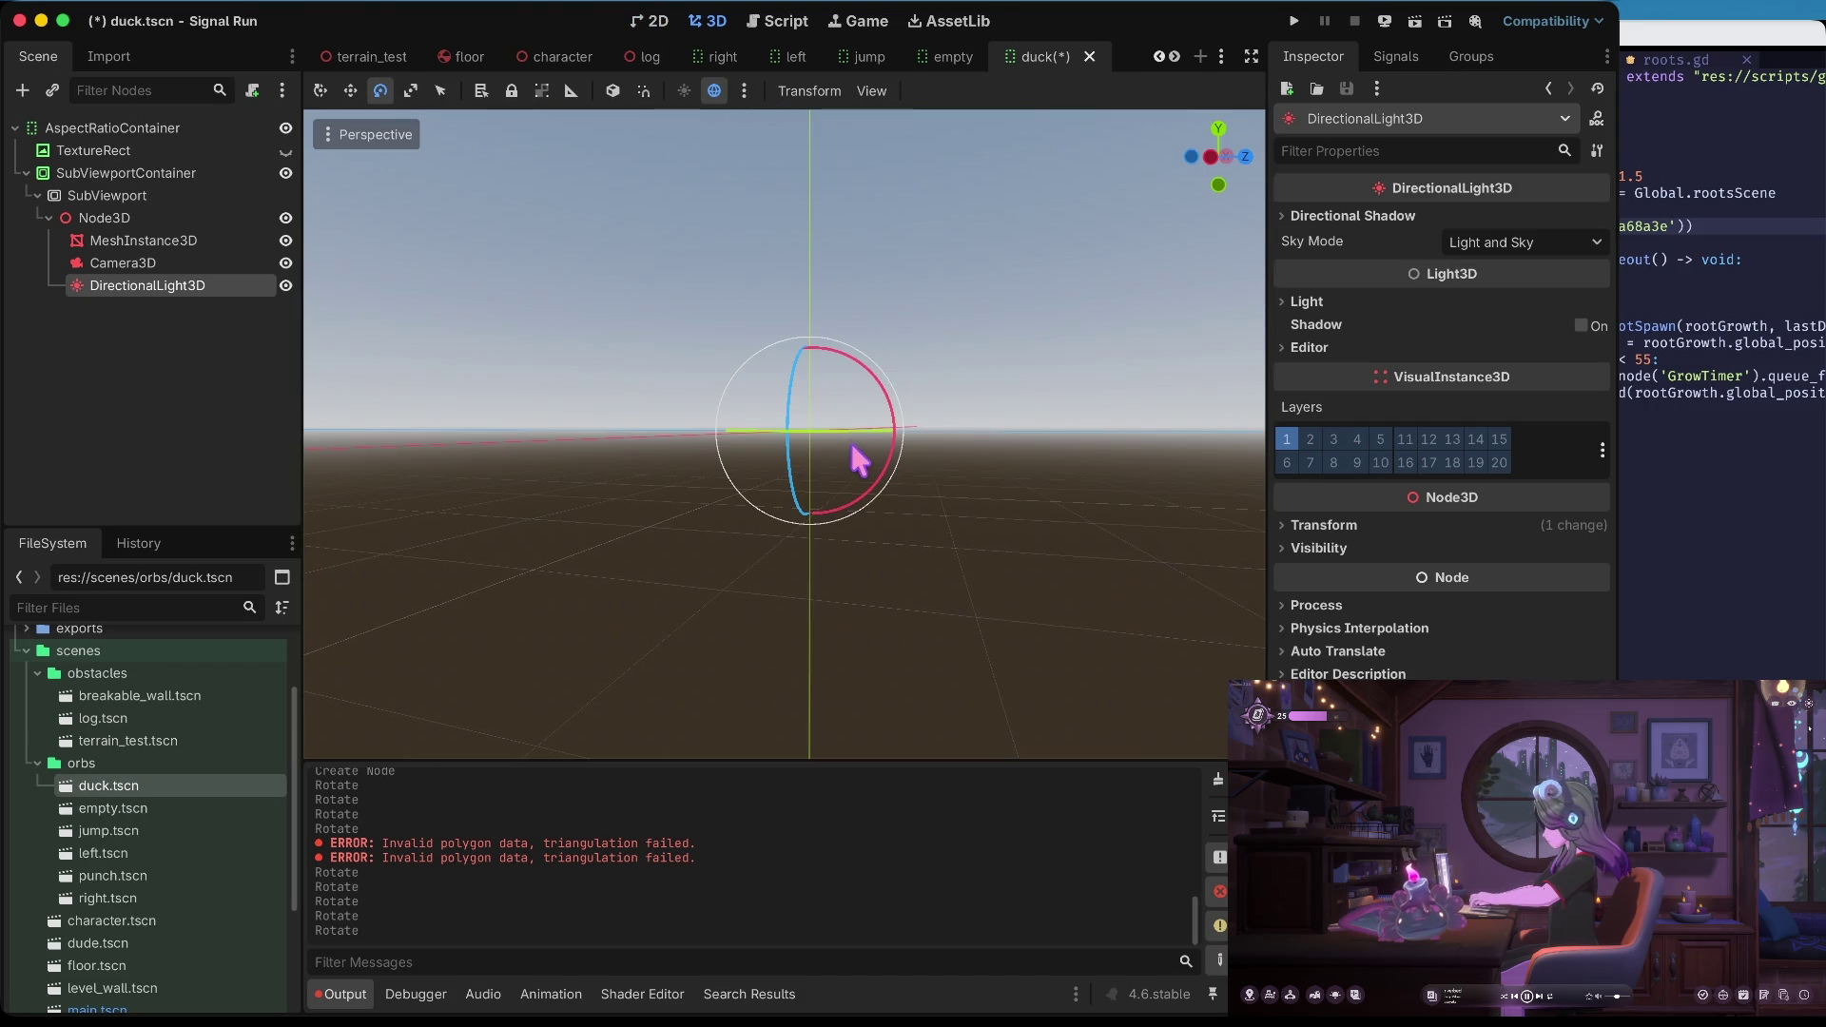
Fine-tune the light angle (about 17° forward, 12° back) until the orb is brightly front-lit
left_click_drag(856, 442, 841, 447)
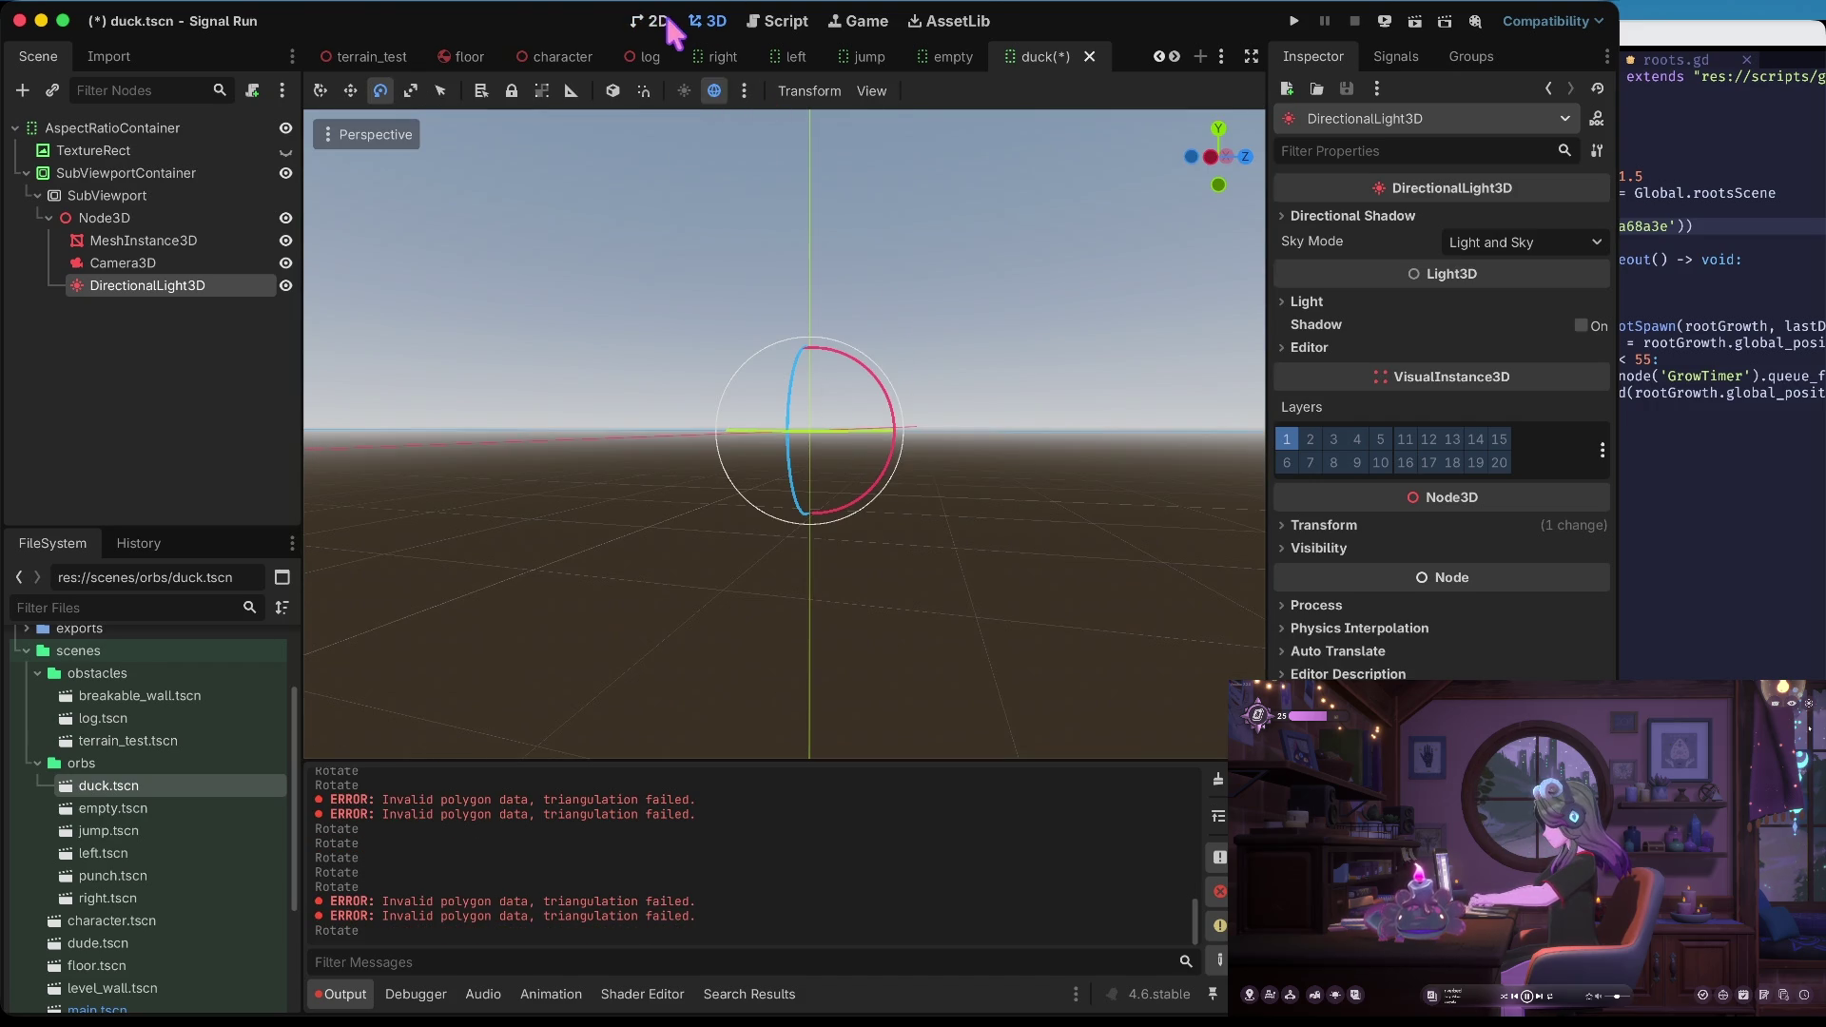
left_click(659, 21)
left_click(731, 19)
left_click_drag(848, 439, 824, 436)
left_click(651, 21)
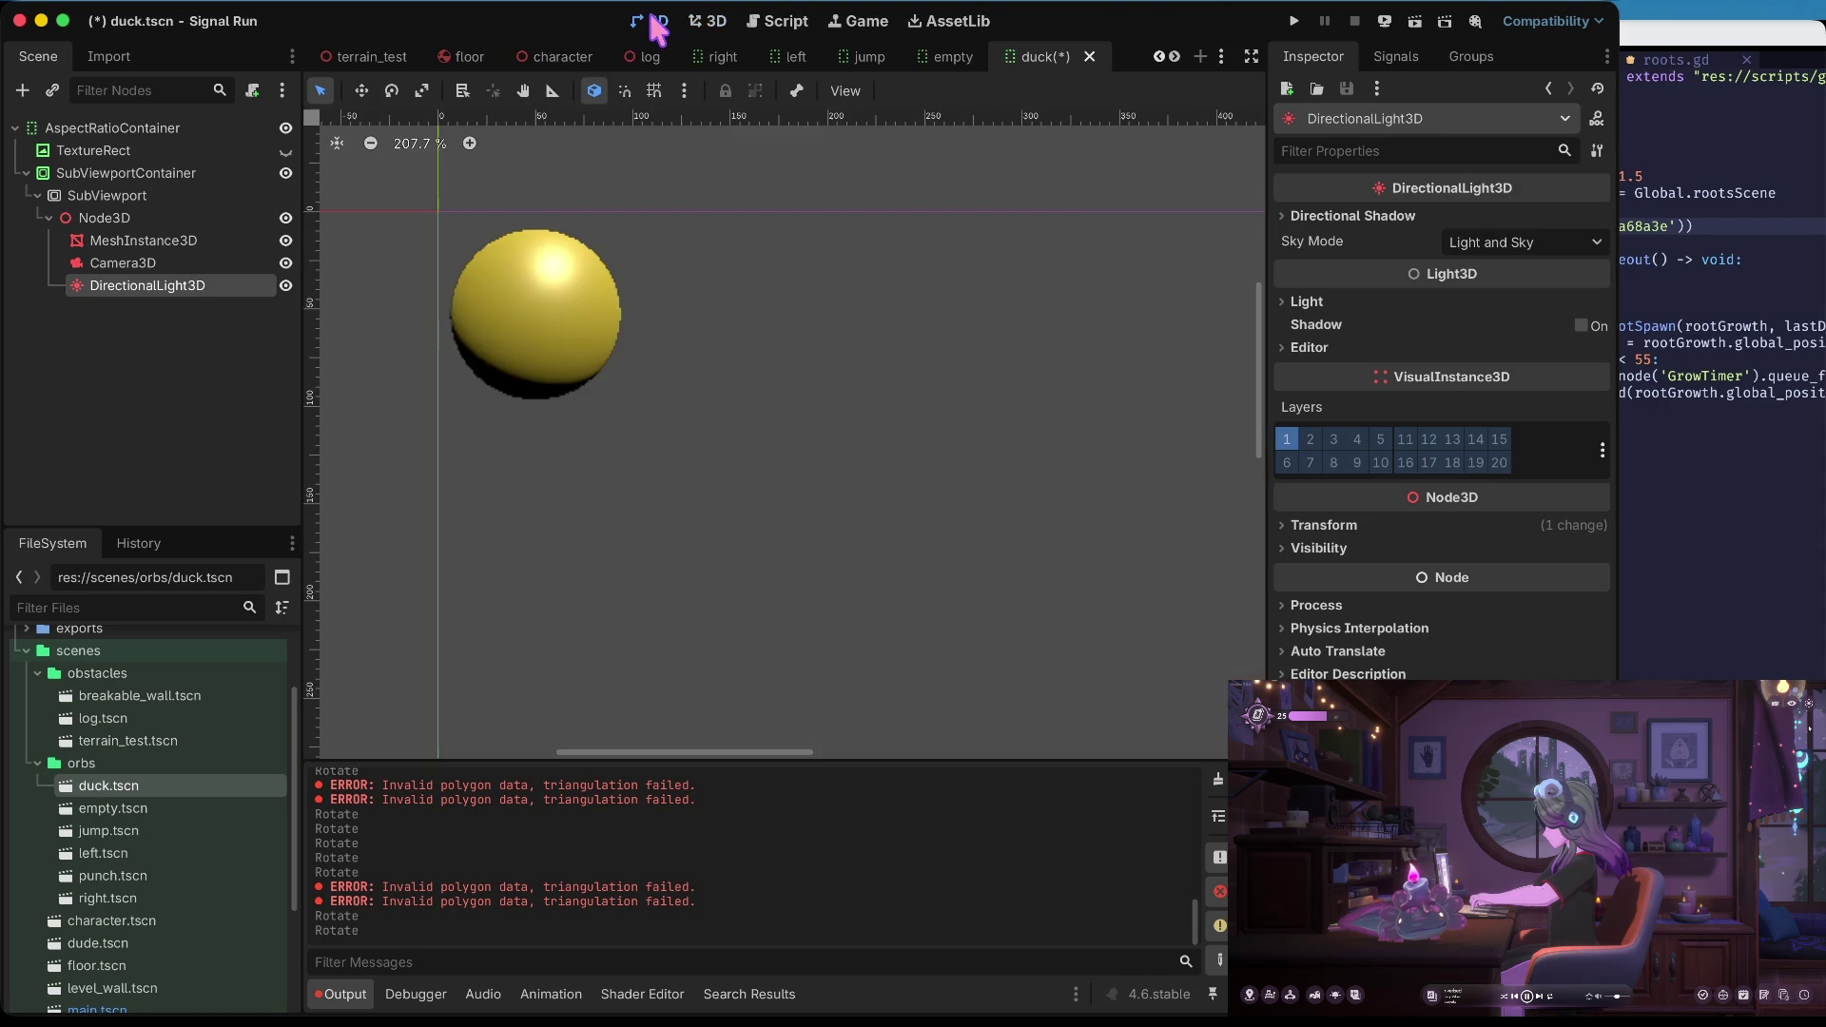
left_click(722, 21)
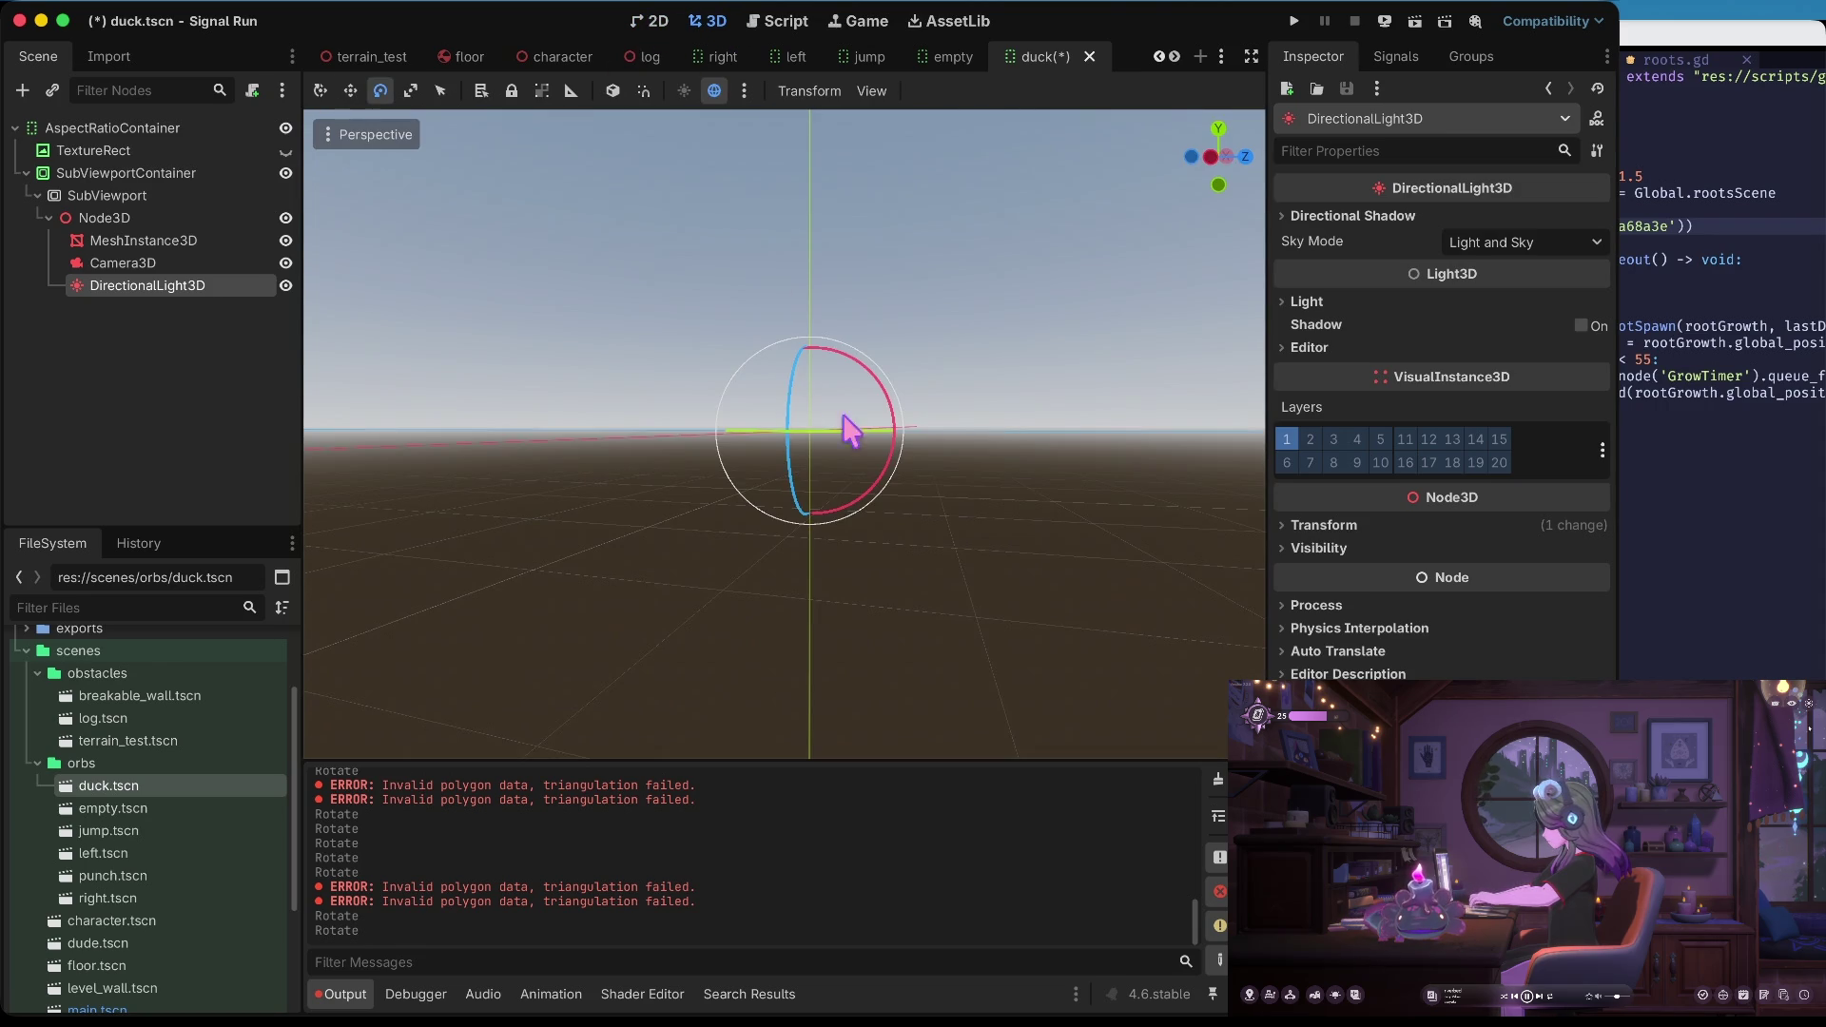
left_click_drag(814, 418, 796, 432)
left_click(653, 19)
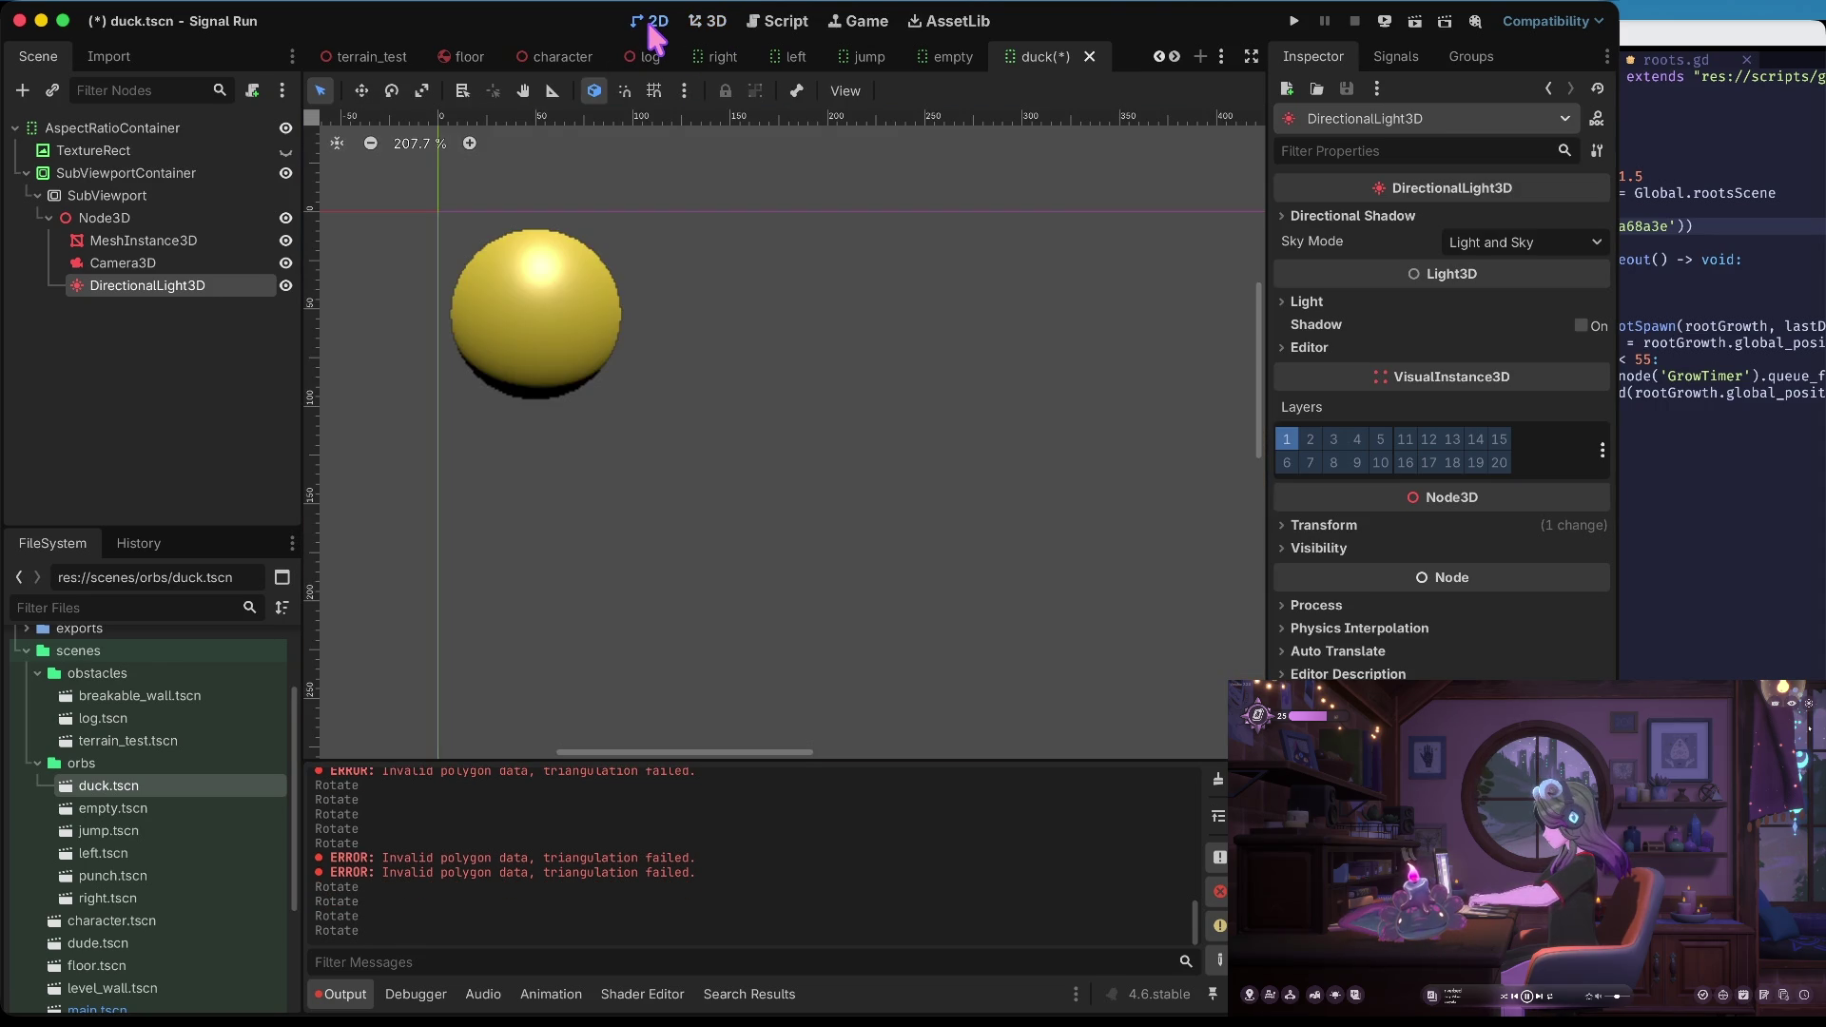
left_click(706, 23)
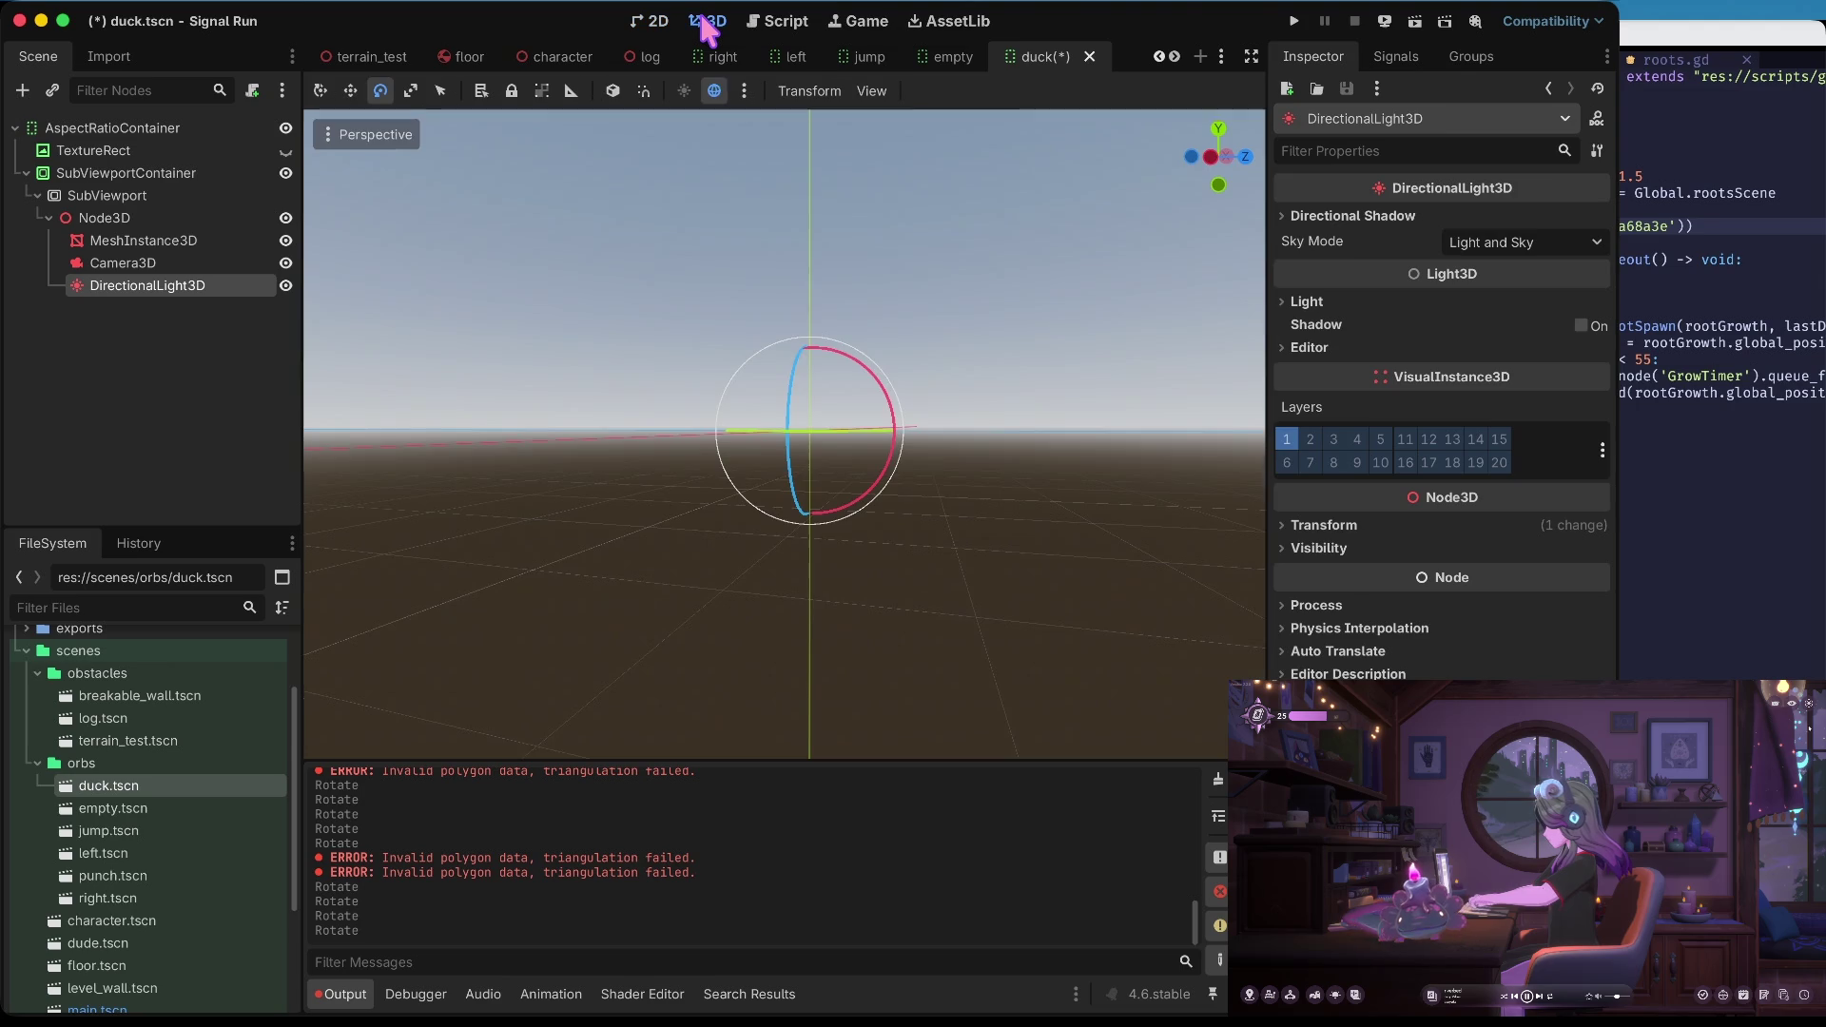
mouse_move(791, 419)
left_mouse_down()
mouse_move(799, 481)
mouse_move(797, 423)
left_mouse_up()
scroll(726, 212, "up", 5)
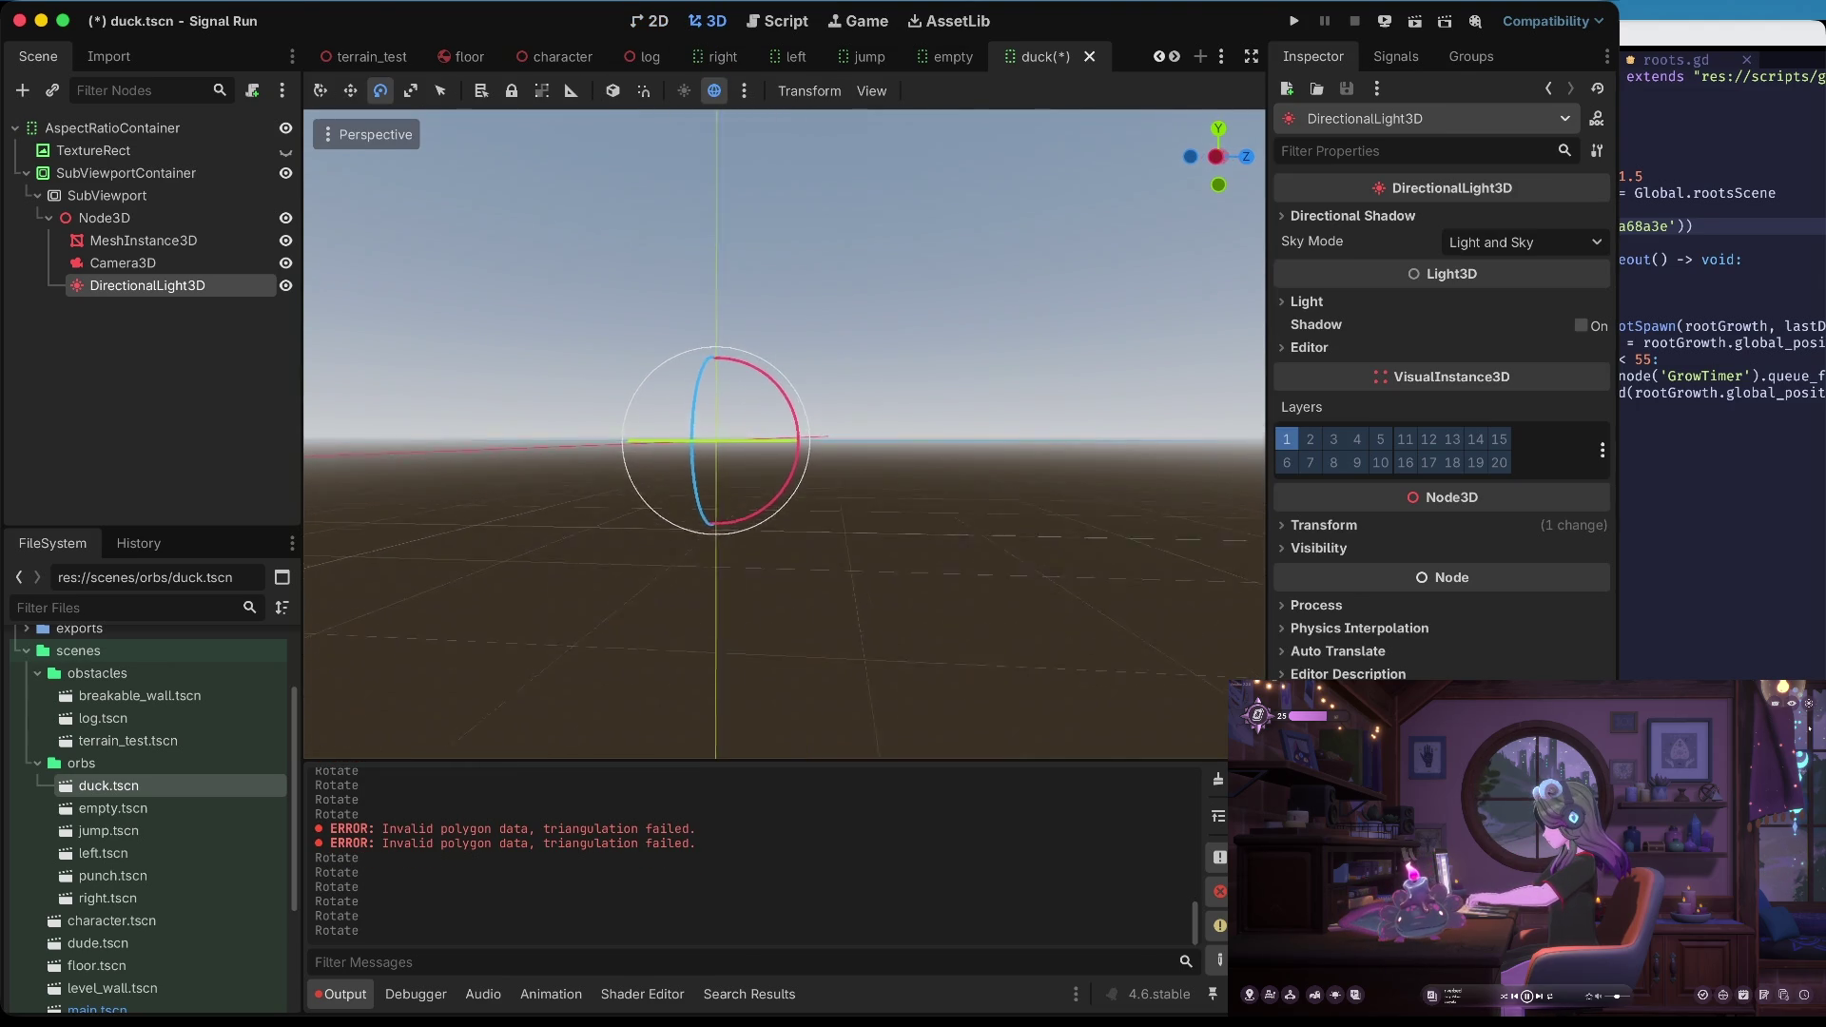
scroll(785, 432, "up", 5)
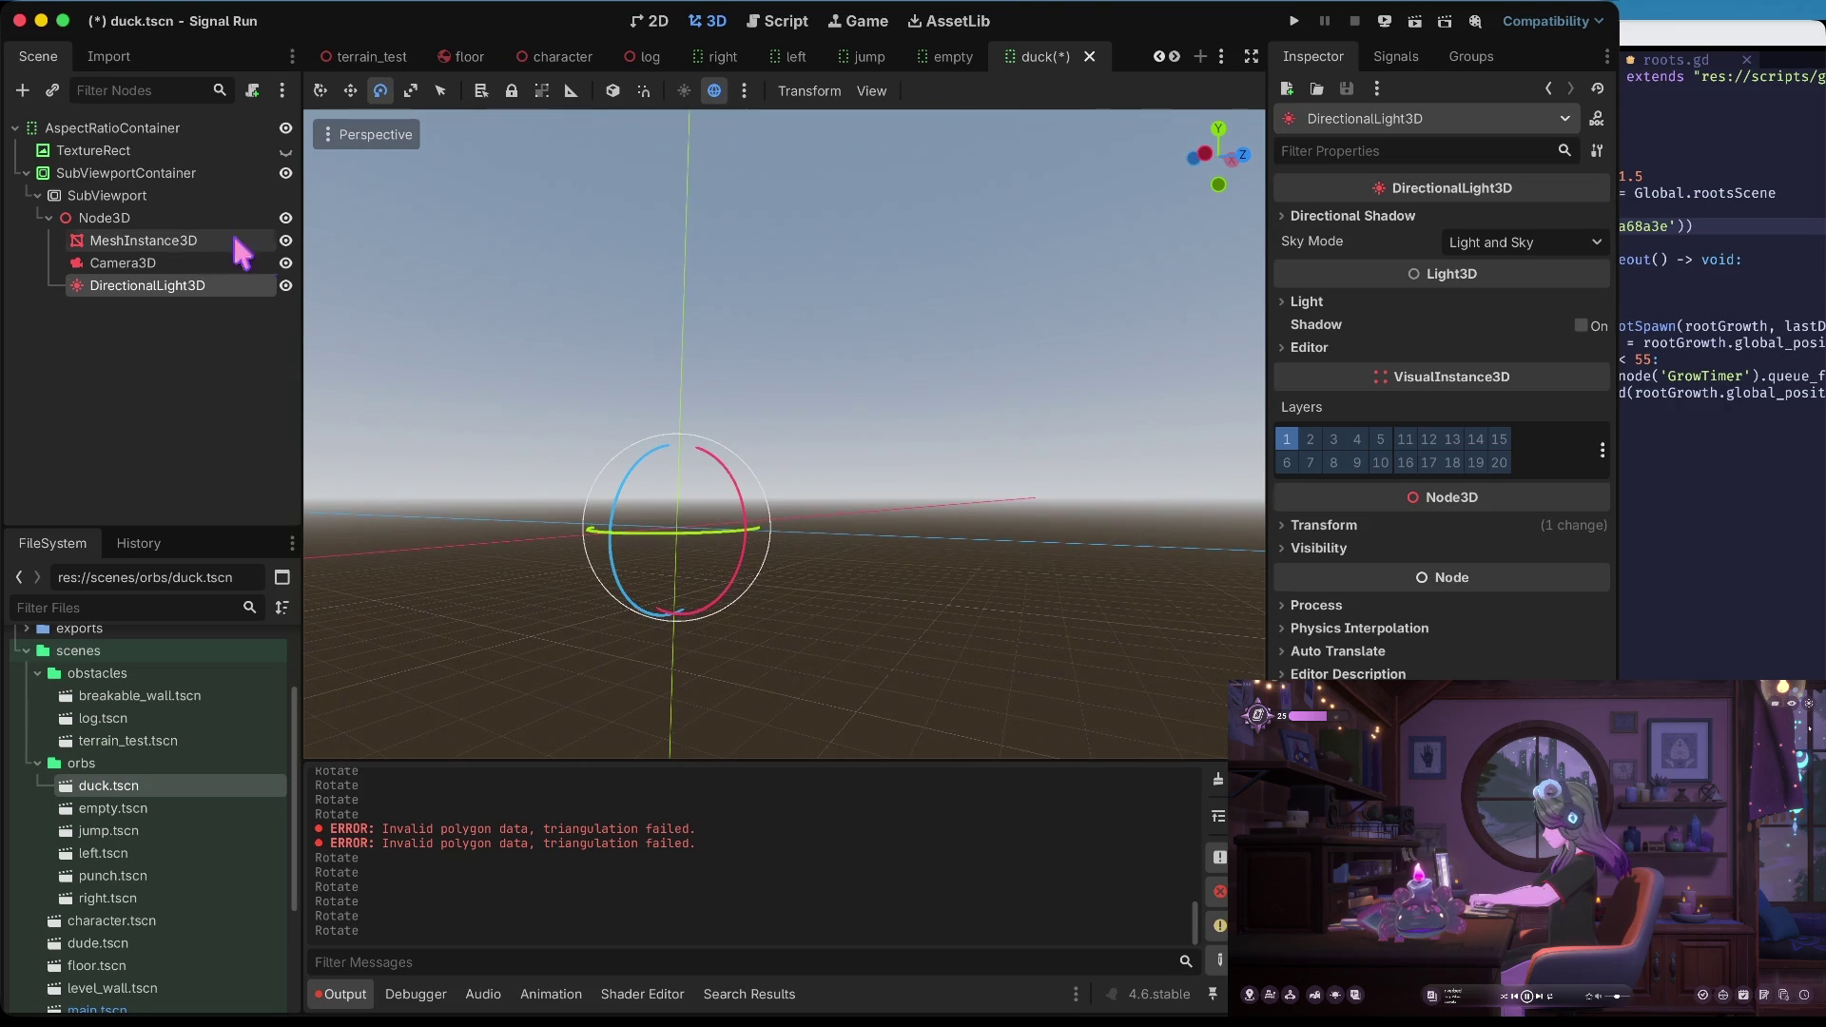
Select Camera3D and MeshInstance3D and inspect the rendered orb in 2D
left_click(181, 264)
left_click(174, 243)
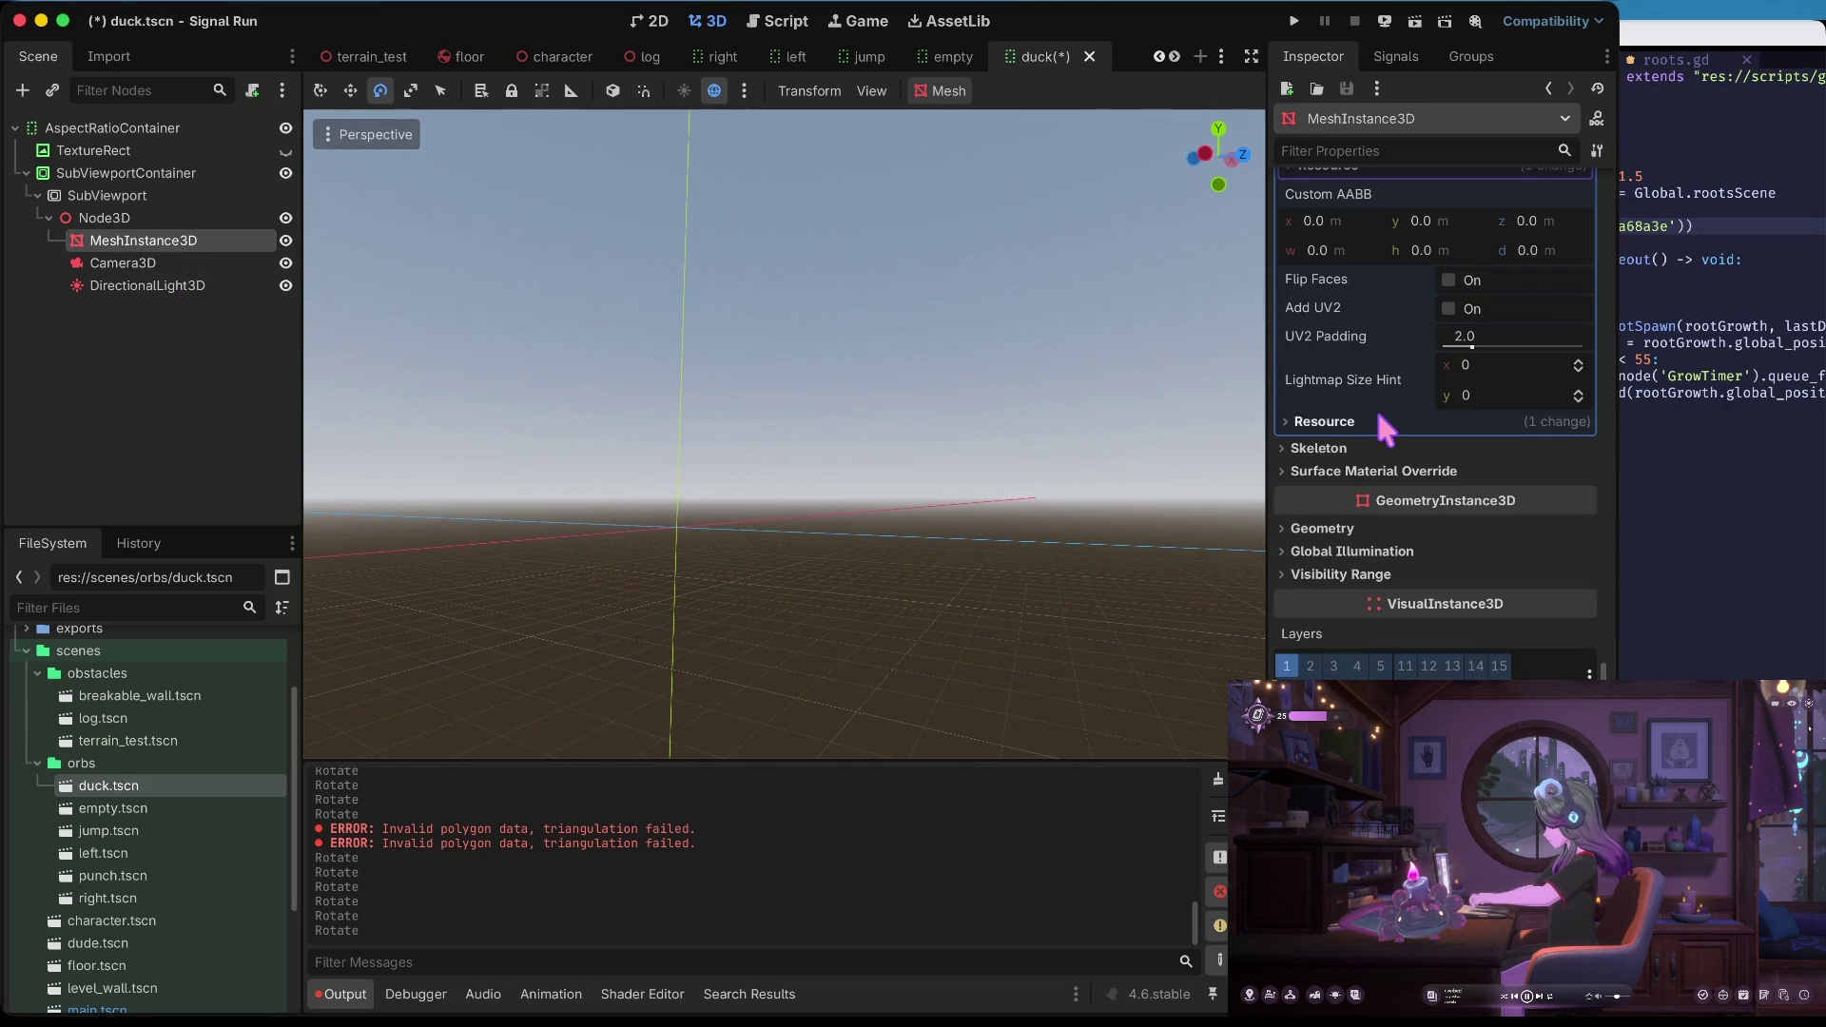
scroll(1369, 430, "up", 10)
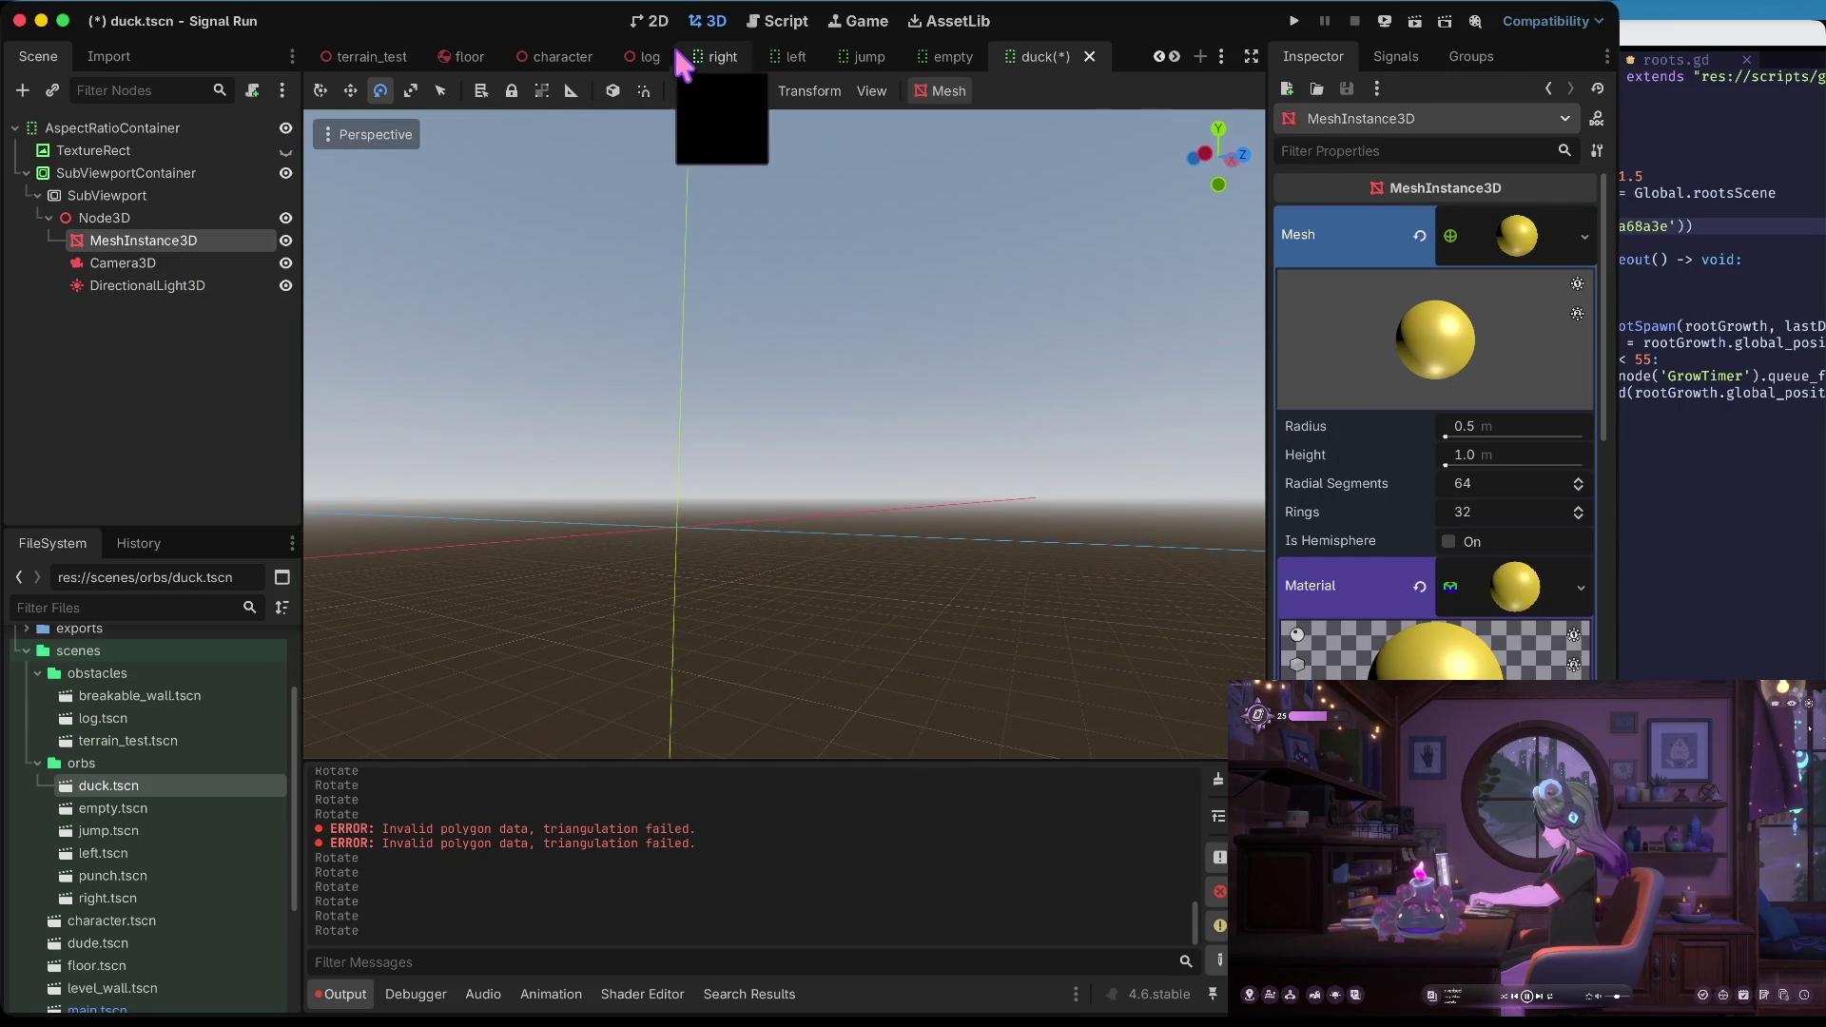
left_click(654, 21)
left_click(711, 23)
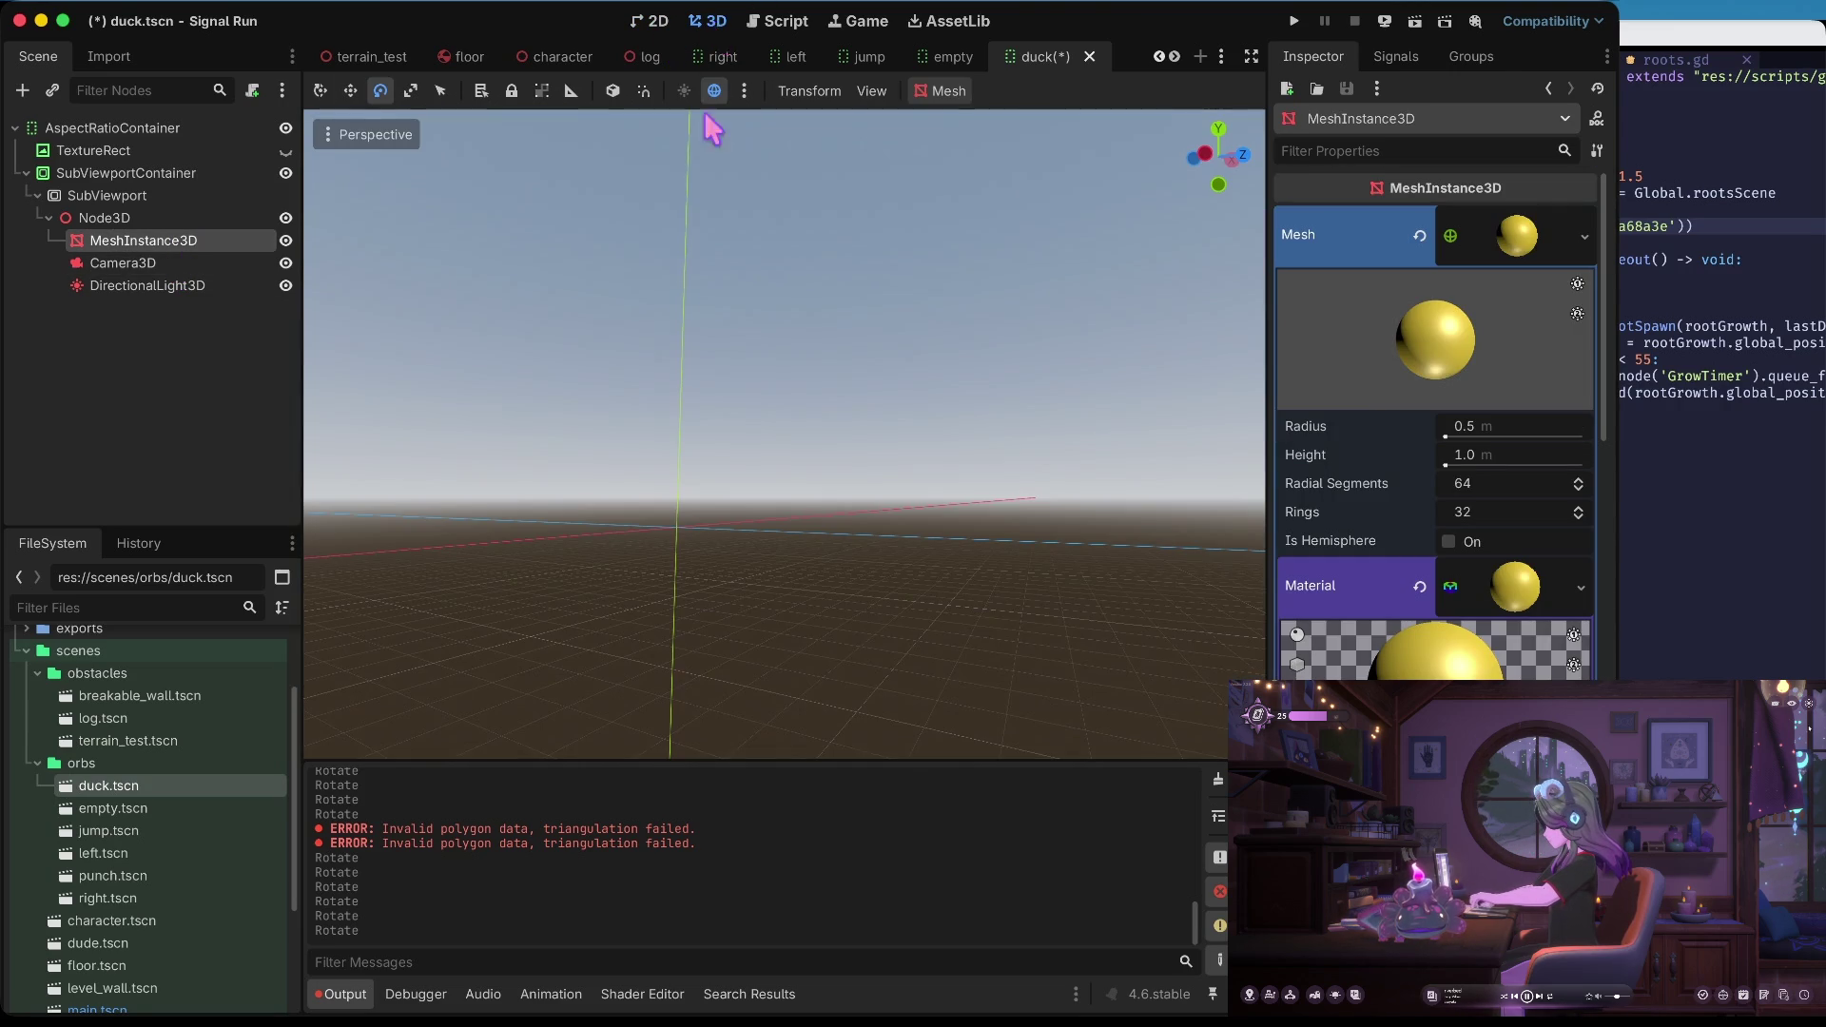
Rotate the DirectionalLight3D about 60°, swing it around its vertical axis, then rotate about 36°
left_click(190, 285)
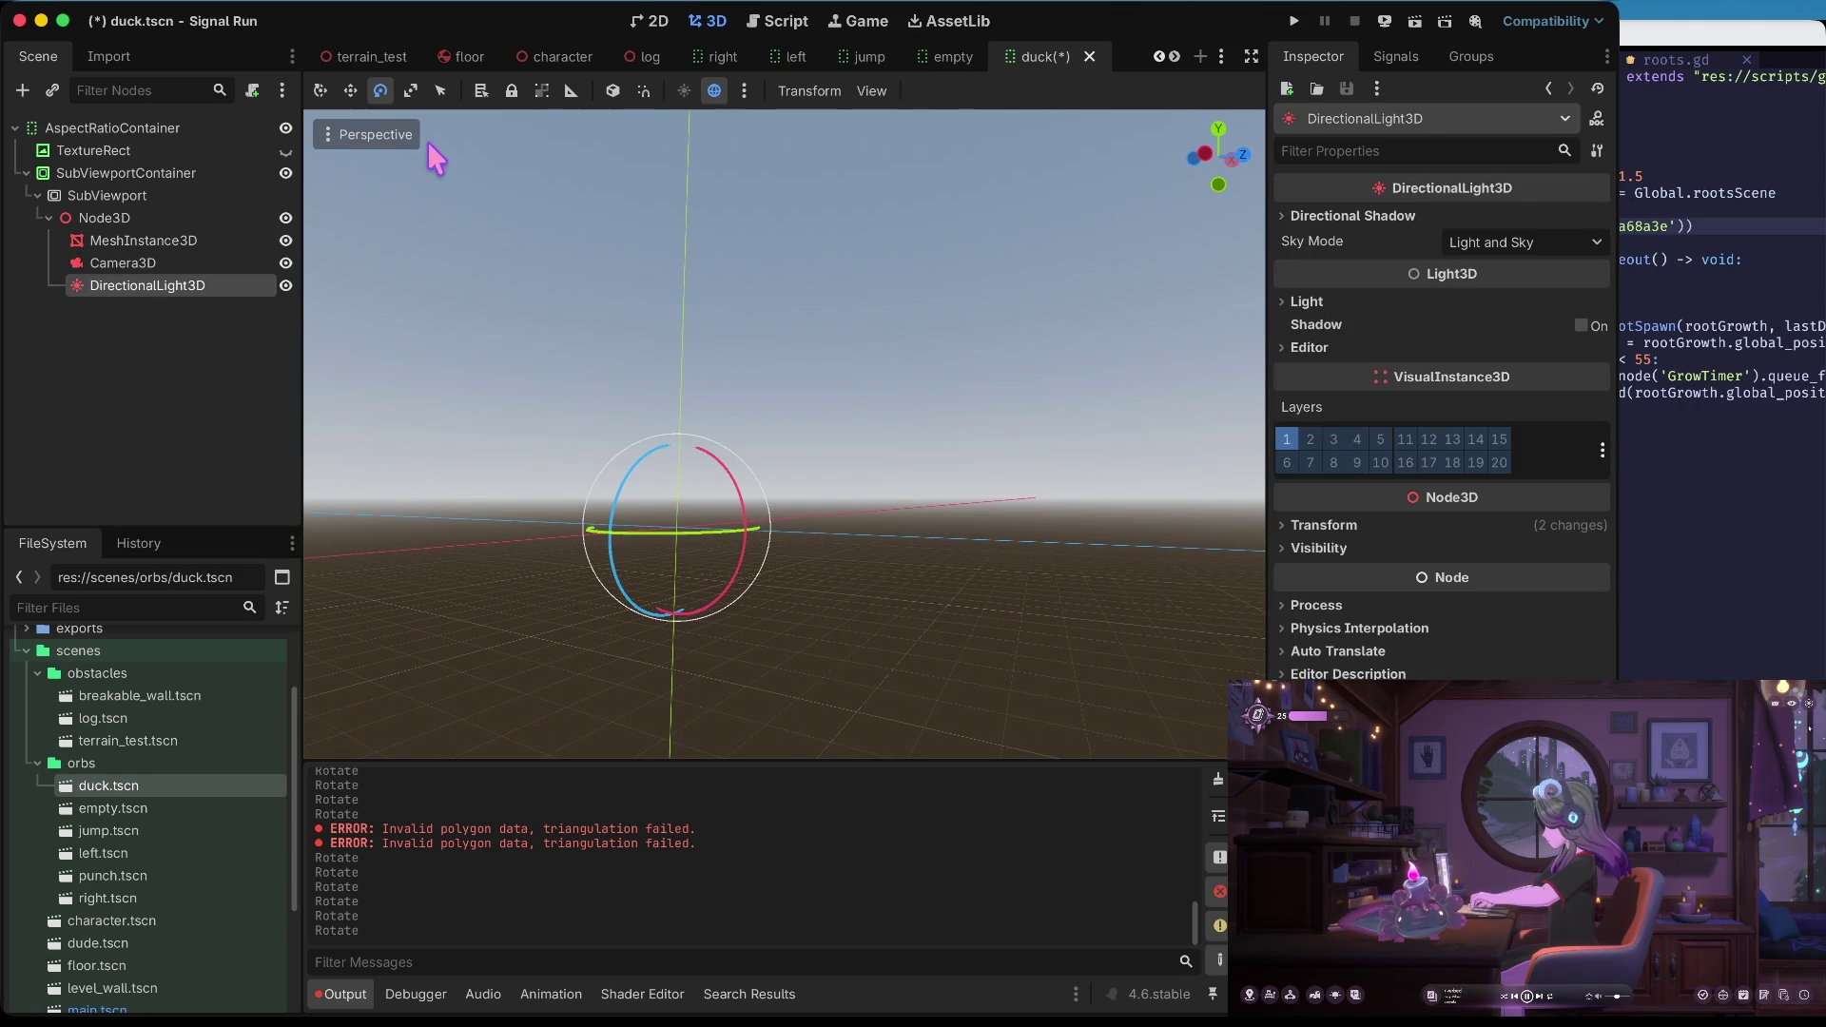
mouse_move(611, 510)
left_mouse_down()
mouse_move(628, 575)
mouse_move(680, 619)
mouse_move(705, 559)
mouse_move(644, 499)
mouse_move(751, 488)
mouse_move(643, 689)
mouse_move(601, 680)
mouse_move(415, 745)
mouse_move(430, 585)
mouse_move(552, 370)
mouse_move(514, 626)
mouse_move(504, 582)
mouse_move(514, 603)
left_mouse_up()
mouse_move(640, 530)
left_mouse_down()
mouse_move(869, 518)
mouse_move(487, 708)
mouse_move(299, 665)
mouse_move(538, 672)
mouse_move(331, 684)
left_mouse_up()
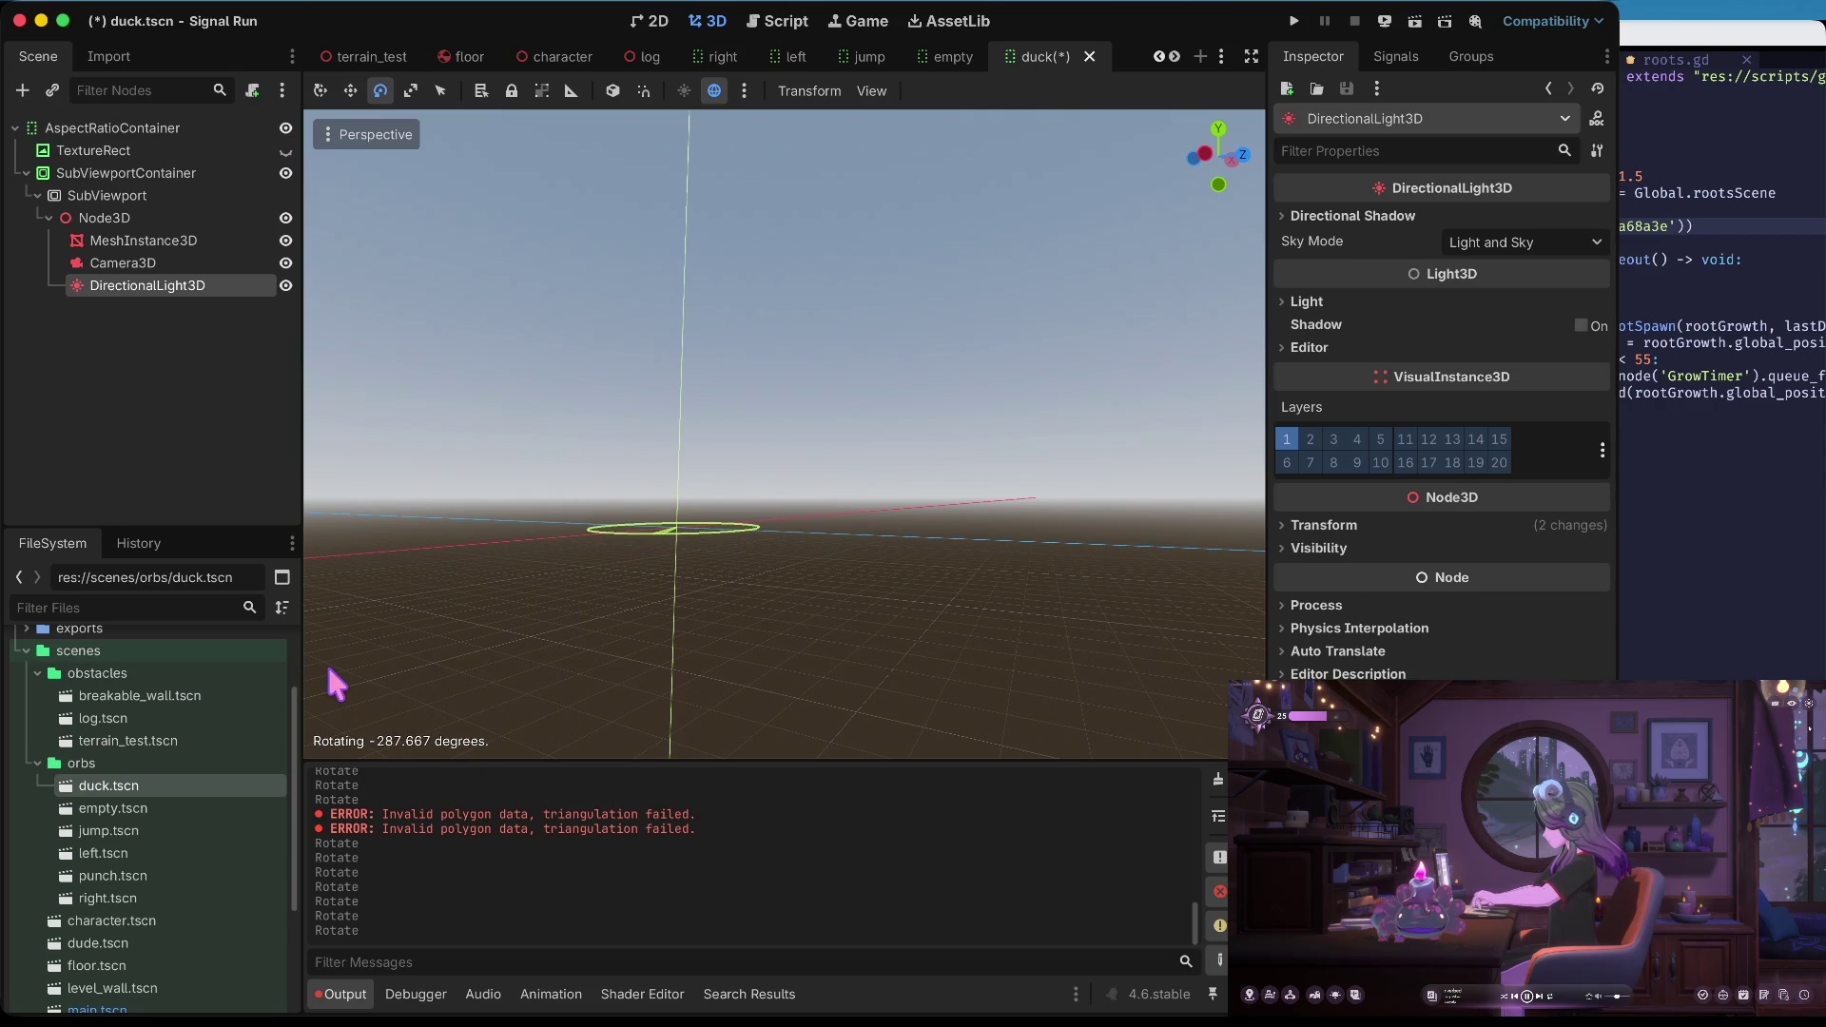
left_click_drag(329, 669, 304, 656)
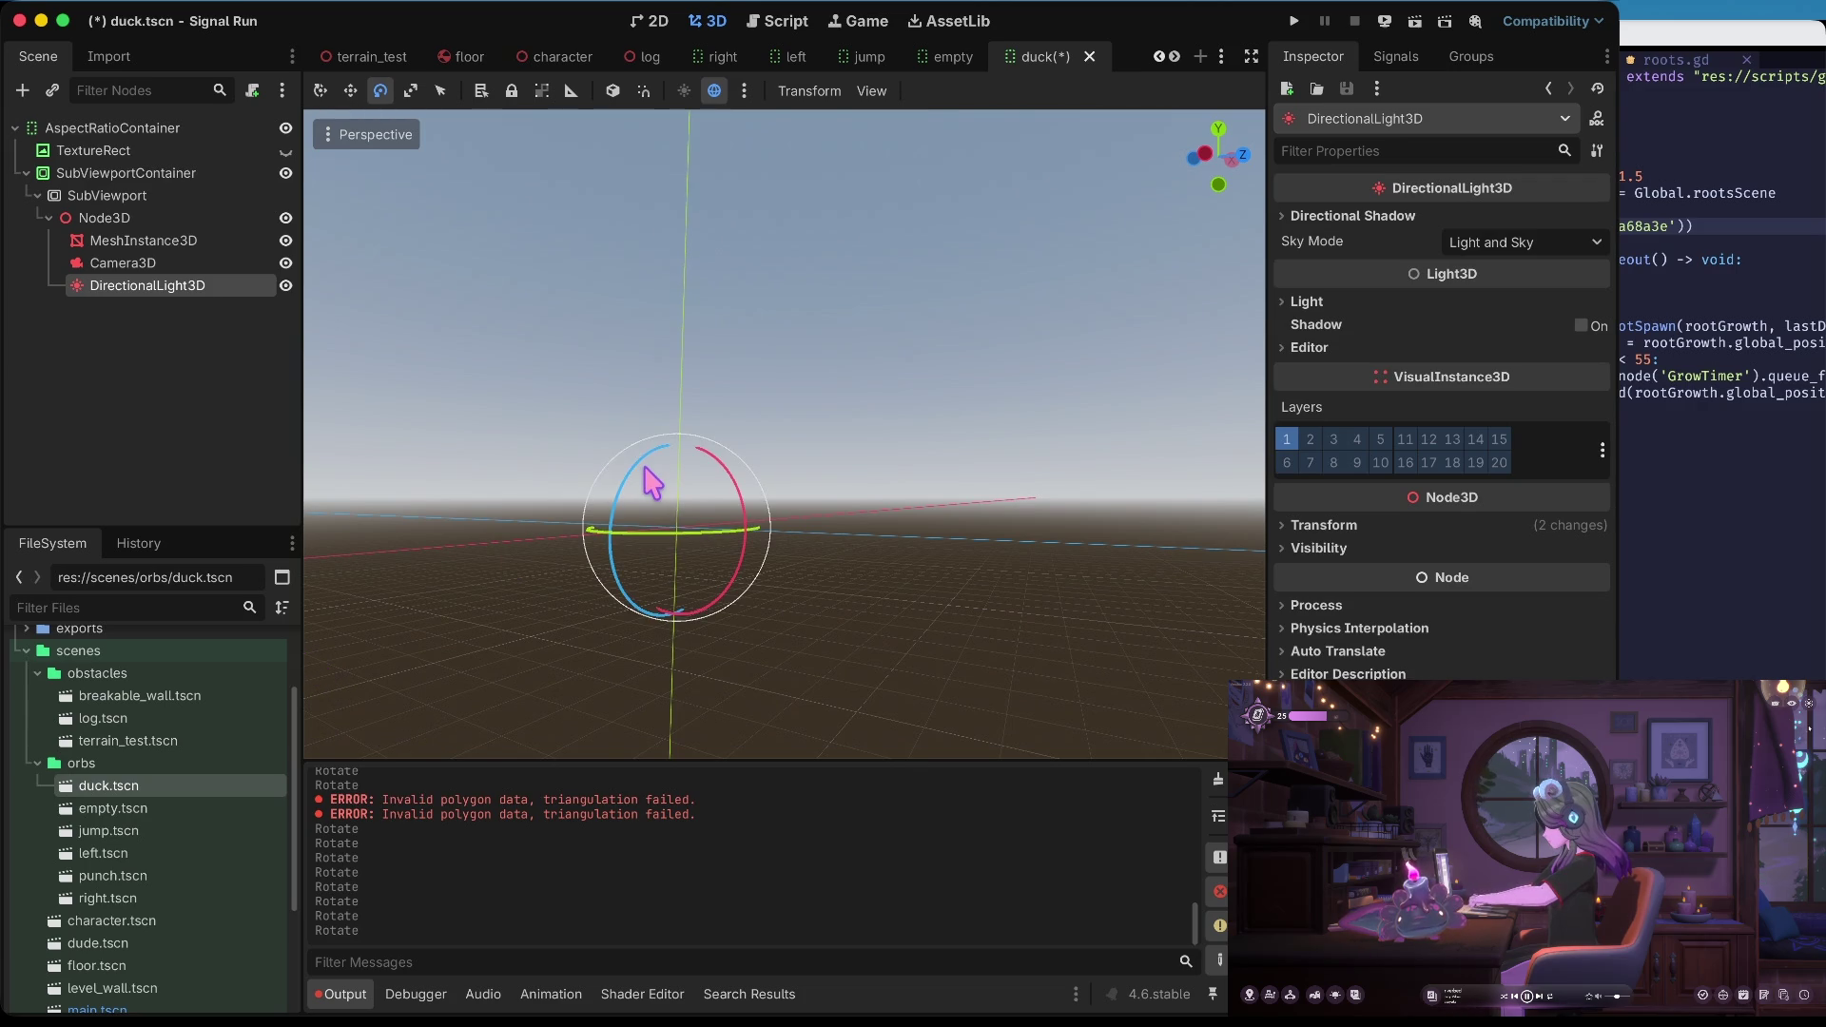
left_click(644, 483)
left_click(187, 285)
mouse_move(629, 461)
left_mouse_down()
mouse_move(647, 485)
mouse_move(609, 518)
mouse_move(584, 628)
mouse_move(599, 632)
left_mouse_up()
left_click(652, 21)
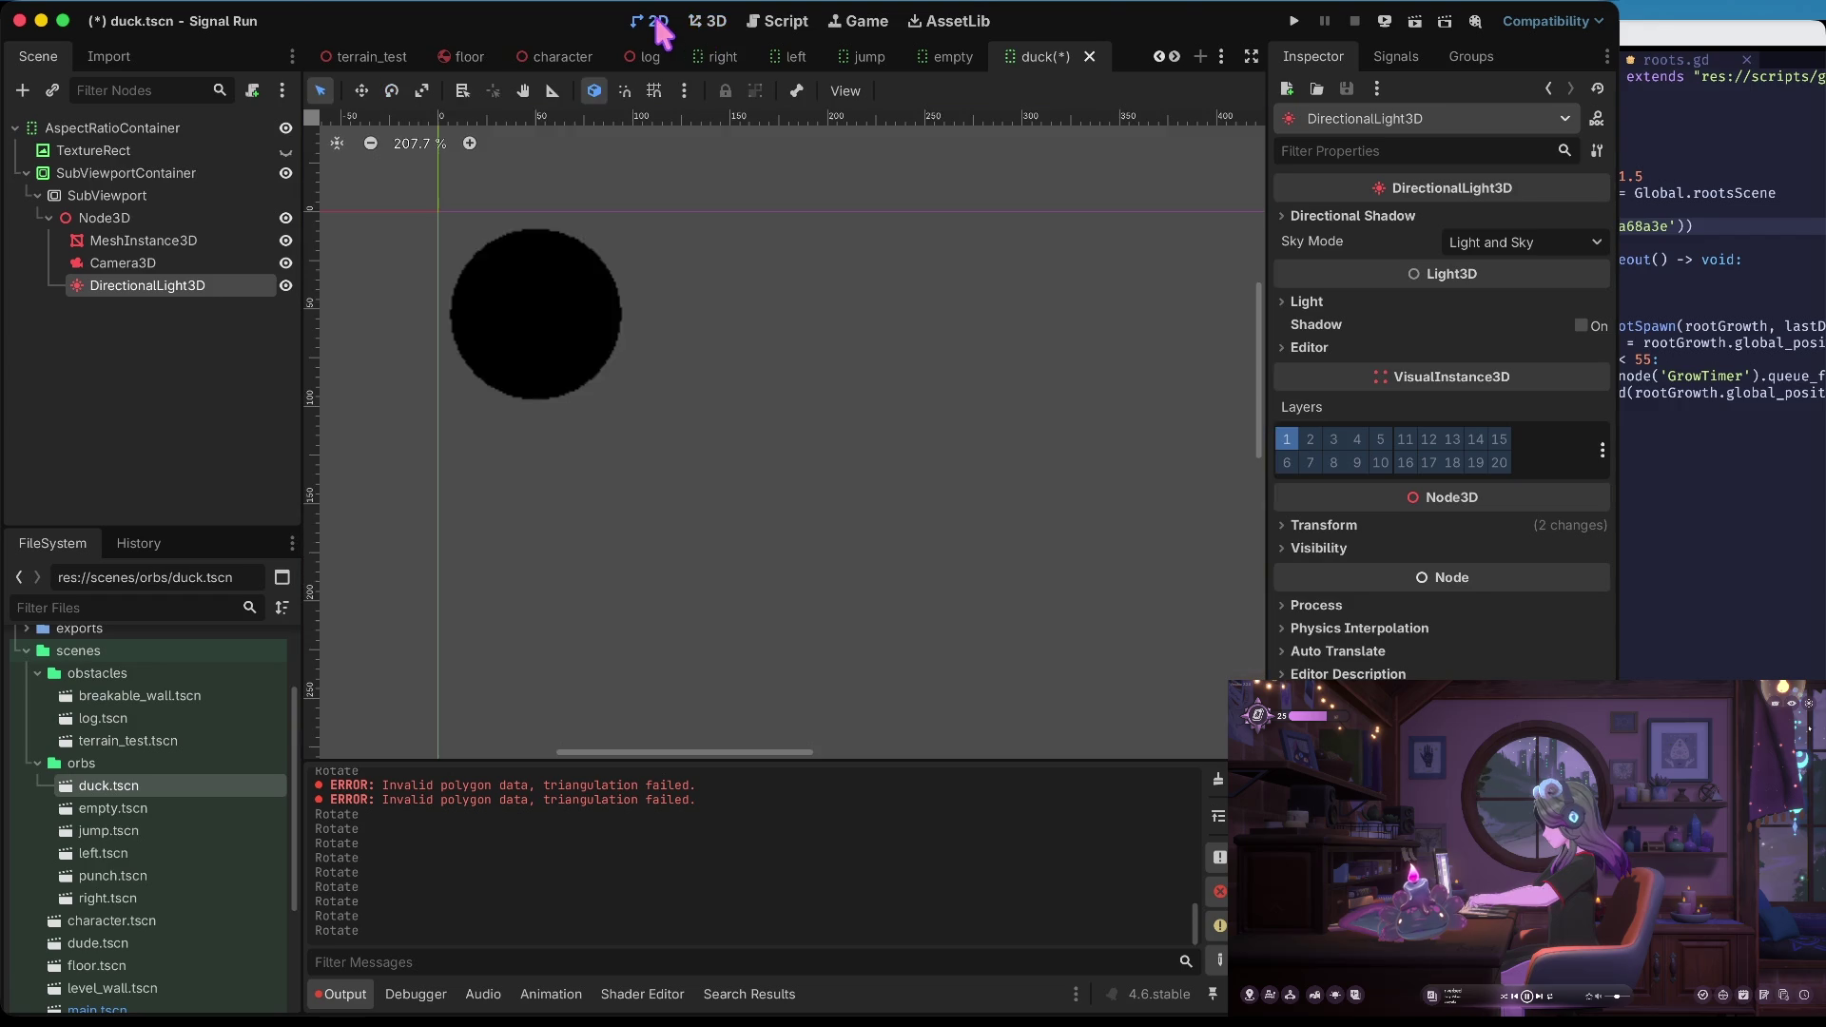
left_click(706, 21)
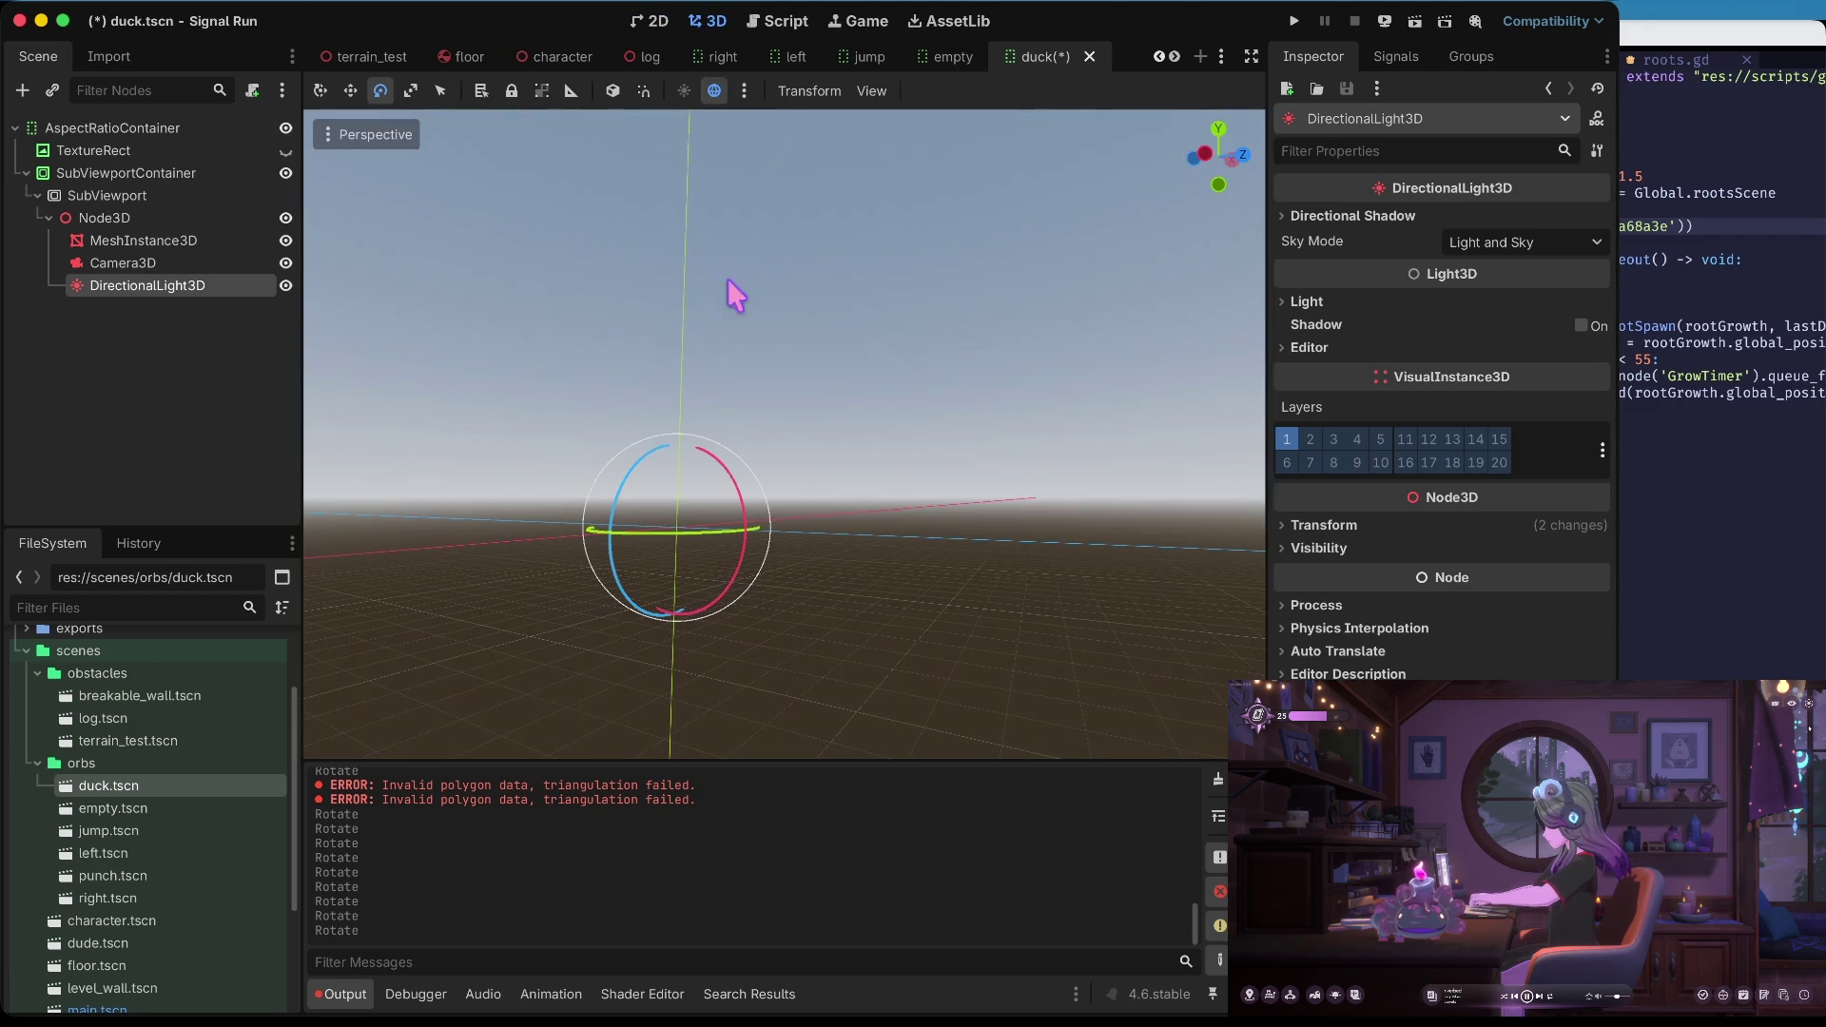
Rotate the light back about 26° and turn it around the sphere, checking shading in 2D
mouse_move(632, 494)
left_mouse_down()
mouse_move(656, 447)
mouse_move(612, 573)
mouse_move(598, 526)
mouse_move(570, 584)
mouse_move(585, 616)
mouse_move(489, 517)
mouse_move(515, 365)
mouse_move(548, 333)
mouse_move(532, 635)
mouse_move(563, 642)
left_mouse_up()
left_click(654, 23)
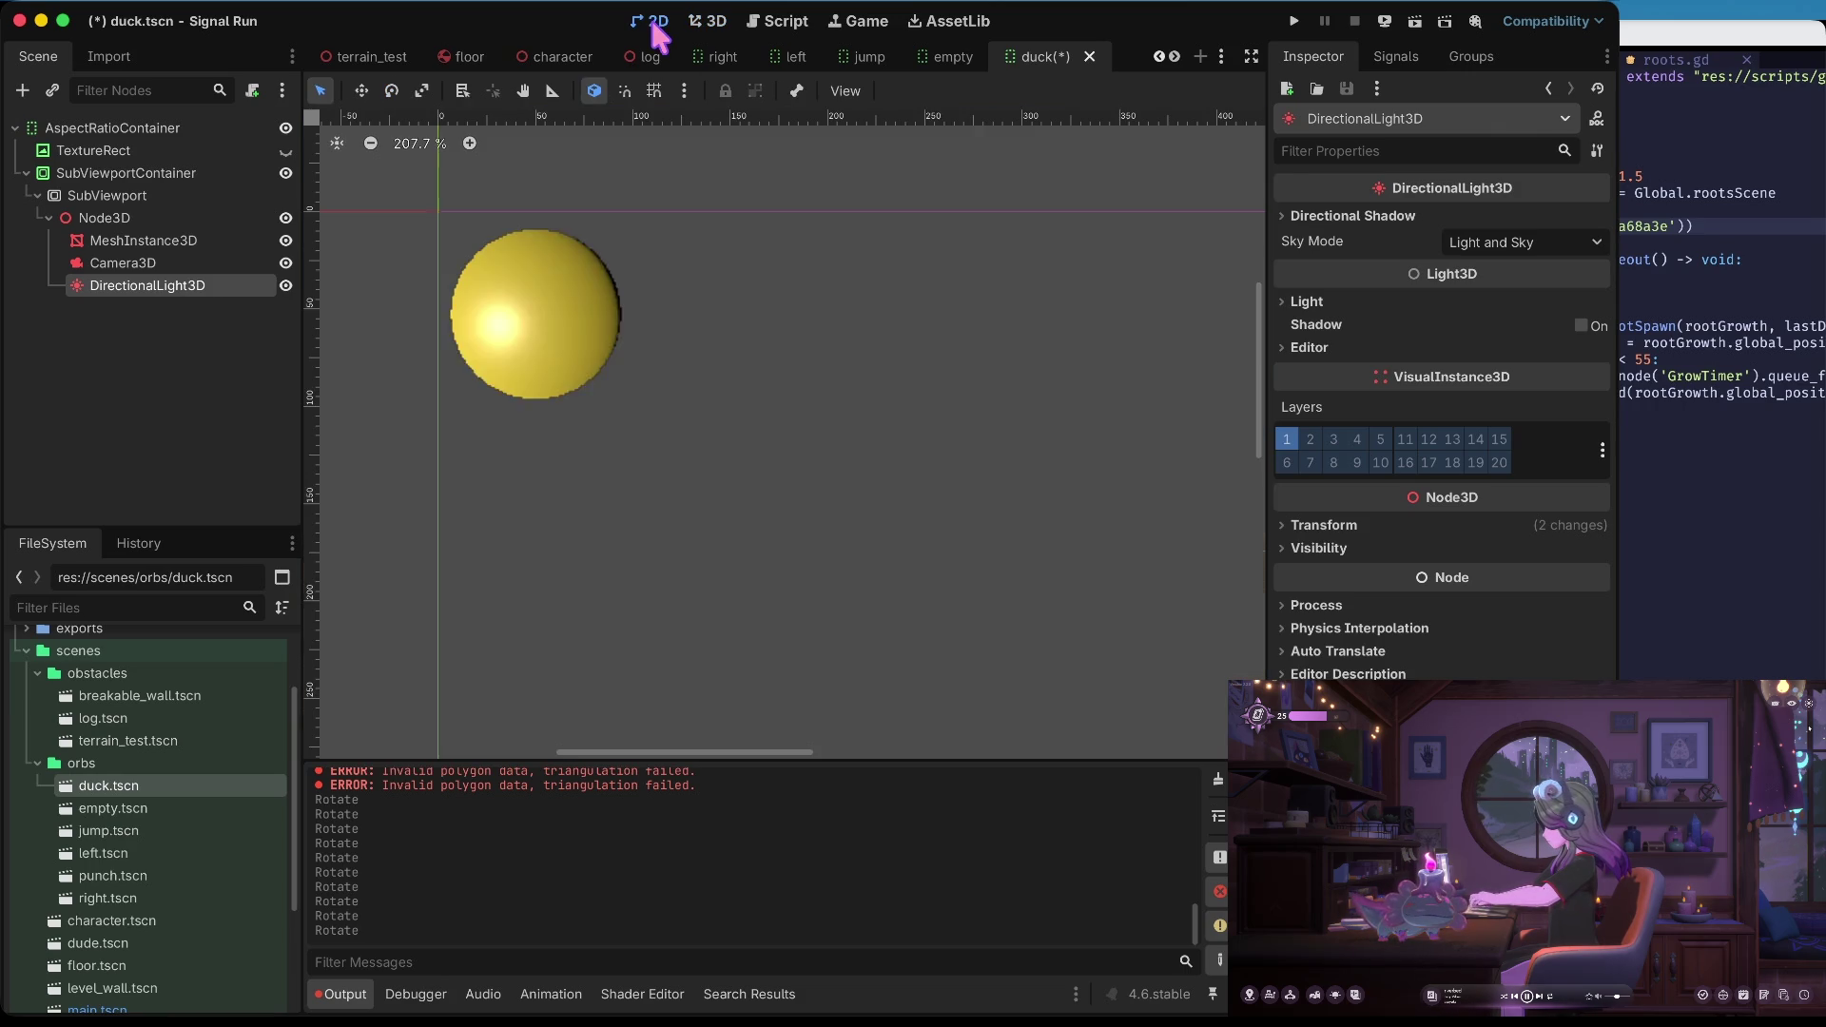
left_click(703, 21)
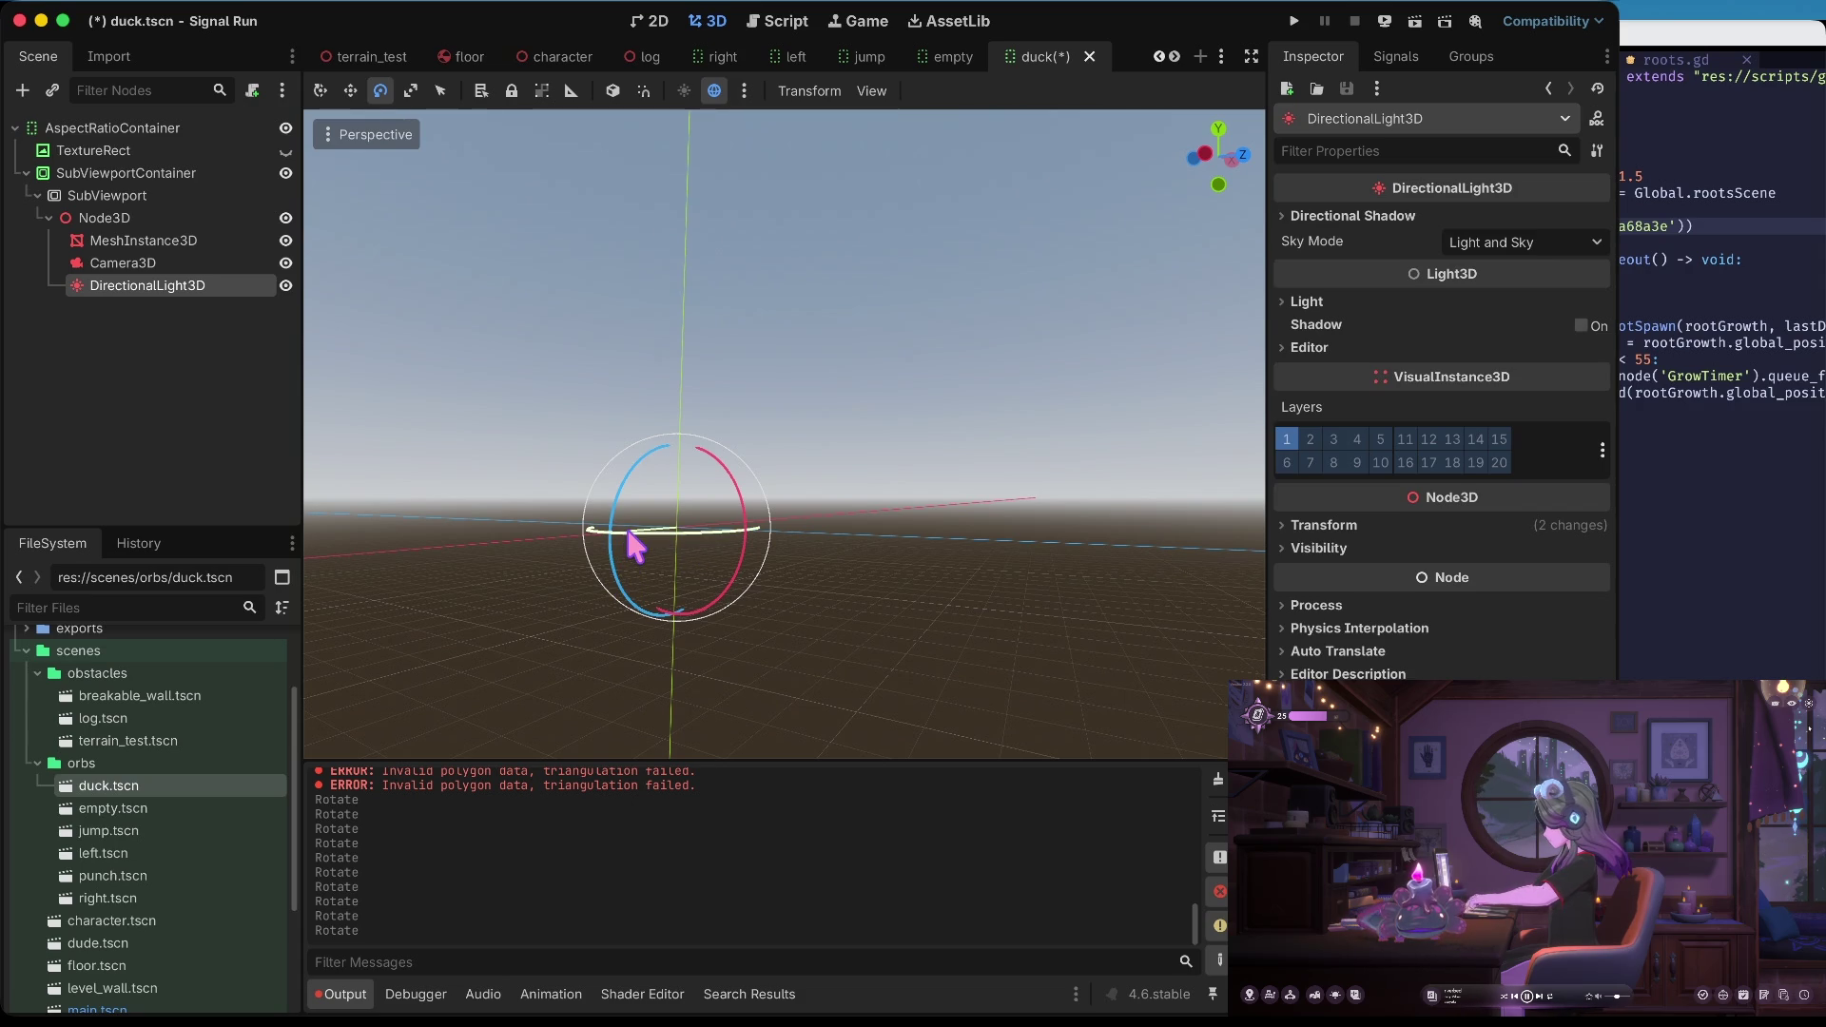
left_click_drag(636, 547, 655, 534)
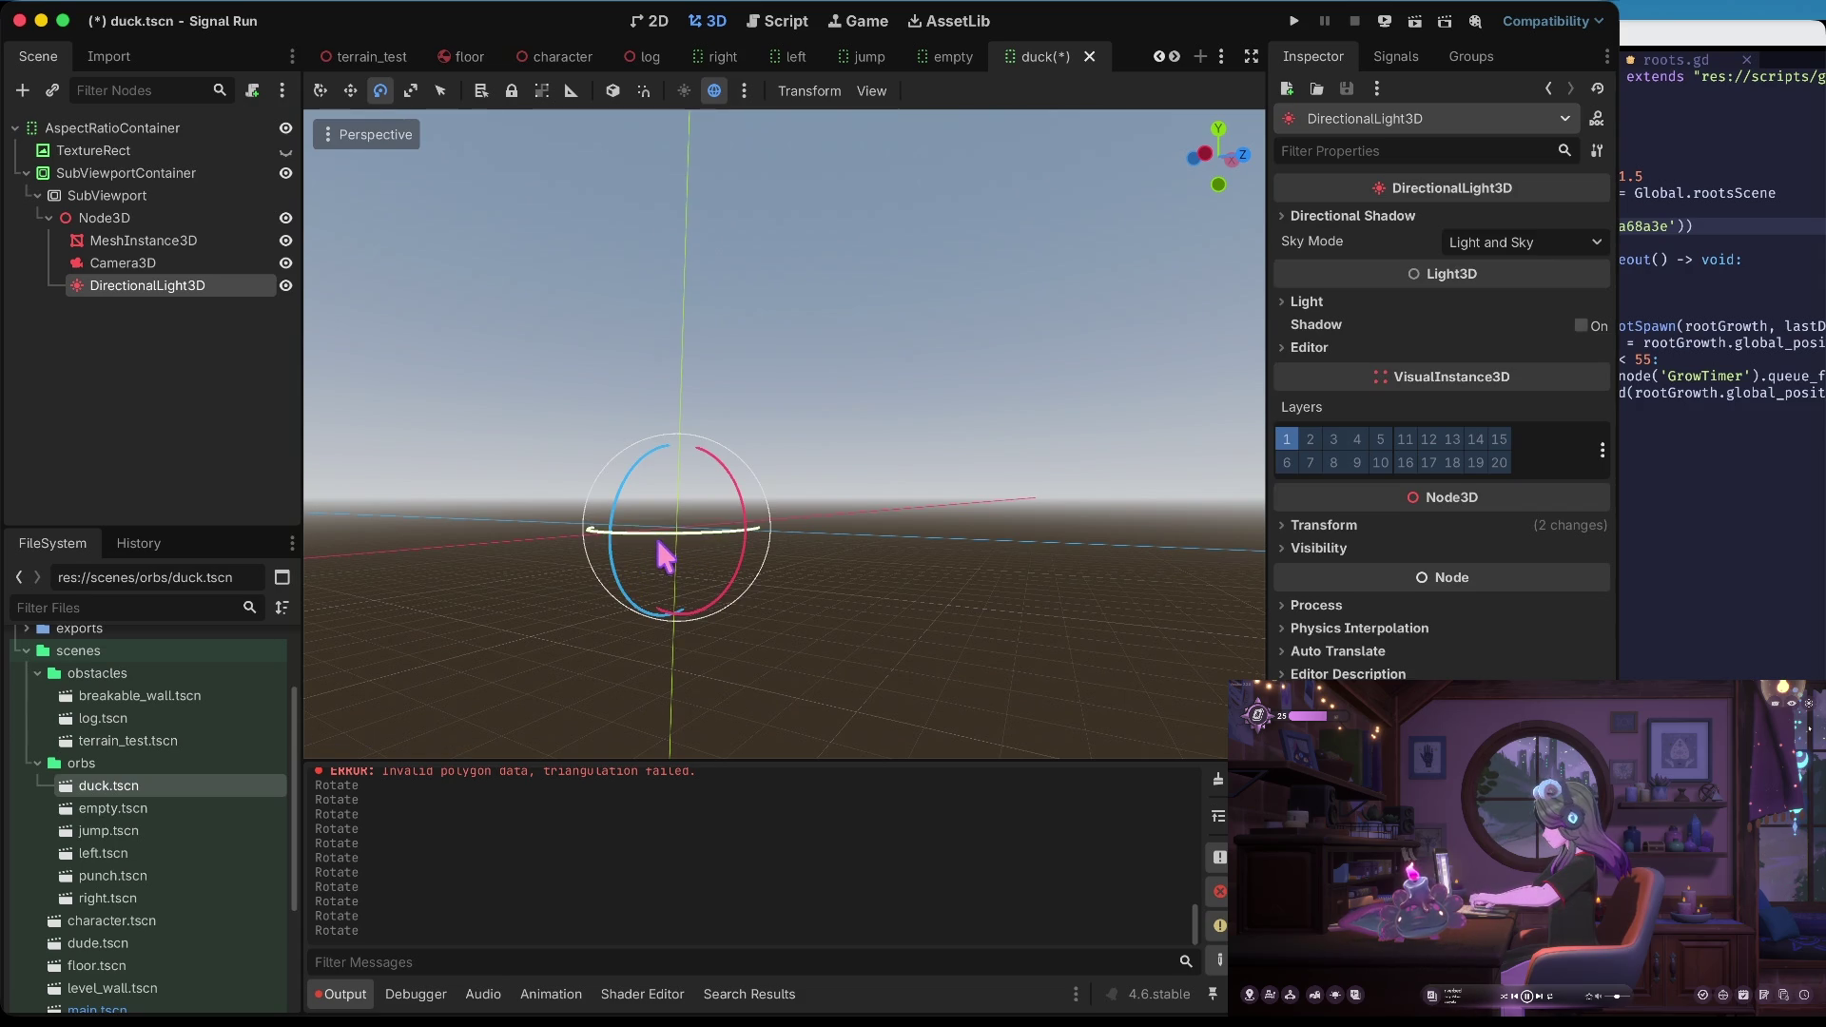
left_click(665, 19)
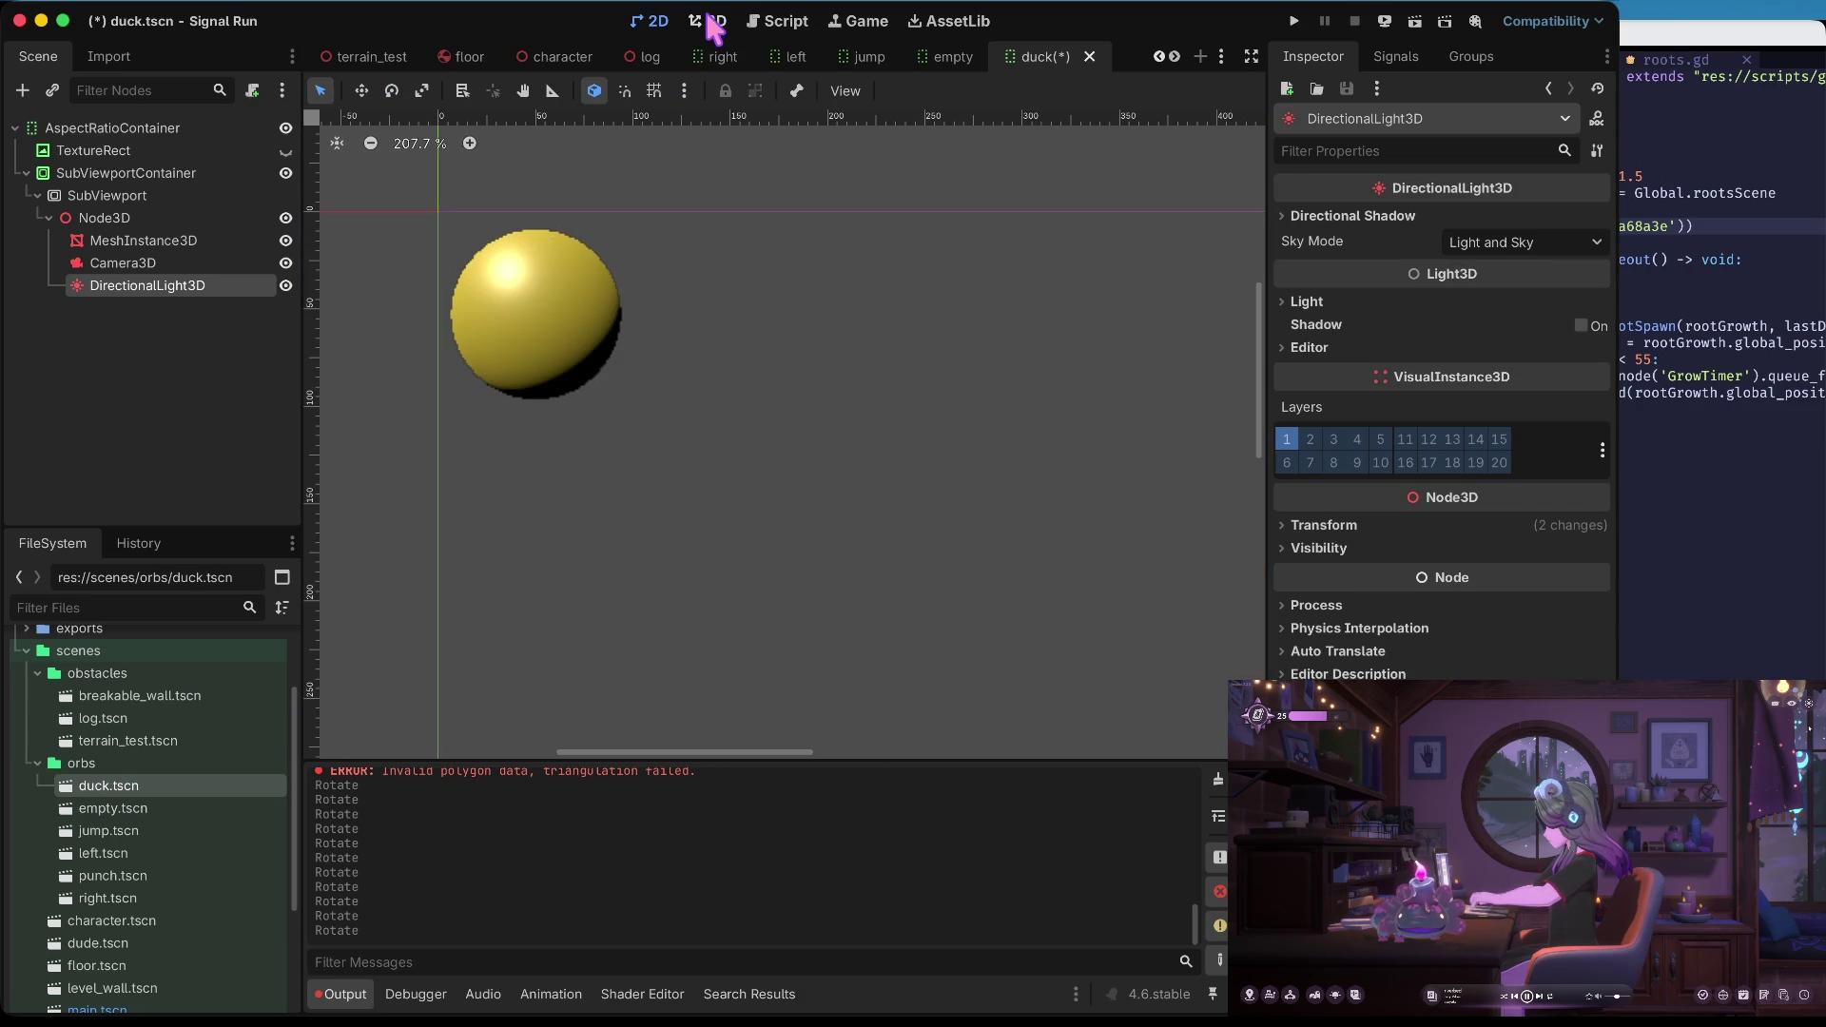
left_click(711, 21)
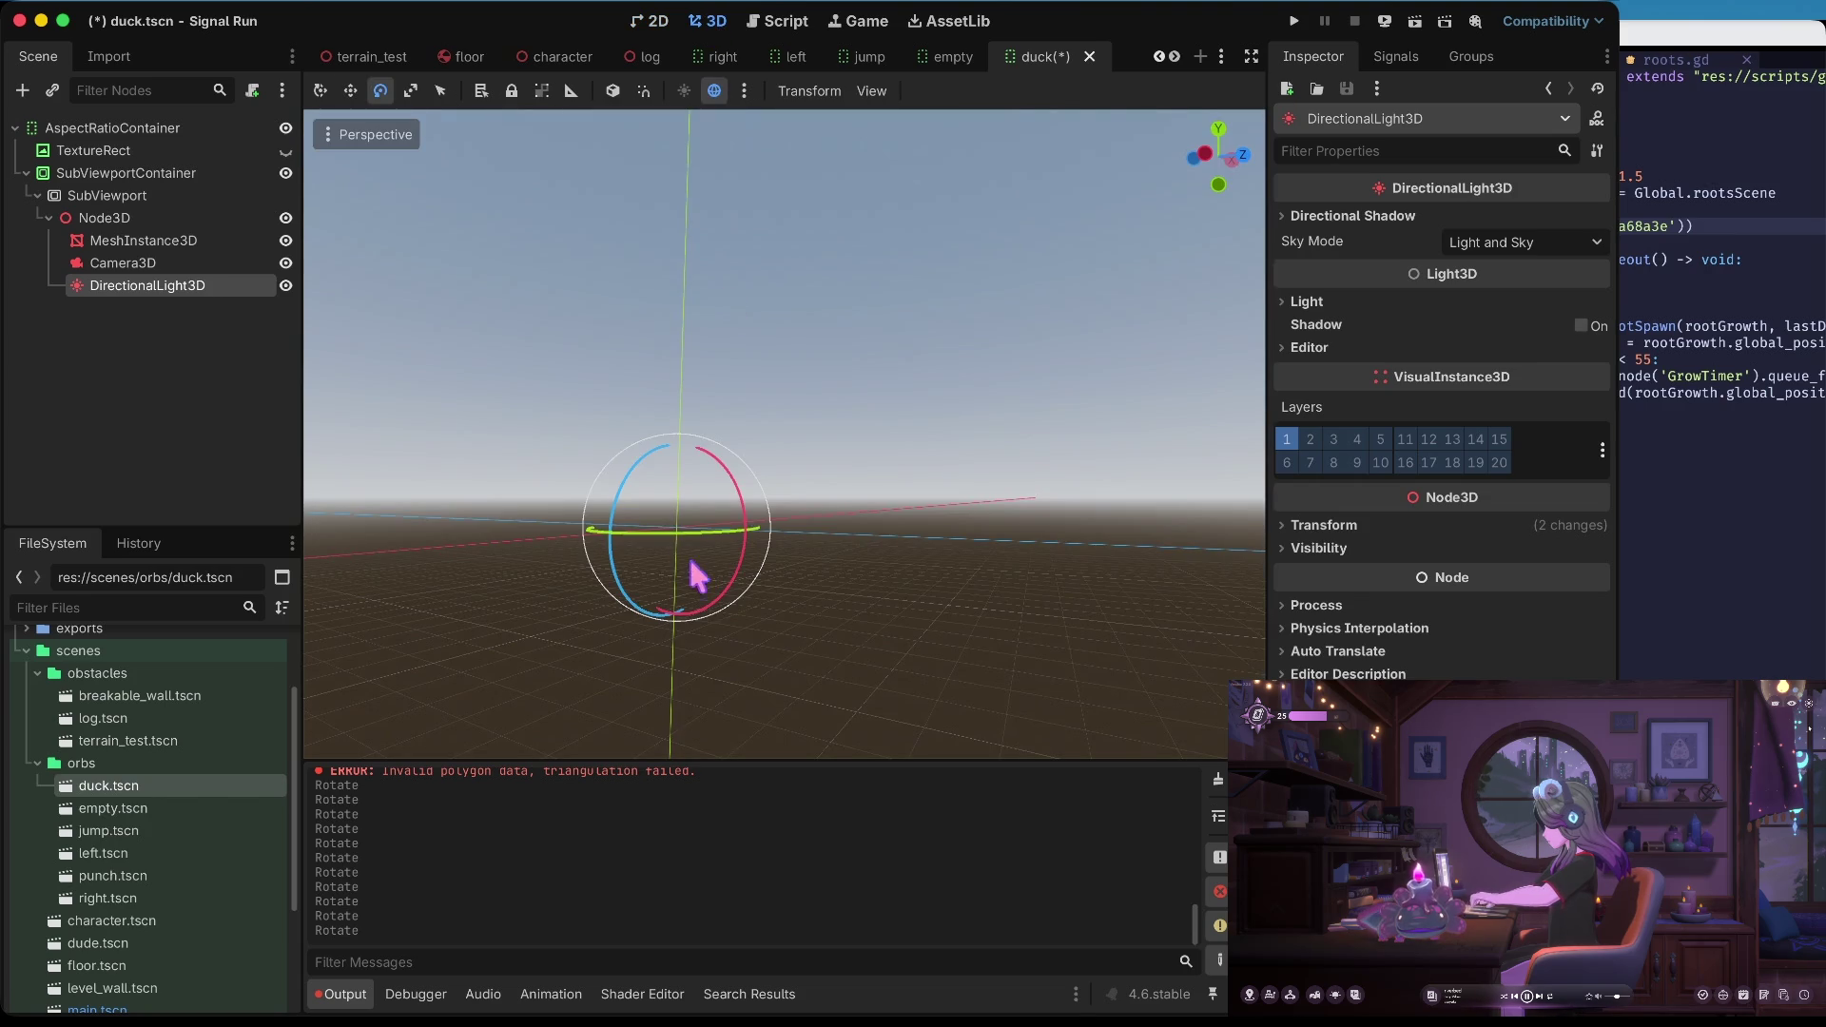
left_click_drag(675, 550, 685, 544)
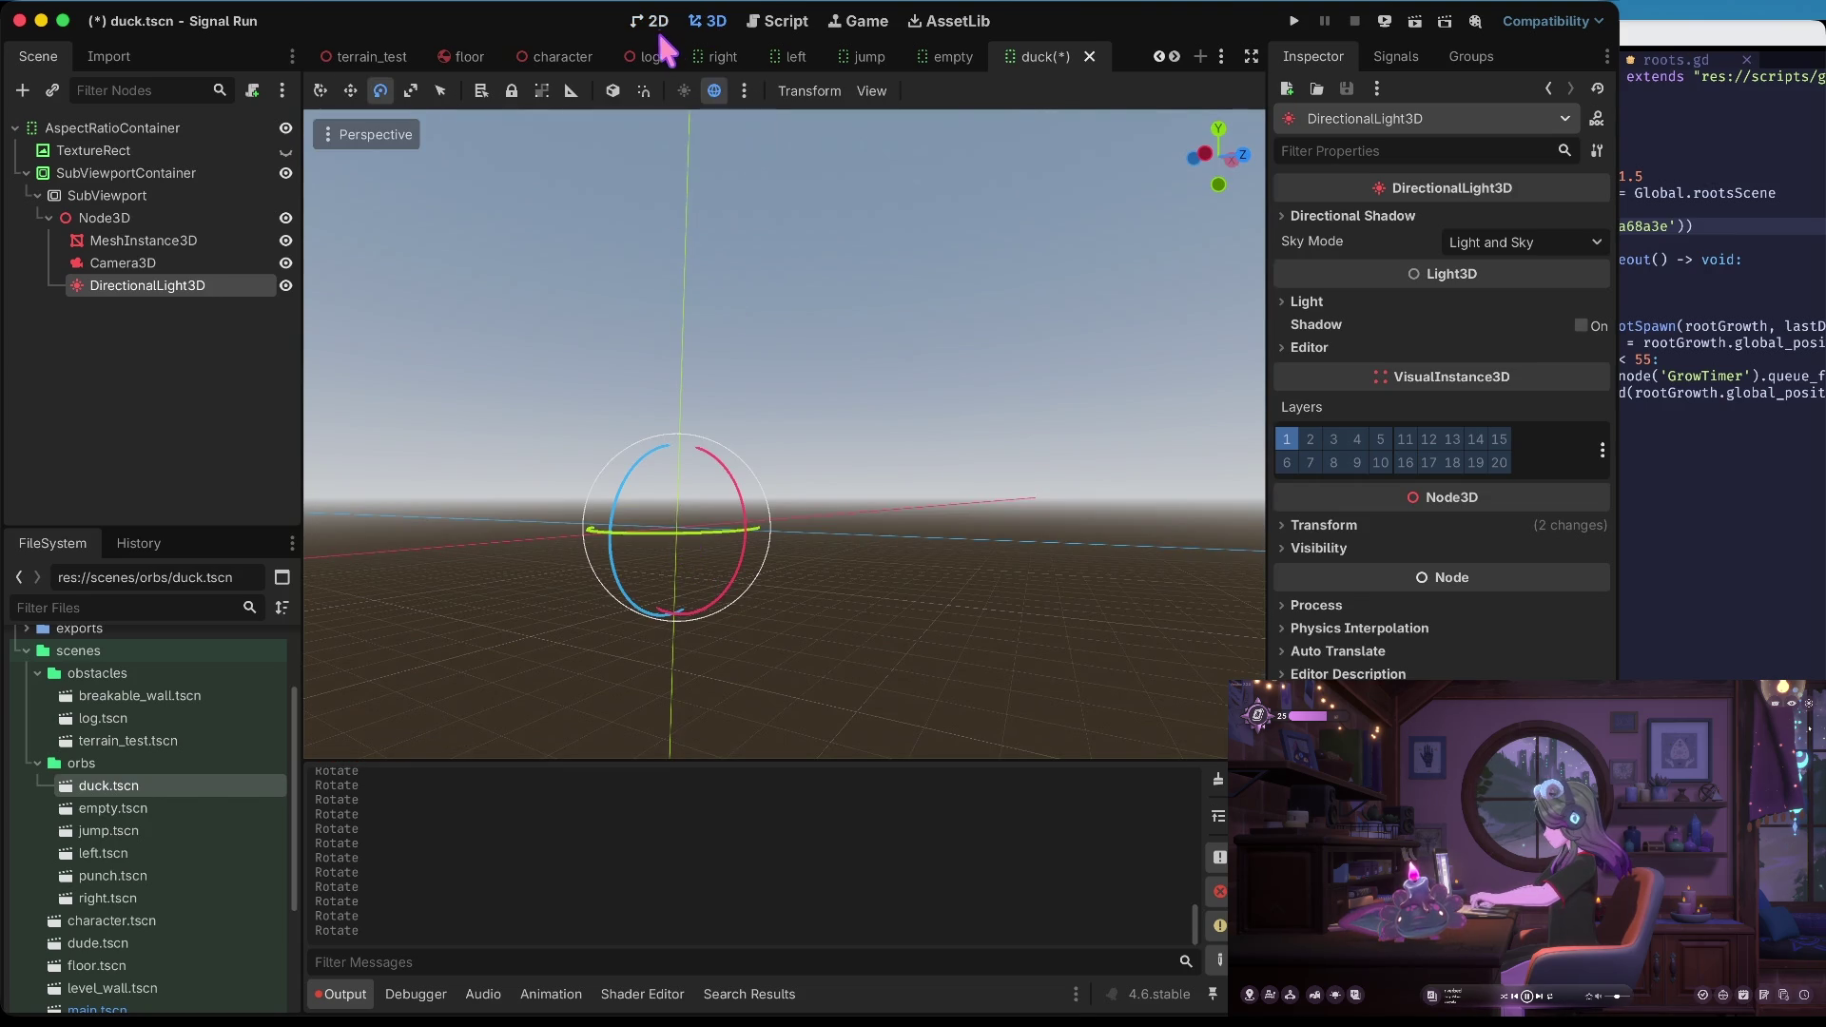
left_click(658, 22)
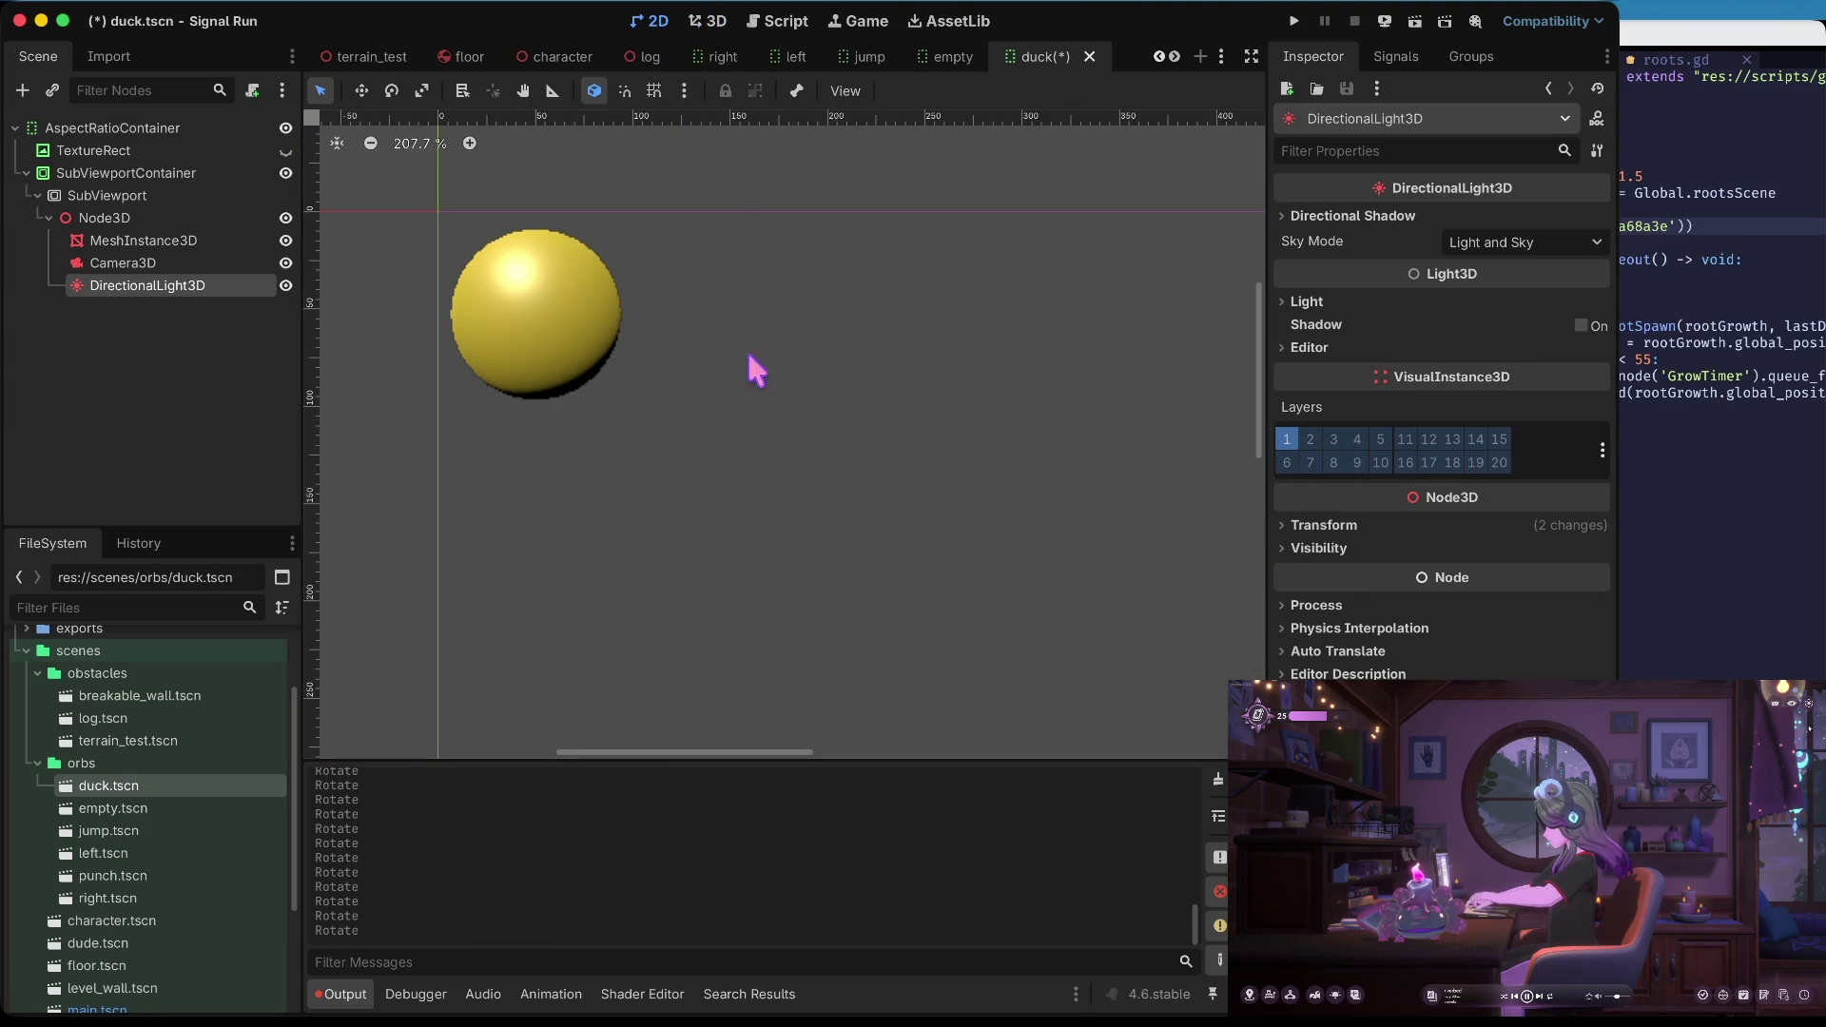
left_click(722, 29)
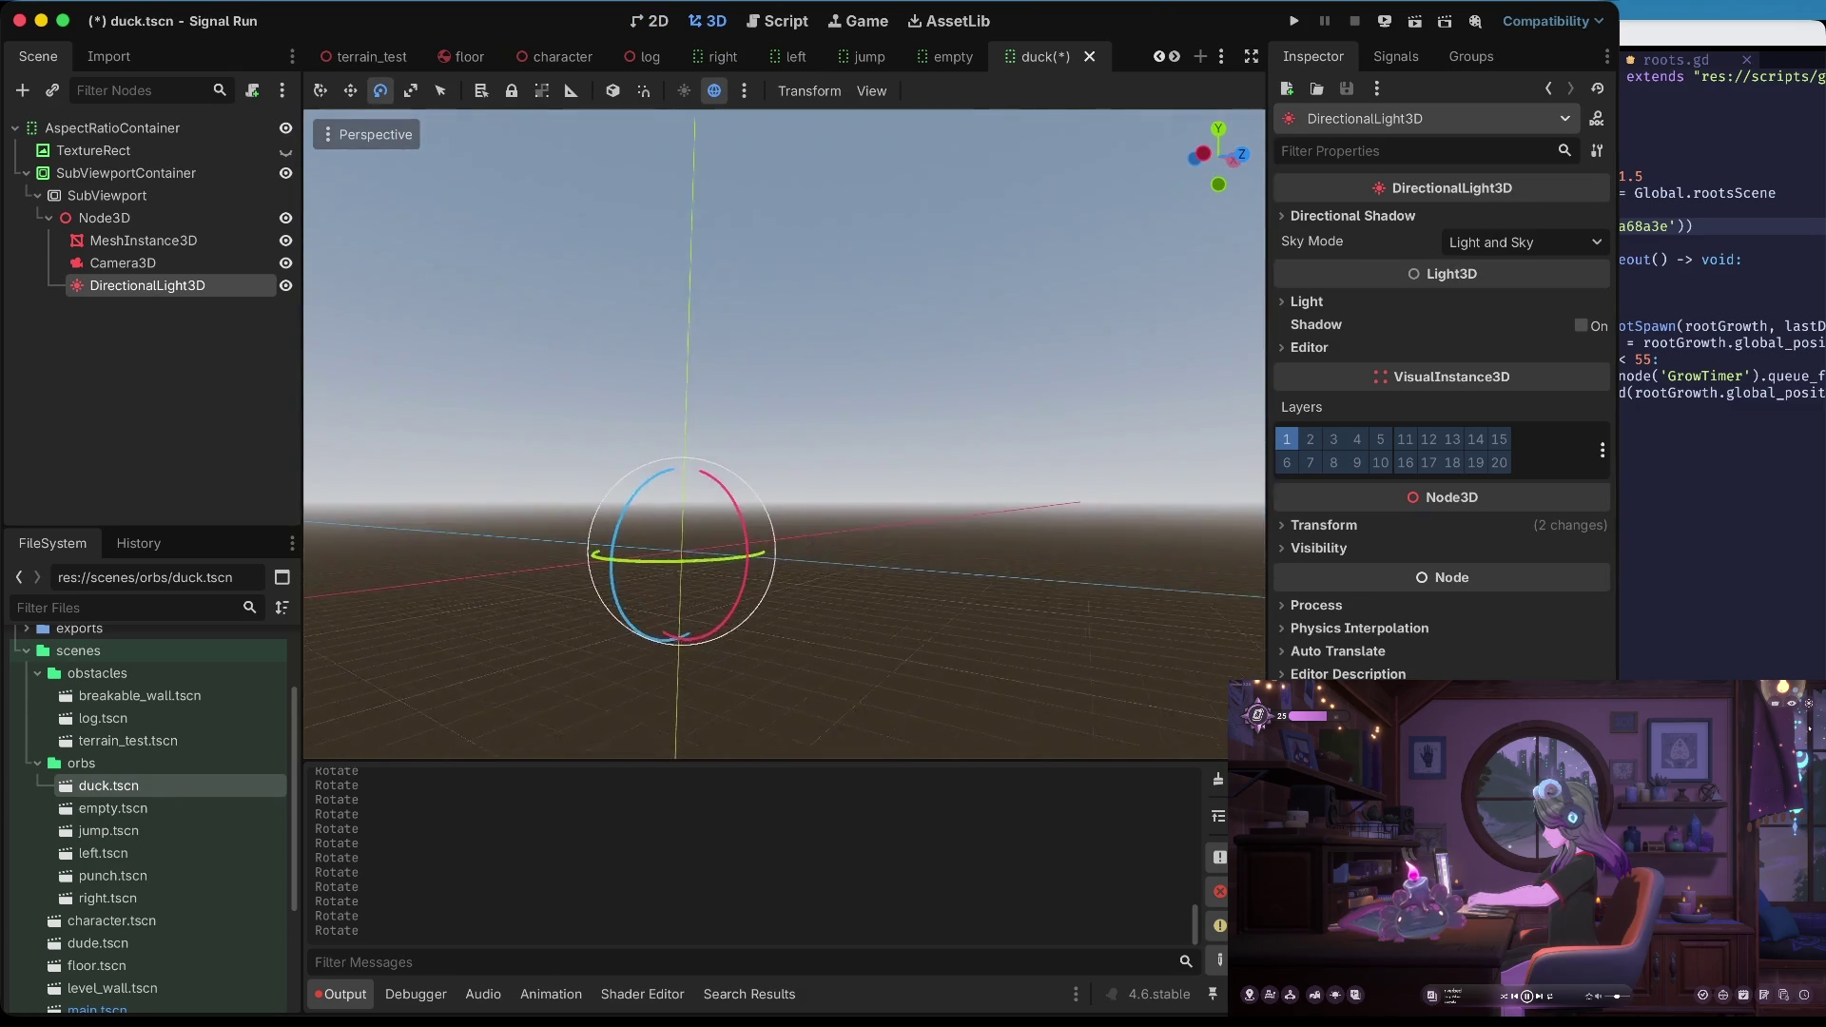
left_click_drag(799, 339, 799, 339)
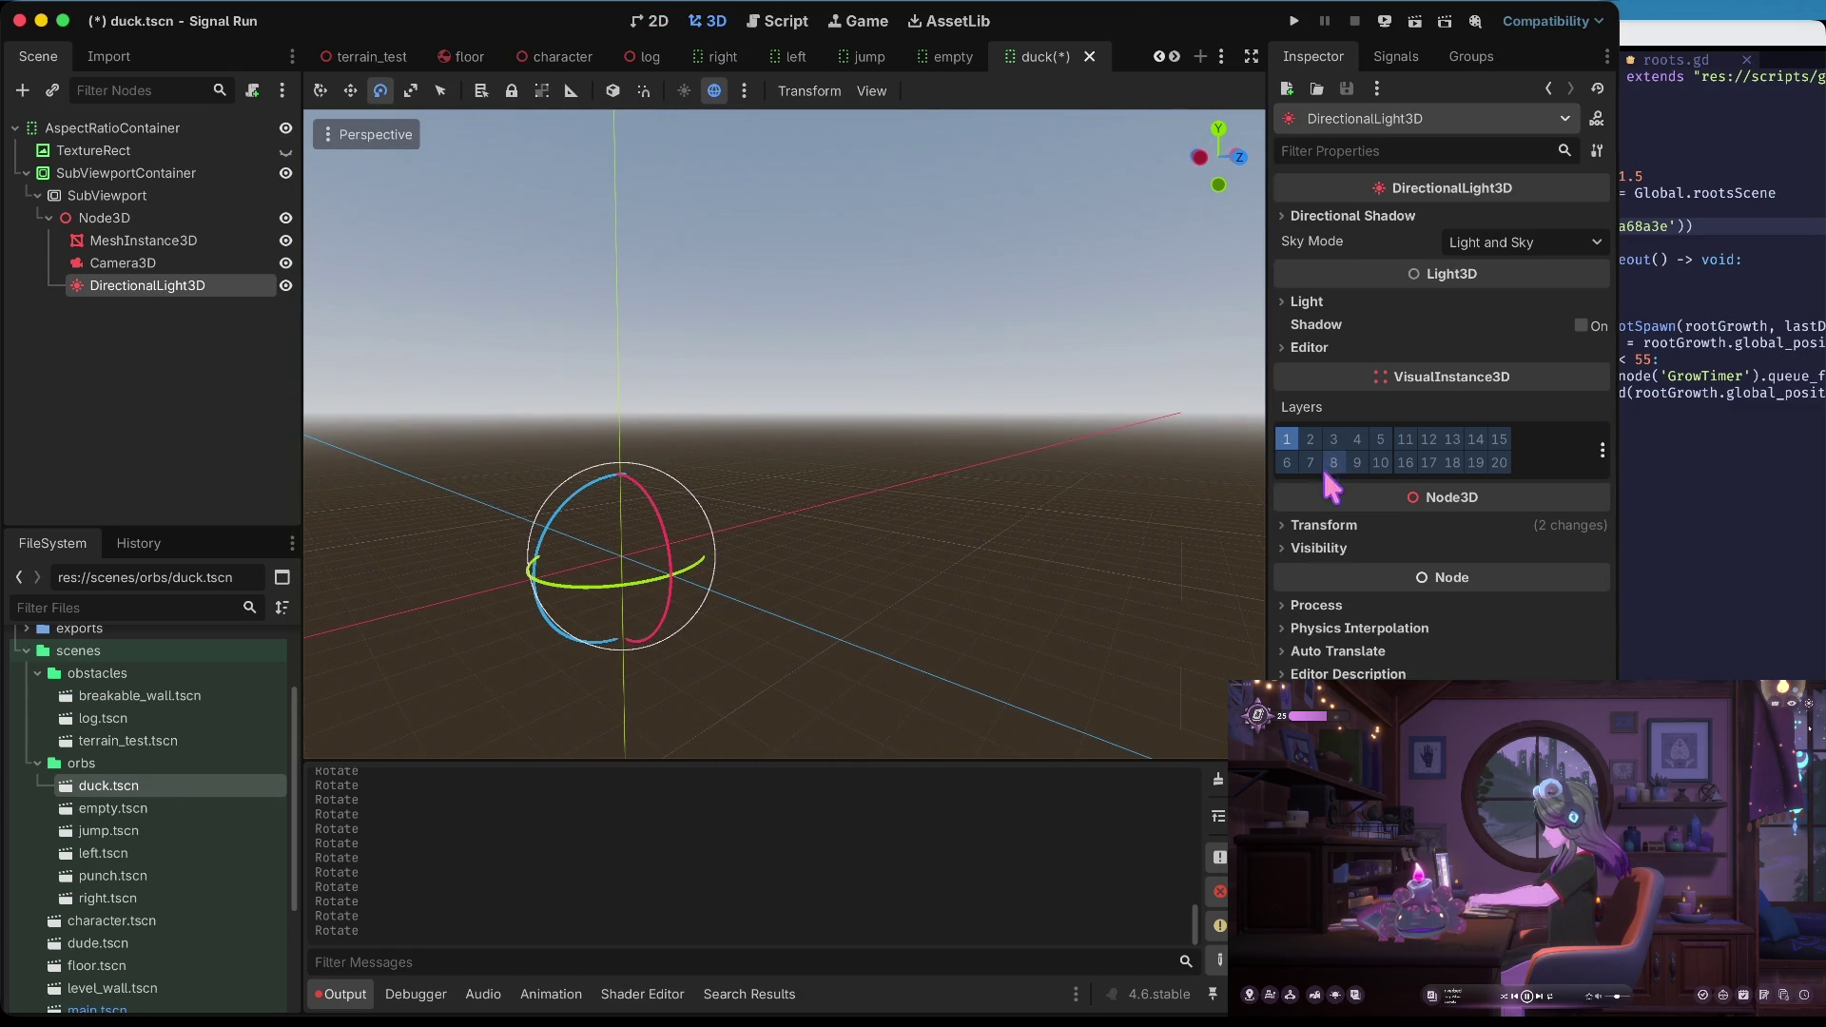
Expand the light's Transform properties and turn the light about its vertical axis
left_click(1326, 528)
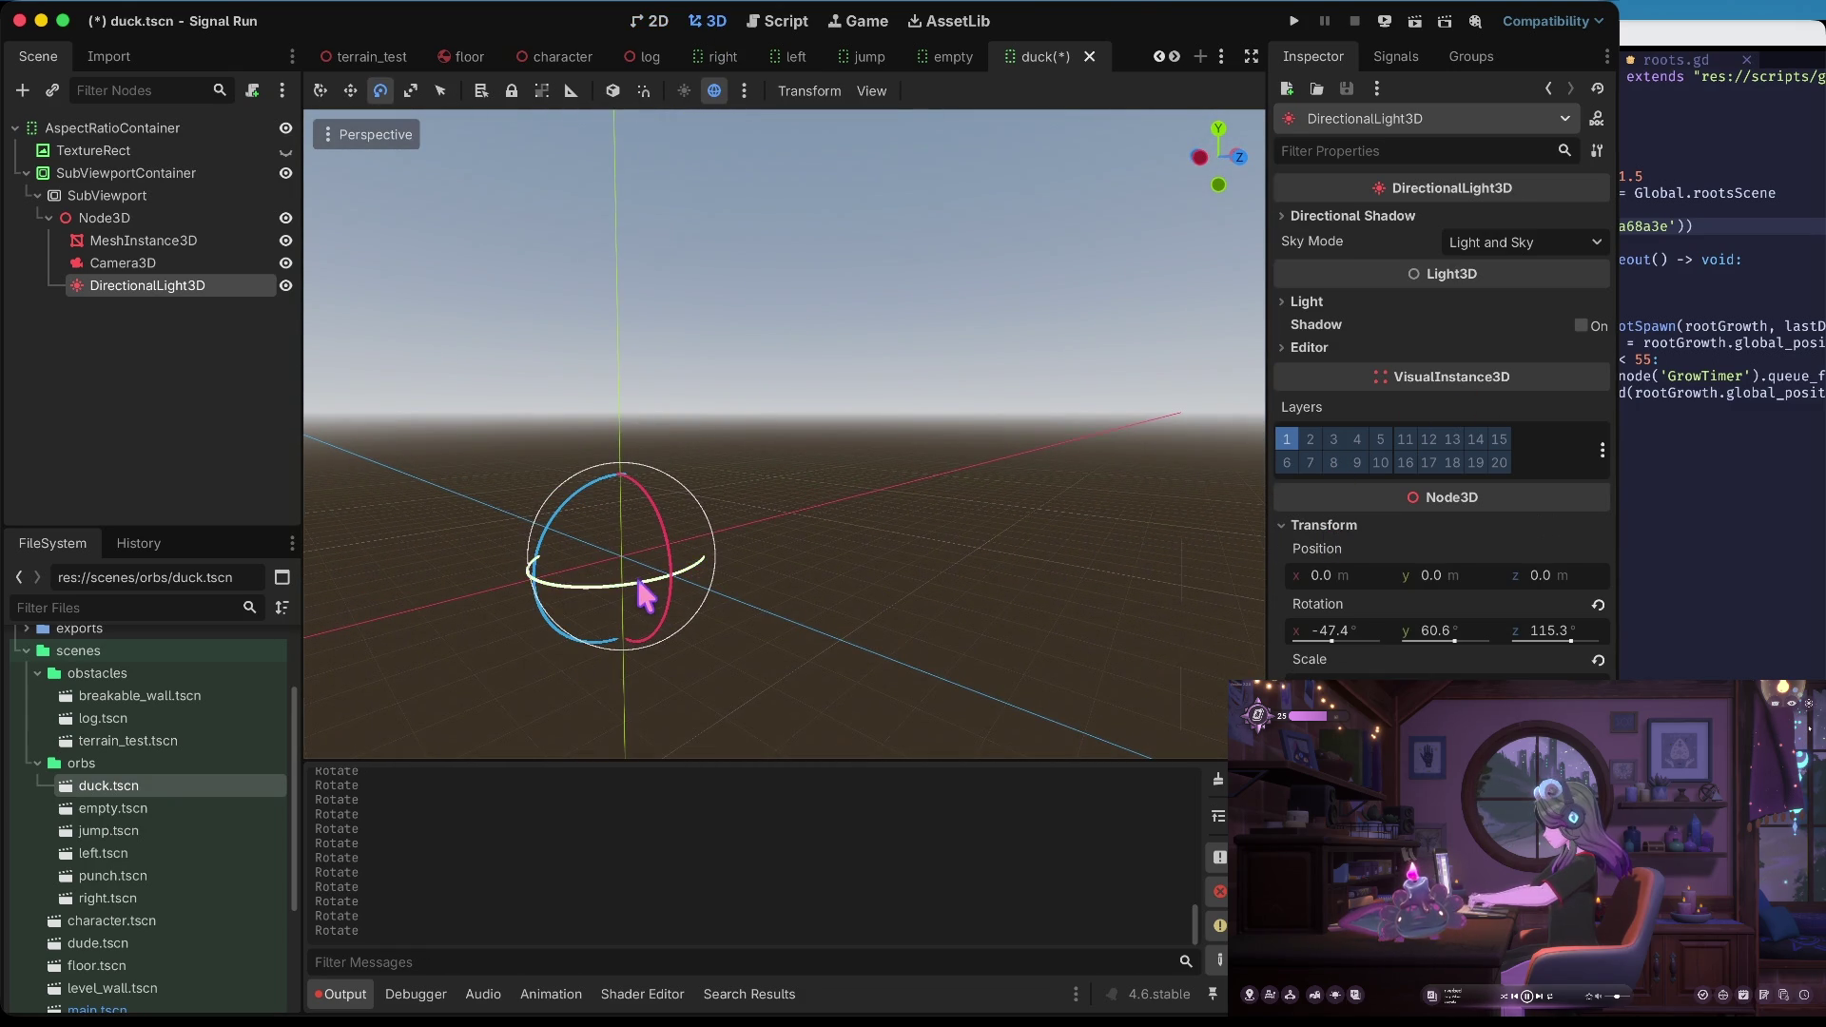
left_click_drag(638, 580, 675, 586)
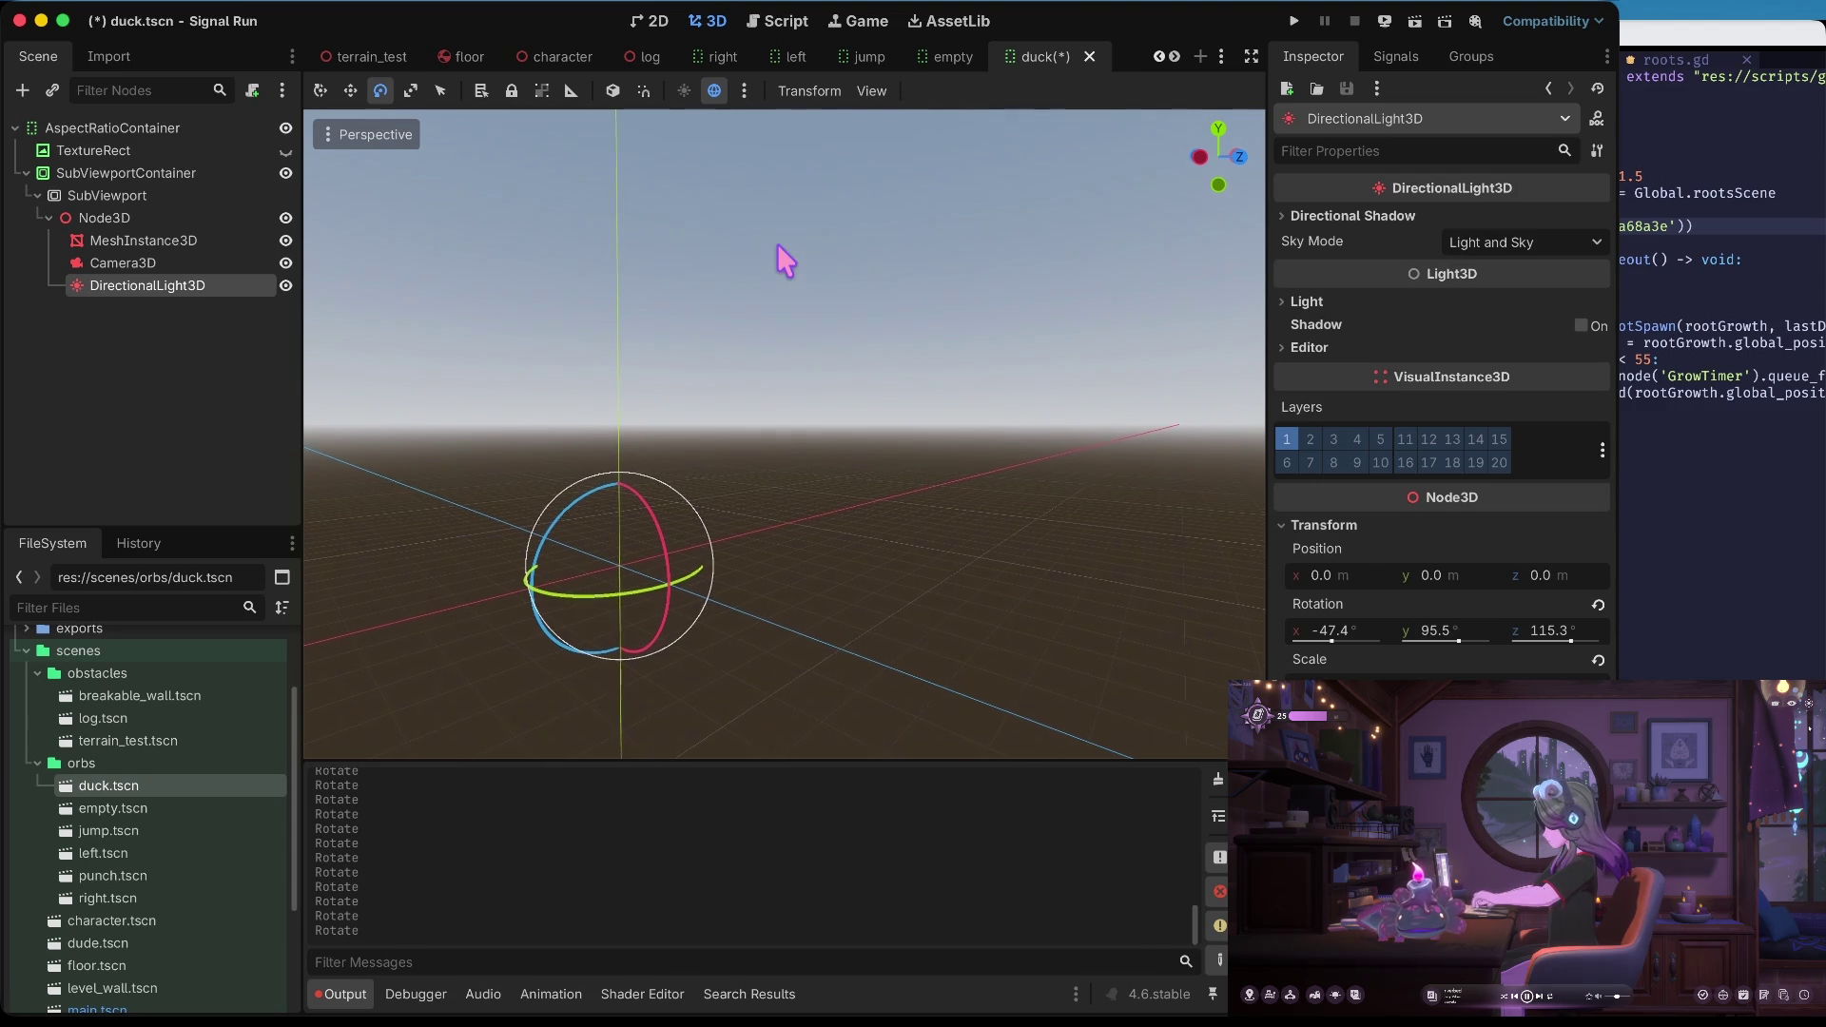
left_click(657, 24)
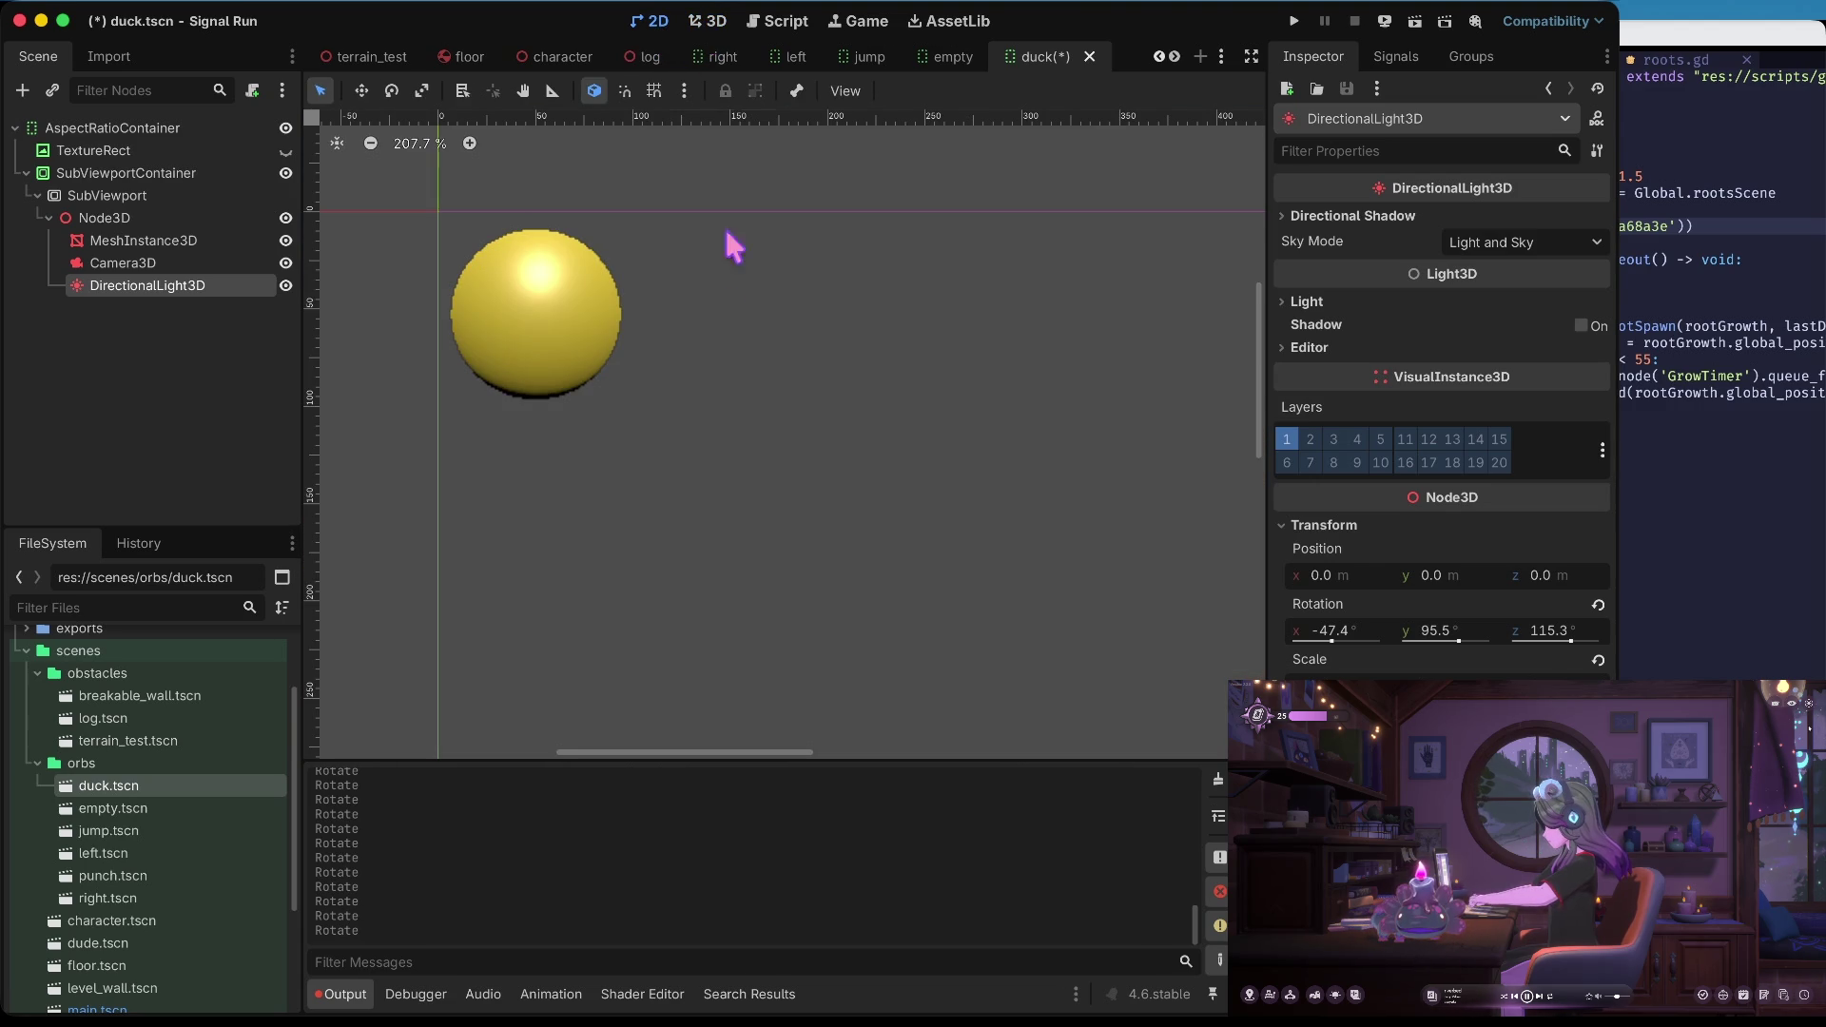
left_click(703, 25)
left_click_drag(620, 603, 623, 606)
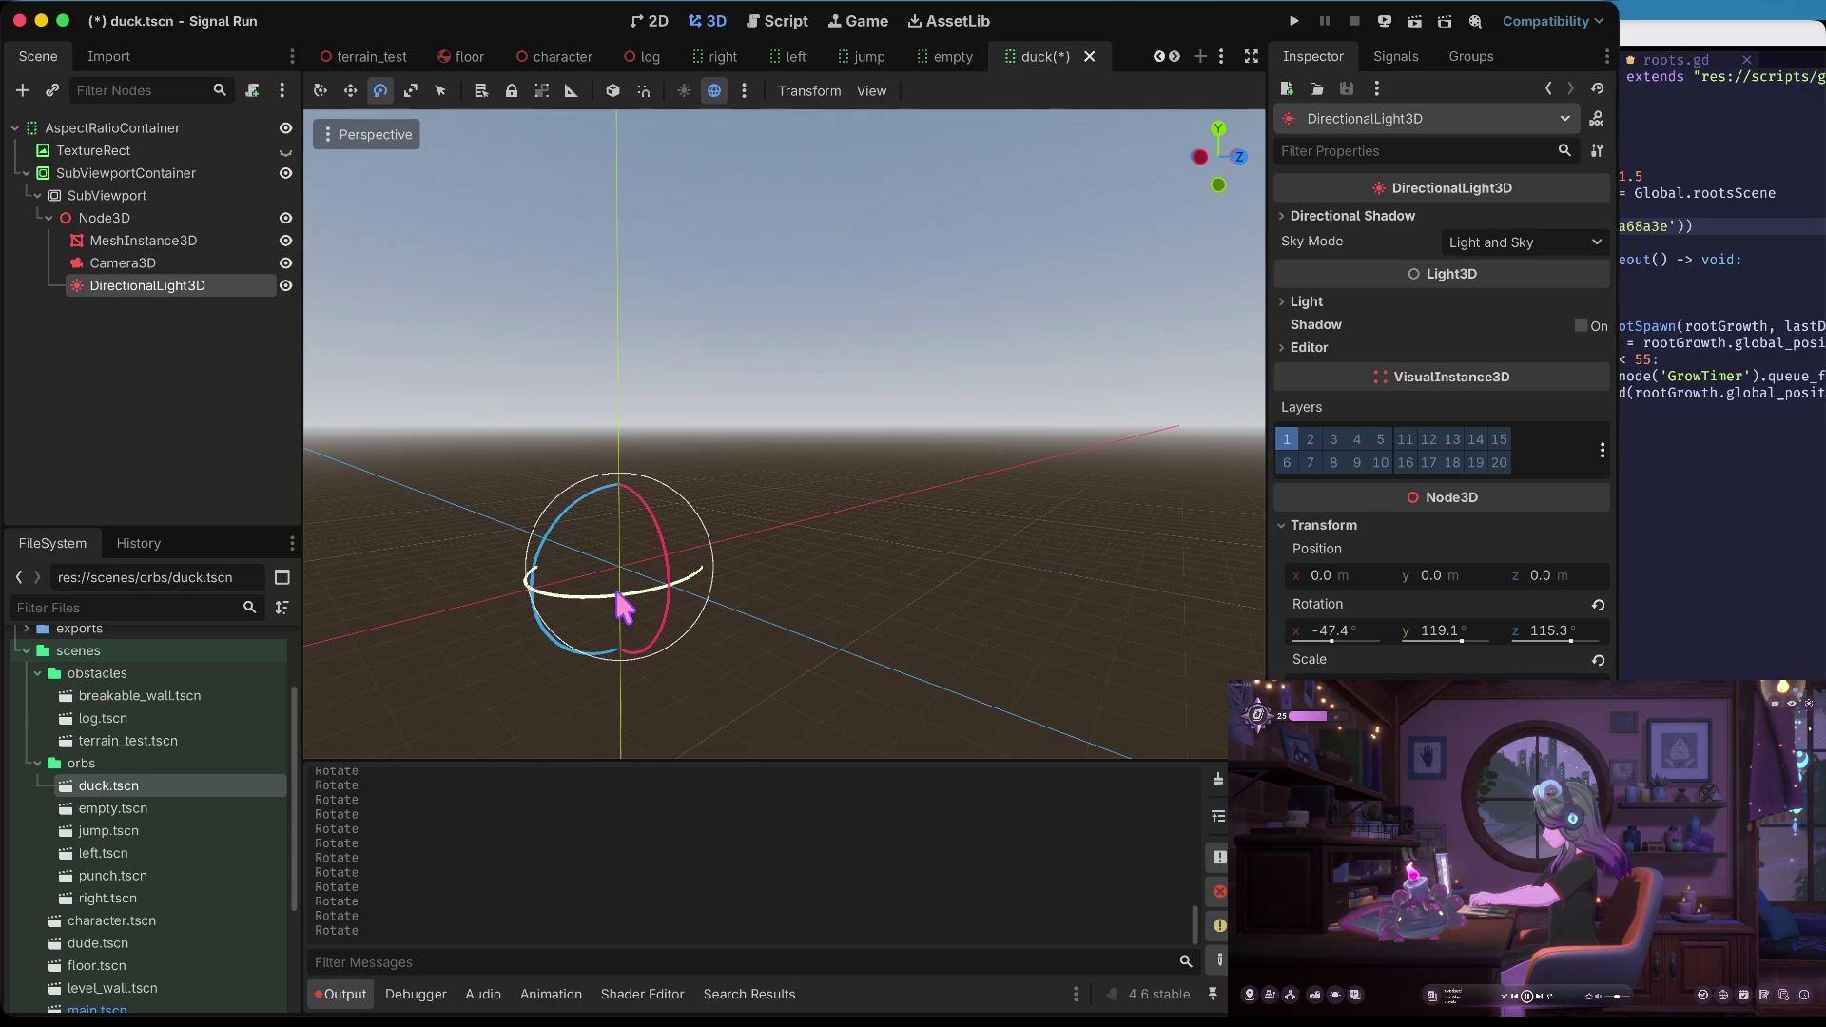
left_click(652, 21)
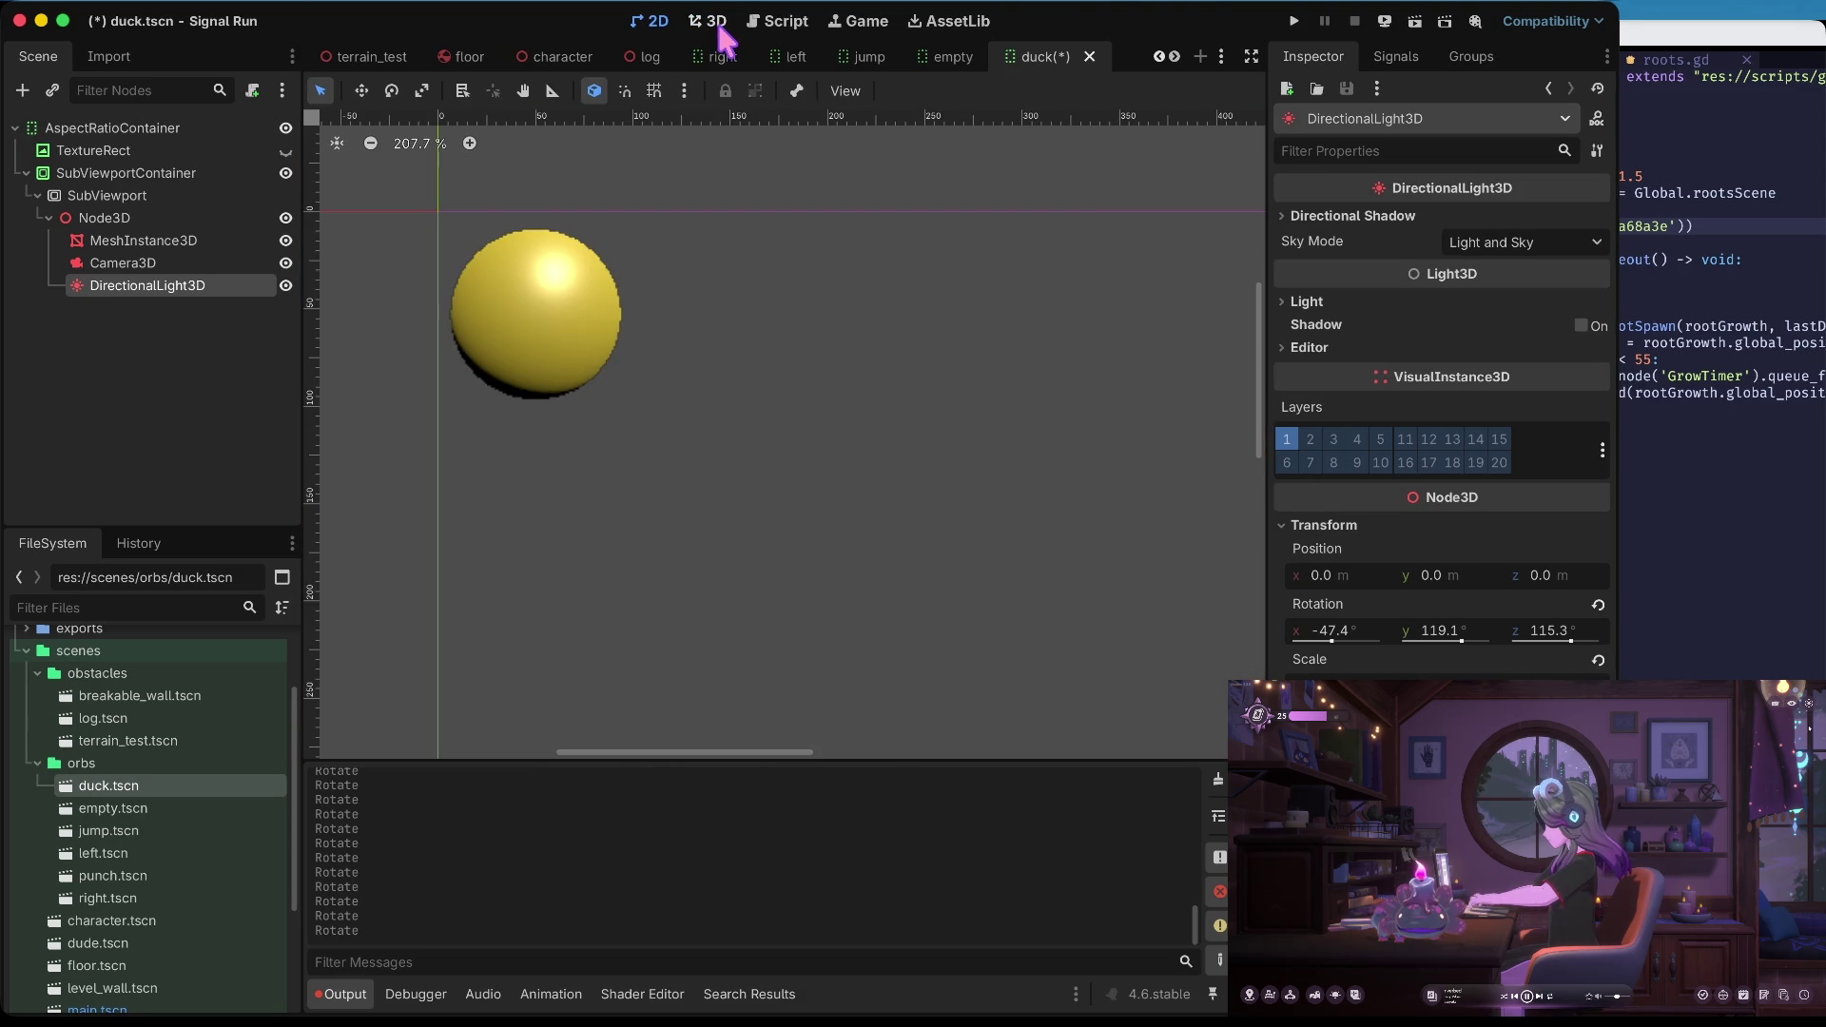
left_click(715, 23)
Tilt the light to a shallower angle, reaching rotation -23.2°, 111.0°, 129.0°
mouse_move(585, 523)
left_mouse_down()
mouse_move(567, 510)
mouse_move(562, 539)
left_mouse_up()
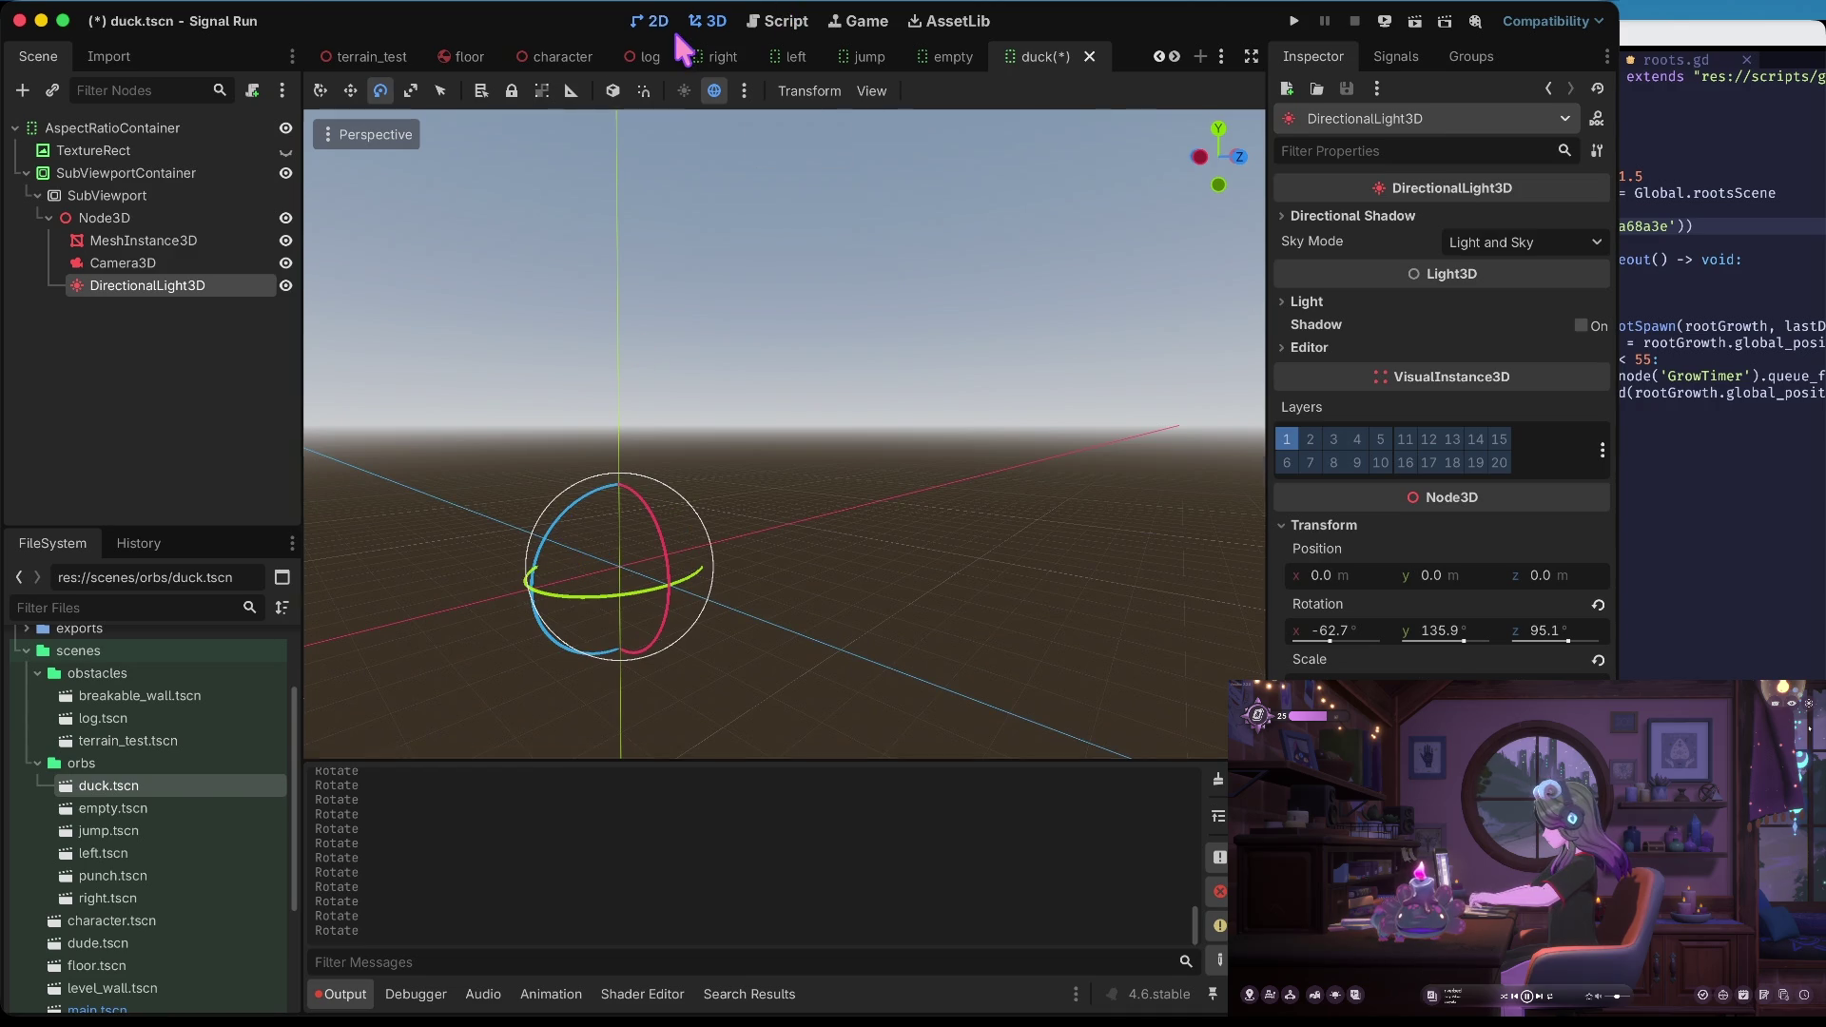
left_click(675, 34)
left_click(716, 25)
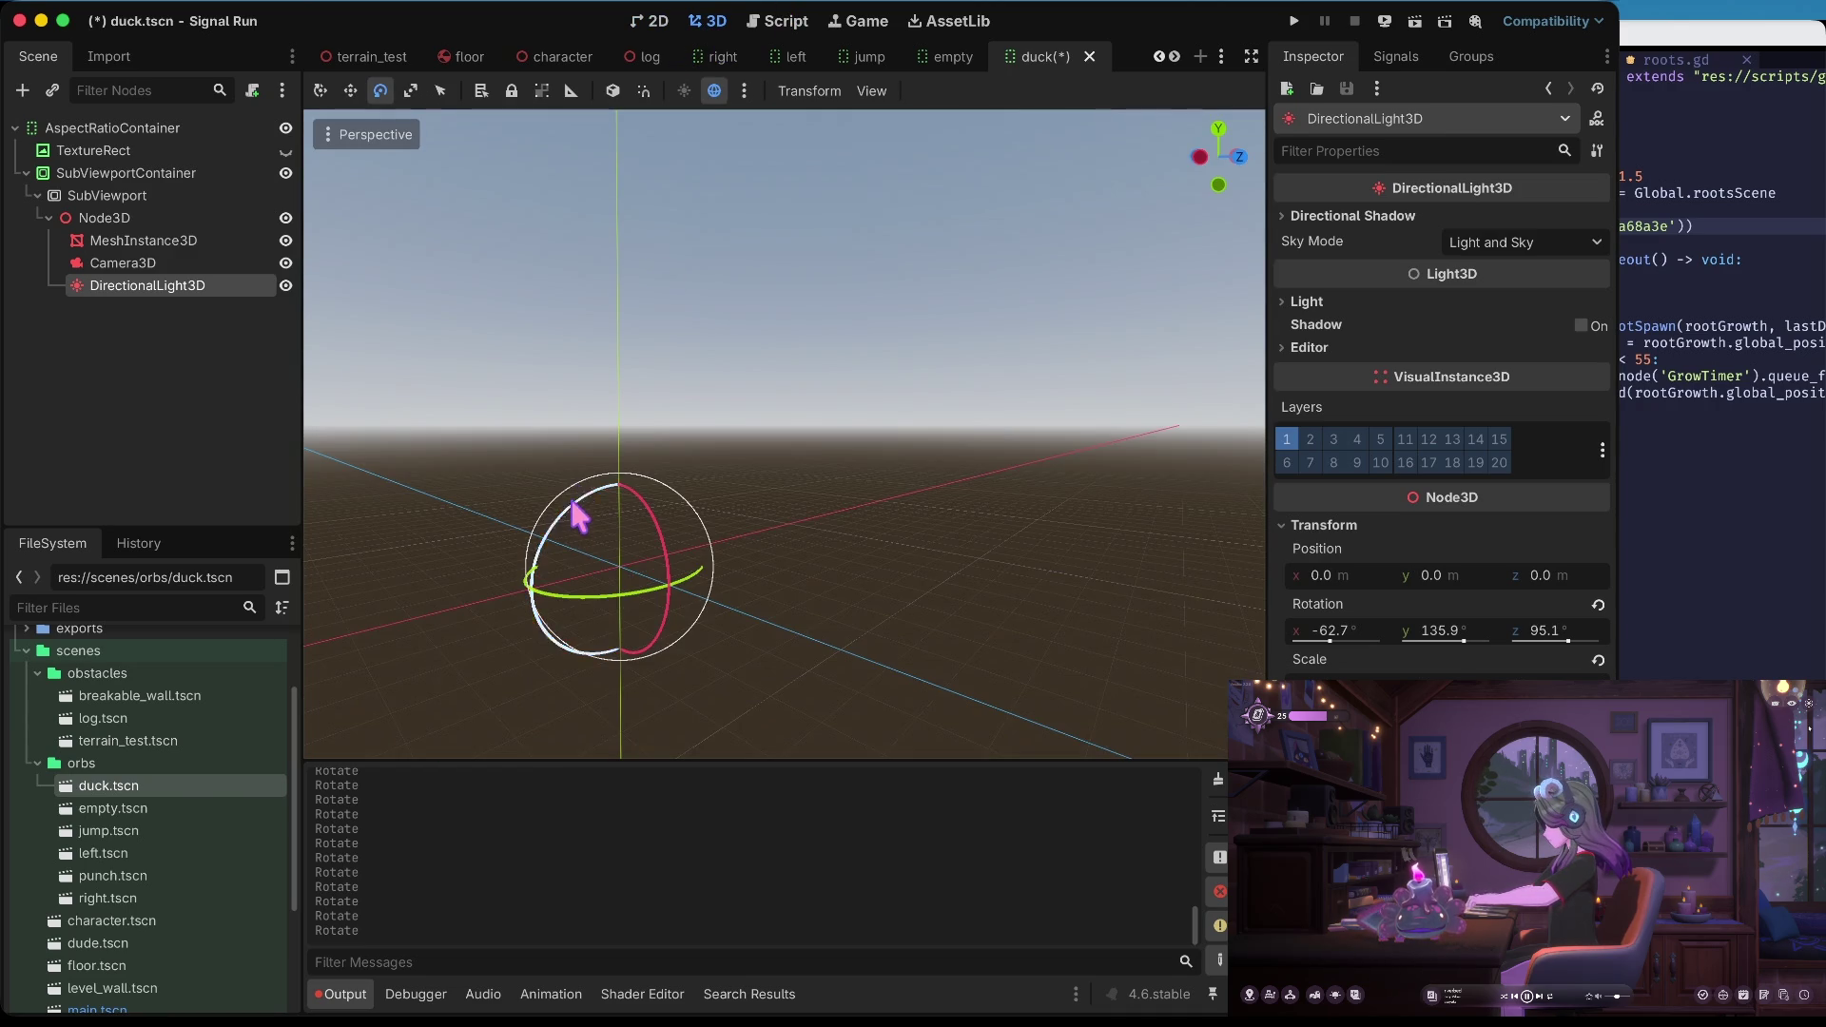
left_click_drag(583, 514, 590, 483)
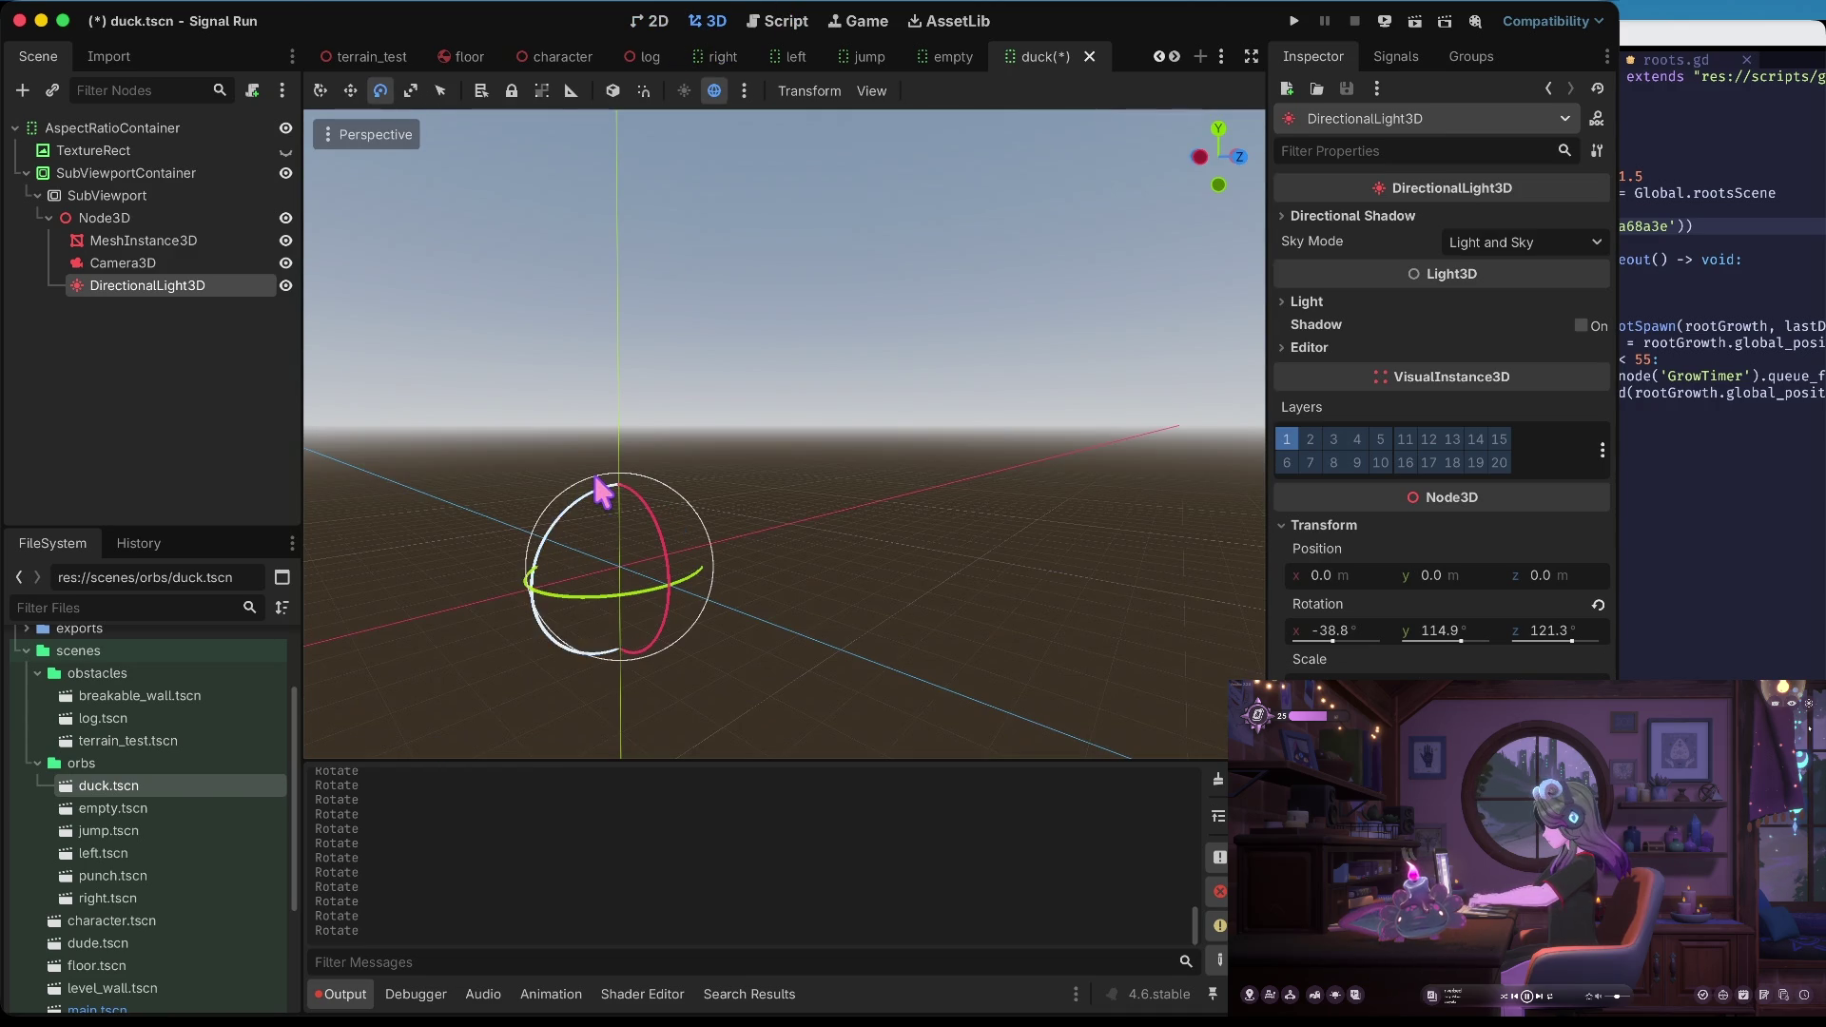
left_click(666, 28)
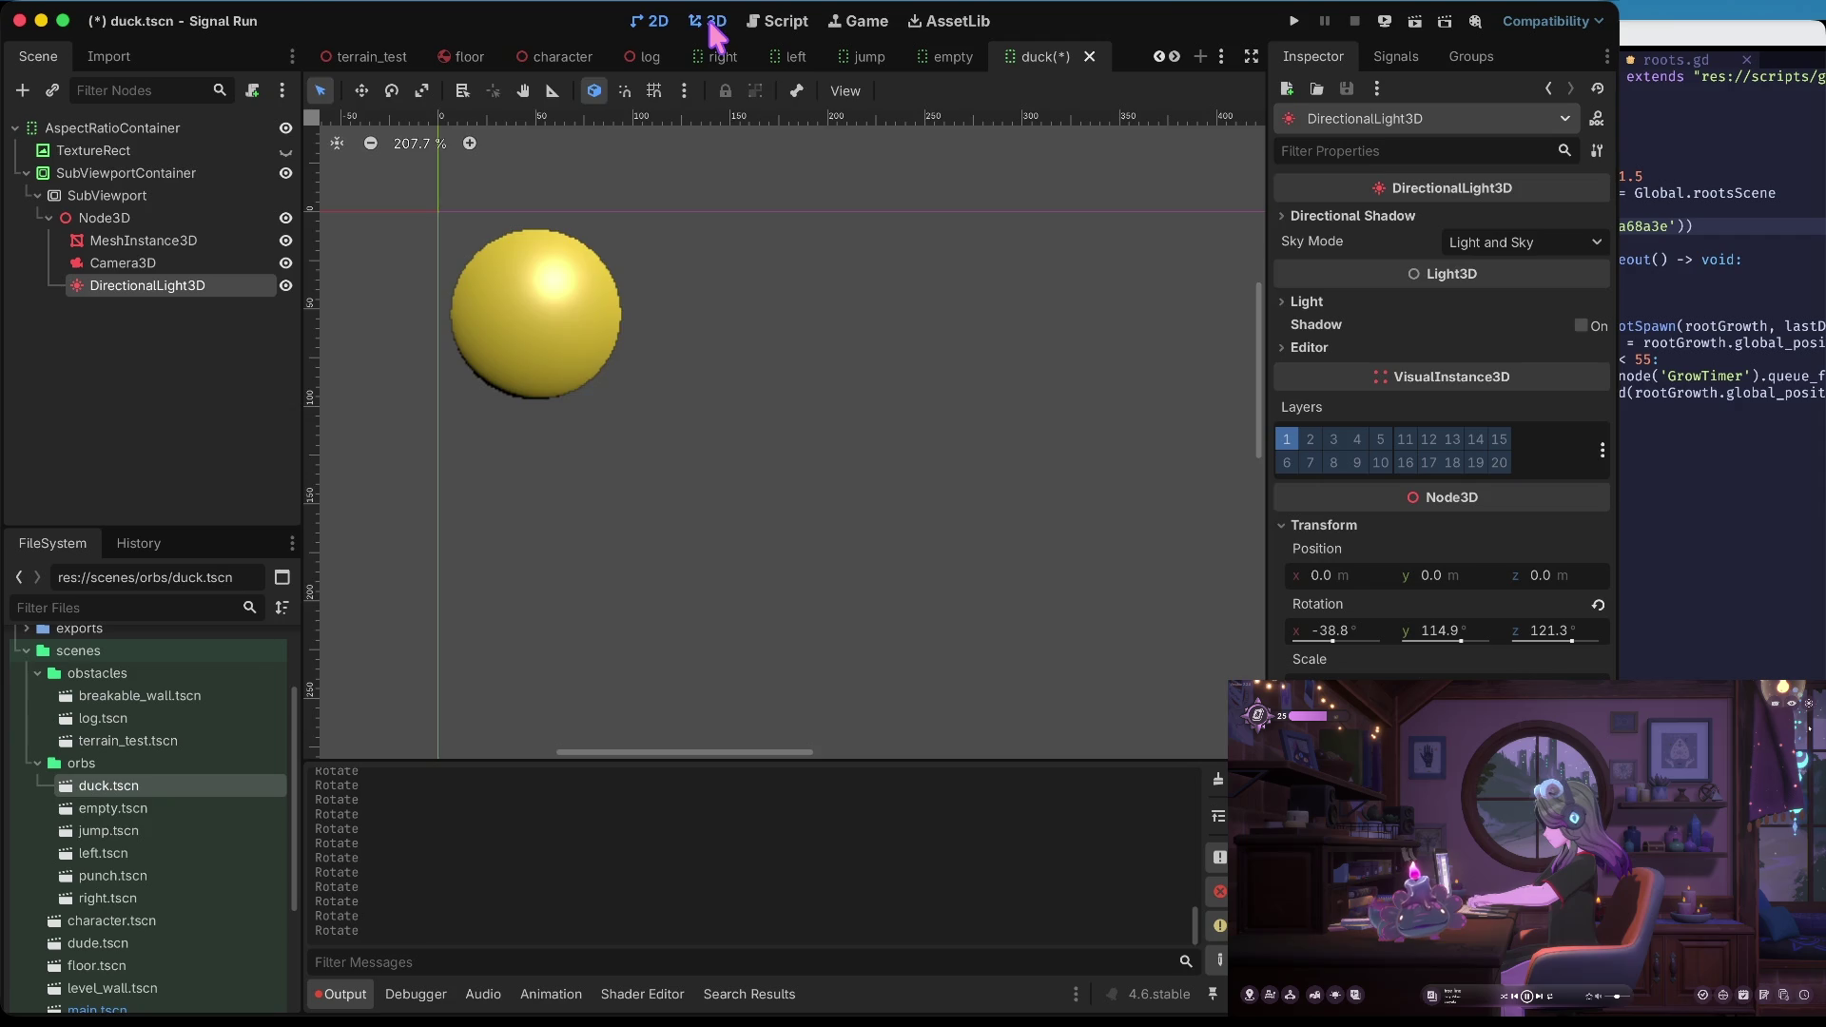
left_click(713, 25)
left_click_drag(576, 515, 580, 494)
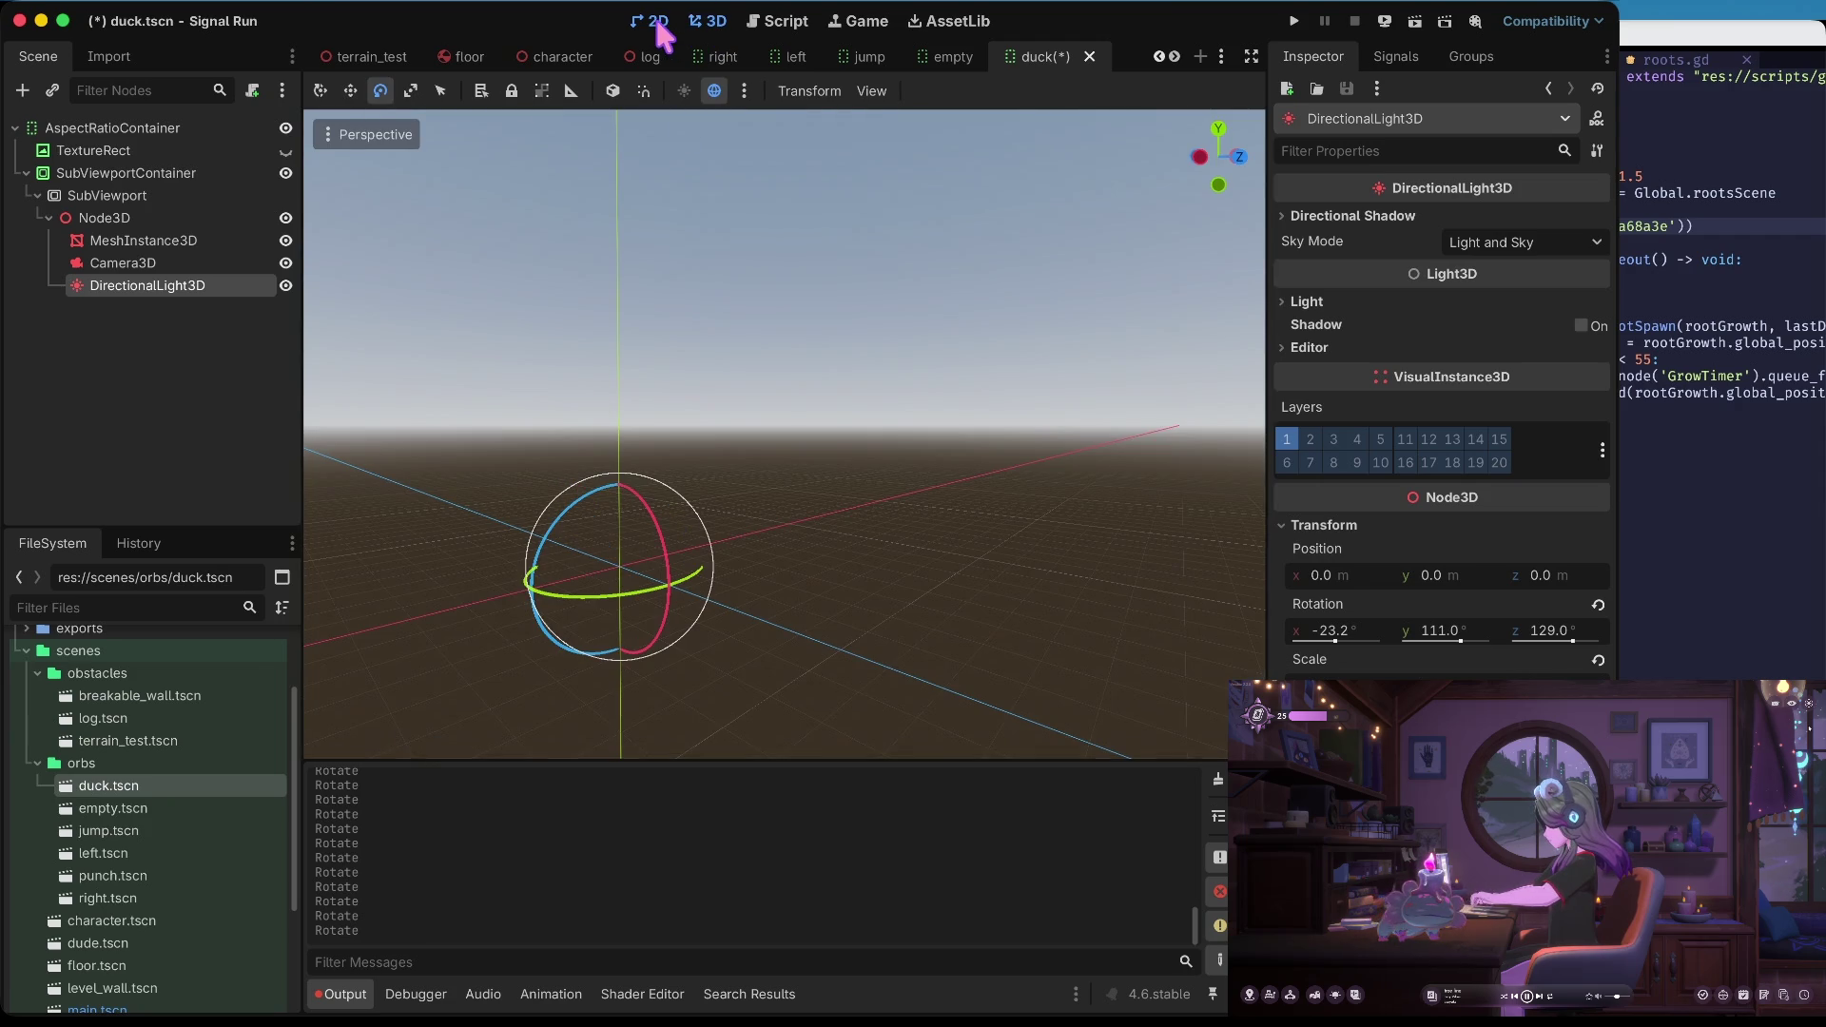
left_click(652, 21)
Save duck.tscn, test-run Signal Run to view the HUD orb, then stop the game
key("ctrl+s")
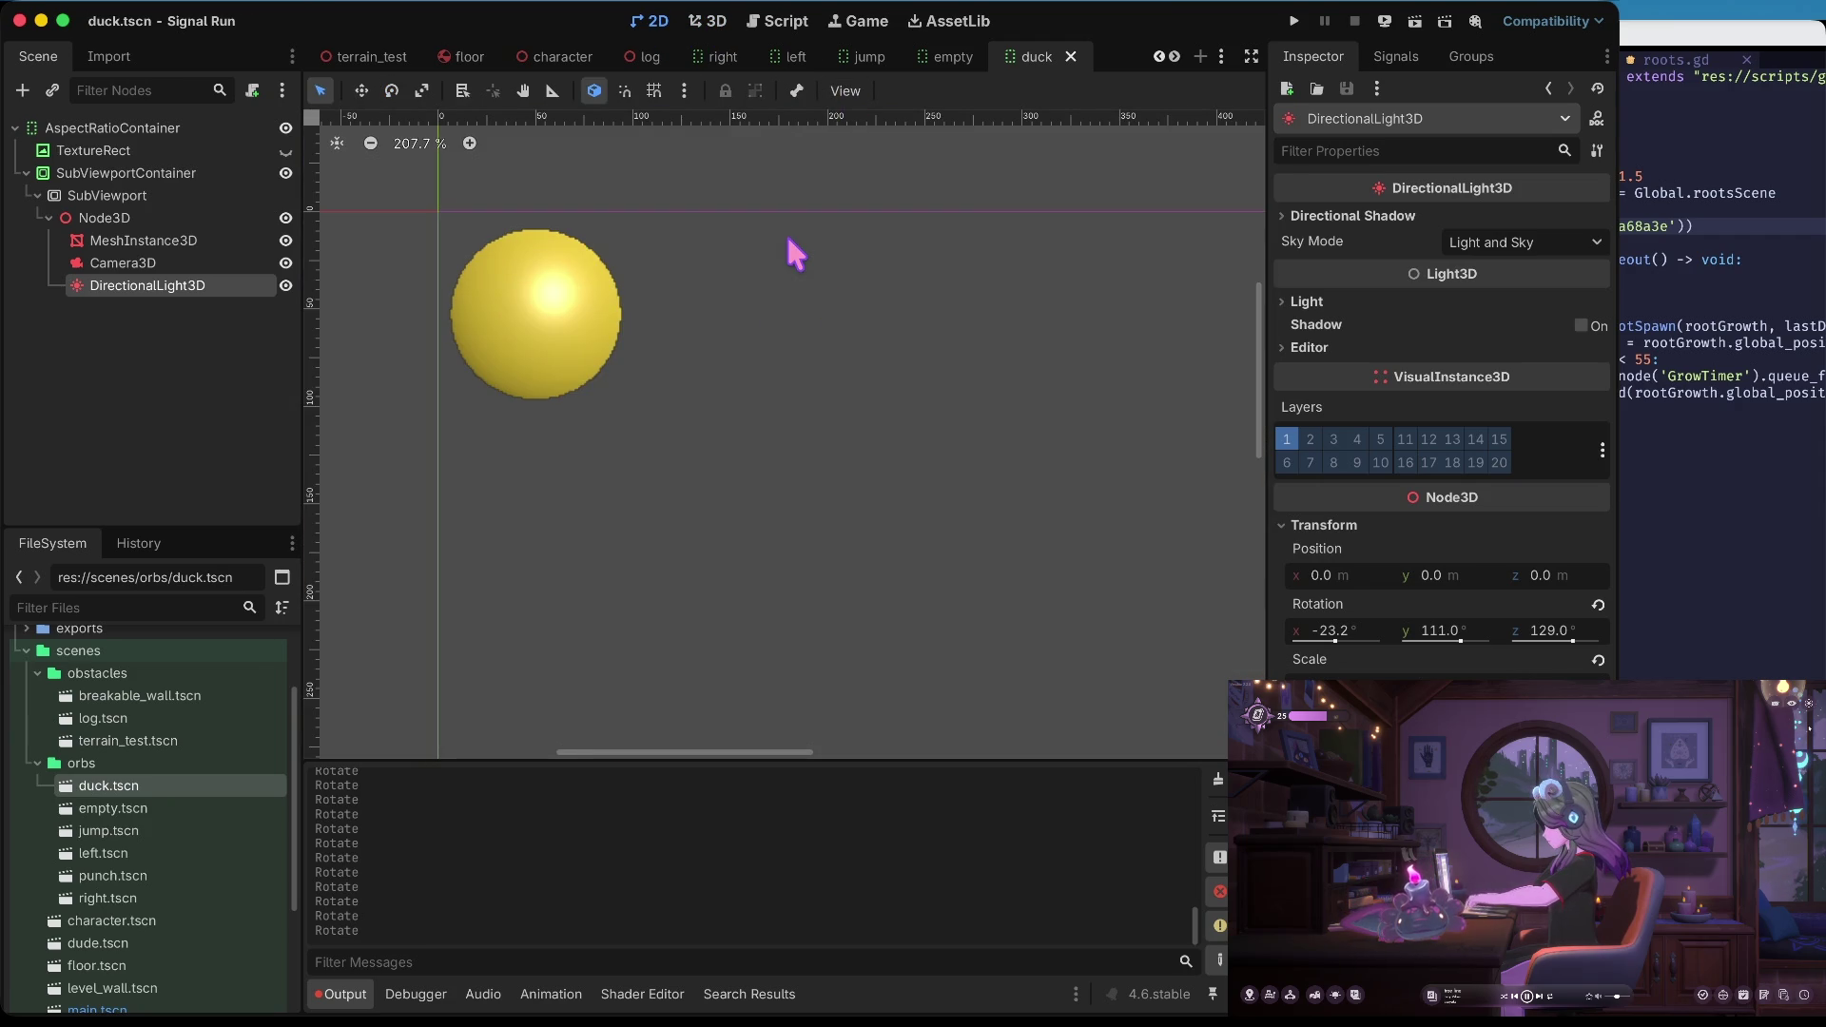
key("super+b")
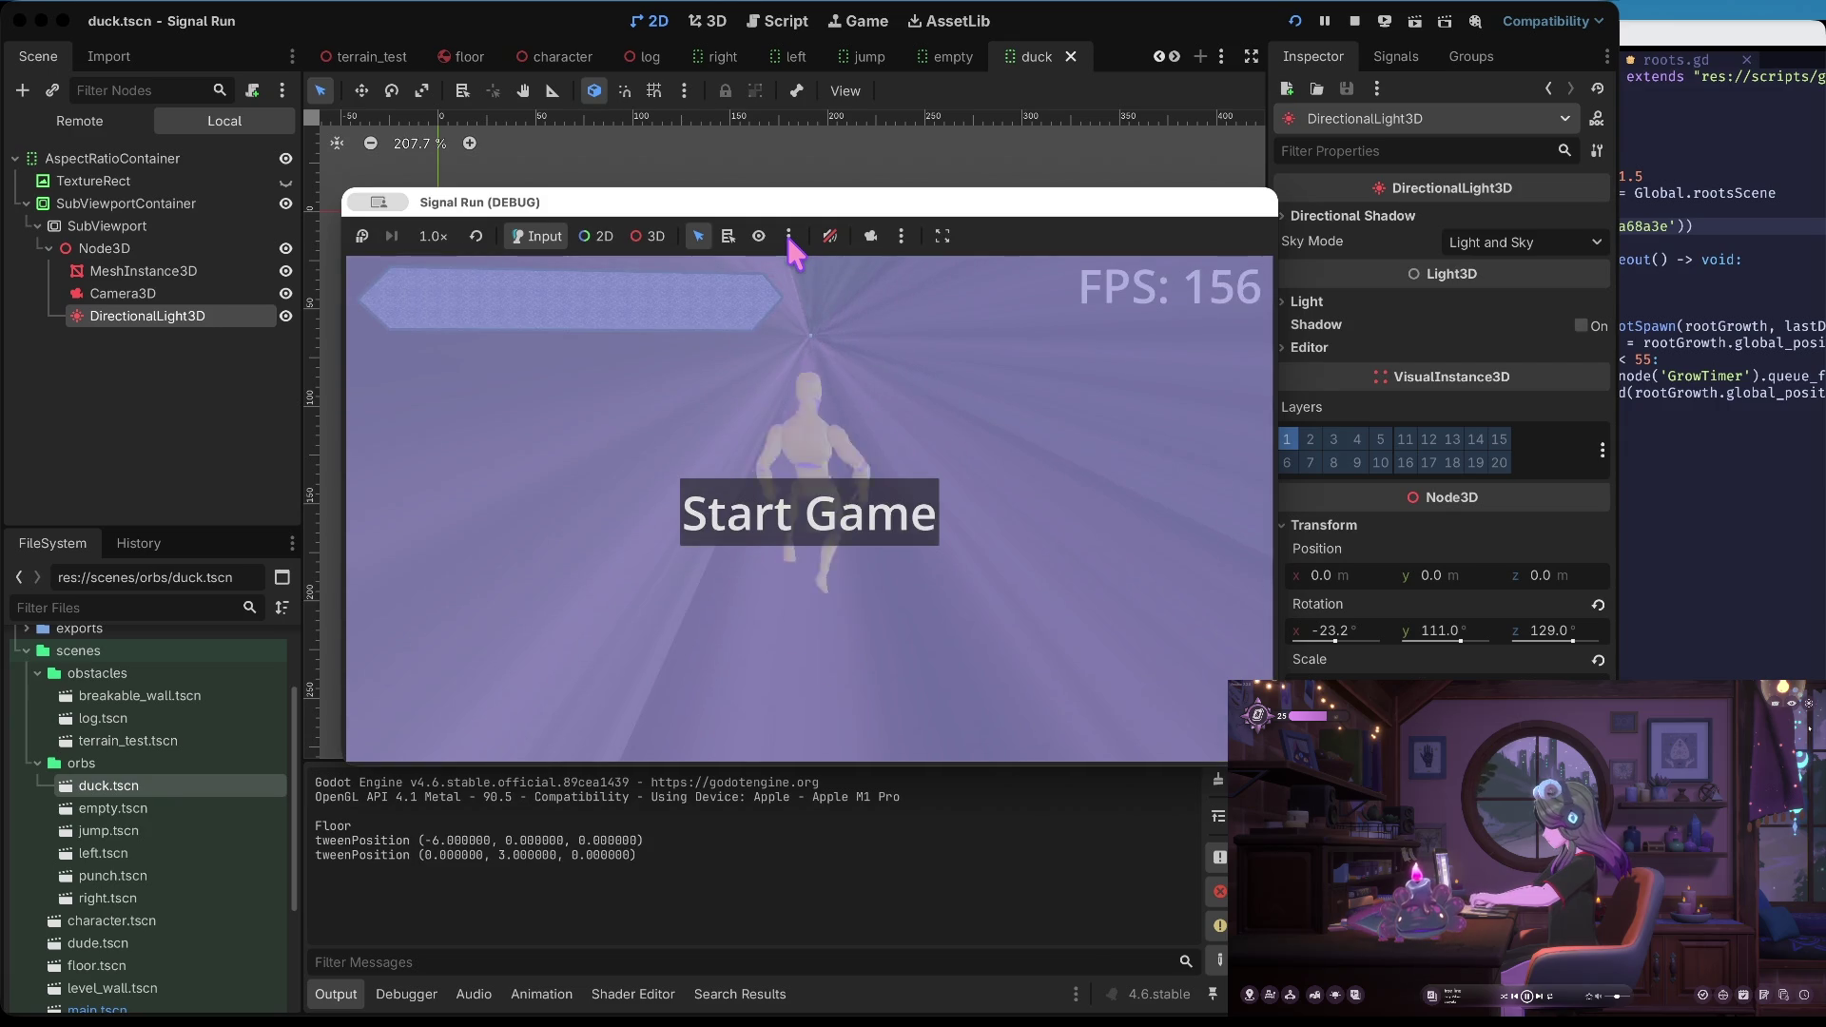
key("space")
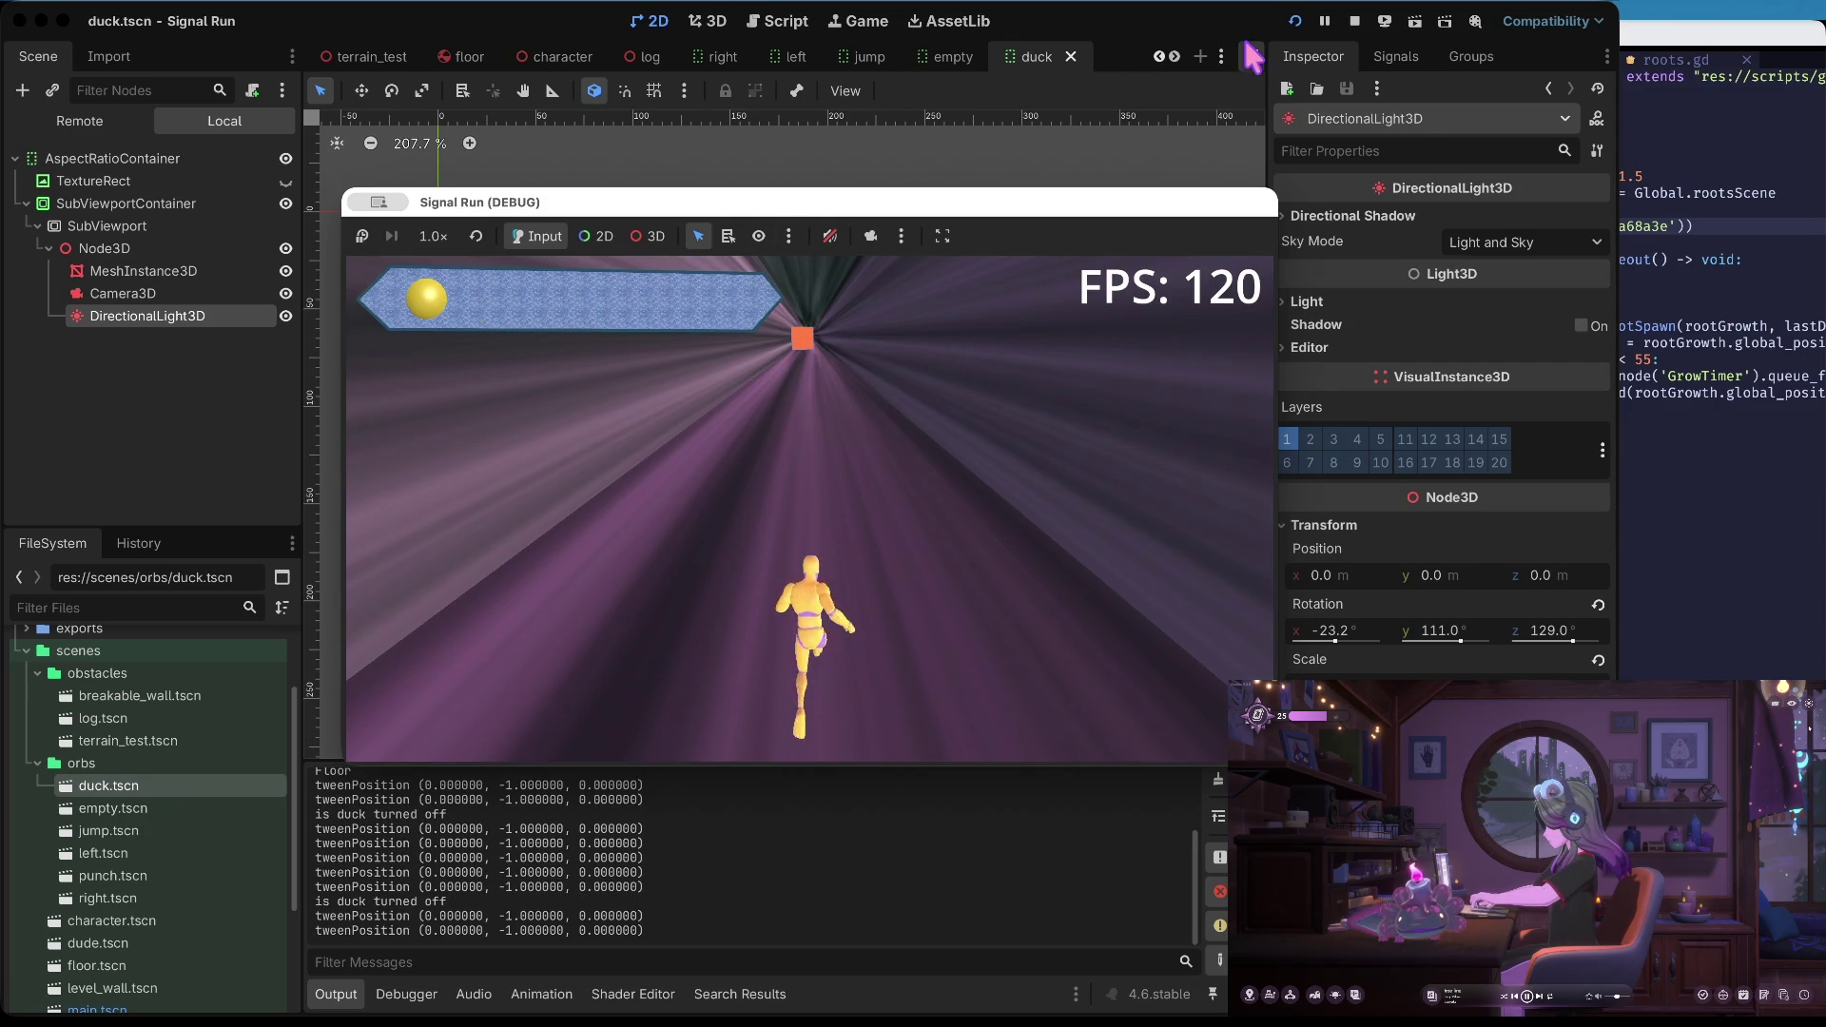
left_click(1355, 21)
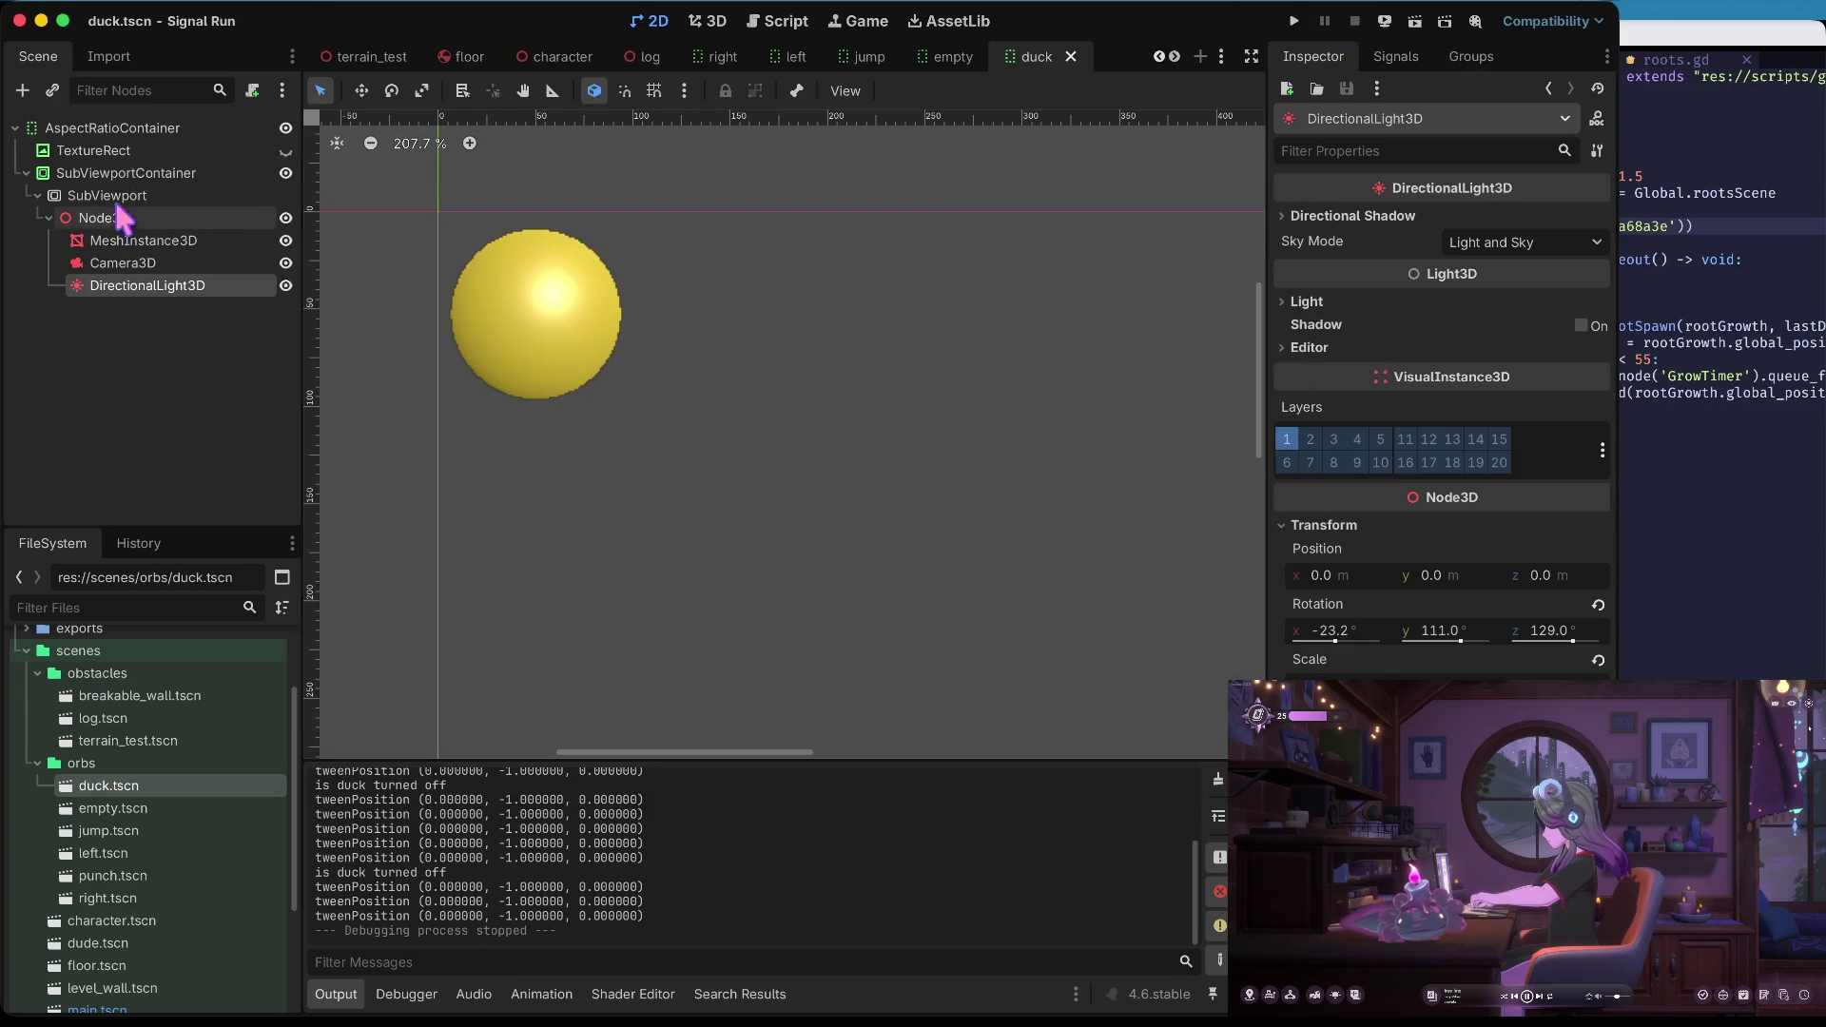
Make the TextureRect ring visible again and save duck.tscn
left_click(224, 152)
left_click(285, 152)
key("super+s")
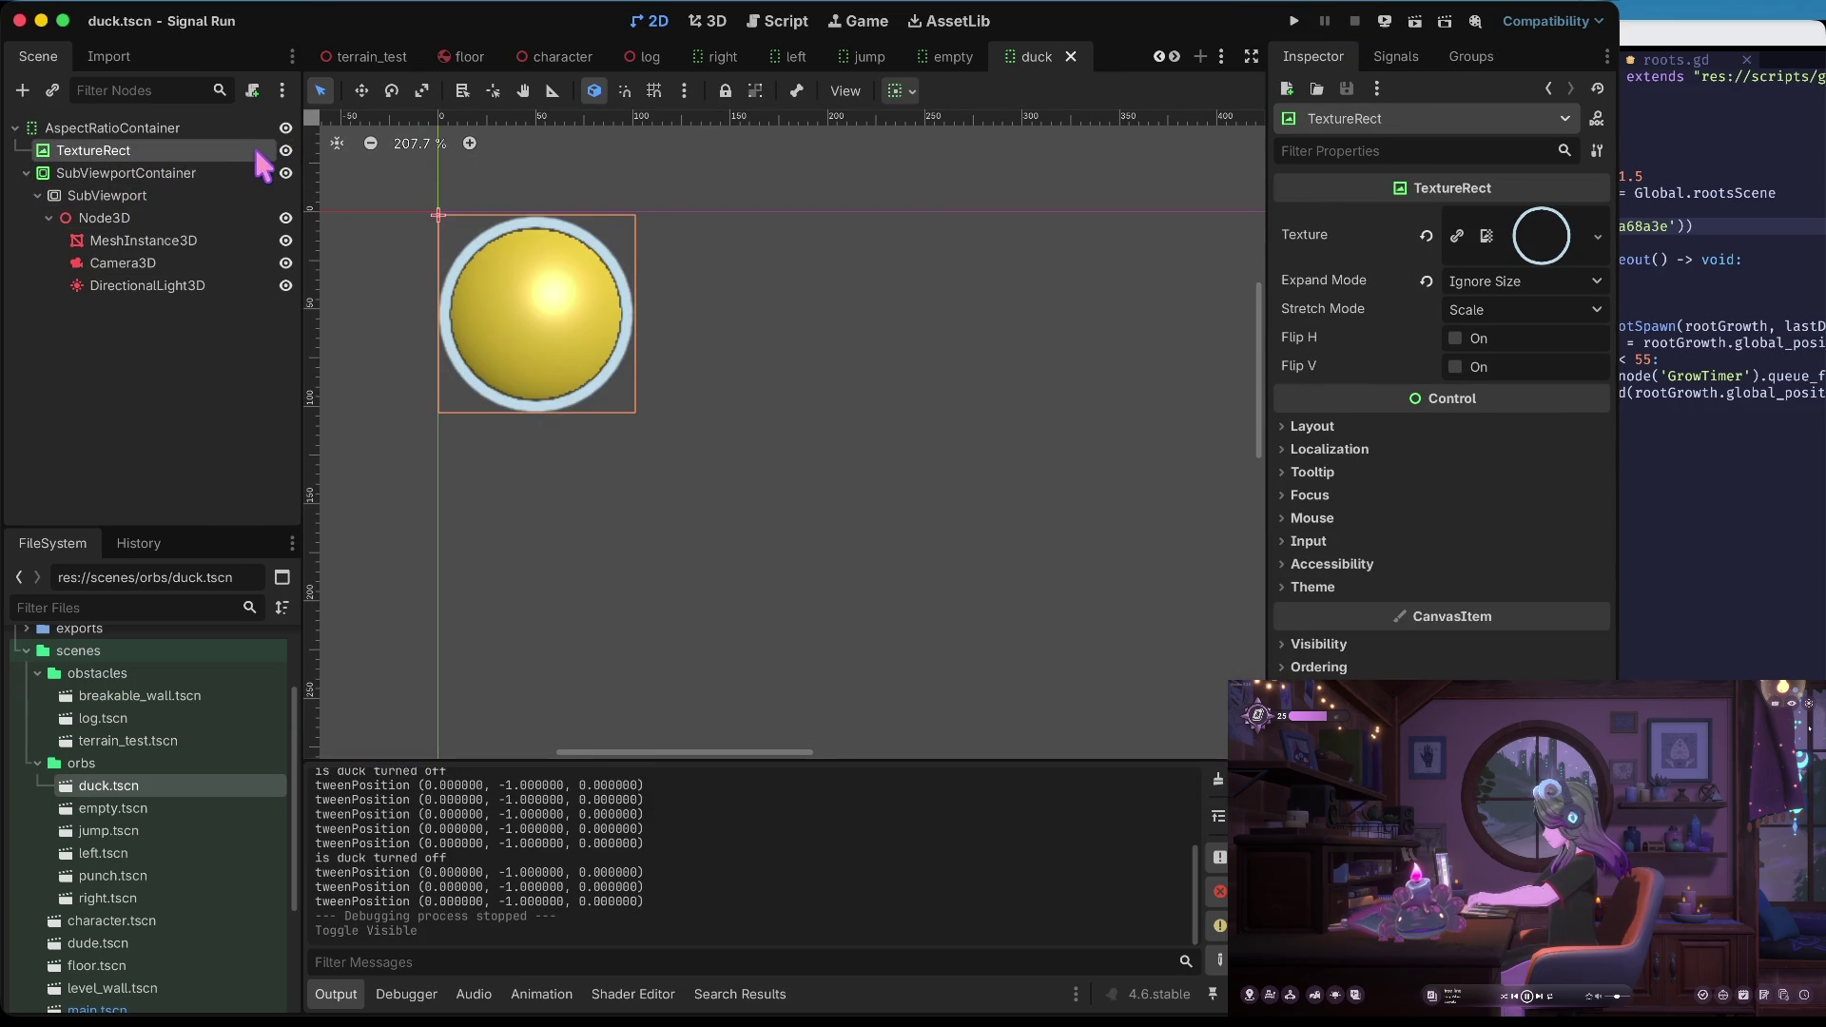
Select the SubViewport and Camera3D nodes, then relaunch the game to check the three orbs
left_click(109, 218)
left_click(95, 195)
left_click(113, 270)
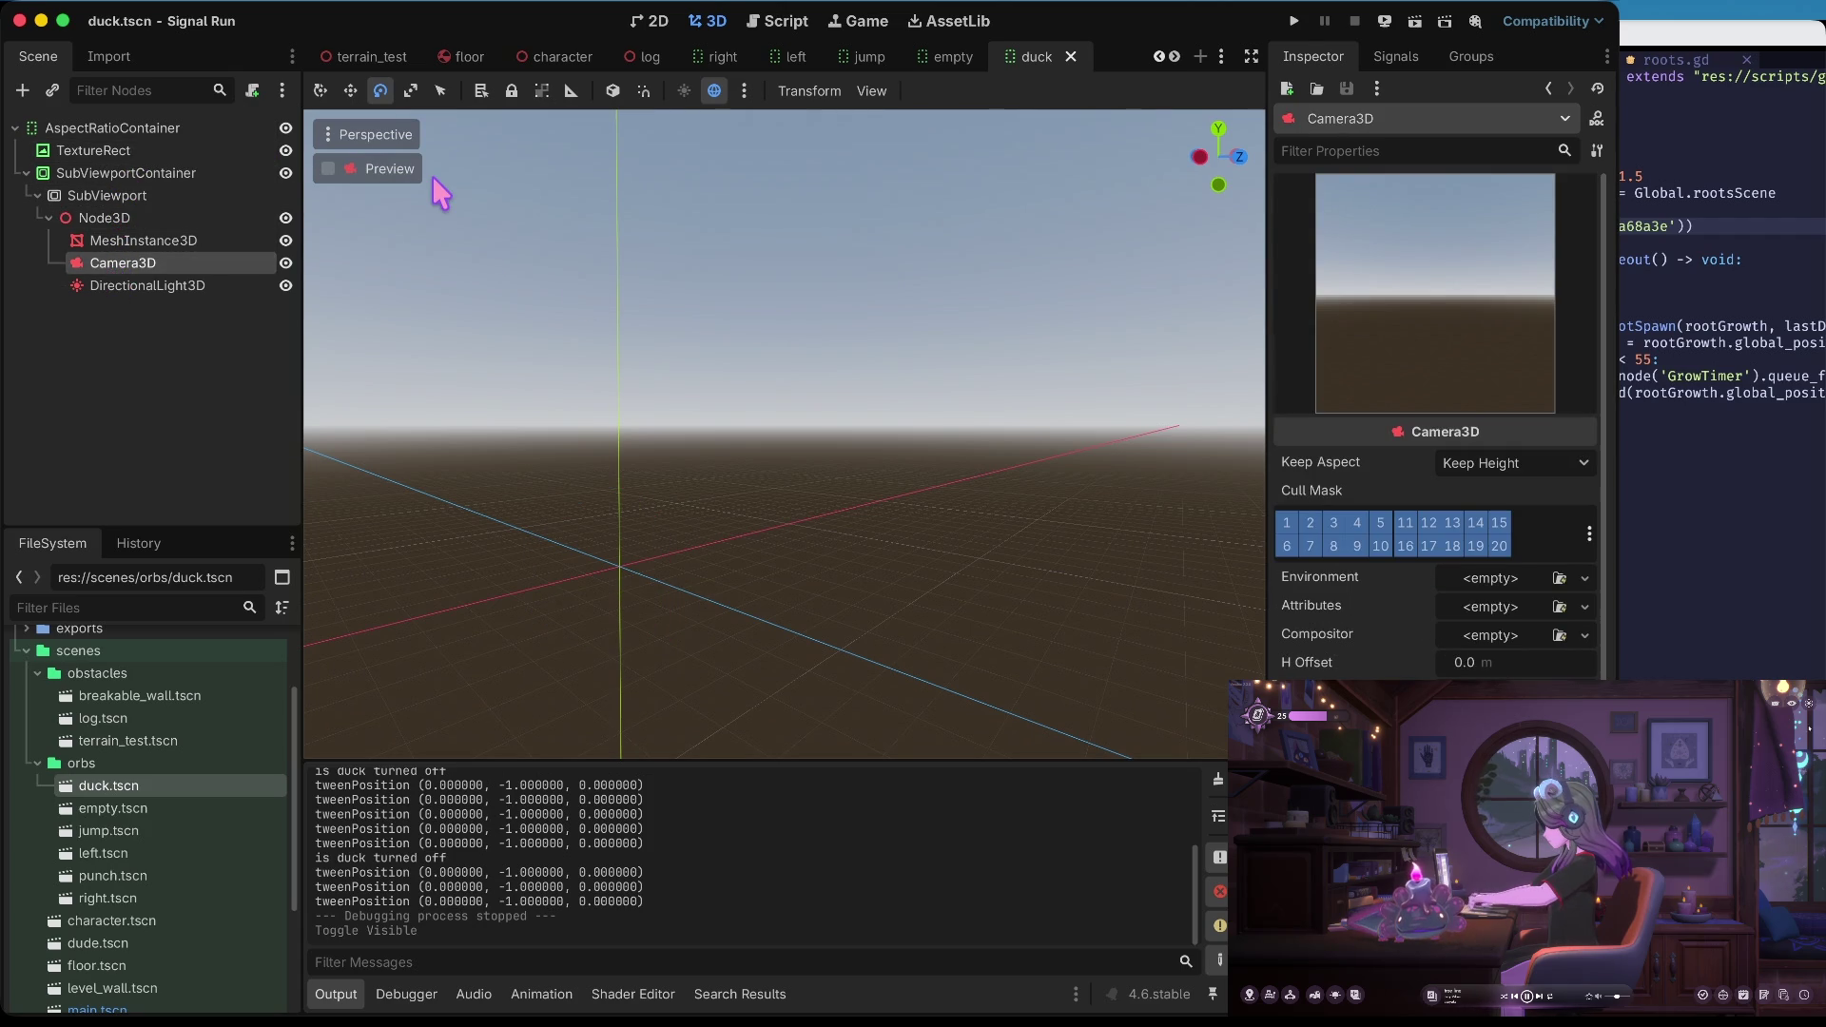
key("super+b")
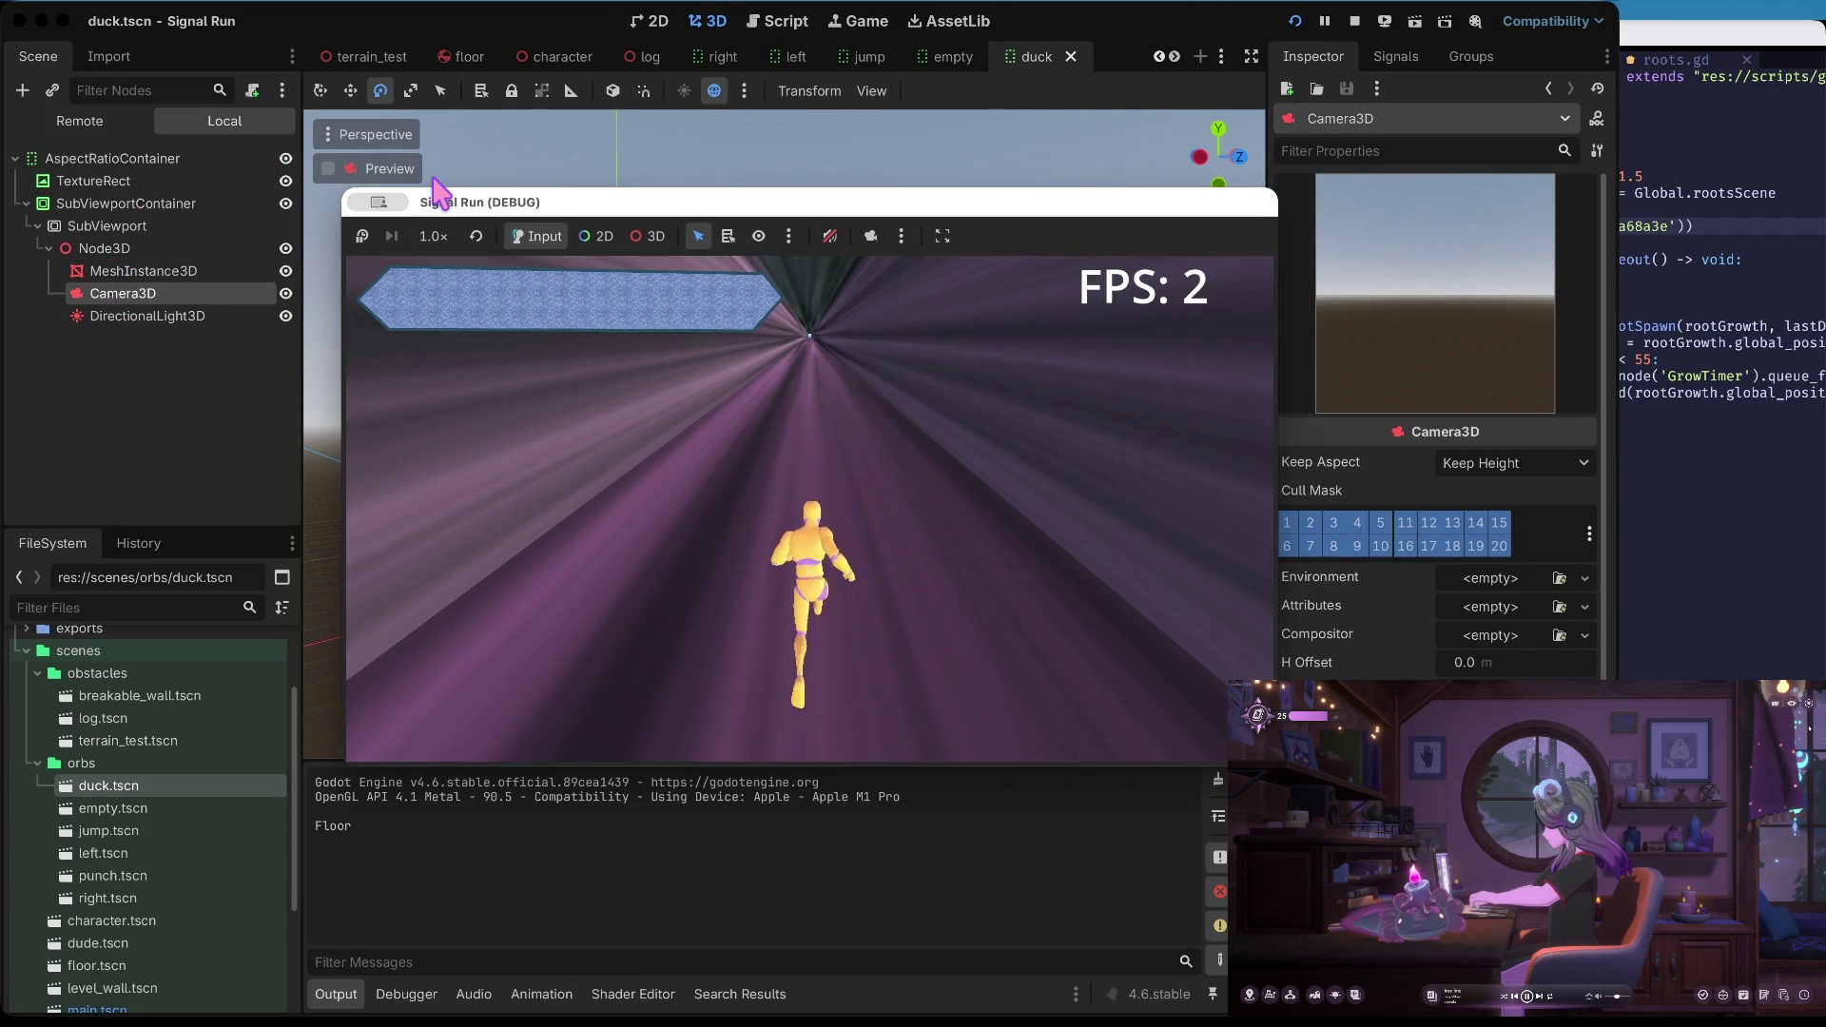
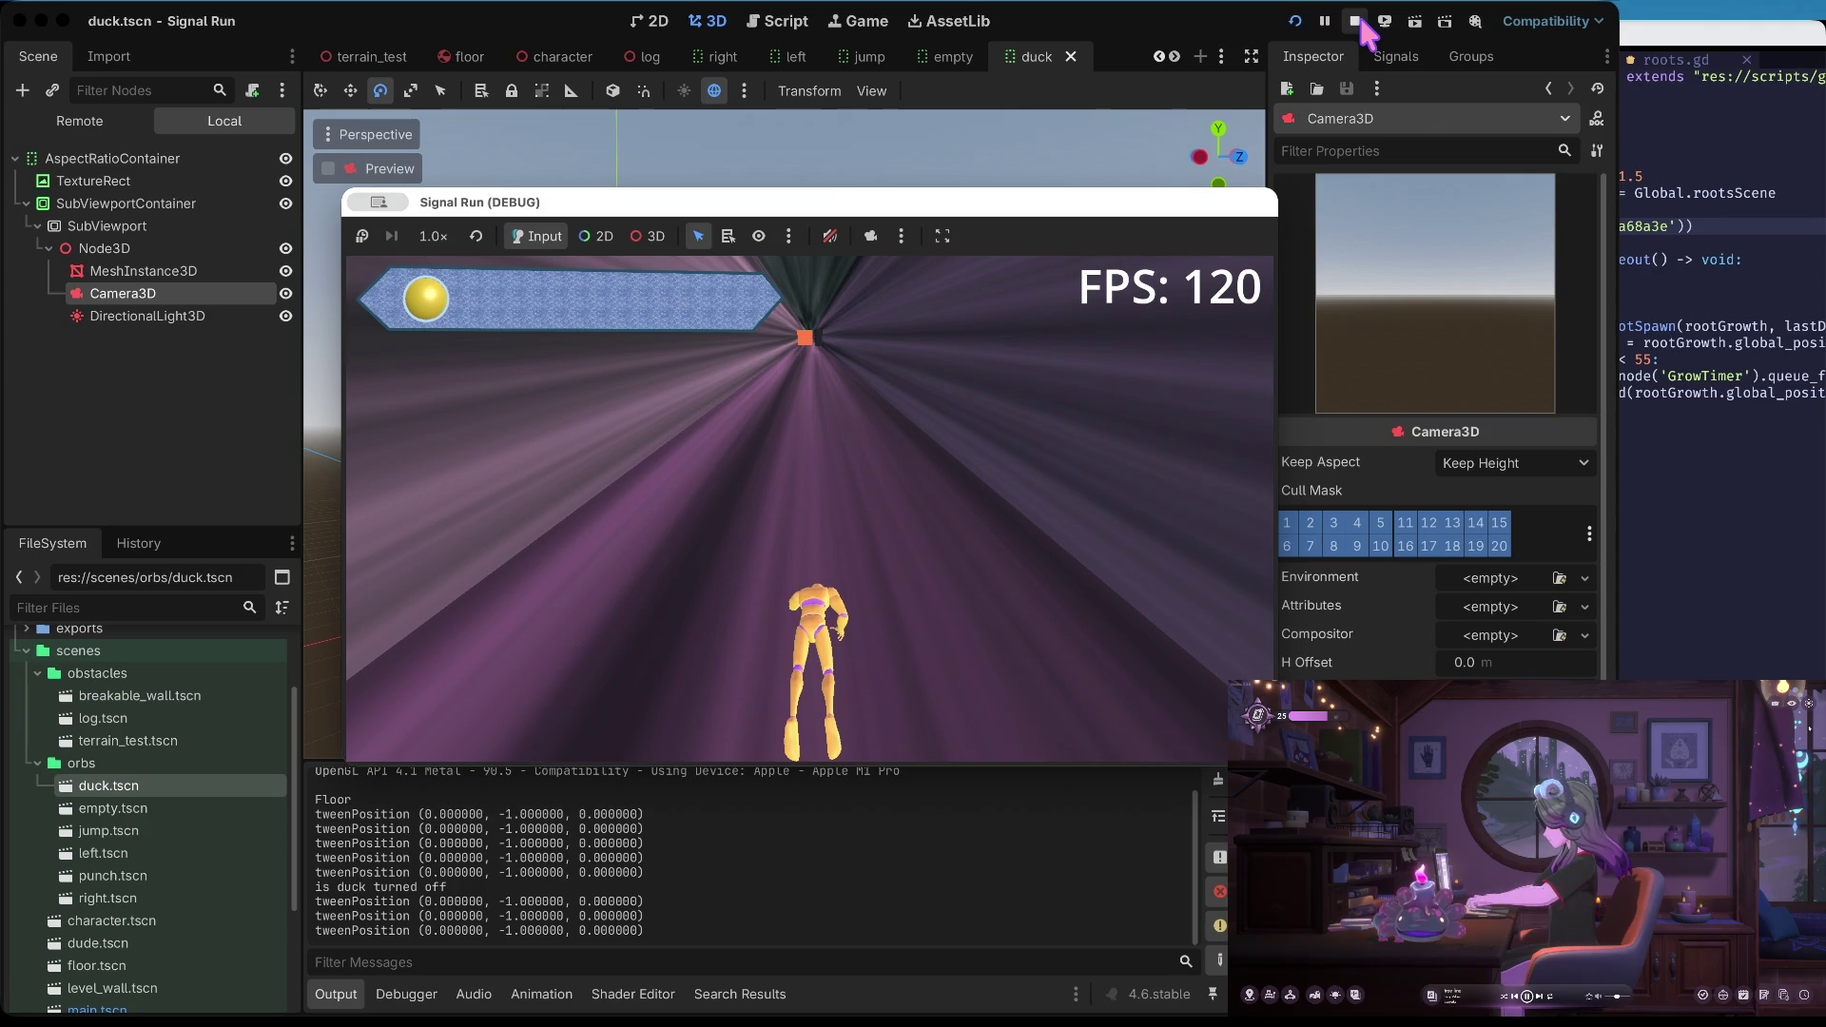
Stop the running game and open main.tscn and character.tscn
left_click(1356, 22)
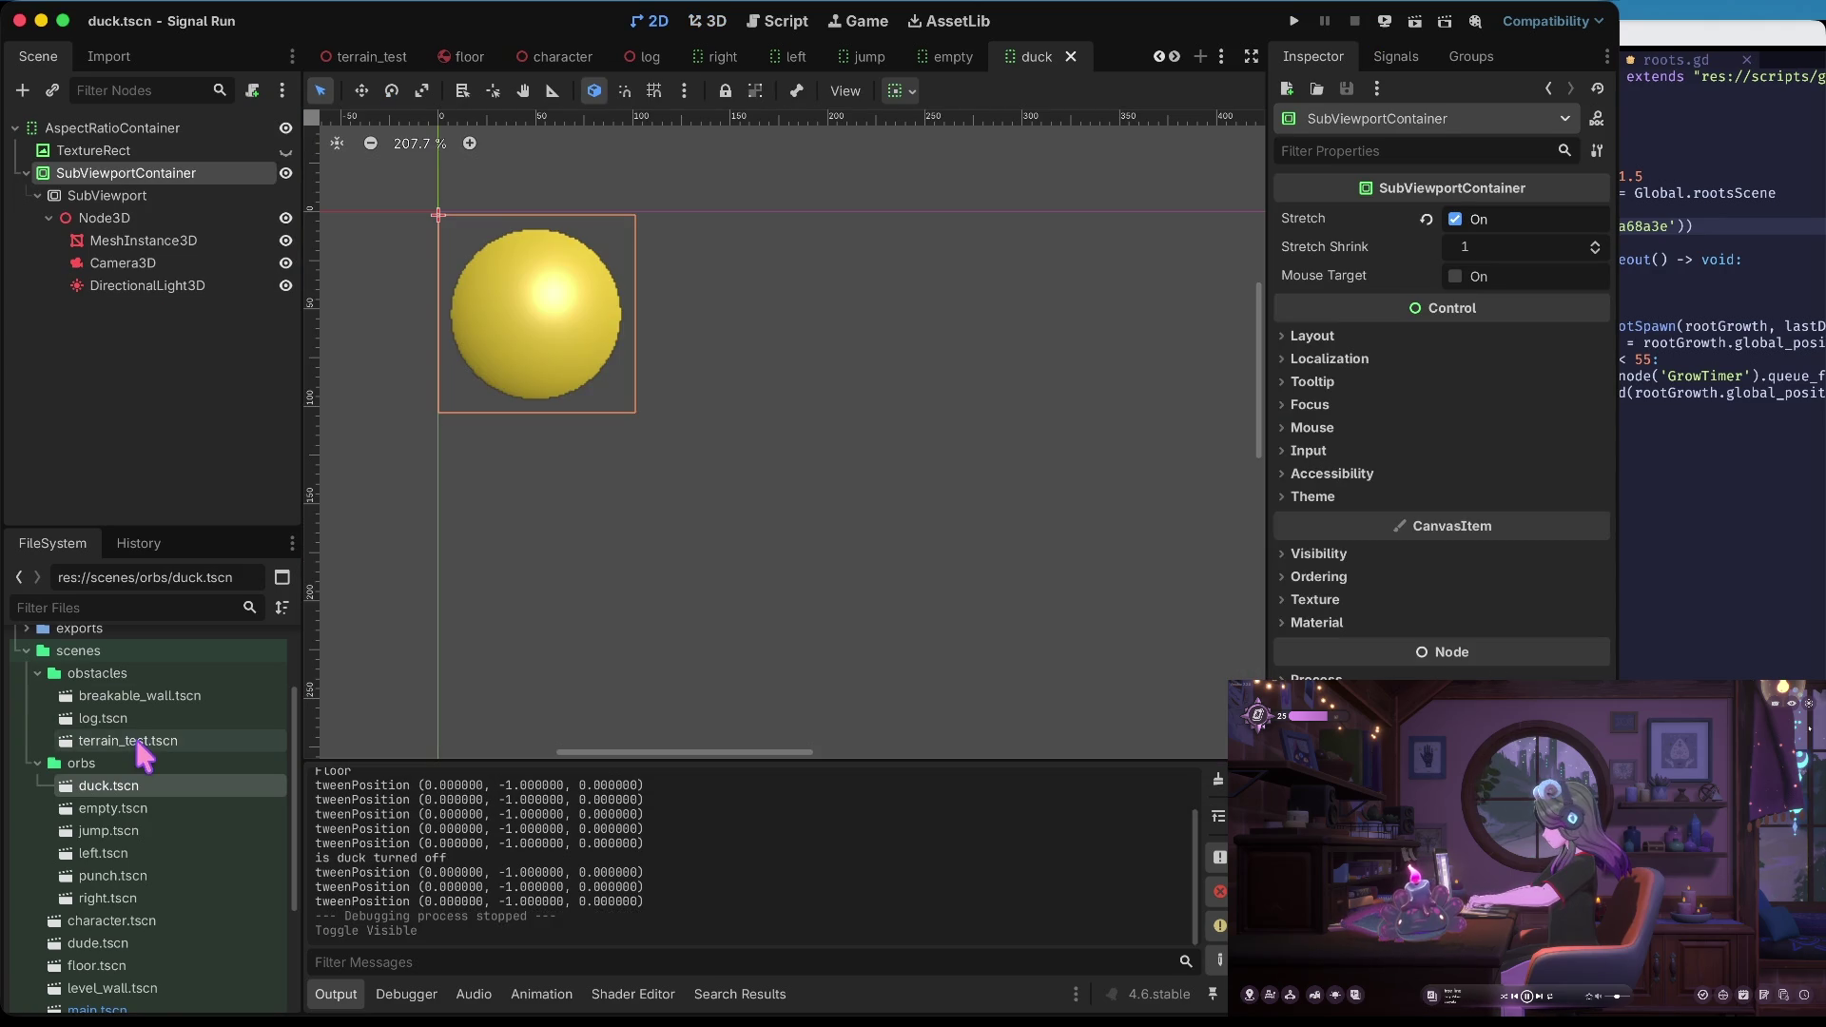
scroll(137, 743, "down", 4)
scroll(143, 756, "up", 2)
double_click(143, 894)
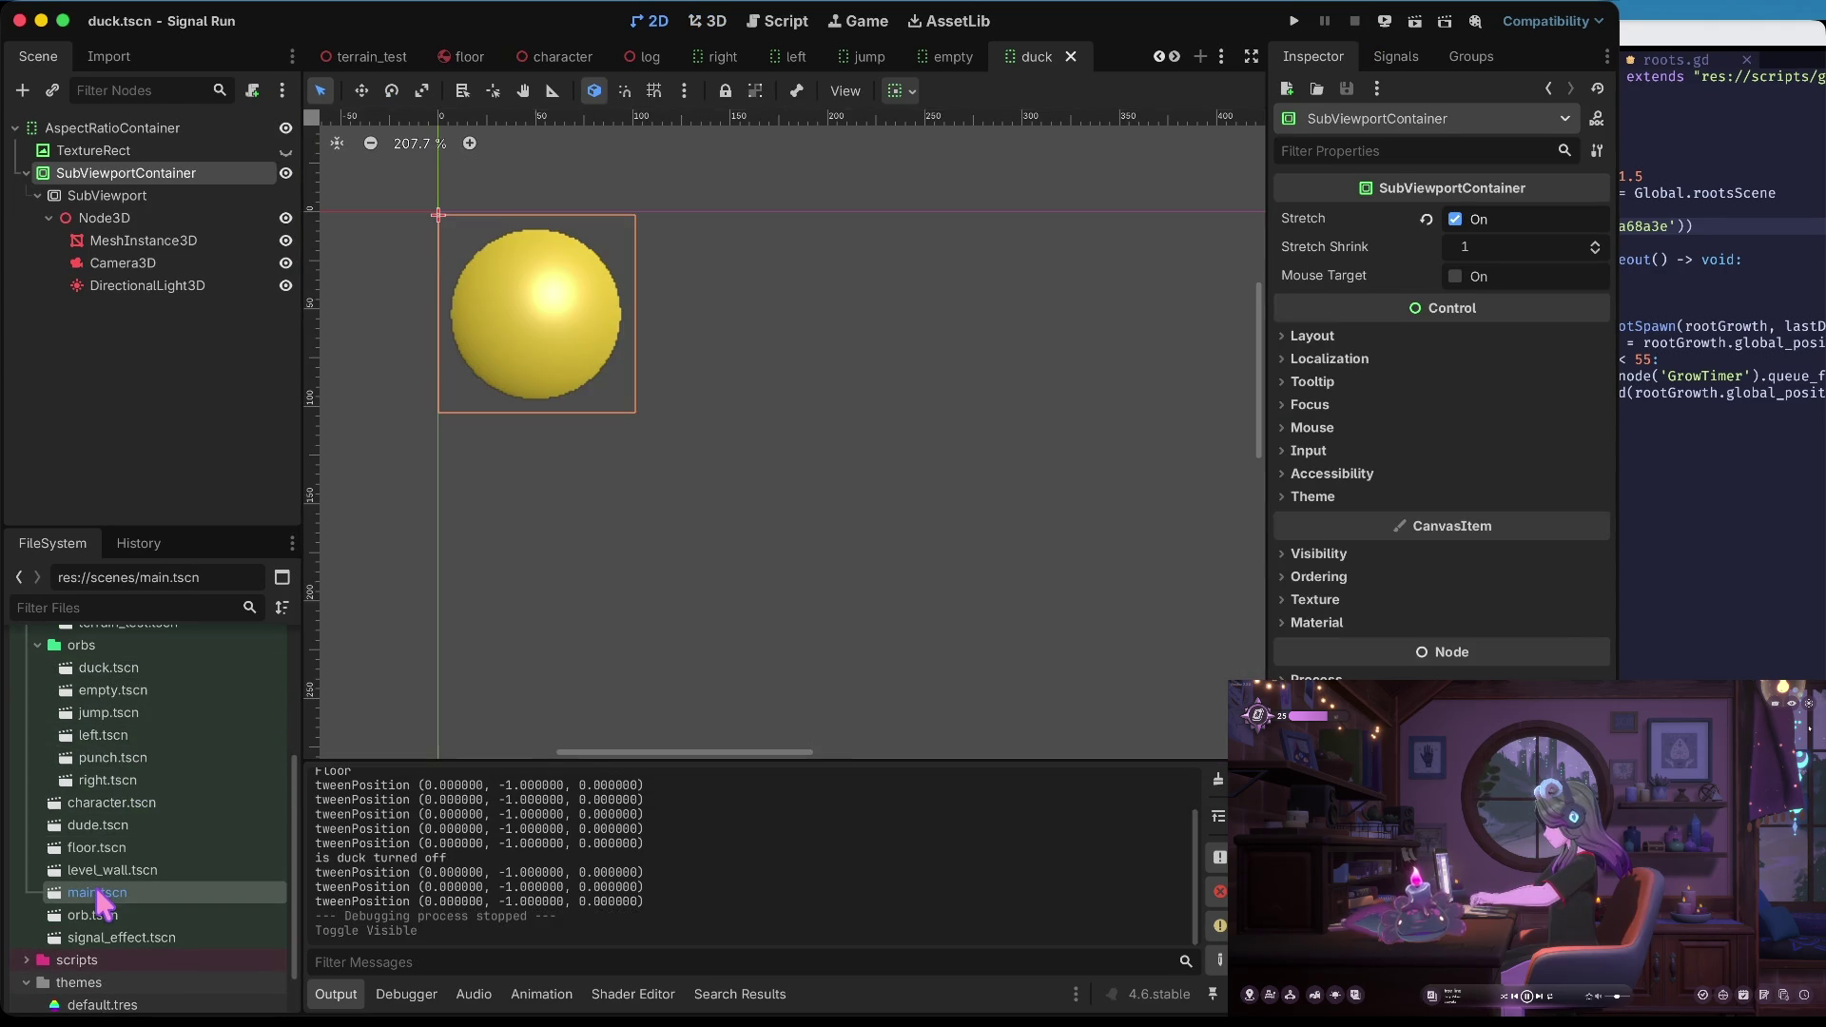
double_click(115, 804)
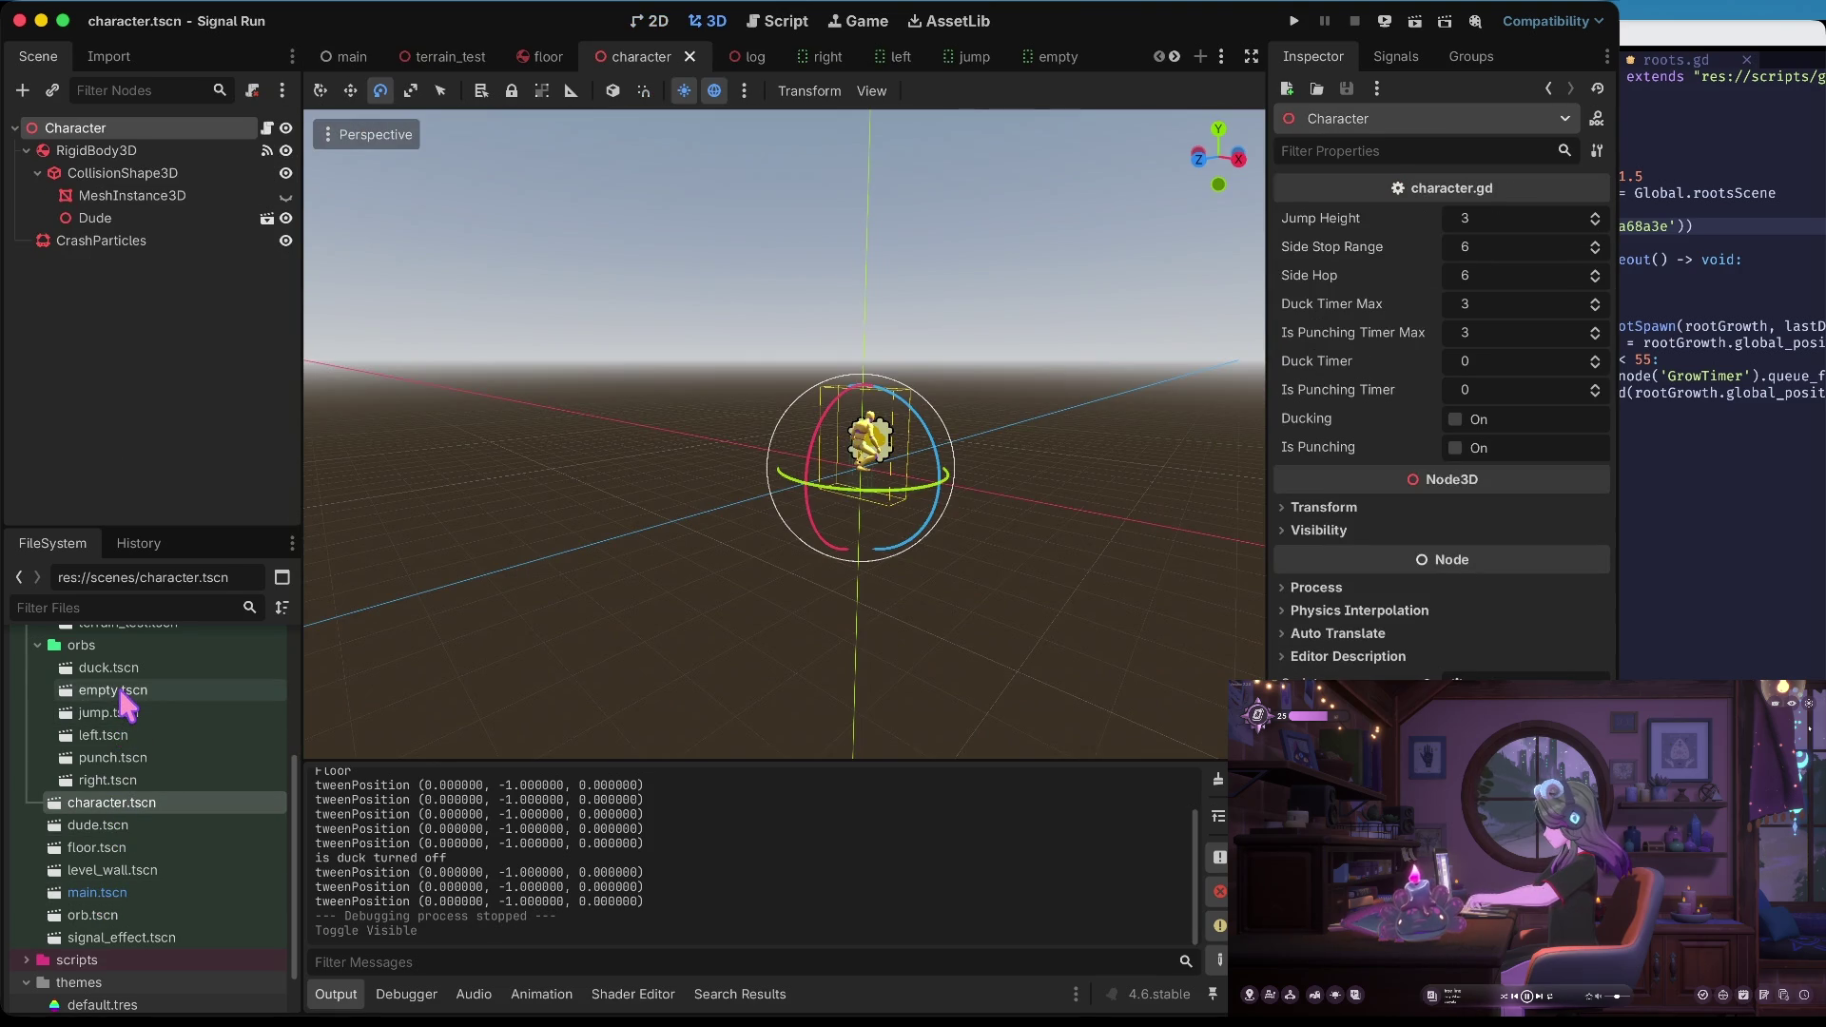
Open the character.gd script from the scripts folder and go to the isPunching line
scroll(121, 699, "down", 2)
left_click(25, 900)
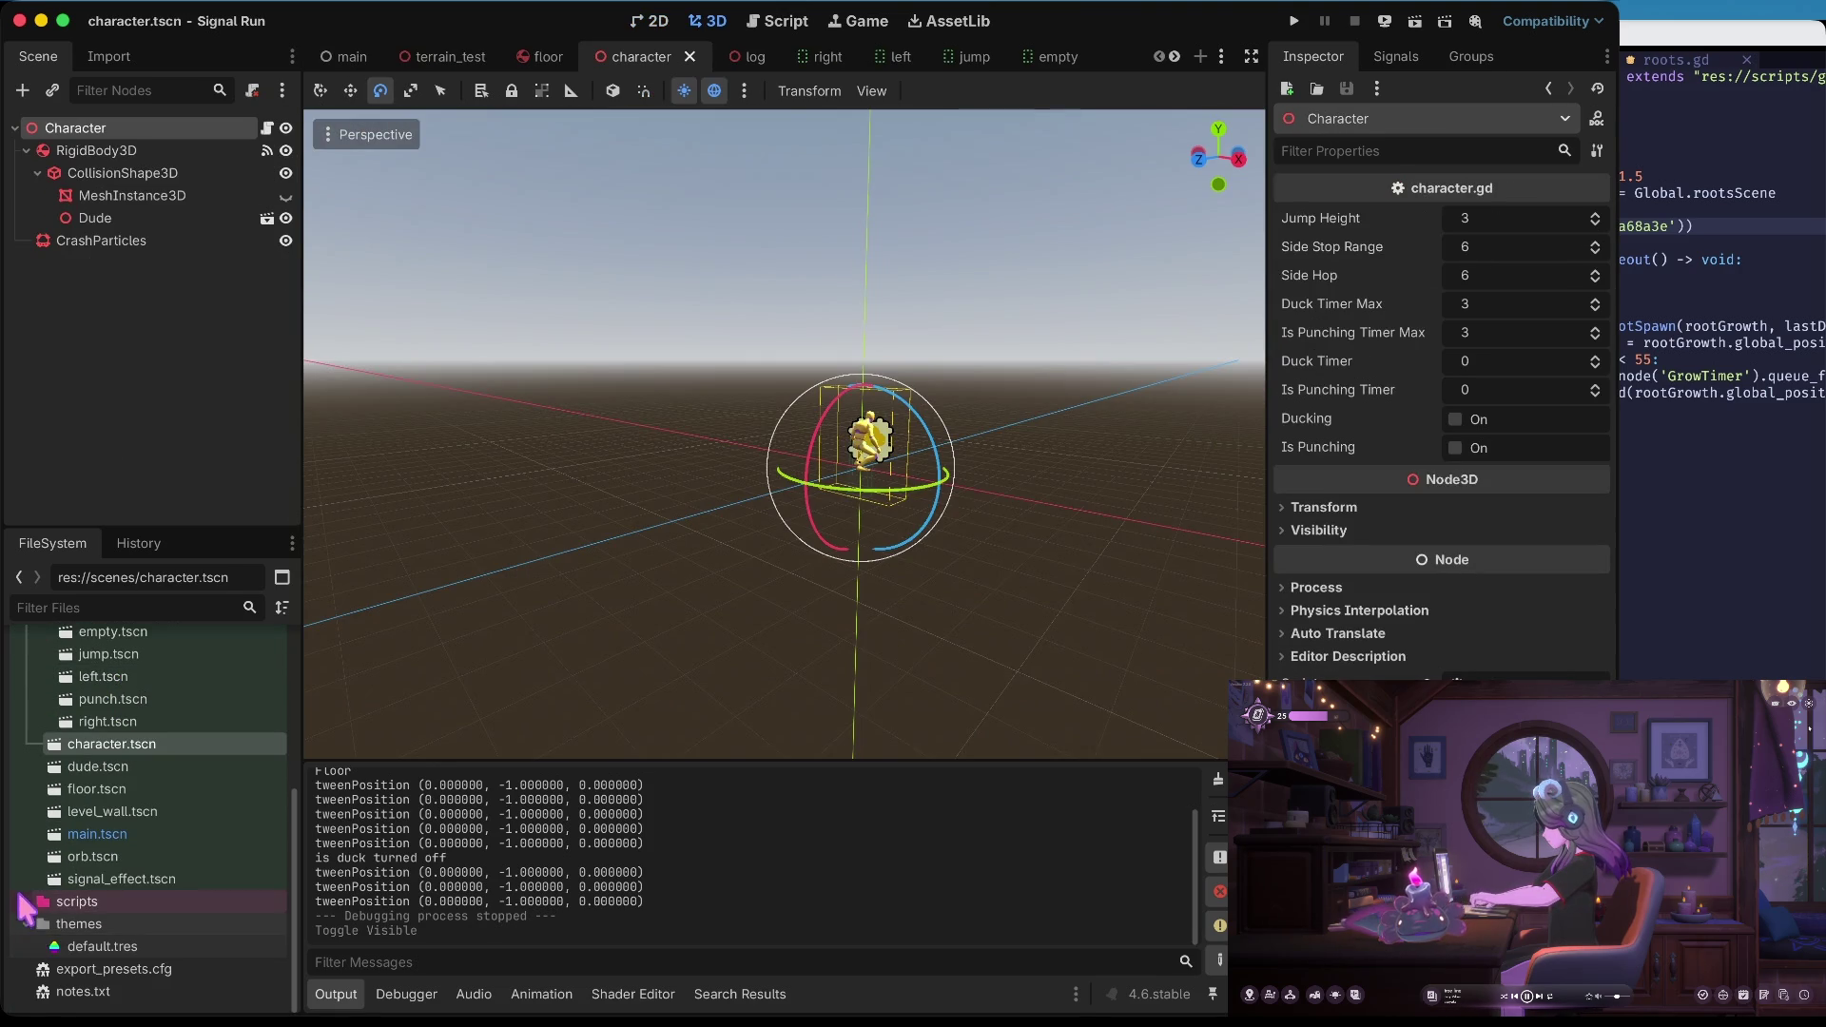
scroll(114, 850, "down", 3)
double_click(128, 811)
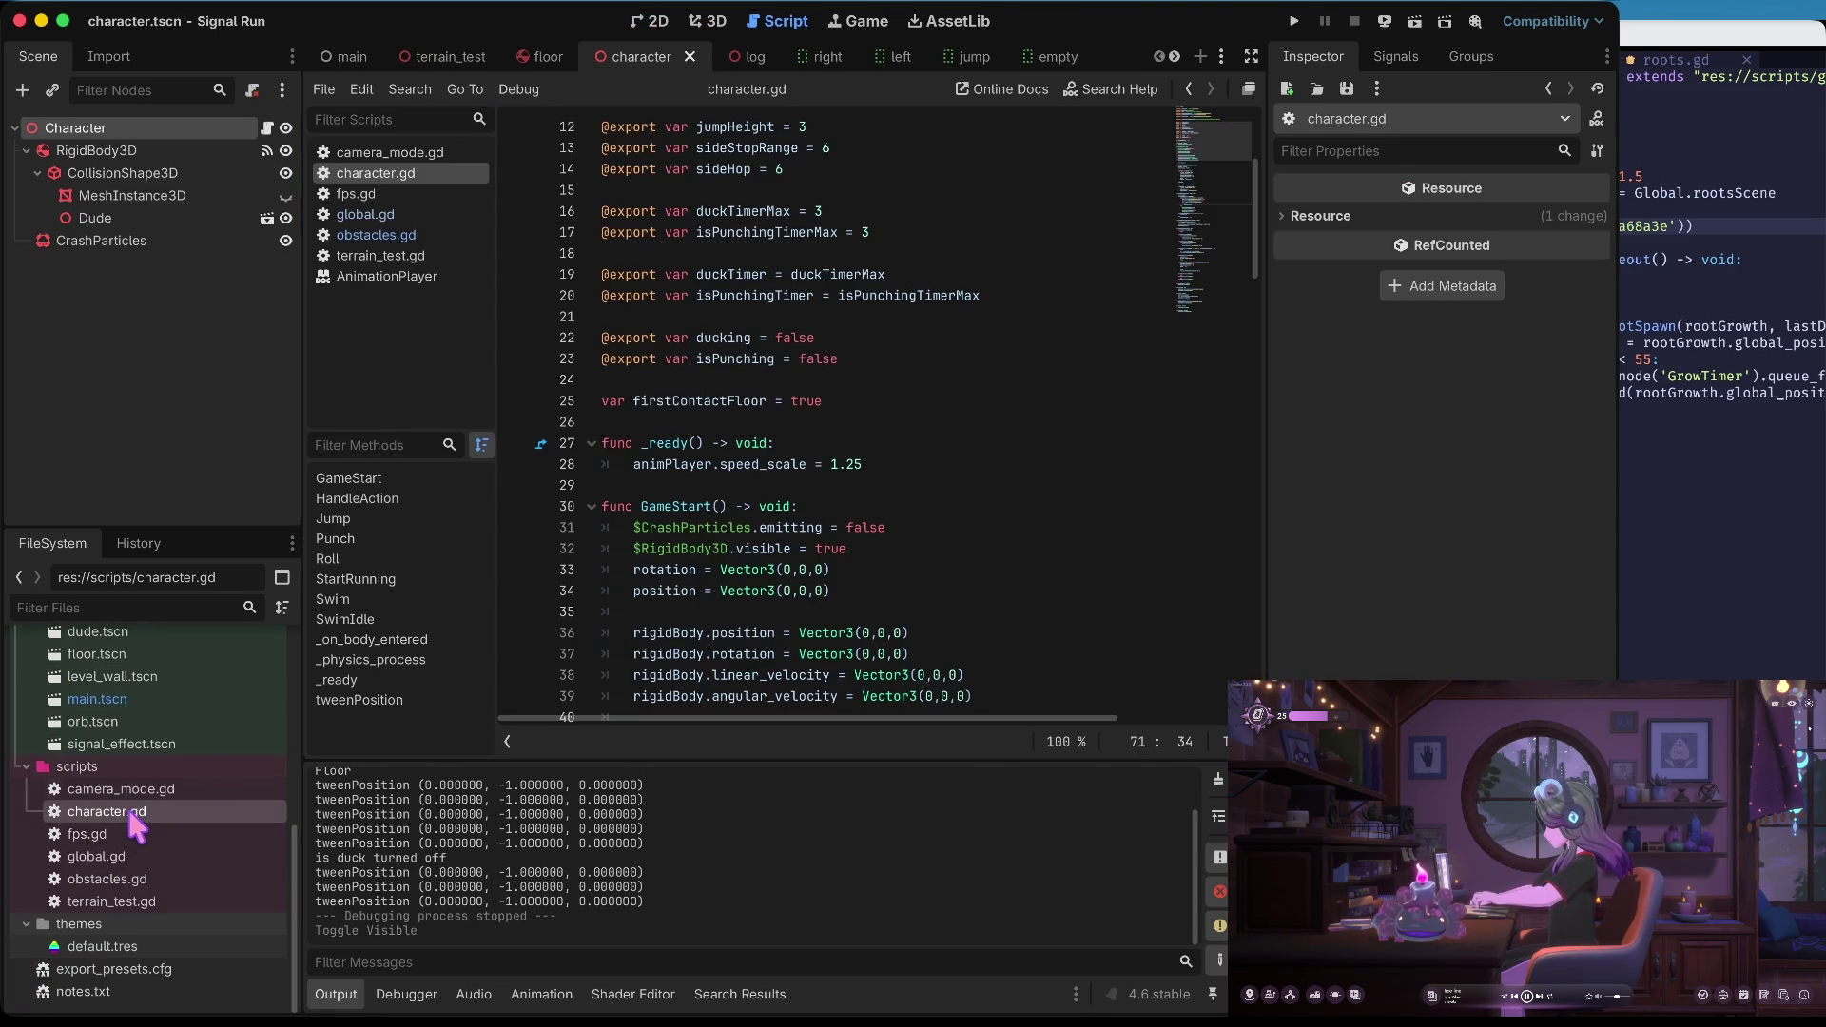
left_click(788, 359)
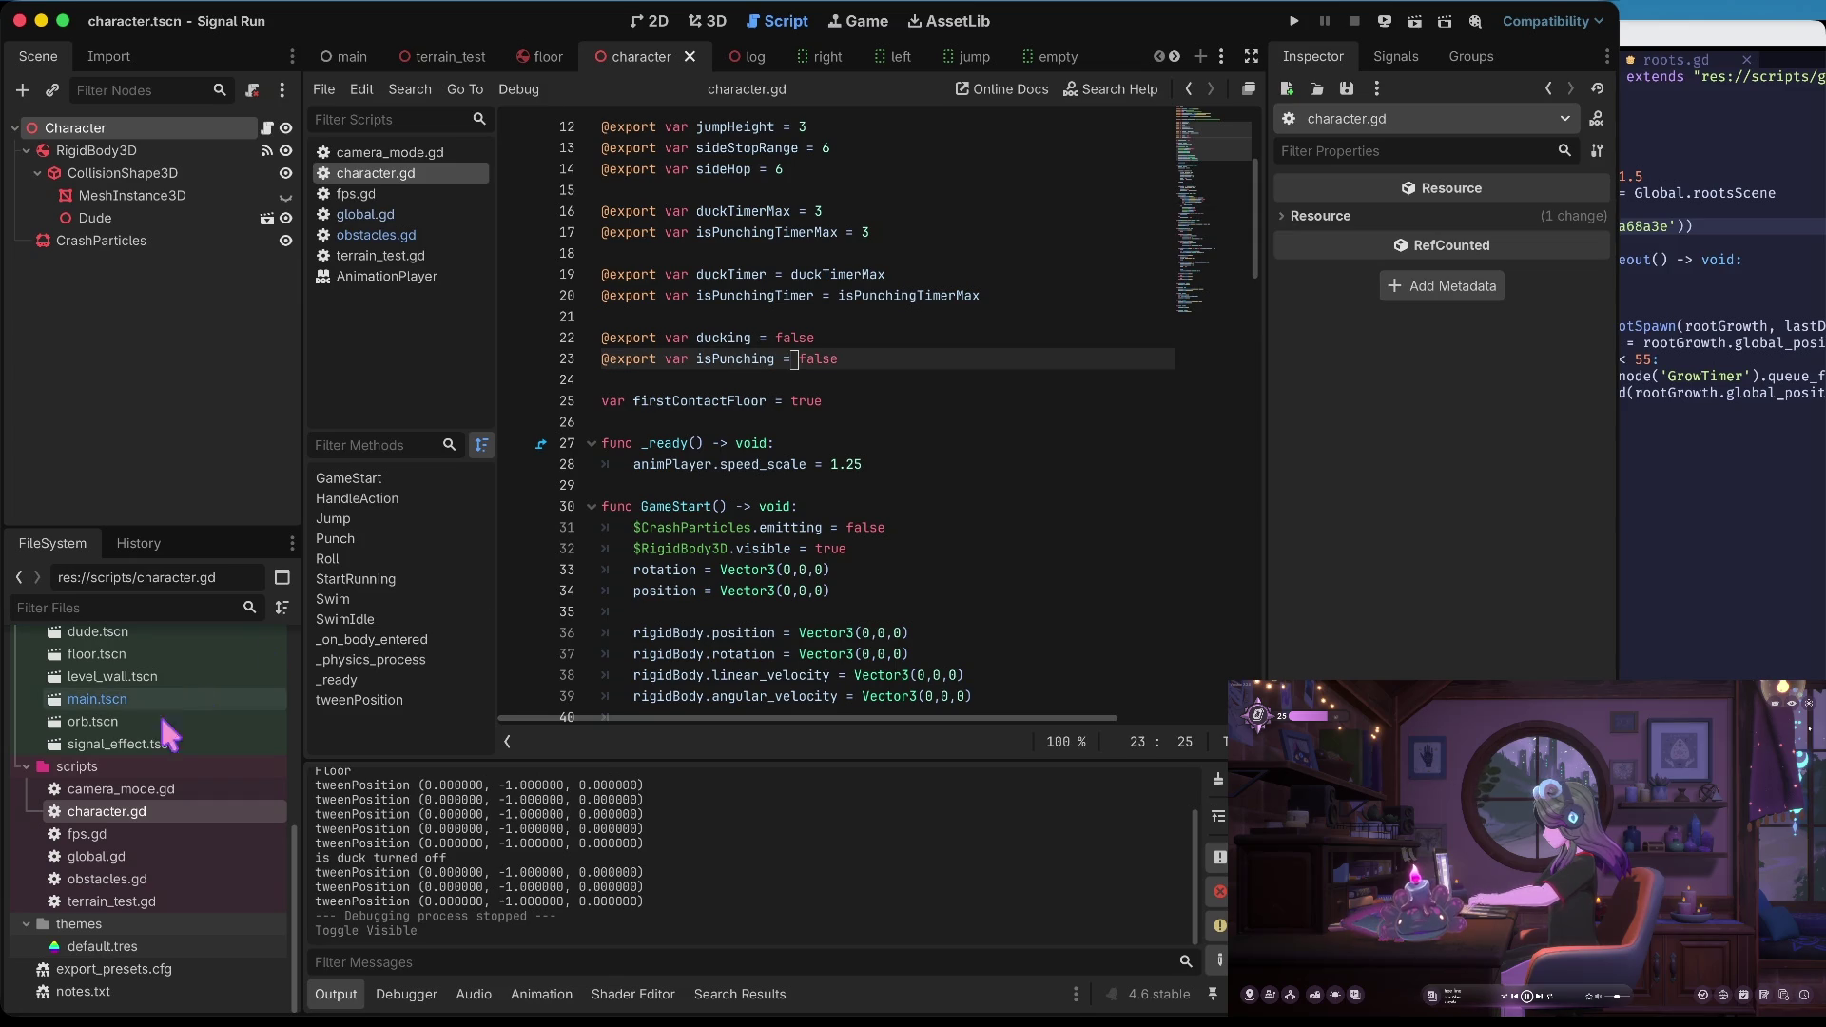
Back in main.tscn, review PopOrbTimer's Wait Time, then select EmptyOrbTimer
double_click(96, 700)
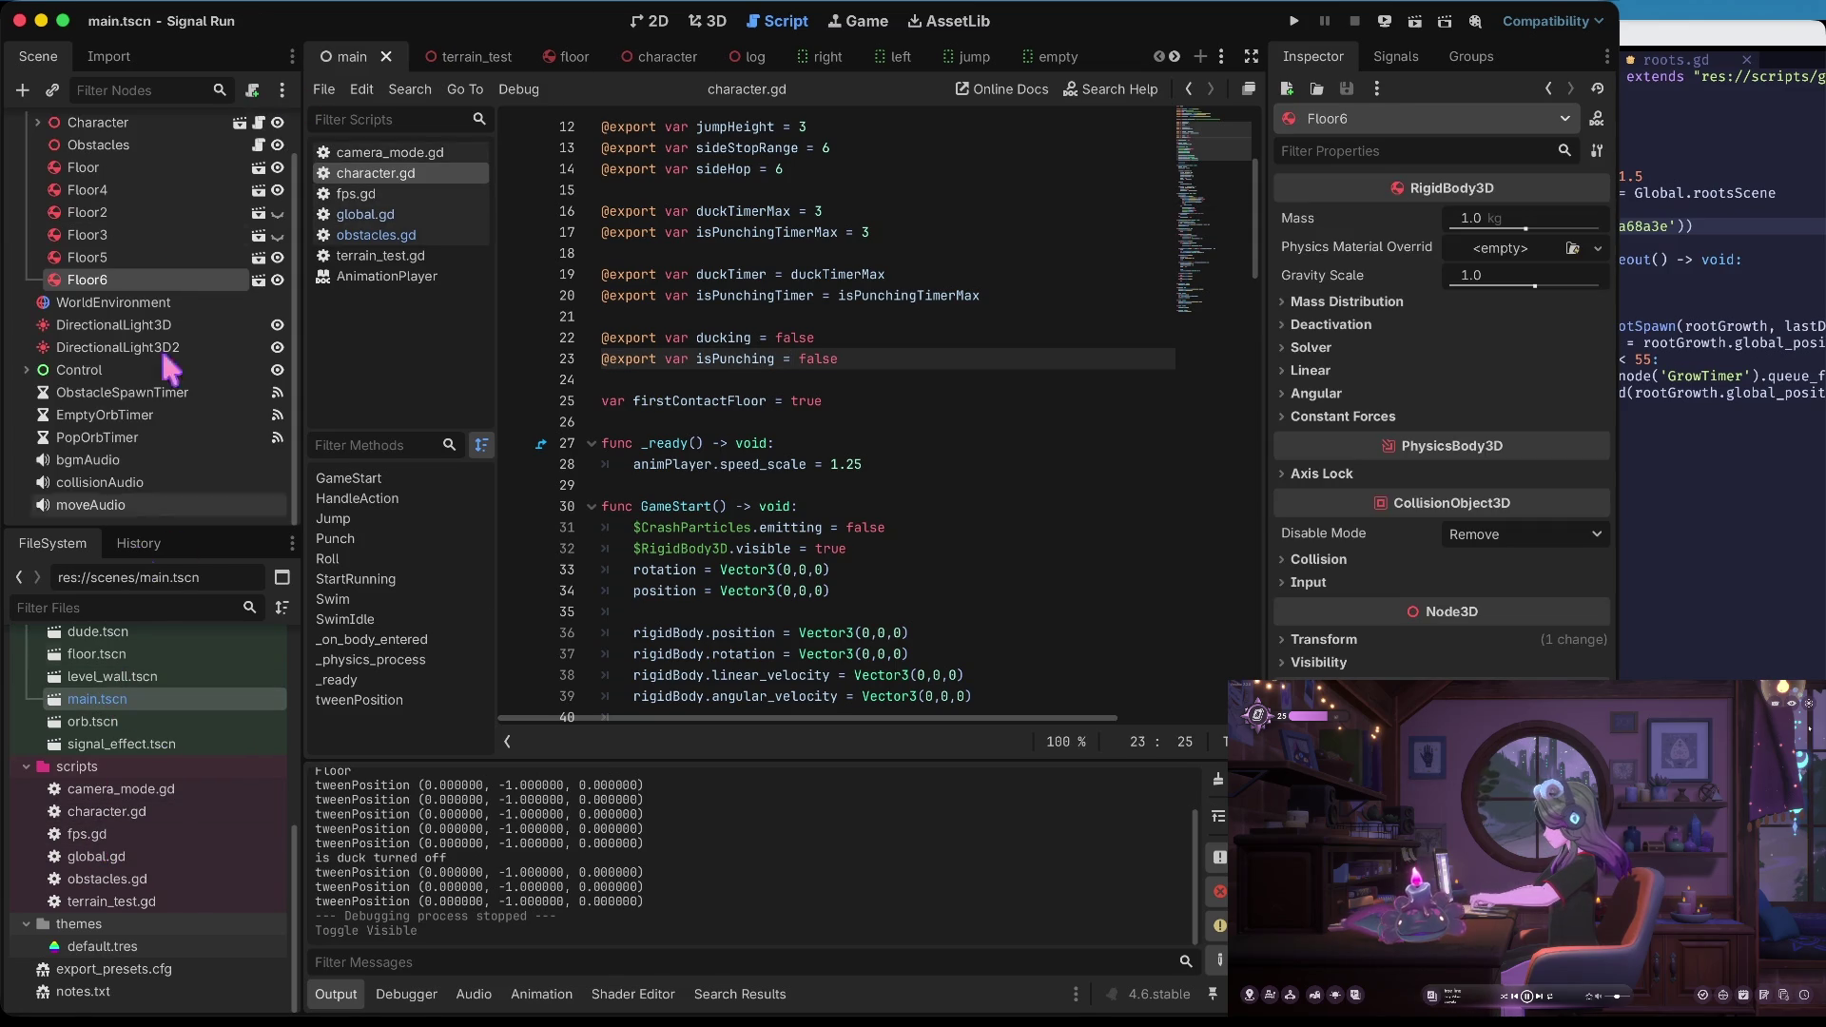
left_click(102, 440)
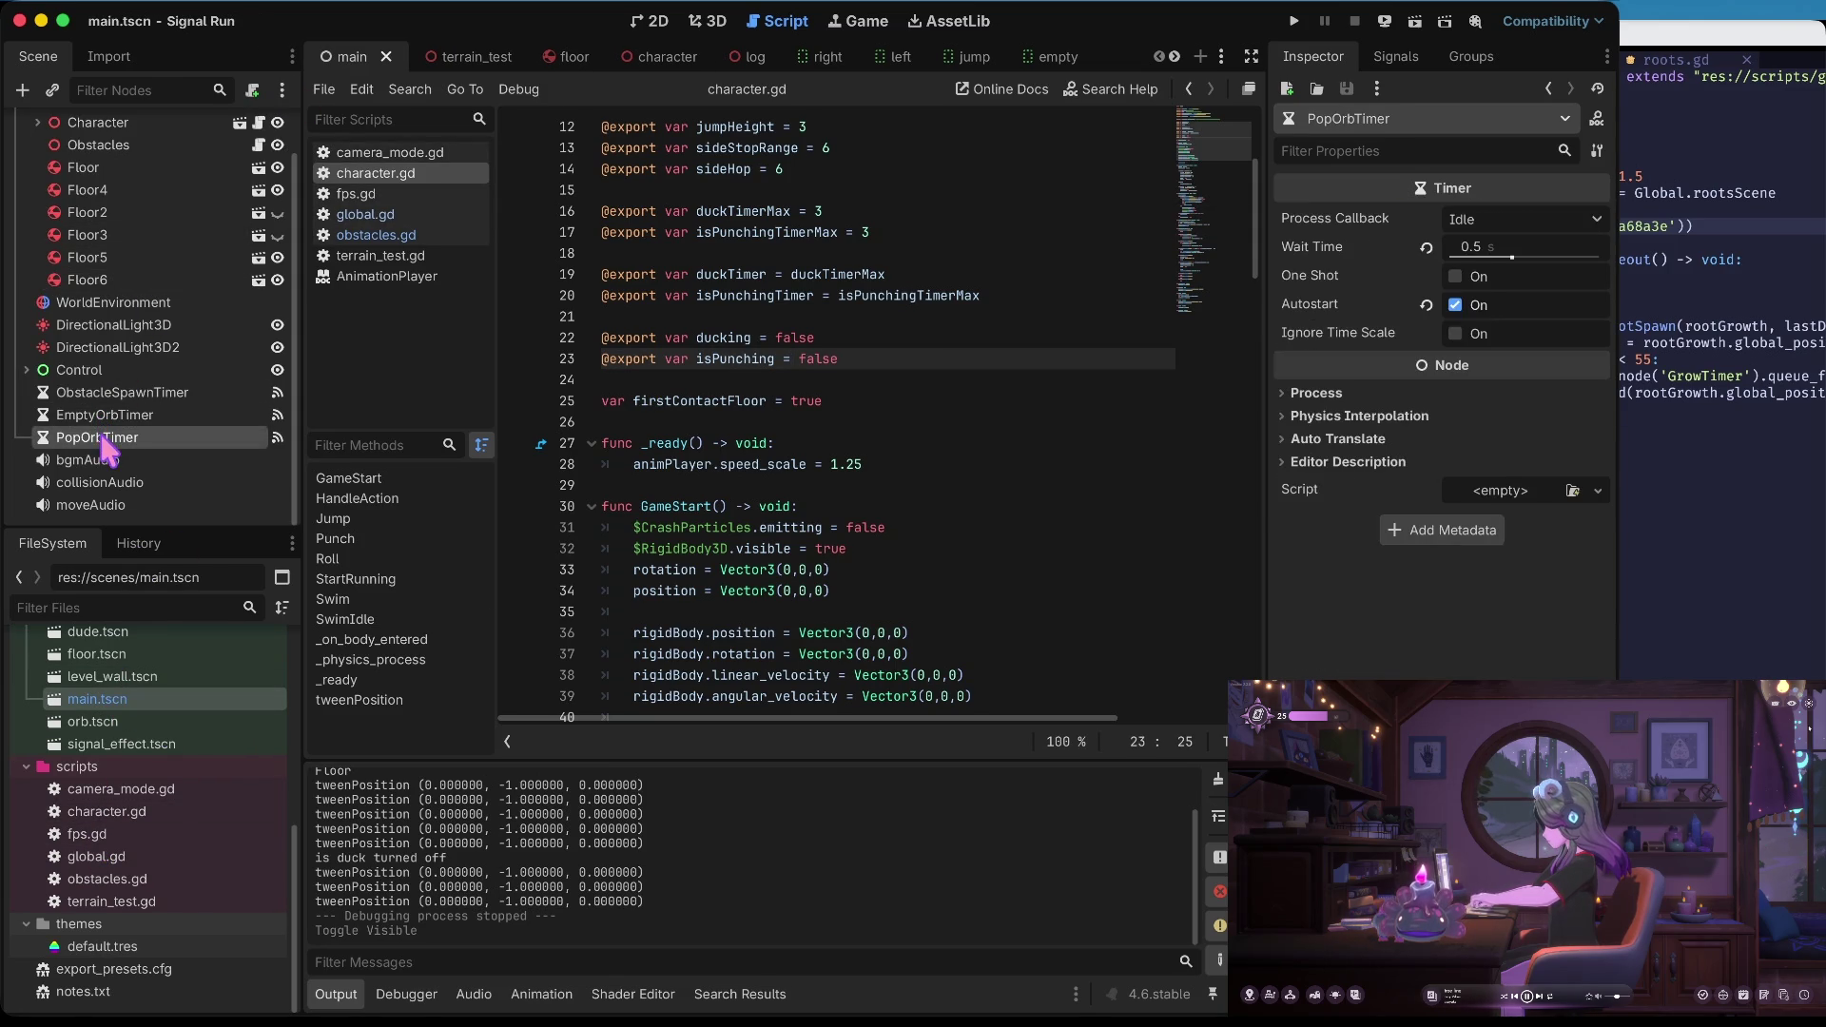
left_click(1501, 246)
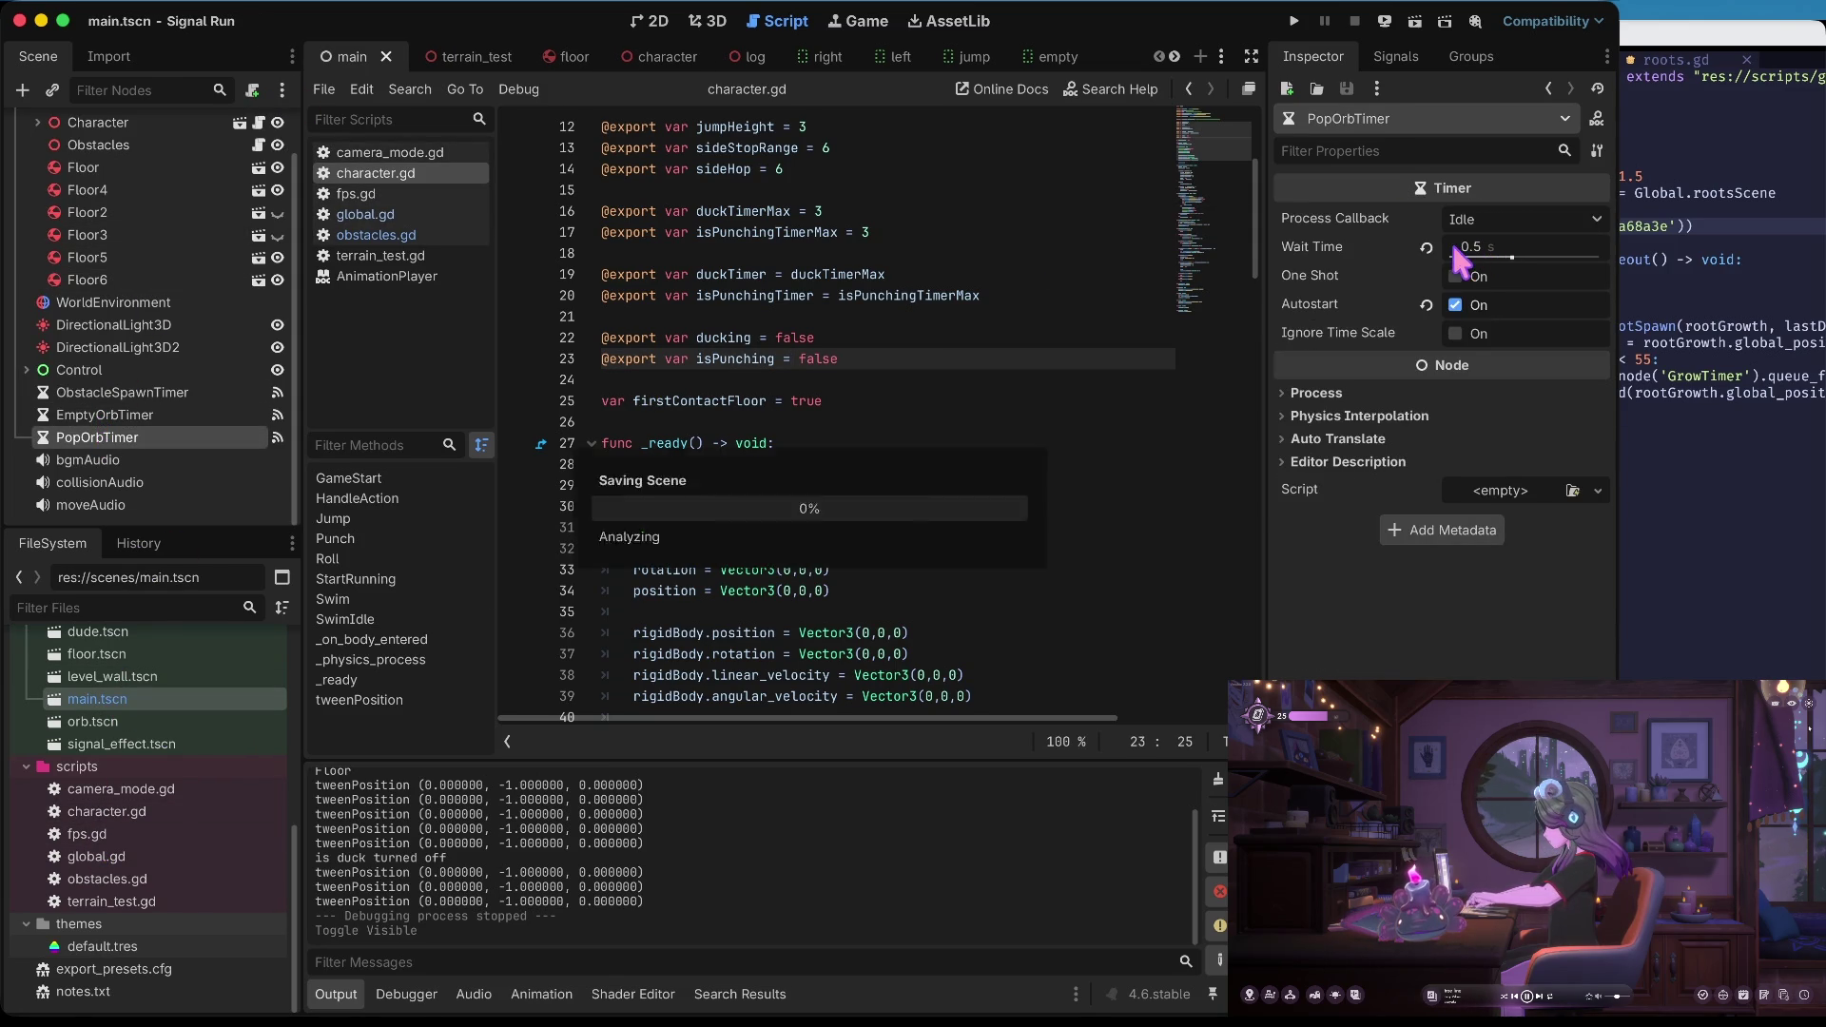
key("Return")
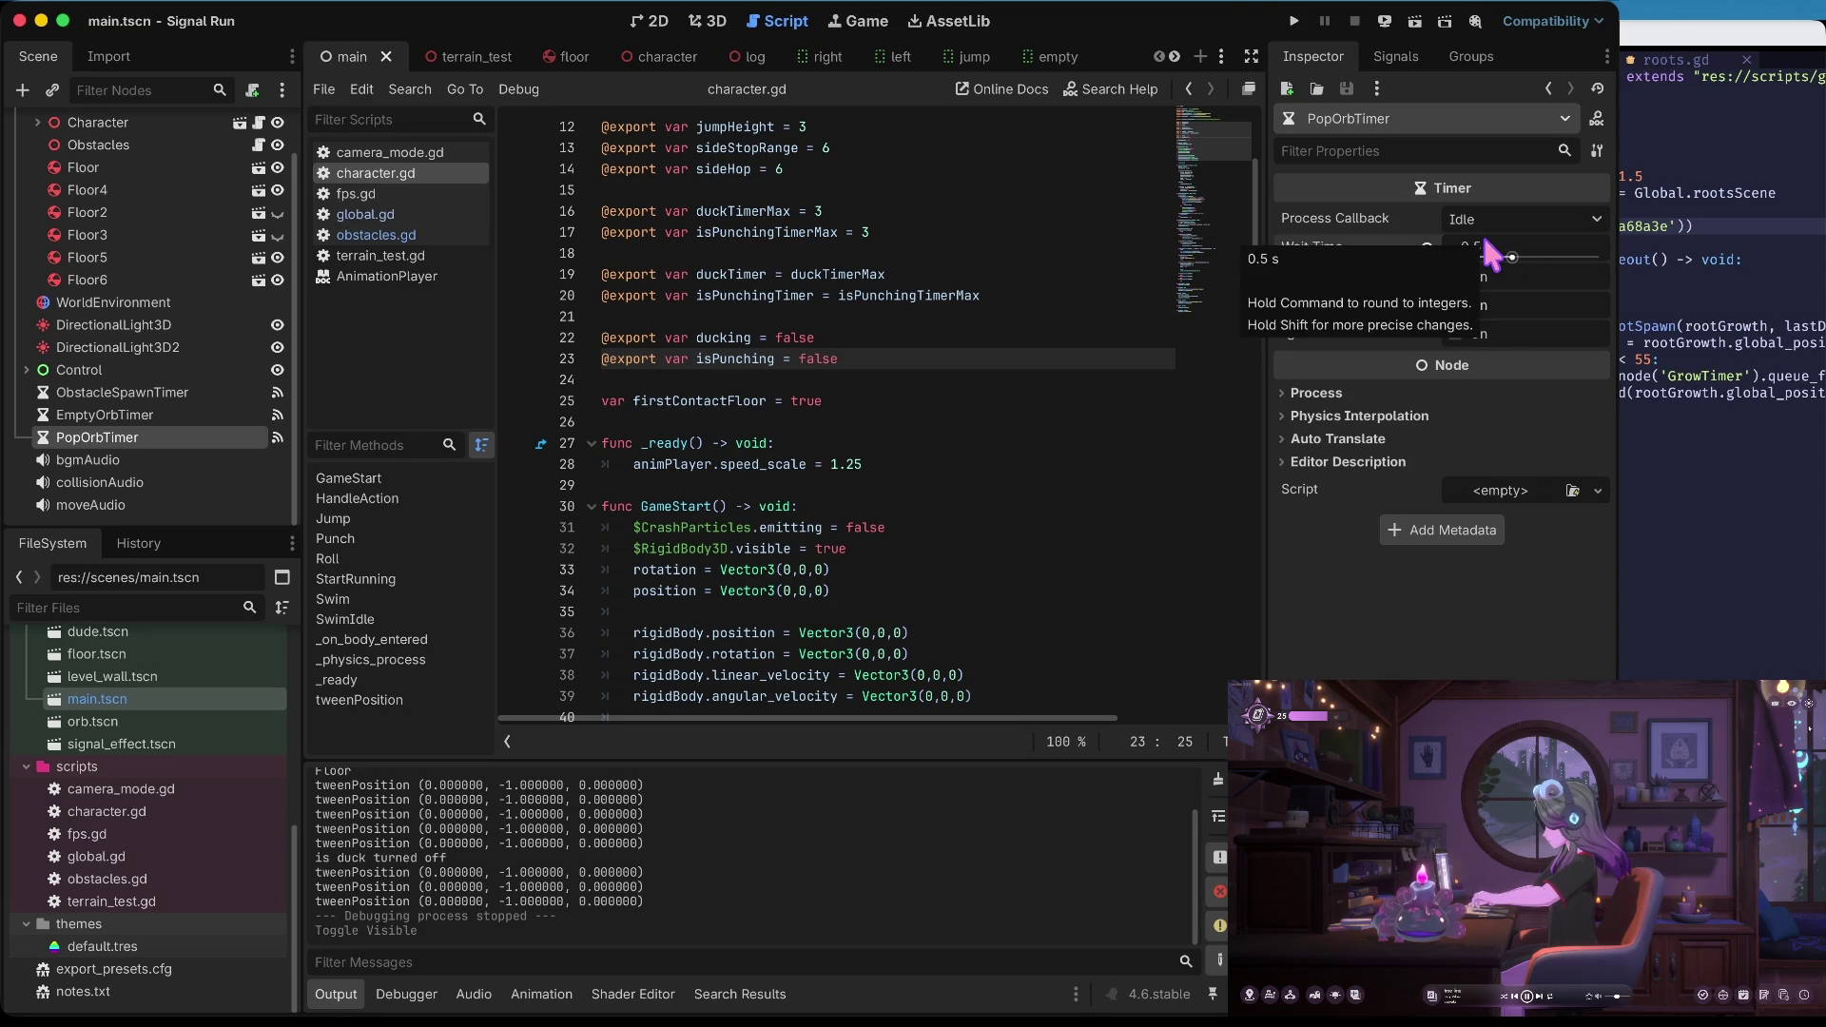
left_click(121, 418)
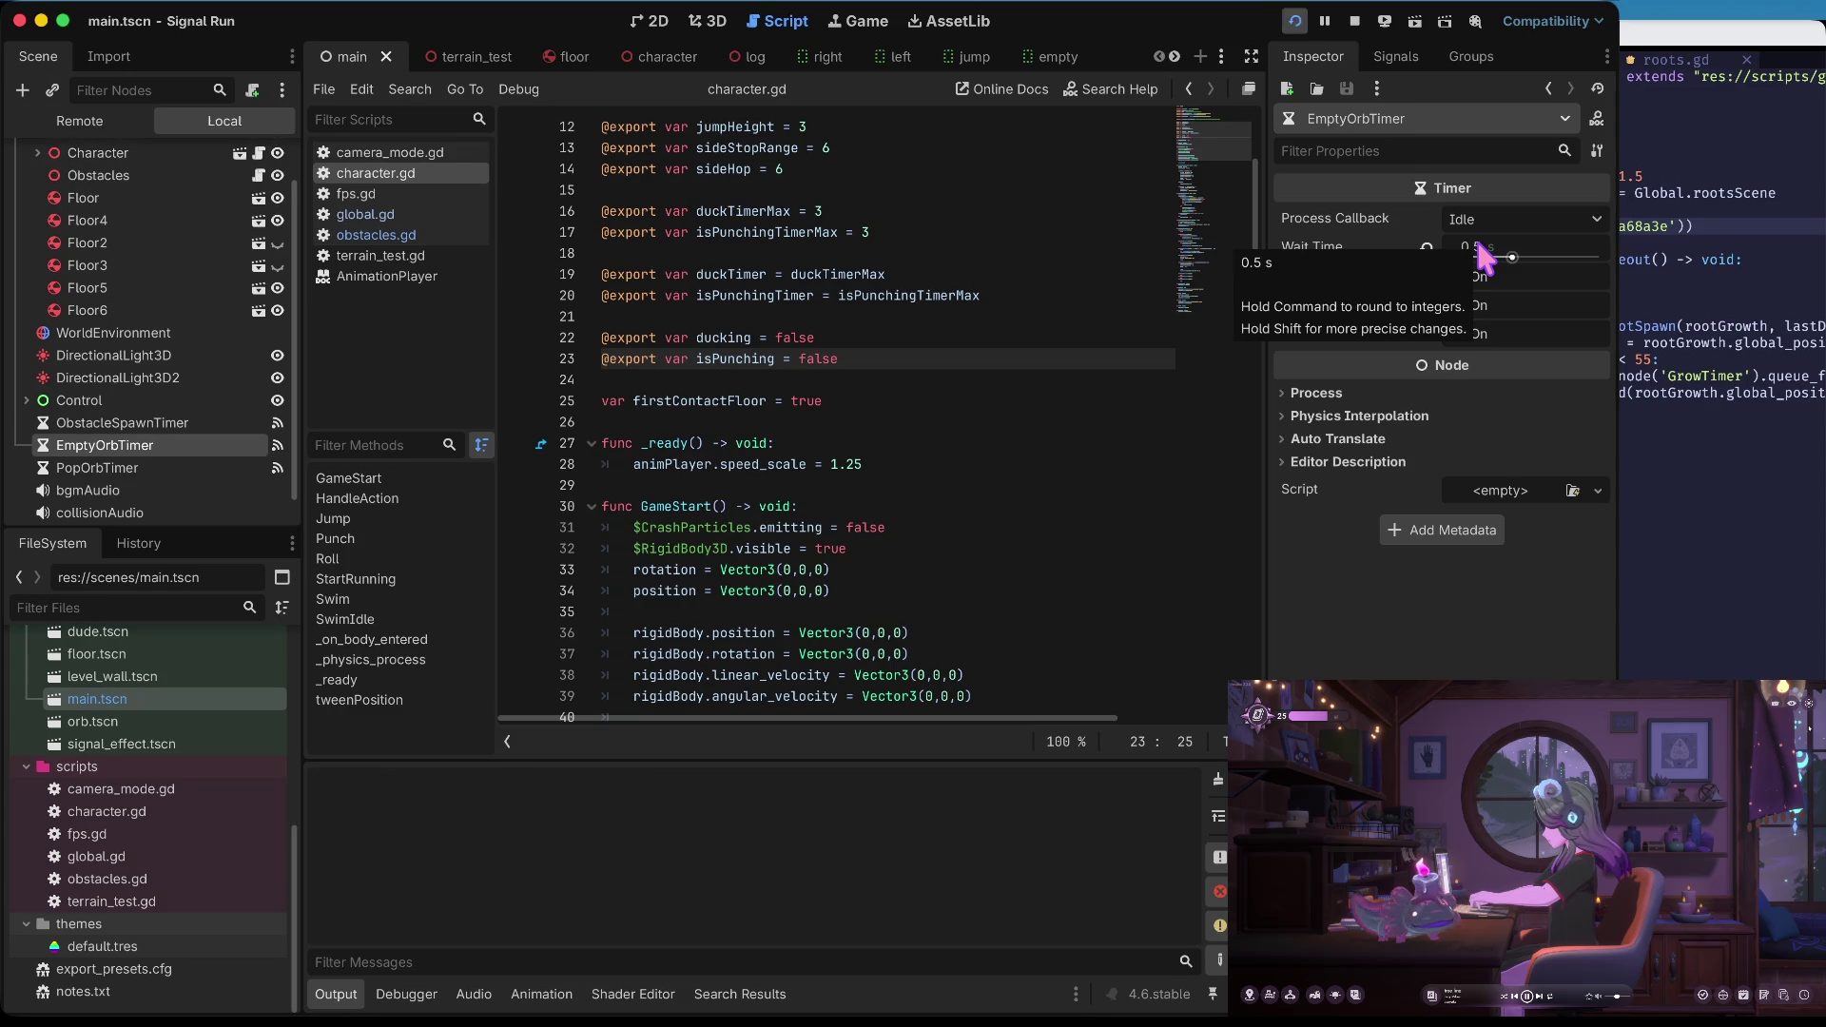
Play a test run of the game, hopping, jumping, and restarting after dying
key("super+b")
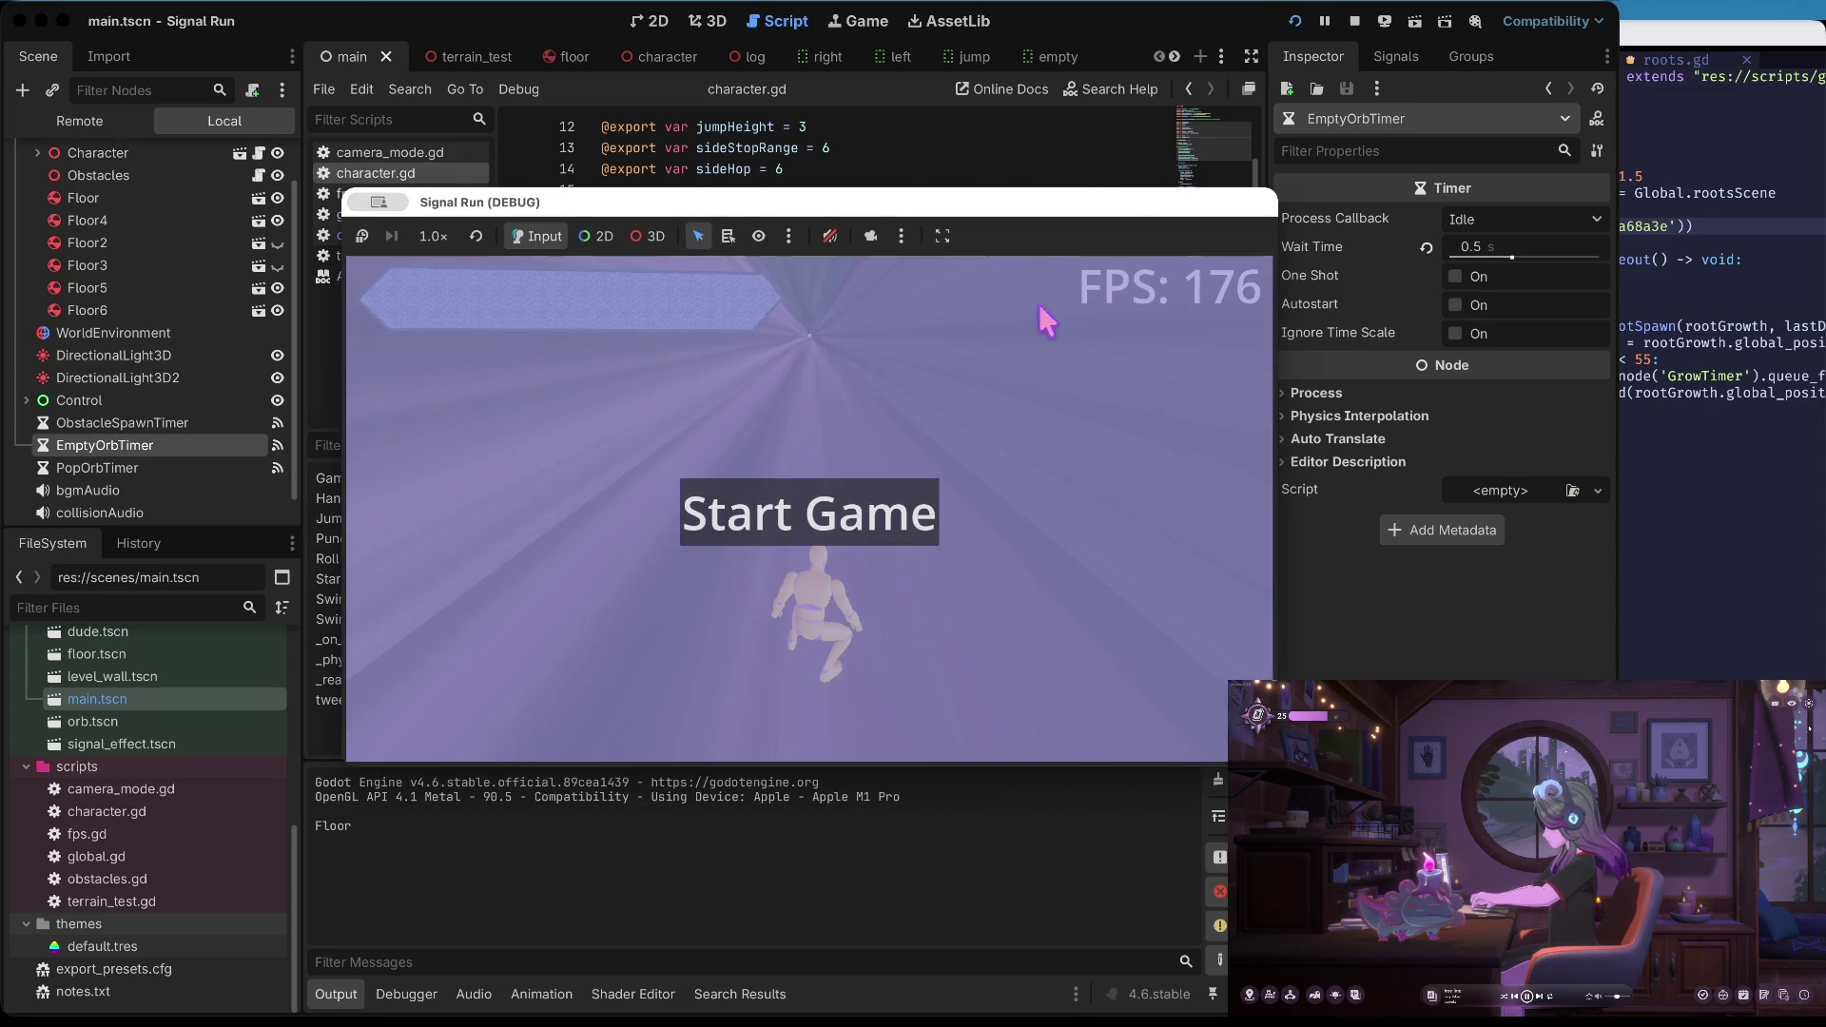
left_click(862, 517)
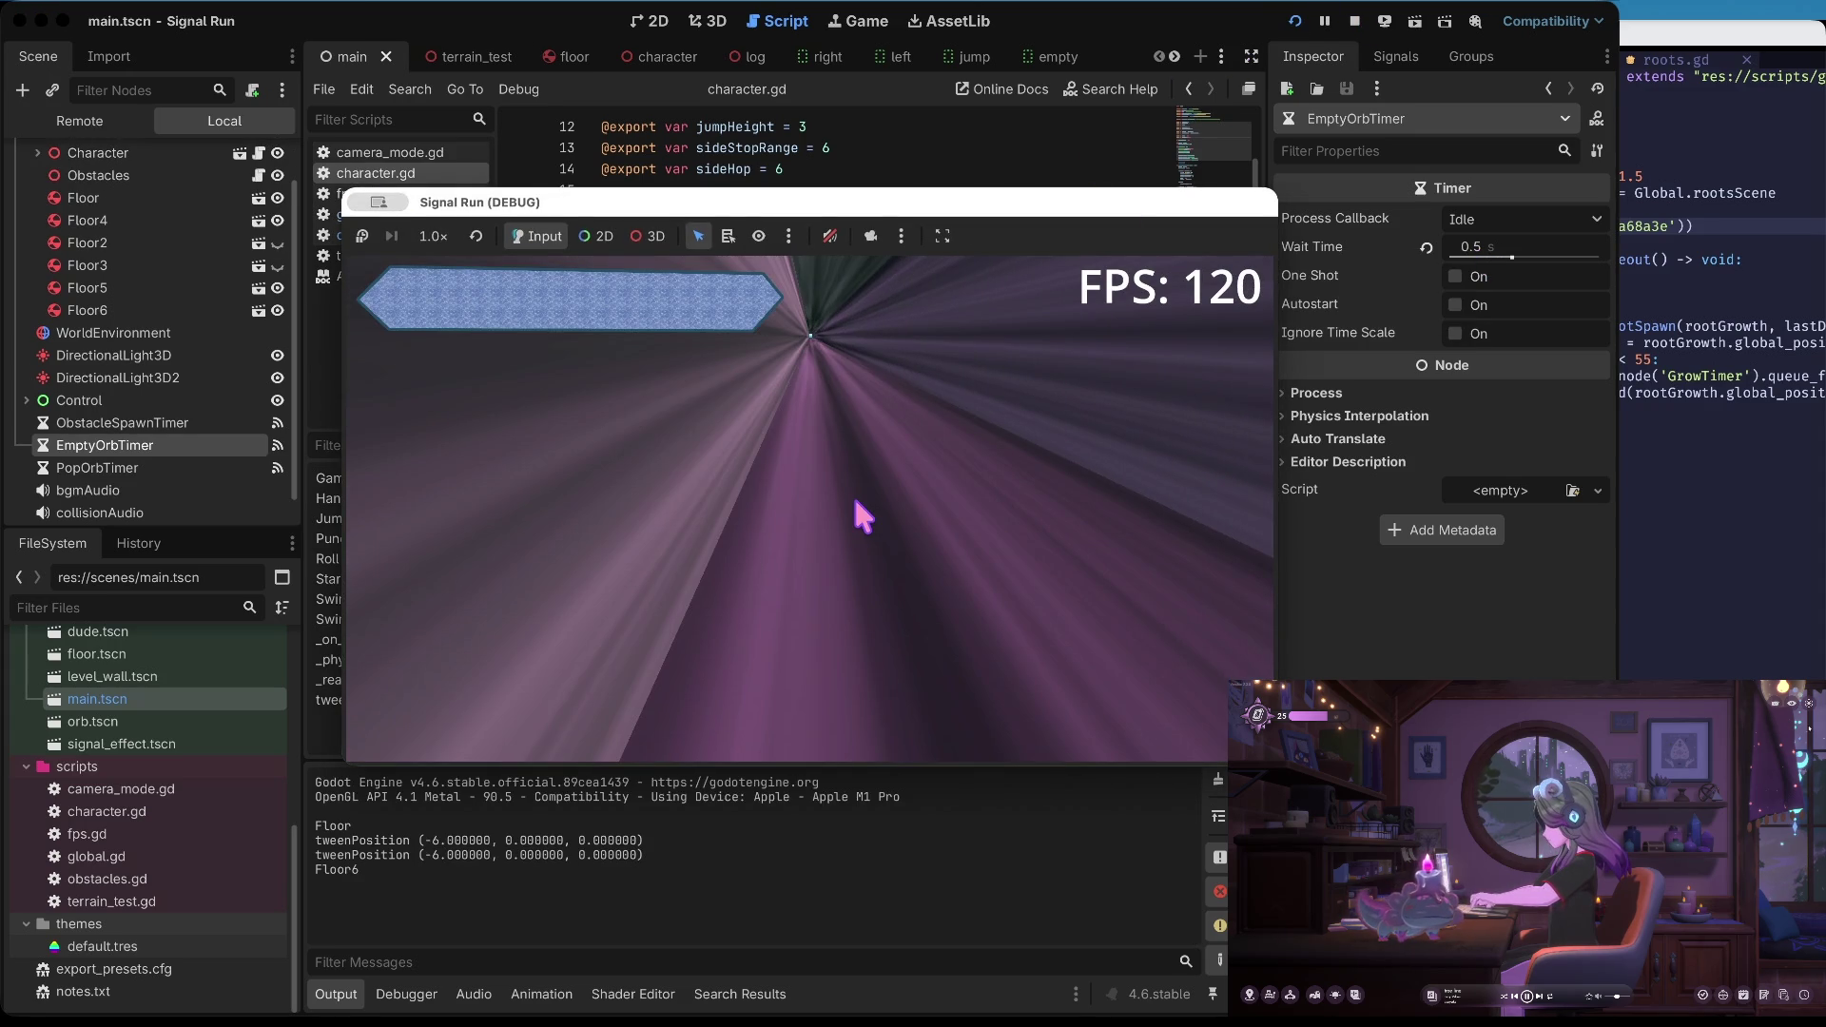
key("Right")
key("Right")
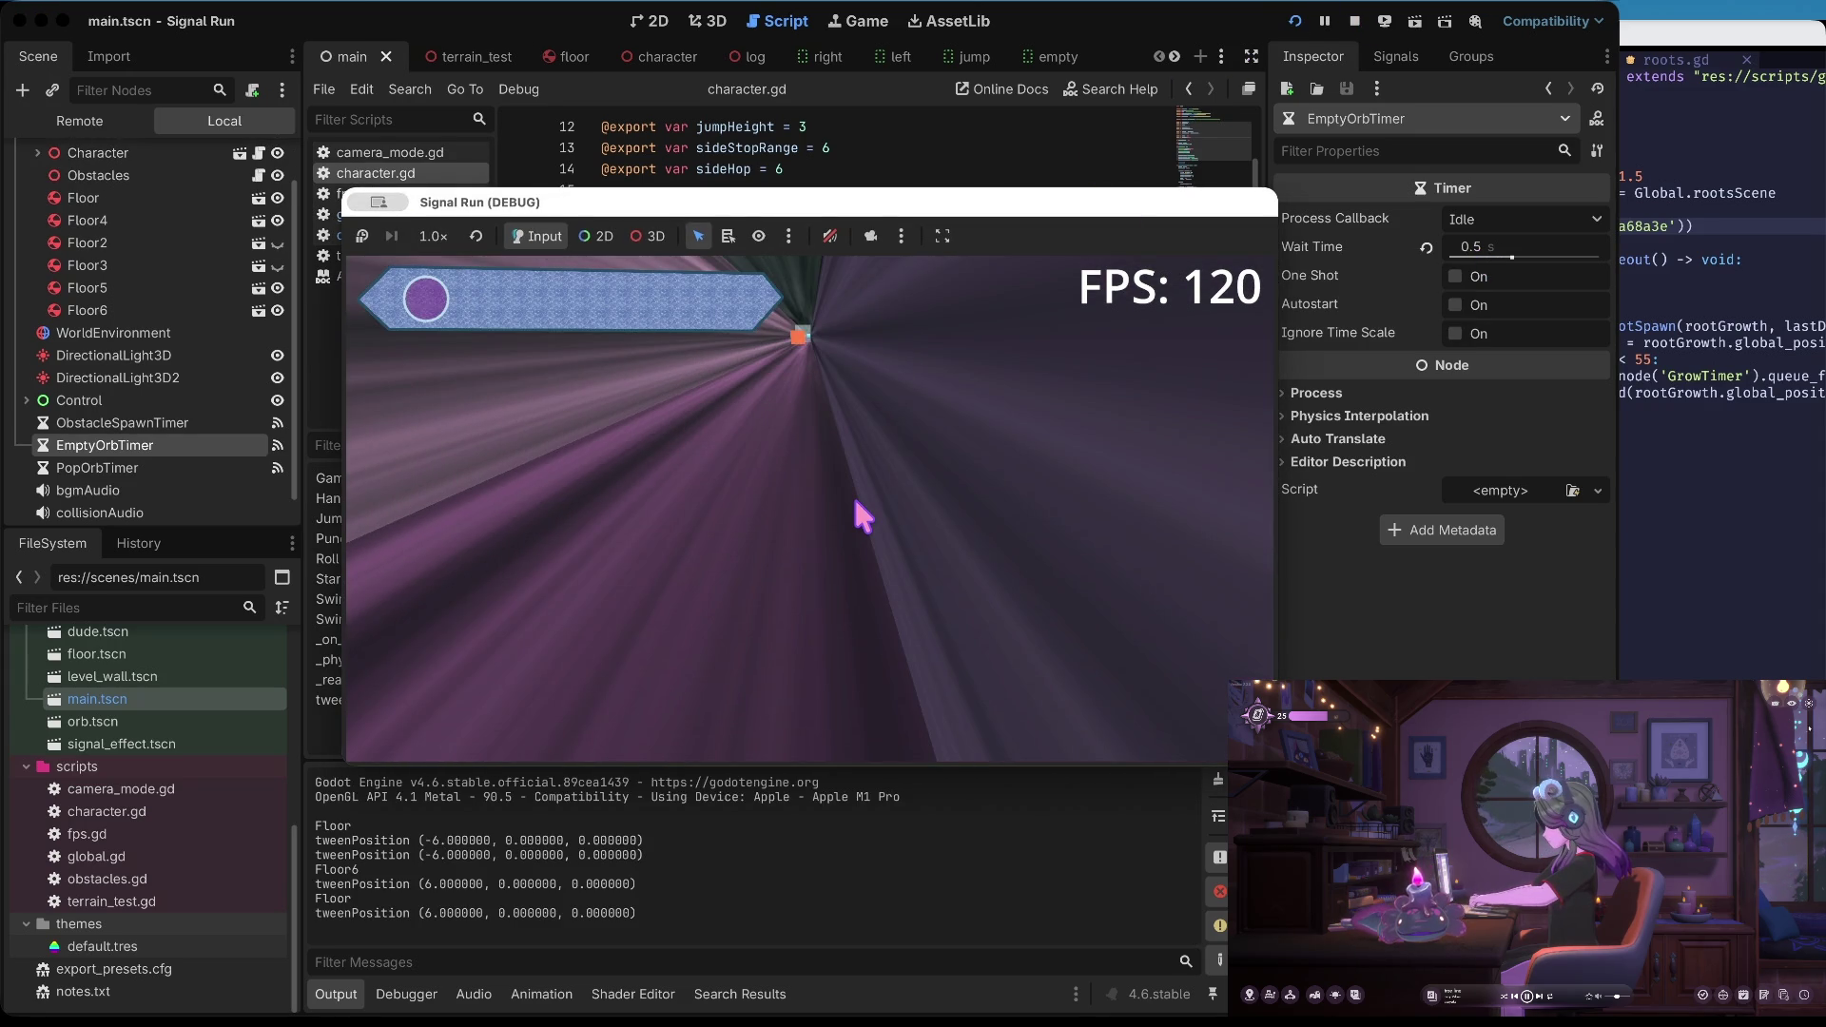
key("Up")
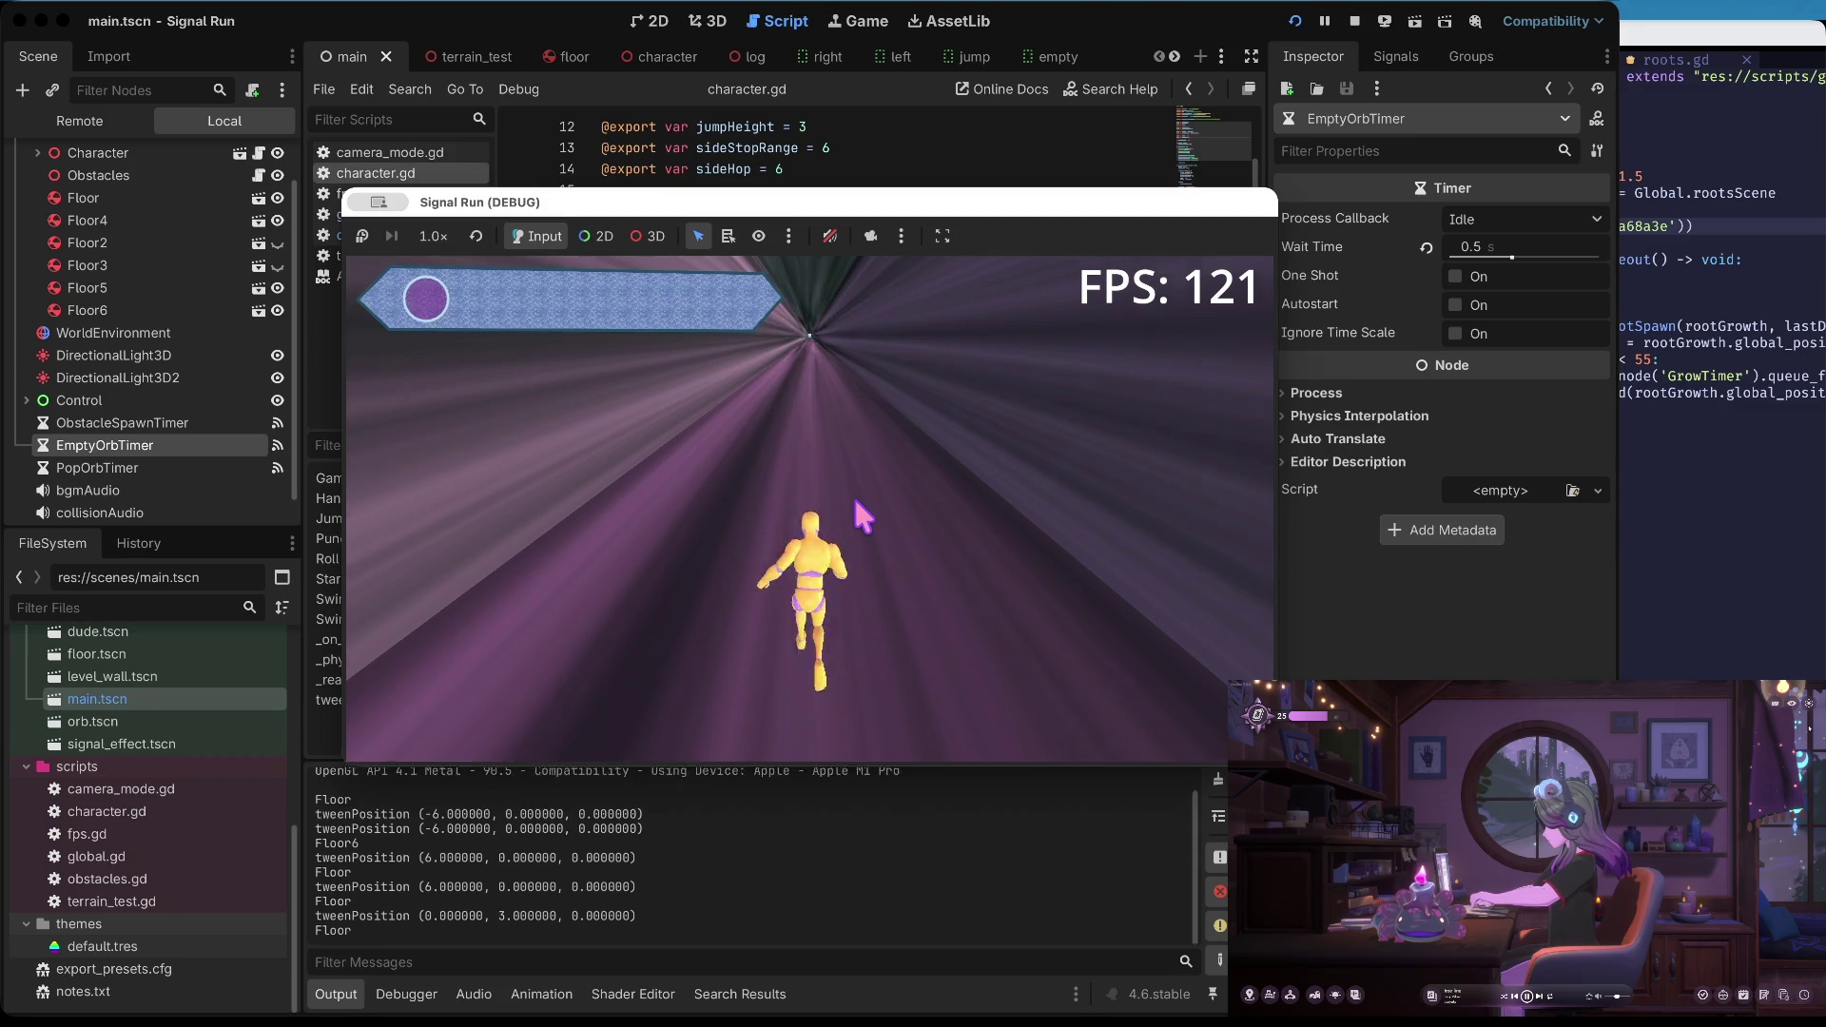
key("Right")
key("Left")
key("Left")
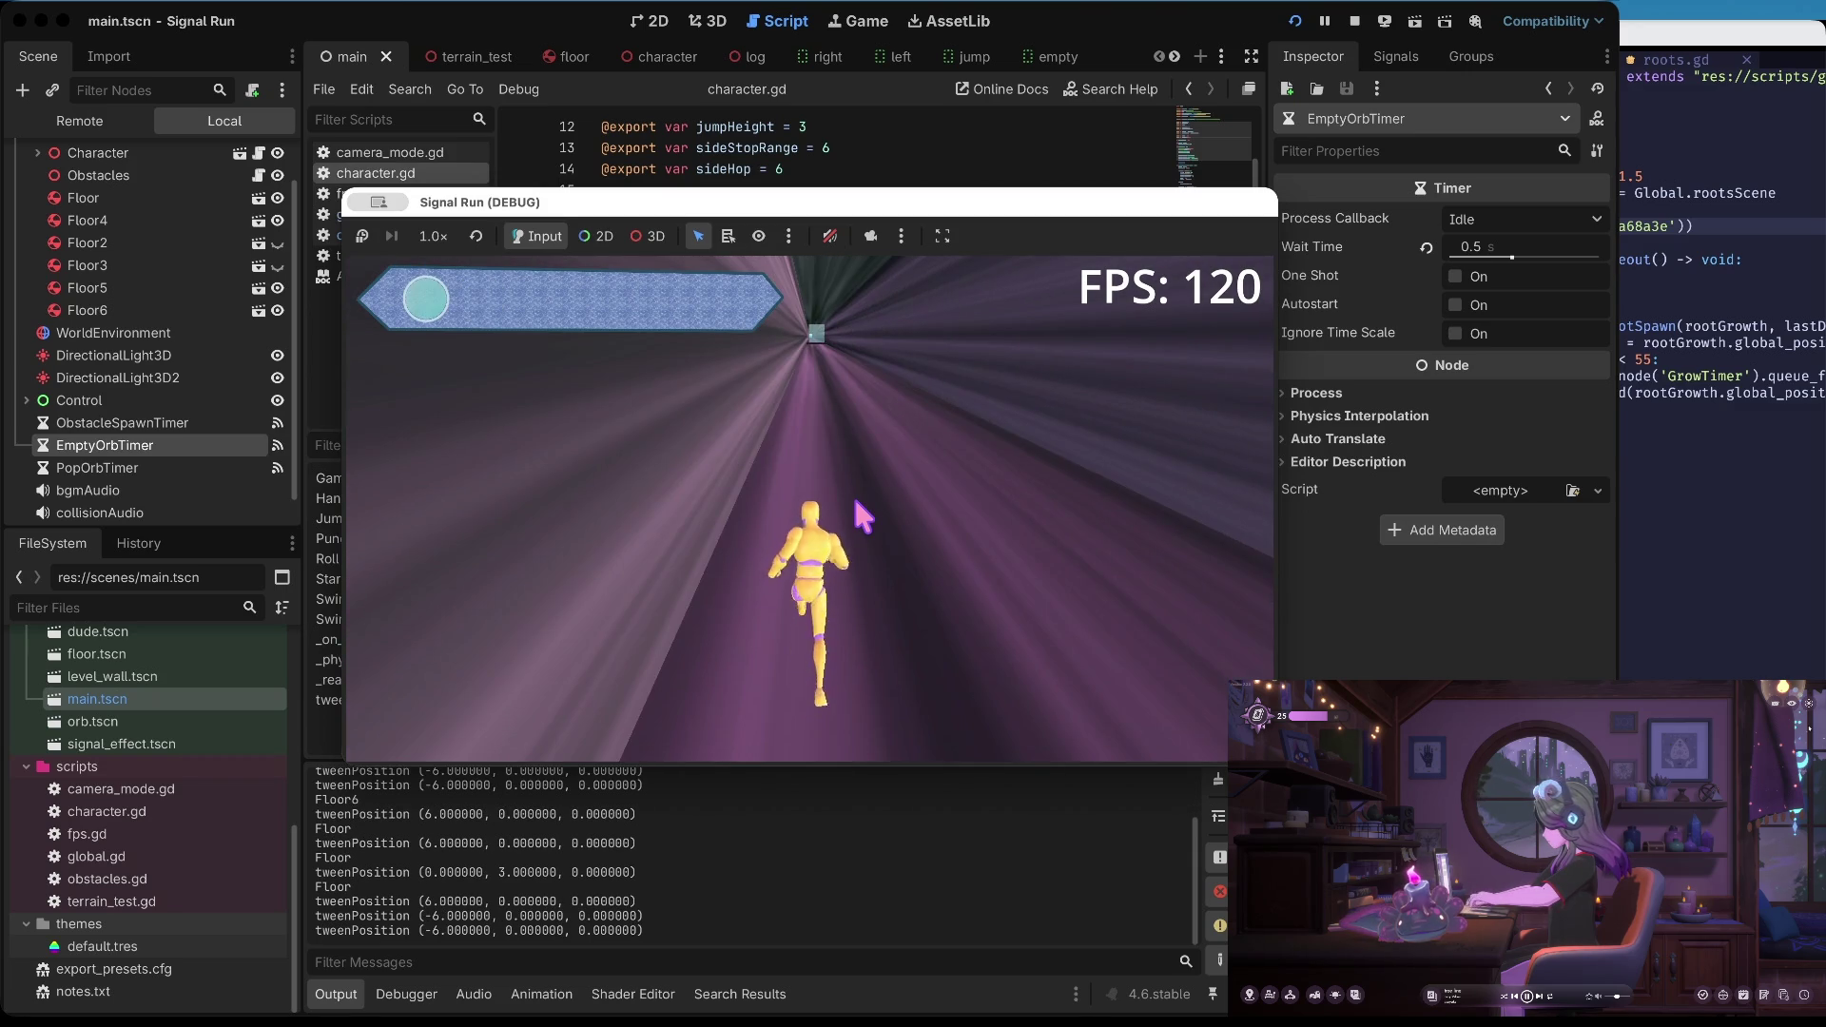
key("Right")
key("Right")
key("Left")
key("Left")
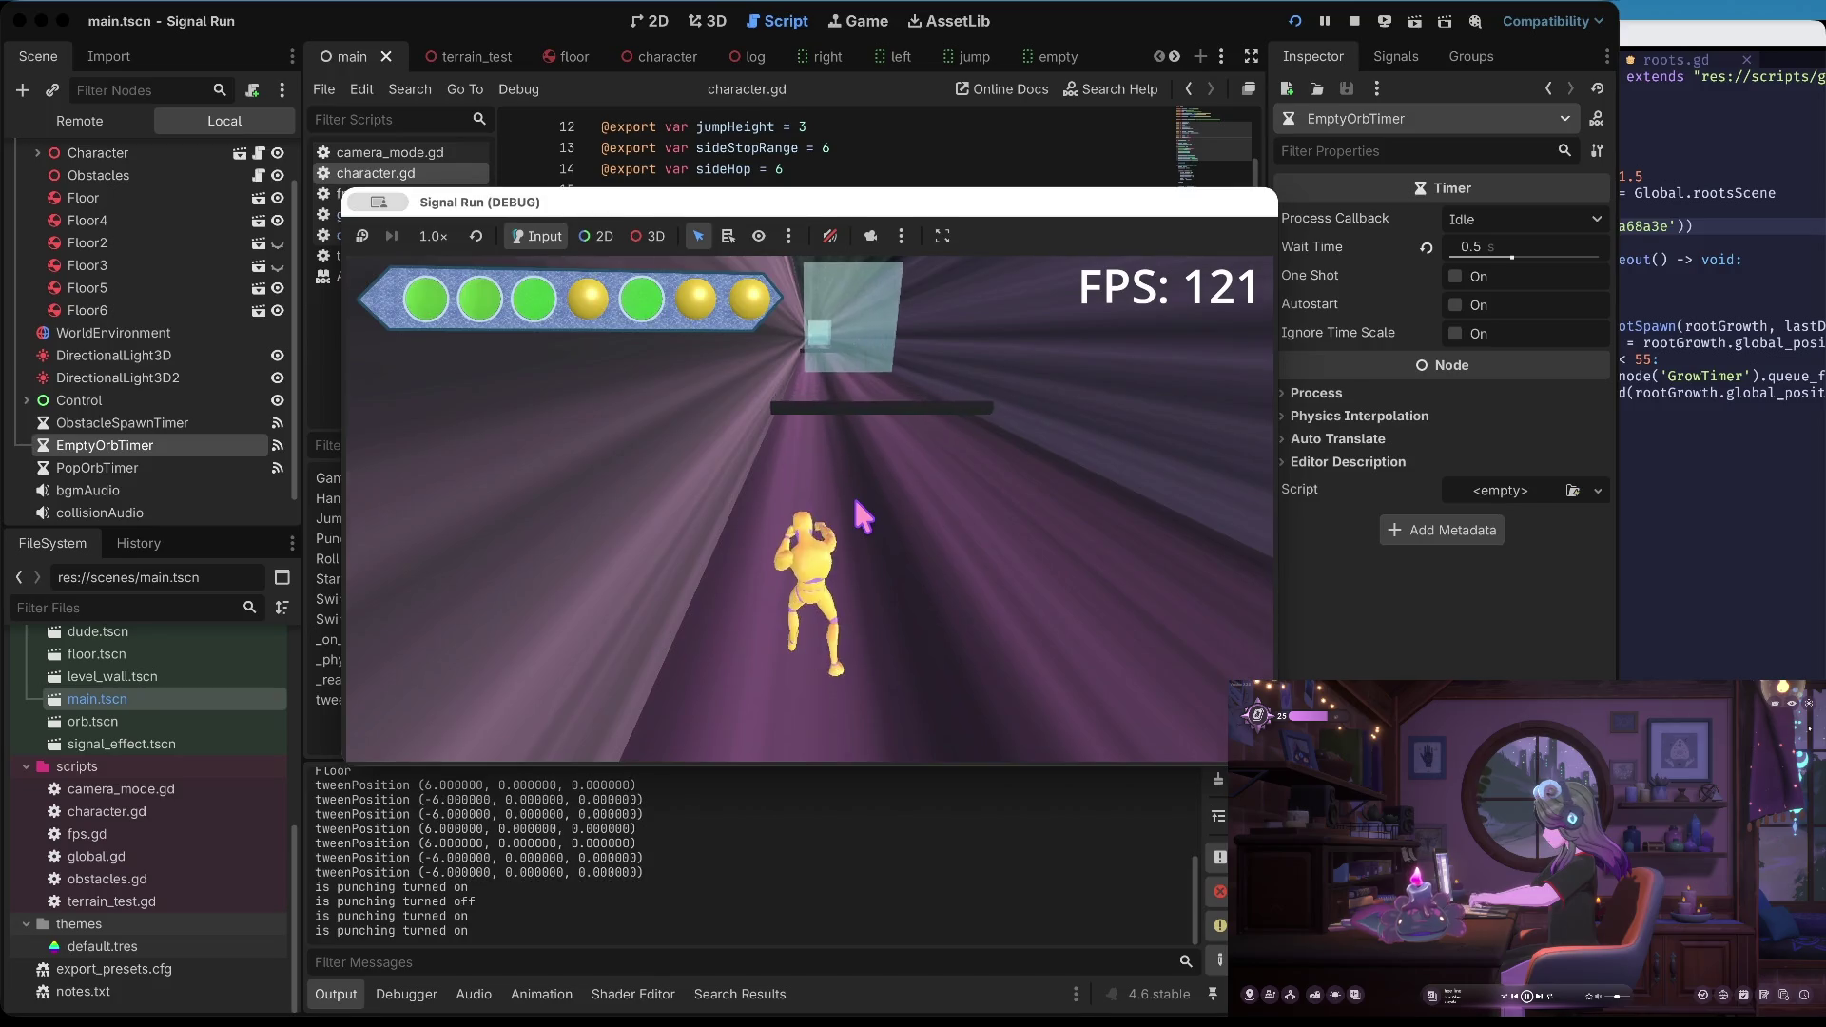
key("Right")
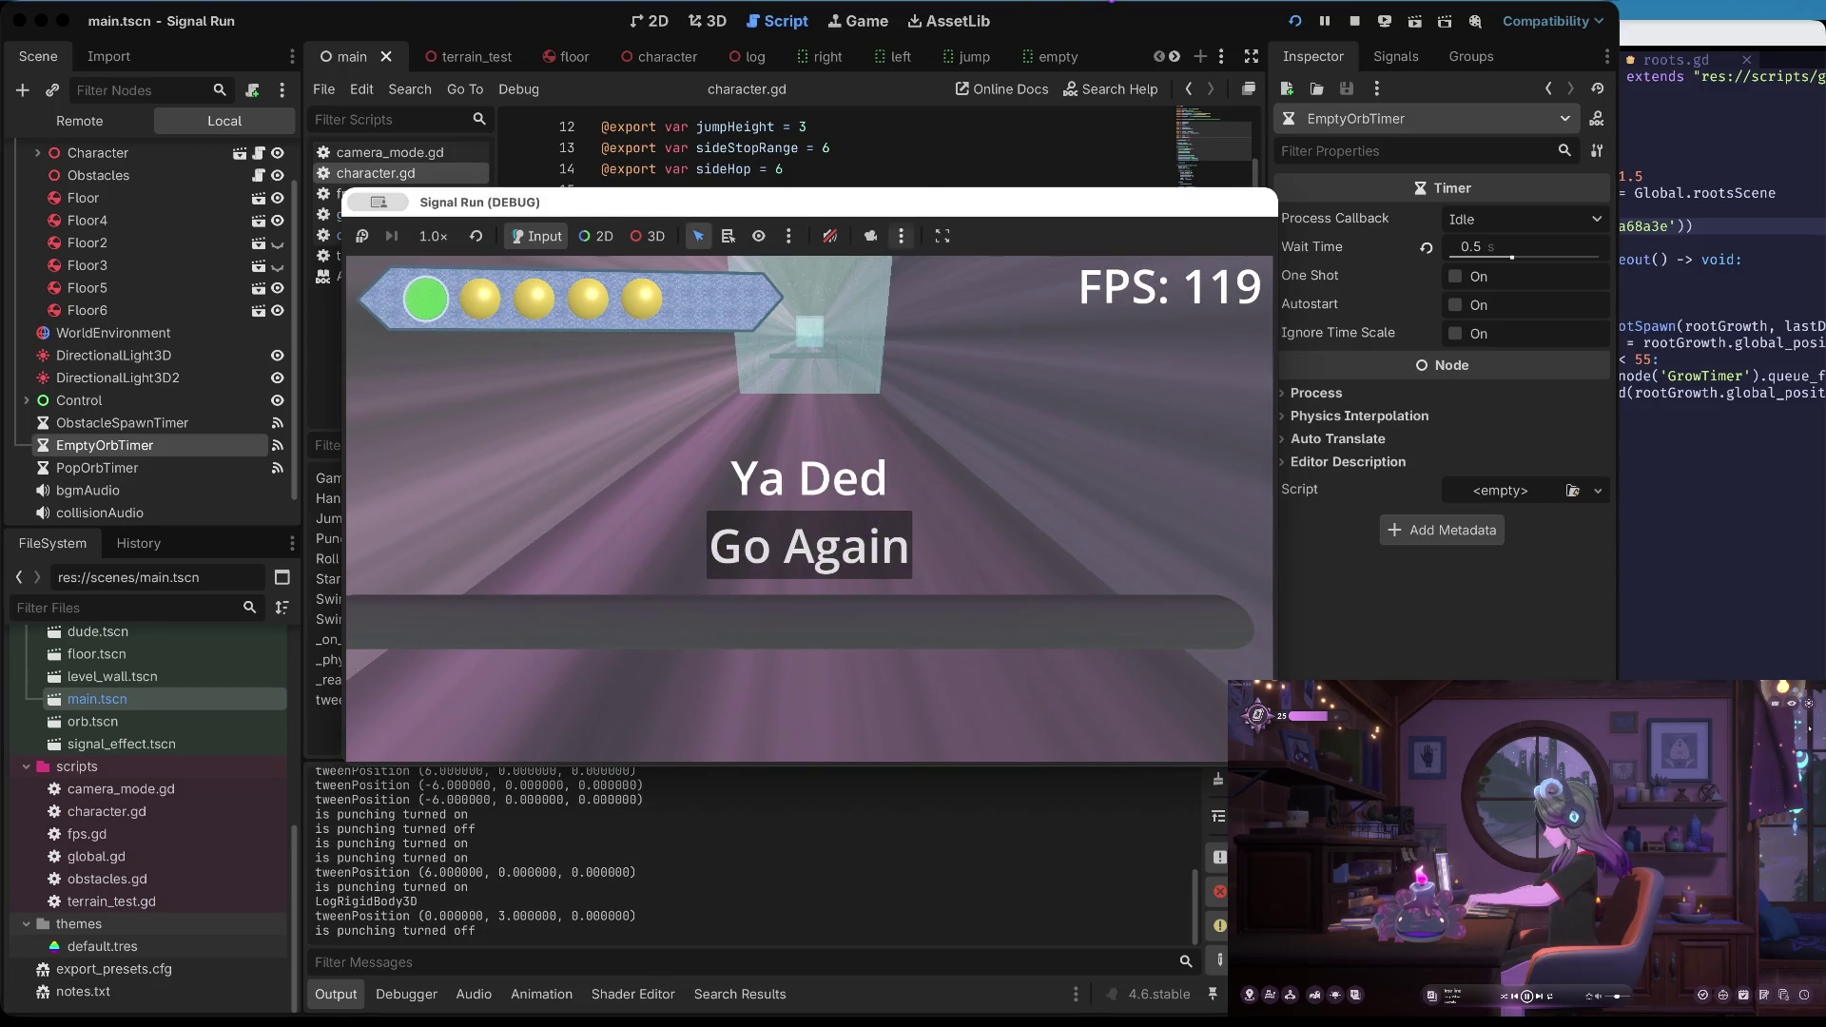
left_click(856, 521)
Stop the game, enable Autostart on EmptyOrbTimer, and save and relaunch
left_click(1351, 21)
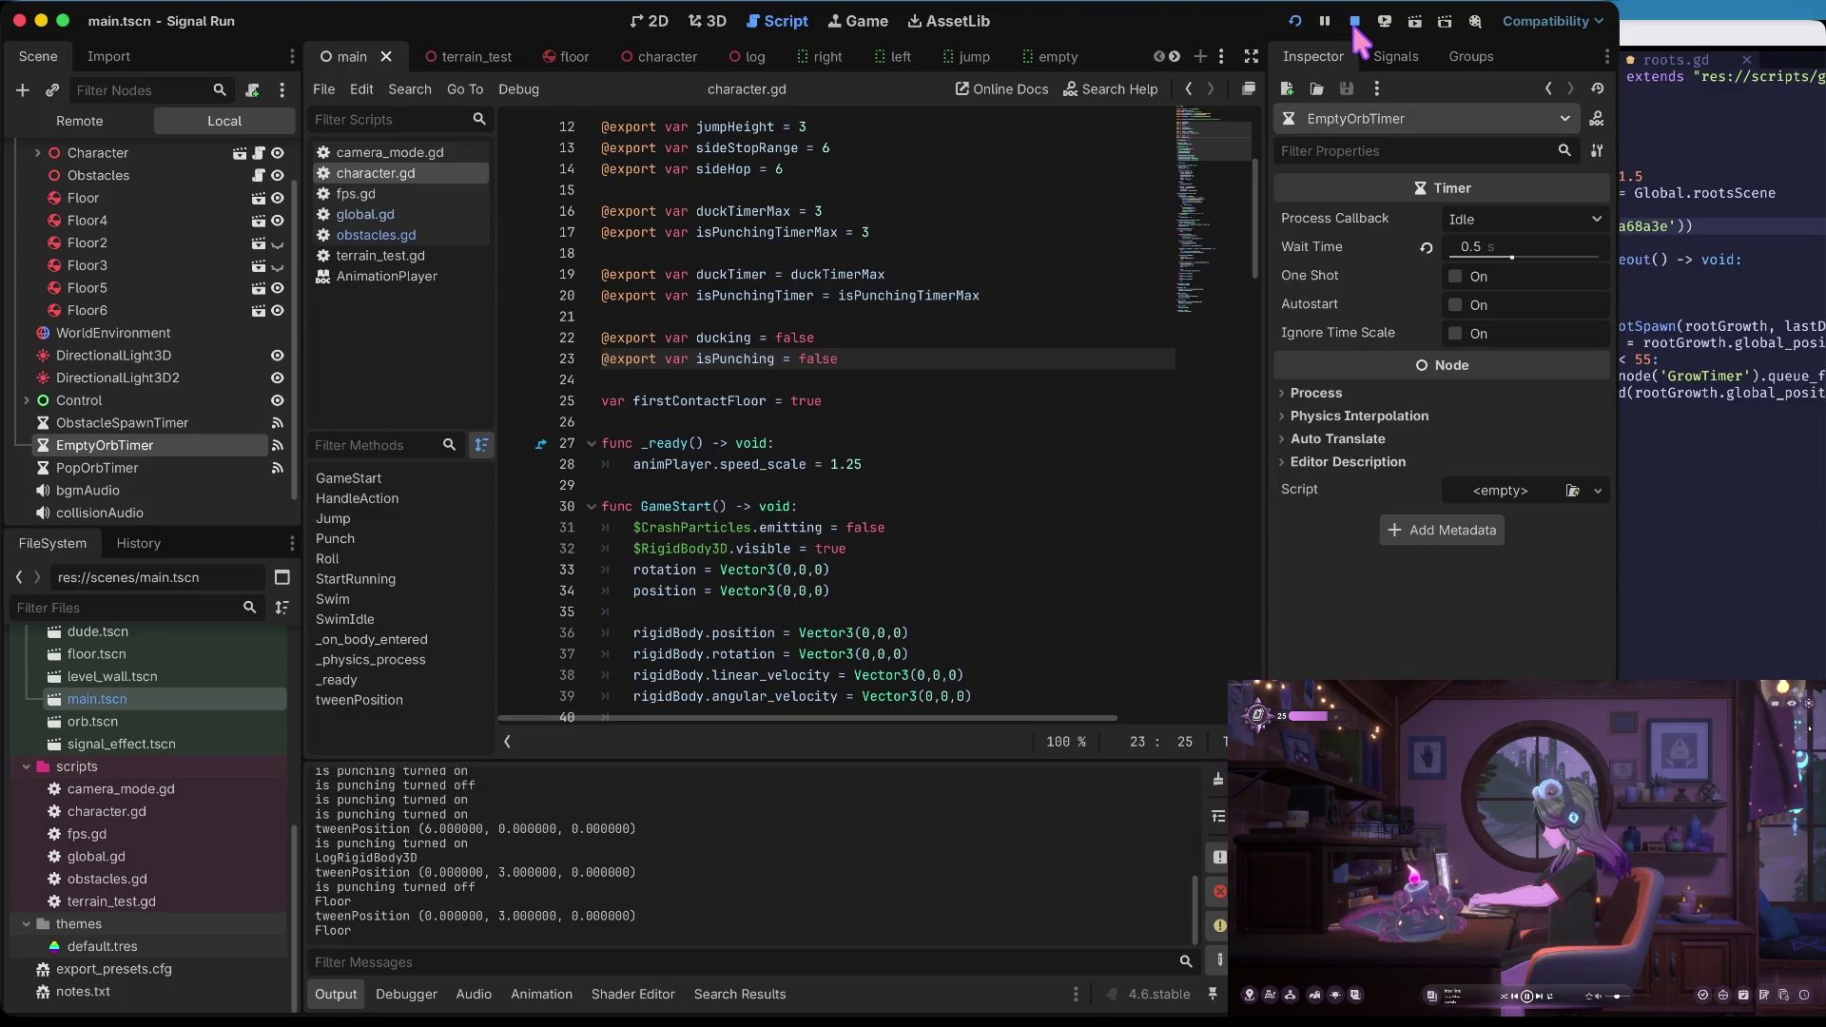
left_click(1455, 305)
key("super+b")
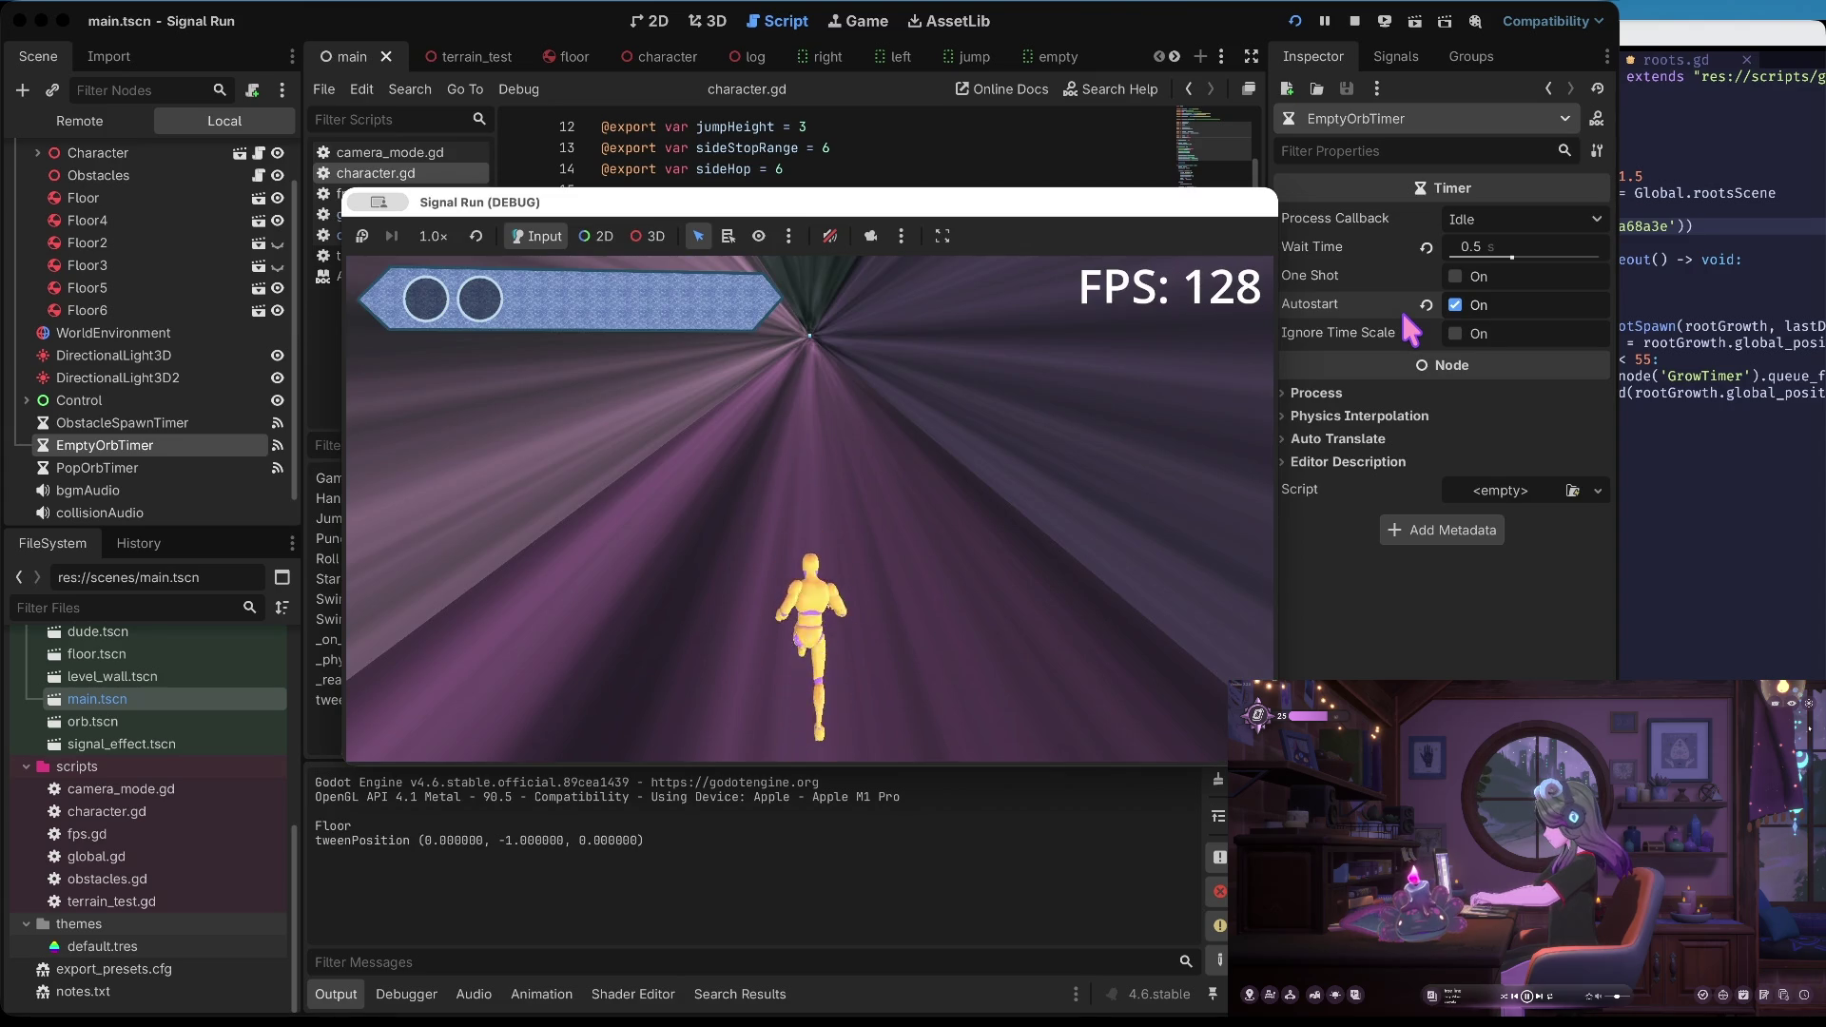
Play the relaunched run, hopping, ducking, jumping and punching while the orb bar fills
key("Left")
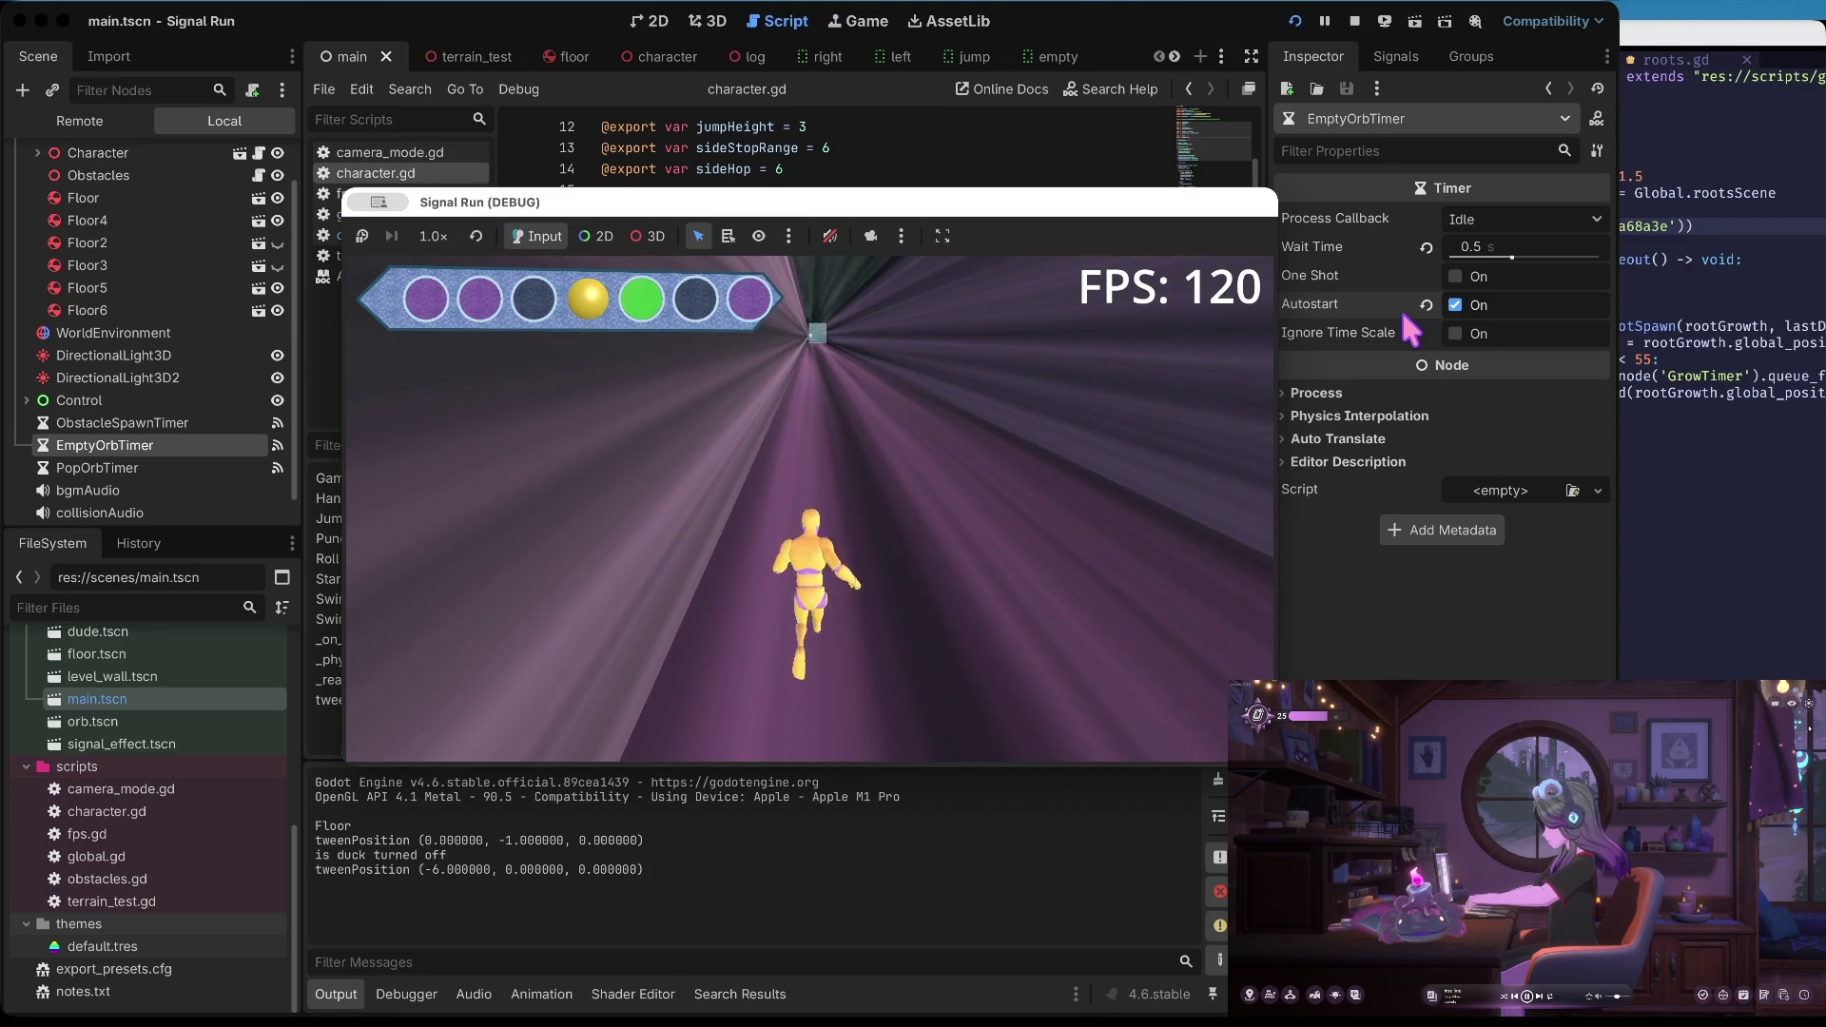
key("Right")
key("Right")
key("Down")
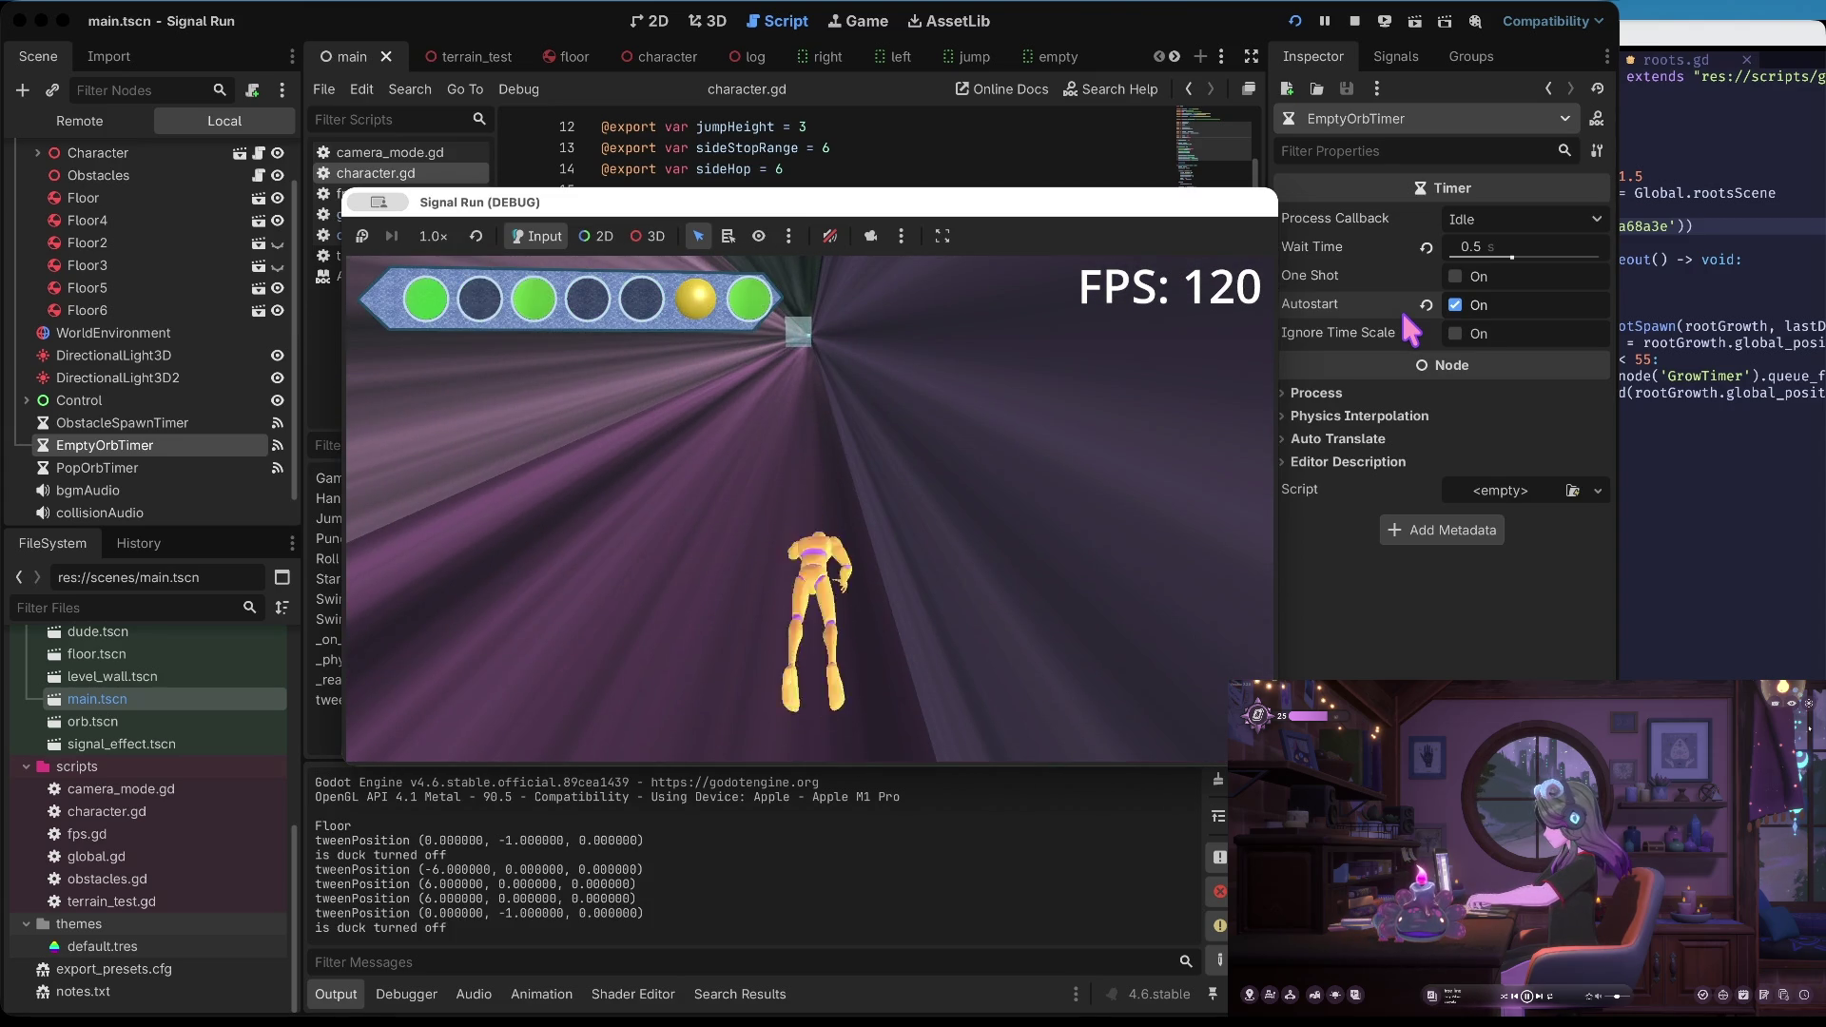
key("Up")
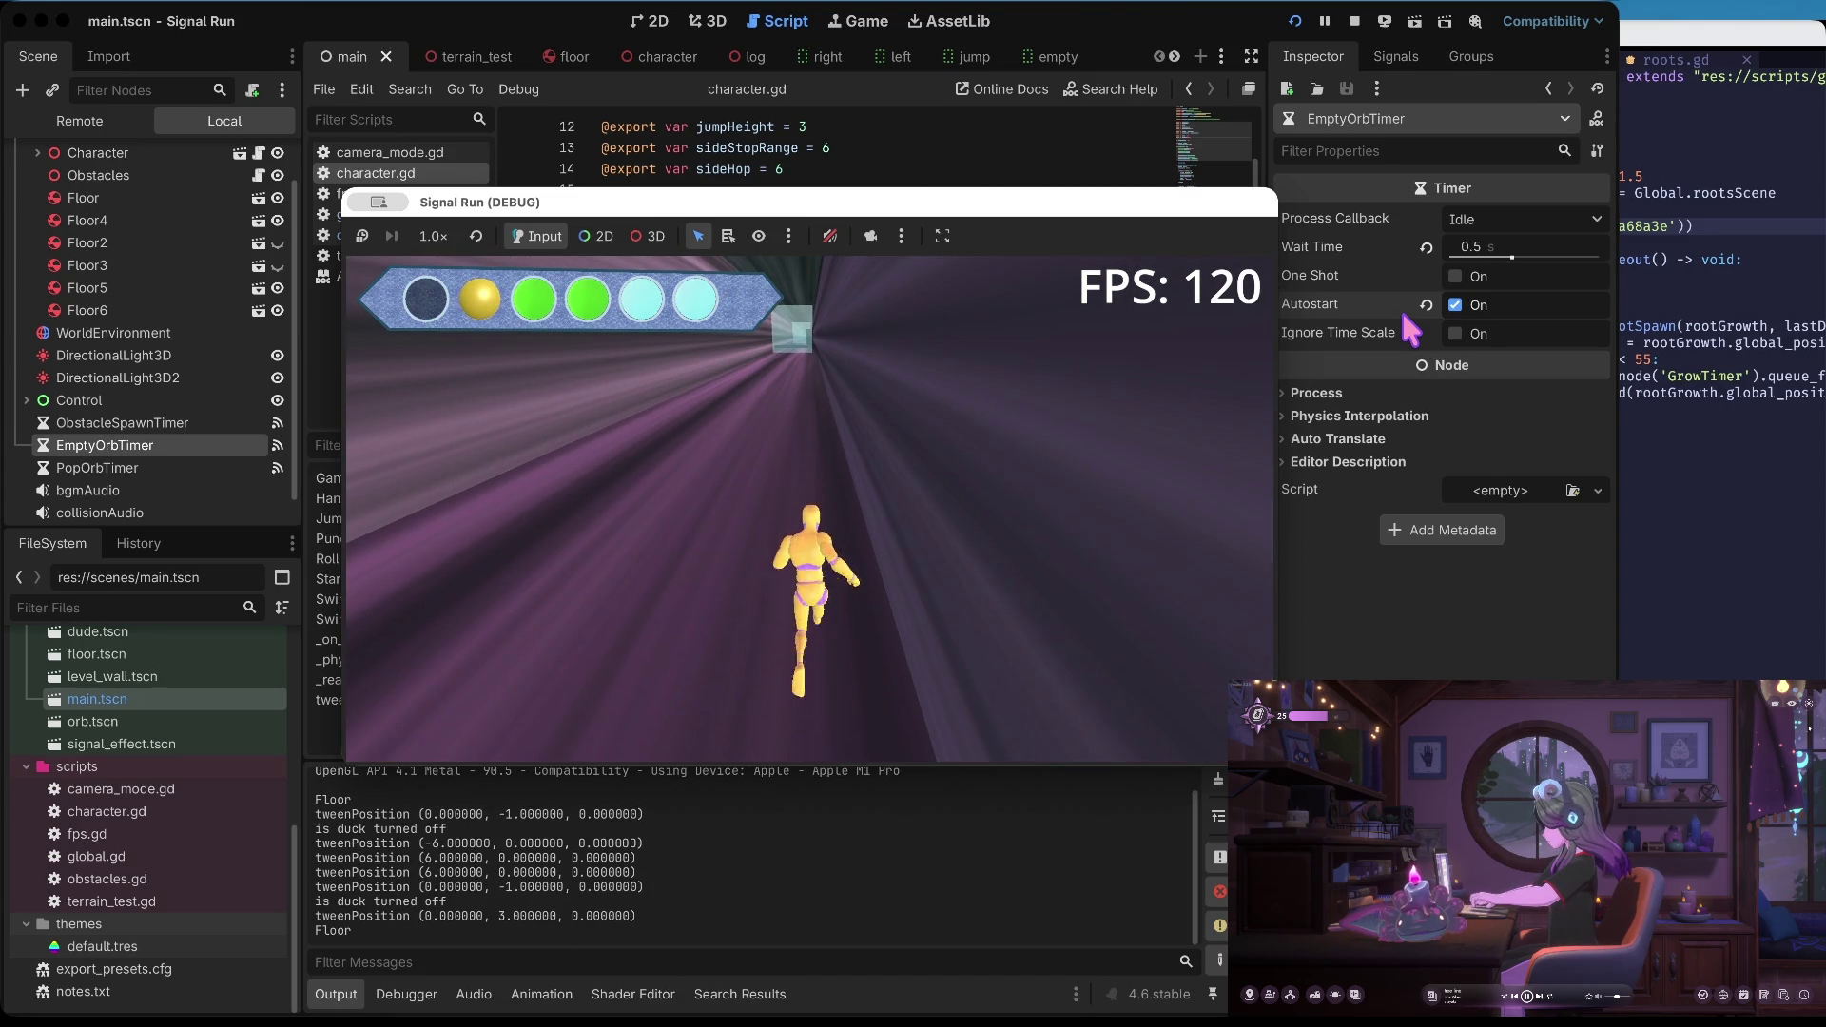
key("Down")
key("f")
key("f")
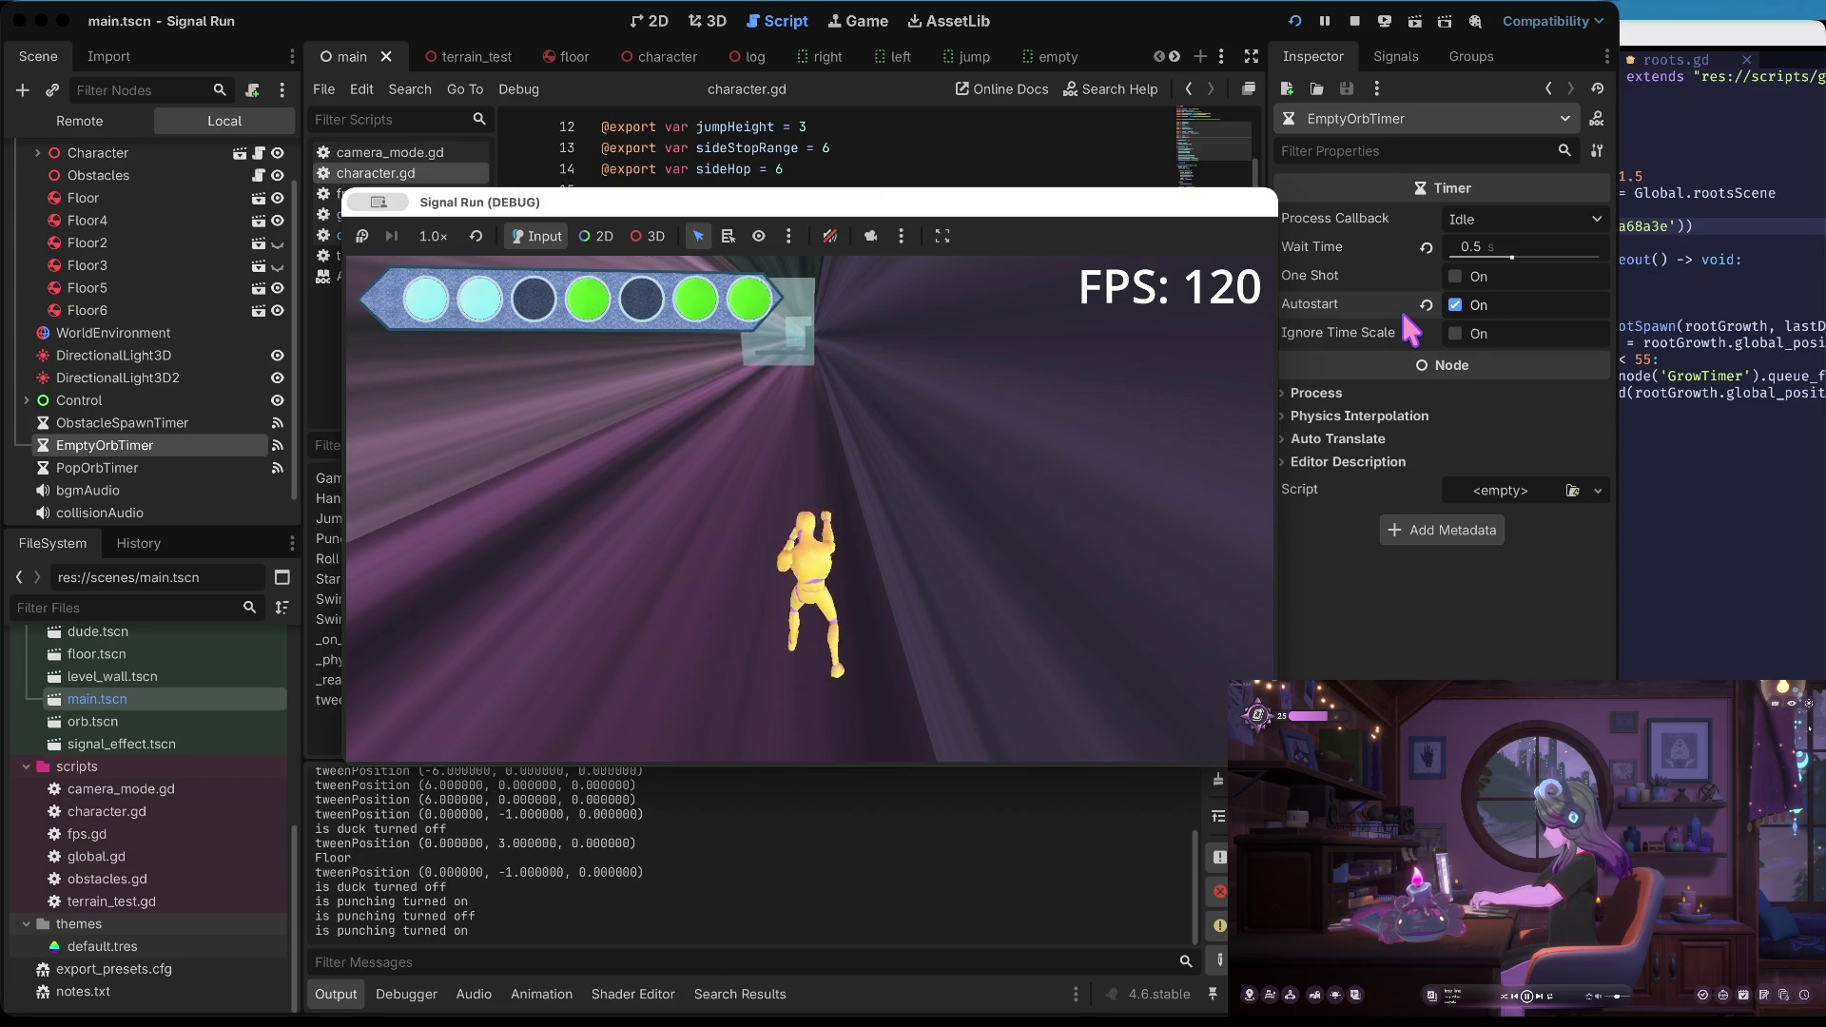
key("Left")
key("Left")
key("f")
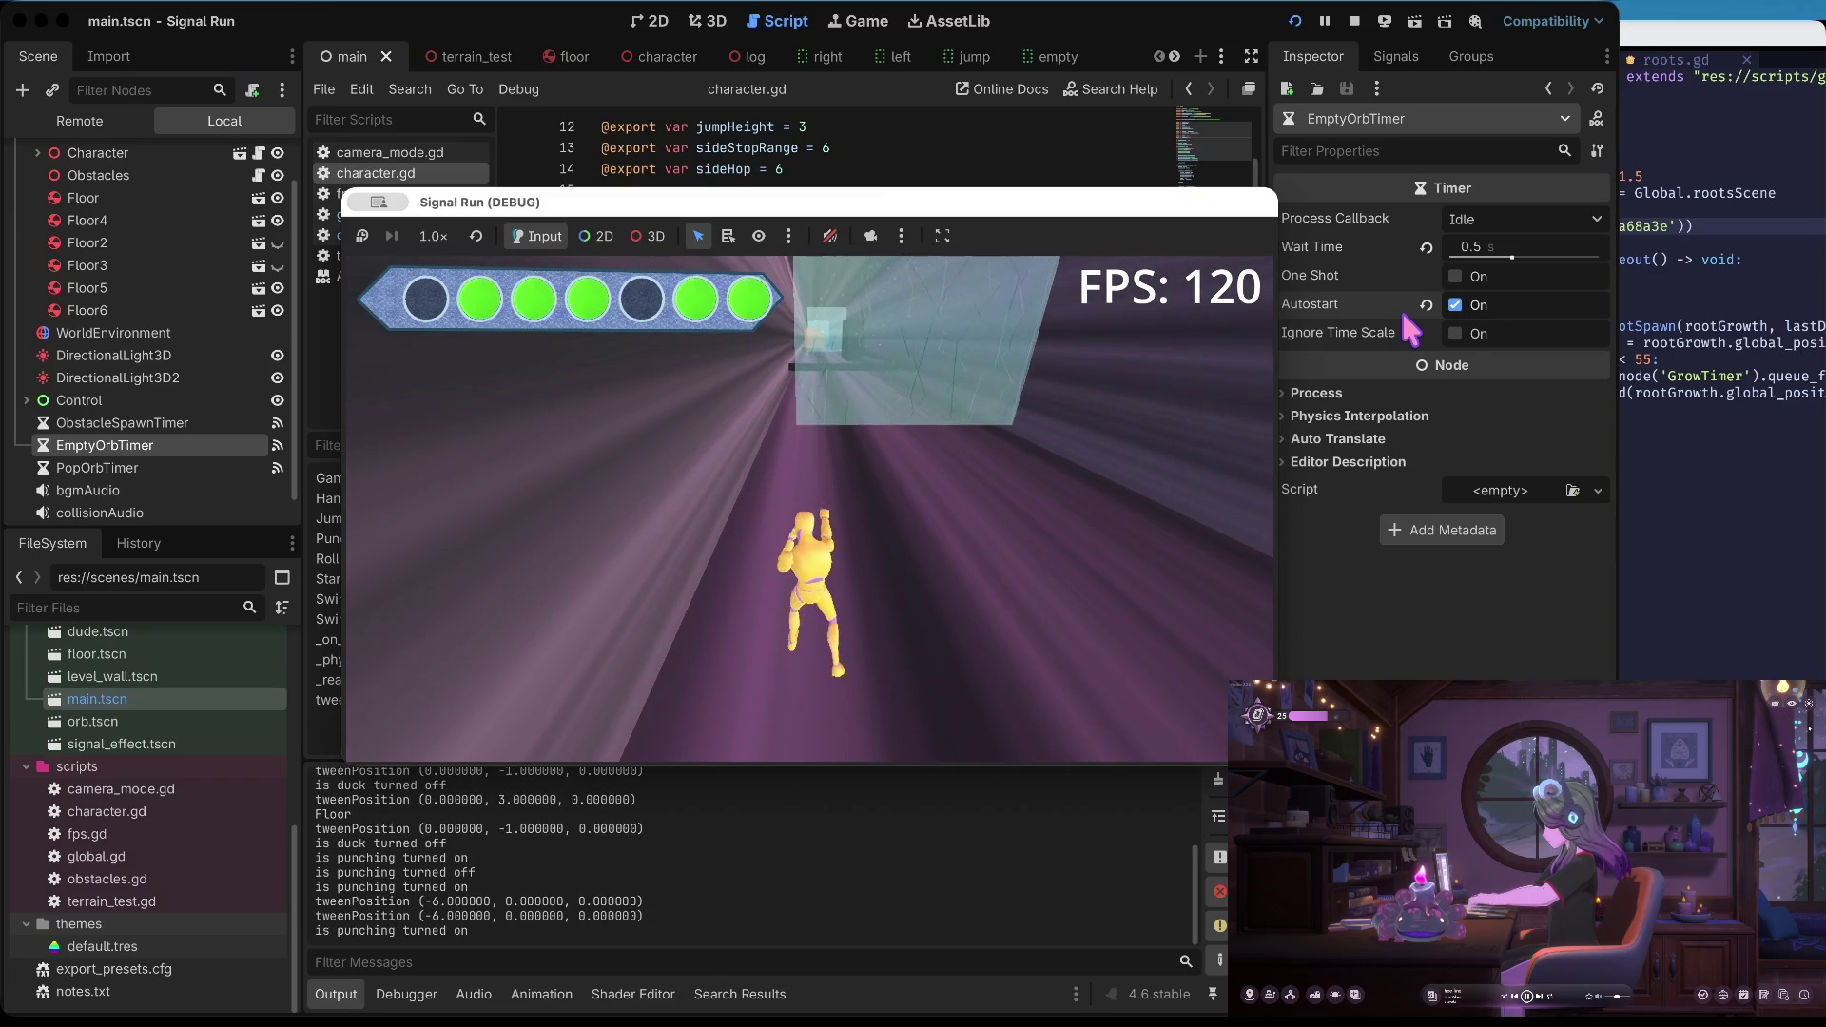
key("f")
key("f")
key("f")
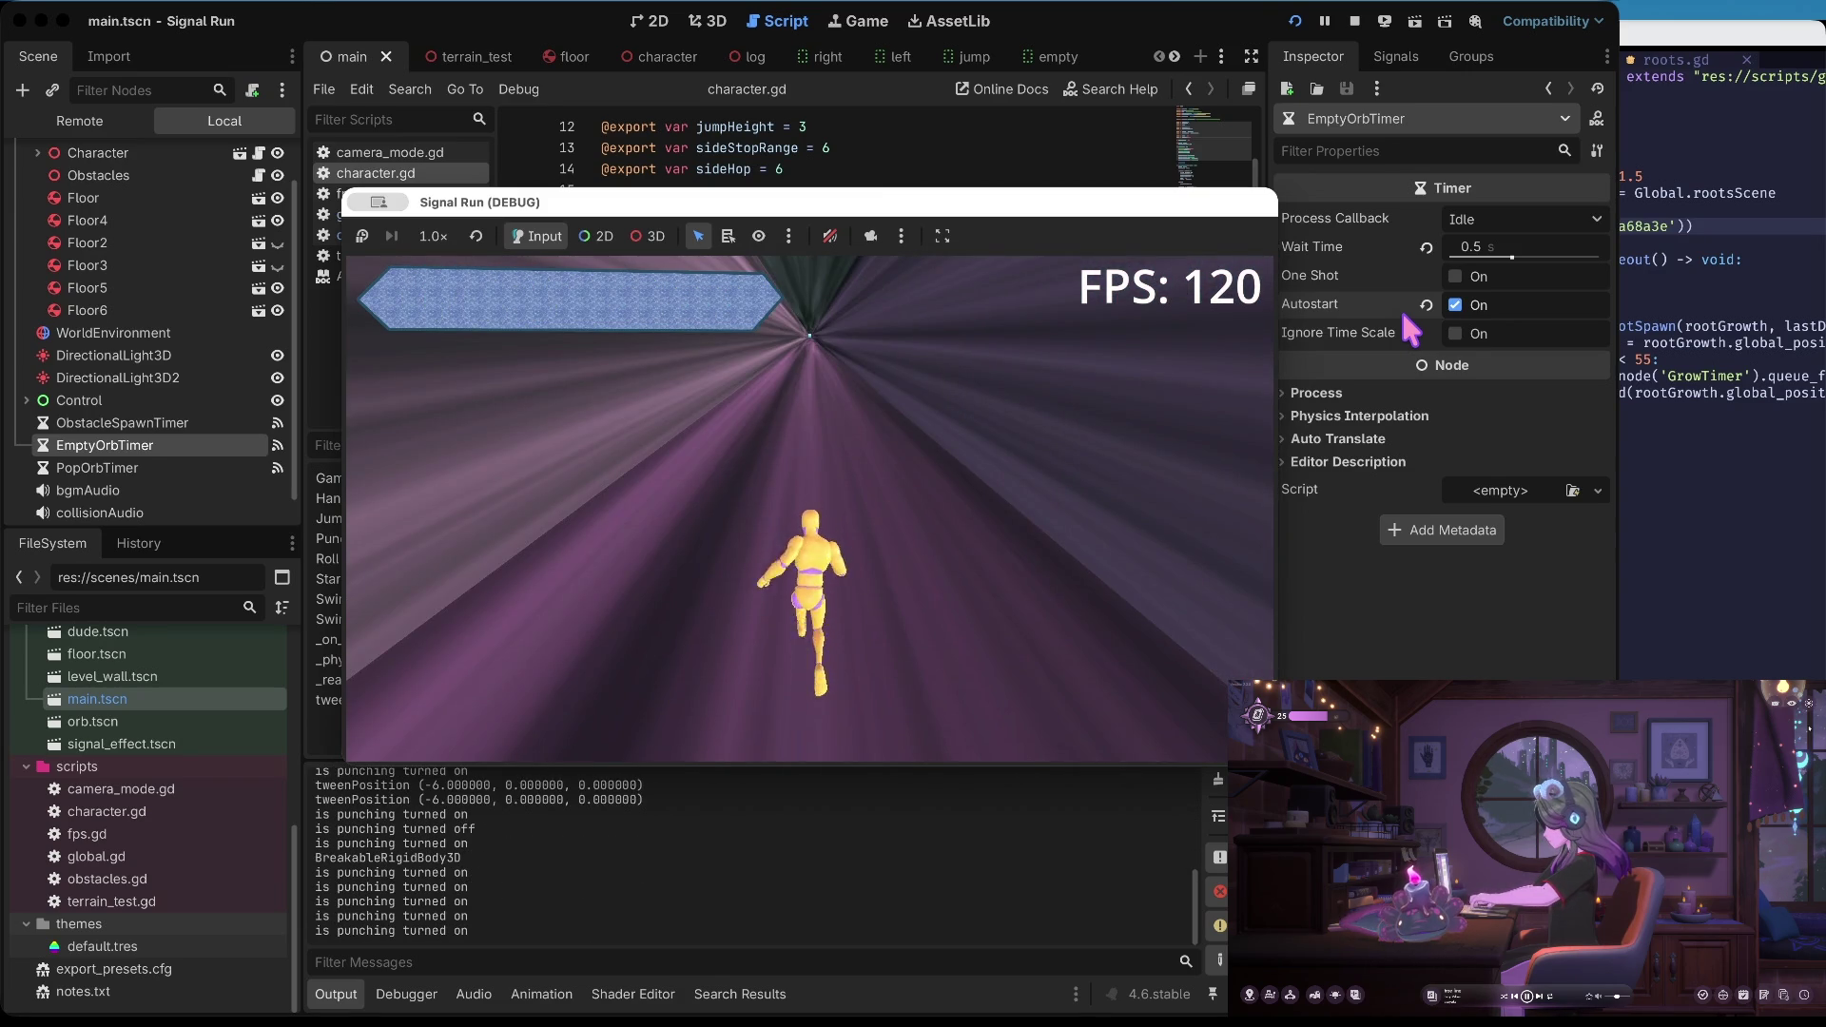
Stop the game and set EmptyOrbTimer's Wait Time to 0.25 seconds, then save
left_click(1356, 21)
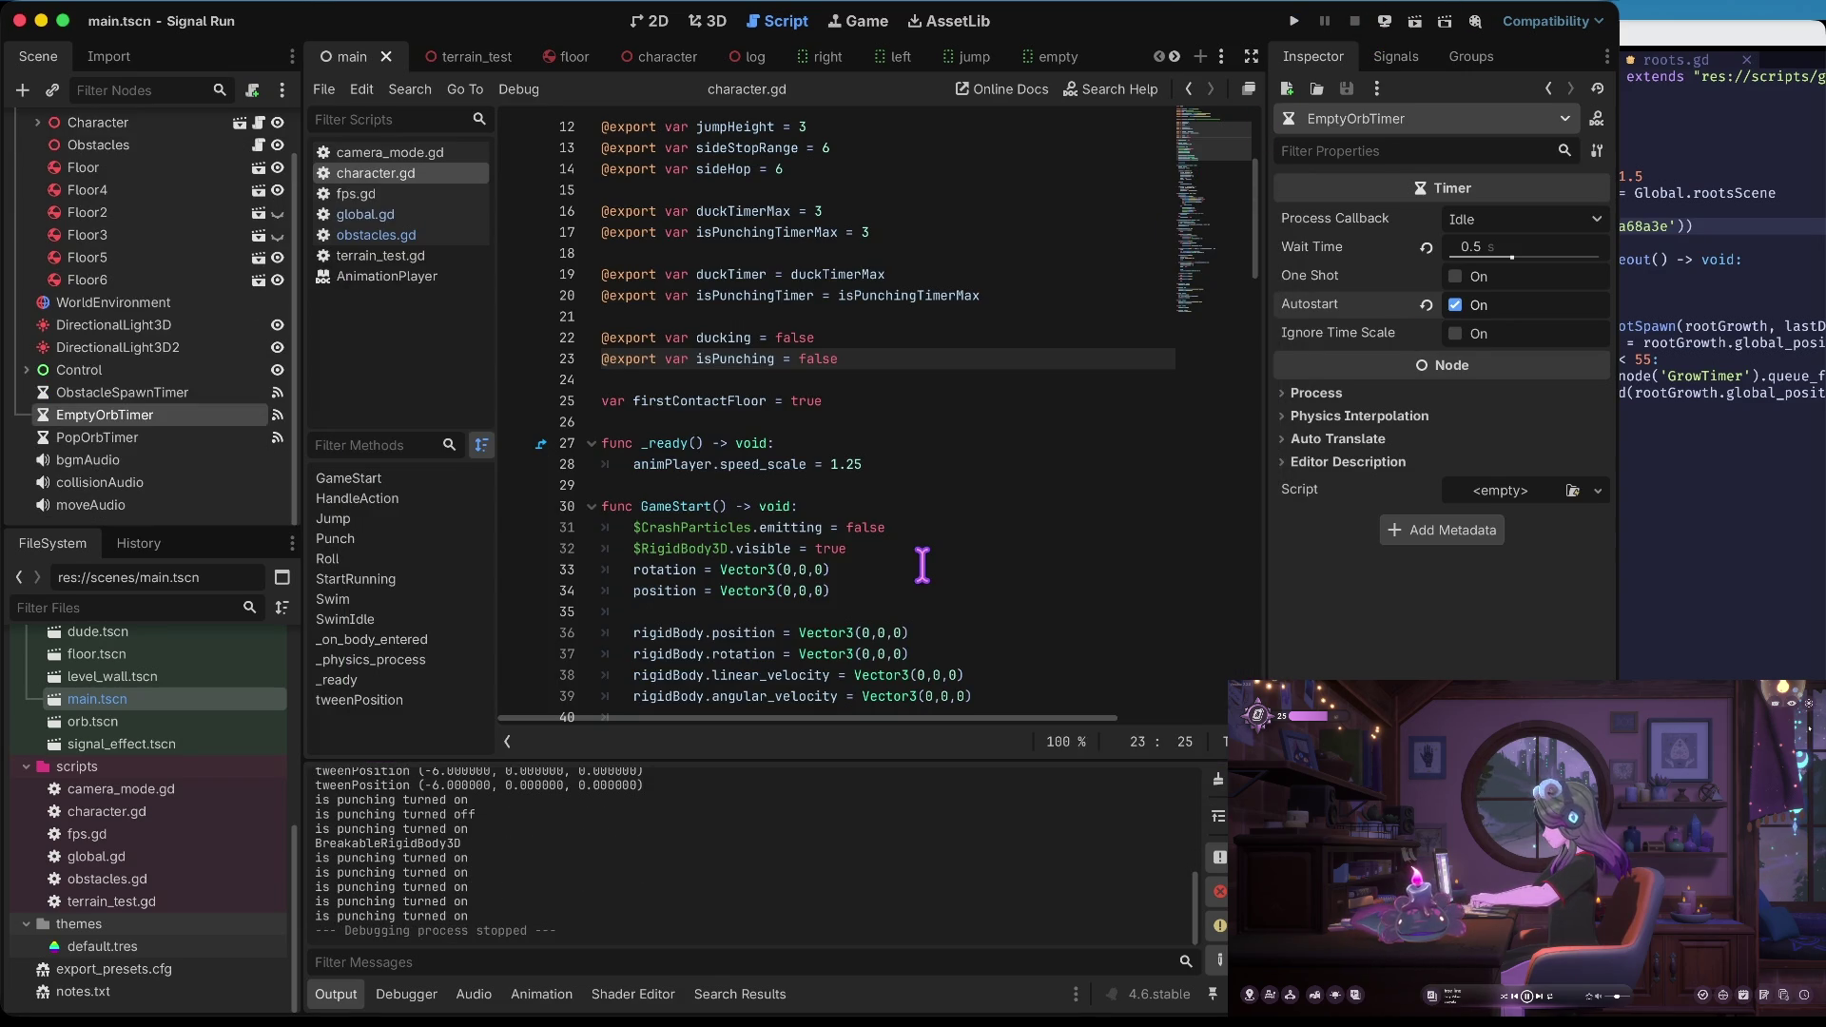
left_click(1510, 247)
type("0.2")
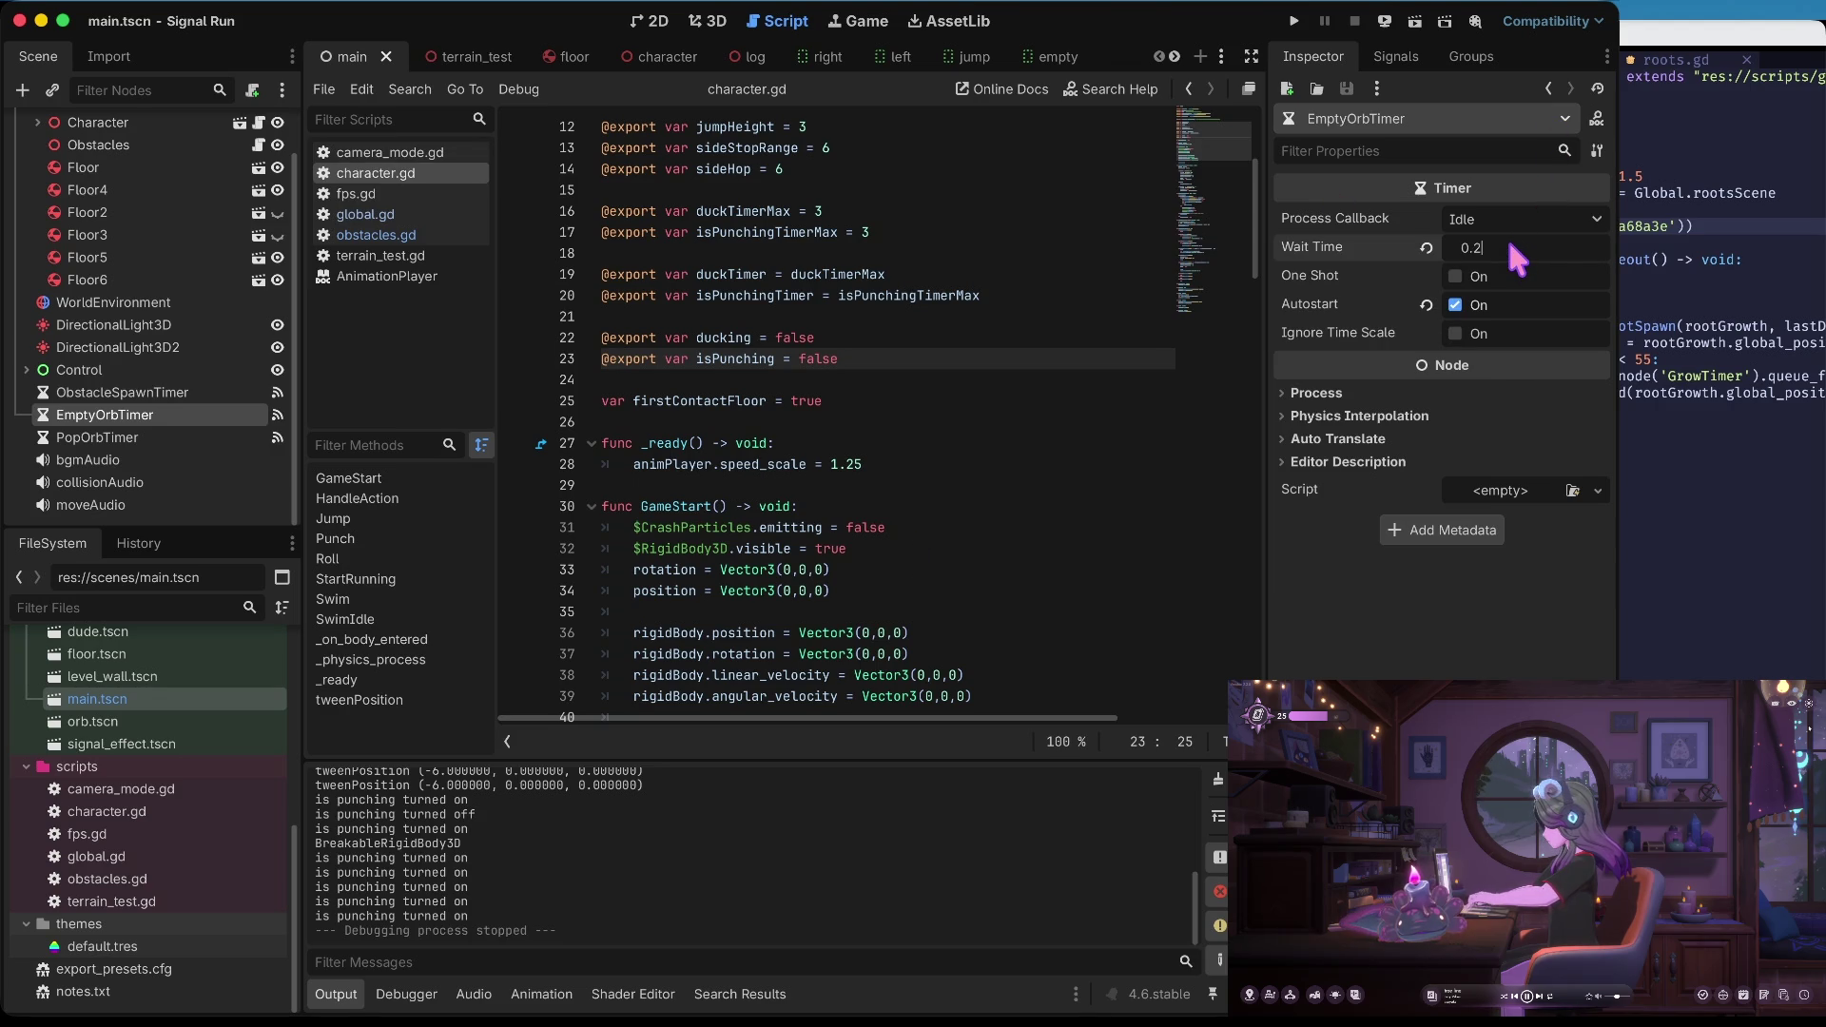
key("Return")
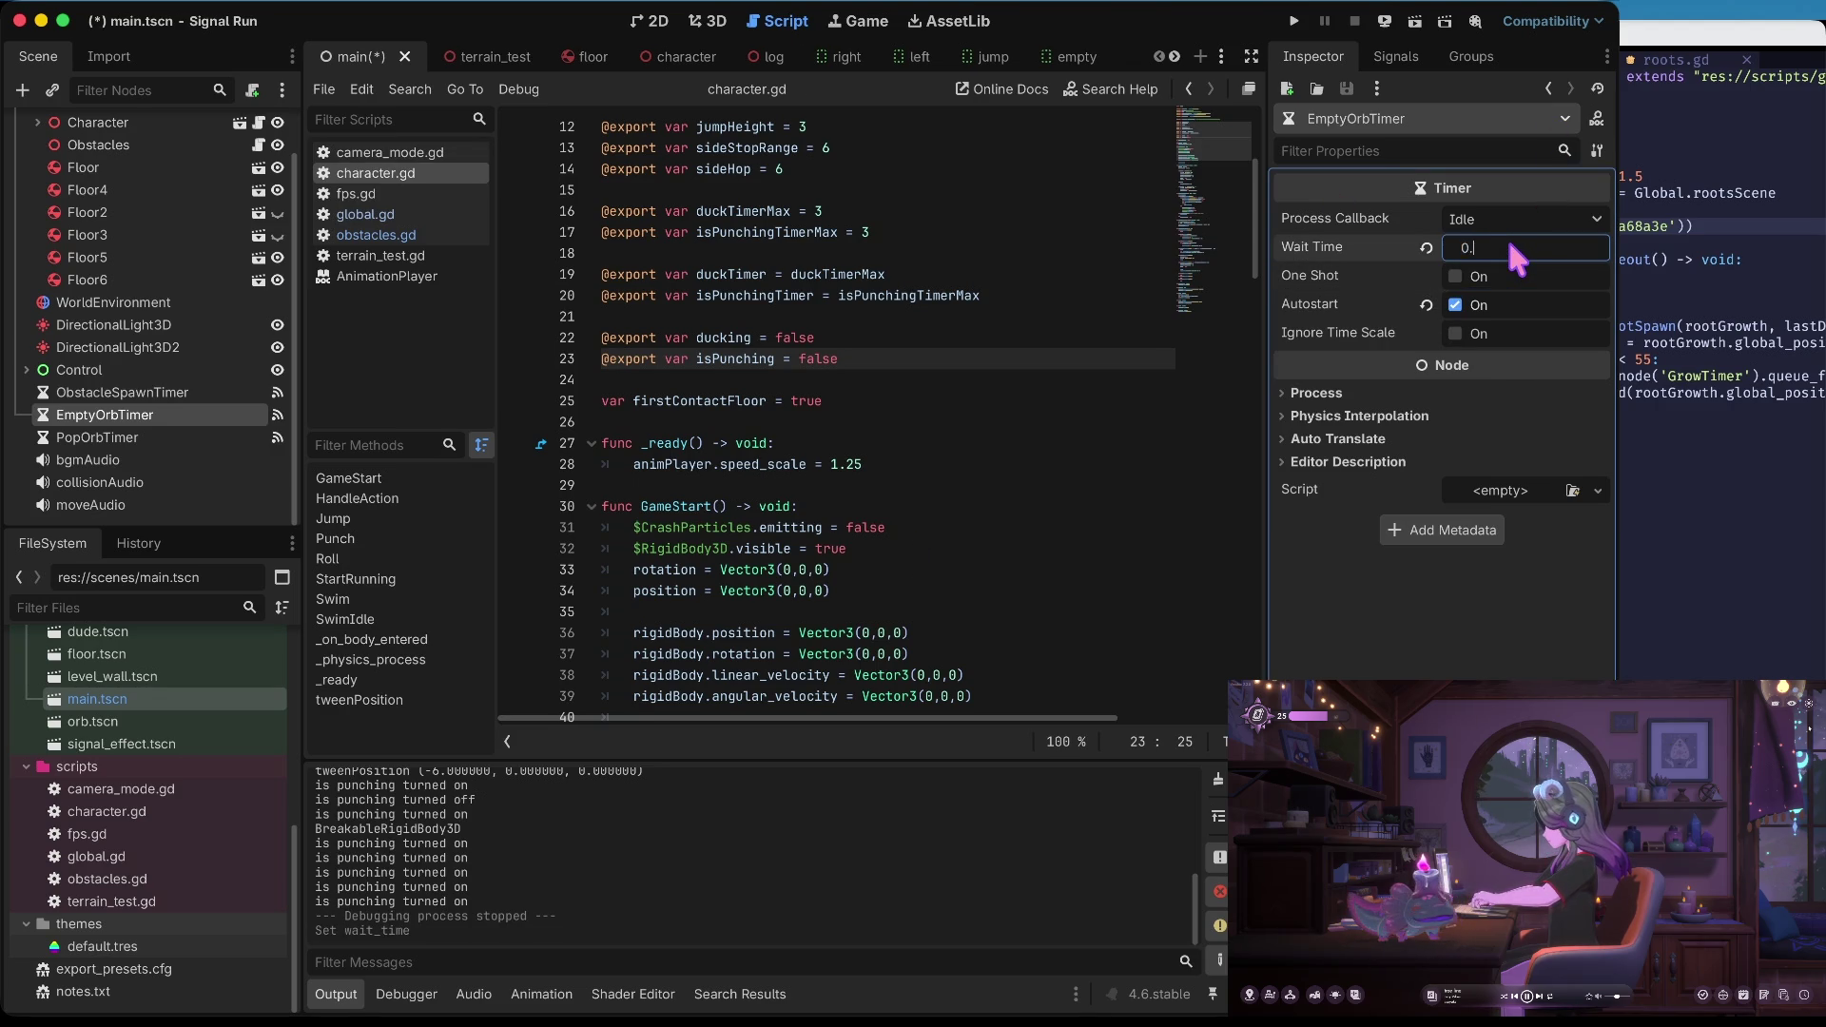
type("25 s")
key("Tab")
key("ctrl+s")
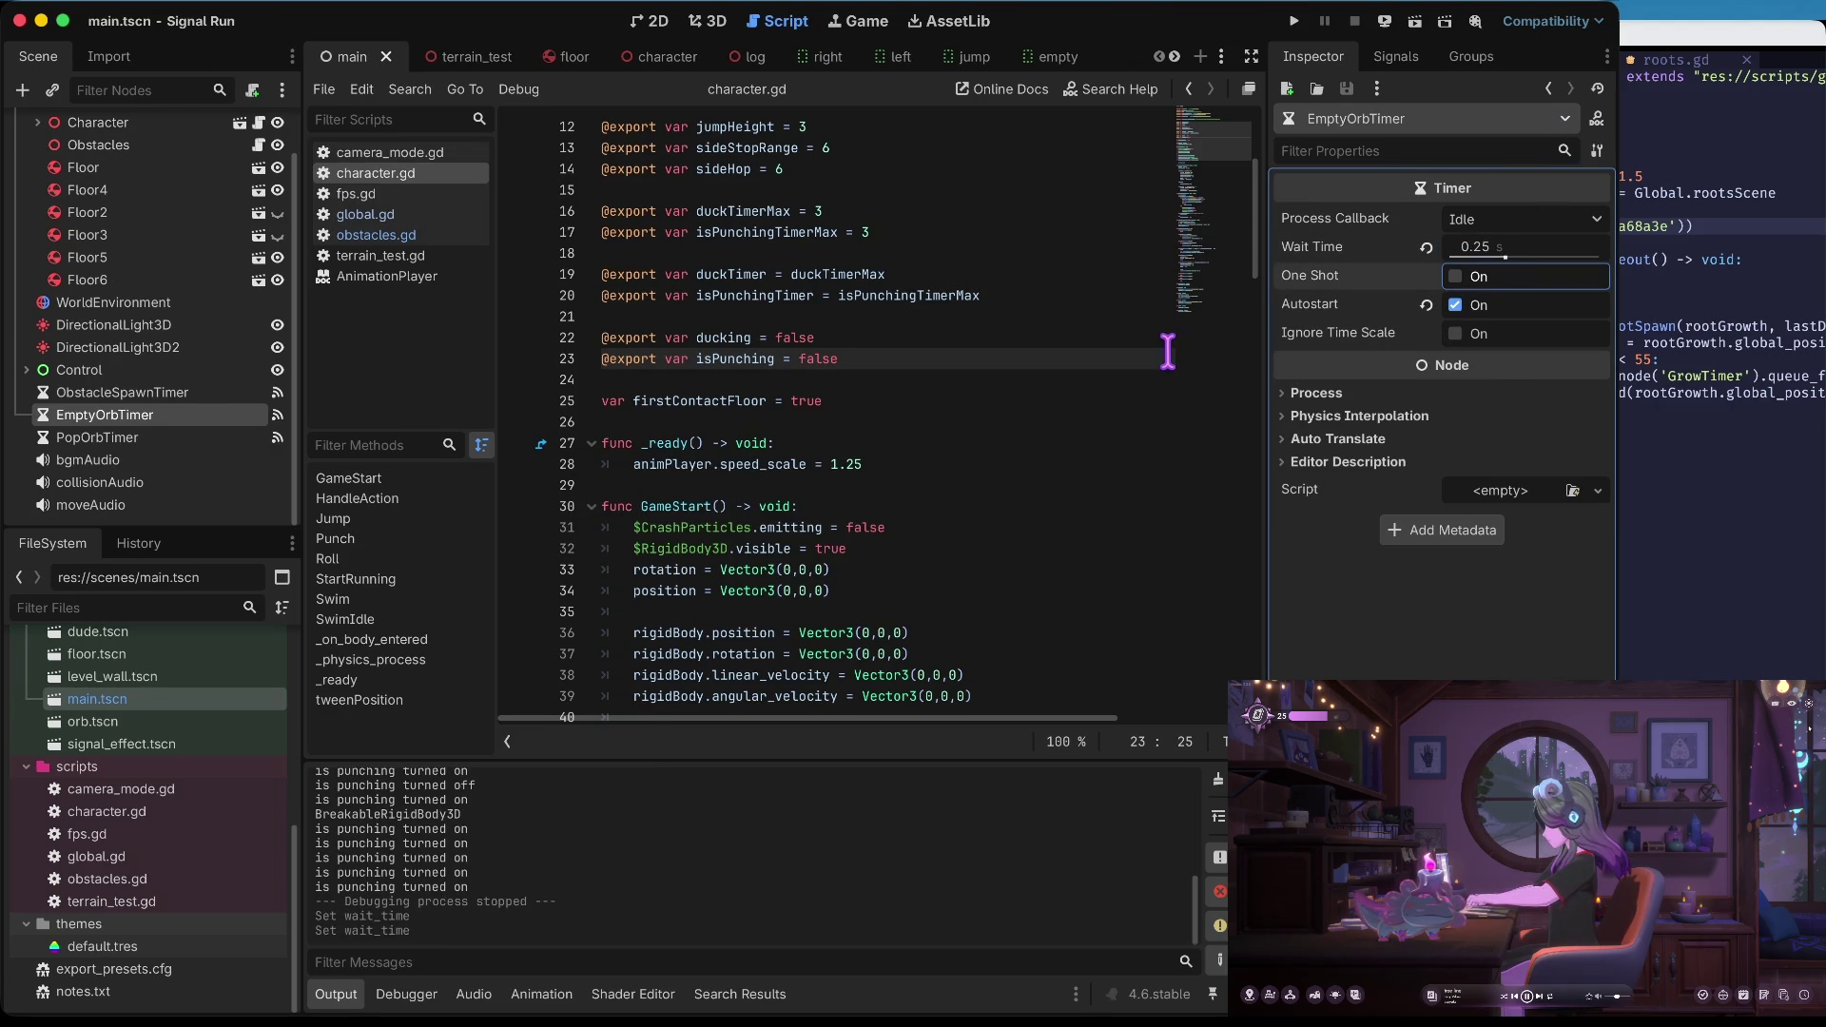
Relaunch the game, jump repeatedly to check the orb colours, then stop it
key("super+b")
key("Return")
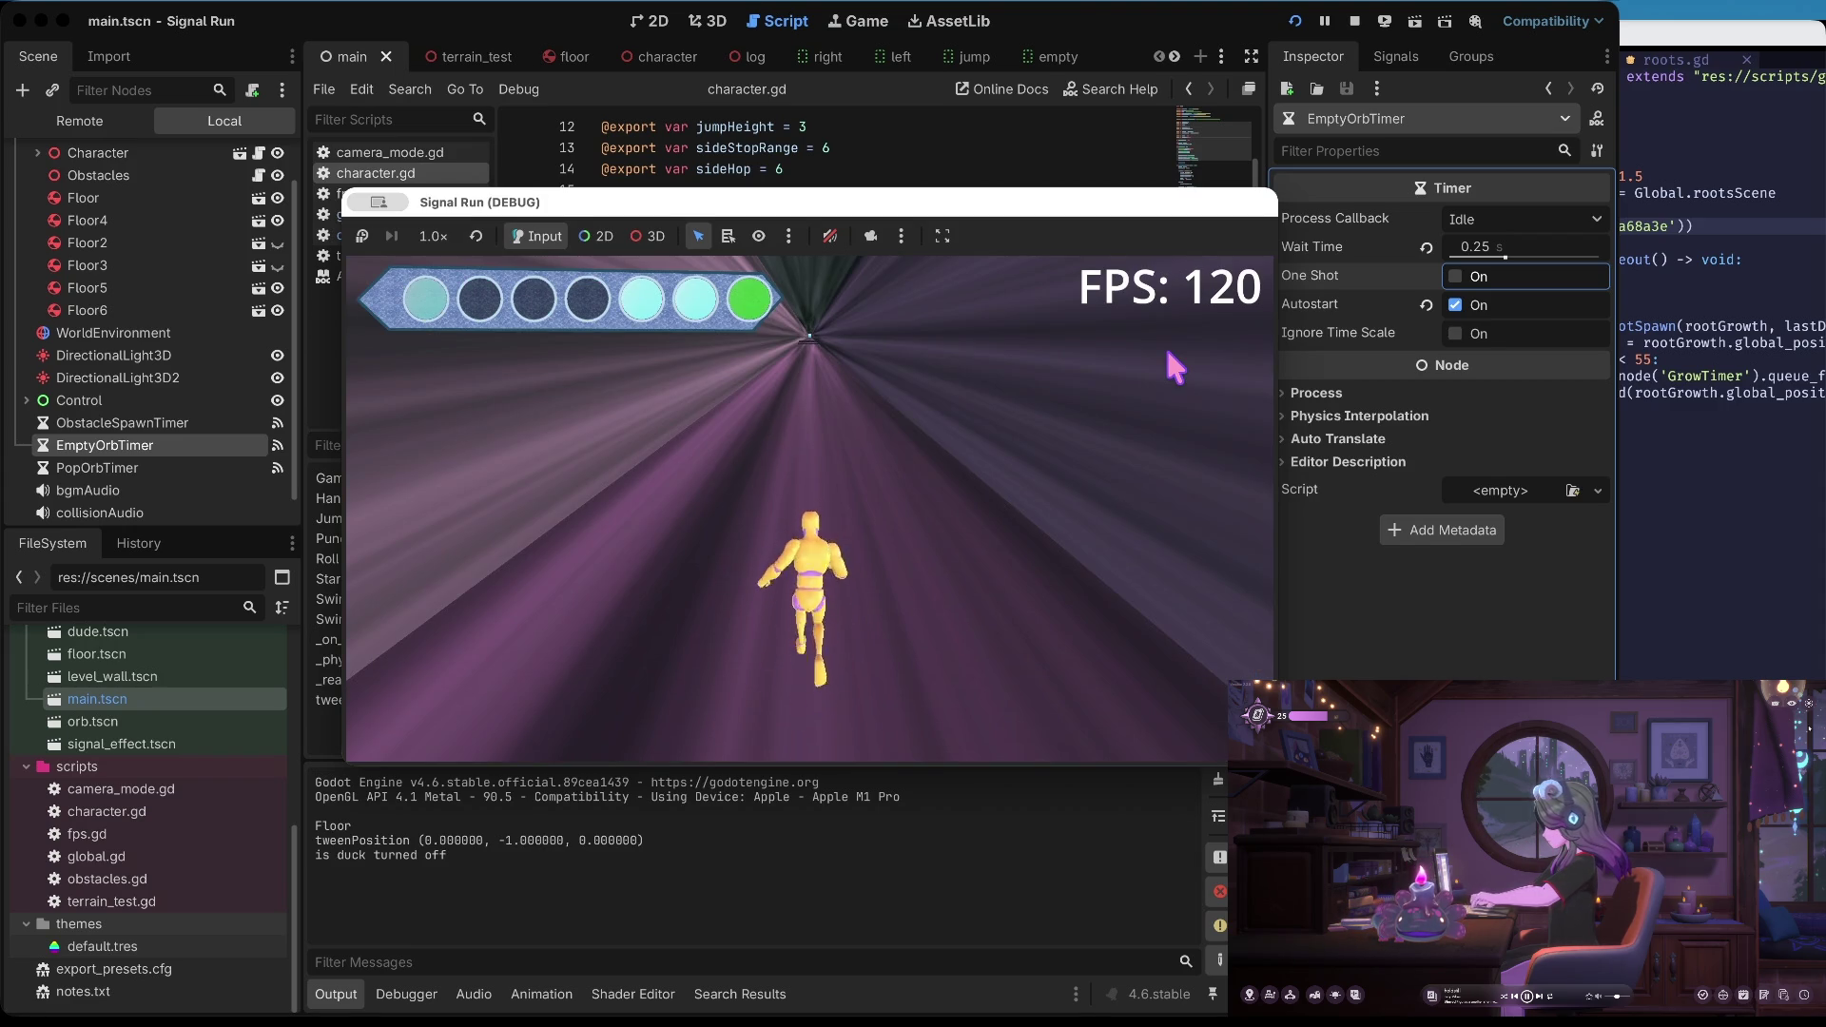
key("Left")
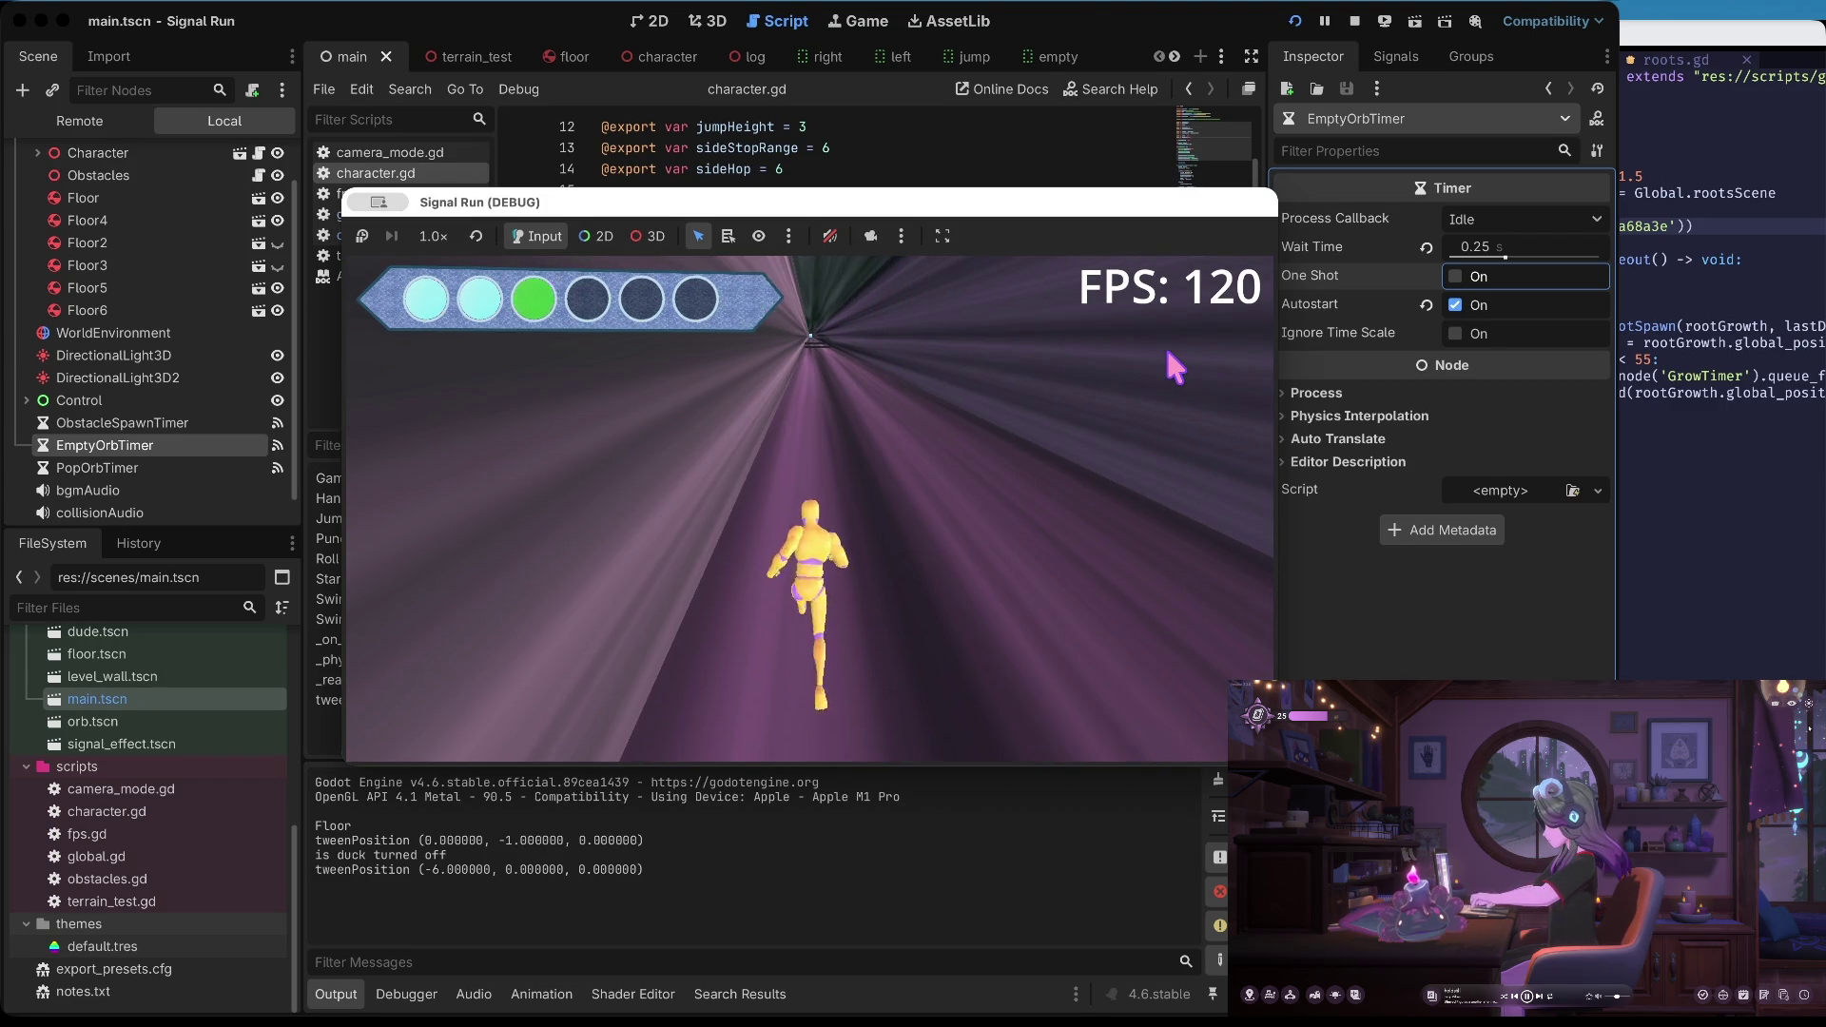
key("Up")
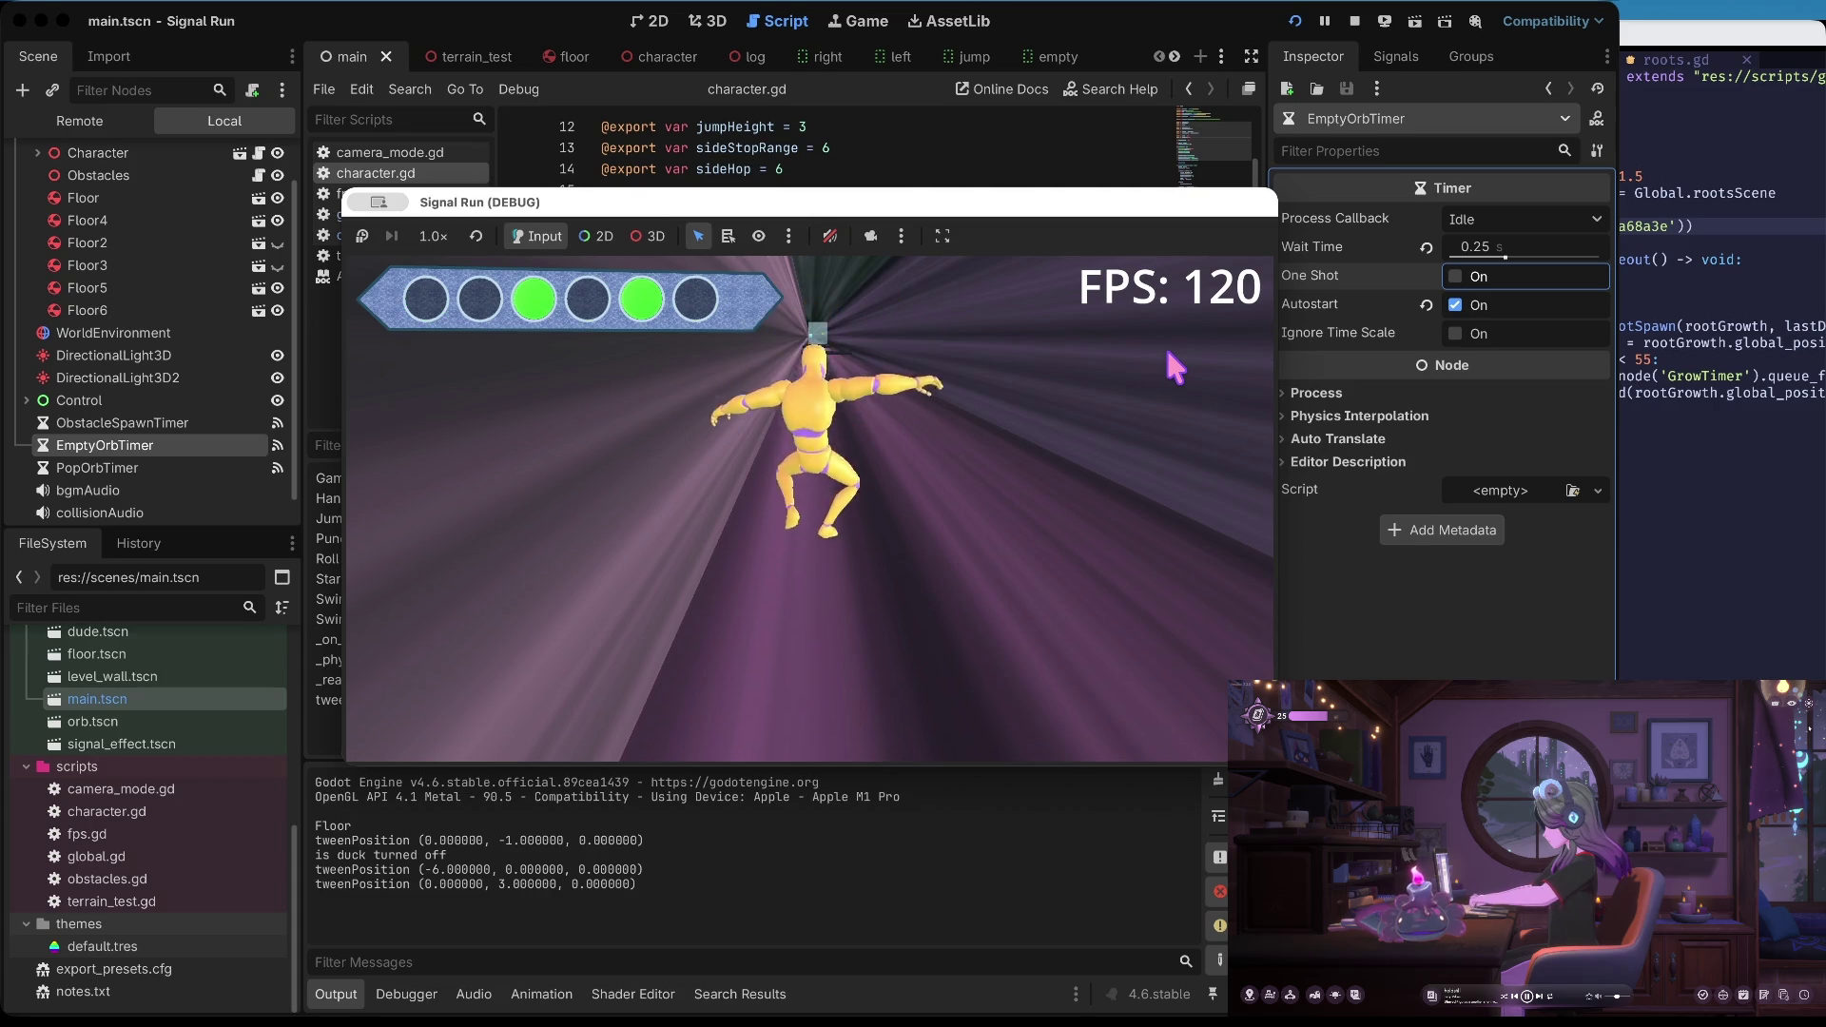
key("Up")
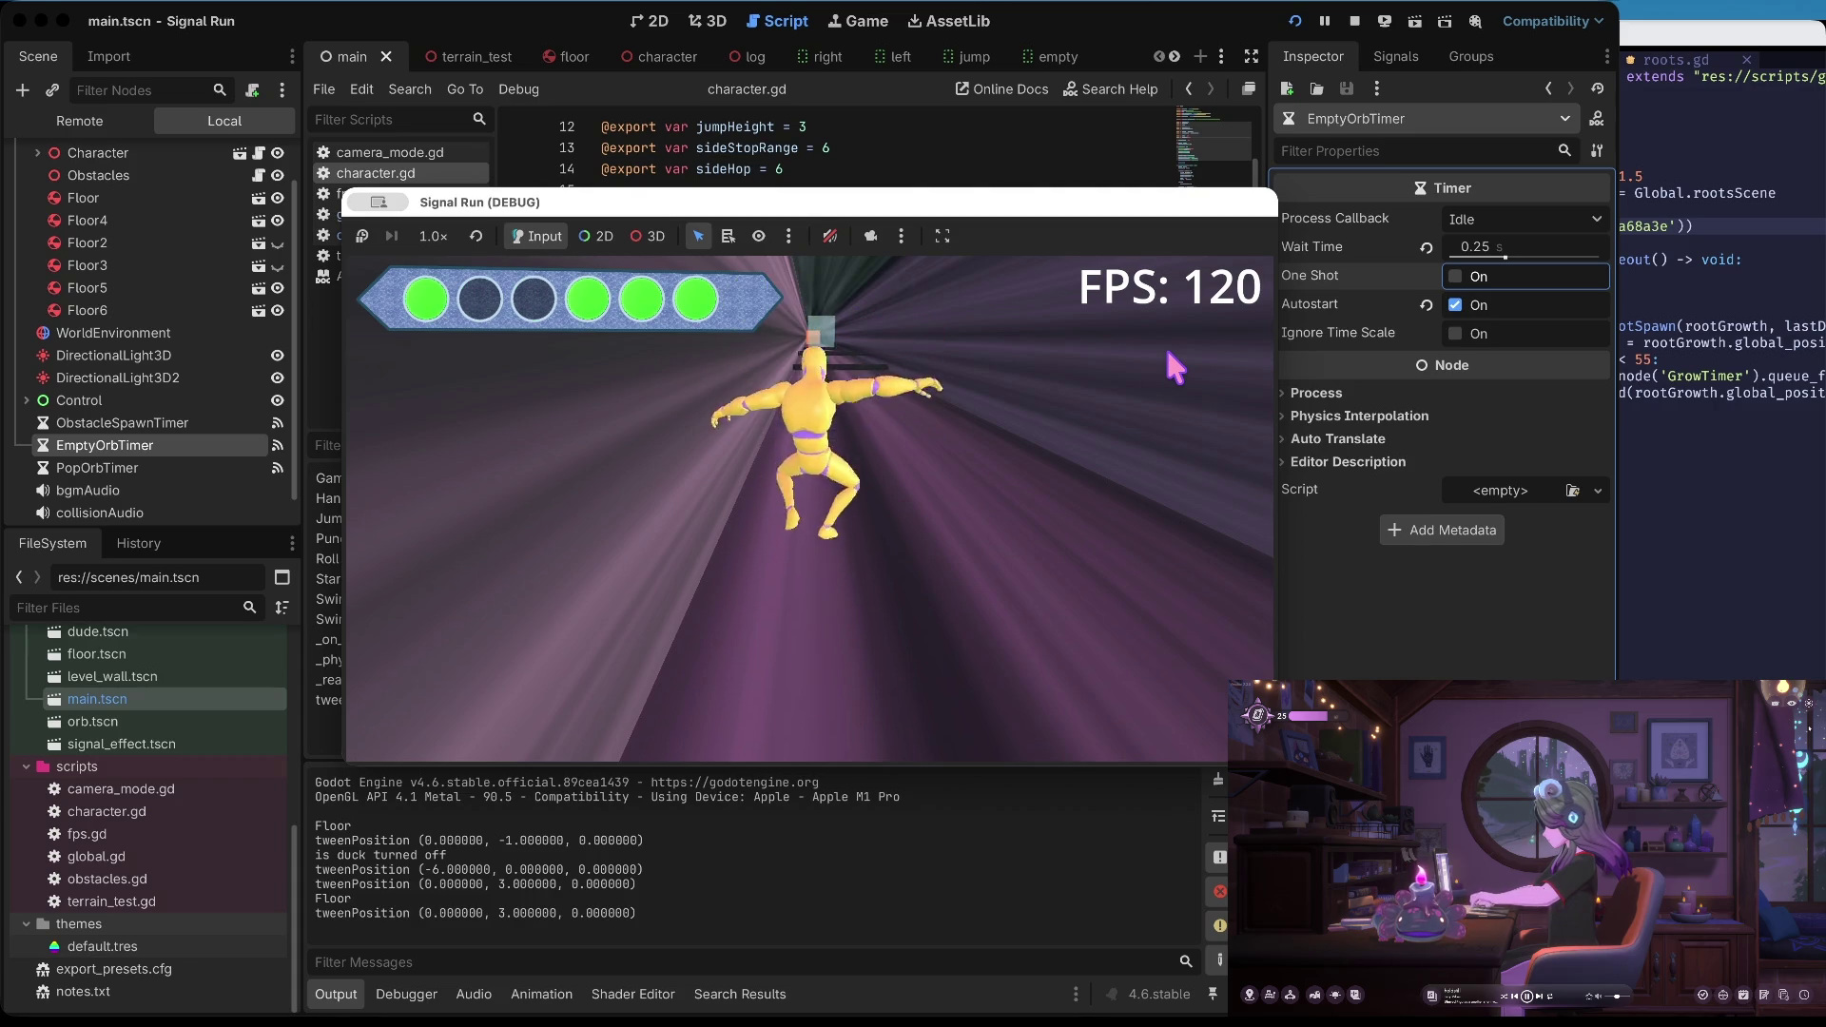
key("Up")
key("Up")
key("Up")
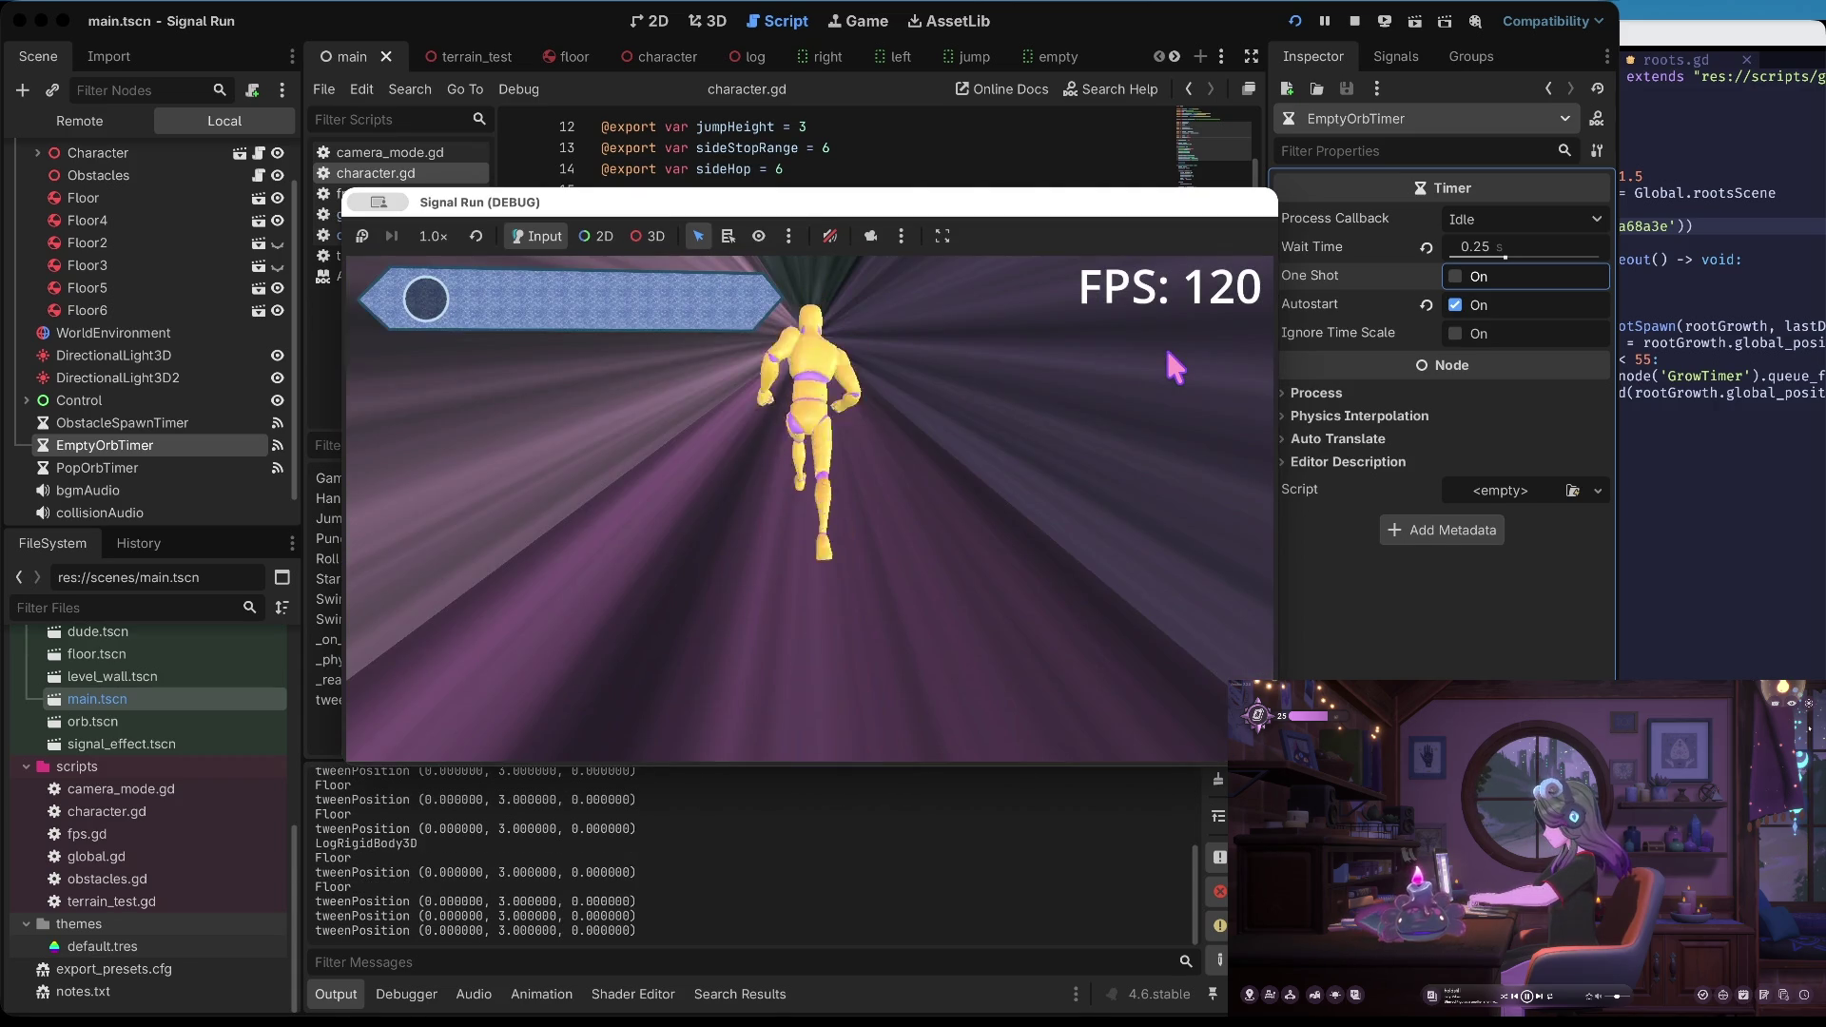
left_click(1354, 21)
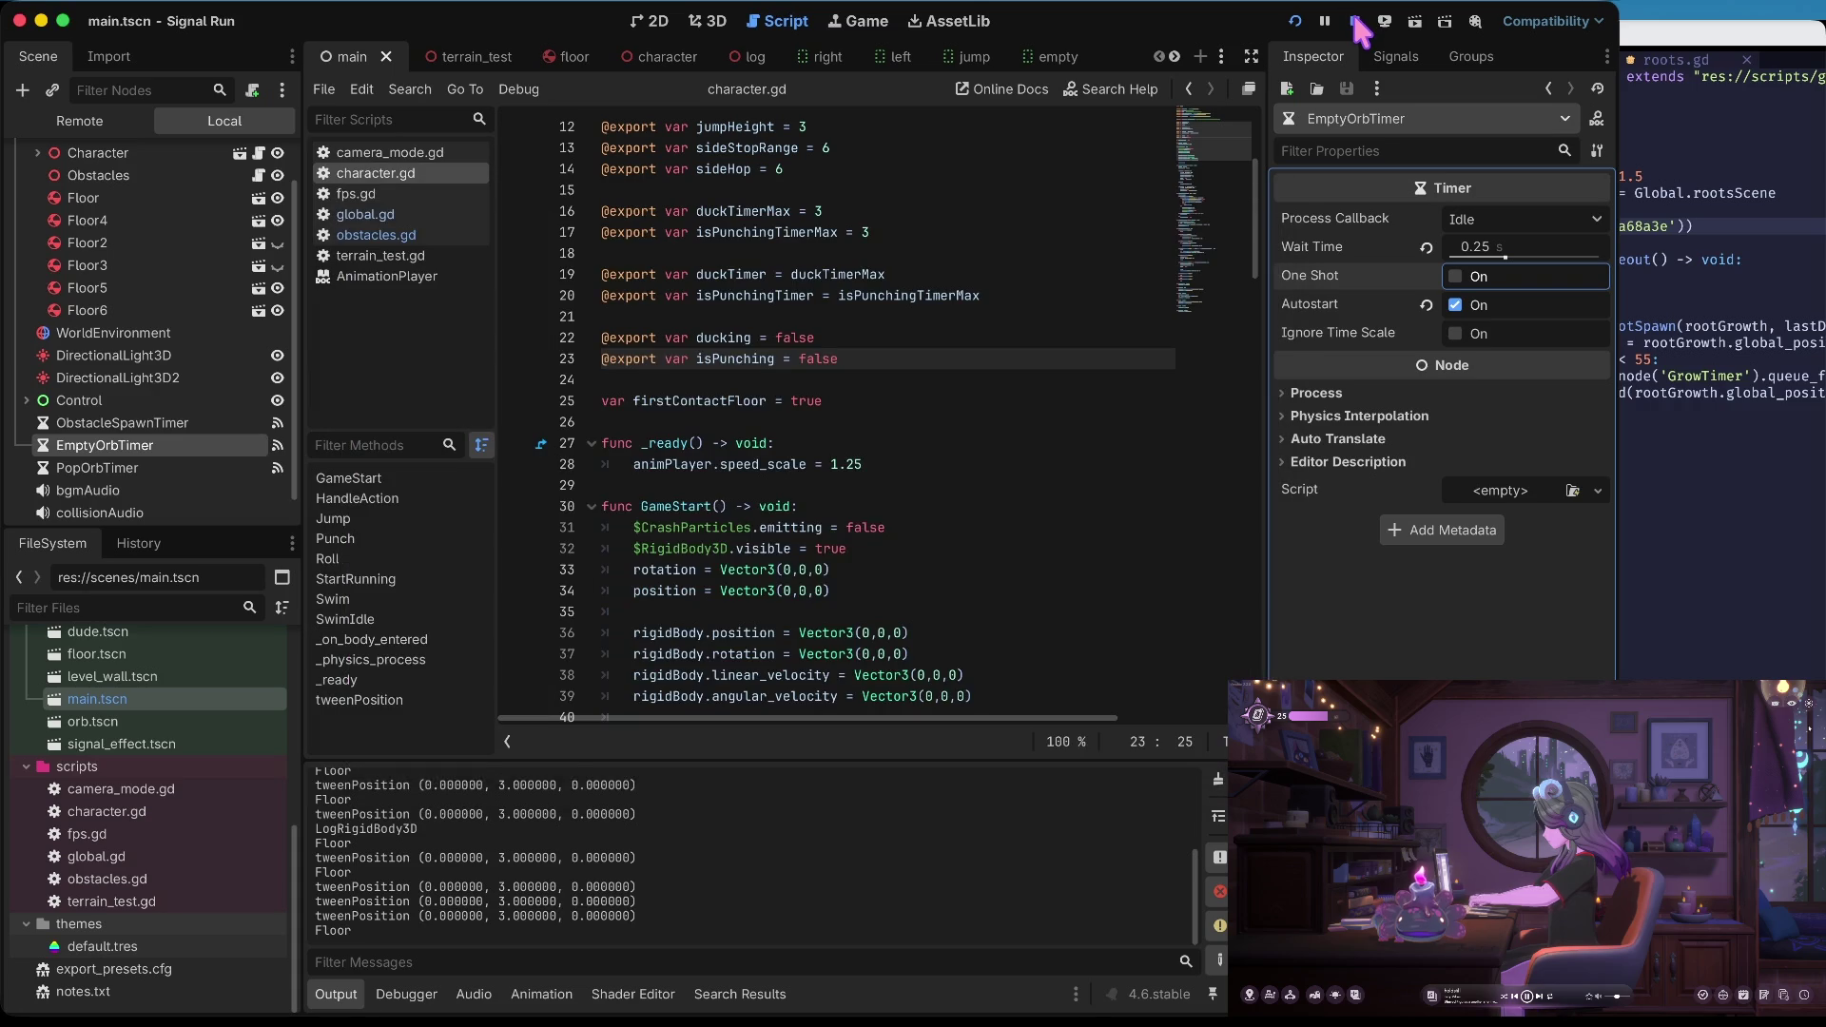
Browse the FileSystem to scenes/orbs, open duck.tscn, and view it in the 3D workspace
scroll(139, 275, "up", 2)
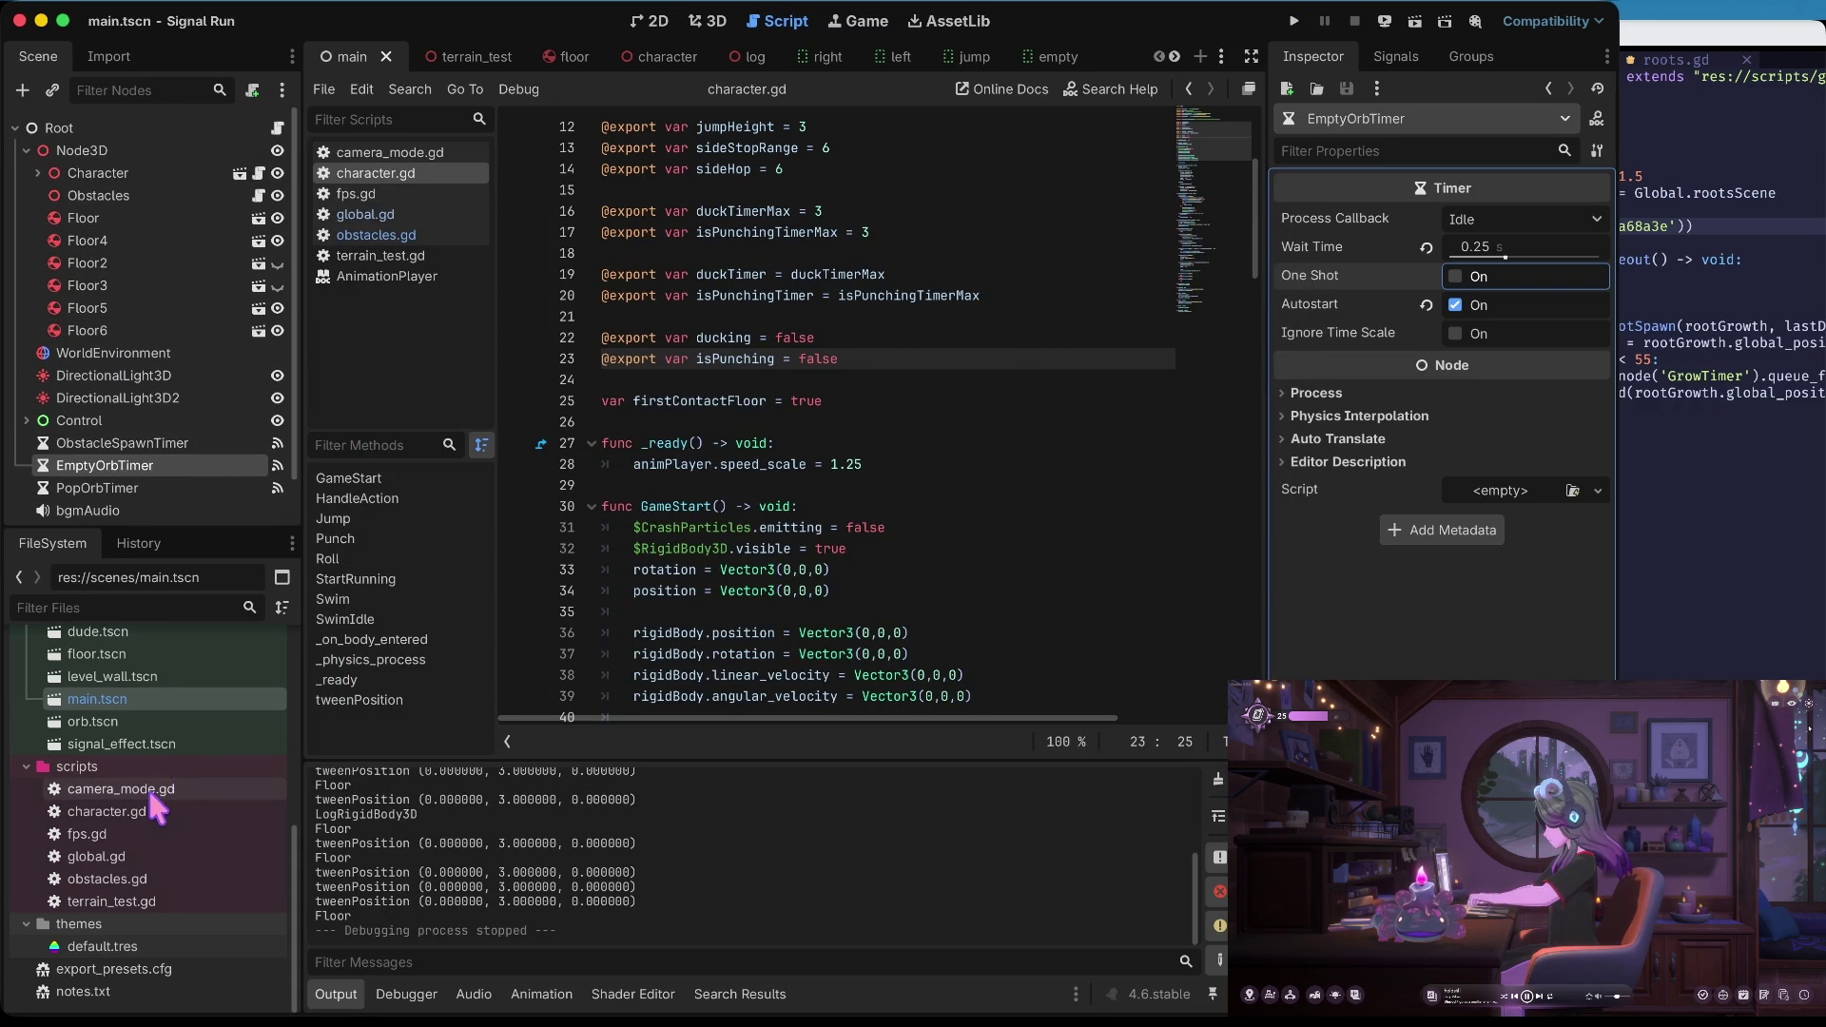
scroll(146, 787, "up", 8)
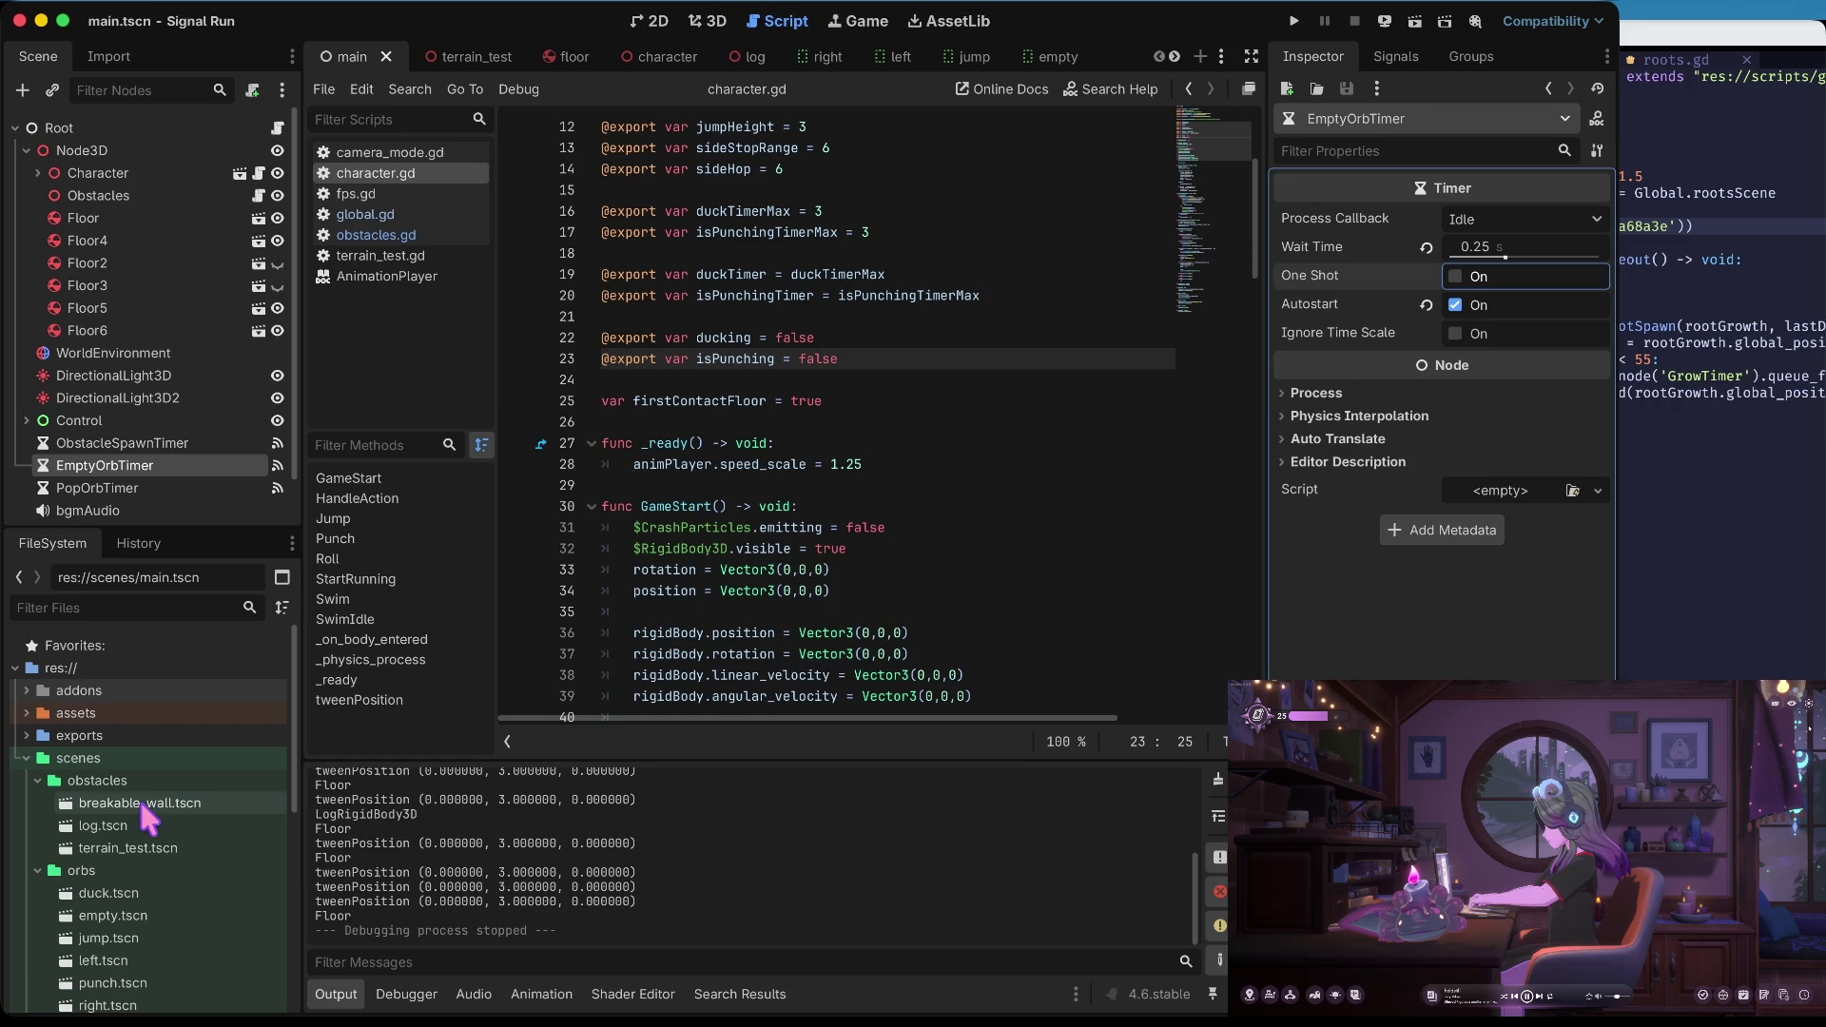
left_click(138, 846)
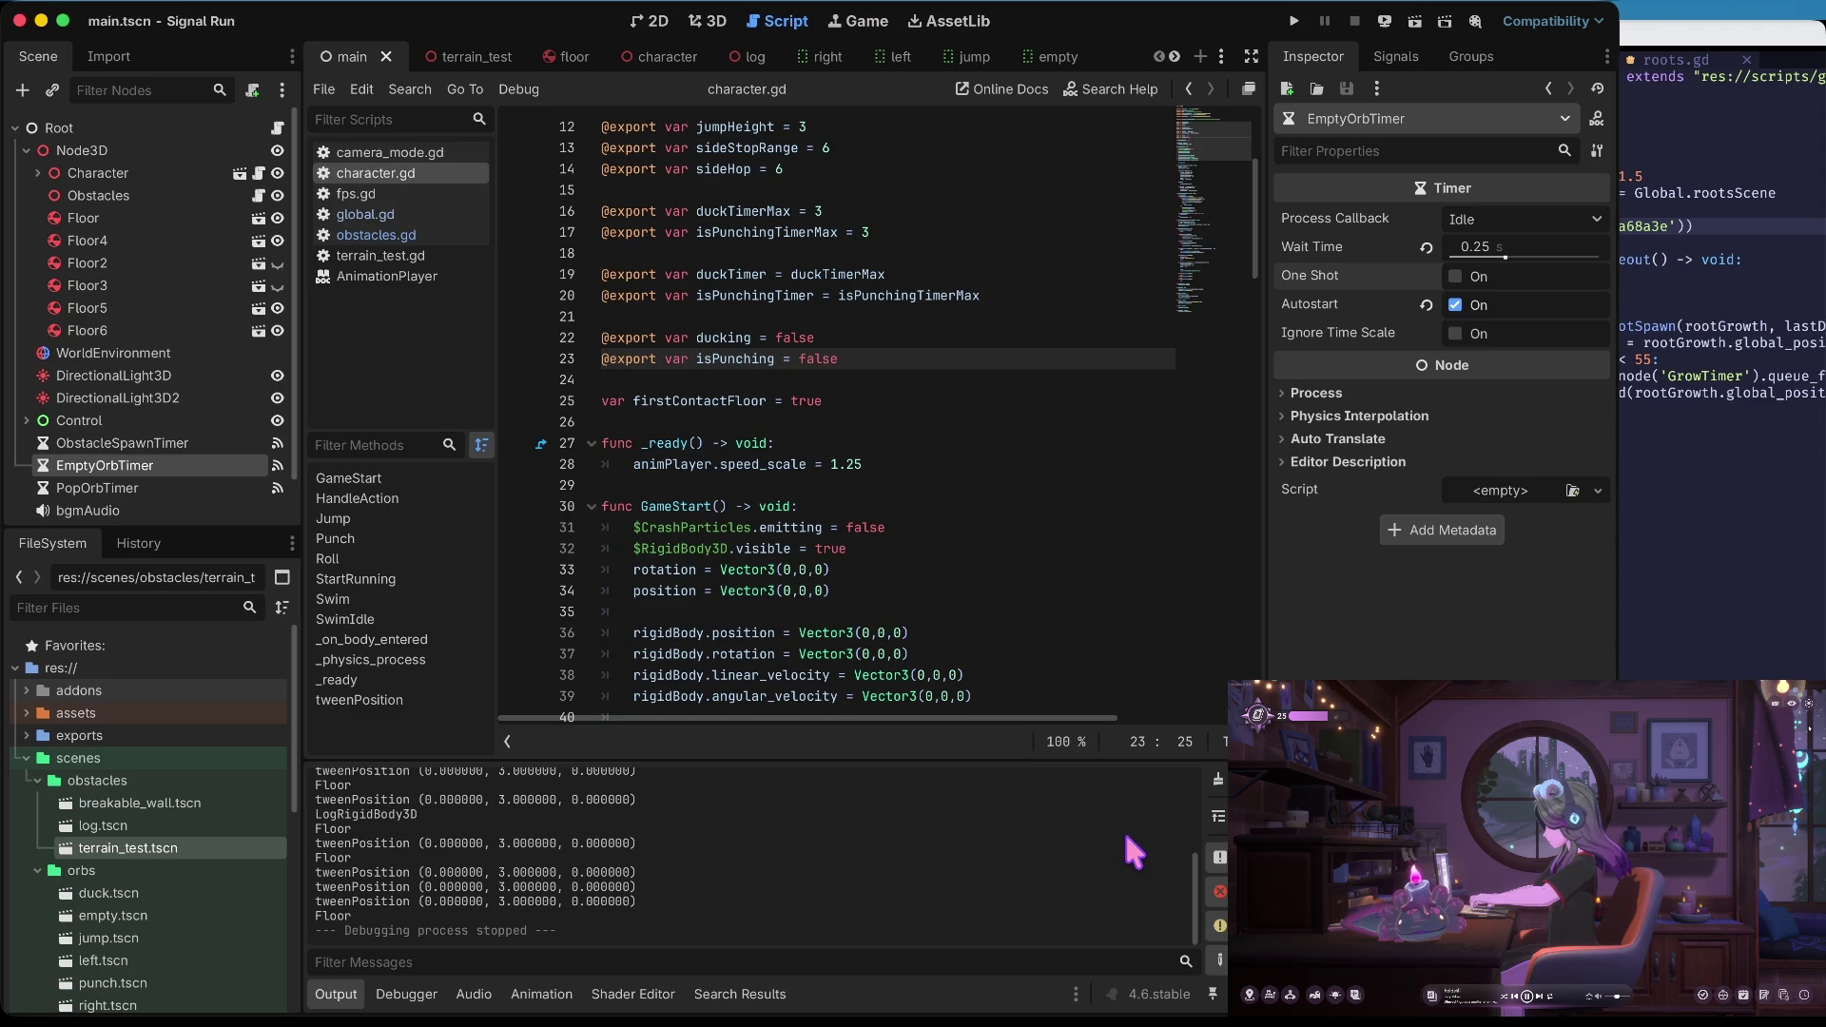
left_click(904, 570)
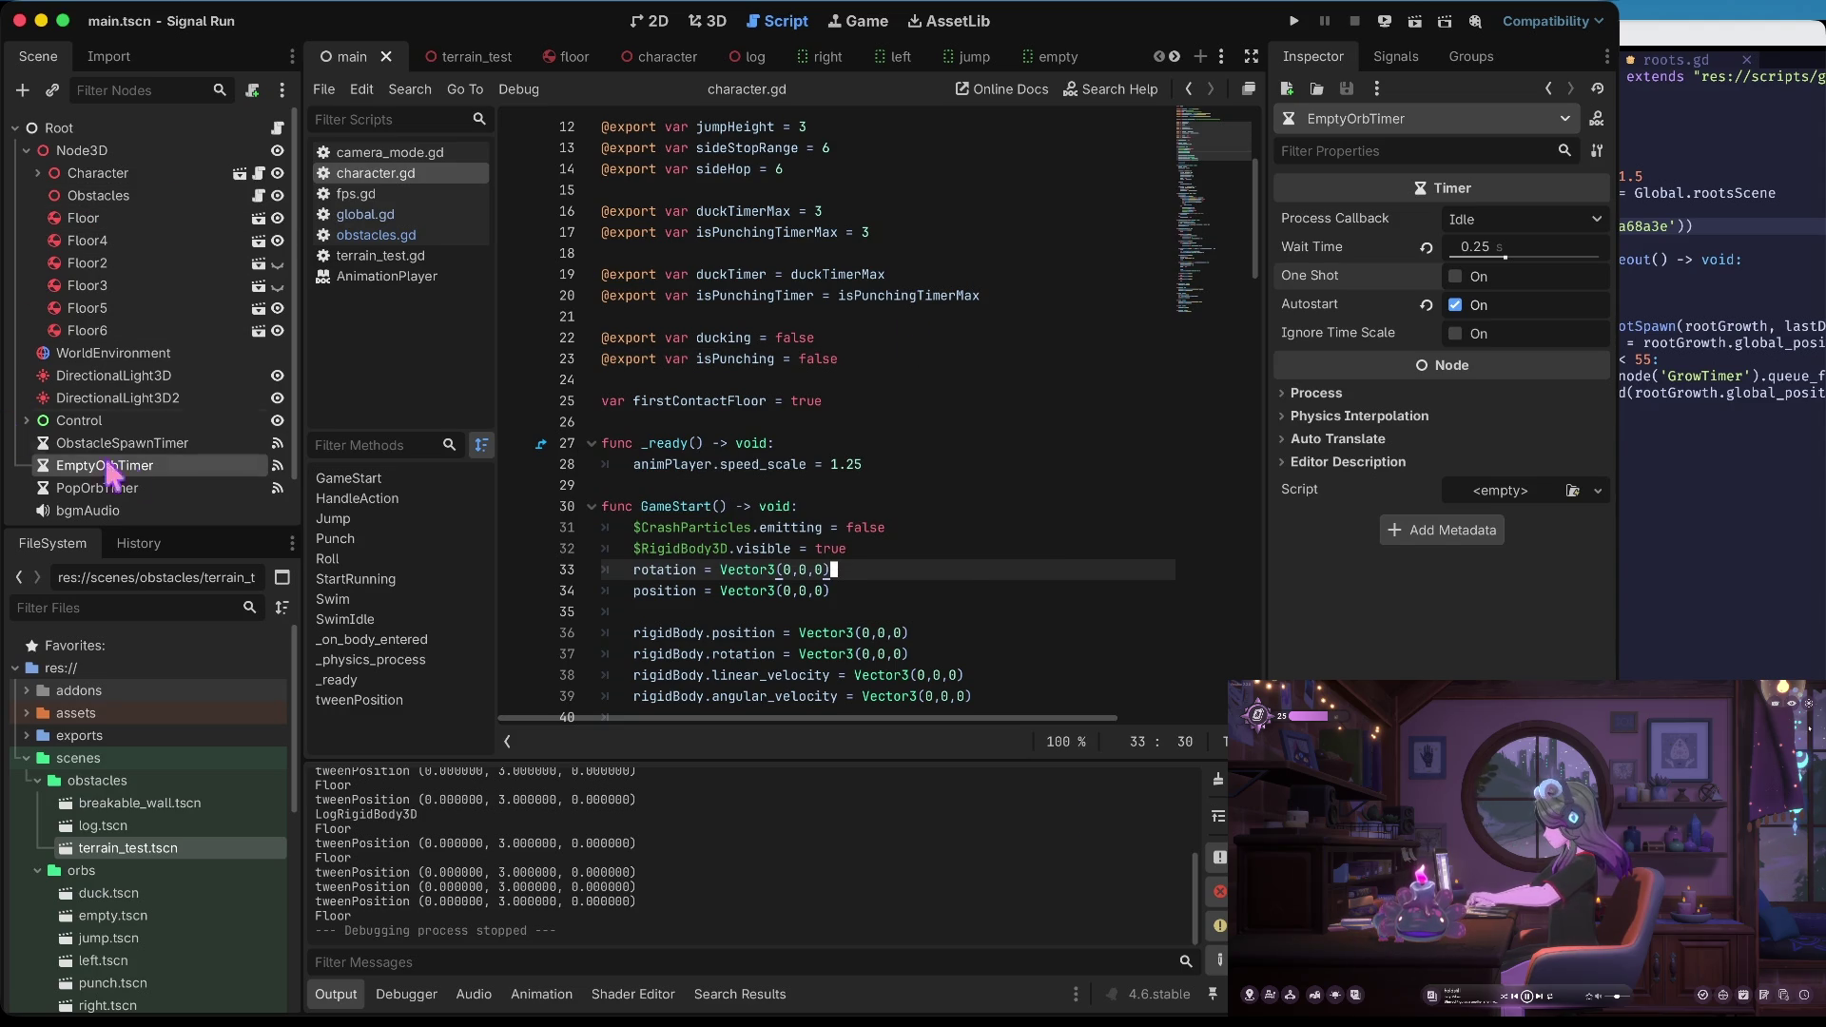
left_click(95, 759)
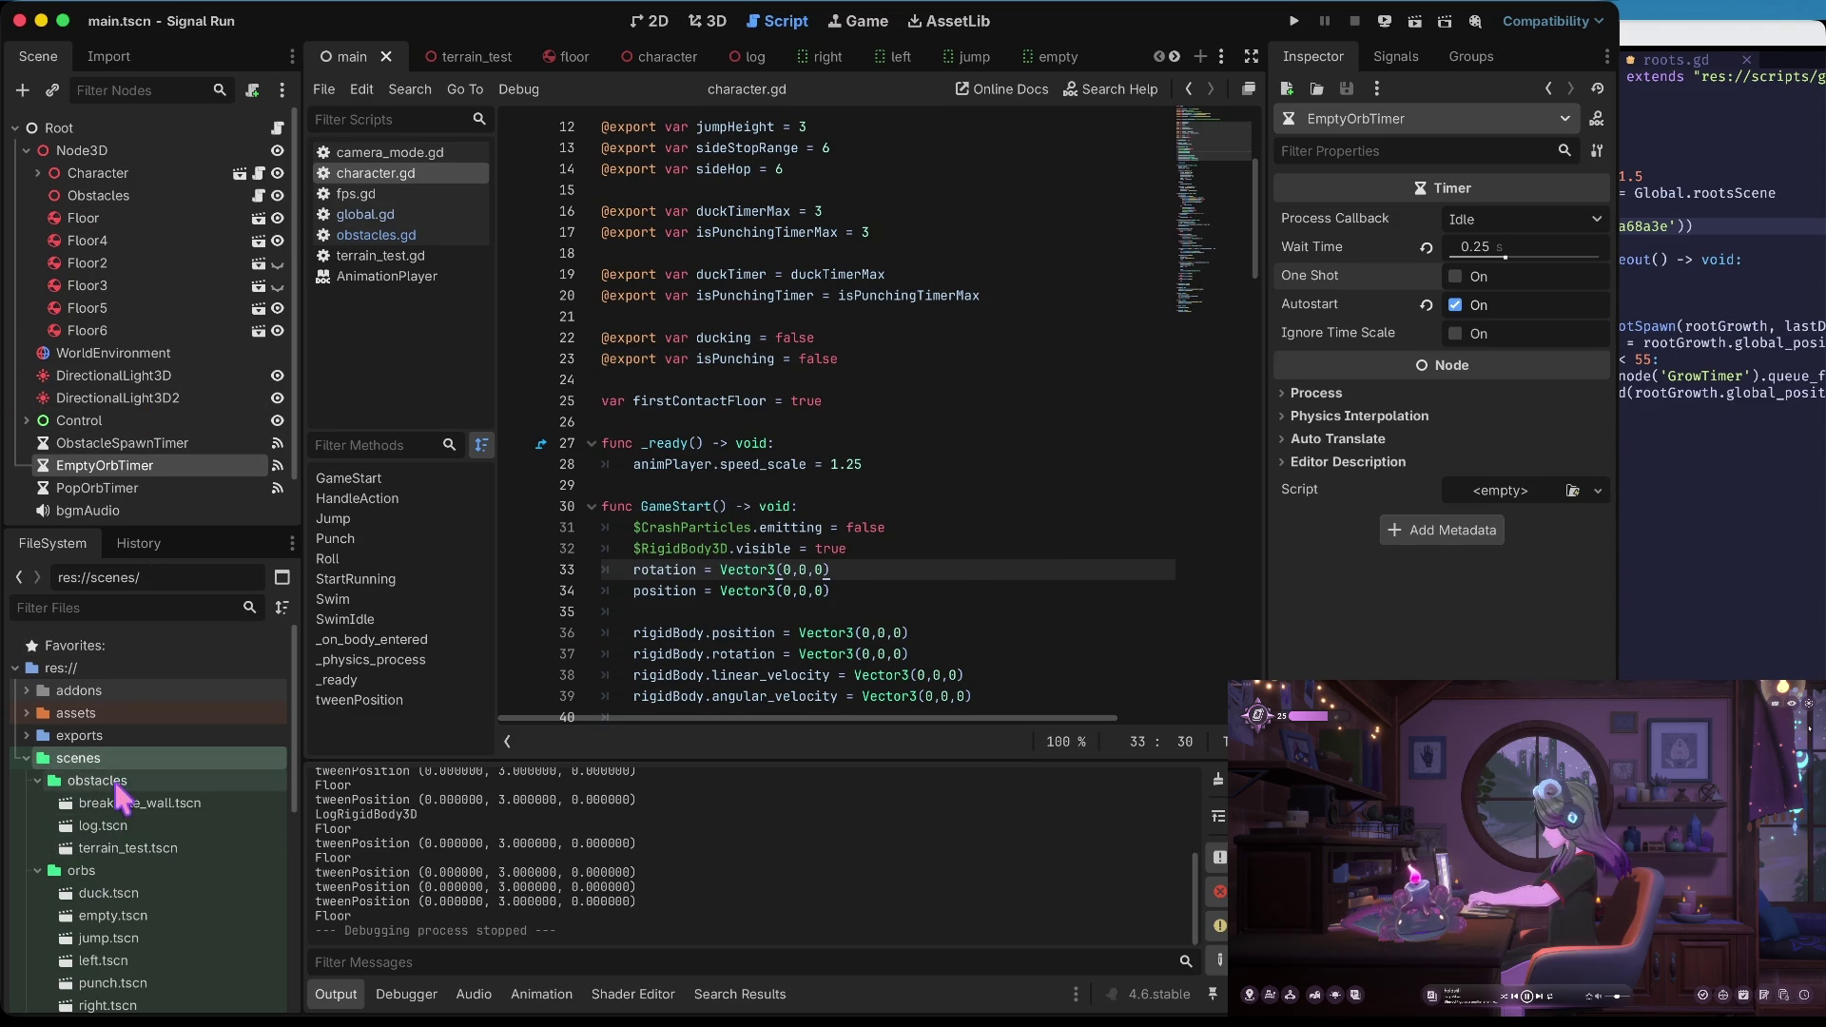
scroll(128, 770, "down", 3)
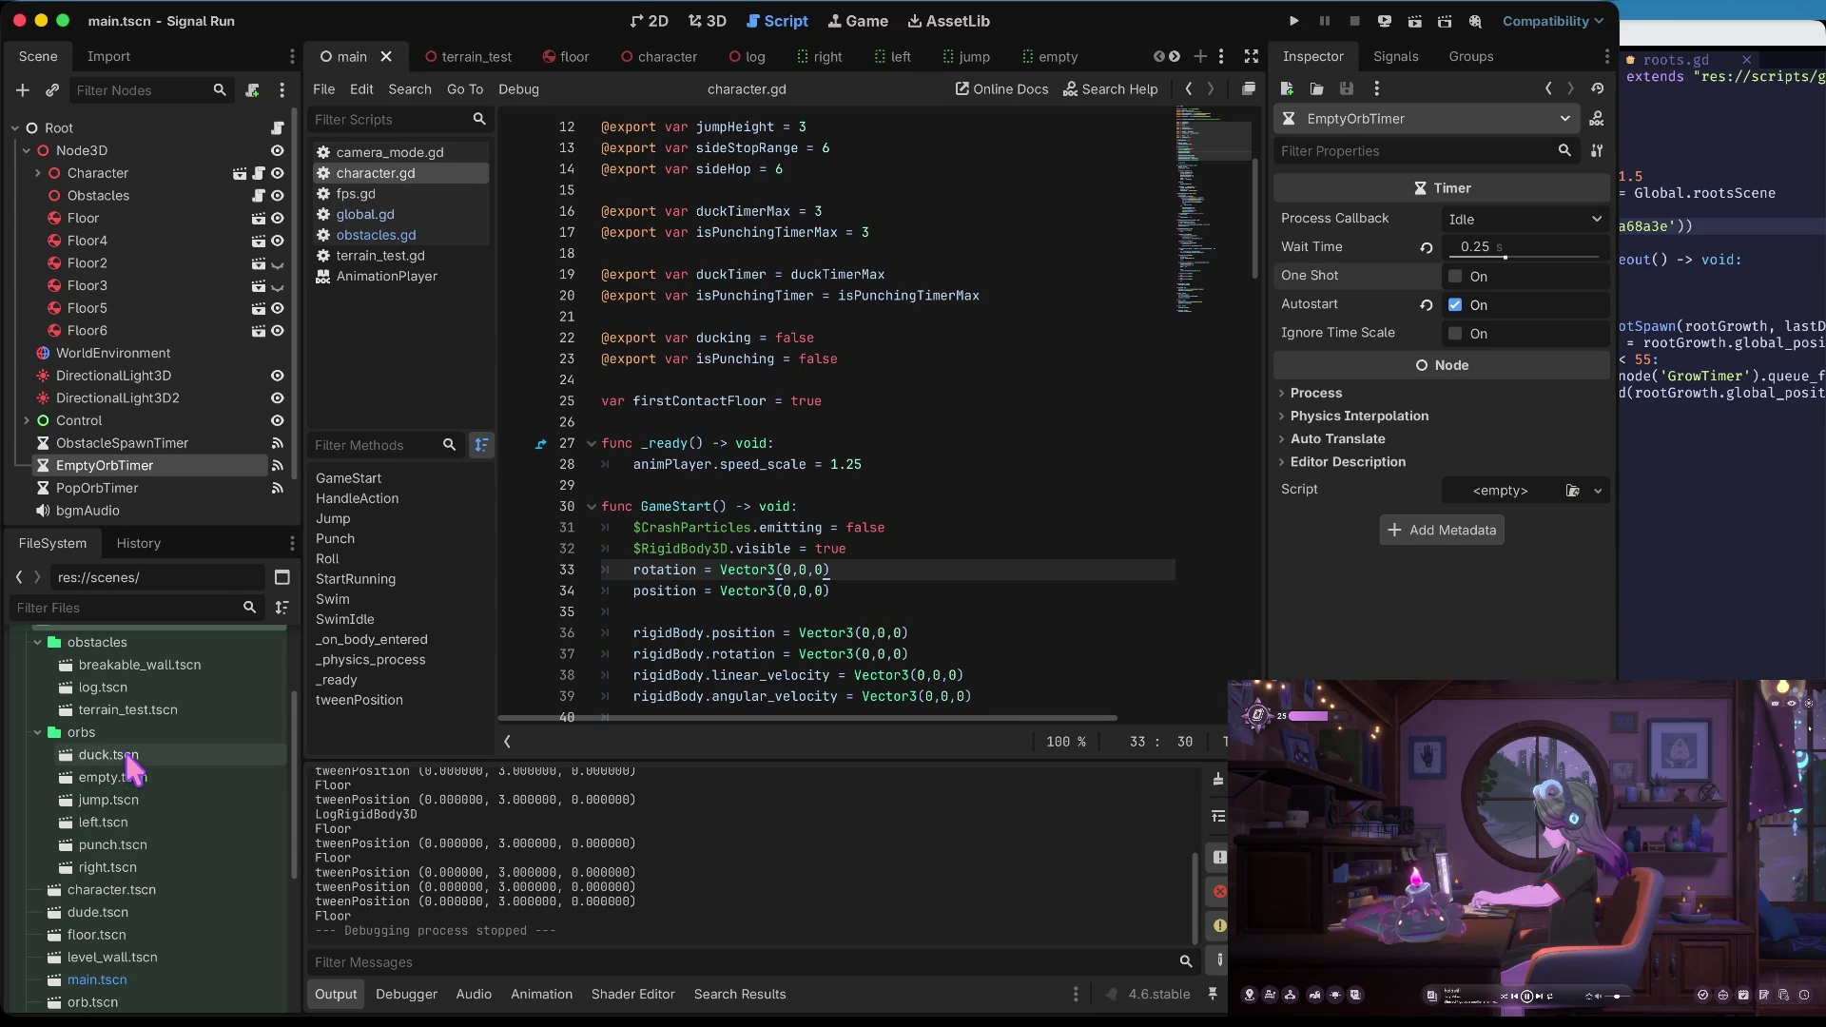
double_click(128, 758)
left_click(711, 23)
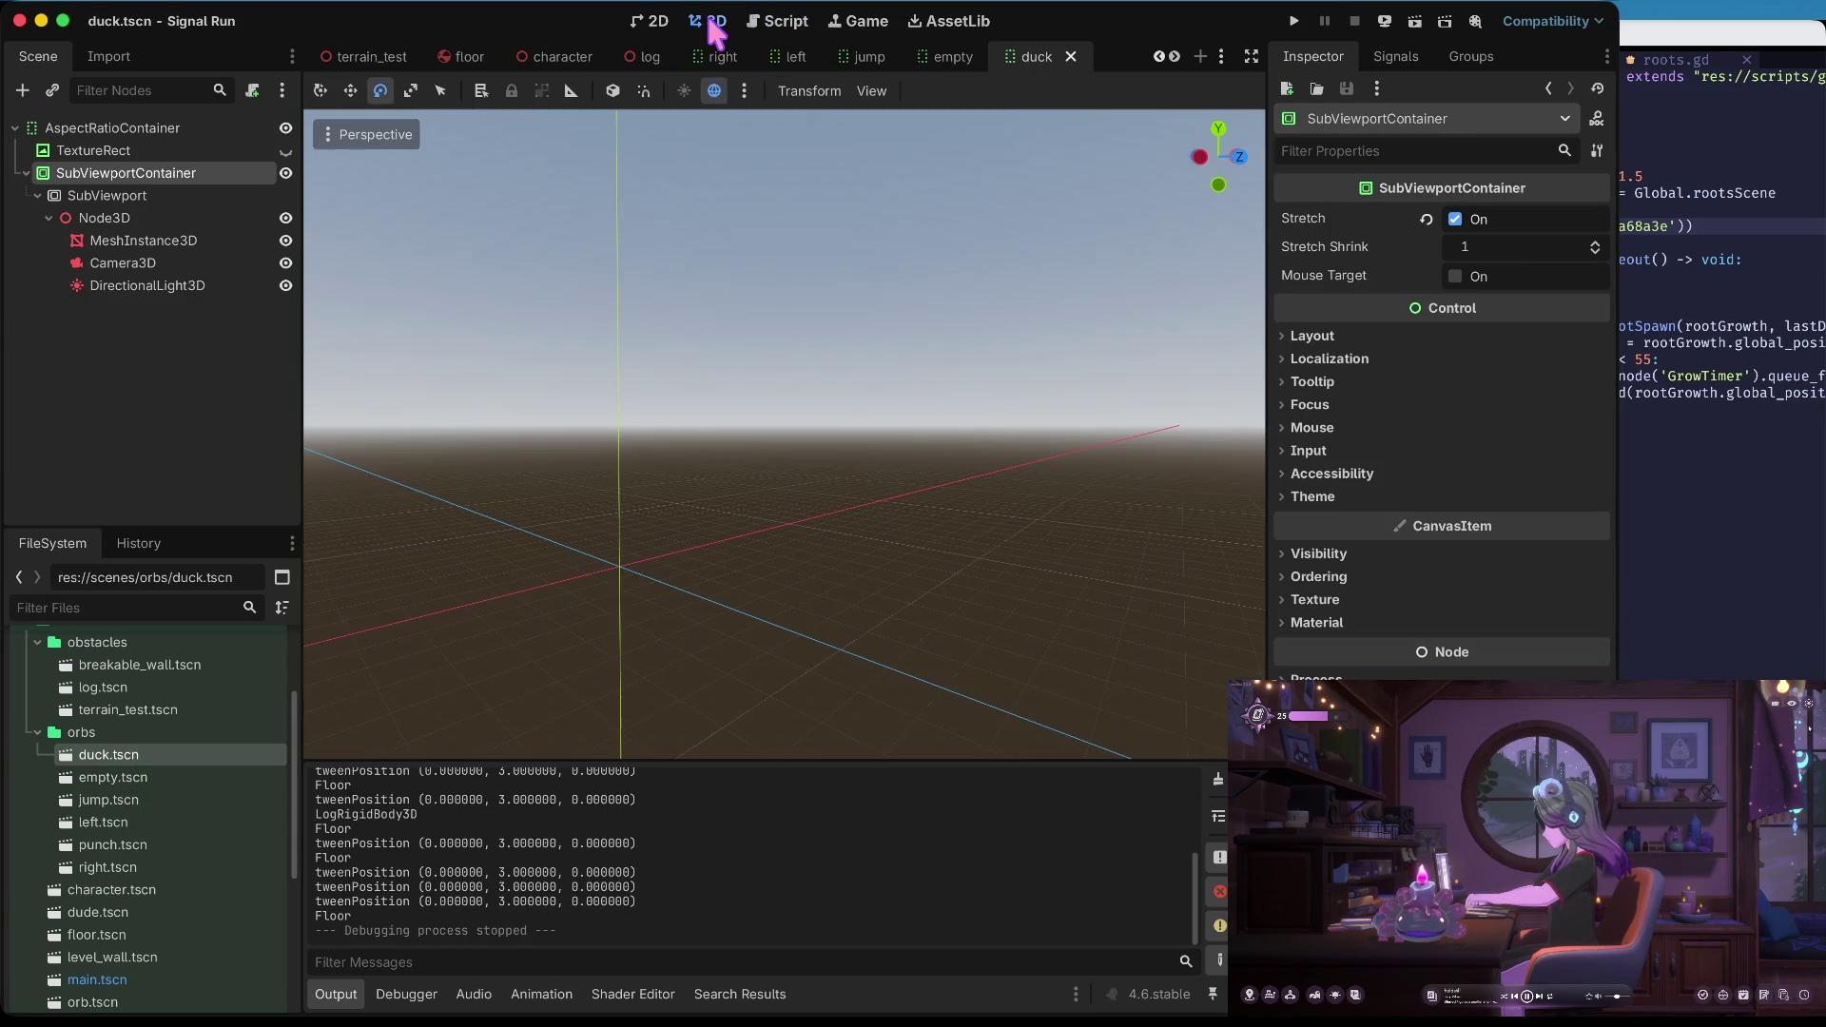
Keep Alpha transparency on the sphere material, lower its albedo alpha, and save duck.tscn
left_click(652, 22)
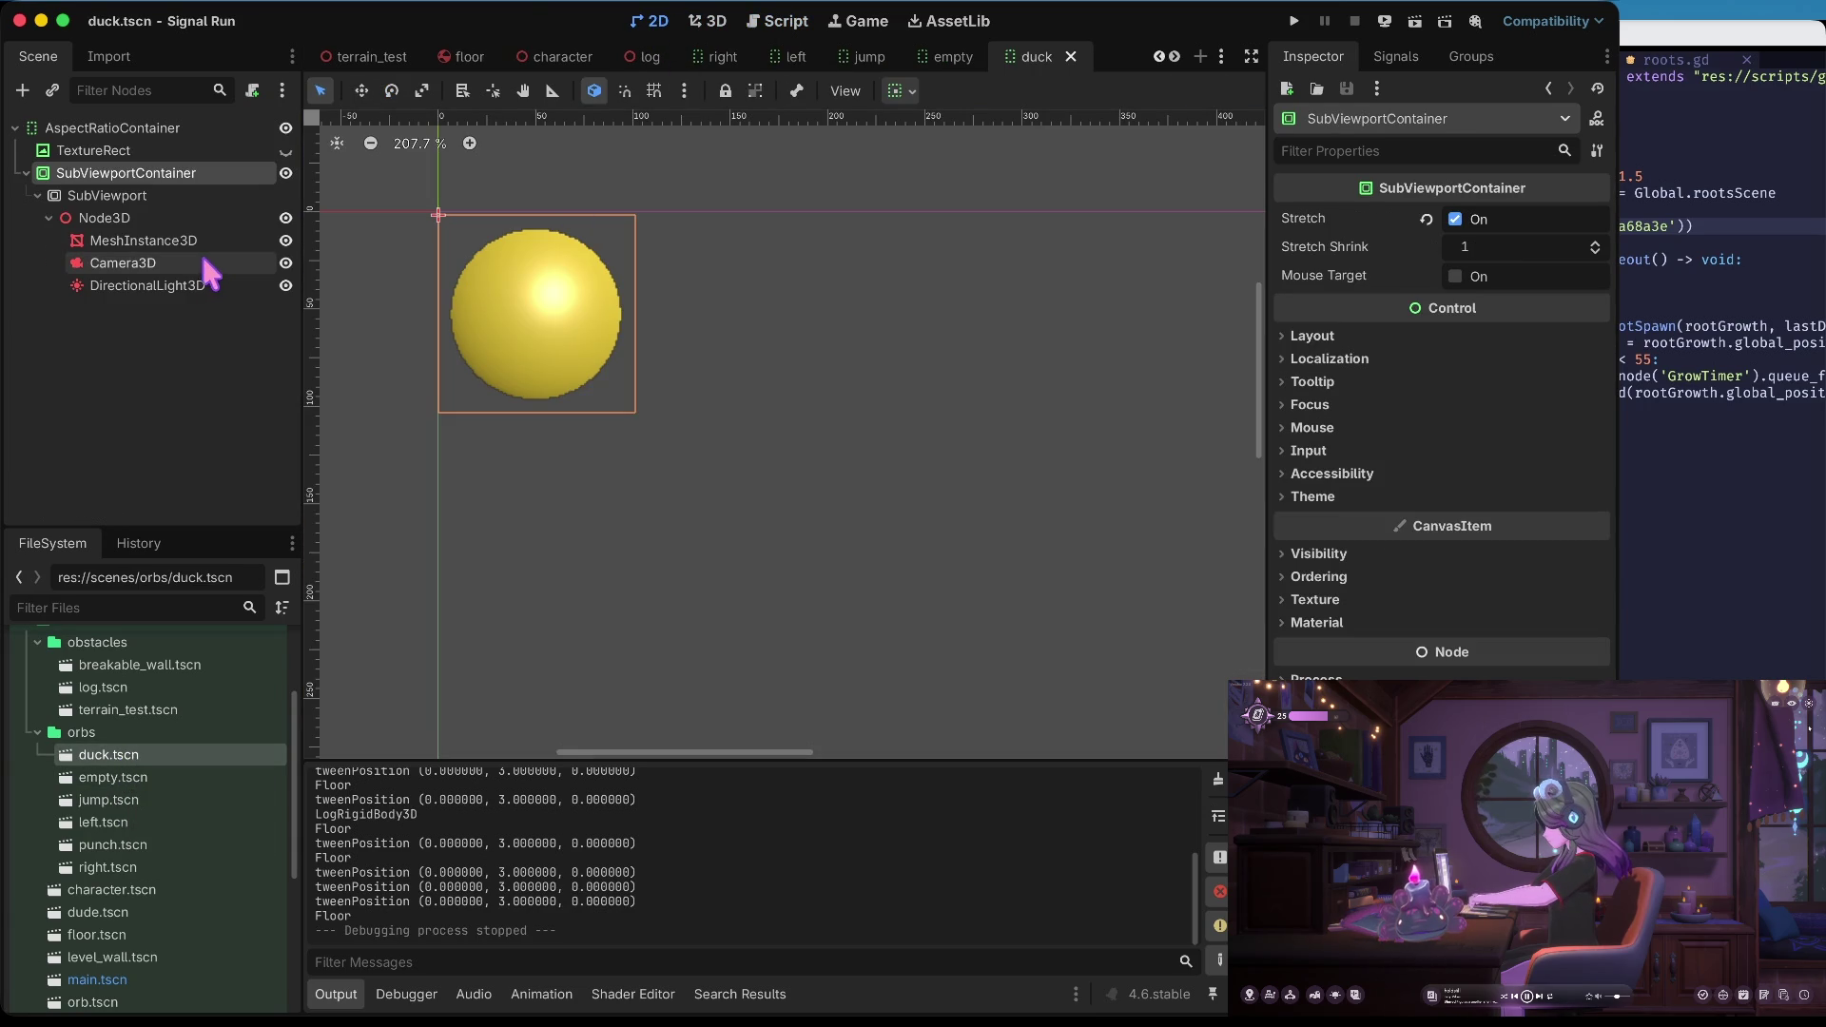
left_click(142, 241)
scroll(1436, 537, "down", 5)
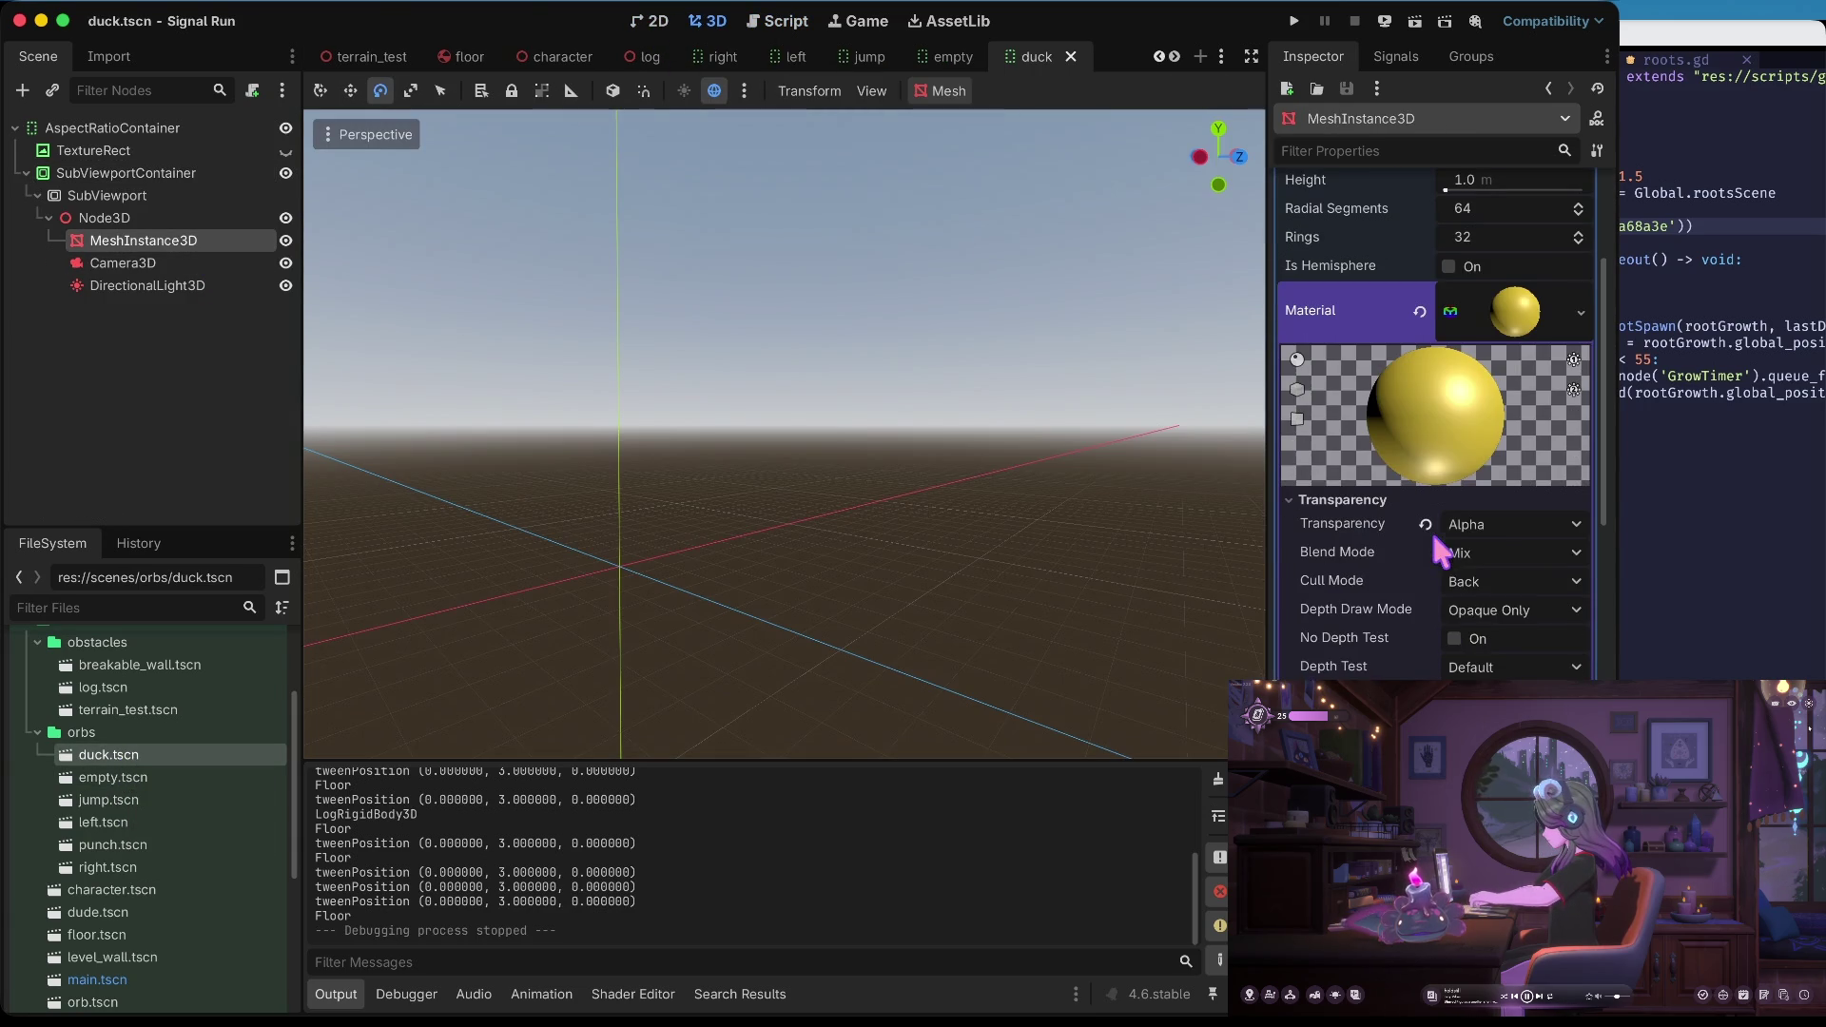
left_click(1498, 523)
left_click(1510, 556)
left_click(1477, 689)
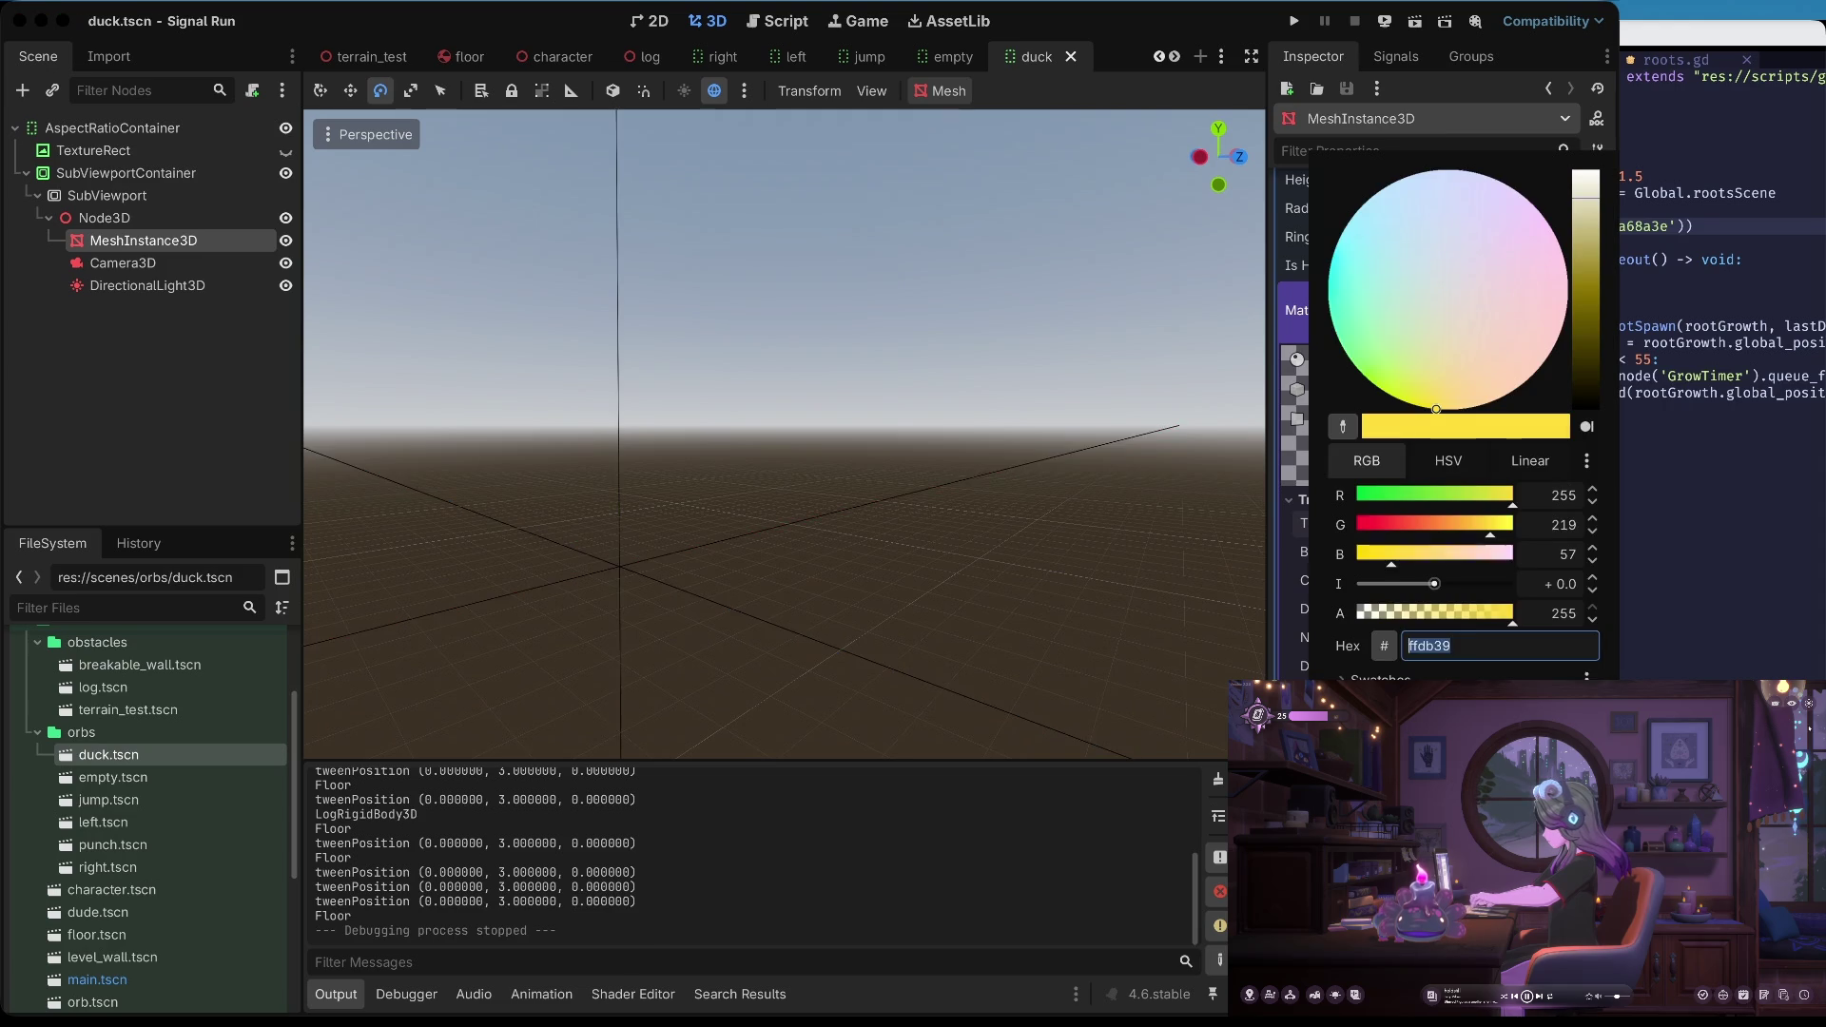
left_click_drag(1446, 614, 1396, 614)
key("Escape")
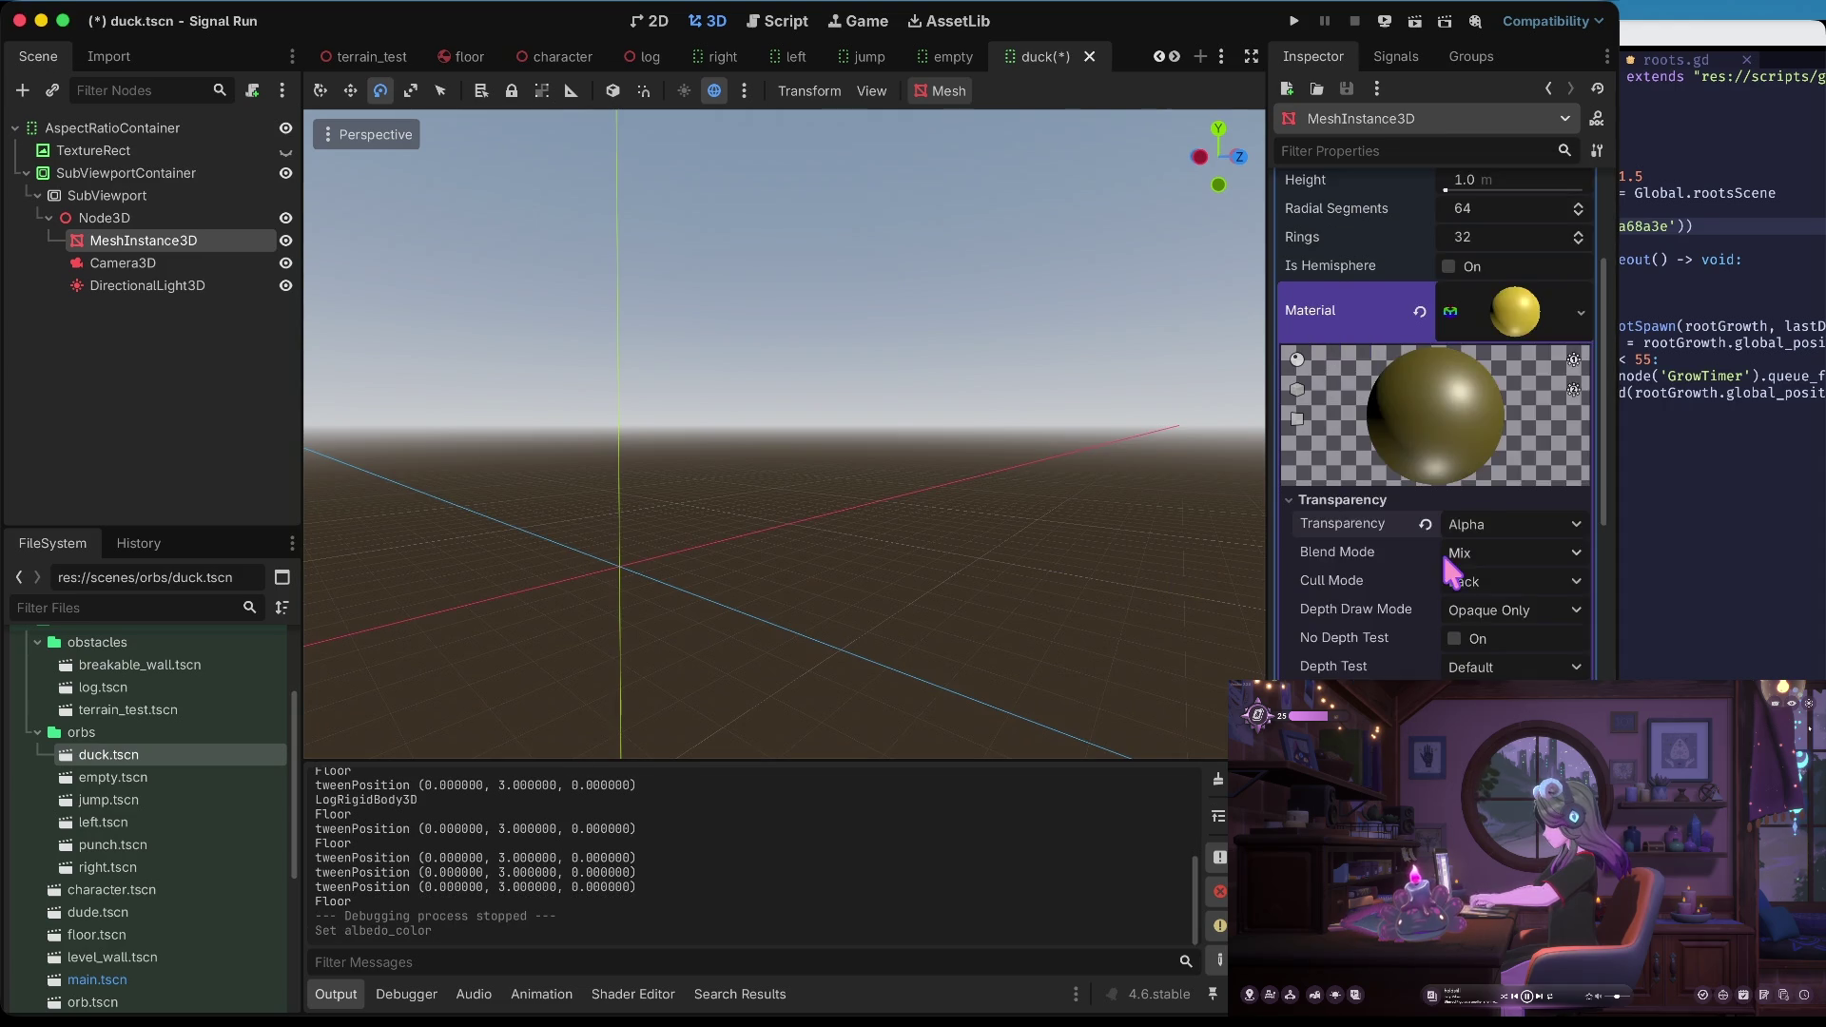
scroll(1450, 570, "up", 3)
key("ctrl+s")
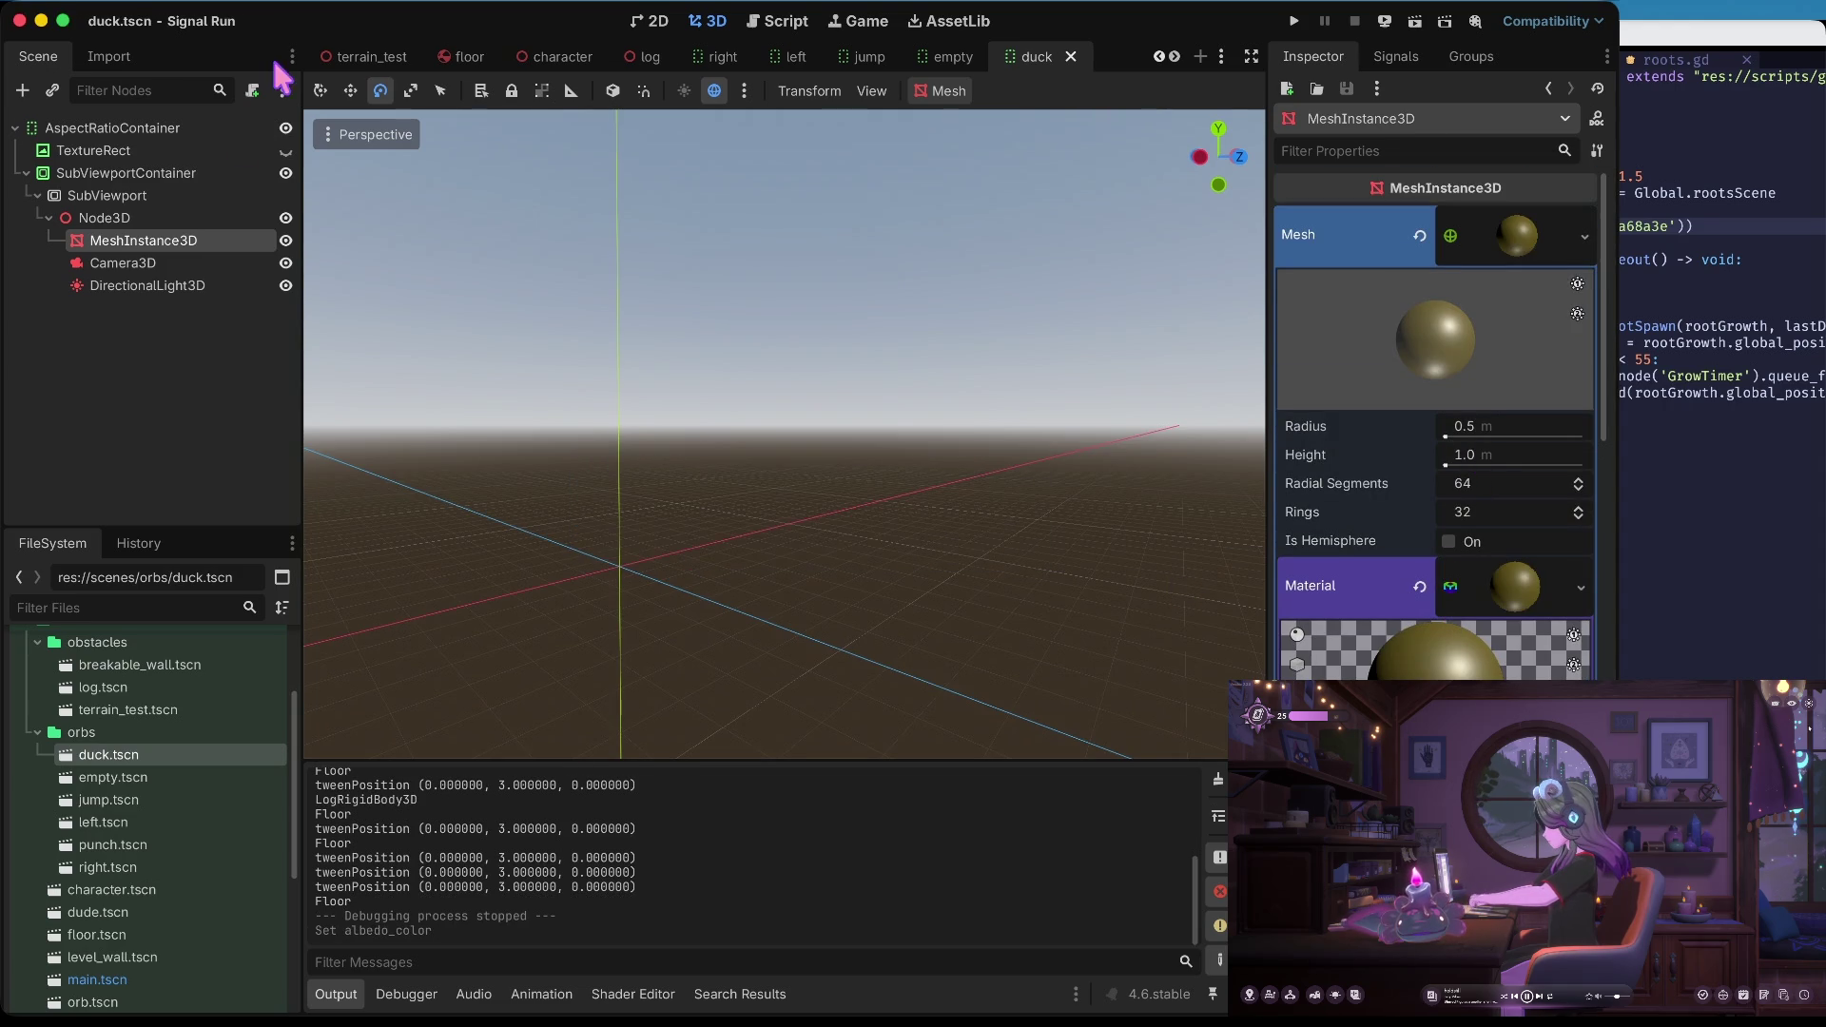
Check the darker sphere in the 2D view, then select the Camera3D node
left_click(656, 21)
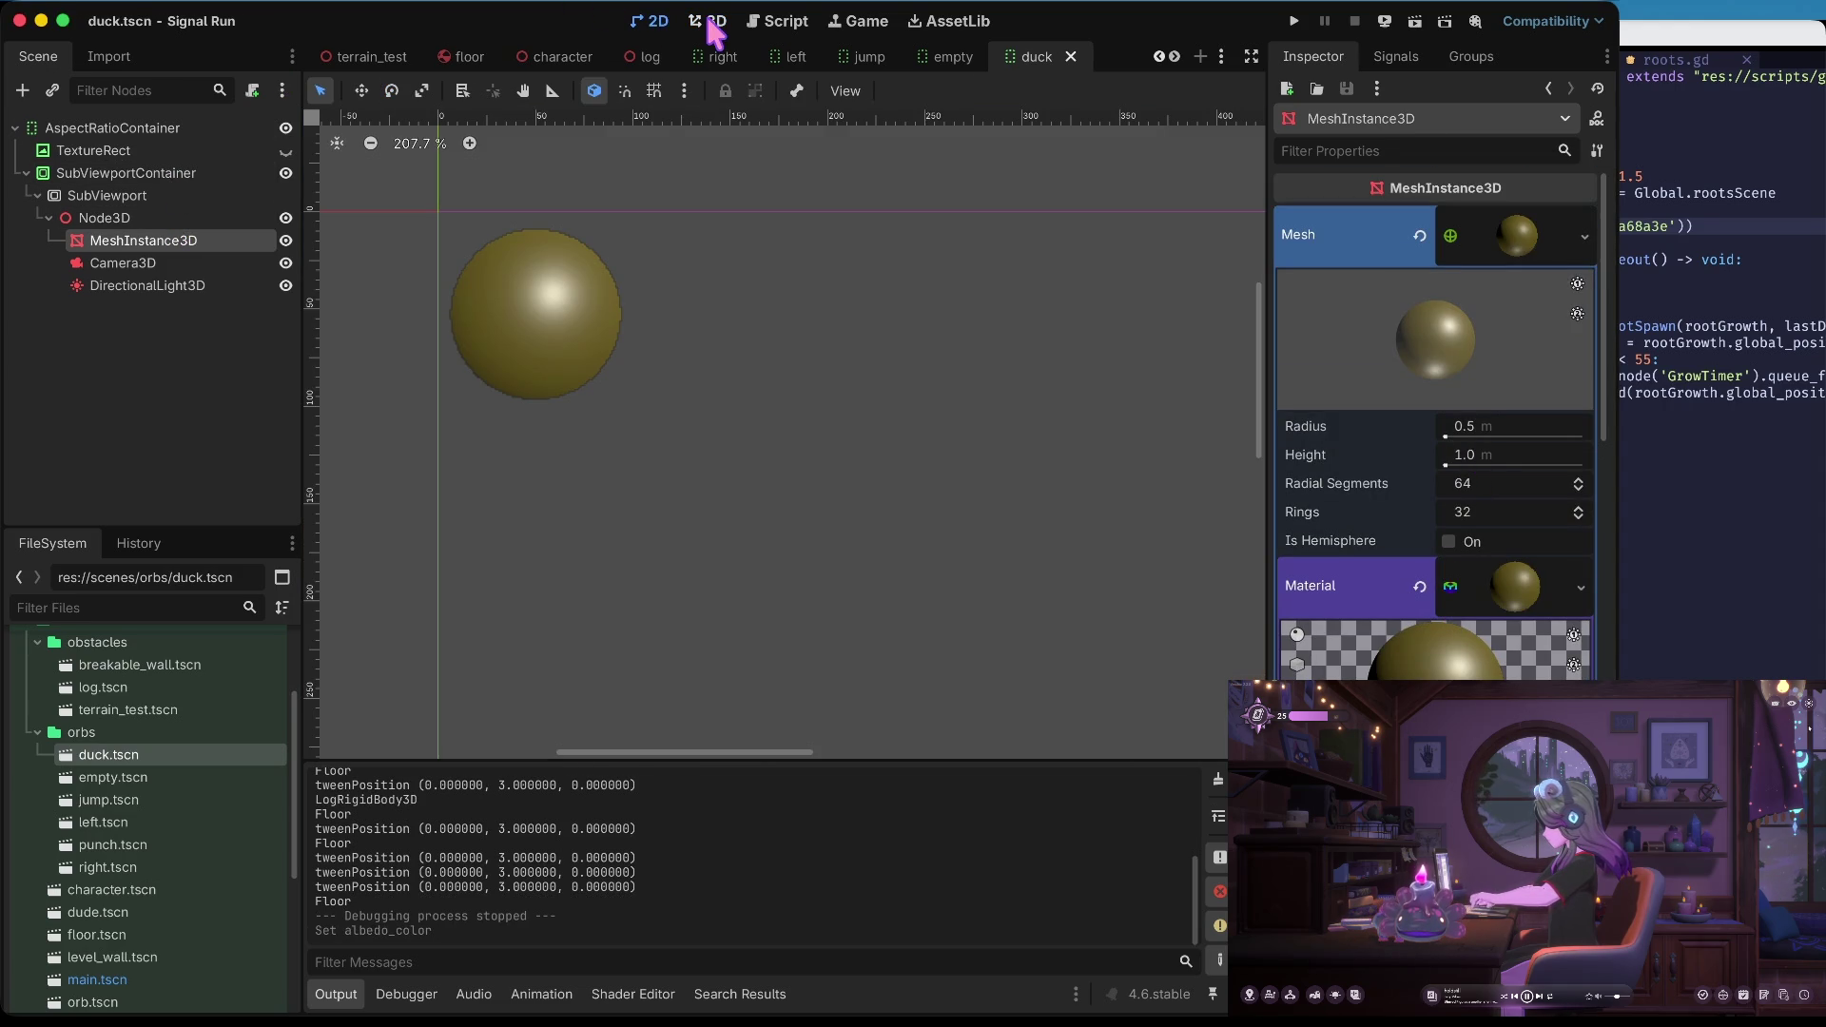
left_click(715, 21)
scroll(1392, 533, "down", 5)
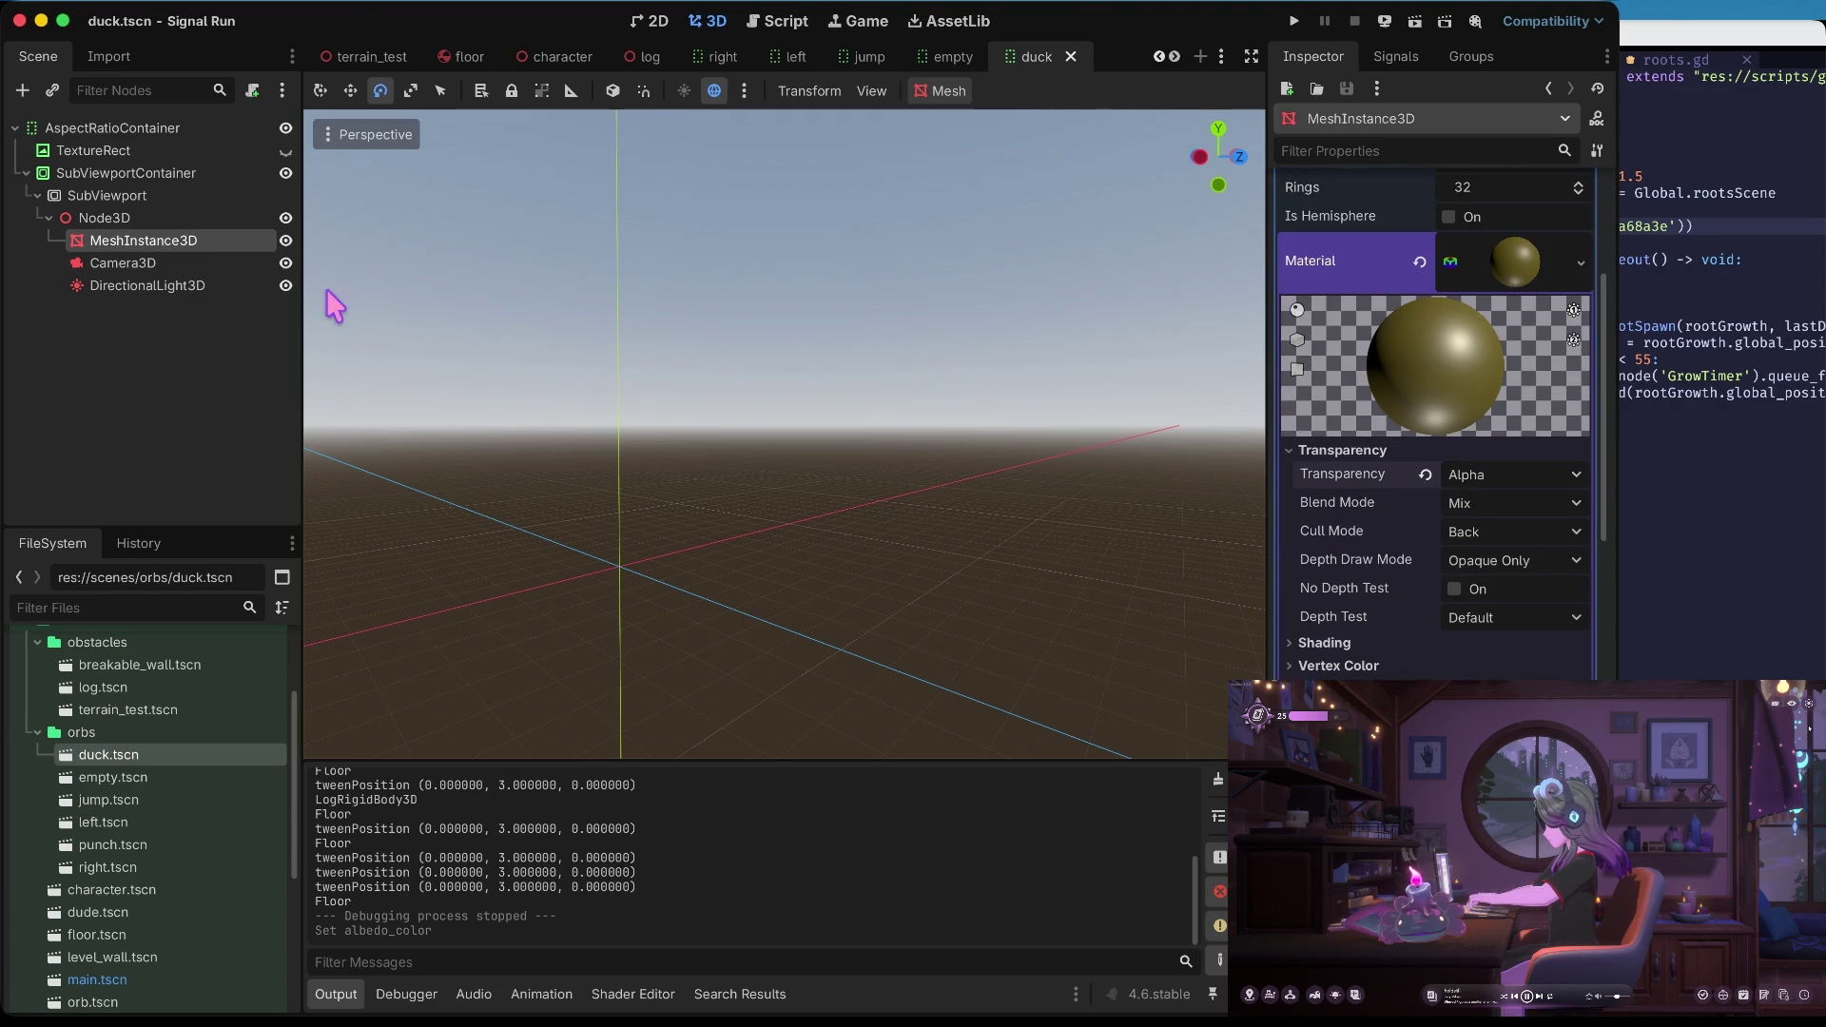
left_click(133, 267)
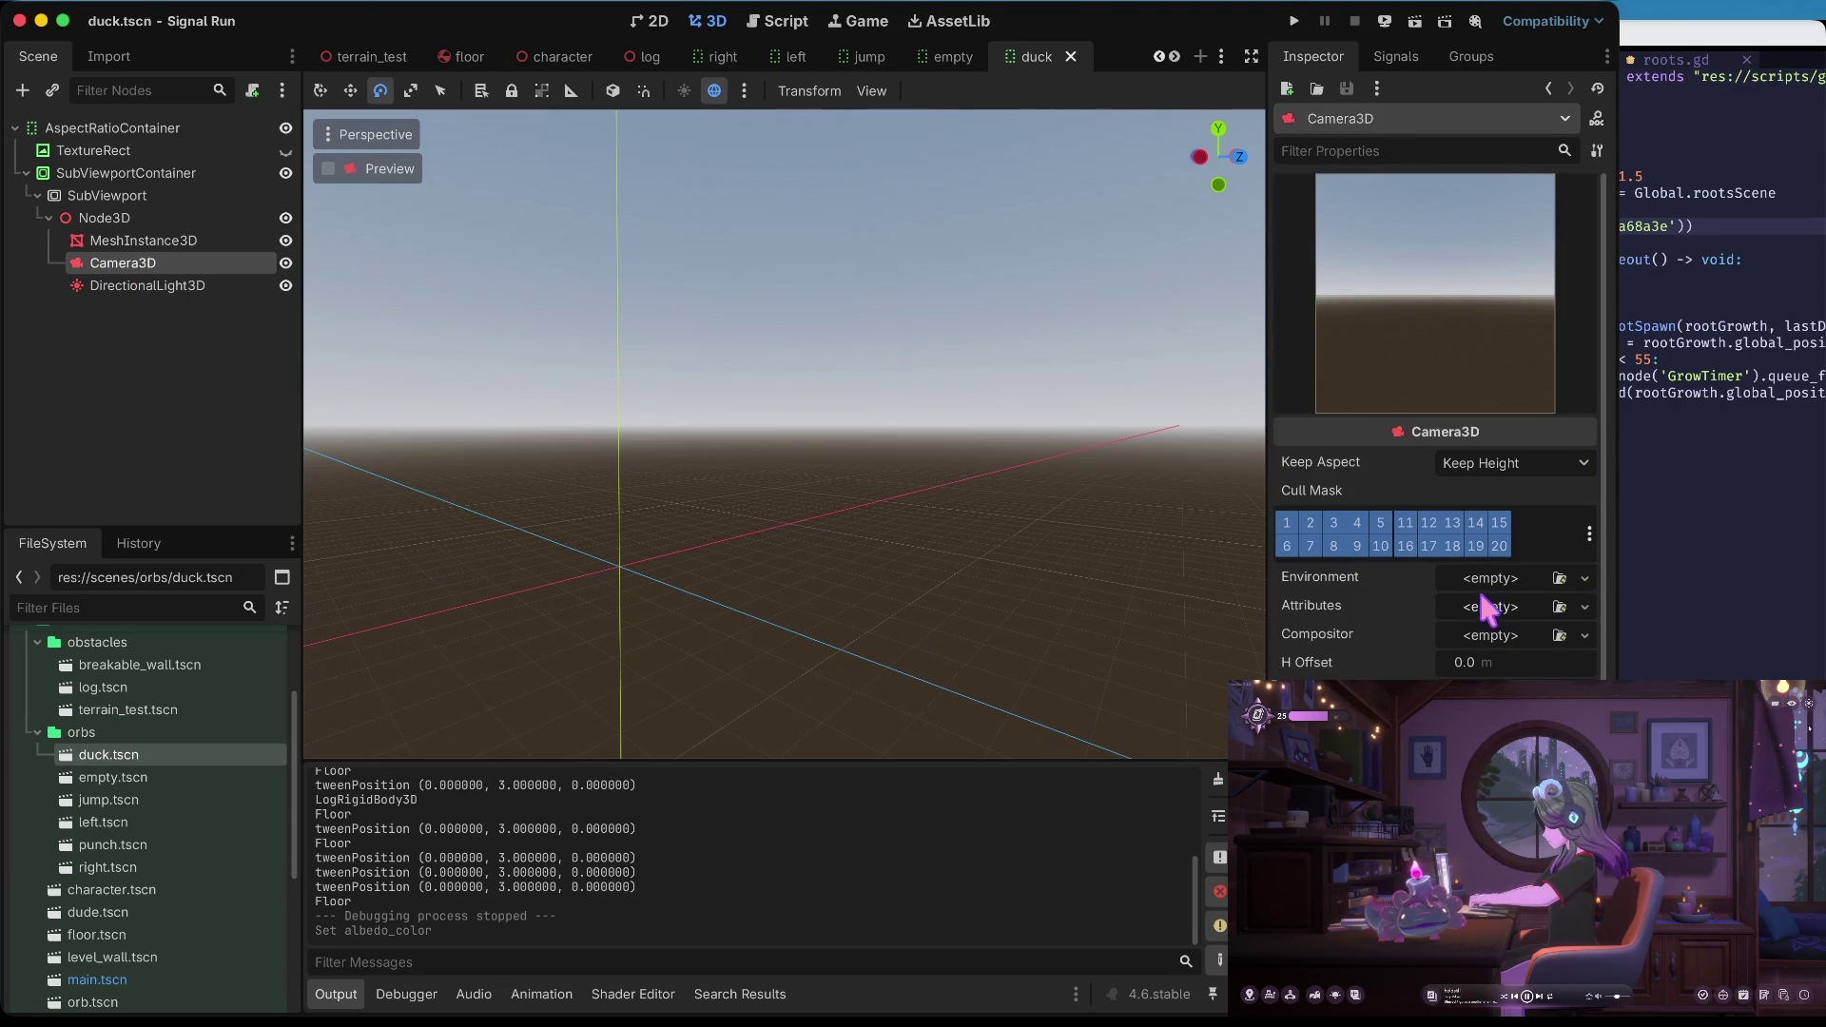
Give the camera a New Environment, expand its background settings, and save
left_click(1502, 582)
left_click(1516, 632)
left_click(1474, 599)
key("ctrl+s")
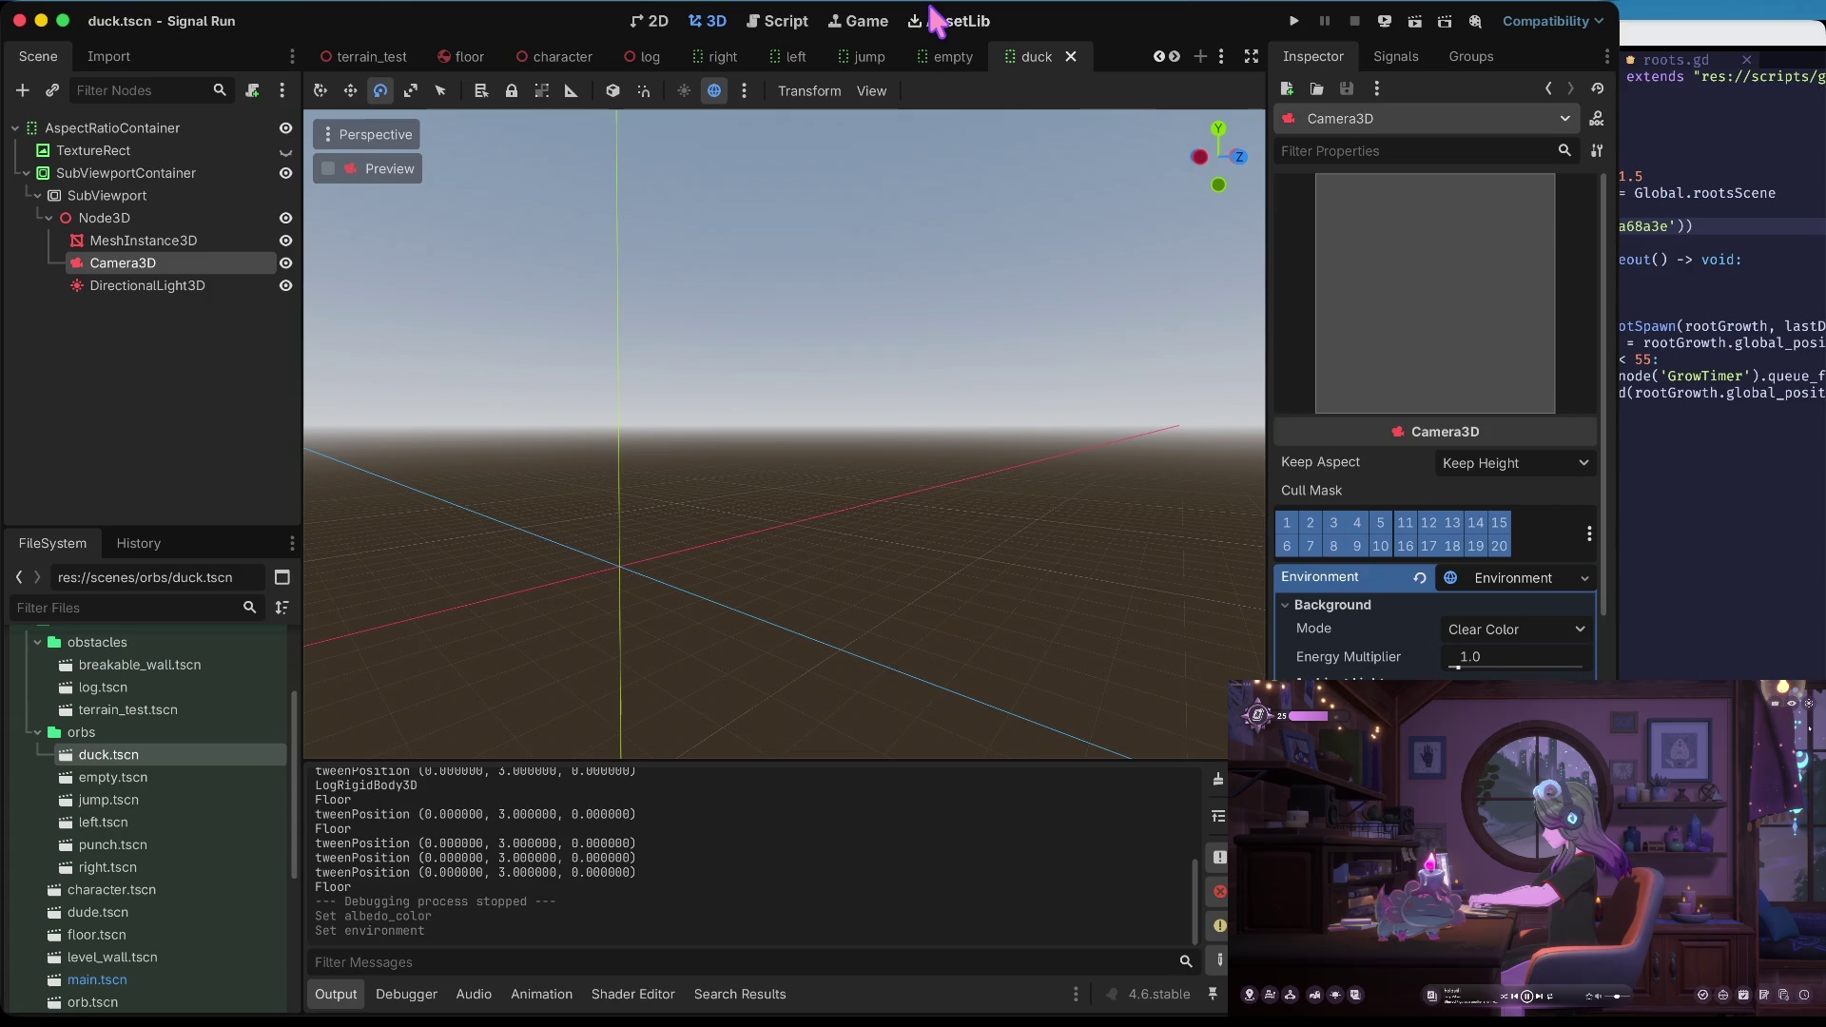
left_click(655, 21)
left_click(706, 20)
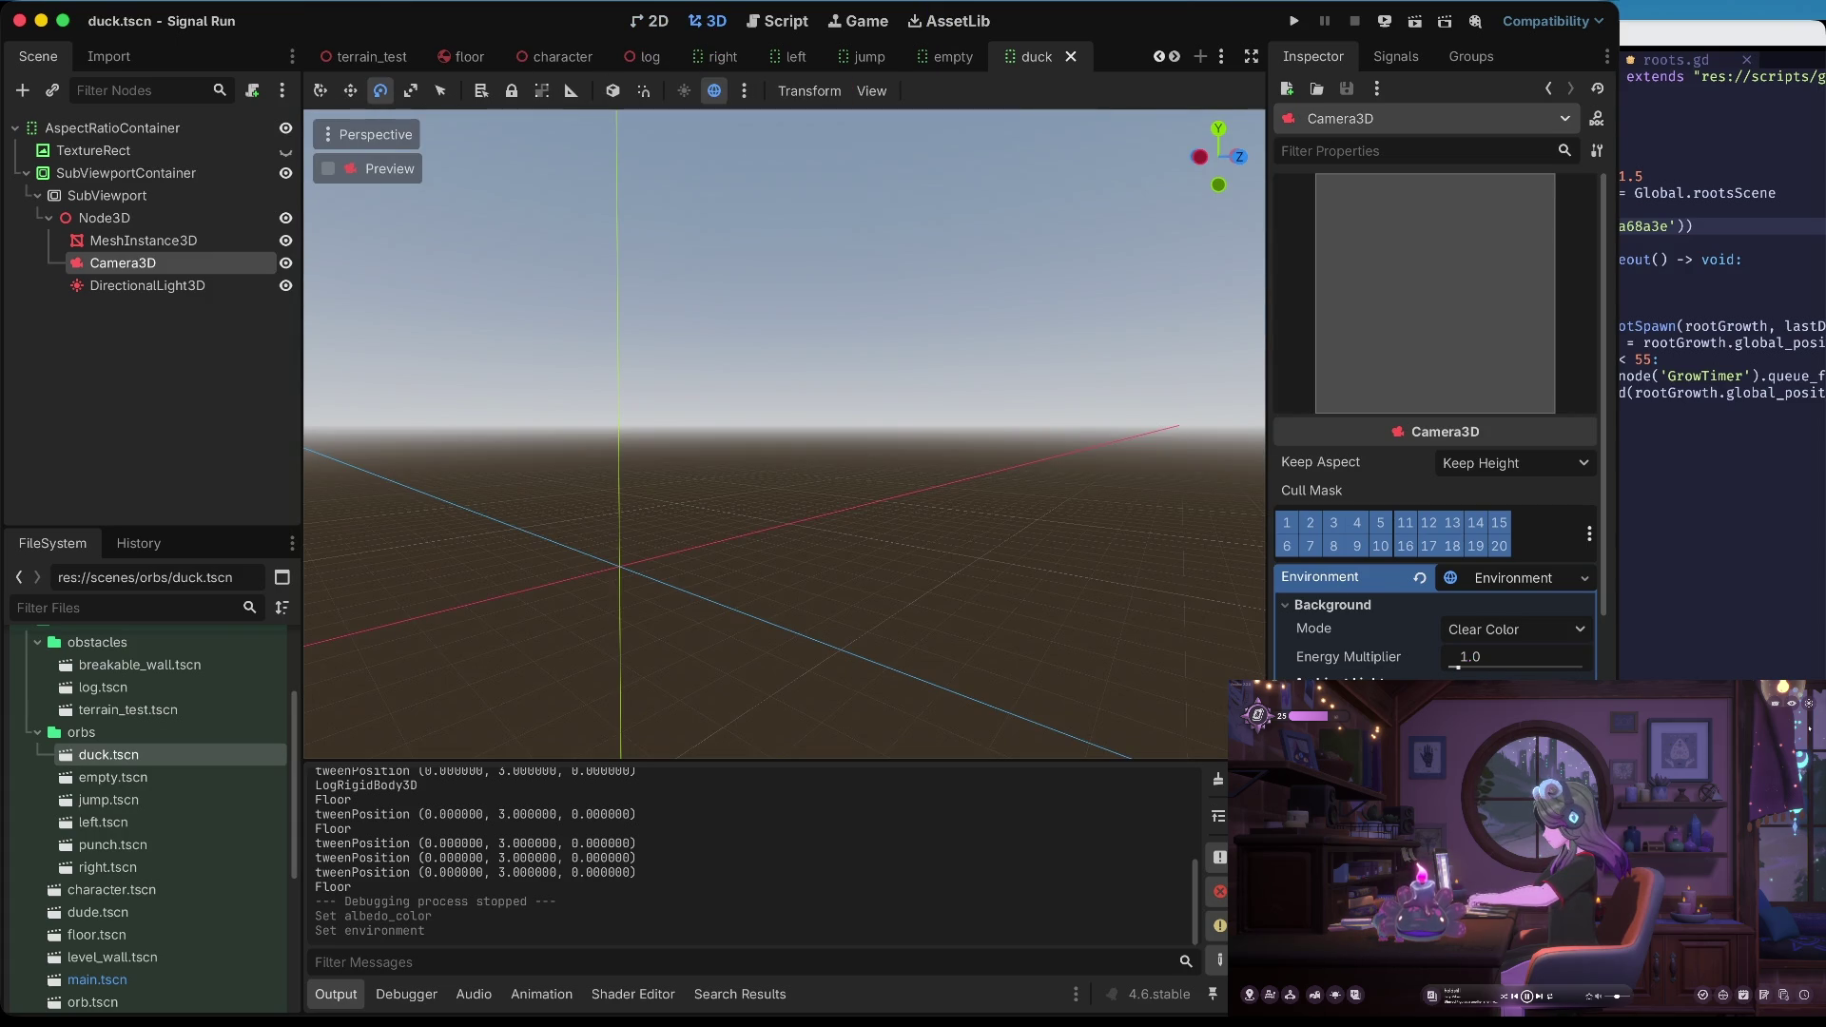
Set the environment's Ambient Light Color to white and preview the sphere
left_click(1549, 461)
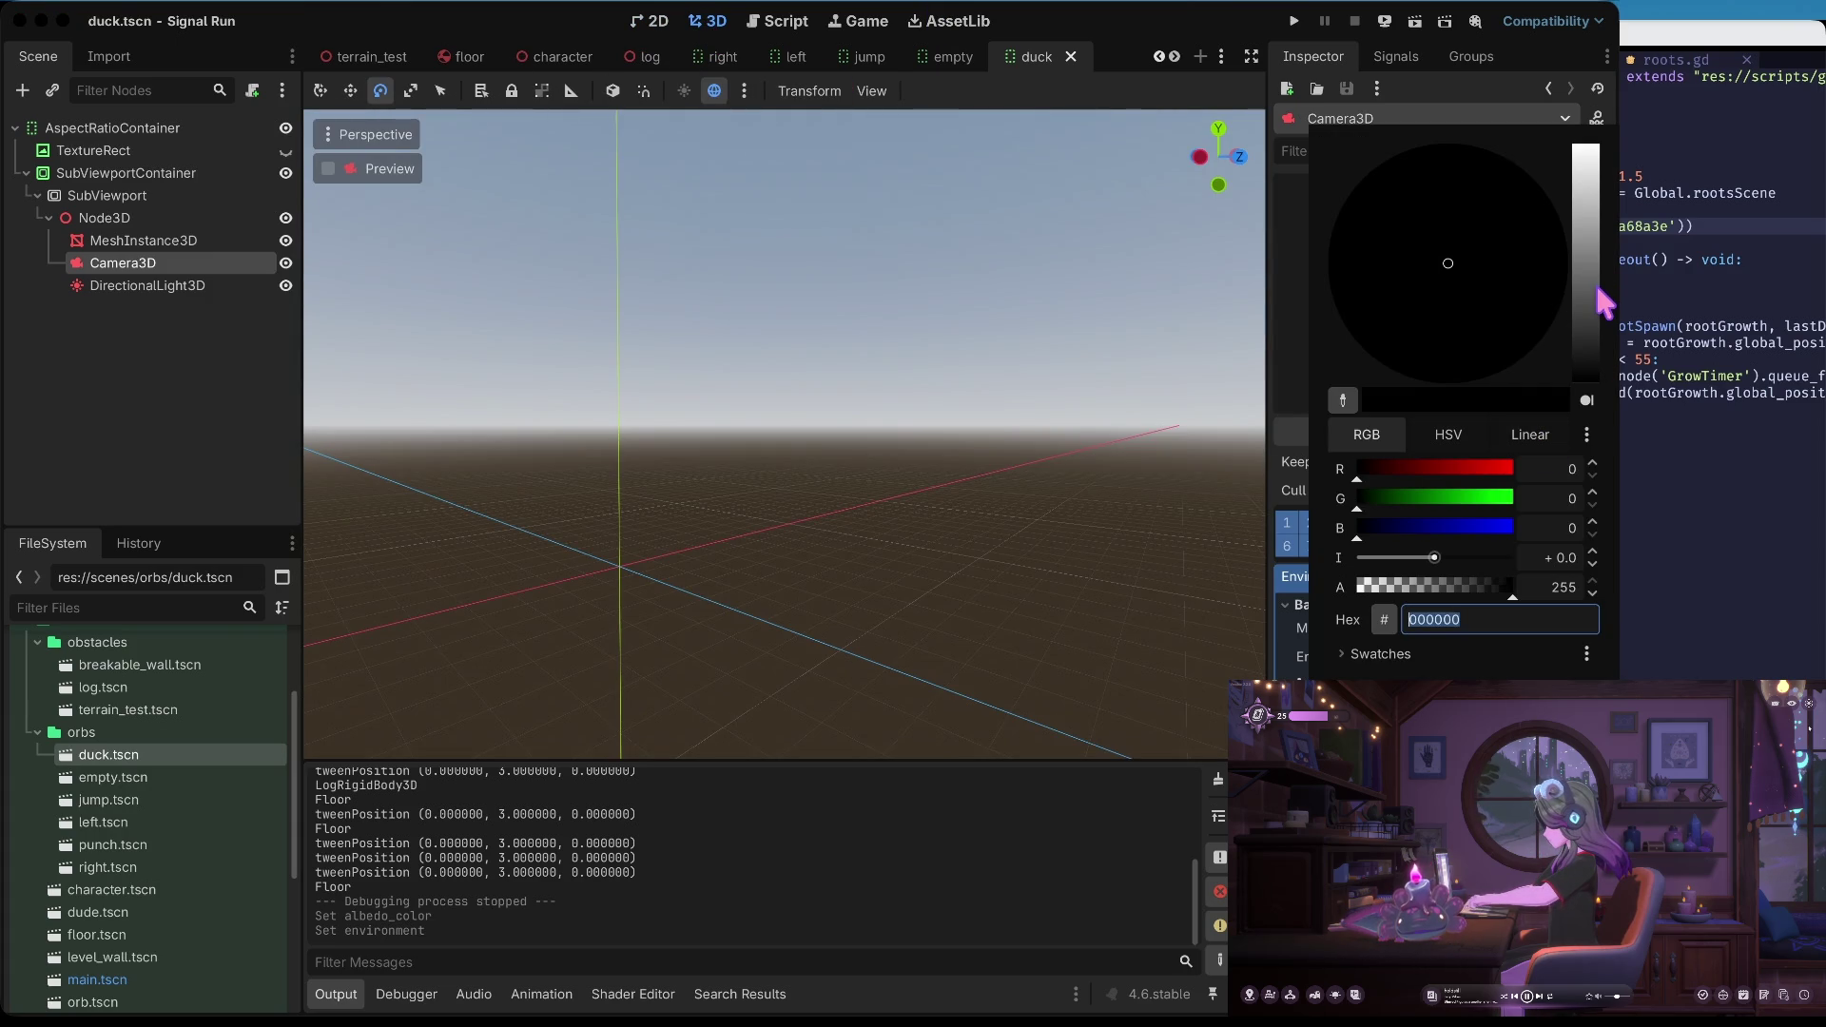
left_click_drag(1549, 461, 1481, 144)
left_click(1022, 511)
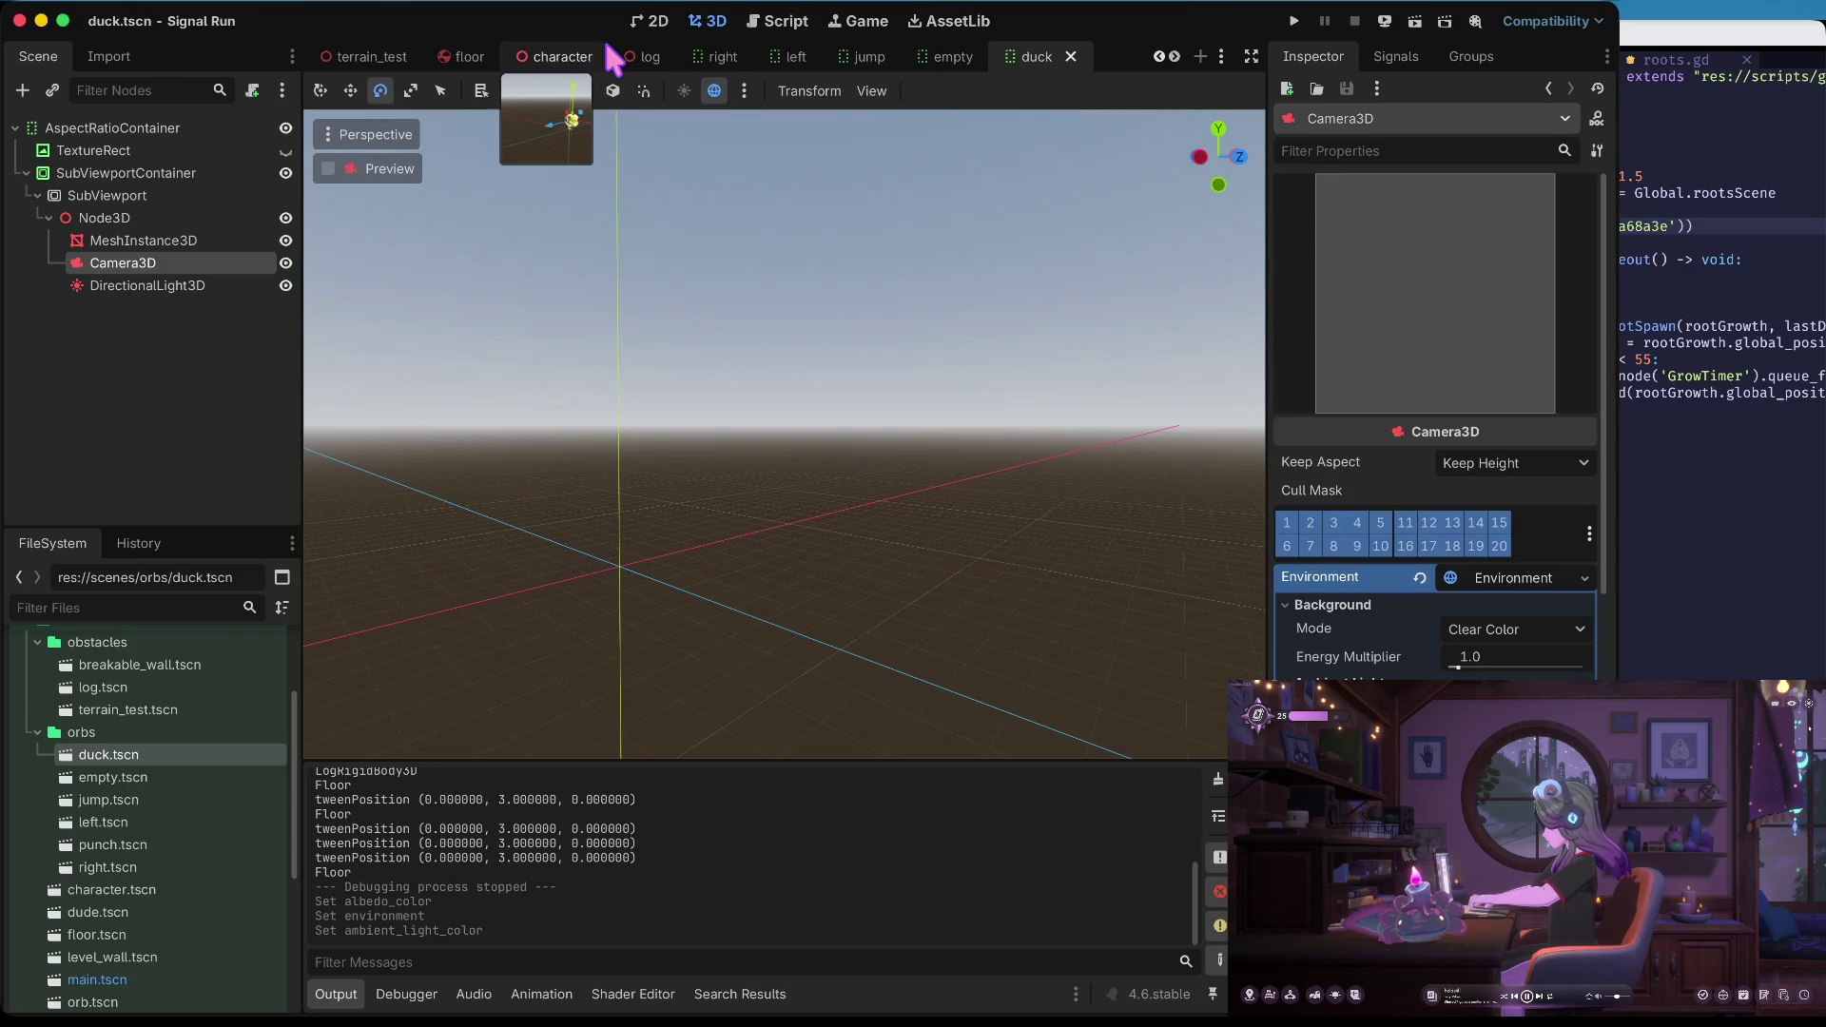
left_click(656, 23)
left_click(706, 20)
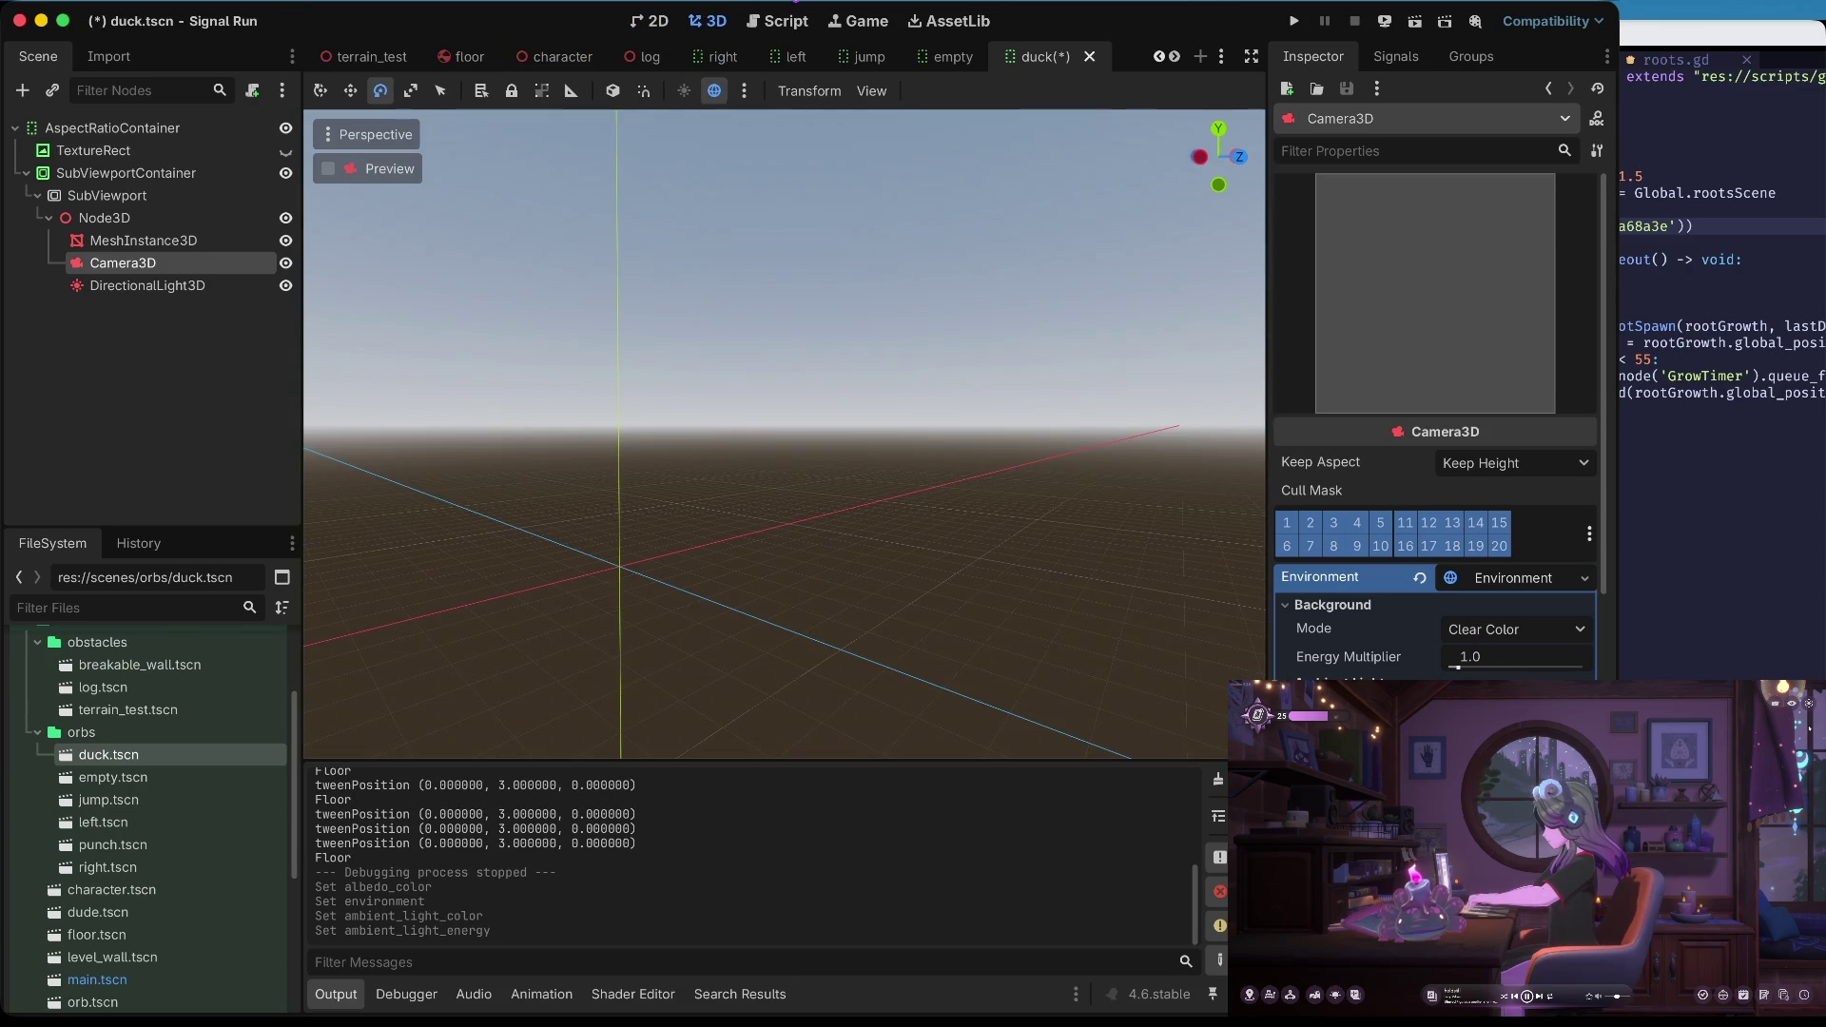
left_click(654, 21)
left_click(705, 21)
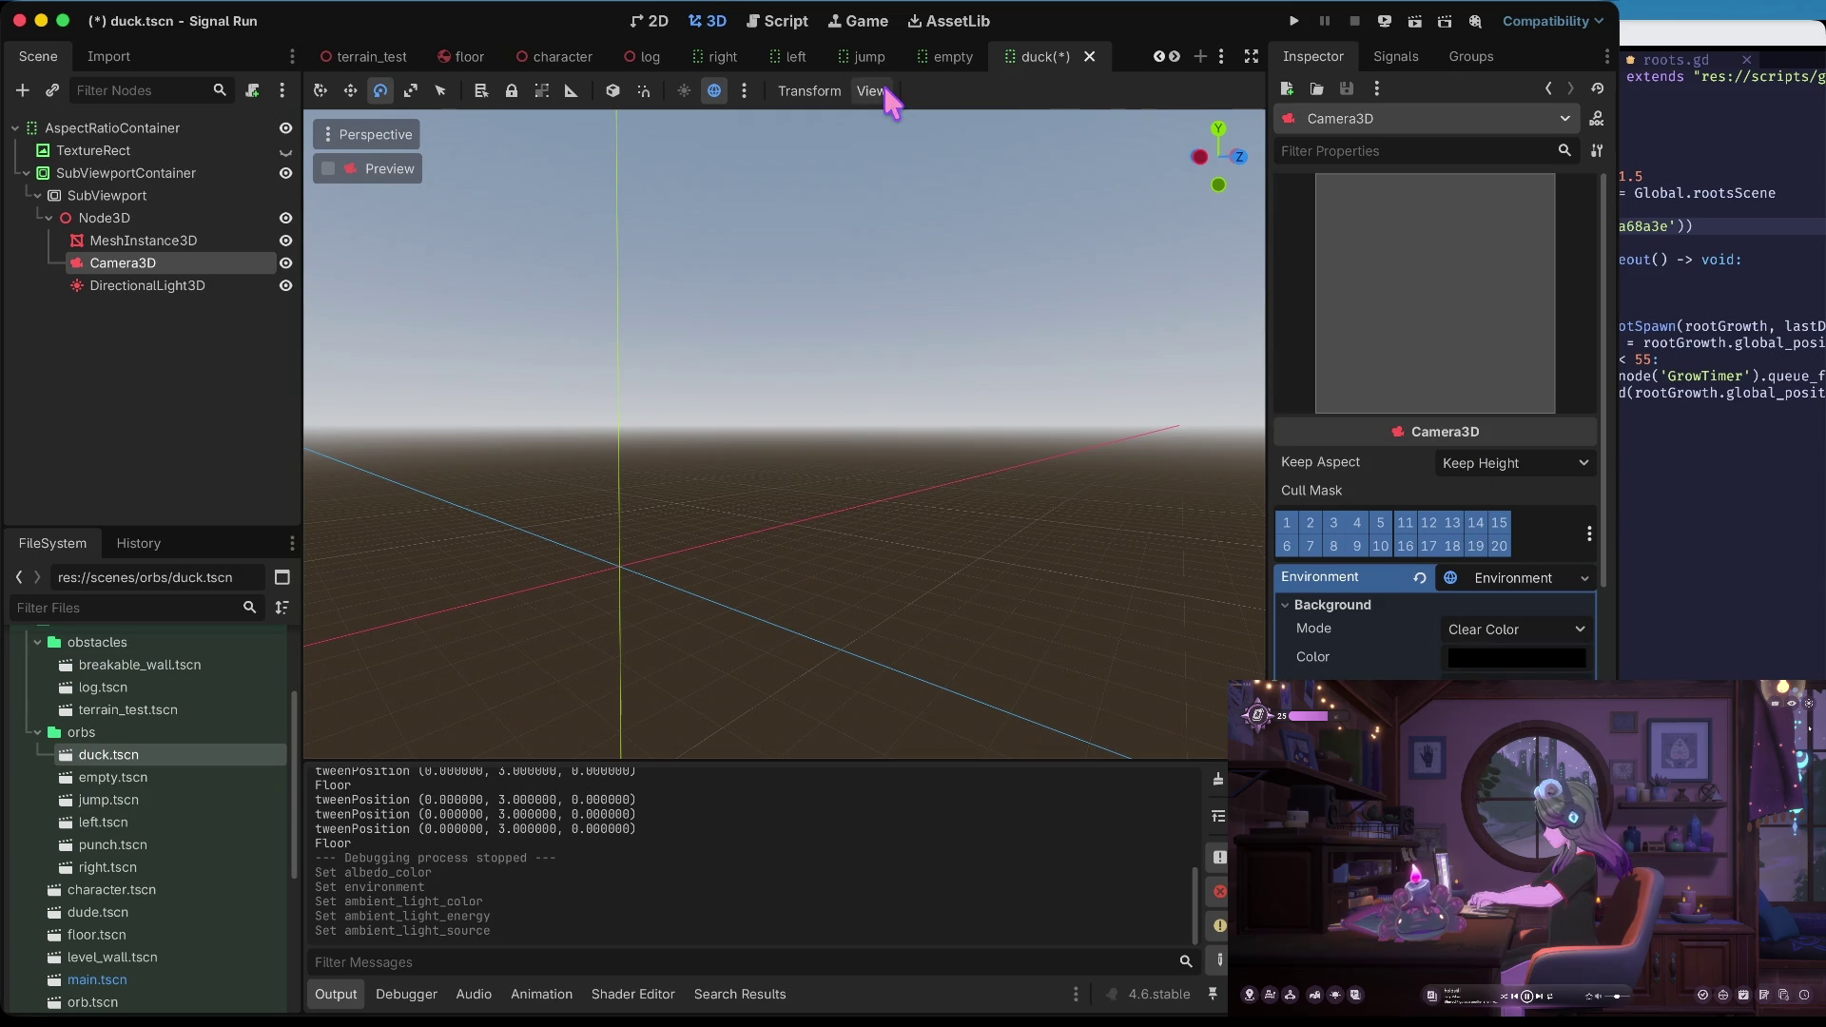
left_click(656, 23)
left_click(705, 21)
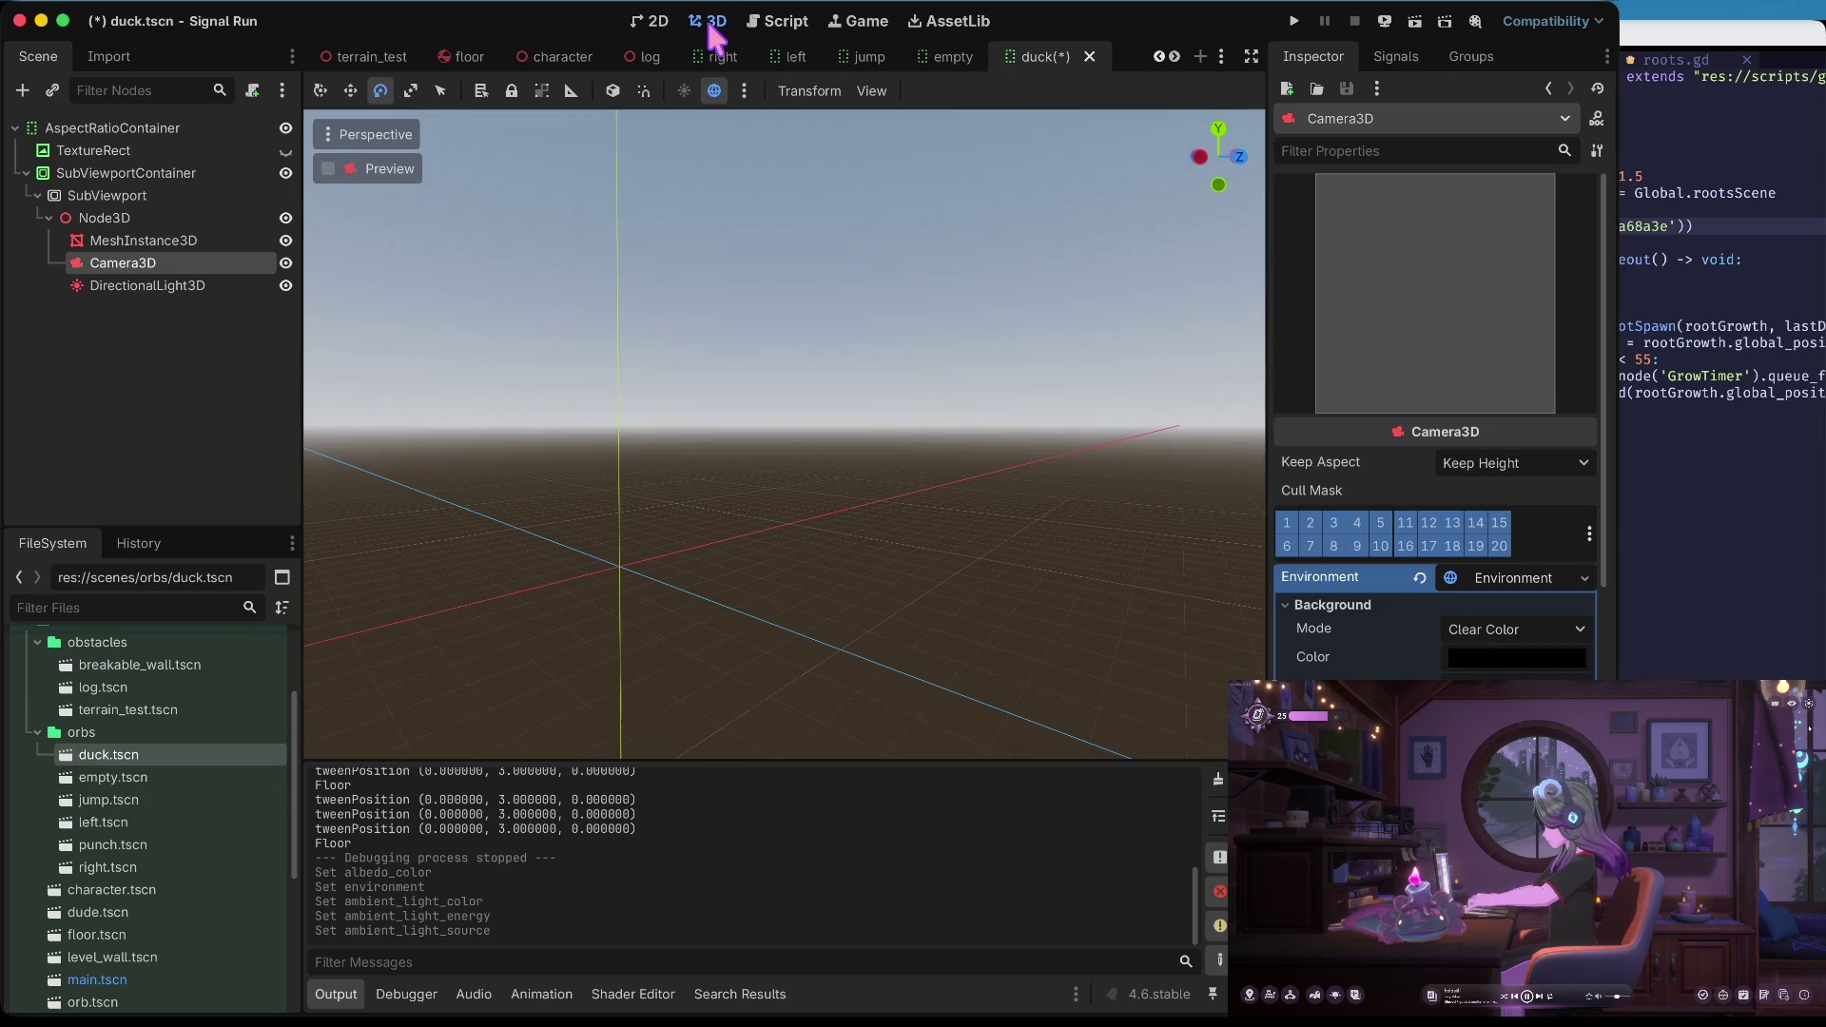
Set the Background Color to white and view the glossy yellow sphere in 2D
left_click(1488, 665)
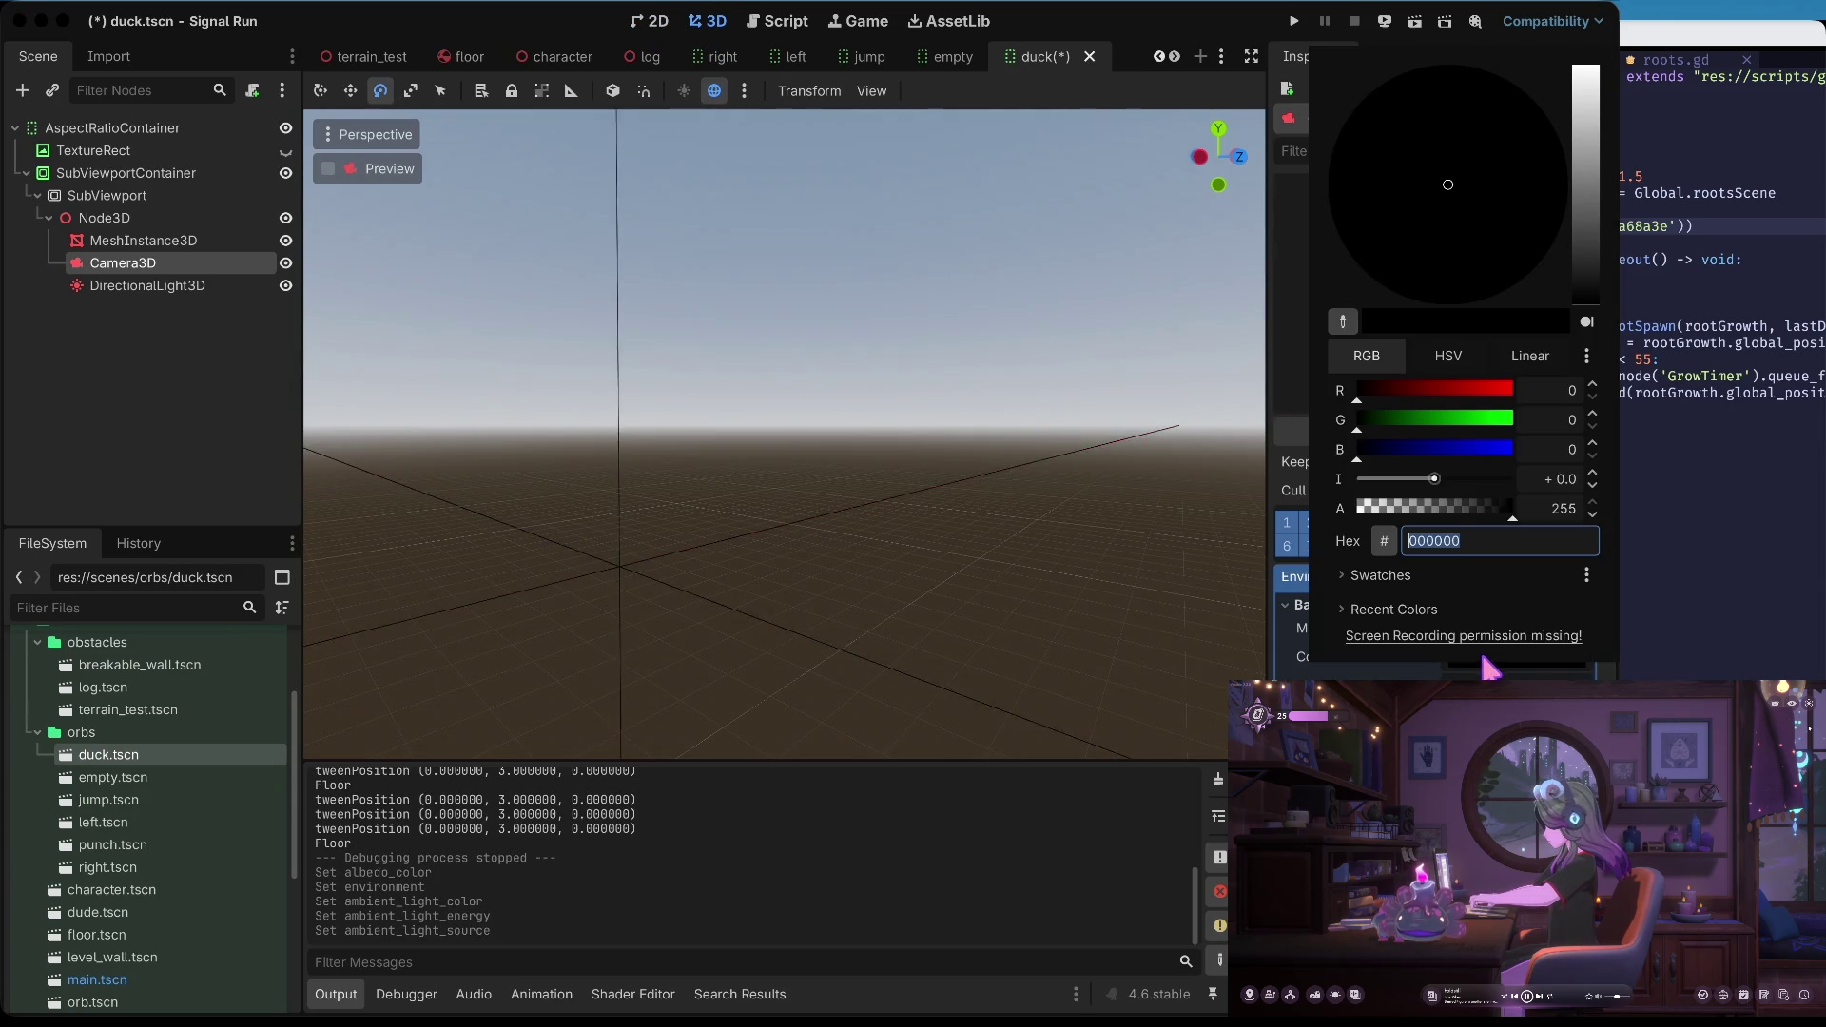
left_click_drag(1585, 262, 1585, 66)
left_click(1033, 672)
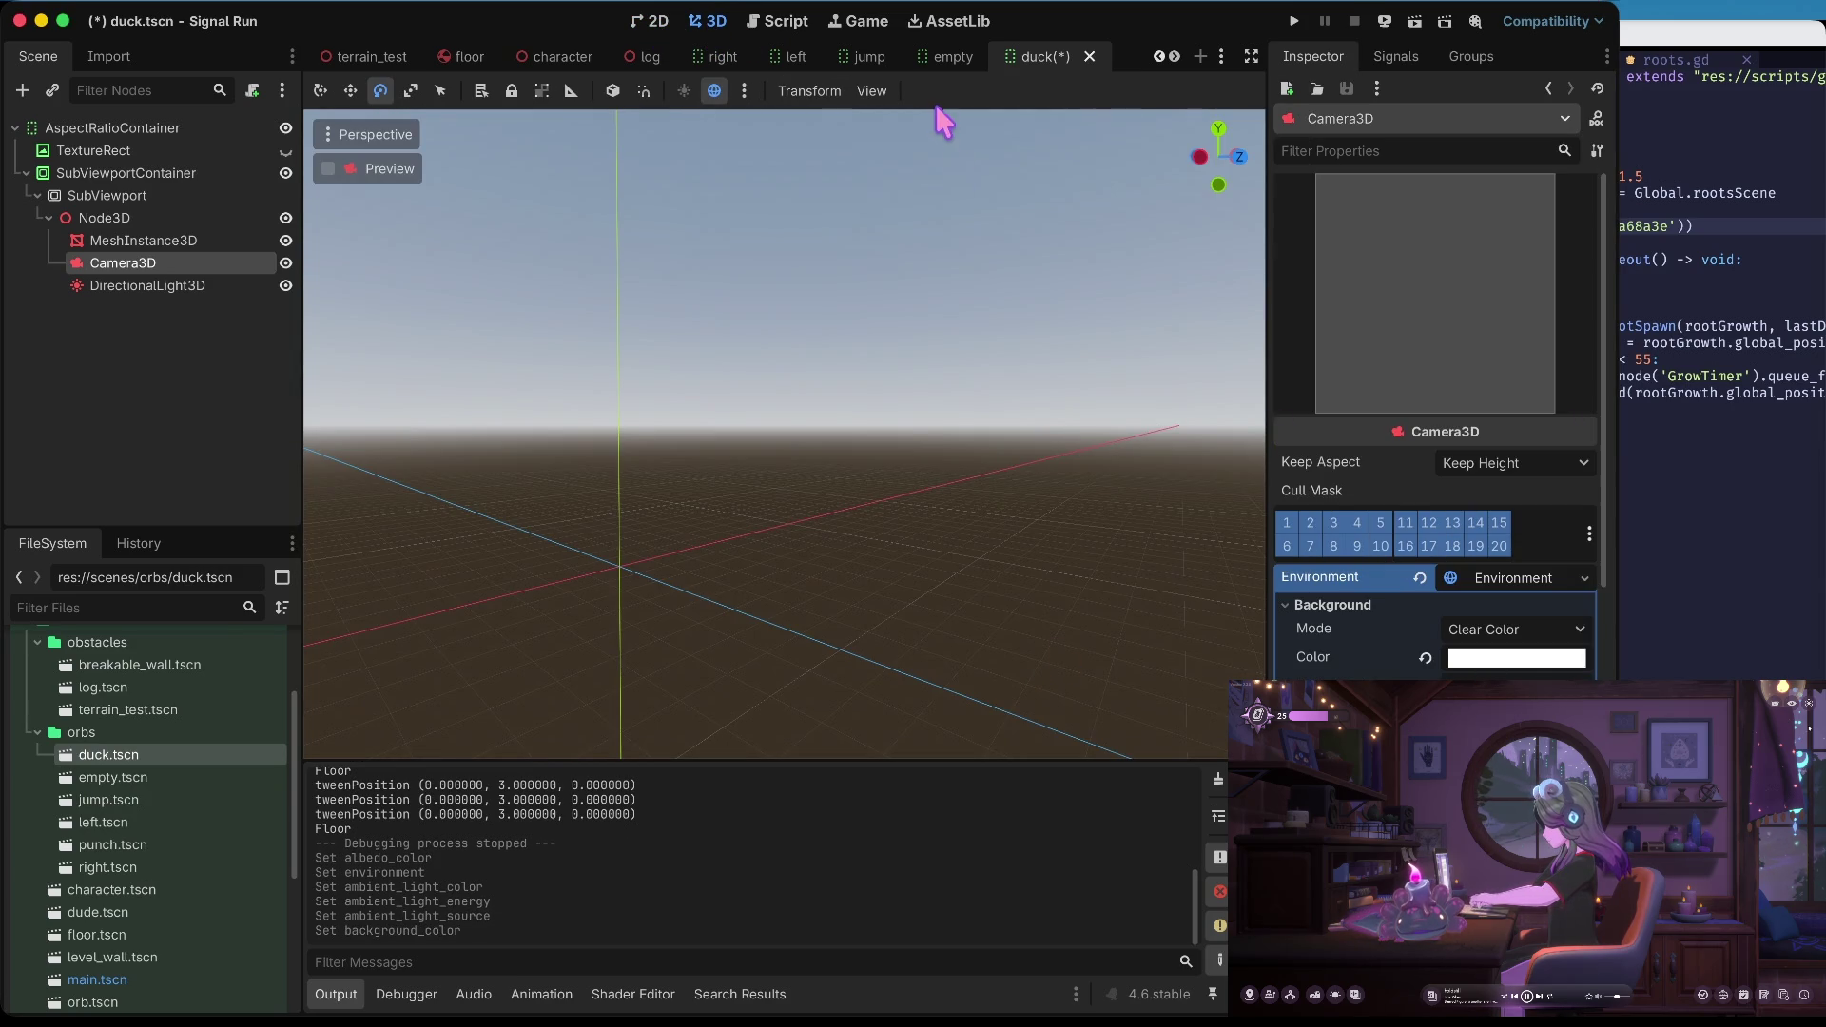
left_click(635, 21)
left_click(708, 22)
left_click(656, 21)
left_click(708, 21)
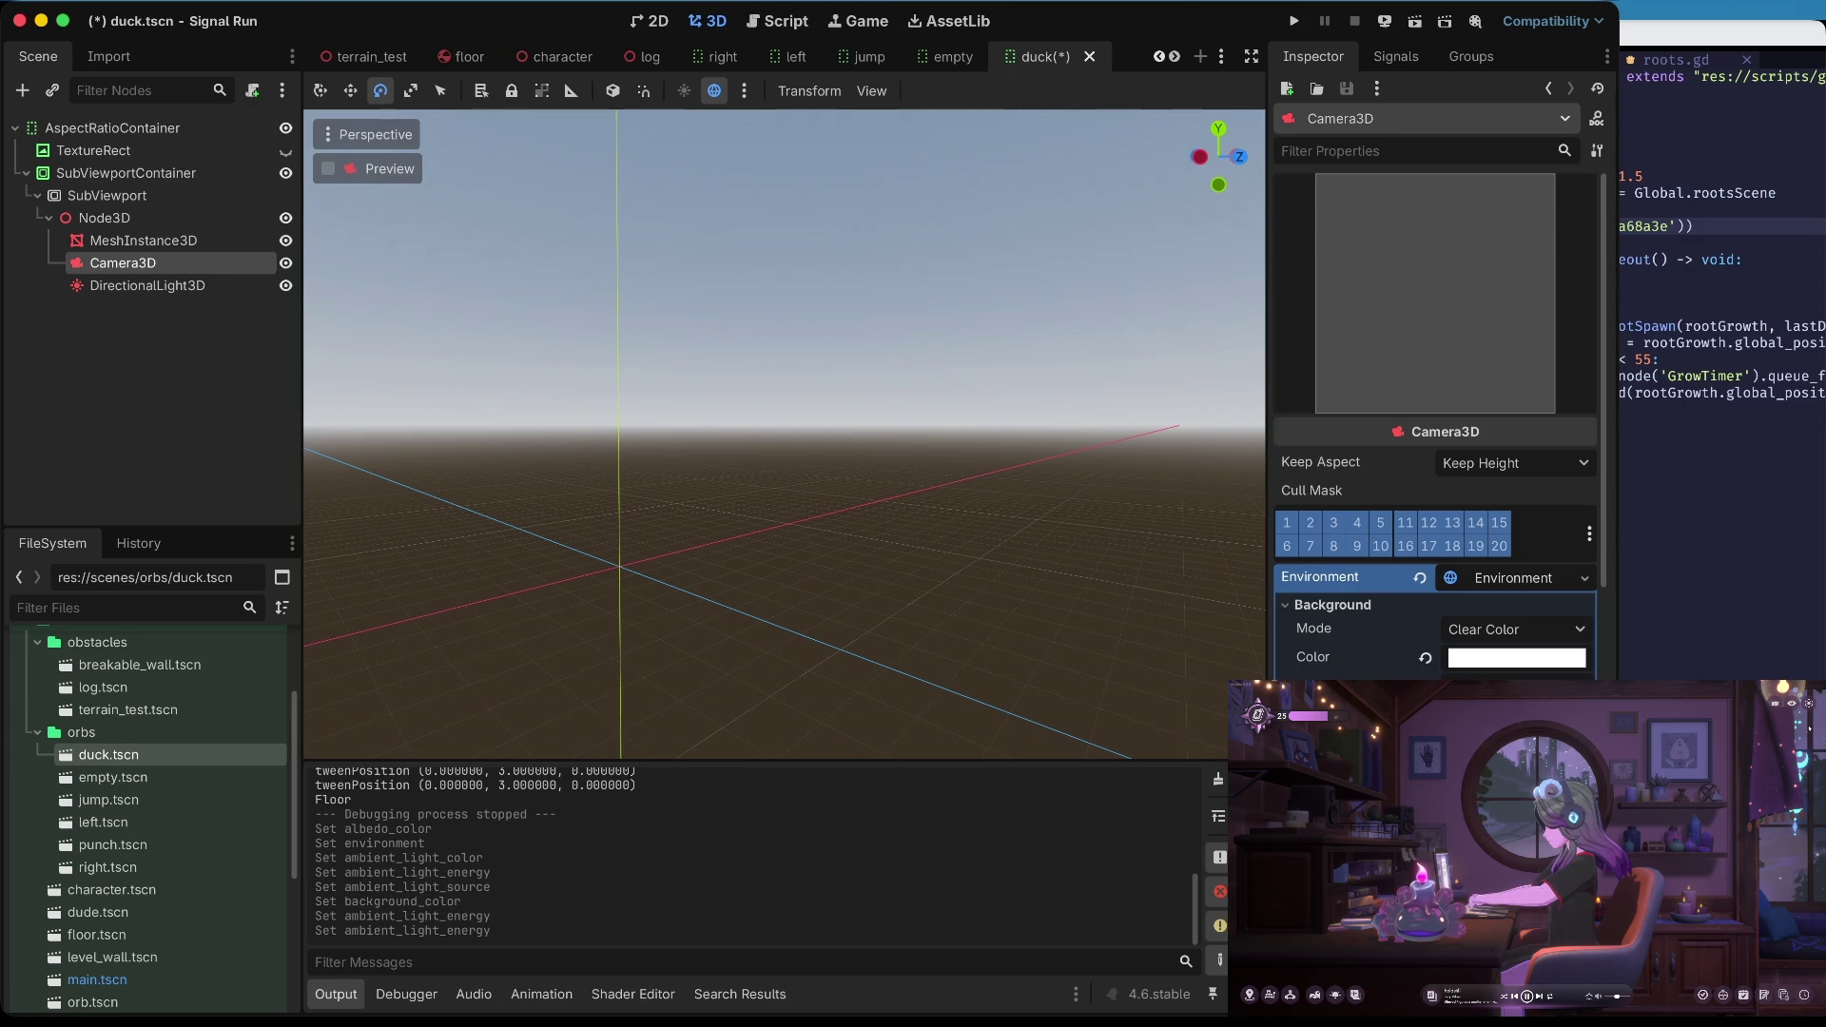
left_click(674, 20)
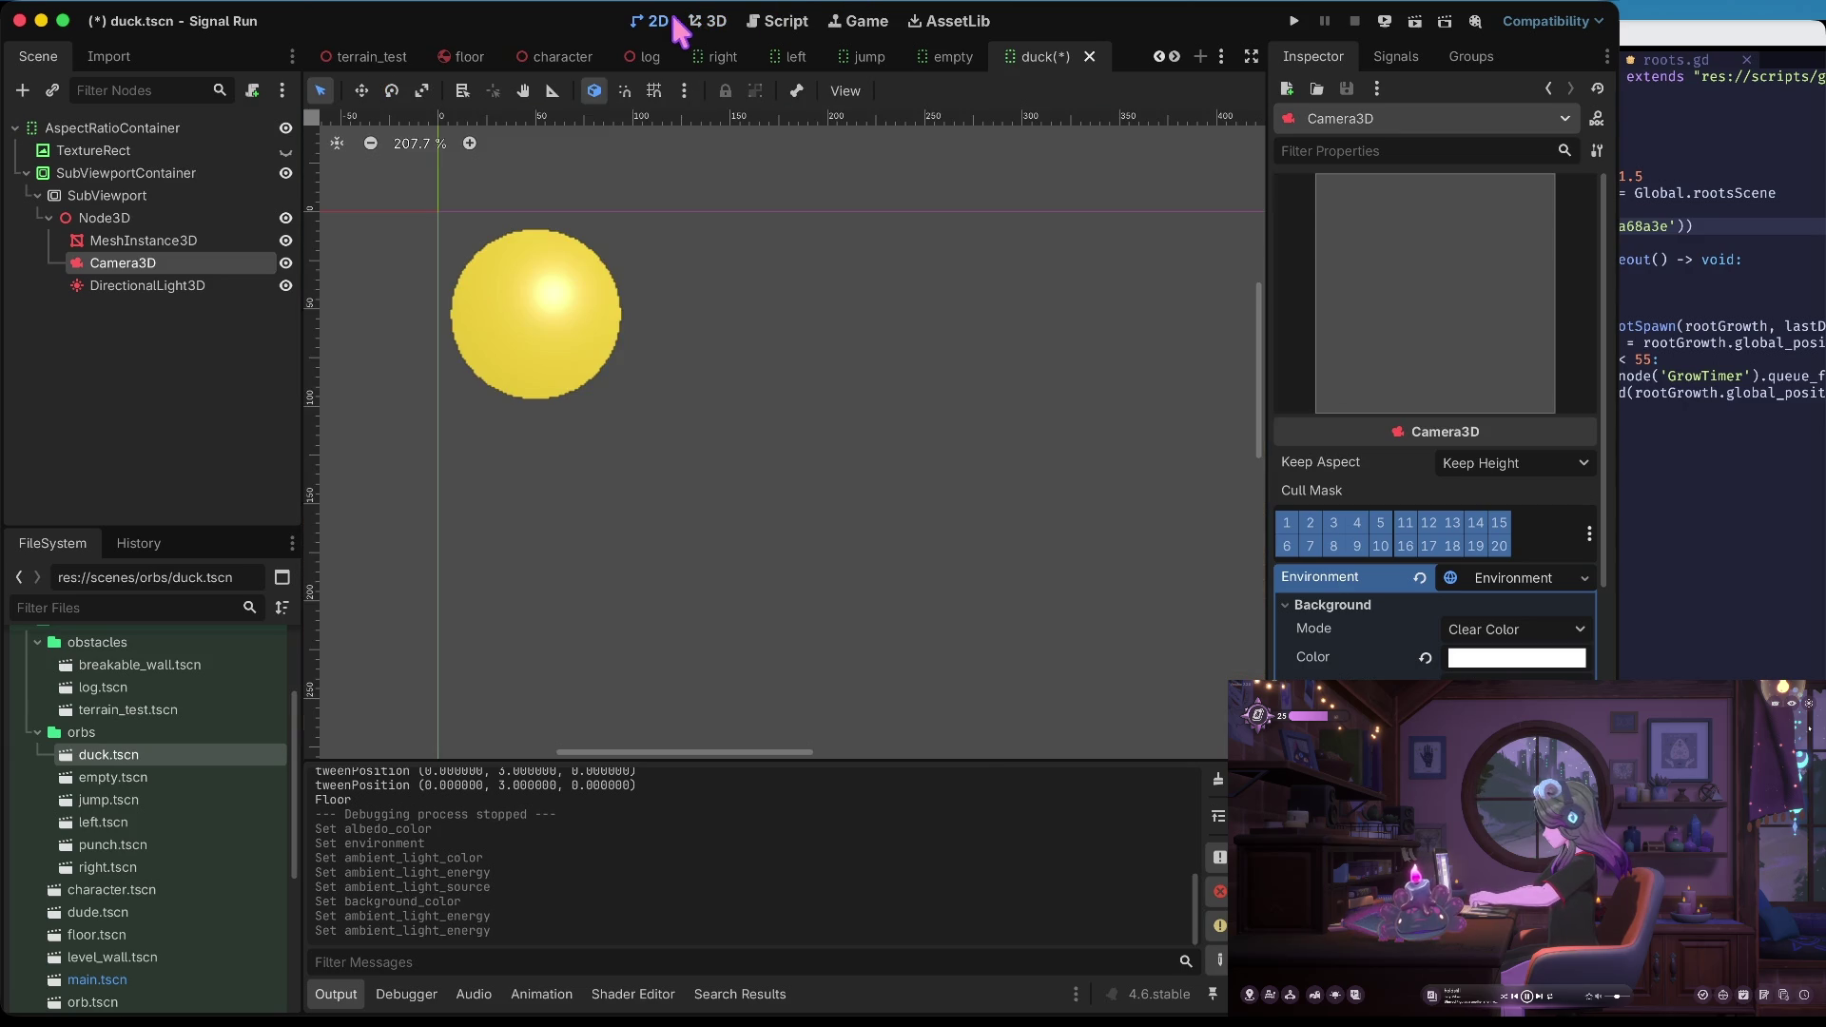
Save duck.tscn, run the game to check the orbs, and stop it
key("ctrl+s")
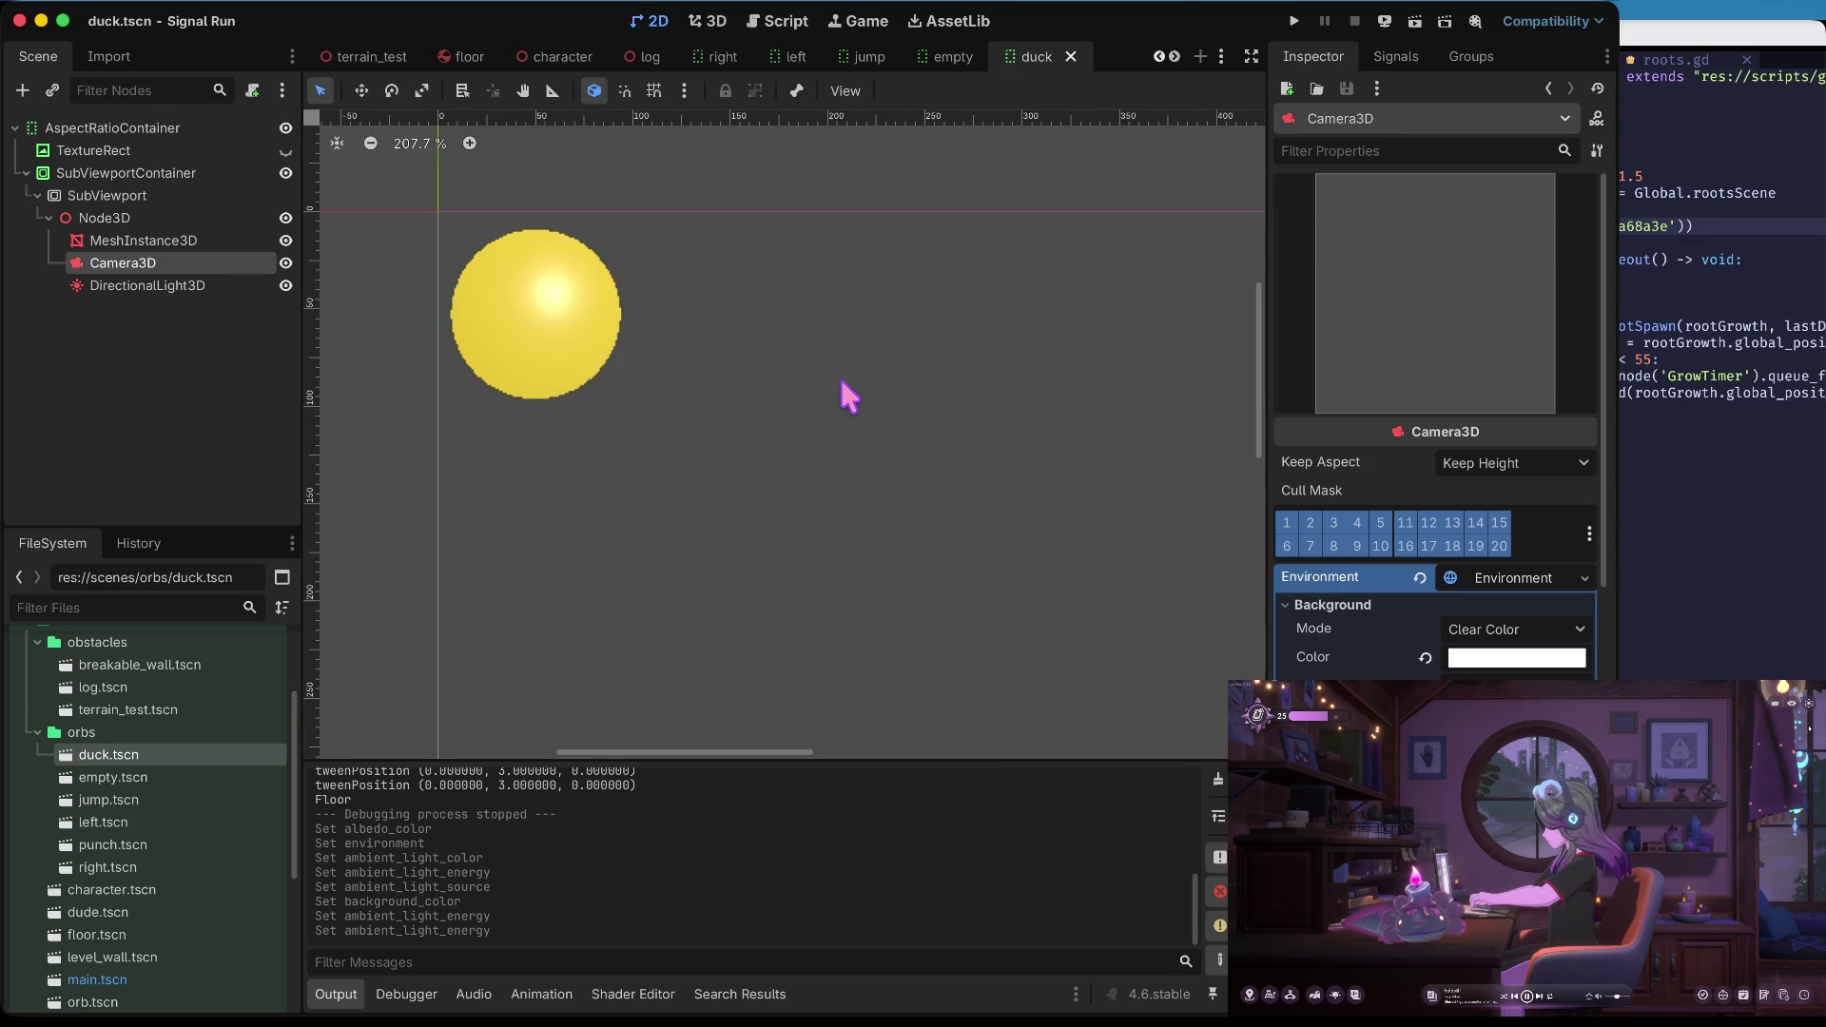
key("ctrl+b")
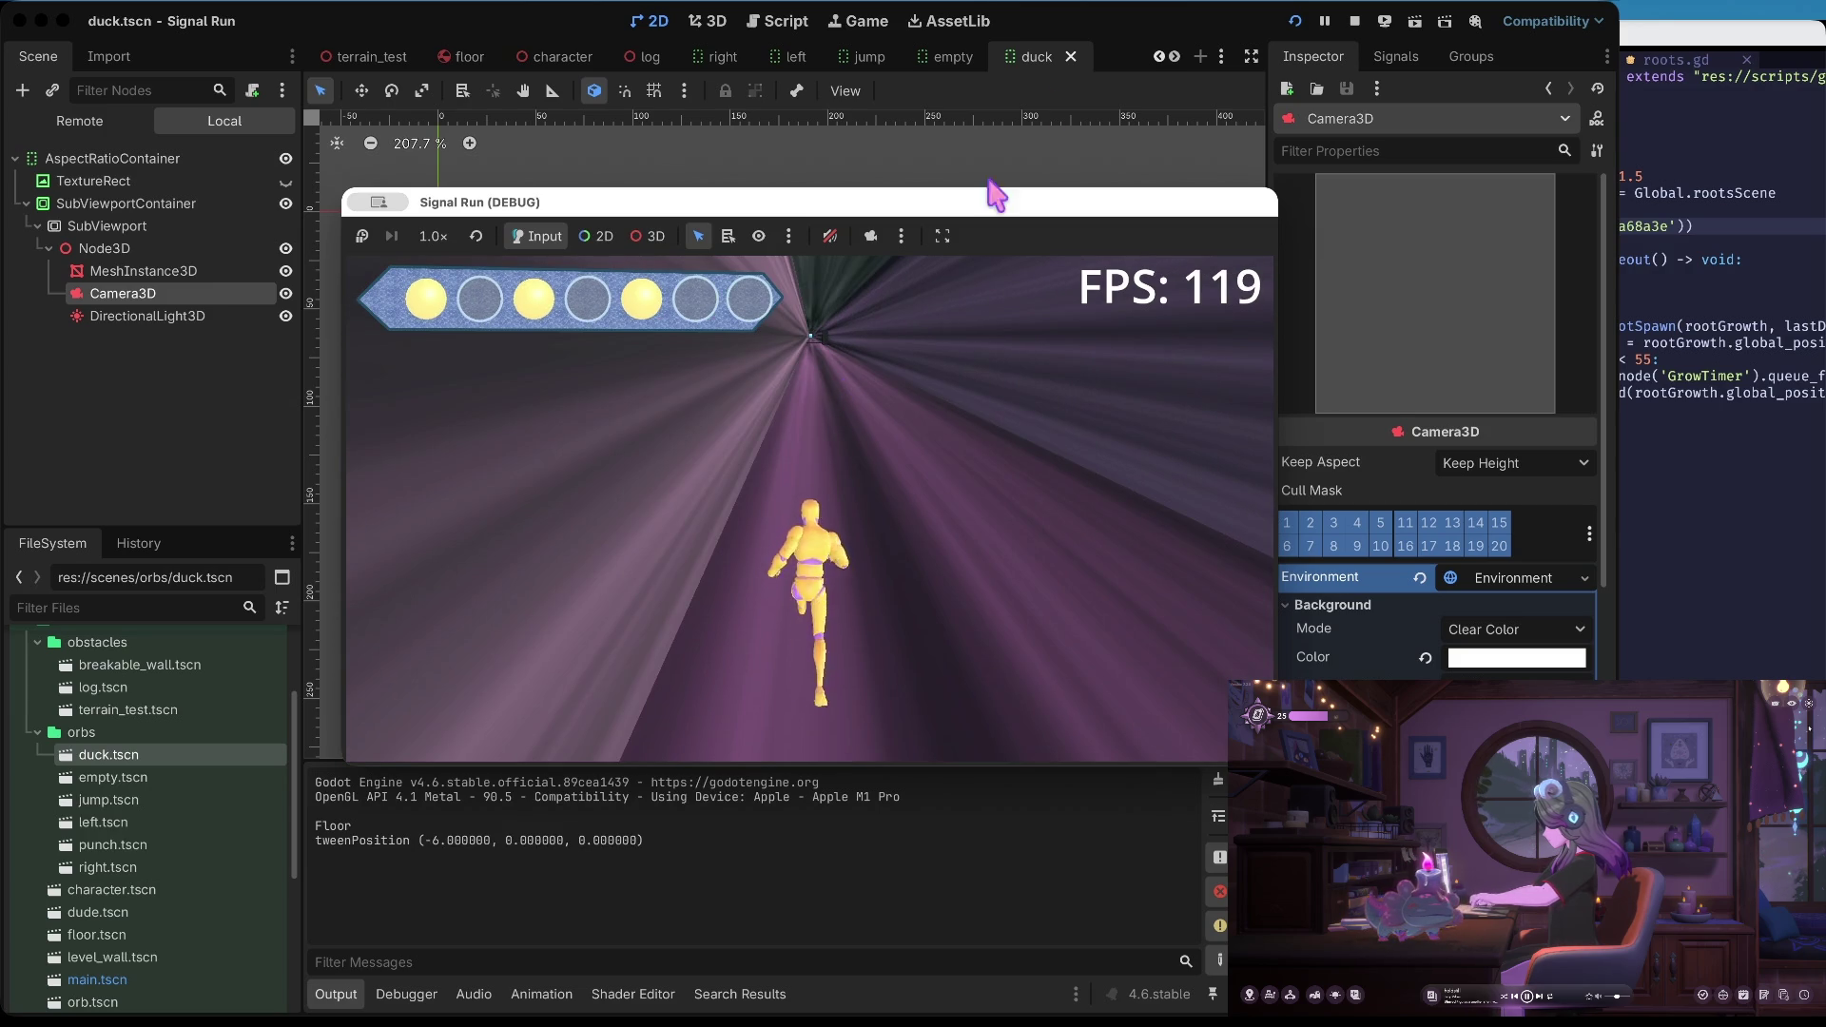
left_click(1355, 21)
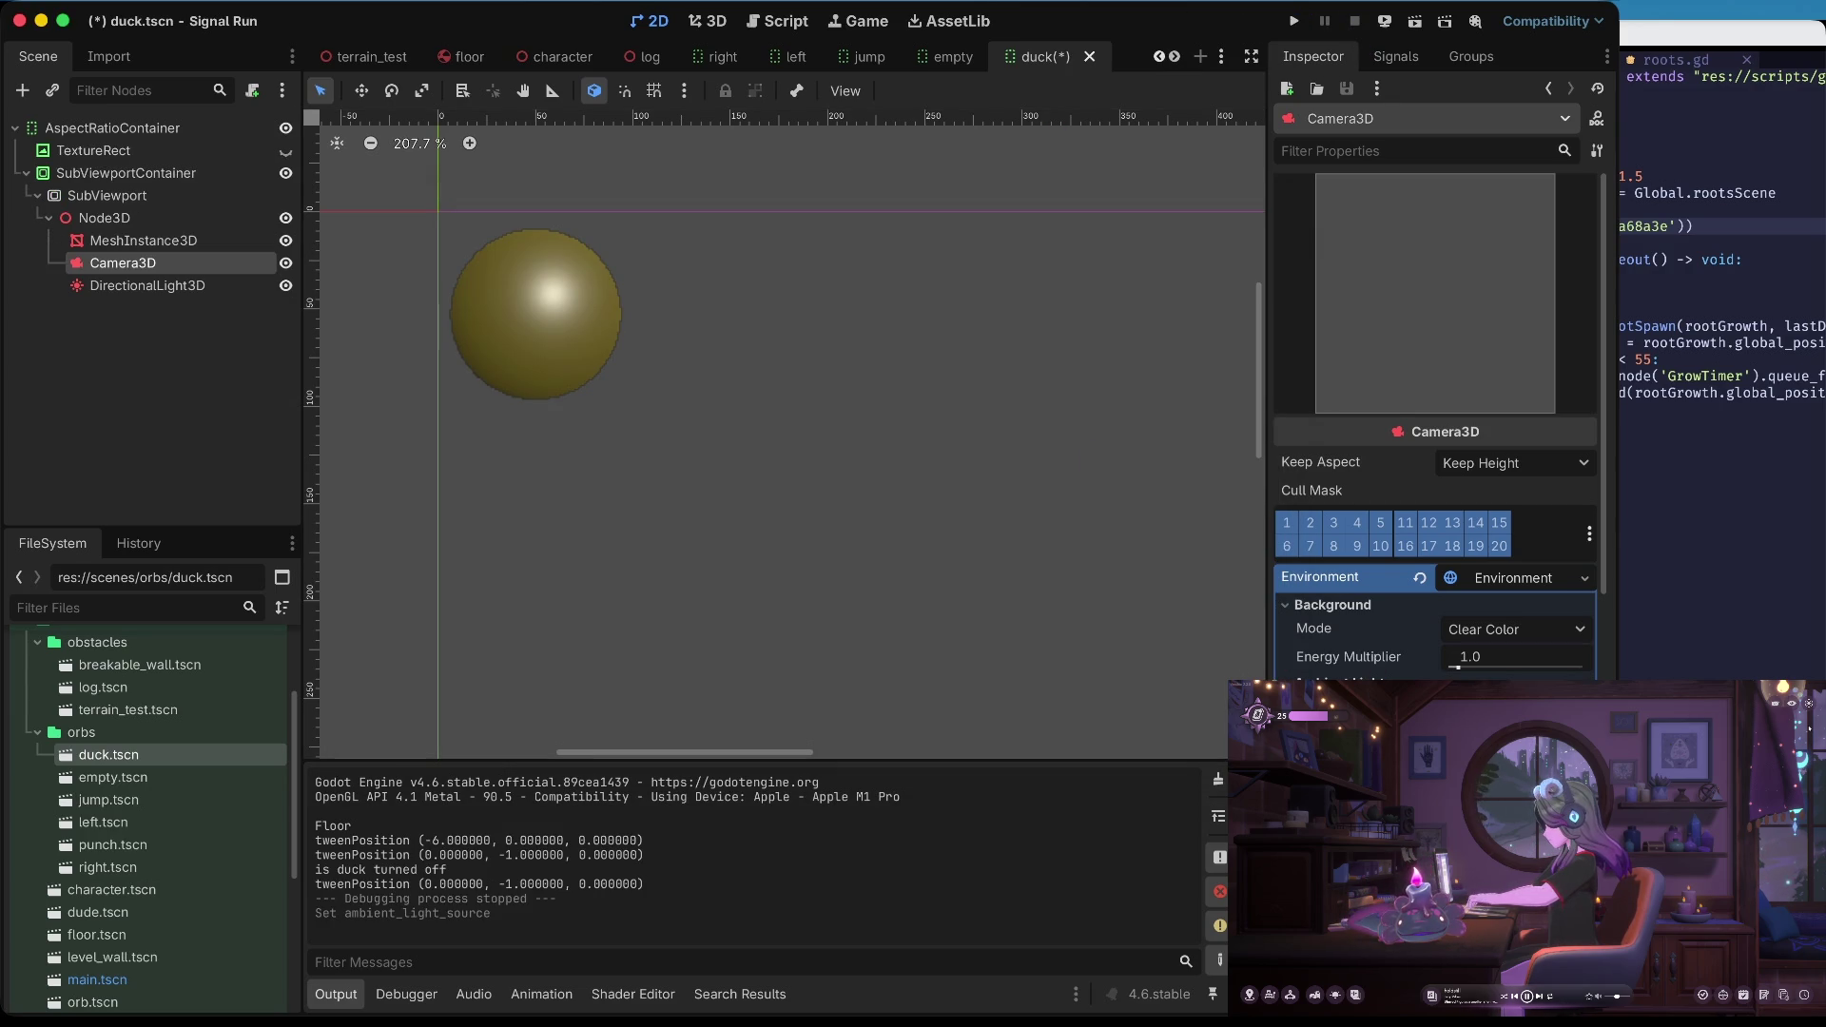
Clear the Camera3D Environment to empty, test-run the game, then return to 3D editing
key("ctrl+s")
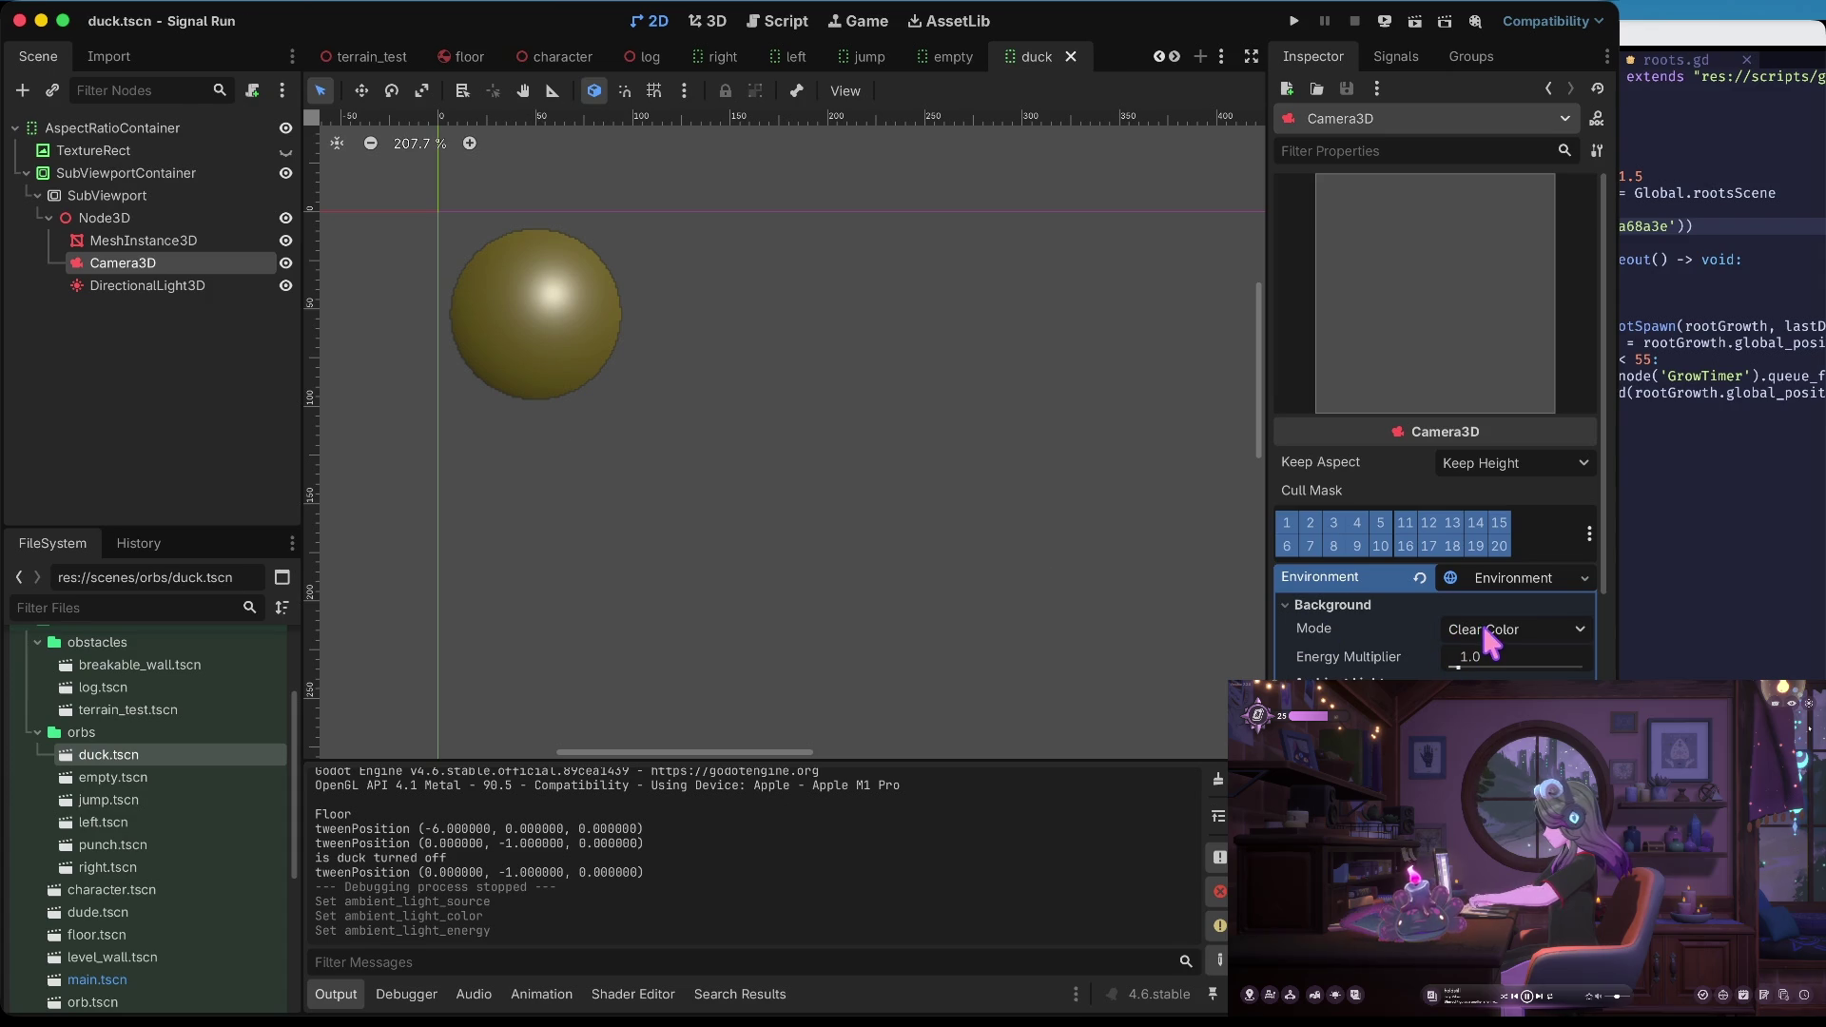
left_click(1420, 578)
key("ctrl+b")
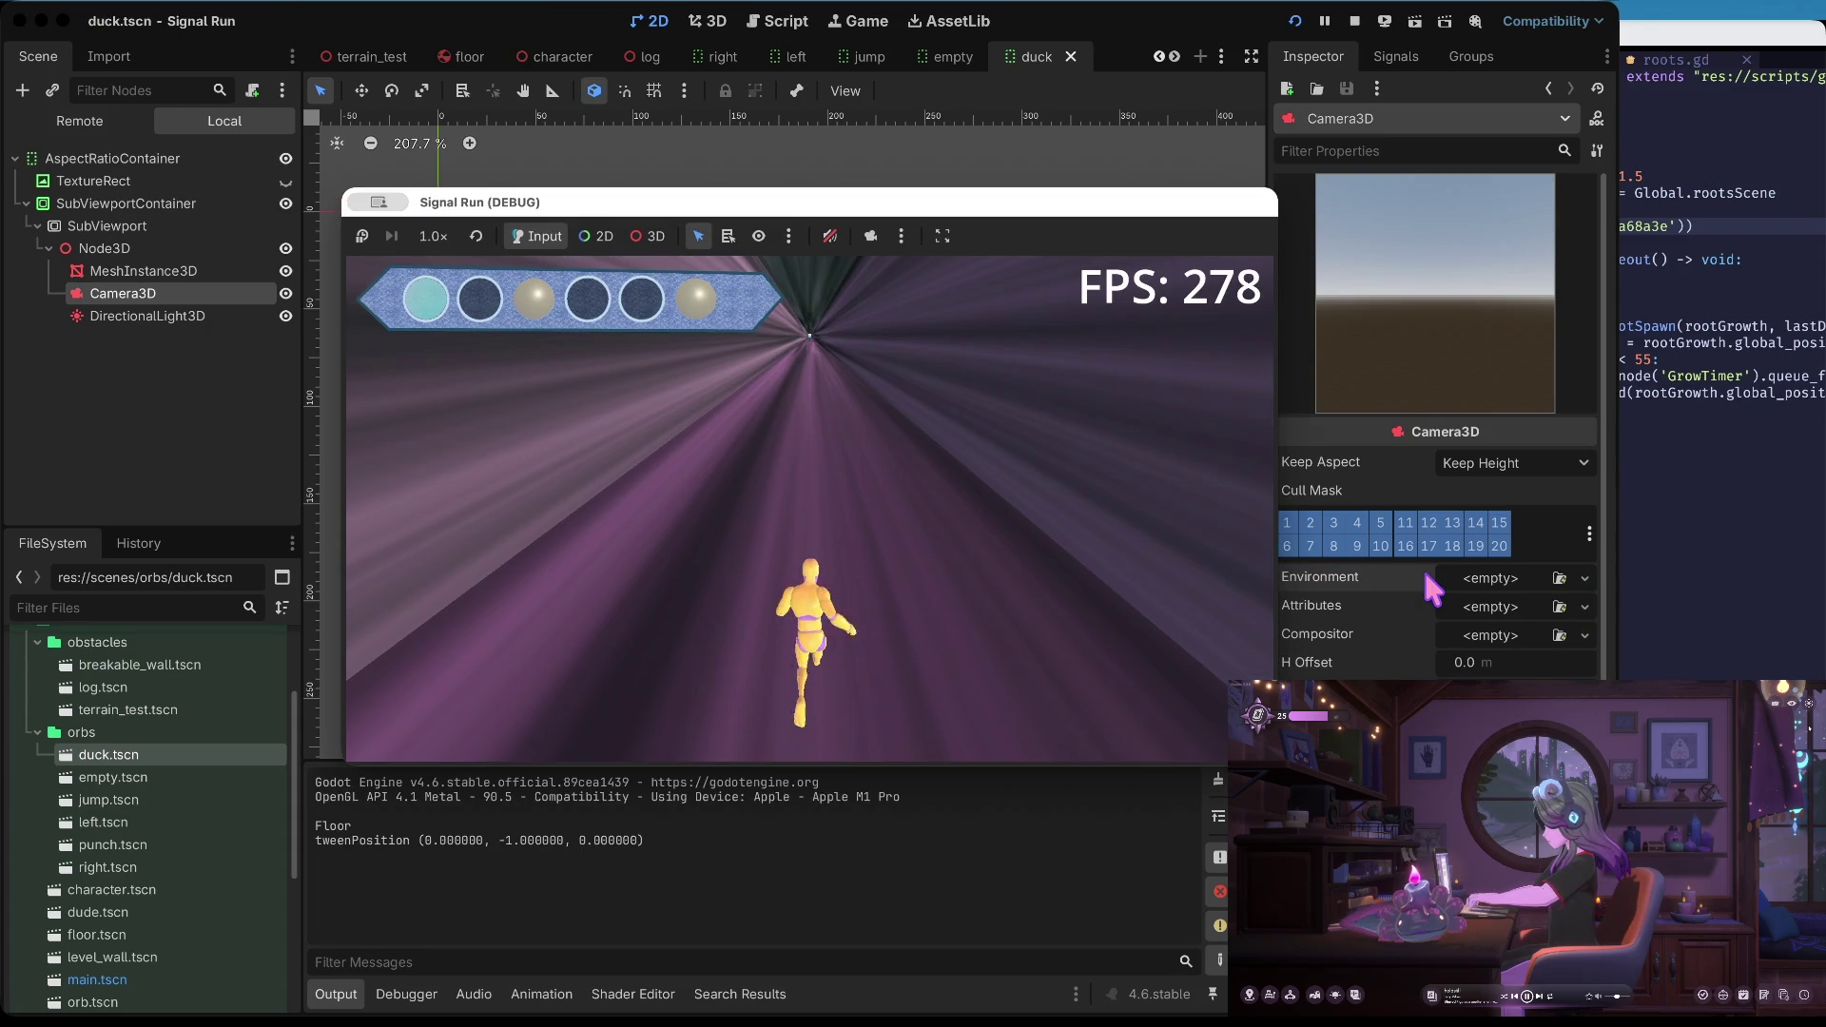
left_click(1356, 21)
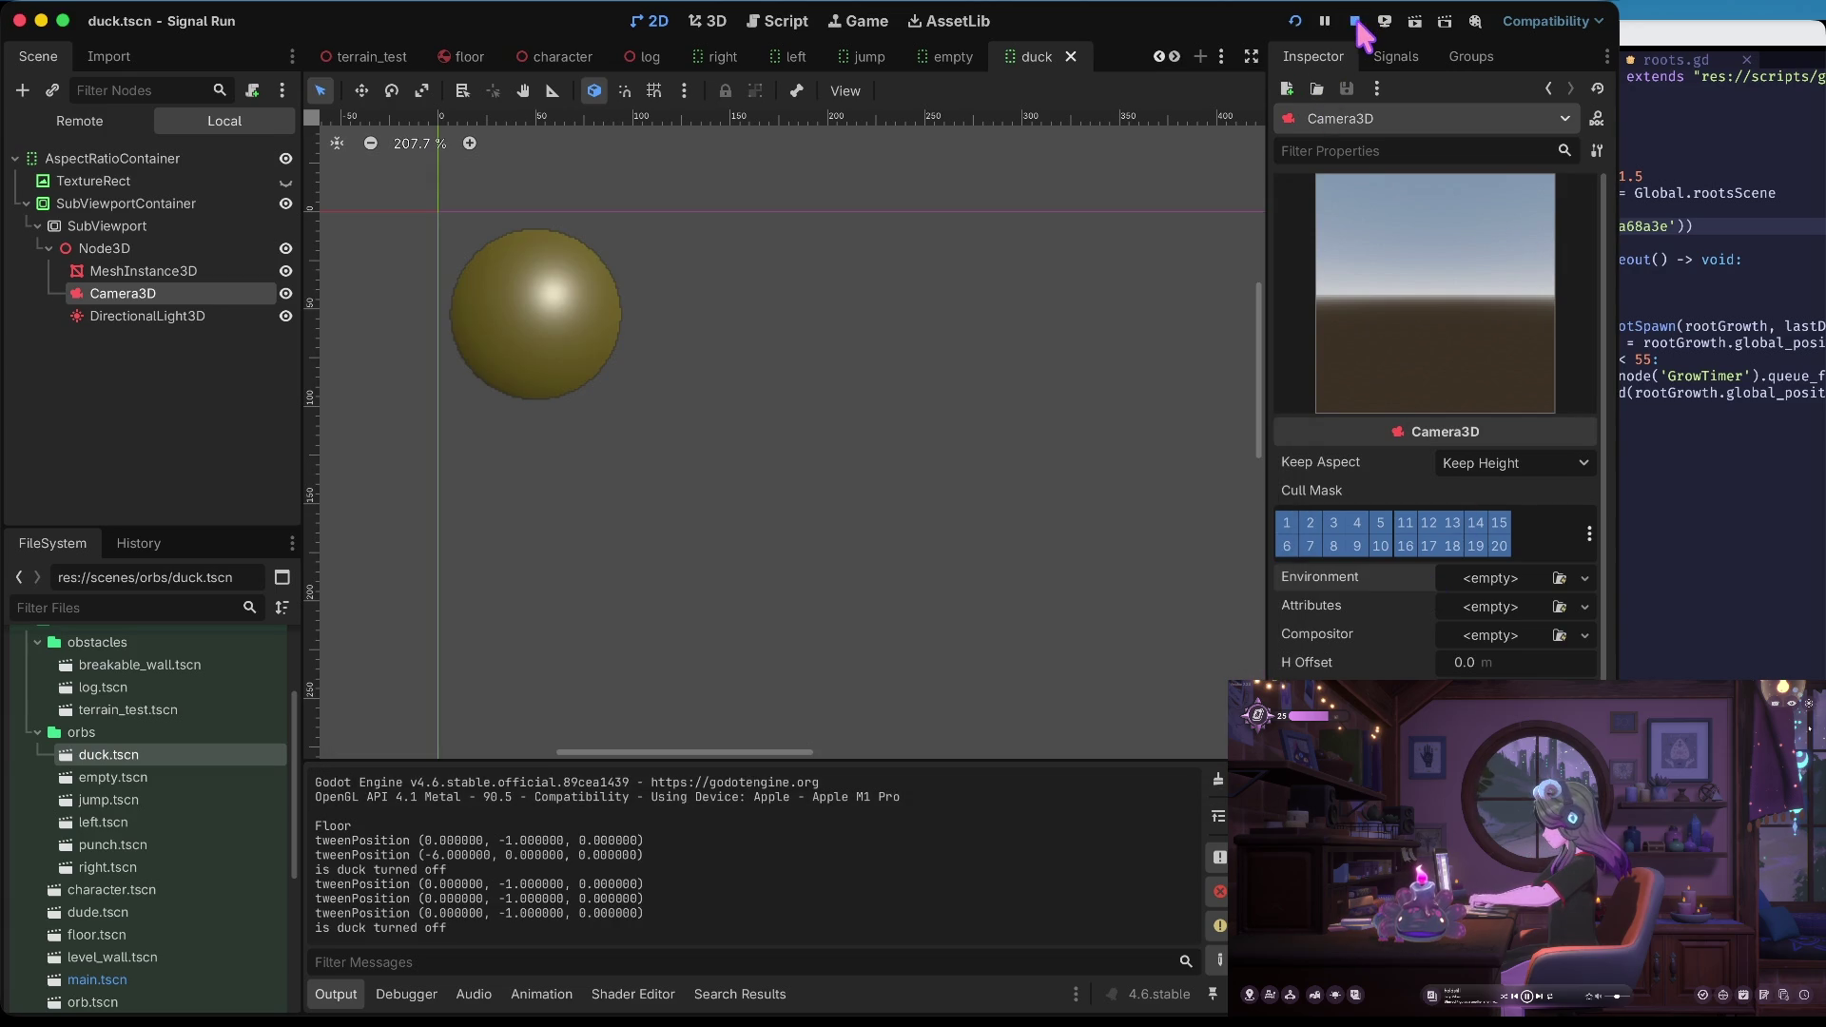
left_click(171, 284)
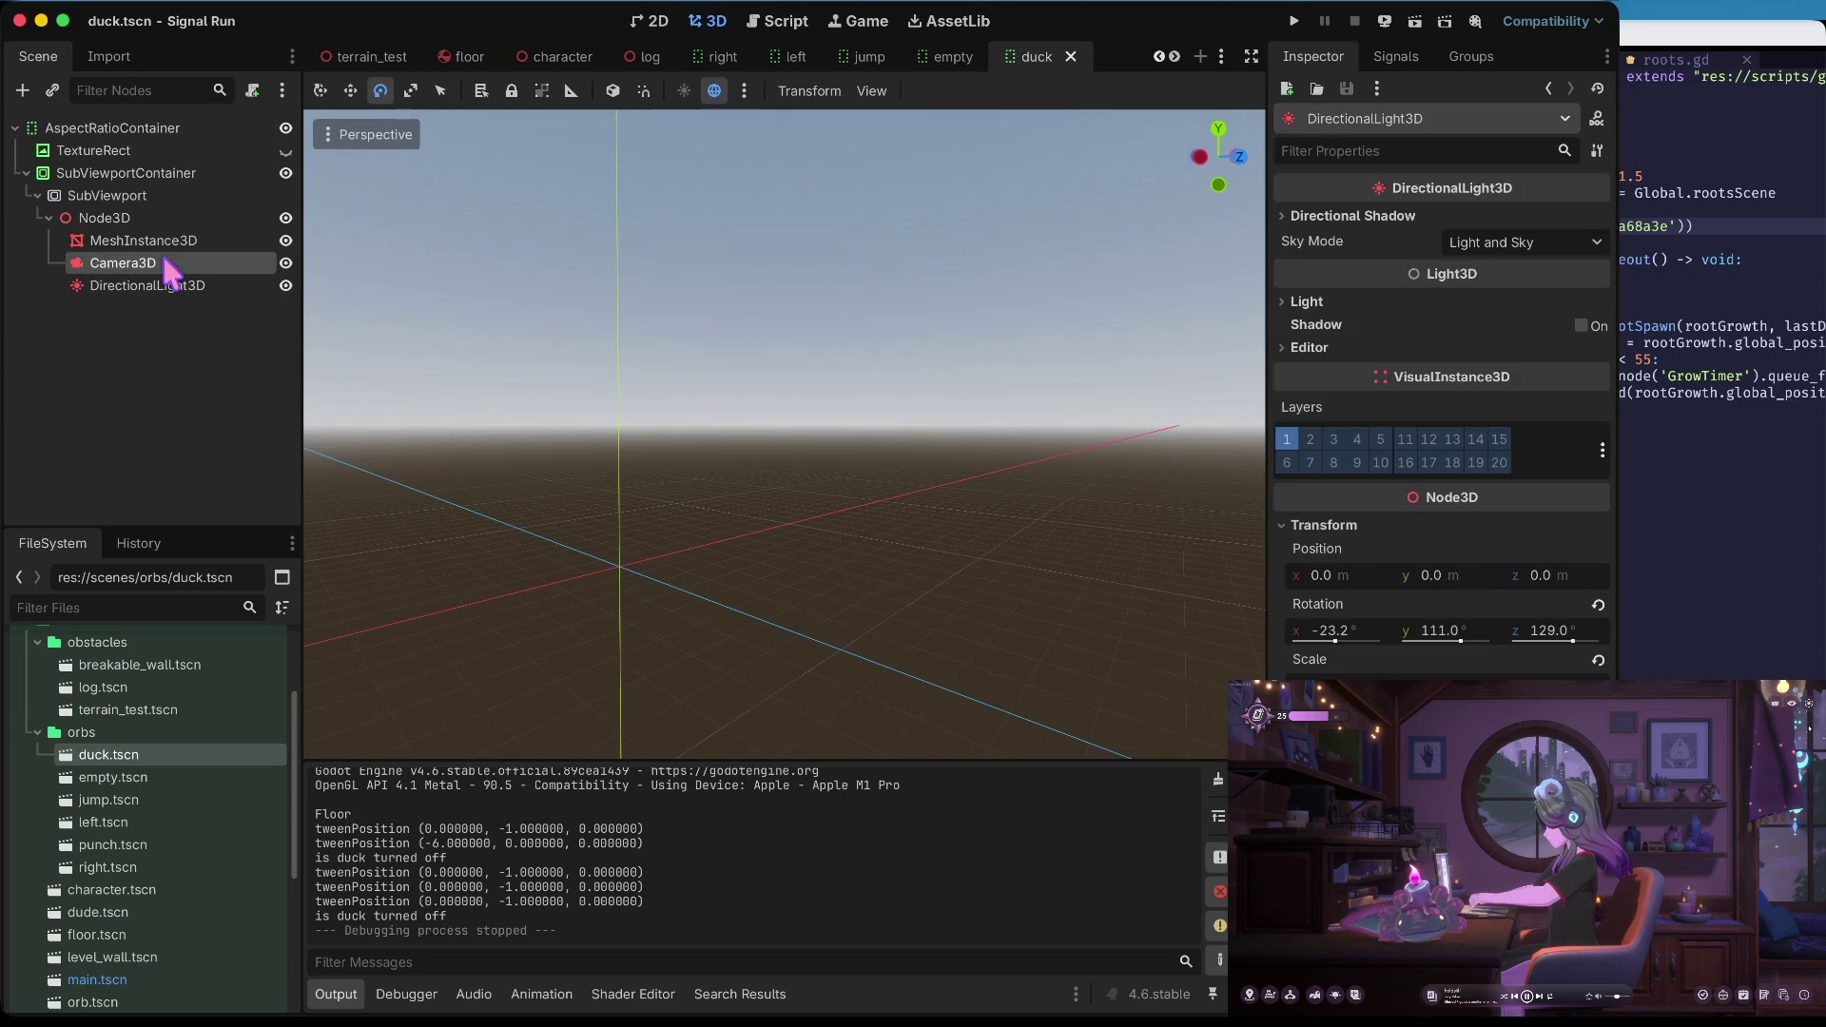
Paste ffdb39 as the sphere material's Albedo color, save, and switch to 2D
left_click(169, 266)
left_click(167, 243)
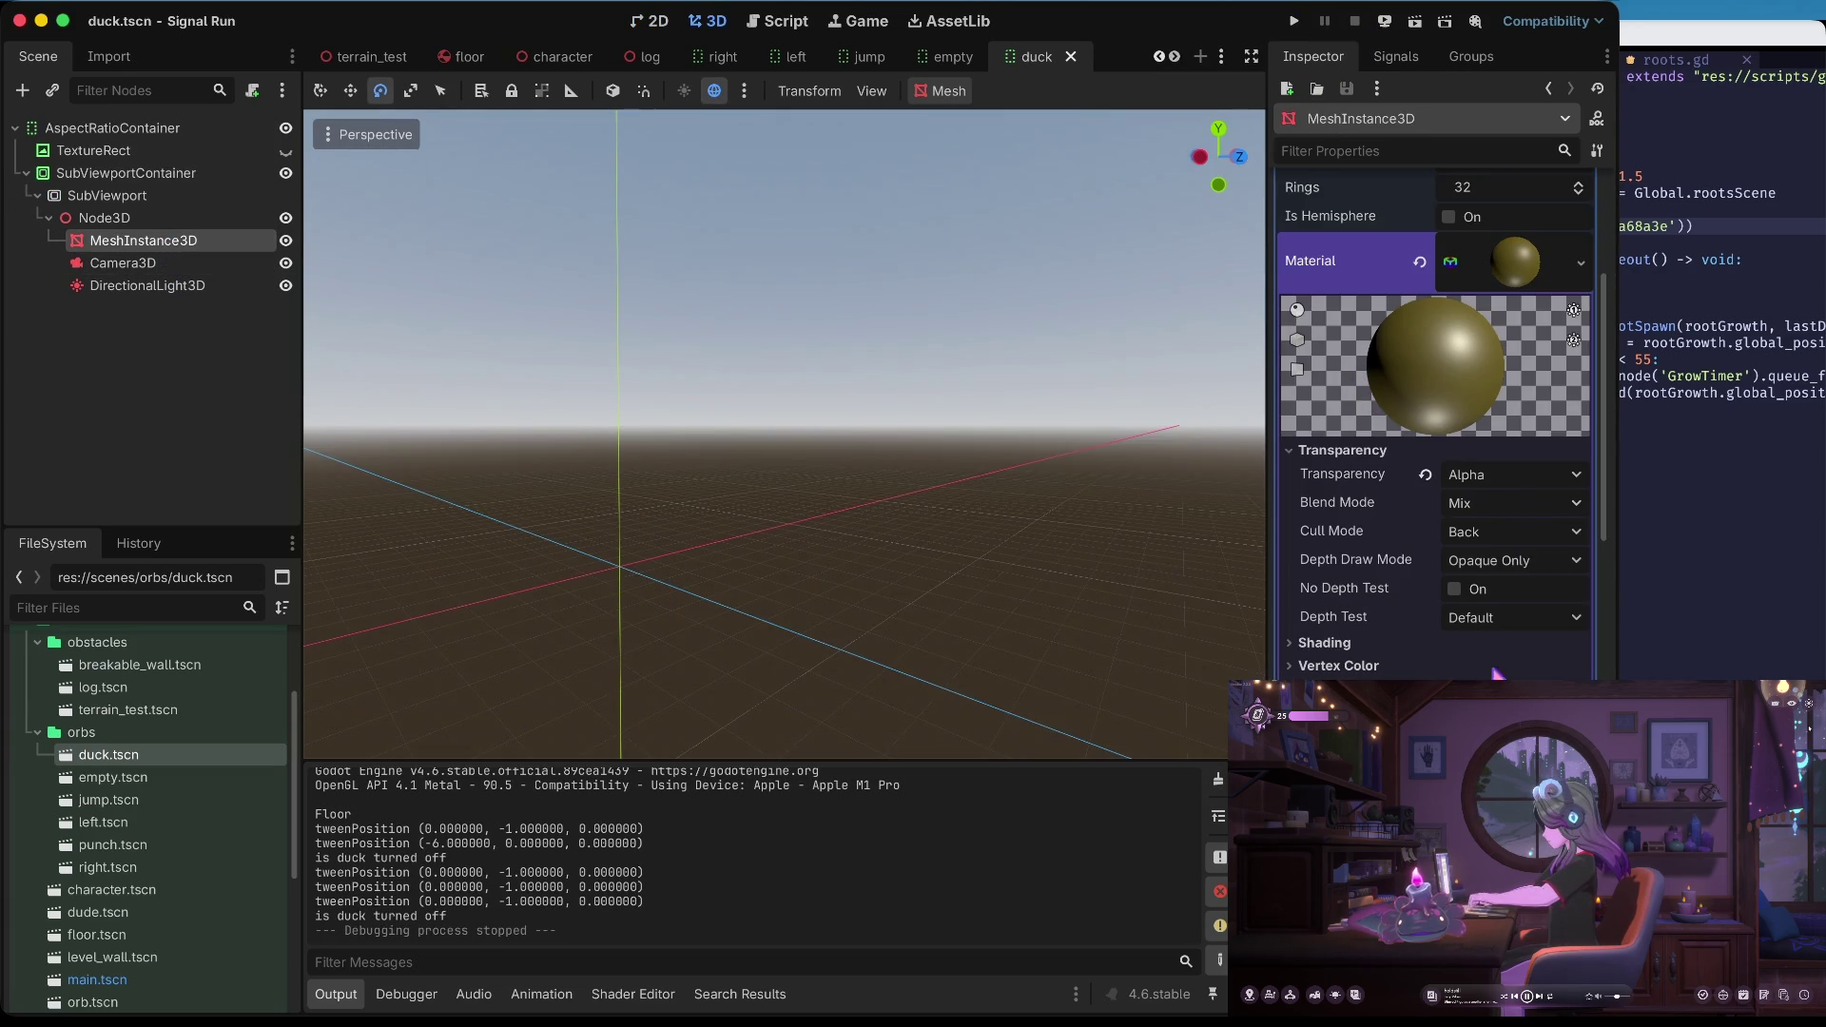
left_click(1451, 587)
type("ffdb39")
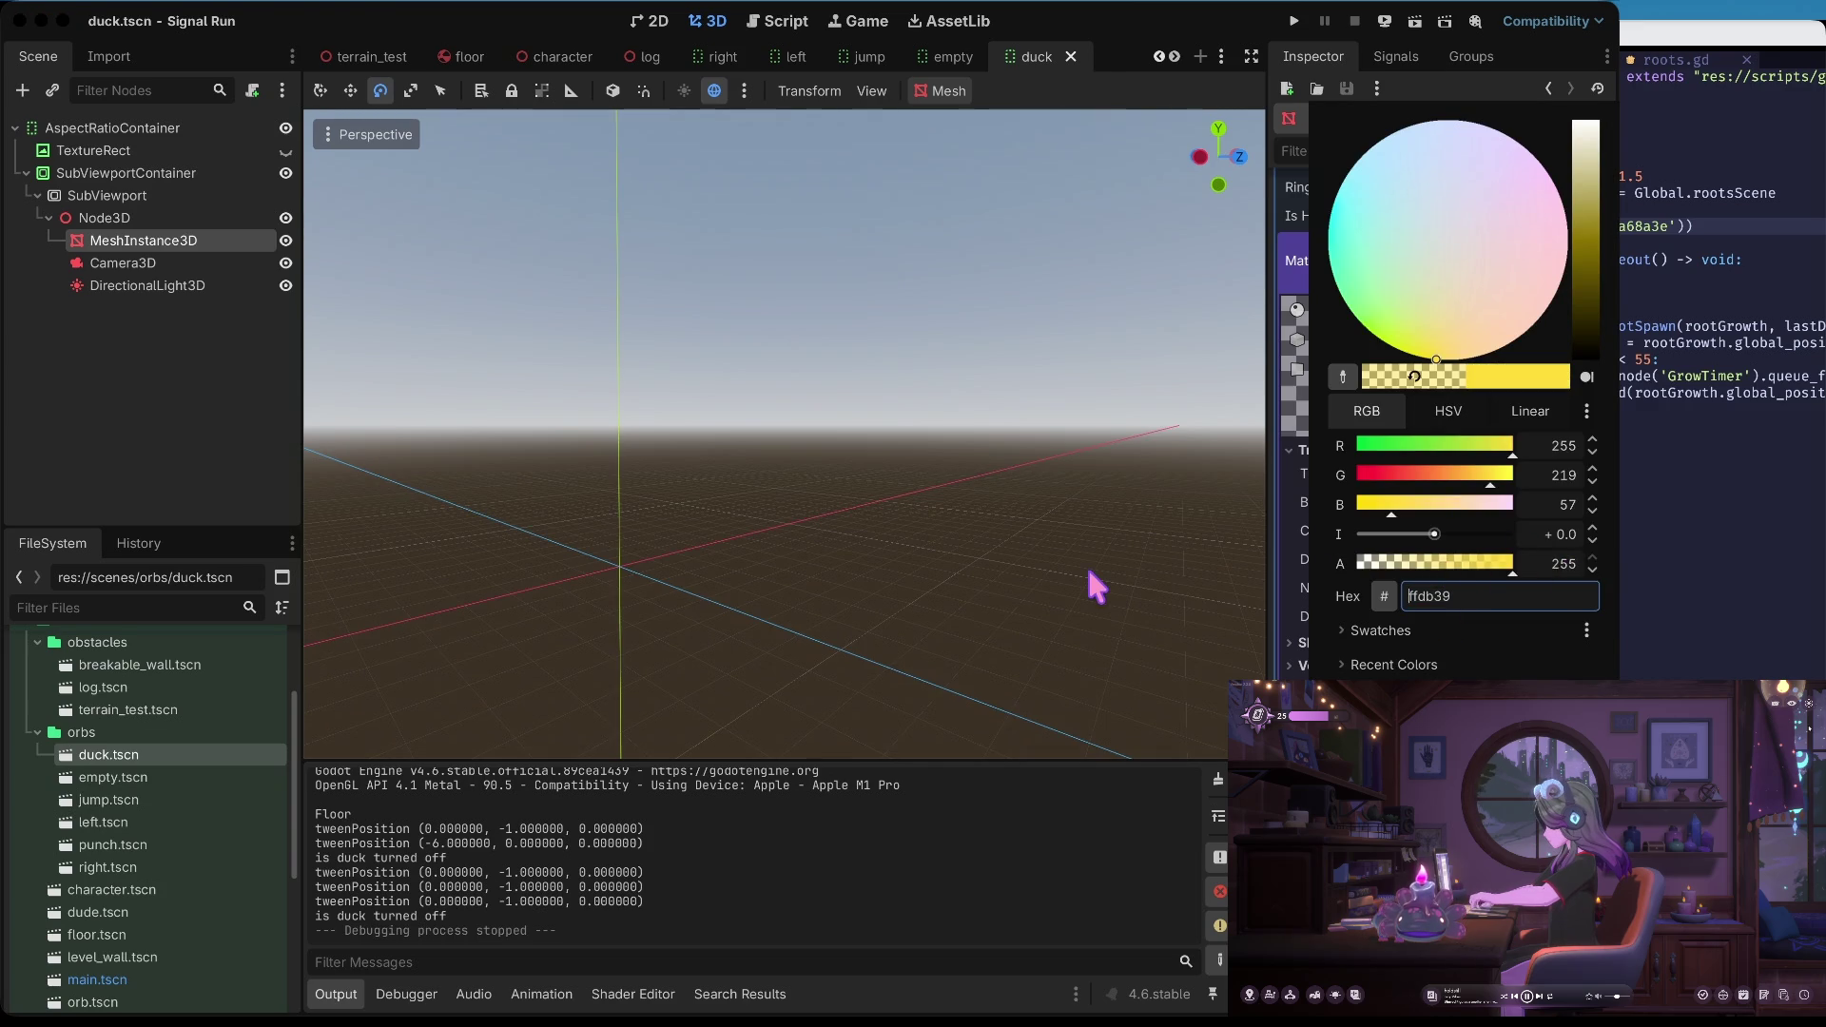
left_click(1106, 575)
key("ctrl+s")
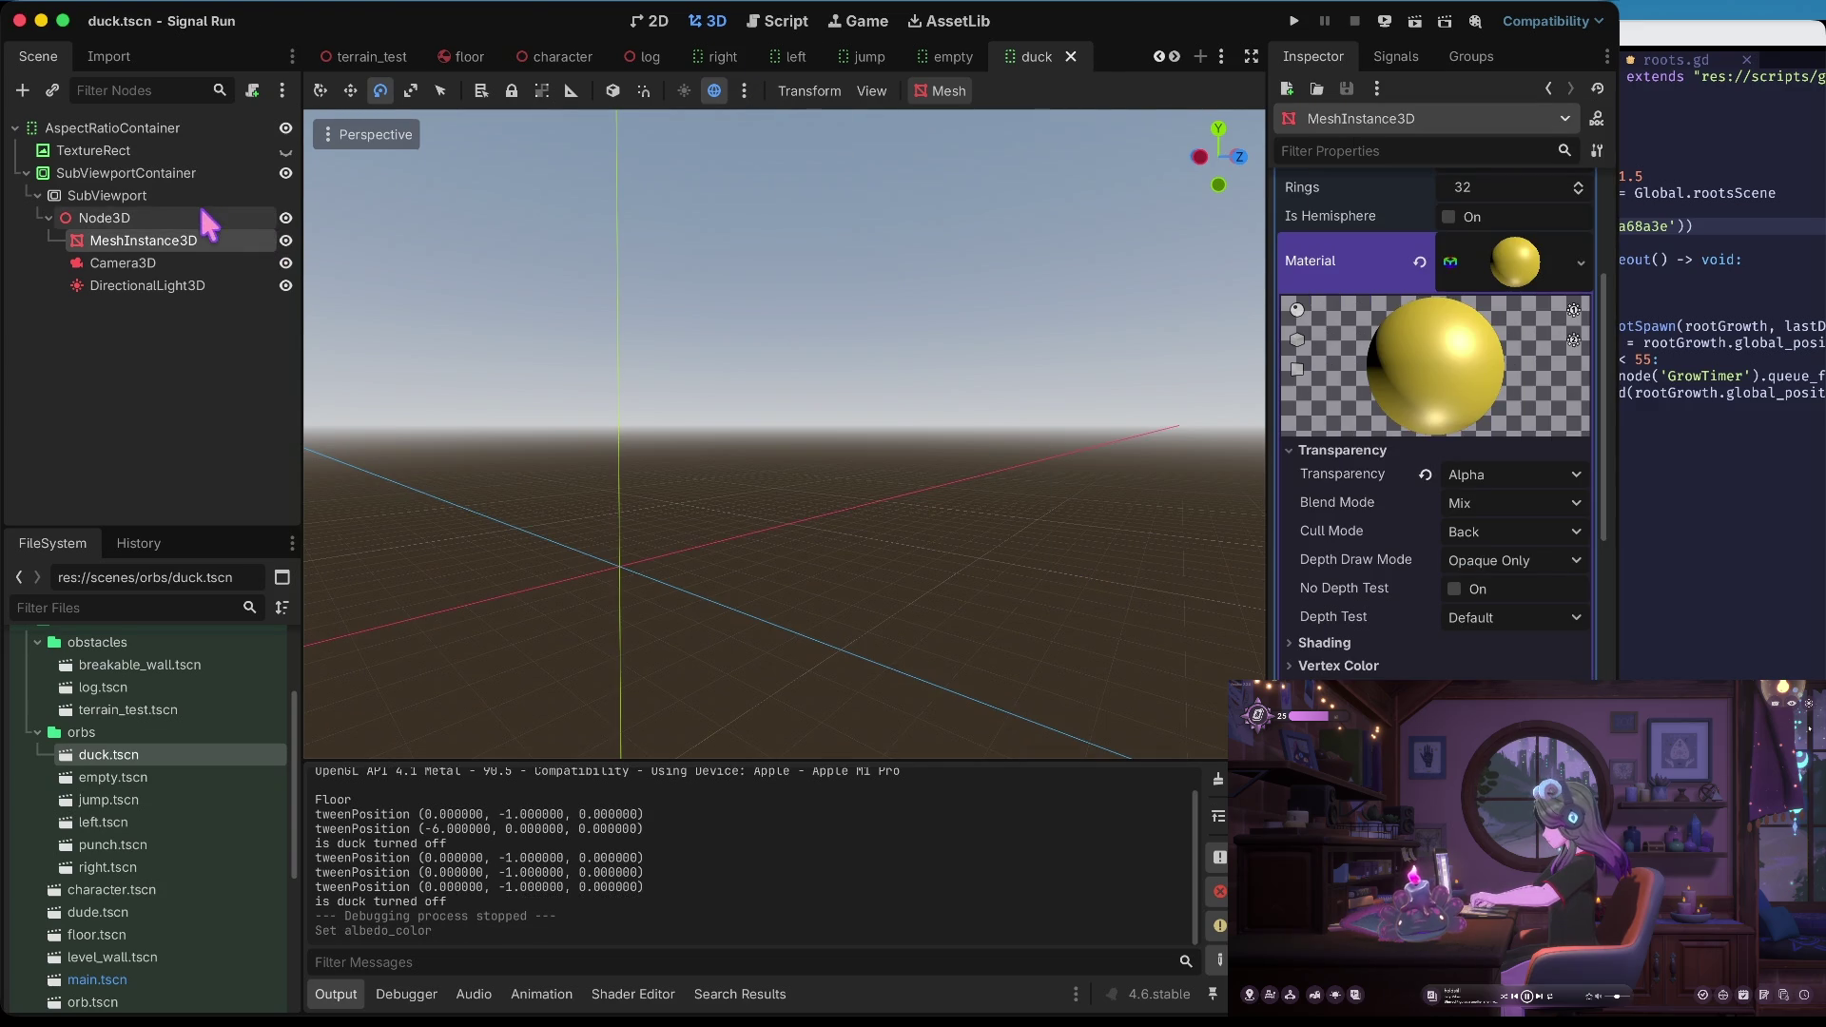
left_click(650, 21)
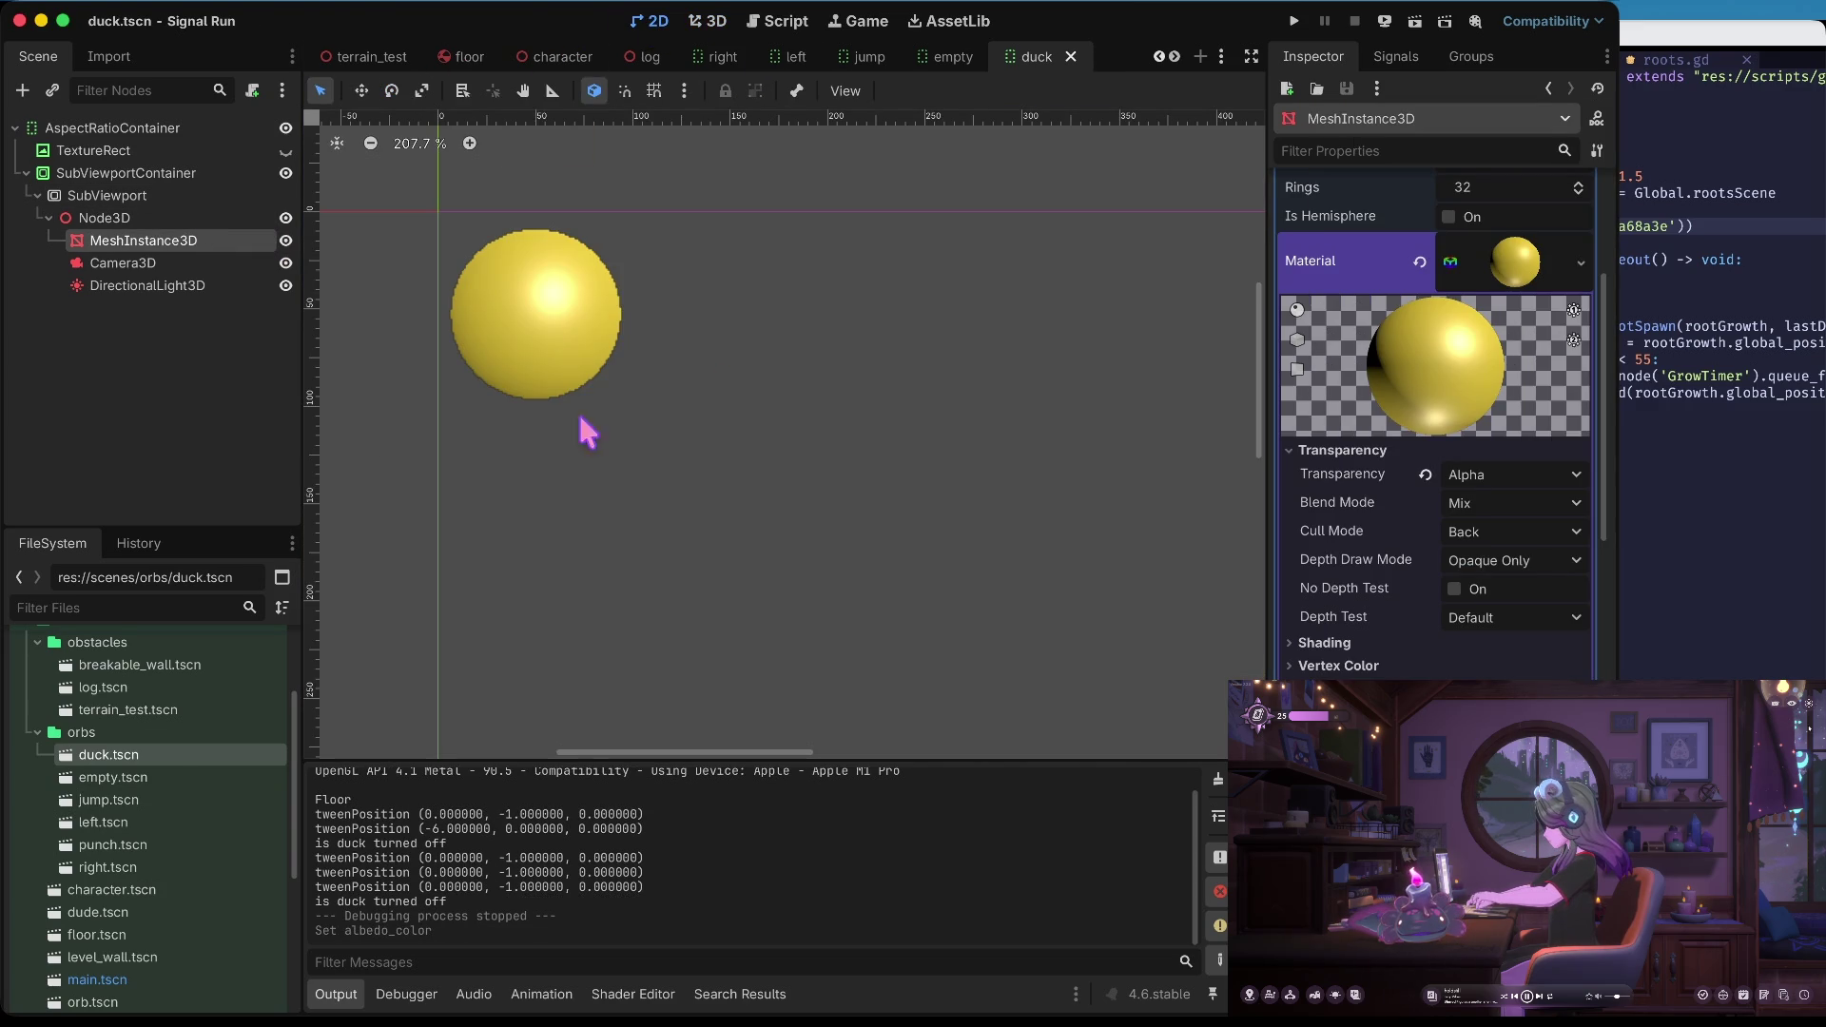
Keep Alpha transparency, try Subtract then Add blend modes, and lower albedo alpha to 166
left_click(1521, 475)
left_click(1491, 504)
left_click(1493, 504)
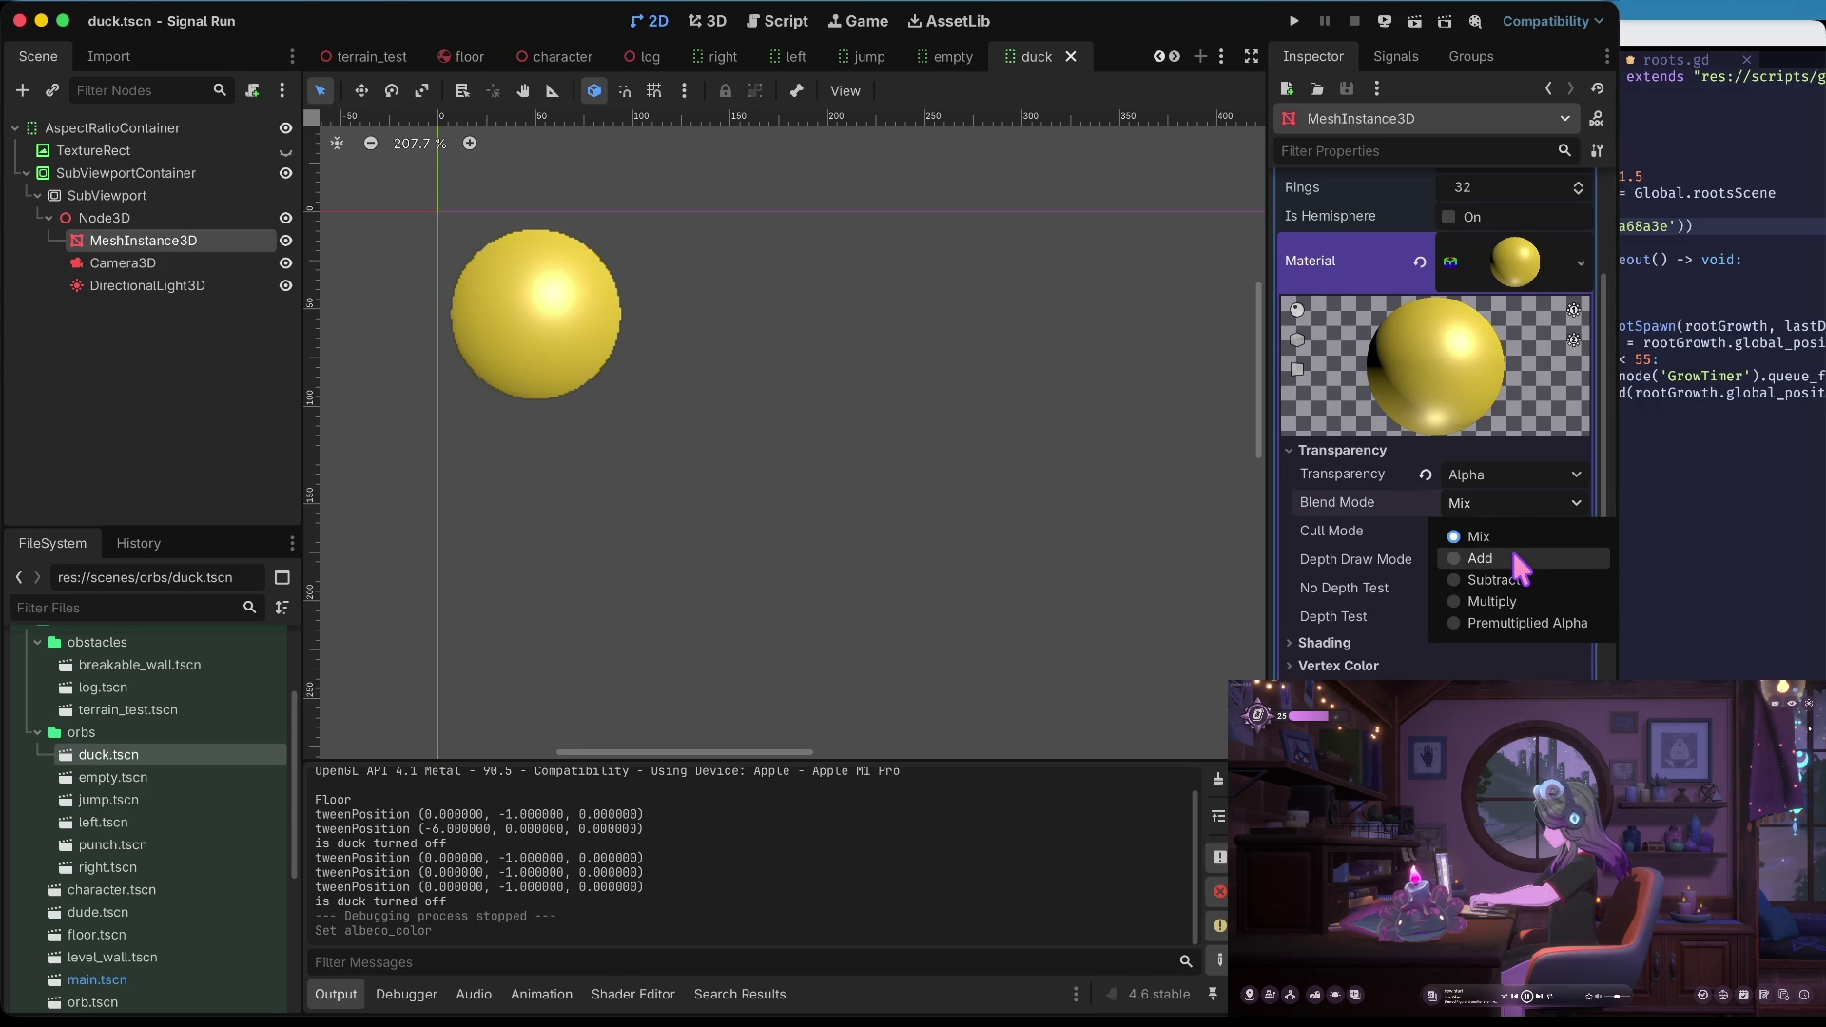
left_click(1513, 576)
left_click(1509, 502)
left_click(1509, 548)
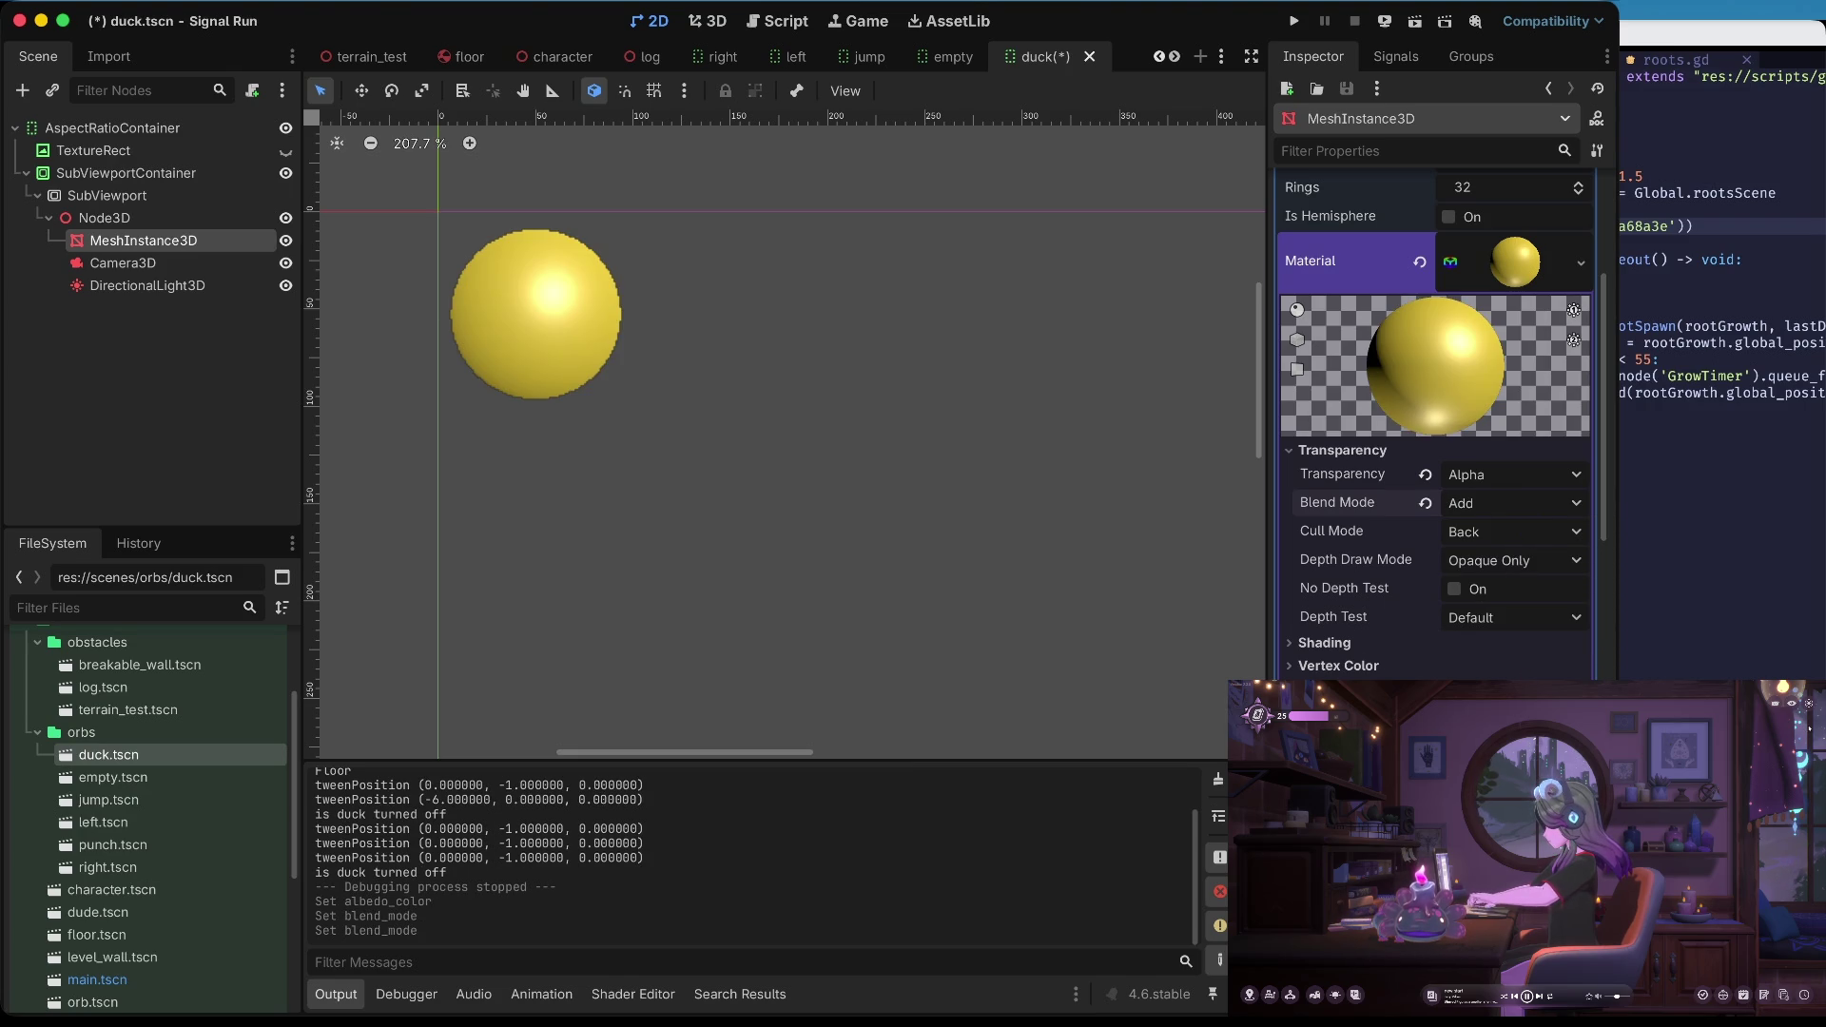
left_click(1512, 699)
left_click_drag(1479, 546, 1465, 549)
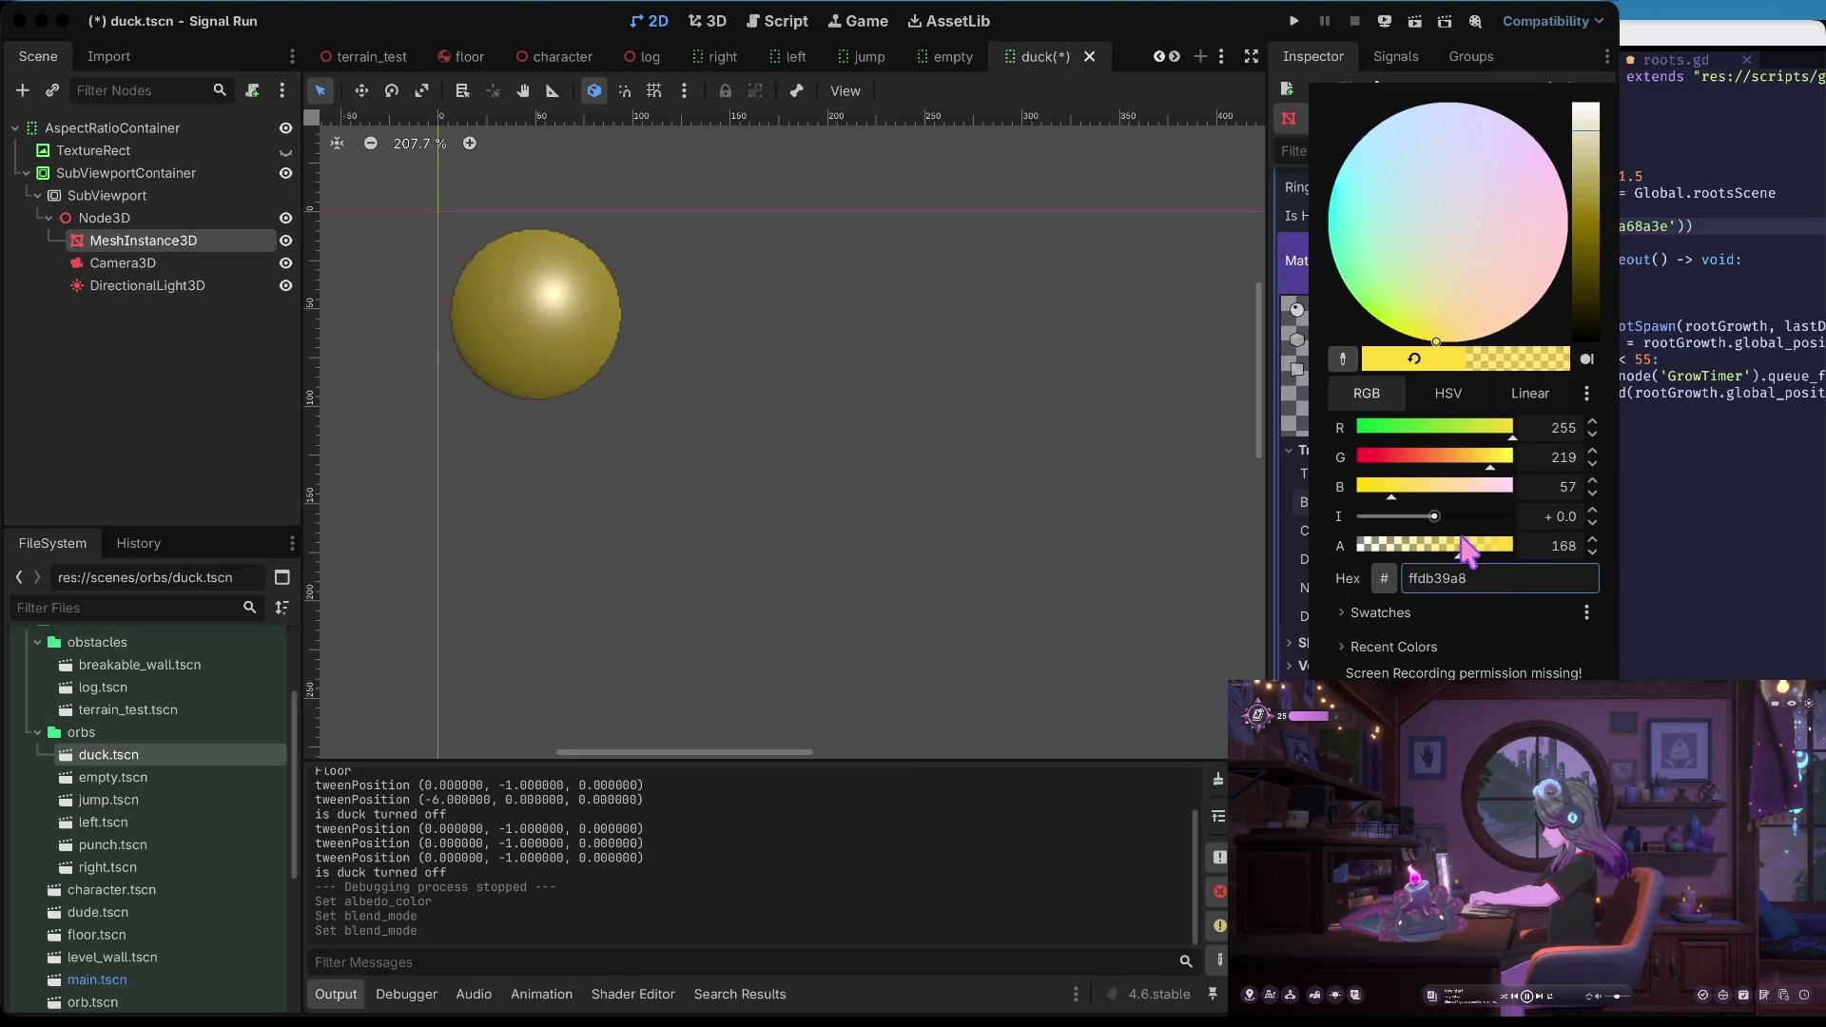
left_click(1308, 571)
Set Cull Mode to Disabled, Blend Mode back to Mix, and albedo alpha to 136
left_click(1520, 533)
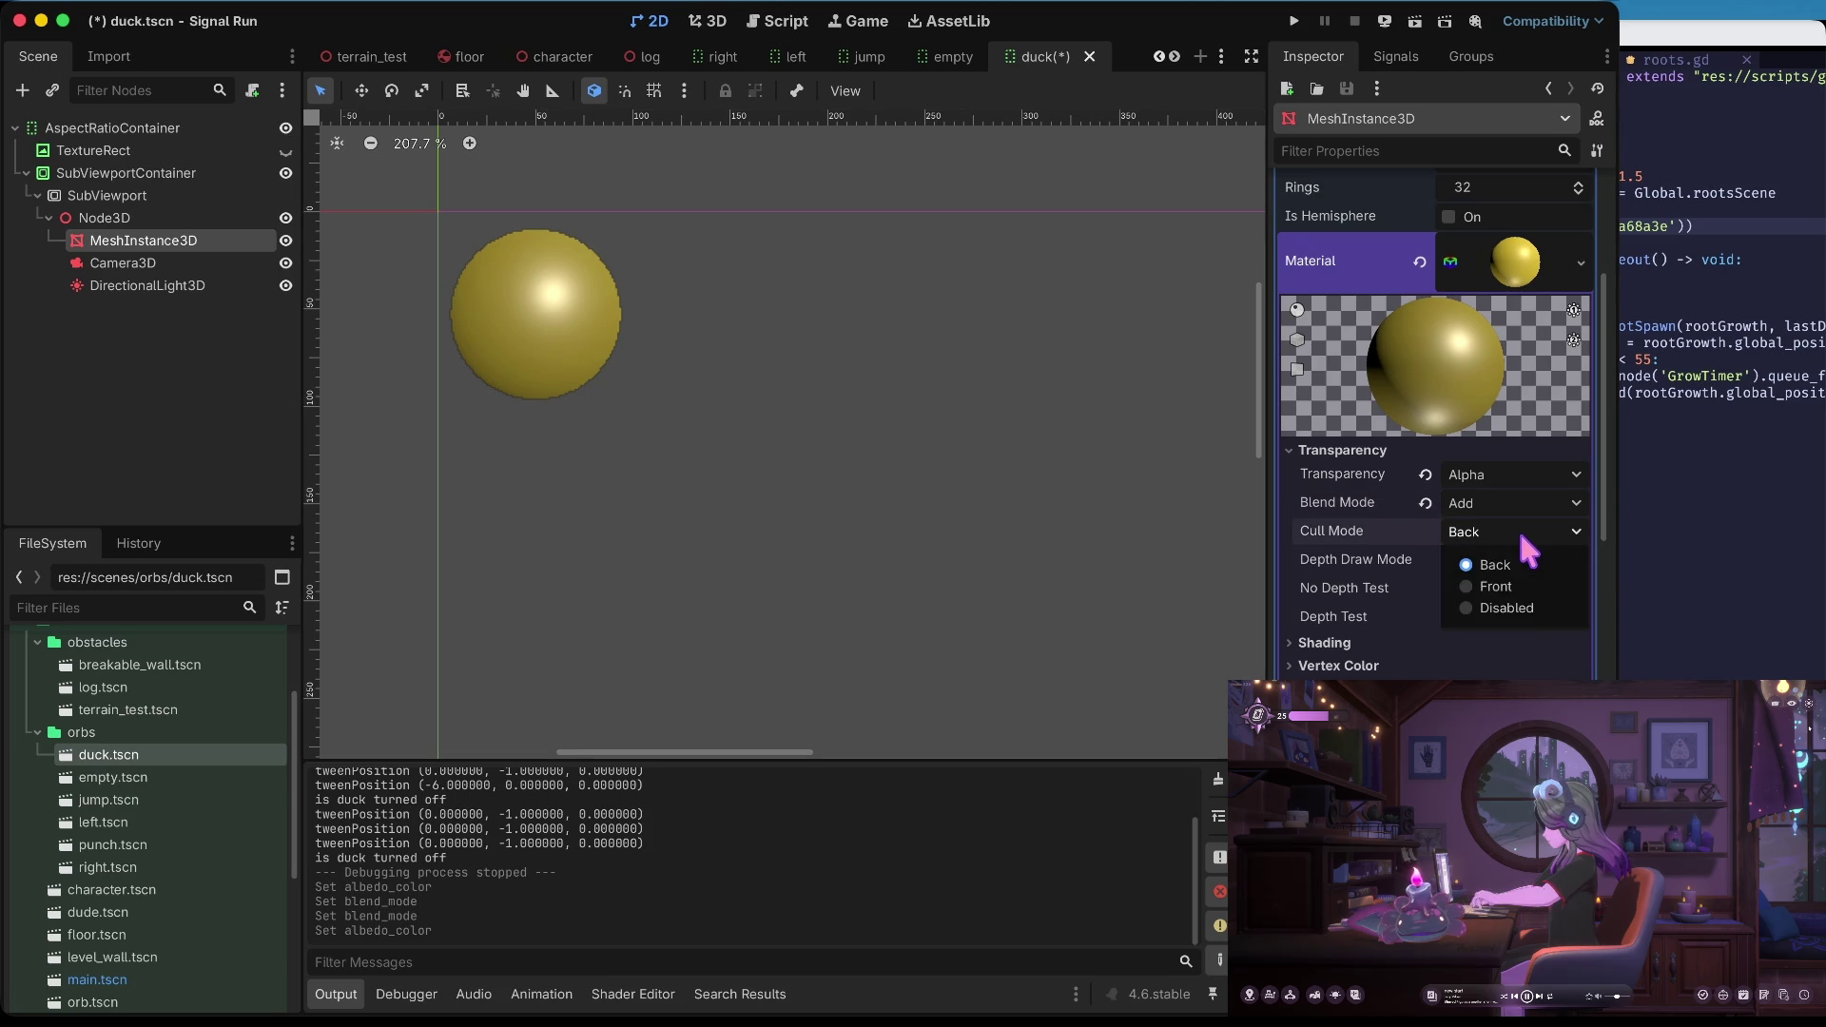
left_click(1521, 609)
left_click(1507, 496)
left_click(1436, 514)
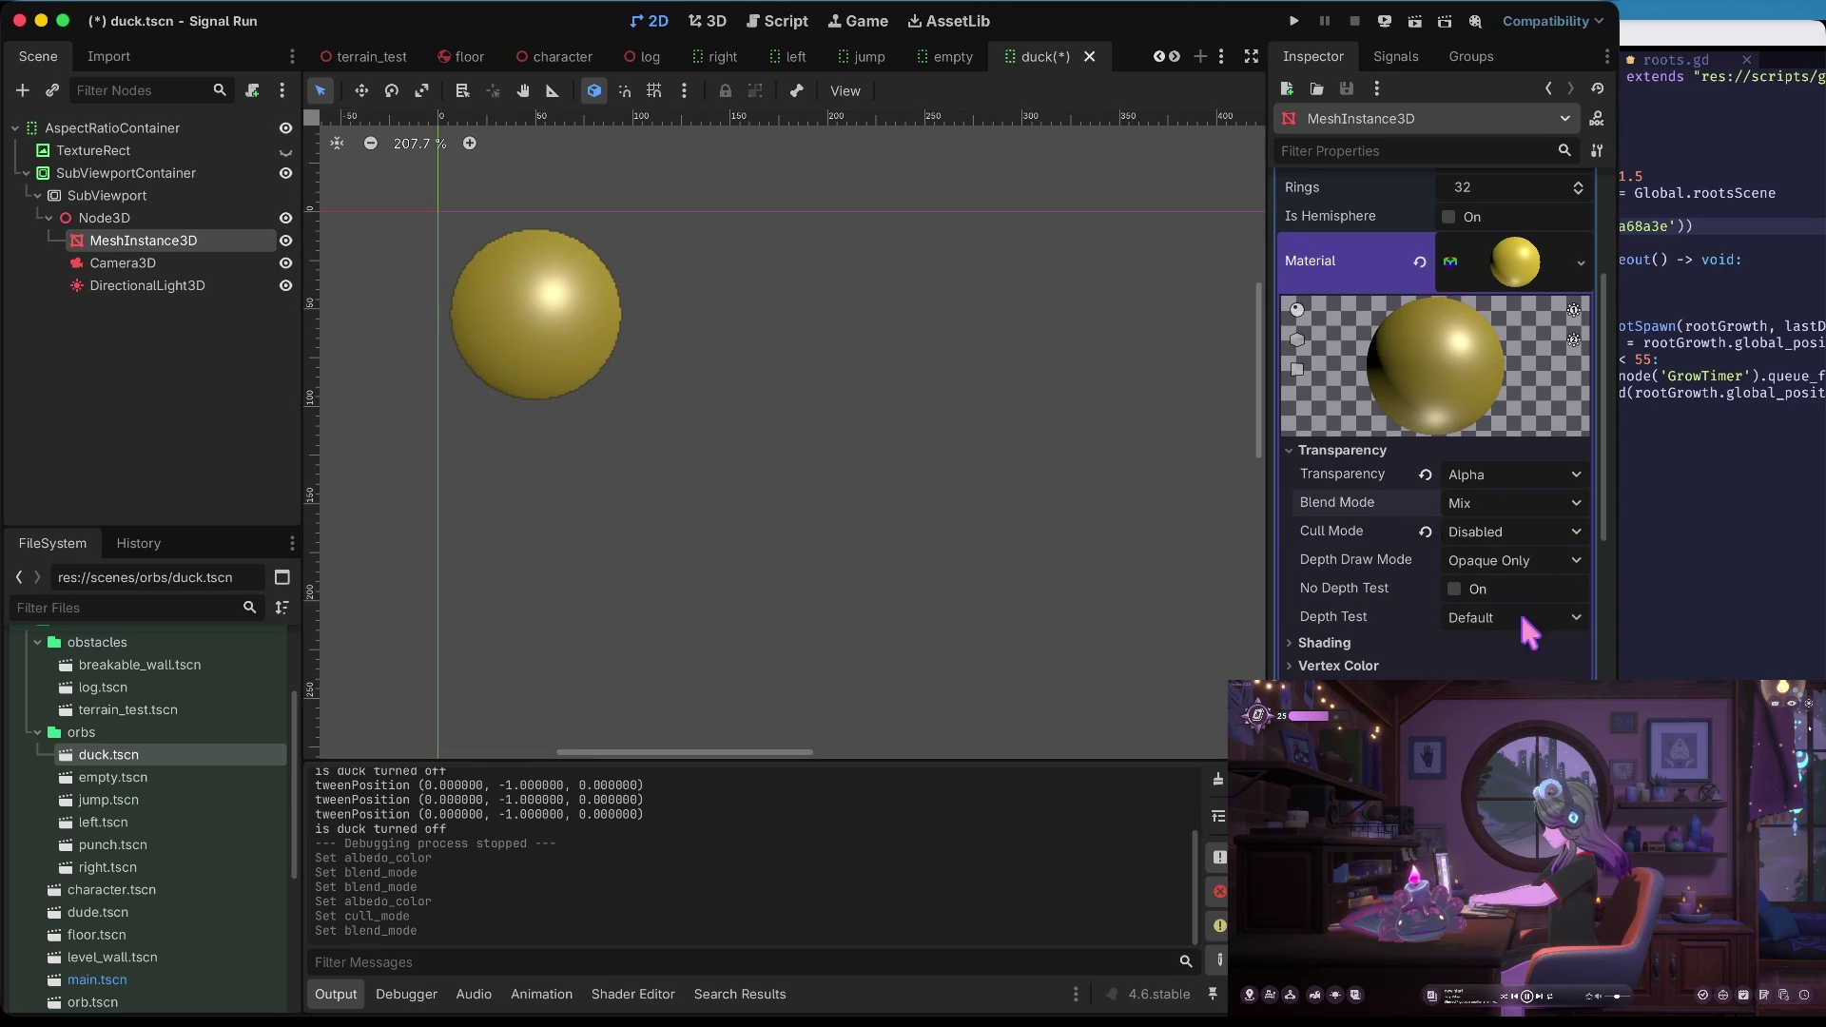
left_click(1522, 708)
mouse_move(1469, 546)
left_mouse_down()
mouse_move(1434, 544)
mouse_move(1512, 545)
mouse_move(1444, 547)
left_mouse_up()
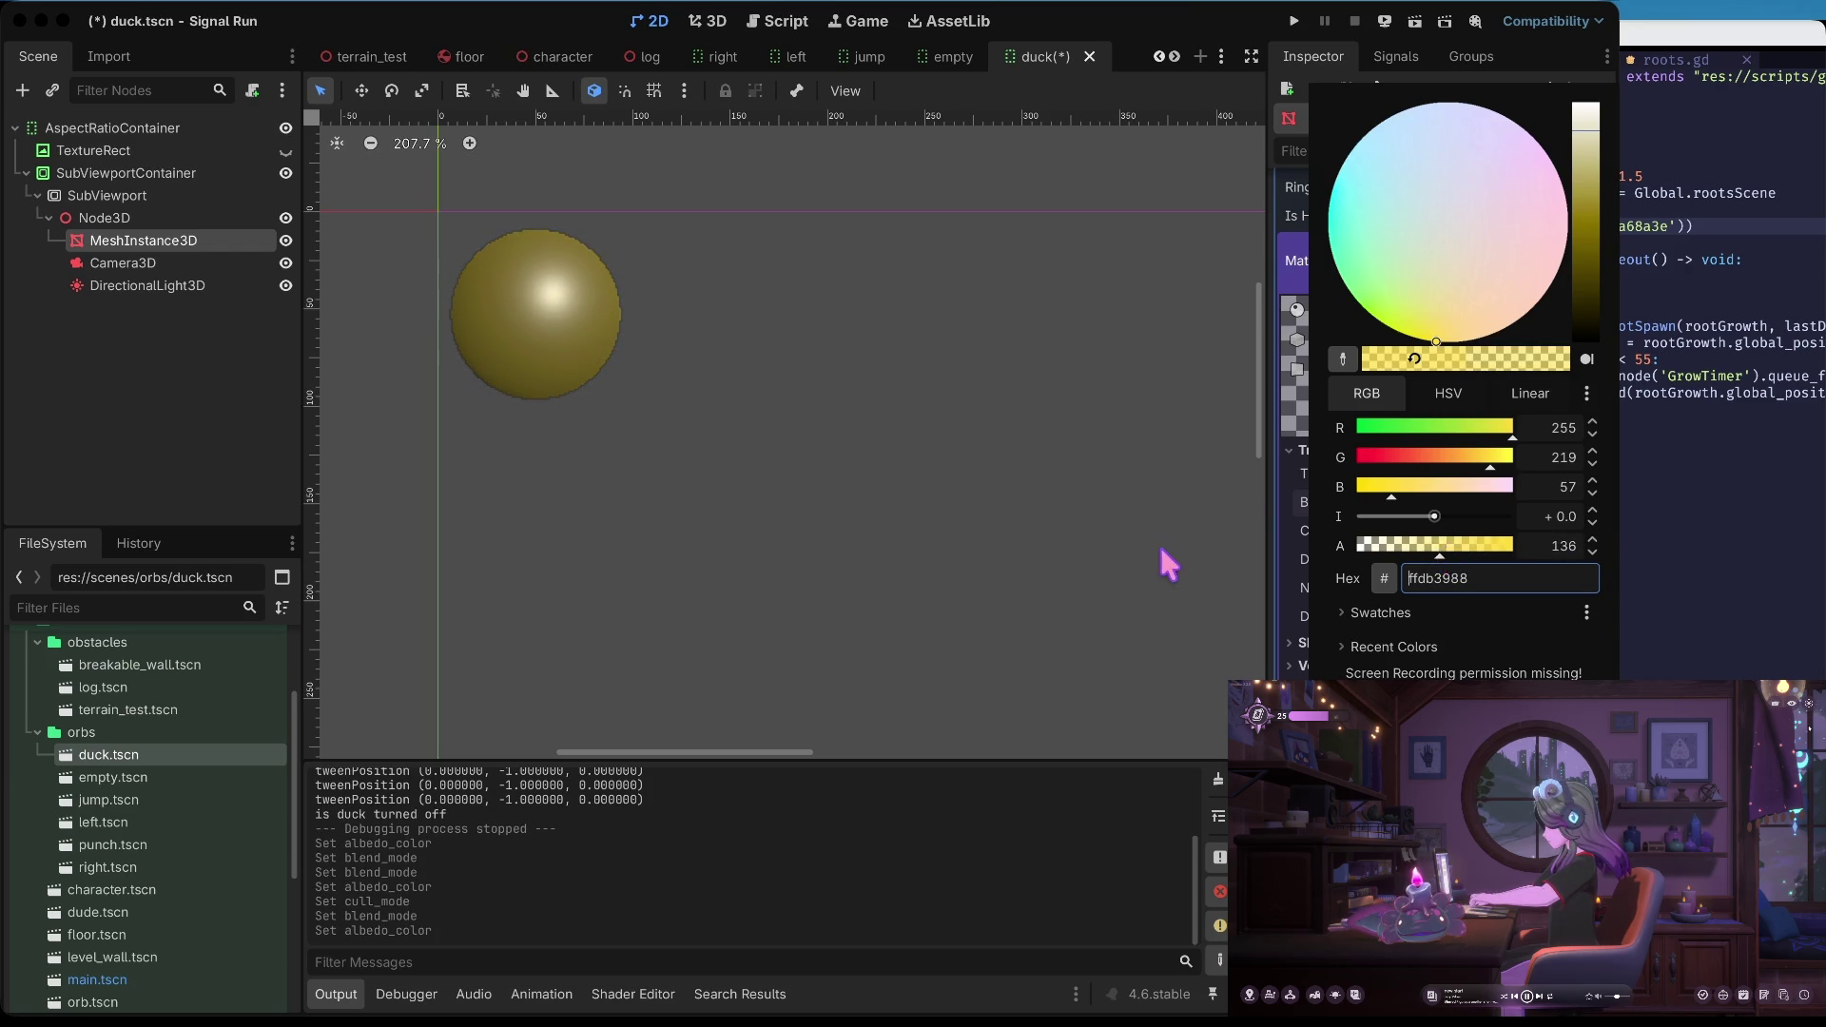
Close the colour picker, toggle transparency off and back to Alpha, and peek at depth draw options
left_click(1161, 562)
left_click(1426, 473)
left_click(1506, 474)
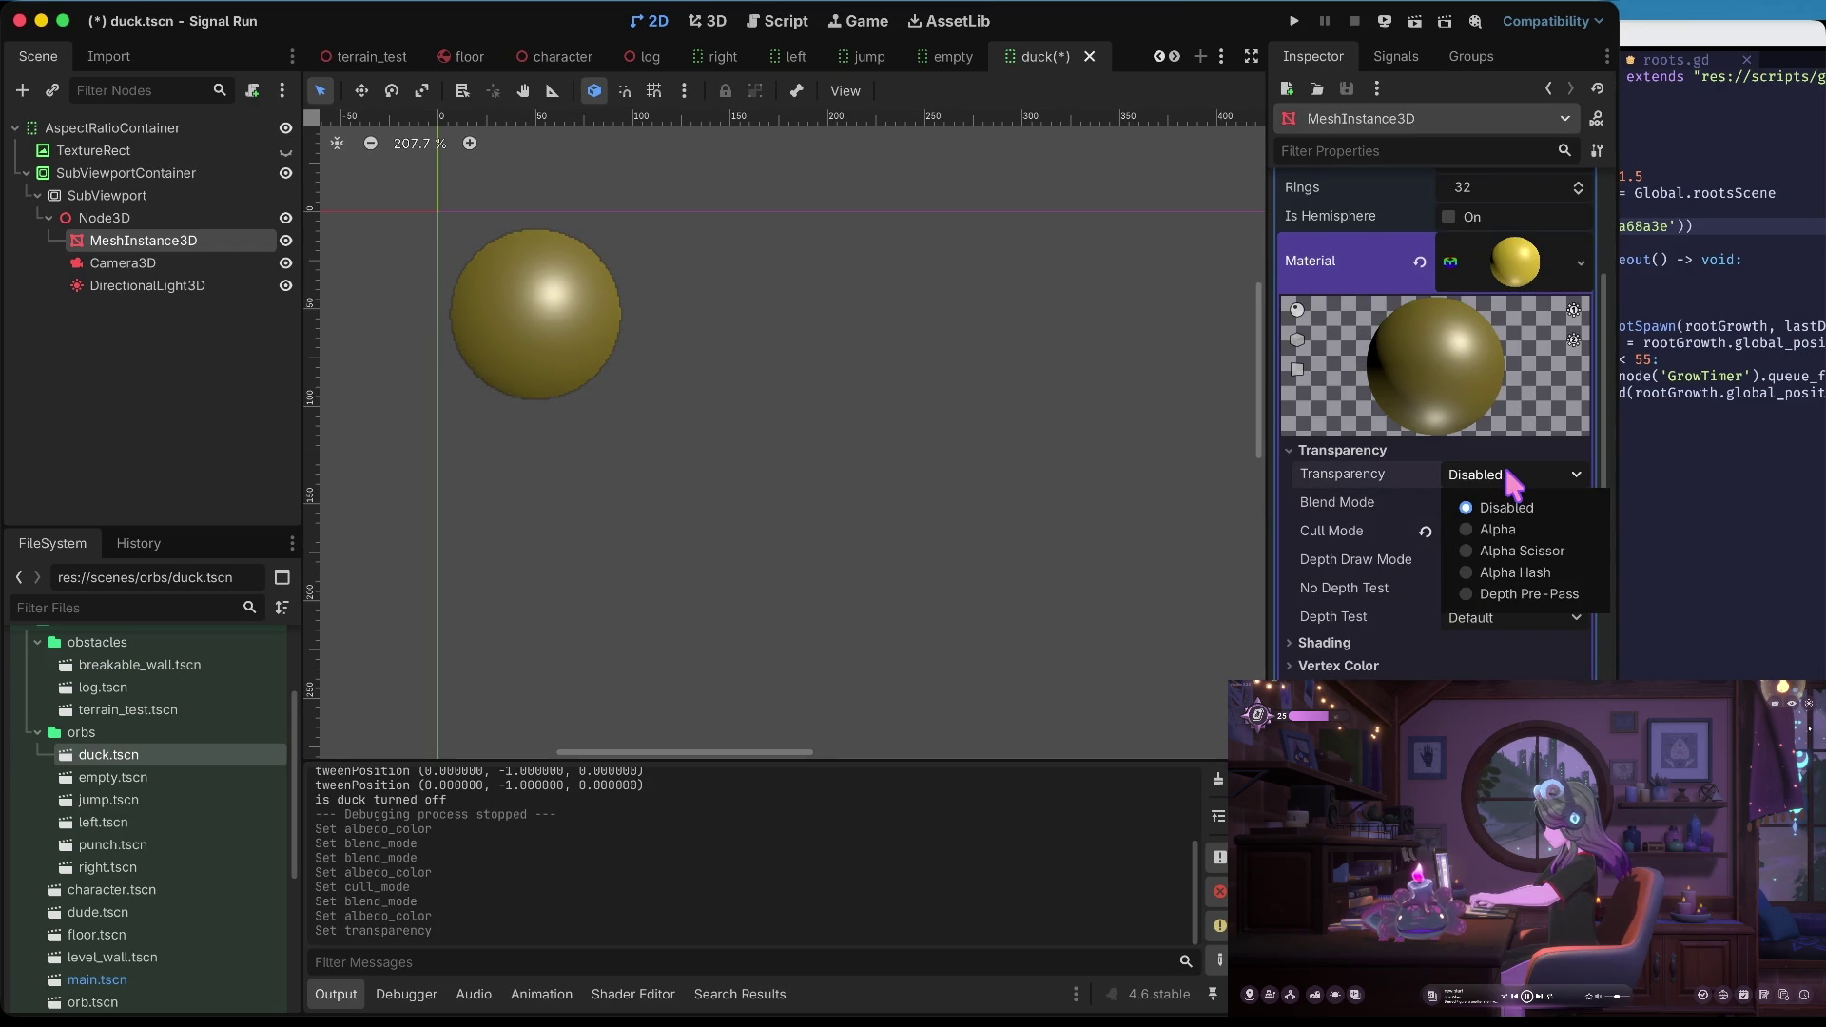
left_click(1509, 535)
left_click(1500, 566)
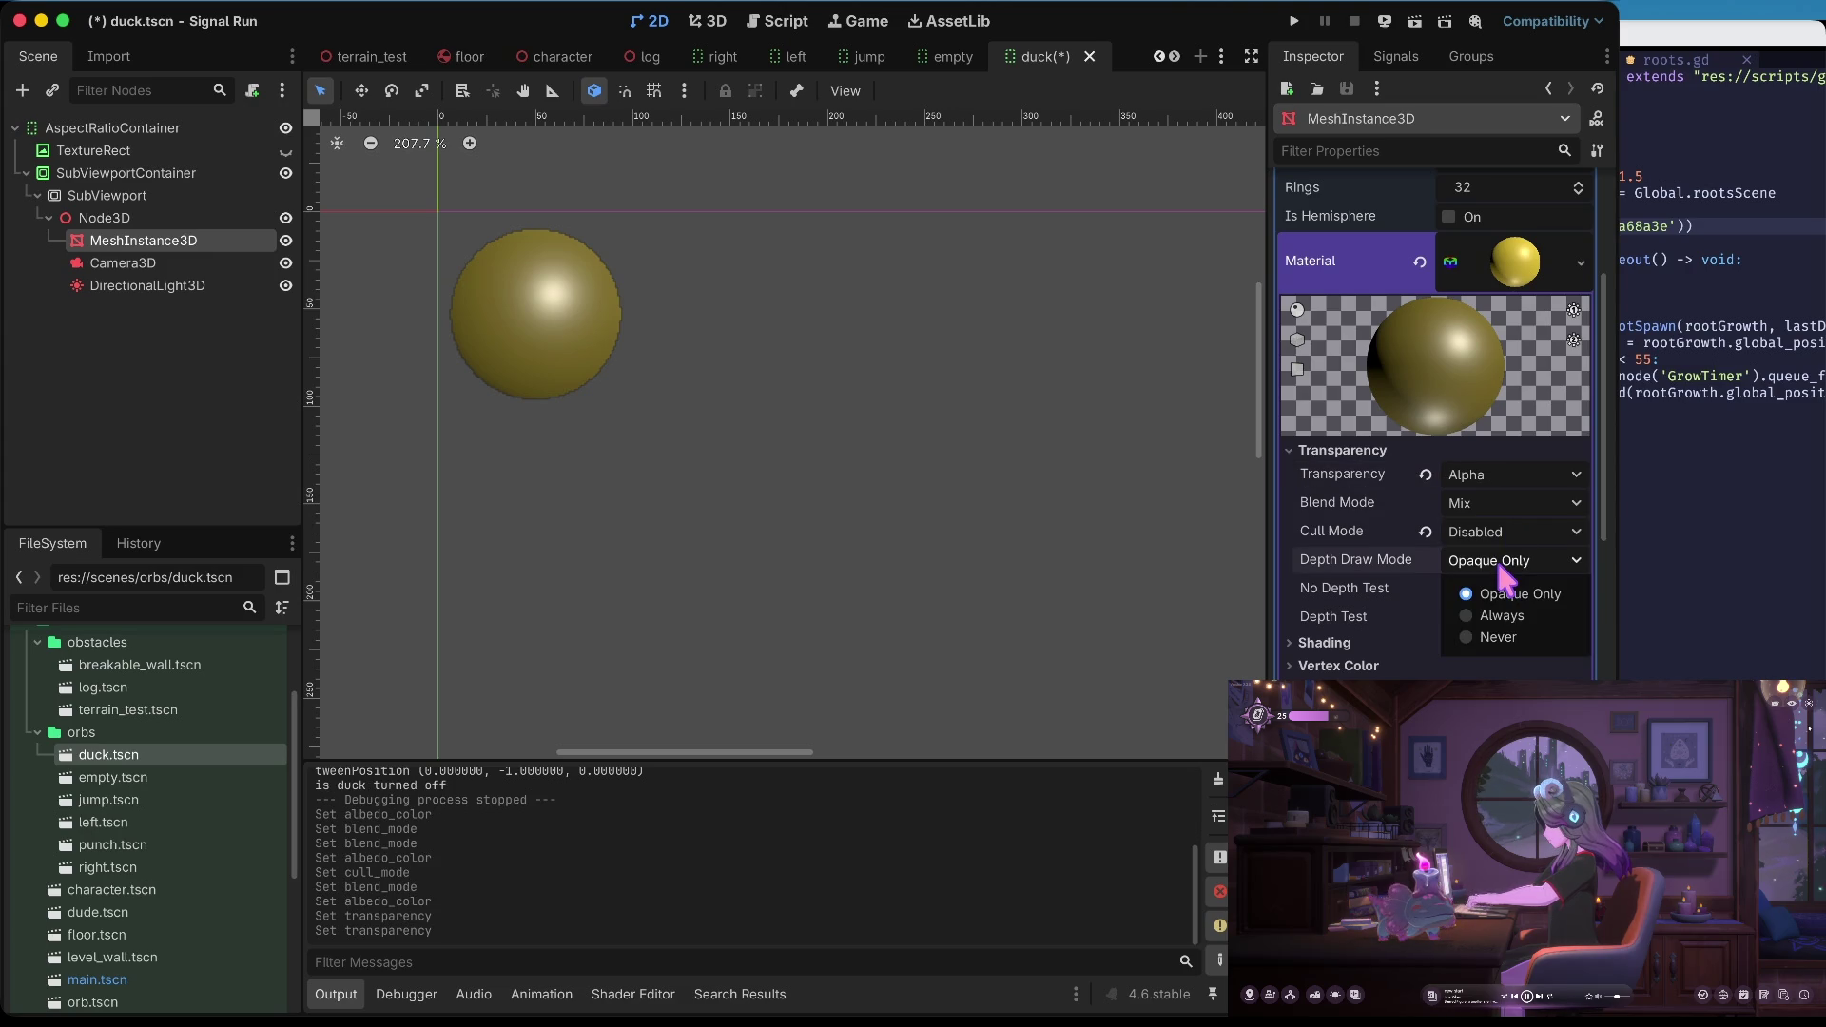
left_click(1500, 572)
Reset the duck orb's cull mode to Back, then set it to Disabled again
left_click(1426, 531)
left_click(1491, 538)
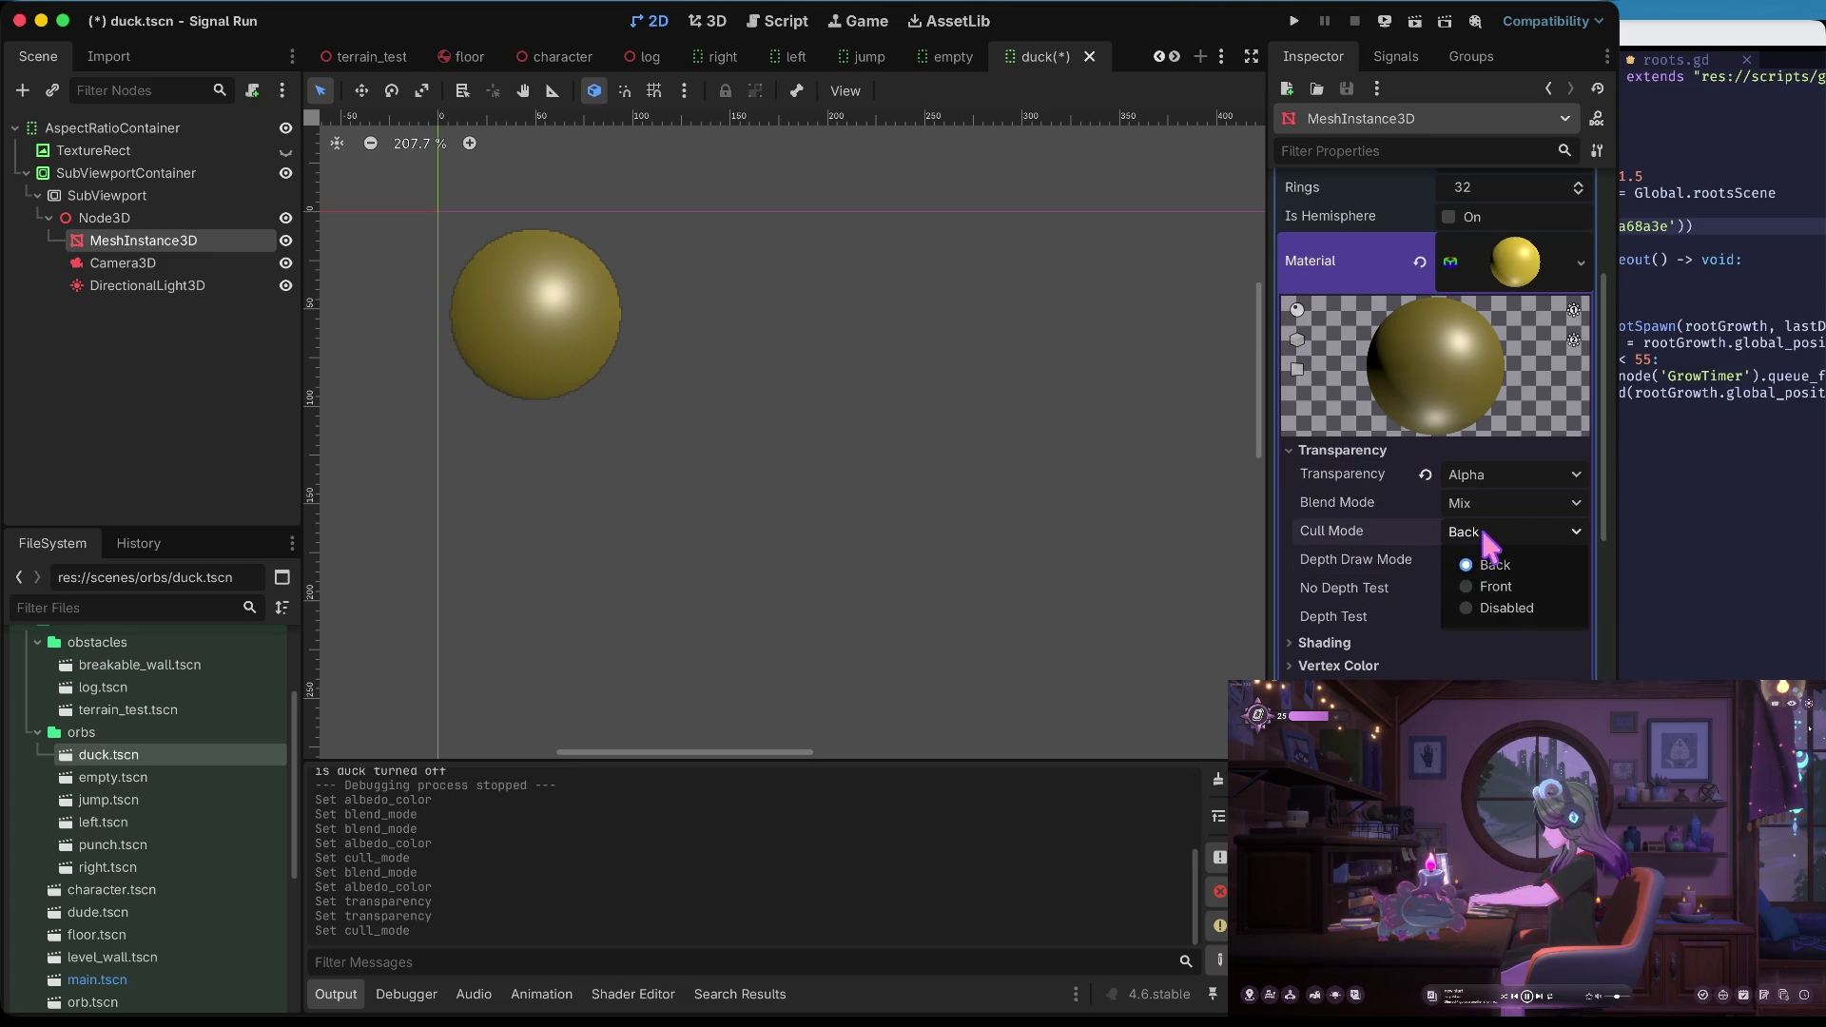
left_click(1506, 608)
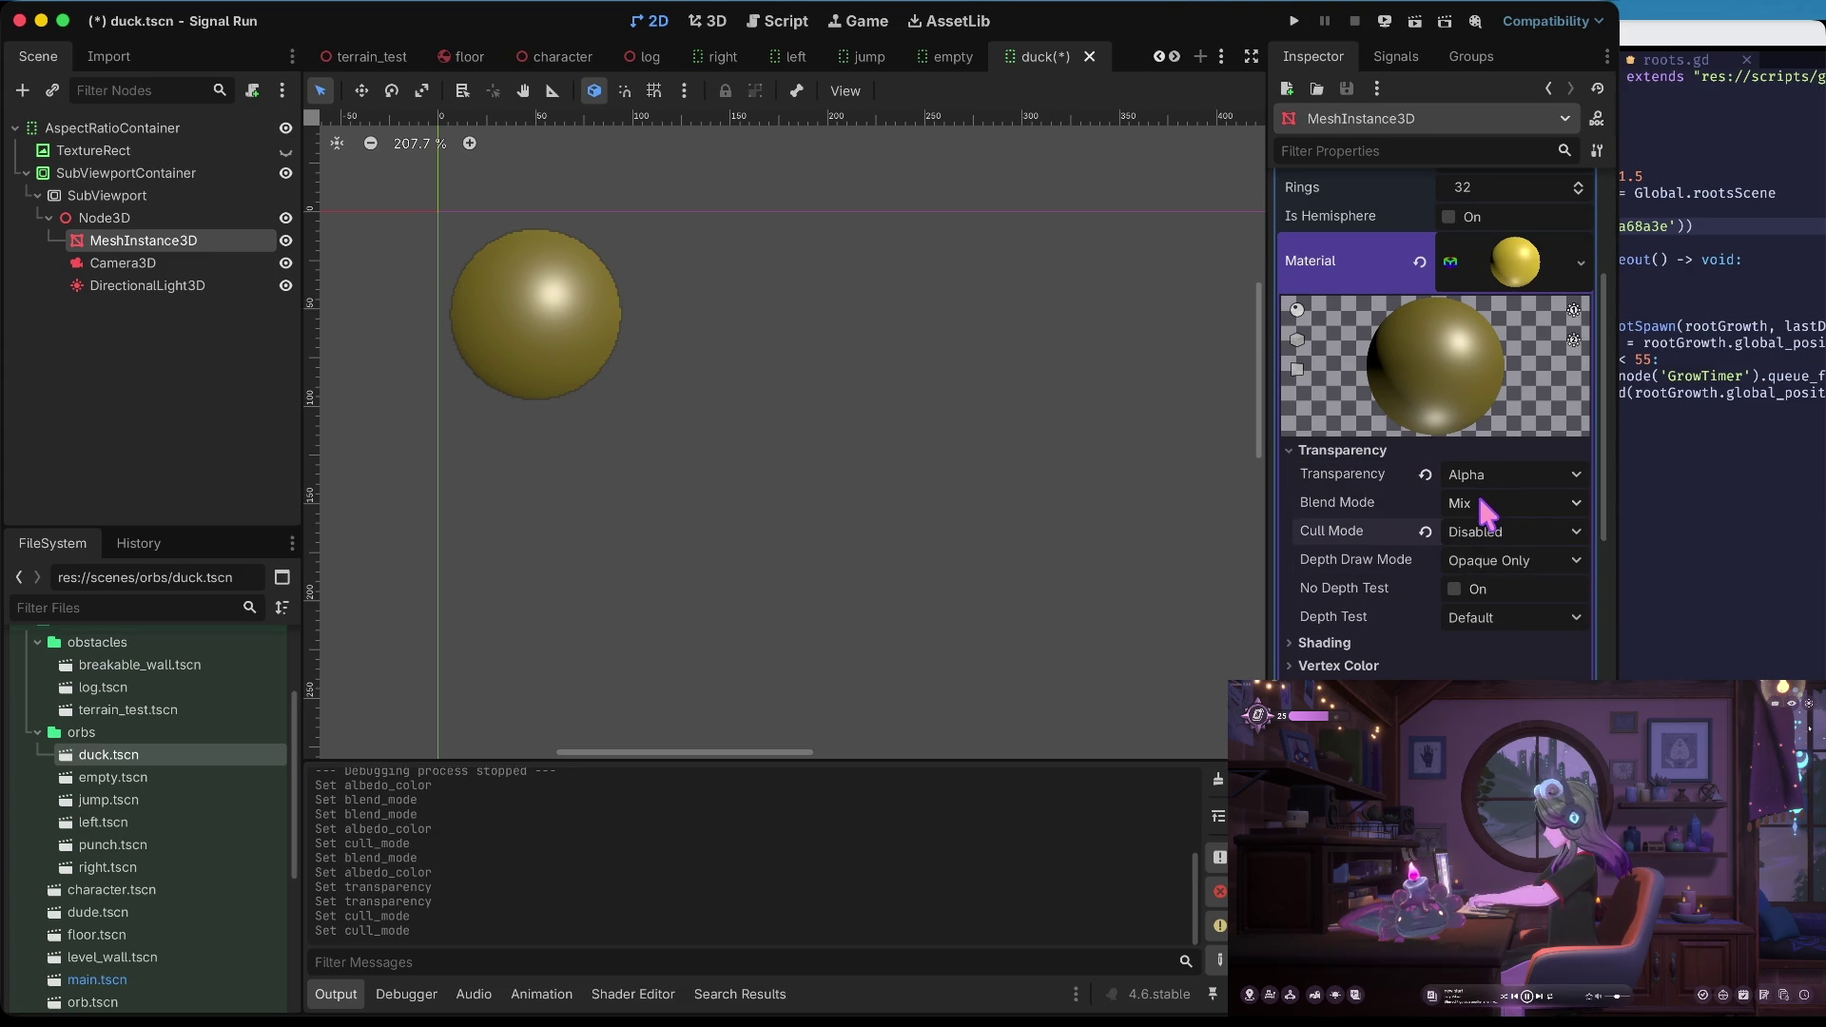
left_click(1425, 530)
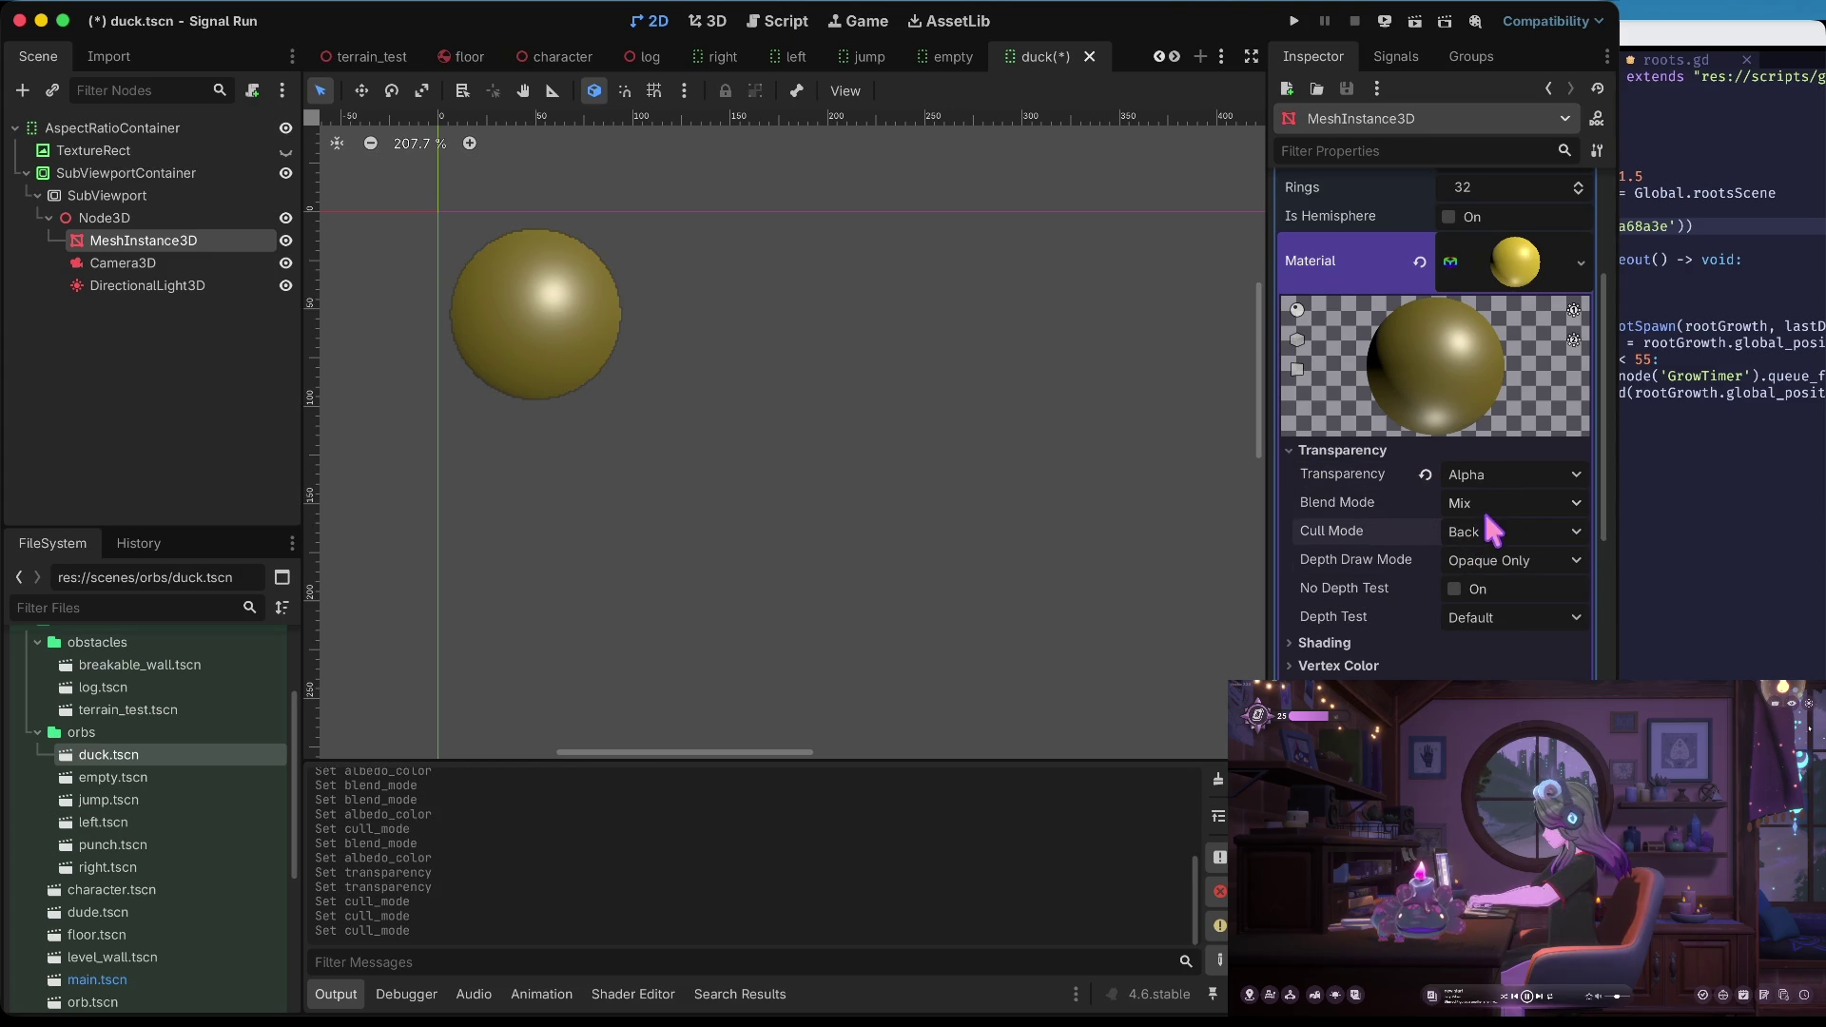
left_click(1477, 536)
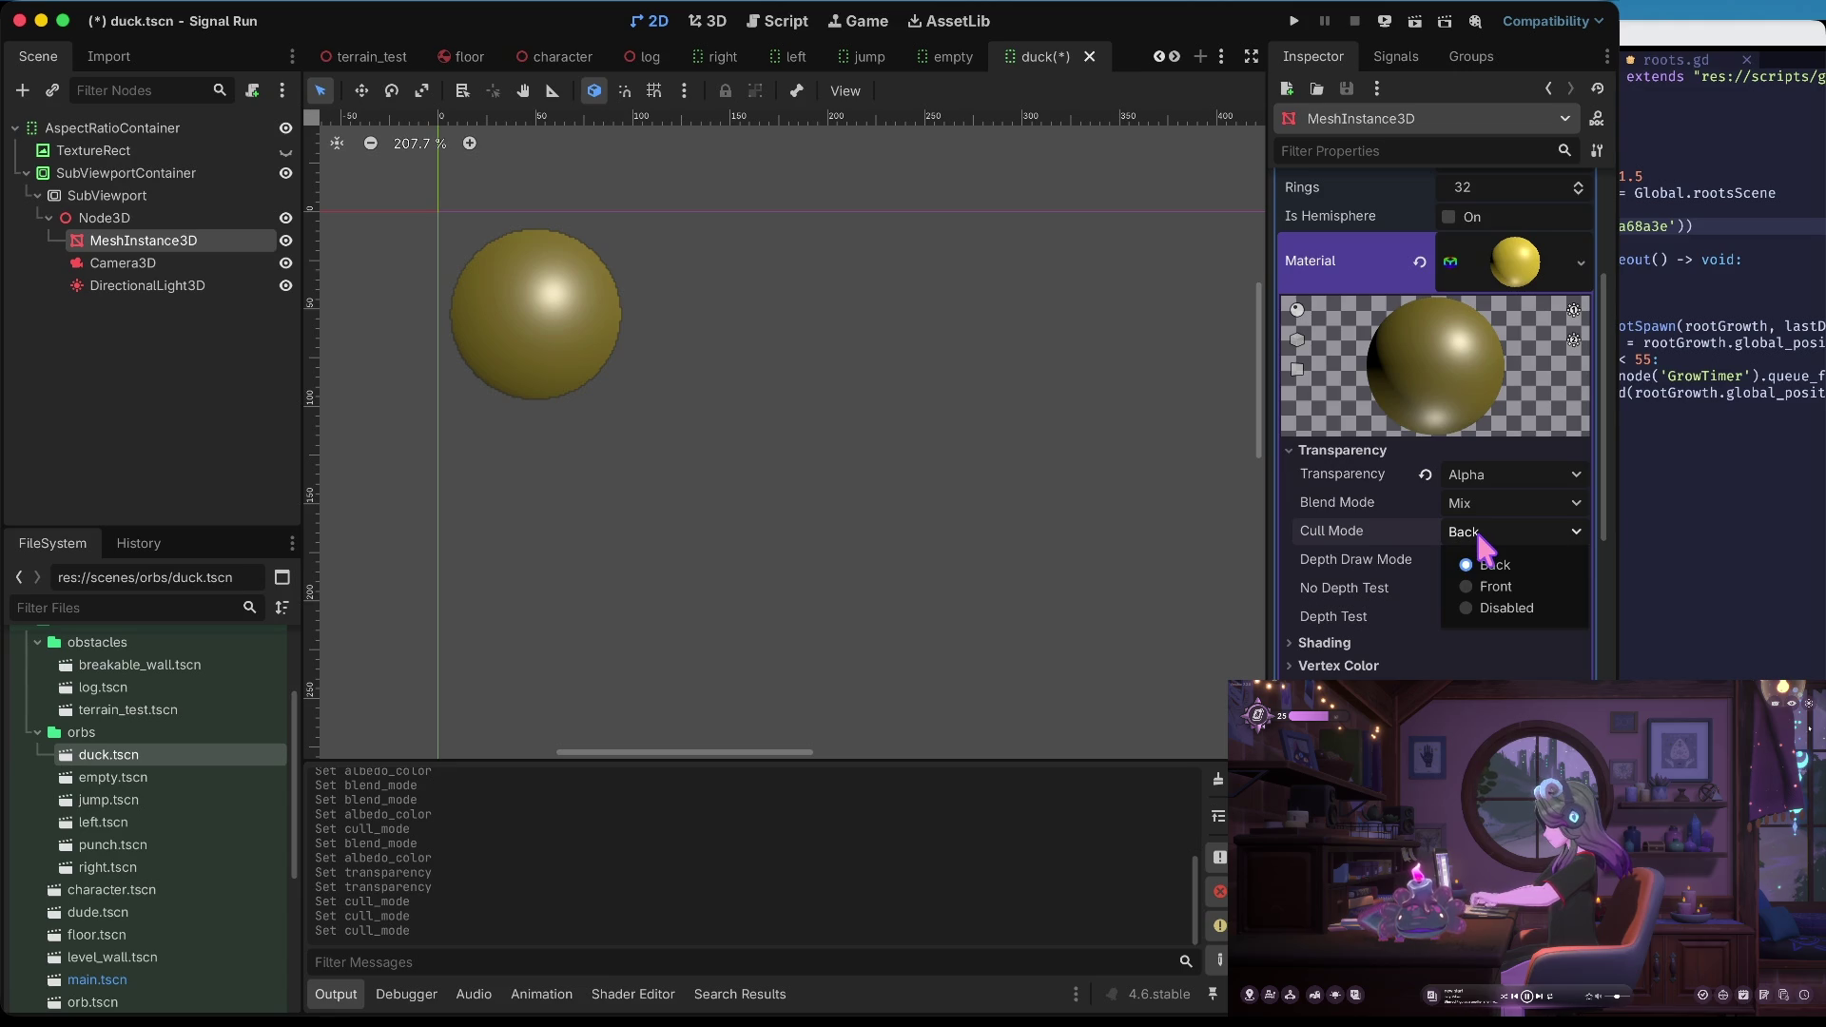
left_click(1489, 599)
Try Add, Subtract, Multiply and Premultiplied Alpha blending, return to Mix, and expand Shading
left_click(1470, 499)
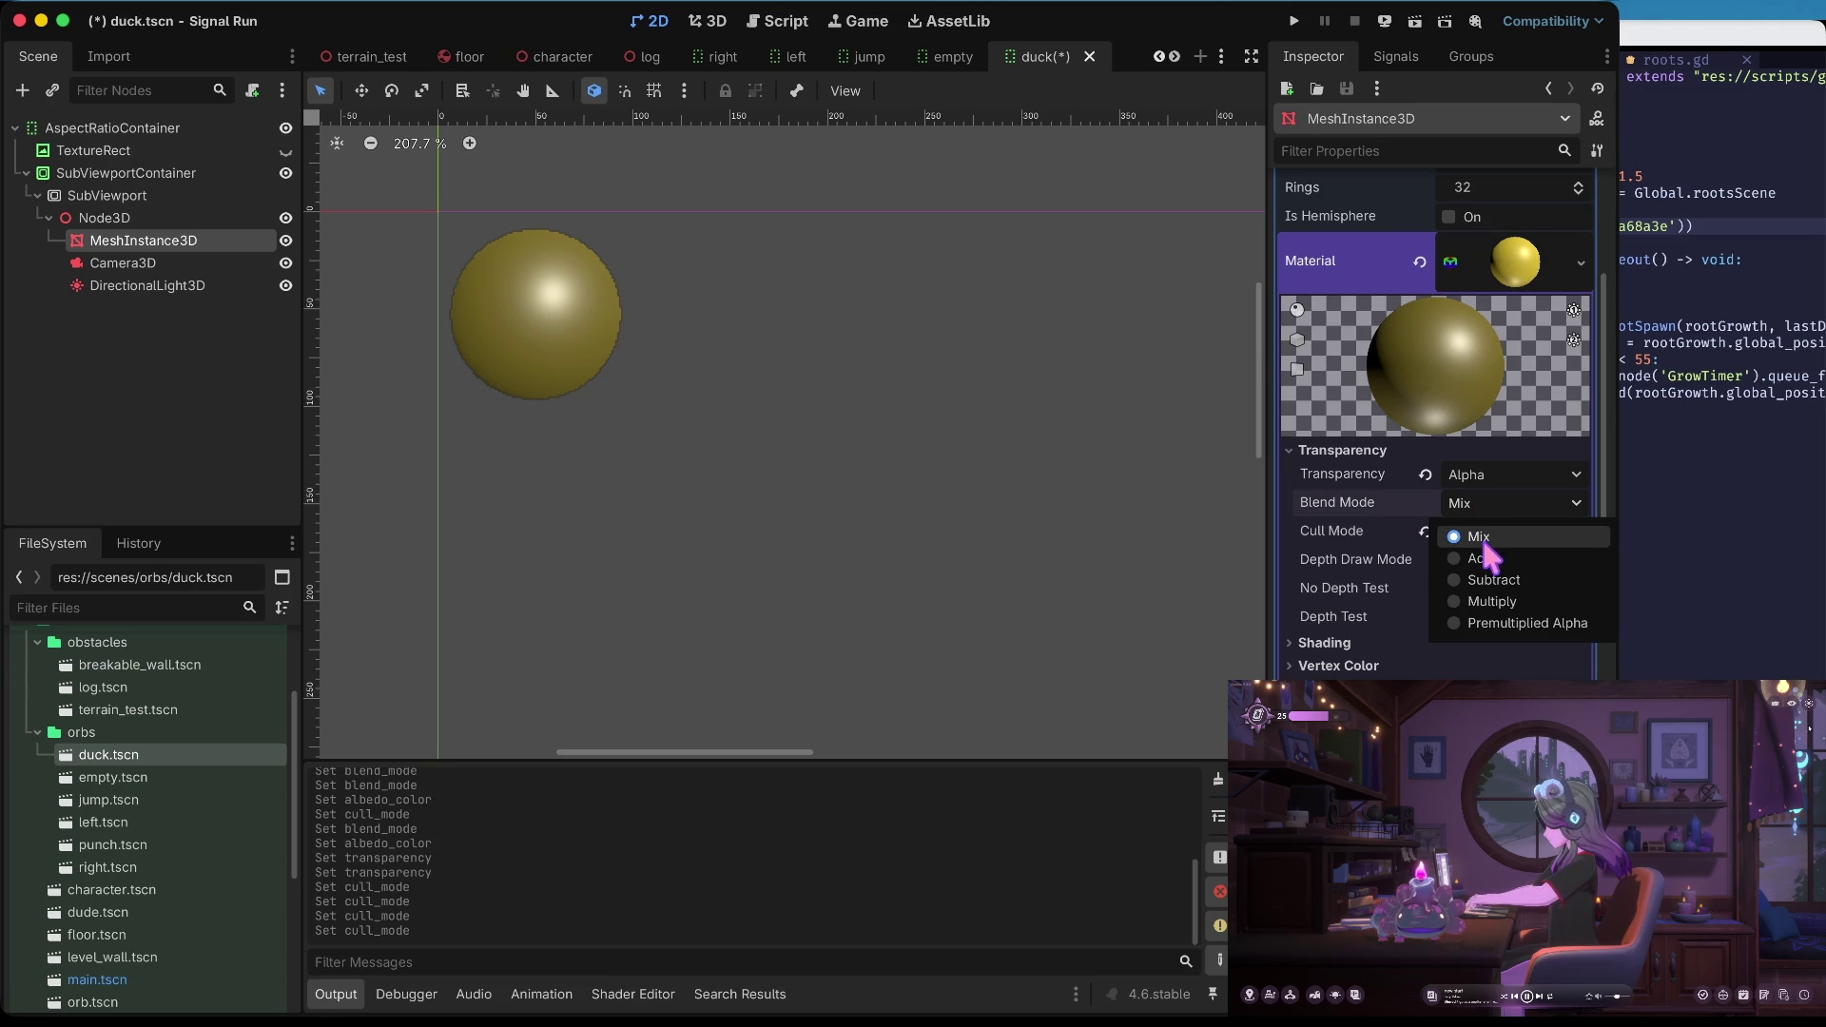
left_click(1479, 558)
left_click(1483, 511)
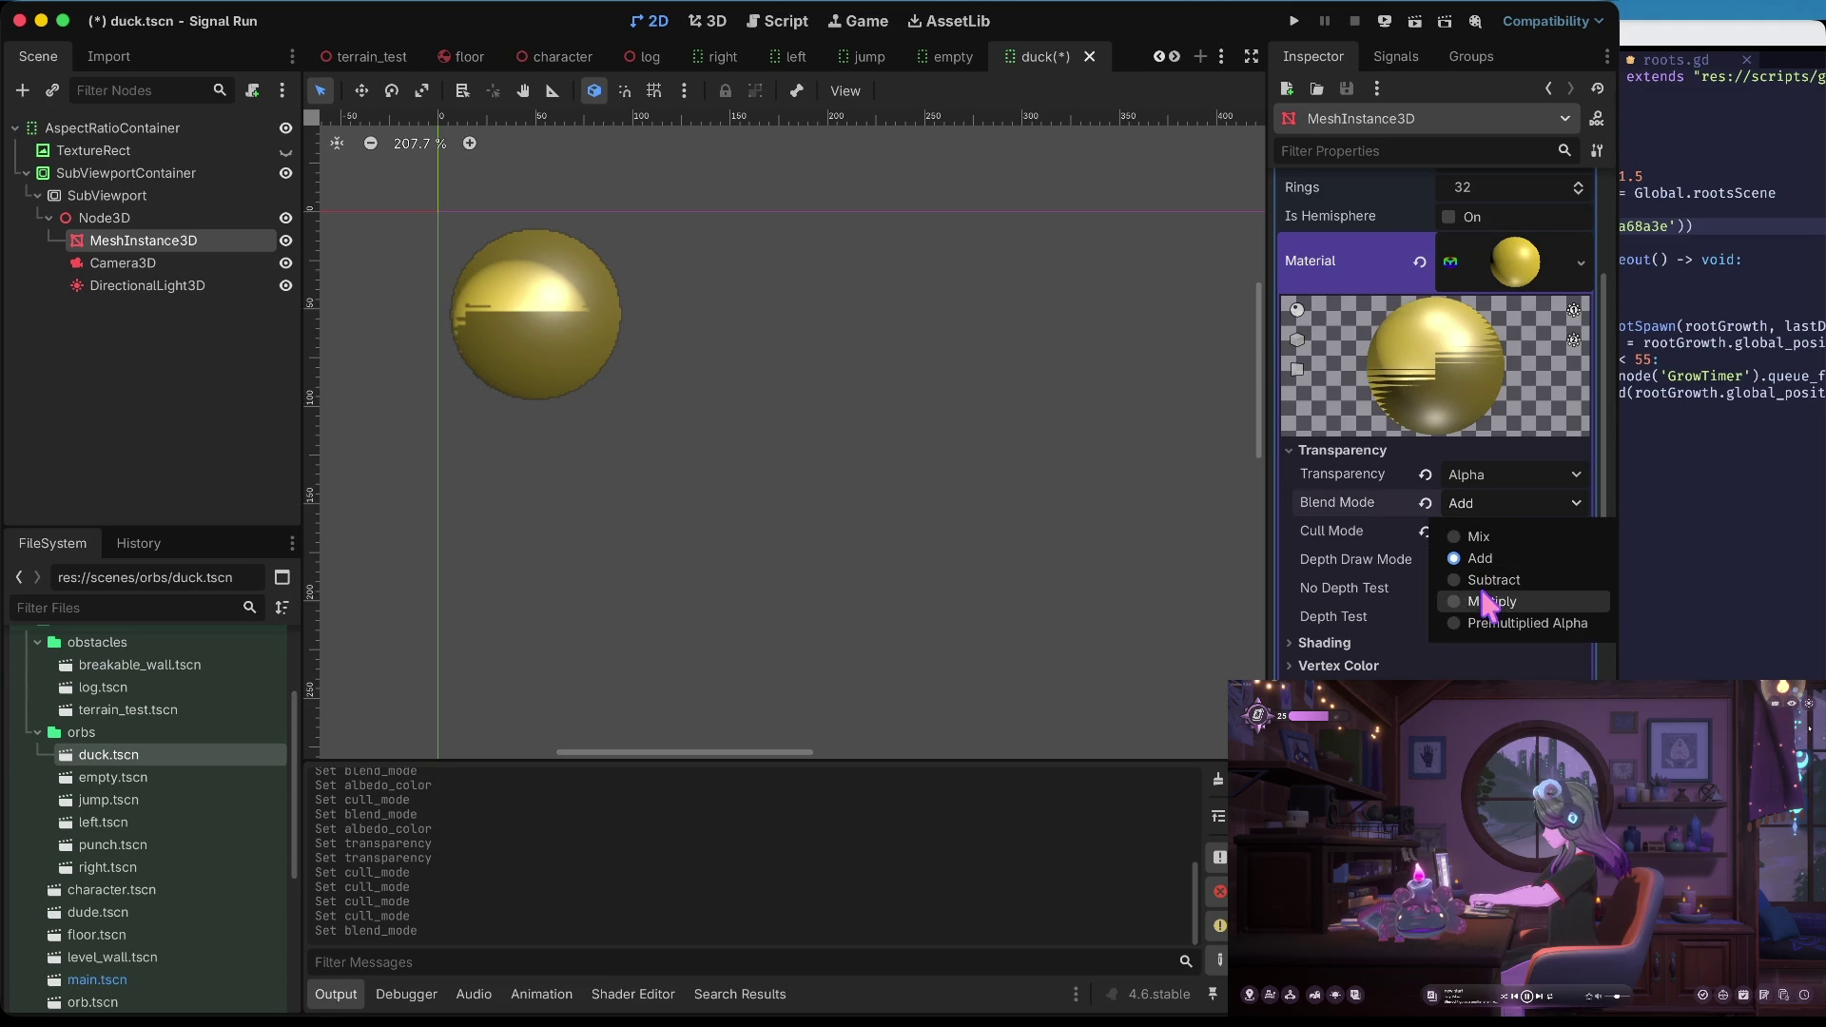
left_click(644, 33)
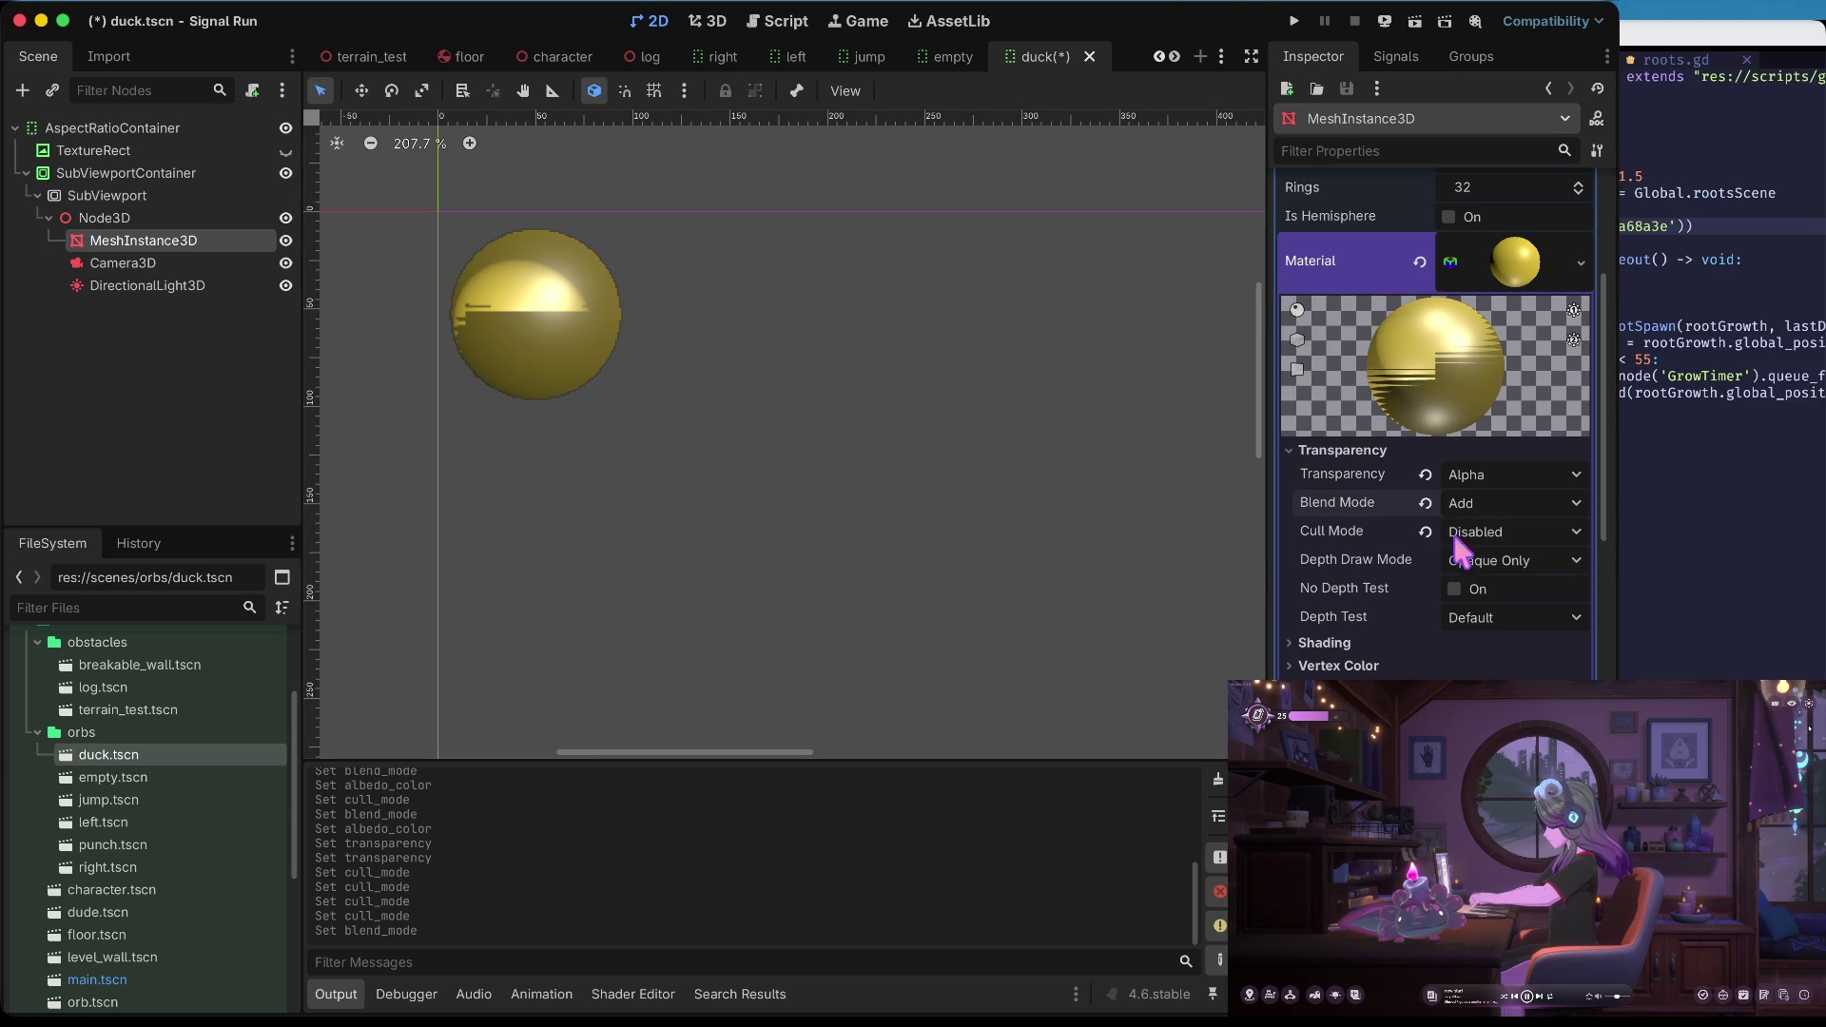
left_click(1514, 505)
left_click(1495, 579)
left_click(1504, 504)
left_click(1502, 601)
left_click(1504, 504)
left_click(1497, 622)
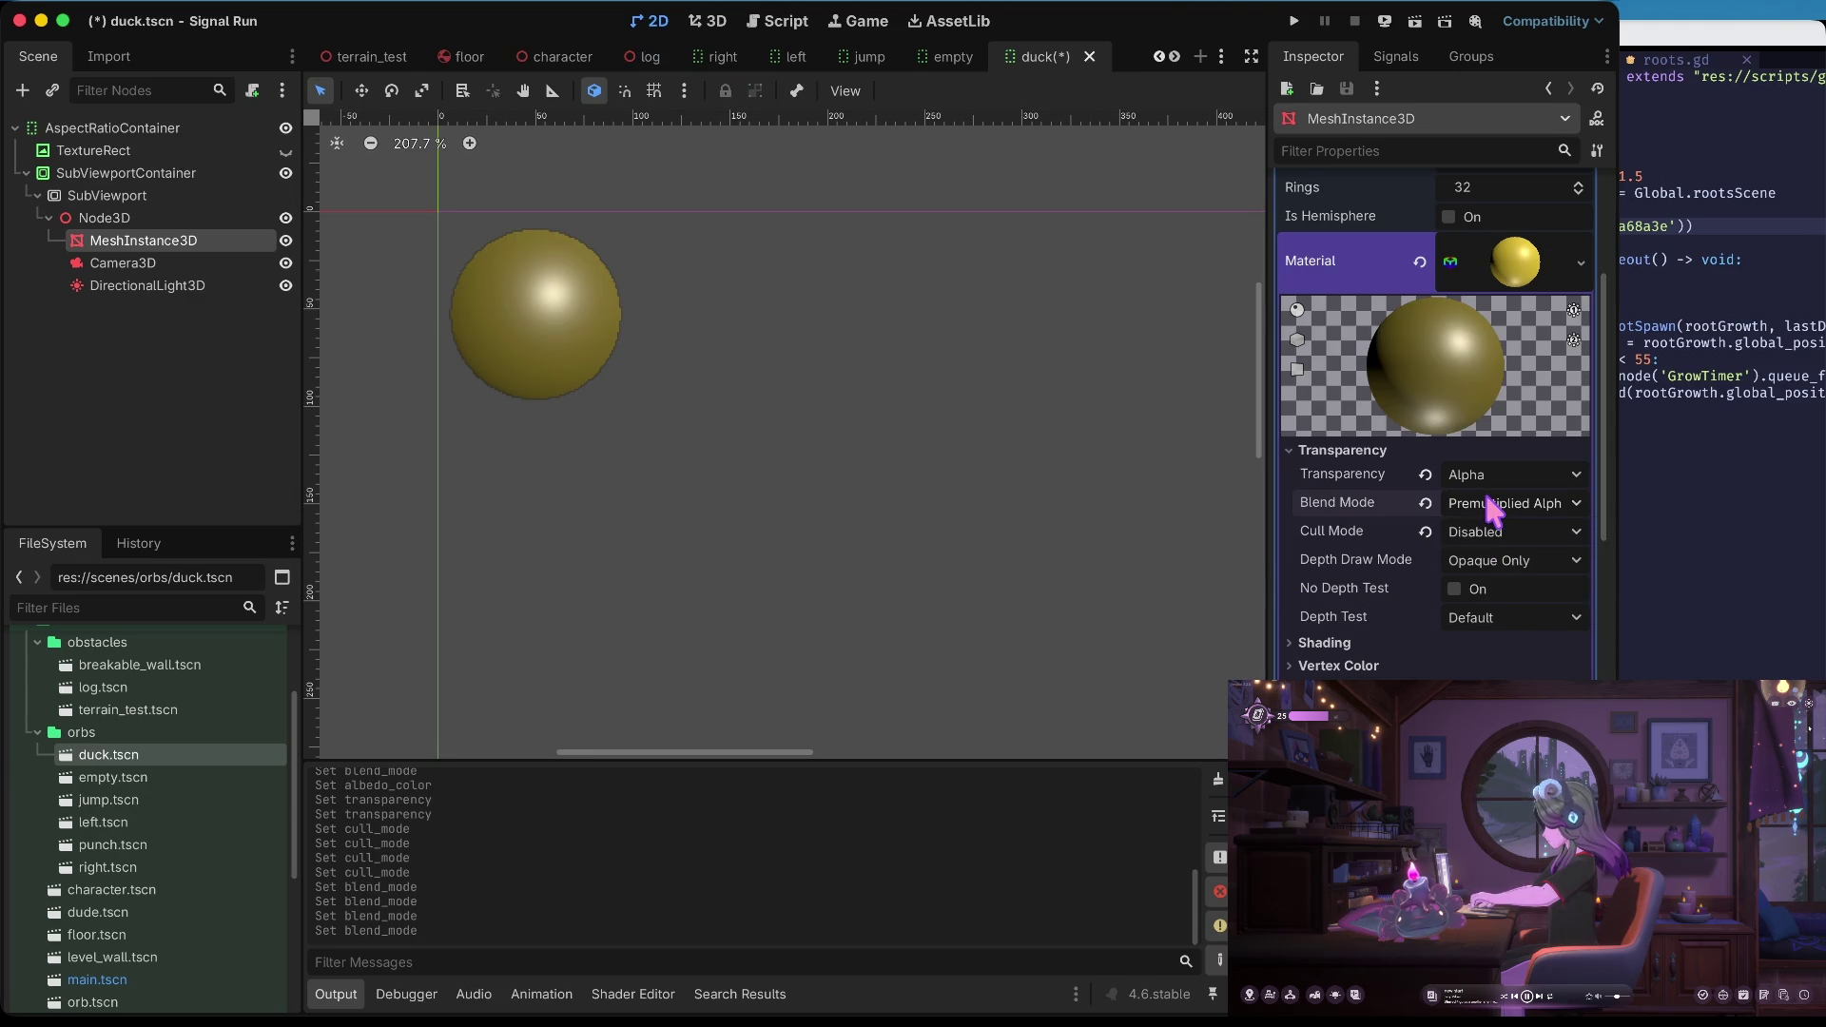
left_click(1488, 504)
left_click(1493, 535)
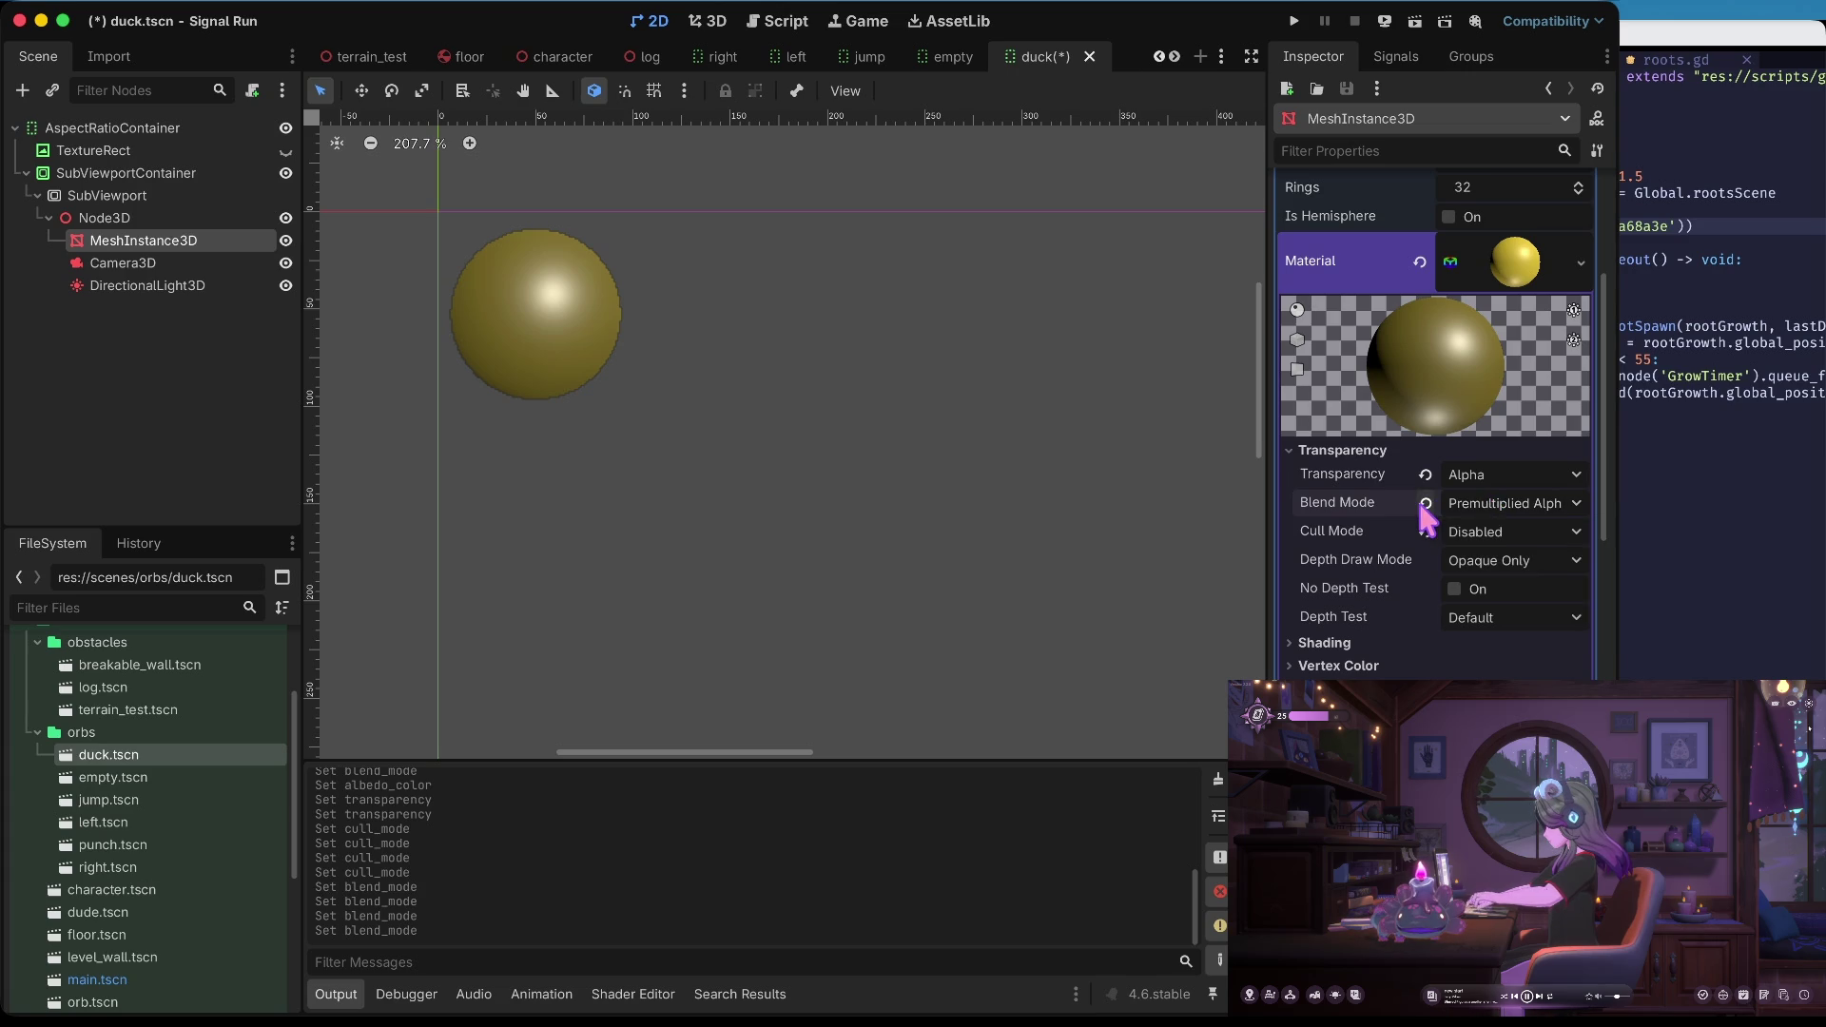
left_click(1329, 645)
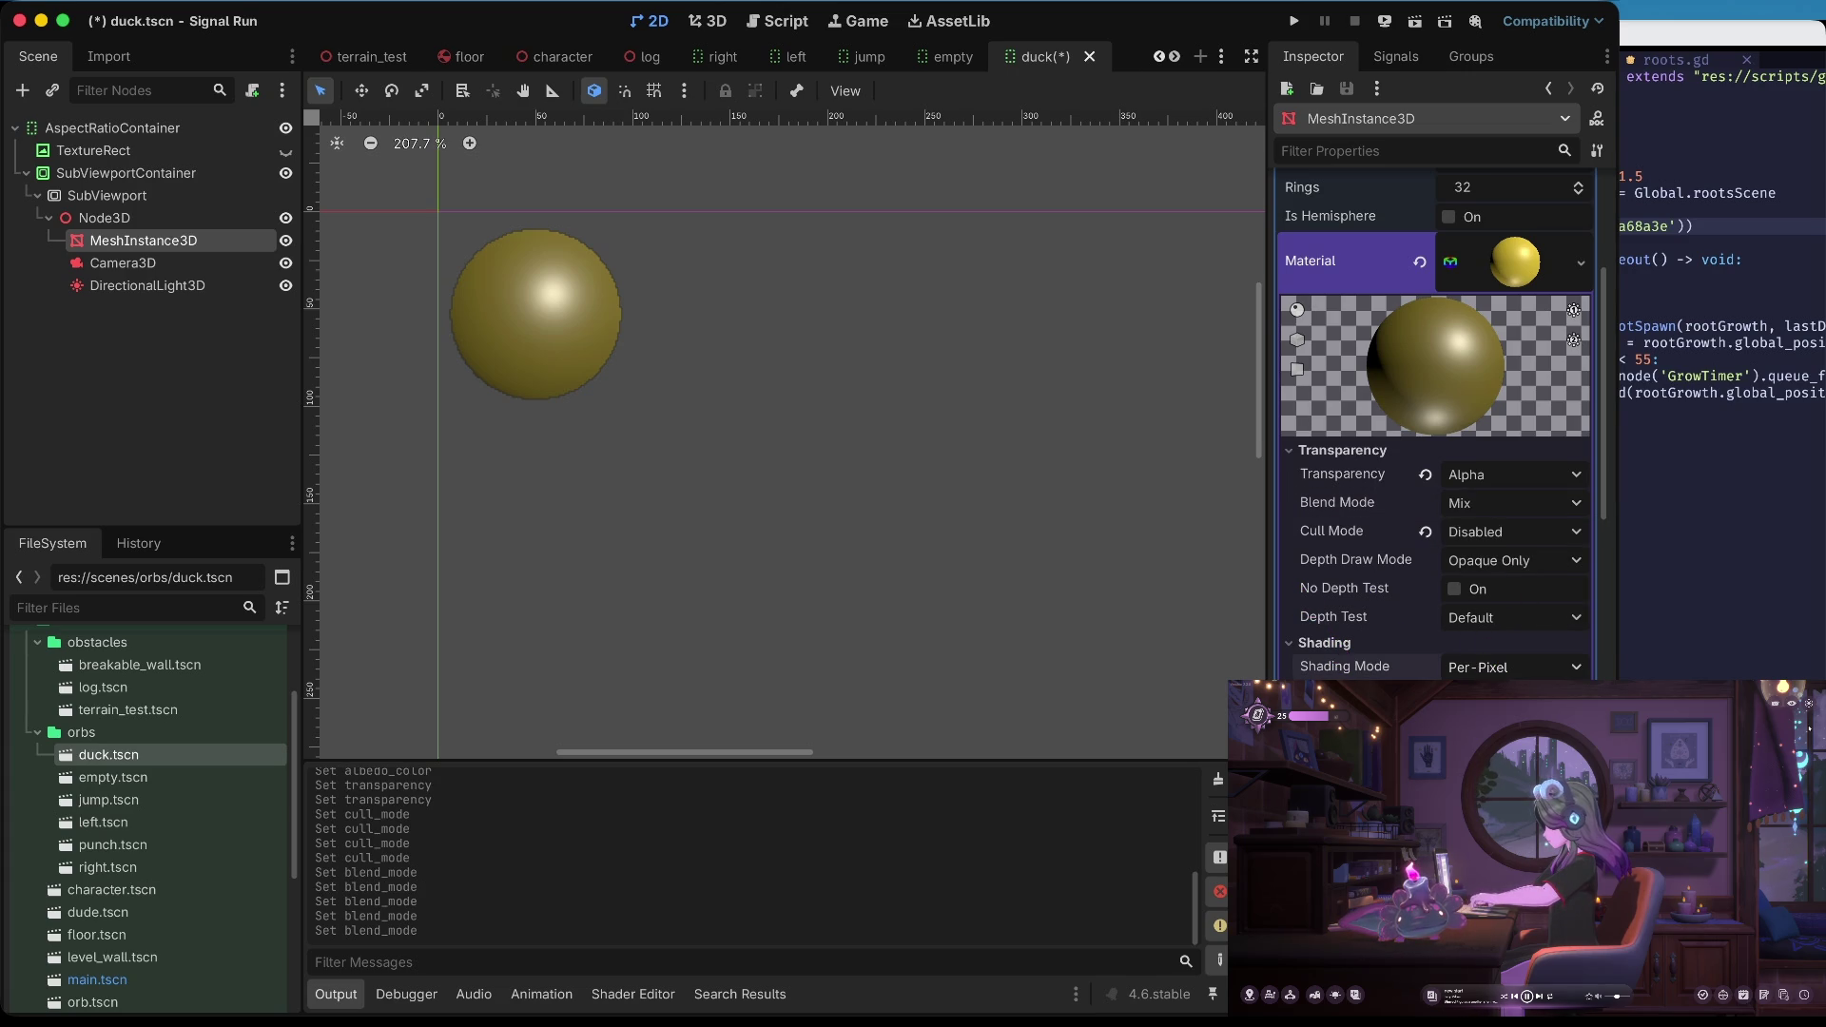
Try Per-Vertex shading, reset cull mode to Back, and make the yellow albedo fully opaque
left_click(1484, 751)
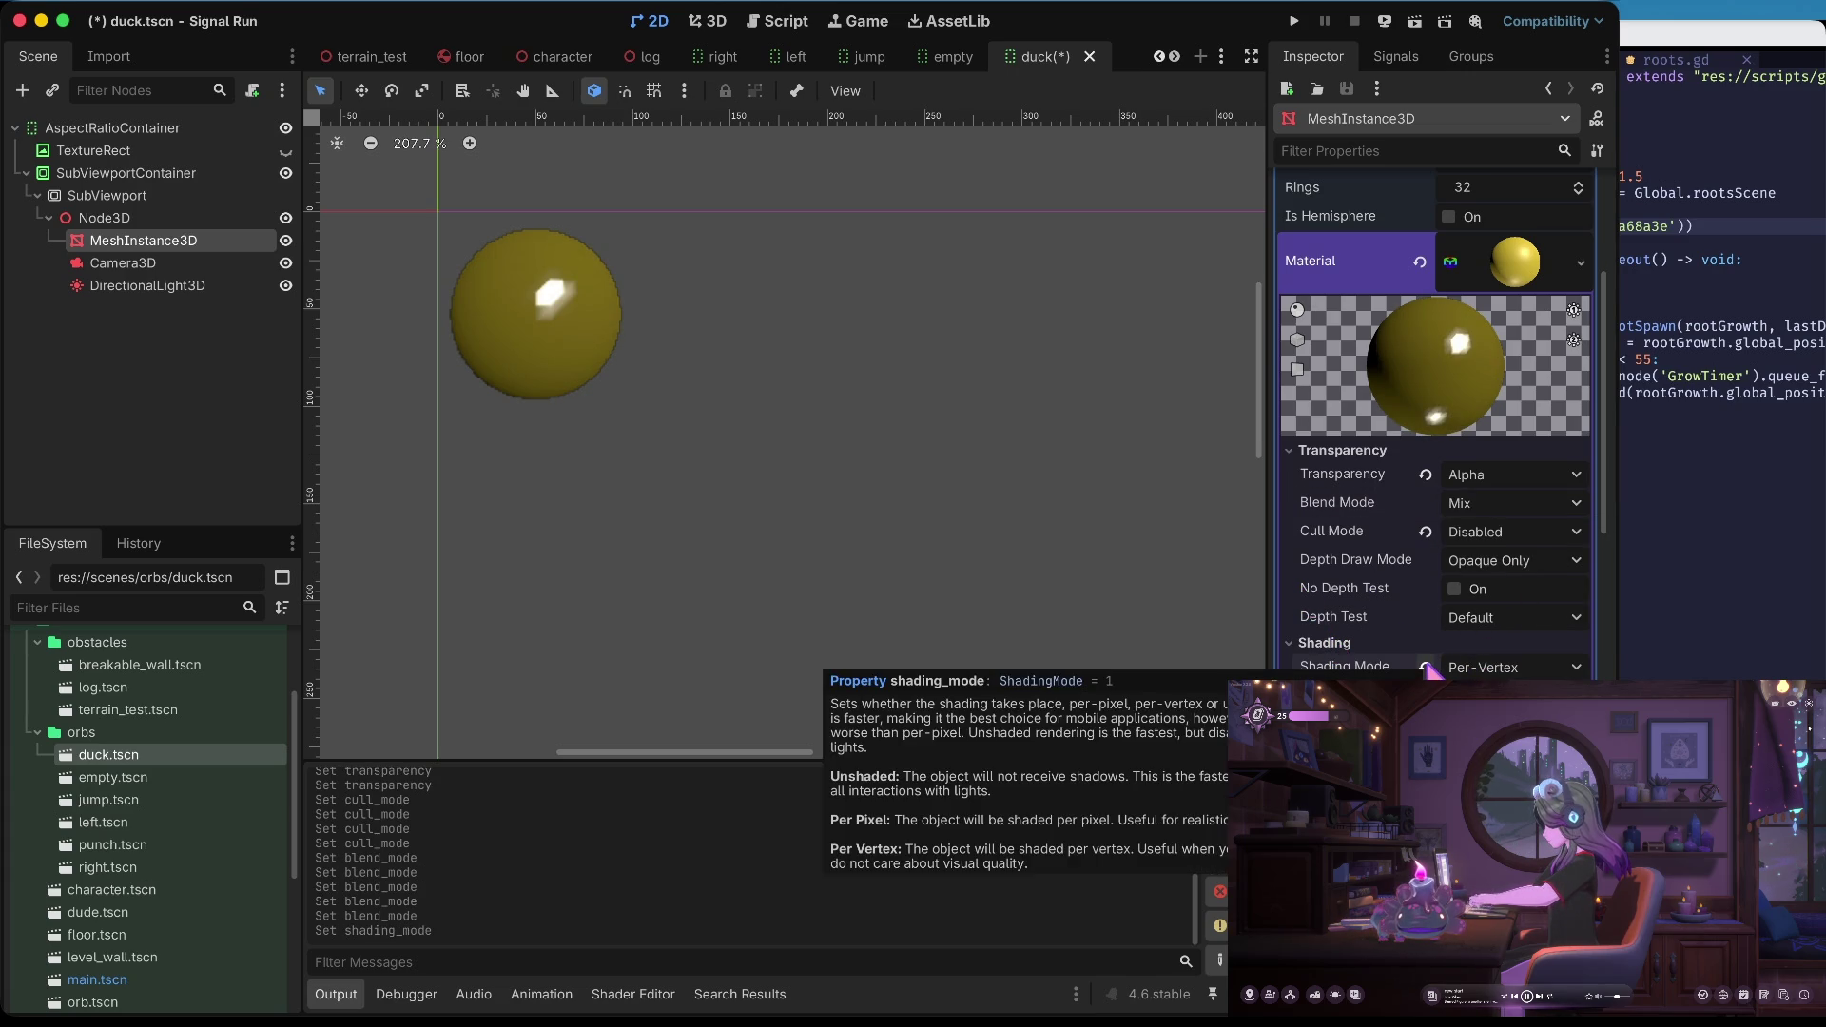
left_click(1425, 530)
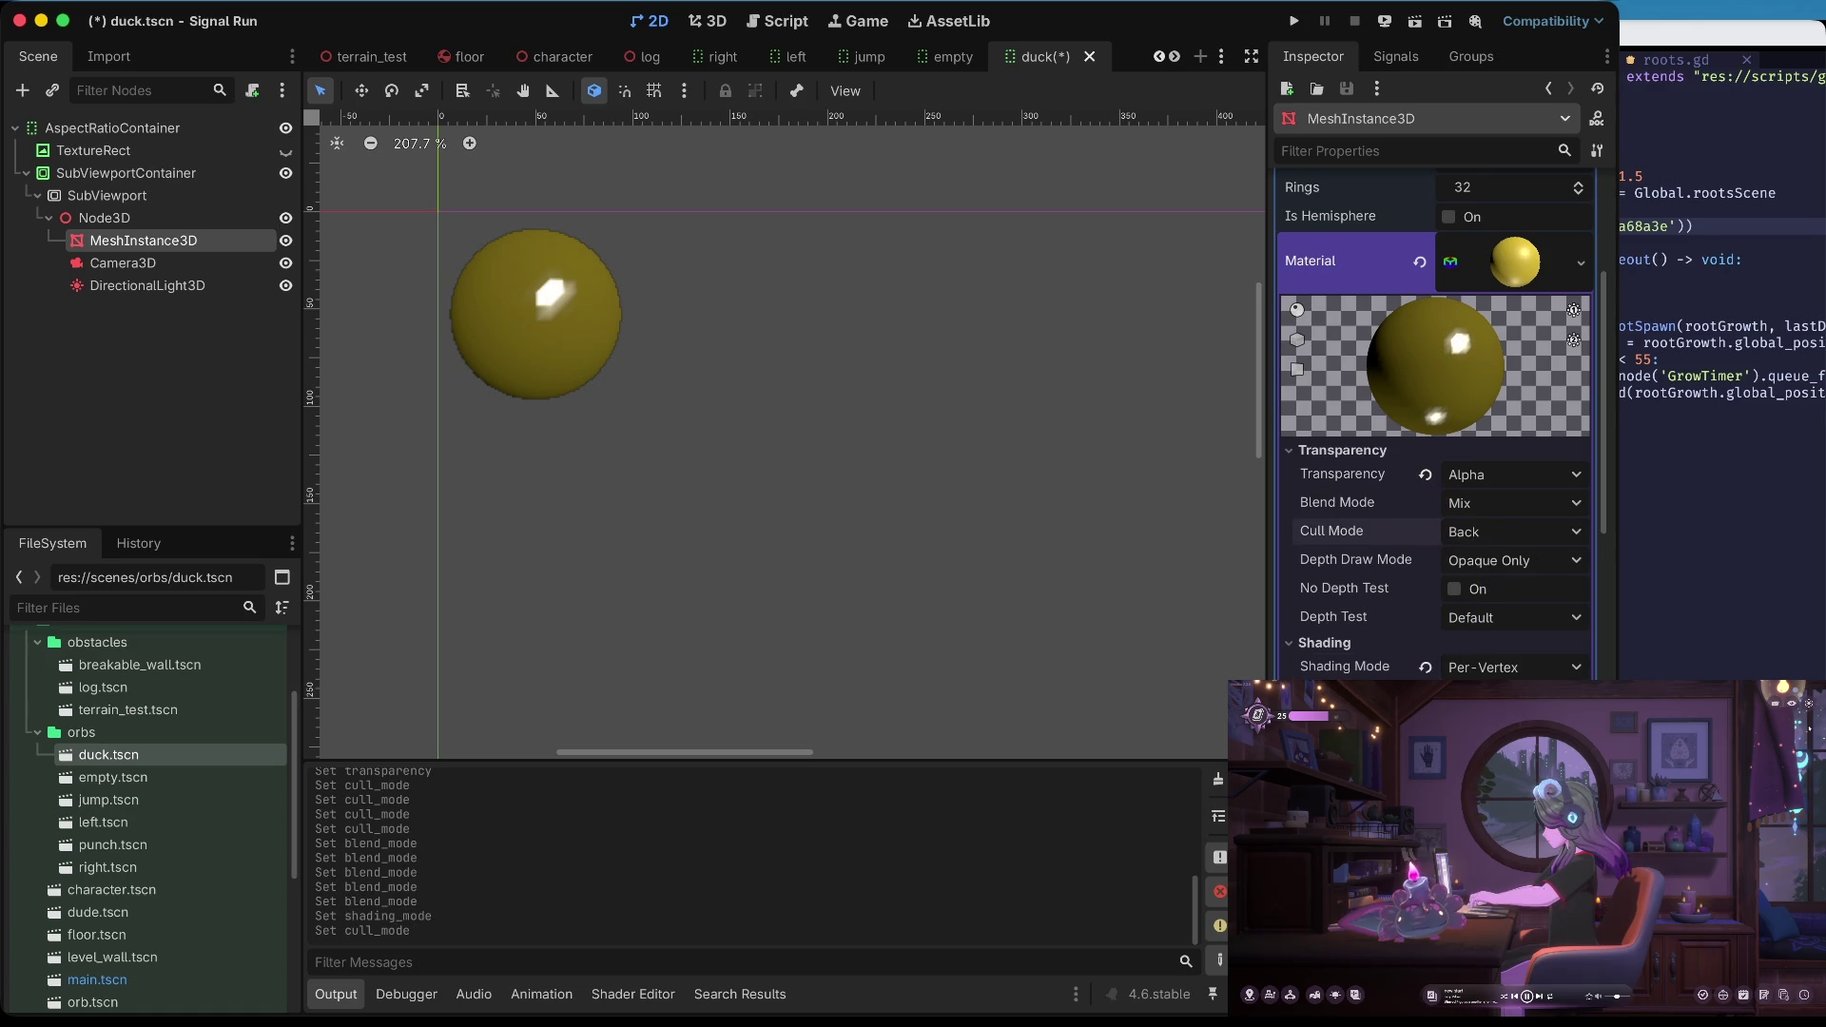
left_click(1512, 699)
left_click(1414, 545)
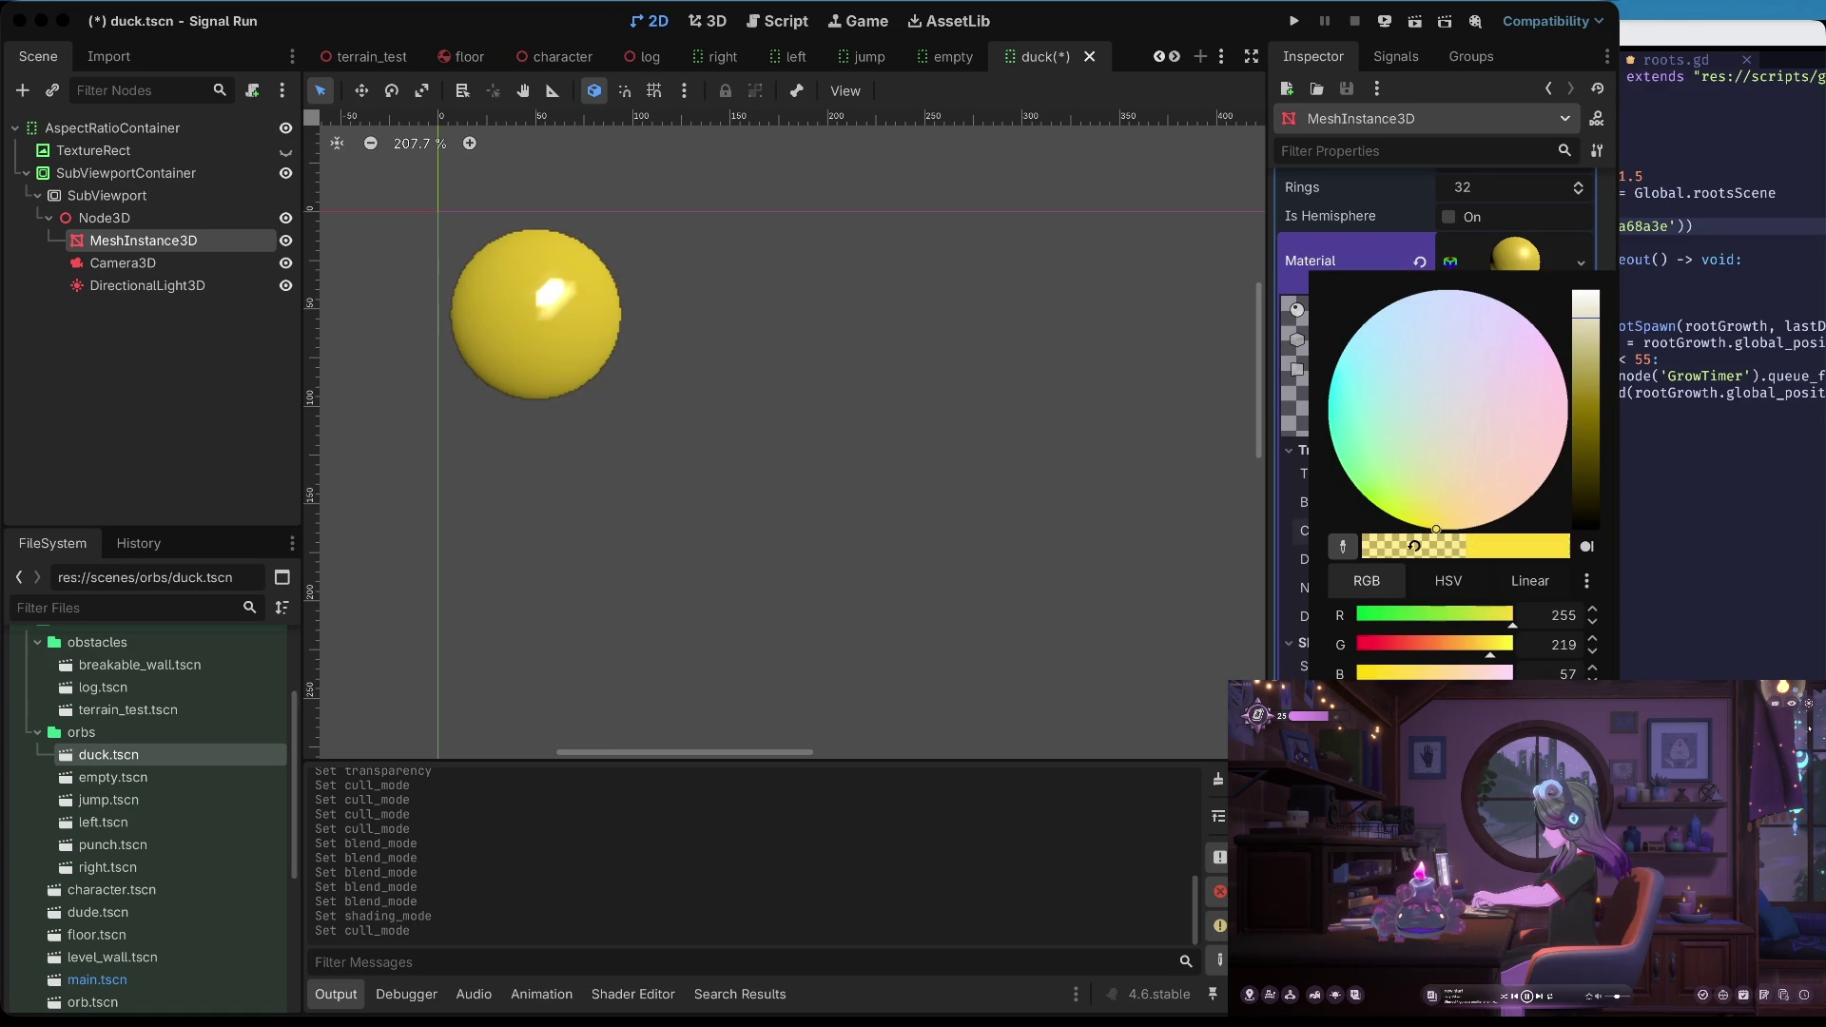
left_click(1082, 700)
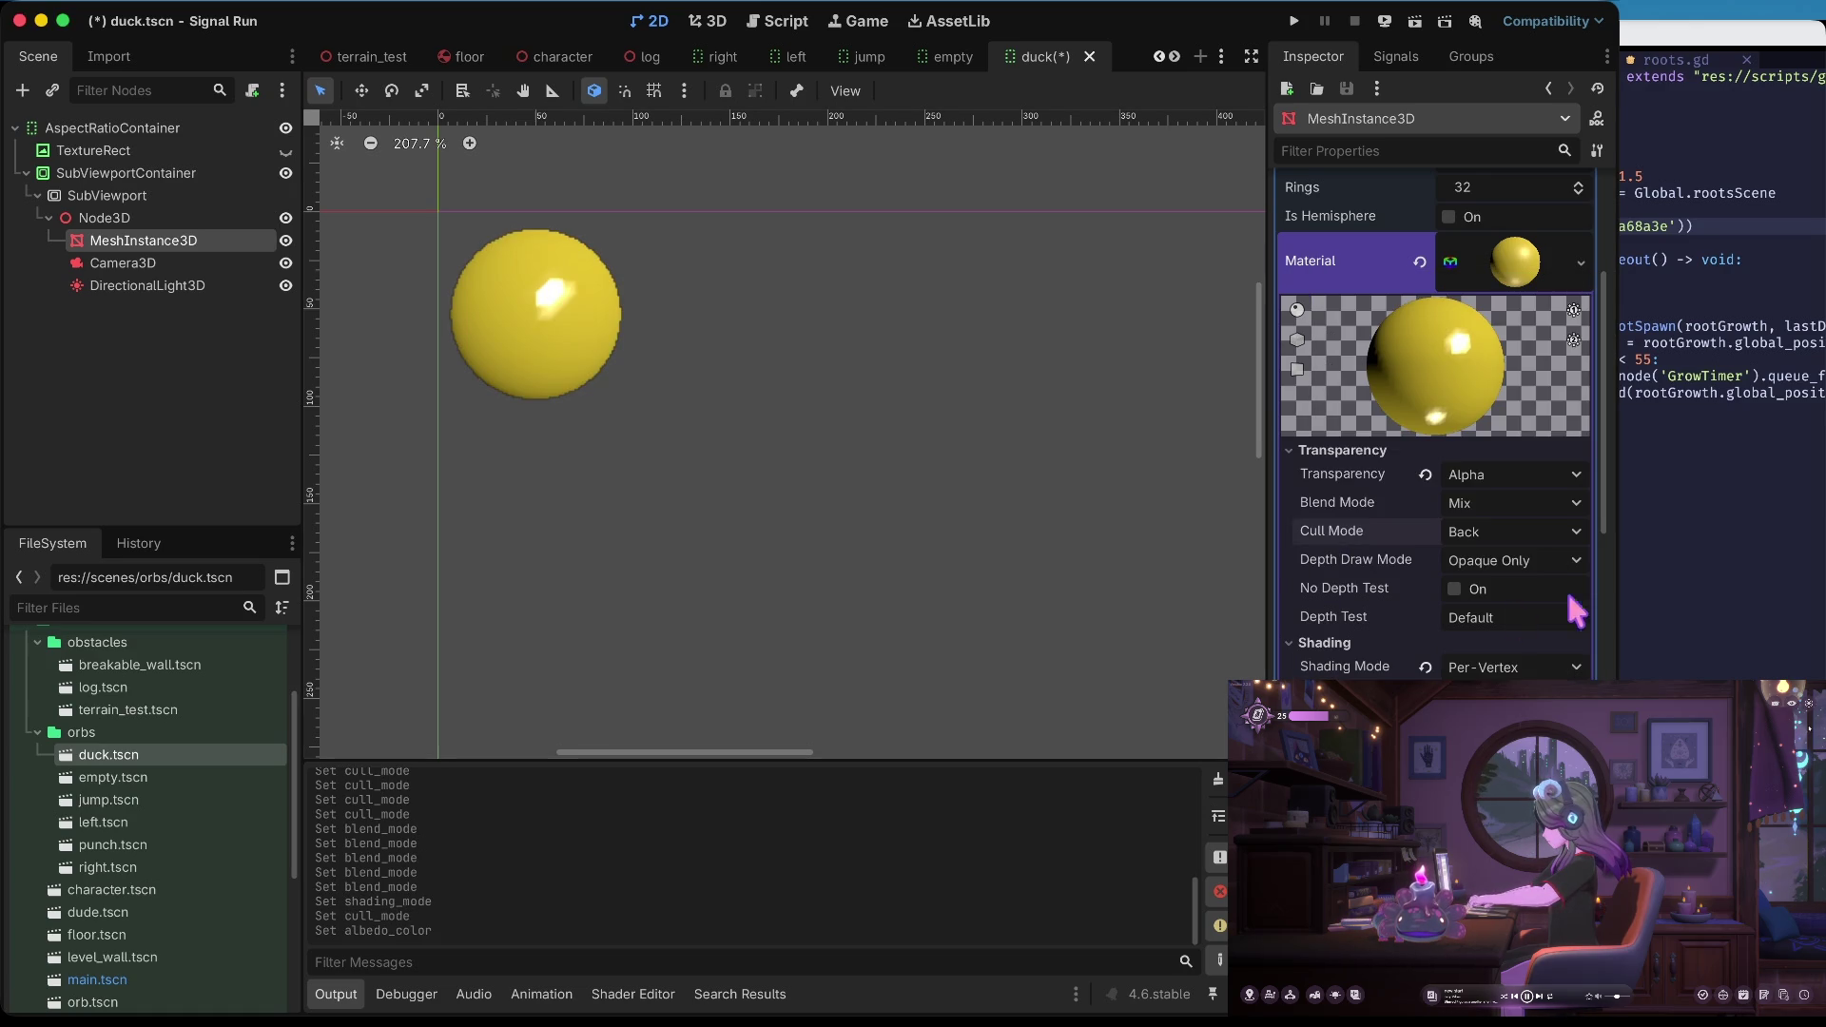
Restore Per-Pixel shading, save the duck scene, and quit Signal Run to the project list
left_click(1425, 668)
key("ctrl+s")
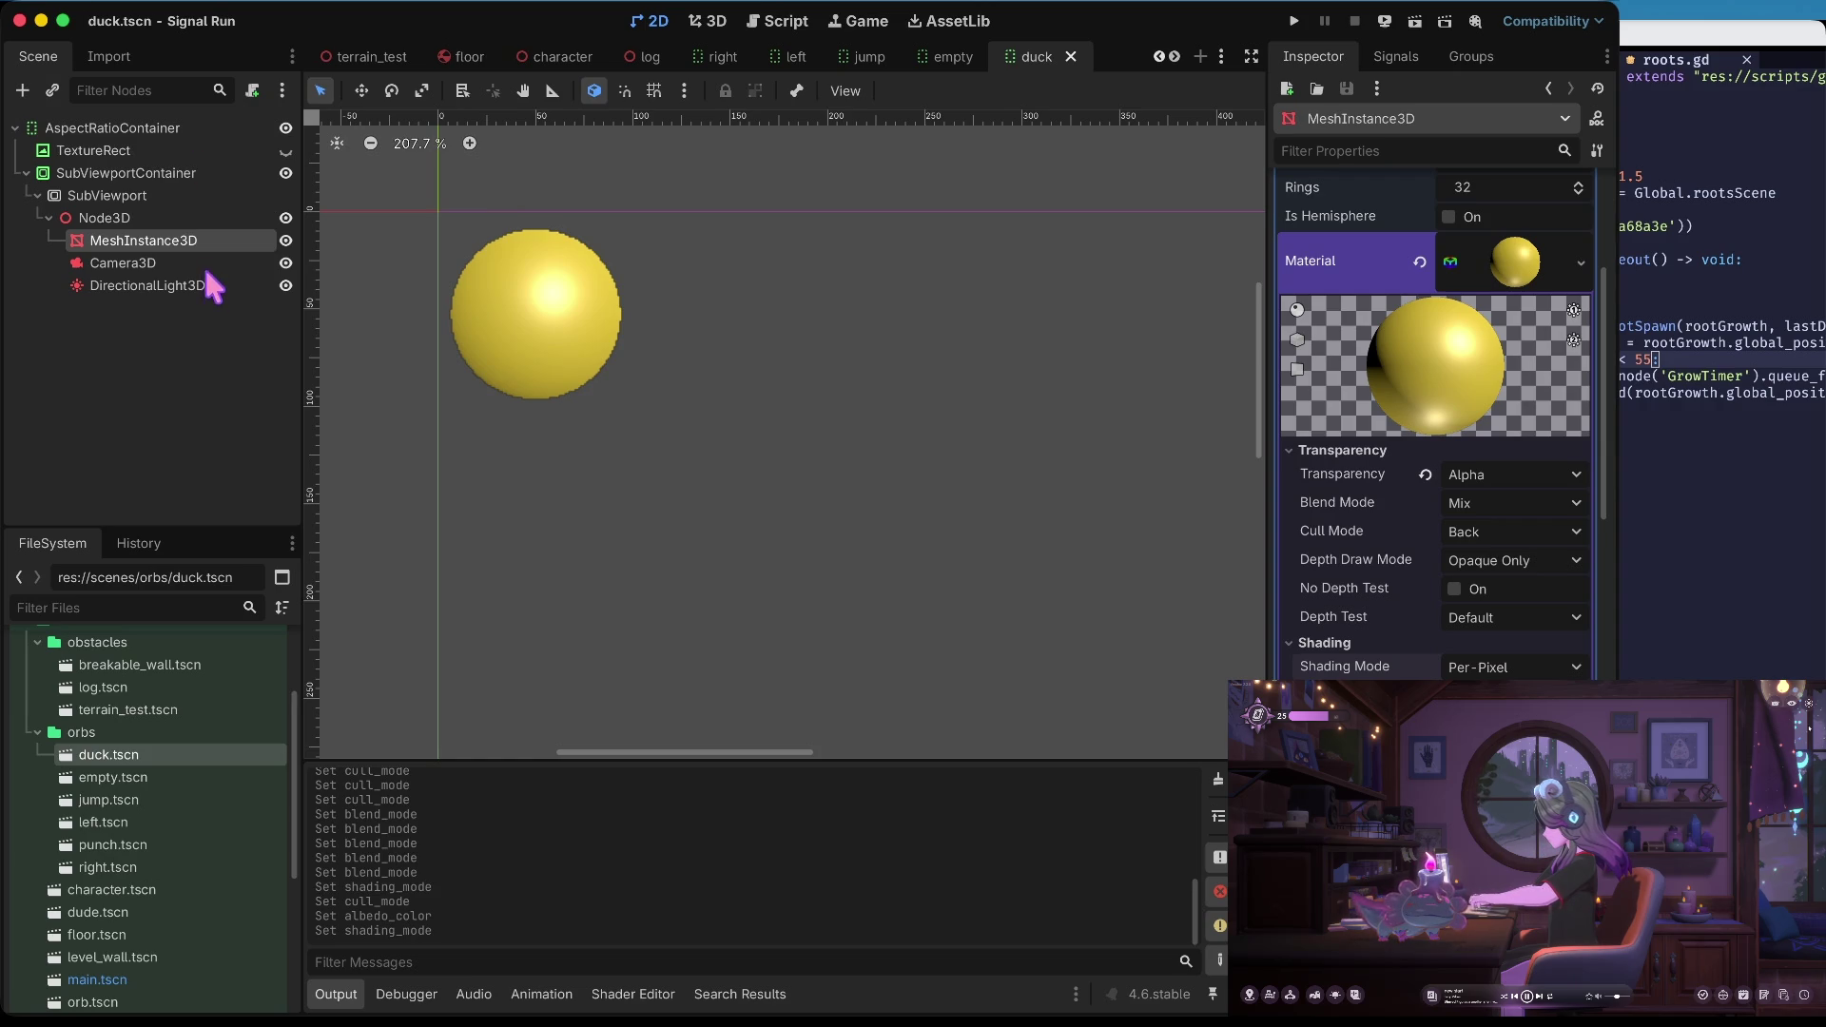
key("super+Tab")
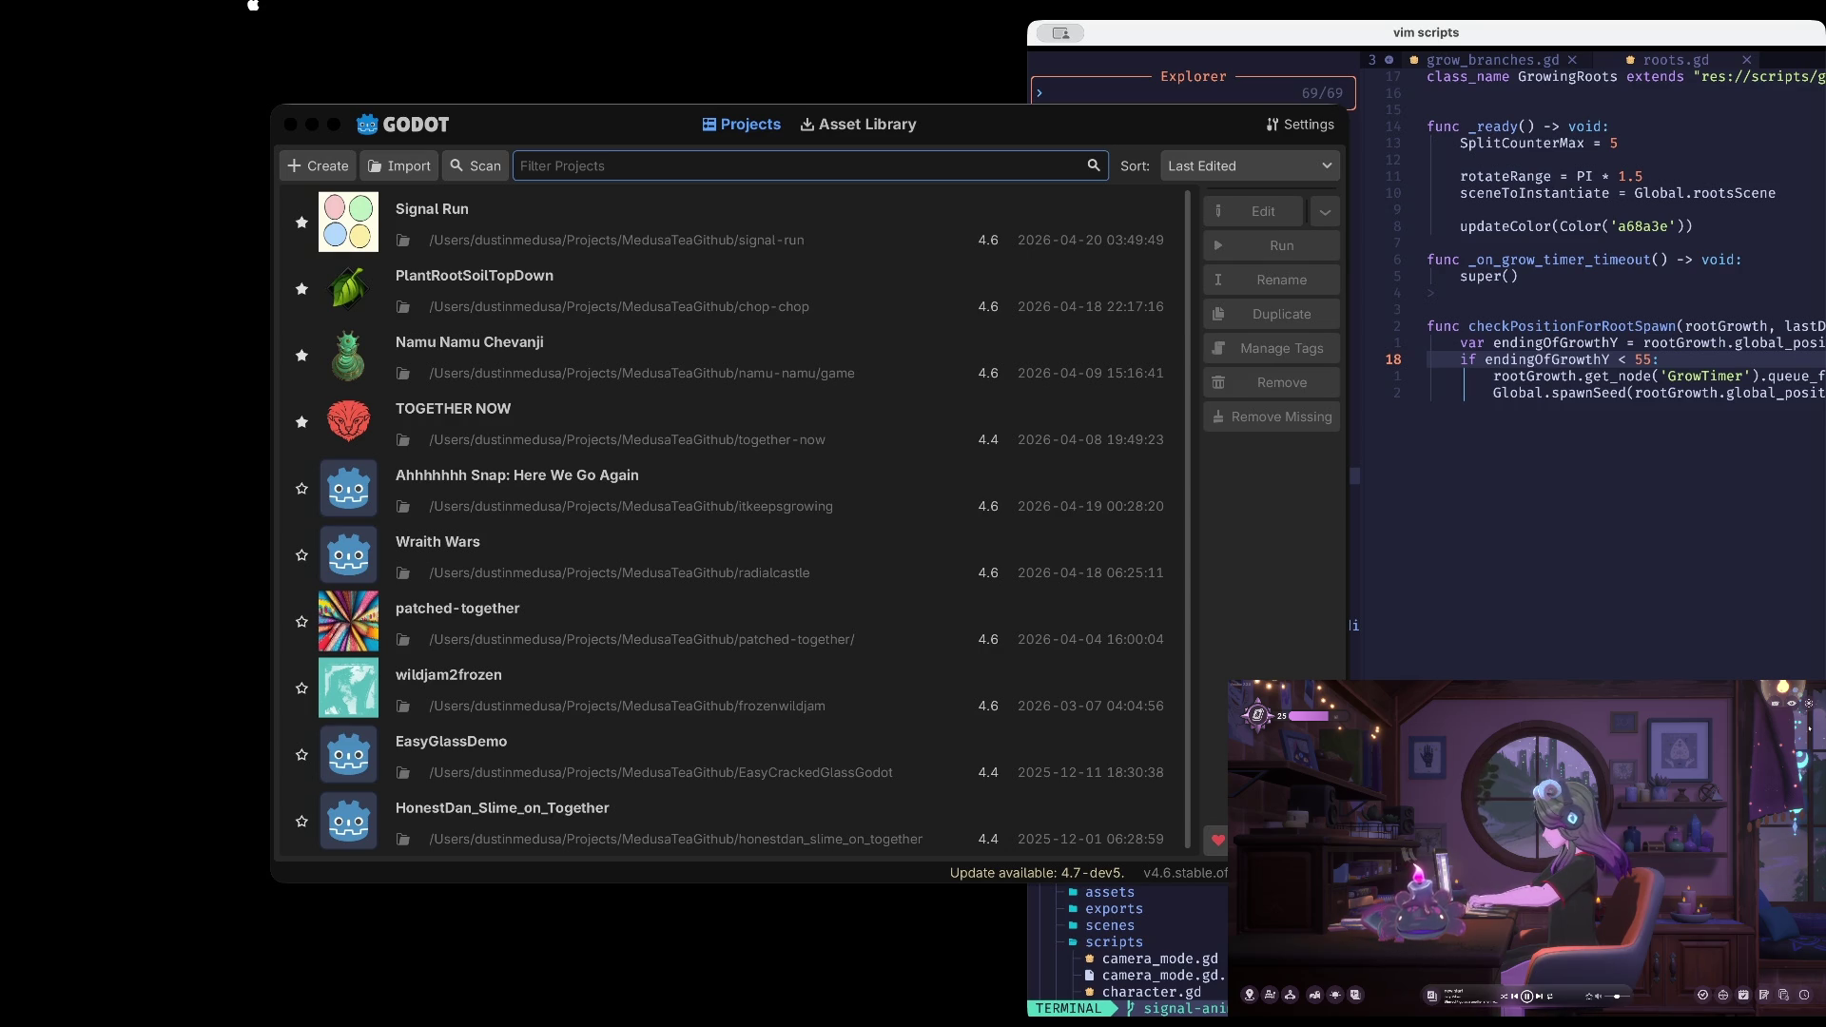
Open the Wraith Wars project from the Project Manager
left_click(653, 613)
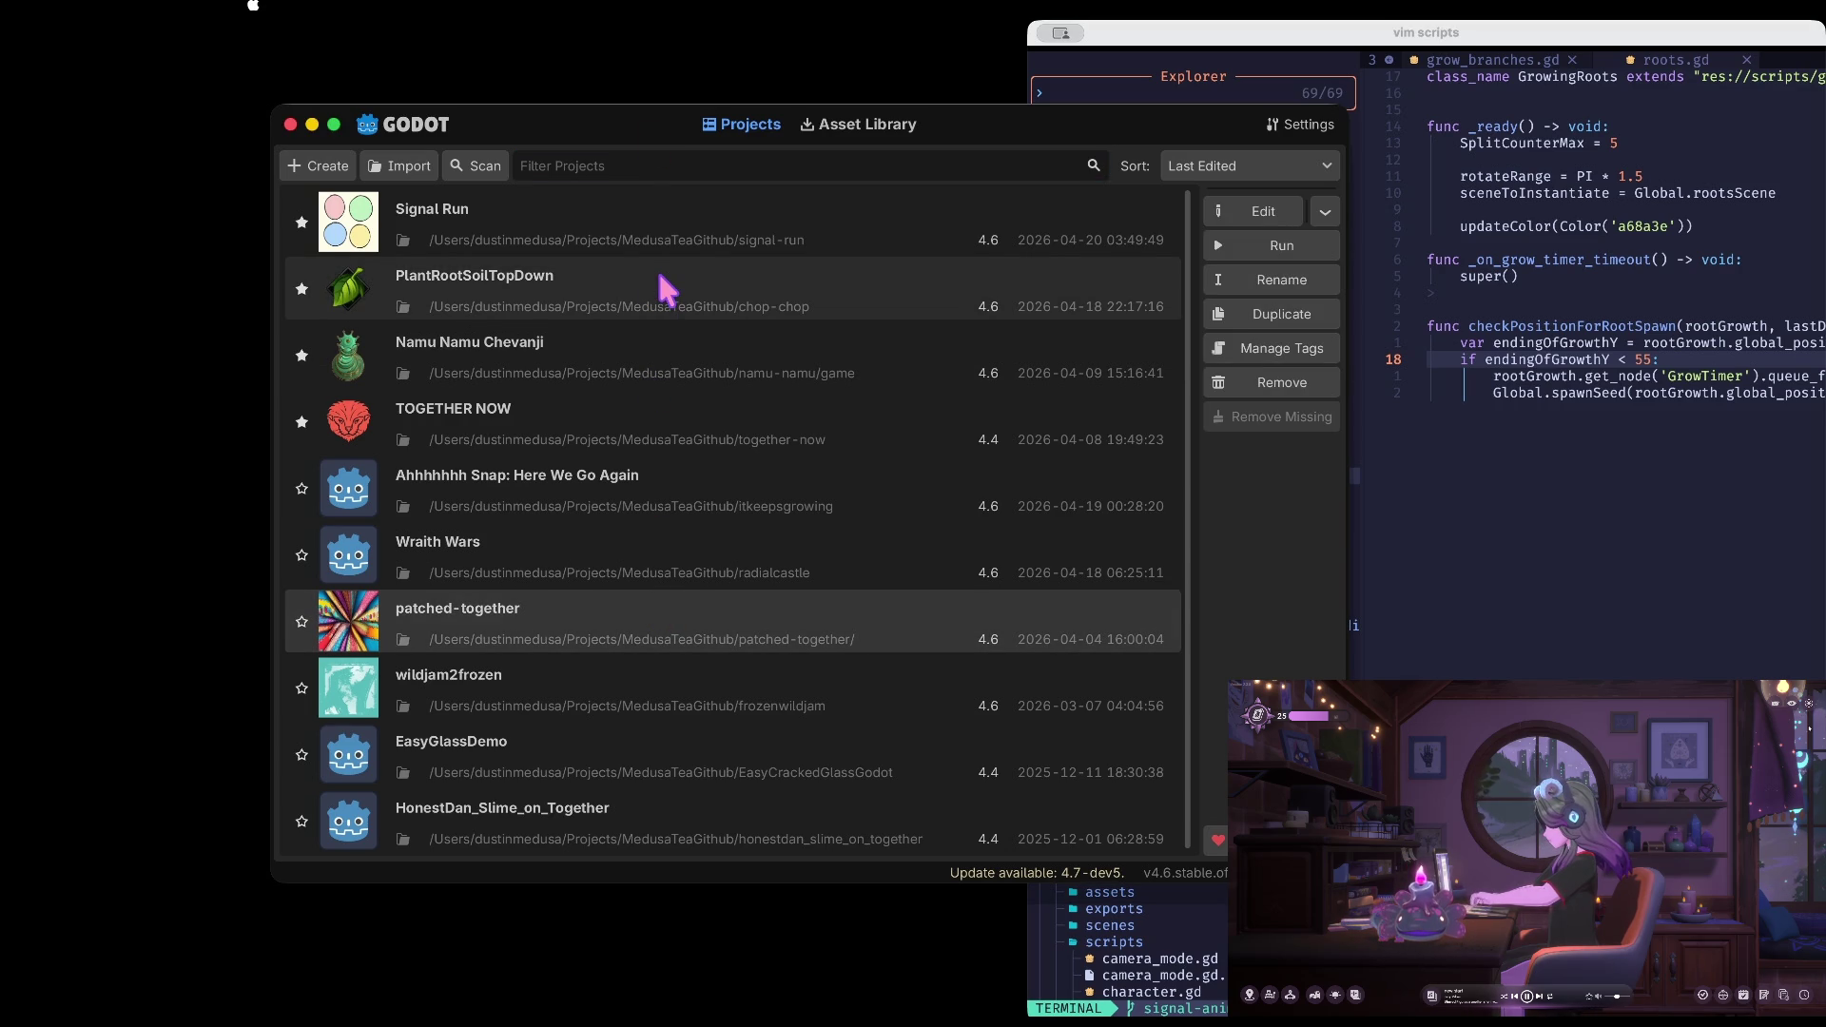
double_click(638, 543)
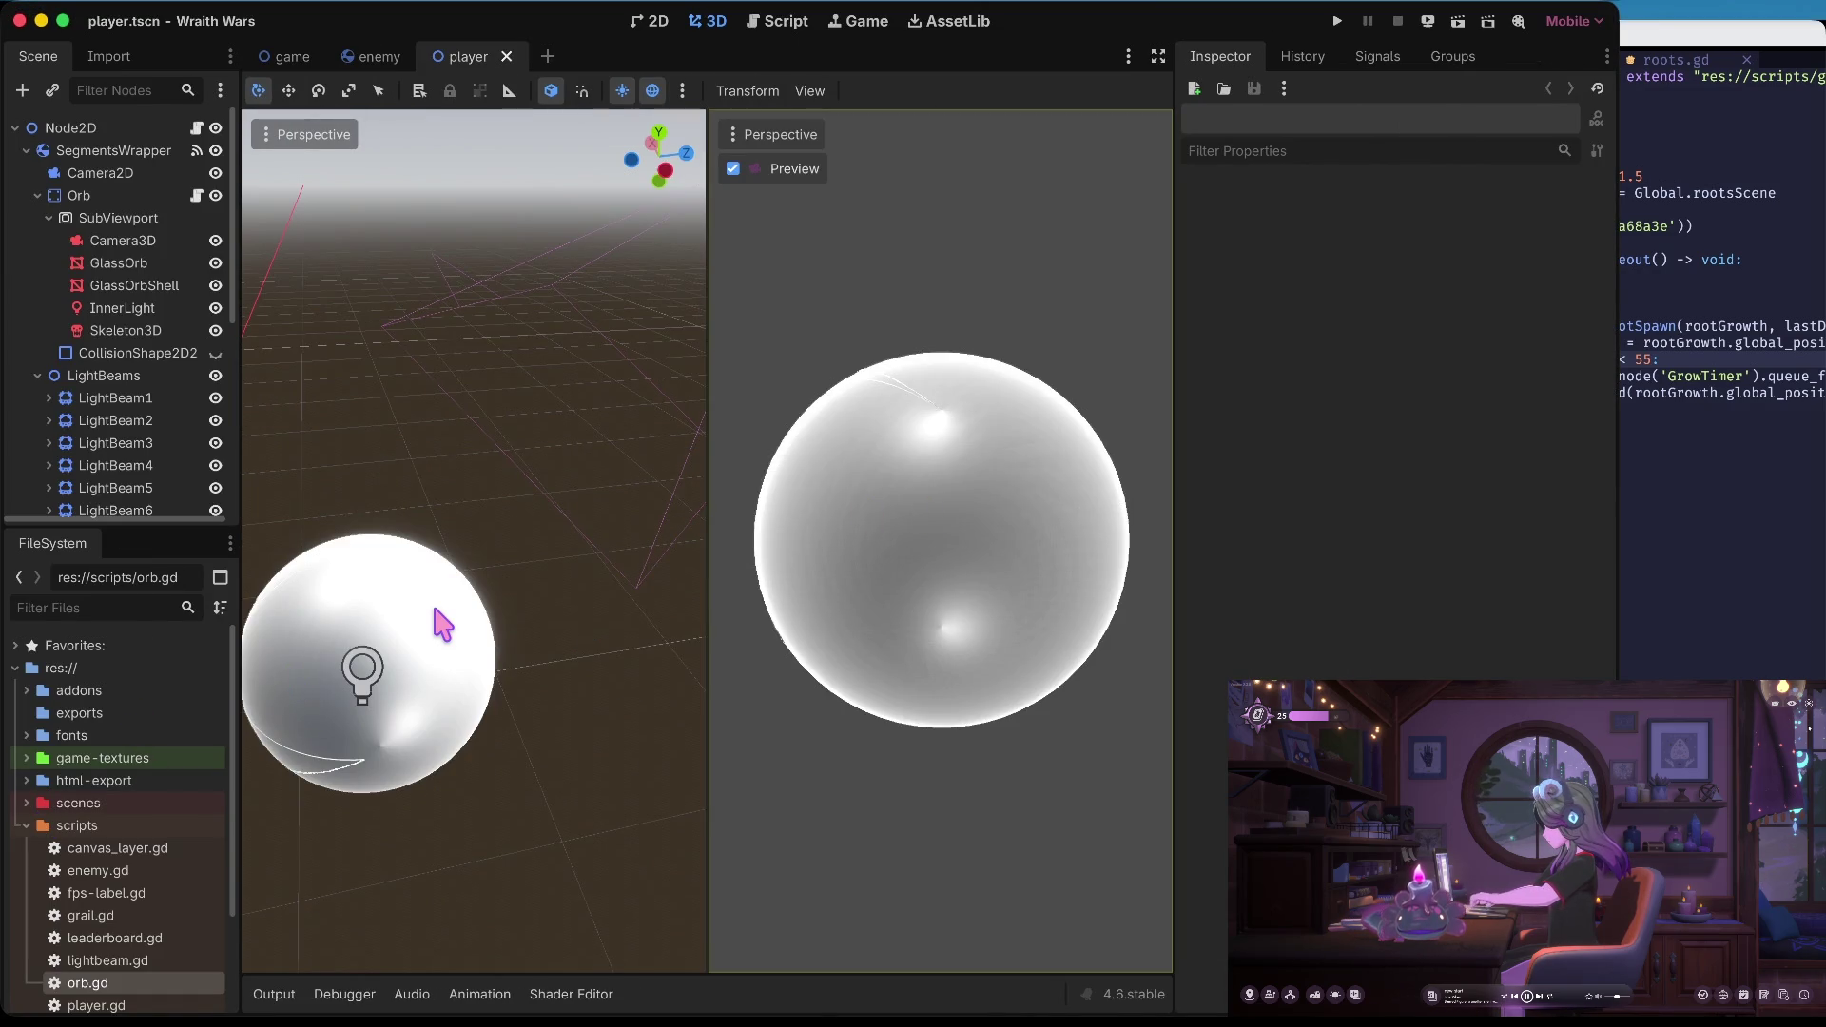
Inspect the orb's Camera3D, SubViewport and GlassOrb mesh nodes in the Inspector
left_click(95, 247)
left_click(100, 218)
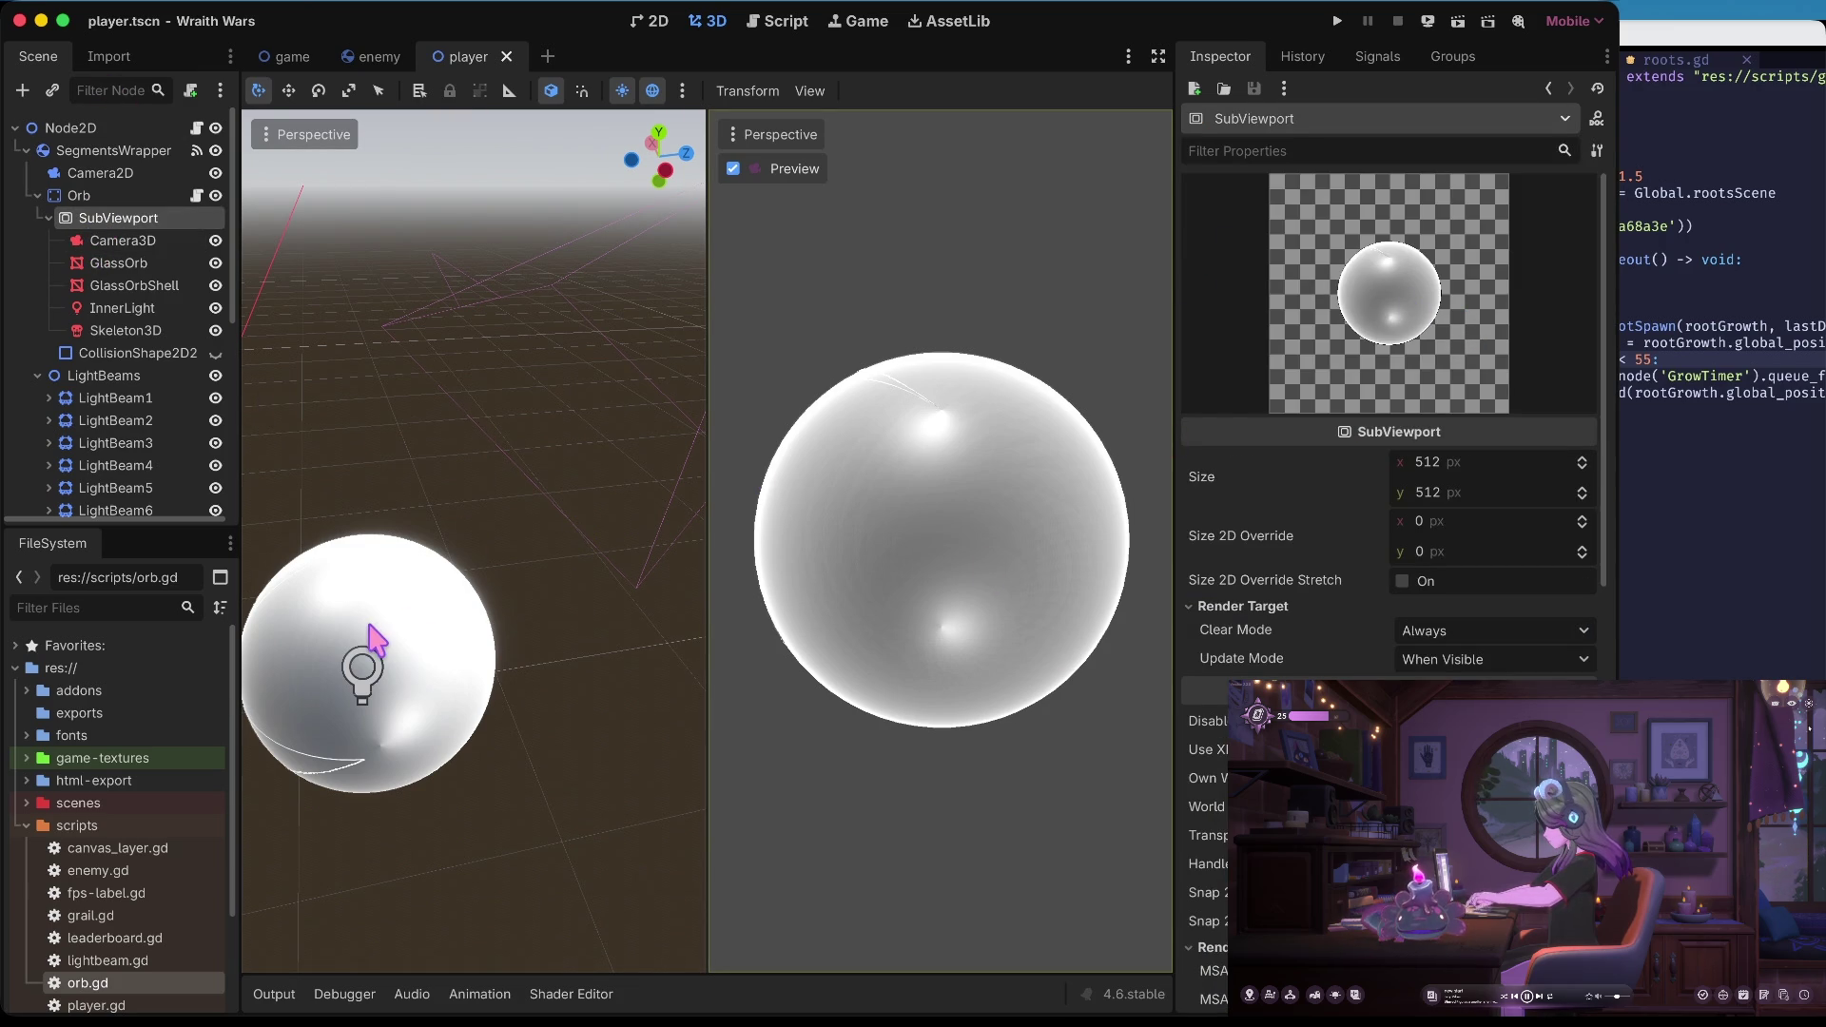
scroll(1307, 465, "down", 5)
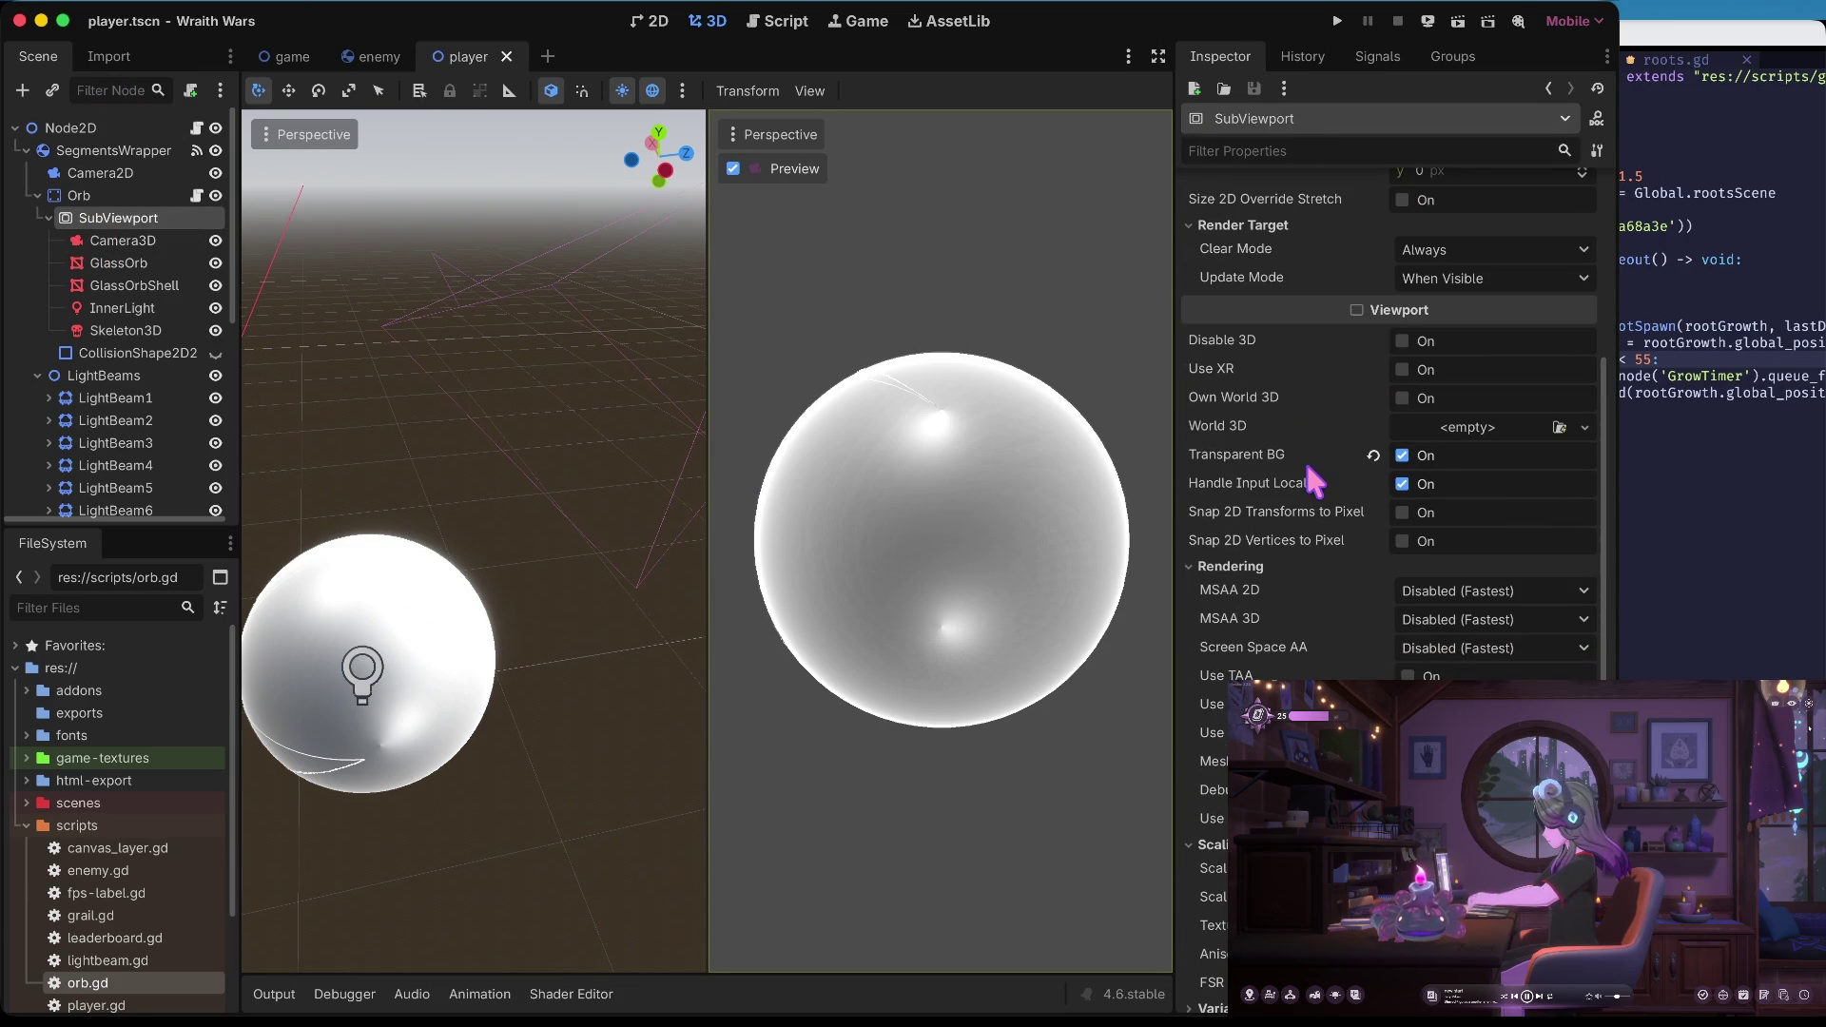
left_click(140, 263)
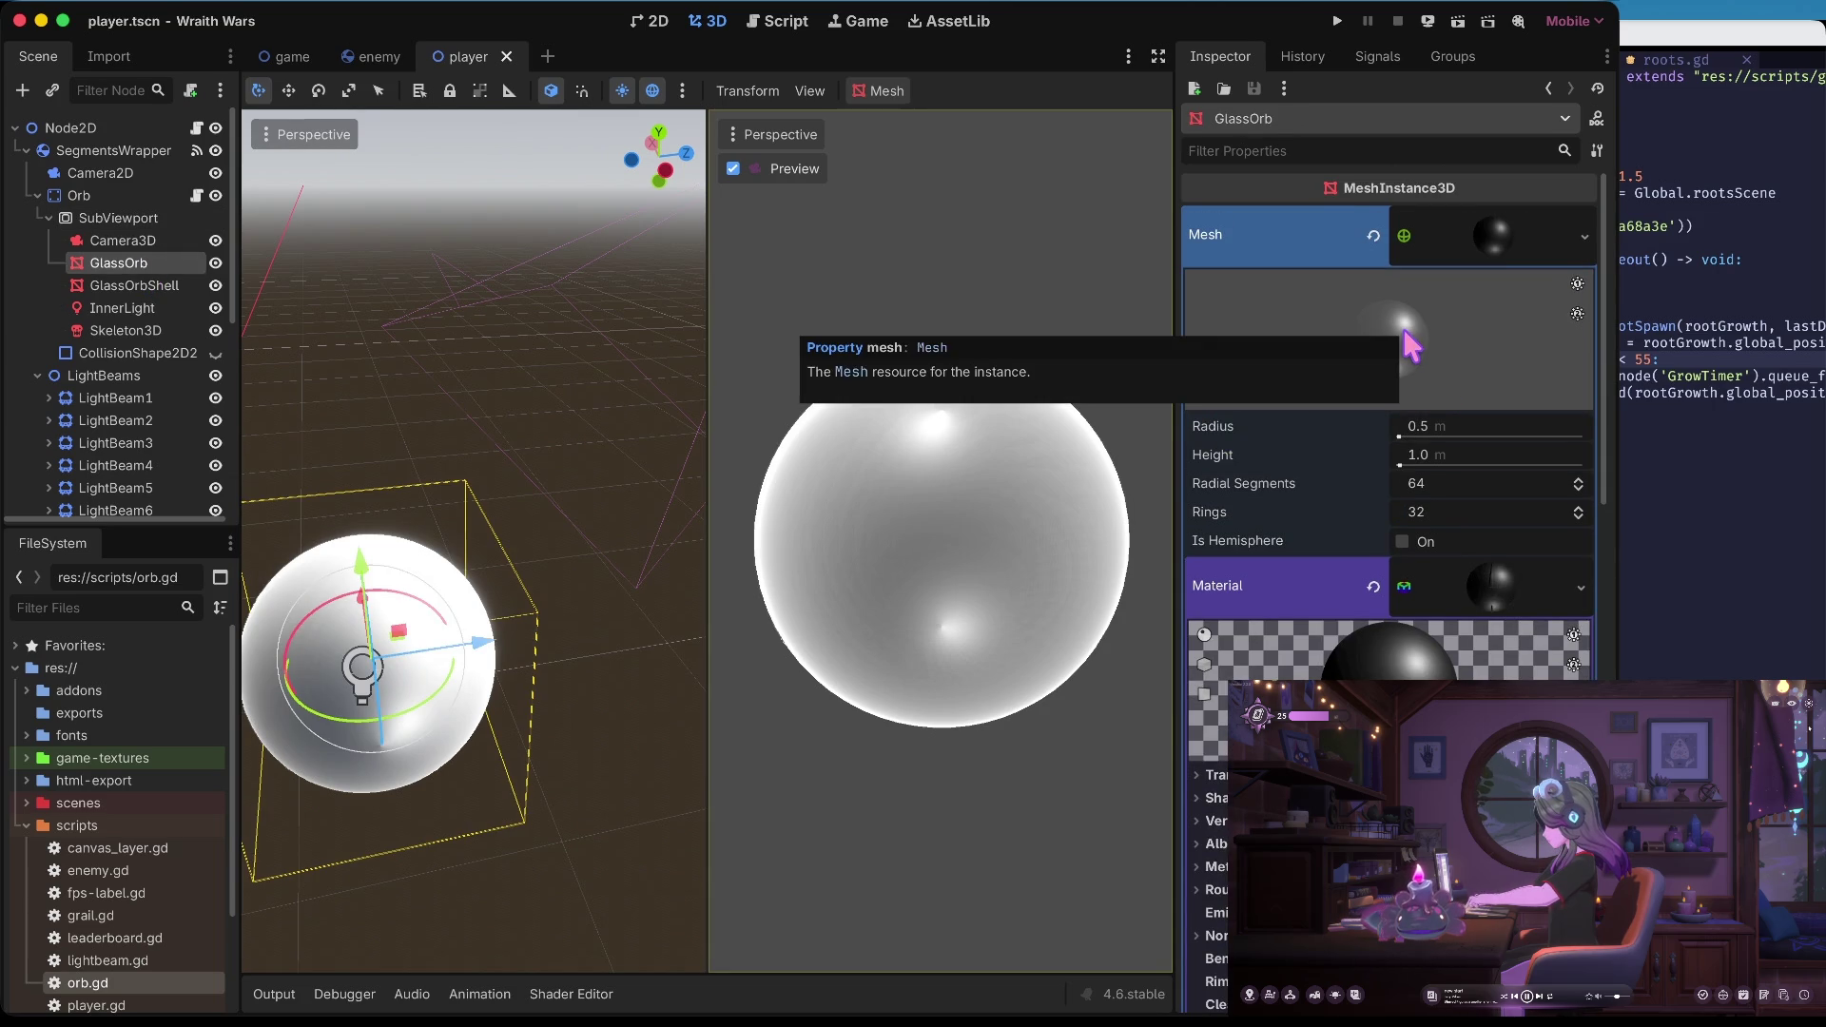
scroll(1417, 362, "down", 2)
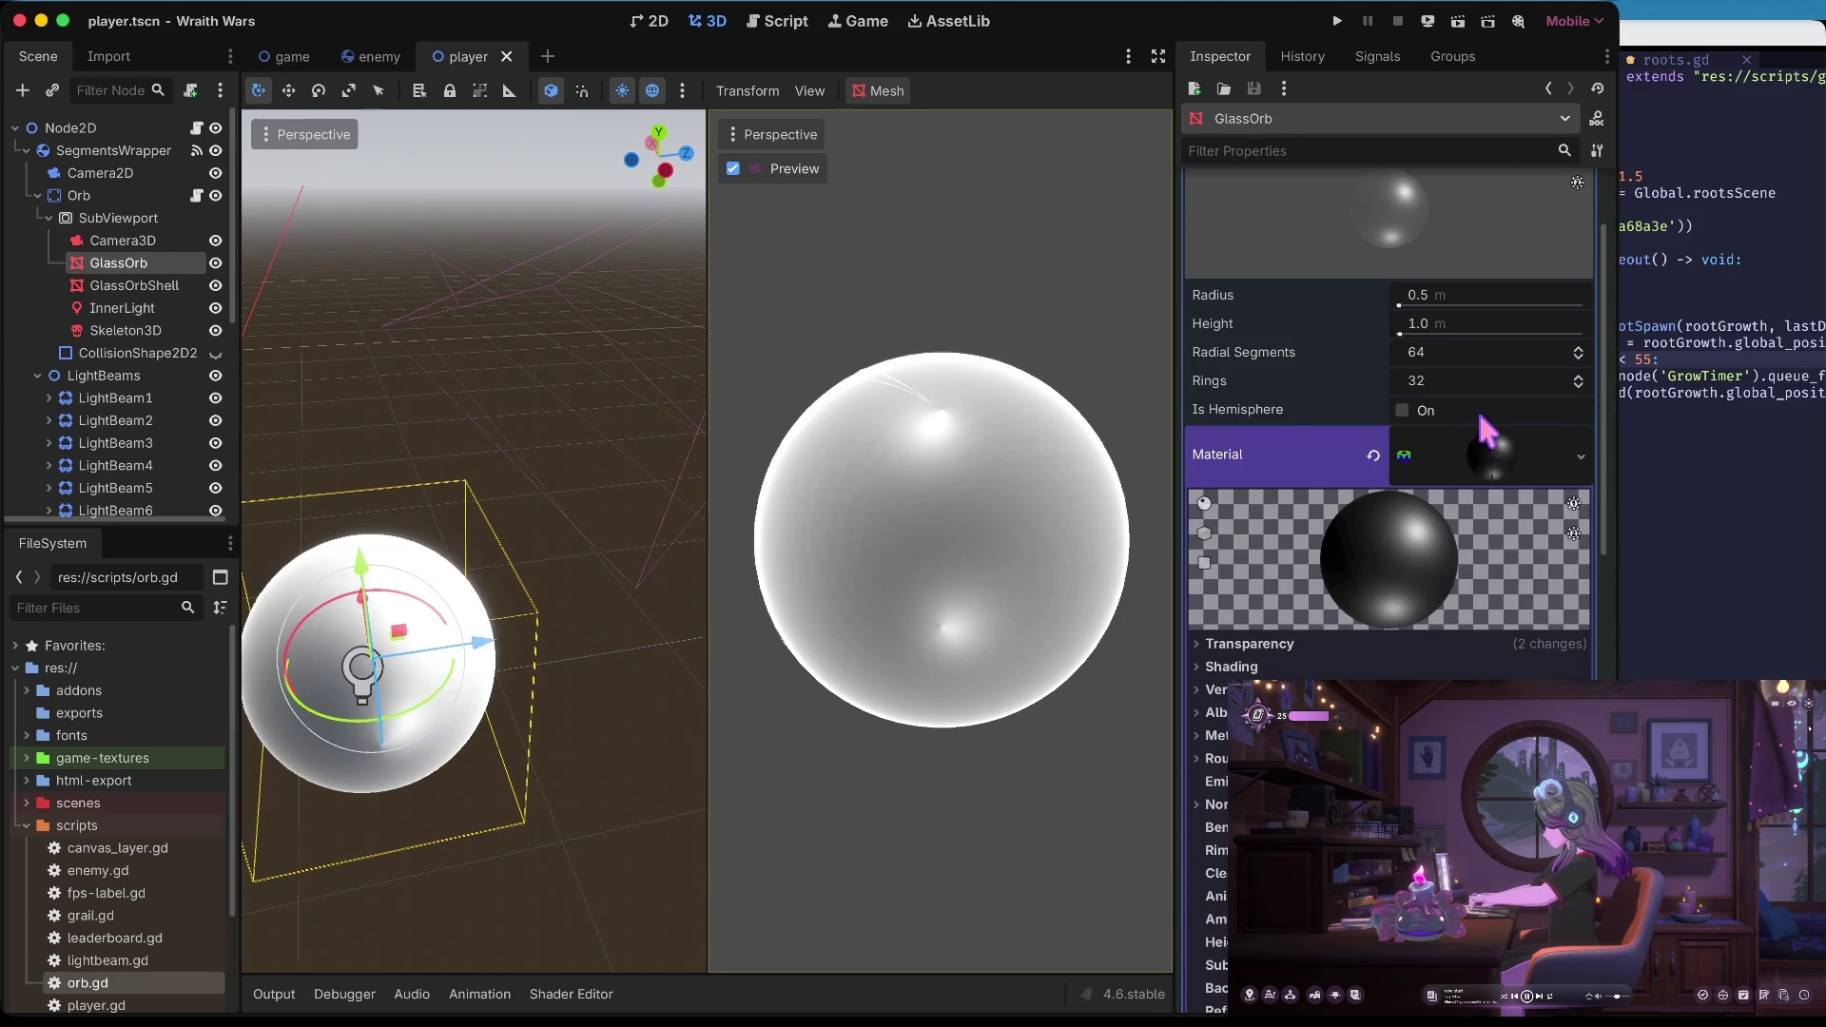
scroll(1479, 416, "down", 3)
Switch GlassOrb's blend mode from Add to Mix and back to Add, then view its albedo colour
left_click(1426, 432)
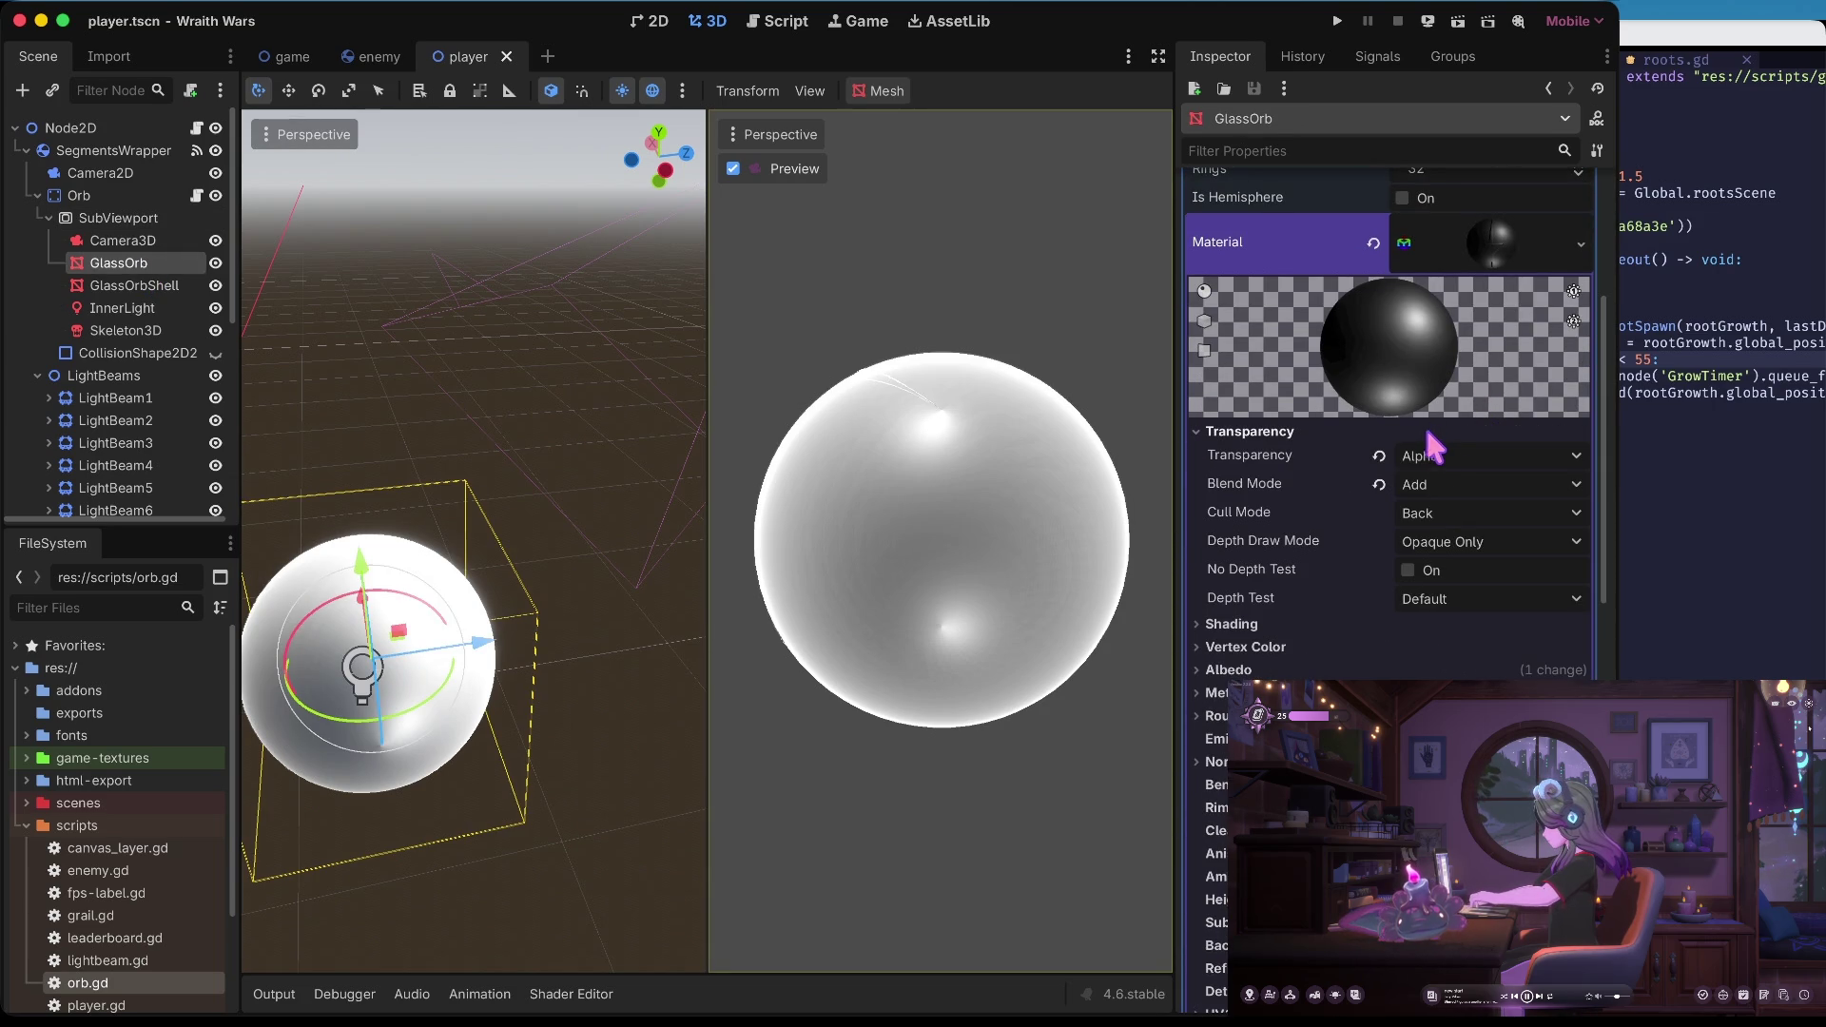
left_click(1376, 482)
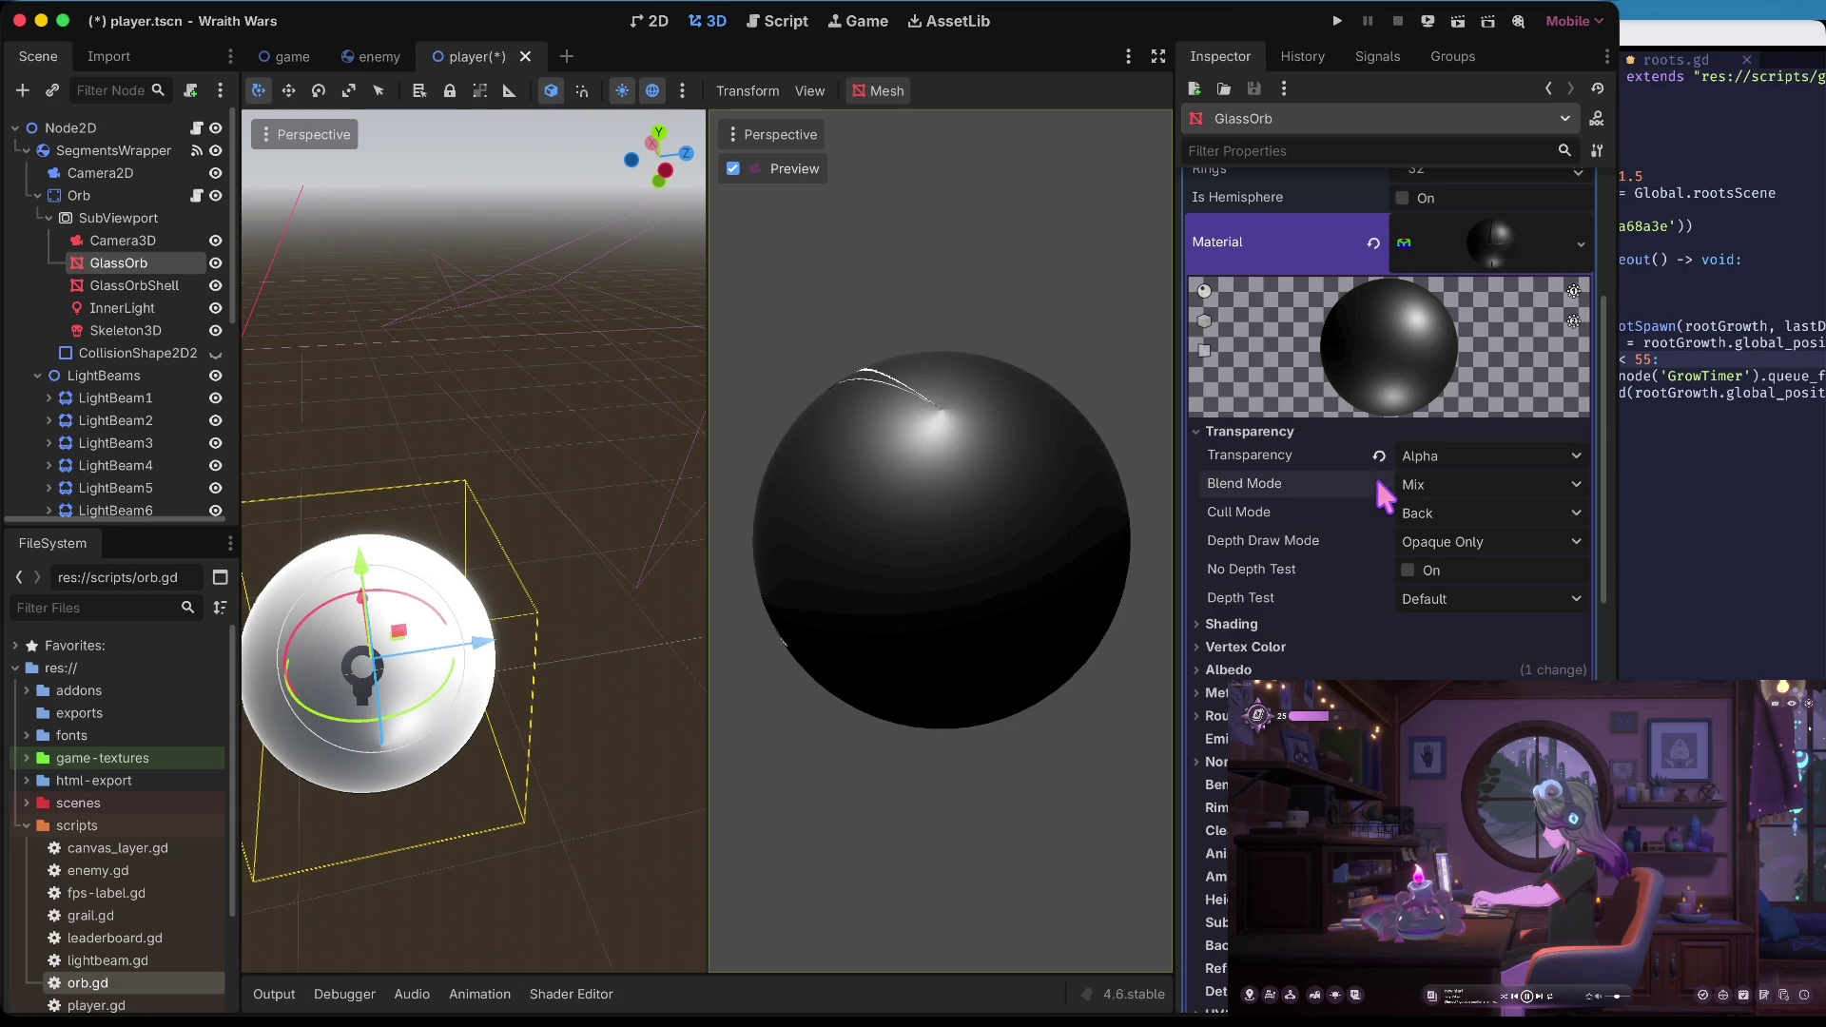
left_click(1407, 483)
left_click(1460, 540)
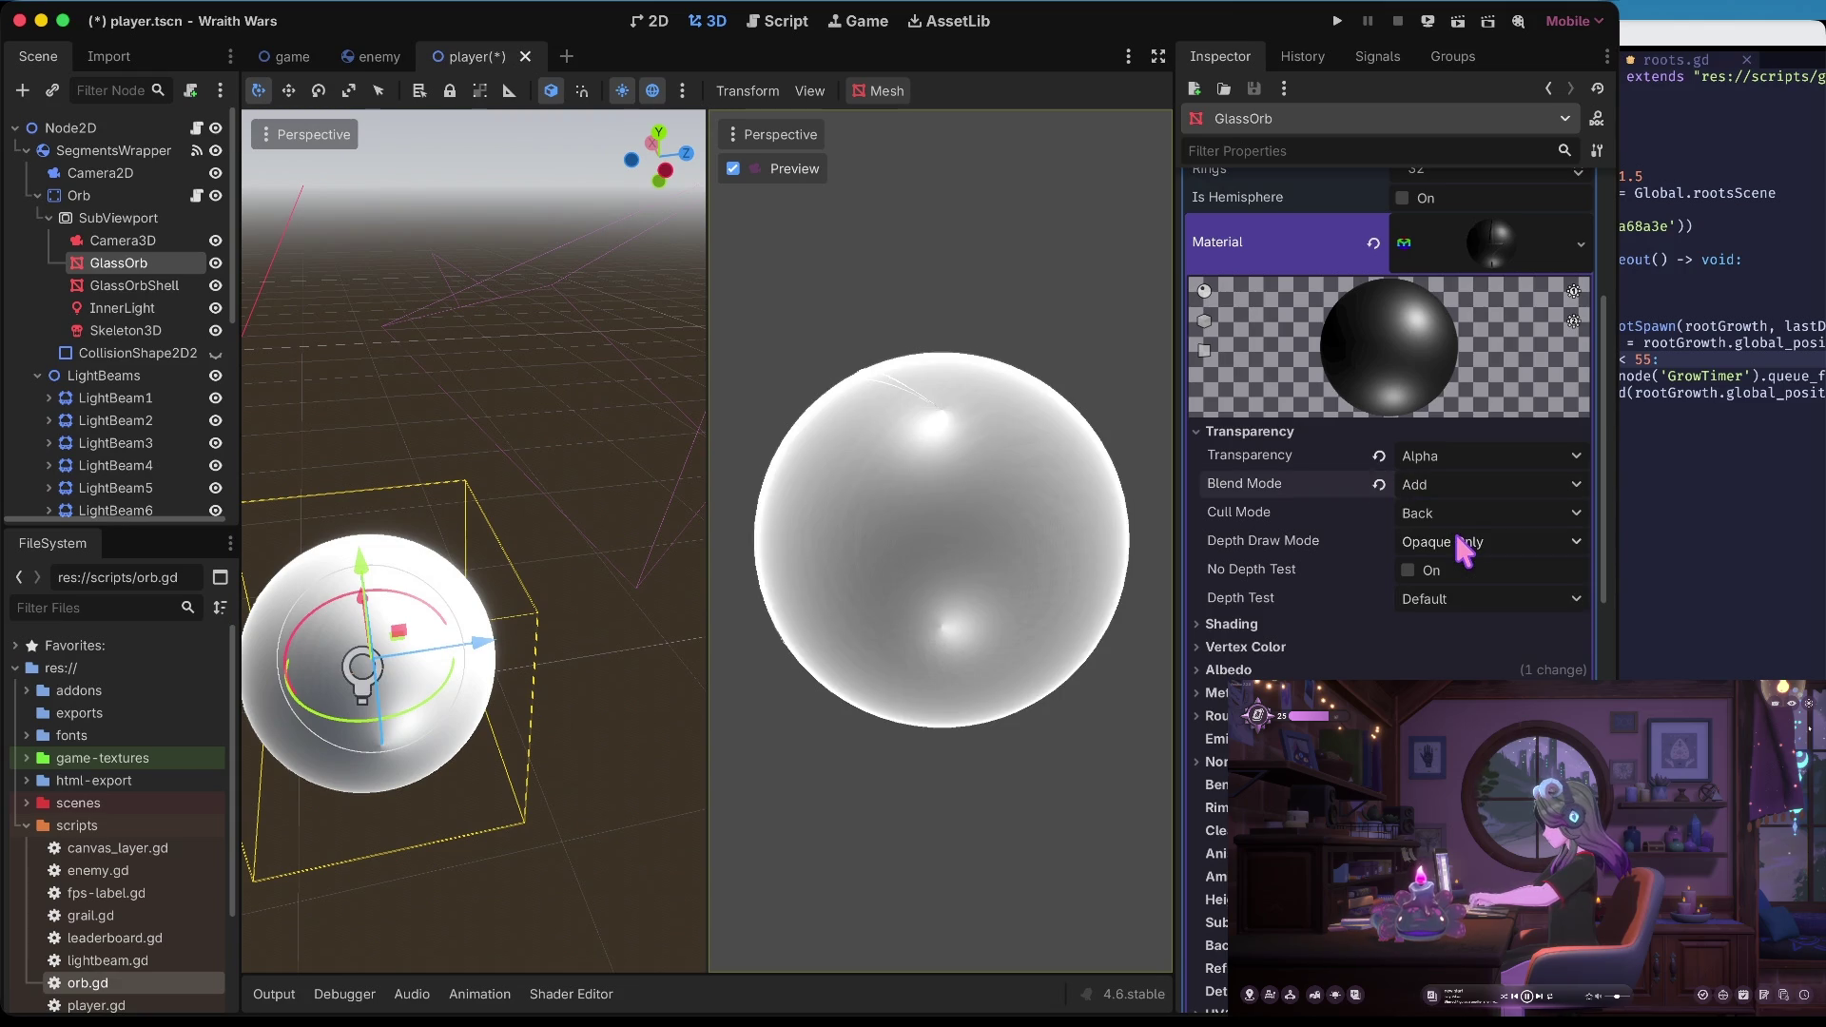
scroll(1442, 522, "down", 2)
left_click(1441, 528)
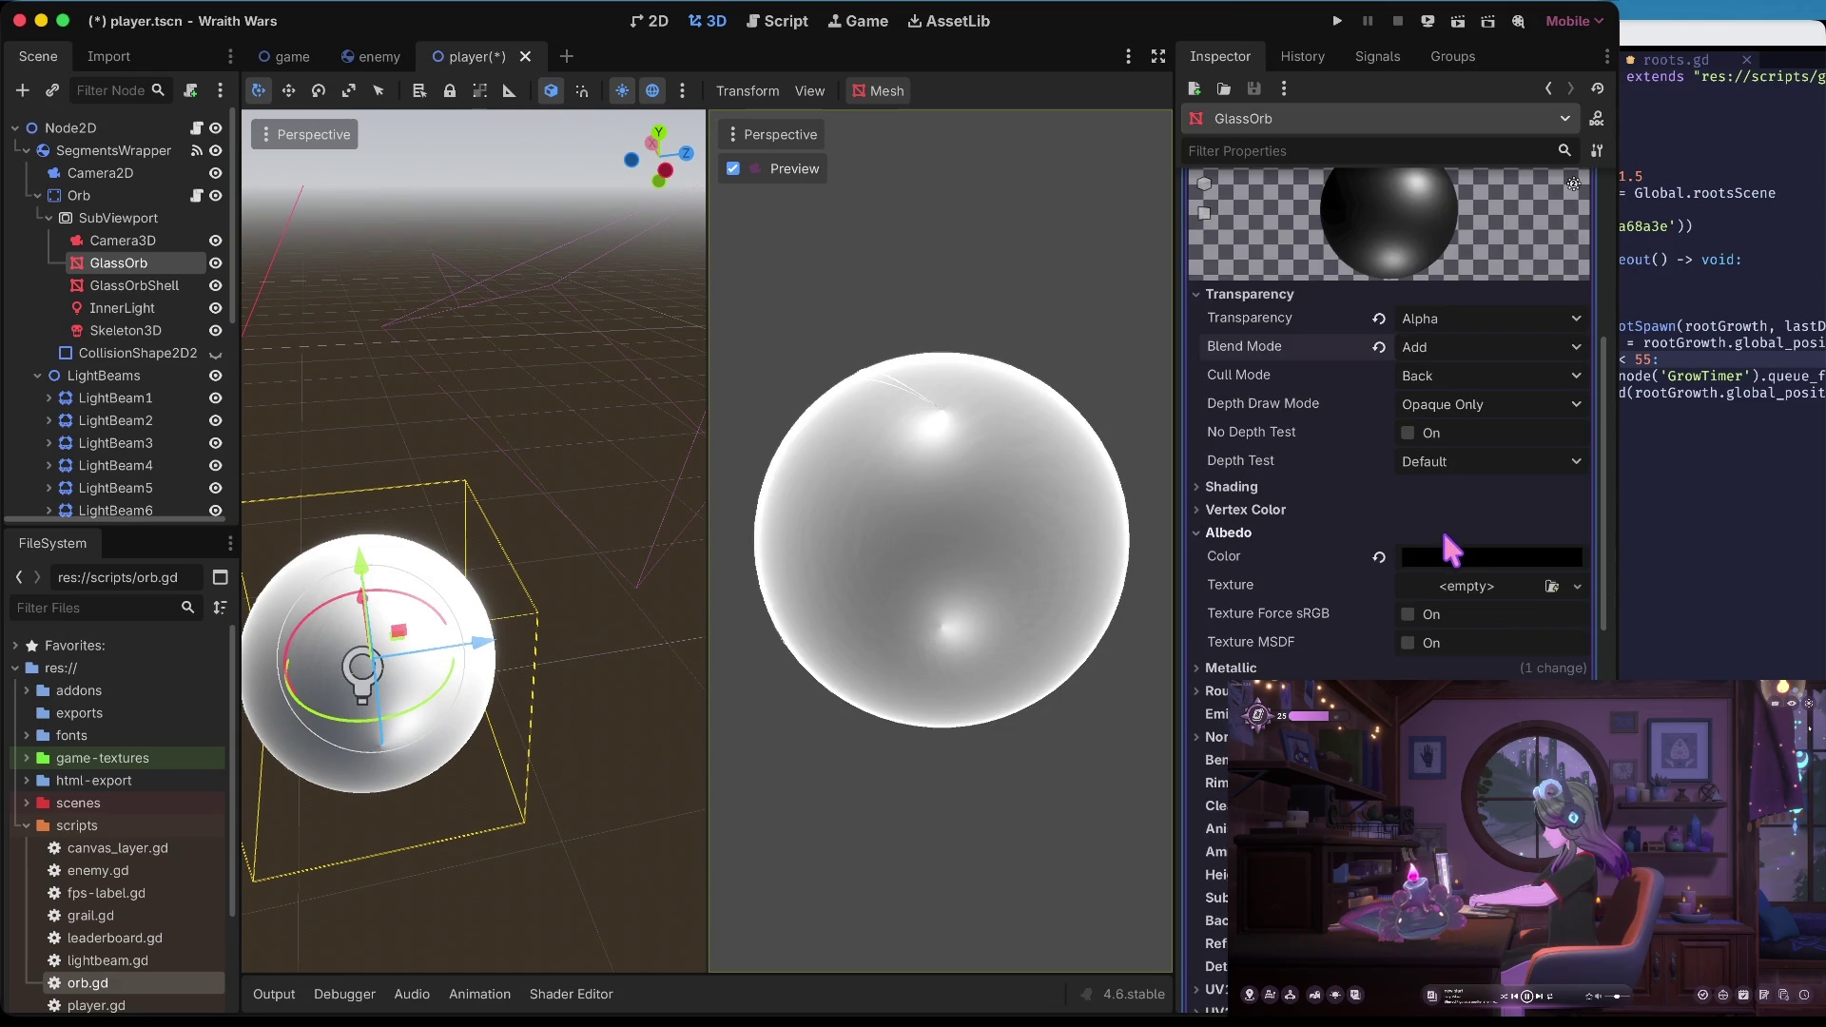
scroll(1480, 599, "down", 8)
scroll(1427, 457, "up", 4)
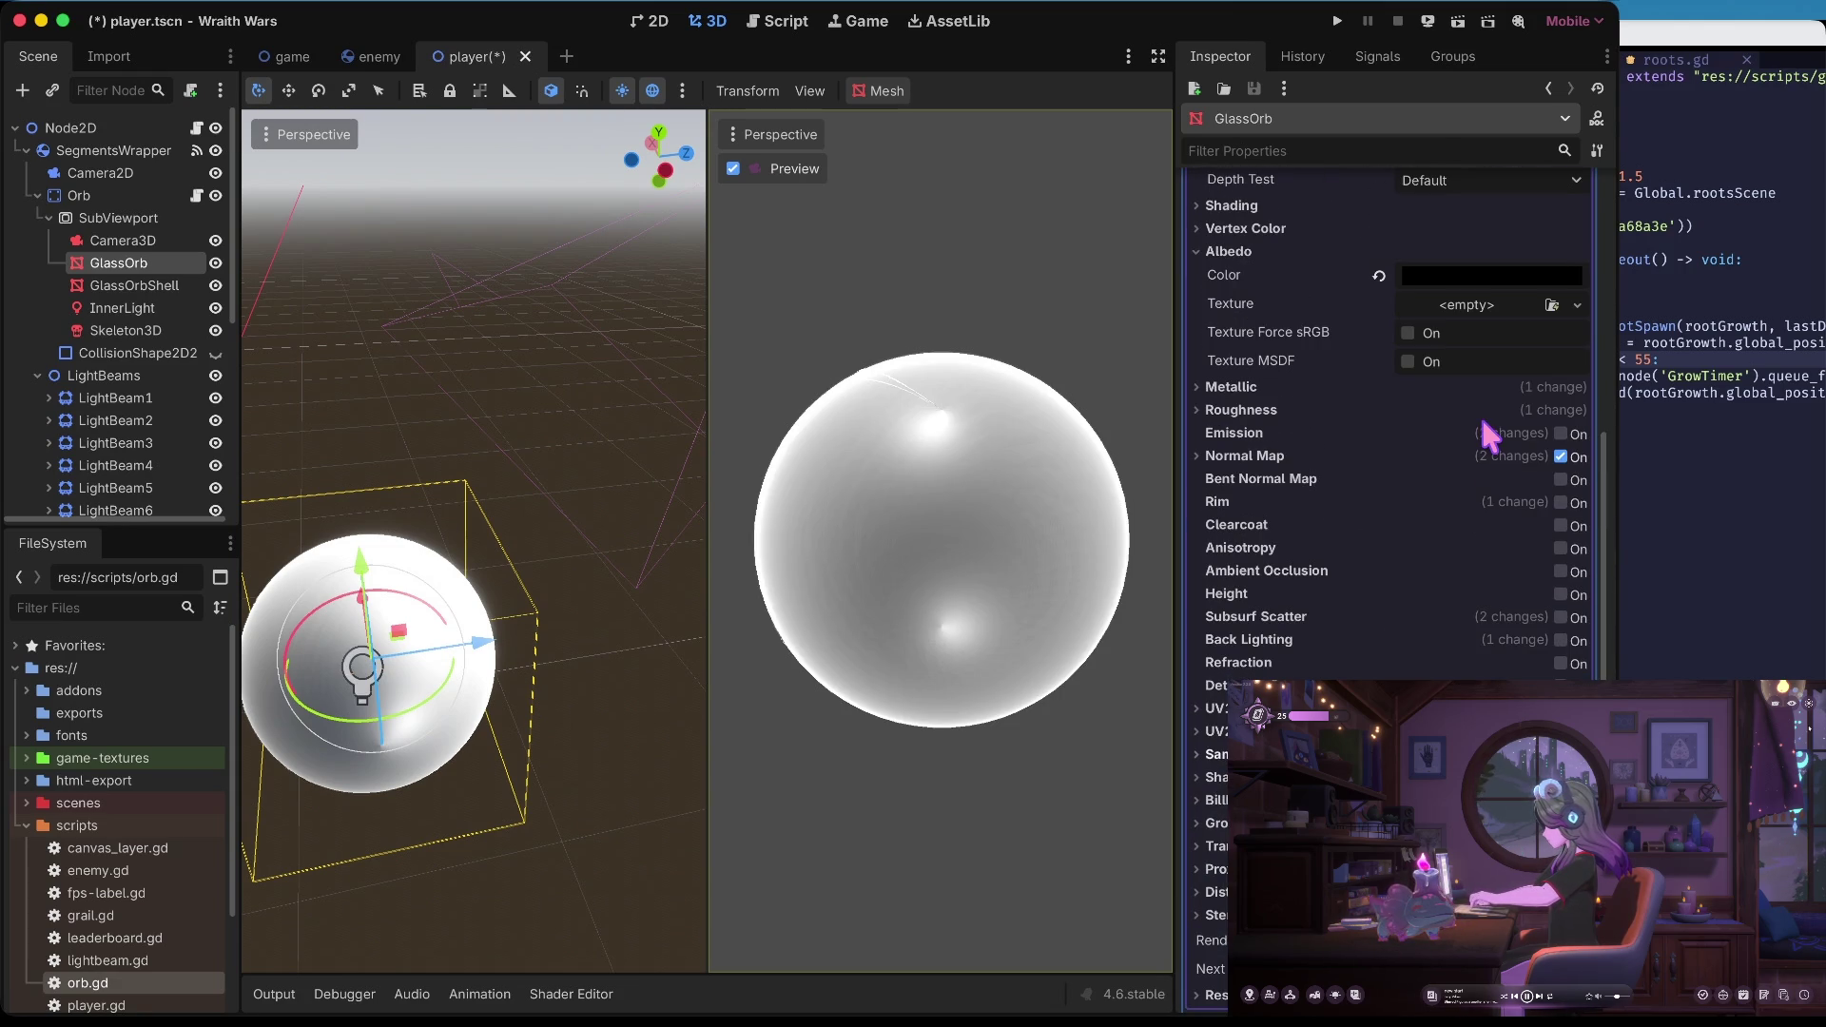
left_click(1445, 278)
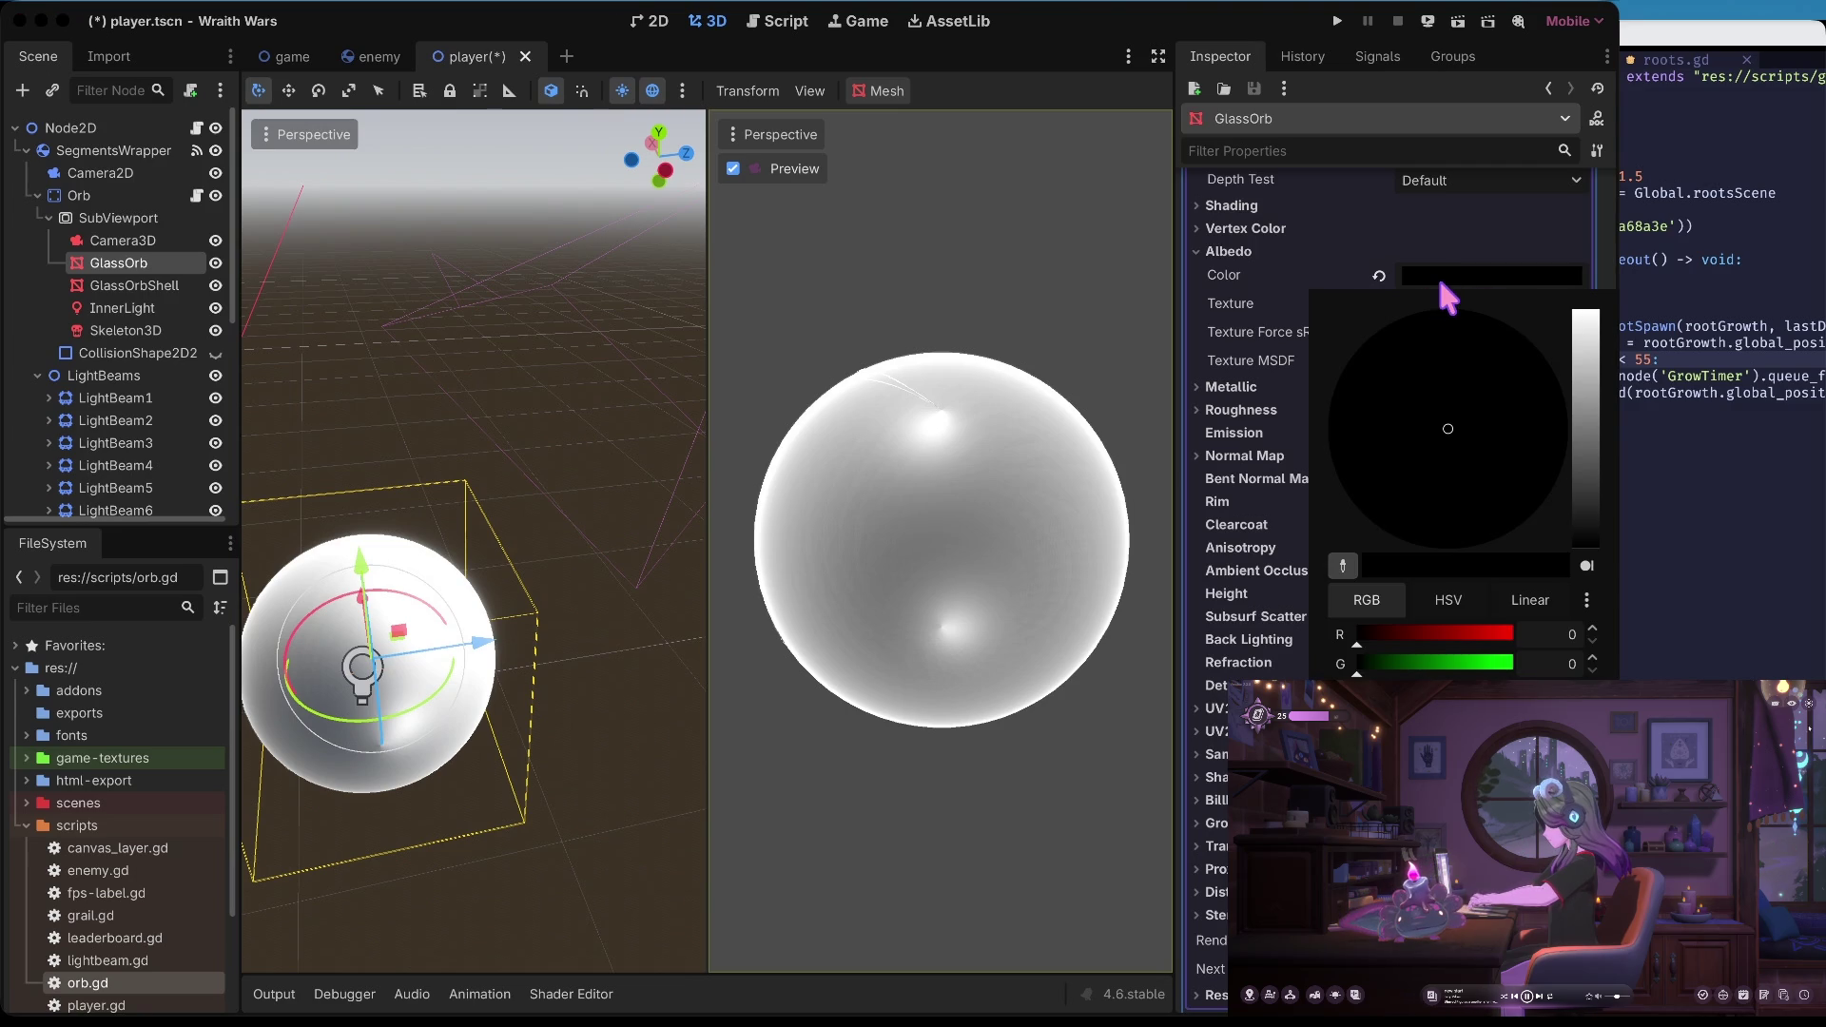
Dismiss the albedo picker and review GlassOrb's Metallic and Roughness settings
left_click(1434, 263)
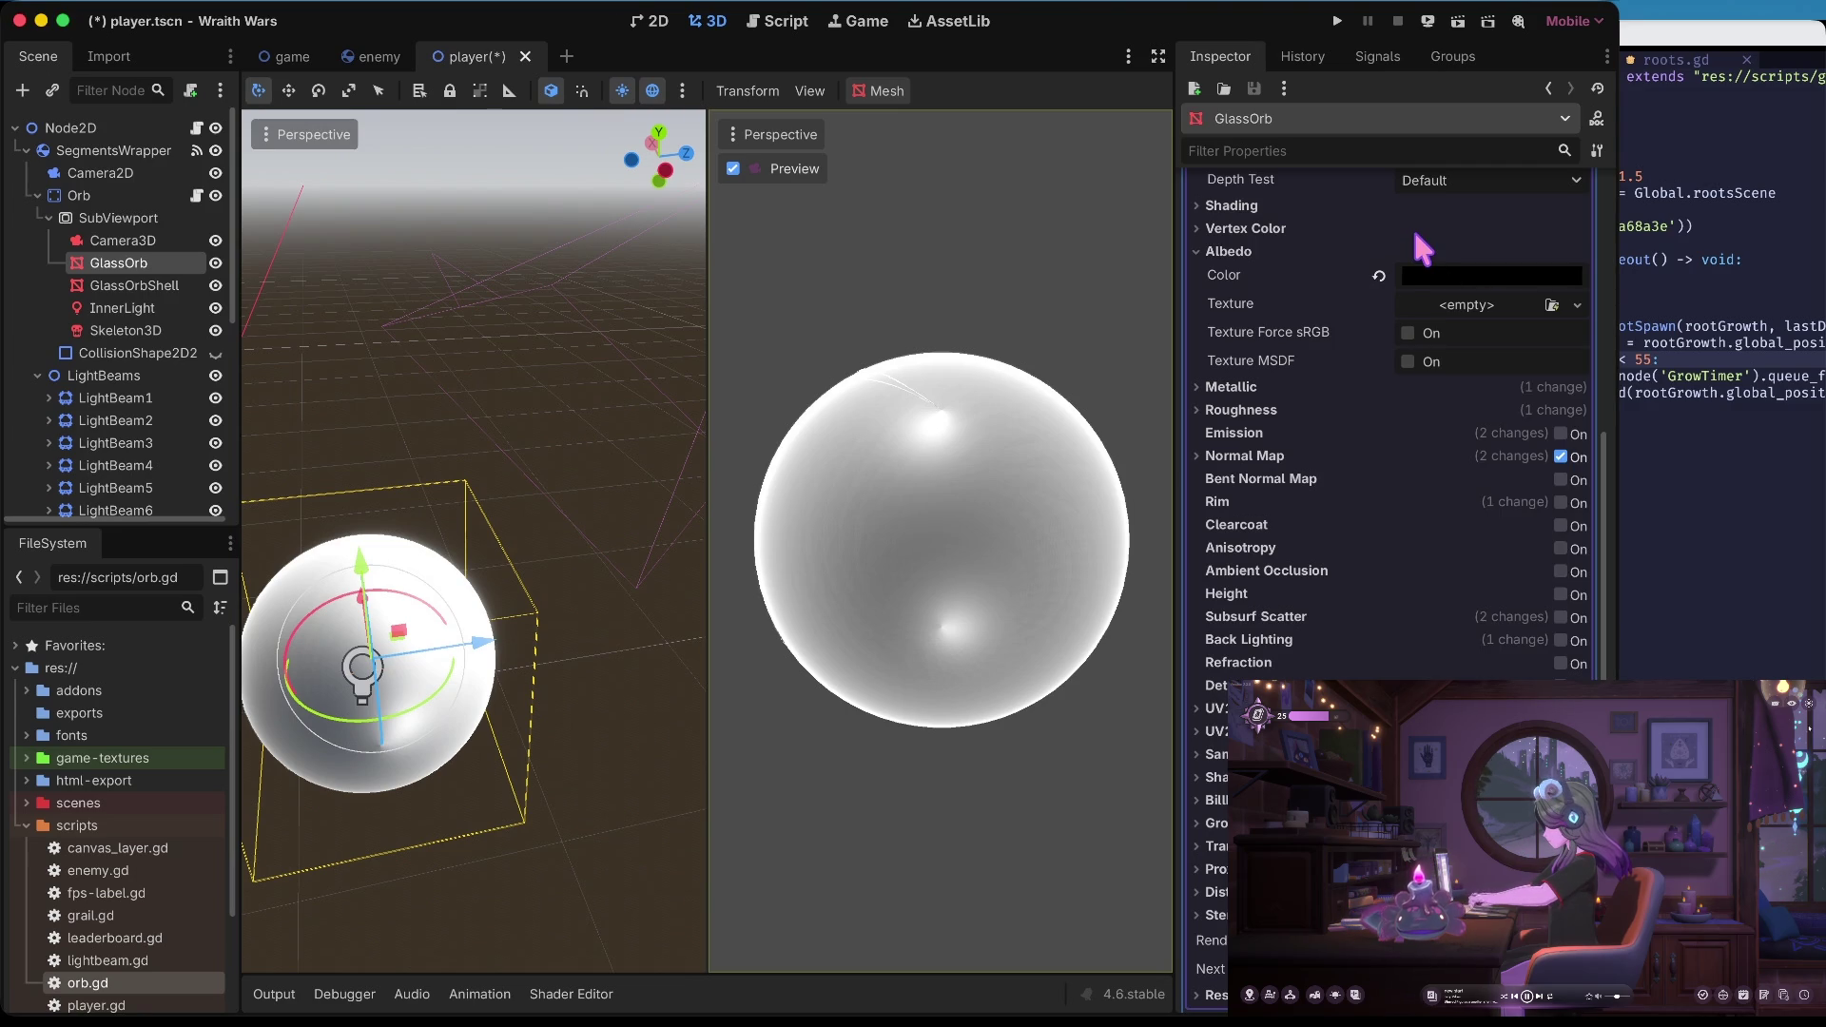
left_click(1379, 276)
scroll(1475, 277, "up", 5)
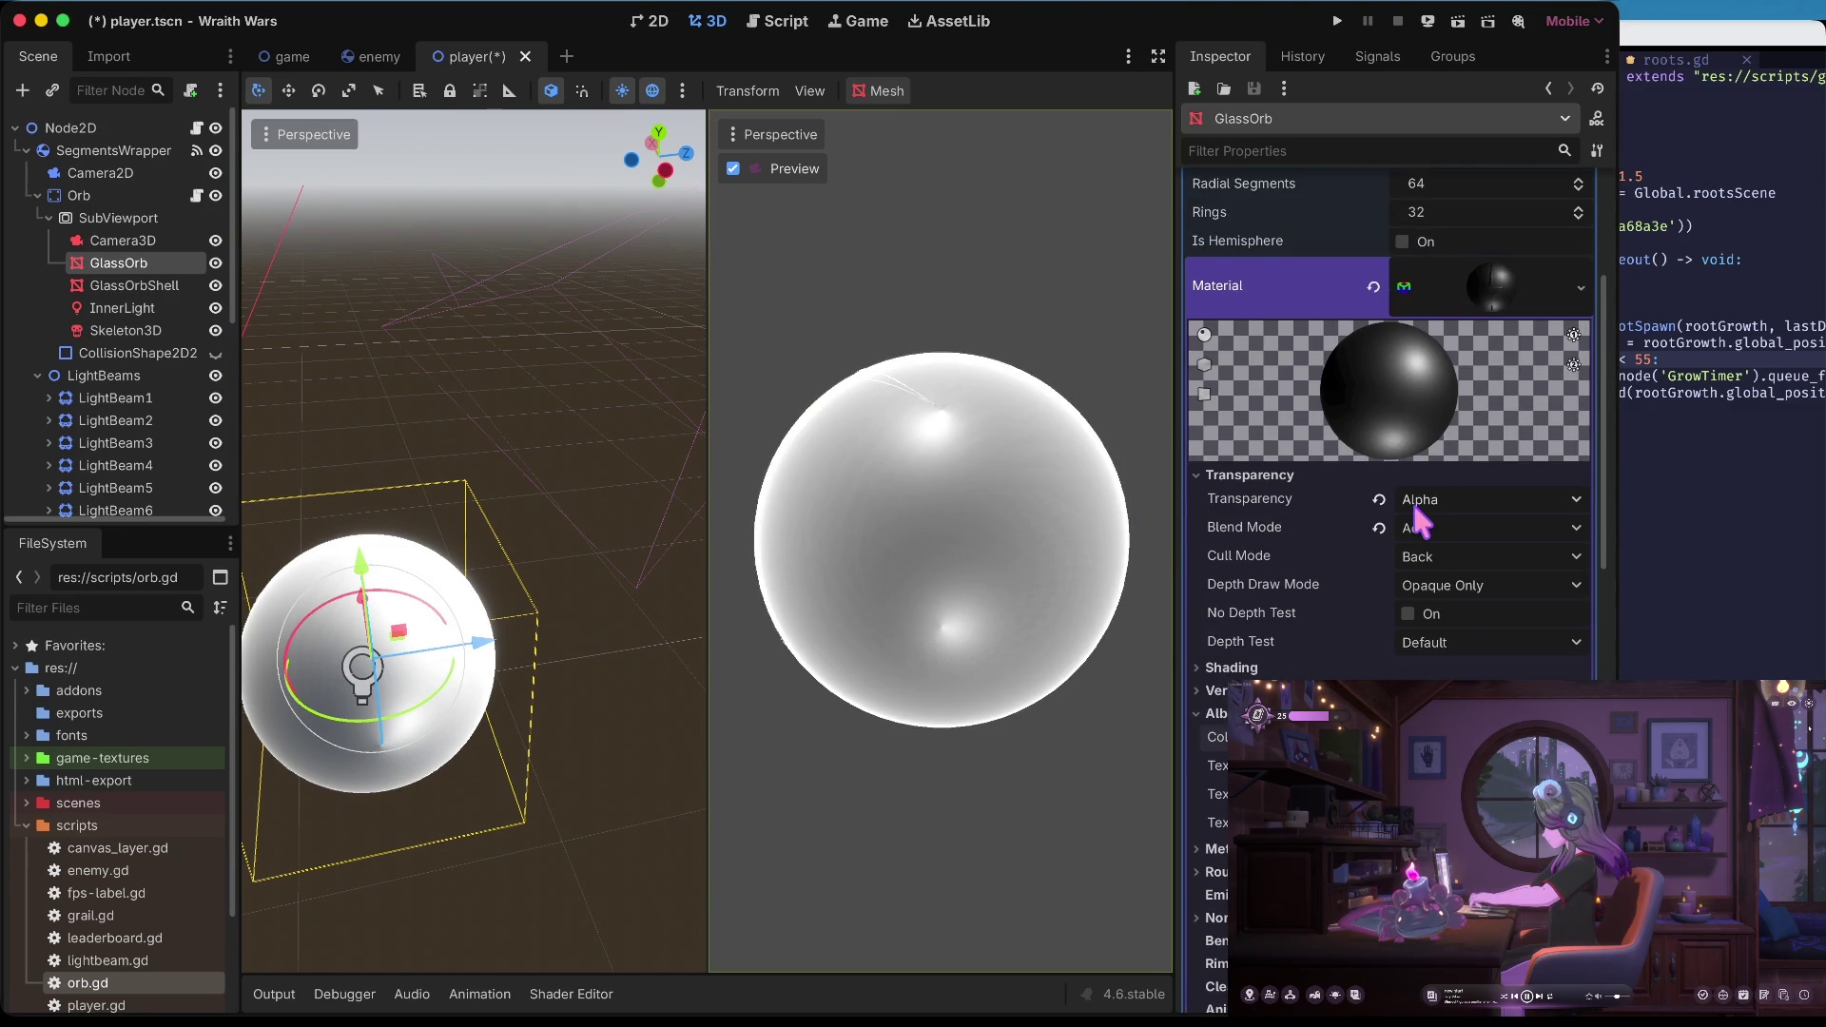
scroll(1419, 521, "up", 3)
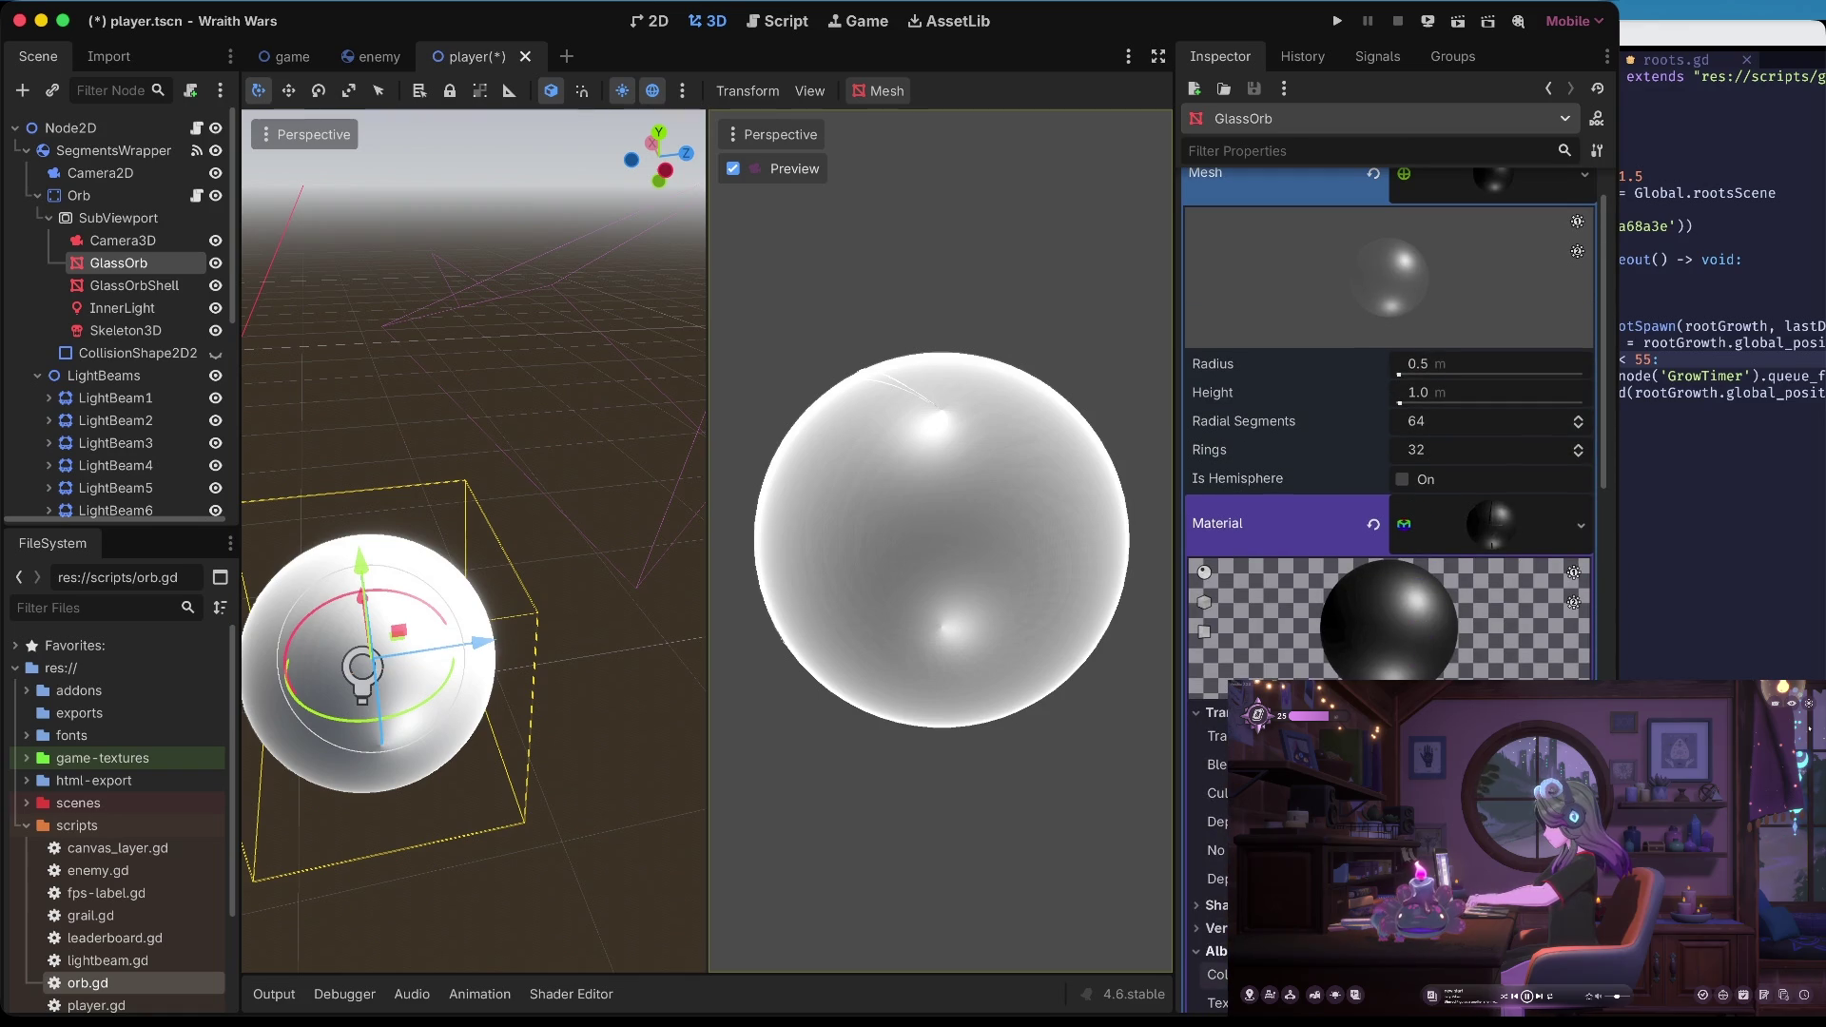
scroll(1388, 523, "down", 5)
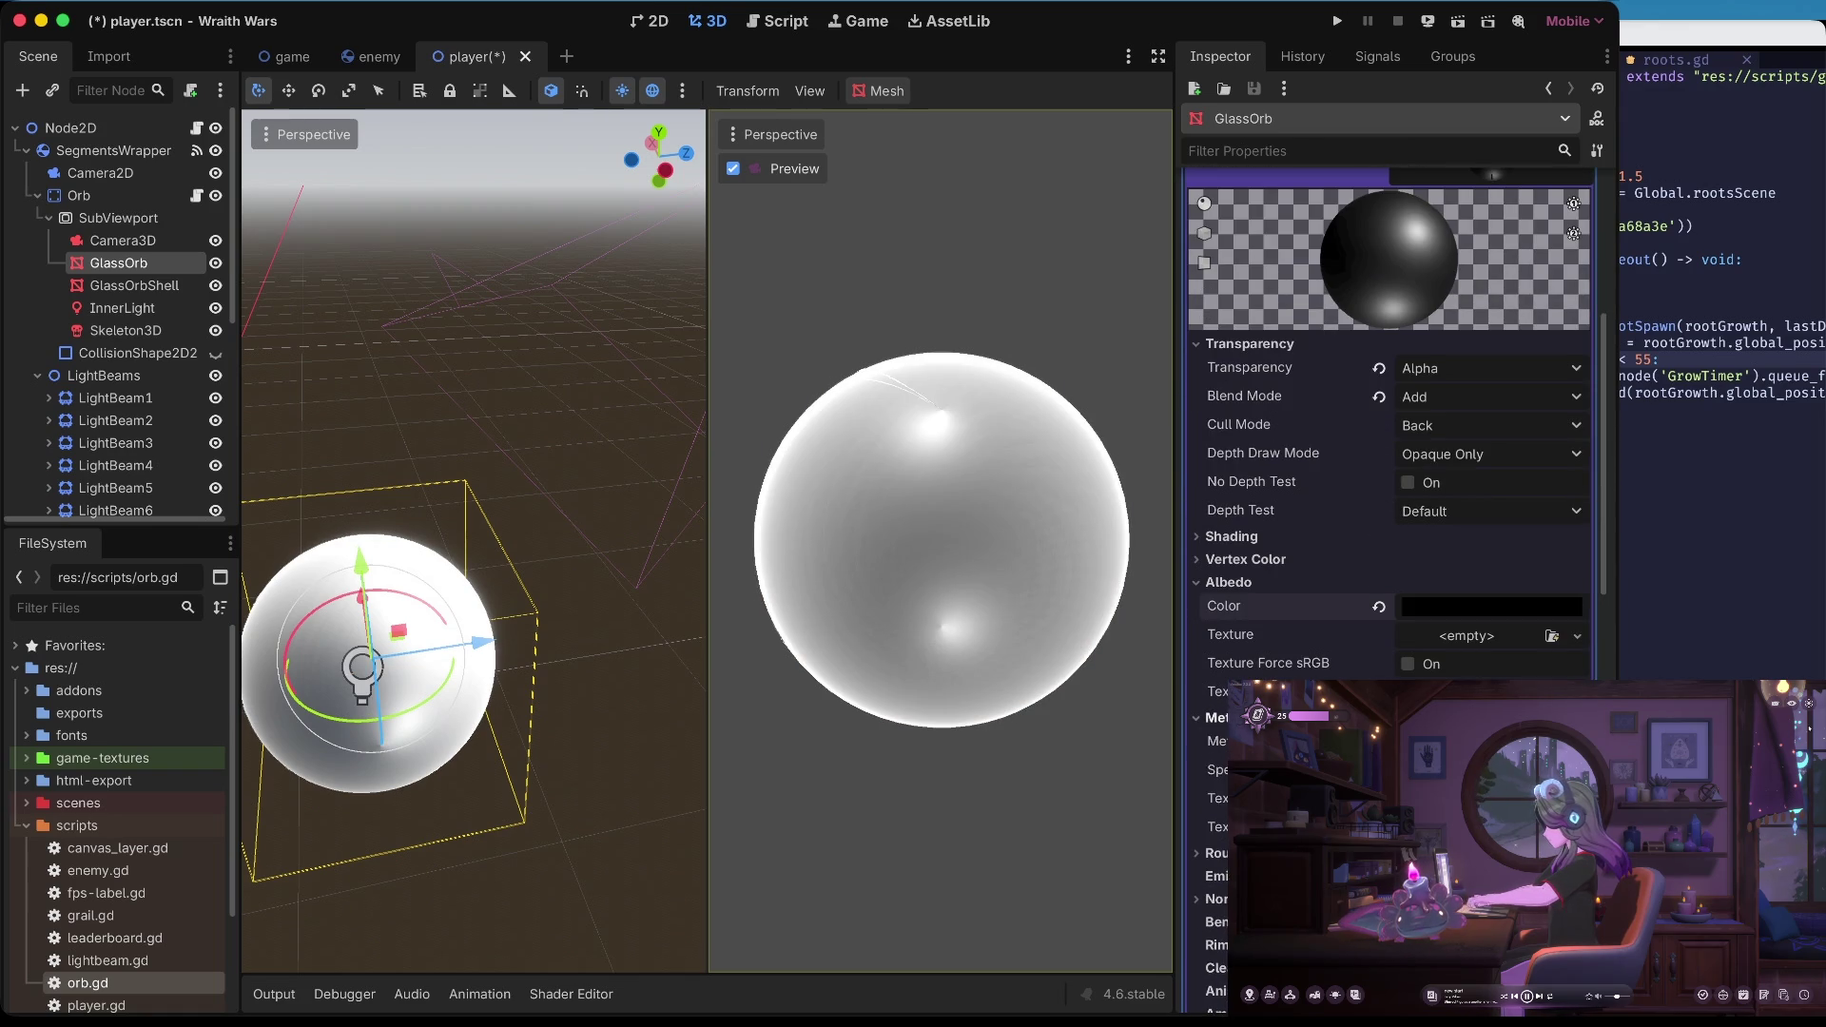
scroll(1388, 523, "down", 1)
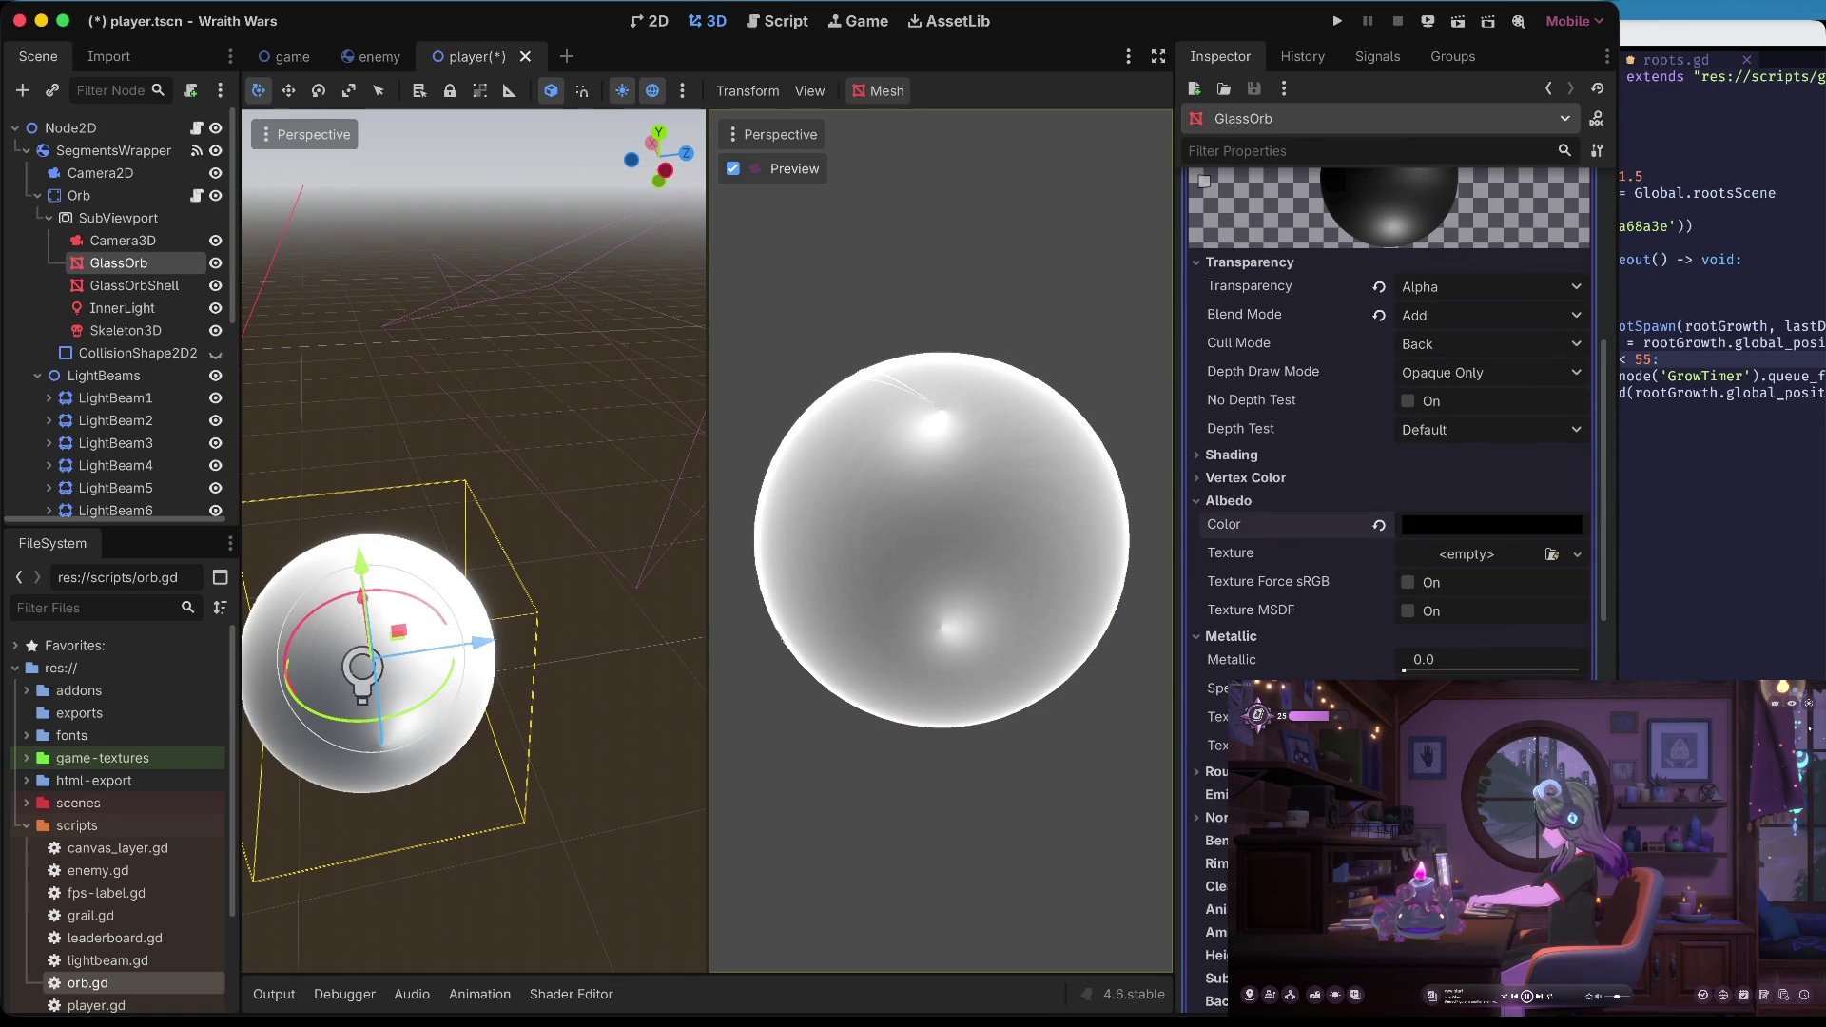
scroll(1388, 523, "down", 3)
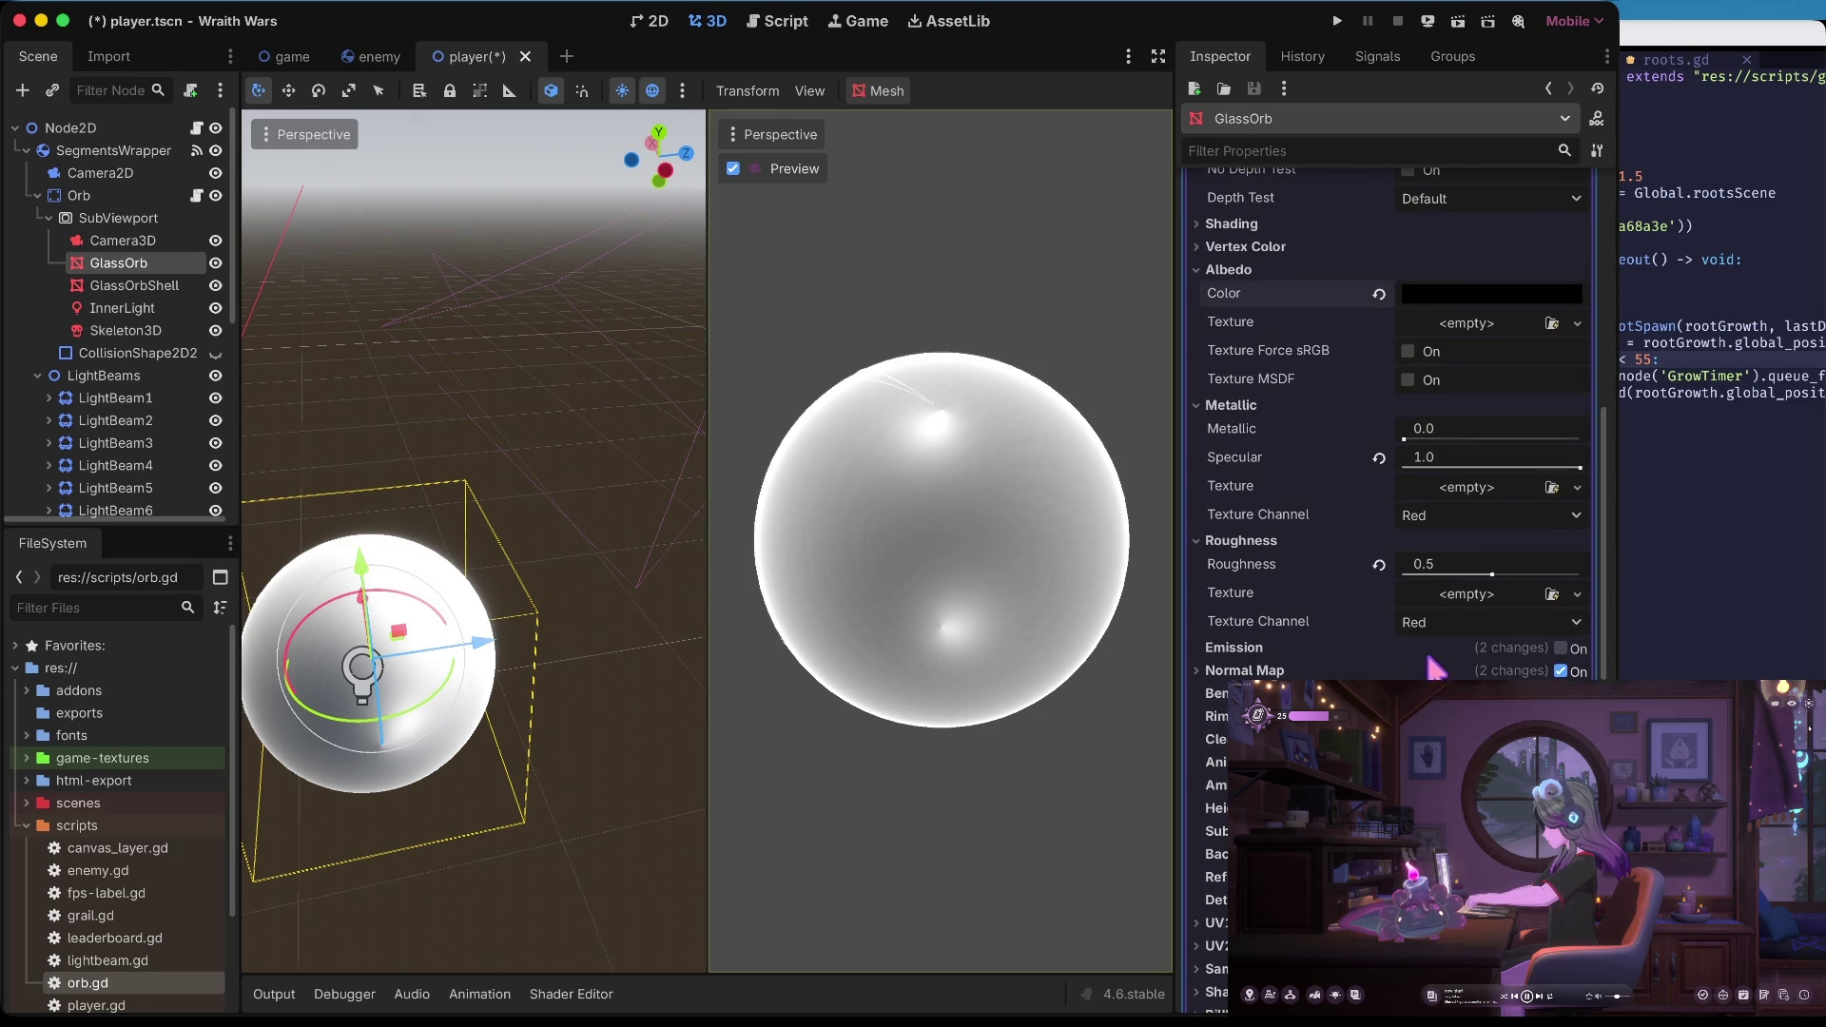
Expand the Normal Map settings, undo the normal map texture change, and close Wraith Wars
left_click(1255, 671)
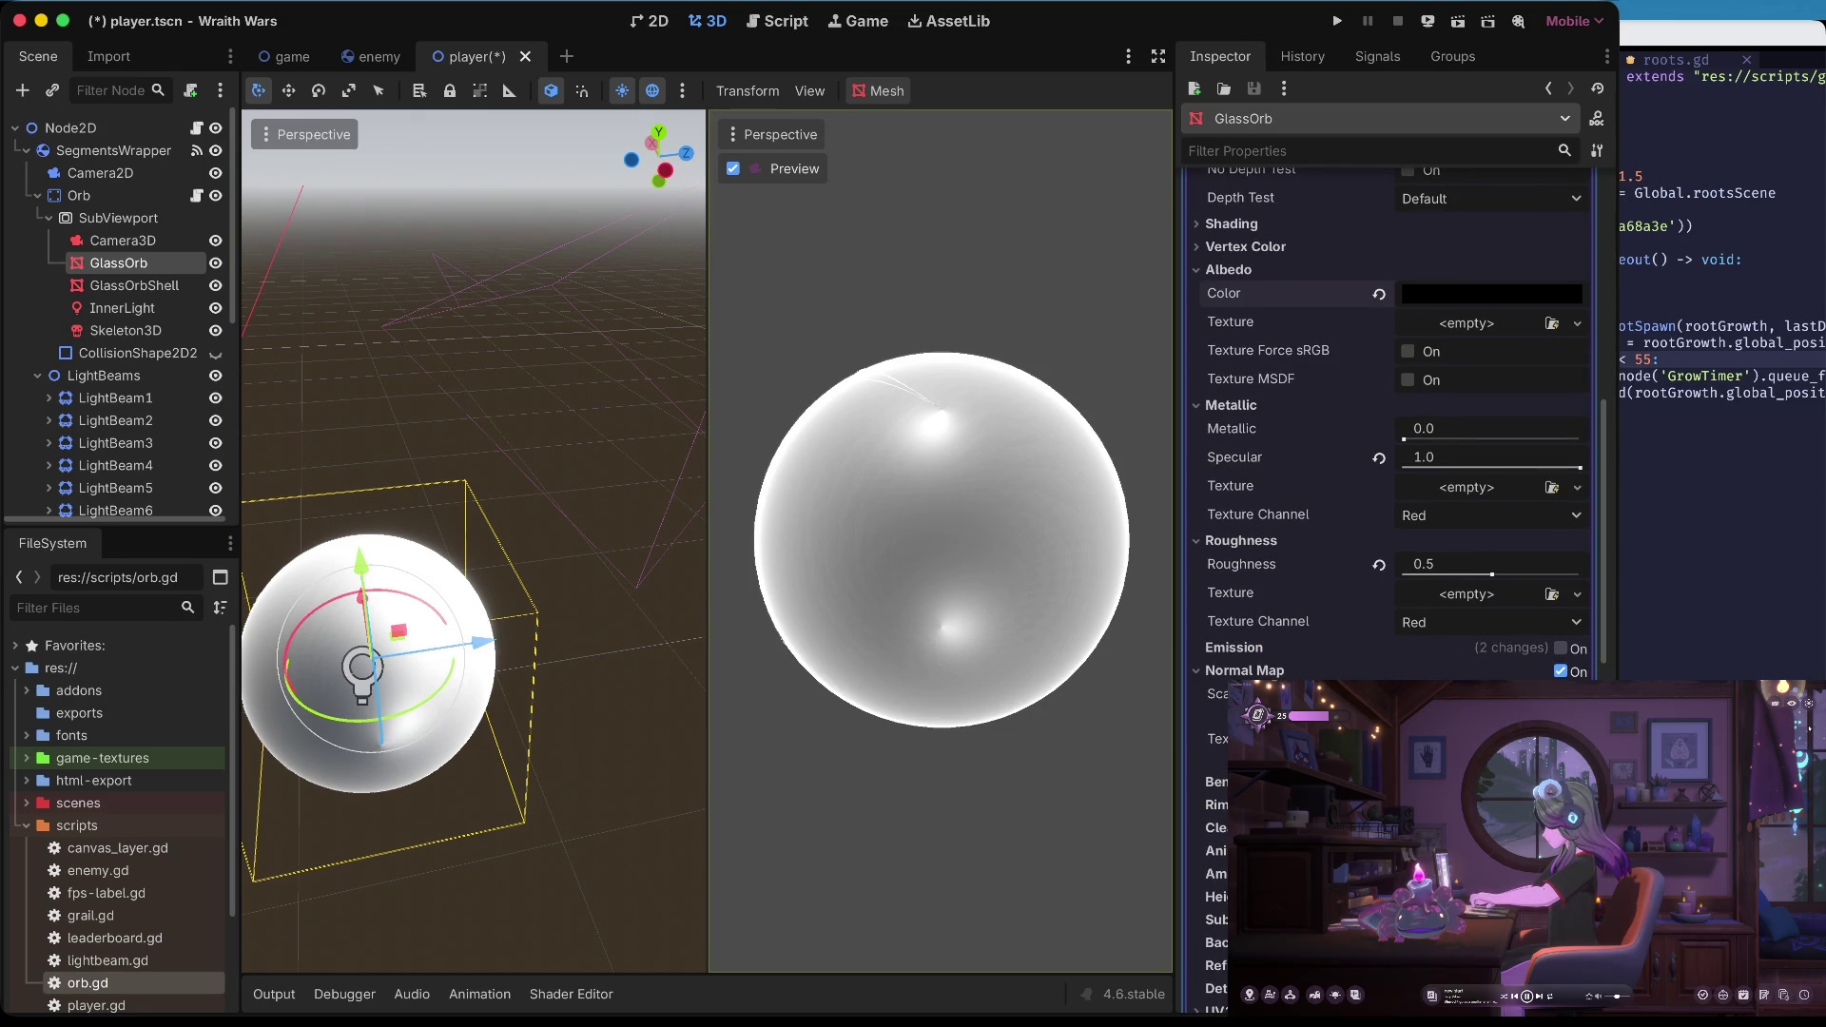
key("ctrl+z")
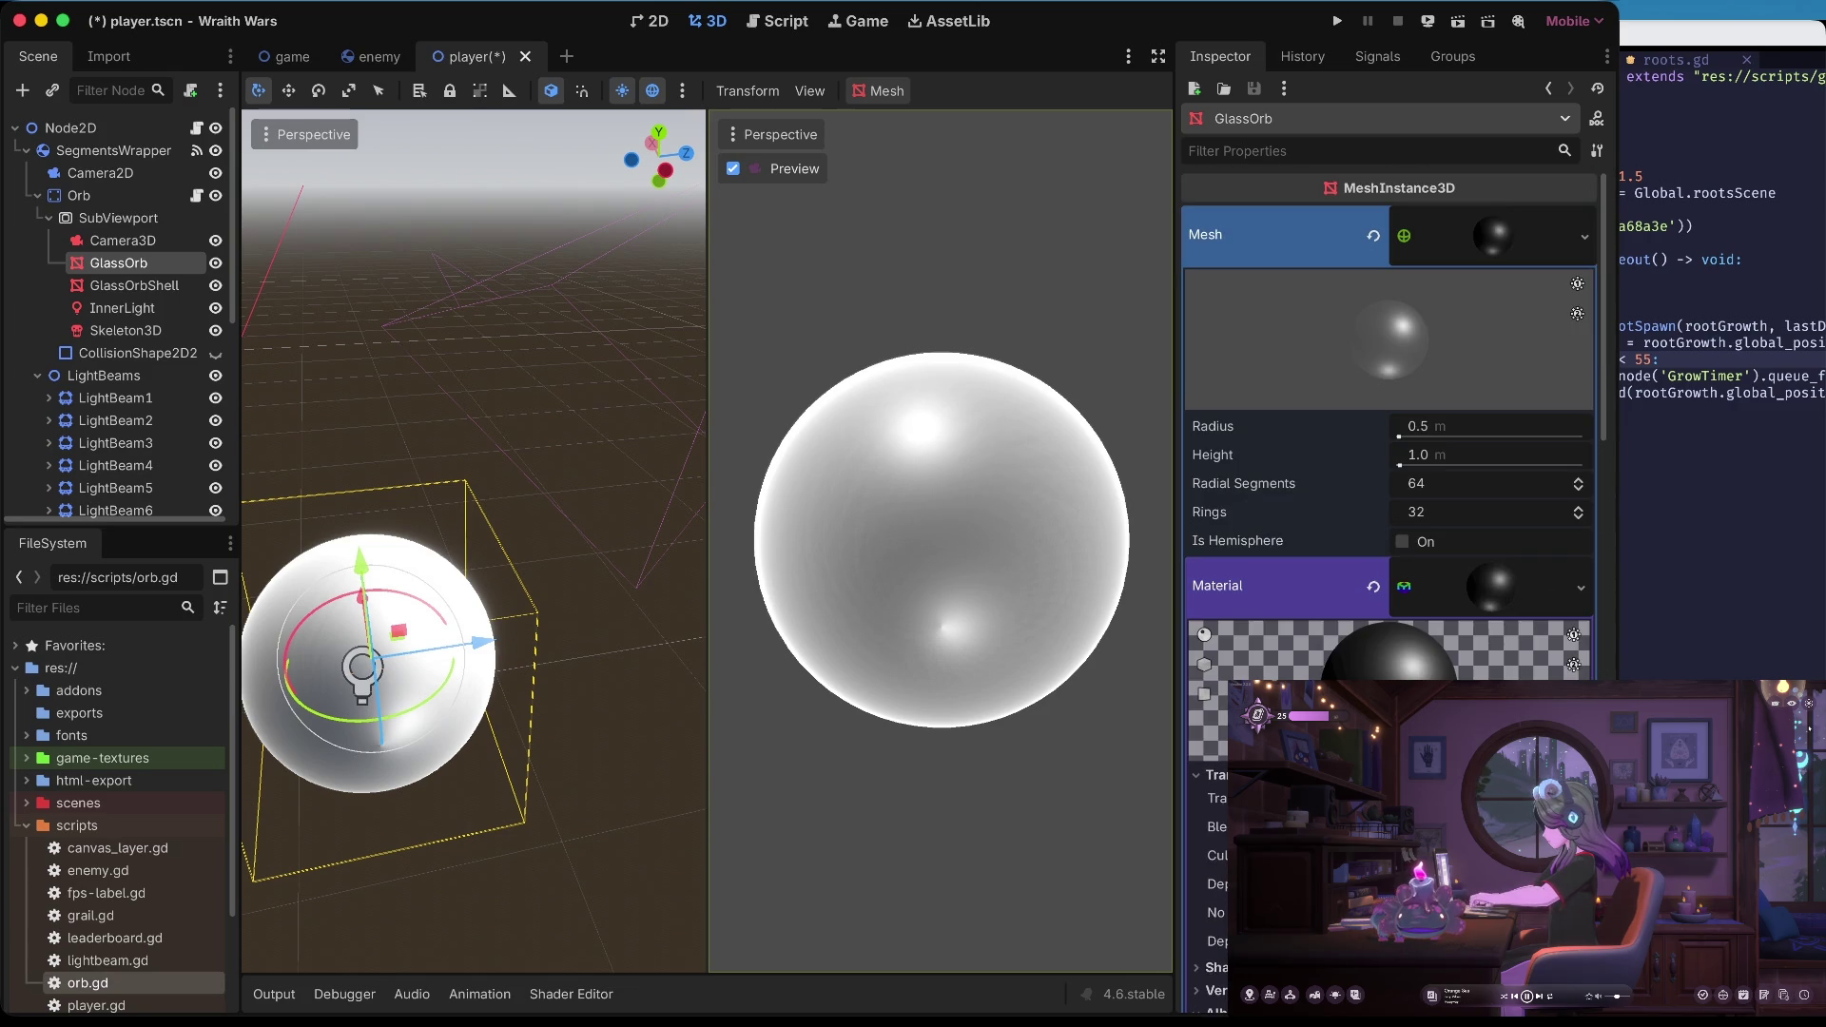
scroll(1331, 518, "down", 15)
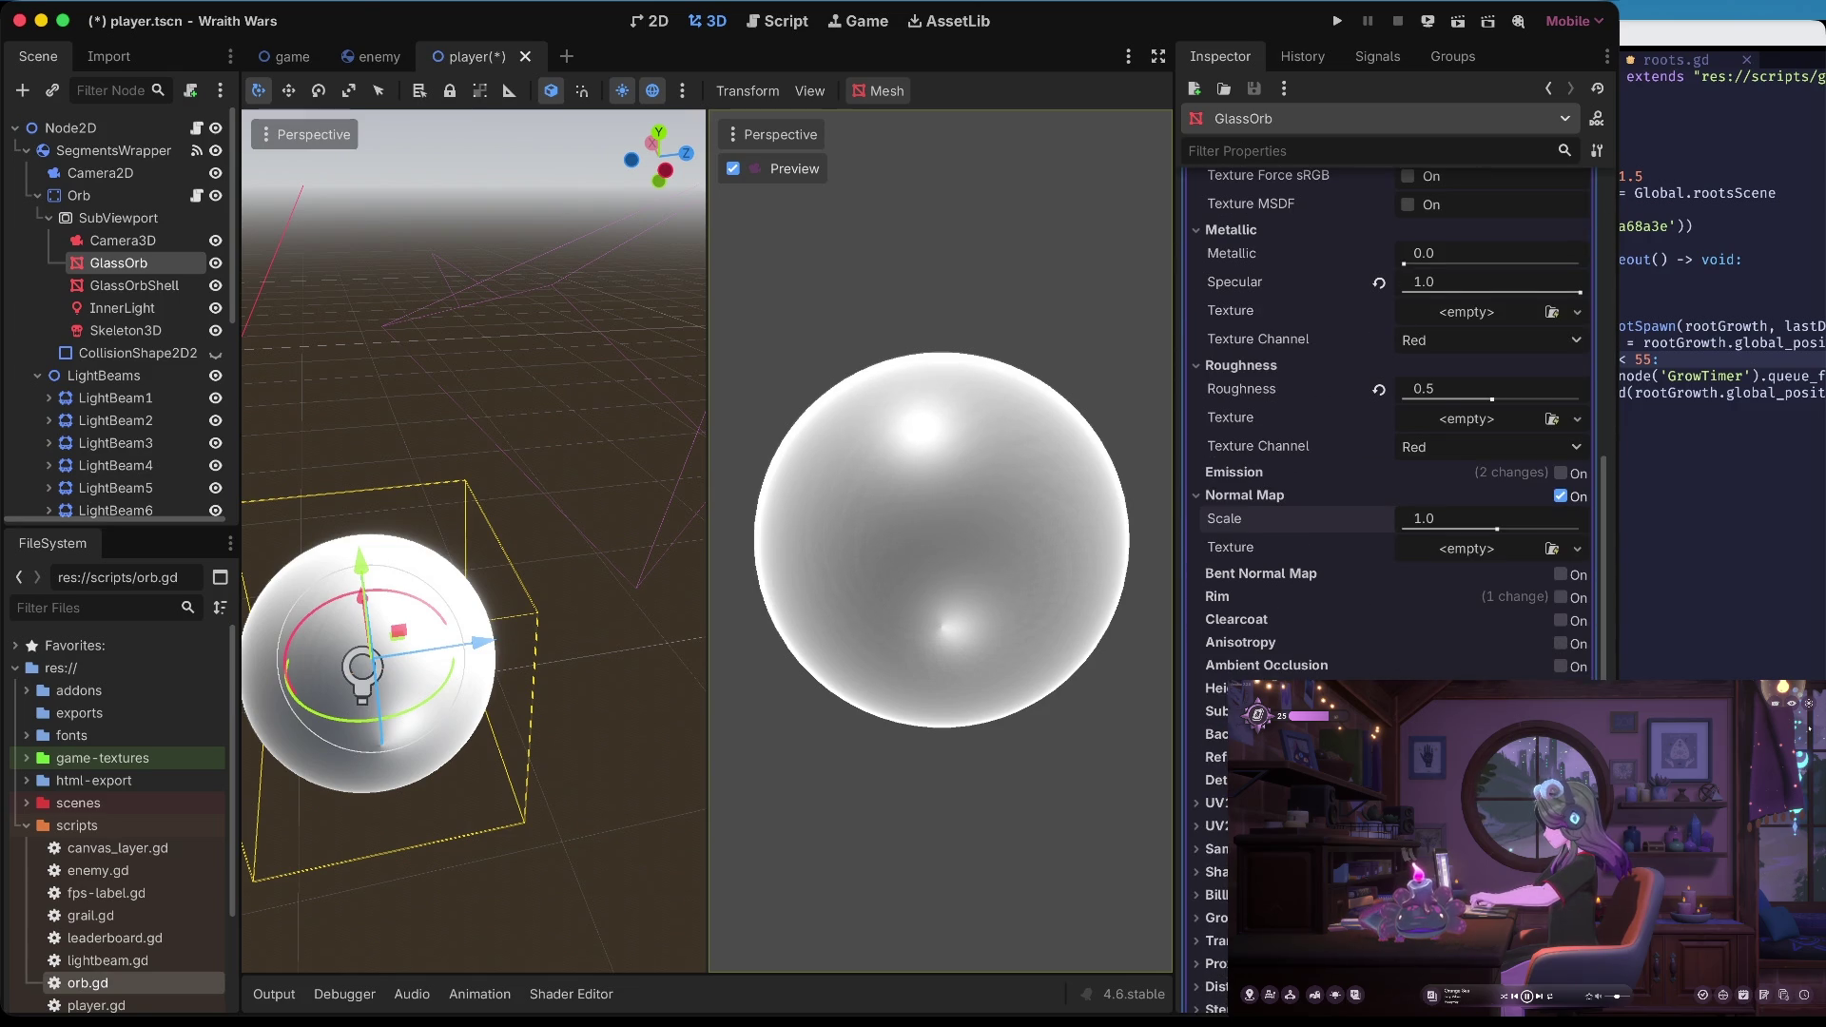
scroll(1331, 518, "down", 10)
scroll(1388, 428, "up", 10)
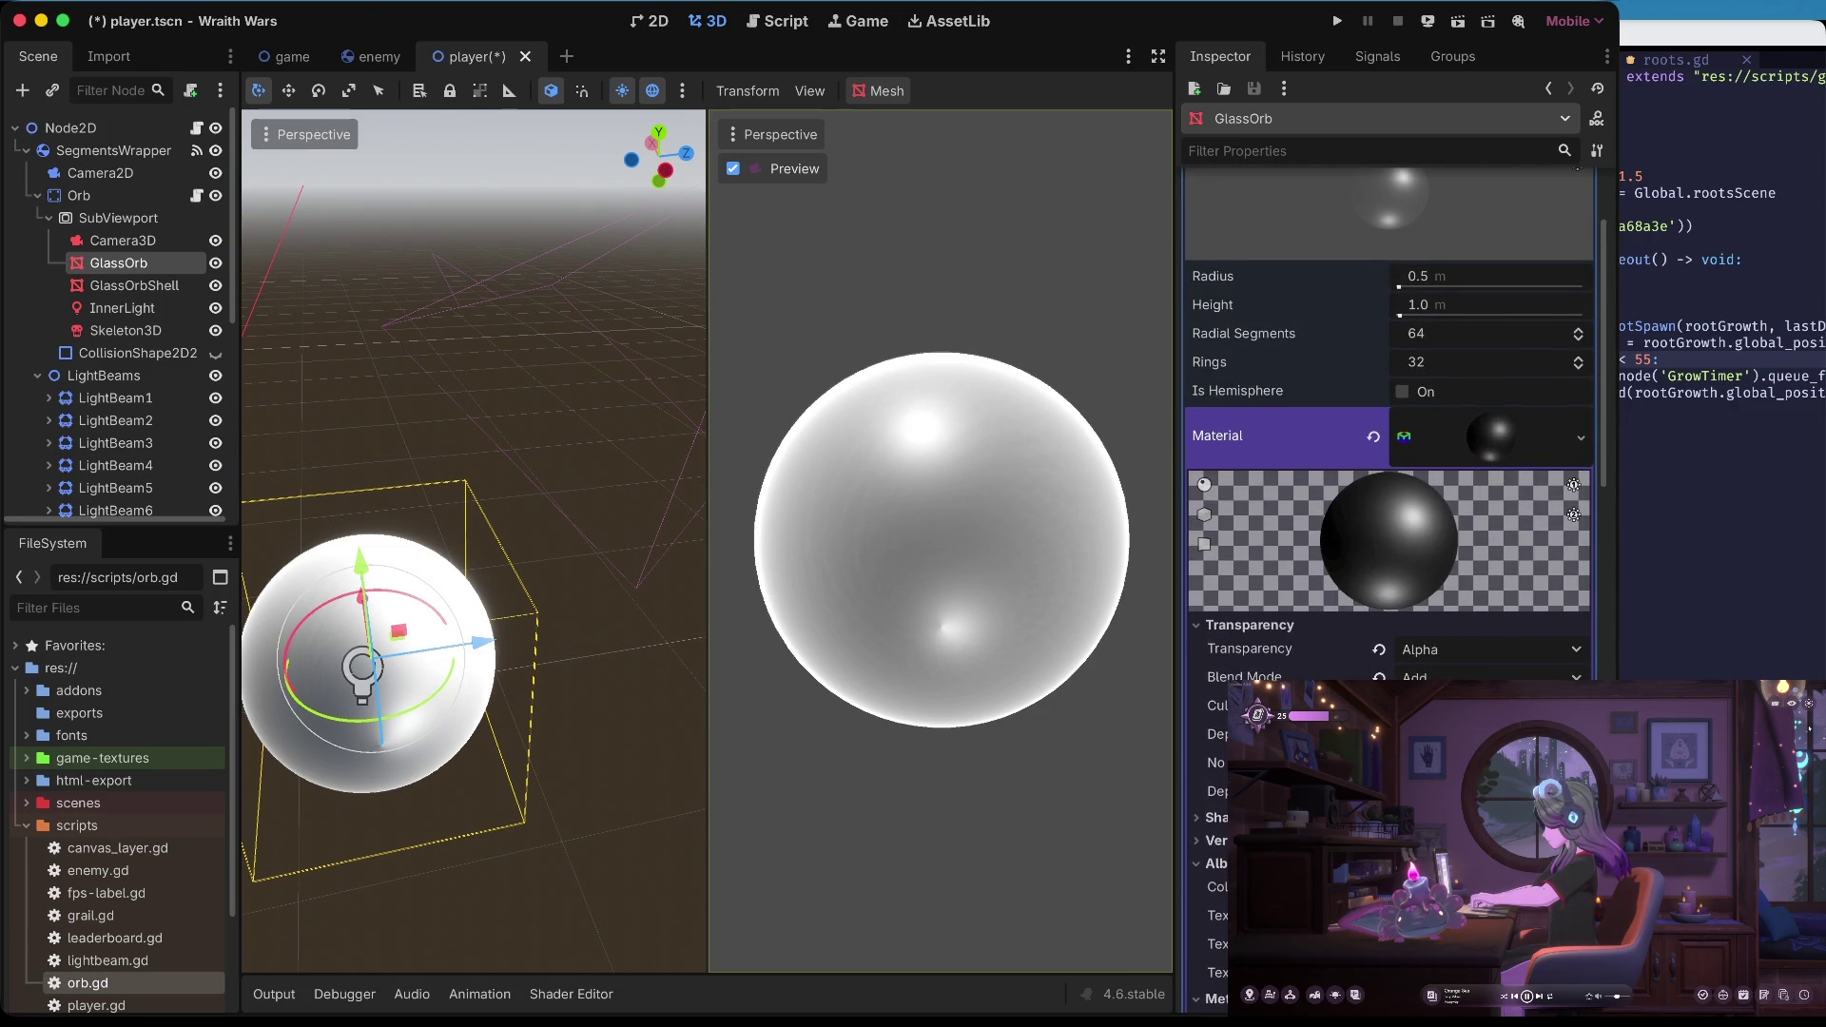
scroll(1388, 428, "down", 5)
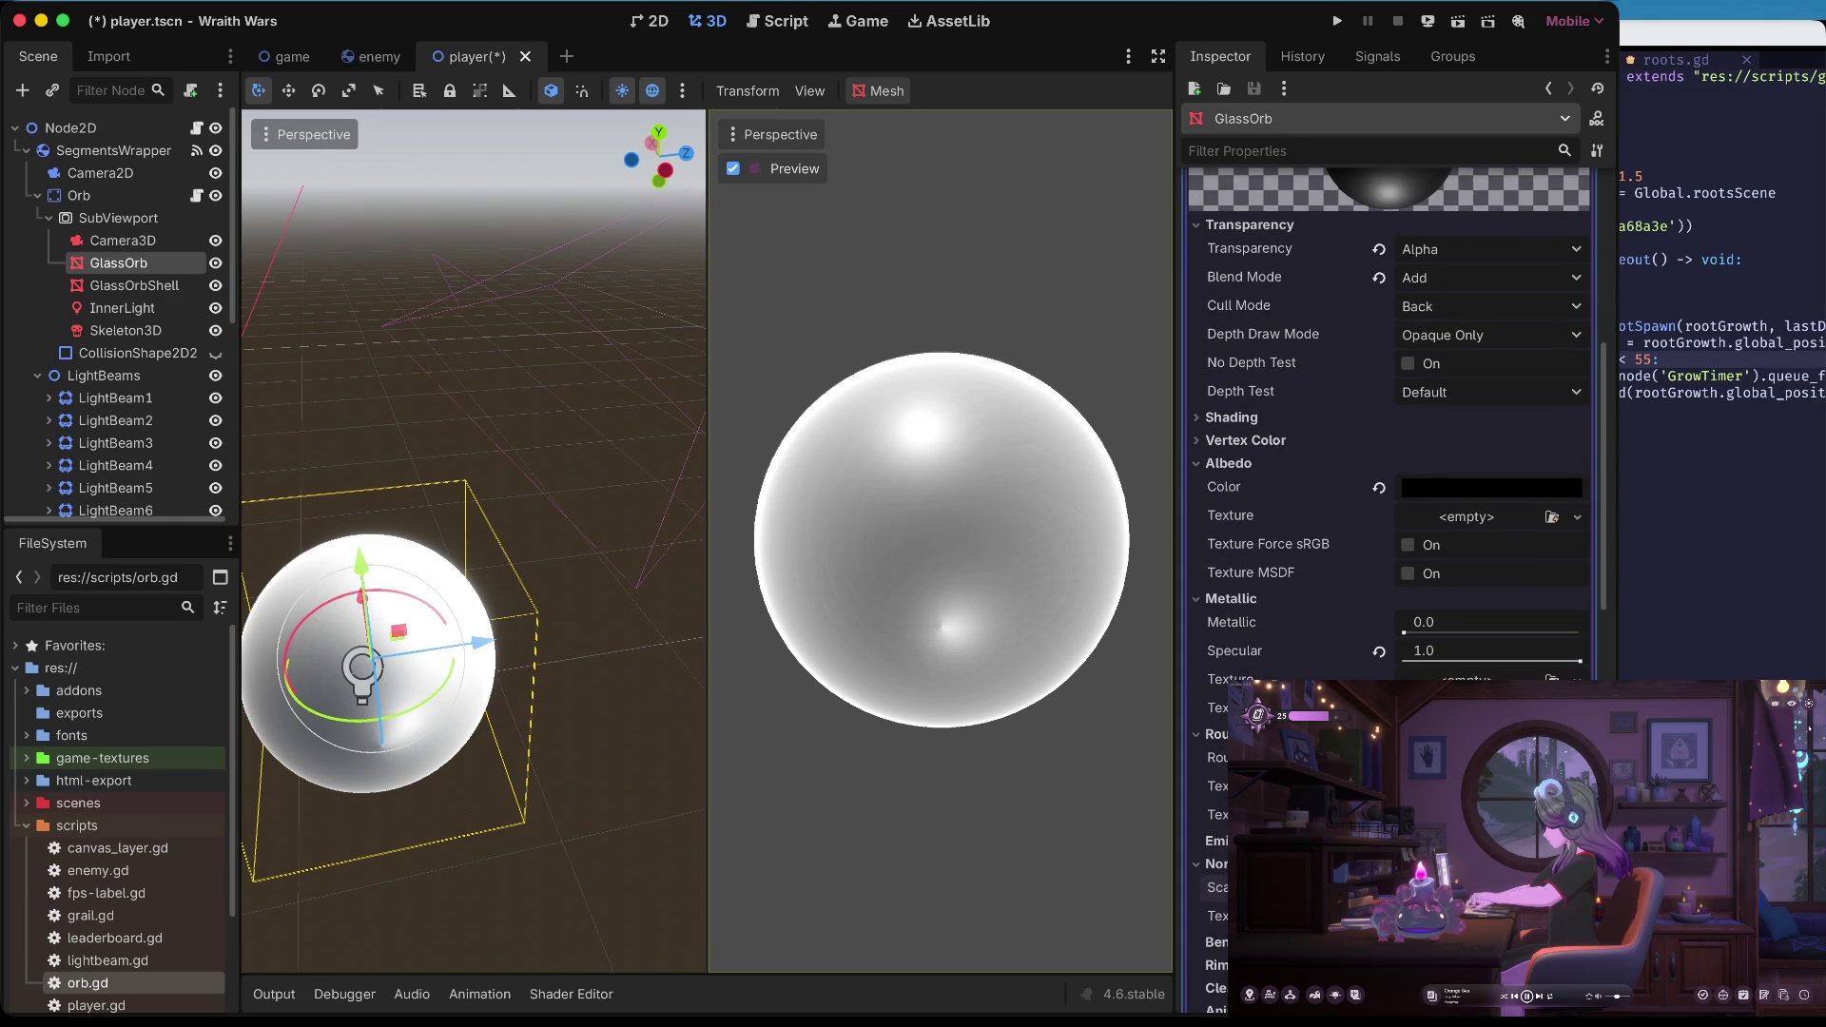
scroll(1374, 620, "up", 3)
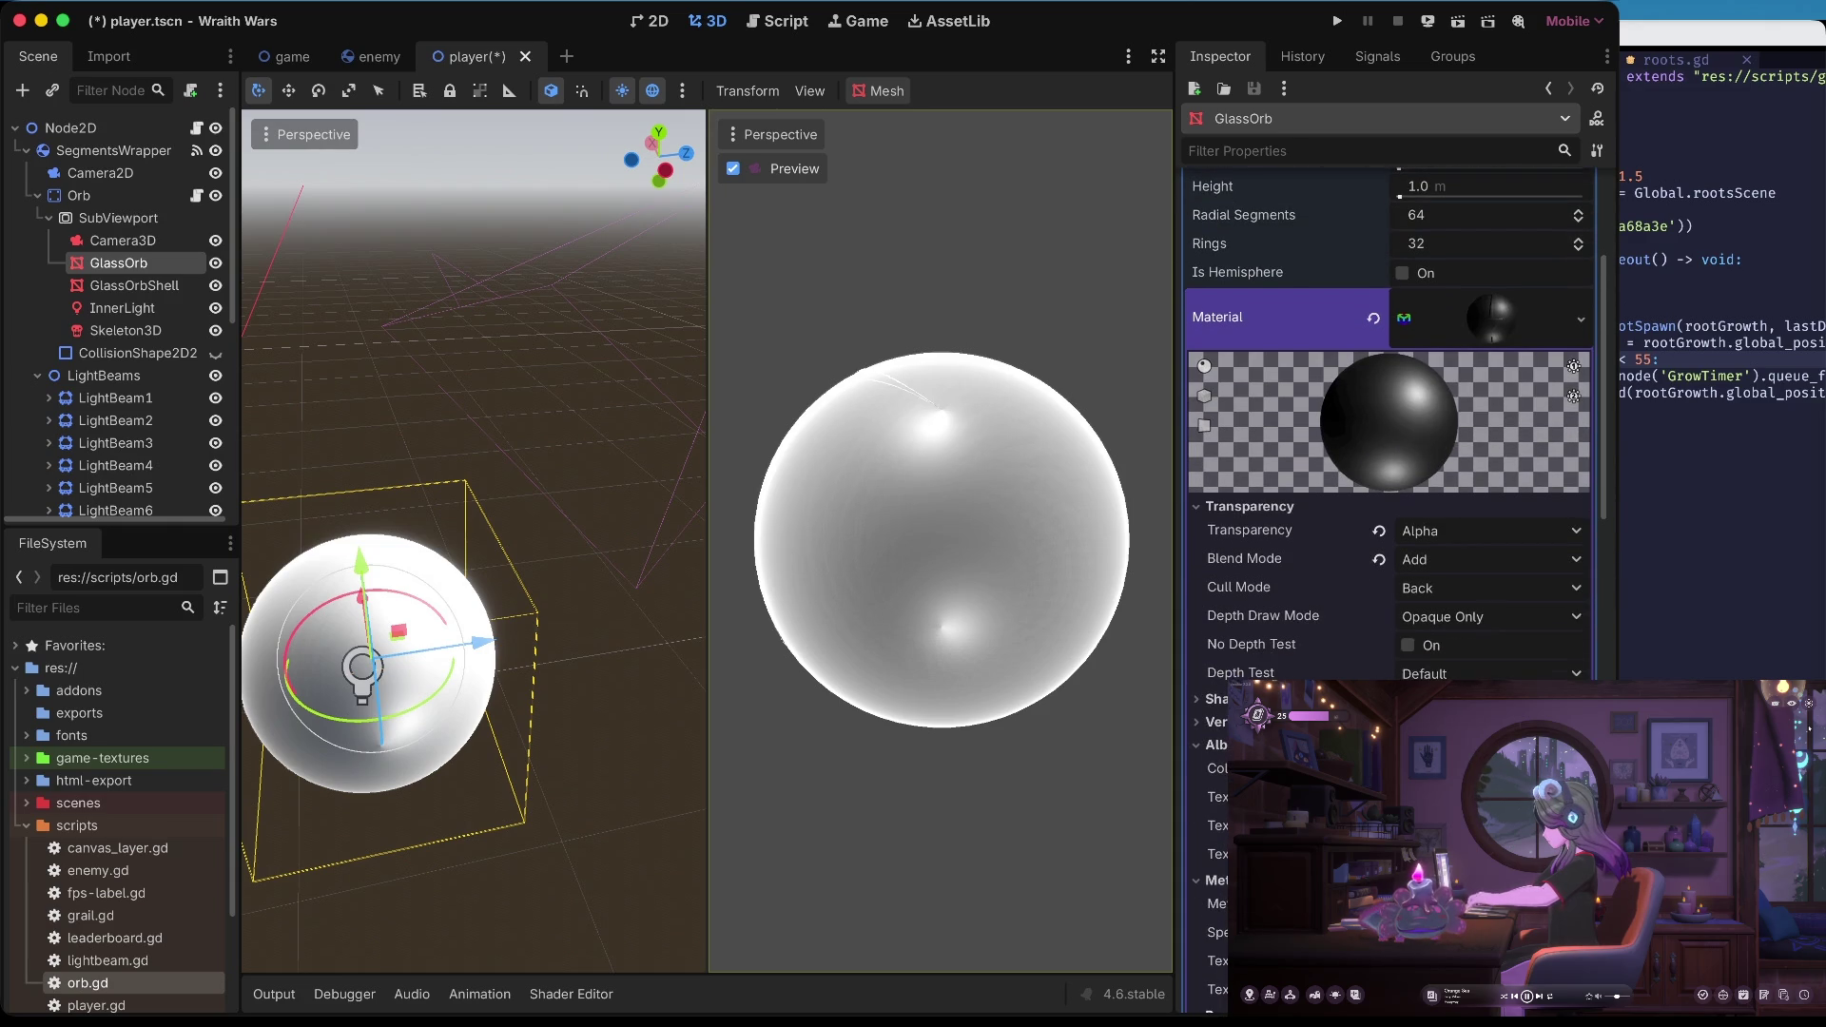
scroll(1408, 571, "down", 3)
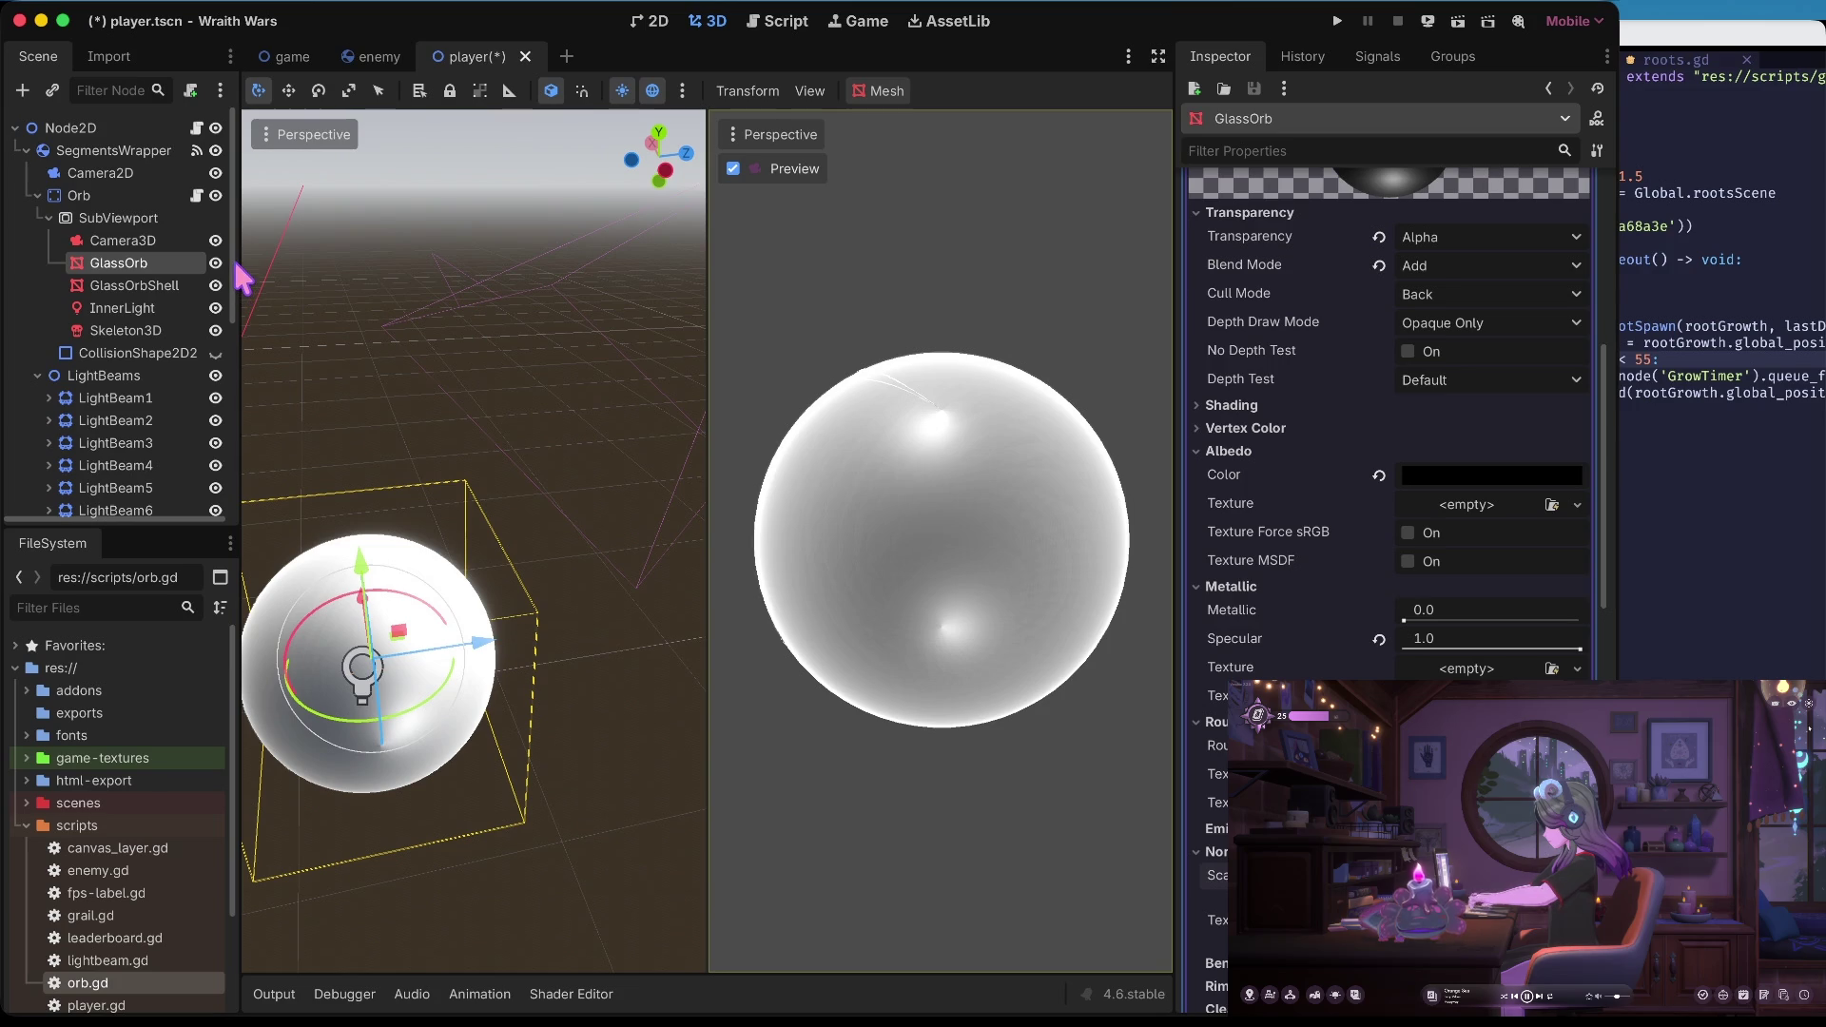
key("super+shift+w")
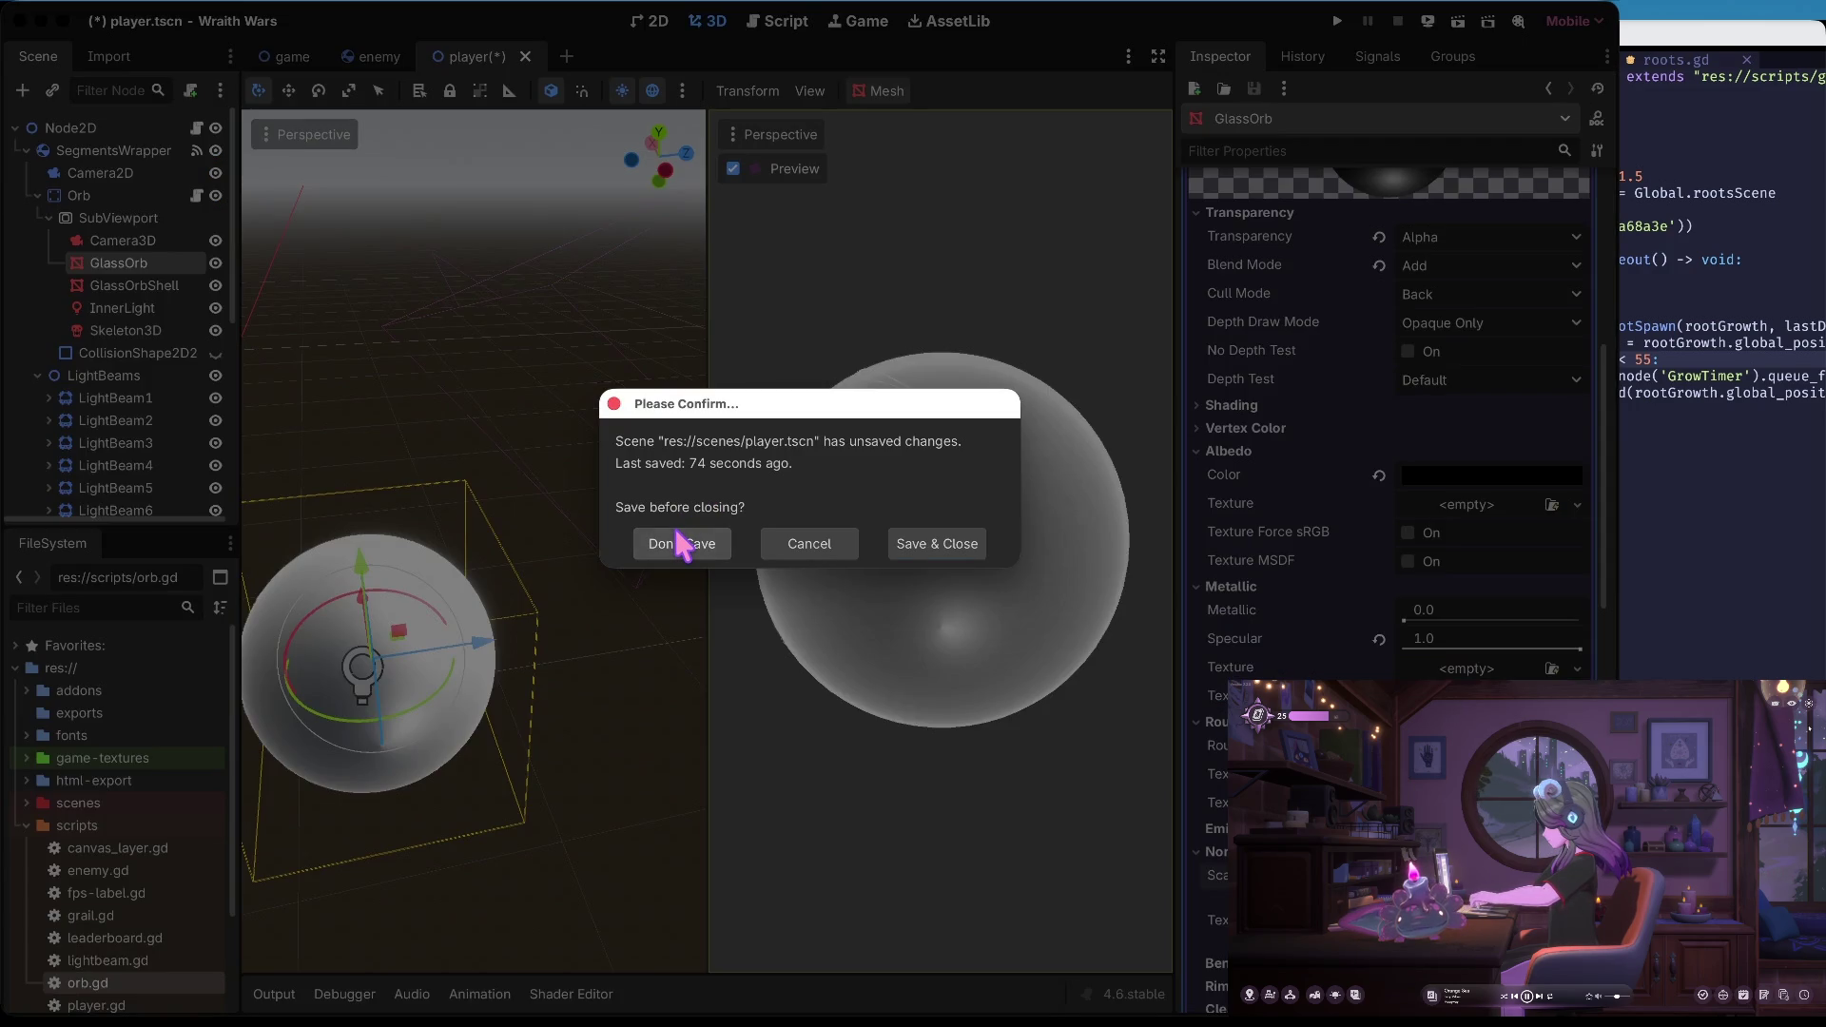
Close Wraith Wars with Don't Save, then open Signal Run from the Project Manager
left_click(681, 543)
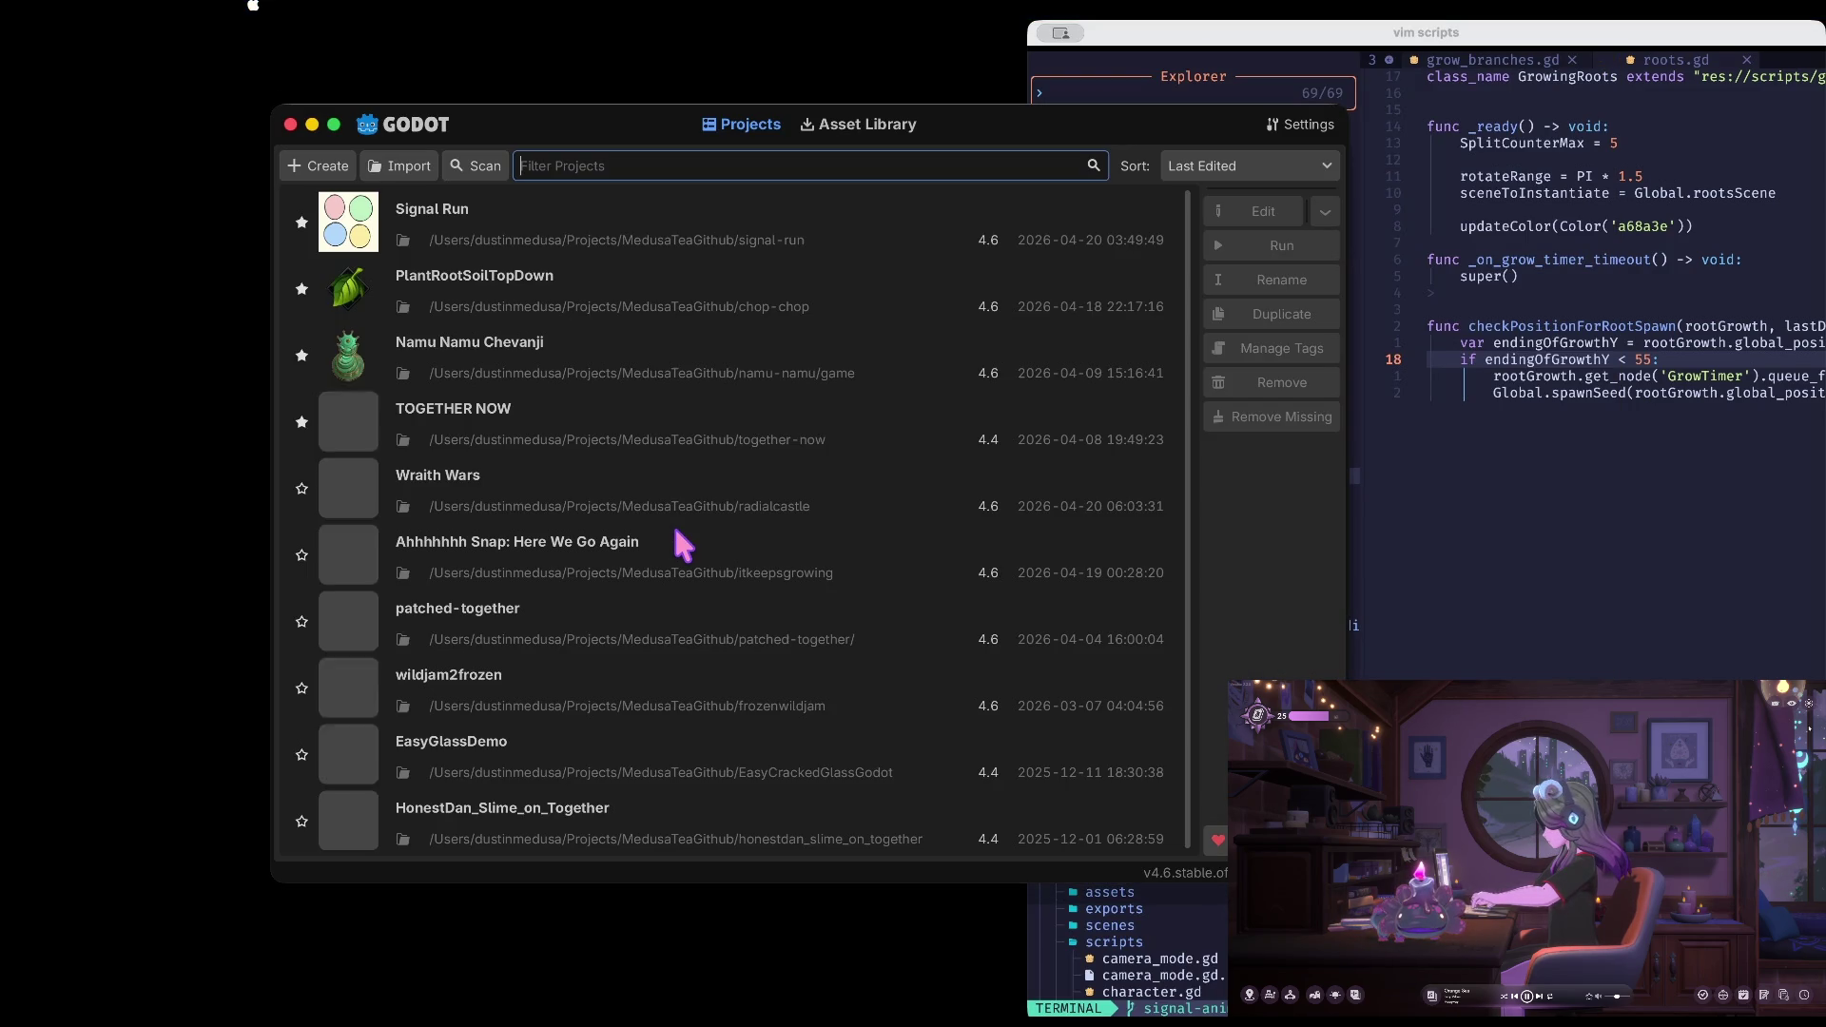
double_click(624, 207)
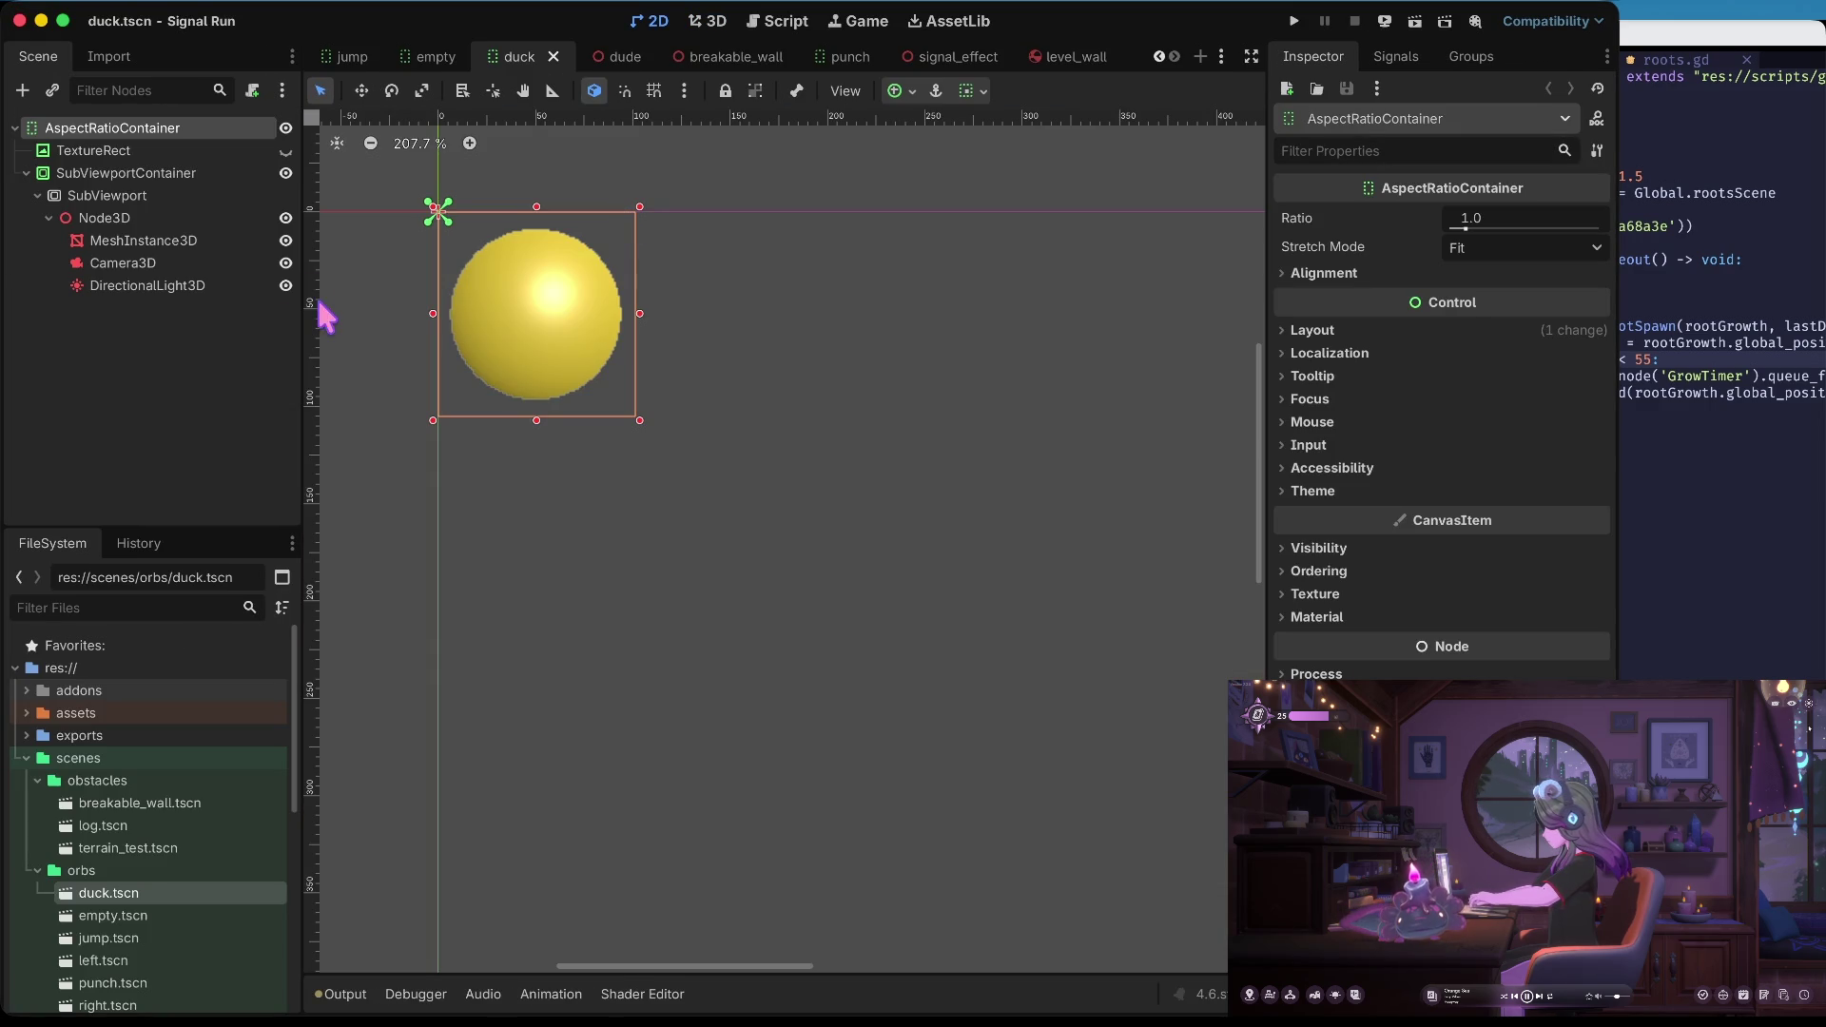
Set the duck sphere material's blend mode to Add and save the scene
left_click(173, 240)
scroll(1417, 571, "down", 5)
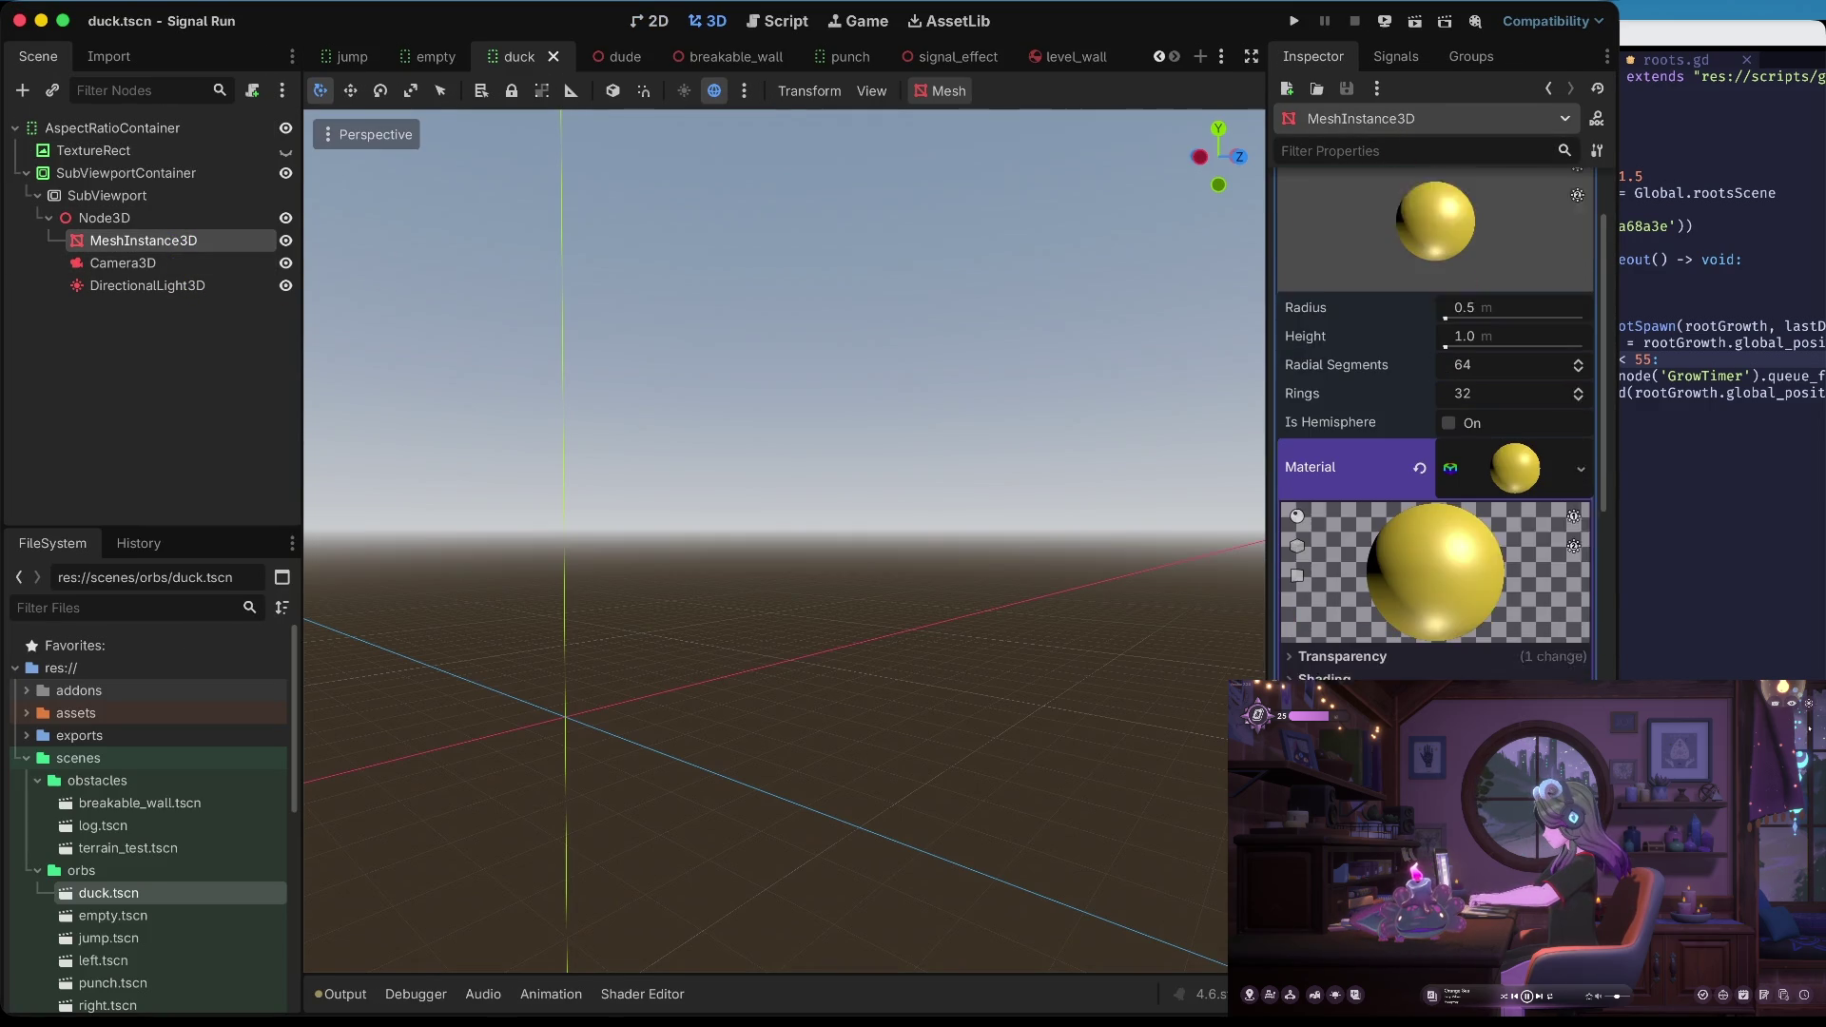
left_click(1411, 597)
left_click(1512, 647)
left_click(1483, 697)
key("ctrl+s")
Change the duck orb's albedo colour to dark grey 383838, save, and run the game
left_click(657, 27)
left_click(712, 20)
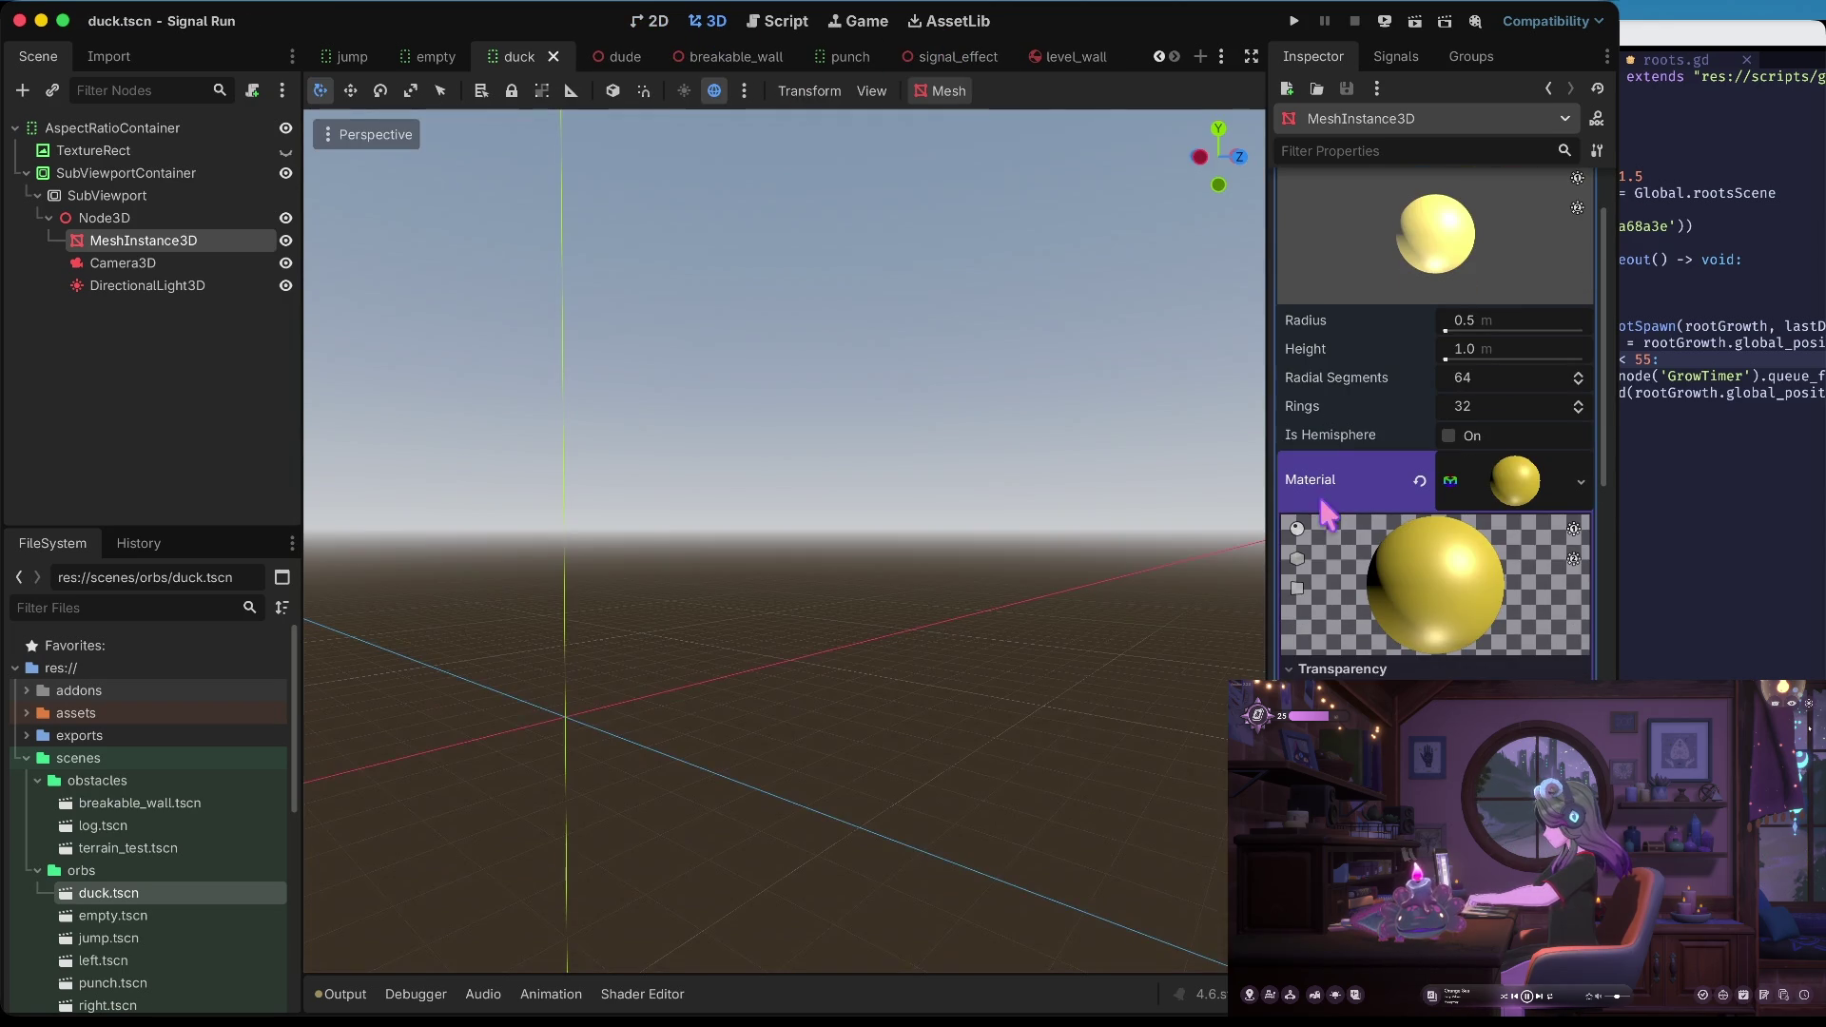
scroll(1331, 556, "down", 3)
scroll(1369, 536, "down", 3)
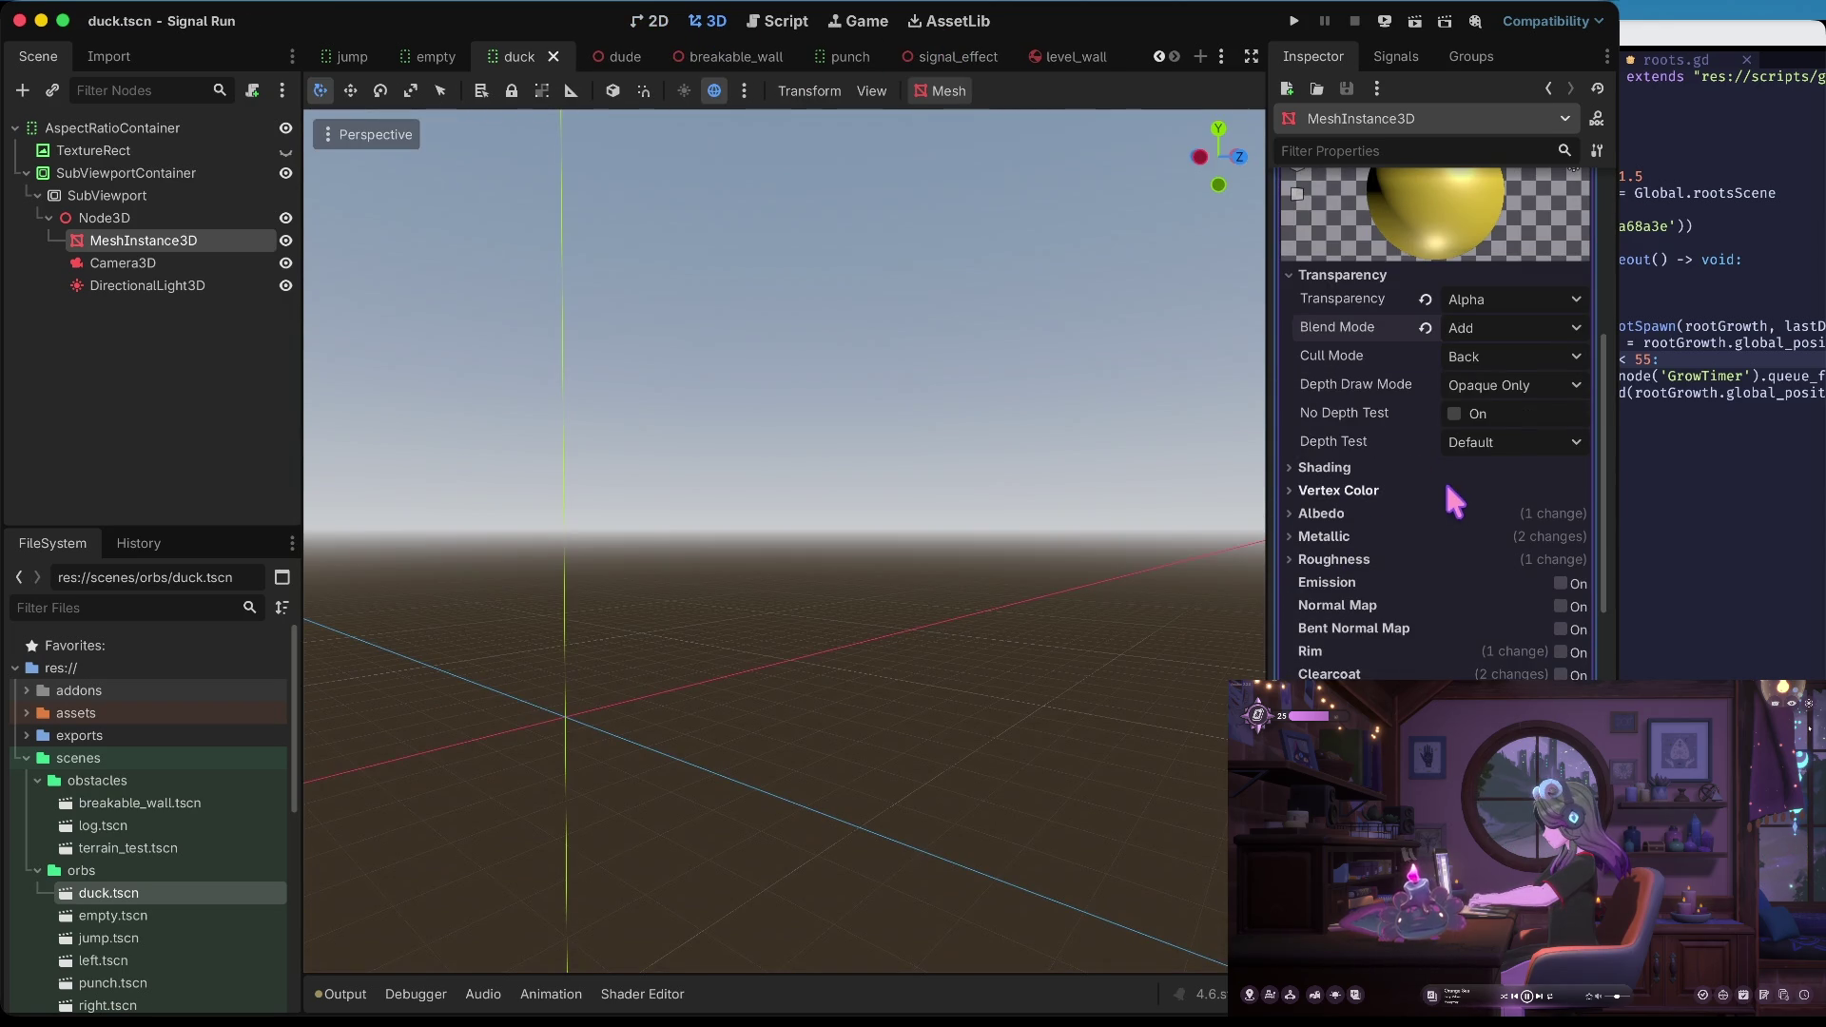
left_click(1398, 514)
left_click(1426, 537)
left_click(1479, 538)
left_click(1582, 203)
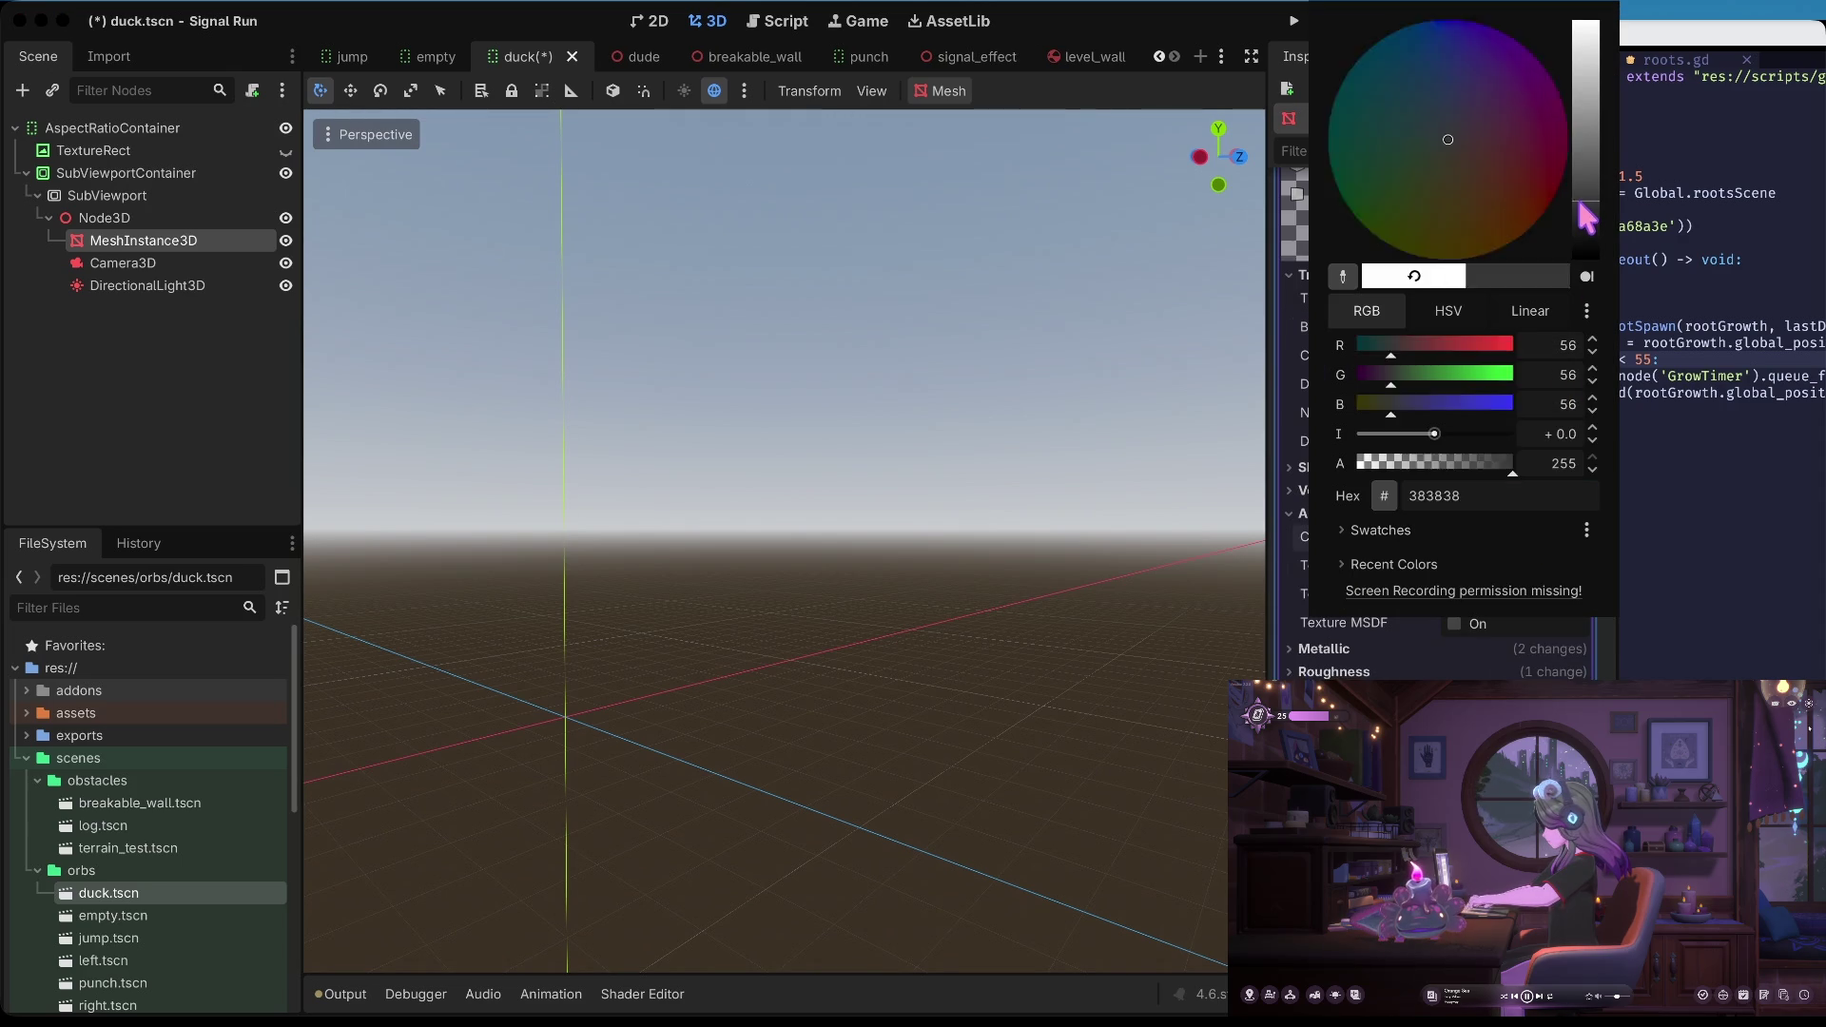
left_click(1508, 616)
key("ctrl+s")
scroll(1508, 609, "up", 10)
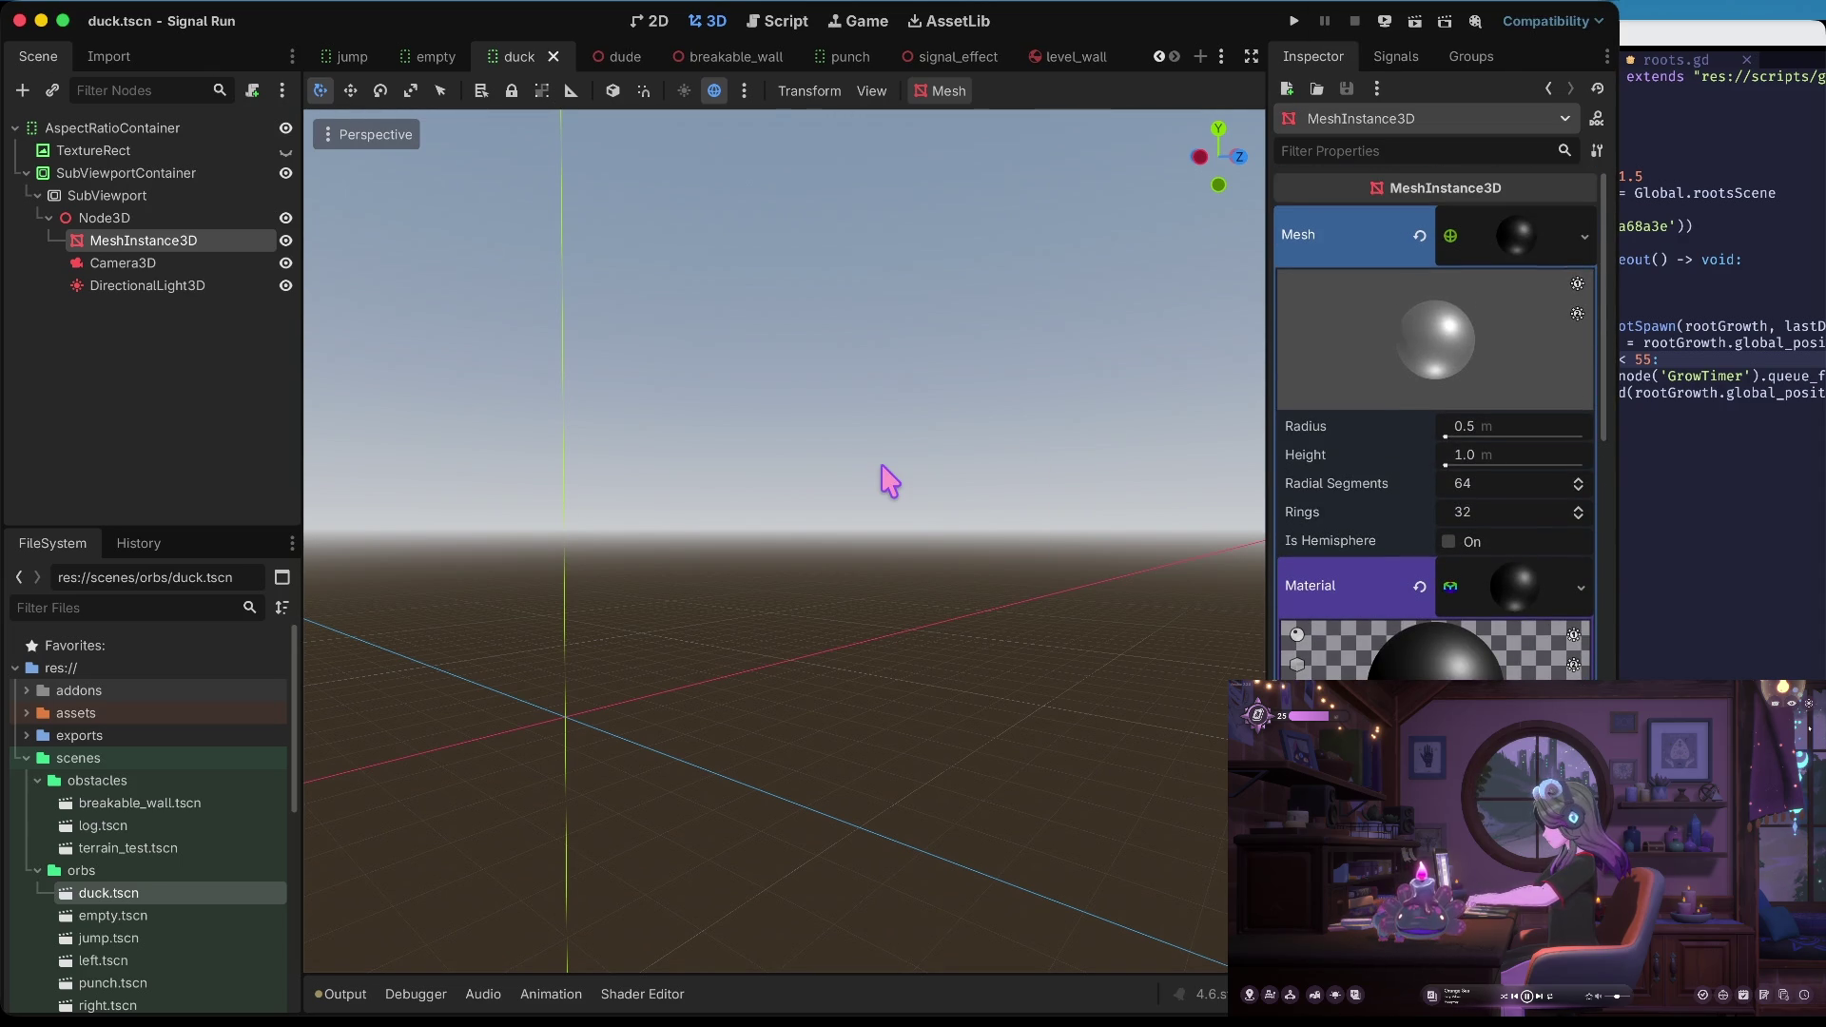
key("super+b")
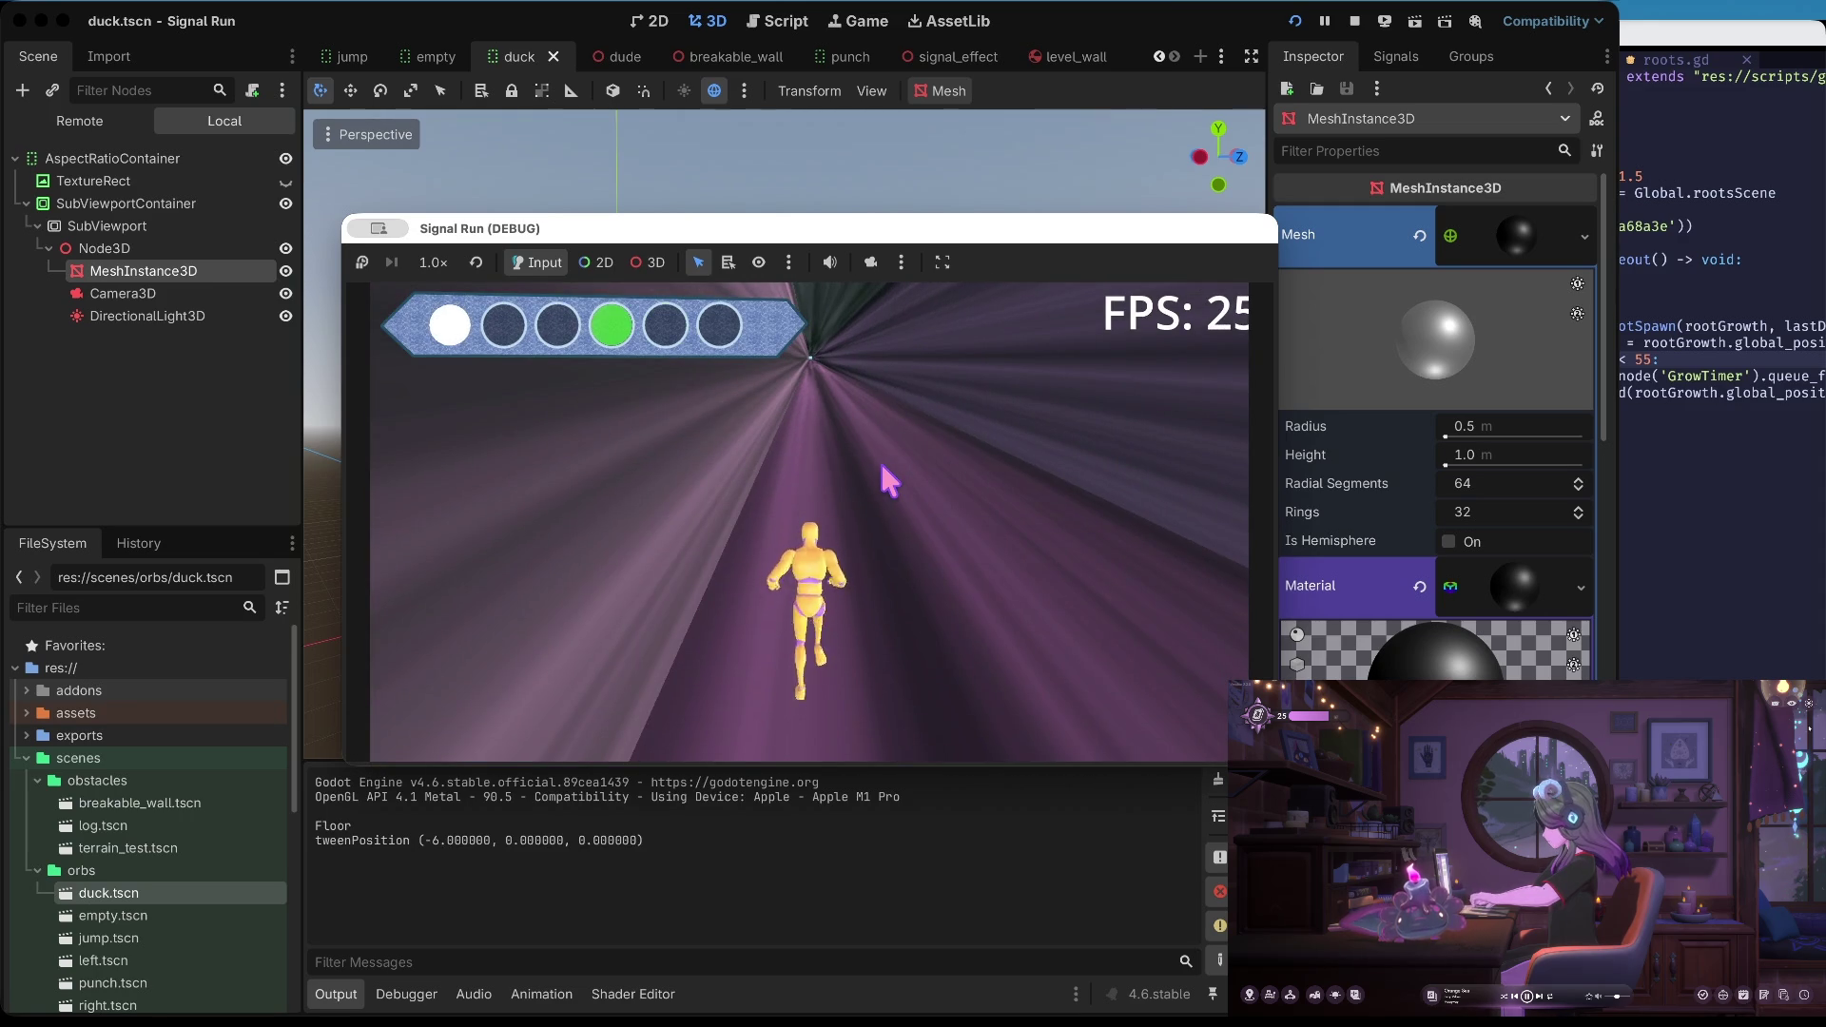
Stop the running game and expand the duck material's Metallic settings
key("super+period")
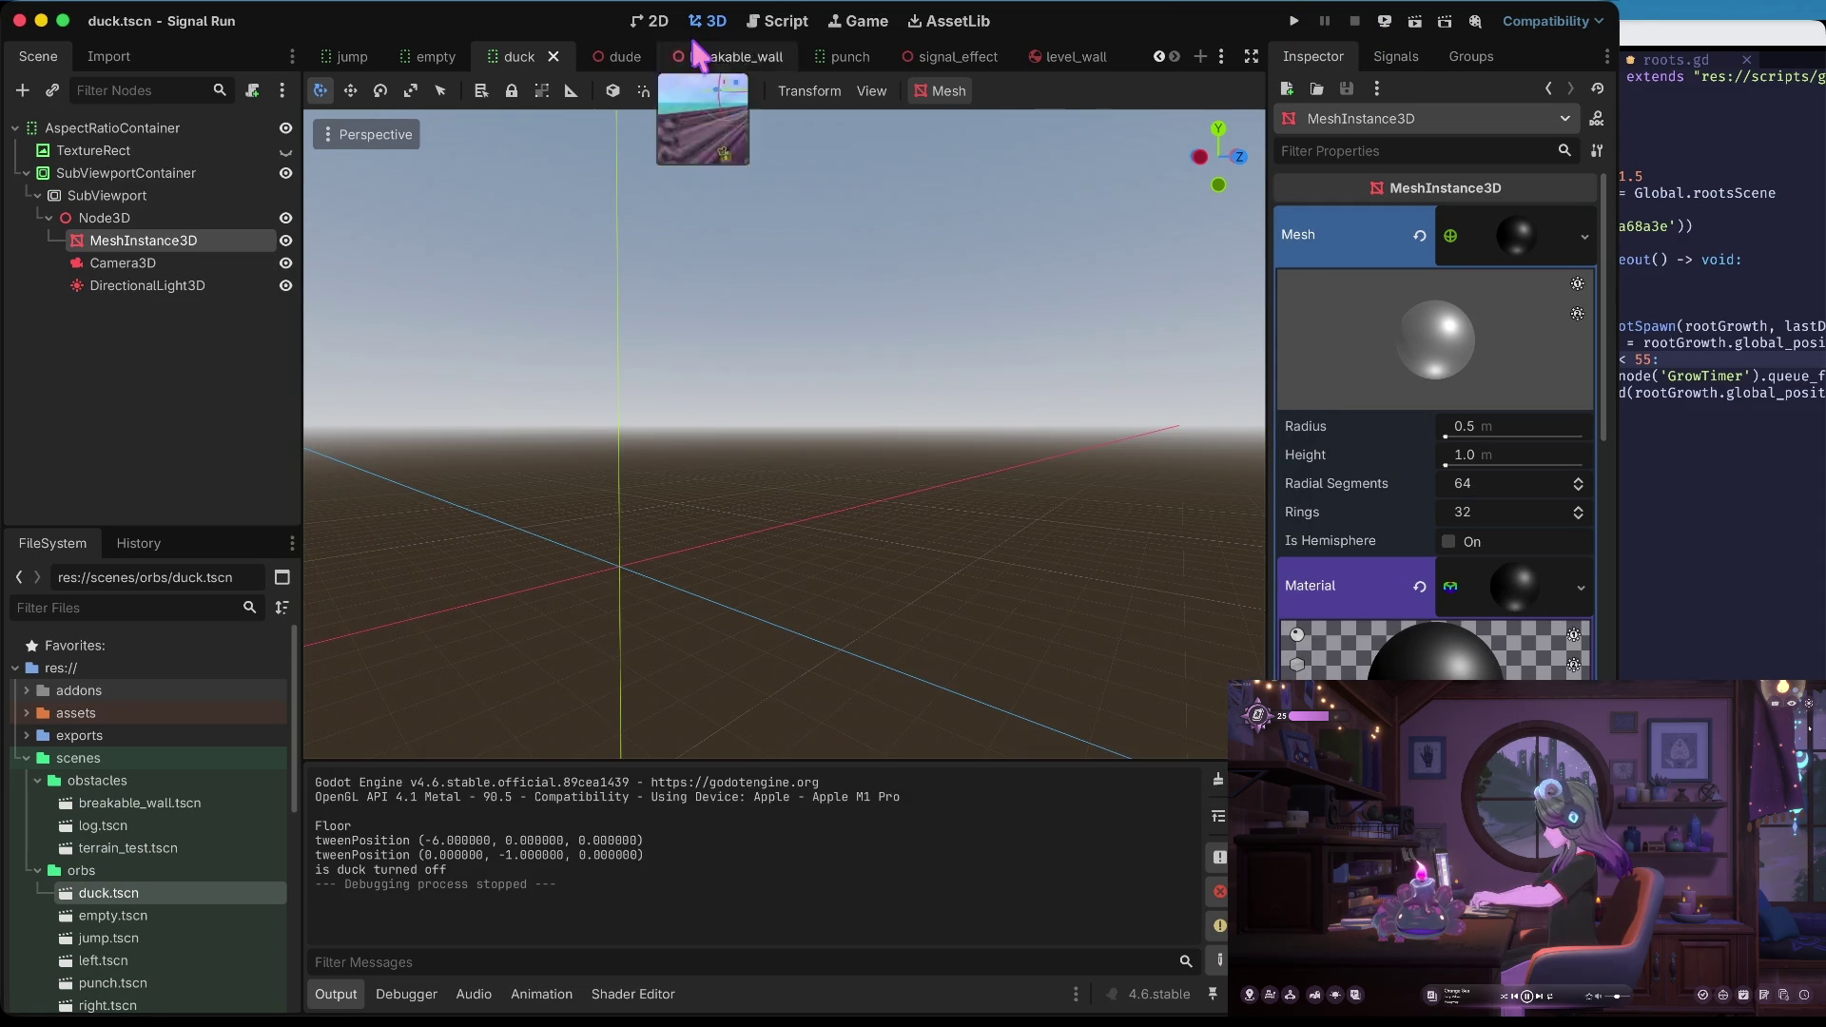
left_click(663, 29)
left_click(711, 24)
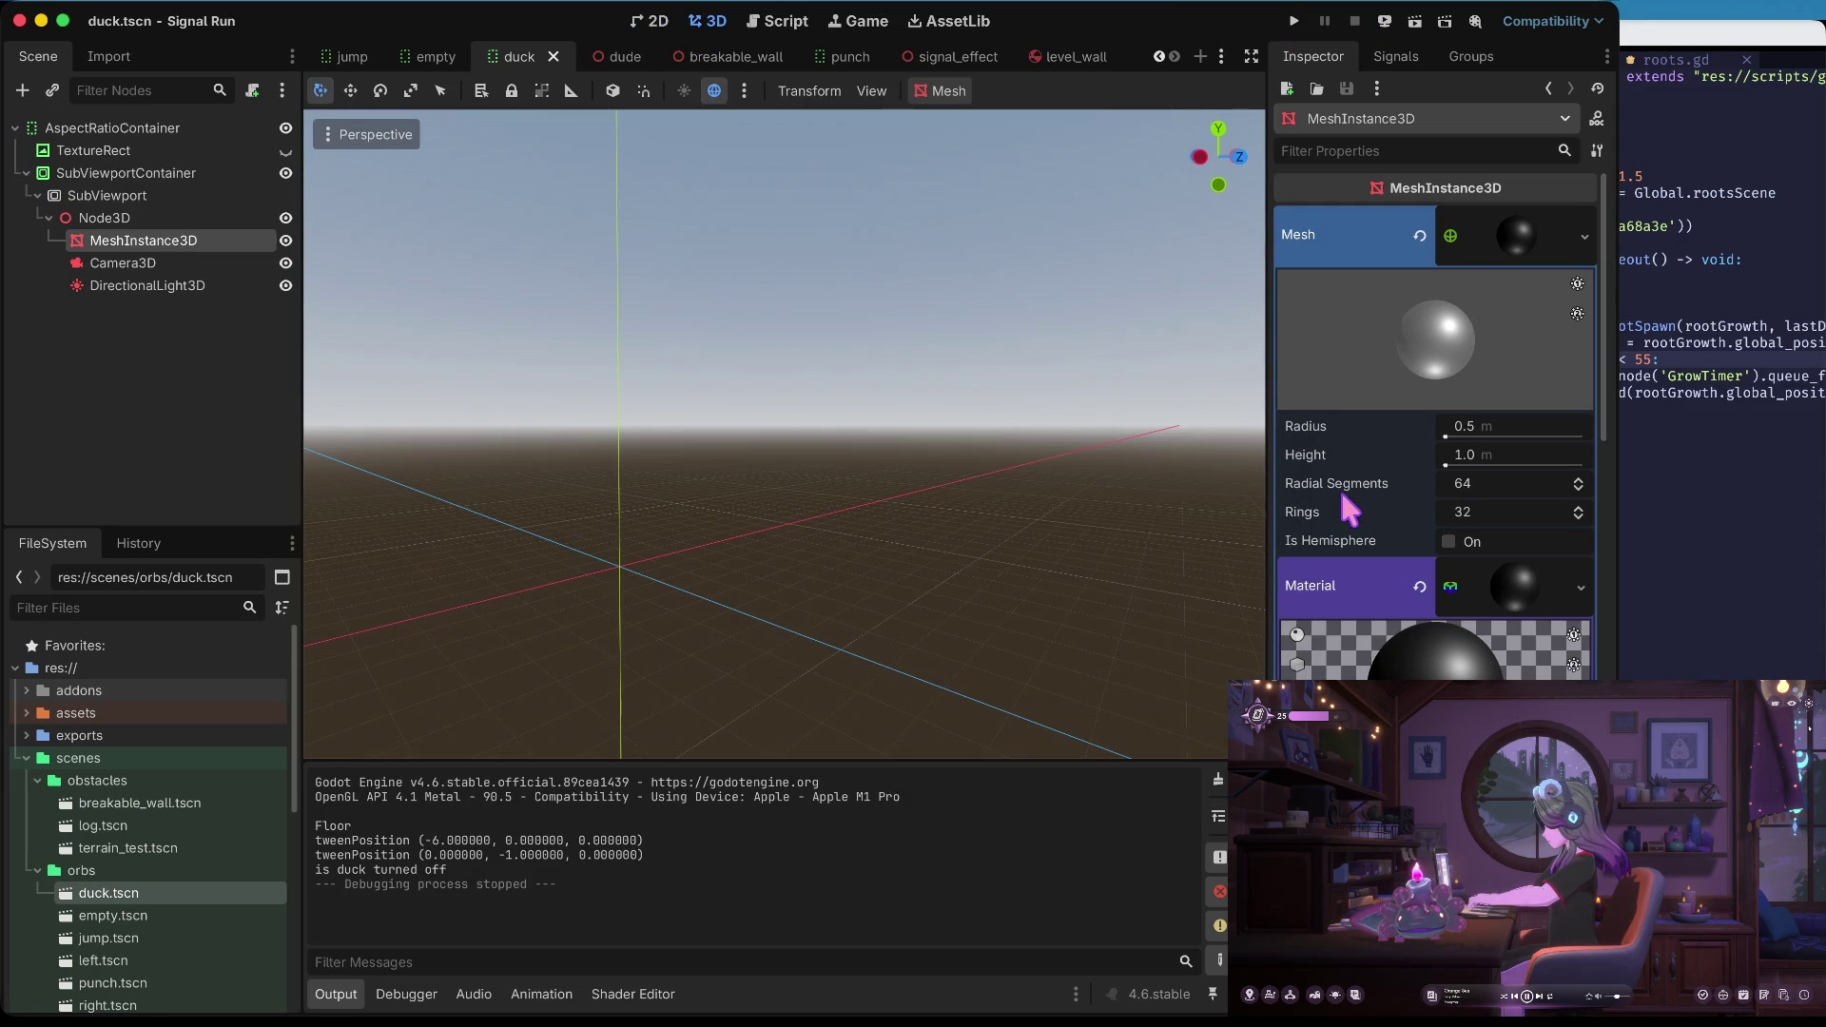
scroll(1480, 447, "down", 10)
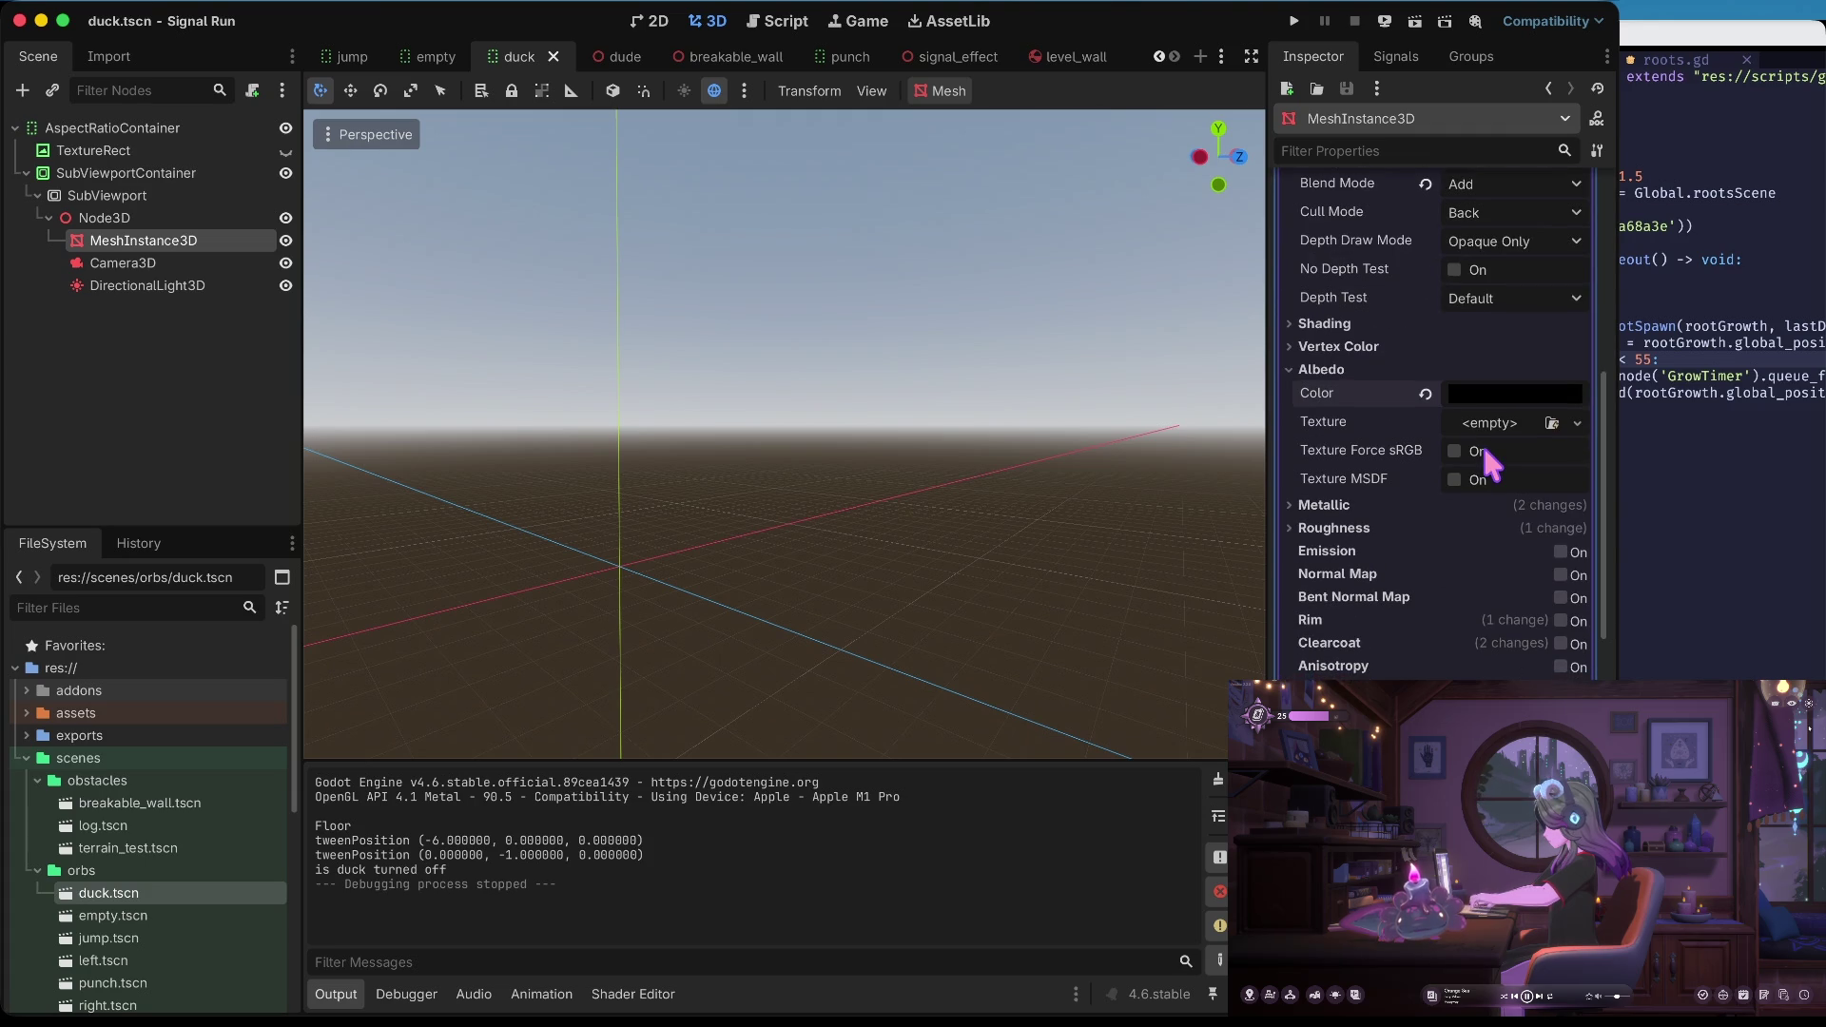
scroll(1486, 454, "down", 5)
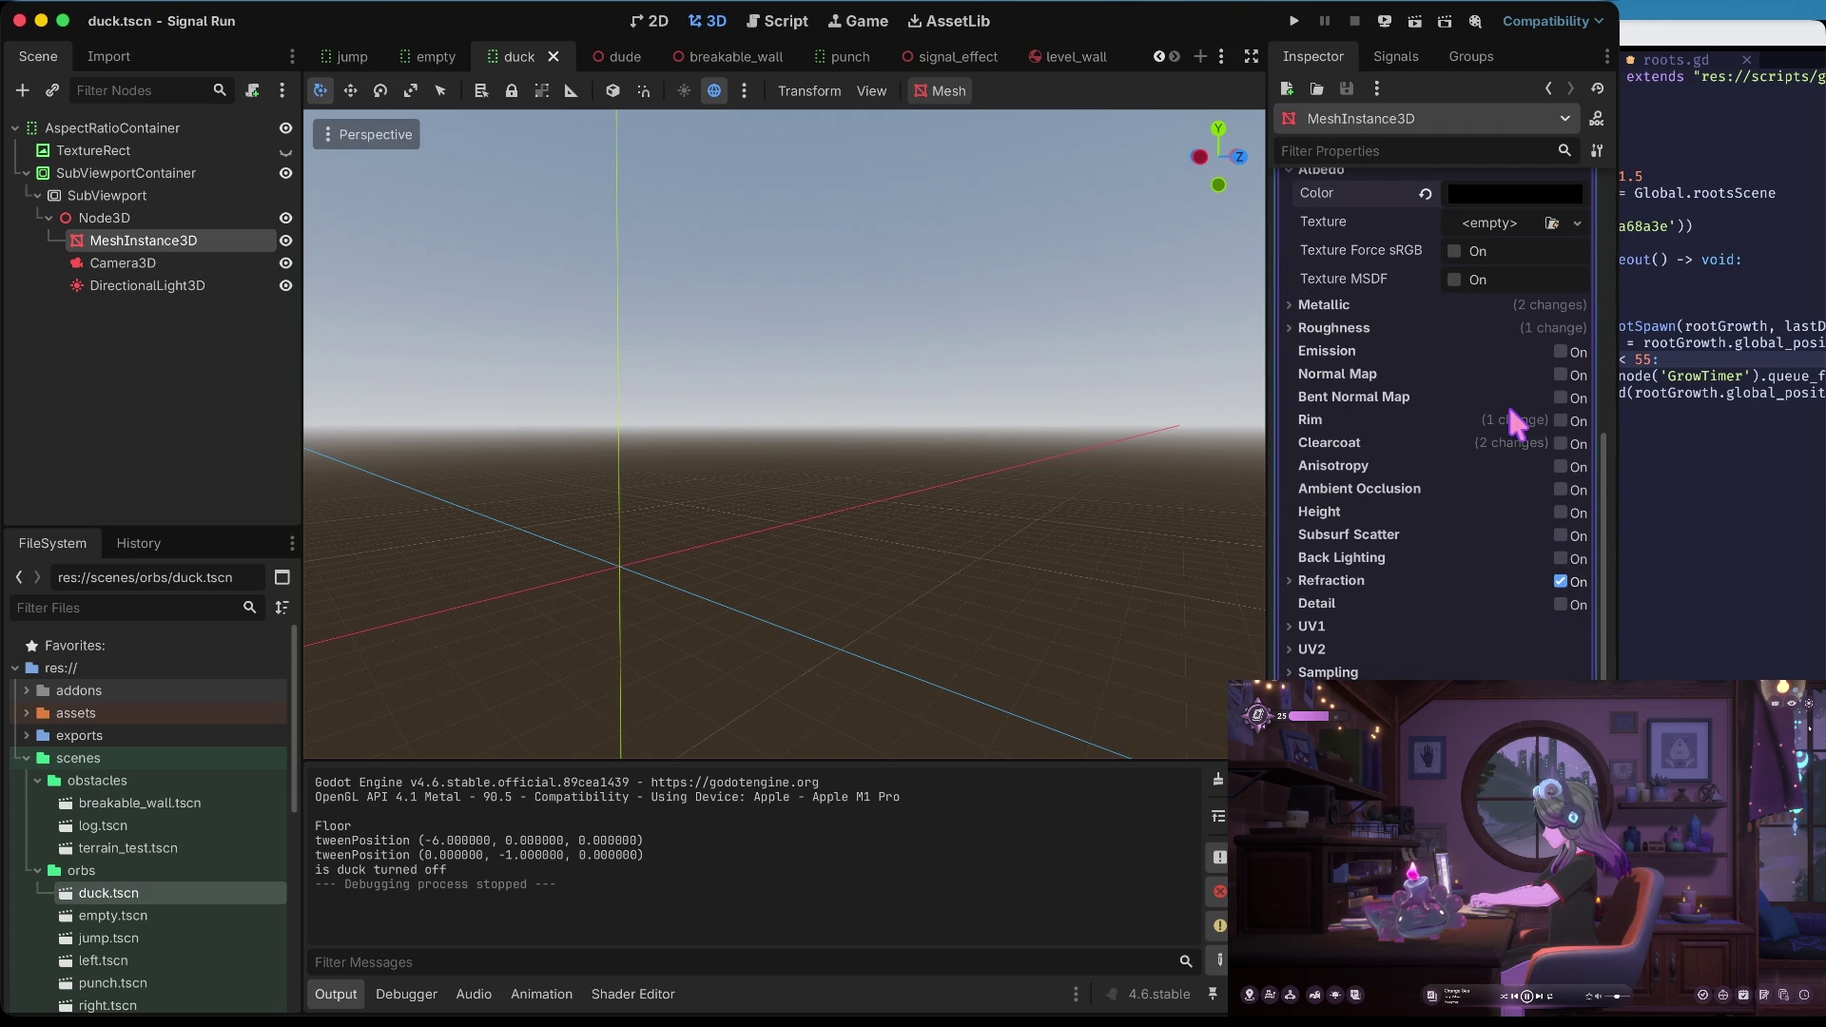
scroll(1525, 338, "up", 5)
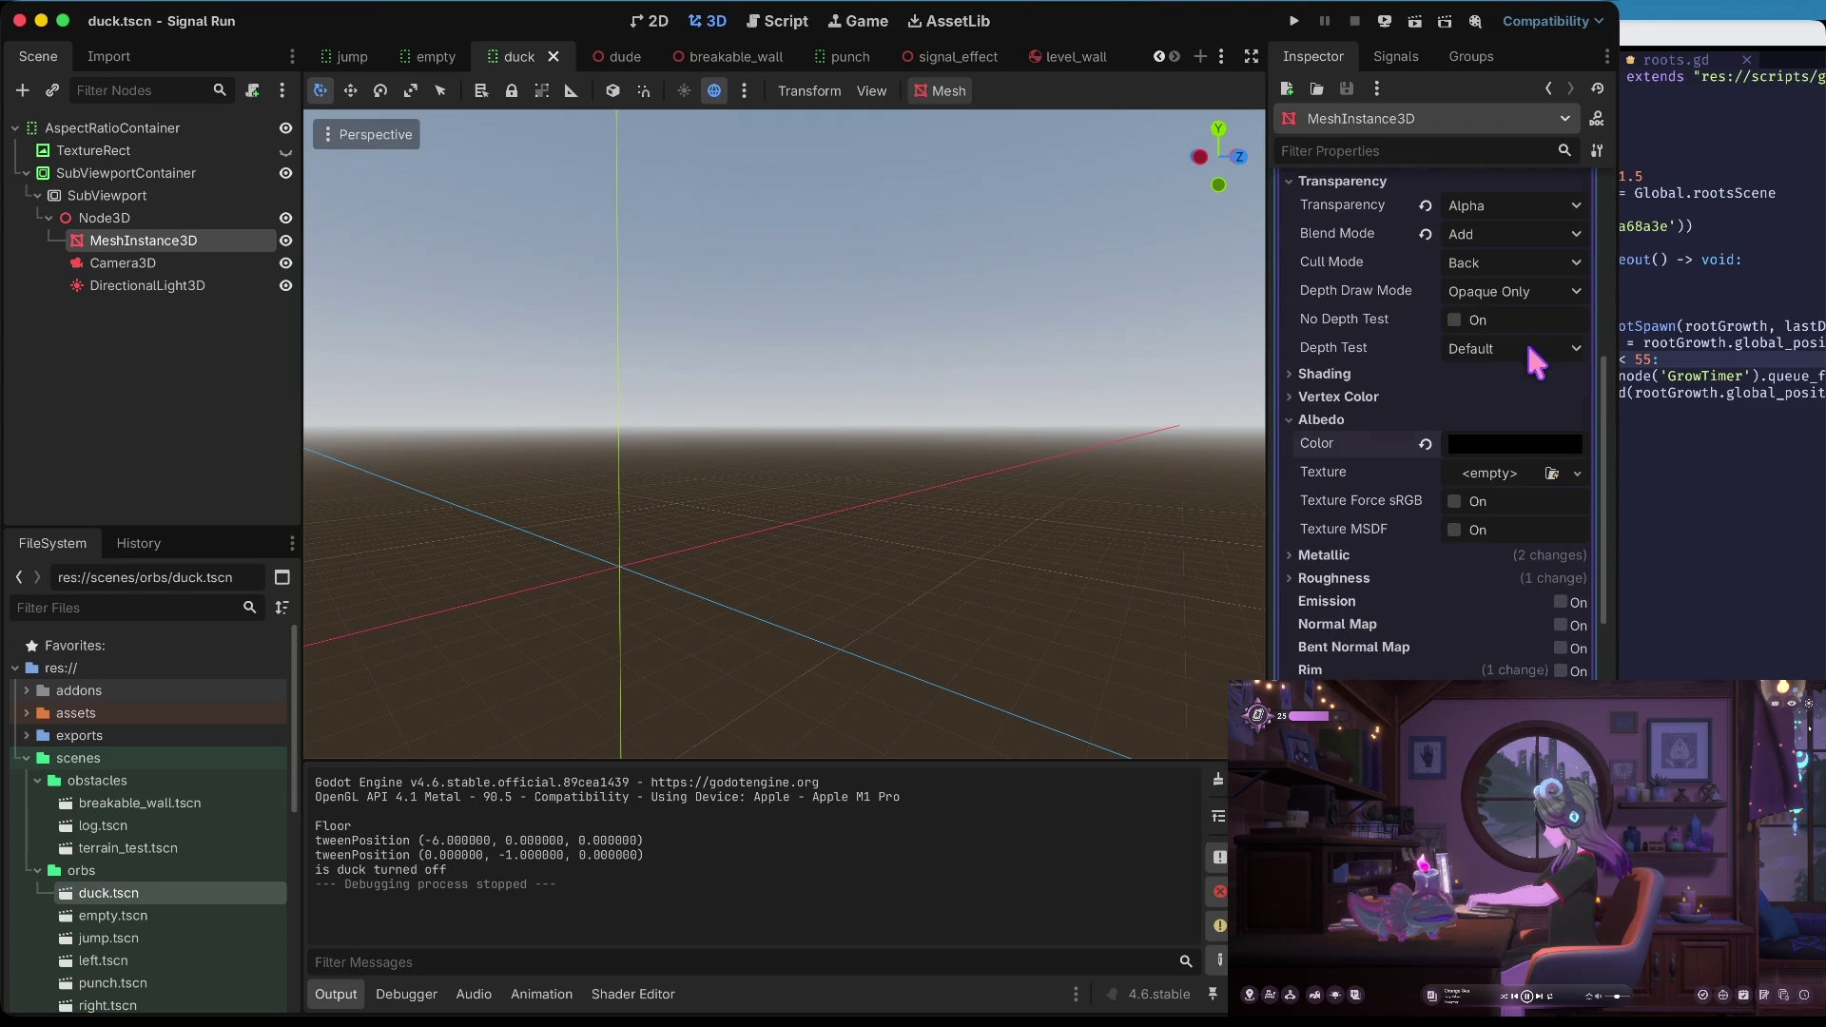
left_click(1375, 557)
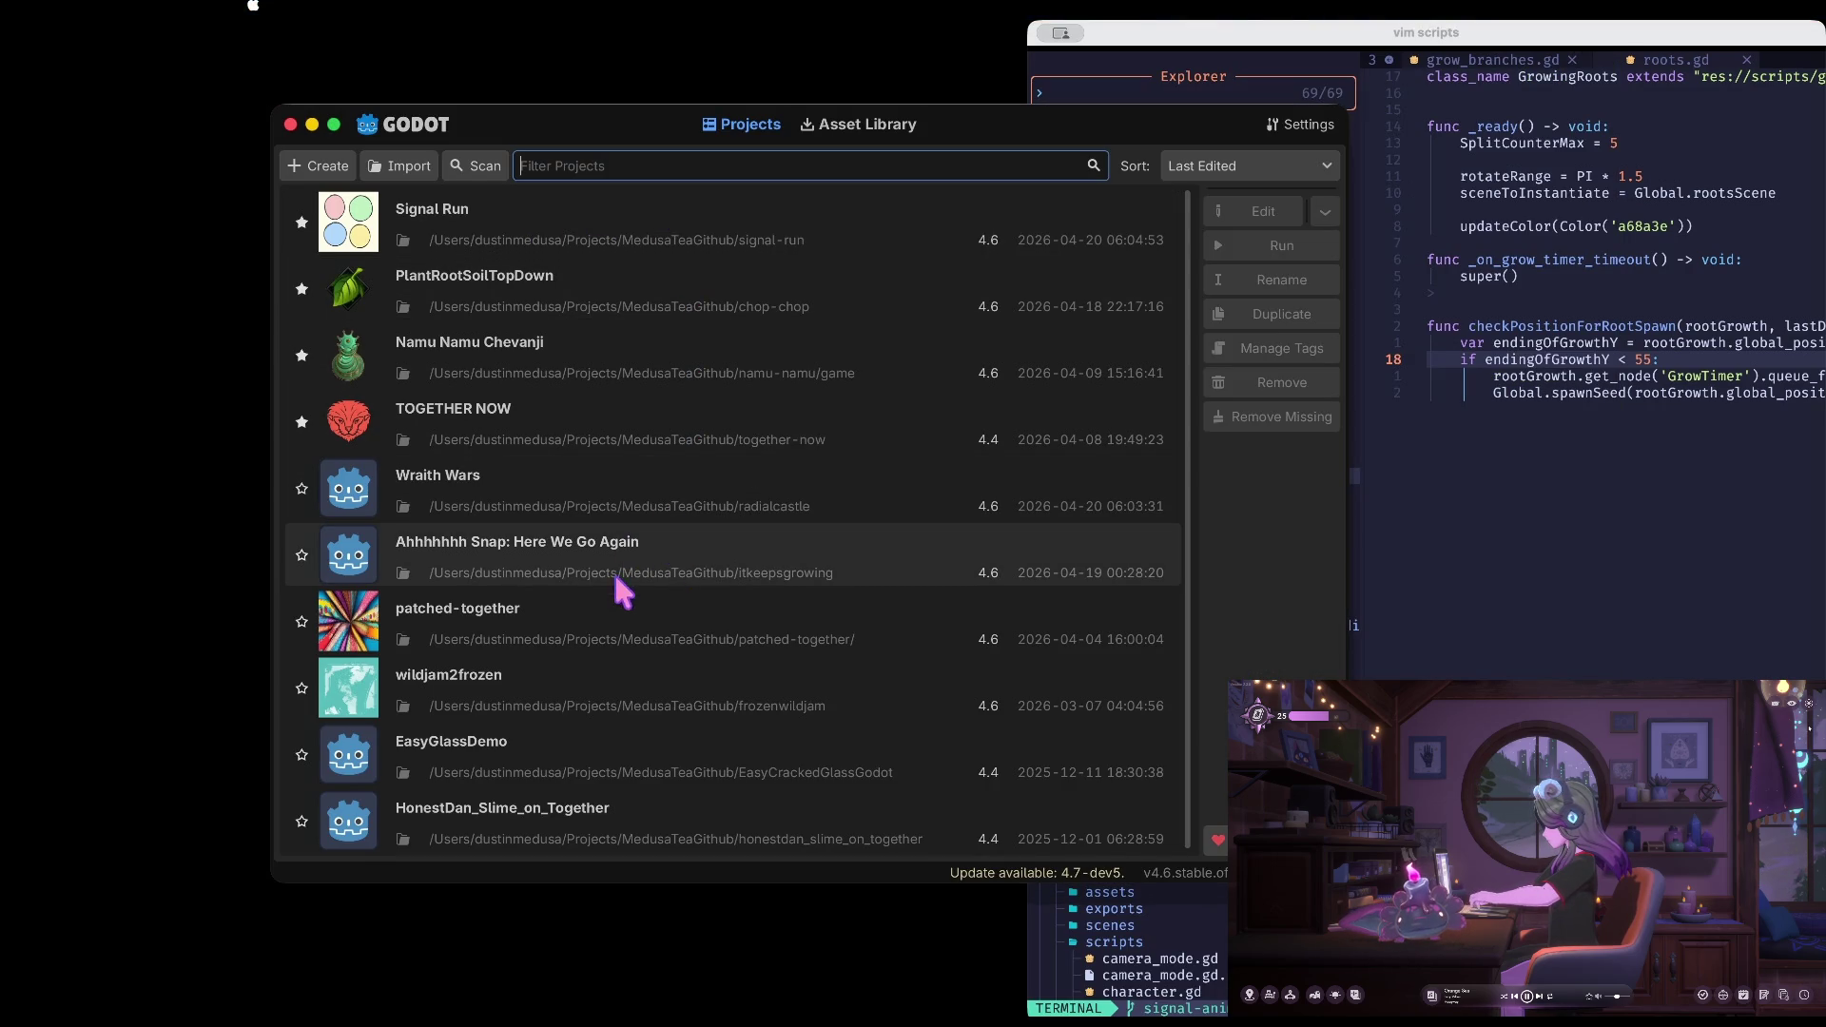
Star Wraith Wars as a favourite, open it, and view the 2D workspace
left_click(301, 488)
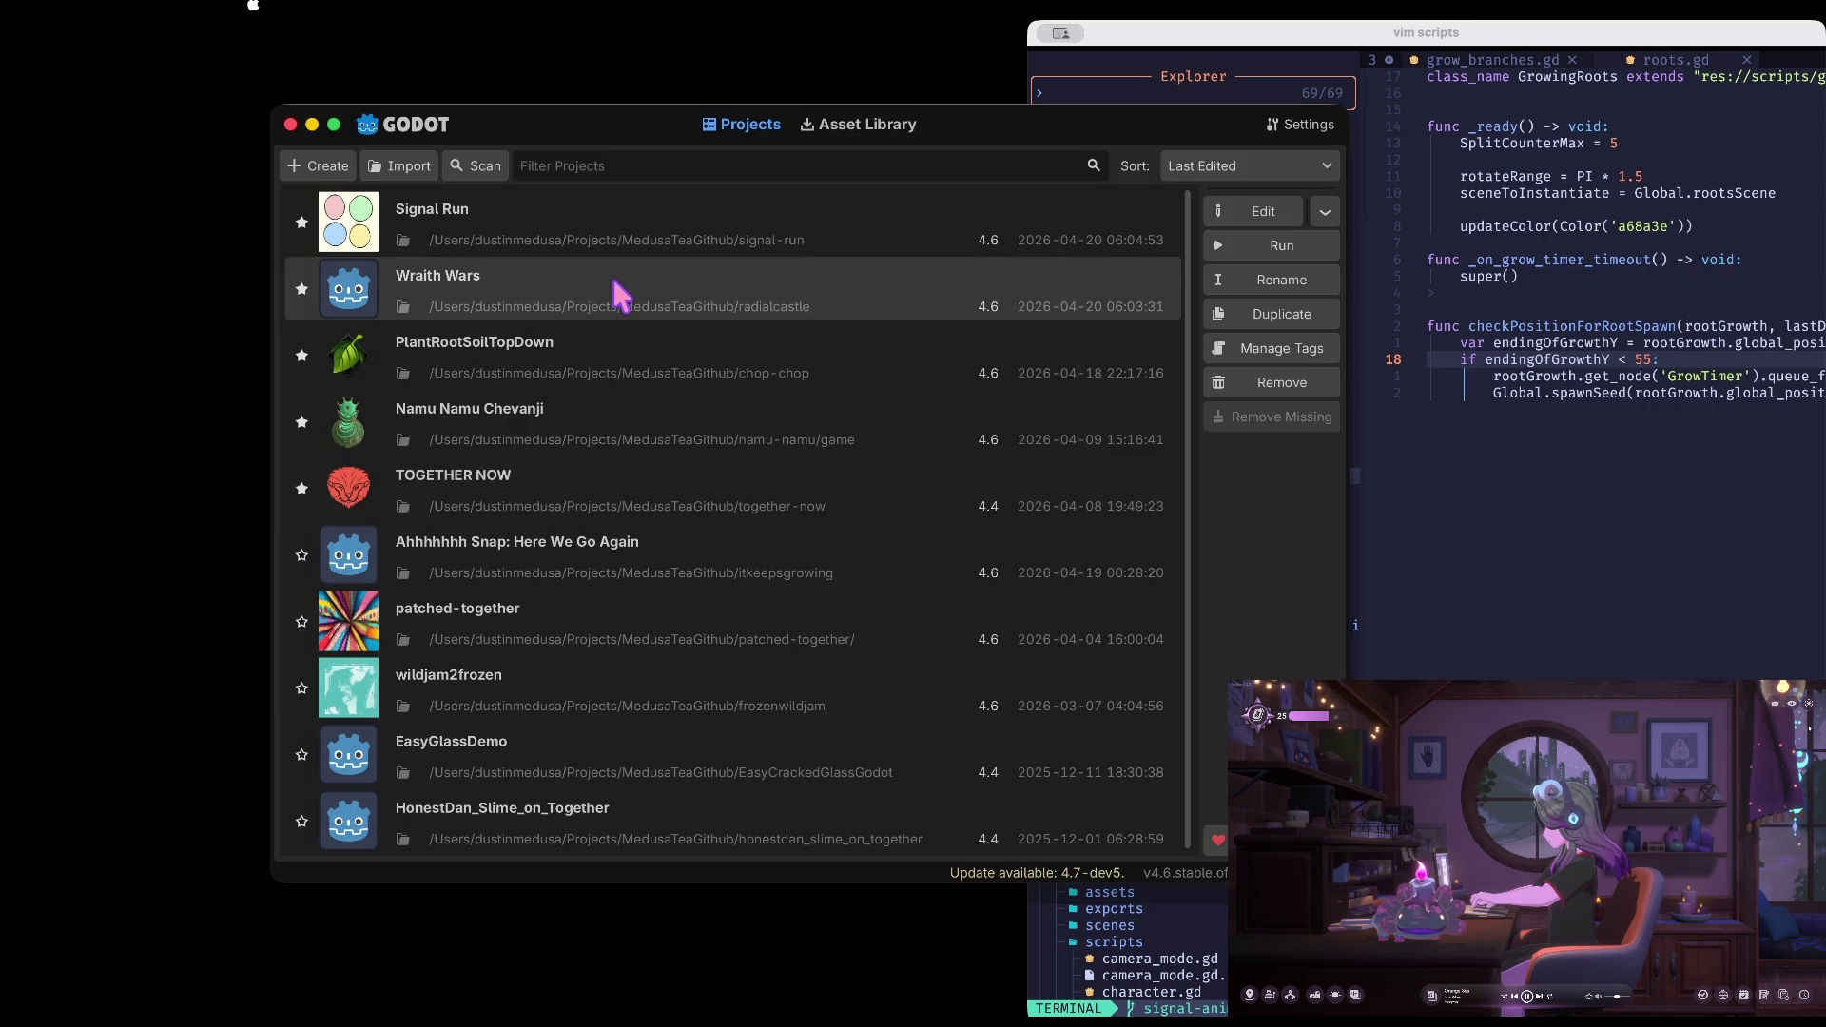
double_click(613, 283)
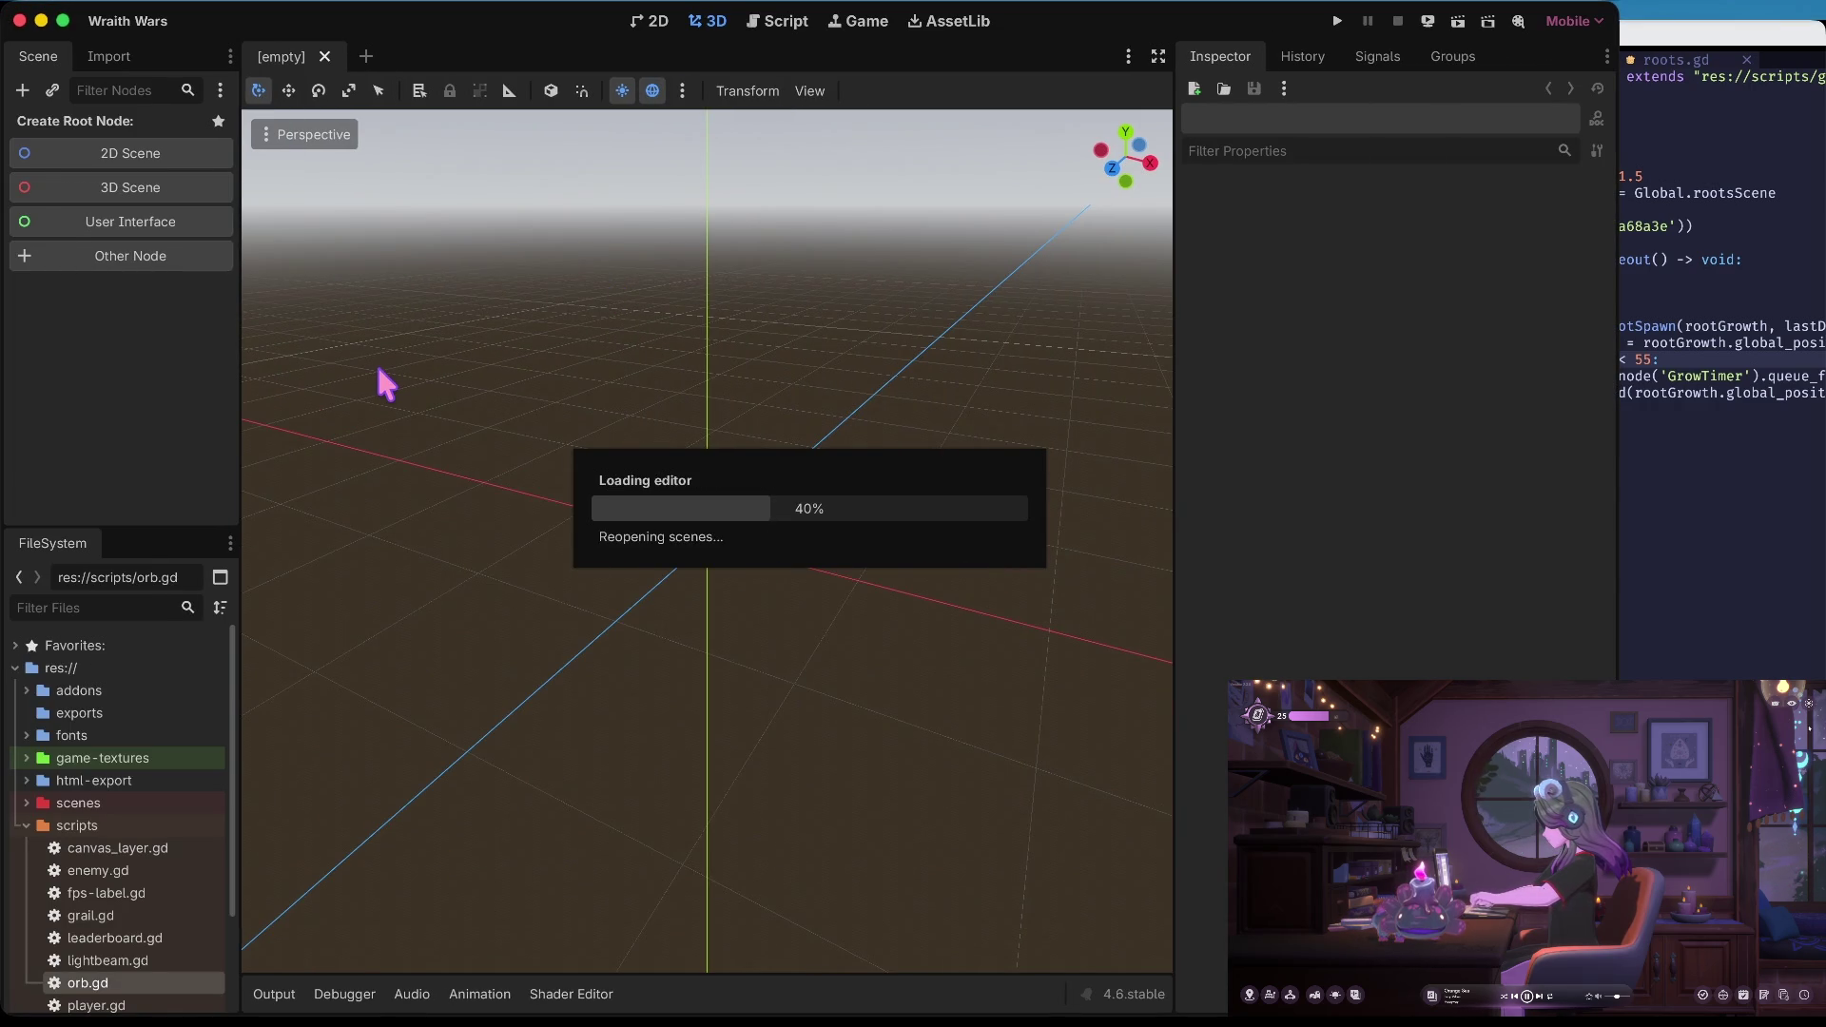
left_click(664, 19)
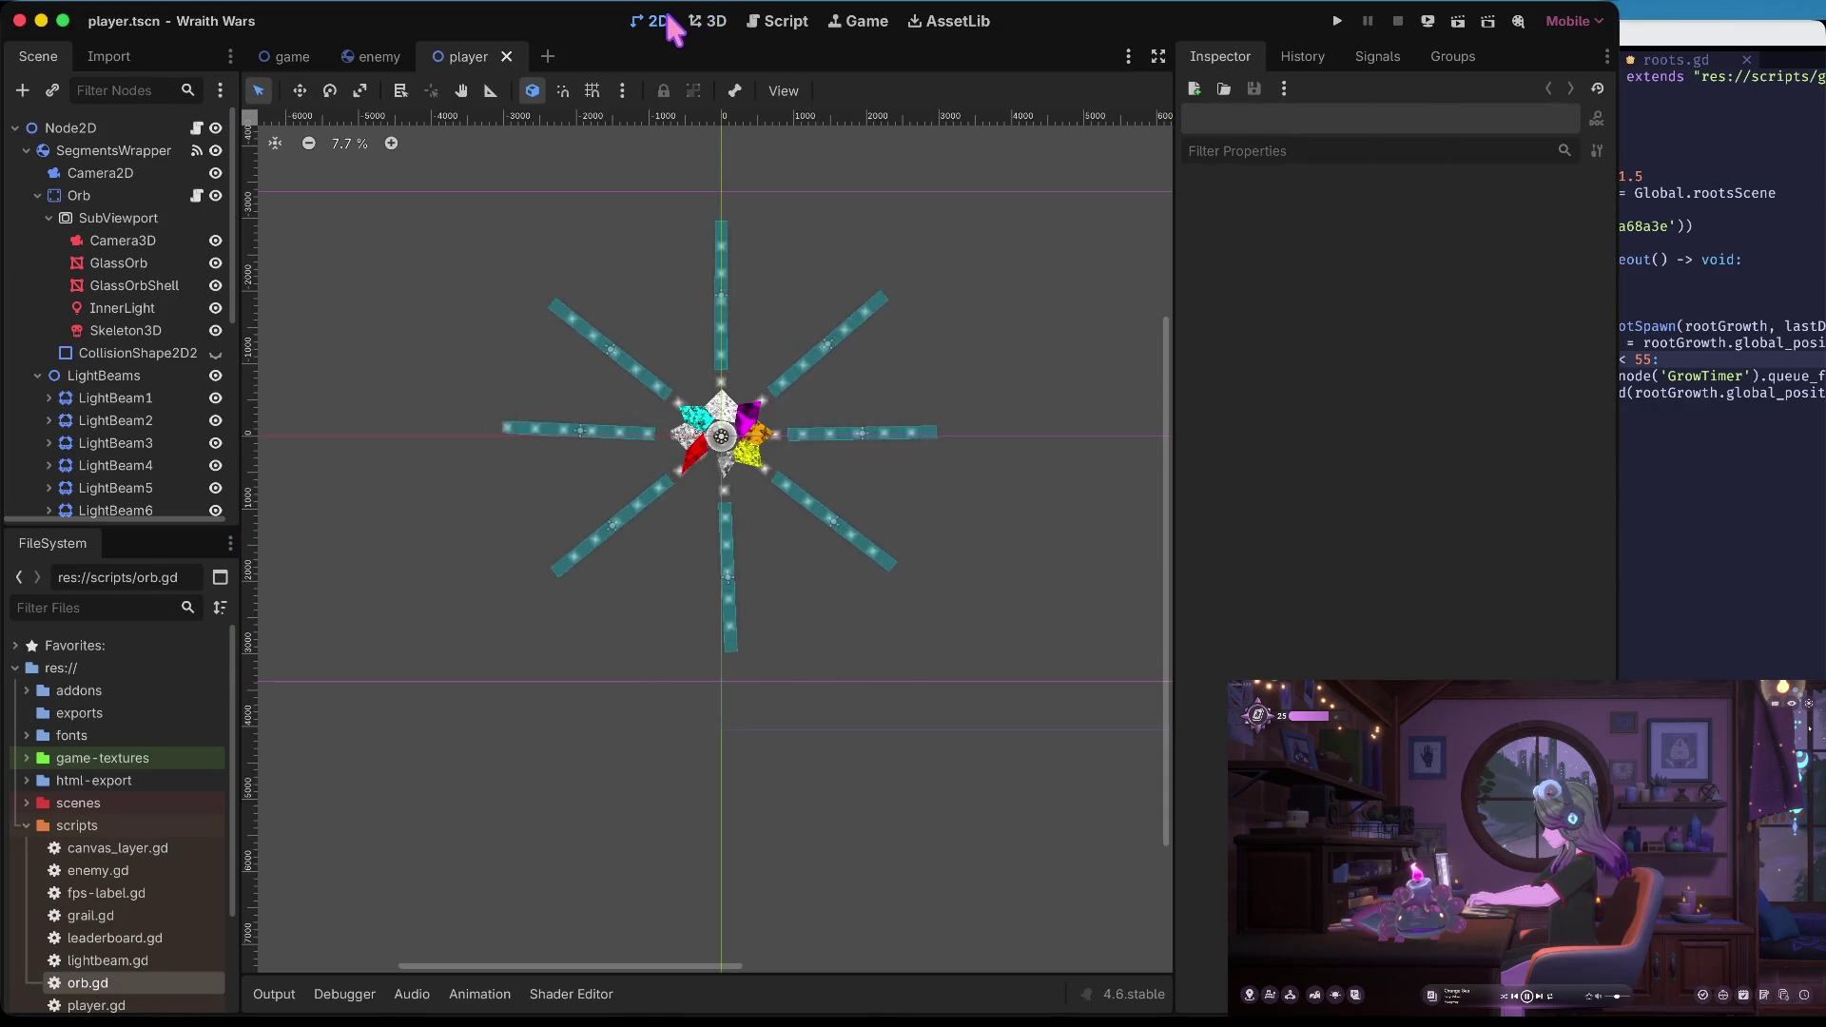
Inspect the GlassOrbShell and SubViewport nodes in the 3D workspace
left_click(709, 21)
left_click(135, 287)
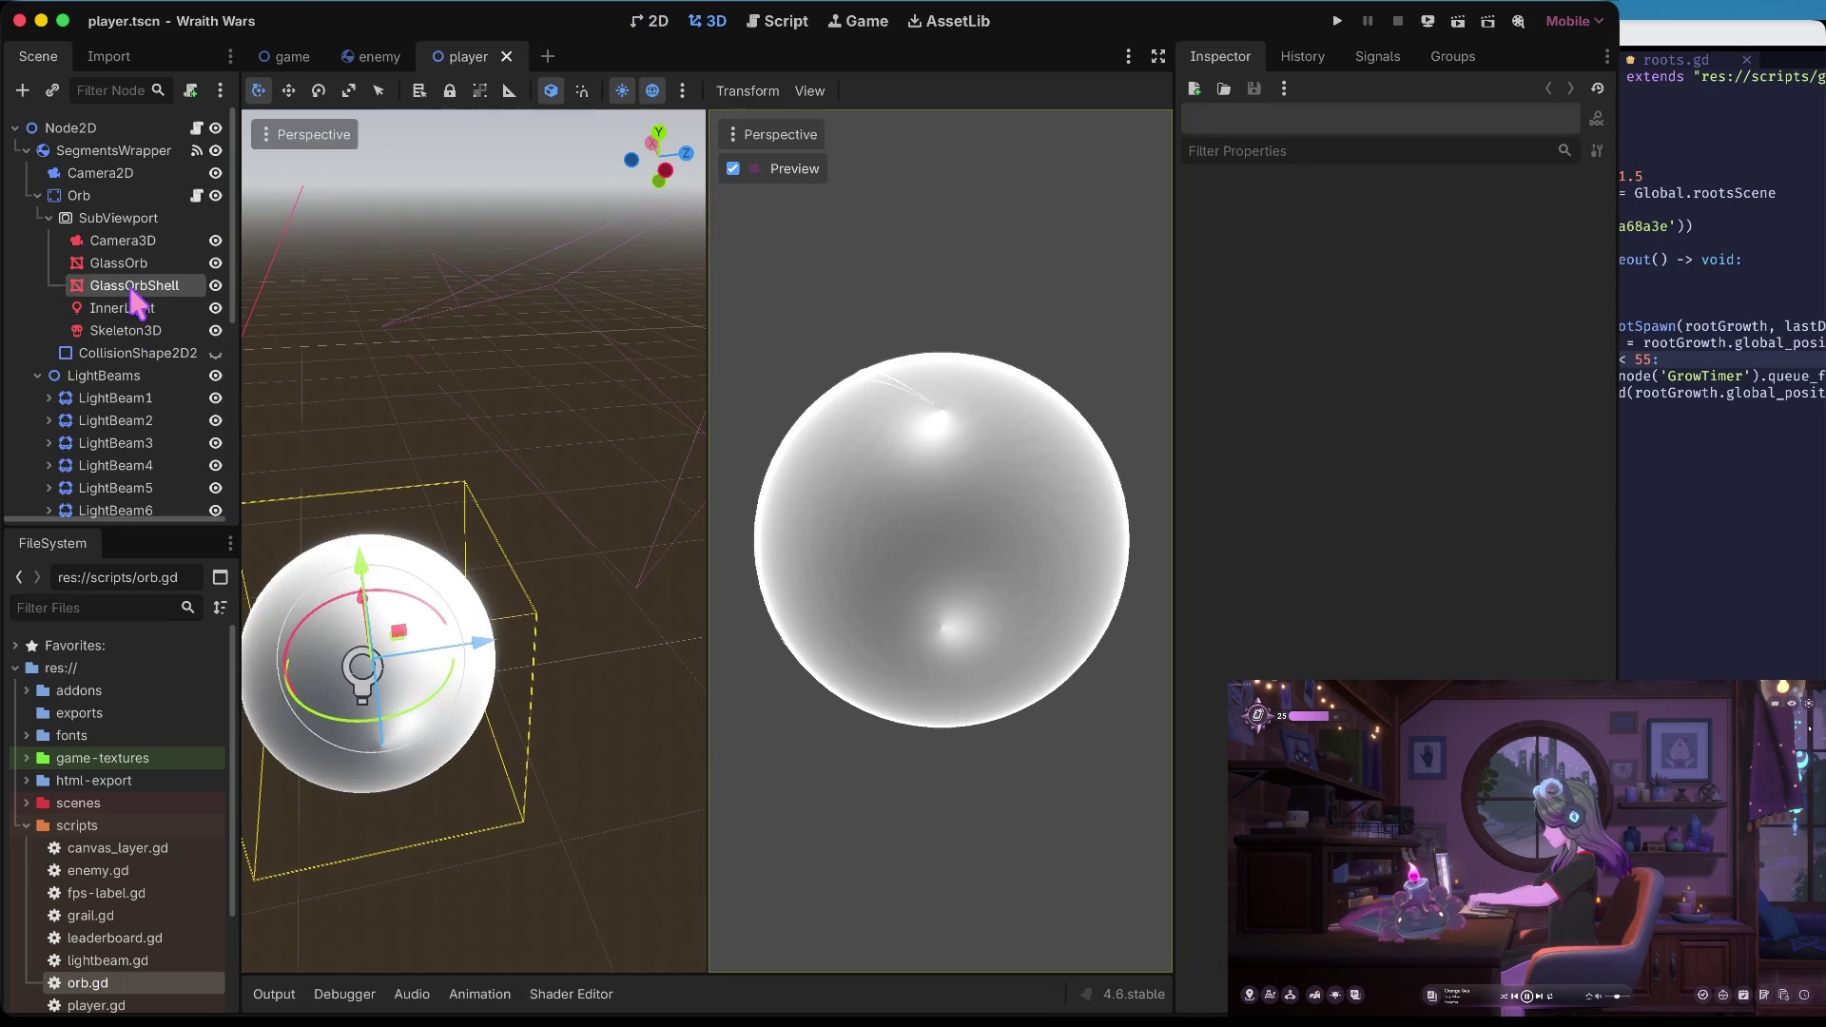
left_click(120, 219)
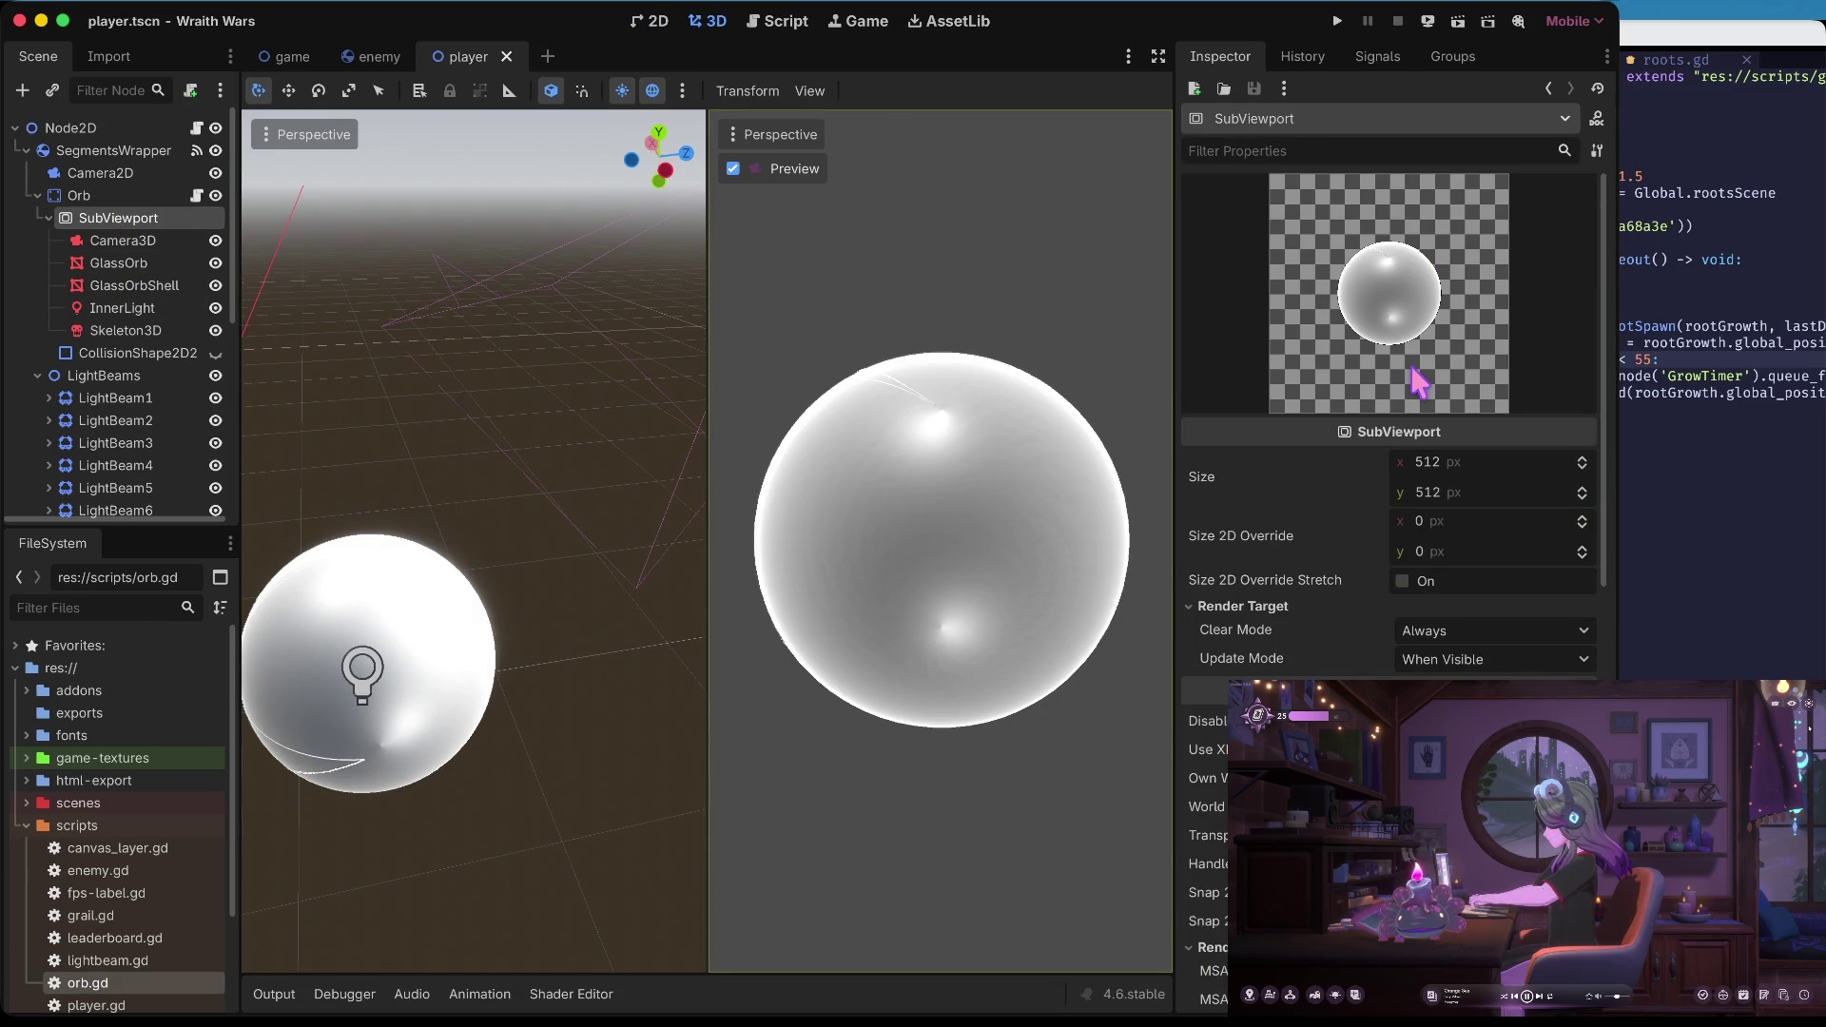
Hide the LightBeams group in the 2D view, then select the GlassOrb sphere node
left_click(651, 21)
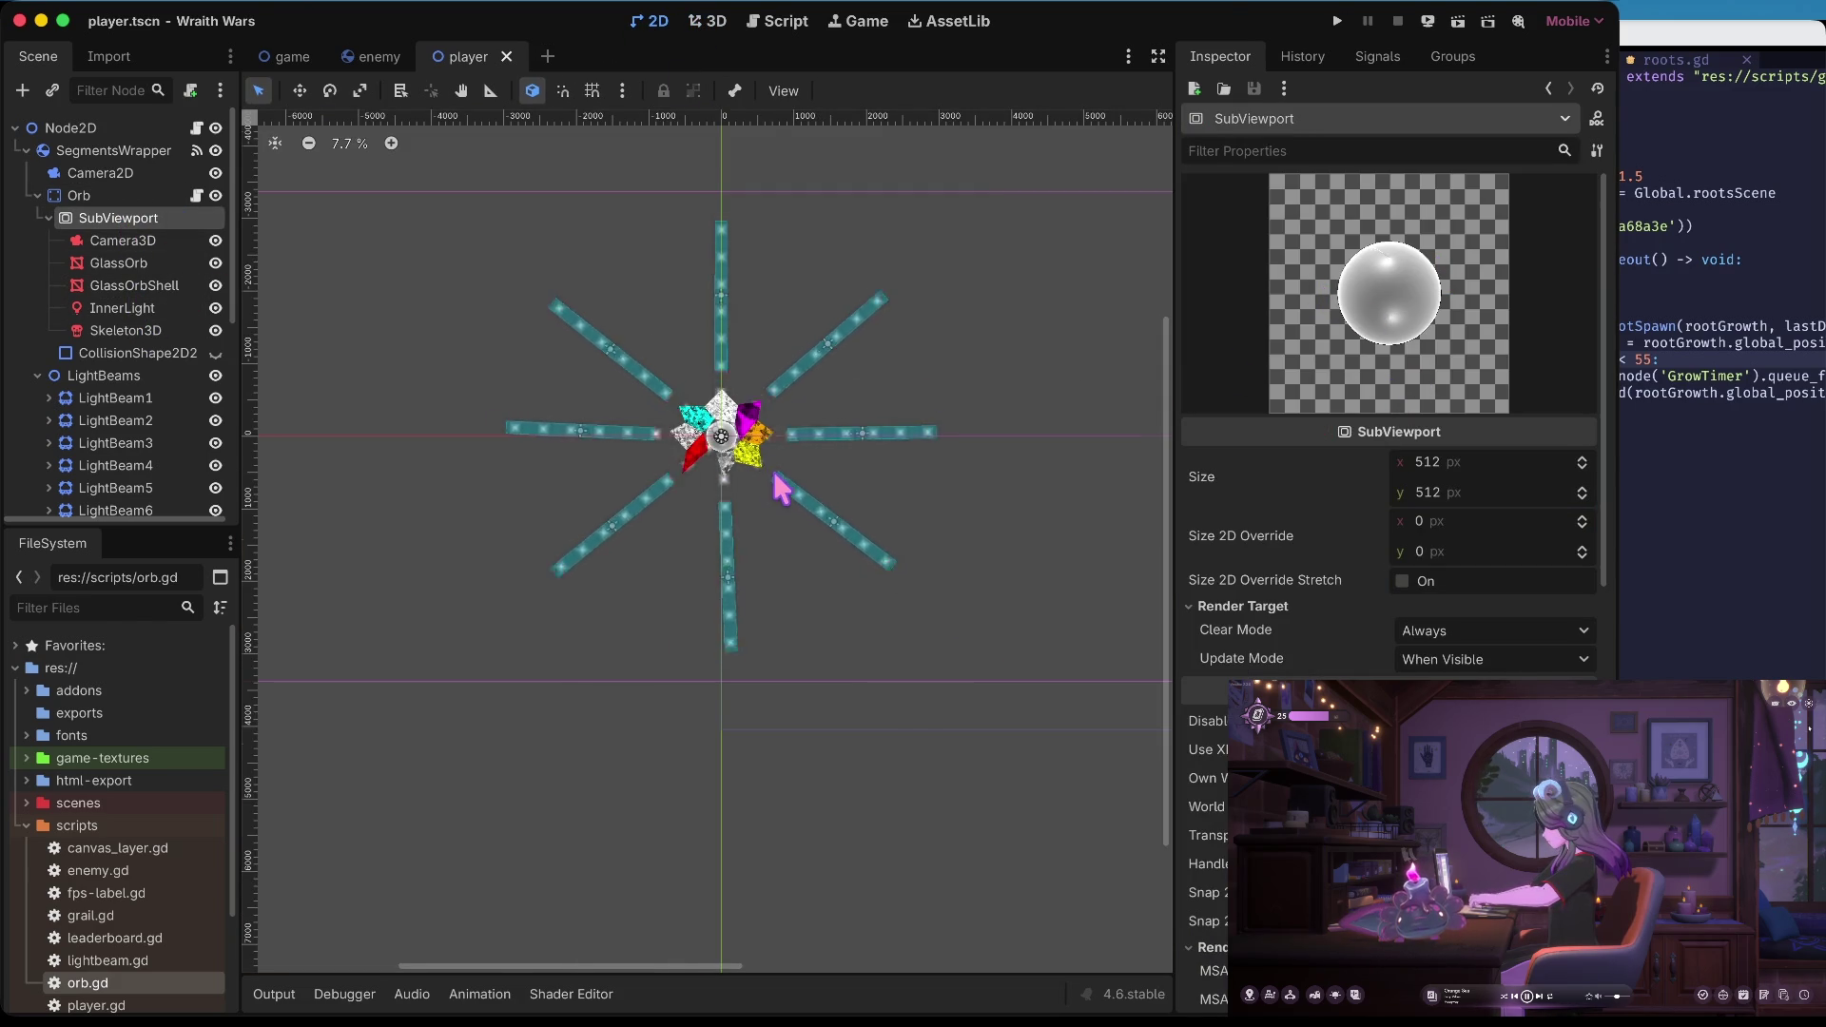
scroll(778, 485, "up", 5)
scroll(778, 485, "up", 4)
scroll(890, 481, "up", 4)
scroll(889, 481, "left", 4)
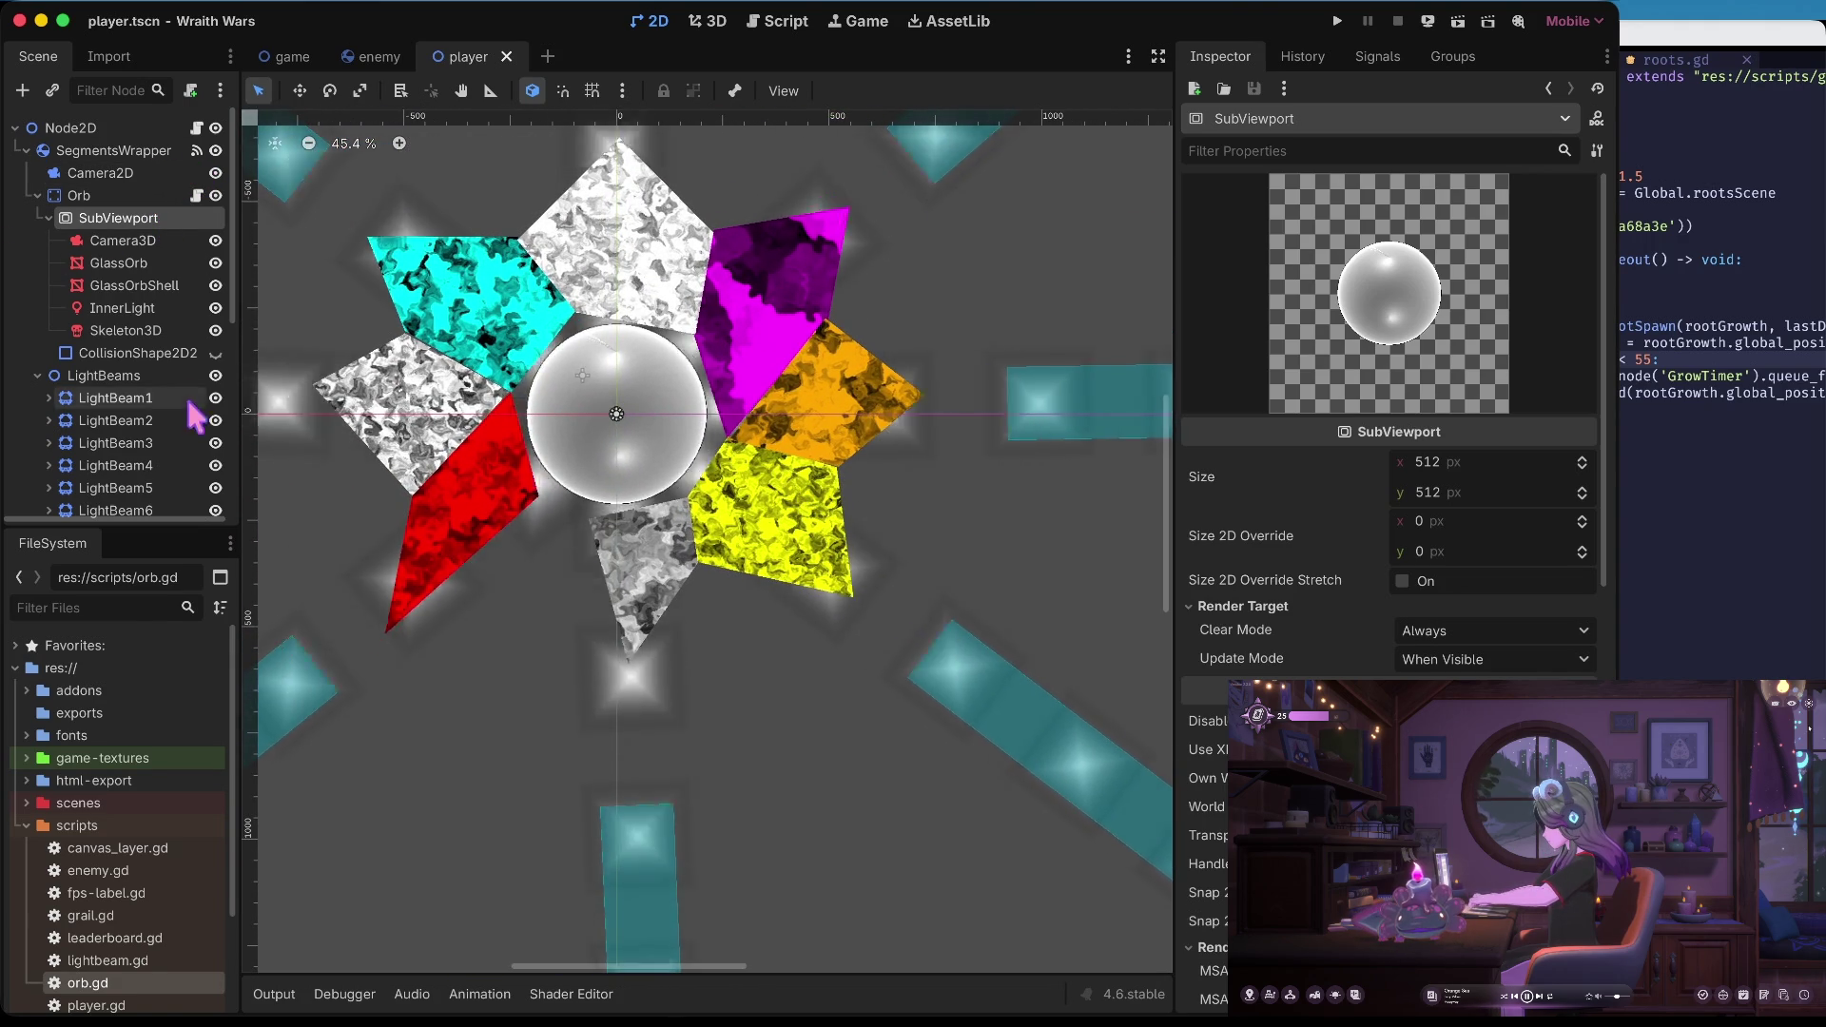
left_click(214, 376)
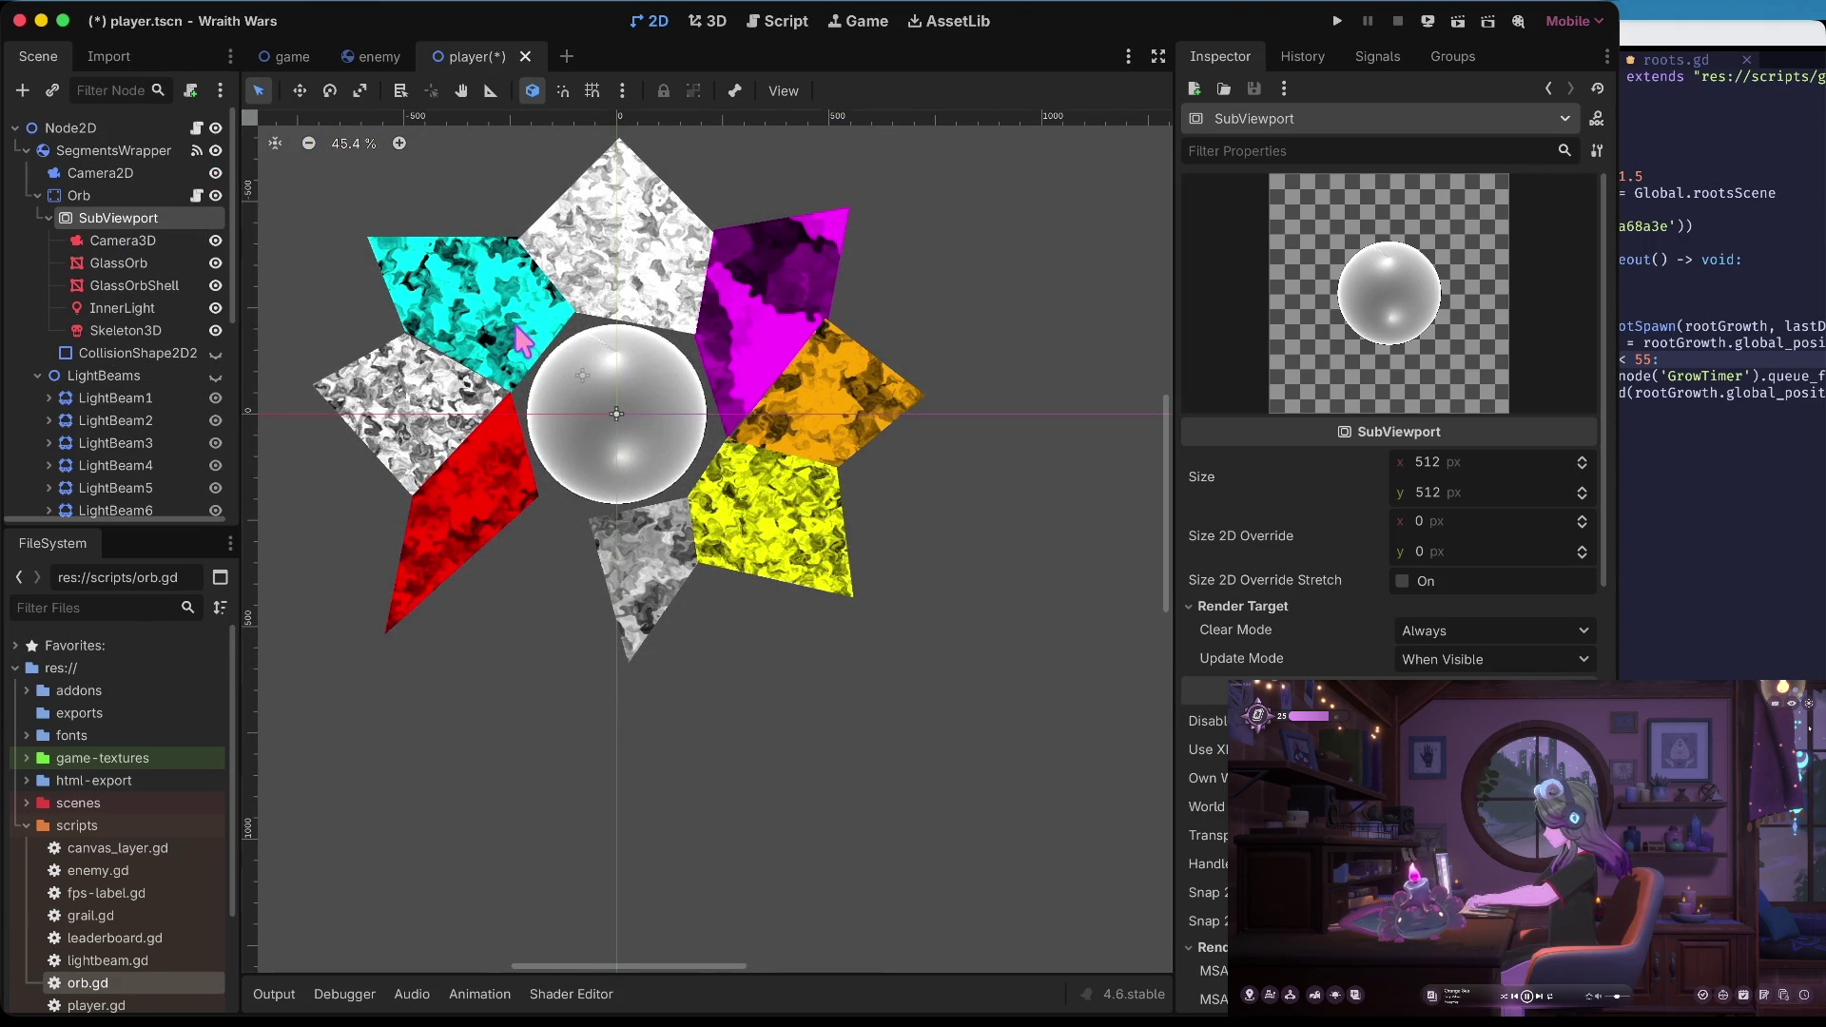
scroll(521, 339, "up", 8)
scroll(847, 396, "down", 2)
scroll(847, 396, "right", 3)
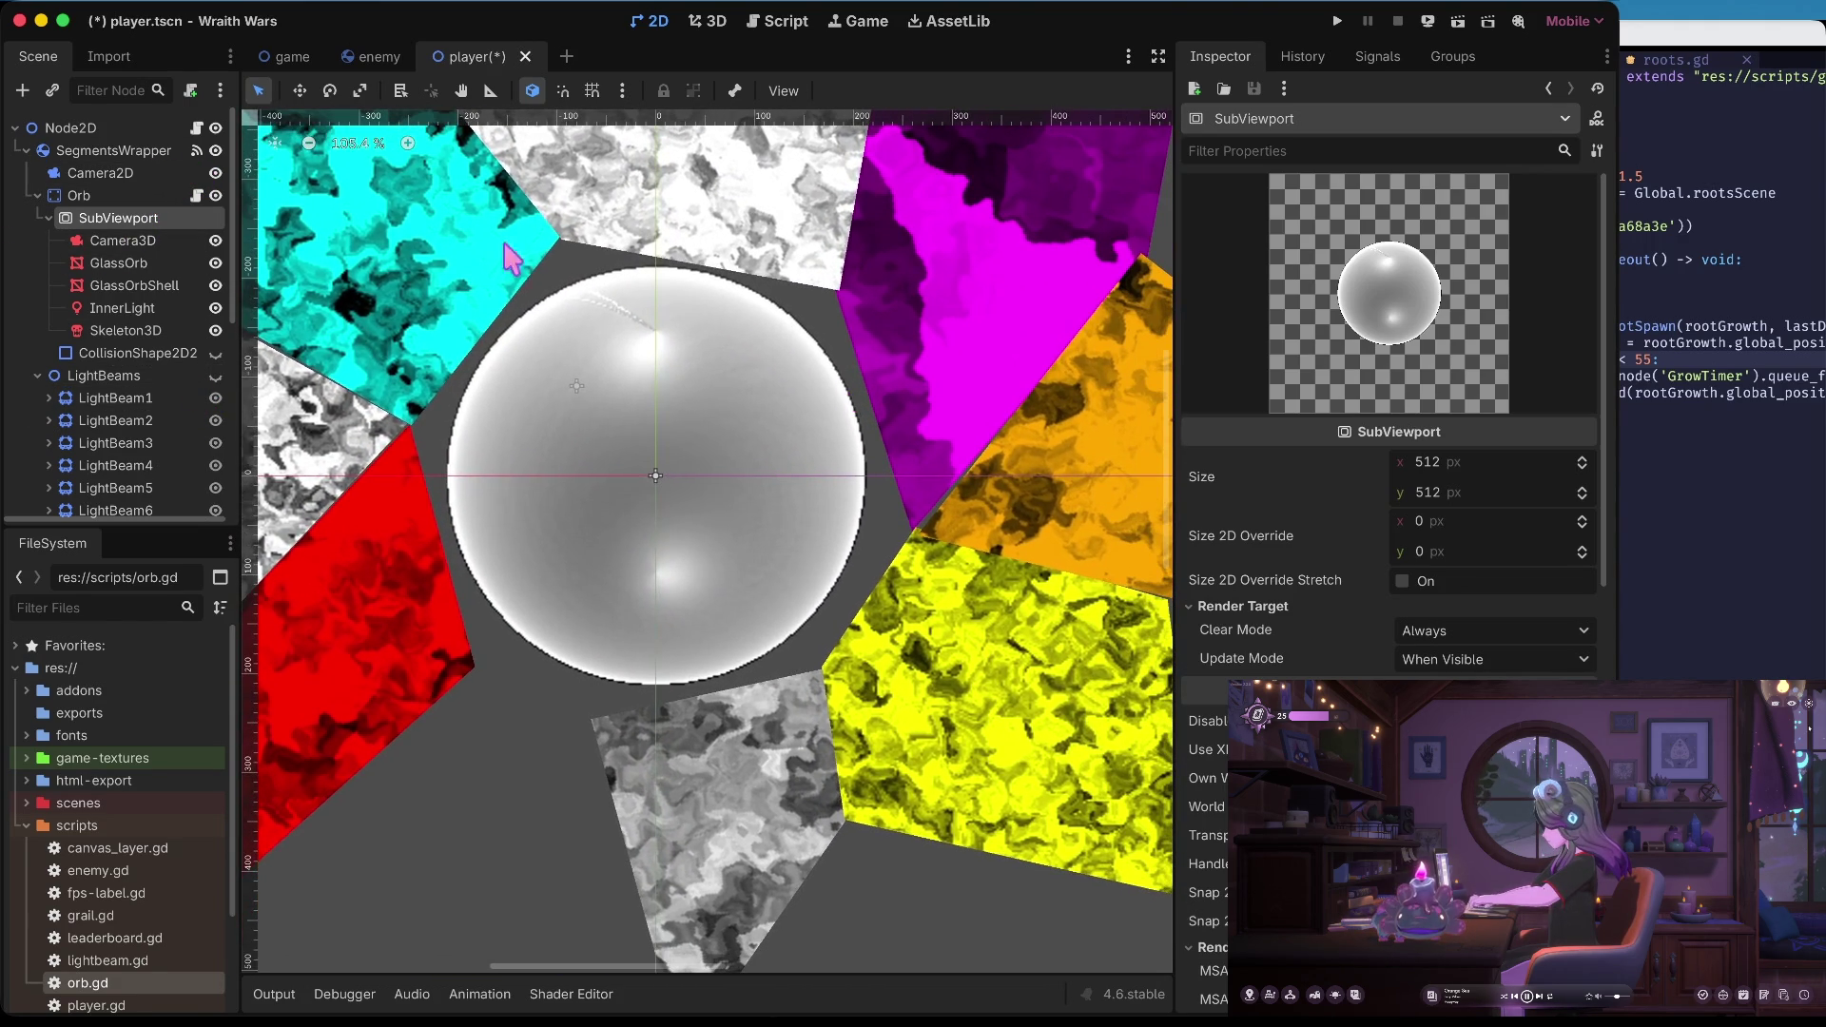
scroll(1390, 586, "down", 3)
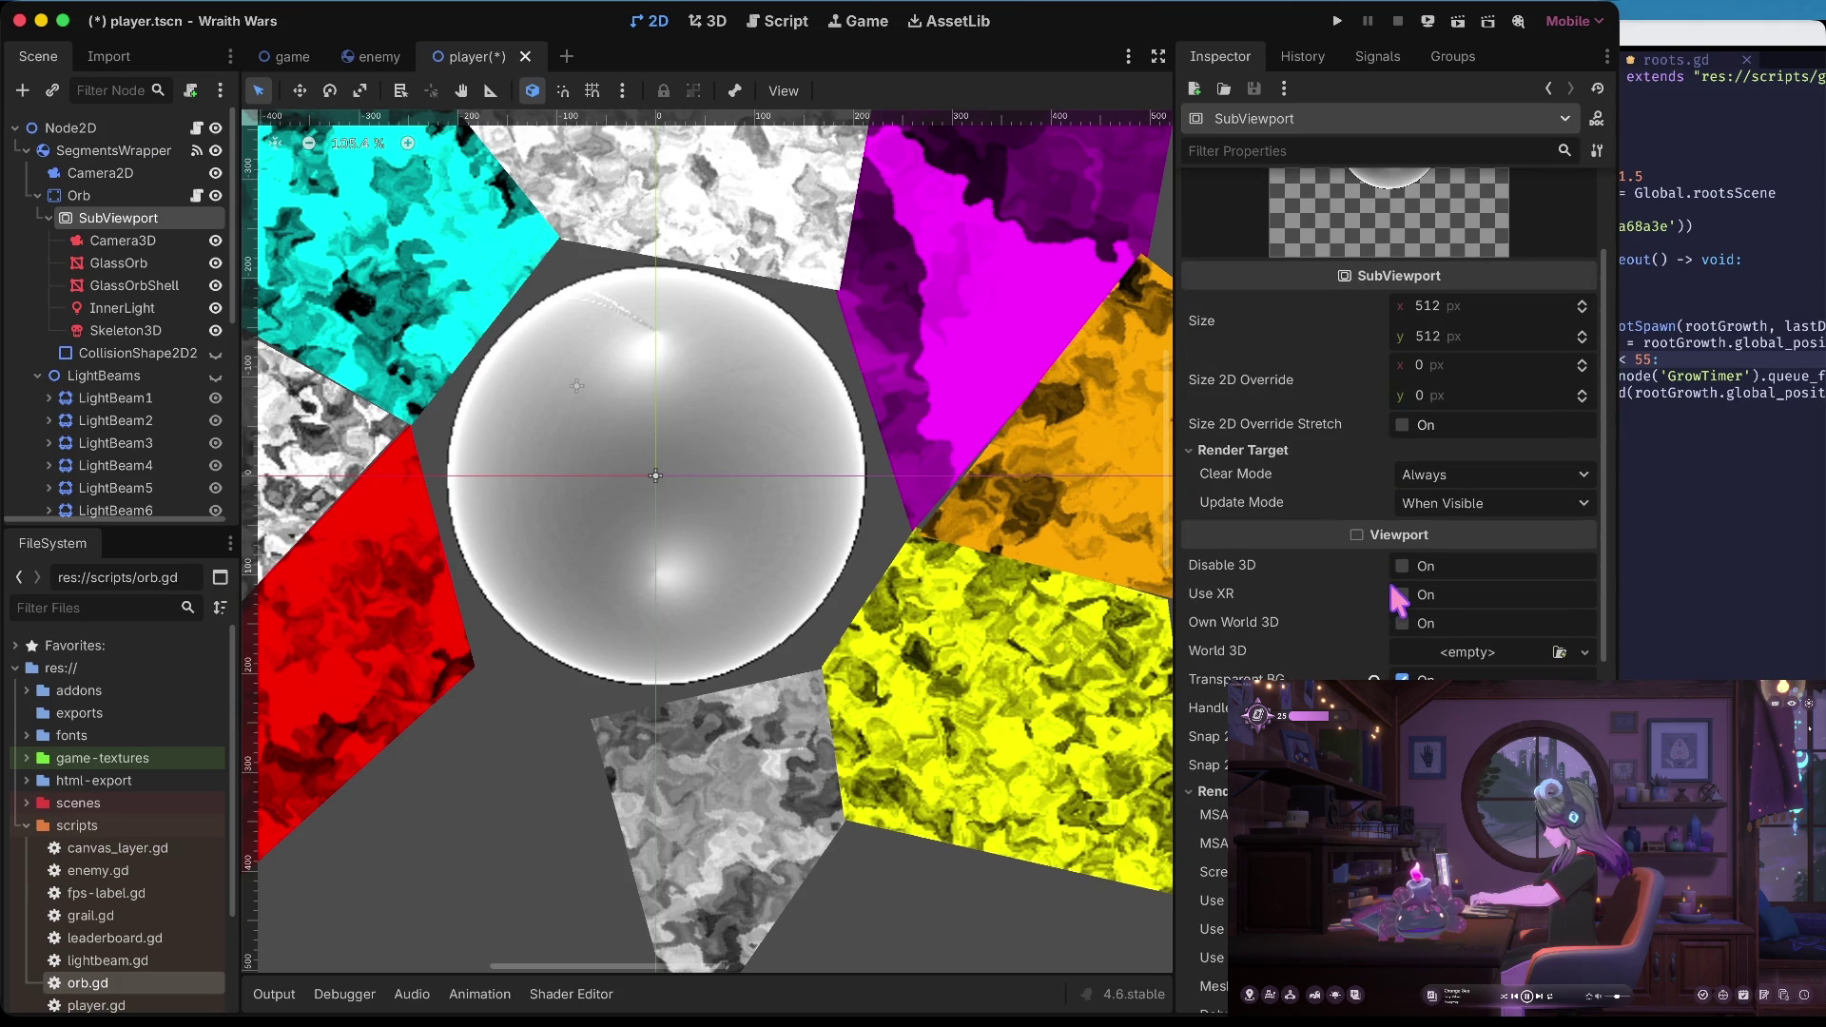
scroll(1406, 576, "down", 5)
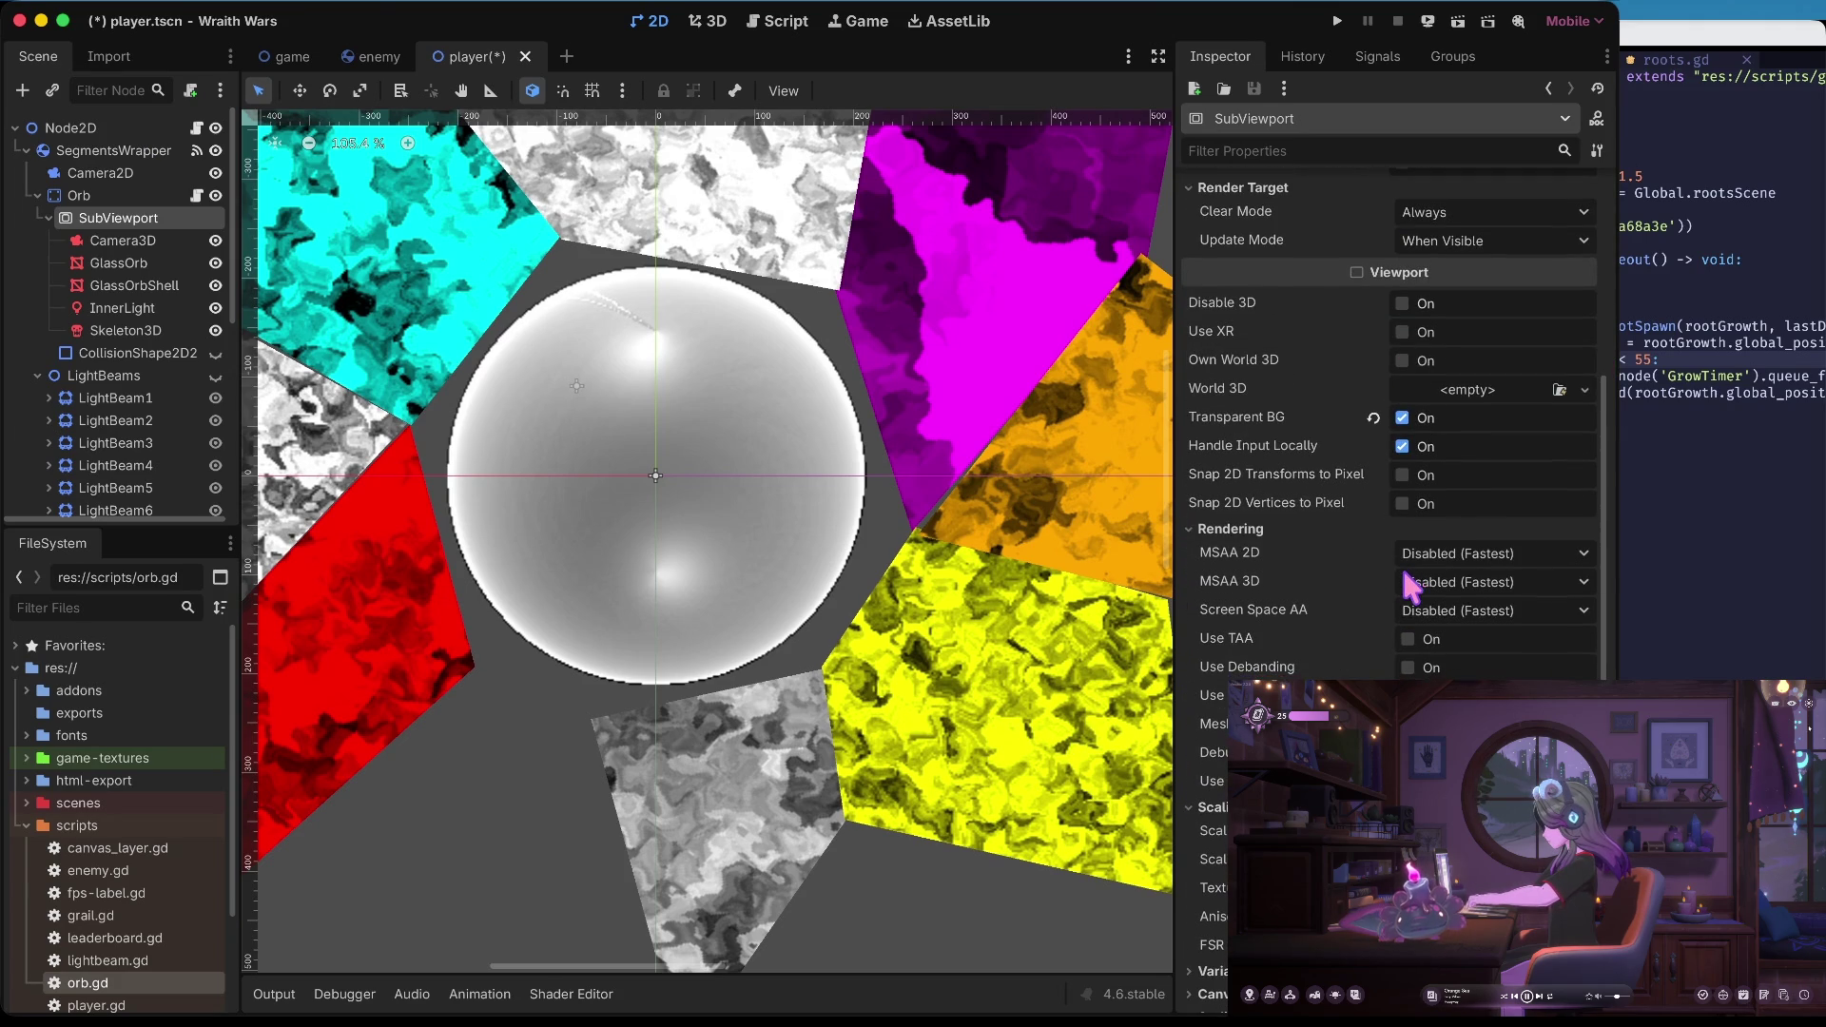
left_click(119, 263)
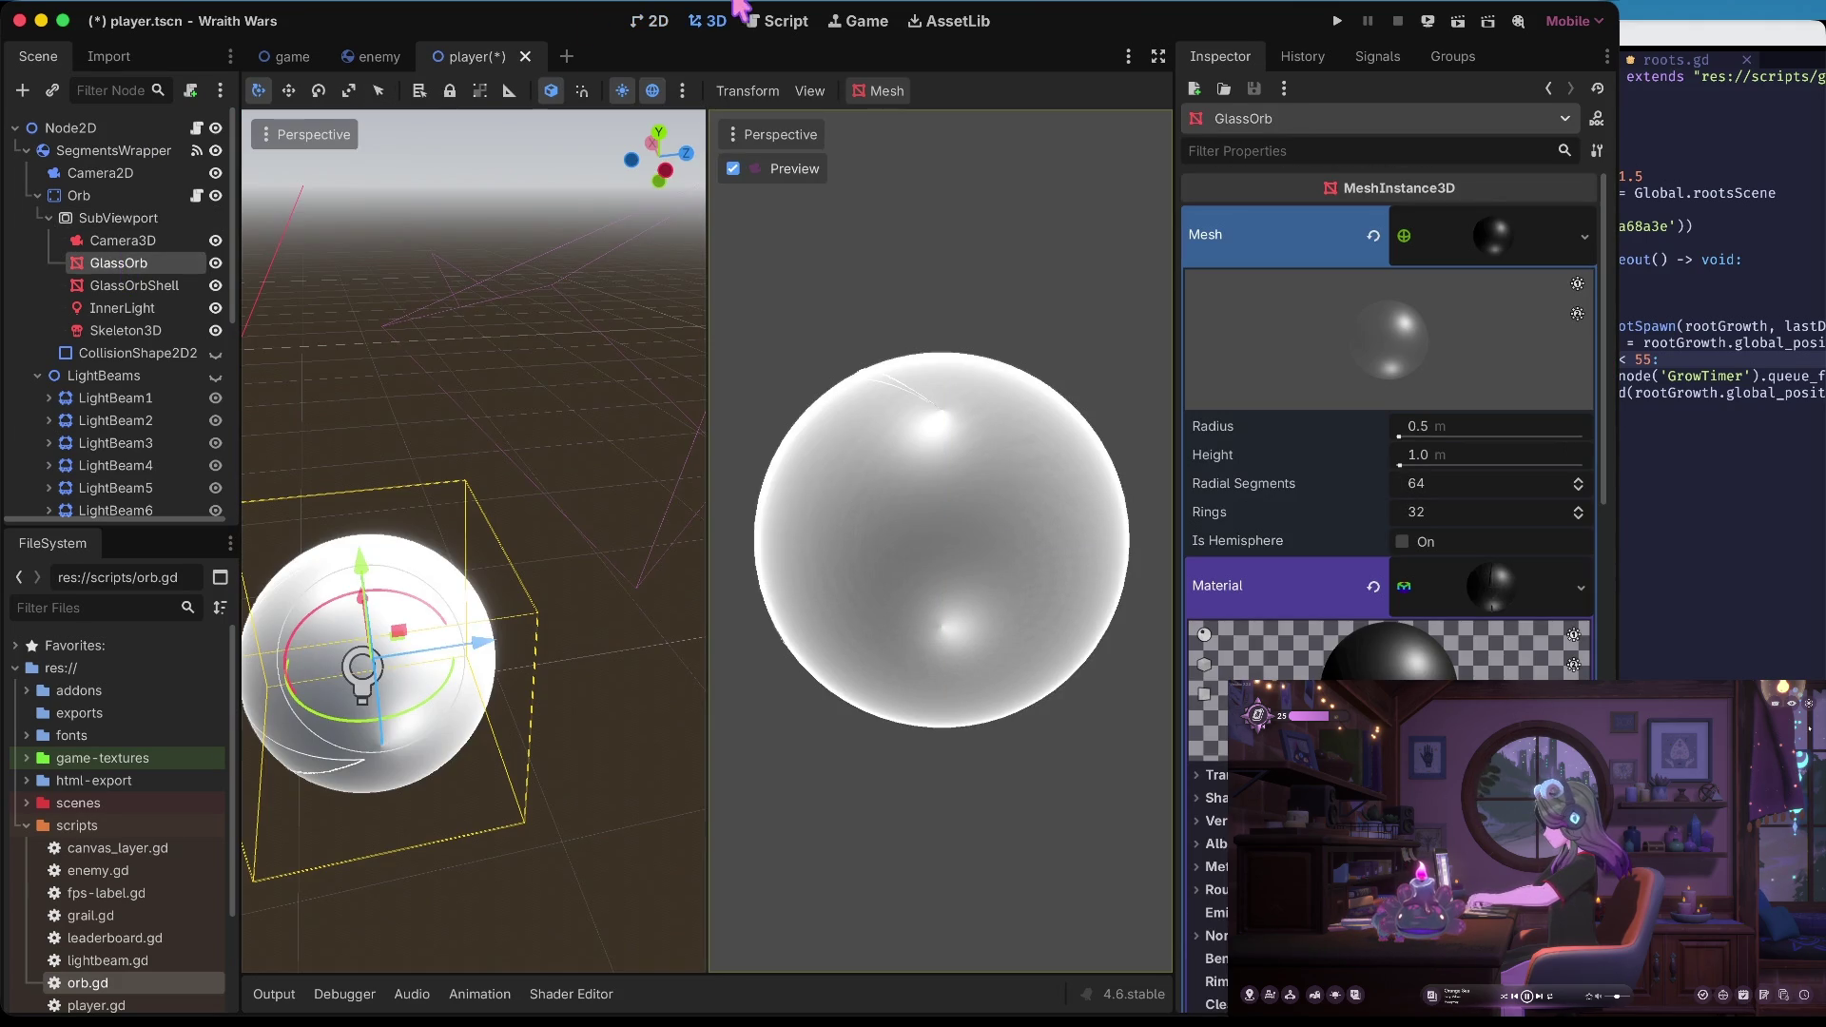
Briefly change GlassOrb's albedo colour to white, then undo it back to black
scroll(1350, 407, "down", 5)
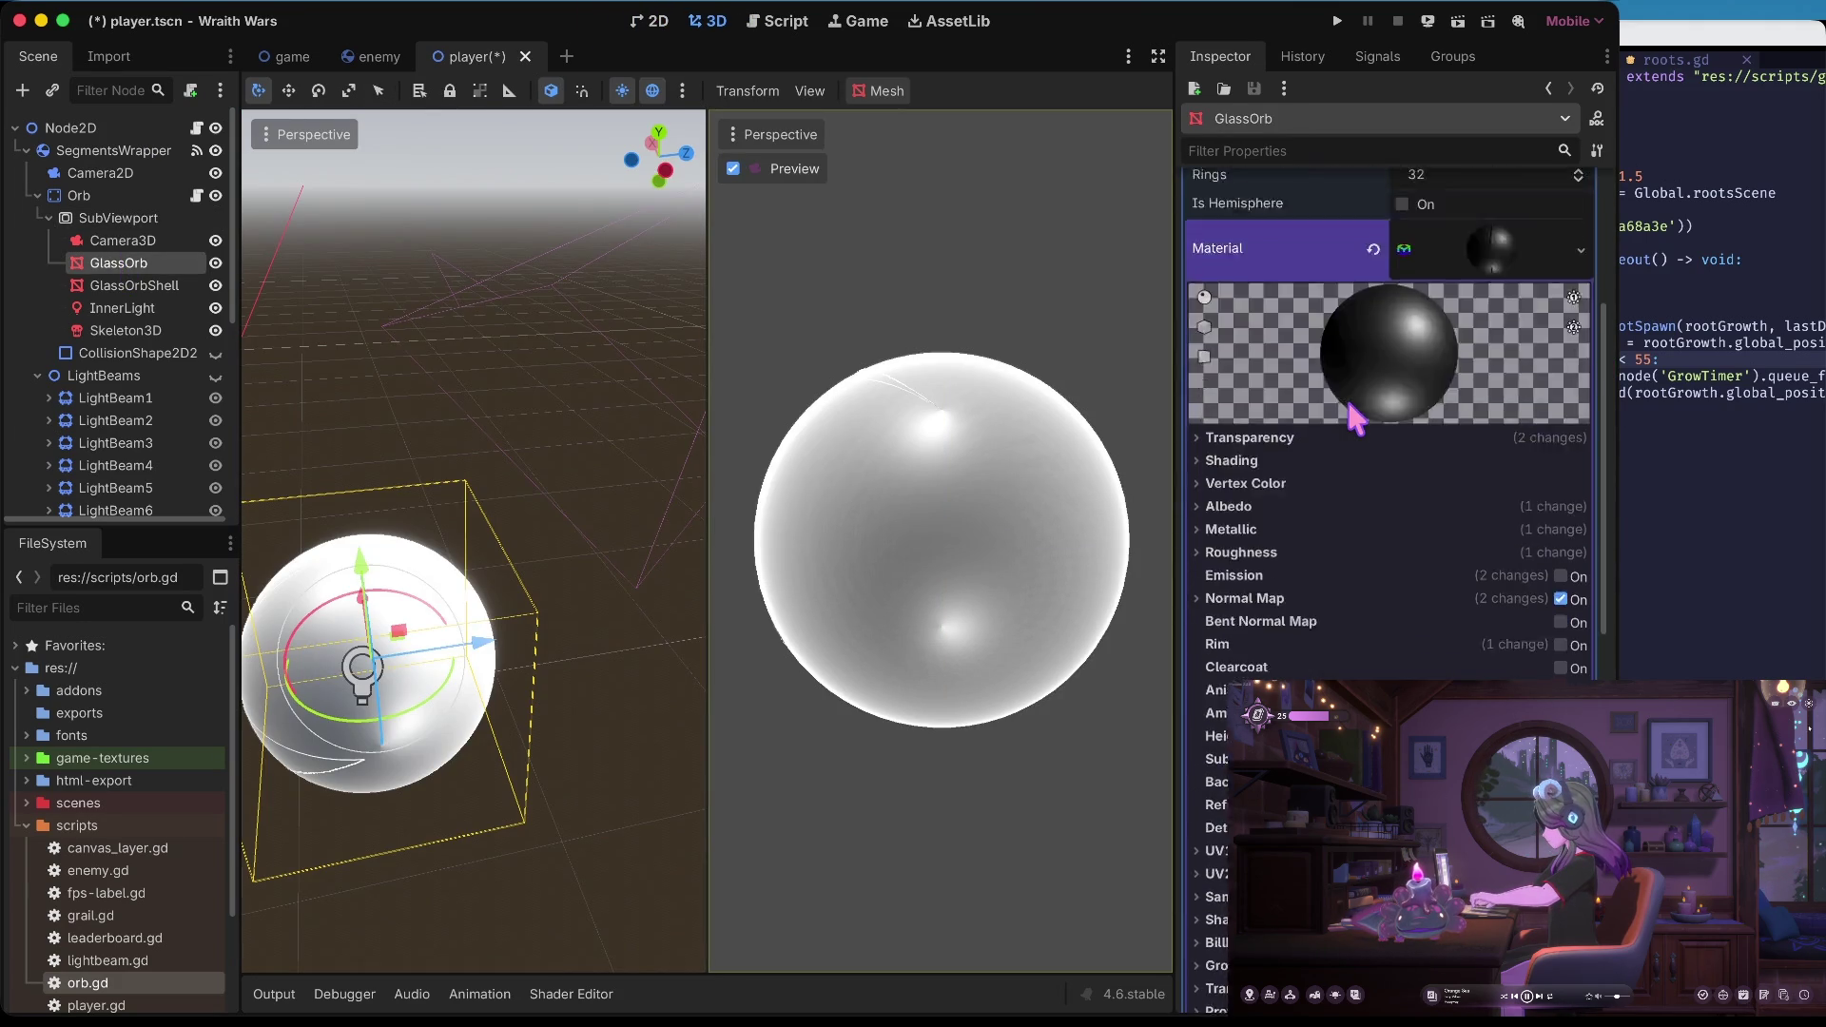
scroll(1349, 405, "up", 1)
scroll(1356, 419, "up", 2)
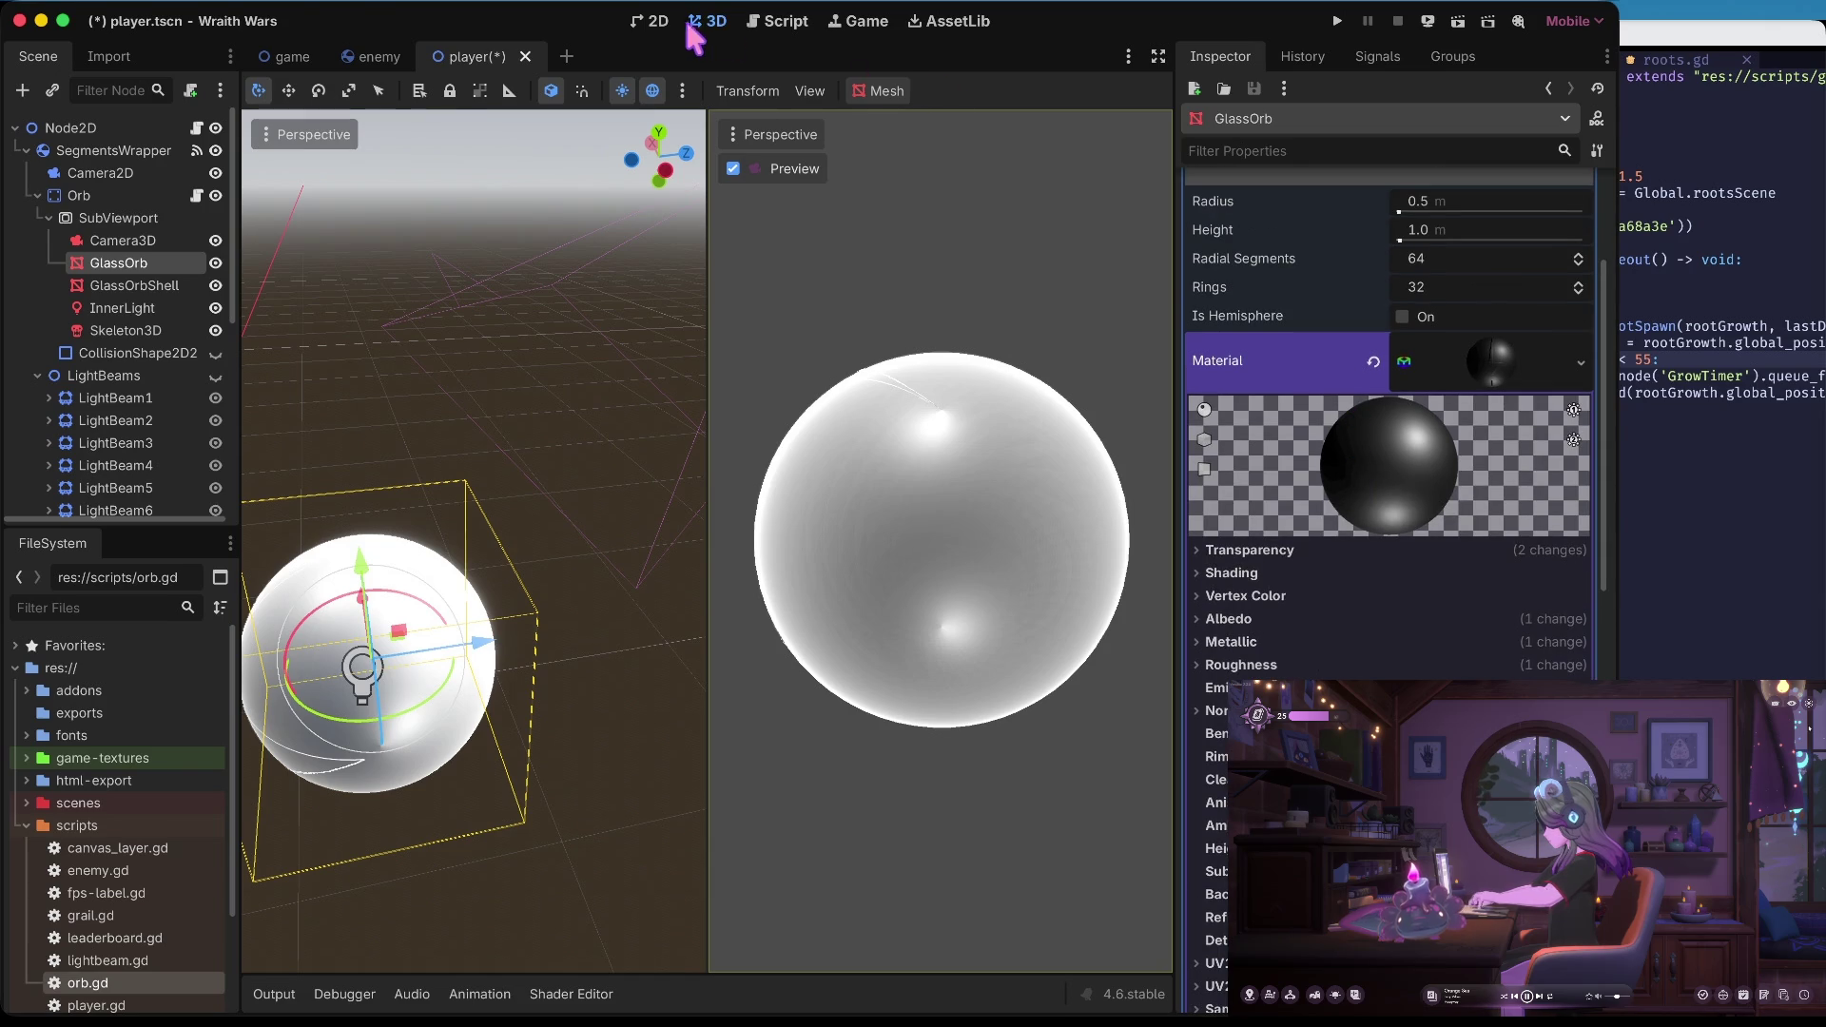
left_click(654, 21)
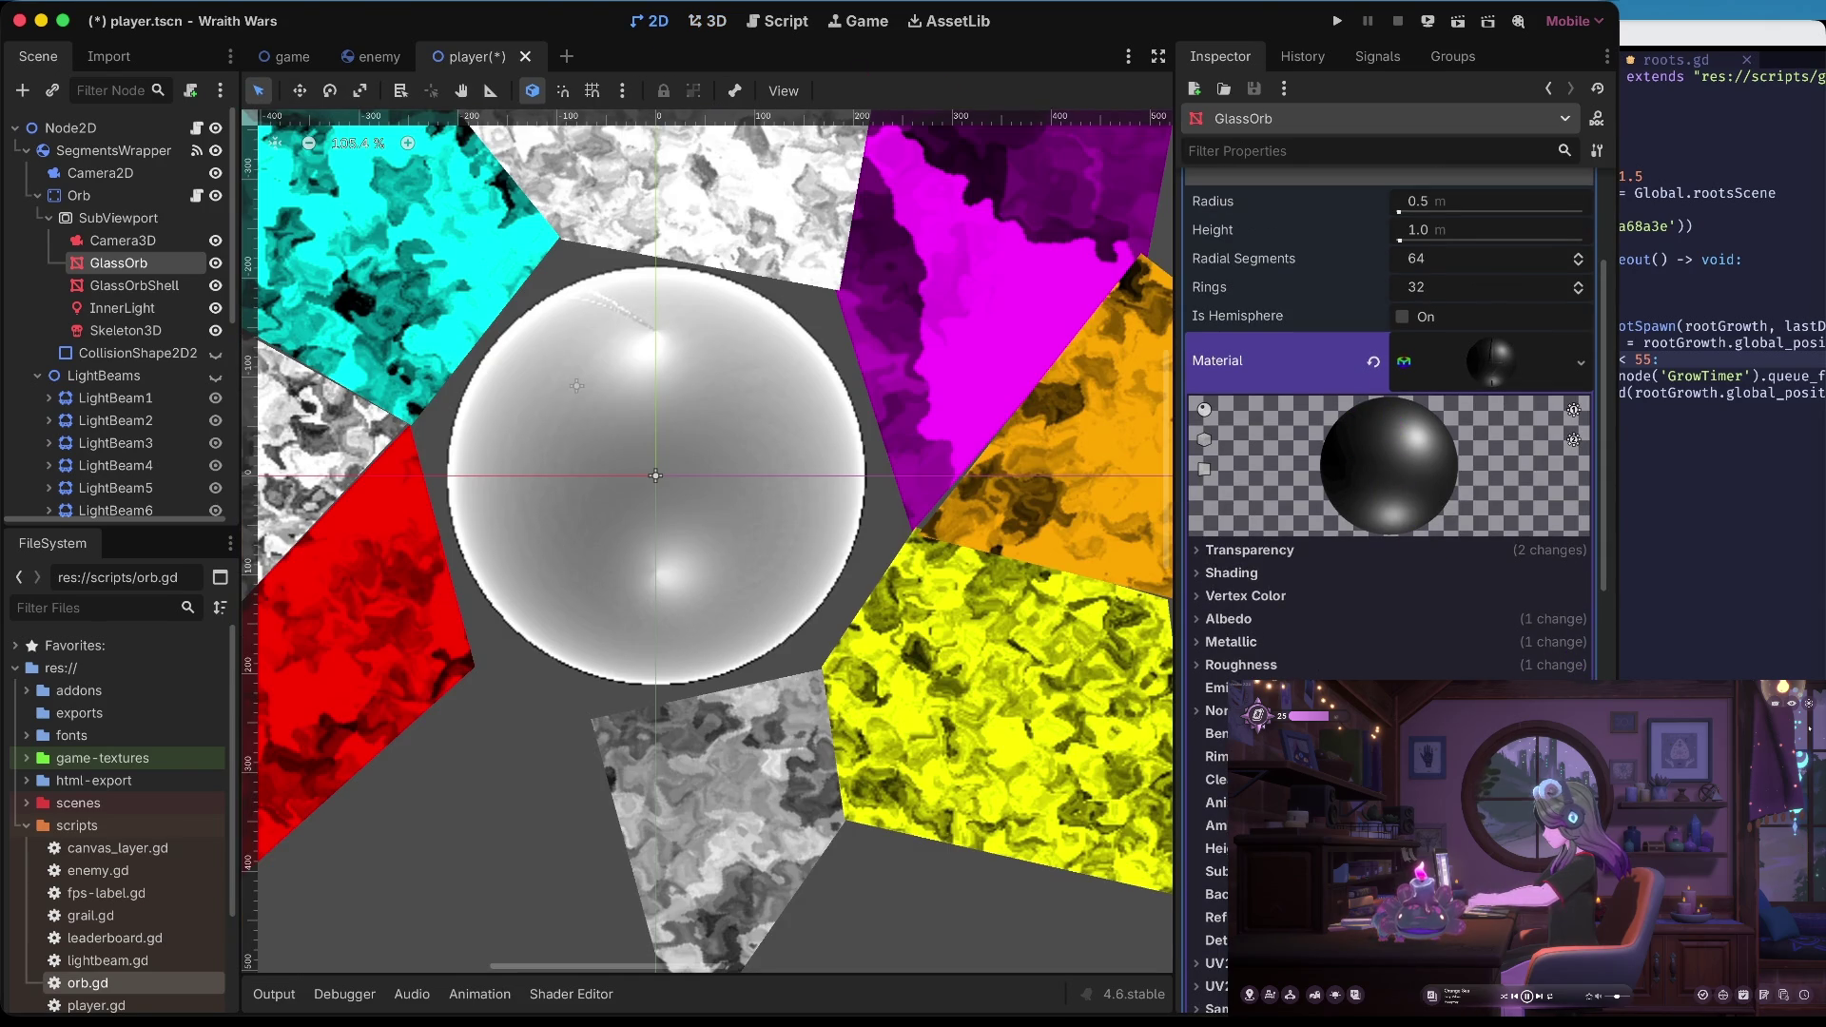
scroll(1212, 687, "up", 3)
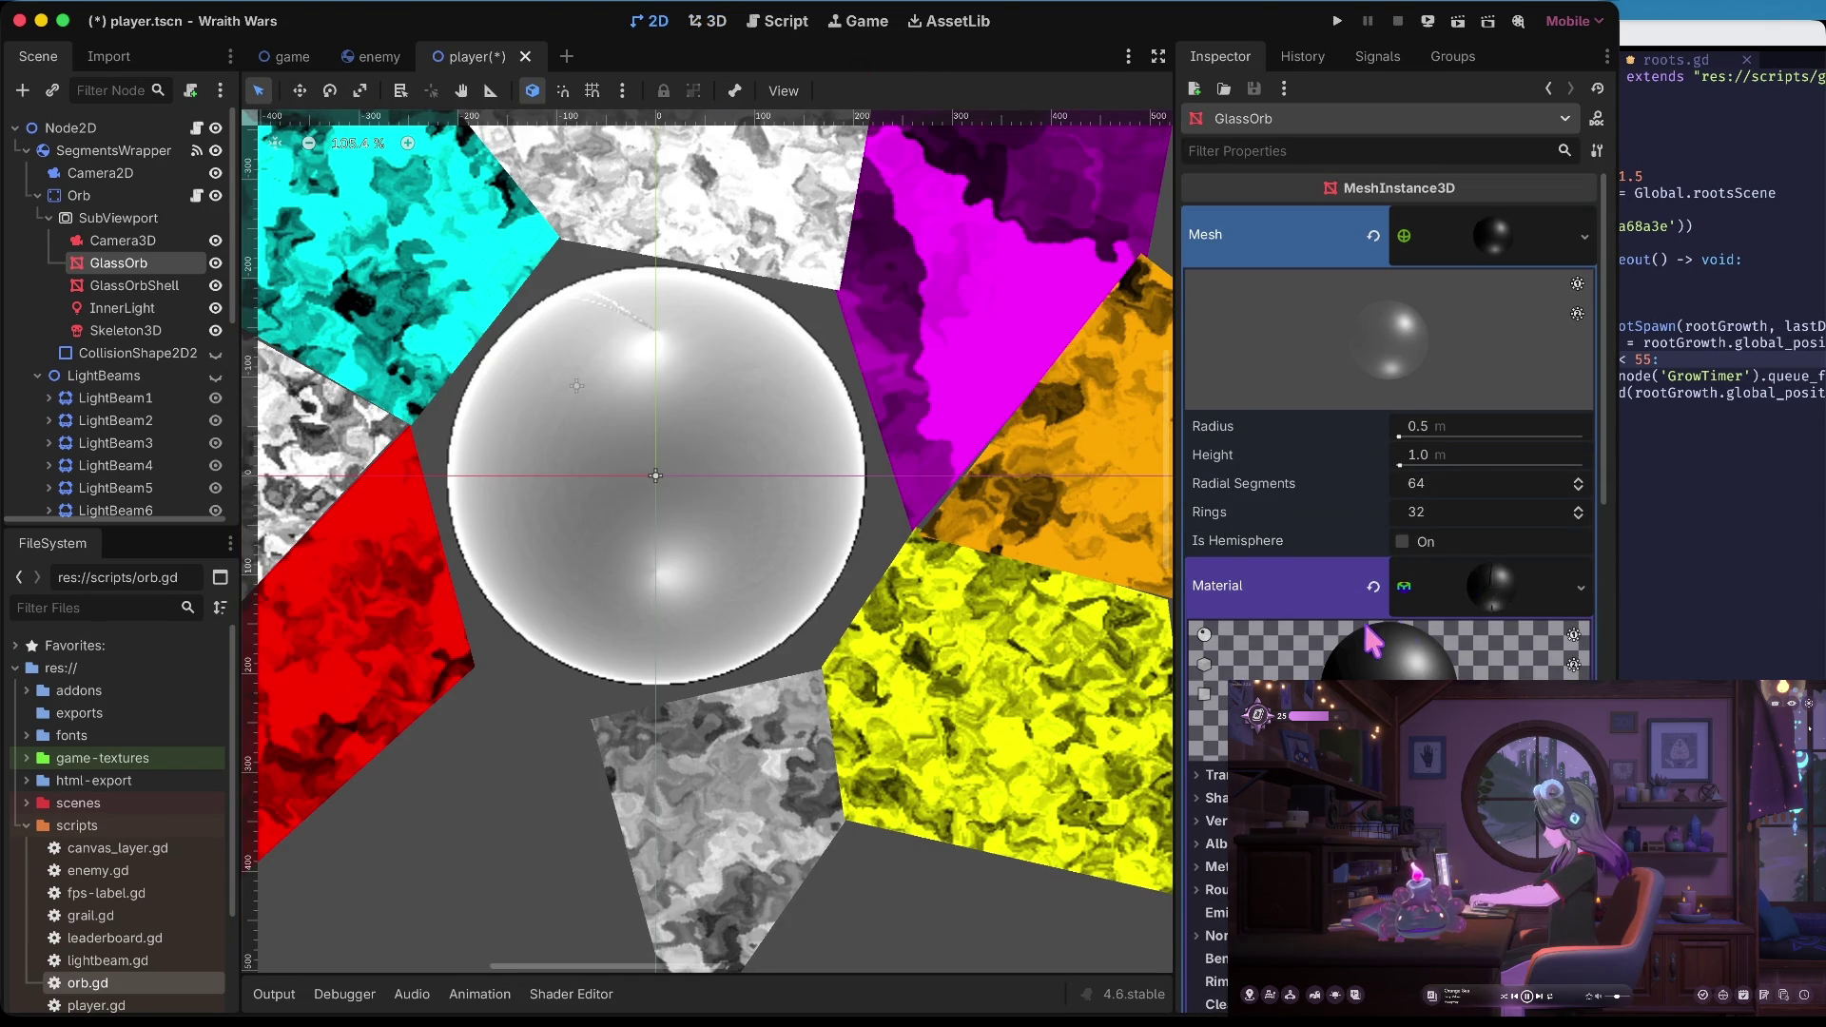
left_click(1469, 593)
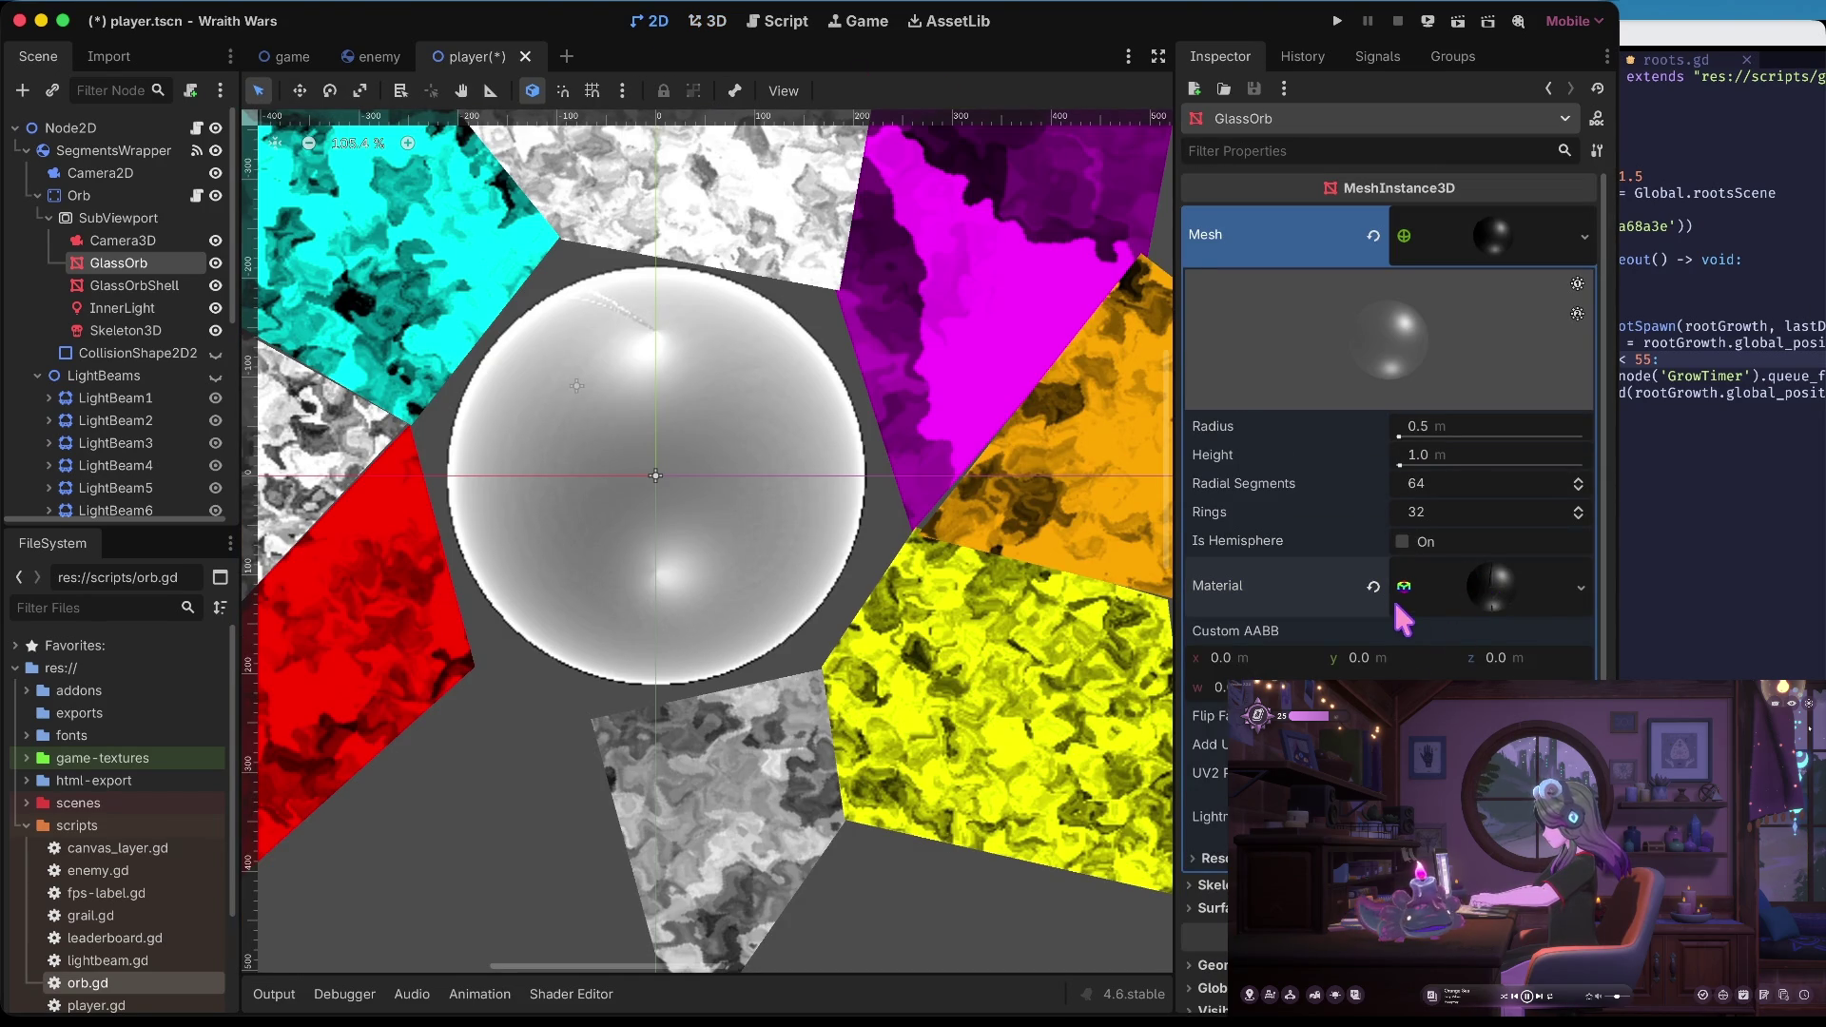
scroll(1401, 609, "down", 3)
left_click(1445, 363)
scroll(1404, 438, "down", 2)
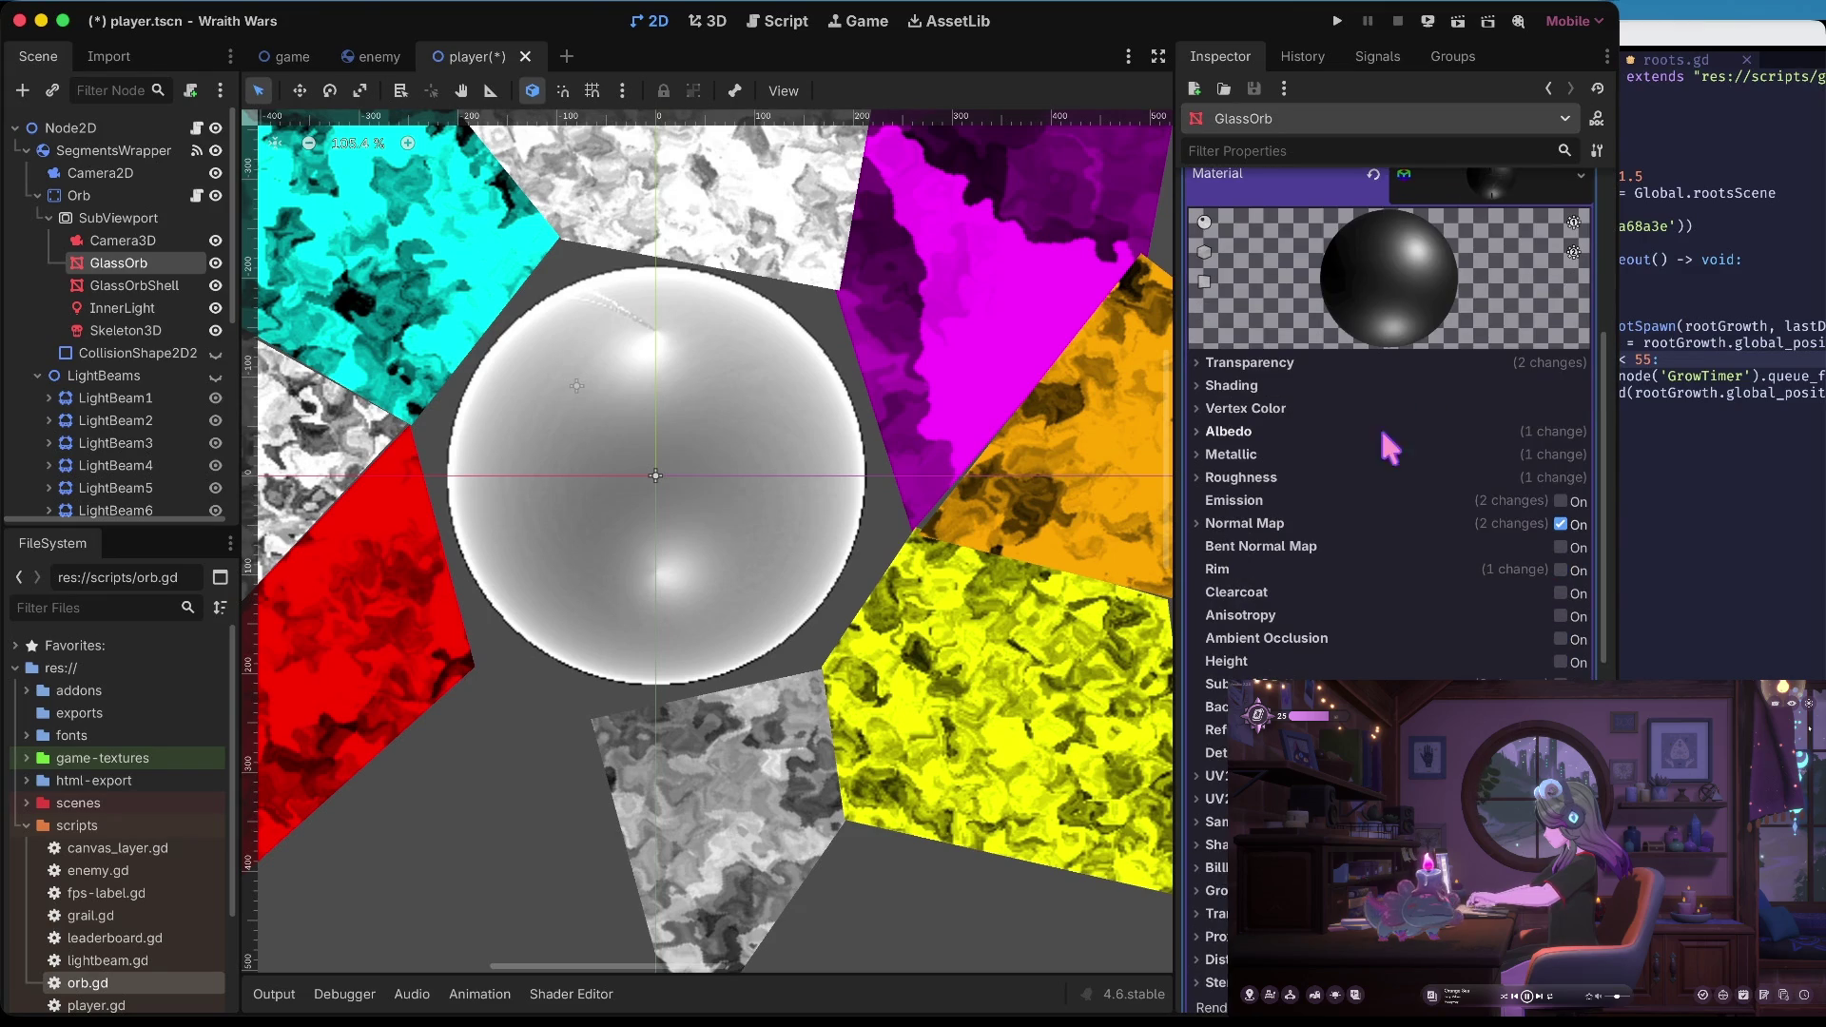
left_click(1275, 432)
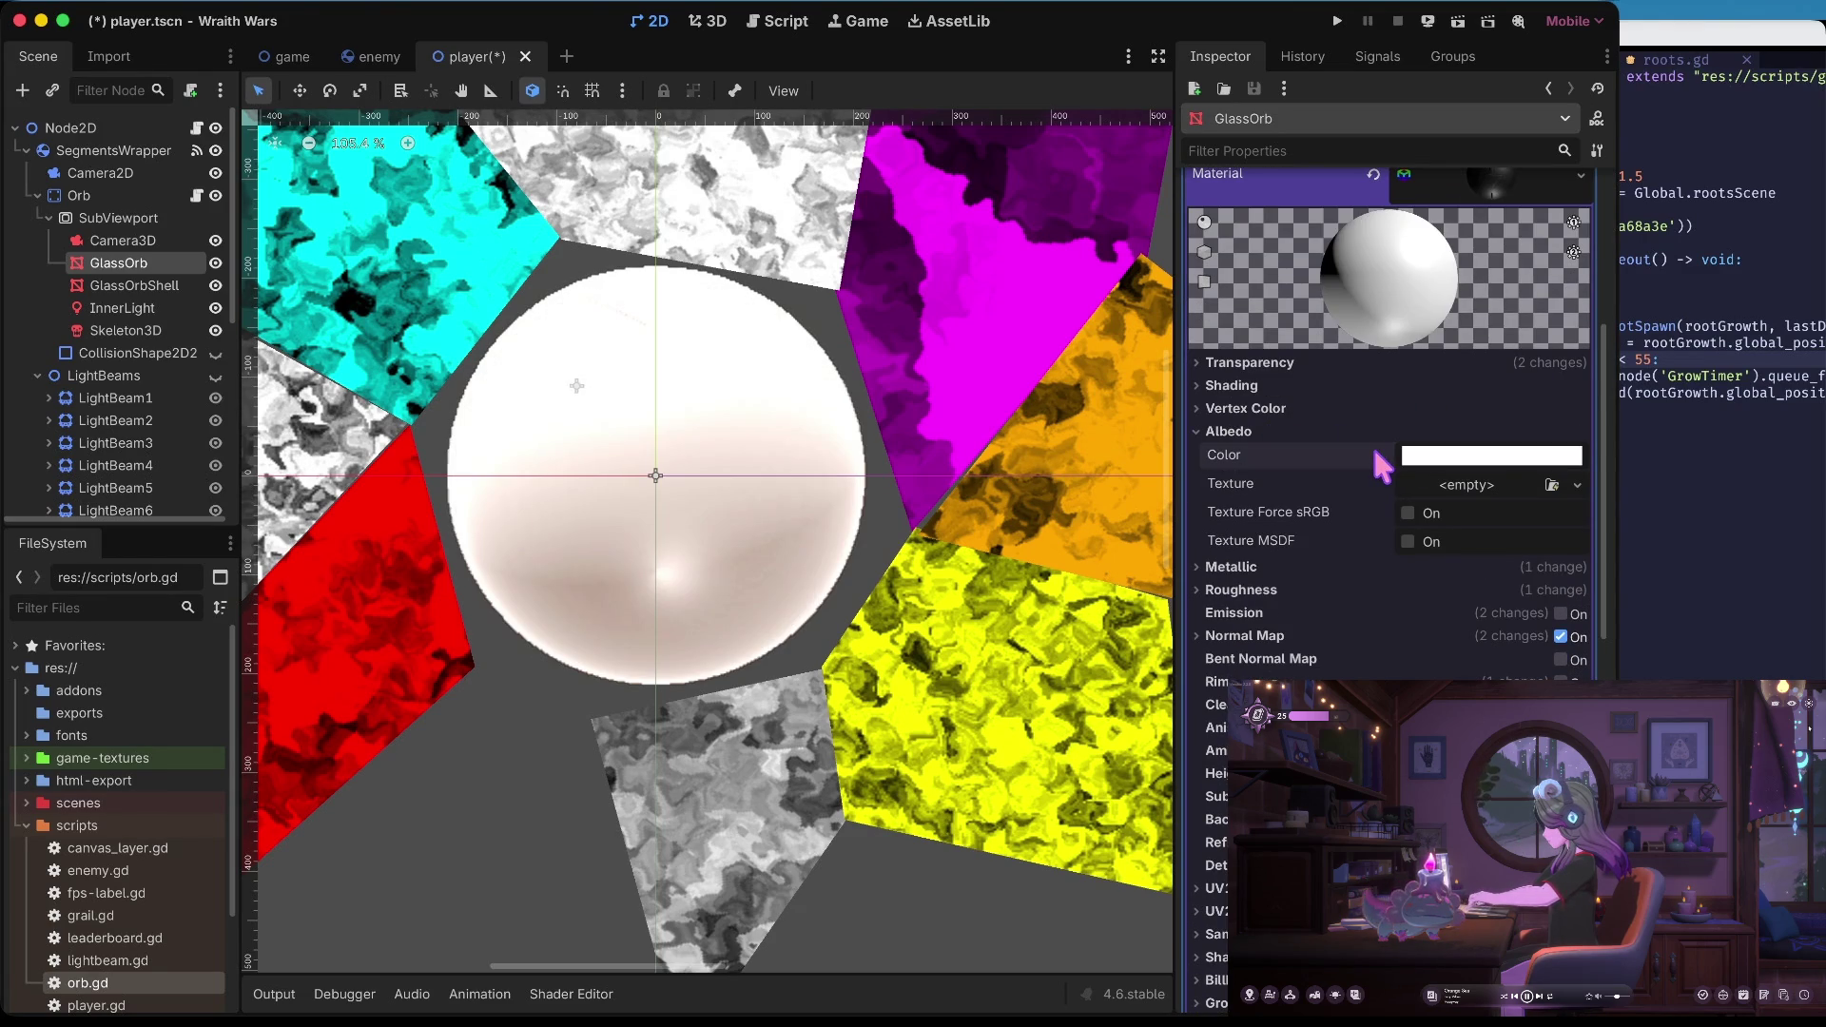
key("ctrl+z")
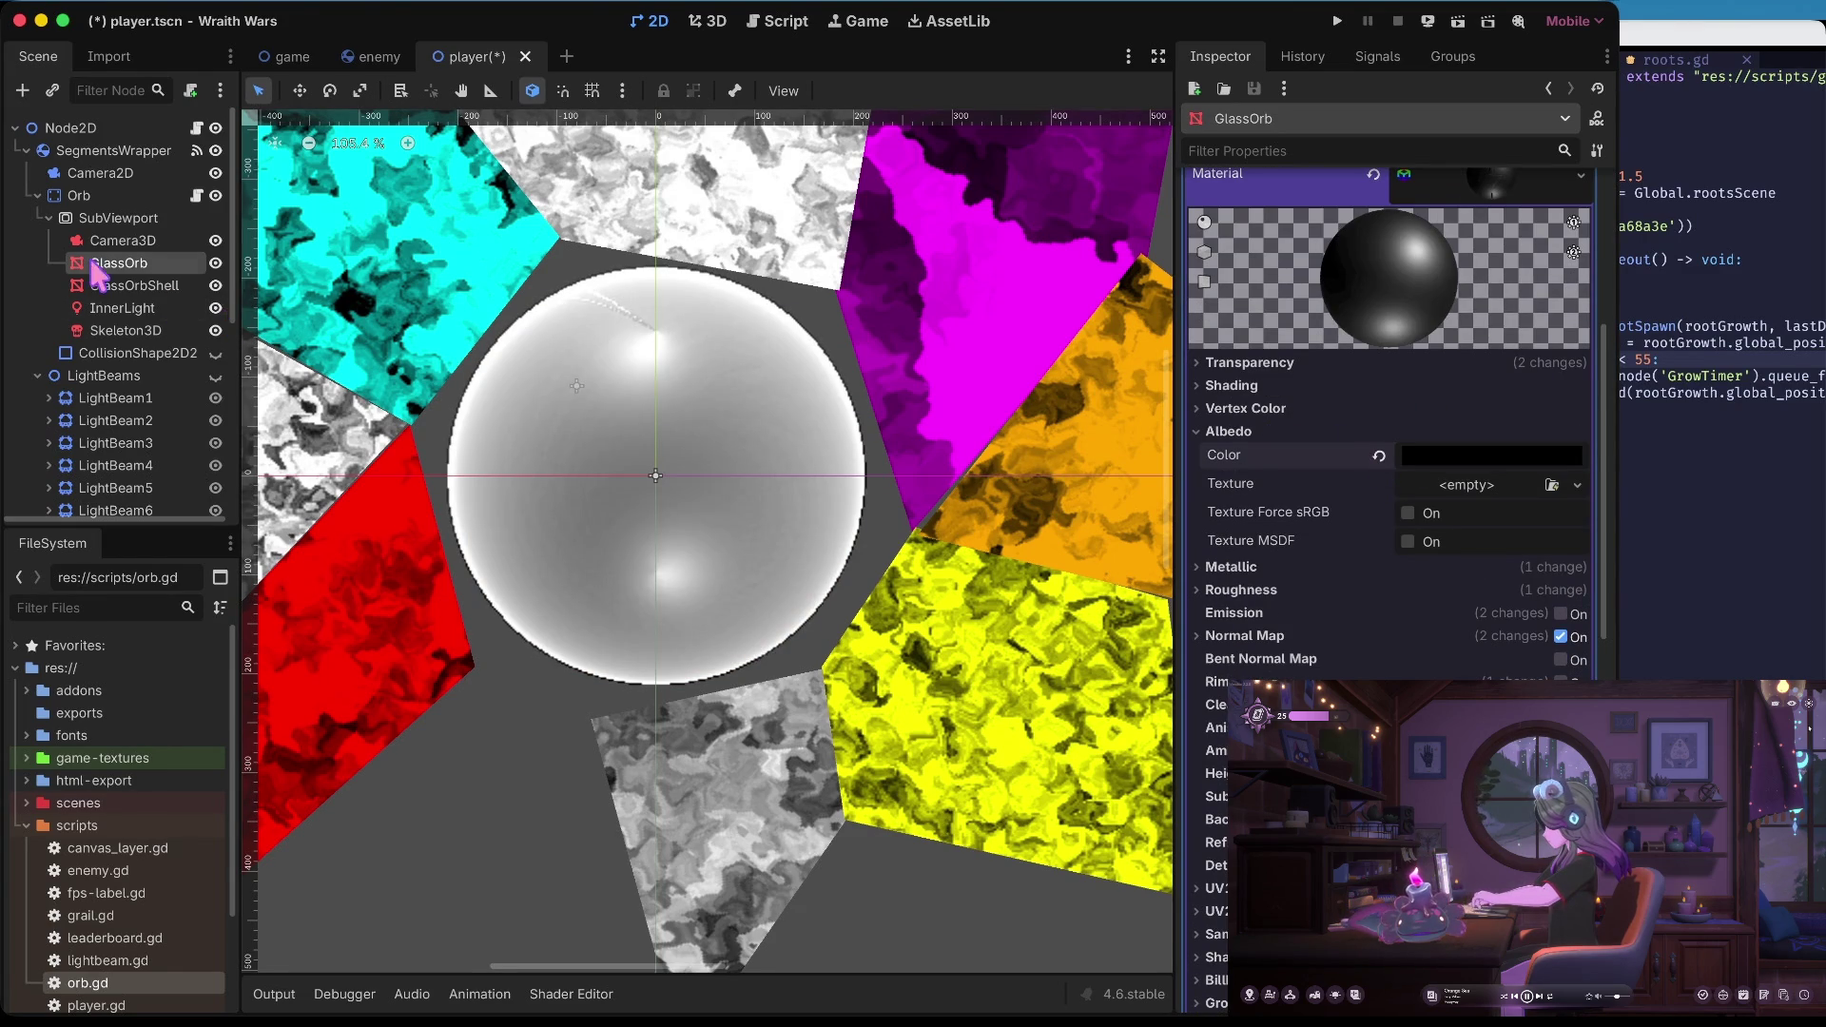
Return to the 3D workspace and select GlassOrbShell to show its mesh settings
scroll(1552, 304, "up", 5)
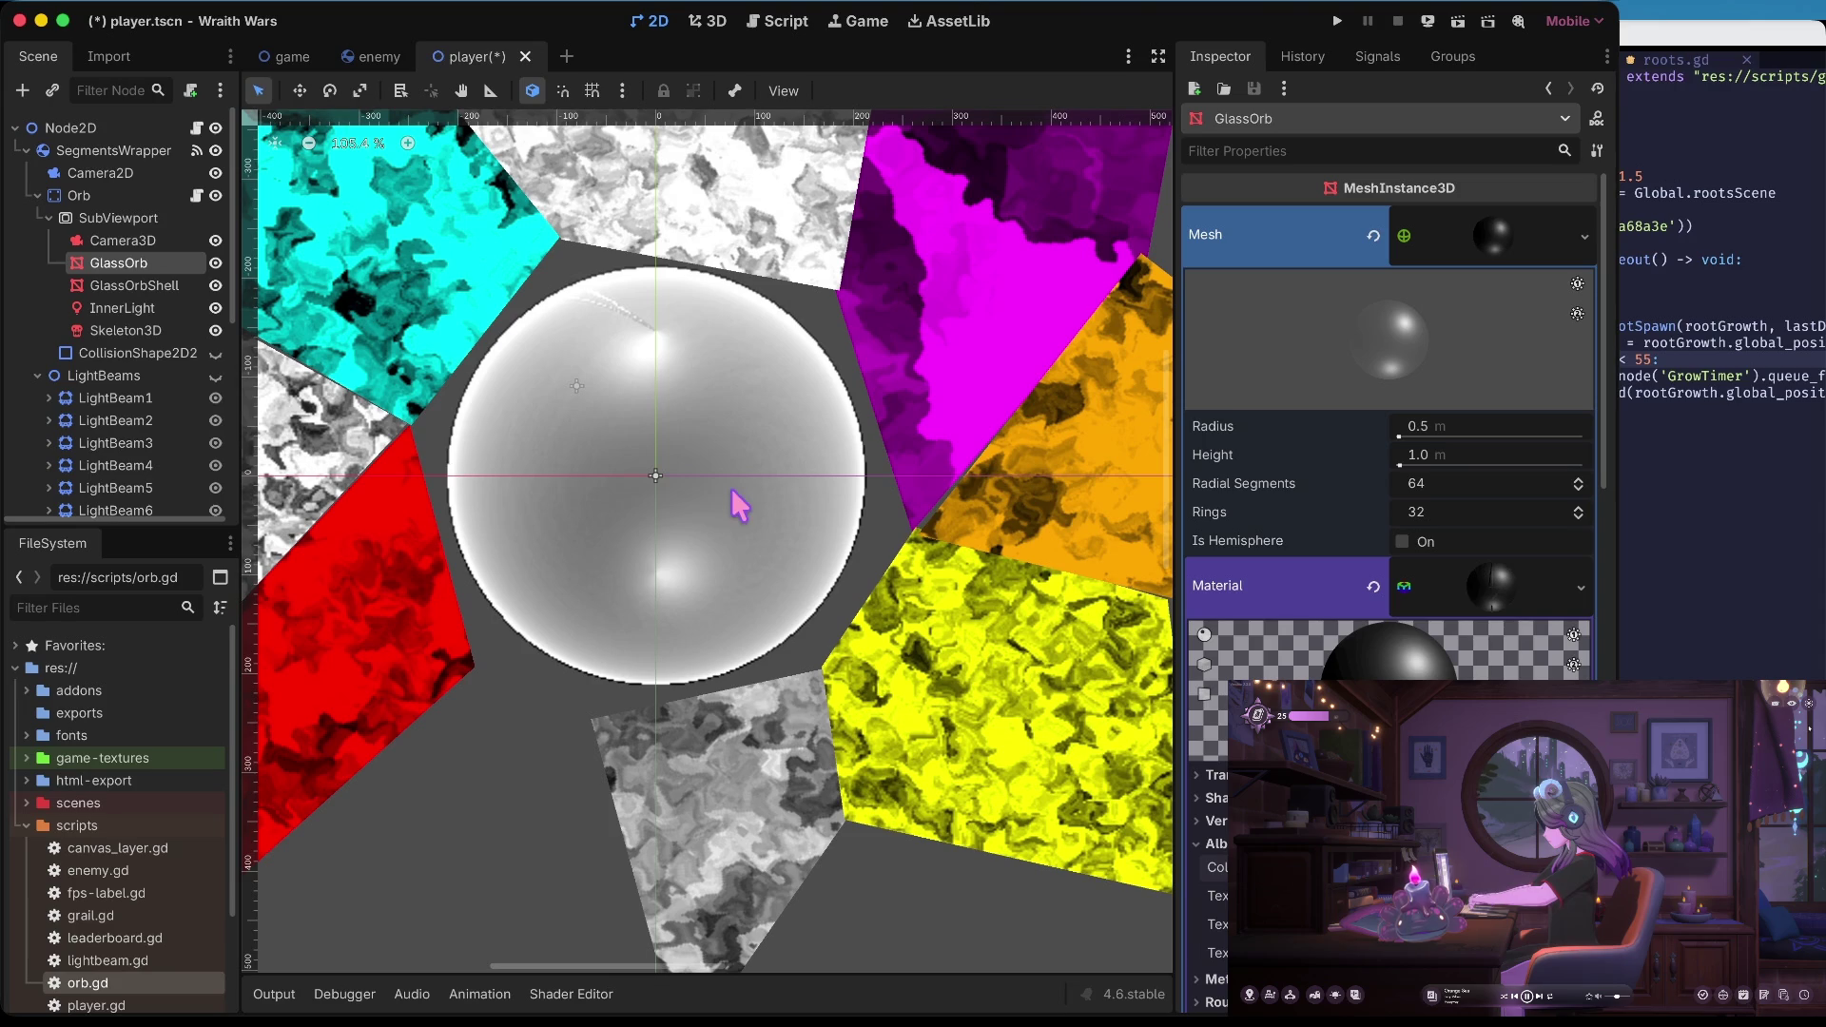
left_click(705, 22)
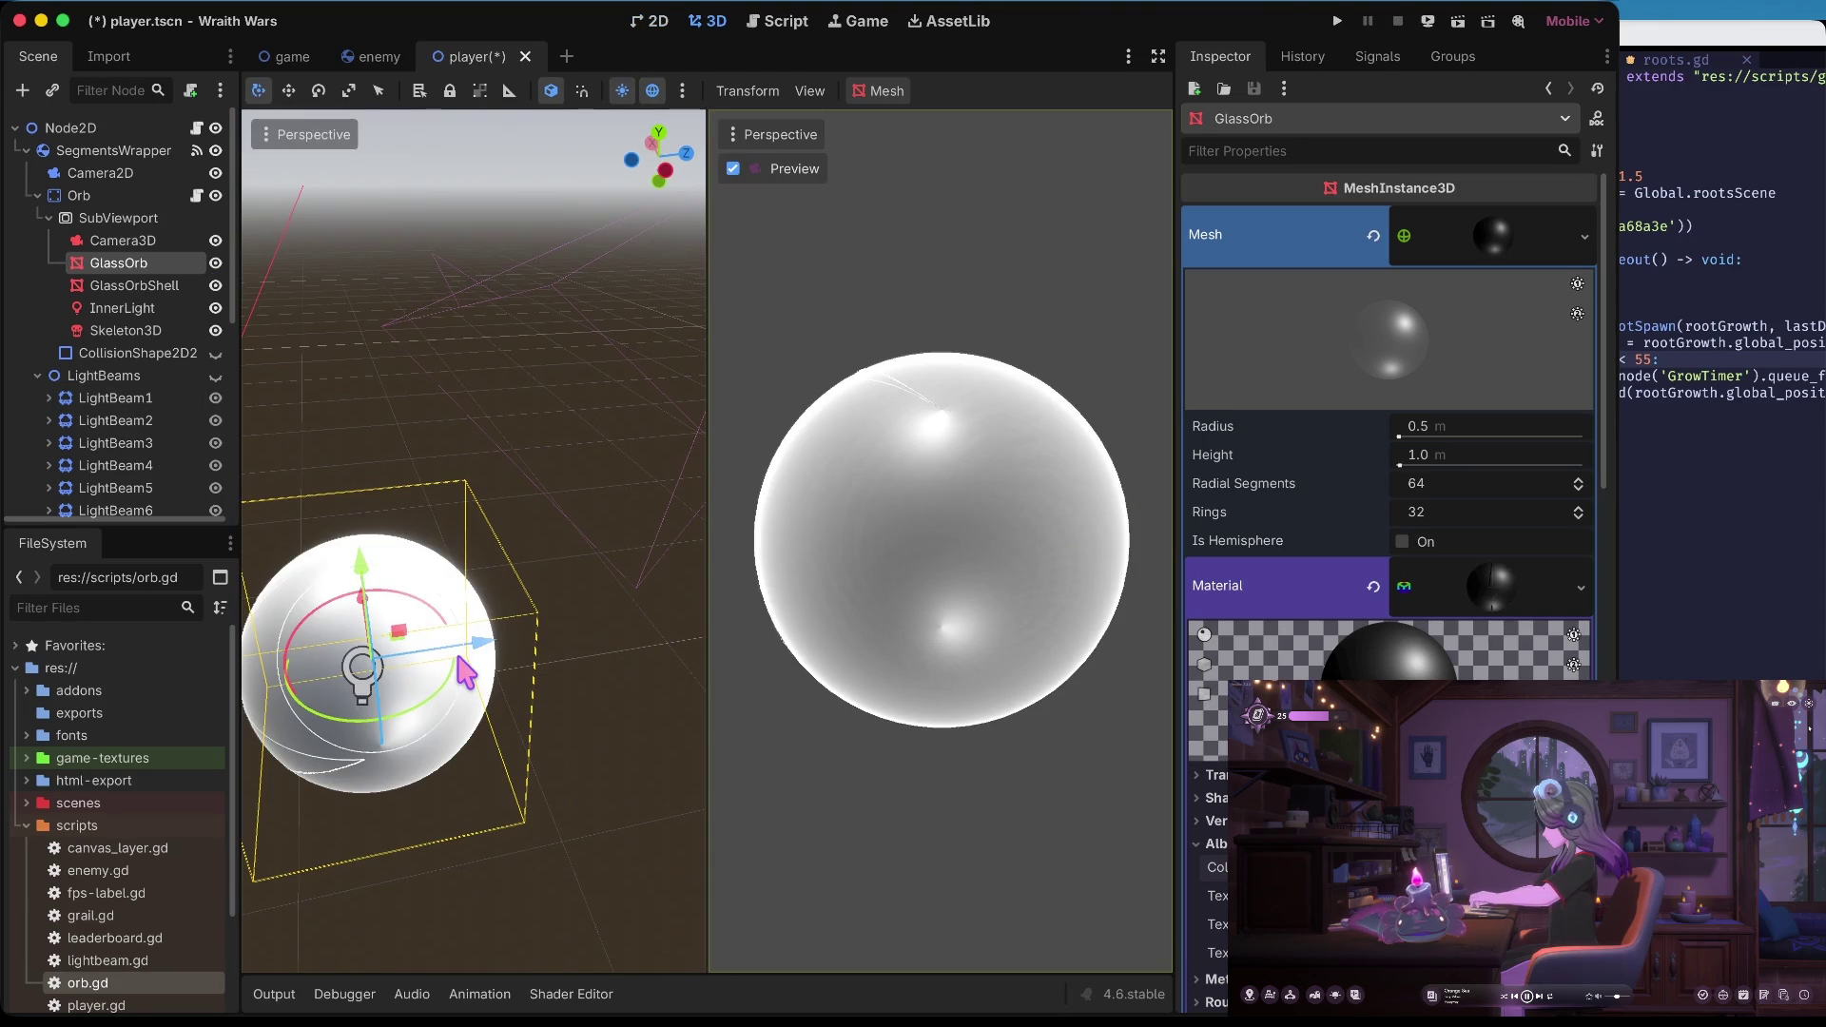
scroll(466, 671, "left", 5)
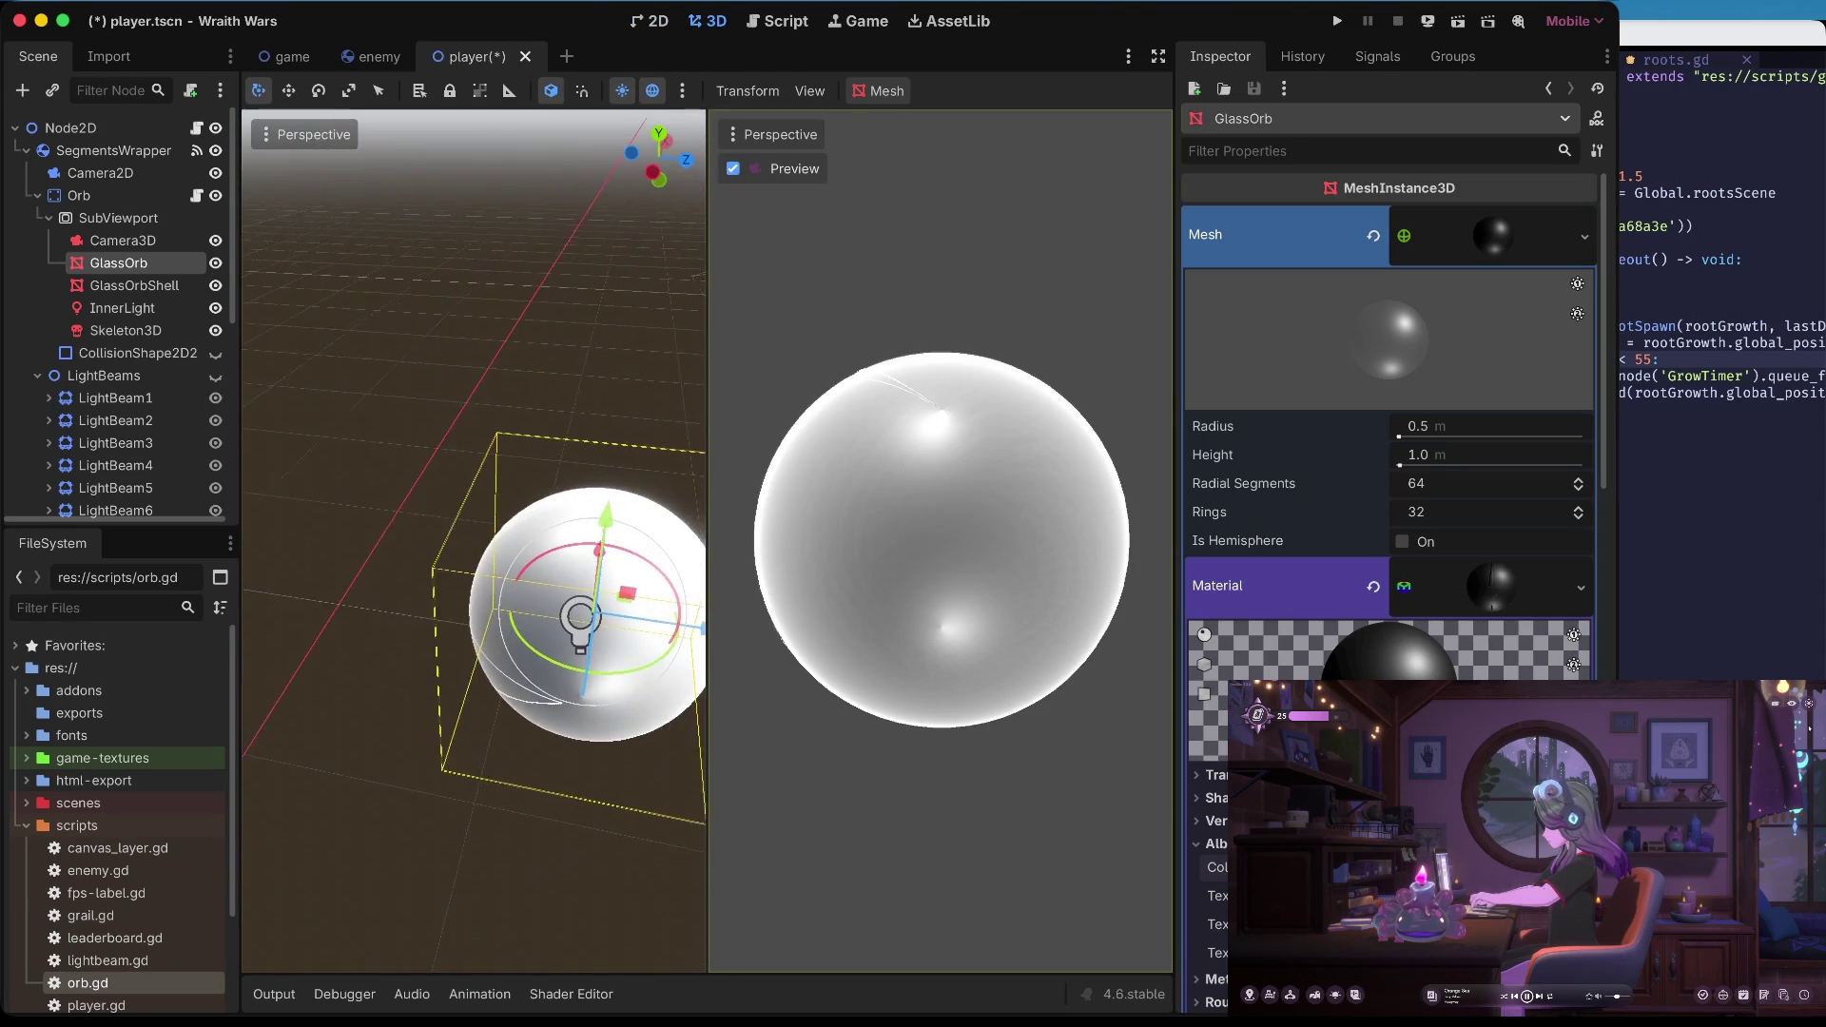
left_click(142, 288)
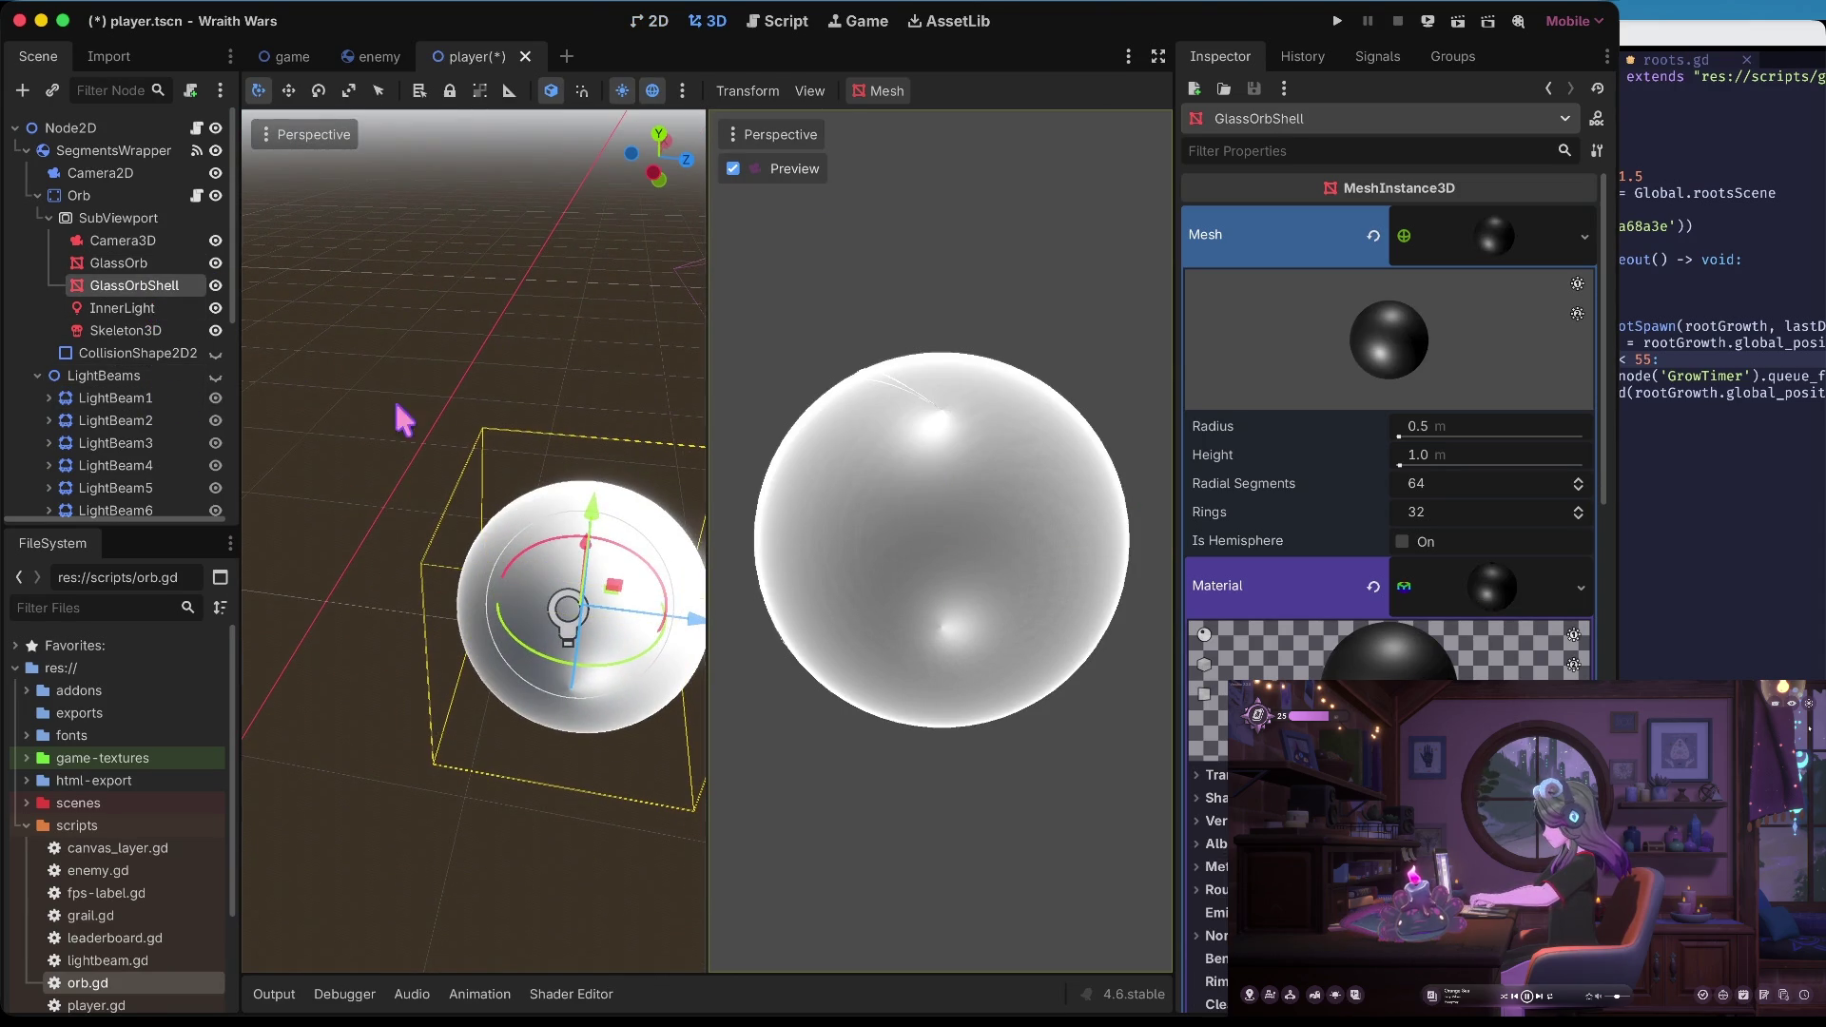
Orbit the 3D view around the glass orb and drag the orb lower and along one axis
scroll(404, 419, "left", 5)
mouse_move(640, 631)
left_mouse_down()
mouse_move(387, 611)
mouse_move(479, 610)
left_mouse_up()
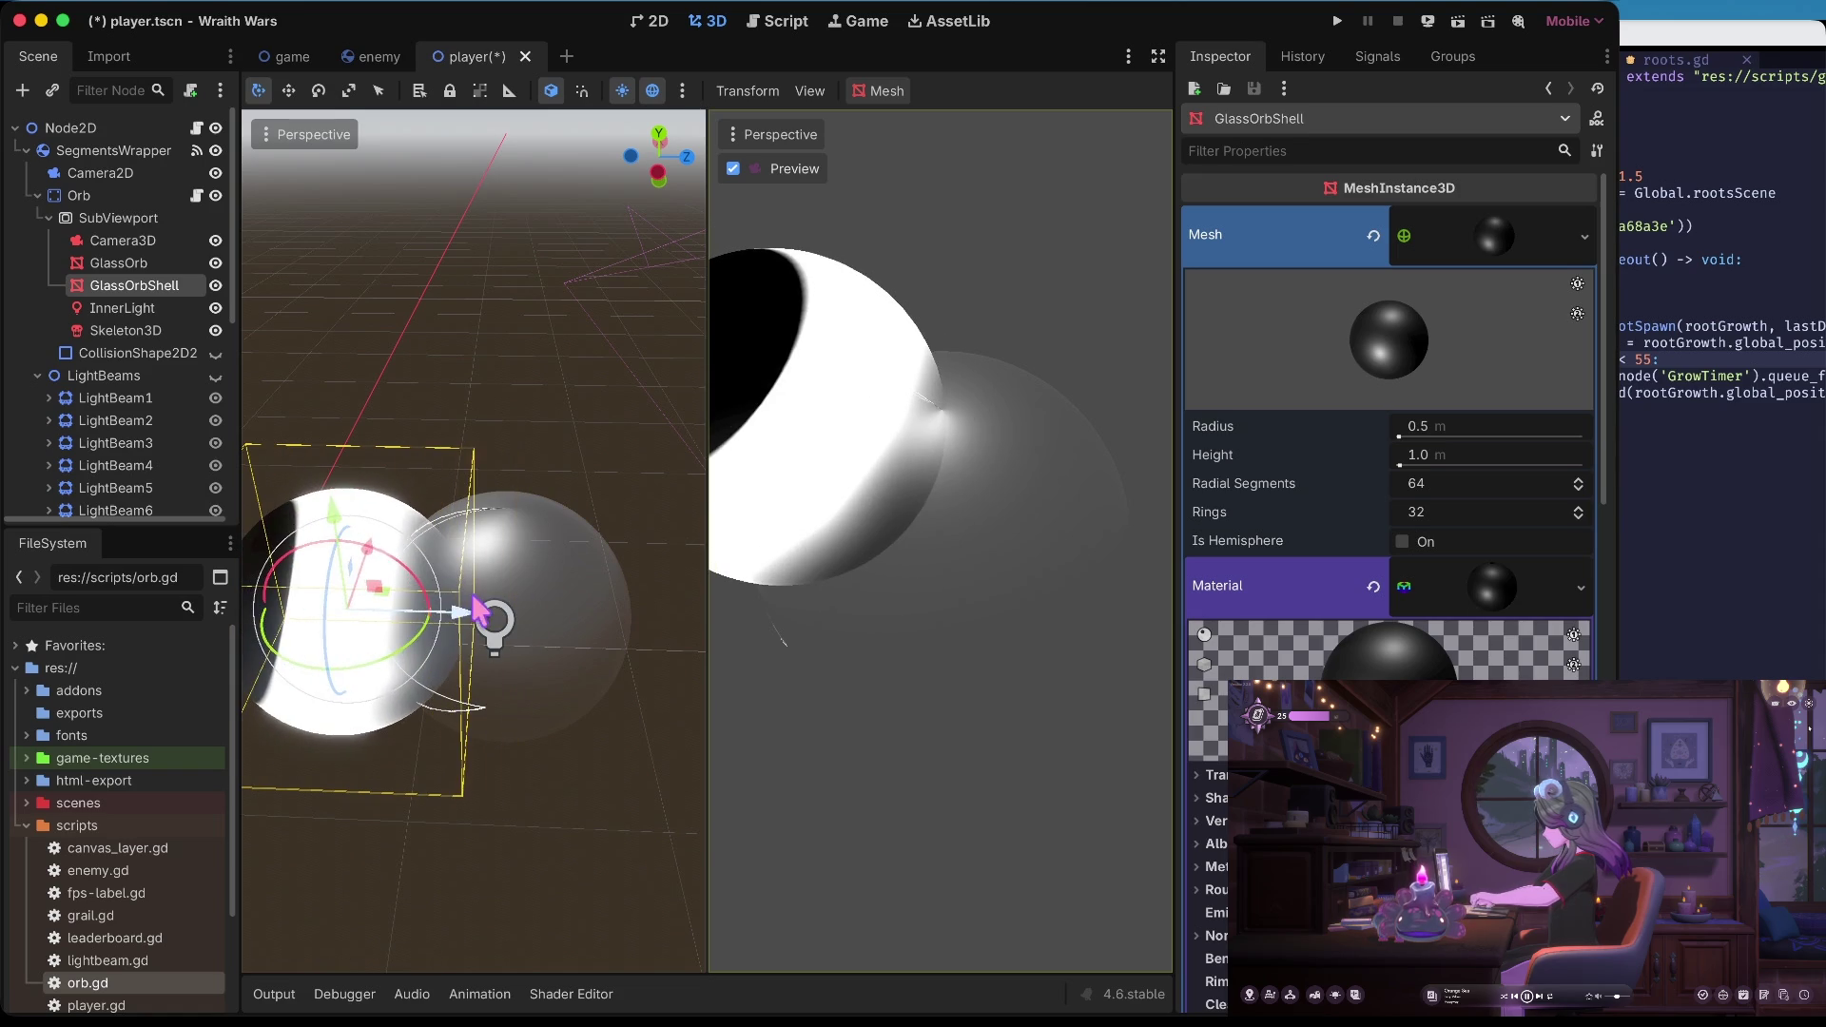
left_click_drag(334, 521, 350, 618)
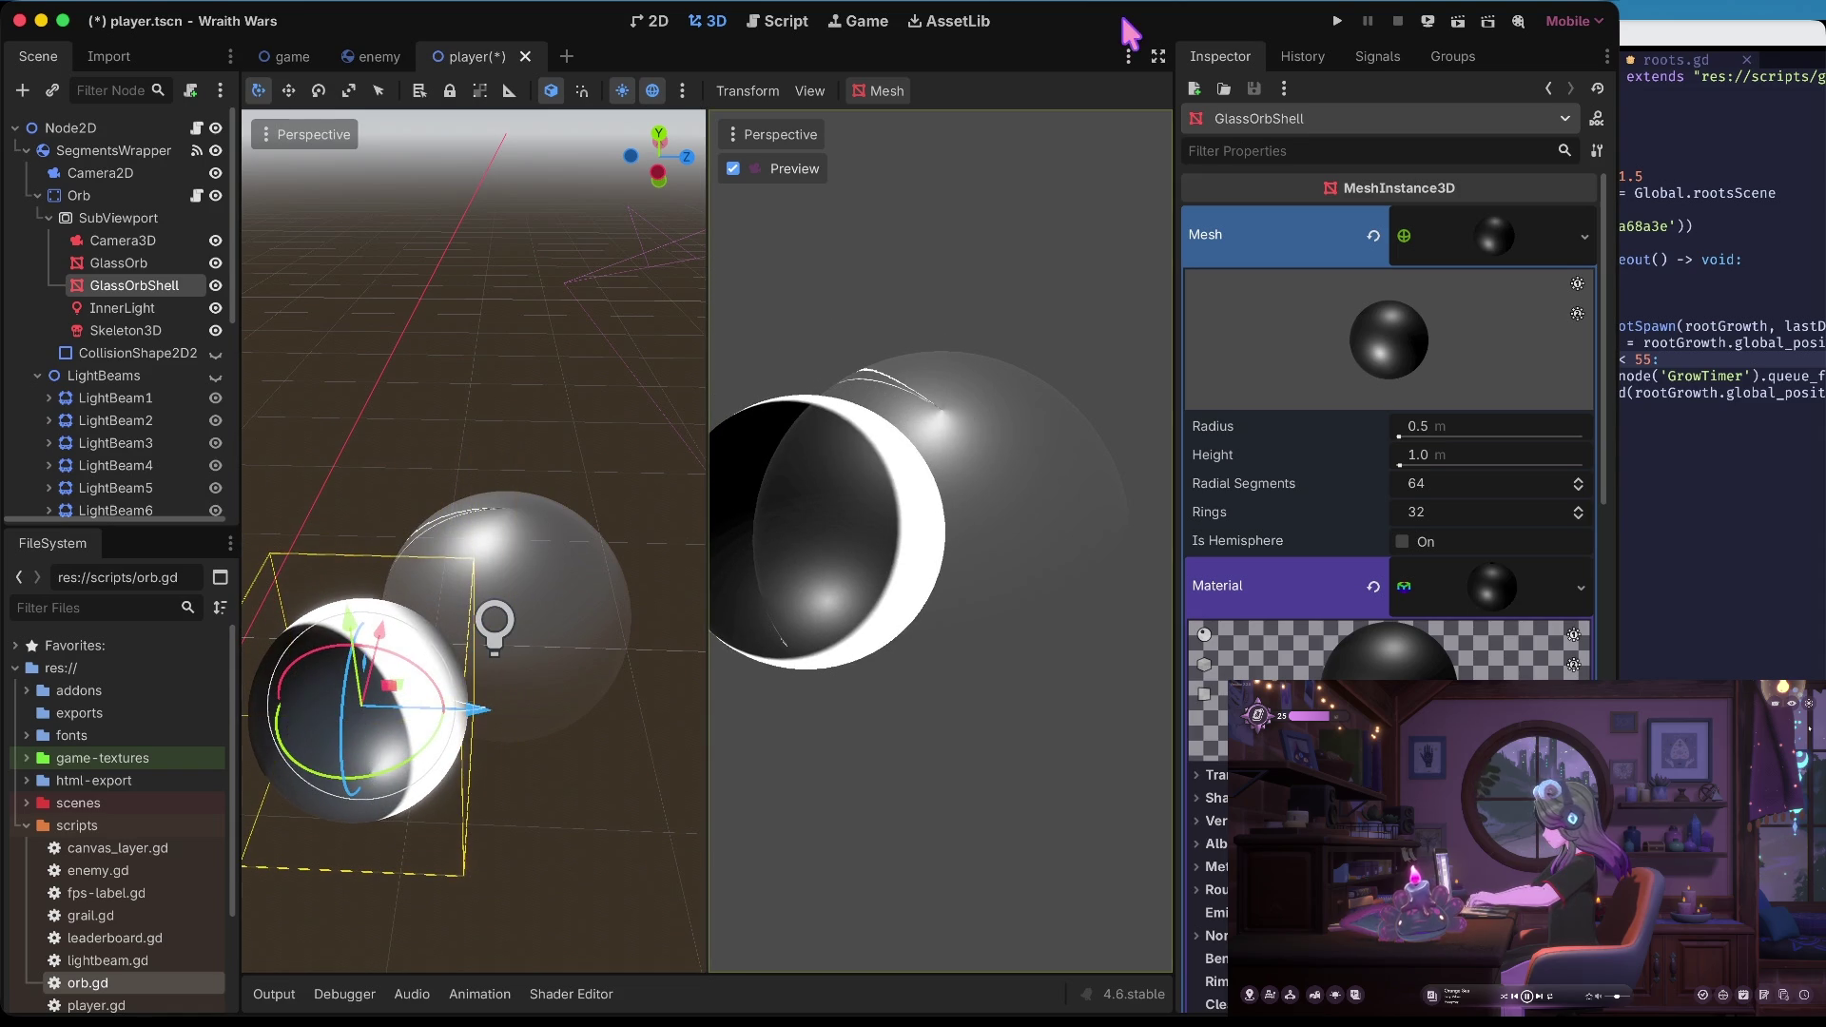
left_click(659, 22)
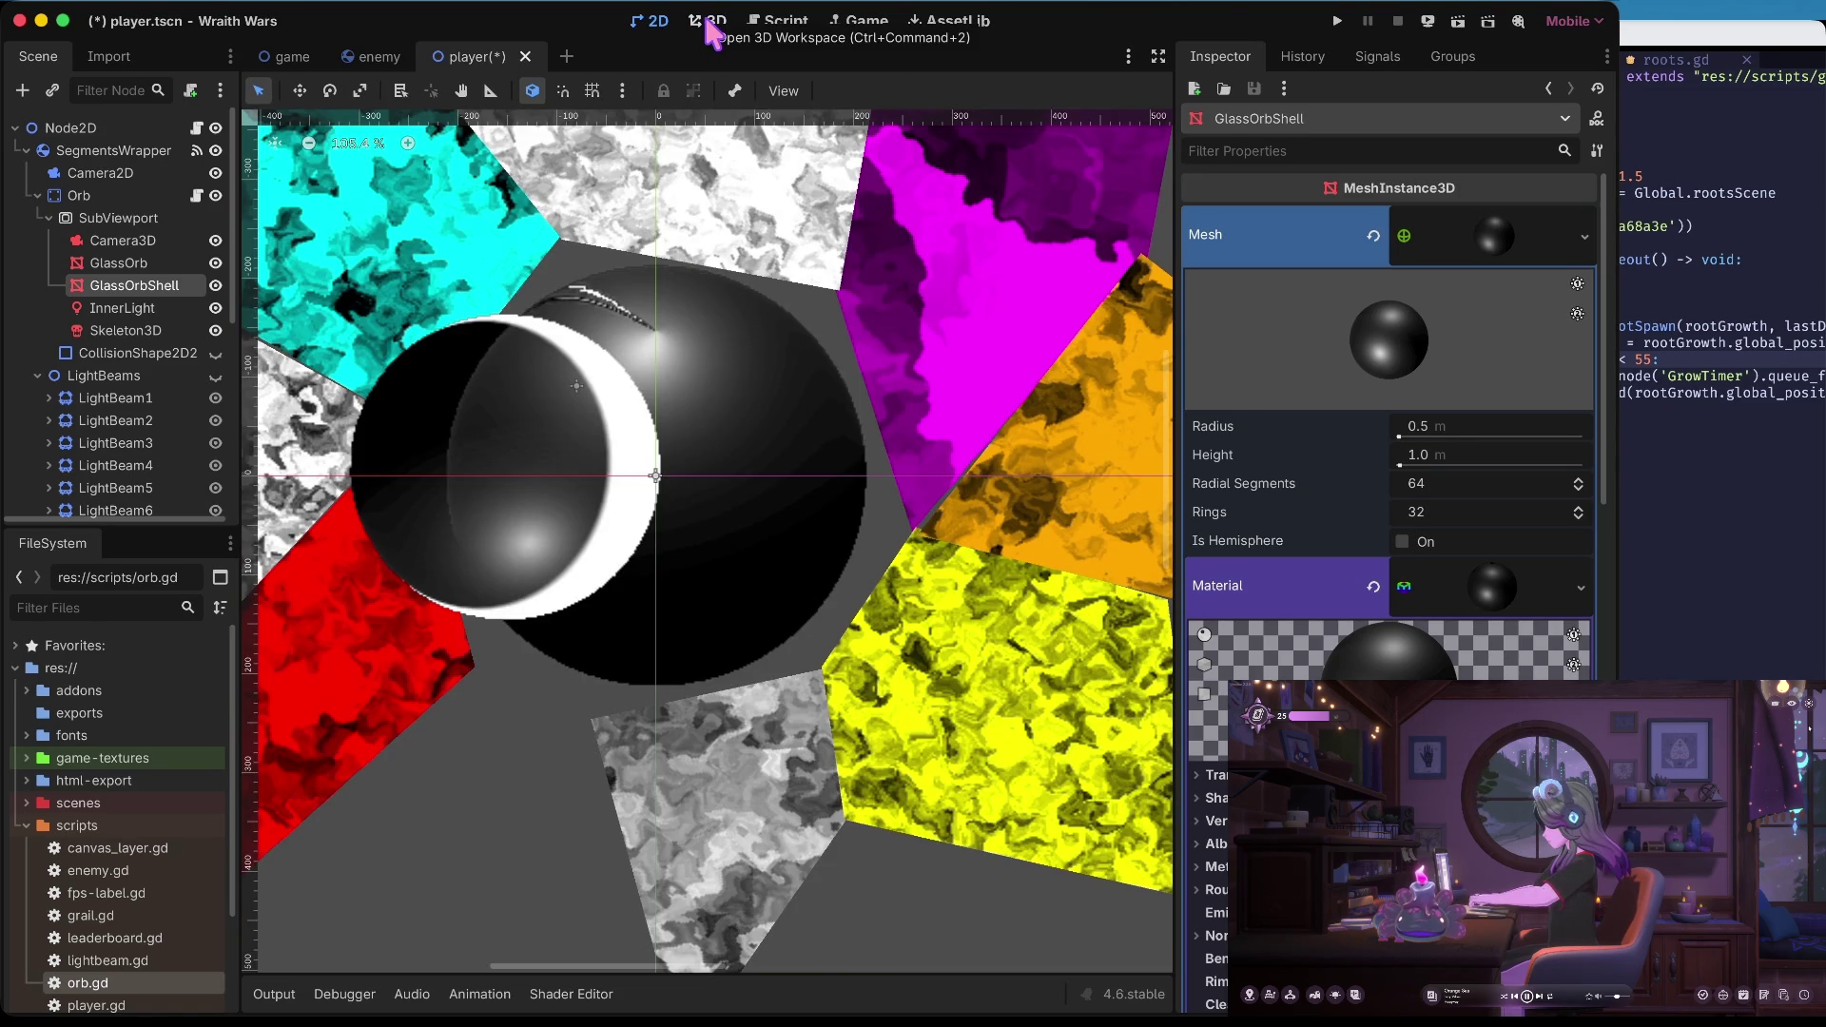
left_click(711, 28)
left_click_drag(476, 705, 603, 714)
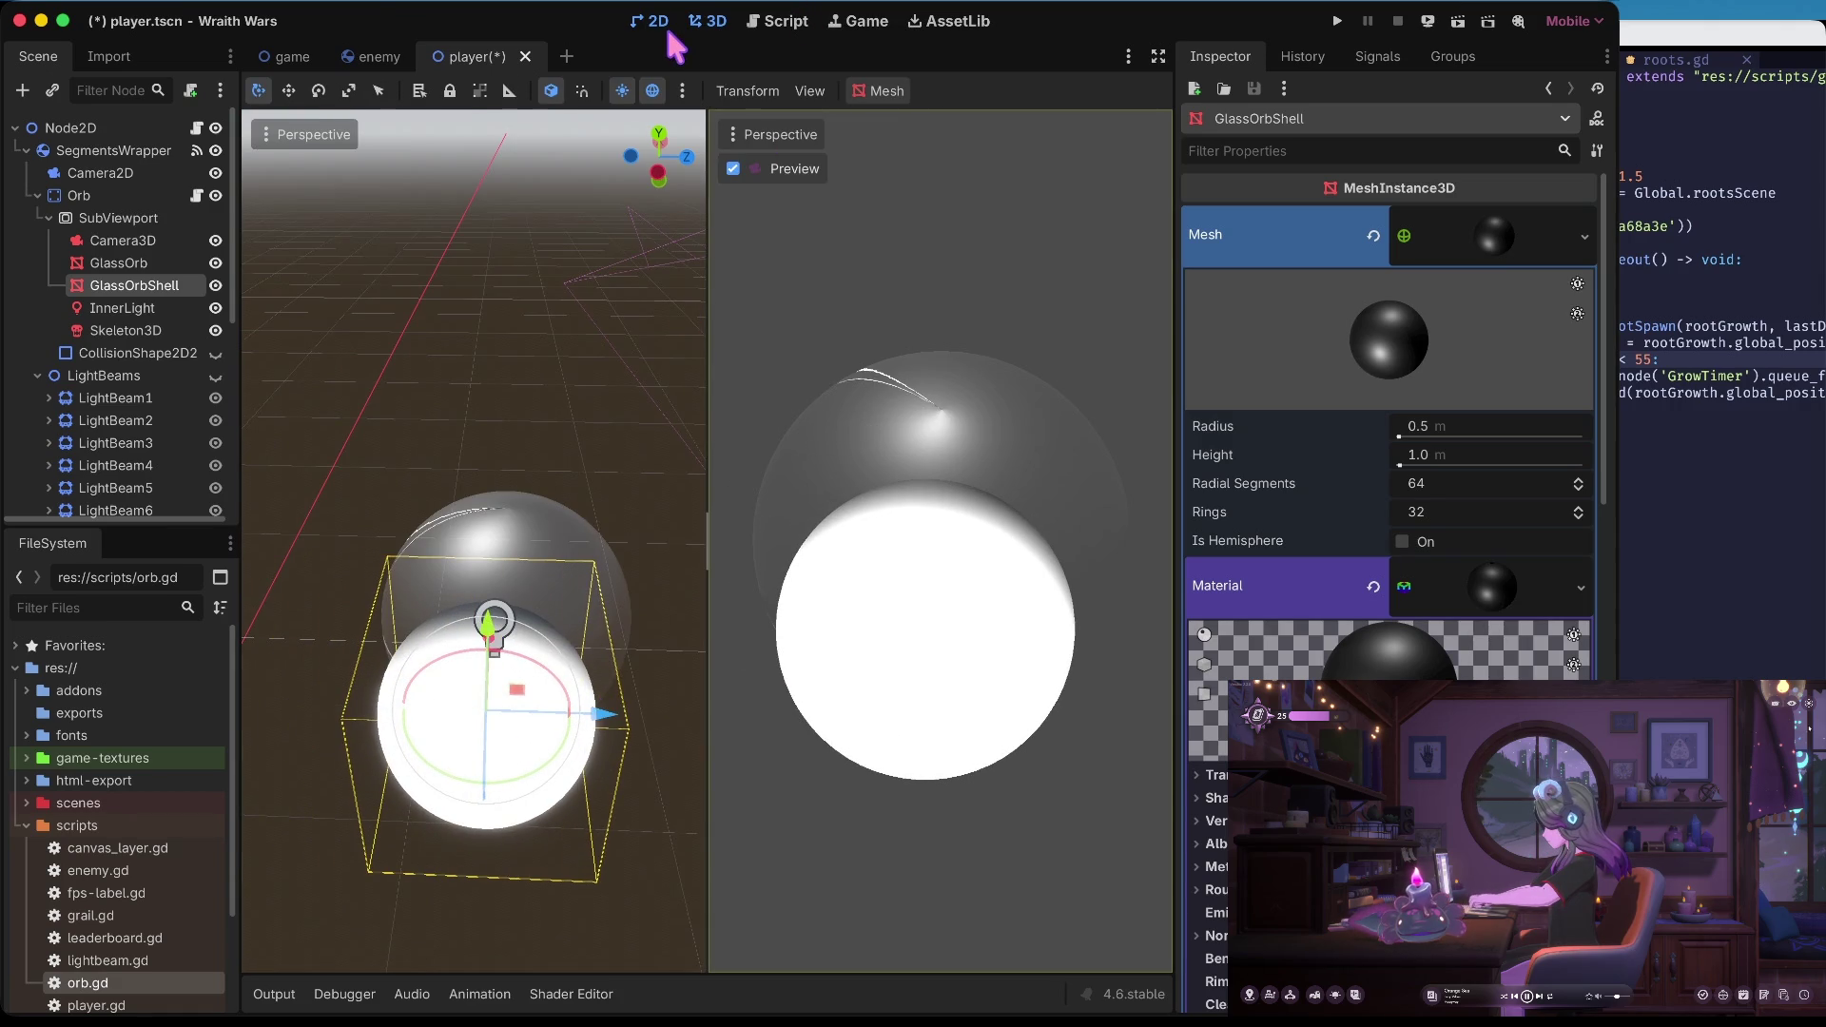
left_click(662, 23)
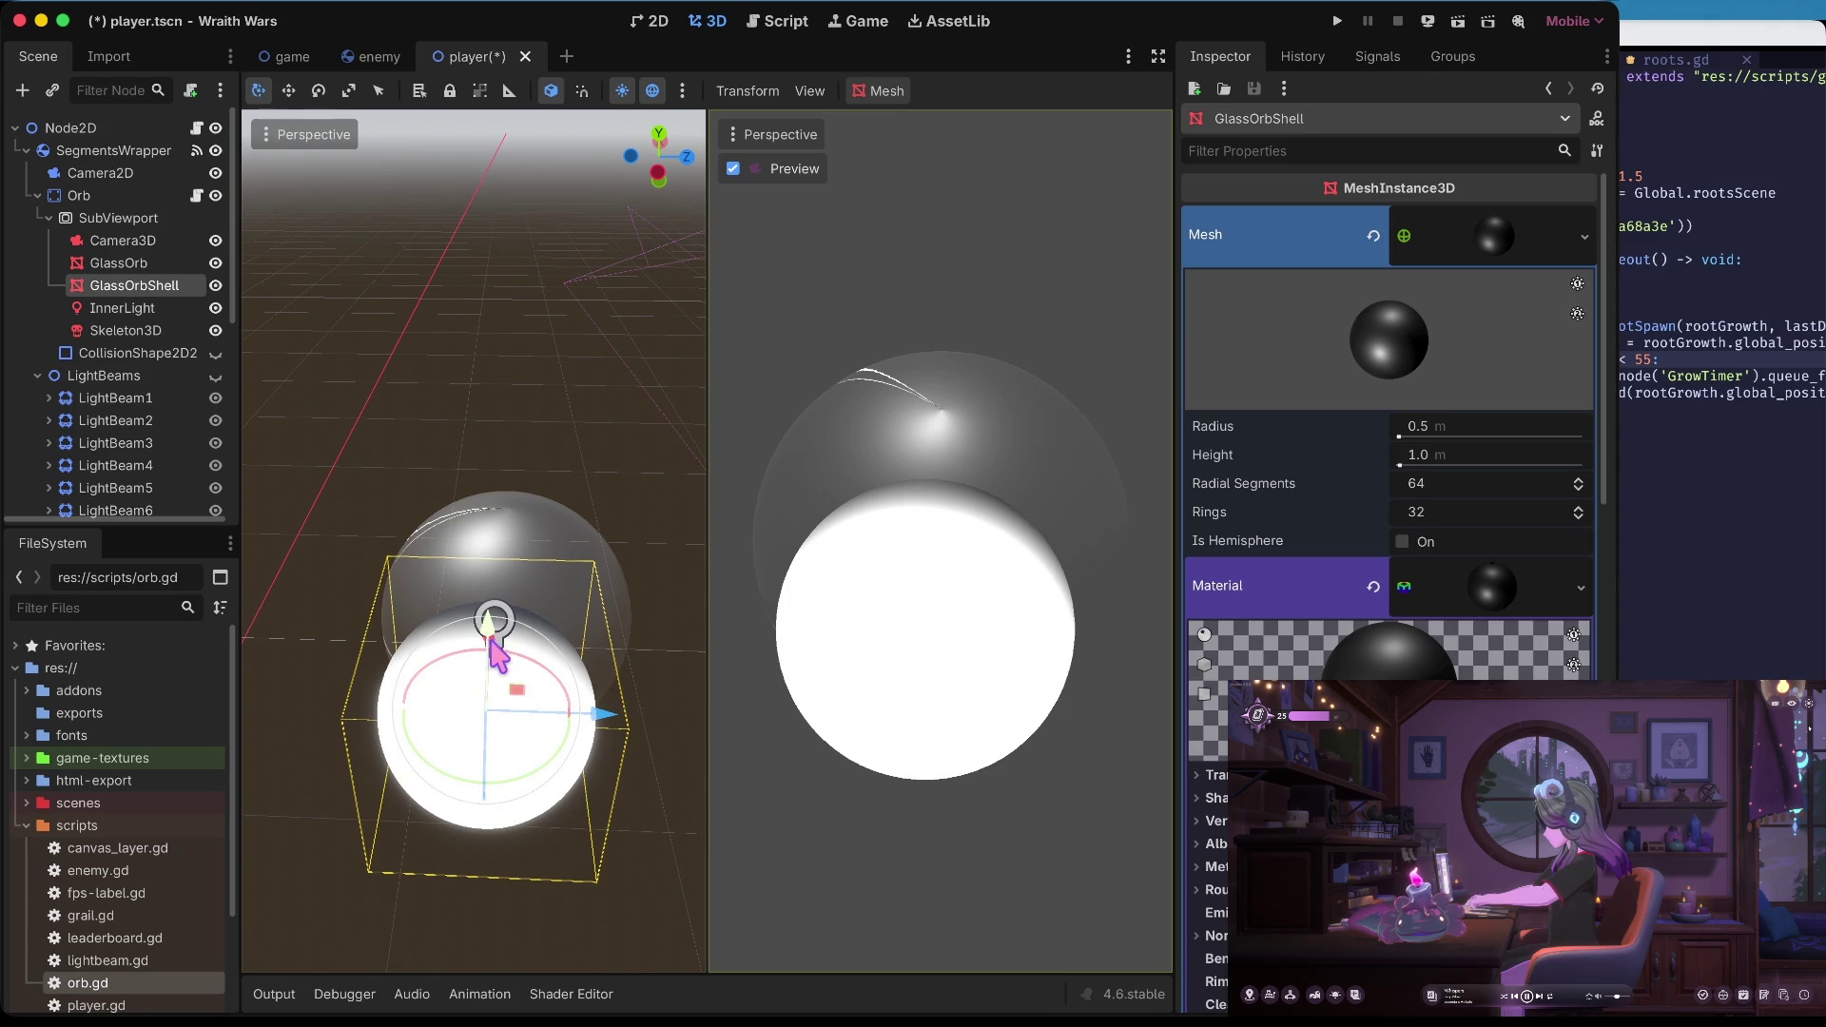
Move GlassOrbShell sideways along X with the Move tool, undoing the final nudge
scroll(499, 635, "right", 5)
mouse_move(482, 636)
left_mouse_down()
mouse_move(584, 609)
mouse_move(625, 625)
mouse_move(583, 625)
left_mouse_up()
key("w")
scroll(618, 419, "up", 5)
mouse_move(481, 547)
left_mouse_down()
mouse_move(439, 543)
mouse_move(530, 551)
left_mouse_up()
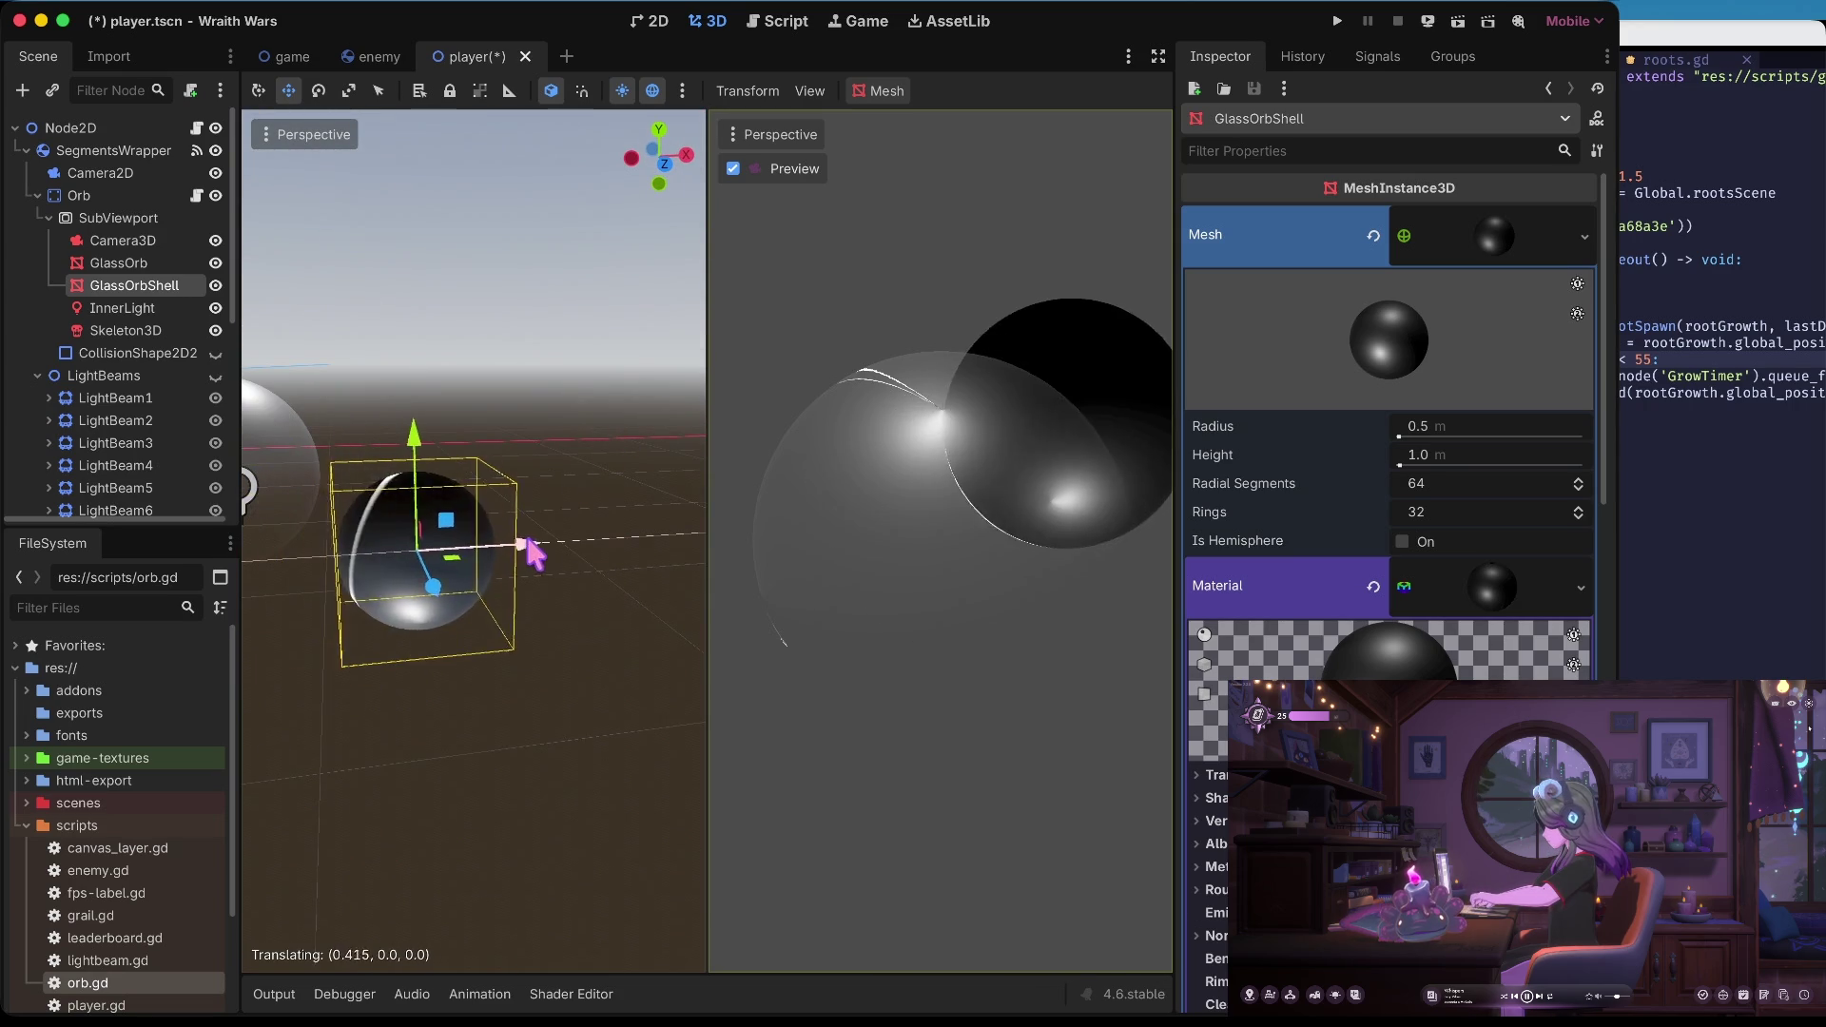
key("ctrl+z")
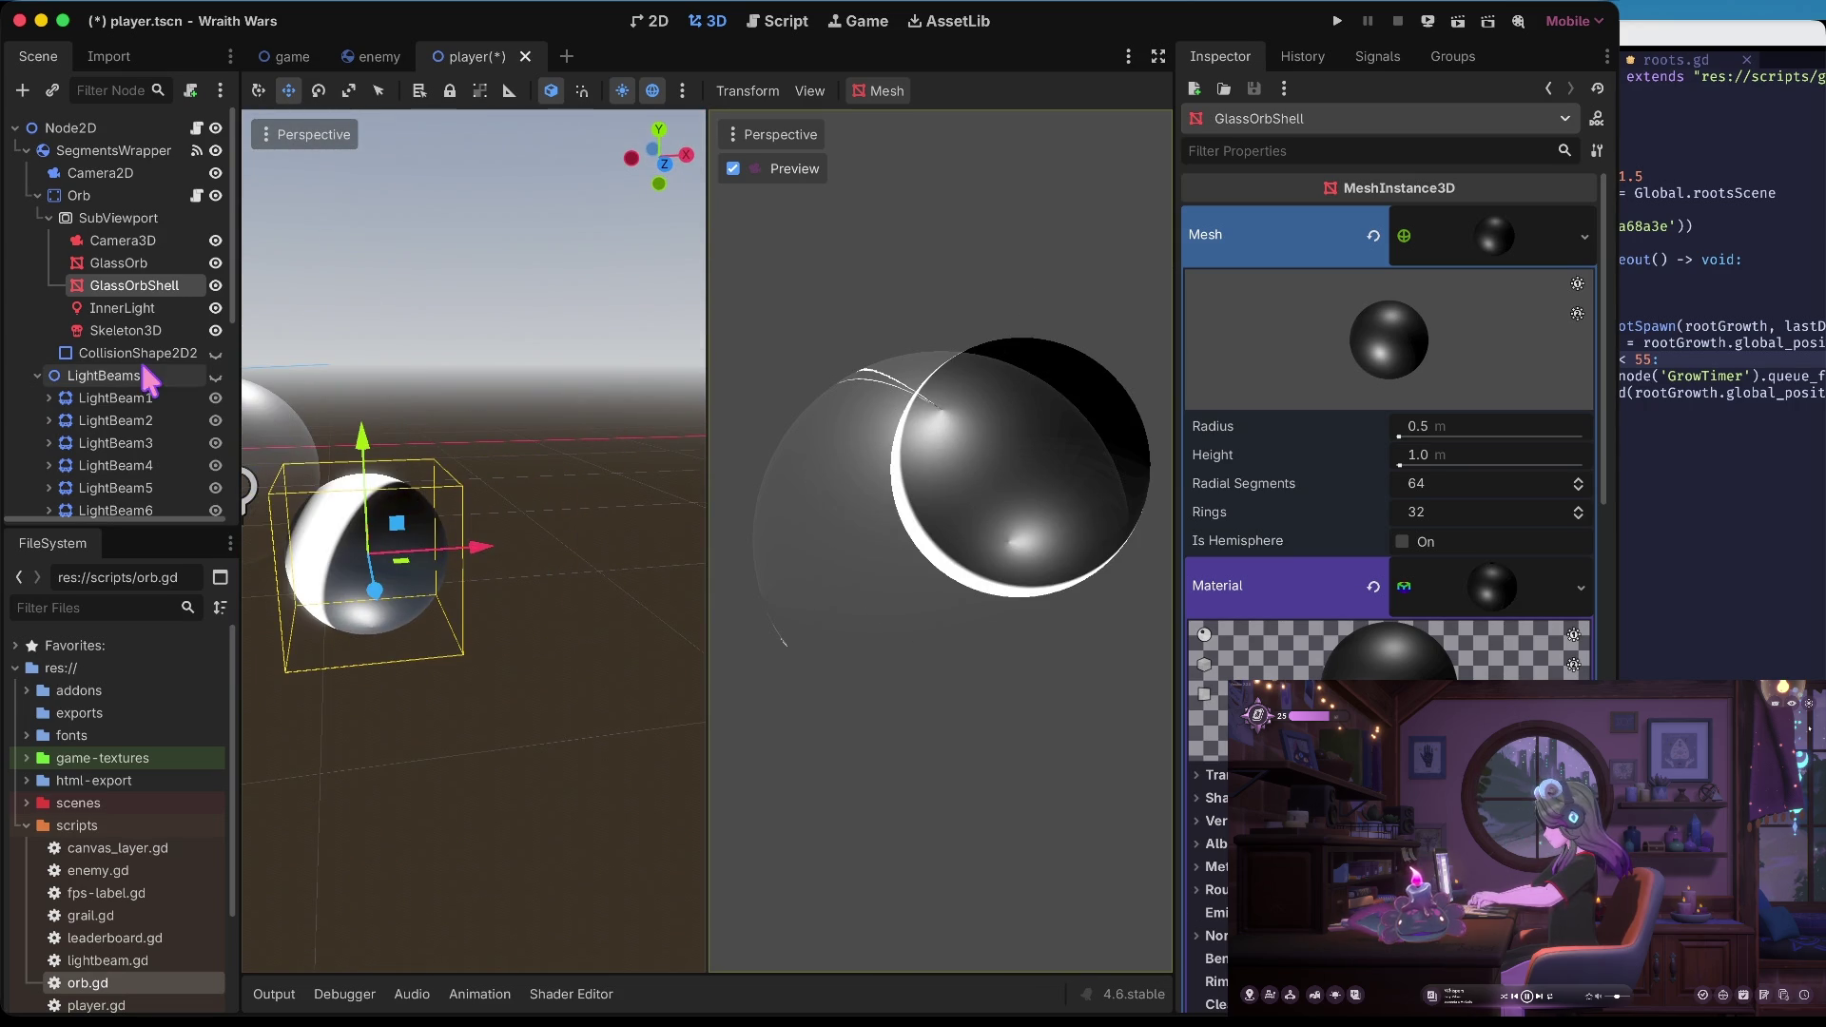
left_click(133, 263)
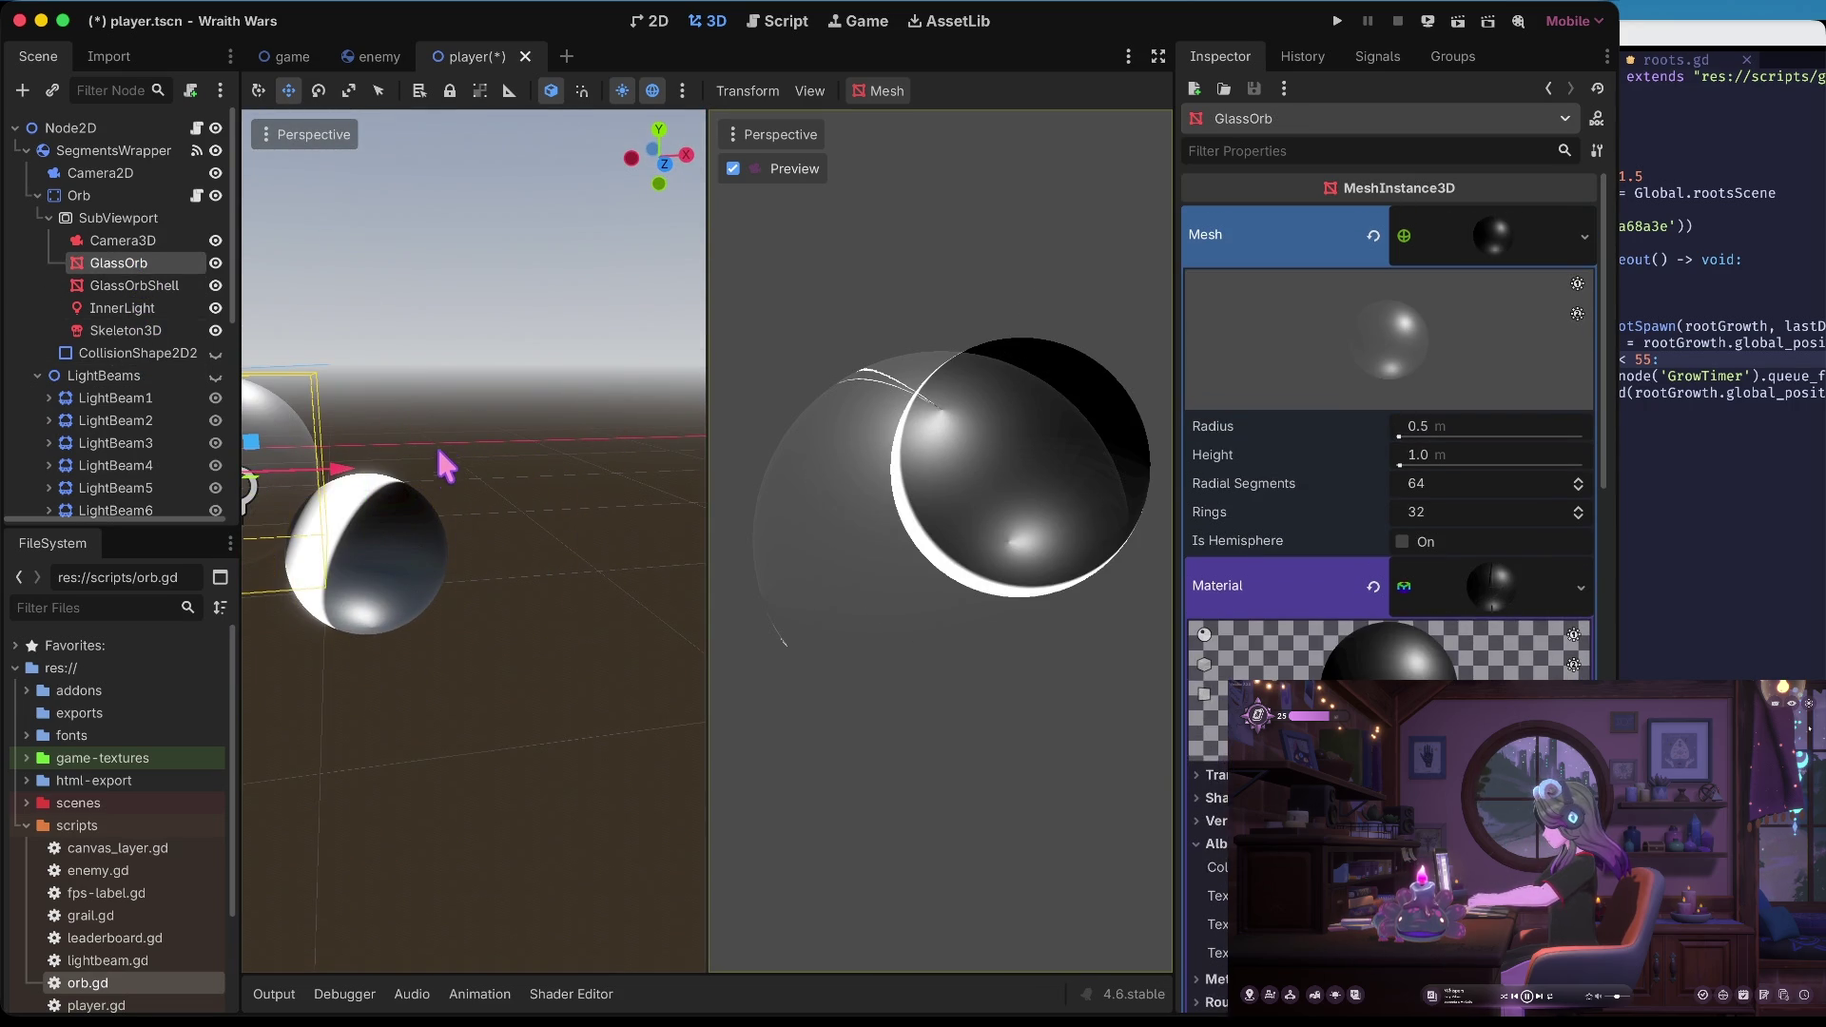
Inspect GlassOrbShell and InnerLight, then select GlassOrb to view its mesh and material
left_click(438, 472)
scroll(423, 473, "up", 2)
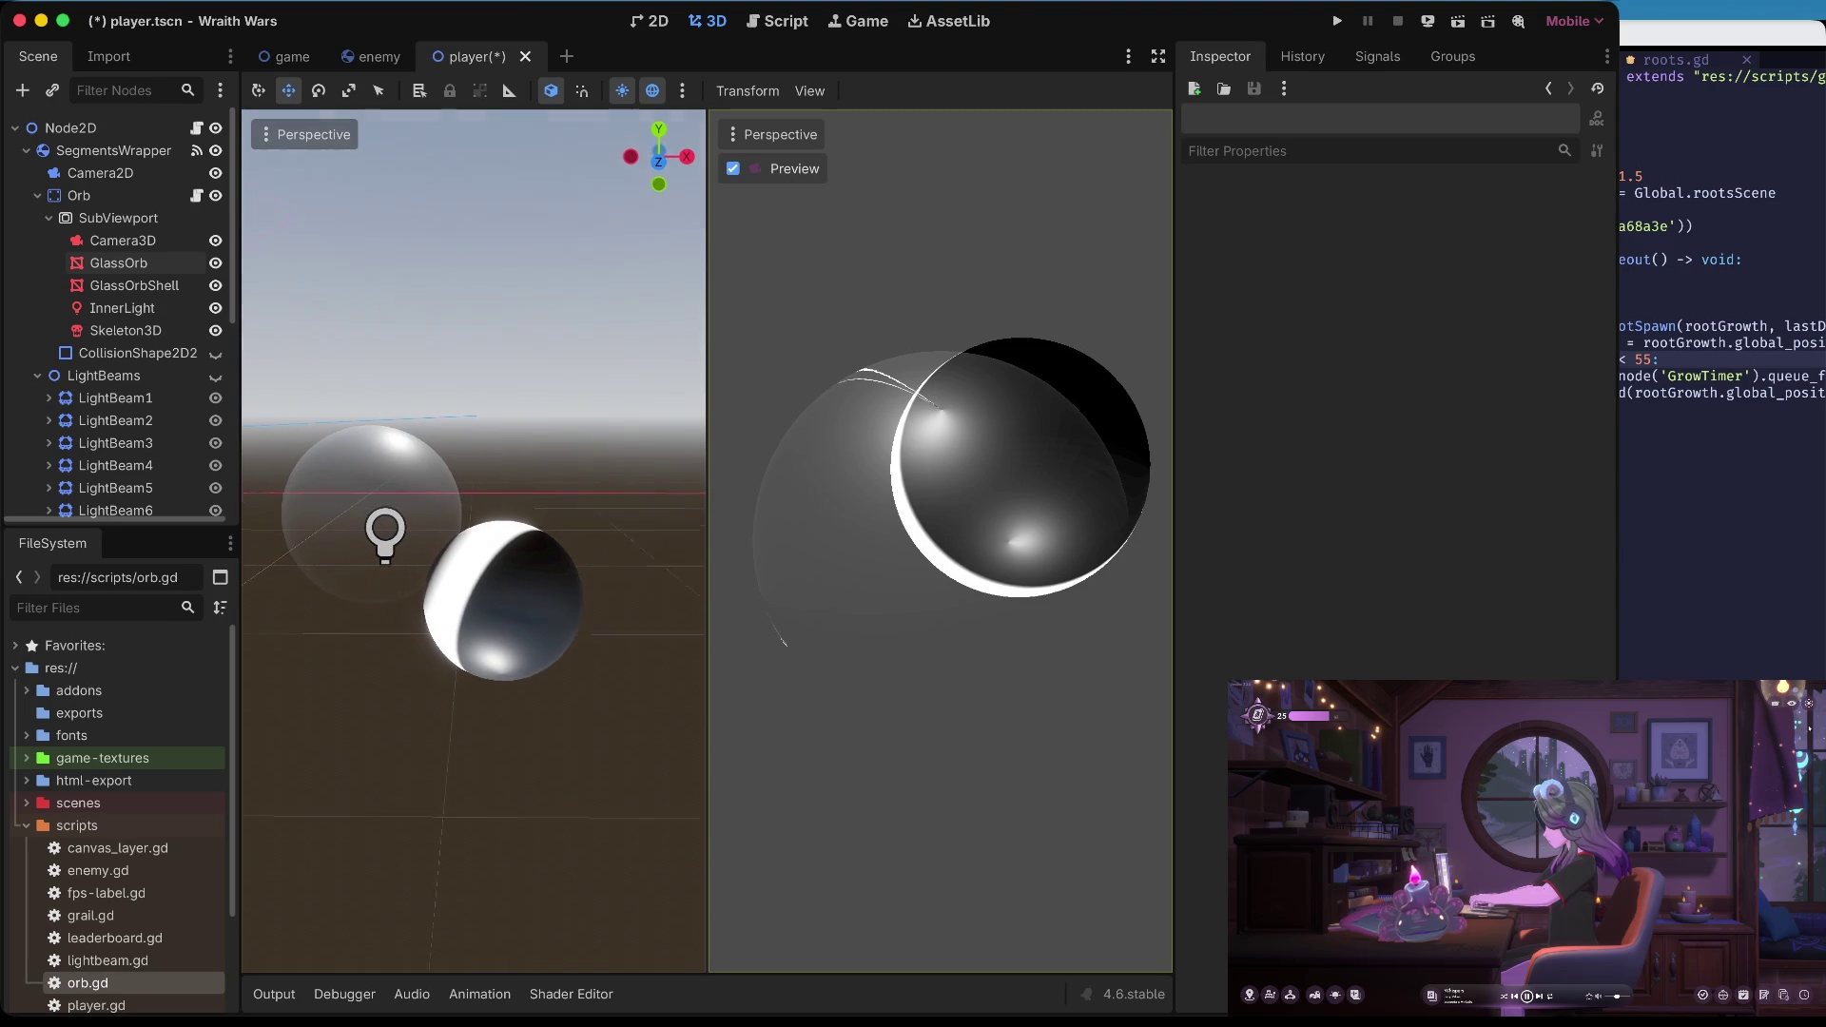
left_click(115, 287)
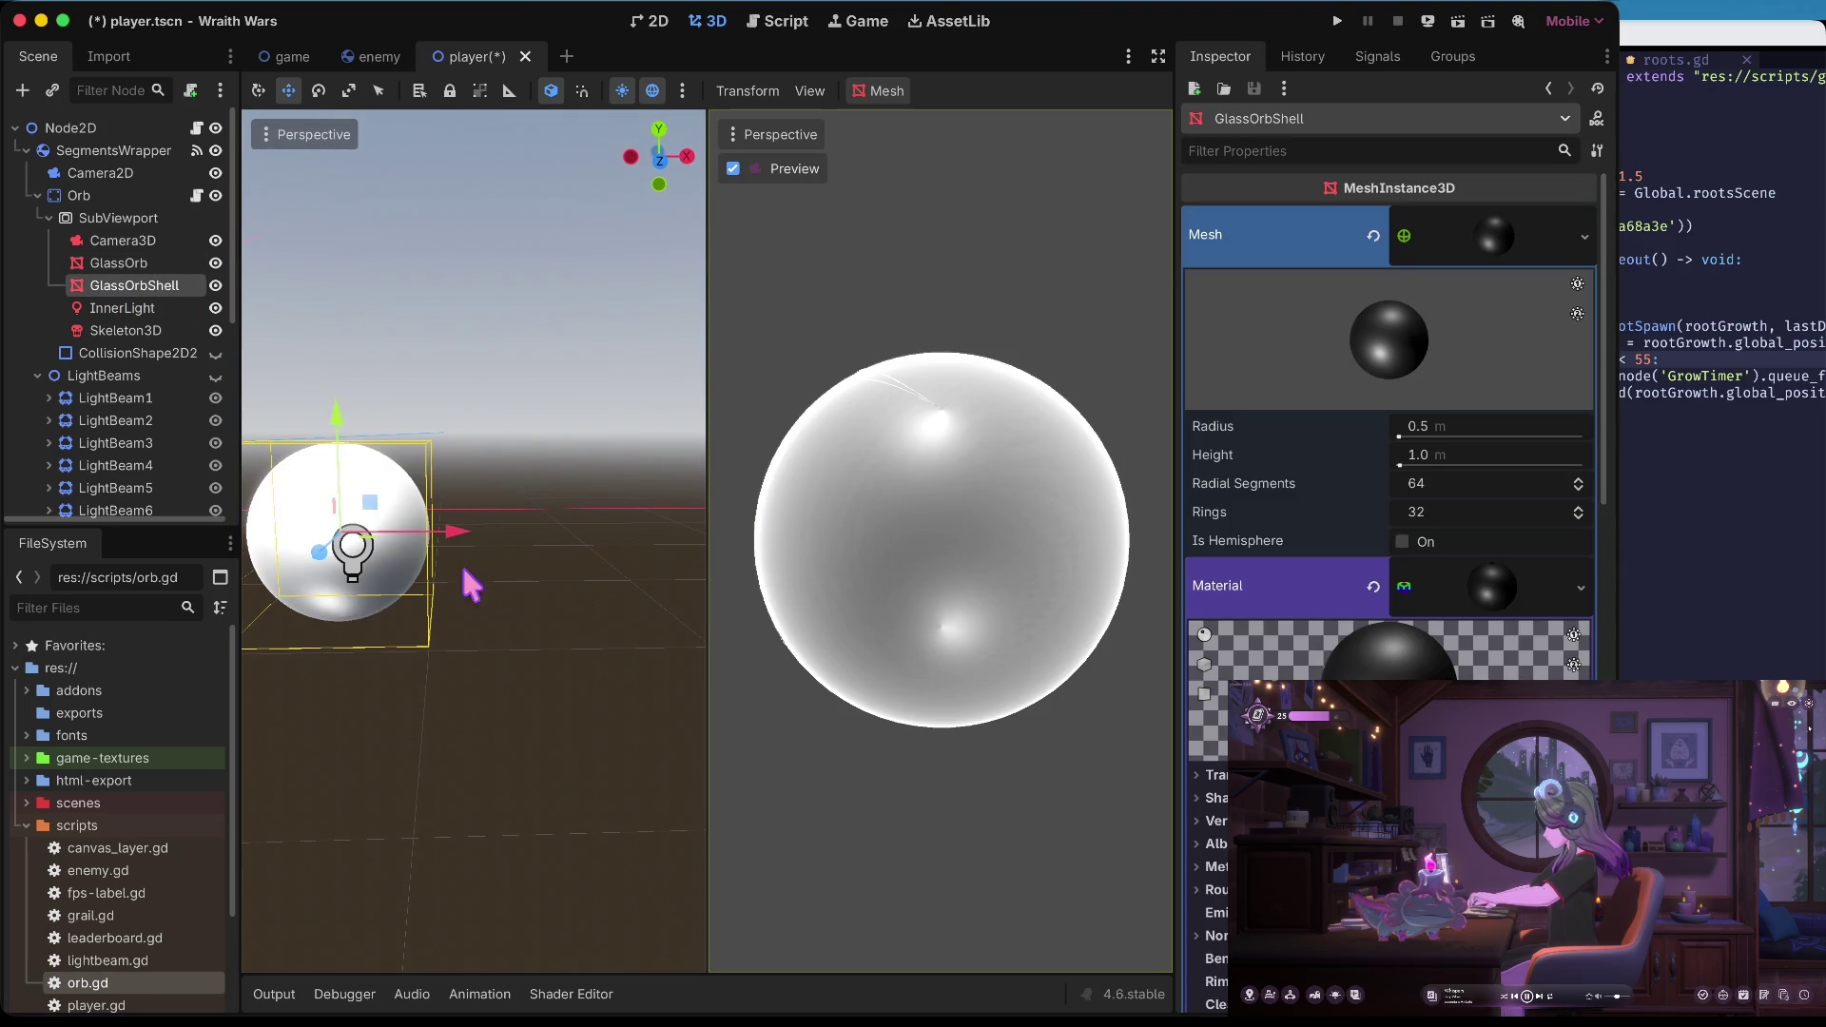
left_click(491, 571)
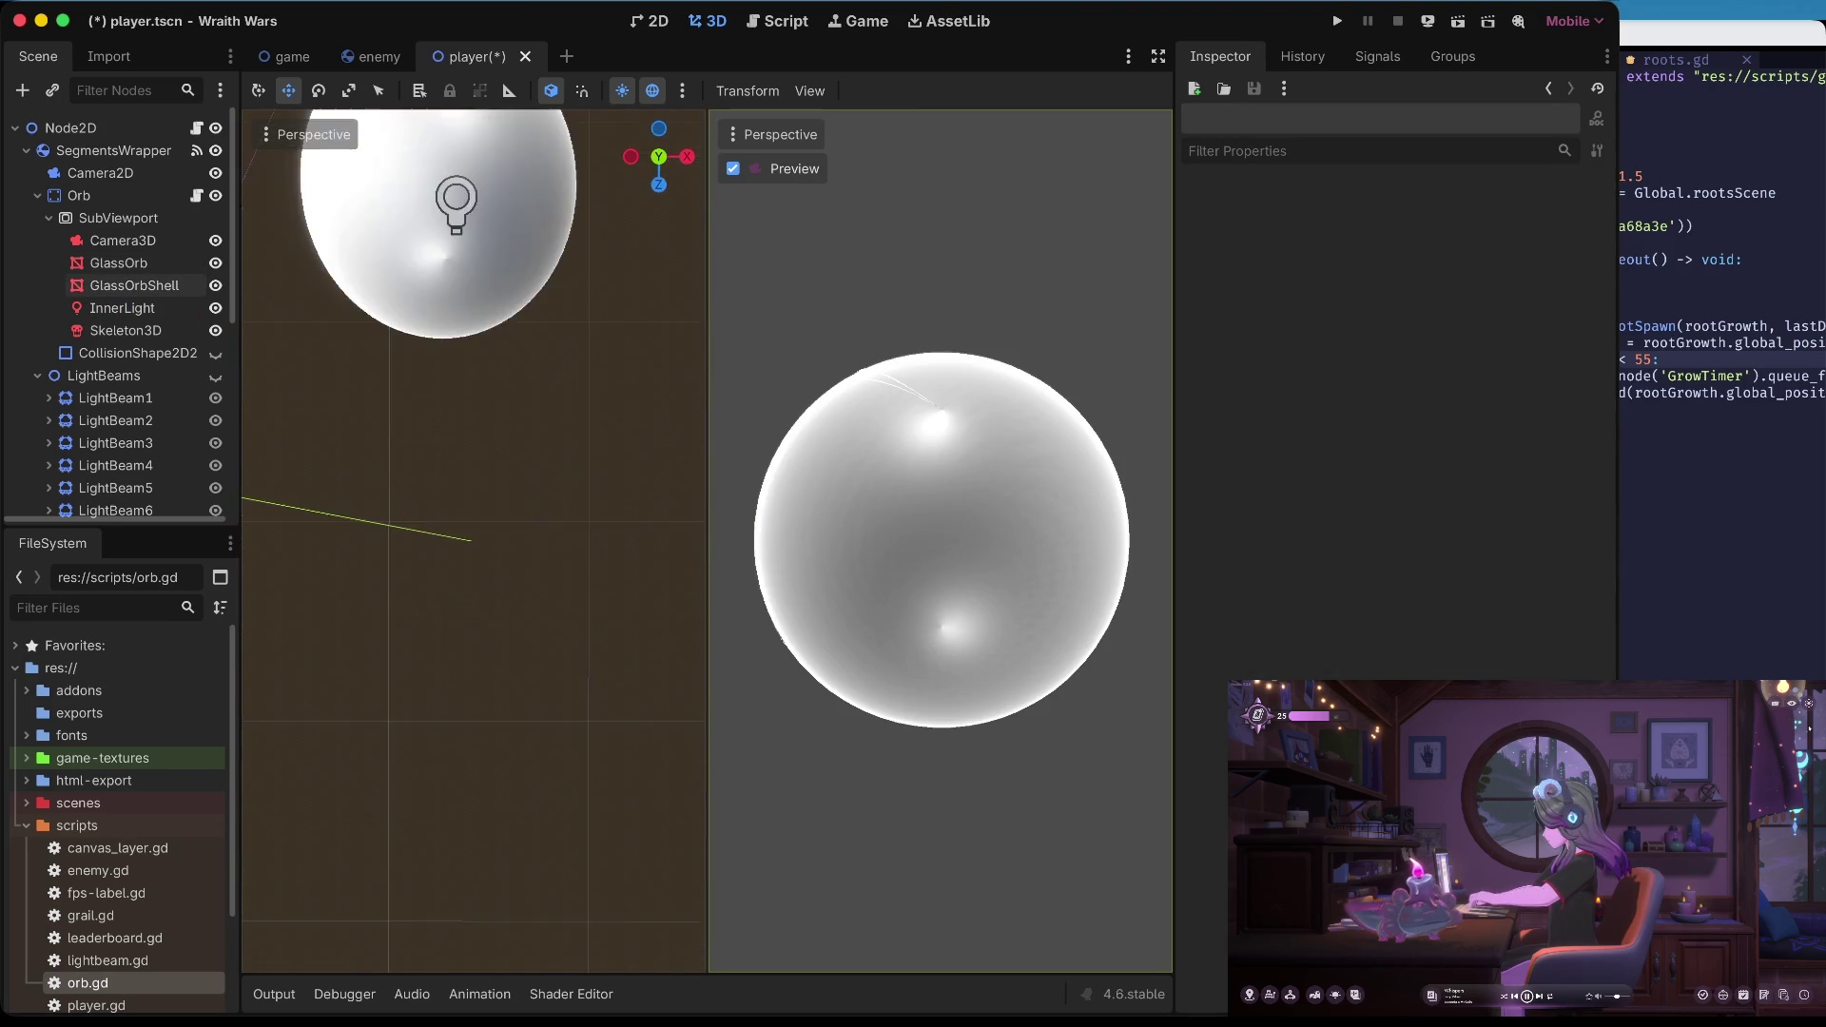
left_click(145, 308)
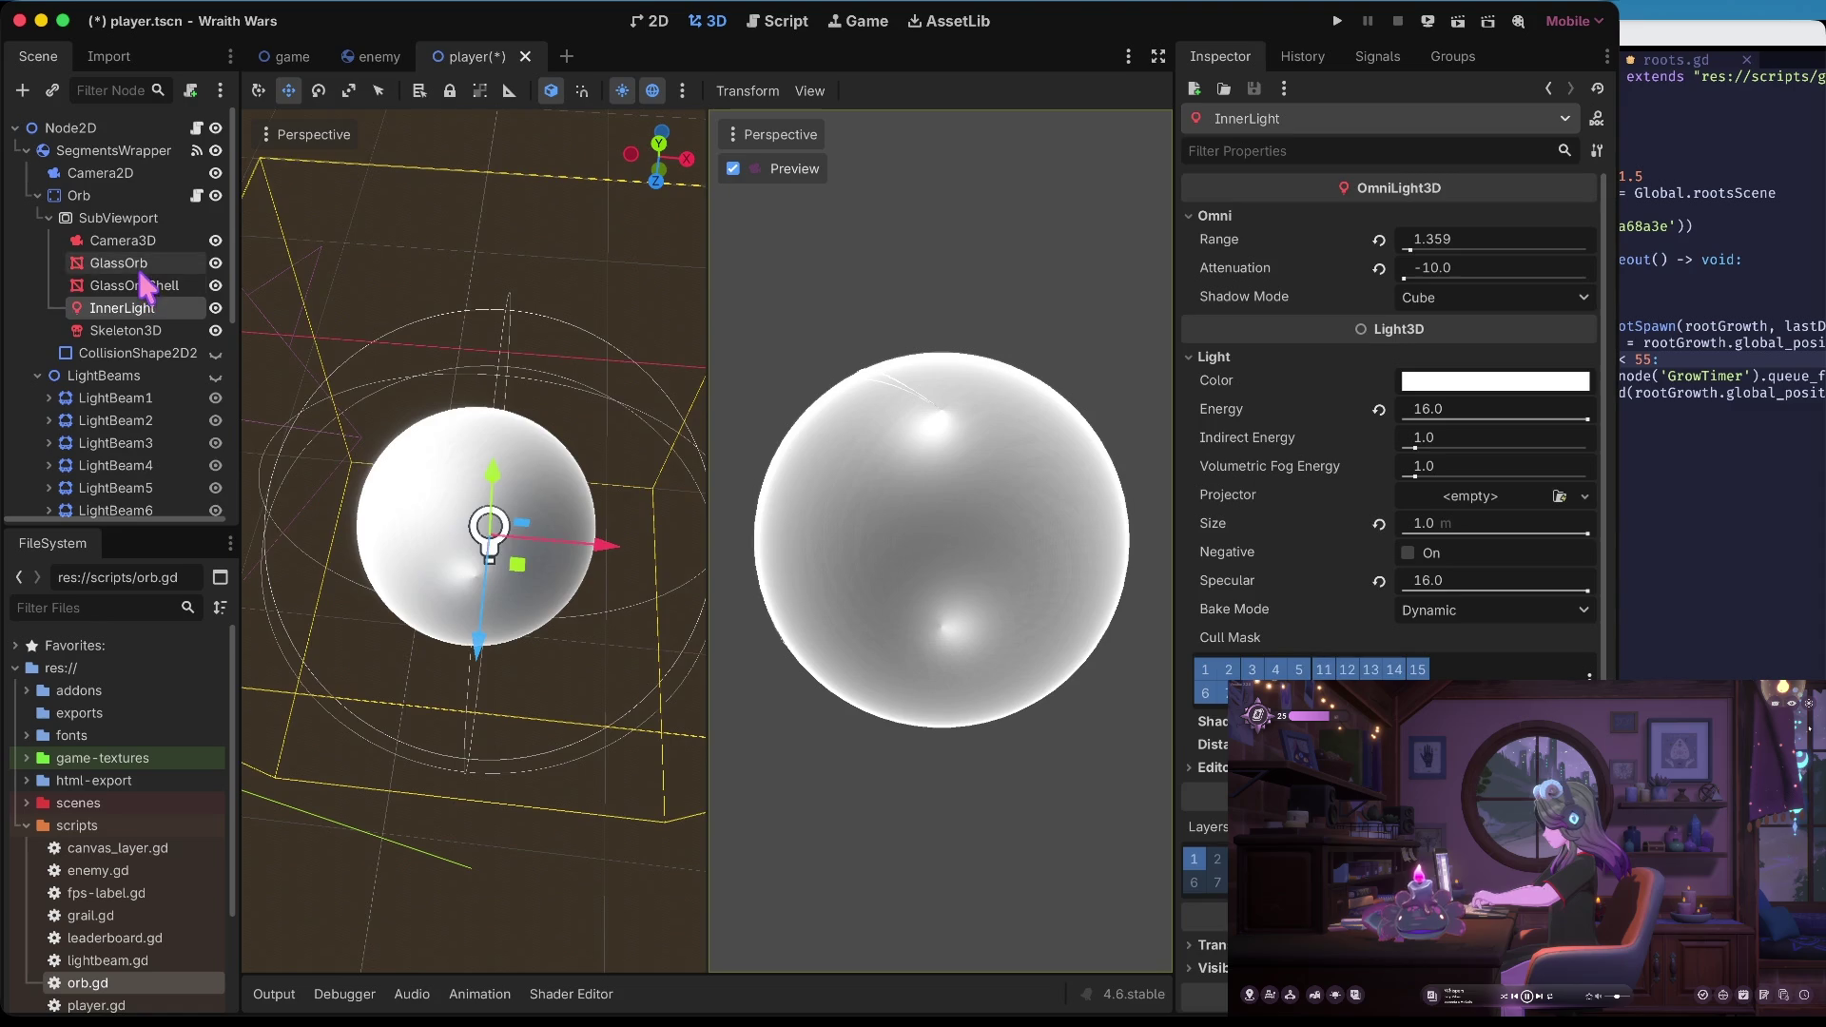
left_click(143, 286)
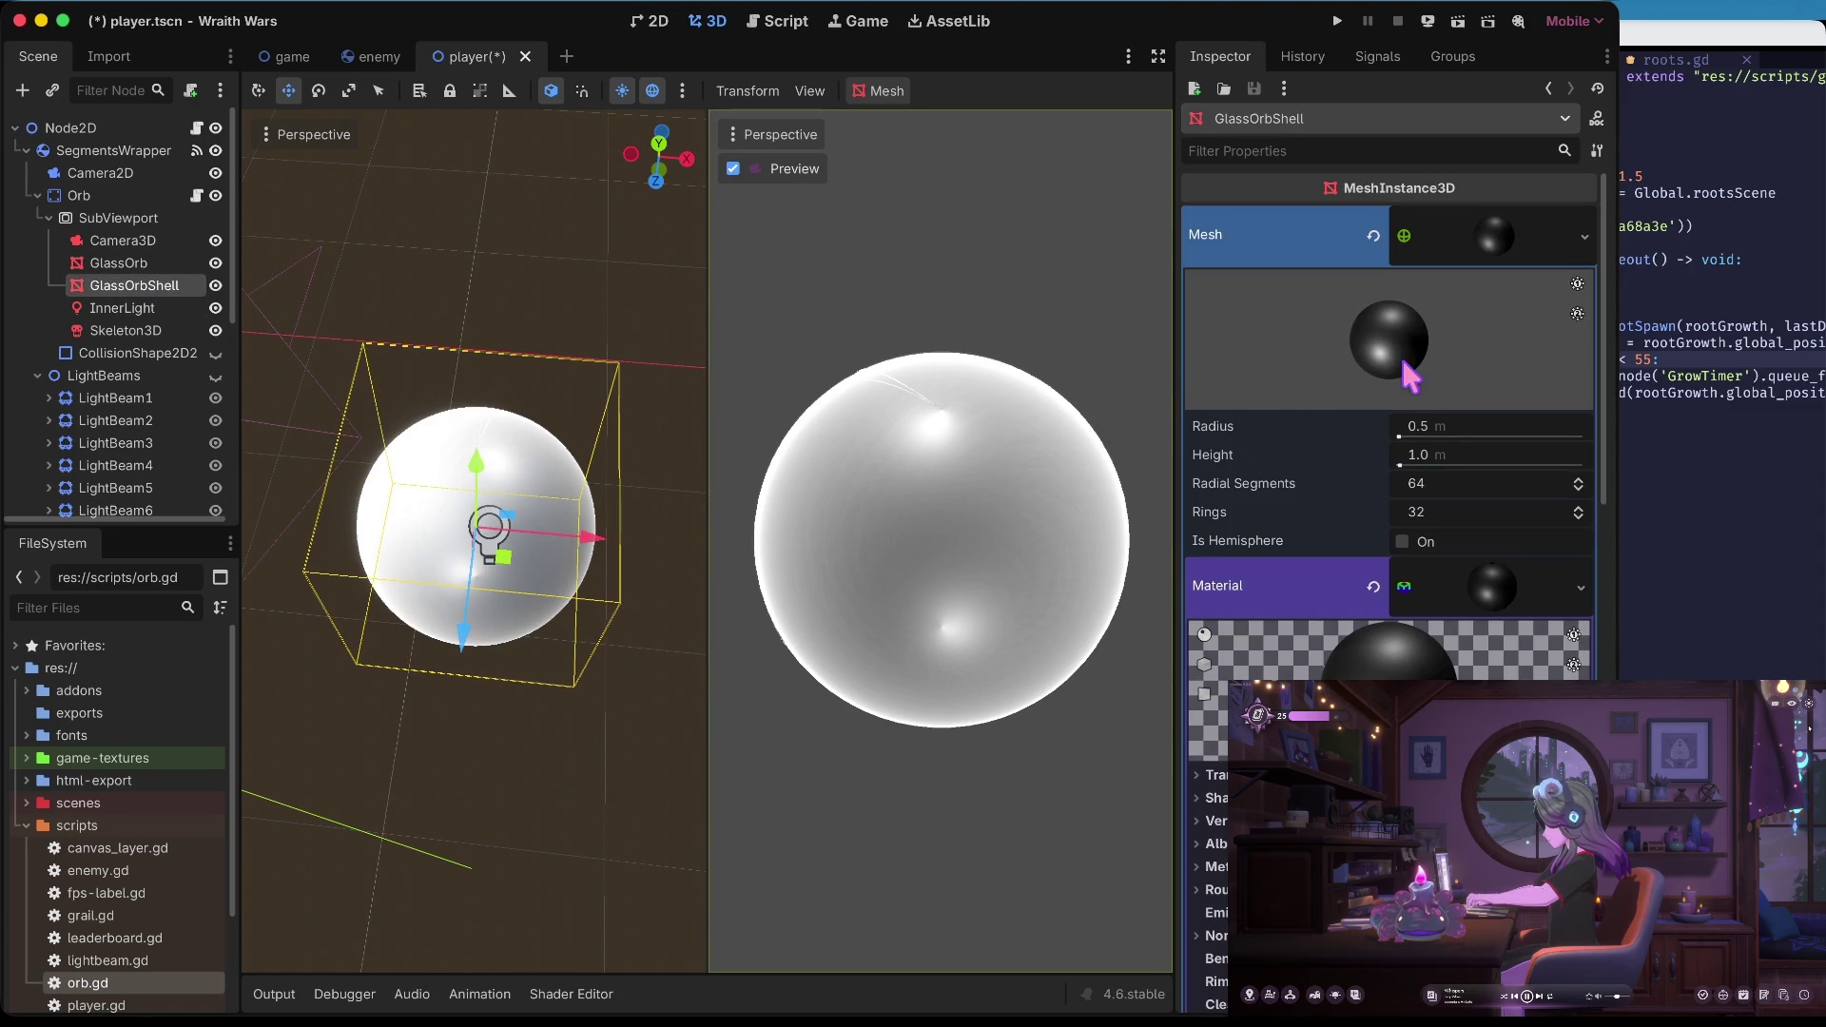
left_click(119, 262)
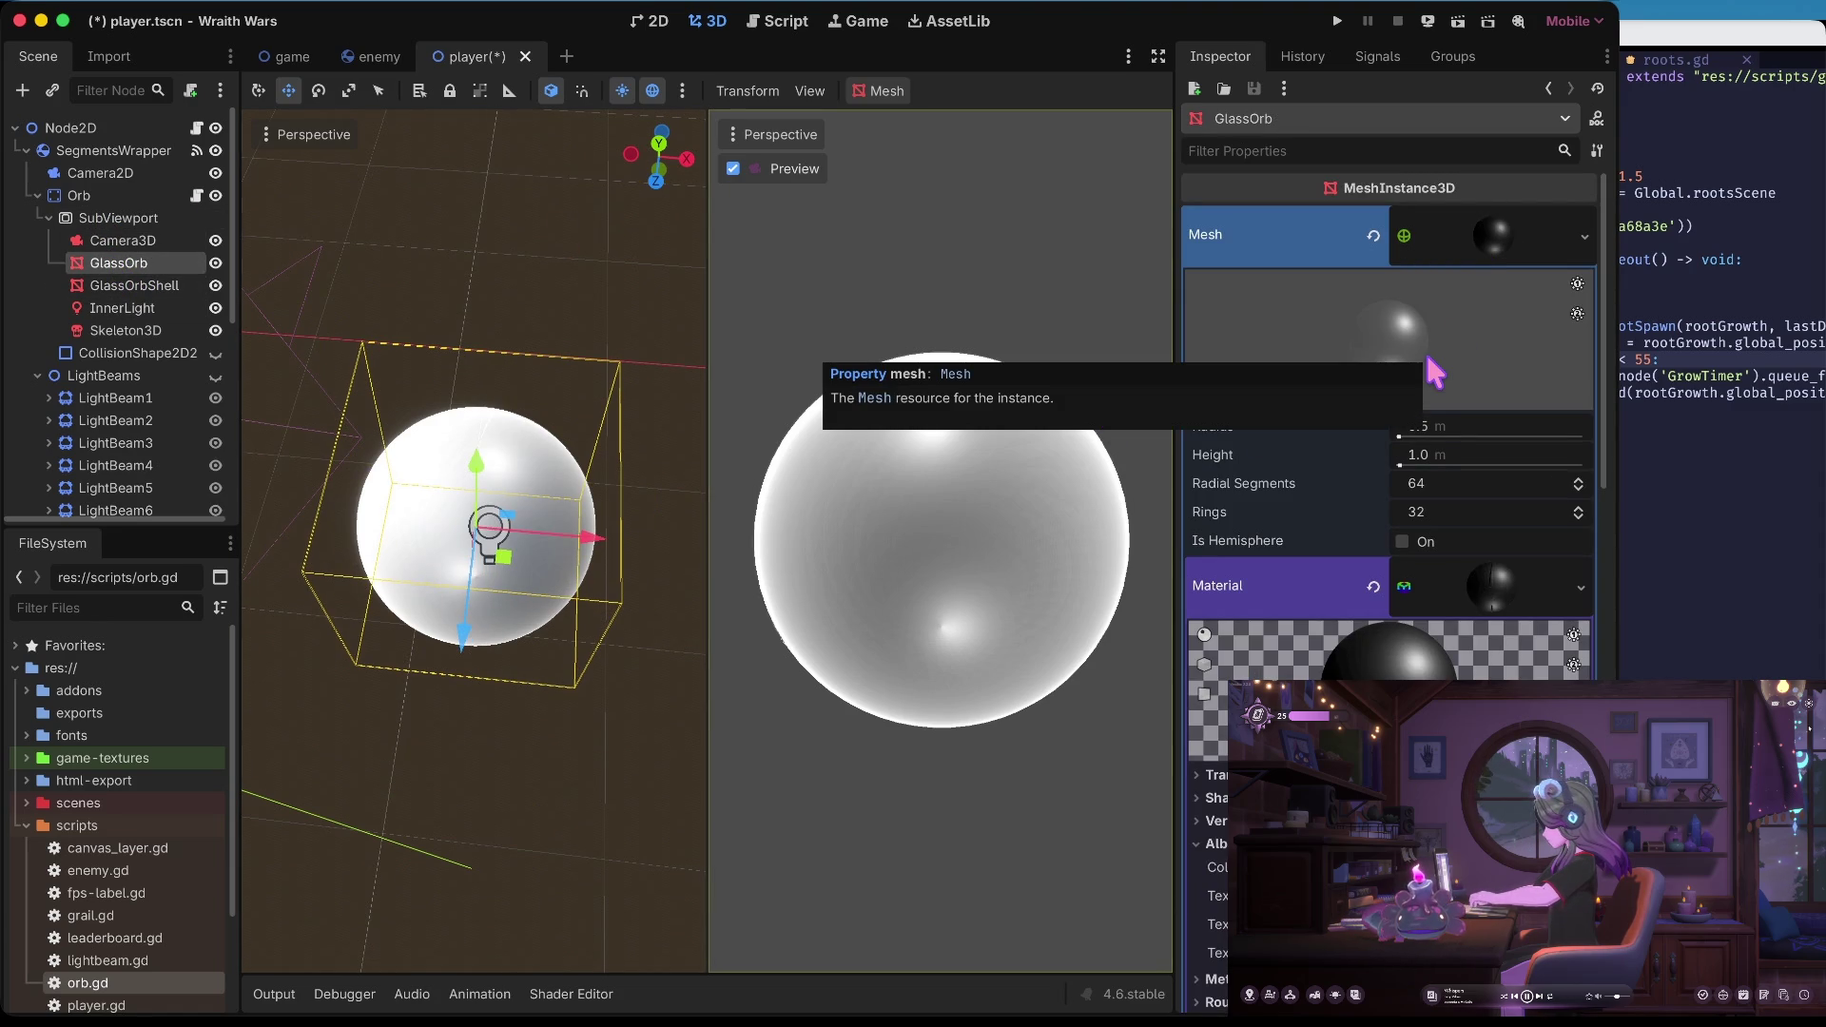
Expand the GlassOrb material's Normal Map settings and review them
scroll(1416, 482, "down", 10)
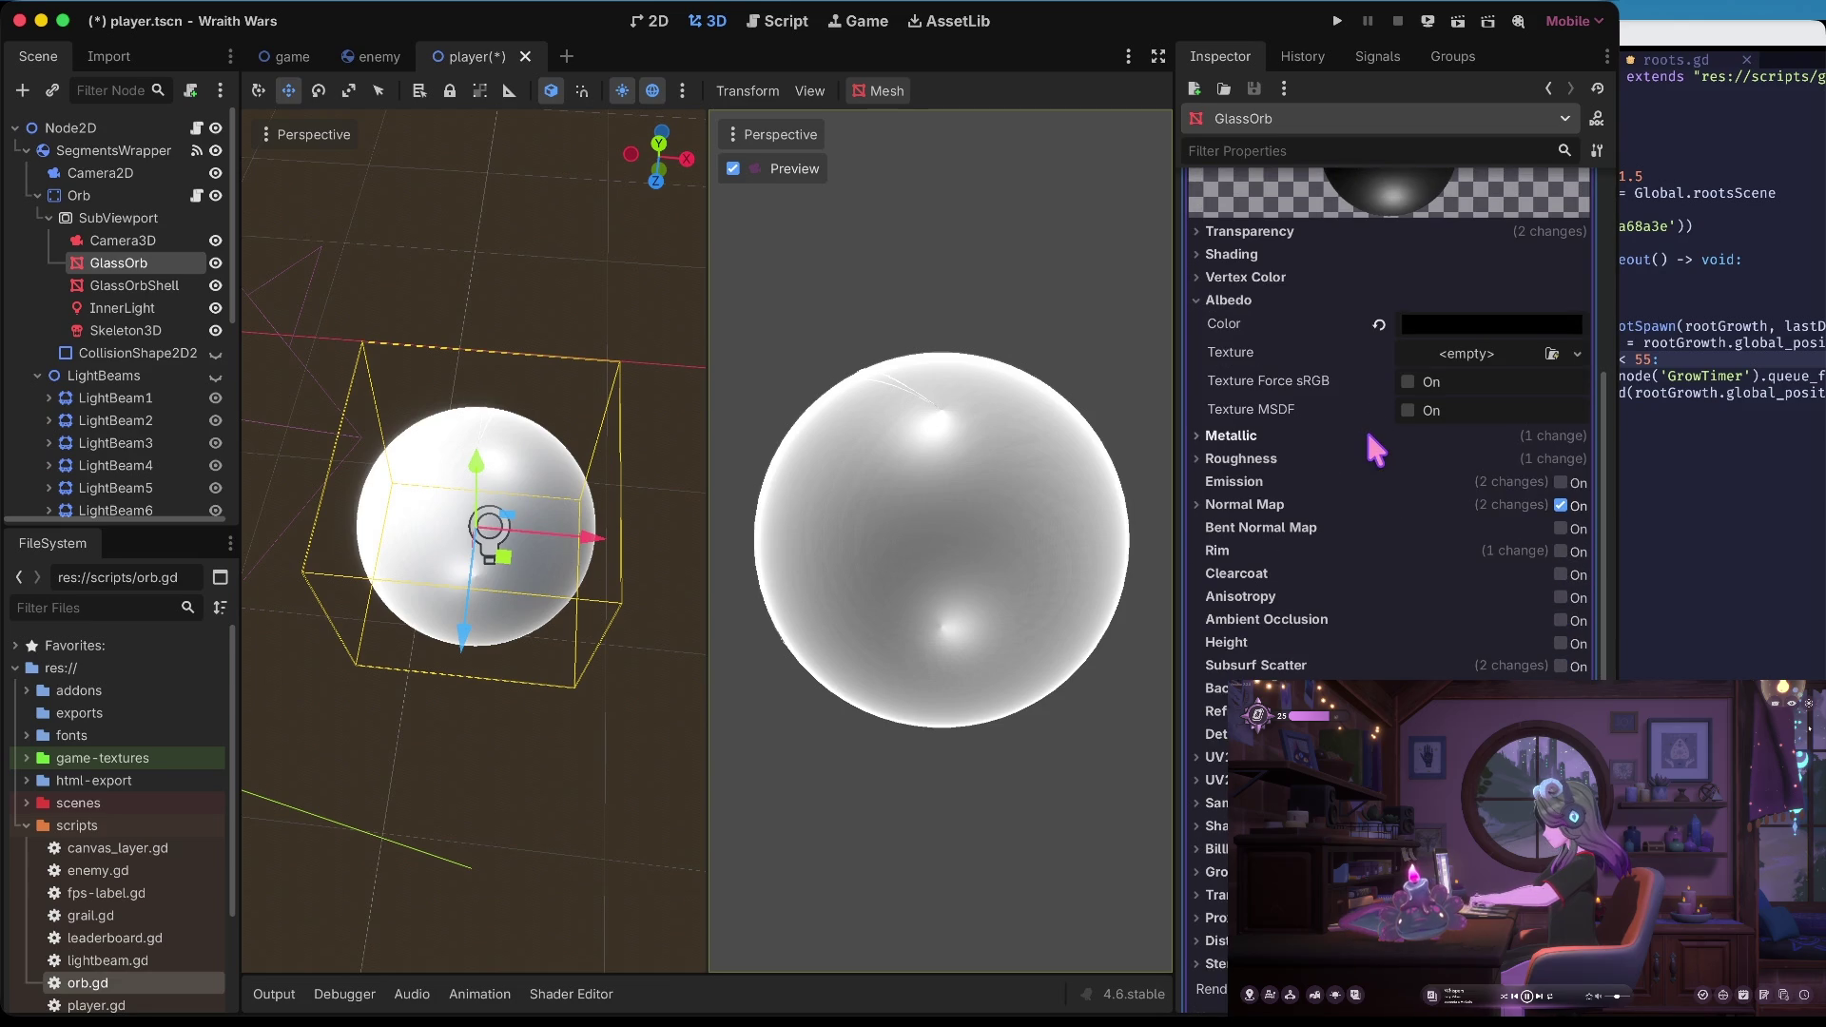
left_click(1256, 505)
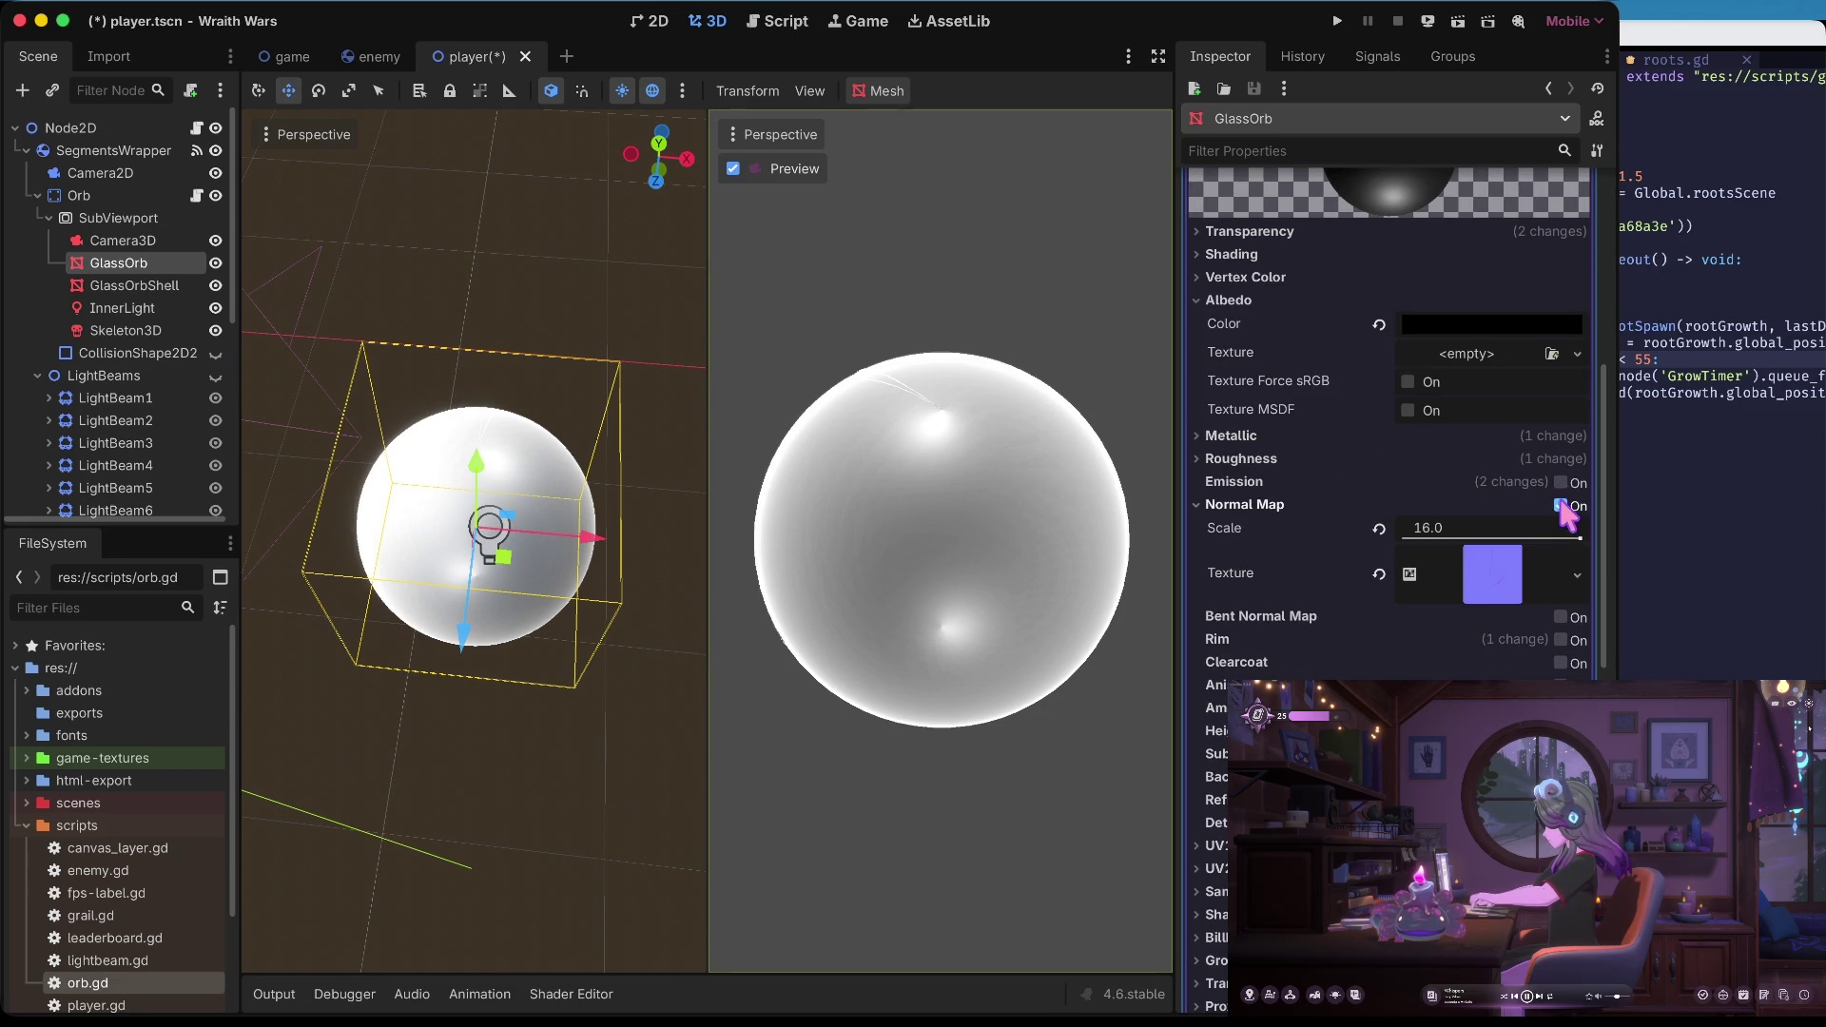
scroll(1569, 521, "down", 10)
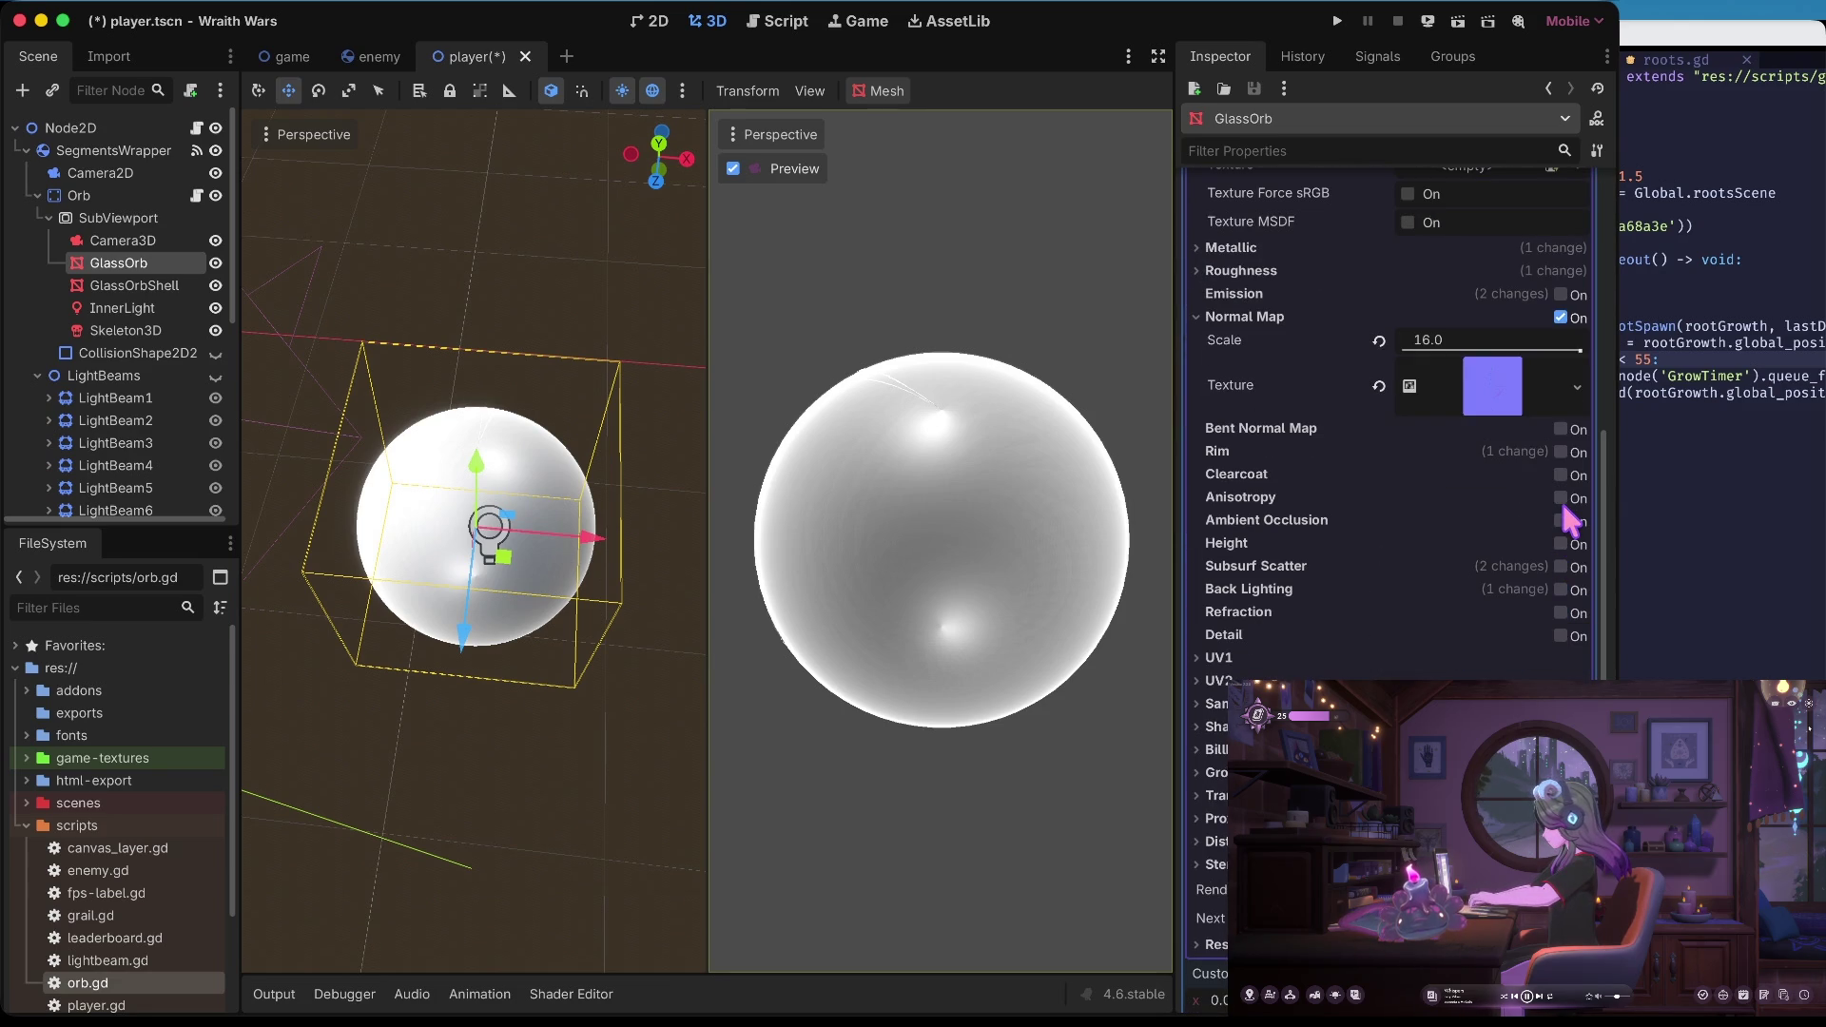
scroll(1388, 475, "down", 3)
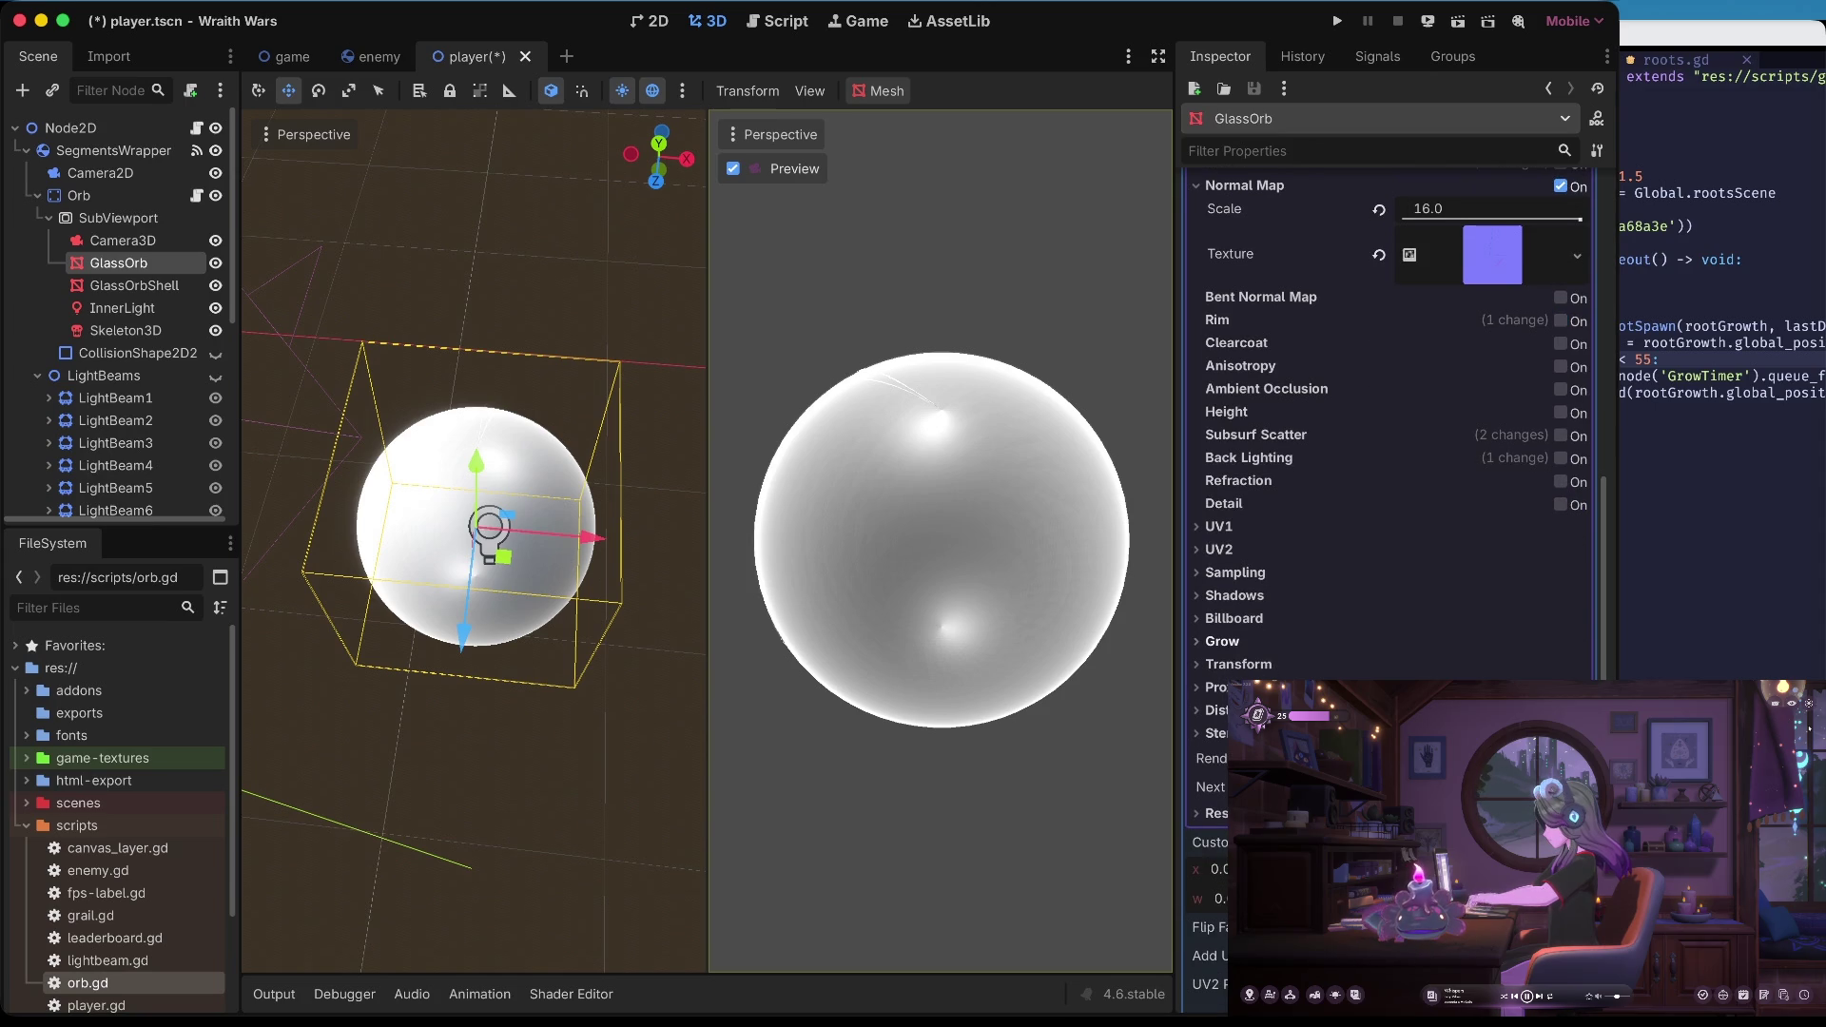
scroll(1388, 476, "down", 7)
scroll(1389, 475, "up", 15)
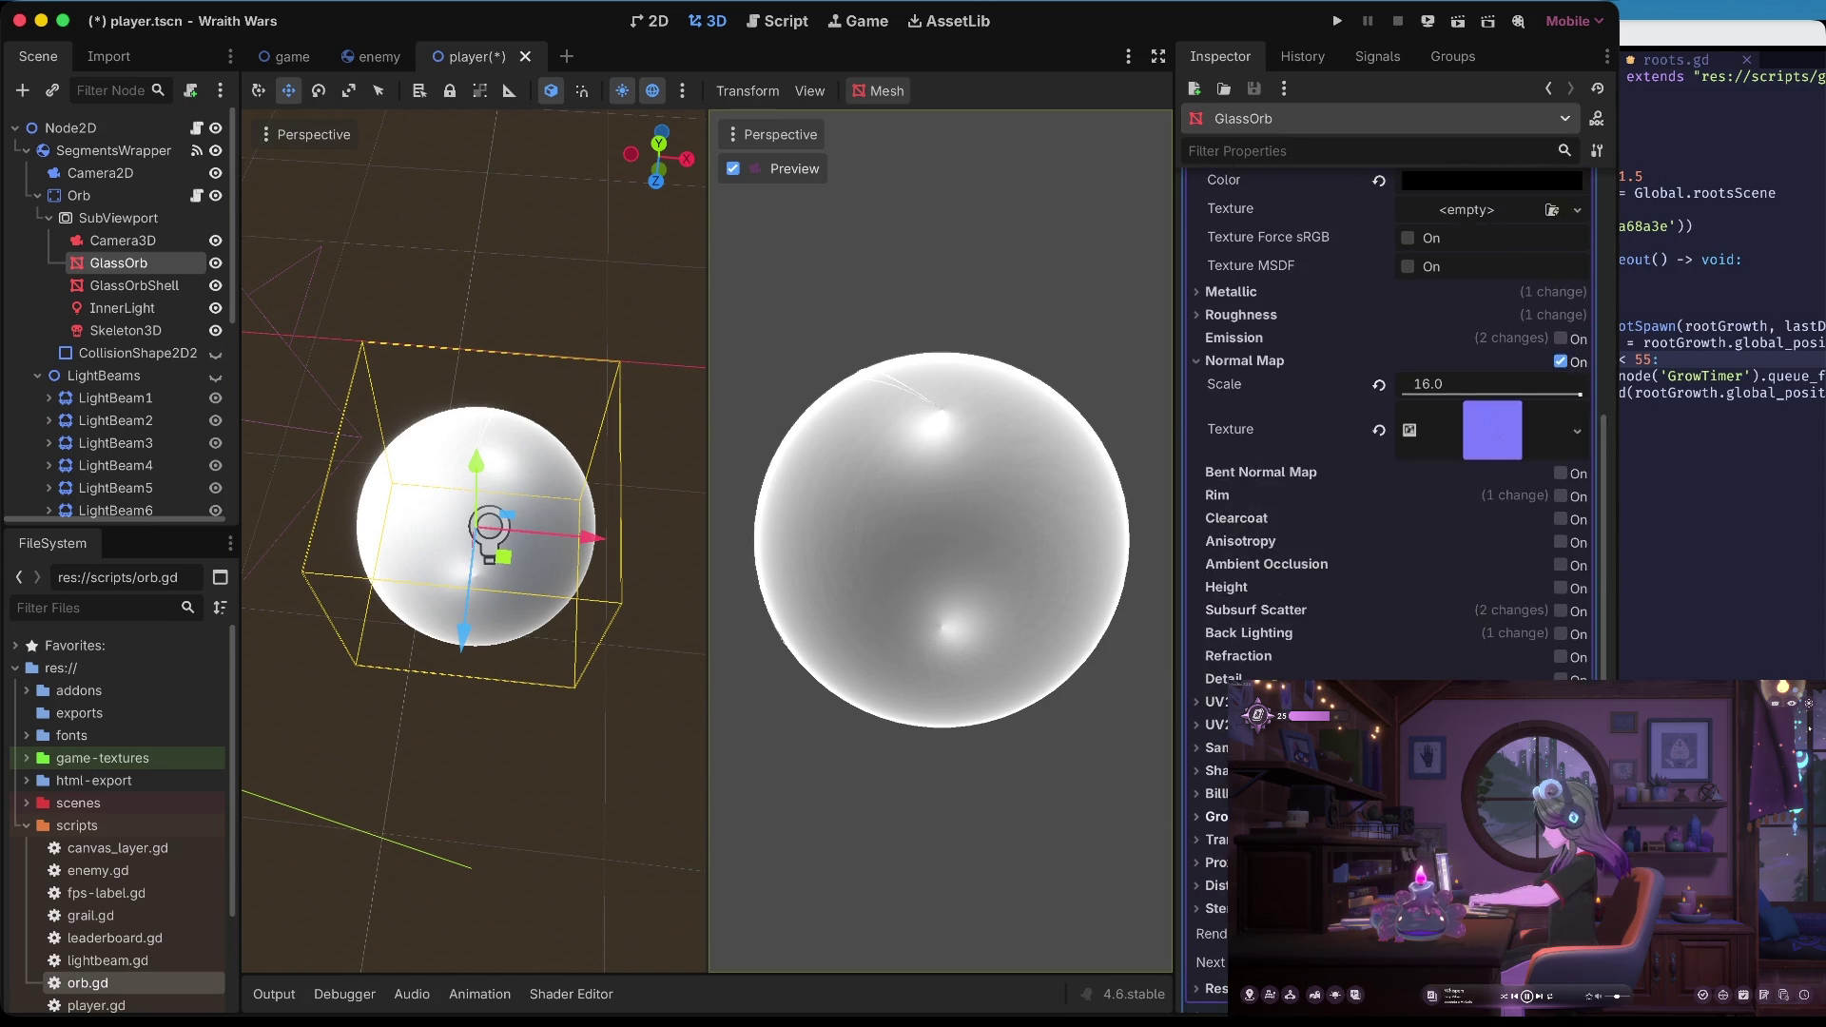
scroll(1389, 428, "up", 4)
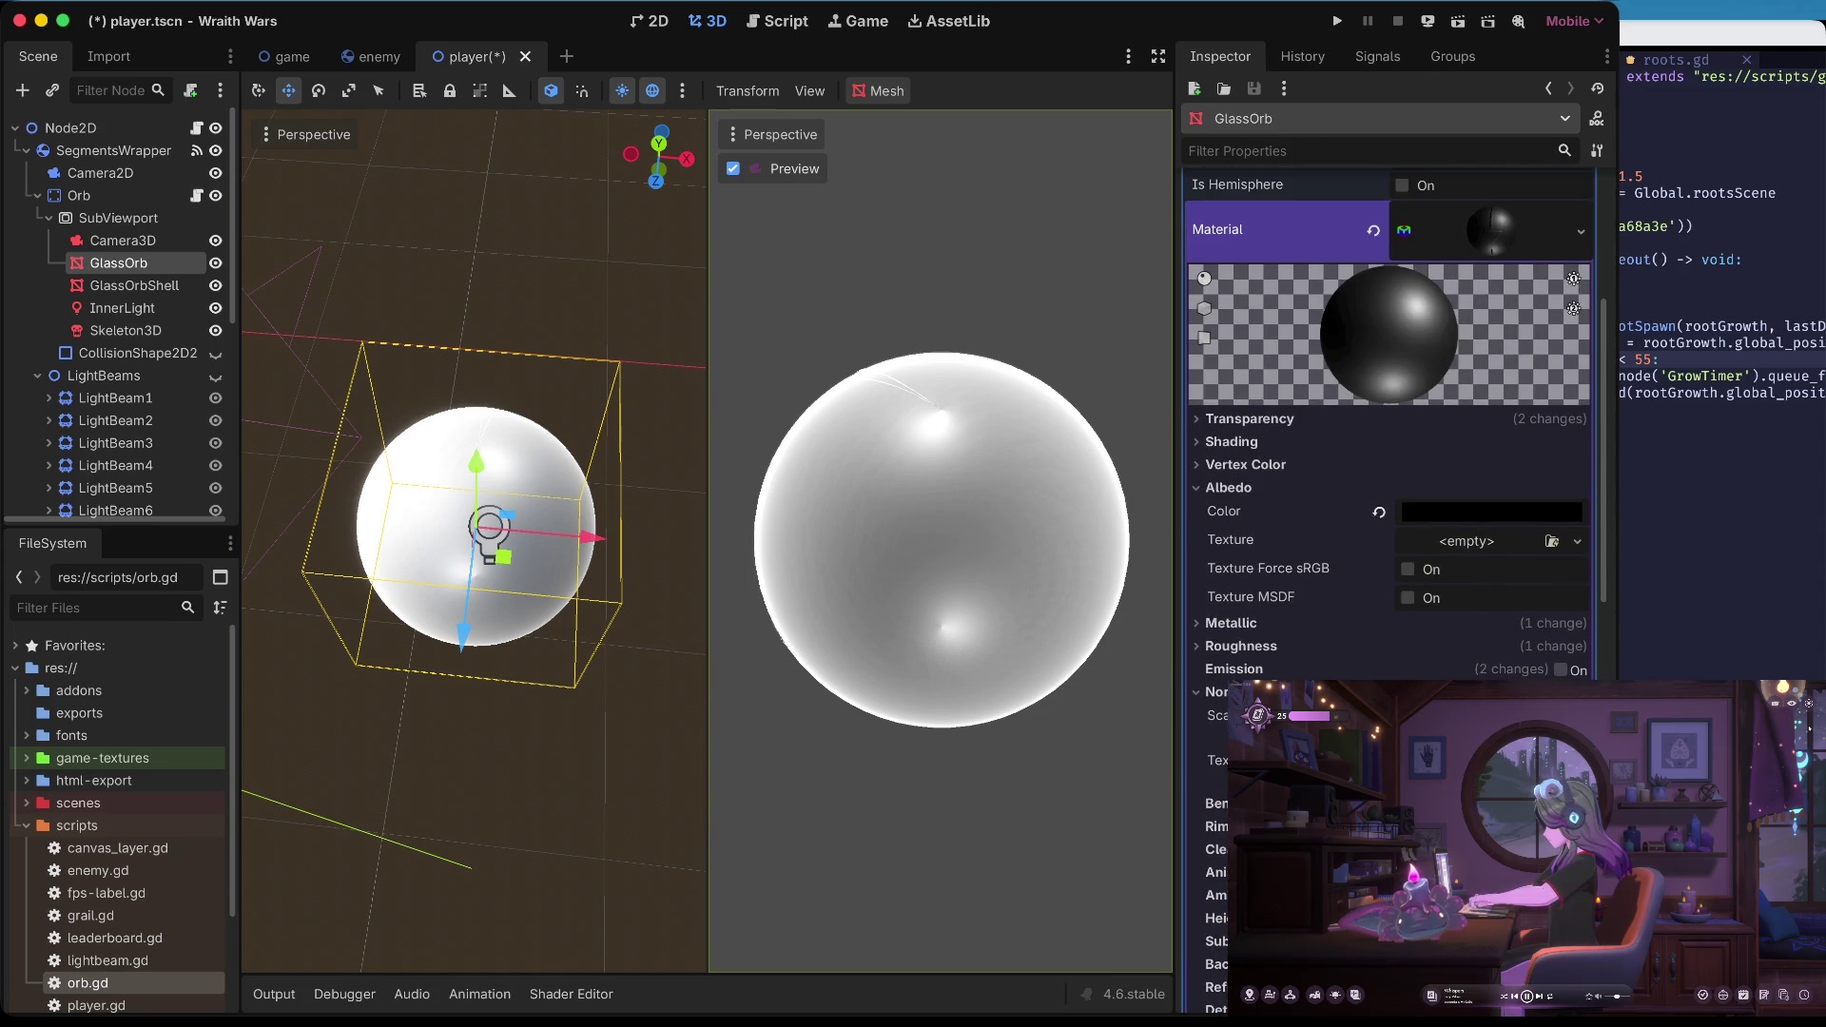
scroll(1218, 715, "up", 7)
scroll(1388, 428, "down", 10)
scroll(1460, 580, "up", 3)
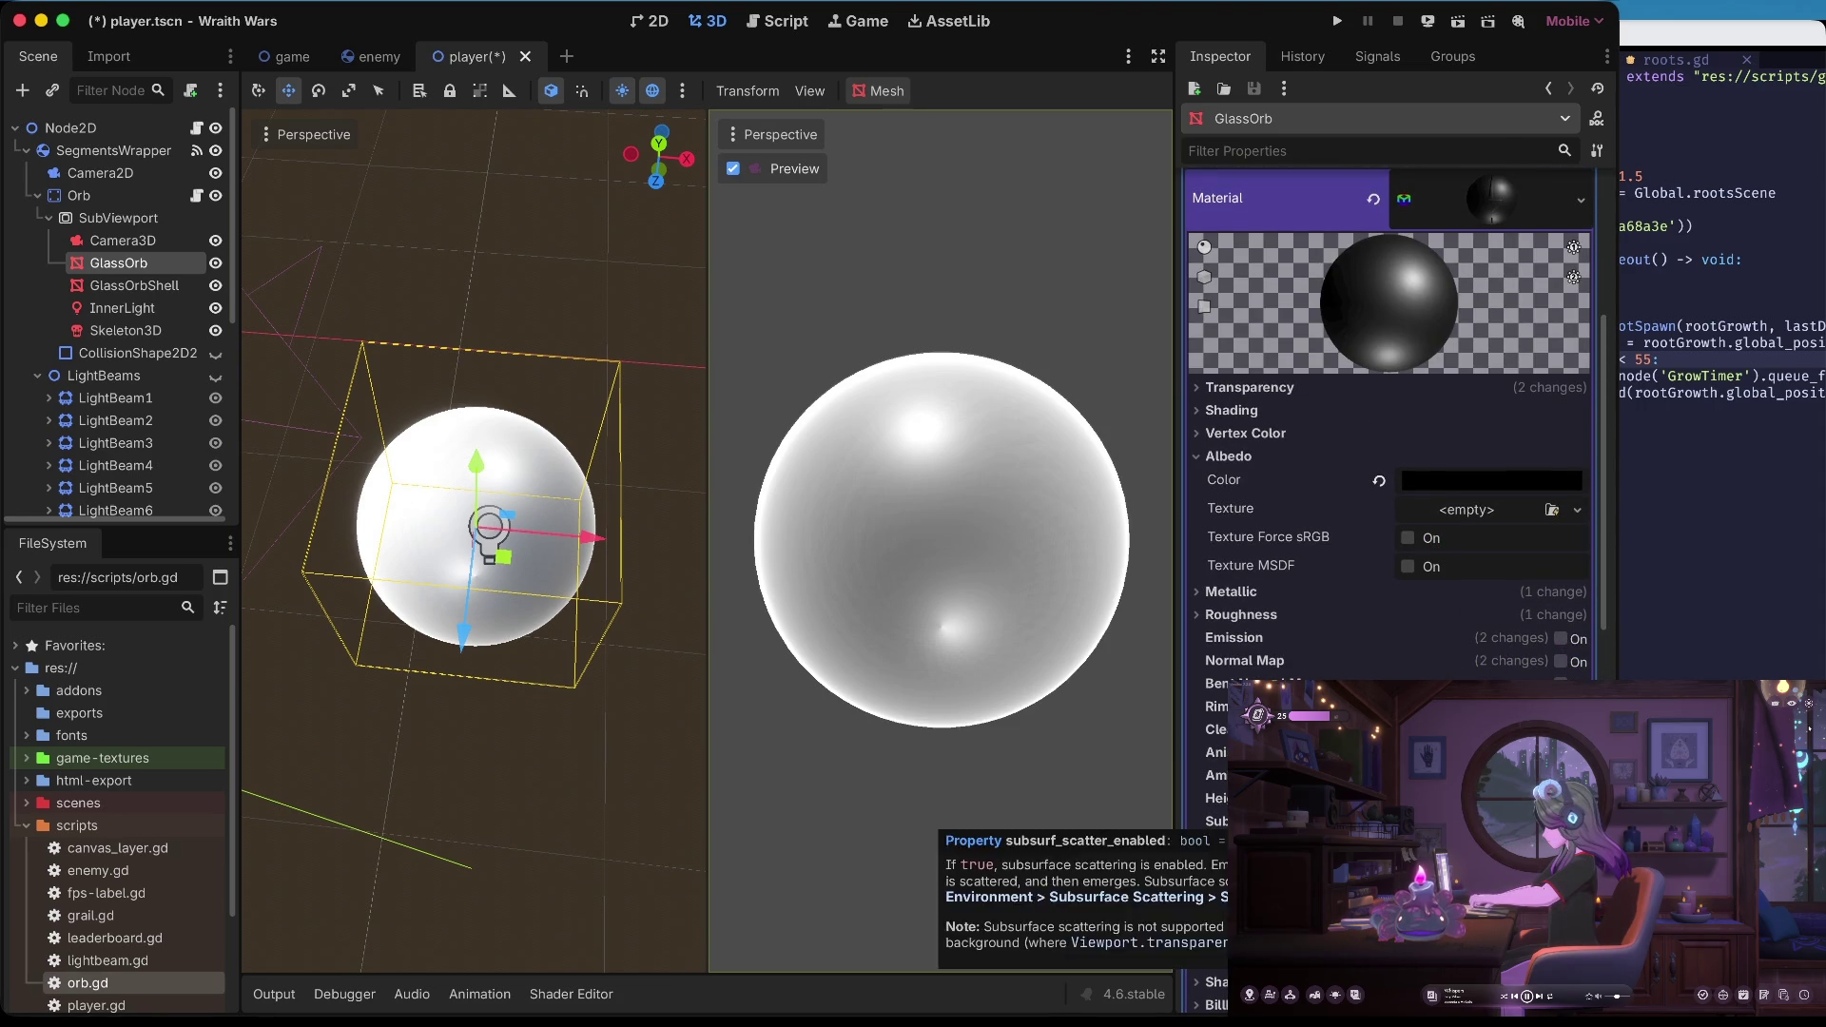
scroll(1389, 751, "up", 8)
Collapse the GlassOrb material details and quit the Wraith Wars editor
left_click(1520, 586)
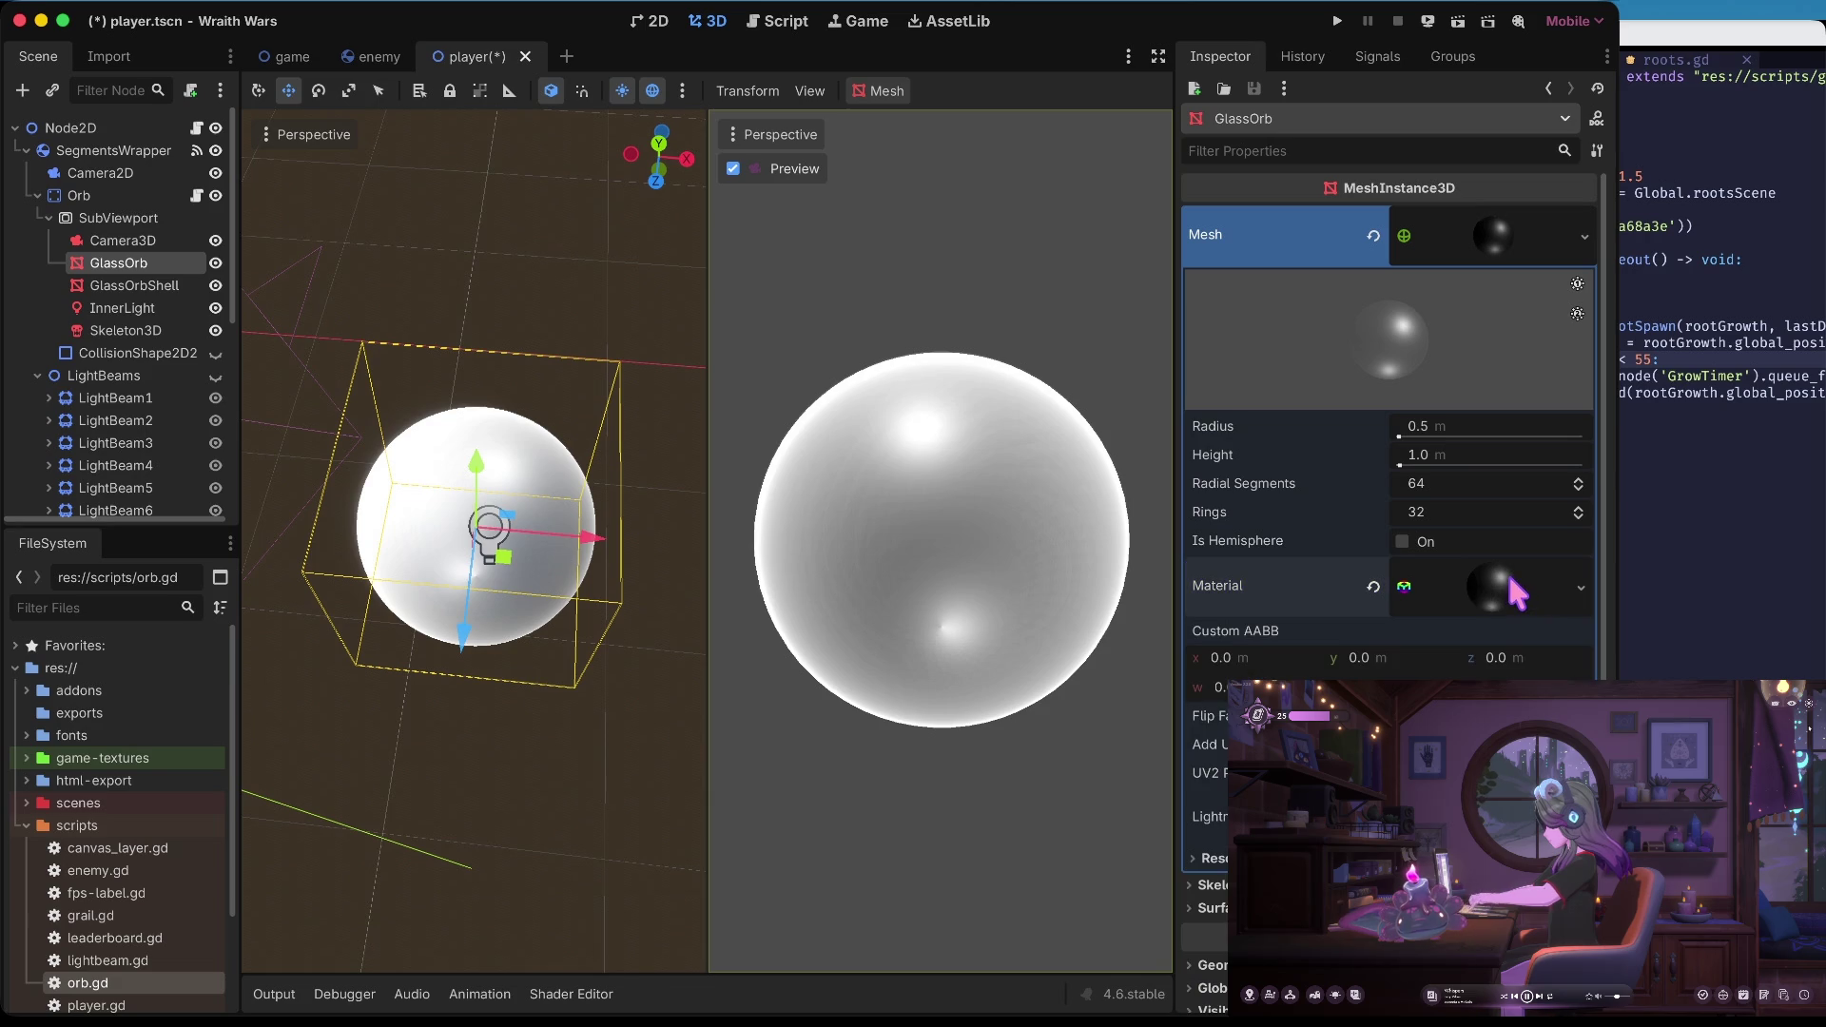
scroll(1470, 395, "down", 6)
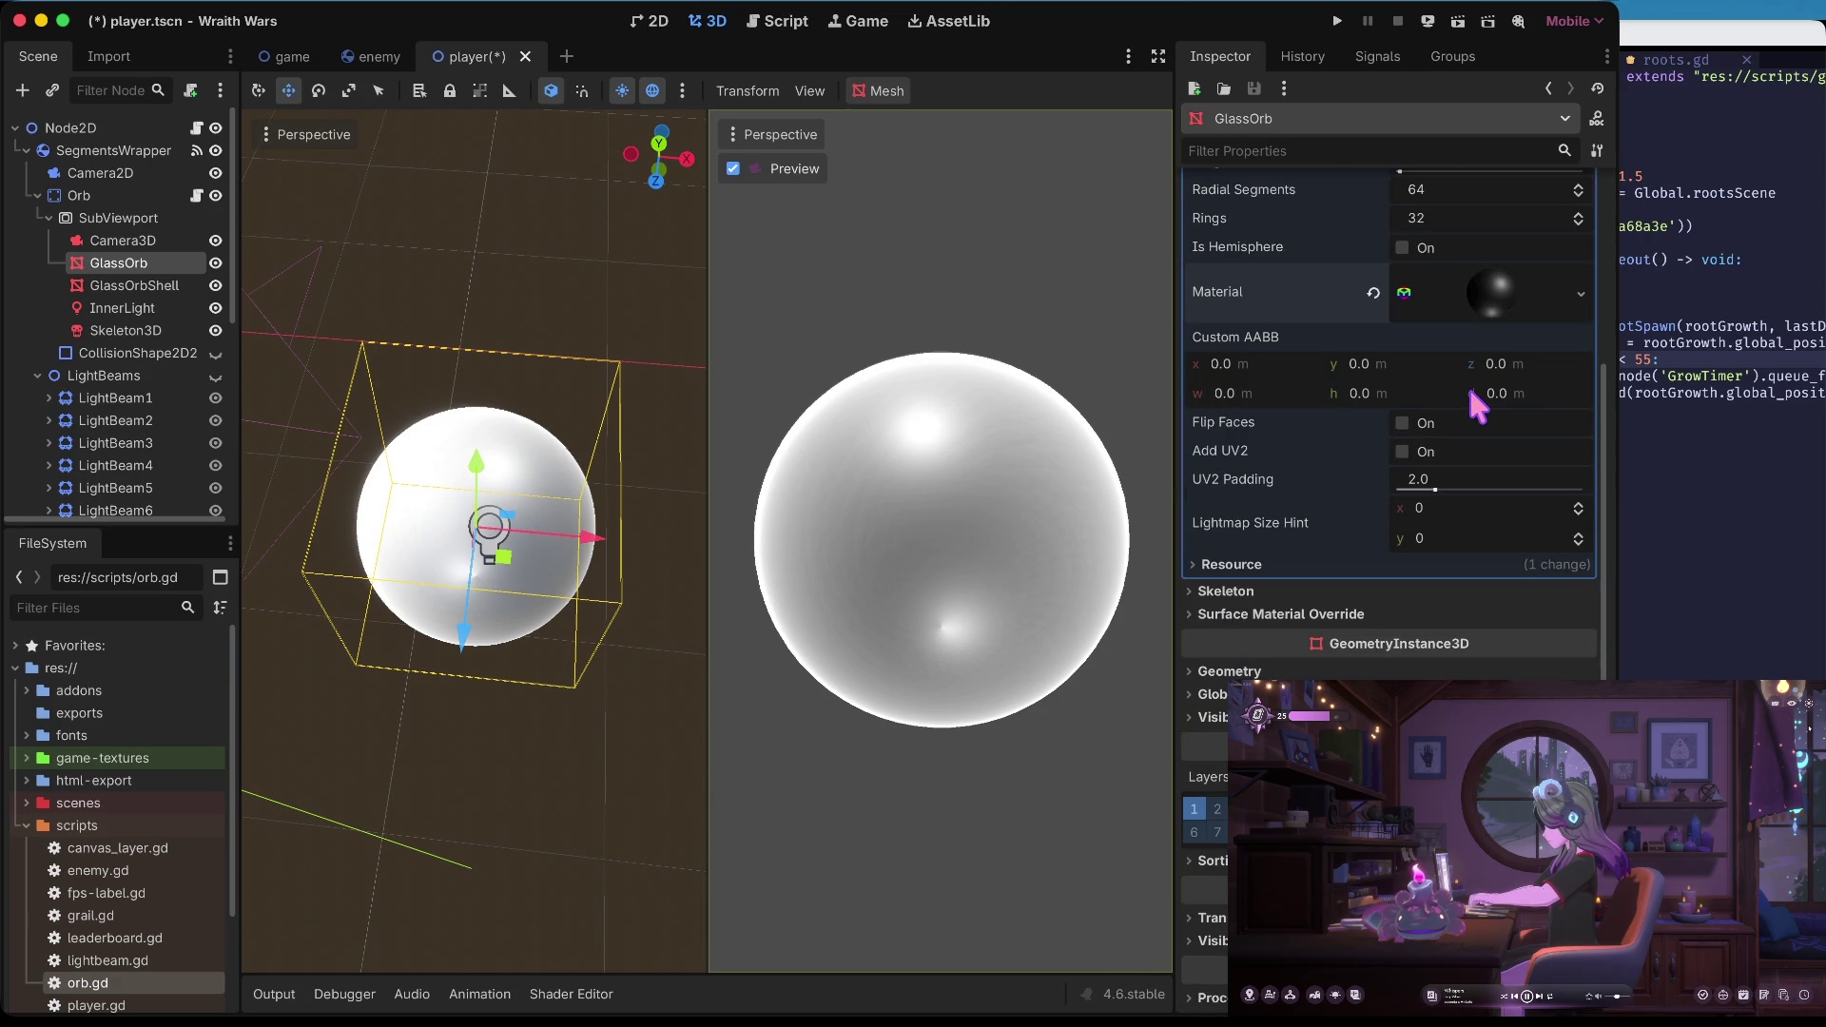
scroll(1466, 381, "up", 6)
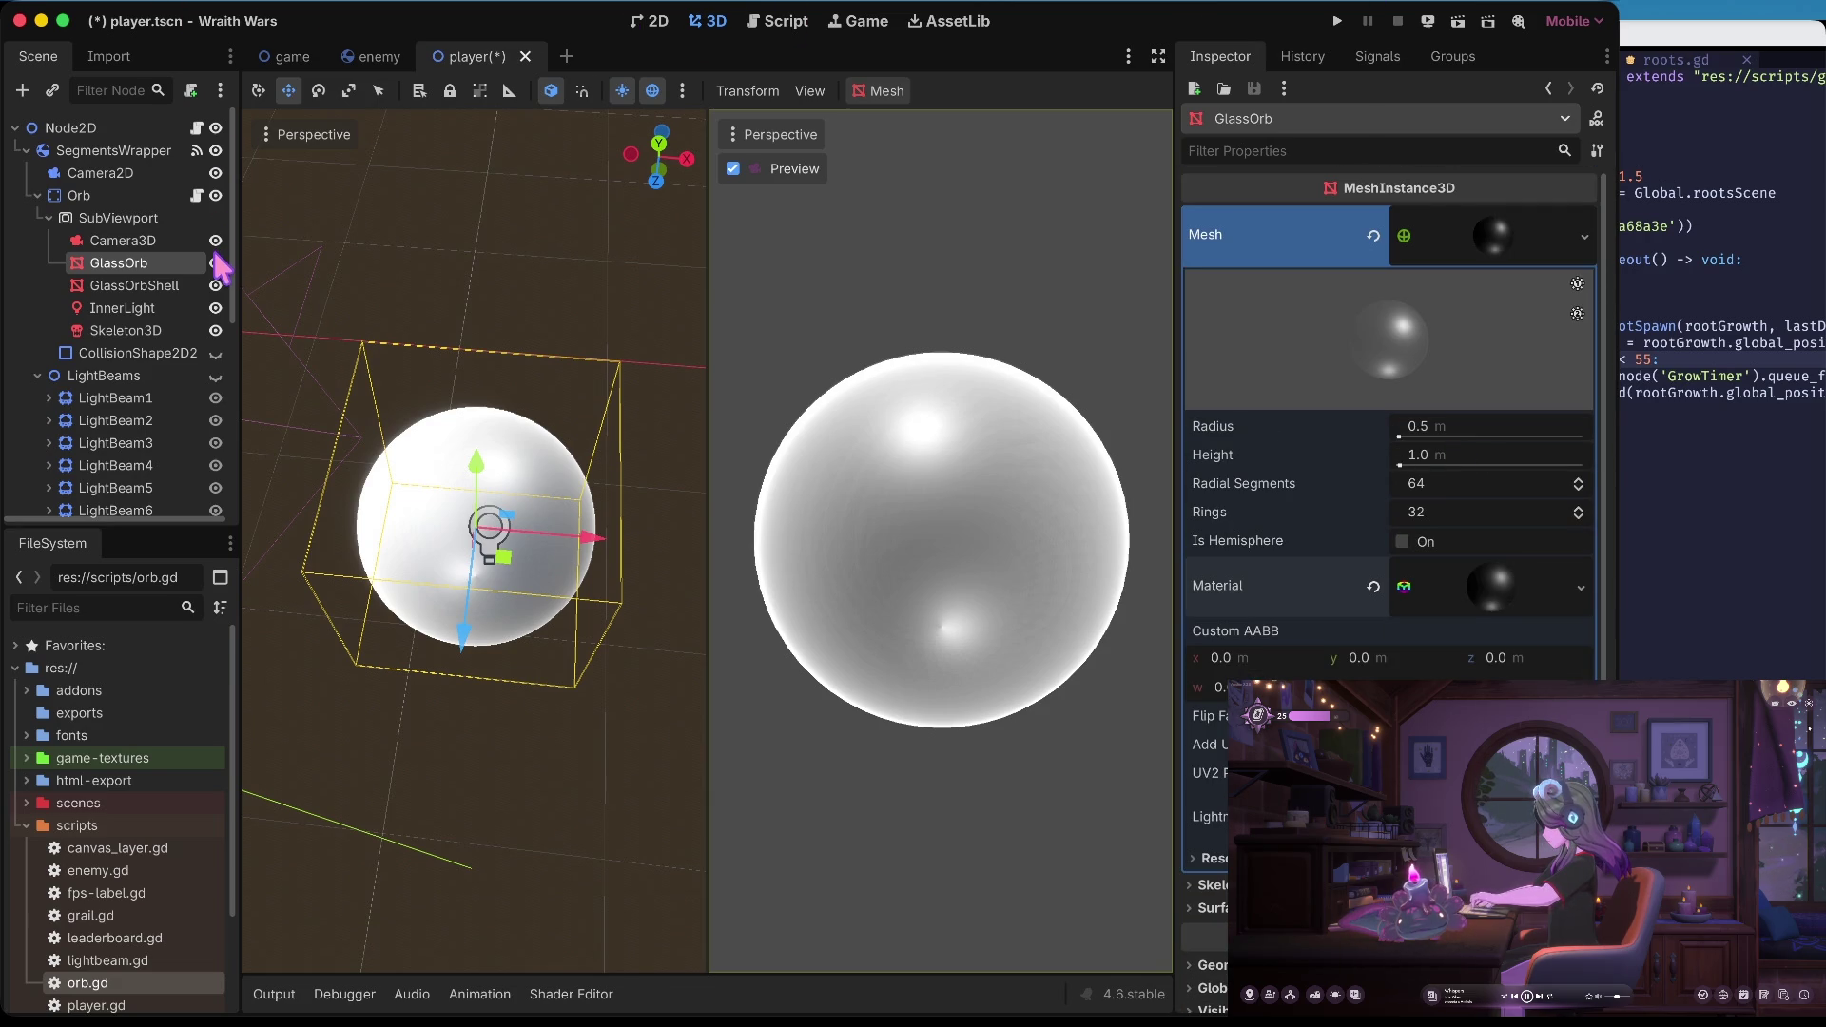
key("super+shift+w")
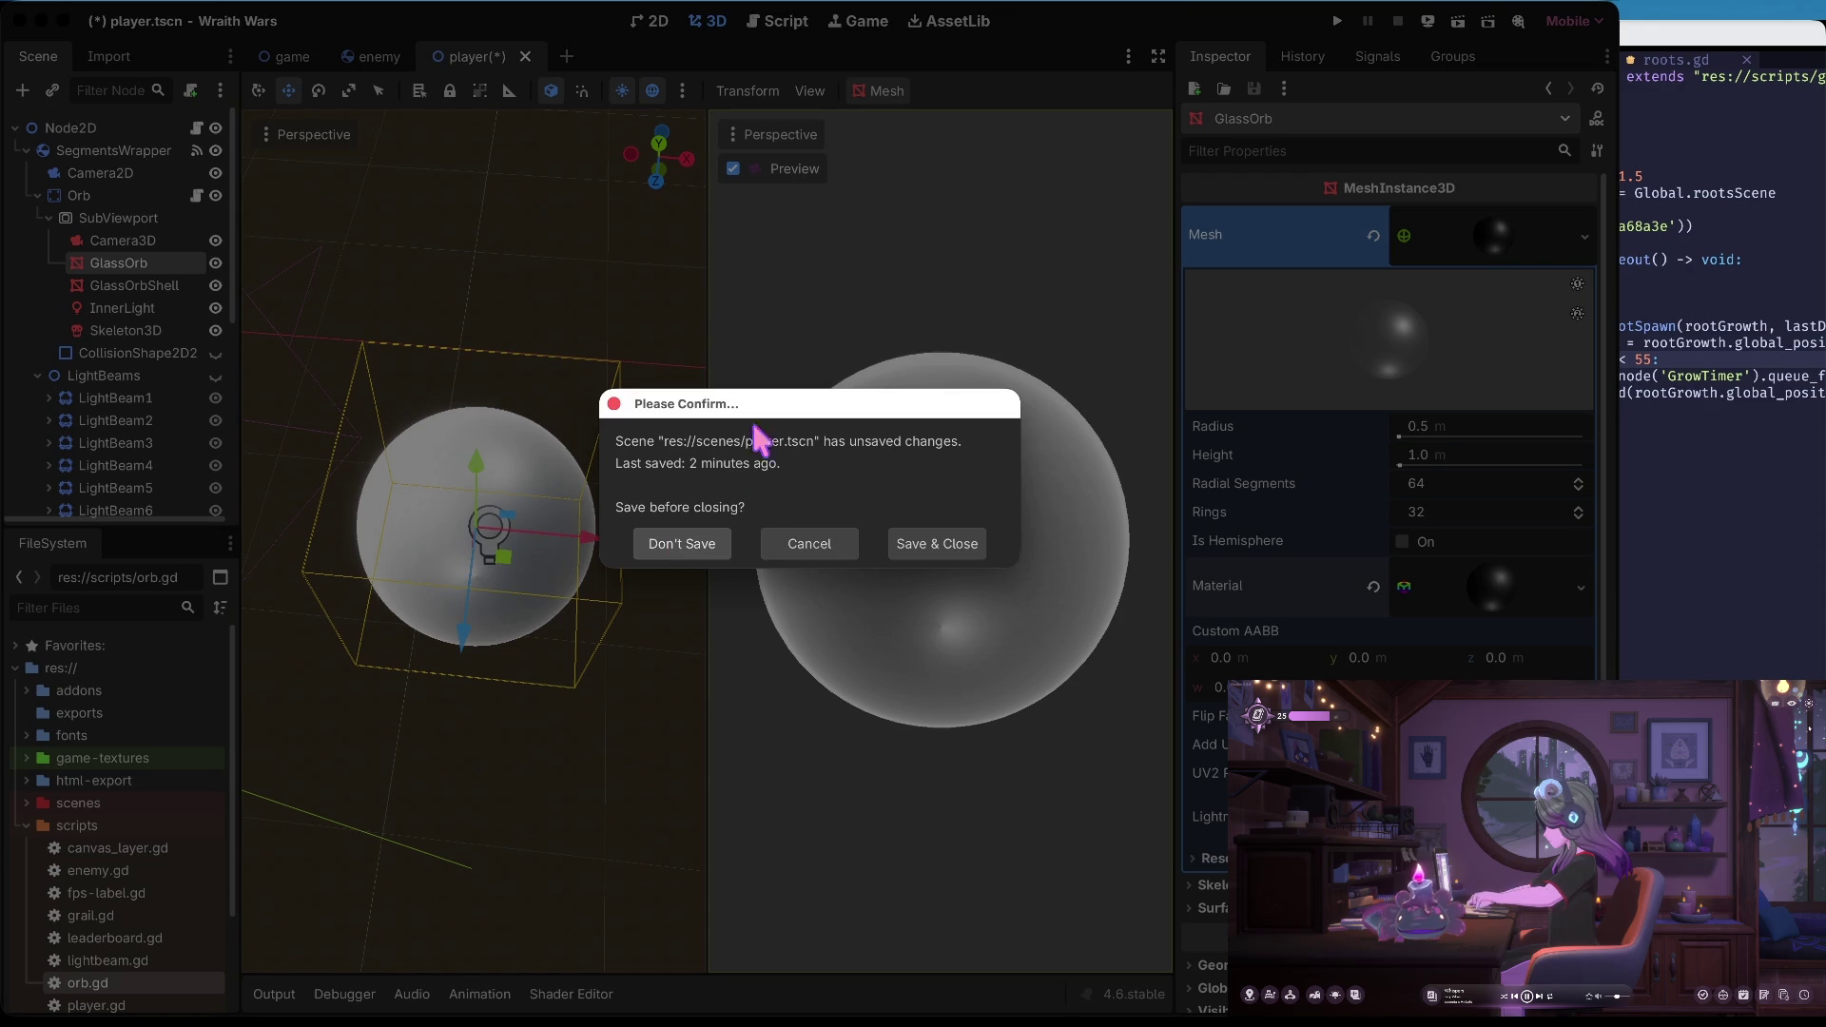
Confirm the save prompt to close Wraith Wars, then quit the Project Manager
key("Return")
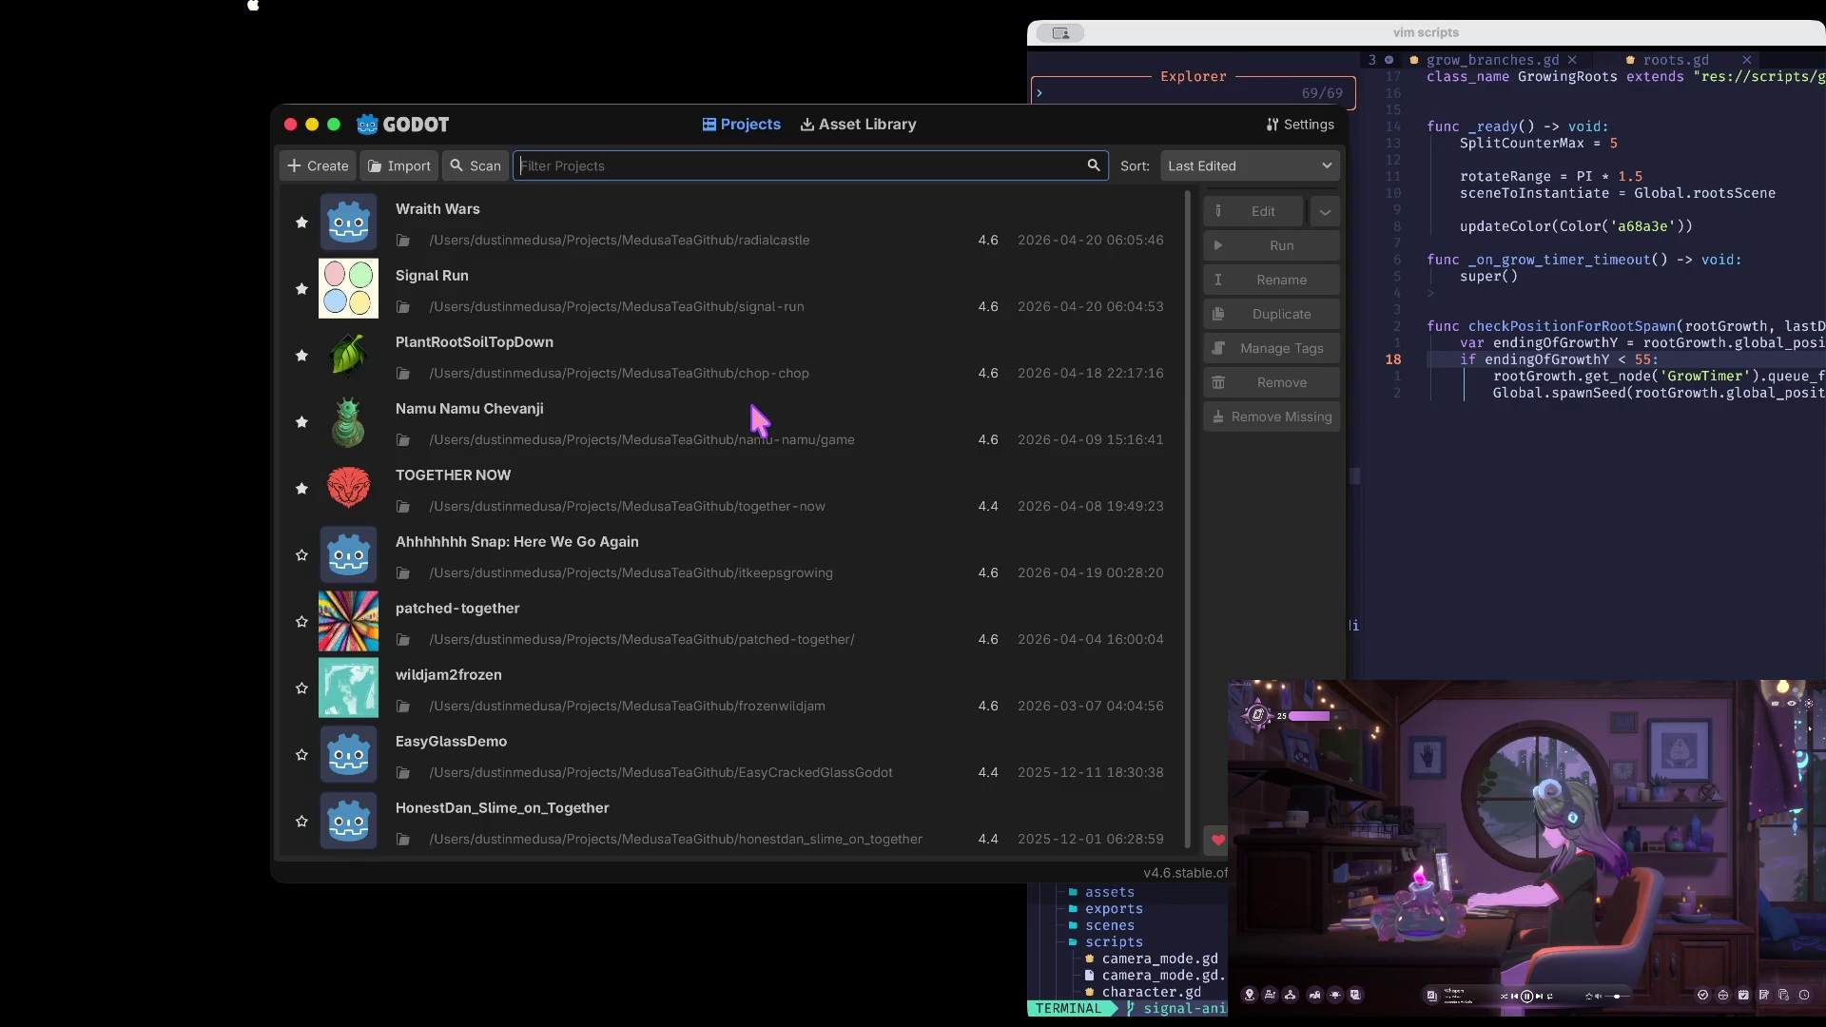
key("super+q")
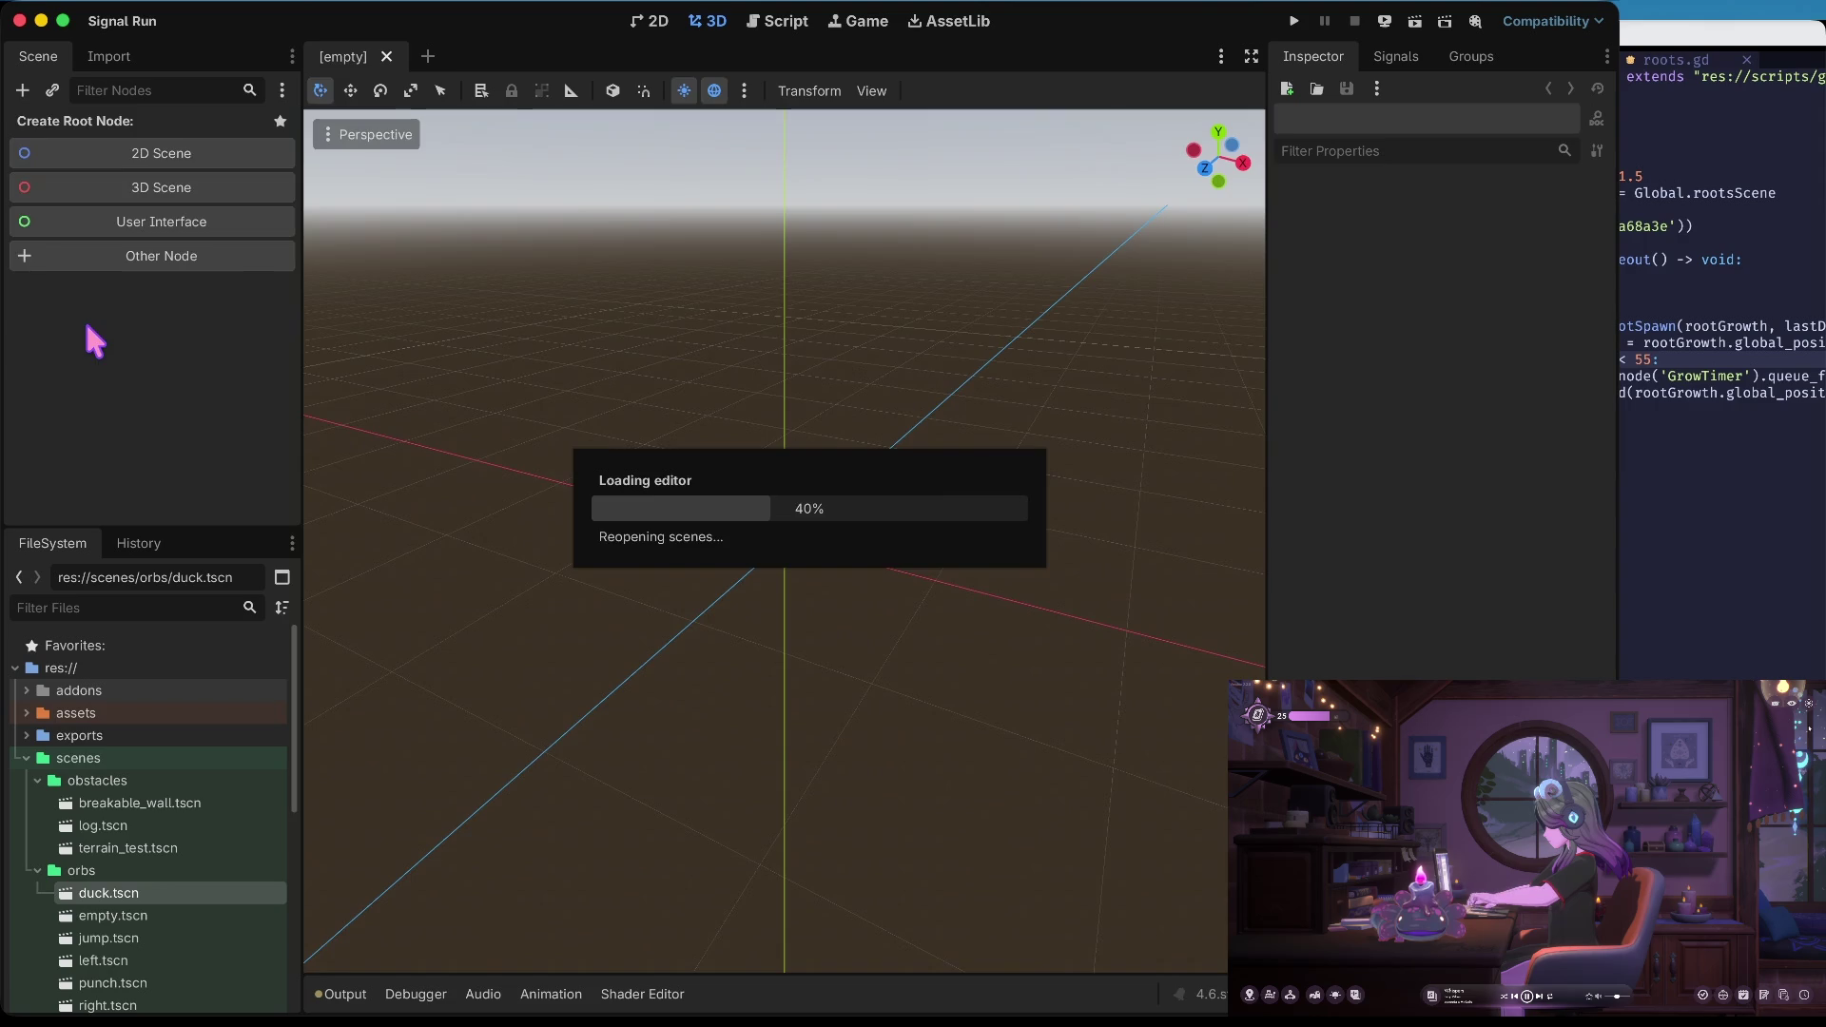
Run Signal Run from duck.tscn to check the HUD orbs, stop it, and select the duck sphere
left_click(113, 871)
left_click(116, 897)
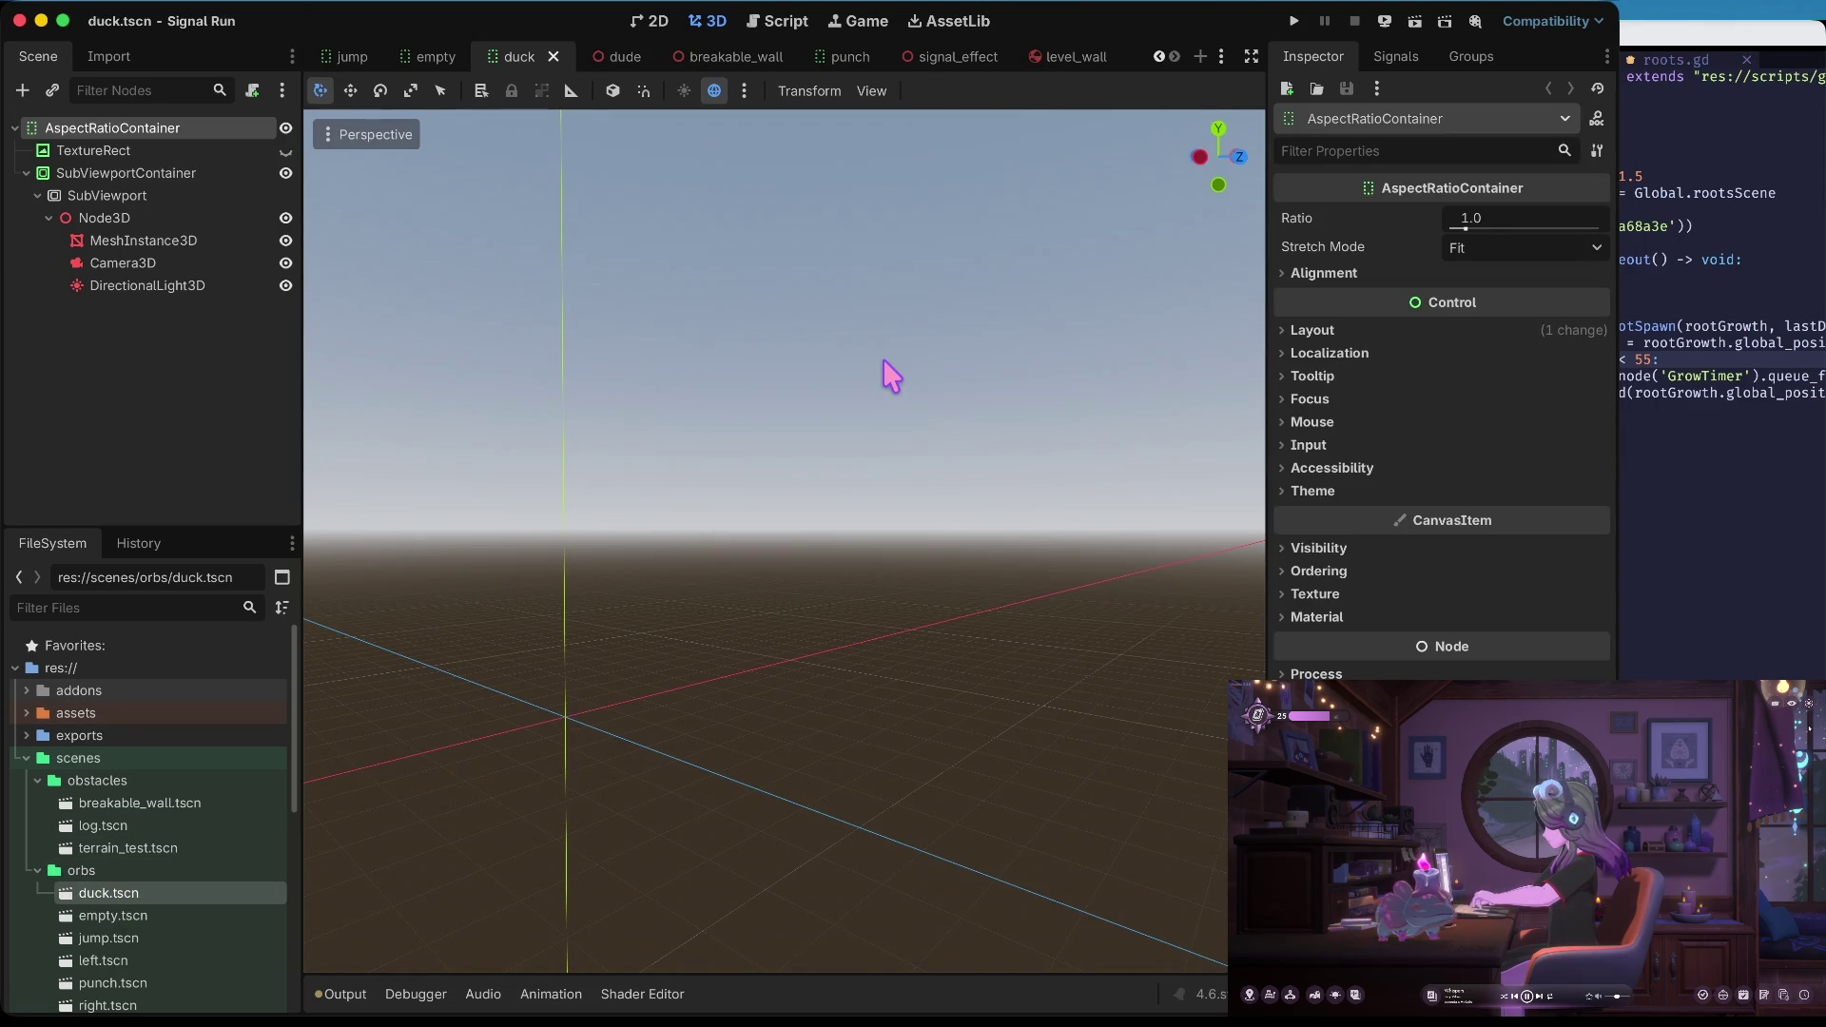
key("super+b")
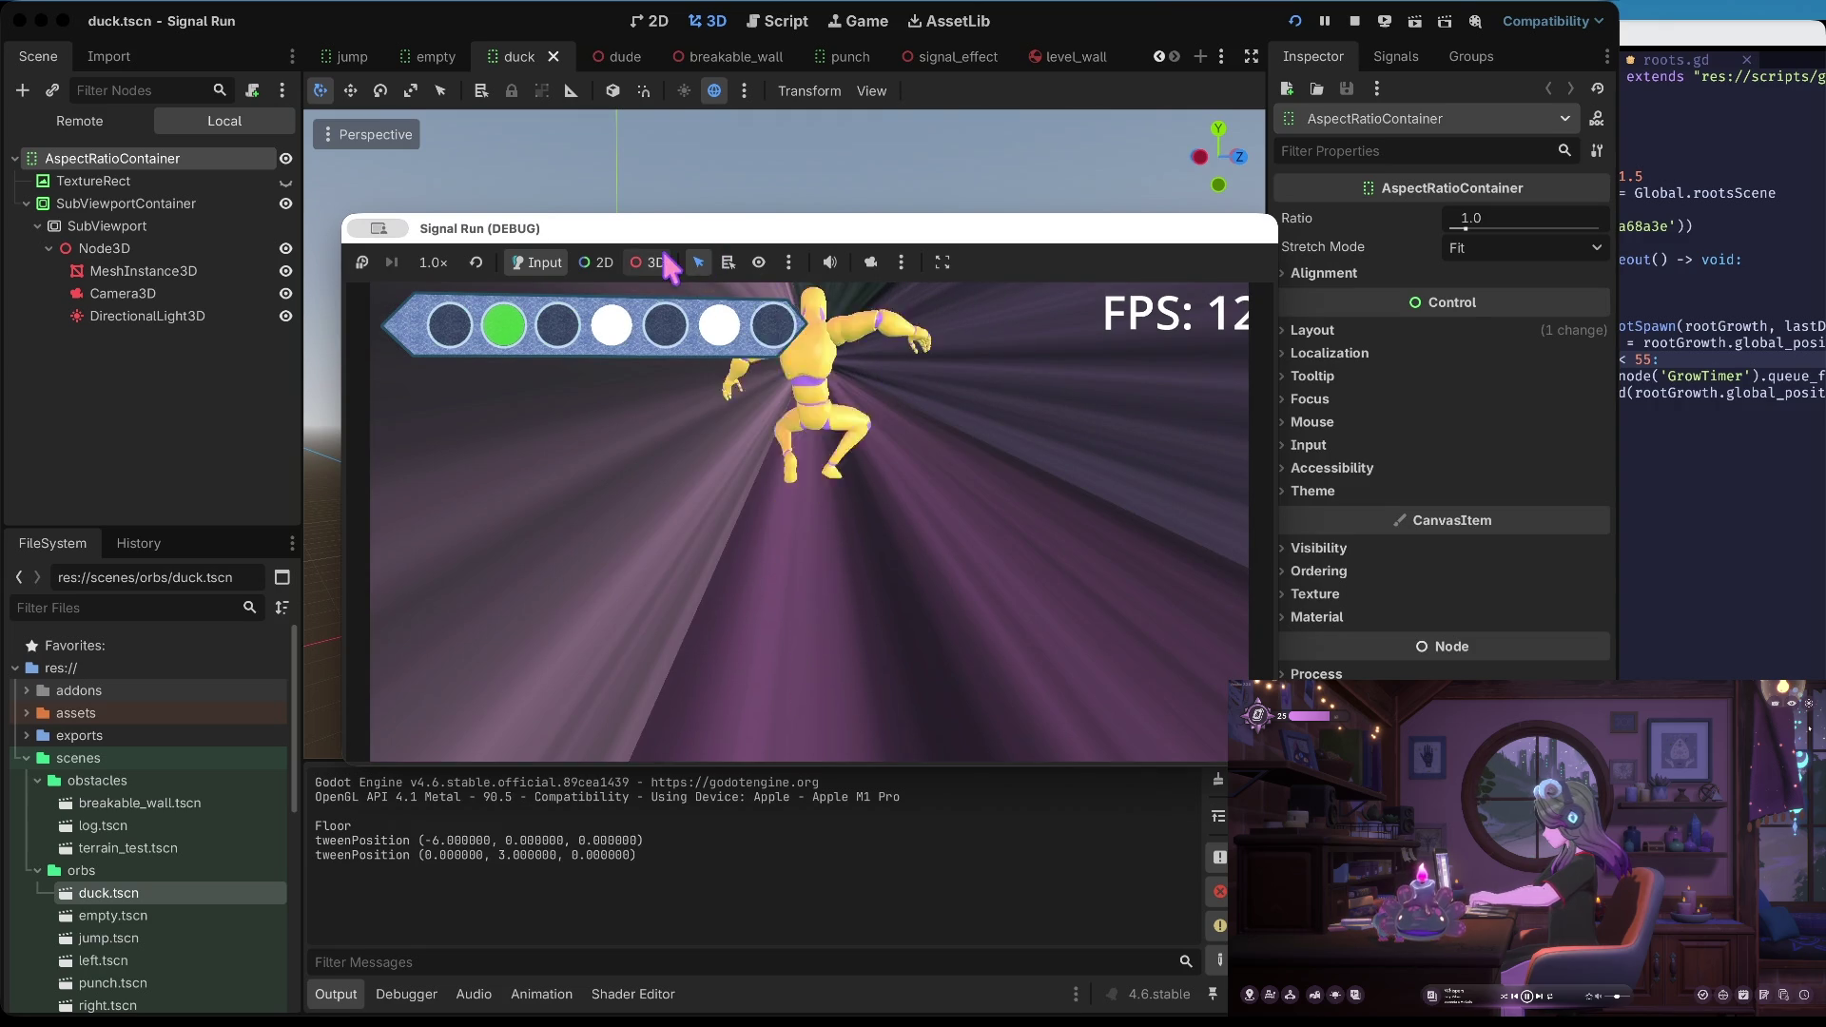
left_click(1354, 21)
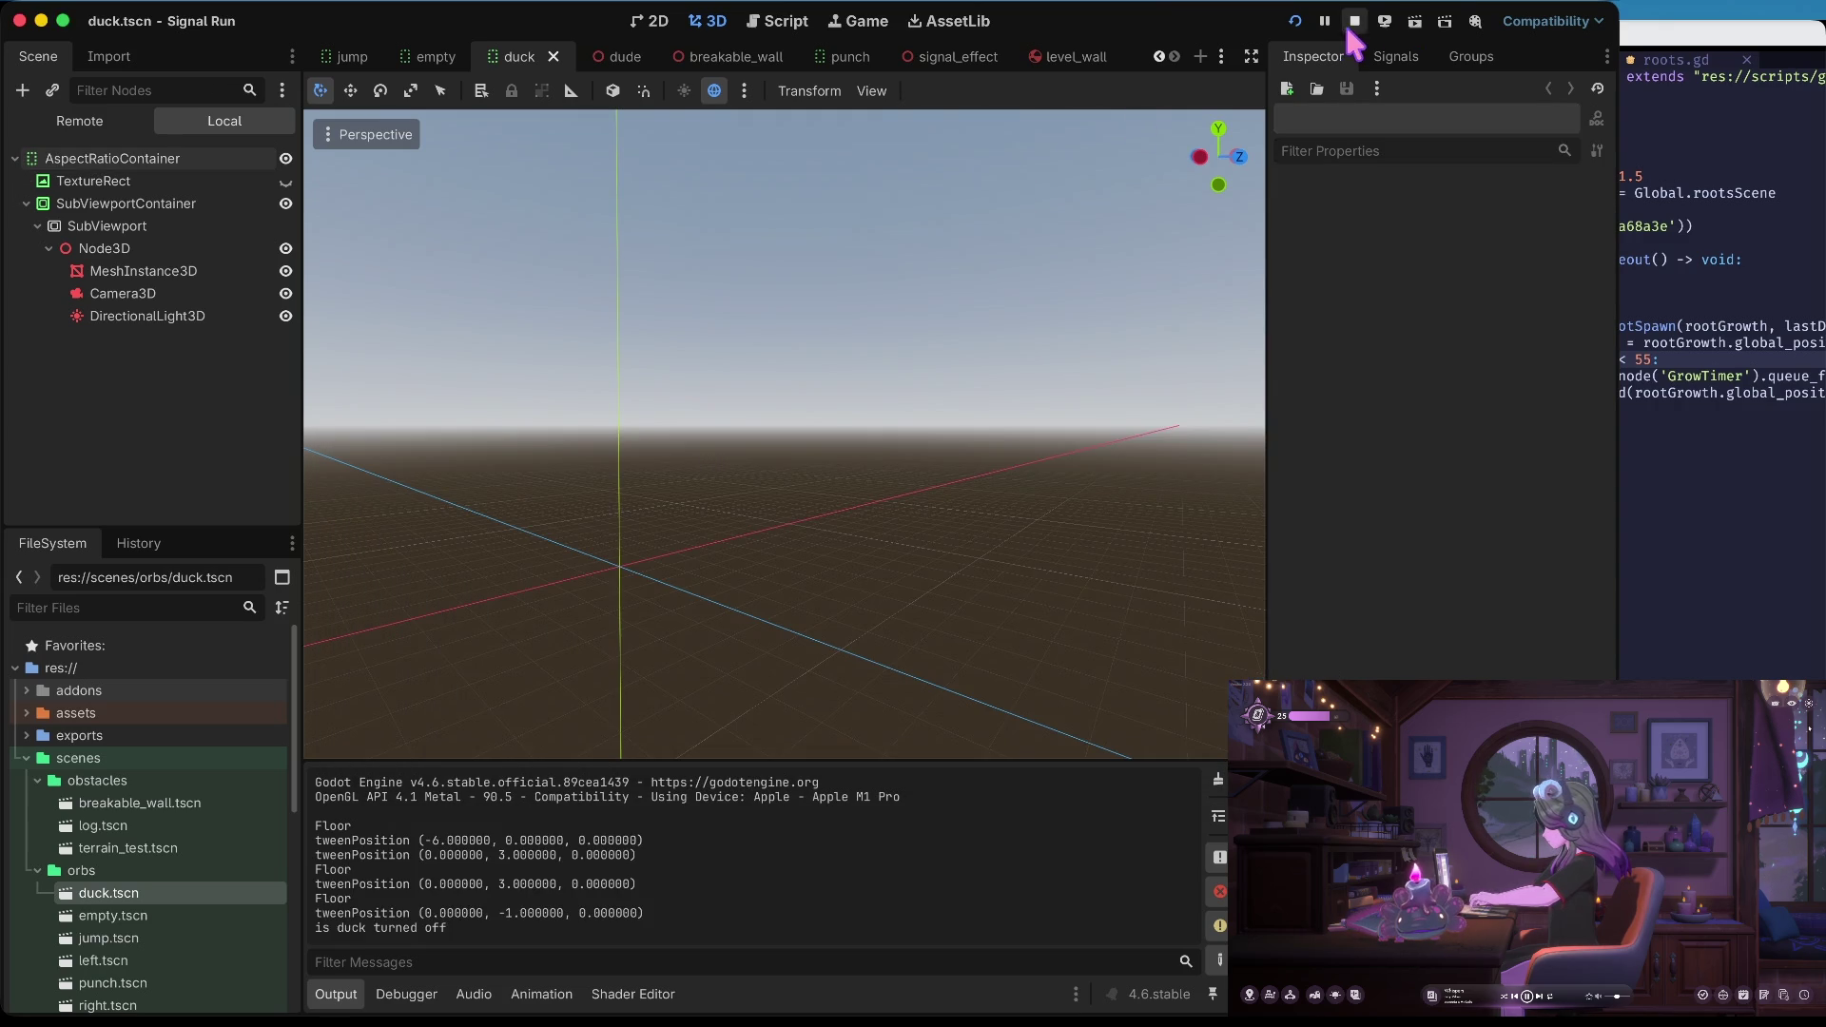
left_click(190, 244)
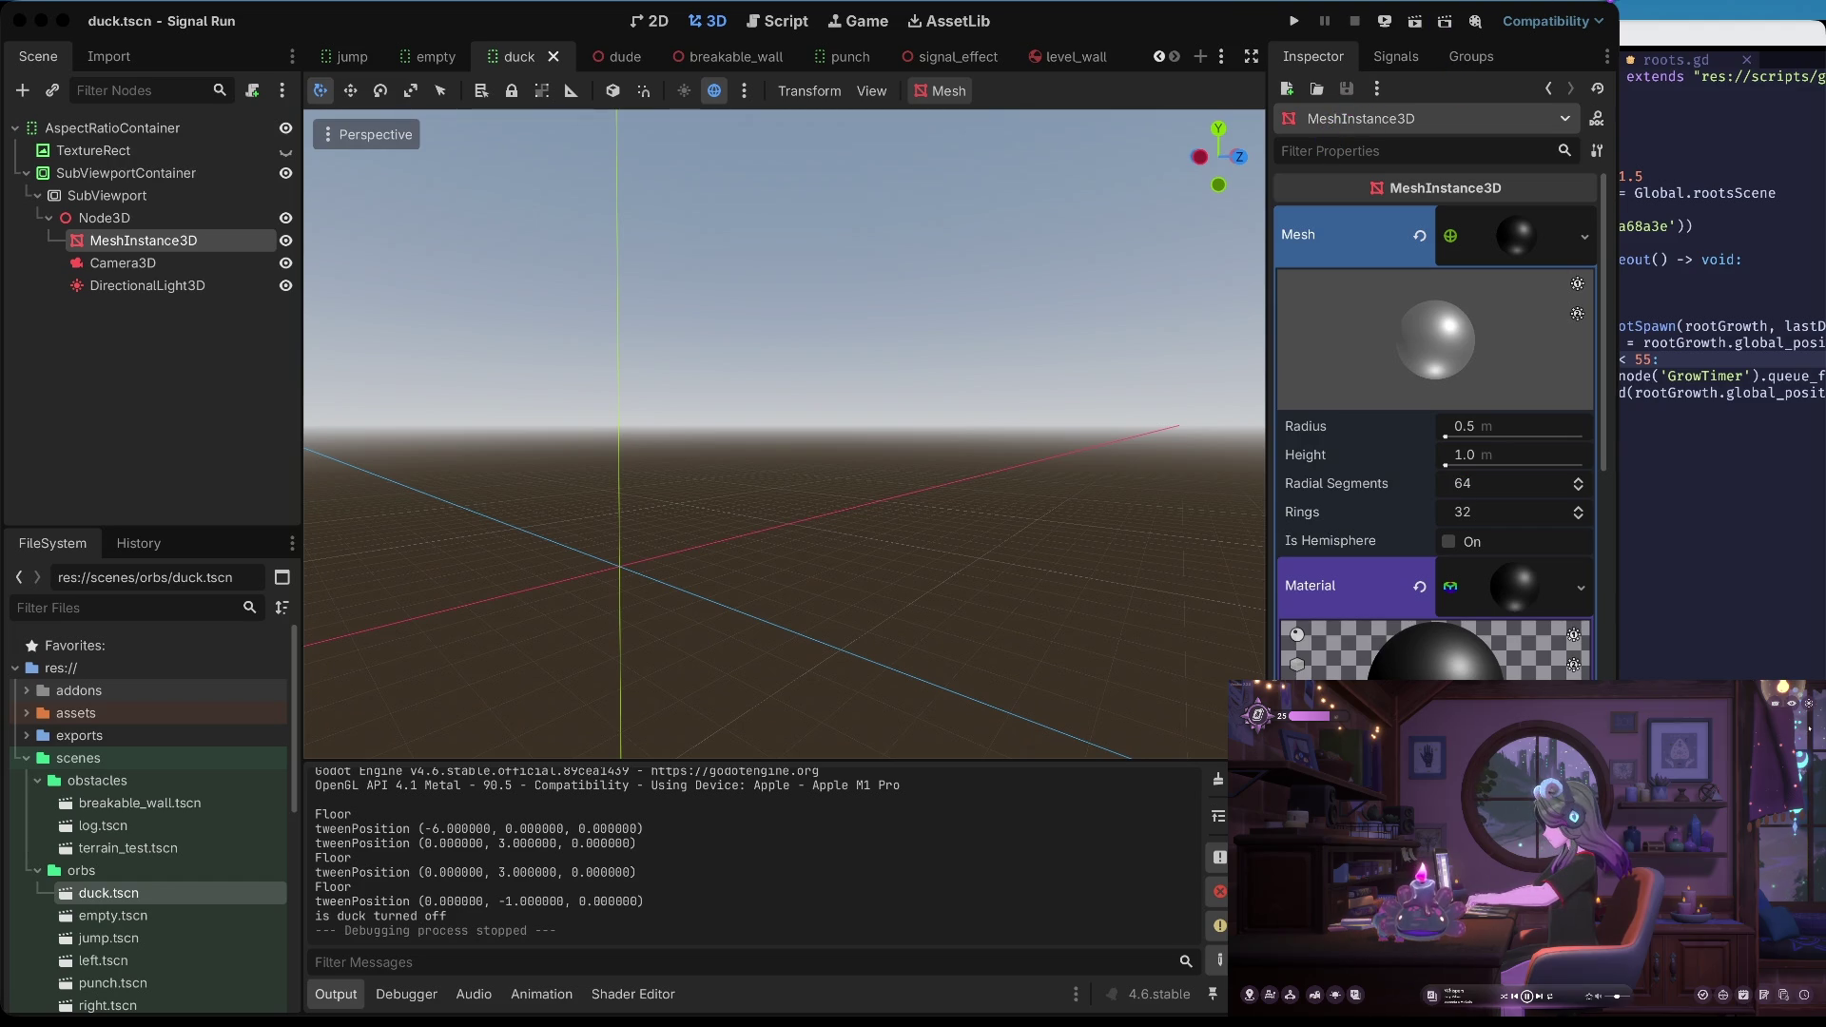
Set the duck sphere material's albedo to pure yellow (ffff00) and save the scene
left_click(1285, 290)
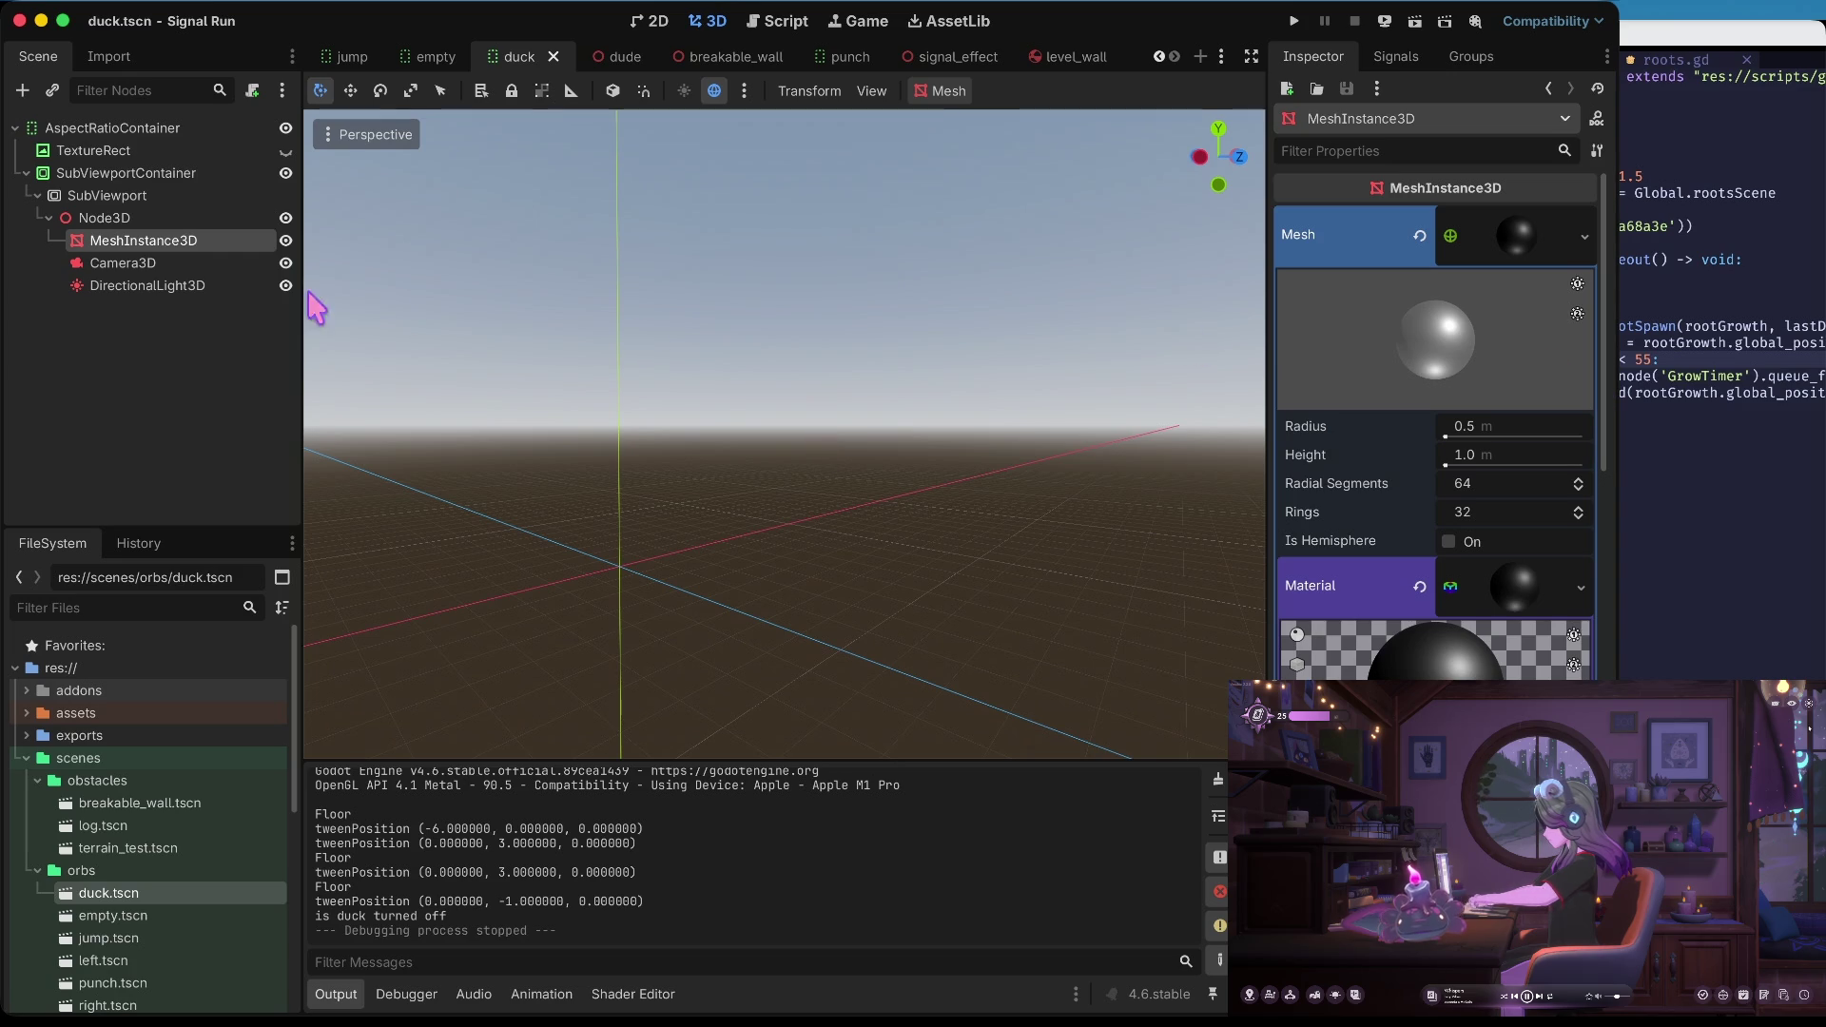
left_click(130, 221)
left_click(181, 241)
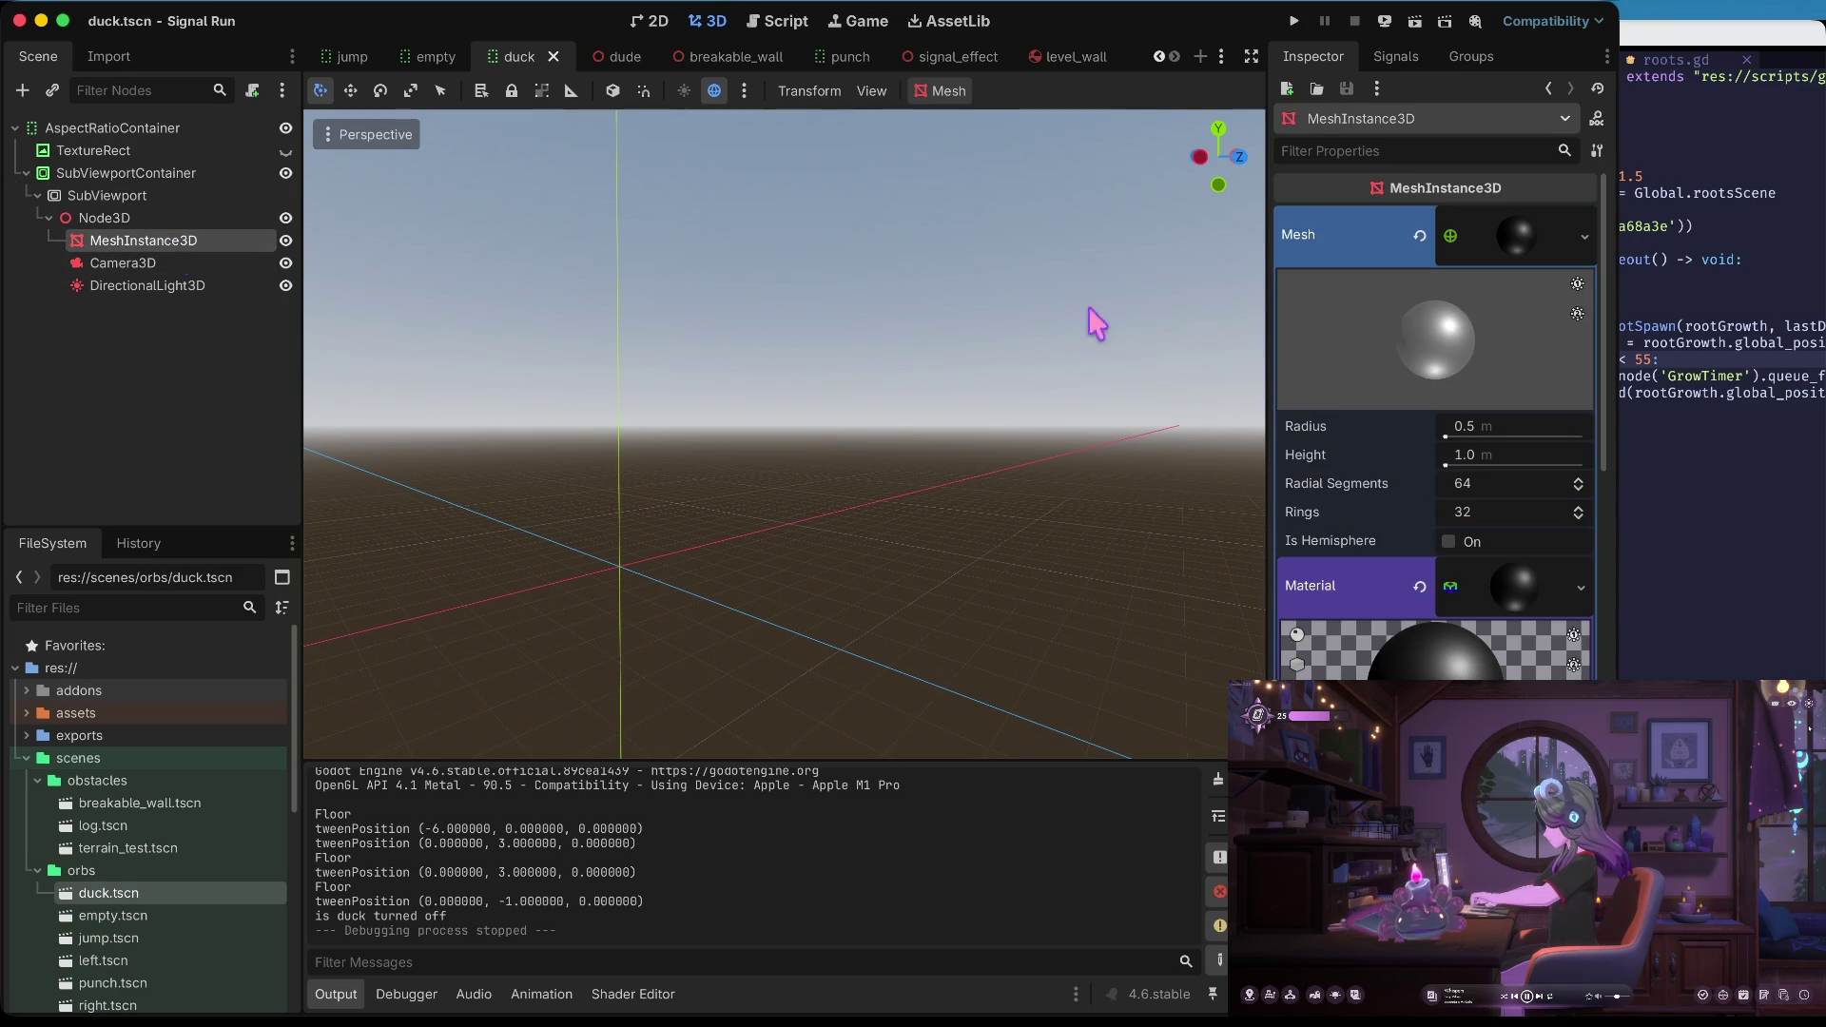
left_click(1490, 607)
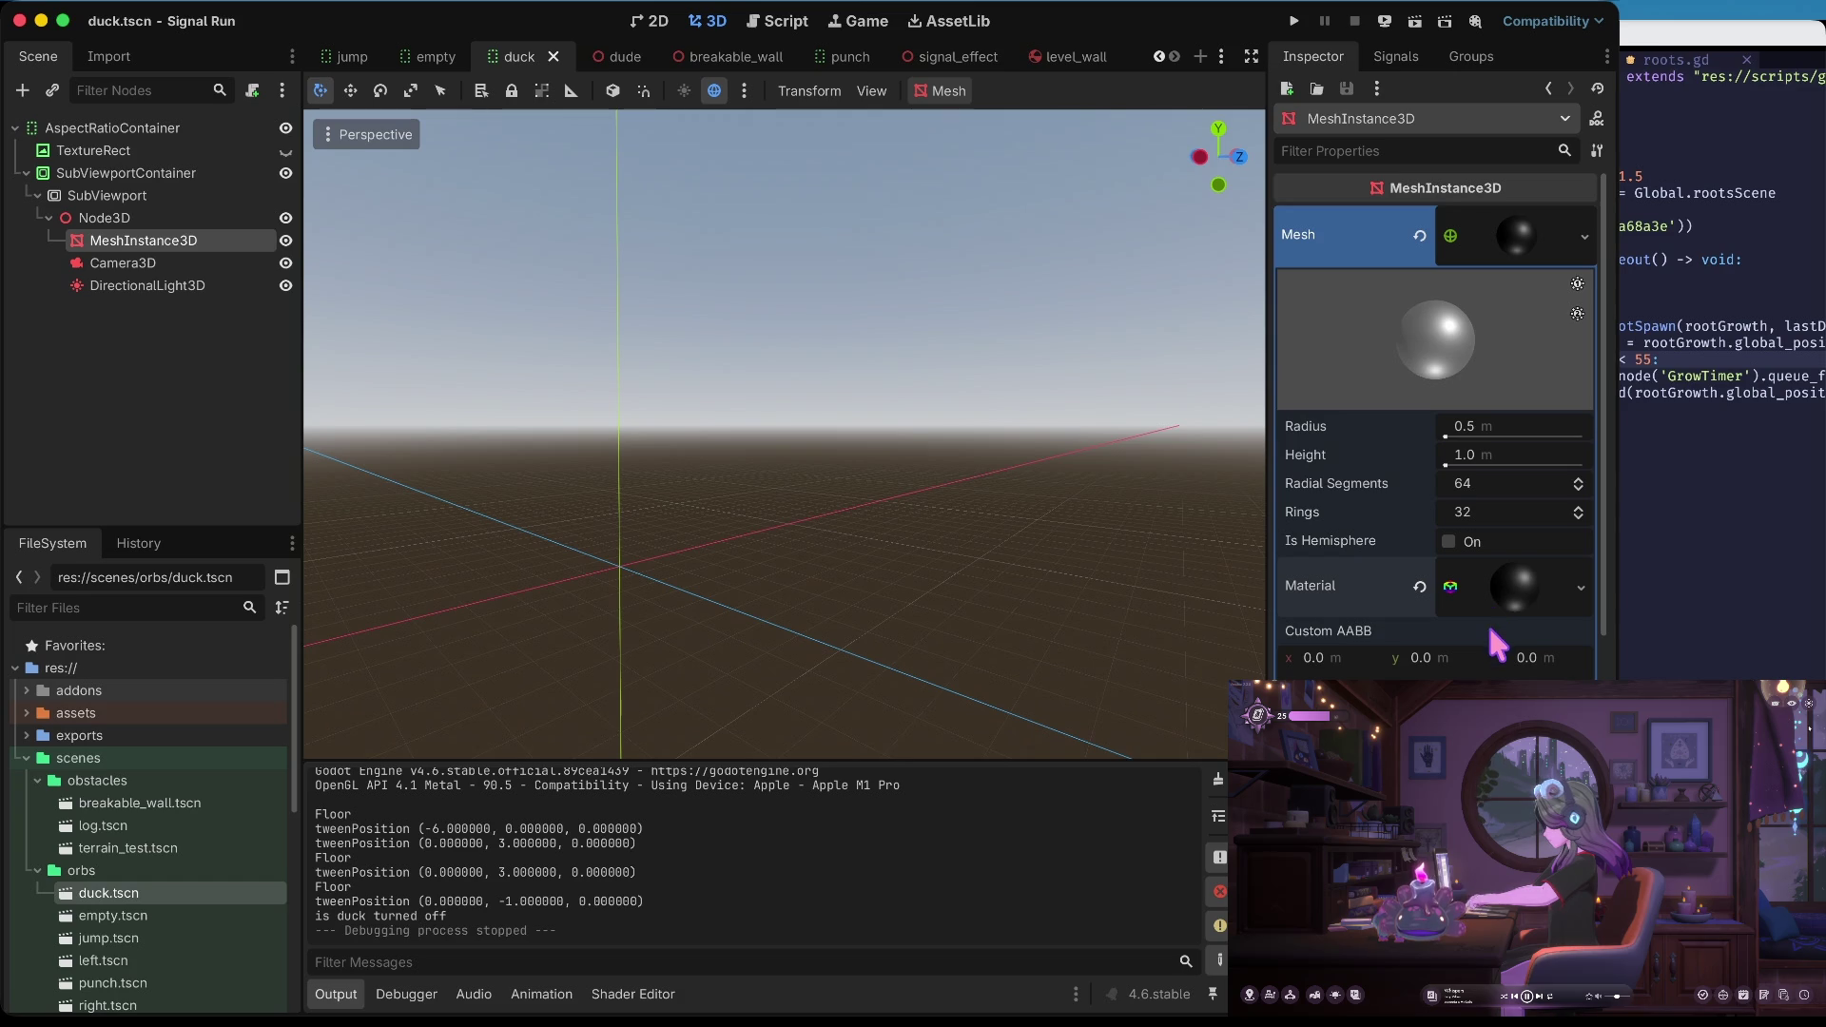
left_click(1494, 608)
scroll(1508, 656, "down", 3)
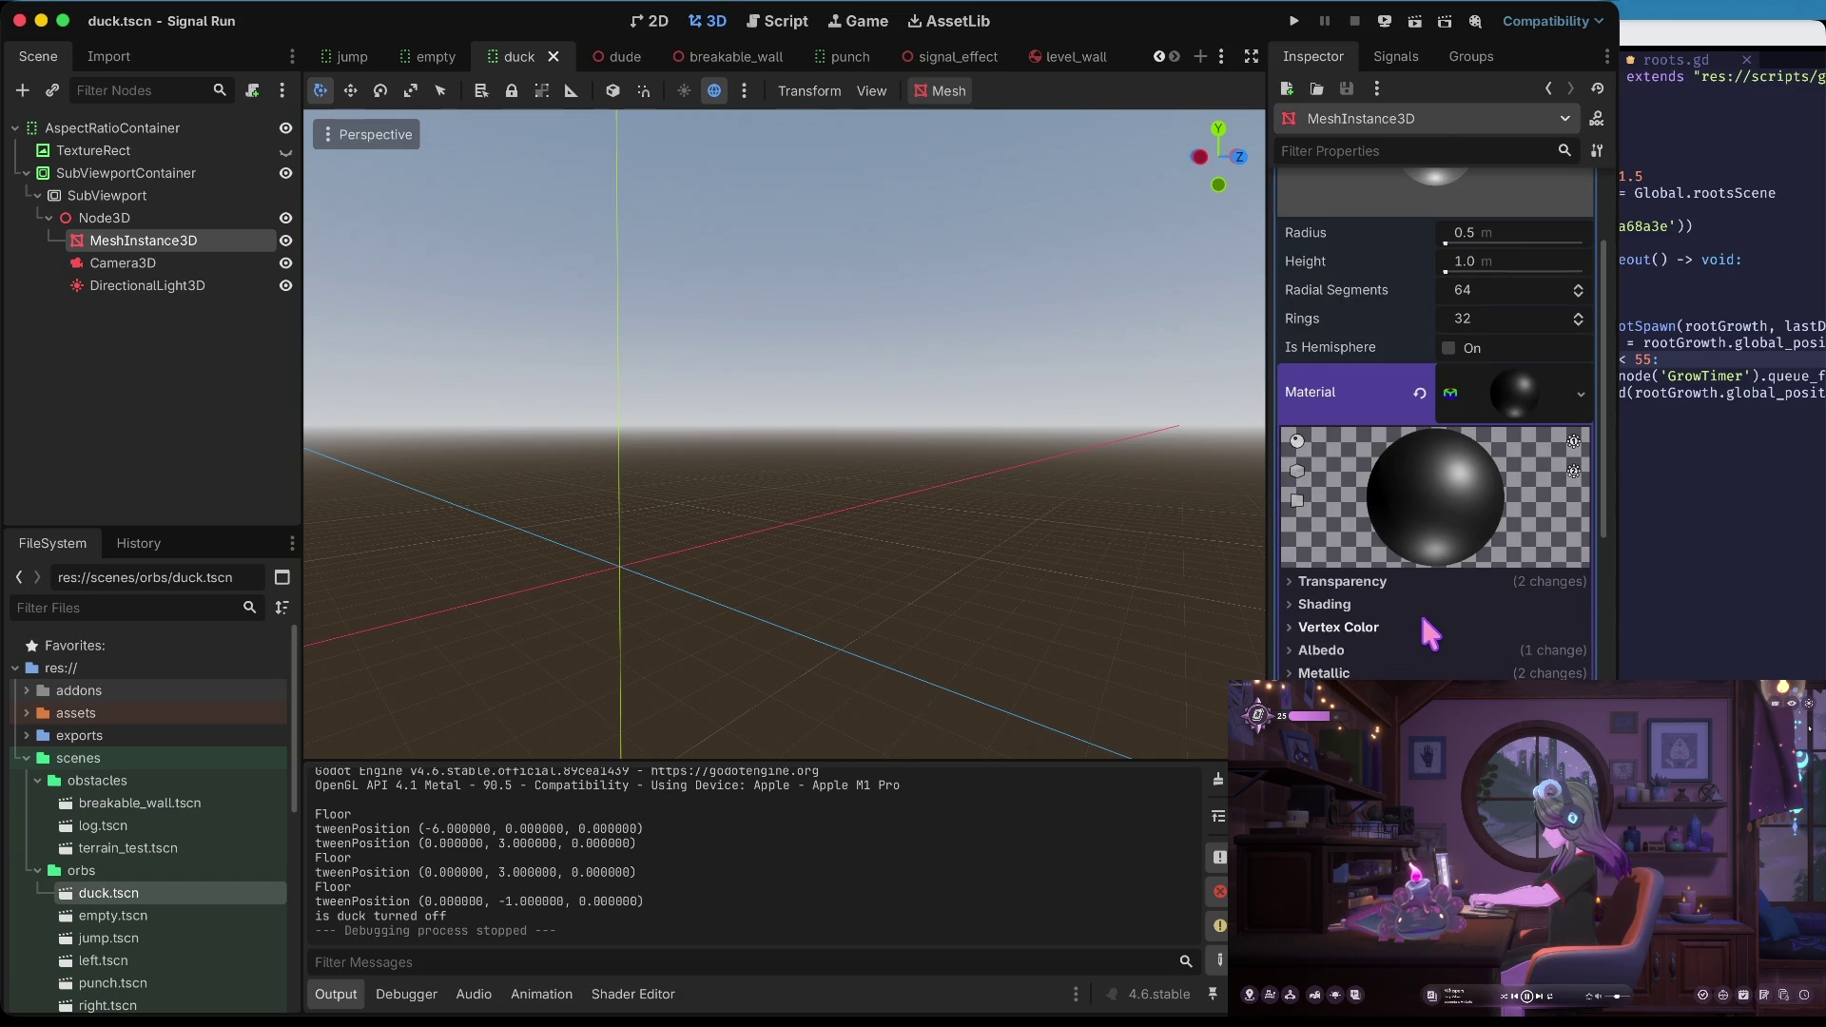
left_click(1421, 645)
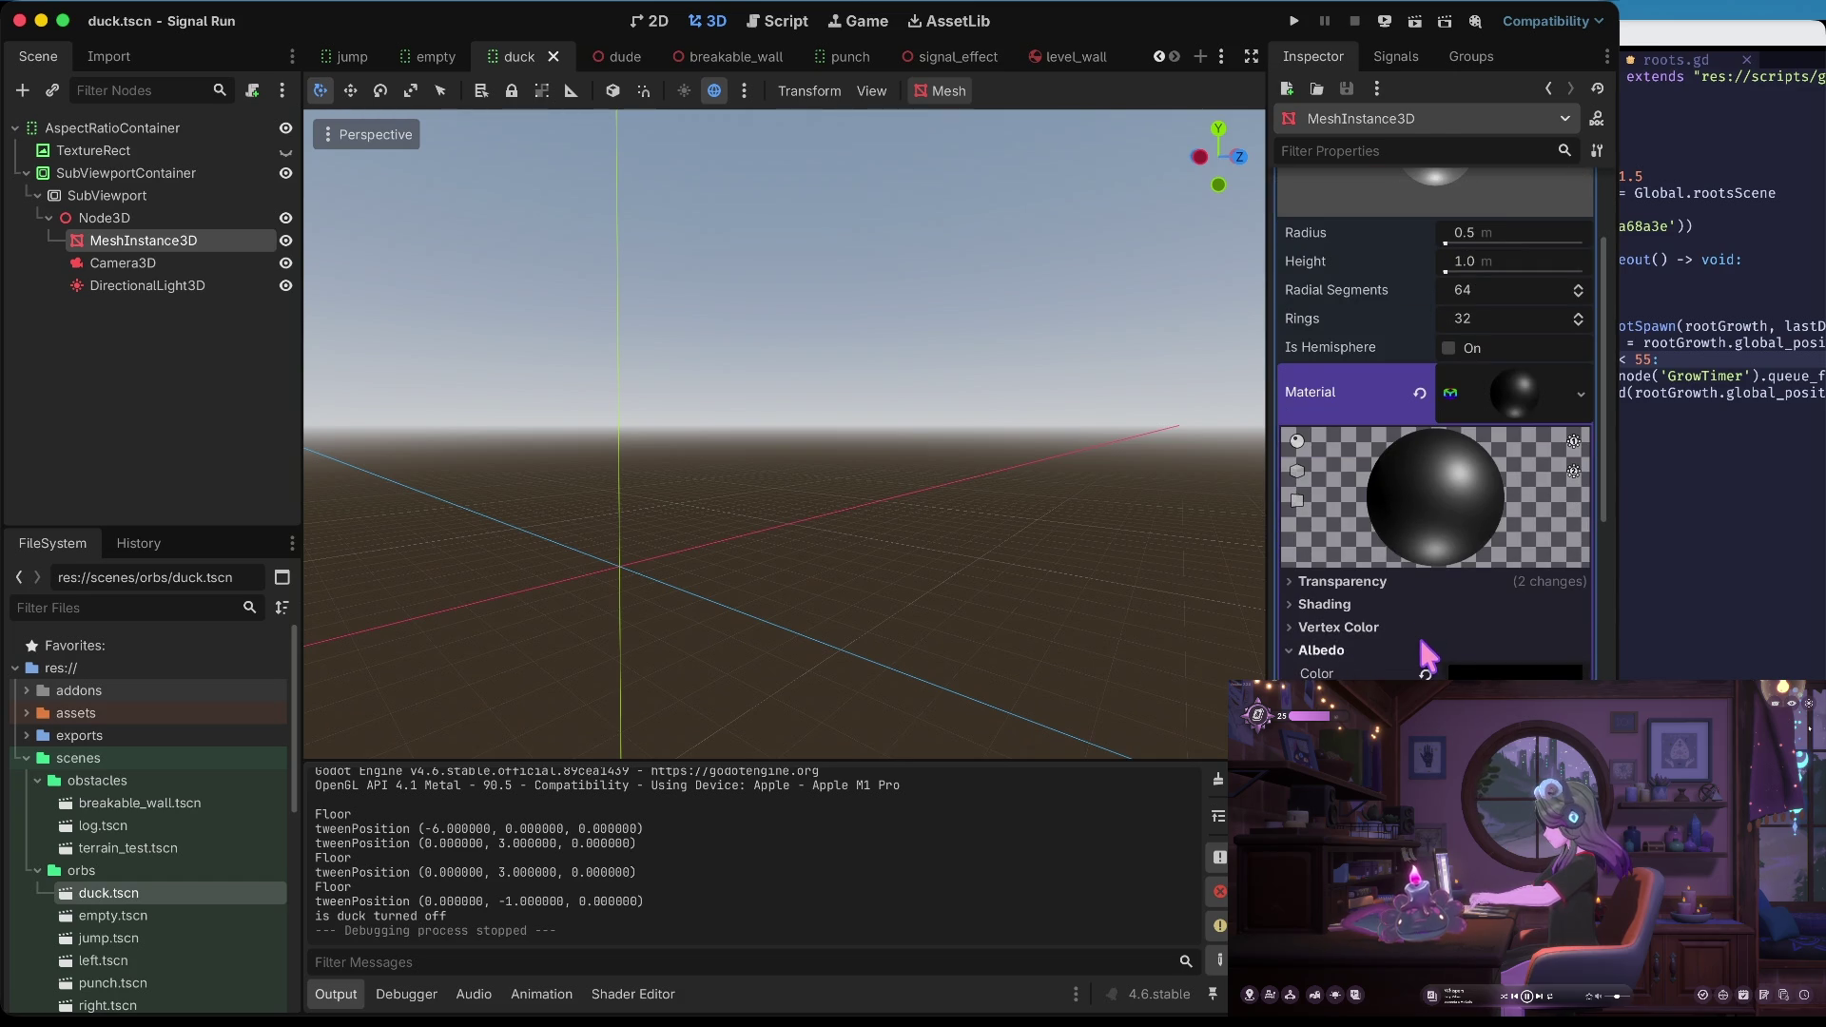
left_click(1481, 673)
mouse_move(1489, 437)
left_mouse_down()
mouse_move(1512, 436)
mouse_move(1511, 407)
left_mouse_up()
left_click(1369, 670)
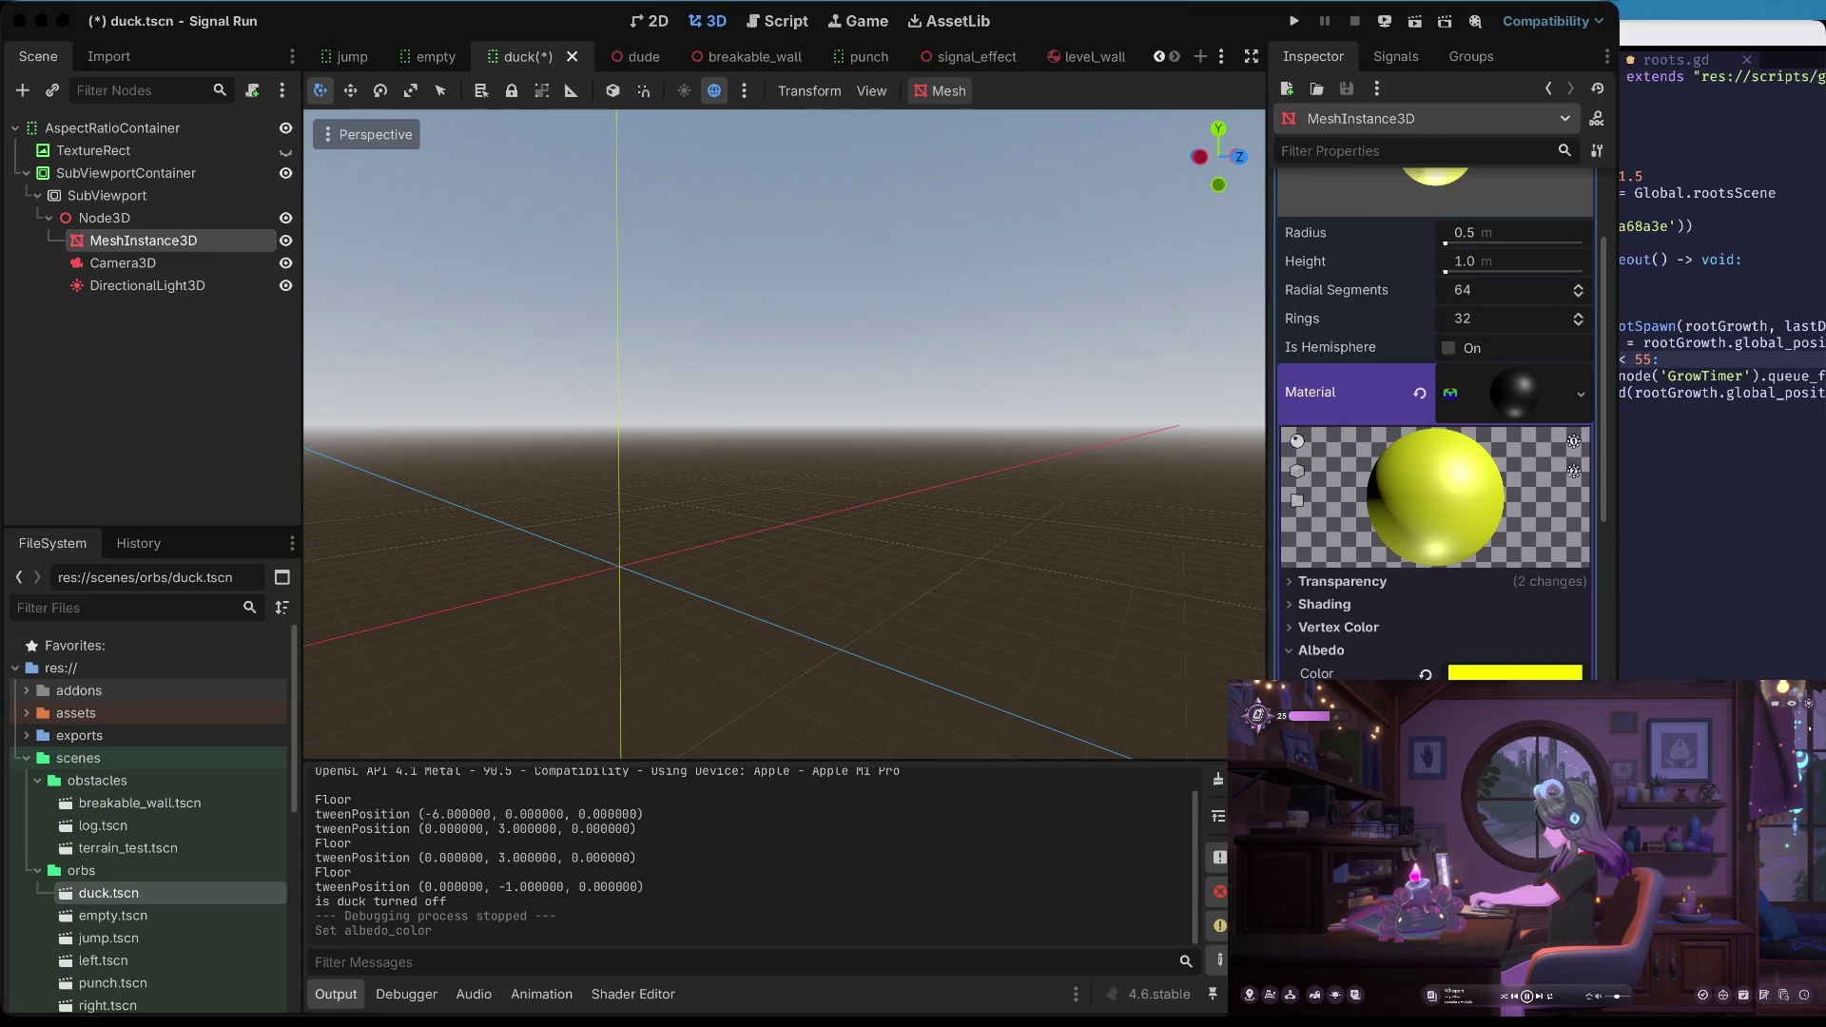
key("super+s")
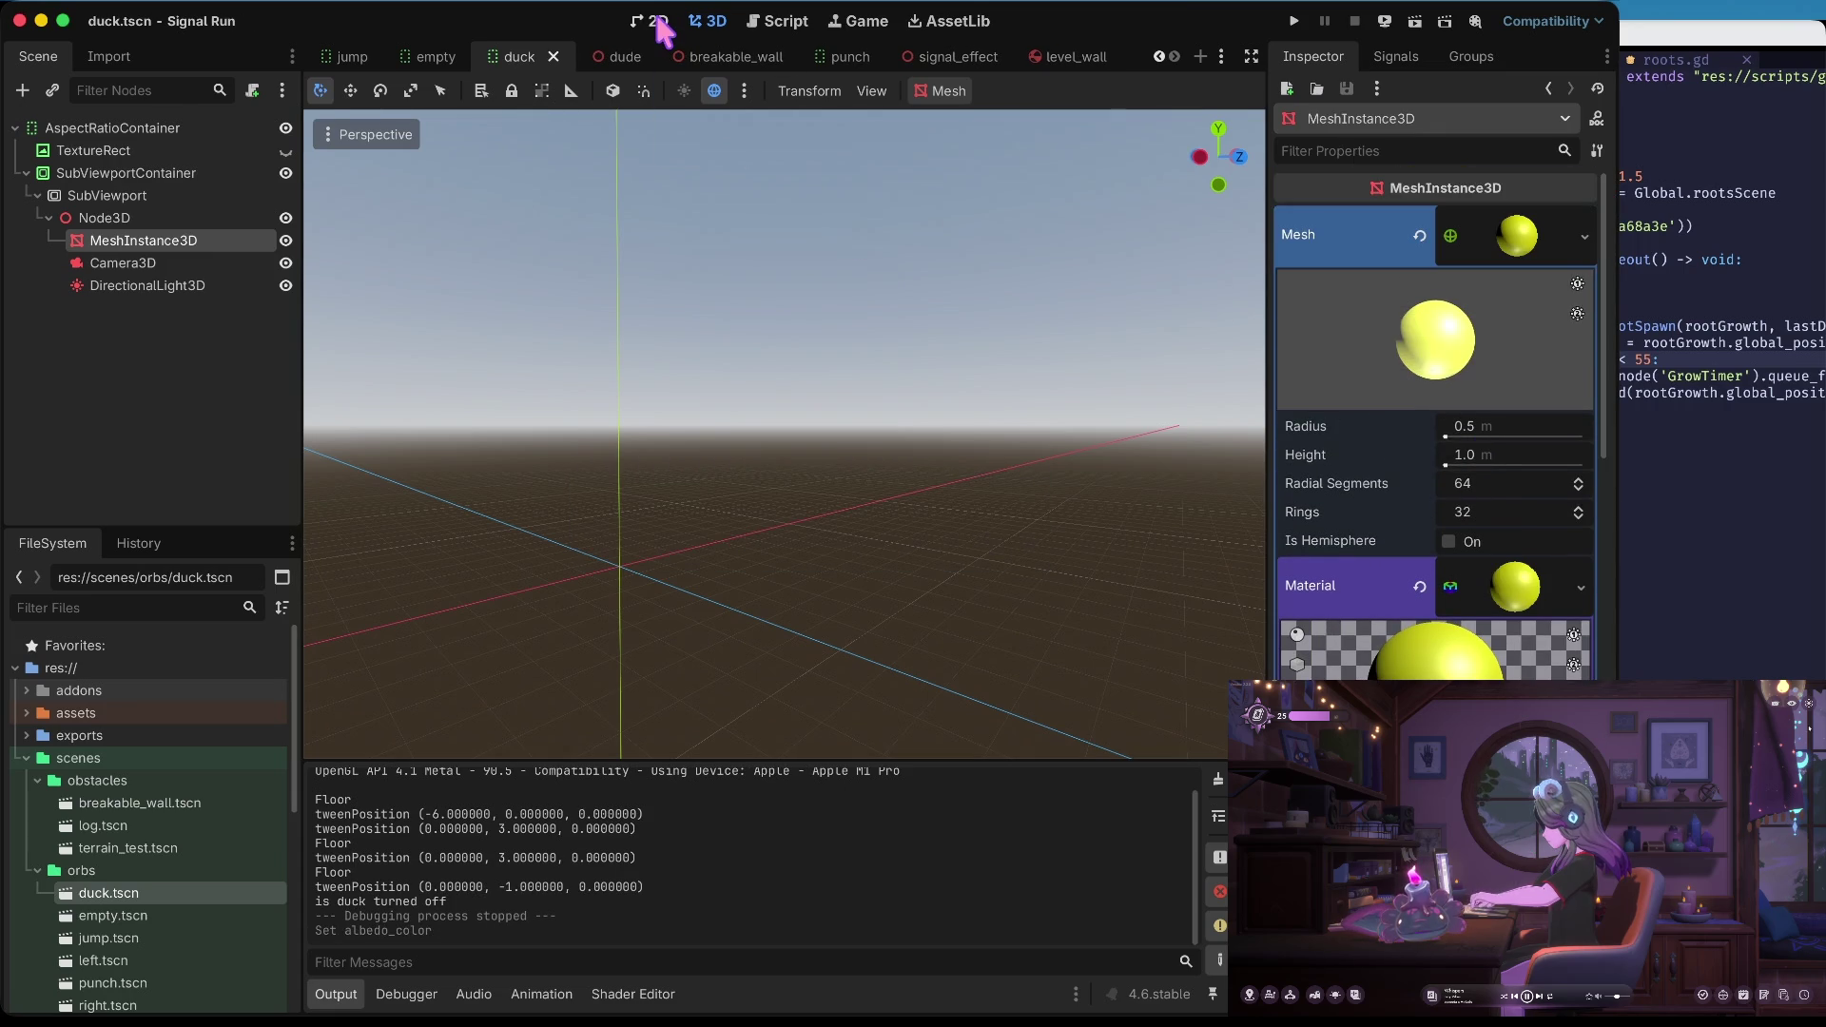
Check the light and camera nodes, then enable Rim lighting on the duck sphere material
left_click(652, 21)
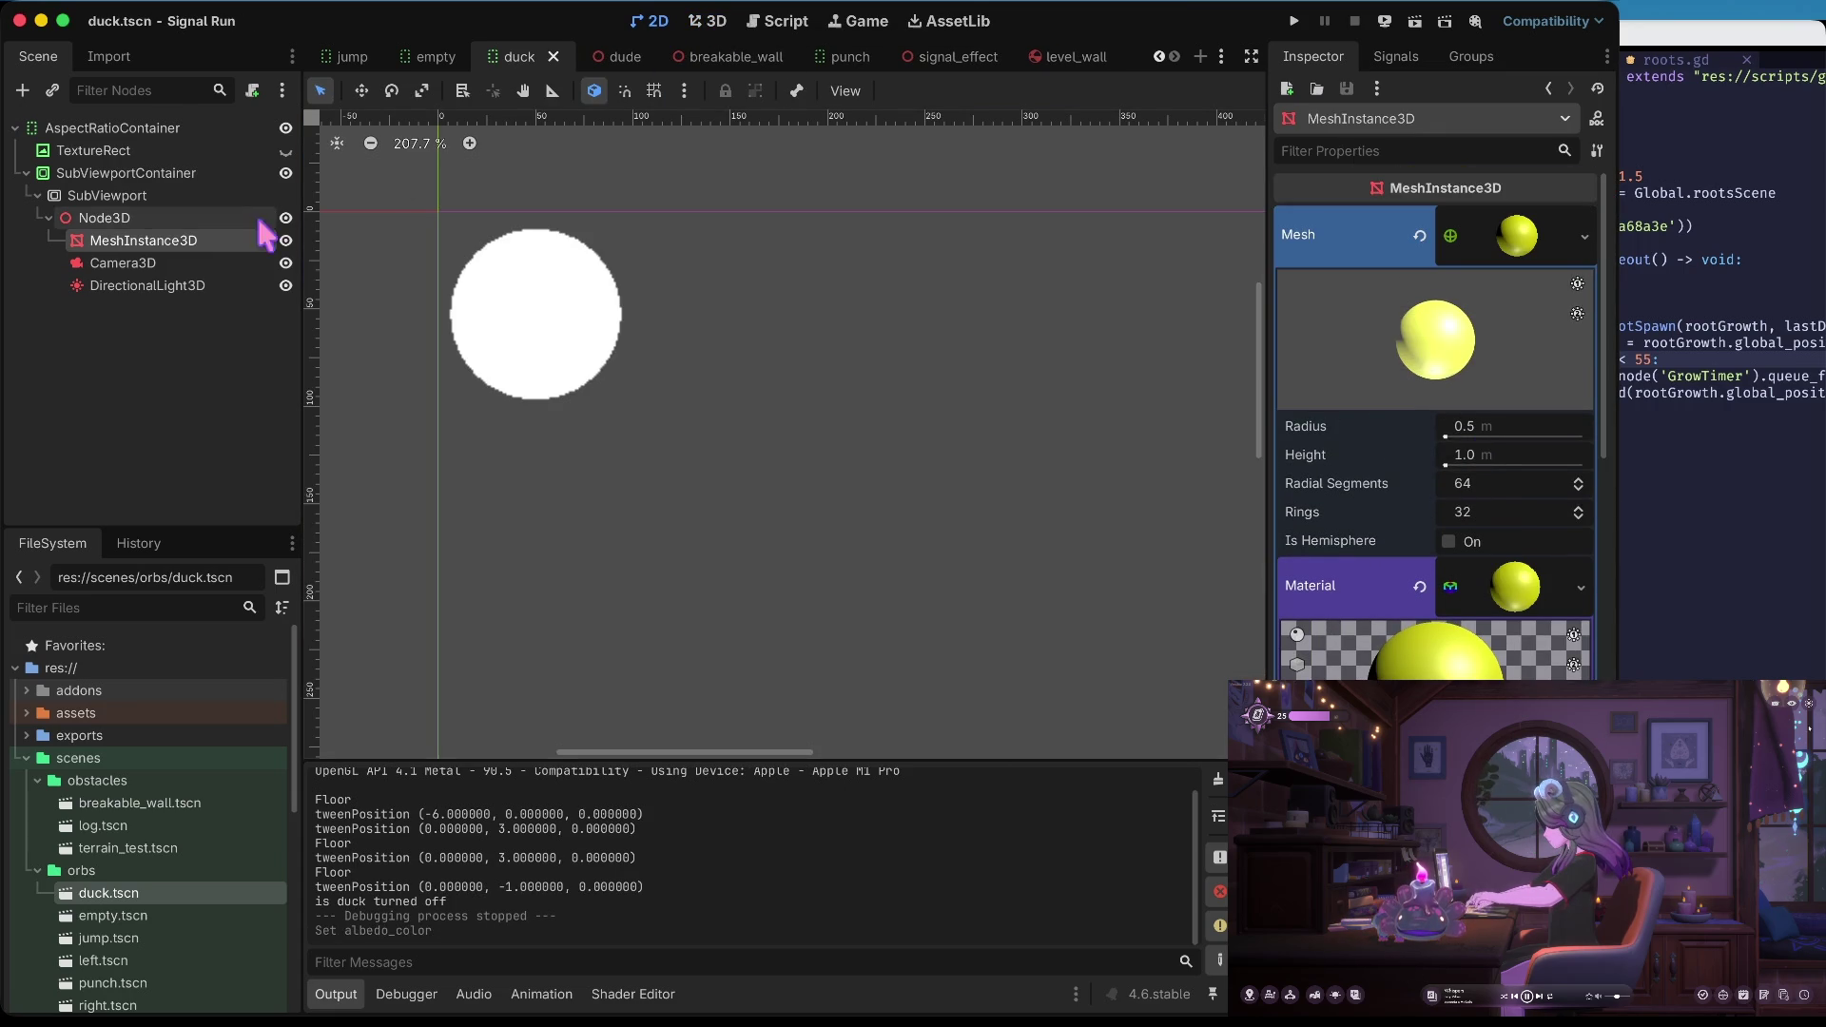
left_click(171, 286)
left_click(162, 263)
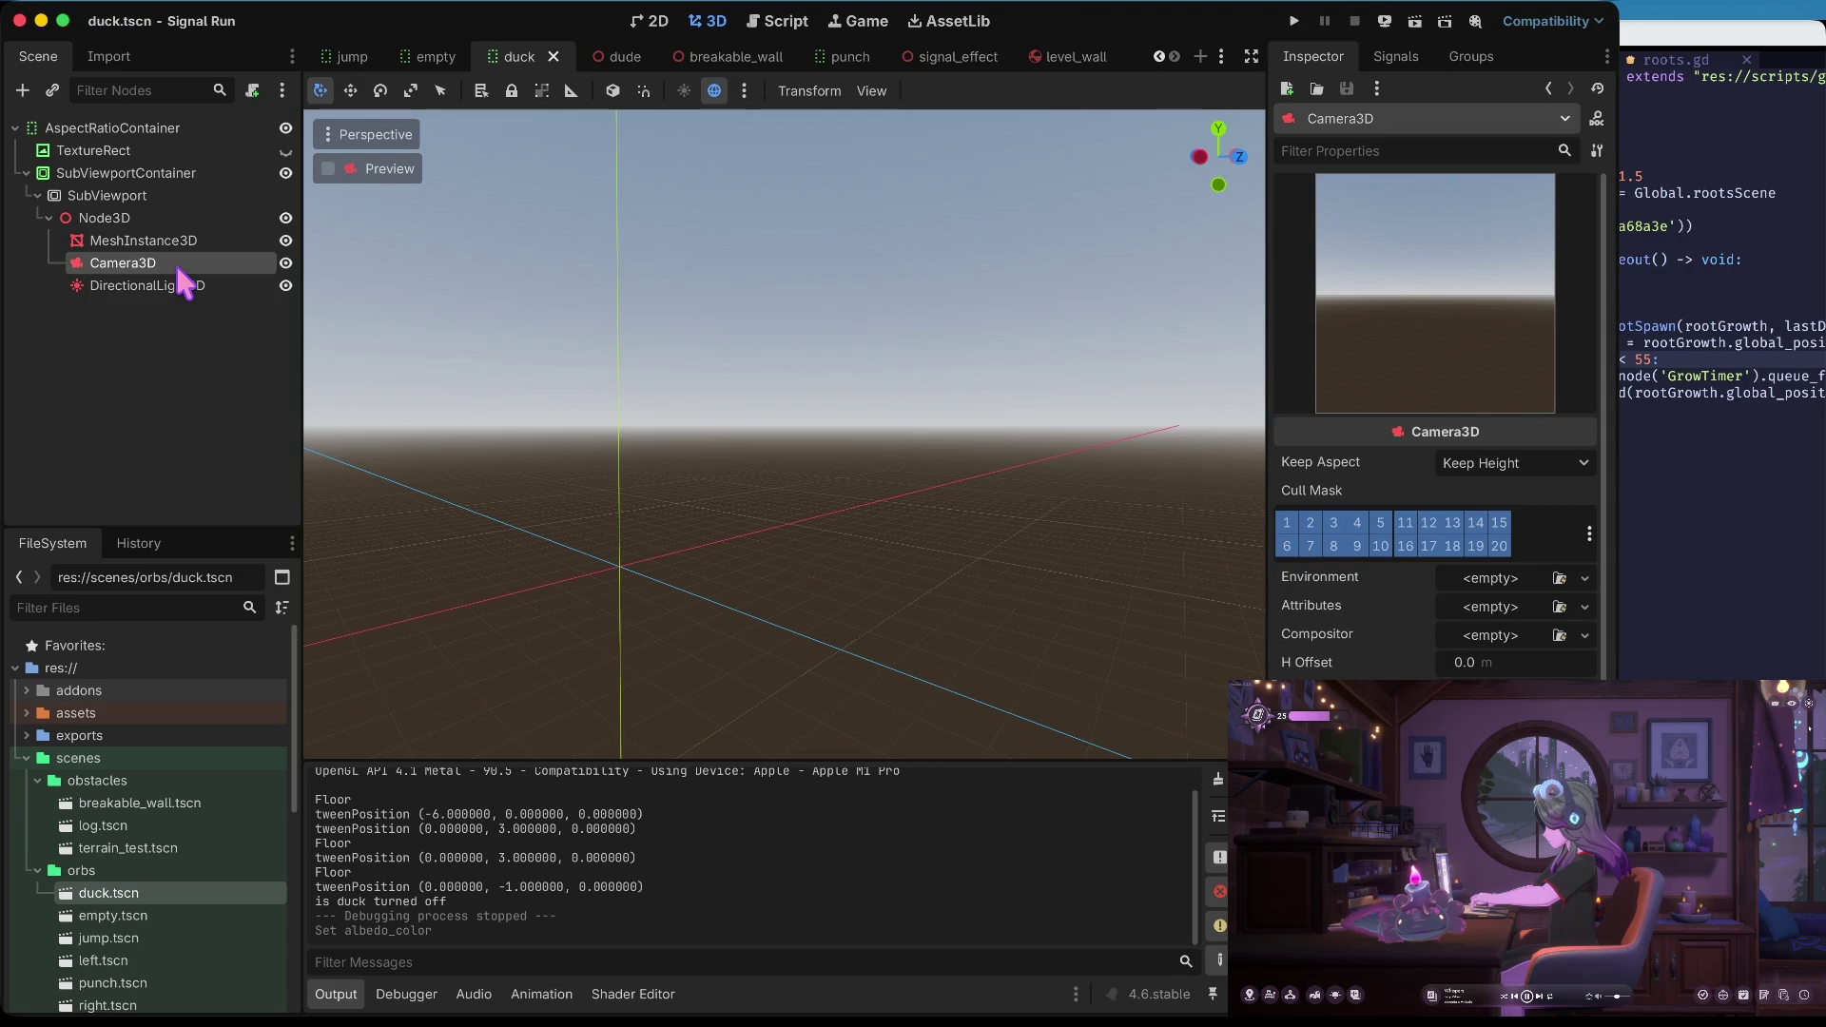
left_click(176, 285)
left_click(167, 243)
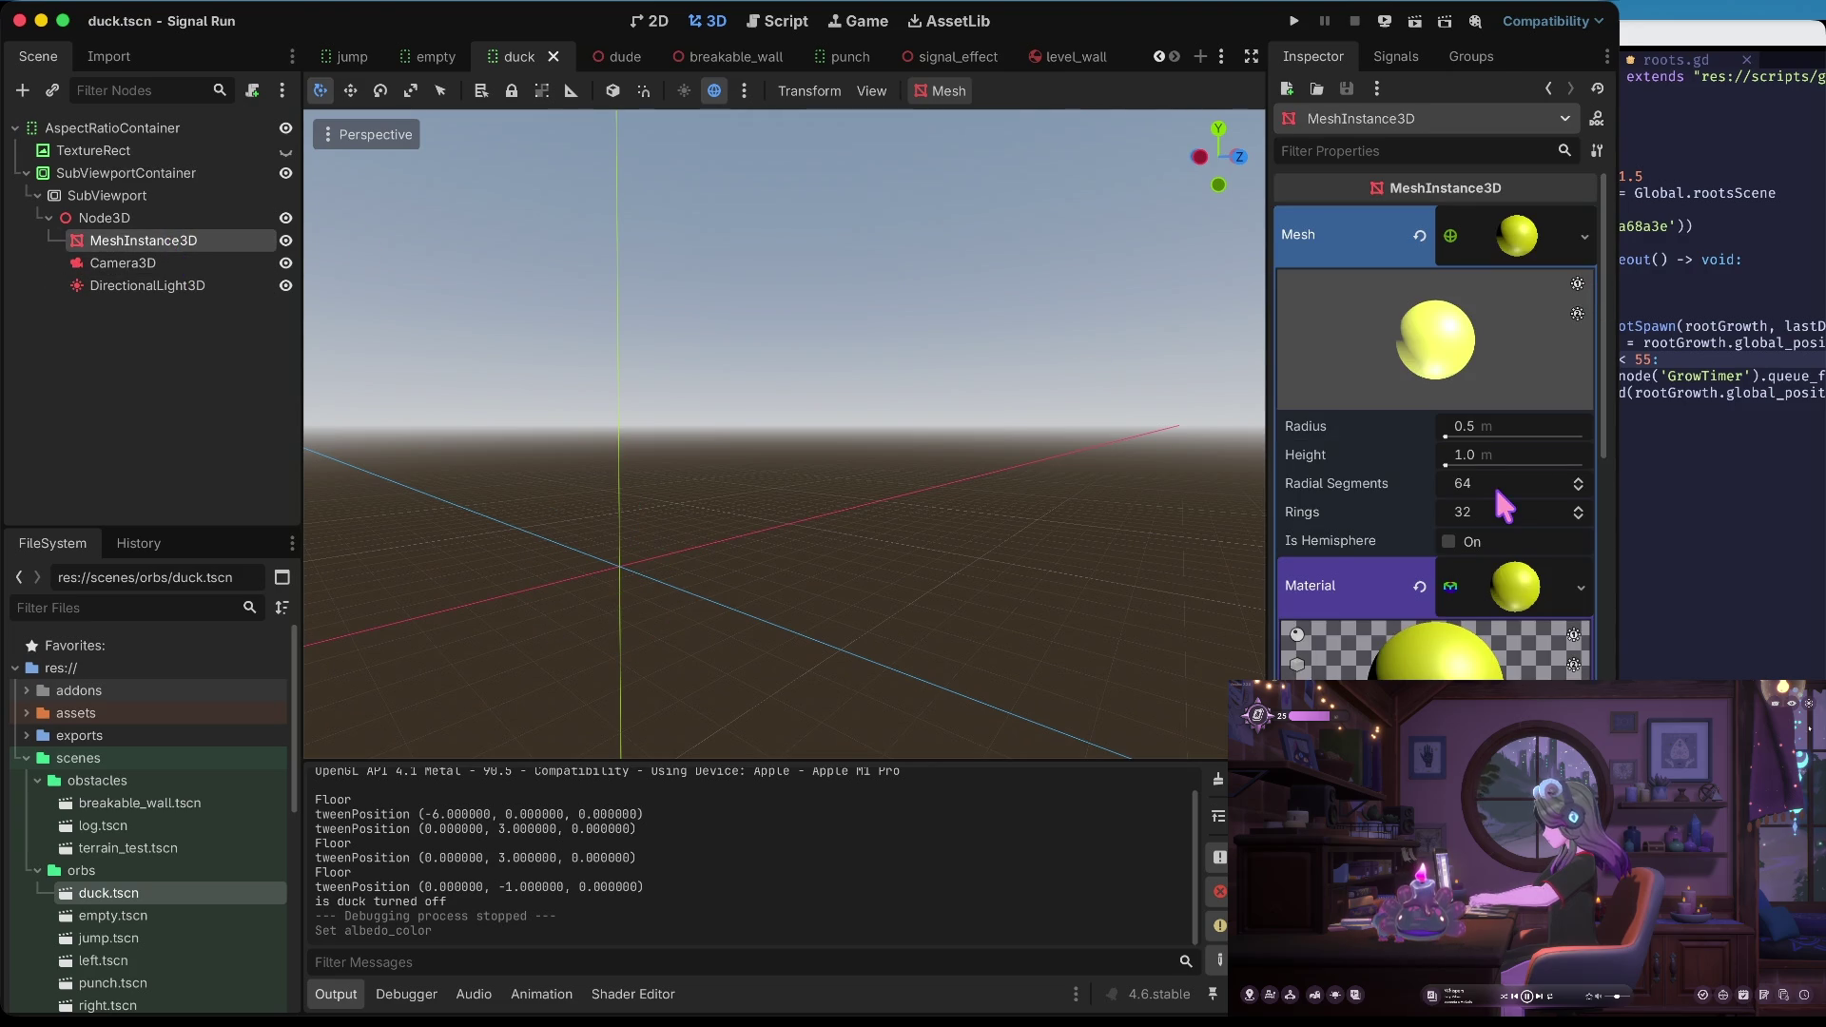
scroll(1505, 506, "down", 3)
scroll(1503, 437, "down", 5)
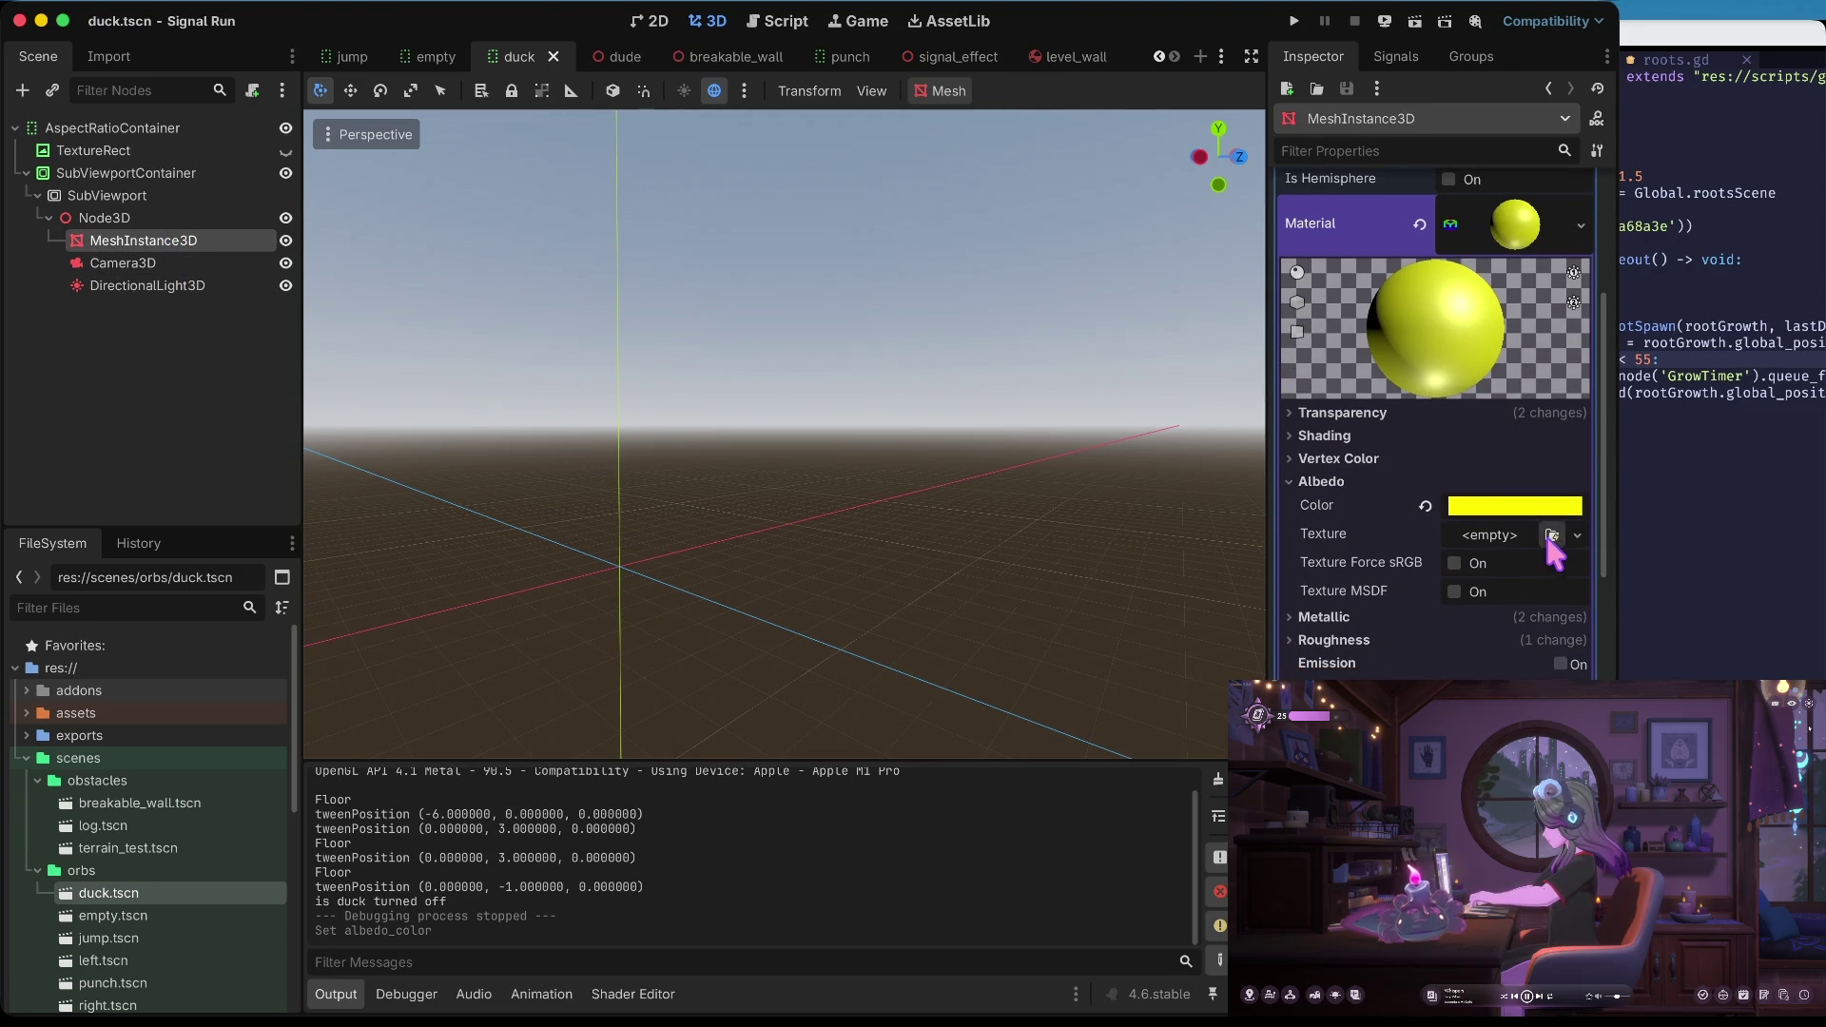
scroll(1548, 542, "down", 3)
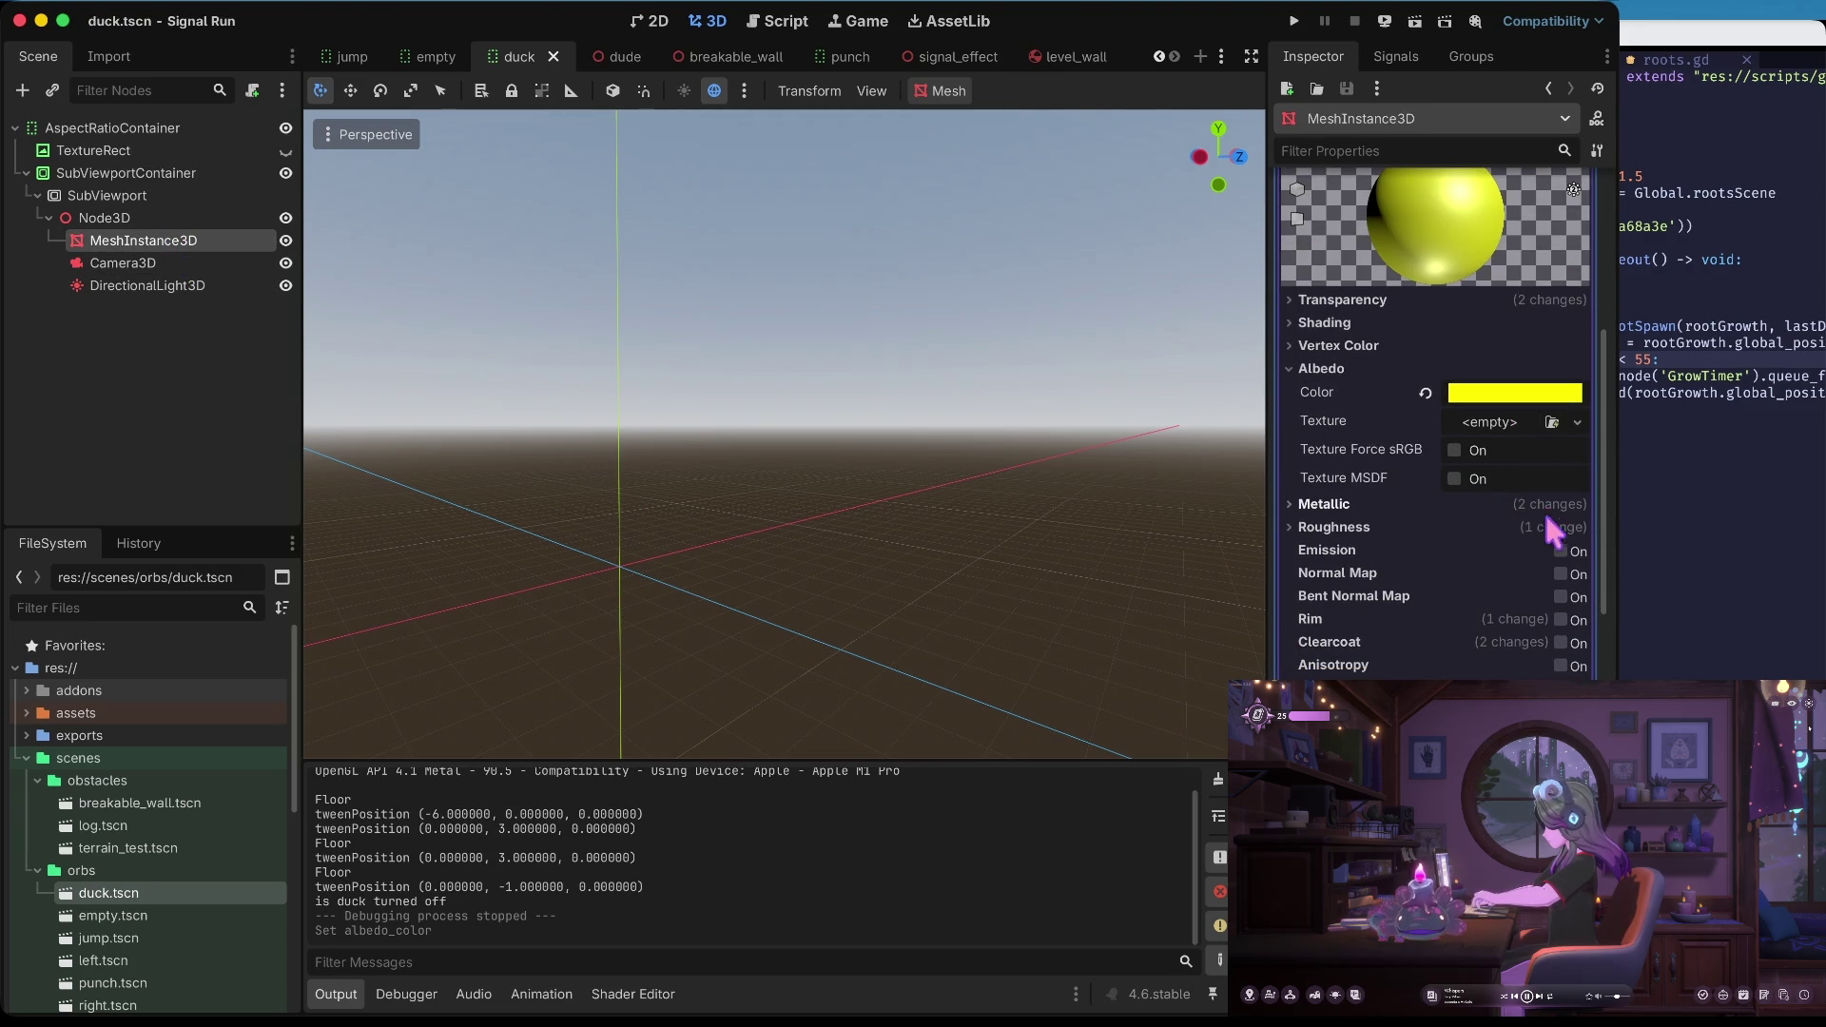
scroll(1516, 567, "down", 3)
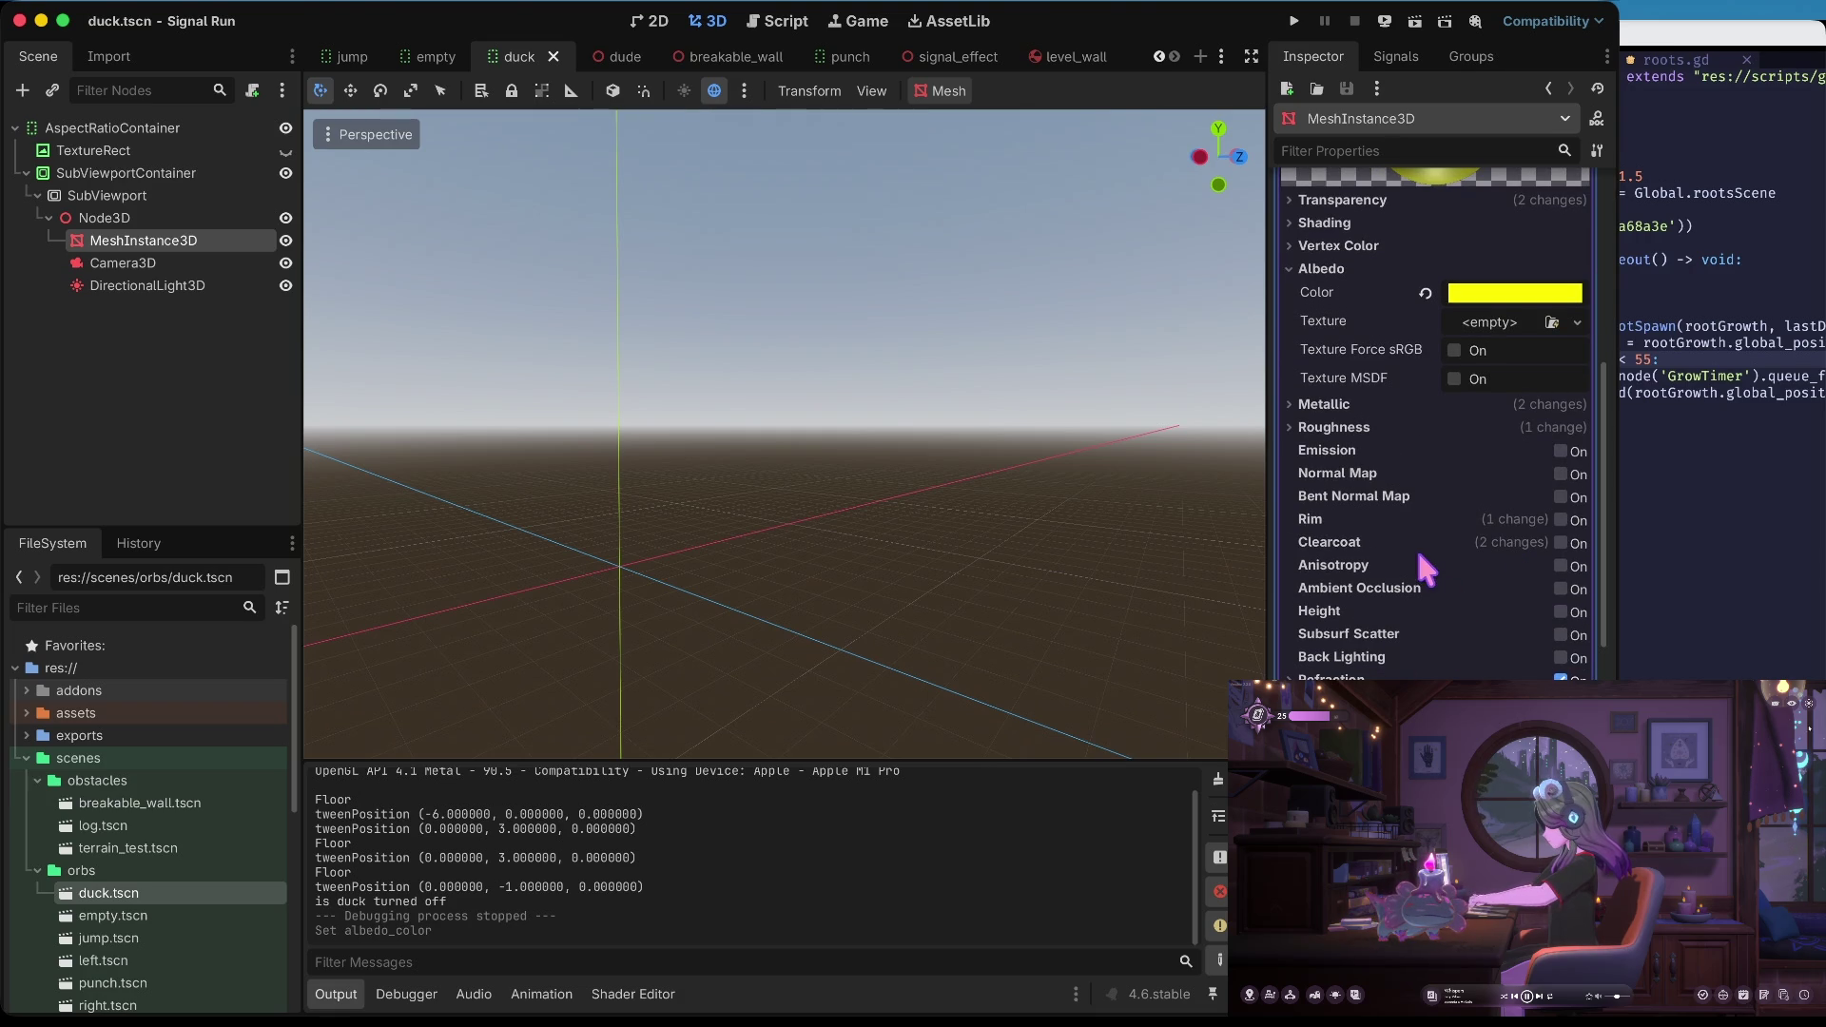
left_click(1560, 520)
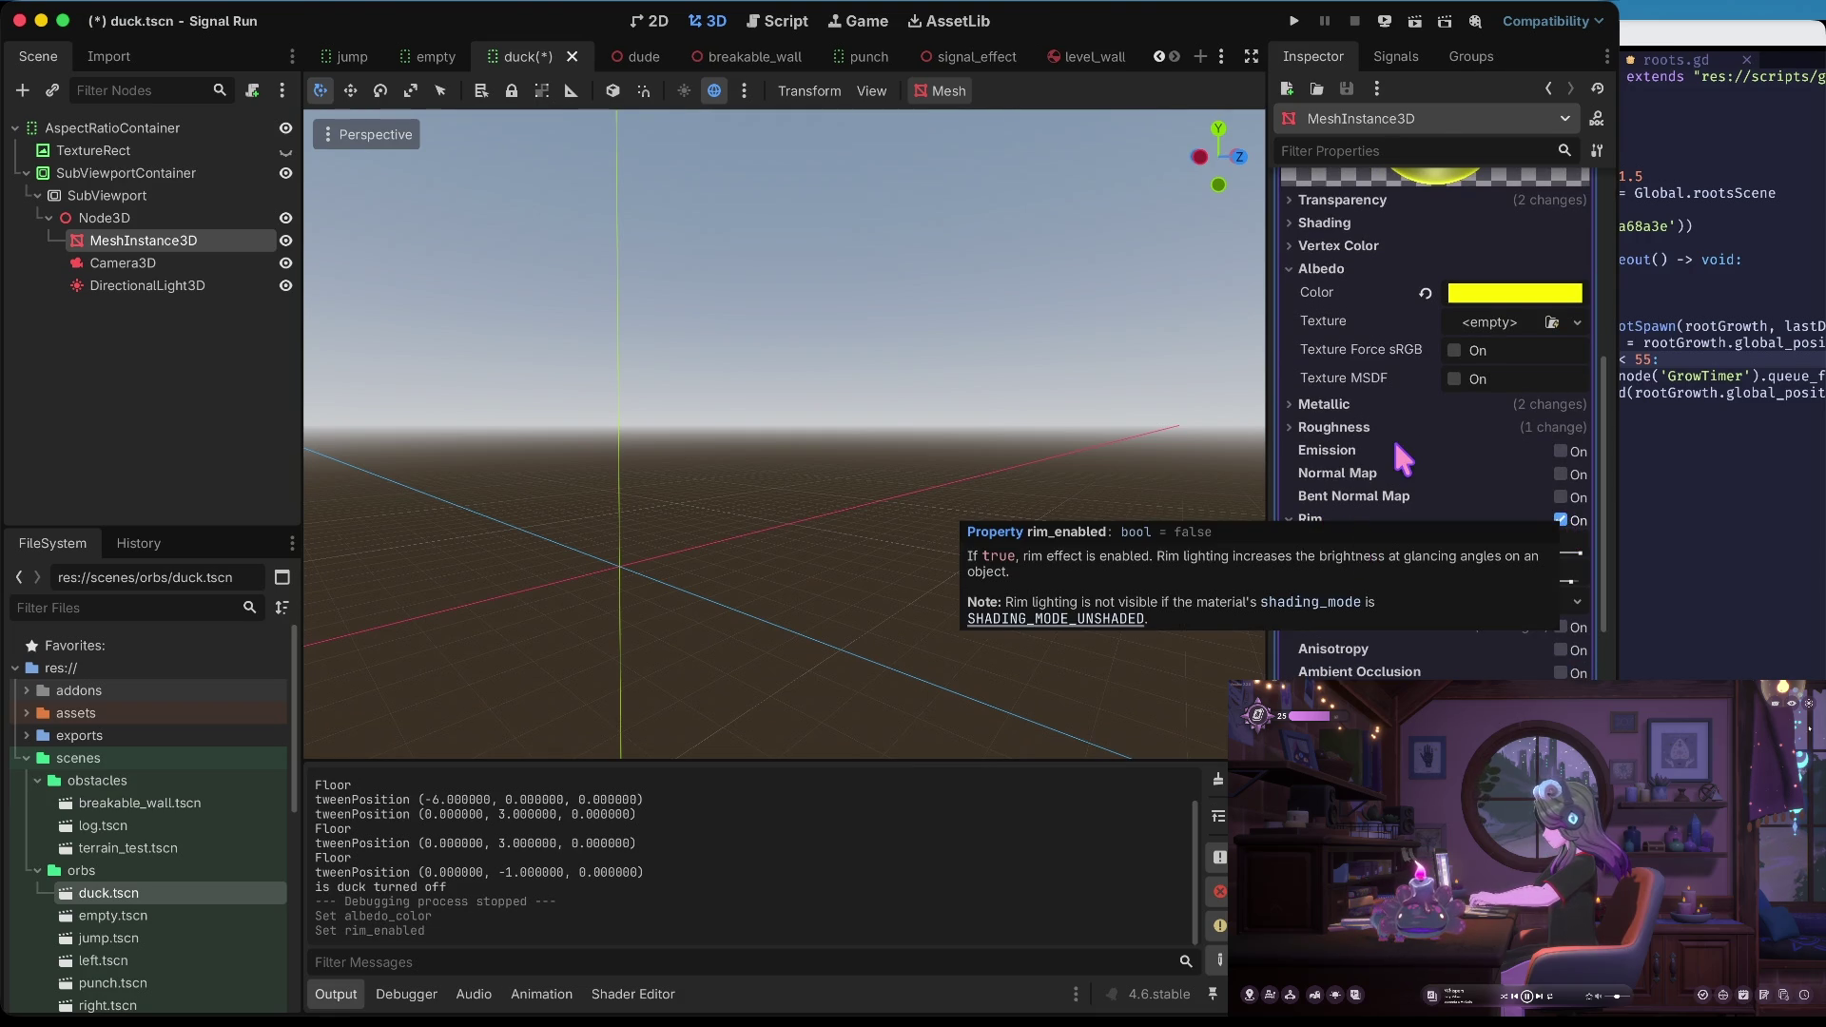
Toggle between the 2D and 3D workspaces to view the yellow duck sphere
scroll(1394, 447, "up", 10)
scroll(1392, 437, "down", 6)
left_click(650, 23)
left_click(705, 22)
left_click(646, 21)
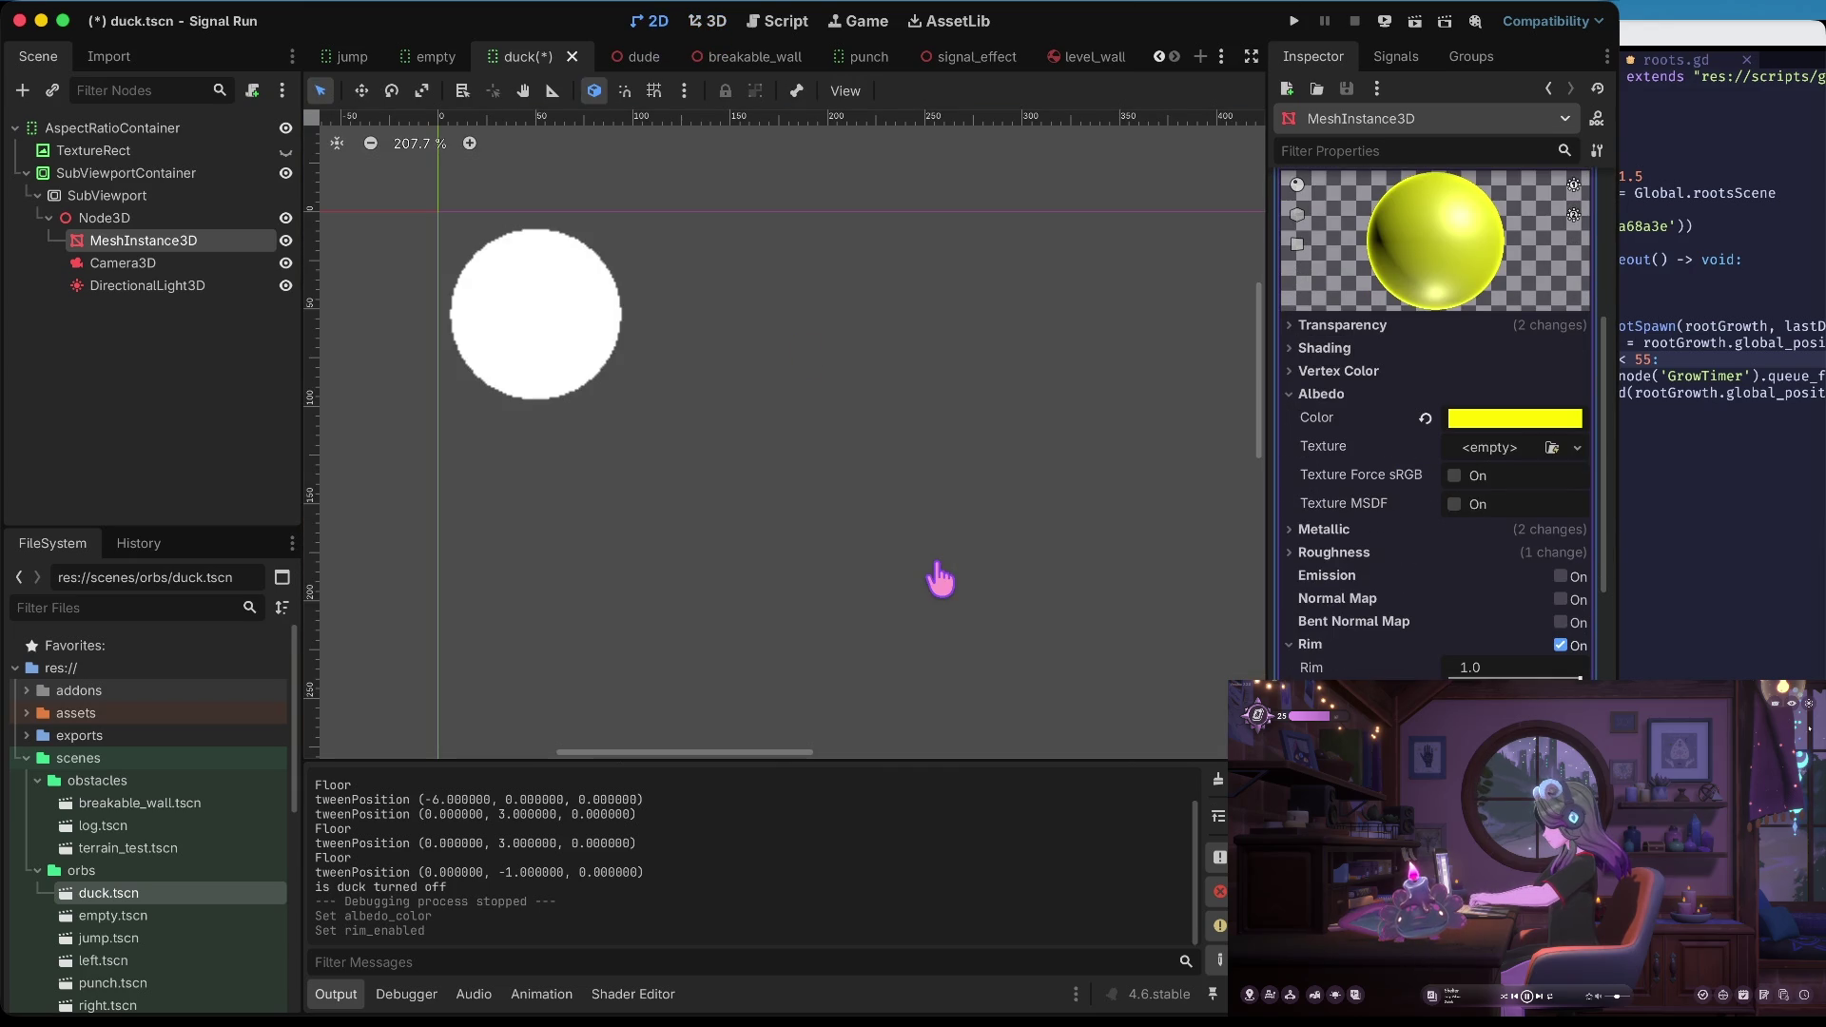
key("super+Tab")
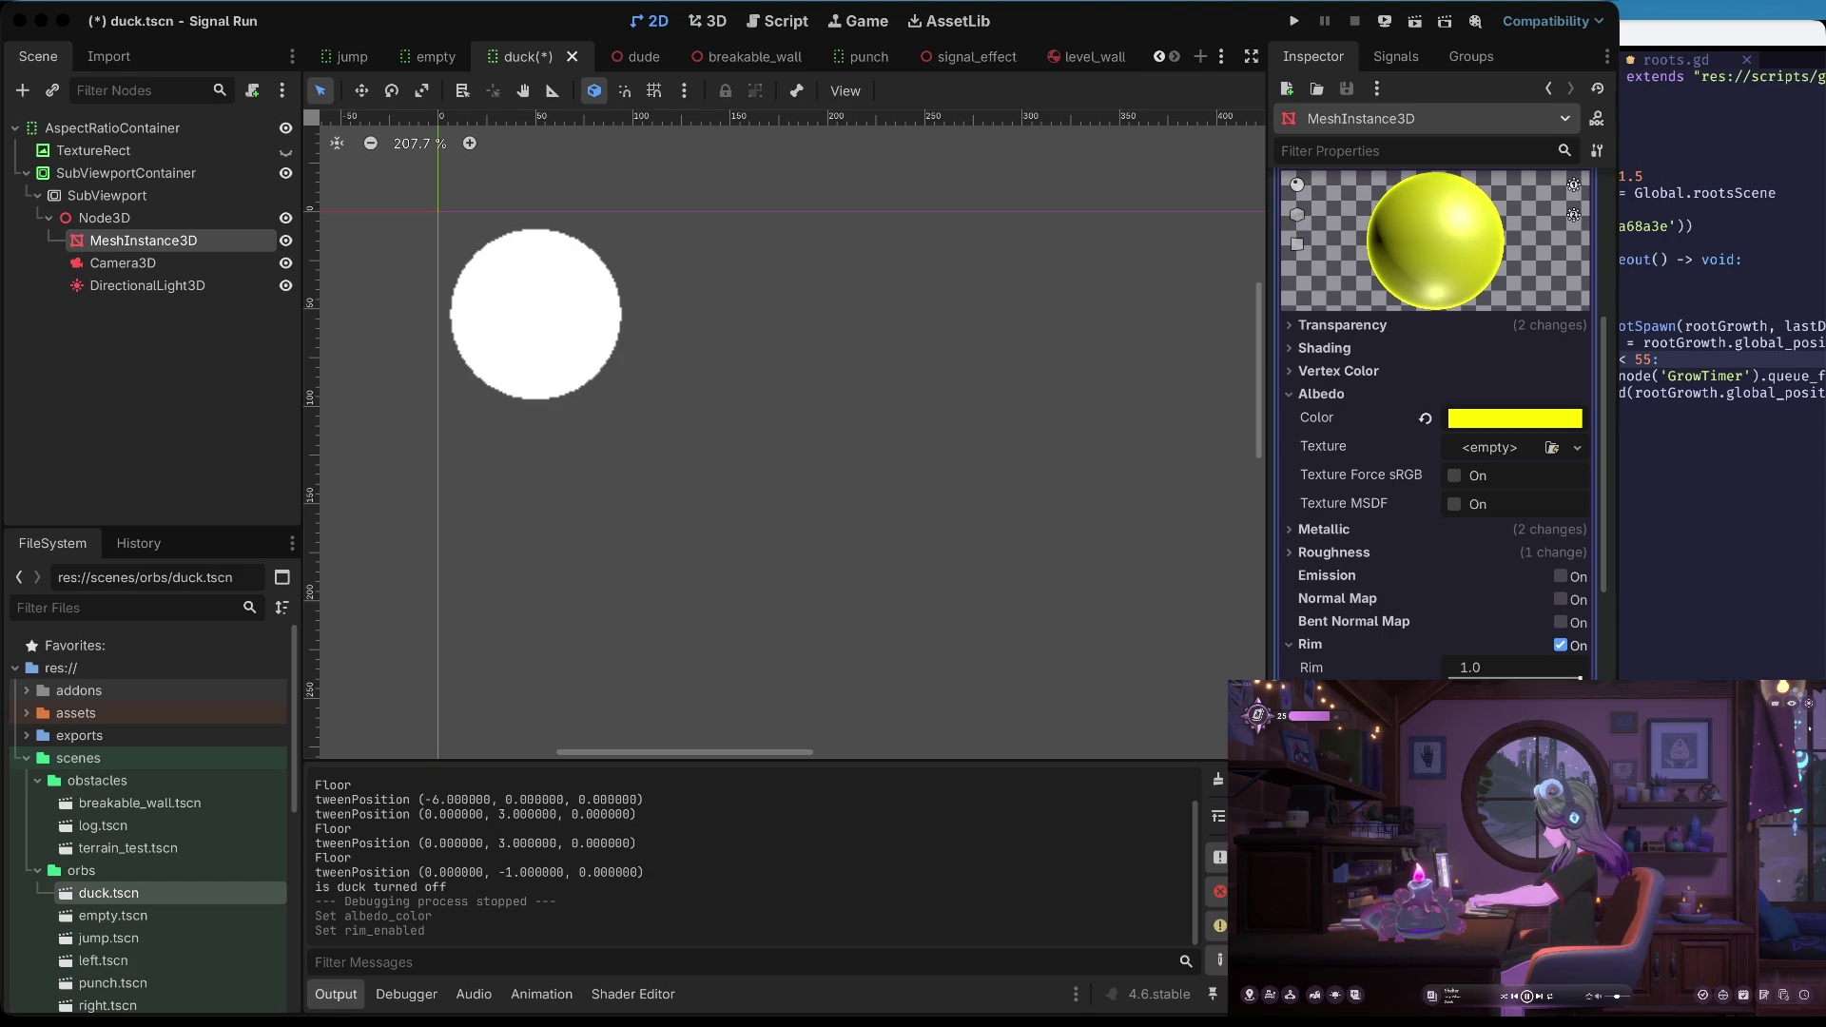
Set the material's Transparency blend mode back to Mix, save, and run the project
scroll(1476, 418, "up", 5)
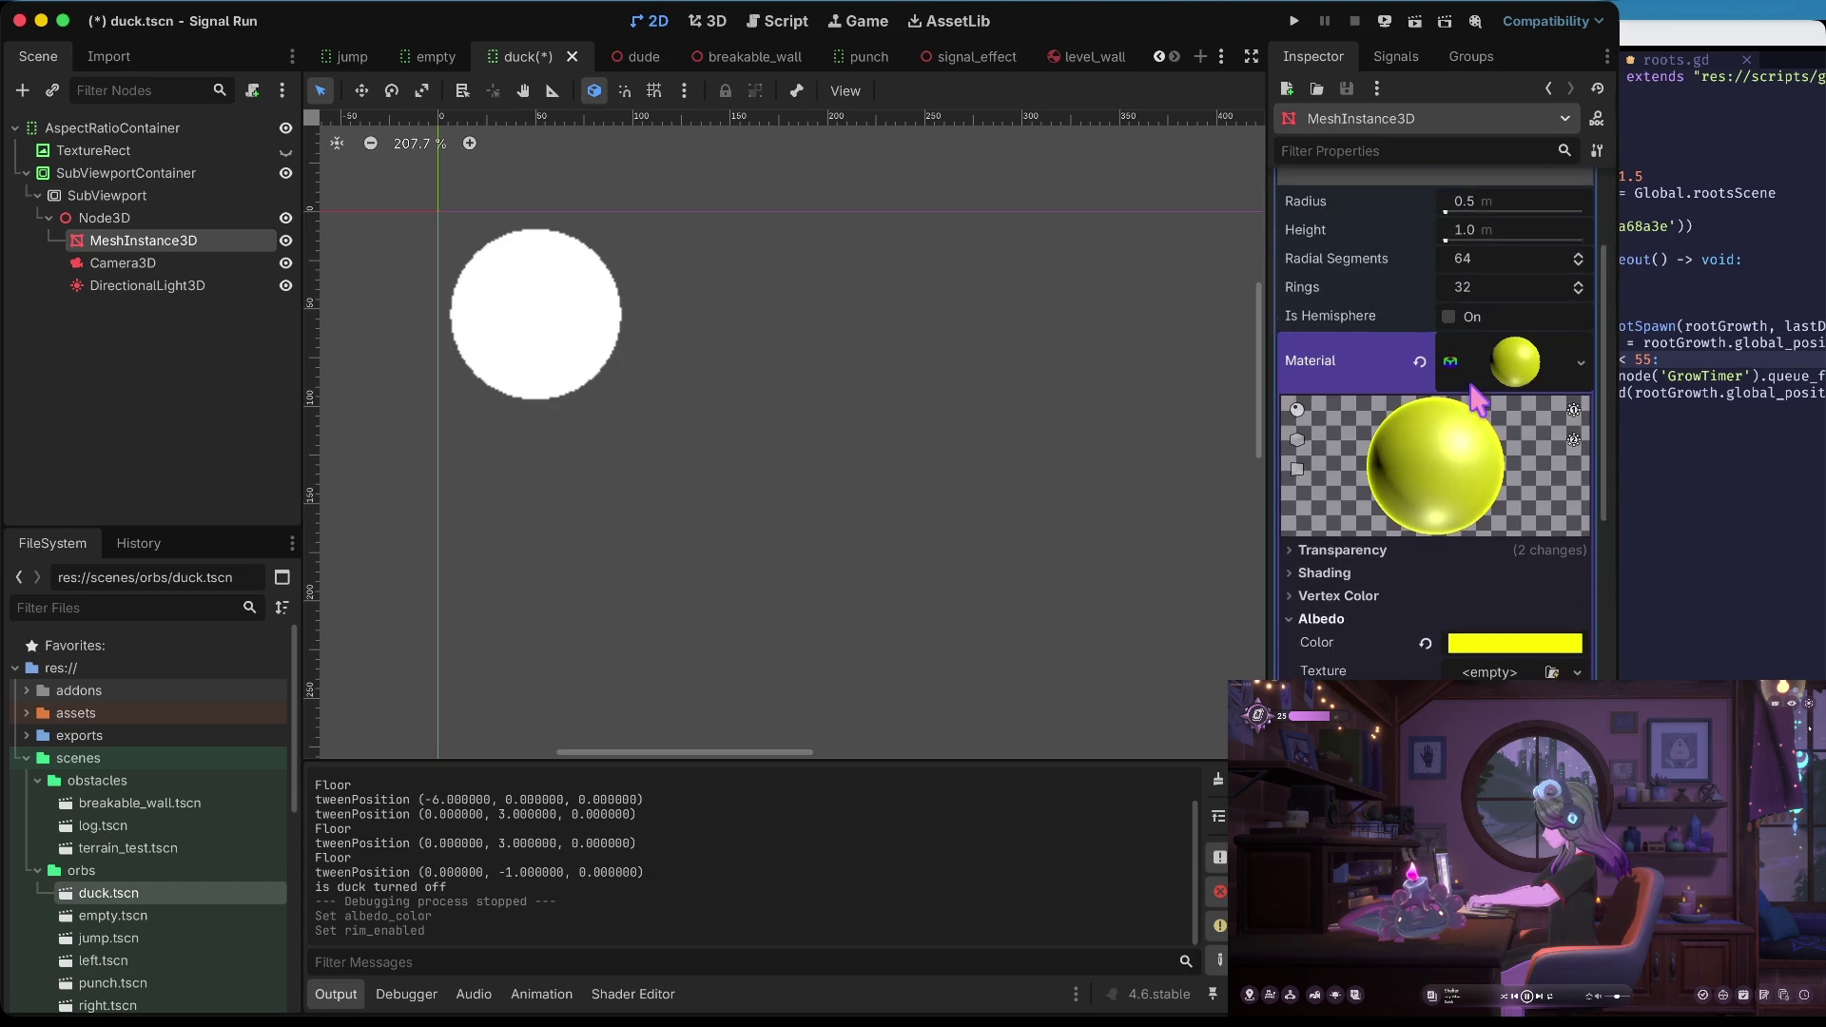
scroll(1488, 471, "down", 3)
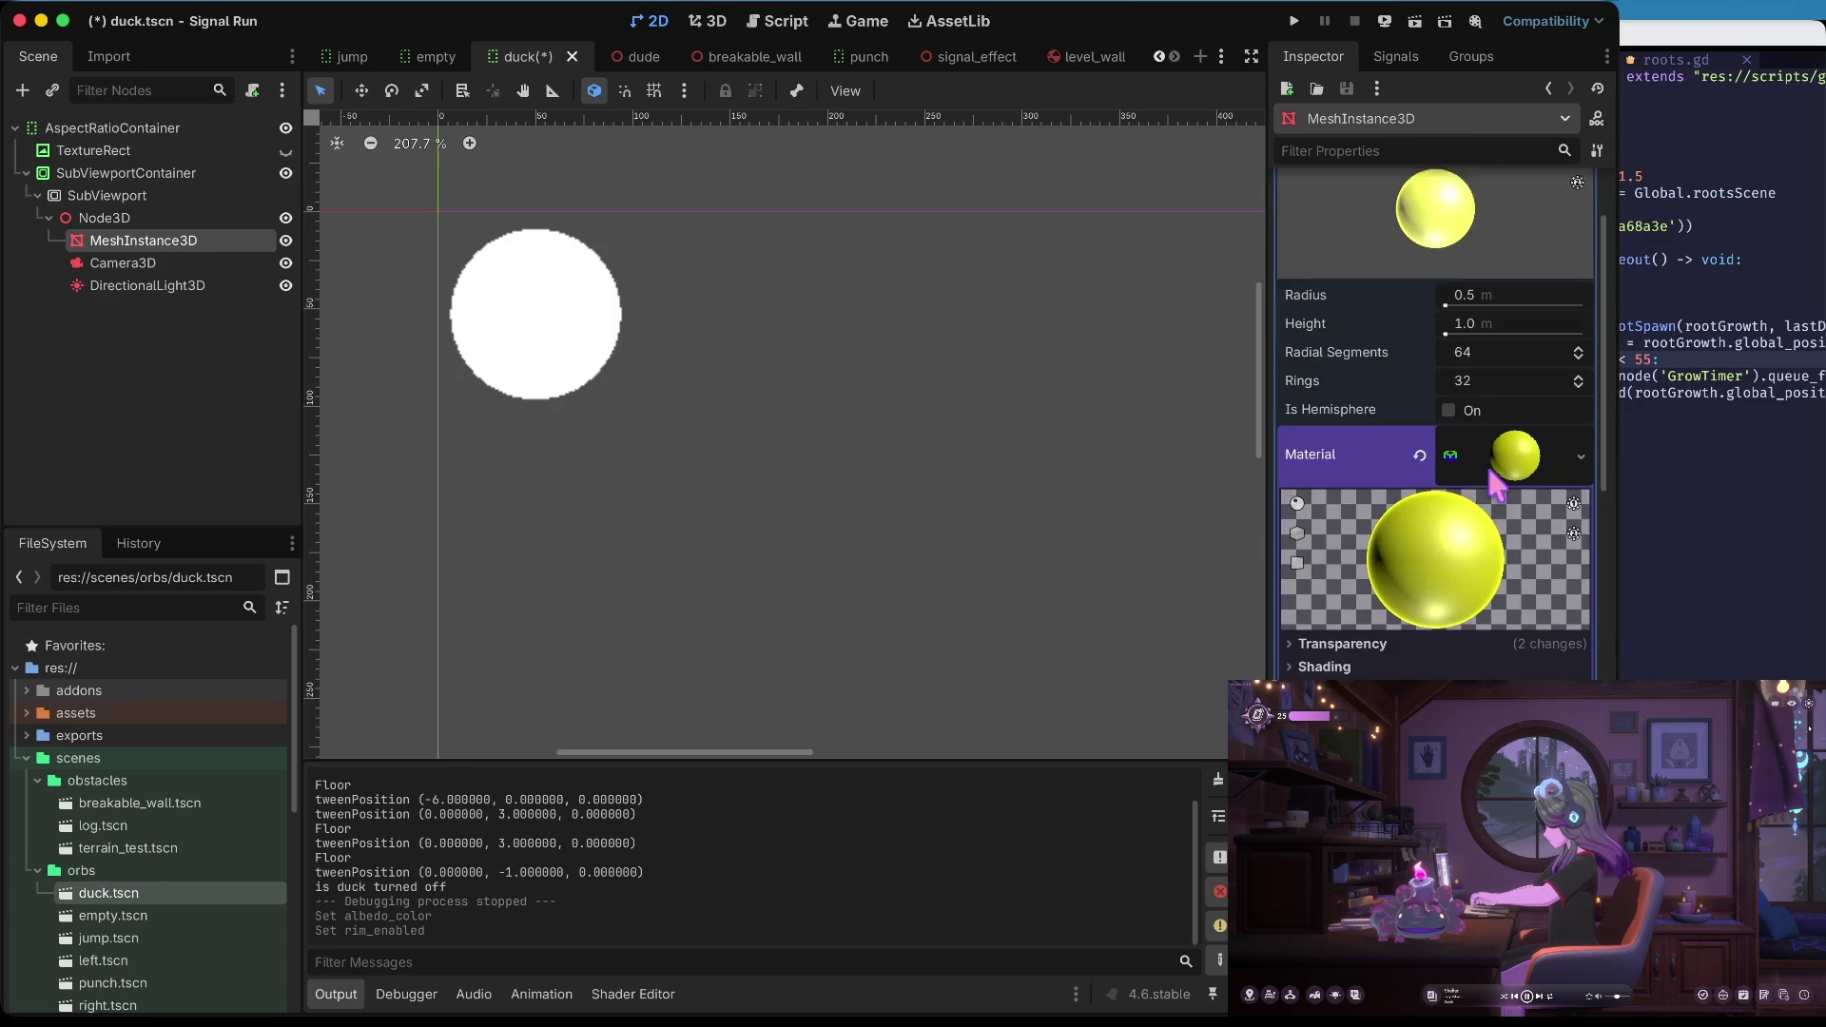
left_click(1336, 595)
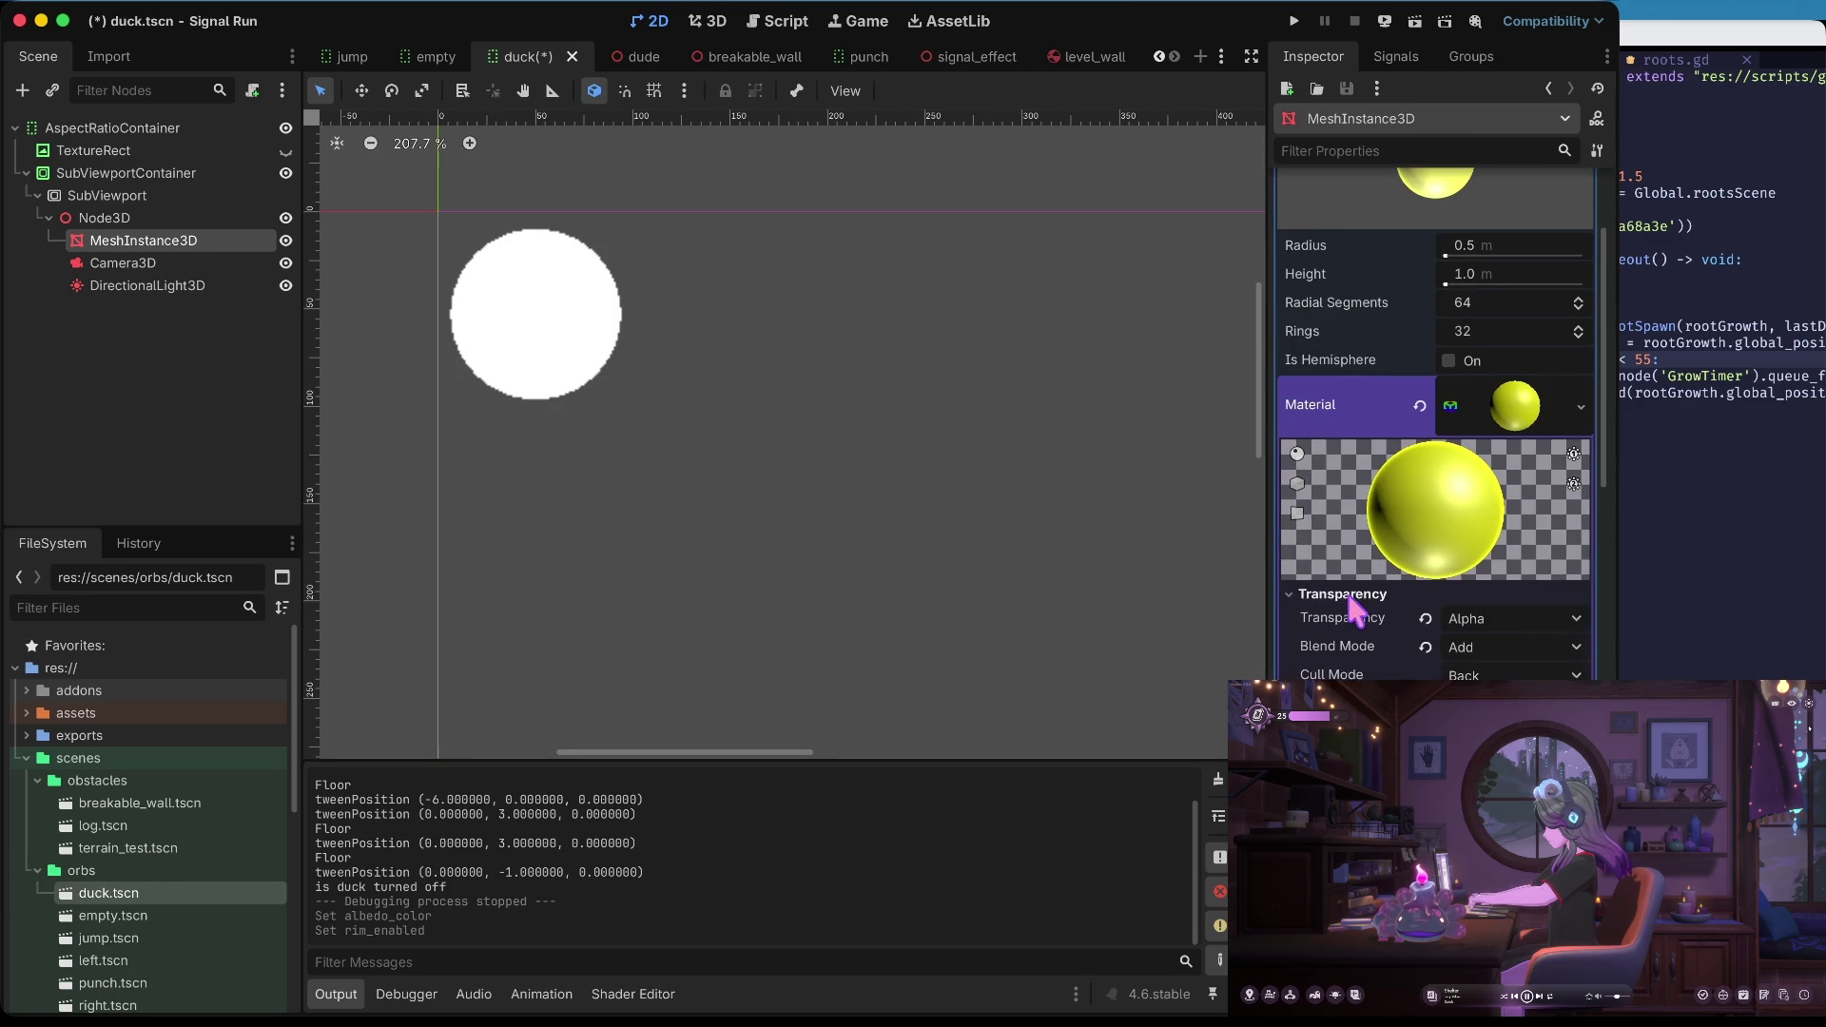
left_click(1426, 647)
key("ctrl+s")
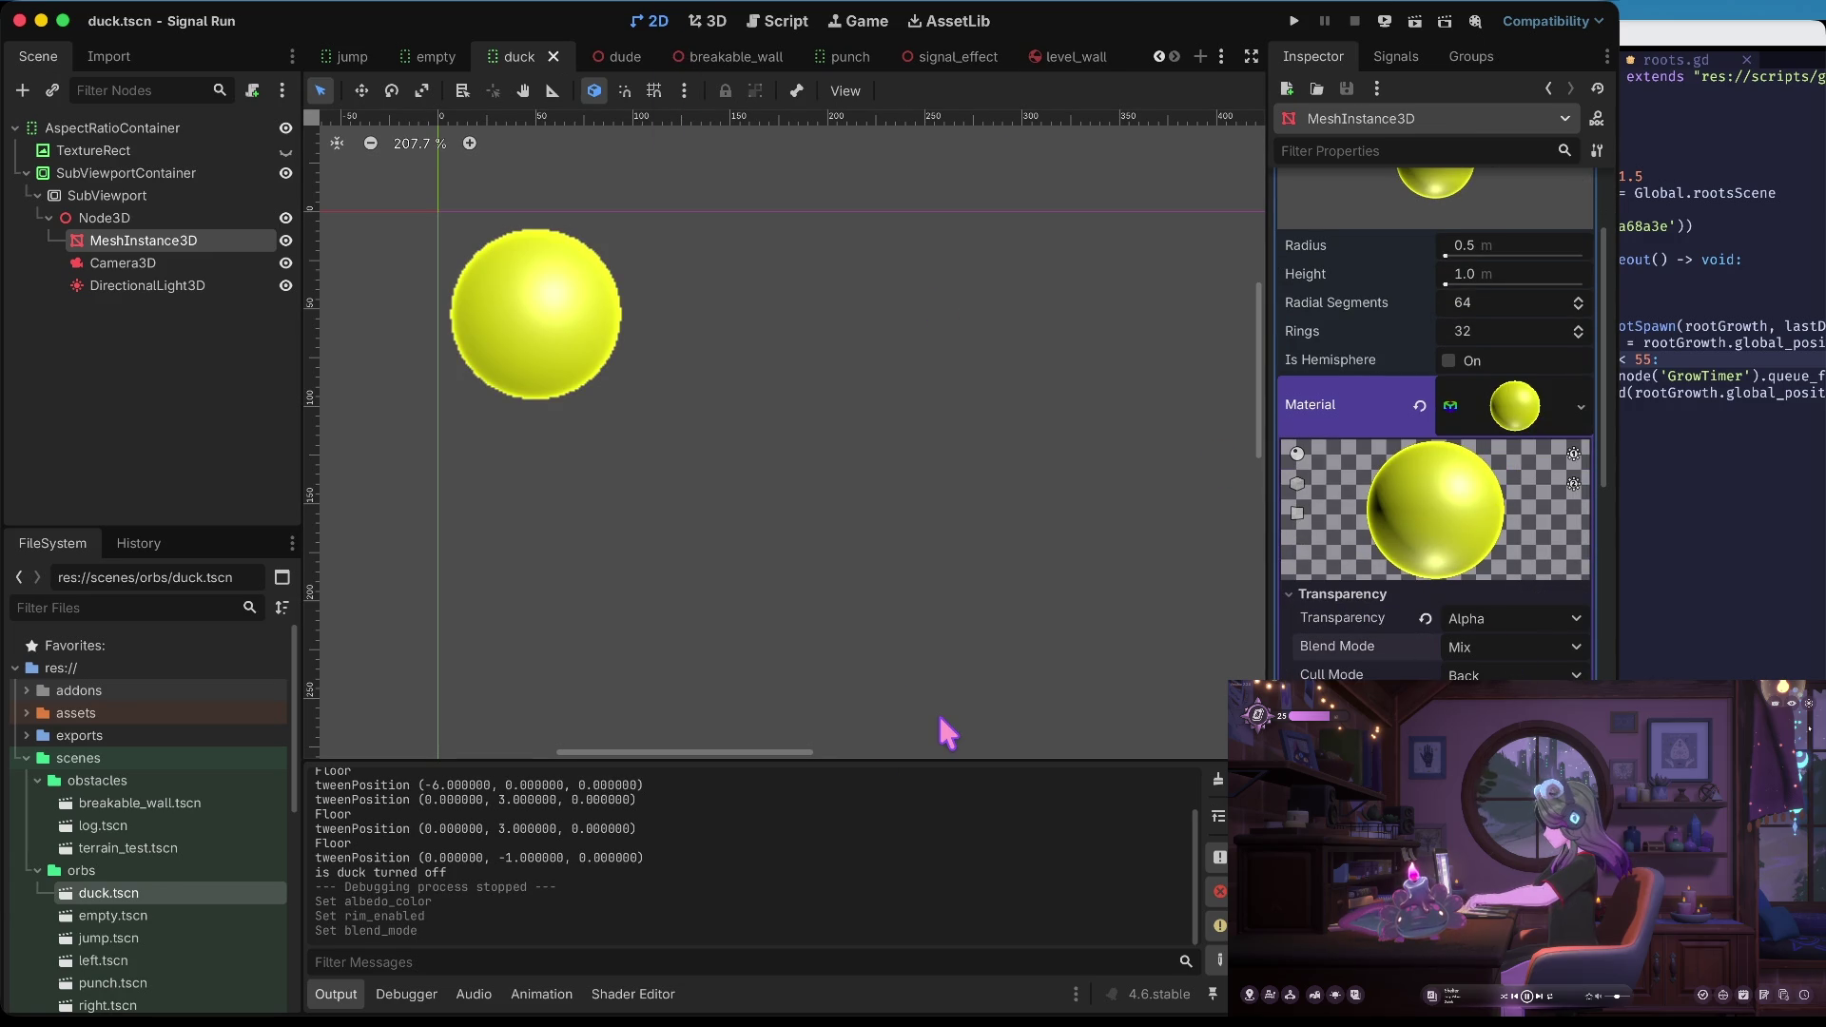
key("F5")
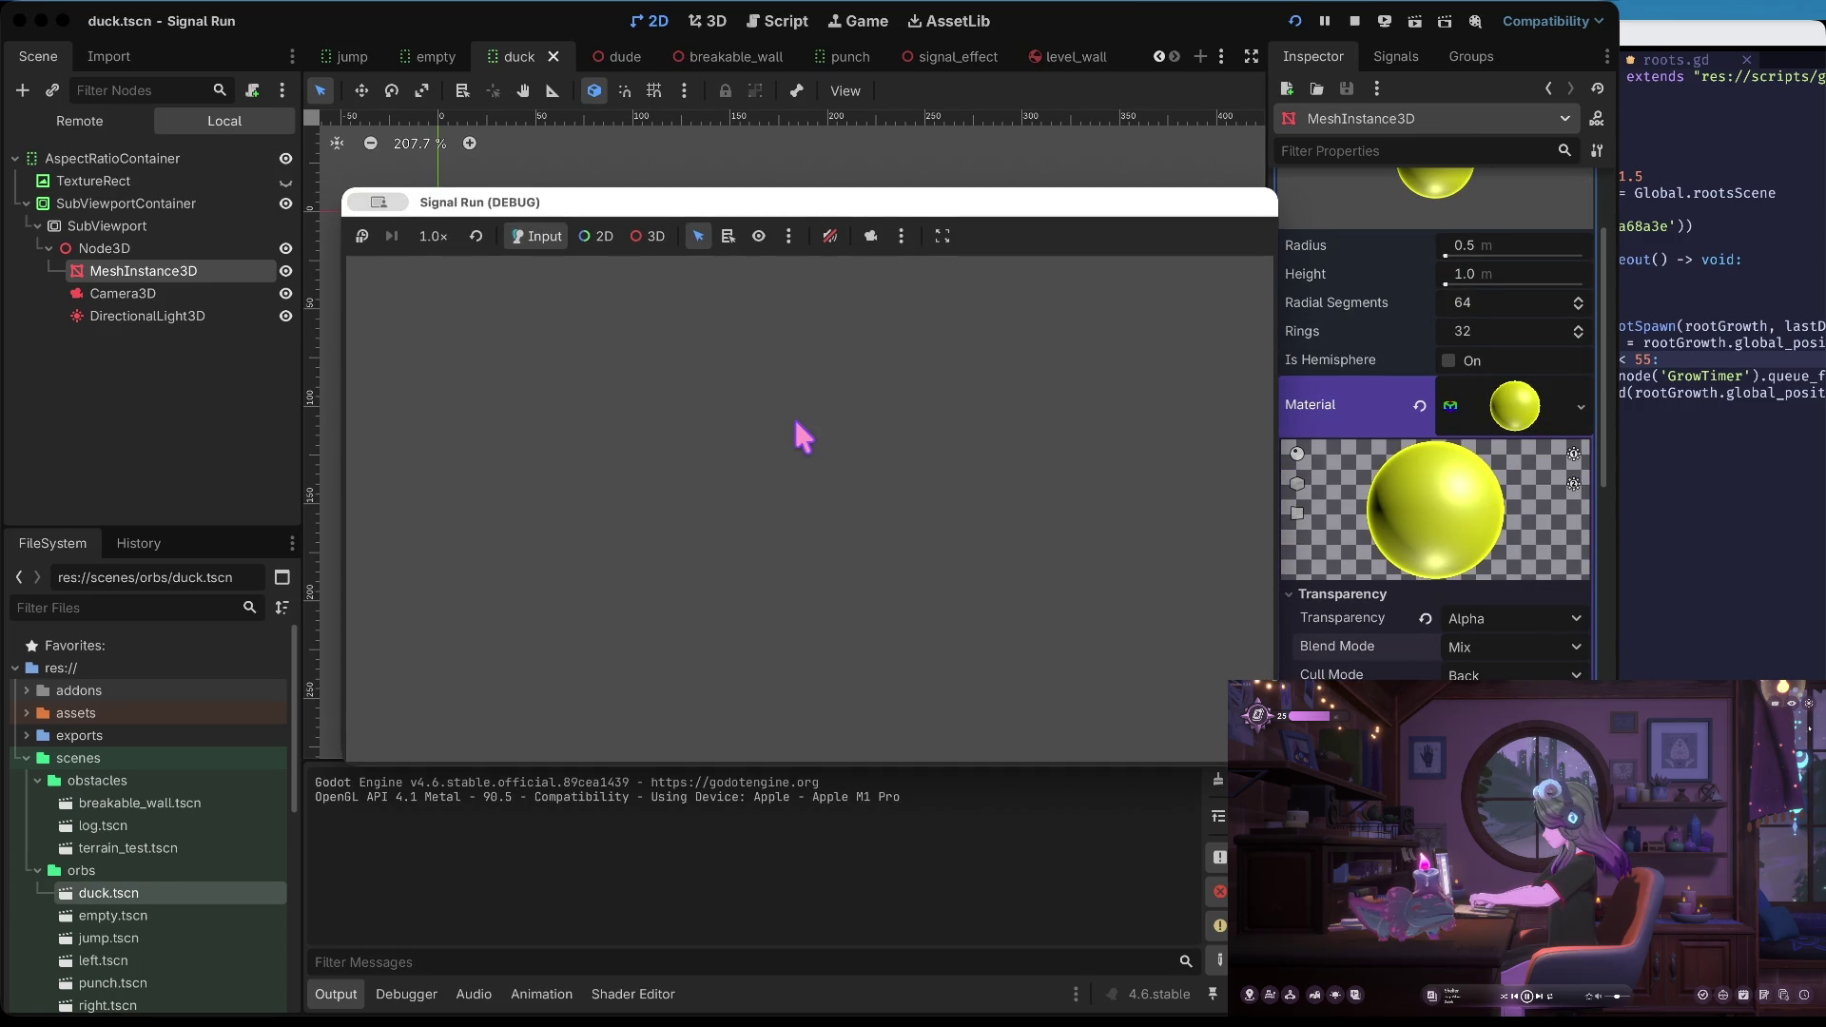
Start the run, jump once to see the yellow duck orbs in the HUD, then stop
key("space")
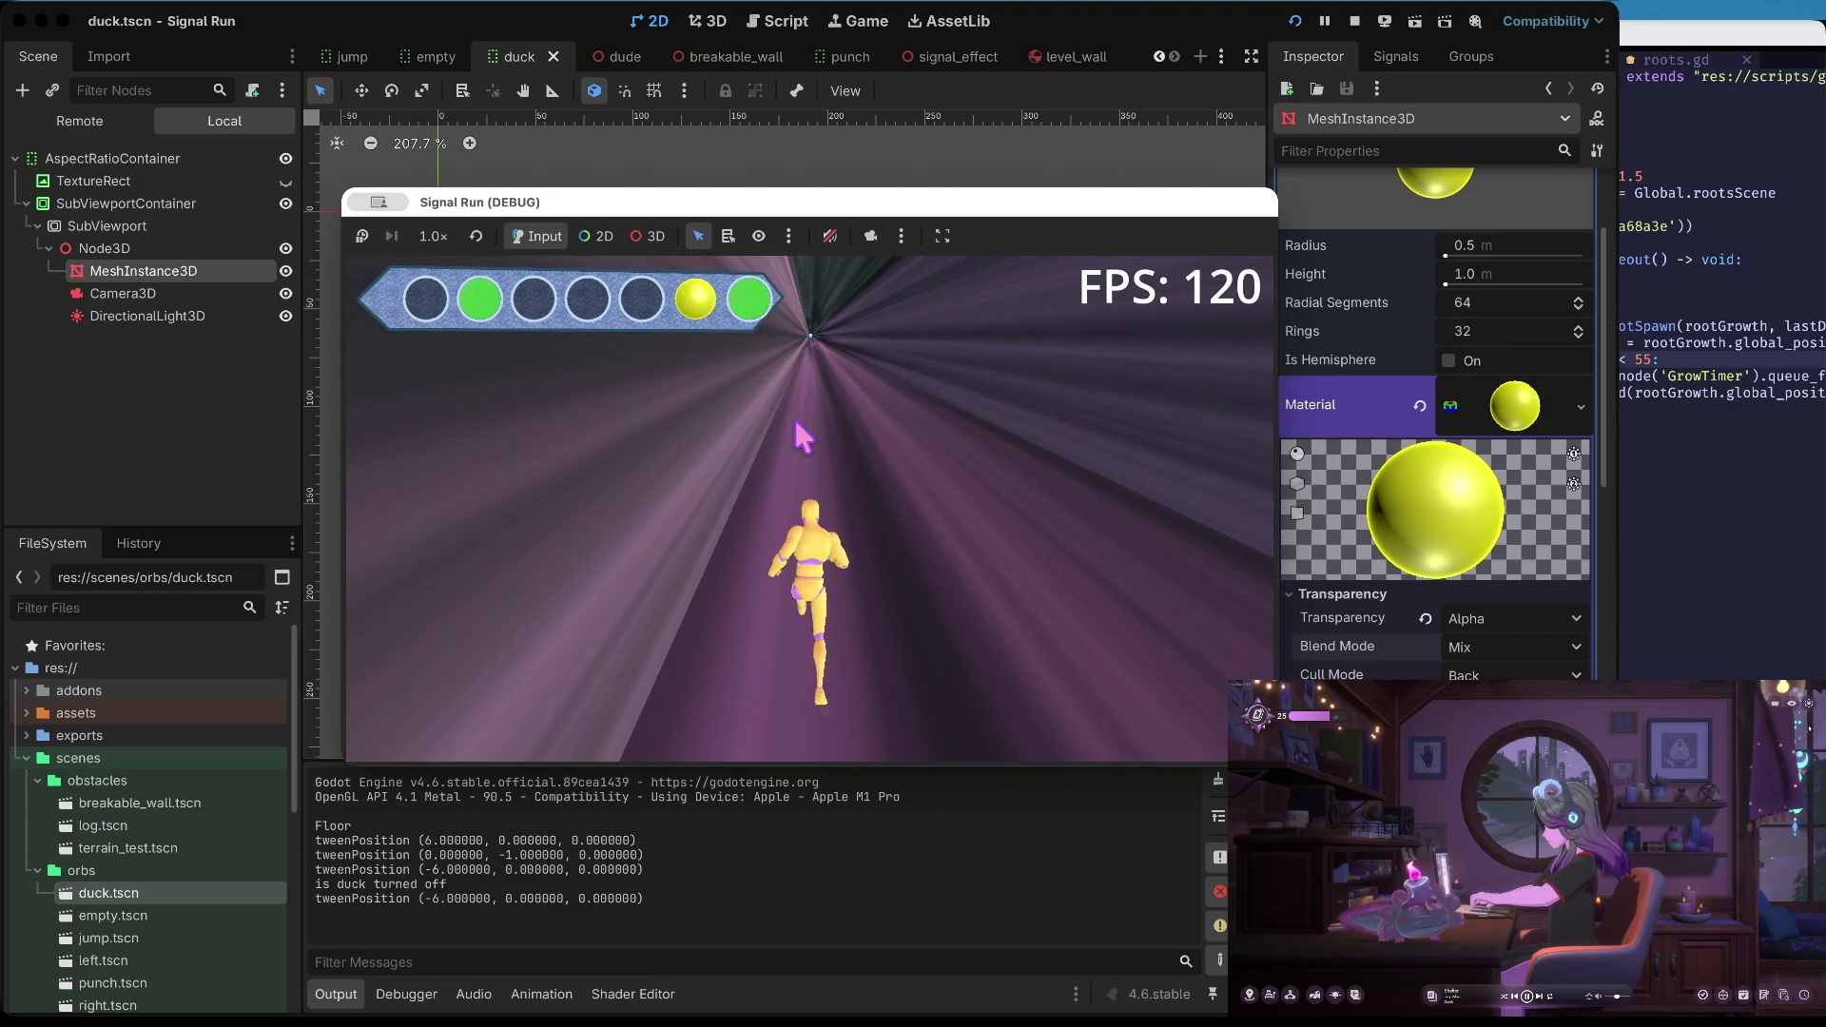
key("Up")
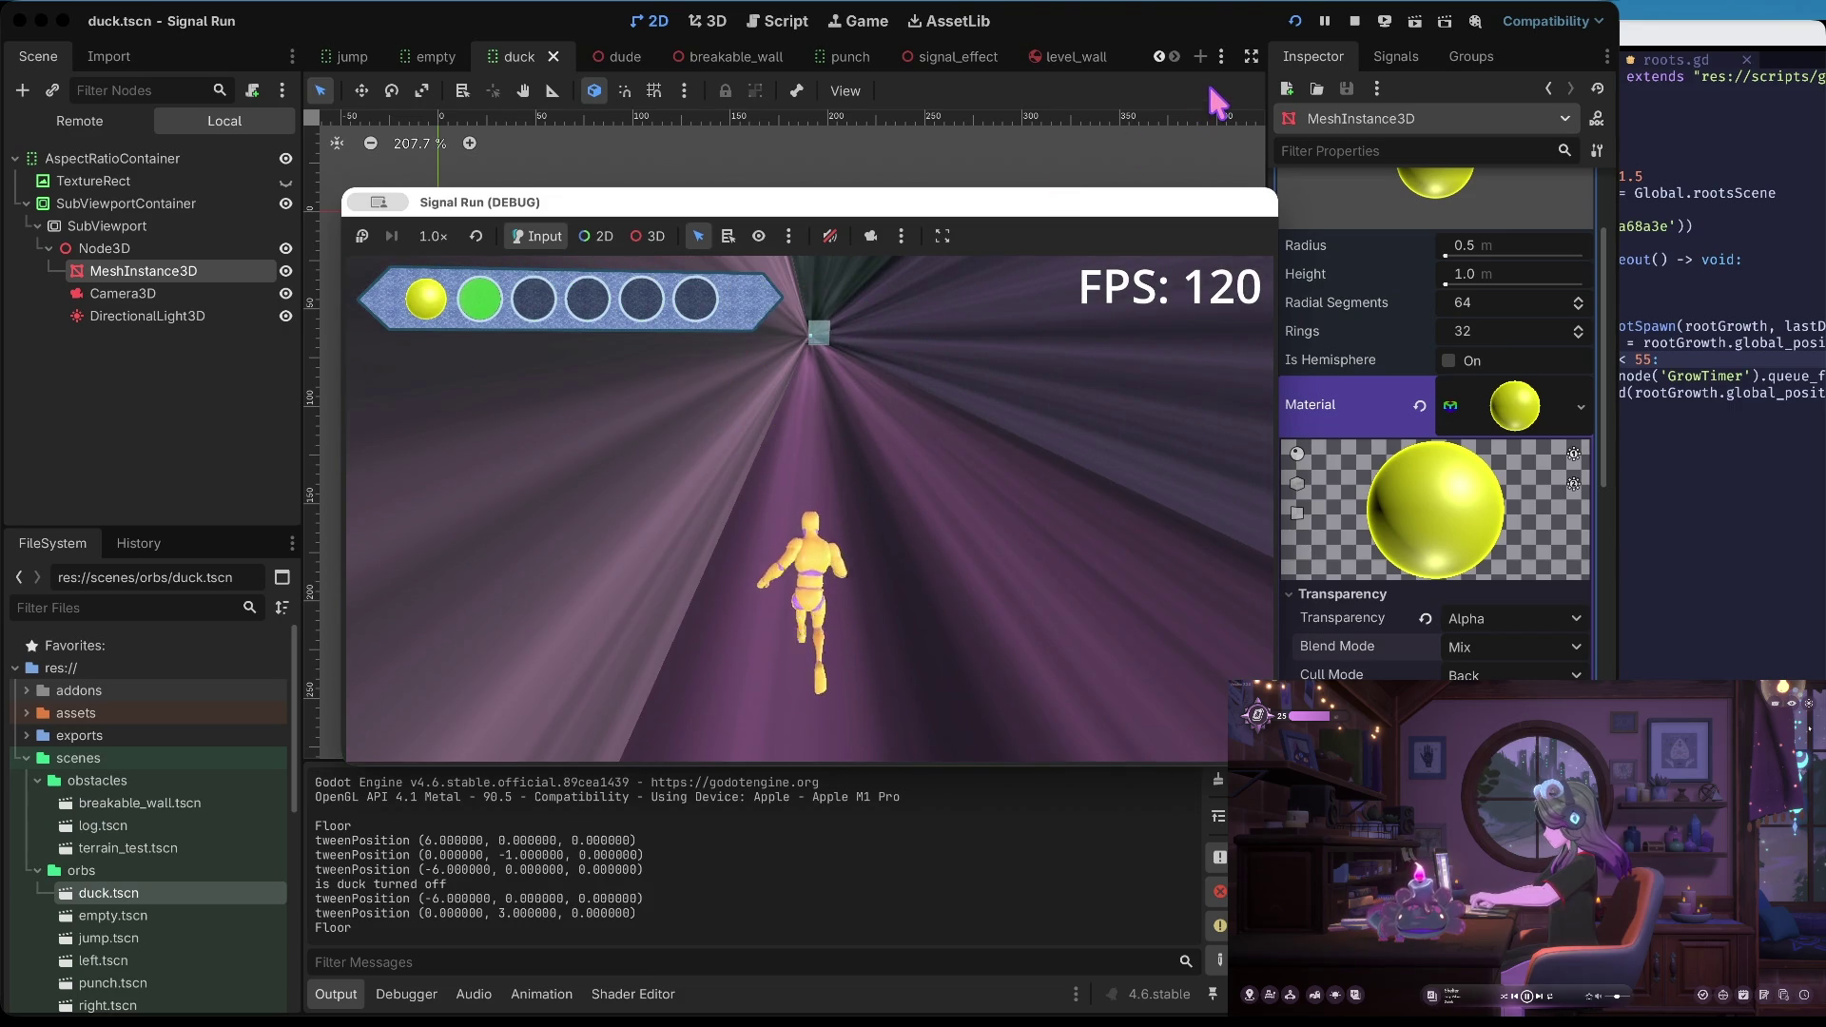
left_click(1354, 21)
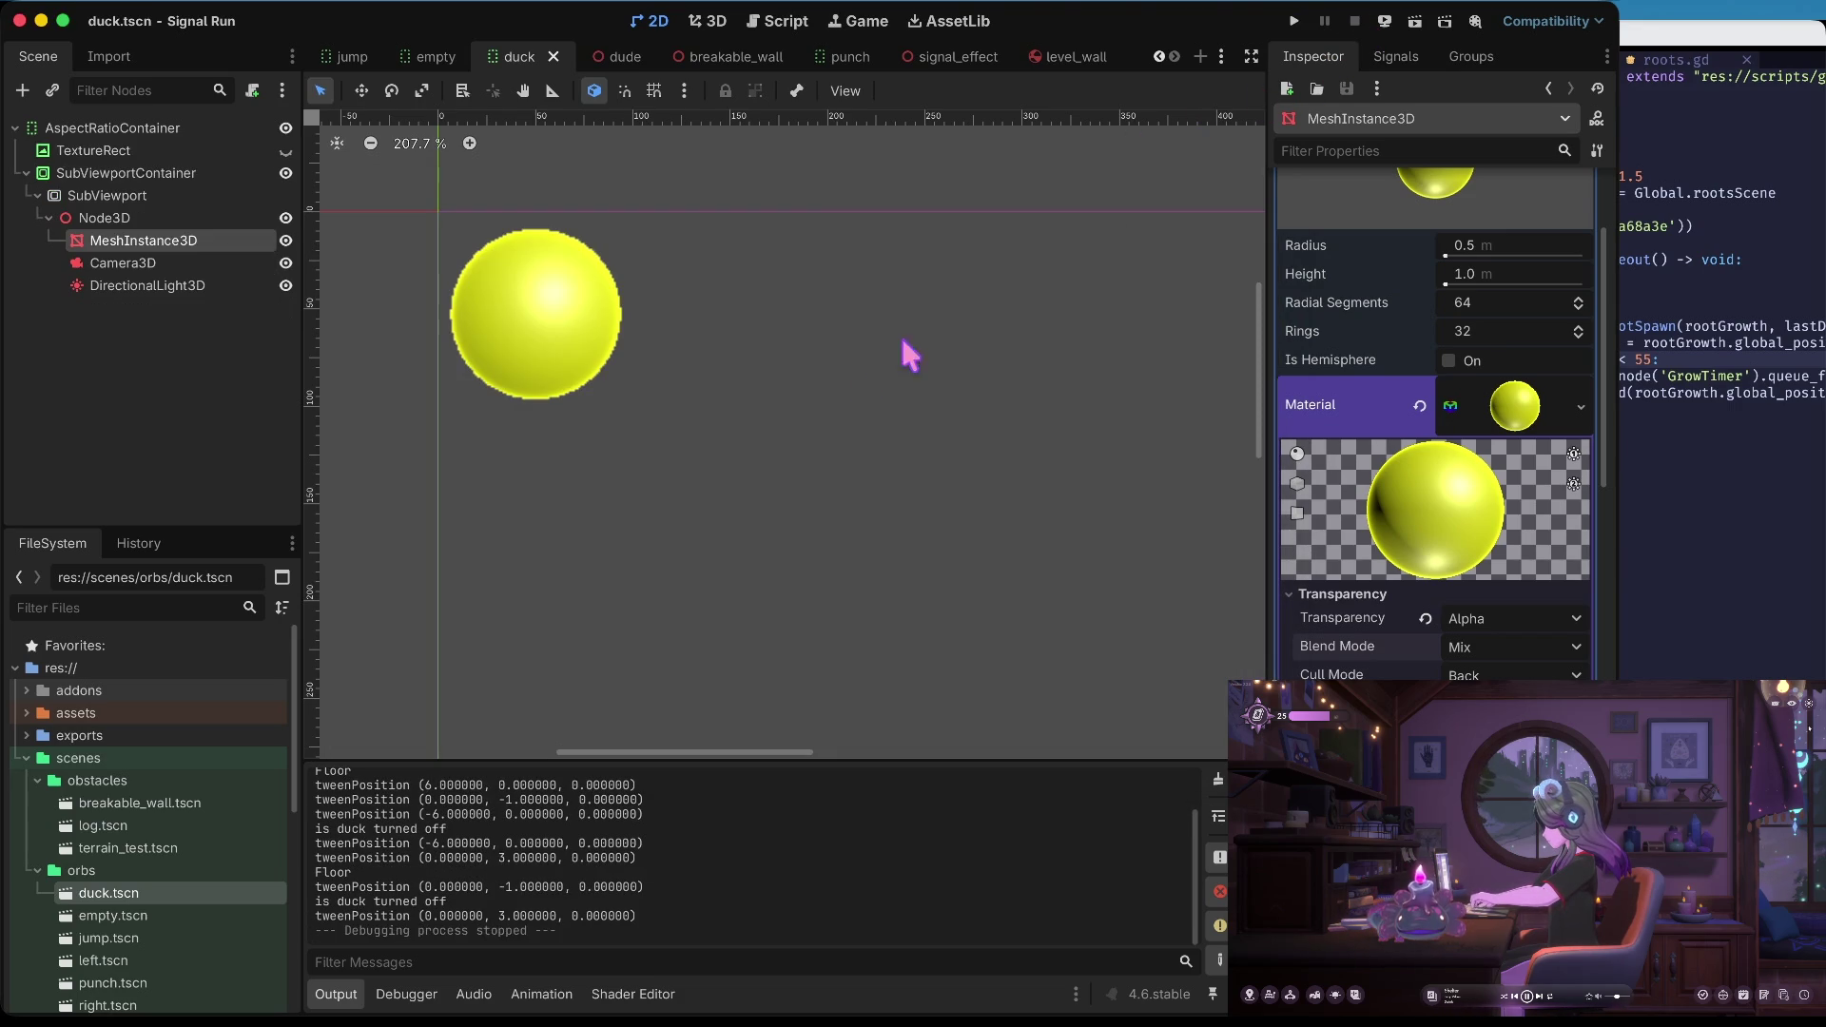
left_click(25, 173)
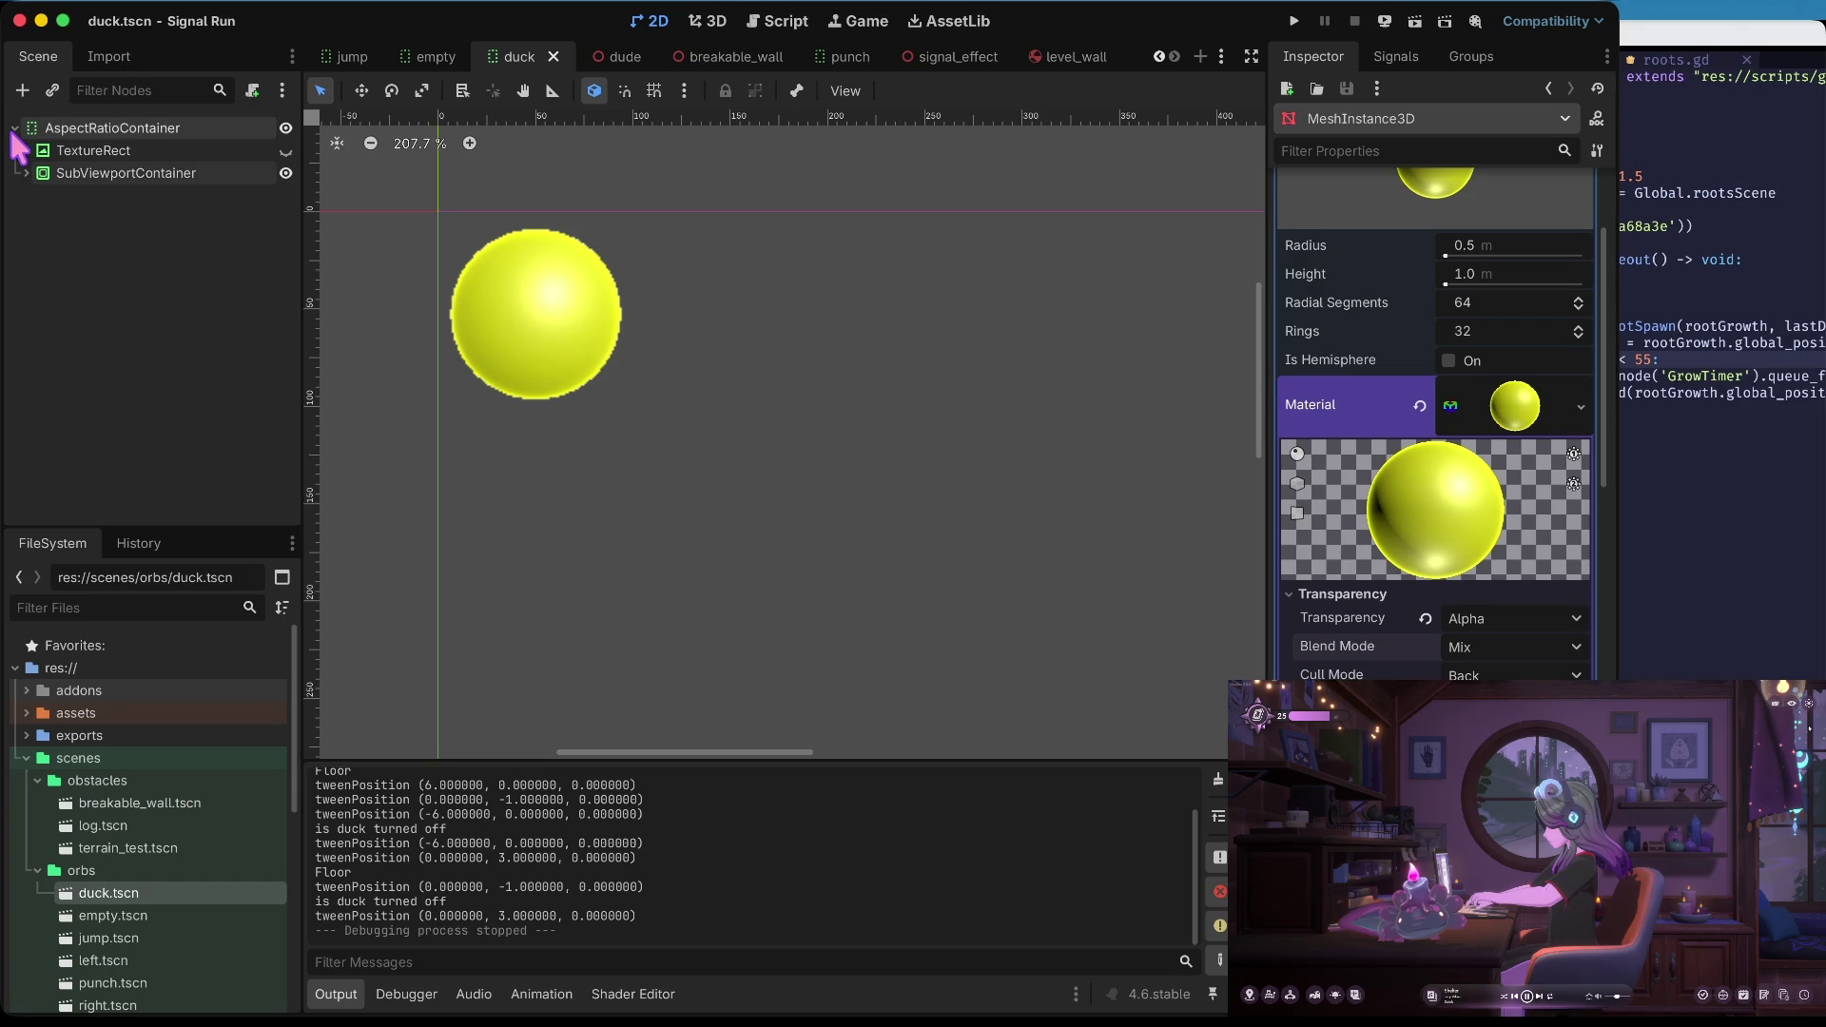
Rename right.tscn and punch.tscn to oright.tscn and opunch.tscn
scroll(124, 828, "down", 3)
left_click(128, 827)
left_click(126, 920)
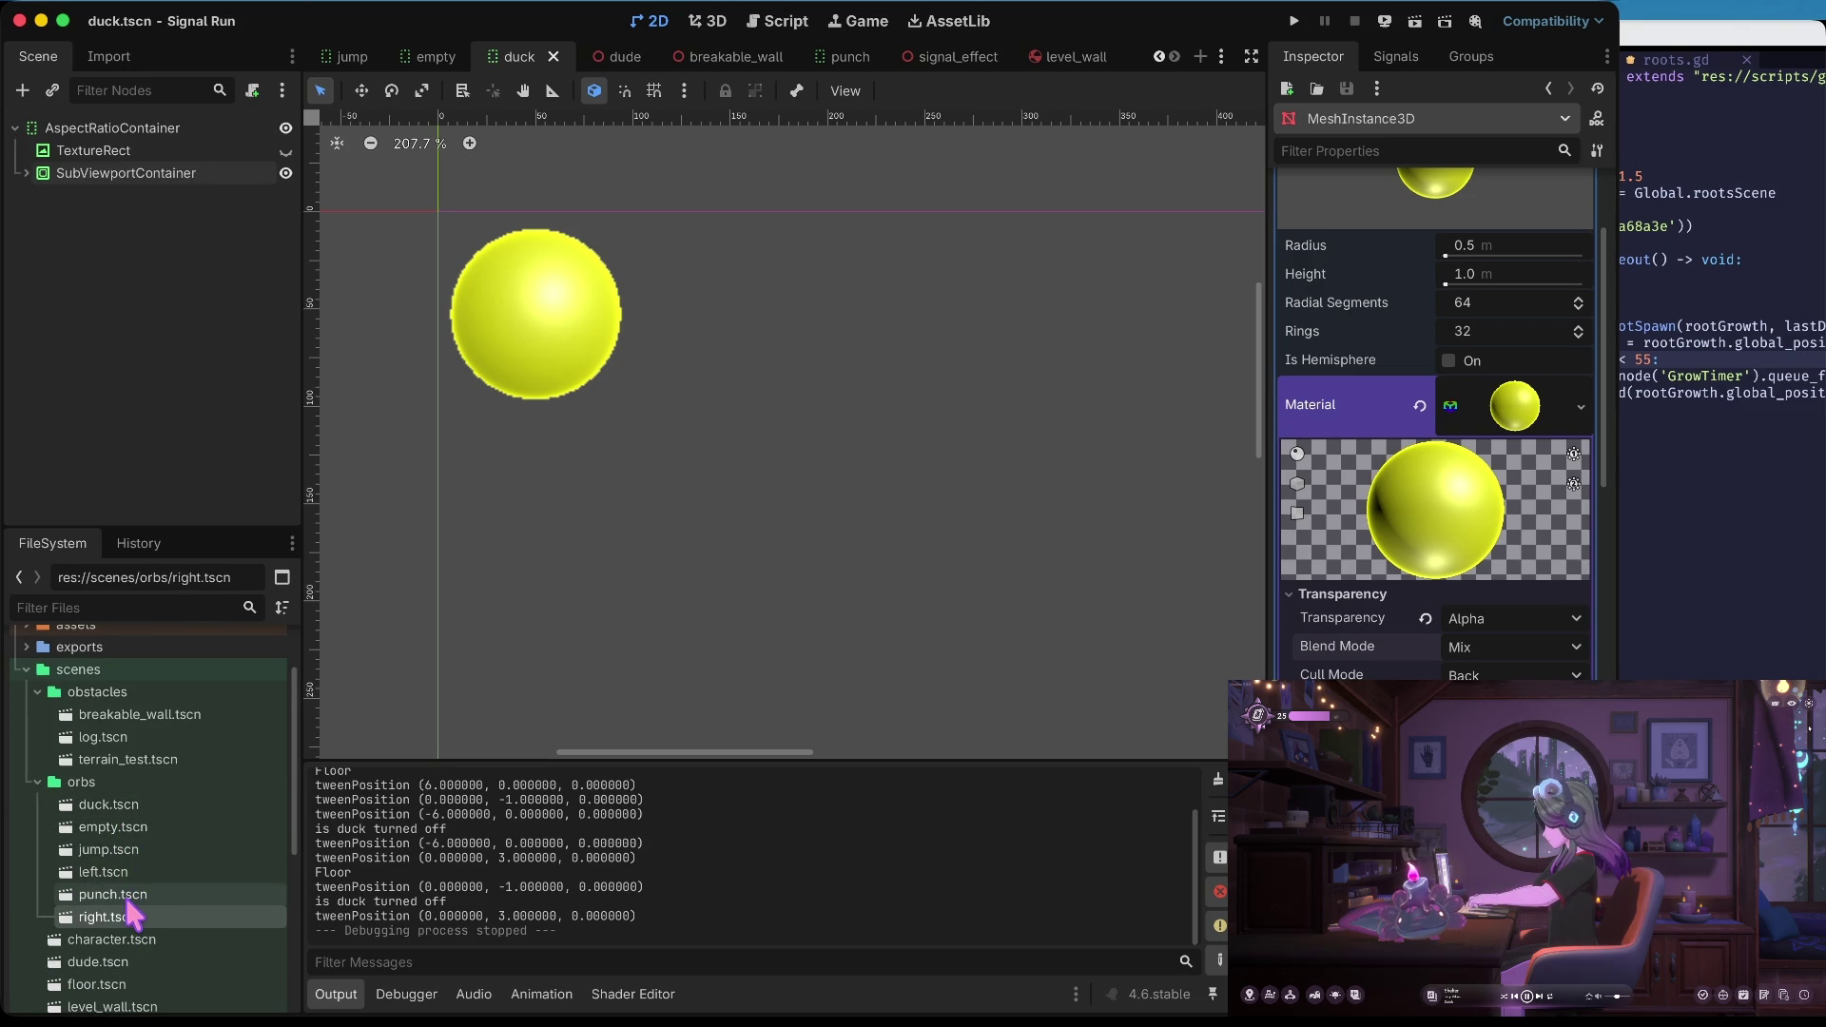
left_click(131, 915)
type("o")
key("Return")
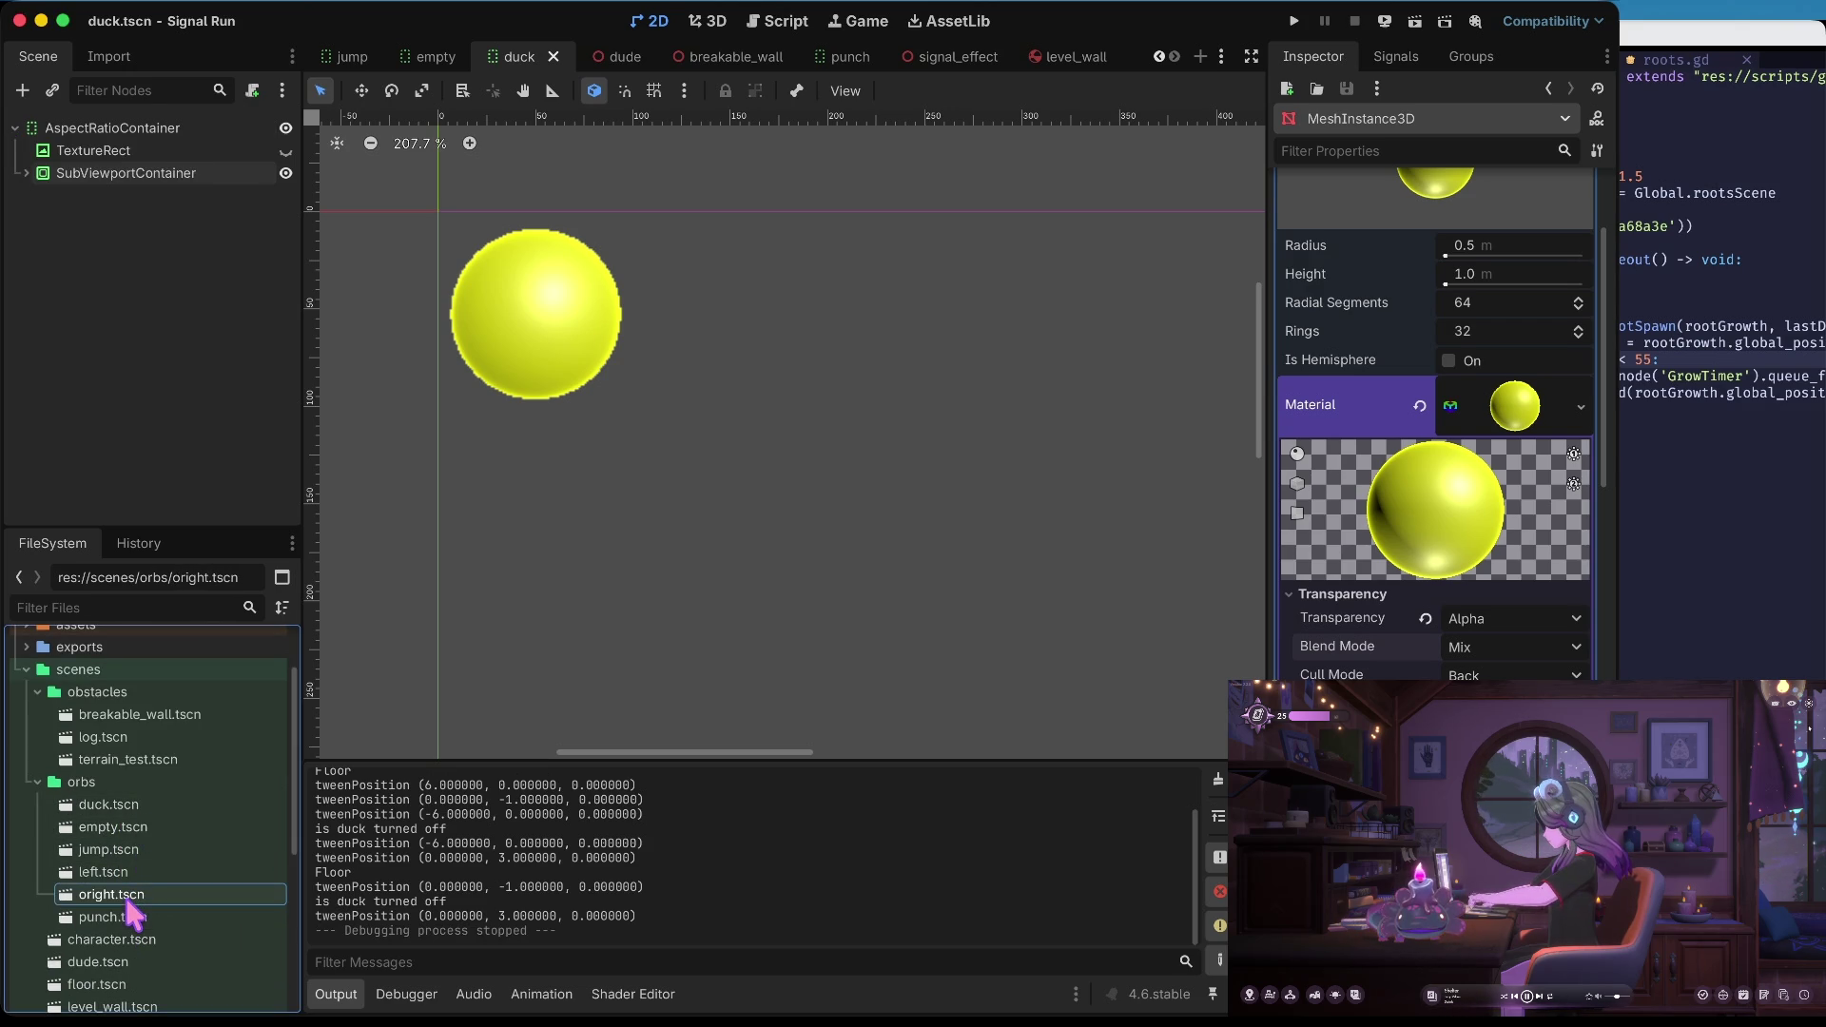
left_click(124, 917)
left_click(125, 919)
key("Home")
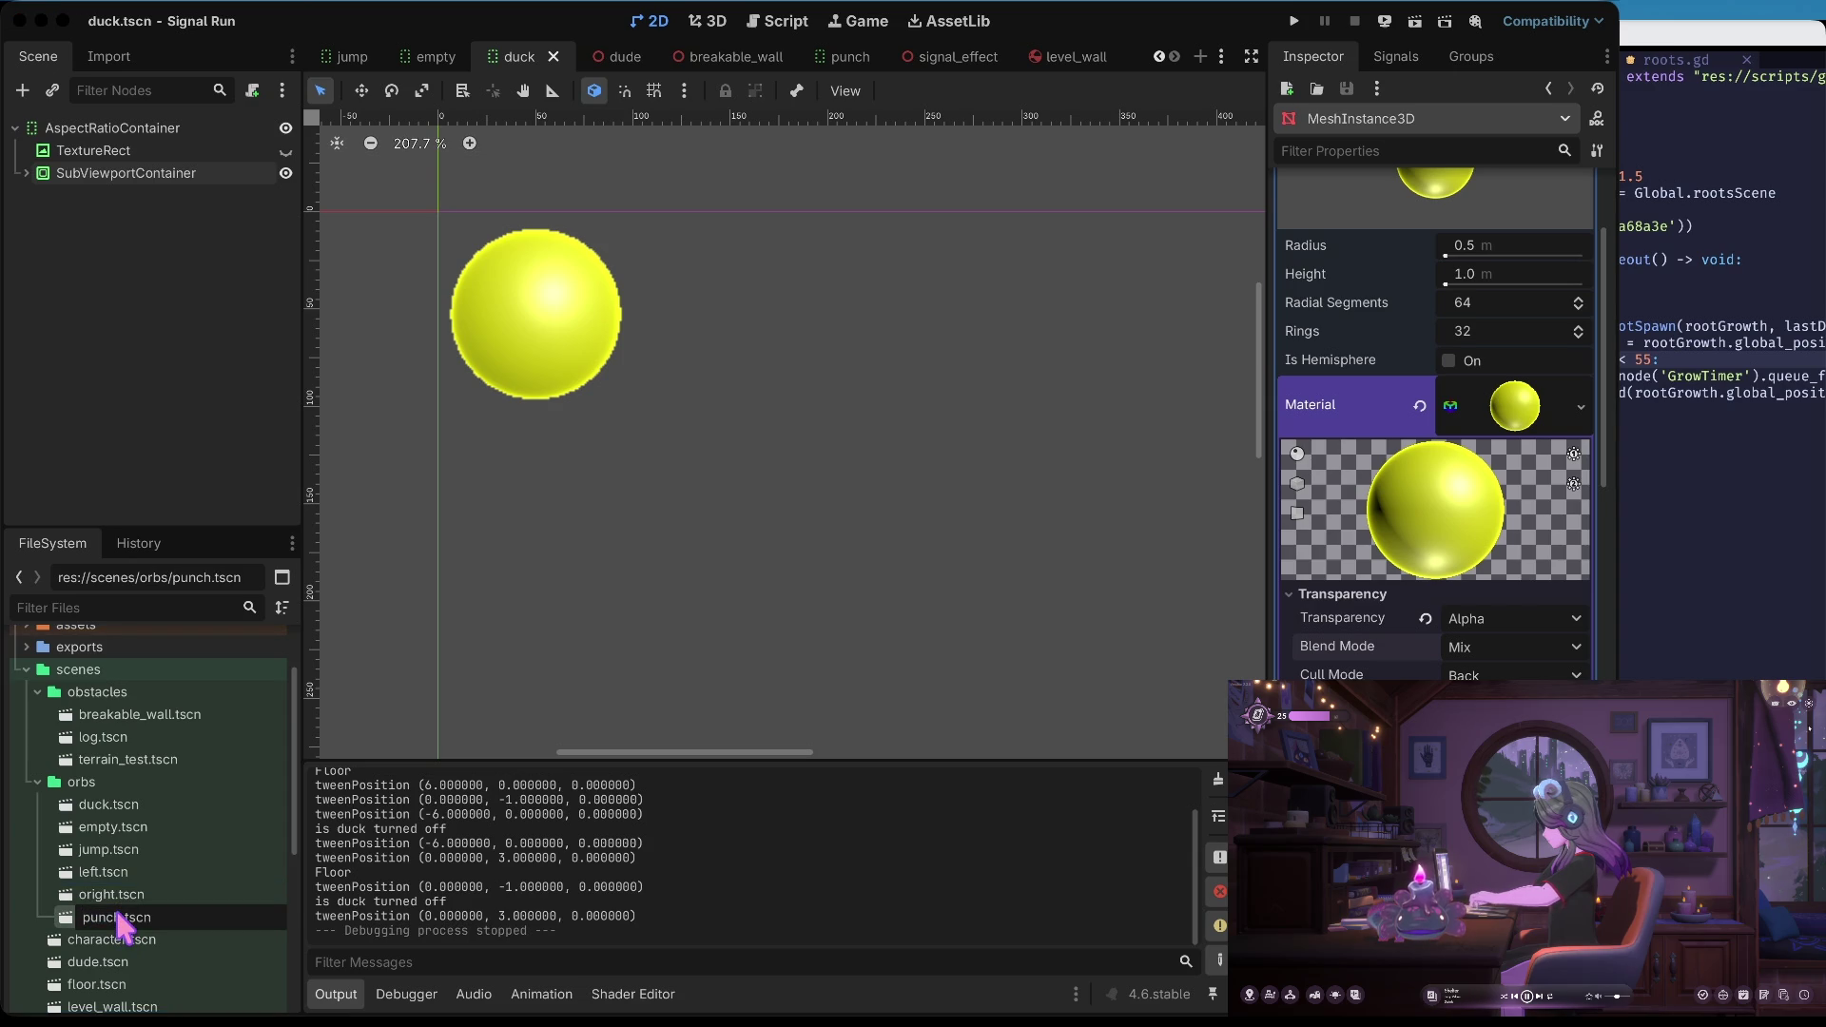
type("o")
key("Return")
Rename left.tscn and jump.tscn to oleft.tscn and ojump.tscn
left_click(106, 875)
left_click(106, 877)
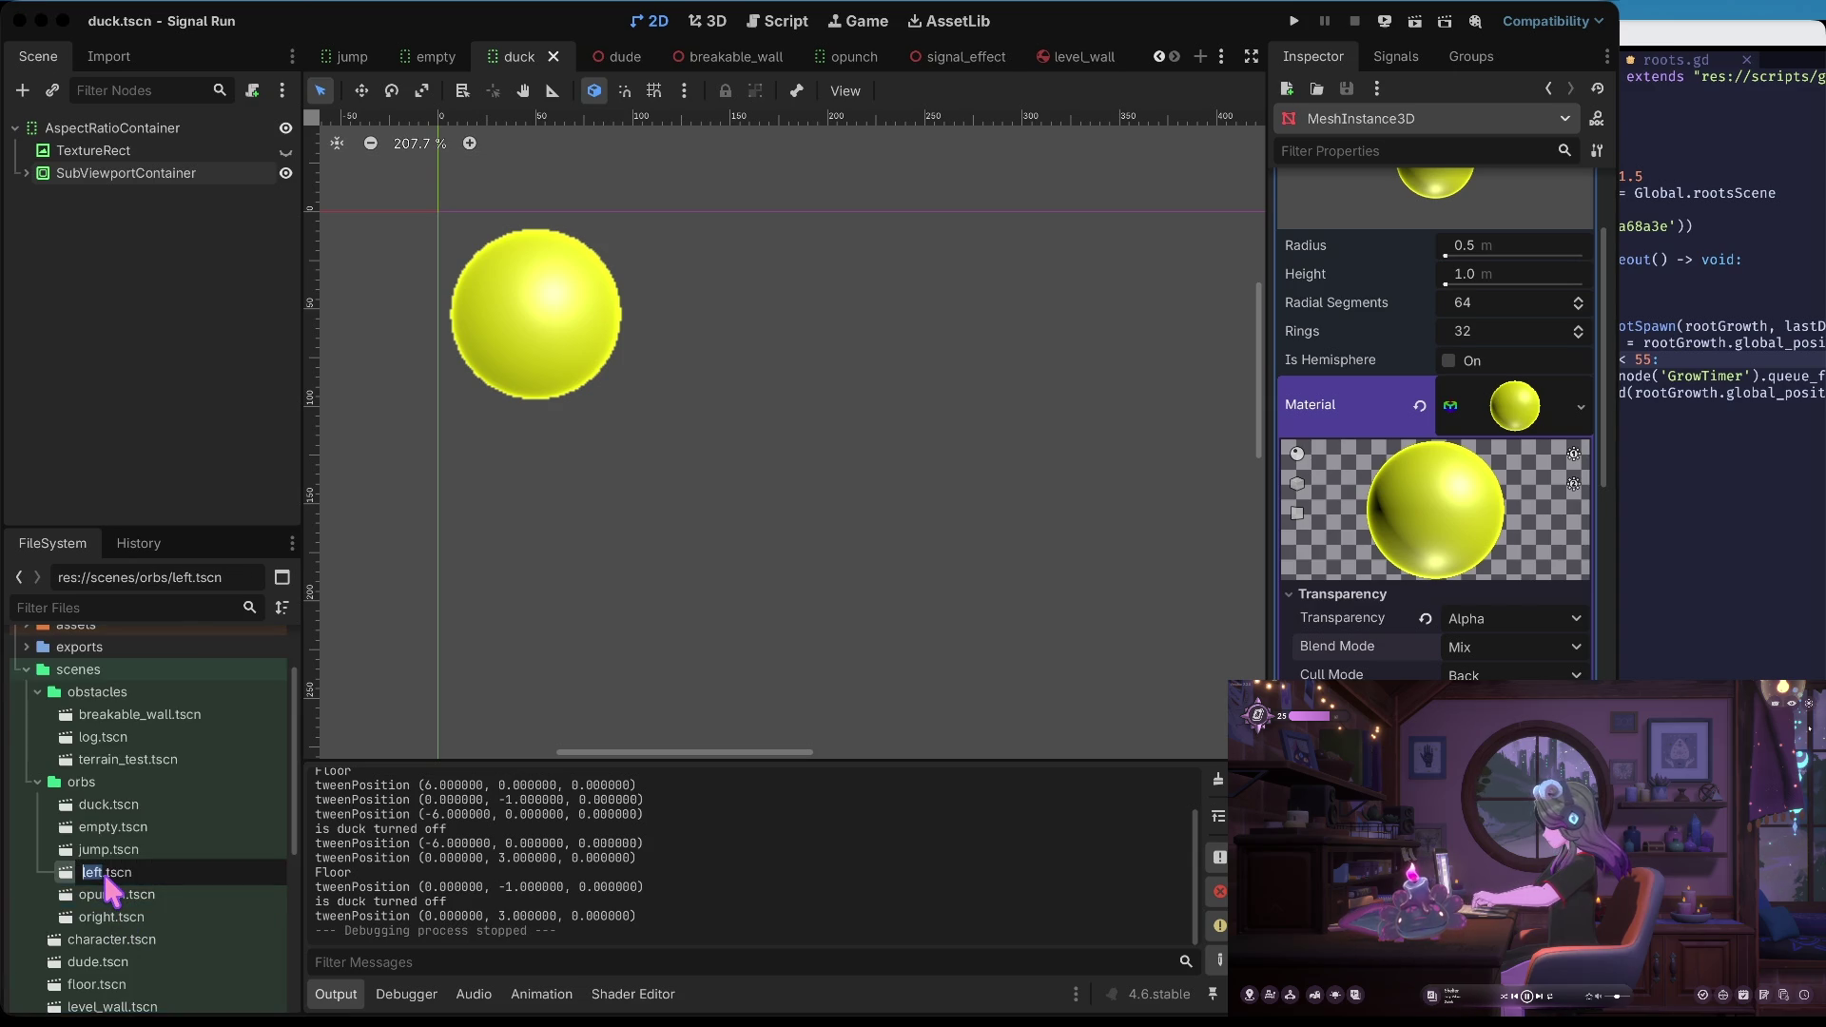
key("Home")
type("o")
key("Return")
left_click(98, 852)
left_click(89, 854)
key("Home")
type("o")
key("Return")
Rename empty.tscn to oempty.tscn
left_click(112, 829)
left_click(115, 831)
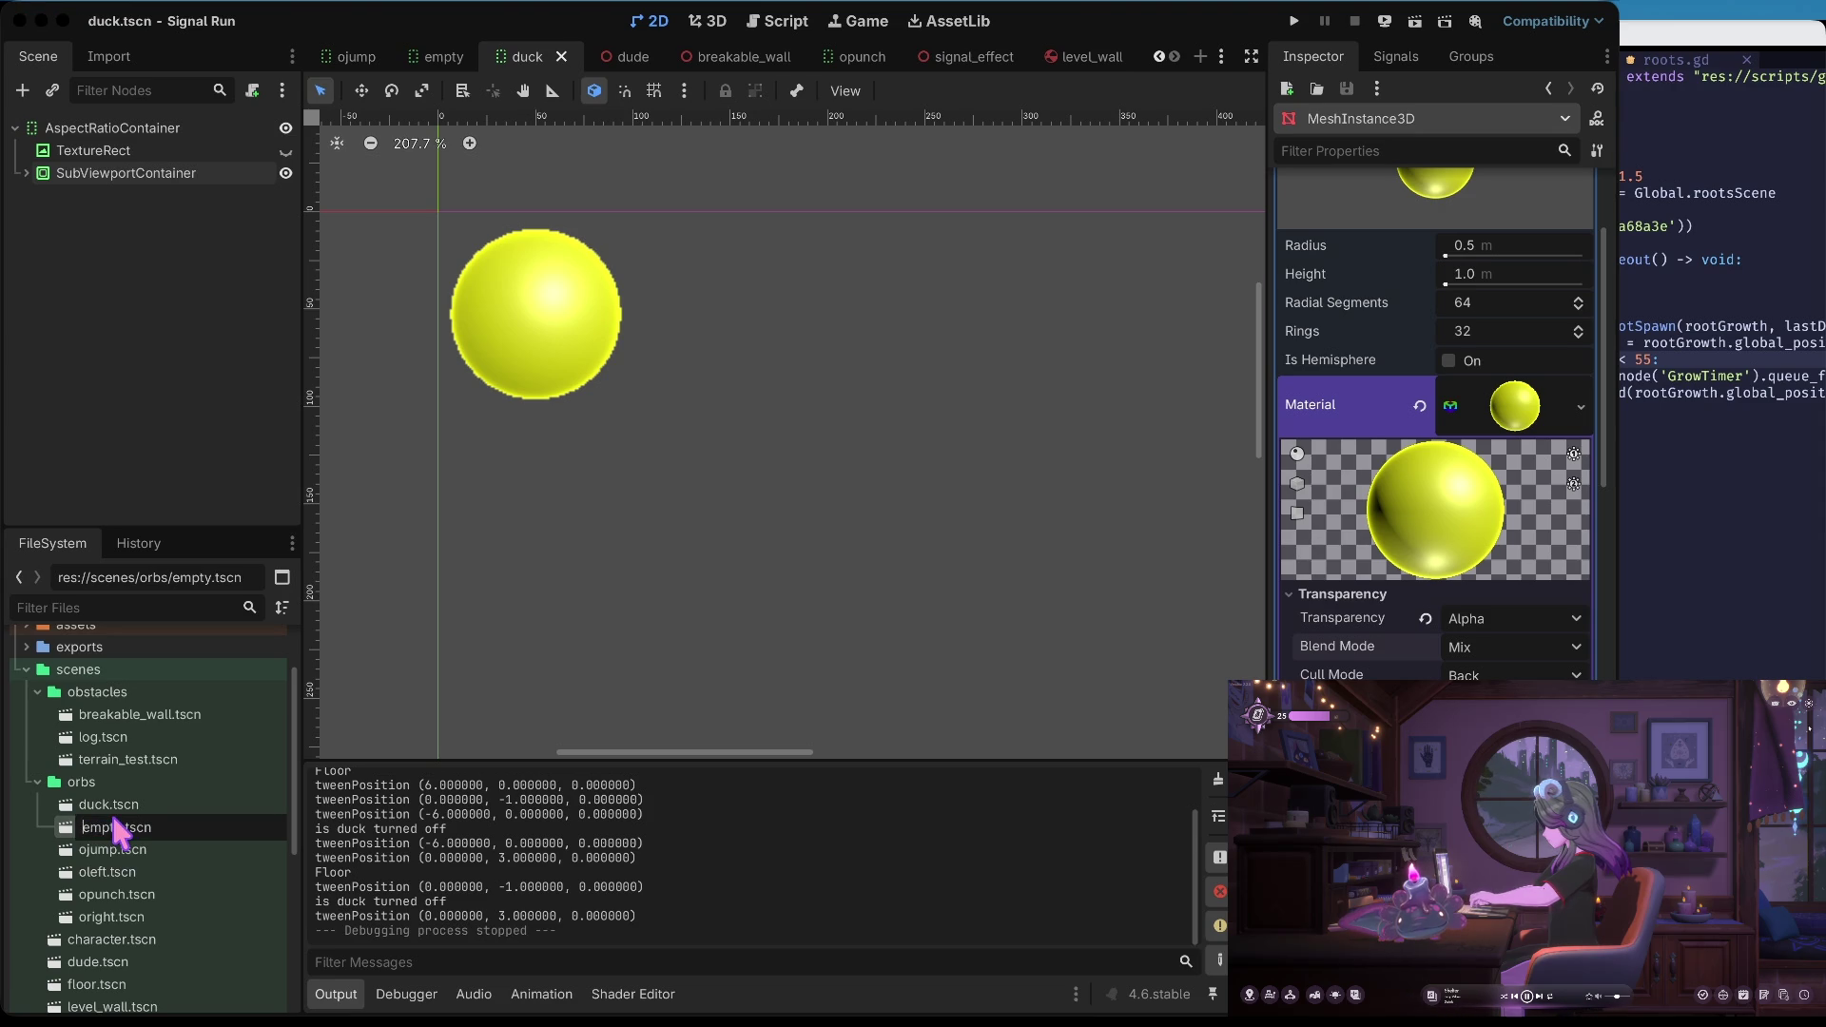
key("Home")
type("o")
key("Return")
right_click(133, 804)
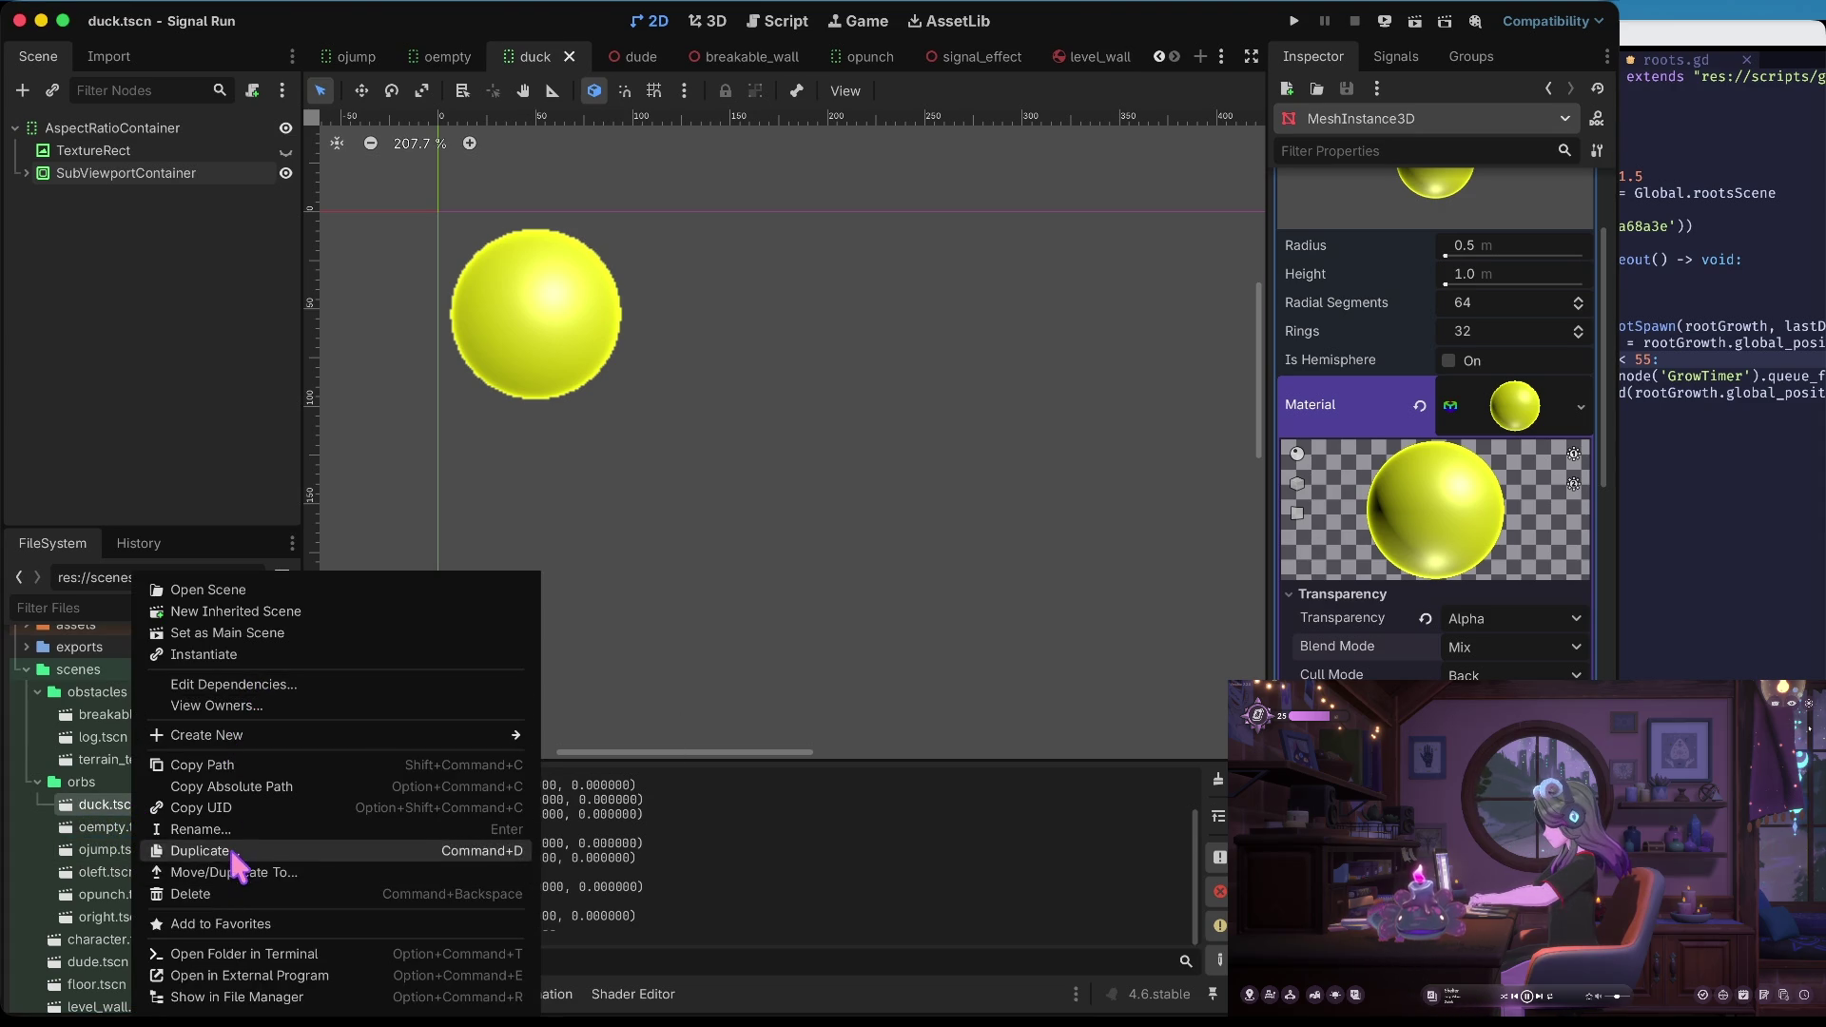
Duplicate duck.tscn as jump.tscn and open the new scene
left_click(233, 850)
key("BackSpace")
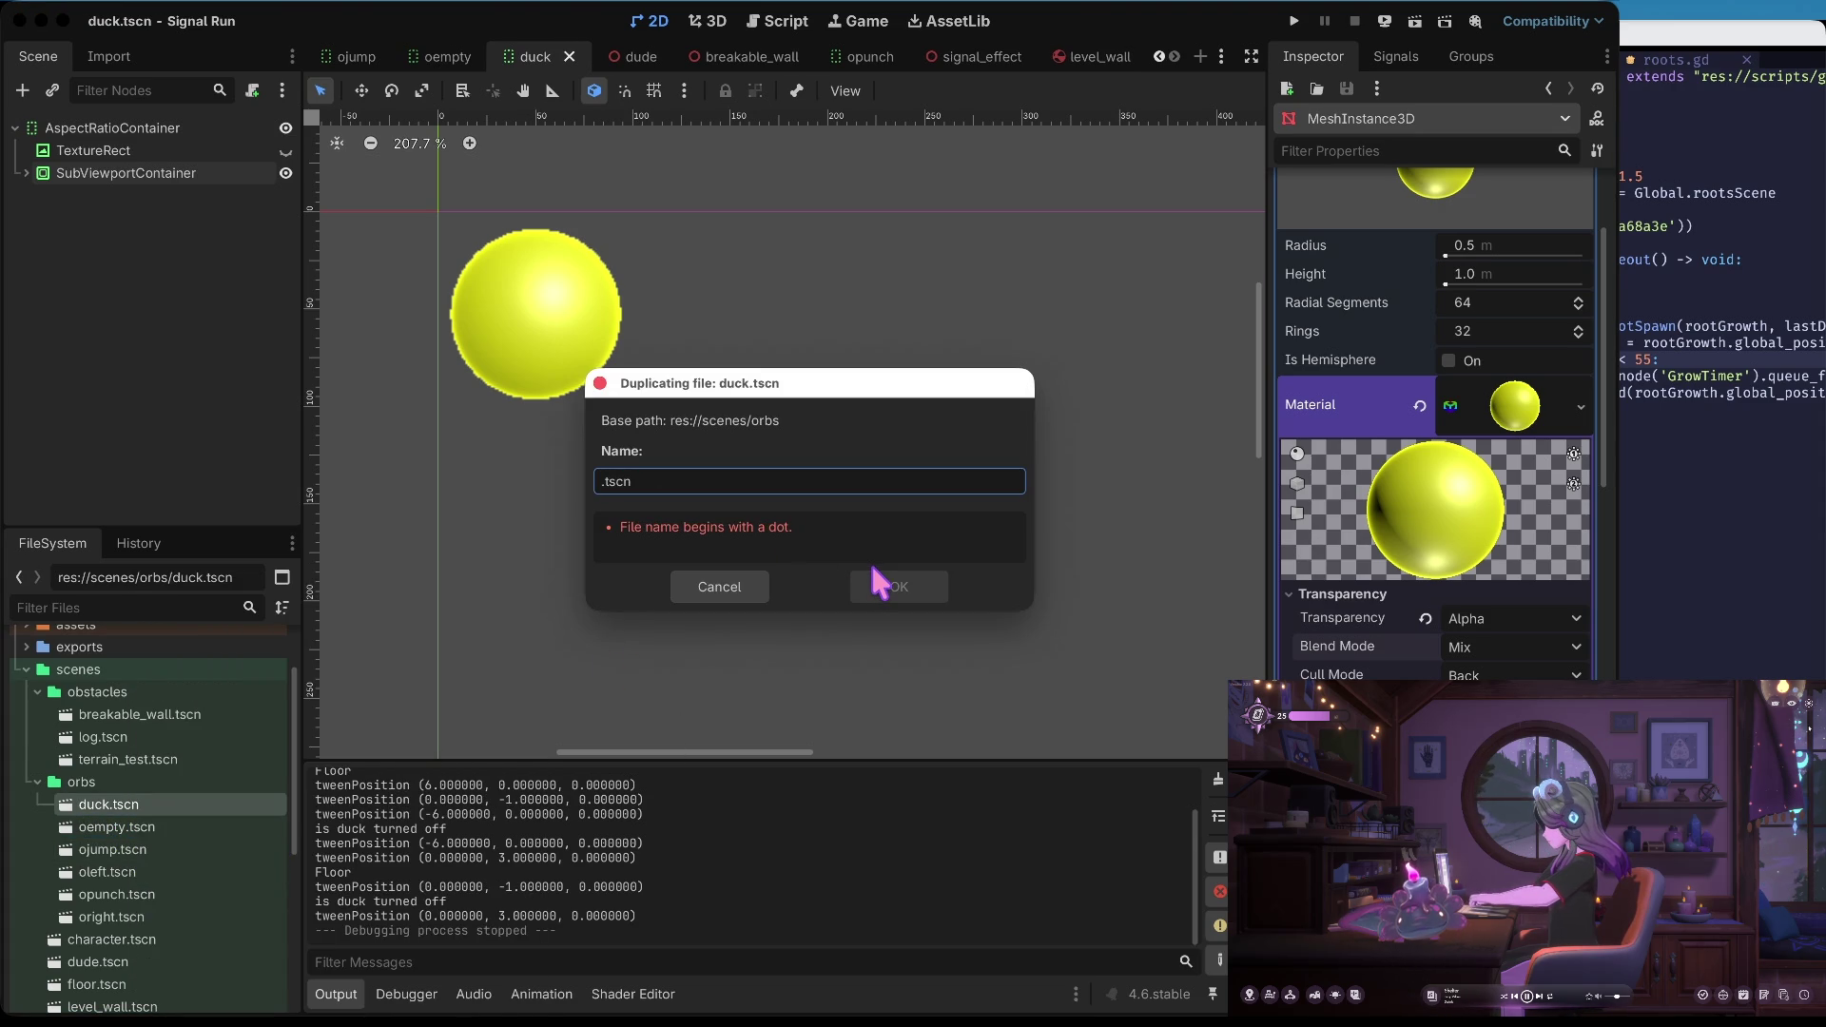
type("jump")
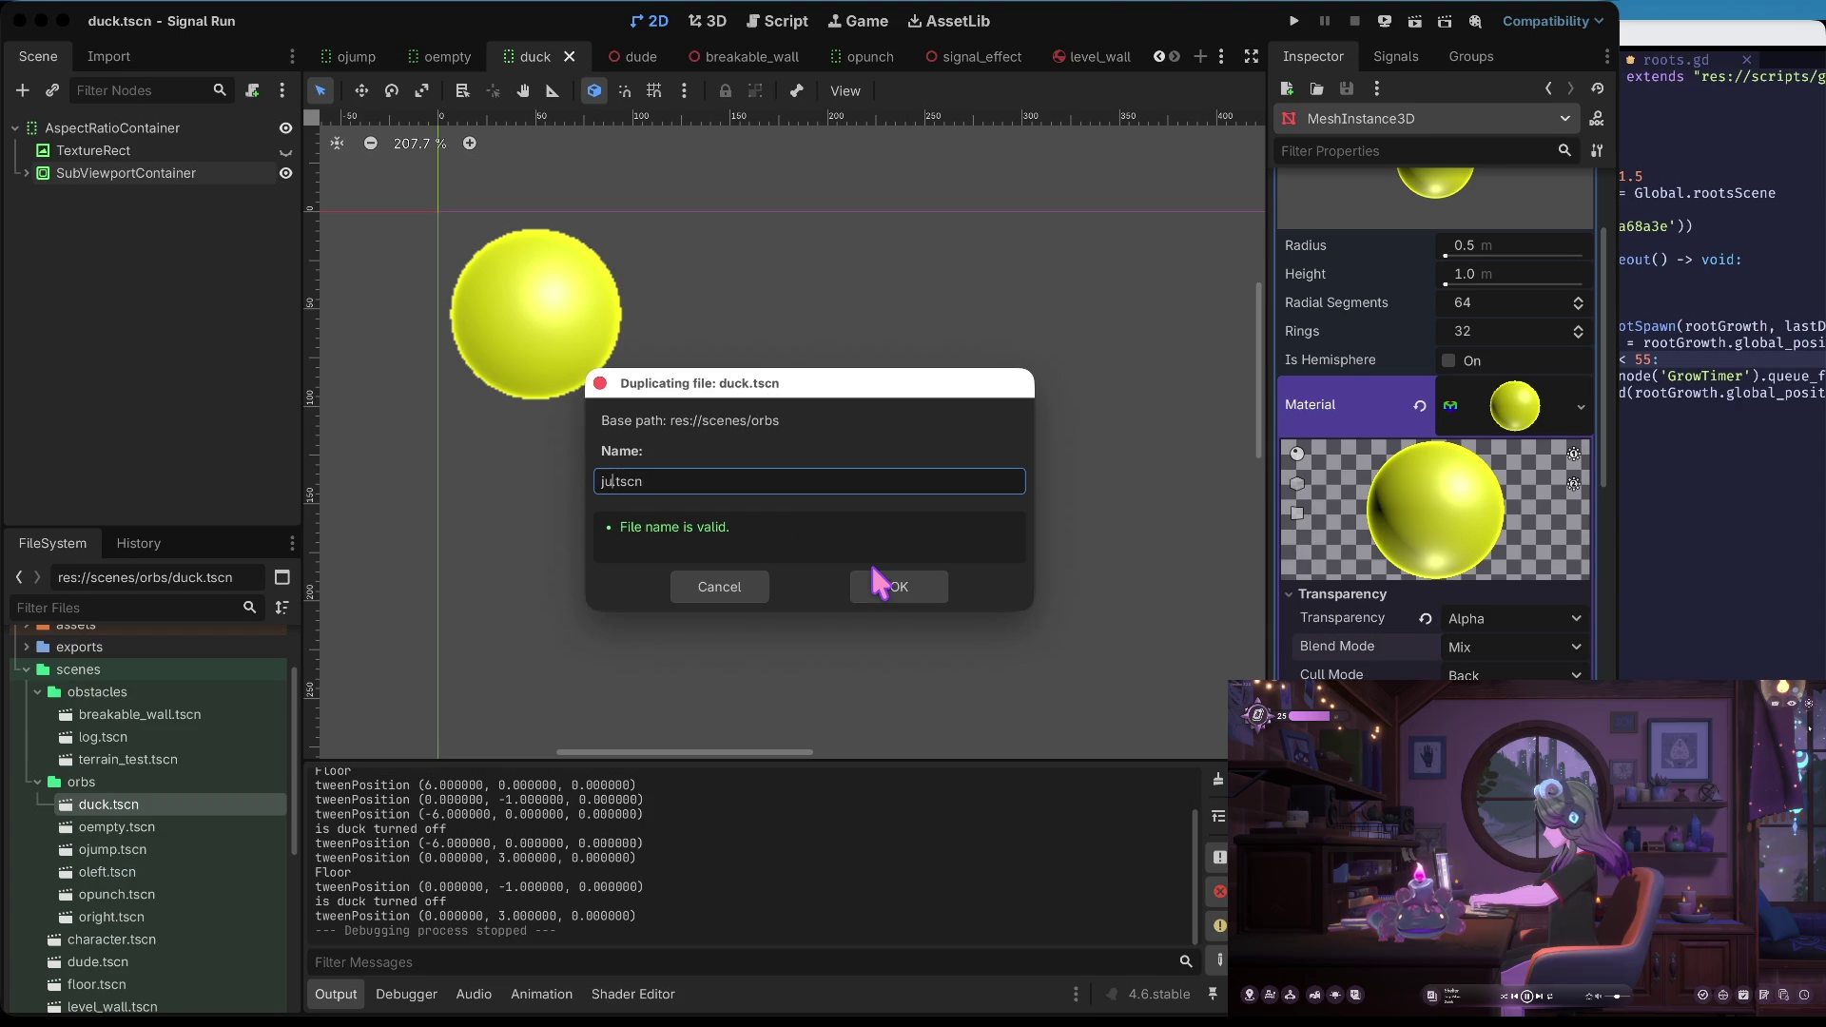
left_click(893, 587)
double_click(109, 829)
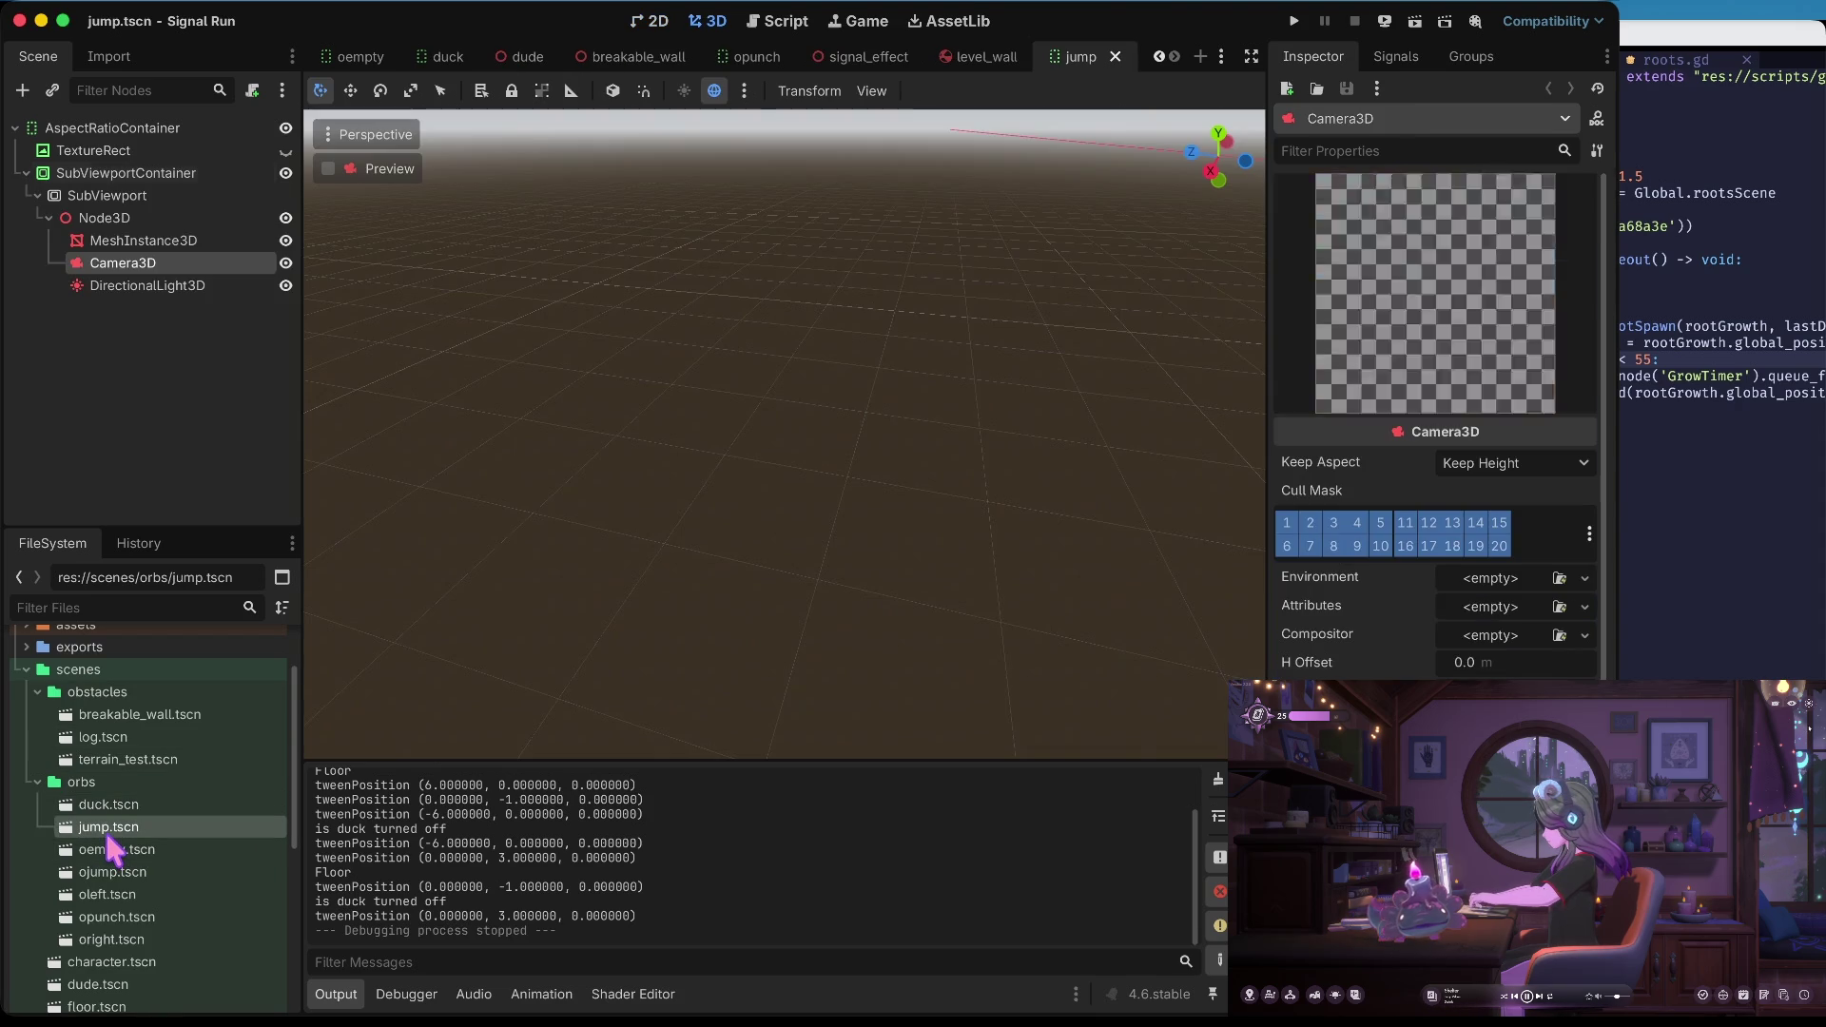
Recolour the jump sphere's material albedo to blue, RGB 97, 139, 255
left_click(106, 283)
left_click(118, 264)
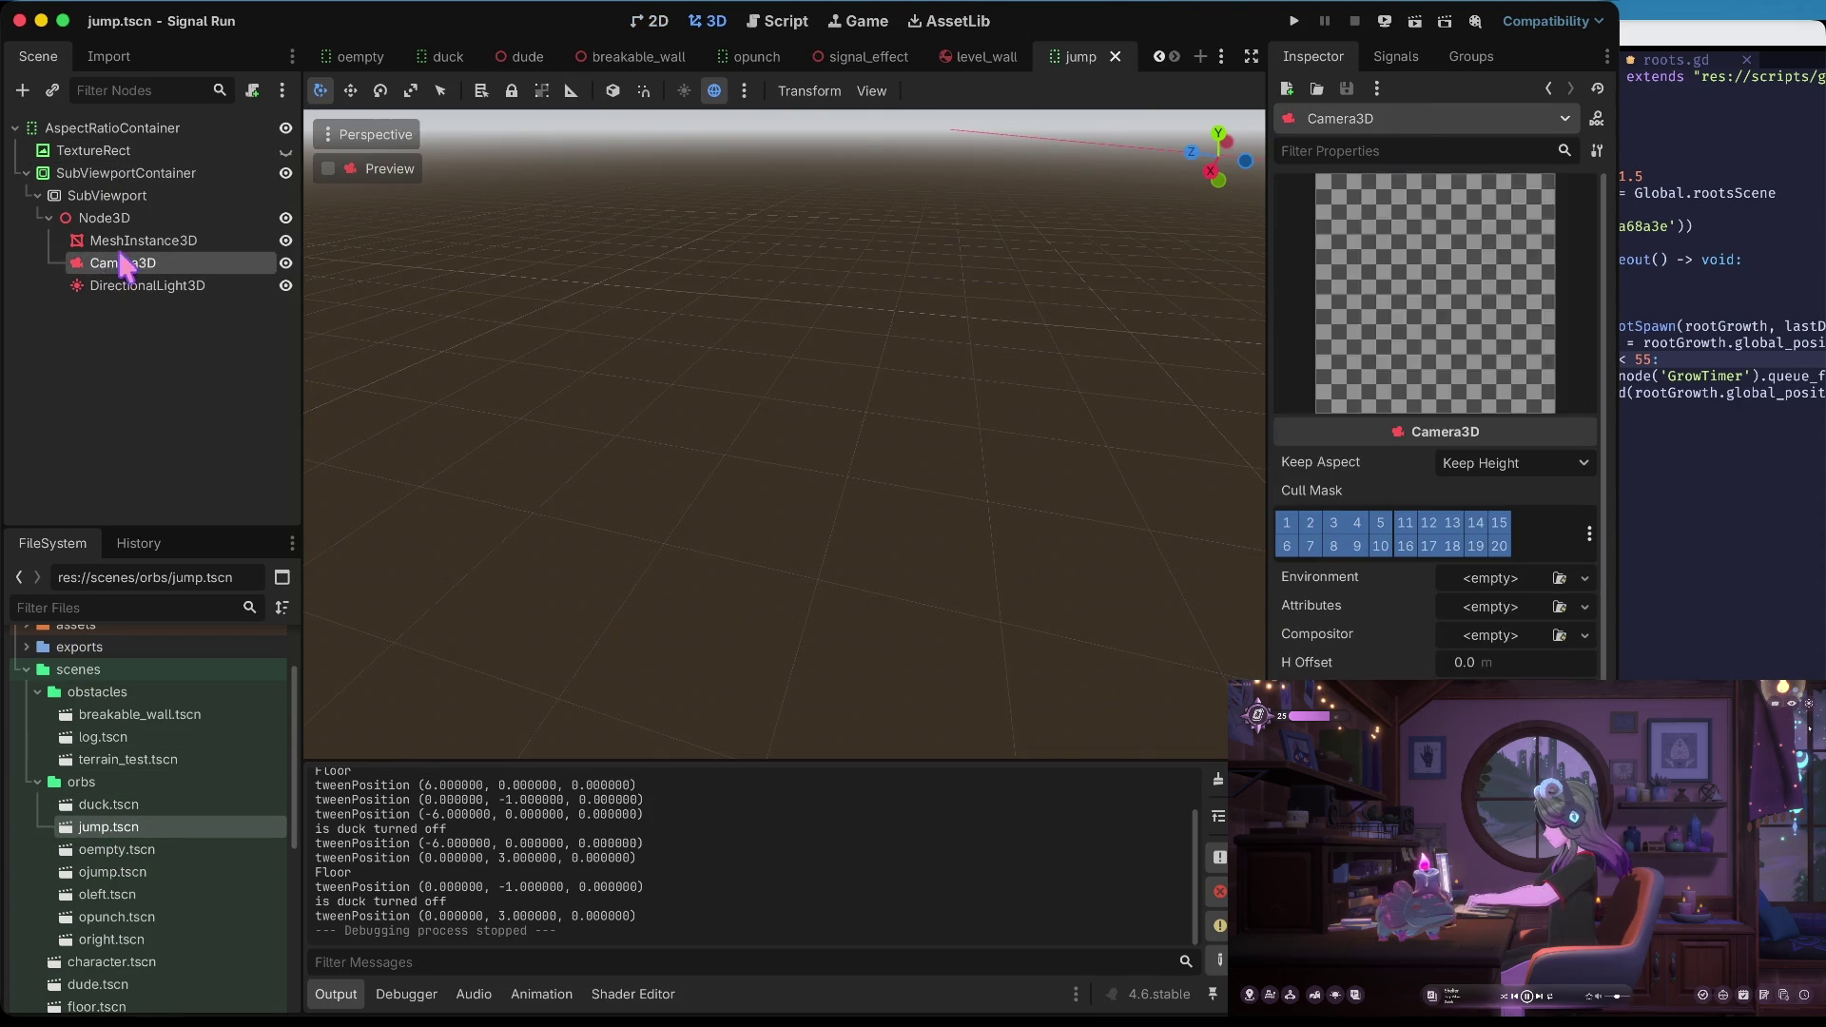
left_click(133, 240)
left_click(1531, 236)
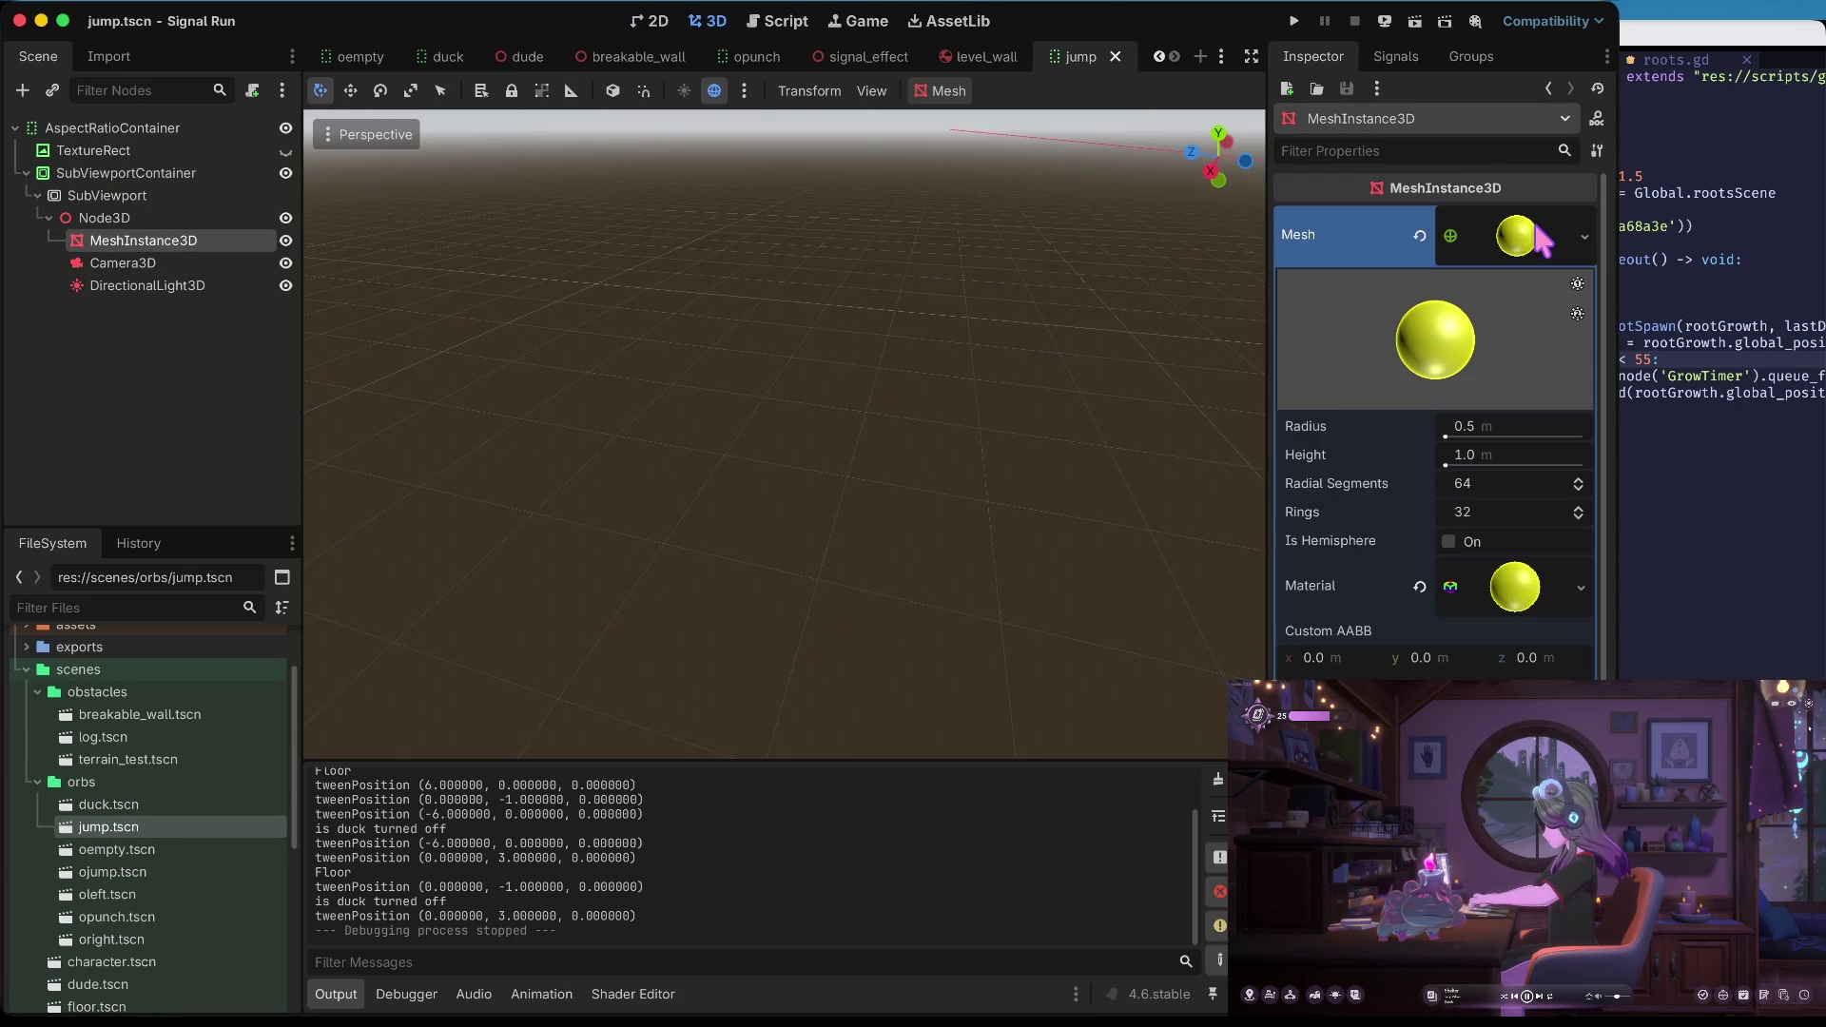
left_click(1514, 586)
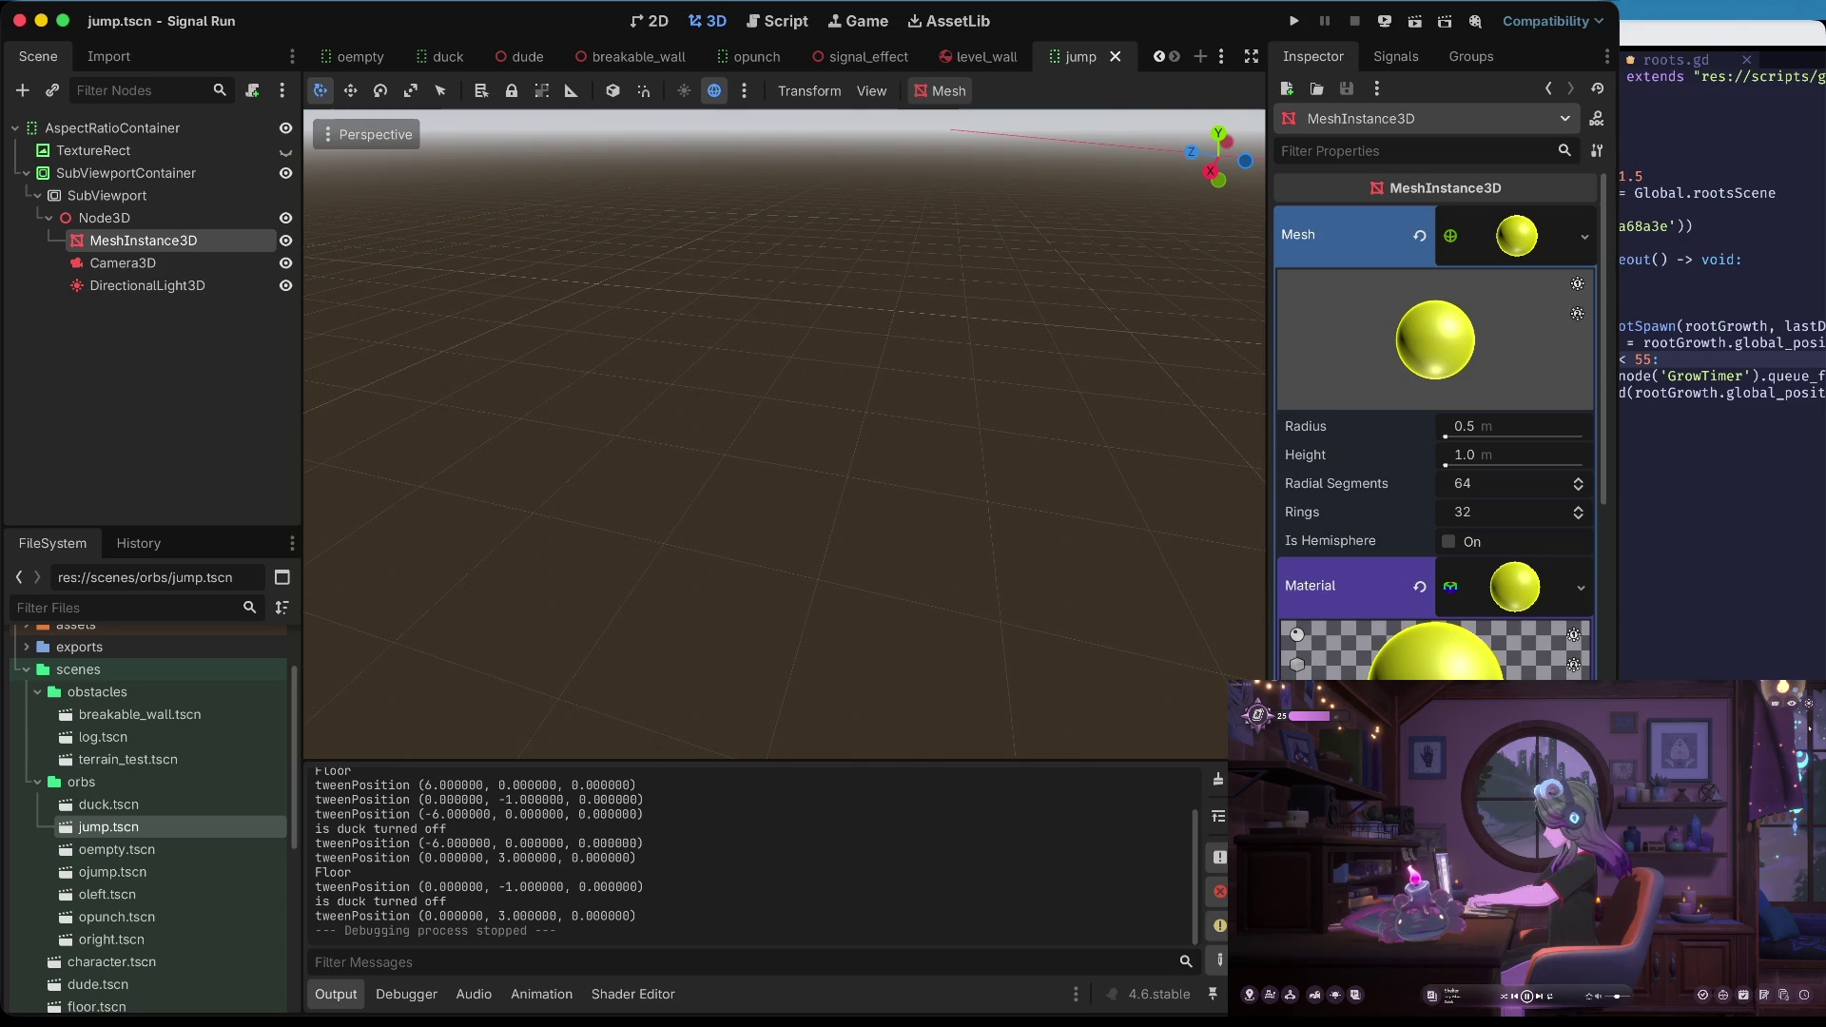
left_click(1512, 699)
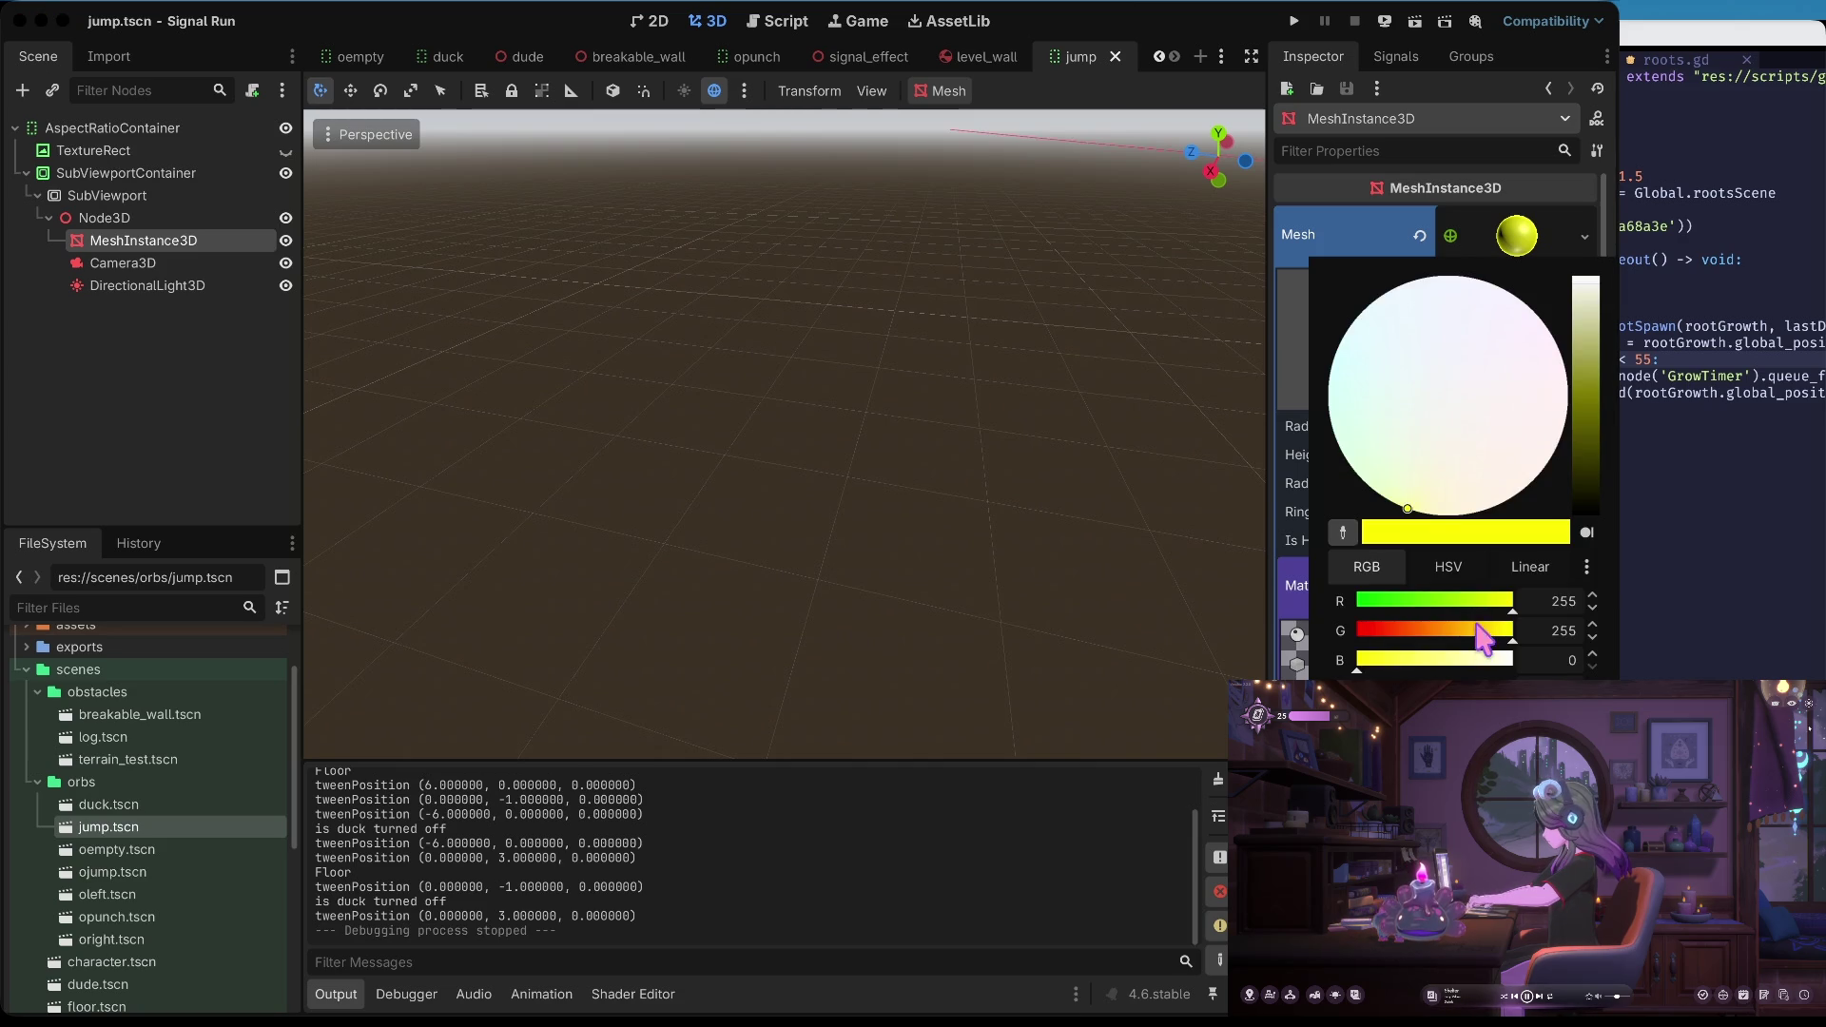
left_click(1441, 631)
left_click(1416, 601)
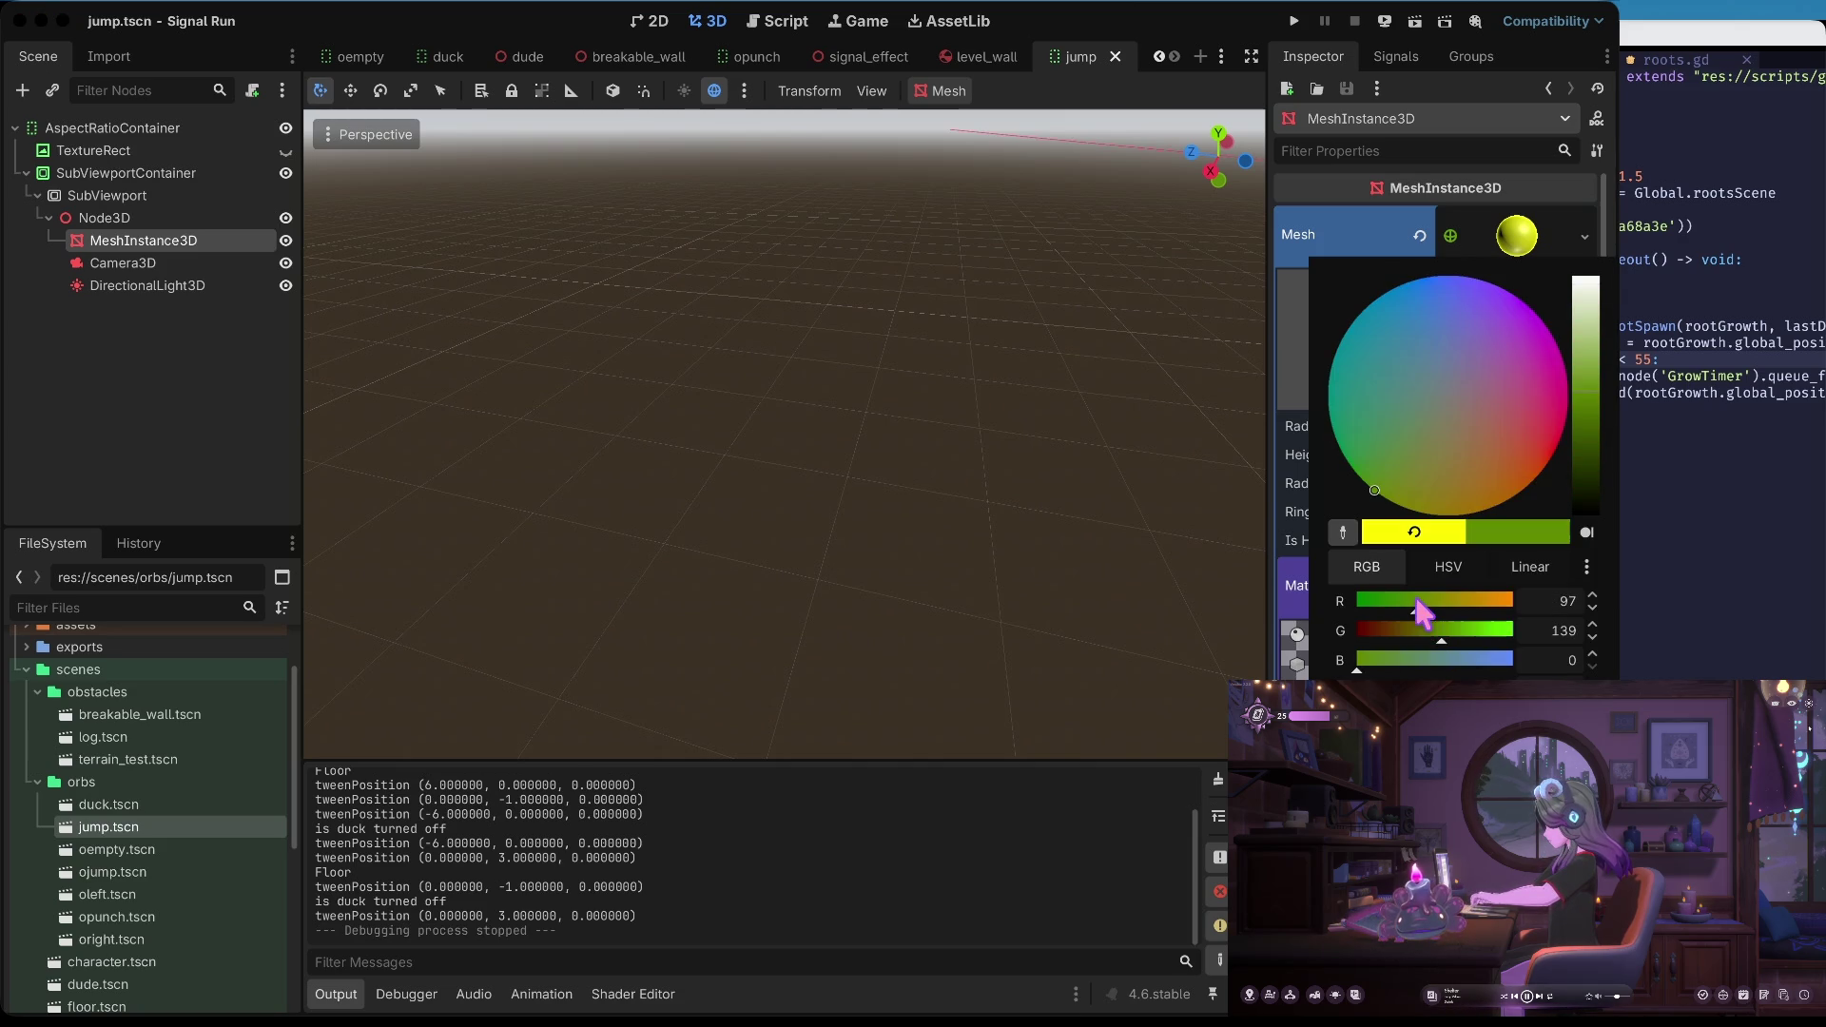
left_click_drag(1470, 660, 1598, 660)
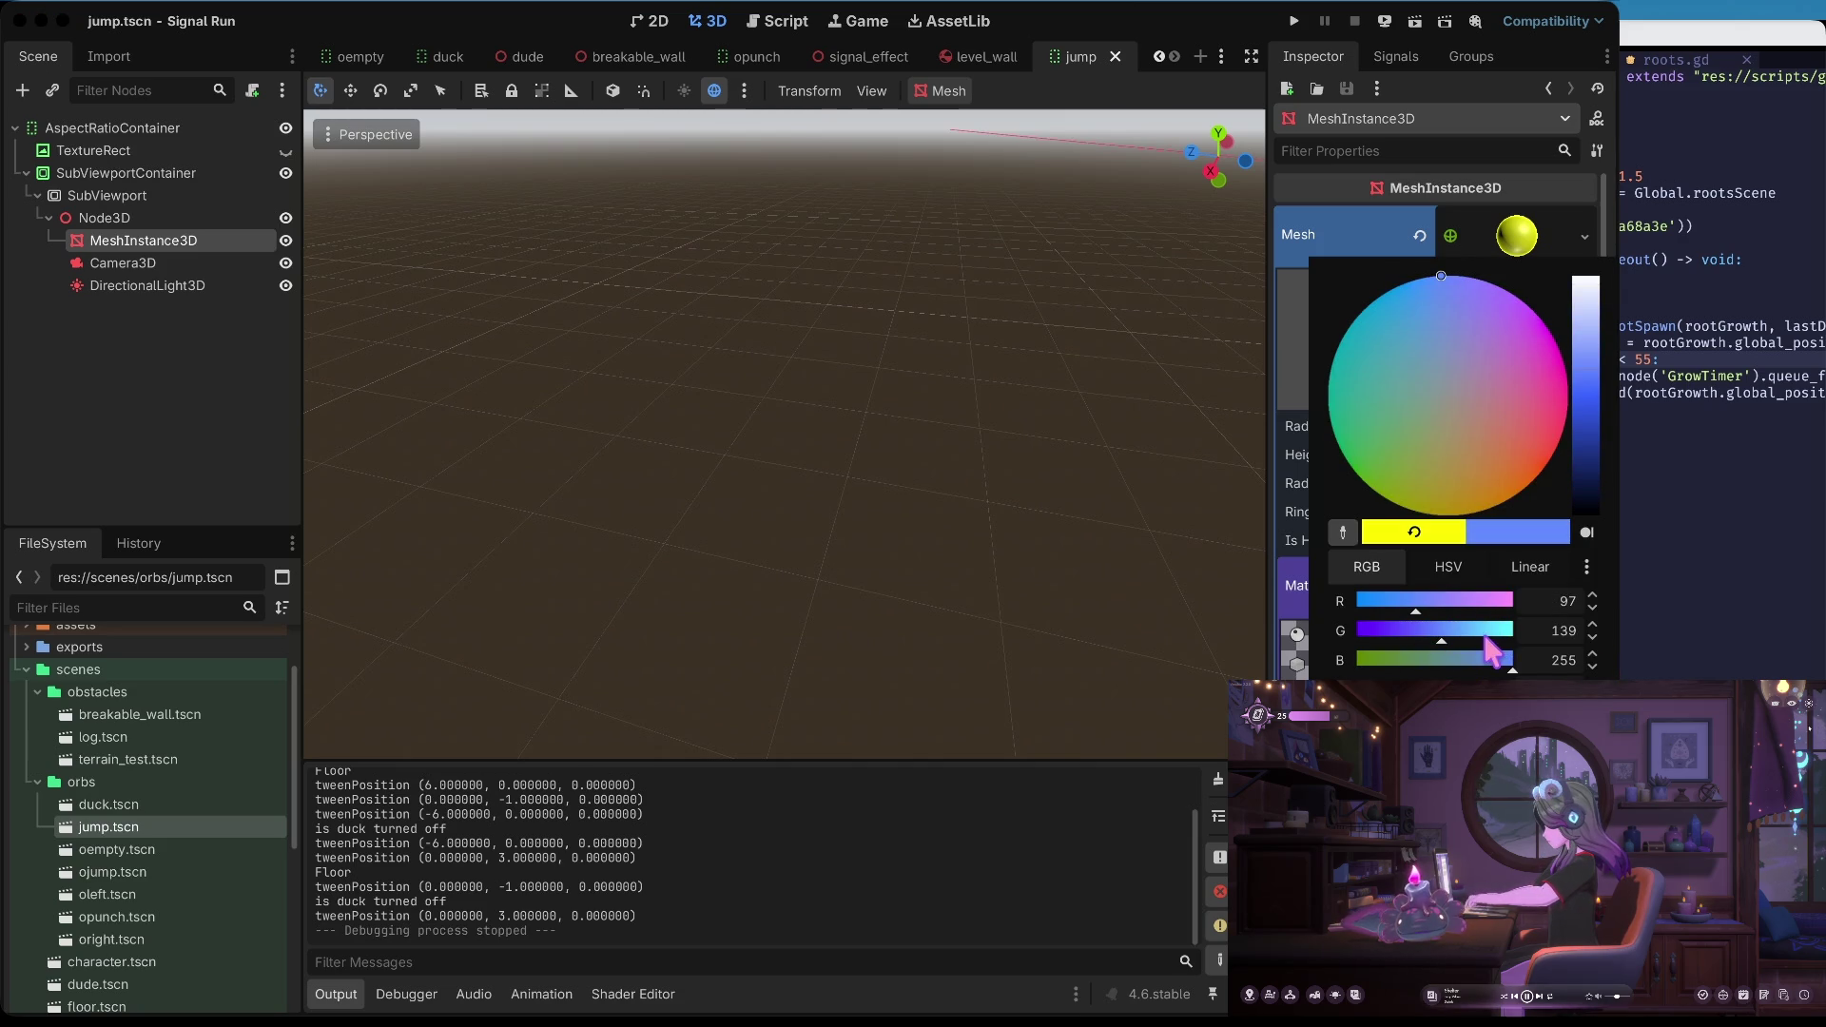
left_click(1157, 733)
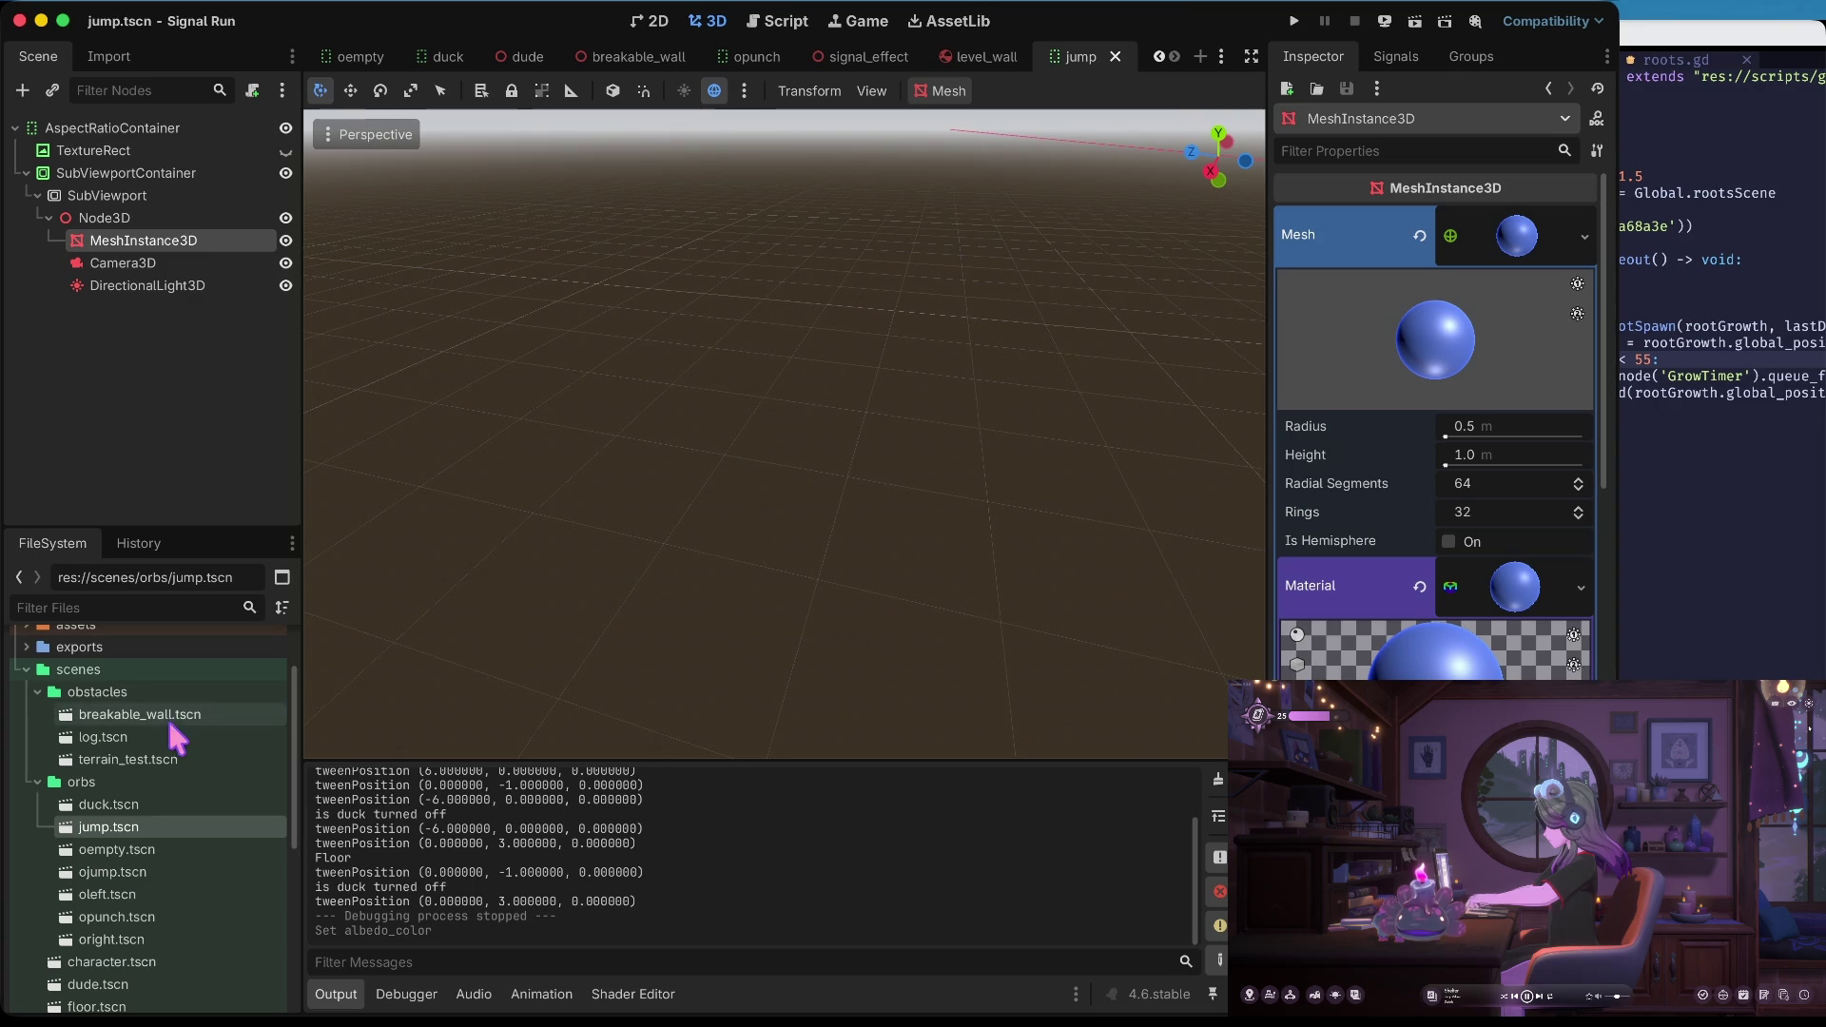
right_click(108, 829)
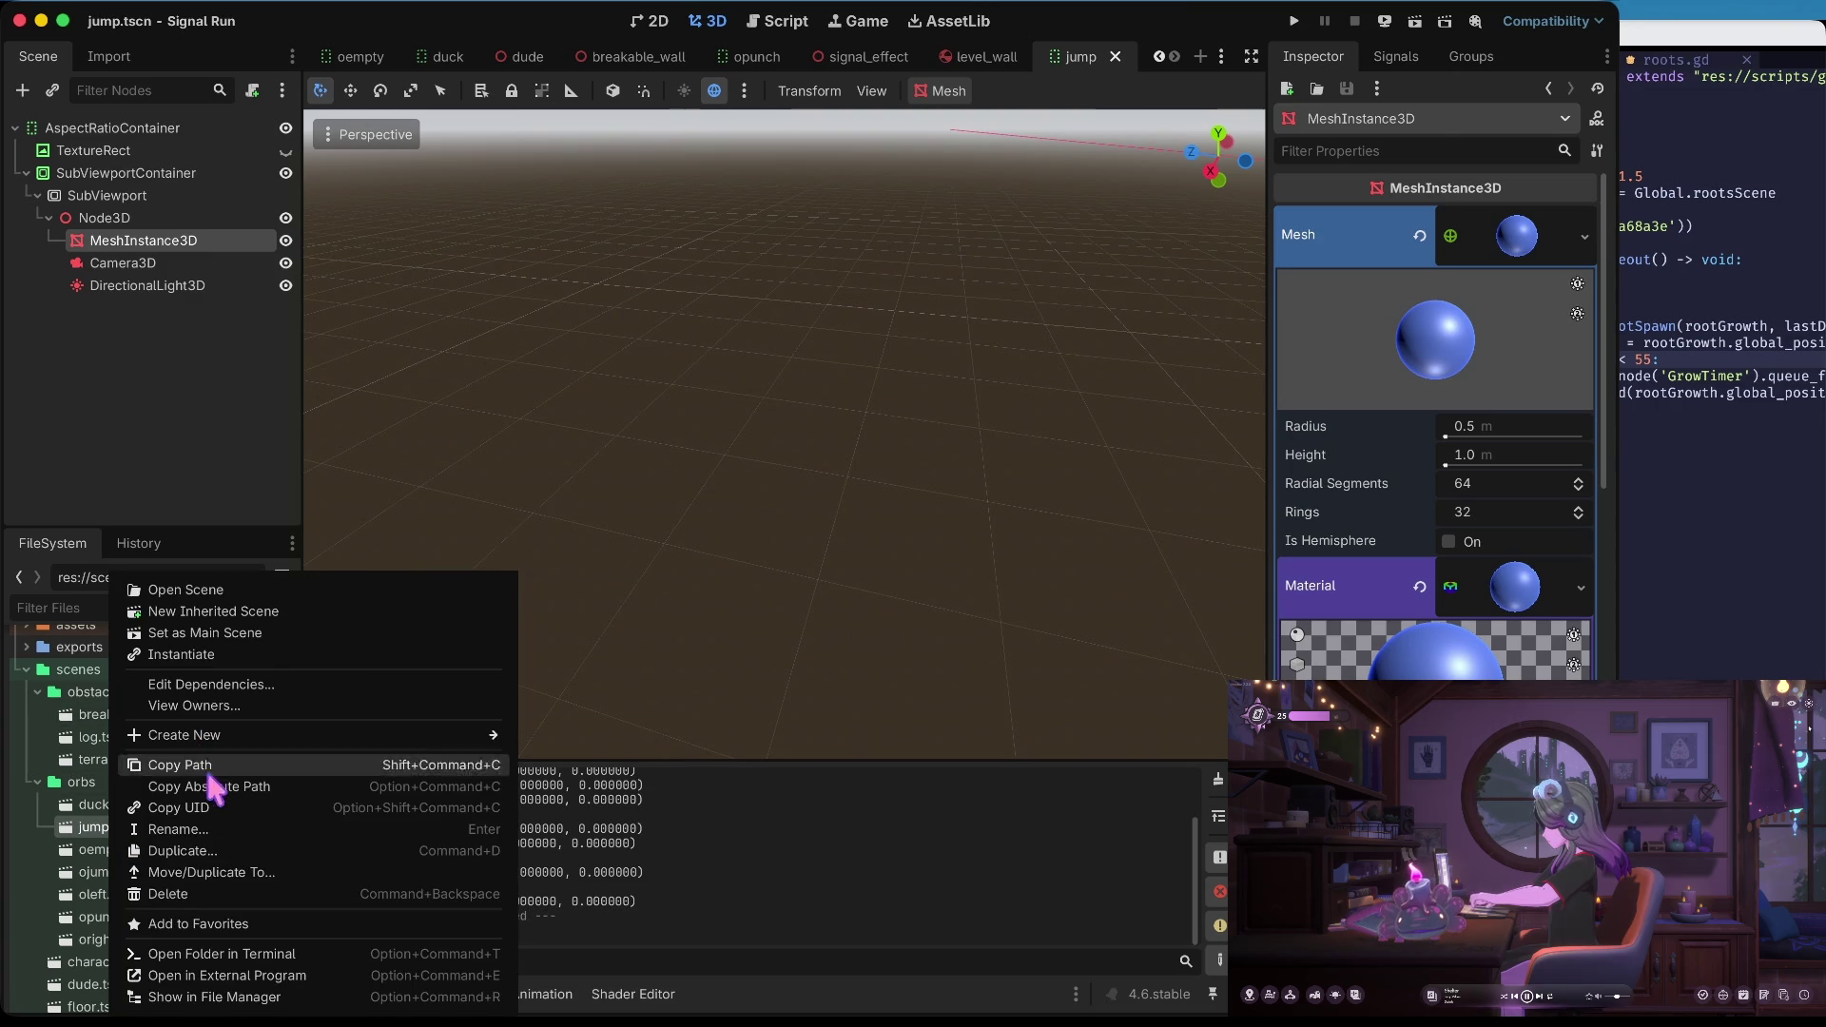
Duplicate jump.tscn as a new scene named left
left_click(210, 853)
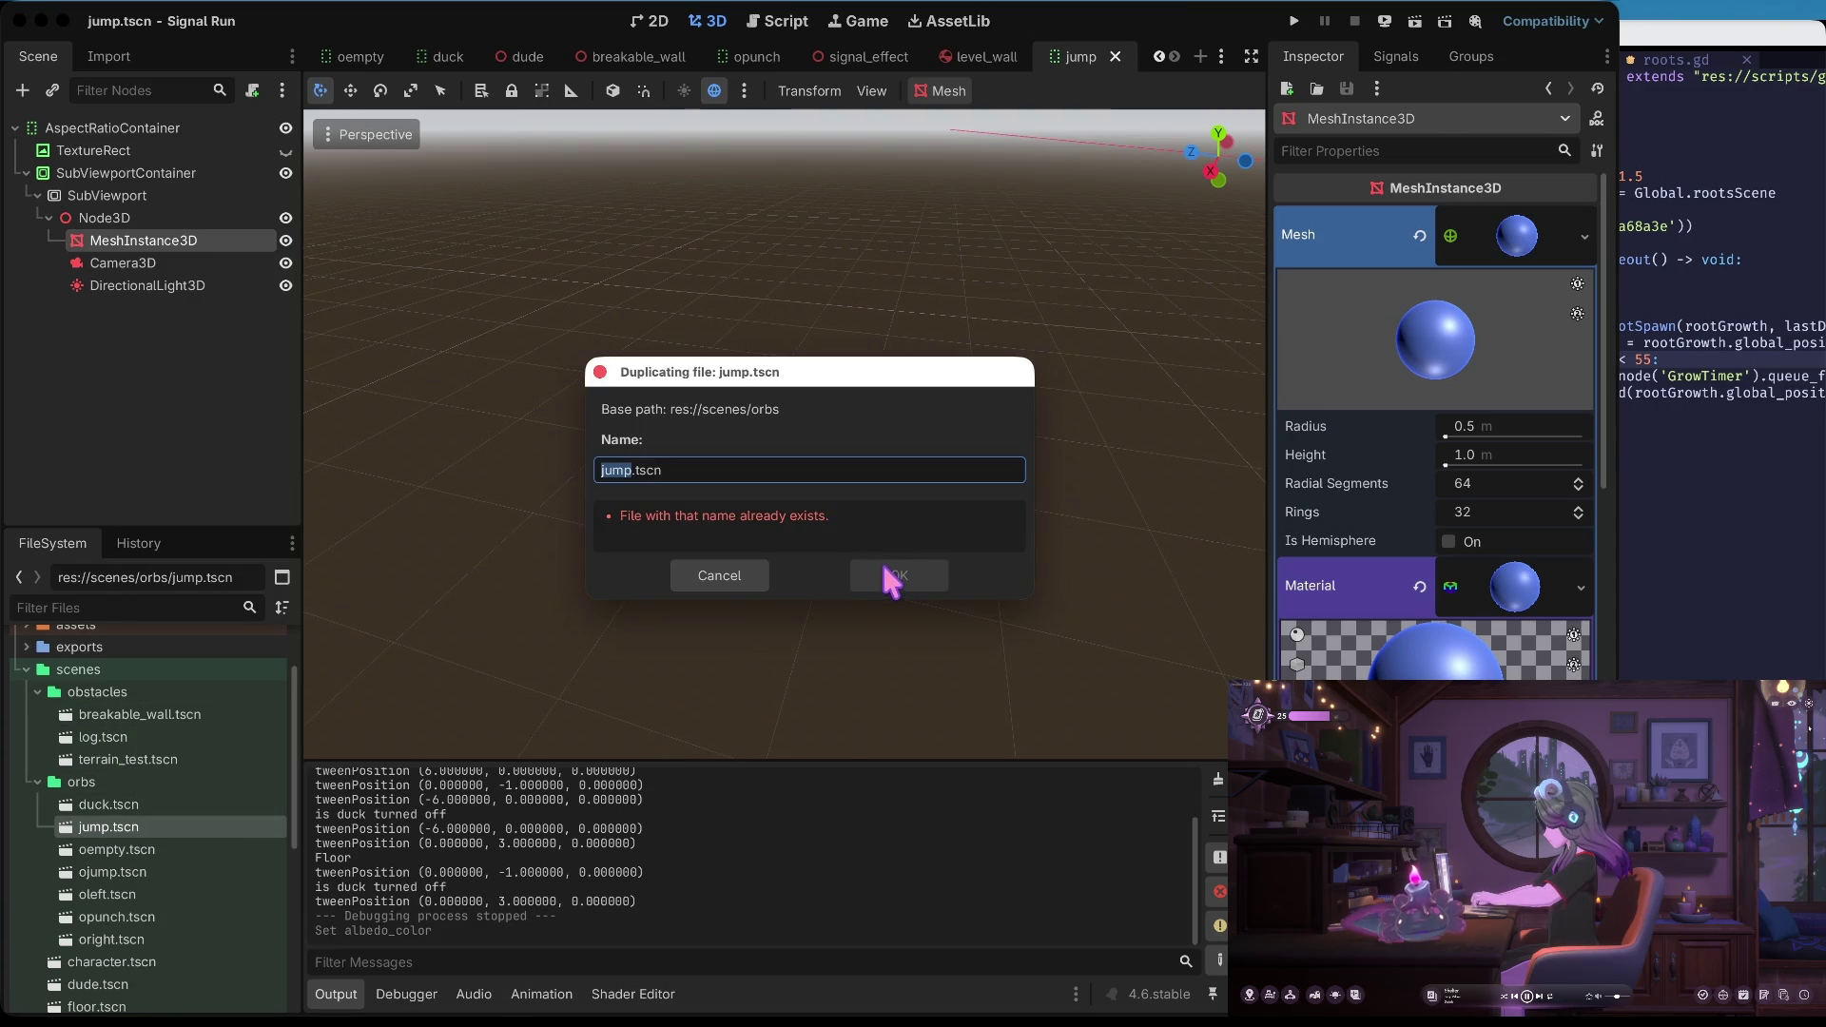
left_click(718, 575)
double_click(176, 806)
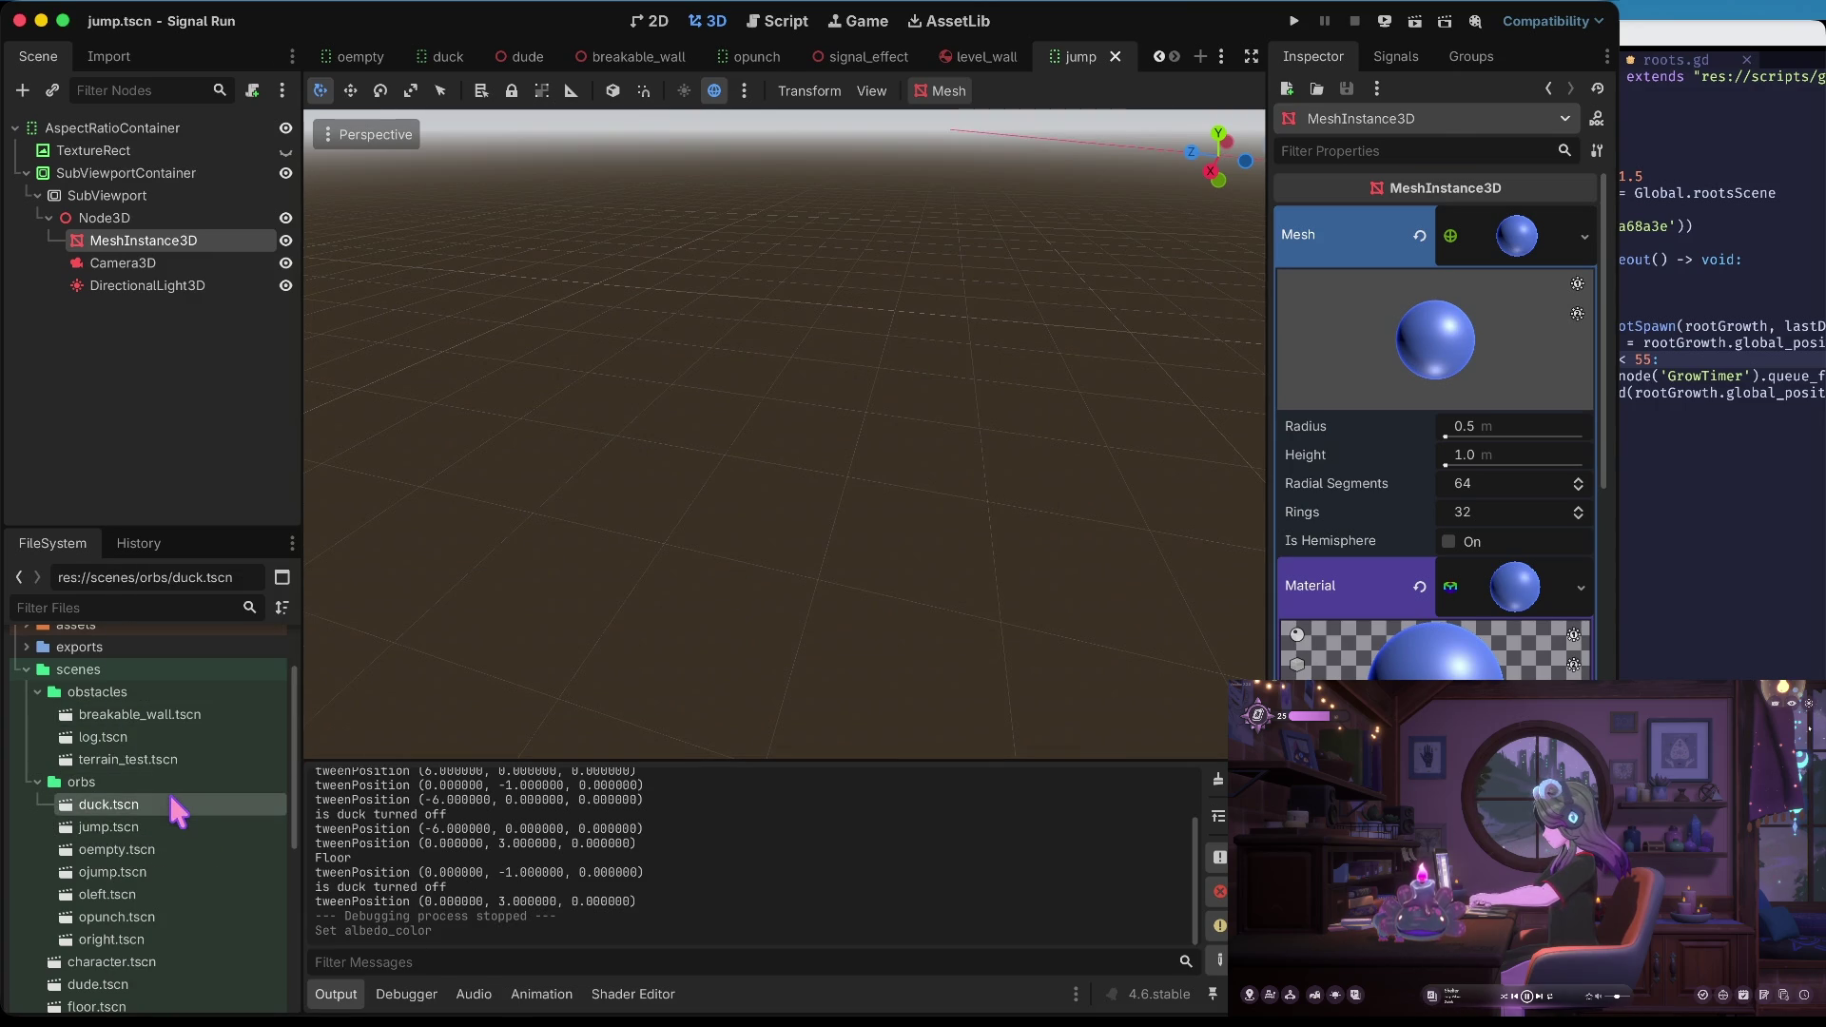
double_click(105, 828)
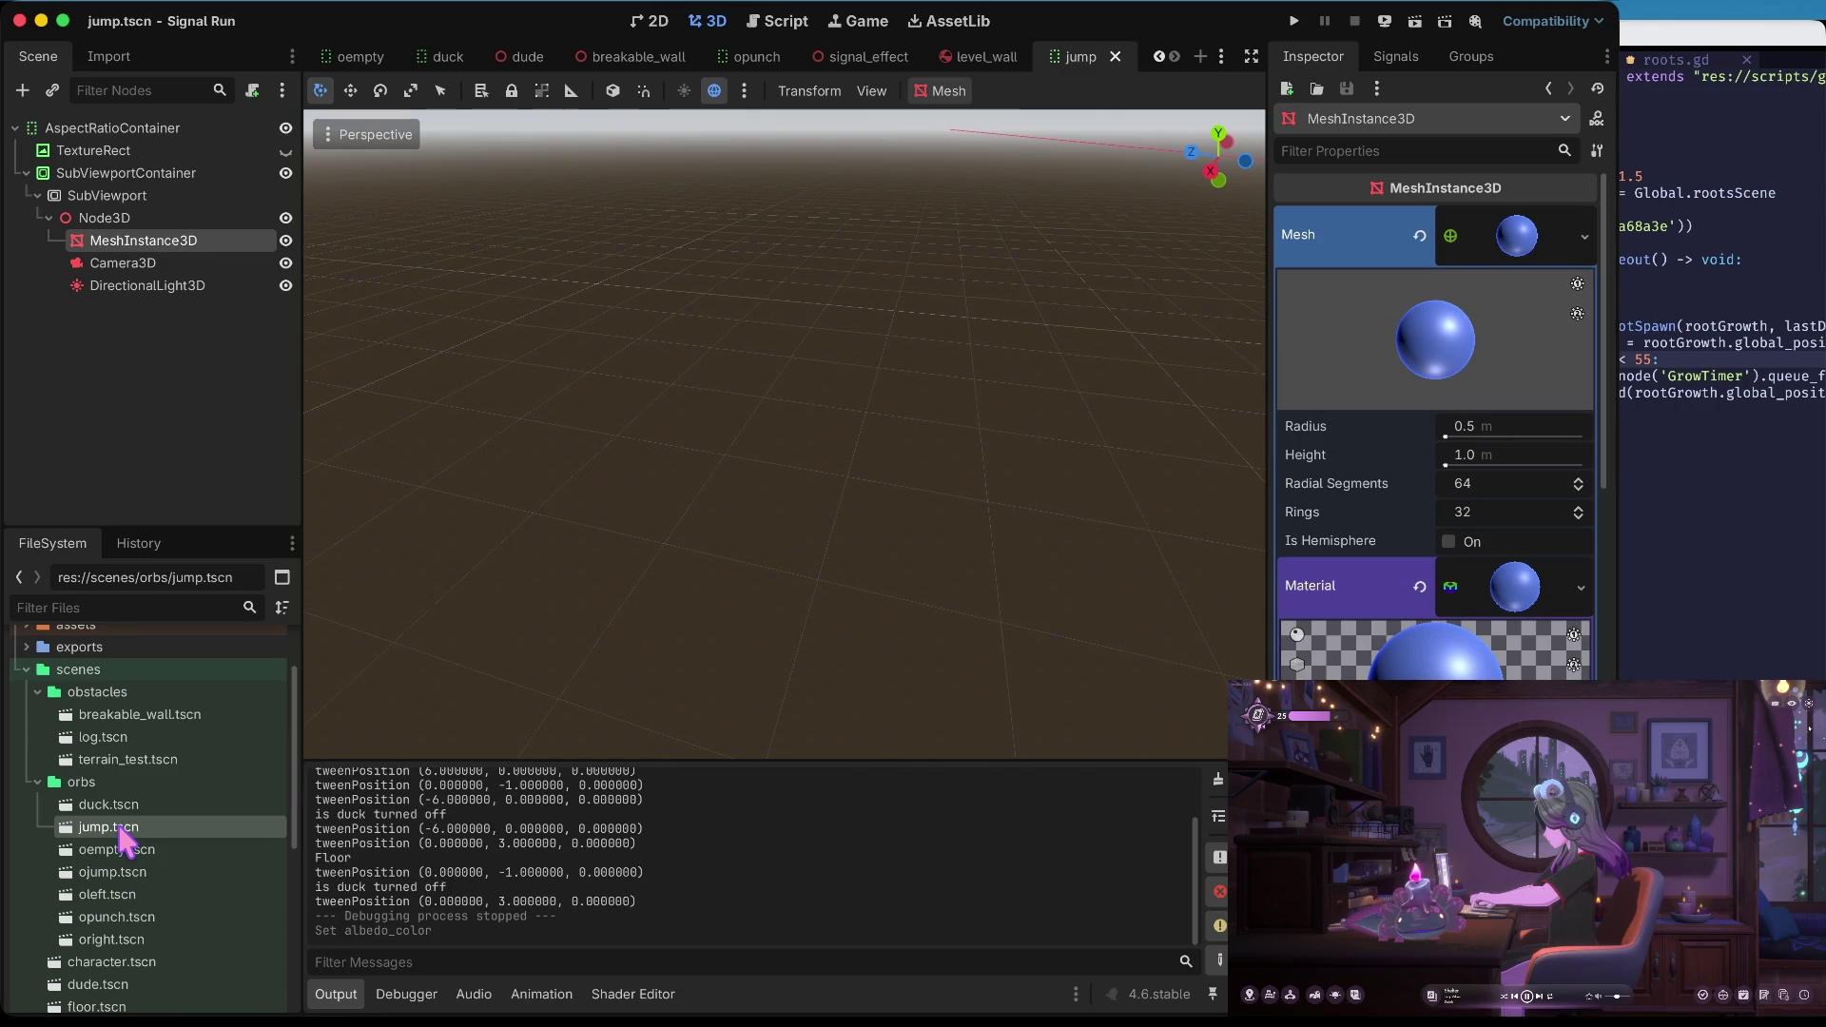
right_click(121, 832)
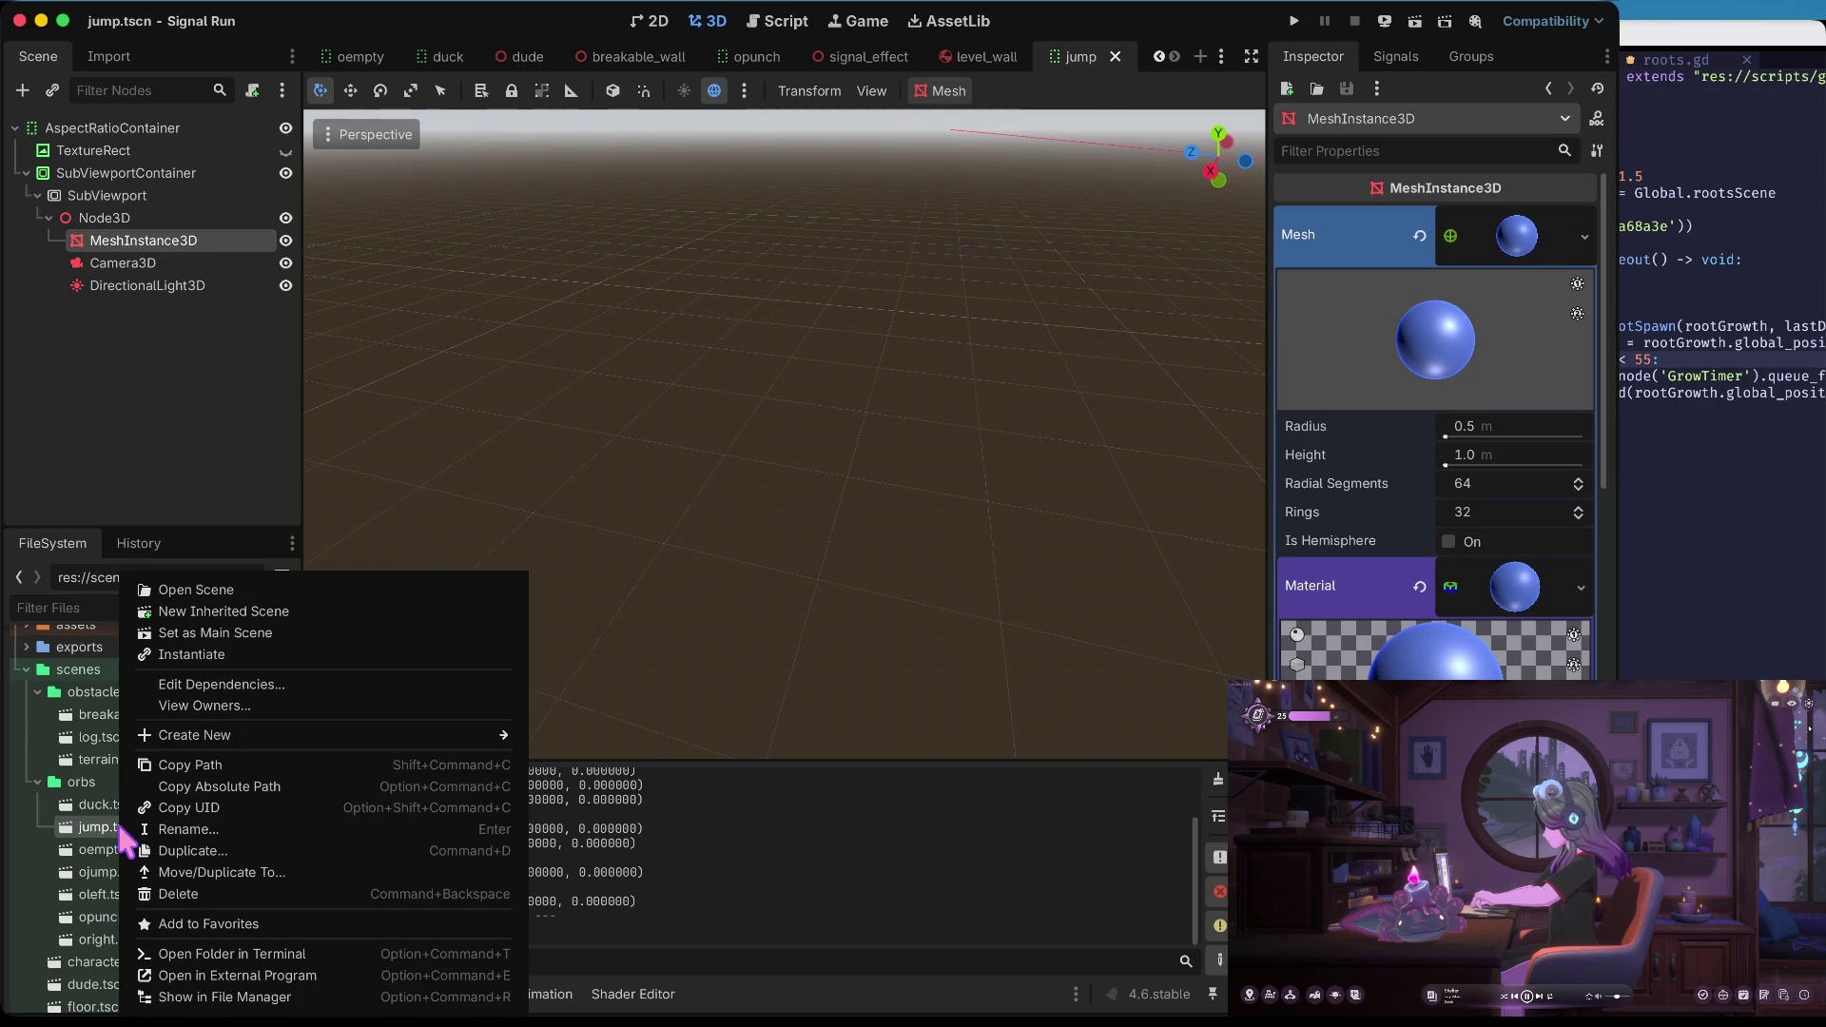
left_click(255, 854)
key("BackSpace")
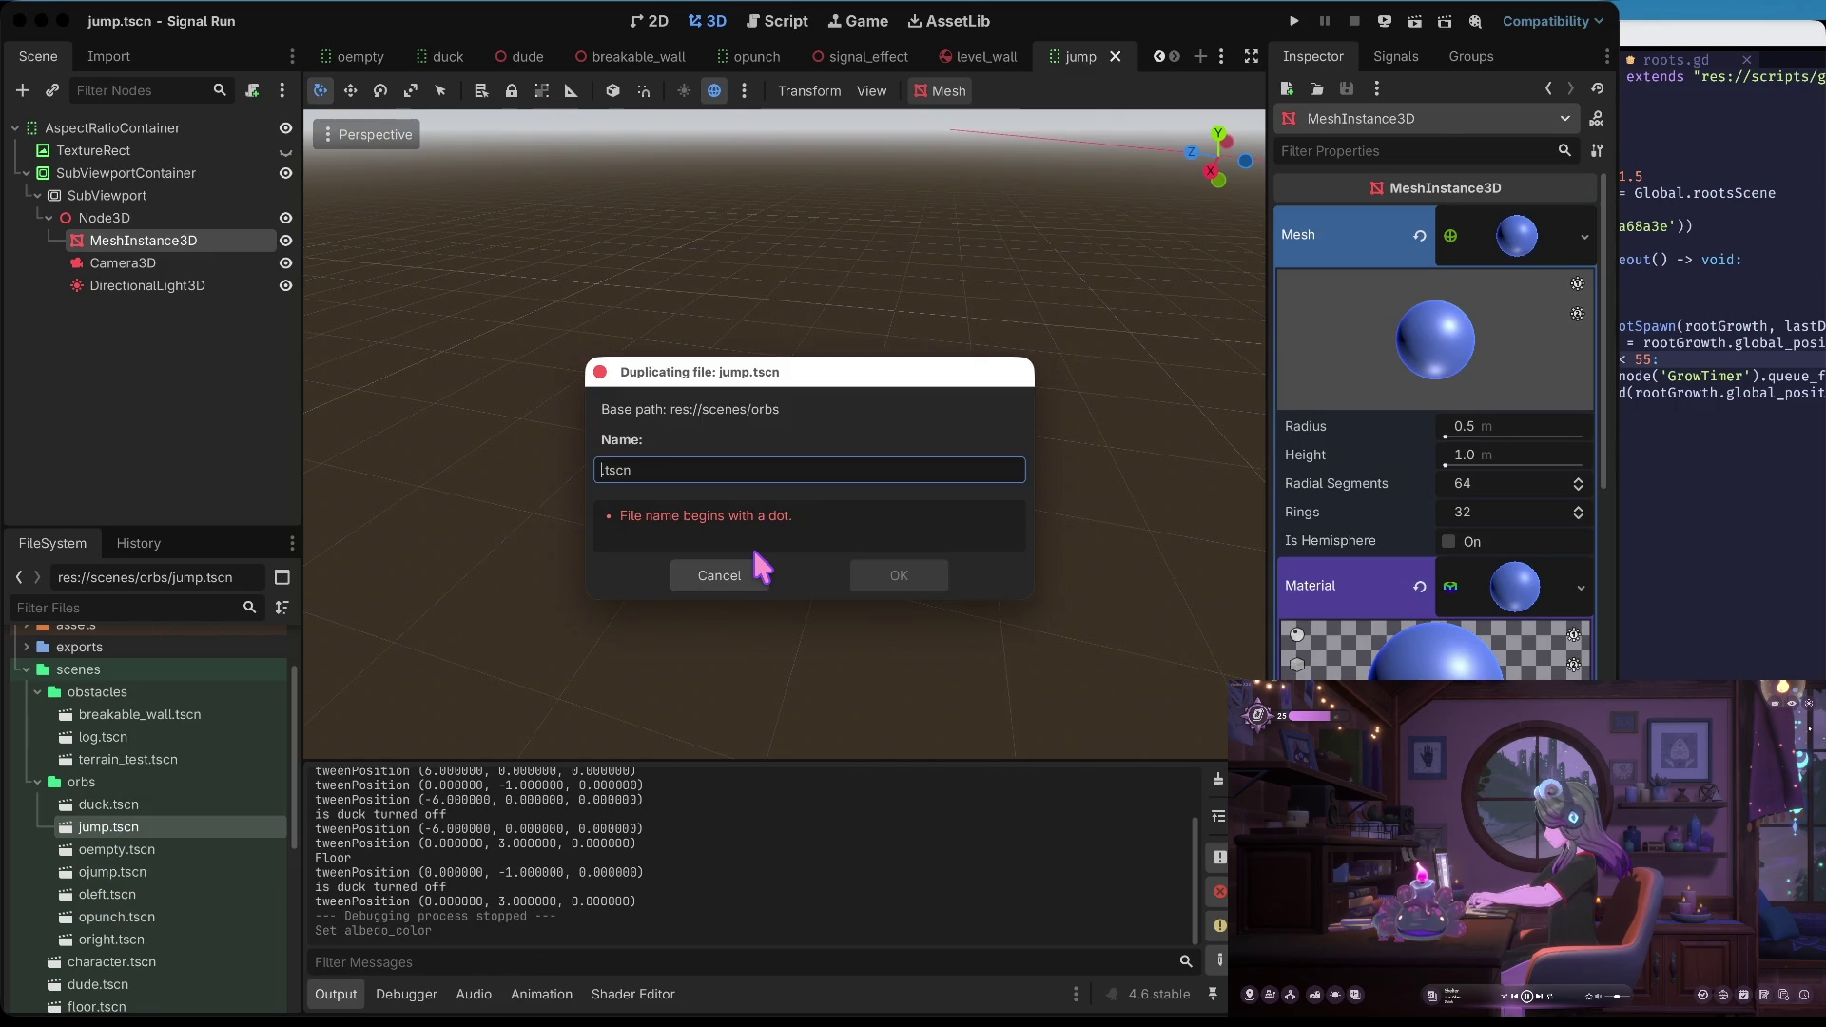
type("left")
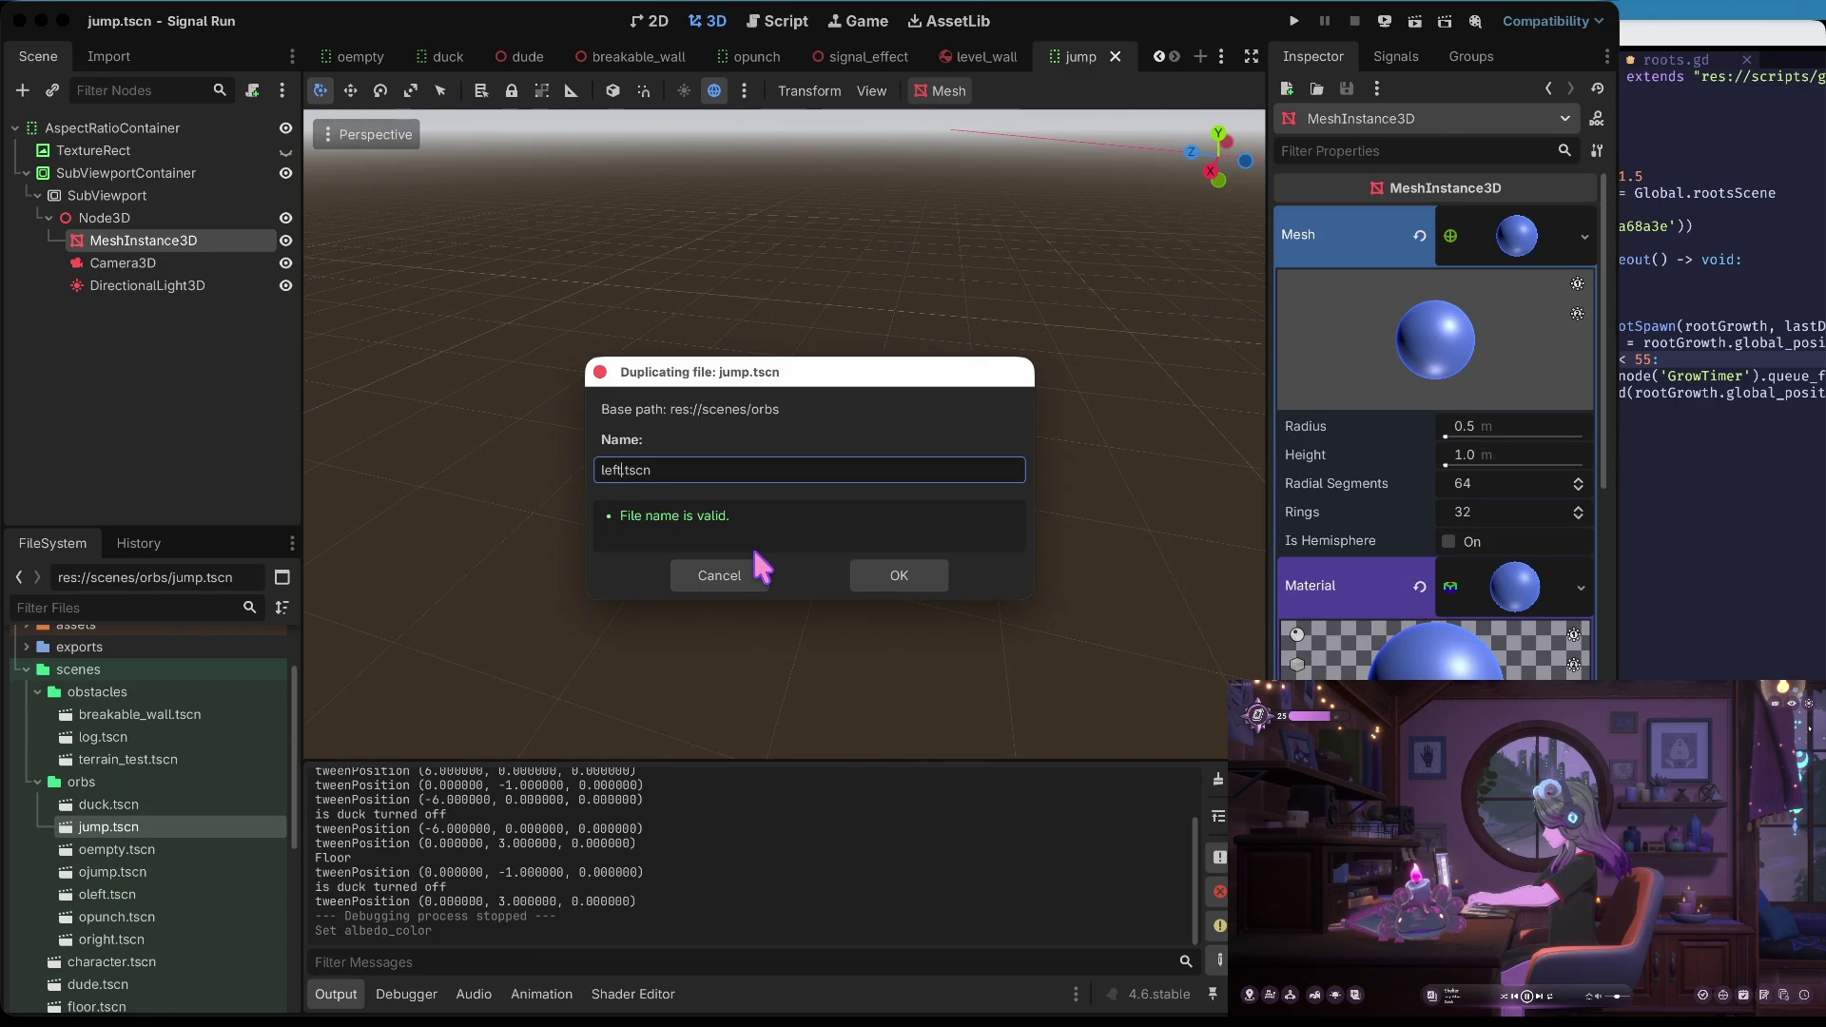
key("Return")
In left.tscn, set the MeshInstance3D sphere material's albedo colour to pink
double_click(150, 848)
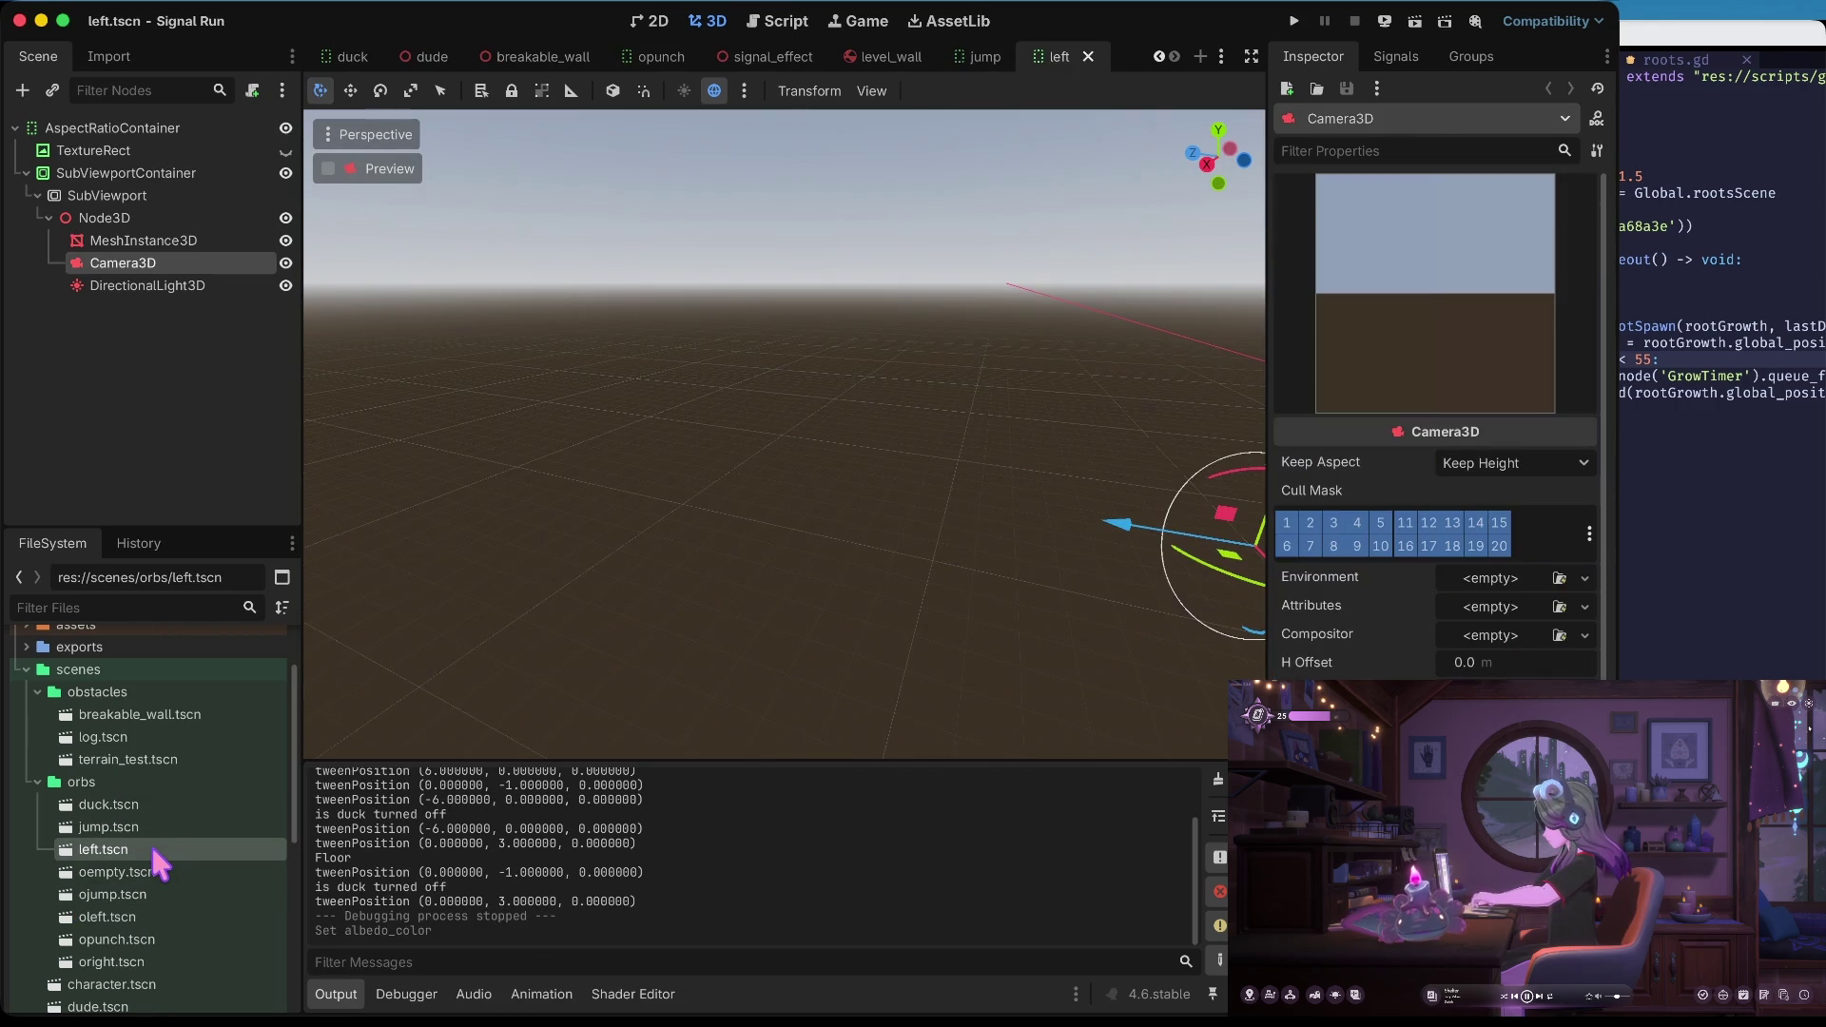
left_click(105, 218)
left_click(133, 240)
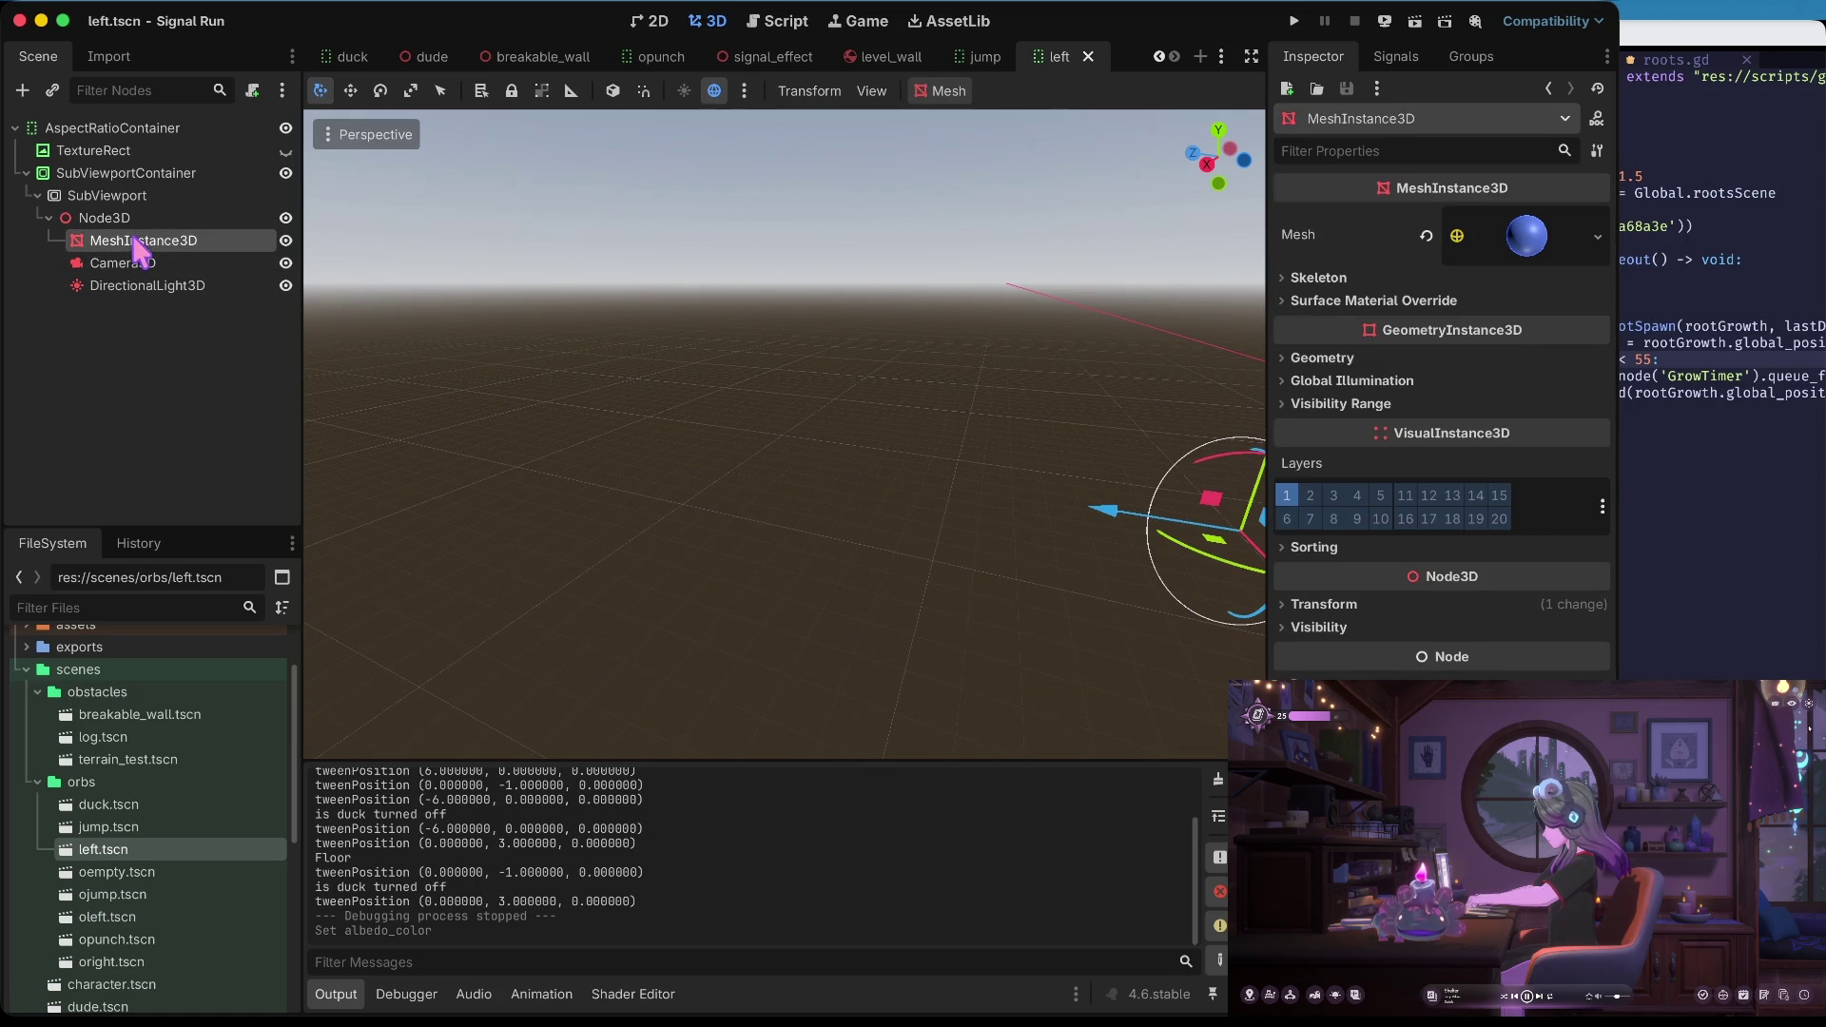
left_click(1531, 238)
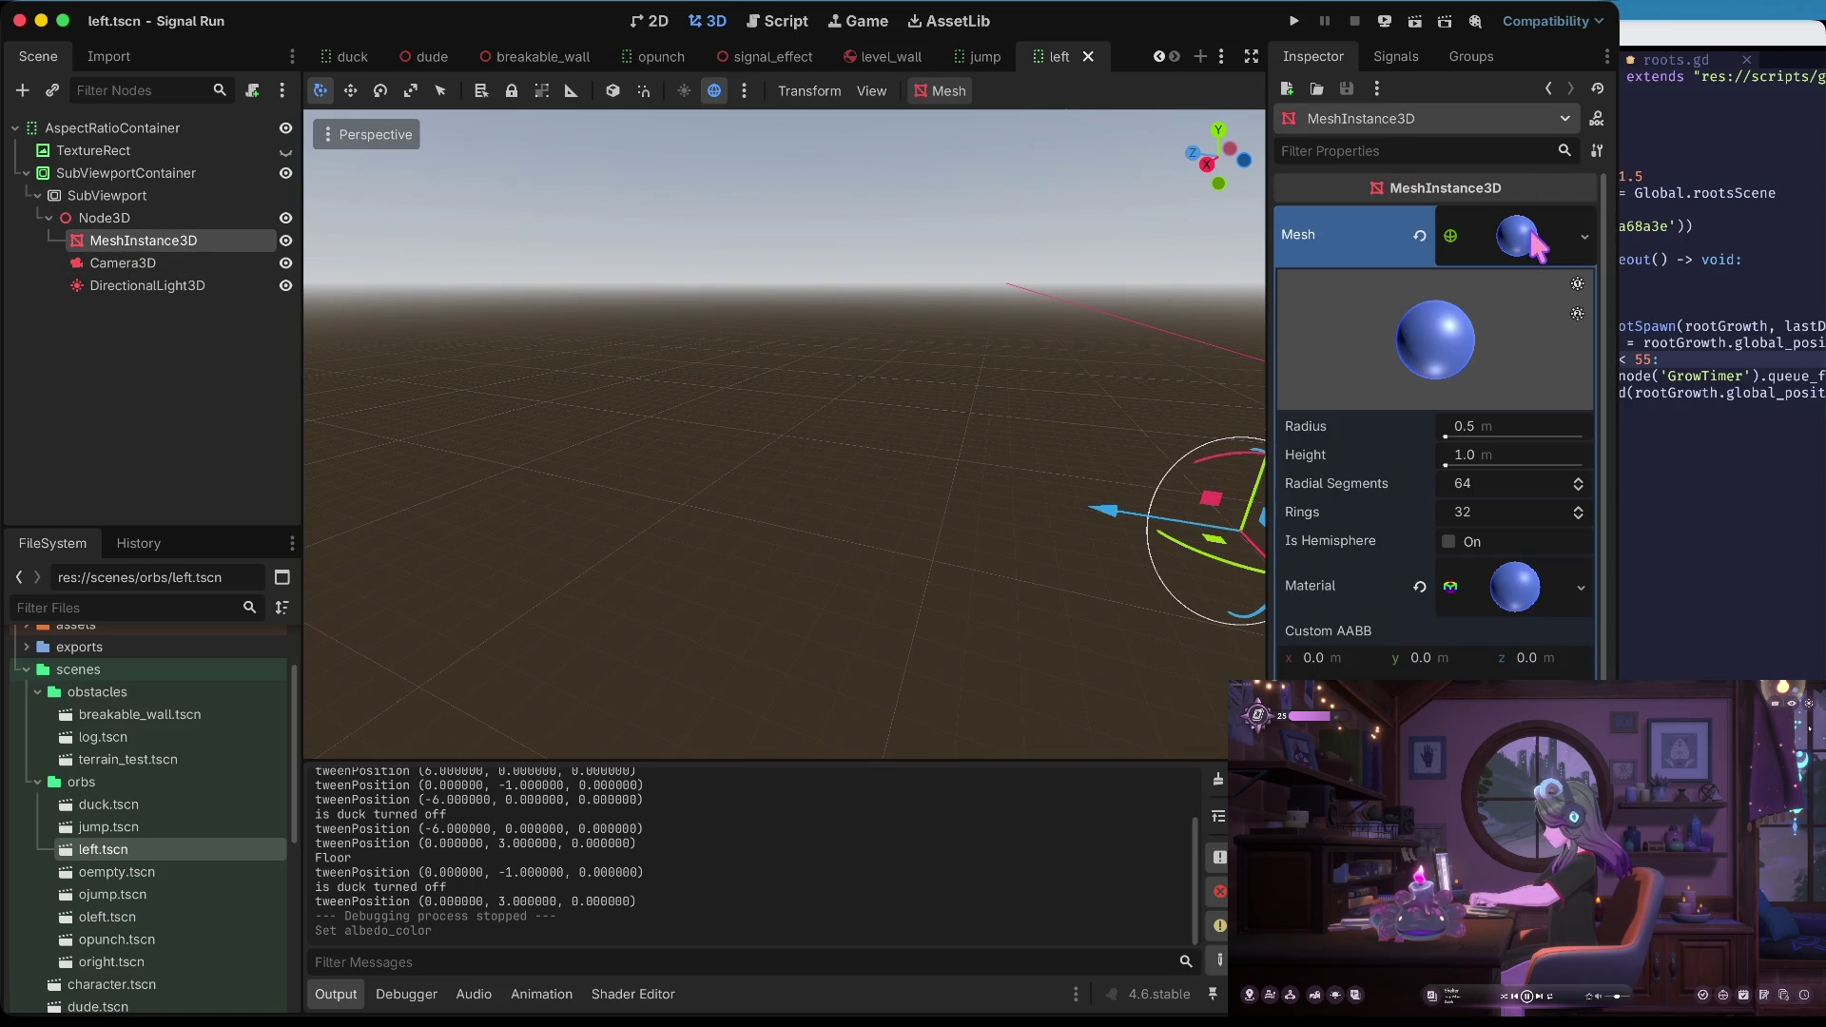
left_click(1521, 601)
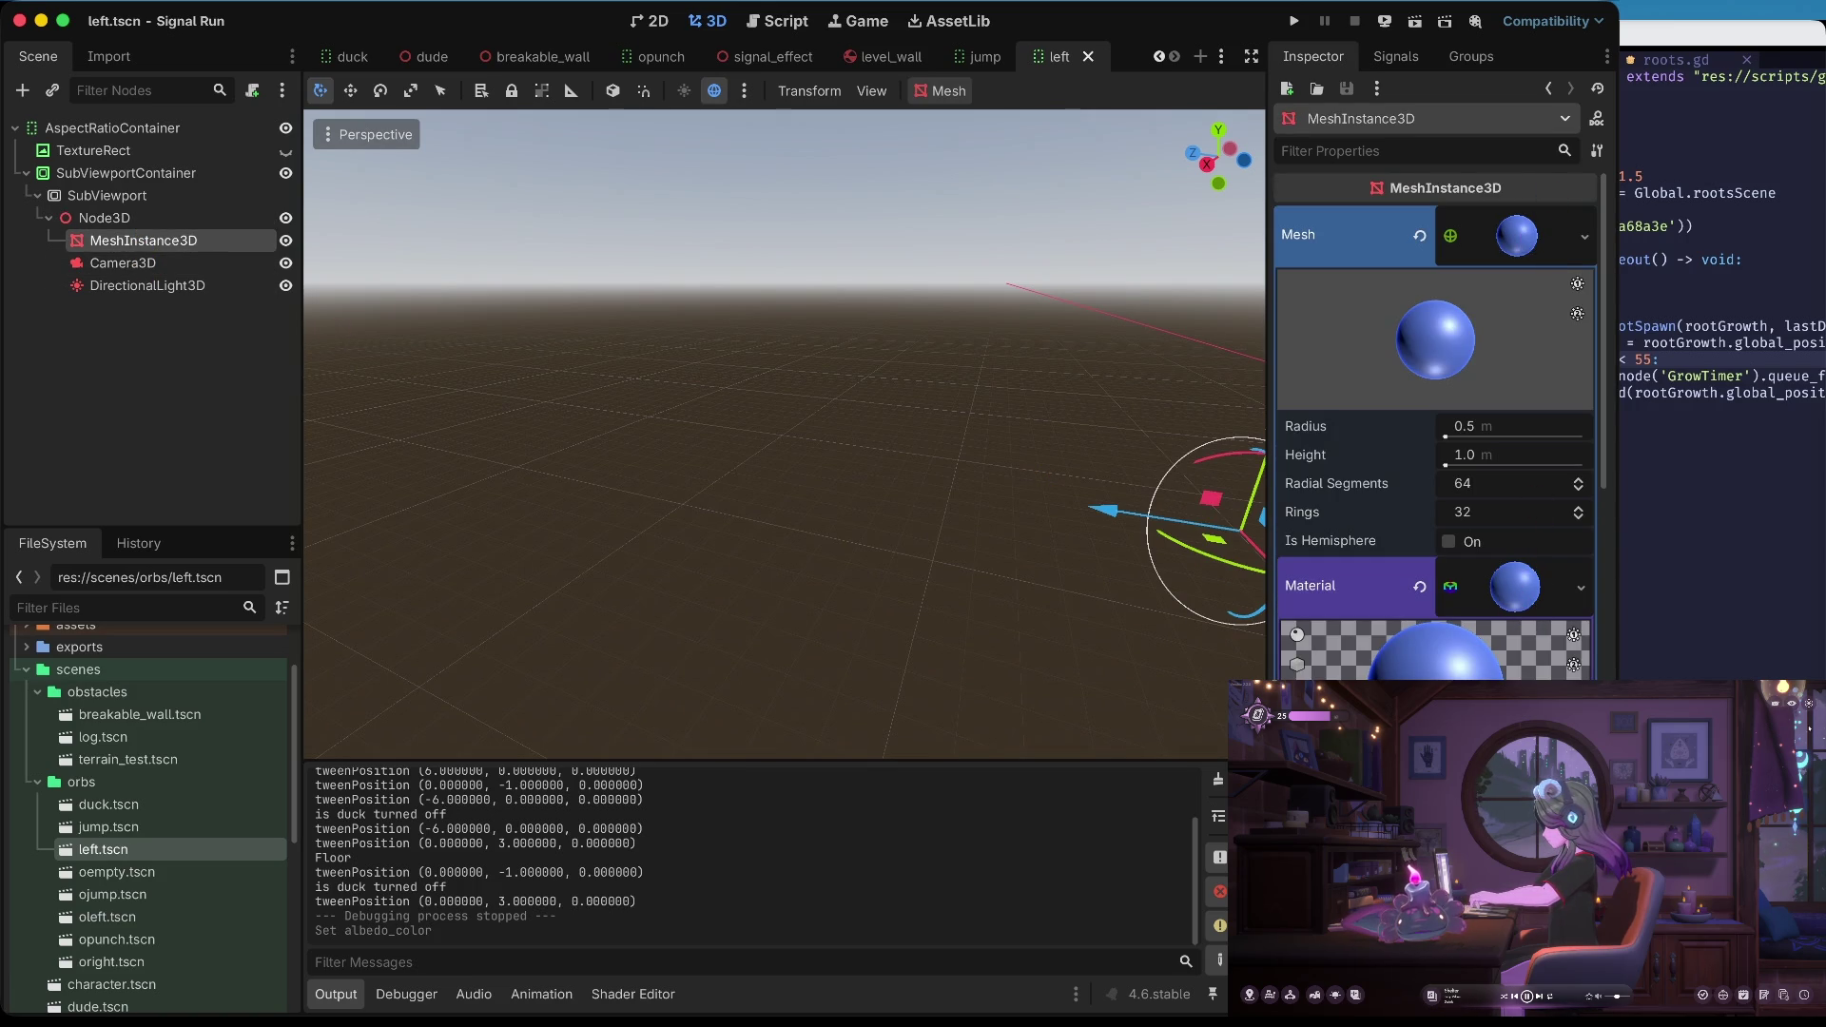
left_click(1512, 704)
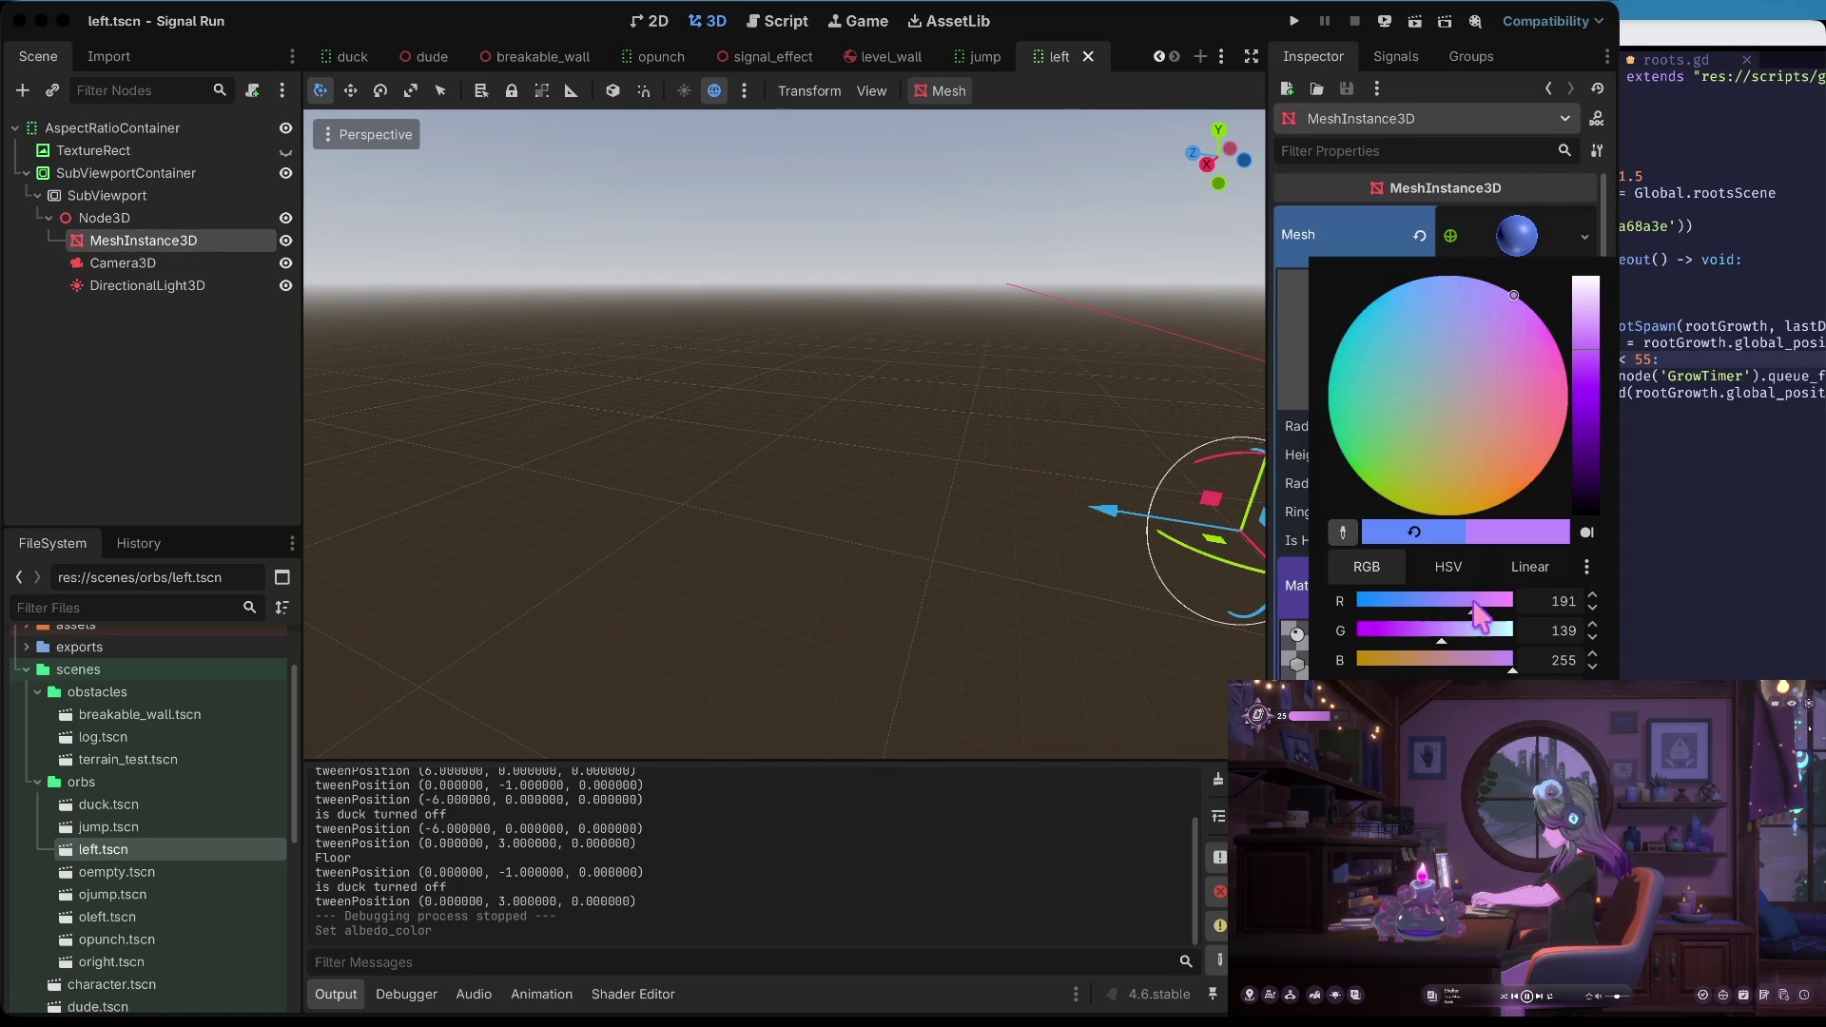
left_click(1023, 676)
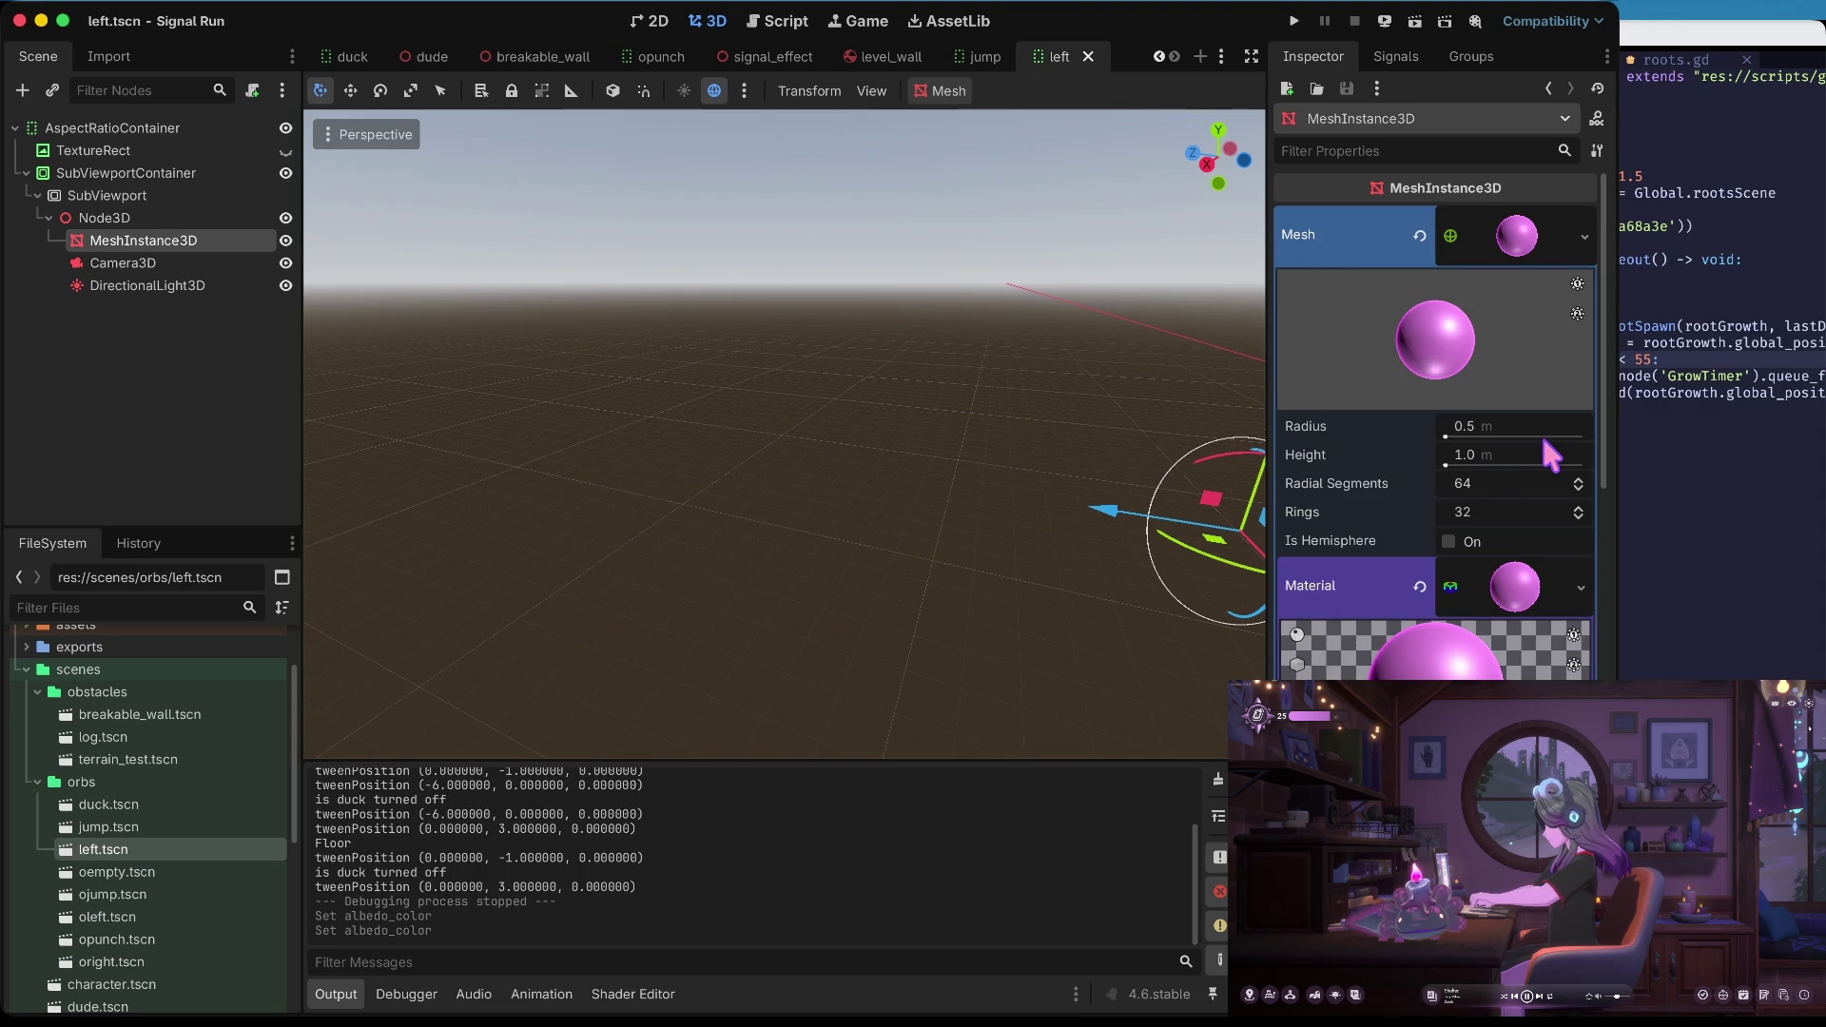
Duplicate left.tscn as right.tscn and open it
right_click(163, 850)
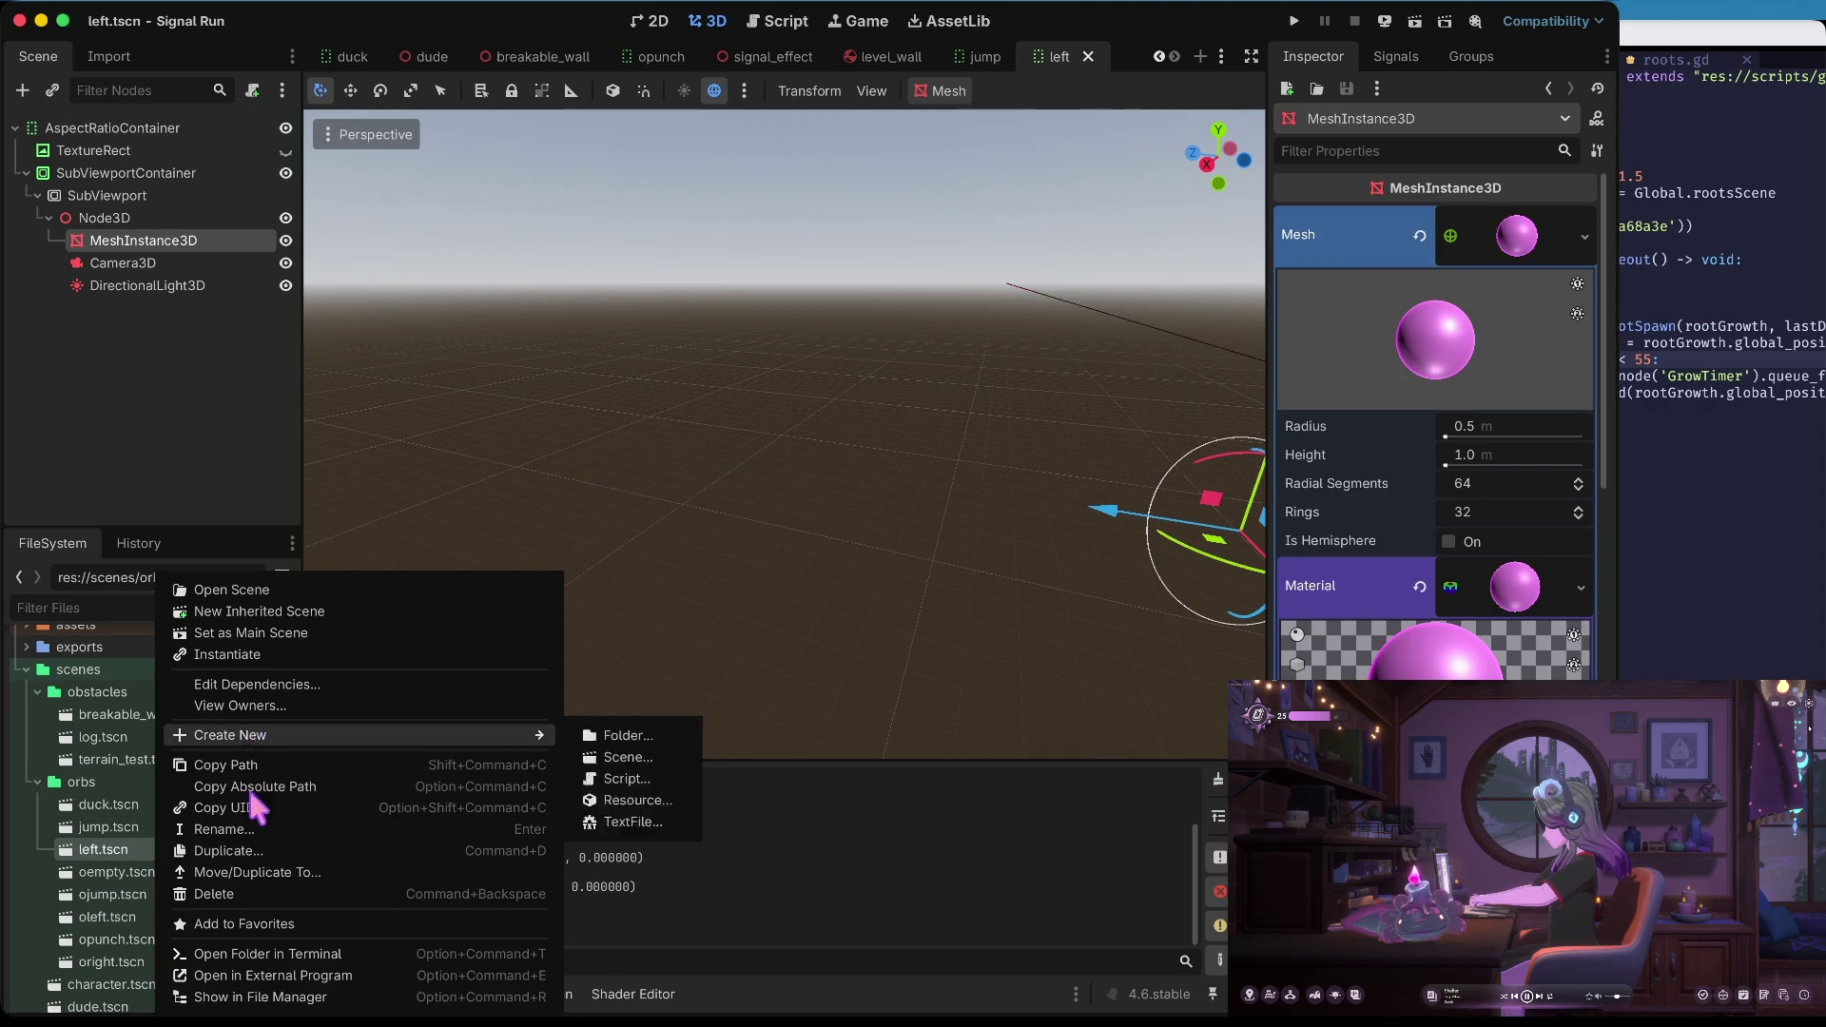
left_click(249, 850)
type("right")
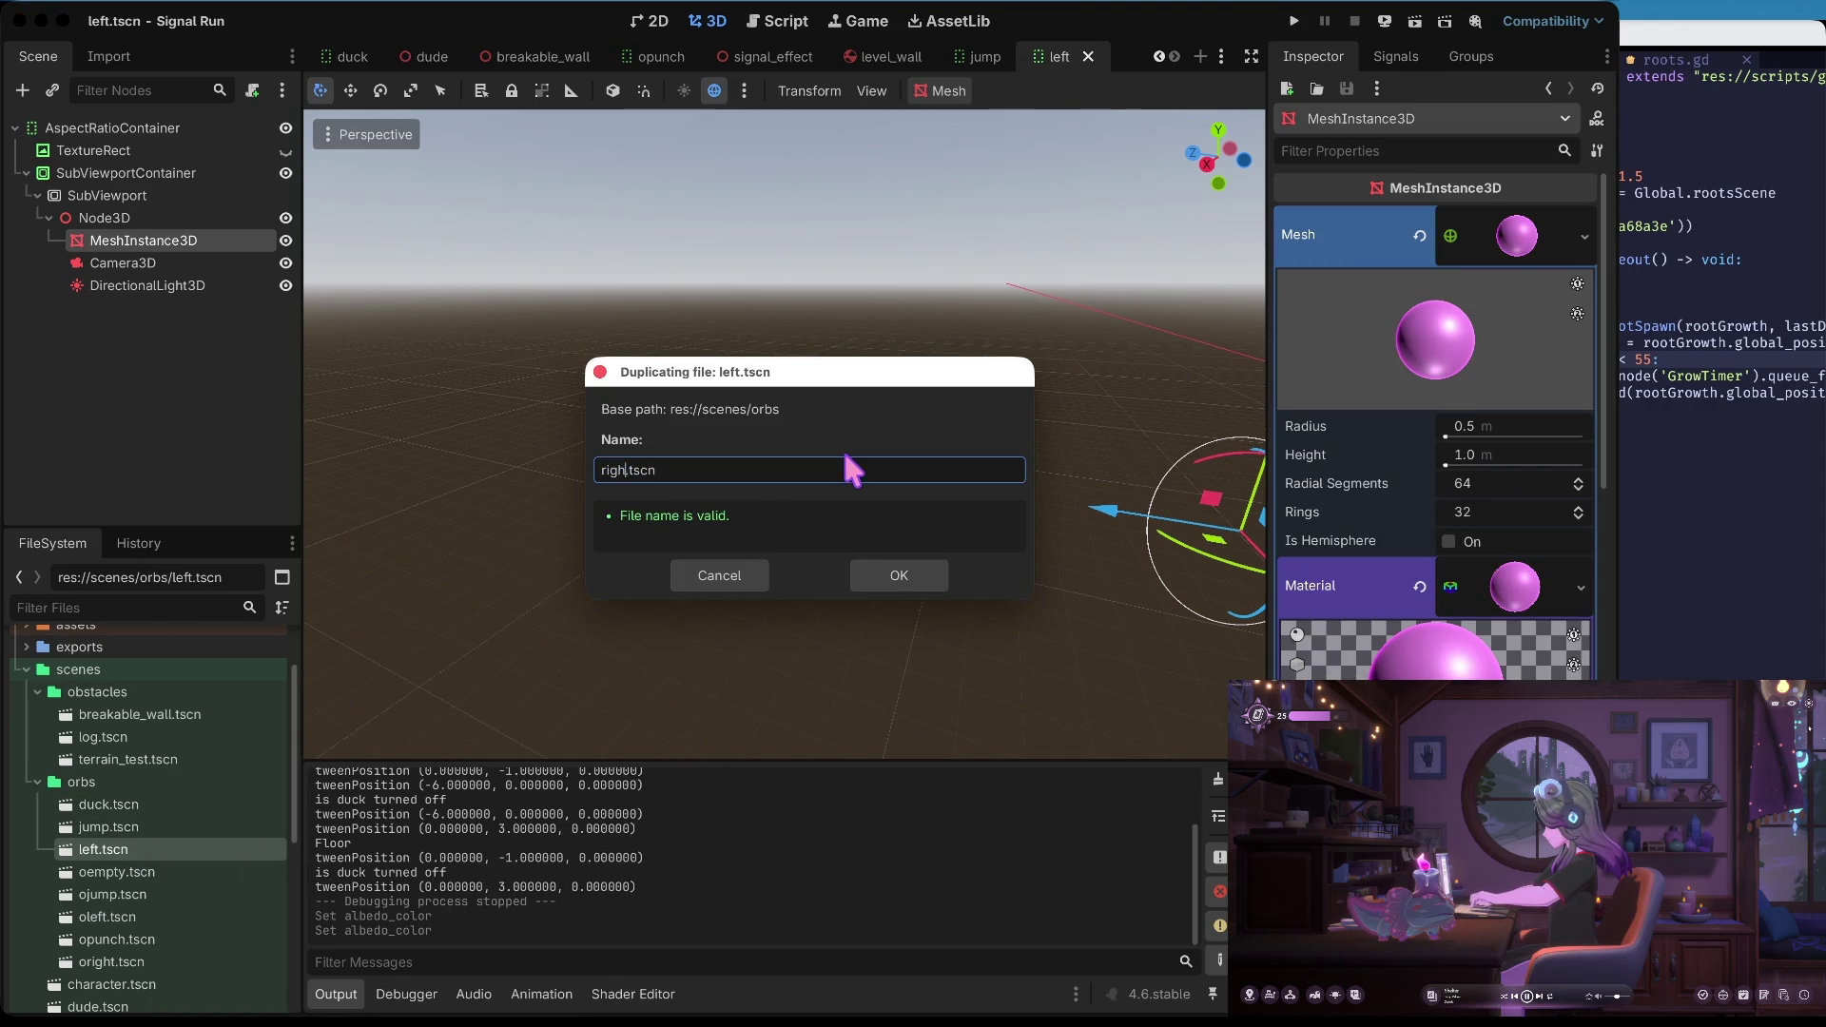
key("Return")
scroll(197, 853, "down", 1)
scroll(189, 838, "down", 1)
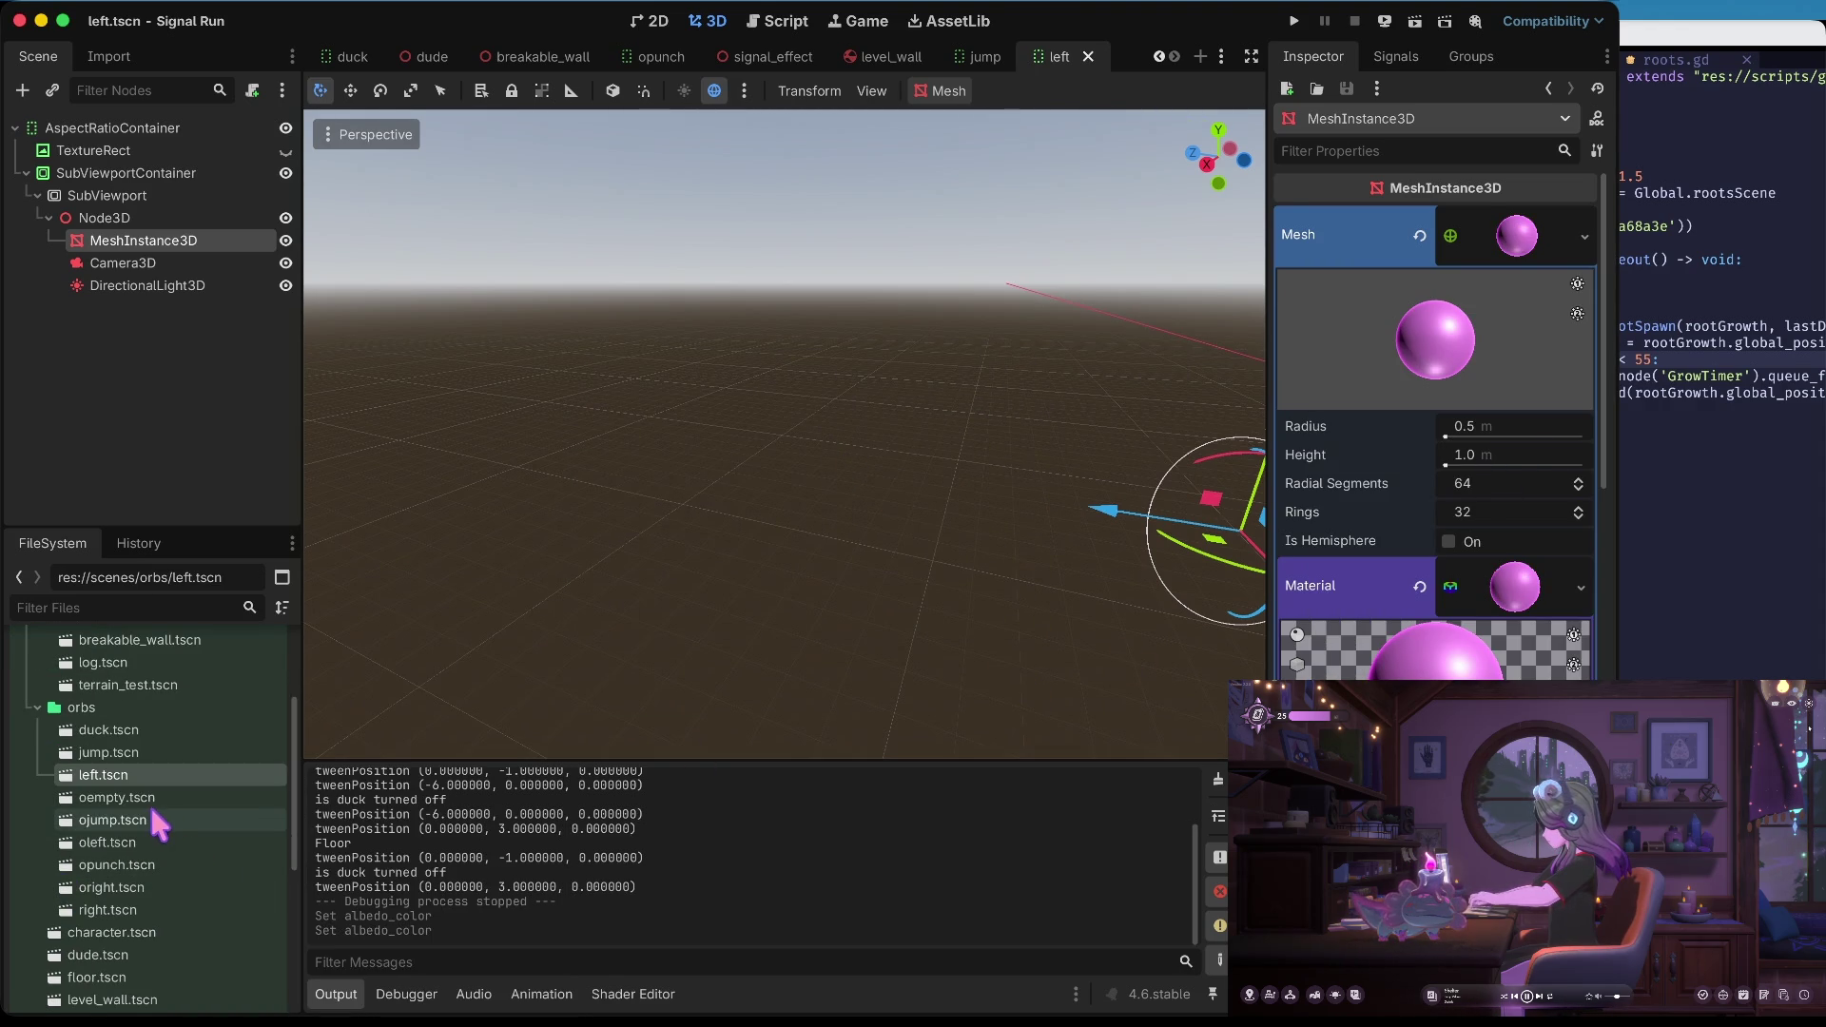
double_click(152, 908)
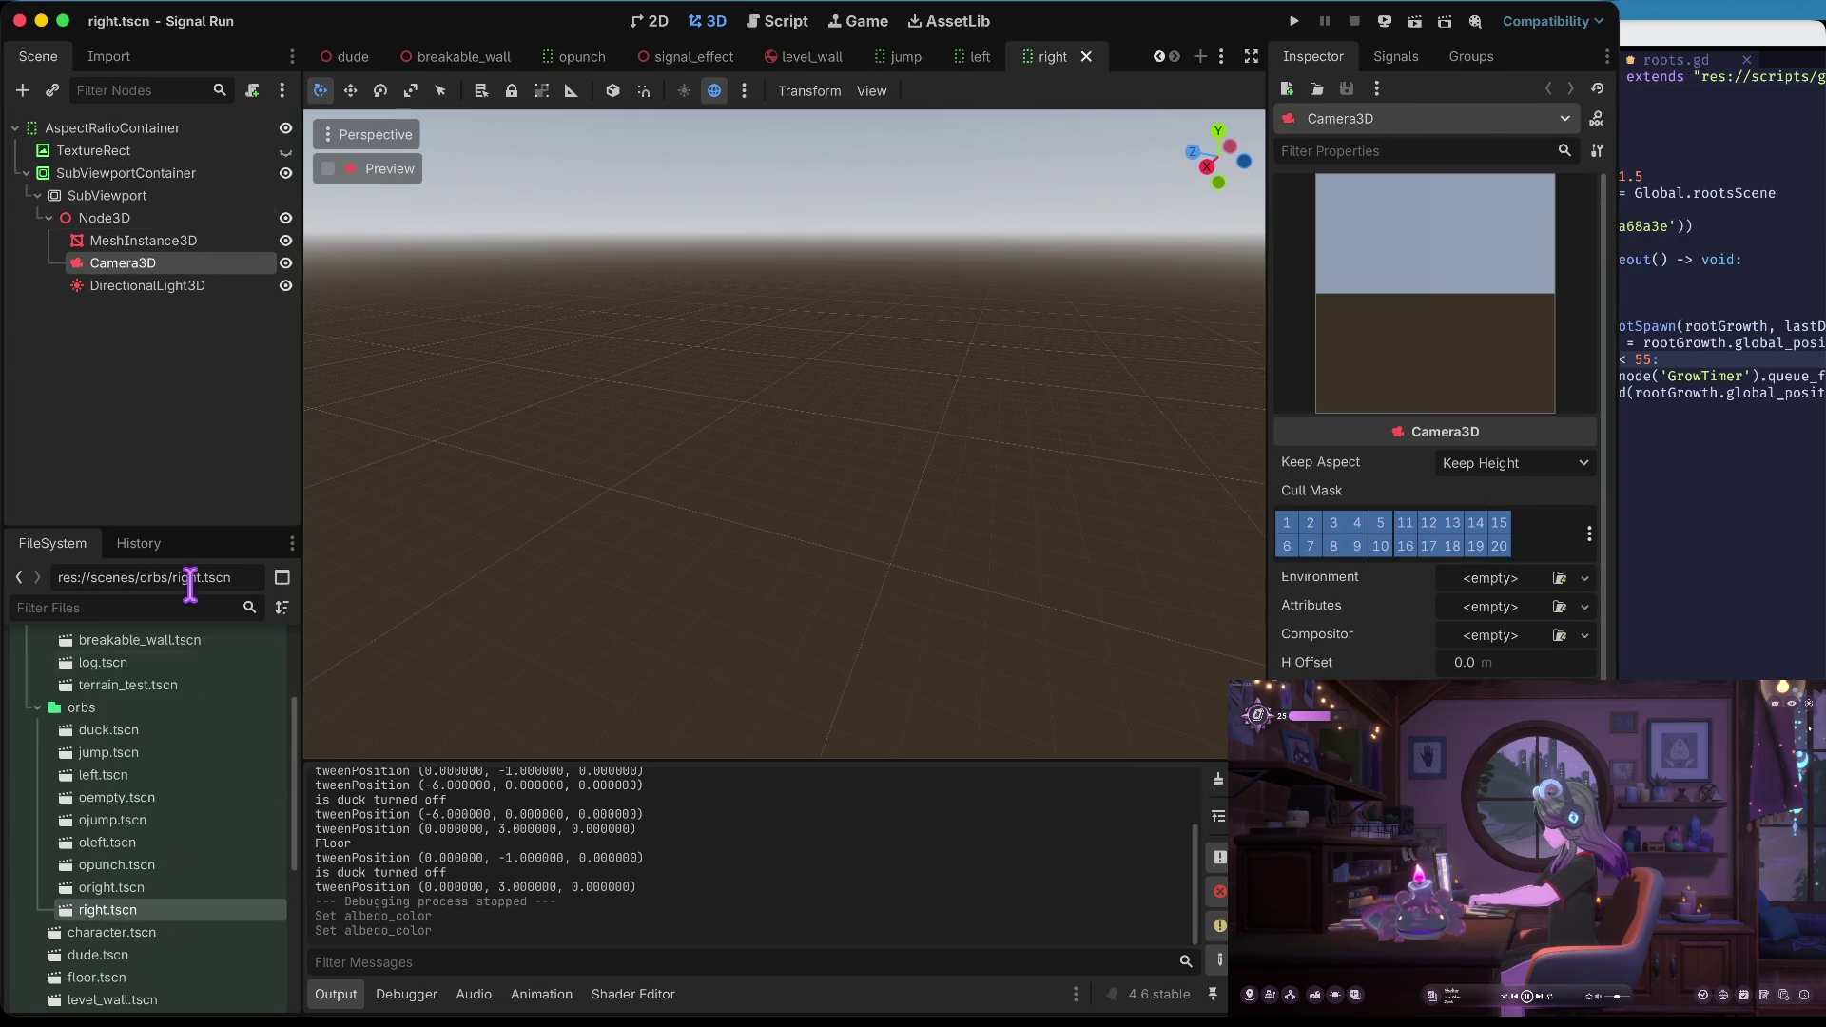
Recolour the right orb's sphere material albedo to bright green
left_click(147, 238)
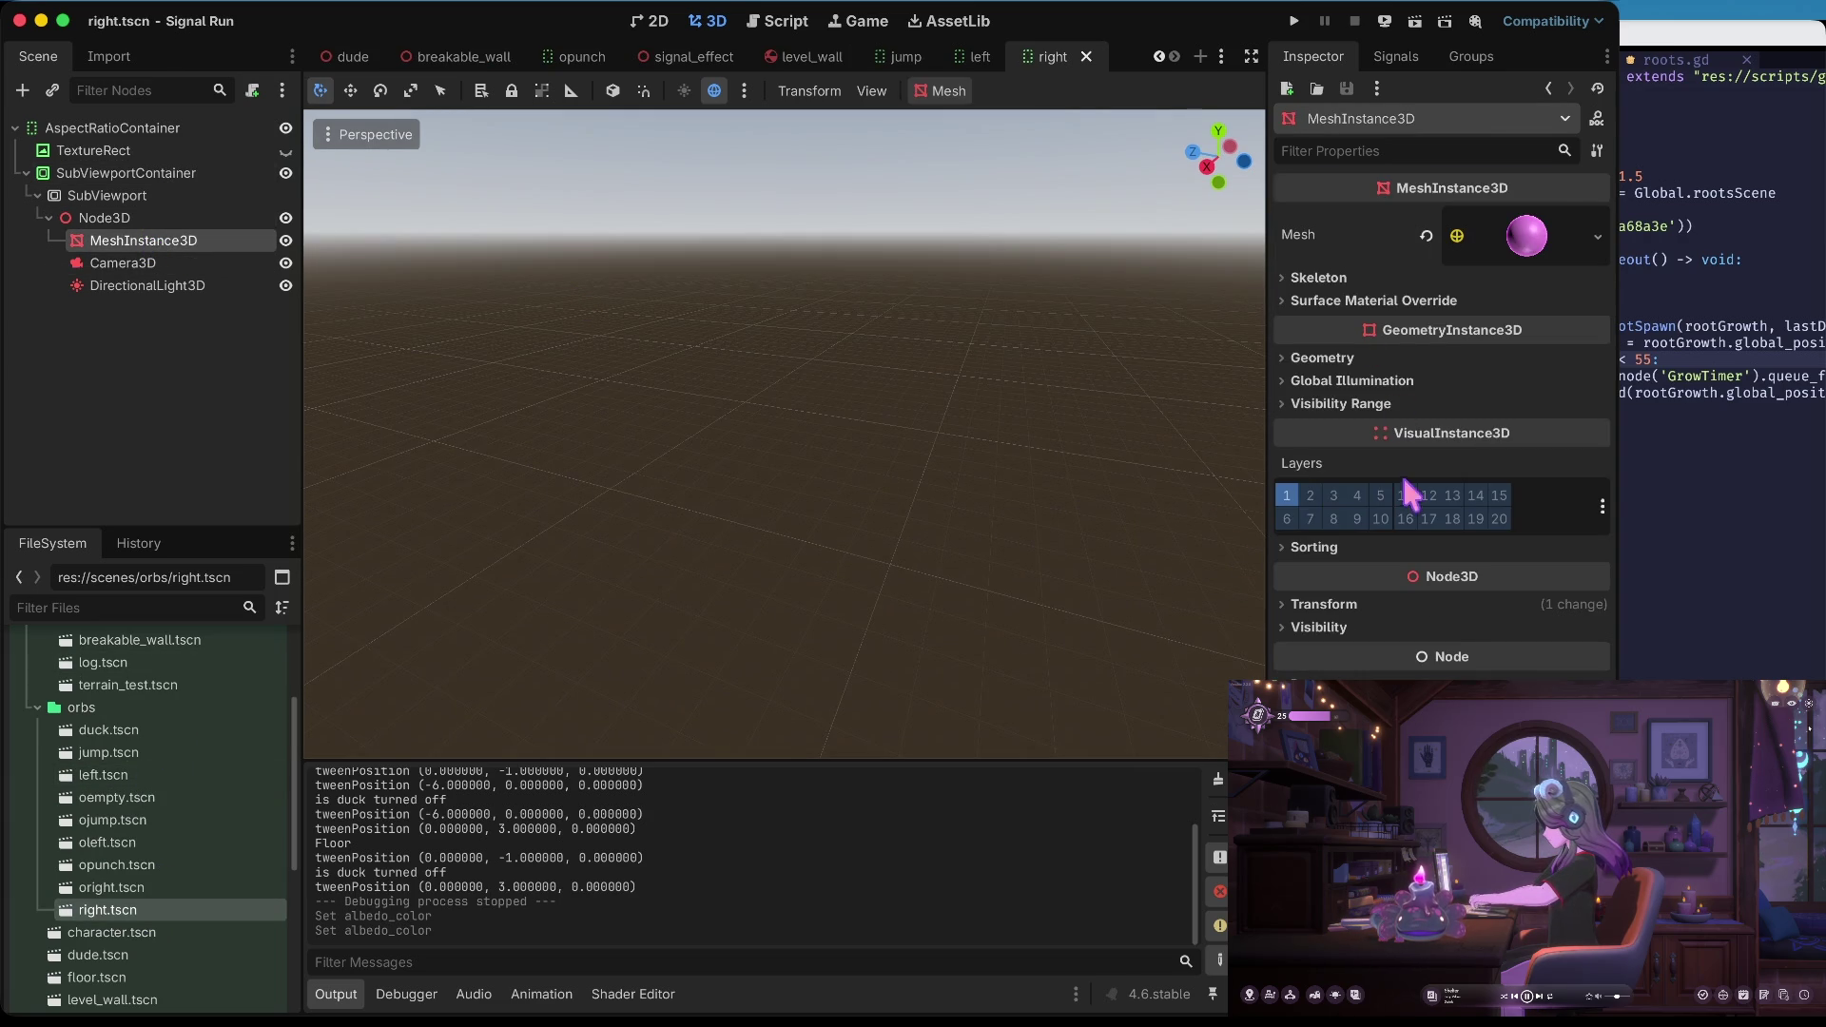
left_click(1526, 235)
left_click(1512, 595)
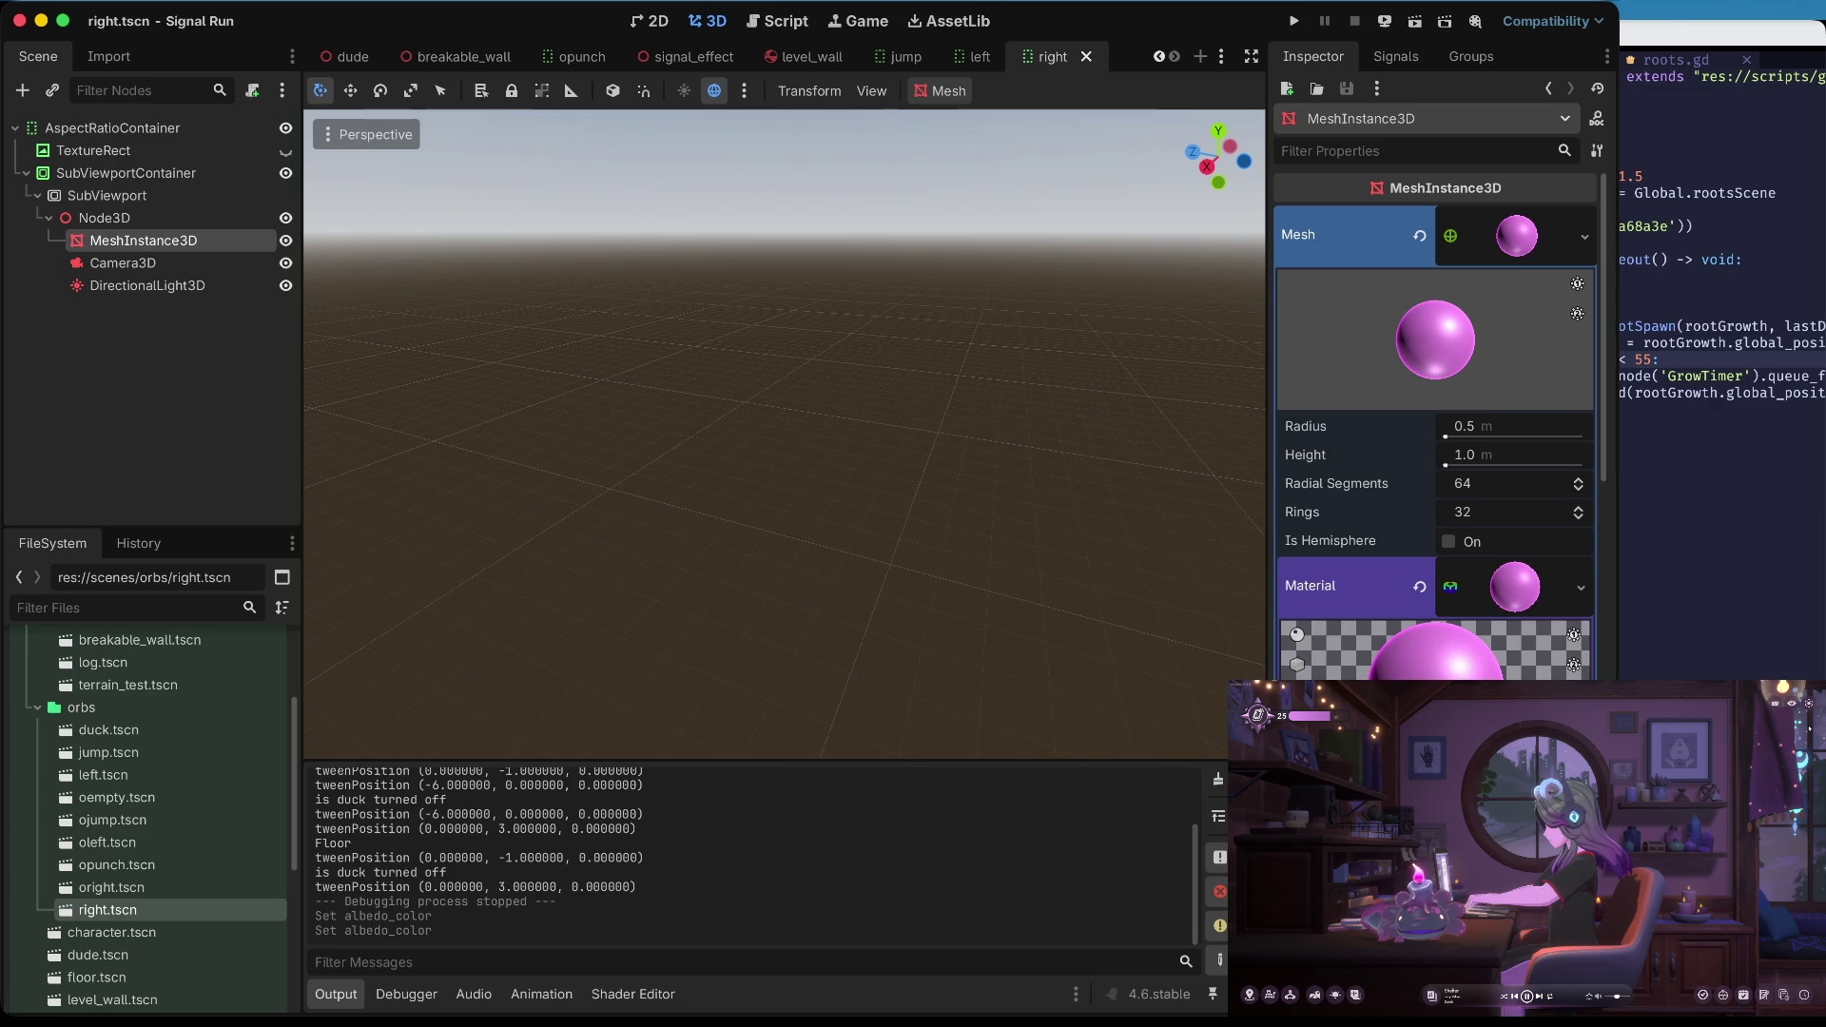
left_click(1512, 699)
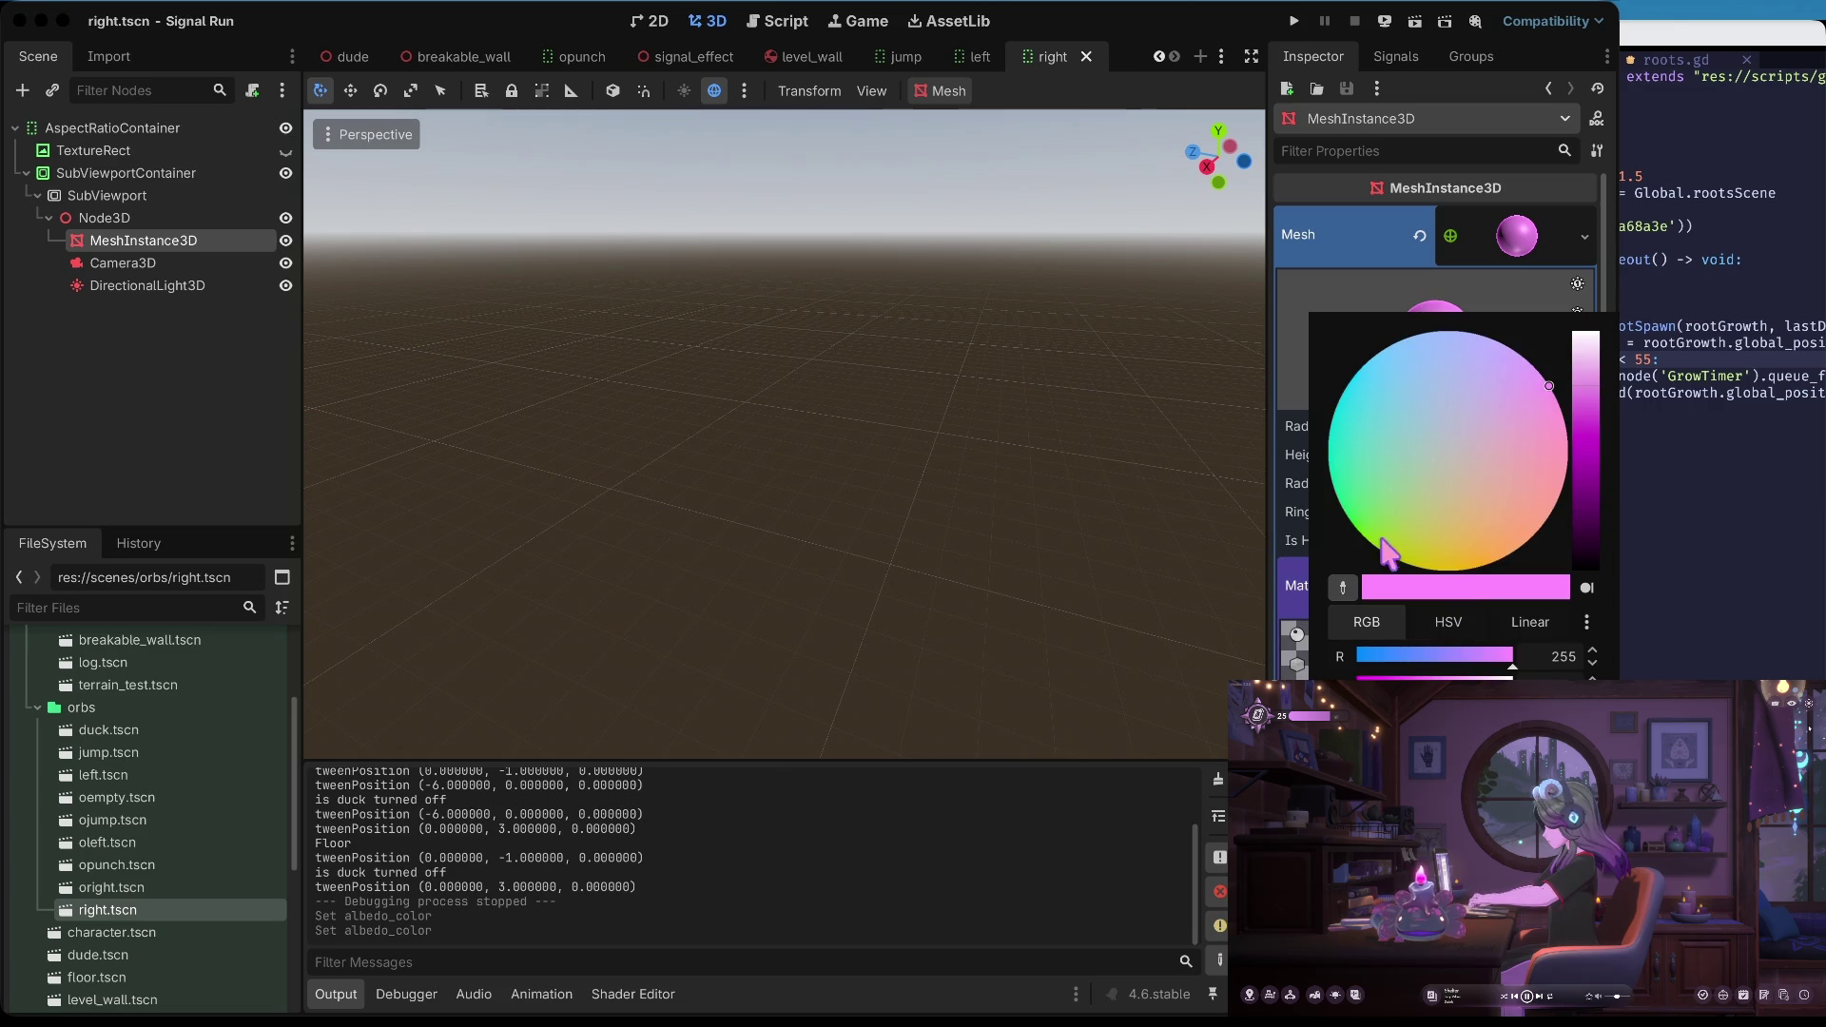
left_click(1550, 387)
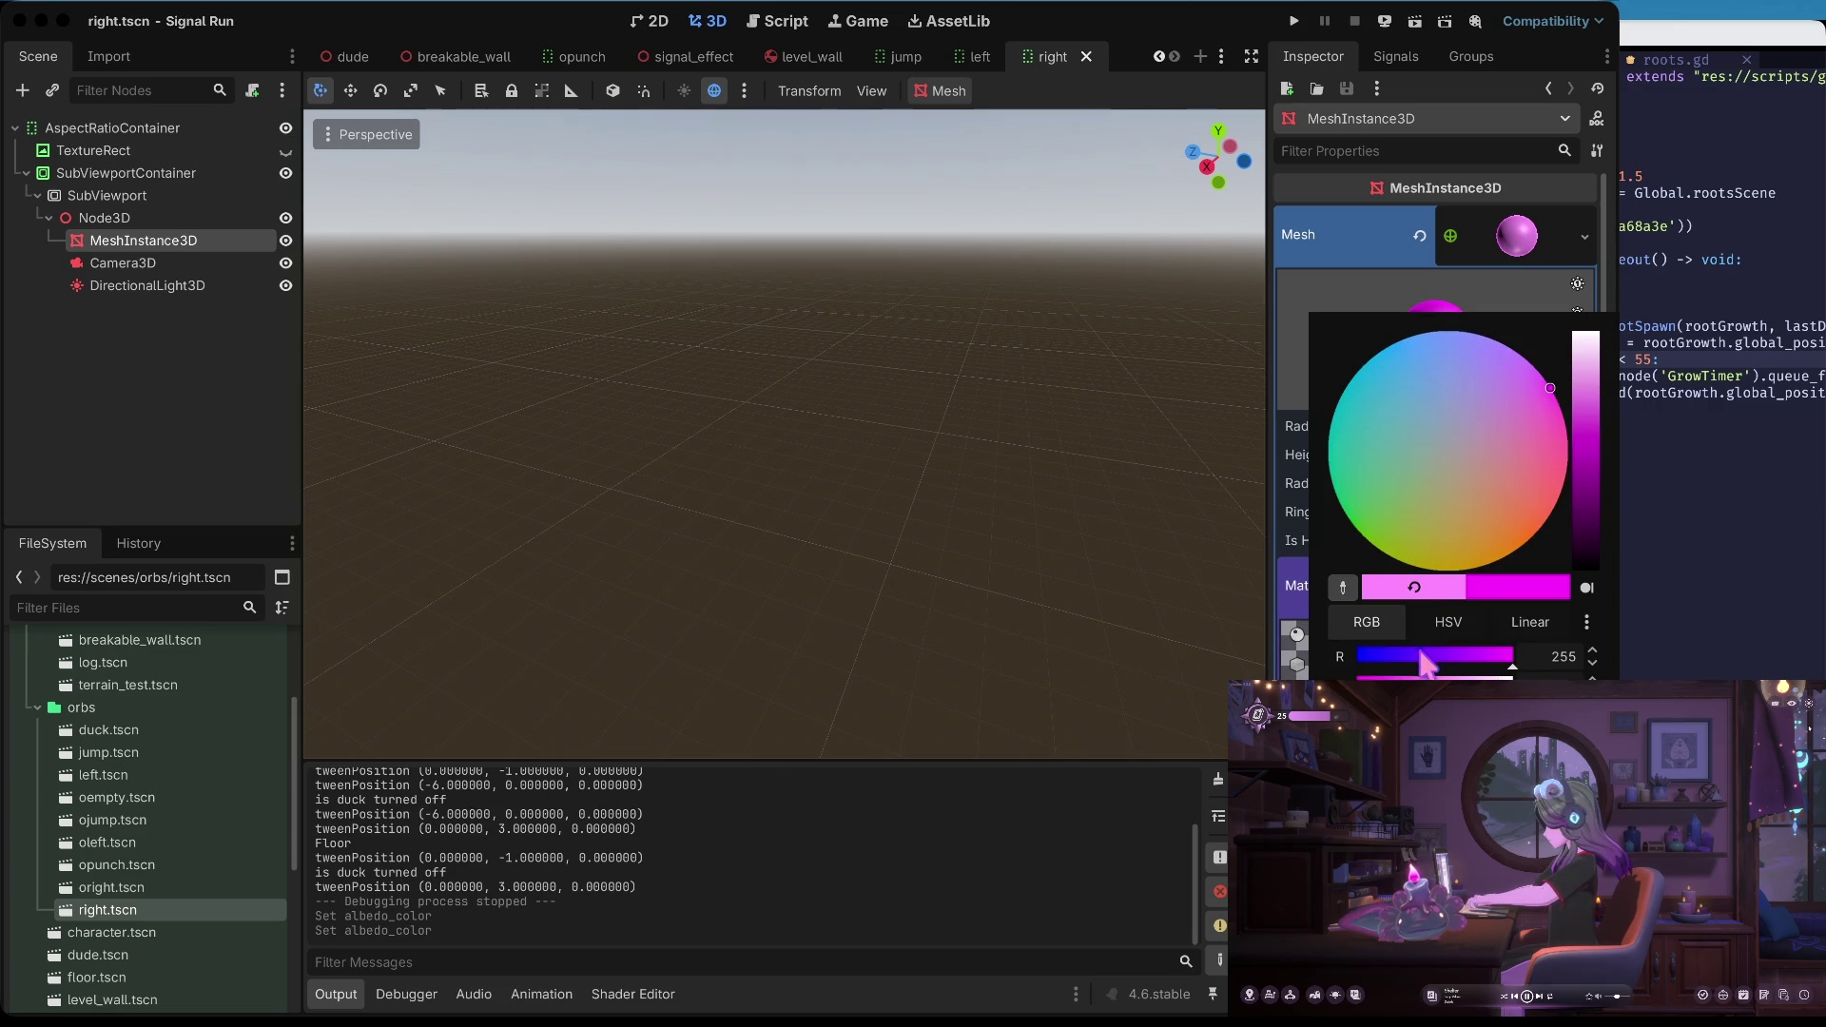
left_click_drag(1436, 665, 1416, 668)
mouse_move(1510, 701)
left_mouse_down()
mouse_move(1417, 701)
mouse_move(1512, 700)
left_mouse_up()
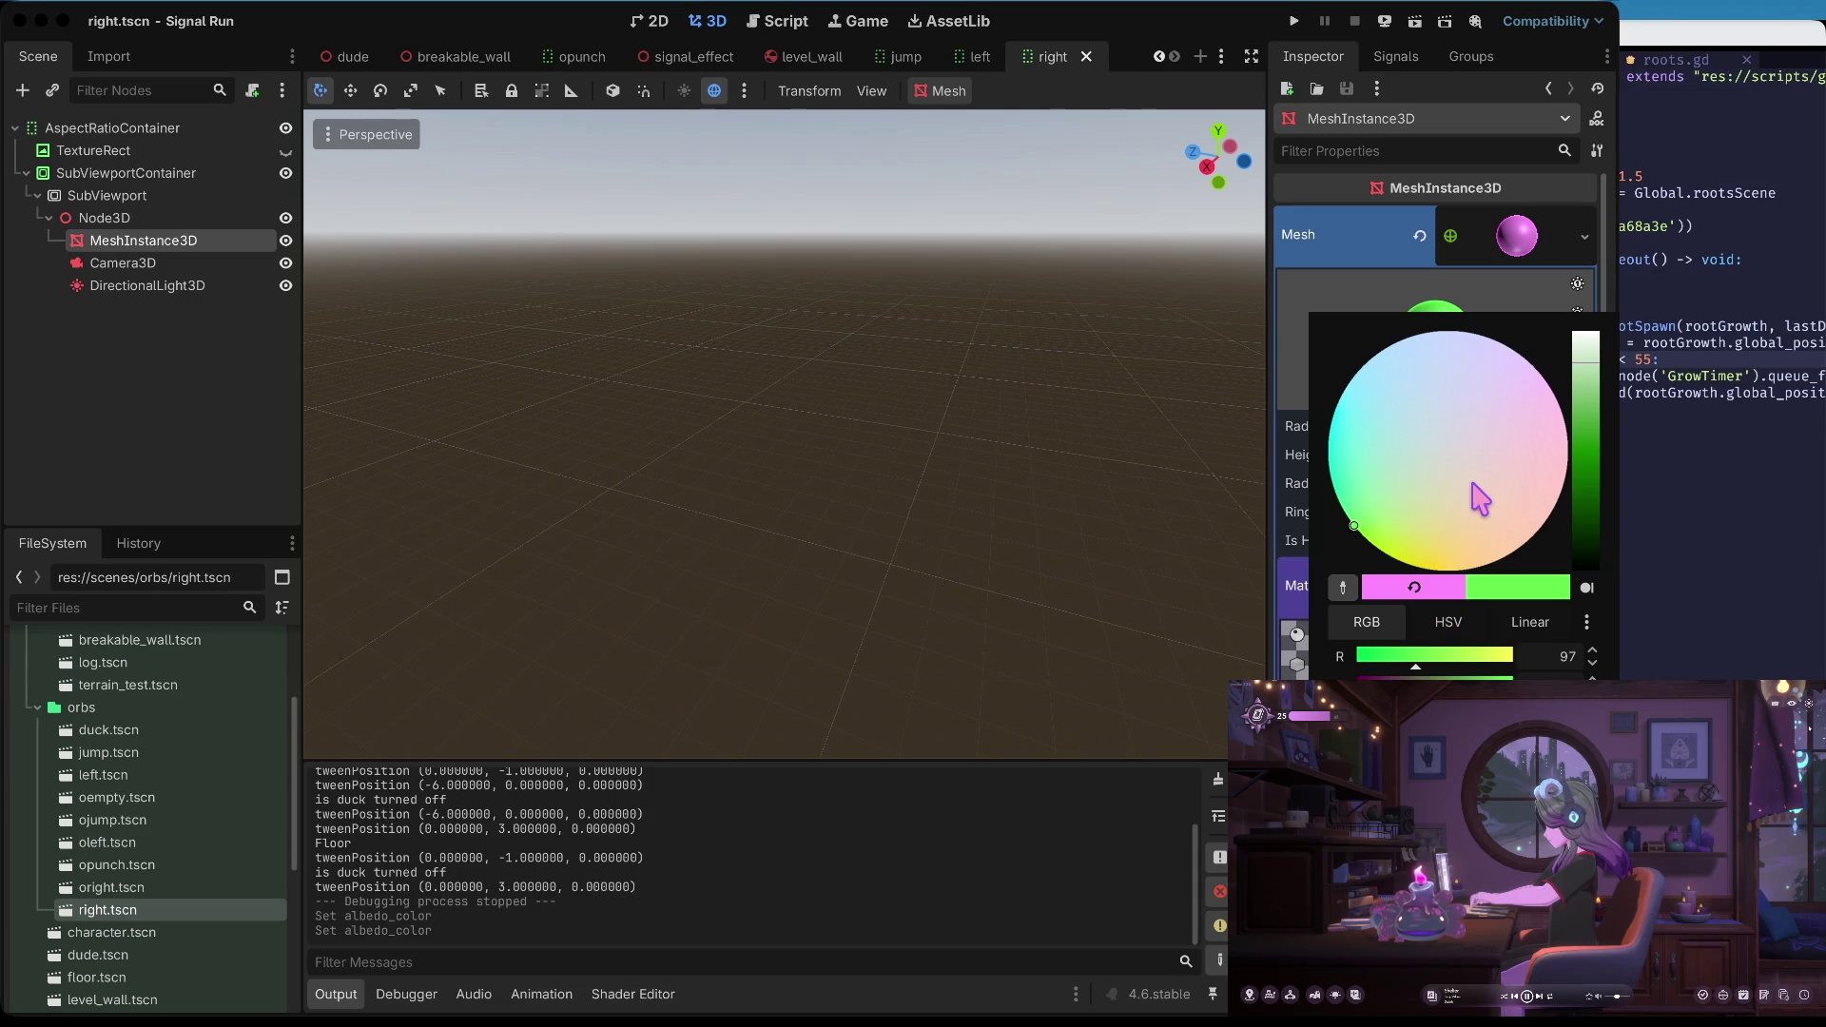
left_click(1265, 496)
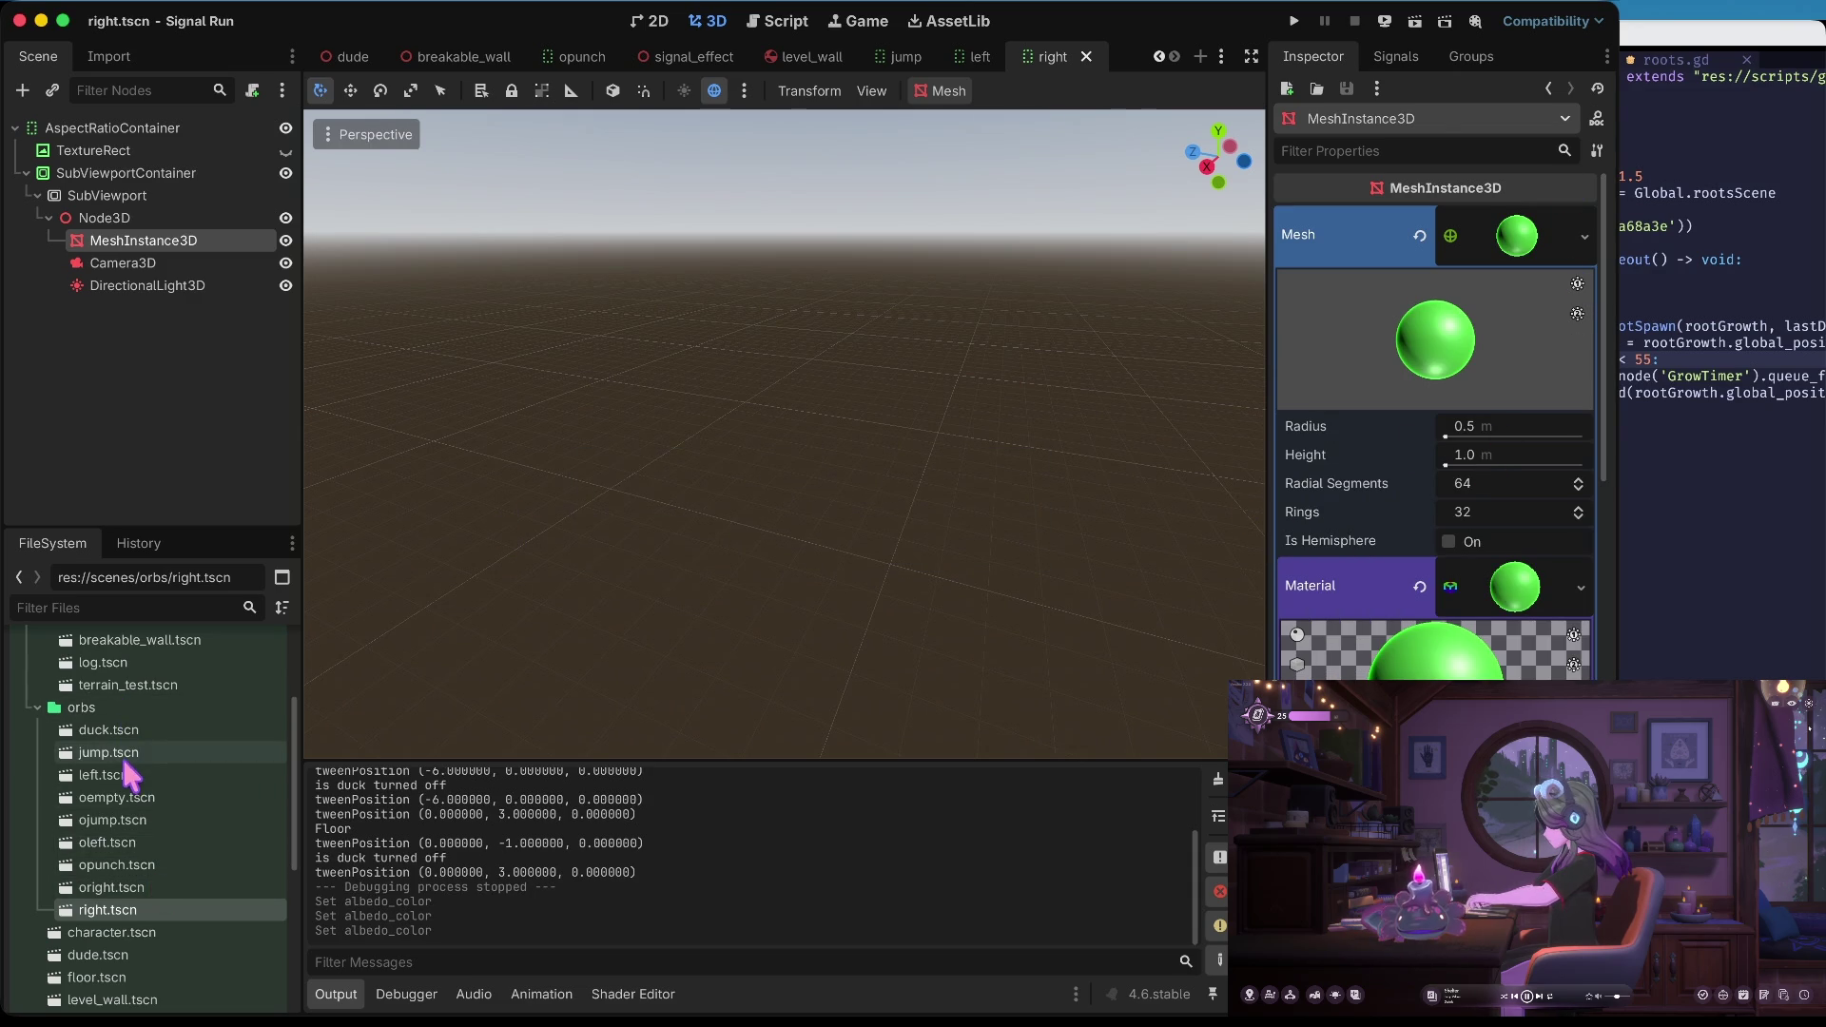
Delete the old ojump.tscn, oleft.tscn and oright.tscn scenes
right_click(131, 819)
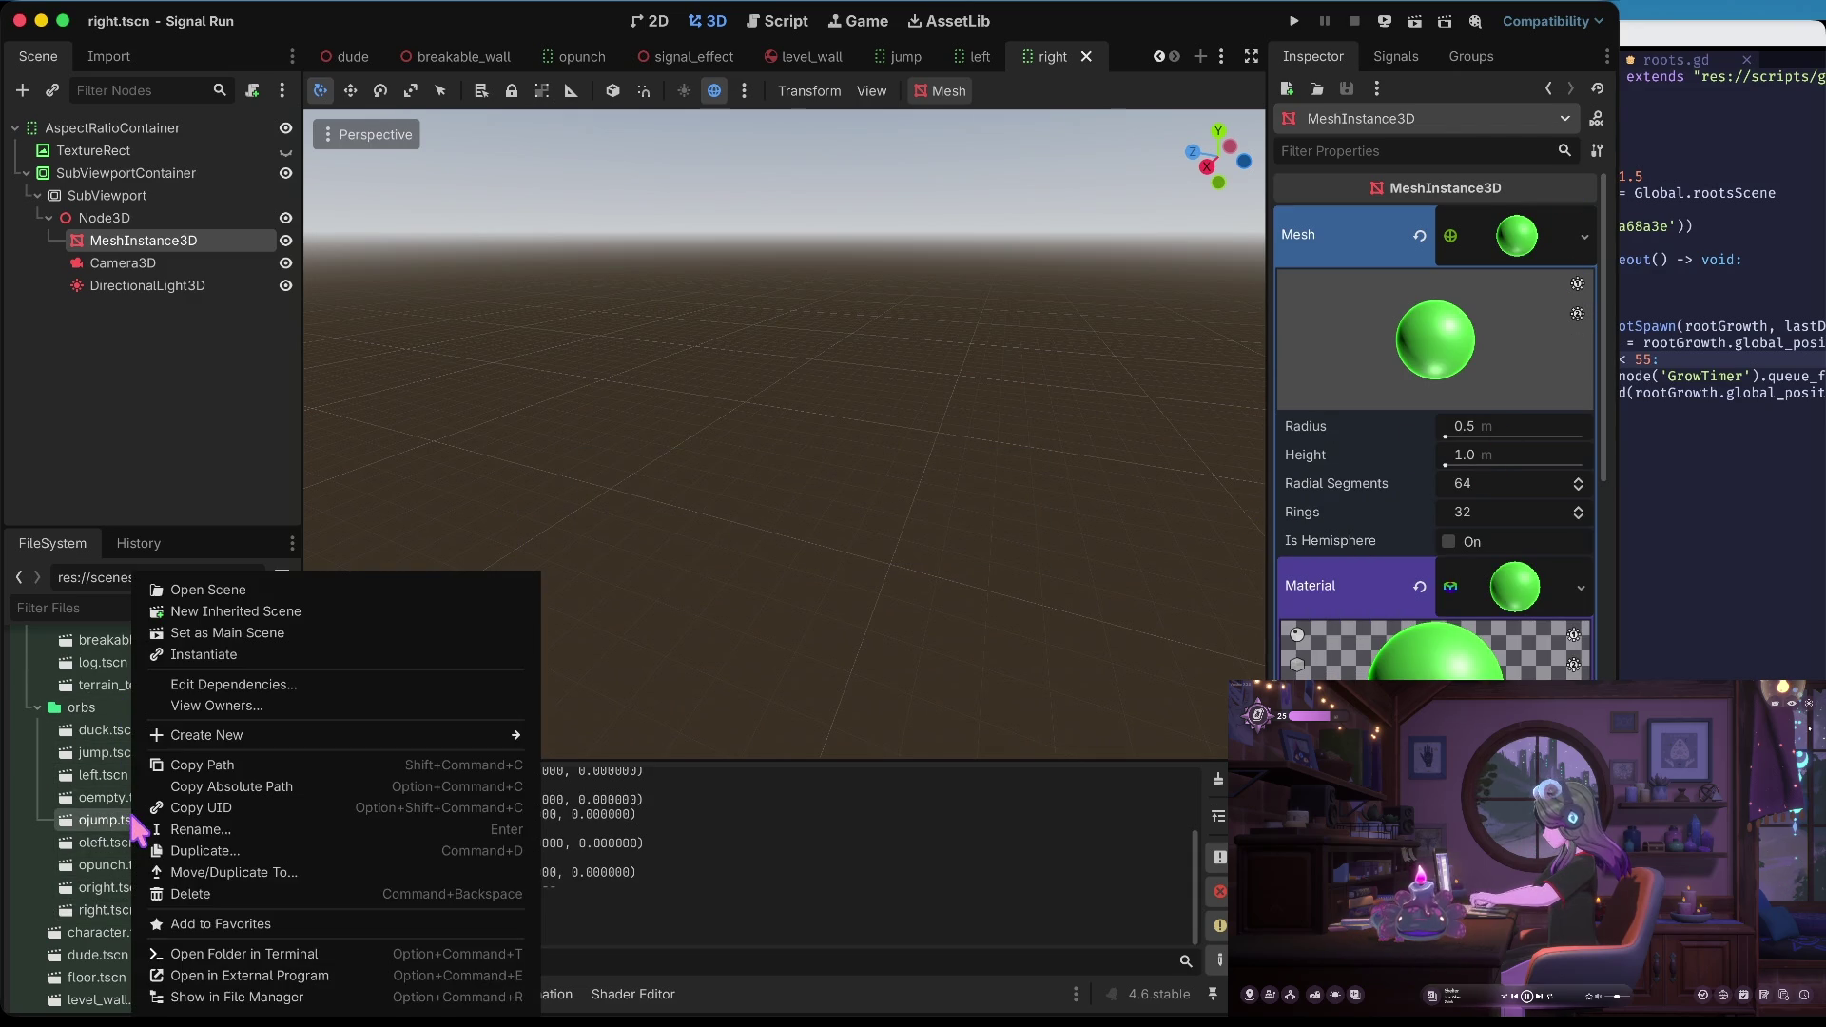
left_click(246, 903)
left_click(950, 582)
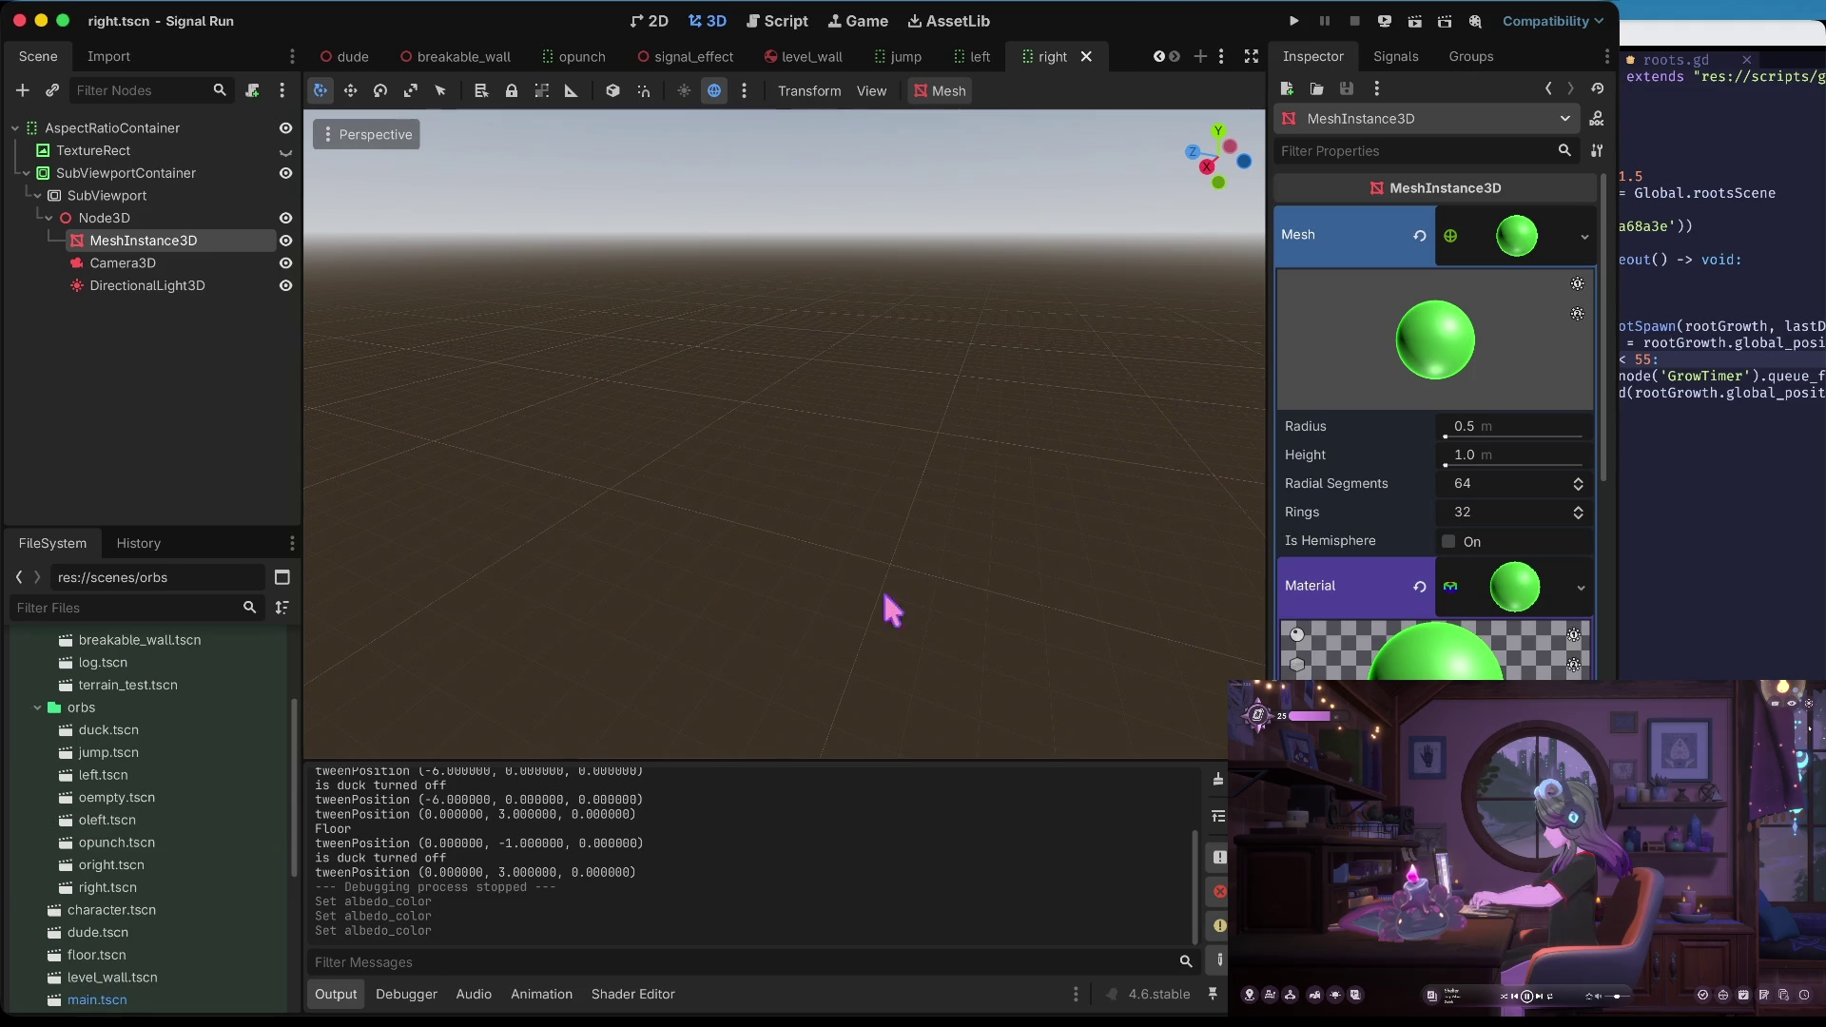
right_click(131, 821)
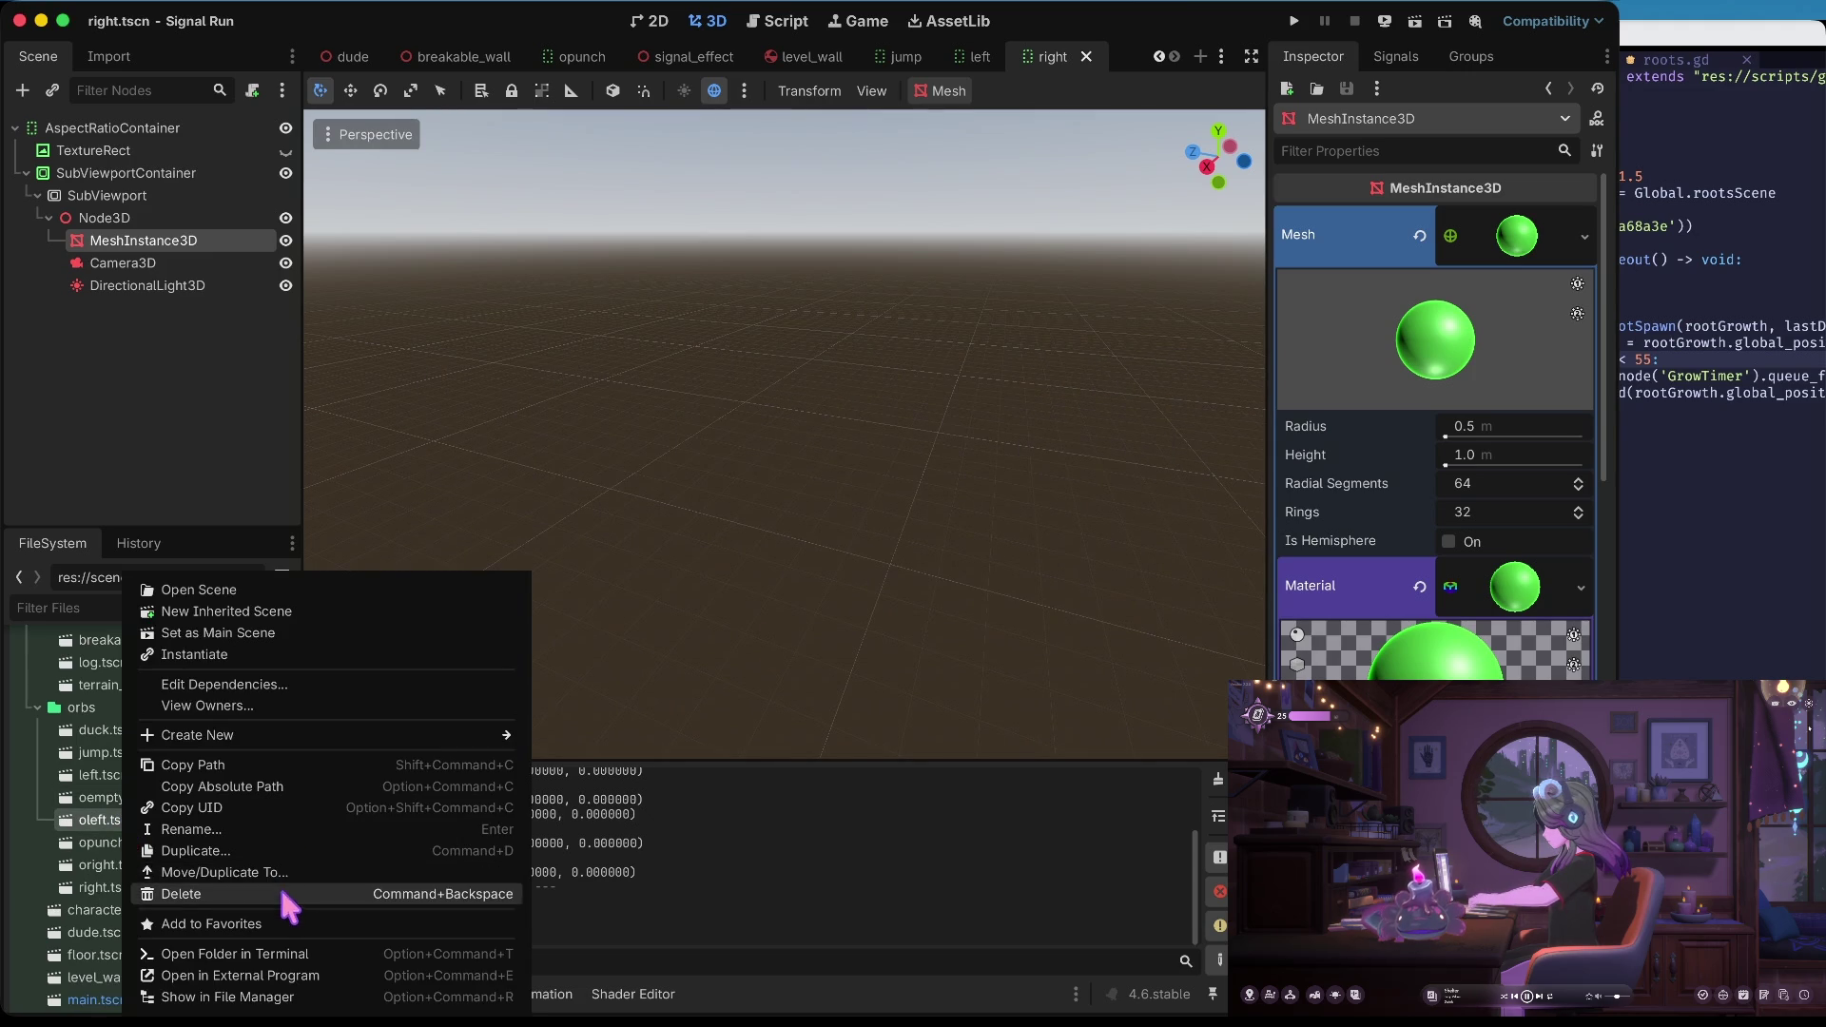
left_click(285, 894)
left_click(950, 583)
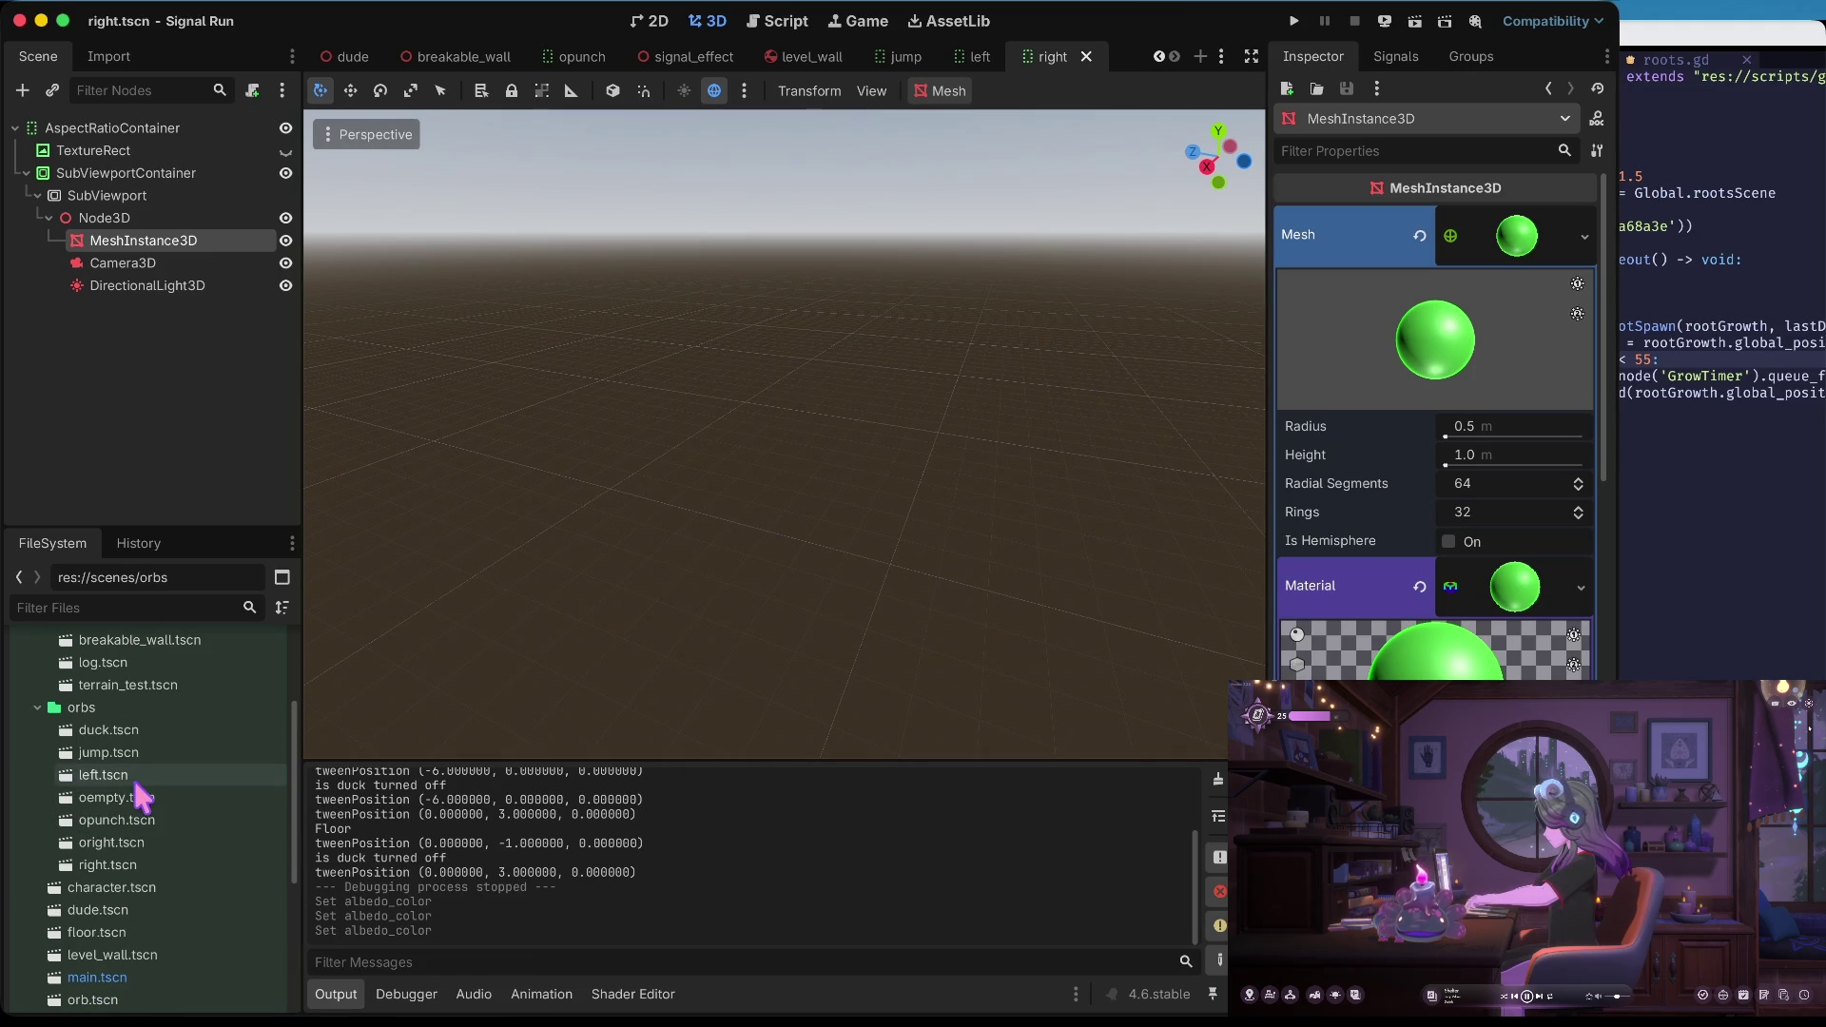
right_click(128, 849)
left_click(304, 892)
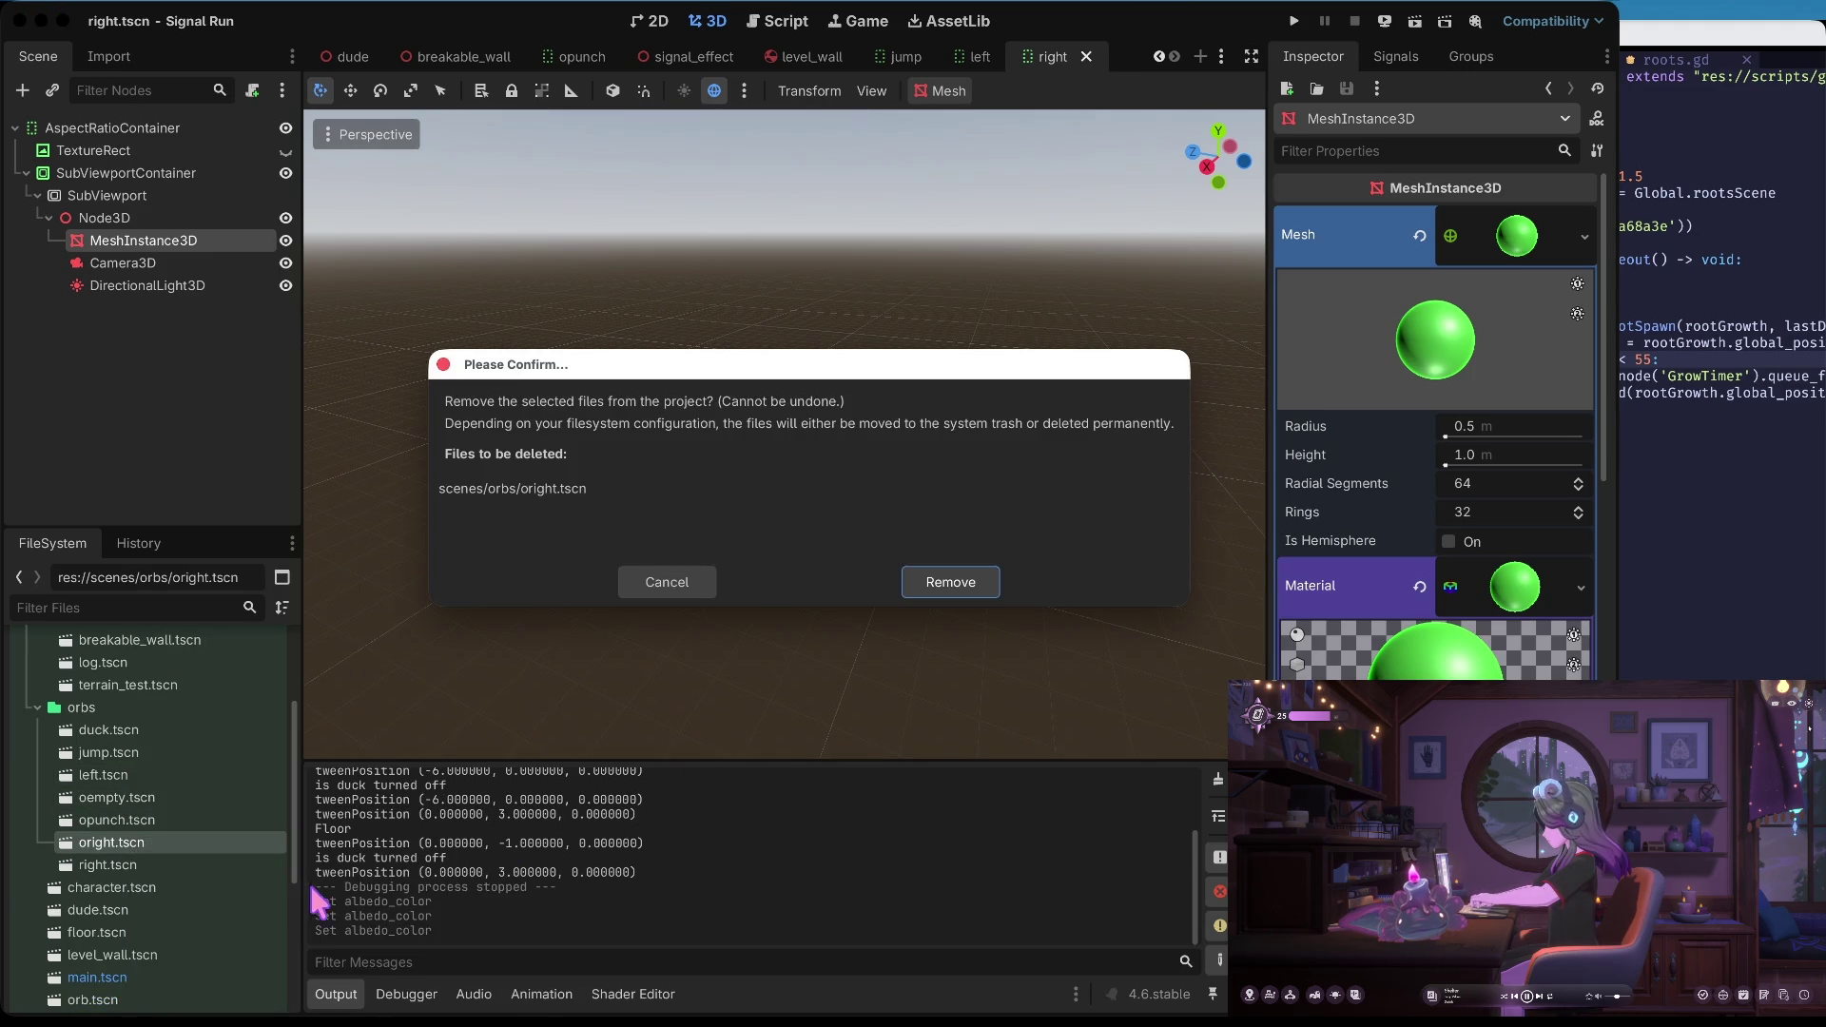
left_click(916, 584)
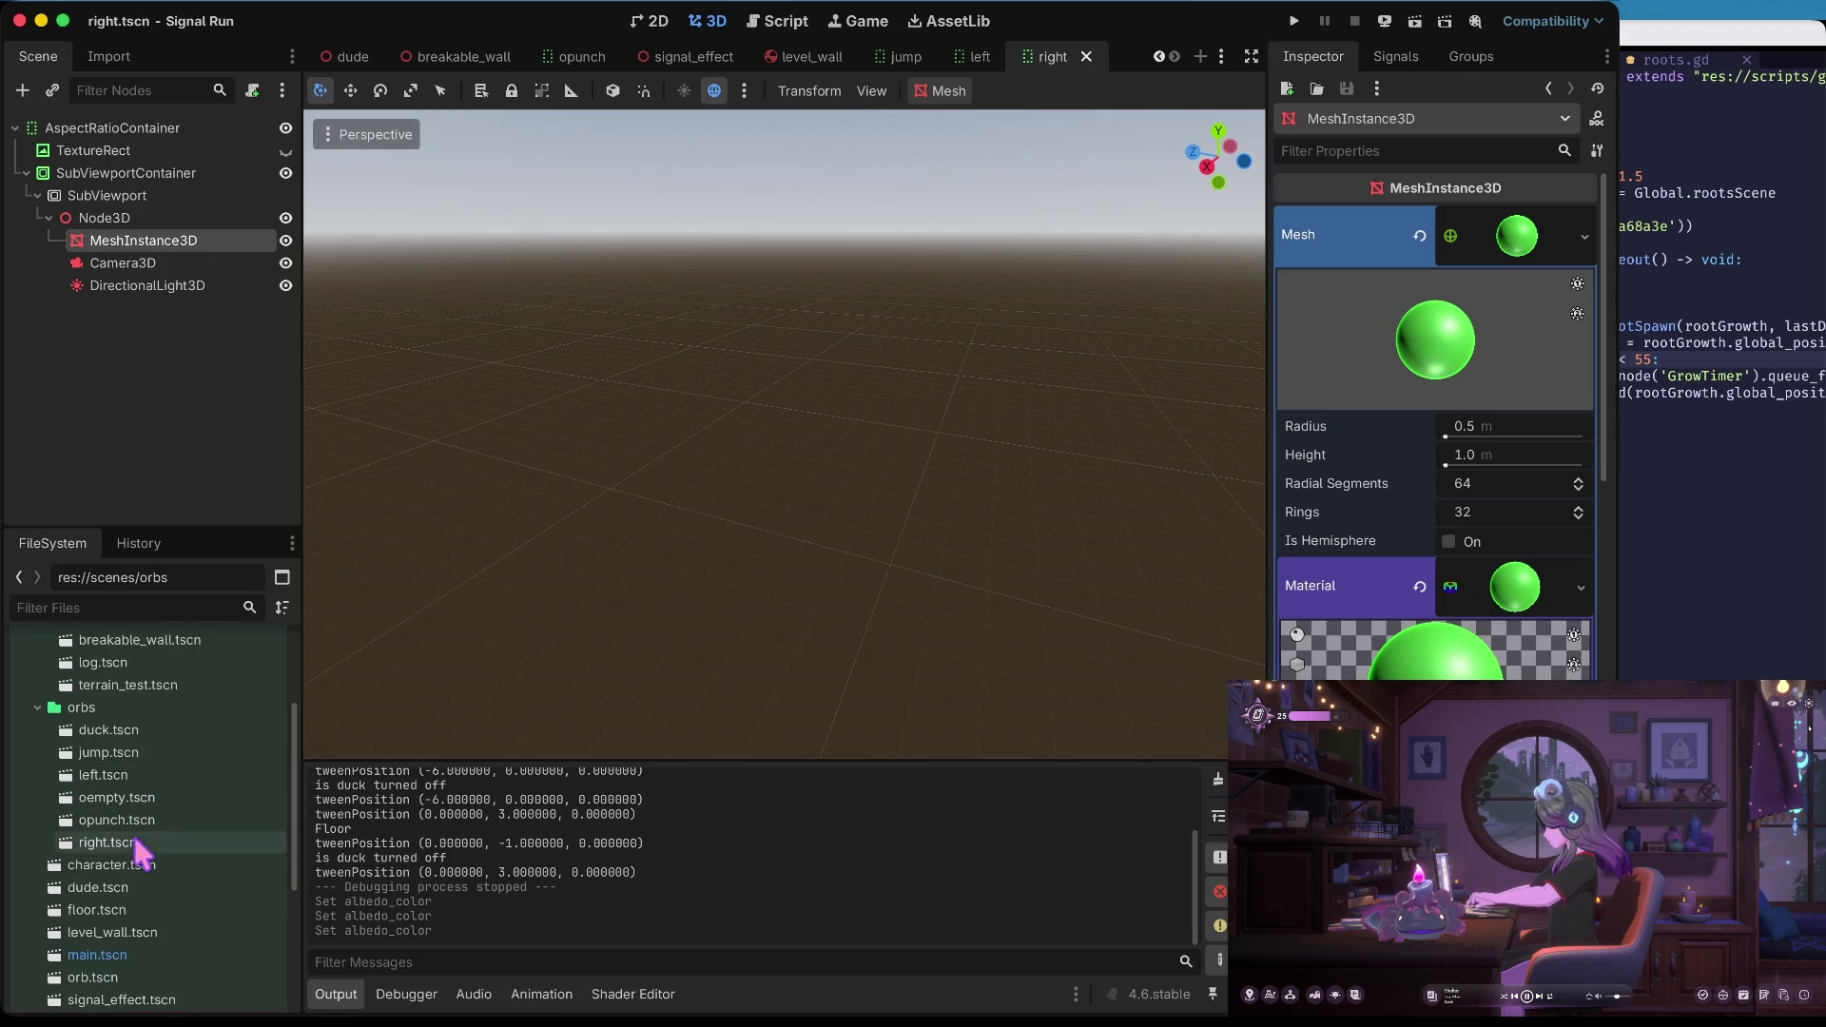
Duplicate right.tscn as punch.tscn and open it
right_click(138, 844)
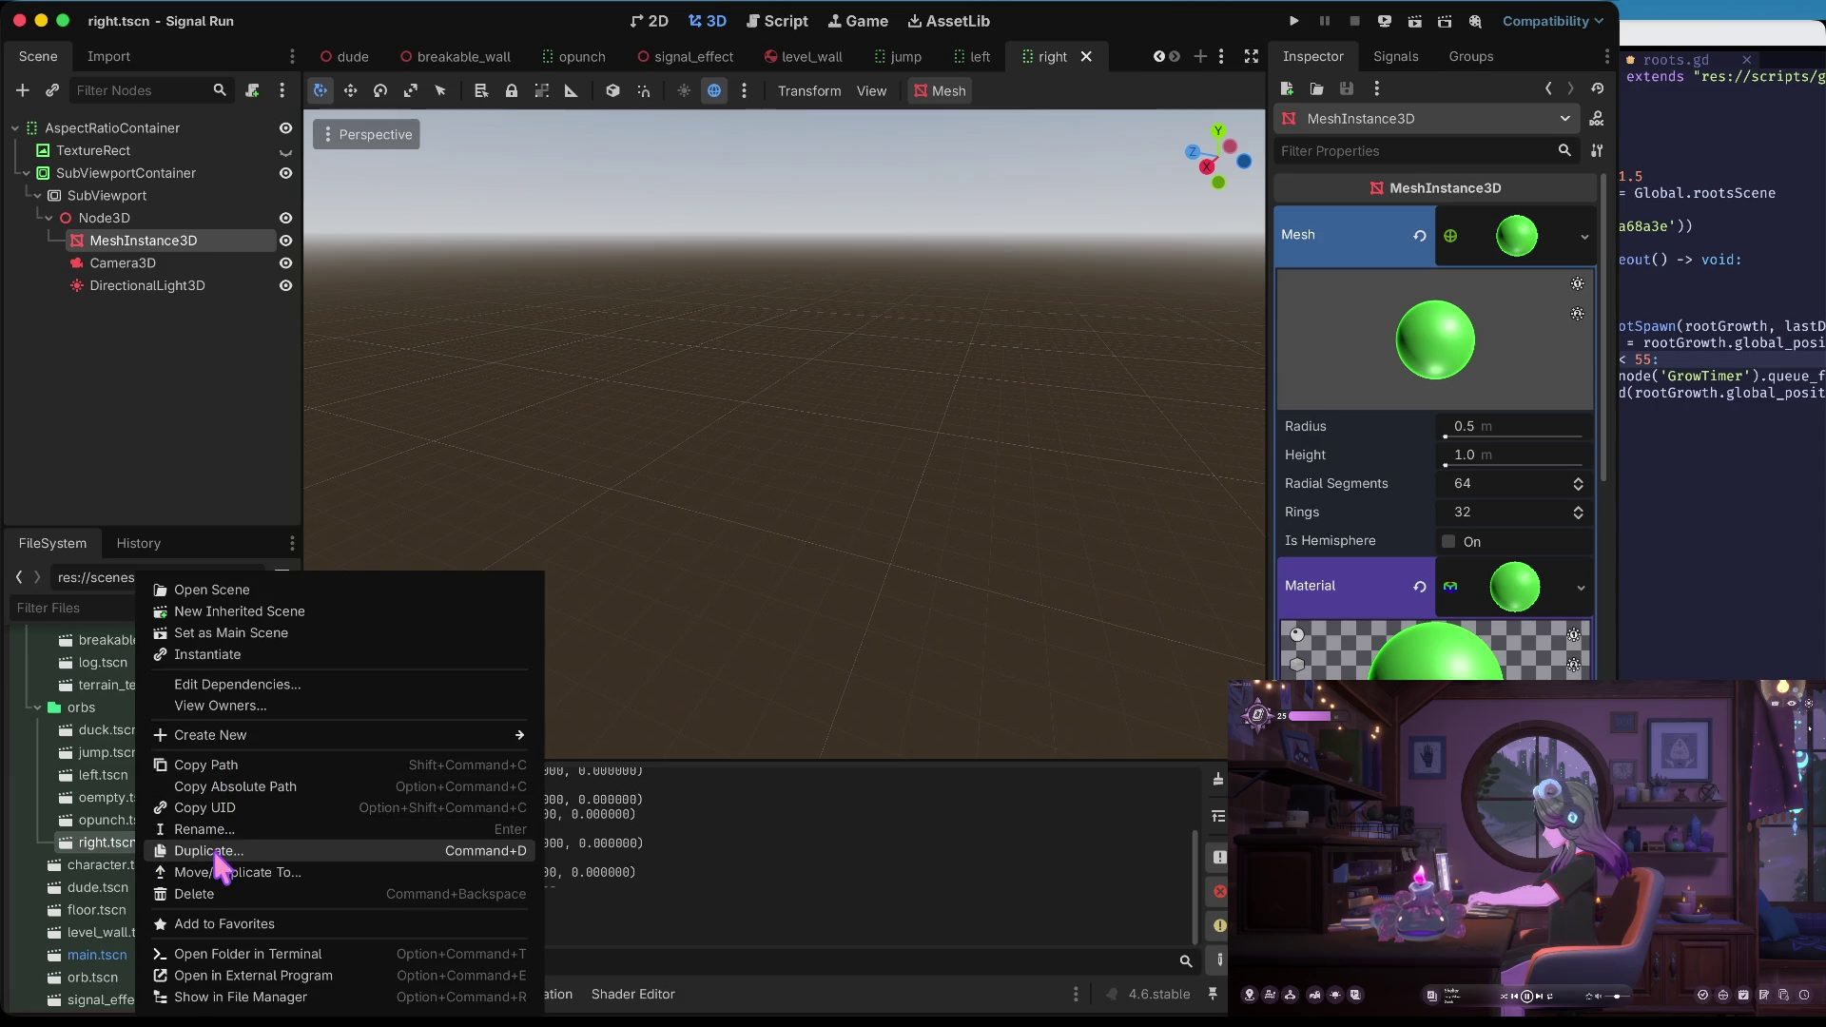
left_click(218, 851)
type("punch.tscn")
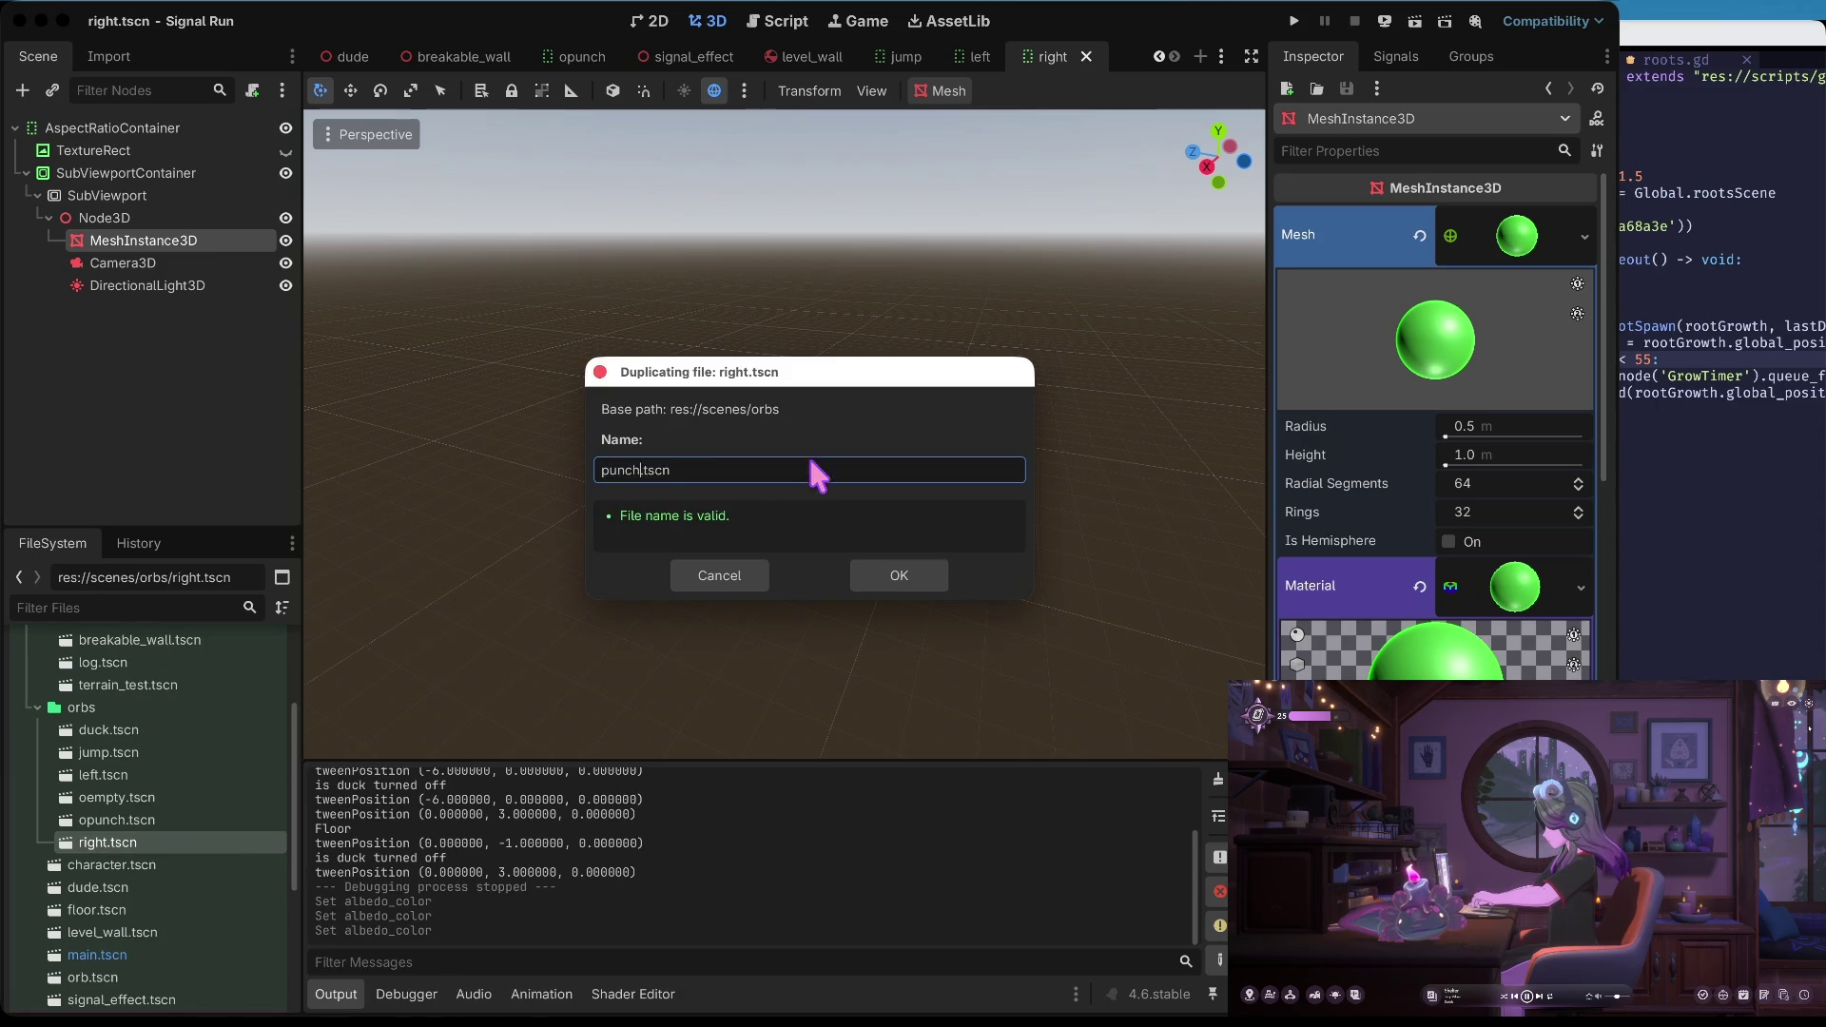
key("Return")
double_click(129, 844)
Recolour the punch orb's sphere albedo to crimson red (RGB 255, 0, 78)
left_click(184, 263)
left_click(183, 243)
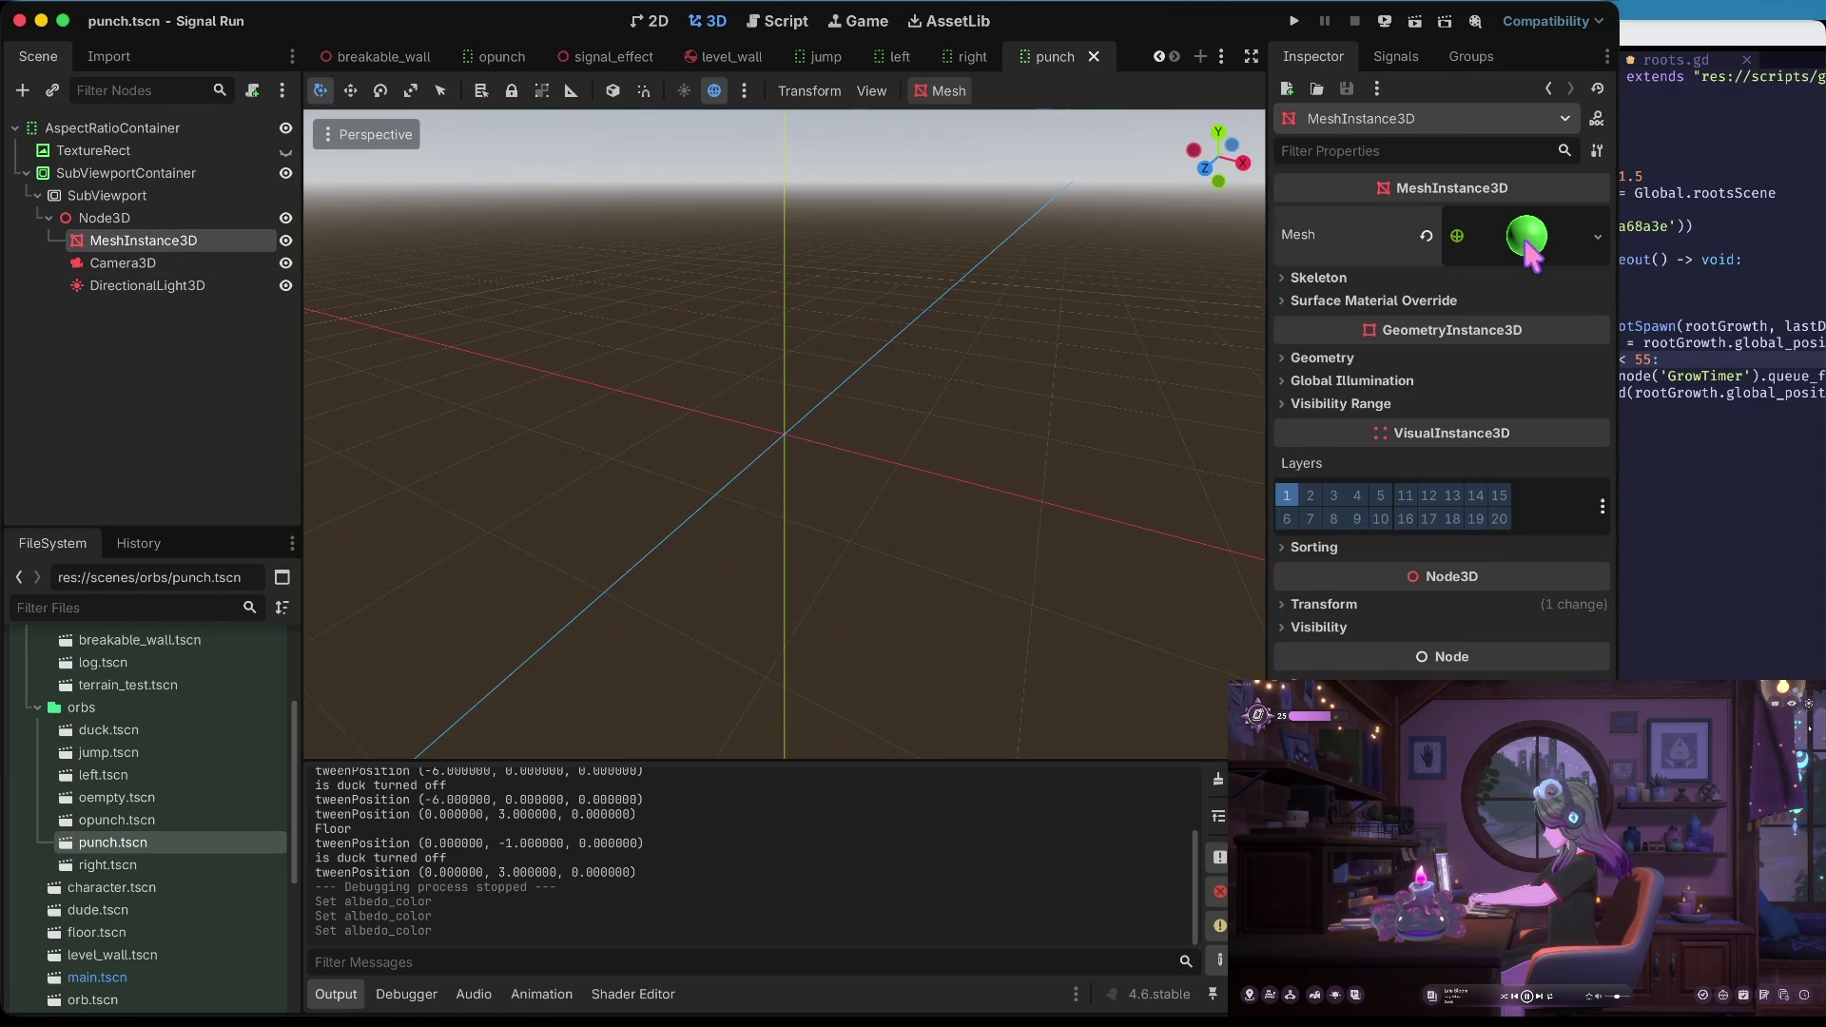
left_click(1527, 246)
left_click(1532, 603)
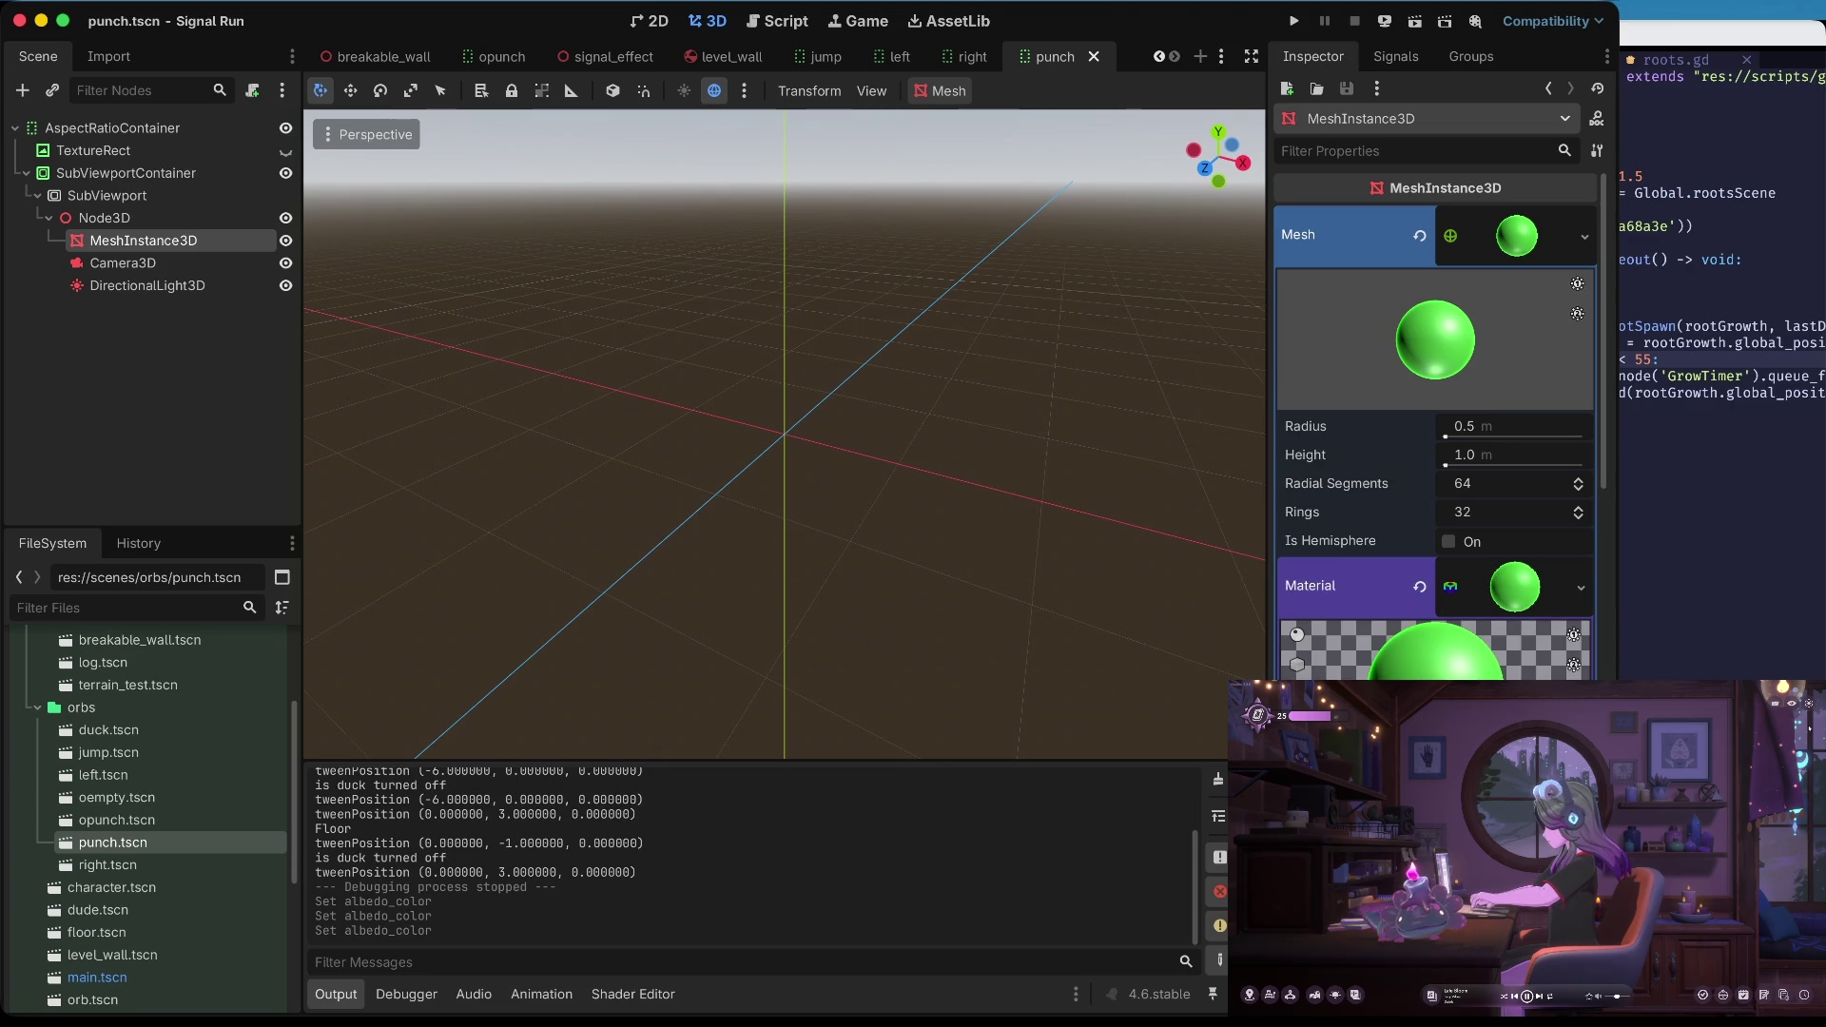
left_click(1517, 699)
mouse_move(1415, 601)
left_mouse_down()
mouse_move(1521, 601)
mouse_move(1352, 631)
left_mouse_up()
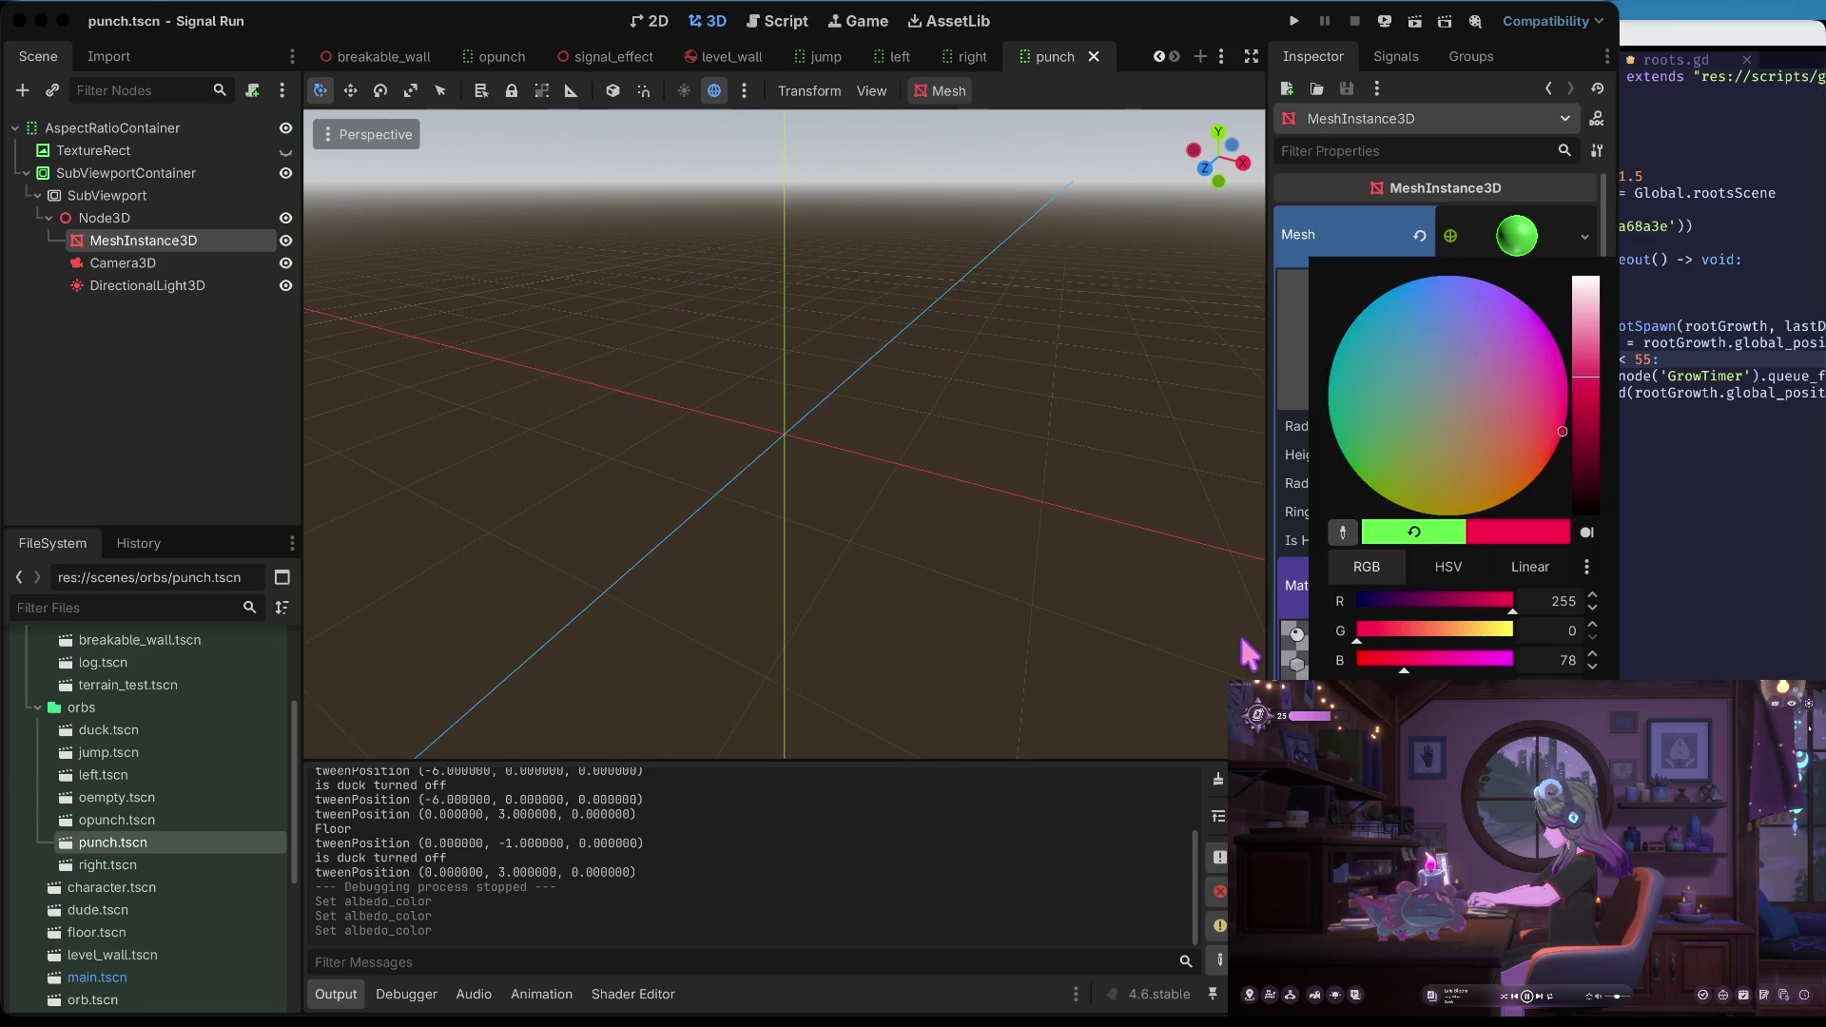
left_click(989, 747)
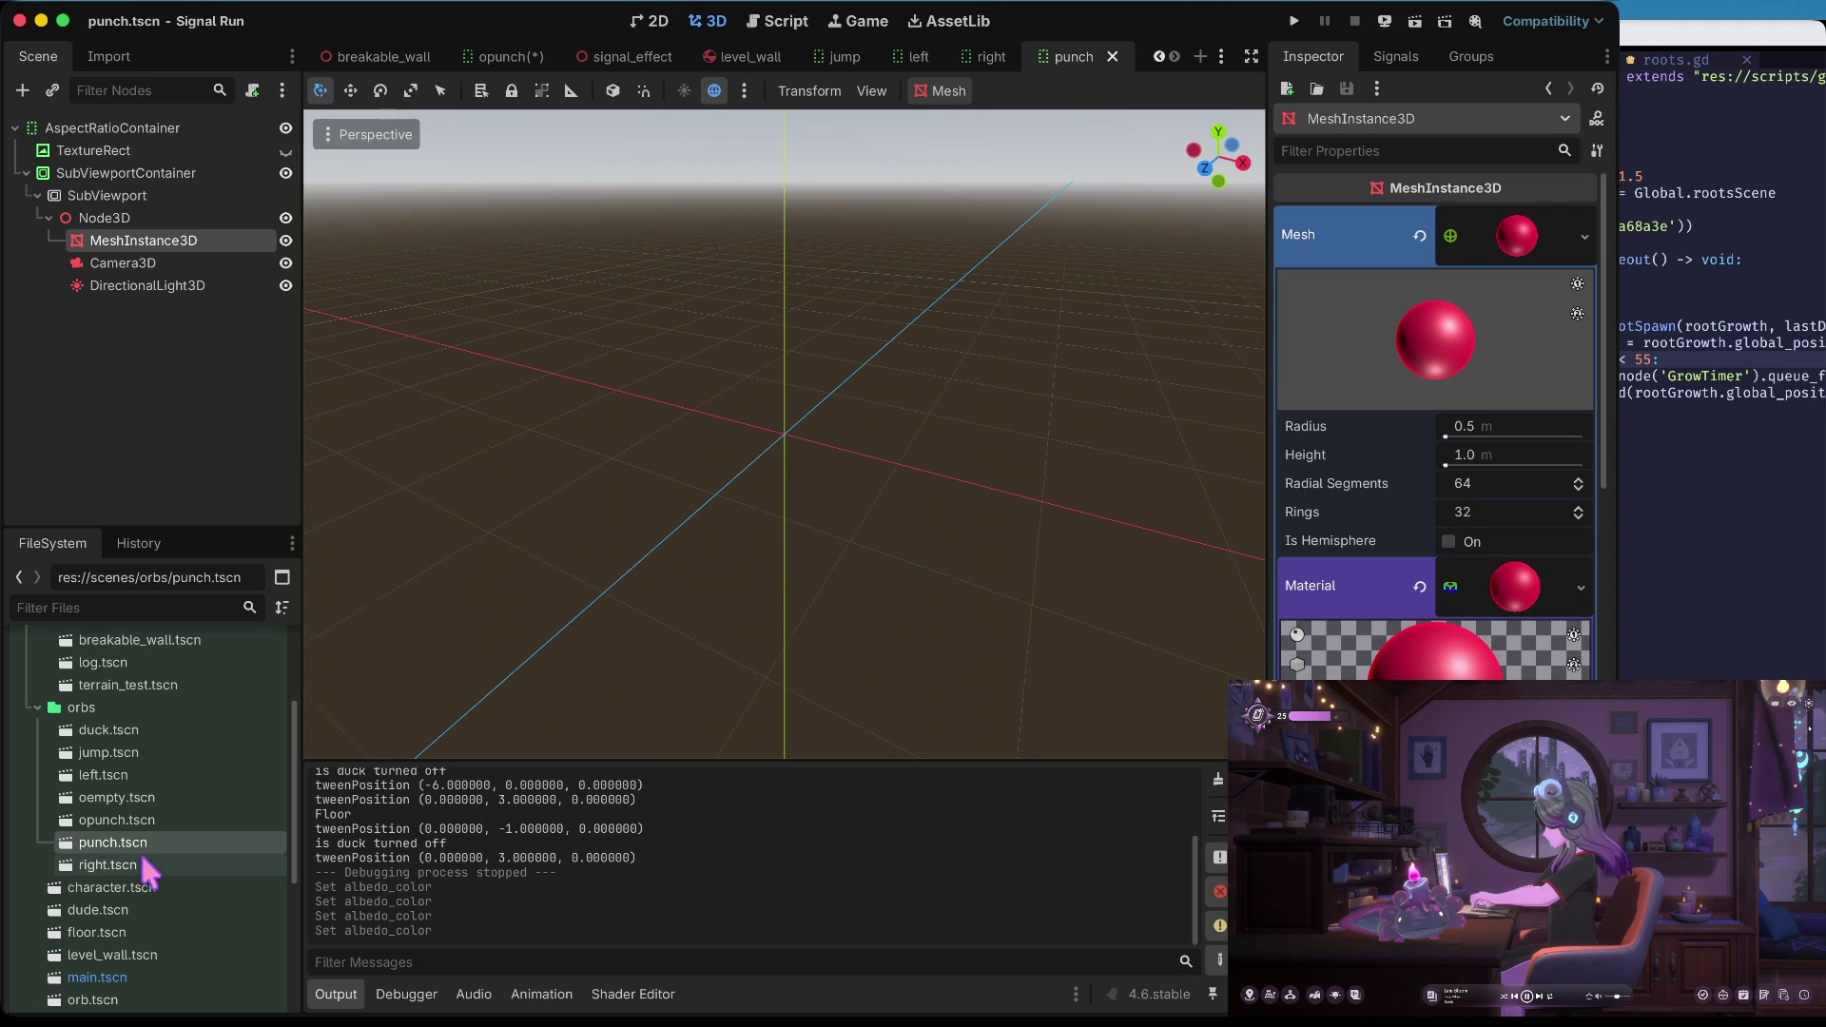
left_click(110, 820)
Delete the old opunch.tscn scene
right_click(109, 820)
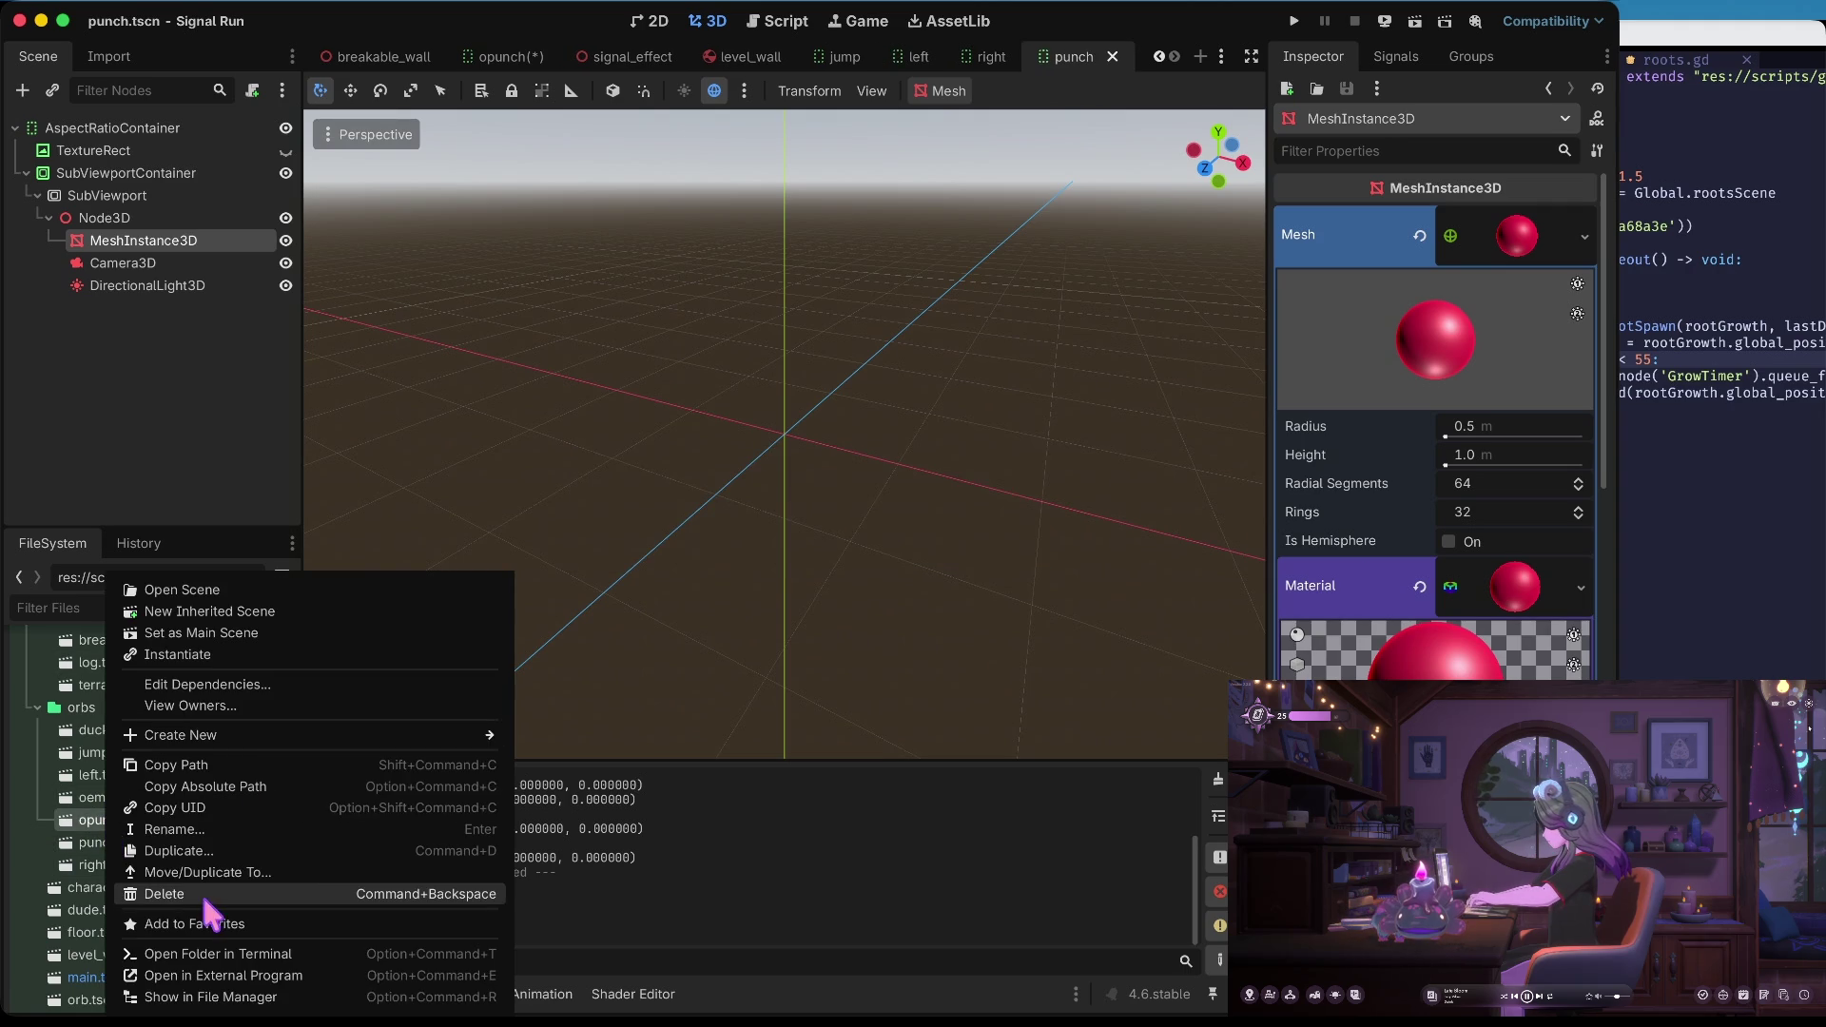
left_click(204, 895)
left_click(936, 580)
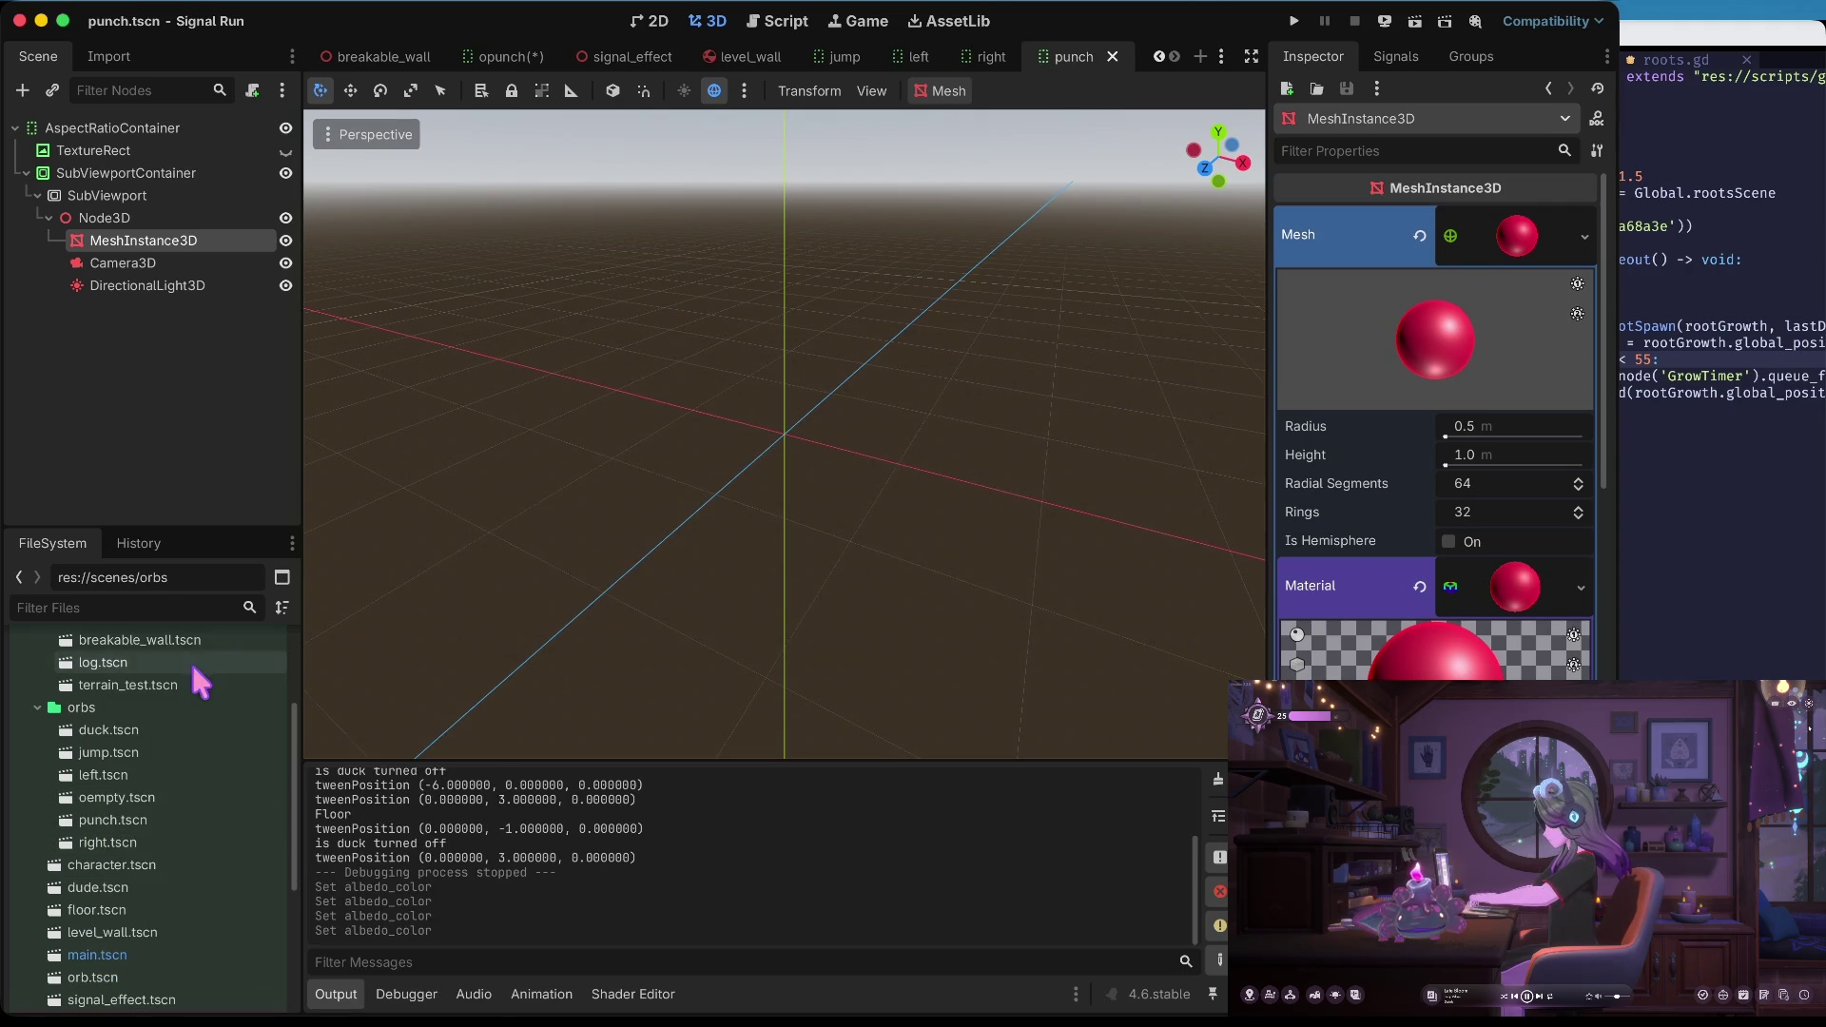
Duplicate punch.tscn as empty.tscn
left_click(142, 799)
left_click(133, 823)
right_click(126, 827)
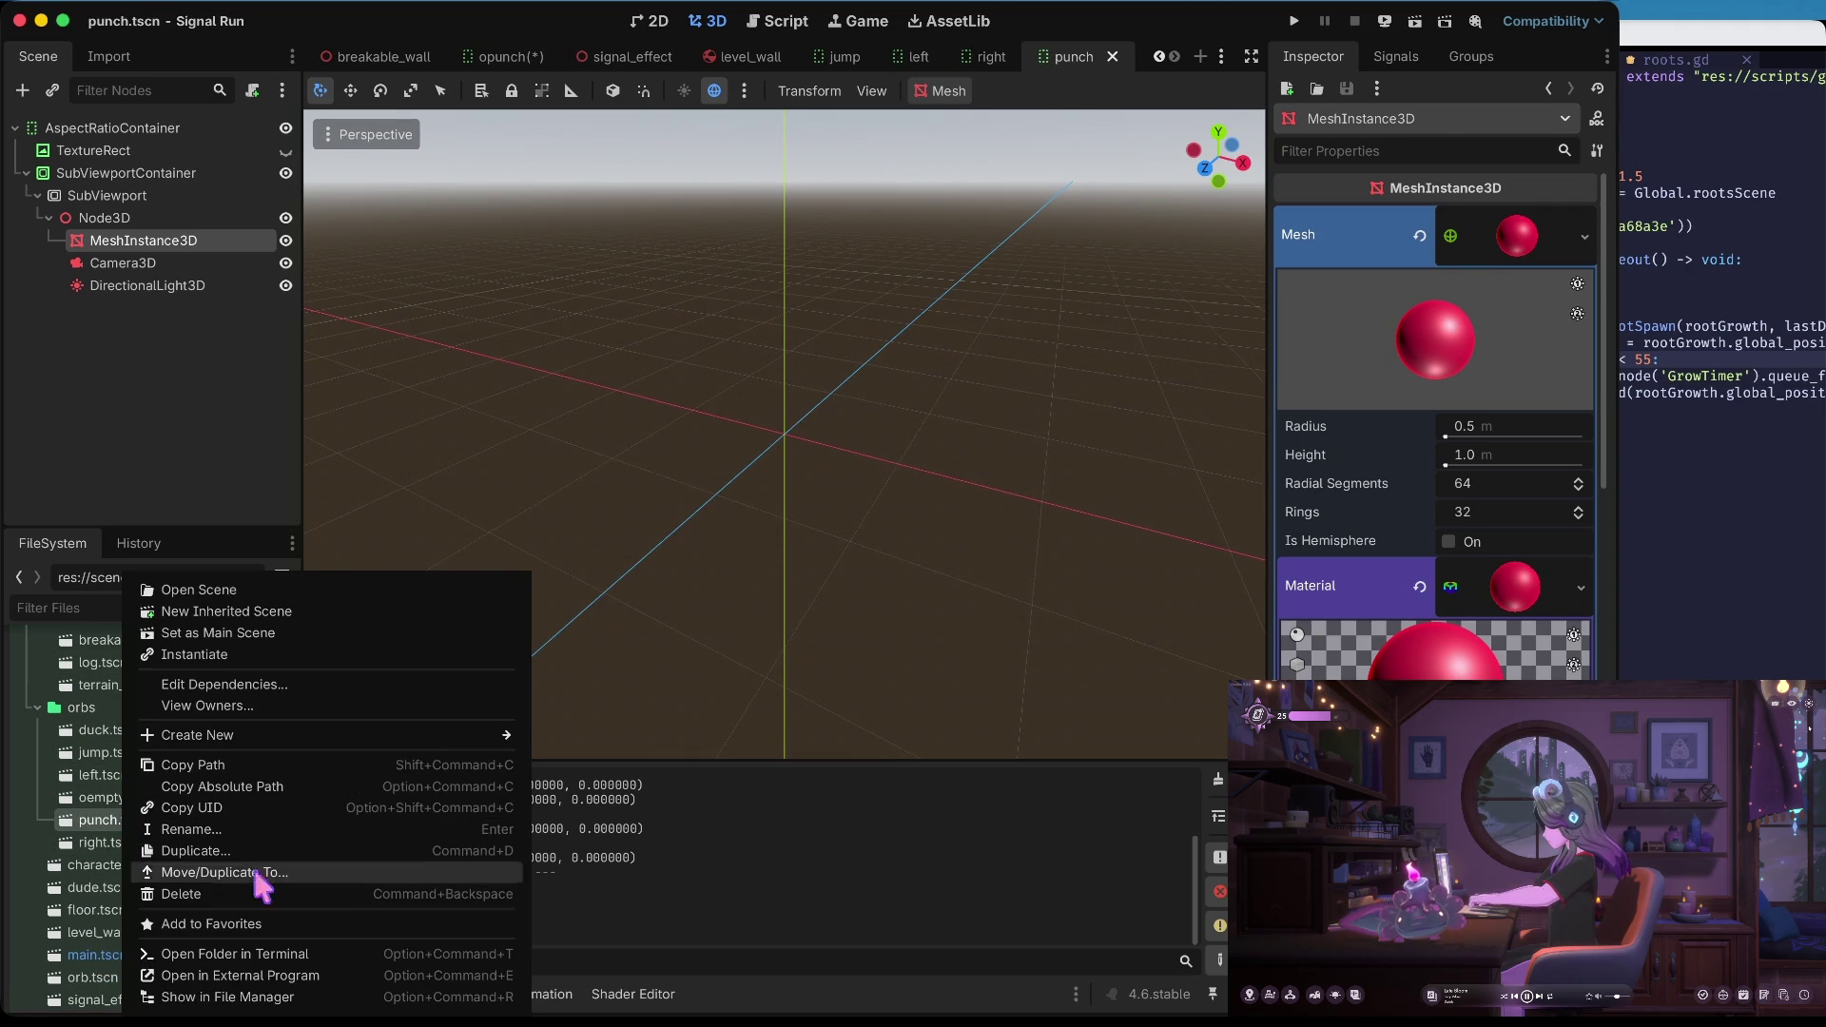
left_click(222, 853)
type("empty.tscn")
key("Return")
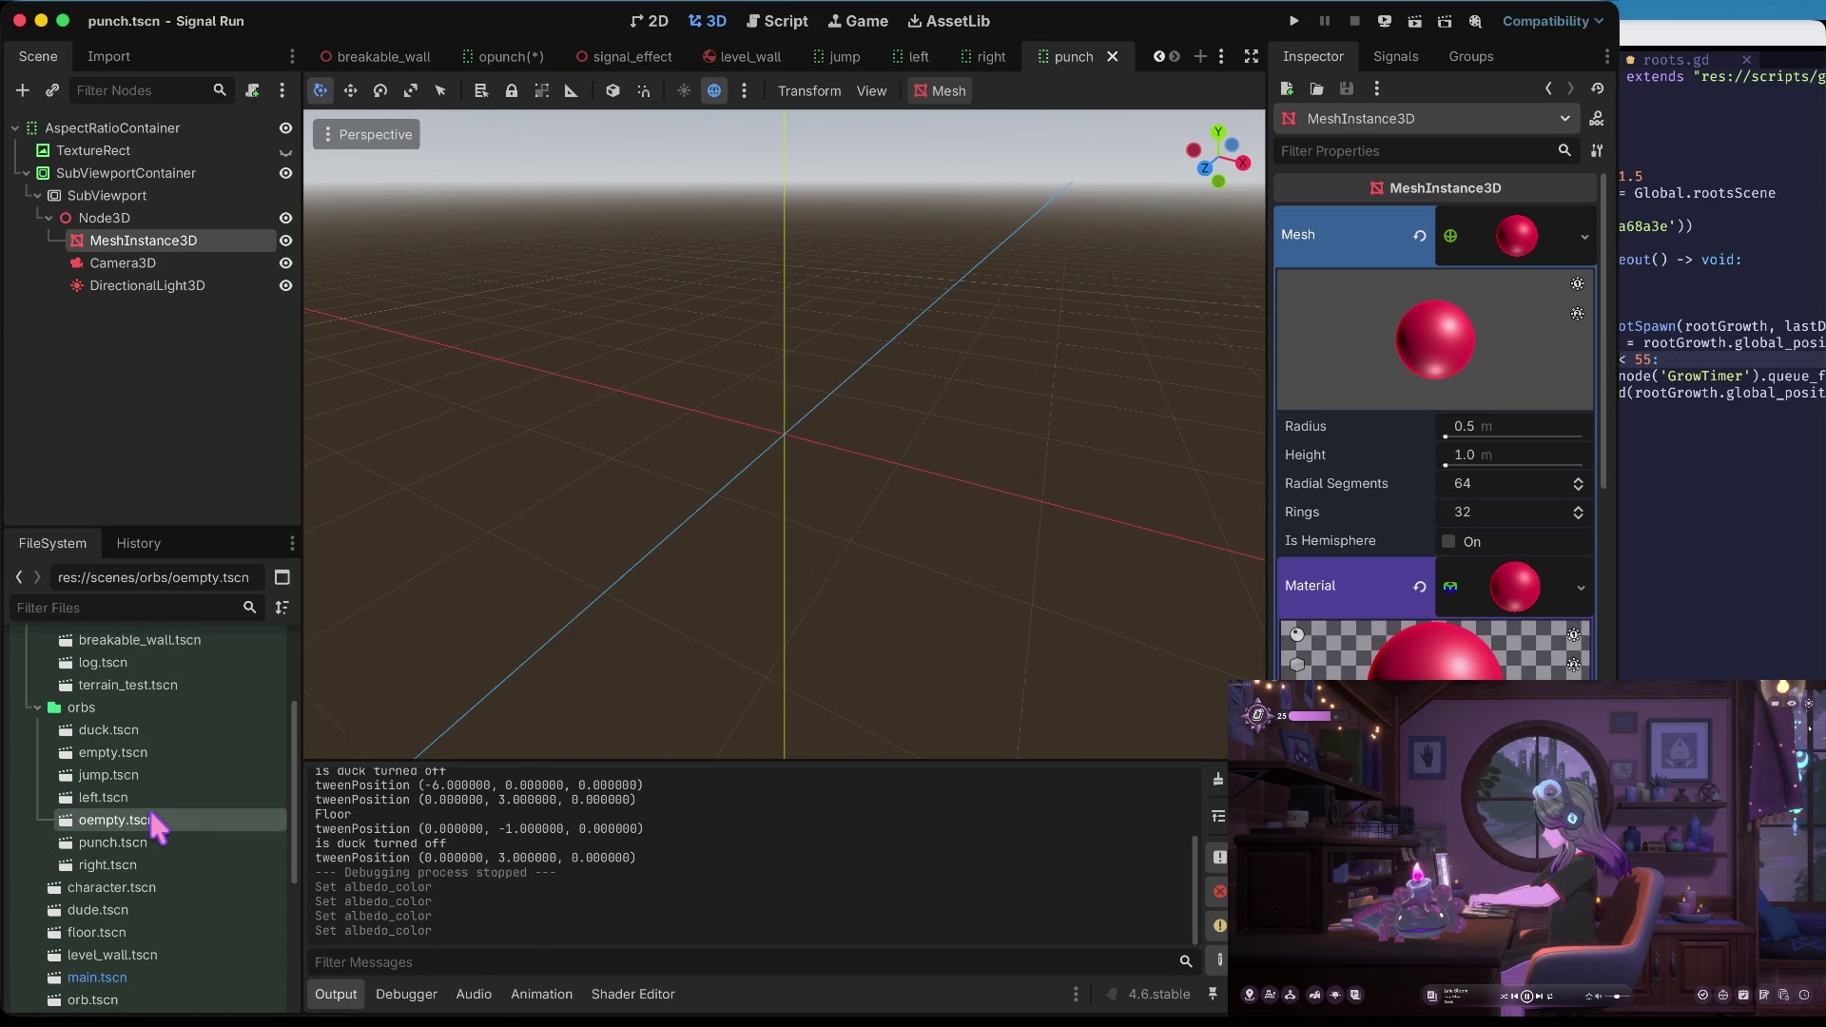
Delete oempty.tscn and open the new empty.tscn scene
right_click(152, 821)
left_click(228, 894)
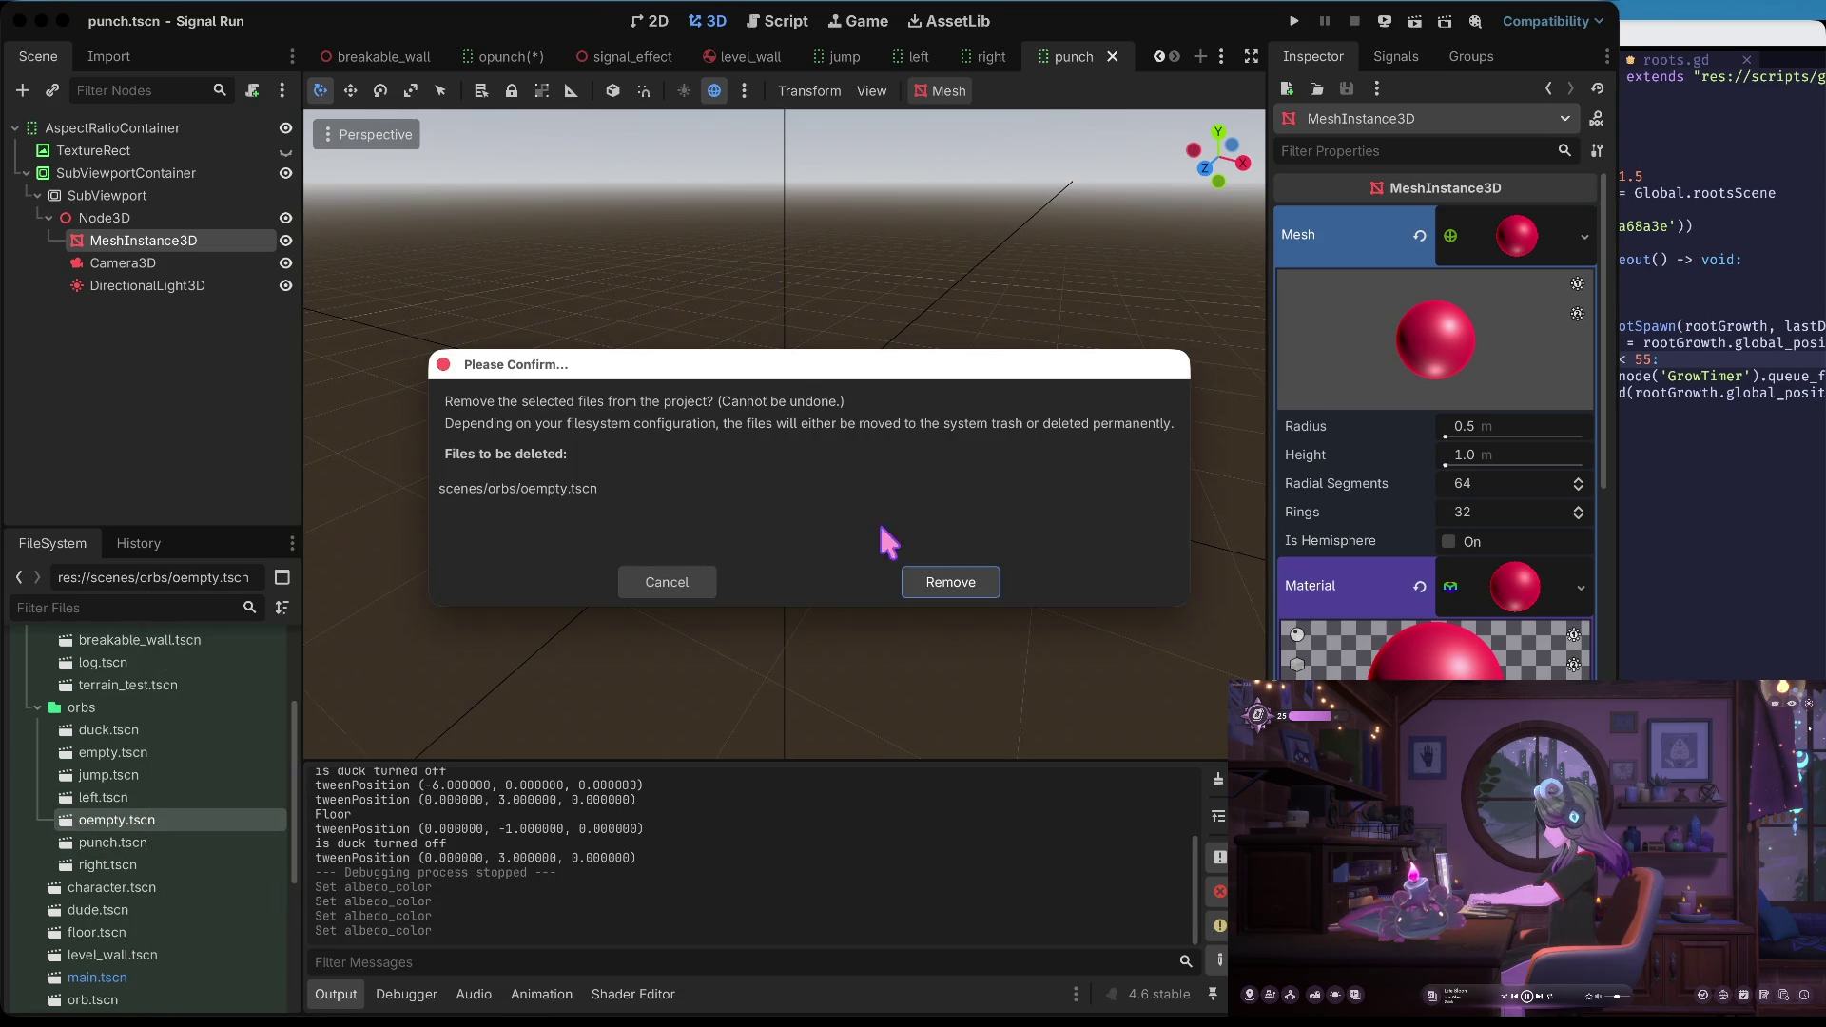
left_click(955, 575)
double_click(113, 752)
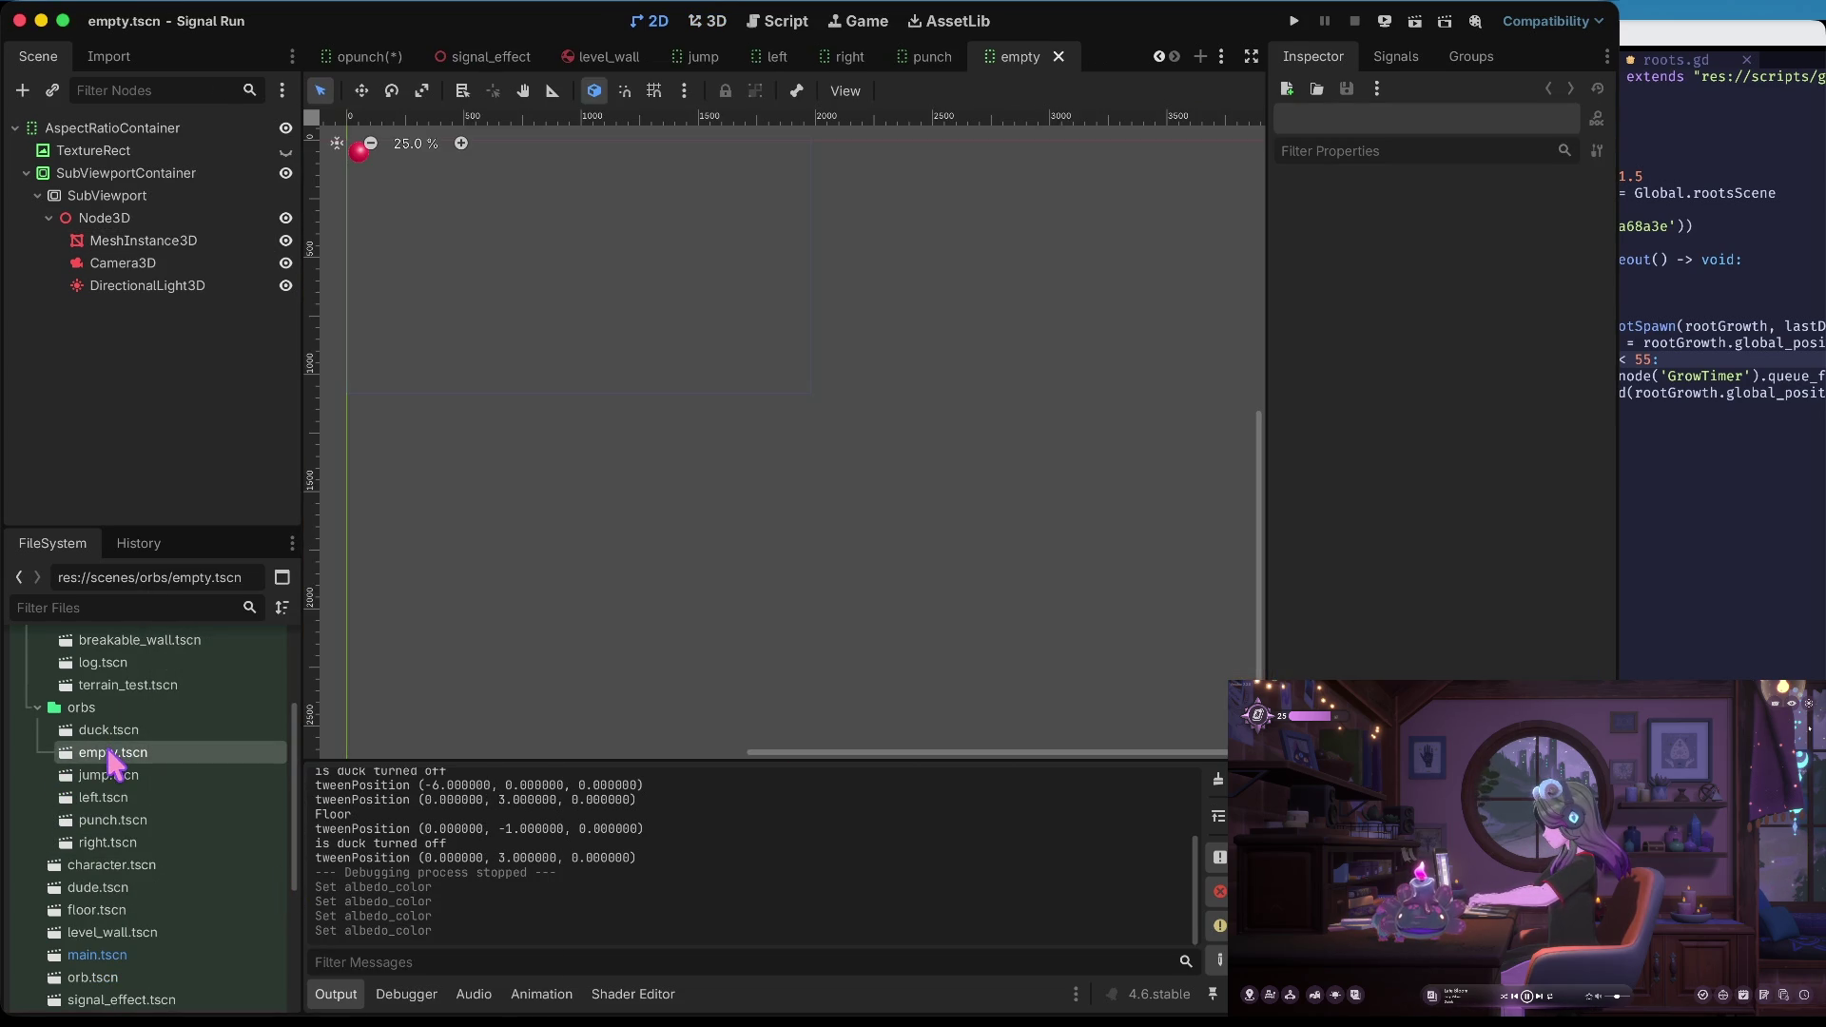
Set the empty orb's sphere albedo to near-black, then run the game
left_click(95, 242)
left_click(1528, 236)
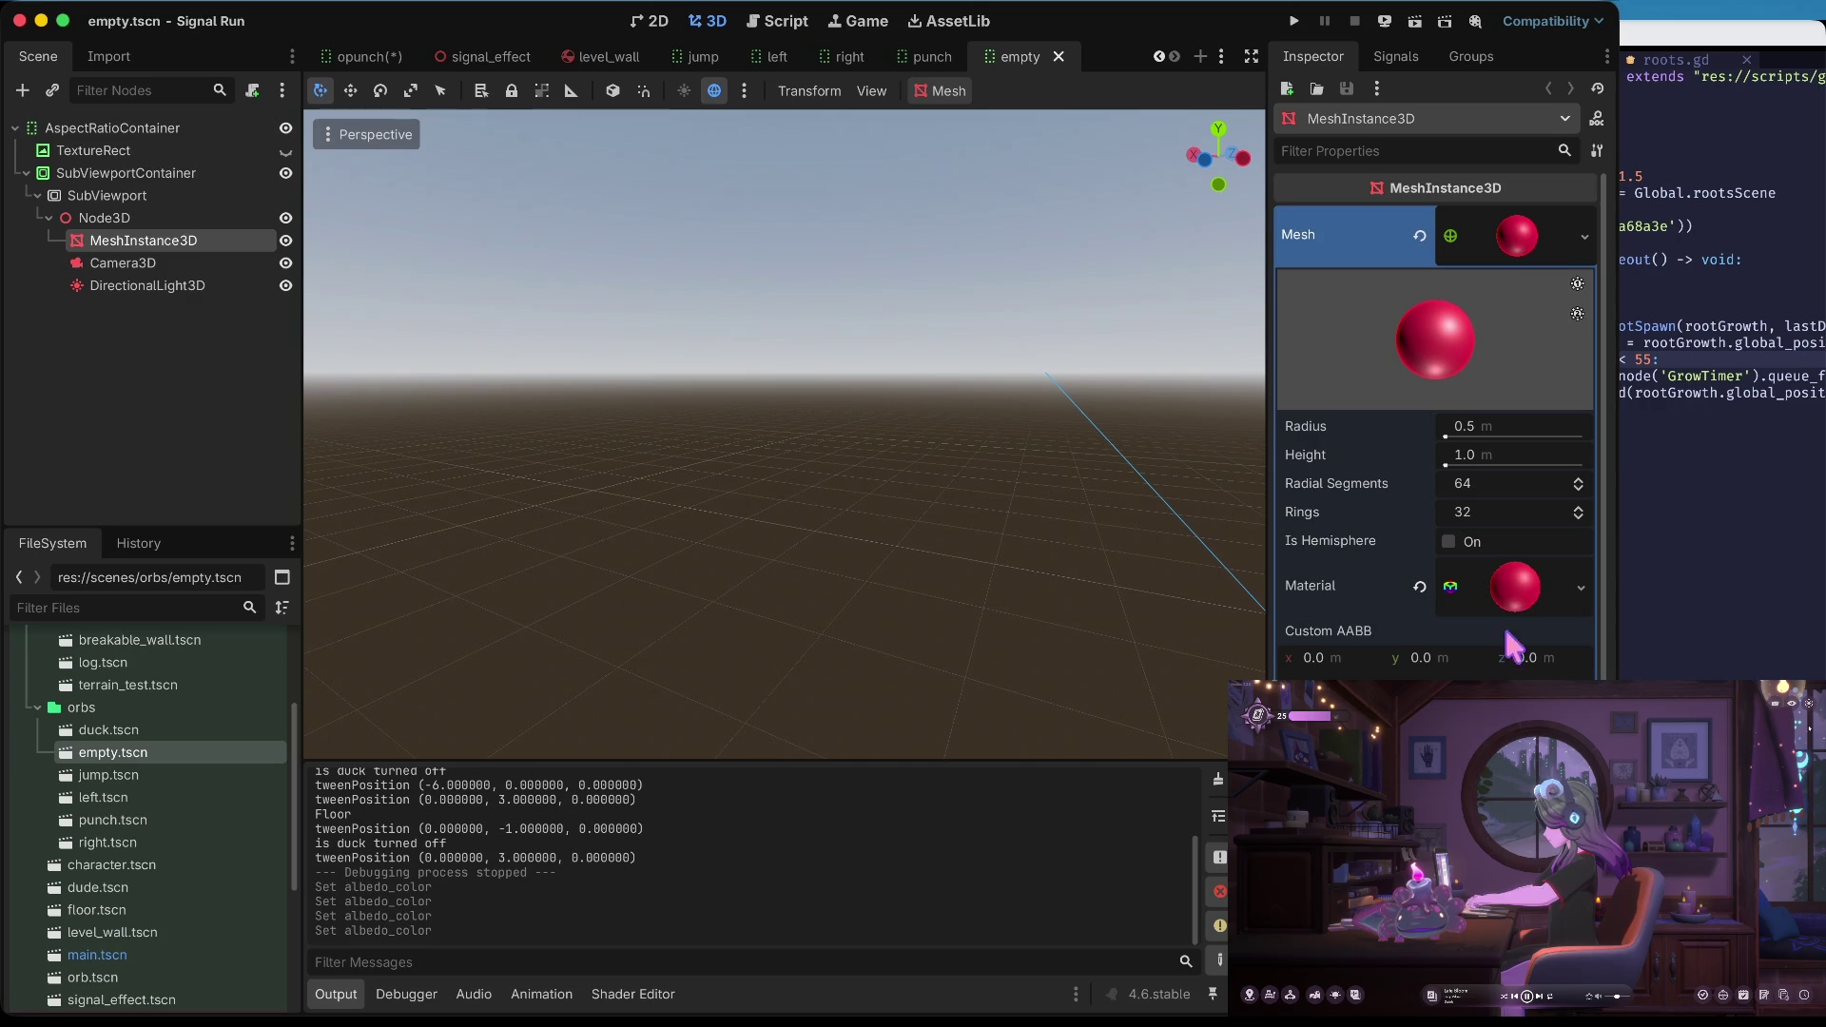
left_click(1516, 584)
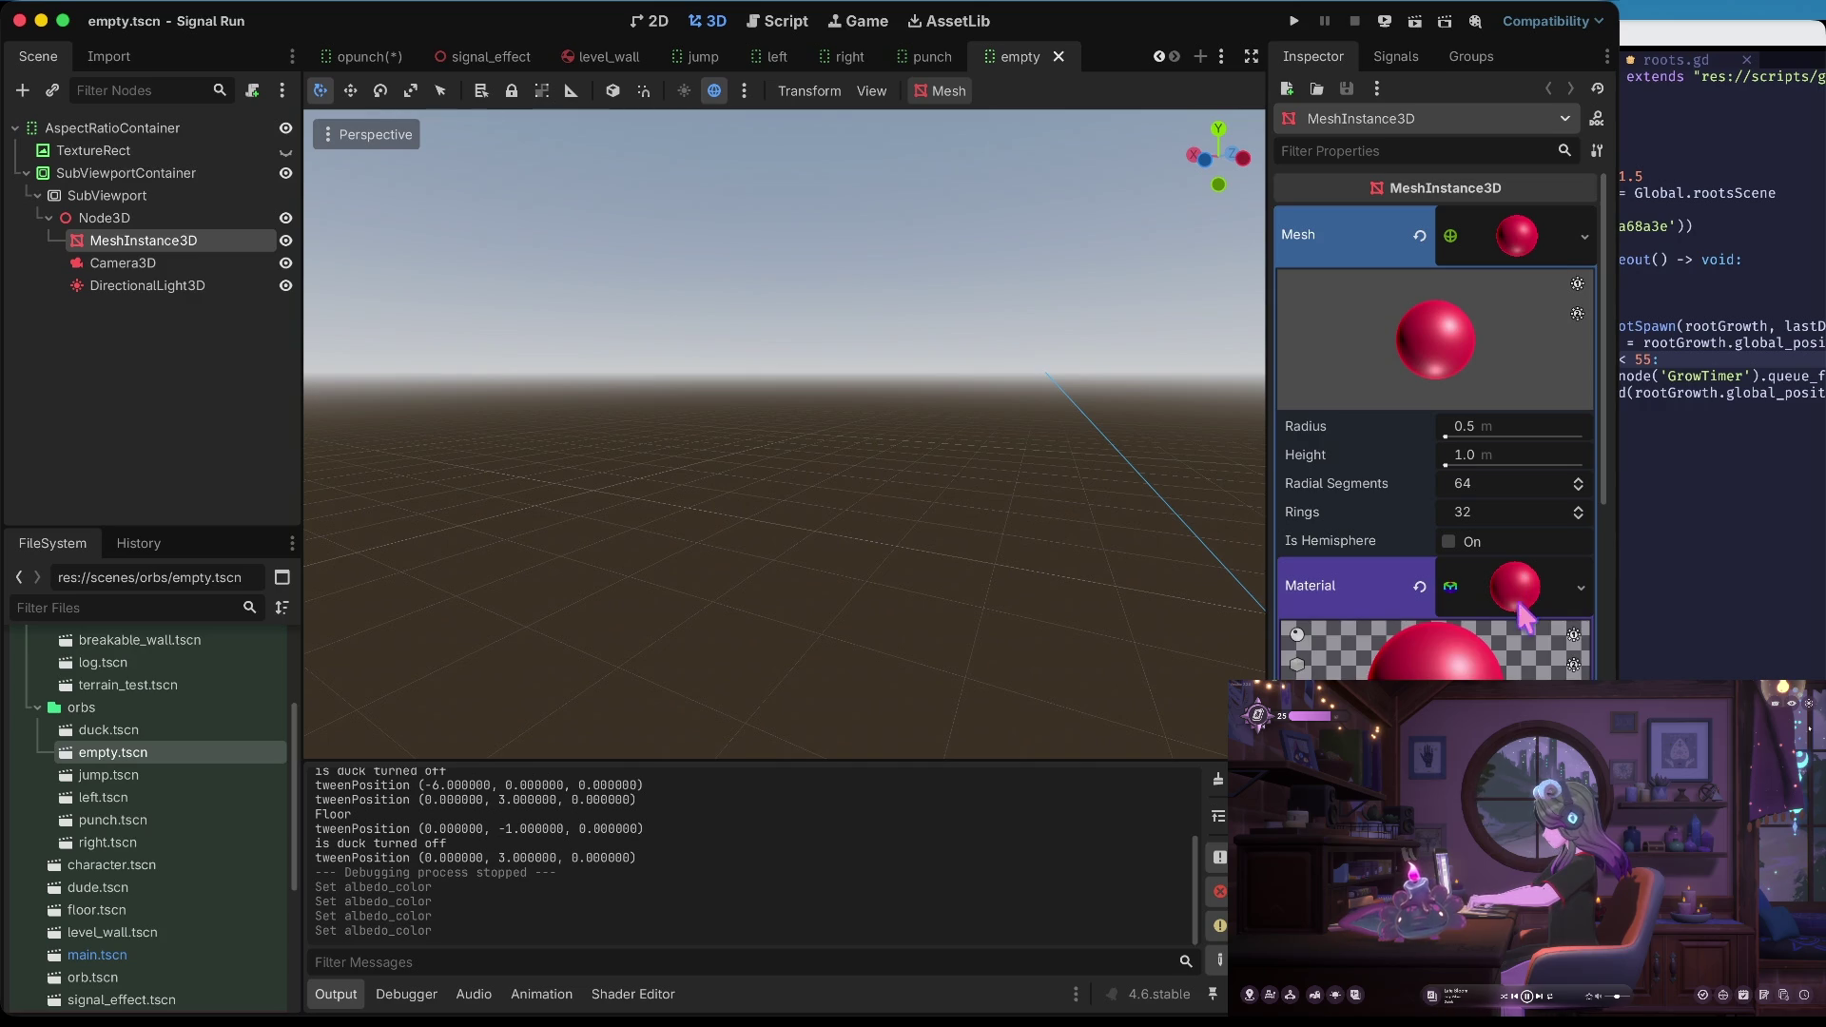
scroll(1436, 475, "down", 3)
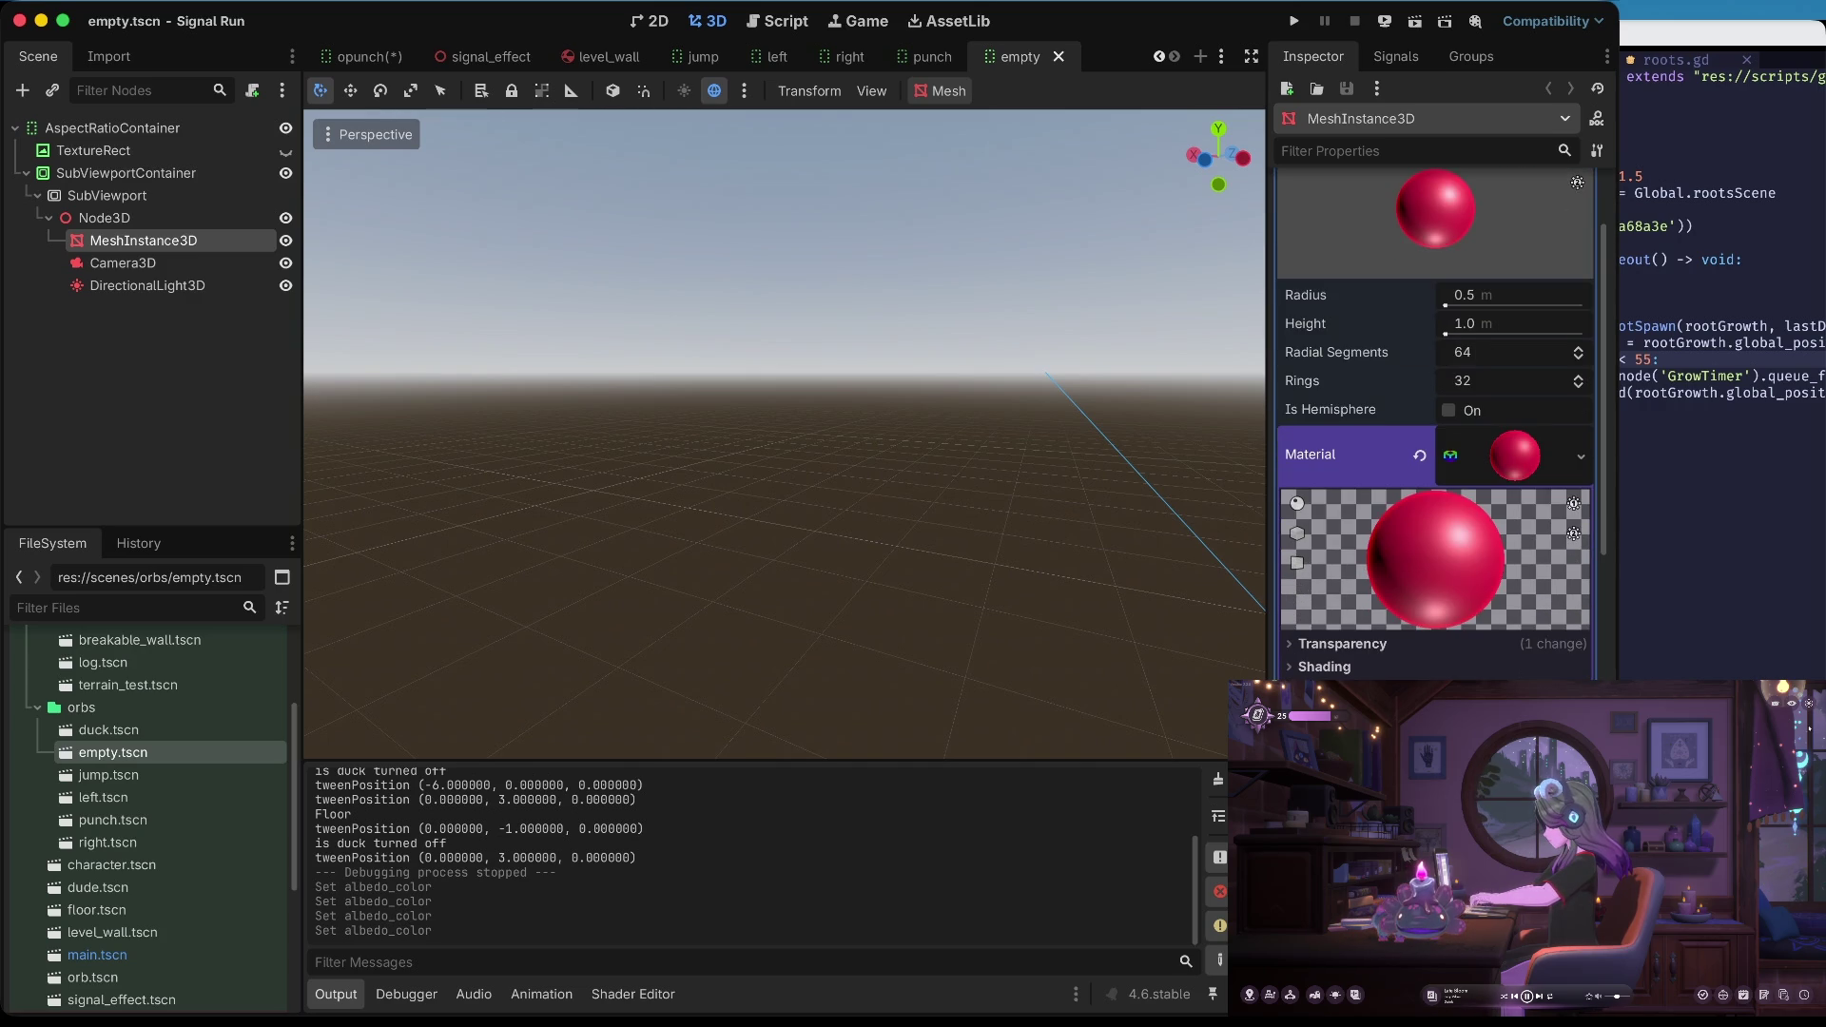
mouse_move(1583, 271)
left_mouse_down()
mouse_move(1586, 315)
mouse_move(1057, 575)
left_mouse_up()
left_click(1057, 575)
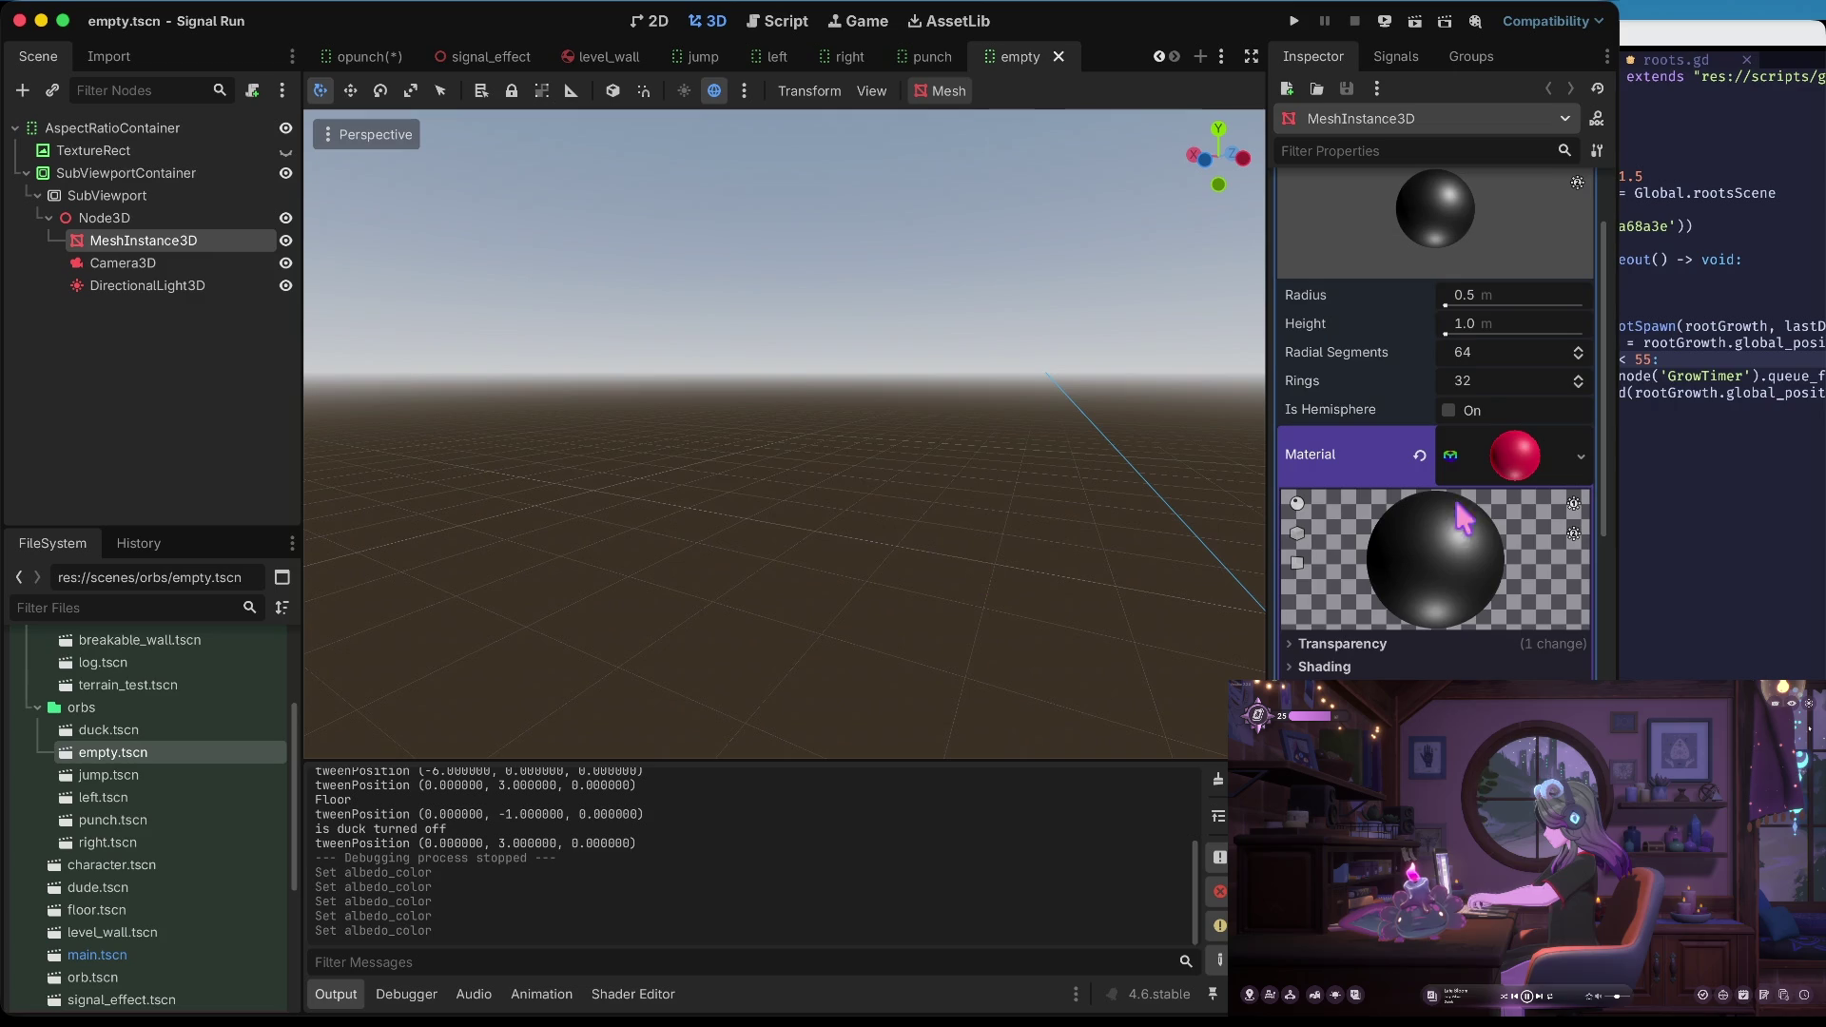
key("super+b")
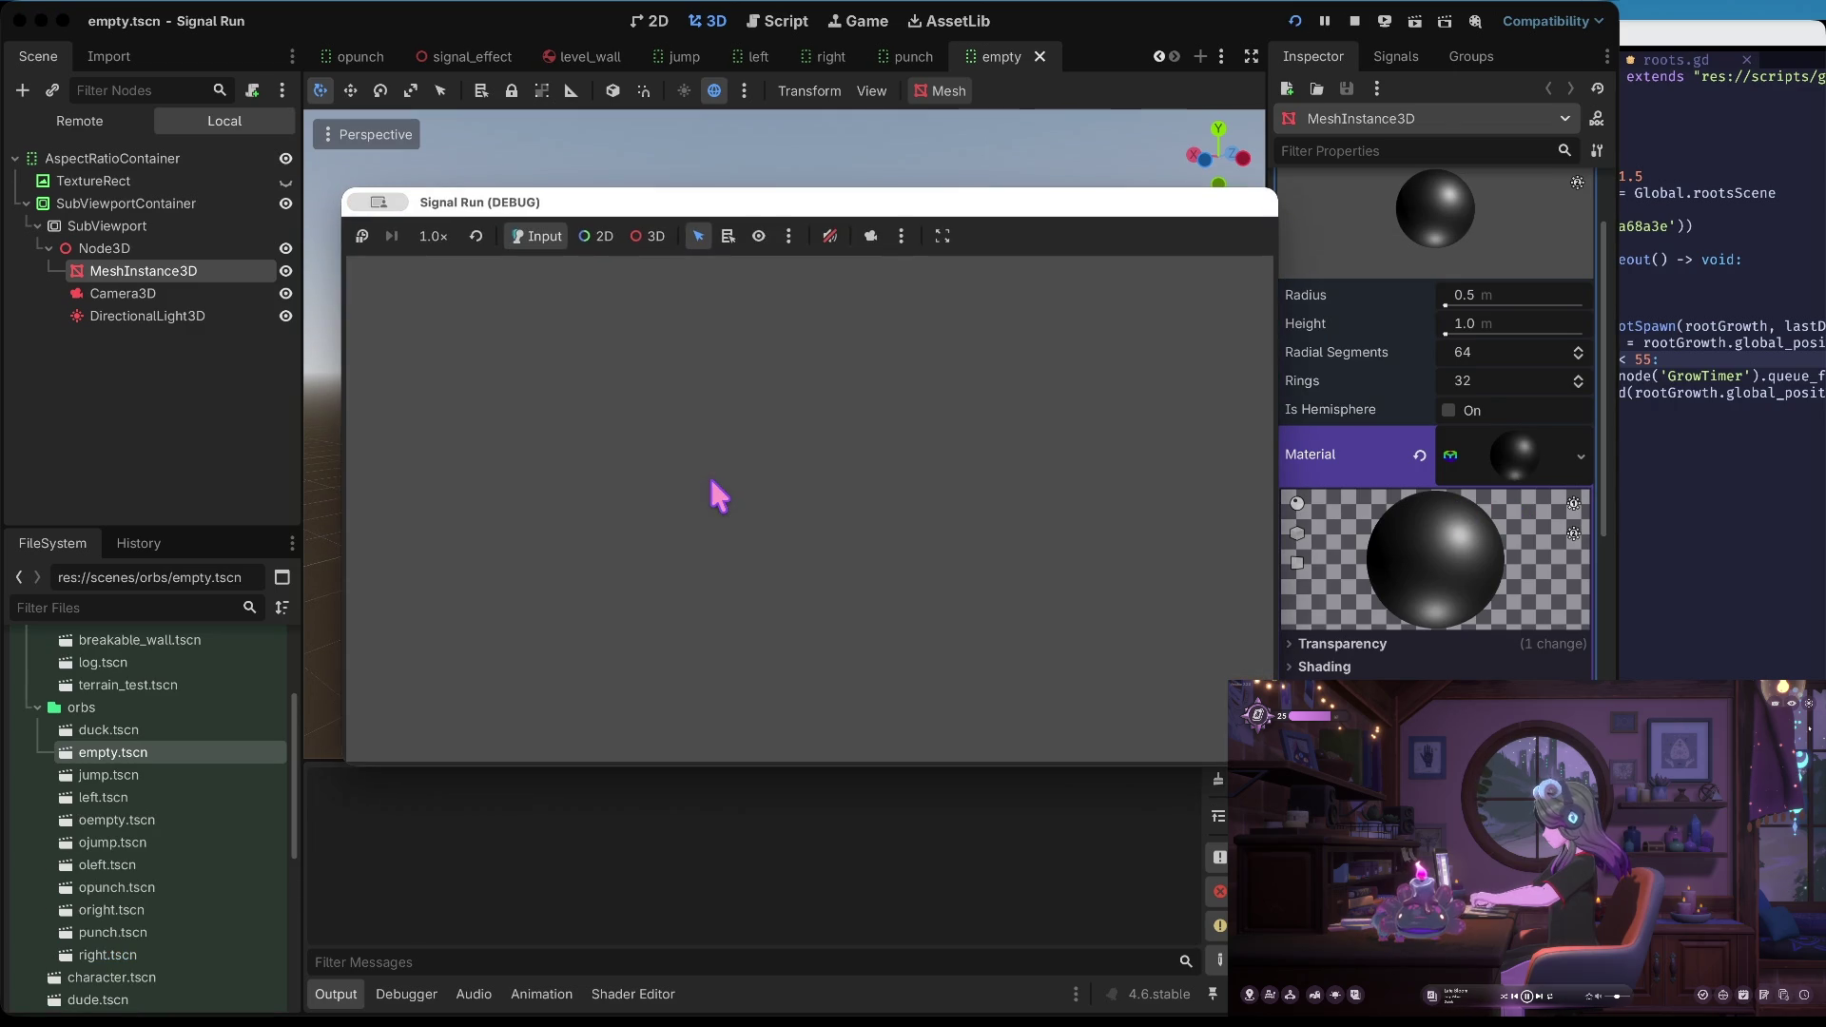
Playtest a round, then paste a dark grey albedo for the empty orb and rerun
left_click(715, 495)
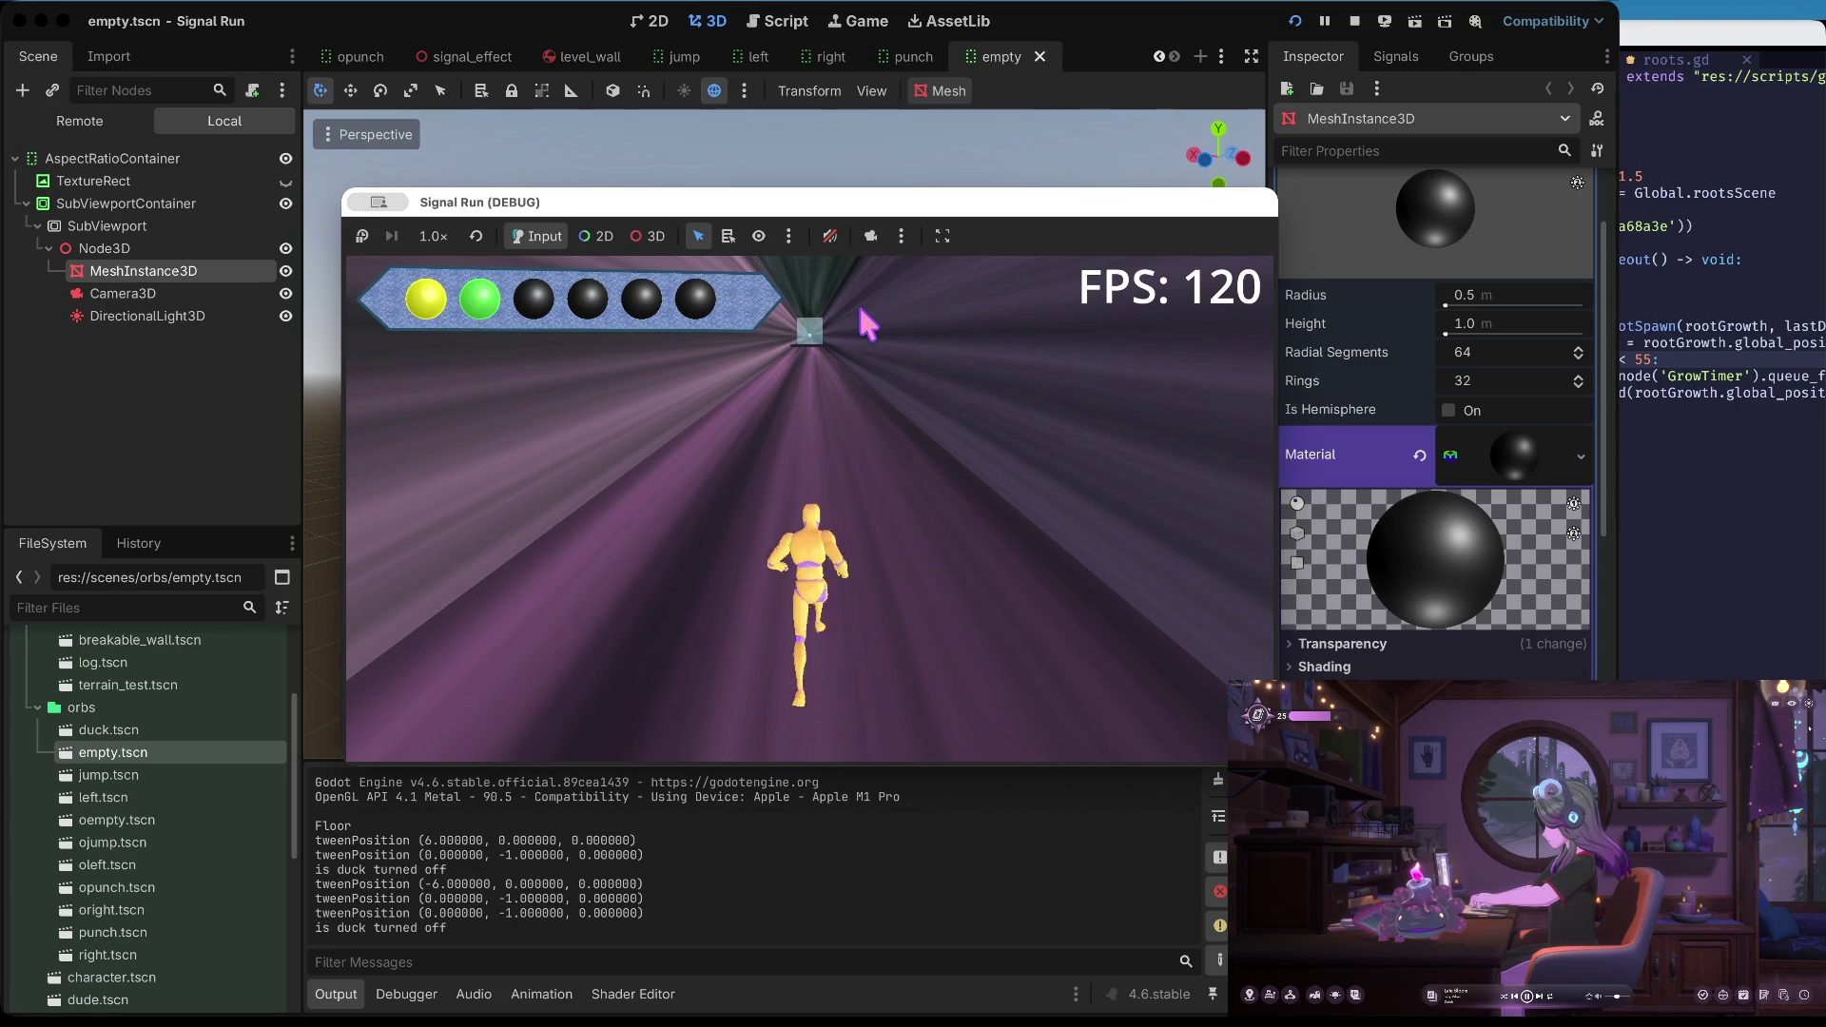
left_click(1354, 21)
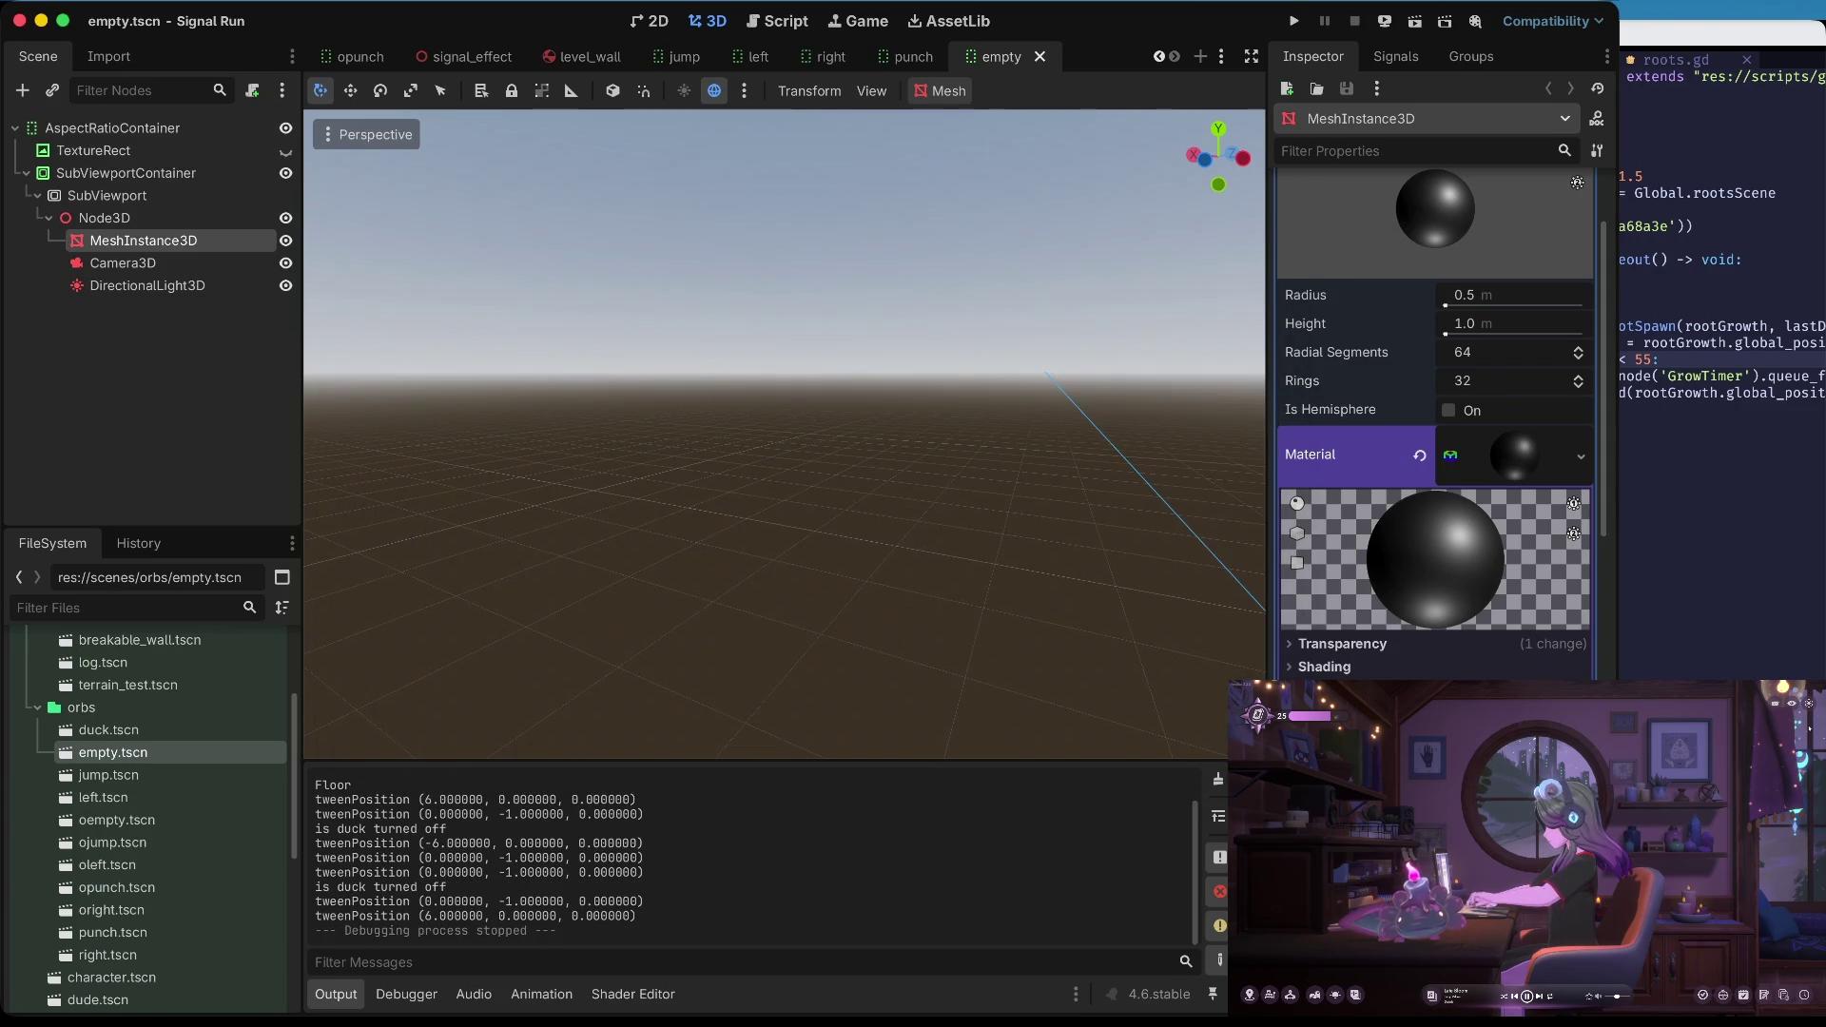
left_click(1512, 709)
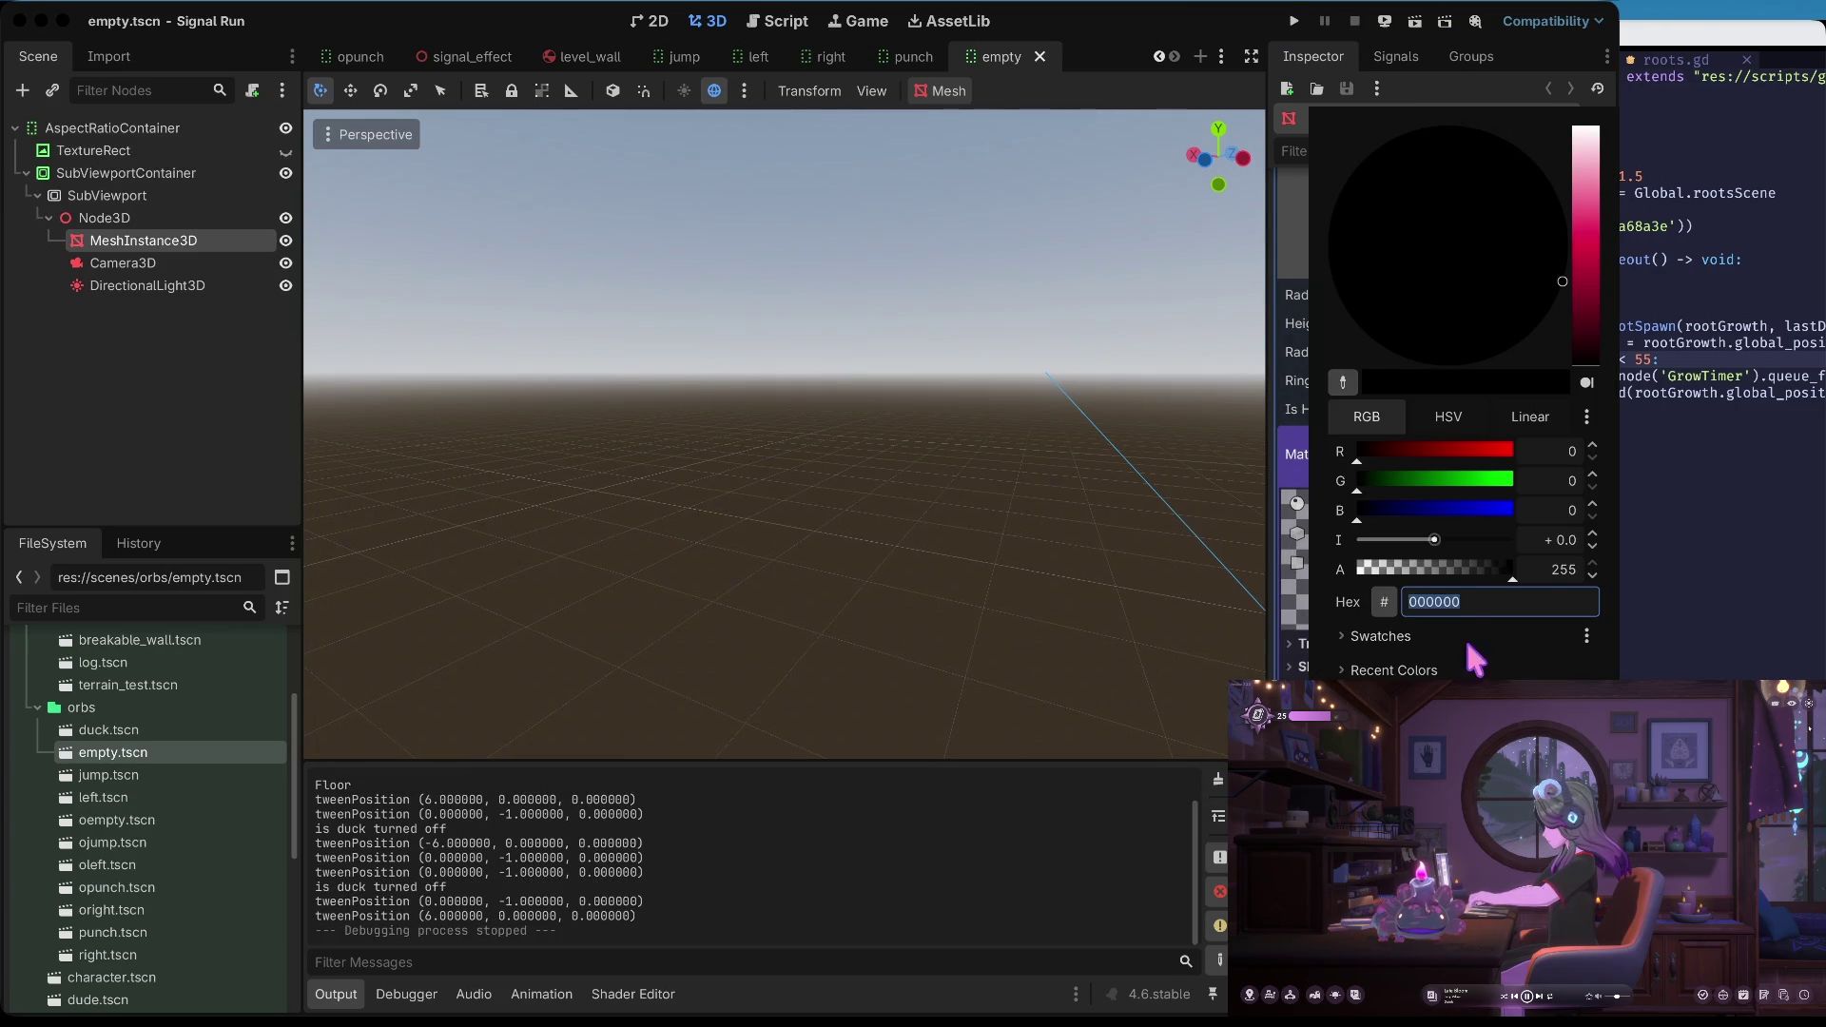
type("00000050")
left_click(1075, 571)
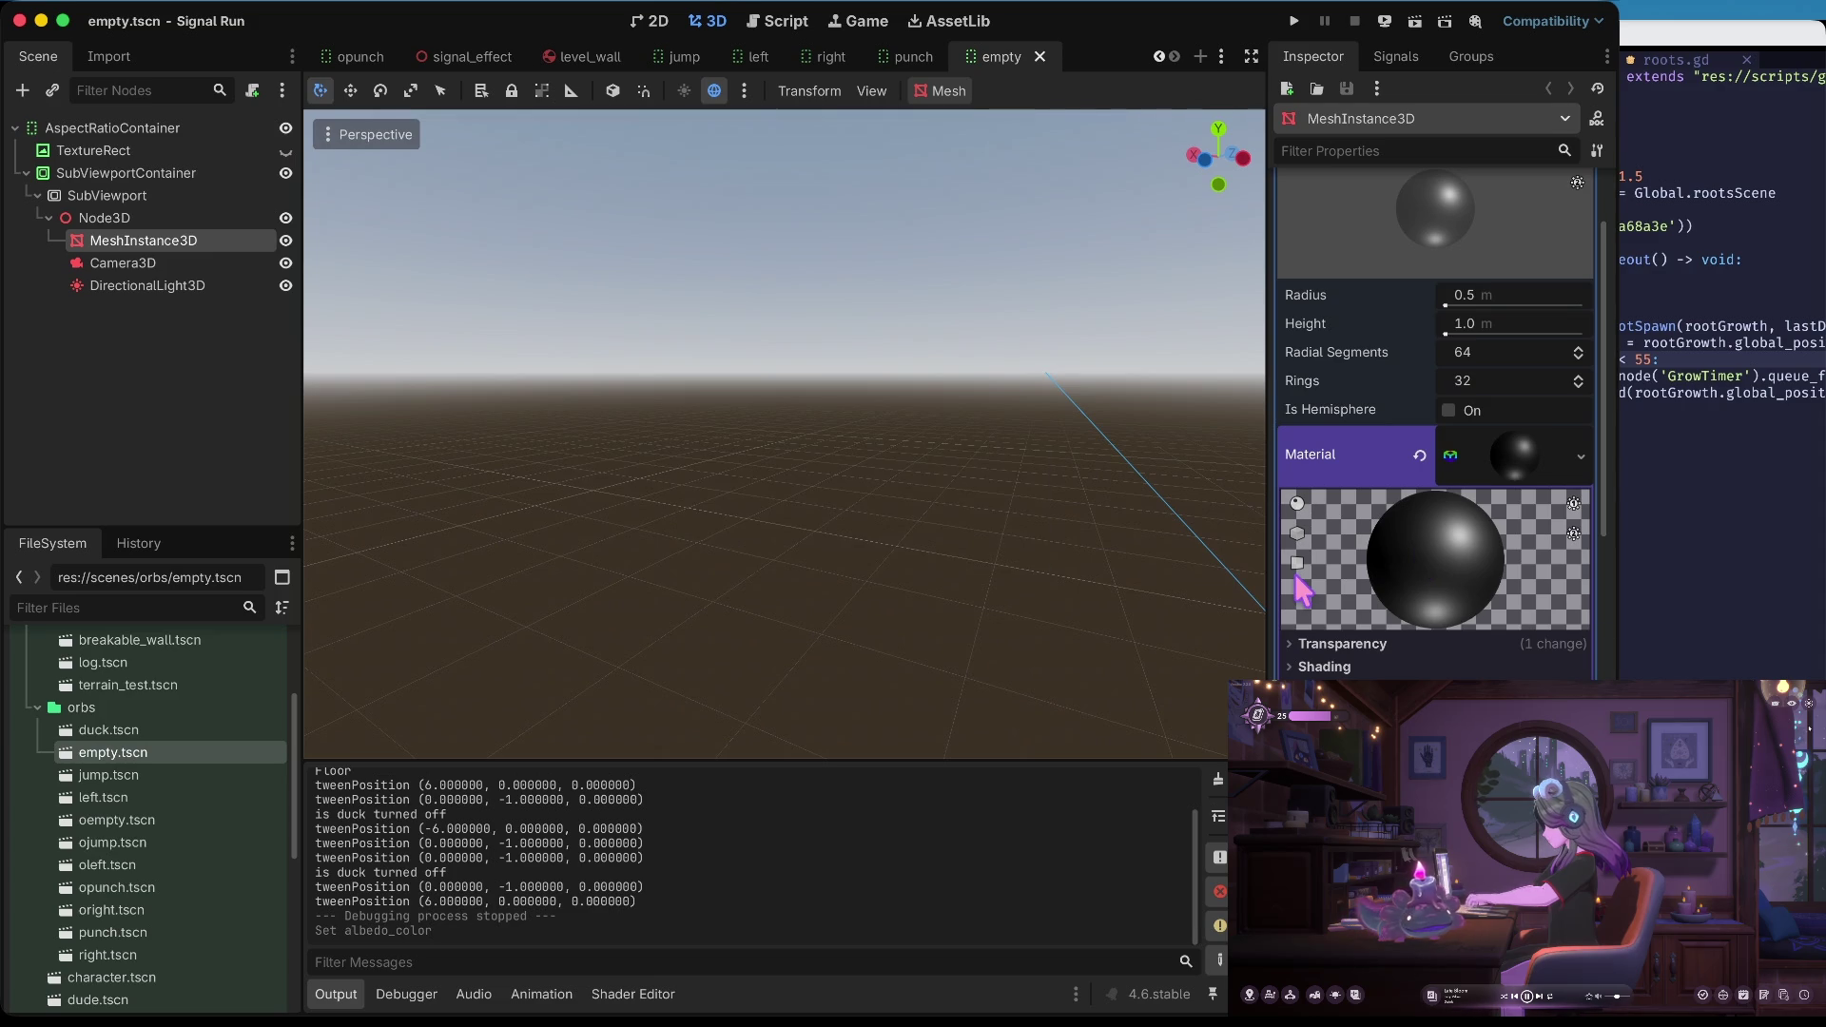
key("super+b")
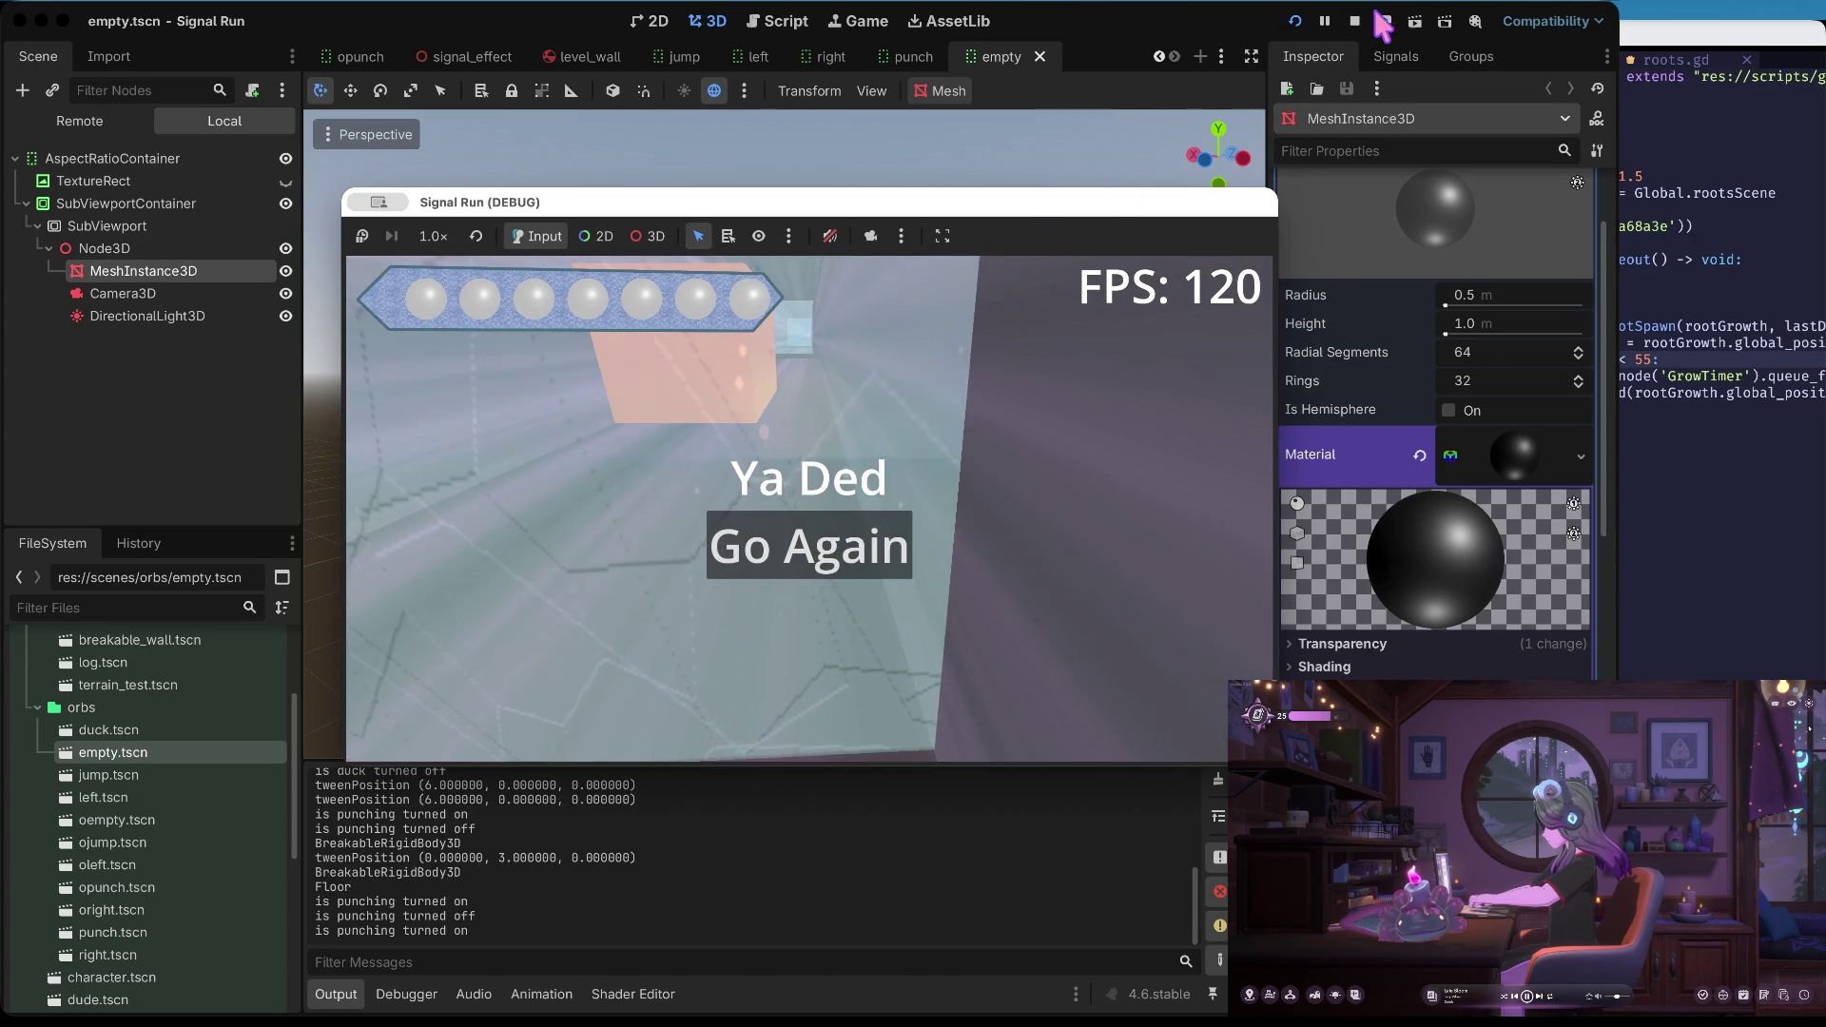
left_click(1370, 21)
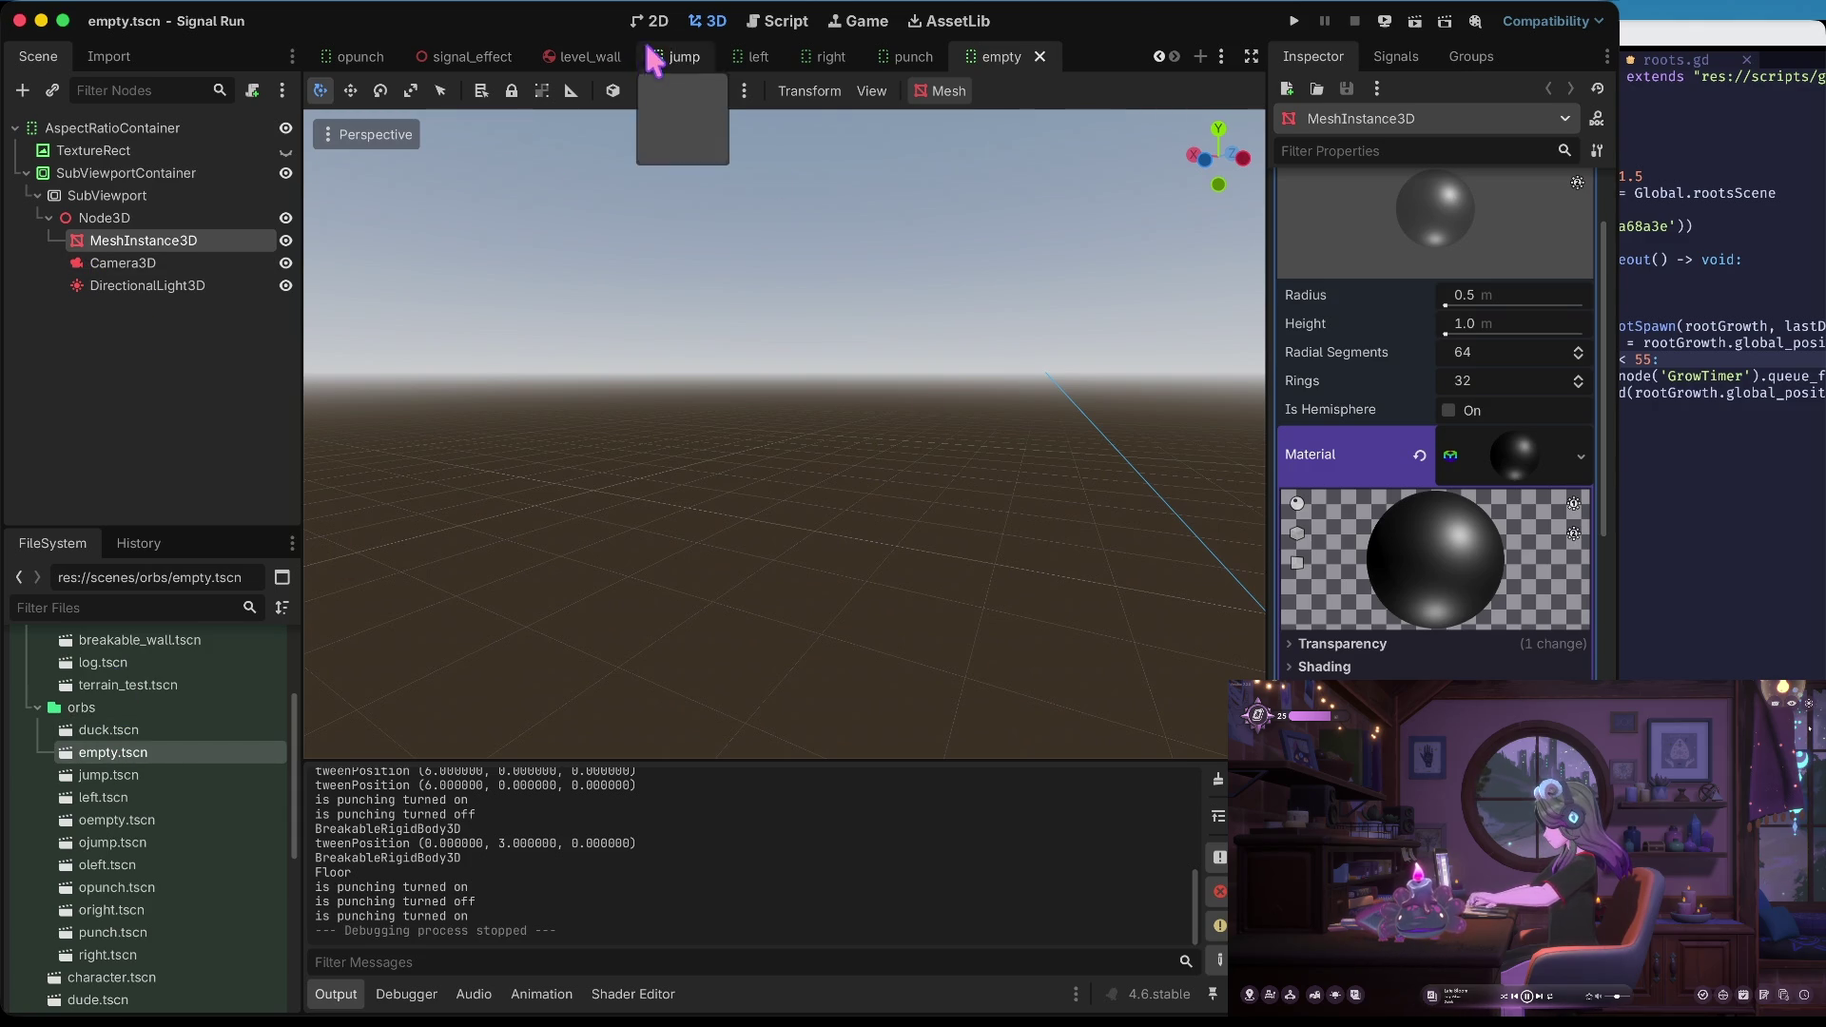
left_click(777, 21)
left_click(709, 21)
scroll(715, 421, "down", 5)
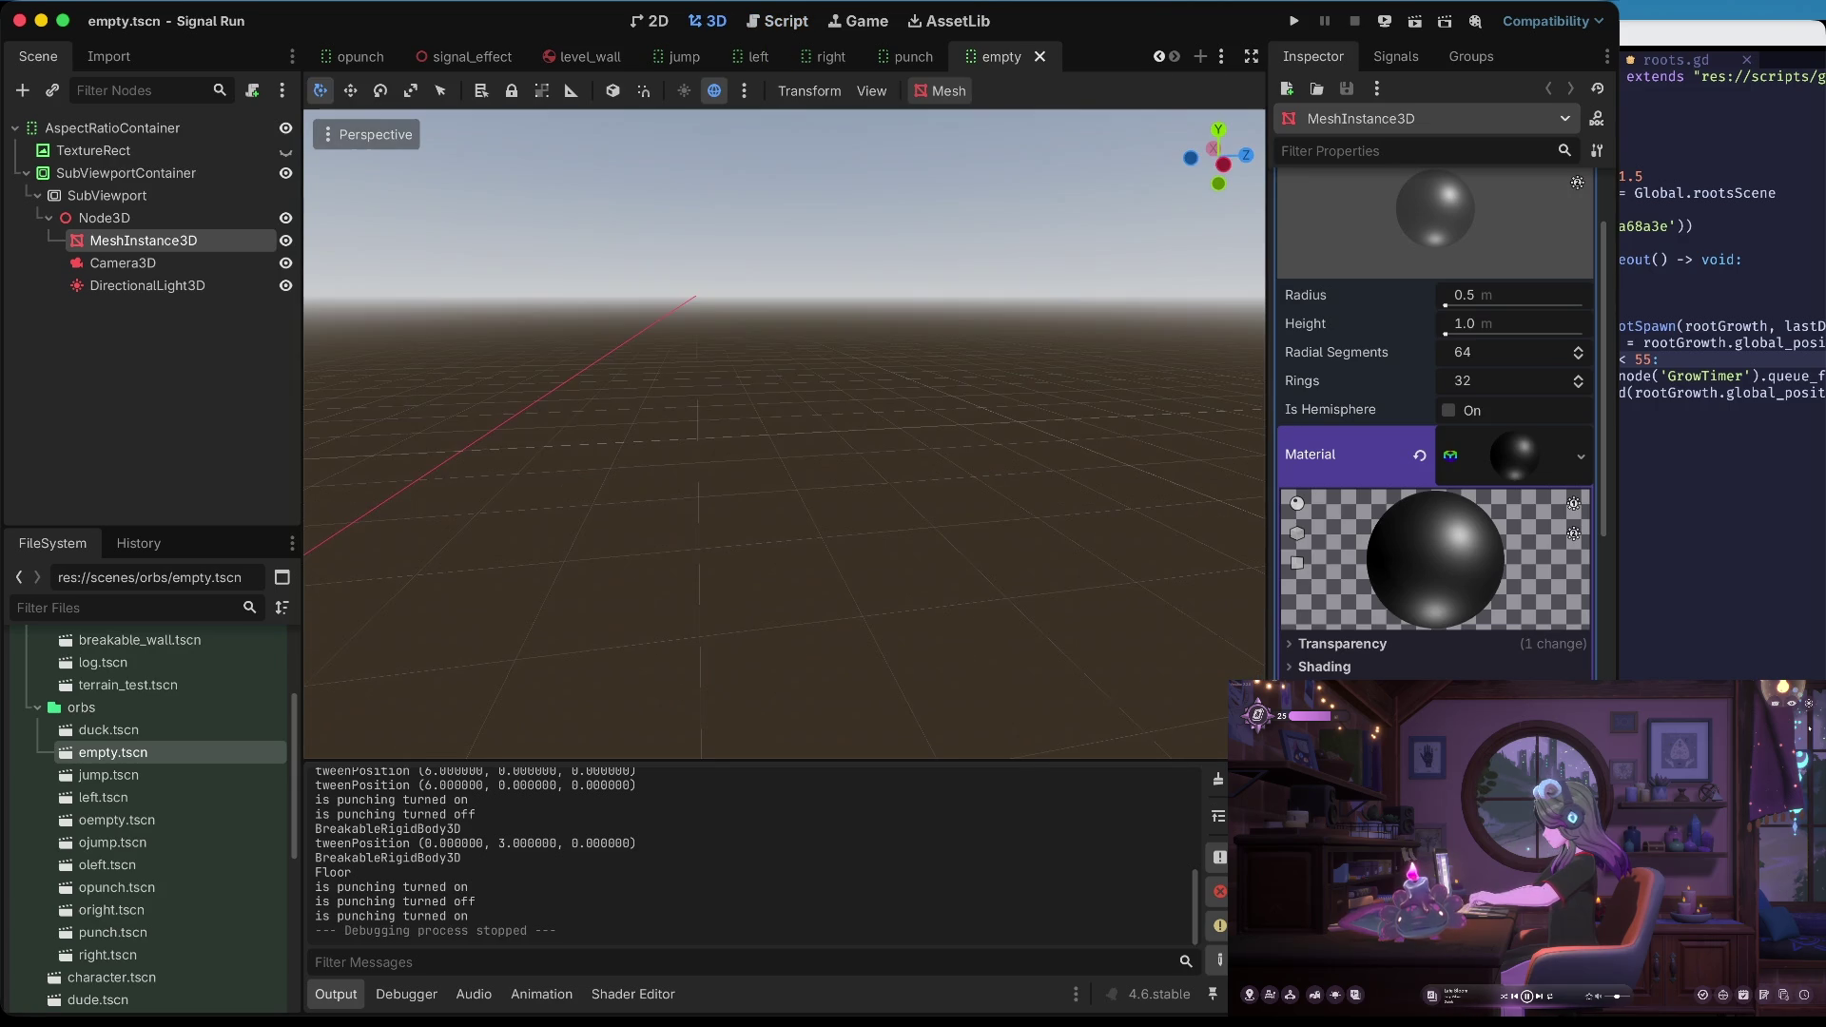
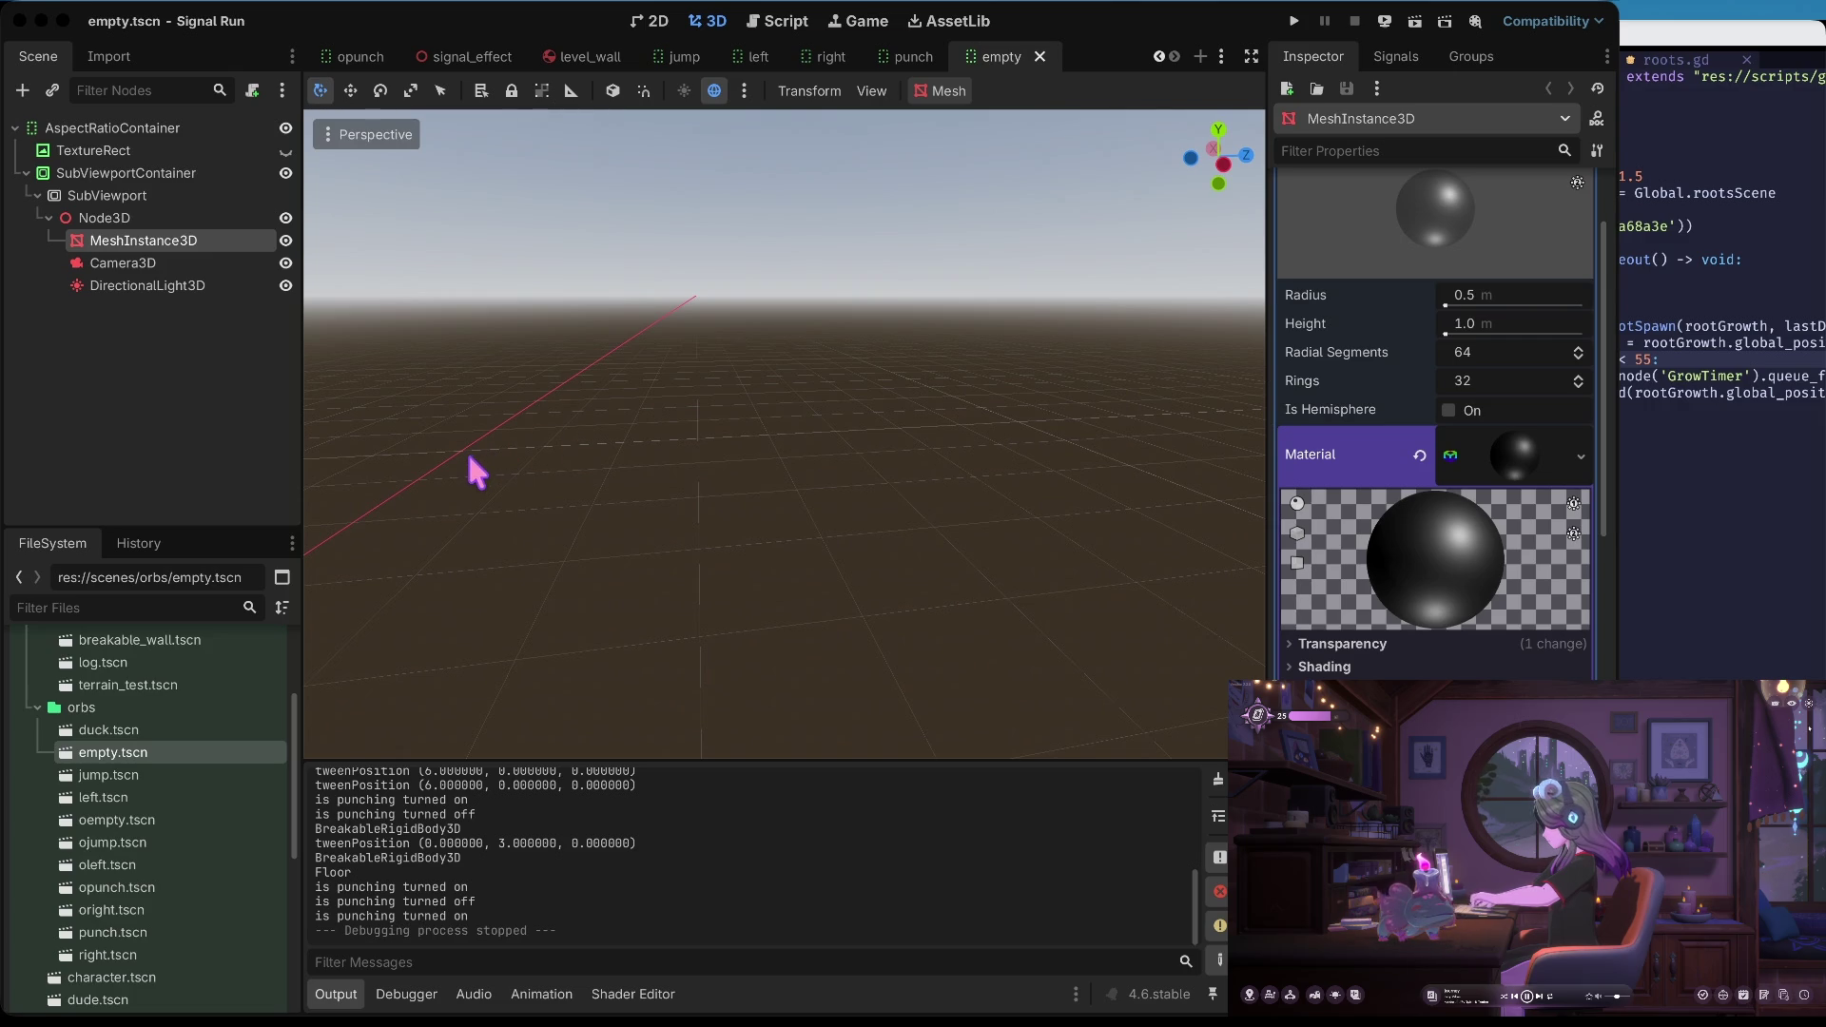
Hide the Godot editor, relaunch Godot from the dock, and reopen the Signal Run project
left_click(756, 434)
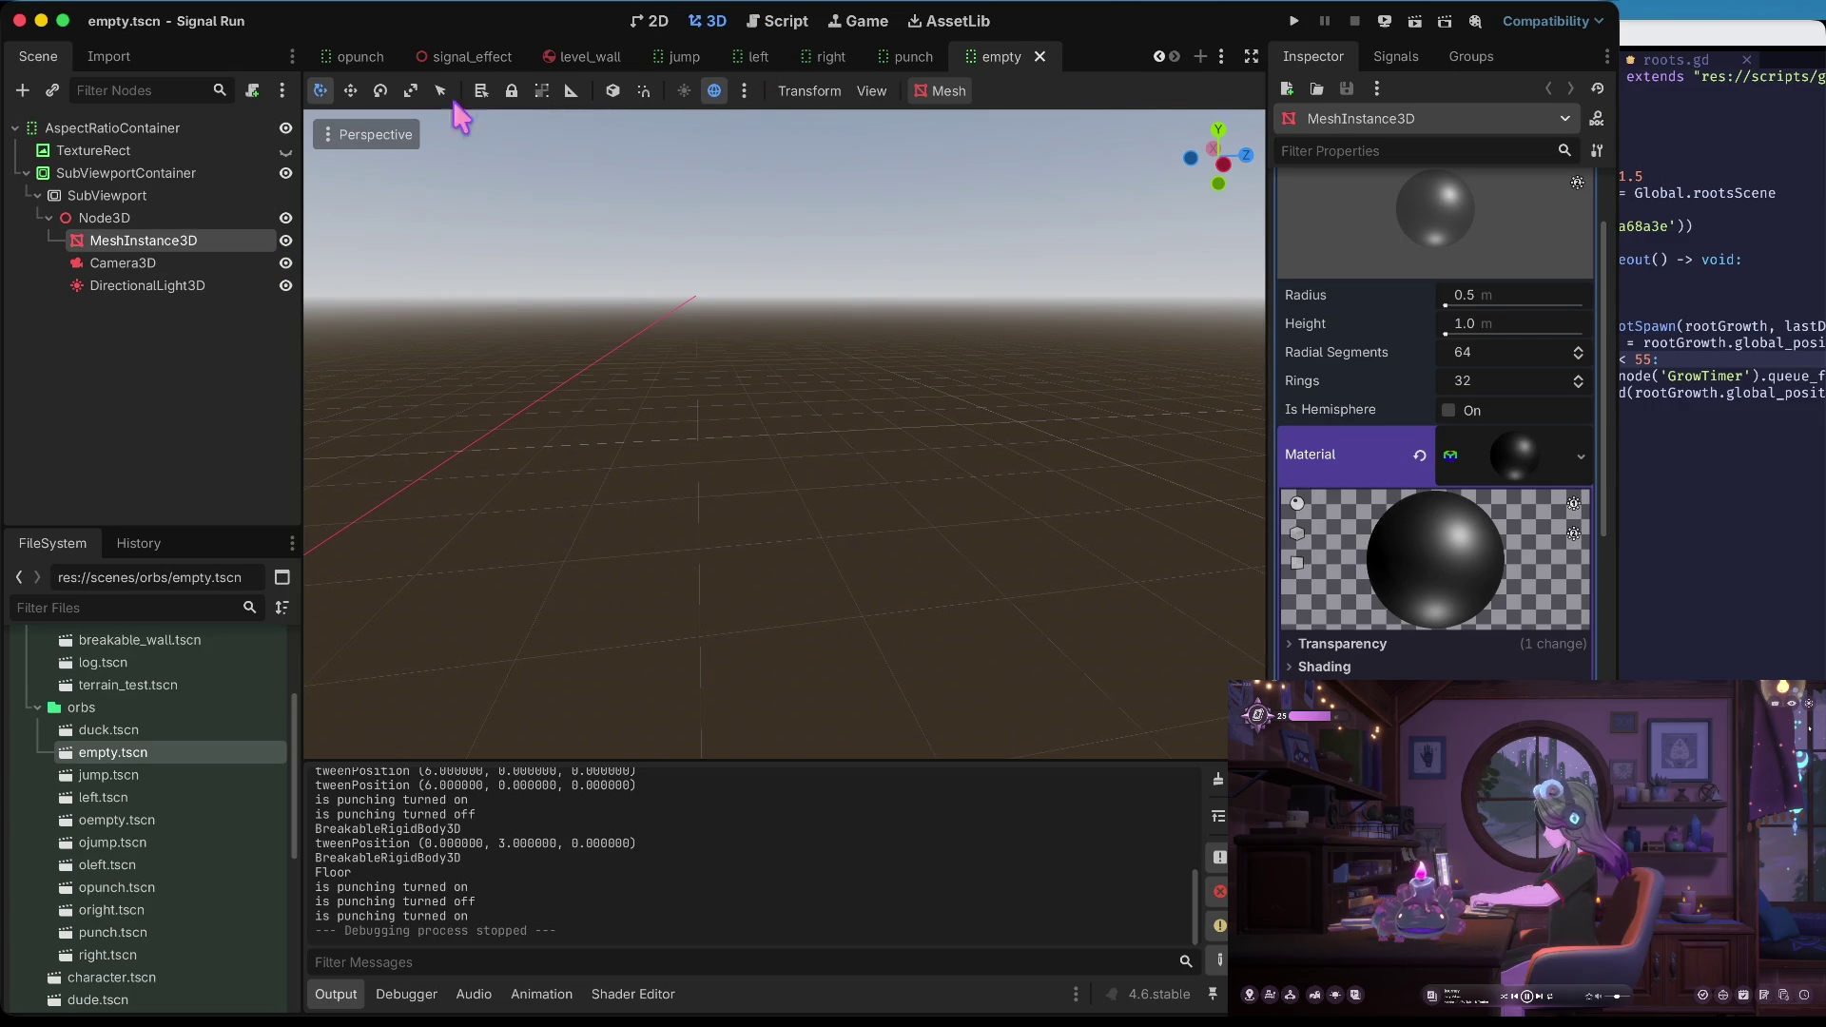
left_click(116, 708)
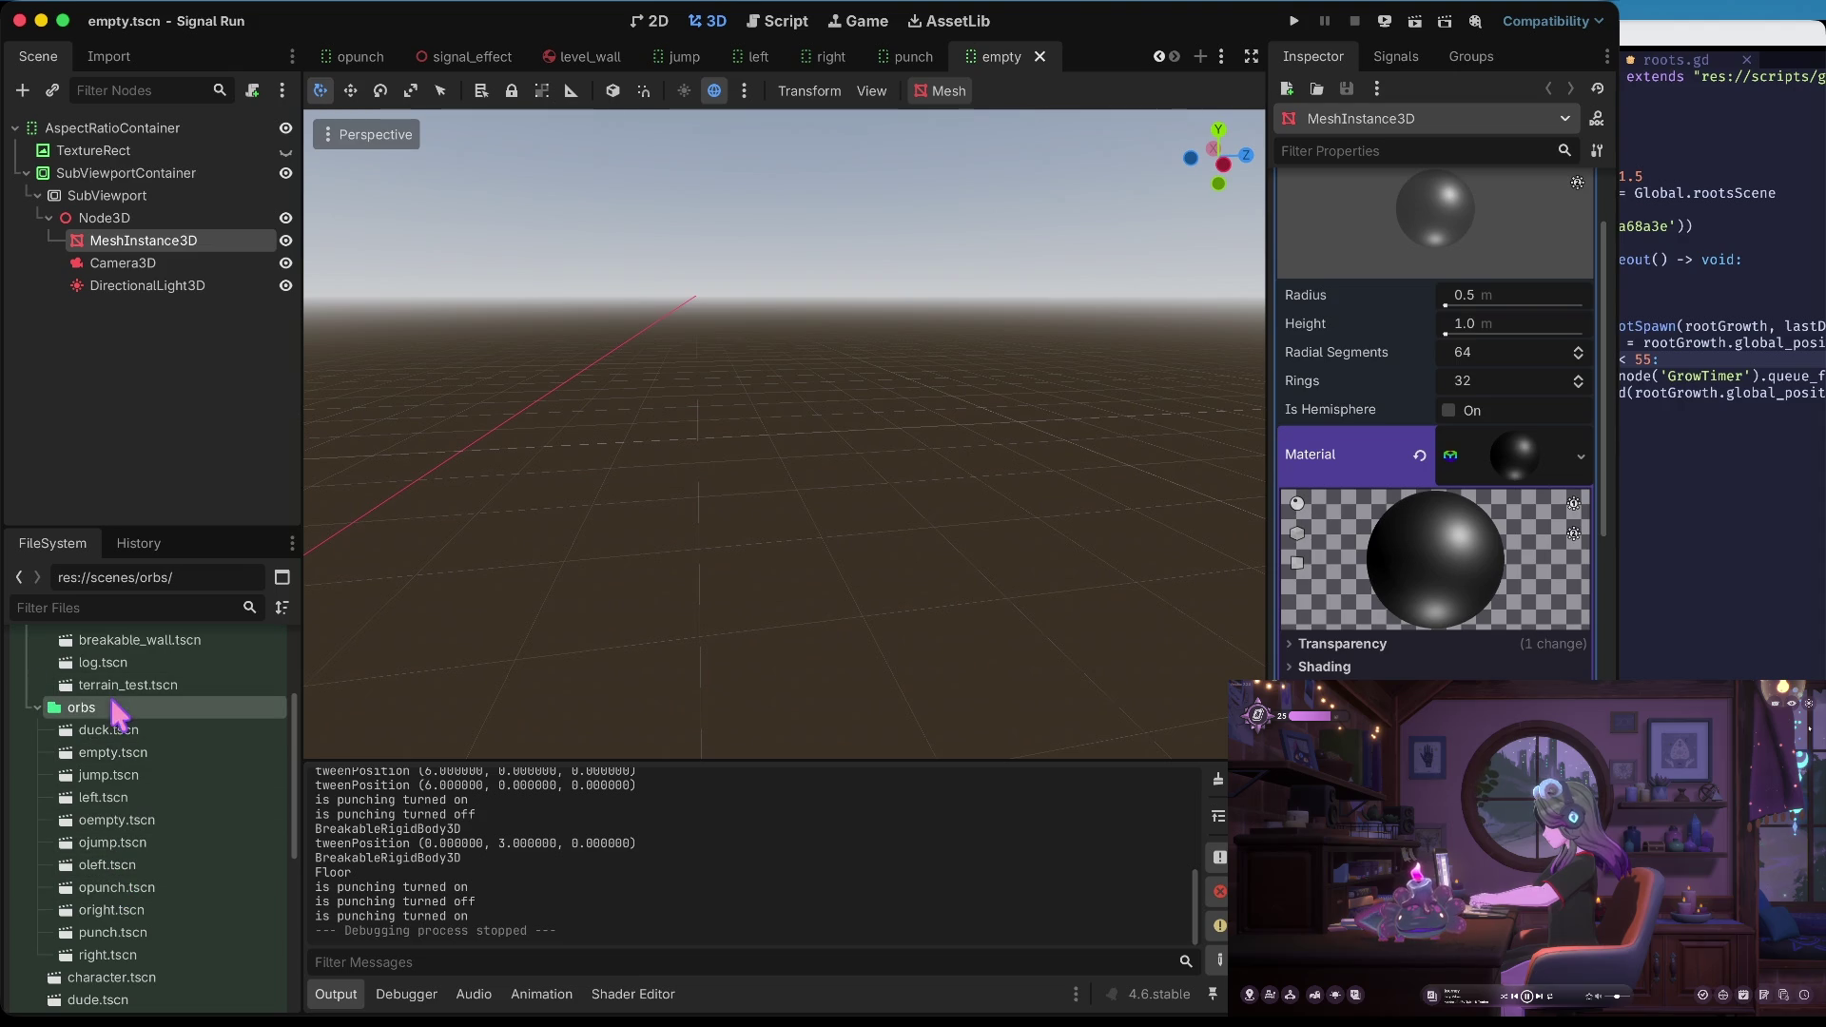
key("super+h")
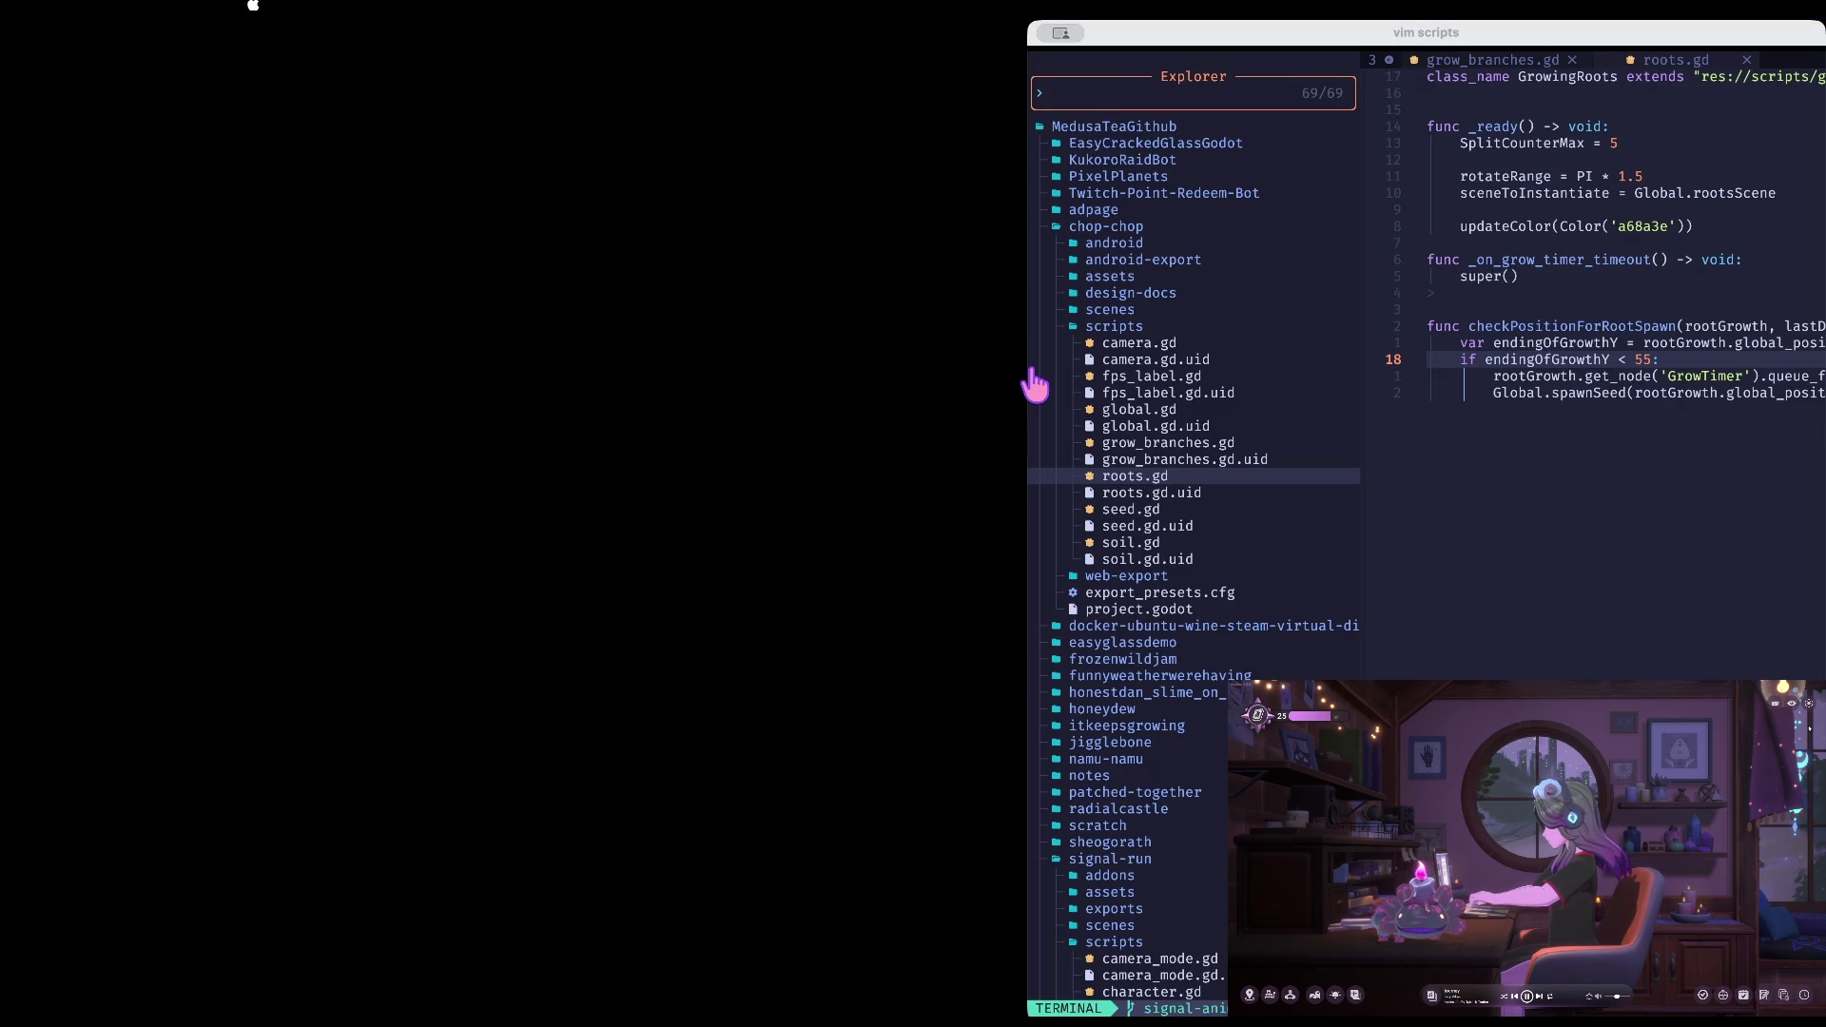
left_click(1034, 384)
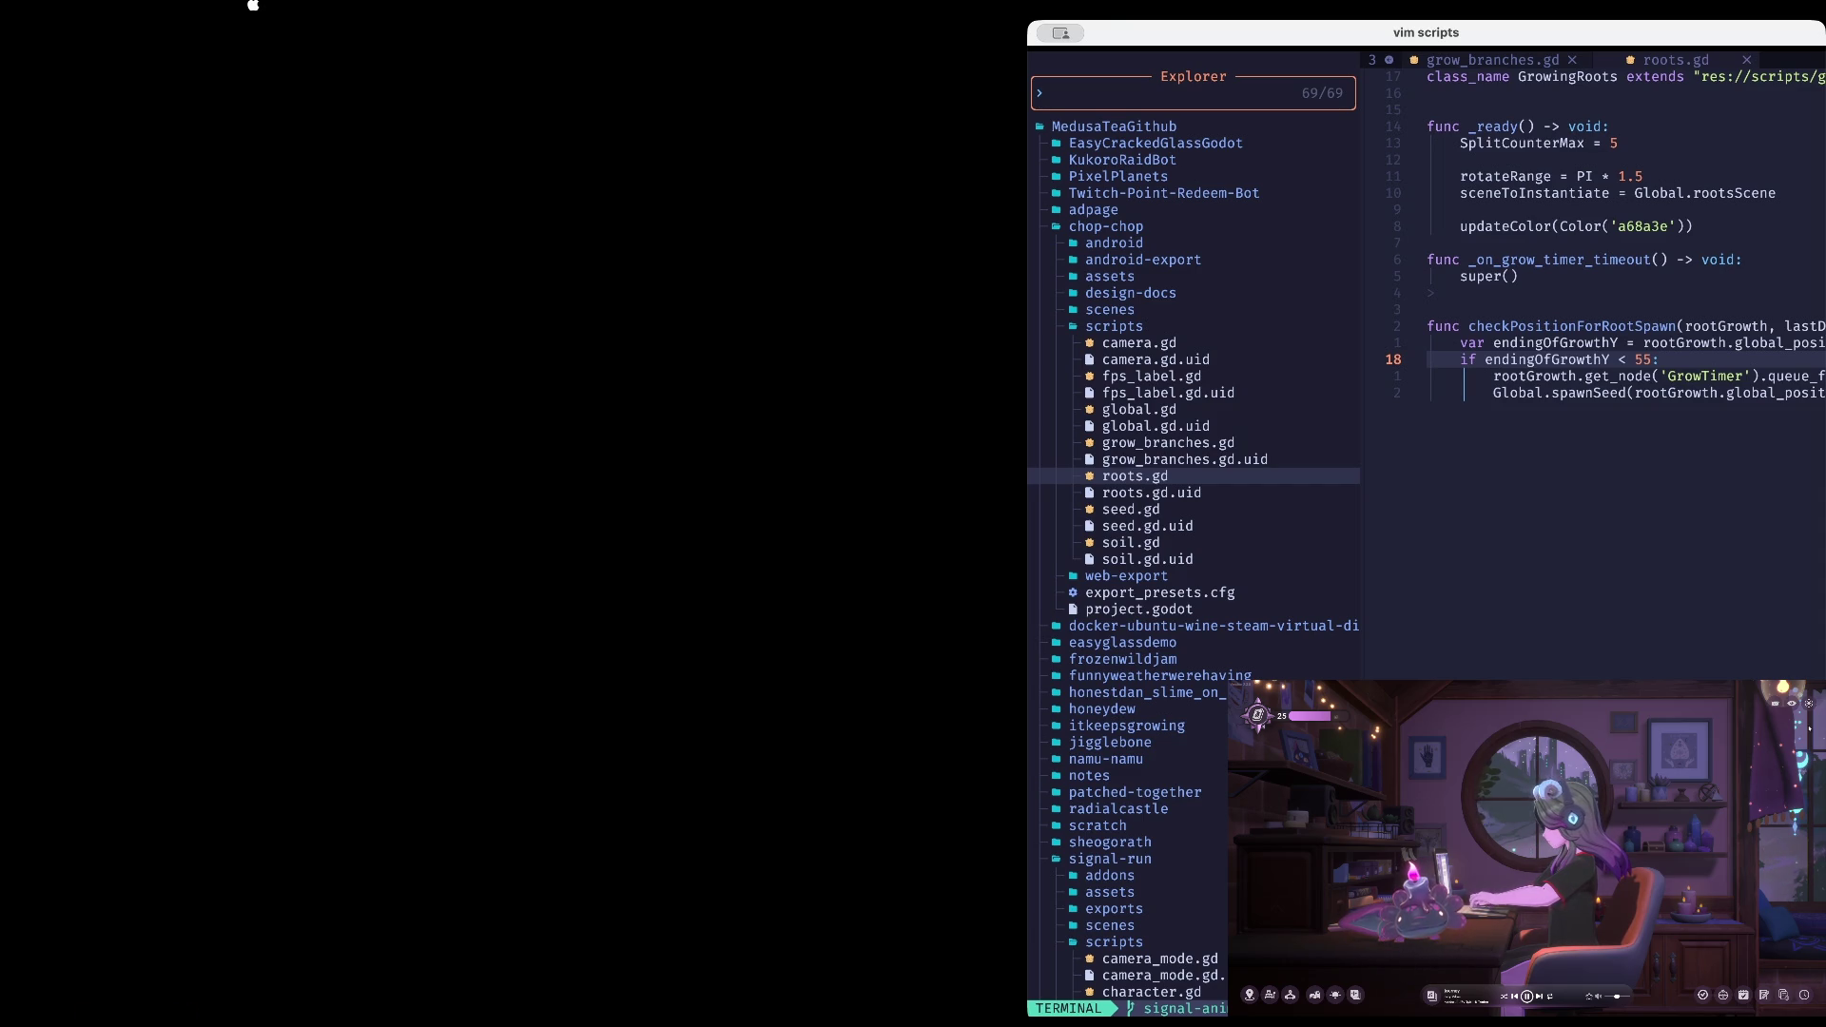
left_click(457, 996)
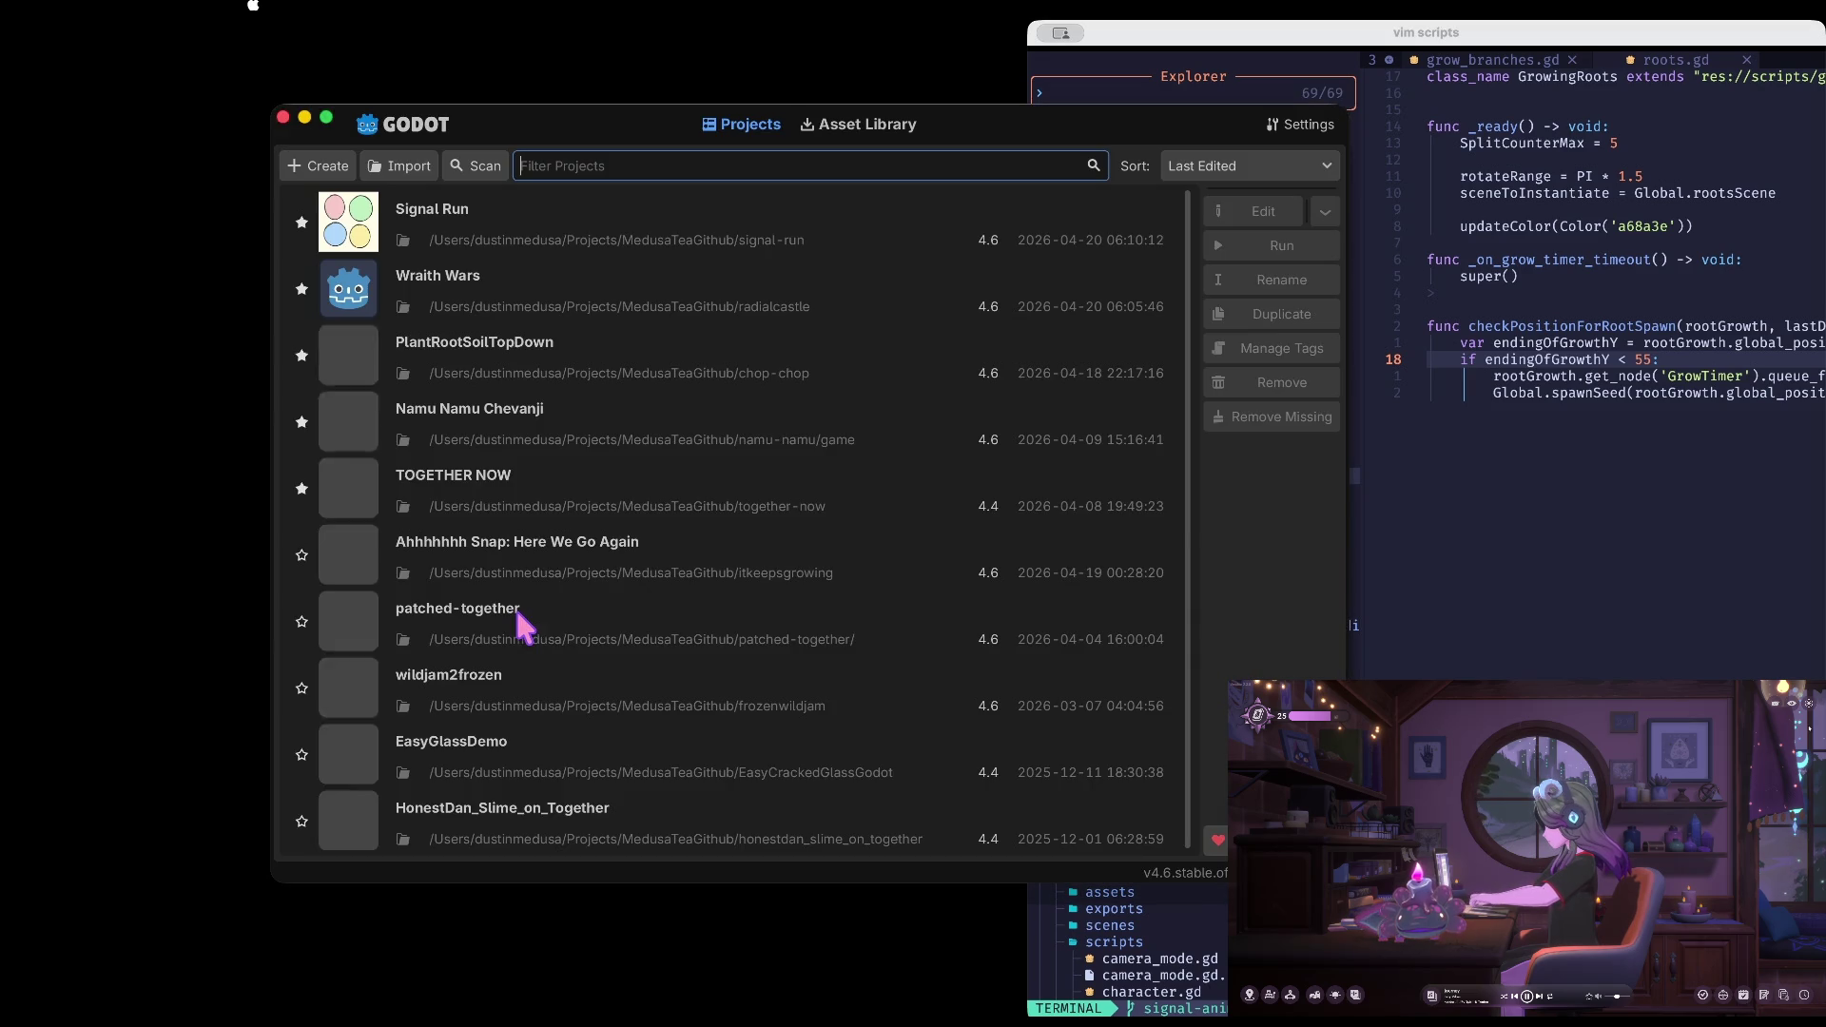
double_click(619, 225)
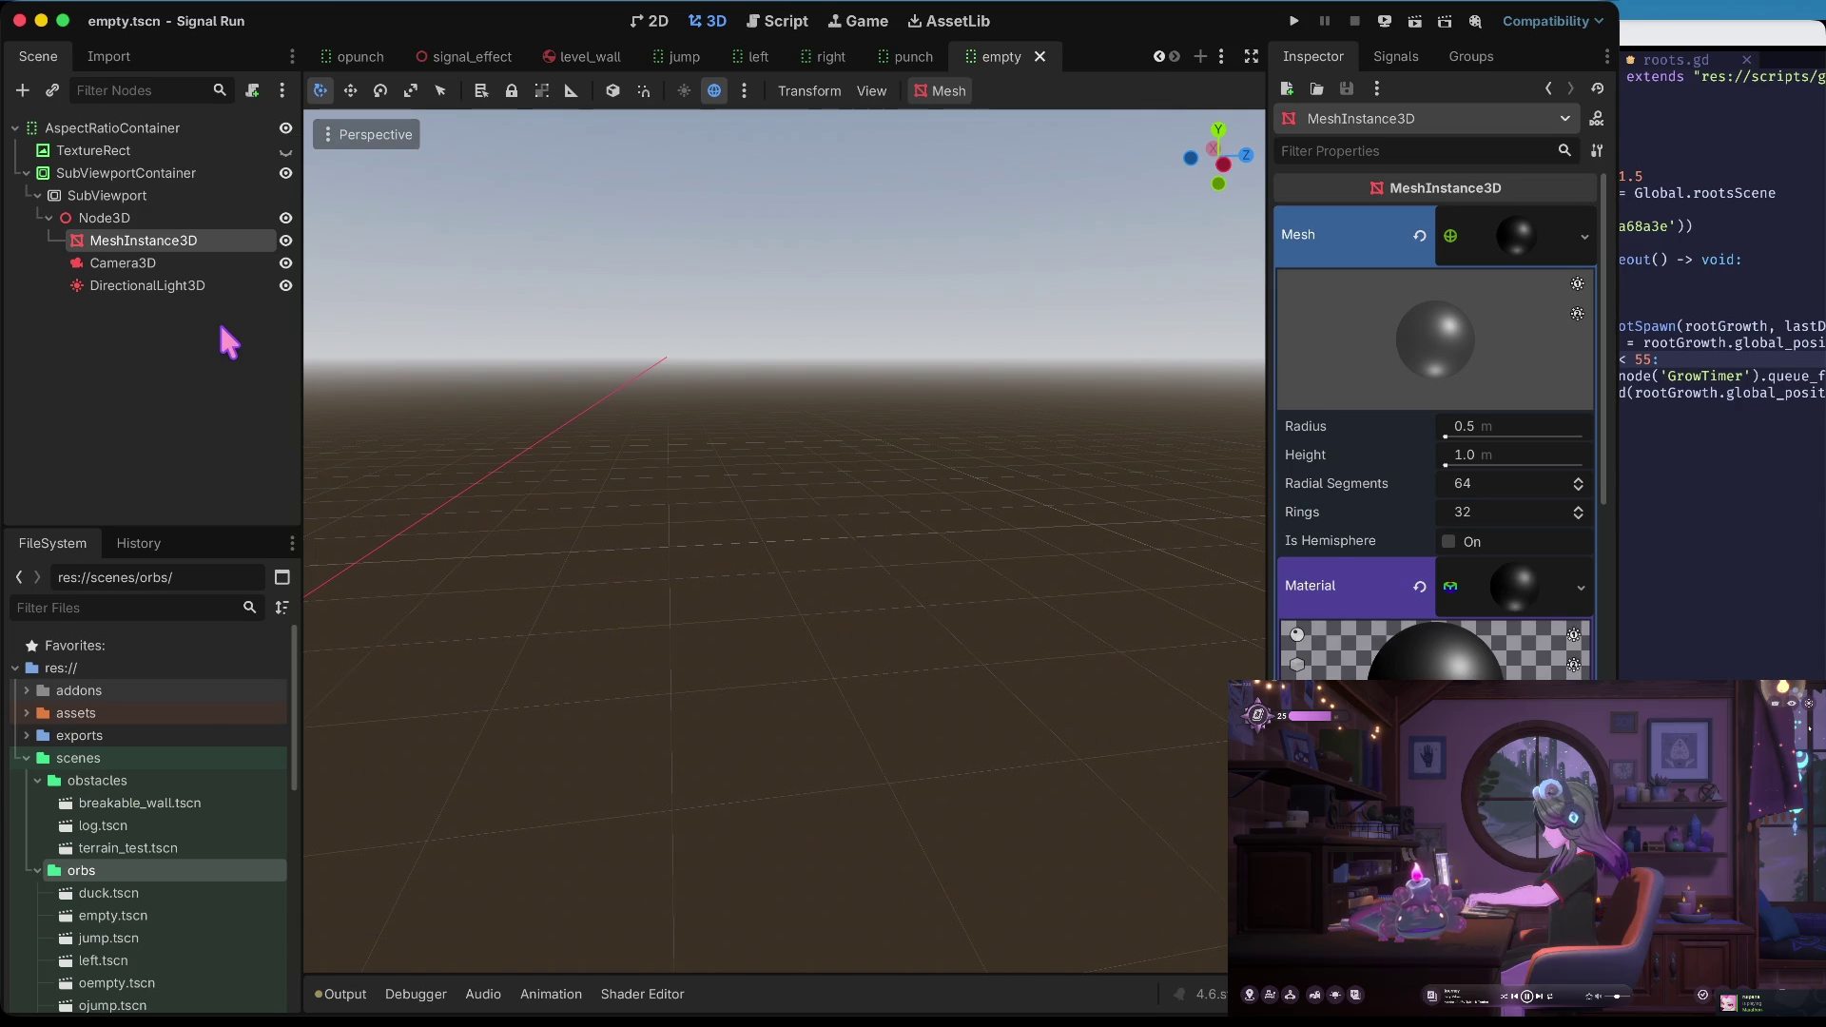
Delete the oempty, ojump, oleft, opunch and oright scenes from the orbs folder
scroll(133, 846, "down", 3)
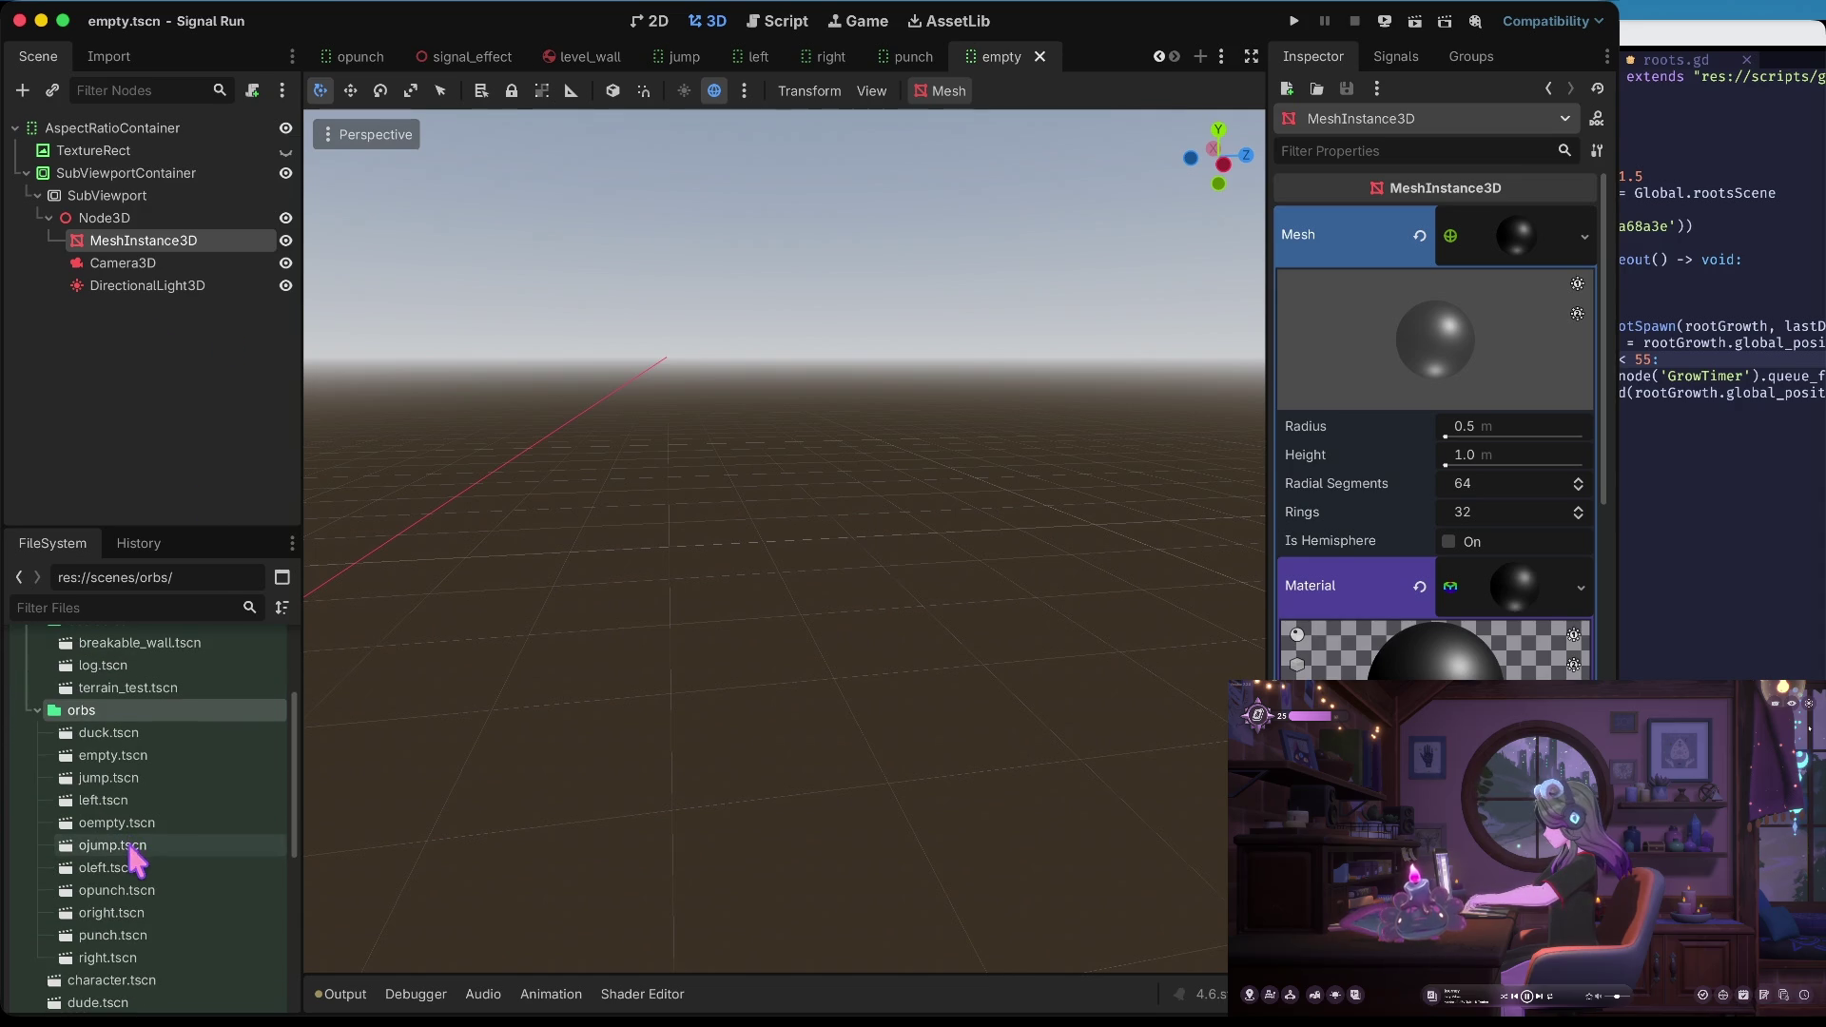
left_click(133, 854)
left_click(134, 824, "ctrl")
left_click(133, 867, "ctrl")
left_click(122, 891, "ctrl")
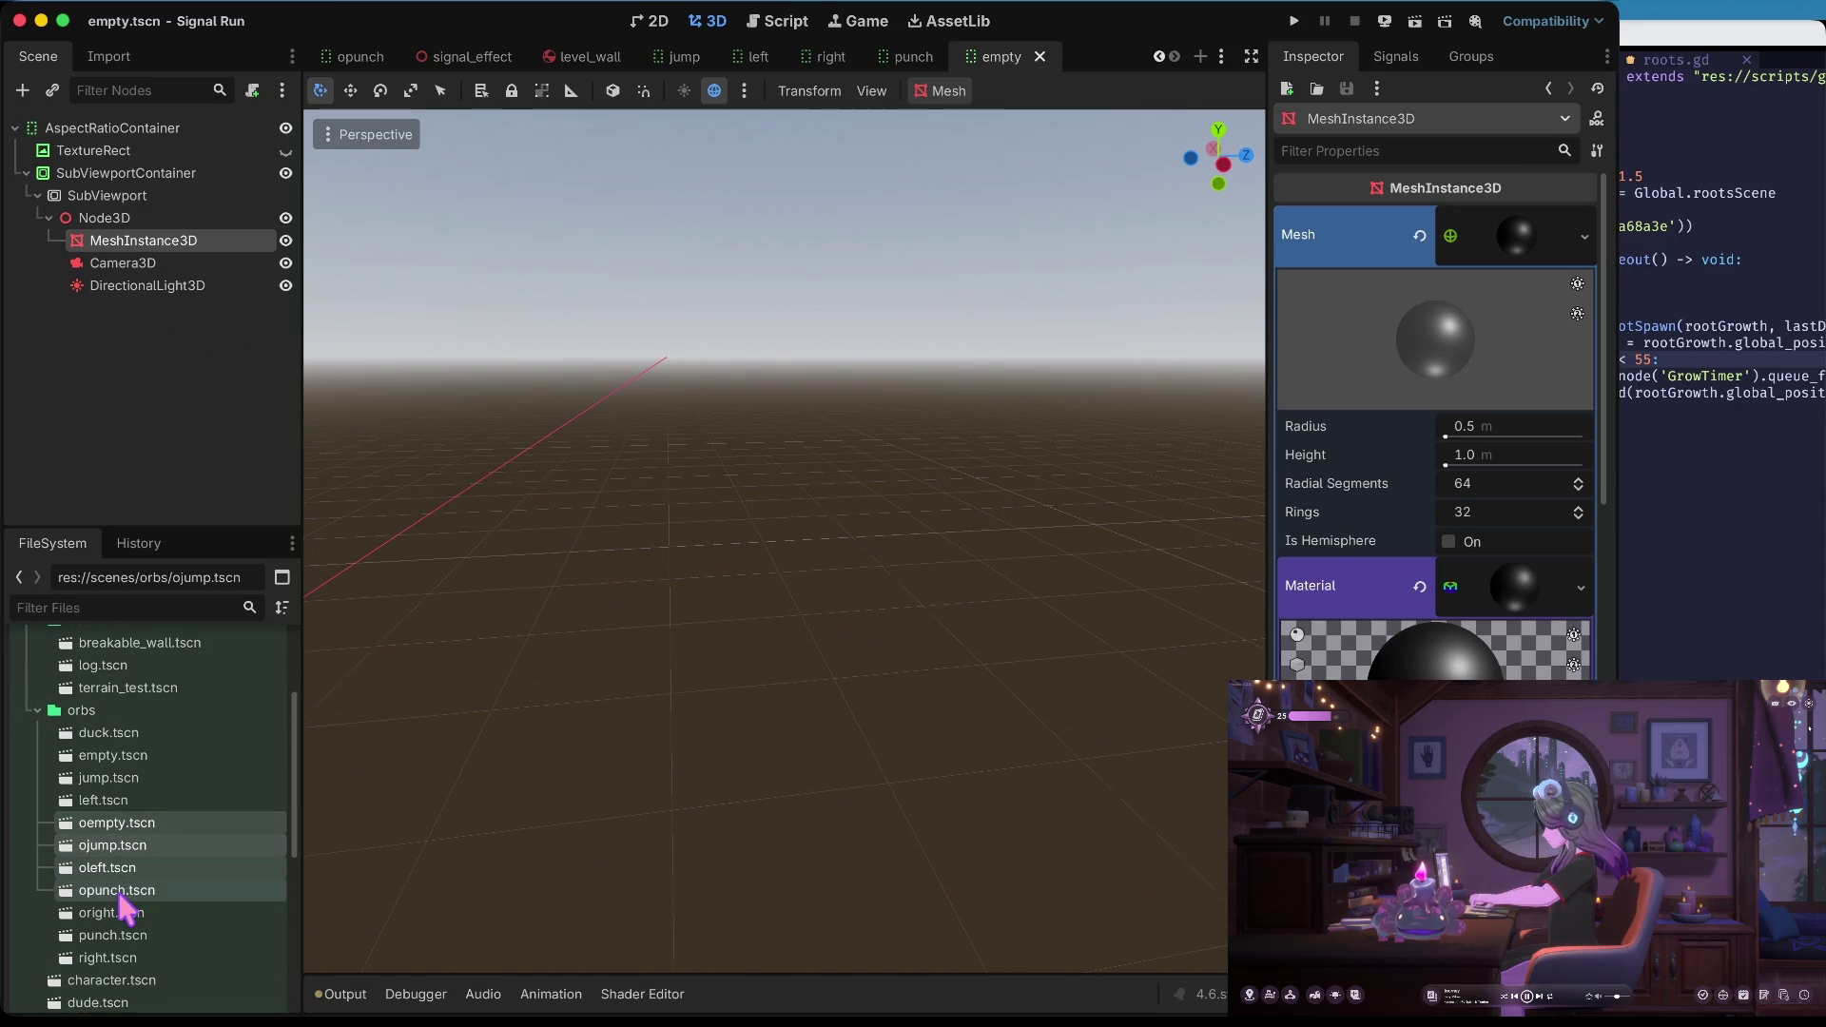
left_click(123, 911, "ctrl")
right_click(128, 911)
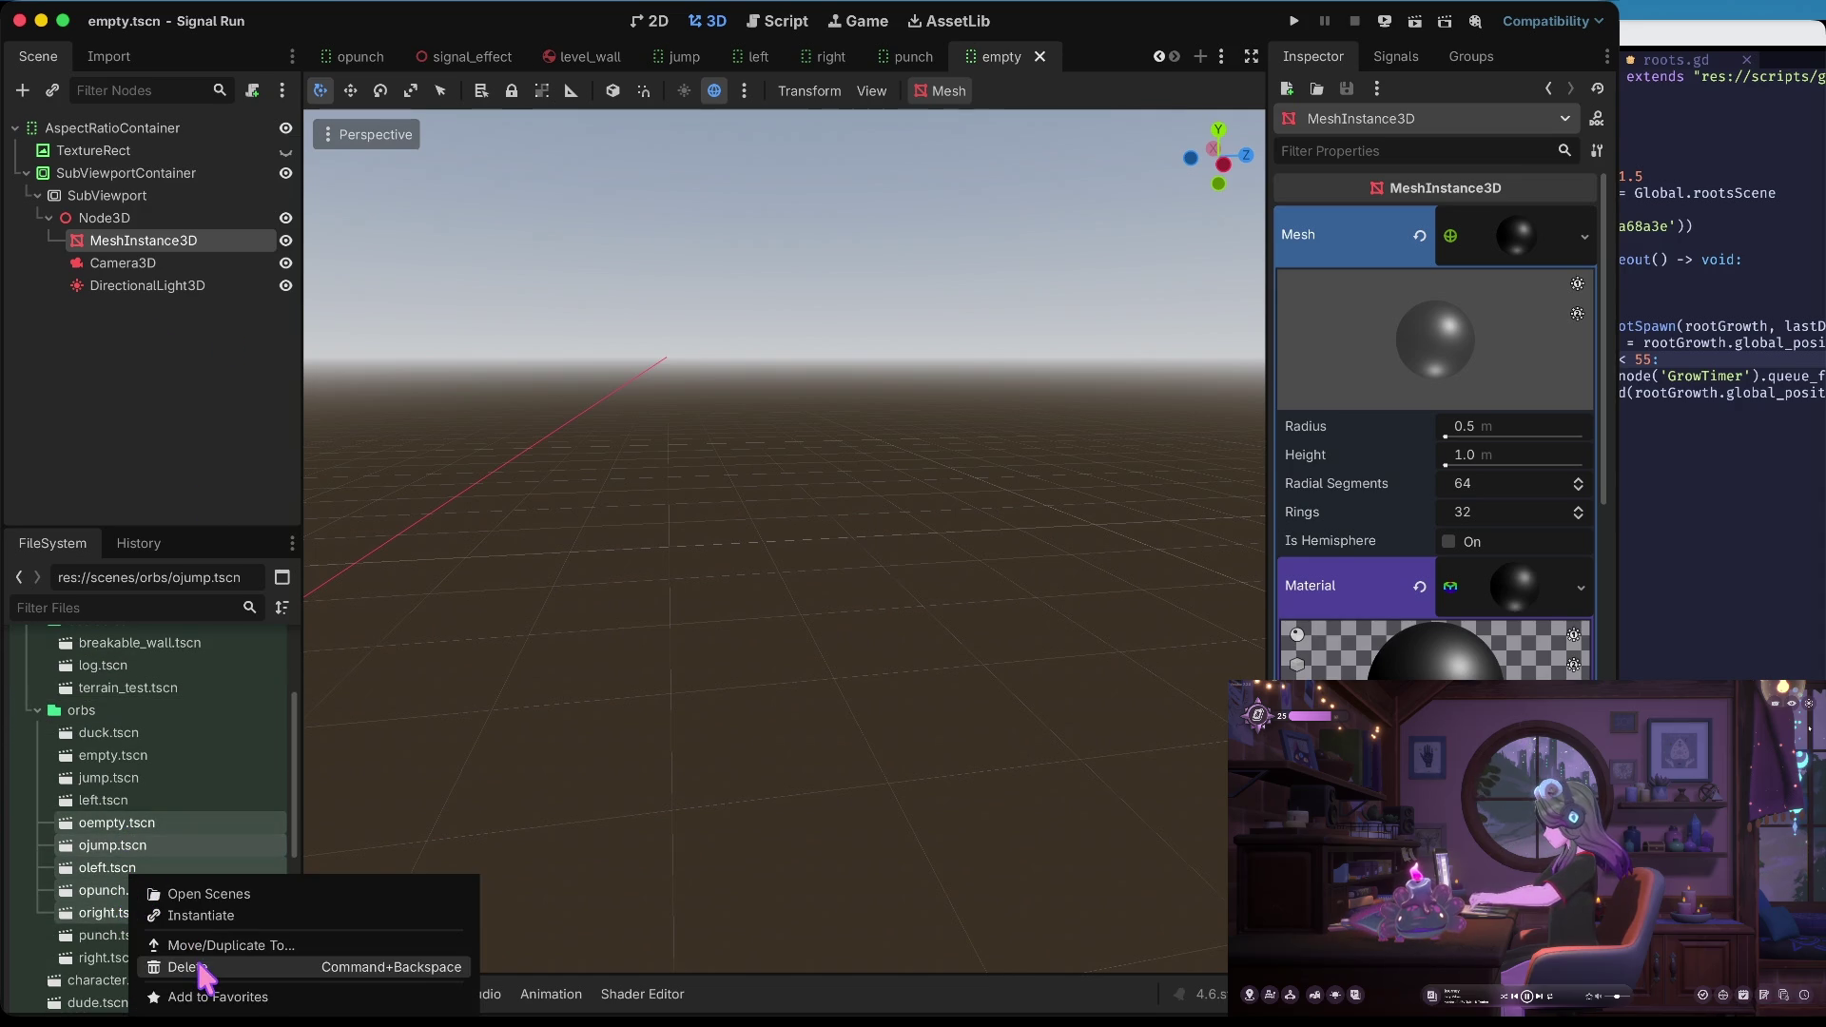
left_click(201, 968)
left_click(915, 585)
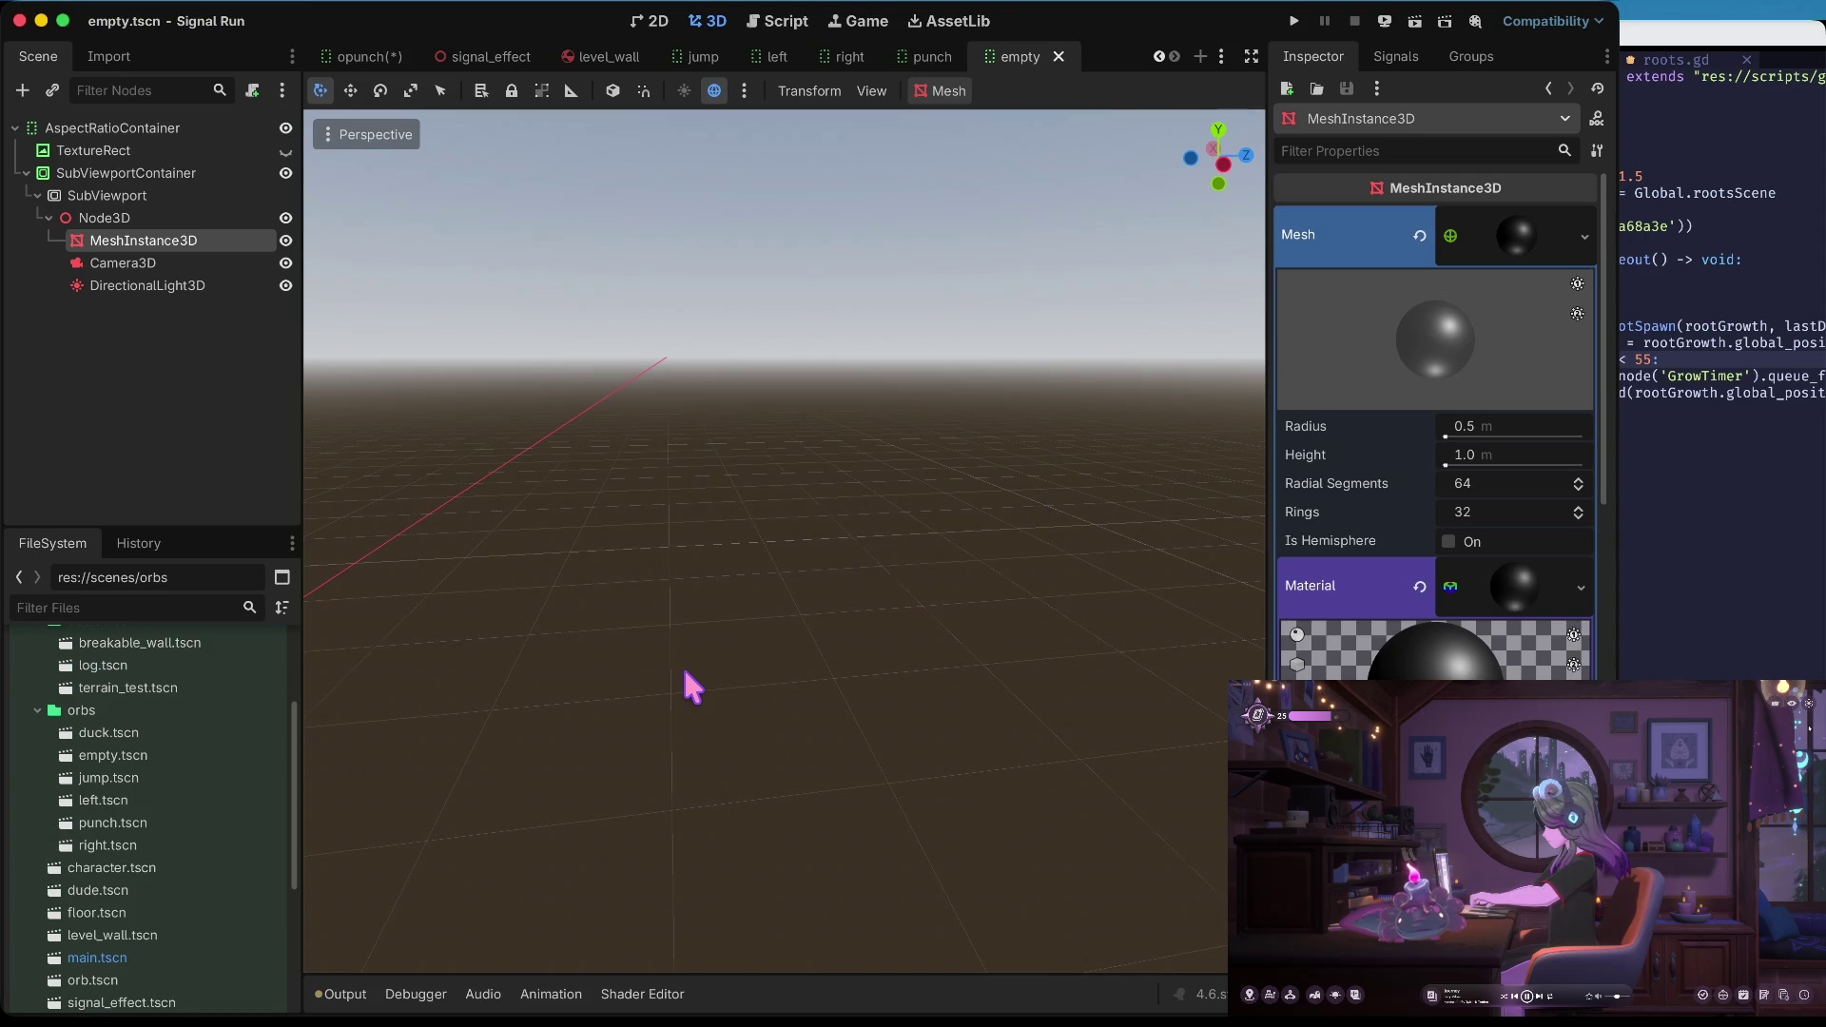
Quit the project to return to the Project List
key("super+Tab")
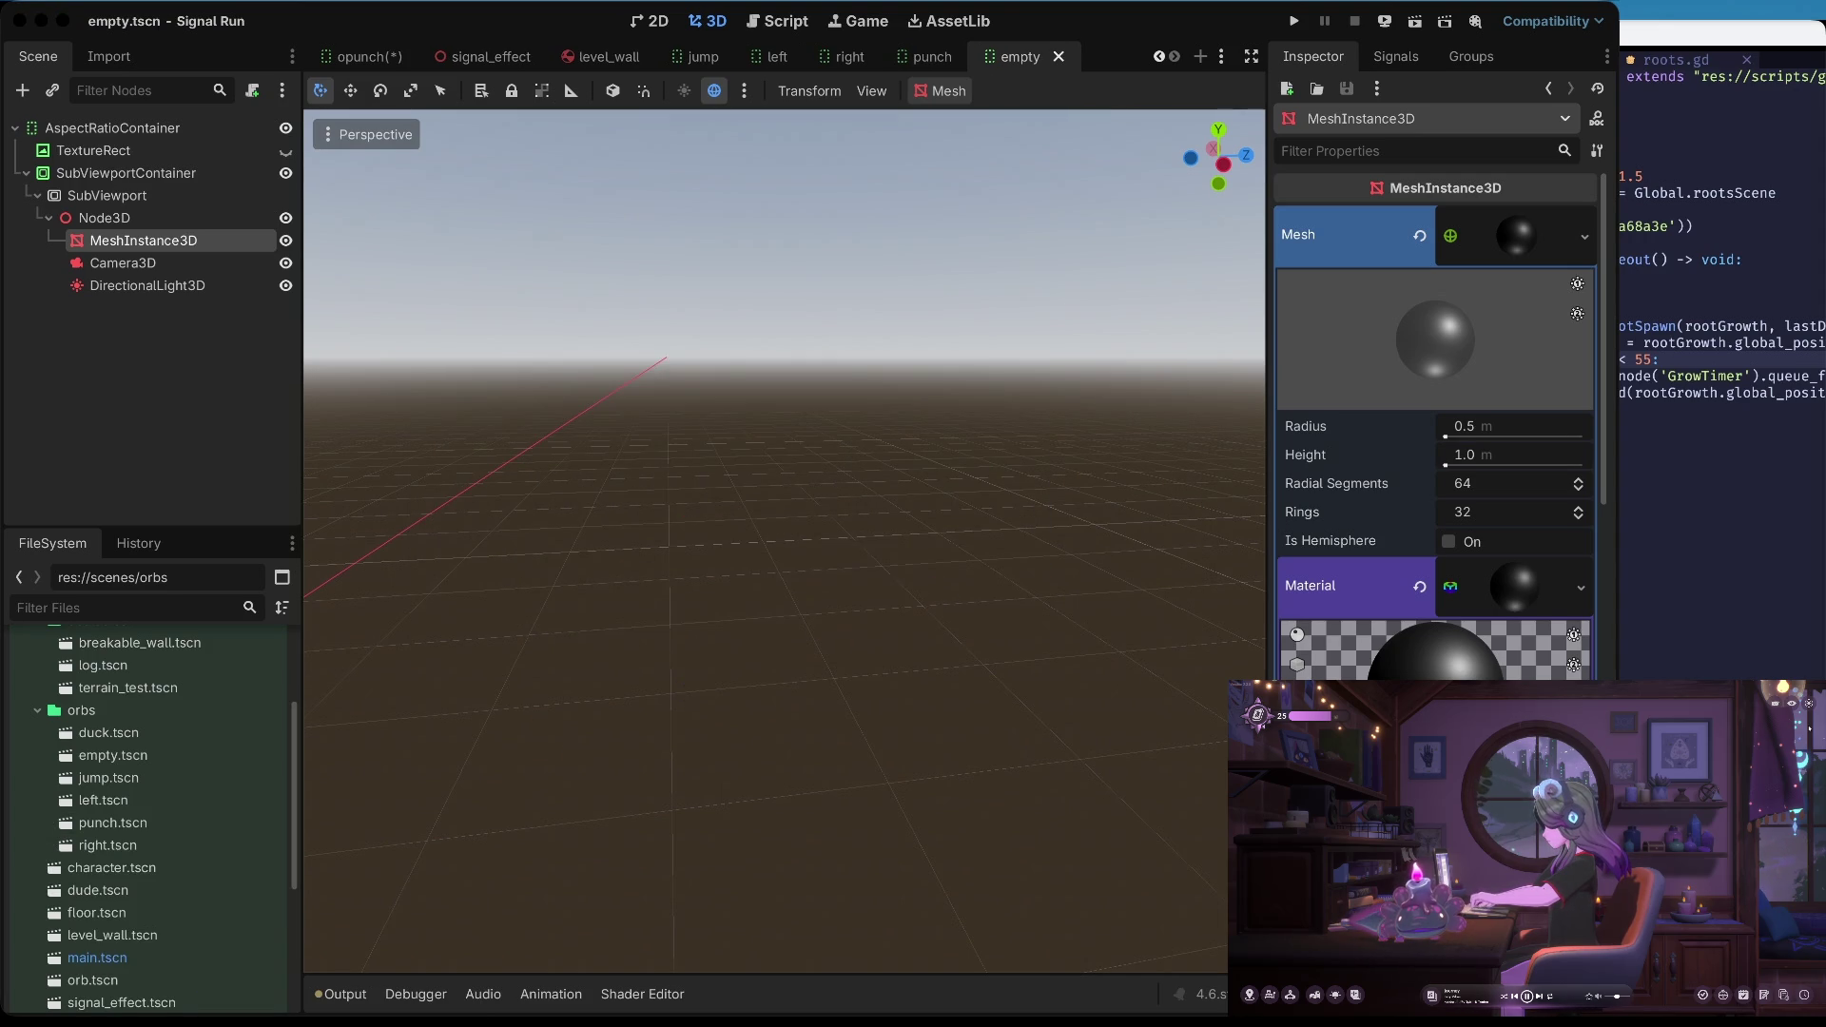
key("super+Tab")
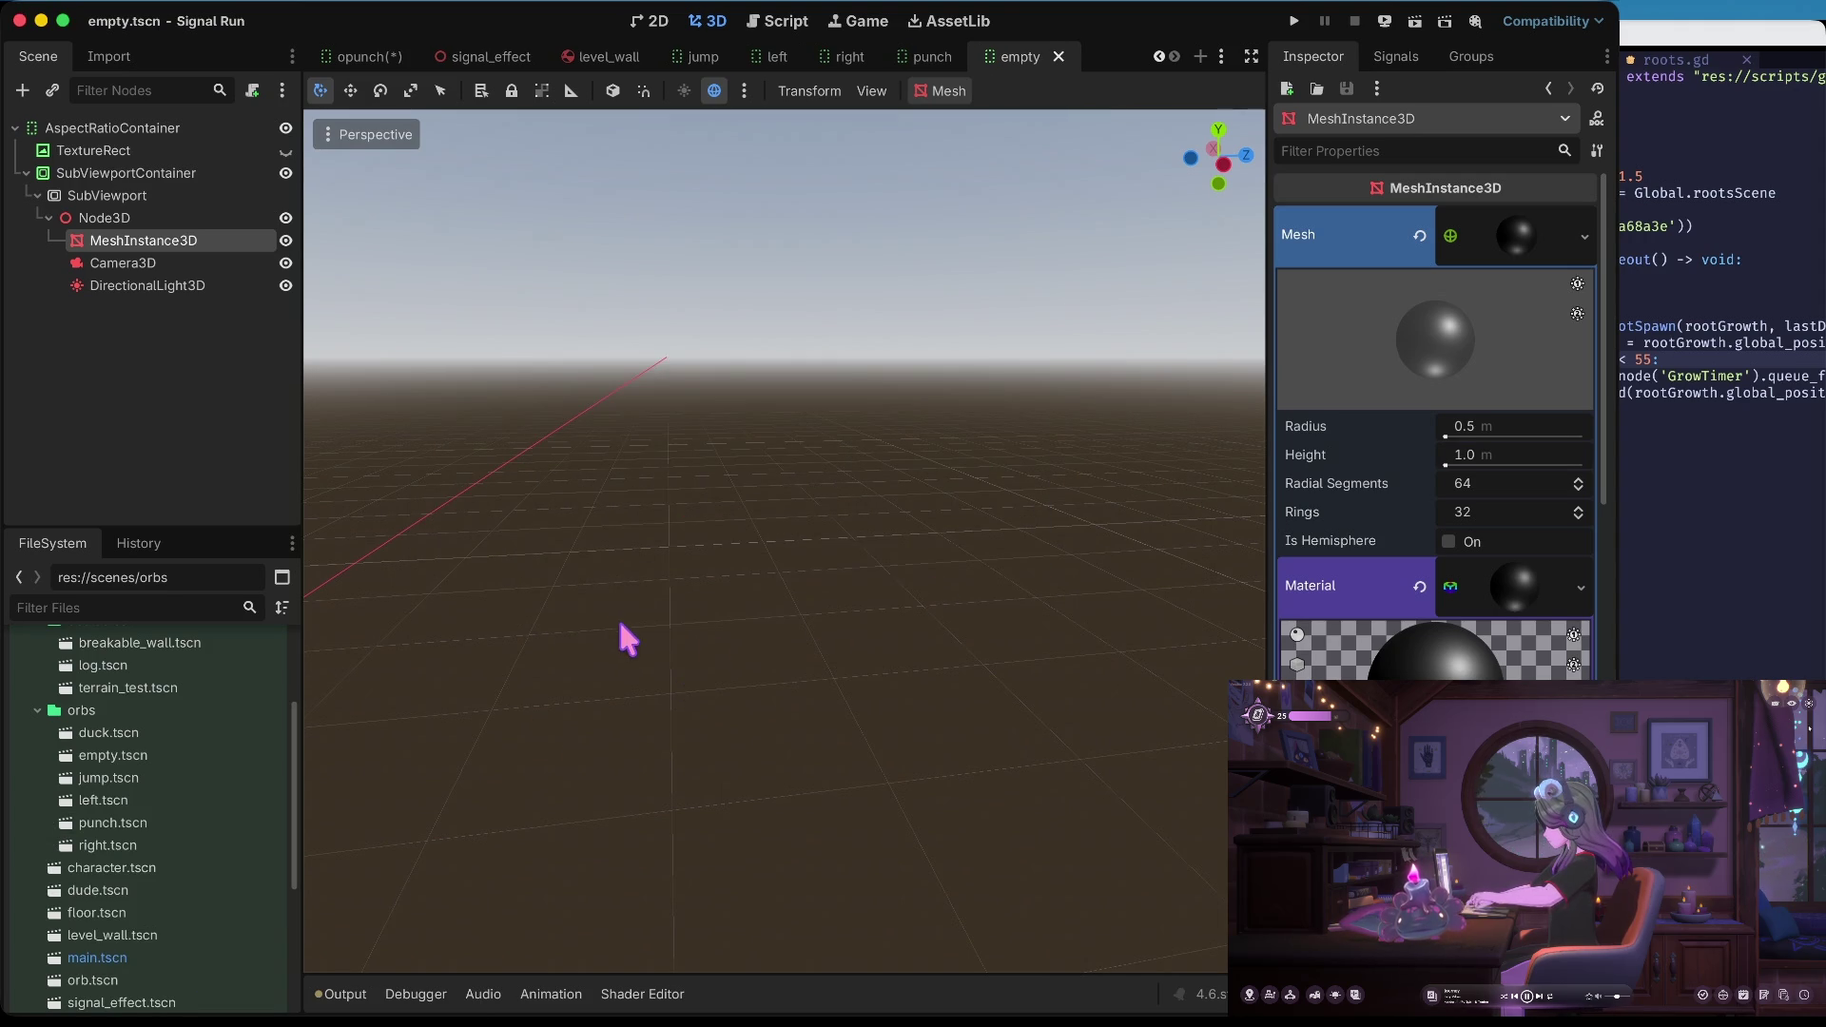
scroll(257, 791, "down", 5)
key("super+q")
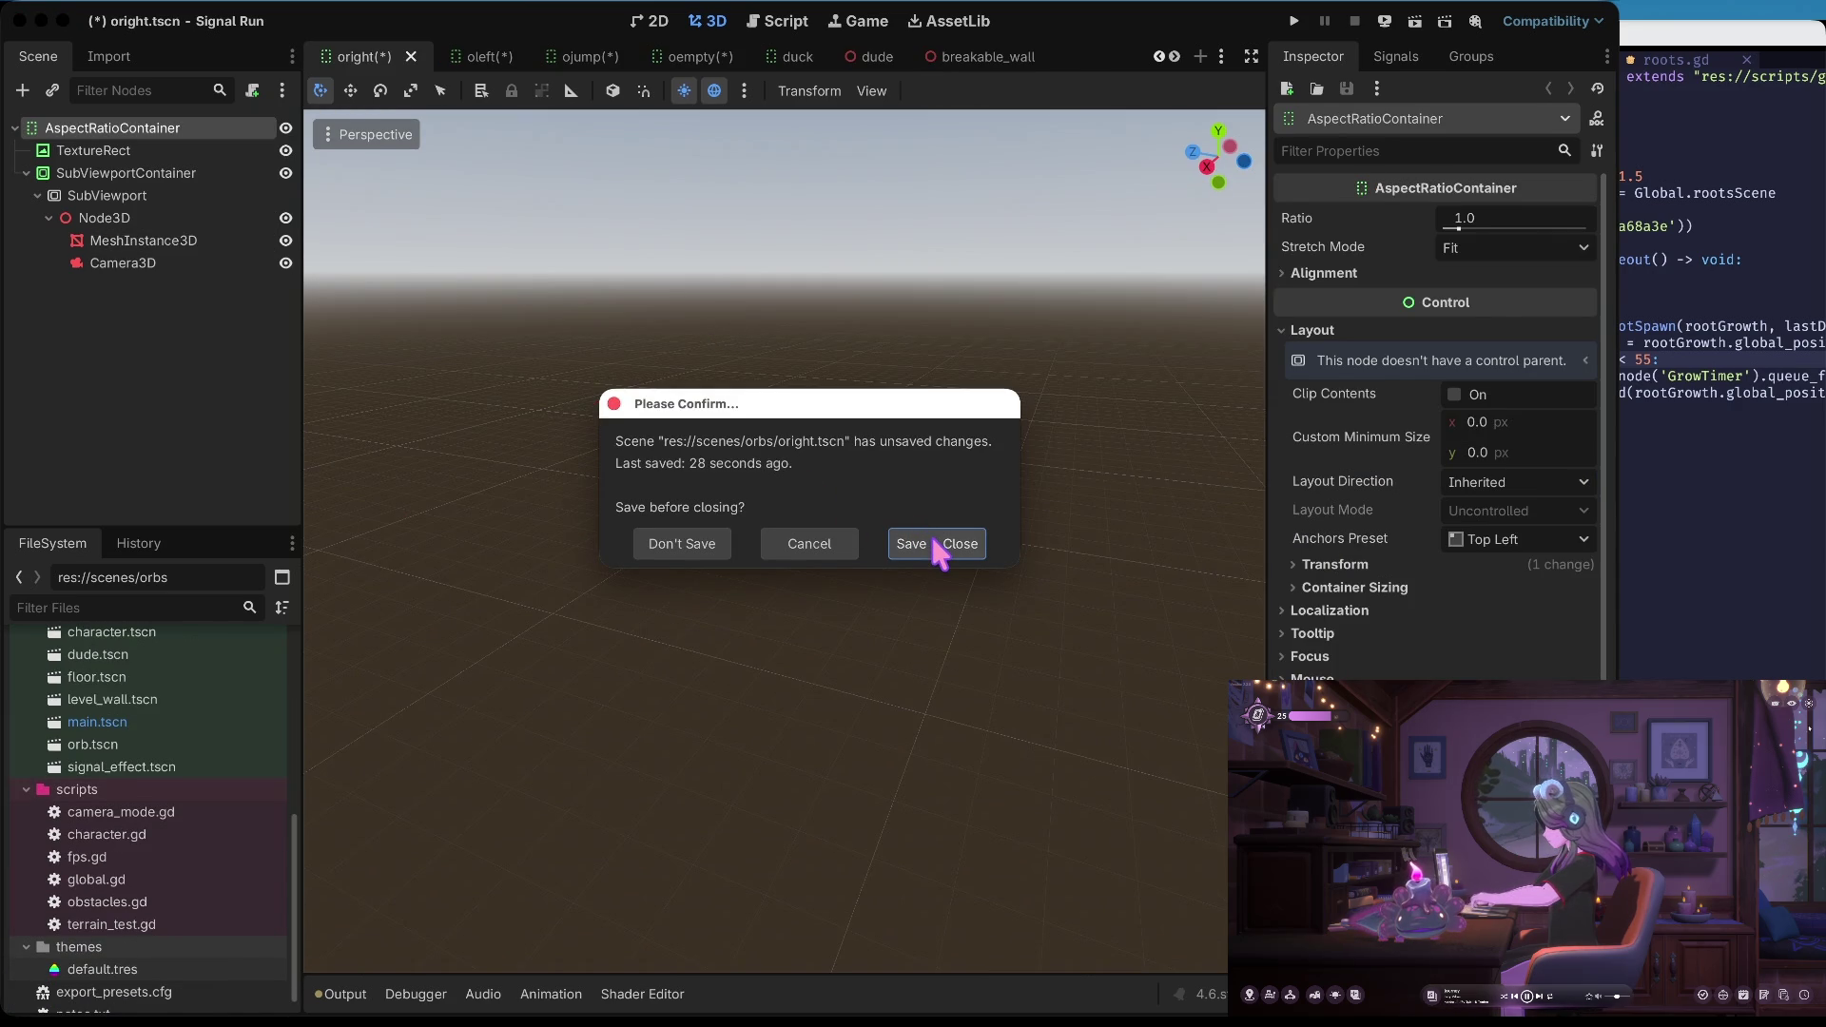
Save oright.tscn, discard changes to oleft, opunch and the other scene, then reopen Signal Run
left_click(932, 539)
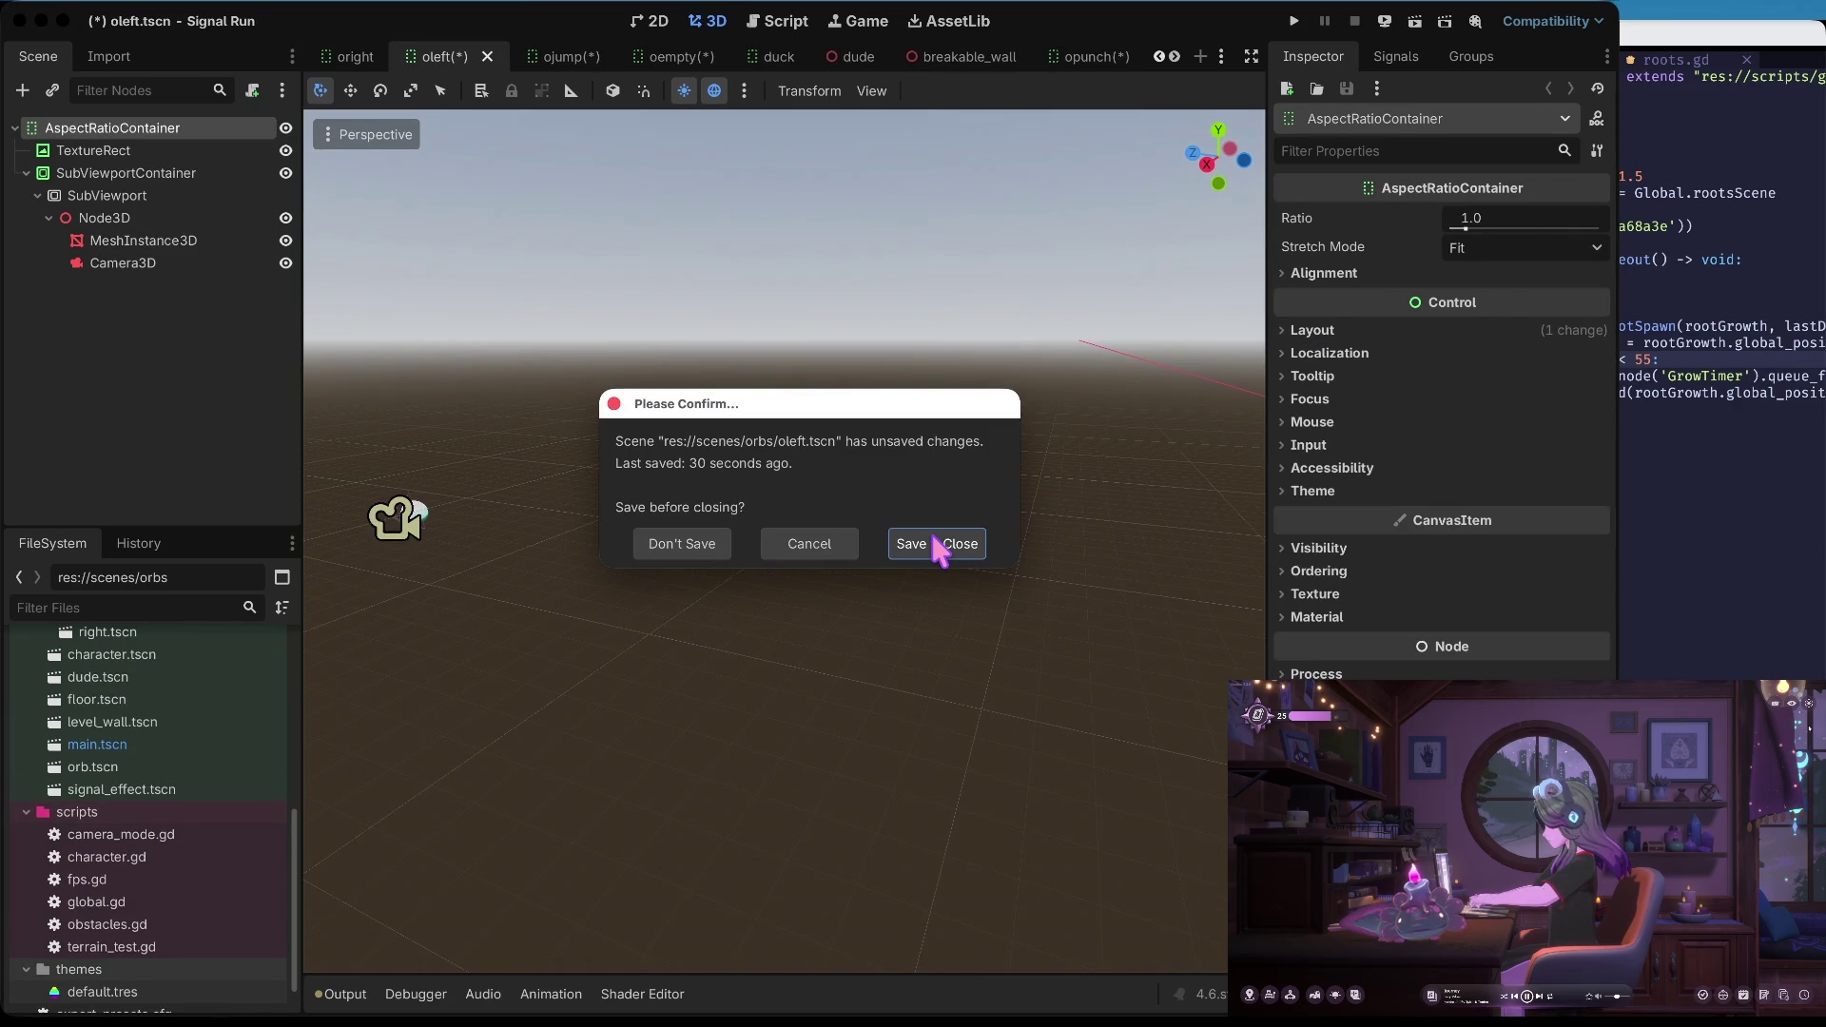
left_click(722, 535)
left_click(723, 535)
left_click(723, 536)
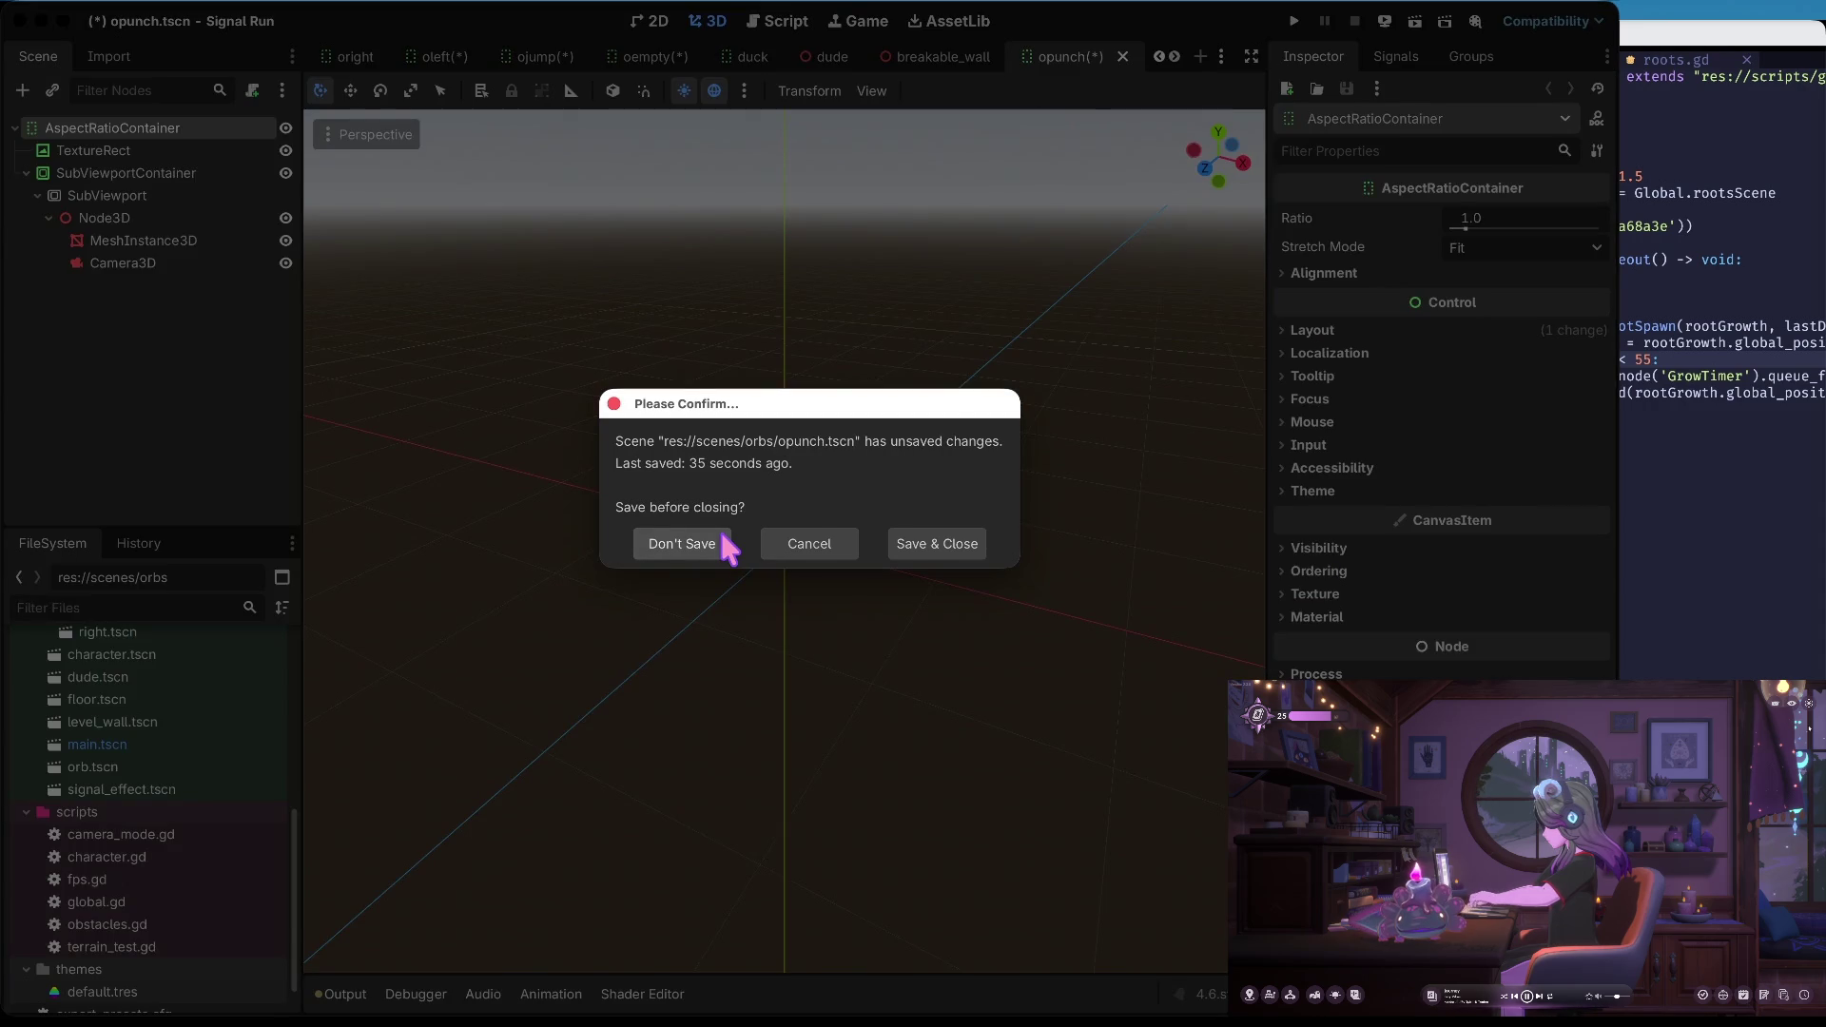
left_click(723, 535)
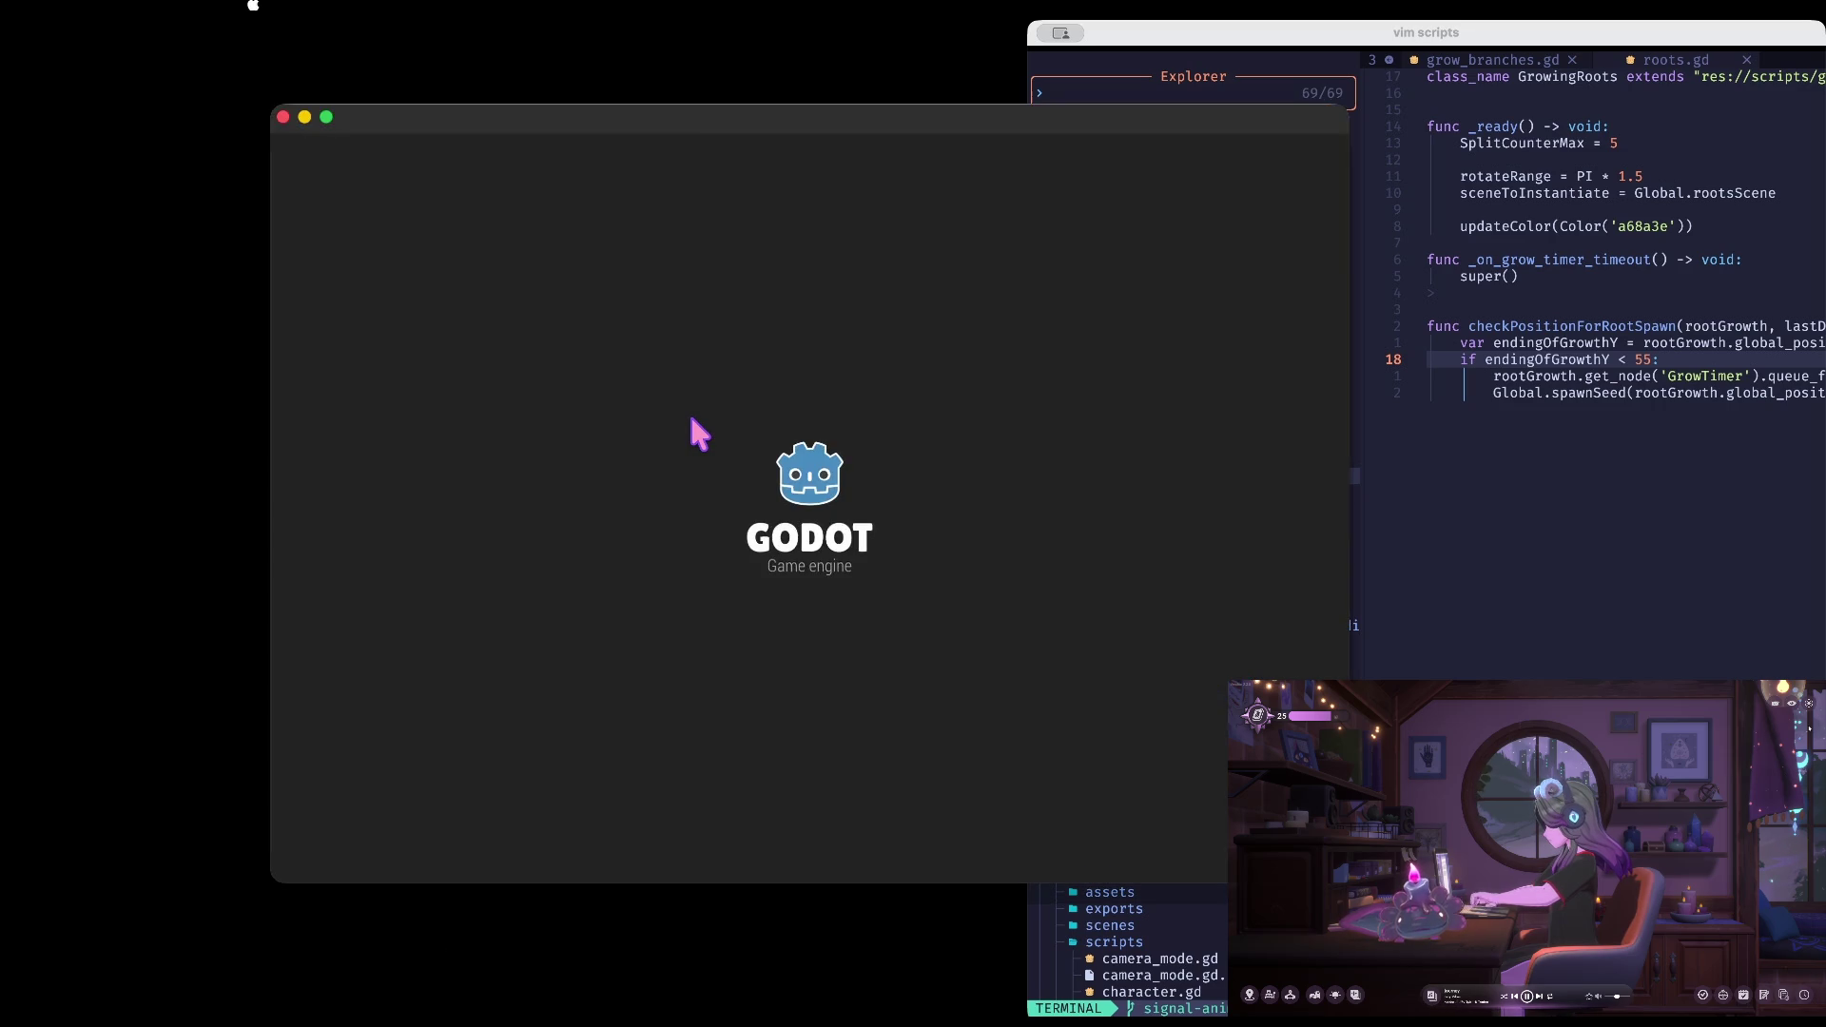
double_click(630, 219)
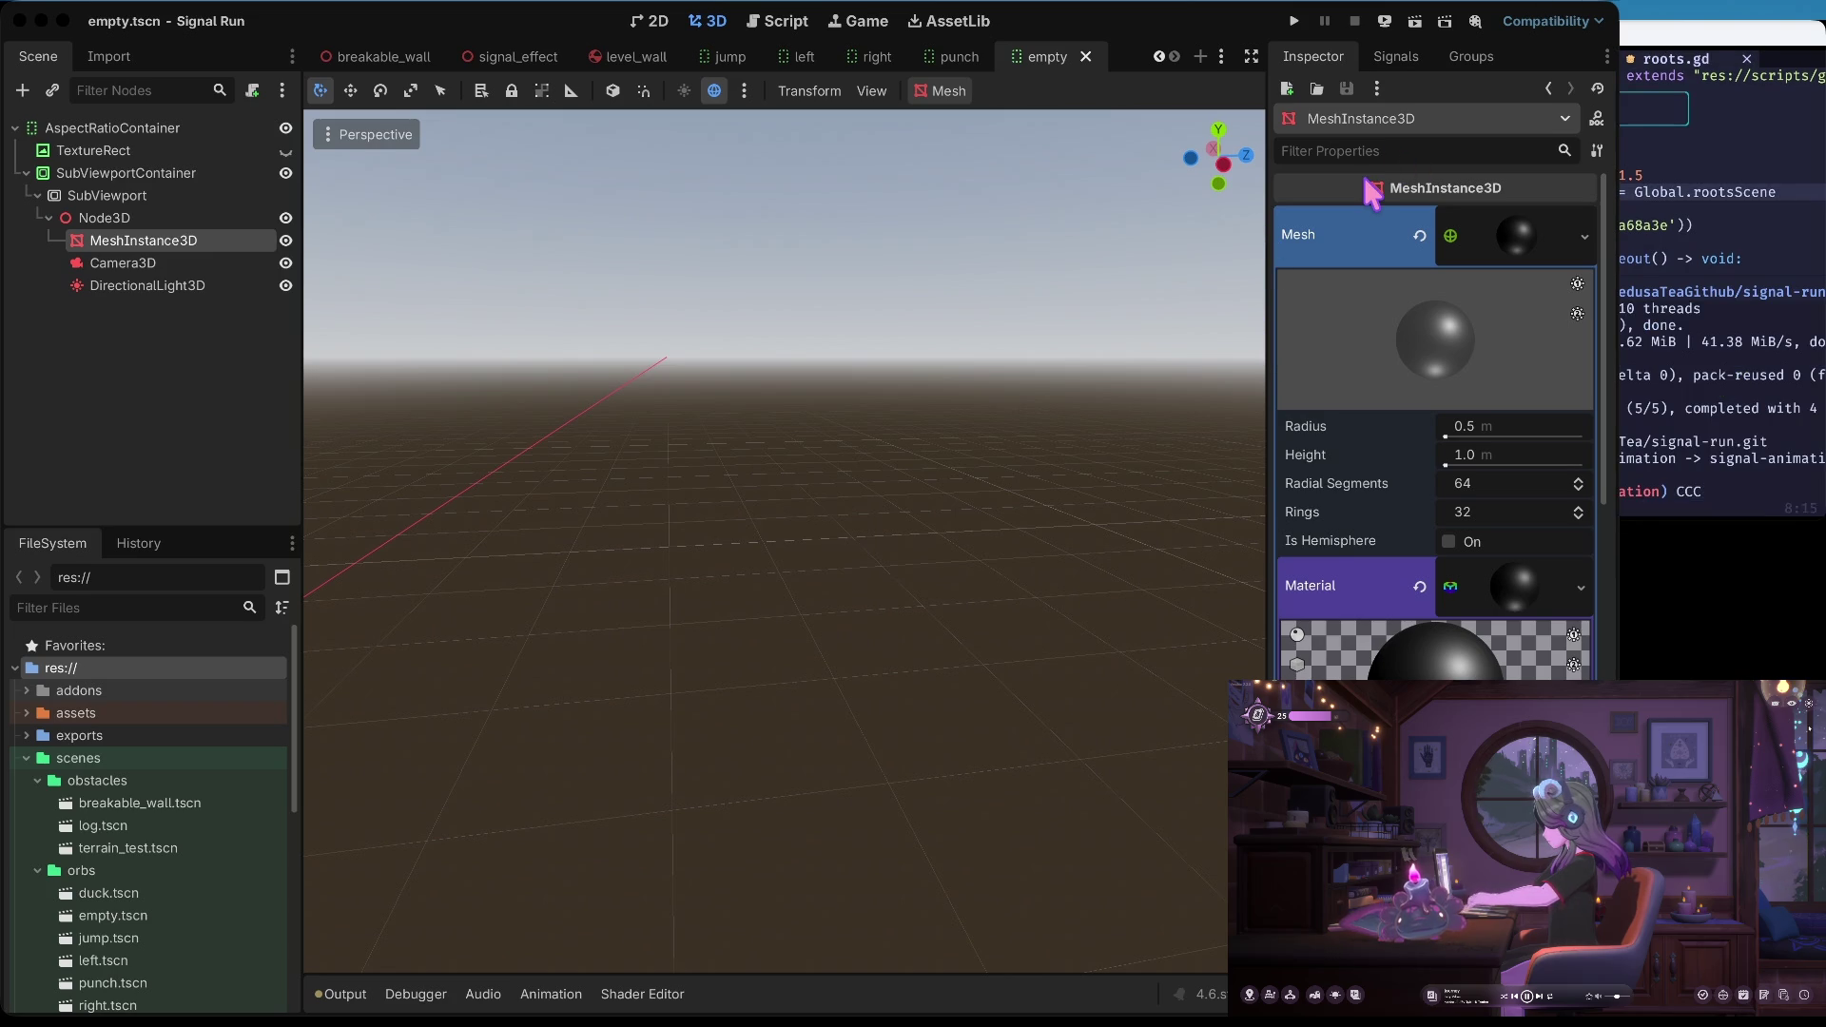
type("h")
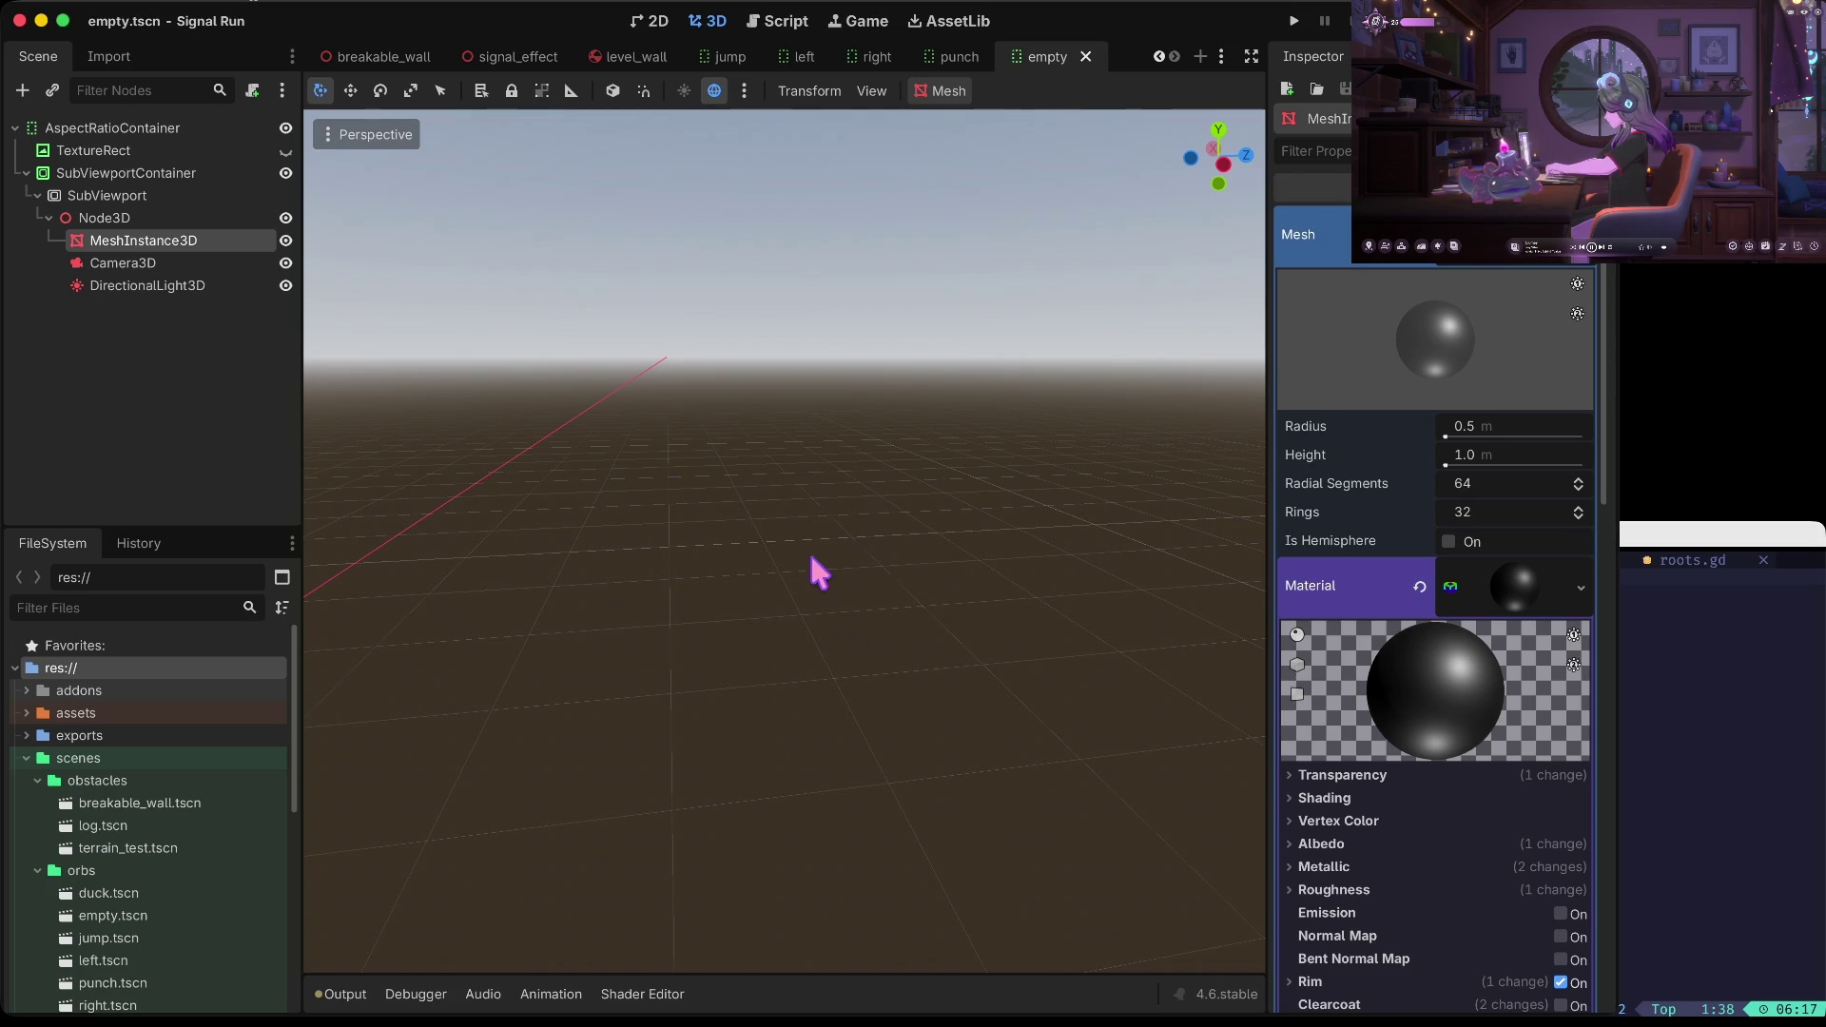
left_click(171, 196)
Select the Camera3D node and collapse the obstacles and scenes folders in FileSystem
left_click(175, 243)
left_click(124, 262)
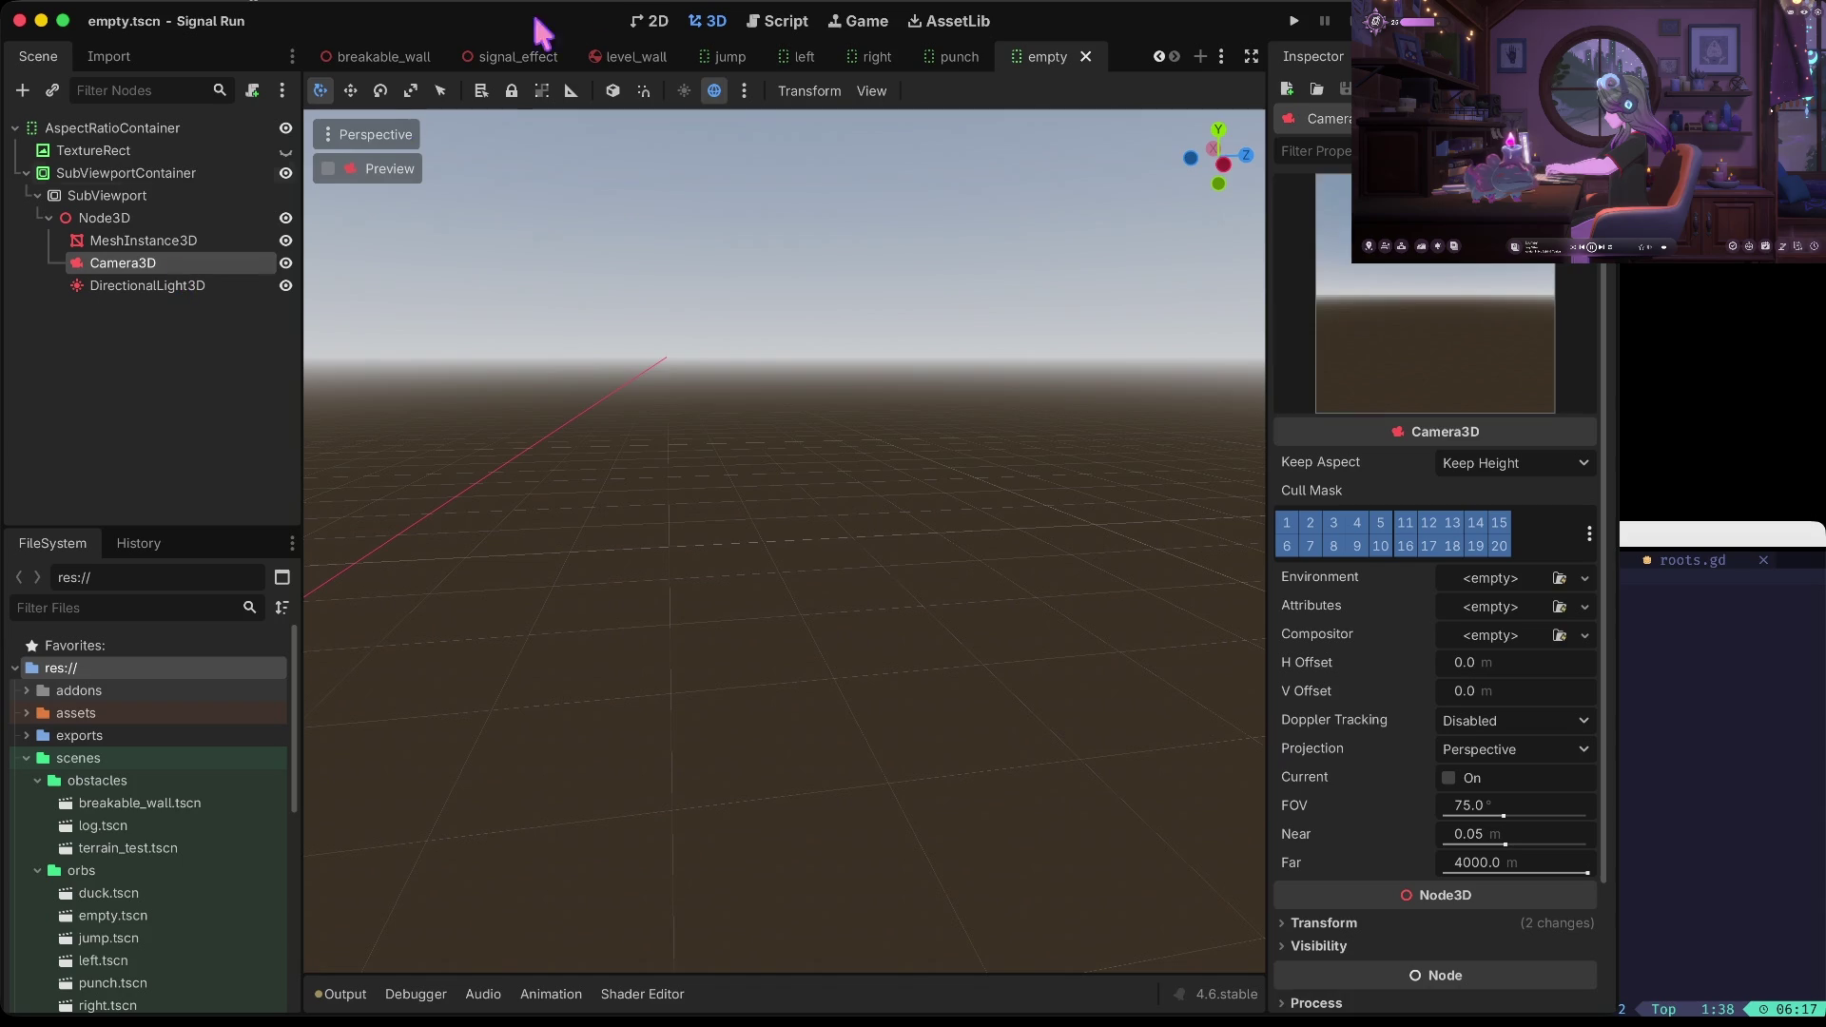
left_click(652, 20)
scroll(388, 307, "up", 10)
scroll(385, 303, "up", 10)
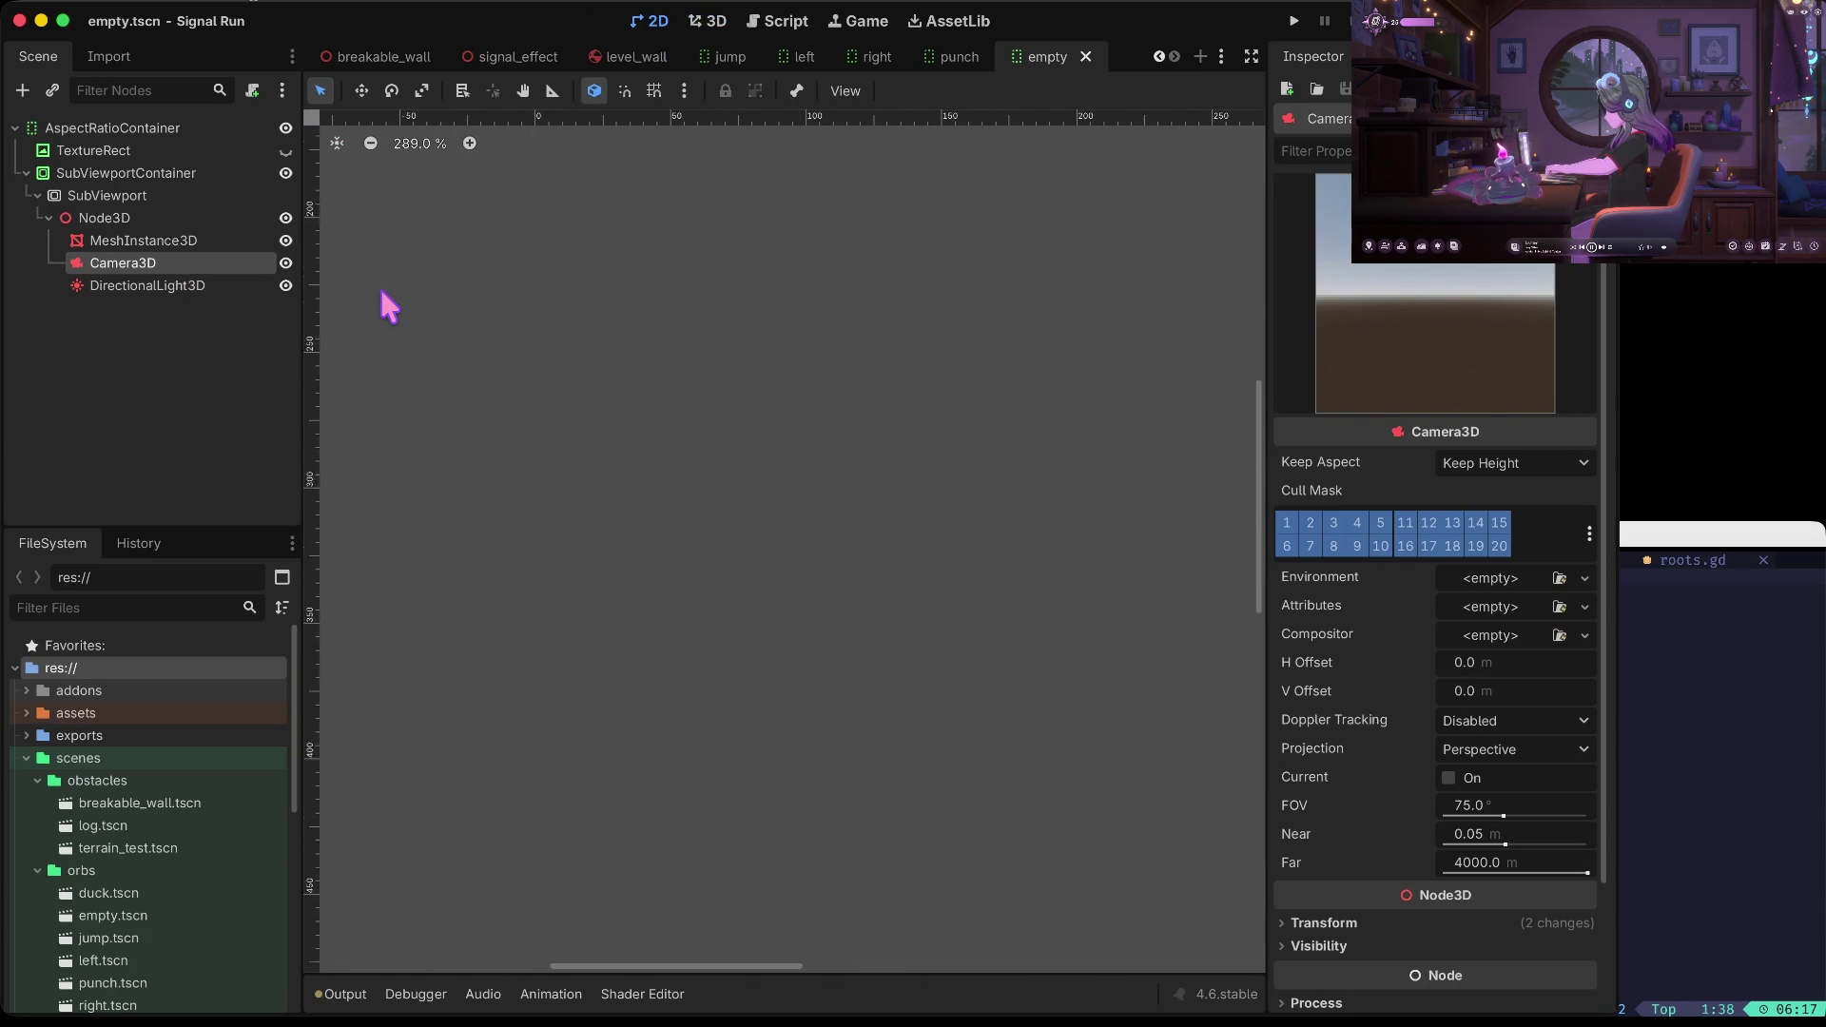
left_click(37, 779)
left_click(26, 757)
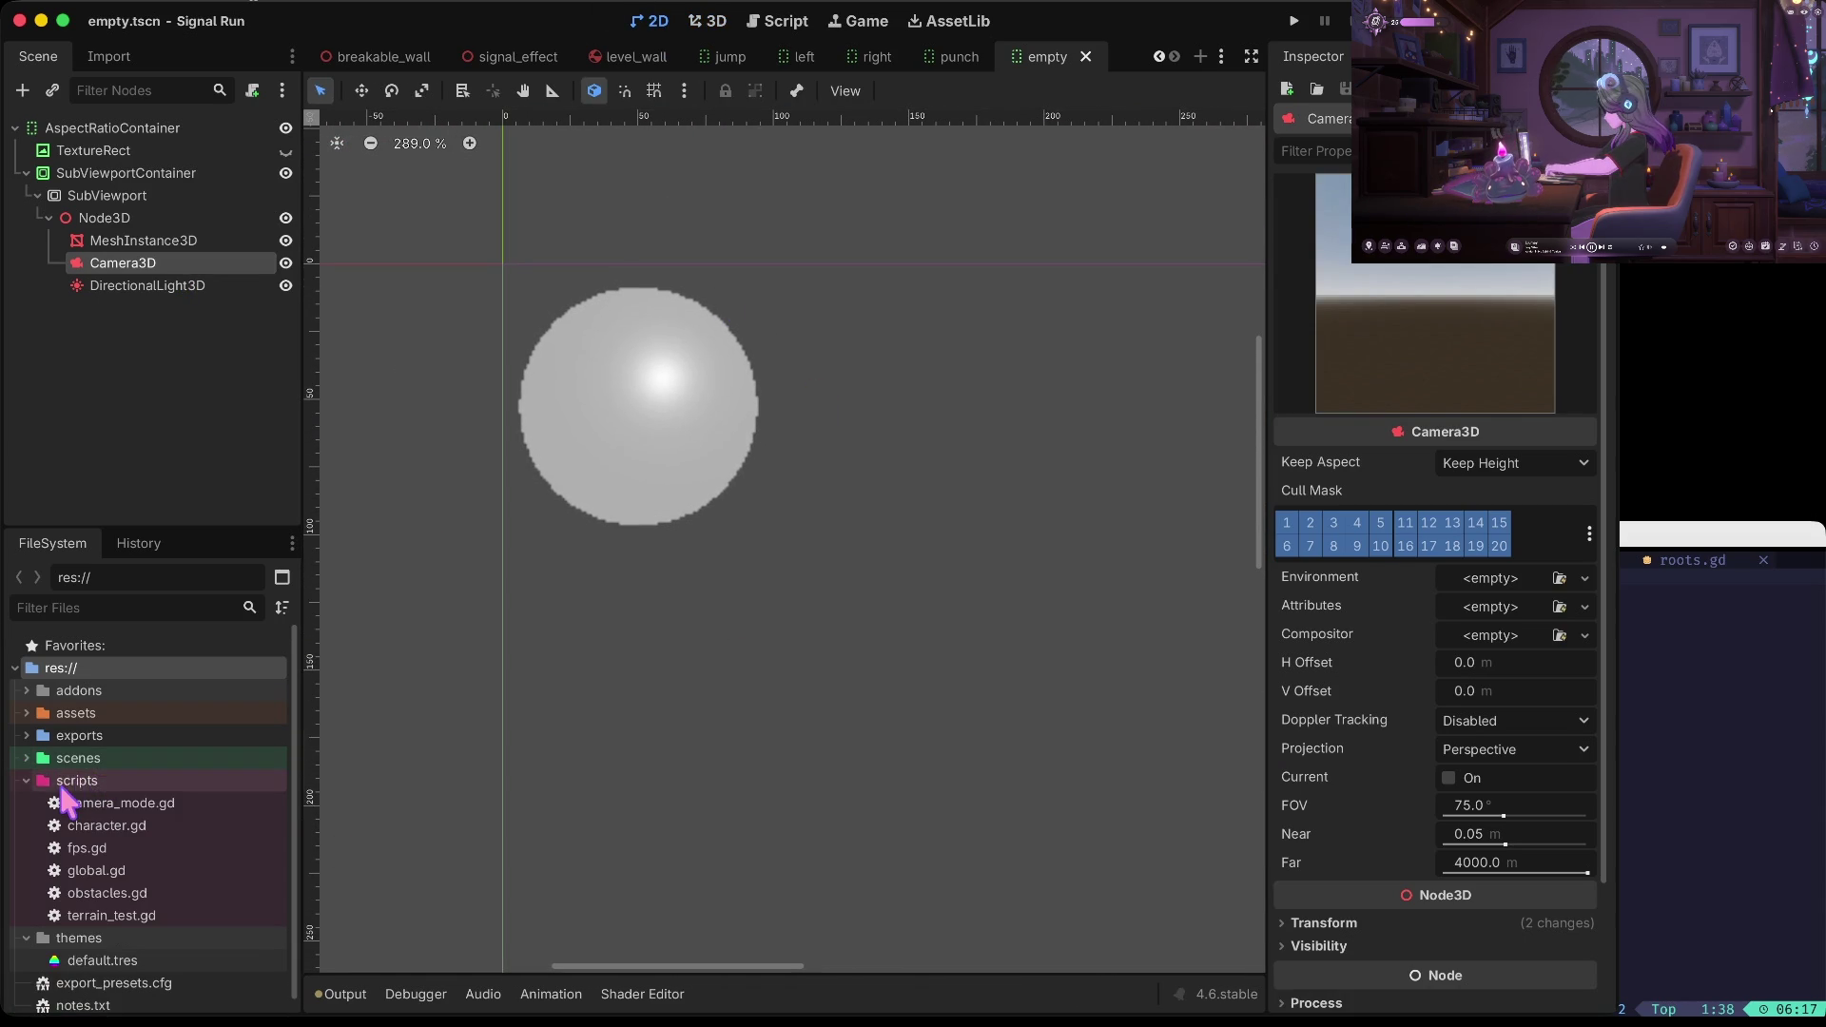
scroll(52, 804, "down", 1)
Run the game, mute its audio, stop it, and select DirectionalLight3D
key("super+b")
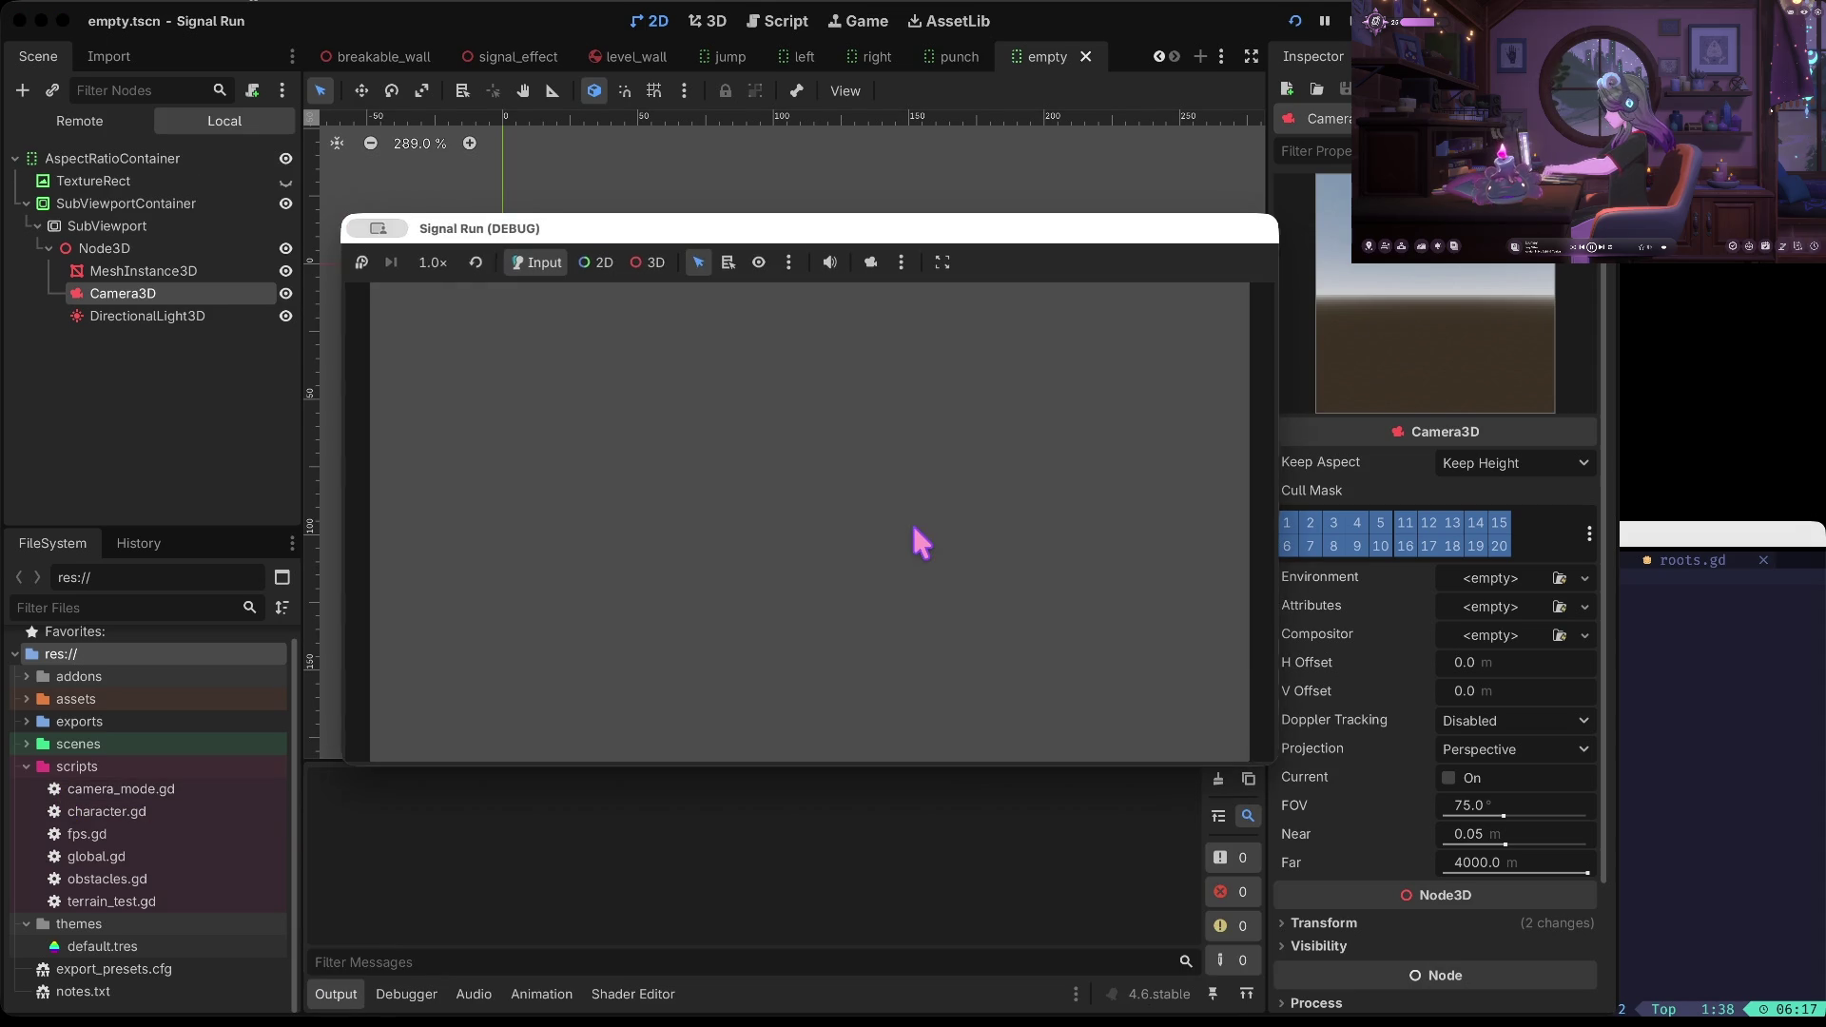
left_click(830, 263)
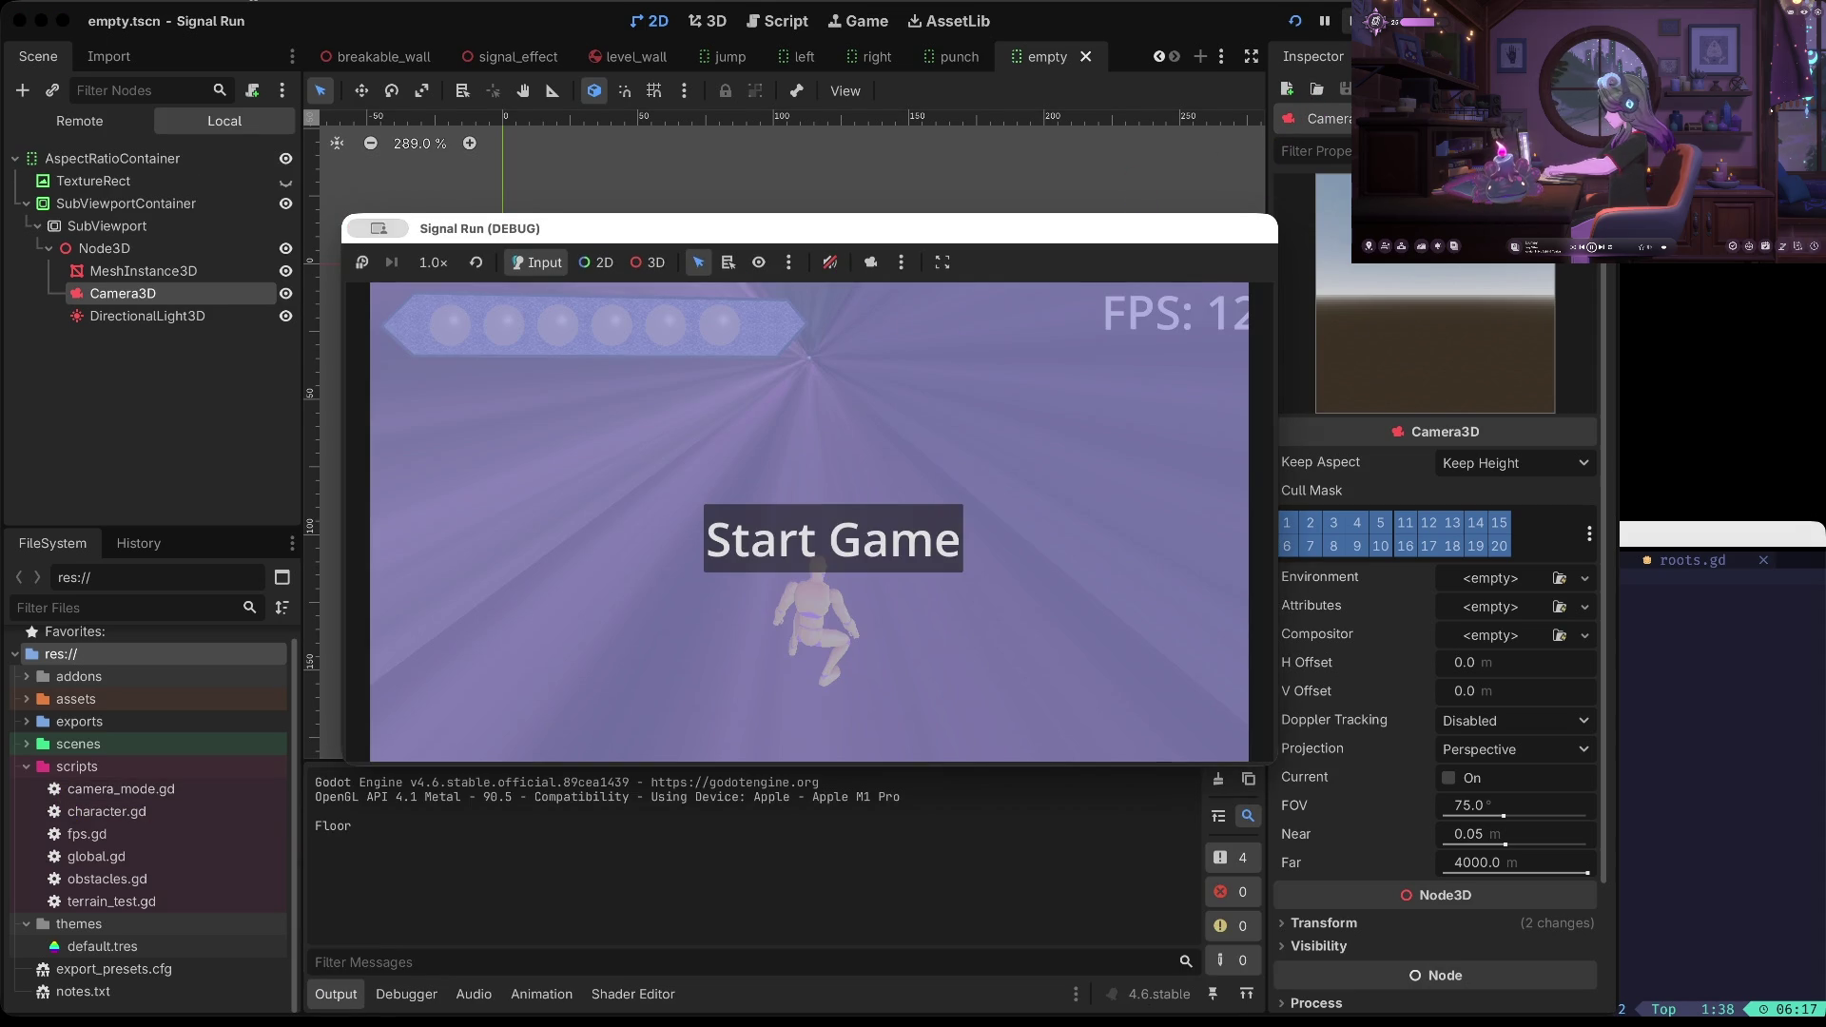
left_click(1351, 21)
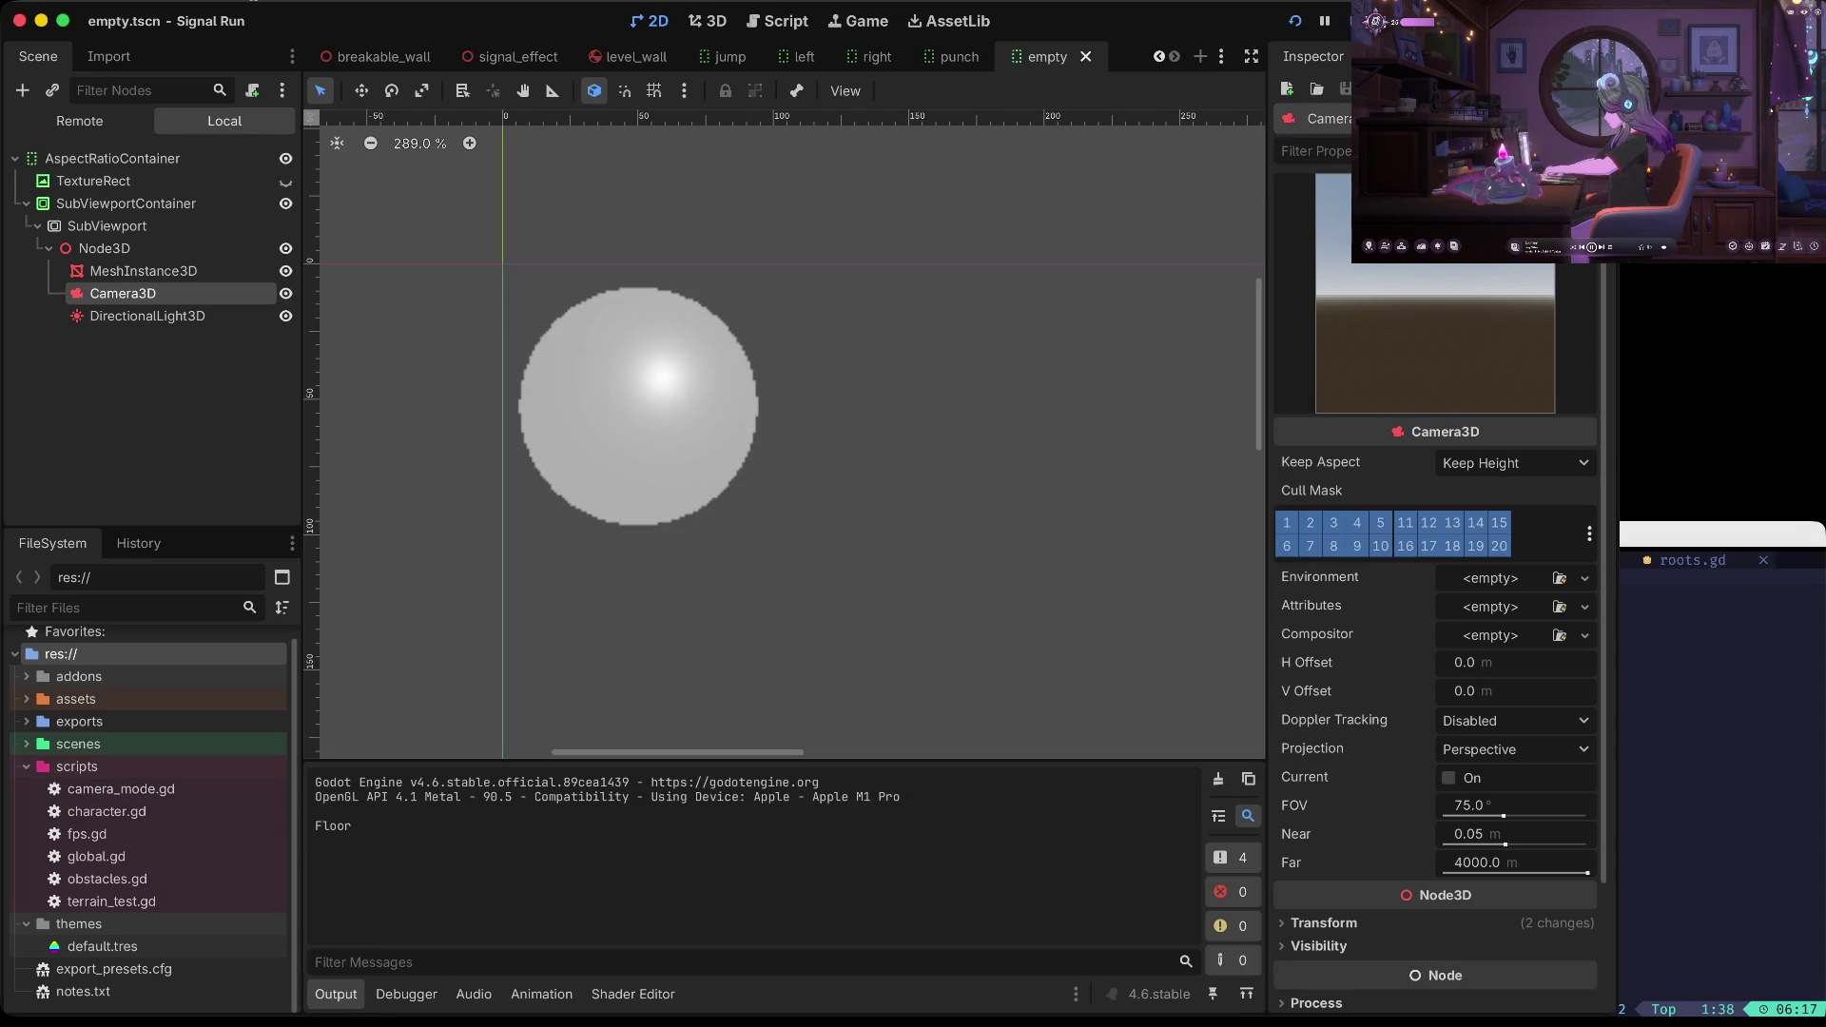
left_click(152, 286)
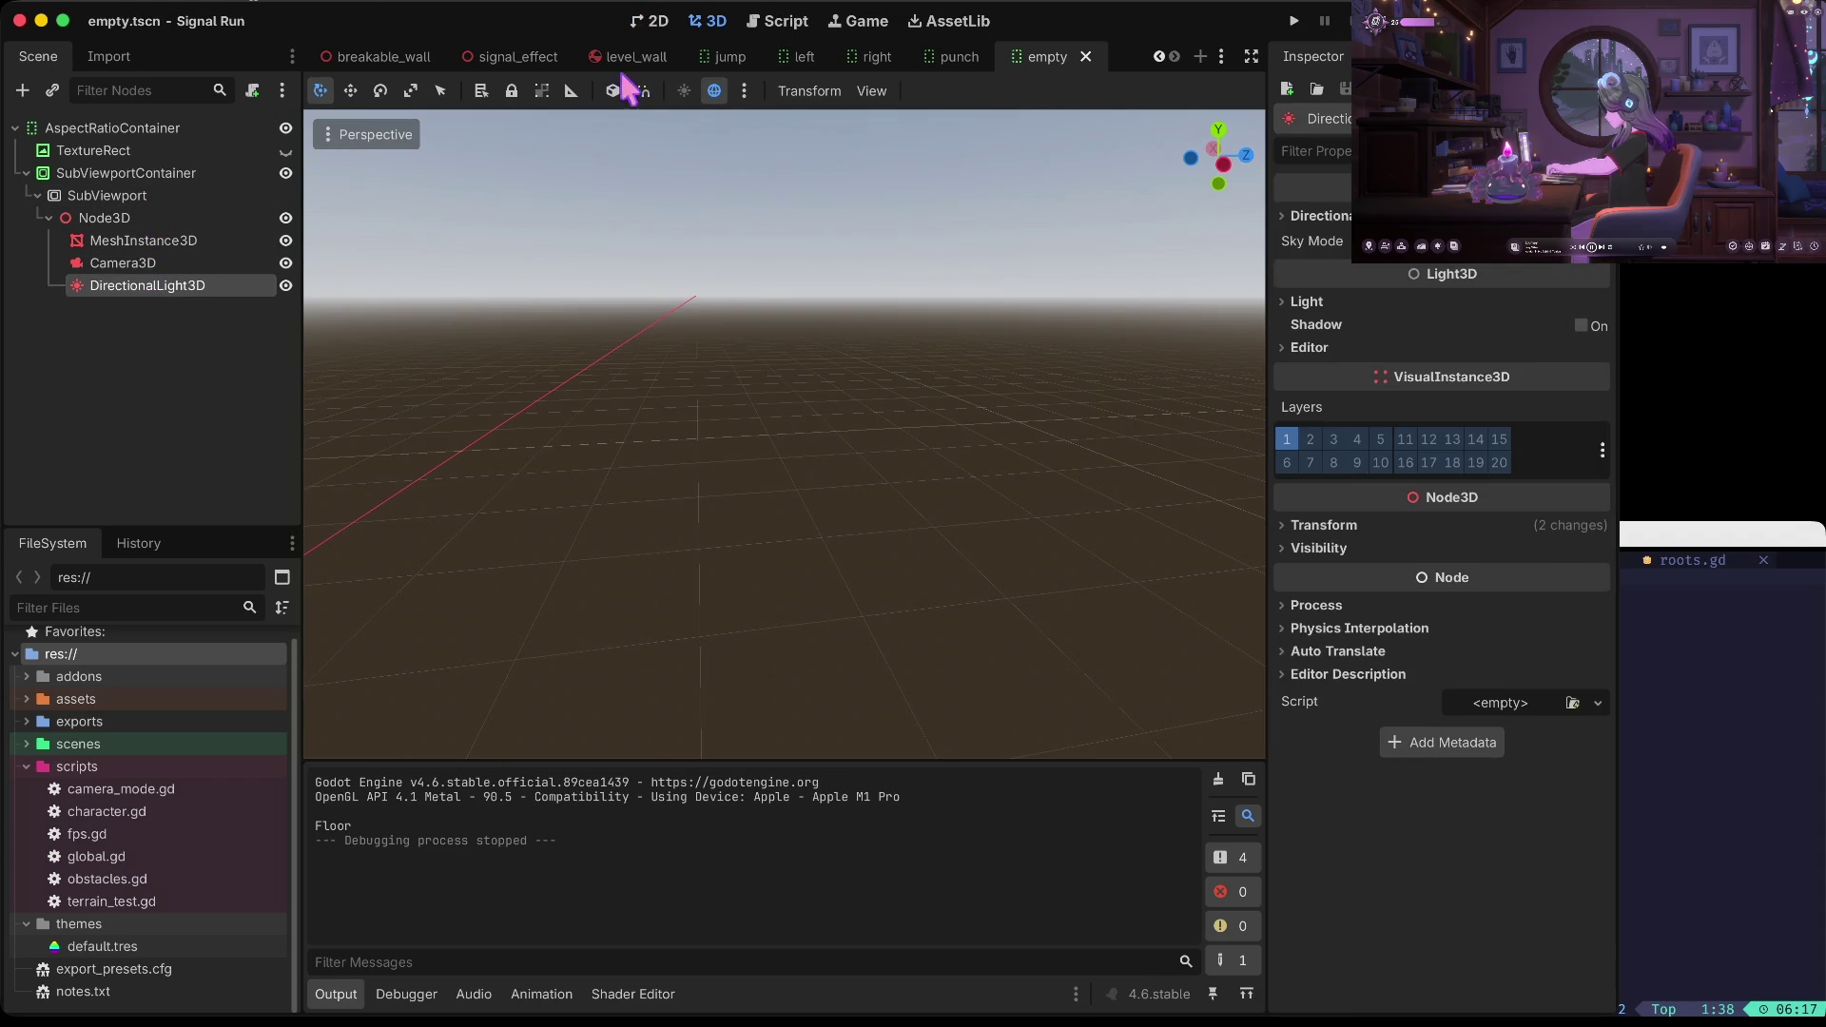
Open main.tscn, then open the Floor node's own scene and select its mesh instance
left_click(28, 744)
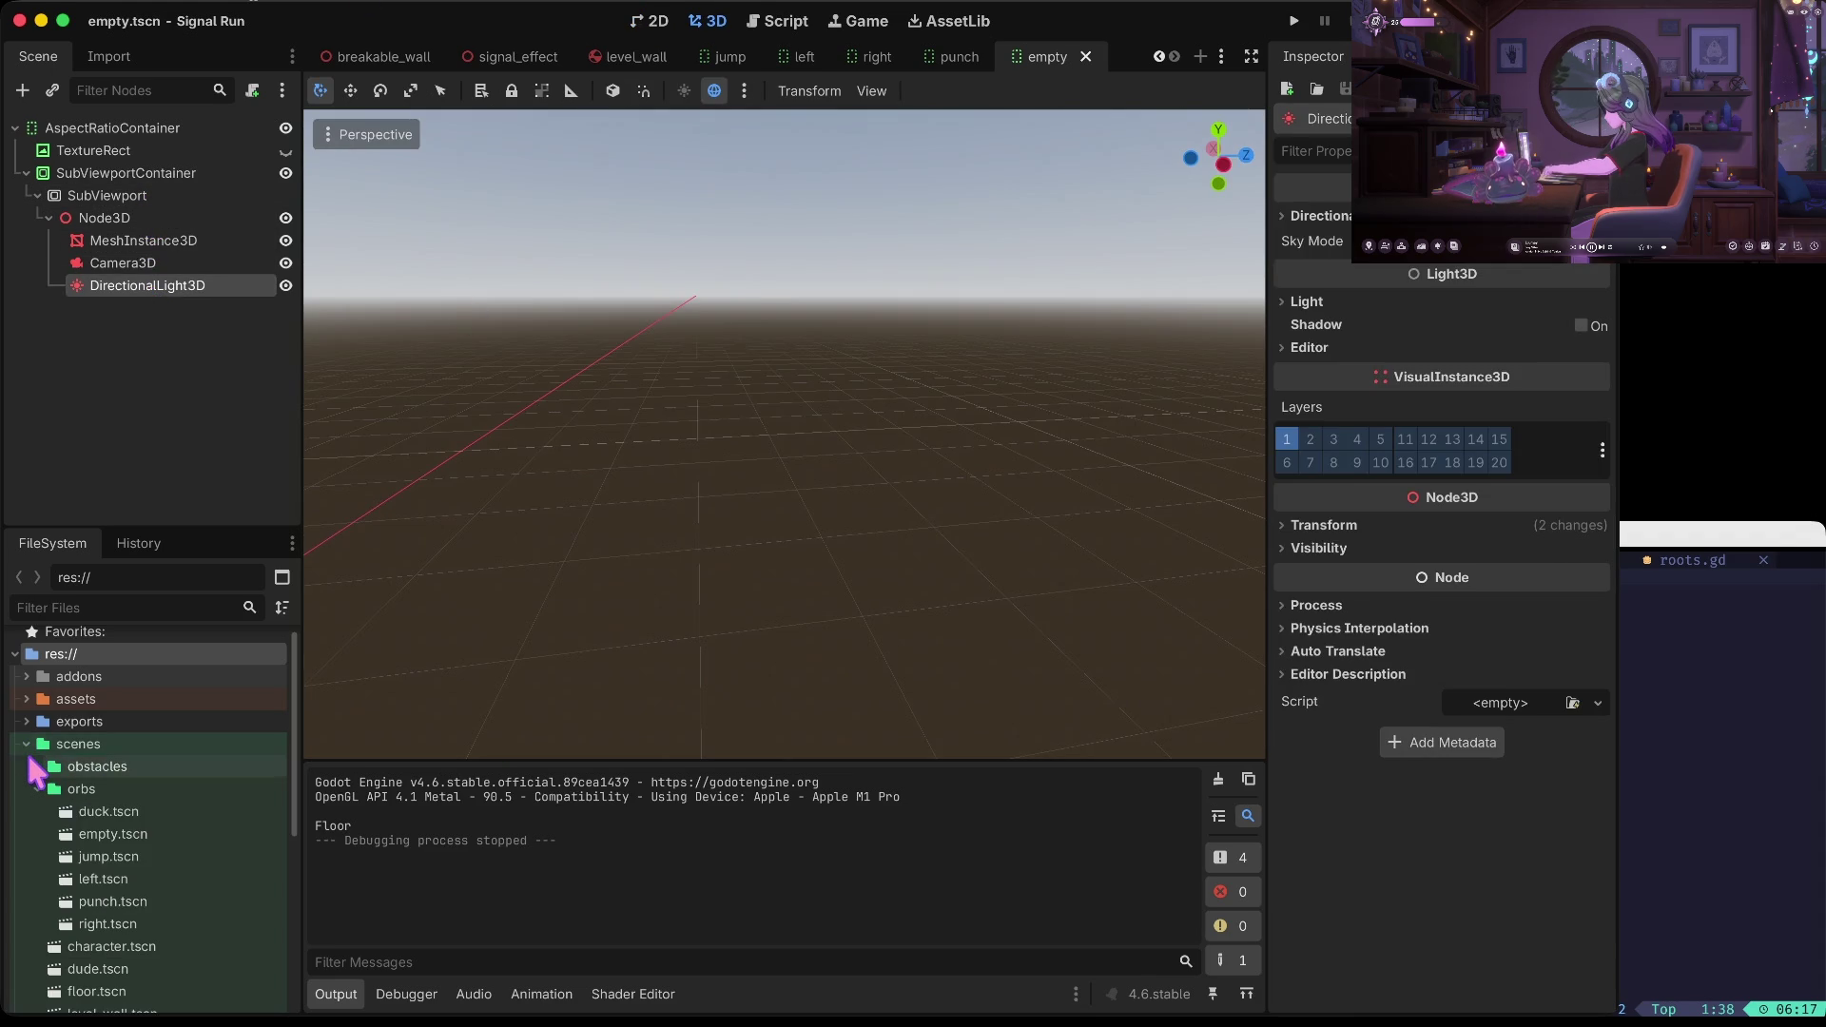
left_click(38, 790)
left_click(103, 901)
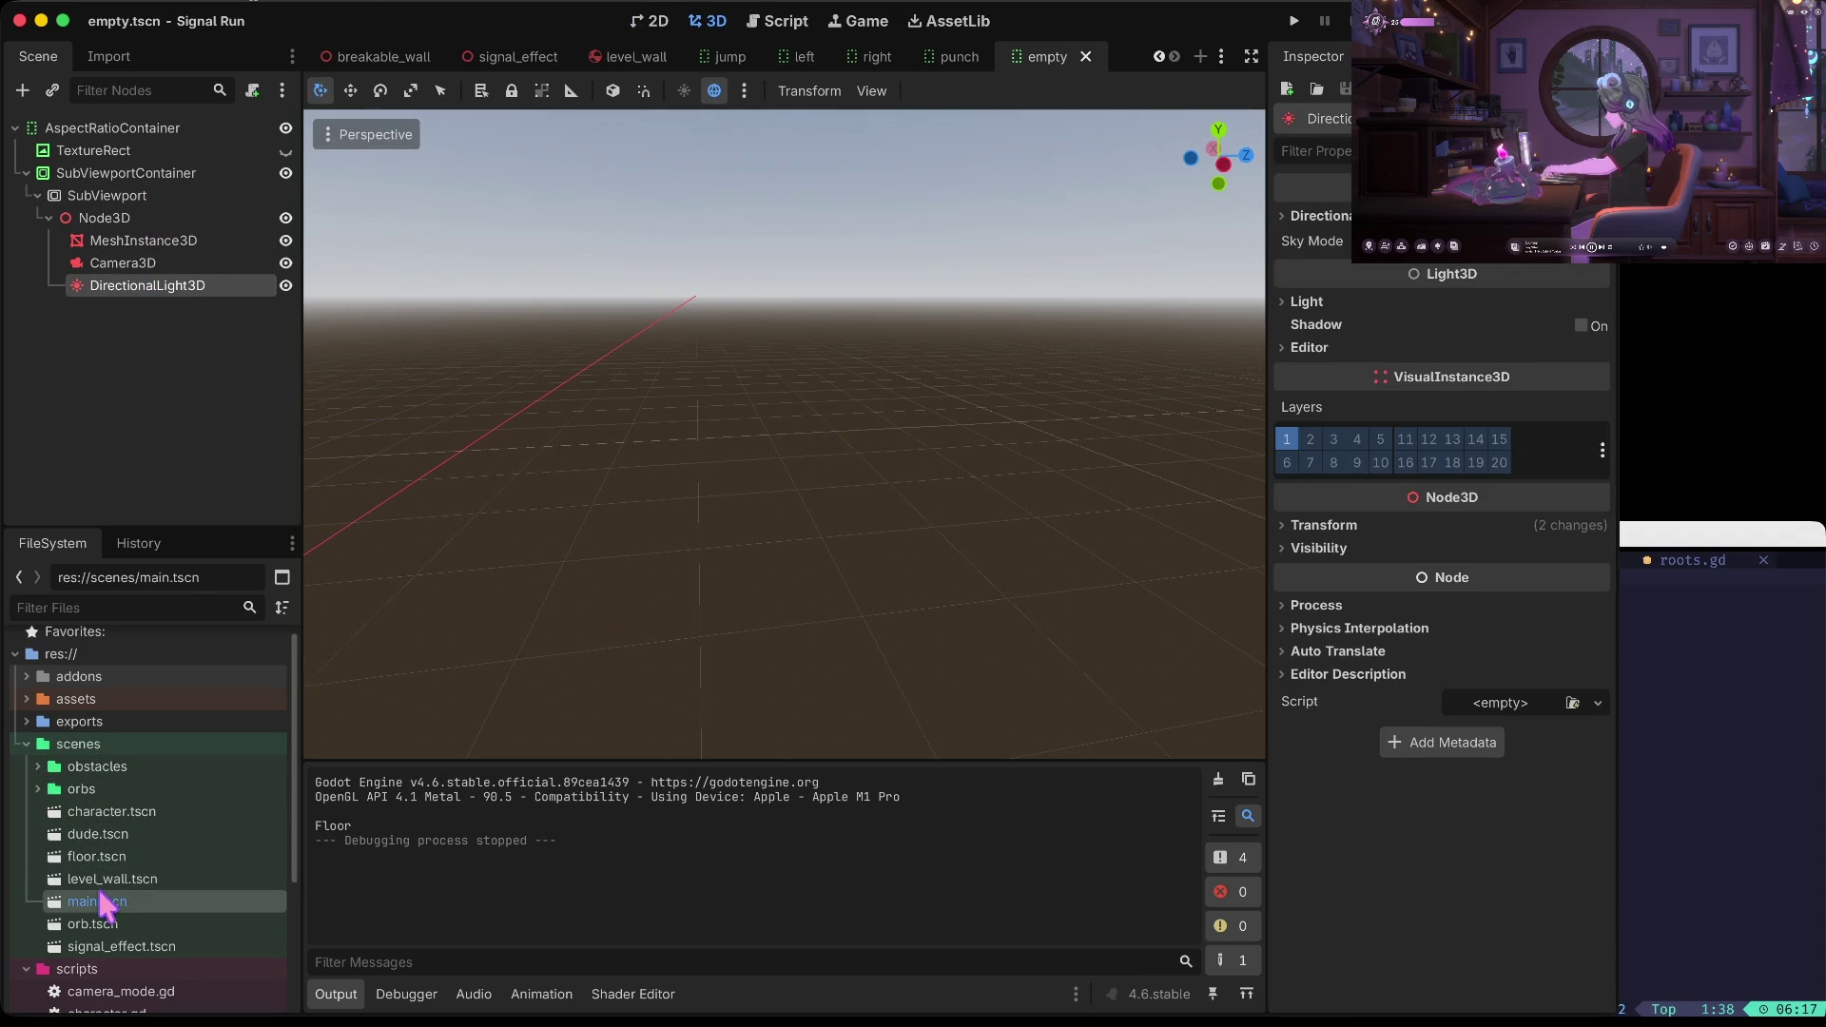
double_click(103, 901)
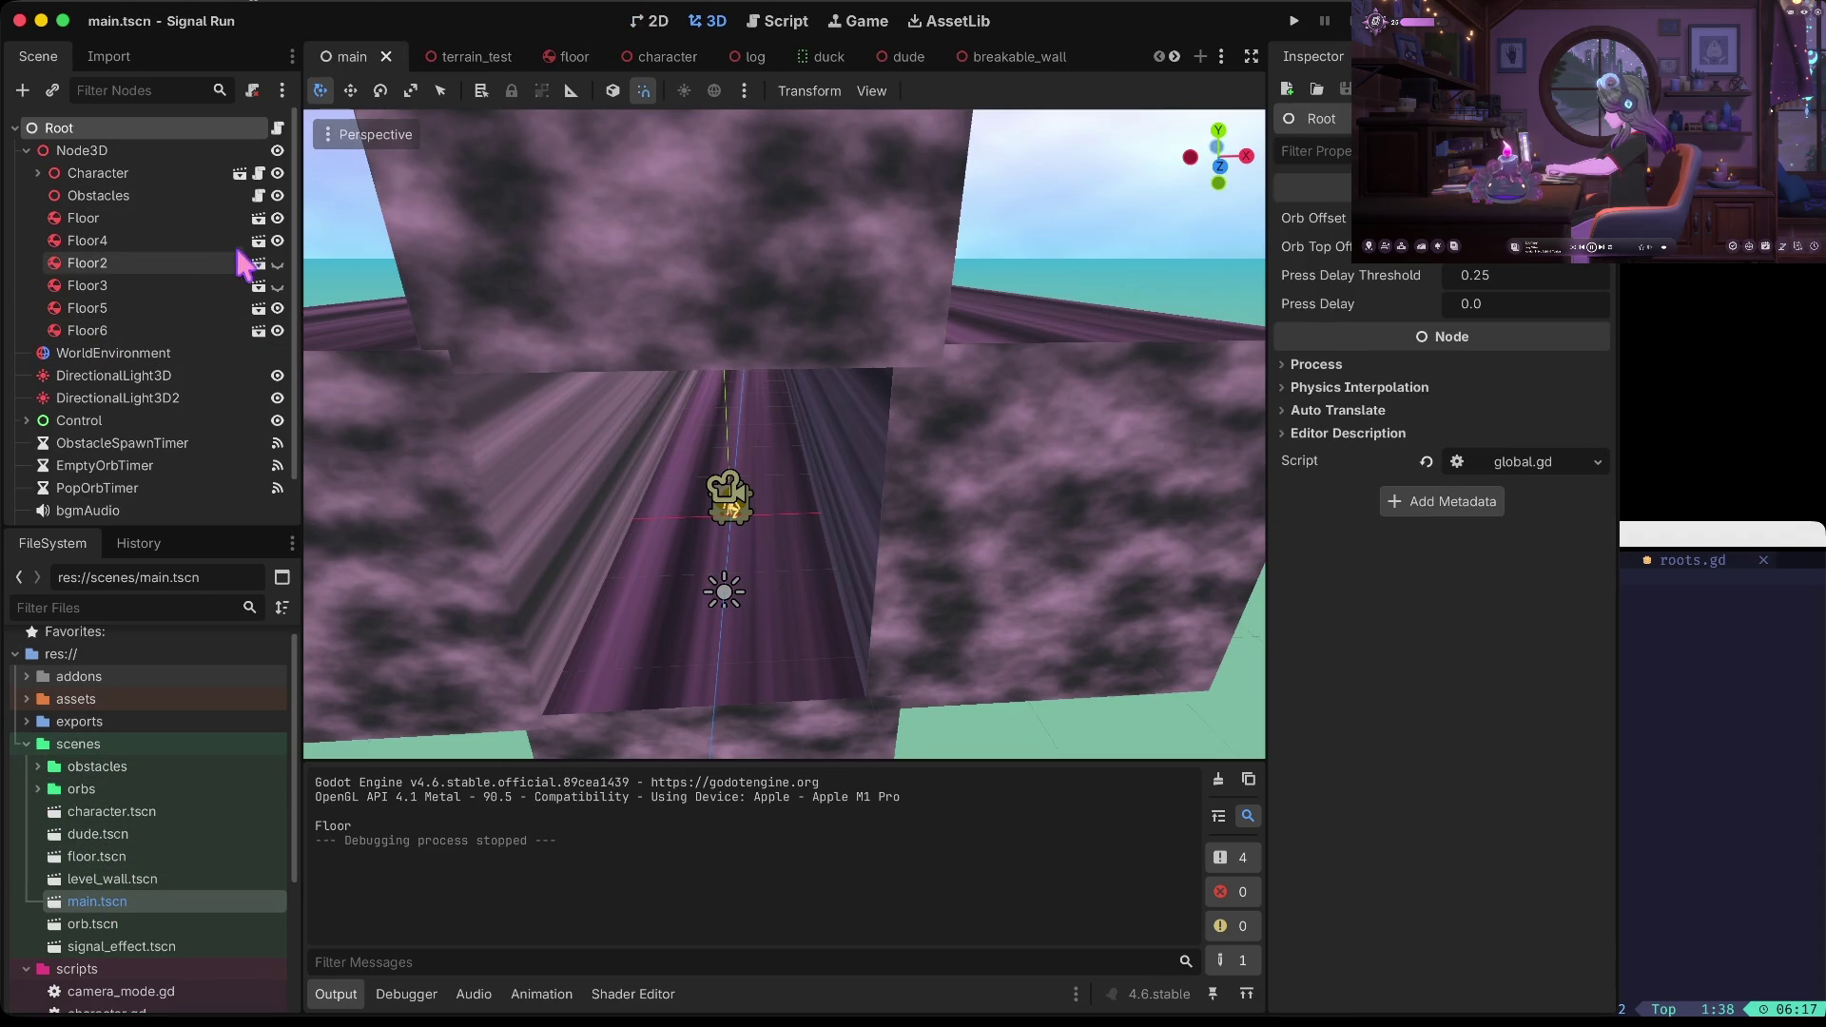
left_click(257, 220)
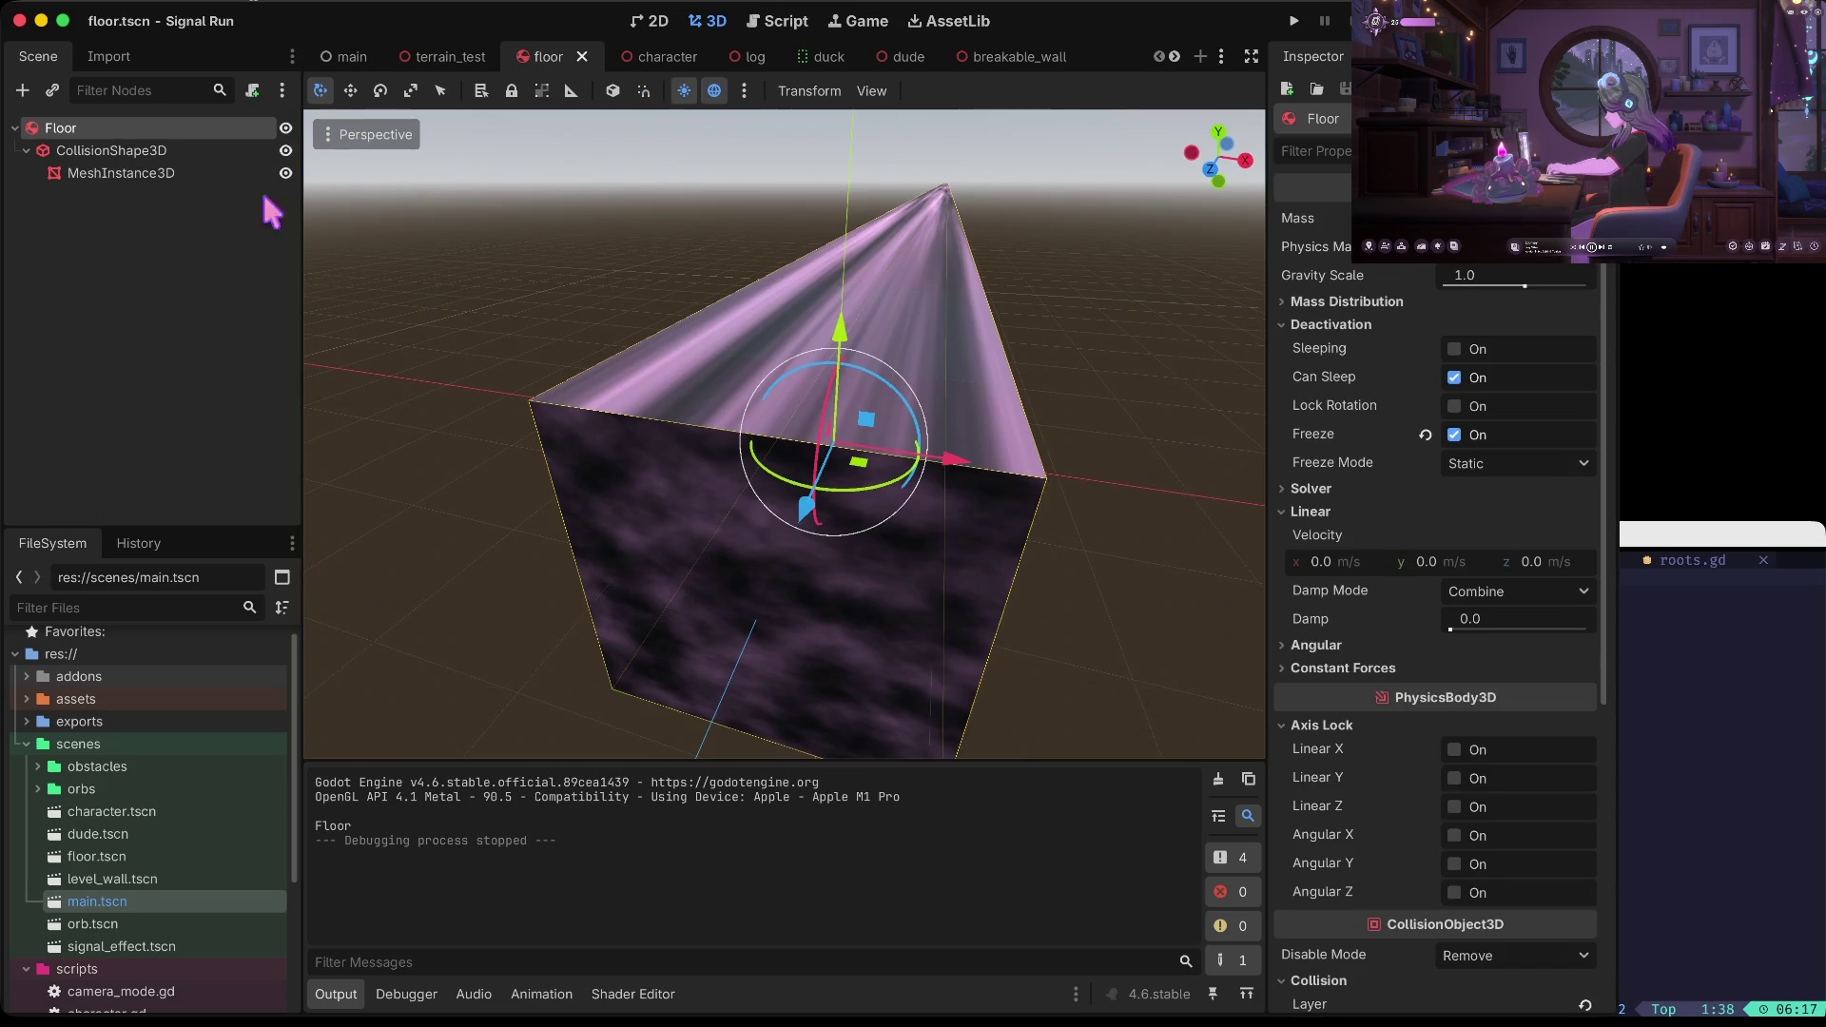
left_click(164, 172)
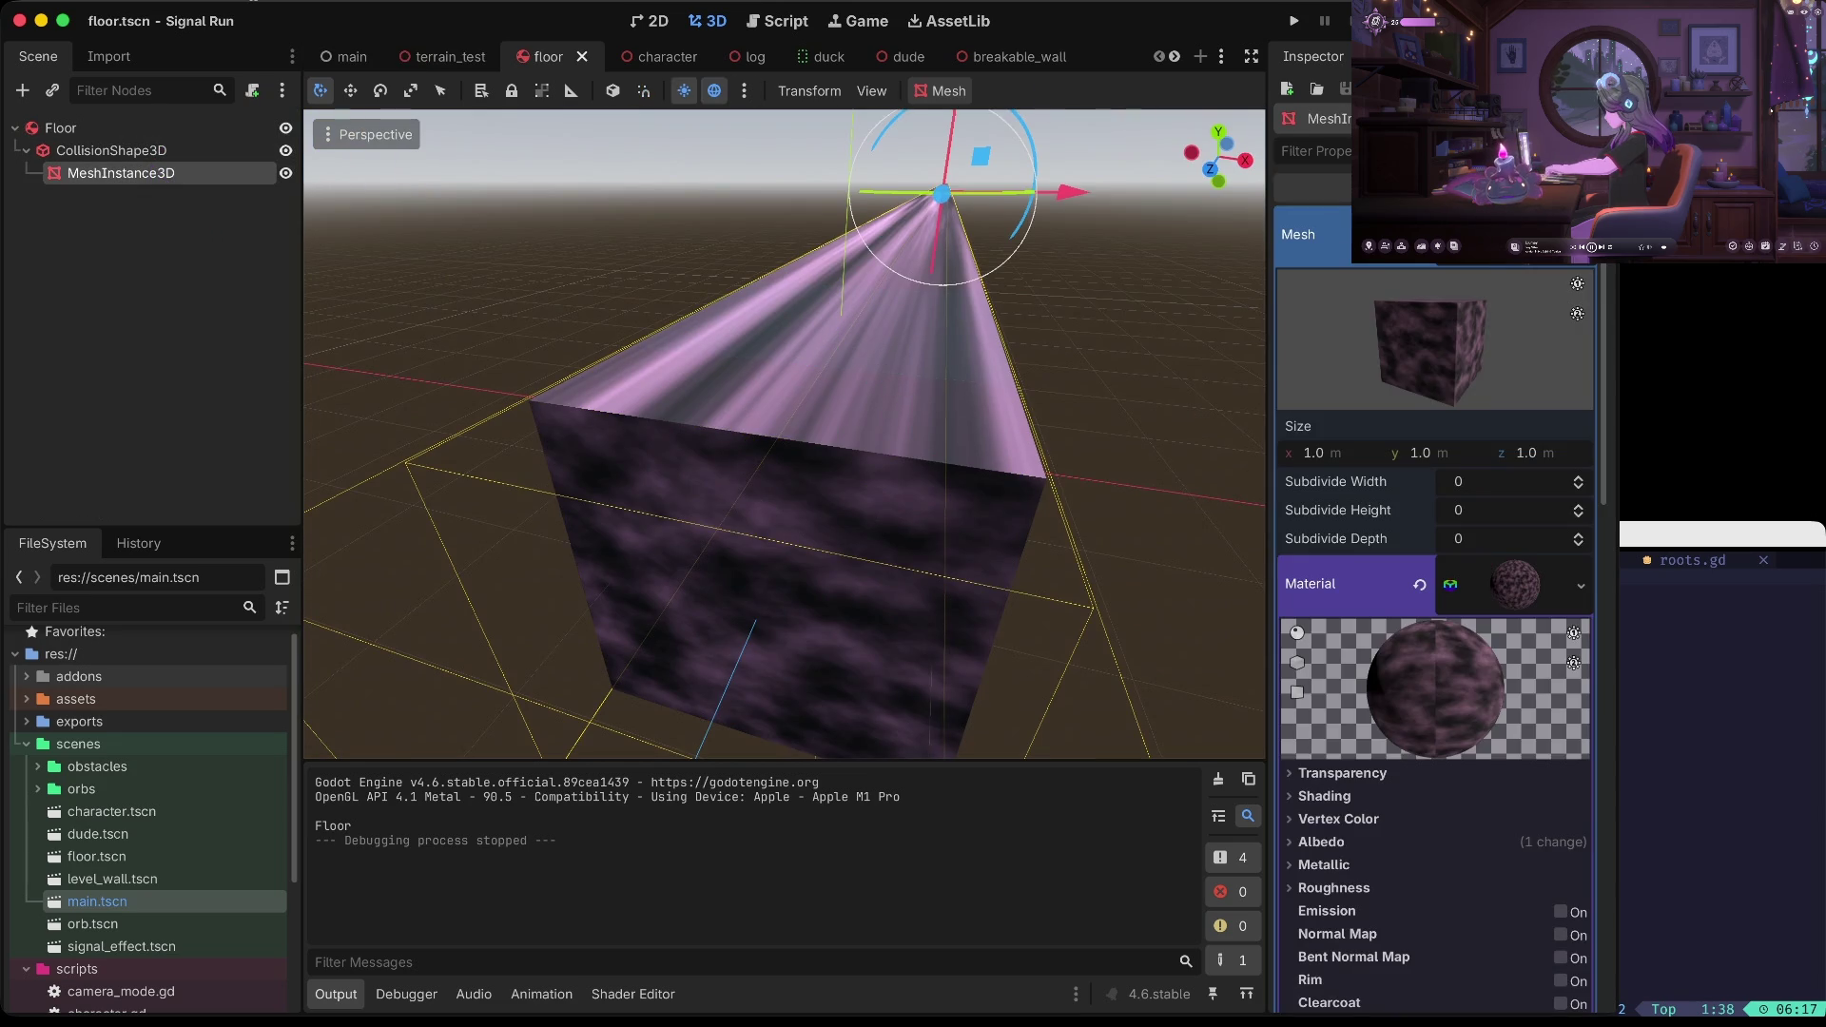
Expand the assets folder, select the Rock029 colour texture, and inspect the mesh's material
scroll(1516, 582, "down", 5)
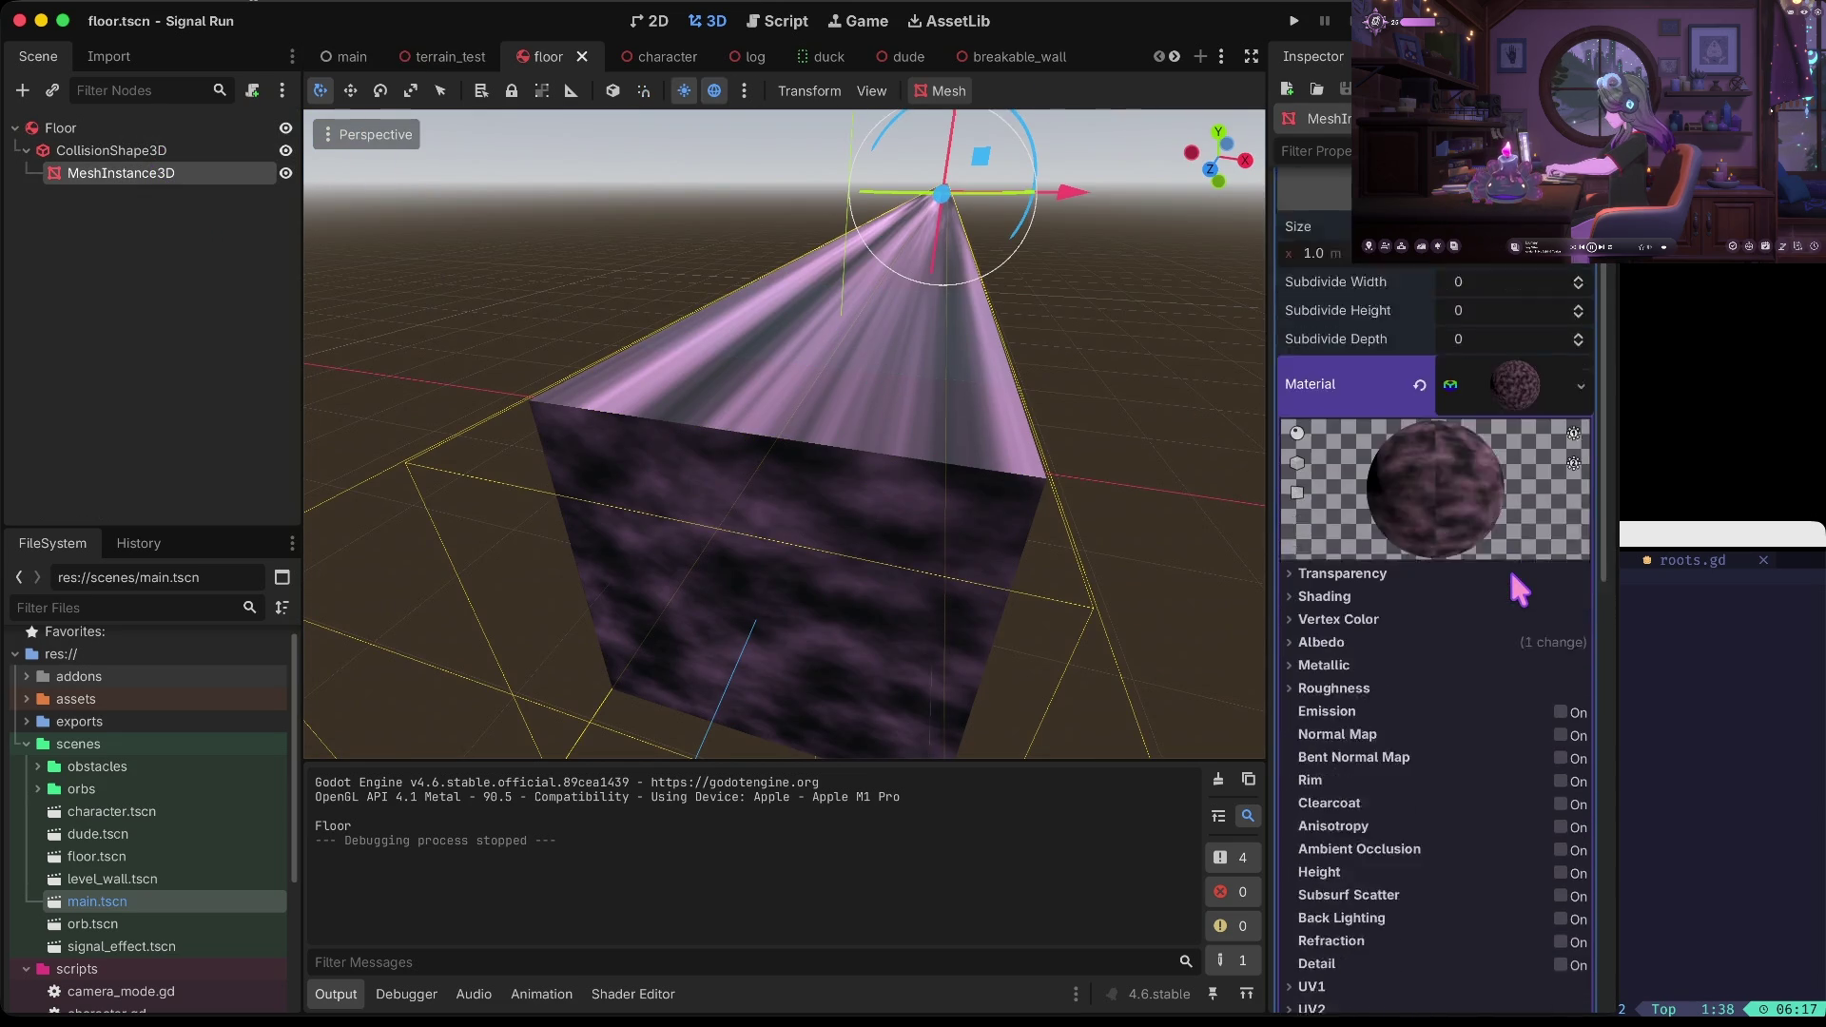
scroll(1533, 441, "up", 1)
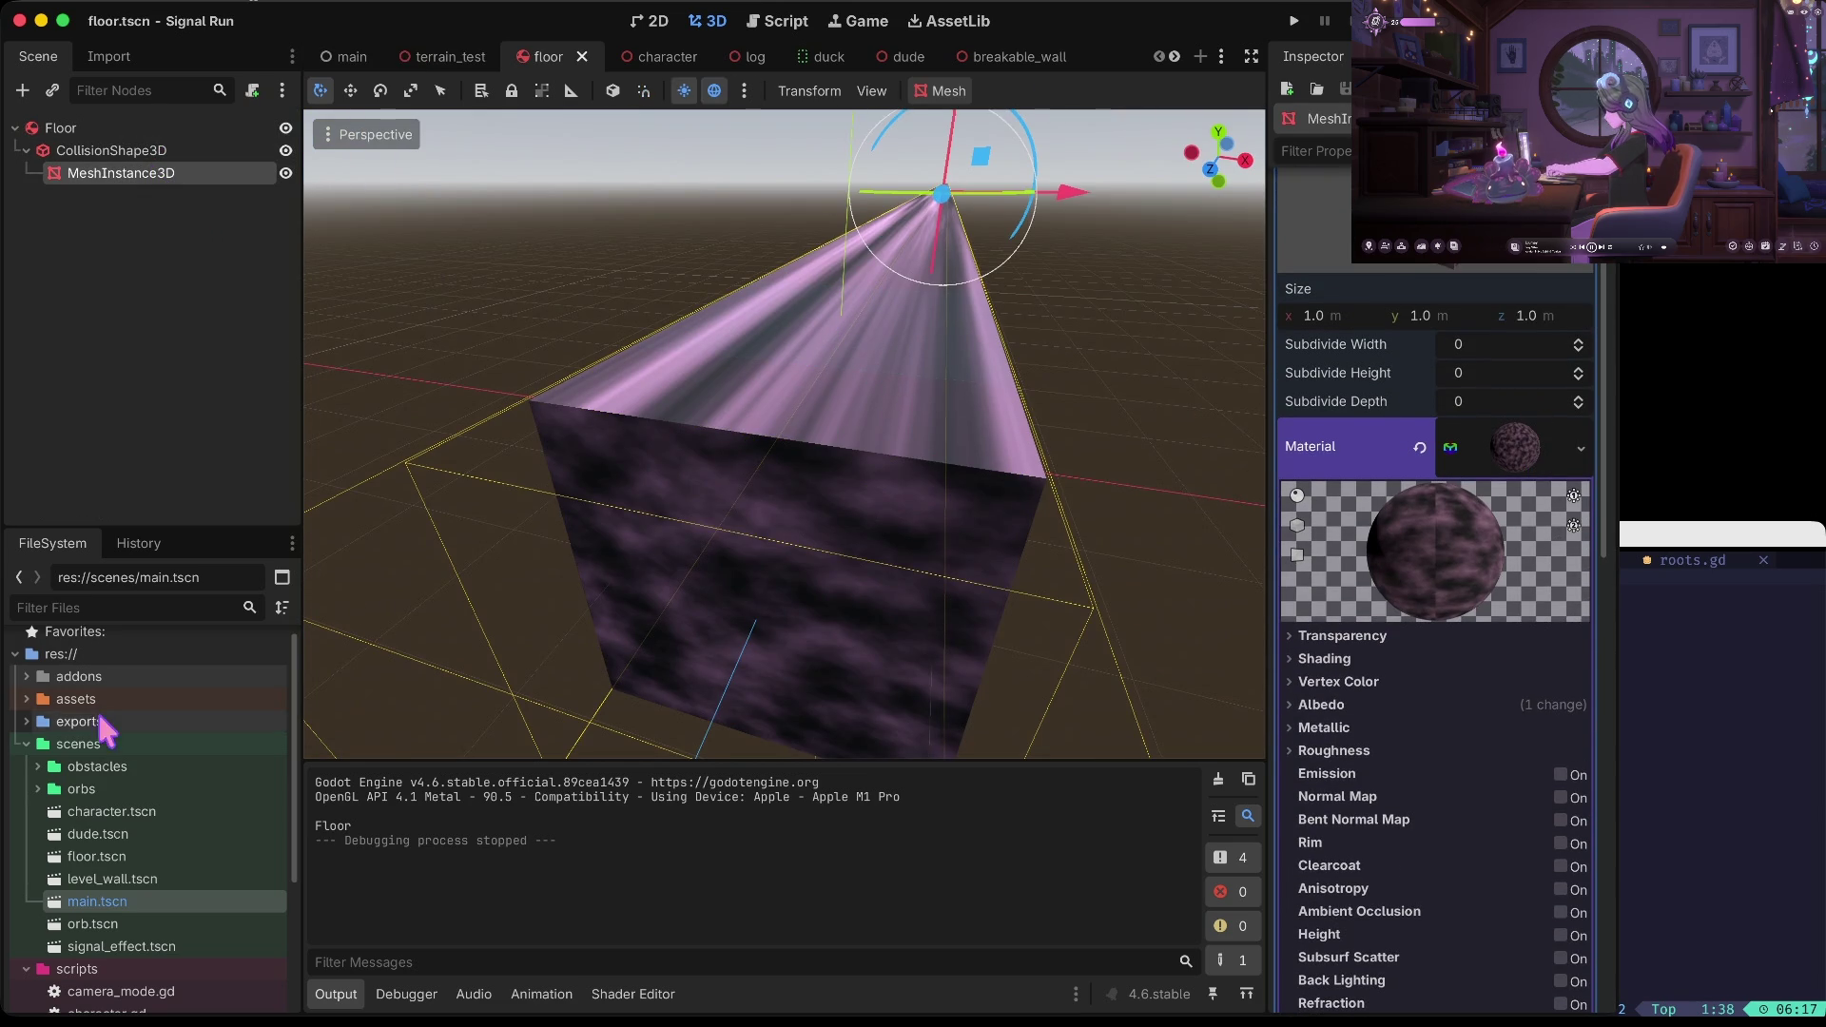
double_click(132, 701)
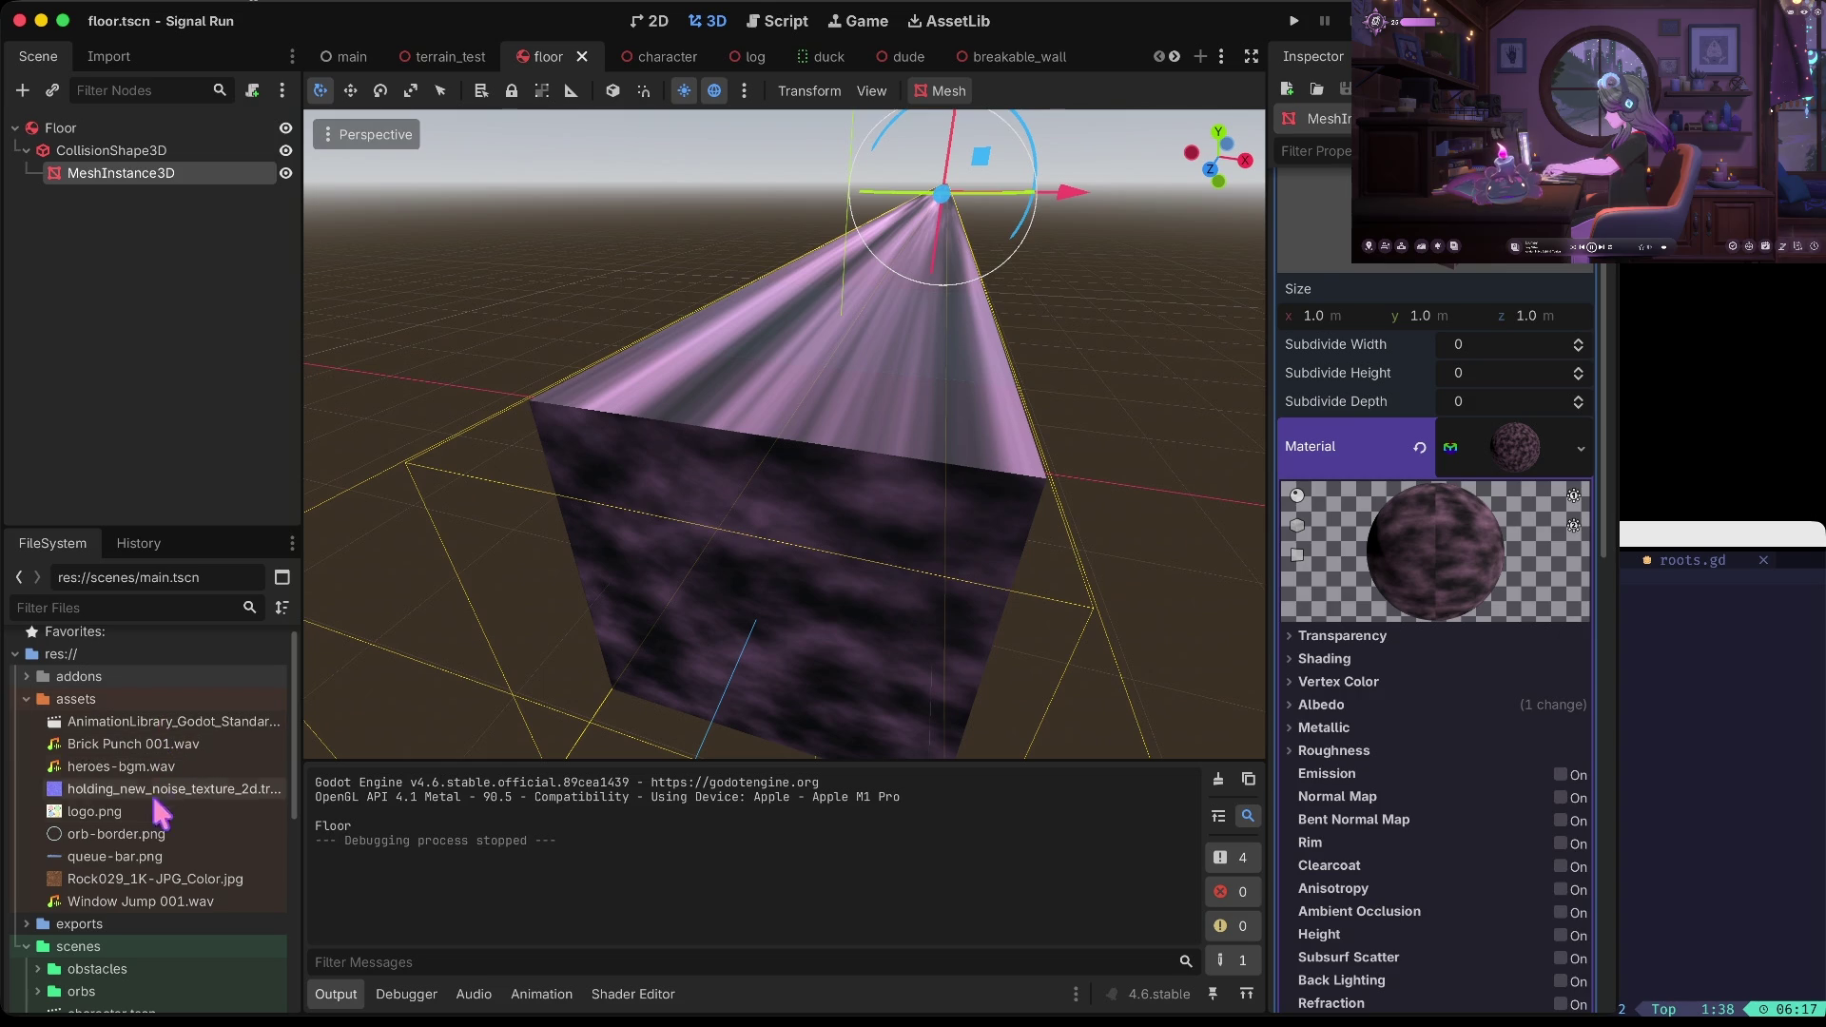
left_click(148, 878)
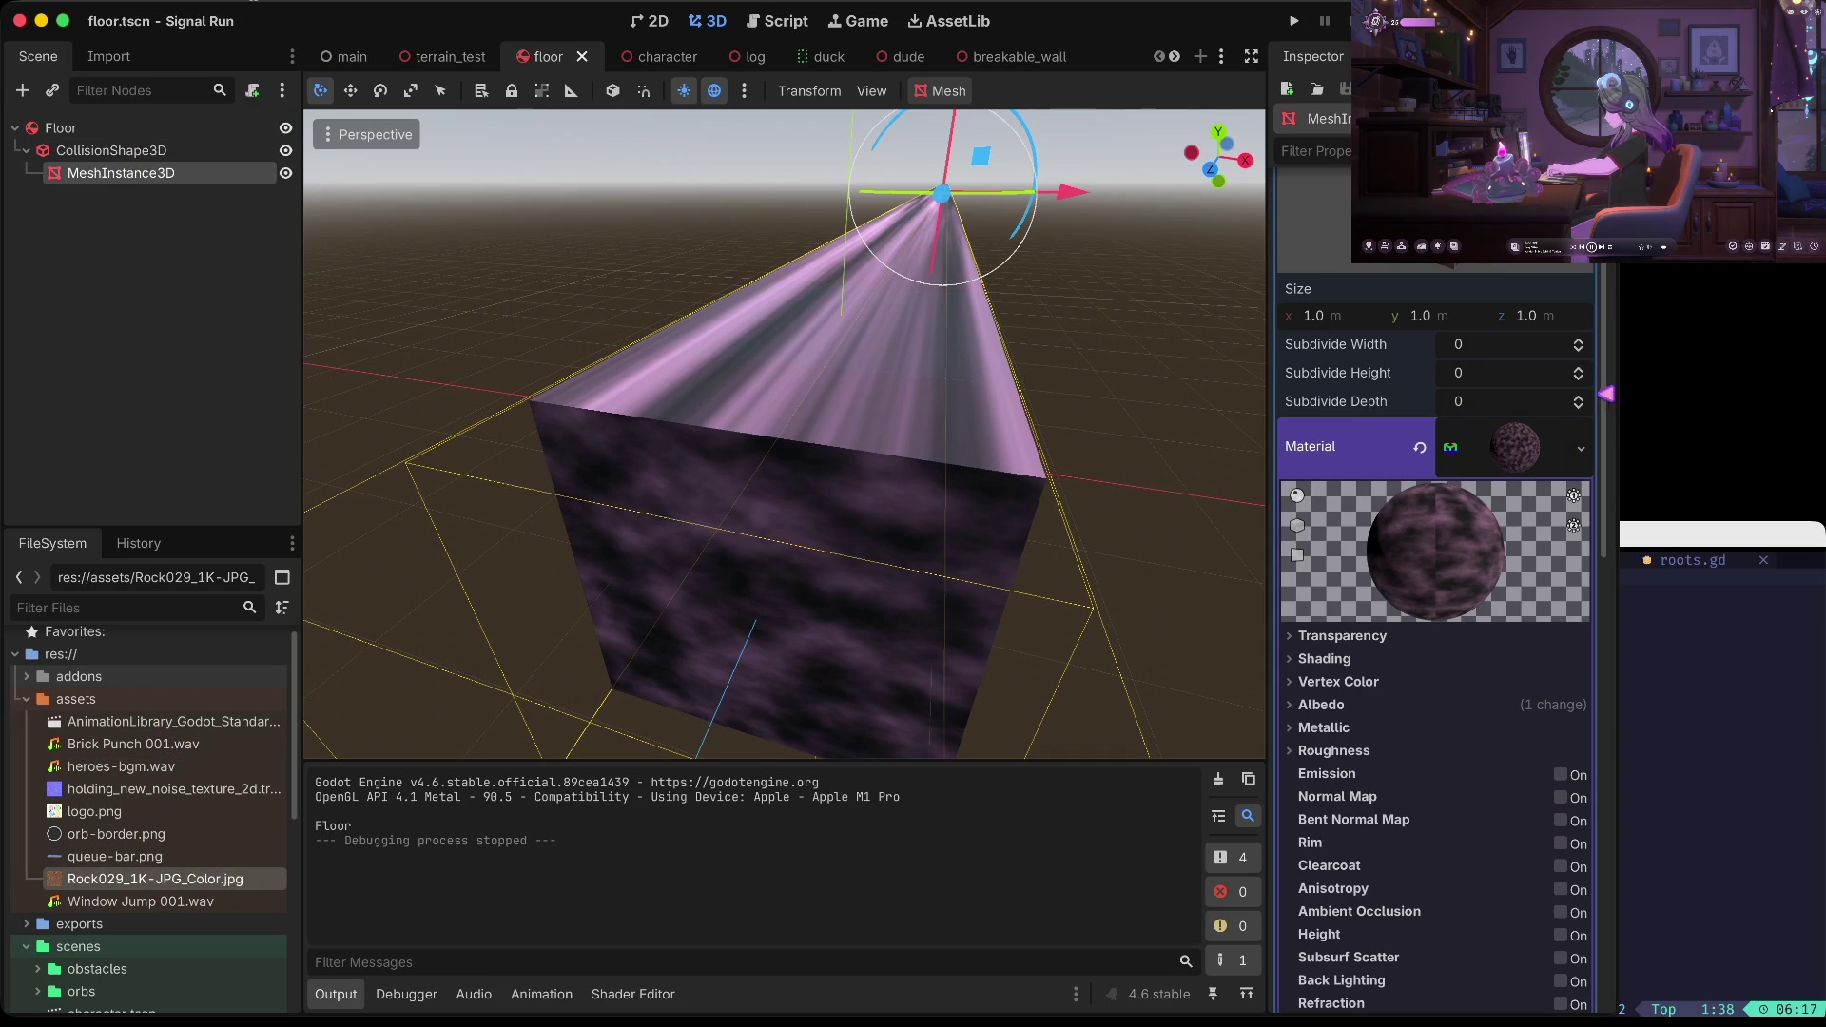
left_click(1511, 455)
left_click(1510, 458)
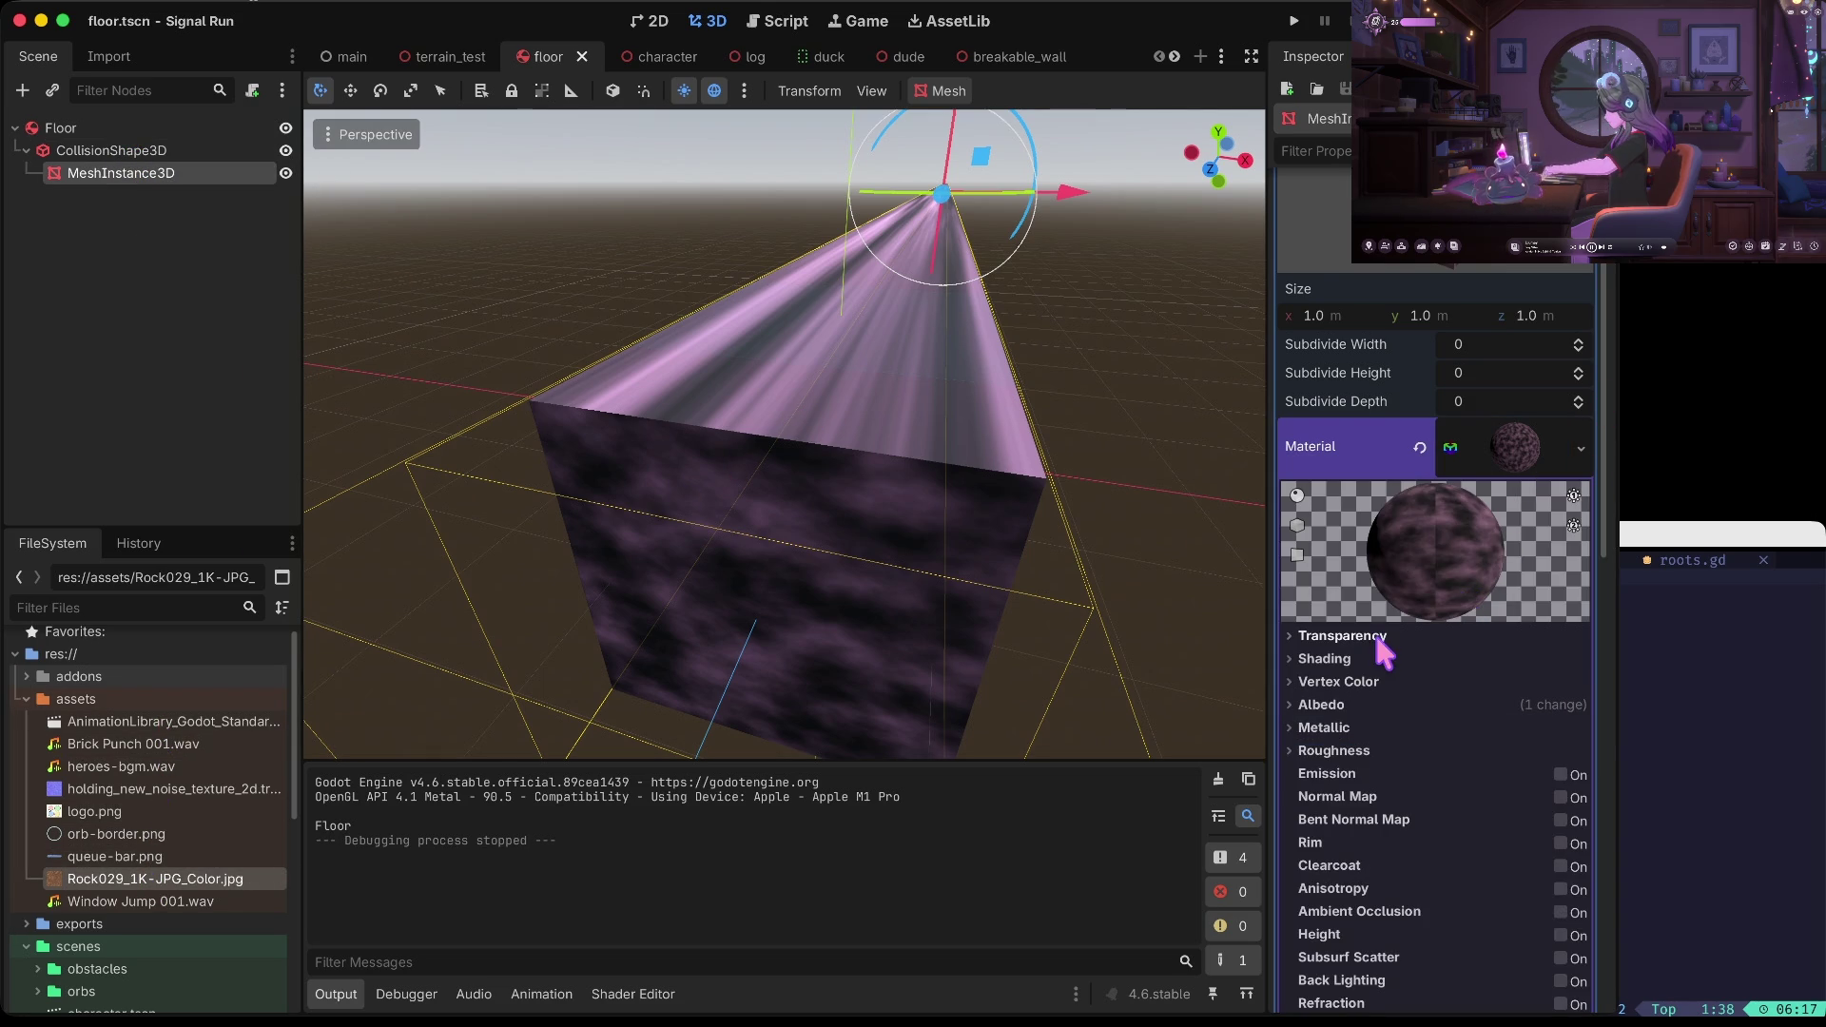
scroll(1376, 641, "down", 3)
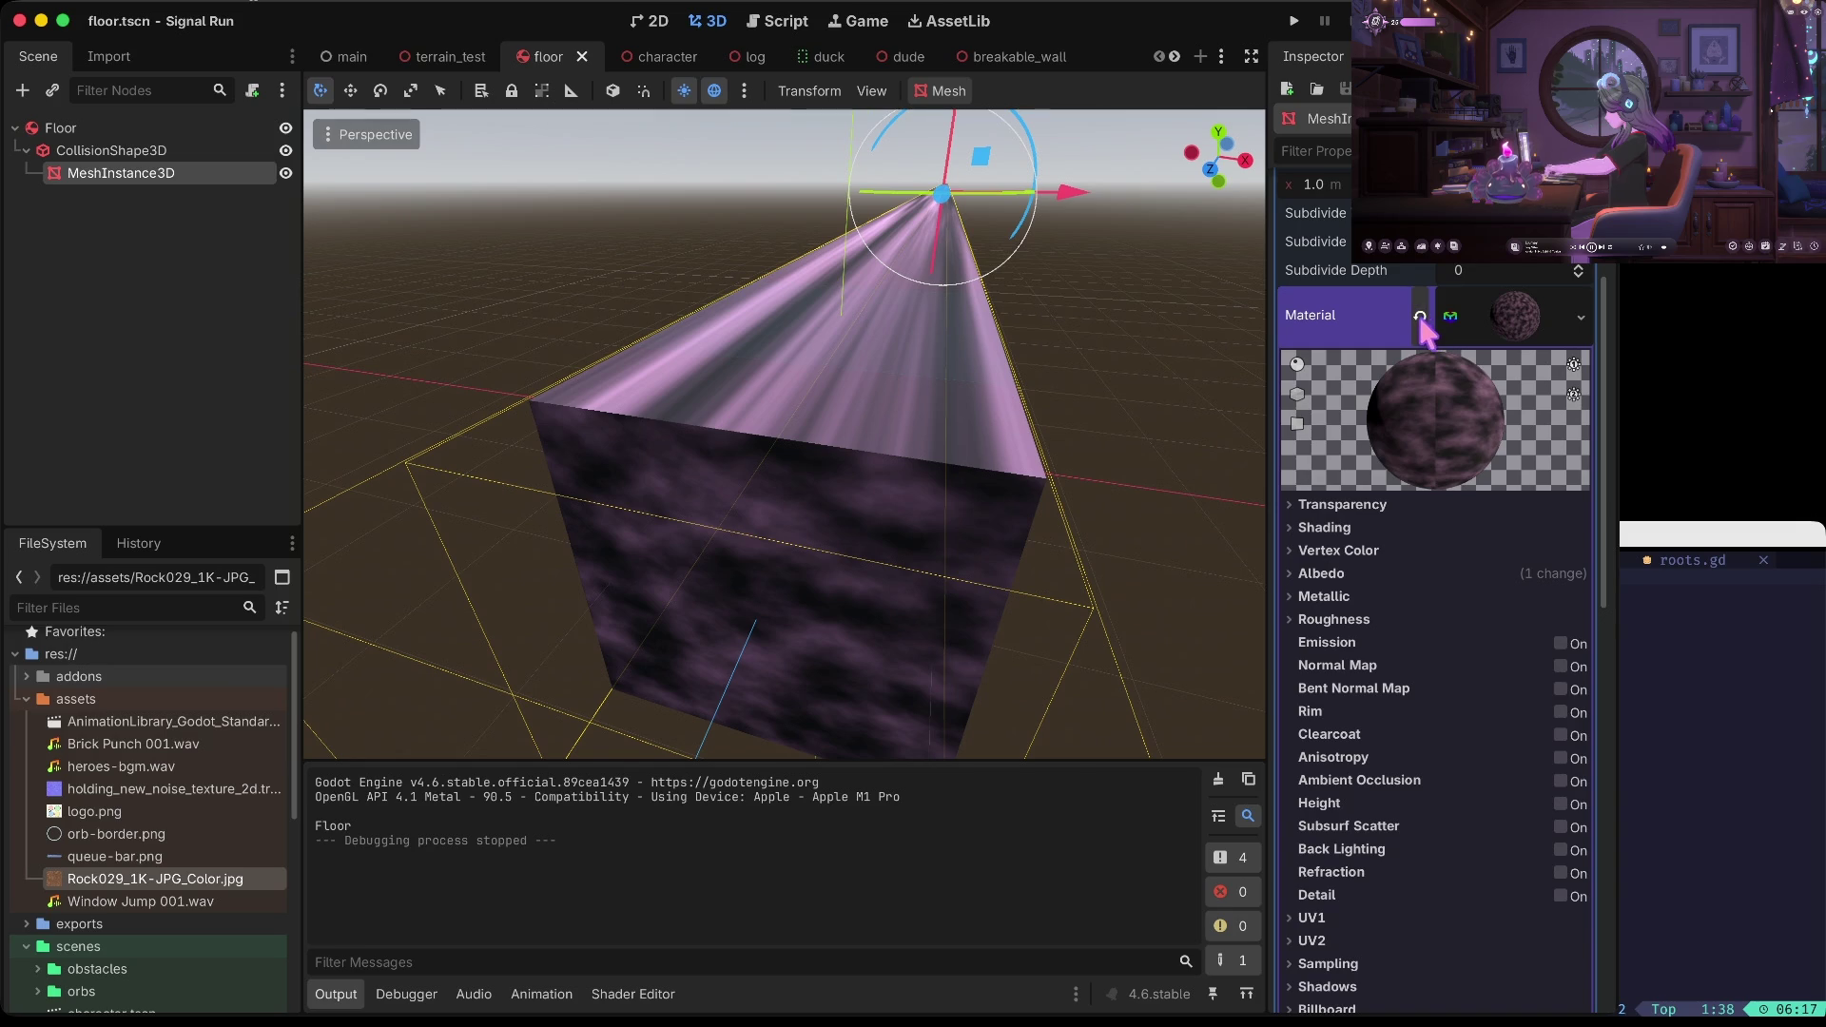
scroll(1422, 318, "up", 3)
scroll(1424, 328, "up", 3)
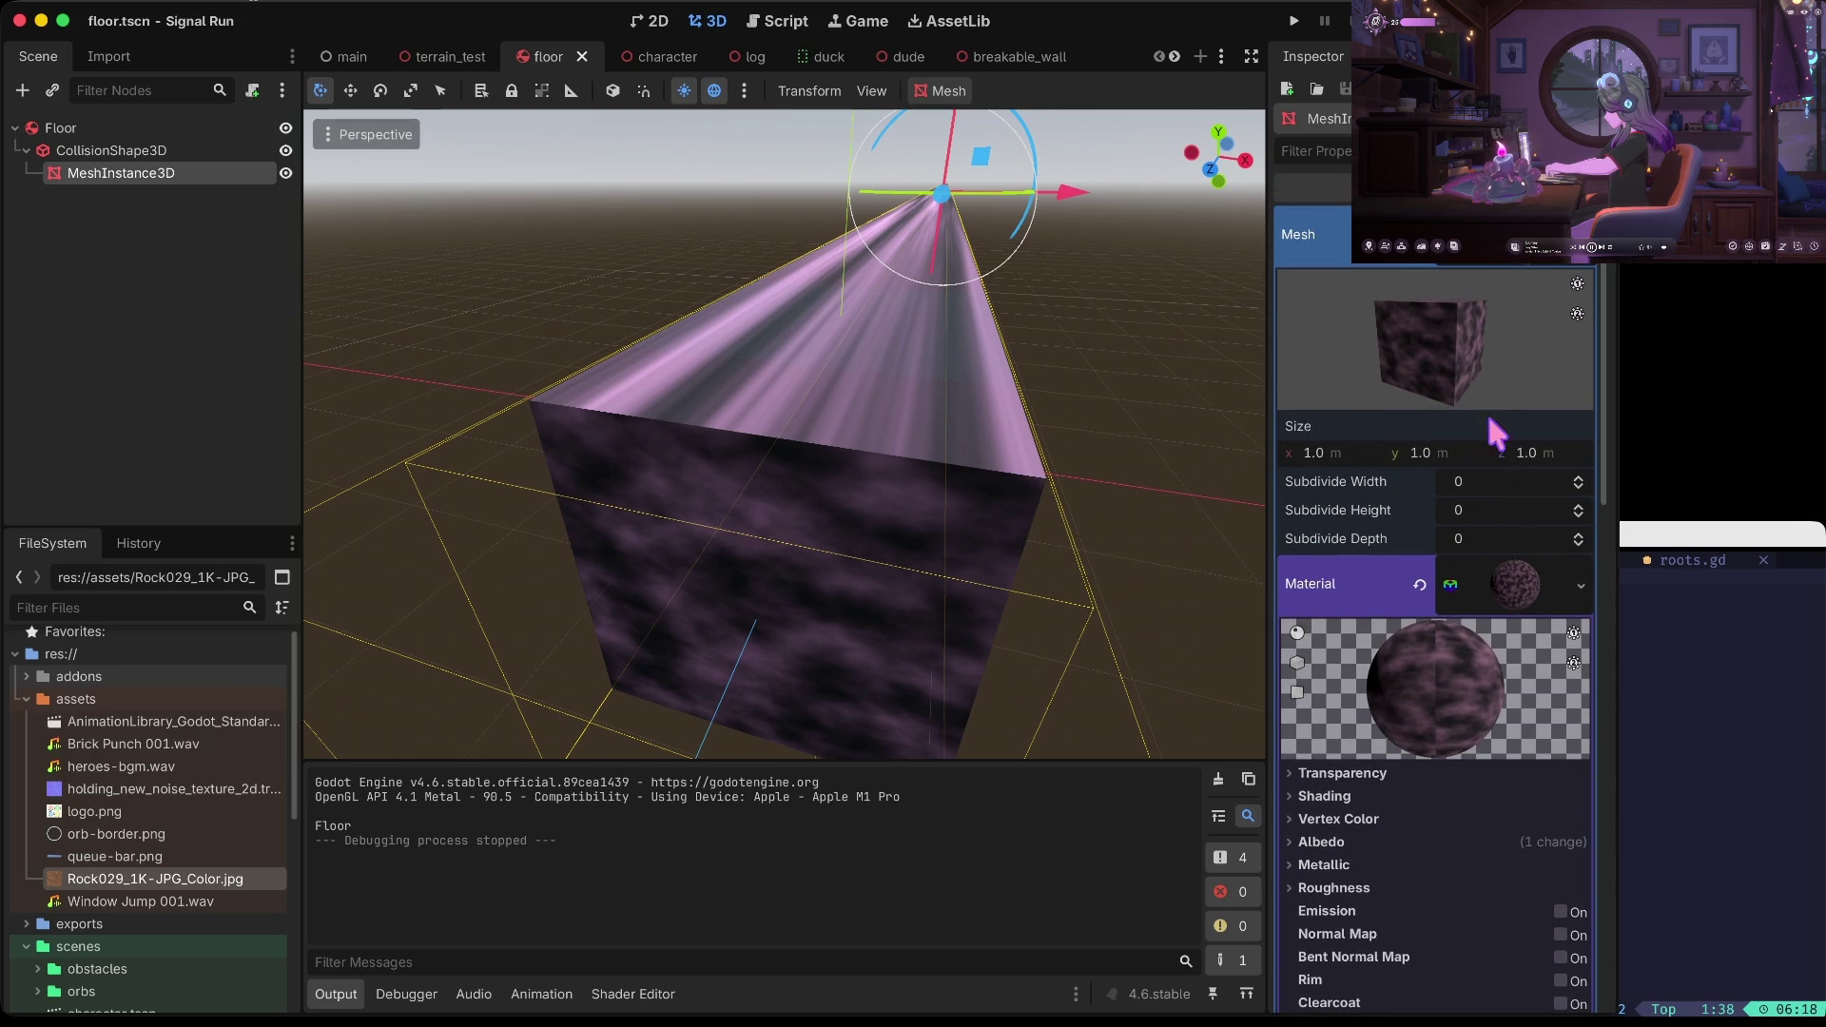
left_click(1512, 582)
Clear the purple noise material from the box mesh so the Material slot reads <empty>
right_click(1502, 447)
left_click(1531, 481)
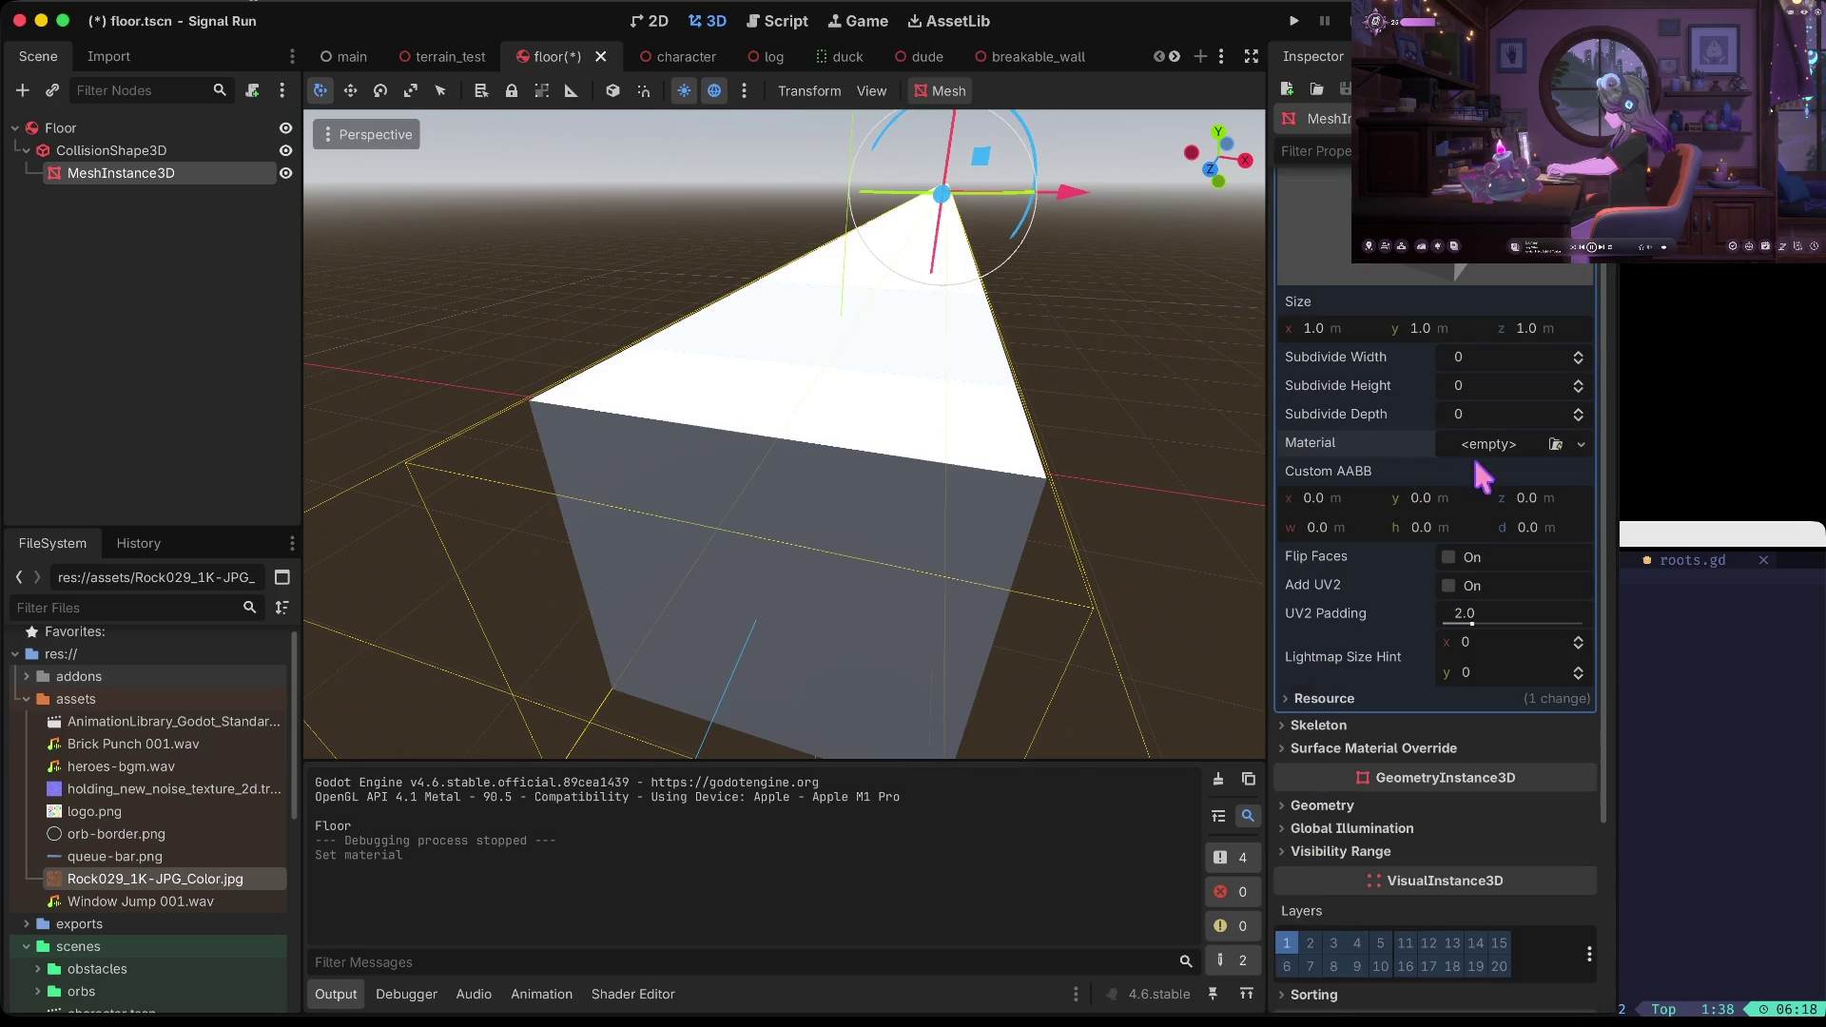
left_click(1510, 443)
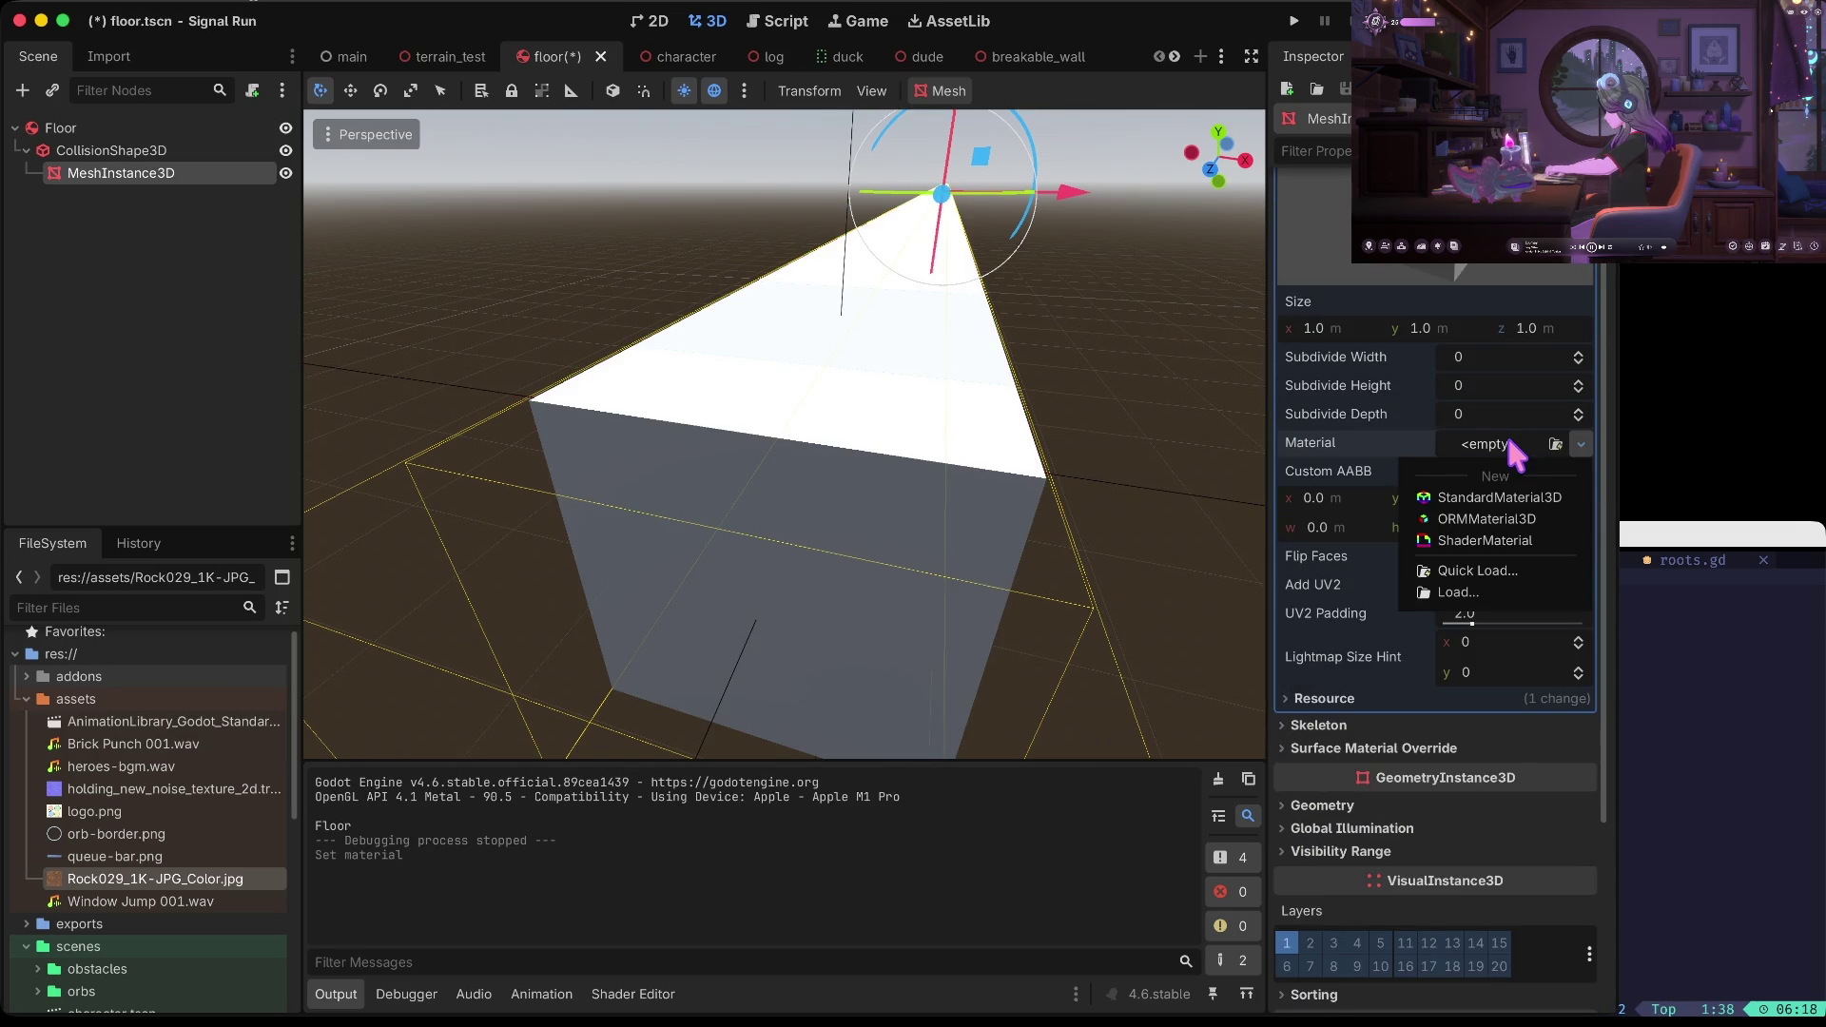
left_click(1498, 504)
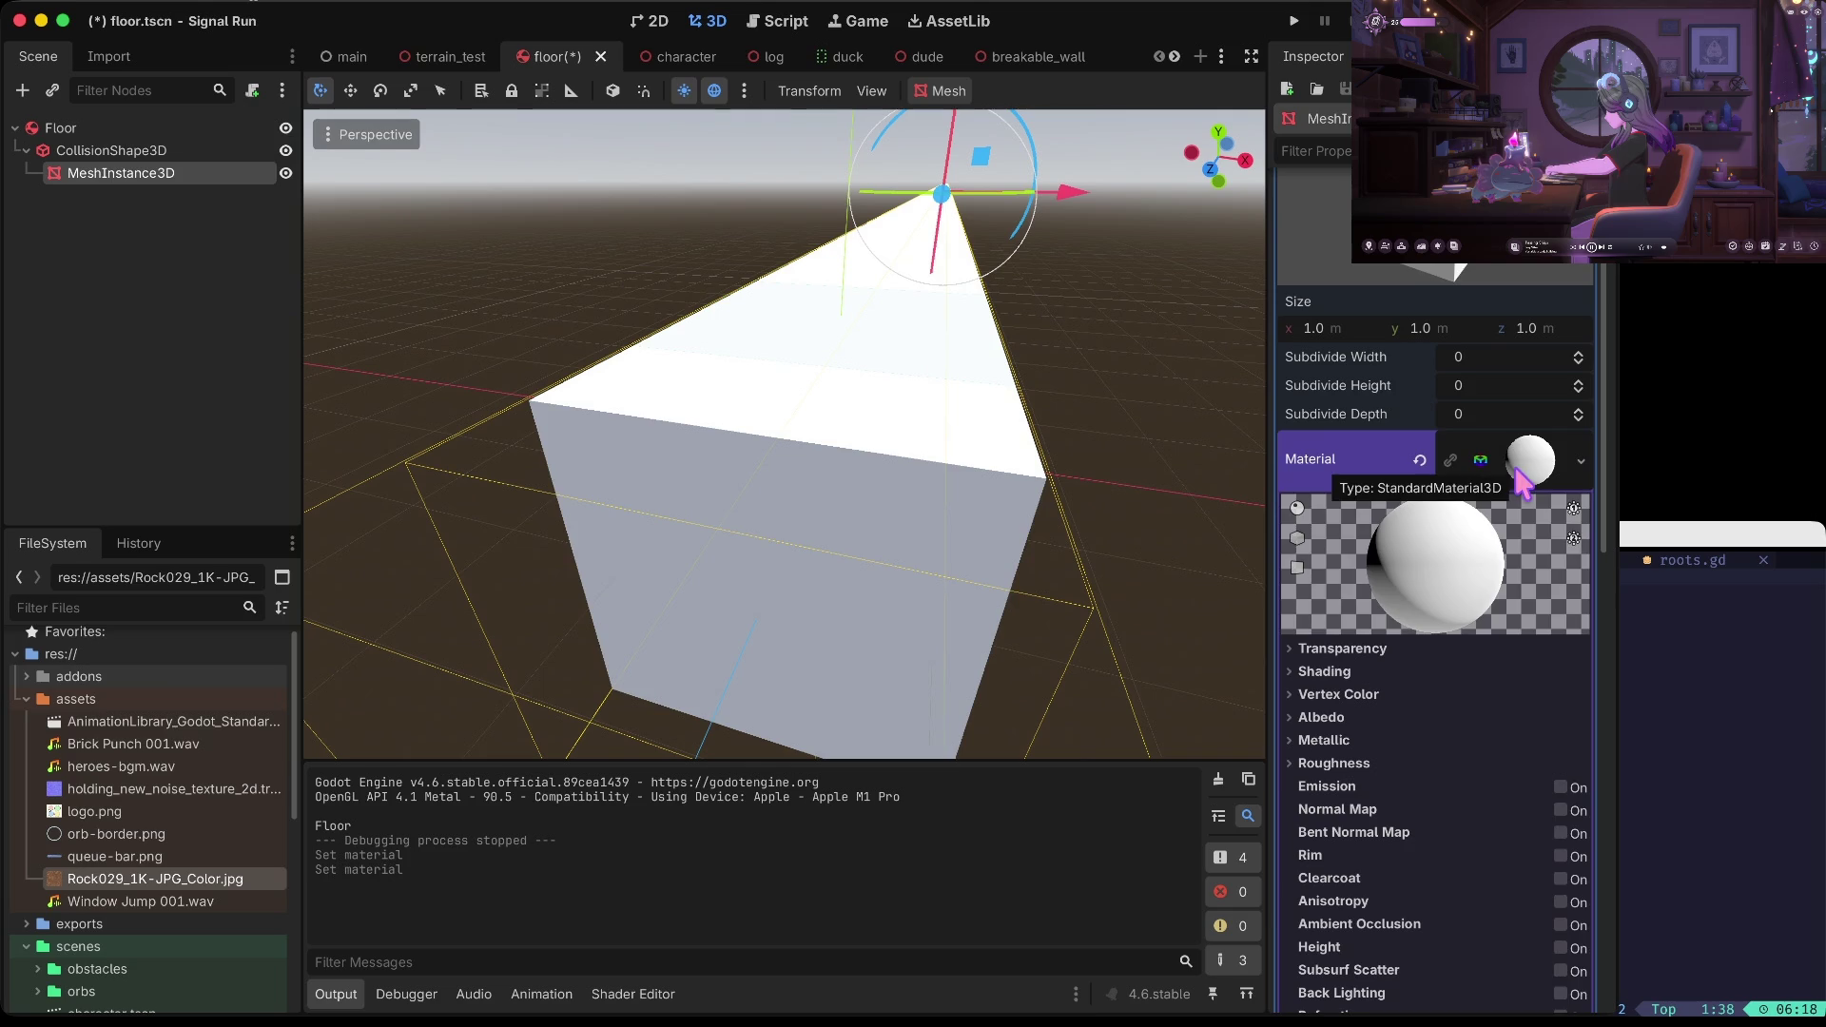
right_click(1521, 480)
left_click(1424, 478)
left_click_drag(133, 881, 171, 178)
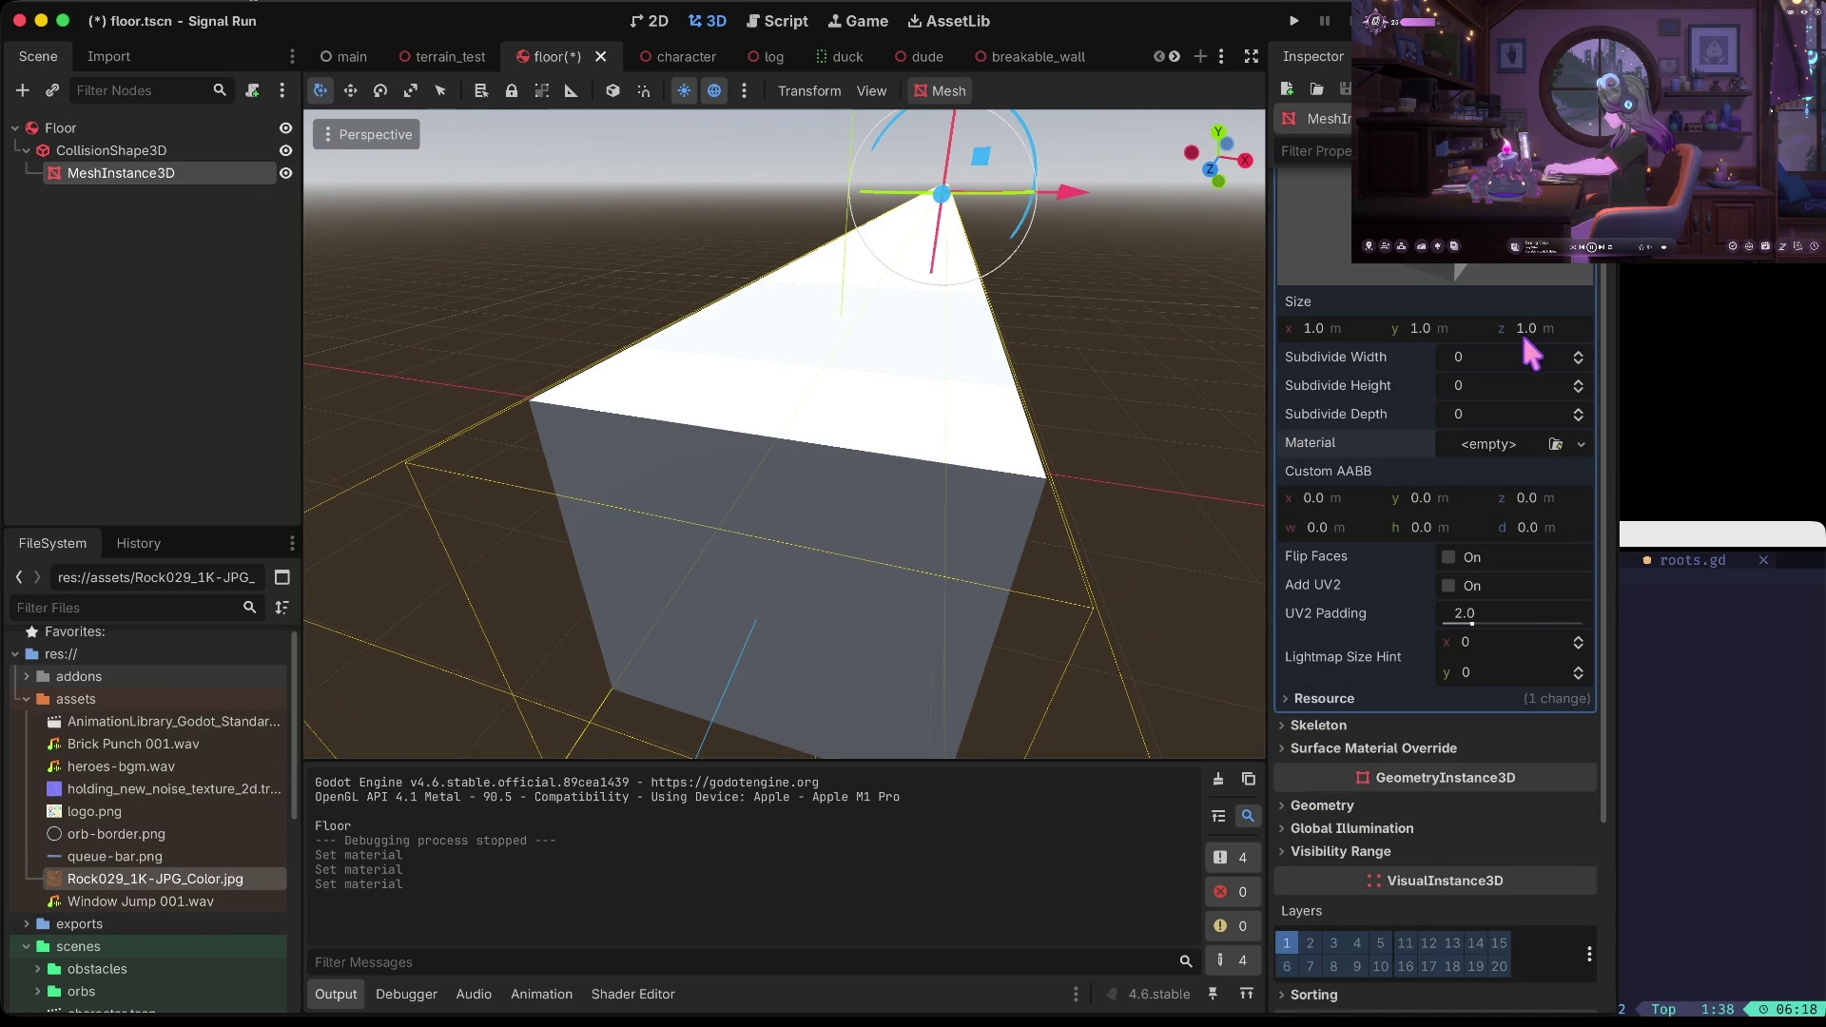
scroll(1521, 342, "up", 2)
scroll(1517, 276, "down", 10)
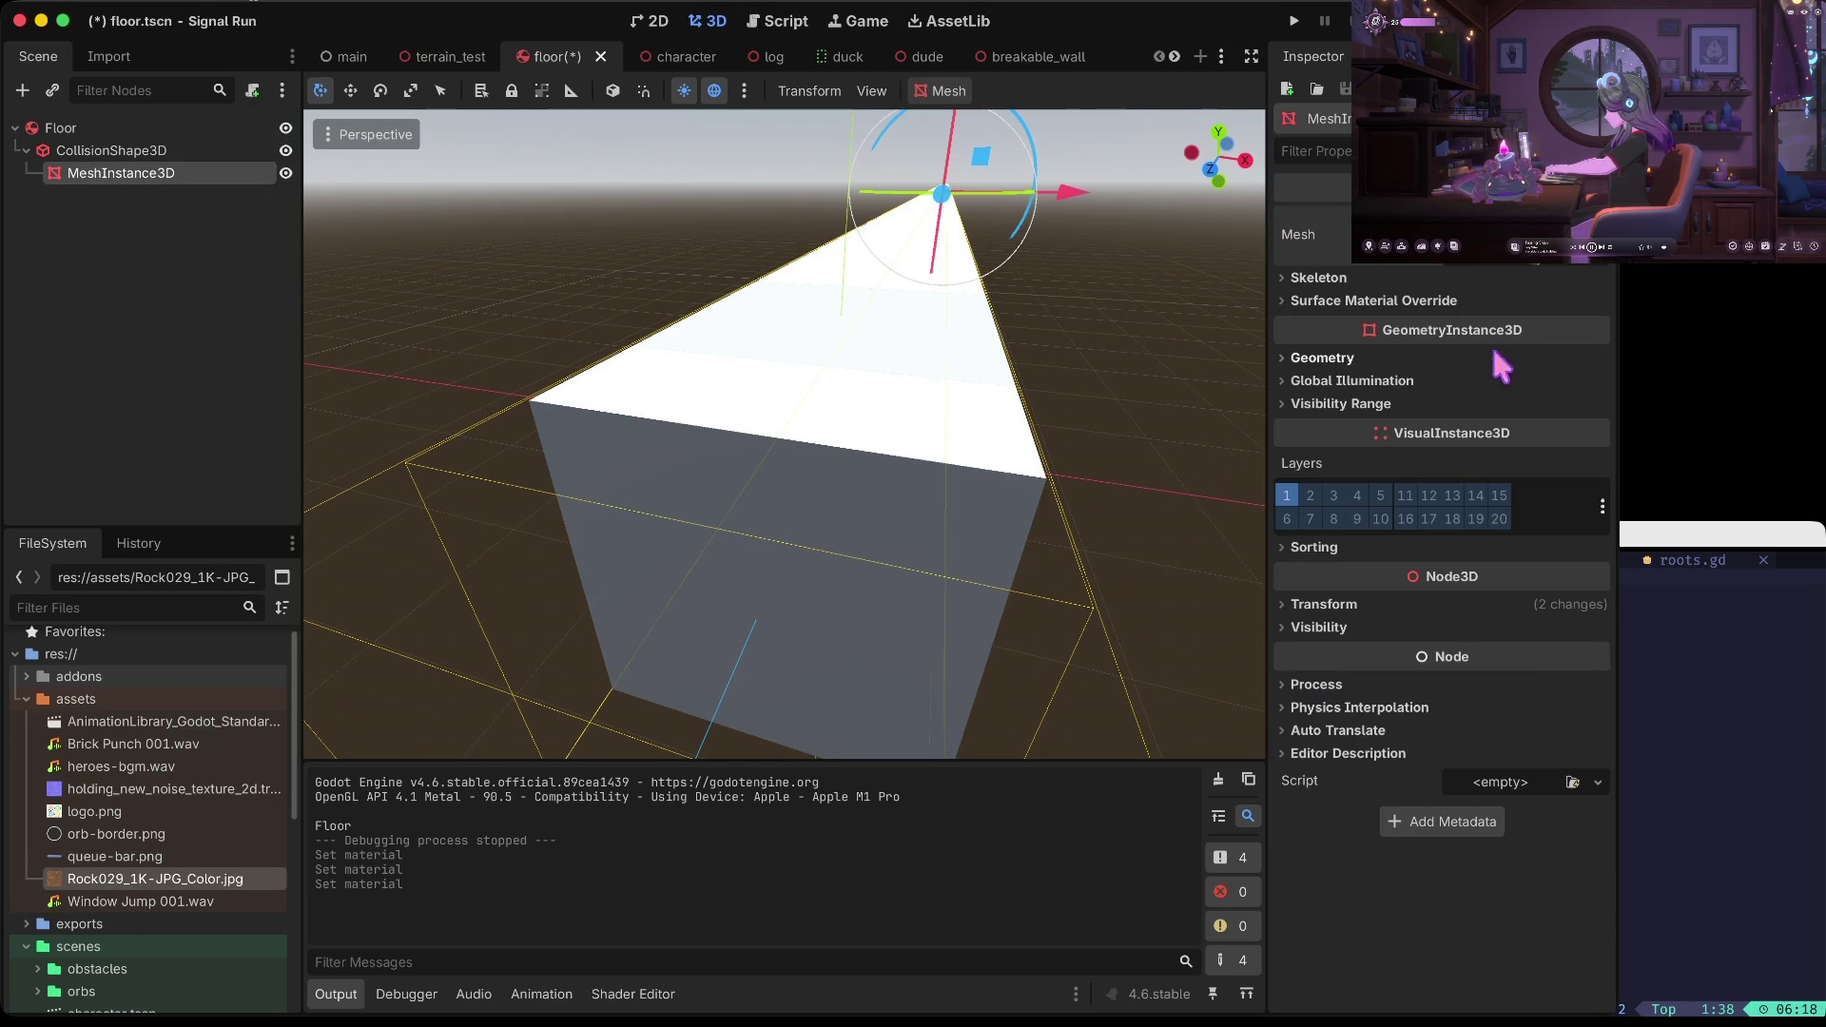
Give the floor cube's mesh a new StandardMaterial3D and expand its Albedo section
scroll(1526, 271, "up", 10)
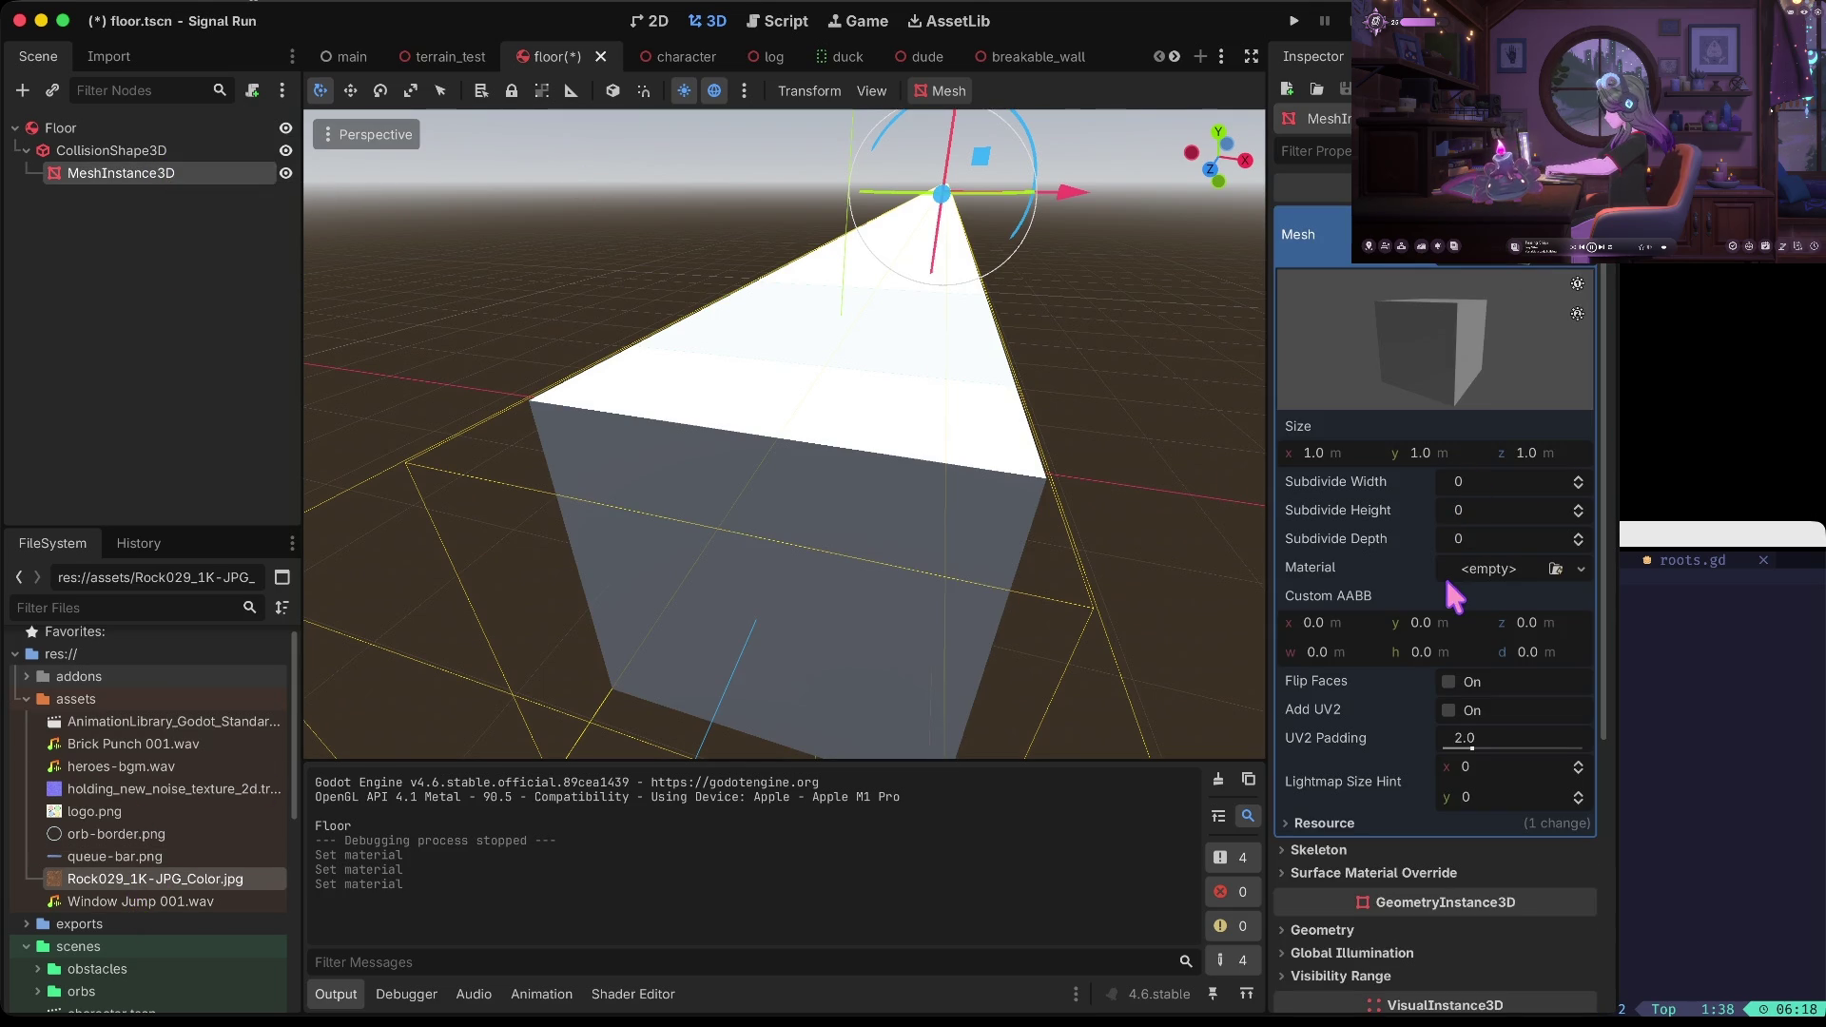
left_click(1497, 568)
left_click(1522, 620)
scroll(1501, 609, "down", 8)
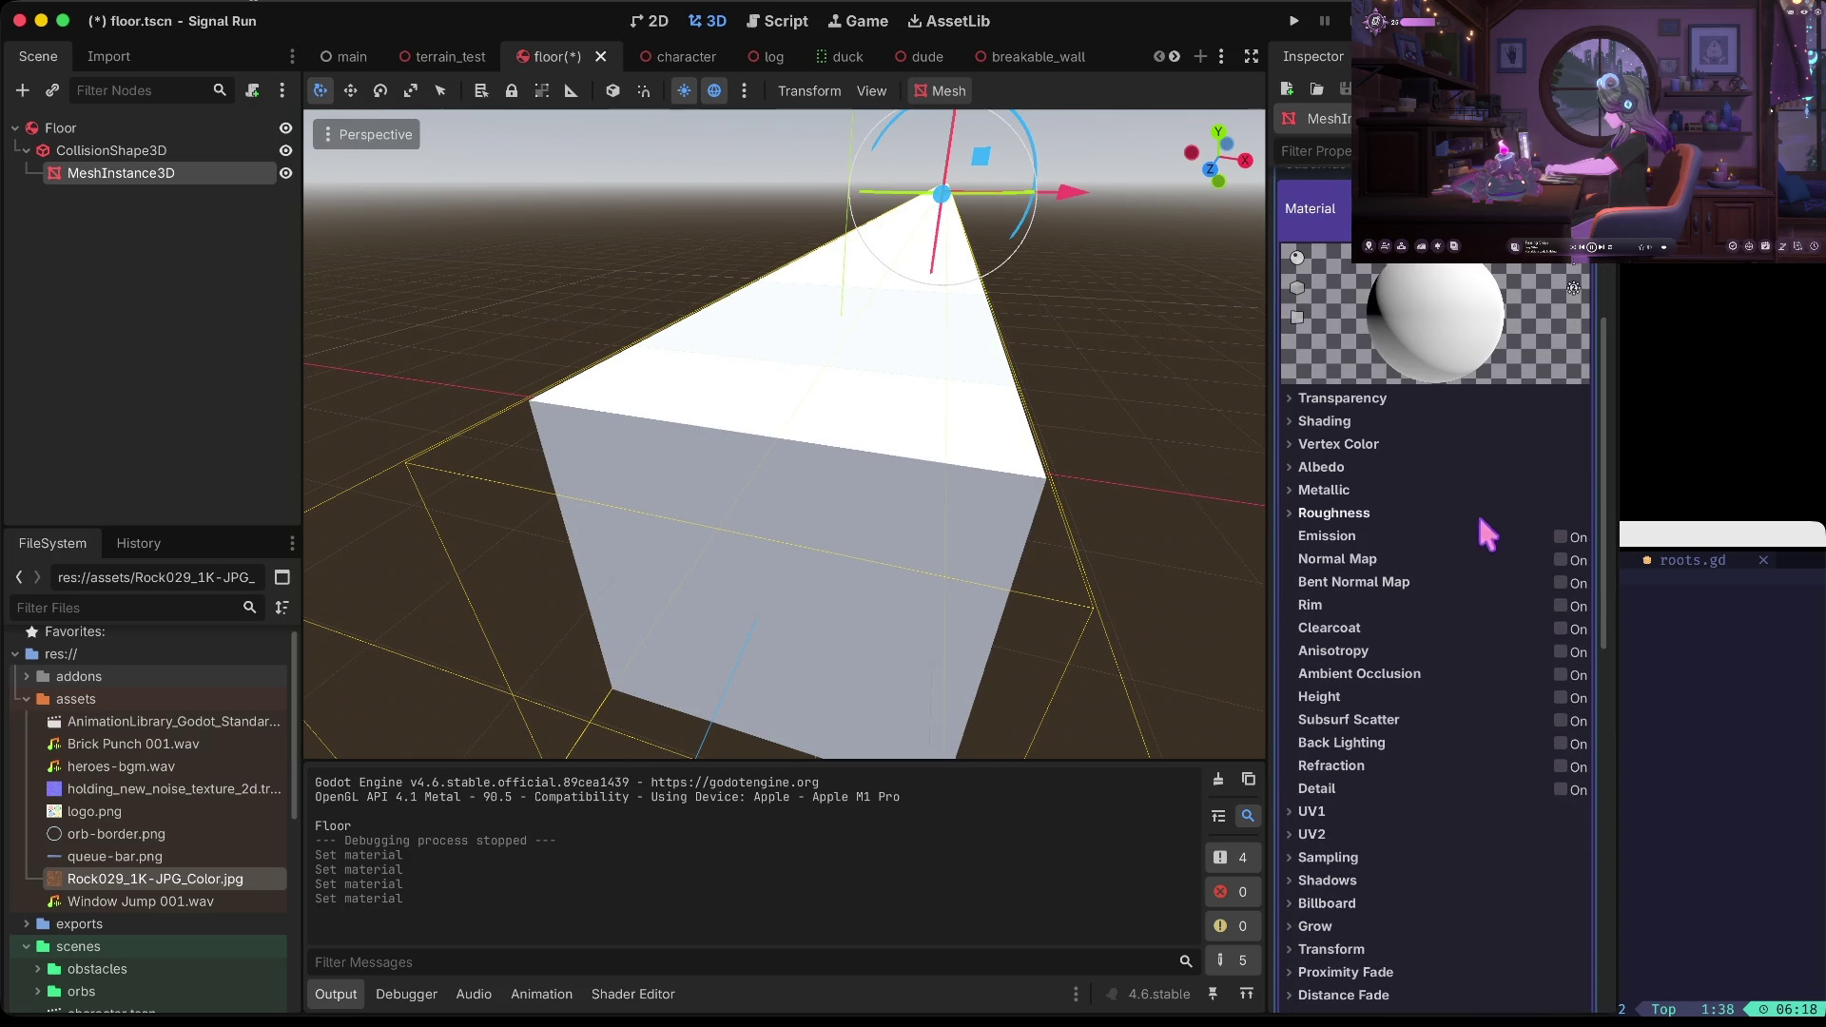
left_click(1459, 466)
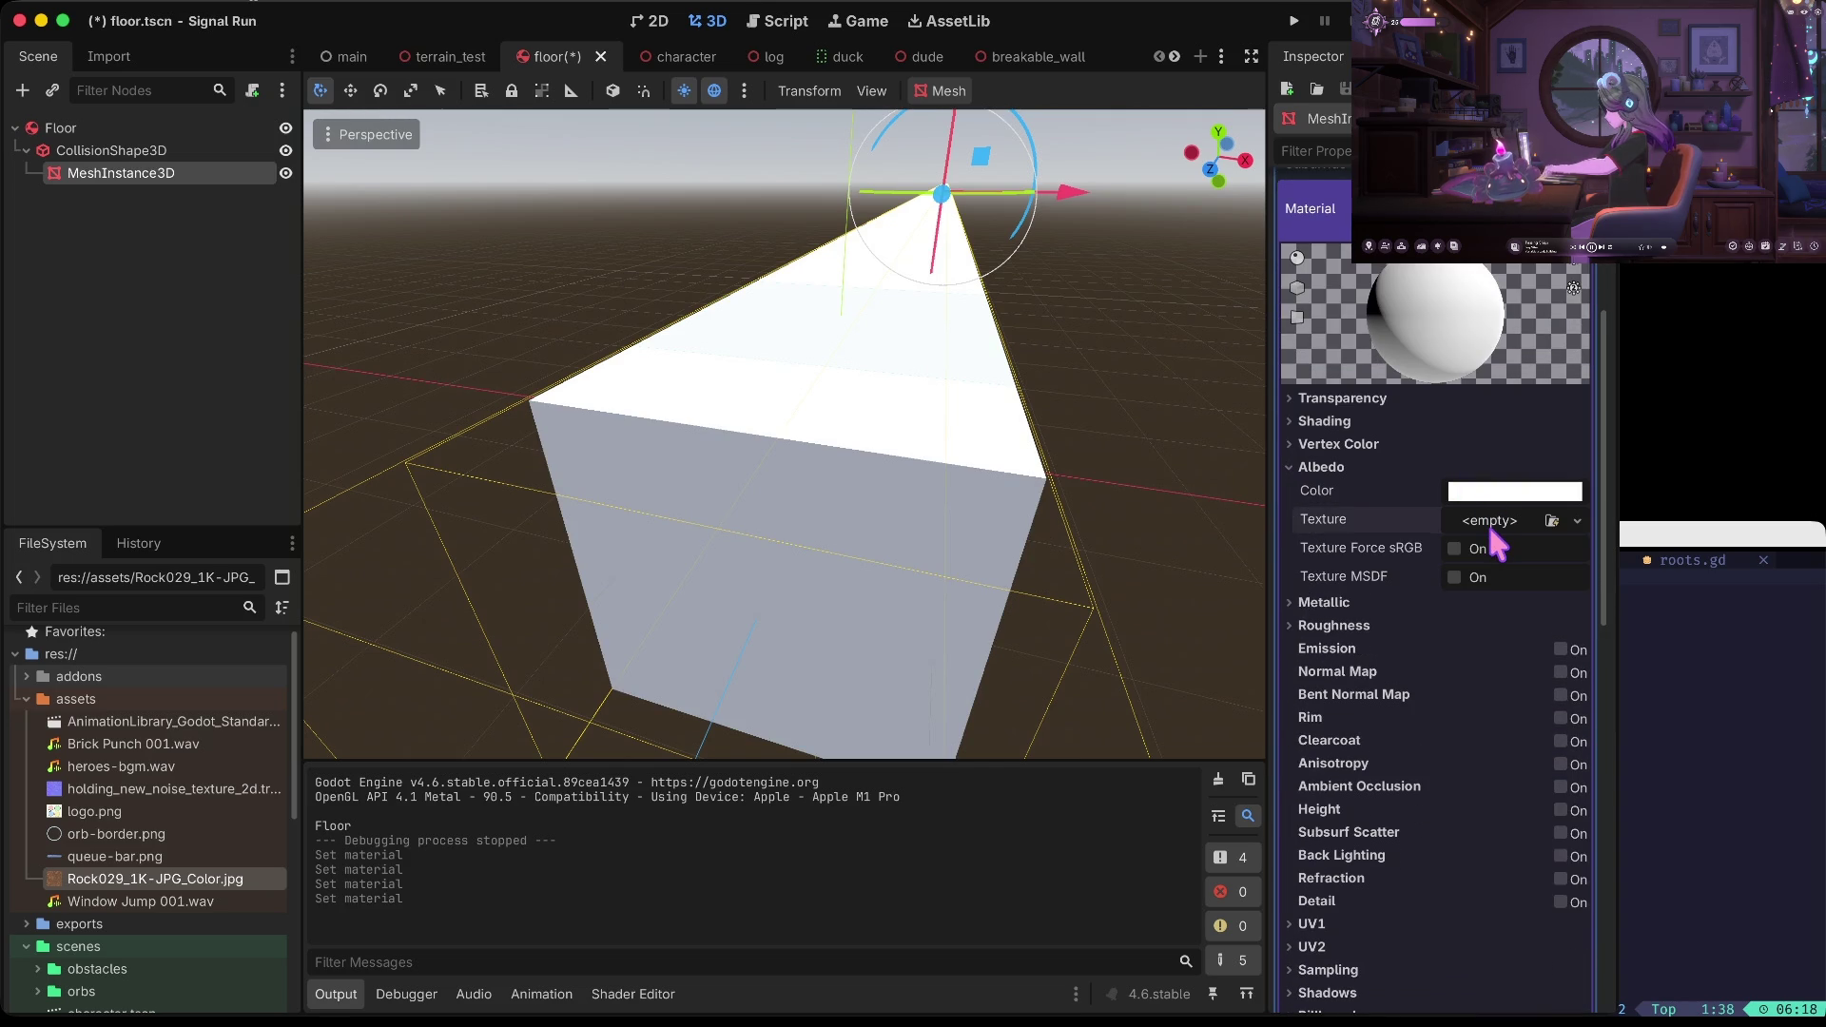
Assign Rock029_1K-JPG_Color.jpg as the material's albedo texture
left_click(1489, 525)
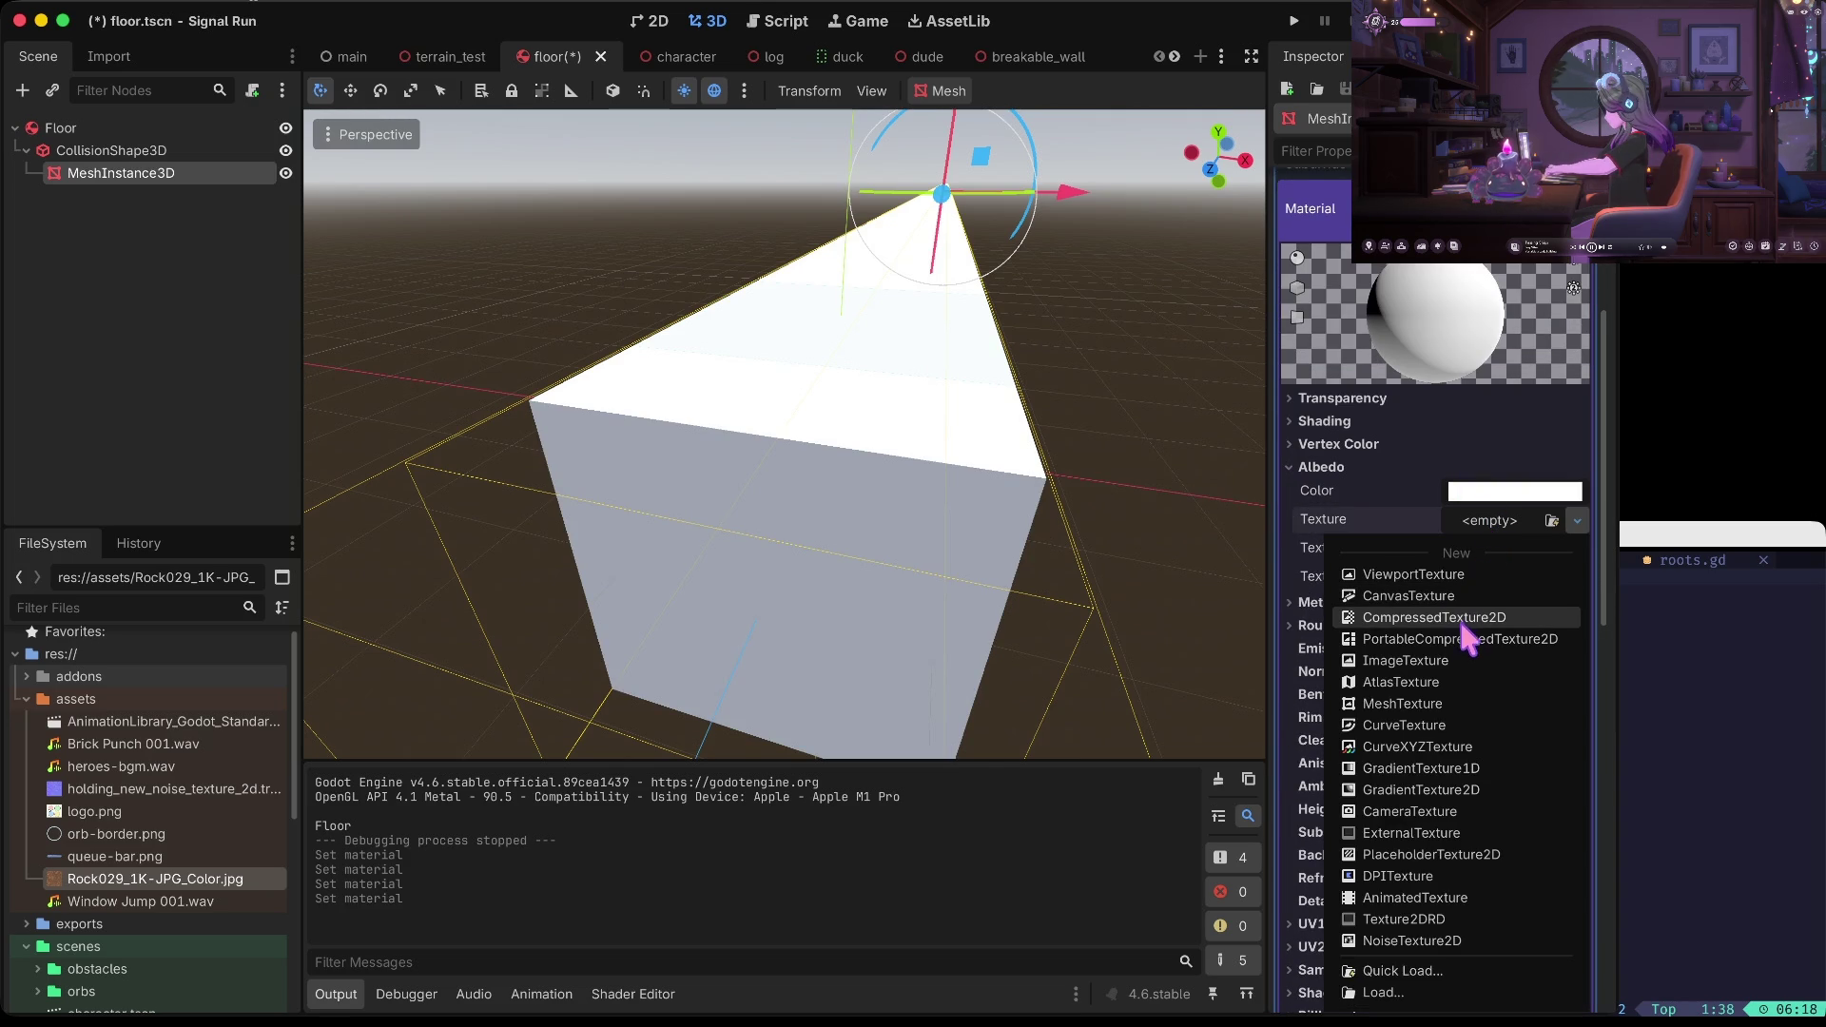
left_click(1441, 656)
left_click(1524, 522)
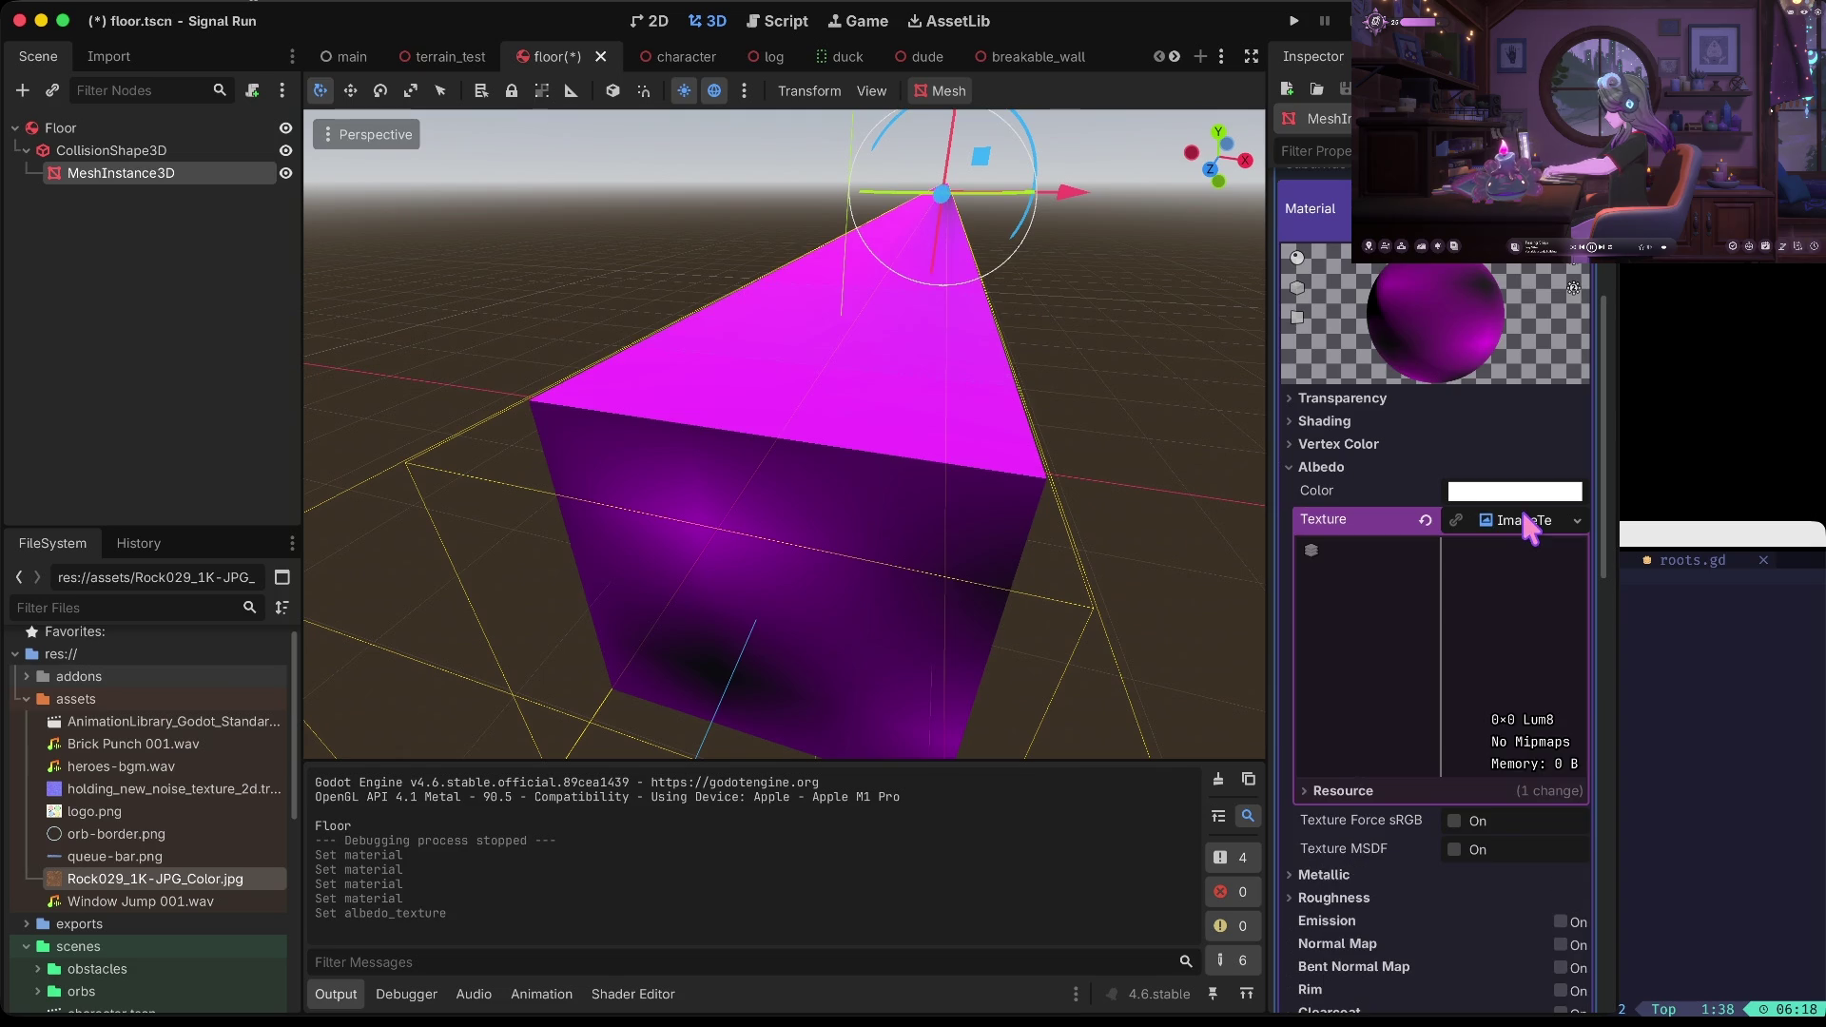
left_click(1486, 523)
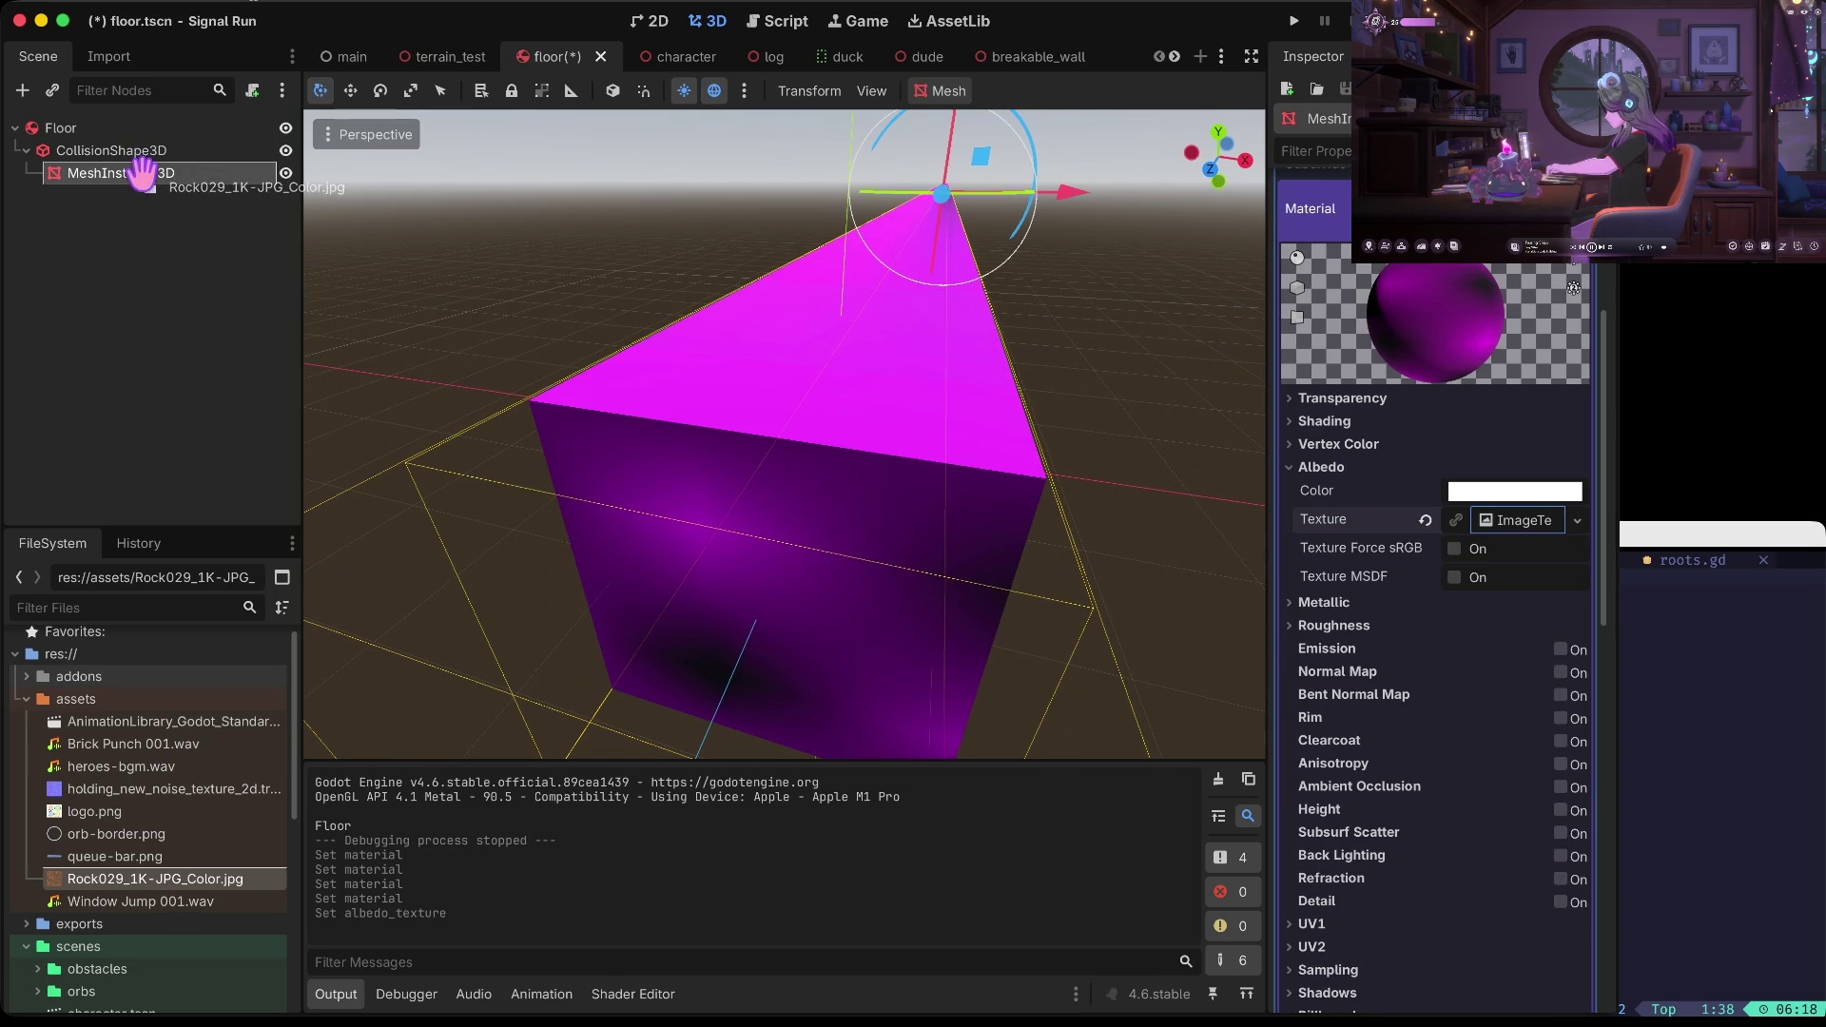
left_click_drag(1470, 528, 1488, 523)
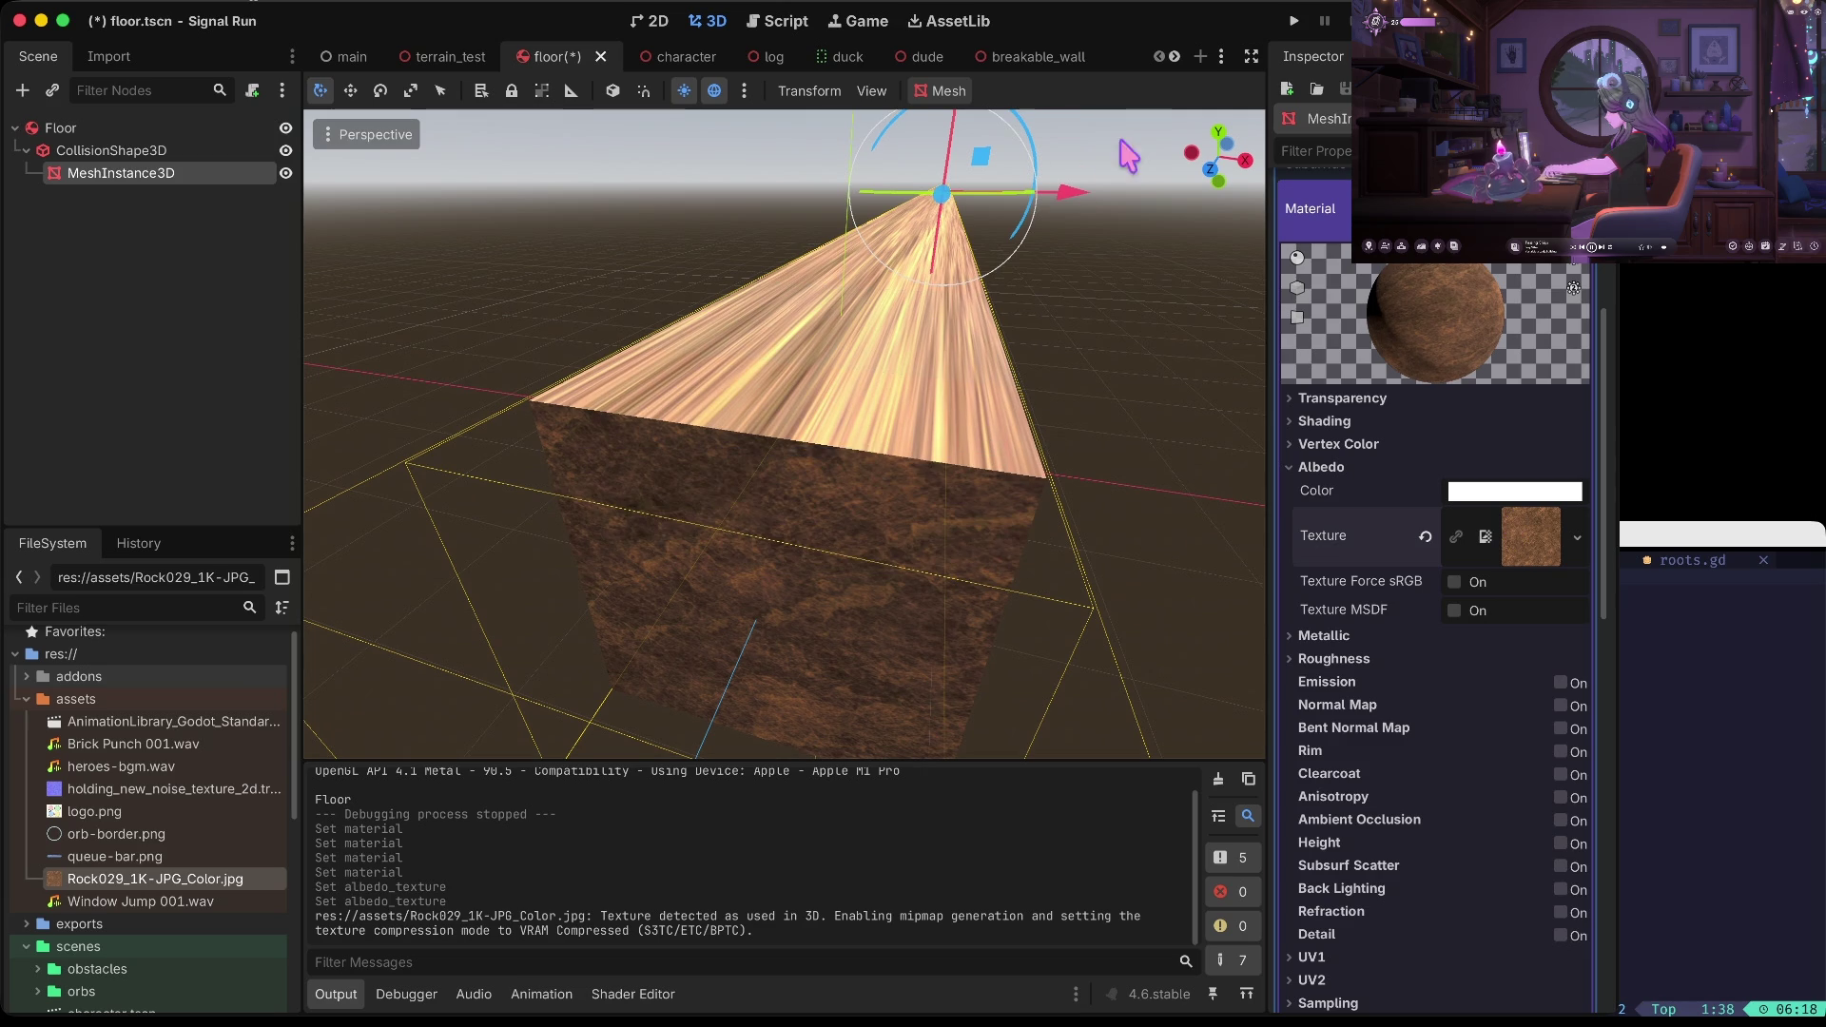
left_click(1534, 547)
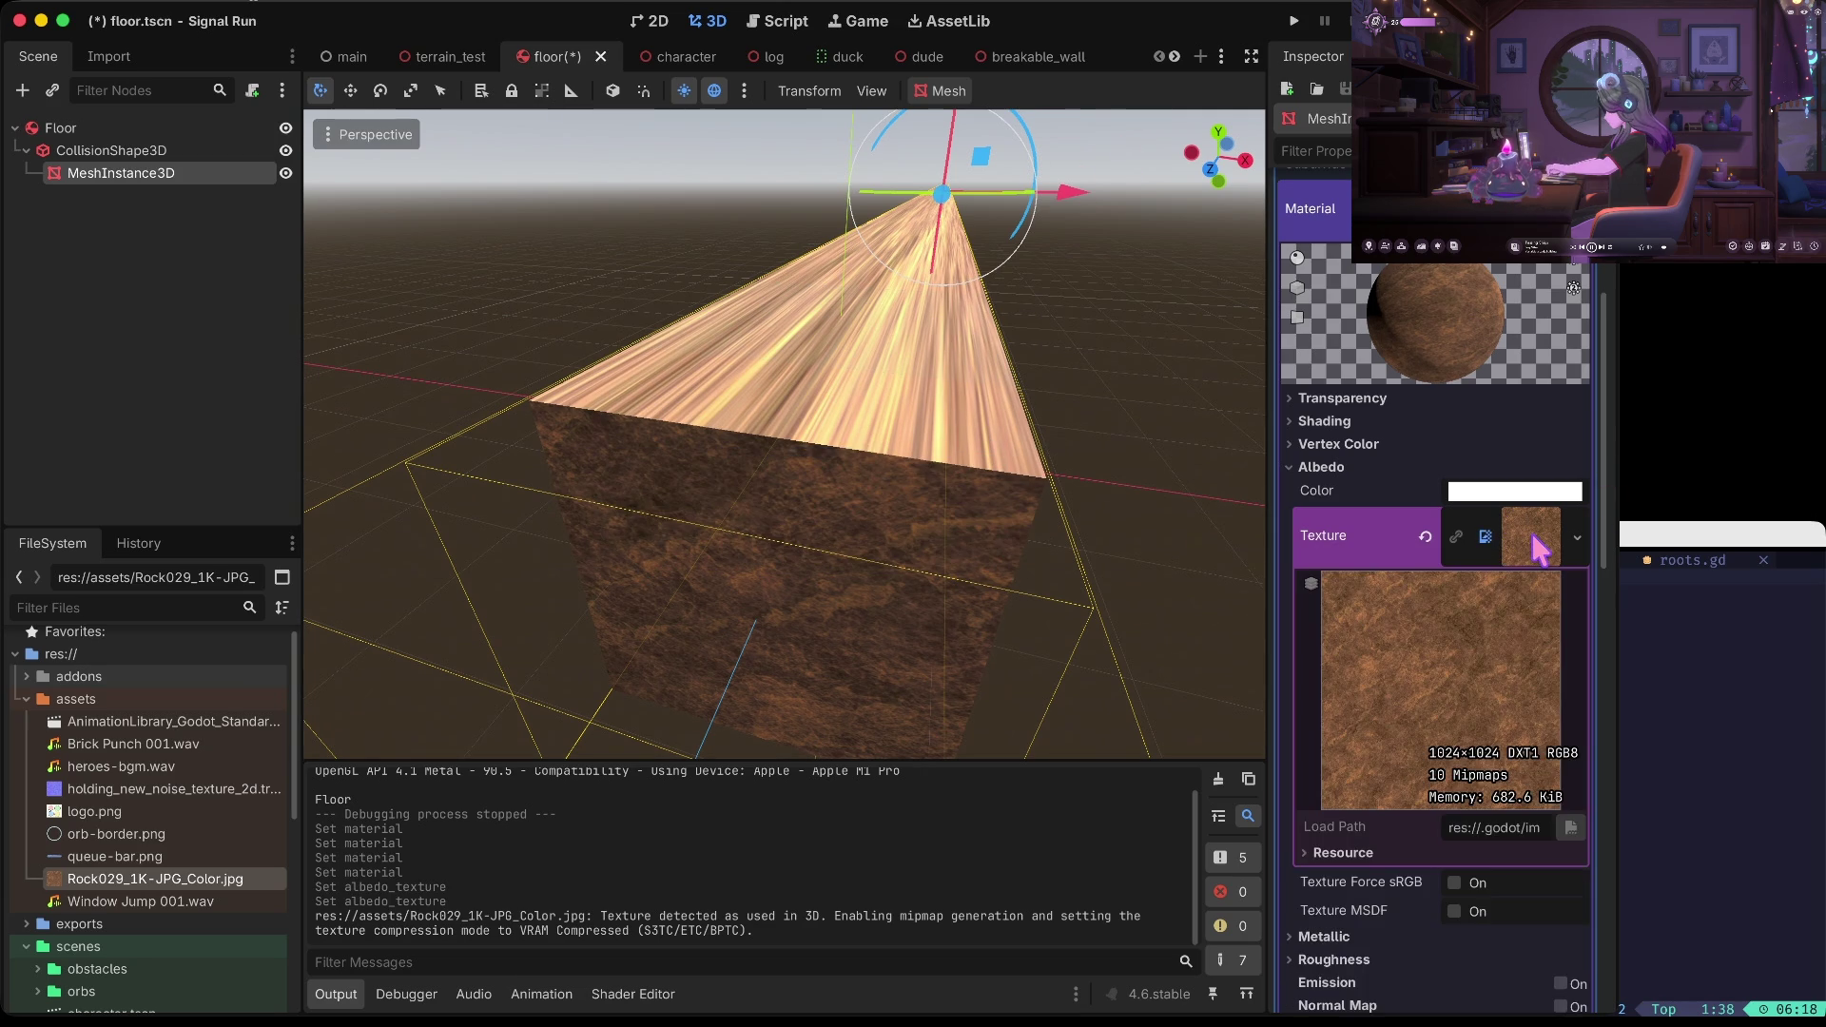
scroll(1534, 547, "down", 3)
left_click(1535, 361)
scroll(1537, 361, "up", 3)
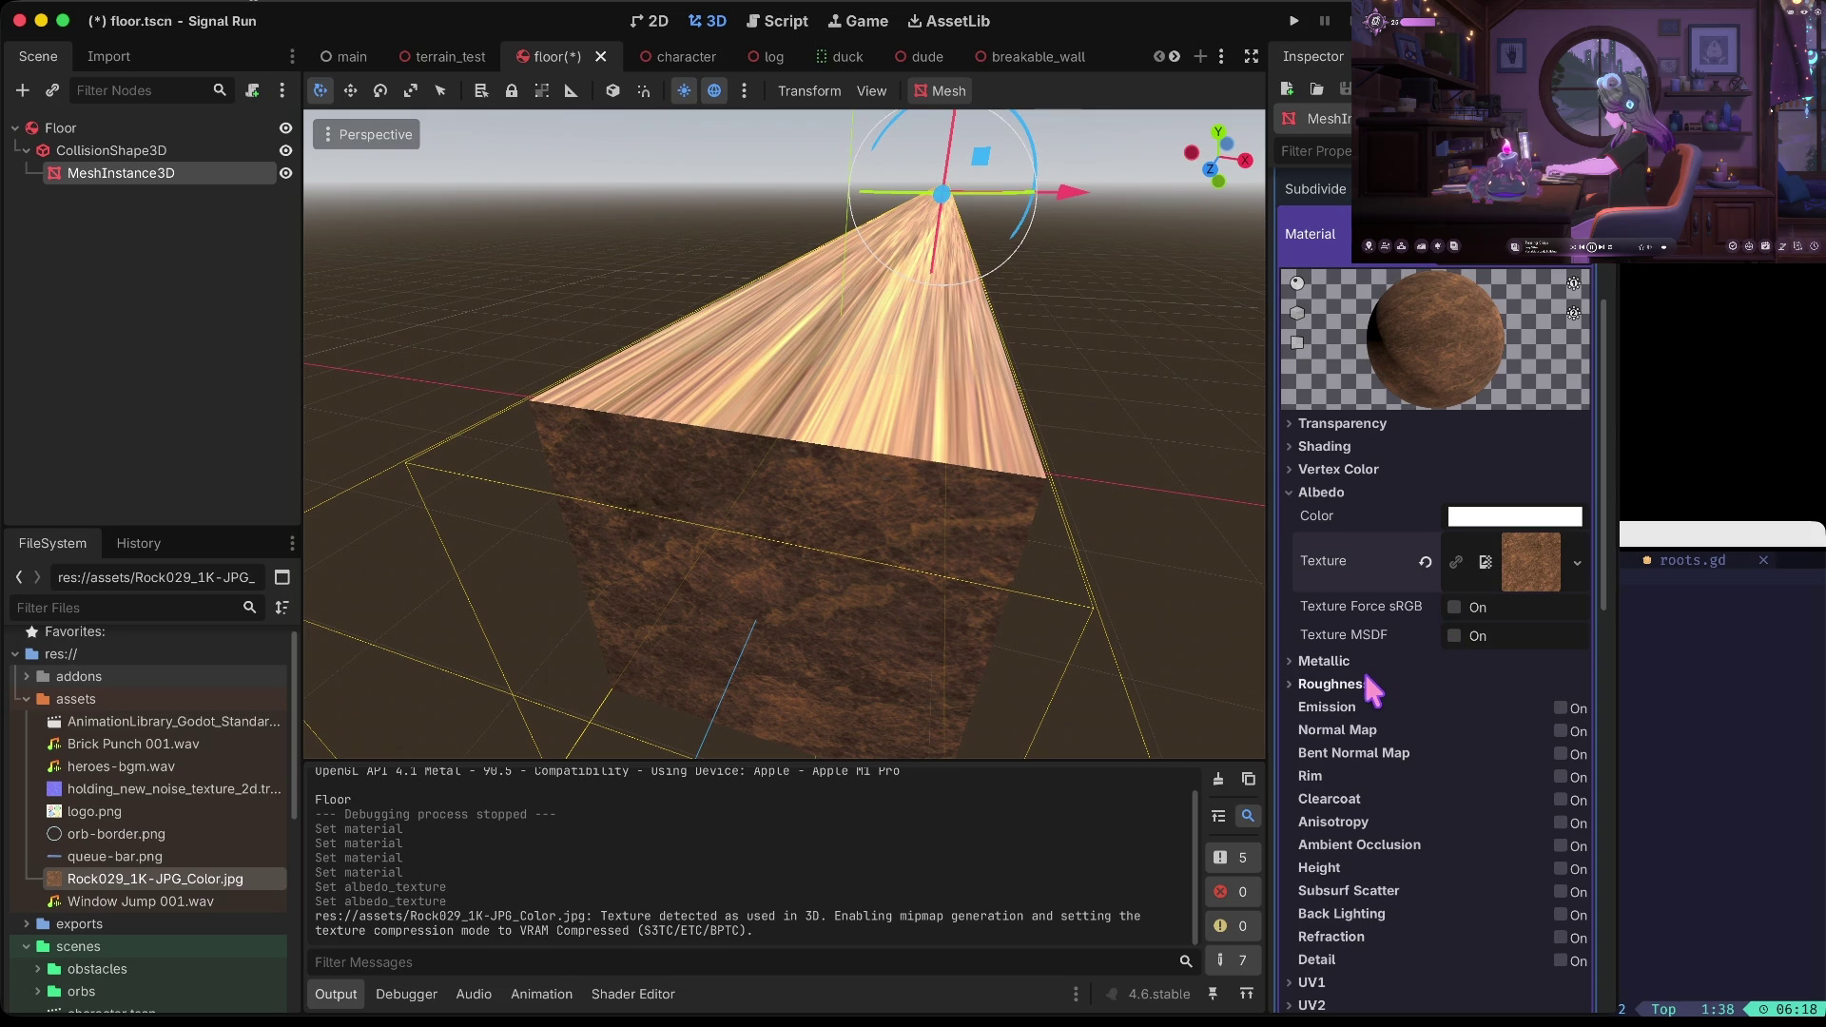
Try subdivide width values of 20 and then 3000 on the floor box mesh
scroll(1366, 677, "down", 2)
scroll(1428, 605, "down", 6)
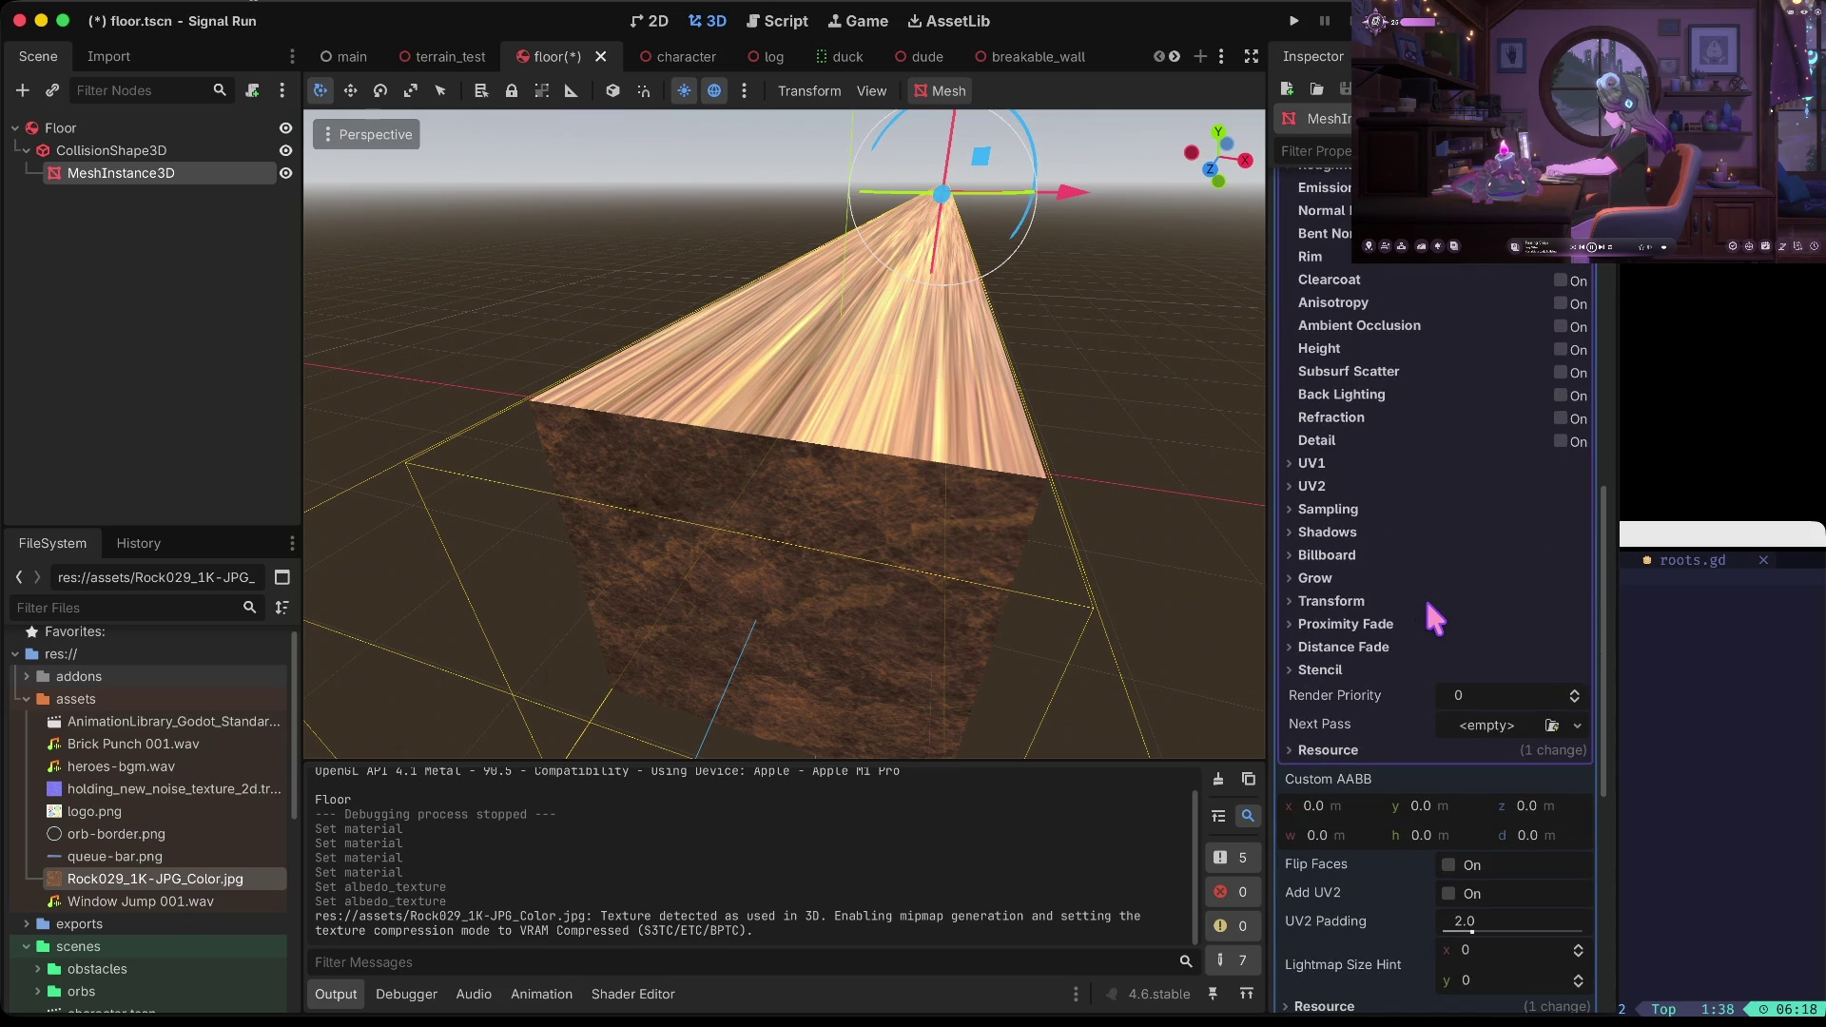
scroll(1433, 618, "up", 8)
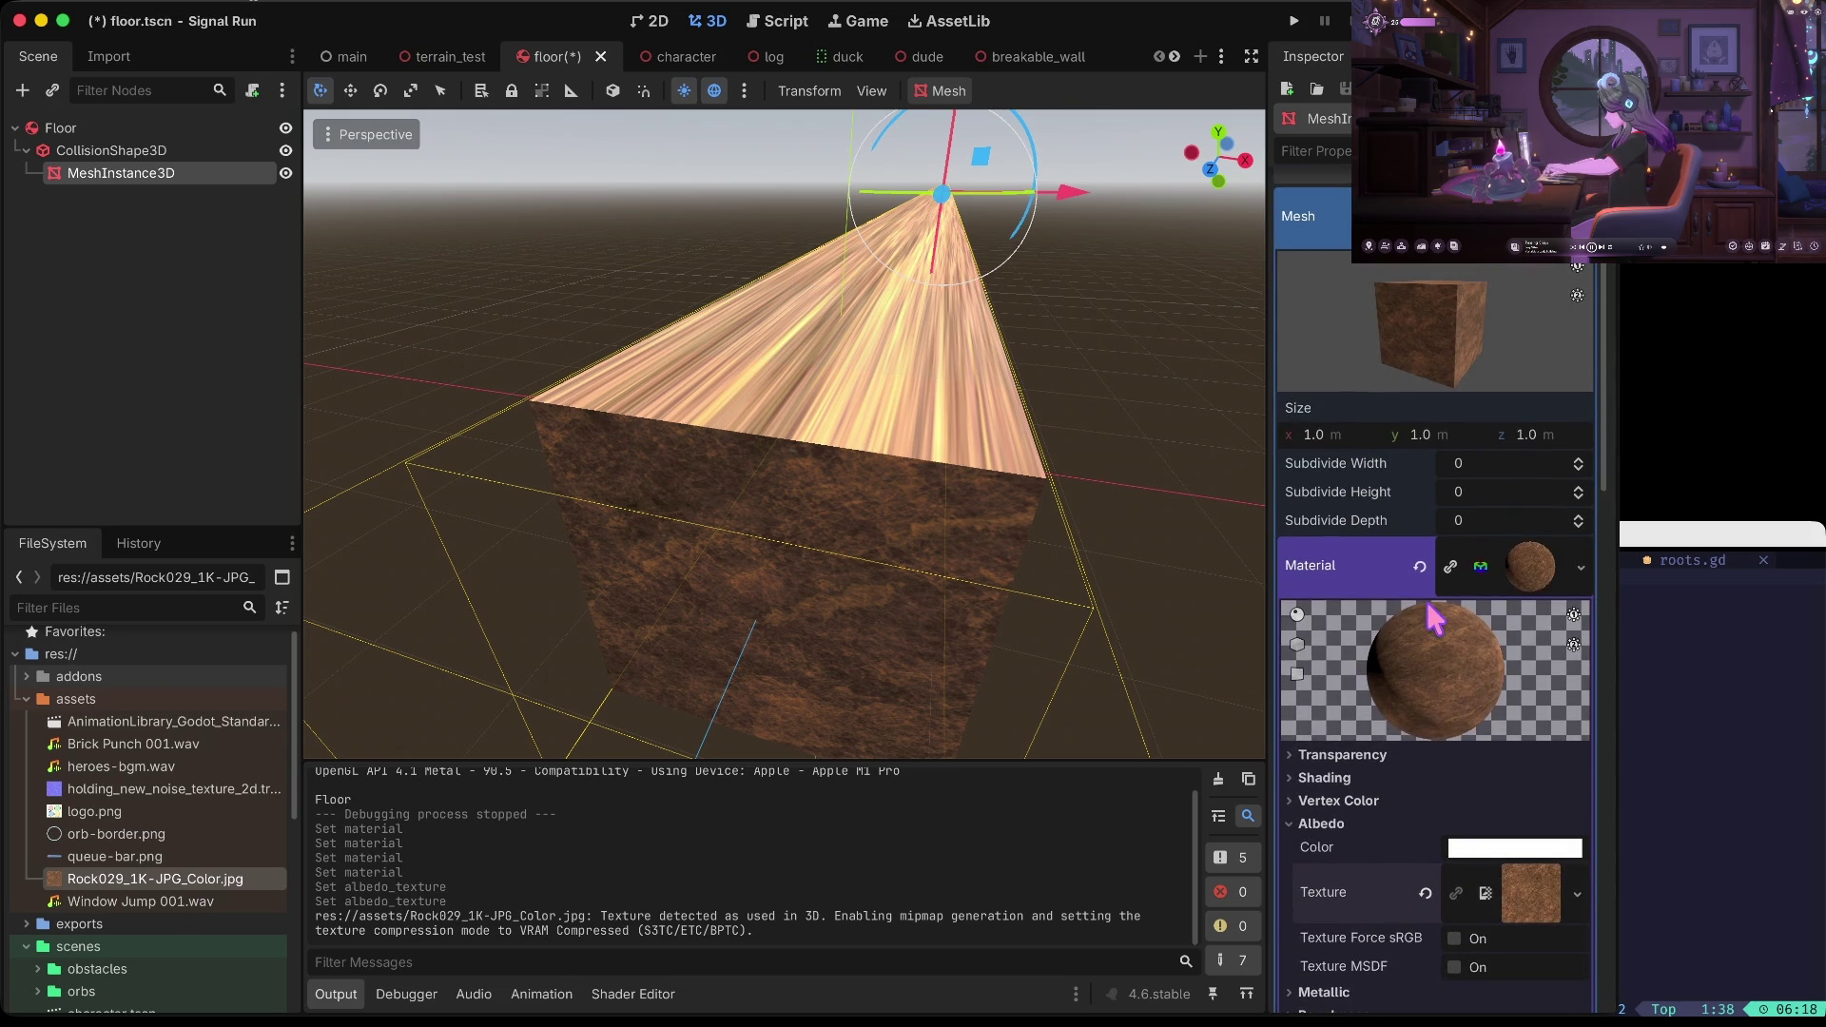
scroll(1485, 456, "up", 1)
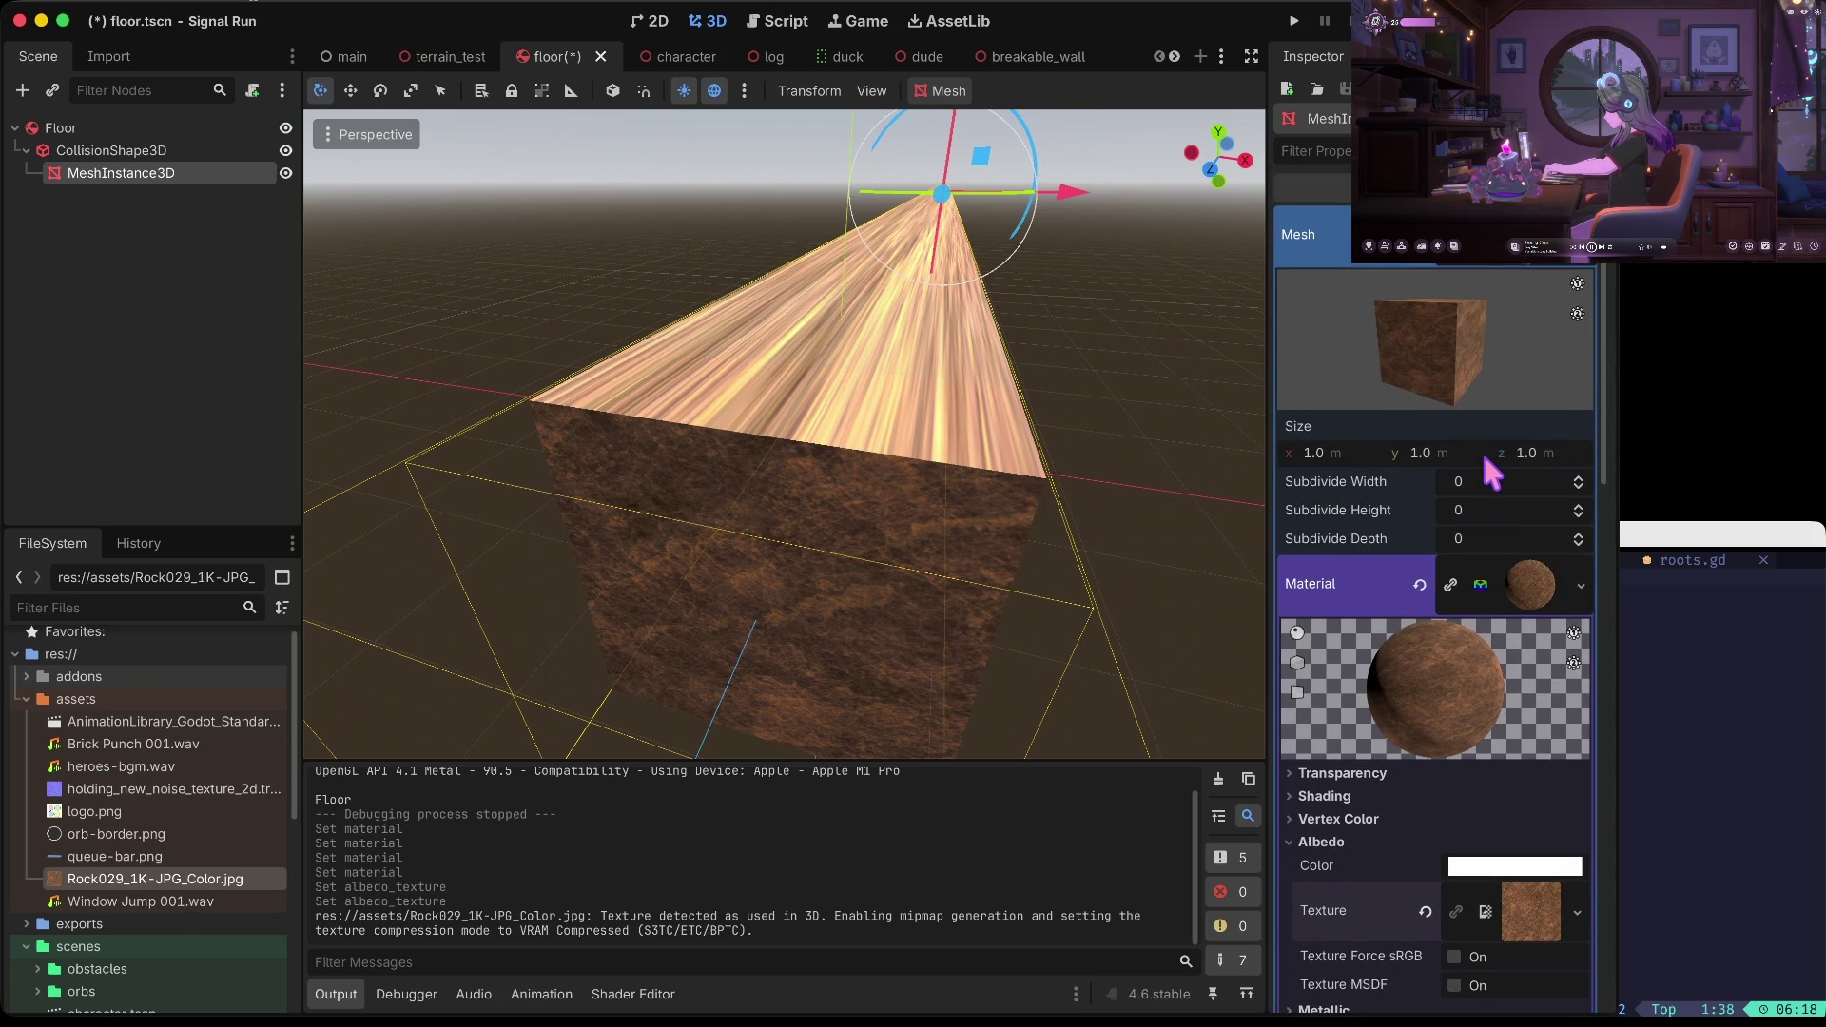
left_click(1497, 483)
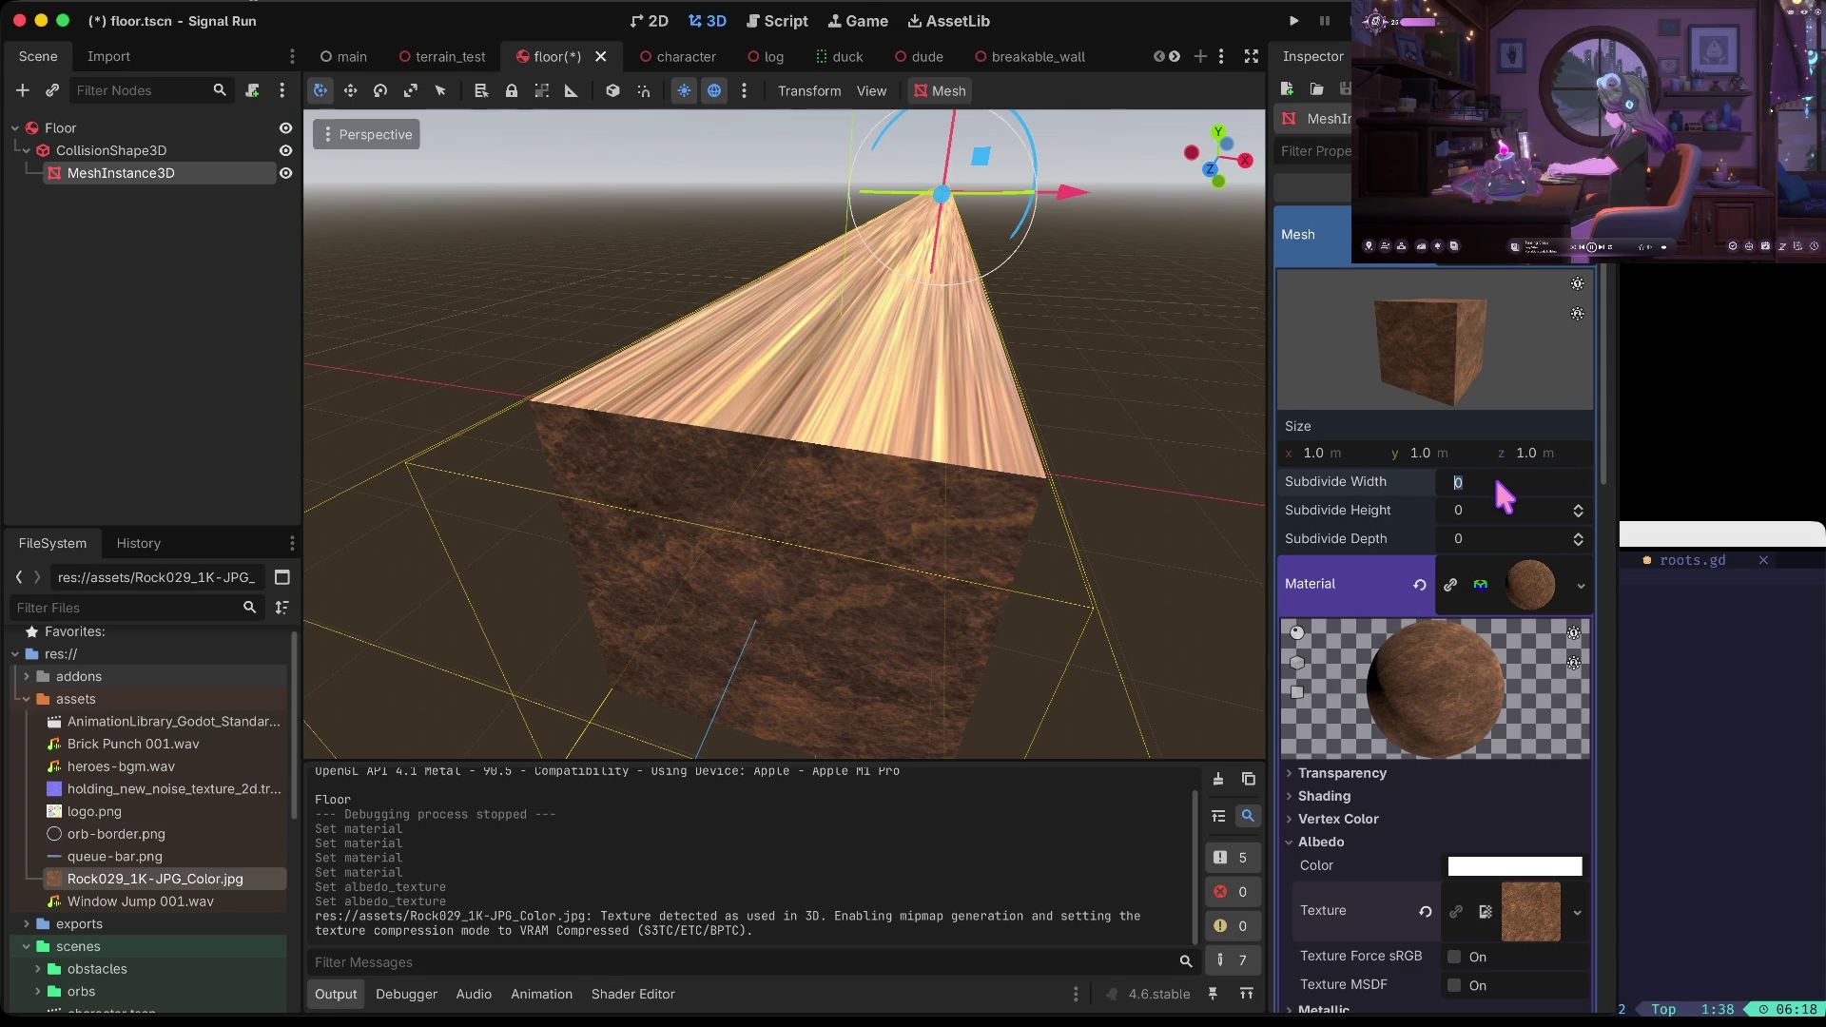
left_click(1479, 538)
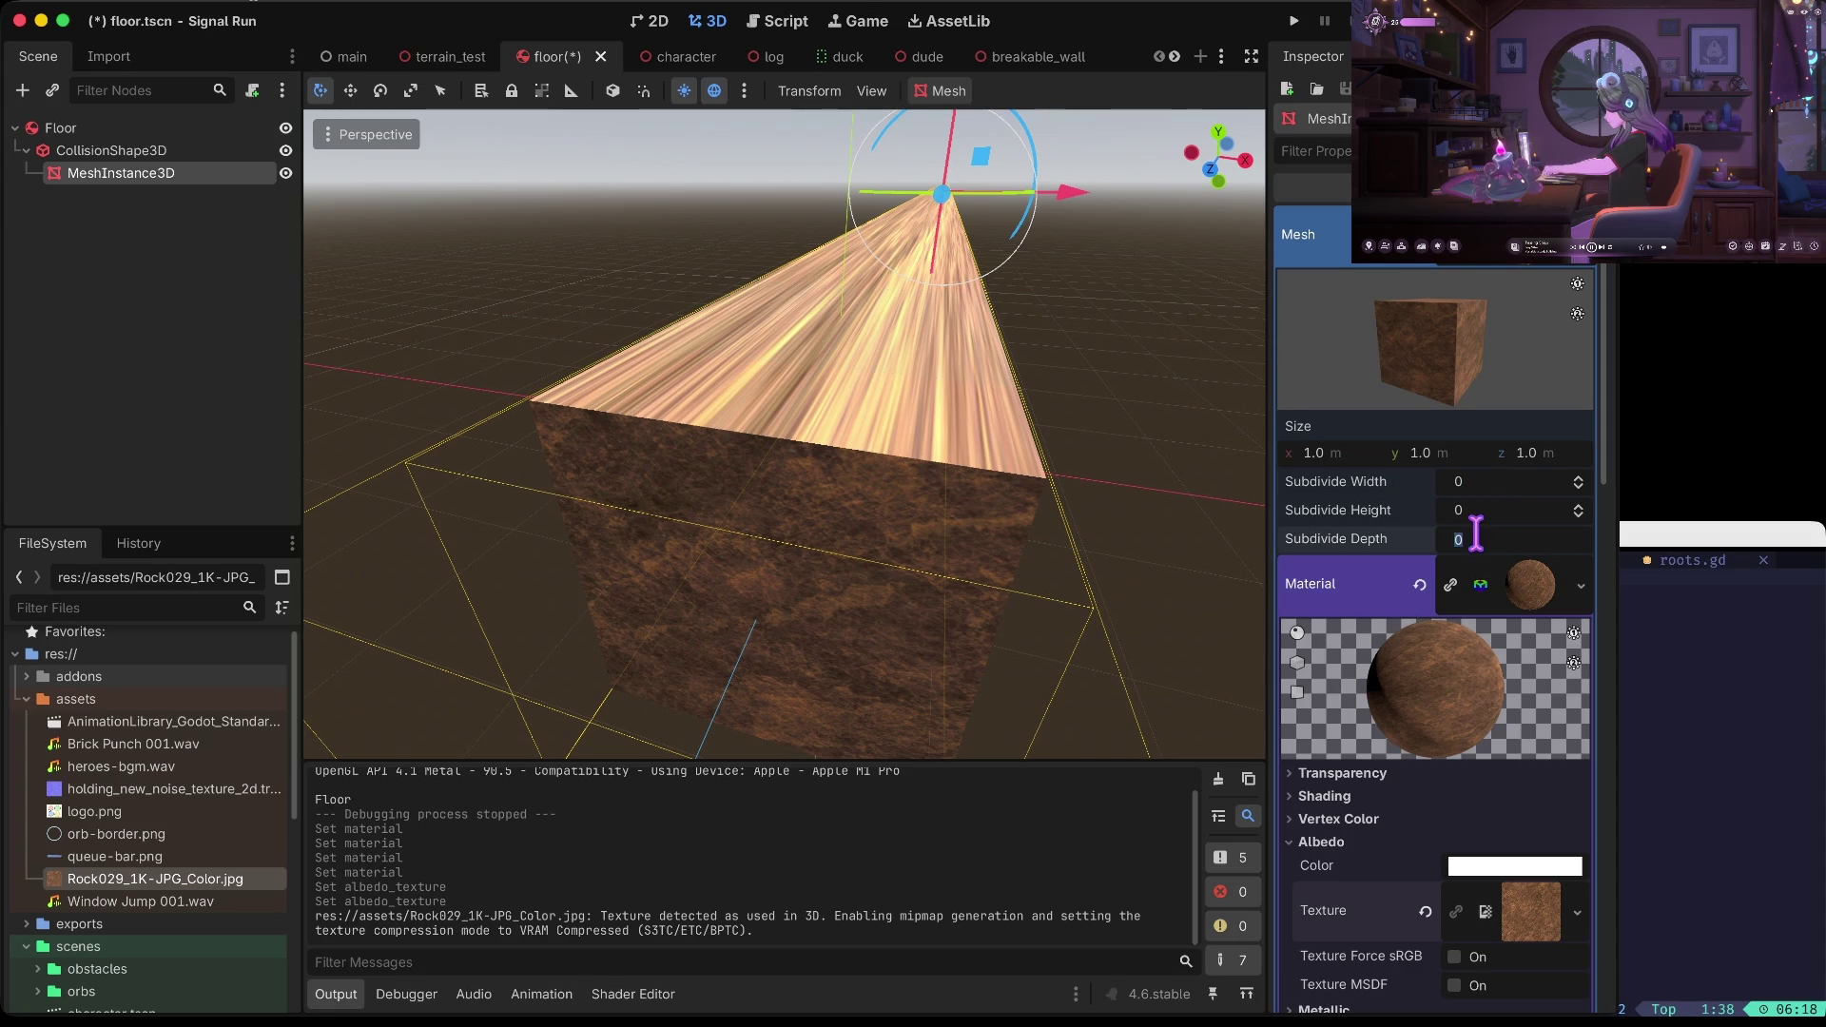
left_click(1474, 483)
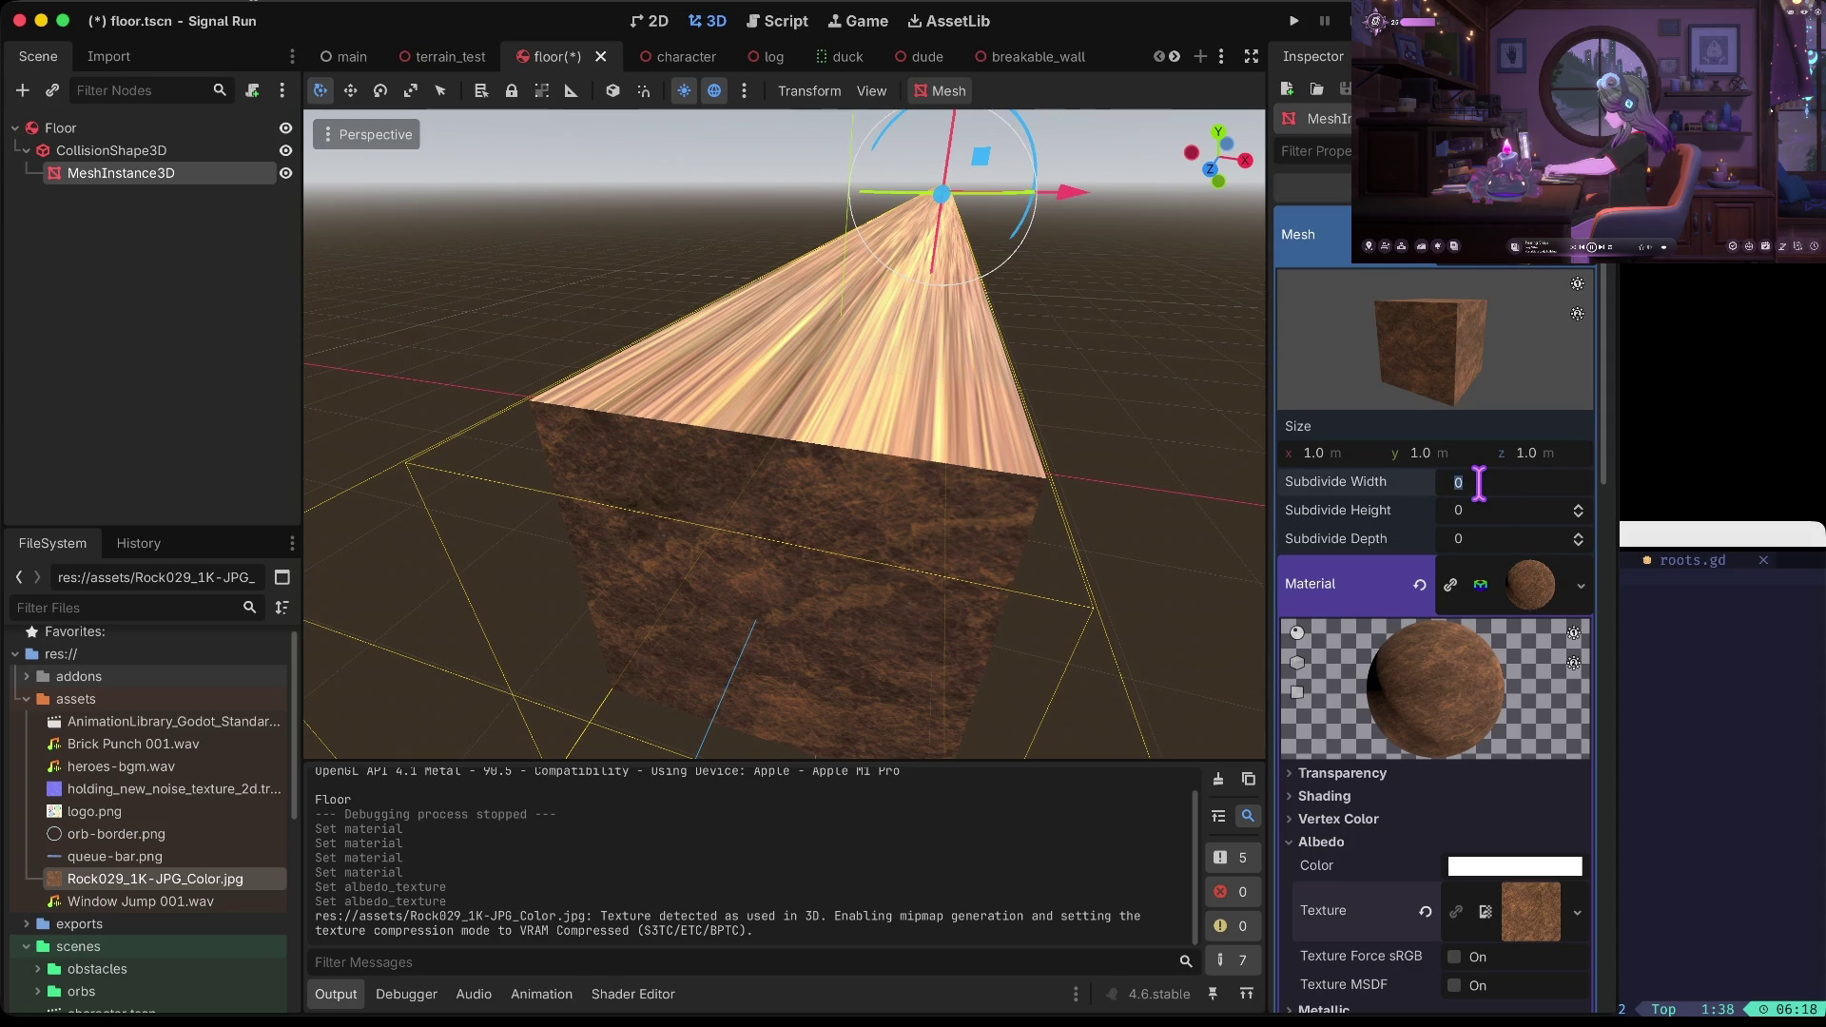
type("20")
key("Tab")
left_click(1479, 482)
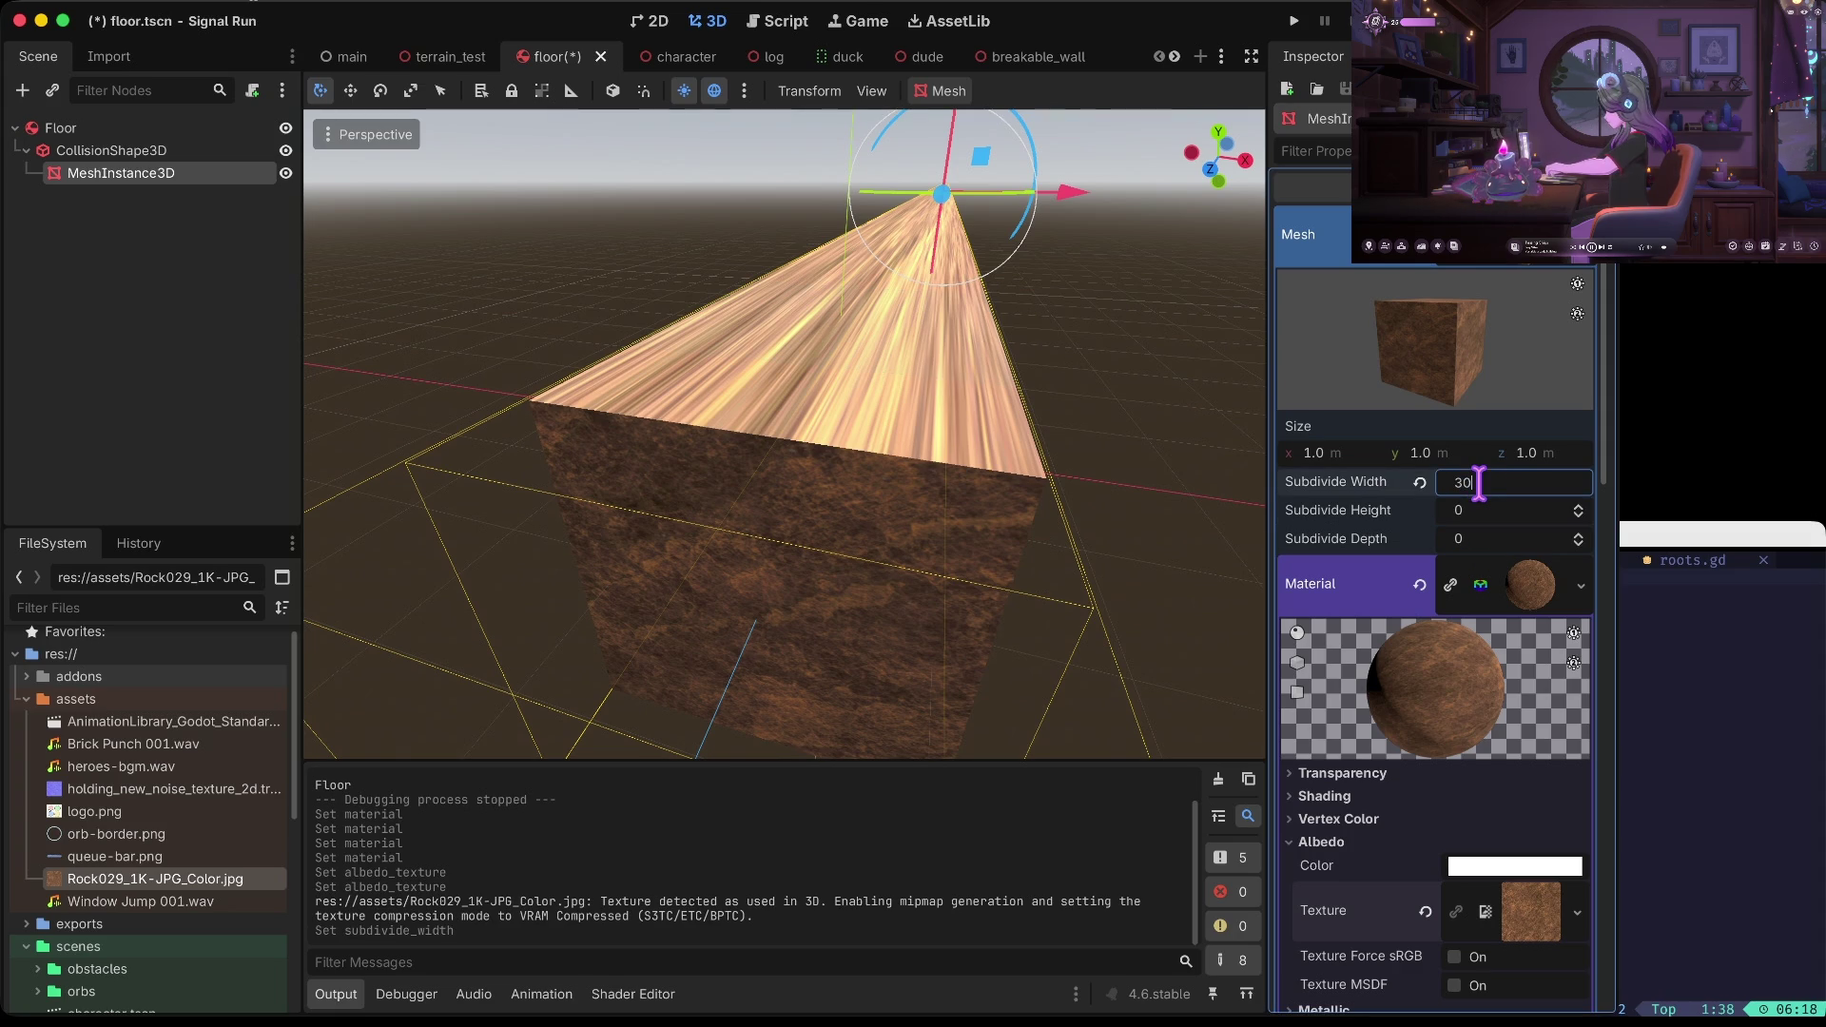
key("Tab")
type("3000")
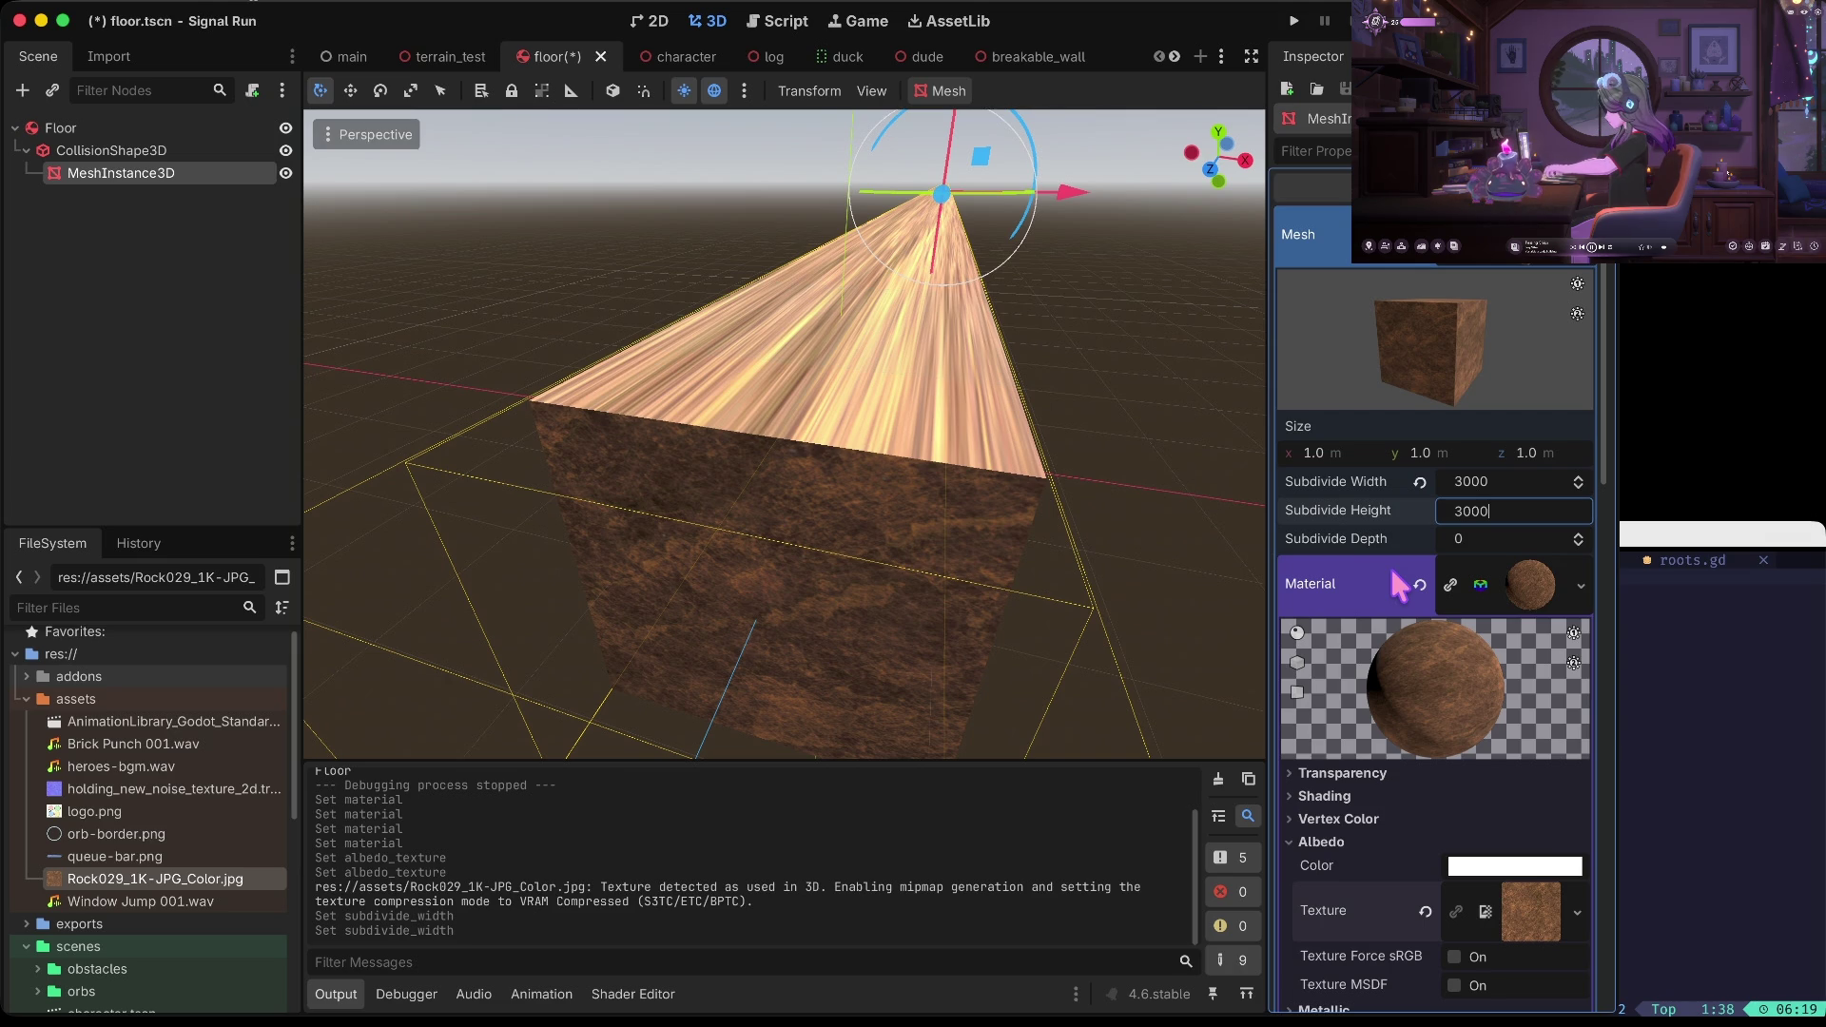
Reset subdivide height from 3000 back to 0 and save floor.tscn
key("Return")
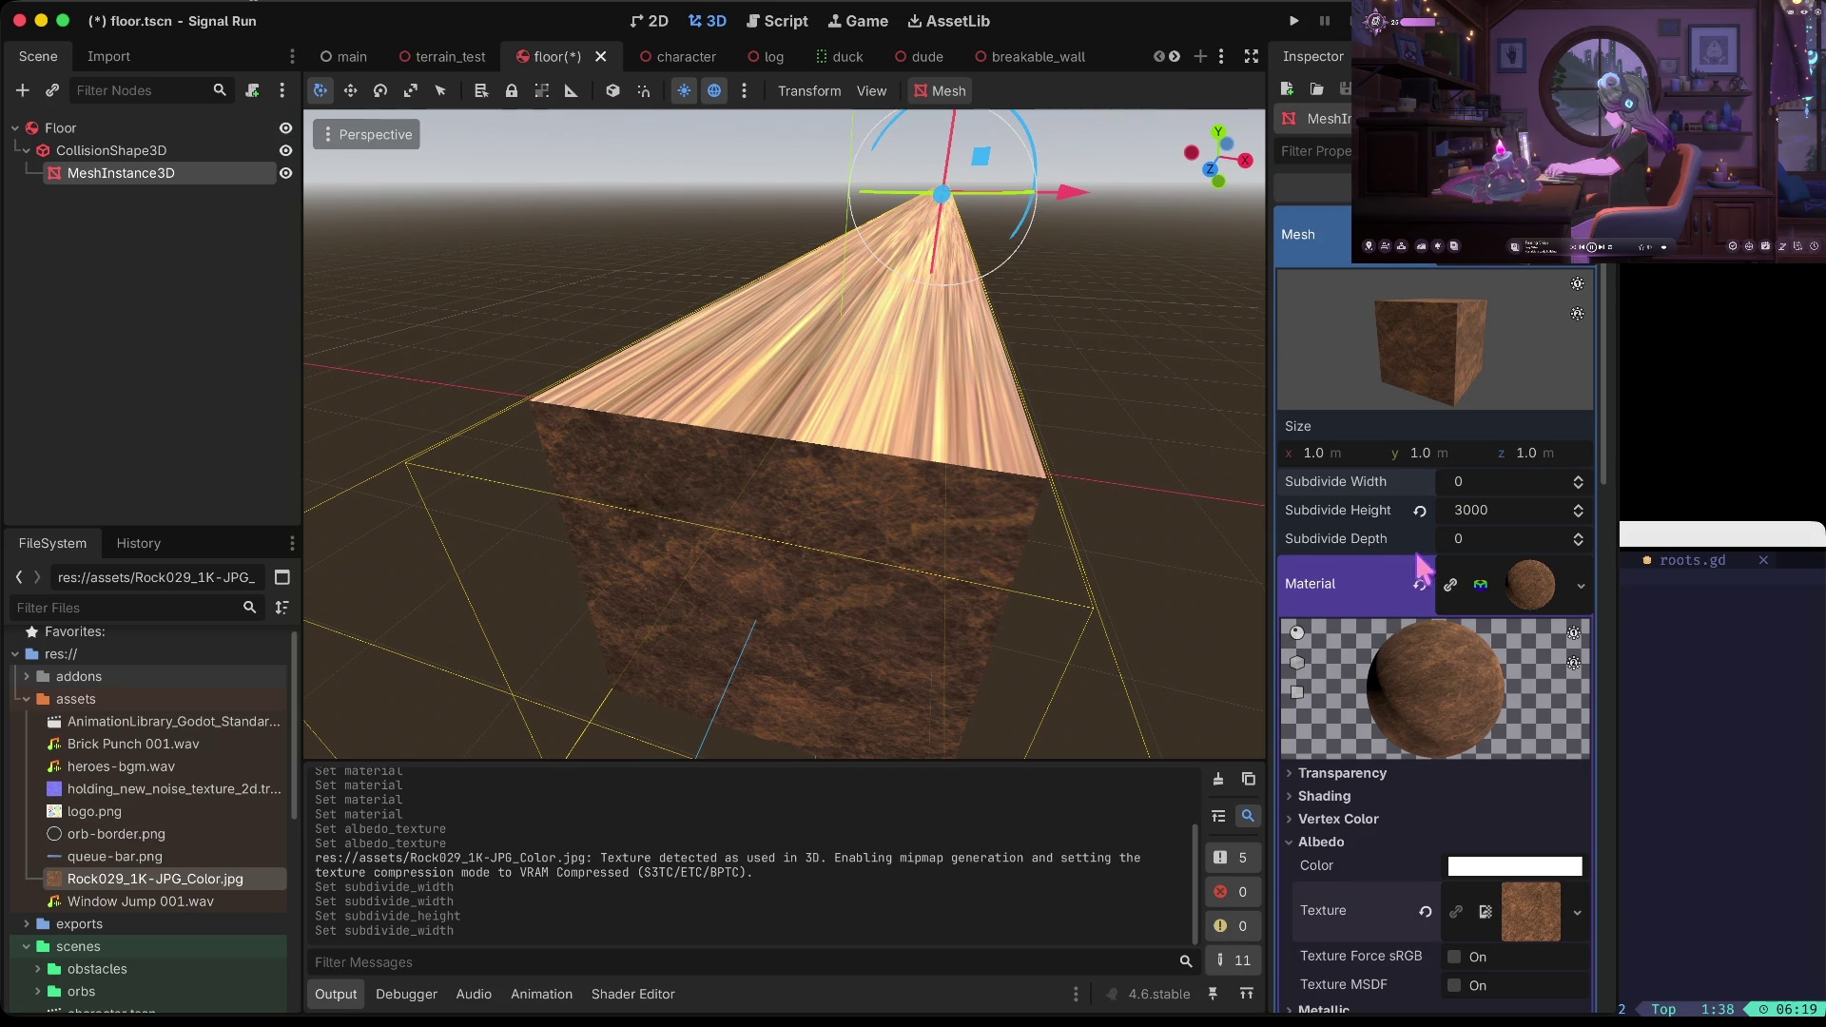
left_click(1419, 510)
key("ctrl+s")
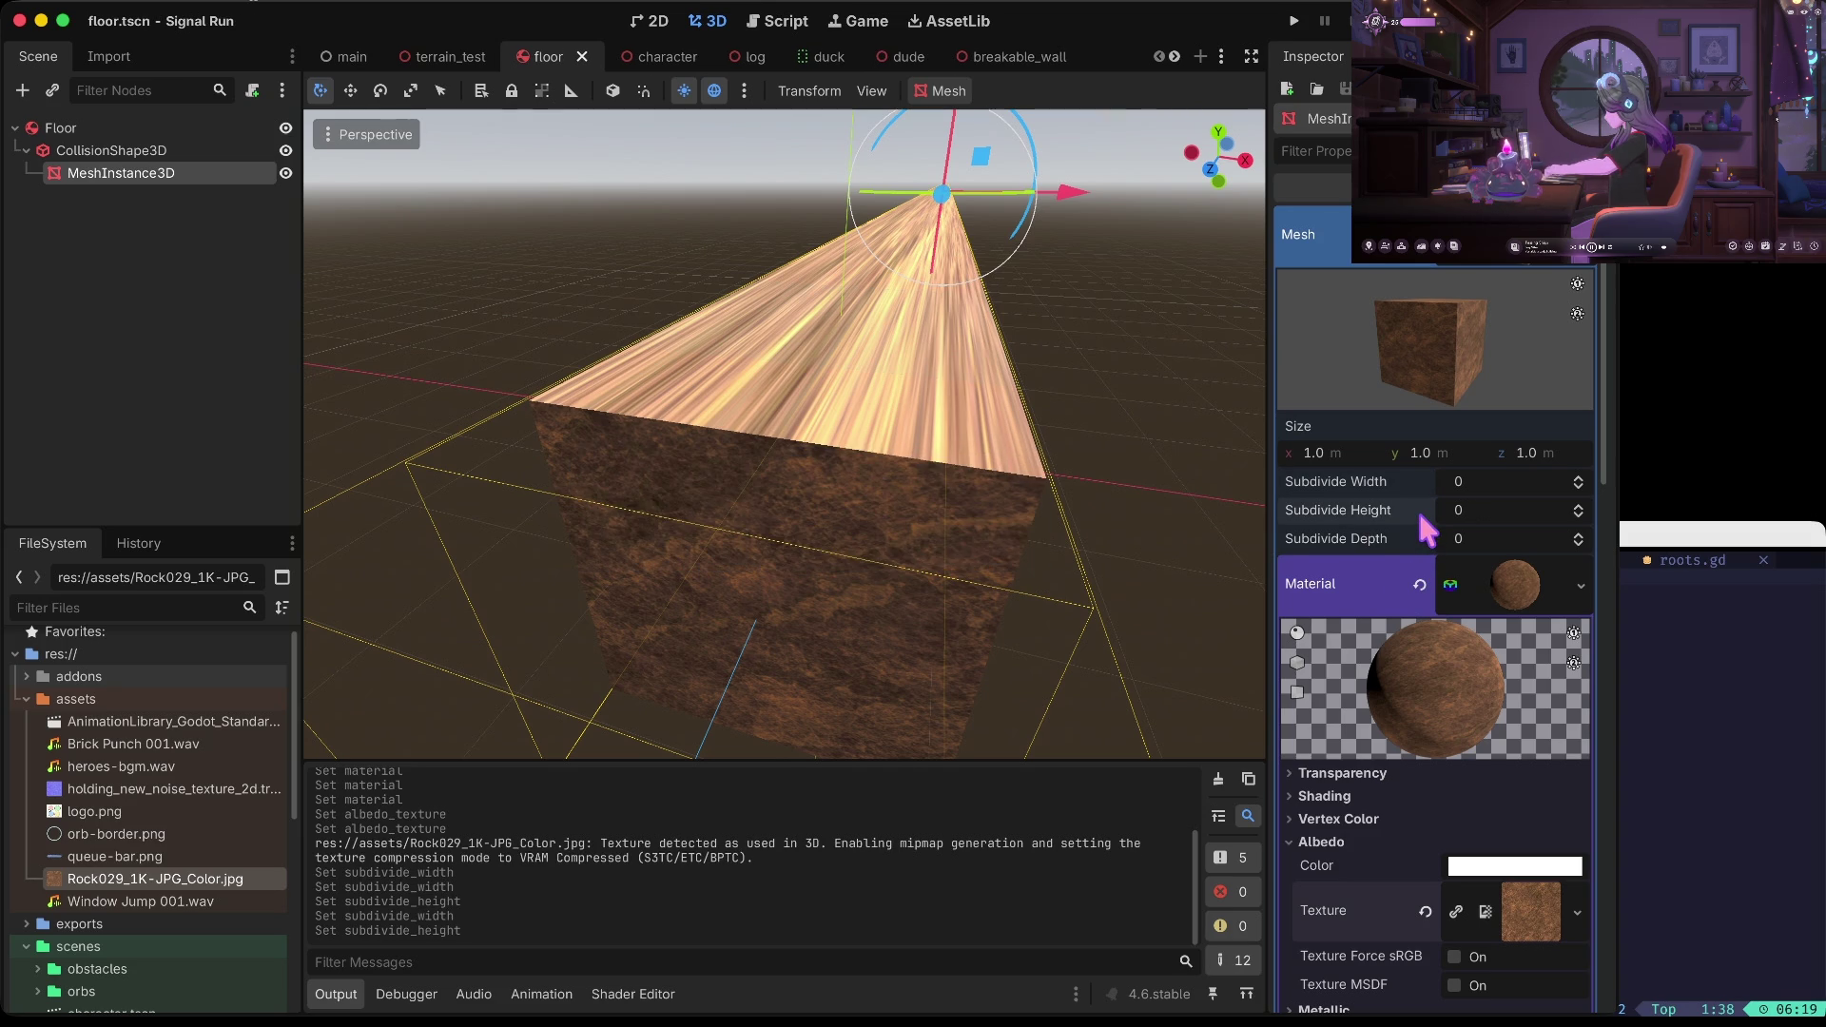
key("w")
mouse_move(784, 428)
left_mouse_down()
mouse_move(785, 362)
mouse_move(789, 481)
left_mouse_up()
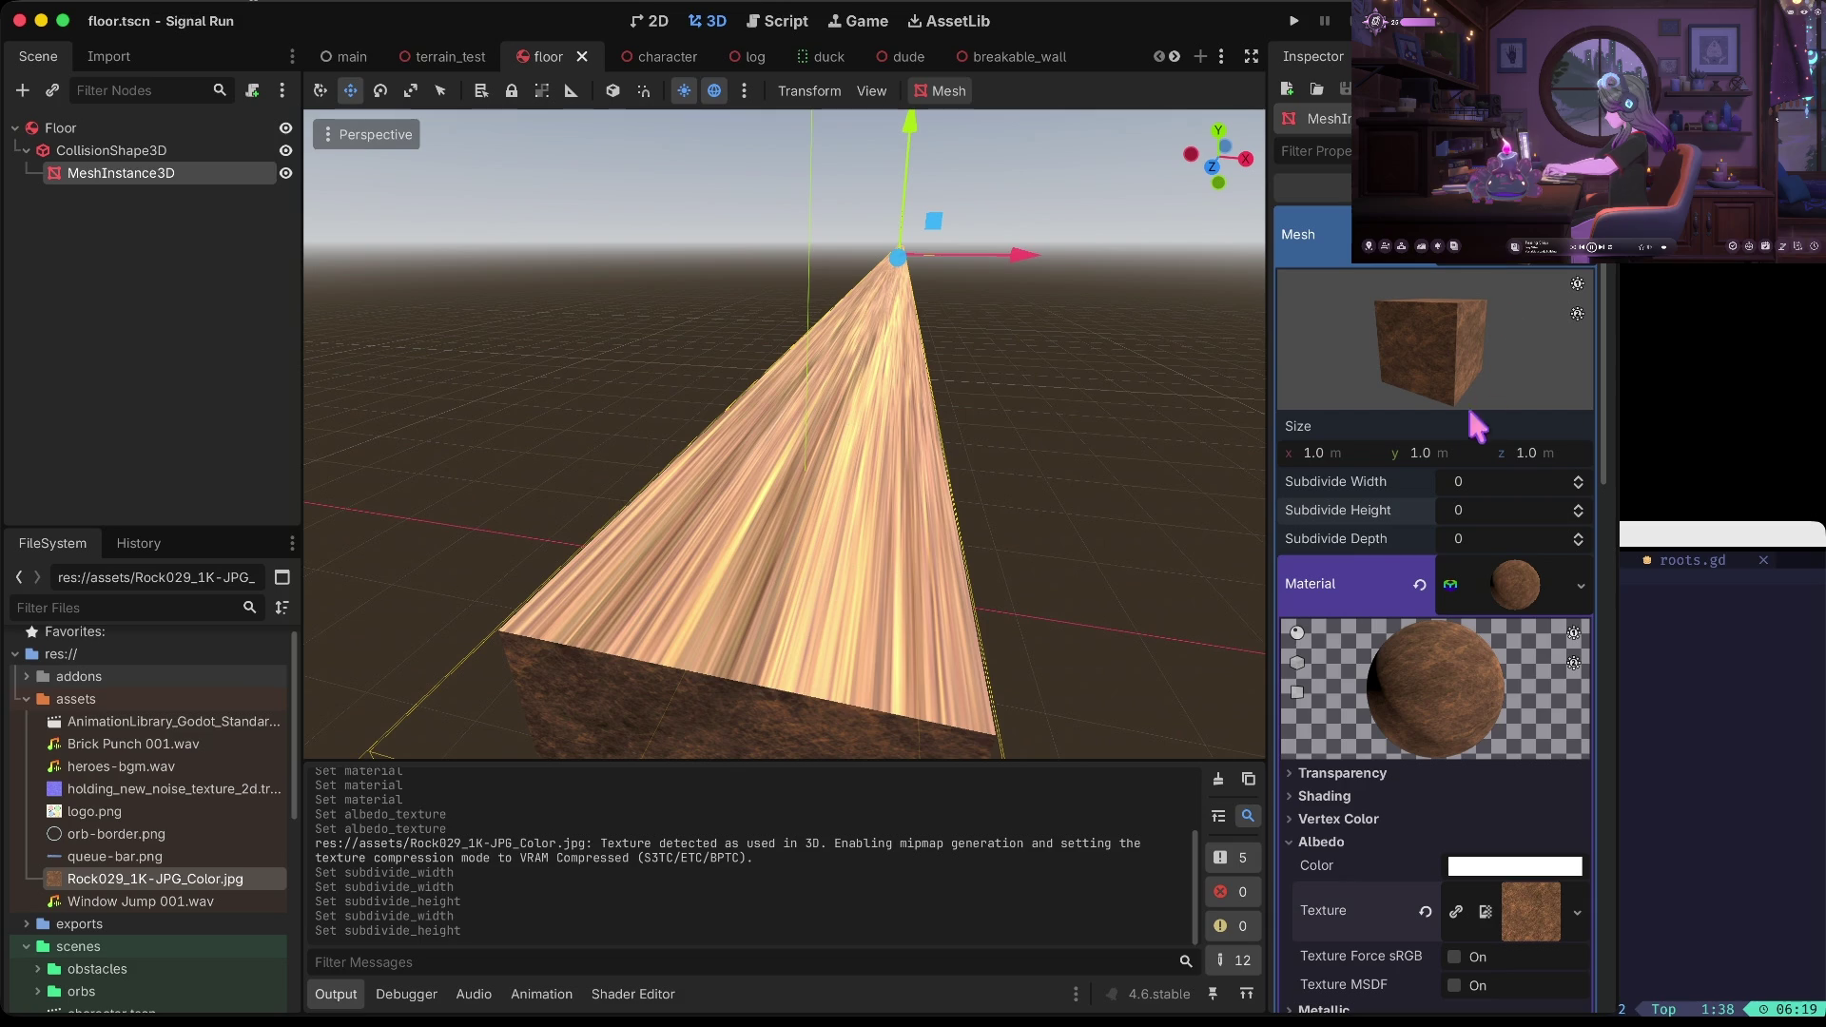
Change the mesh's Size y to 2, then set it back to 1
left_click(1427, 454)
type("2")
key("Tab")
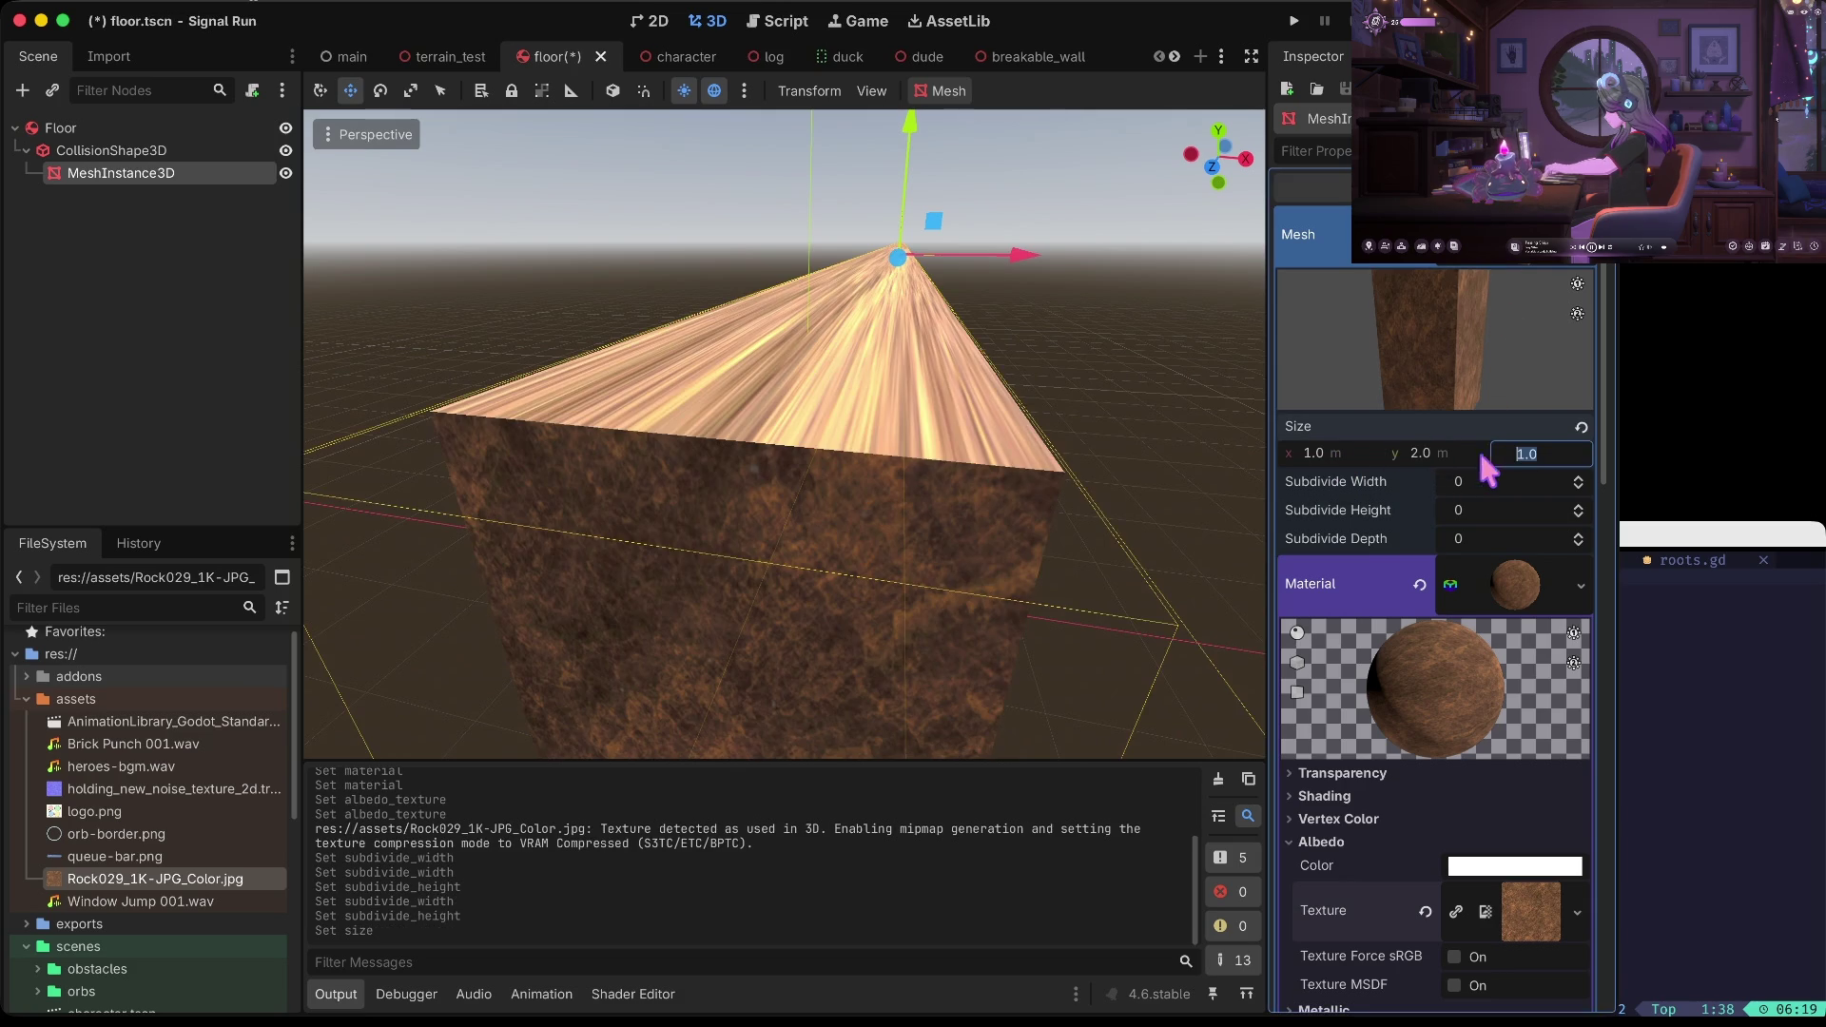
scroll(1189, 456, "up", 5)
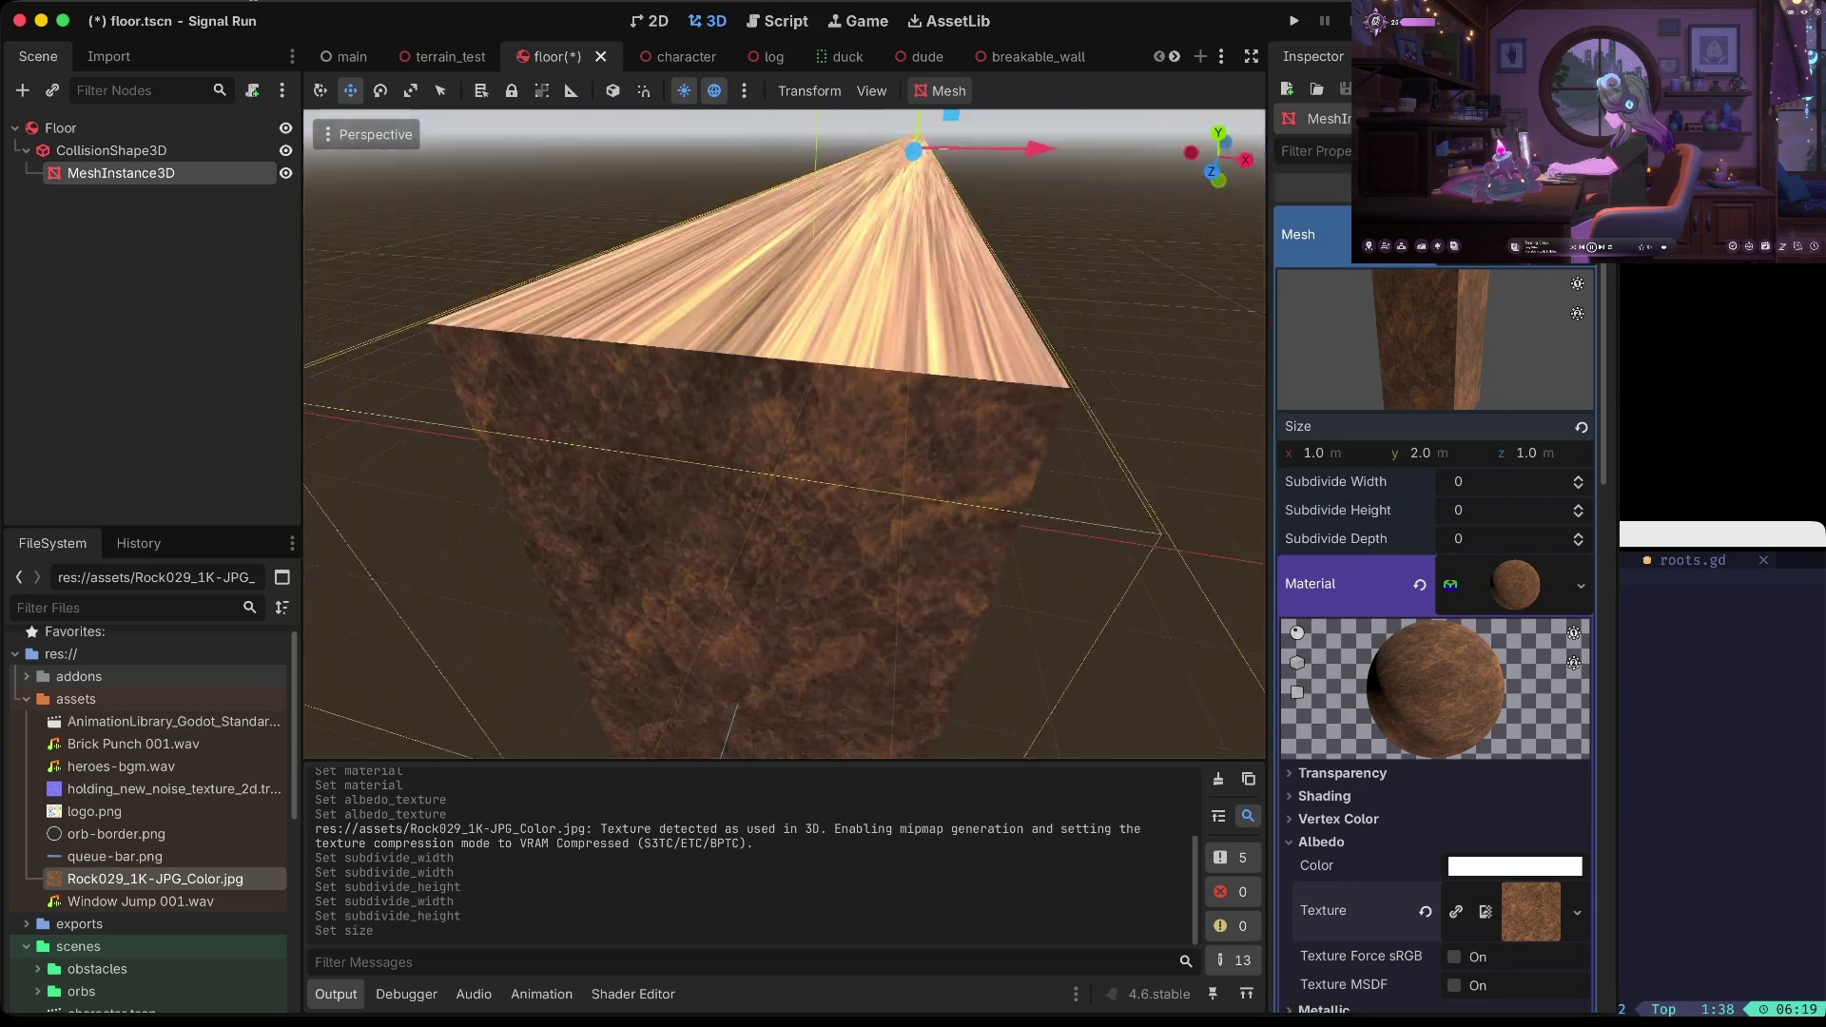
left_click(1443, 455)
type("1")
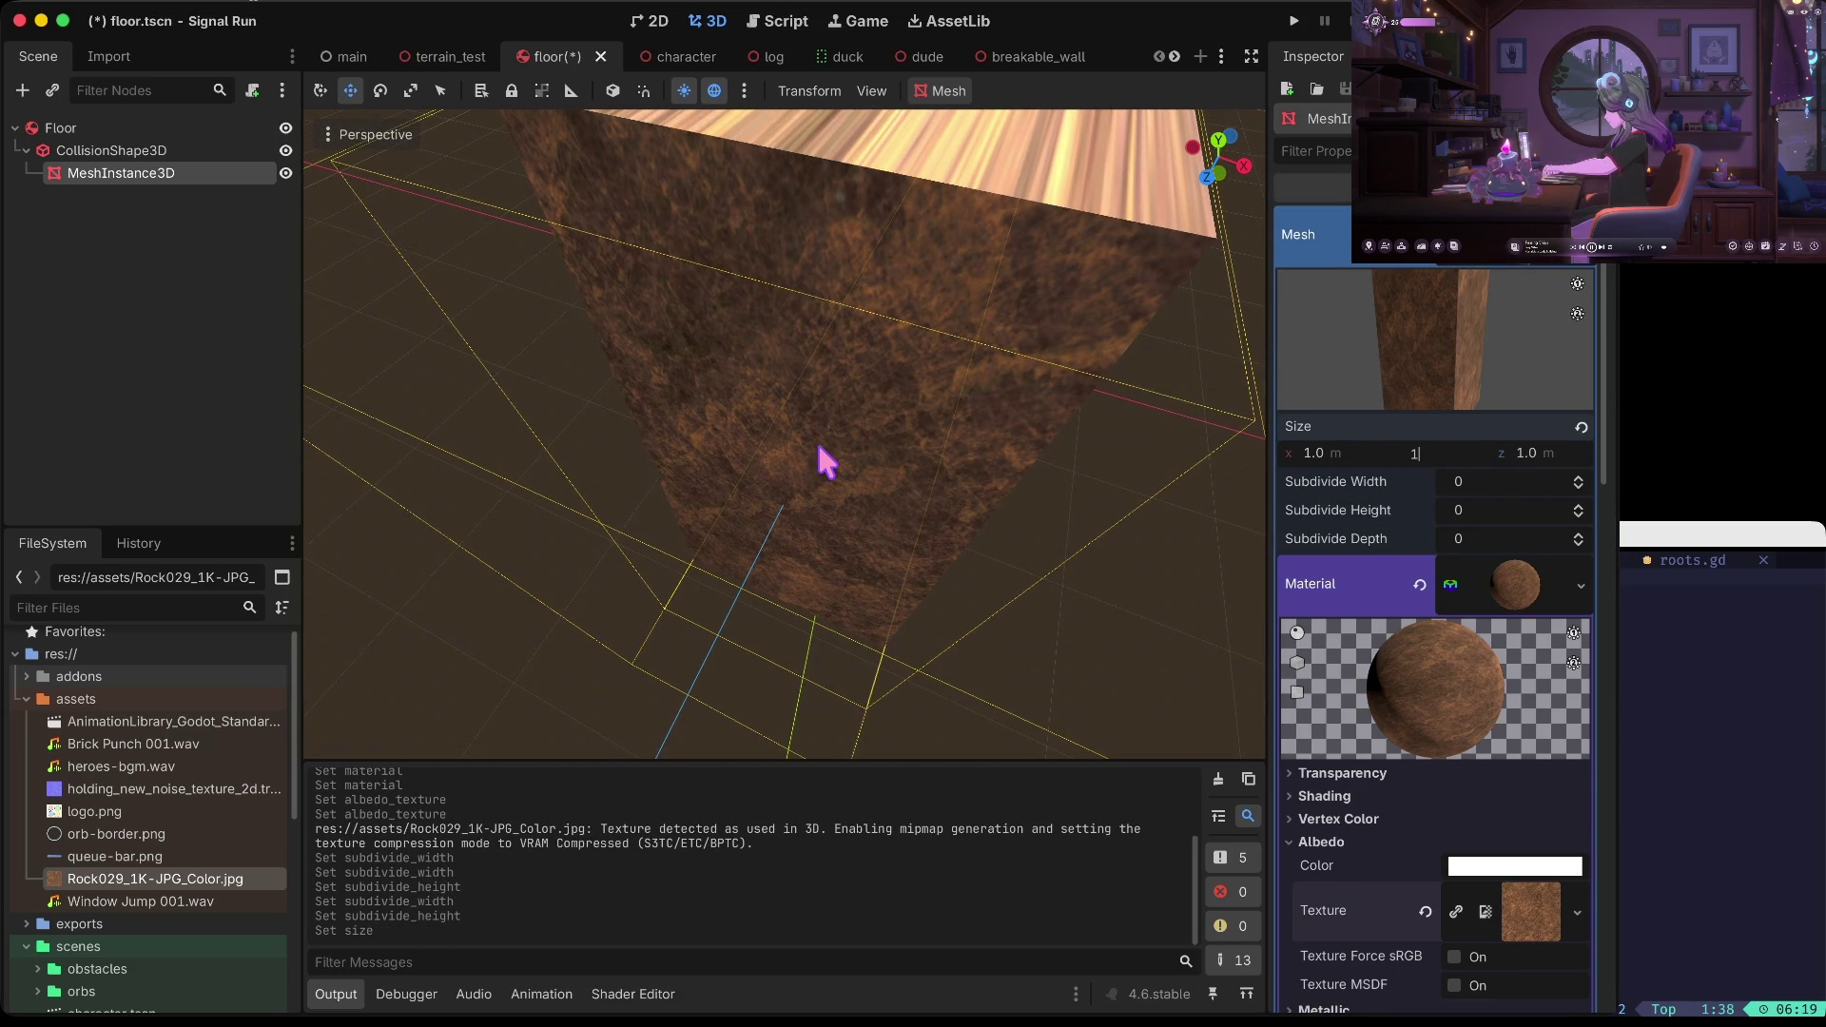
key("Tab")
Turn on Flip Faces for the MeshInstance3D box mesh, save floor.tscn, and run the game
left_click(1131, 566)
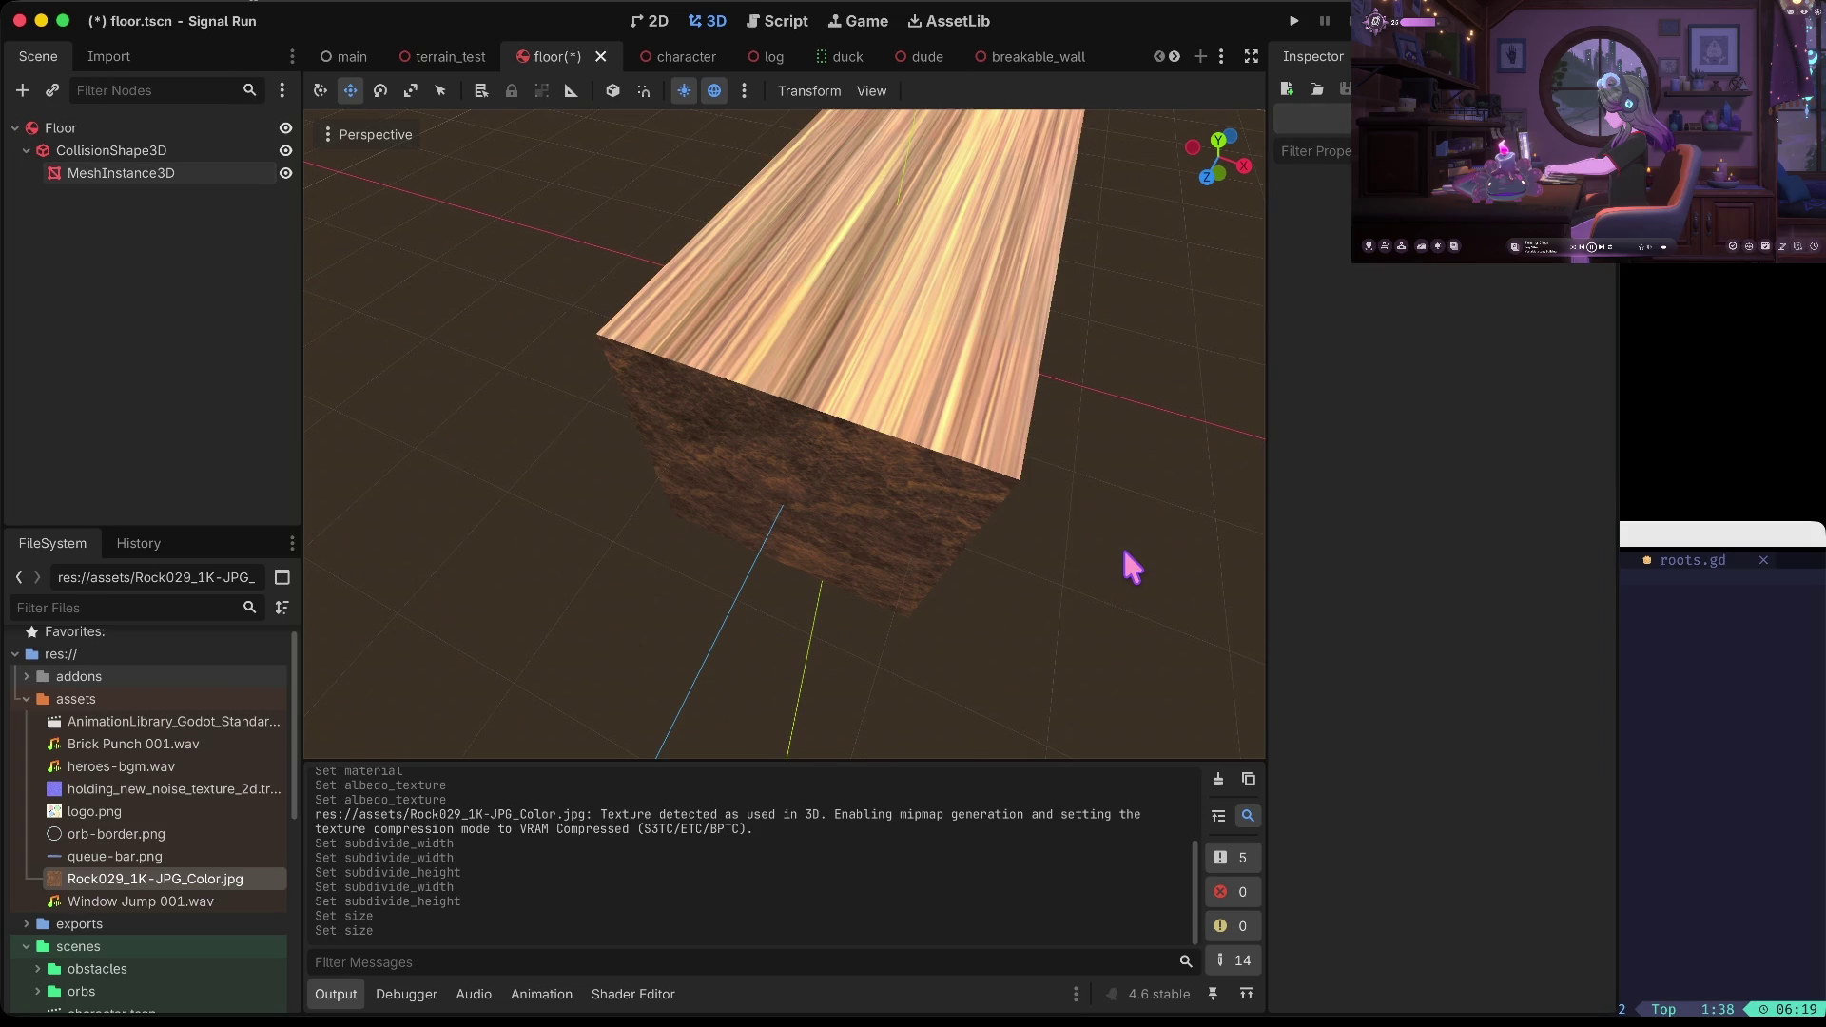
left_click(109, 151)
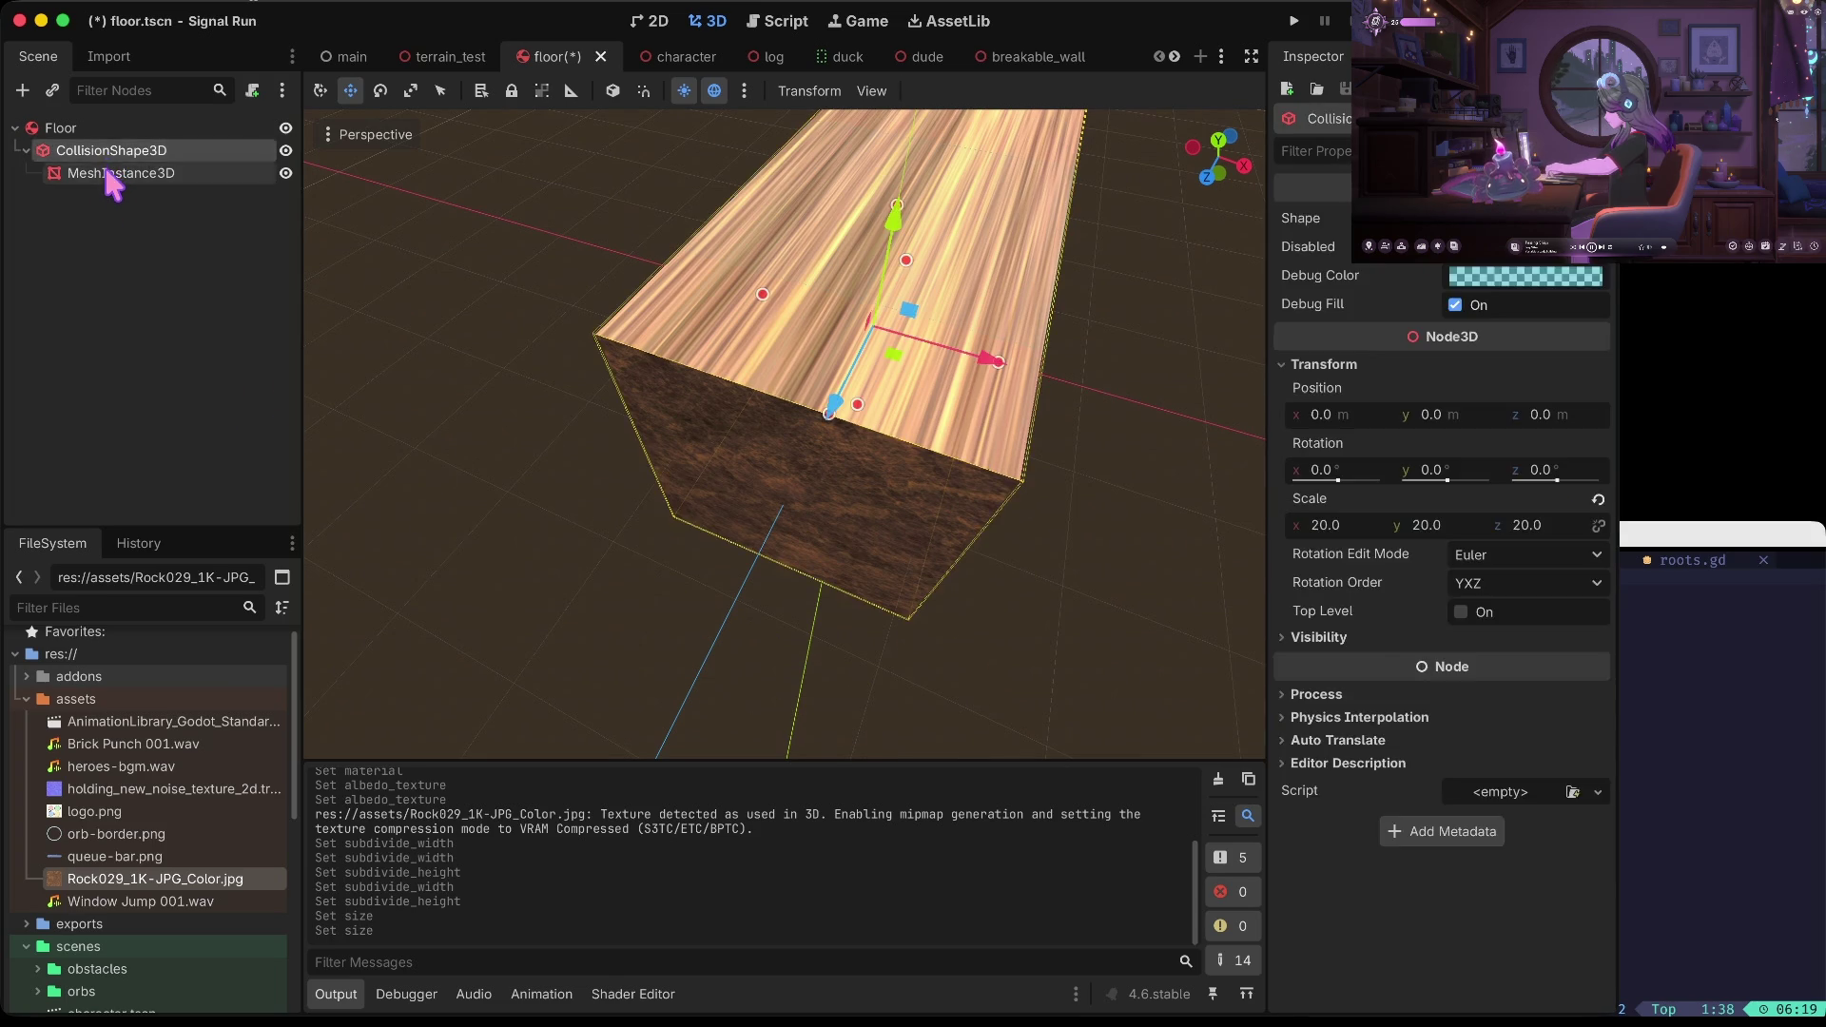
left_click(114, 172)
left_click(1484, 582)
scroll(1514, 567, "down", 3)
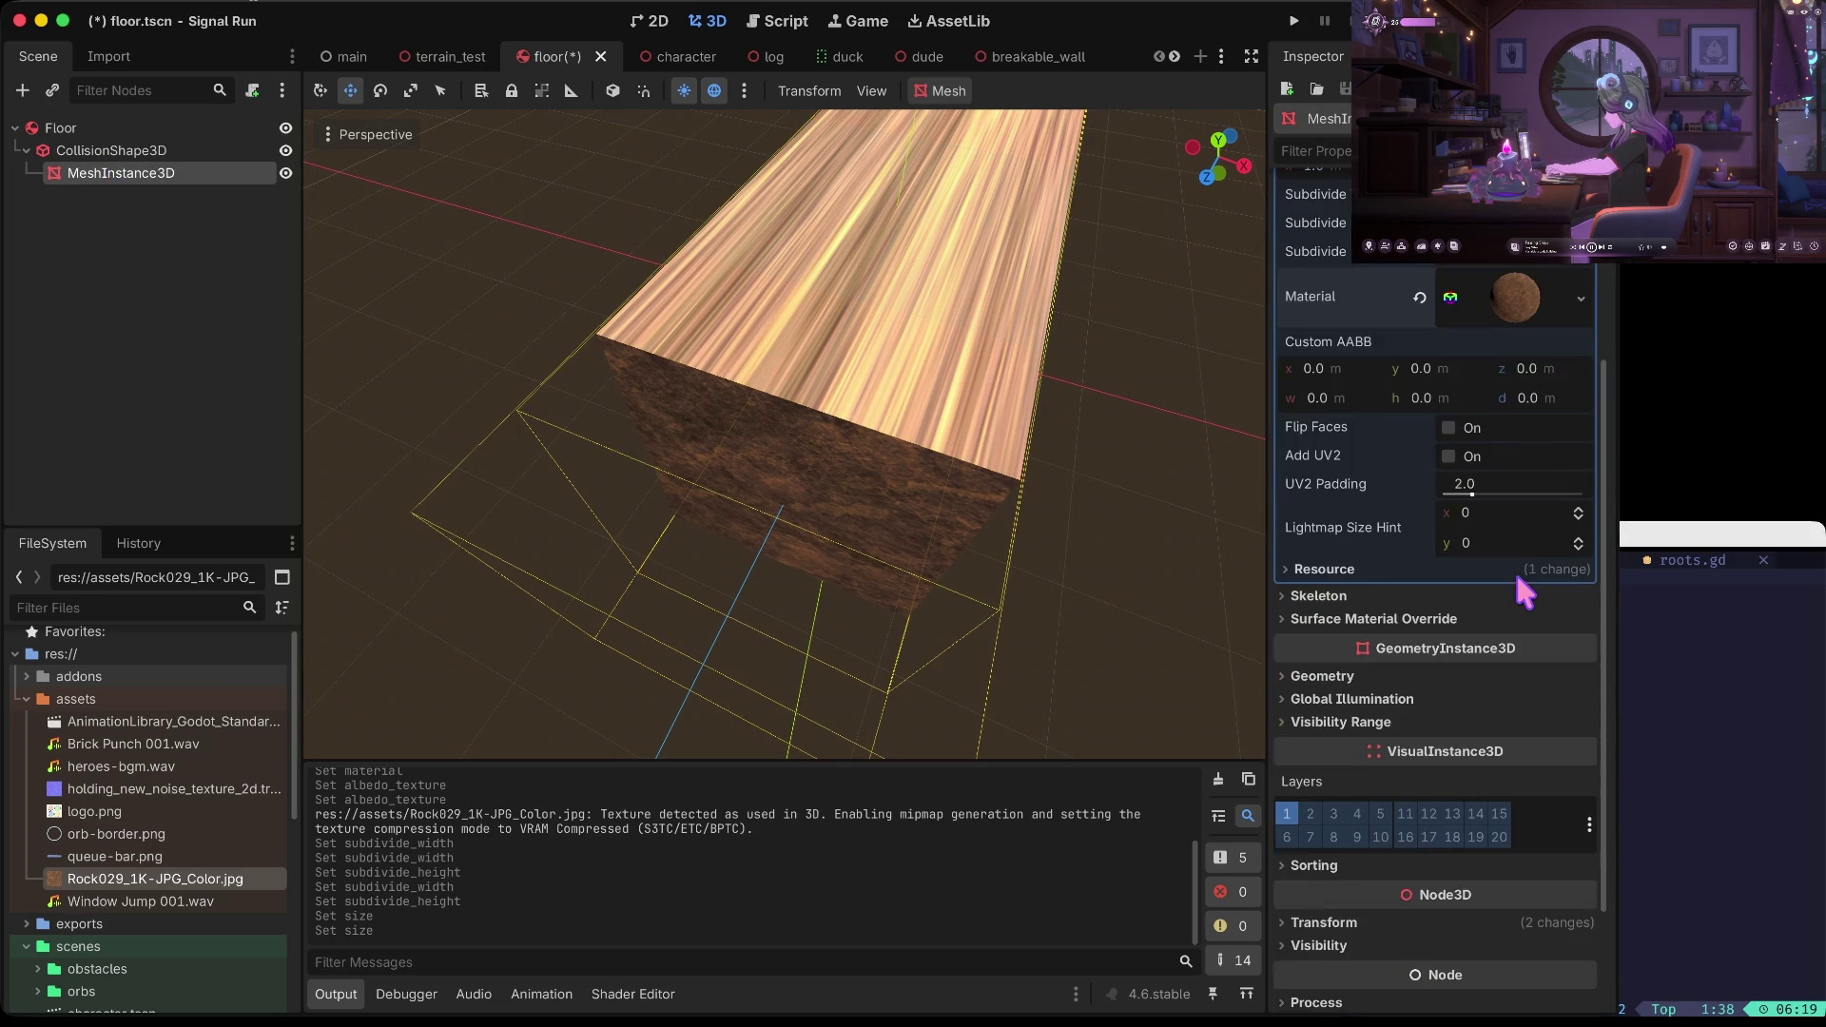
scroll(1514, 568, "up", 1)
left_click(1448, 521)
left_click(1448, 521)
left_click(1448, 521)
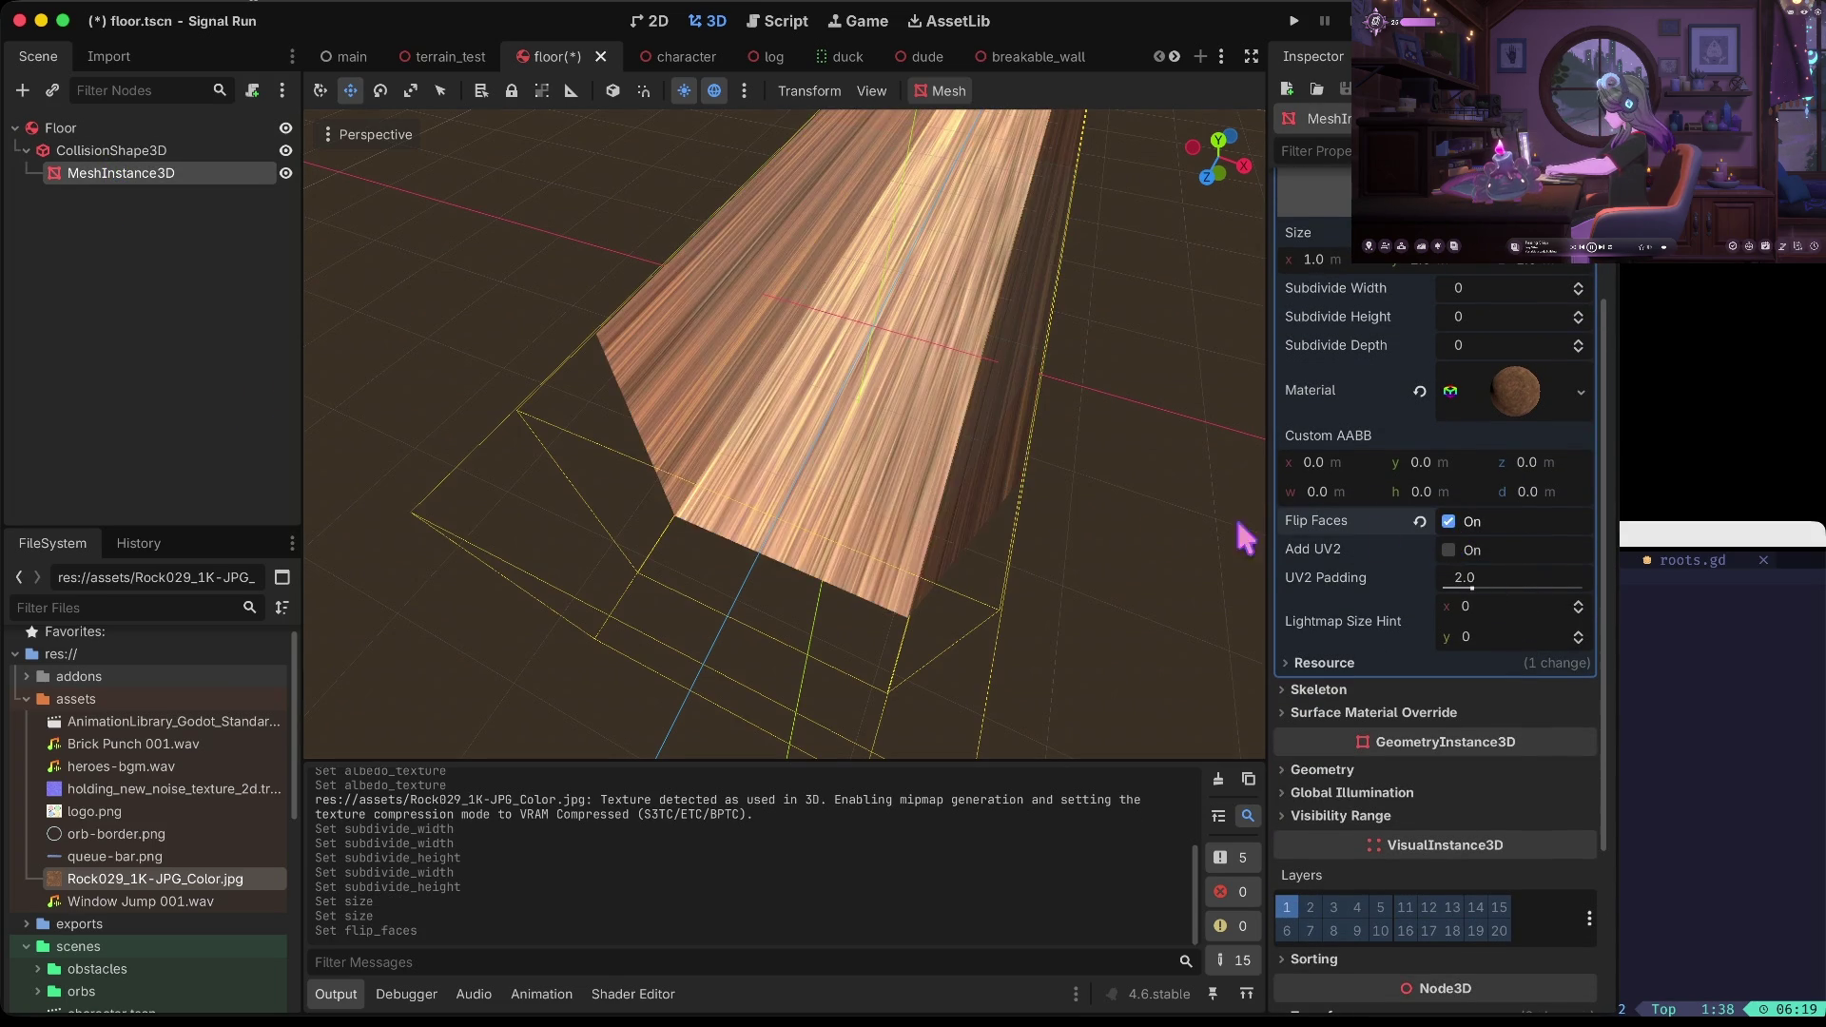
key("ctrl+s")
key("super+b")
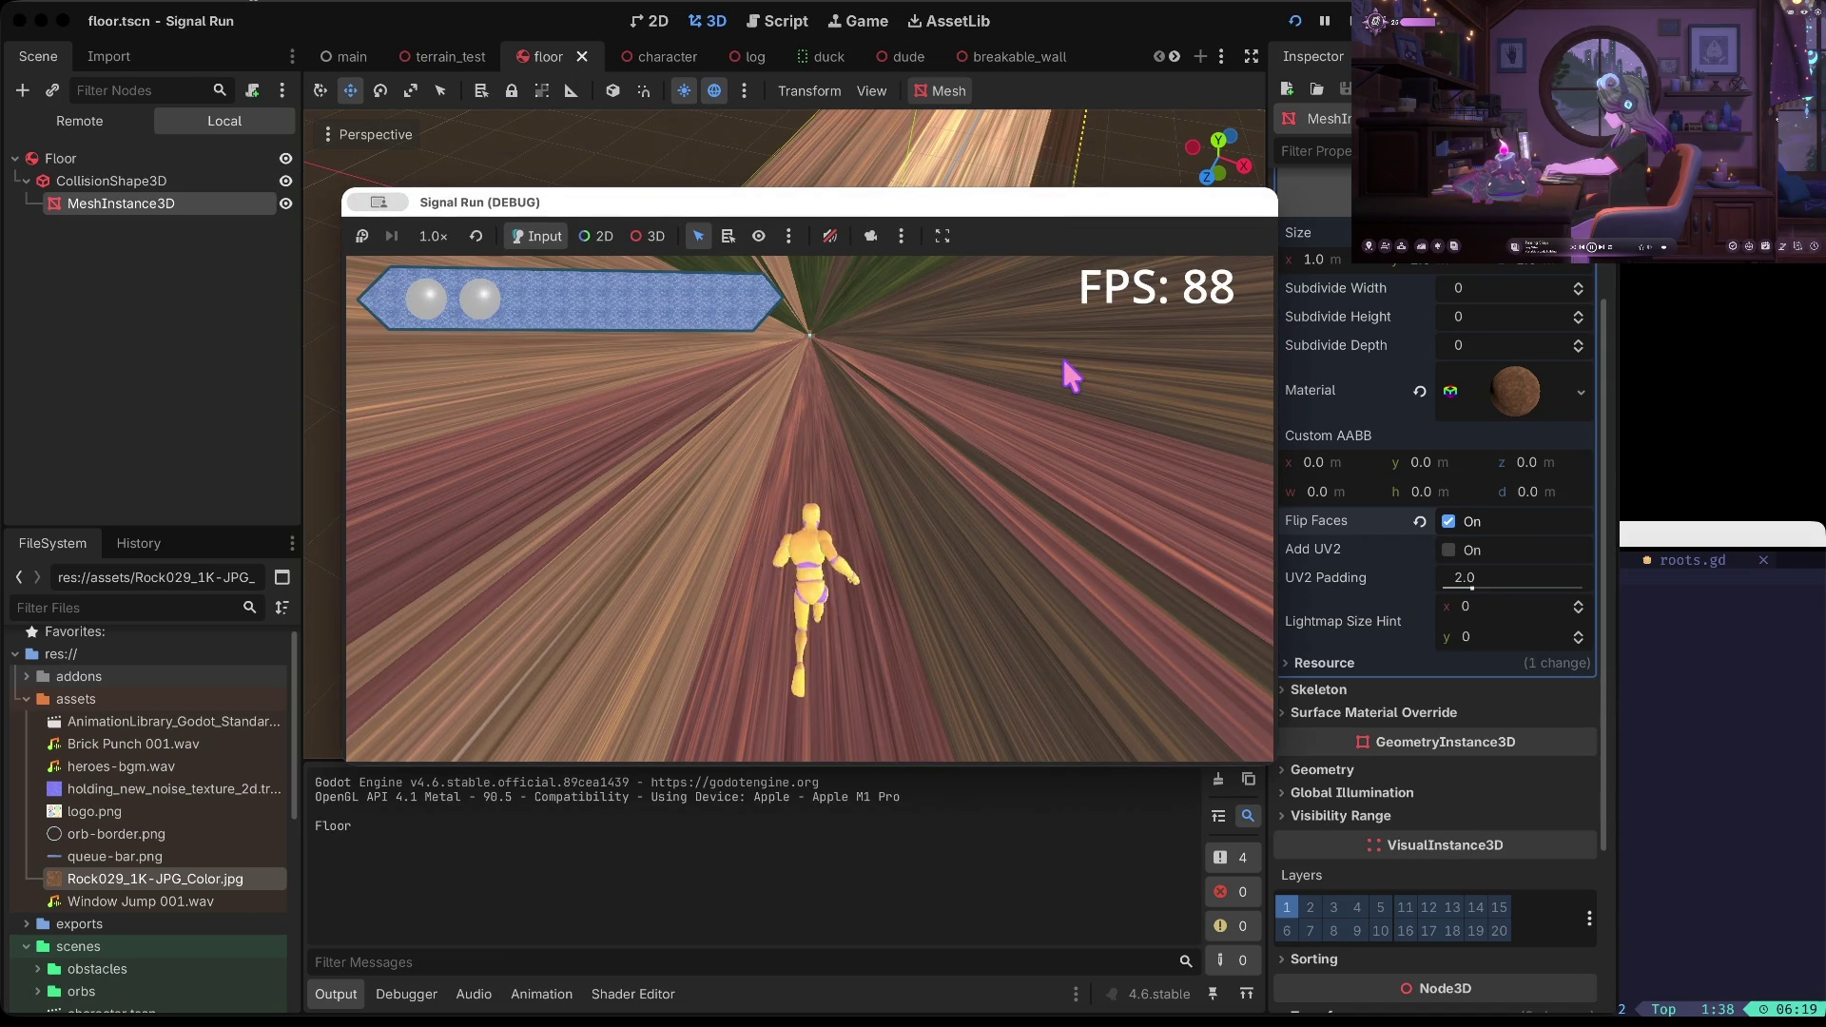
Test punching, ducking, jumping and left/right lane moves, die on the log, restart, then stop
left_click(1063, 361)
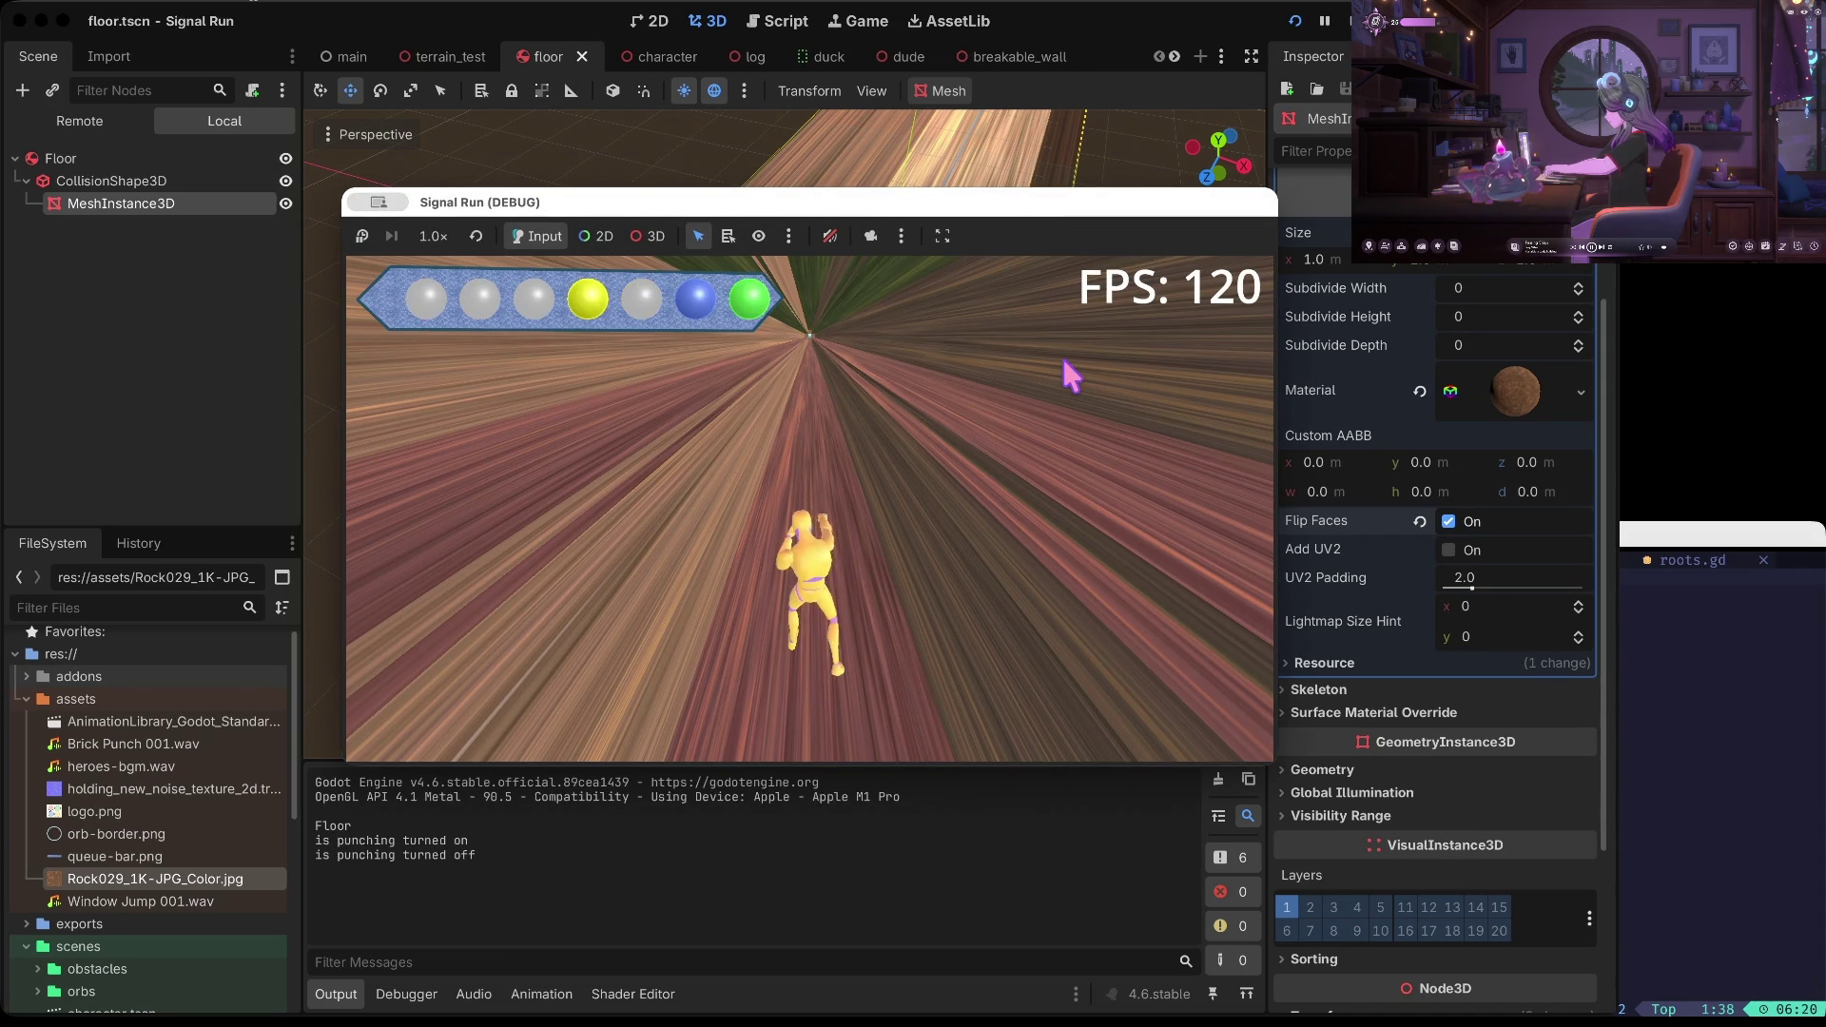
key("Down")
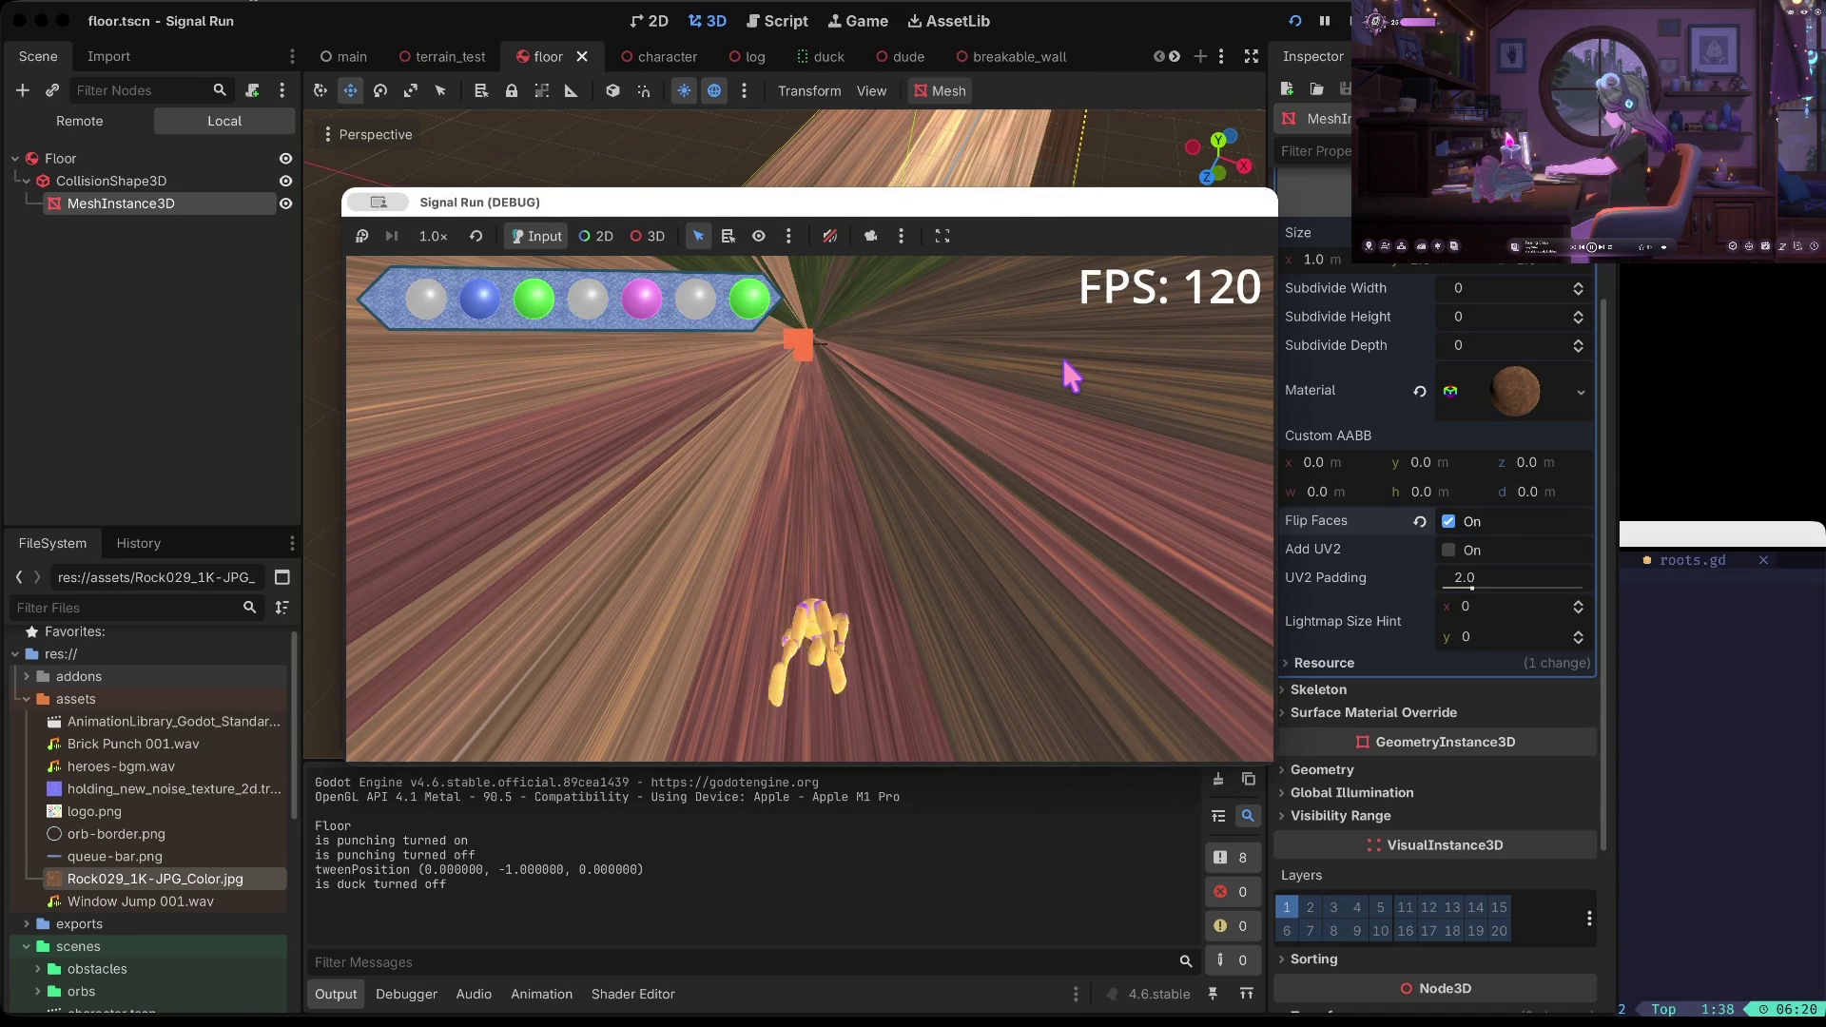
key("Up")
key("Right")
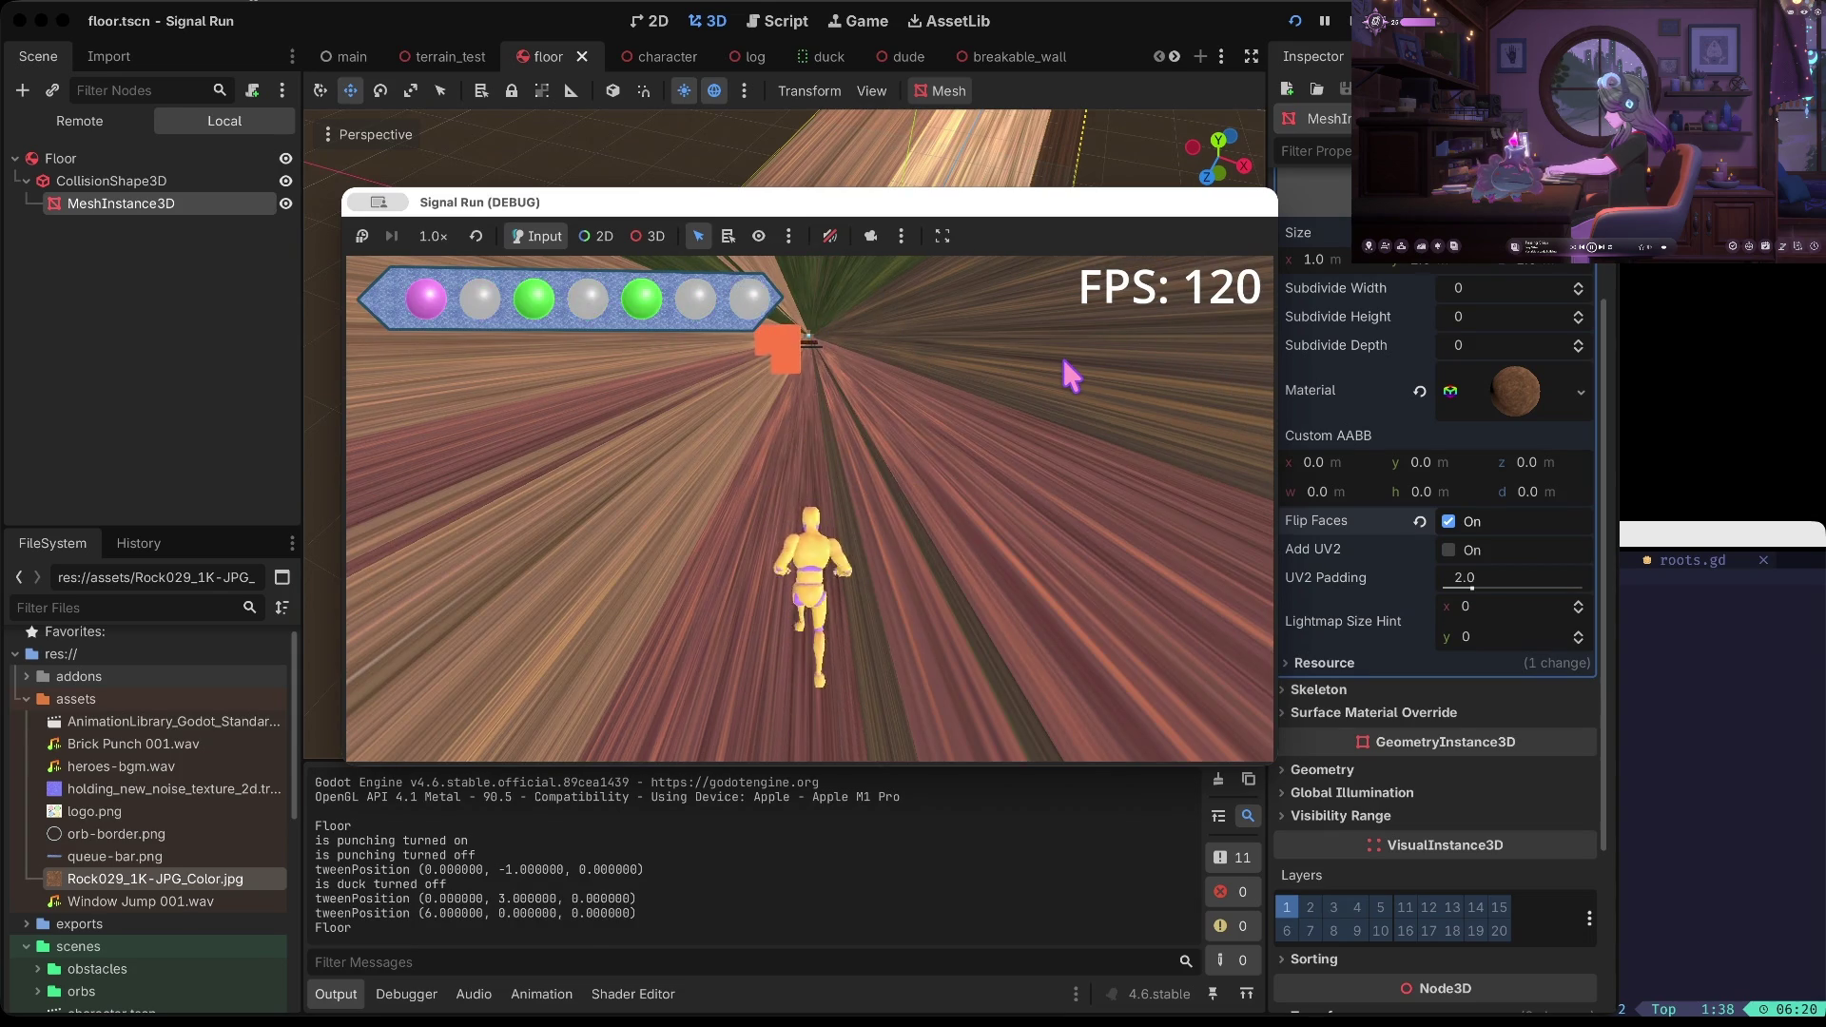
key("Left")
key("Right")
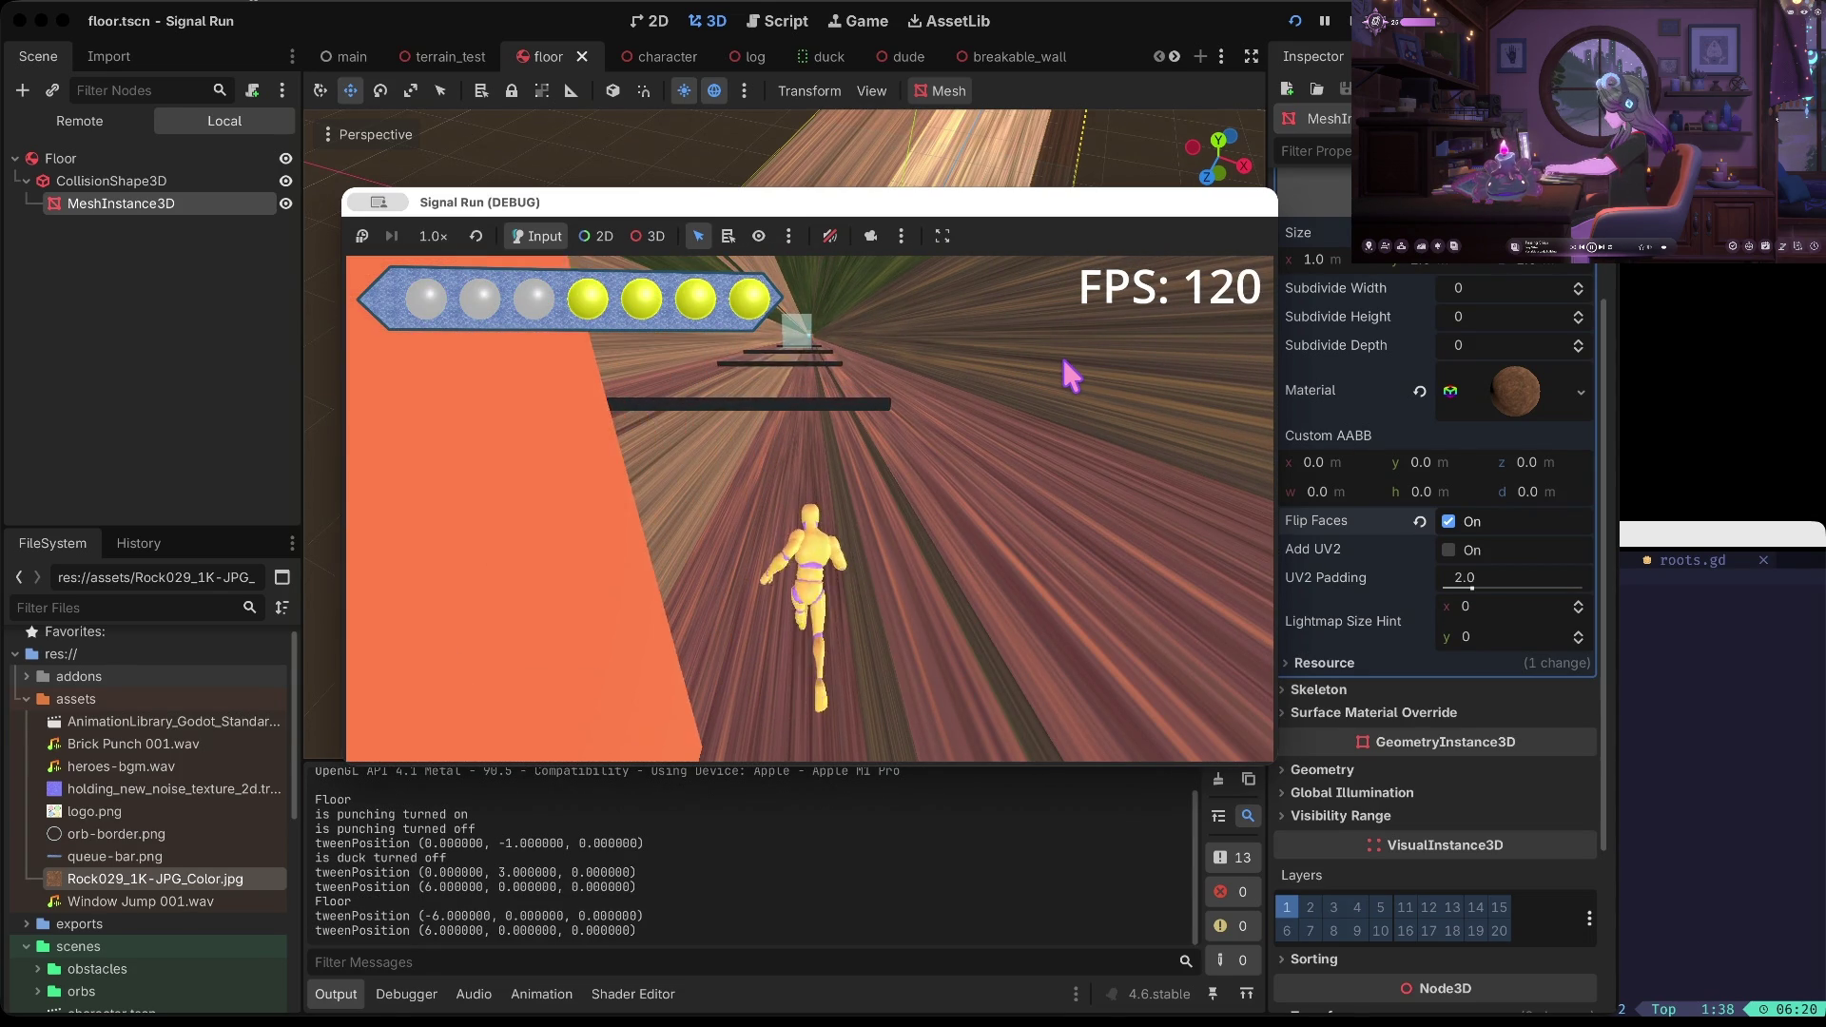
key("Down")
key("Down")
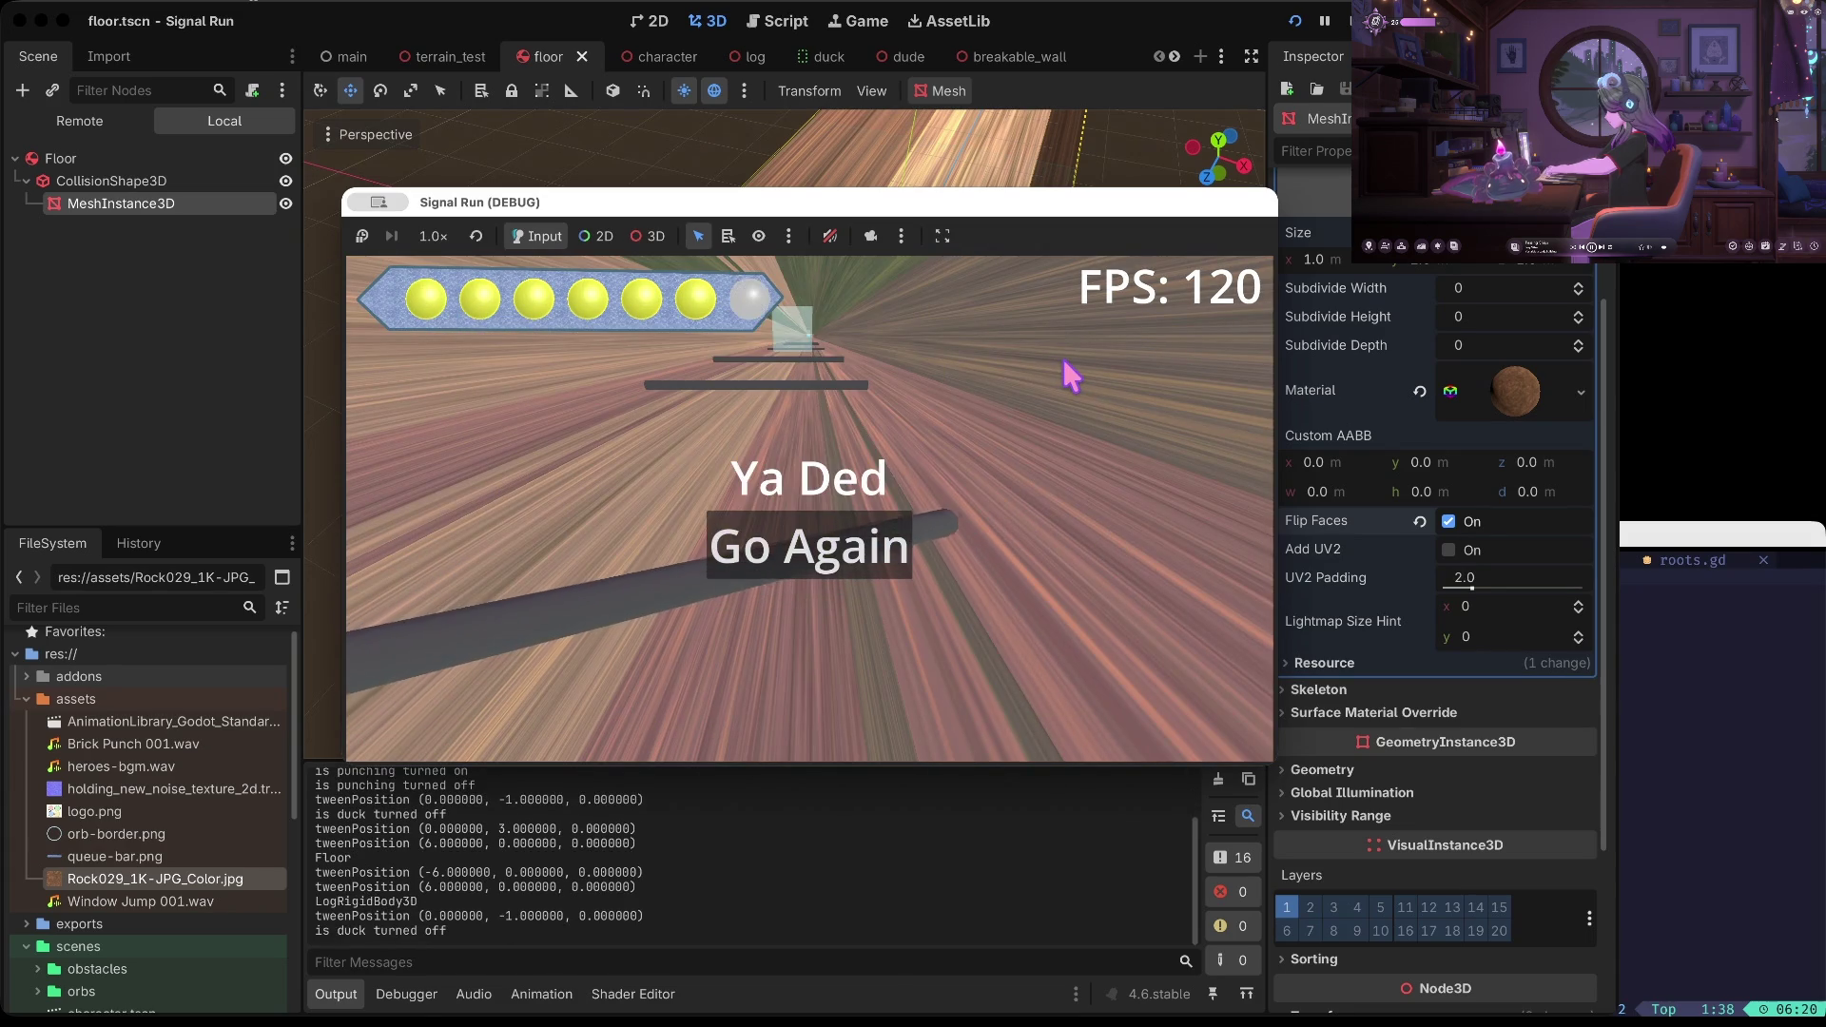
key("Down")
key("Down")
key("Down")
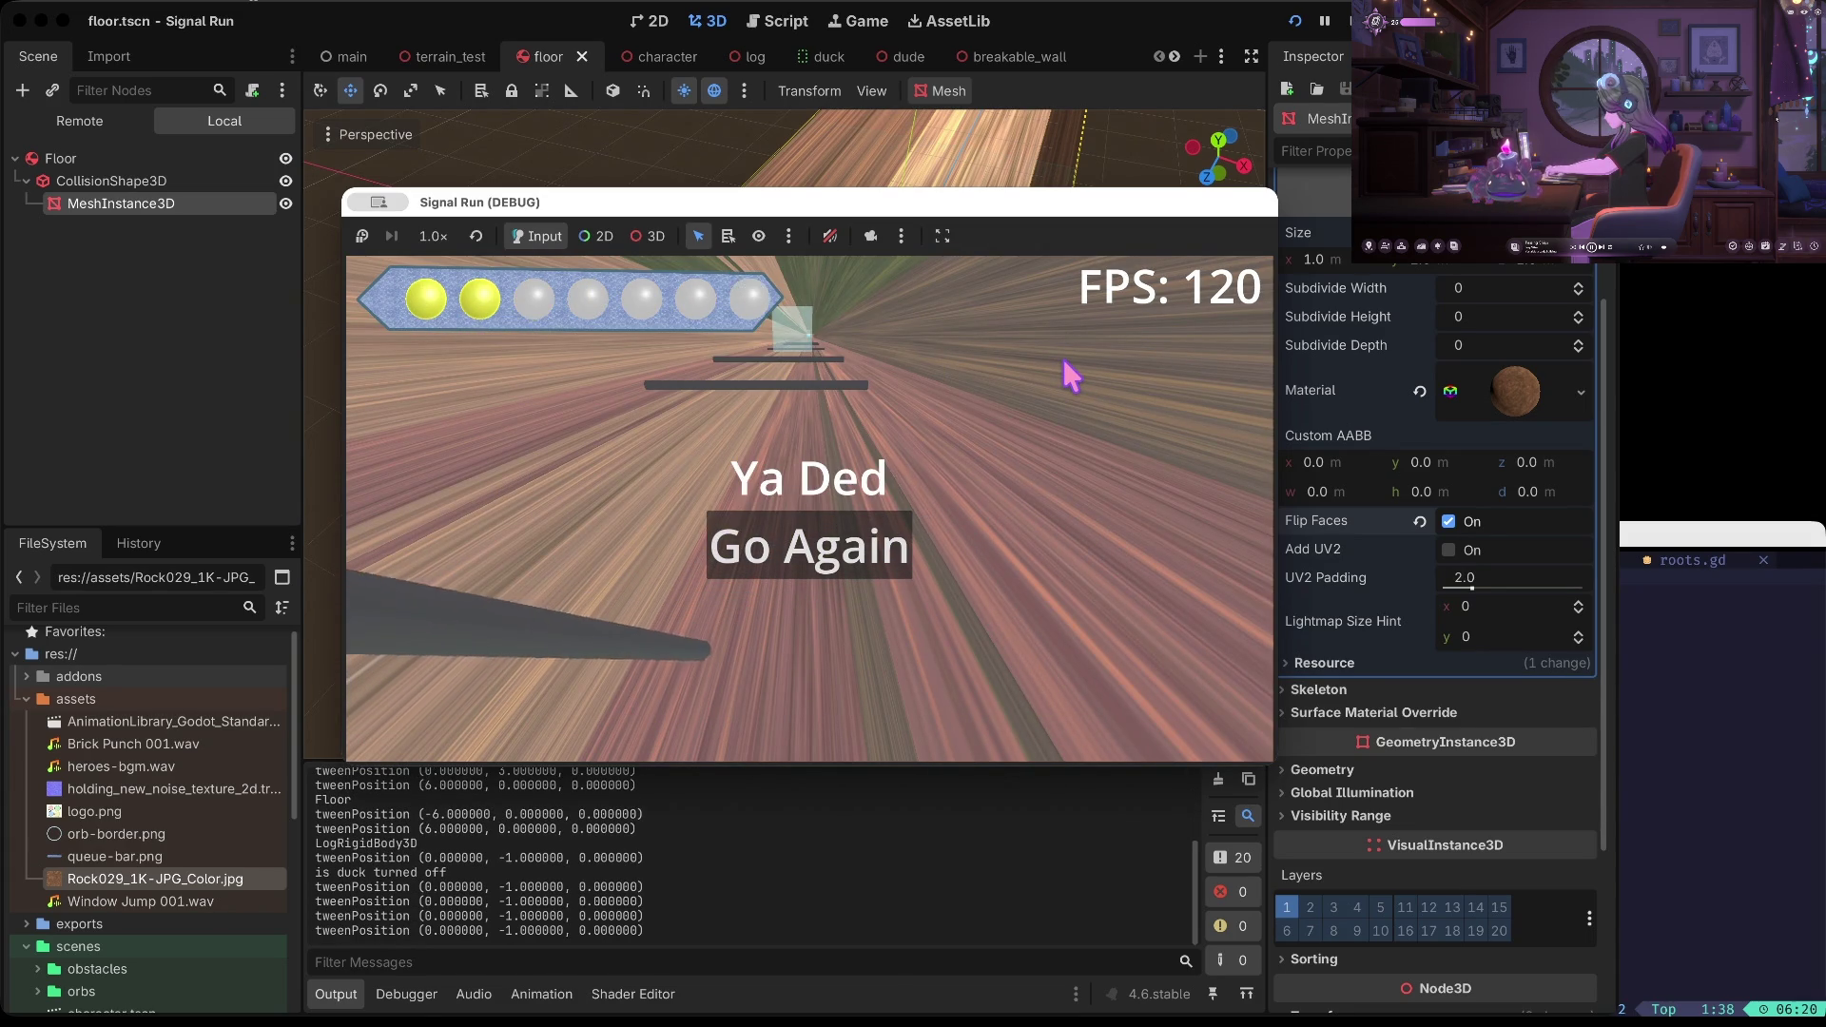
key("Down")
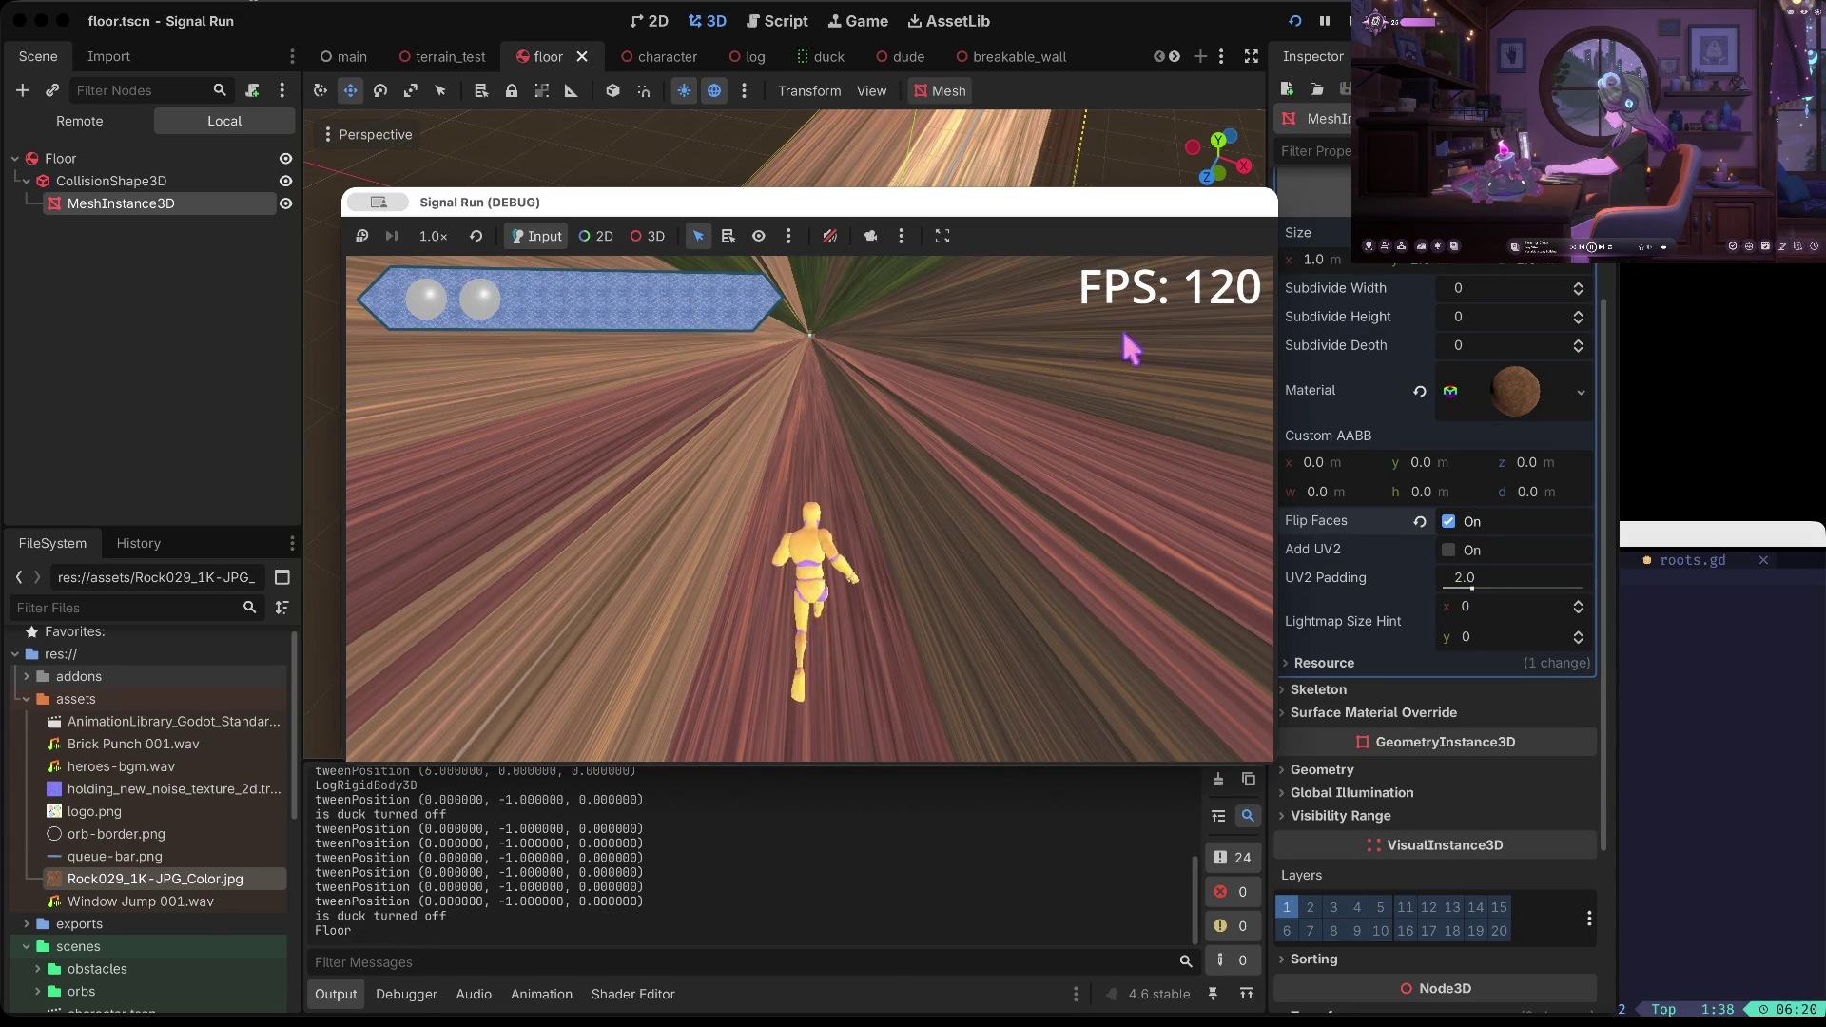
left_click(1346, 21)
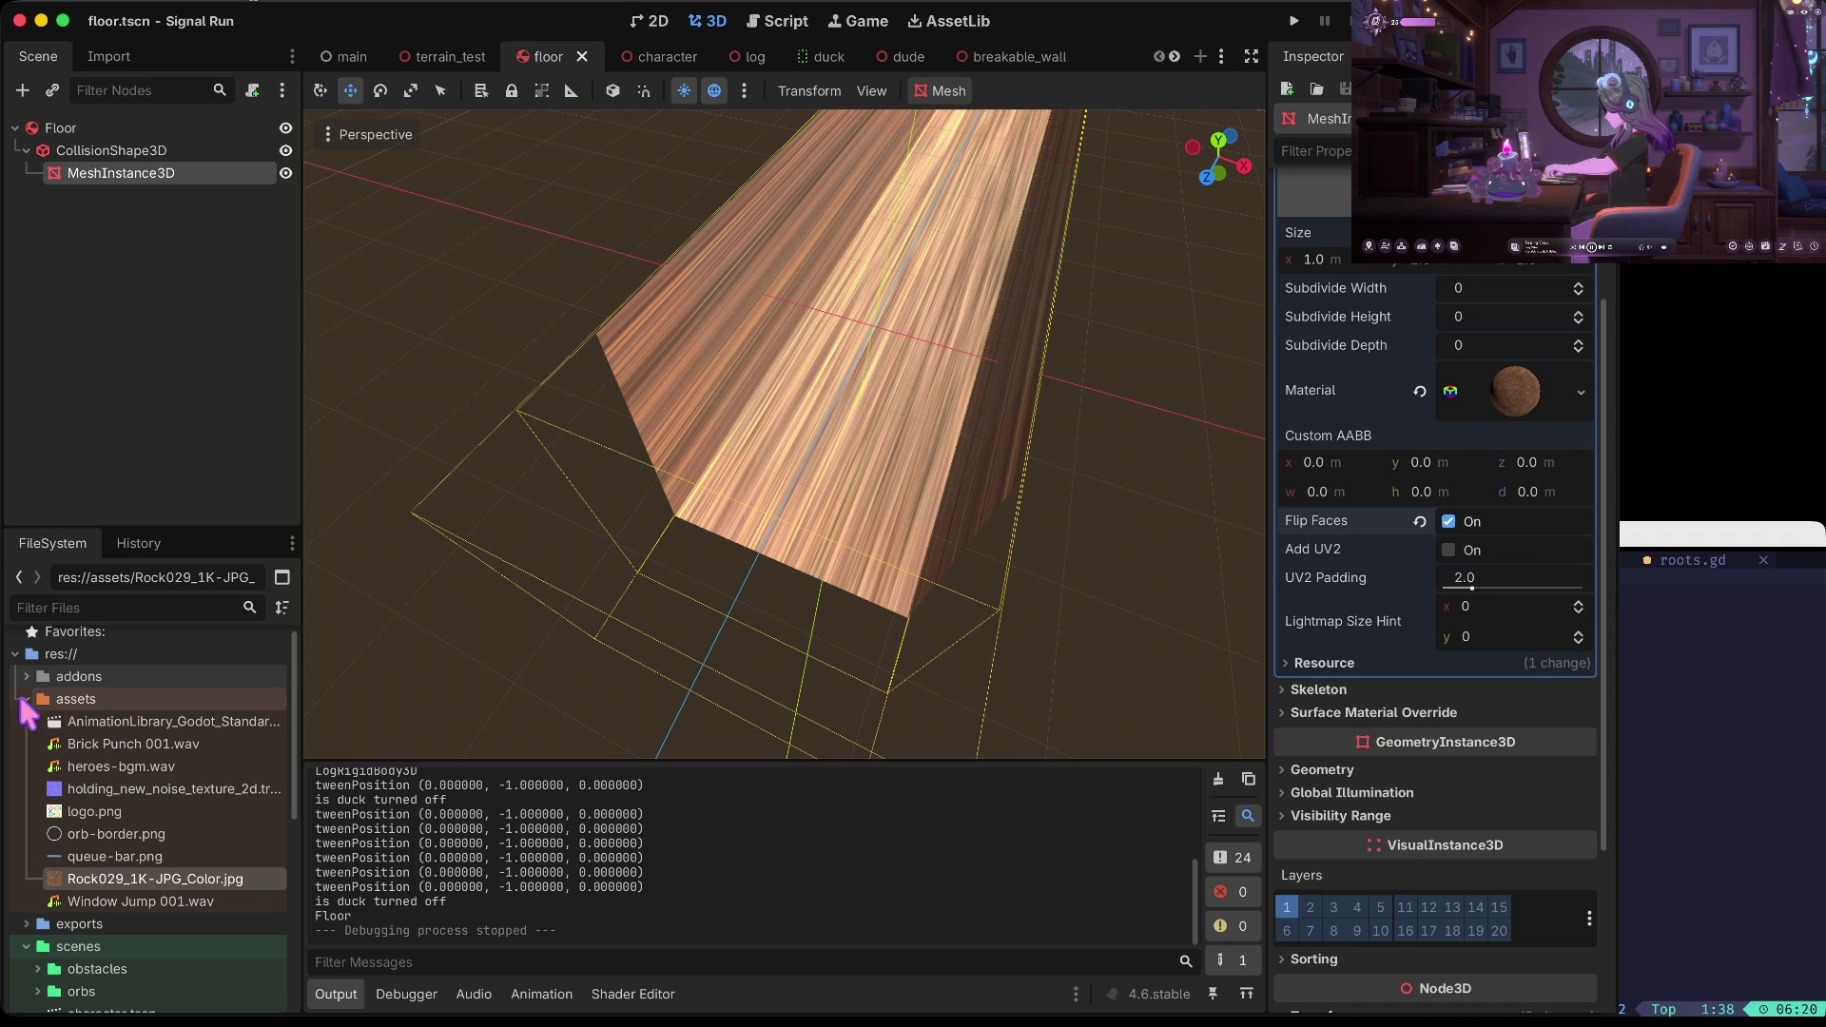
Turn Flip Faces off and enable Add UV2 on the floor mesh
left_click(1449, 522)
left_click(1448, 550)
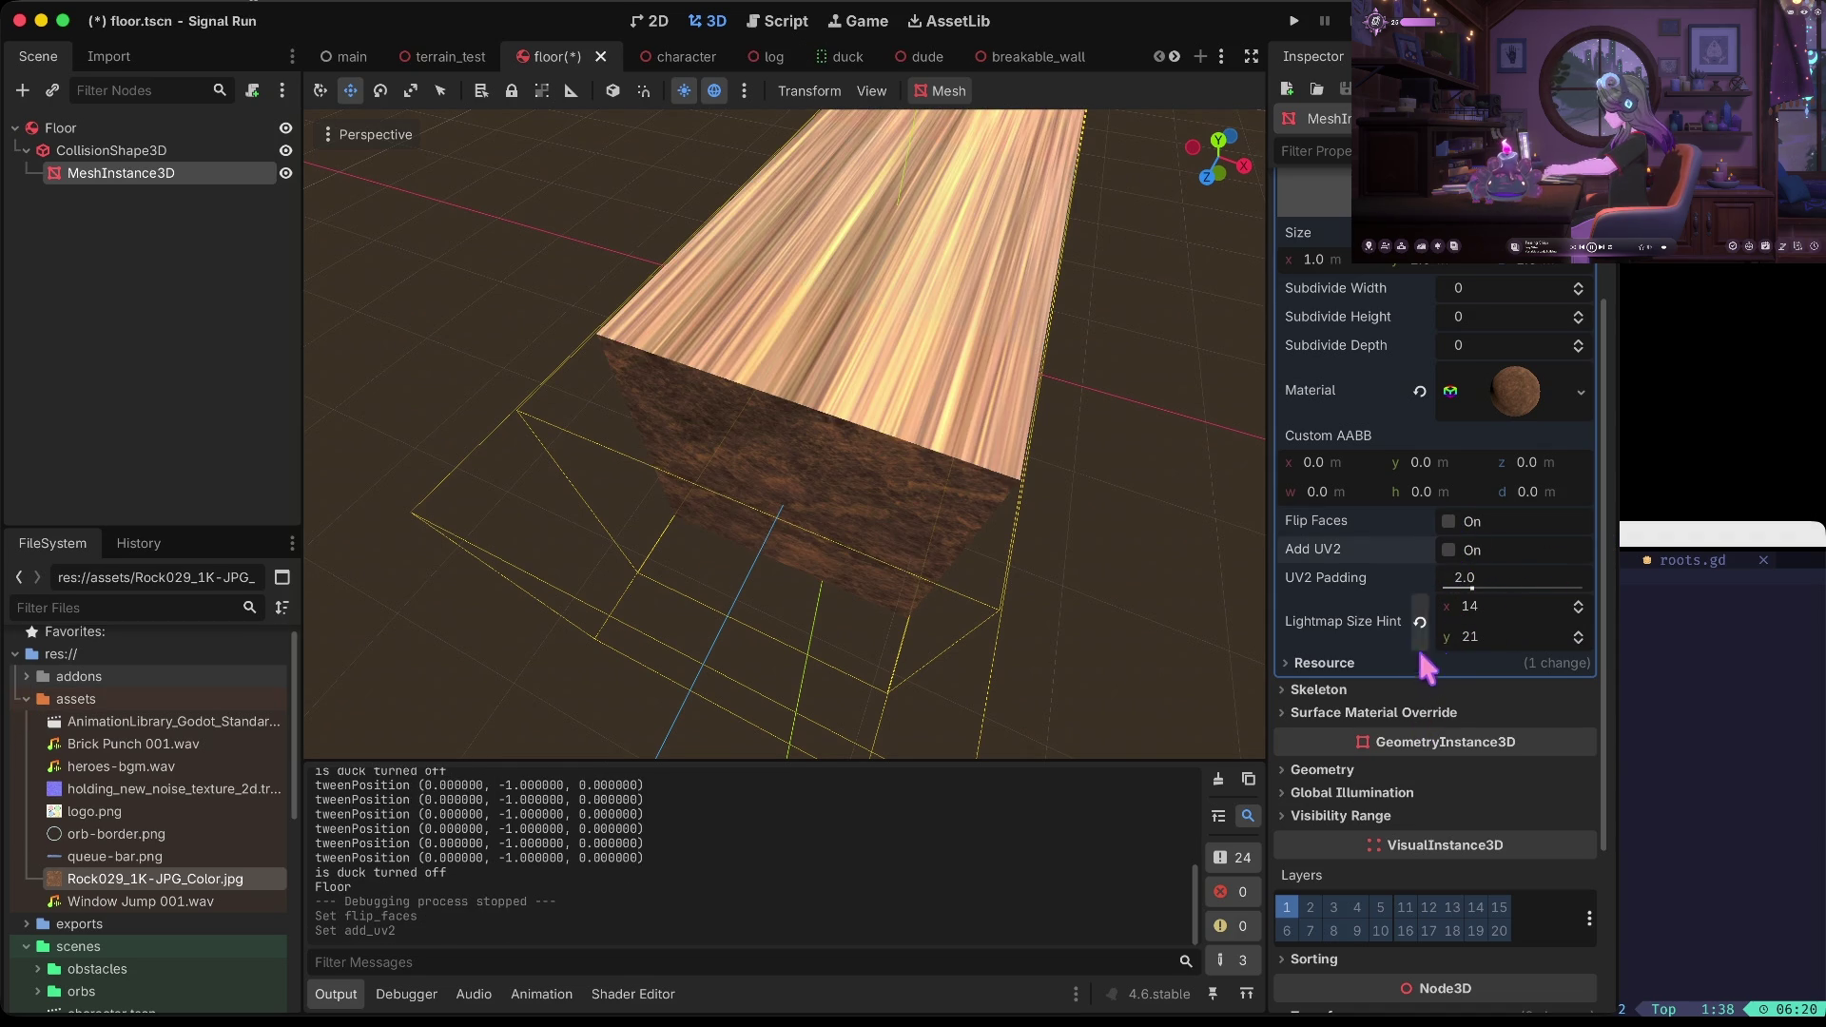
scroll(1388, 723, "up", 3)
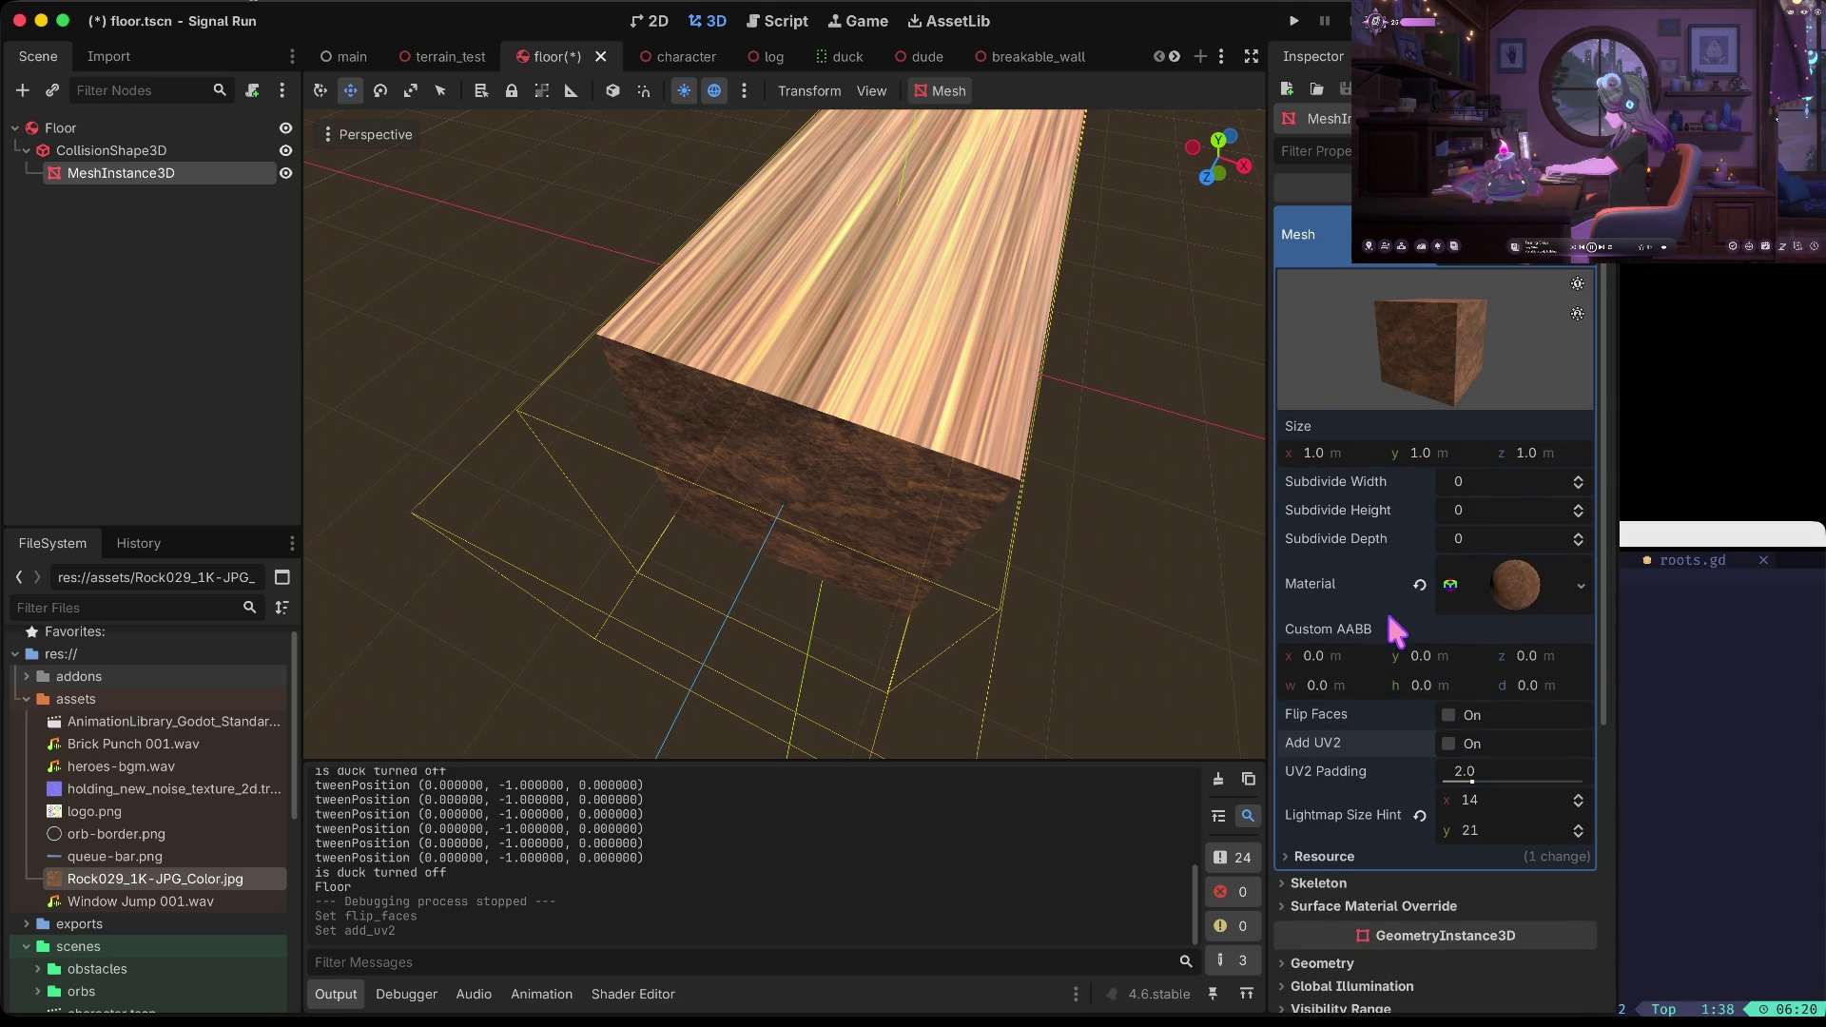
left_click(1517, 594)
scroll(1517, 595, "down", 5)
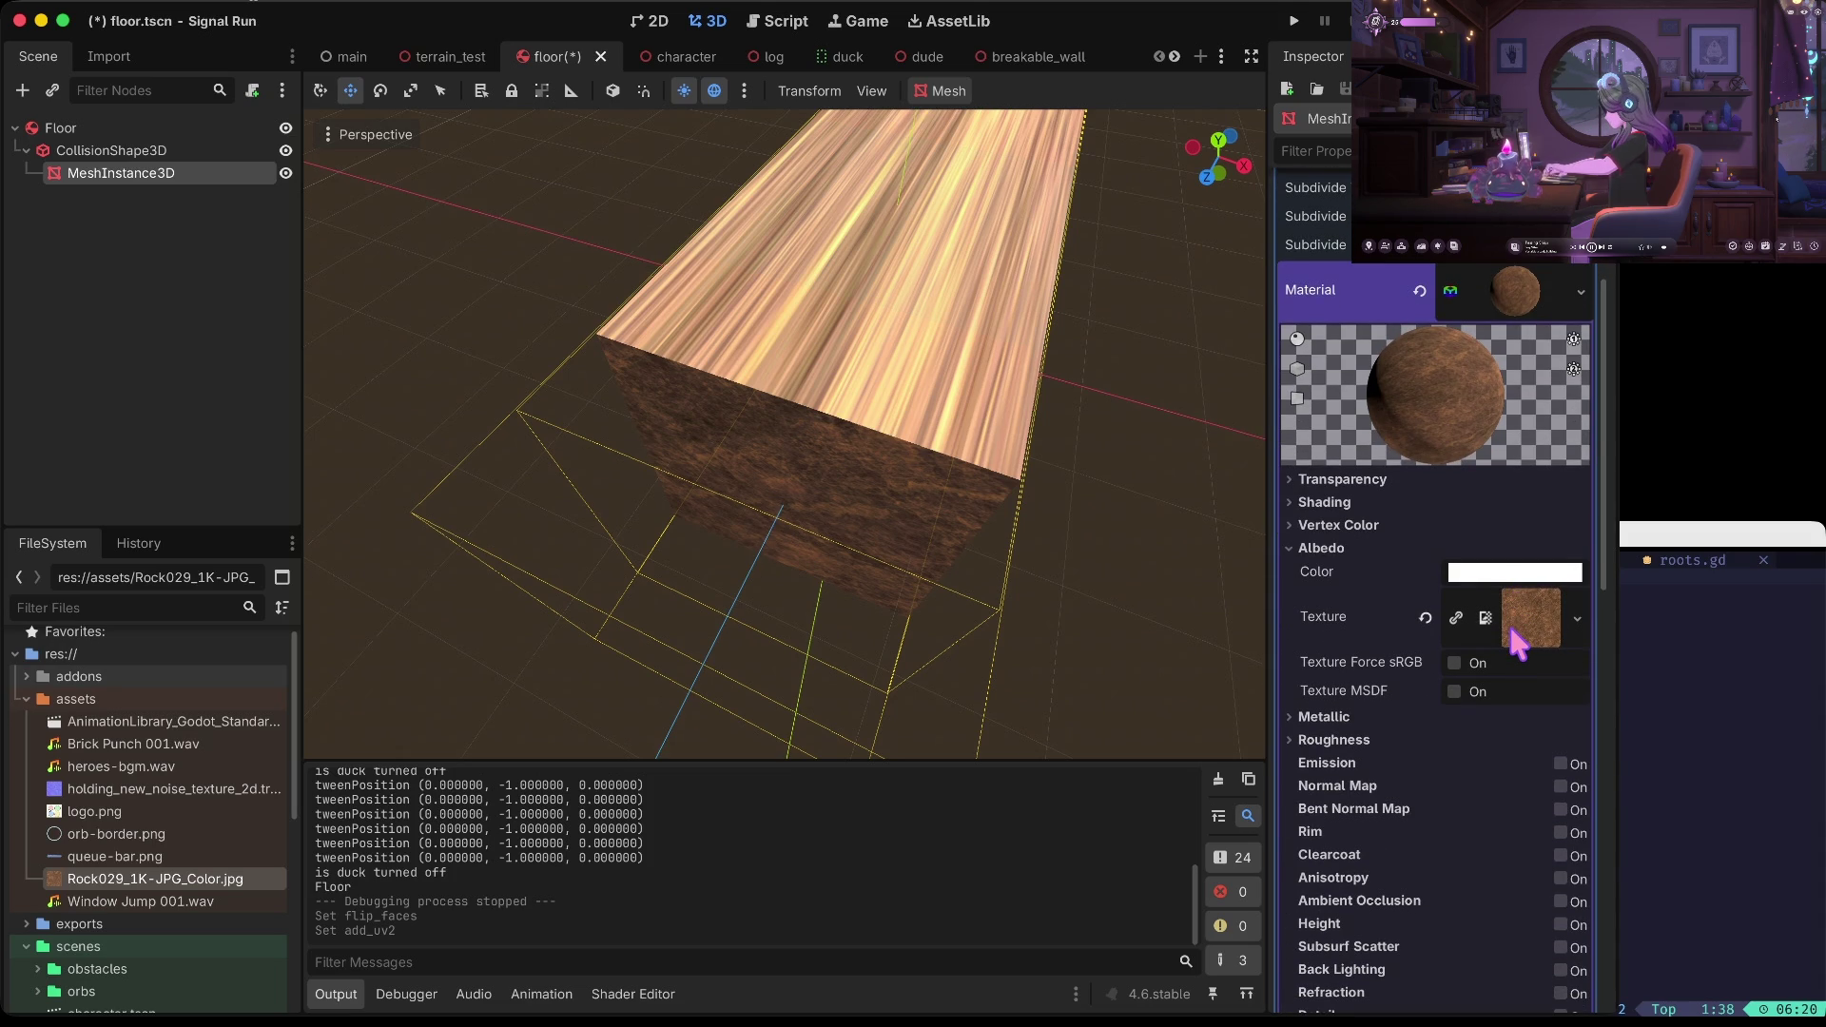
scroll(1512, 551, "down", 2)
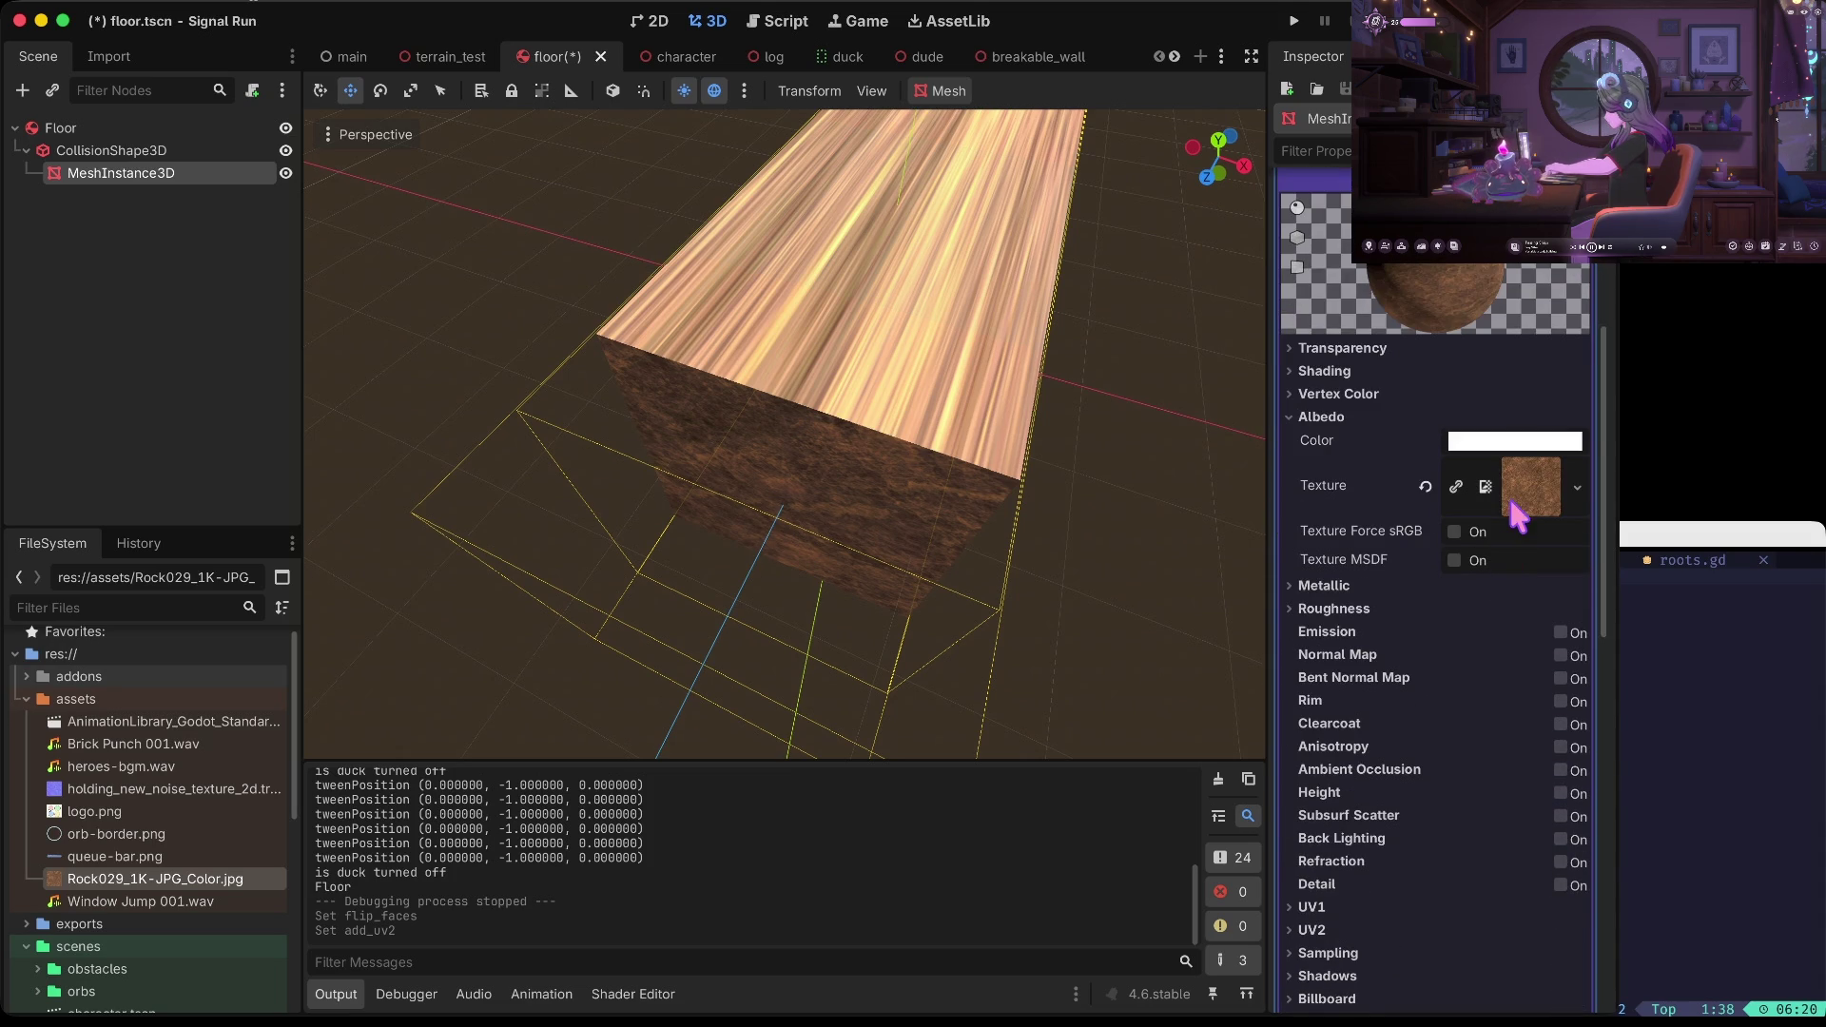
Inspect the material's albedo texture preview and its Sampling settings
left_click(1513, 498)
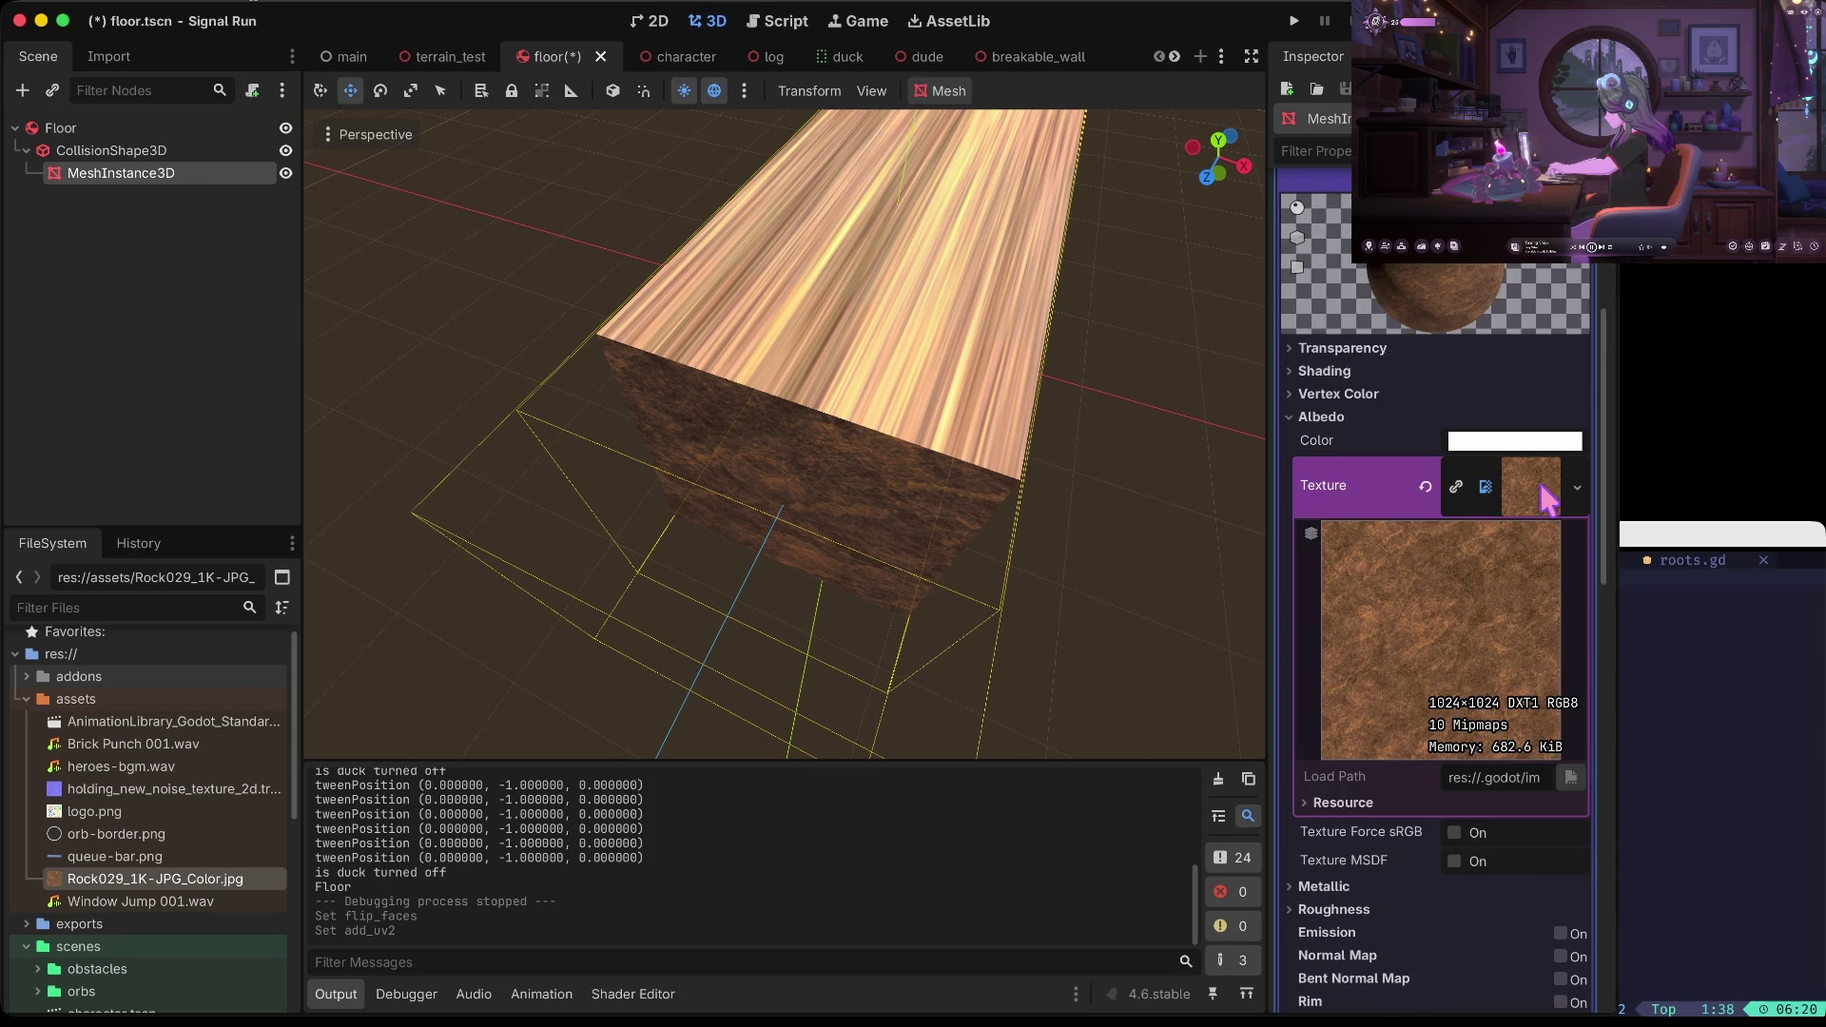
scroll(1521, 499, "down", 3)
scroll(1531, 495, "up", 2)
left_click(1545, 447)
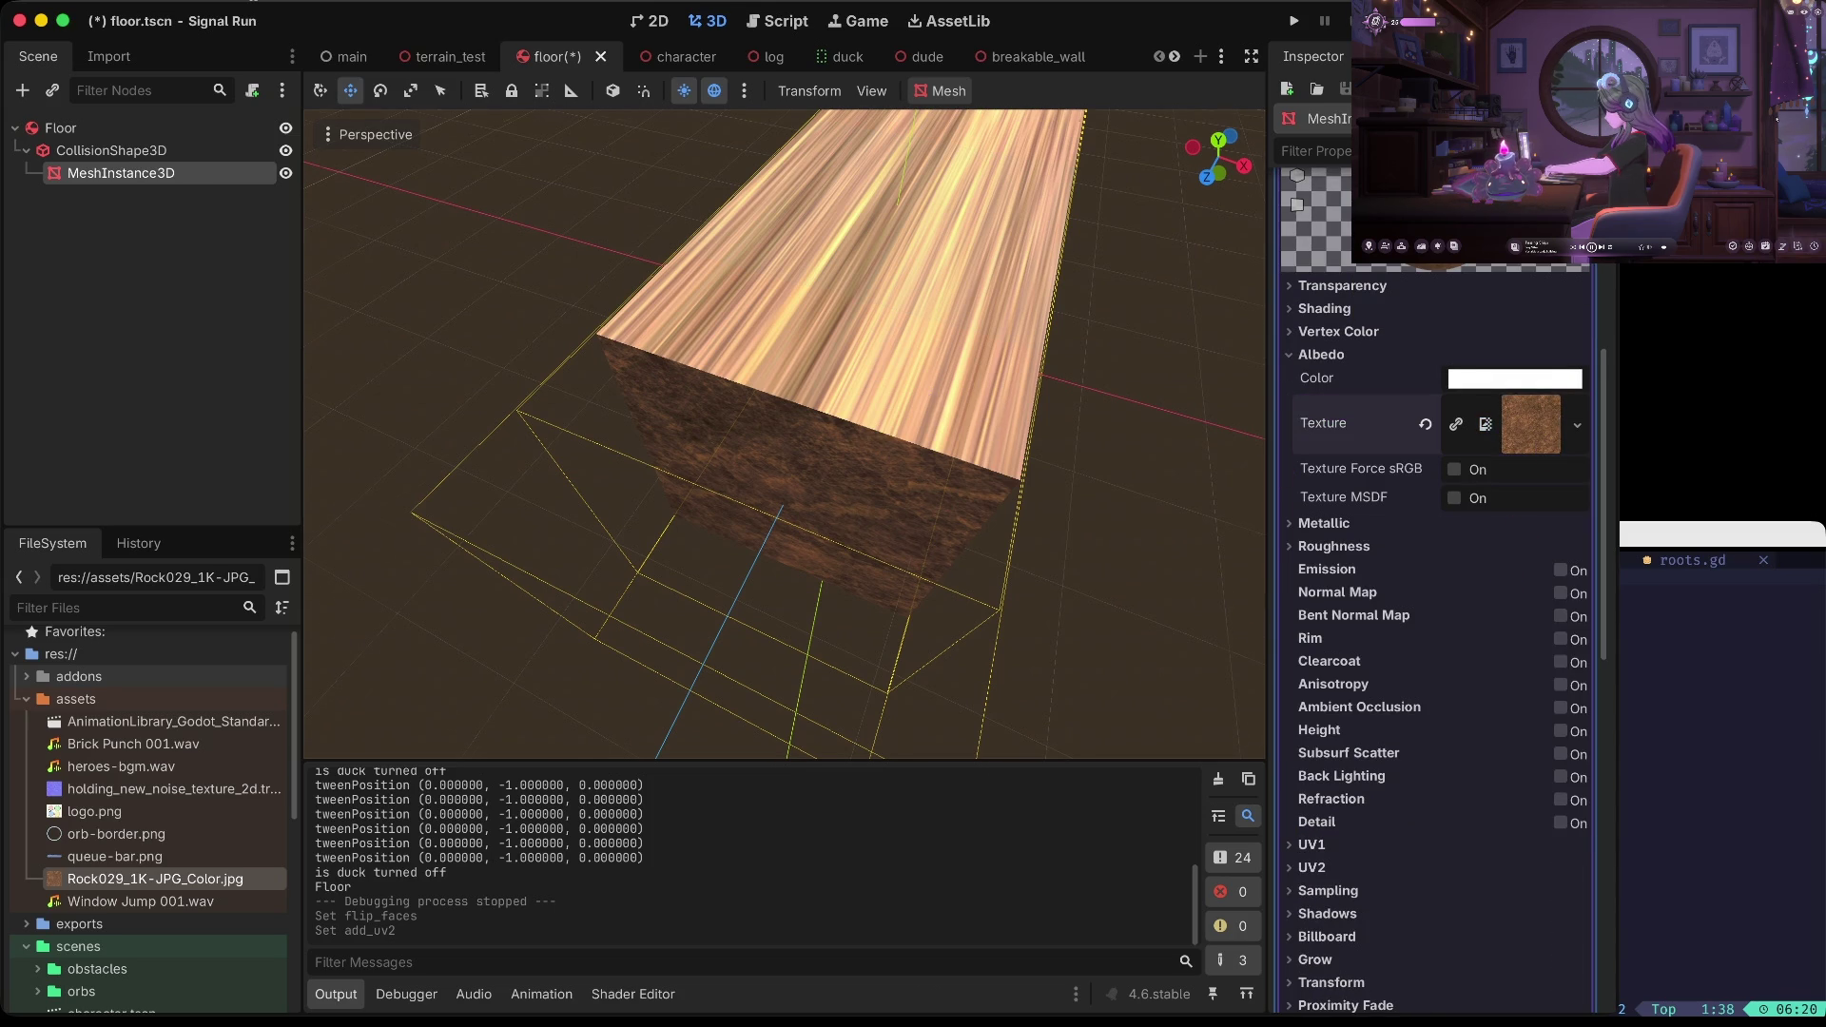
scroll(784, 434, "up", 5)
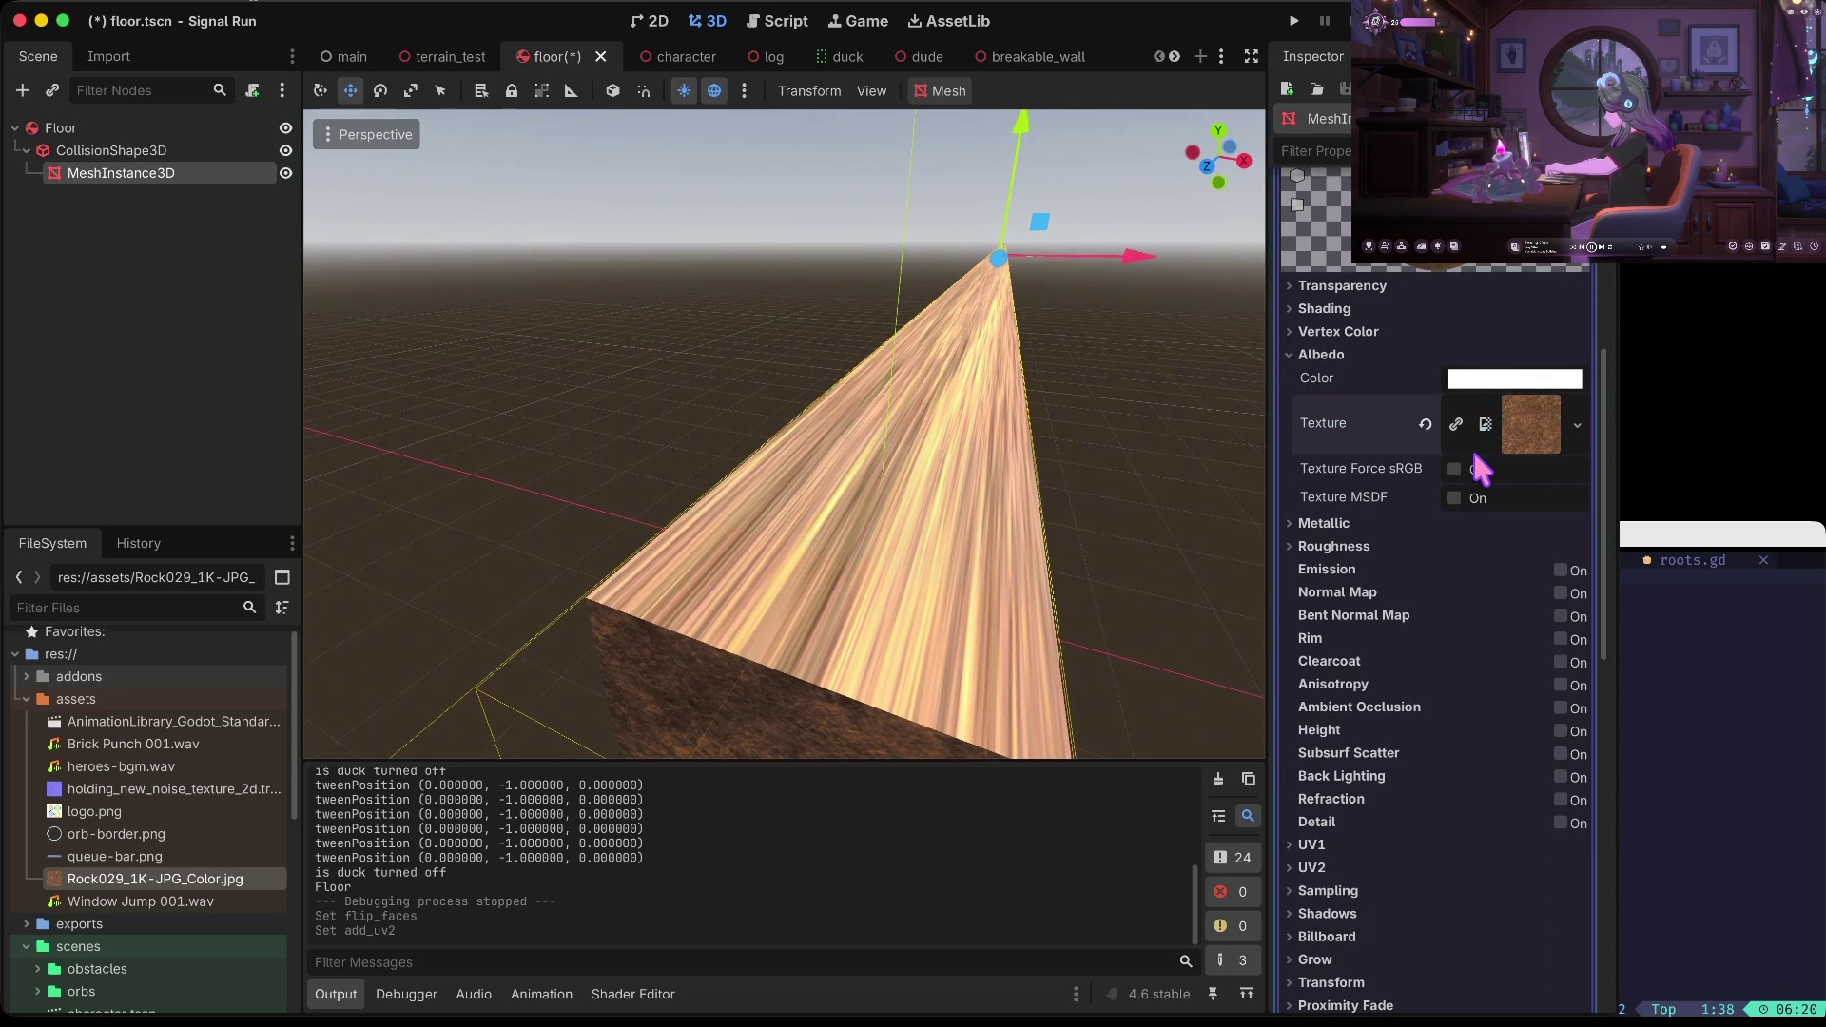
scroll(1464, 547, "up", 3)
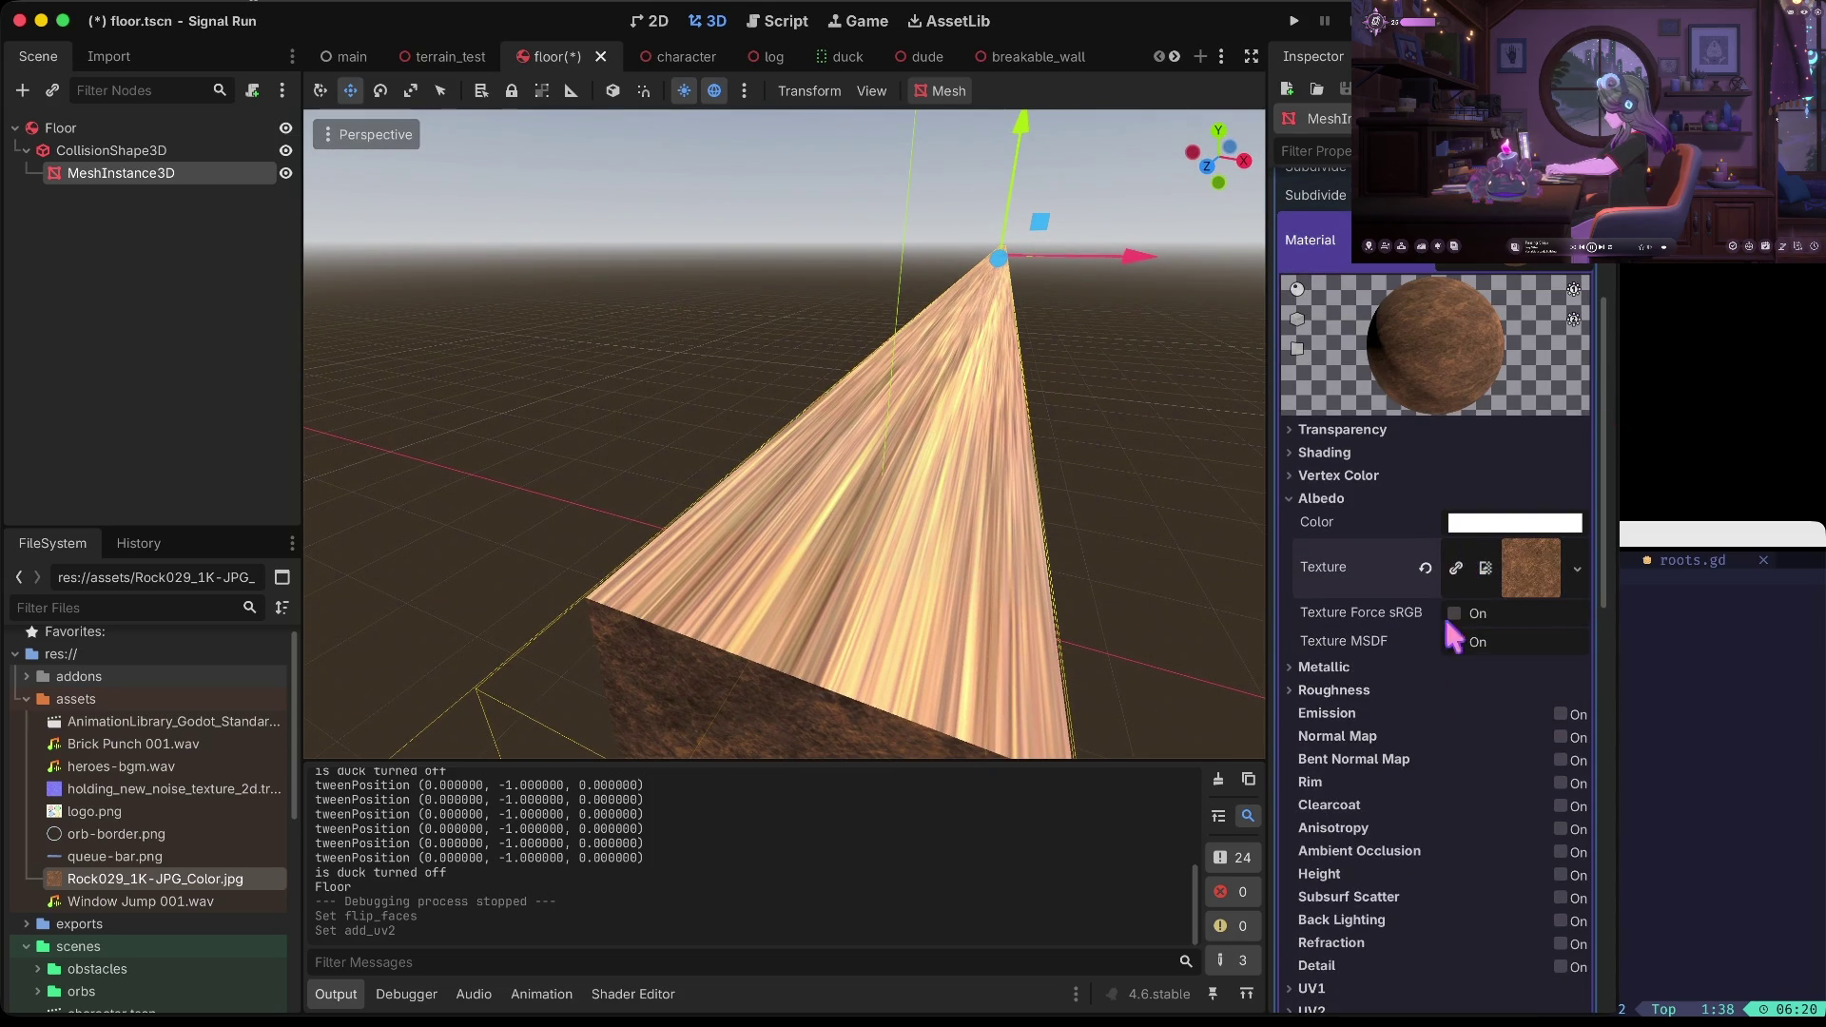
scroll(1398, 747, "down", 3)
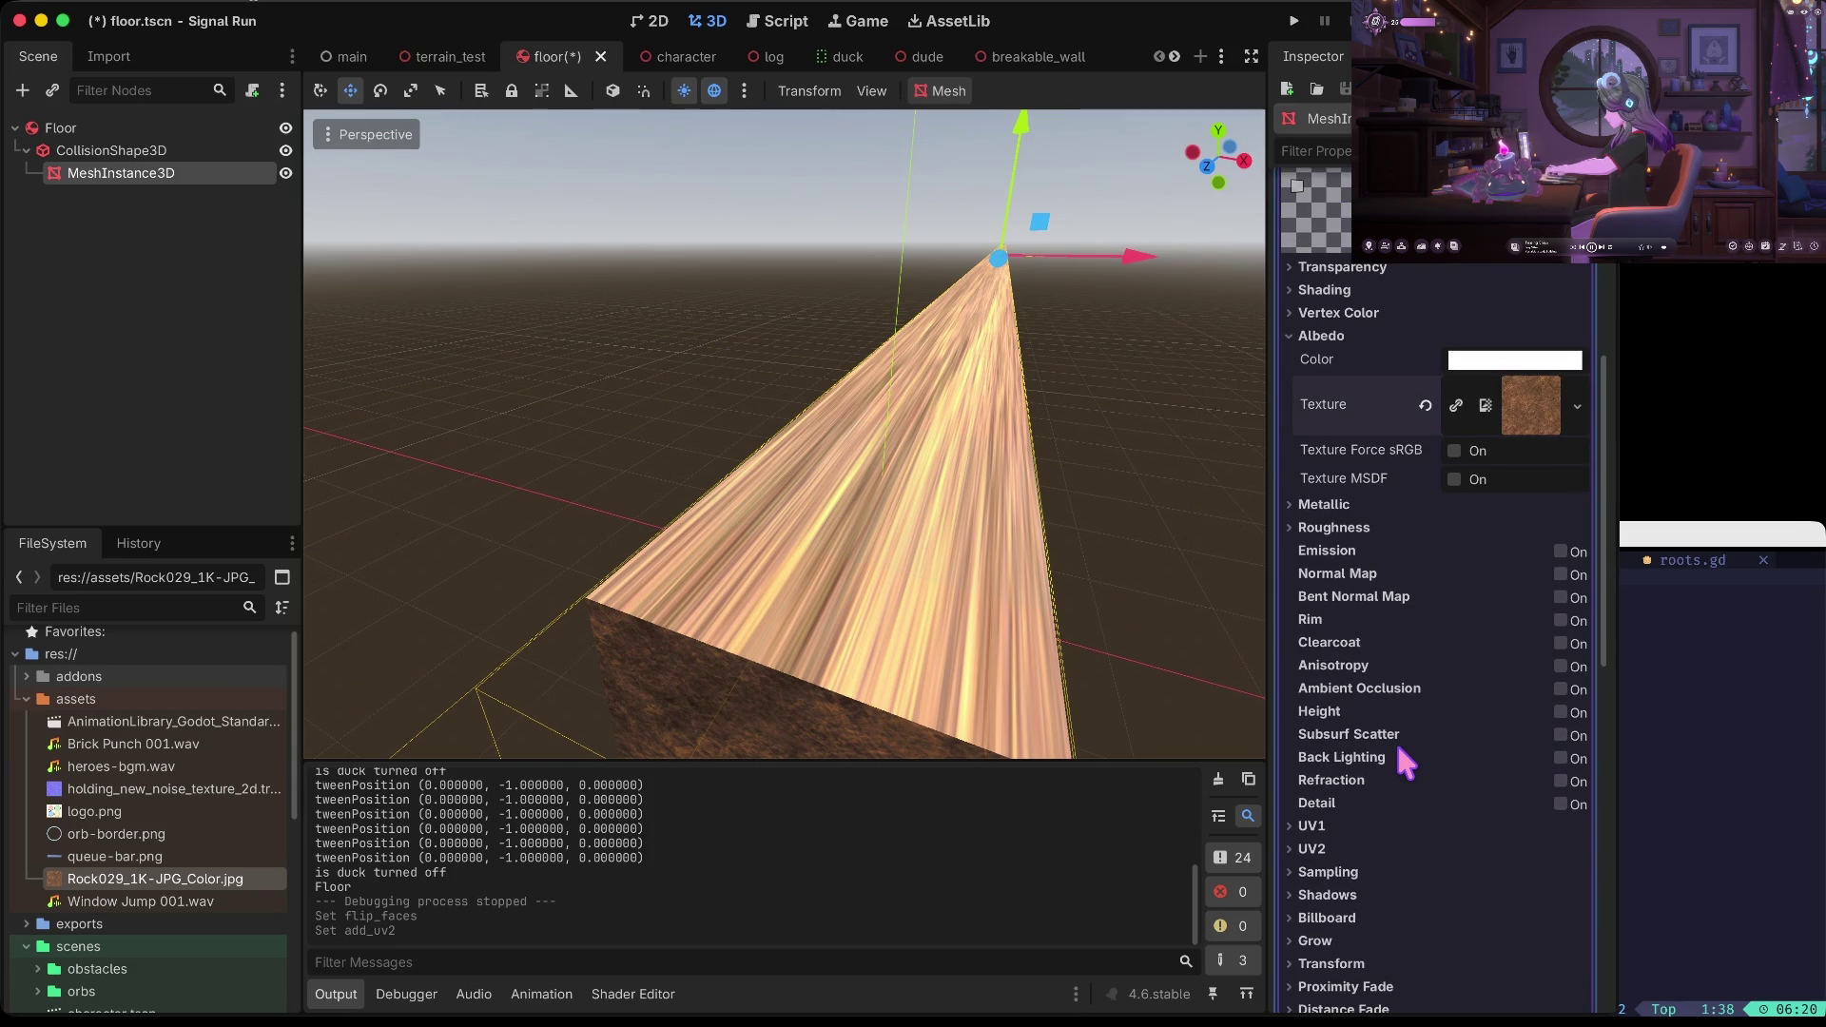
scroll(1383, 761, "down", 3)
left_click(1350, 730)
left_click(1350, 730)
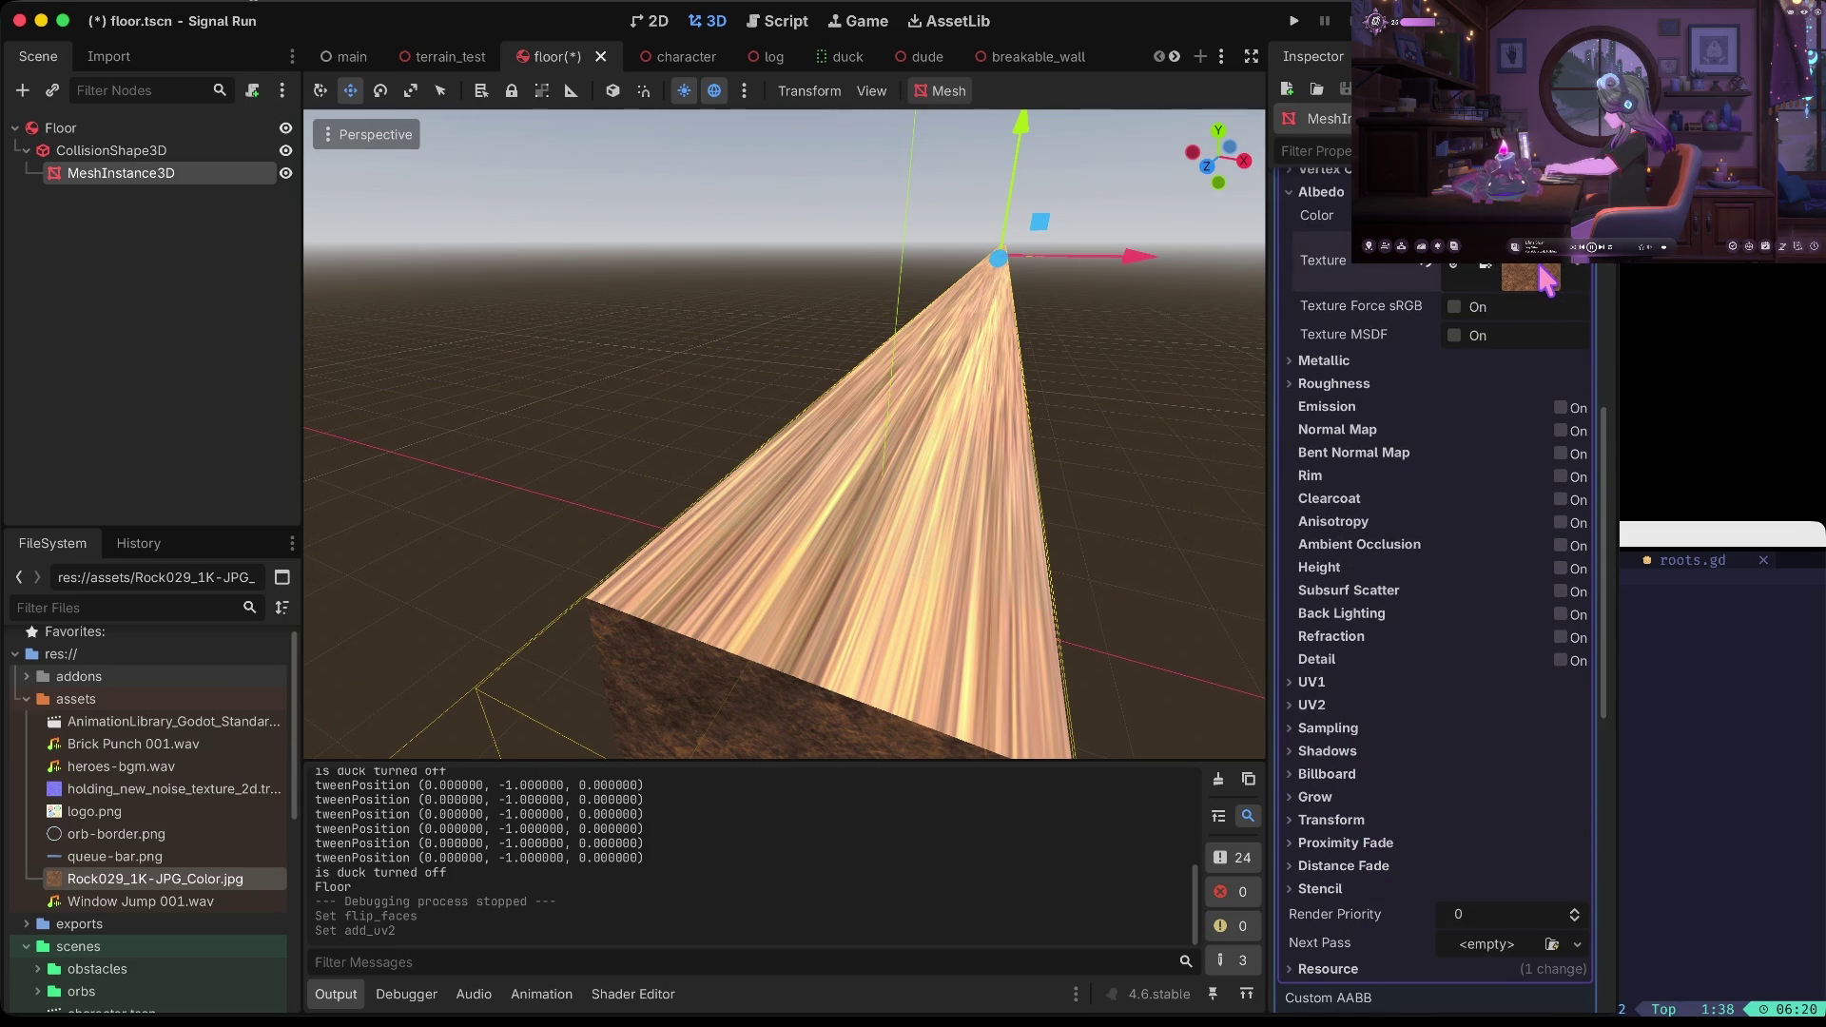
Collapse the assets folder and save floor.tscn
left_click(28, 701)
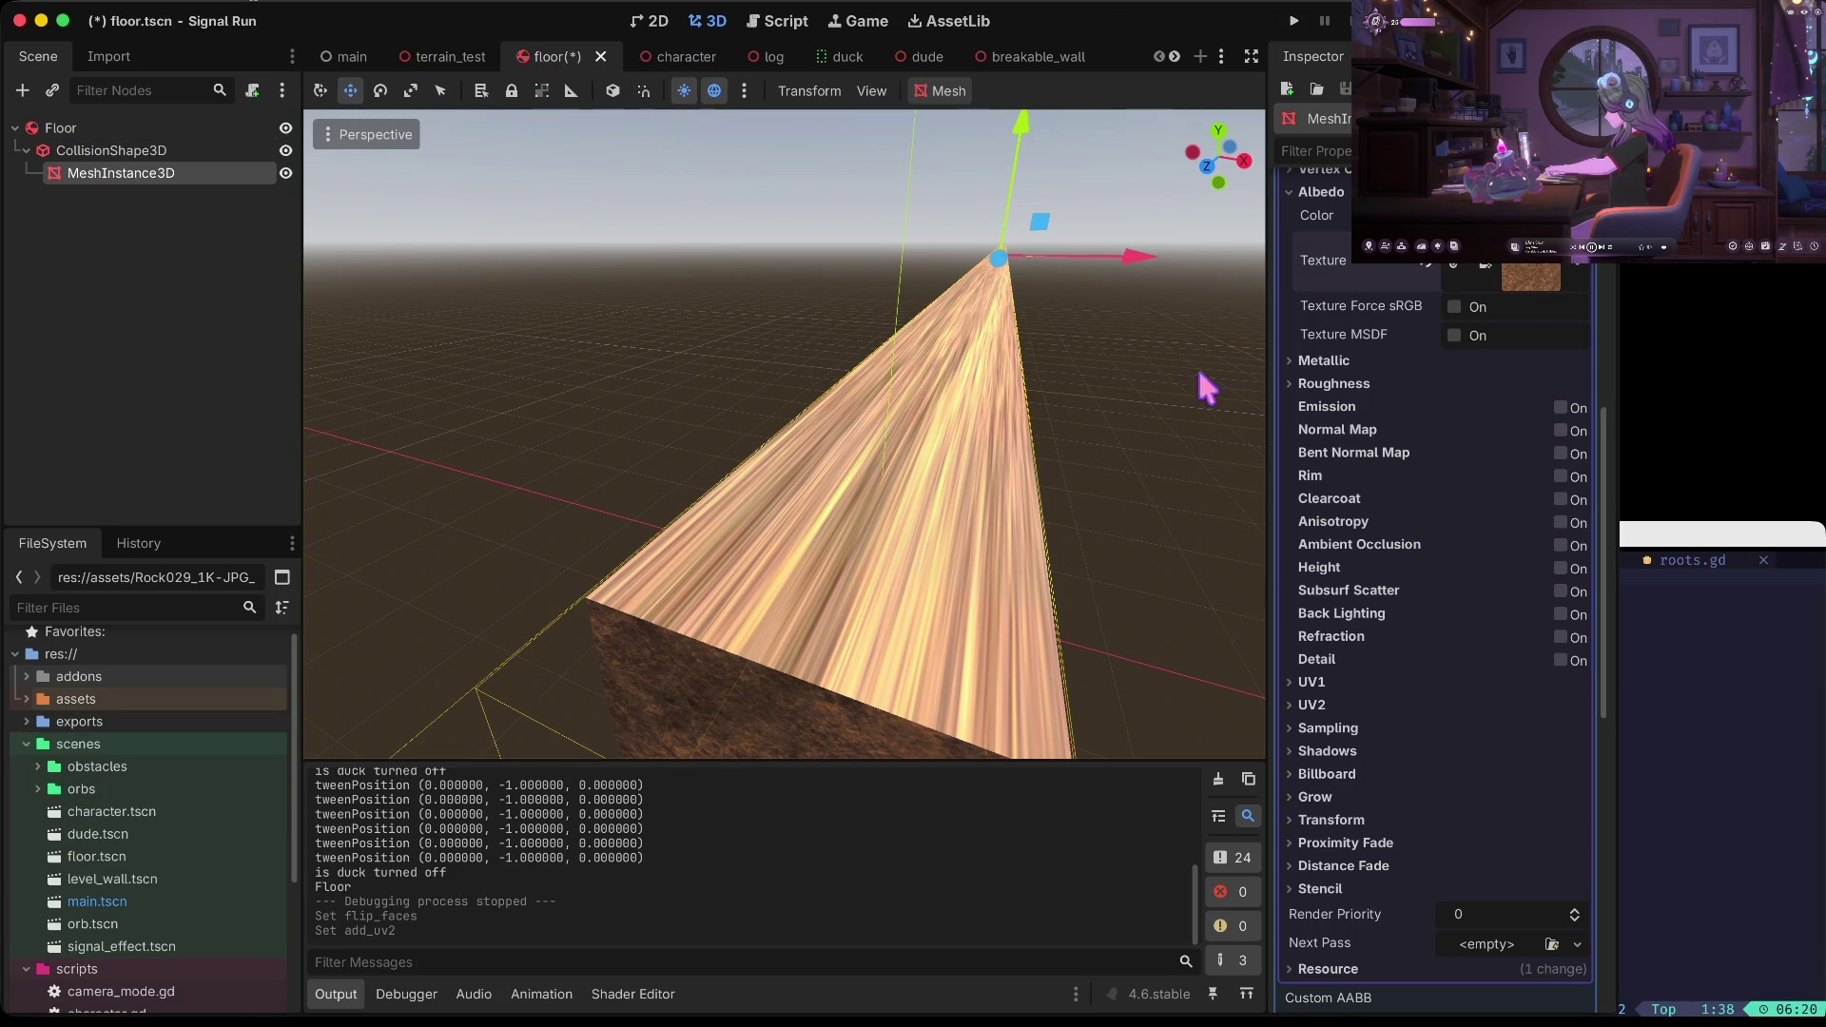
scroll(986, 410, "up", 1)
key("ctrl+s")
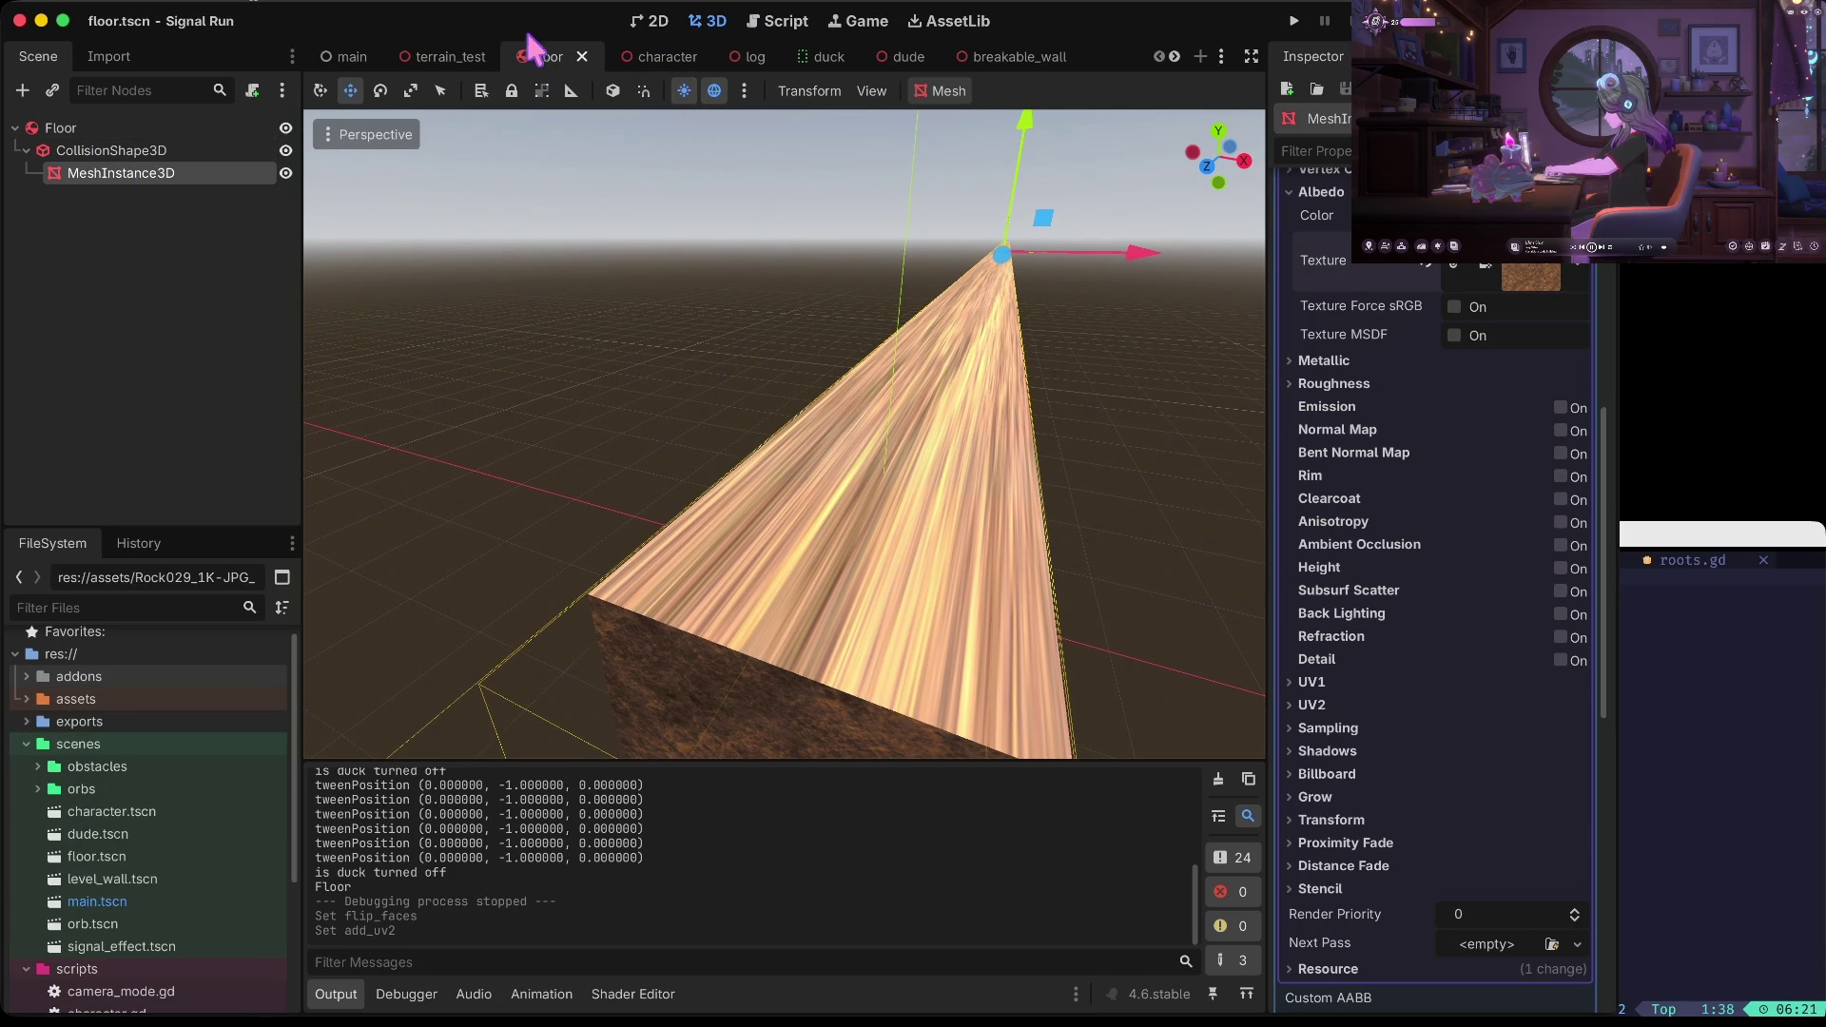
Open the main scene and select the Floor node
double_click(97, 901)
scroll(752, 475, "up", 5)
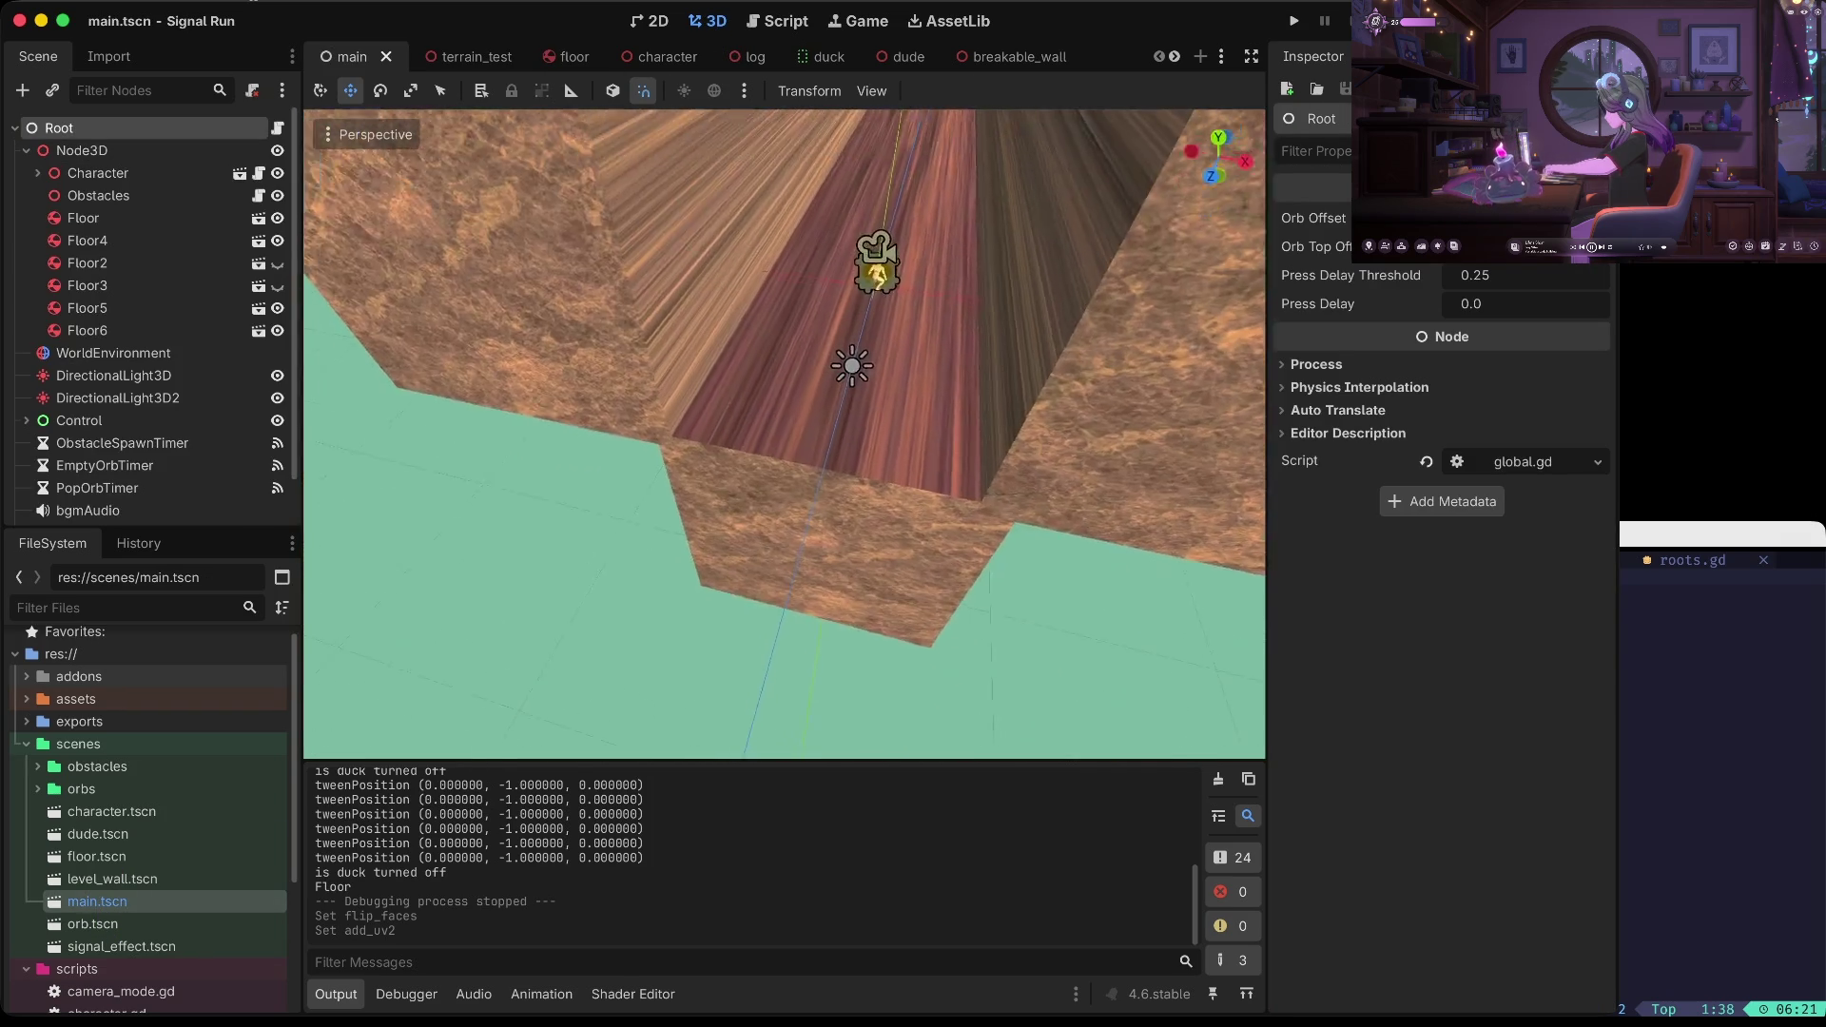
left_click(861, 625)
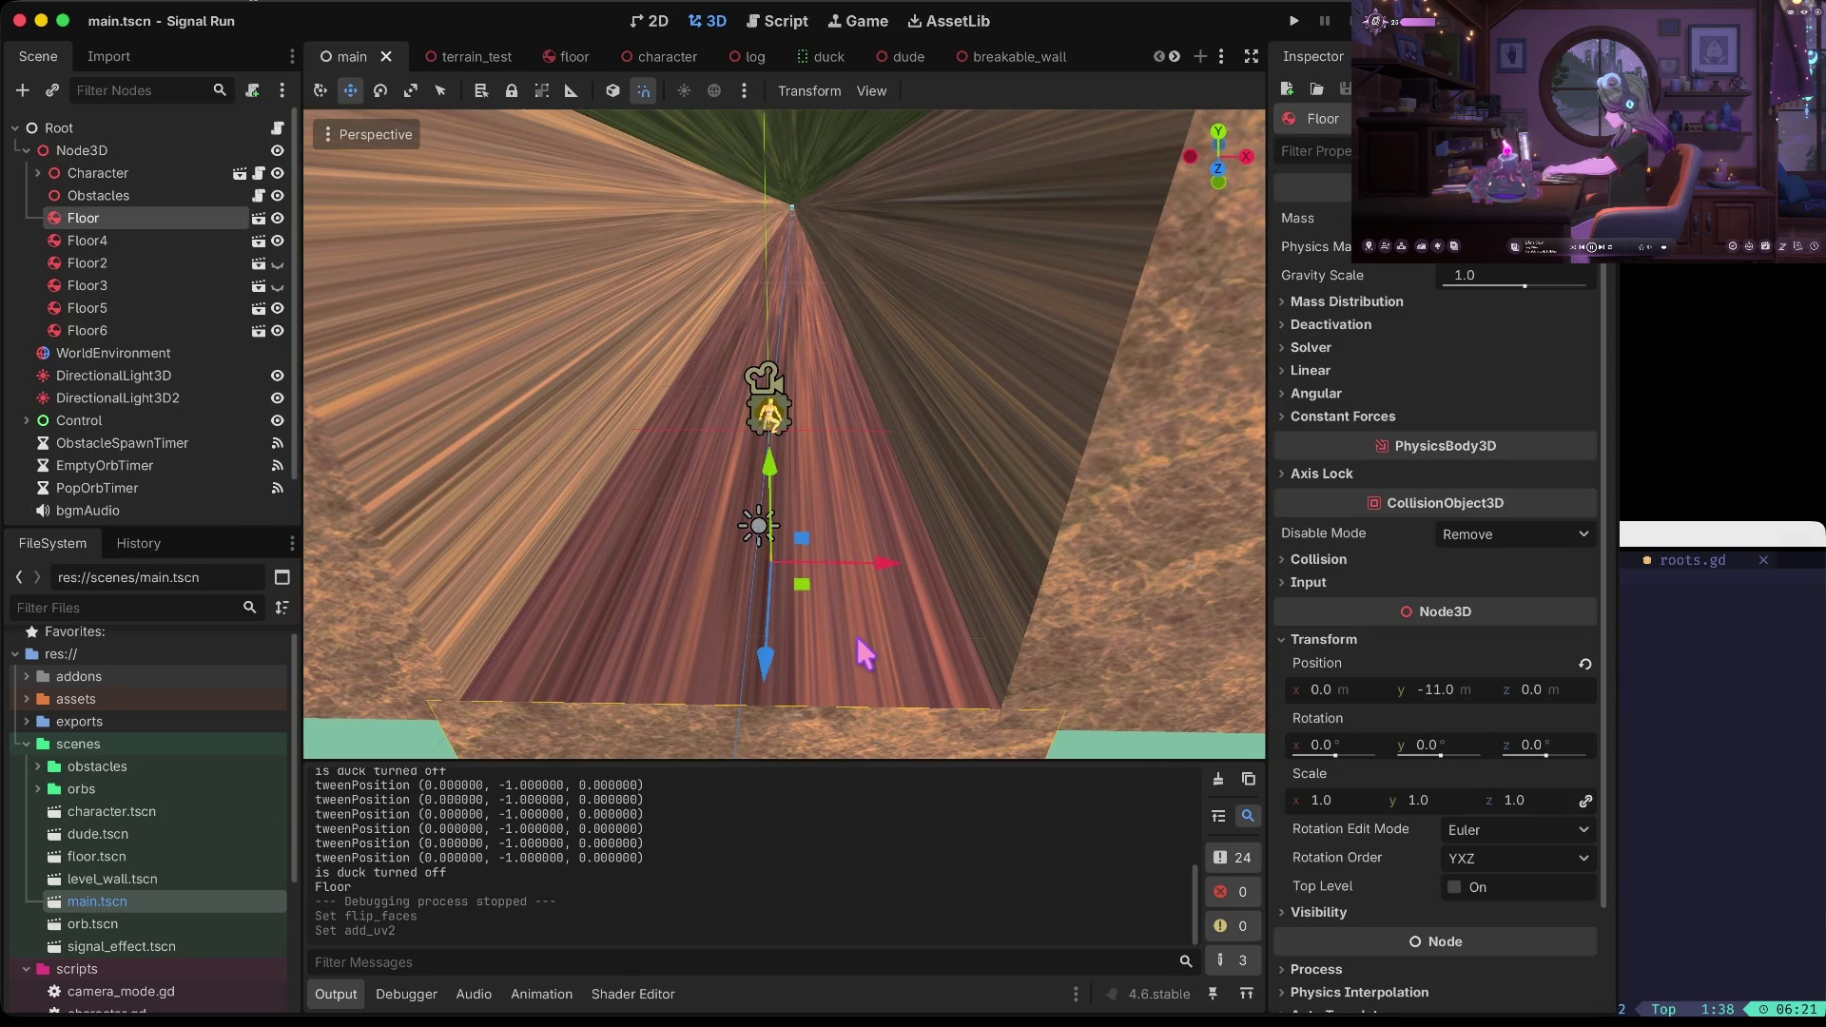
left_click(113, 150)
right_click(114, 157)
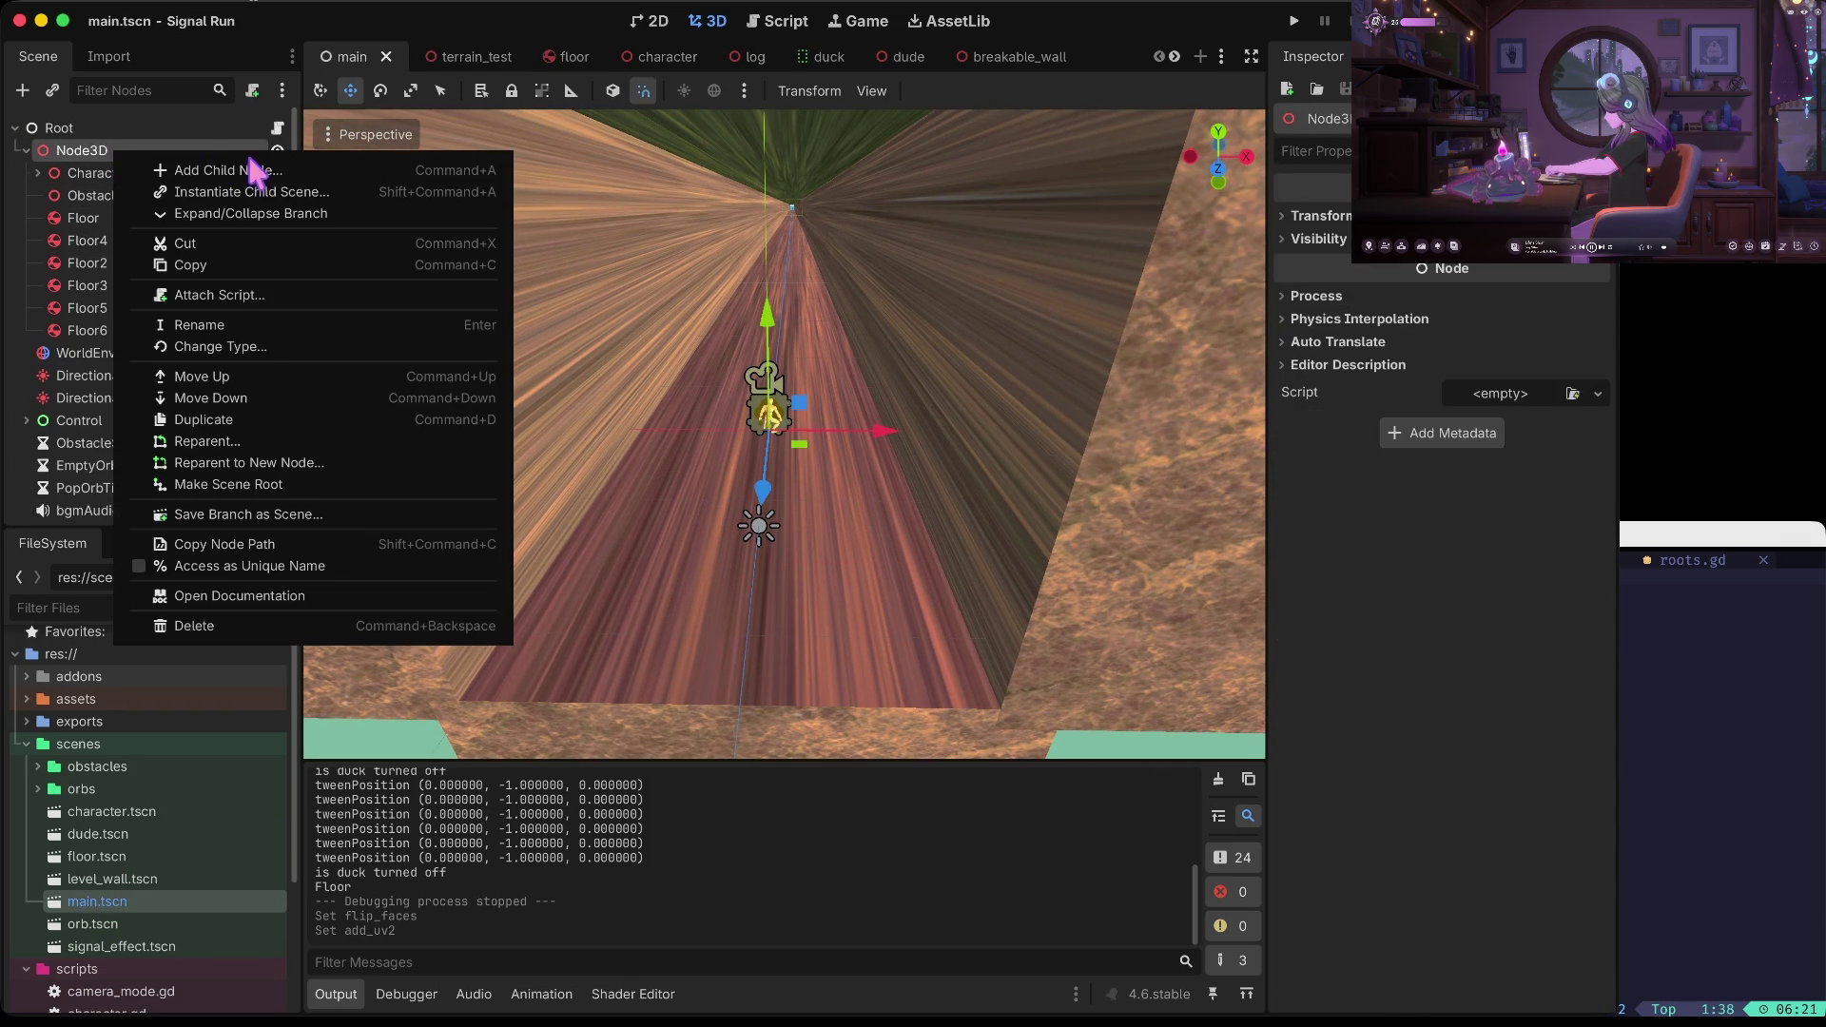
left_click(882, 419)
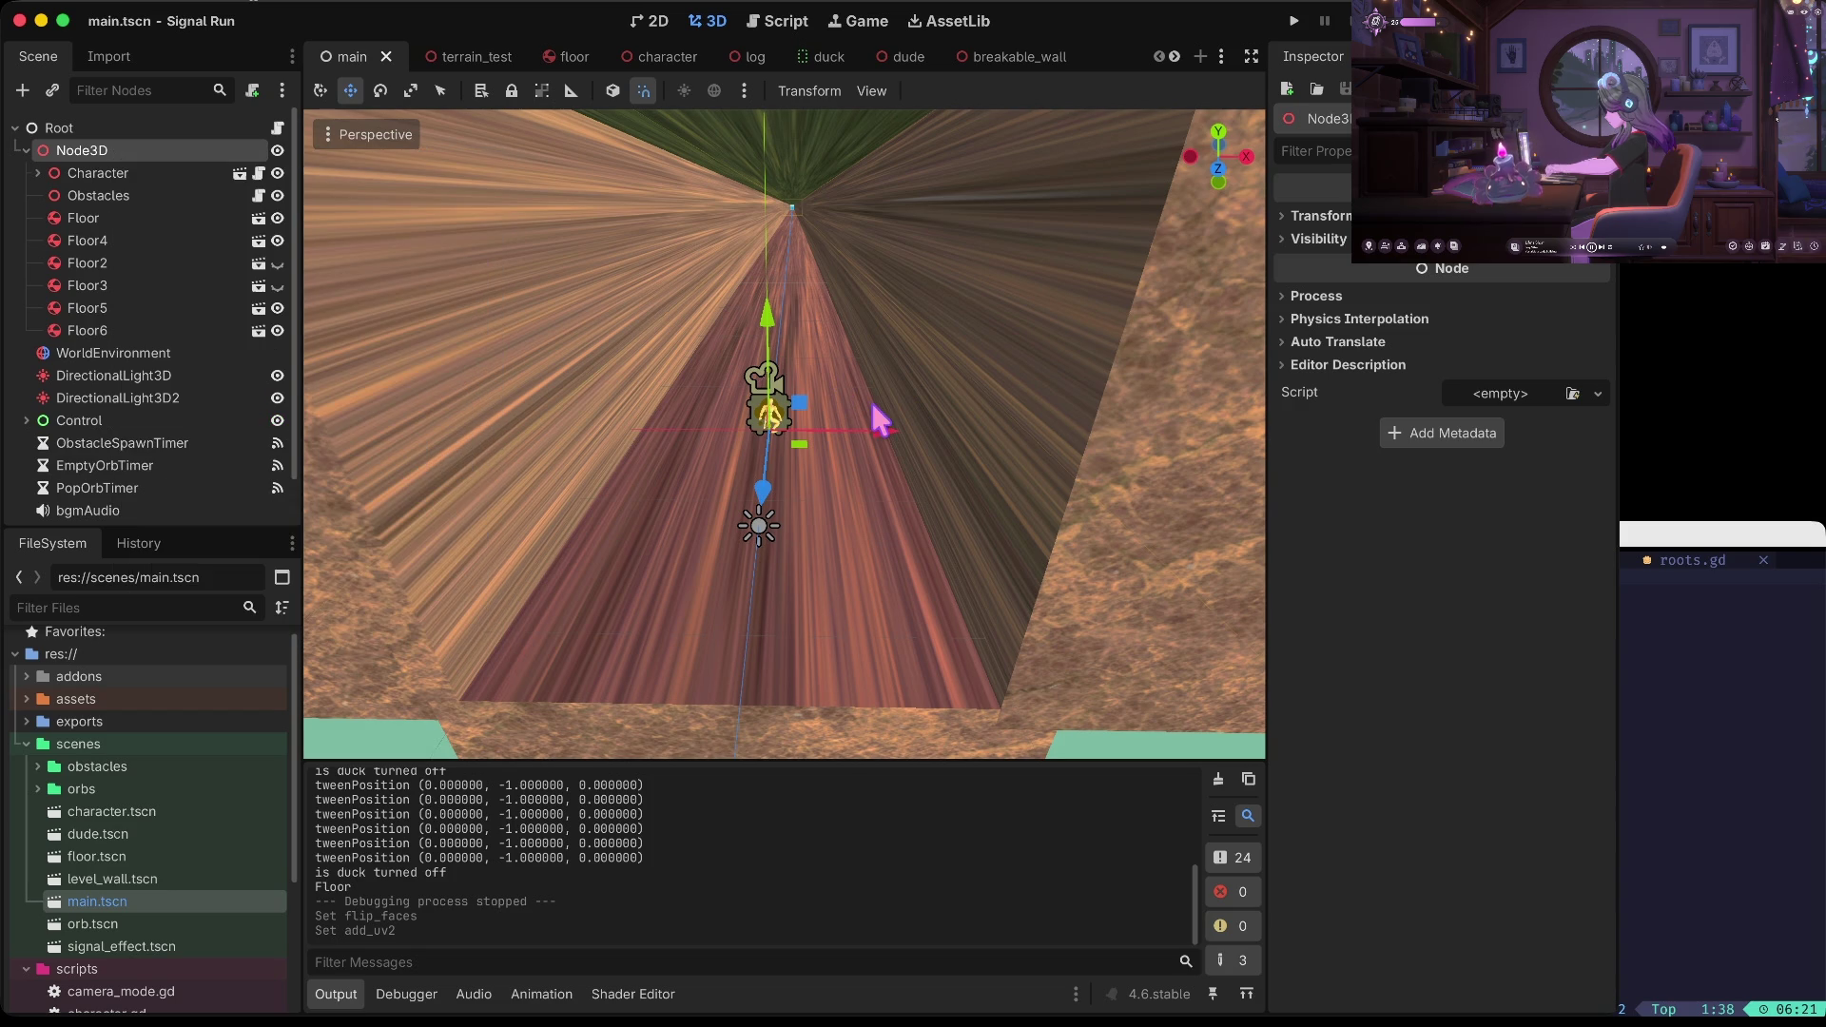
left_click(857, 667)
Paste a copy of Floor, lower it, and stretch it into a long plank
key("ctrl+v")
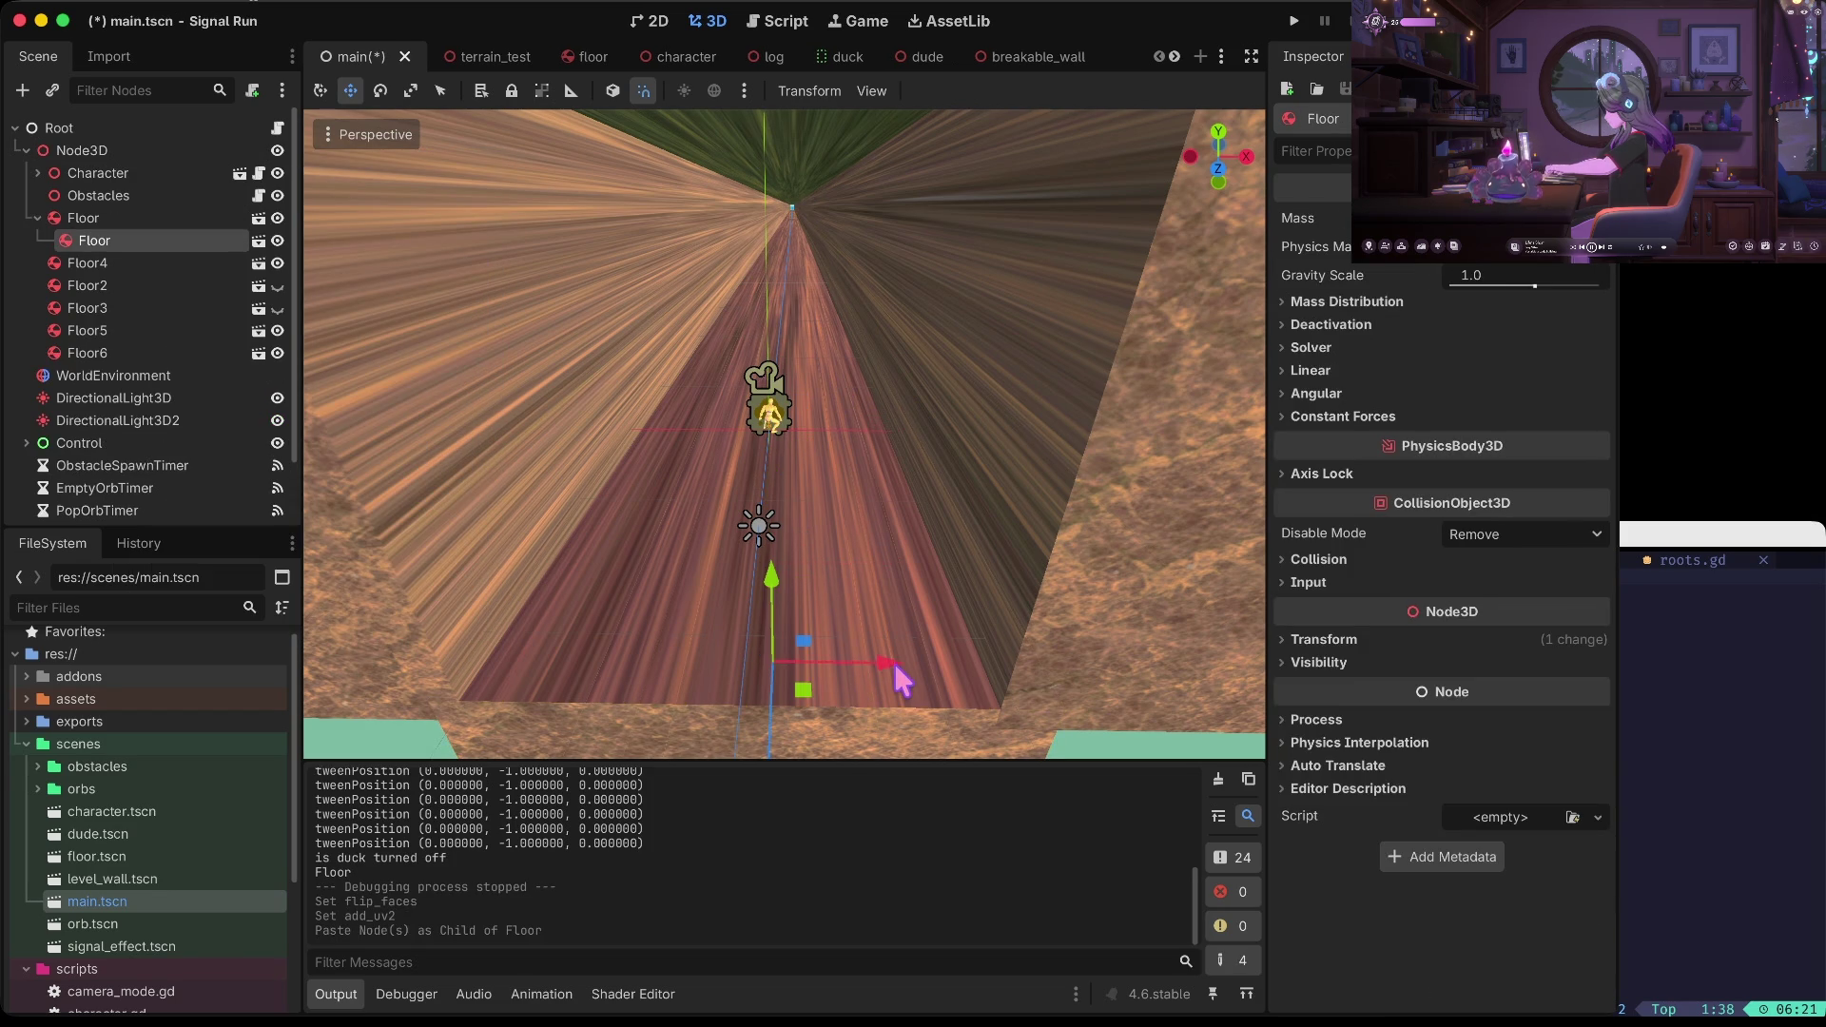
left_click_drag(770, 597, 771, 407)
key("r")
mouse_move(770, 599)
left_mouse_down()
mouse_move(770, 488)
mouse_move(770, 525)
left_mouse_up()
key("e")
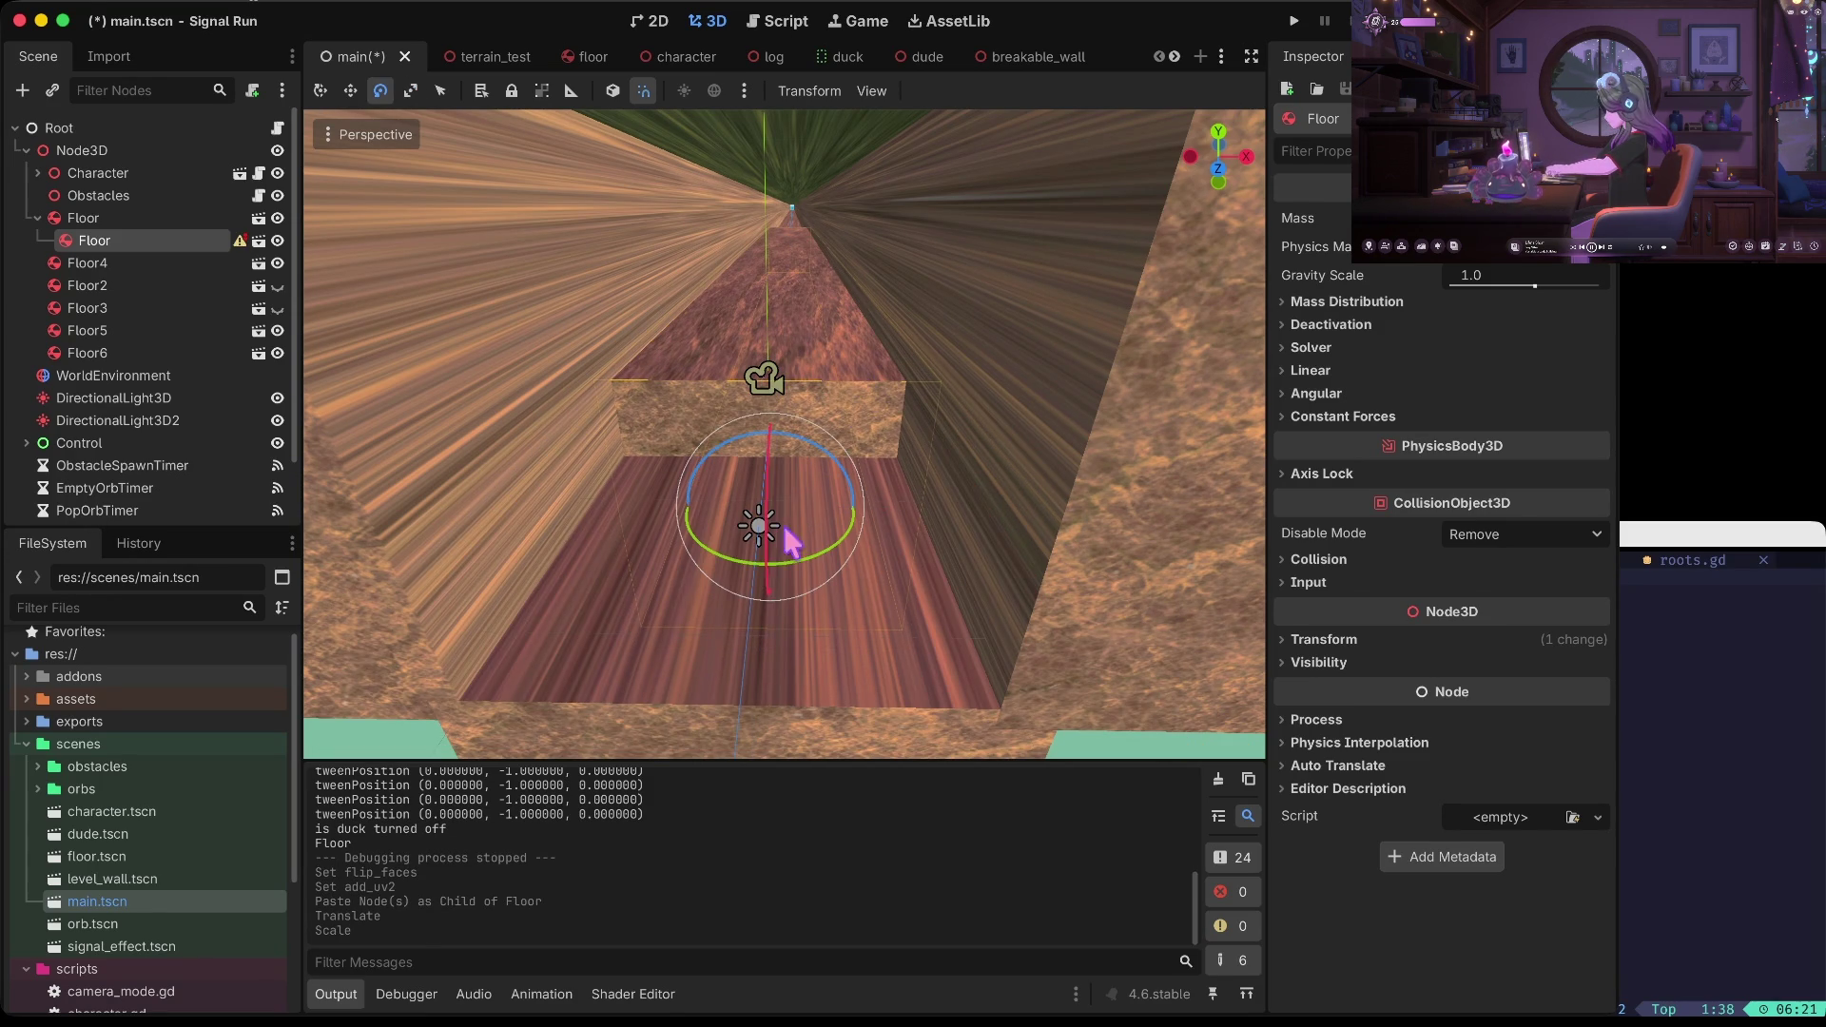
key("w")
Bring the plank toward the camera, shorten it, slide it 2 units along Z, and lower it further
left_click_drag(789, 549, 777, 841)
key("r")
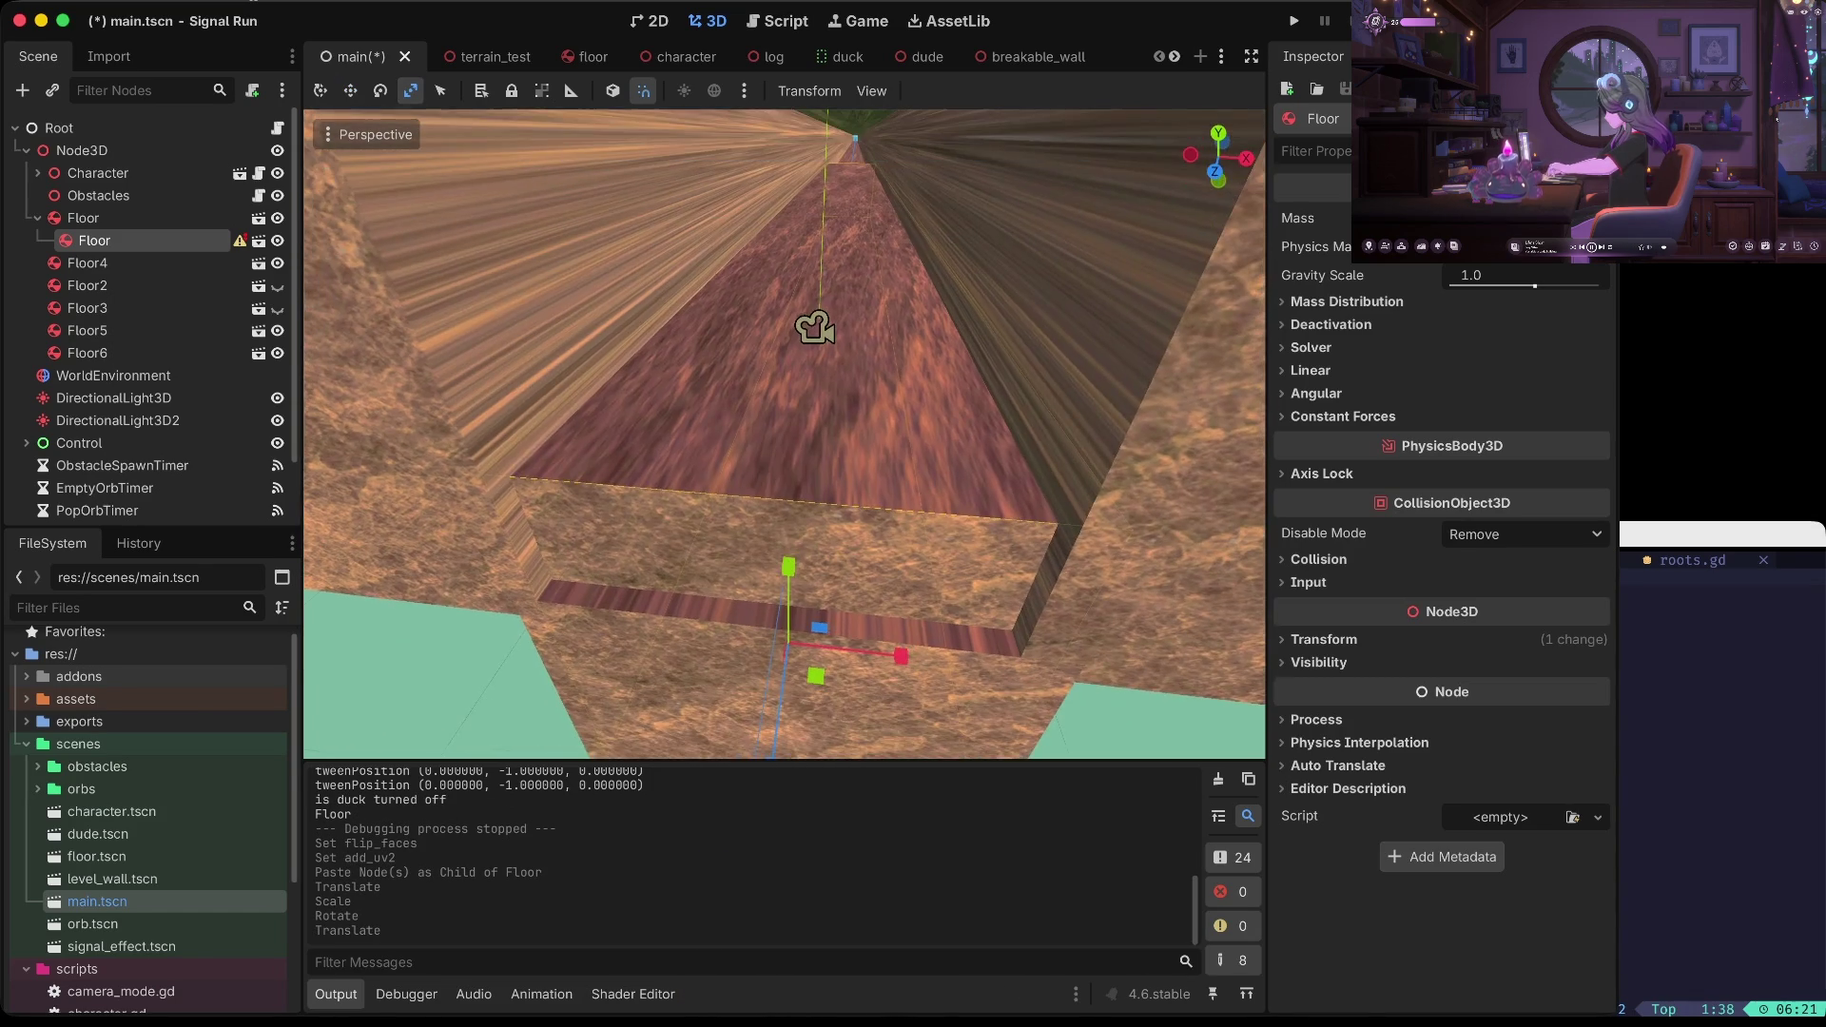
left_click_drag(773, 760, 793, 641)
key("w")
mouse_move(778, 758)
left_mouse_down()
mouse_move(756, 818)
mouse_move(748, 772)
mouse_move(789, 773)
left_mouse_up()
mouse_move(1179, 513)
left_mouse_down()
mouse_move(1236, 485)
mouse_move(1157, 460)
mouse_move(1115, 537)
left_mouse_up()
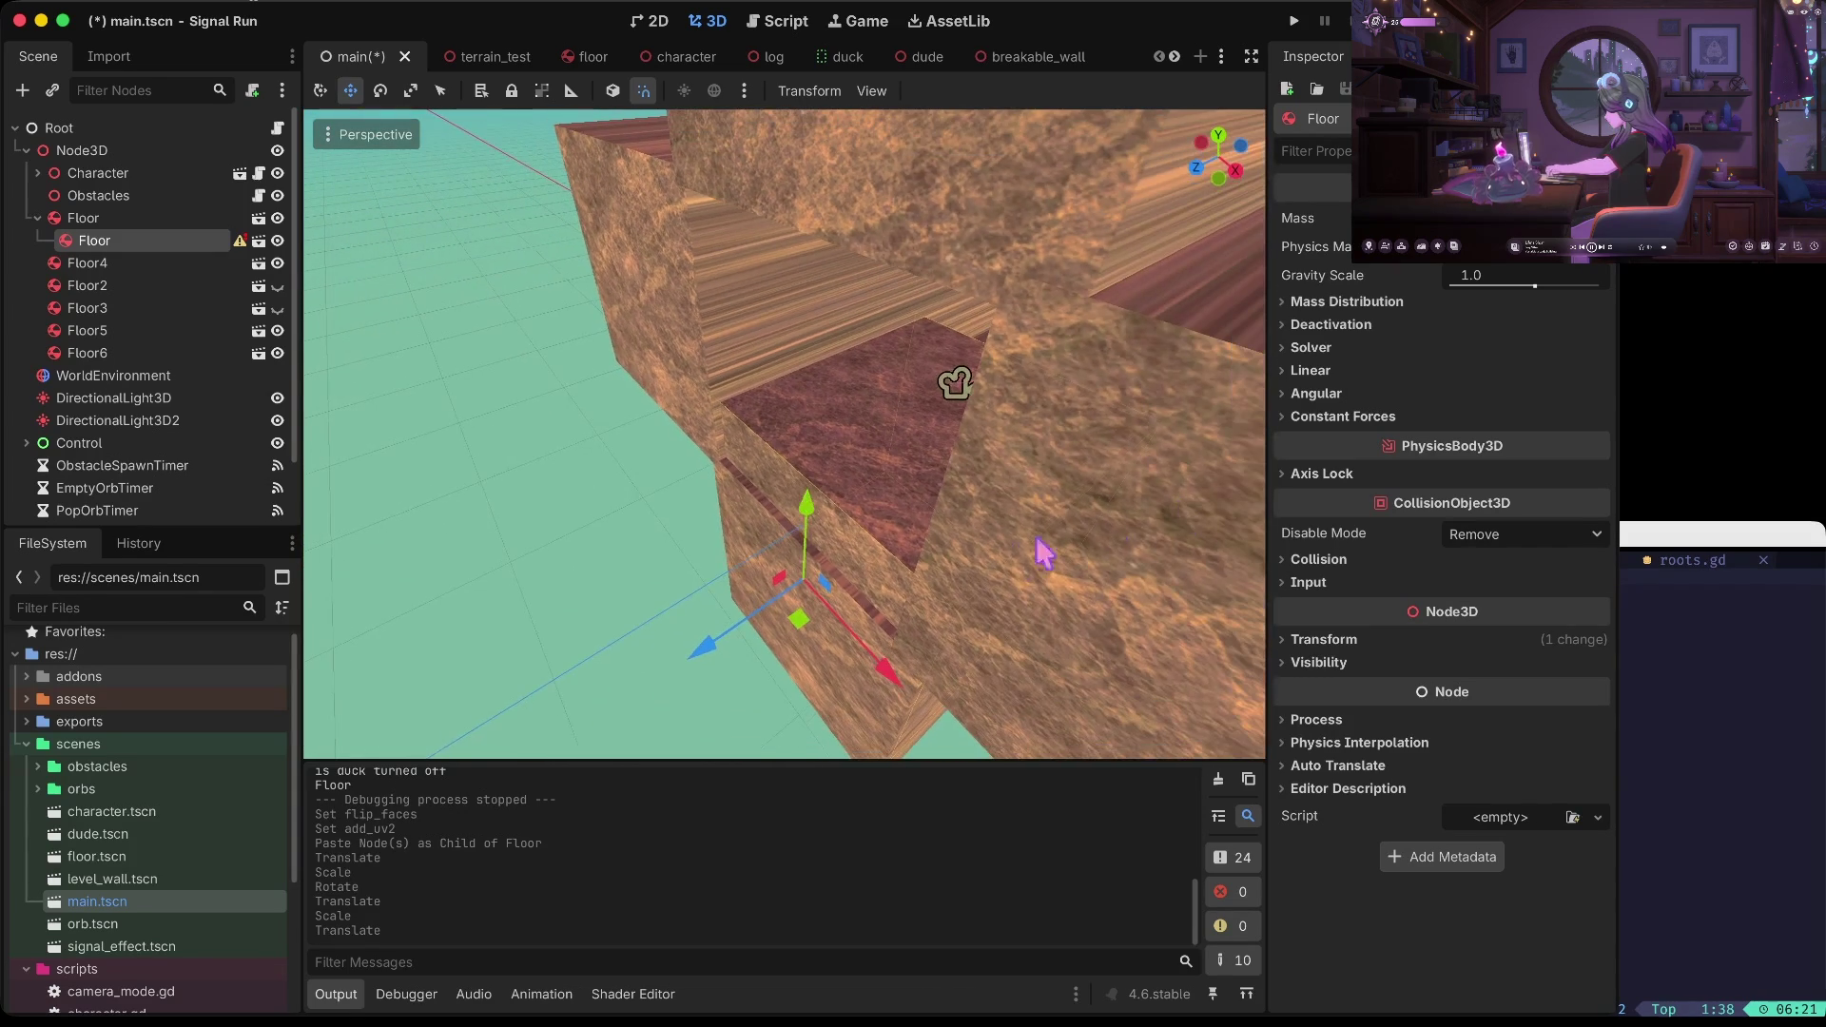
left_click_drag(802, 514, 797, 555)
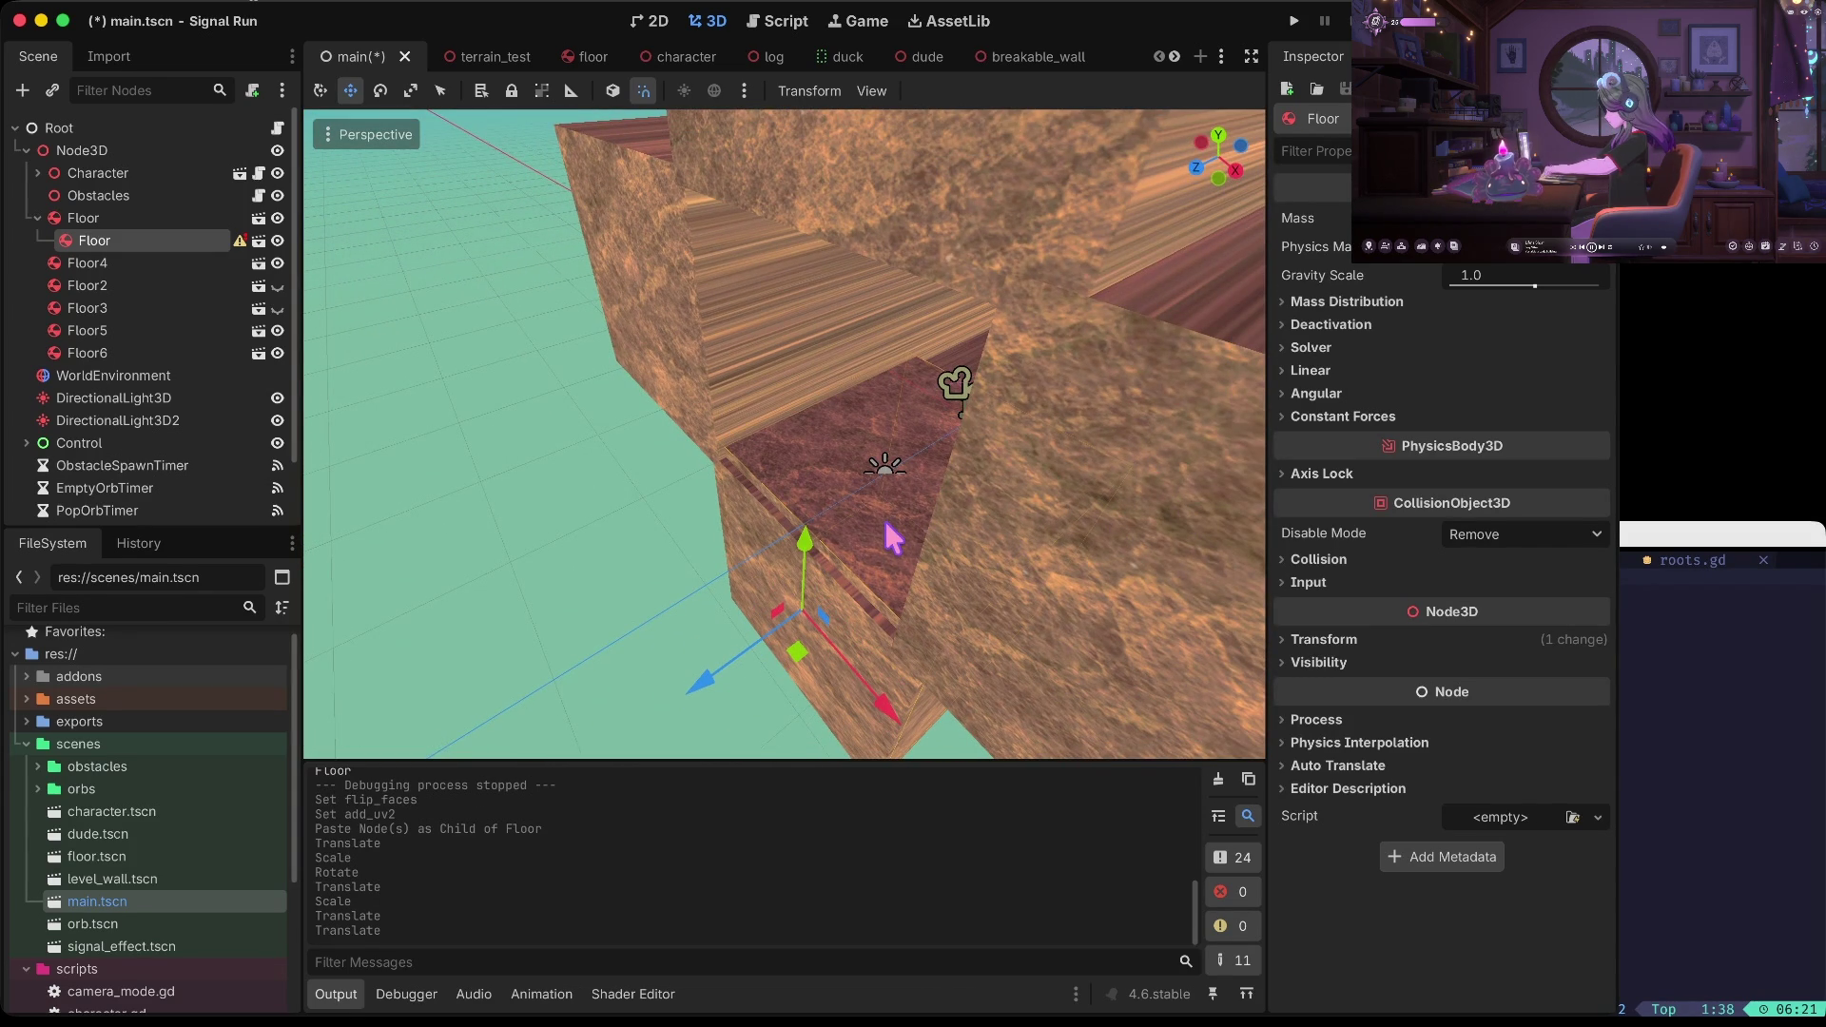
Reparent the floor copy from Floor onto Node3D as Floor7, discarding an extra paste
key("ctrl+v")
mouse_move(711, 677)
left_mouse_down()
mouse_move(942, 495)
mouse_move(856, 447)
mouse_move(759, 577)
left_mouse_up()
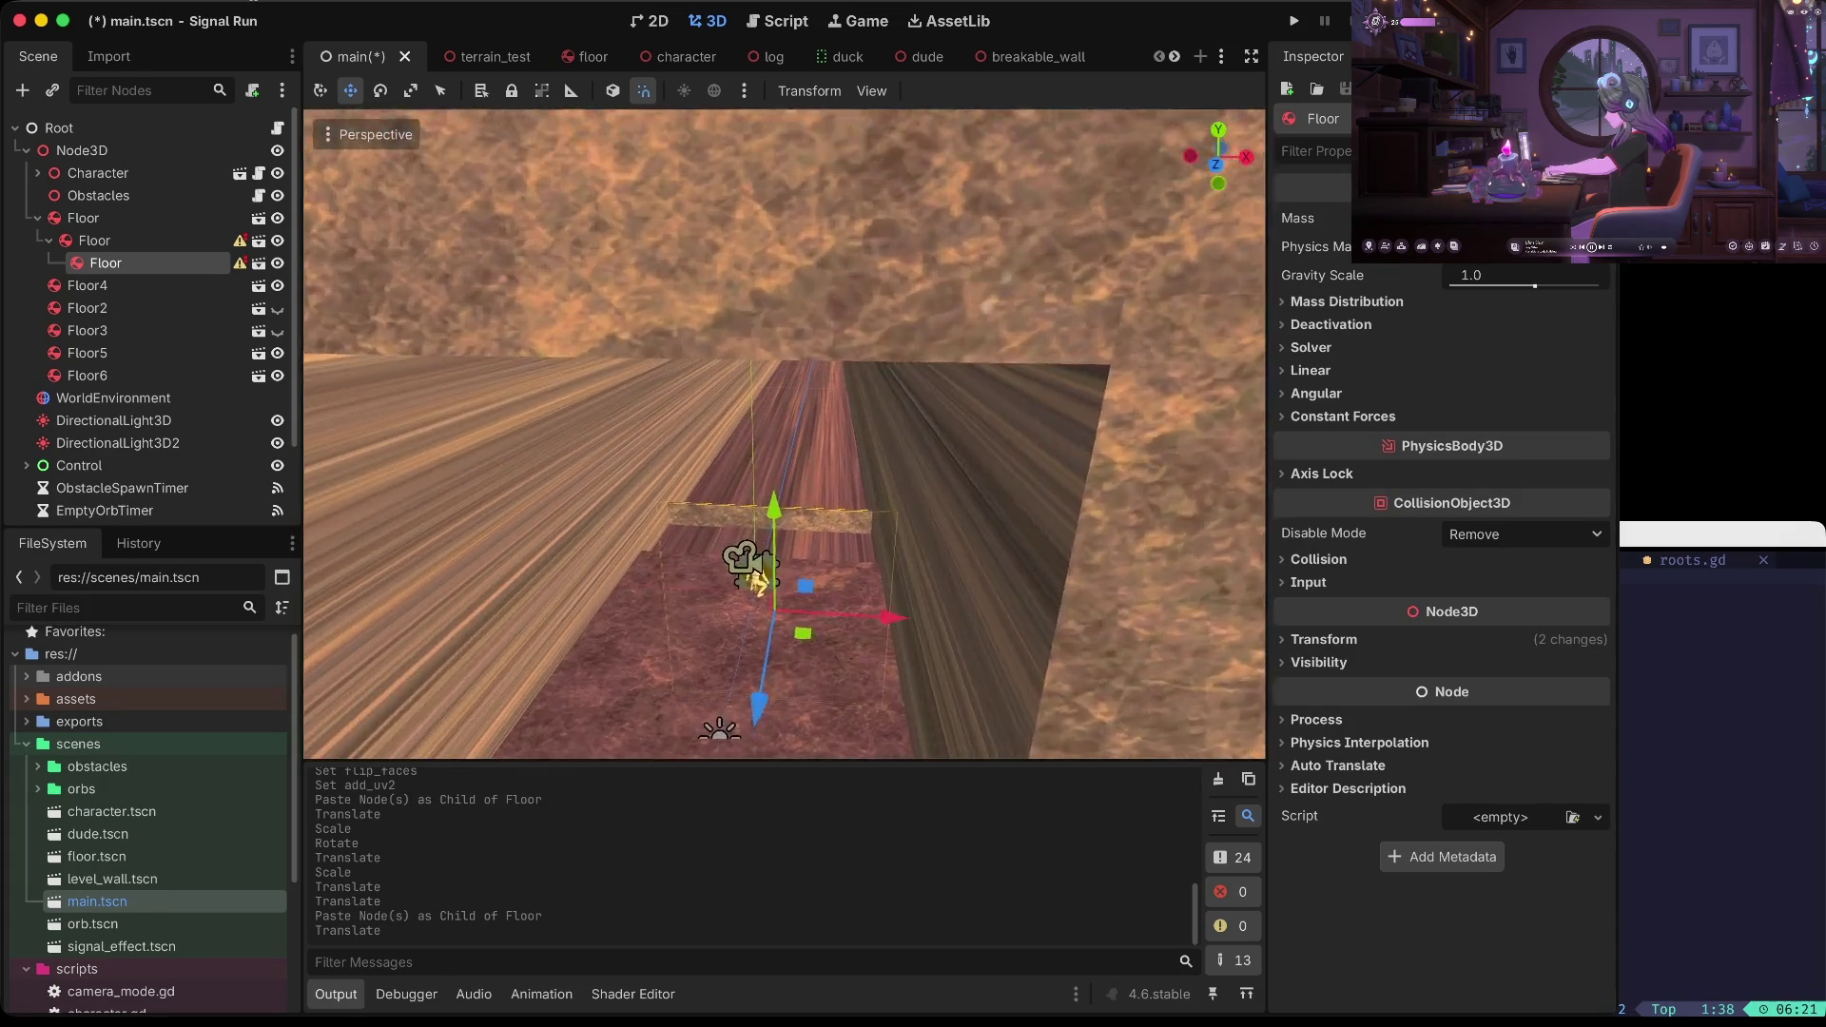
key("ctrl+z")
left_click(880, 635)
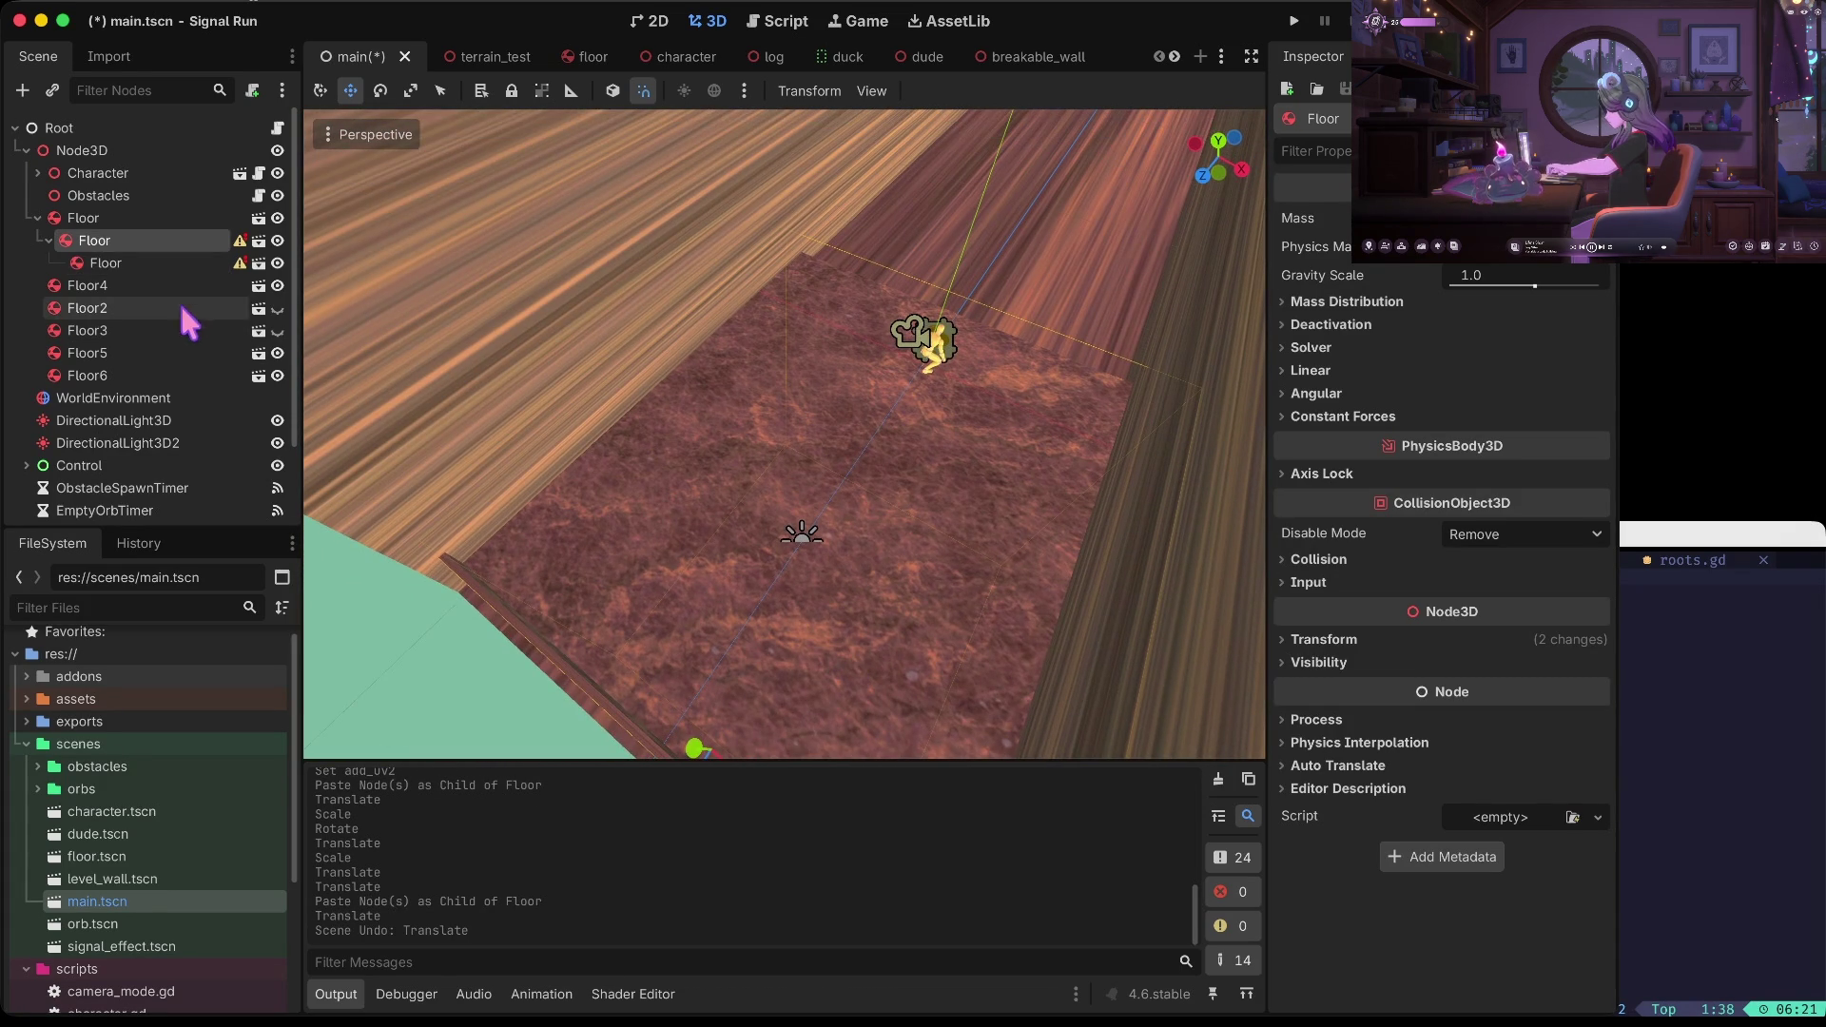
left_click(128, 264)
mouse_move(152, 271)
left_mouse_down()
mouse_move(61, 143)
mouse_move(82, 155)
mouse_move(81, 237)
mouse_move(121, 245)
mouse_move(89, 152)
left_mouse_up()
key("ctrl+z")
key("ctrl+z")
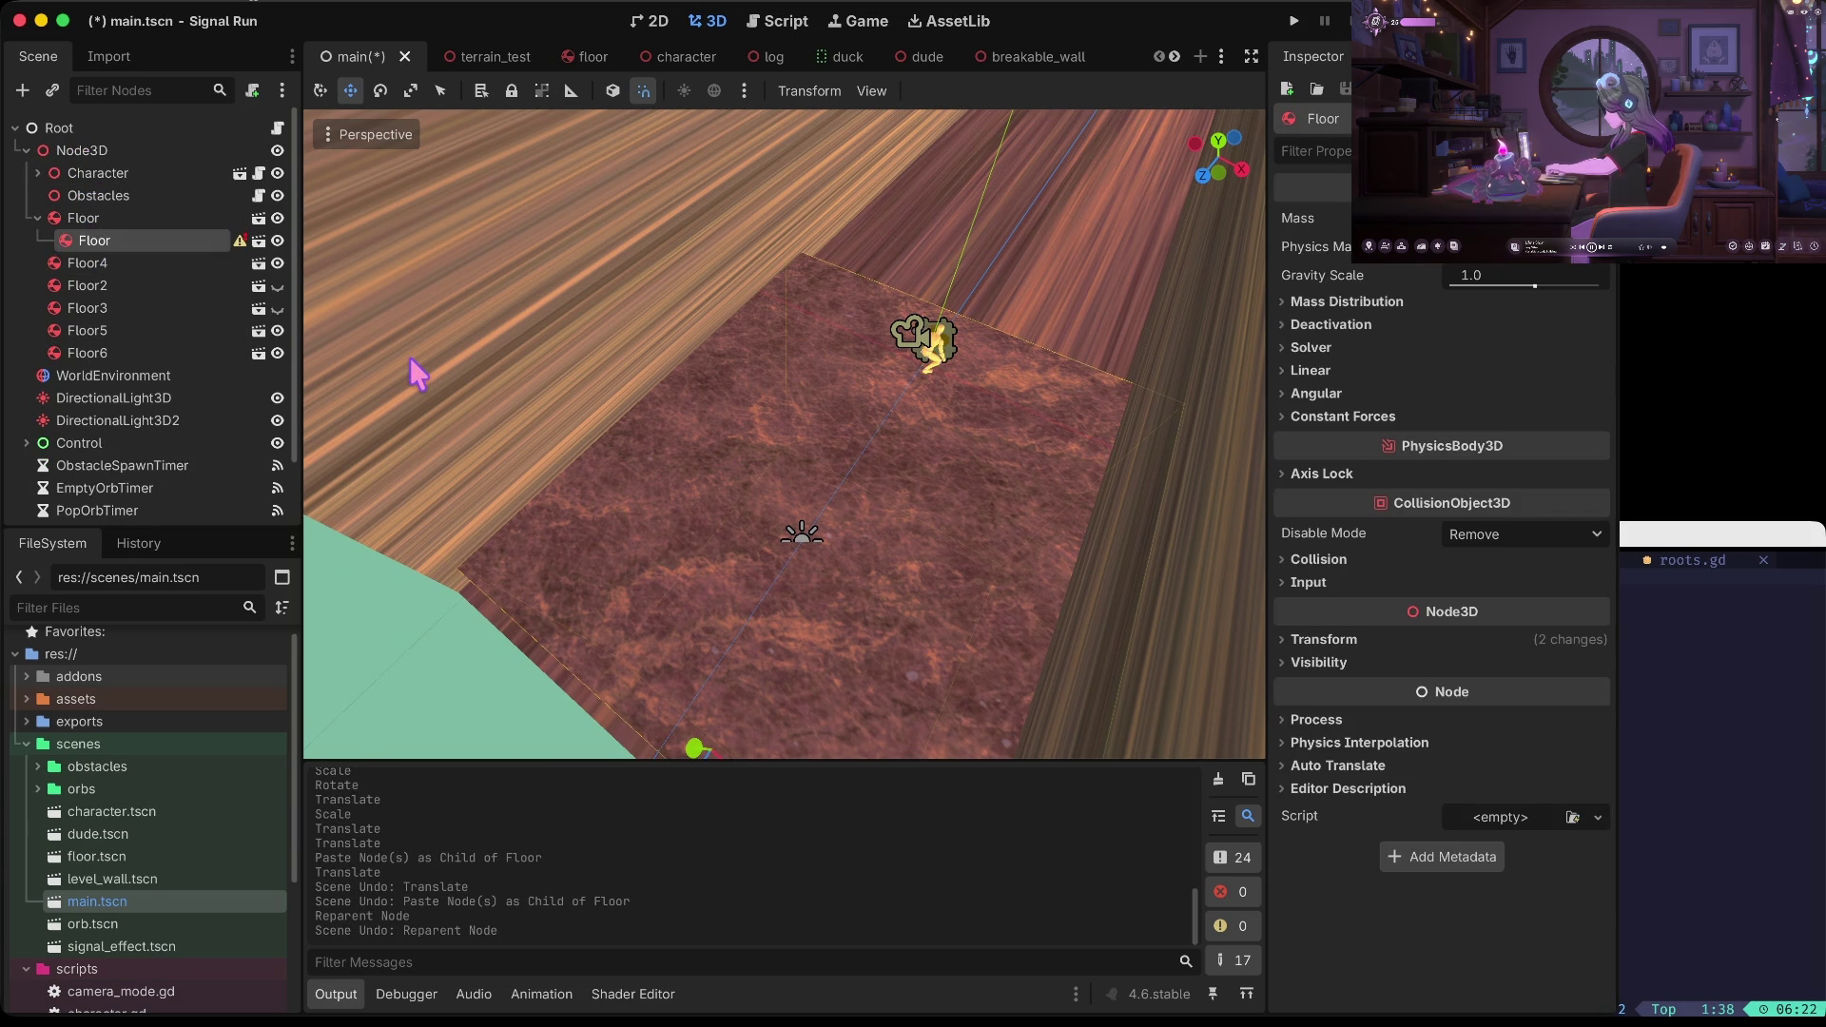
key("ctrl+shift+z")
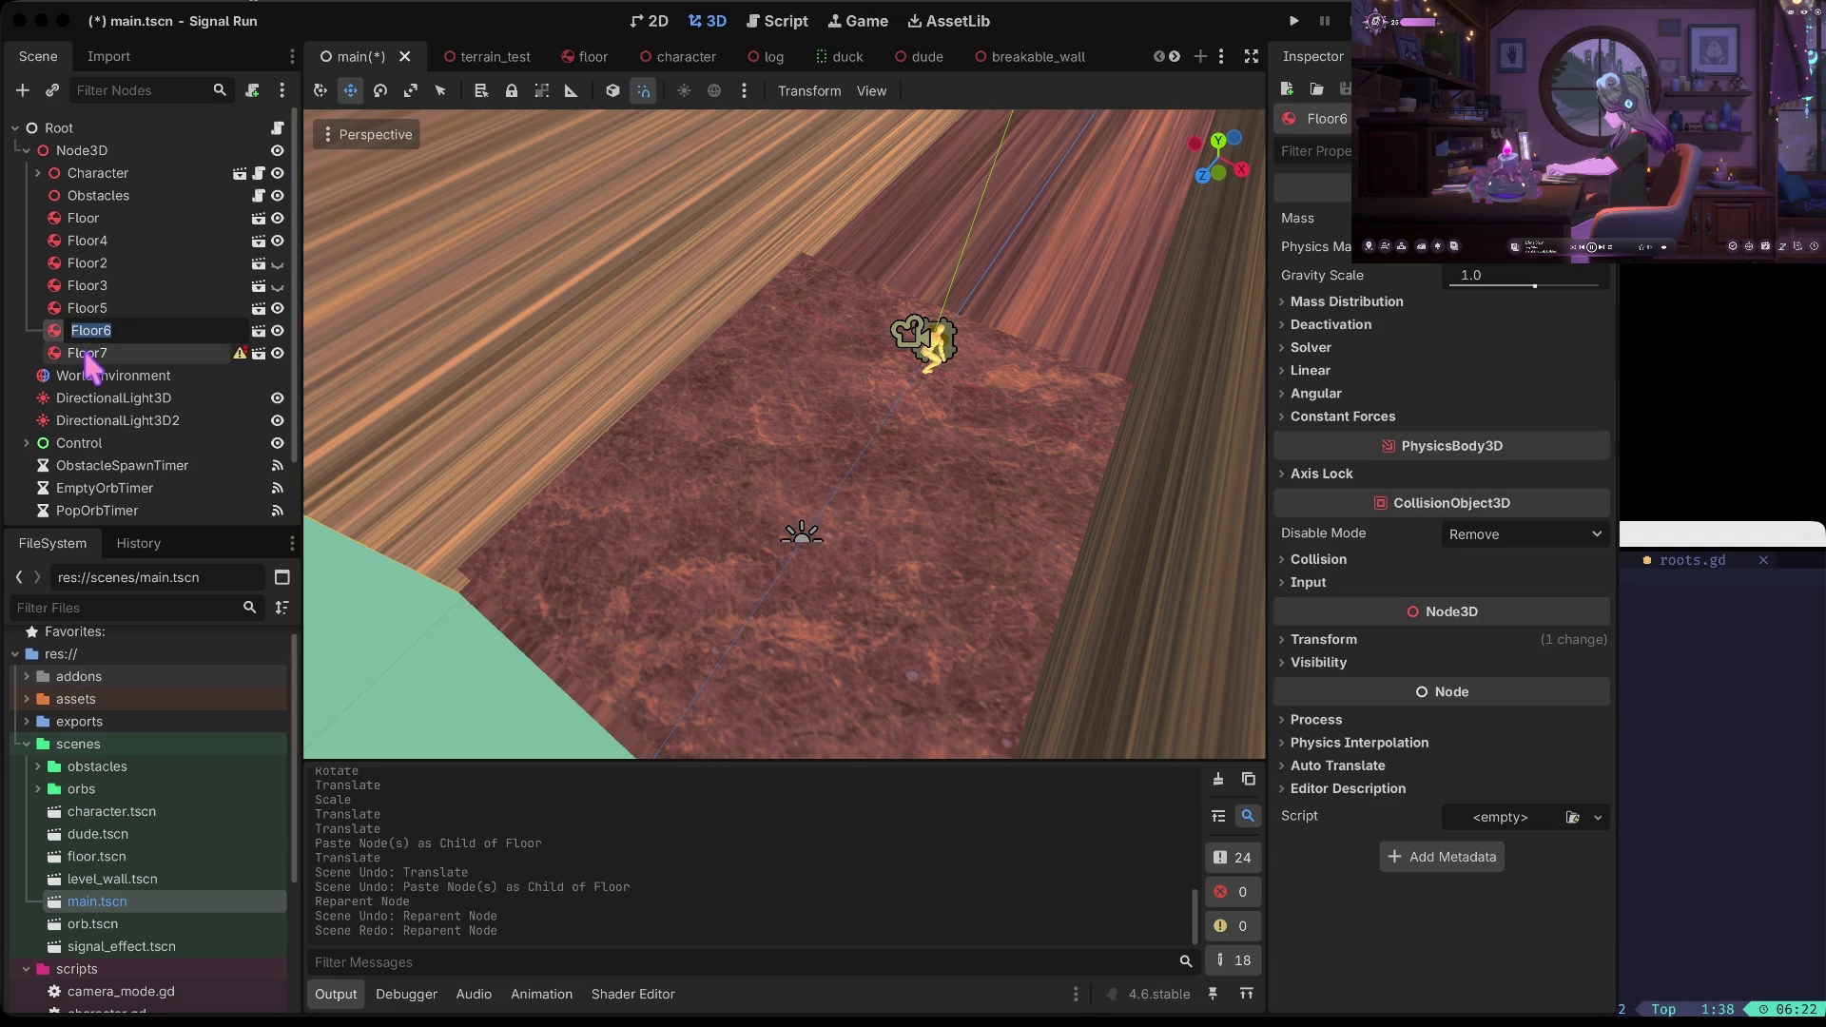
Paste a Floor7 copy under Node3D as Floor8 and push it 26 units along Z
left_click(95, 335)
left_click(105, 354)
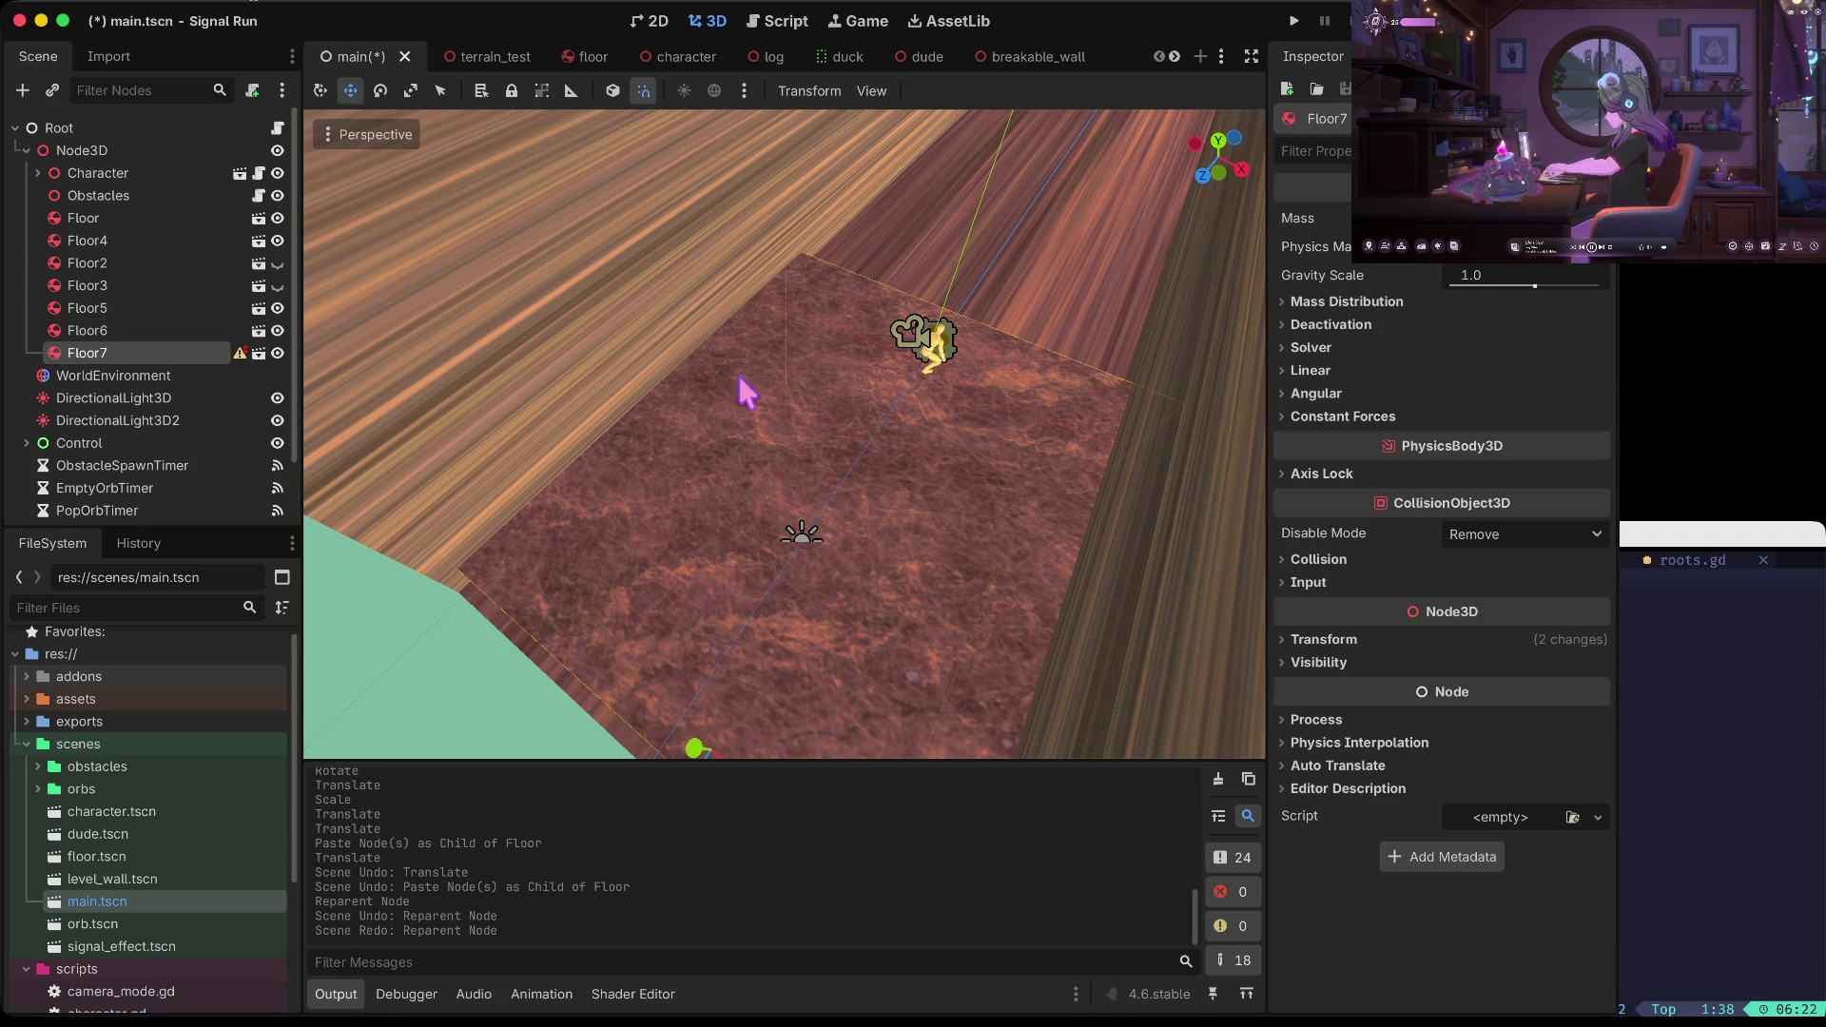
left_click(76, 152)
key("ctrl+v")
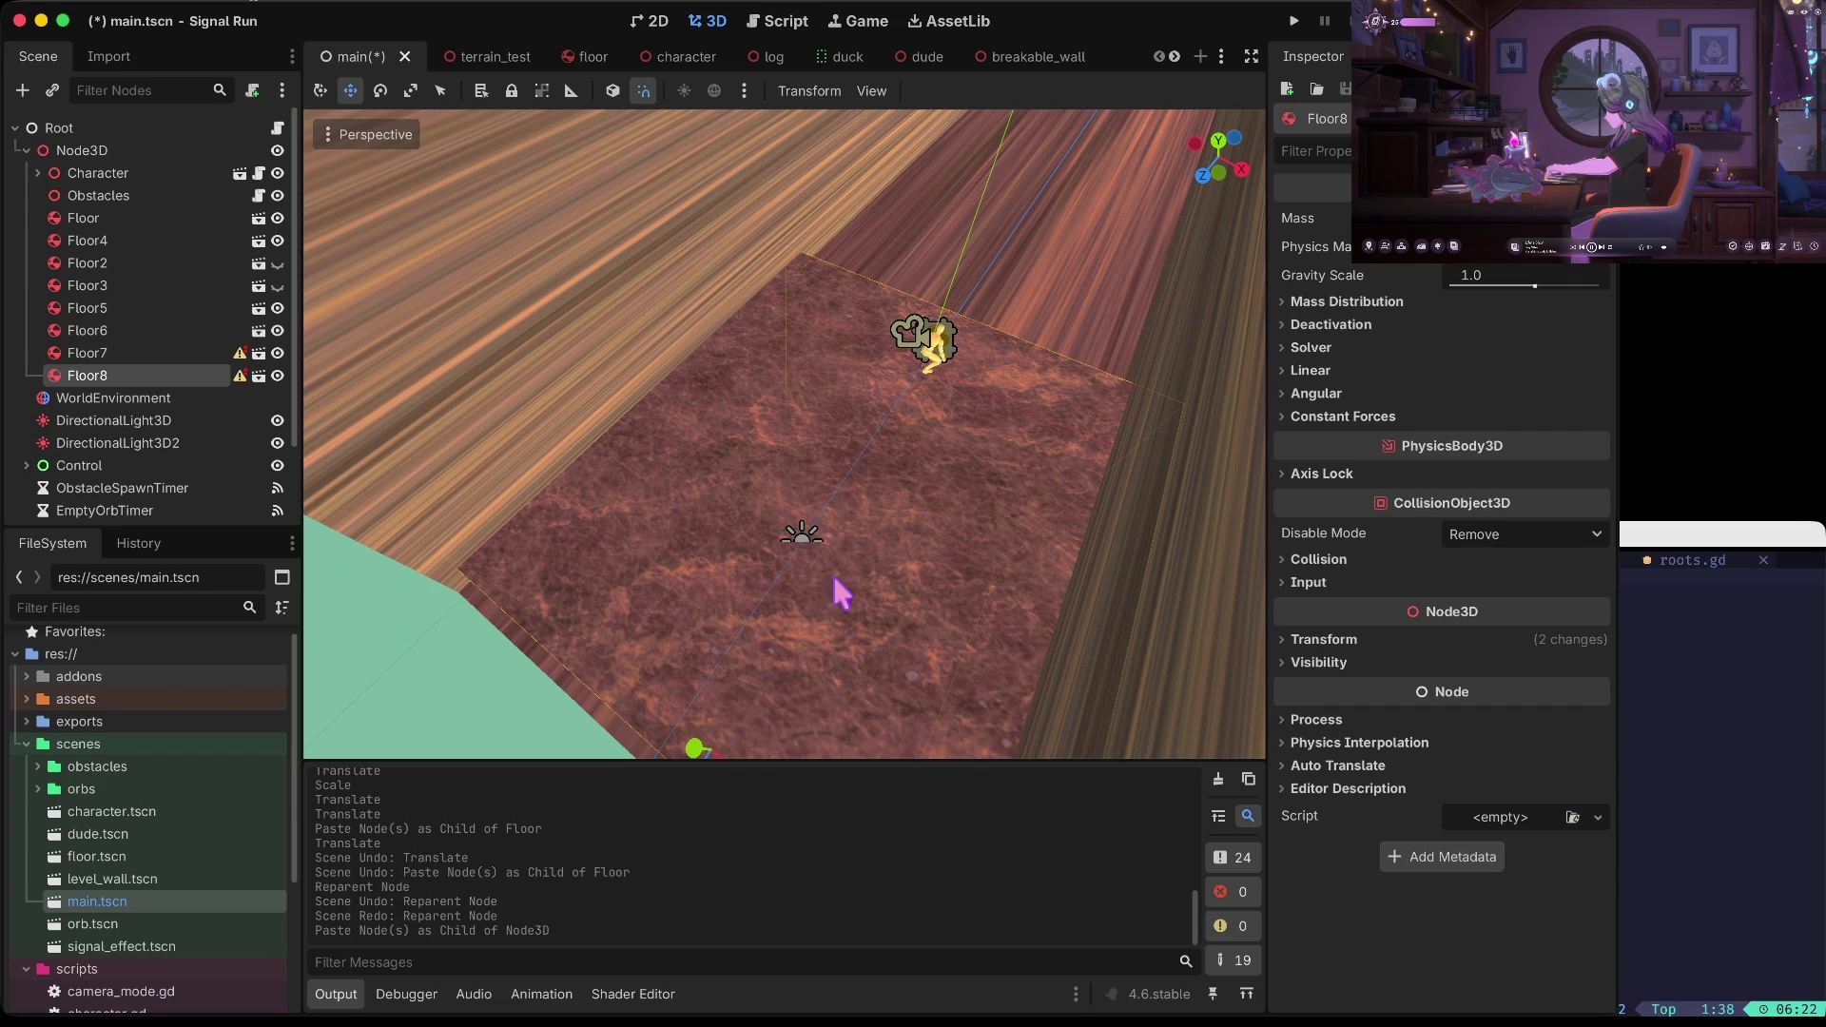
left_click_drag(699, 728, 677, 761)
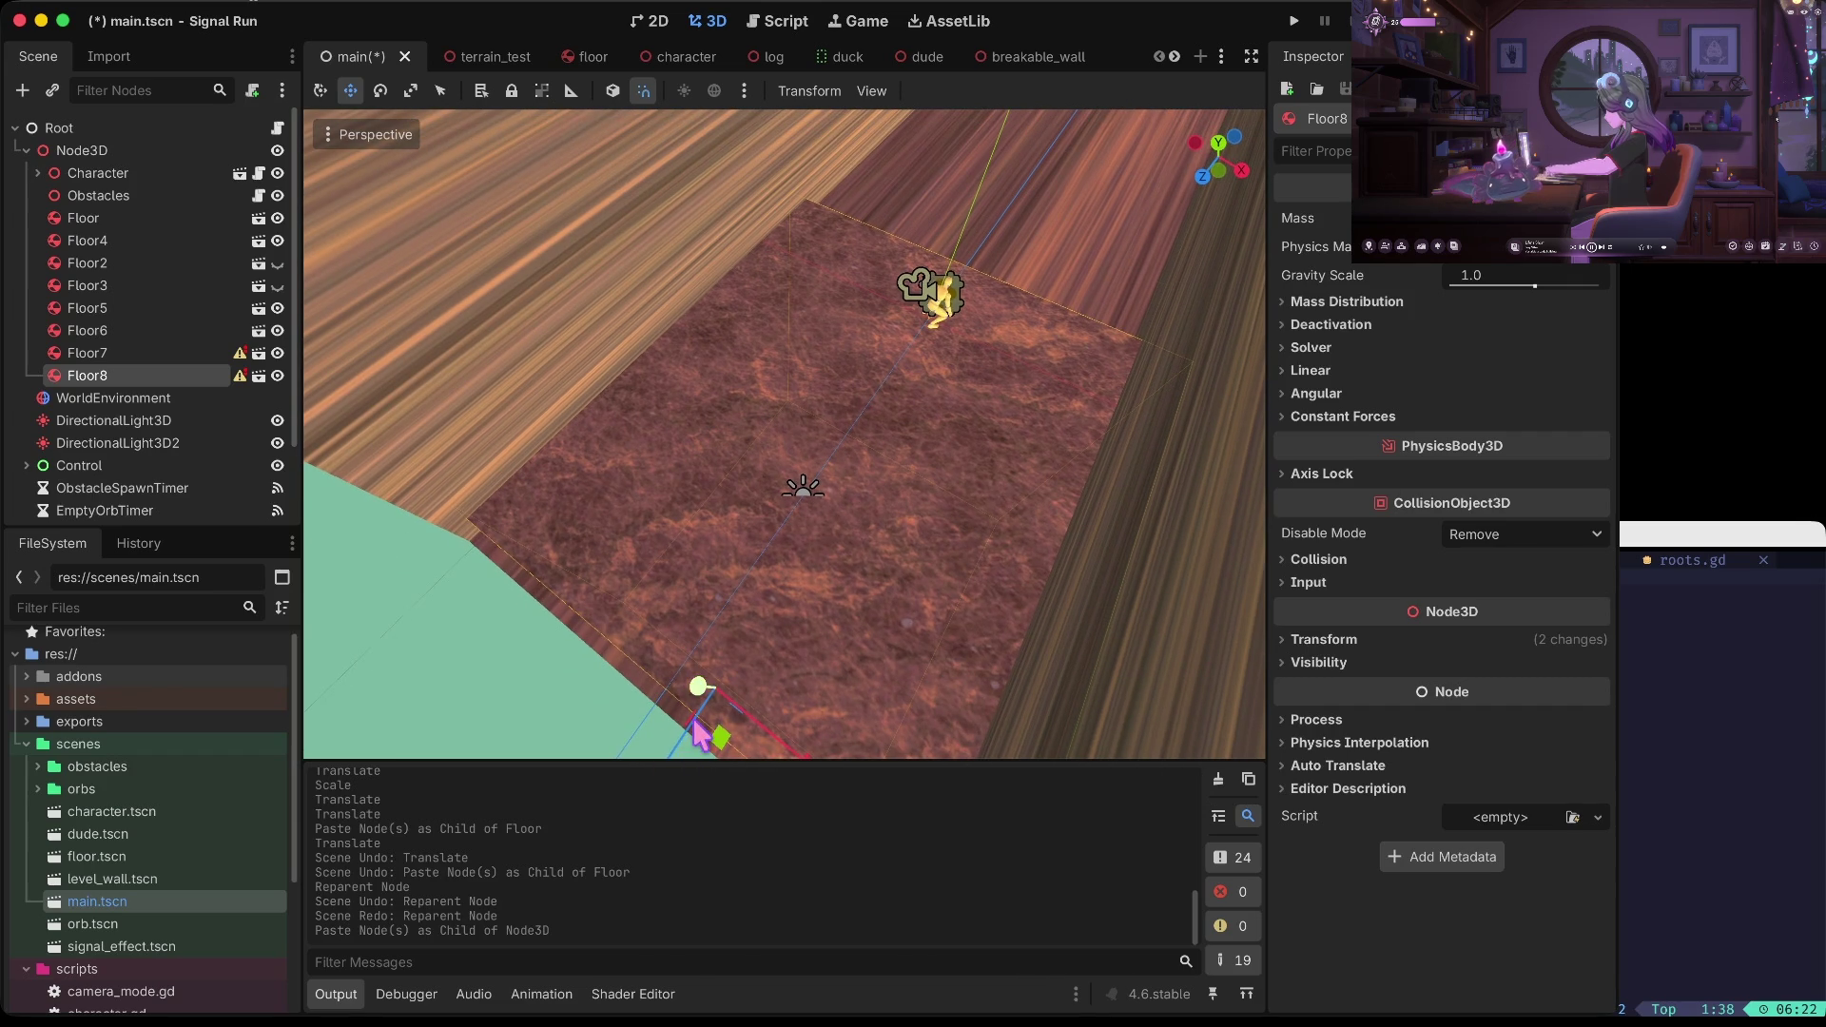
left_click_drag(632, 652, 1100, 553)
key("f")
left_click_drag(804, 654, 783, 666)
Save, add Floor9 pushed 21 units along Z, and save again
key("ctrl+a")
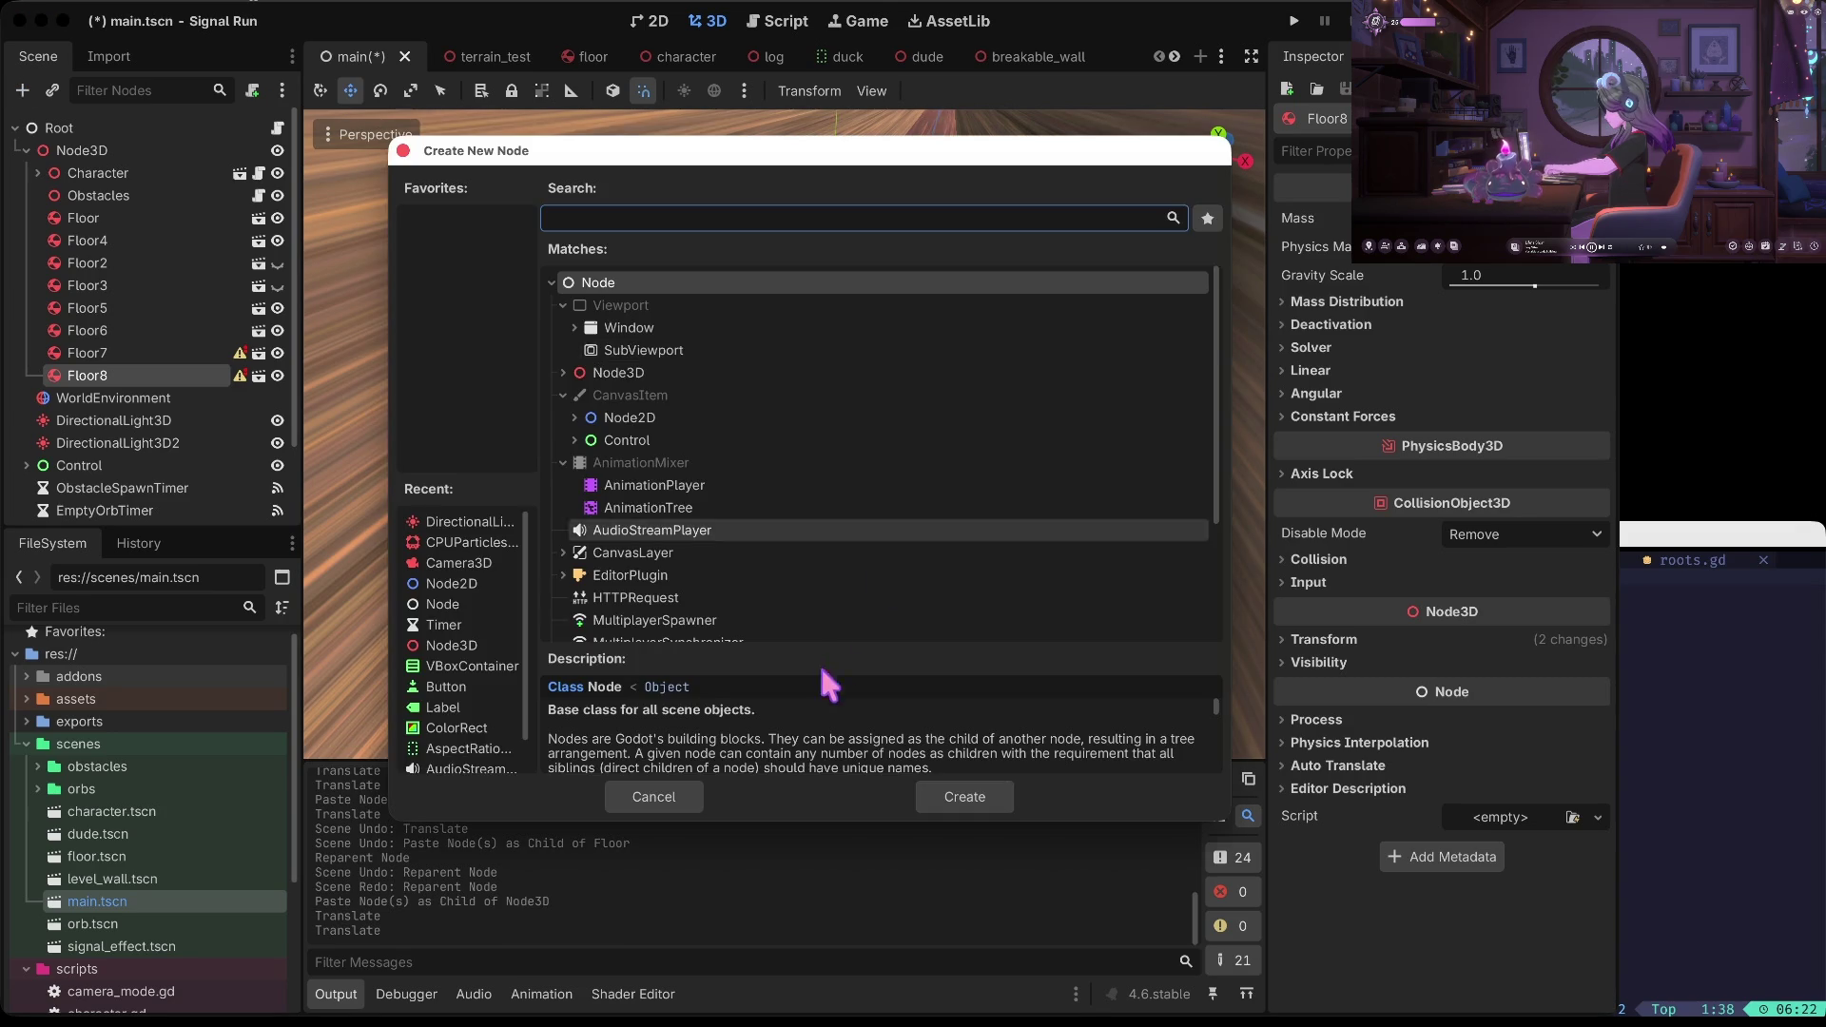
key("Escape")
key("ctrl+s")
key("ctrl+v")
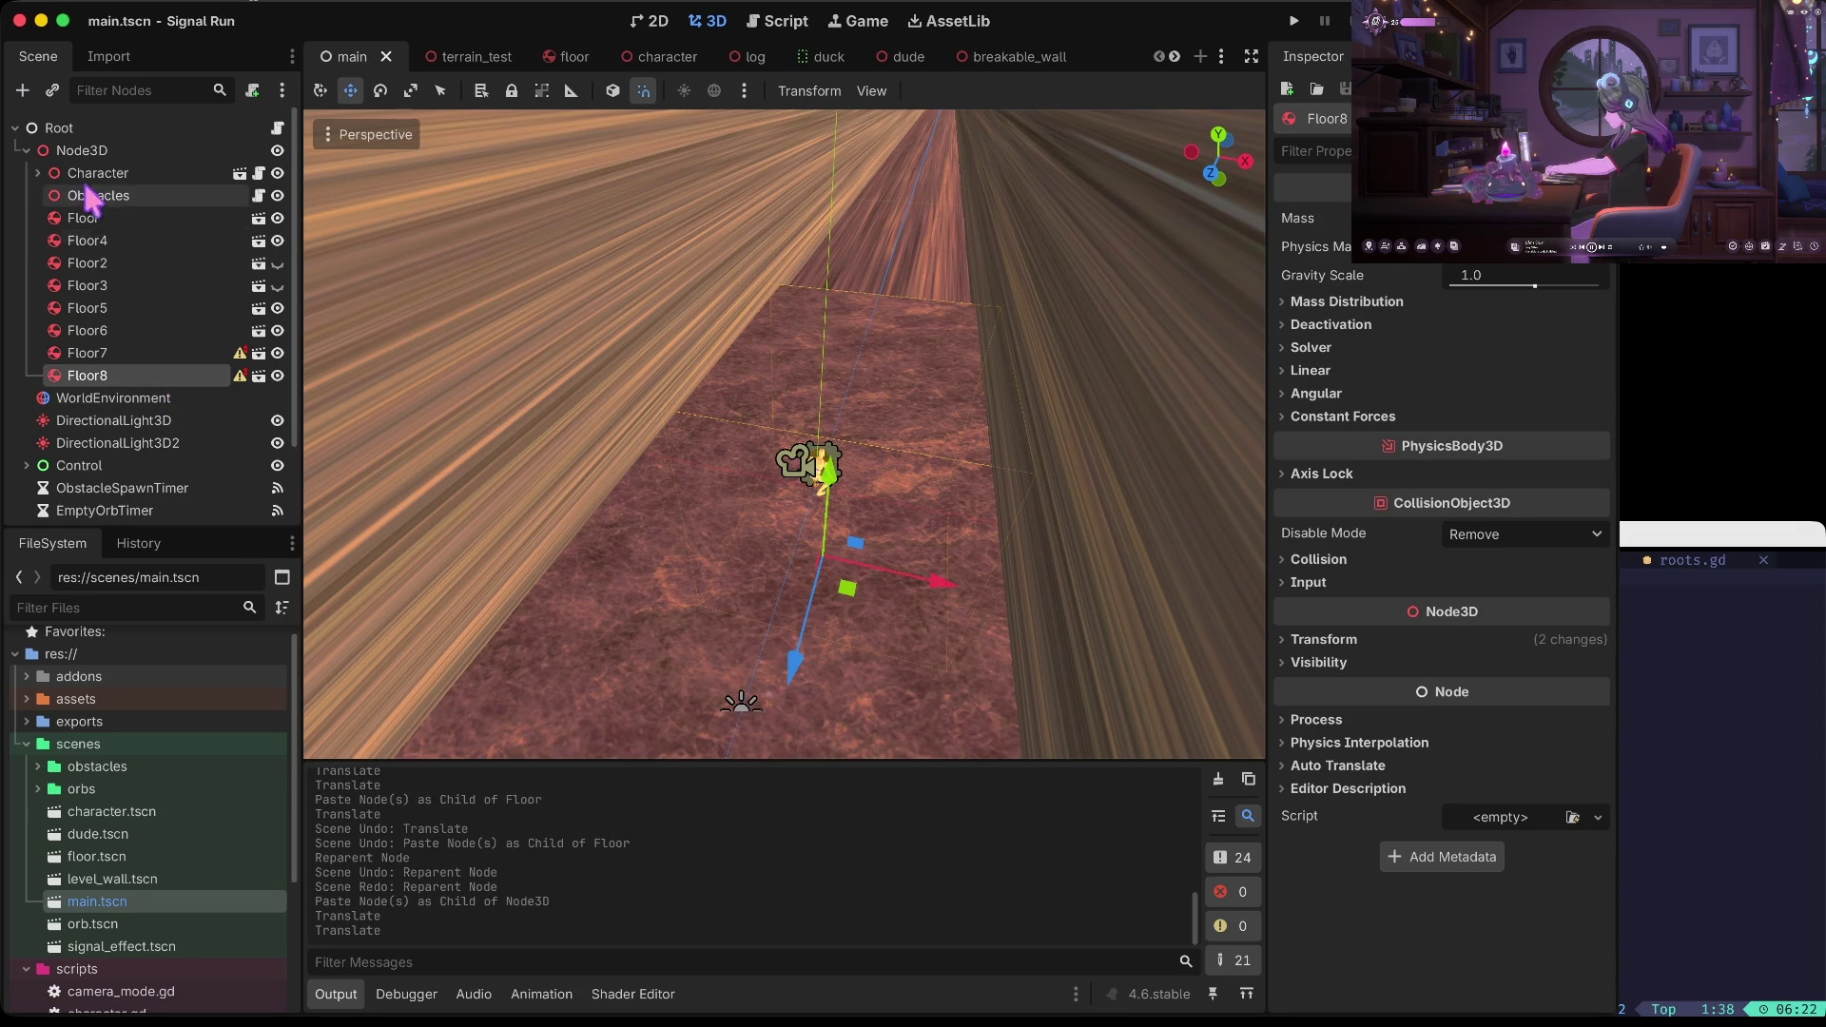
left_click_drag(825, 605, 894, 473)
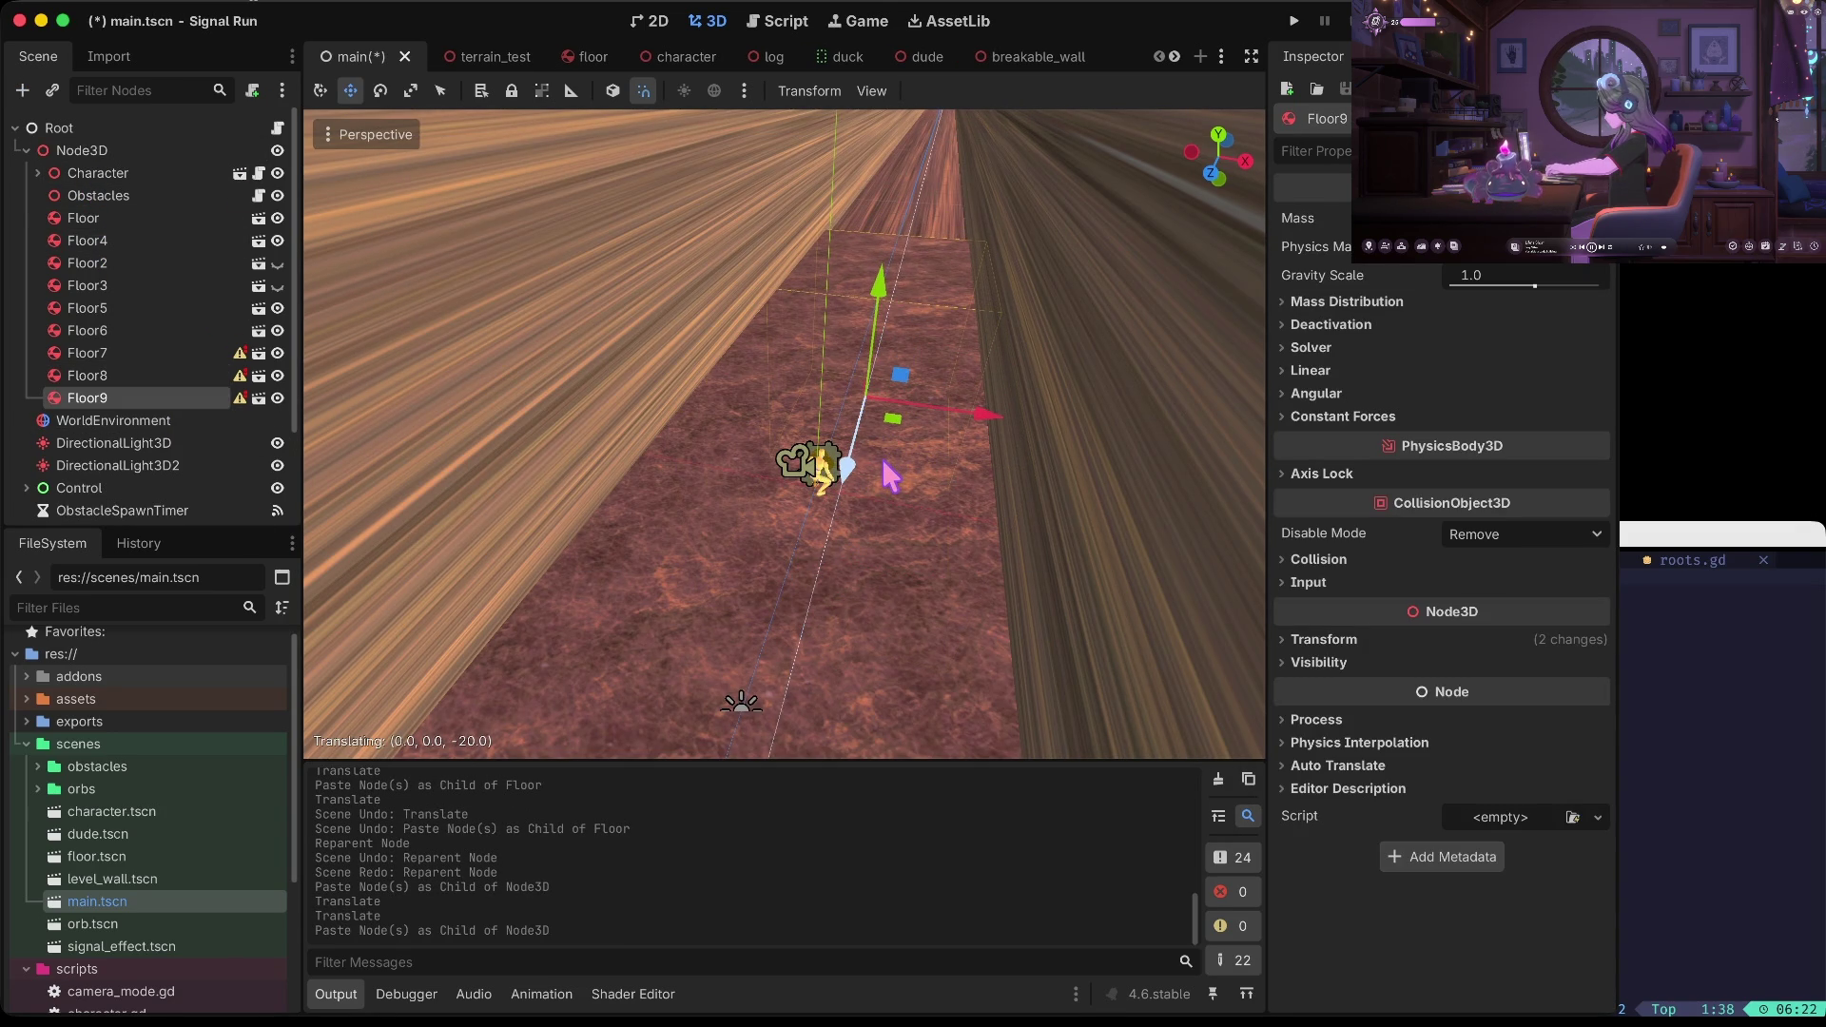
key("ctrl+s")
Paste Floor10 under Node3D further along the track, then save and run the game
left_click(1085, 262)
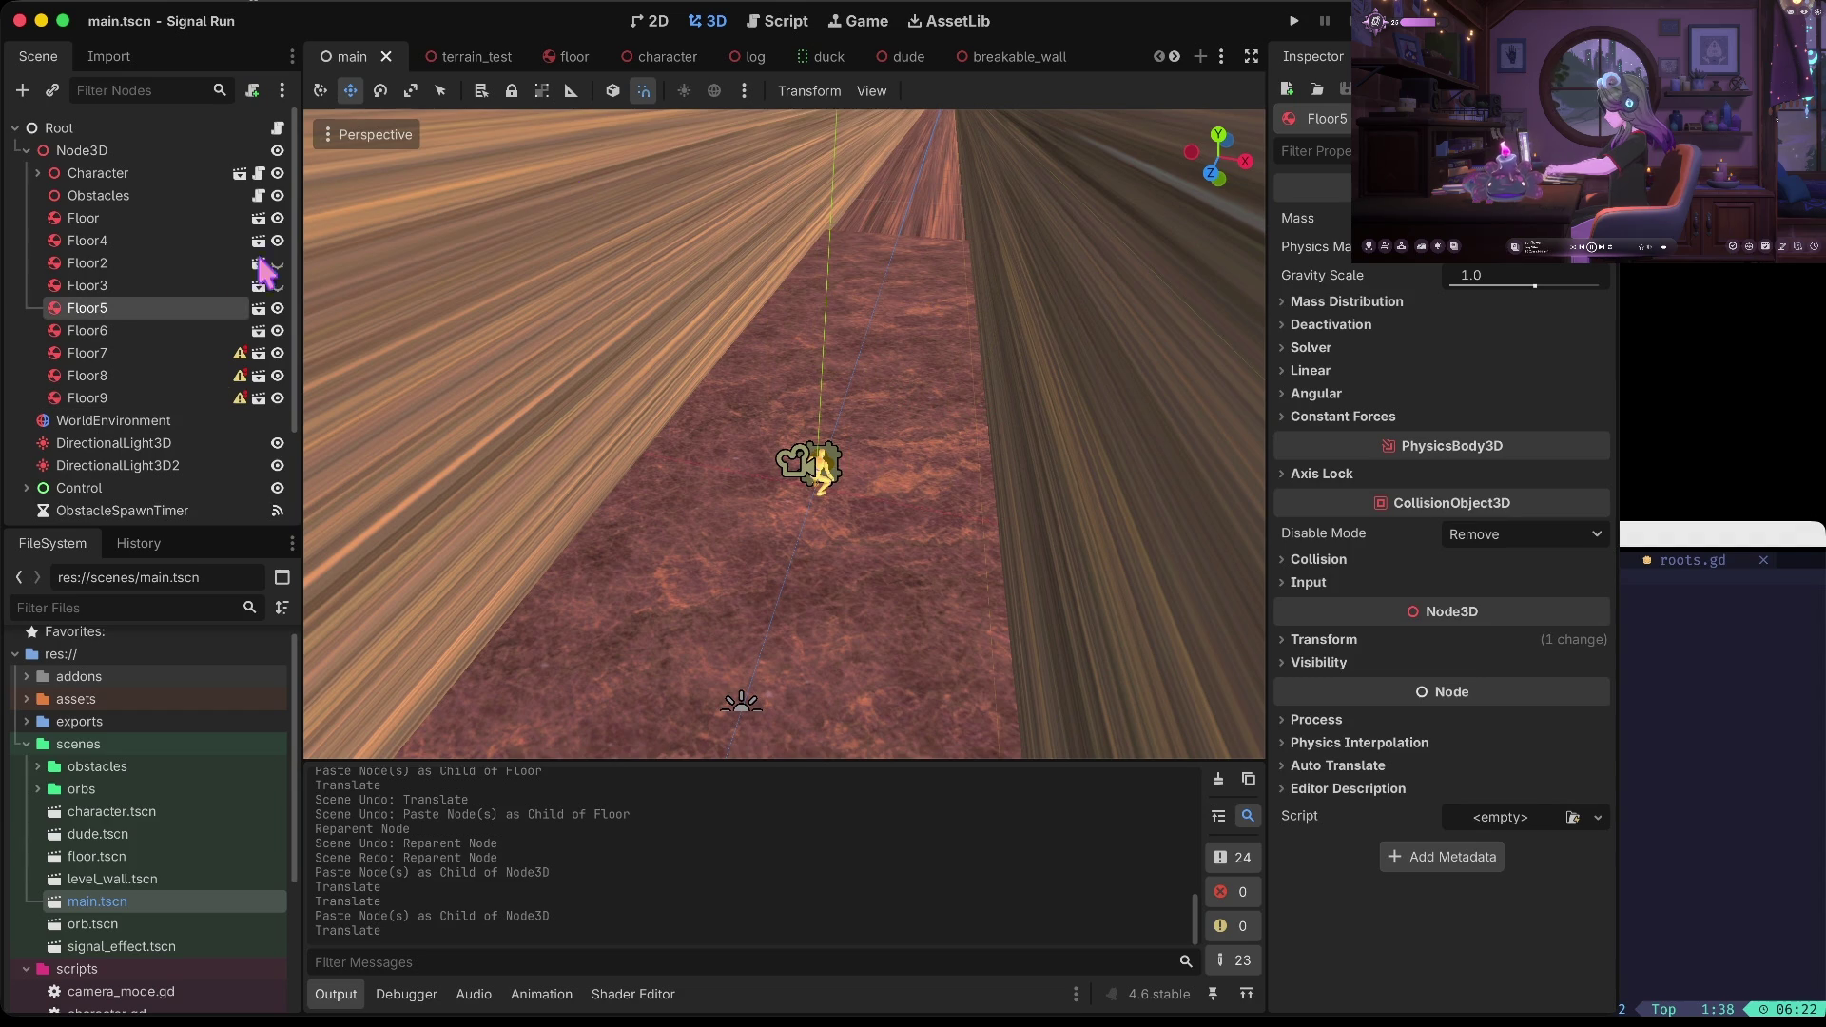
left_click(88, 397)
left_click(118, 152)
key("ctrl+v")
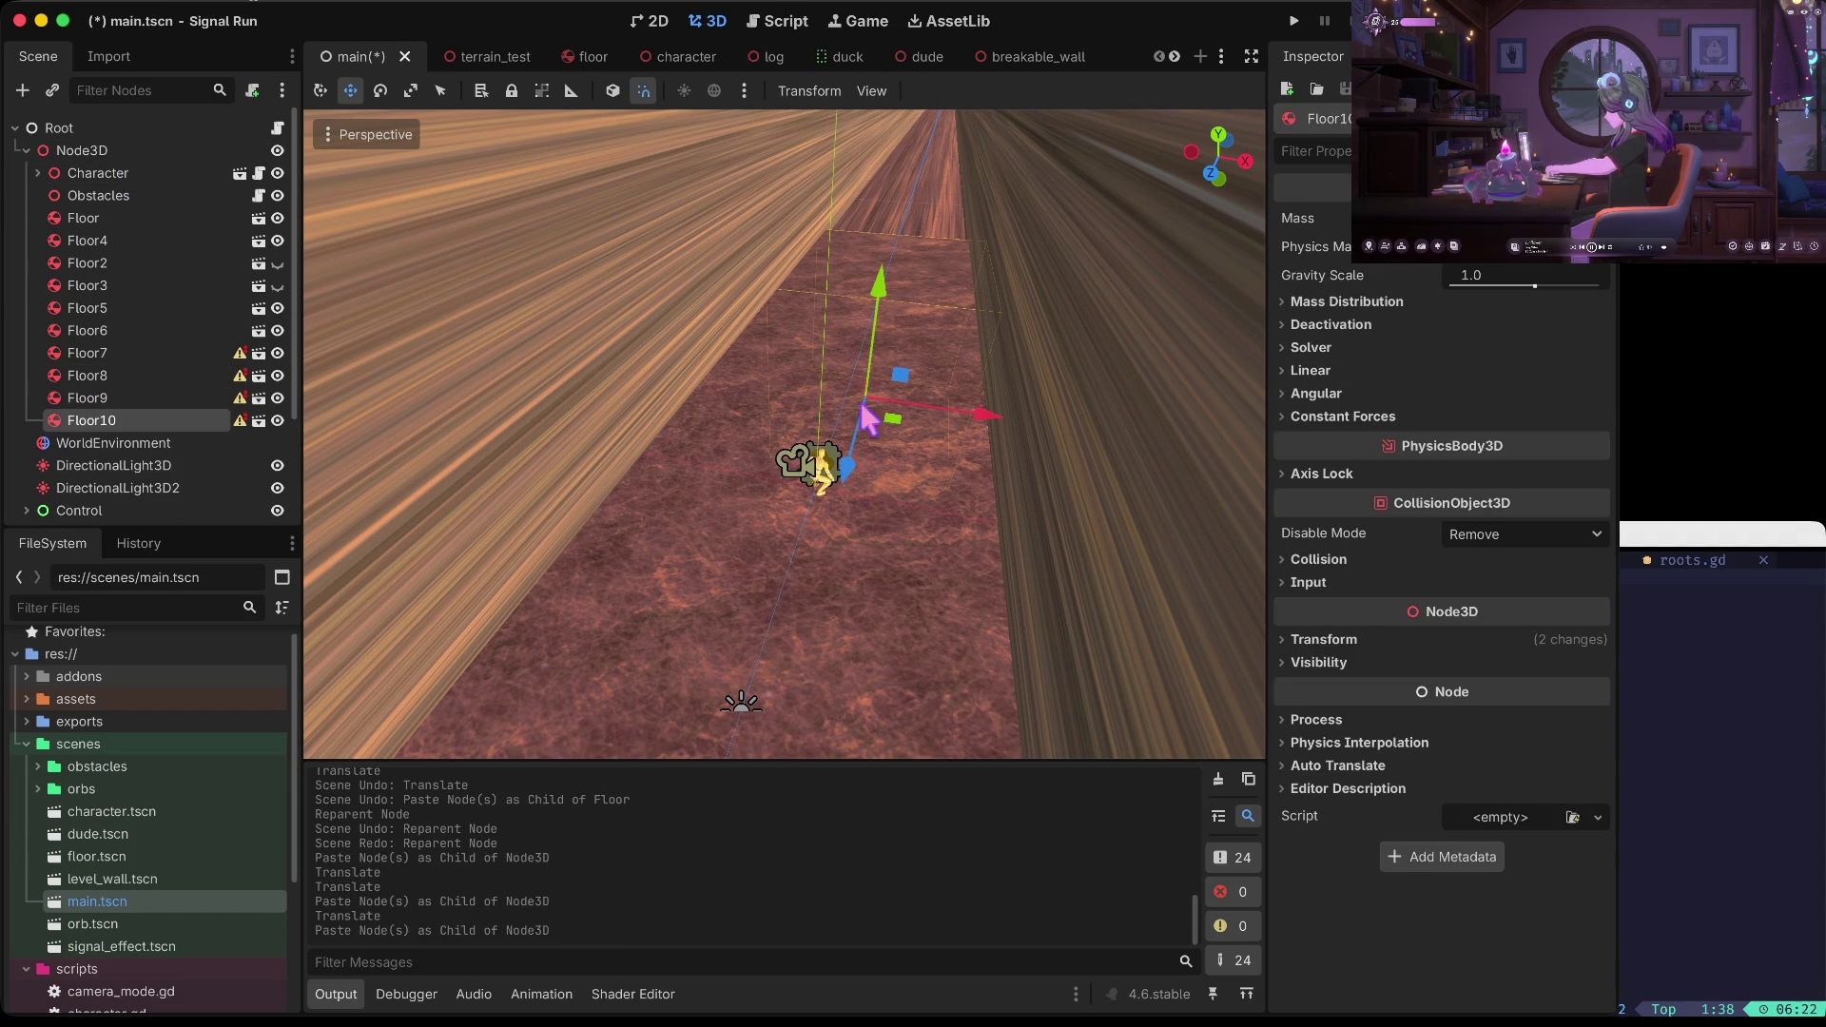
left_click_drag(863, 473, 886, 380)
key("super+b")
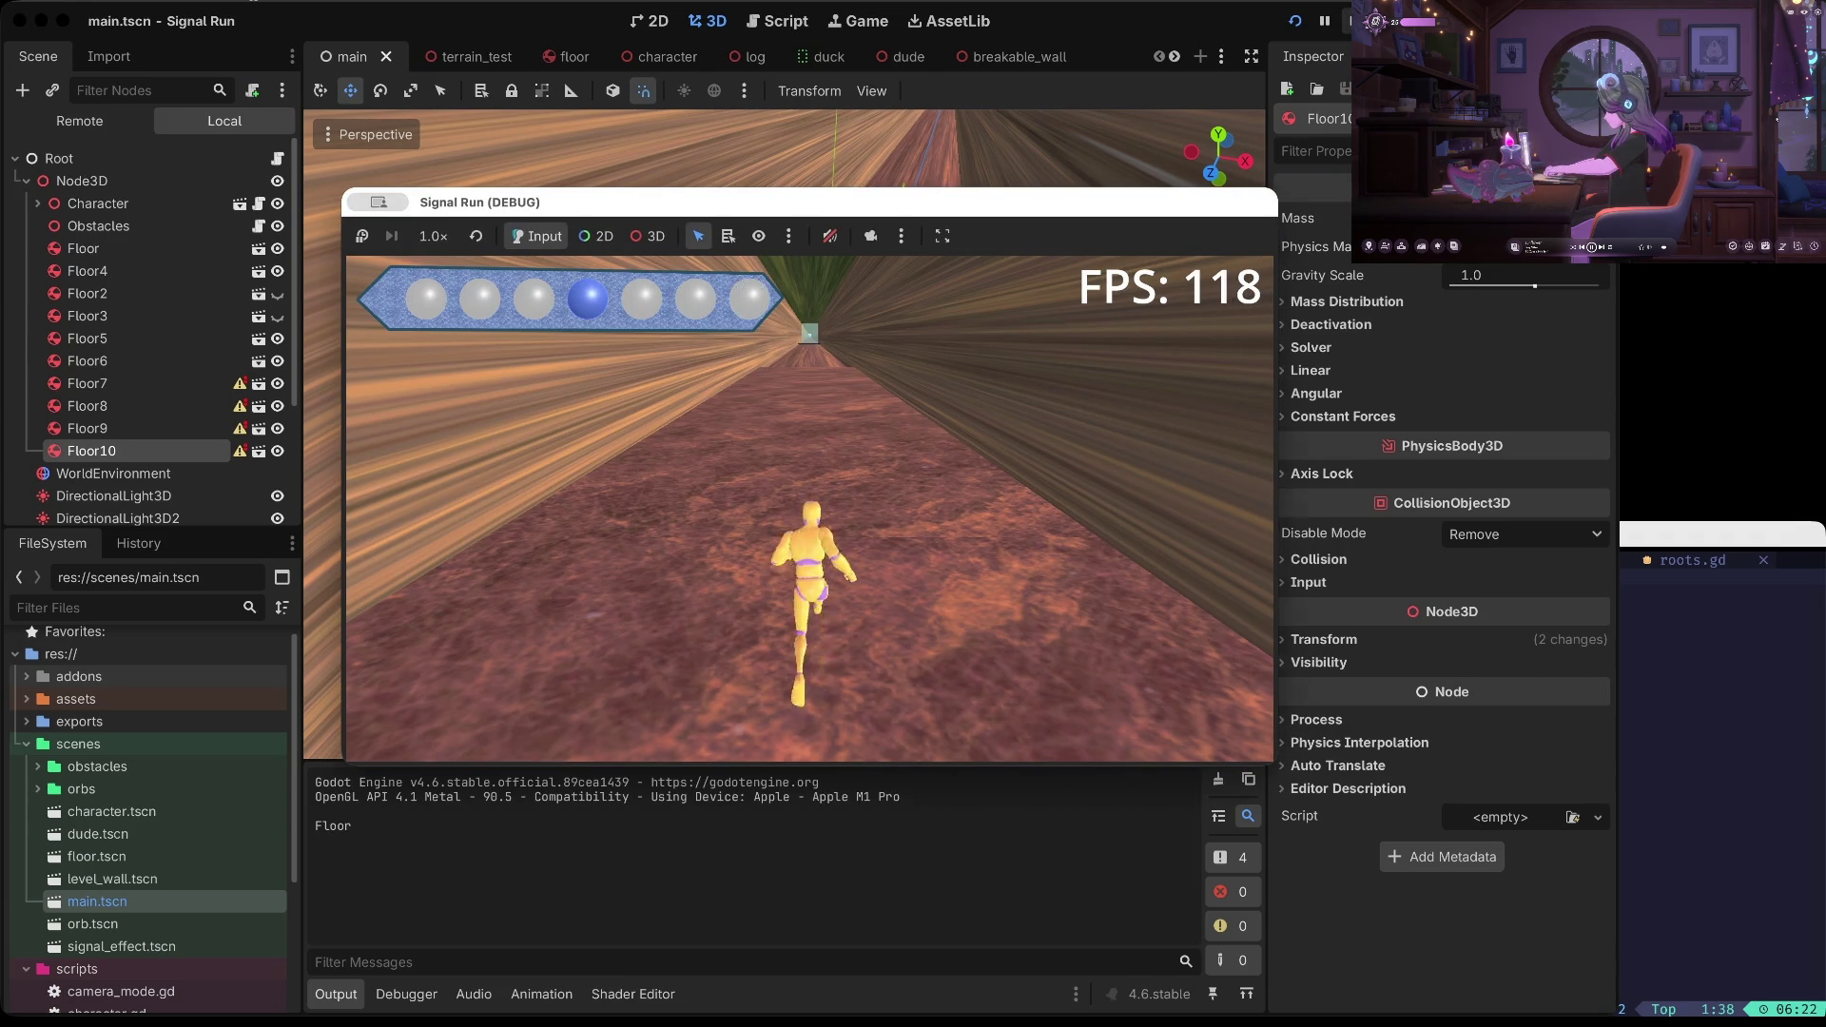
Stop the test run, hide the Floor6, Floor5 and Floor4 walls, and save
key("super+period")
left_click(497, 282)
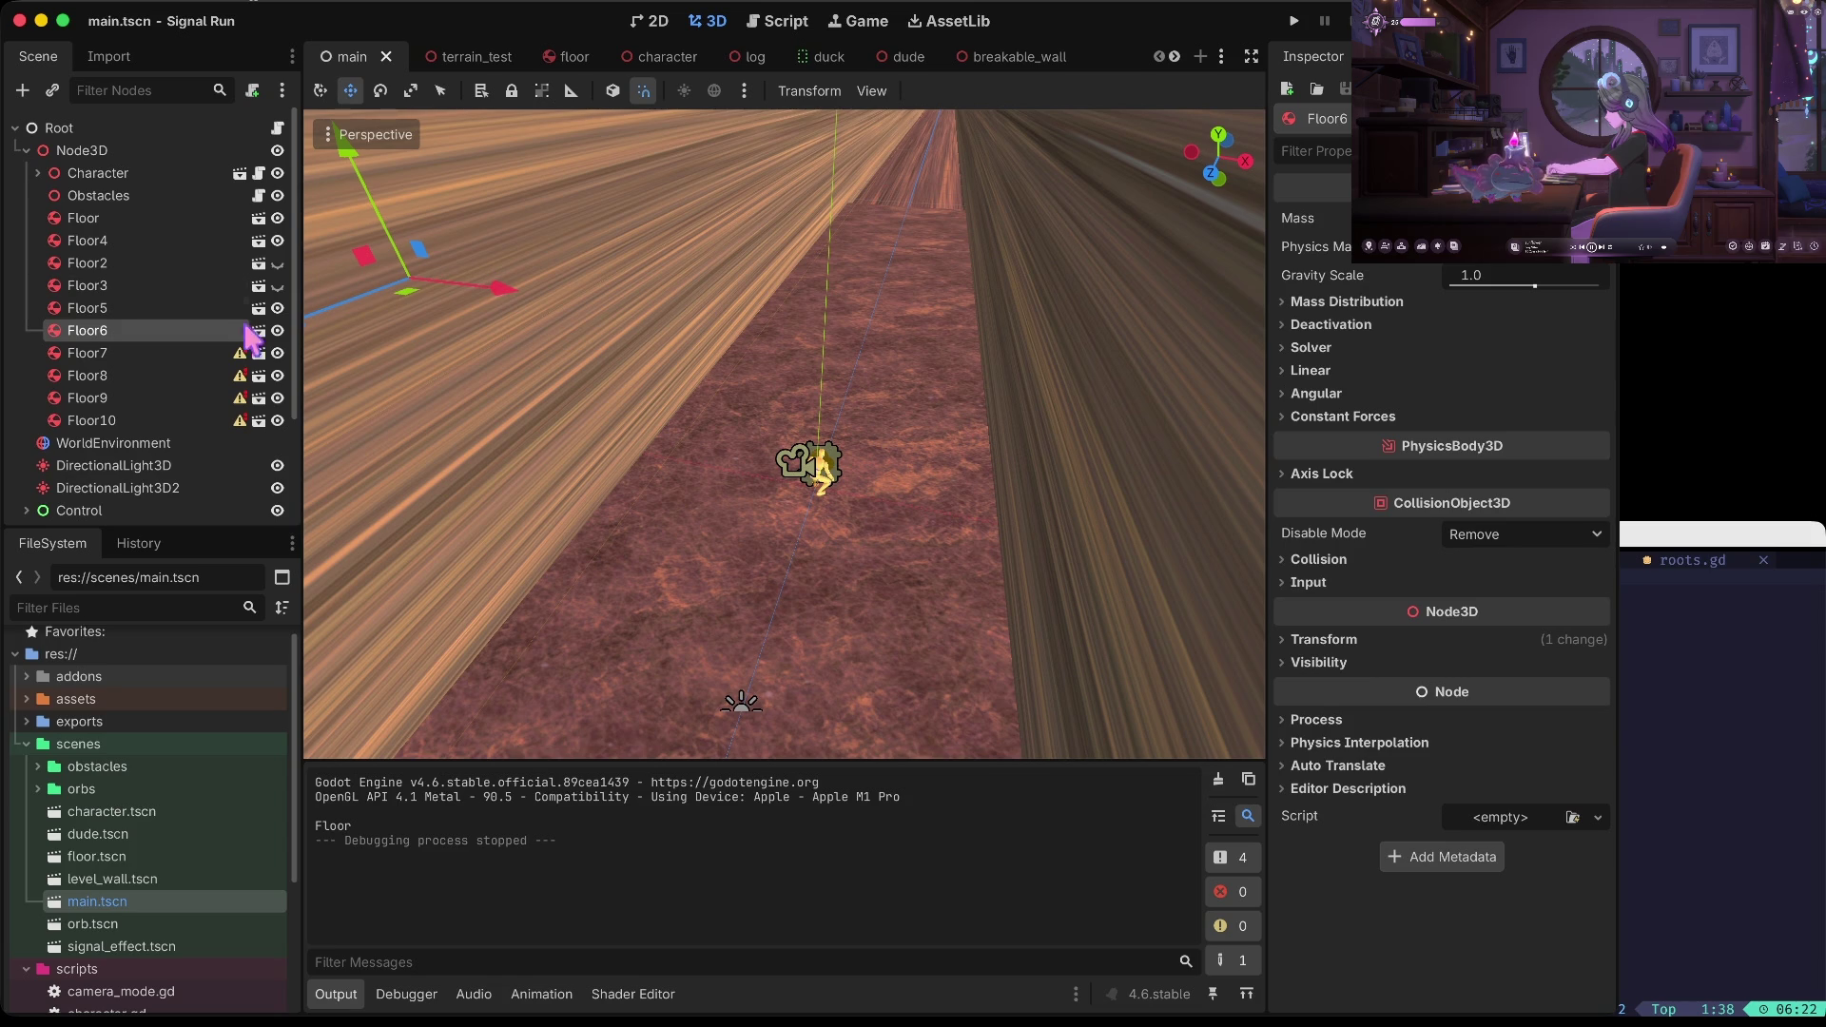
left_click(277, 329)
left_click(277, 308)
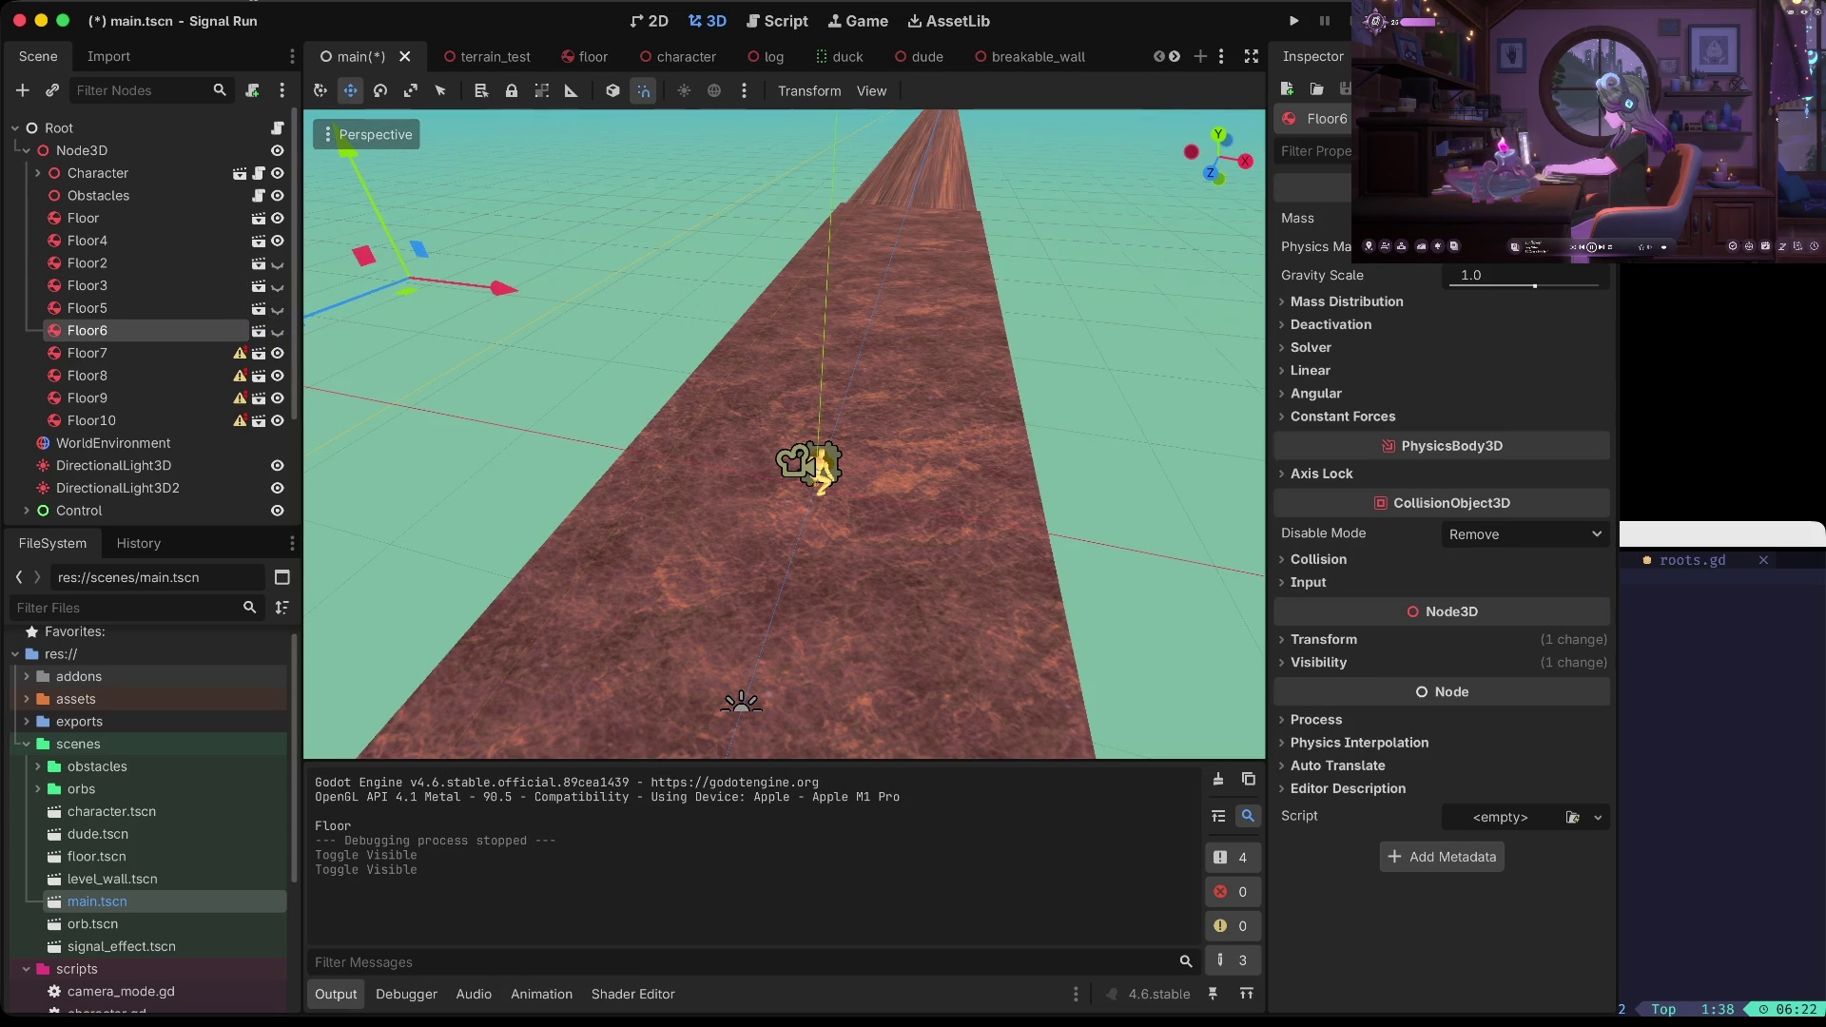
scroll(704, 293, "up", 5)
left_click(277, 241)
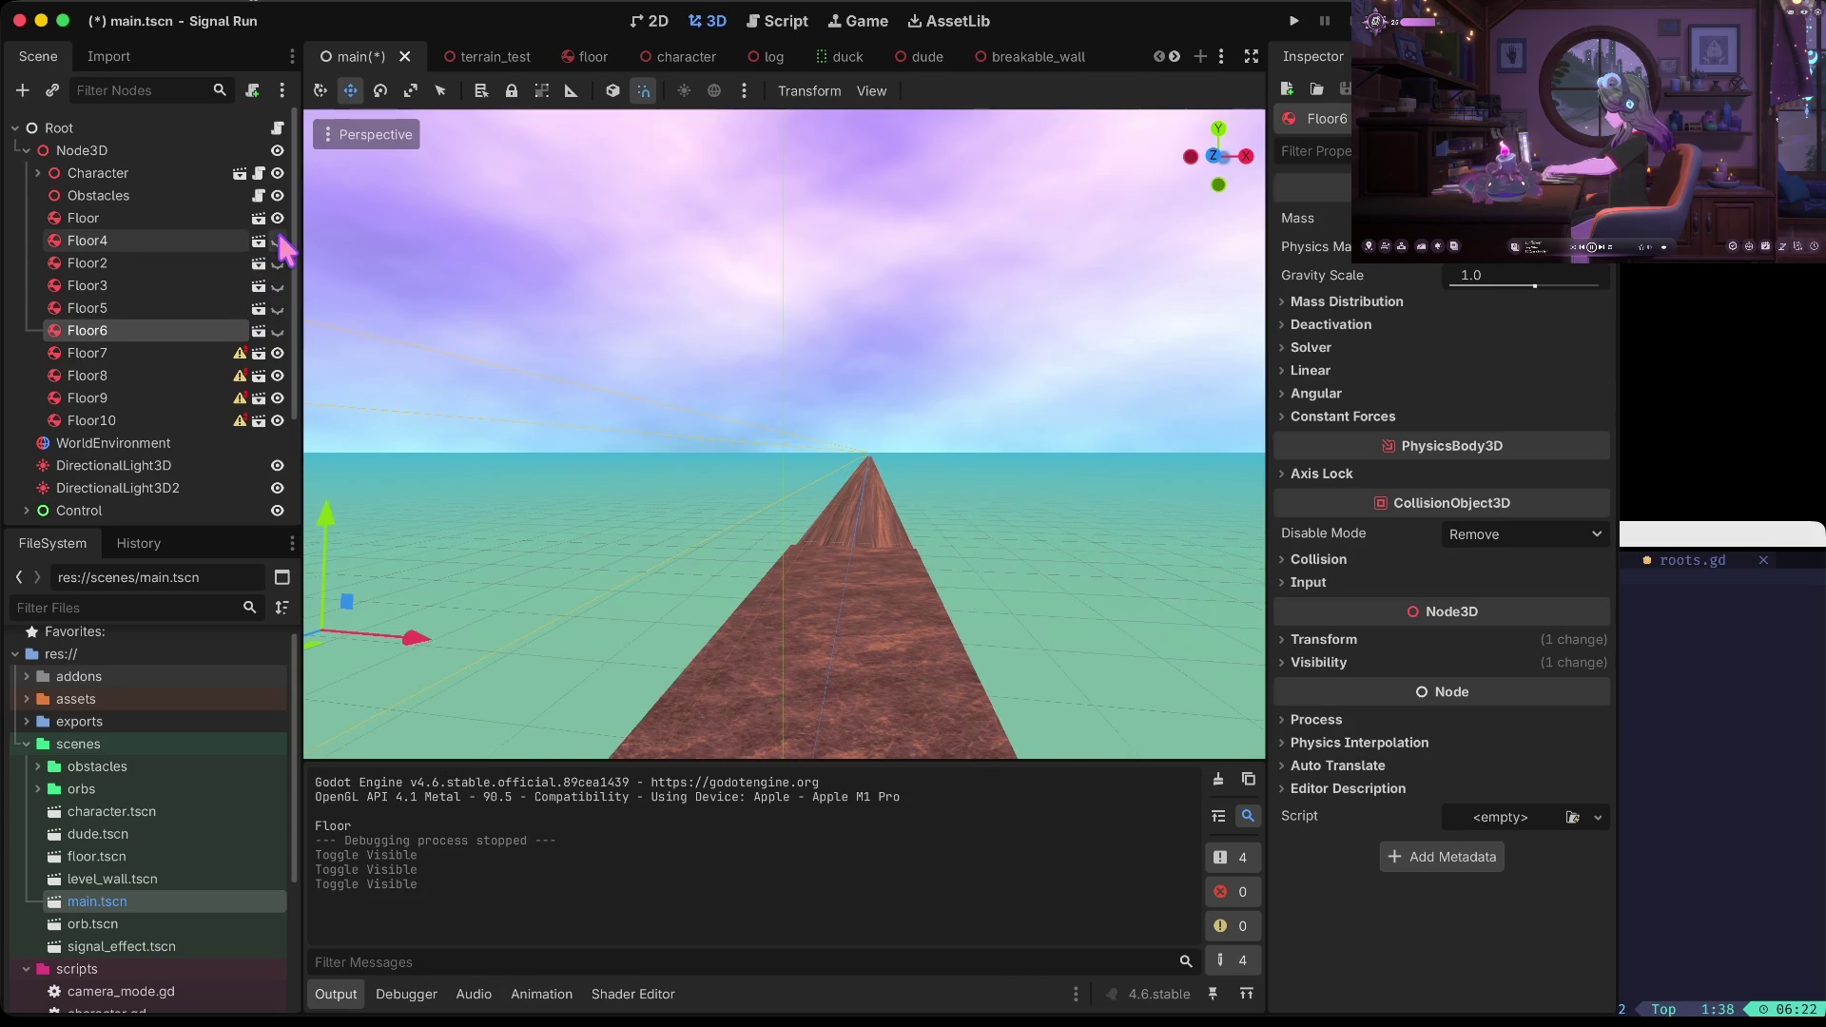
scroll(785, 433, "down", 3)
key("ctrl+s")
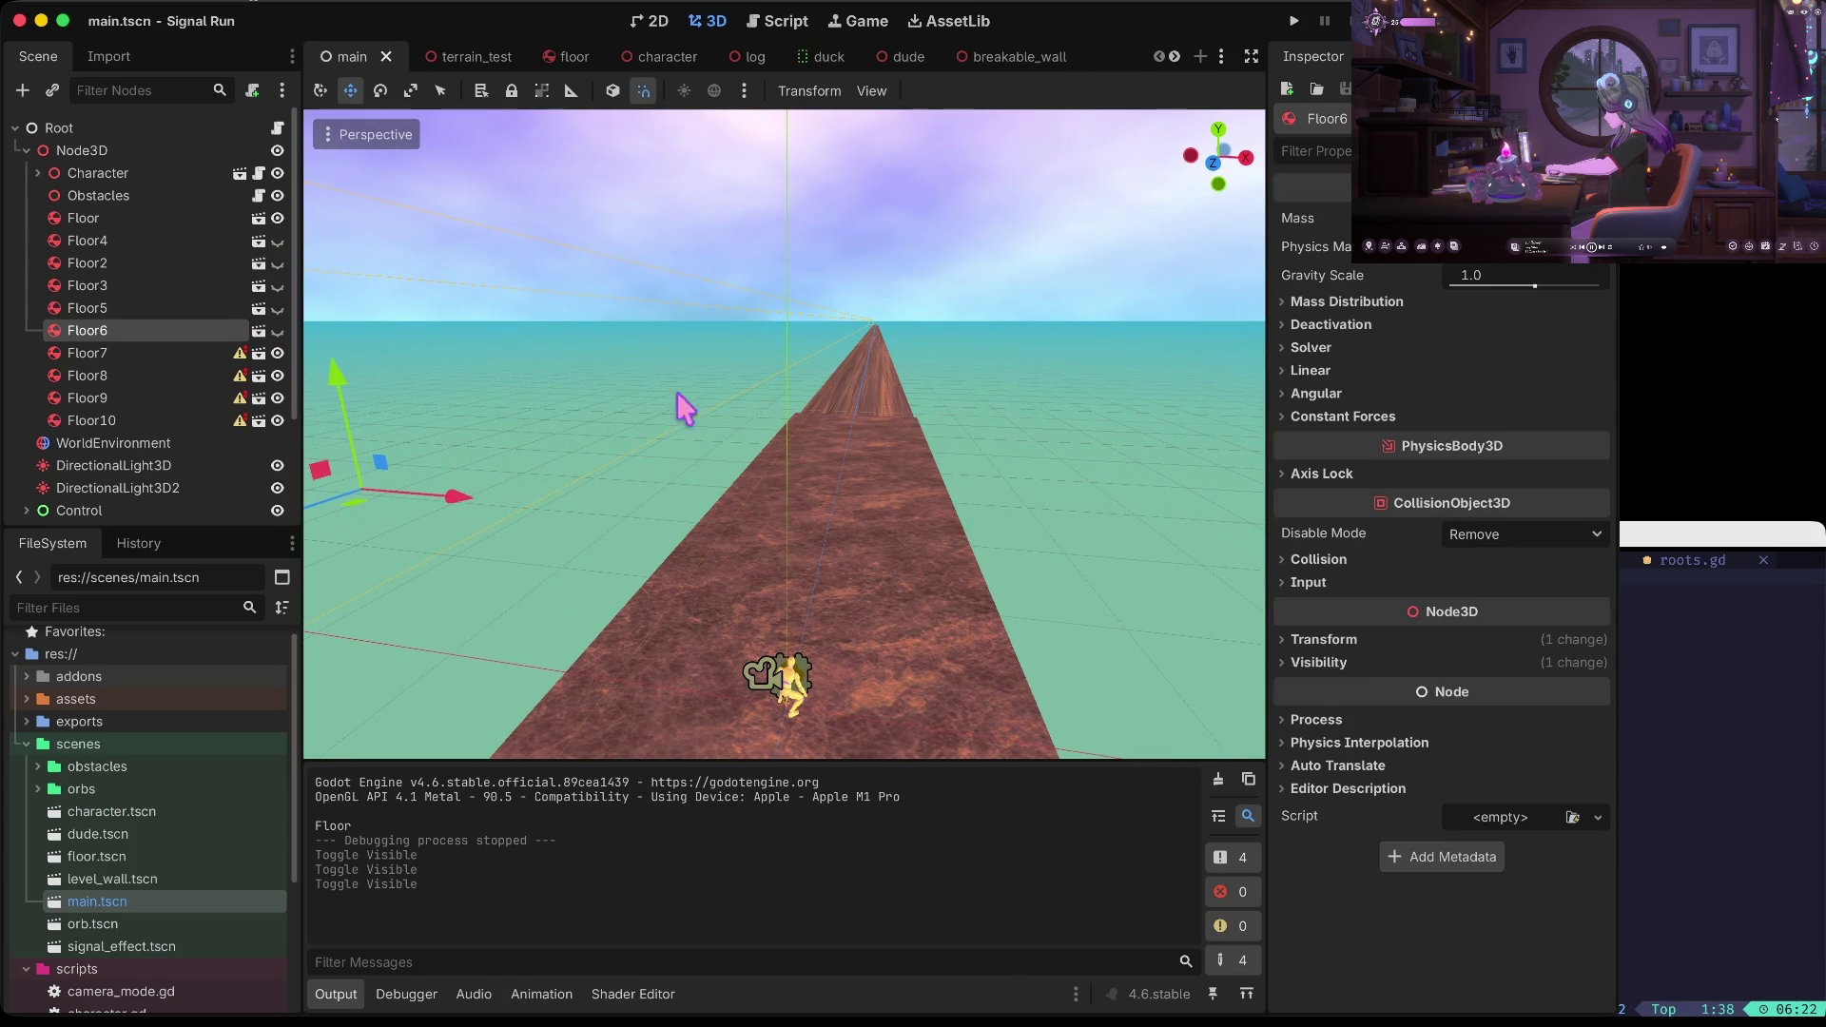
left_click(118, 420)
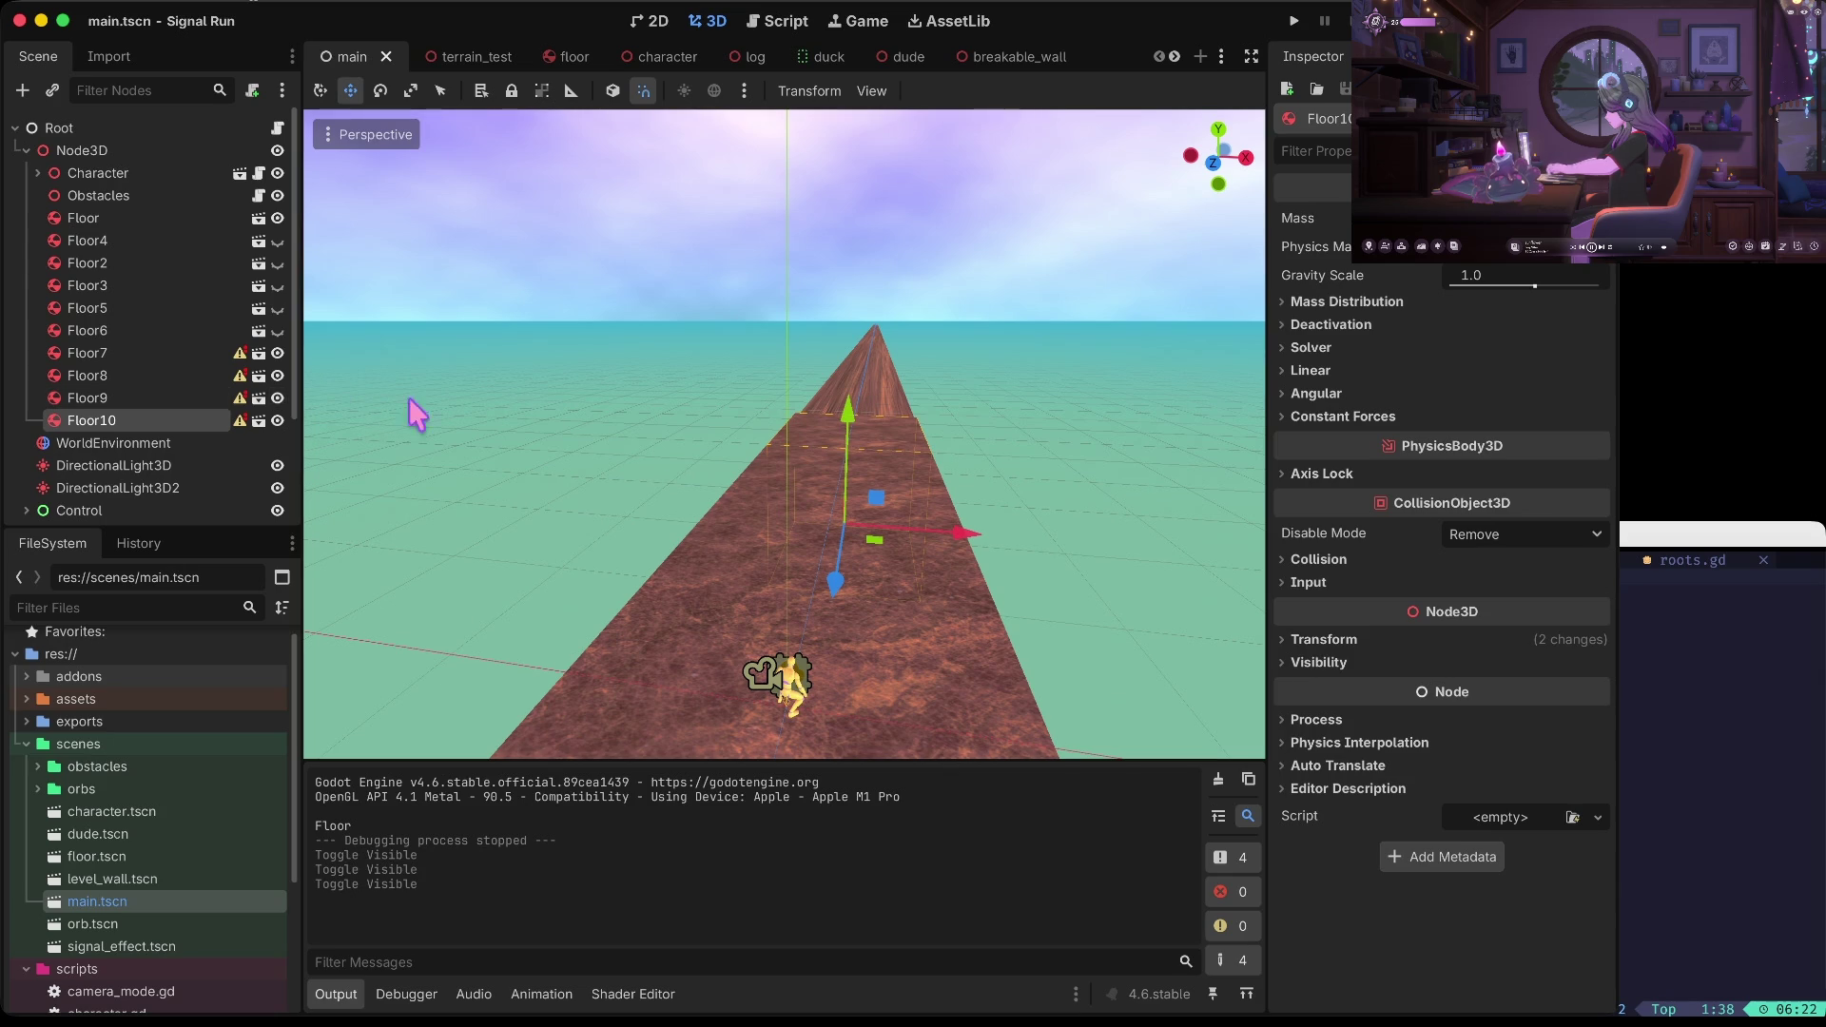
Add a plain Node named Floors under Node3D
right_click(103, 158)
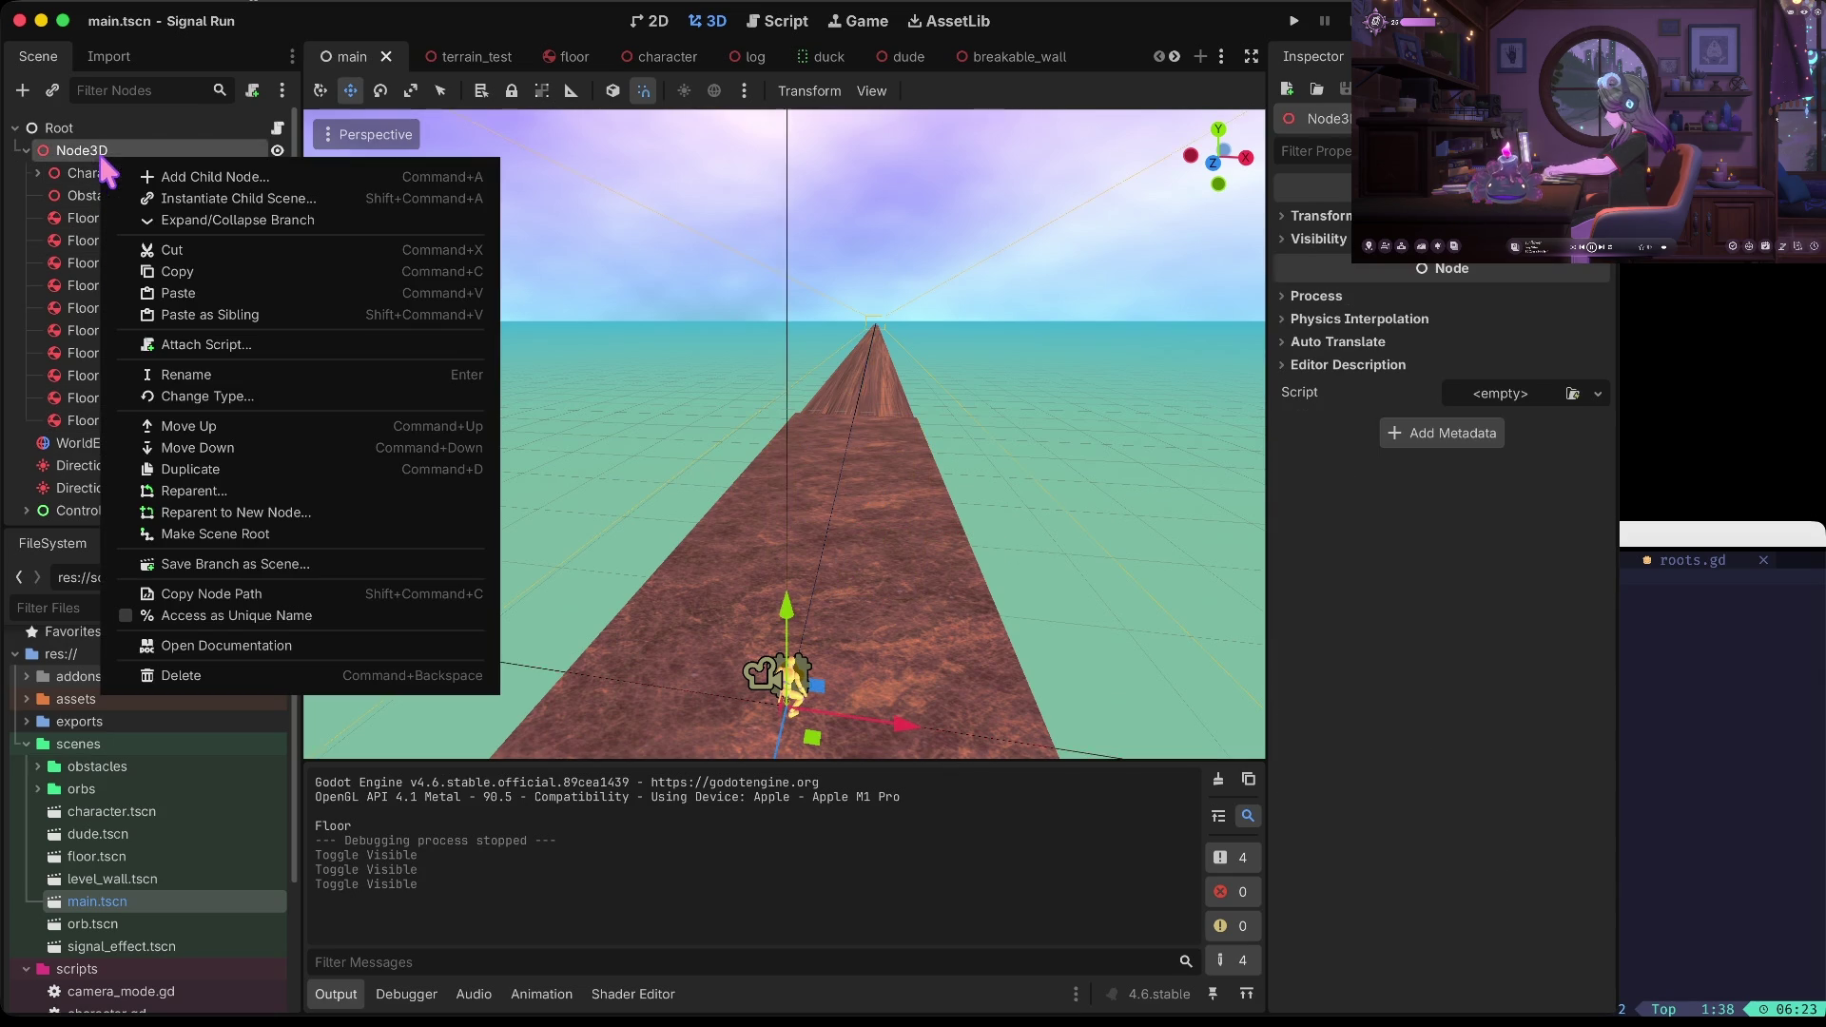
left_click(246, 181)
type("floors")
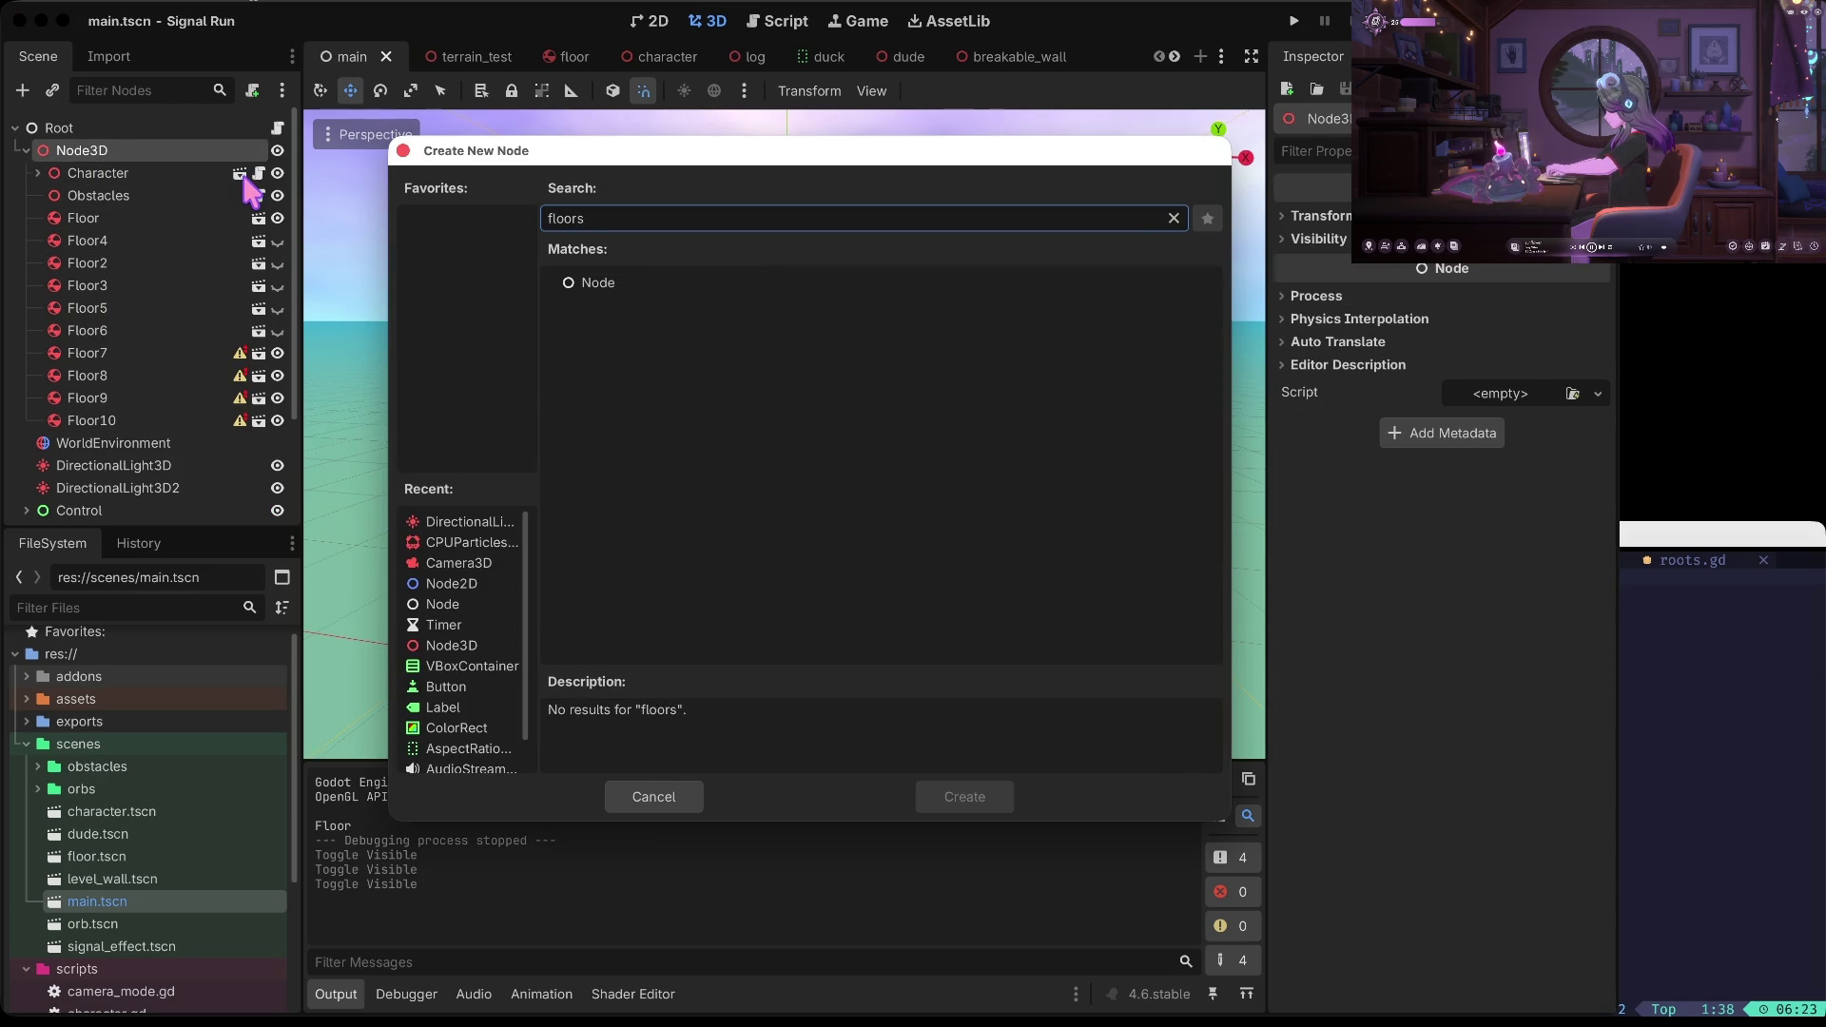
left_click(655, 286)
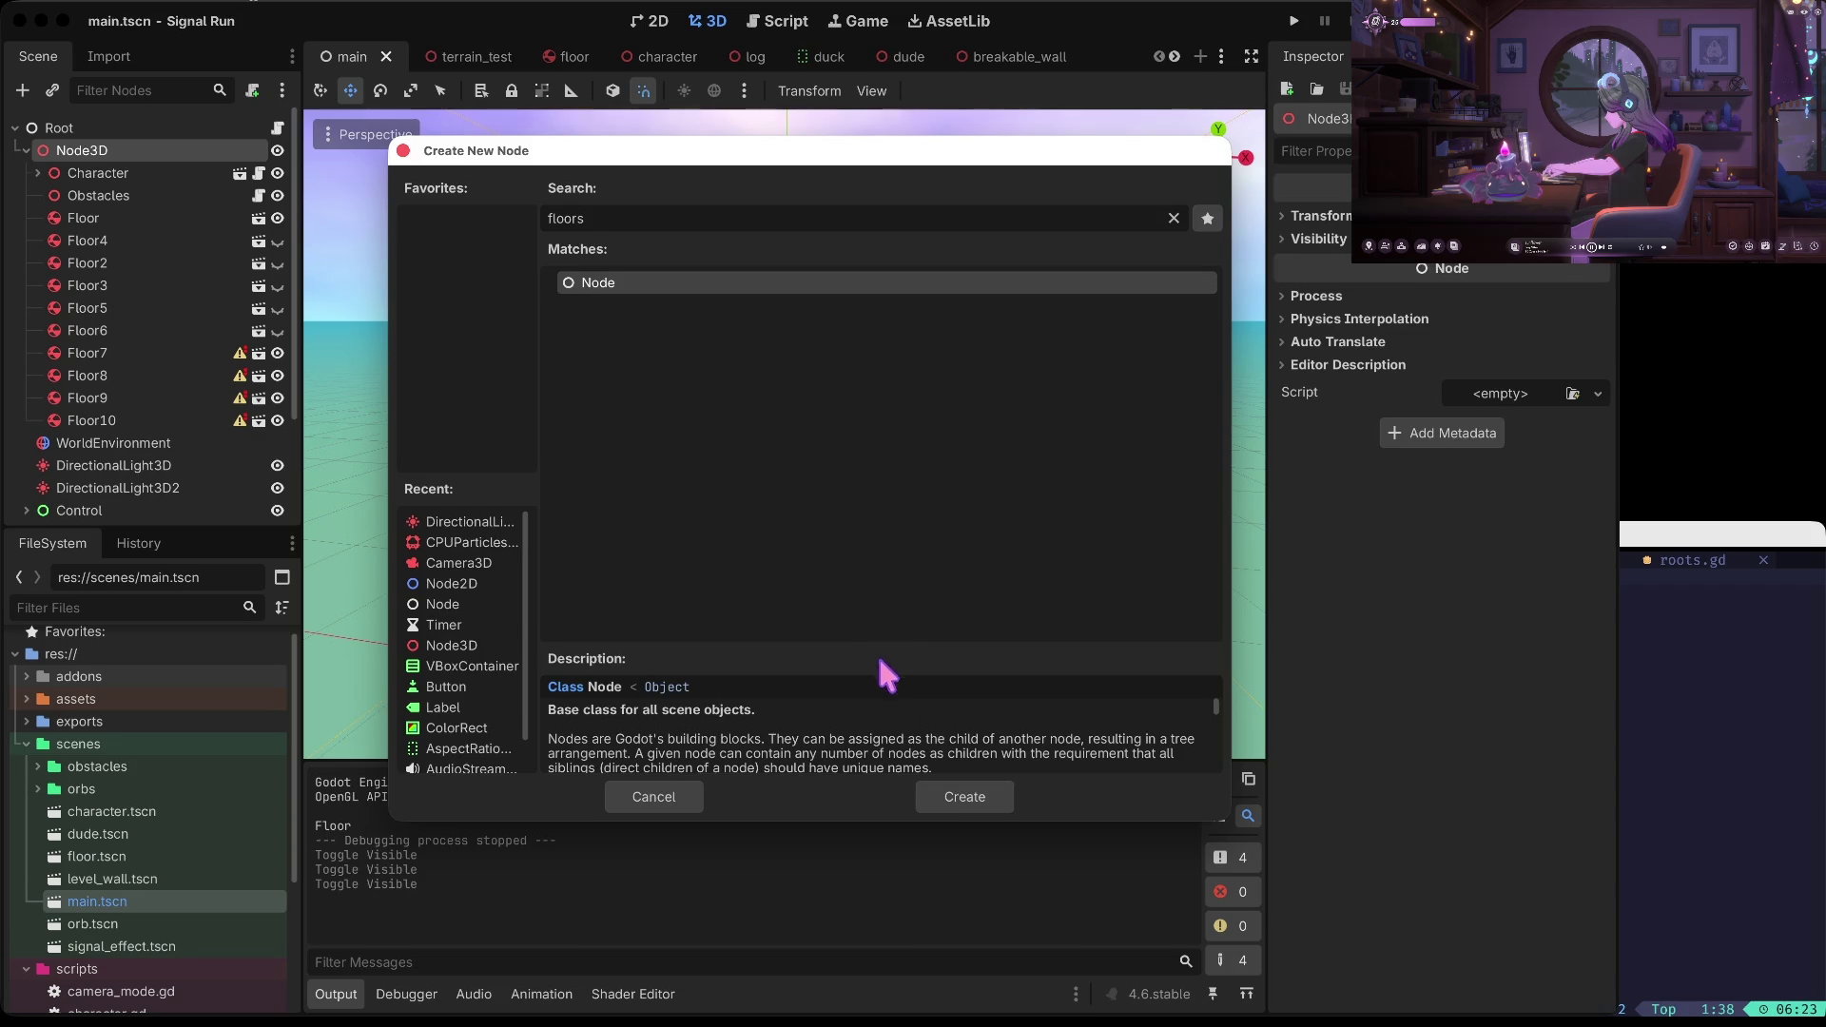
left_click(951, 799)
left_click(87, 443)
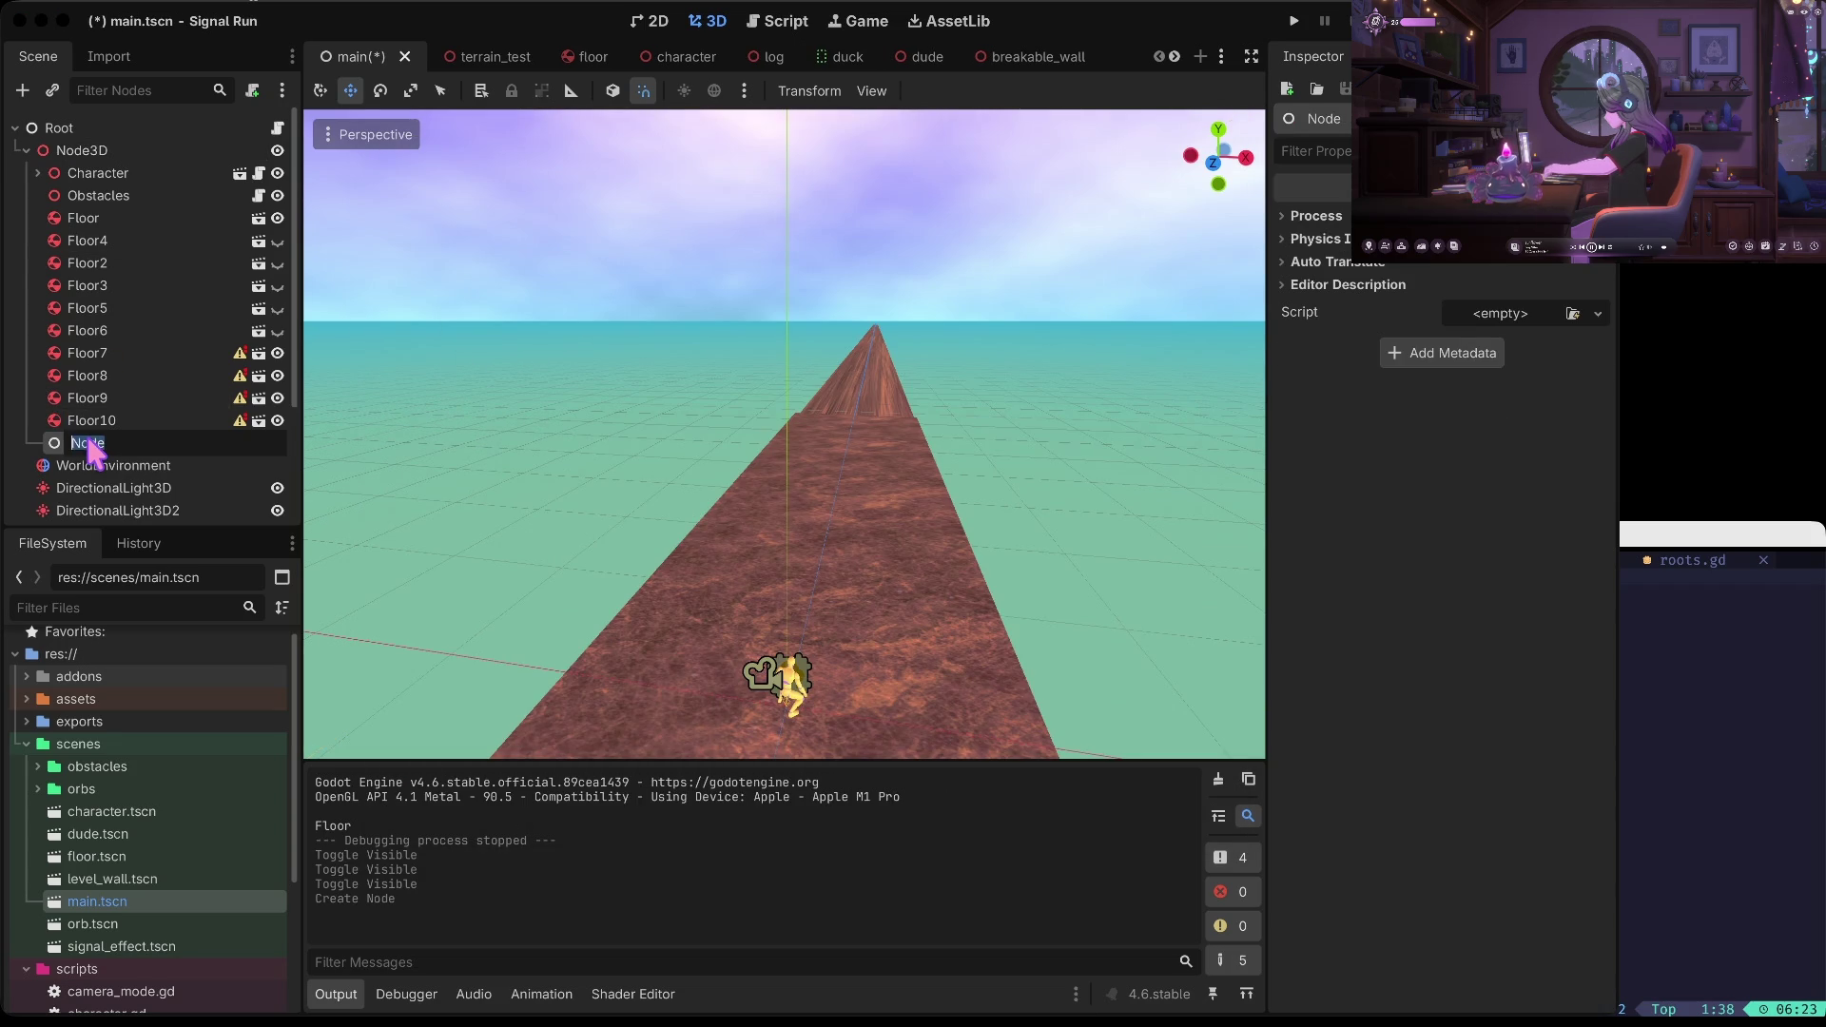
type("ors")
key("Return")
Move Floor through Floor10 under Floors, then add a Floor10 copy as Floor11, 21 units further
left_click(107, 215)
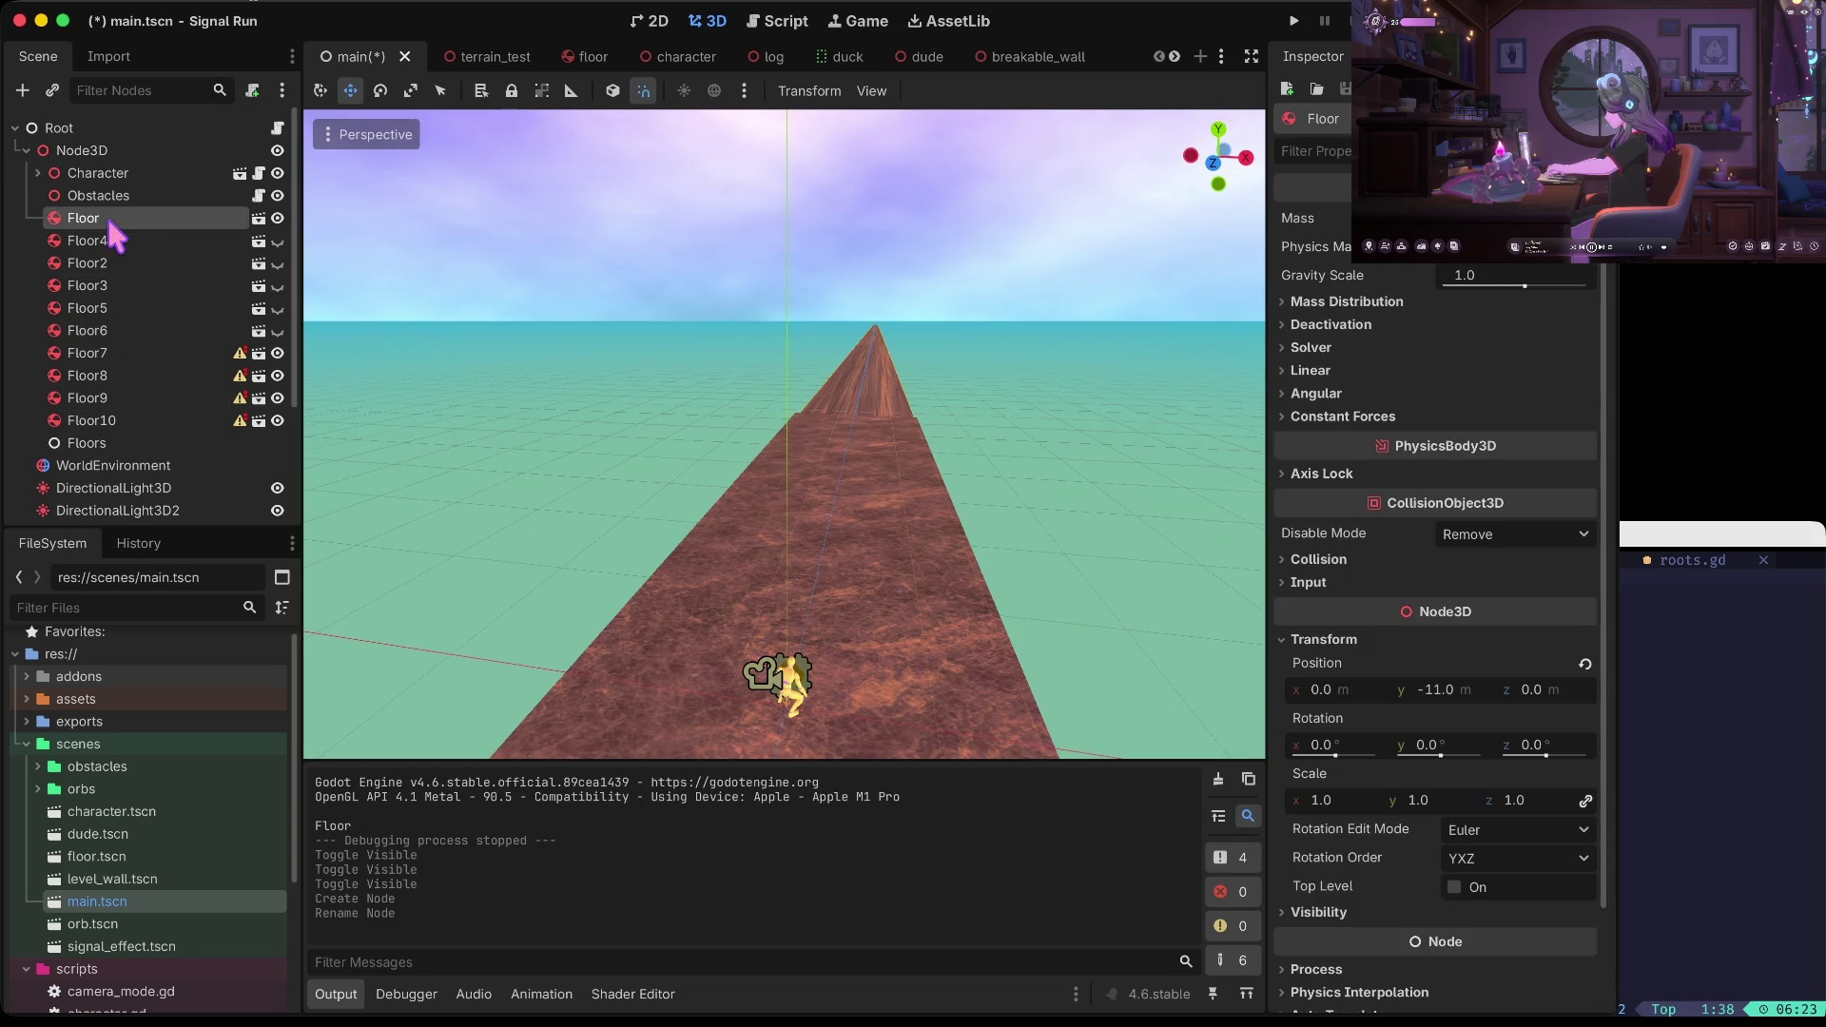
left_click(123, 418, "shift")
left_click_drag(122, 418, 97, 443)
left_click(100, 220)
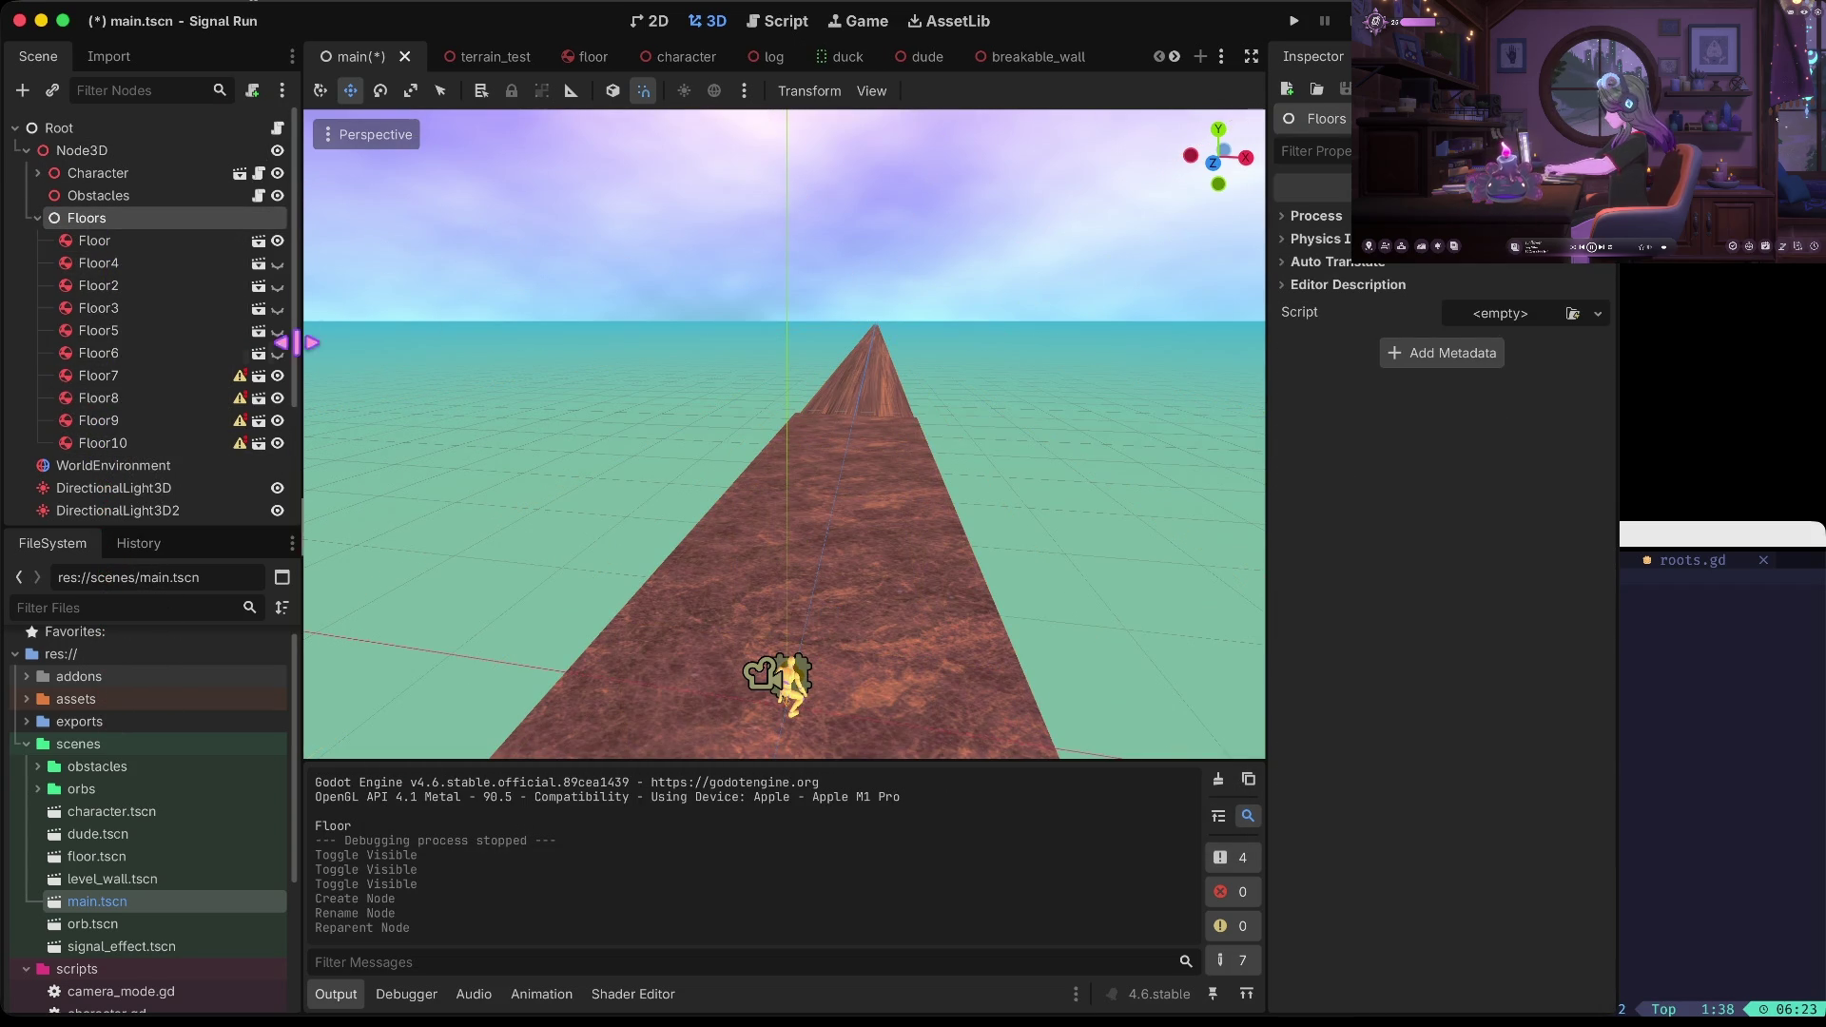
left_click(141, 443)
key("ctrl+c")
left_click(88, 218)
key("ctrl+v")
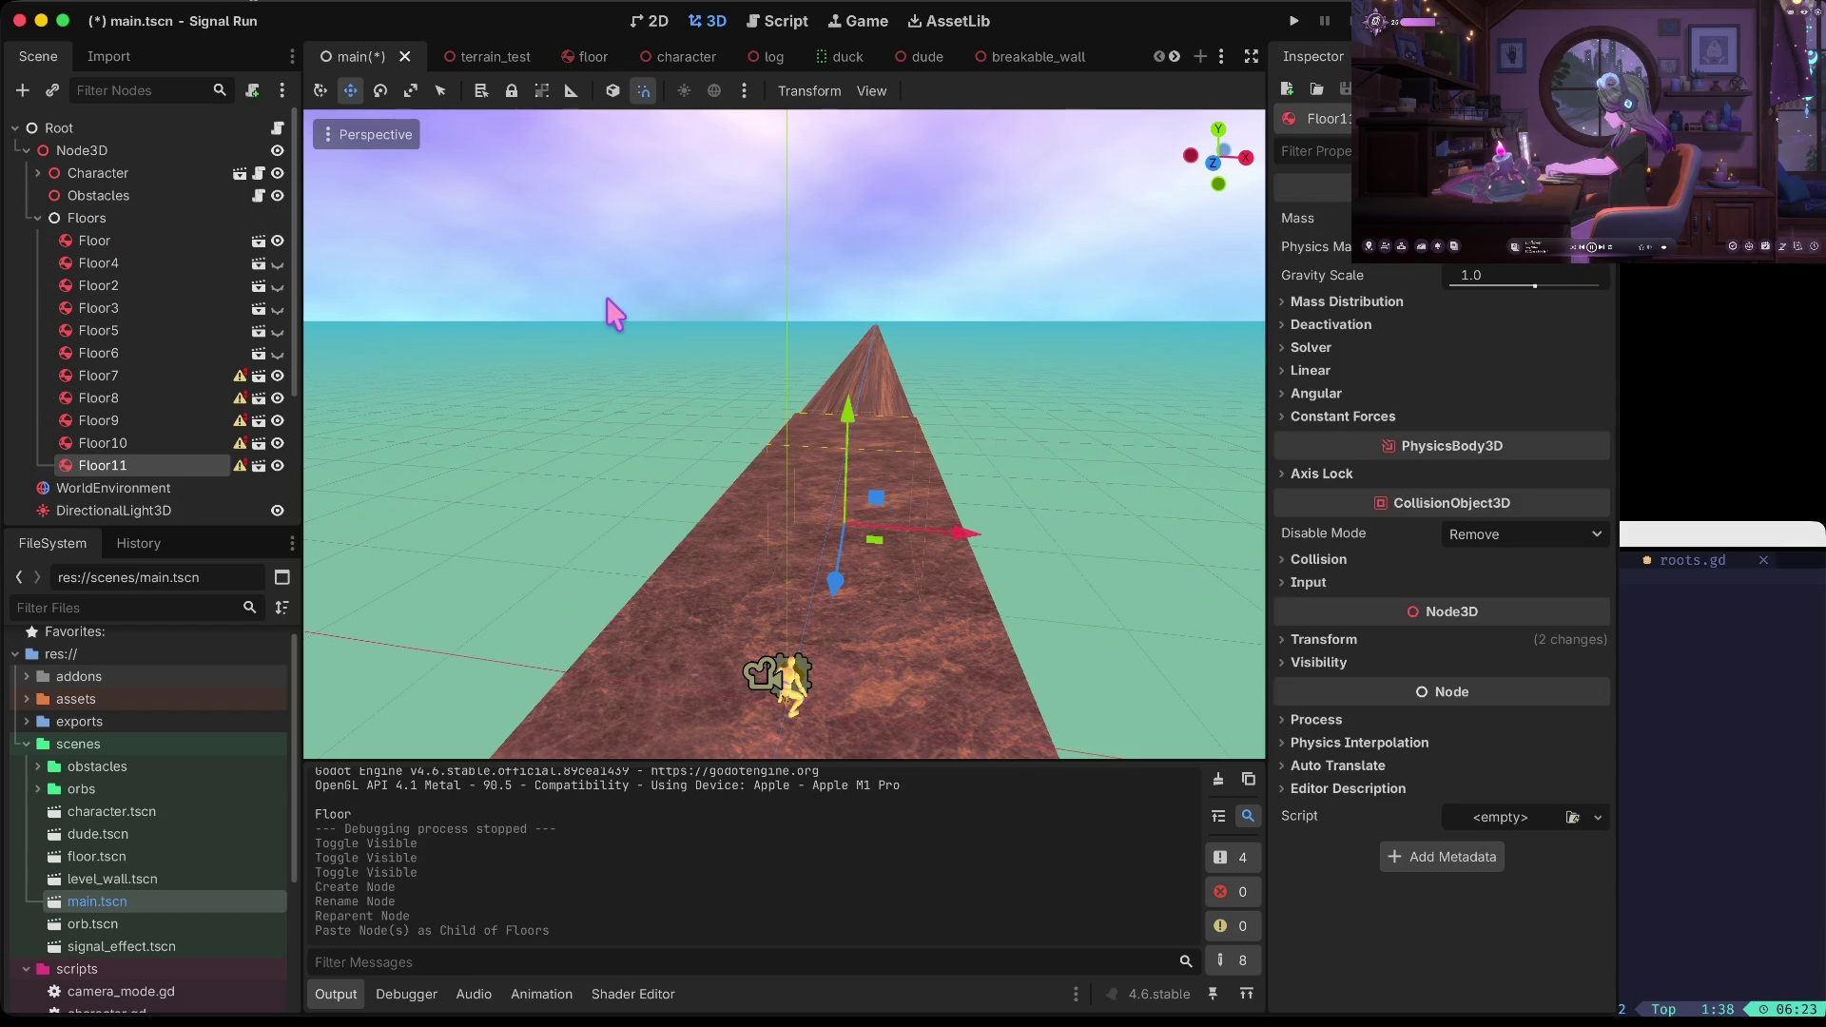
mouse_move(846, 556)
left_mouse_down()
mouse_move(842, 582)
mouse_move(911, 398)
mouse_move(875, 535)
left_mouse_up()
Add a Floor11 copy as Floor12 further back, save, and paste a copy of Floors
left_click(143, 465)
key("ctrl+c")
left_click(104, 218)
key("ctrl+v")
mouse_move(827, 494)
left_mouse_down()
mouse_move(847, 497)
mouse_move(856, 469)
mouse_move(845, 482)
left_mouse_up()
key("ctrl+s")
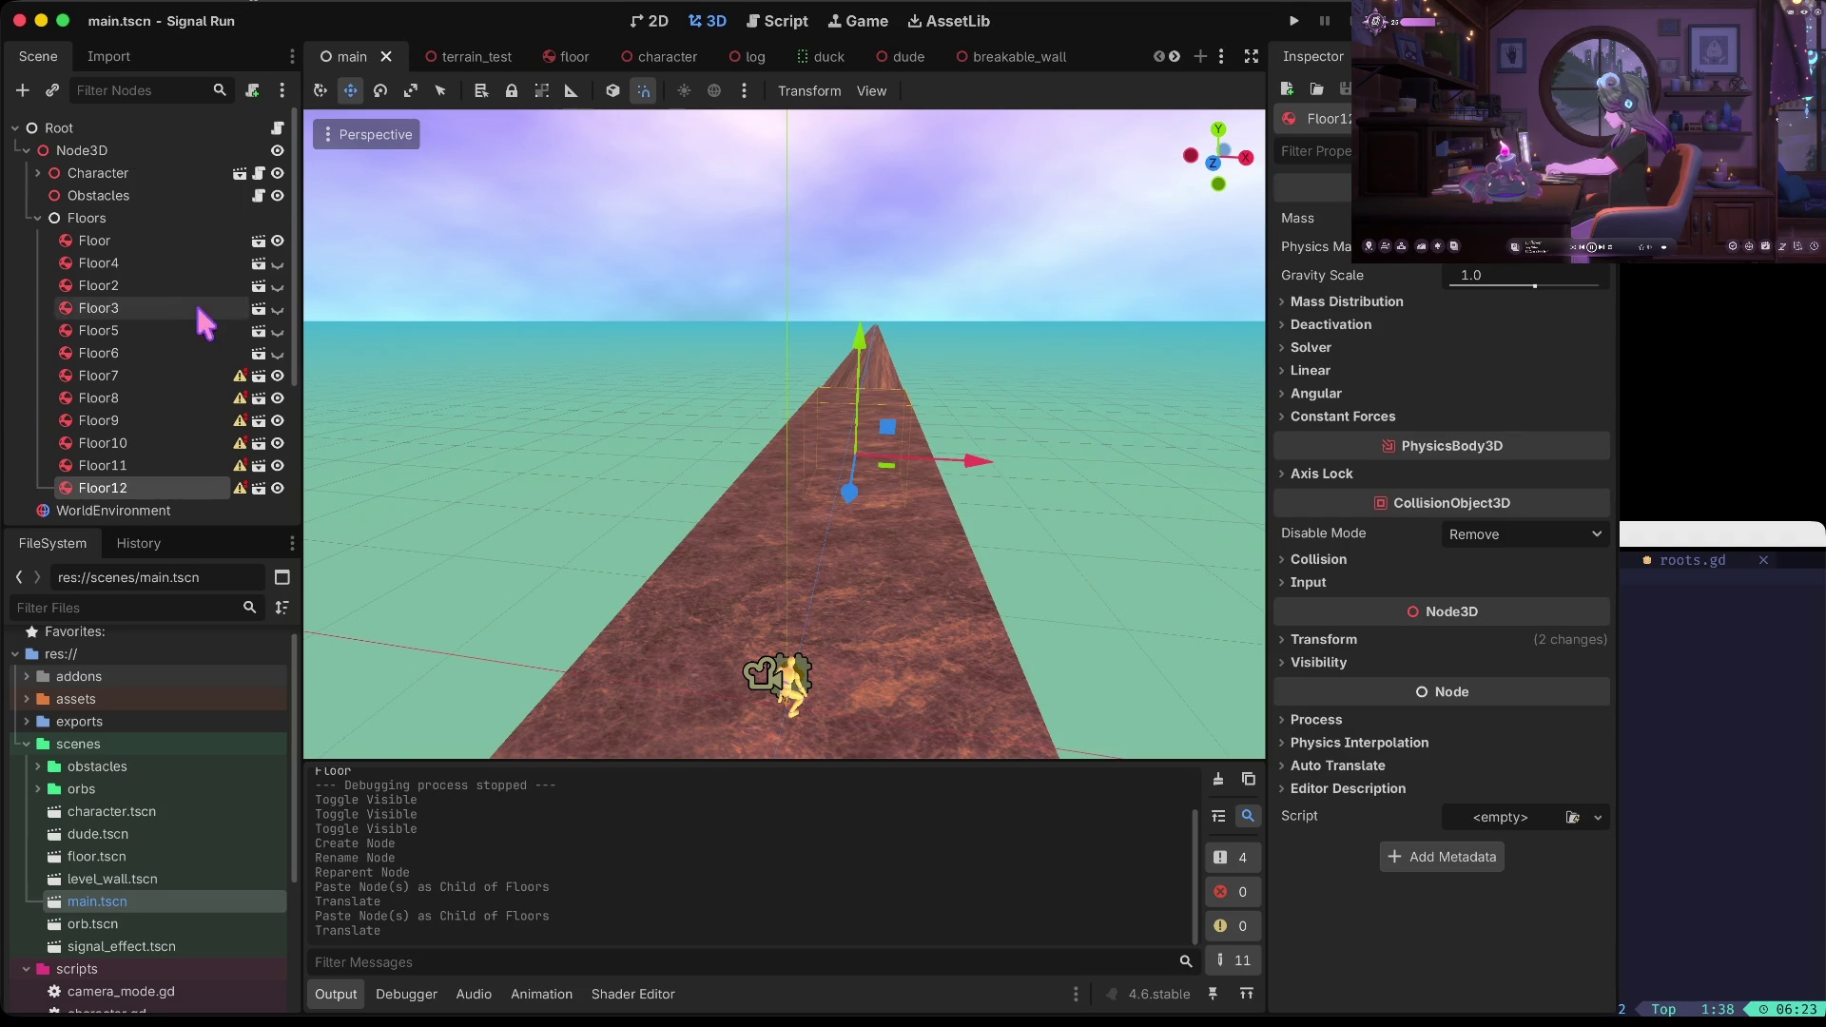
left_click(131, 215)
key("ctrl+c")
key("ctrl+v")
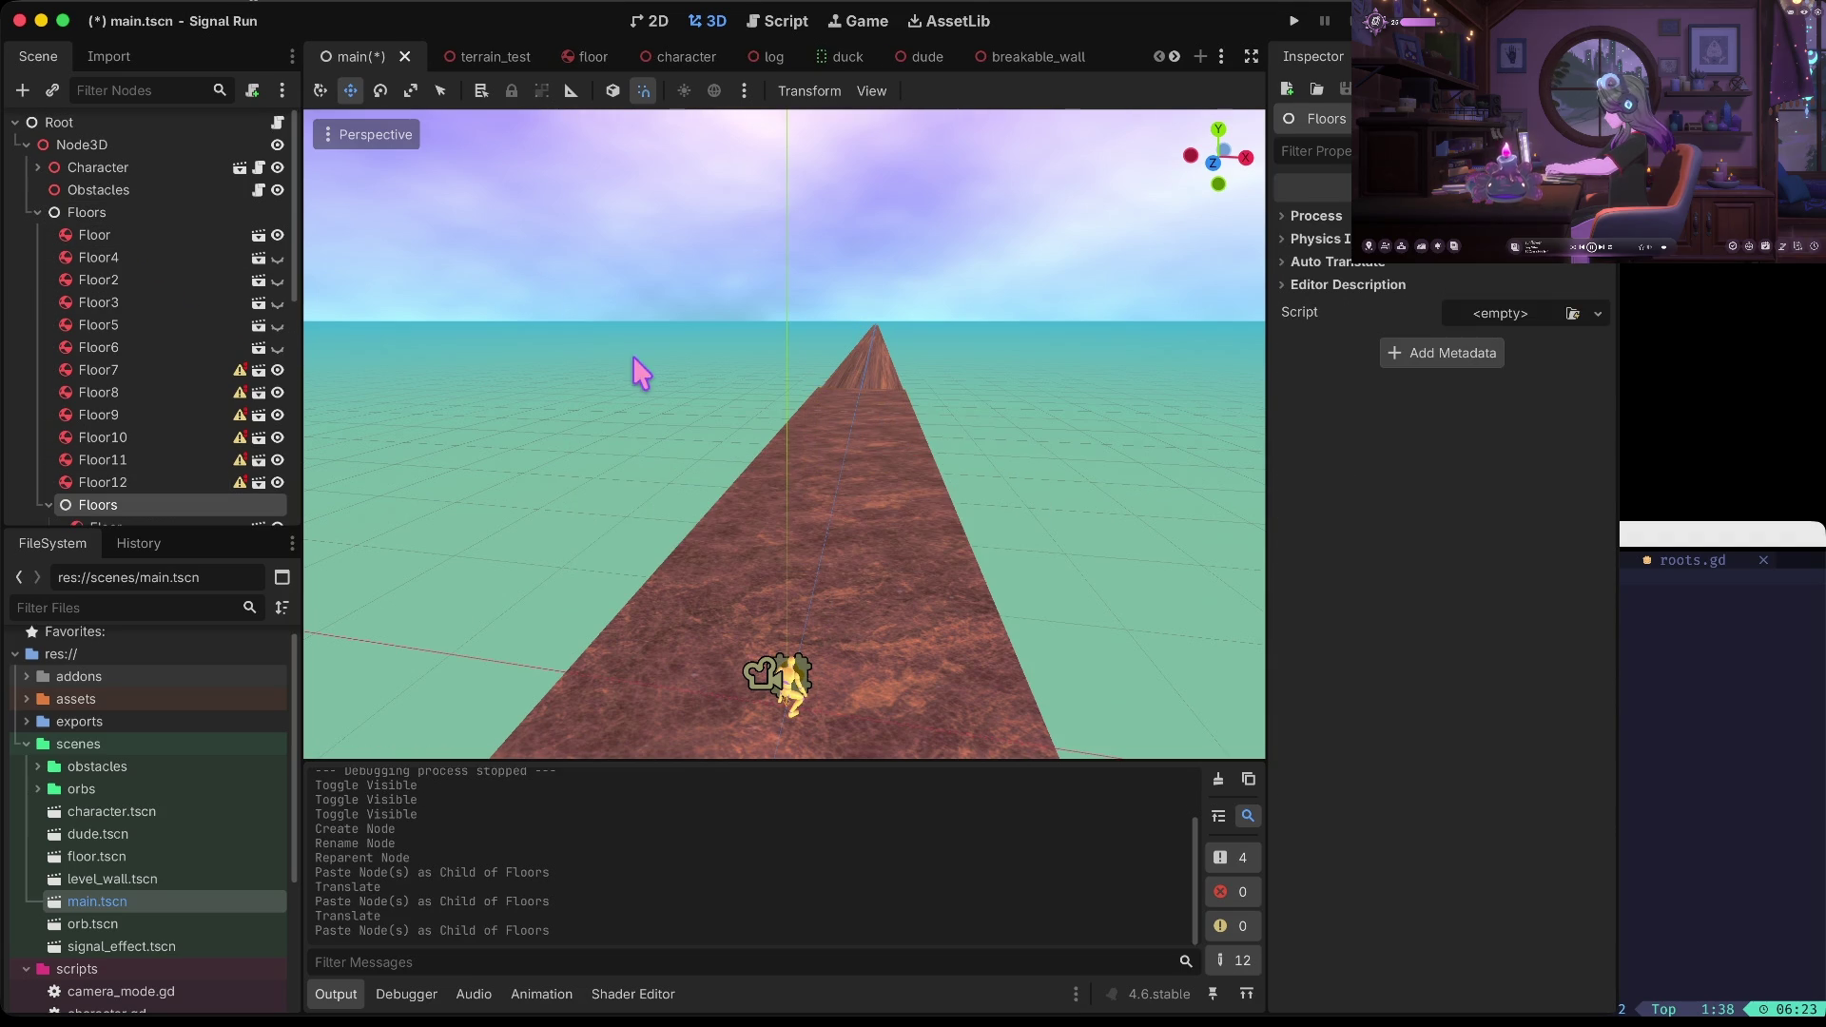
Undo the stray Floors paste, add Floor13 past the track's end, and save
key("ctrl+z")
left_click(116, 484)
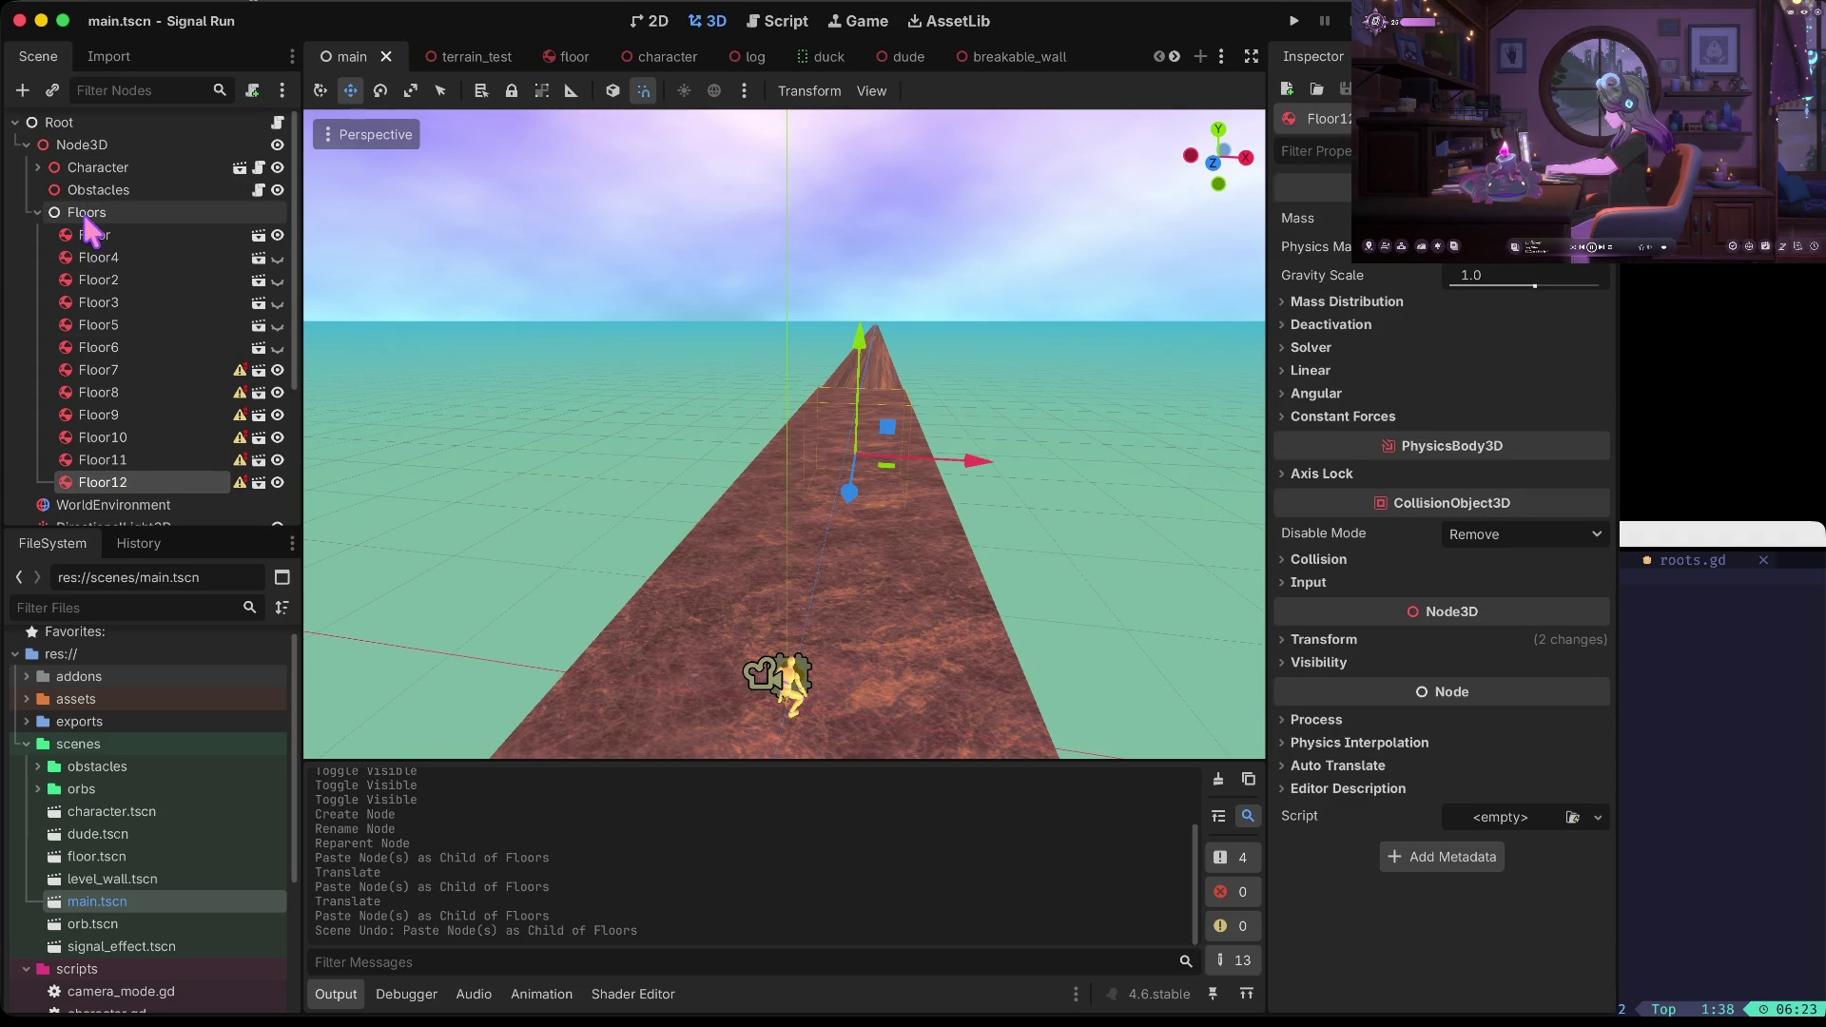
left_click(95, 462)
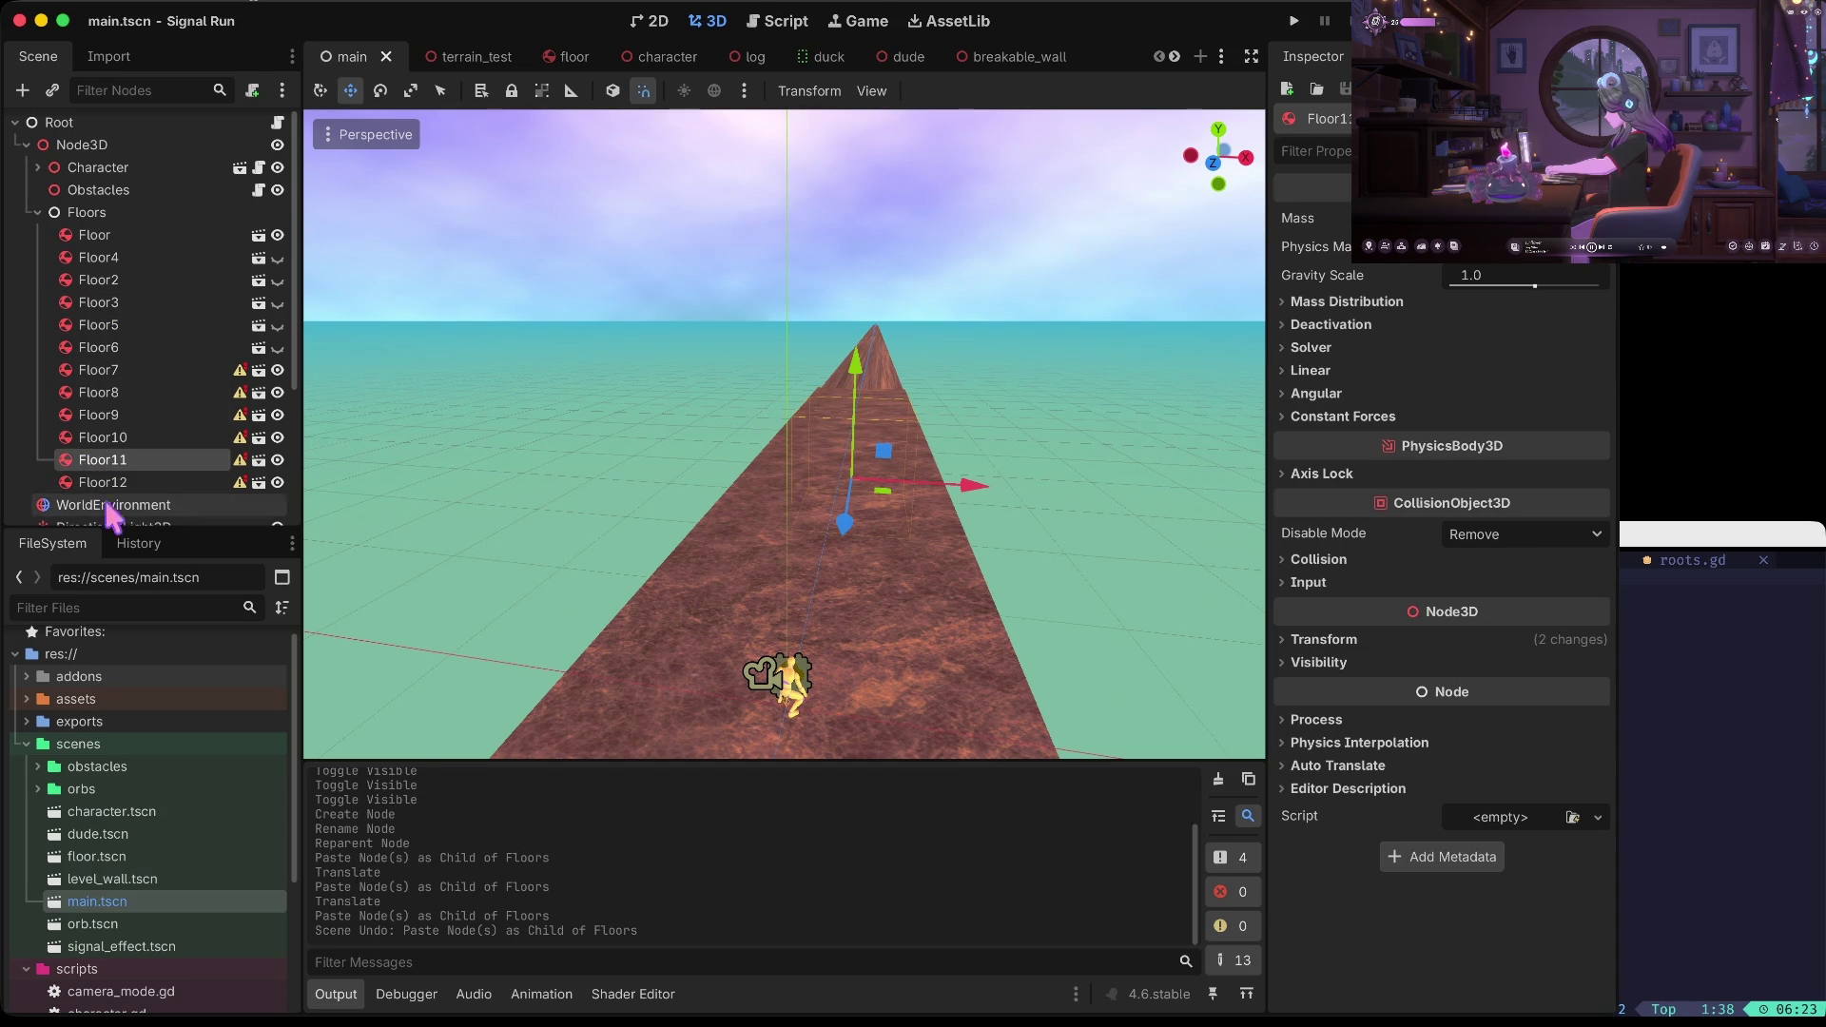
left_click(104, 482)
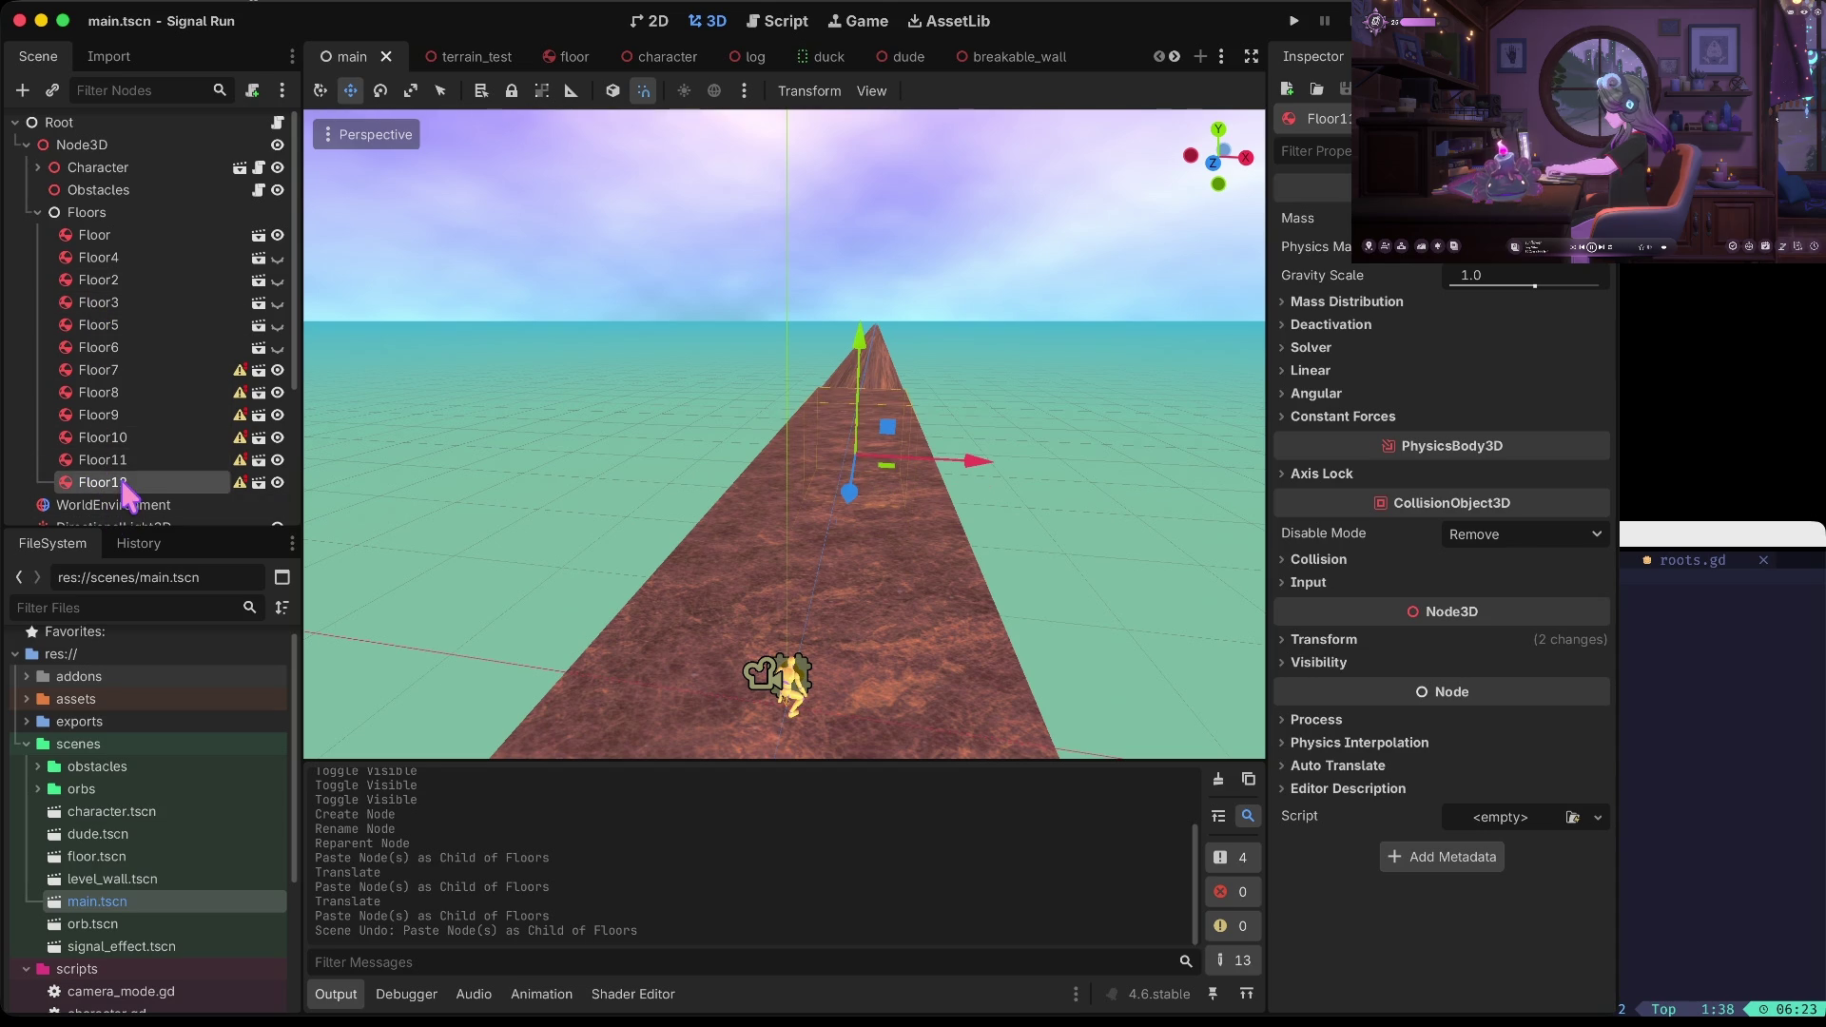
left_click(114, 203)
key("ctrl+v")
mouse_move(849, 493)
left_mouse_down()
mouse_move(870, 464)
mouse_move(876, 485)
left_mouse_up()
key("ctrl+s")
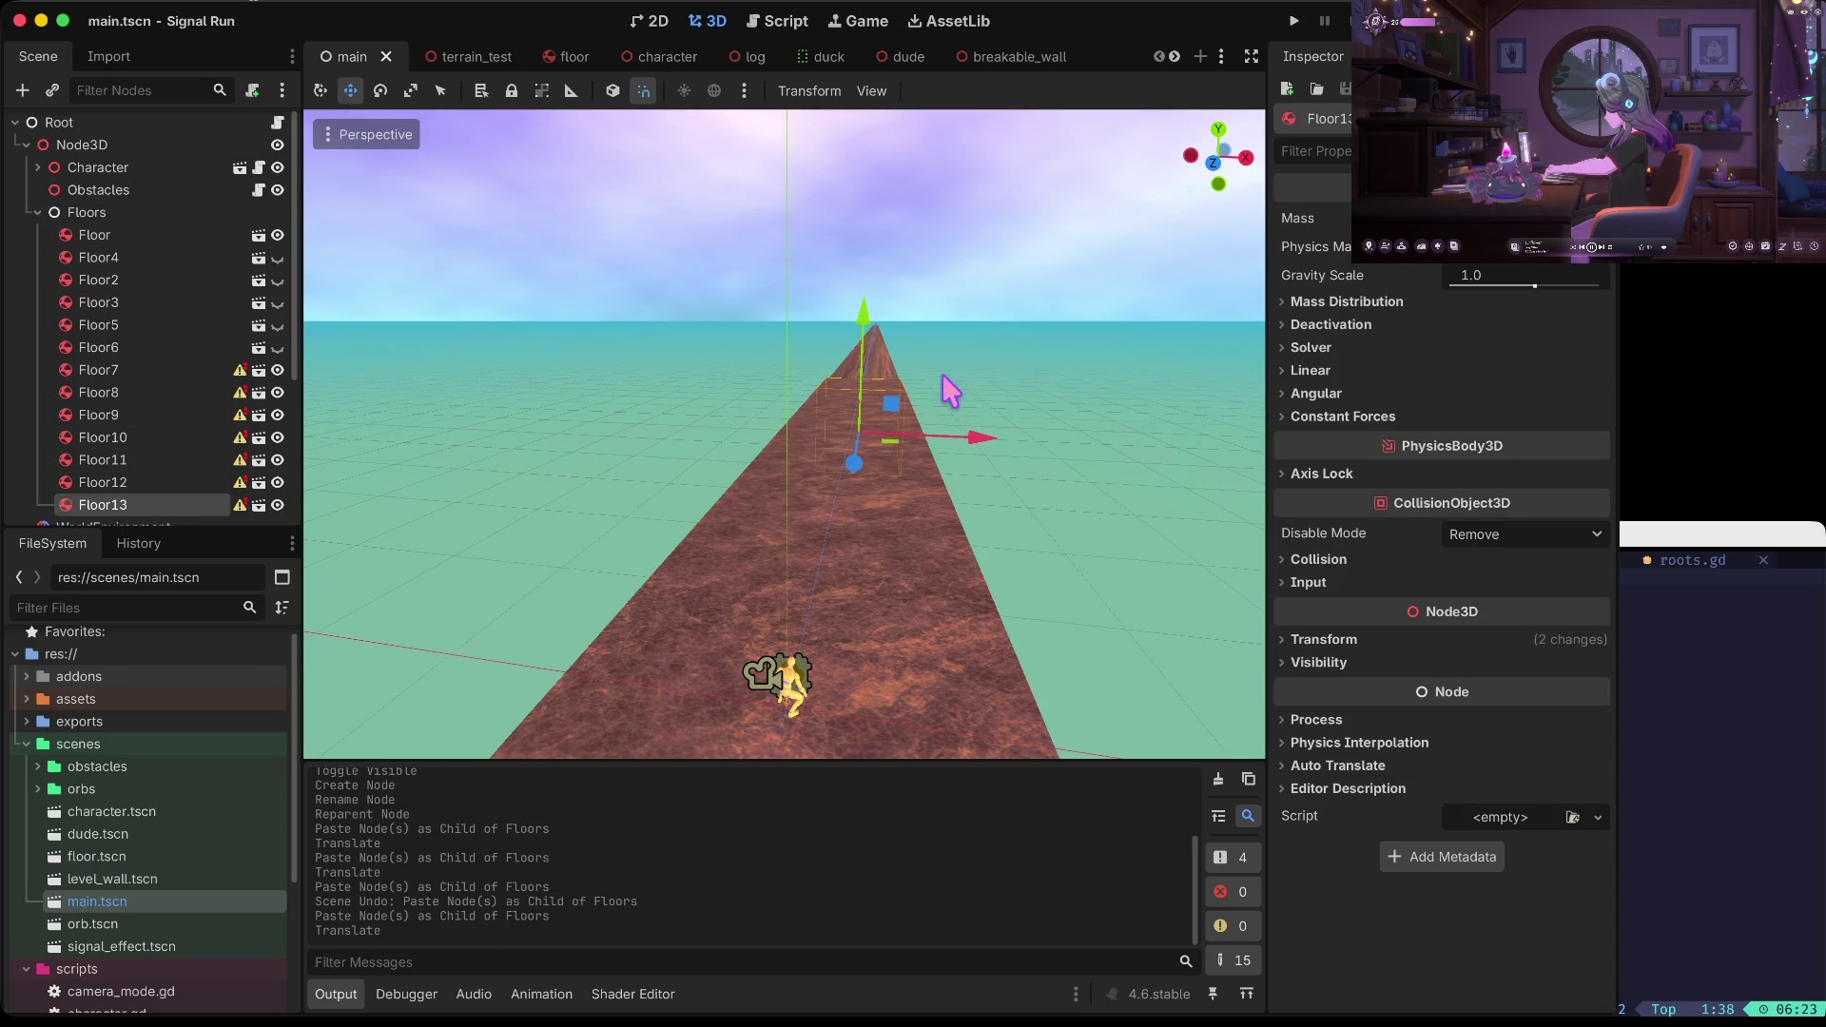
Scale Floor13 along its length, shrinking it slightly along the track
left_click(942, 374)
left_click(861, 389)
key("r")
key("e")
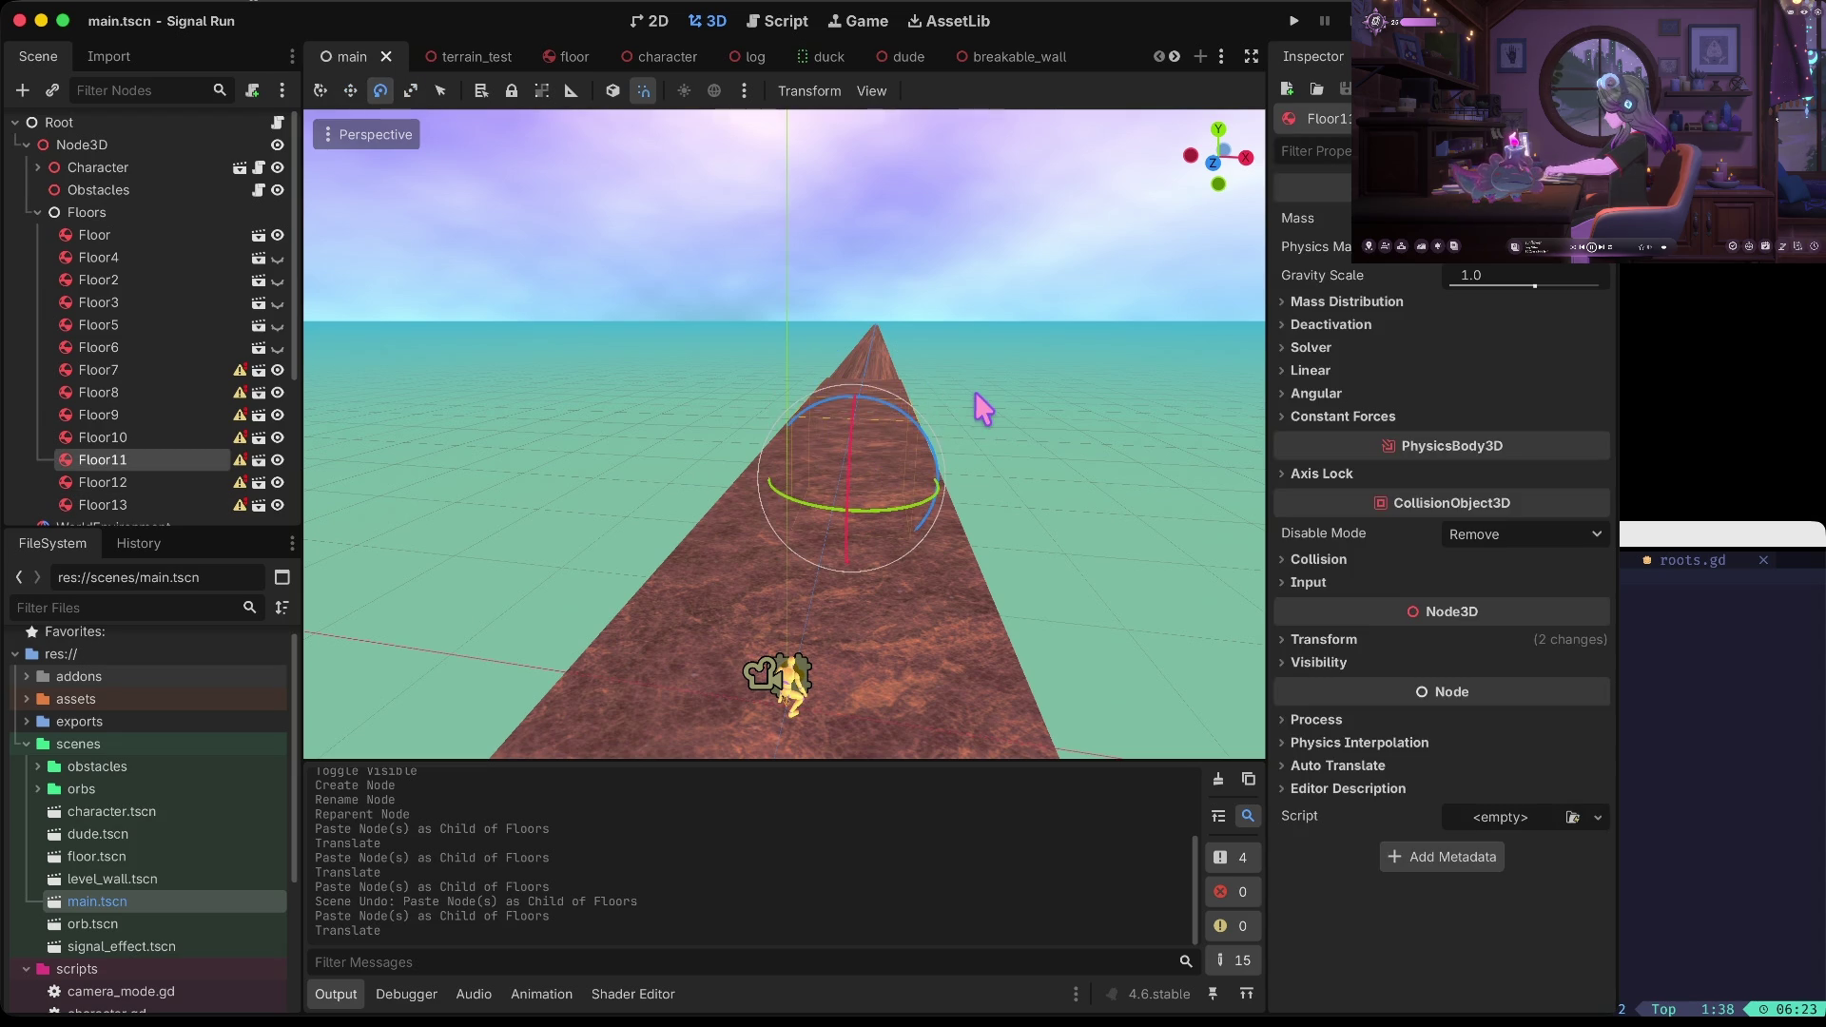
left_click(969, 407)
left_click_drag(970, 407, 984, 409)
left_click(972, 370)
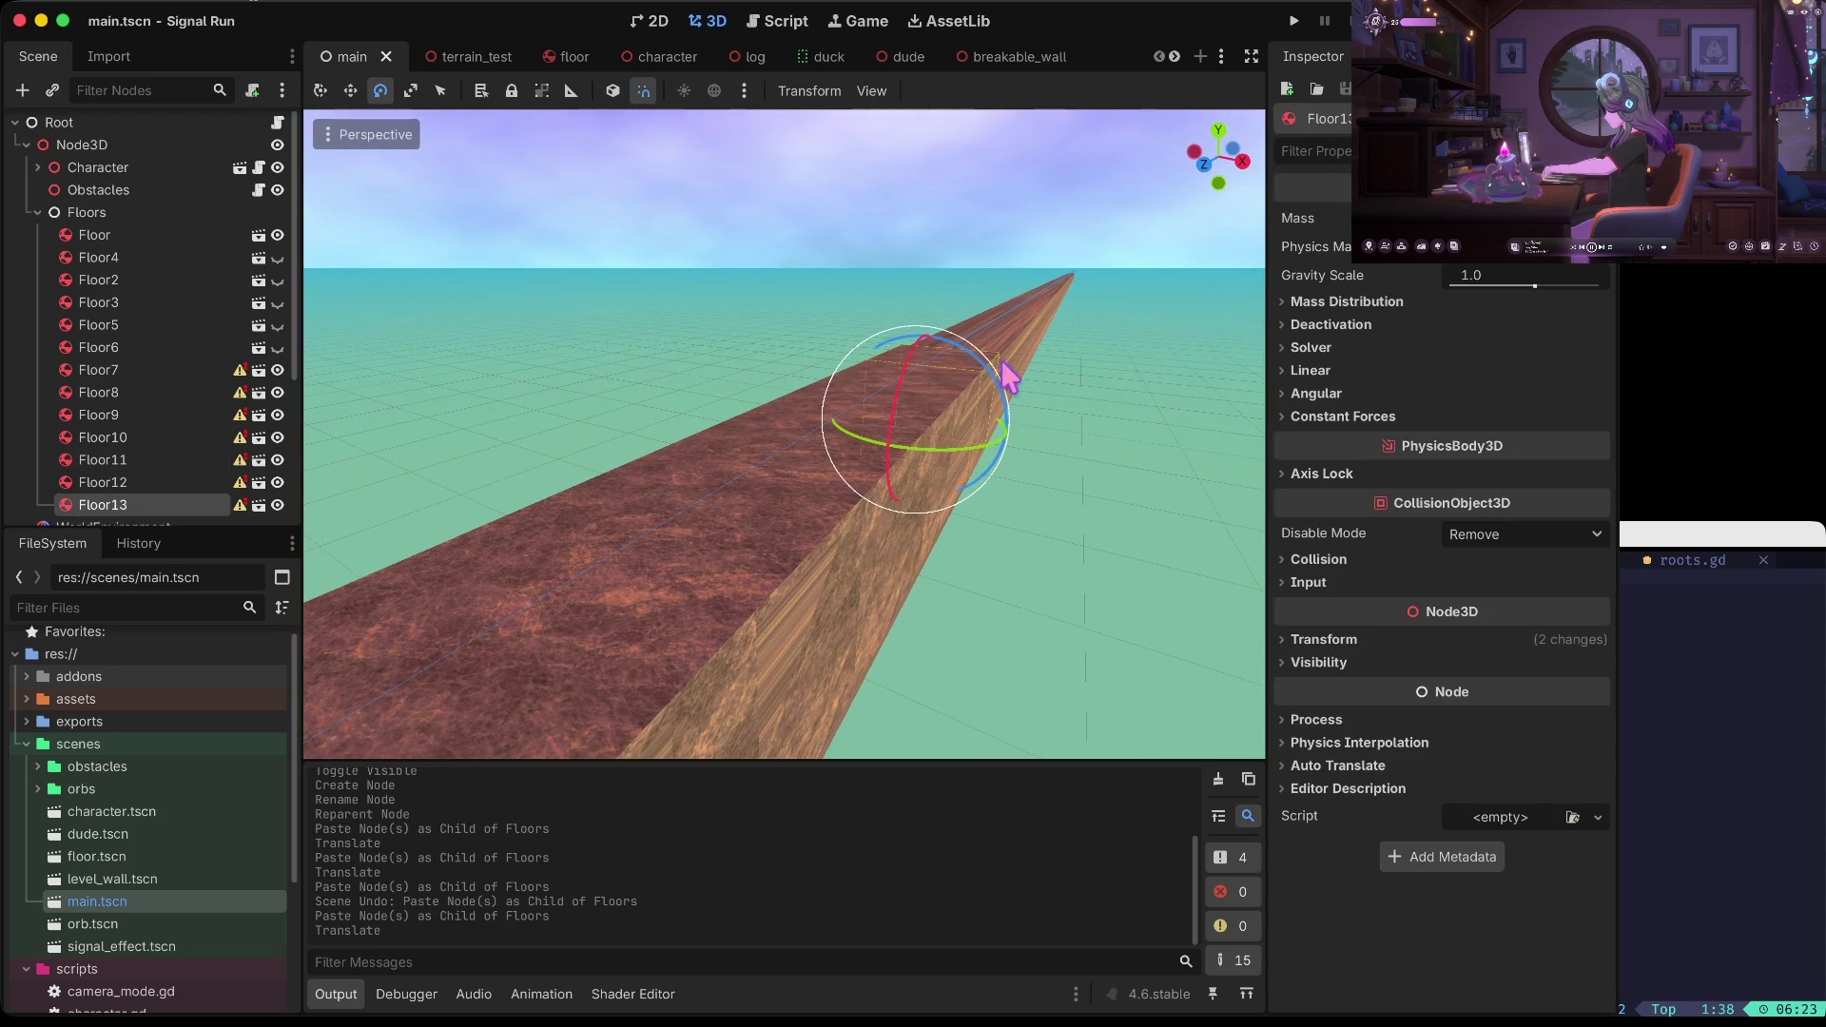
key("r")
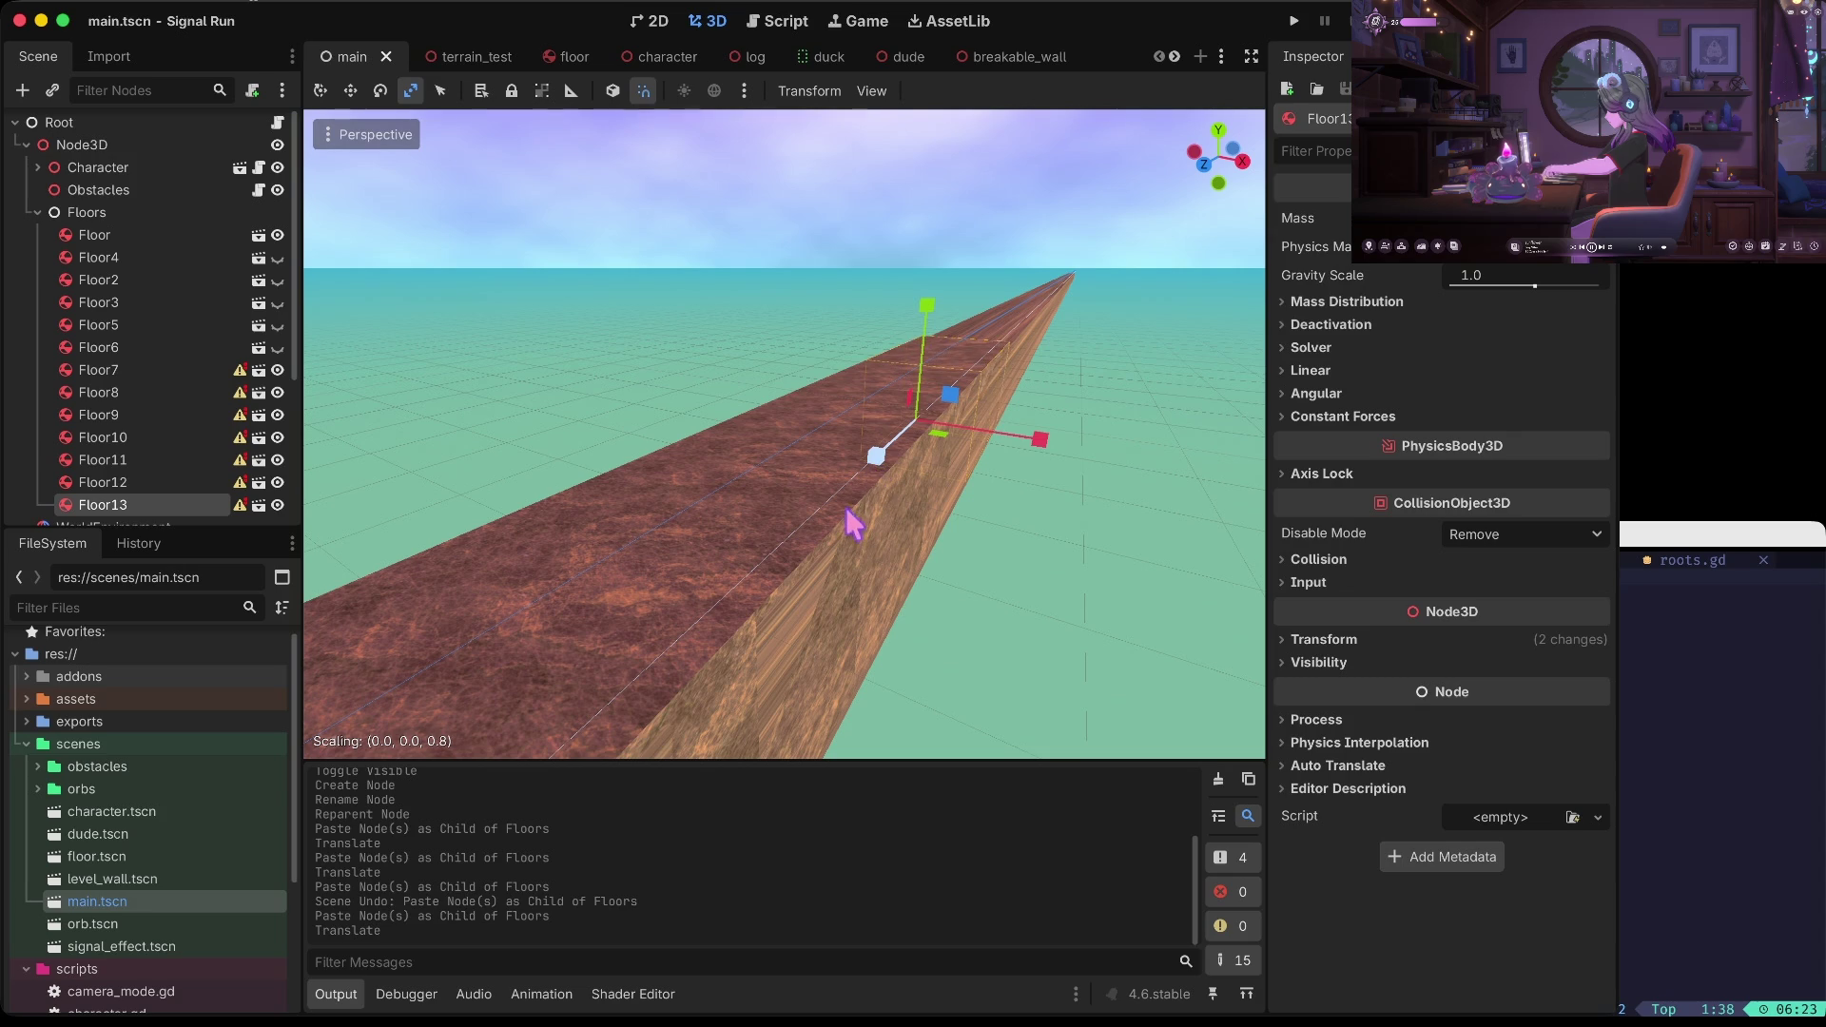
left_click_drag(777, 669, 775, 671)
left_click_drag(875, 468, 815, 535)
left_click_drag(743, 637, 742, 637)
mouse_move(874, 471)
left_mouse_down()
mouse_move(829, 531)
mouse_move(916, 510)
left_mouse_up()
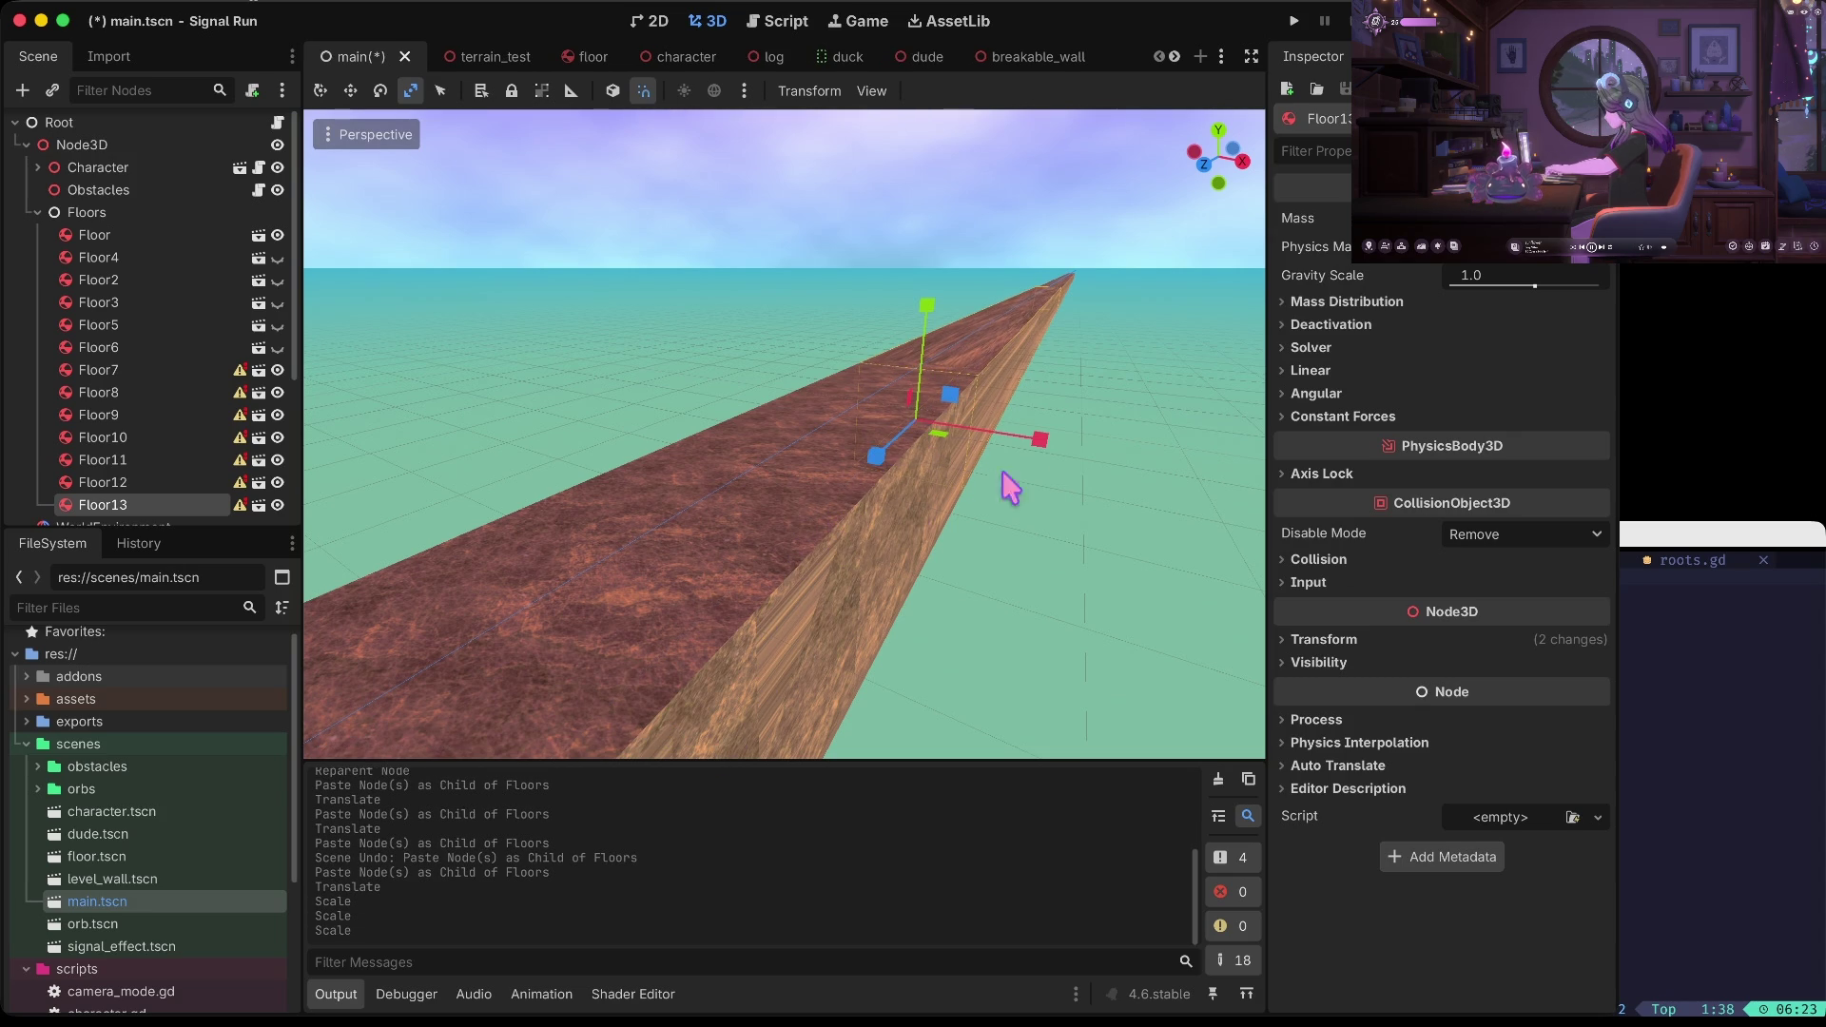
left_click(1046, 470)
Try moving Floor13 toward the camera and lowering it, then undo those moves
left_click(1008, 352)
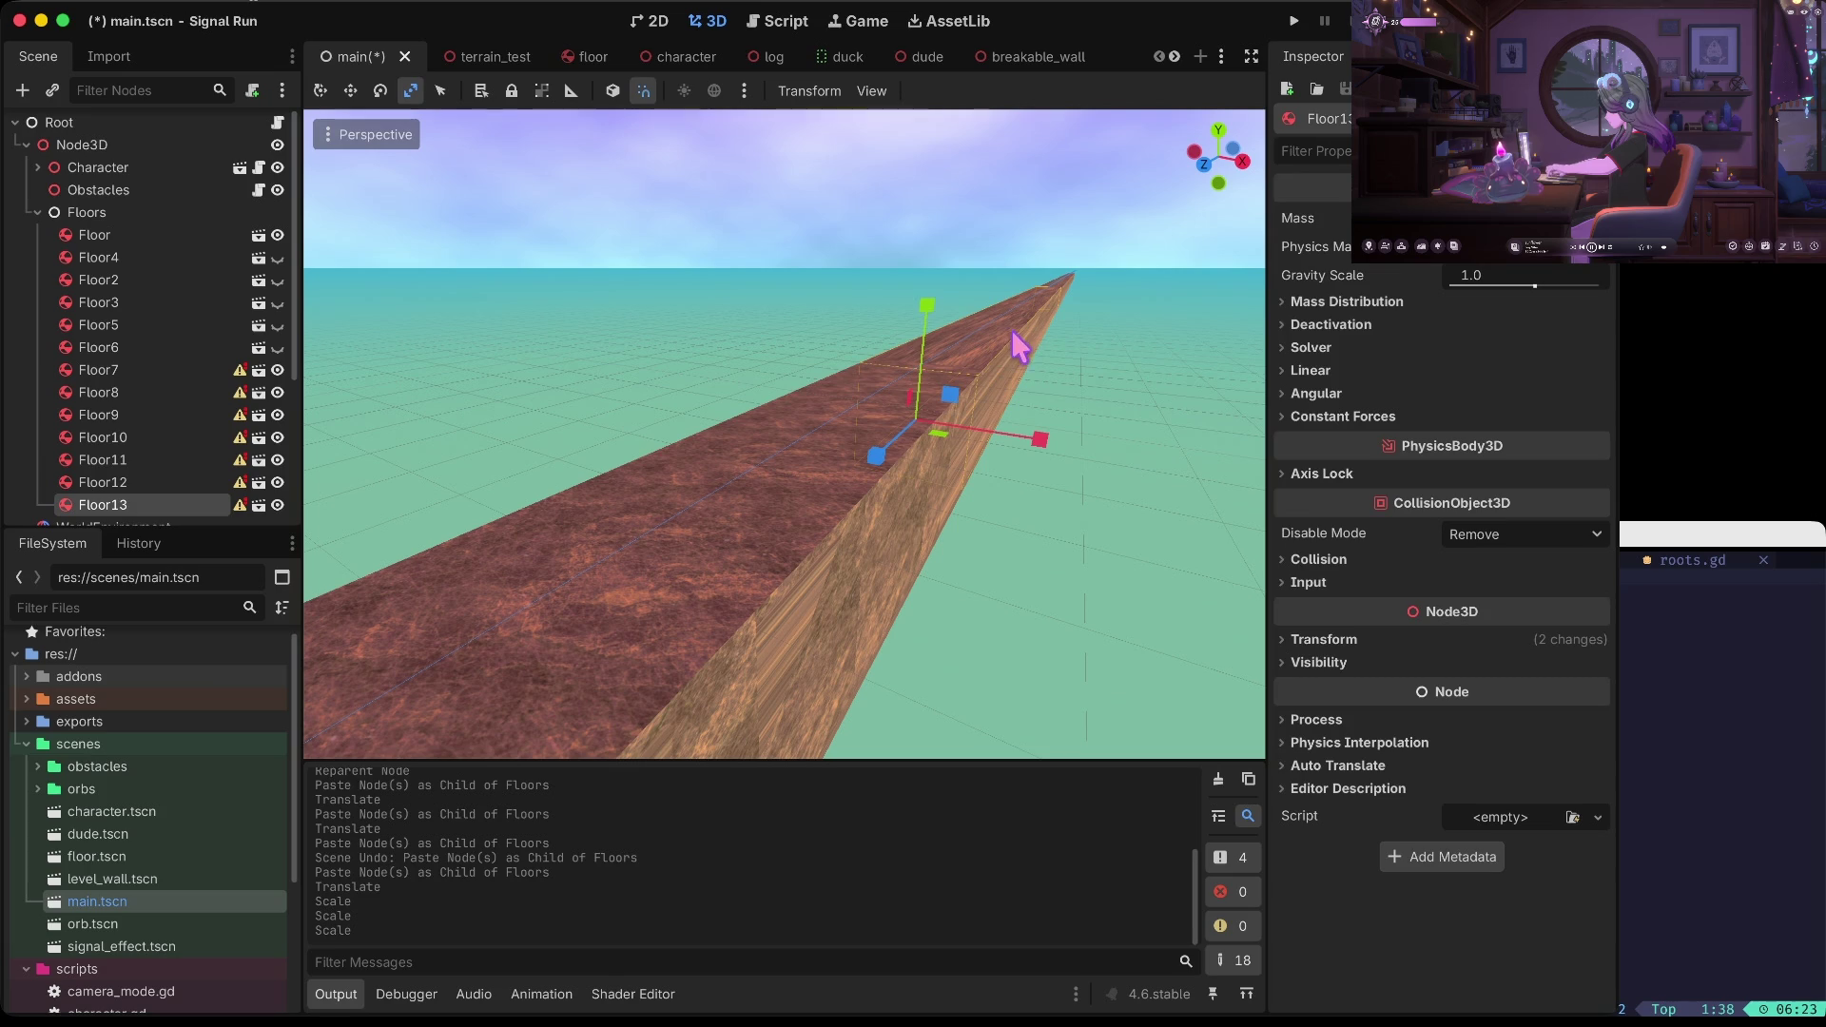
mouse_move(880, 466)
left_mouse_down()
mouse_move(750, 676)
mouse_move(460, 986)
left_mouse_up()
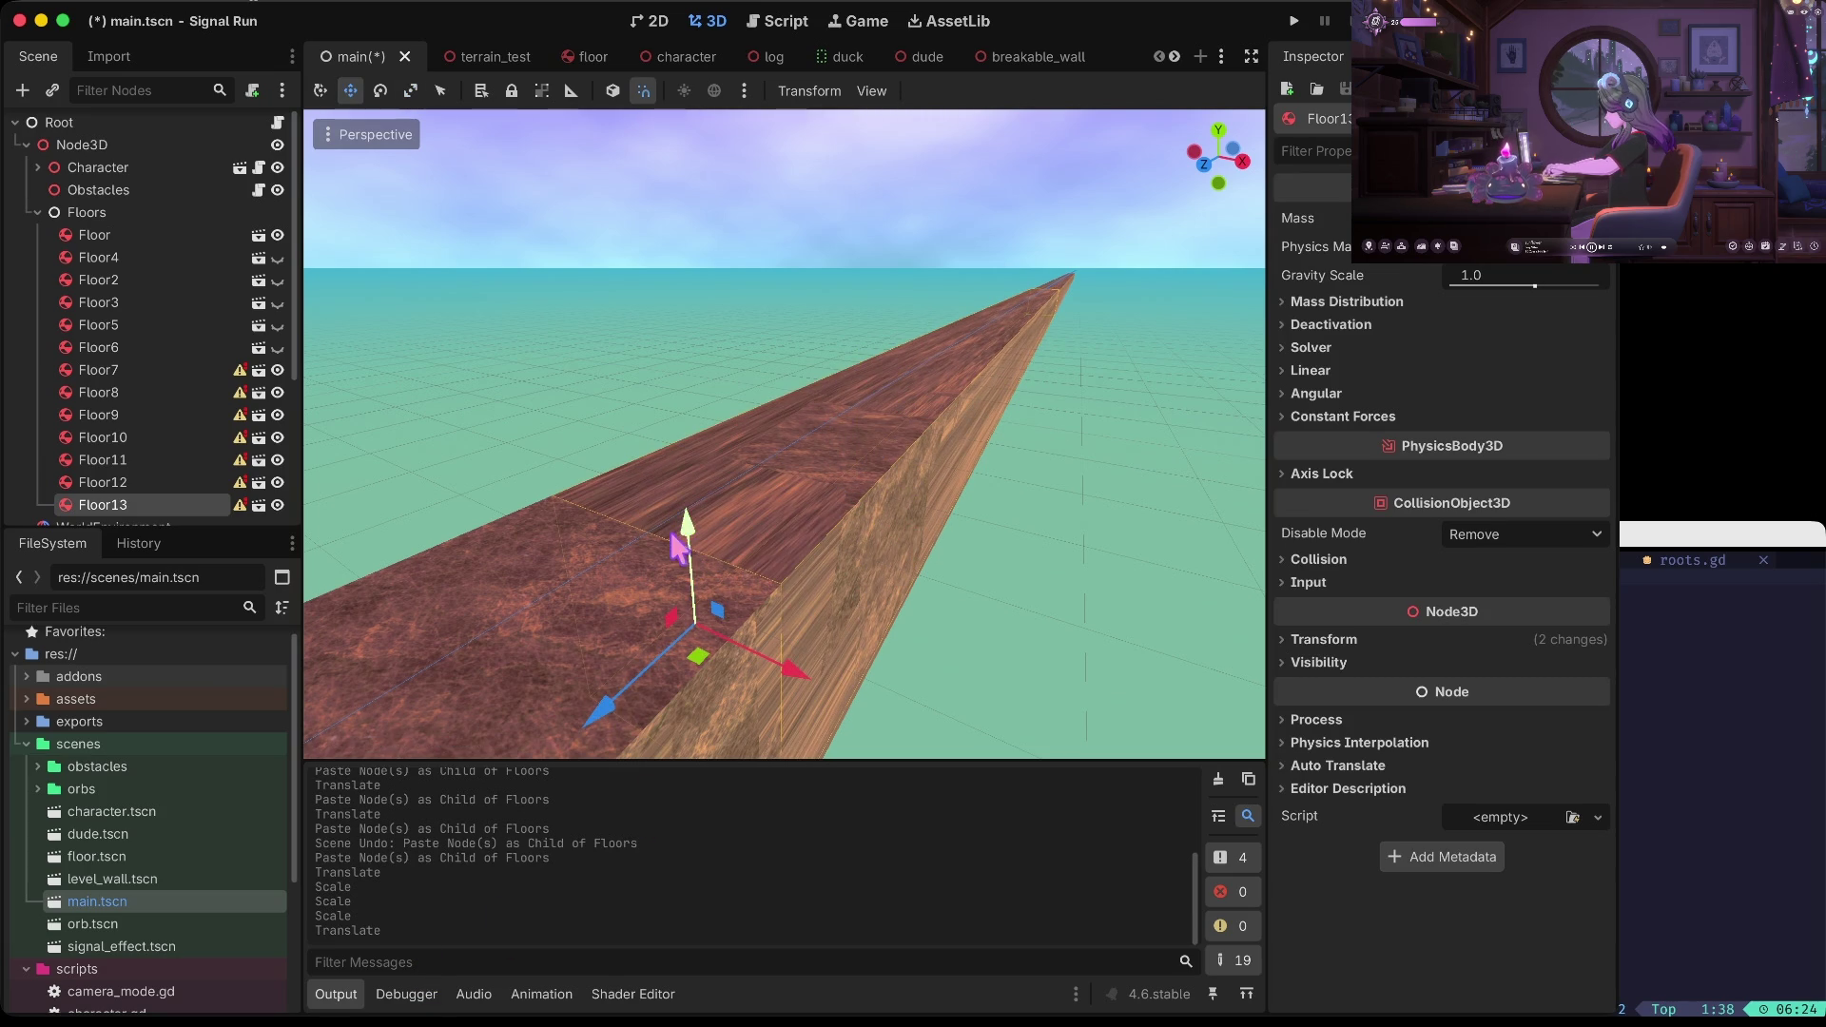
left_click_drag(682, 548, 681, 551)
key("ctrl+z")
key("ctrl+z")
left_click(1078, 478)
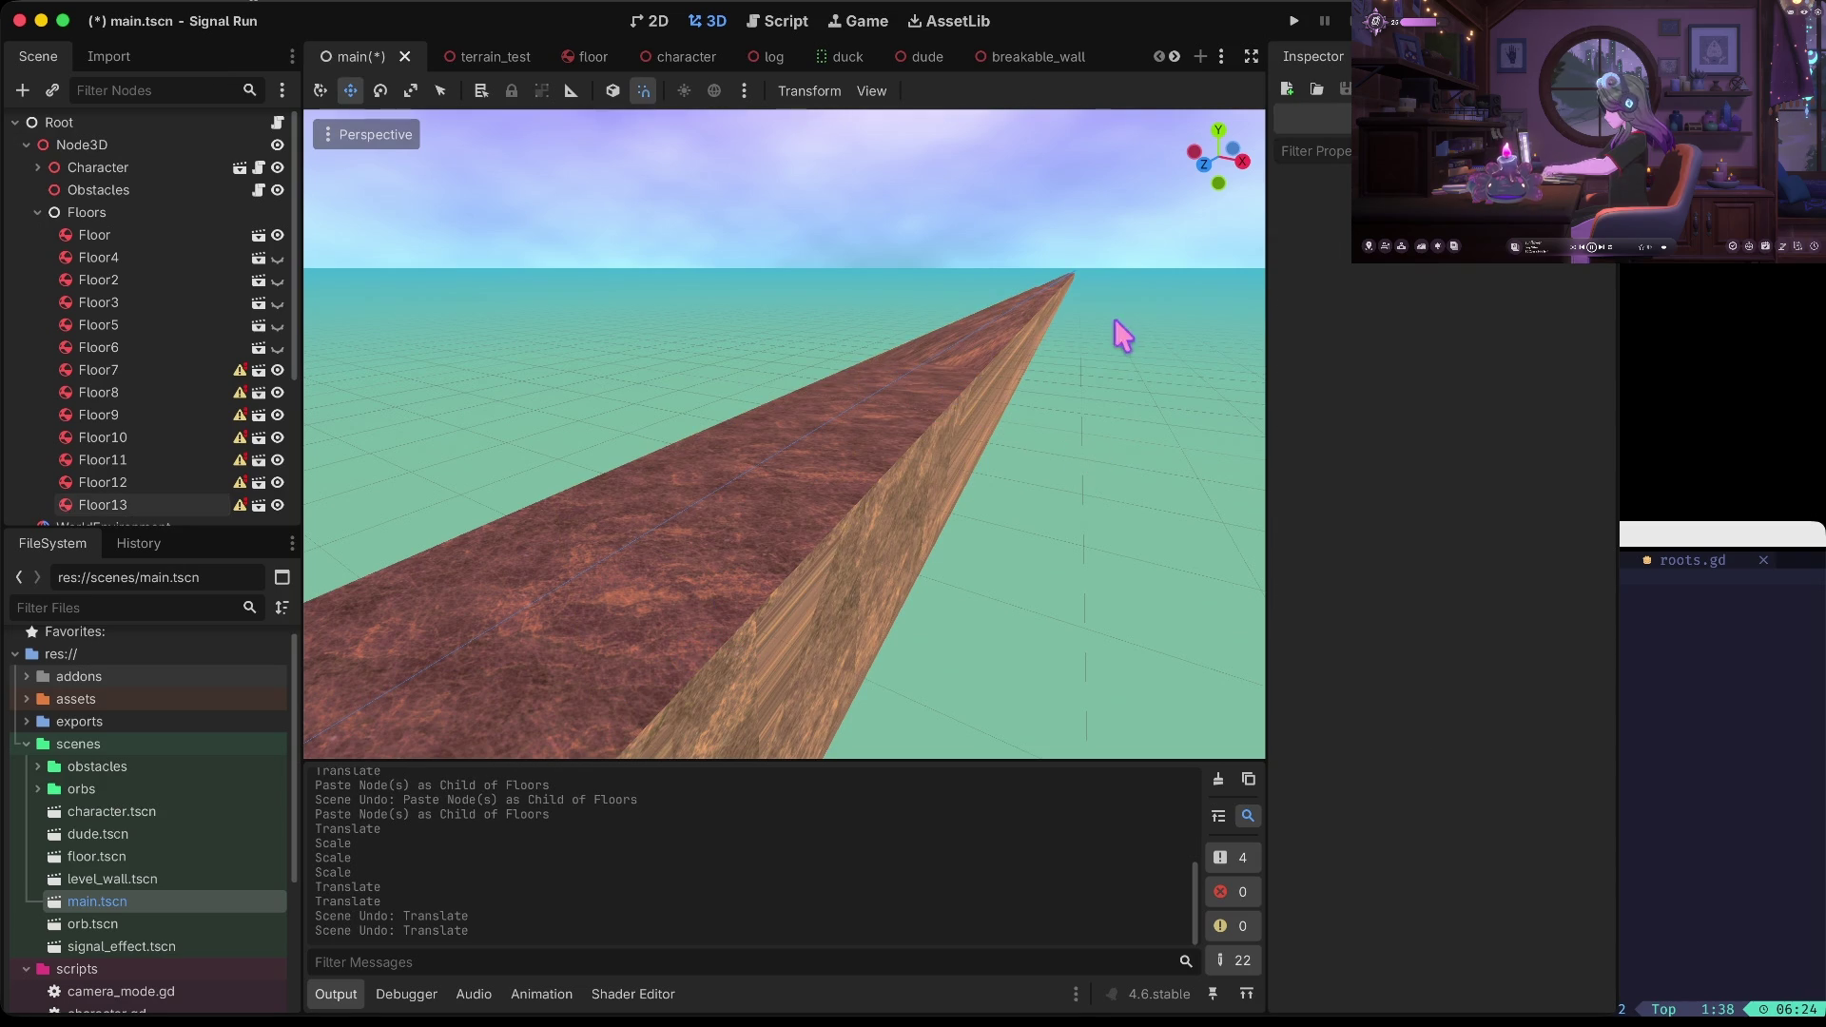
Adjust Floor12's length slightly and save the scene
left_click(927, 389)
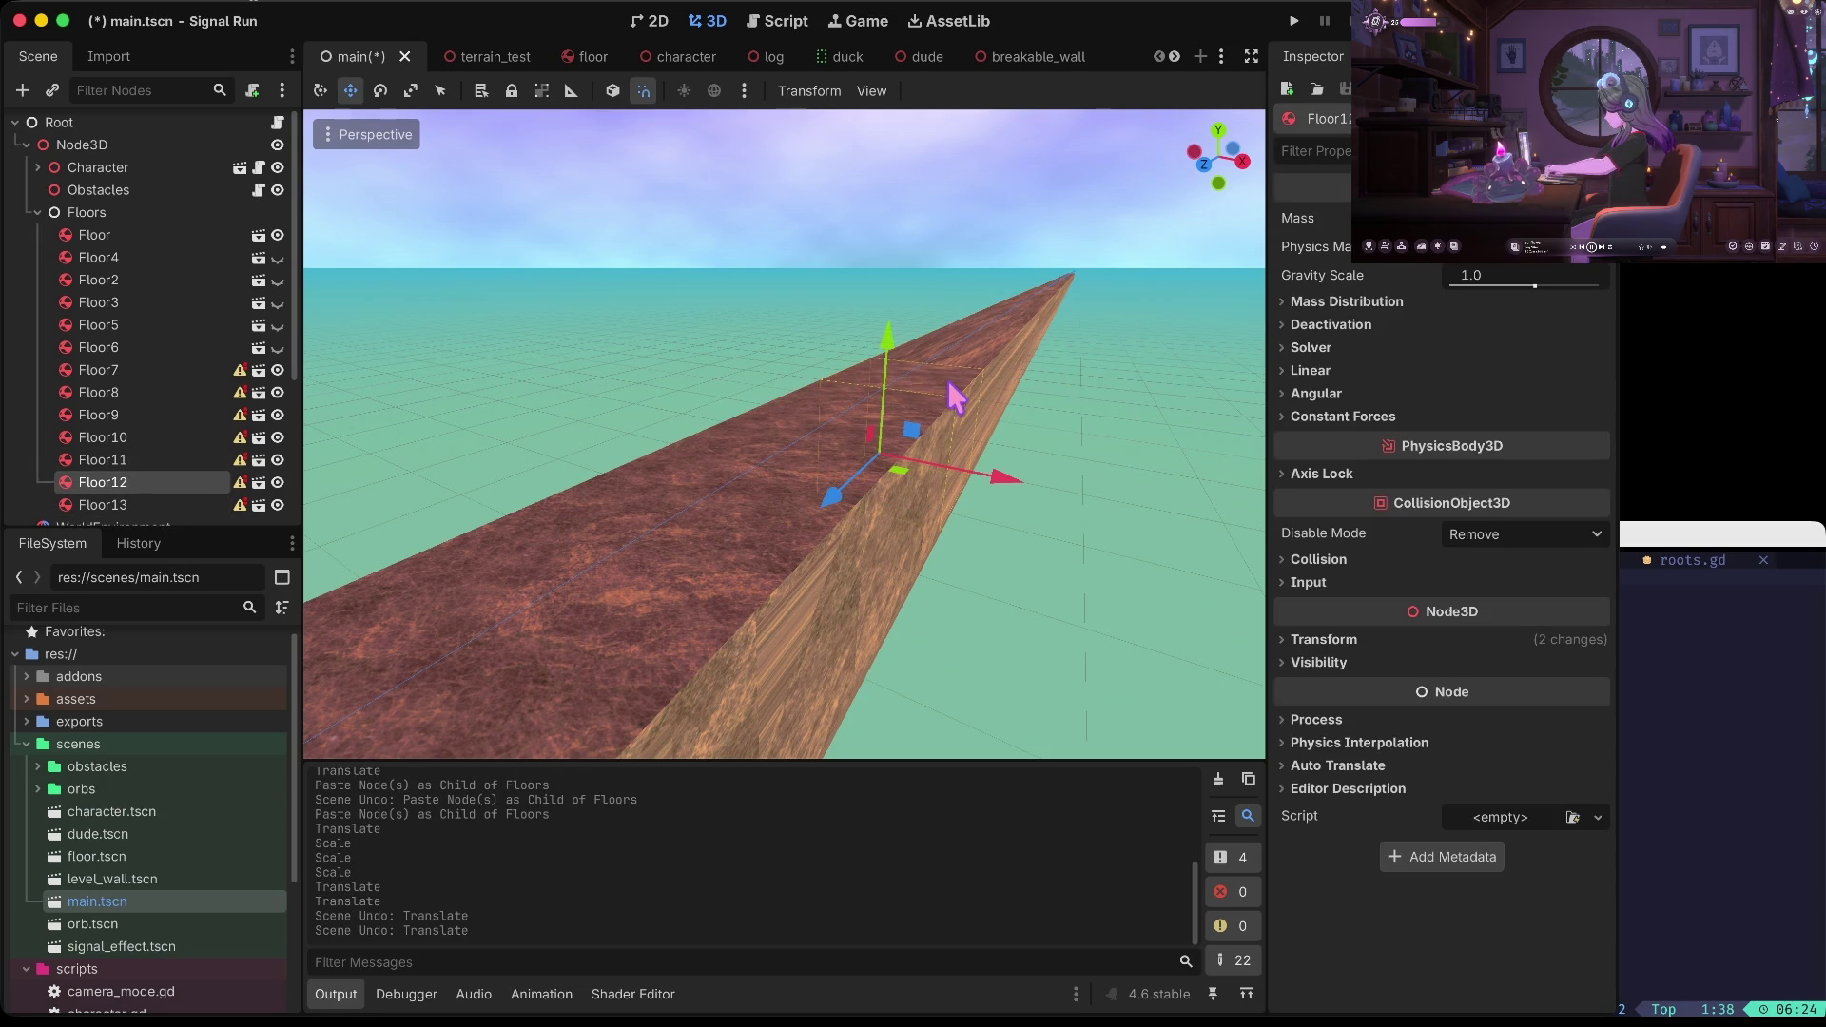
left_click_drag(920, 447, 1008, 343)
mouse_move(840, 500)
left_mouse_down()
mouse_move(843, 469)
mouse_move(986, 494)
left_mouse_up()
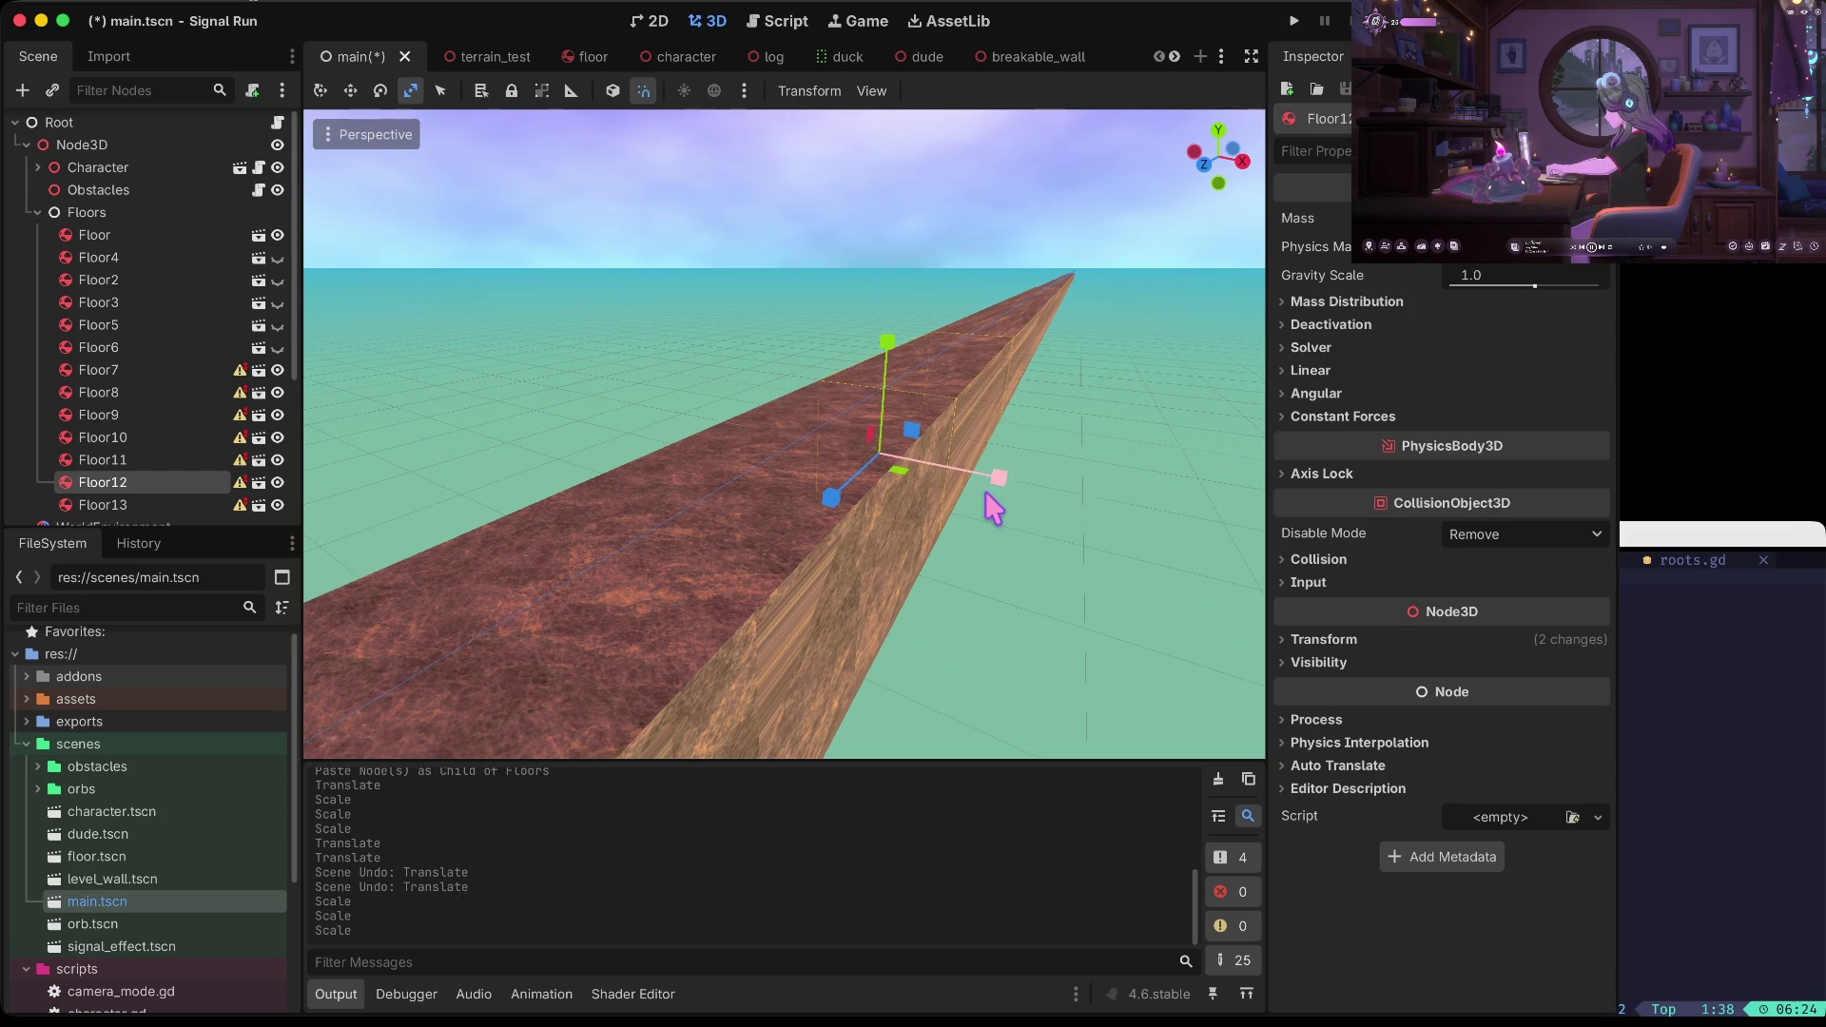
left_click(1086, 488)
key("ctrl+s")
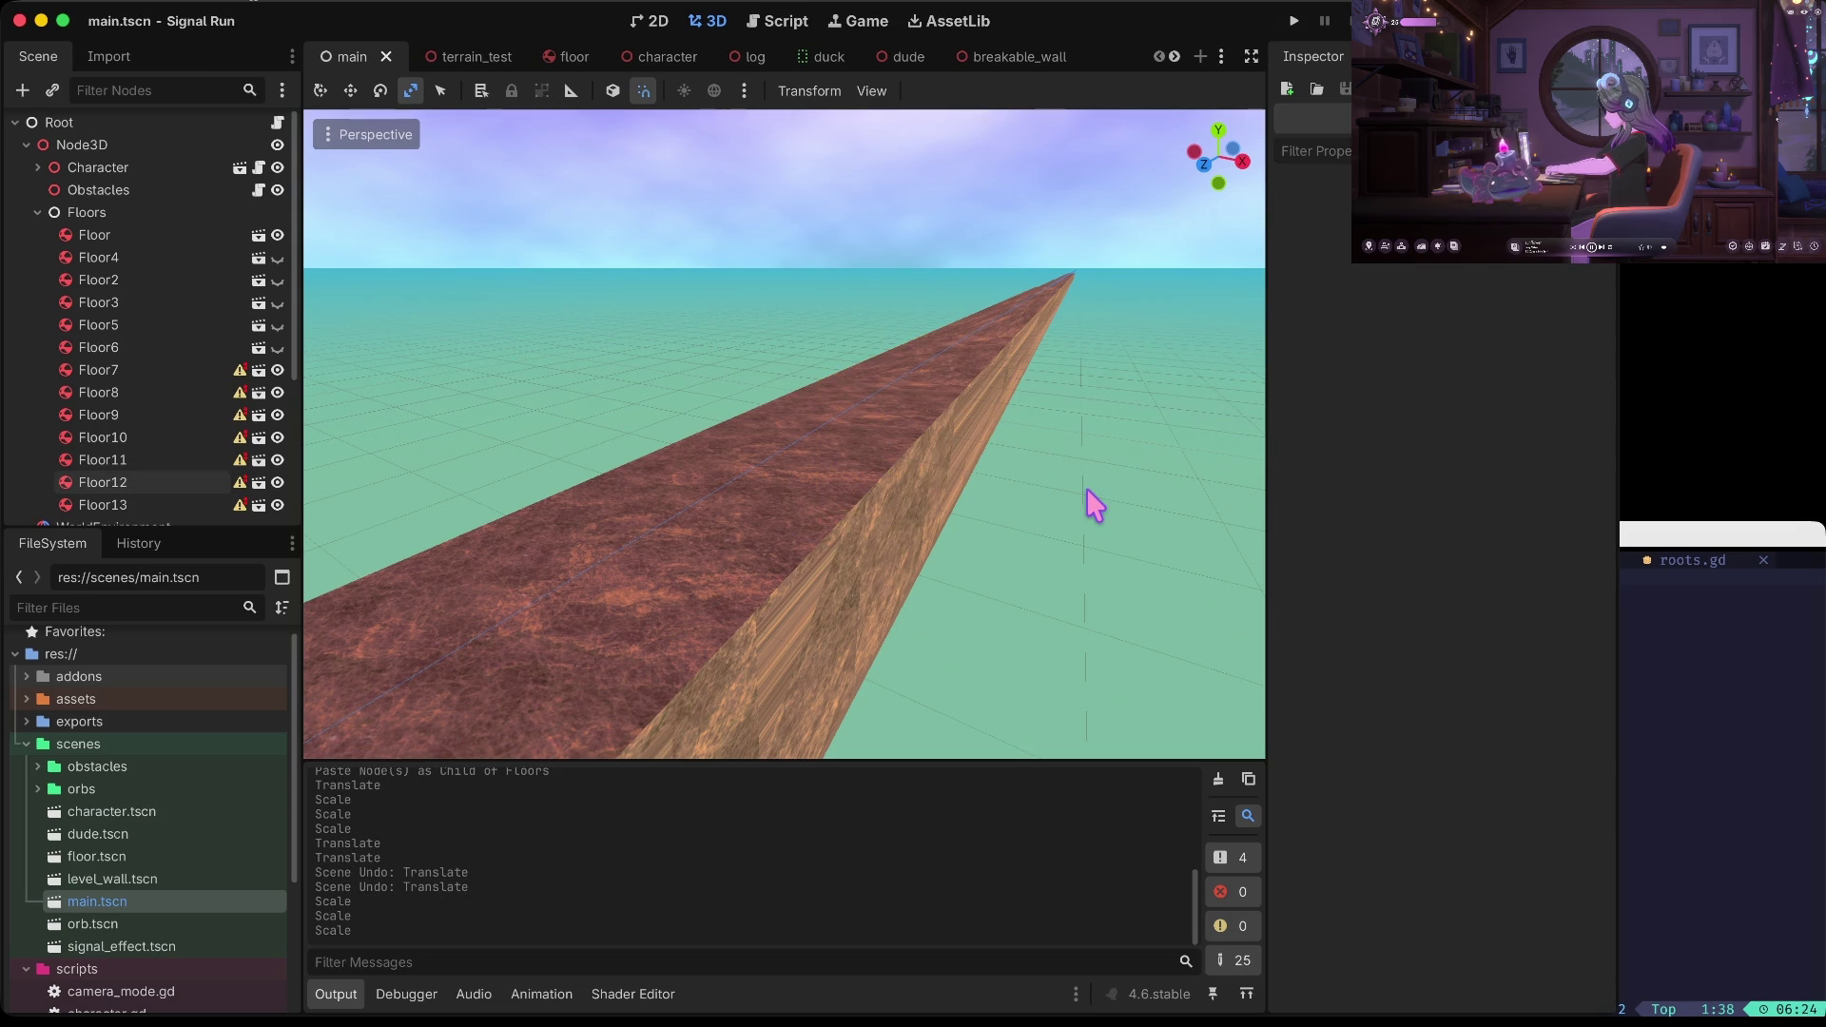
Test-run the game, stop it, and undo two scale changes
key("super+b")
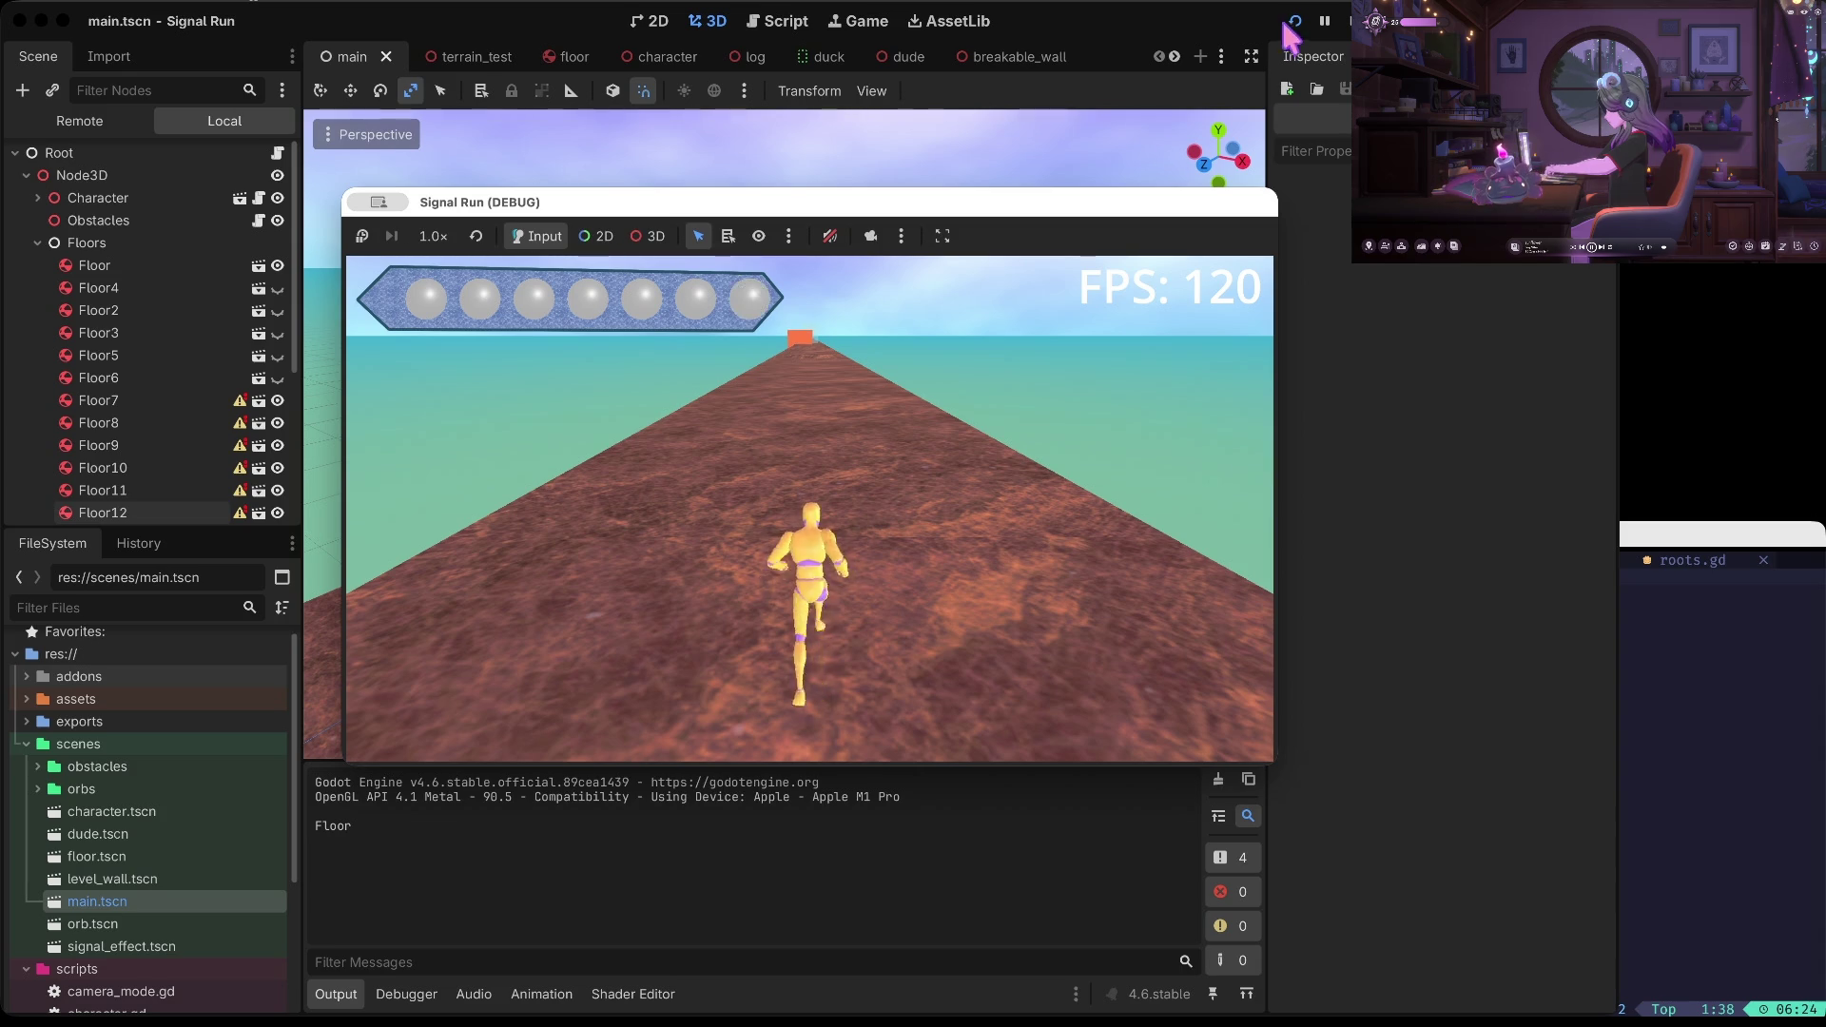
key("super+period")
key("super+z")
key("super+z")
key("super+z")
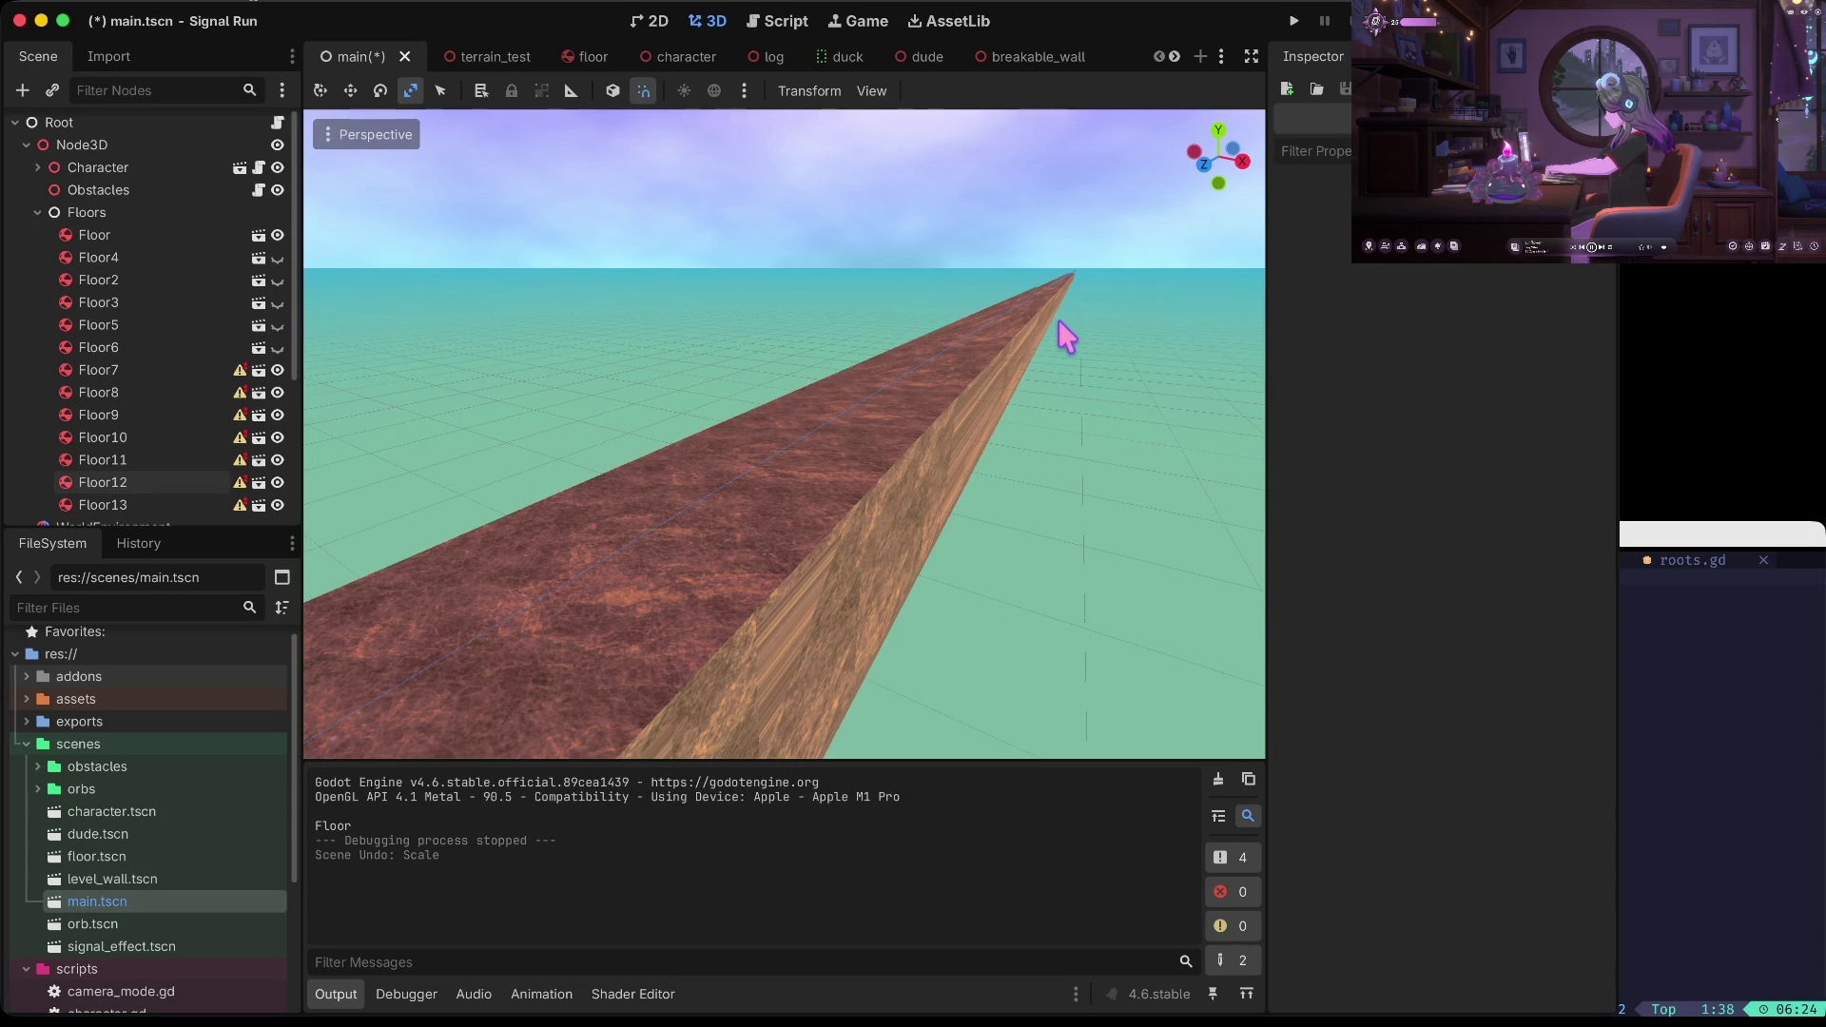
key("super+z")
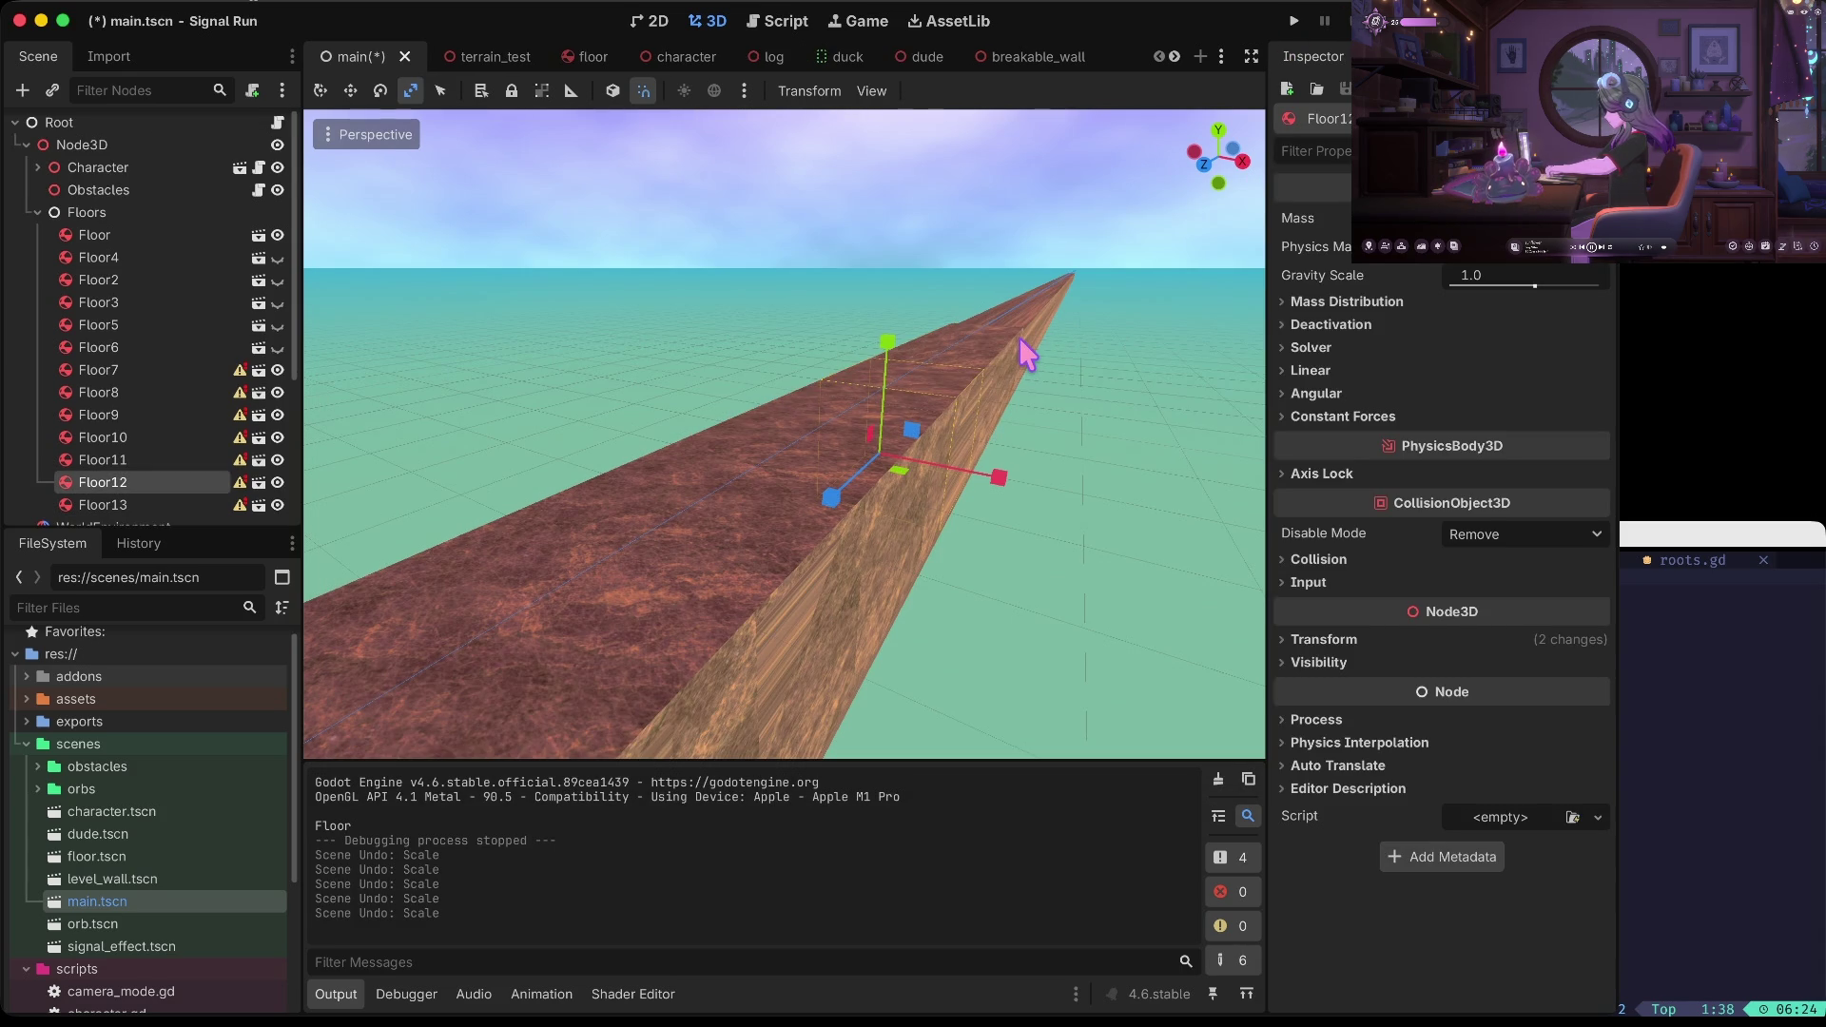
left_click(1020, 341)
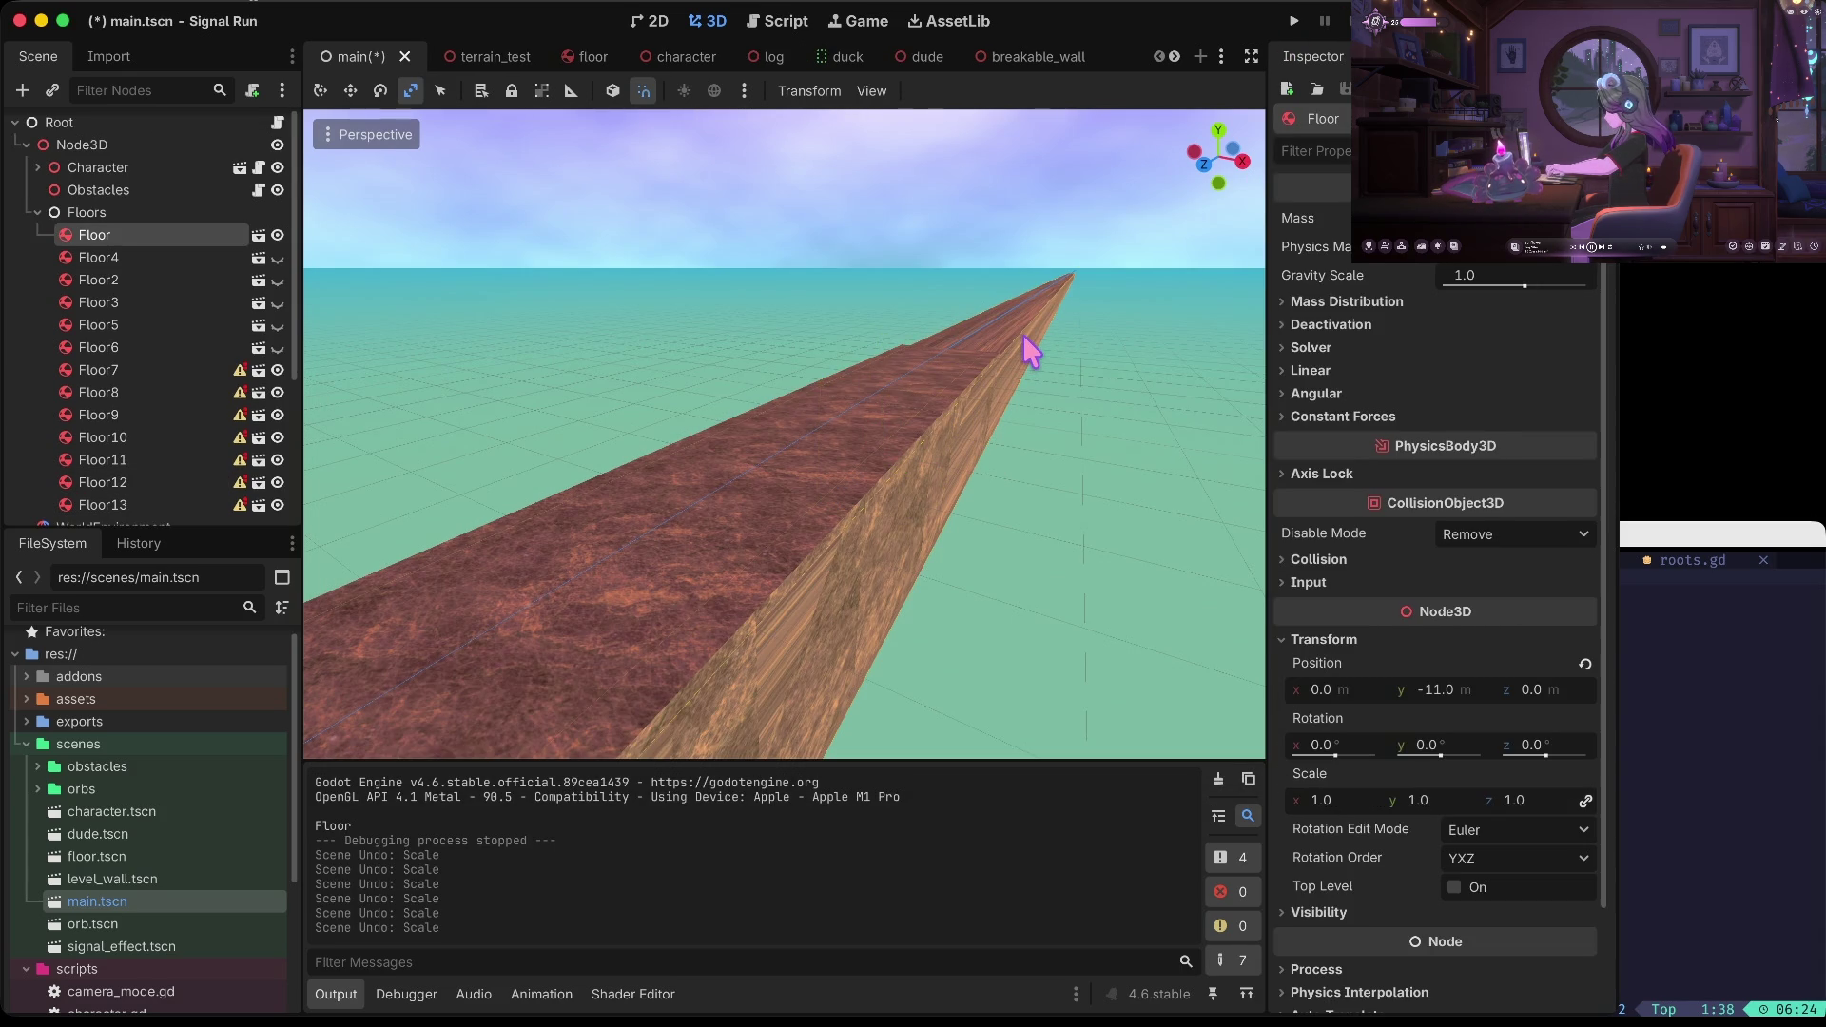
left_click(954, 356)
Paste a Floor13 copy inside Floors as Floor14, move it along the track, and save
scroll(1056, 370, "up", 3)
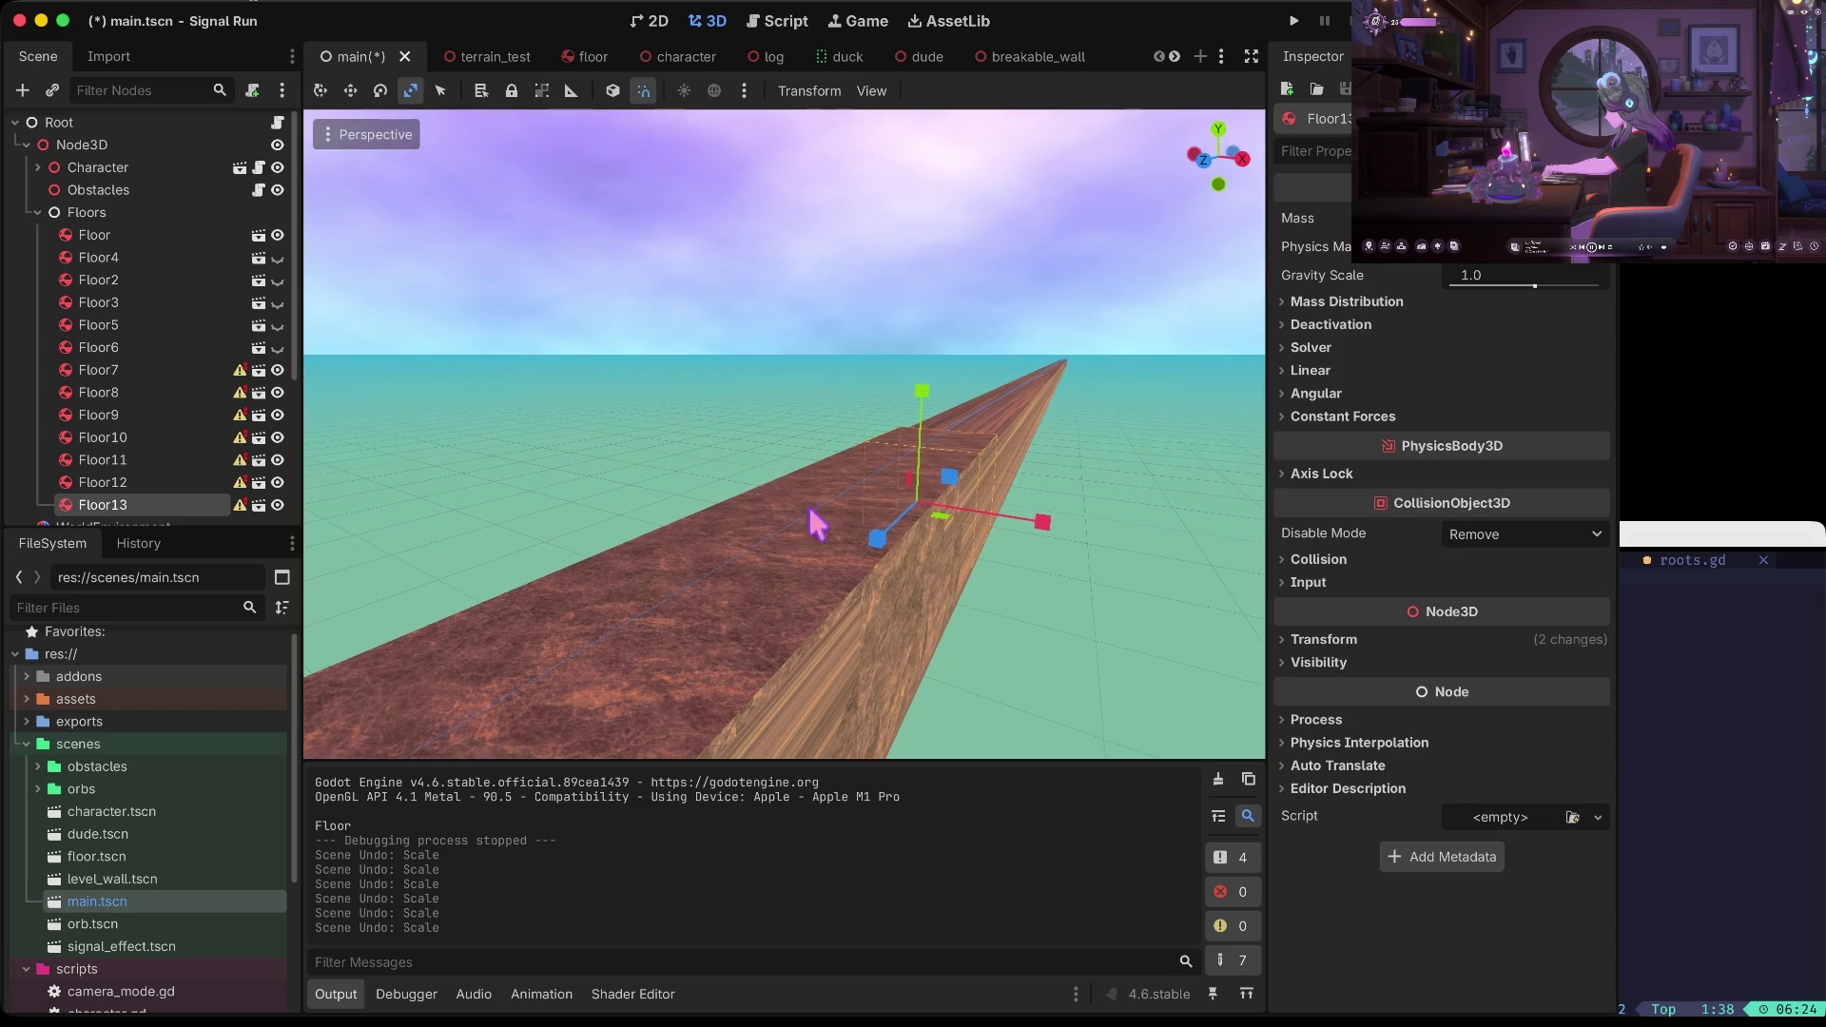
scroll(1056, 371, "left", 5)
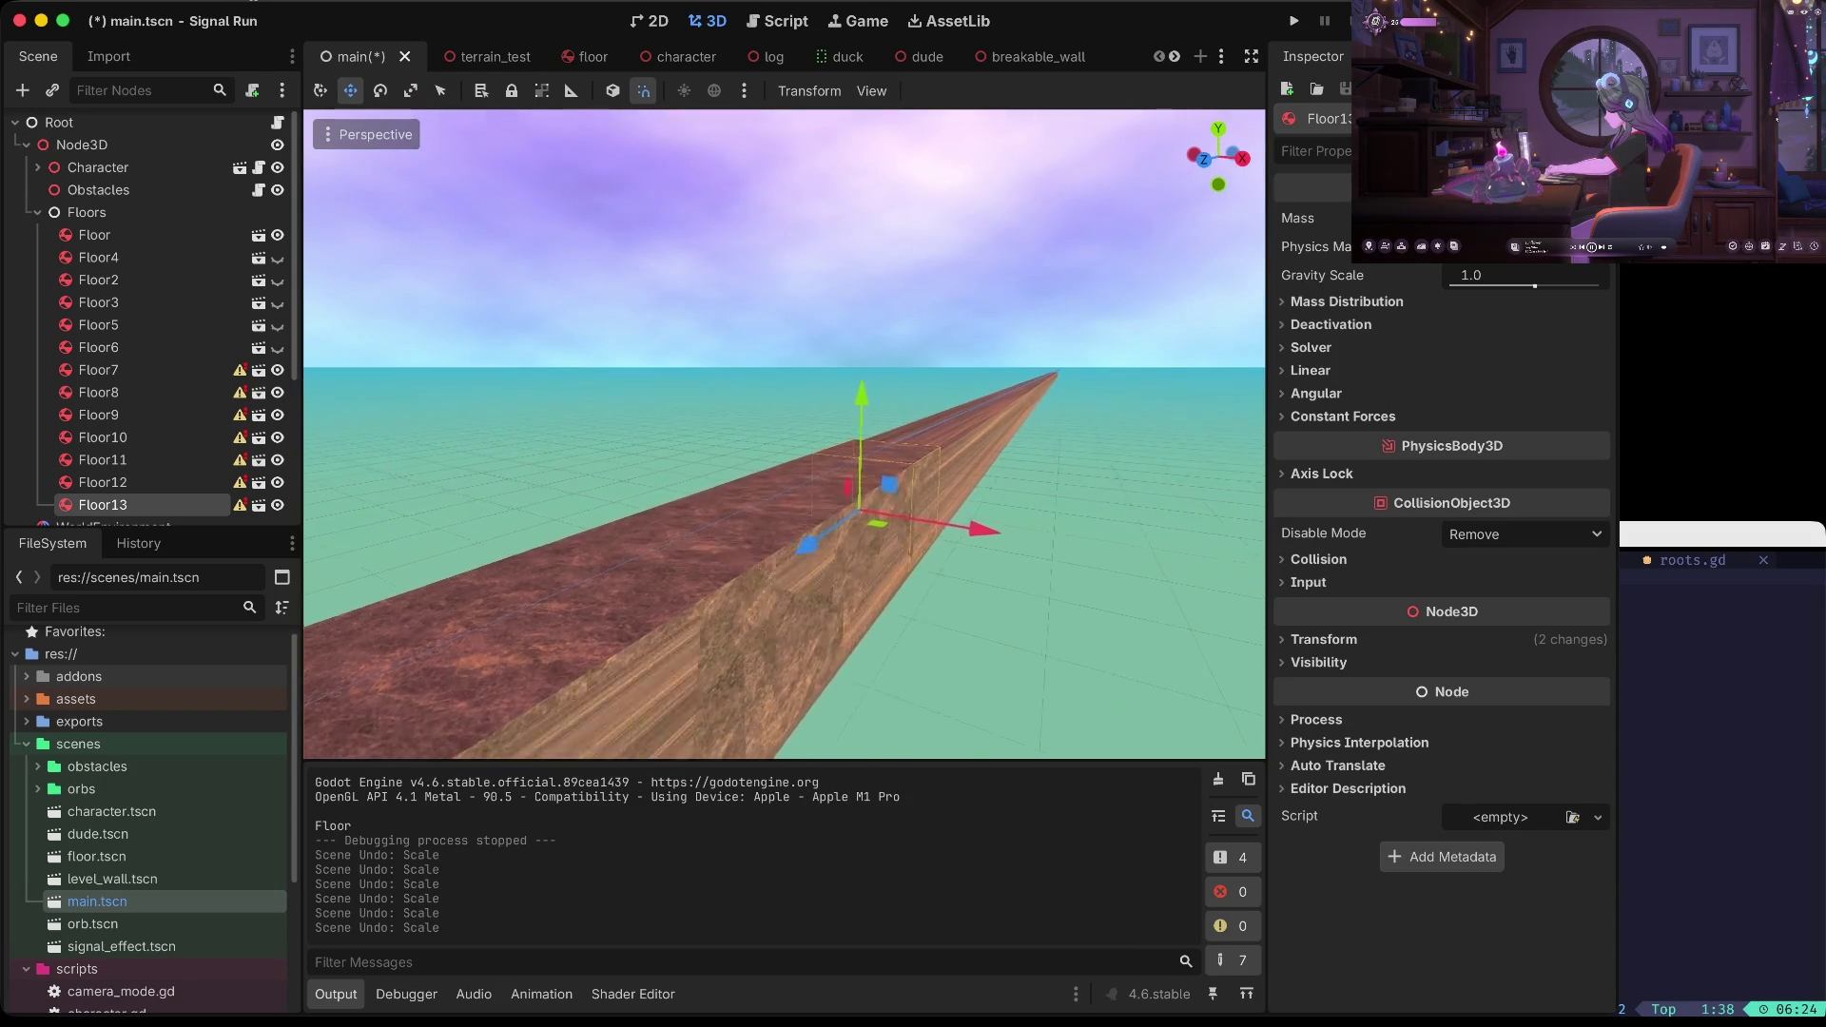
scroll(784, 434, "right", 5)
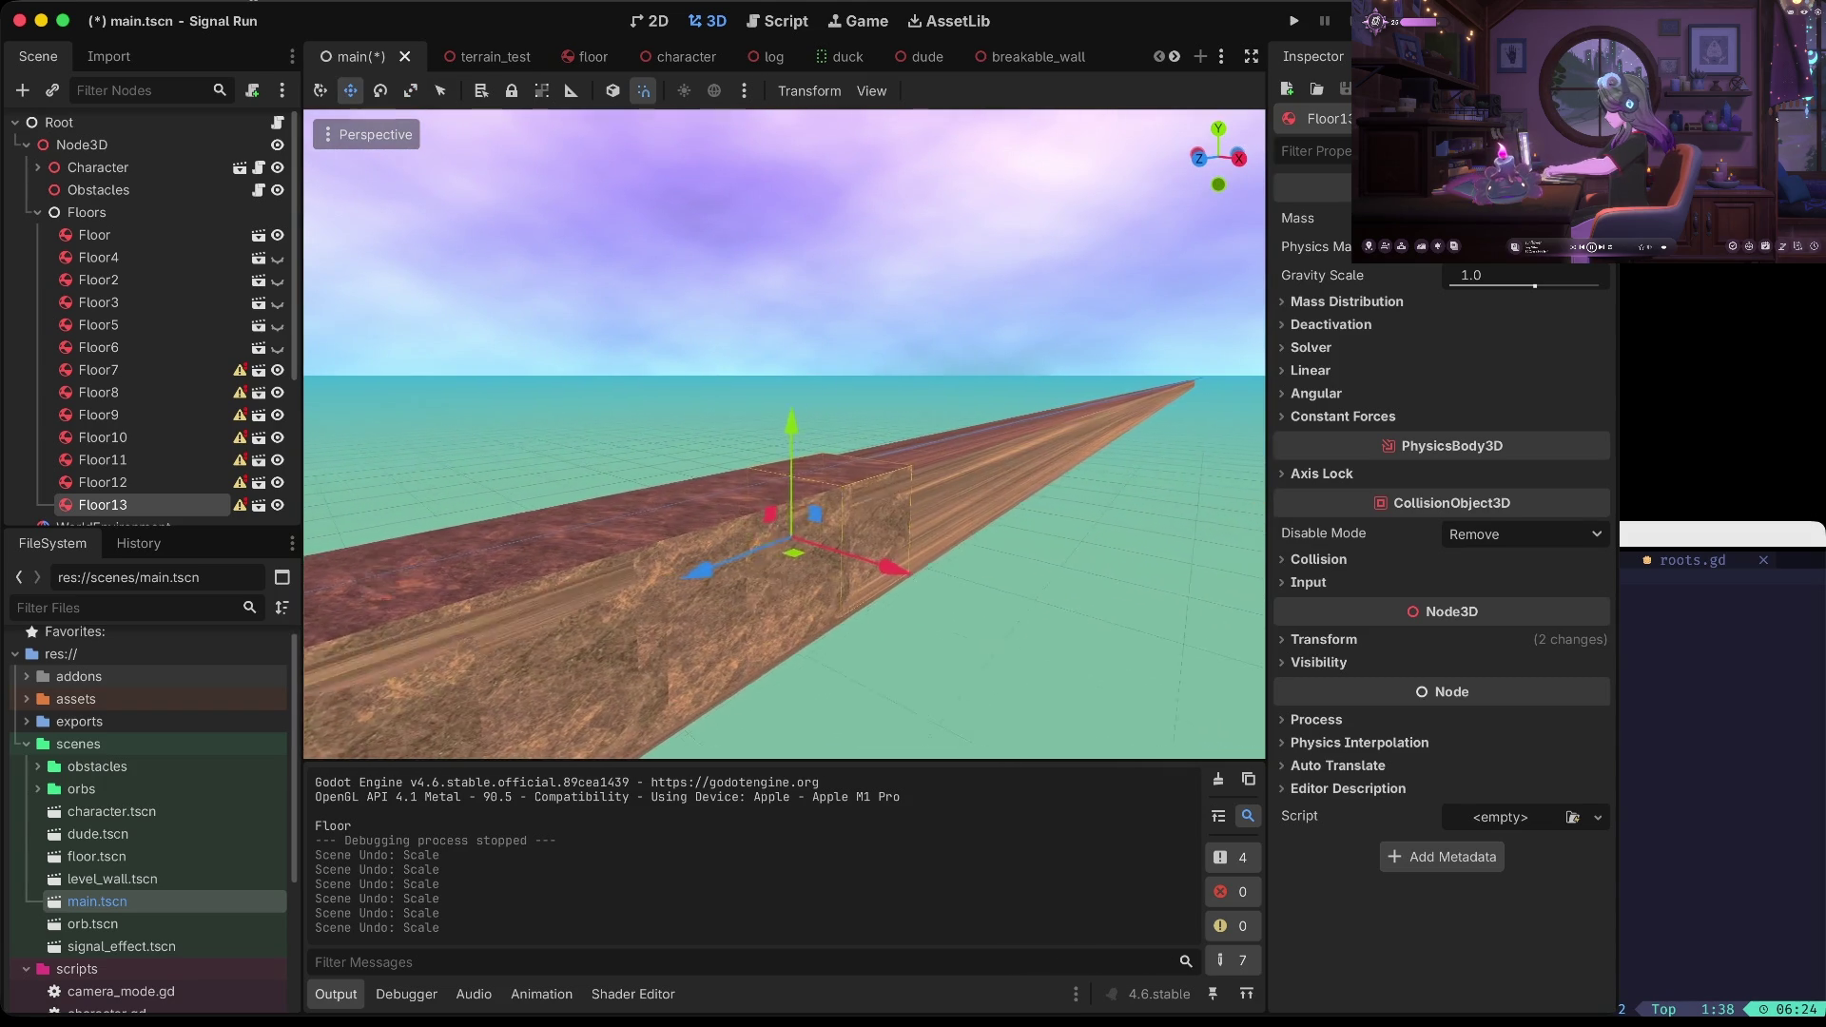
scroll(1087, 385, "right", 2)
key("ctrl+v")
key("ctrl+z")
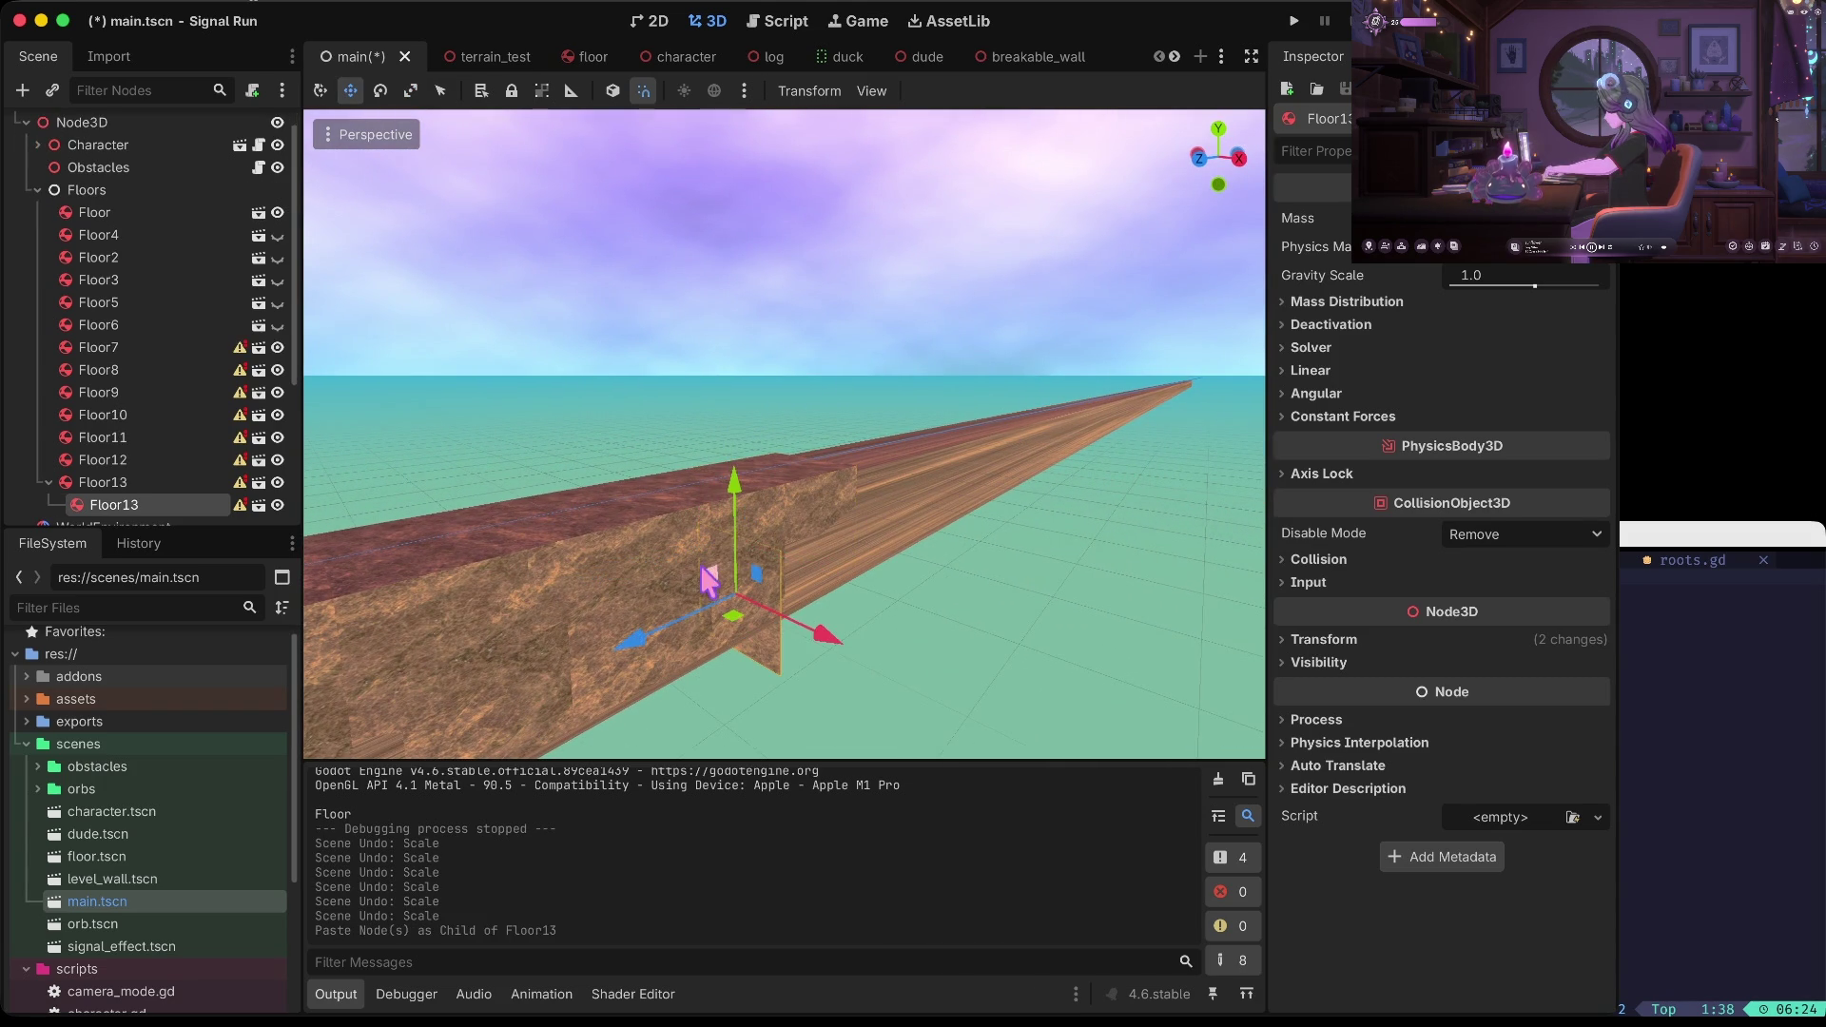
left_click(174, 483)
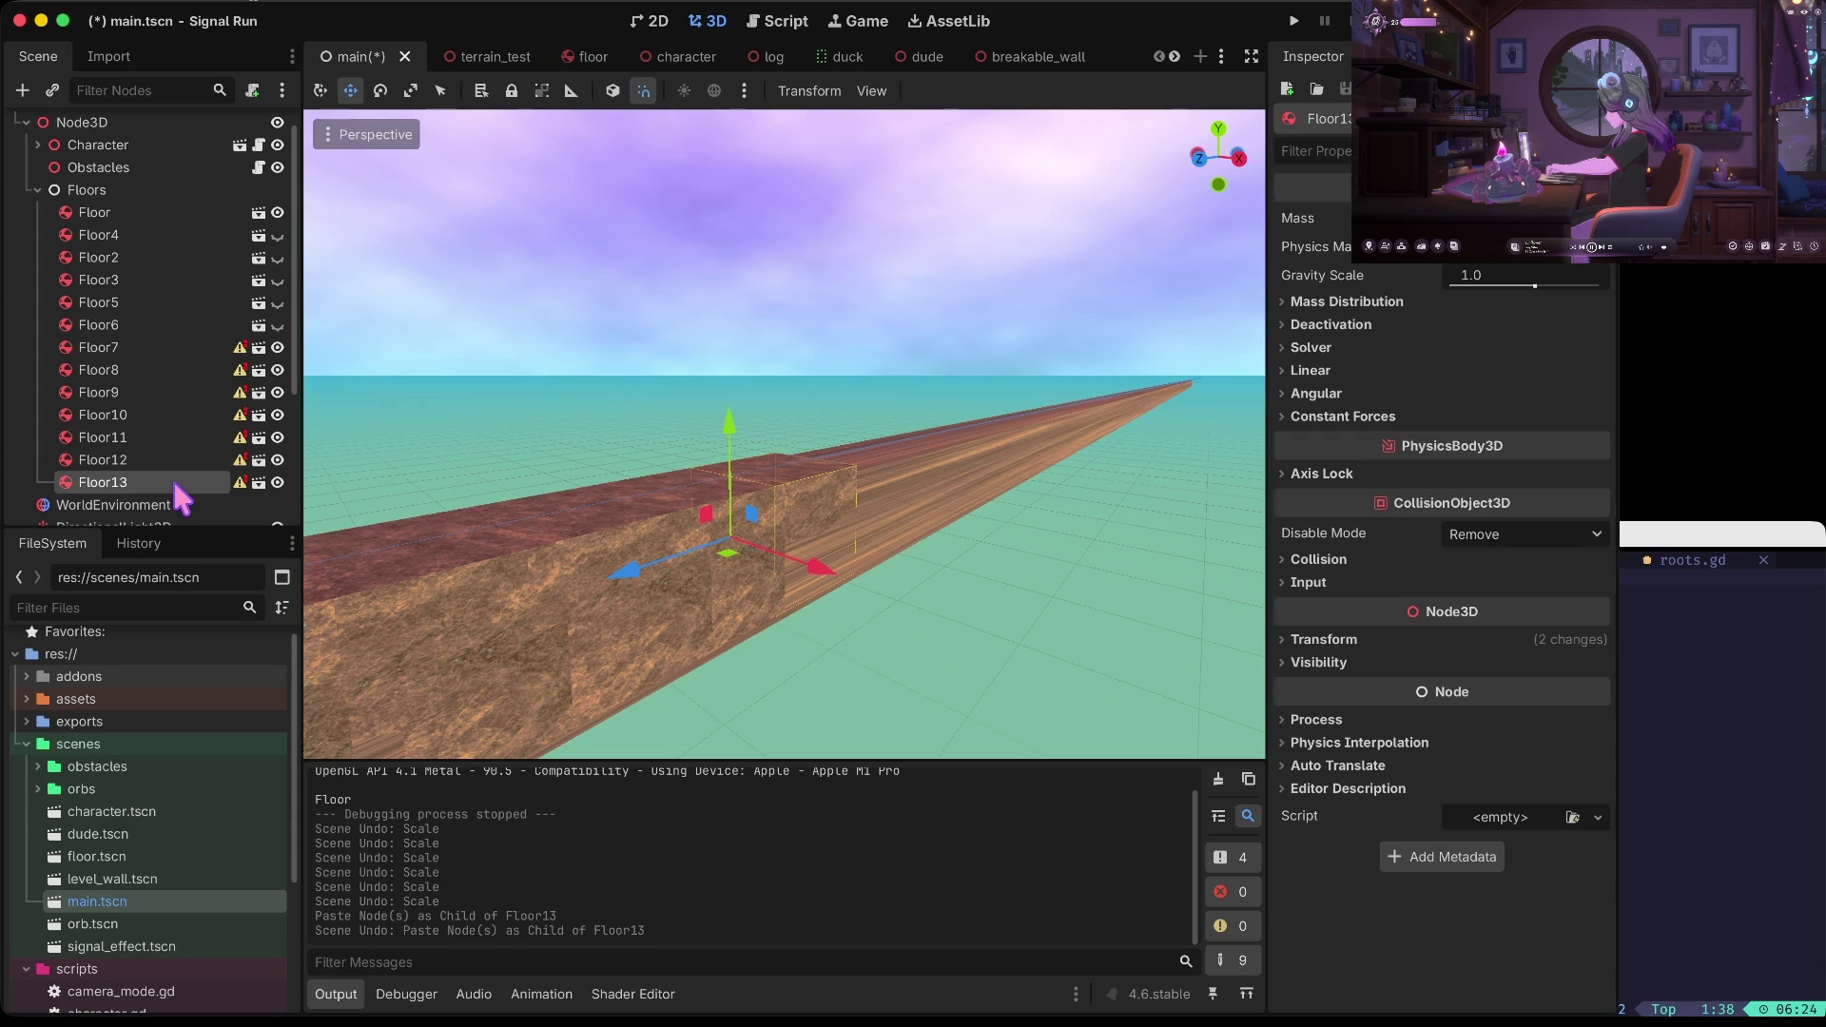
left_click(117, 188)
key("ctrl+v")
left_click_drag(635, 571, 754, 583)
key("ctrl+s")
Play-test the run from the start screen, then stop the game
left_click(935, 582)
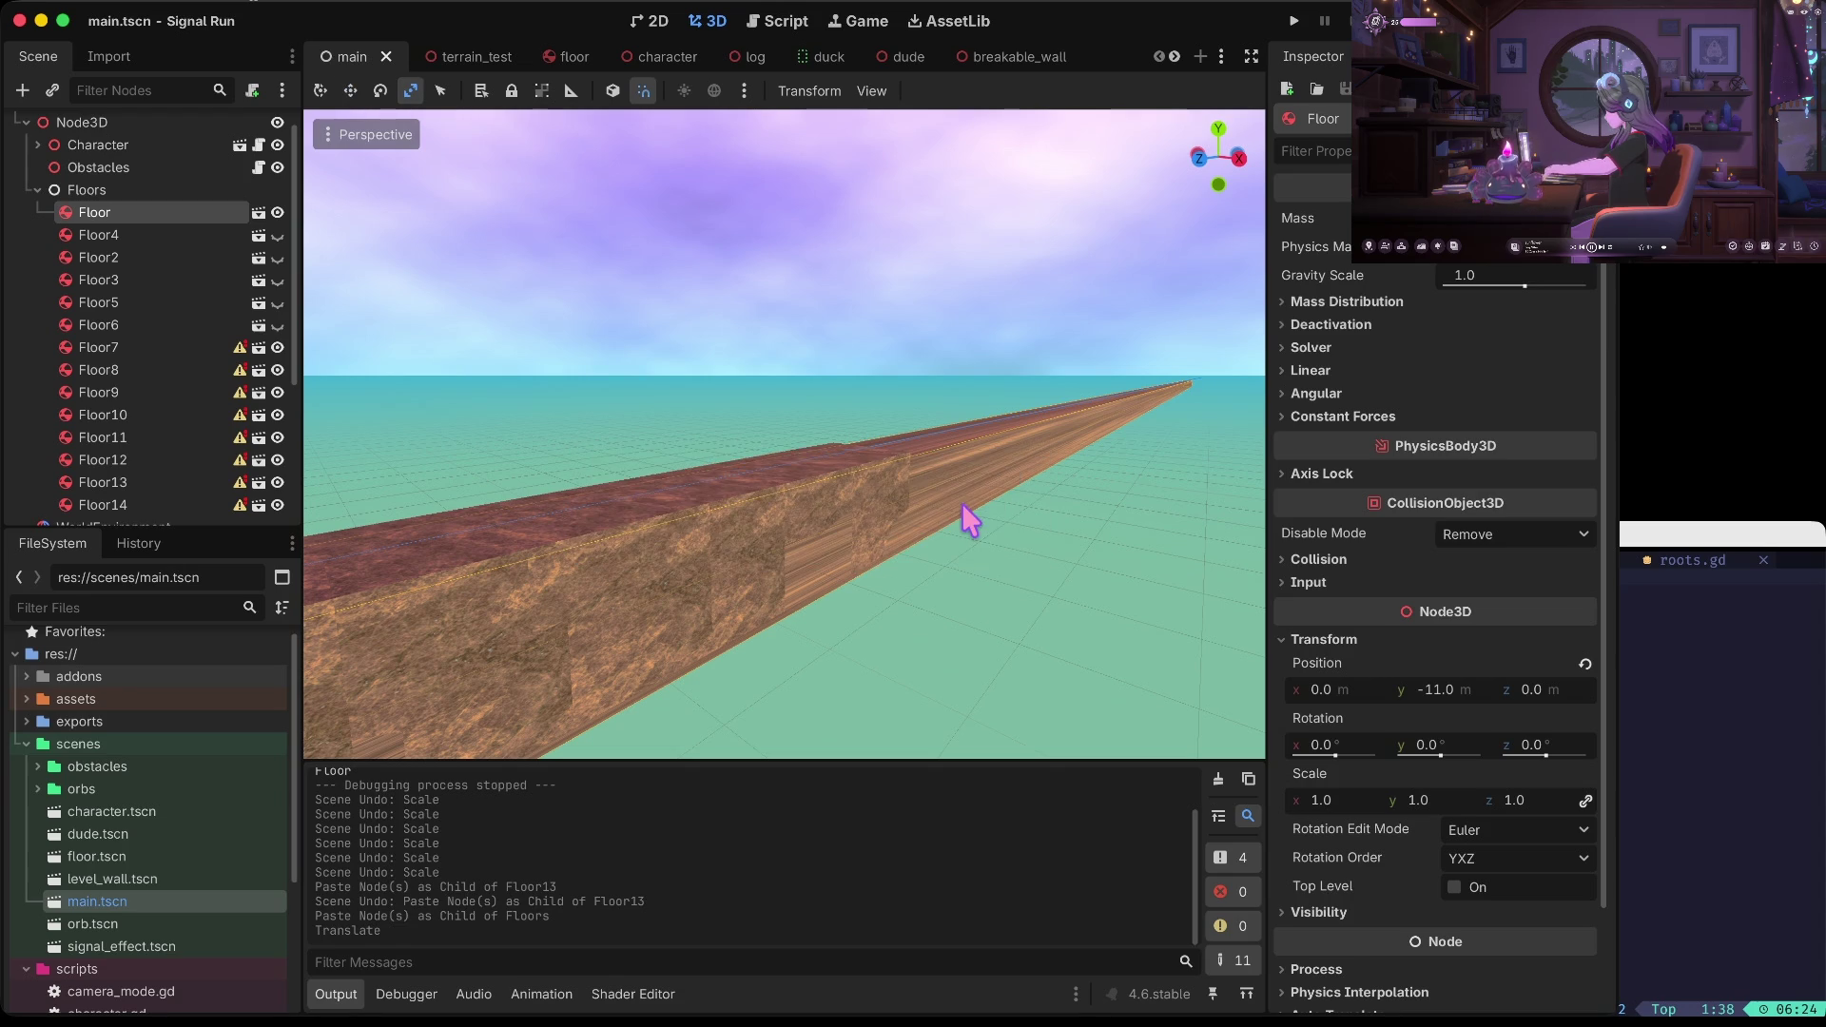
key("super+b")
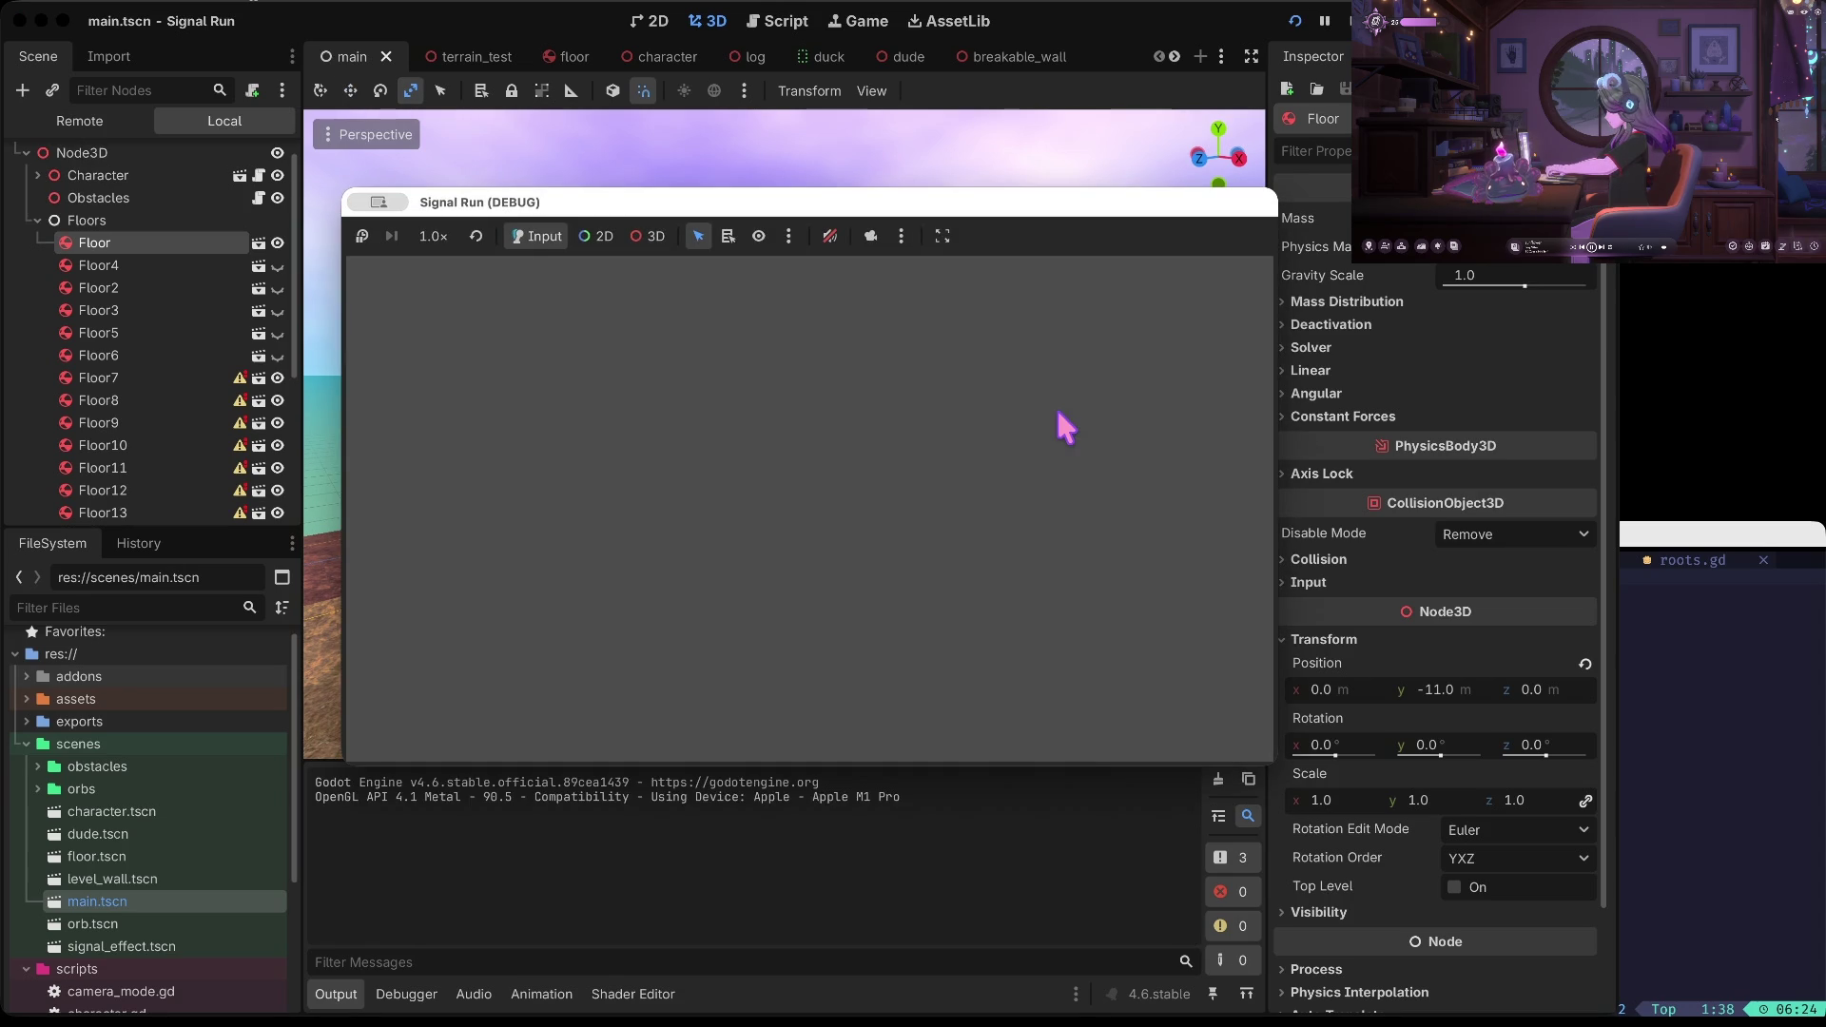
key("space")
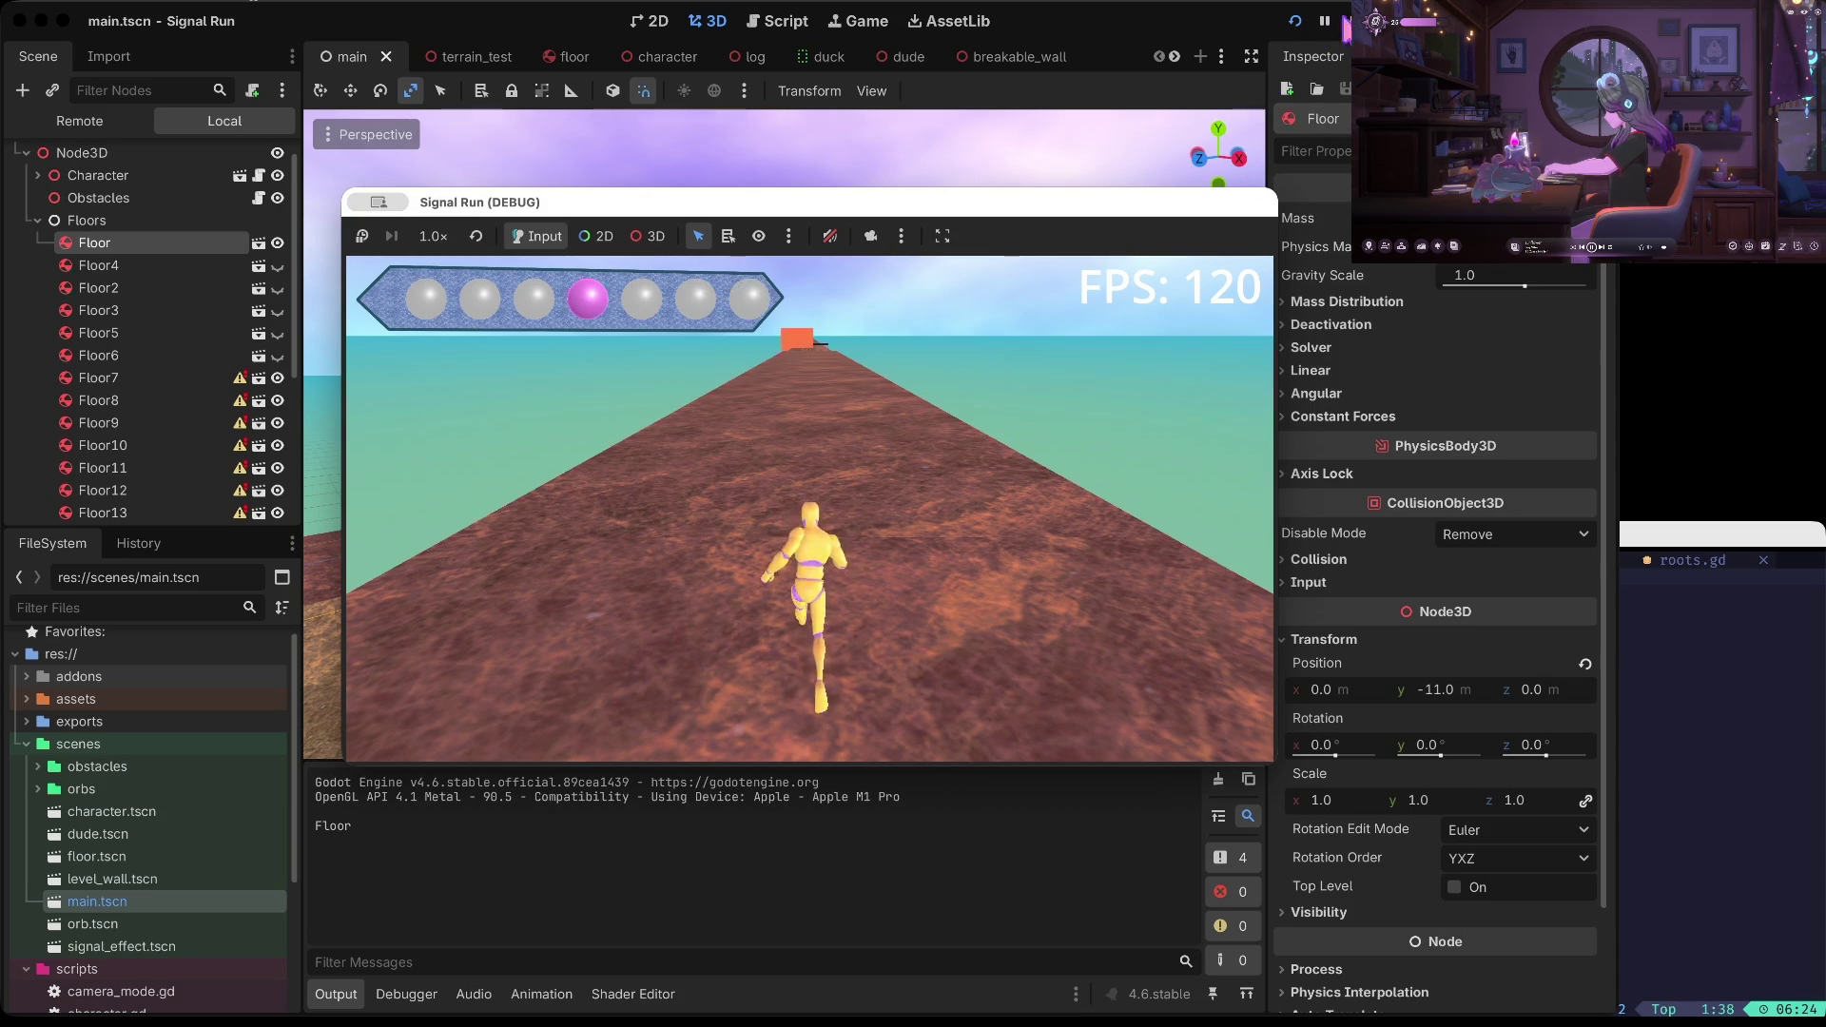
left_click(1350, 20)
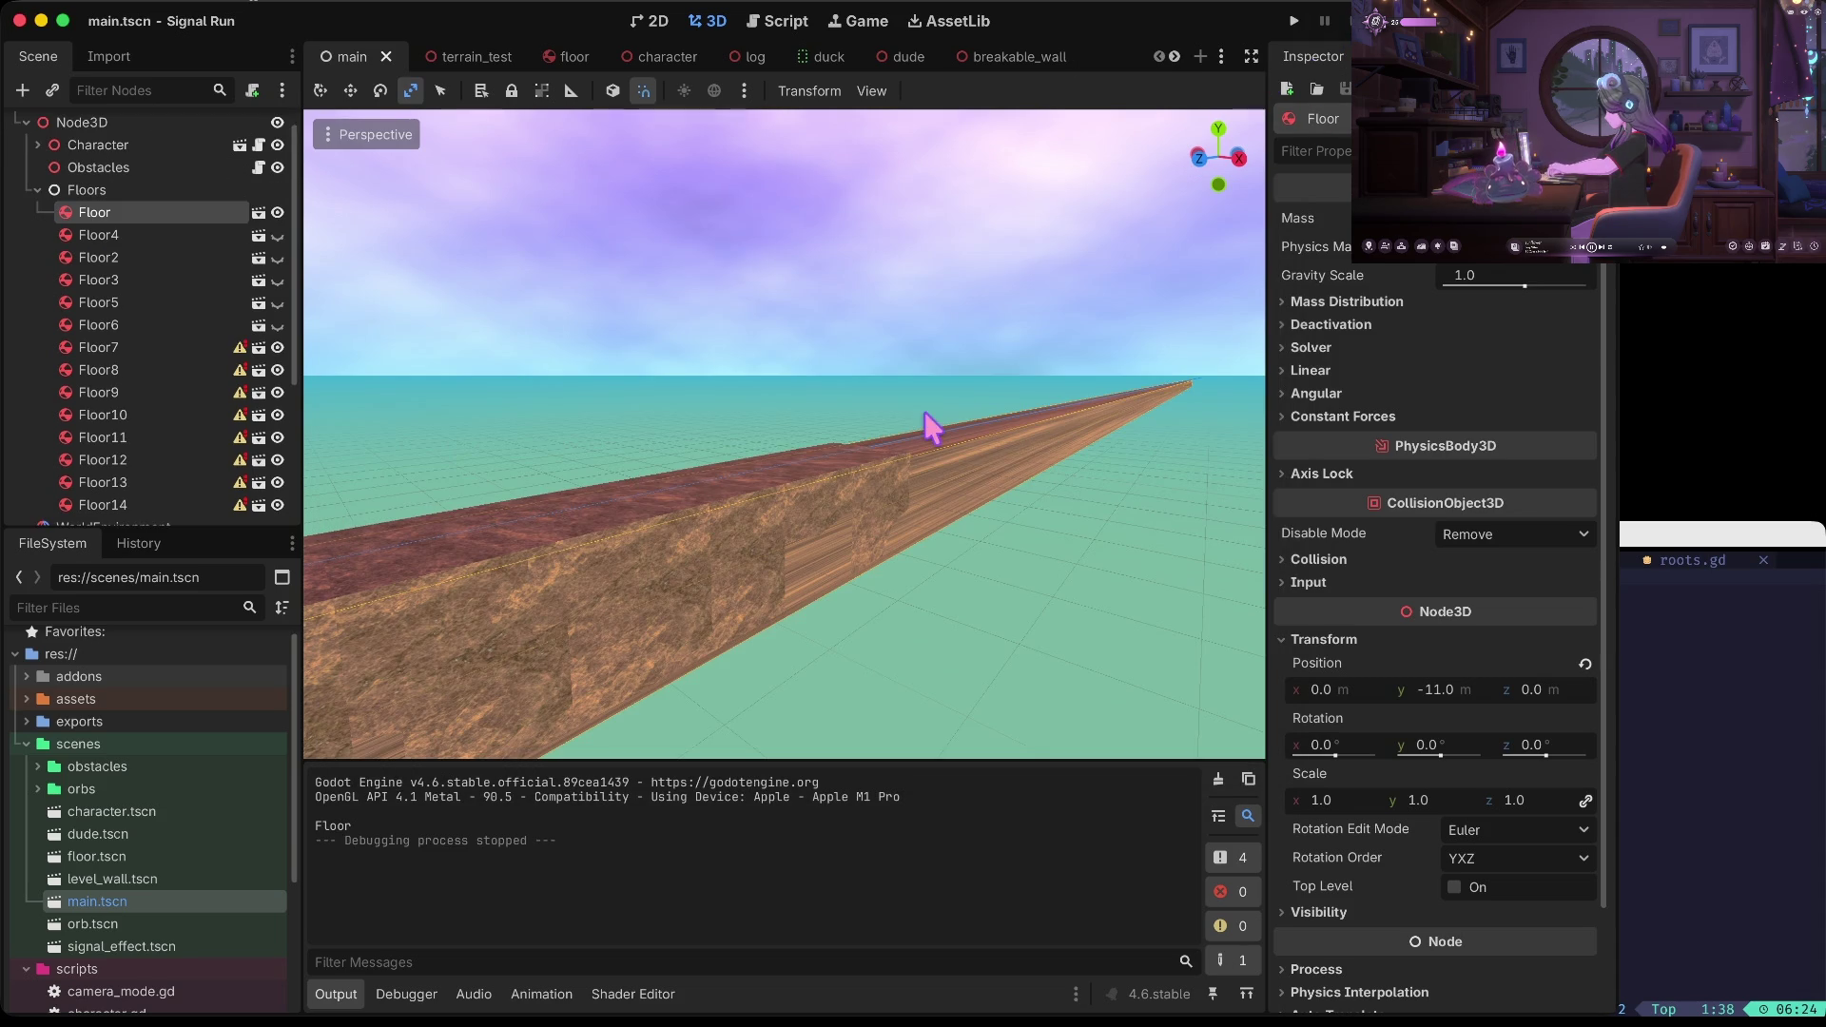
left_click(835, 576)
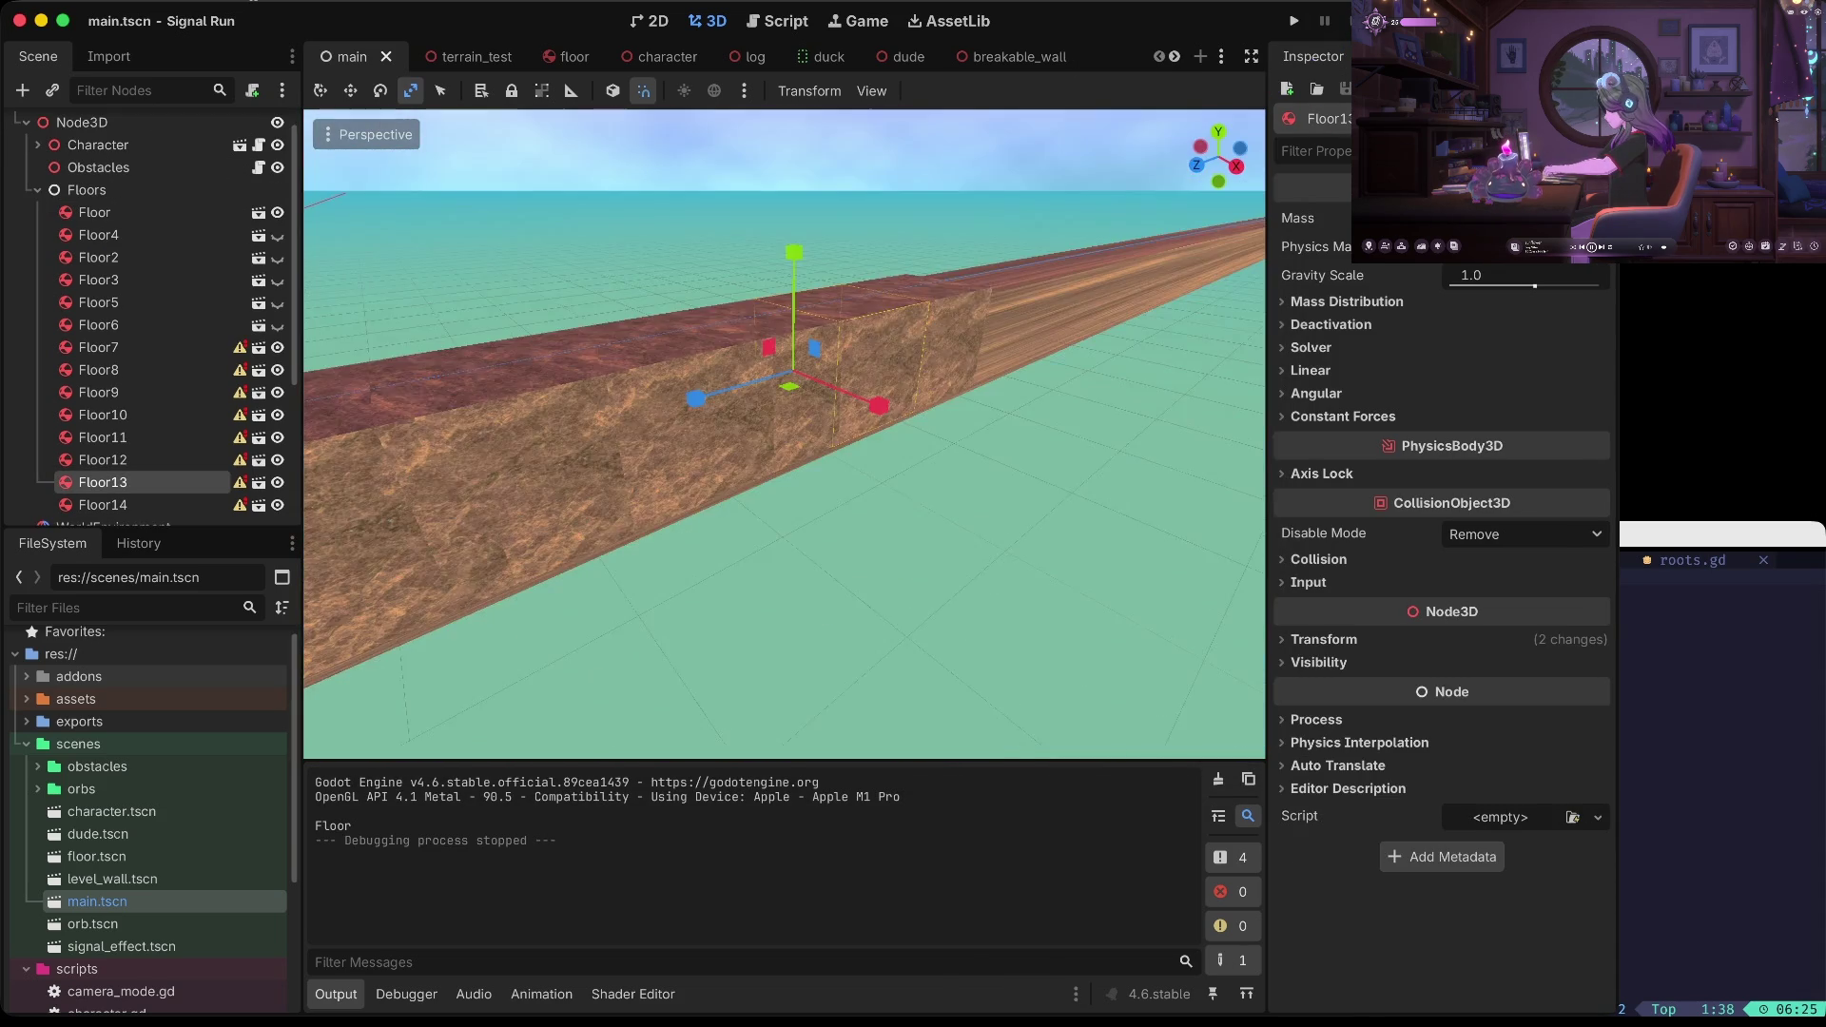
Undo the copied floors Floor7–Floor13 and the Floors grouping, then save the scene
key("ctrl+z")
key("ctrl+z")
key("ctrl+z")
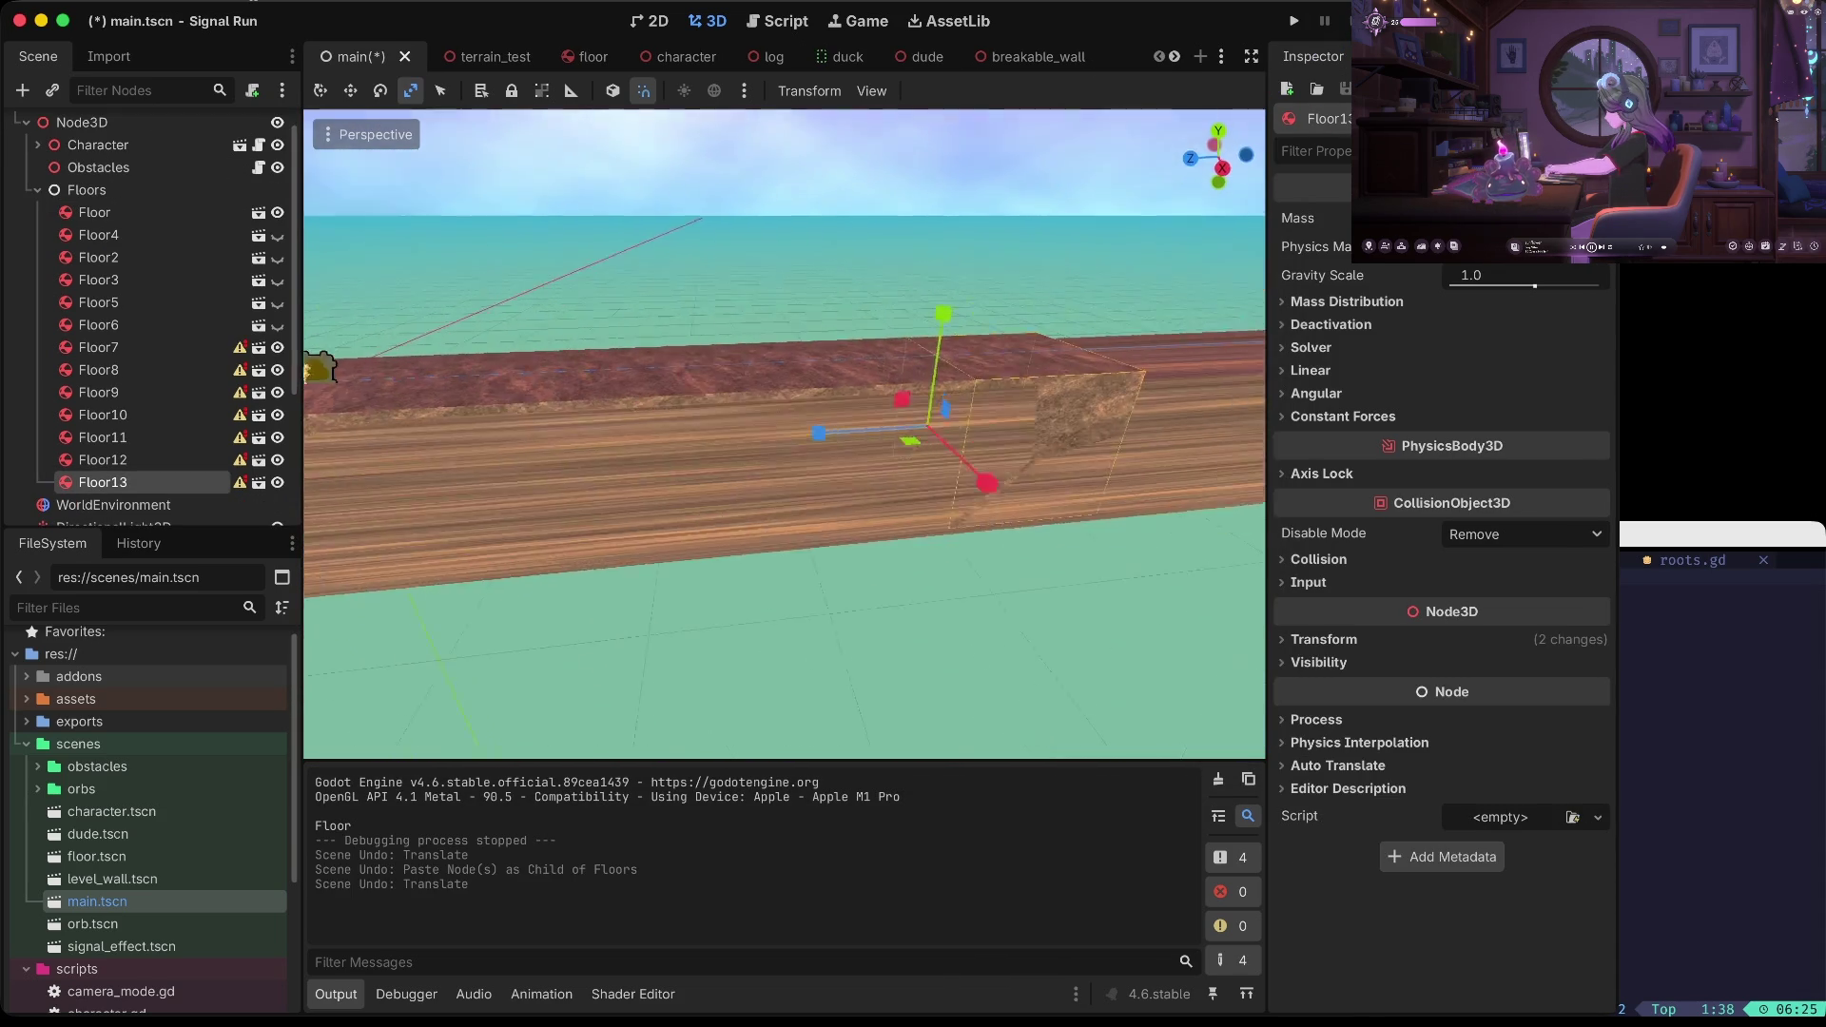
key("ctrl+z")
key("ctrl+z")
key("ctrl+z")
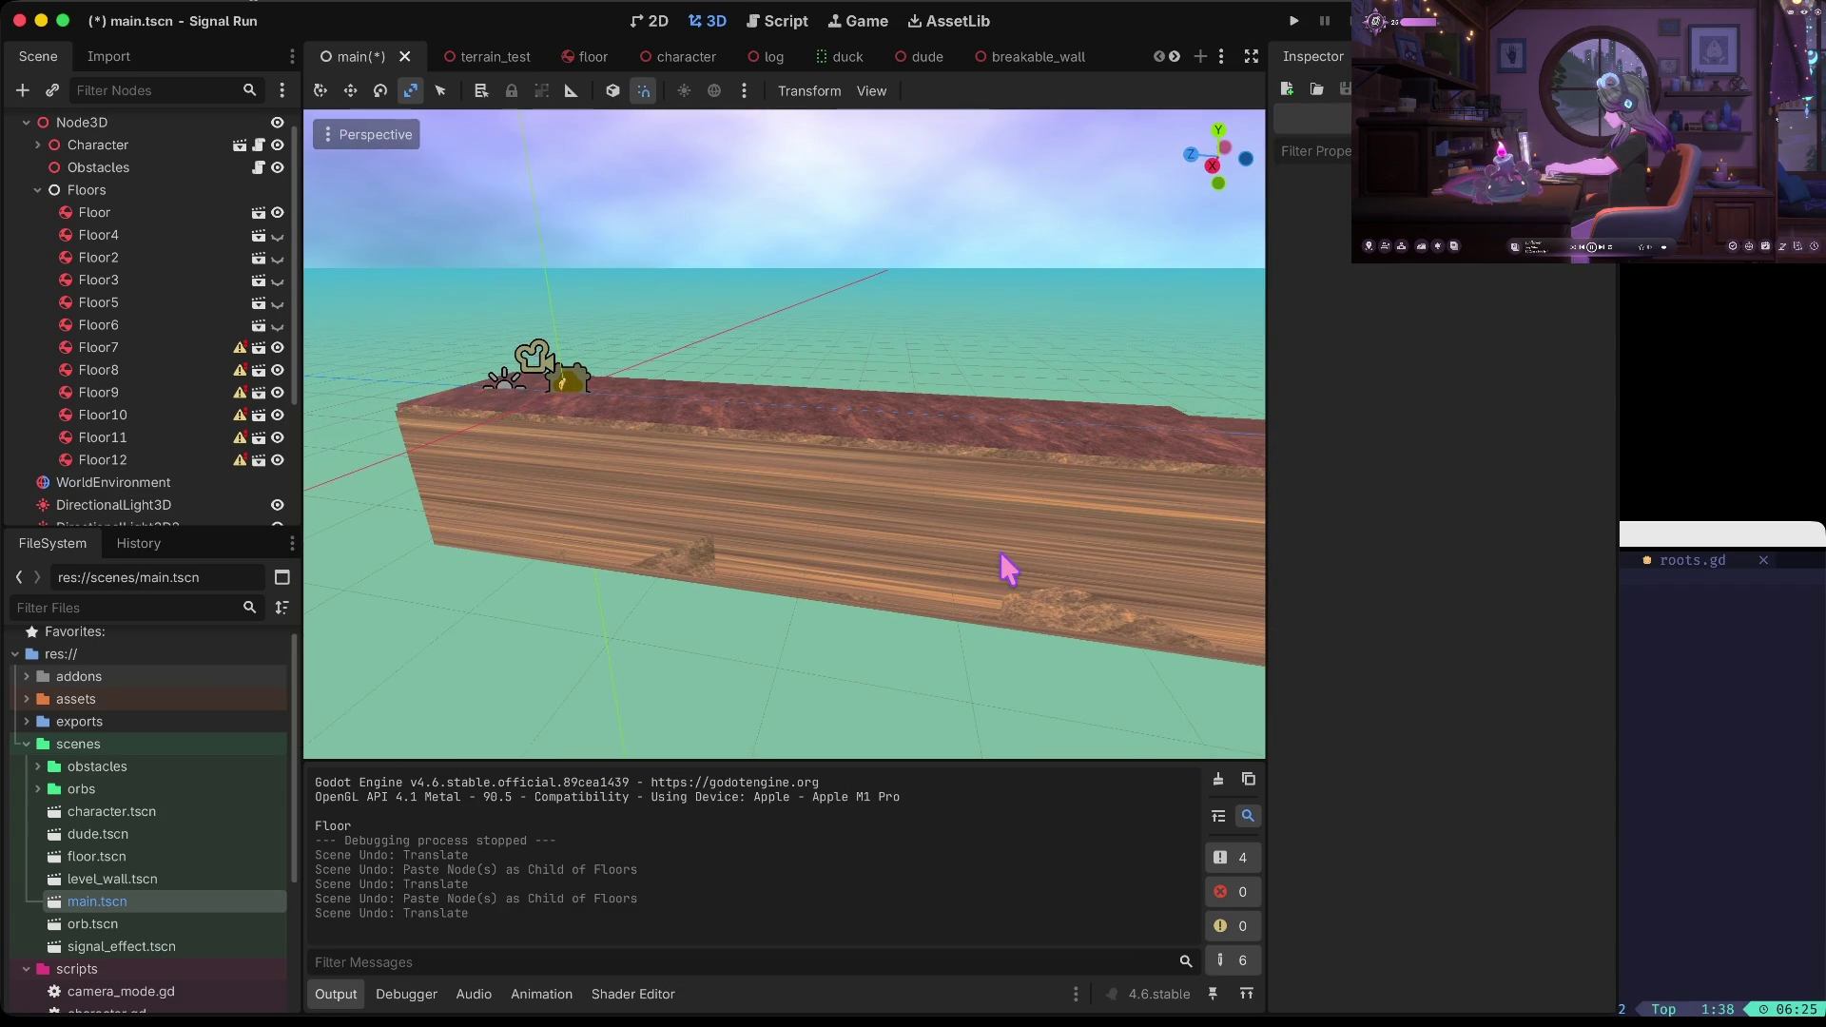
key("ctrl+z")
key("ctrl+z")
key("ctrl+z")
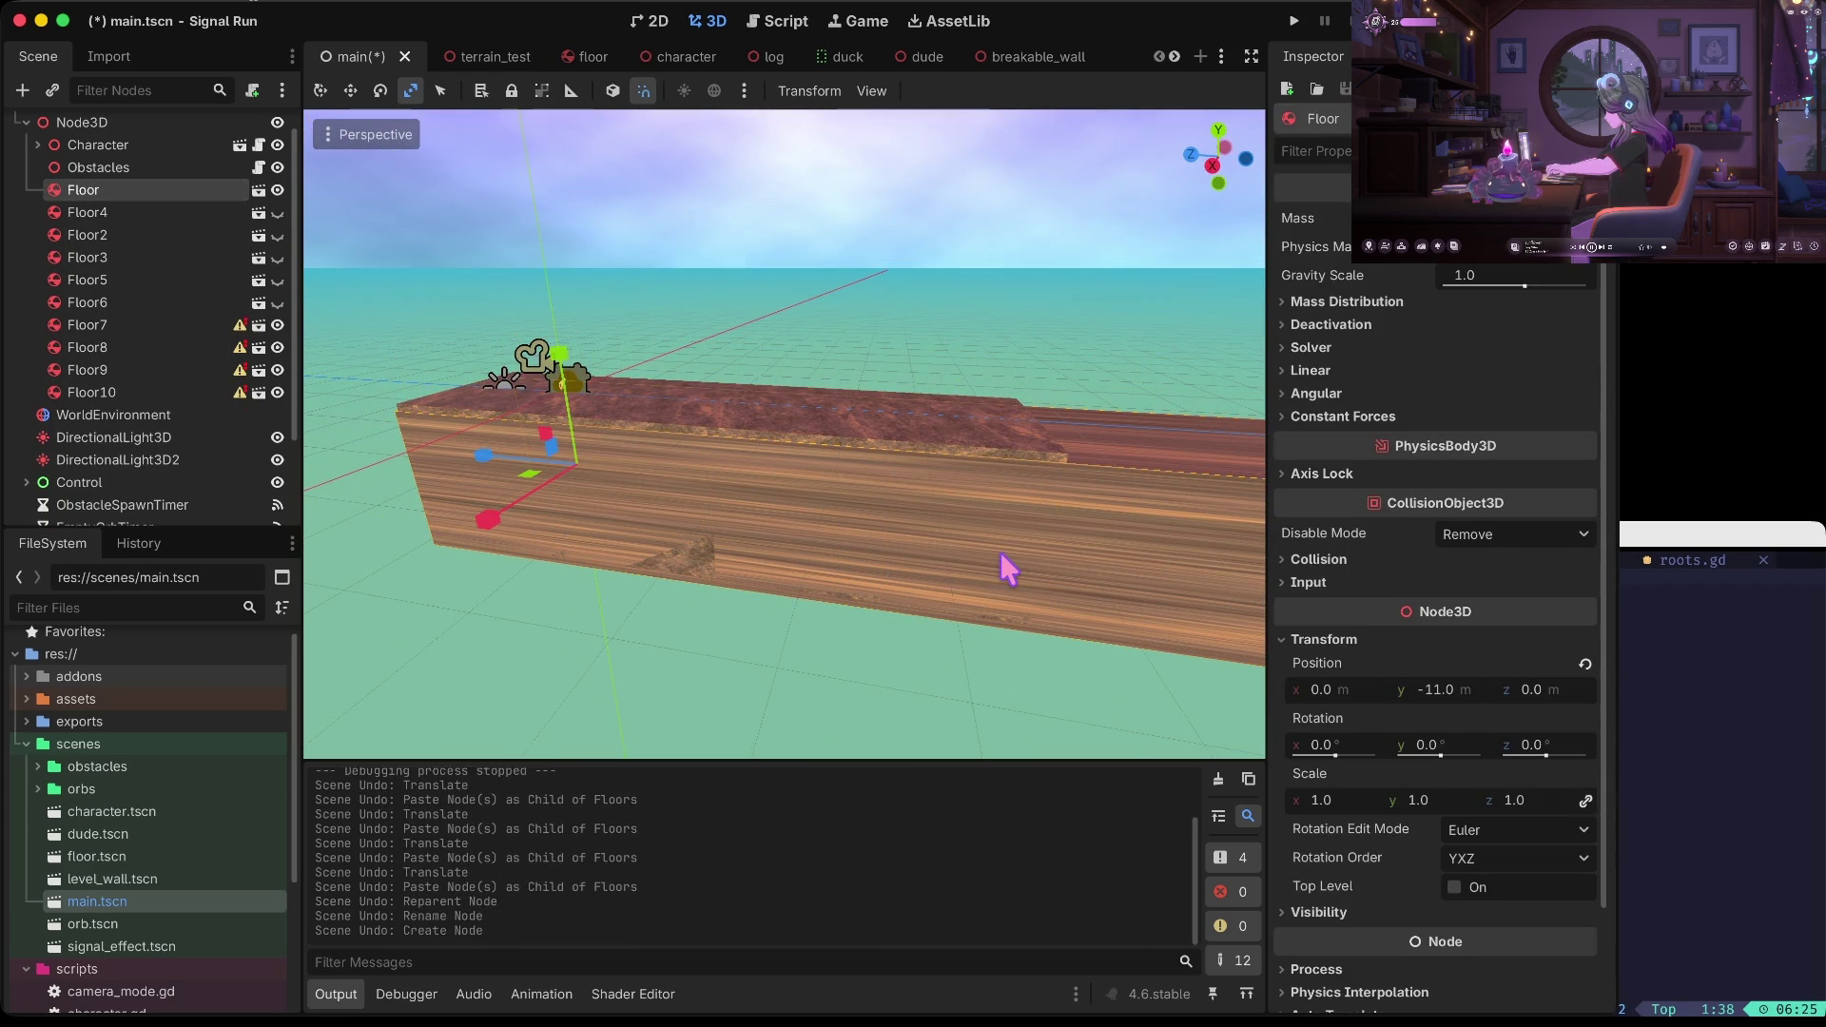
key("ctrl+z")
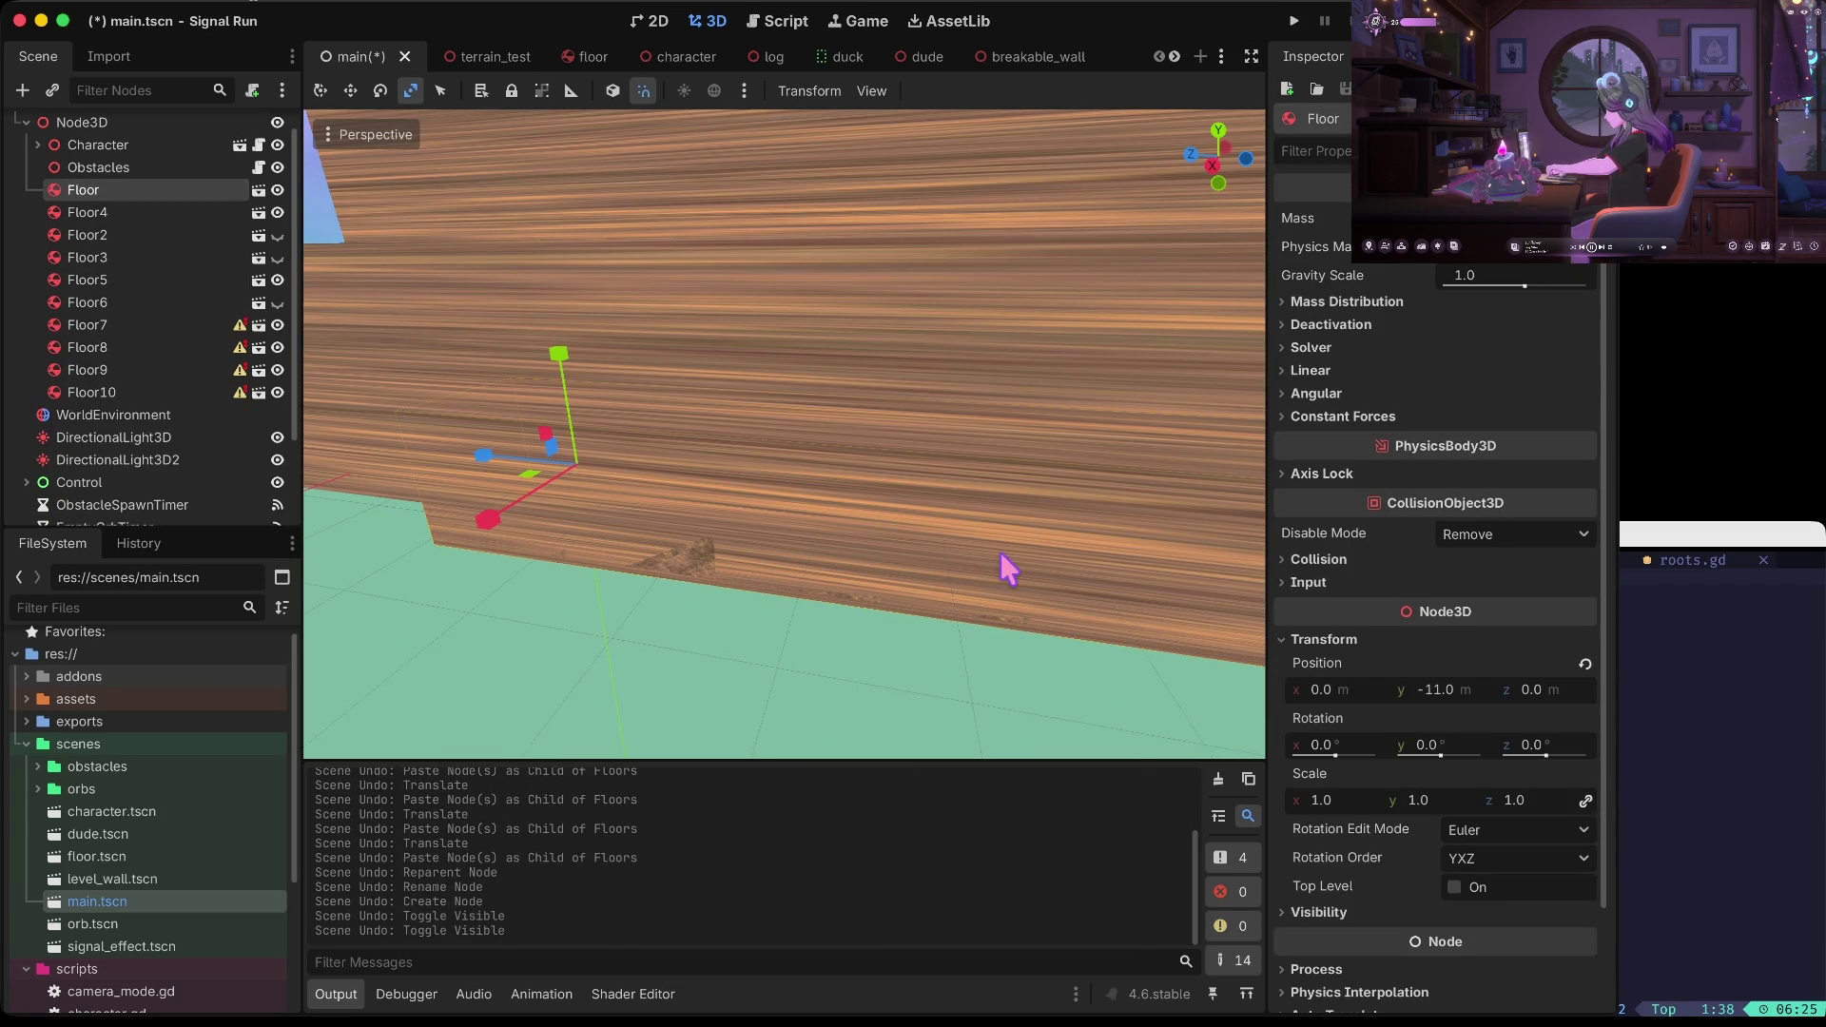
right_click(1001, 550)
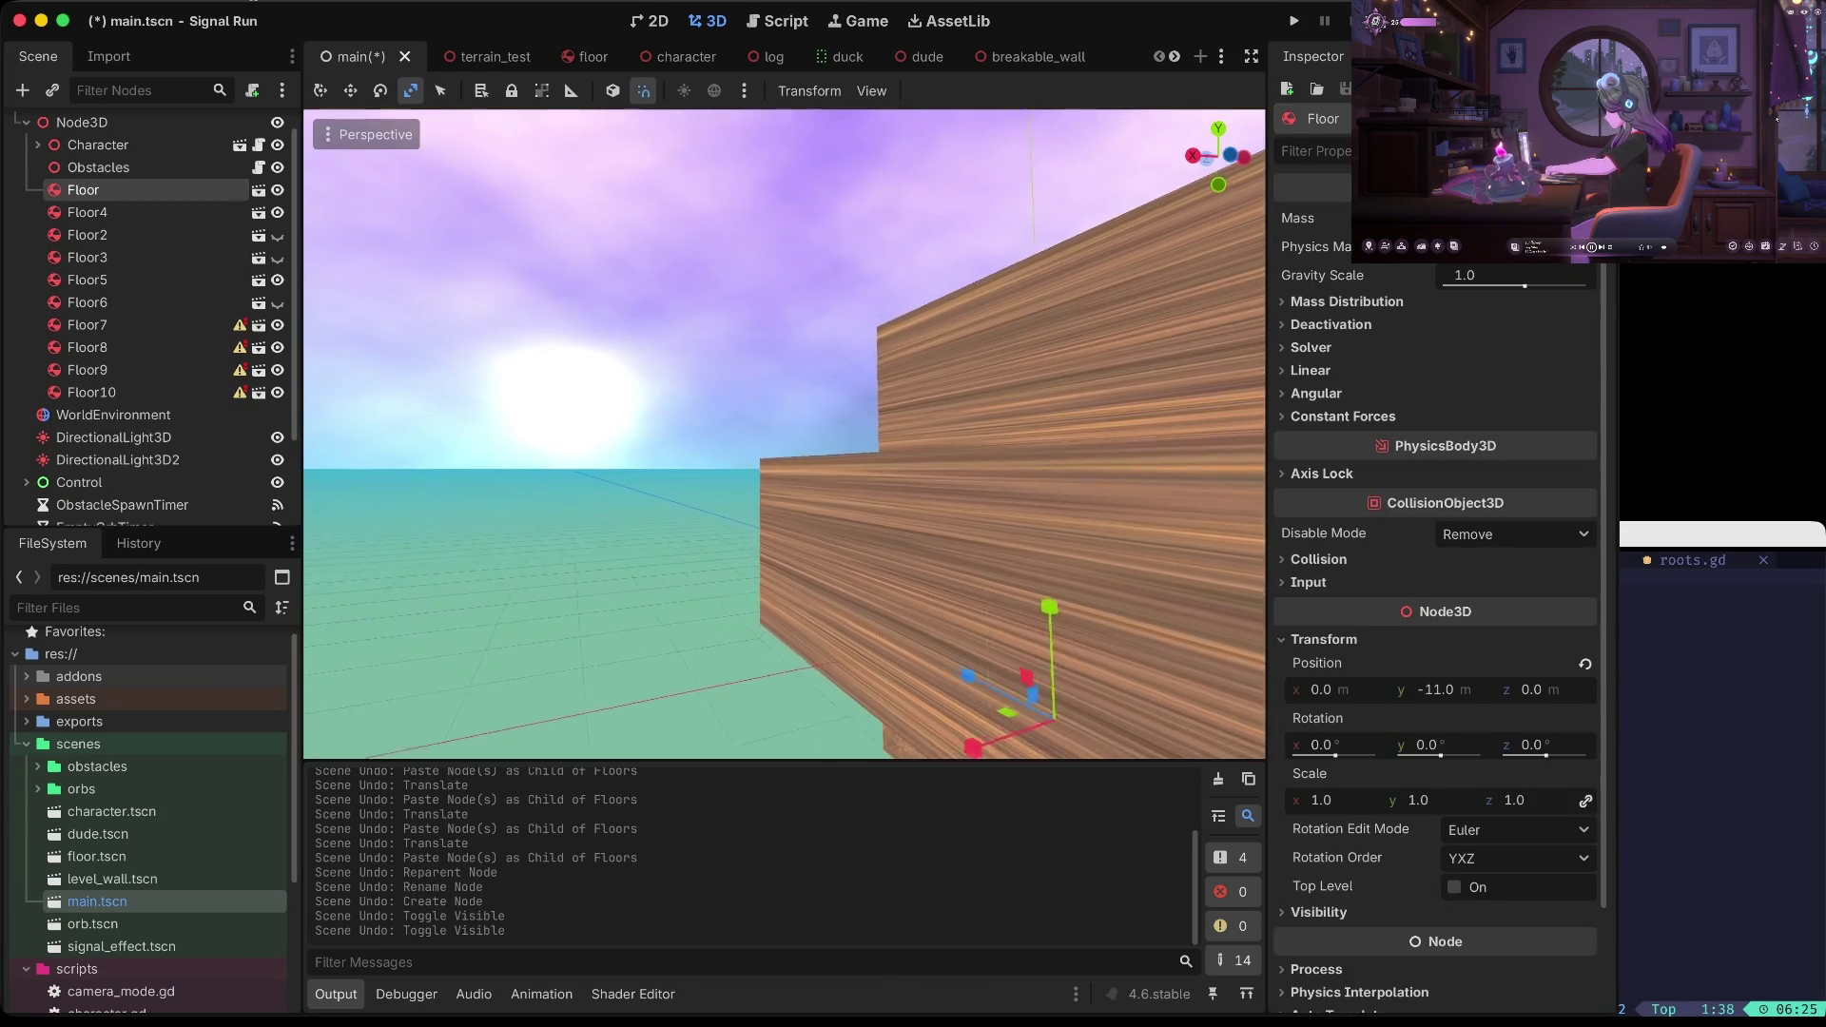
key("w")
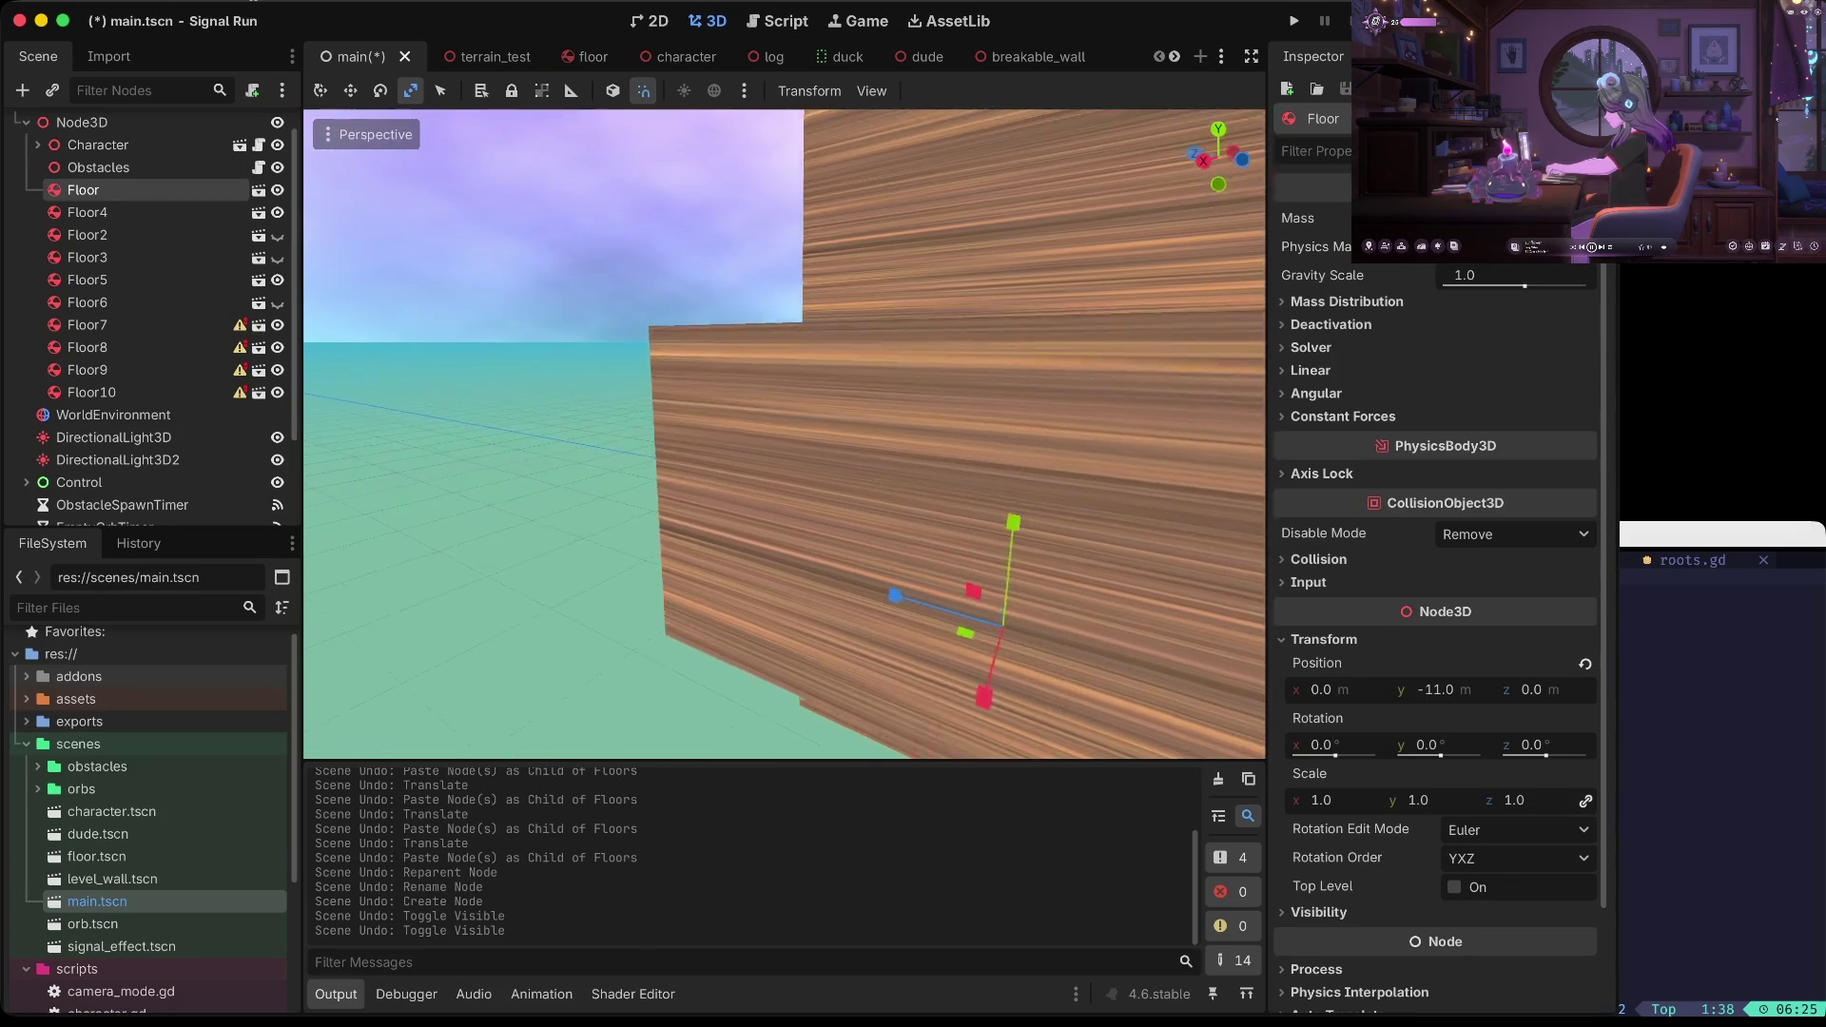
key("w")
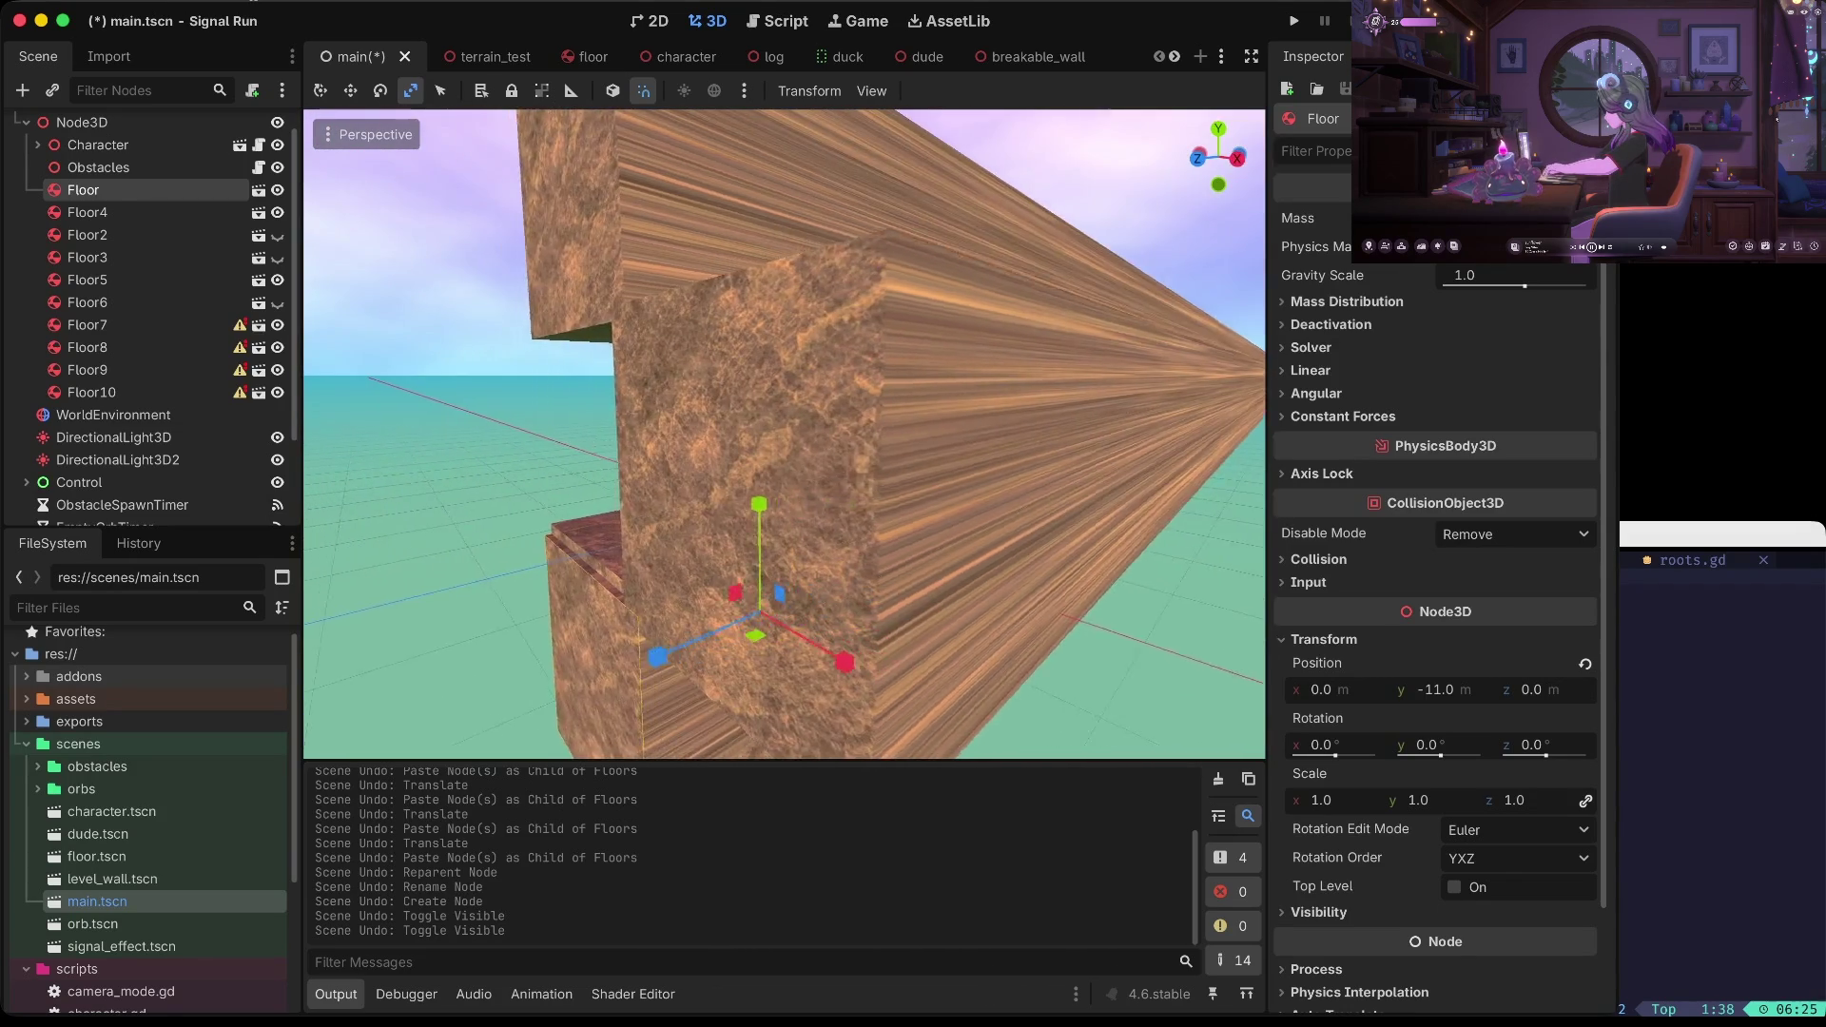
key("w")
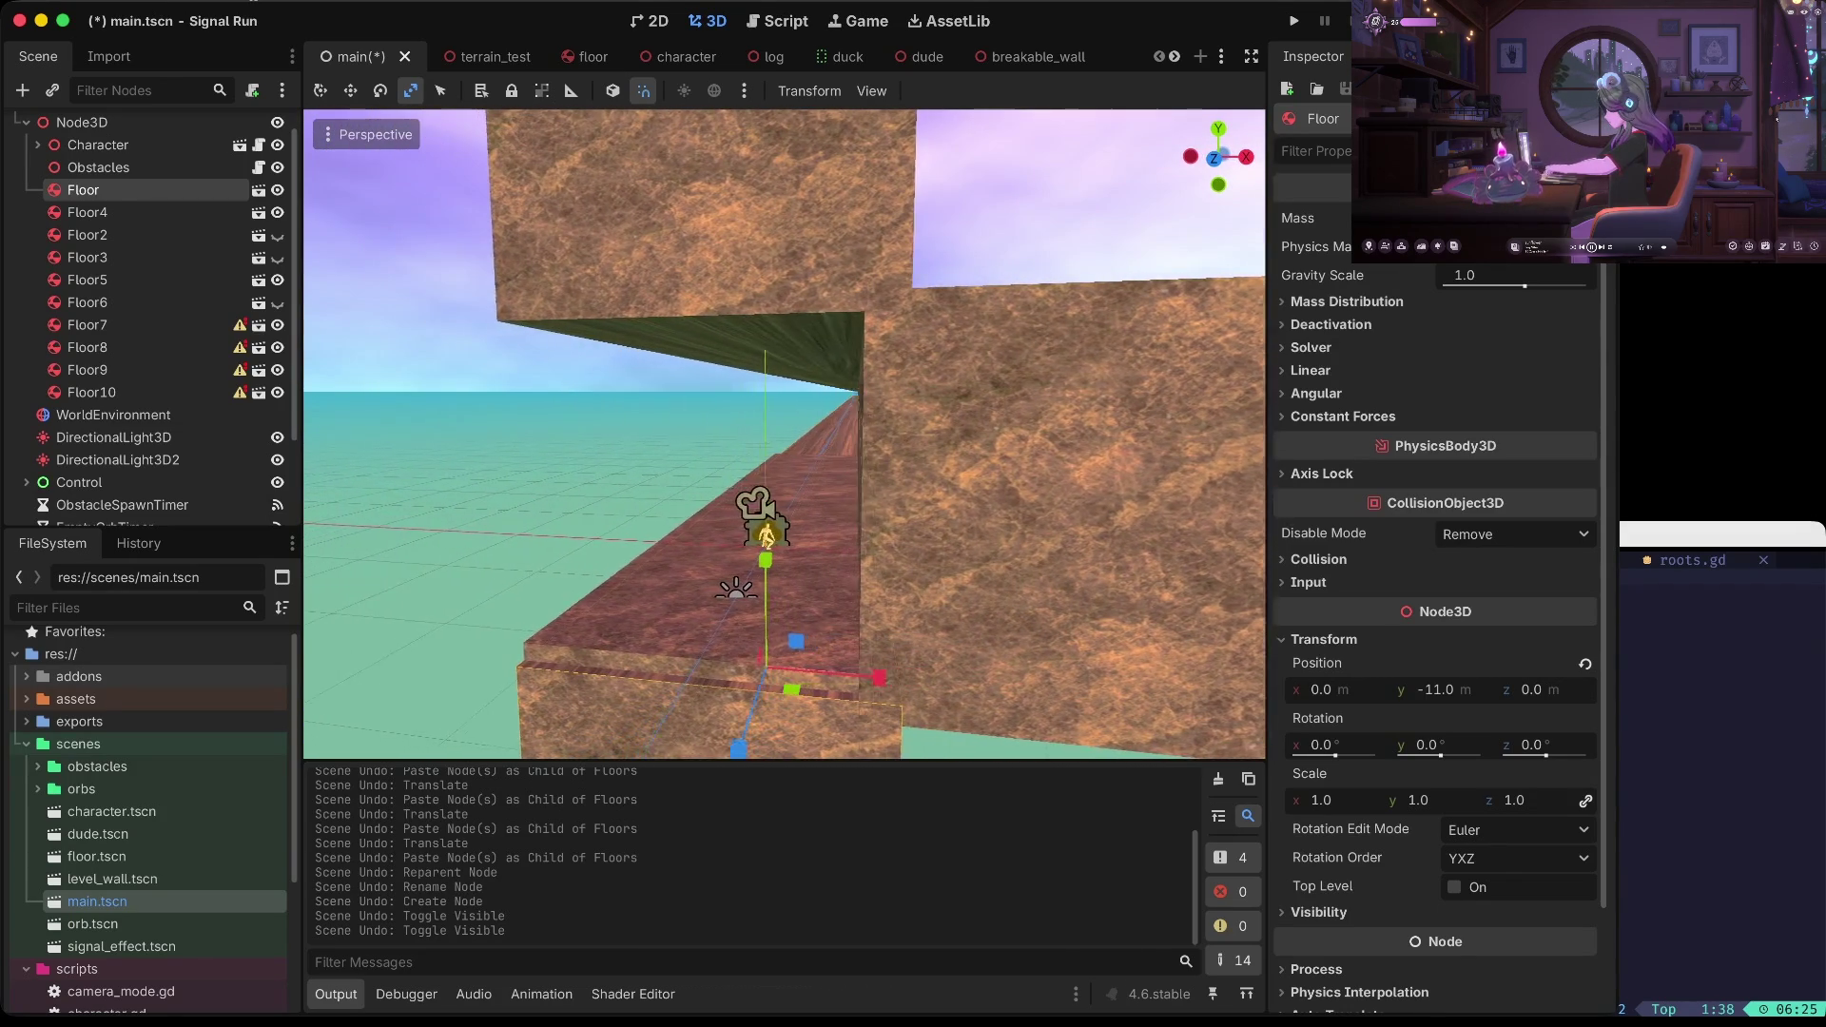
key("ctrl+z")
key("ctrl+z")
key("ctrl+z")
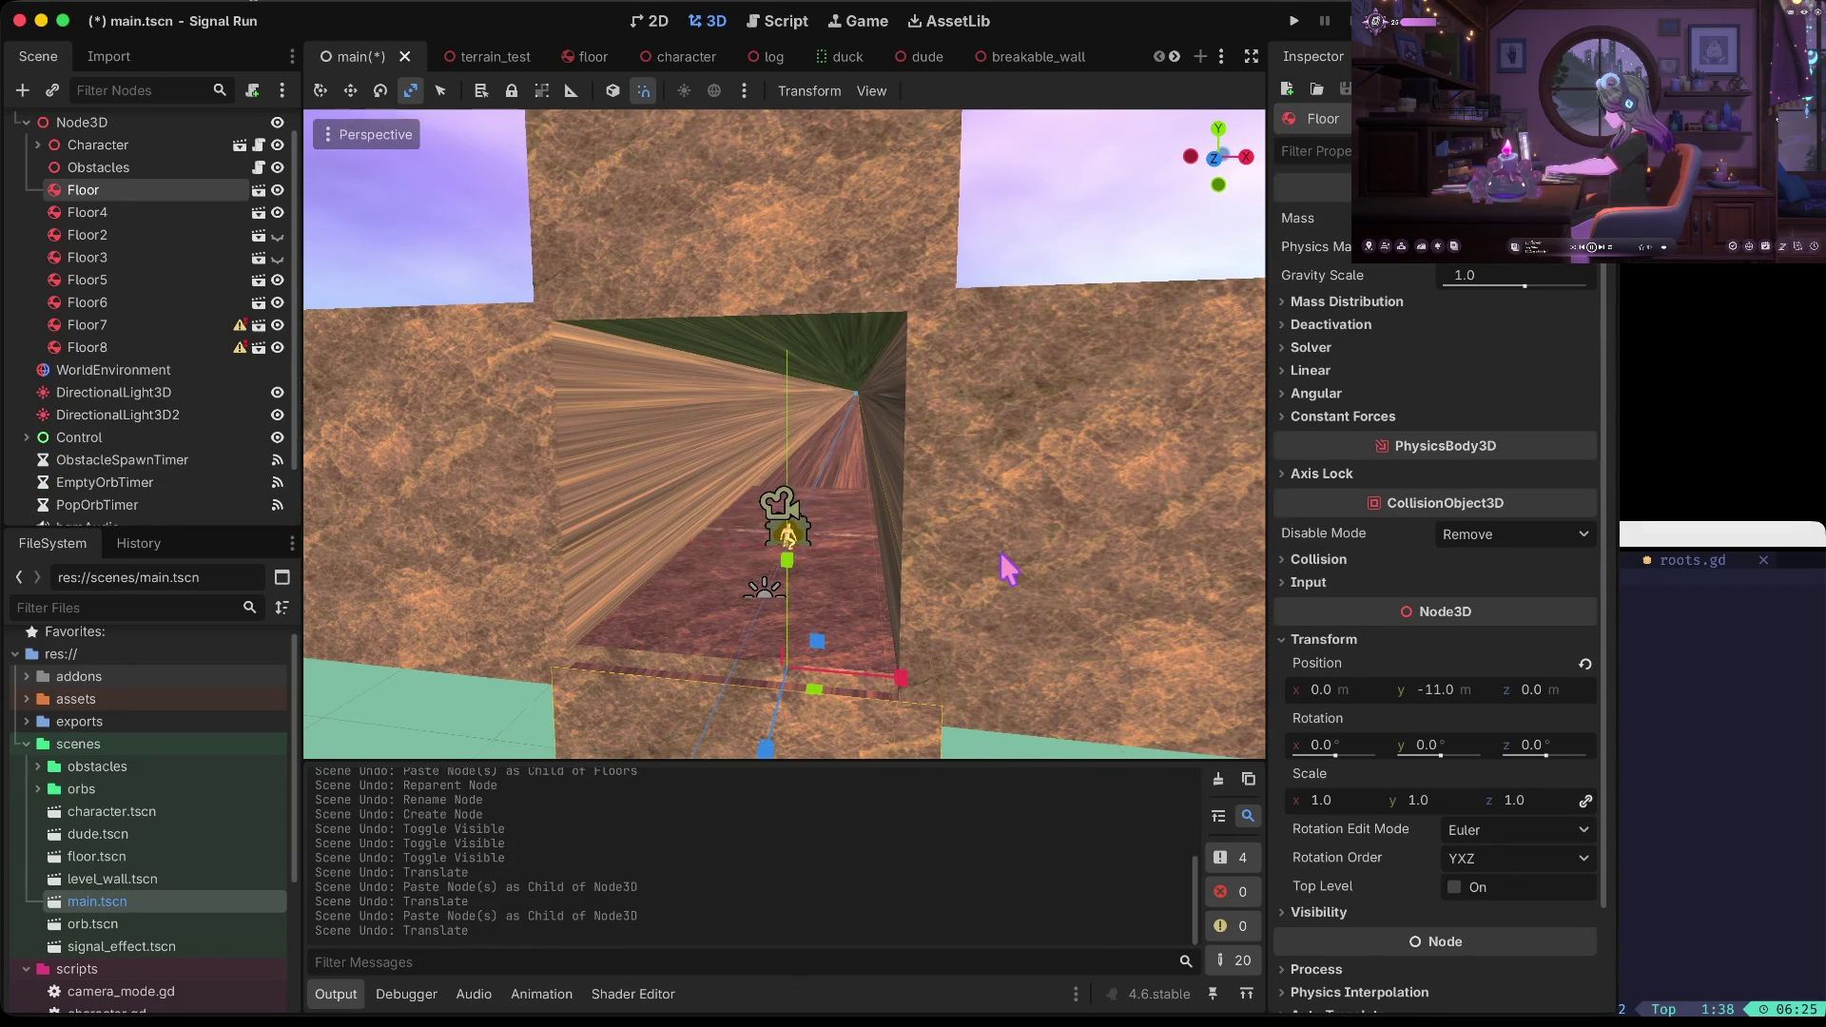
key("ctrl+z")
key("ctrl+z")
key("ctrl+z")
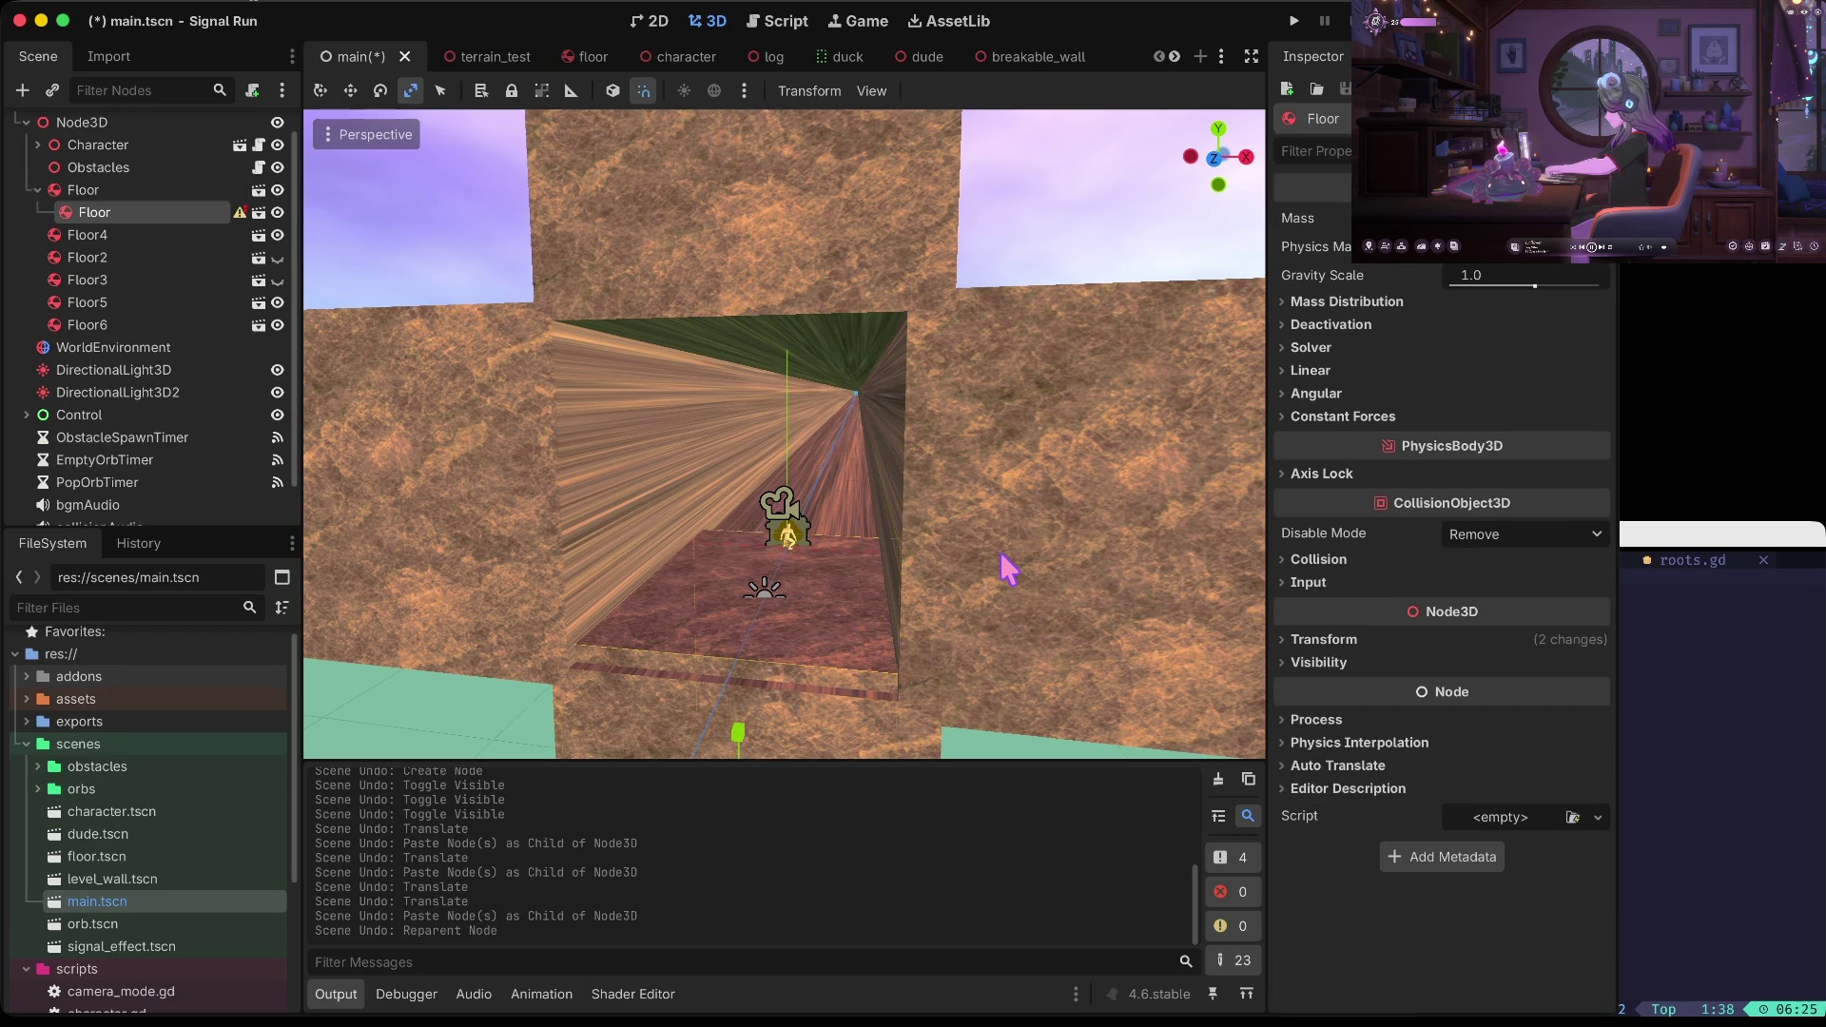
key("ctrl+shift+z")
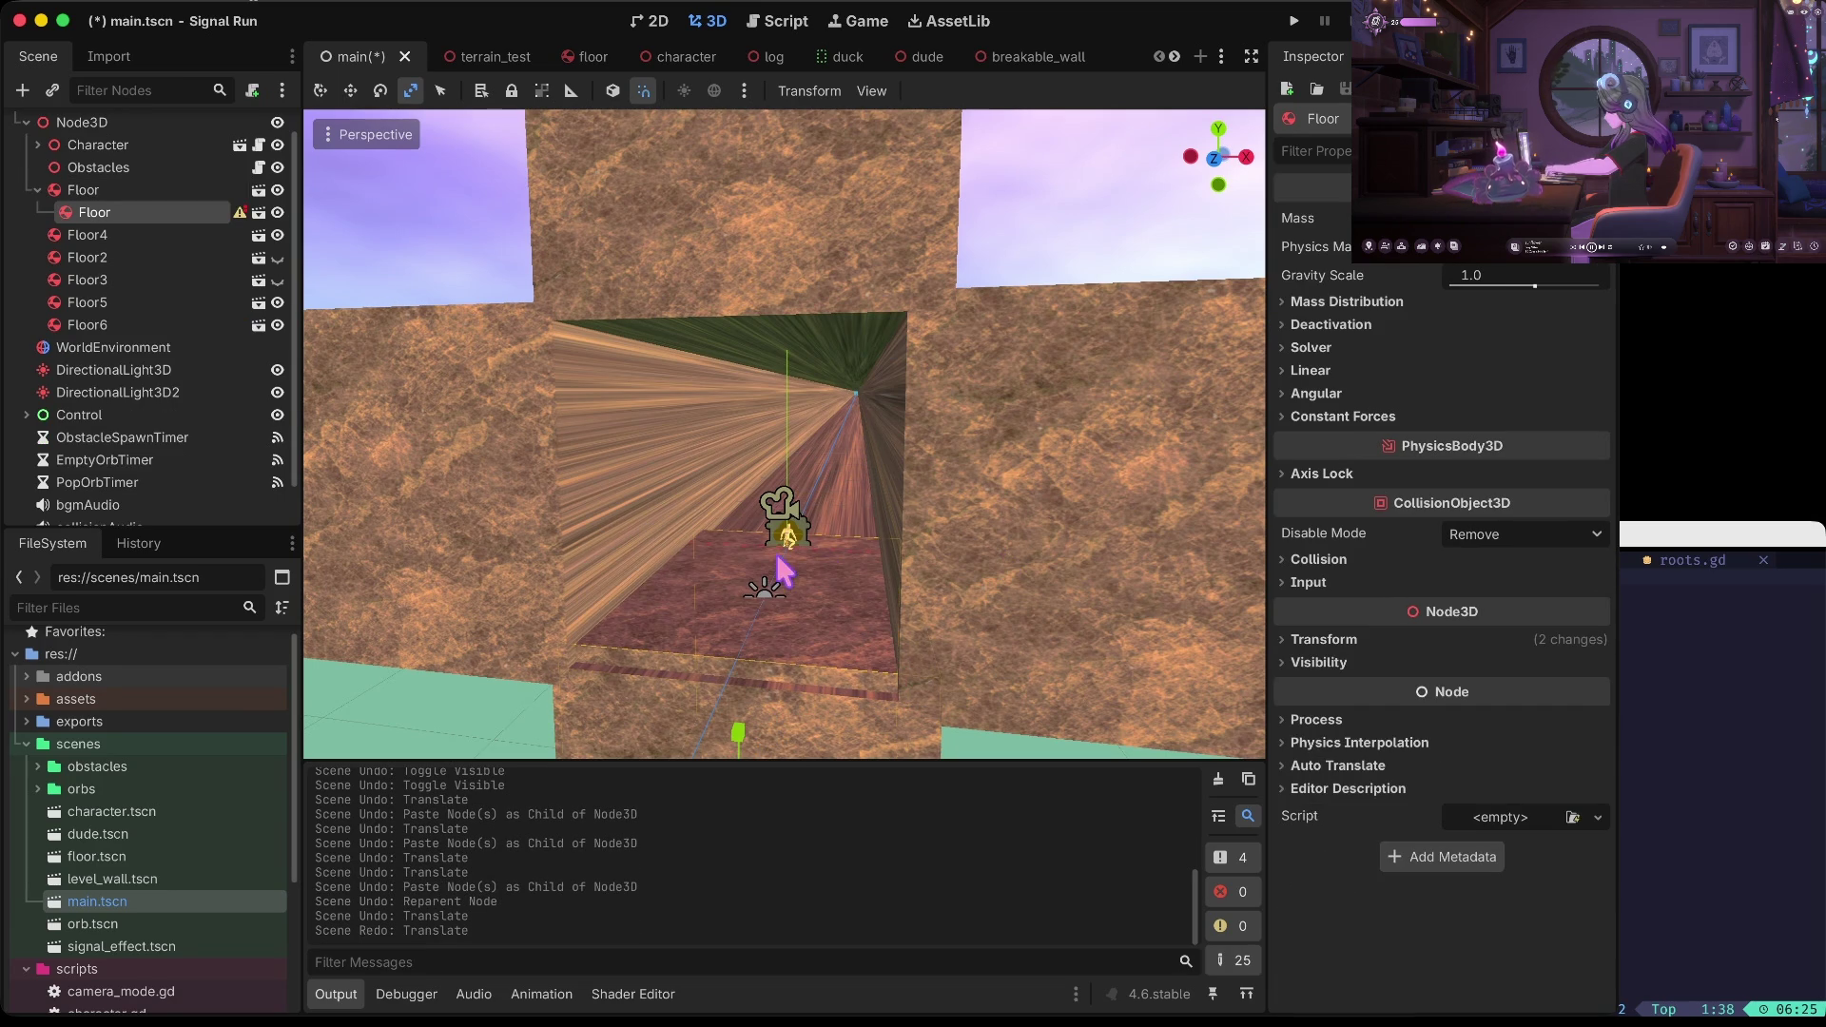
left_click_drag(749, 713, 739, 732)
key("ctrl+s")
Select Floor4, Floor5 and Floor6 together for deletion, then cancel the delete
left_click(1106, 473)
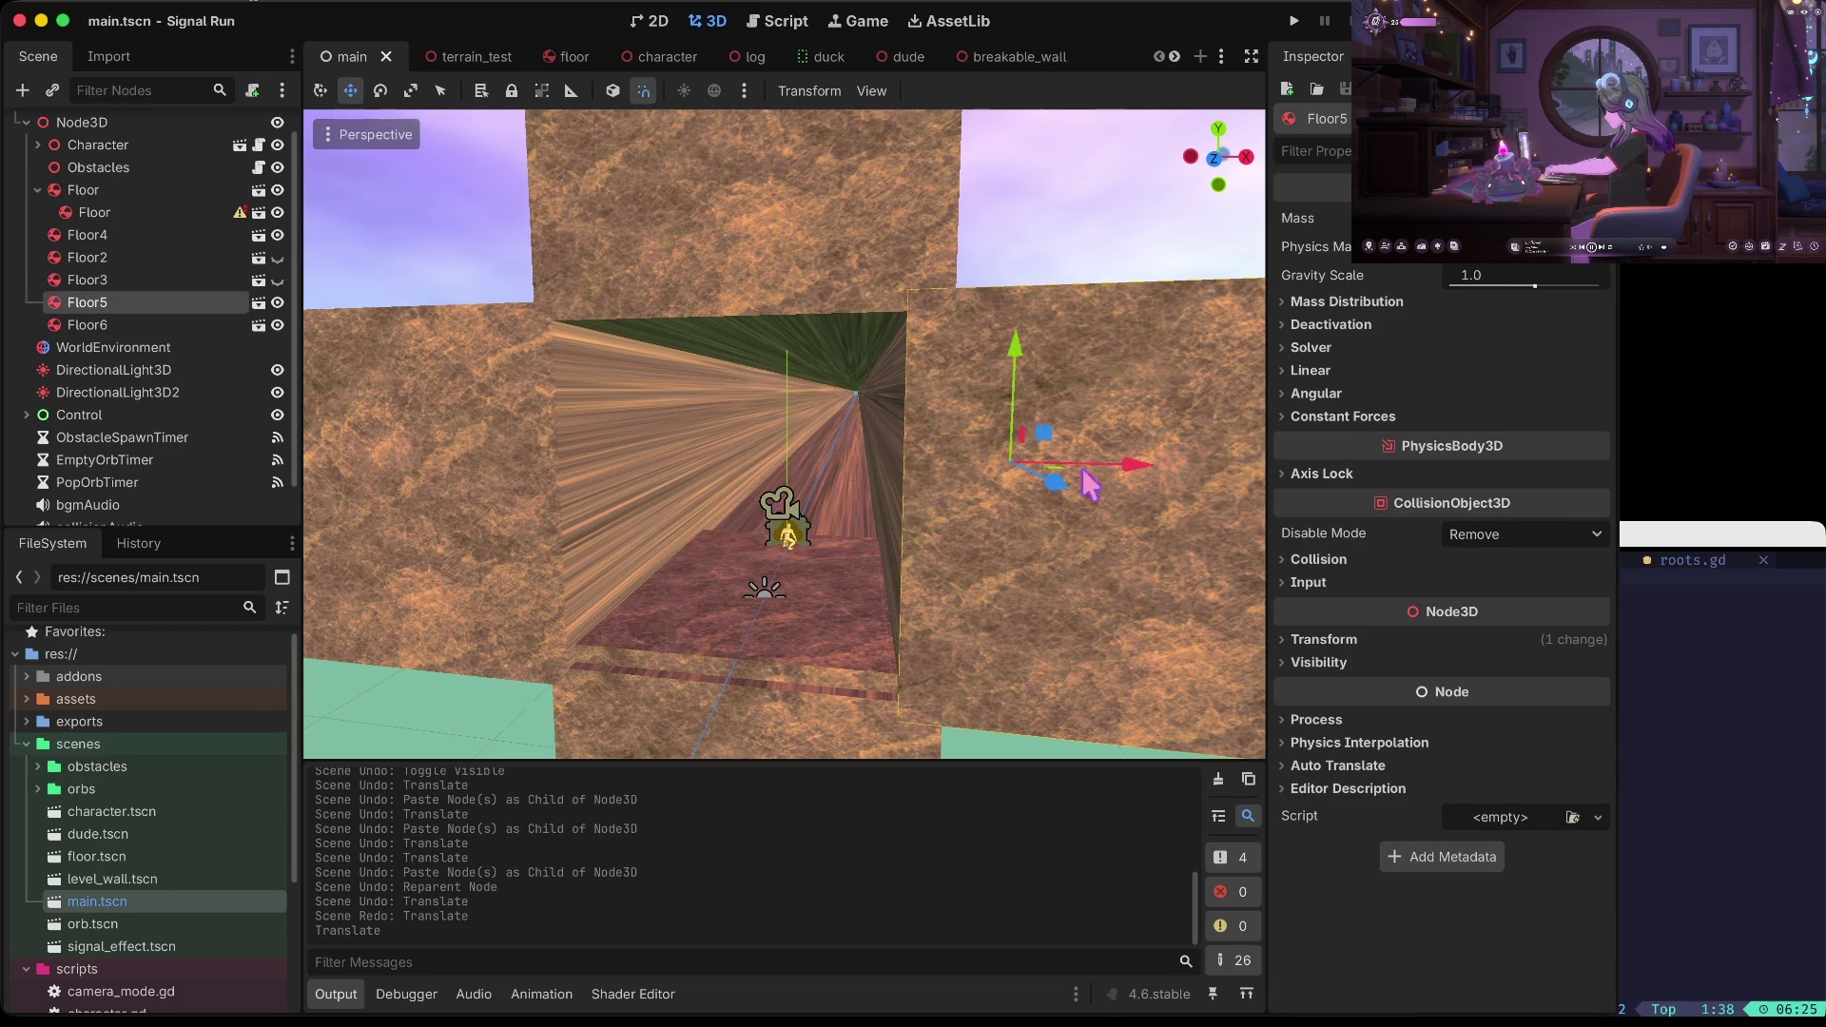
left_click(492, 430, "shift")
left_click(739, 249, "shift")
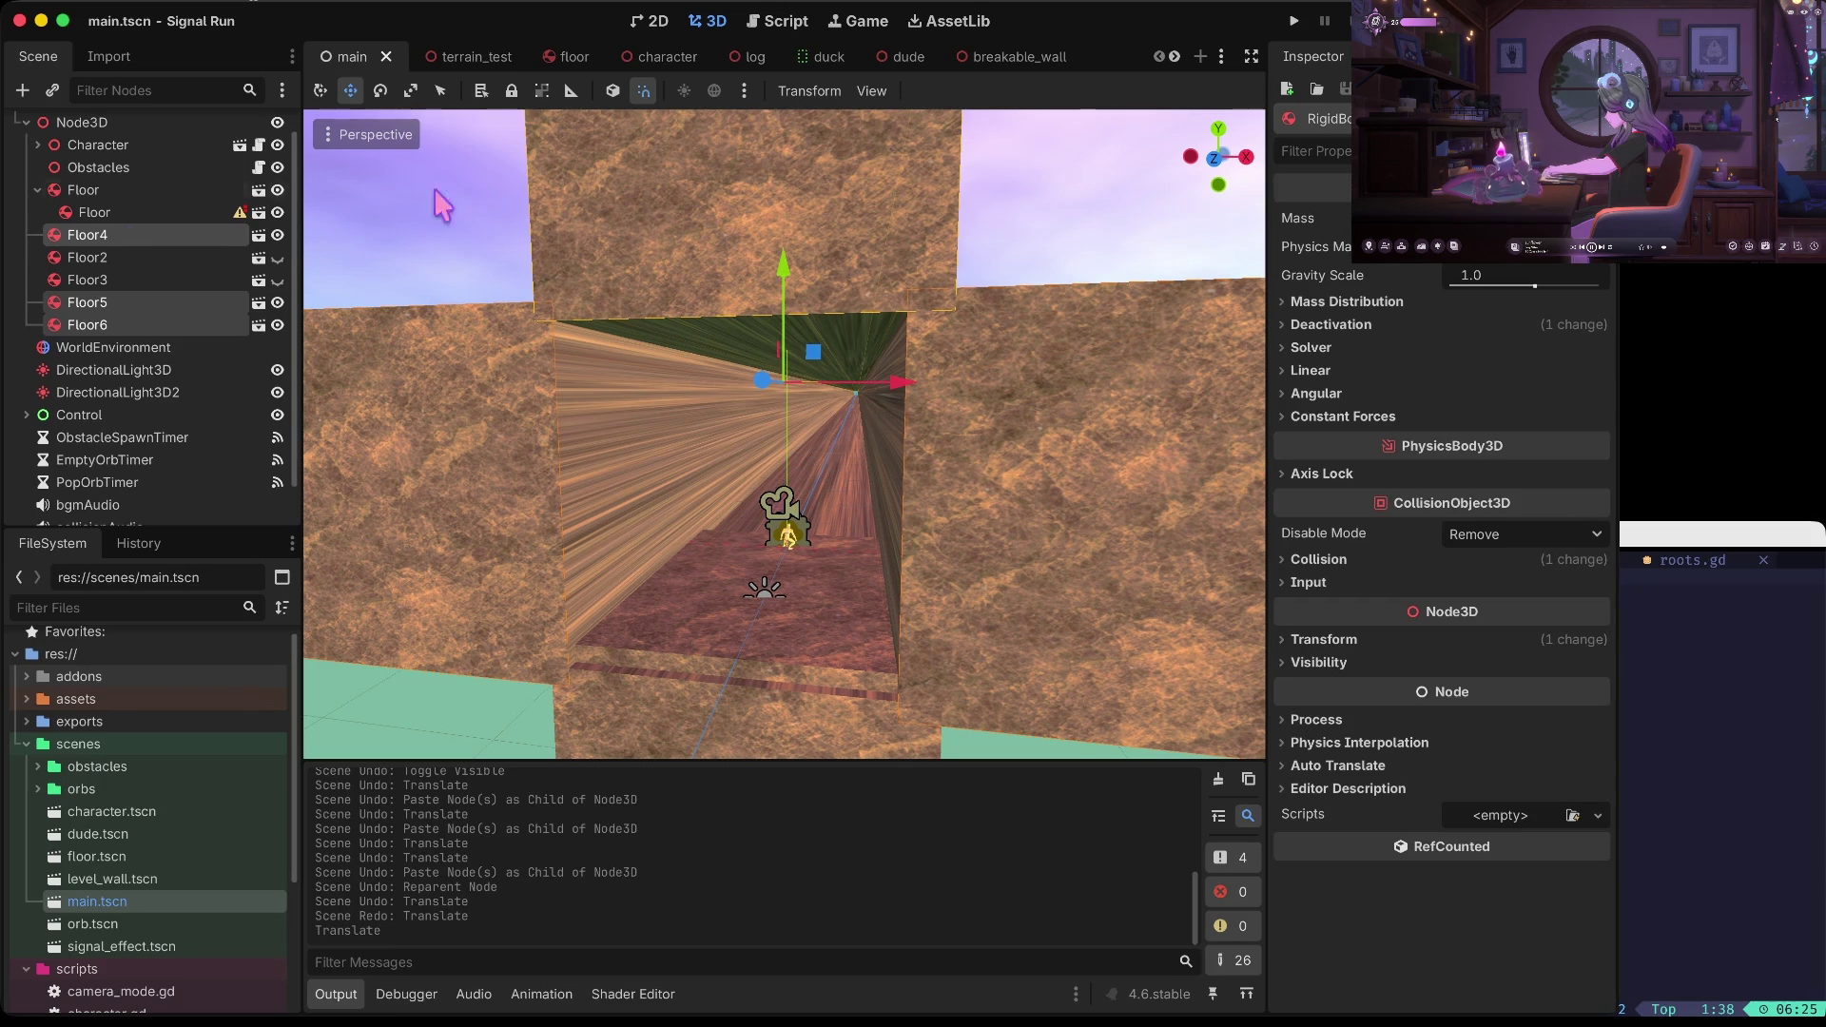
right_click(108, 307)
left_click(228, 582)
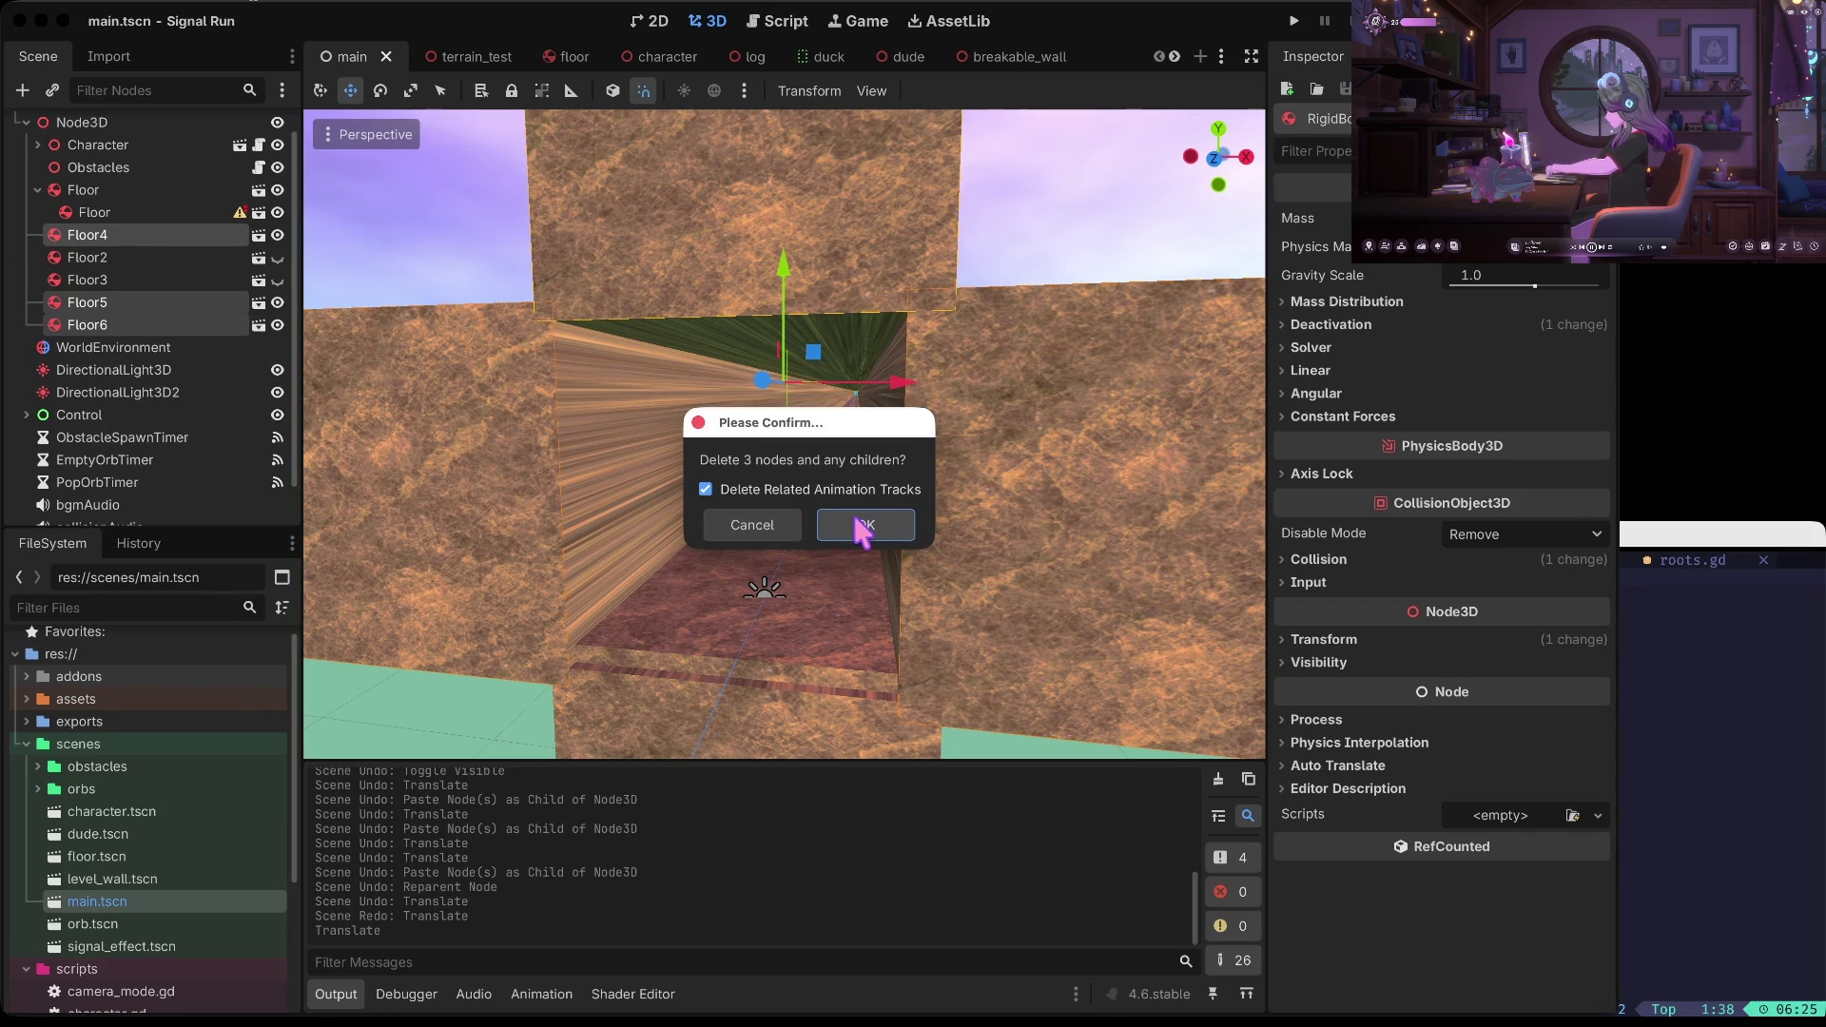
left_click(735, 536)
Delete the Floor5 node from the scene tree
left_click(451, 480)
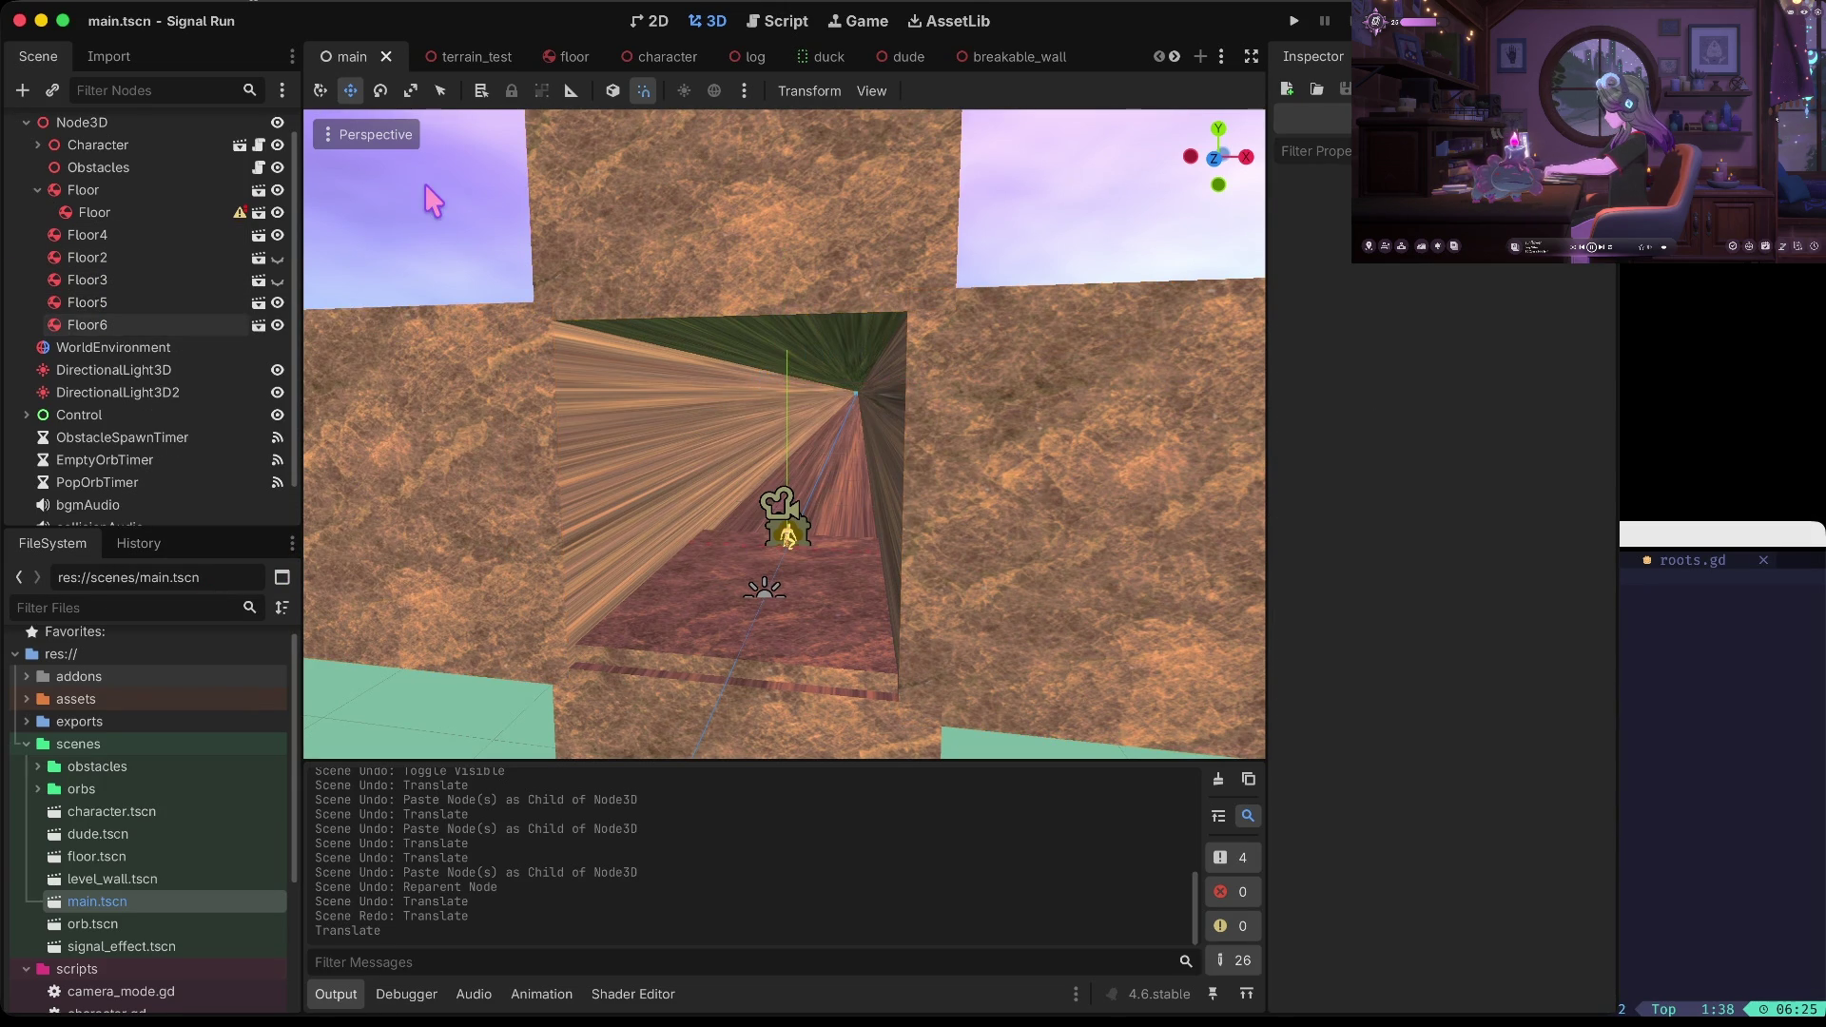
left_click(763, 200)
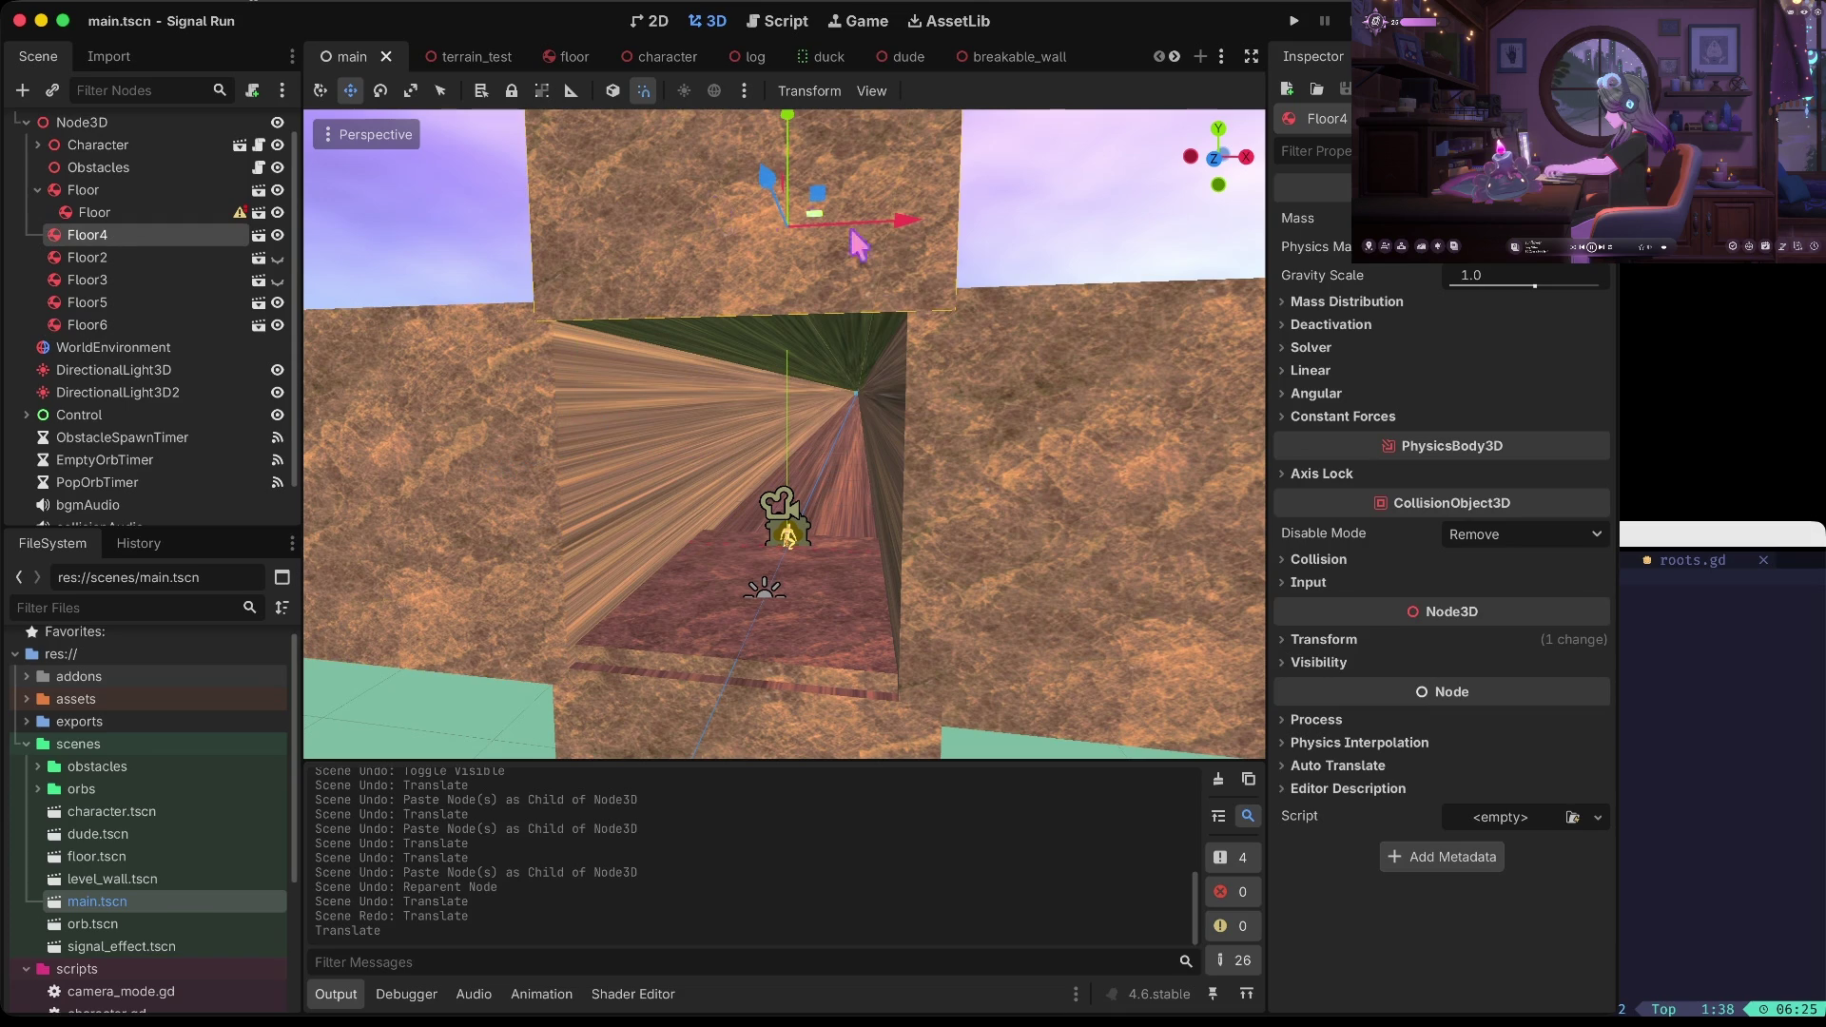
left_click(1142, 535)
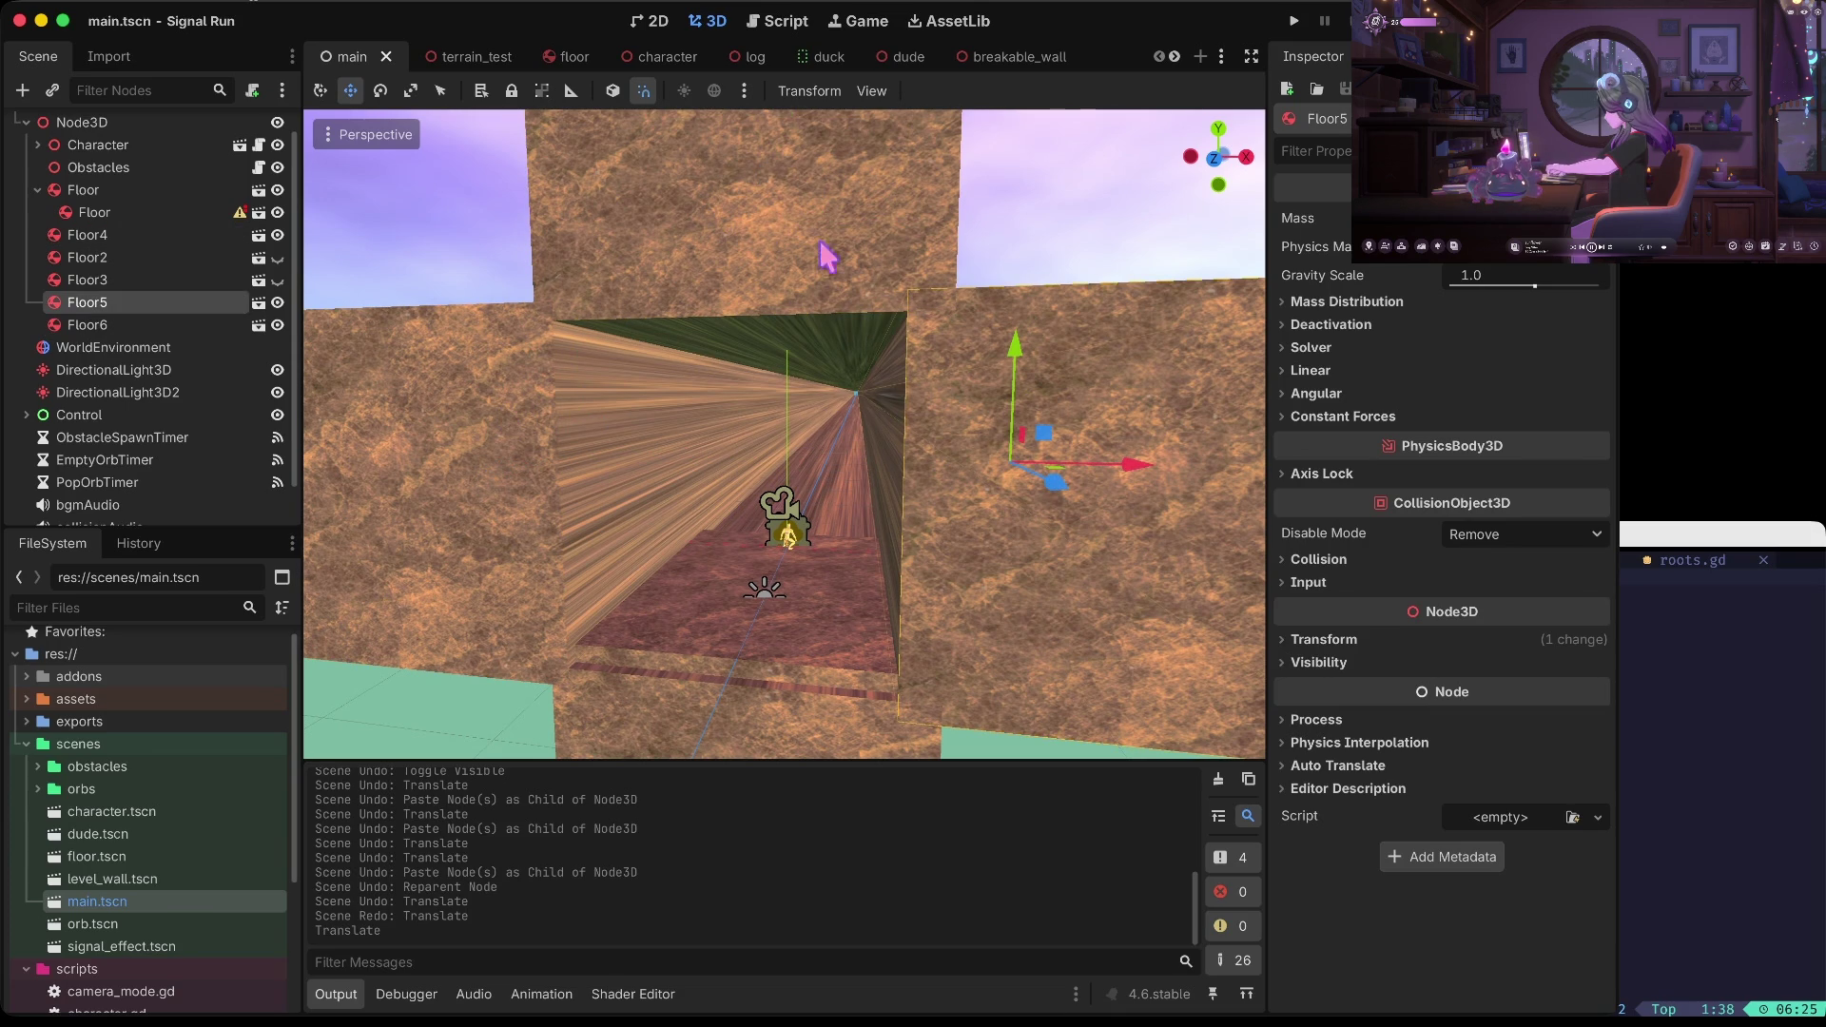
right_click(137, 303)
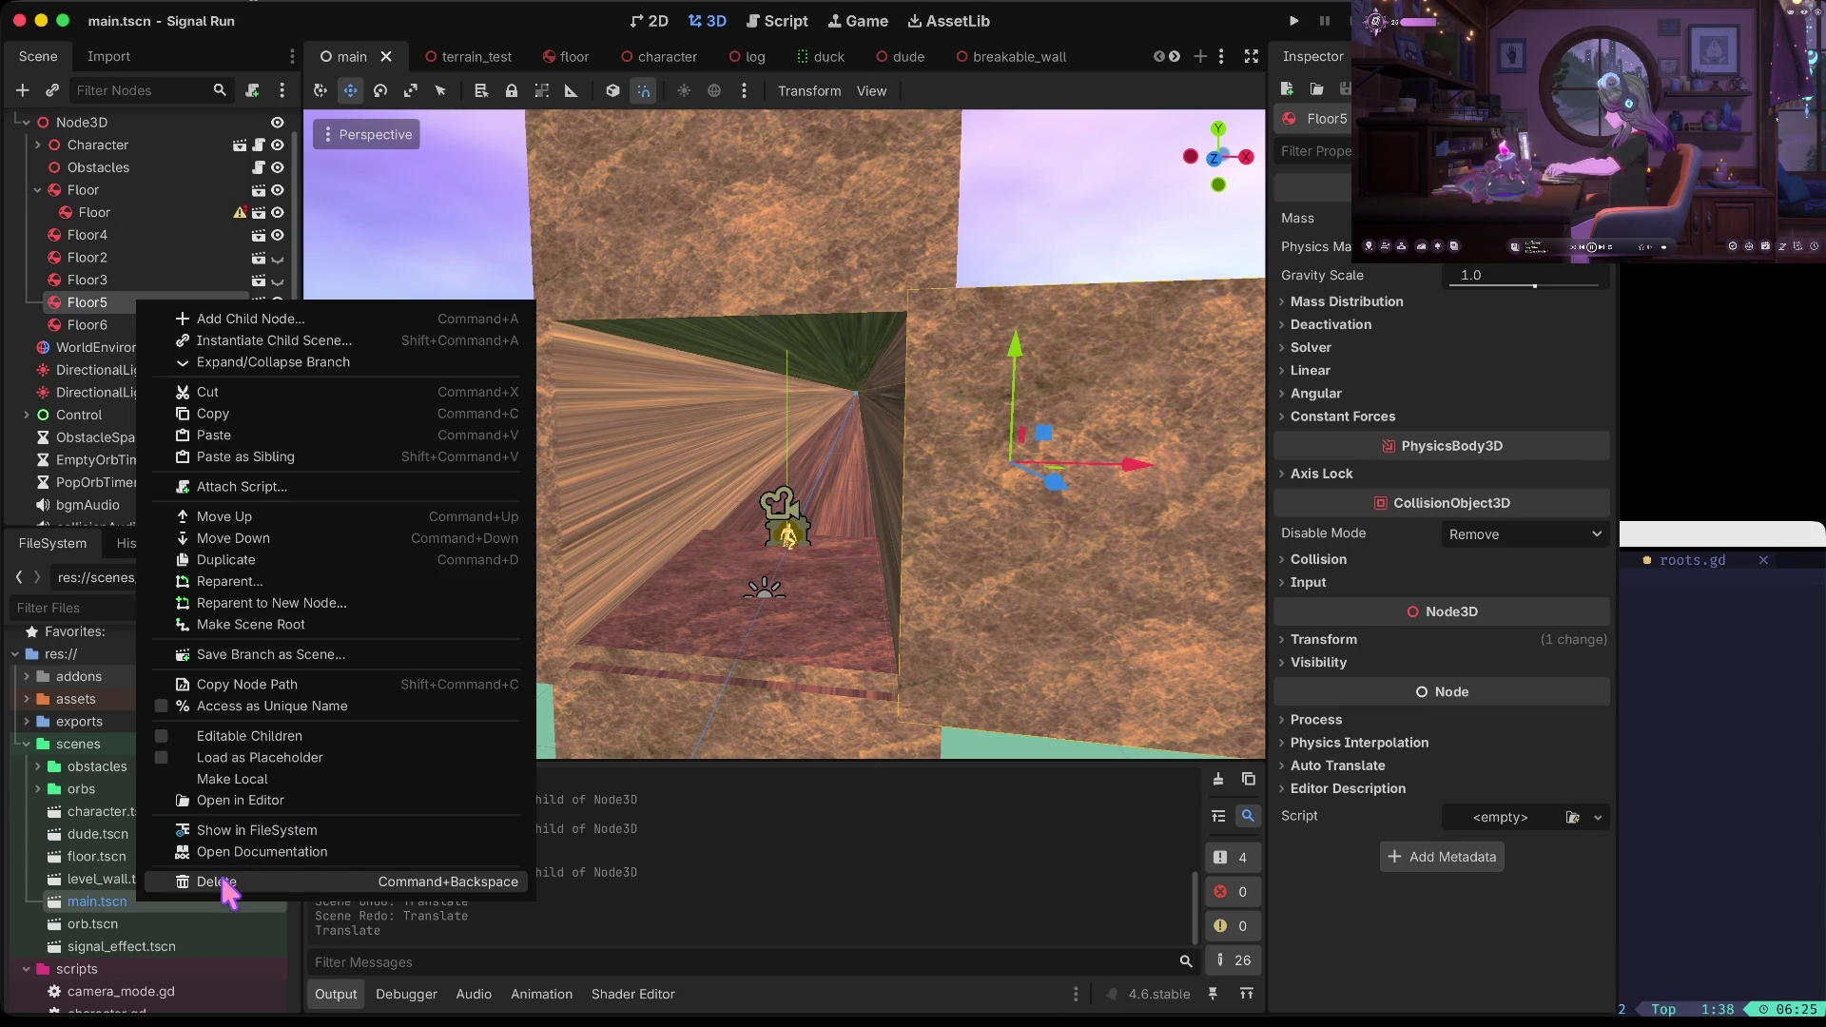
left_click(219, 882)
left_click(842, 514)
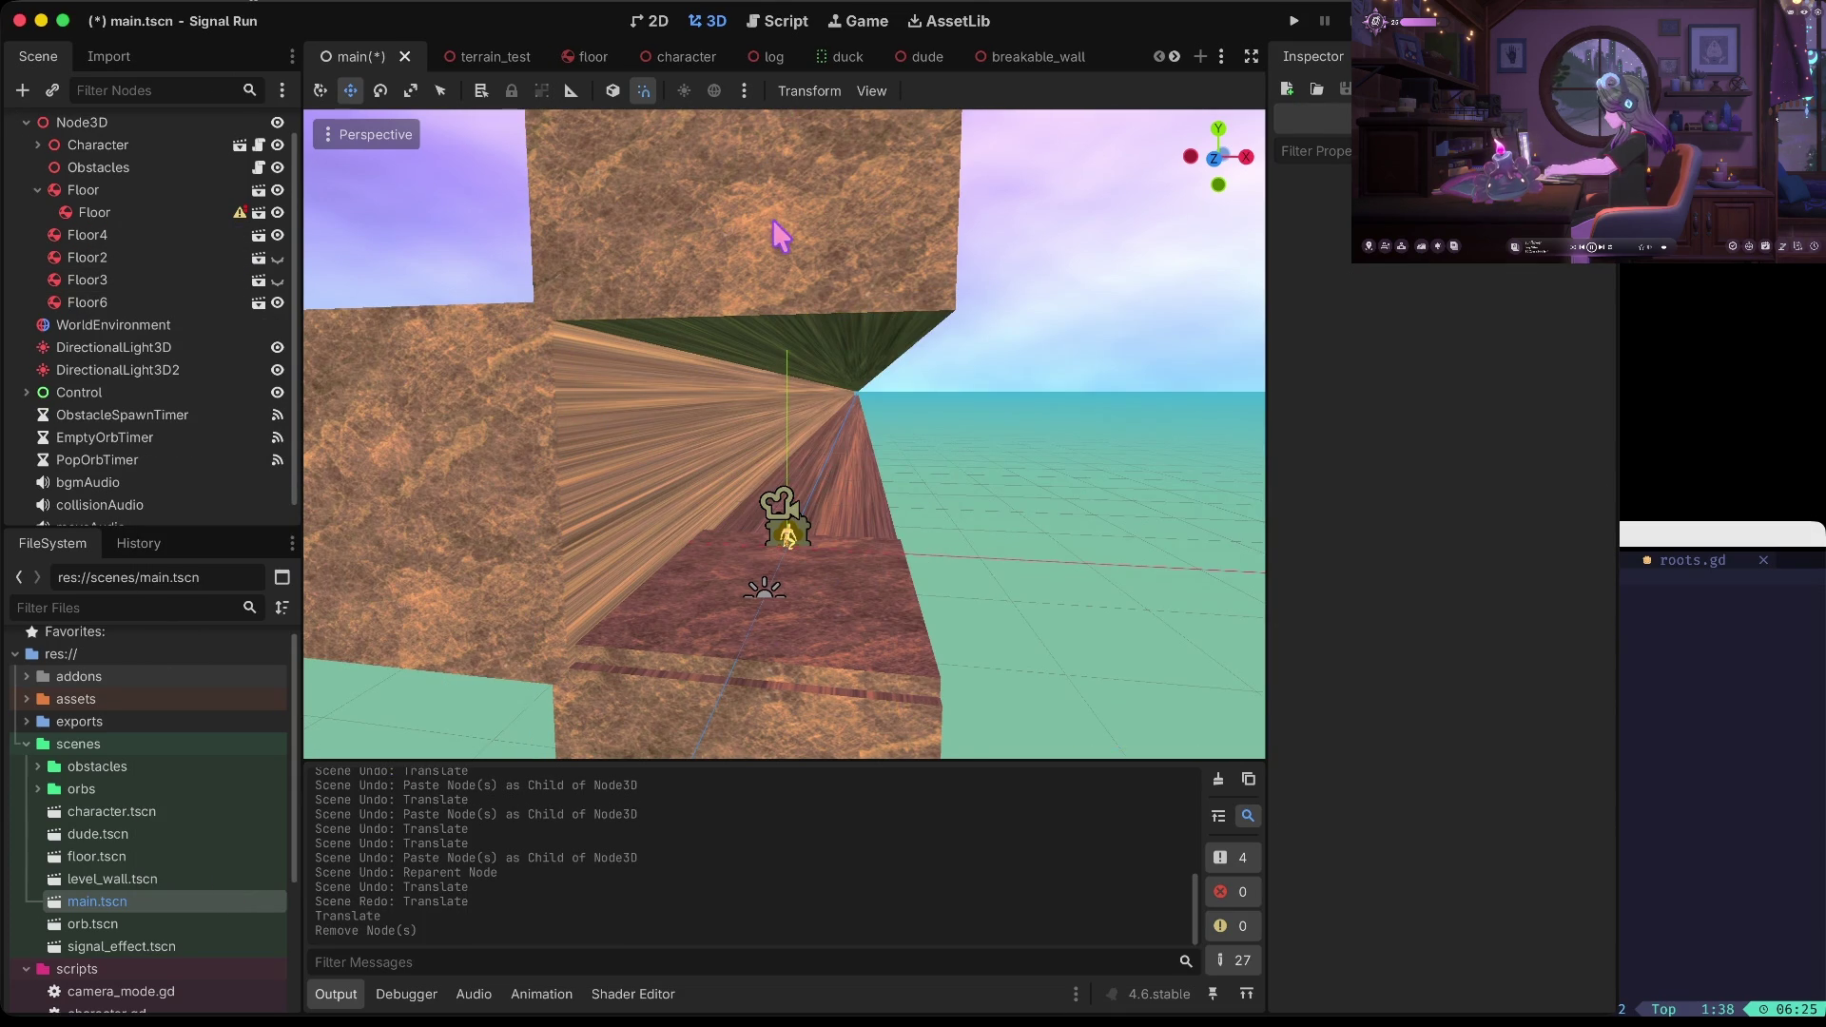
Delete Floor4 and Floor6, save main.tscn and run Signal Run
left_click(778, 238)
right_click(163, 224)
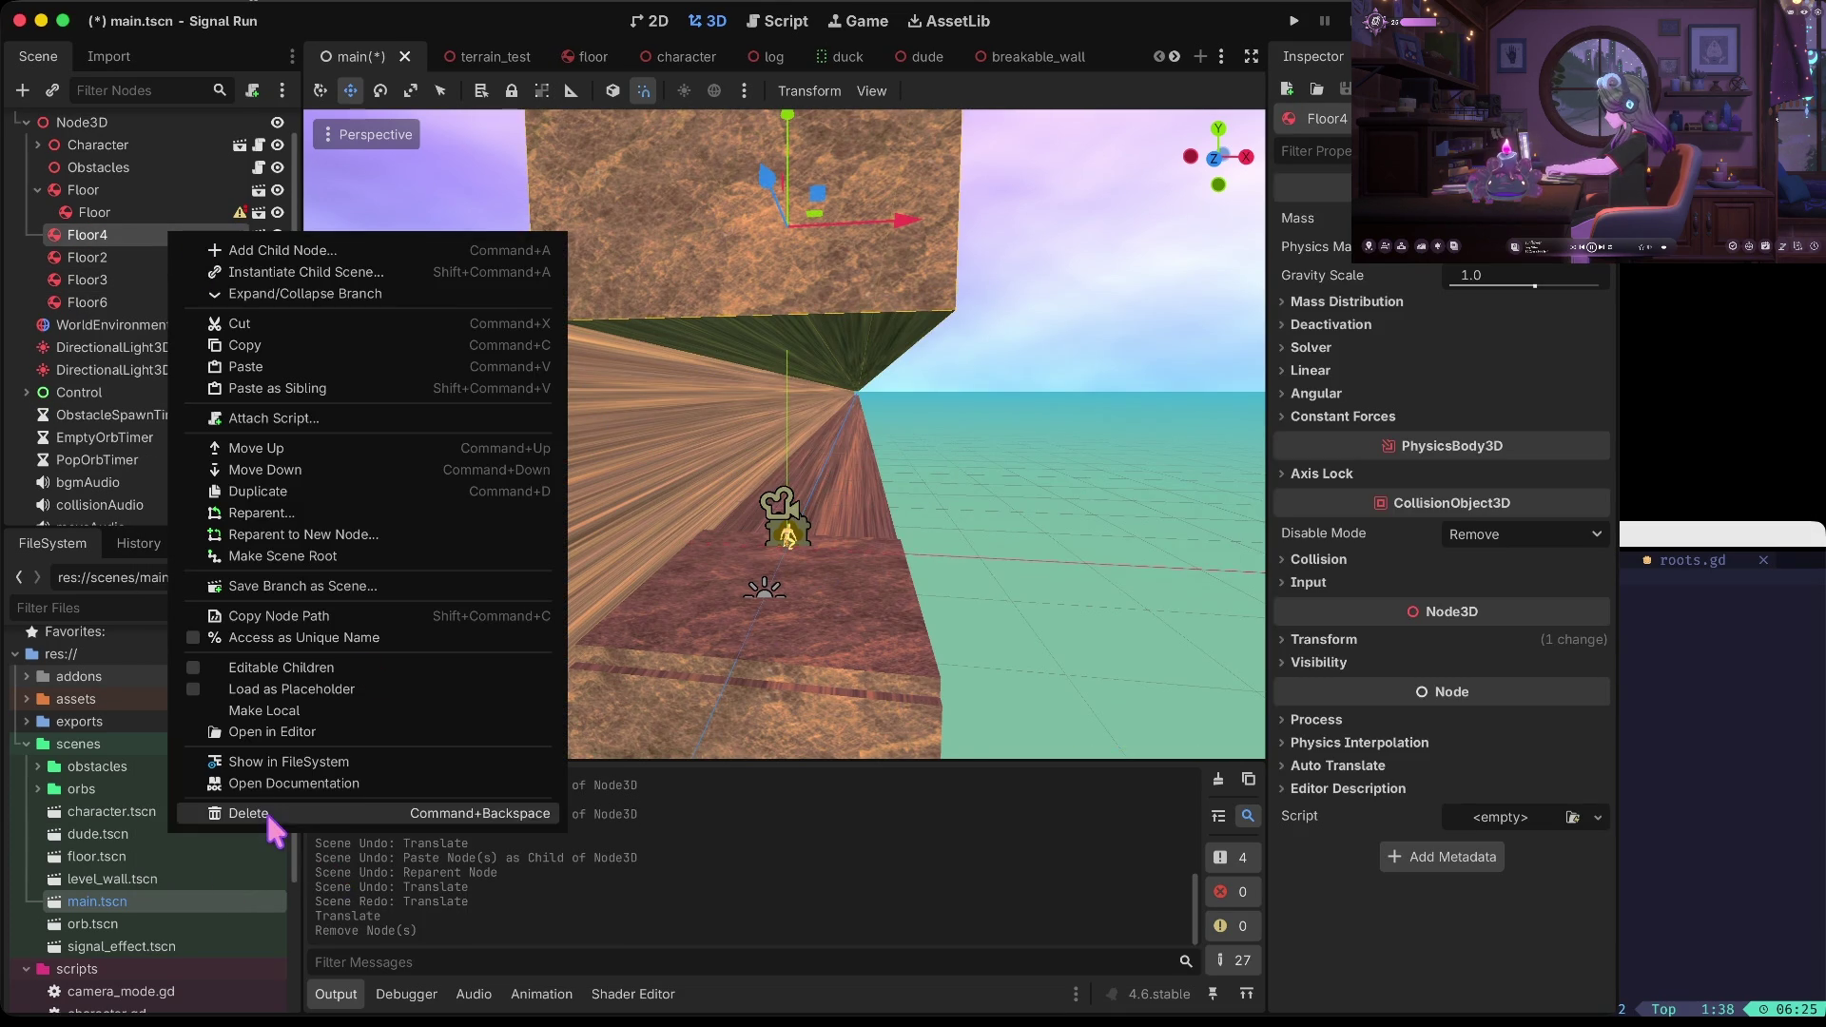
left_click(266, 810)
left_click(891, 507)
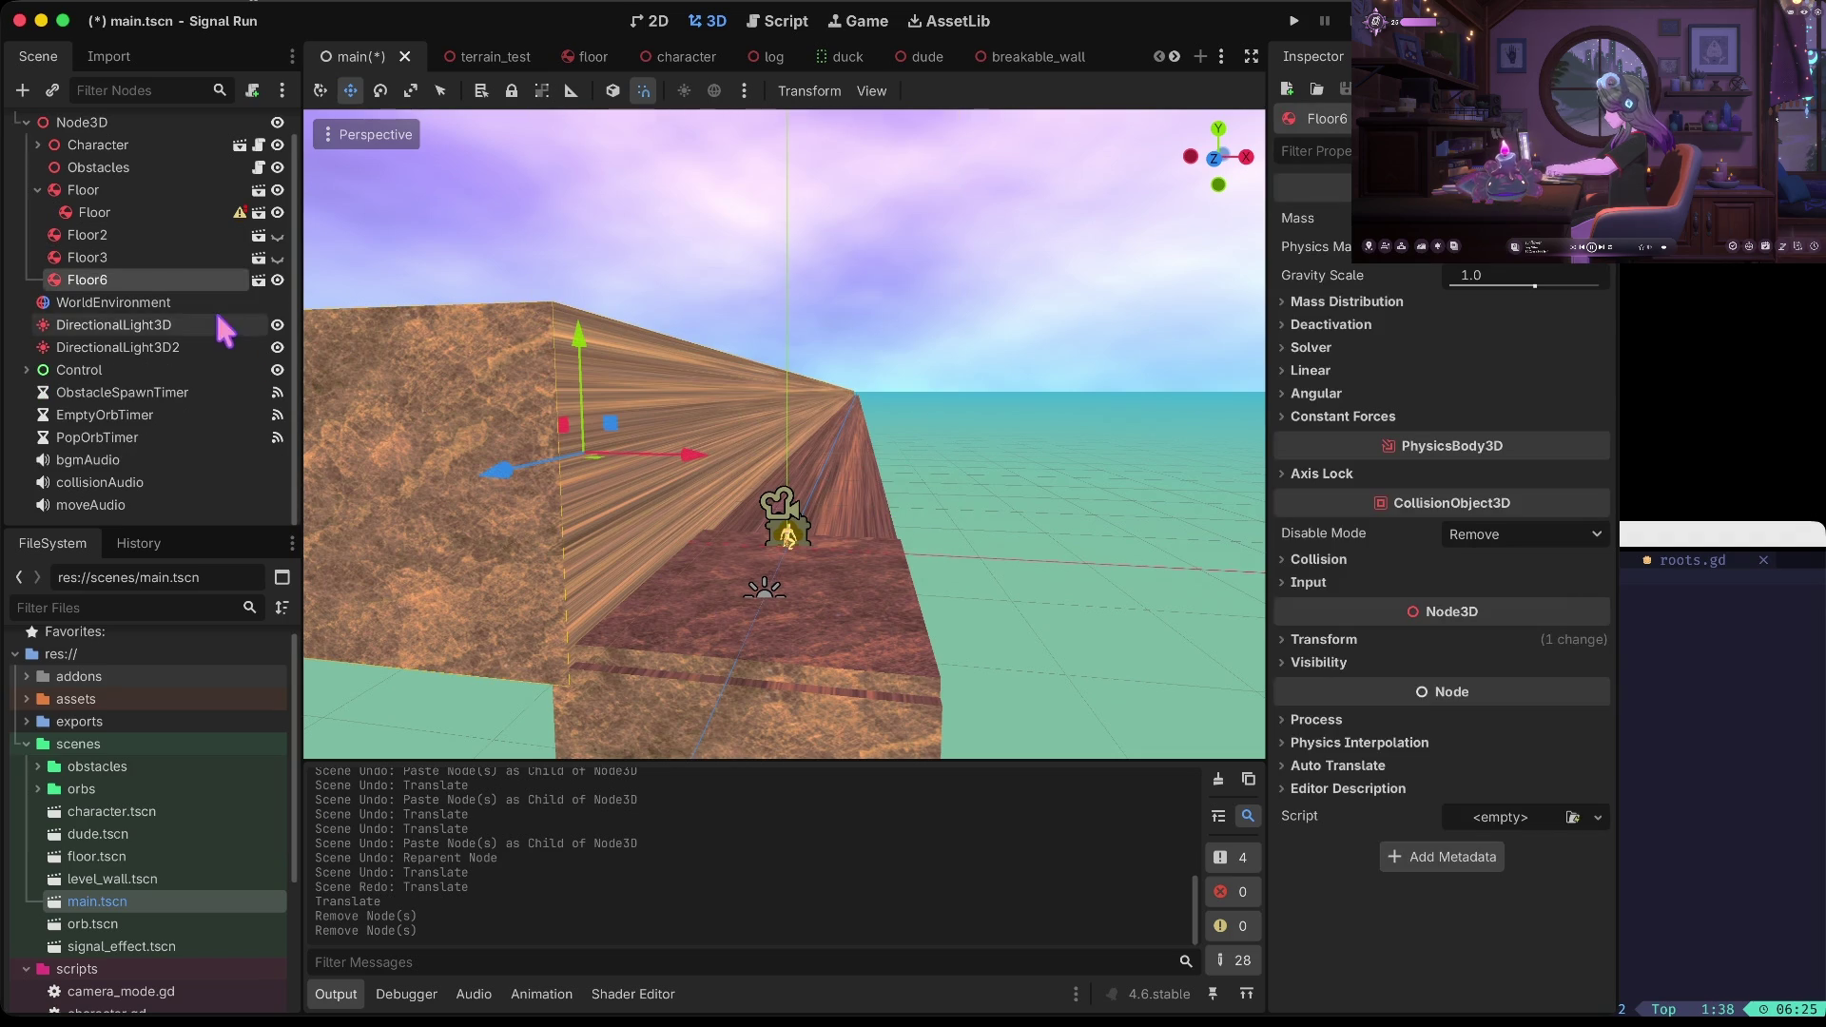
right_click(177, 280)
left_click(373, 855)
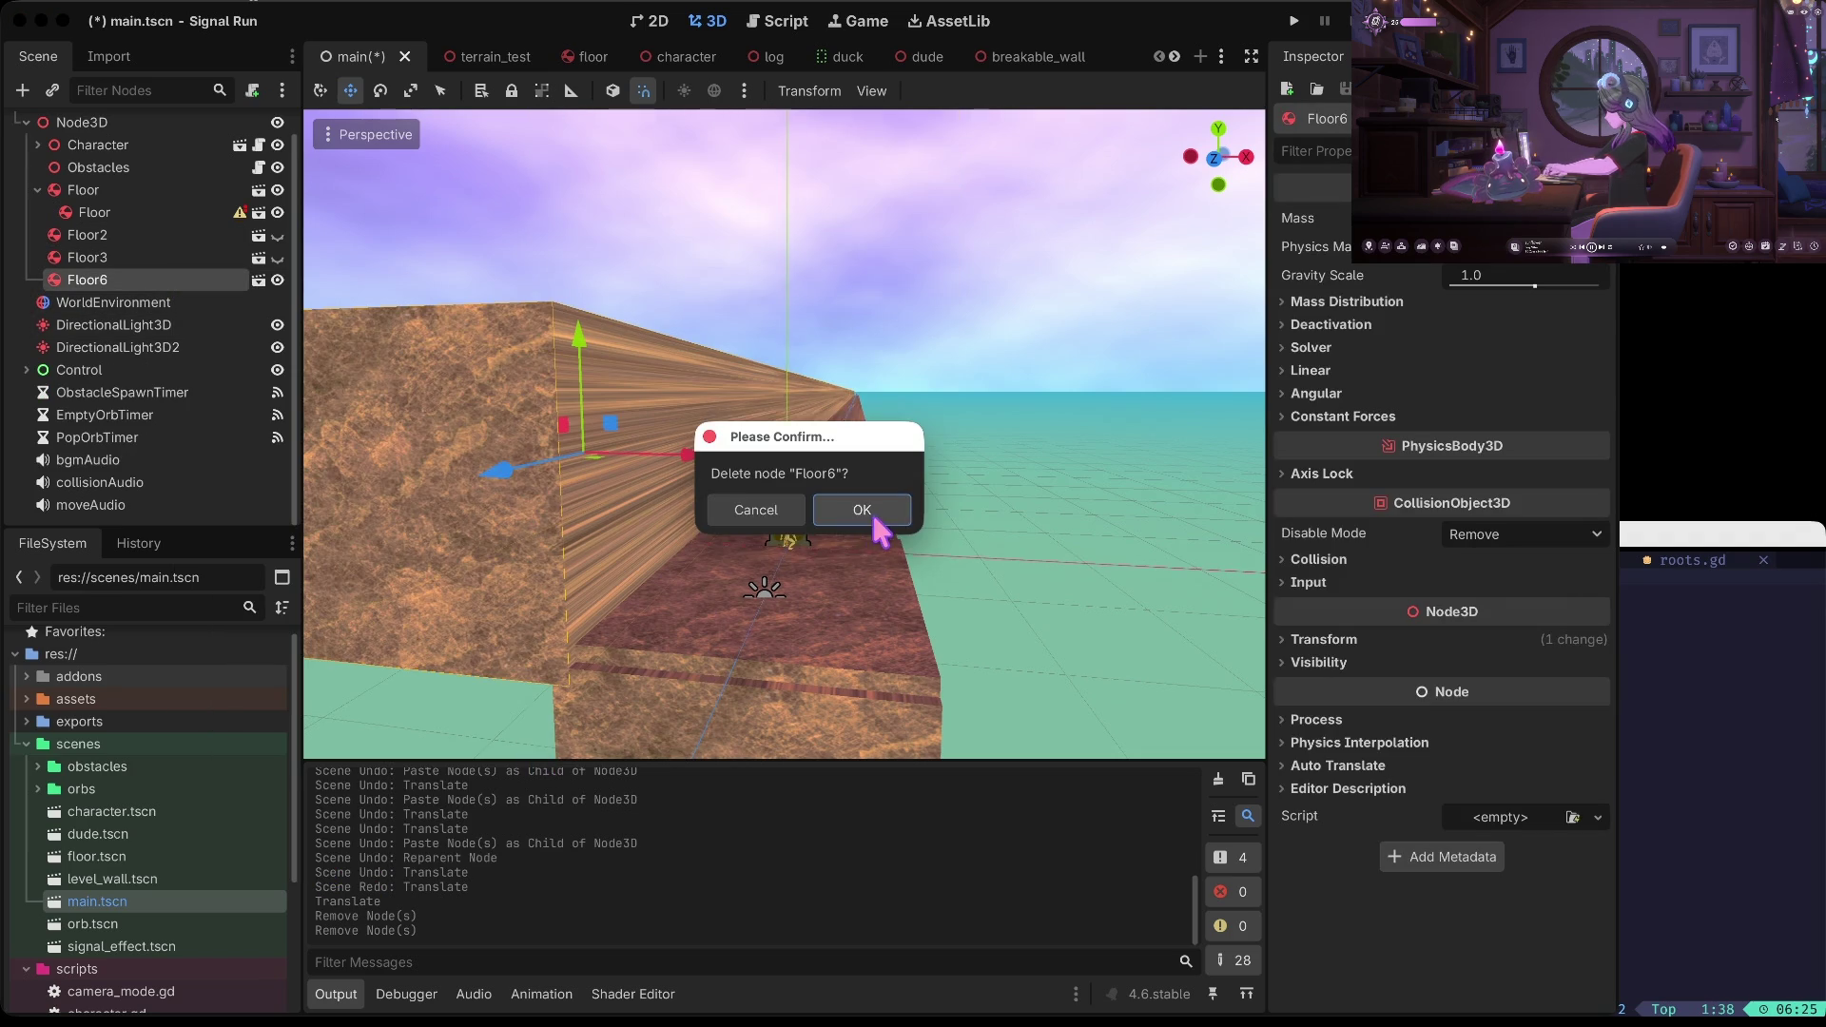
left_click(865, 513)
key("super+s")
key("super+b")
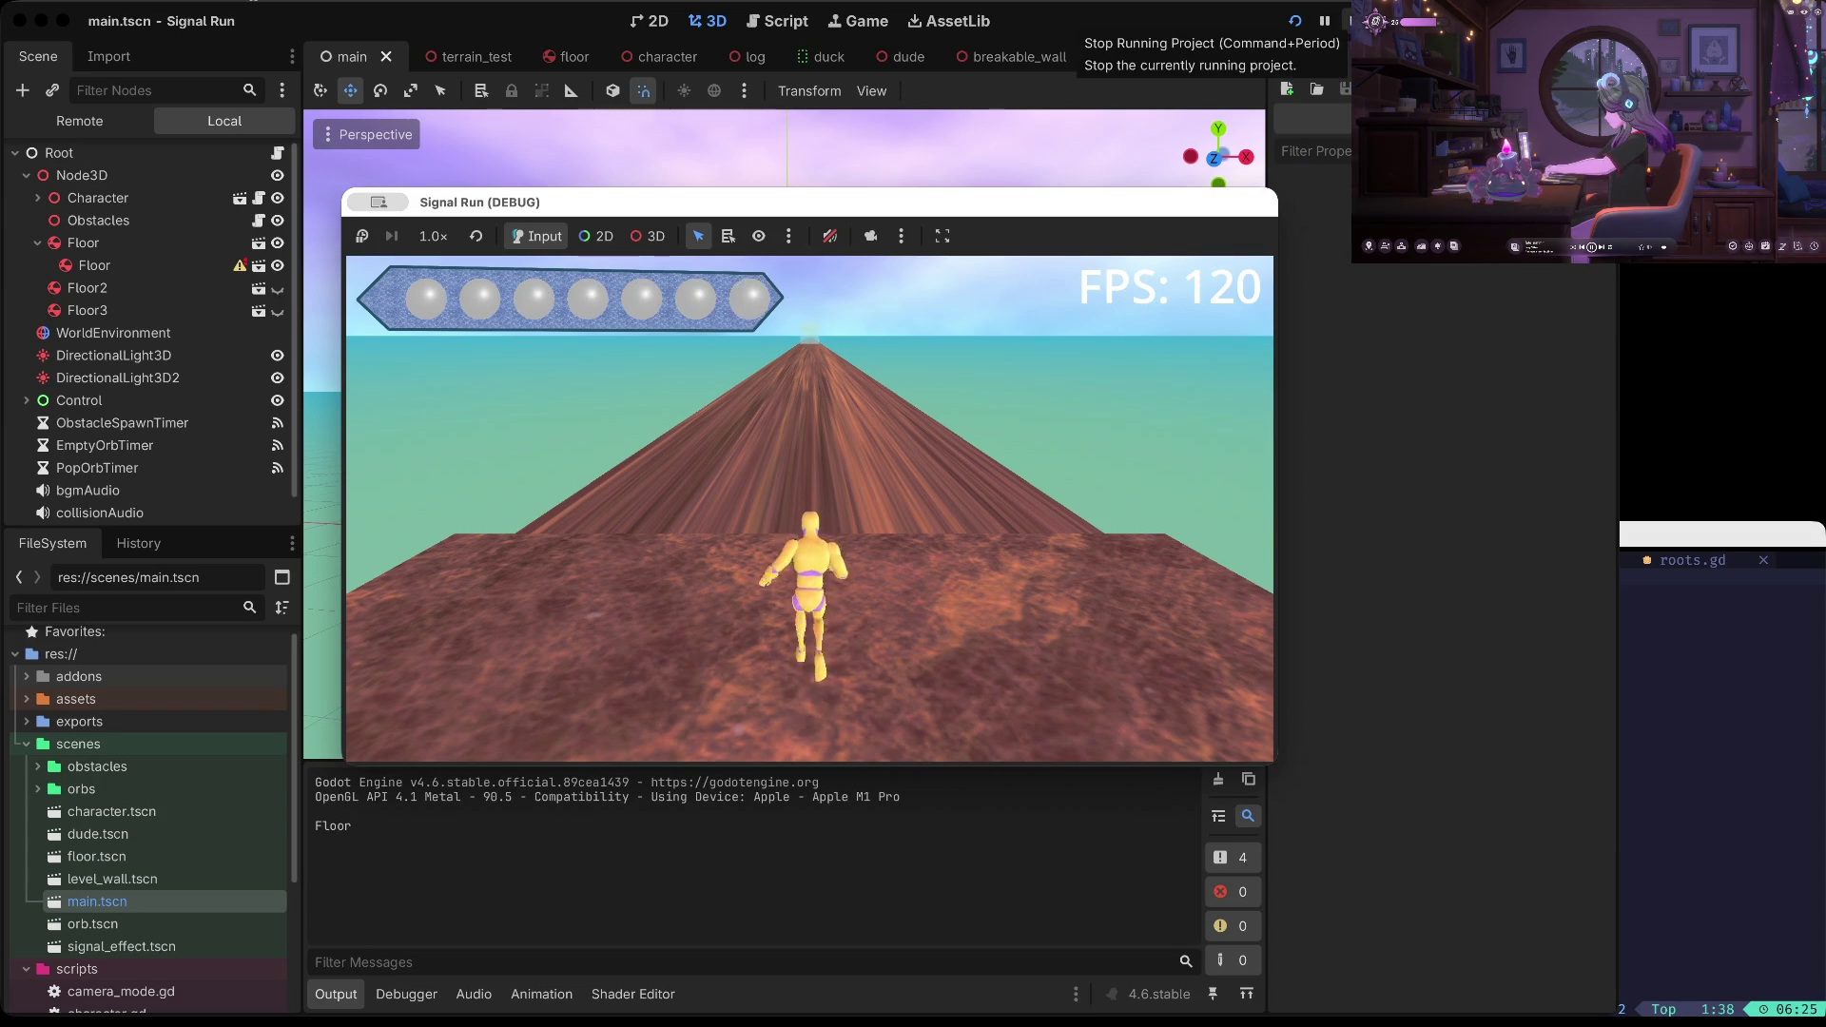
Move the child Floor directly under Node3D, hide Floor4, save and rerun the game
left_click(1294, 19)
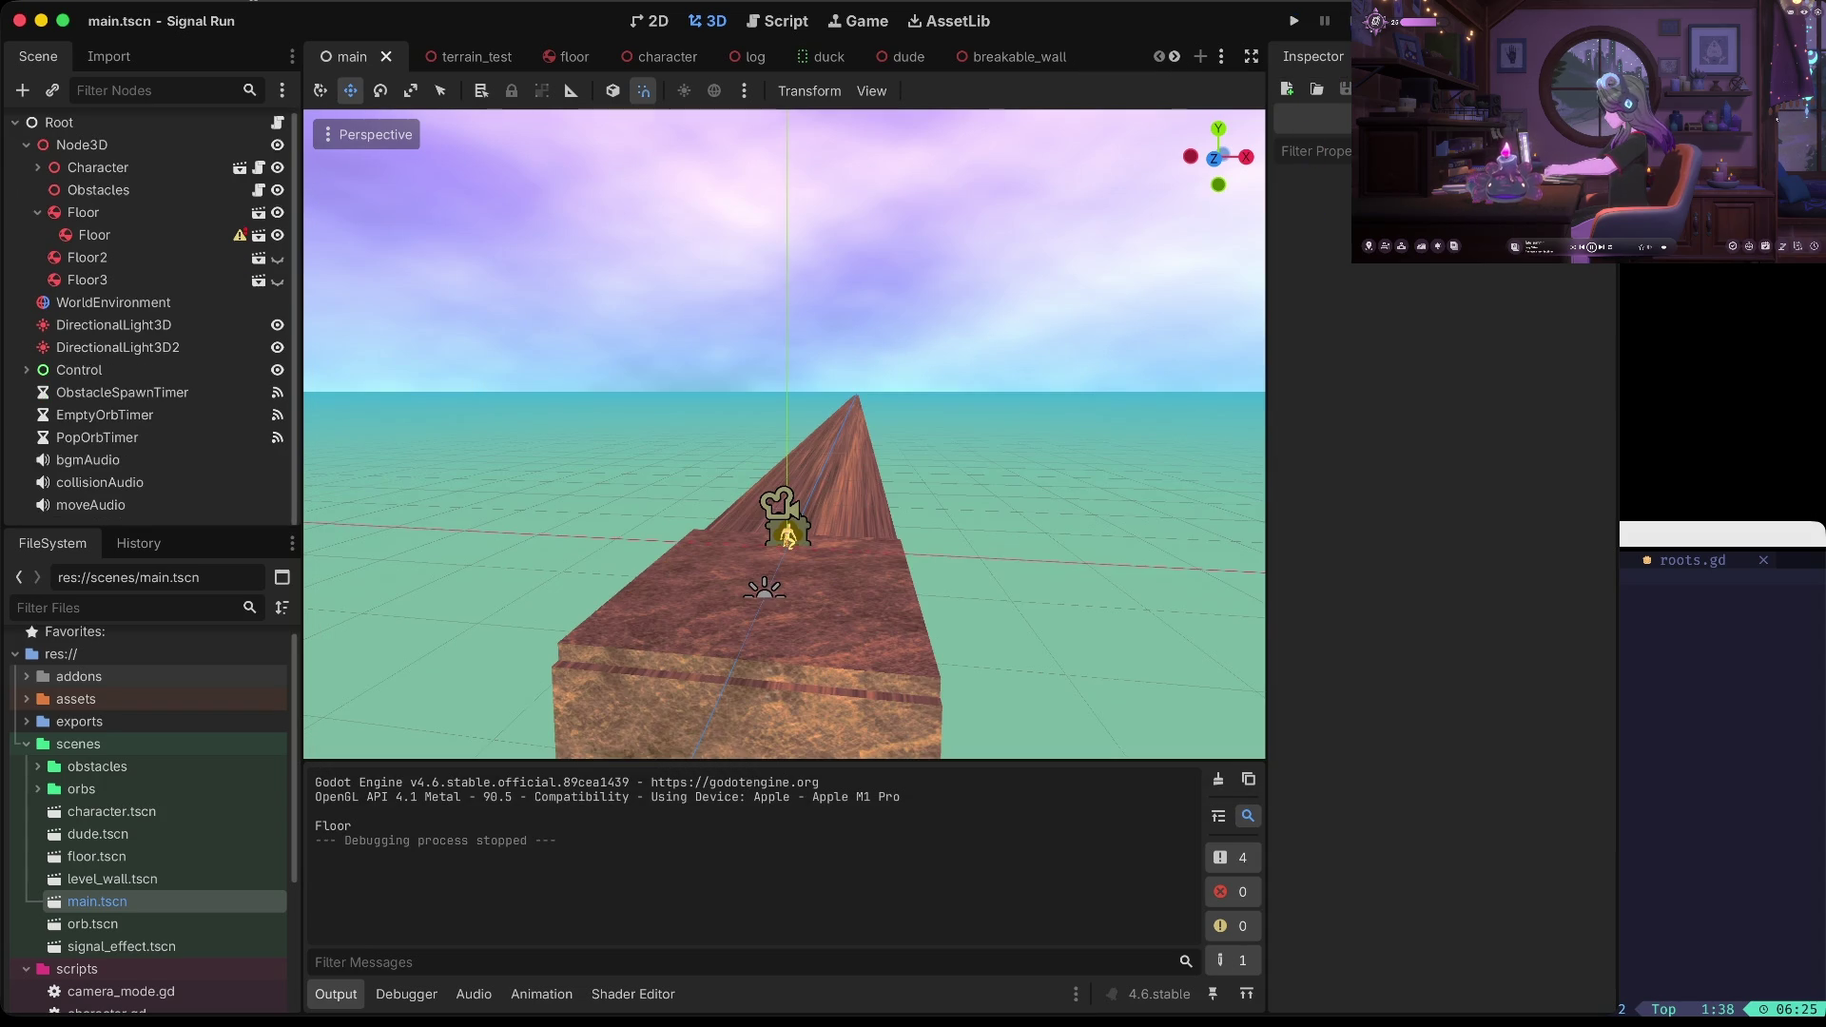
left_click(899, 645)
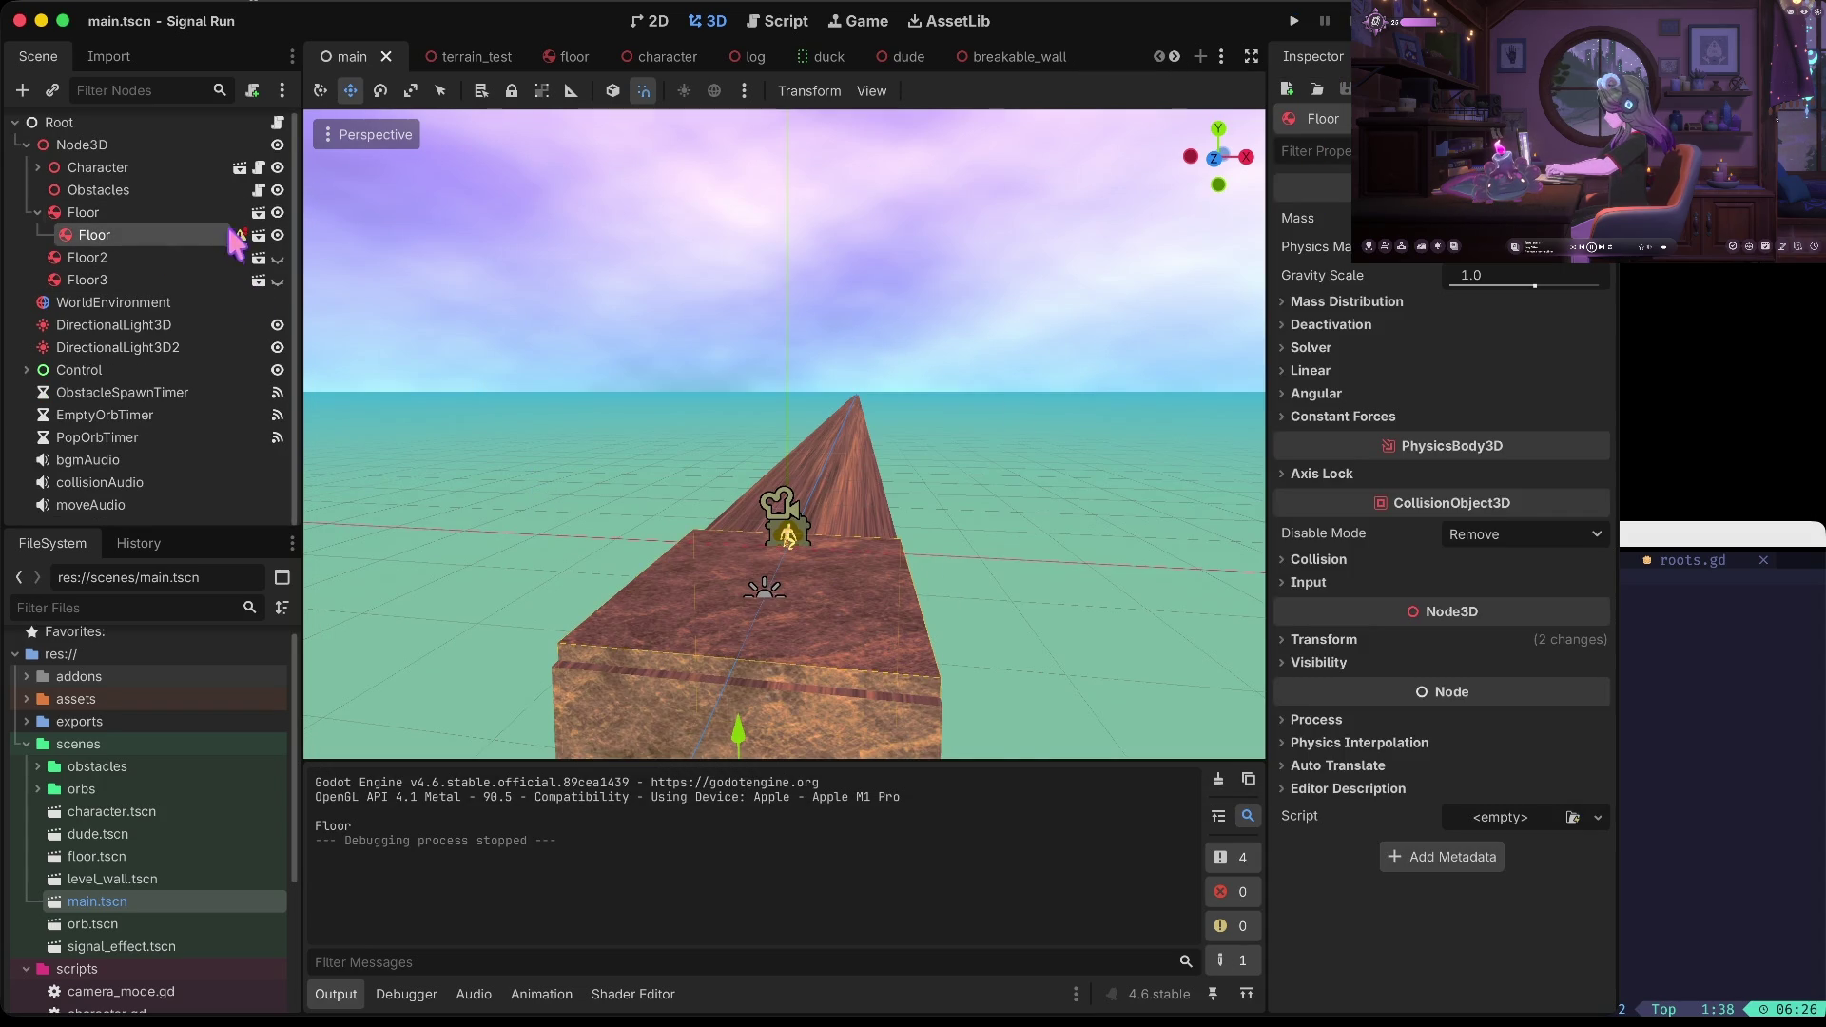
left_click_drag(140, 235, 98, 152)
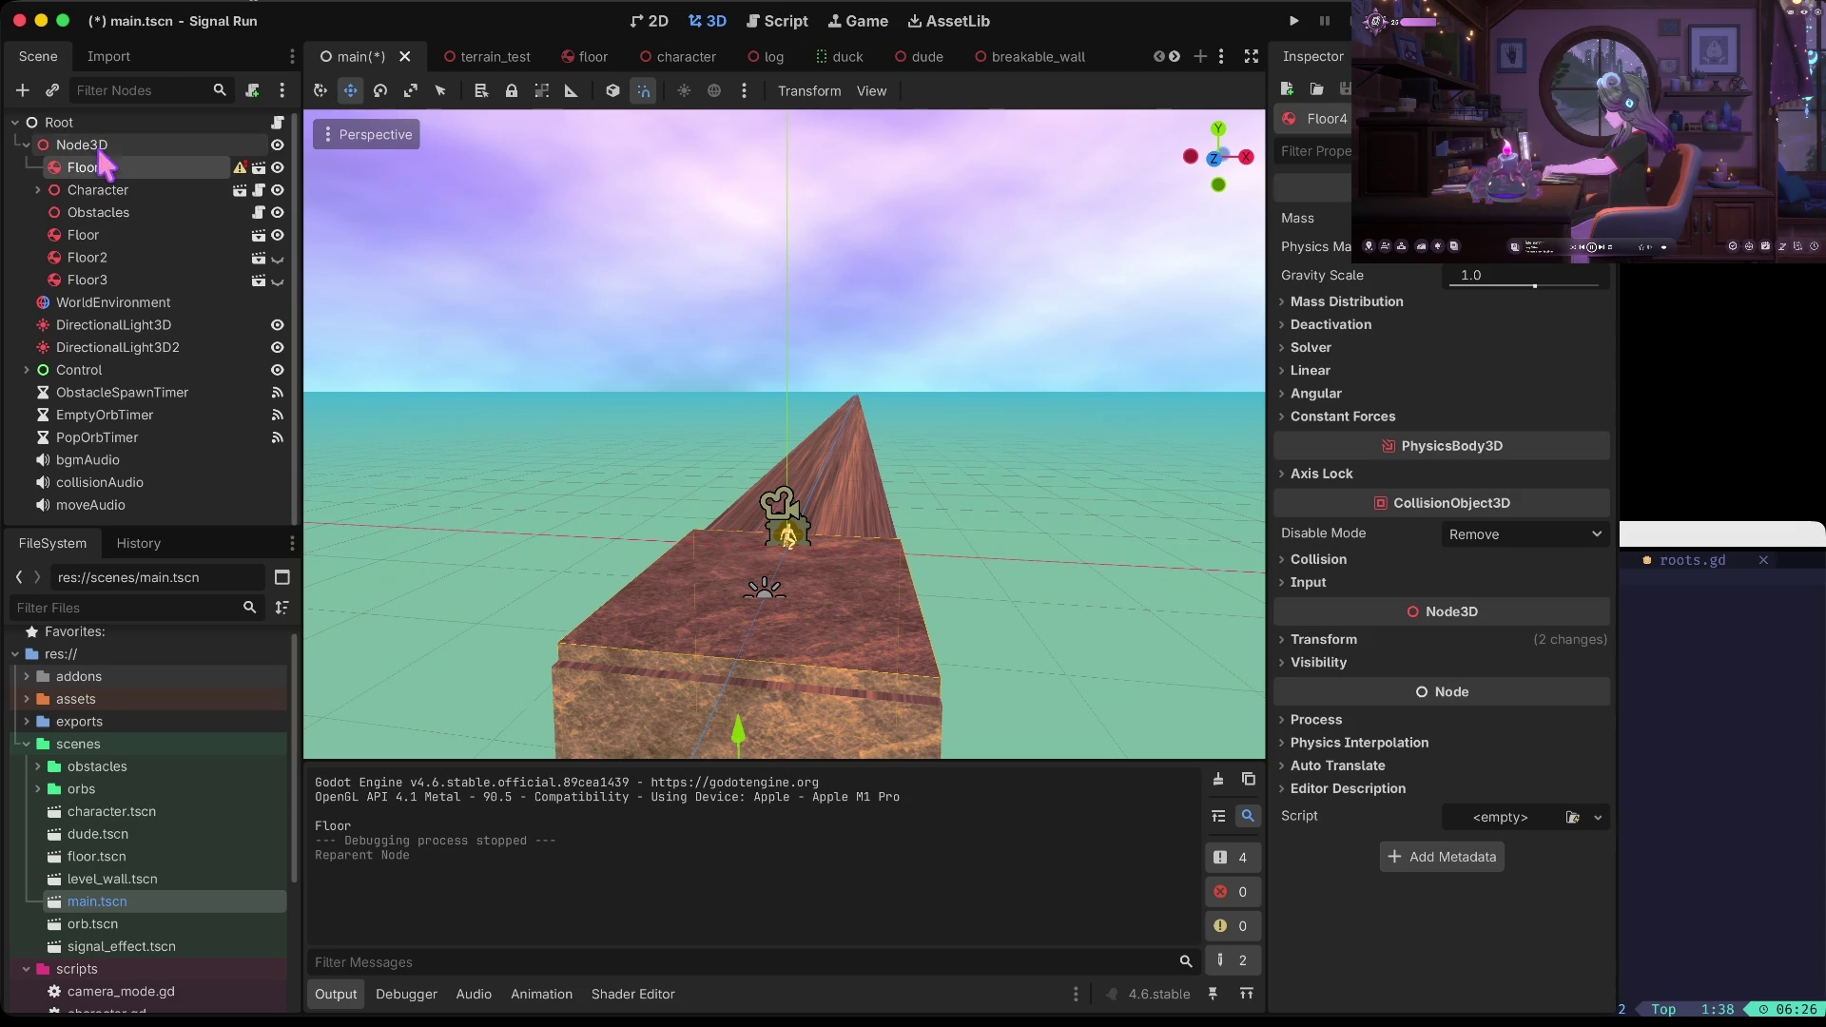
left_click(277, 169)
key("ctrl+s")
key("super+b")
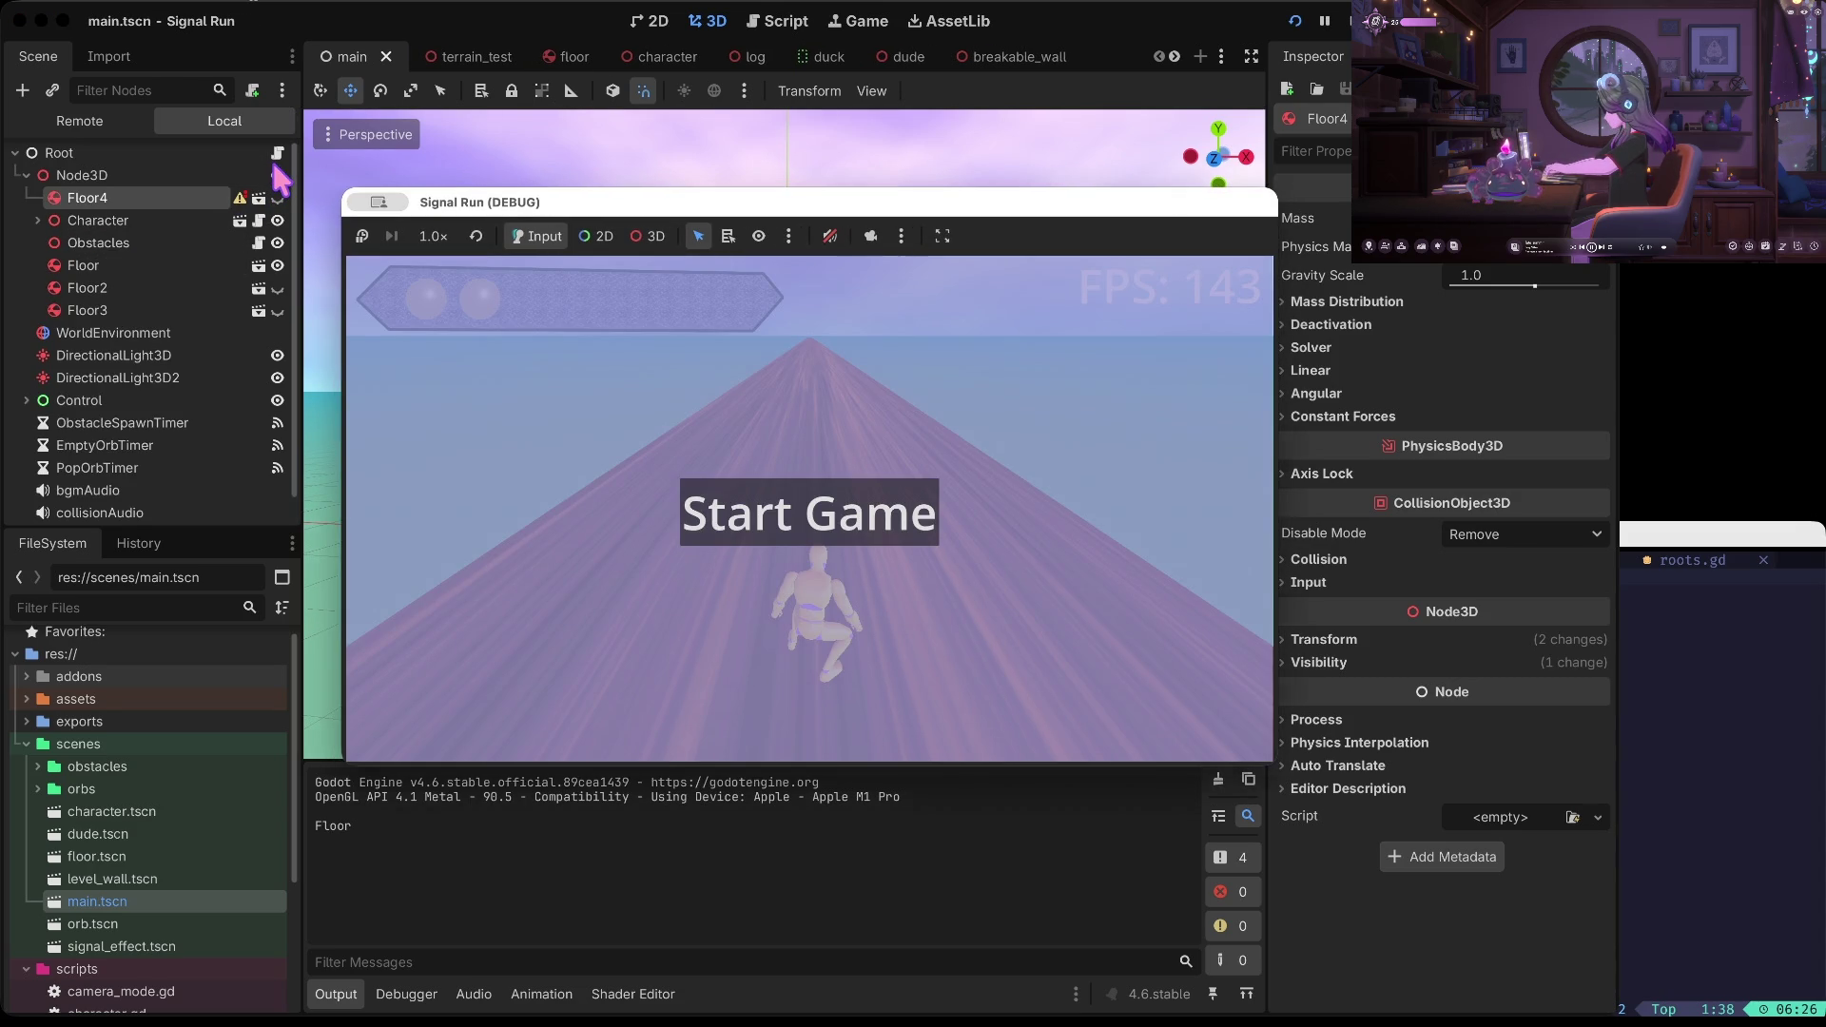
left_click(789, 528)
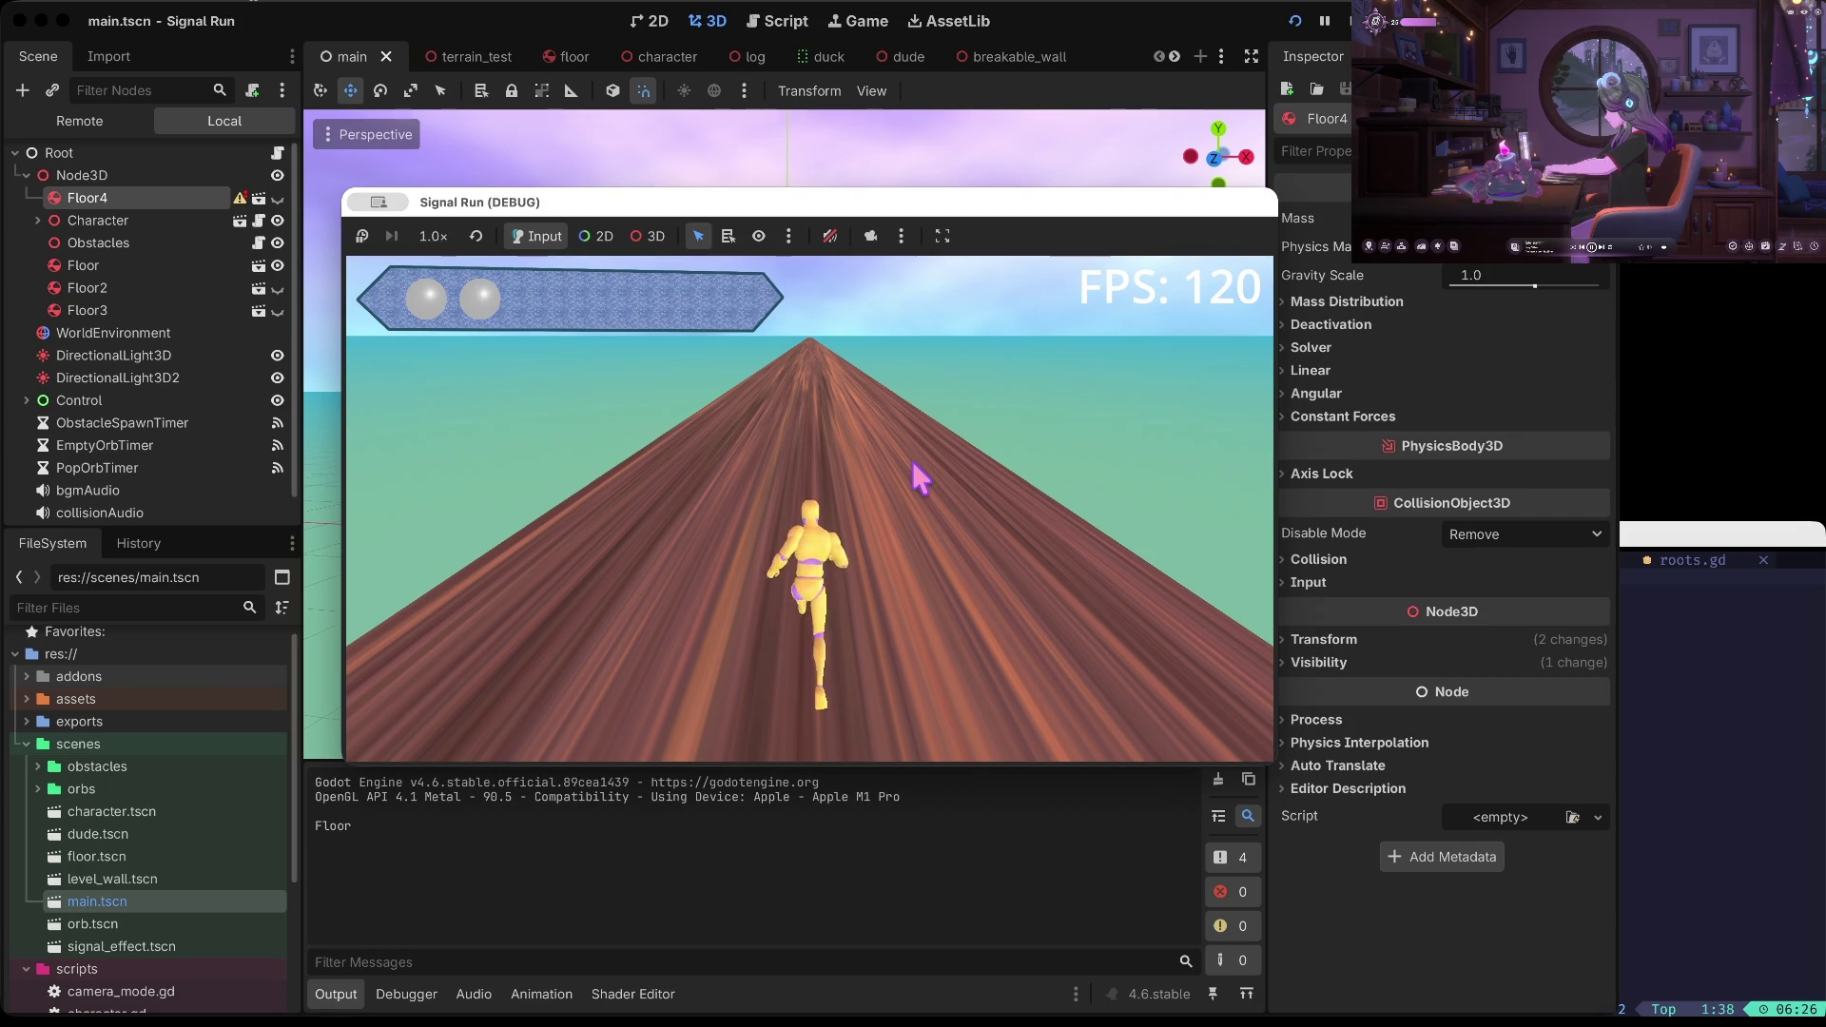
Stop the game and delete the Floor4 node
key("super+period")
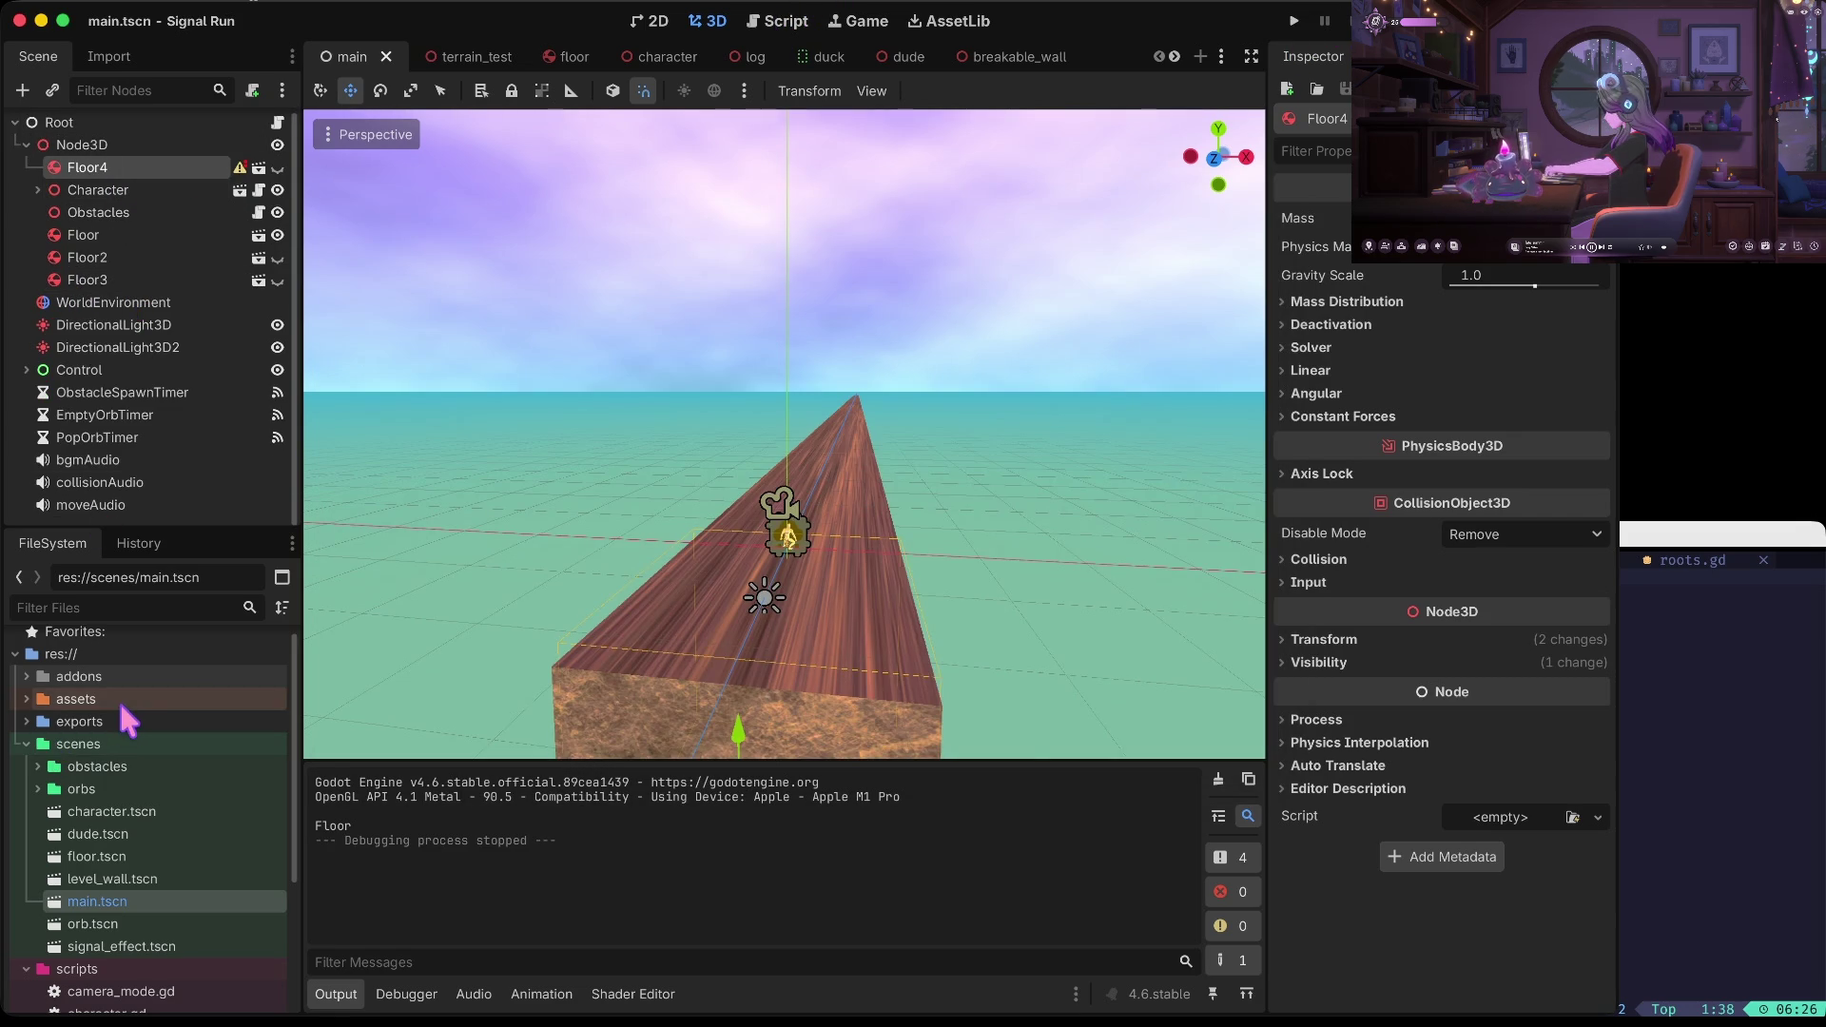
left_click(877, 468)
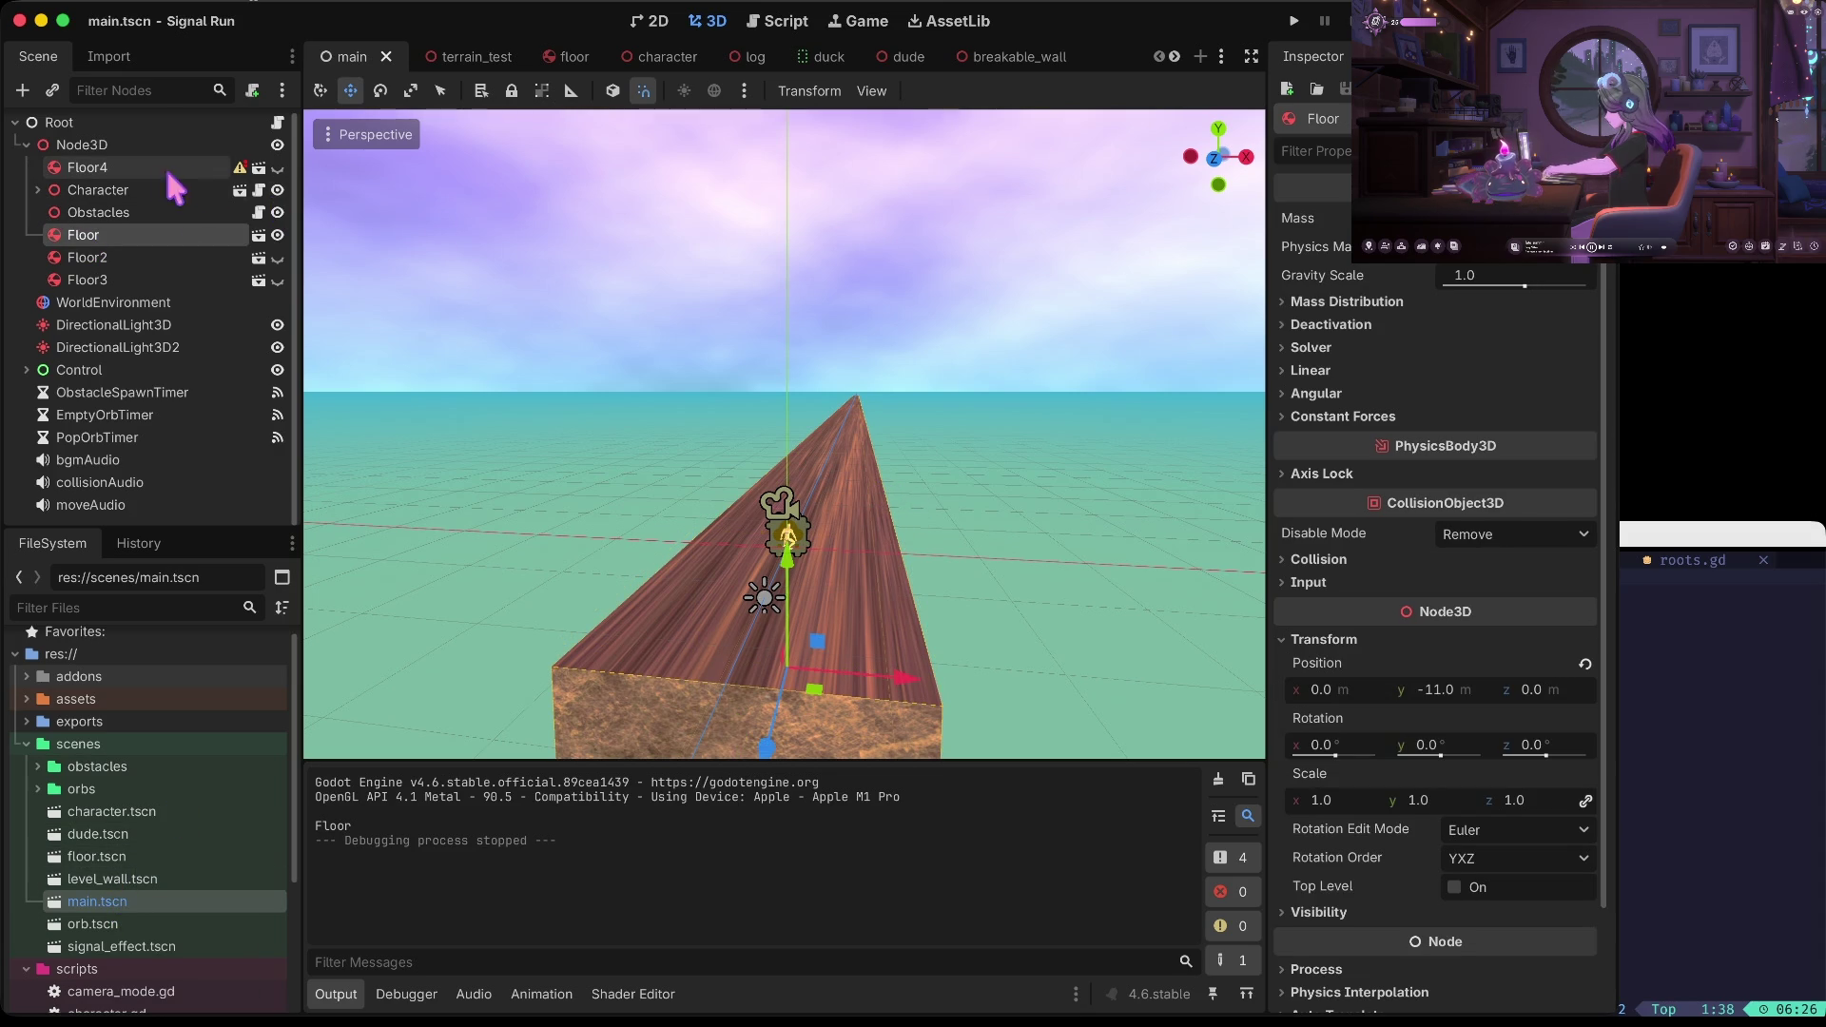
right_click(130, 167)
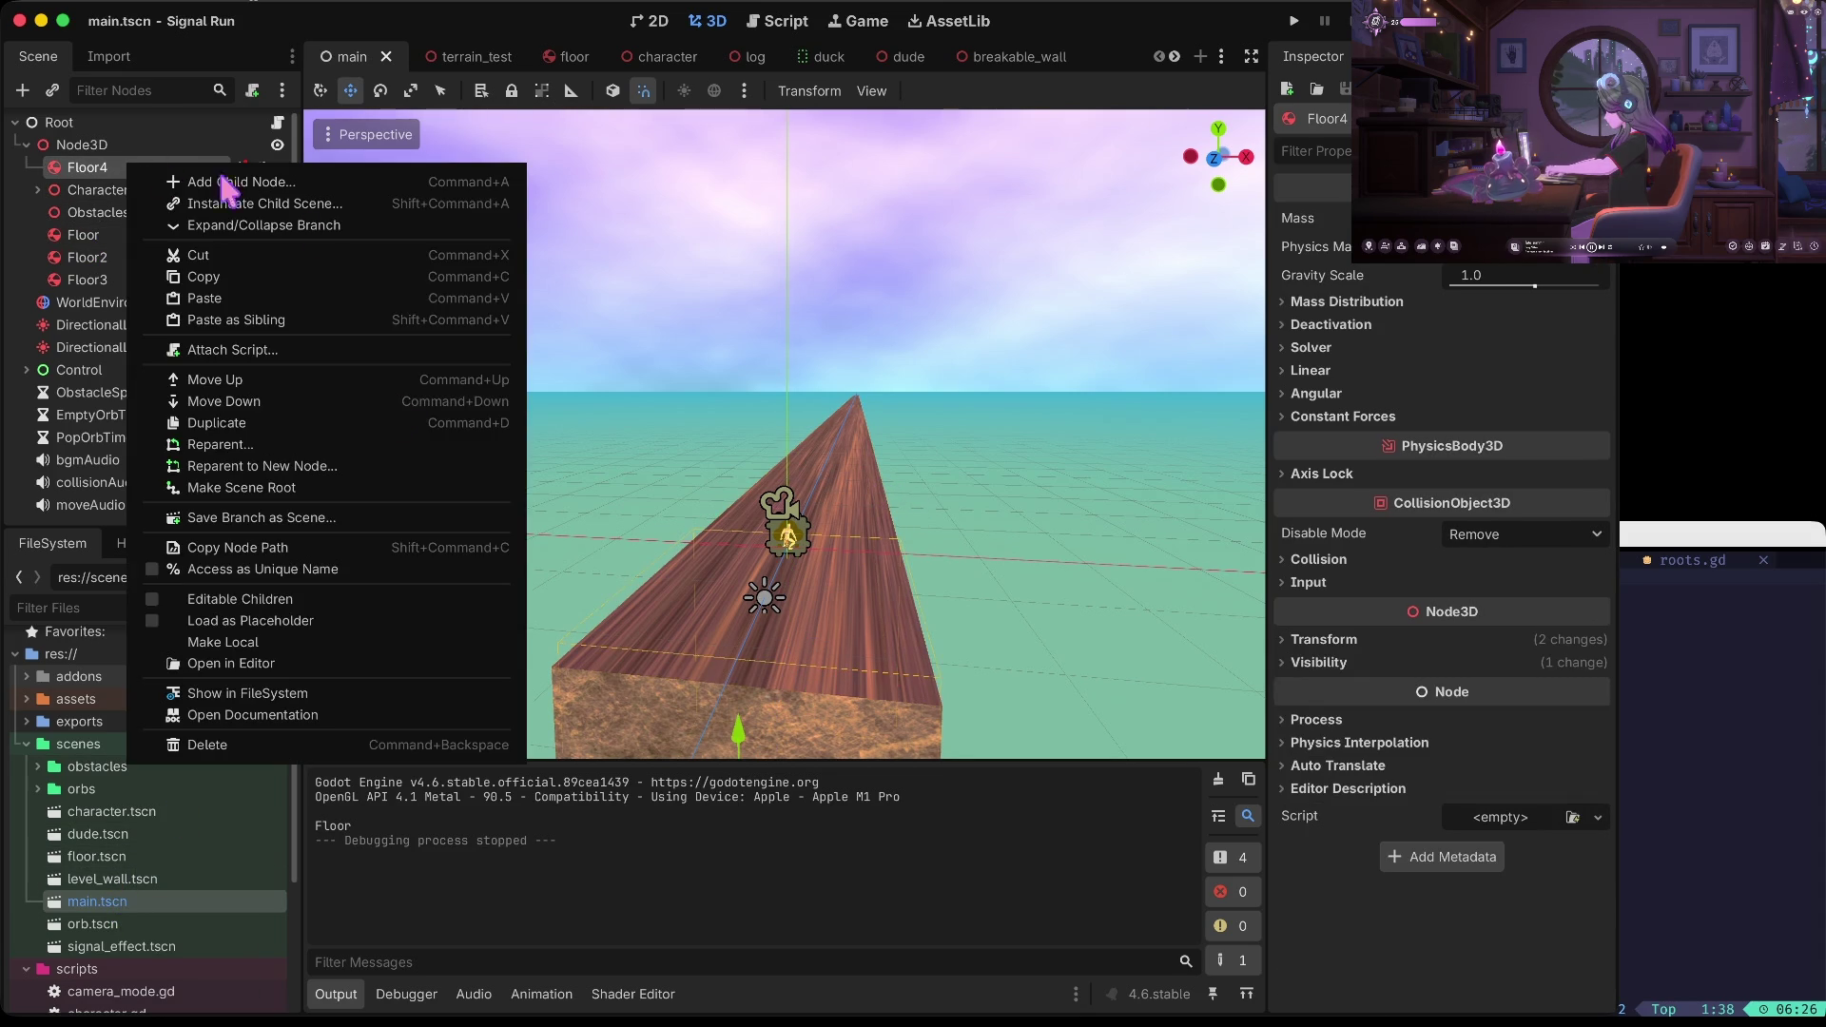
left_click(217, 749)
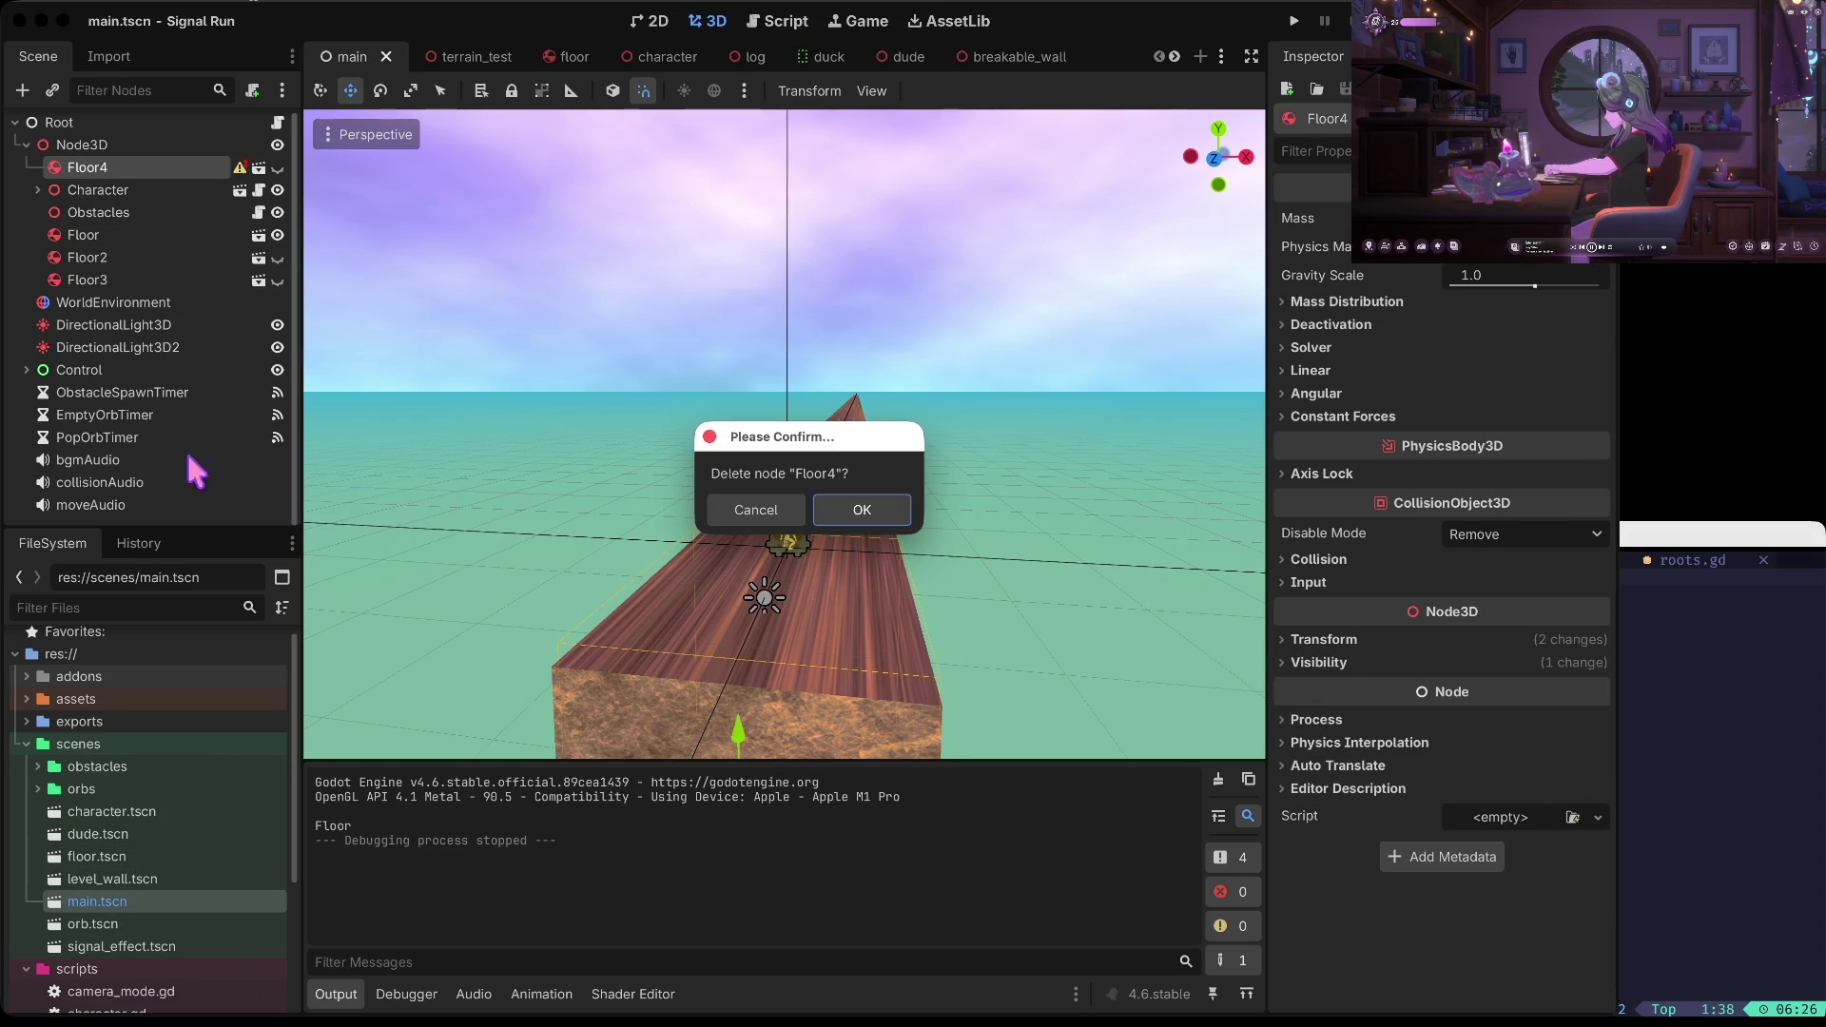
left_click(859, 512)
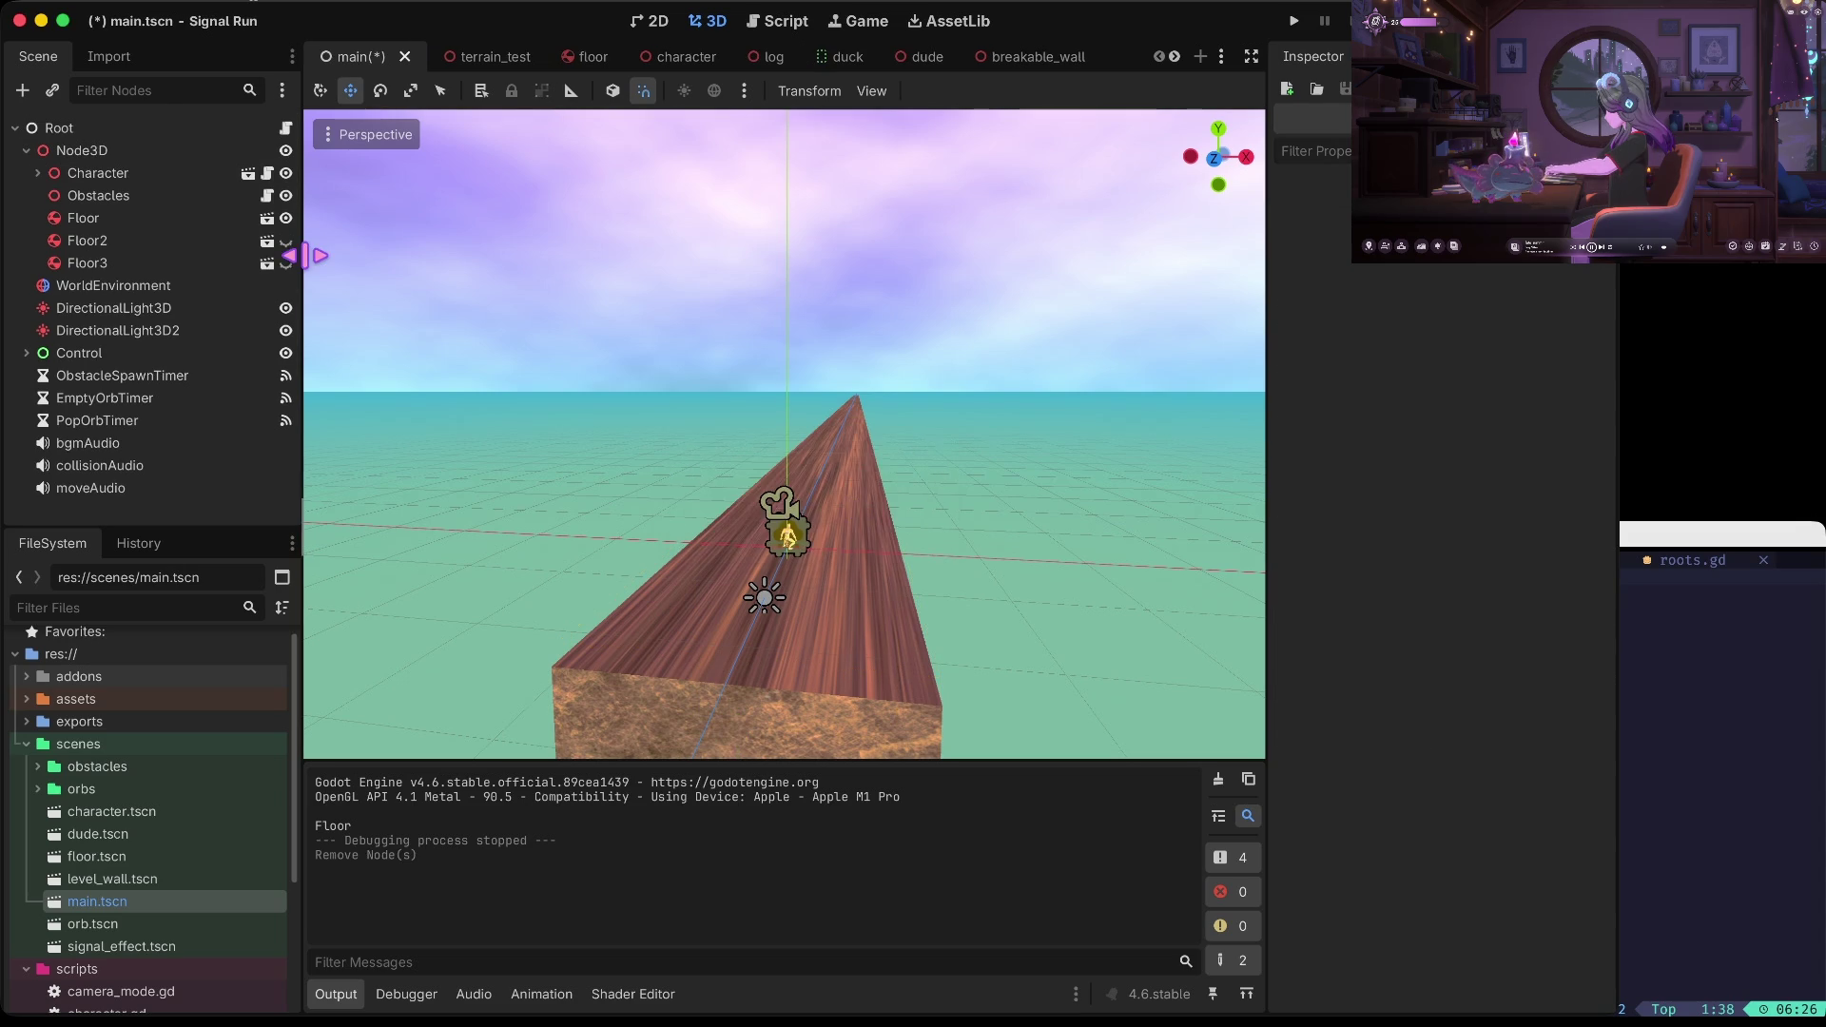
Open floor.tscn from the FileSystem dock for editing
left_click(122, 264)
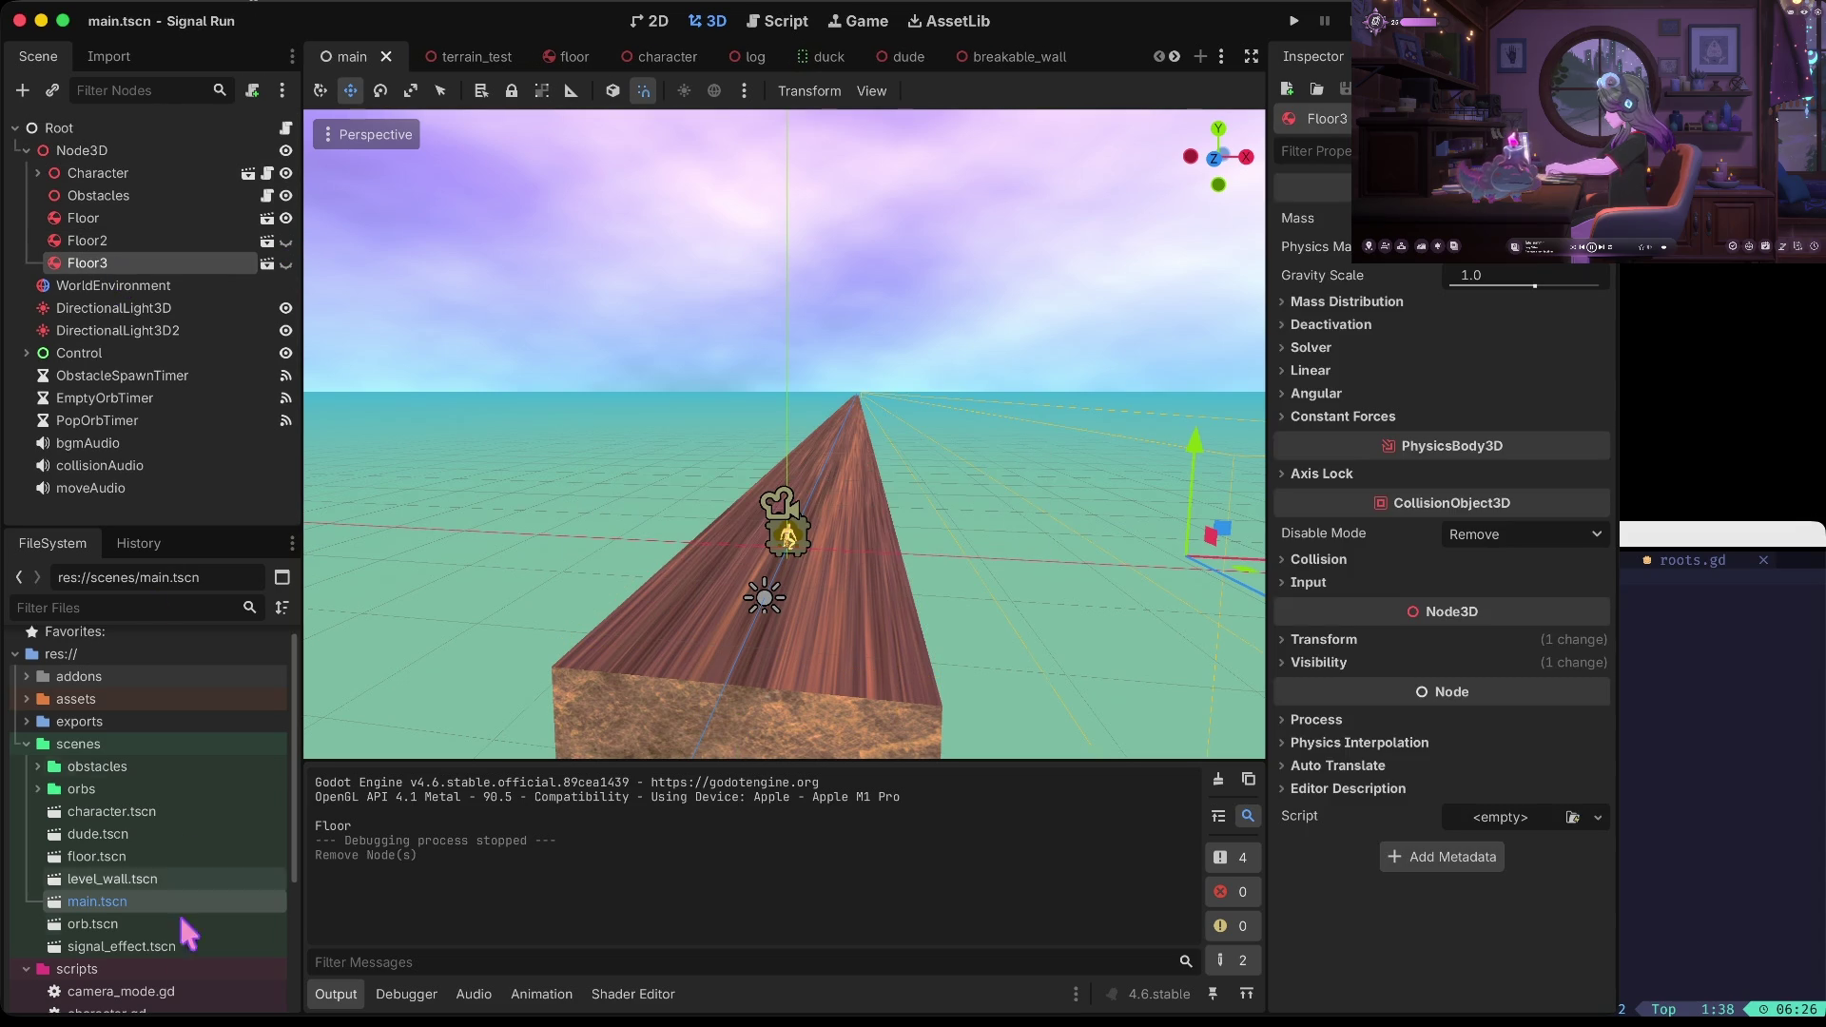
left_click(128, 880)
scroll(124, 884, "down", 2)
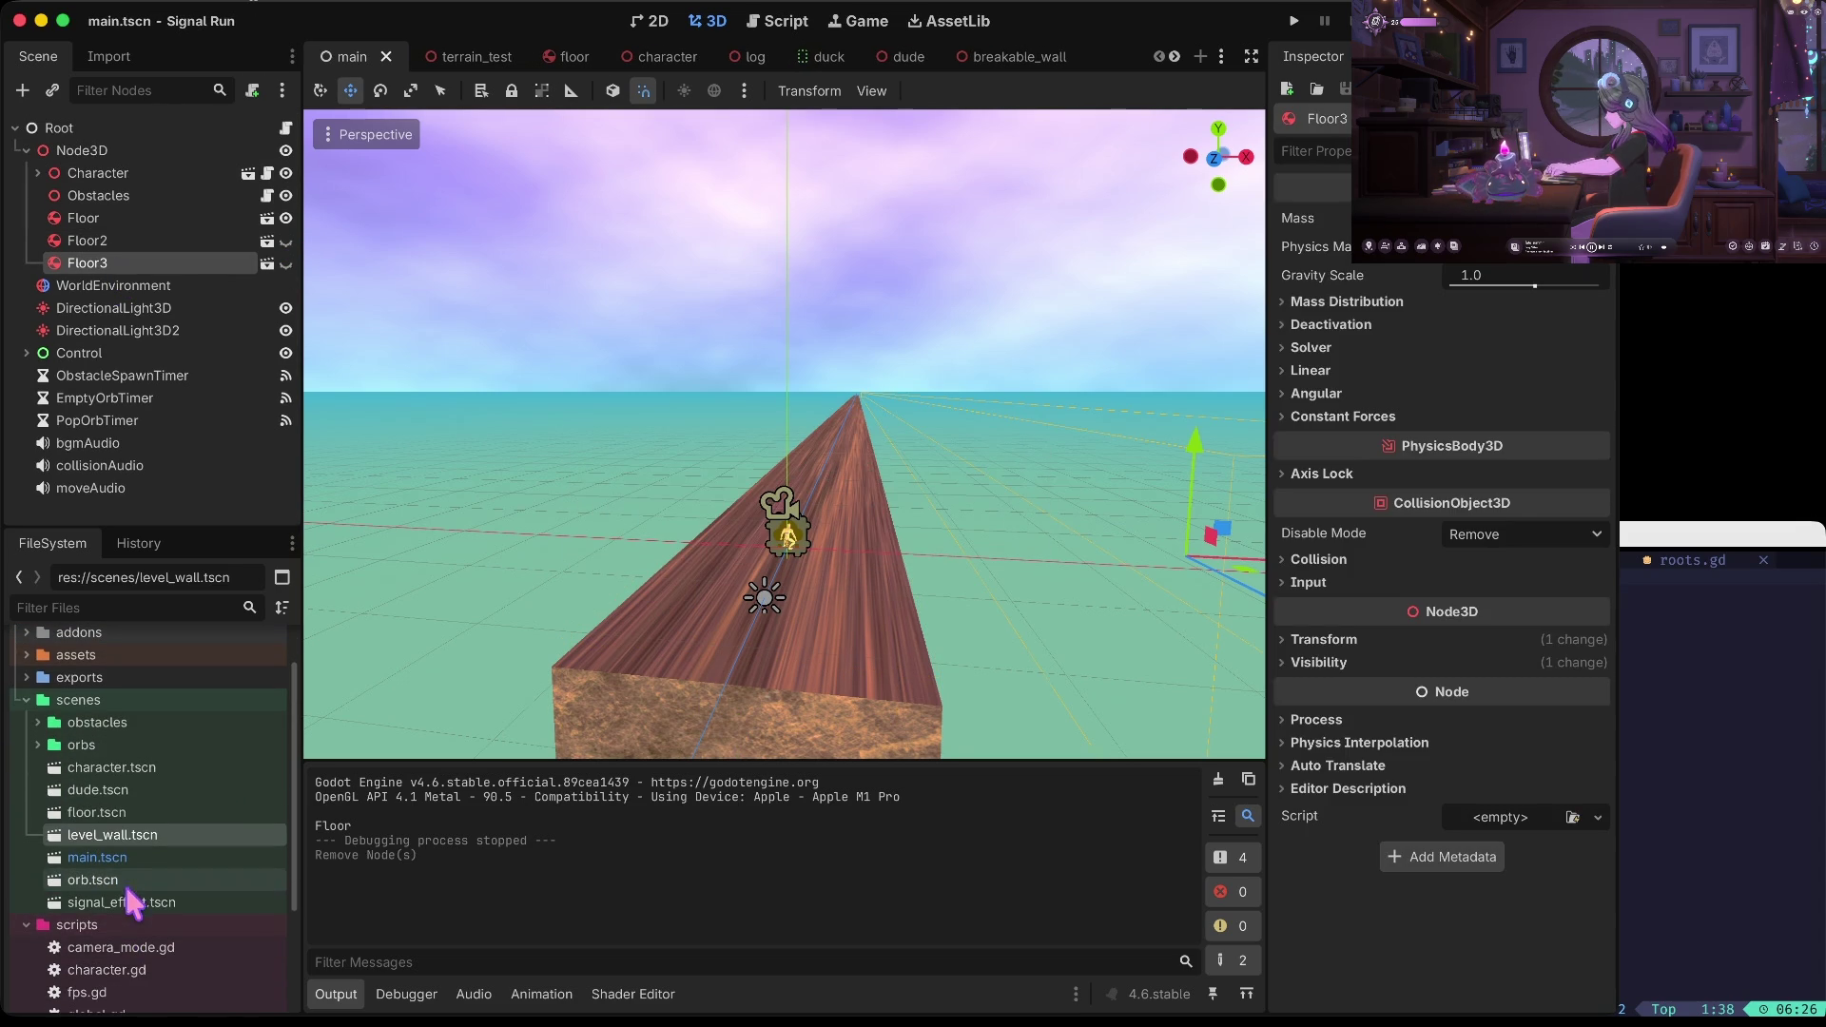
double_click(133, 810)
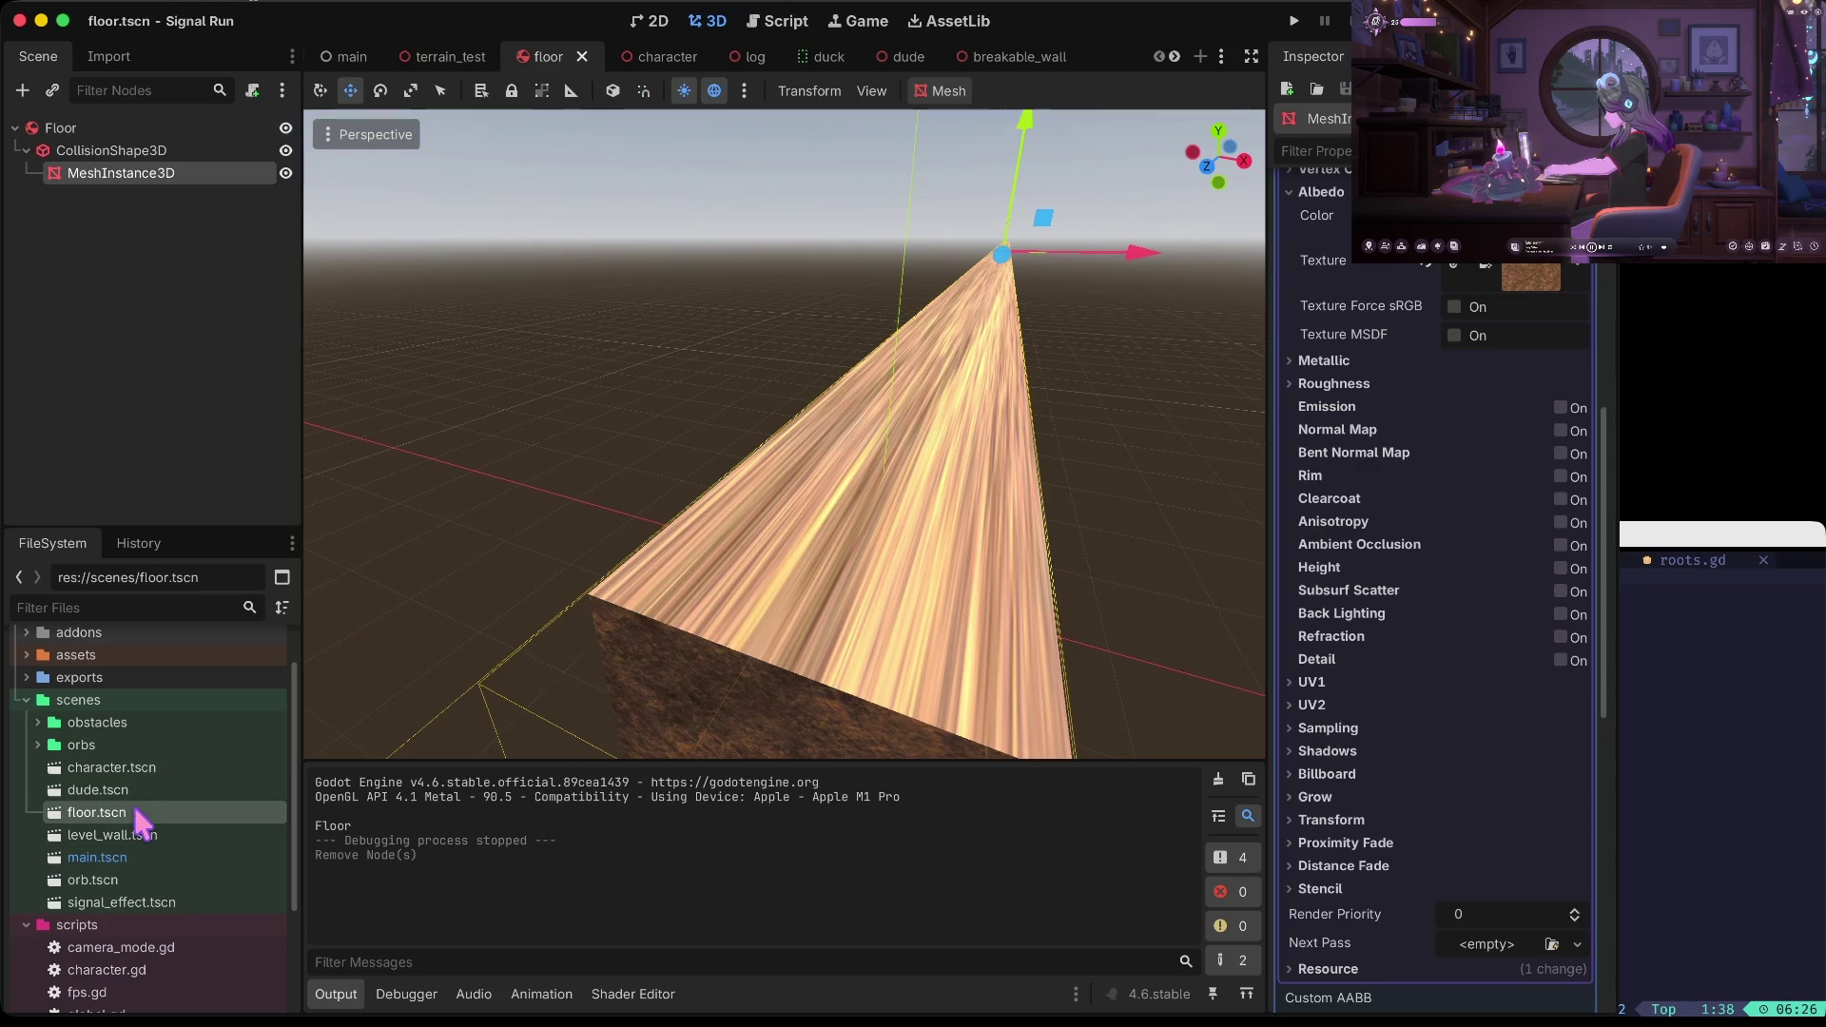
Try the floor material's bent normal and normal map options, leaving normal mapping off
left_click(1518, 279)
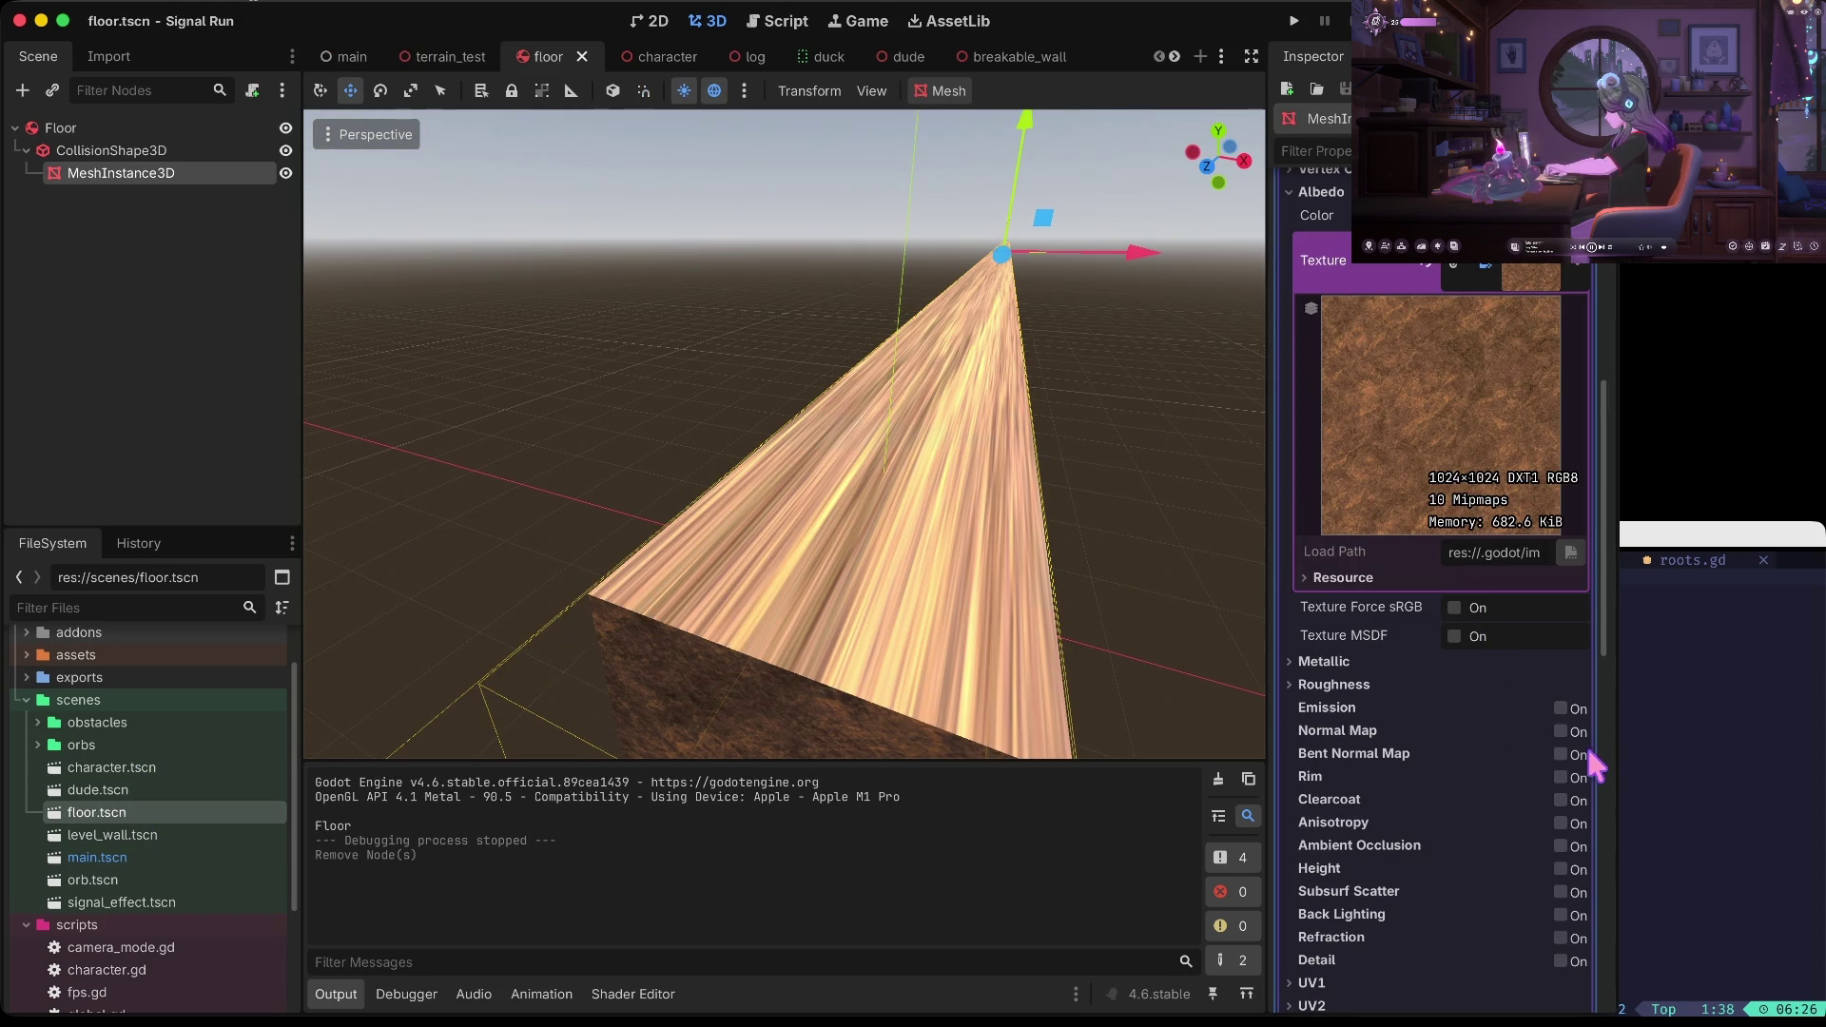
left_click(1560, 754)
left_click(1561, 732)
left_click(1560, 733)
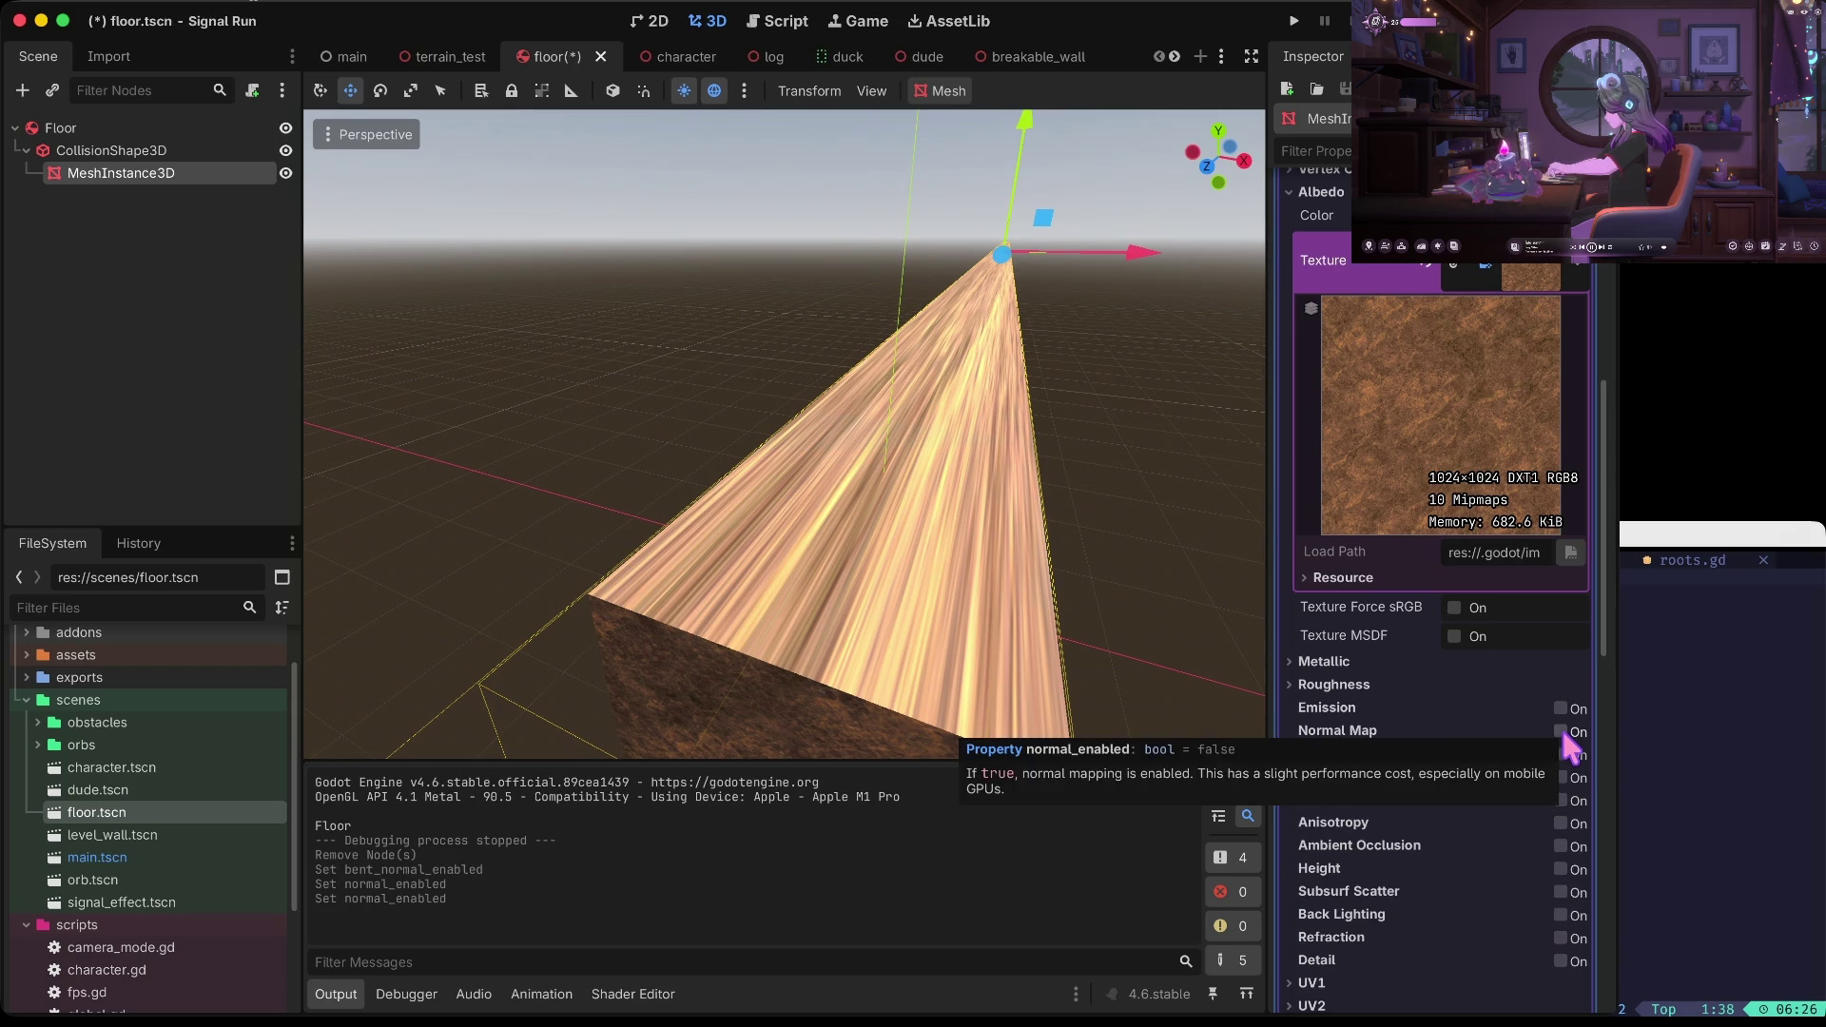
left_click(1533, 276)
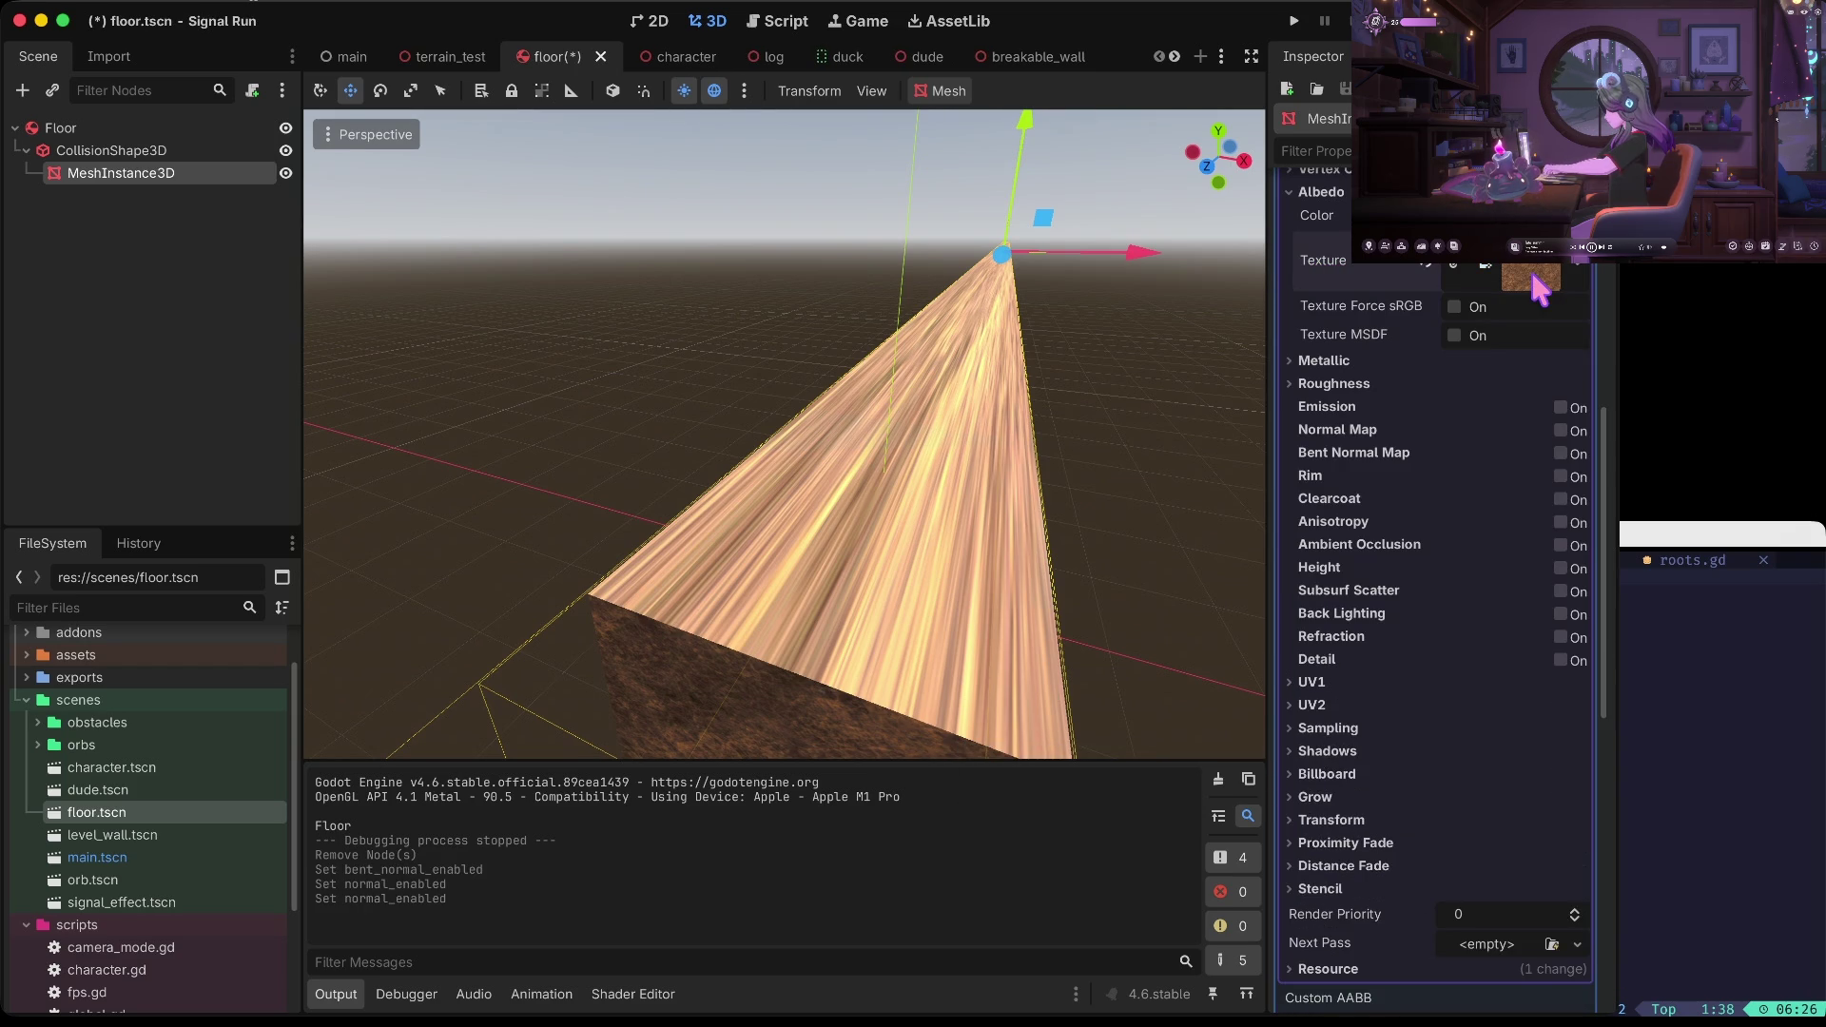
Replace the albedo texture with a new NoiseTexture2D using FastNoiseLite, then undo it
right_click(1538, 285)
left_click(1469, 278)
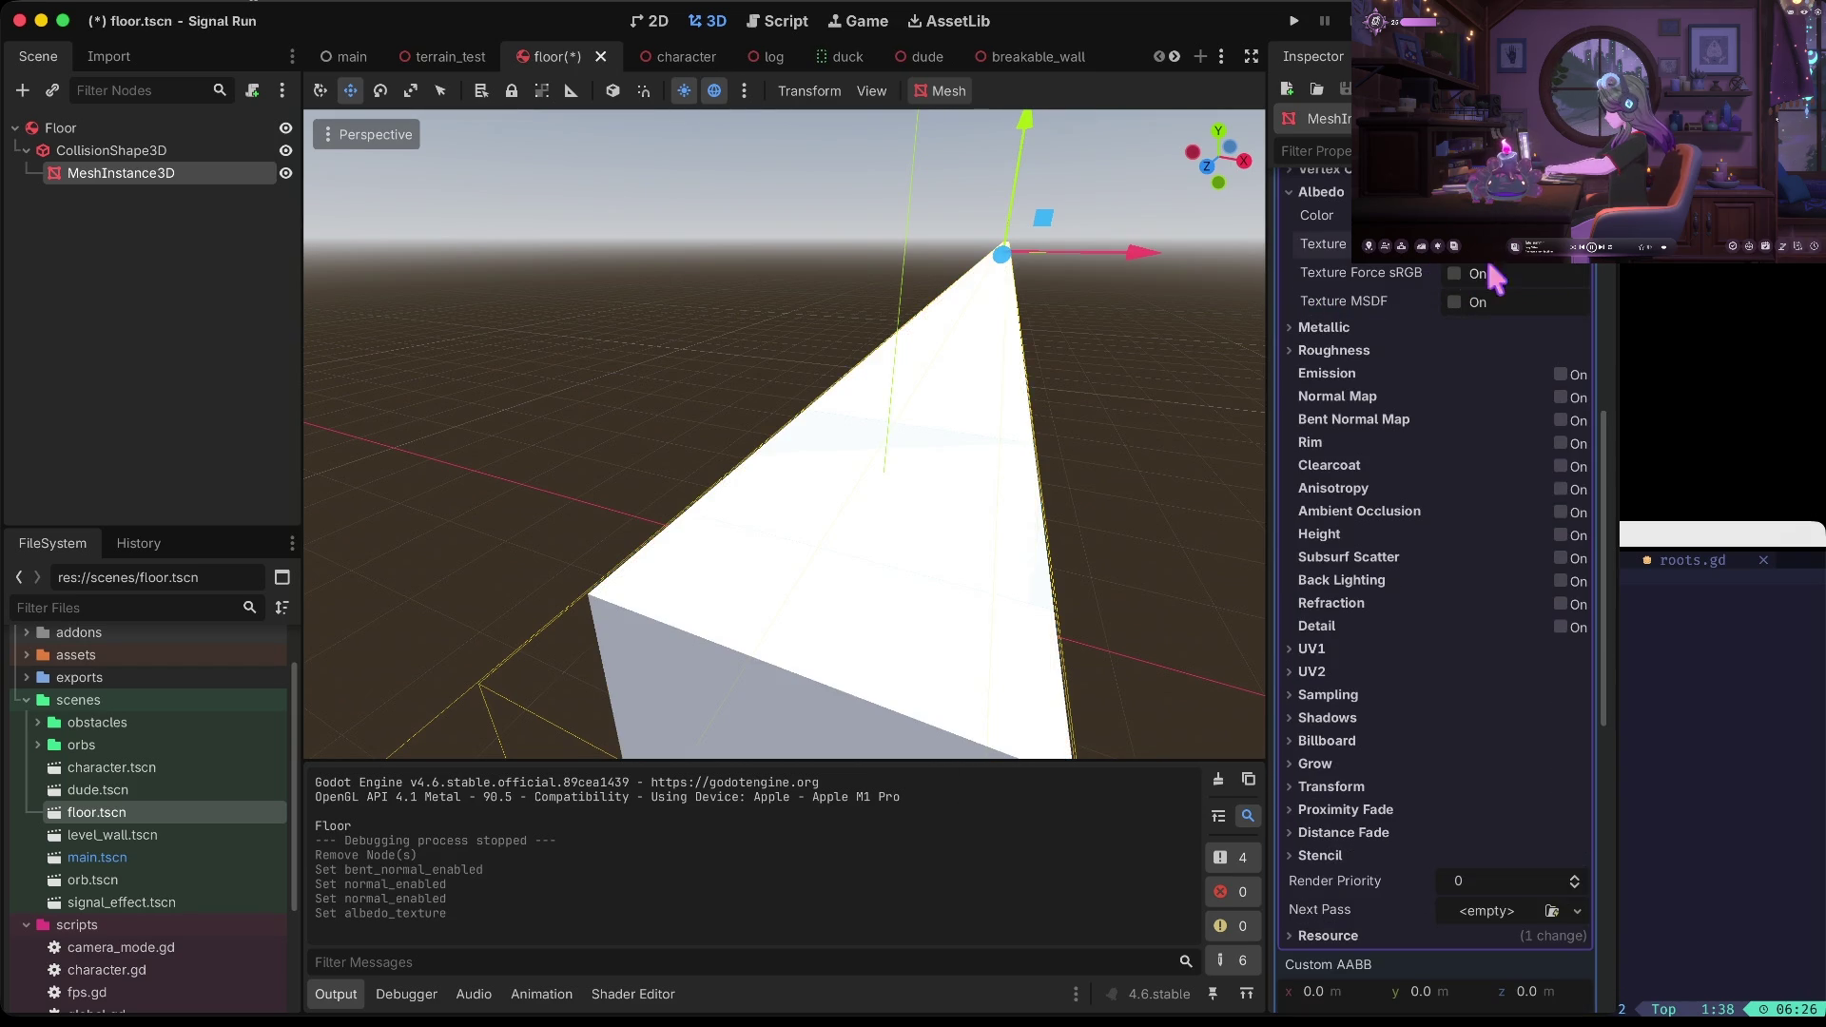
left_click(1538, 273)
left_click(1407, 678)
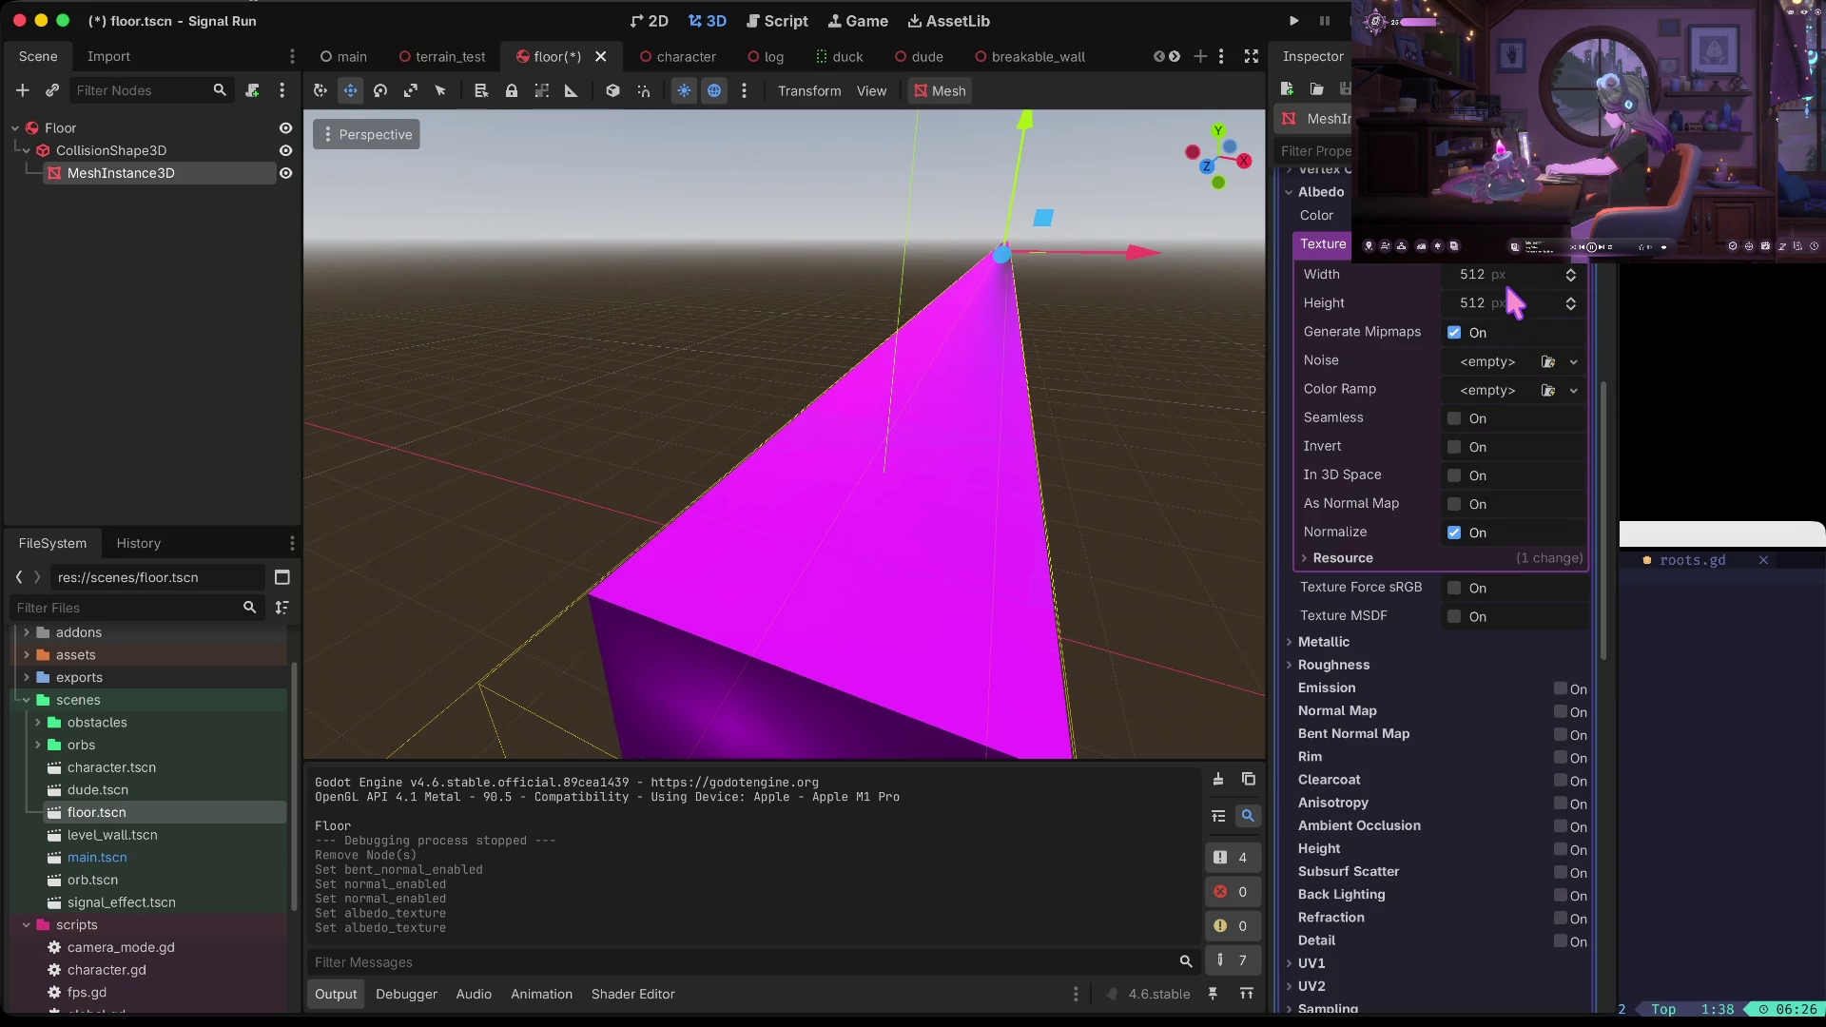
left_click(1493, 367)
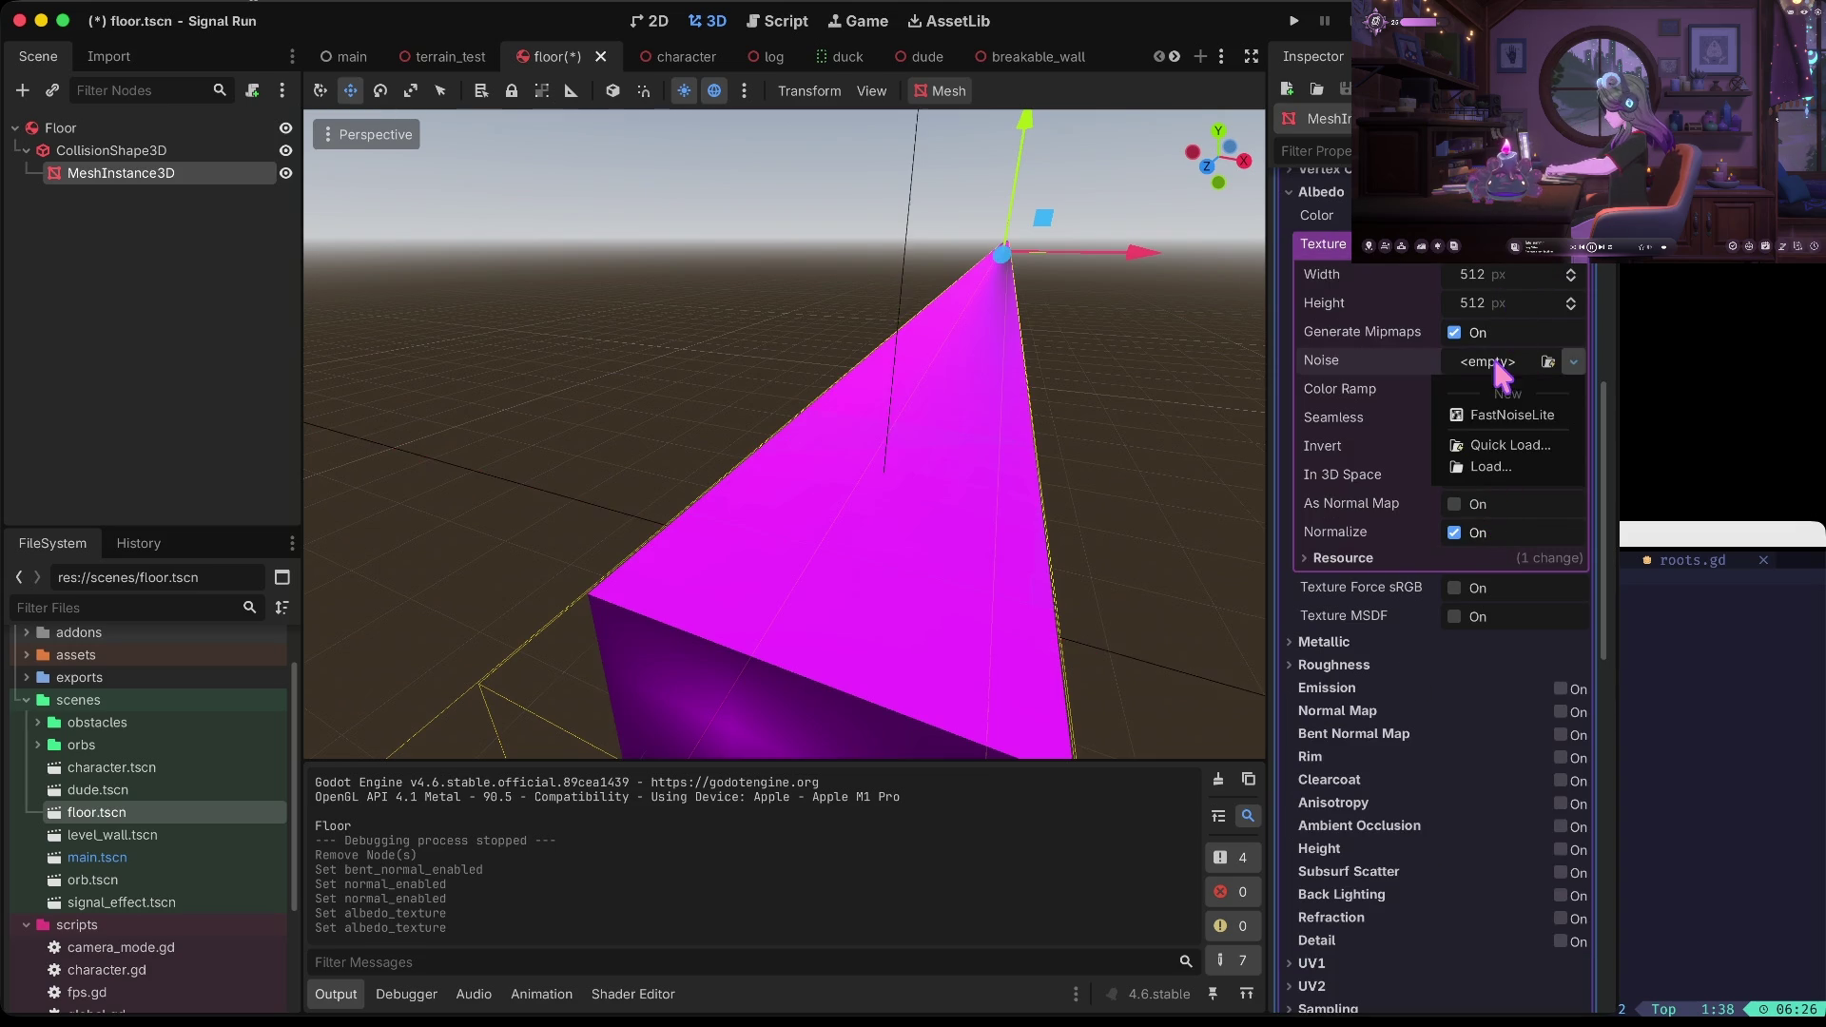
left_click(1531, 417)
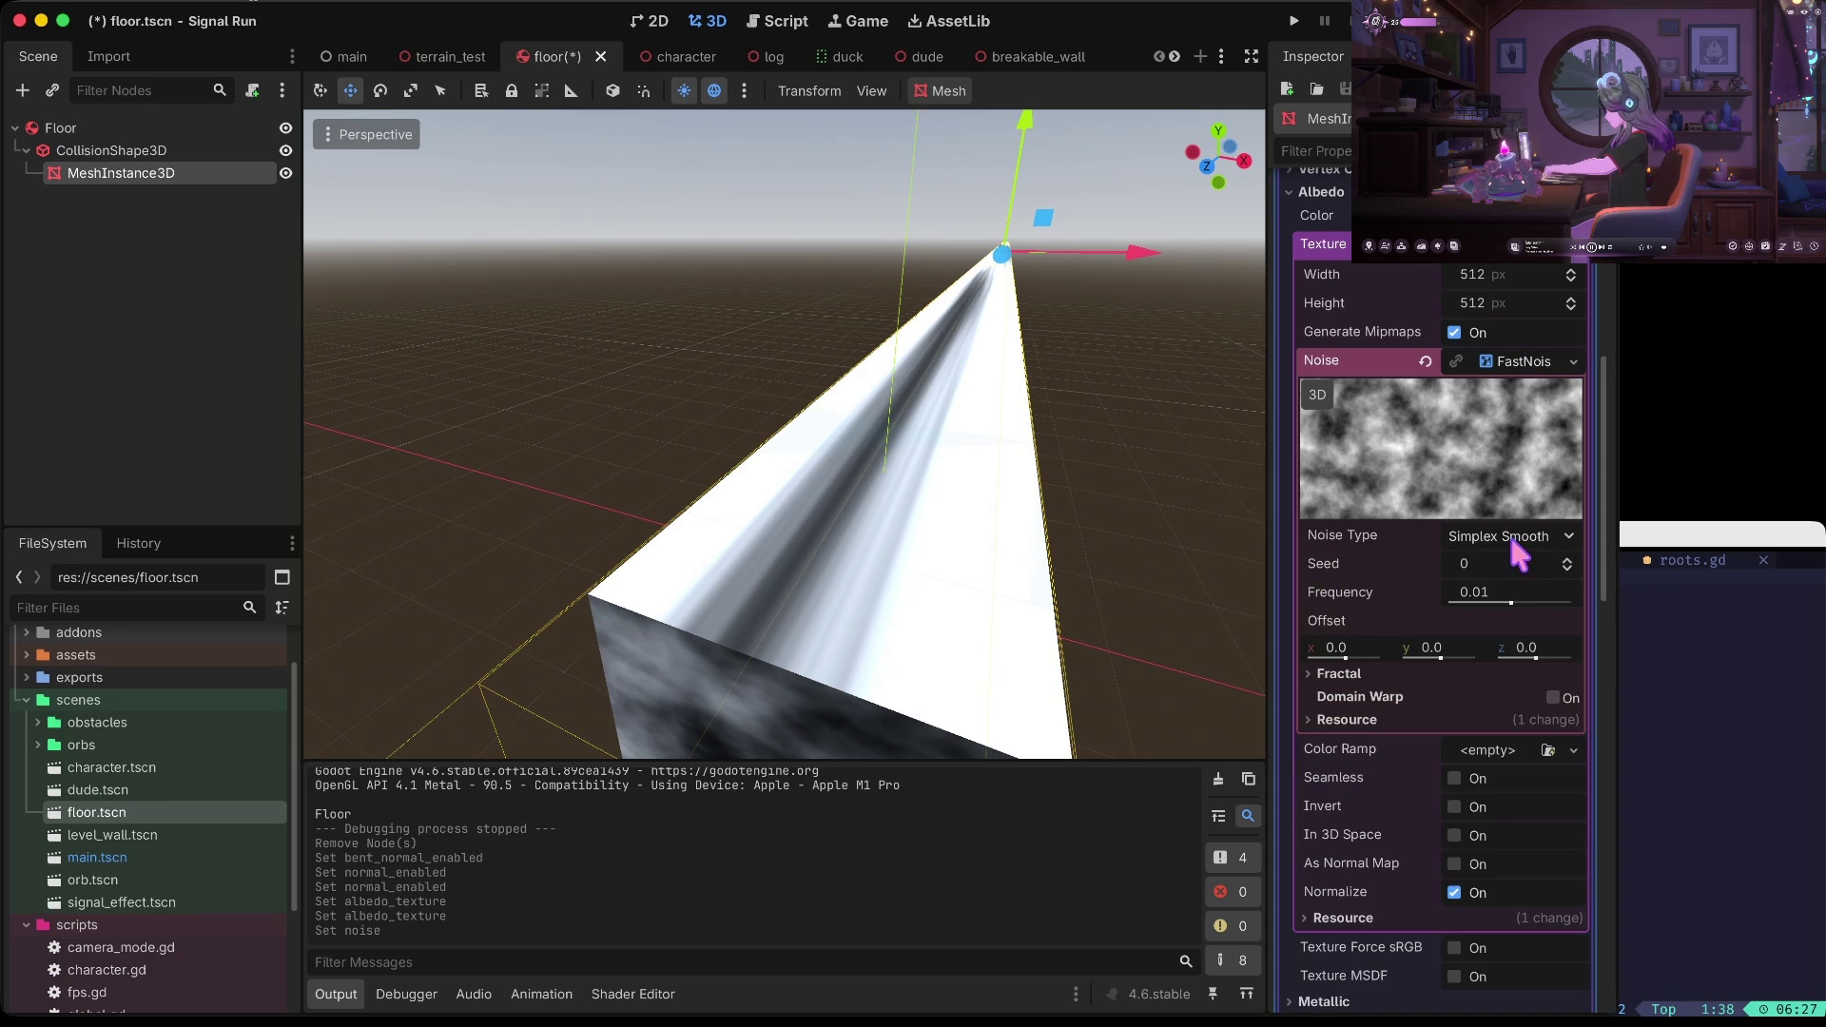
key("ctrl+z")
key("ctrl+z")
key("ctrl+z")
key("ctrl+z")
key("ctrl+z")
key("ctrl+z")
key("ctrl+z")
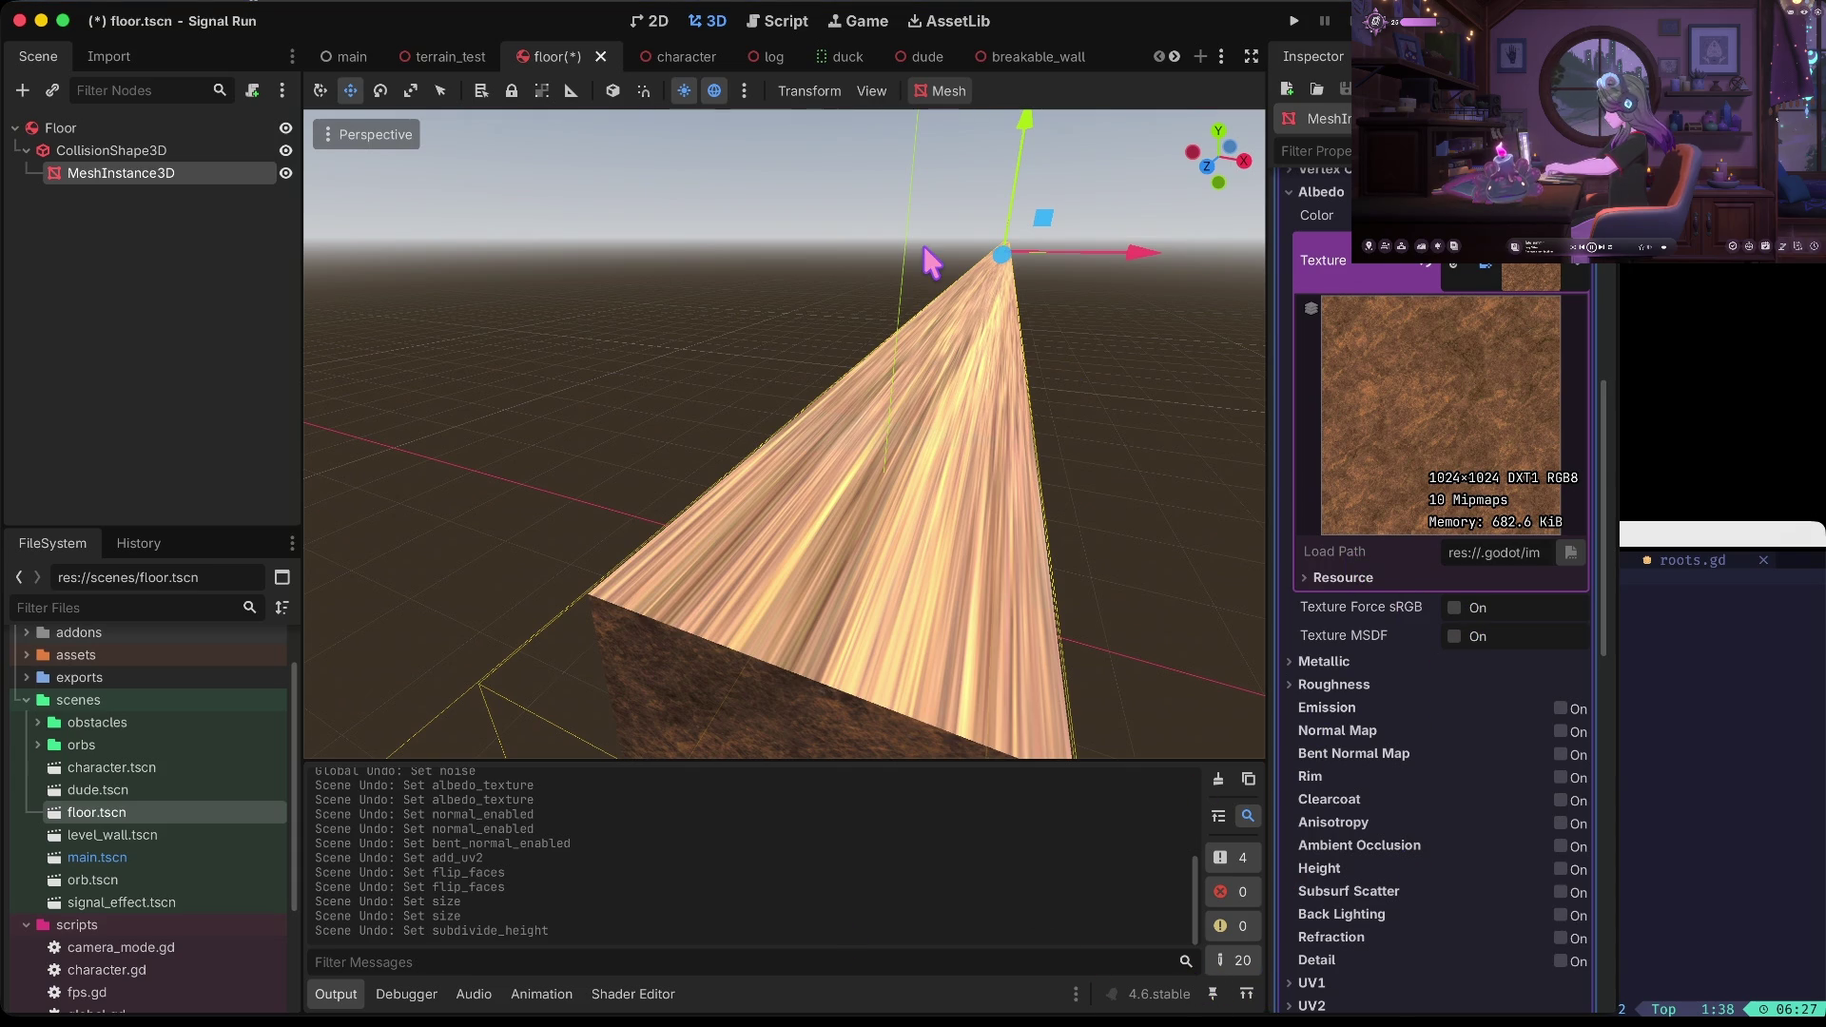
Undo the remaining material edits and redo back to the purple noise floor material
key("super+z")
key("super+z")
key("super+z")
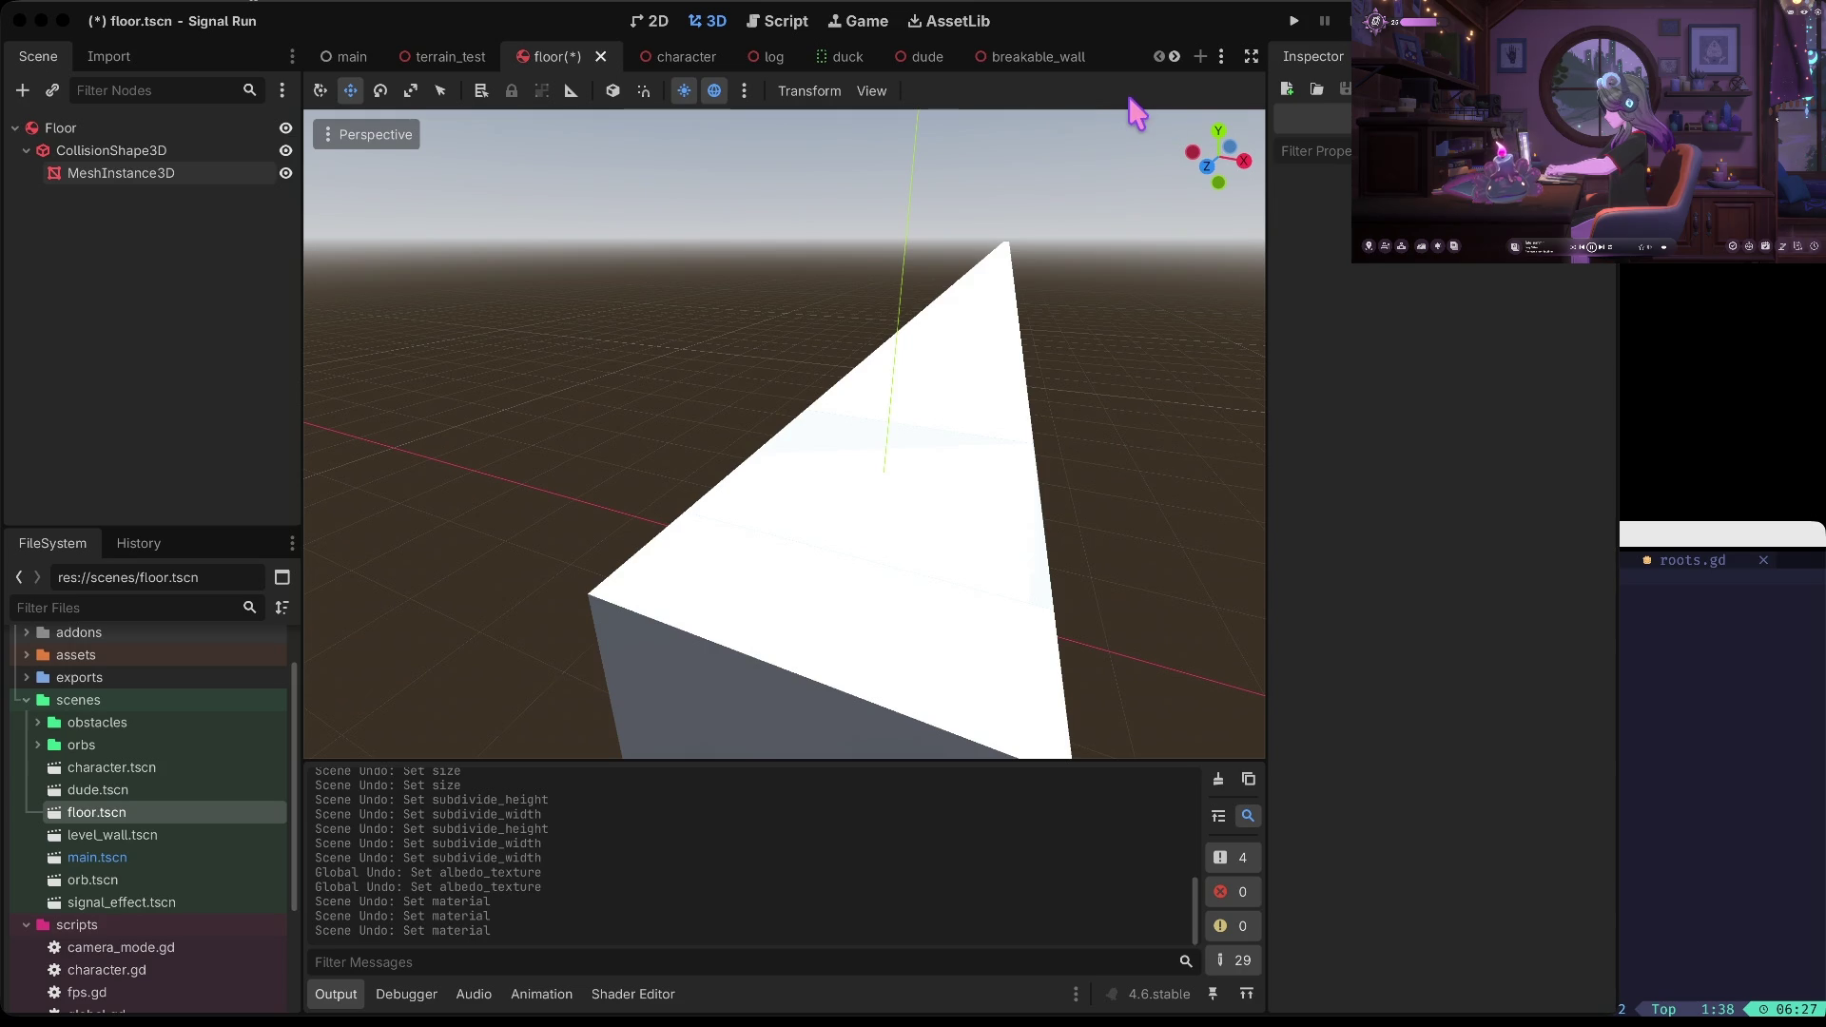
key("ctrl+z")
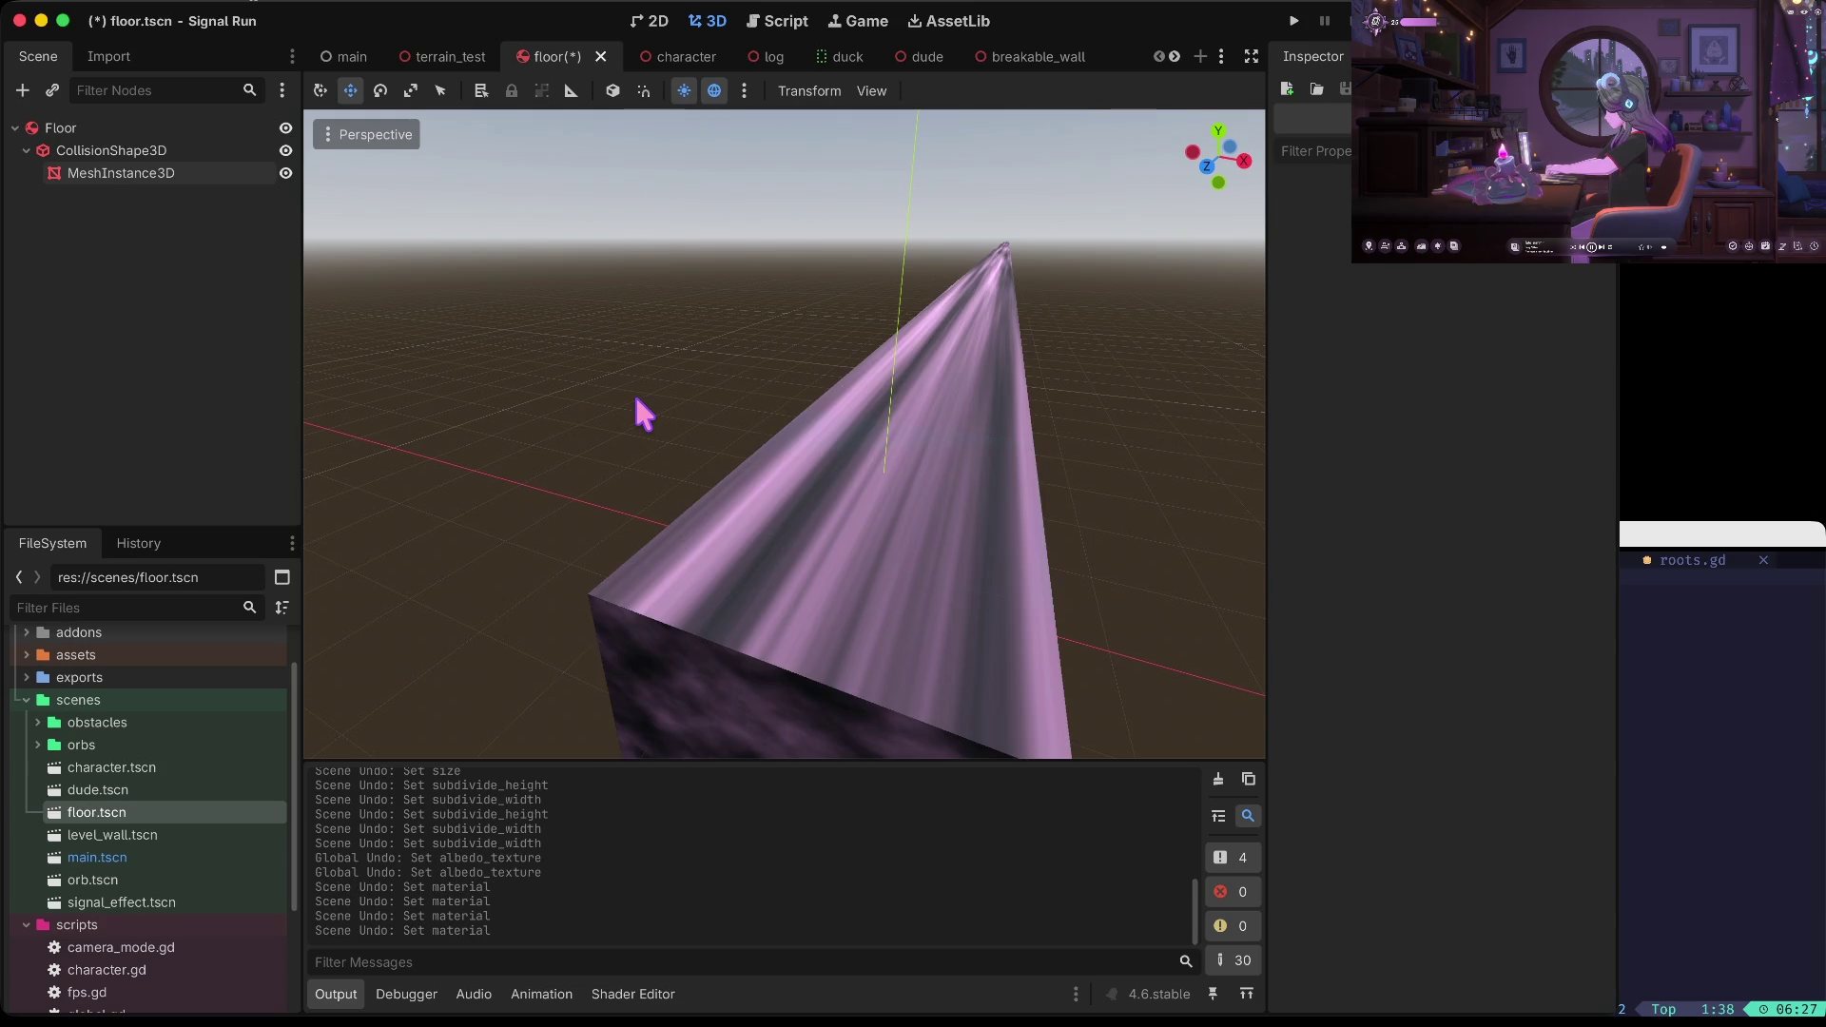
Save, then try a different FastNoiseLite frequency and revert it to 0.0151
key("ctrl+s")
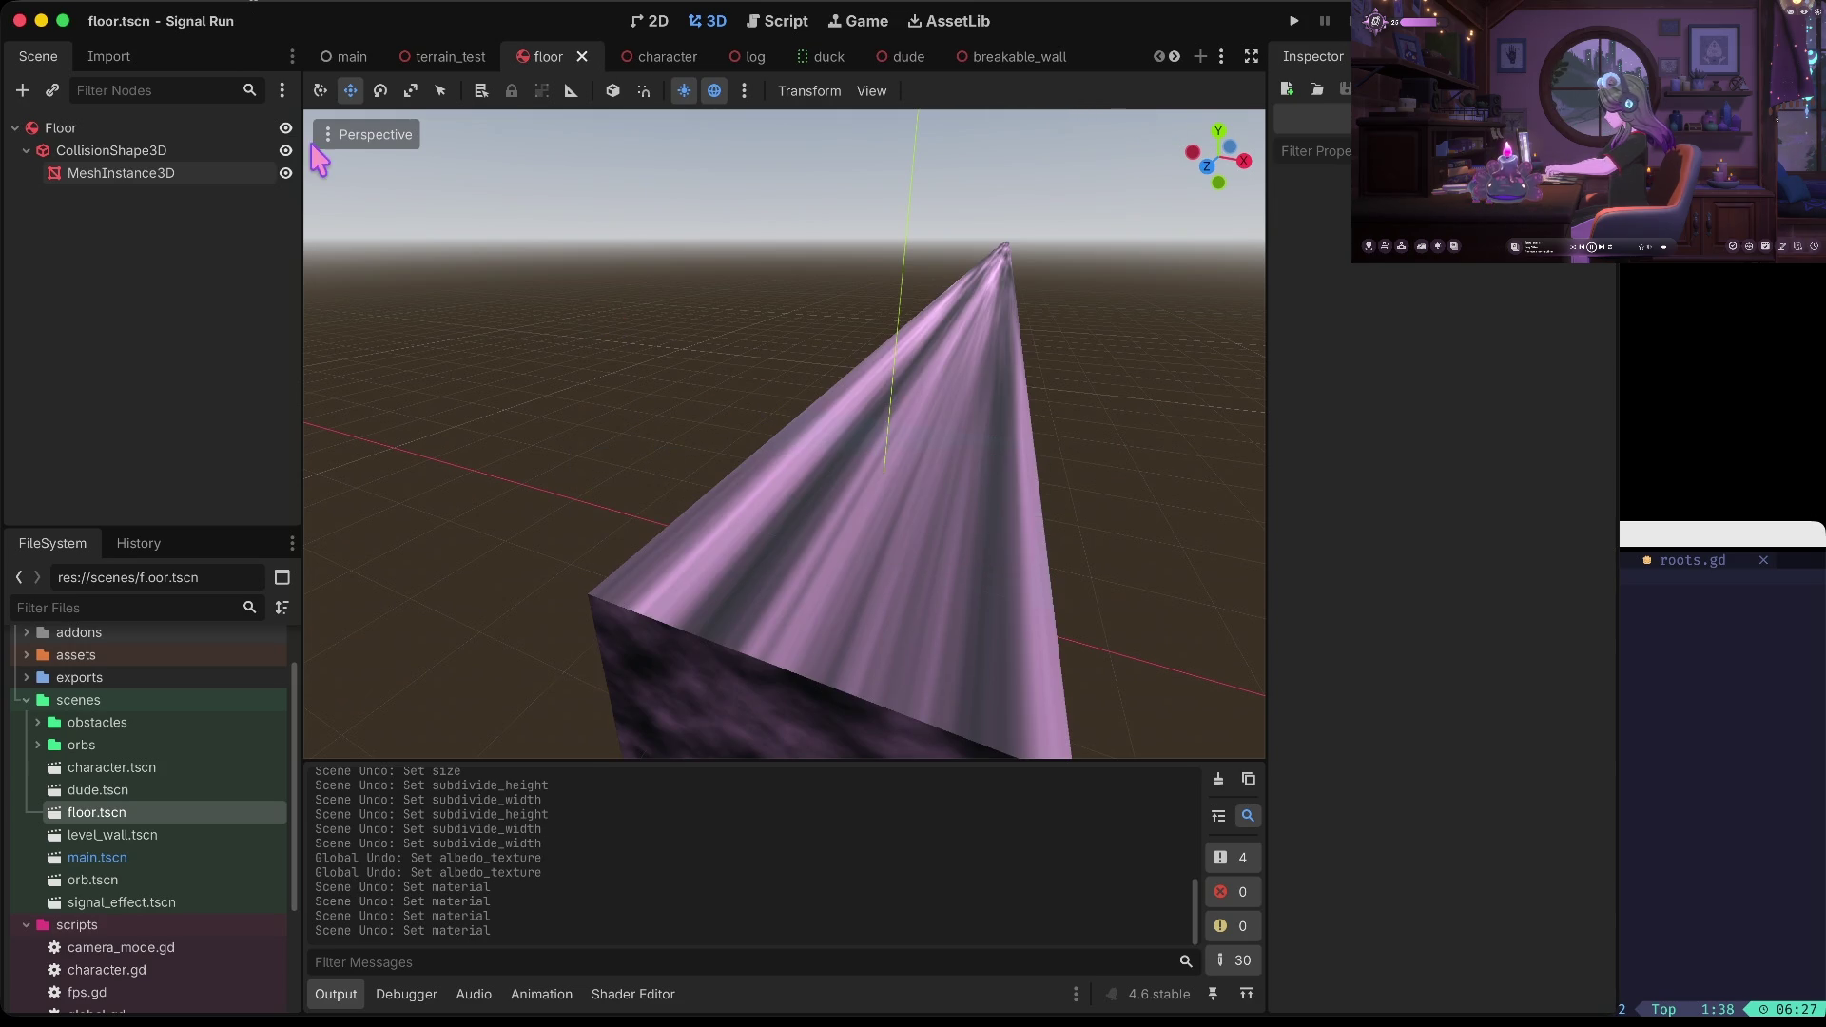
left_click(111, 151)
left_click(124, 173)
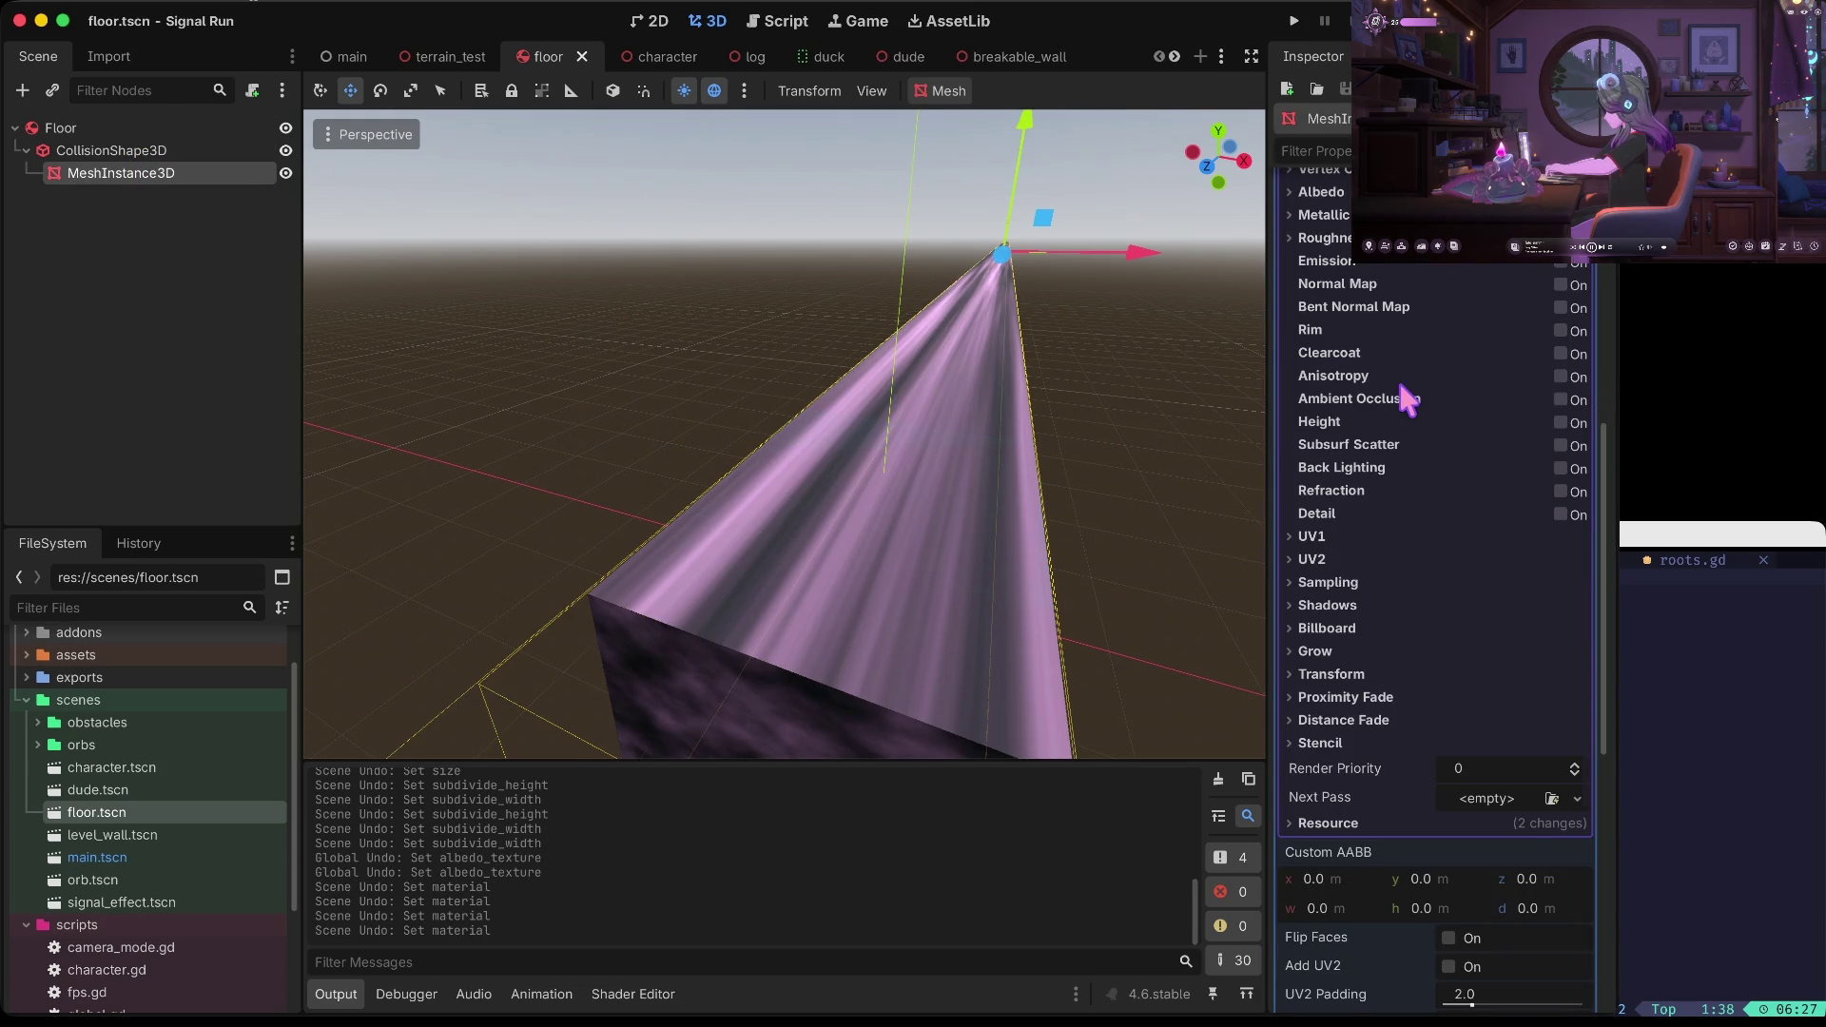
scroll(1407, 400, "up", 5)
scroll(1519, 592, "down", 2)
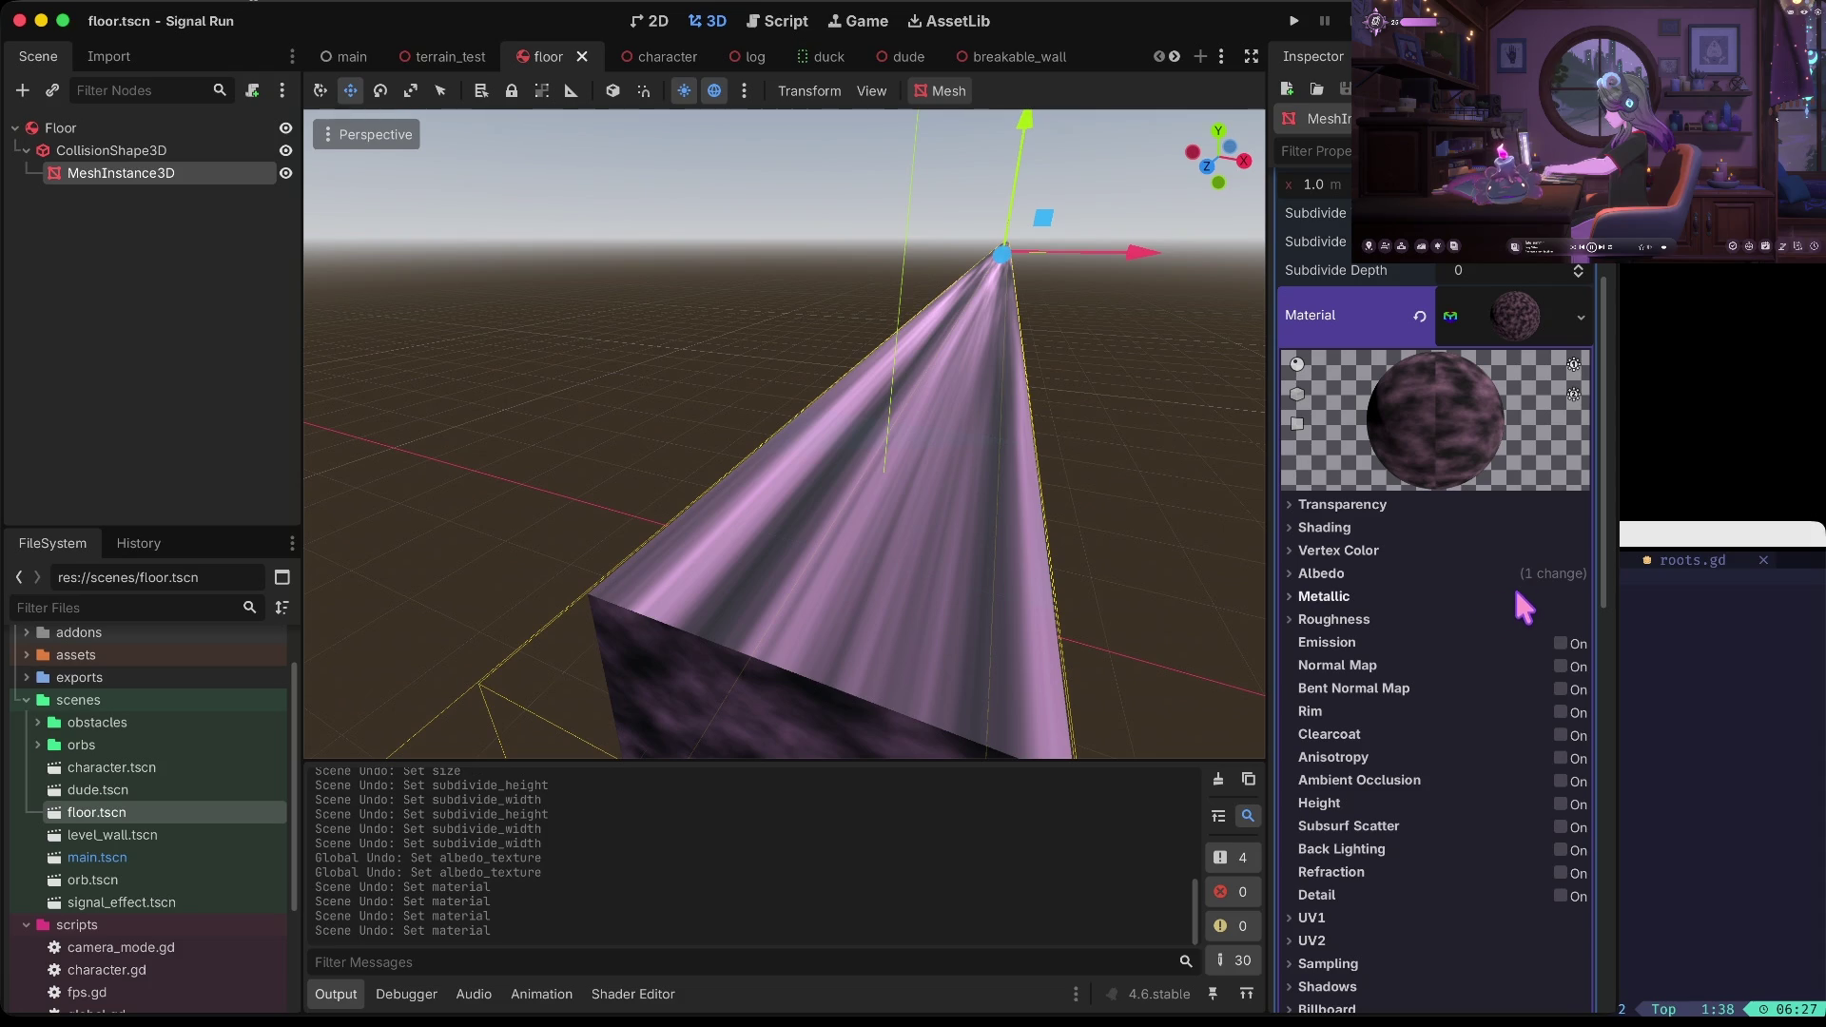
left_click(1445, 573)
left_click(1536, 651)
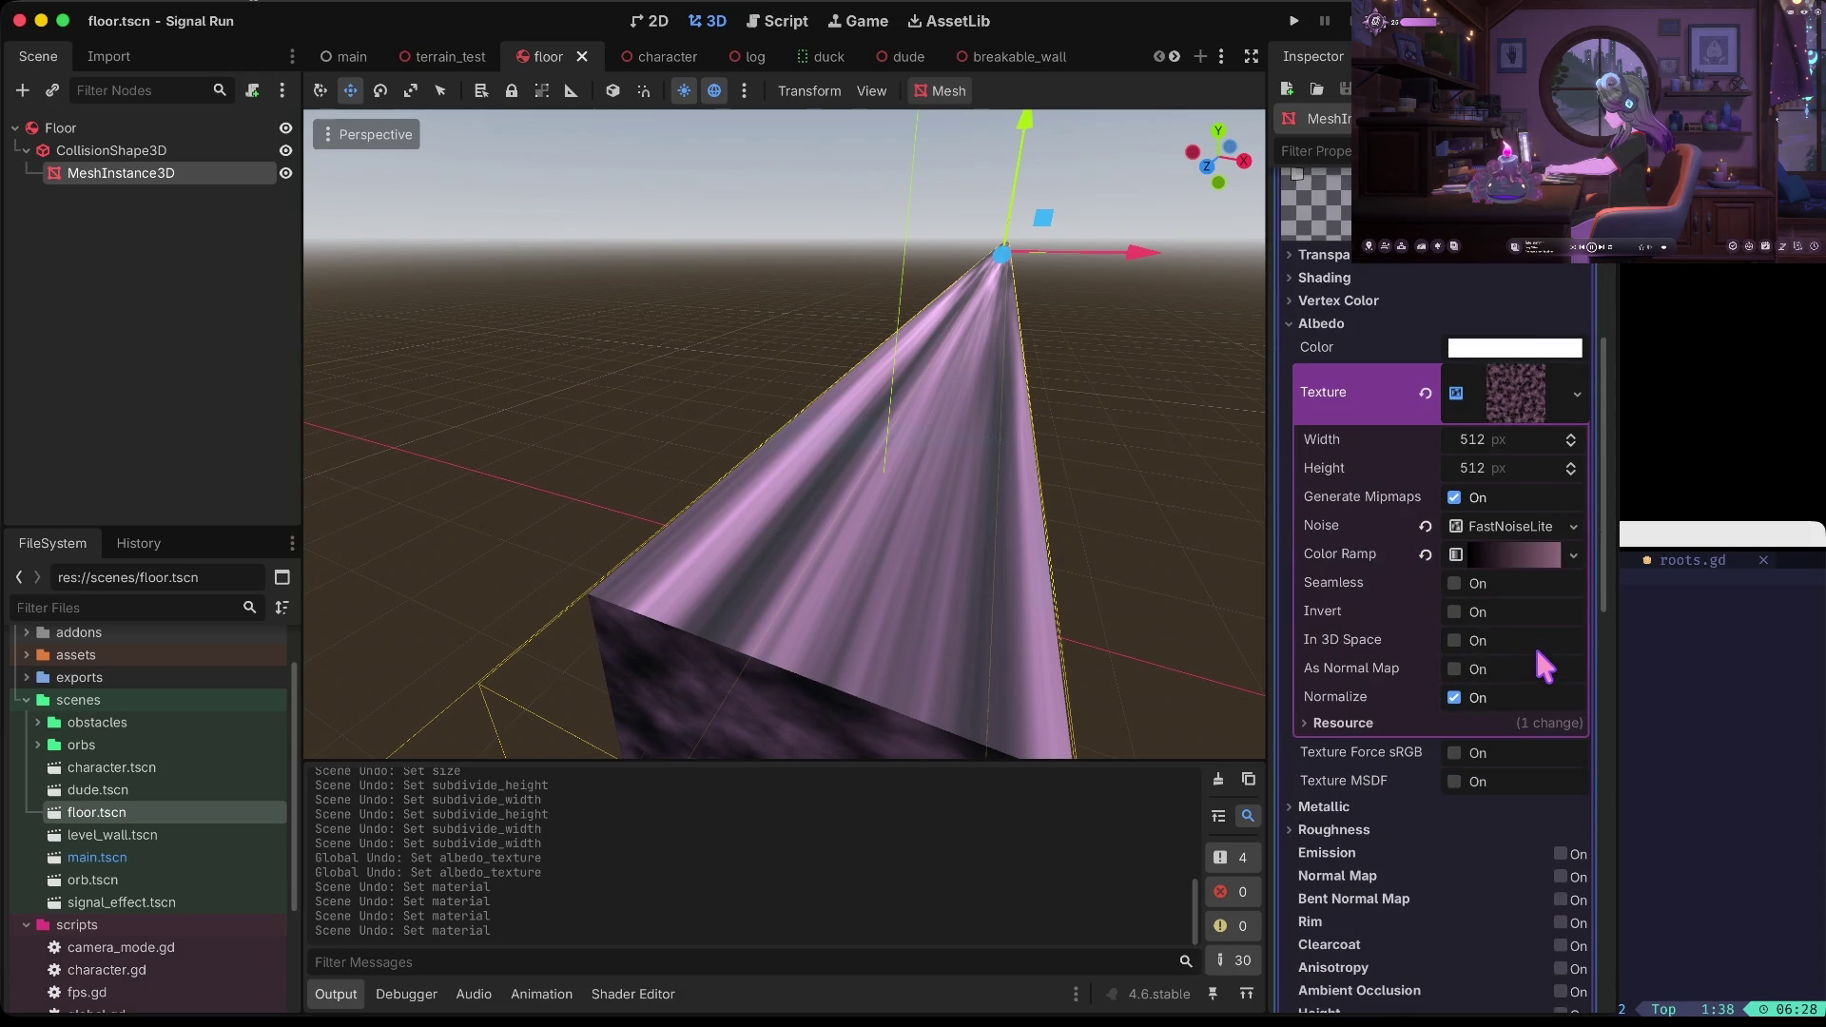
left_click(1527, 530)
scroll(1526, 544, "down", 1)
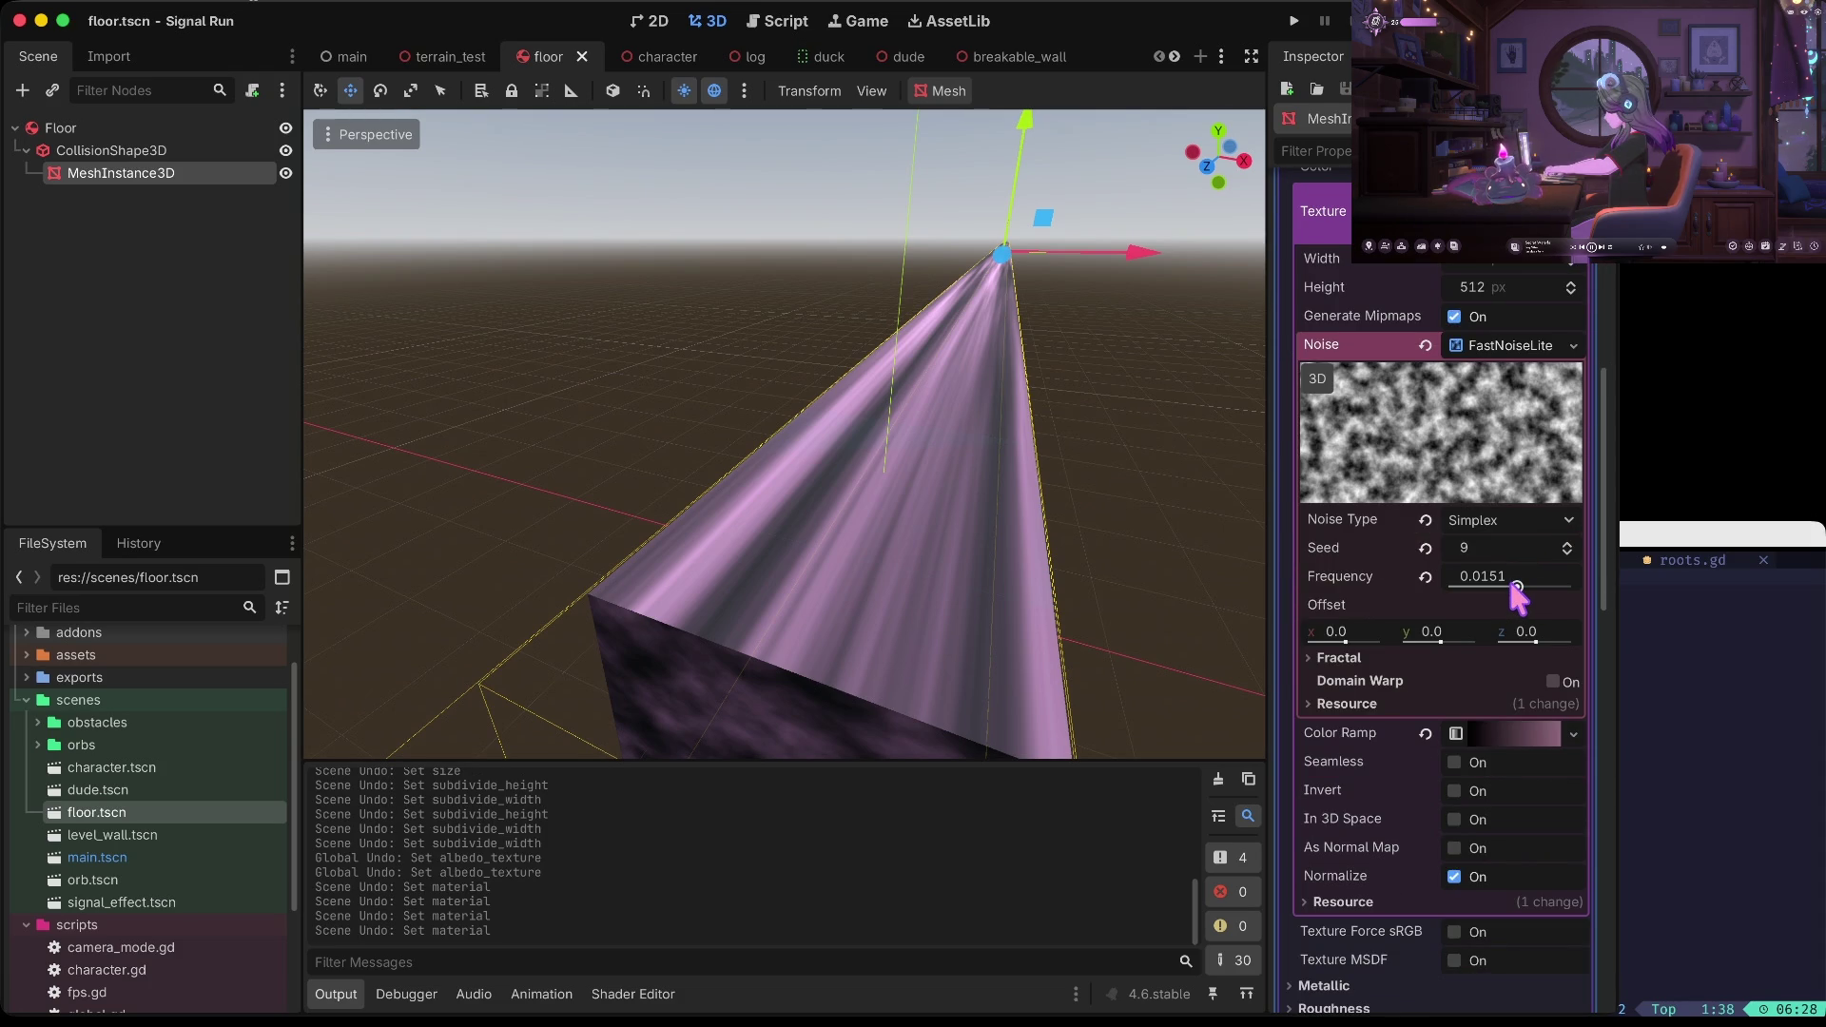
mouse_move(1513, 583)
left_mouse_down()
mouse_move(1560, 575)
mouse_move(1495, 585)
left_mouse_up()
left_click(1424, 577)
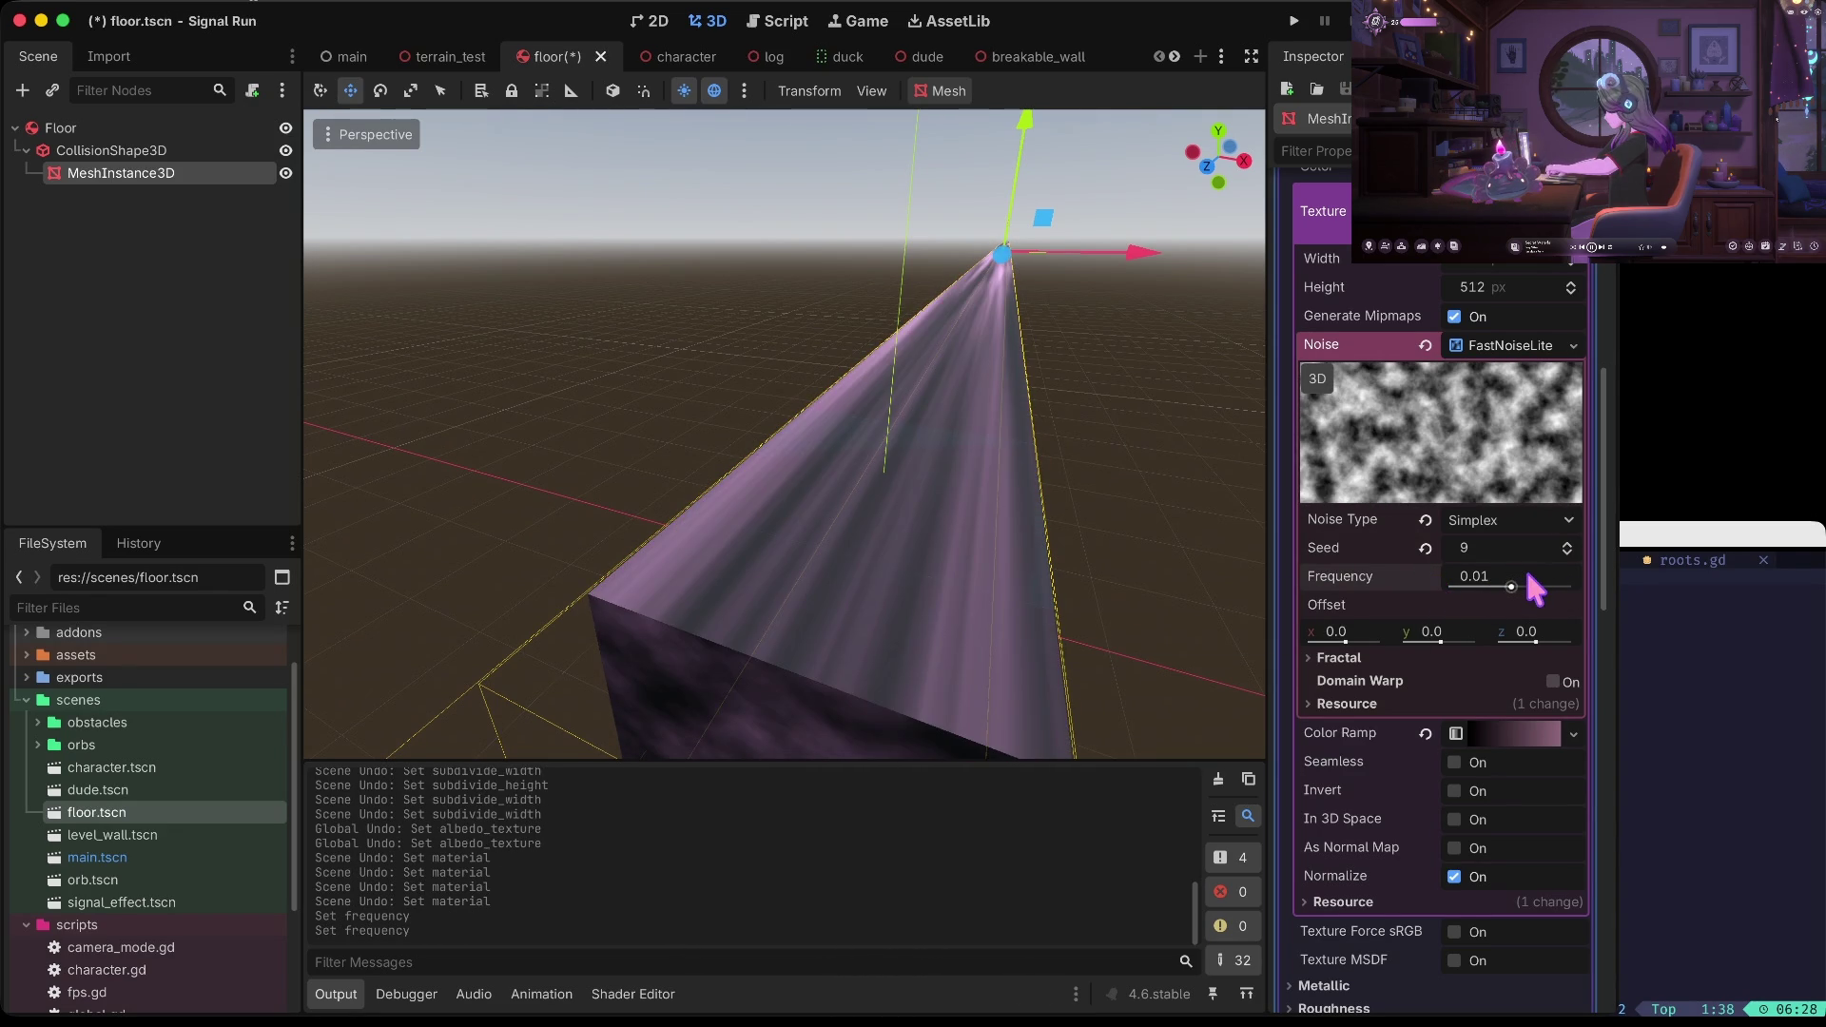
key("super+z")
key("super+z")
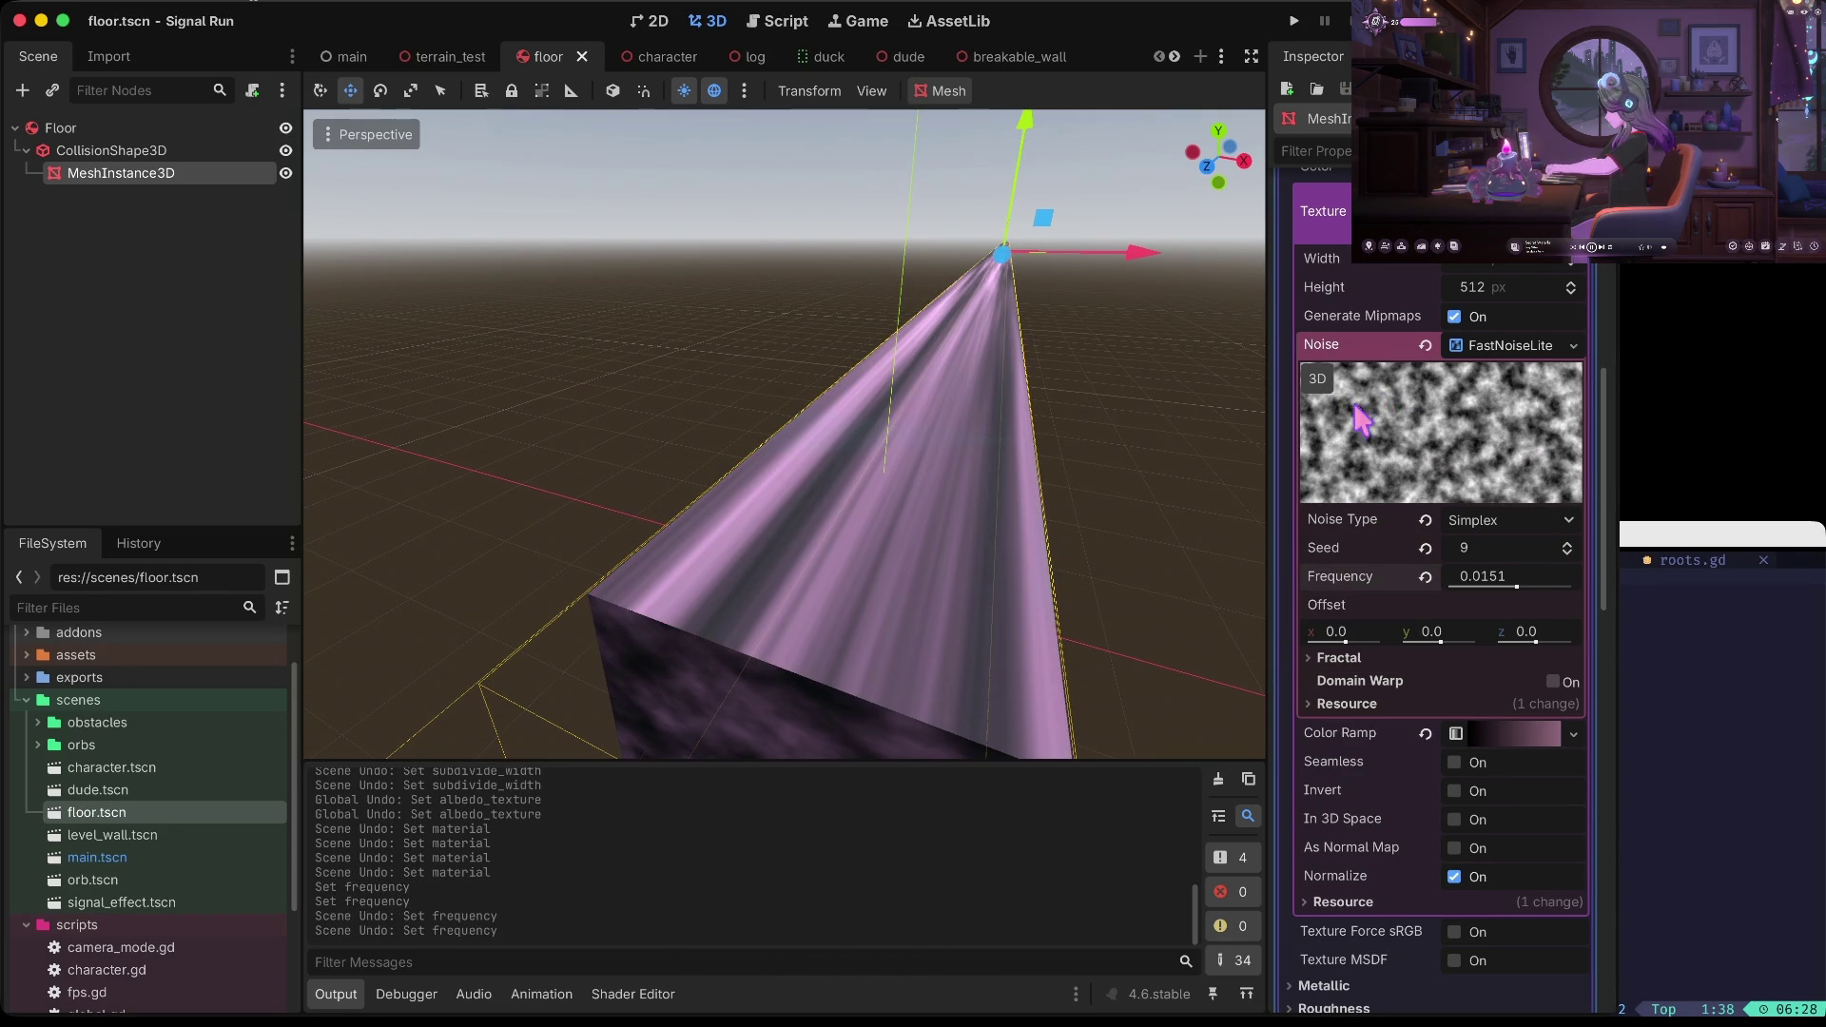
scroll(1389, 385, "up", 2)
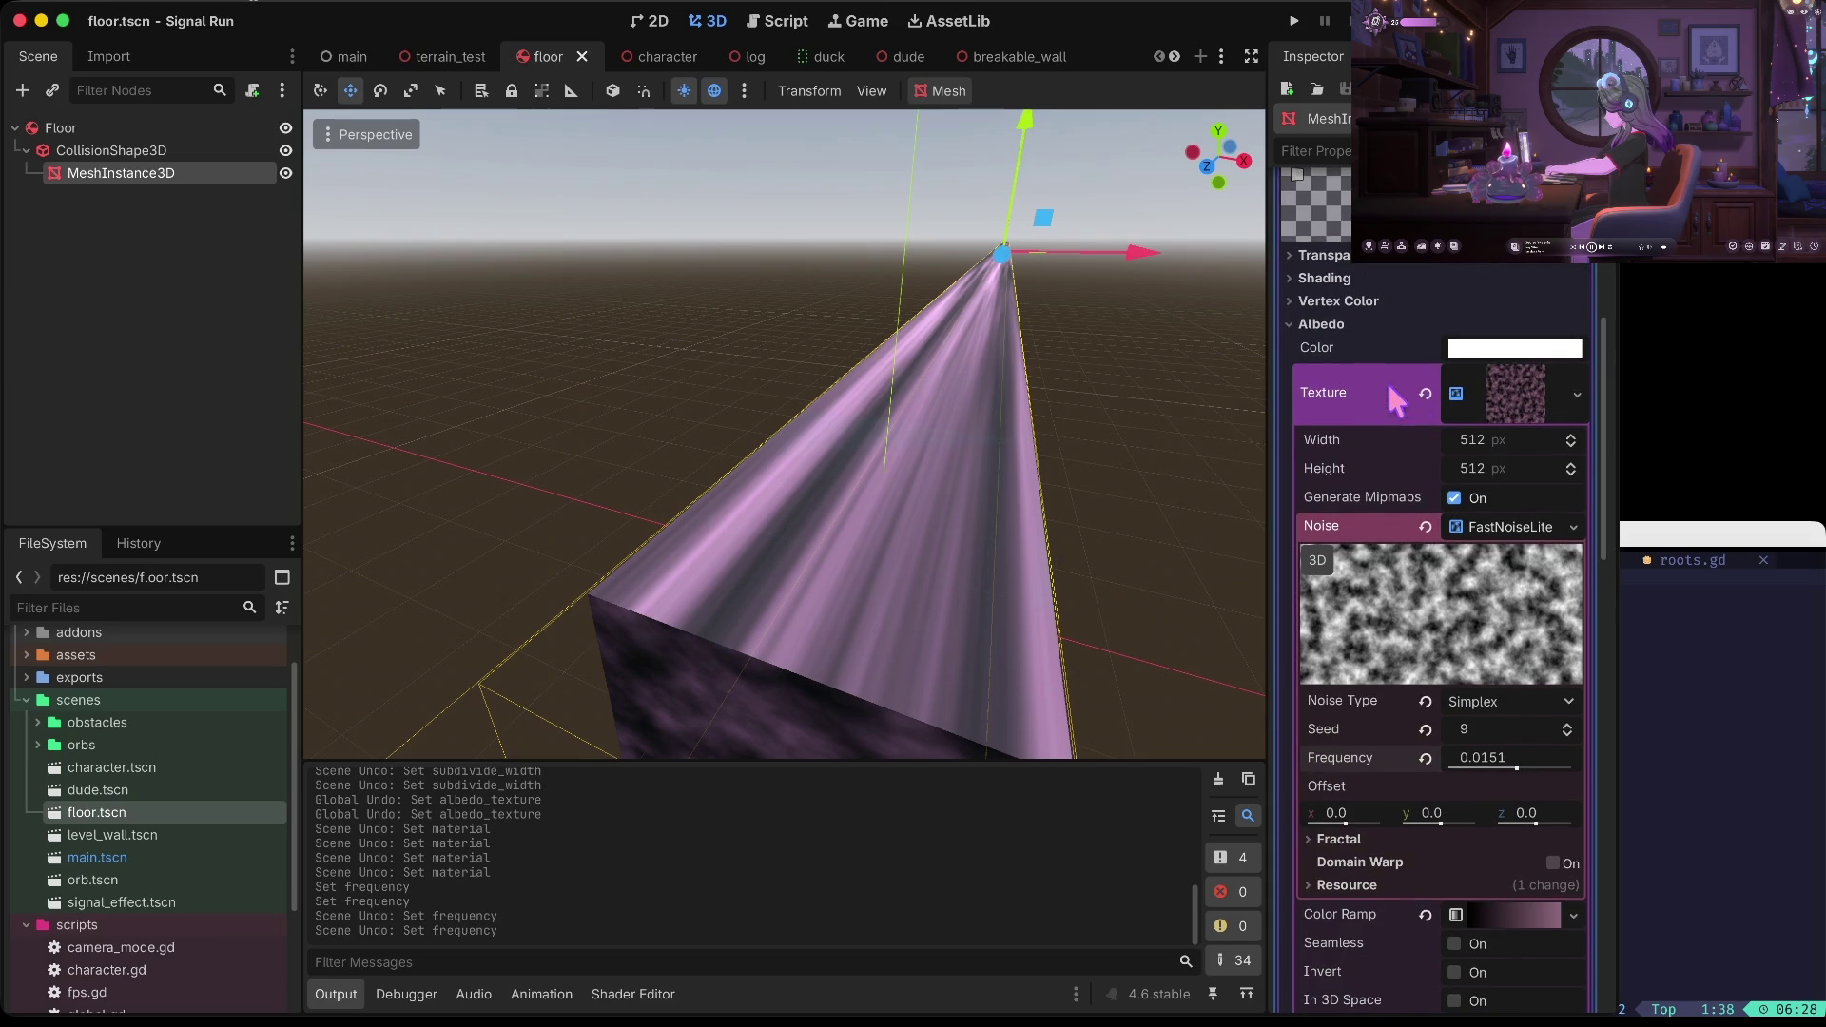
Set the noise texture to 512 wide by 20000 high
left_click(1499, 447)
left_click(1496, 463)
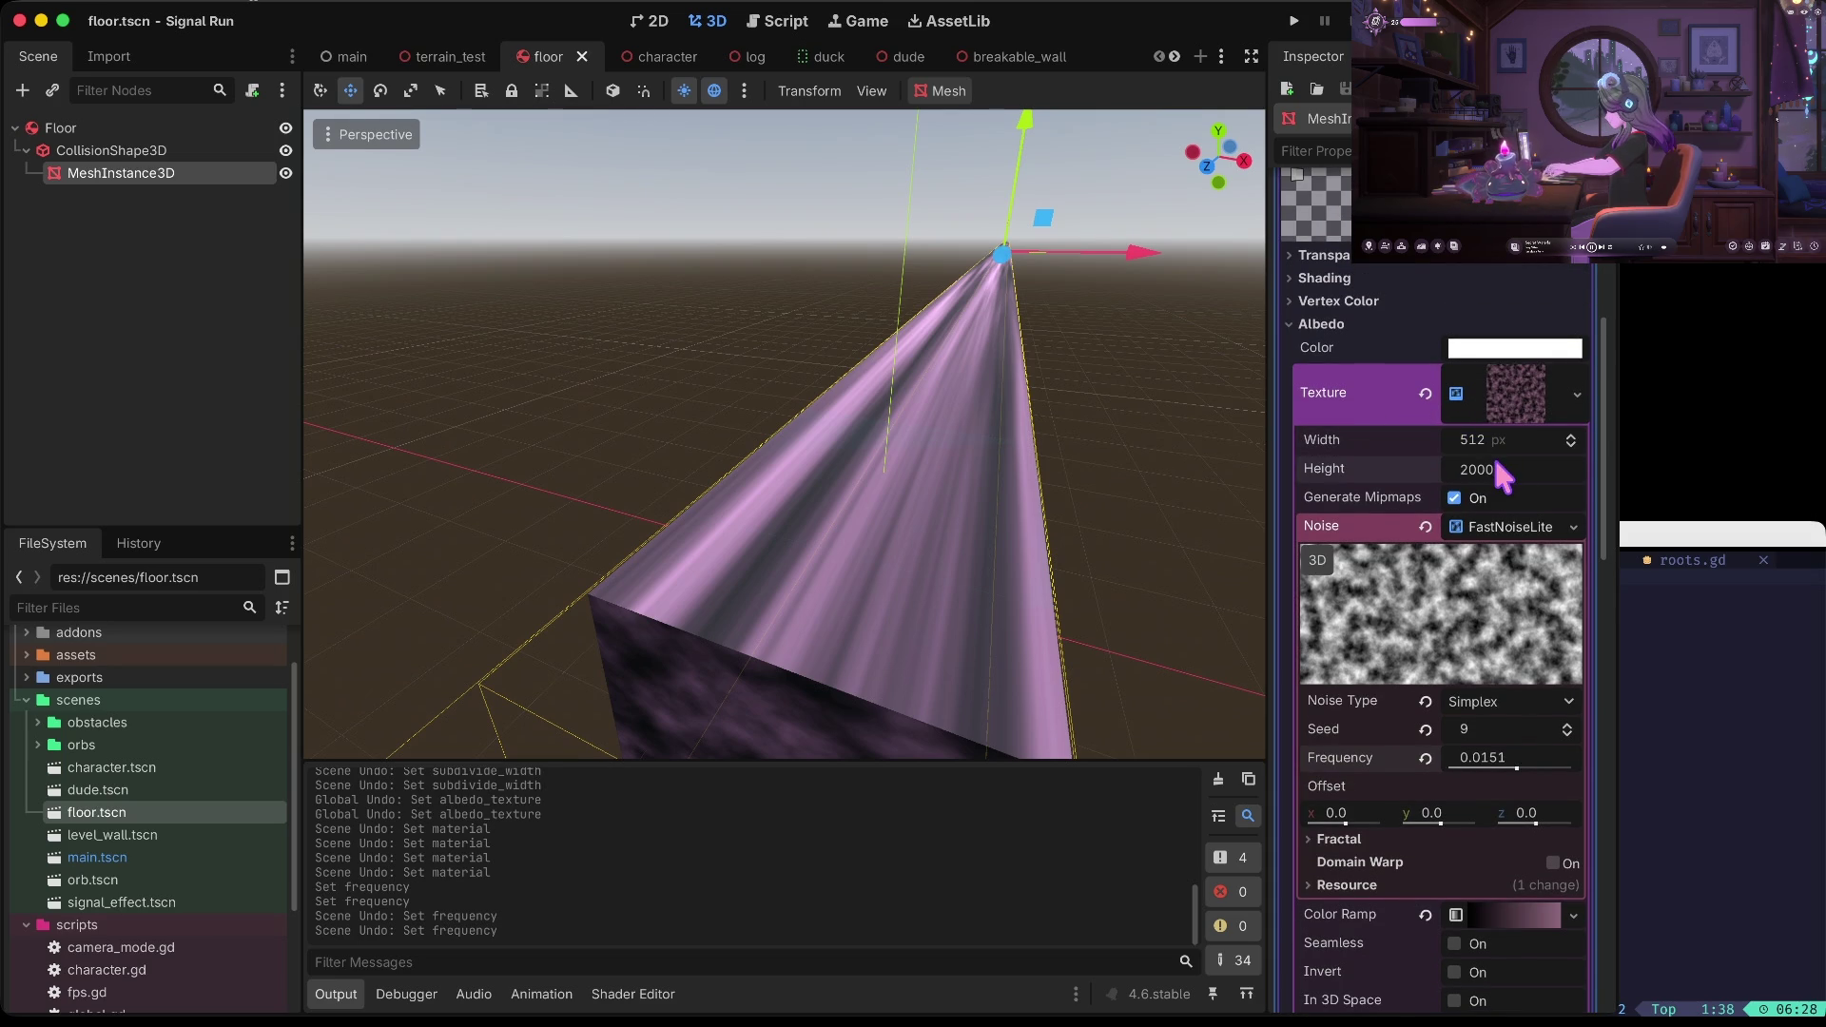
key("Tab")
left_click(1494, 460)
type("20")
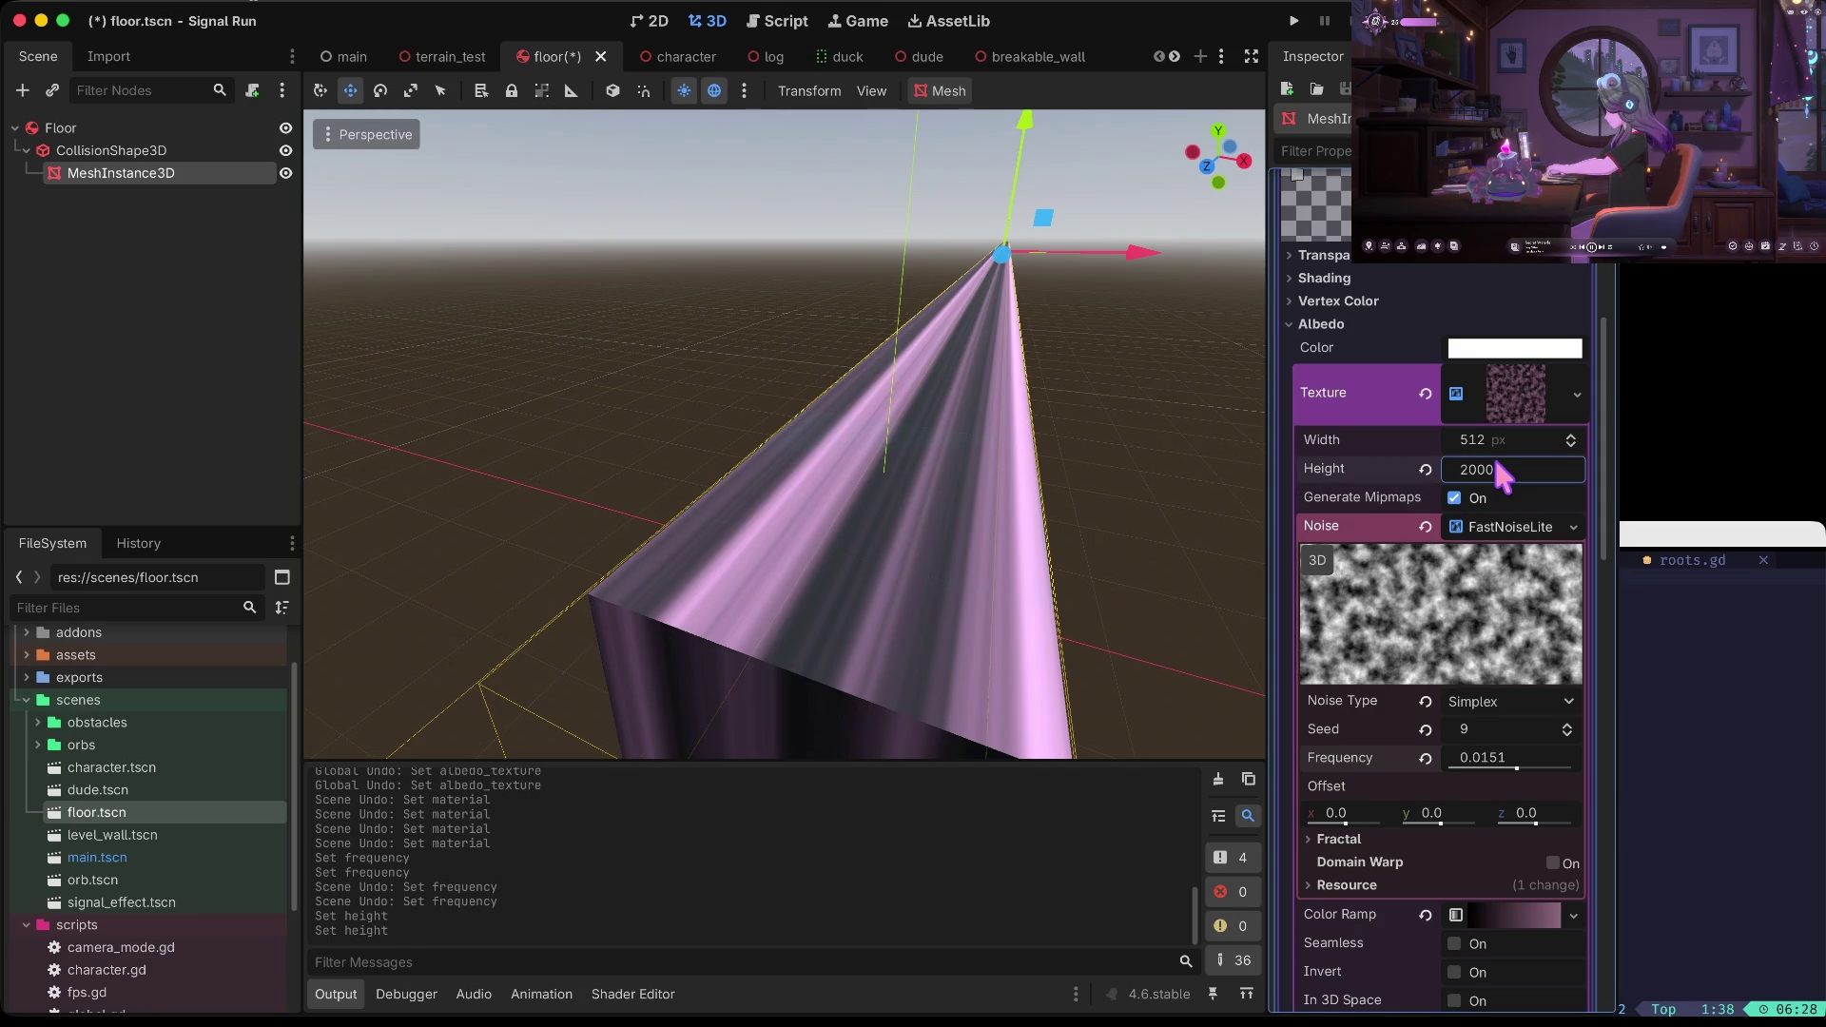
type("0")
key("Tab")
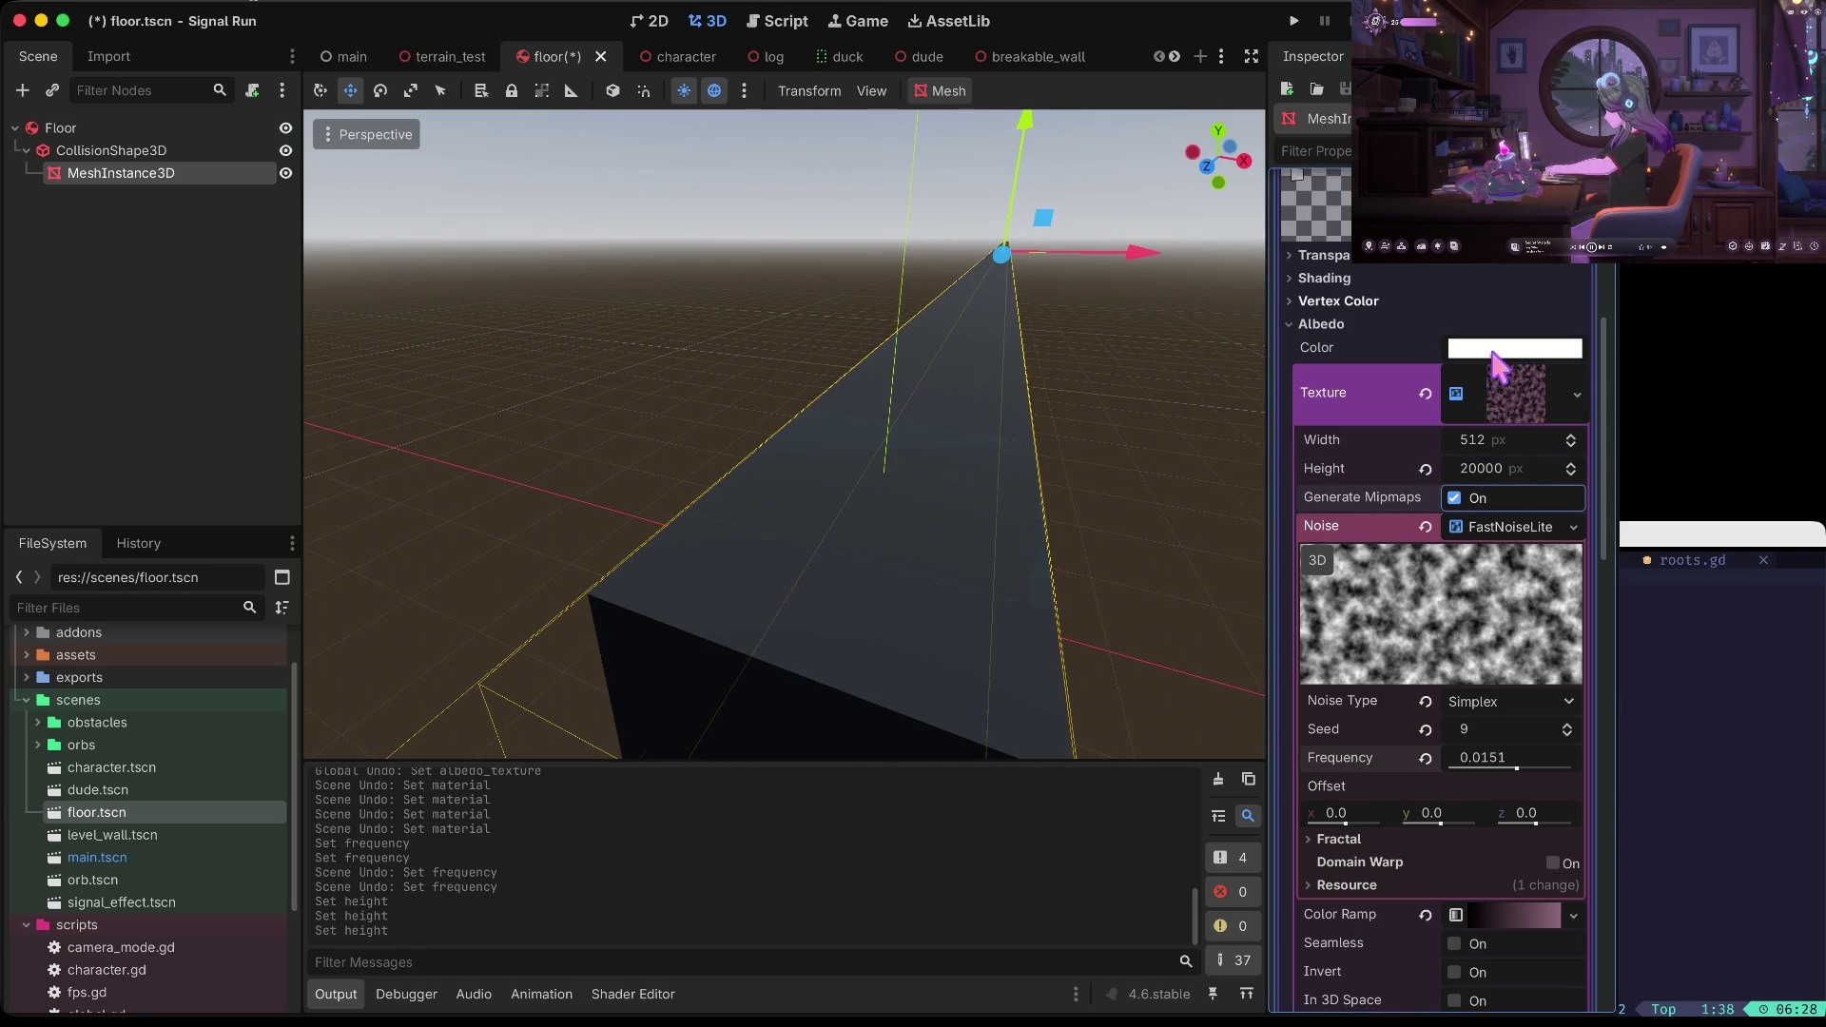
left_click(1501, 466)
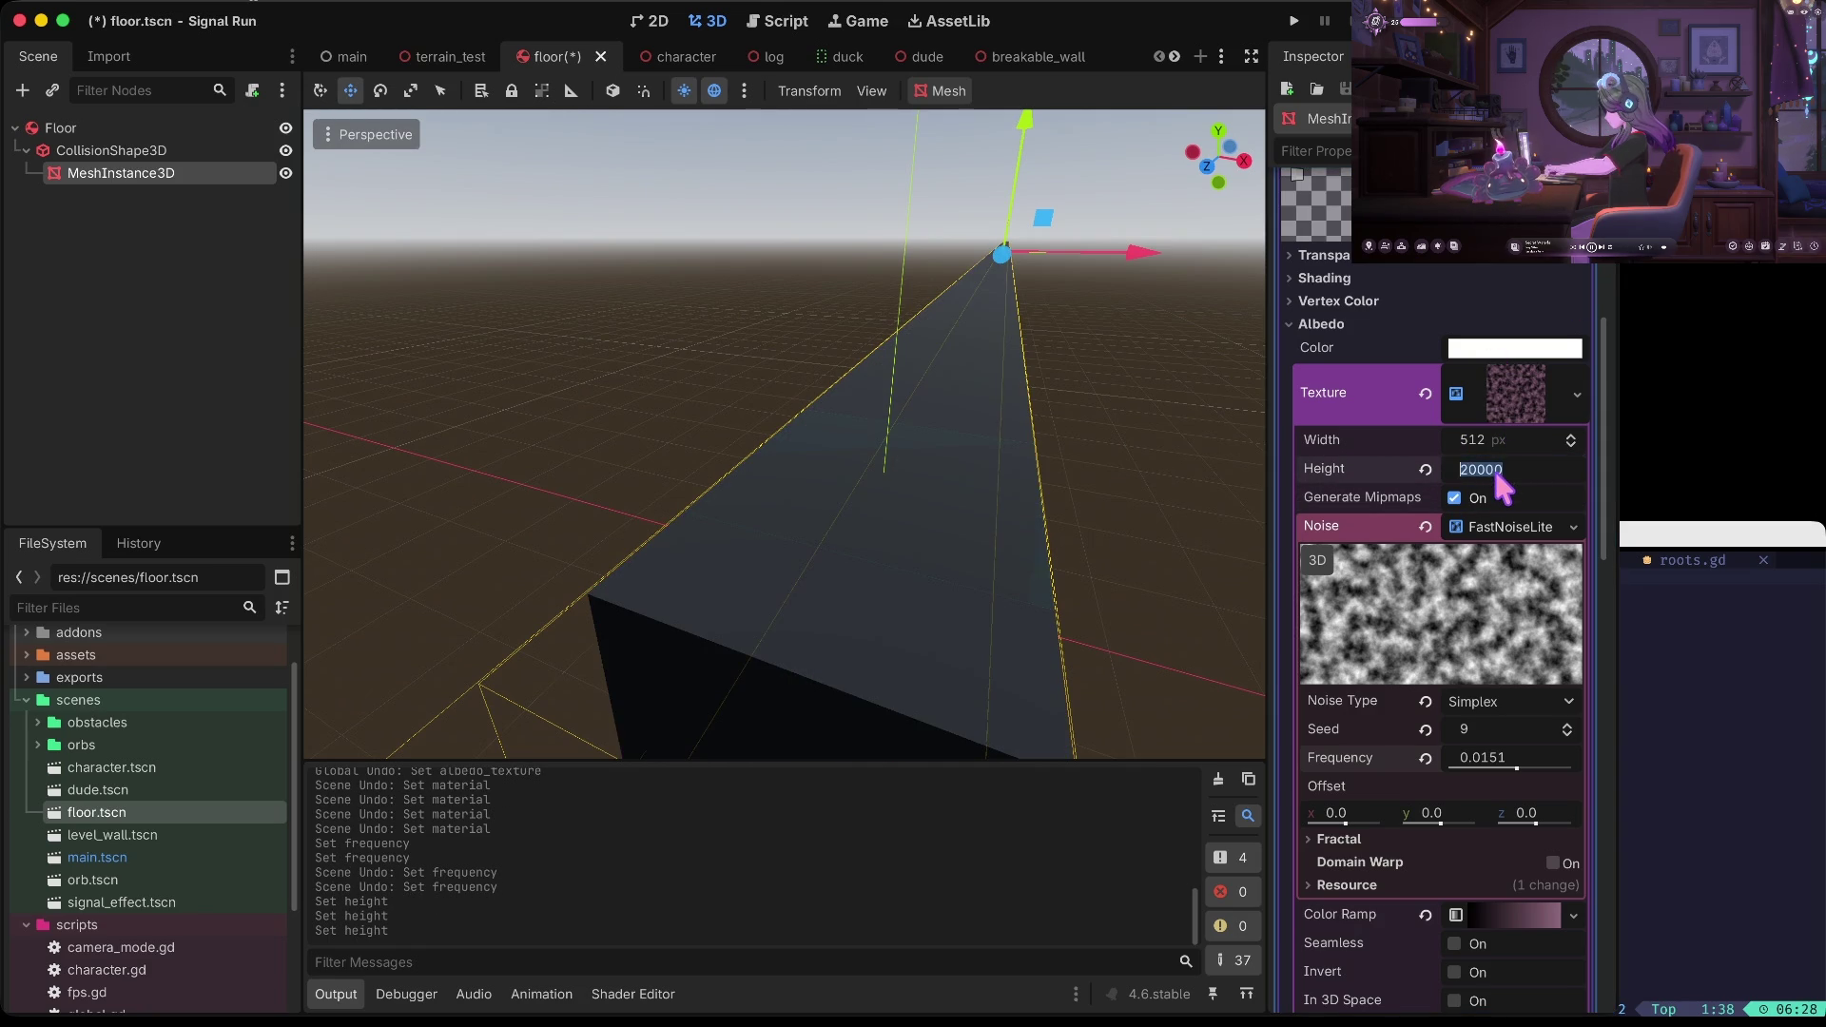
Save and playtest the game, jumping and switching lanes, then stop it
key("super+b")
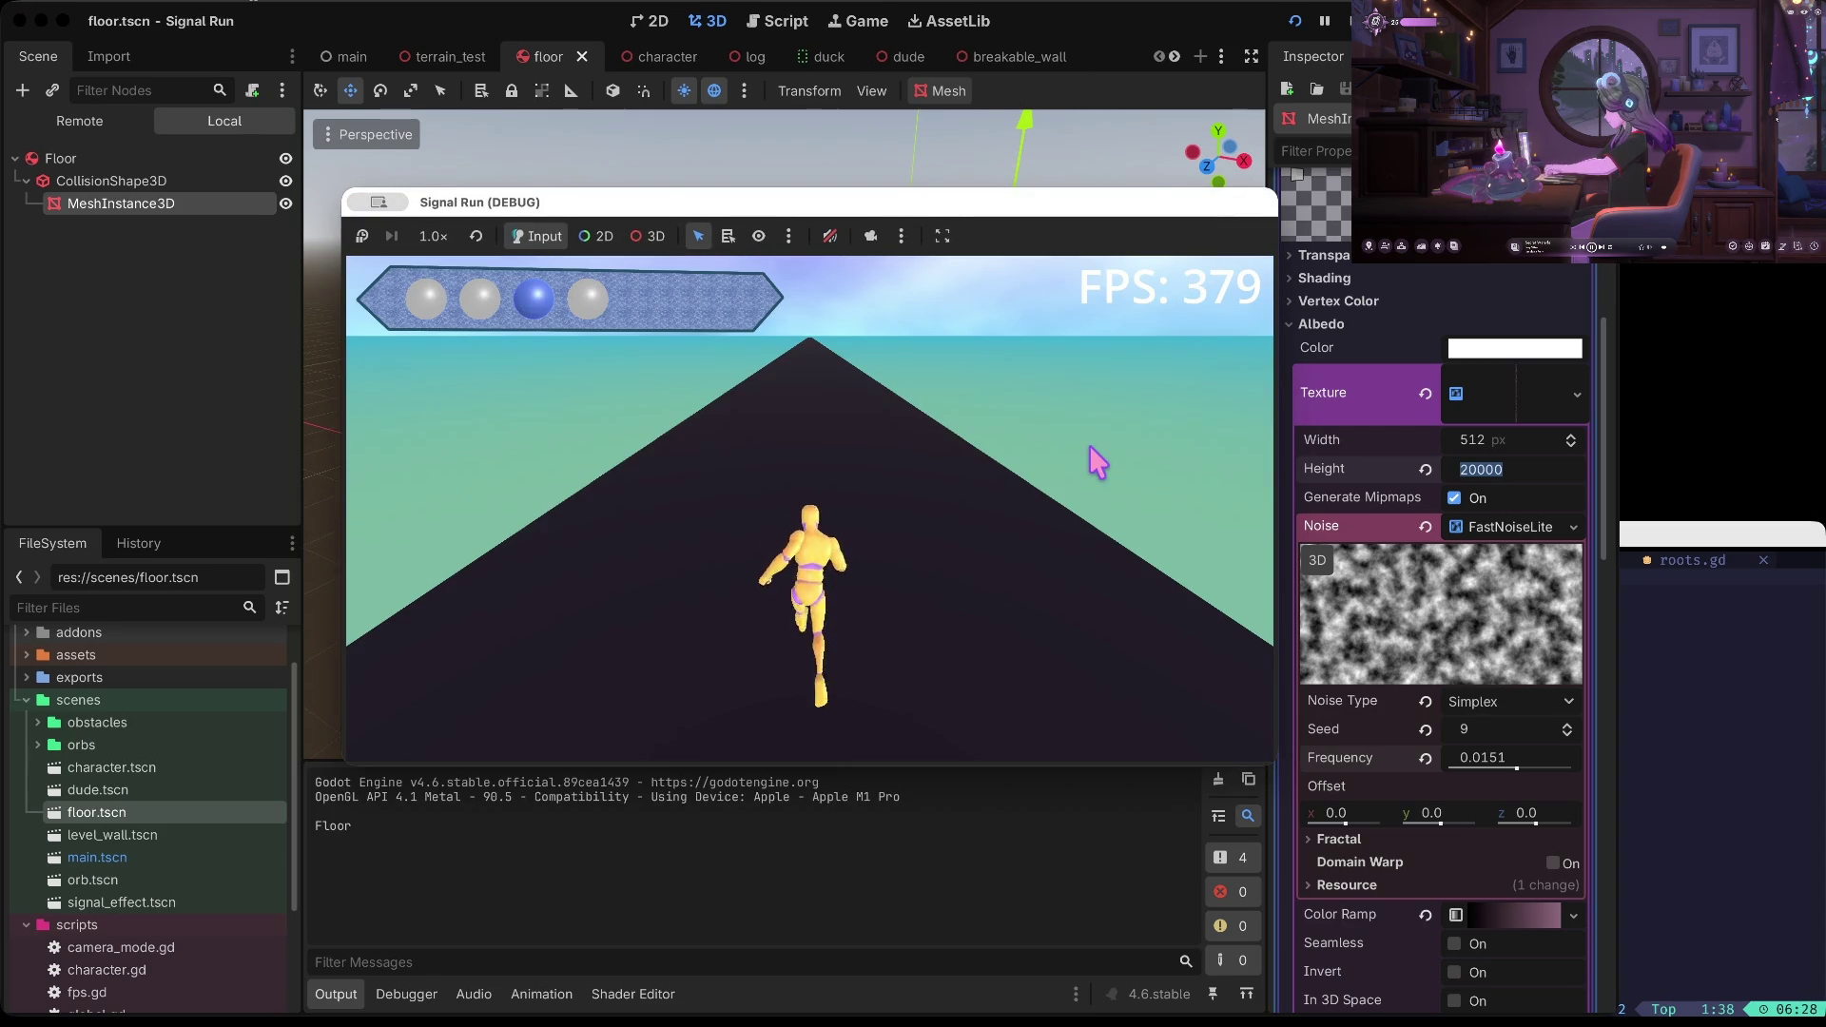
key("space")
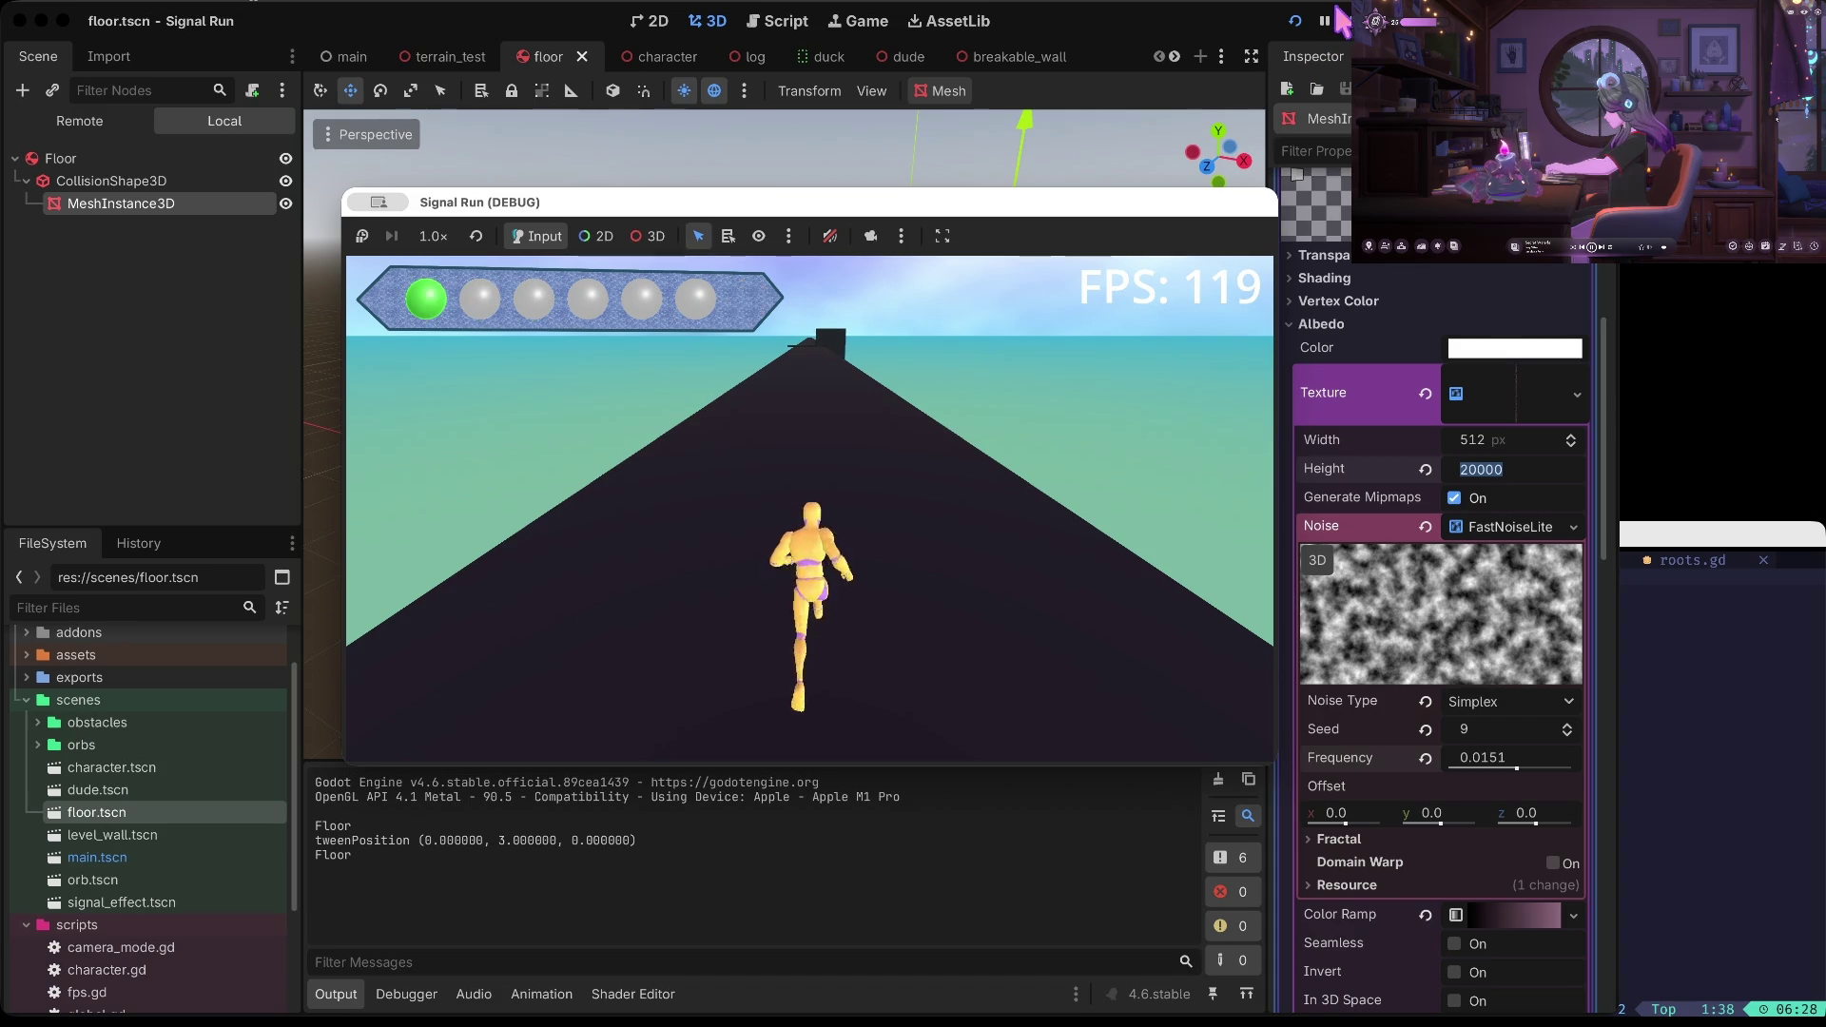
key("Right")
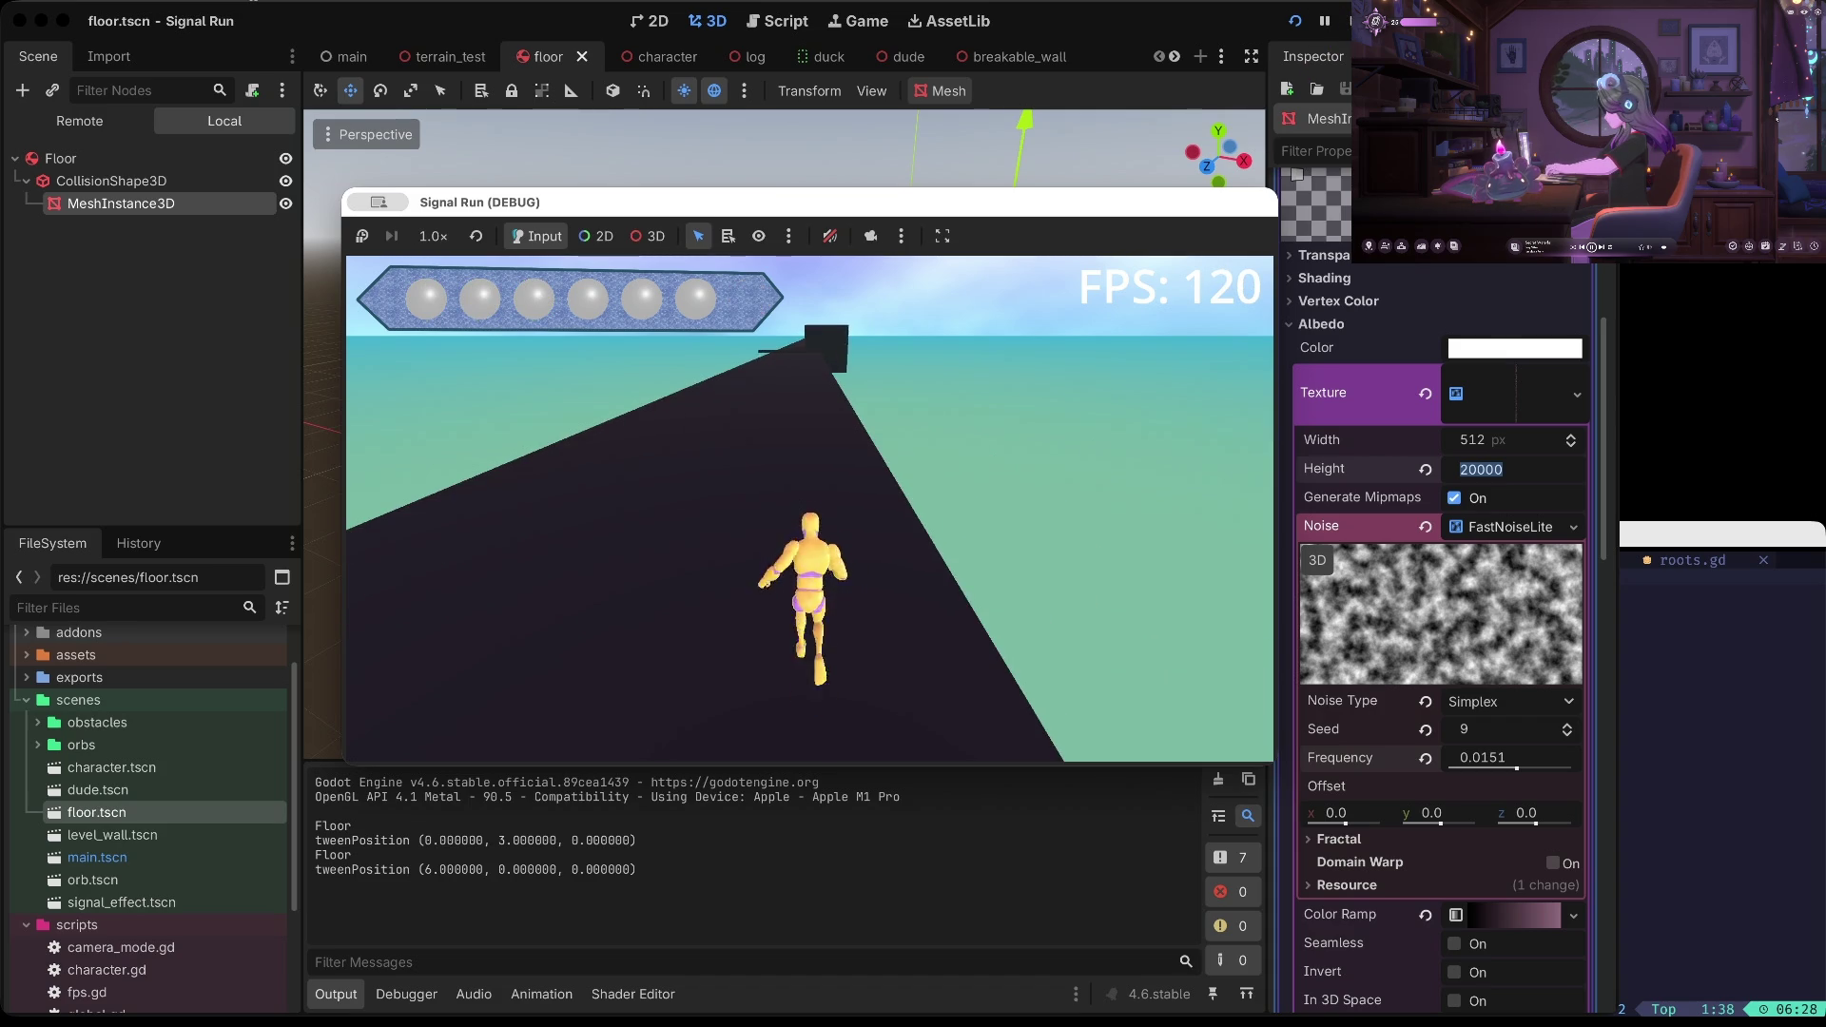
key("F8")
key("super+s")
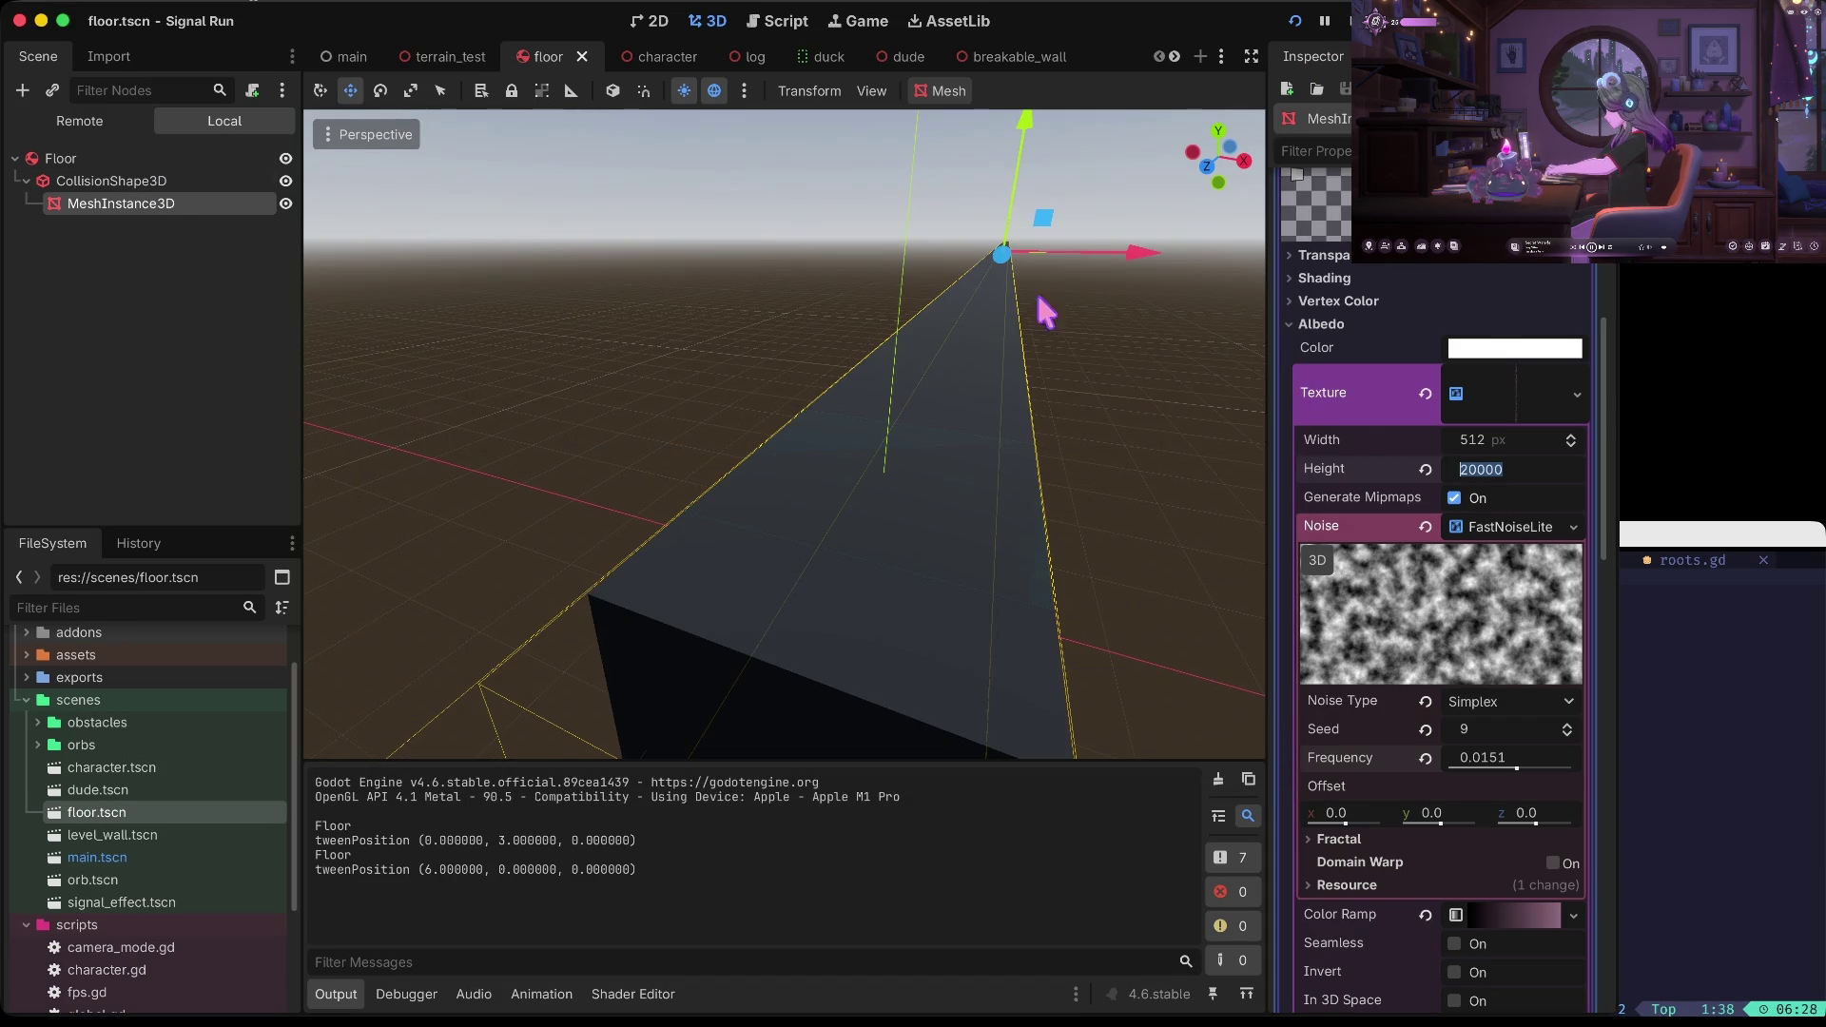
Clear the floor's albedo texture, set its albedo colour to black, and save
left_click(1426, 393)
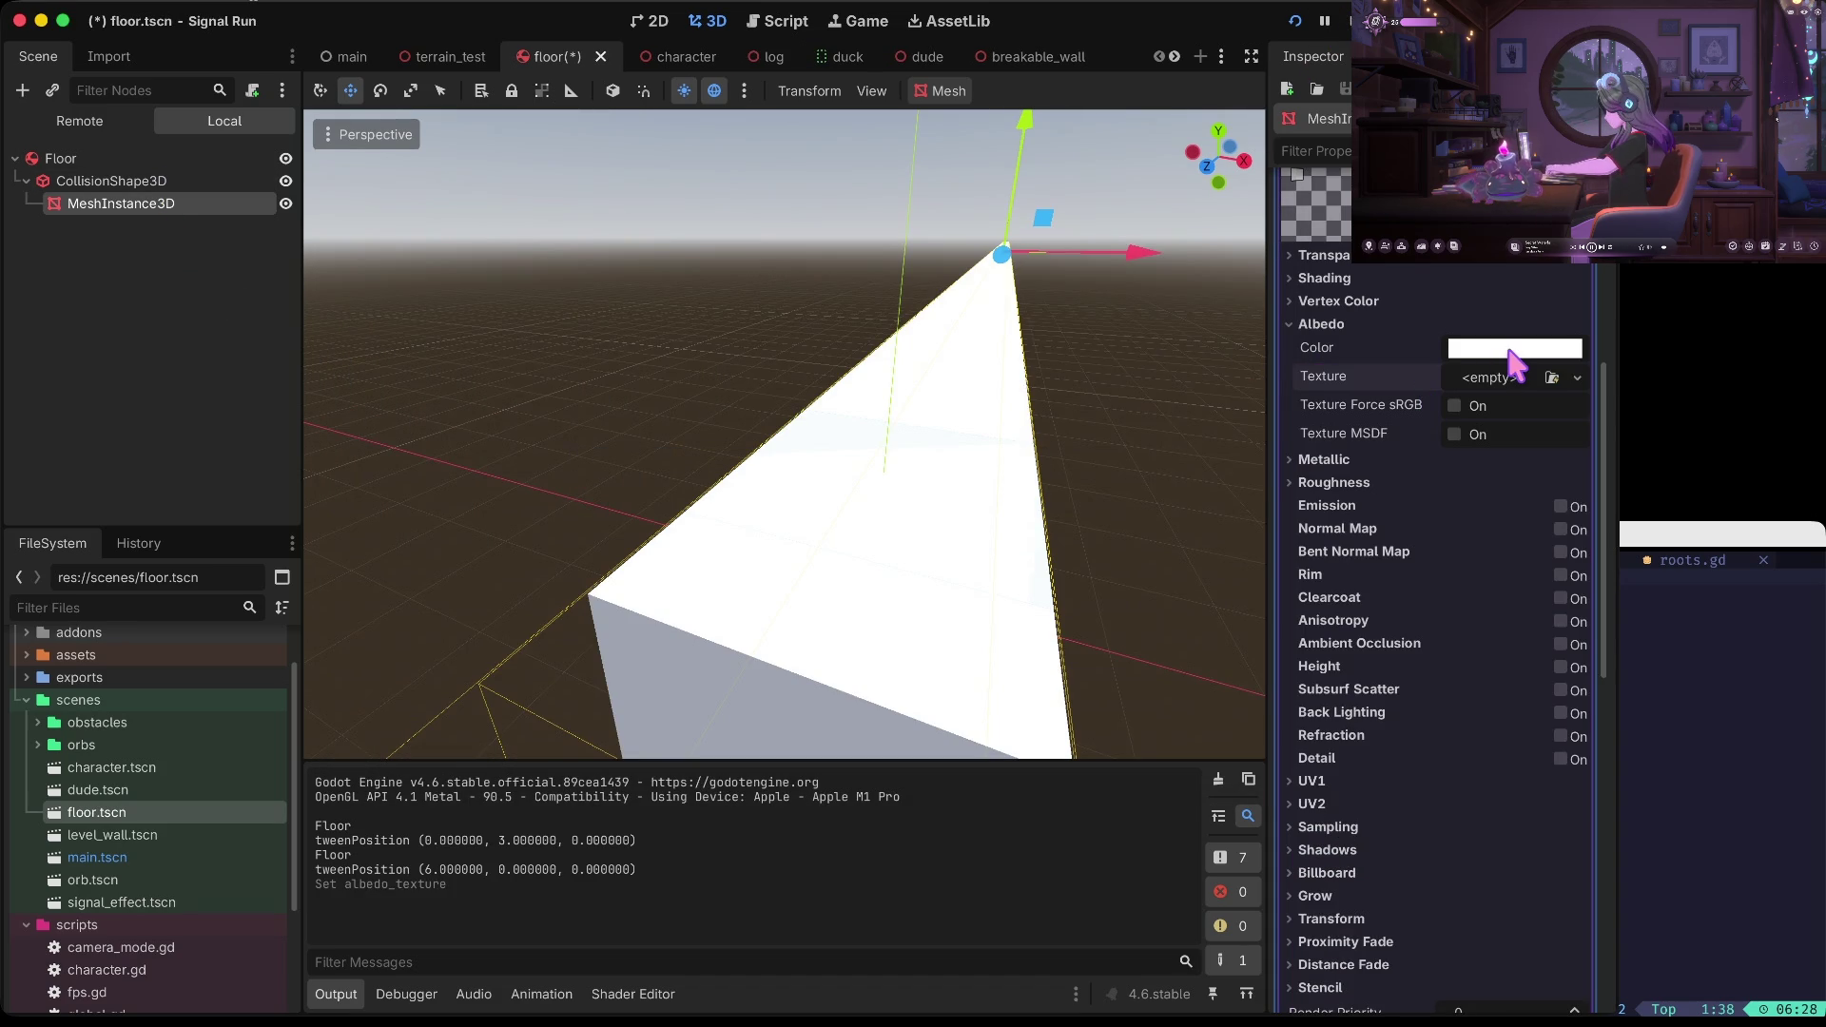
left_click(1512, 348)
left_click_drag(1581, 571, 1585, 666)
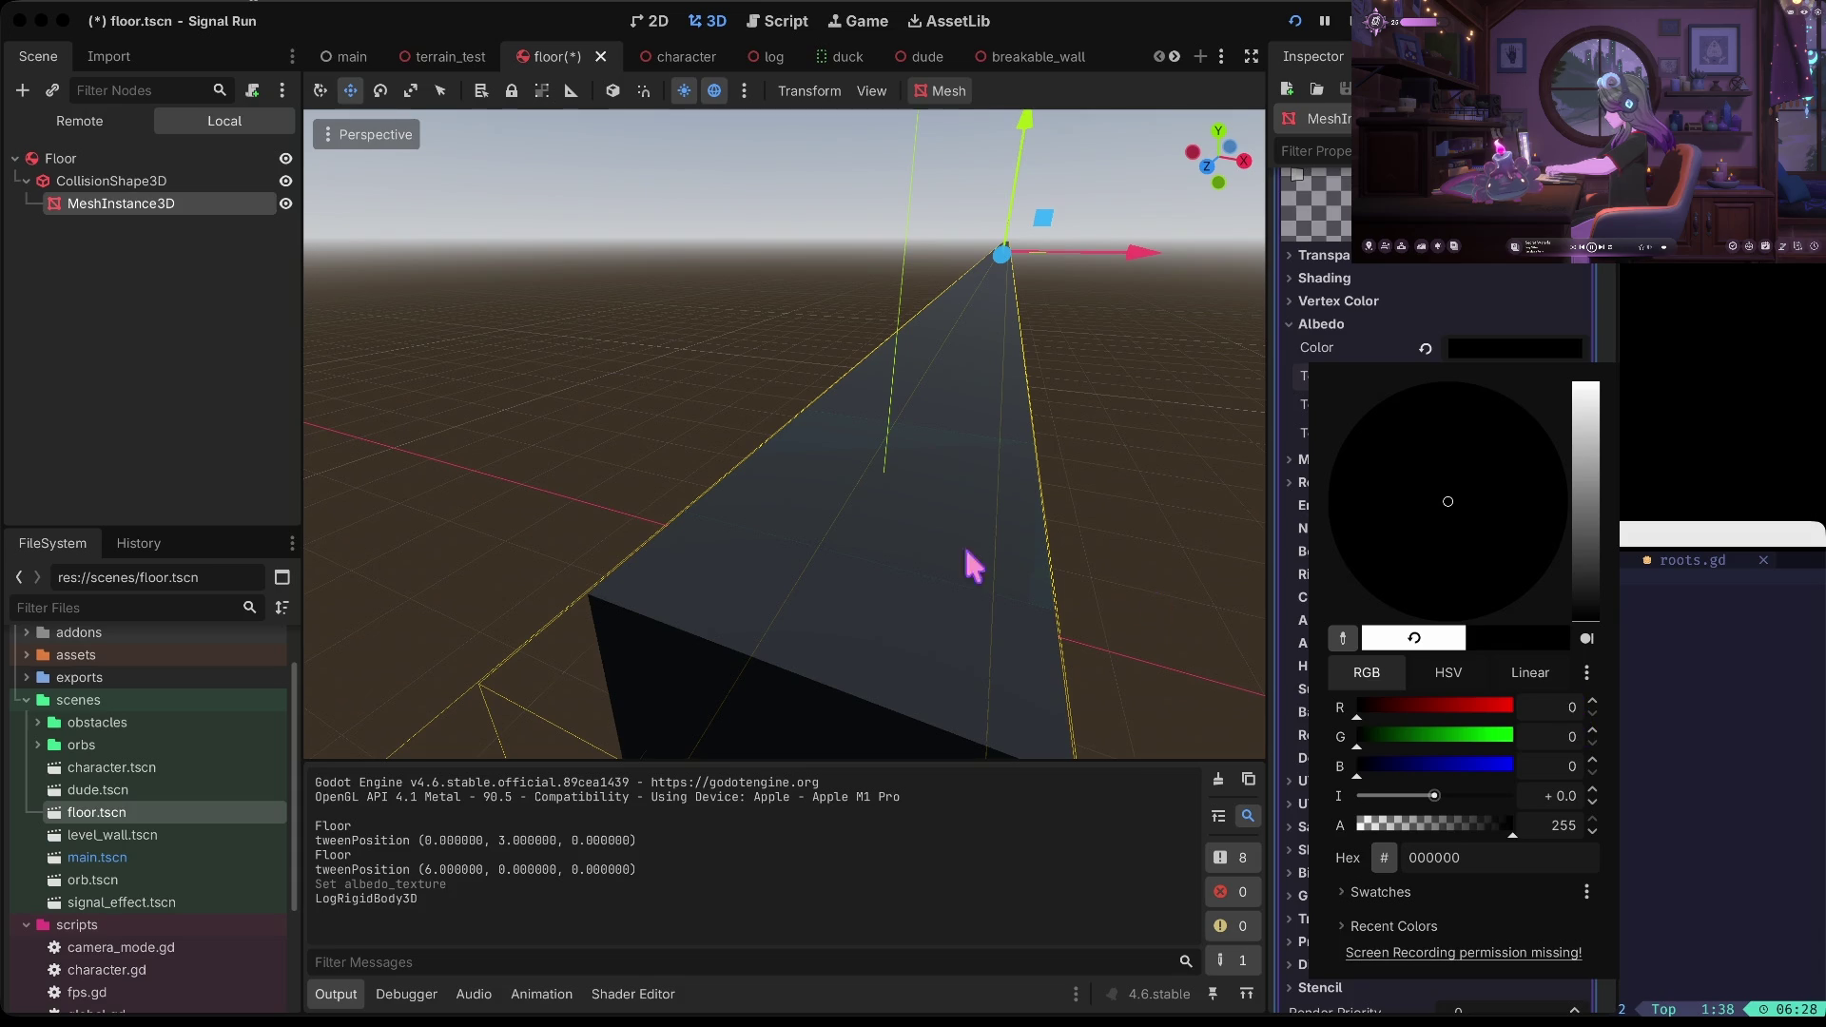
left_click(1055, 509)
key("ctrl+s")
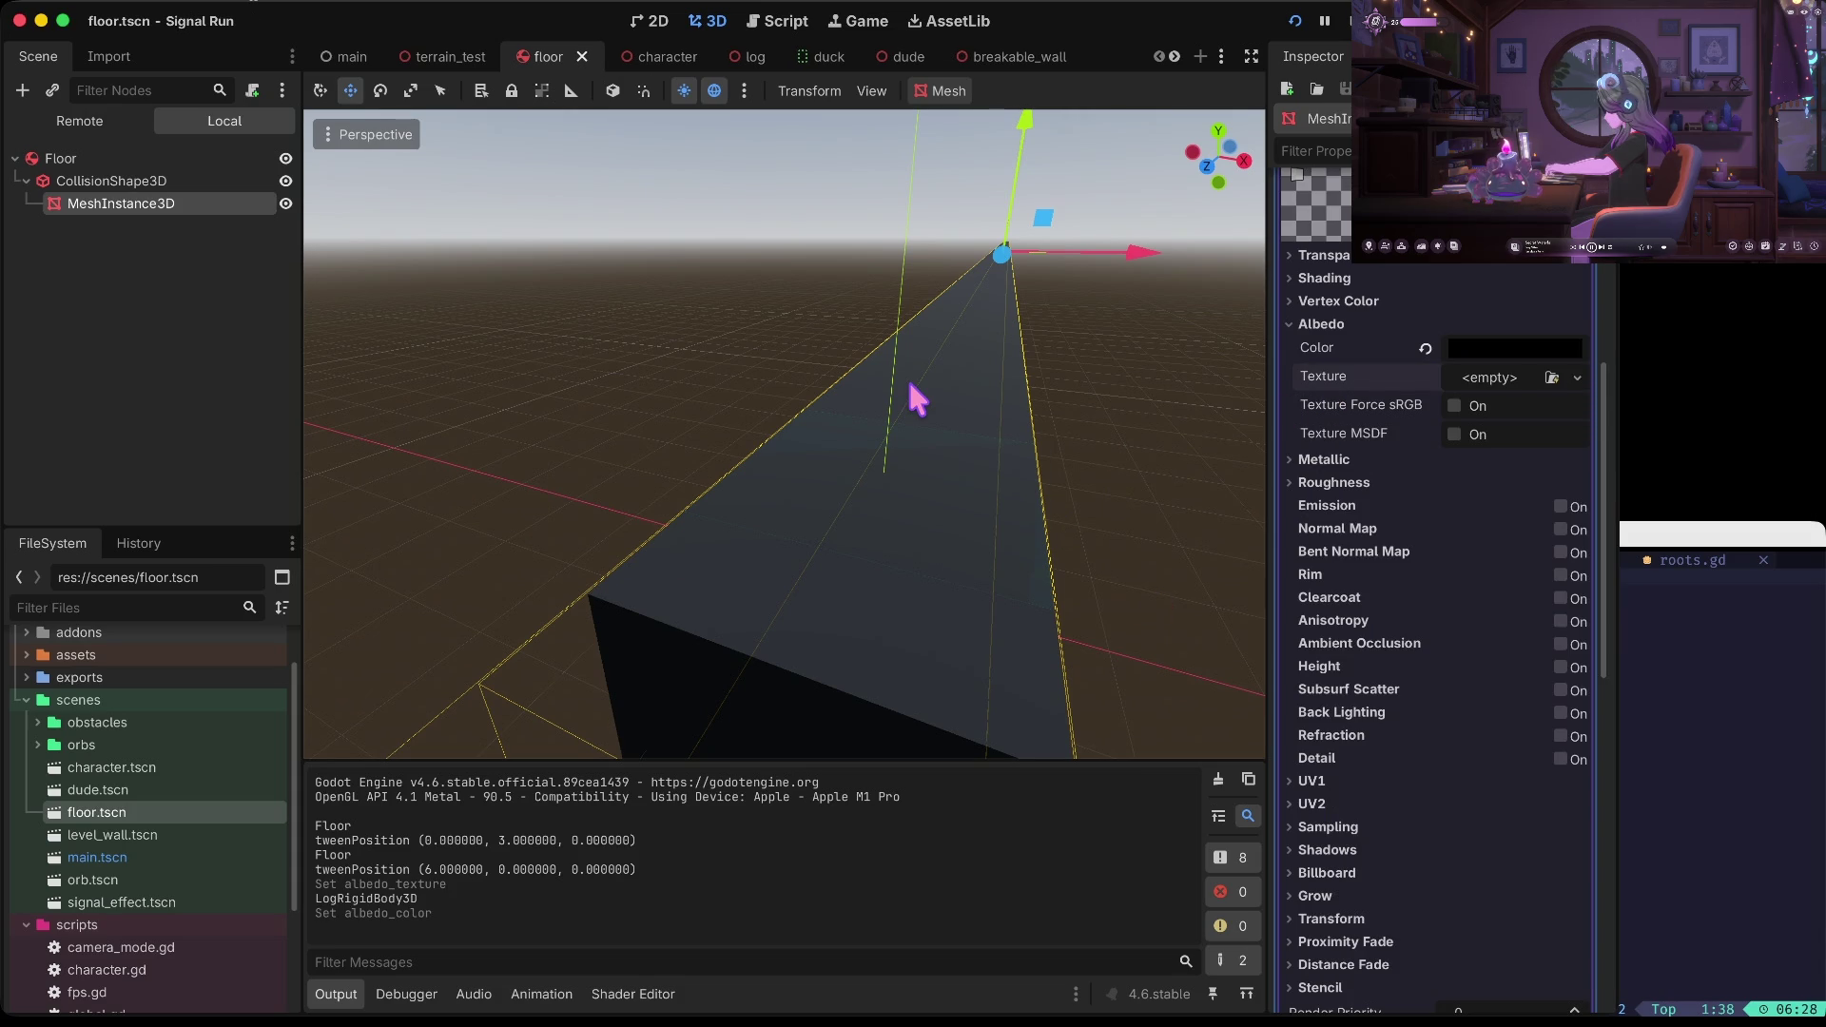
Playtest on the black floor, switching lanes, jumping and punching a wall, then stop
key("F5")
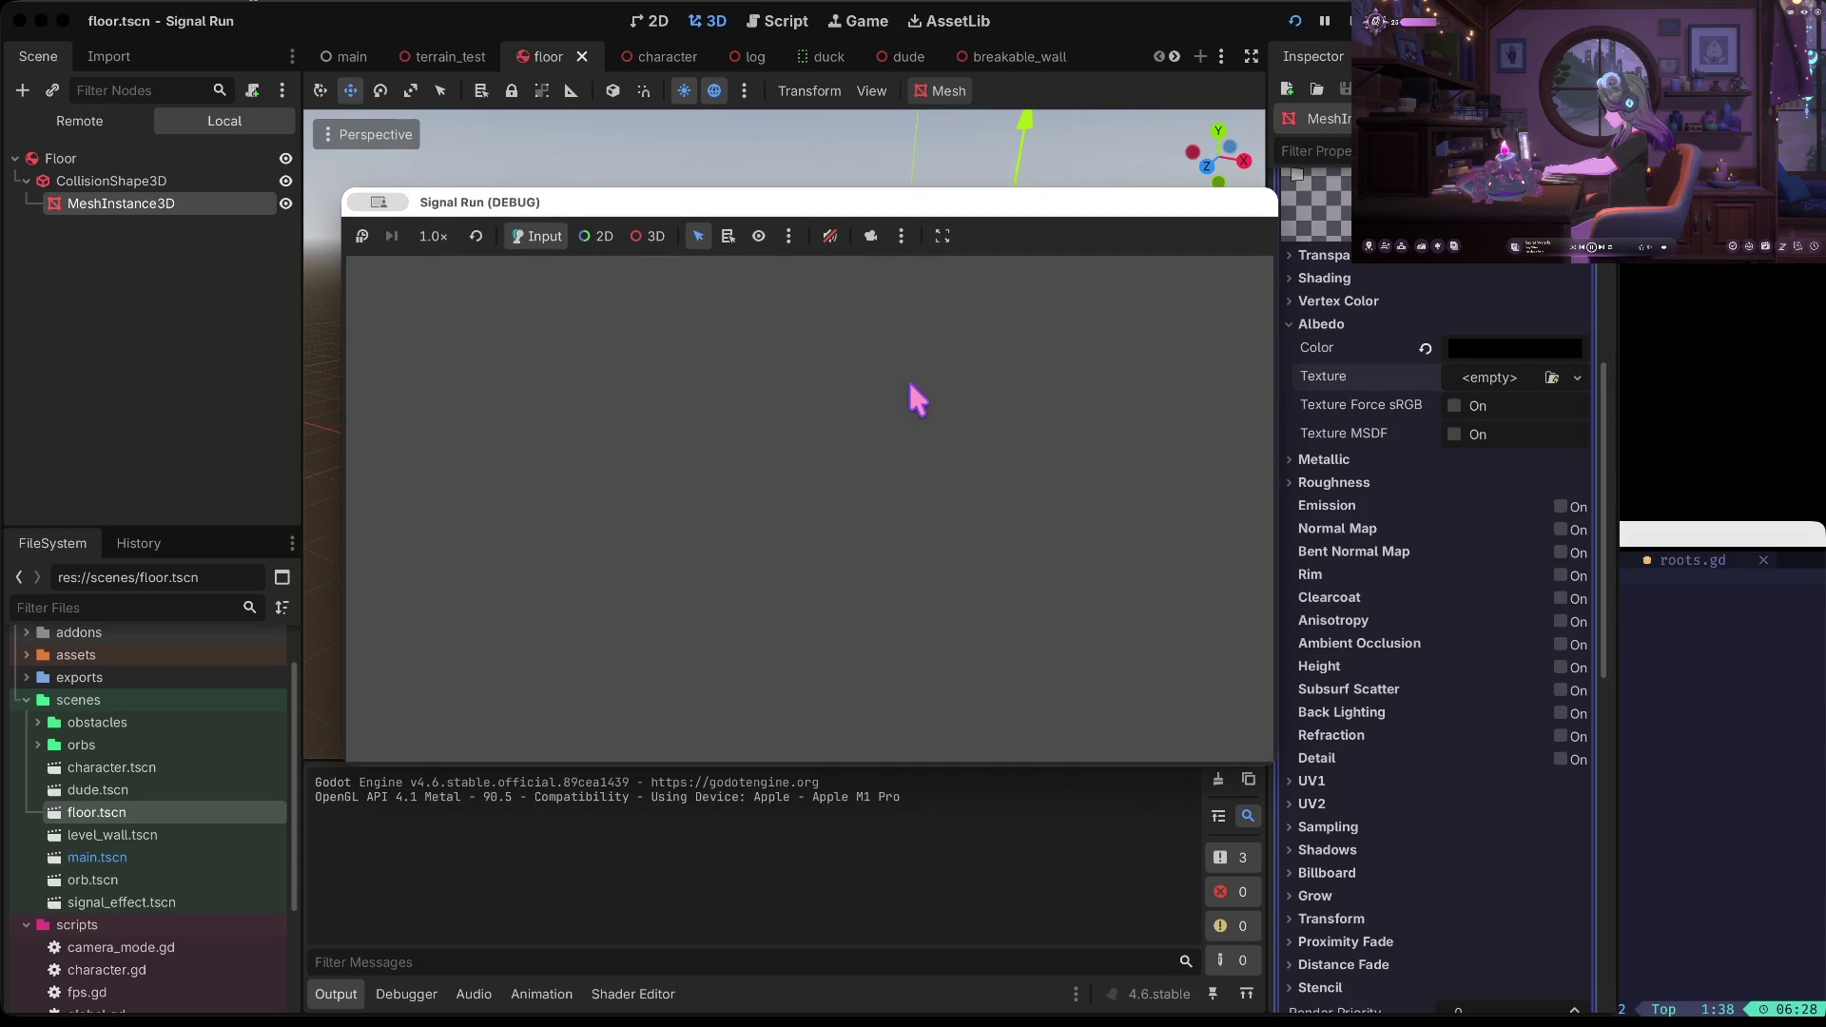
left_click(856, 484)
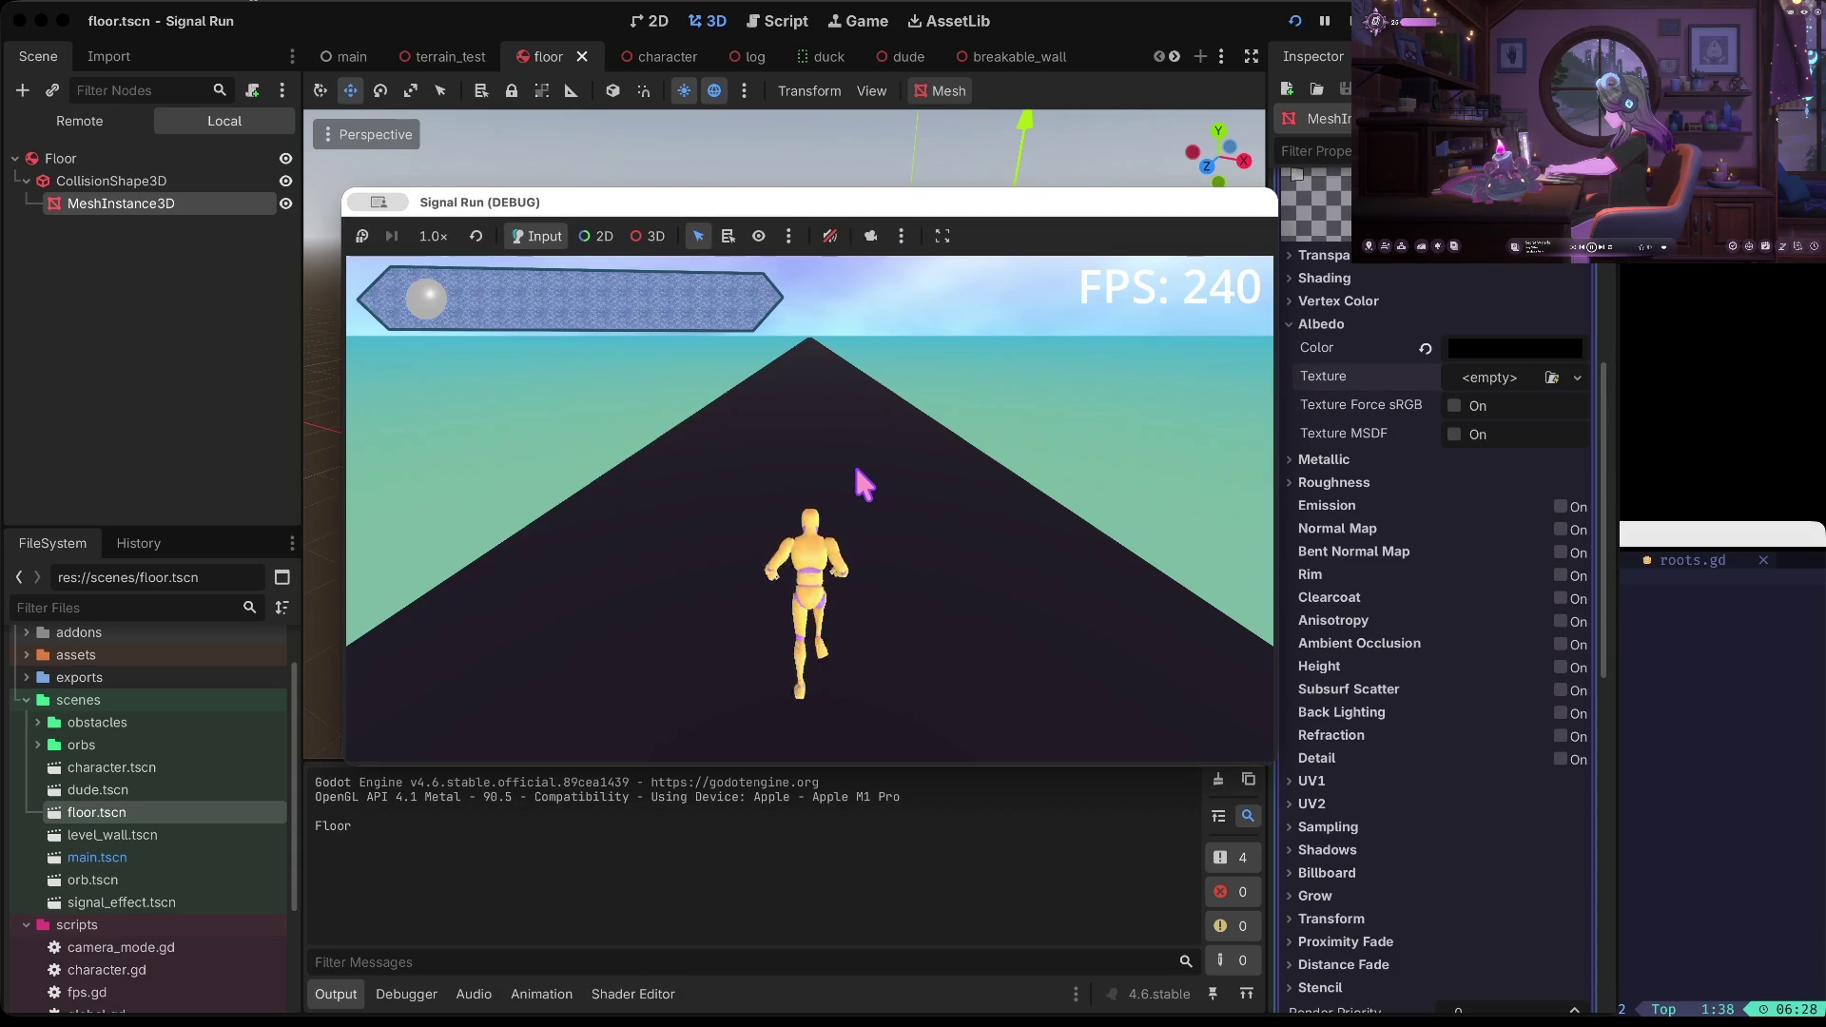
left_click(856, 470)
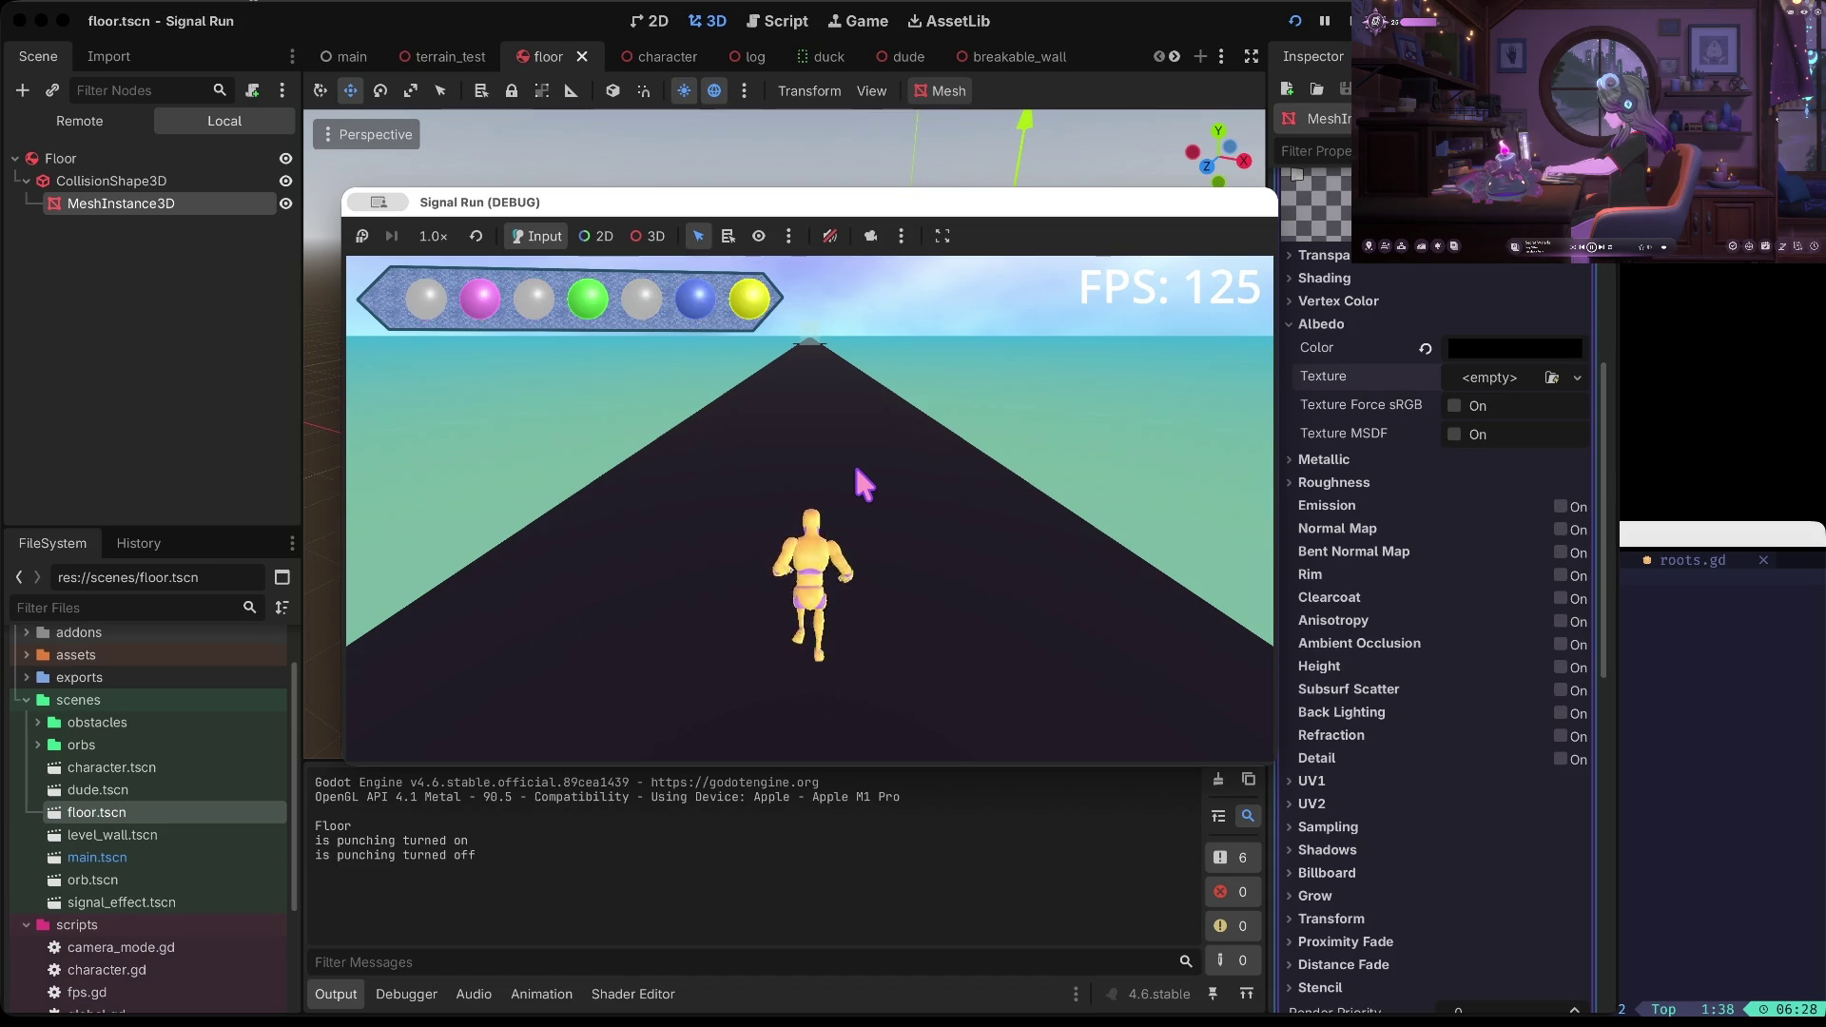
key("Left")
key("Right")
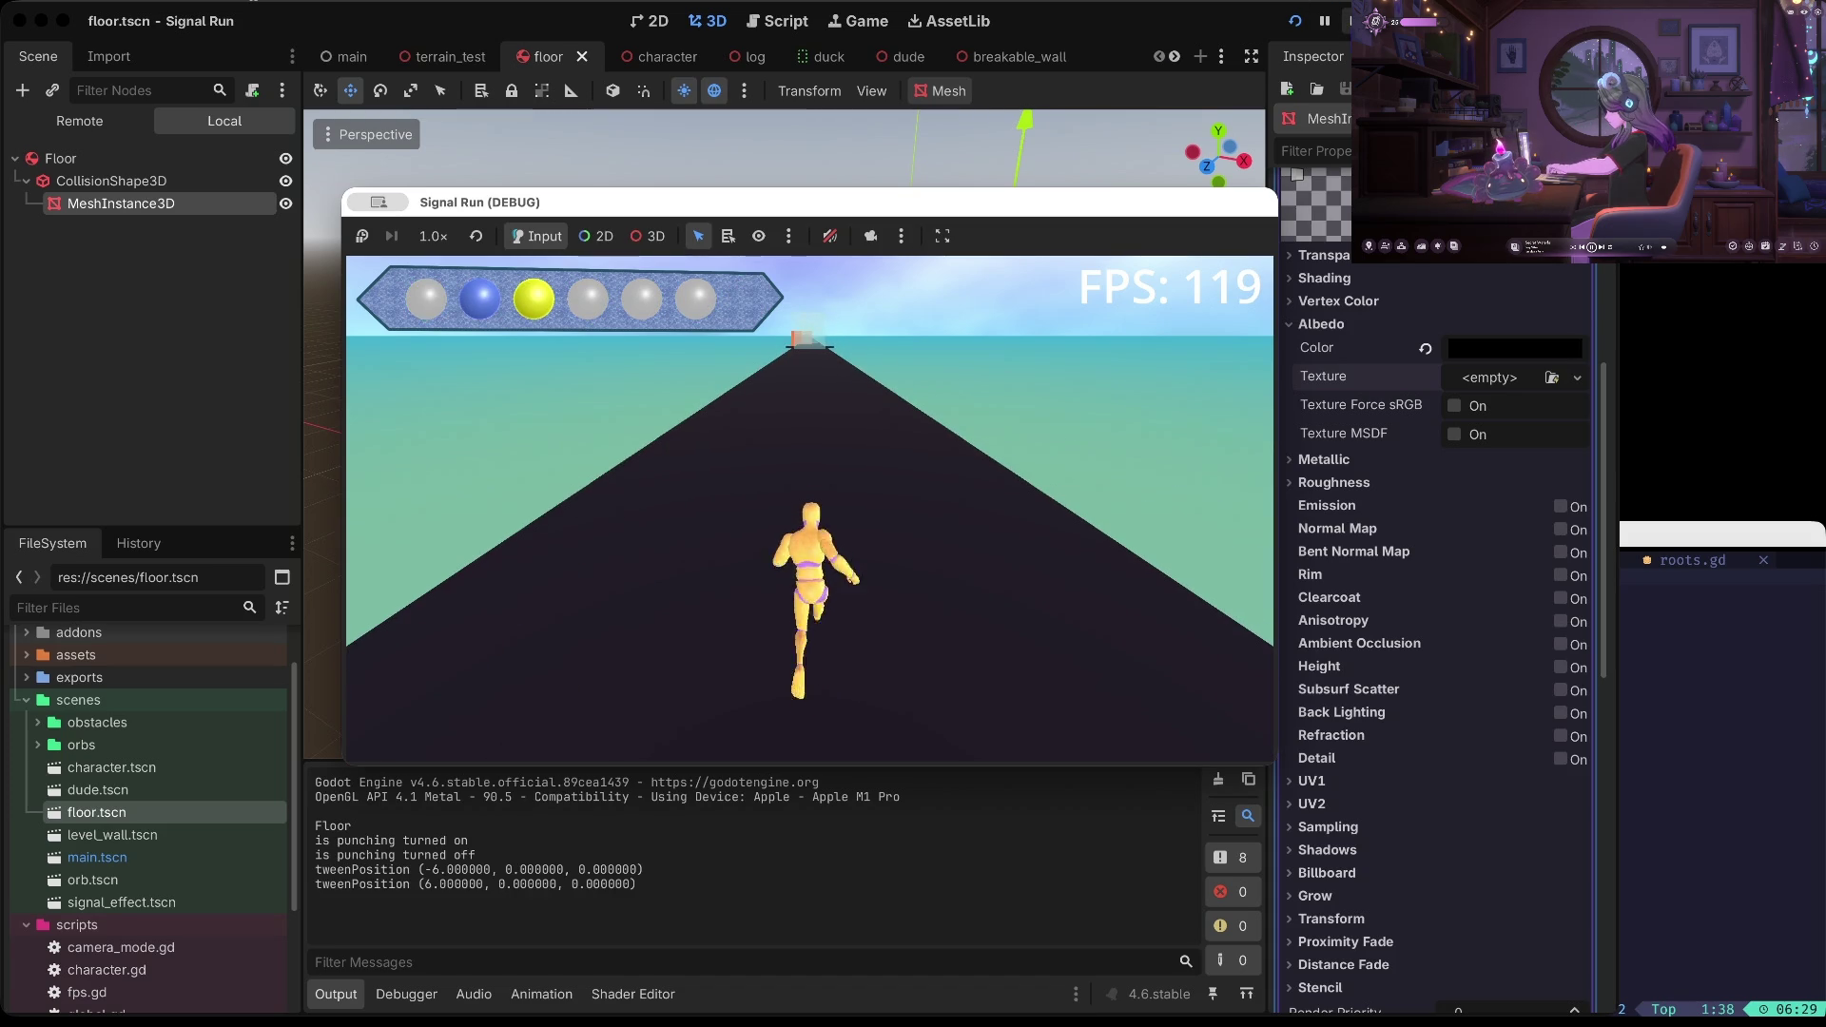
key("Up")
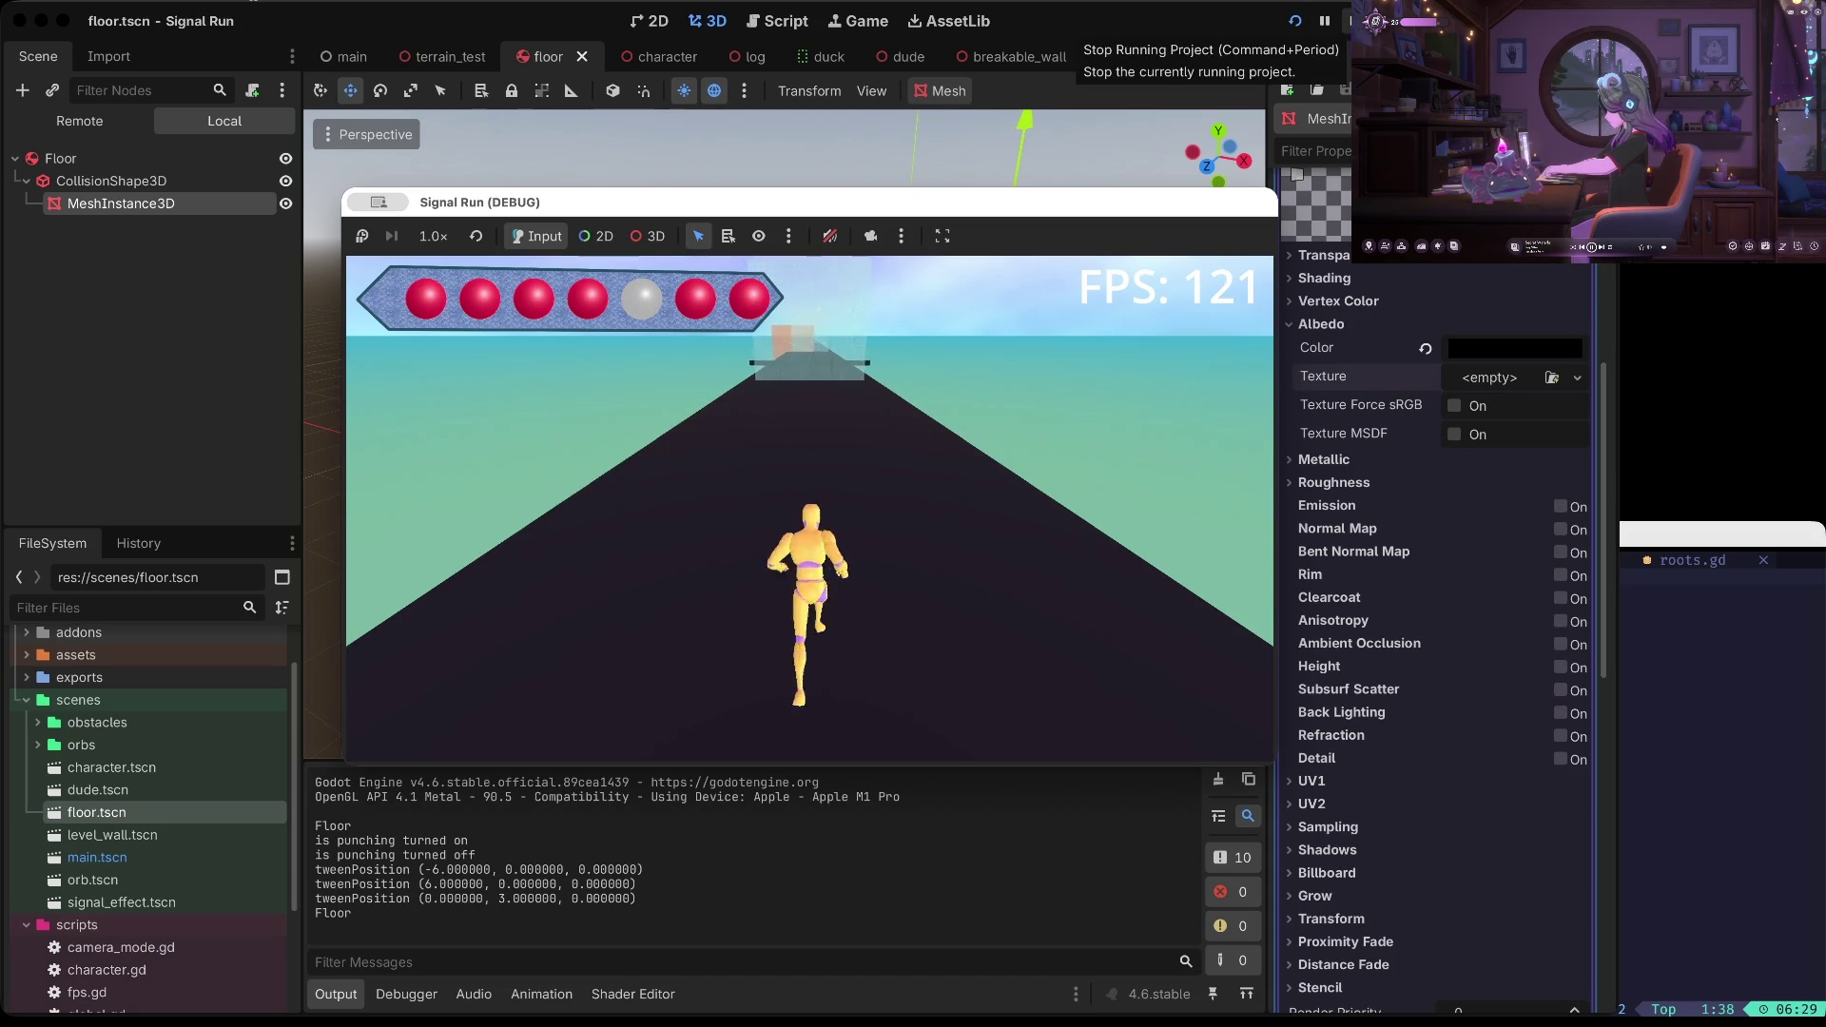
key("space")
key("space")
key("space")
key("space")
key("space")
key("space")
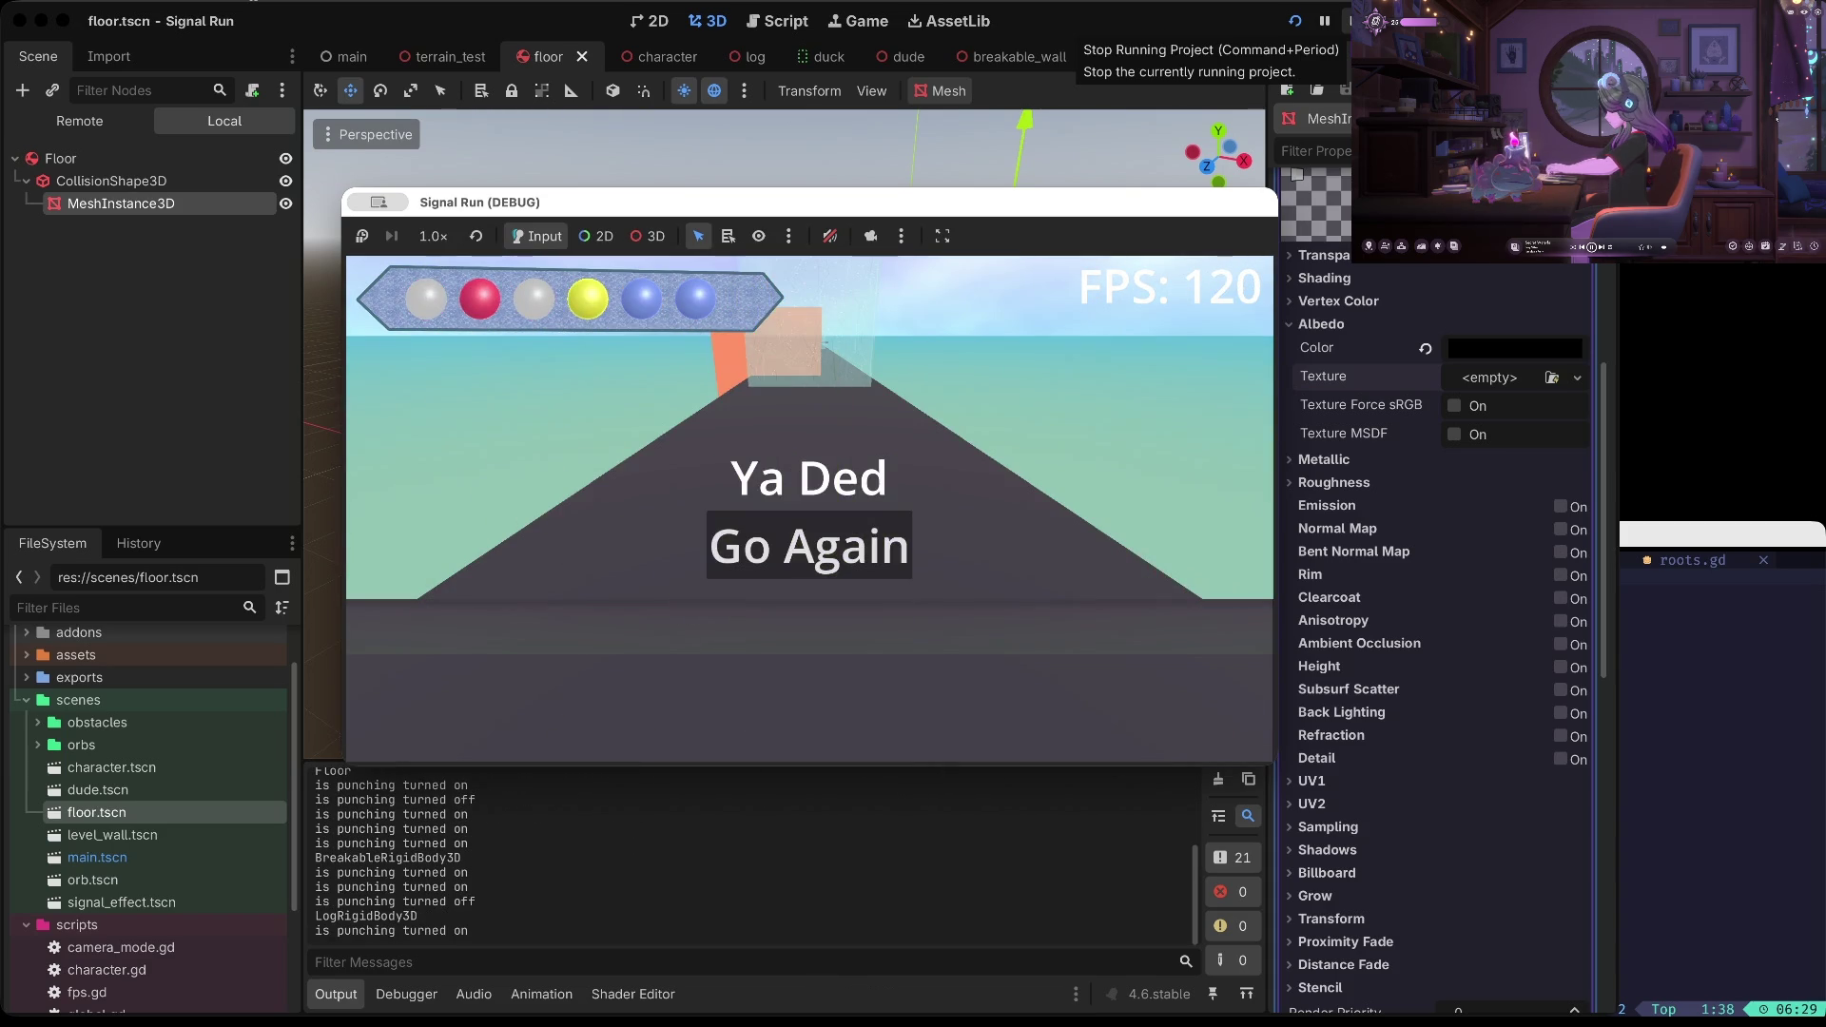
left_click(1348, 20)
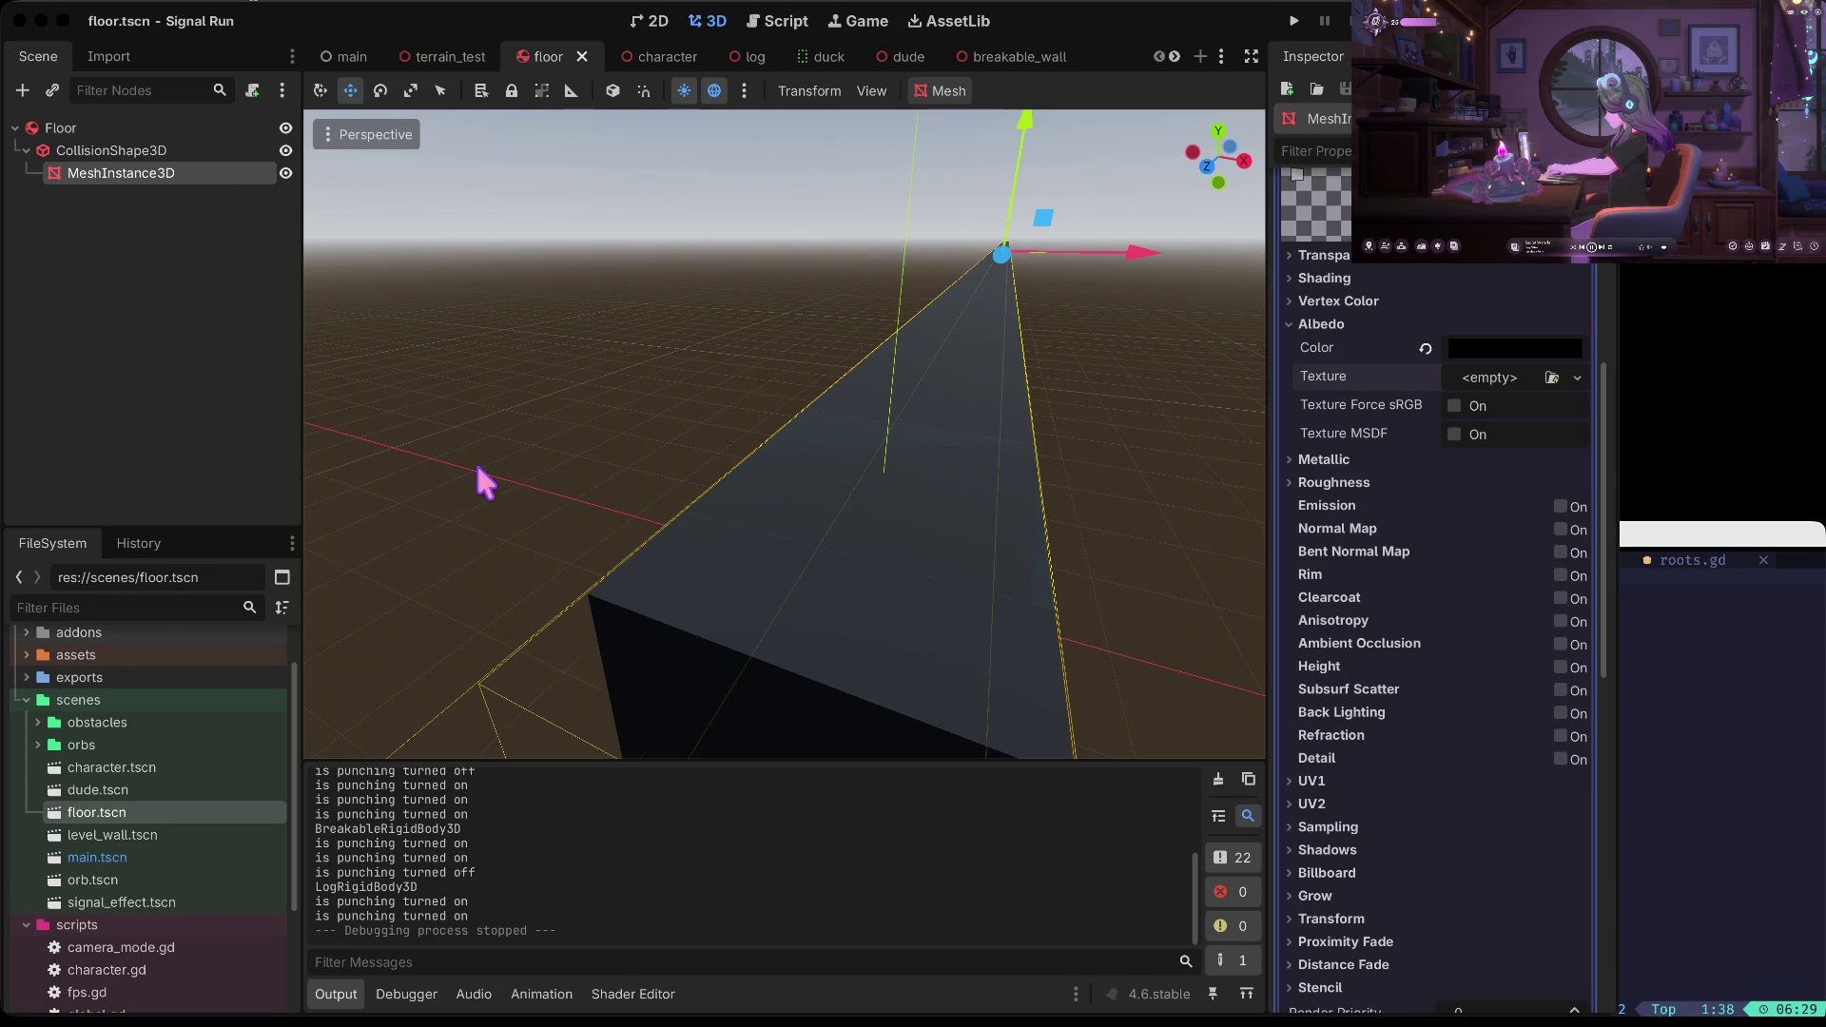
Deselect the floor mesh and open main.tscn to view the track's Floor, Floor2 and Floor3
left_click(526, 464)
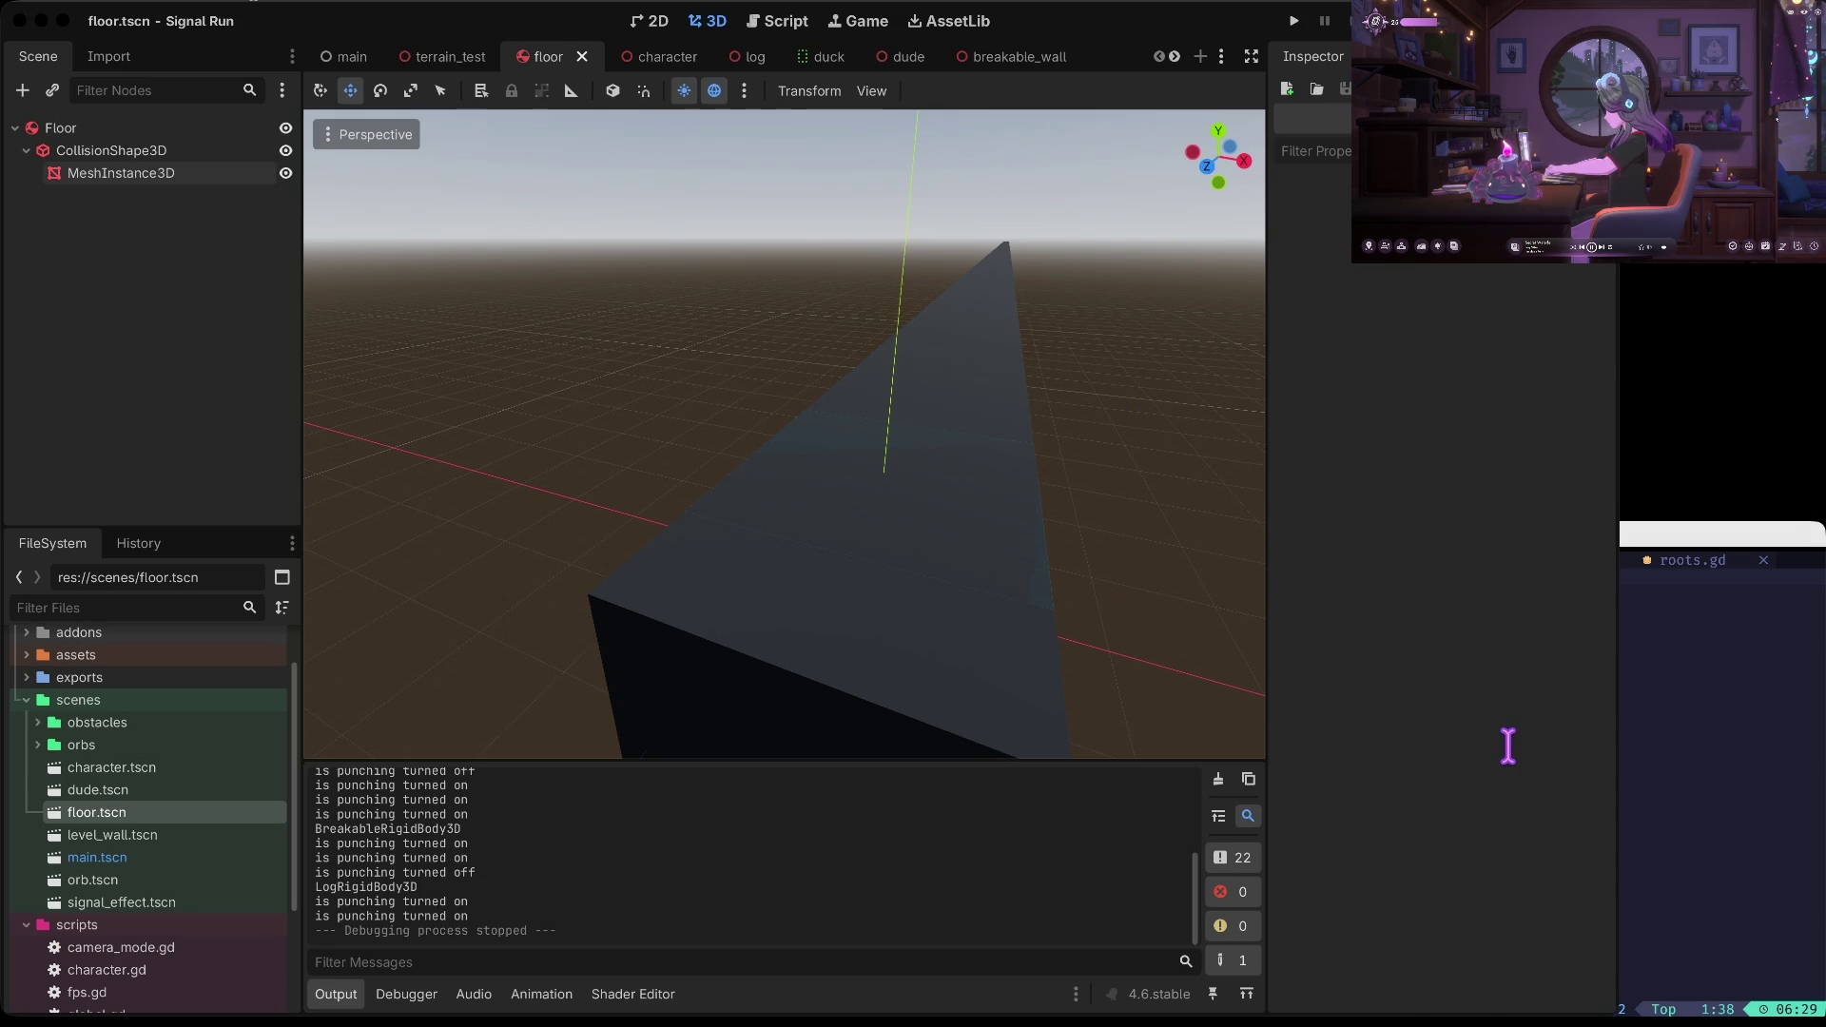
left_click(1029, 539)
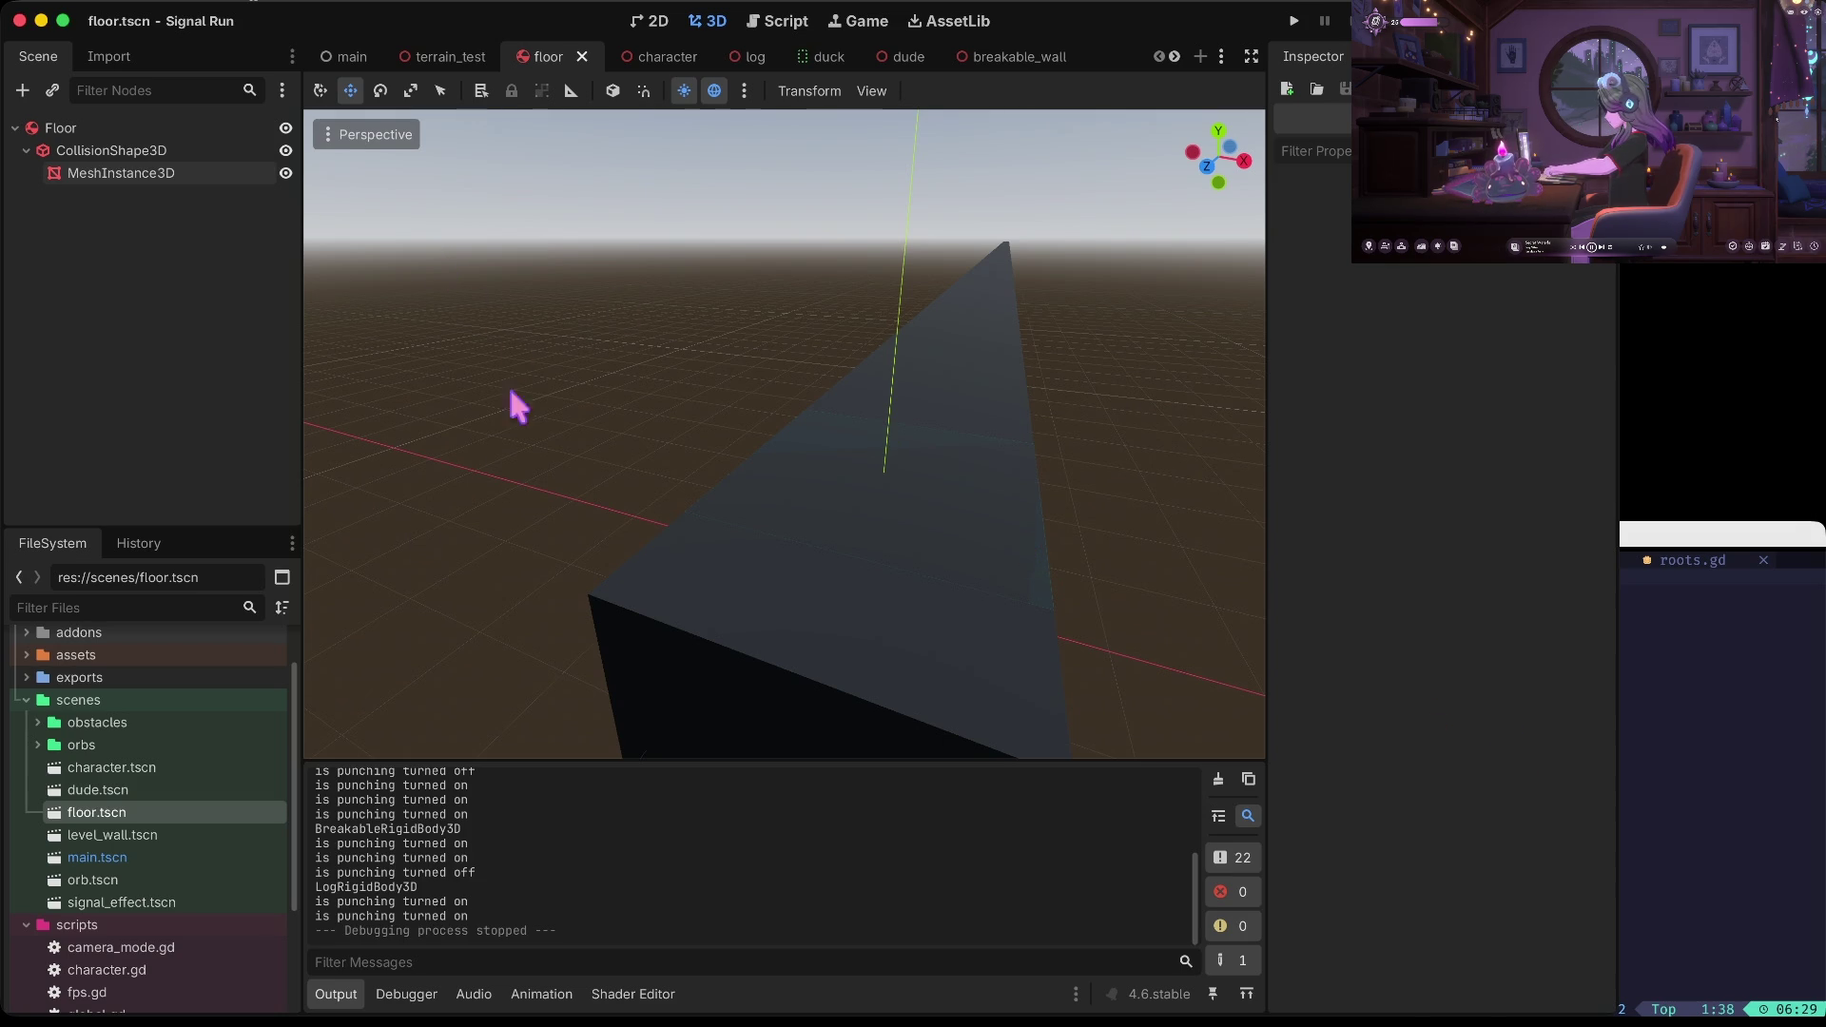
scroll(213, 795, "up", 2)
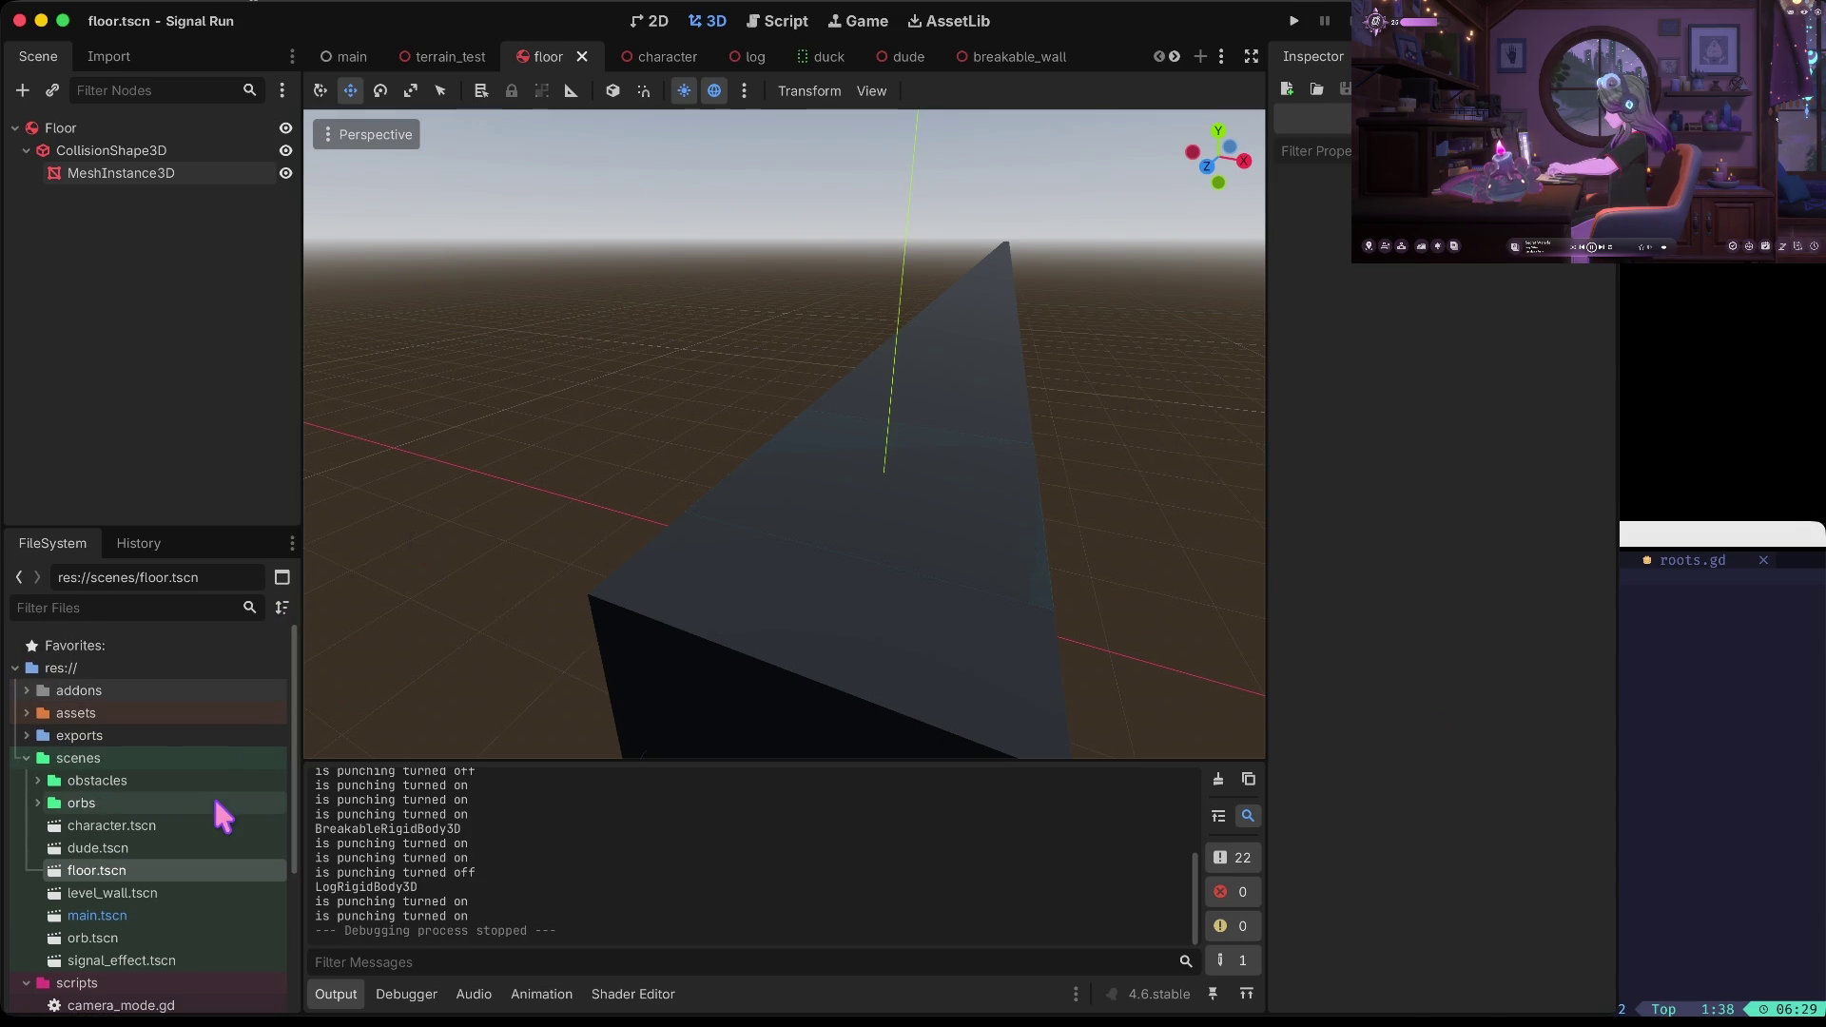
left_click(93, 915)
scroll(209, 808, "down", 3)
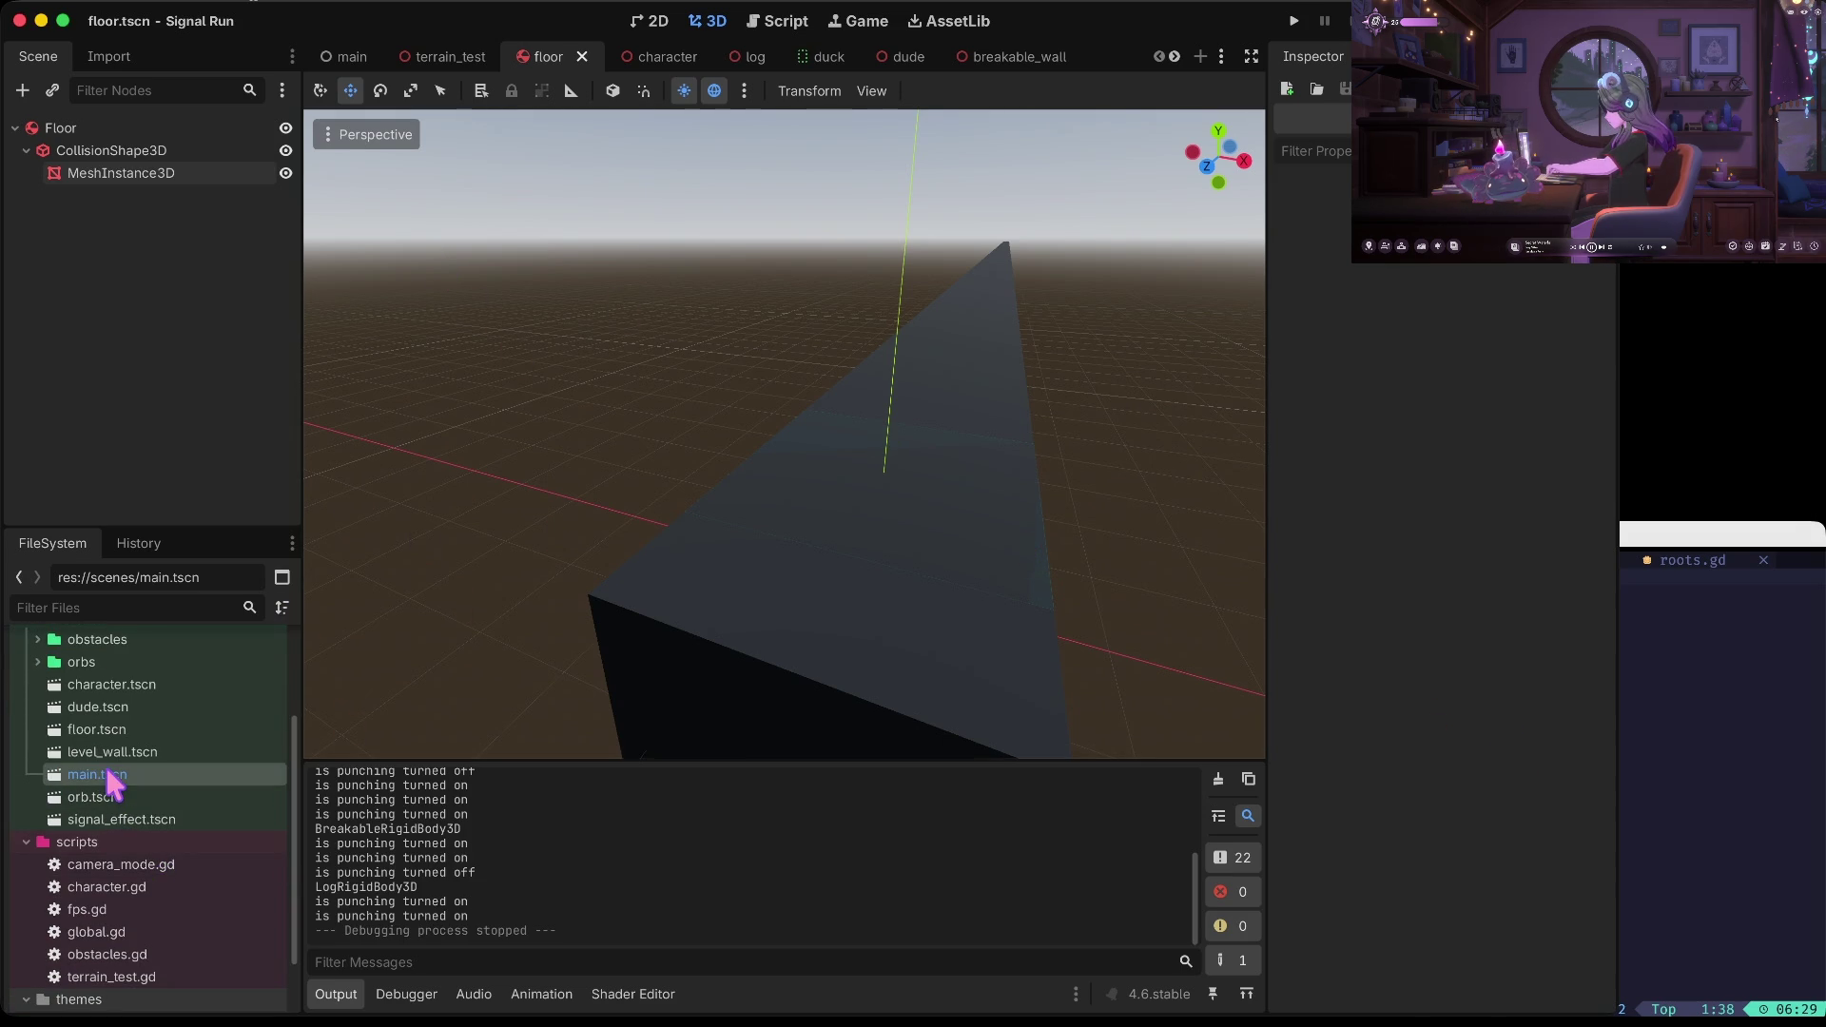
double_click(108, 773)
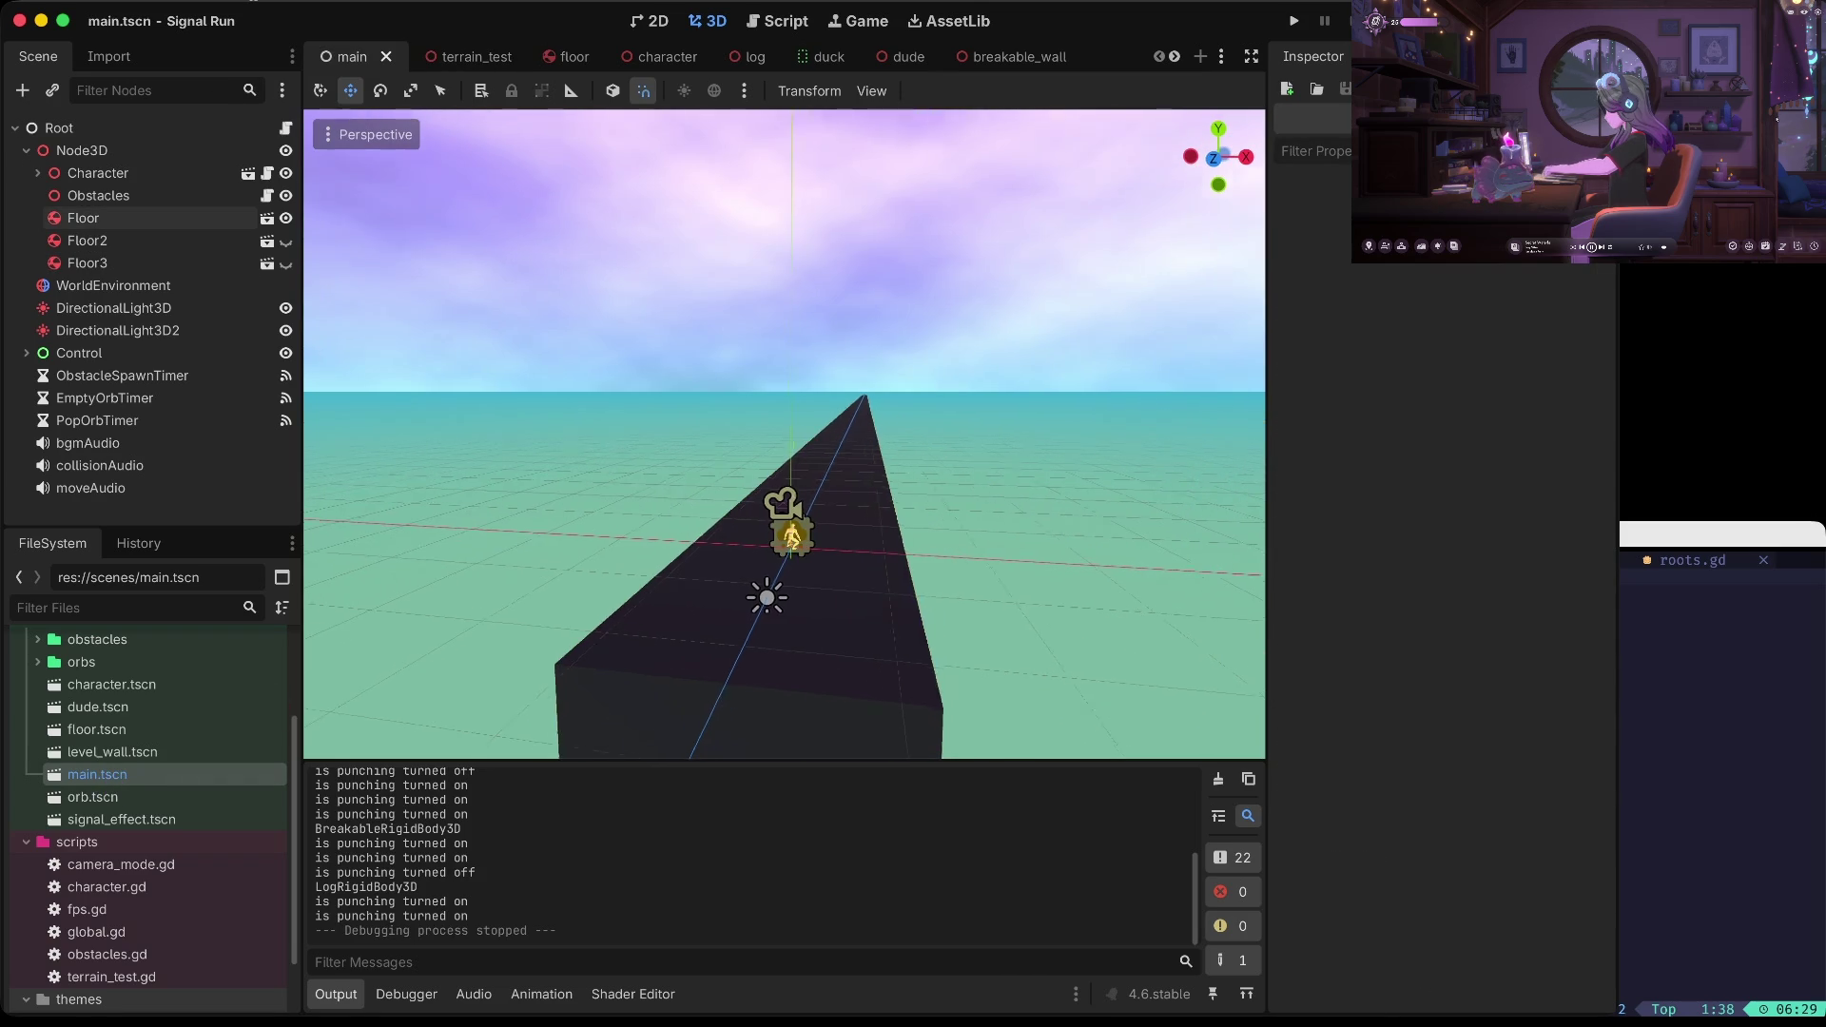
scroll(649, 488, "down", 5)
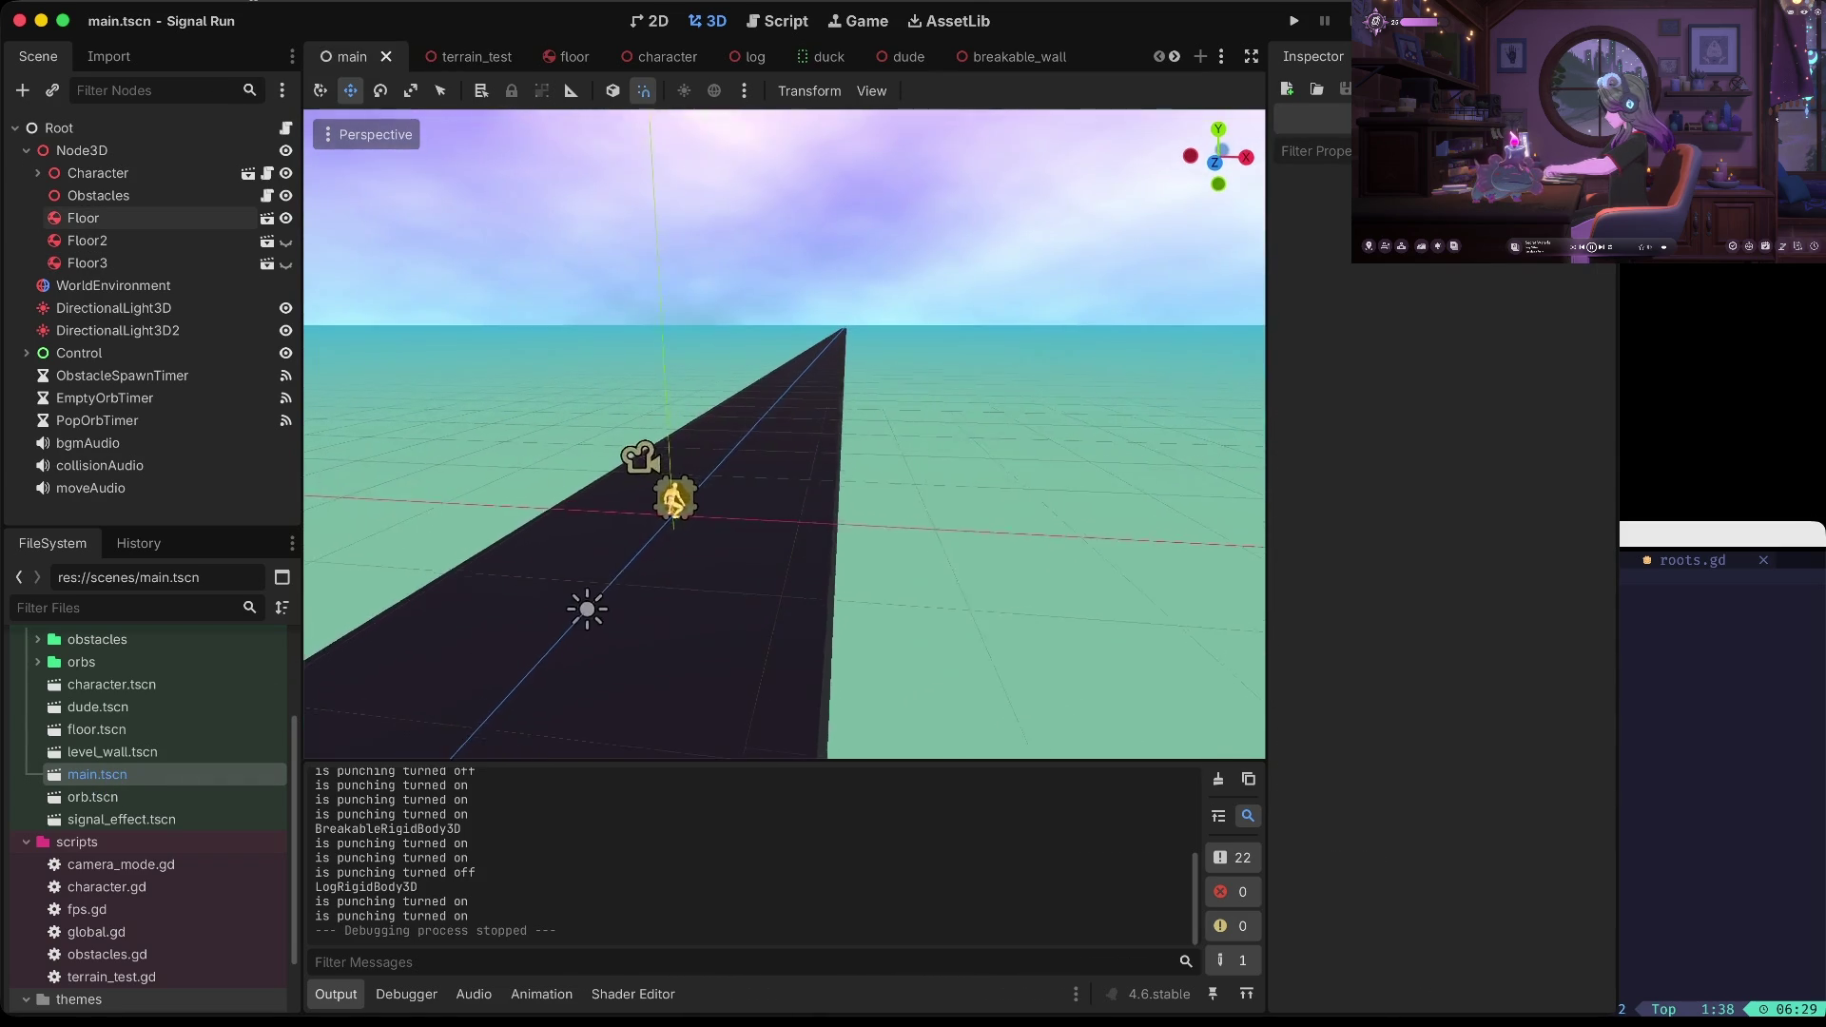
scroll(1023, 494, "up", 3)
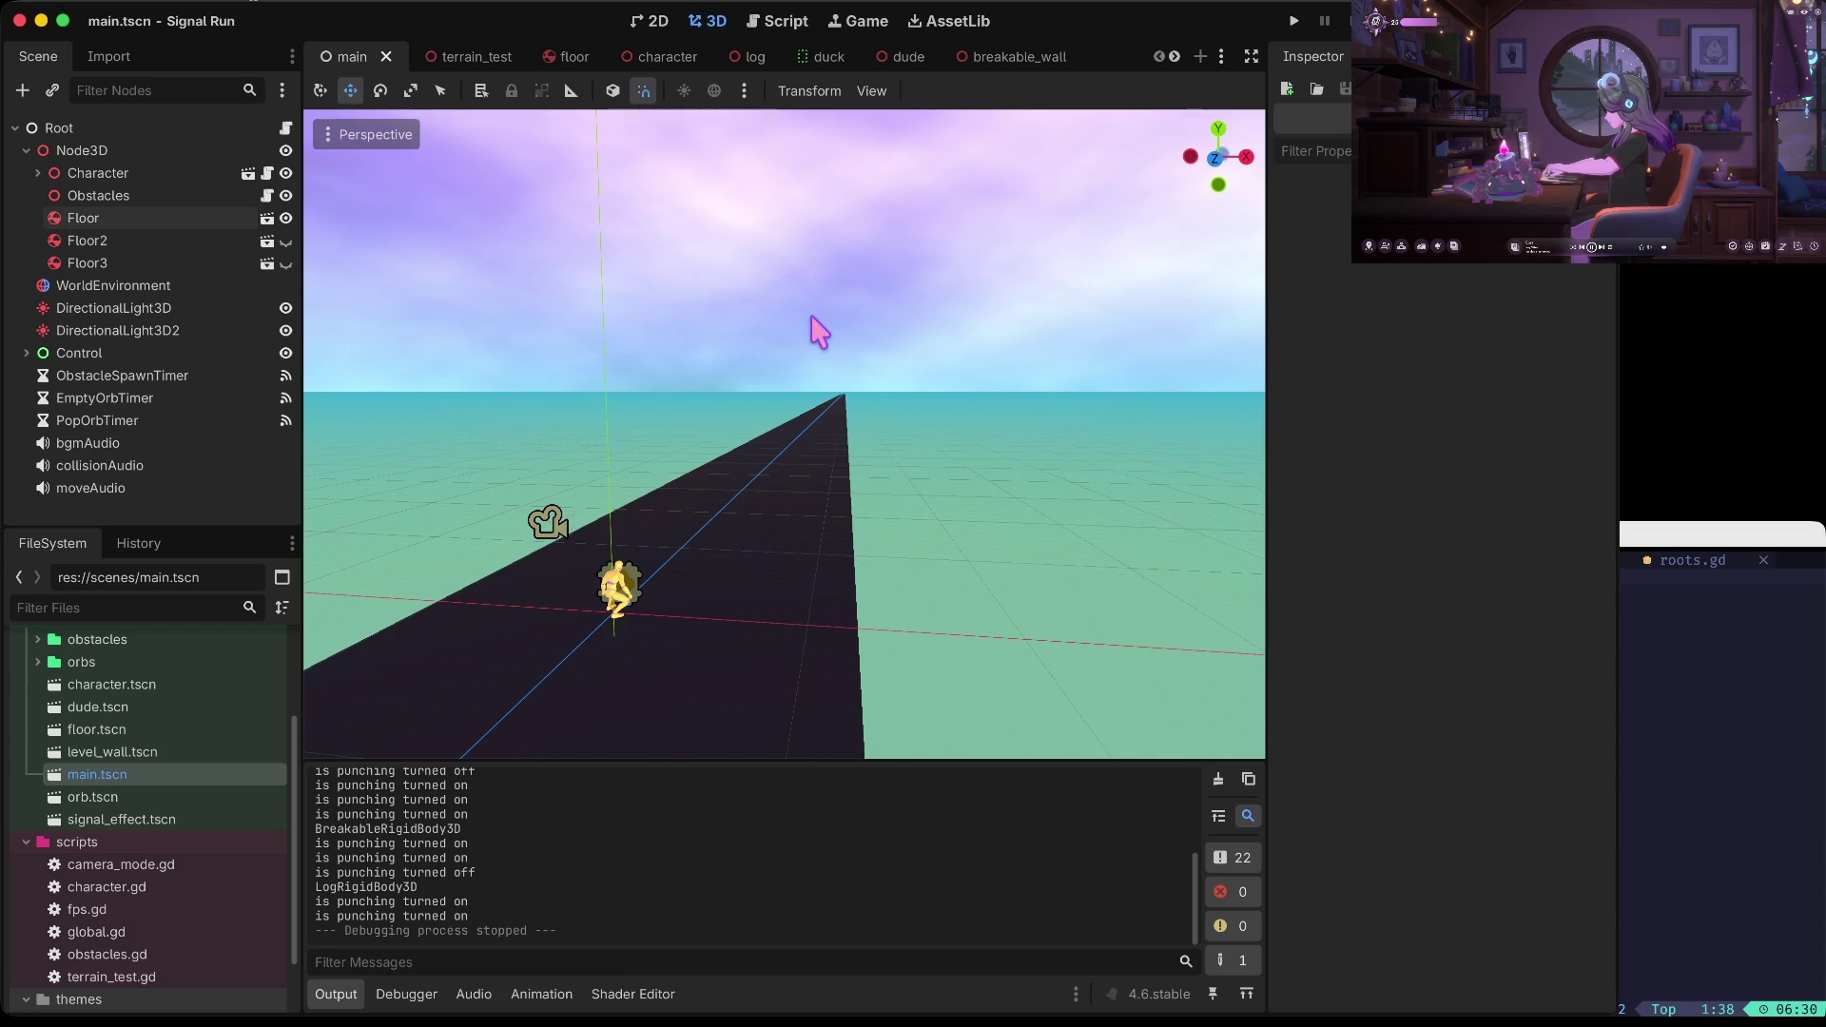
Toggle Floor2 and Floor3 visibility on and back off, then save main.tscn
left_click(285, 240)
left_click(288, 285)
left_click(285, 263)
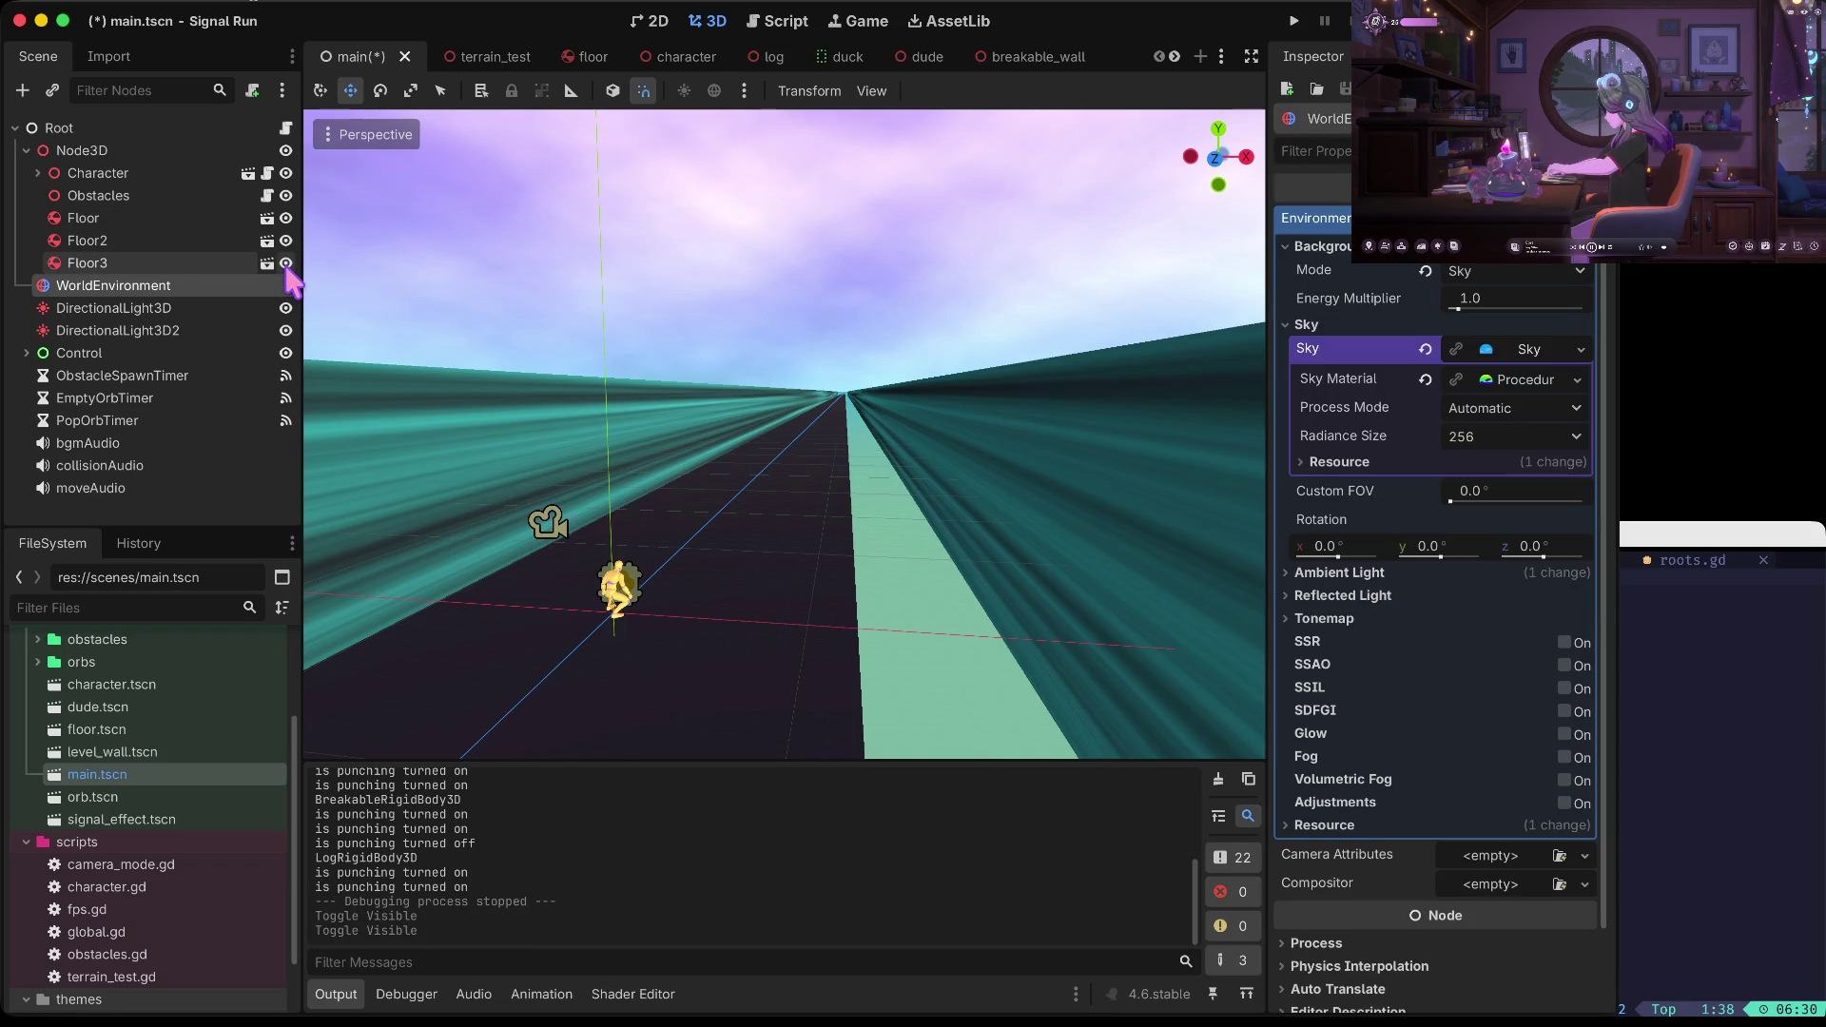
left_click(285, 263)
left_click(285, 240)
key("ctrl+s")
Delete the Floor2 and Floor3 nodes, leaving a single floor
left_click(165, 243)
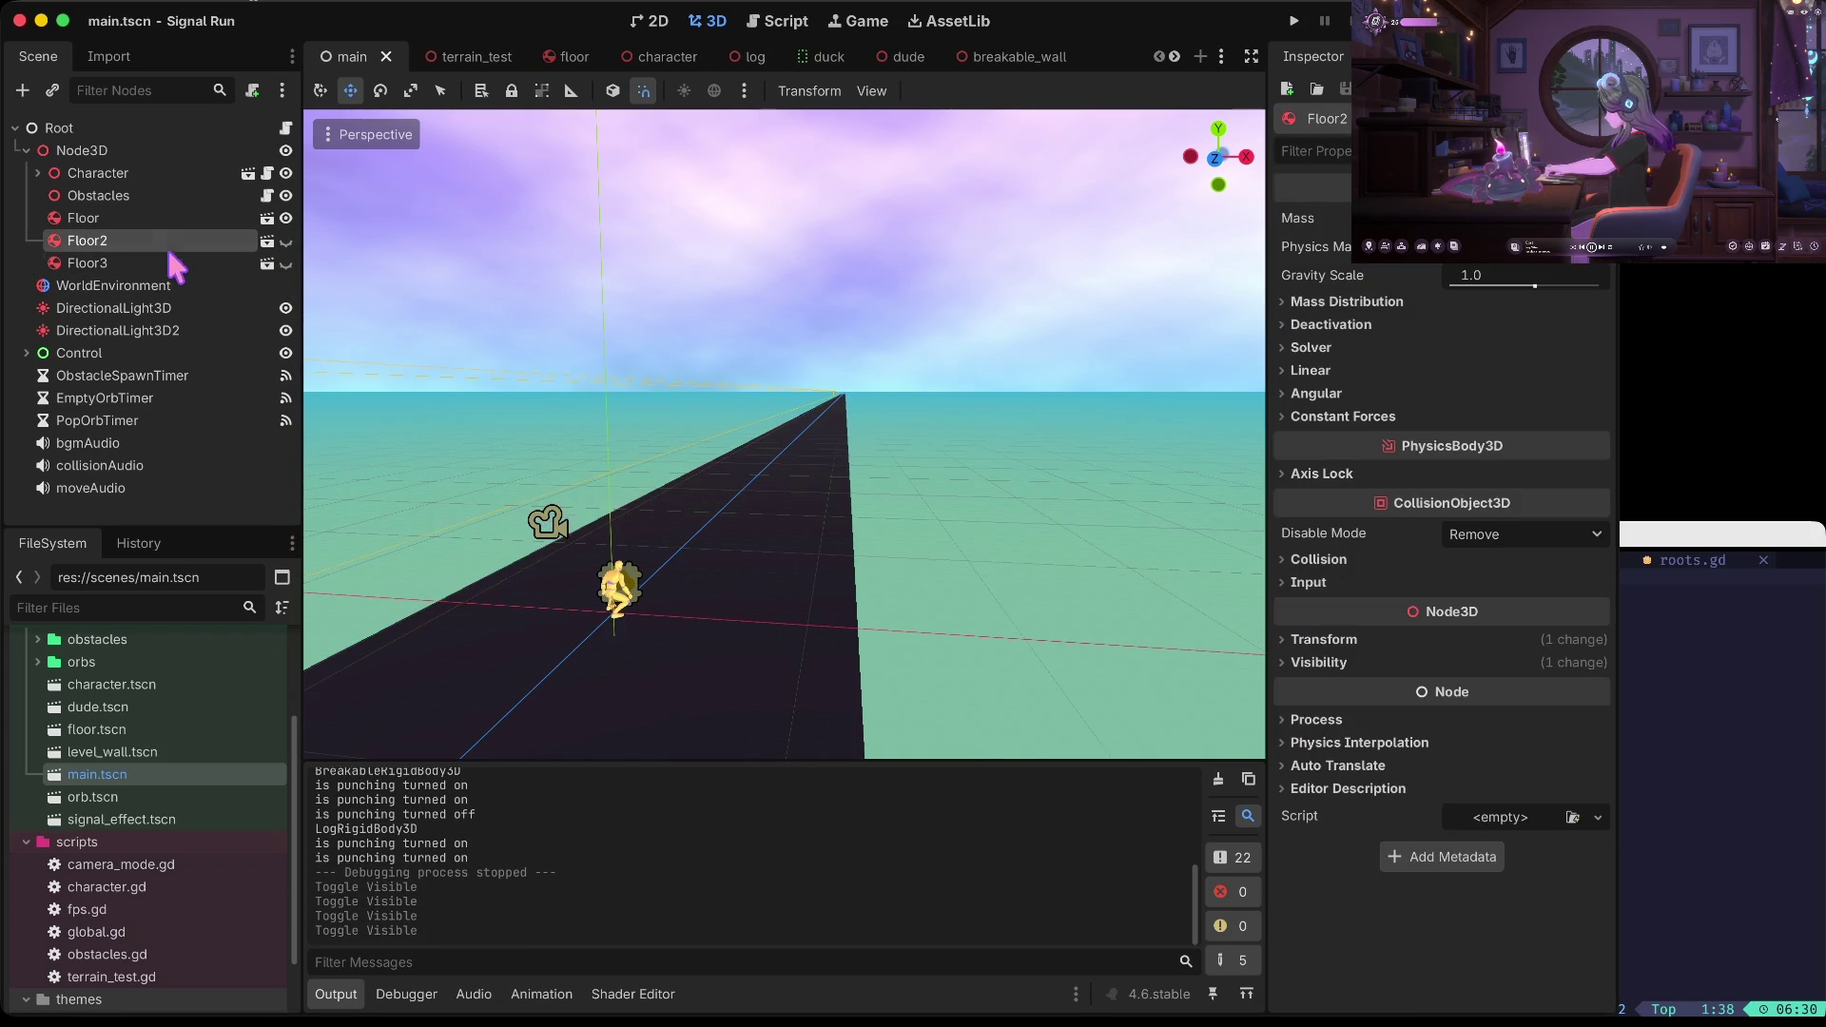
left_click(167, 254, "shift")
right_click(165, 253)
left_click(328, 537)
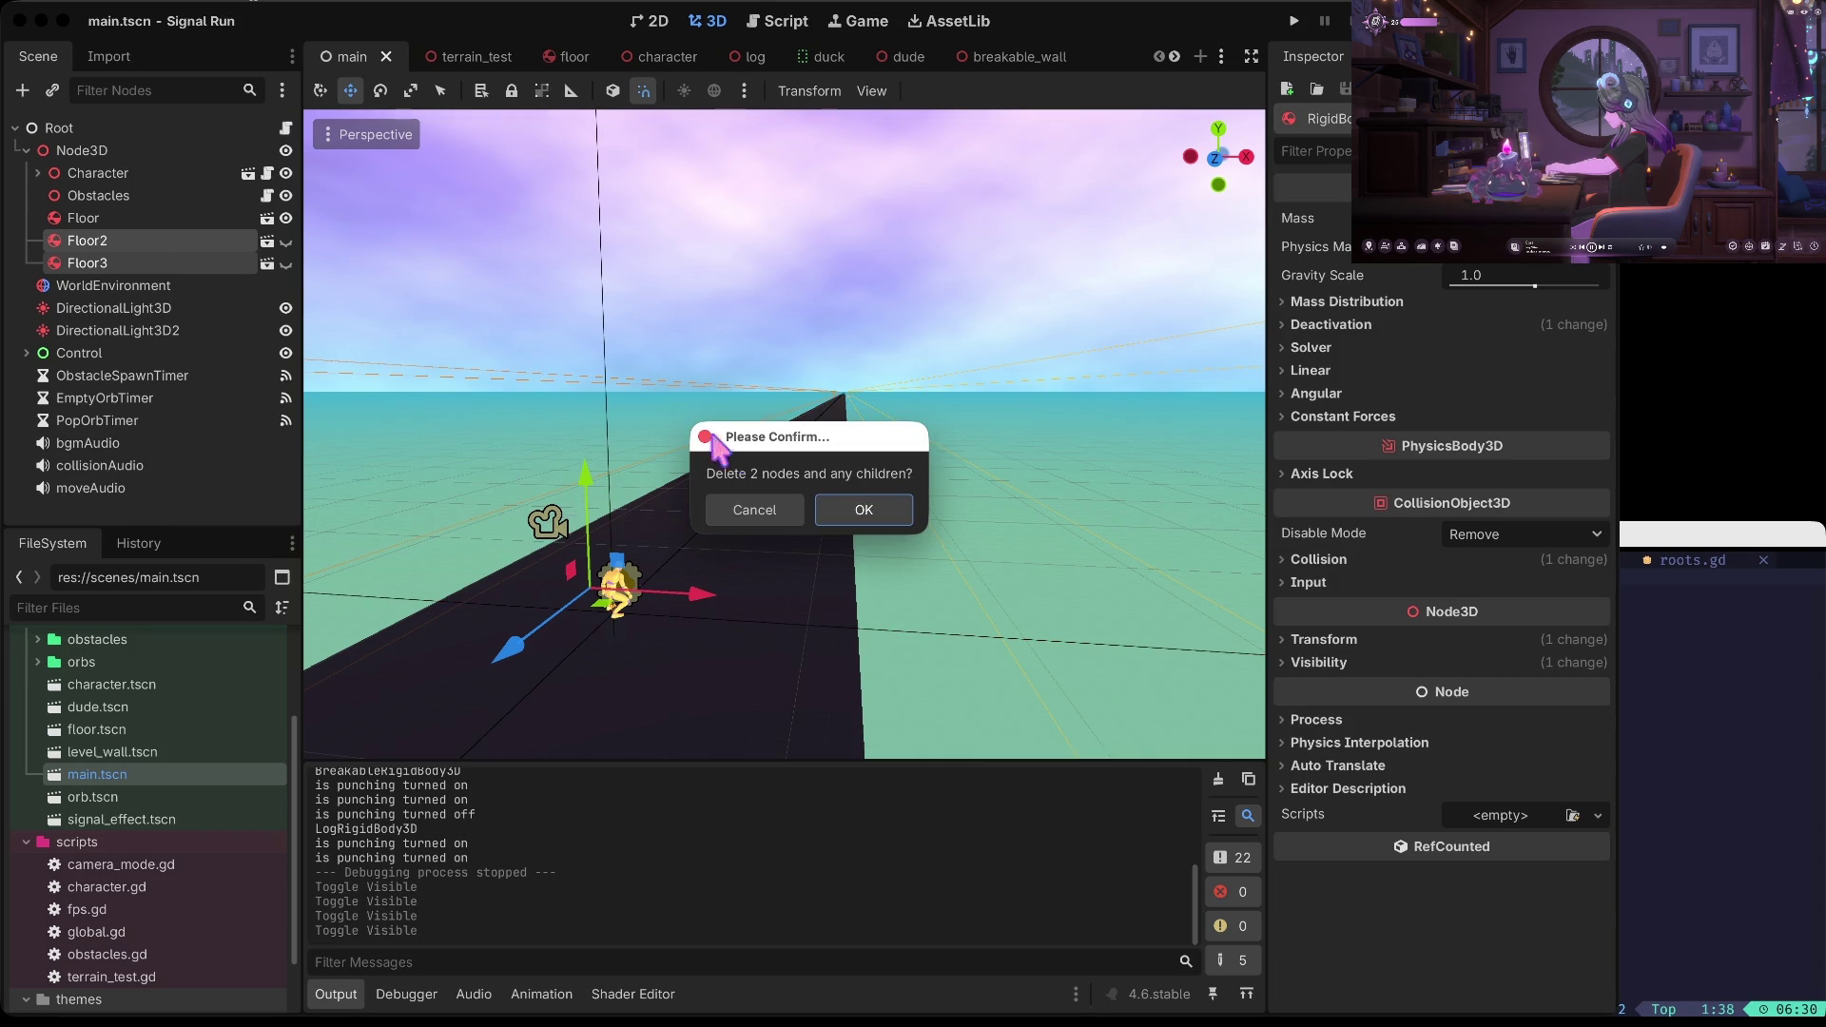
left_click(863, 510)
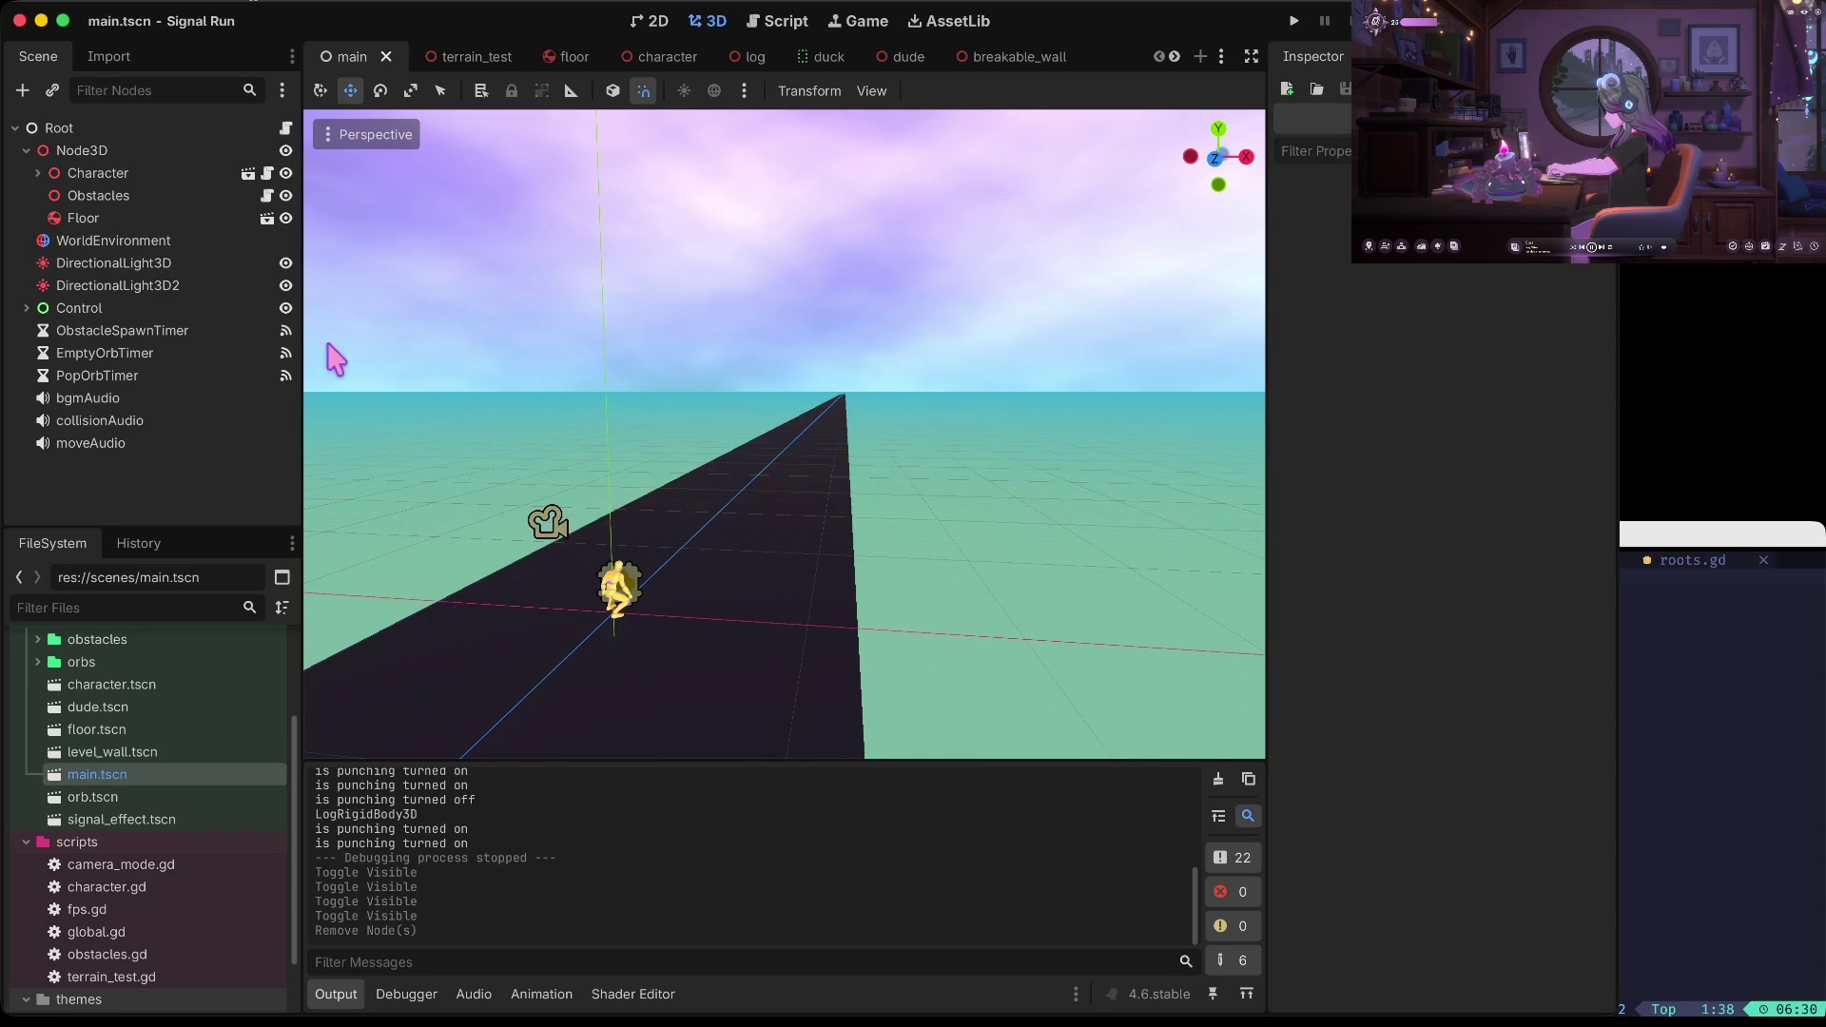
left_click_drag(675, 345, 670, 371)
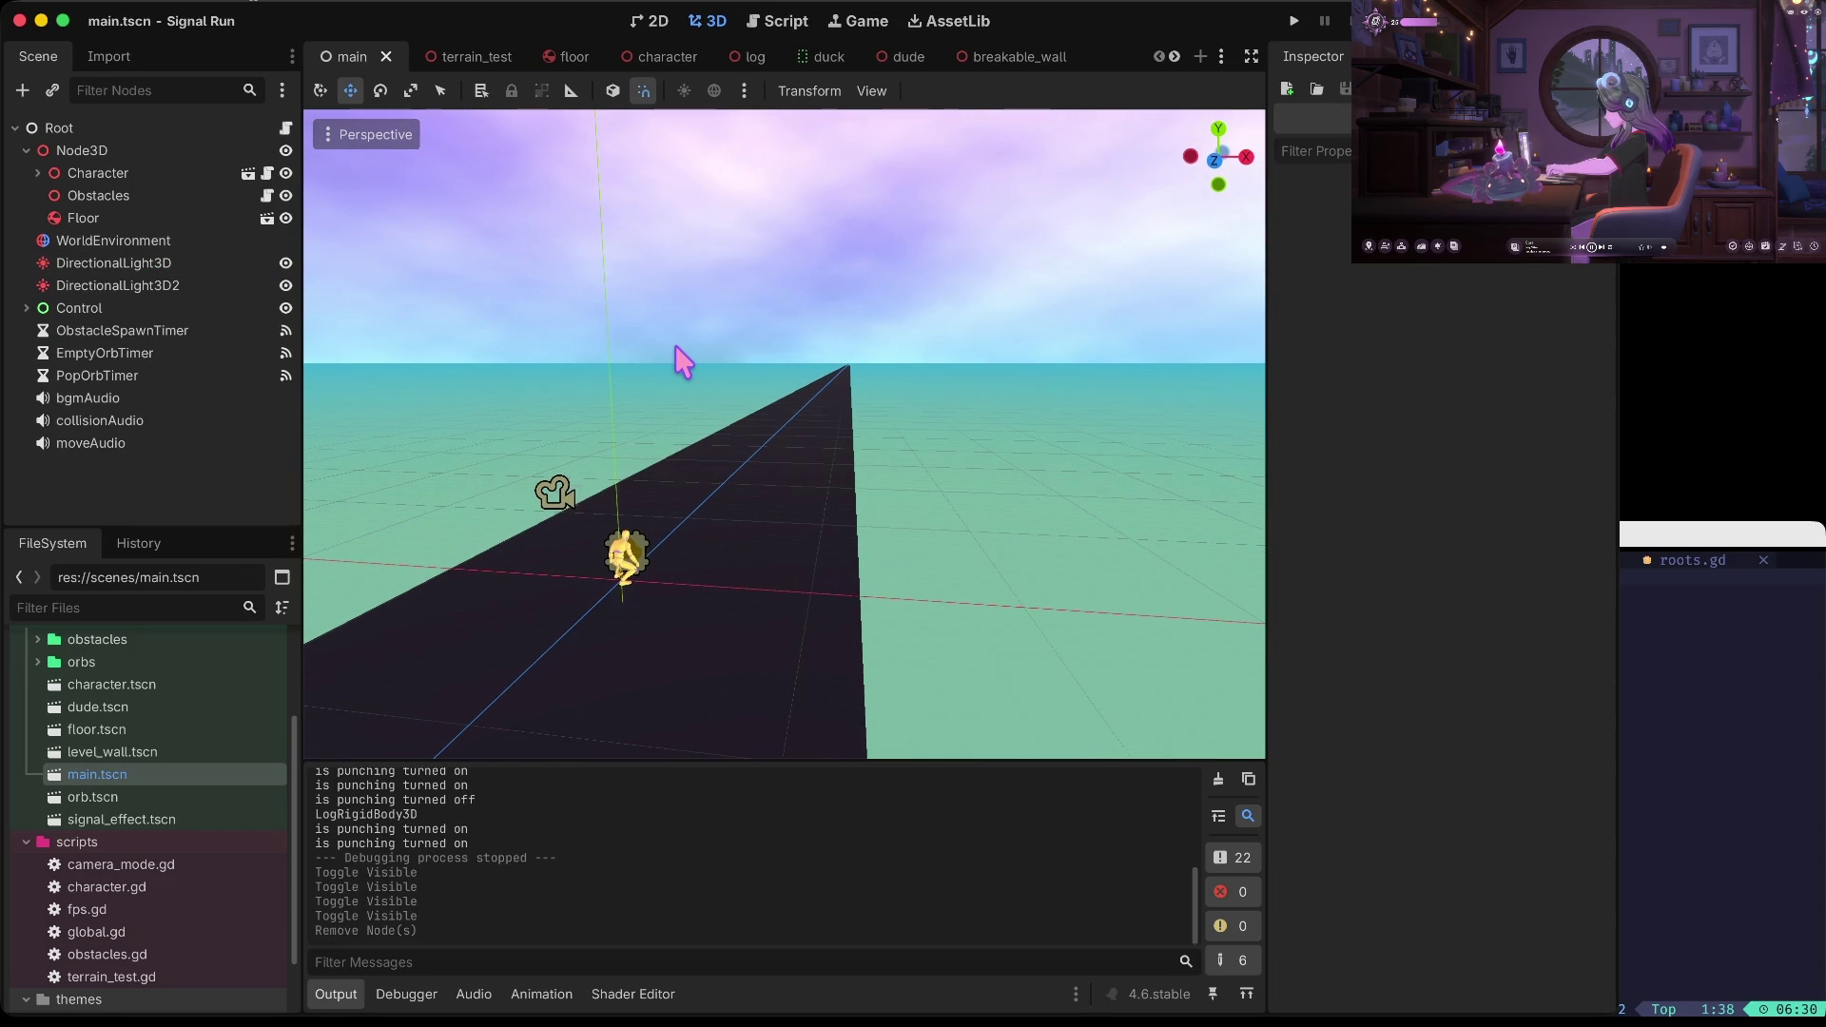
Playtest the single-floor track, stop it, and open obstacles.gd
key("super+b")
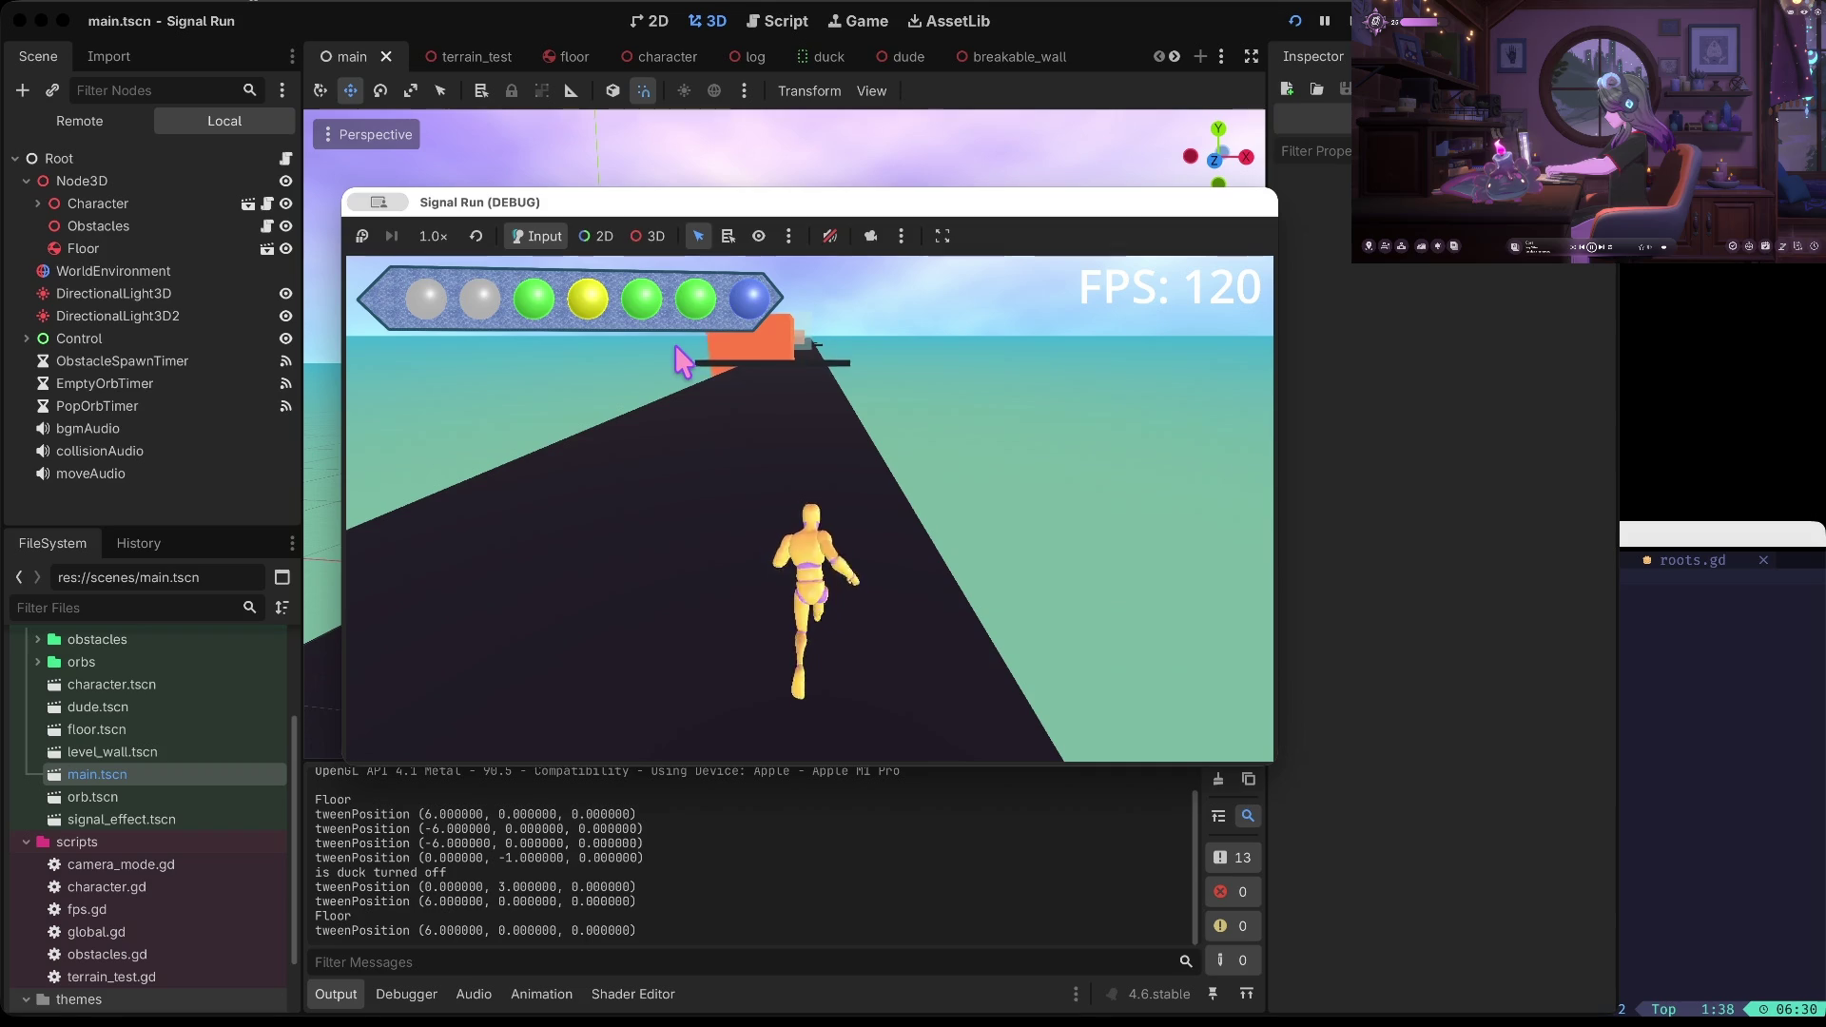
key("Down")
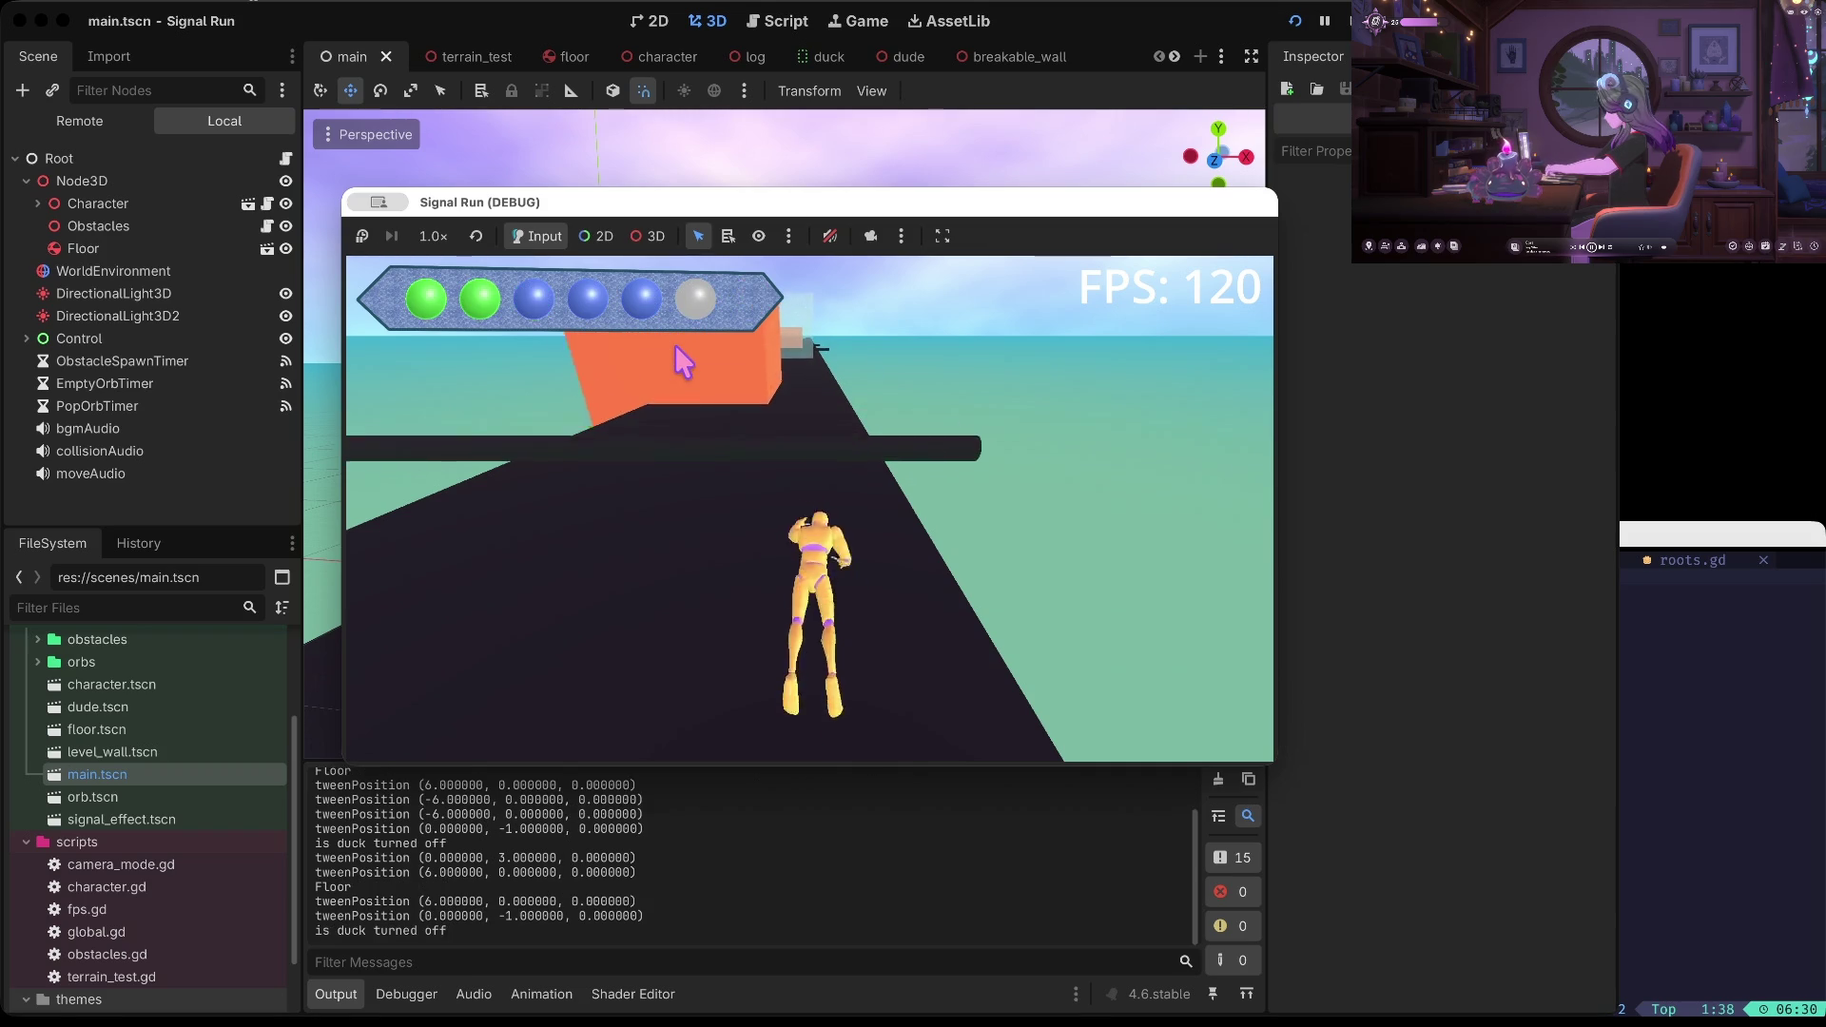
key("Up")
key("Up")
key("Up")
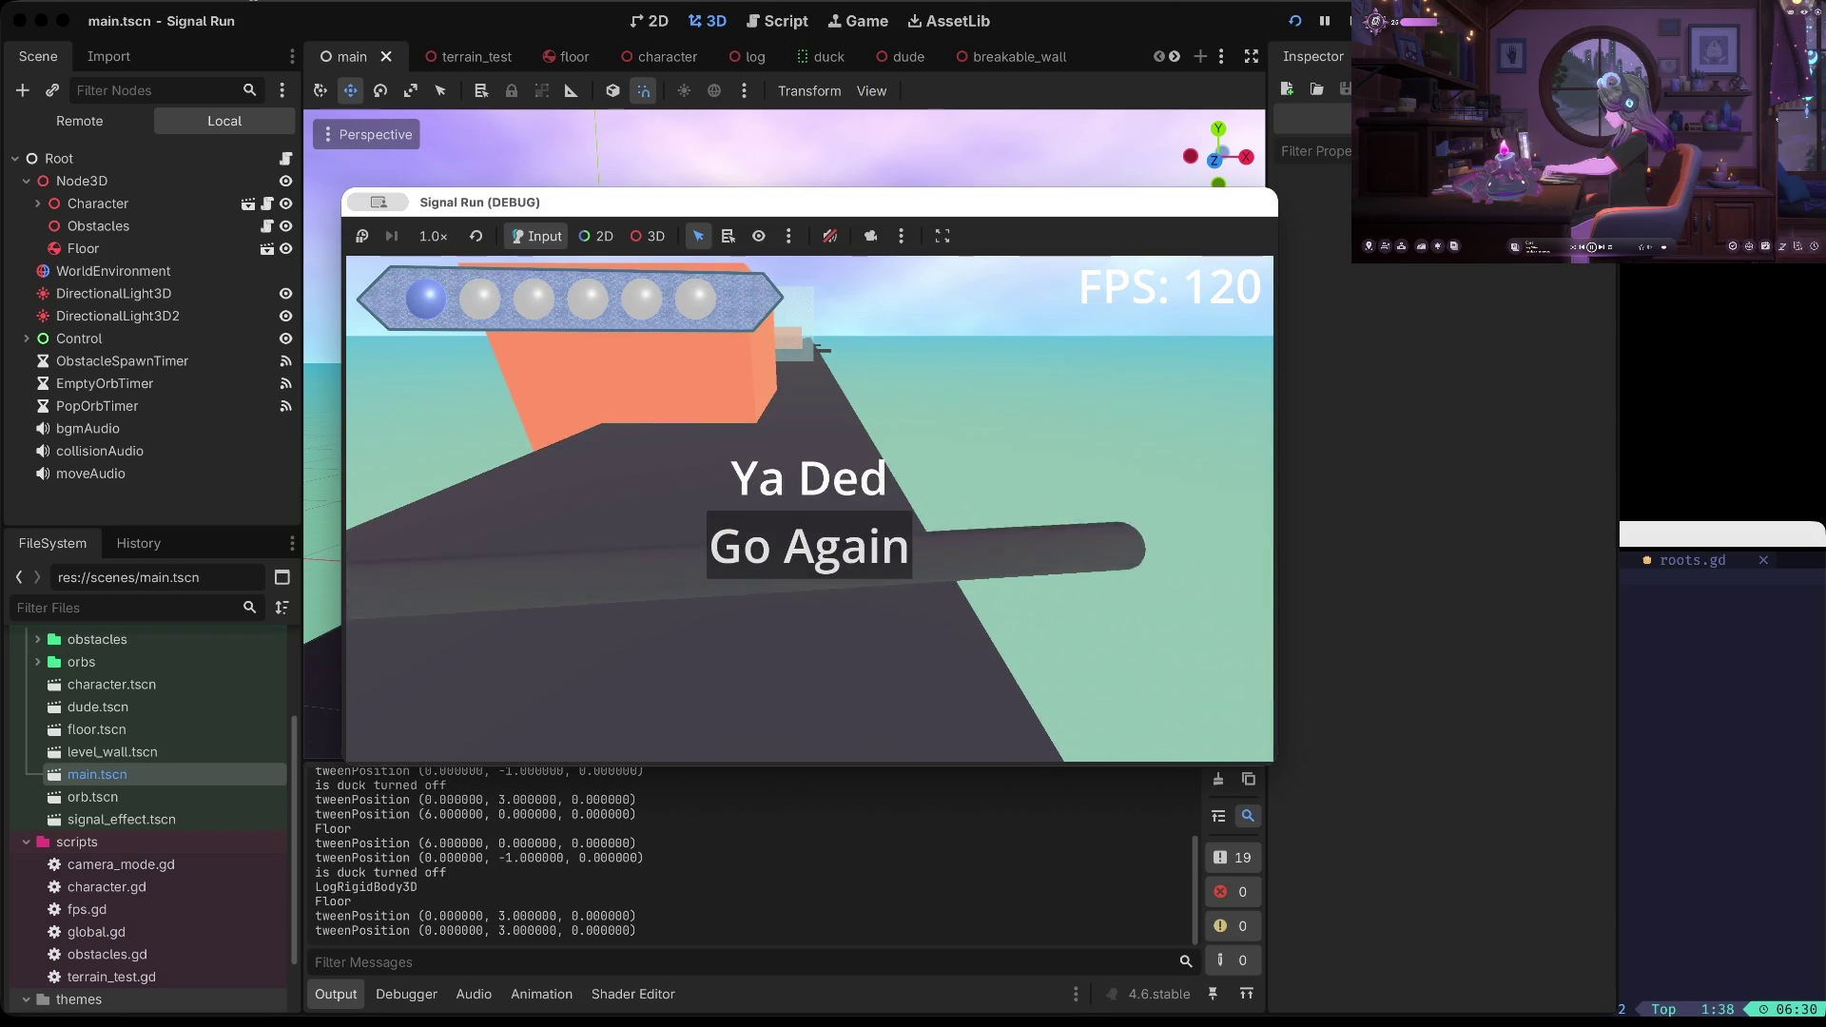
key("super+period")
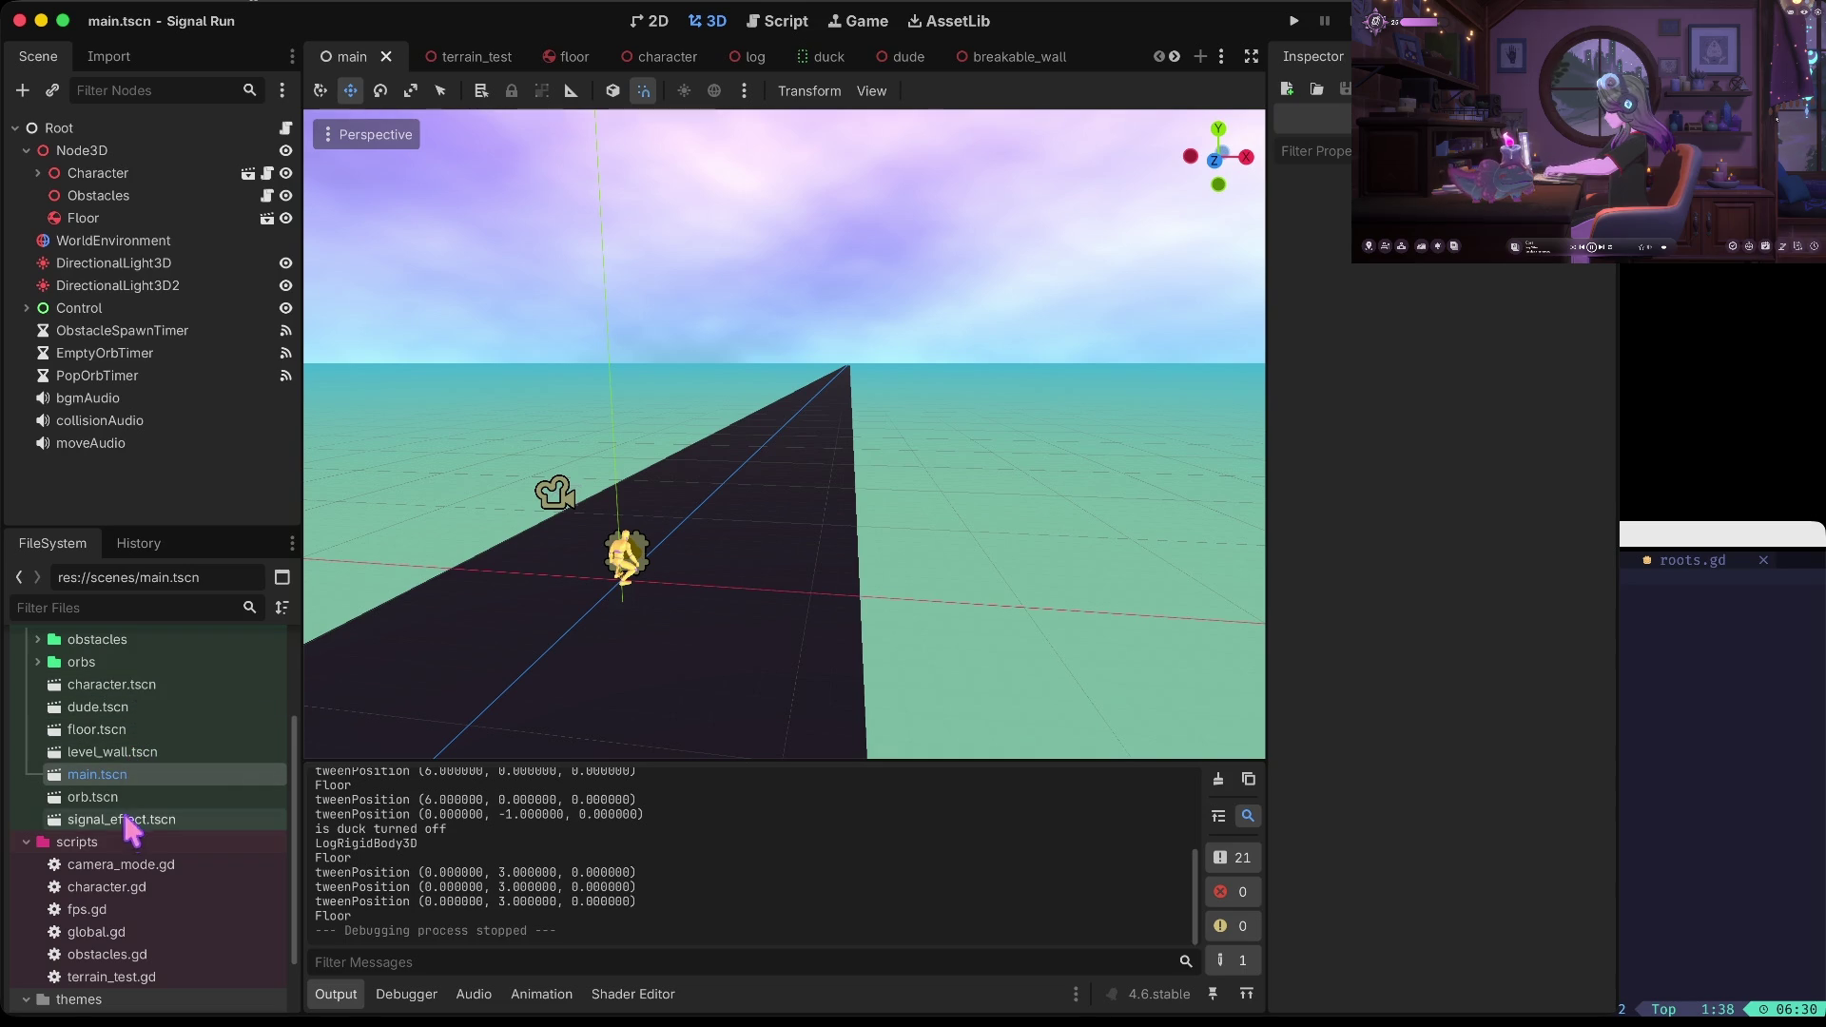
scroll(106, 885, "down", 2)
double_click(106, 880)
Review the leftOrRight lane check and the obstacle code in obstacles.gd
left_click(892, 238)
scroll(892, 238, "up", 2)
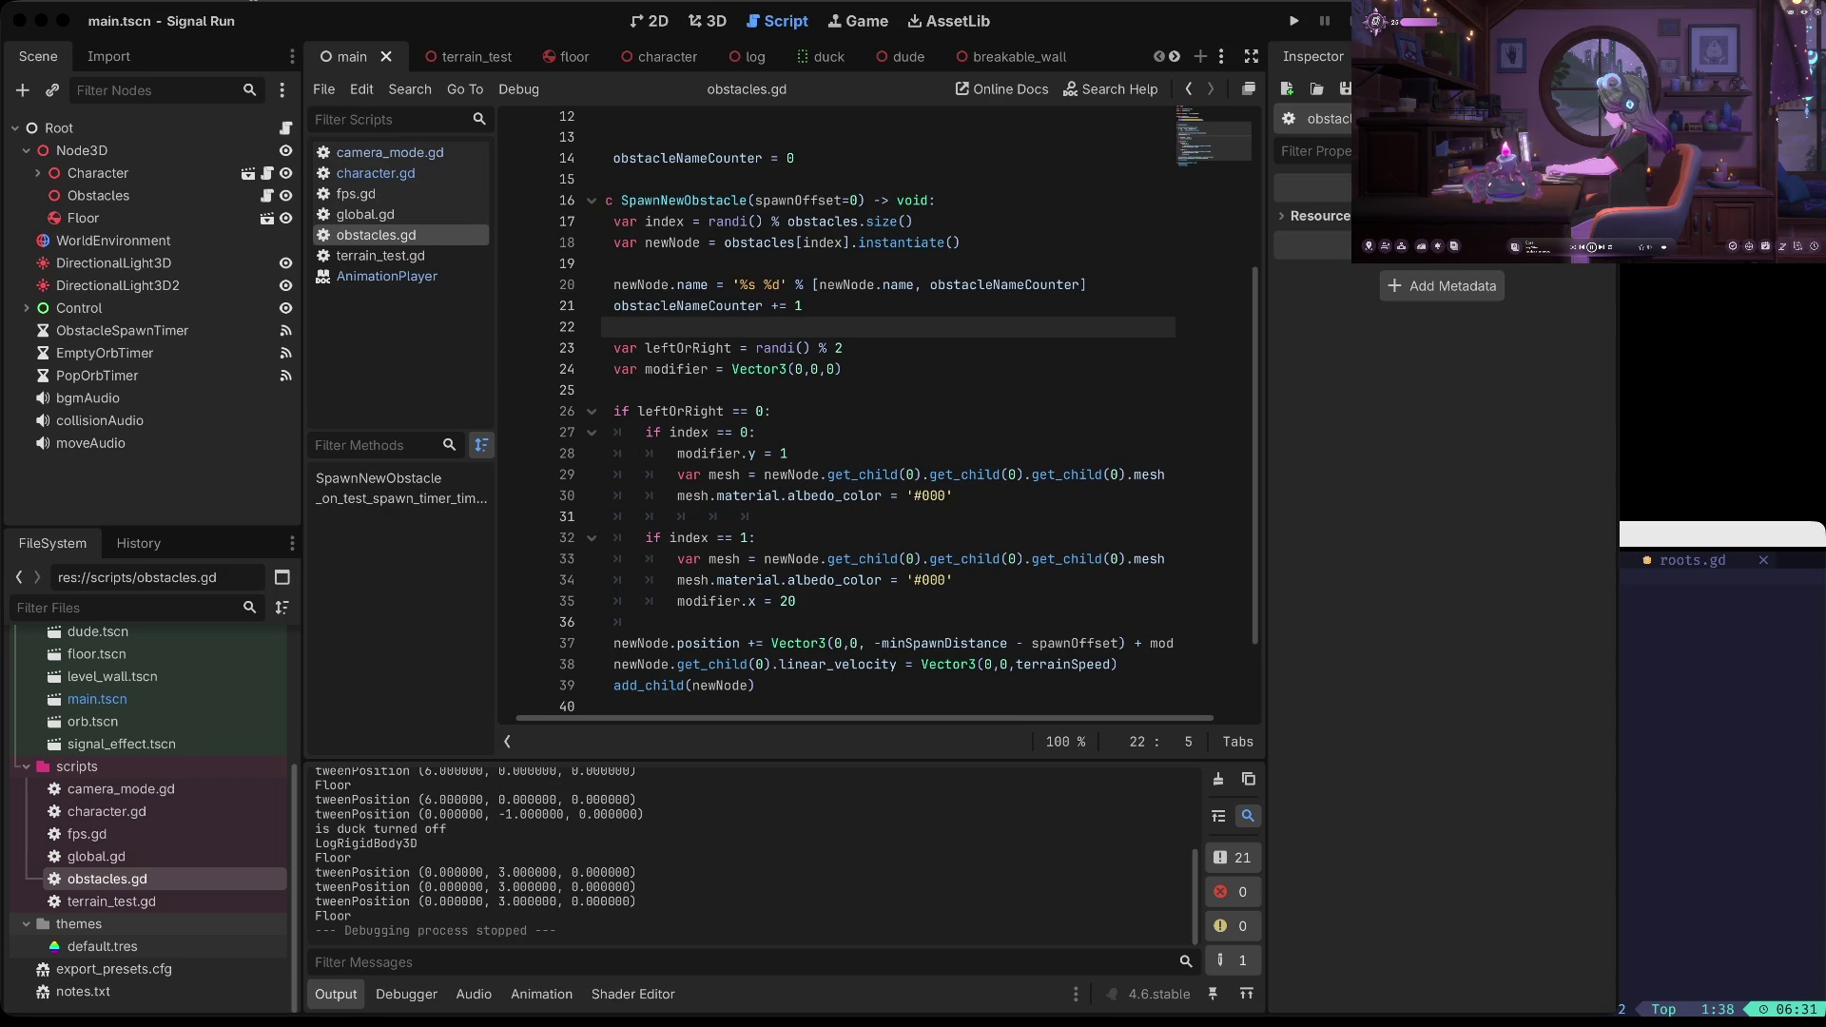
scroll(842, 333, "up", 4)
scroll(842, 332, "down", 4)
scroll(843, 333, "down", 2)
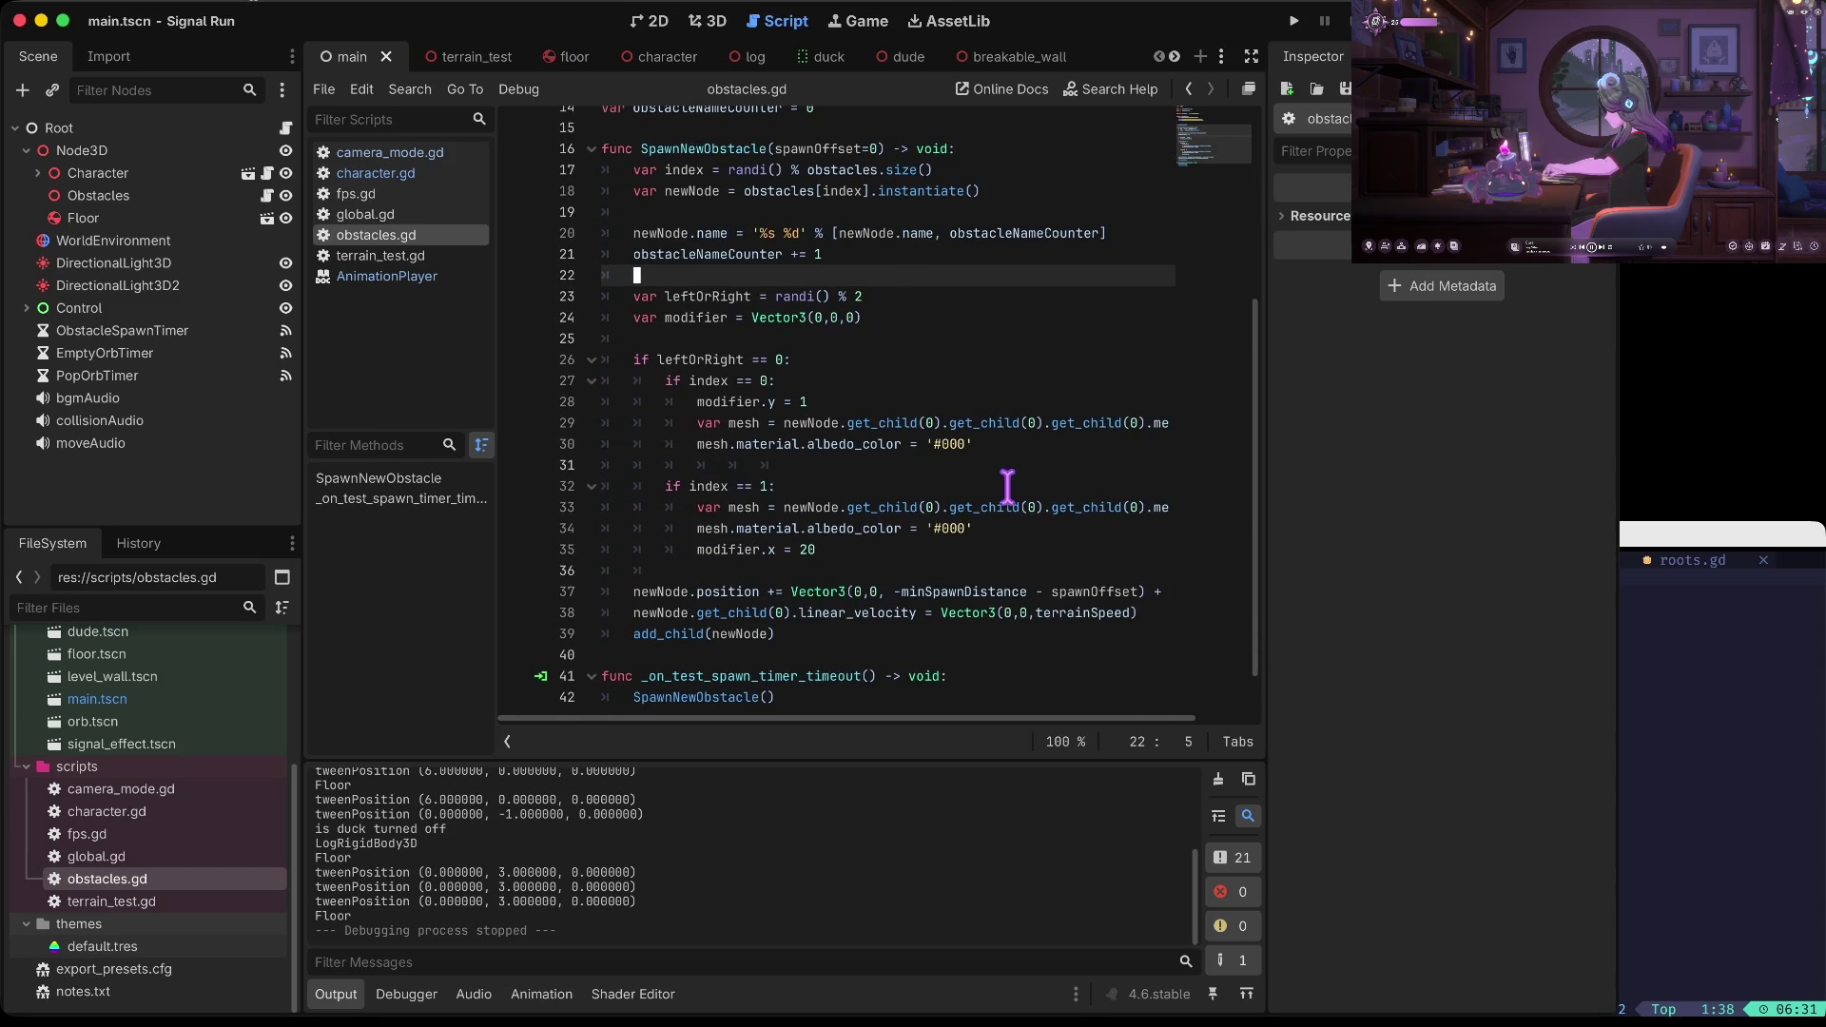
scroll(644, 384, "up", 1)
left_click(833, 383)
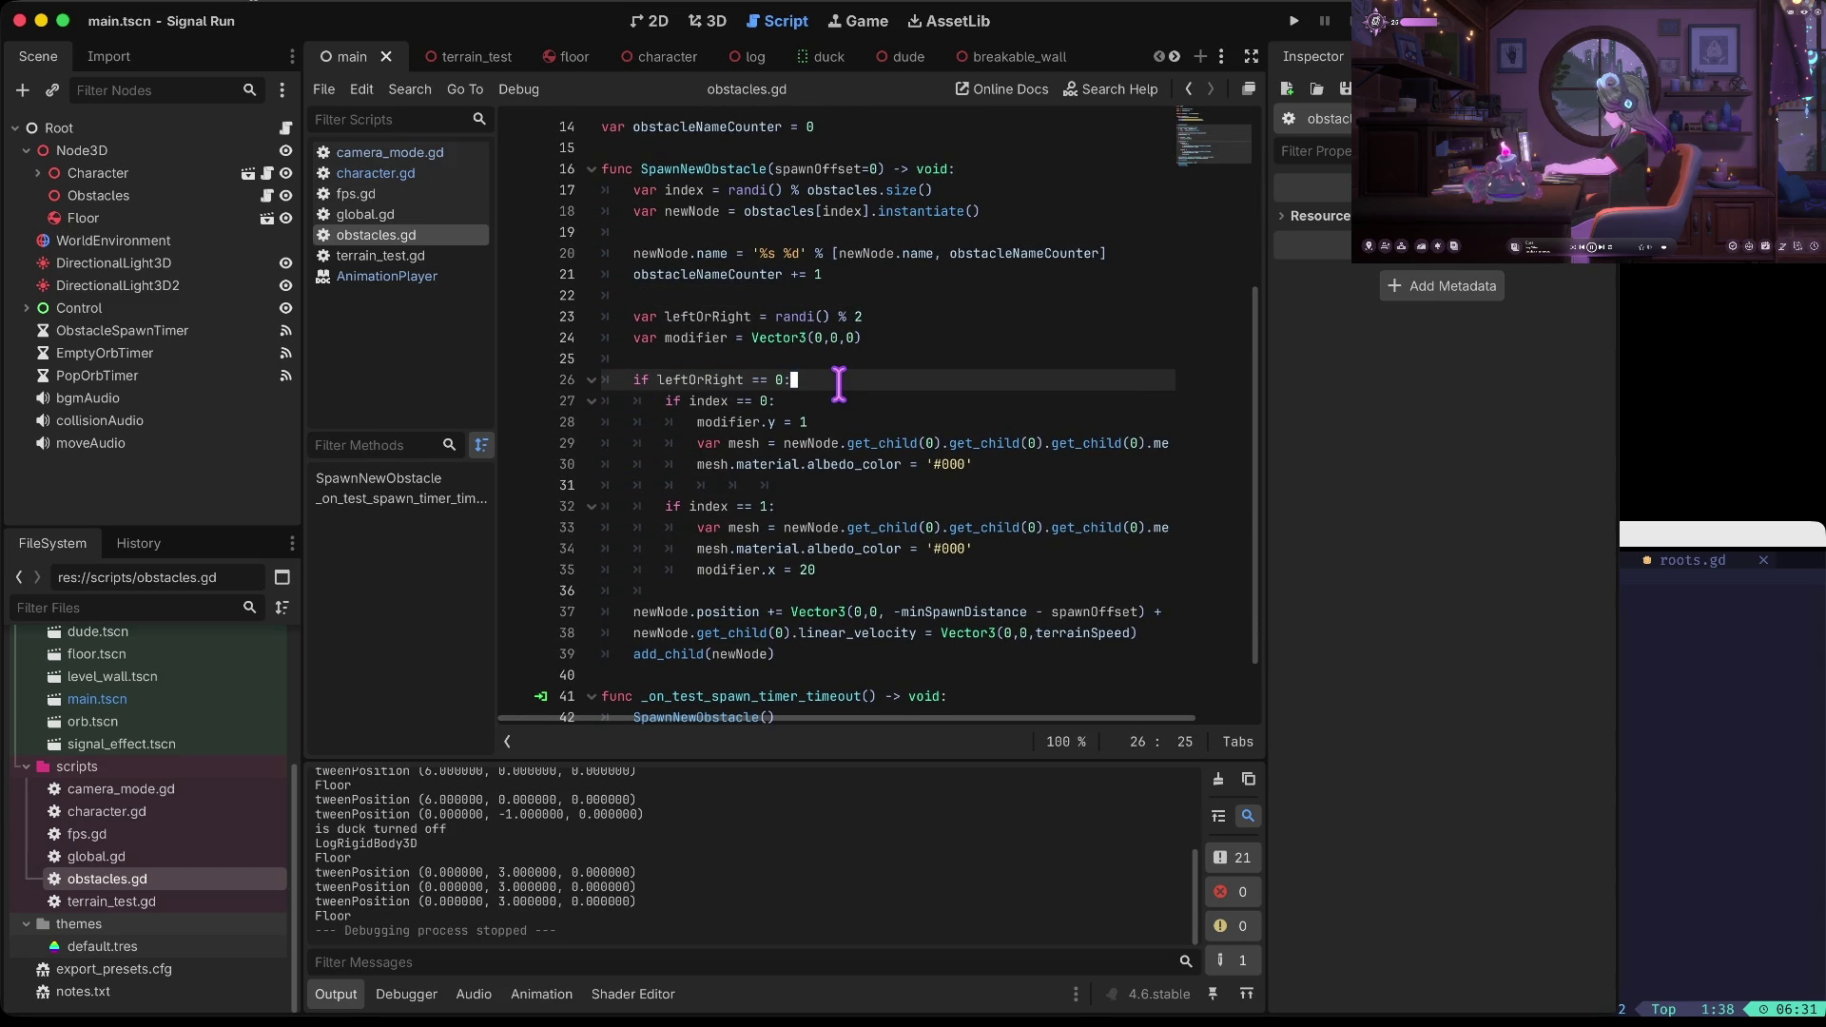
left_click(882, 318)
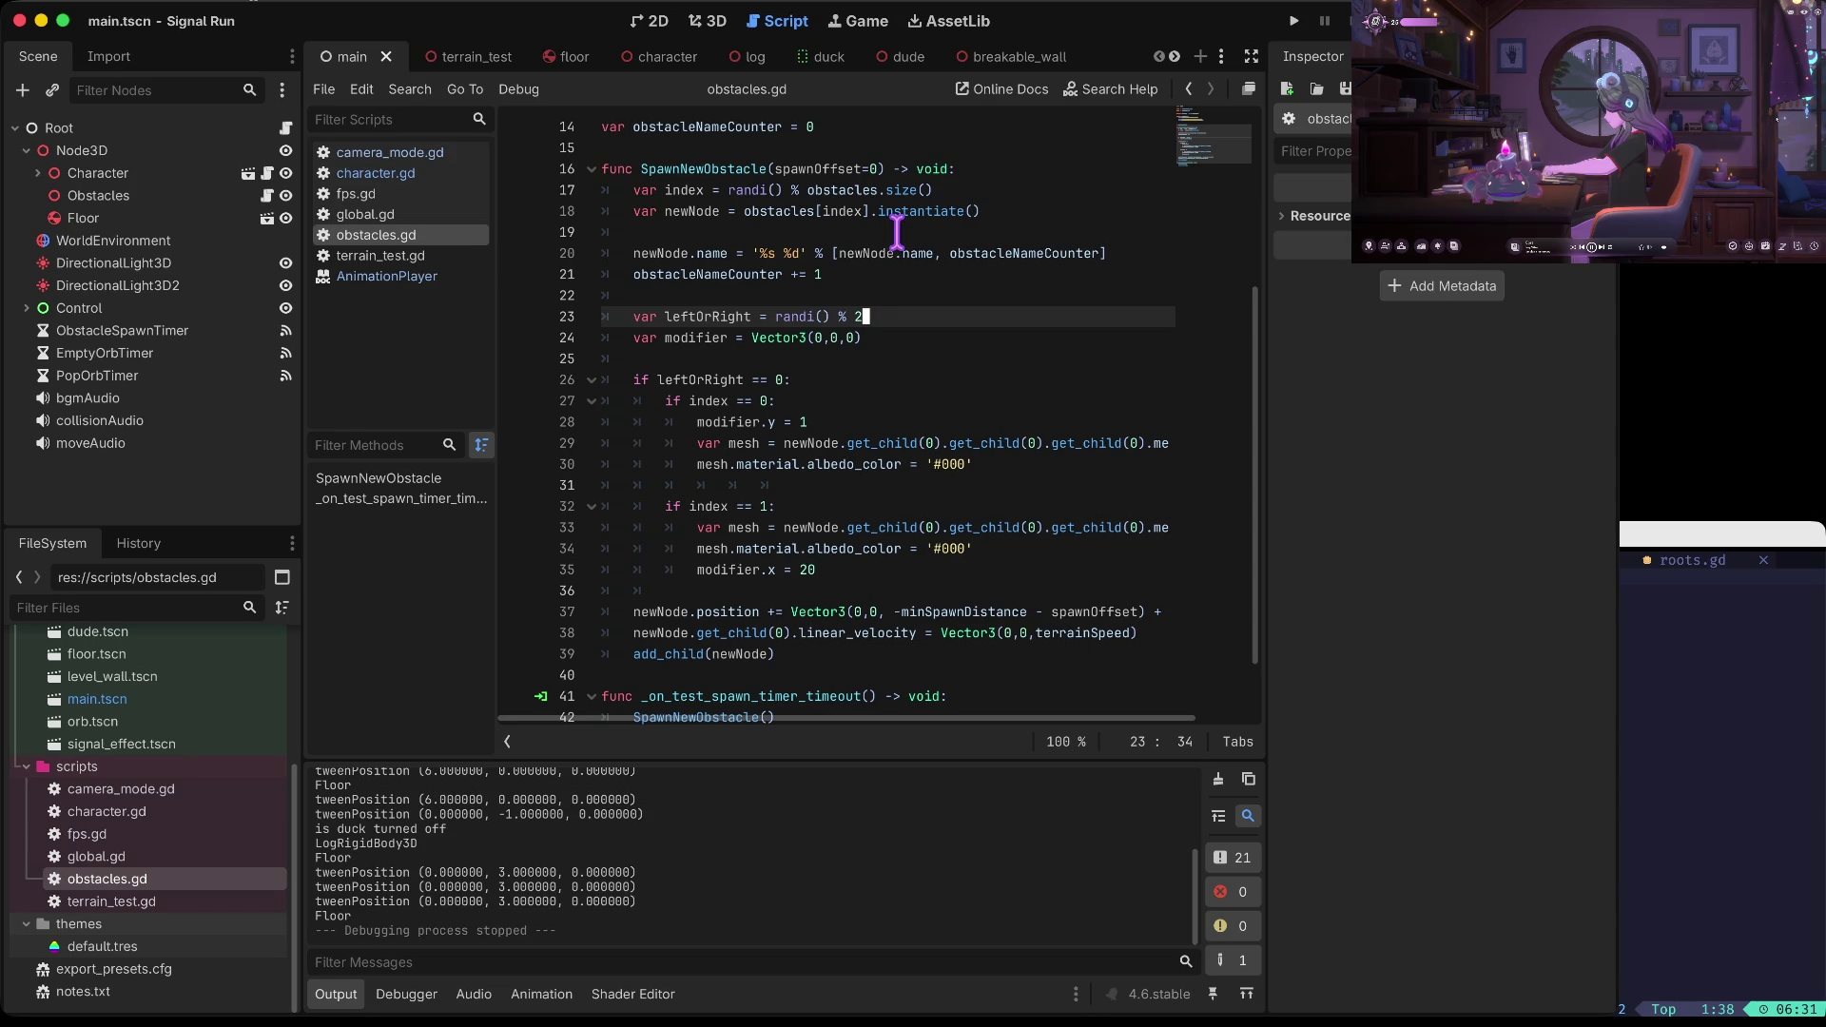
left_click(714, 317)
scroll(1099, 321, "up", 3)
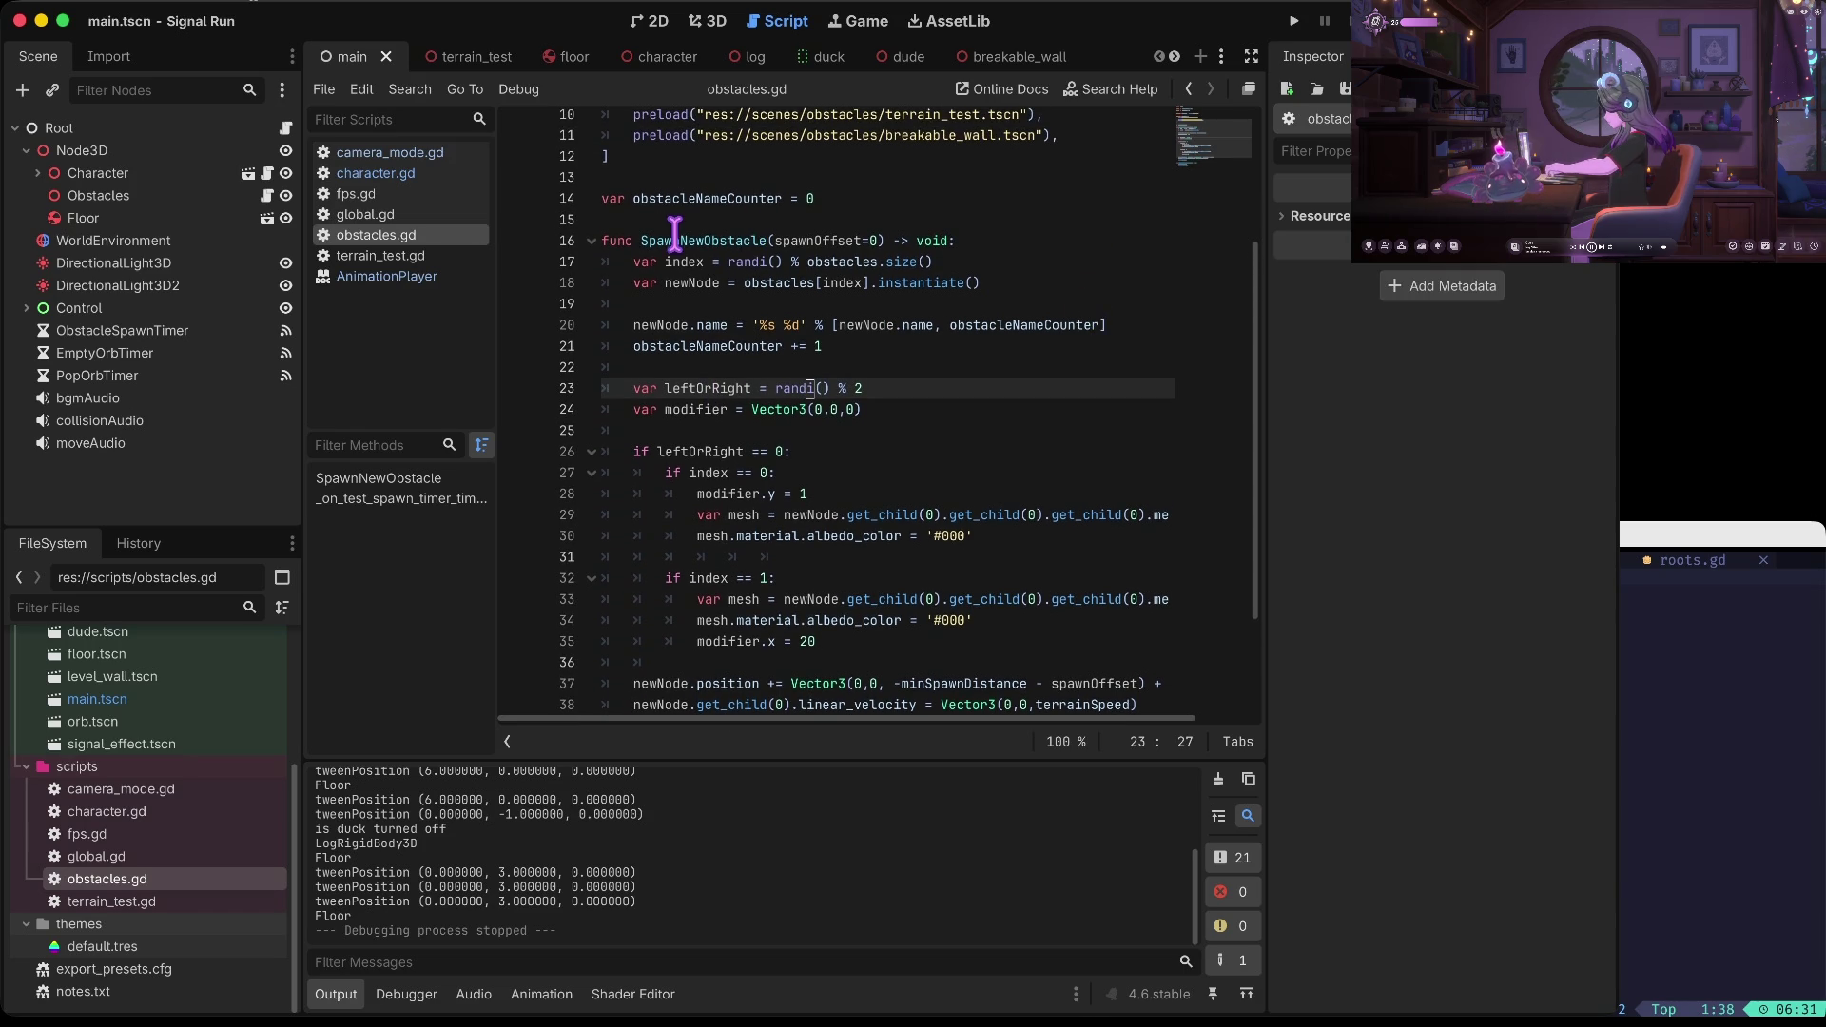
left_click(902, 267)
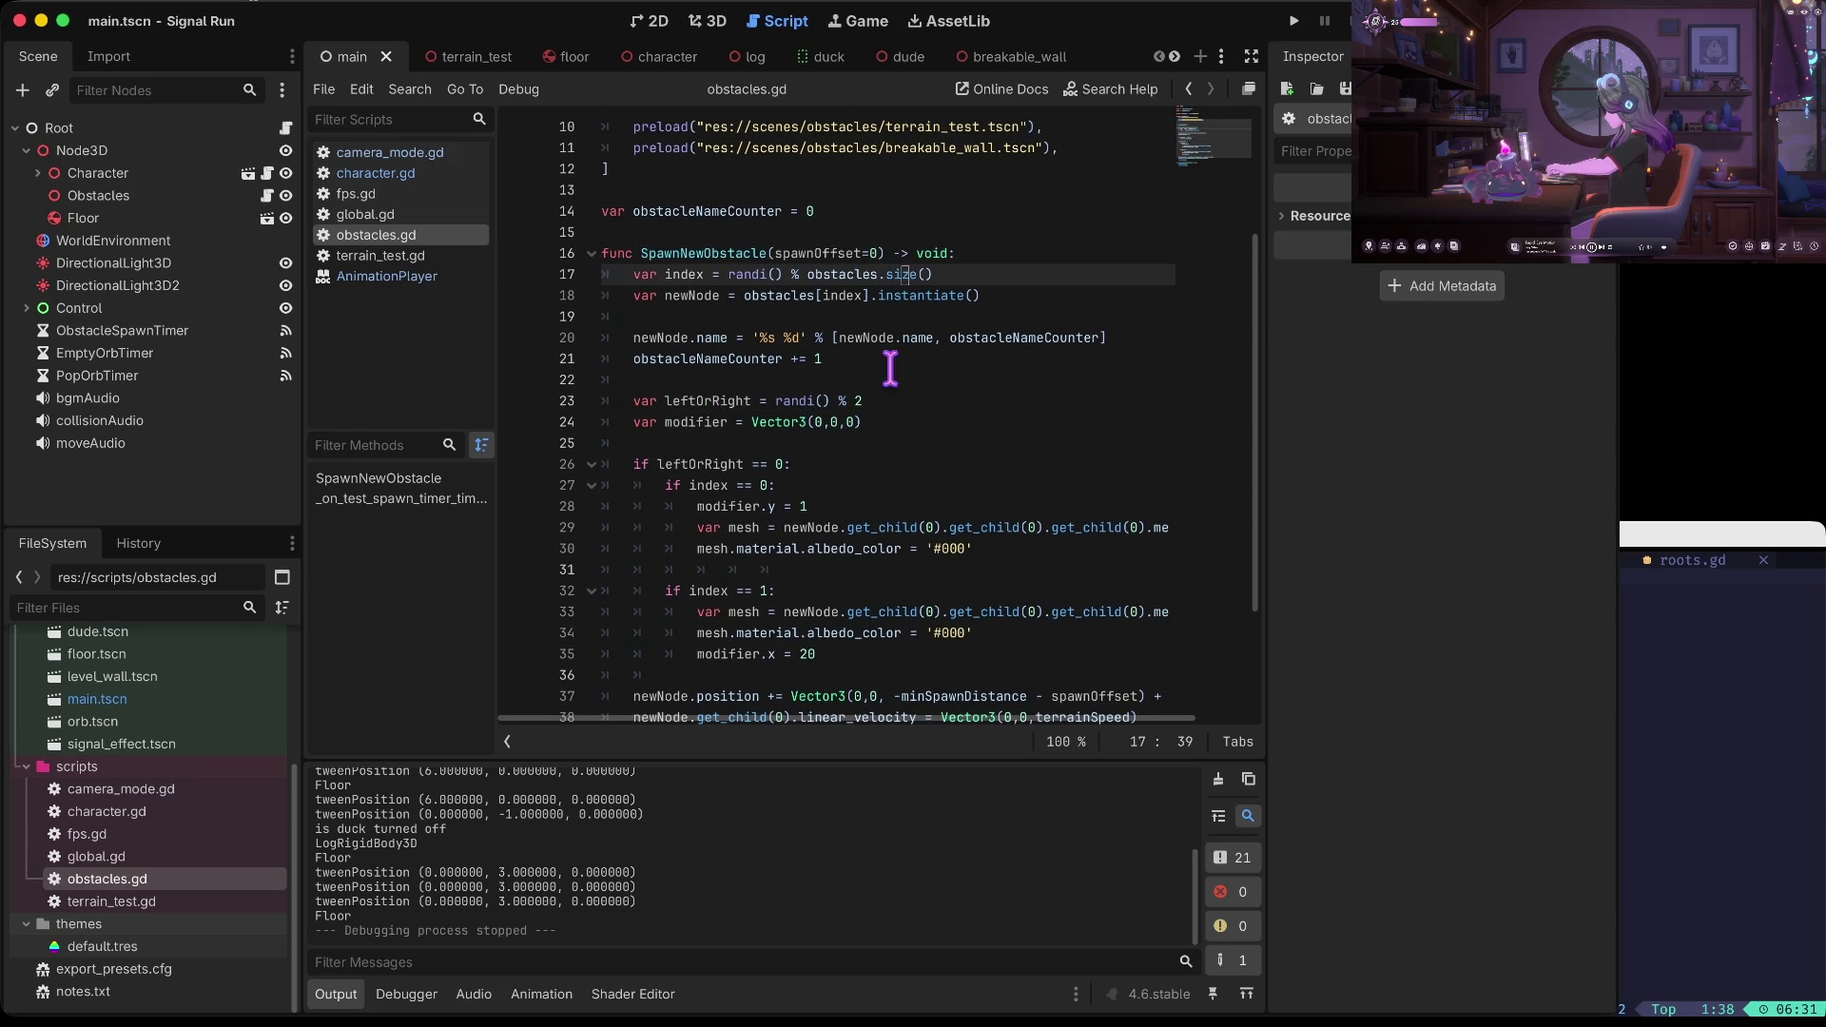
scroll(884, 390, "down", 3)
Change the line 30 obstacle colour from '#000' to '#f00' and save obstacles.gd
left_click(966, 461)
key("Home")
key("Home")
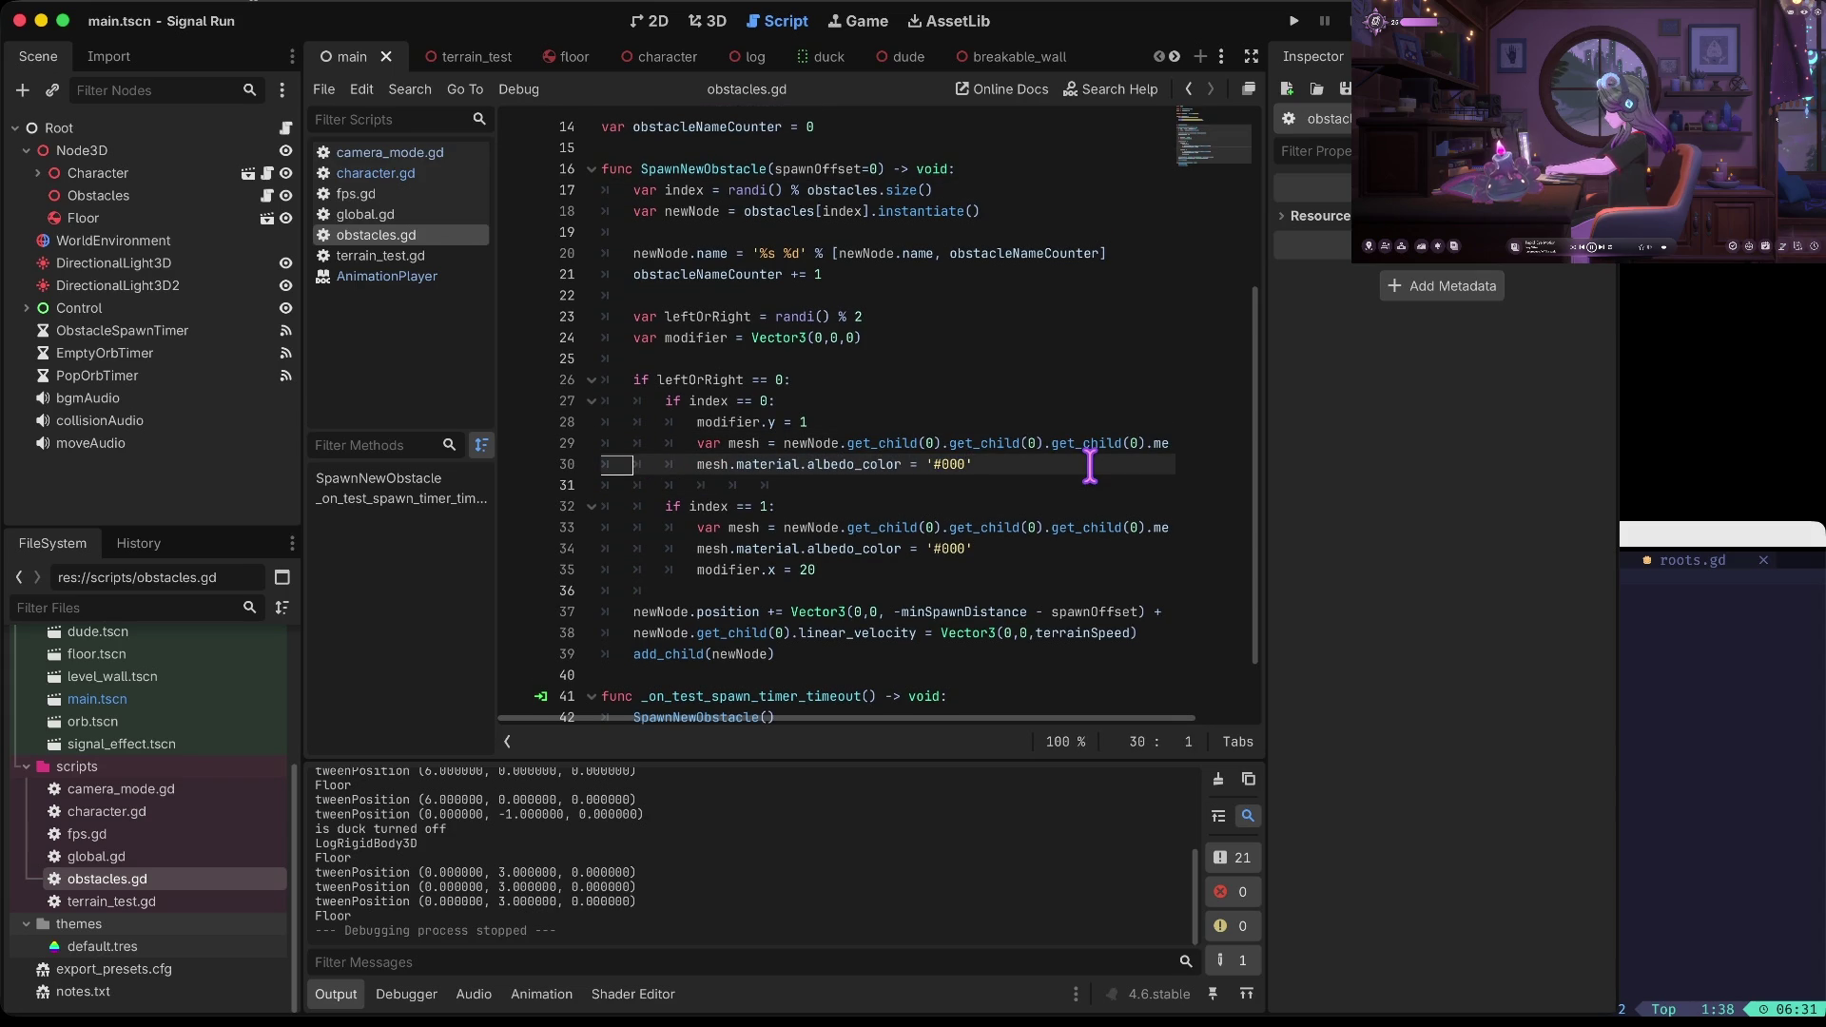
key("BackSpace")
type("f")
key("Down")
key("Down")
key("Down")
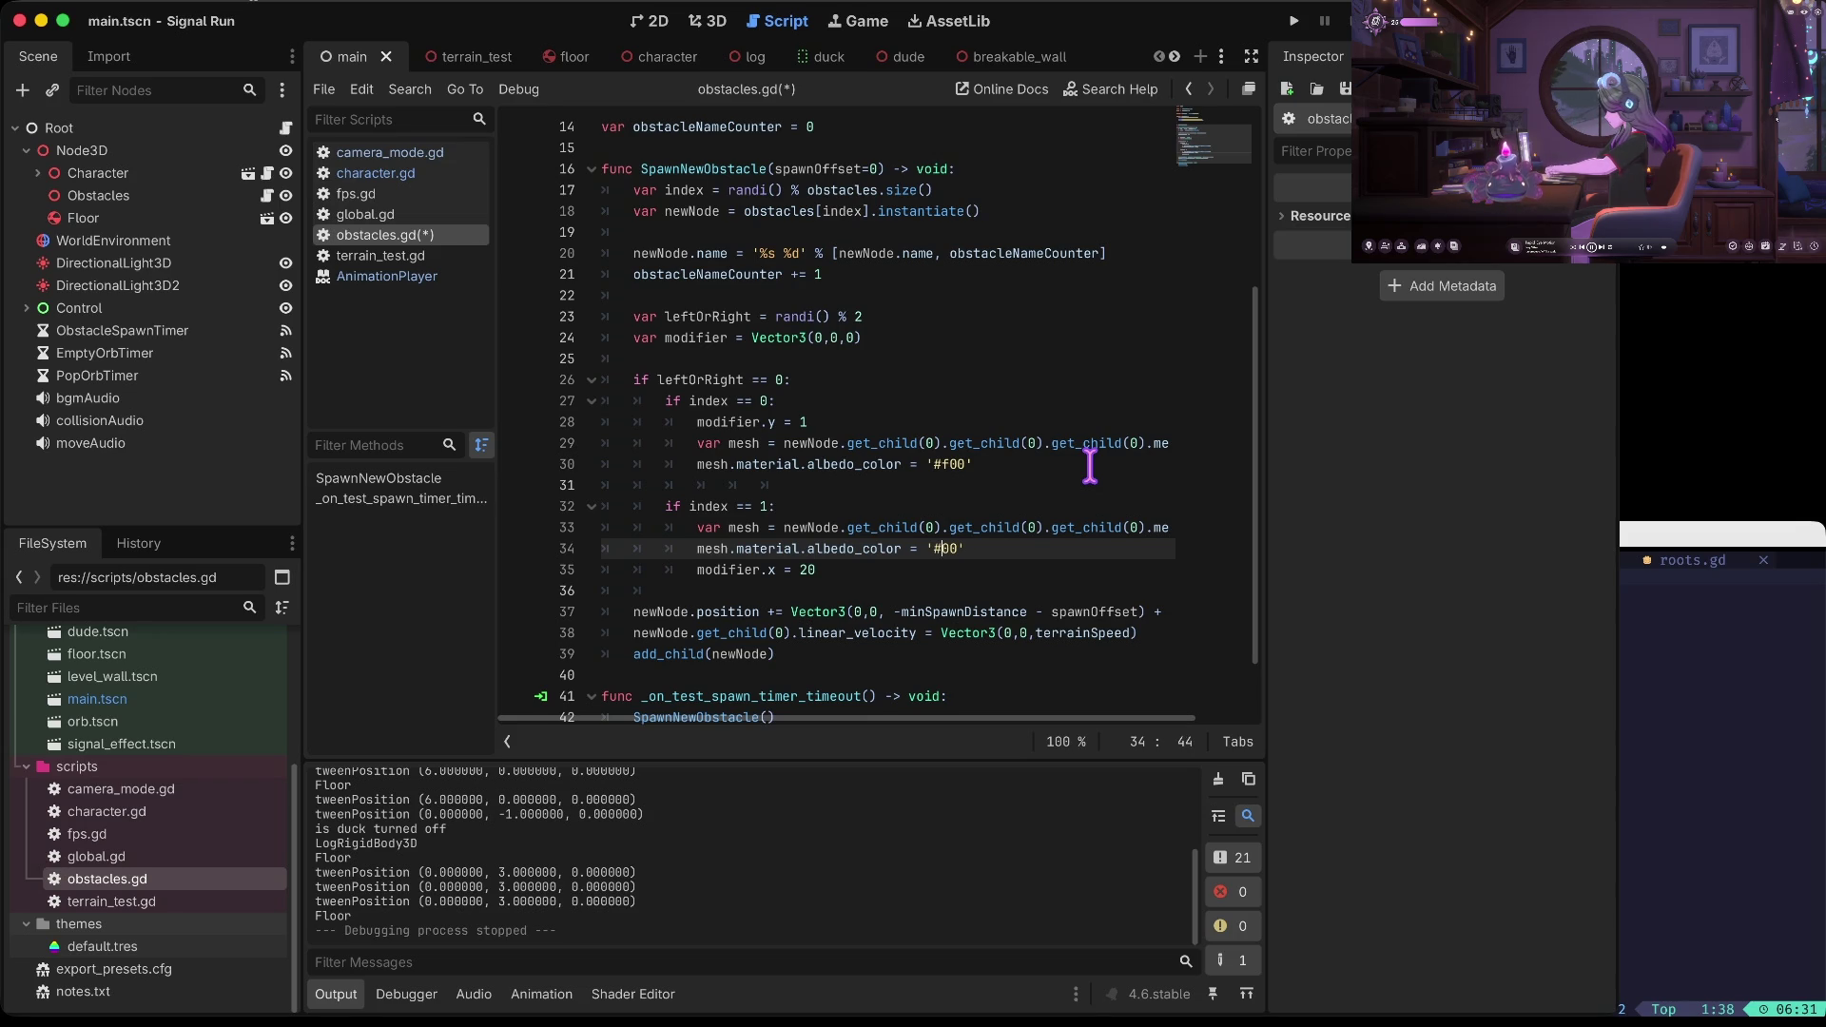
key("ctrl+s")
Add an else branch copying the index 1 colour block, then launch the game
key("Up")
key("Down")
key("Down")
key("Return")
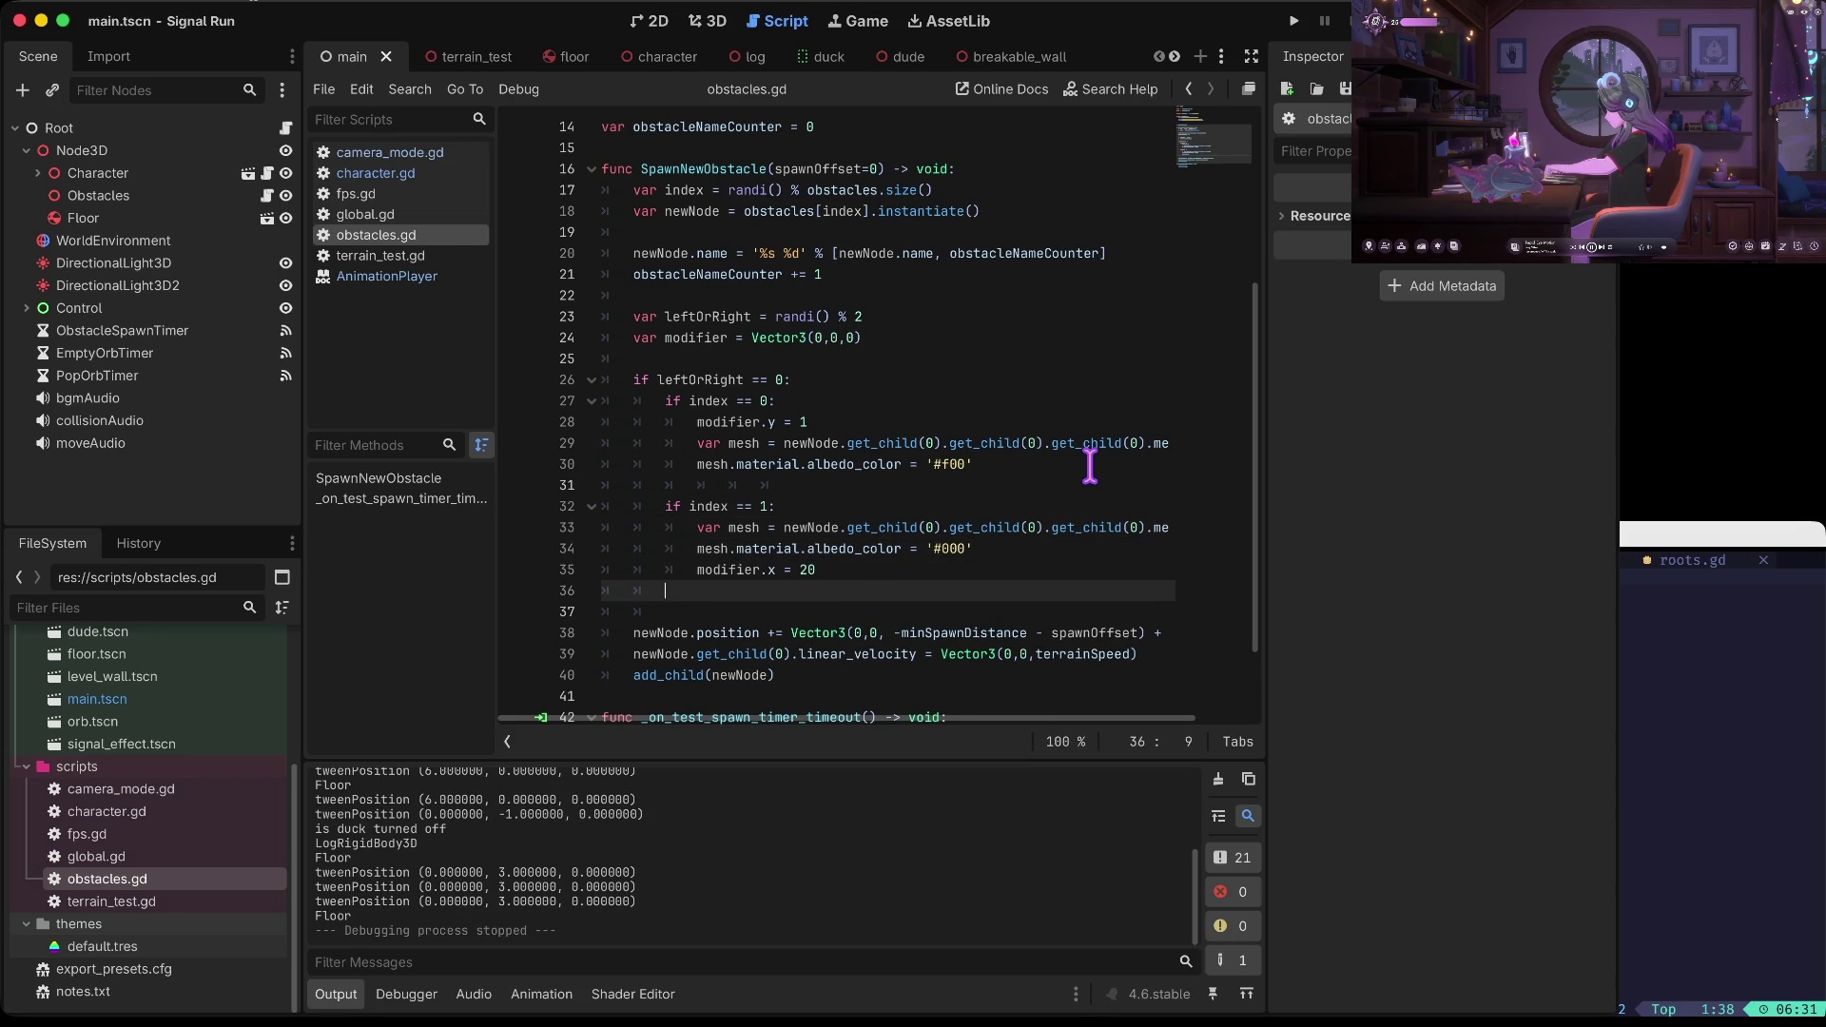
key("BackSpace")
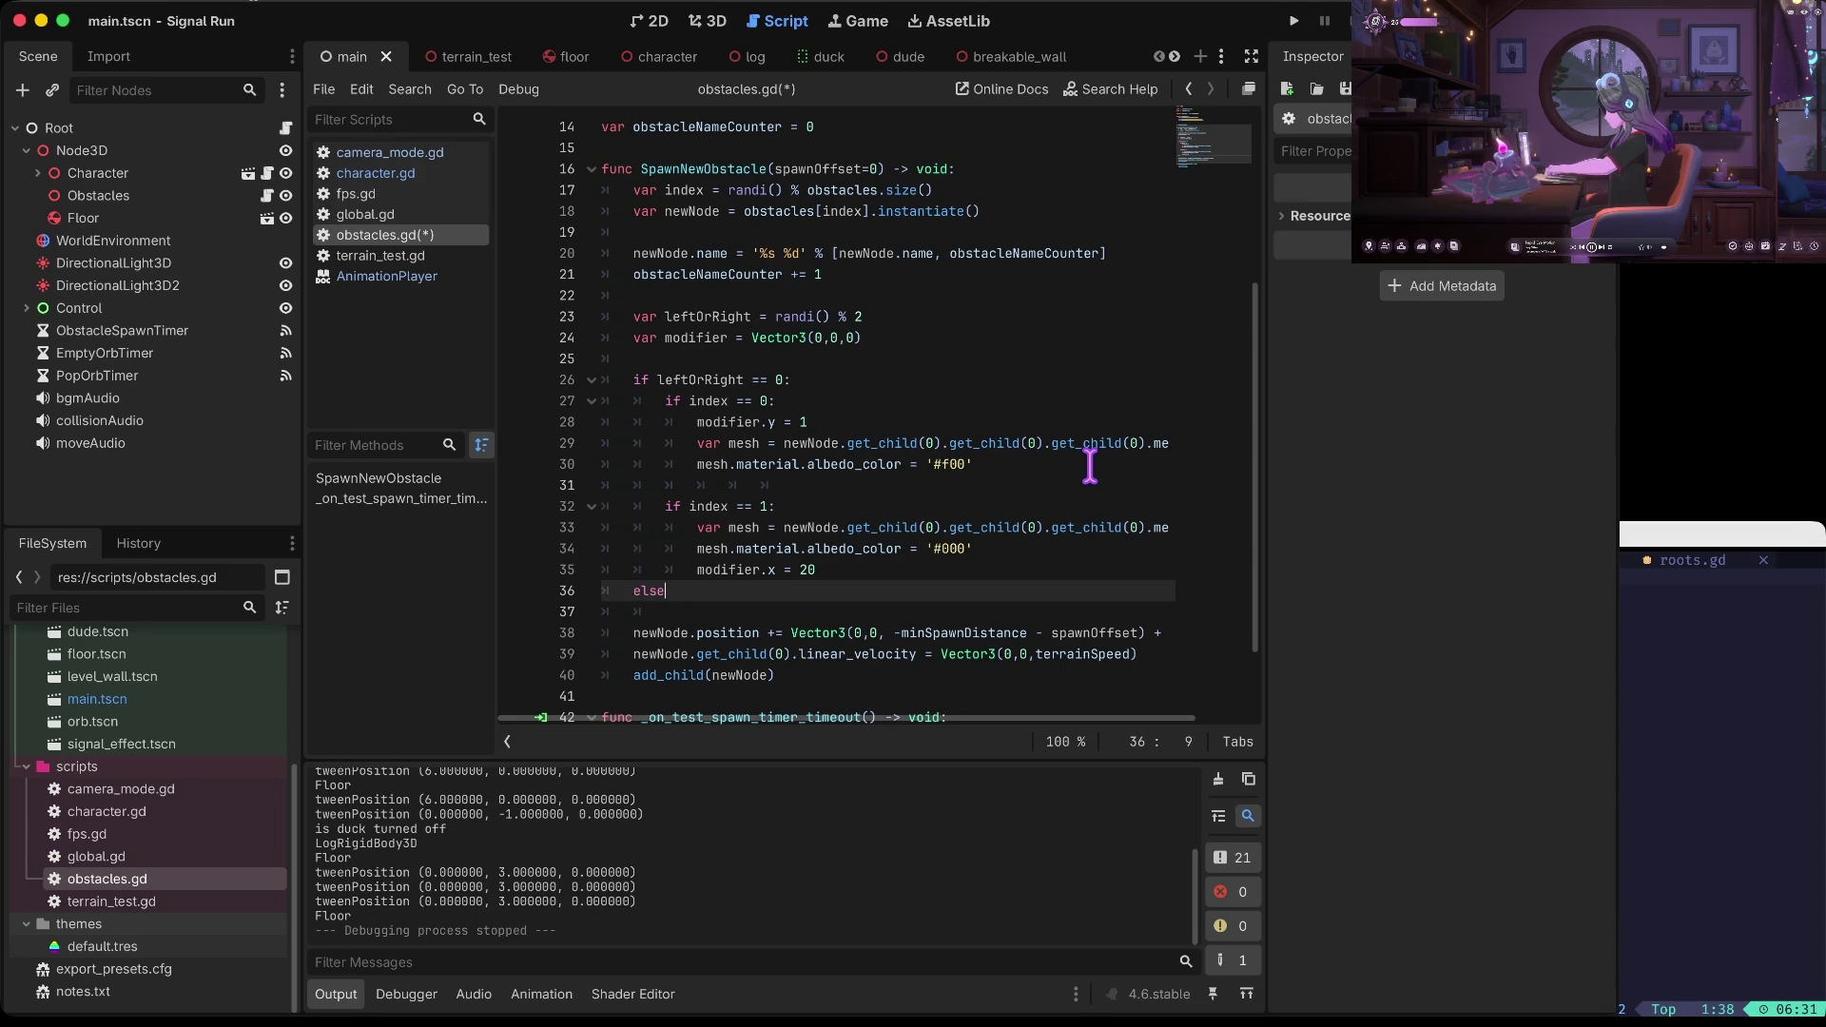
type(":")
key("Return")
key("Up")
key("Up")
key("Up")
key("Home")
key("shift+Down")
key("shift+Down")
key("shift+Down")
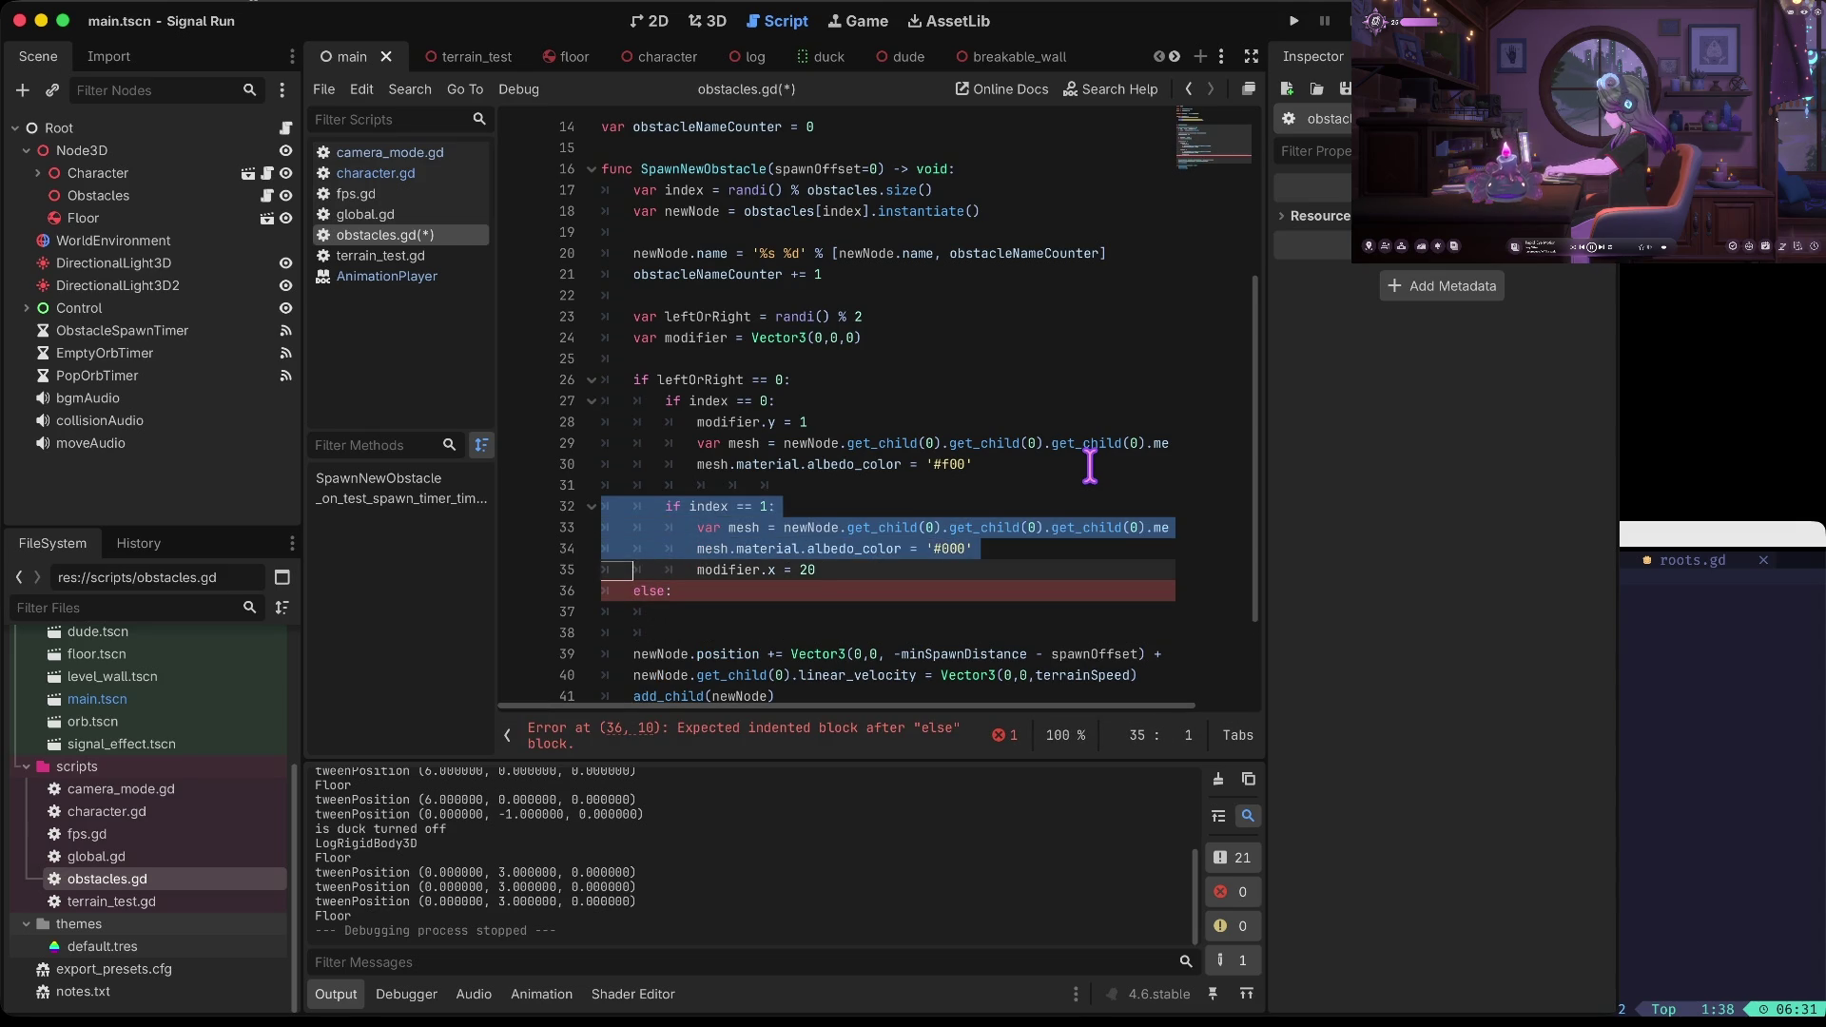
key("ctrl+c")
key("Down")
key("Down")
key("ctrl+v")
key("Up")
key("Up")
key("Up")
key("Up")
key("Down")
key("Down")
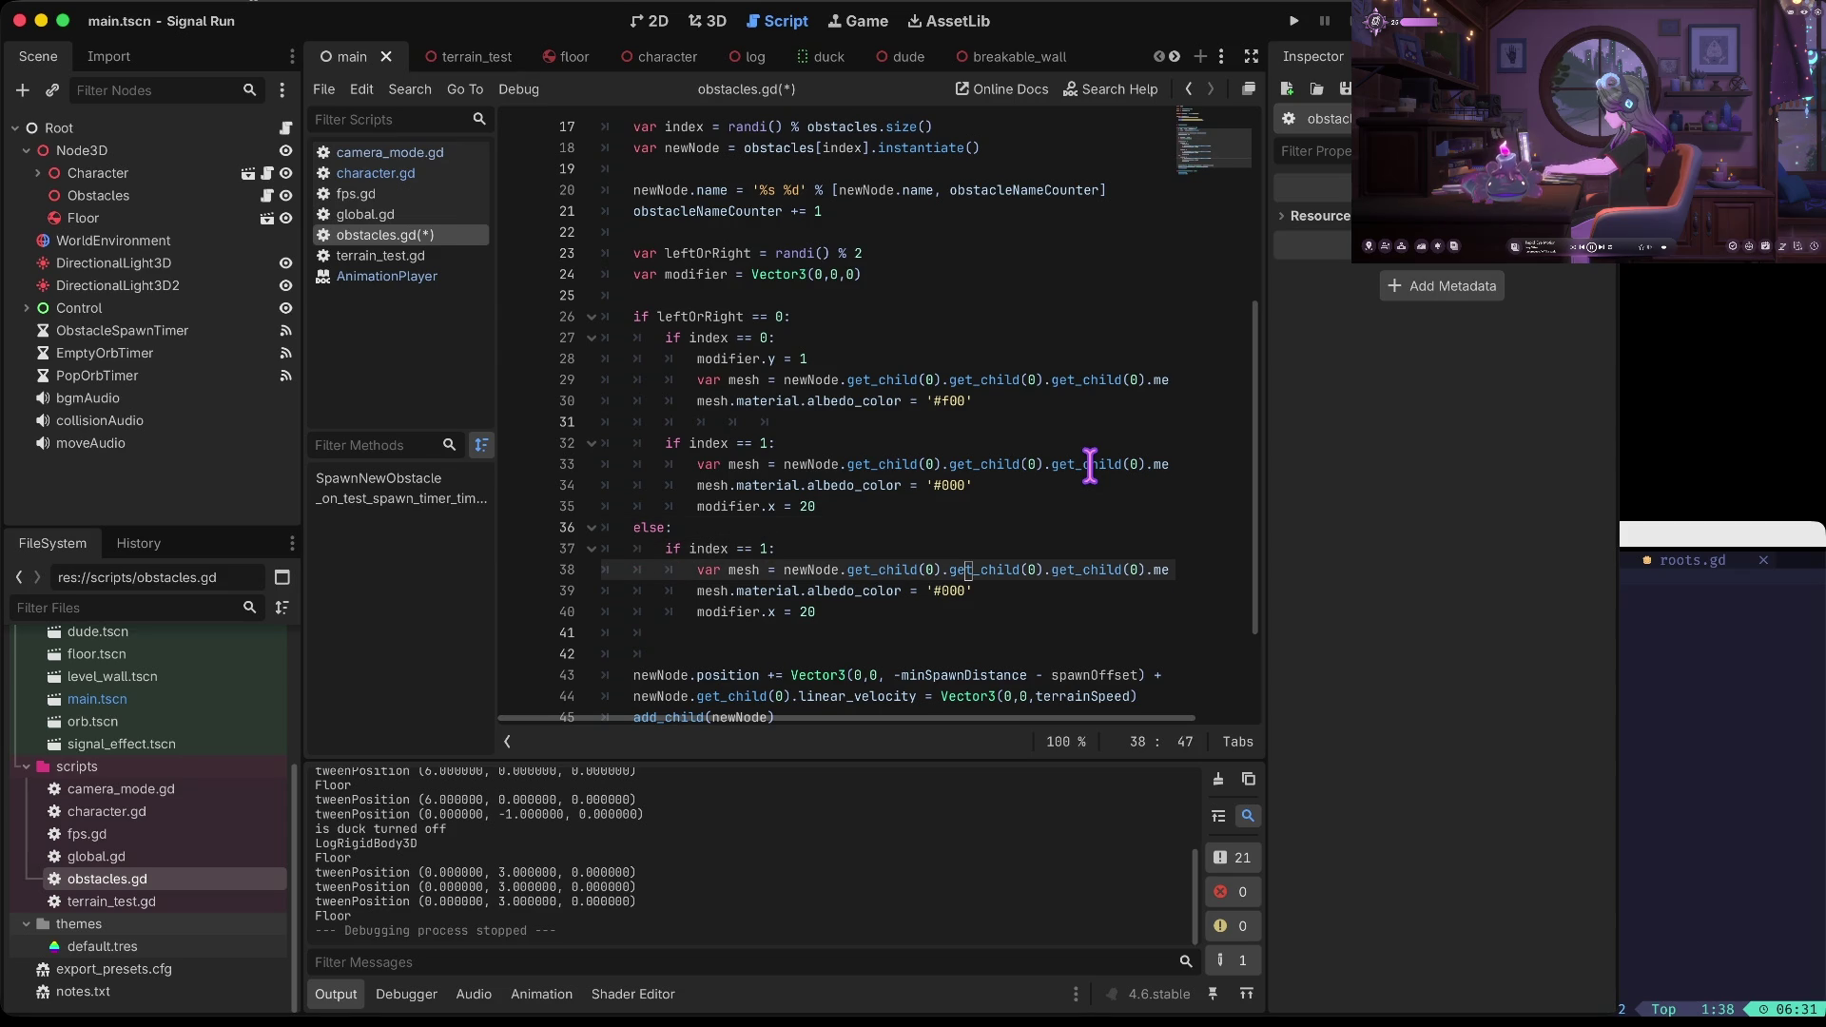
key("Down")
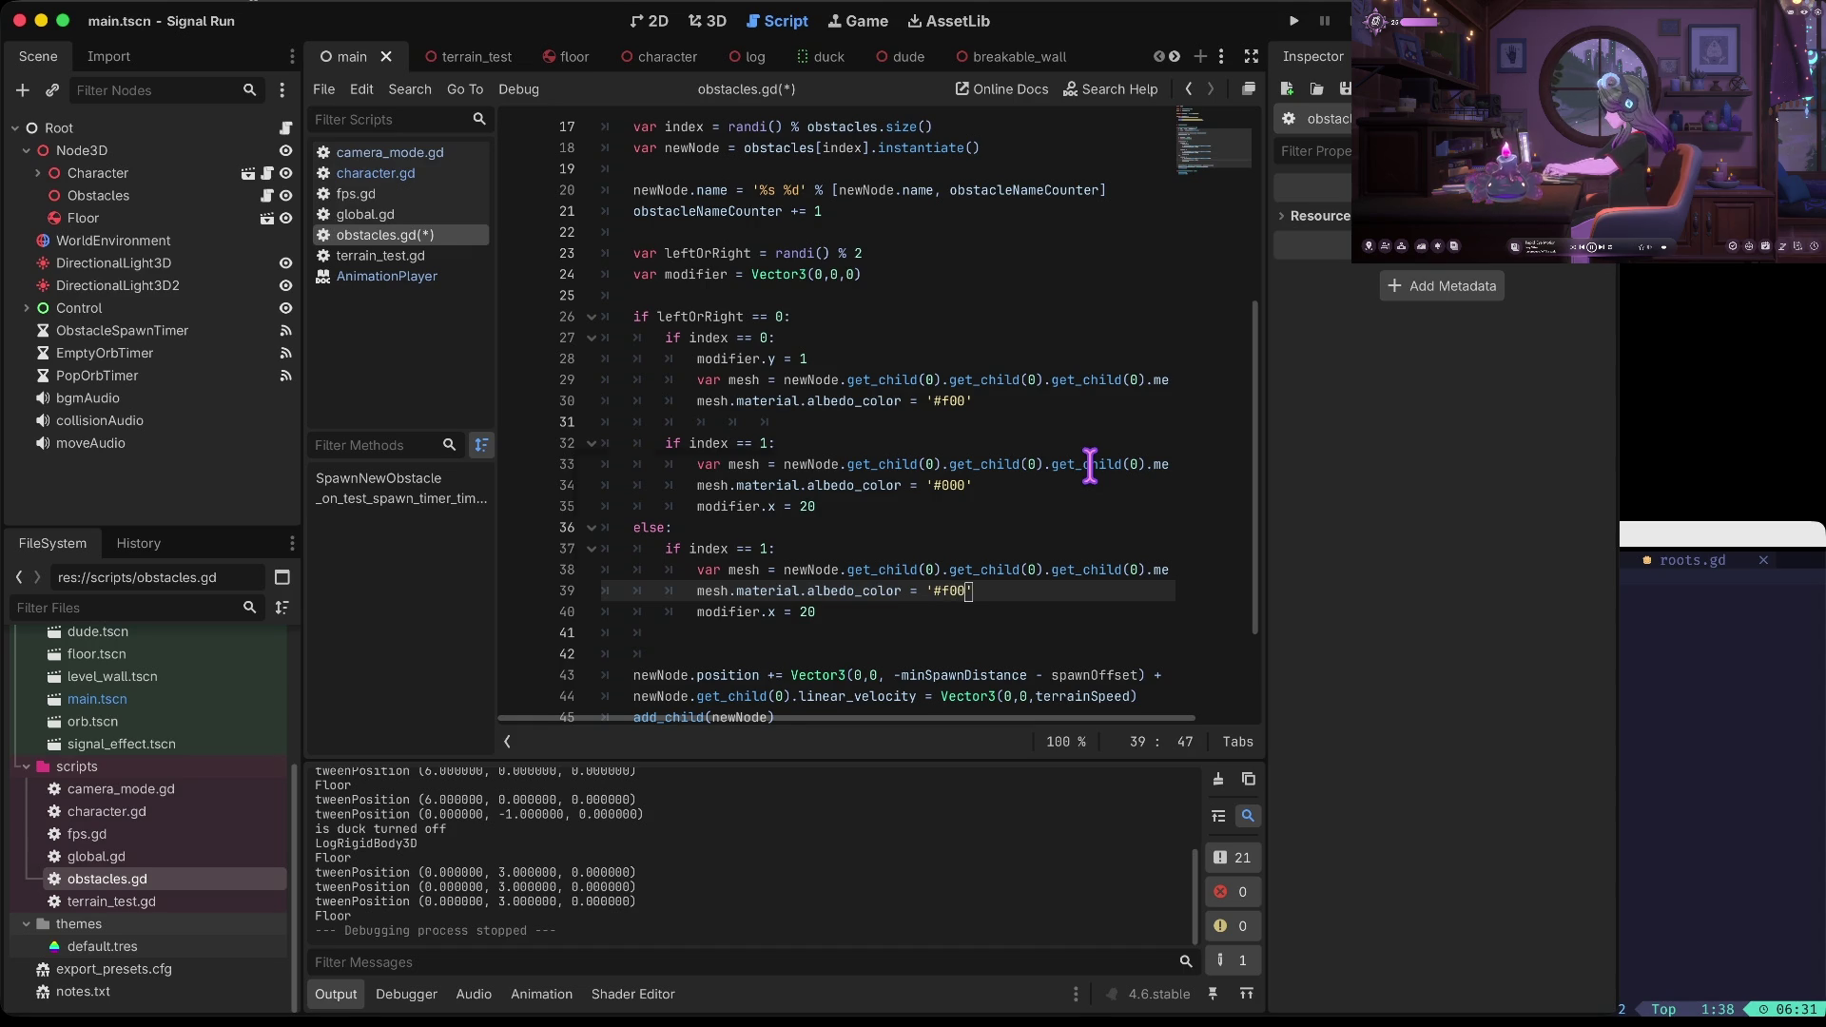
key("super+b")
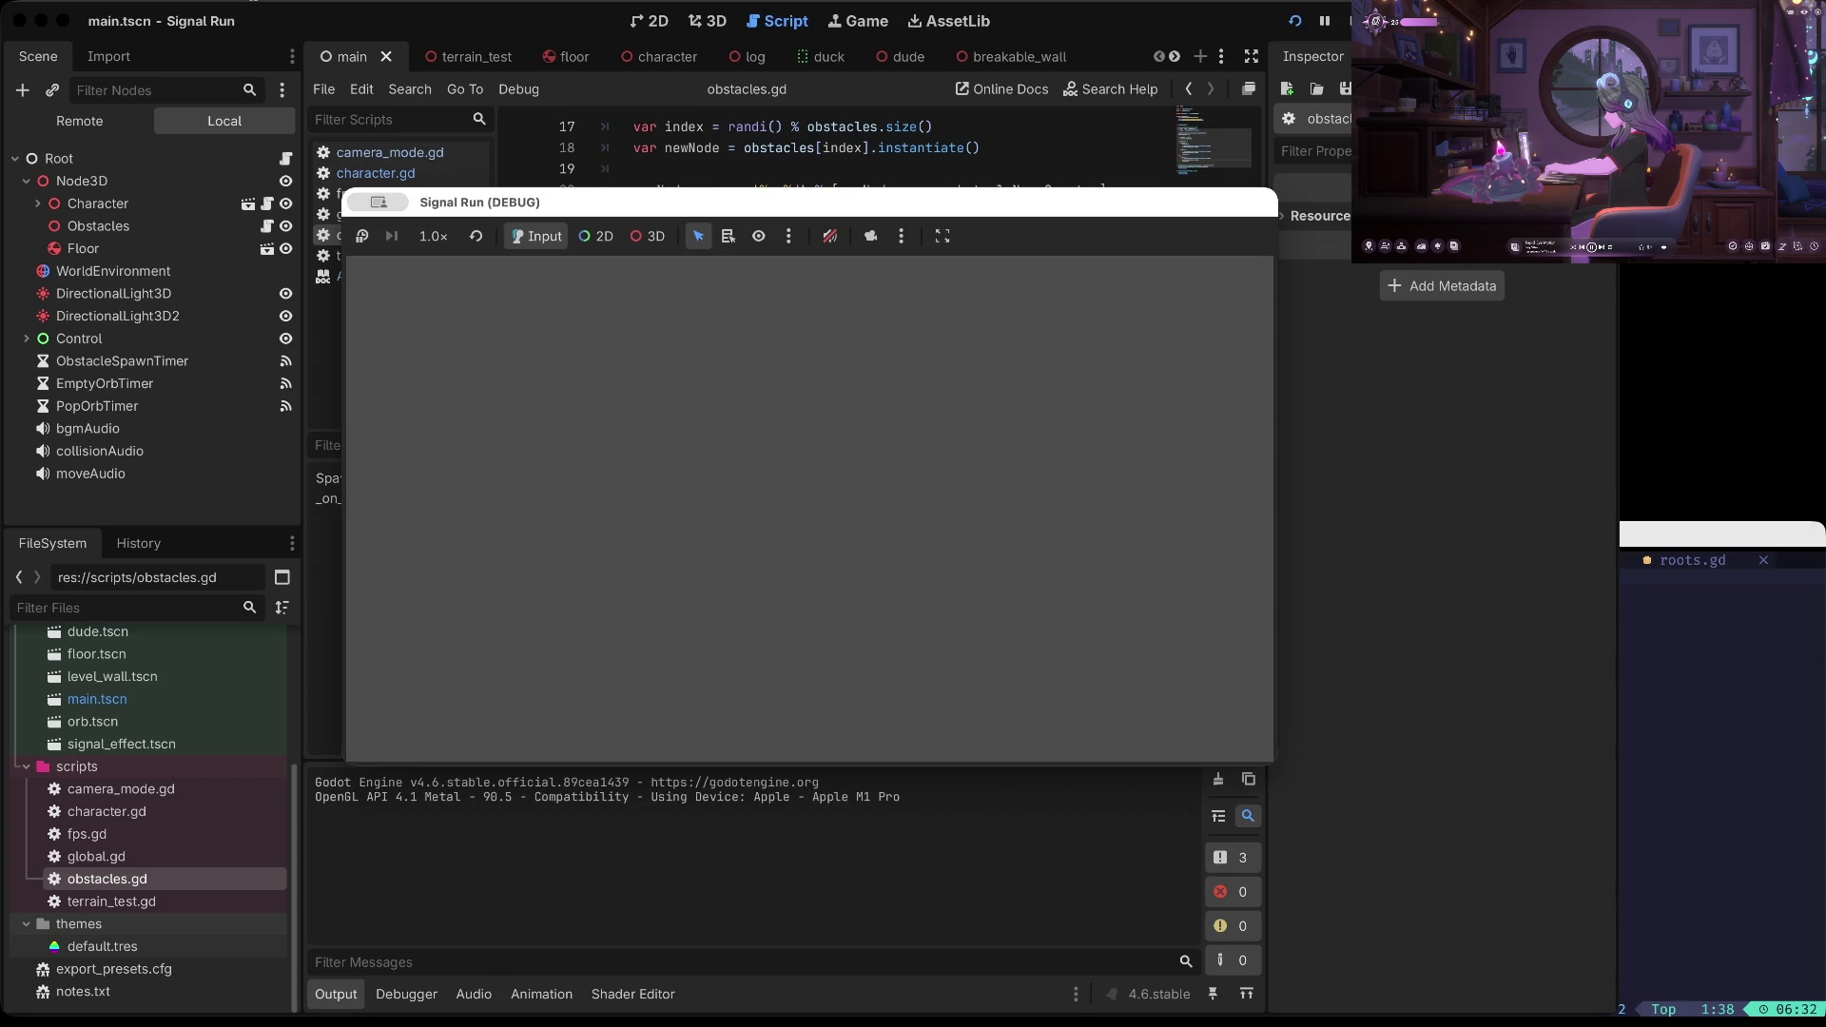
Stop the game, delete the else block's 'modifier.x = 20' line, and relaunch
key("super+period")
left_click(870, 619)
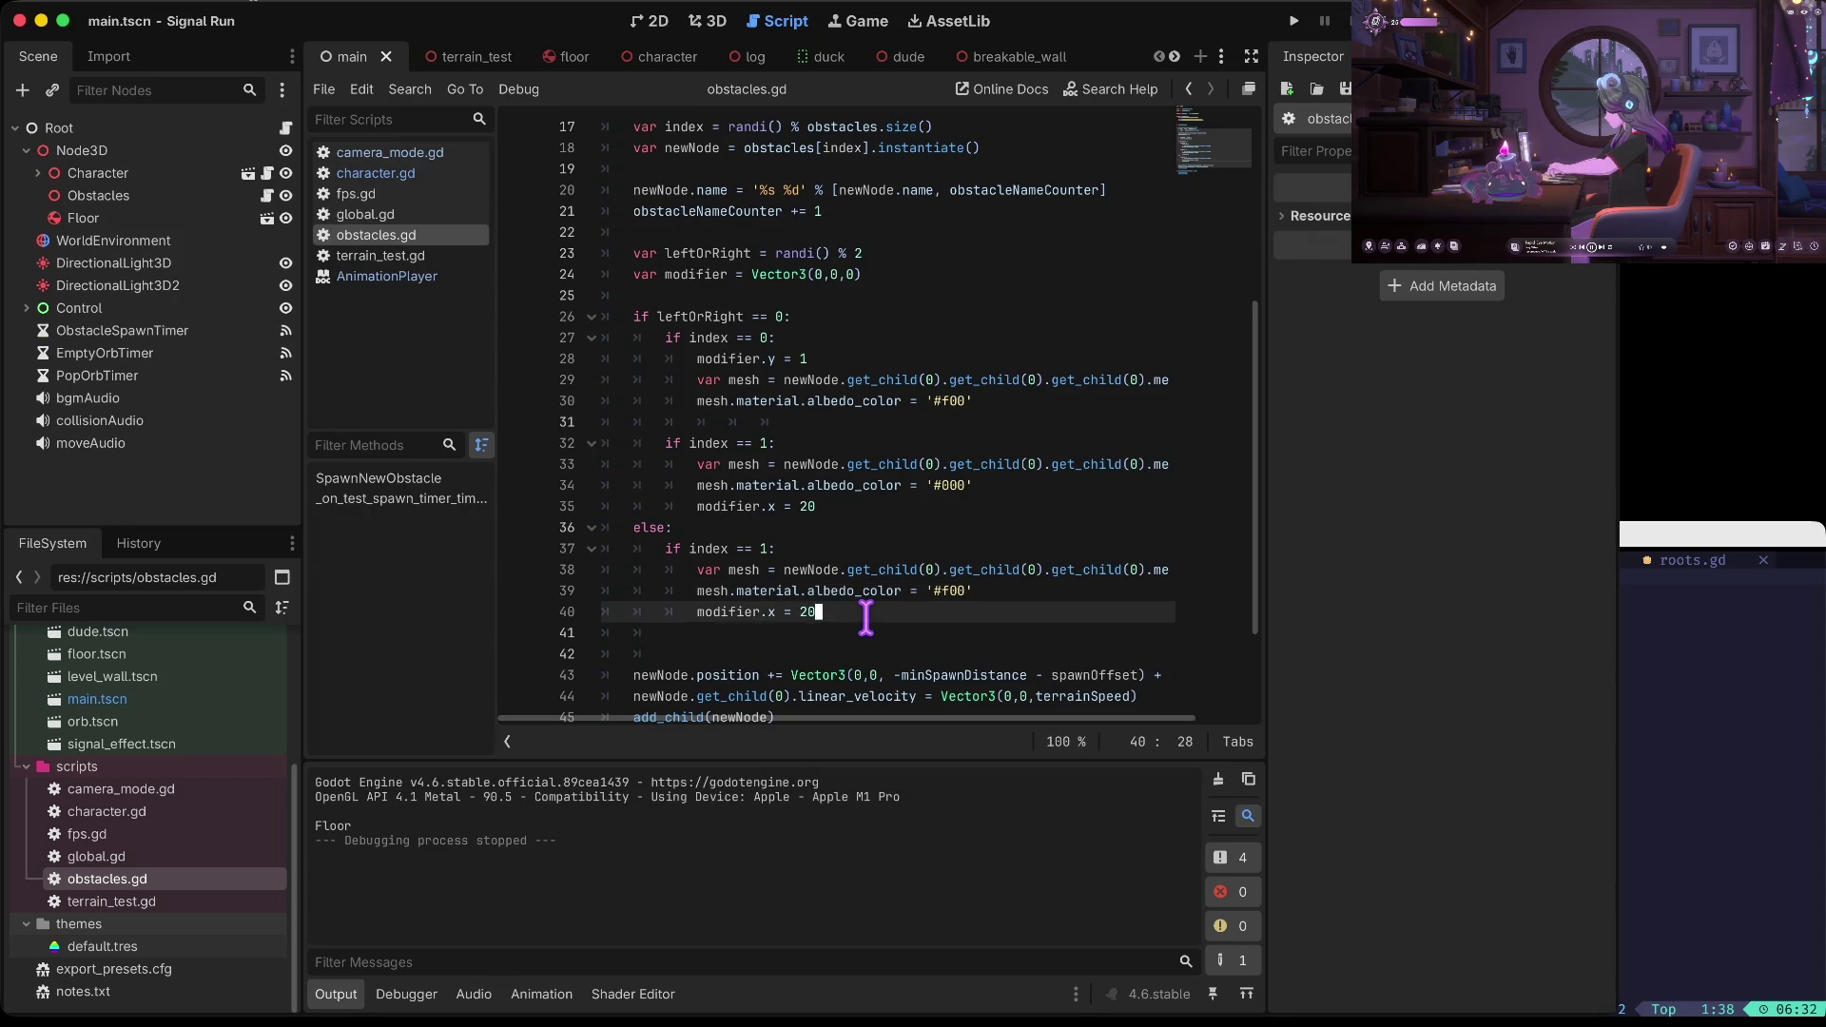
key("super+shift+k")
key("Up")
key("super+b")
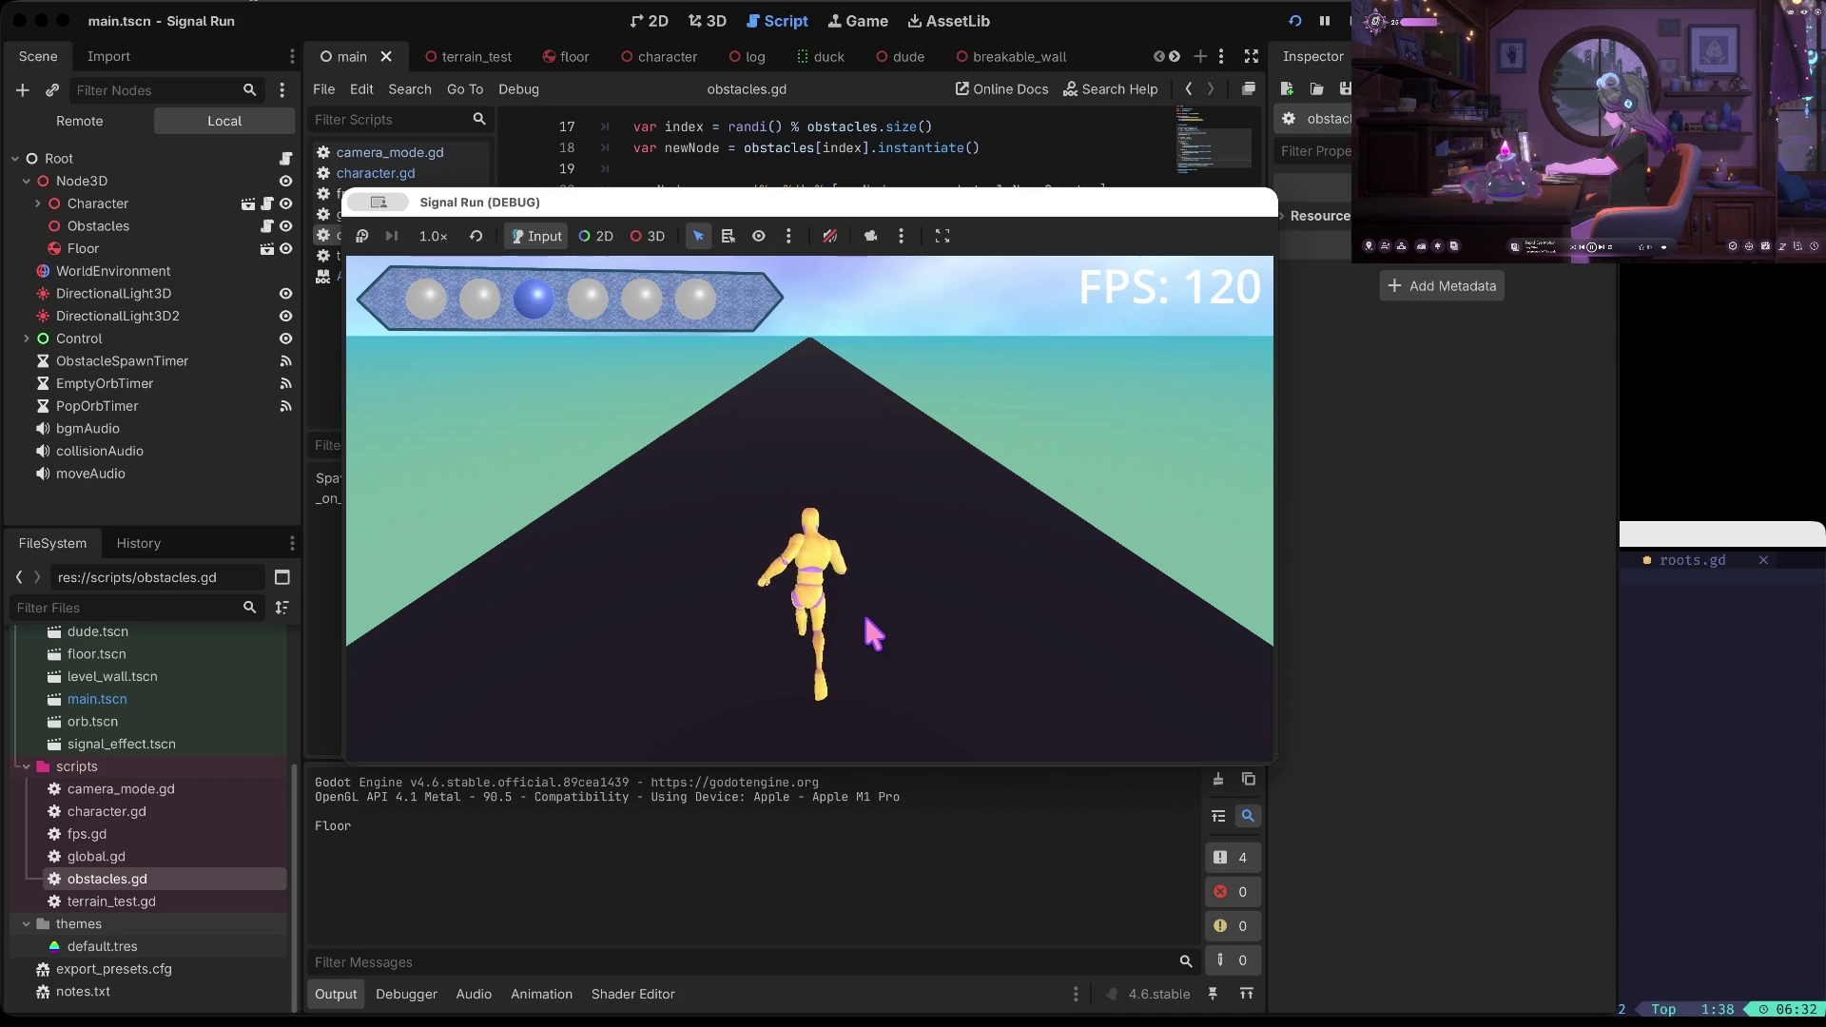
Playtest two runs past red and black obstacles, then stop the game and return to the script
key("space")
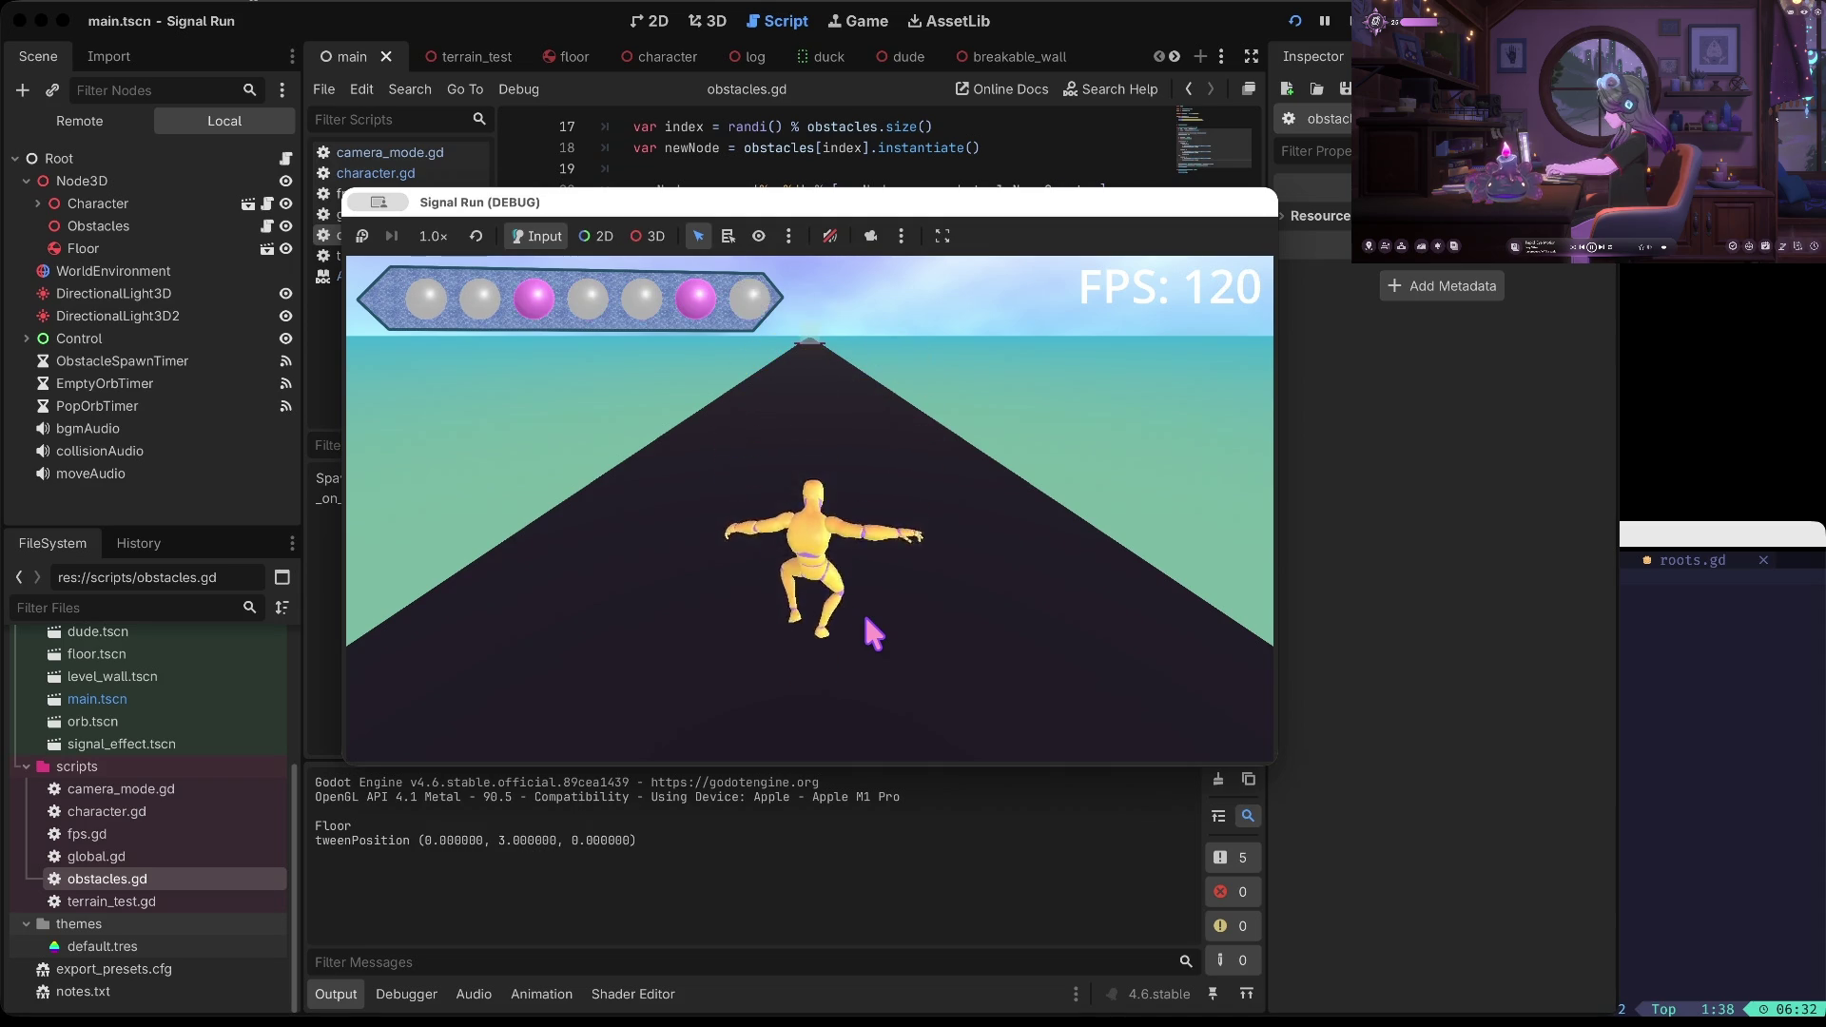
key("Left")
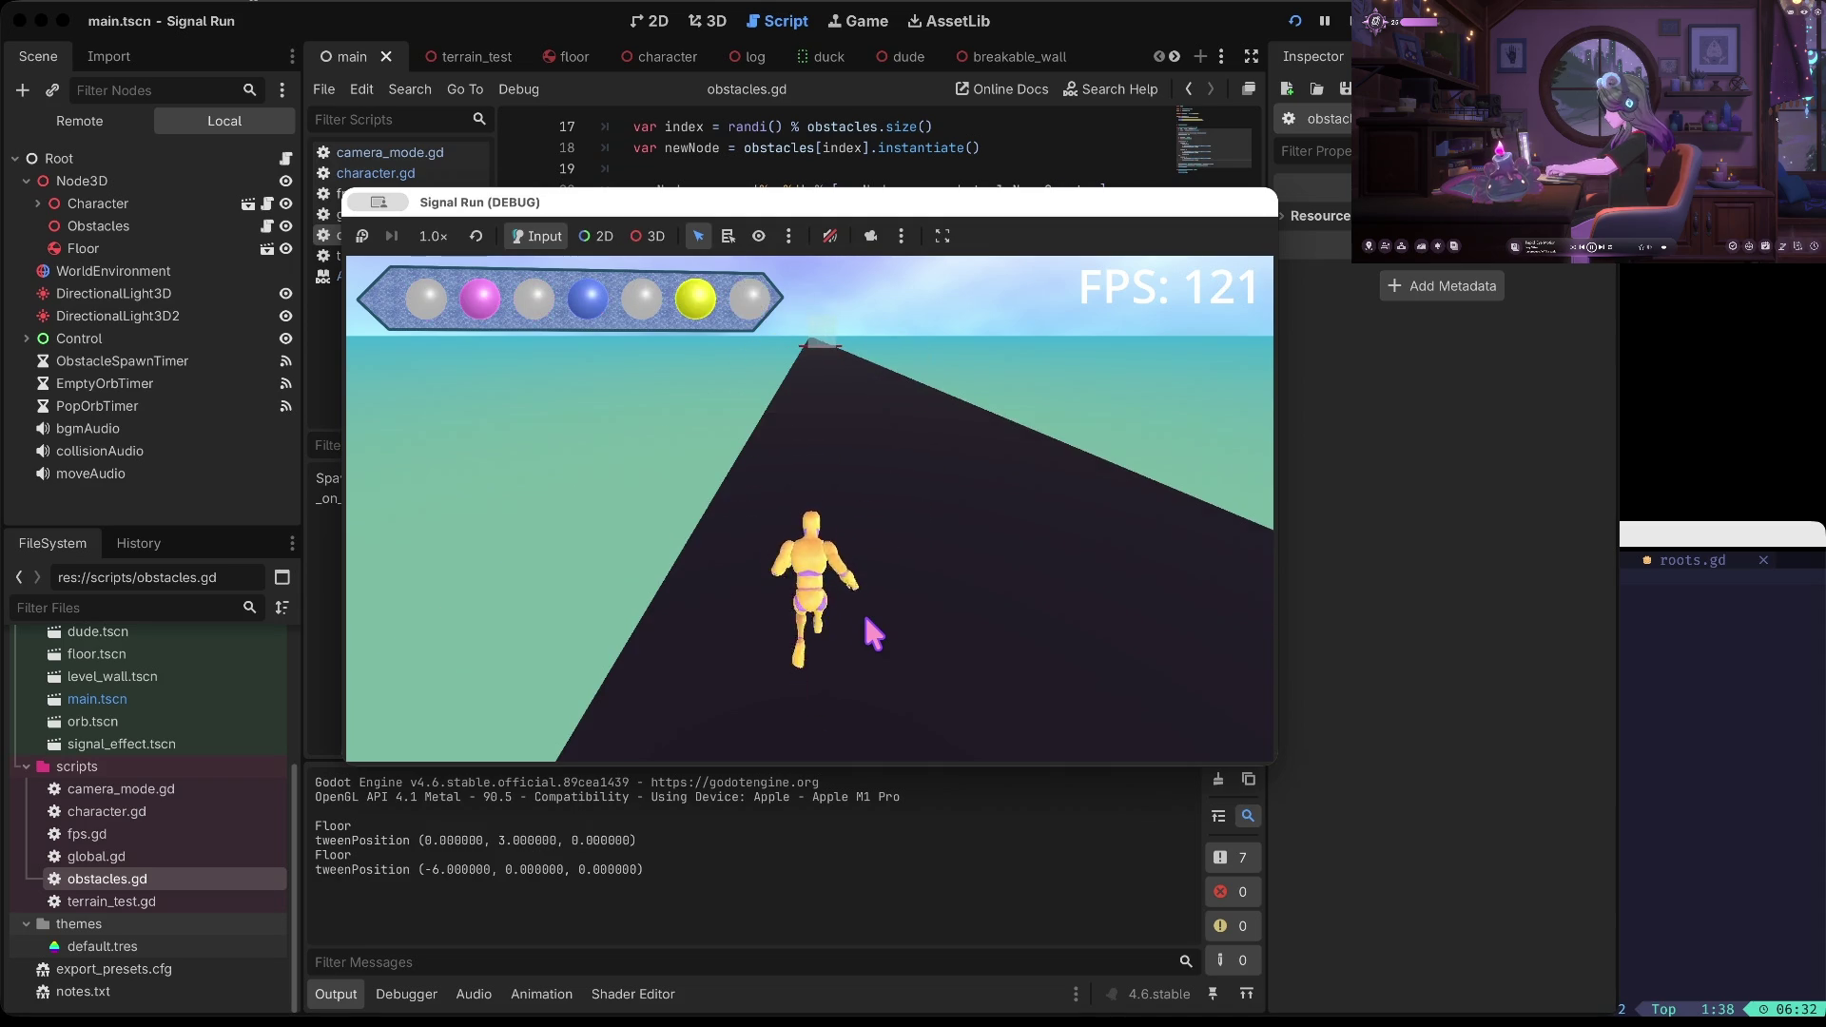
key("space")
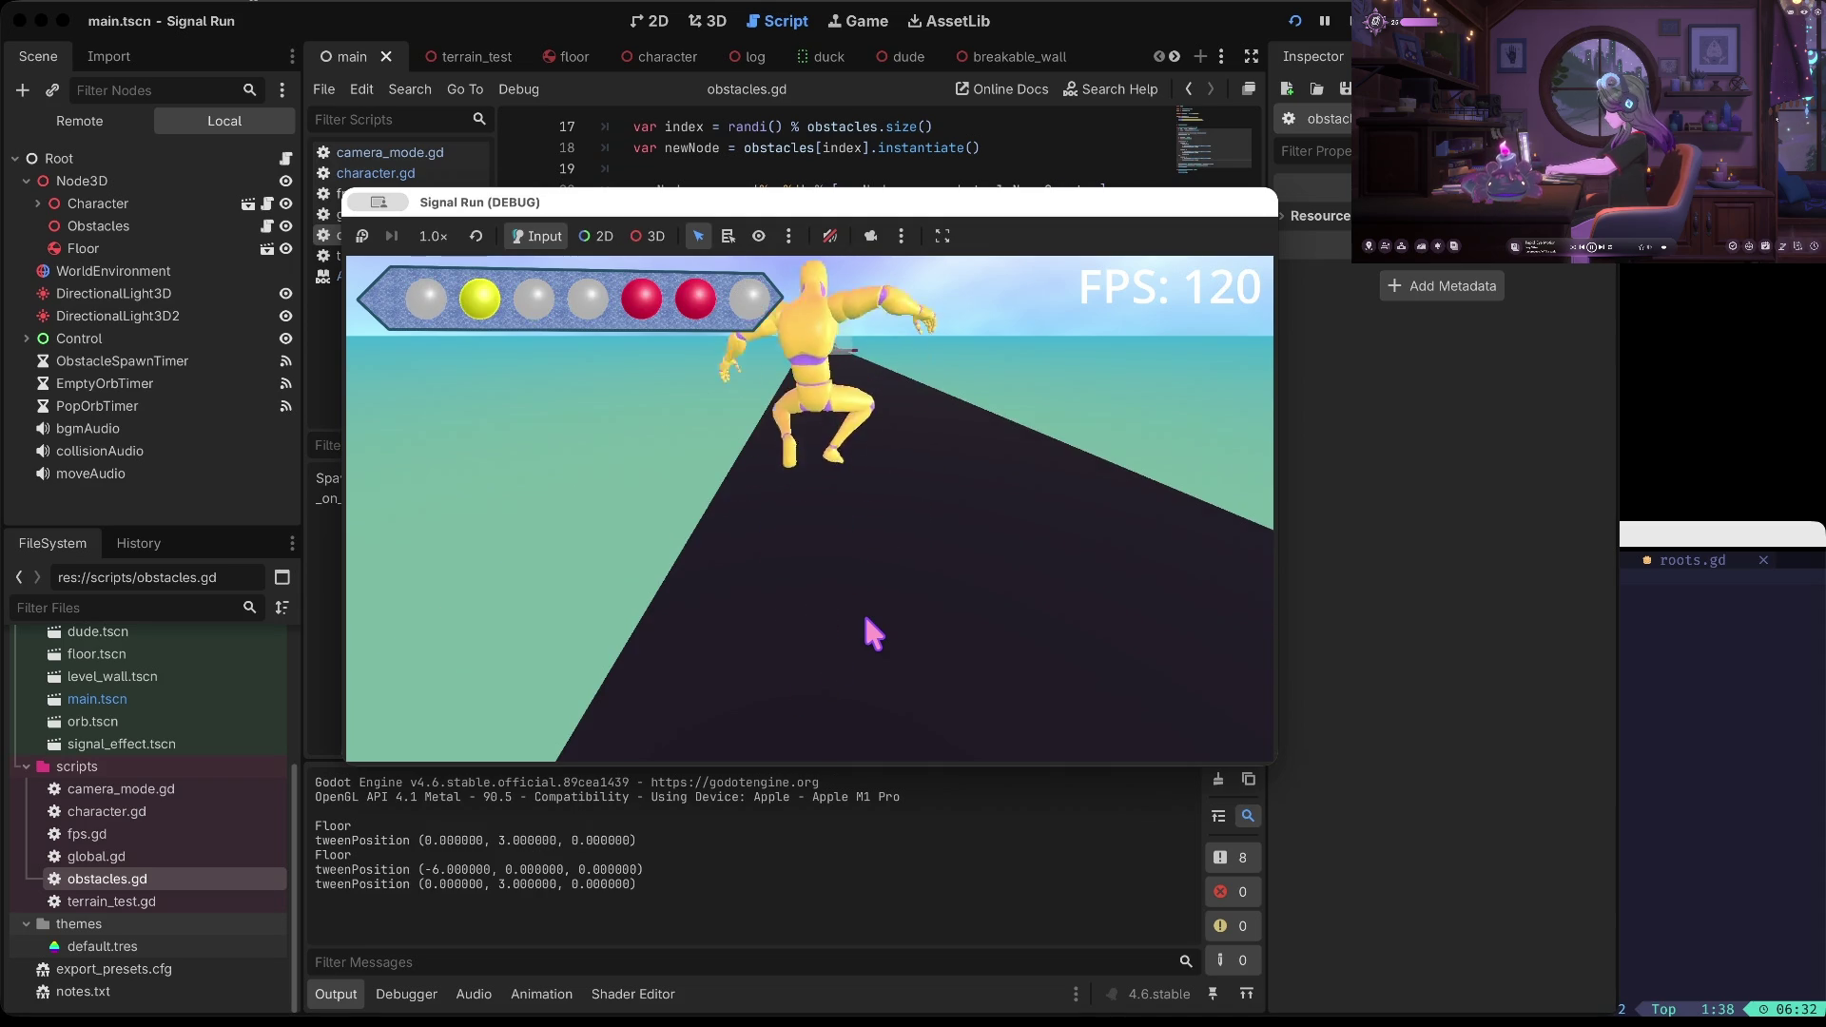
key("Down")
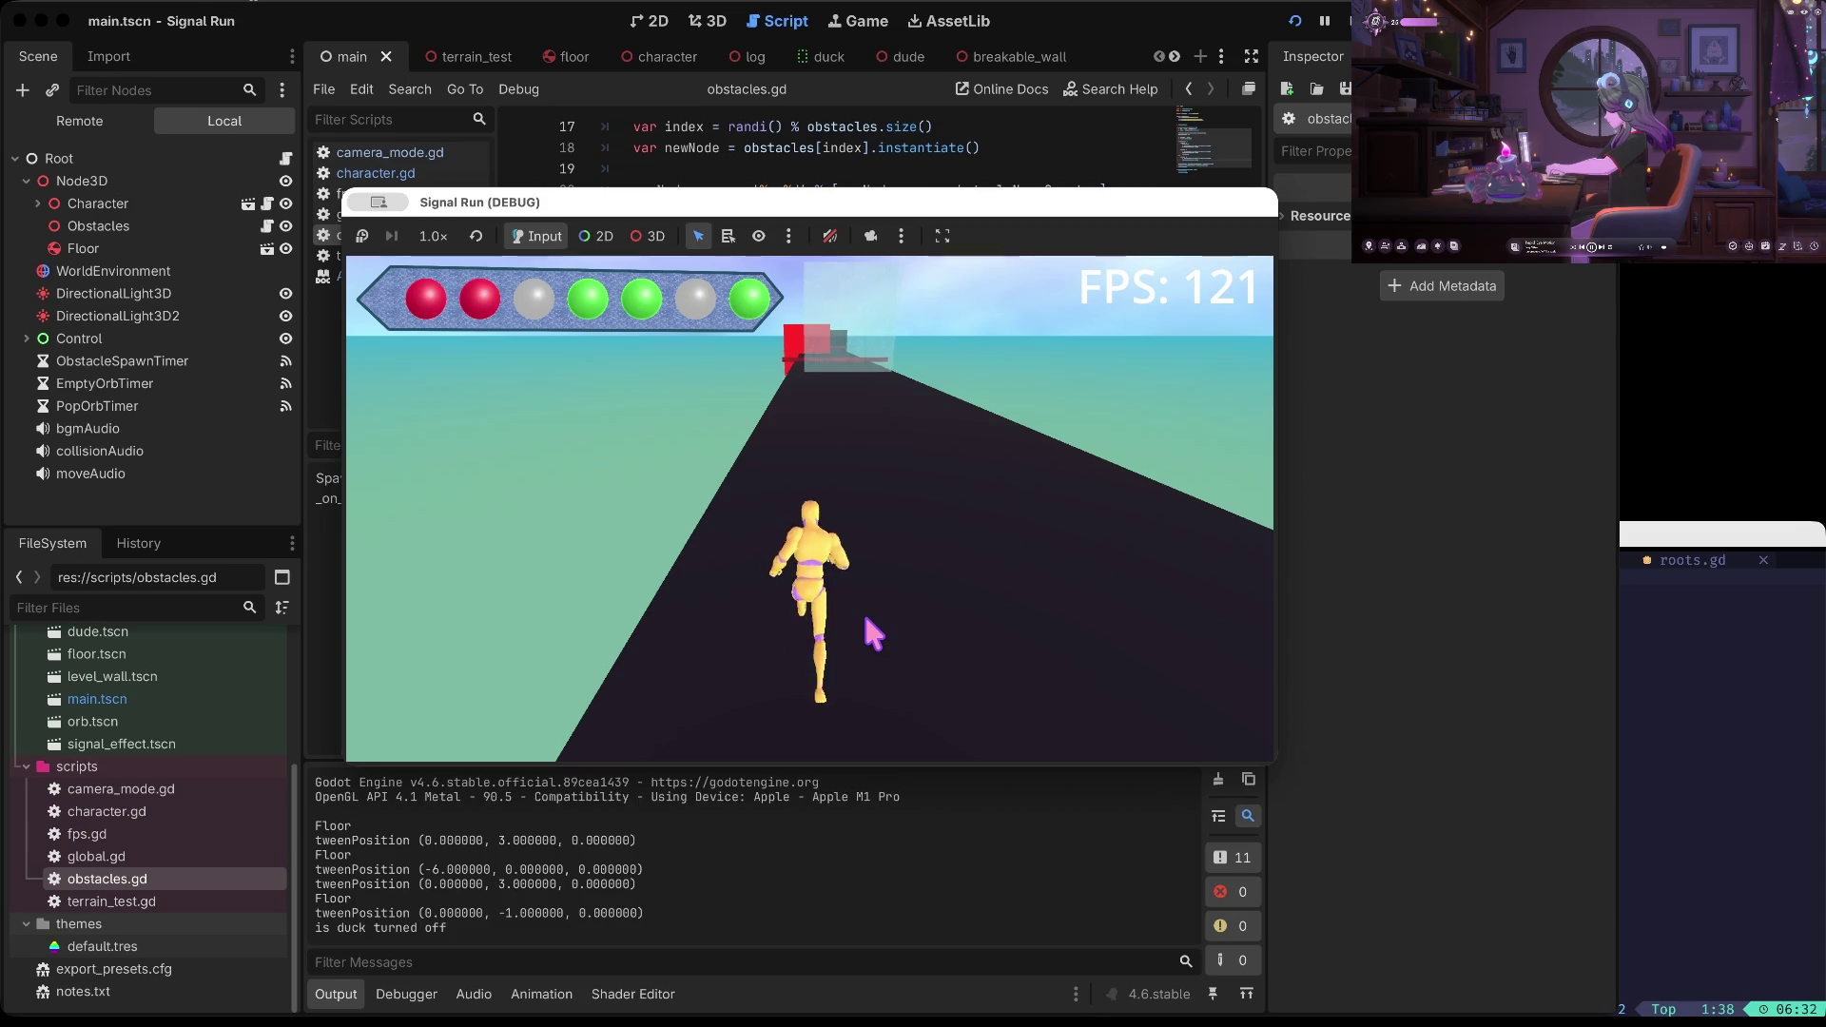
key("Up")
key("Up")
key("Right")
key("Right")
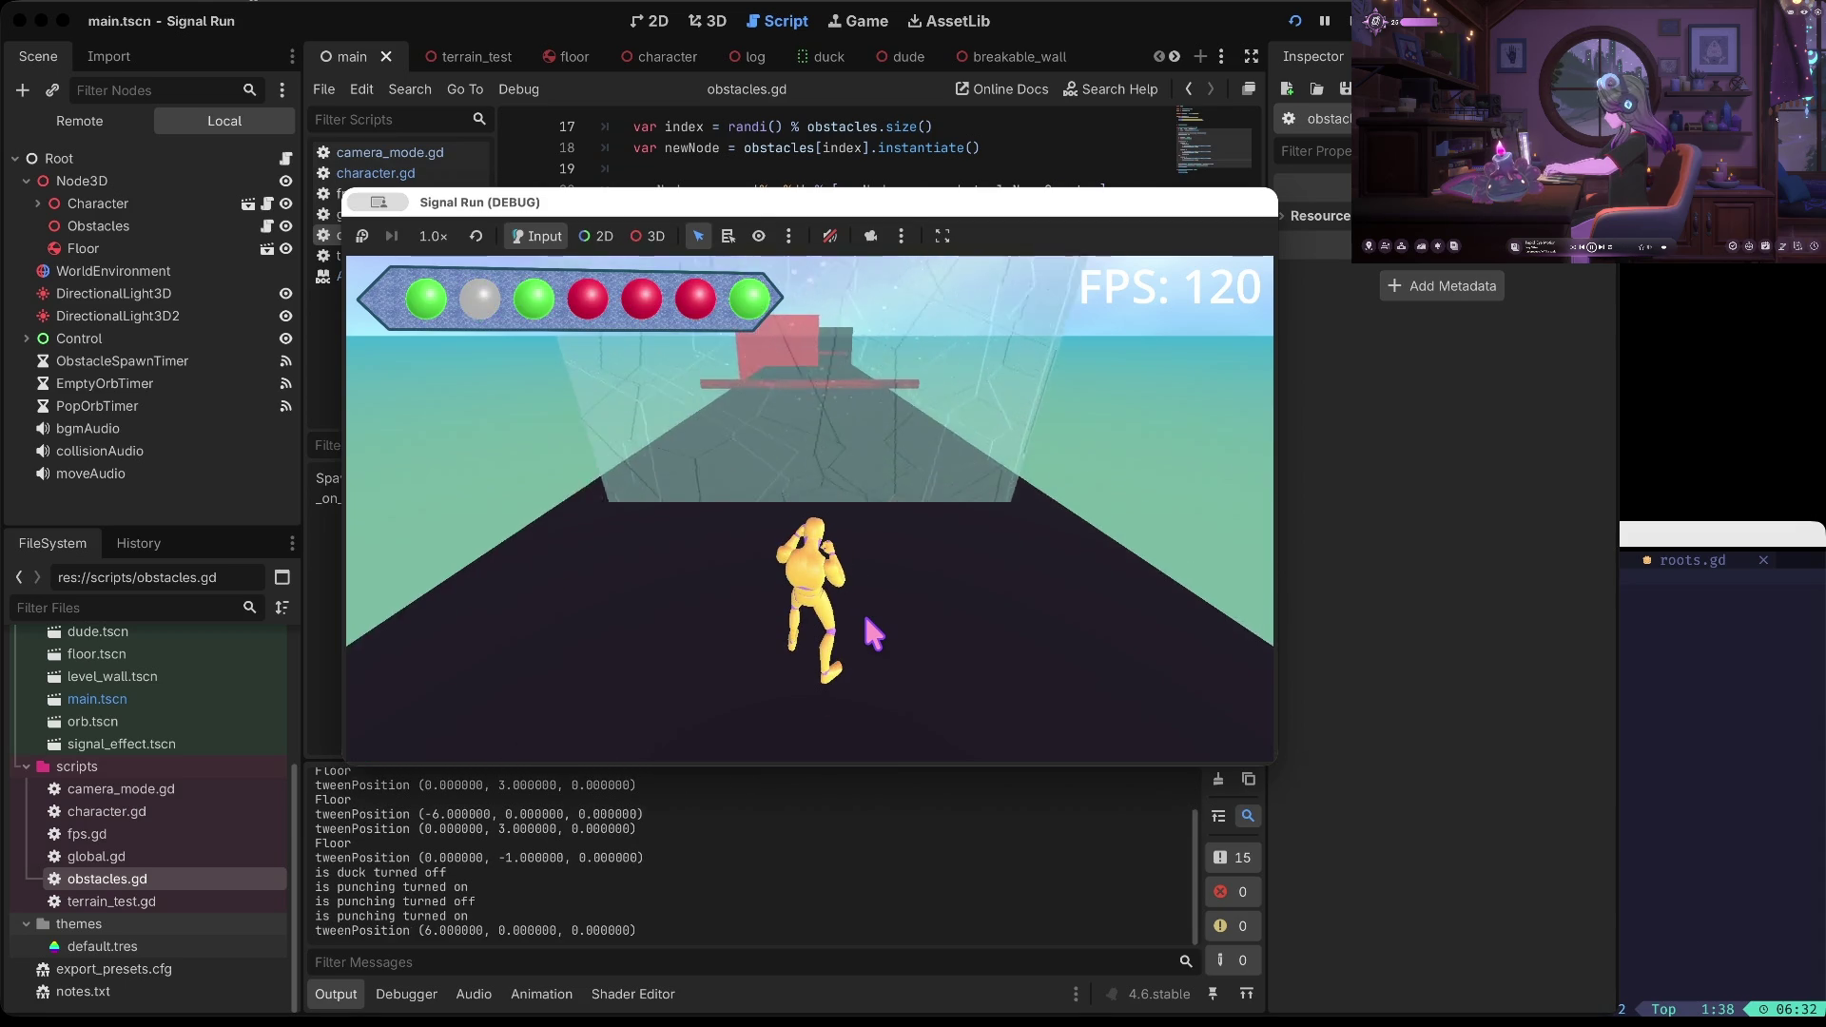
key("Up")
key("Up")
key("Up")
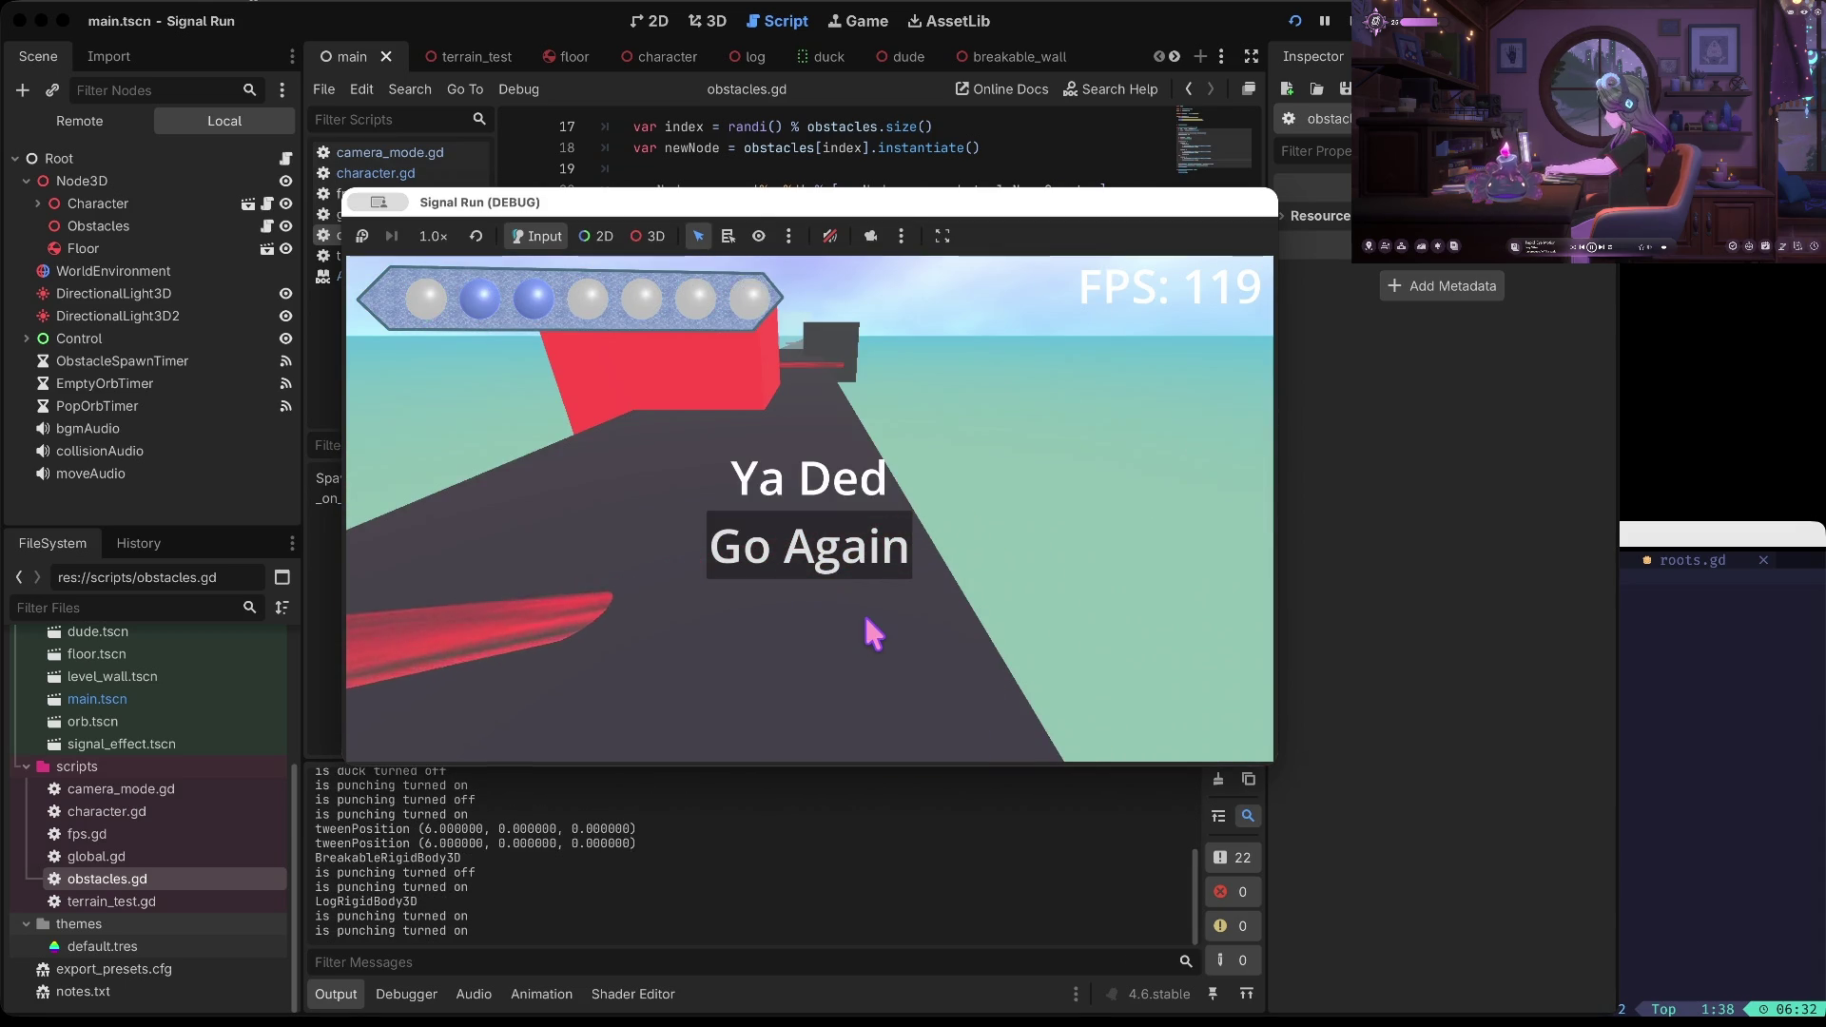
key("Return")
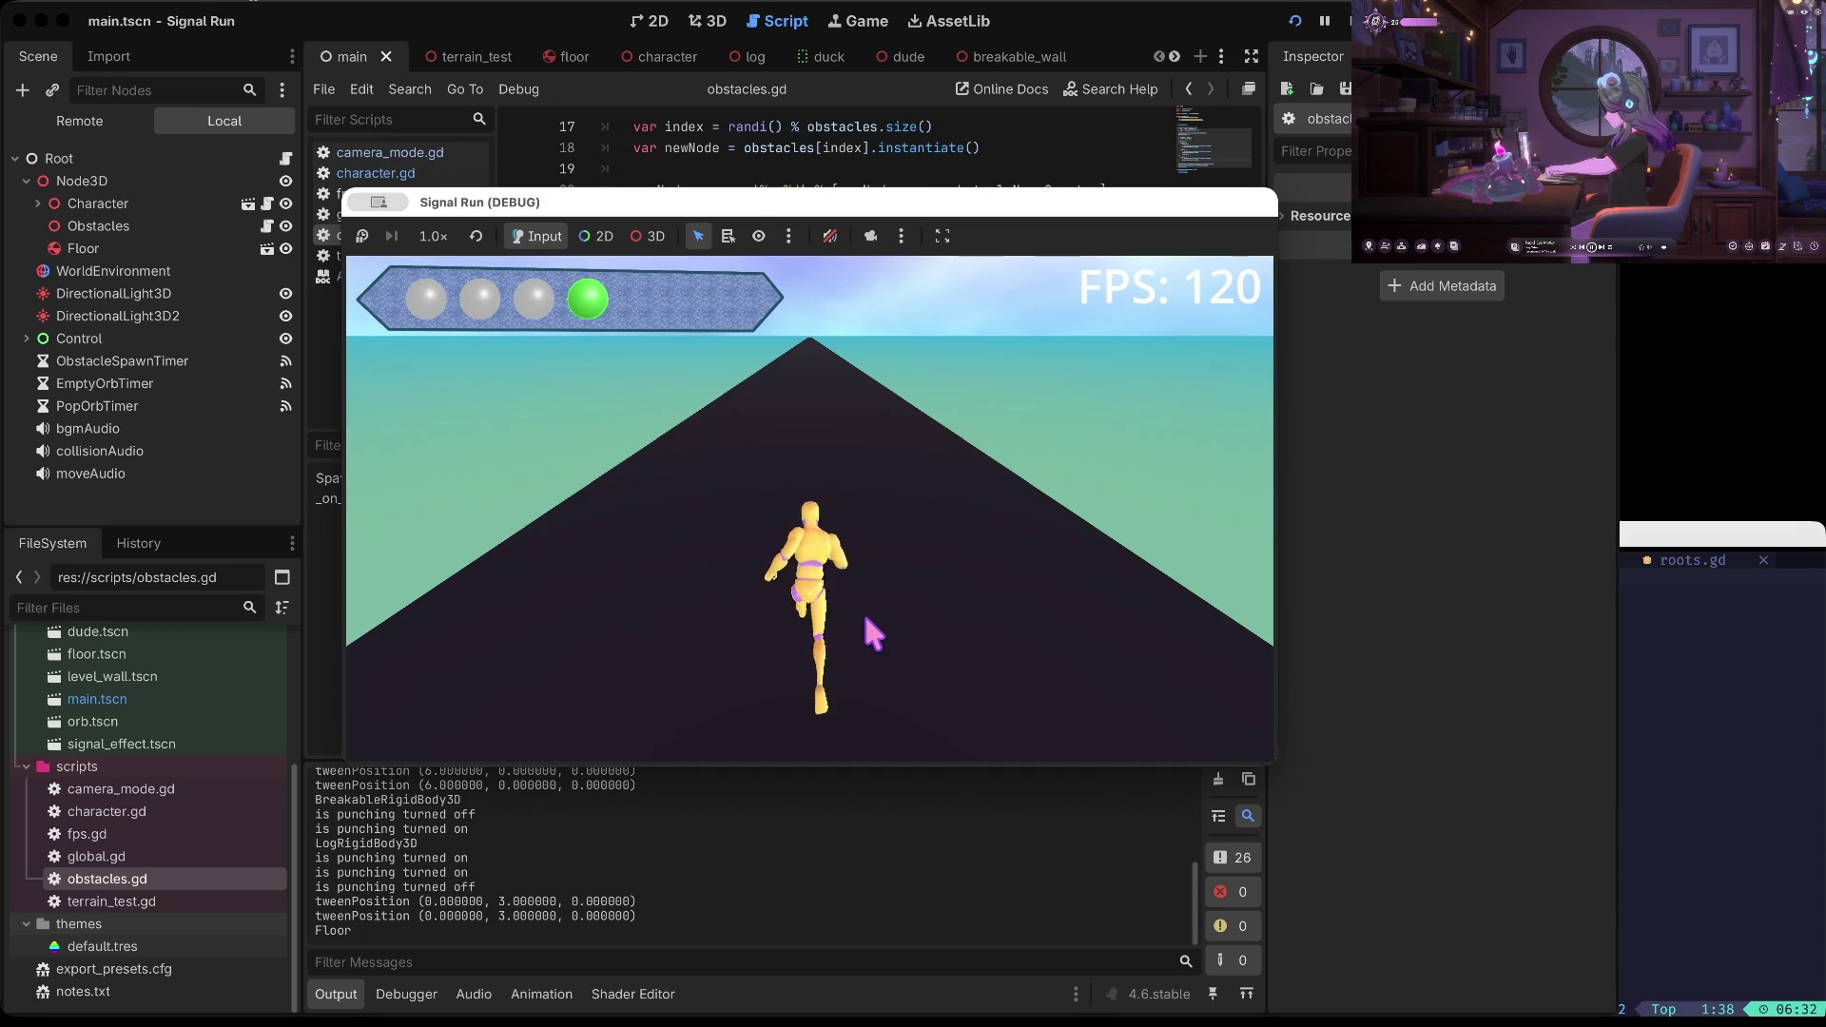
key("Right")
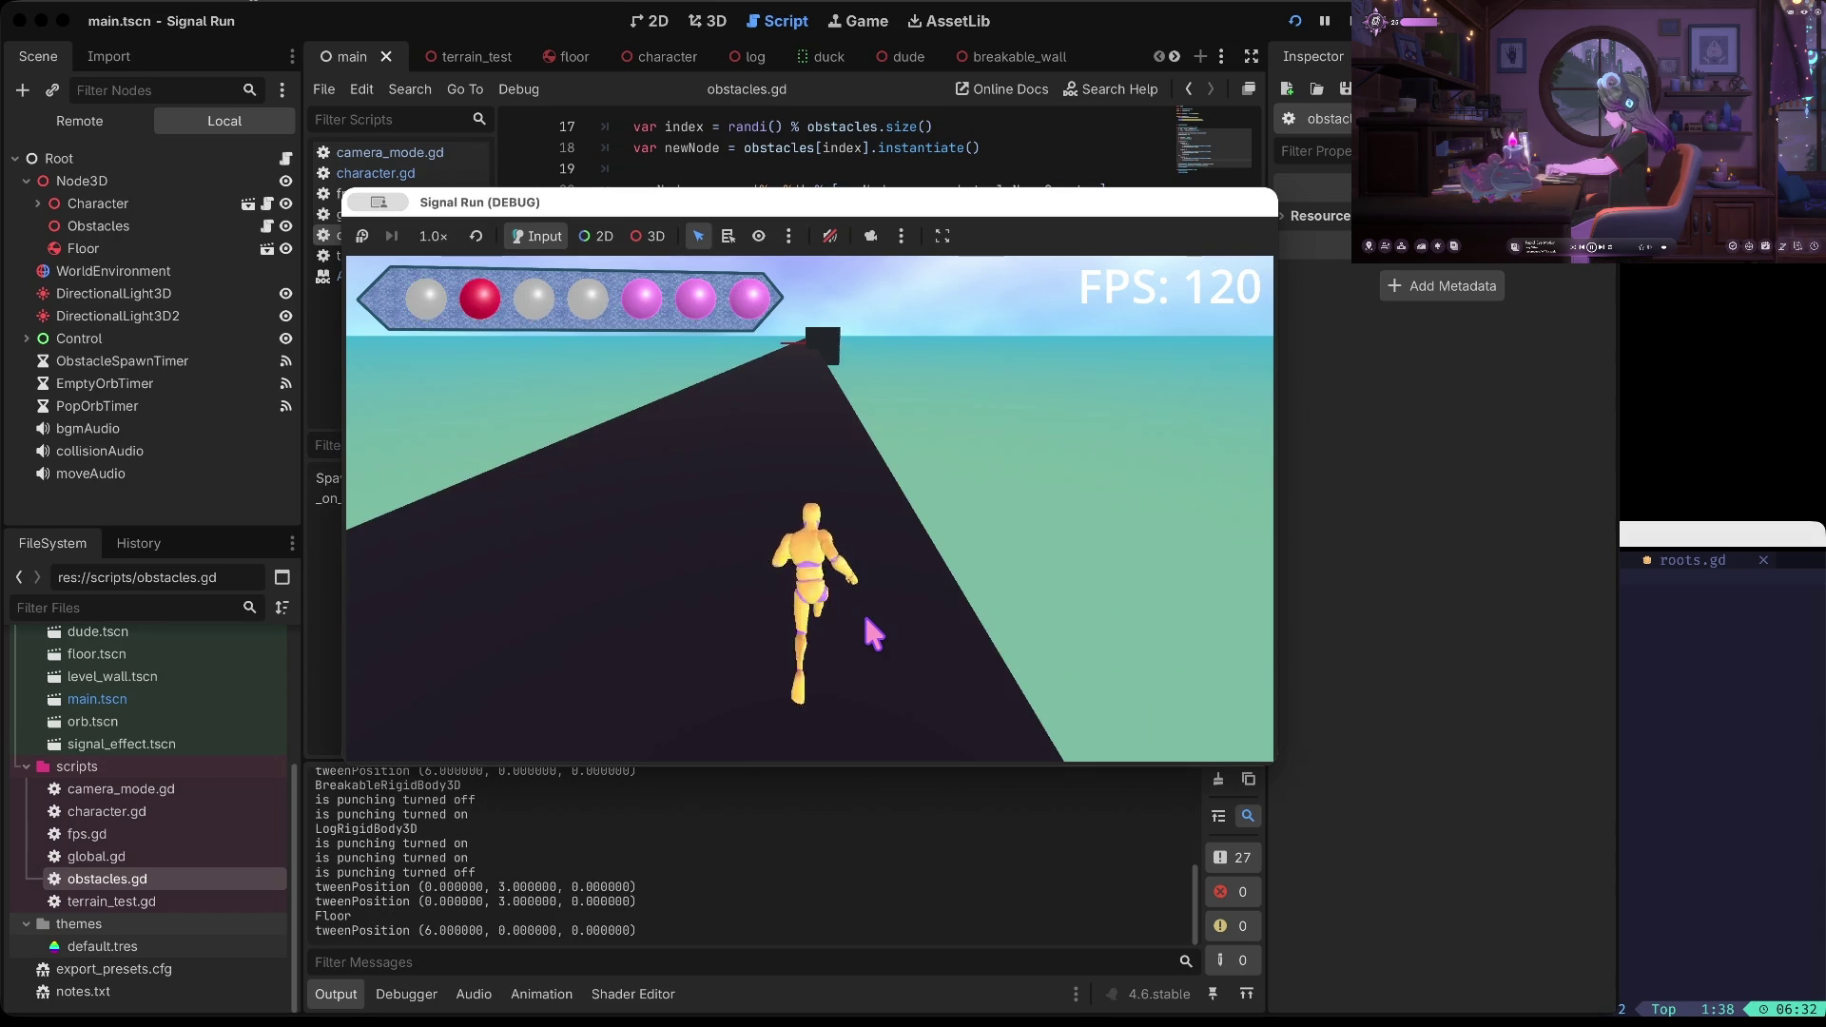
key("space")
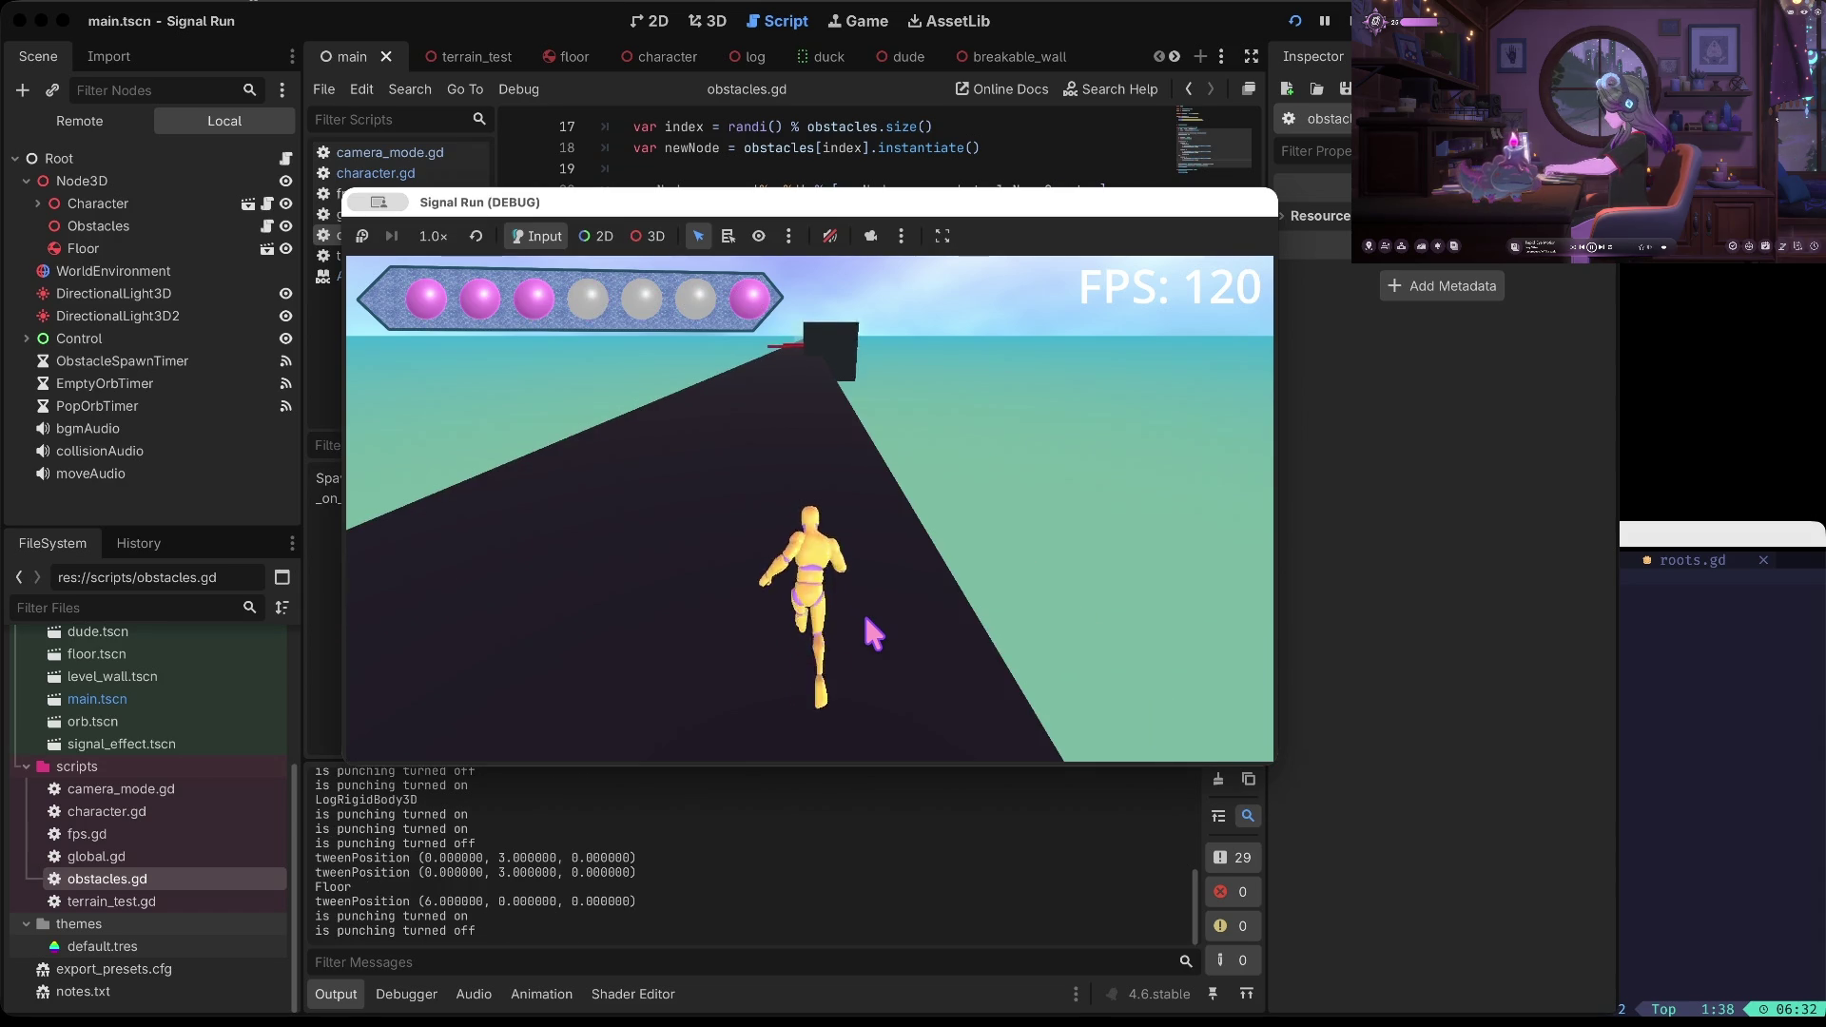
key("Left")
key("Left")
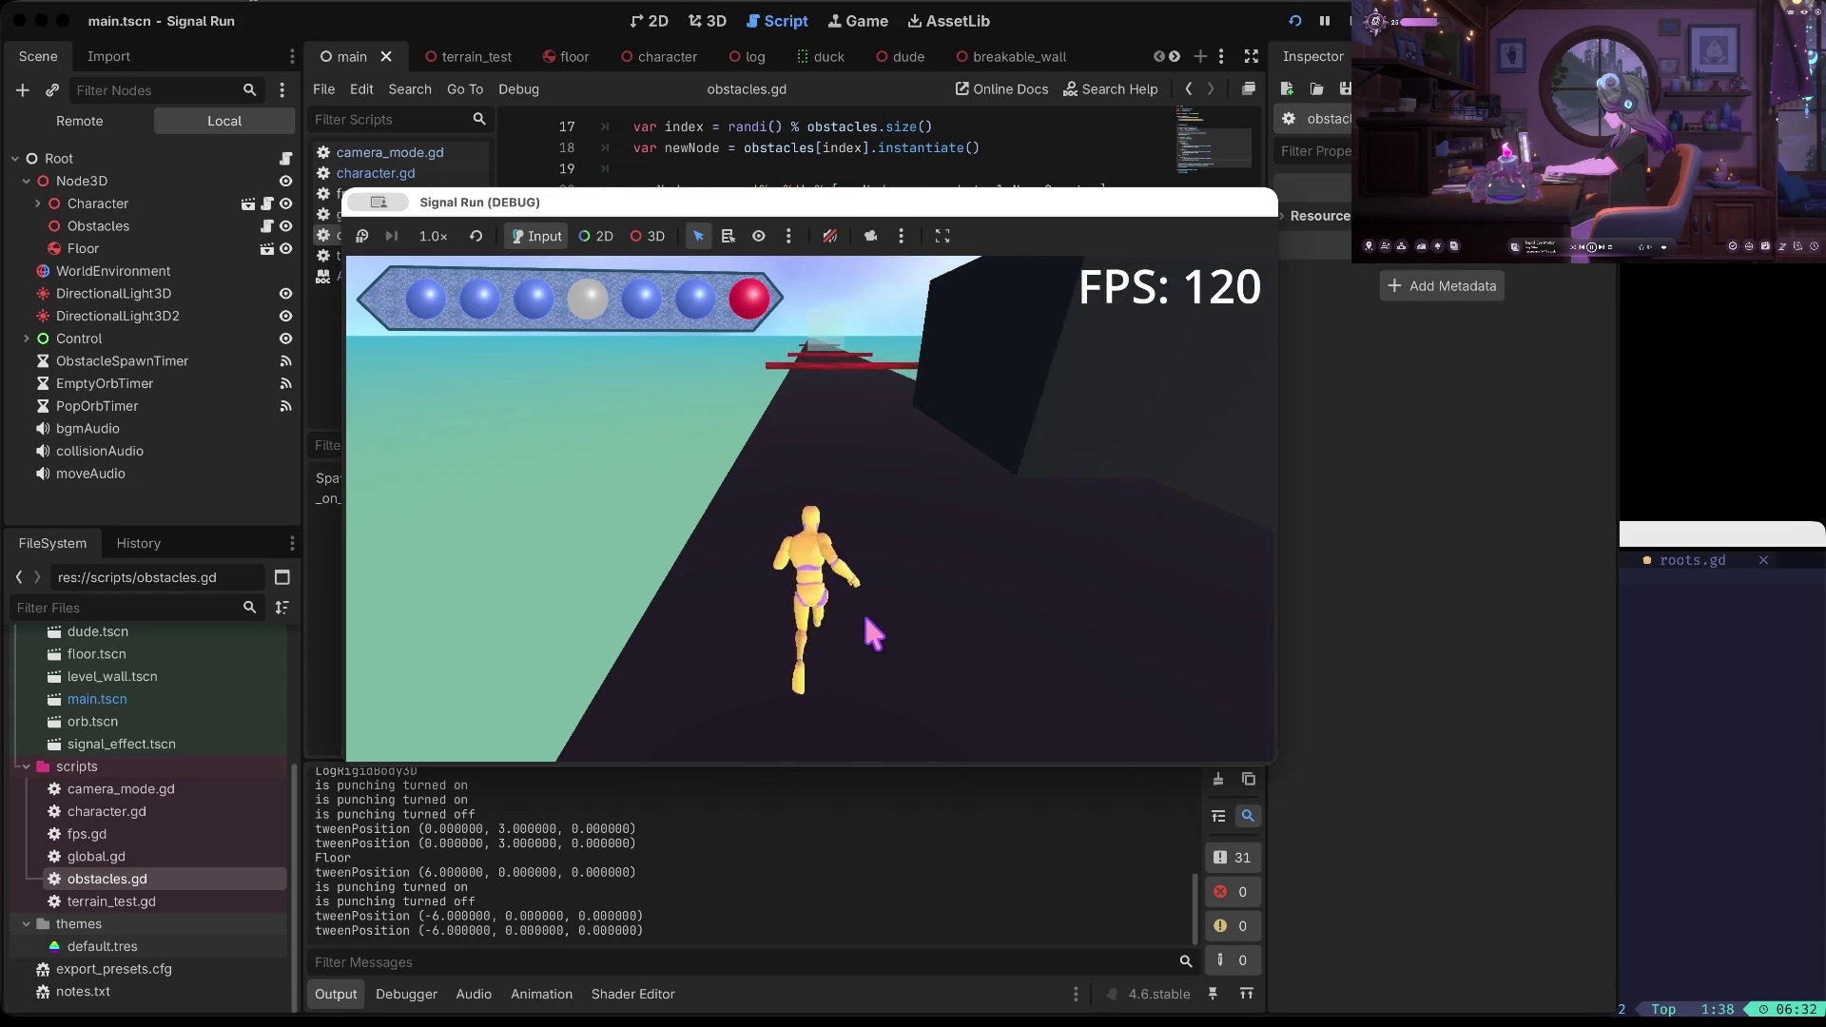
key("Up")
key("Up")
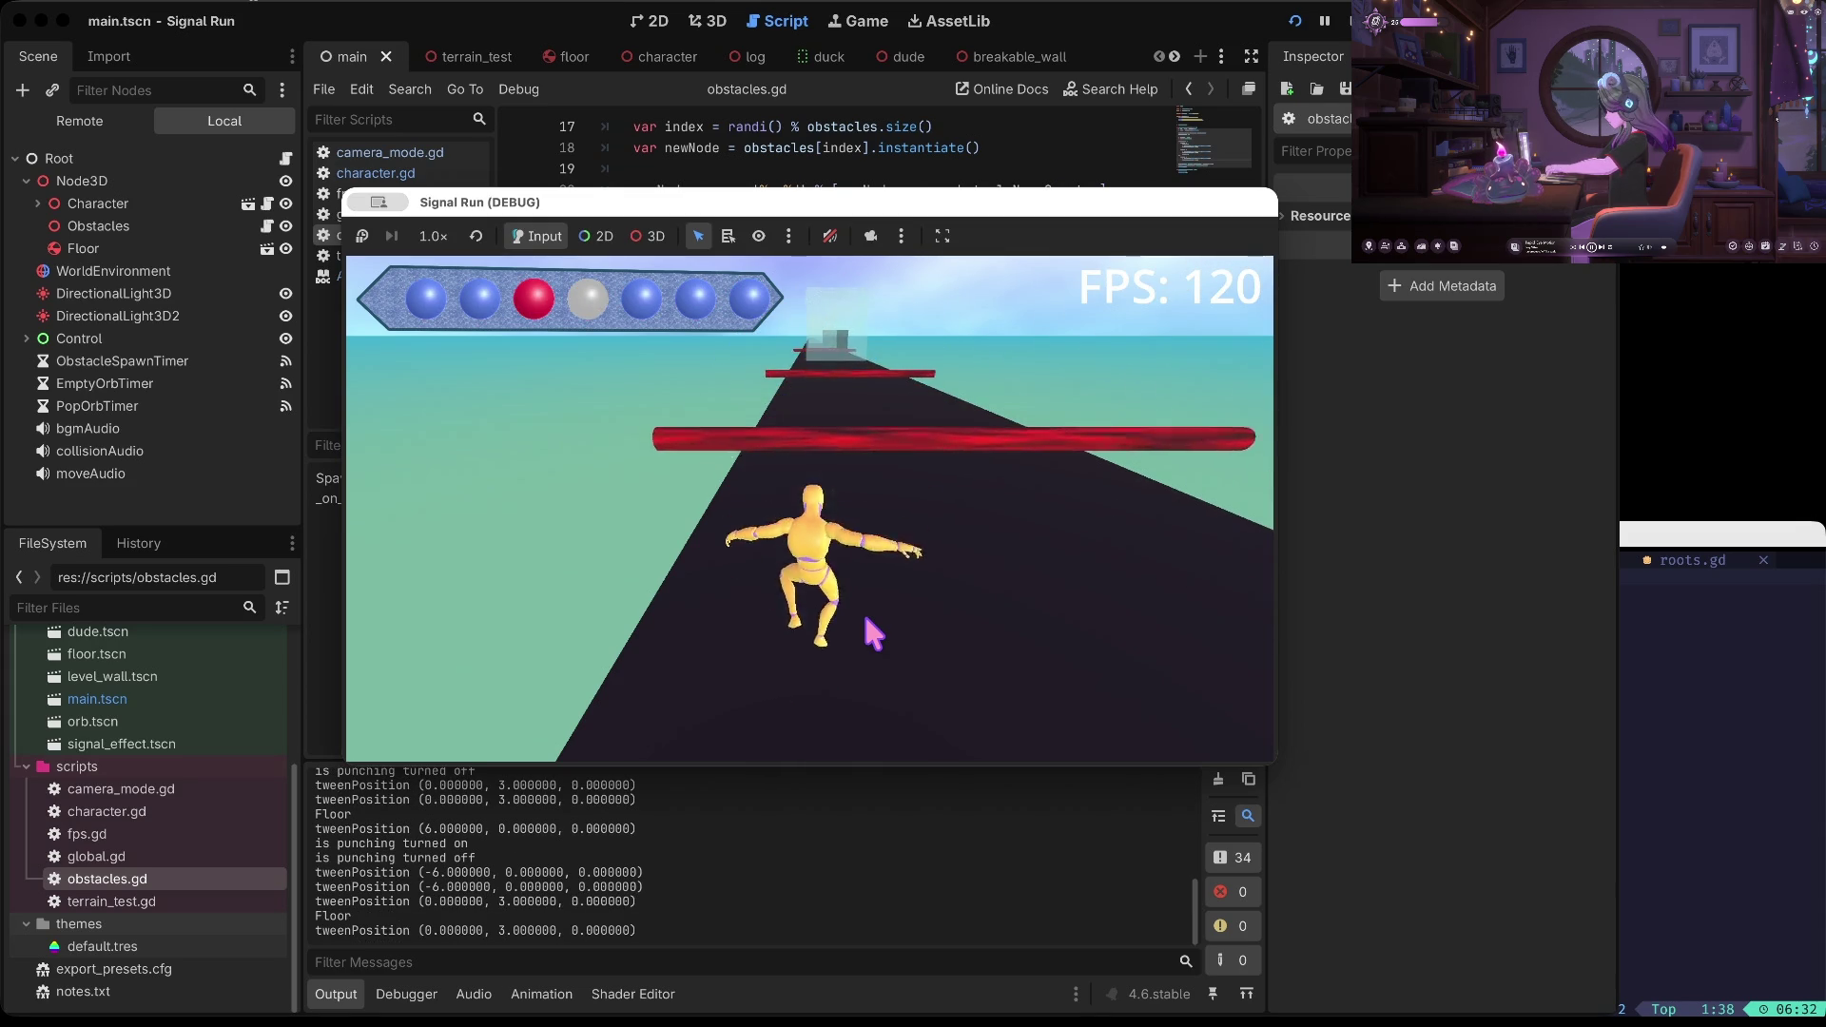
key("Up")
key("space")
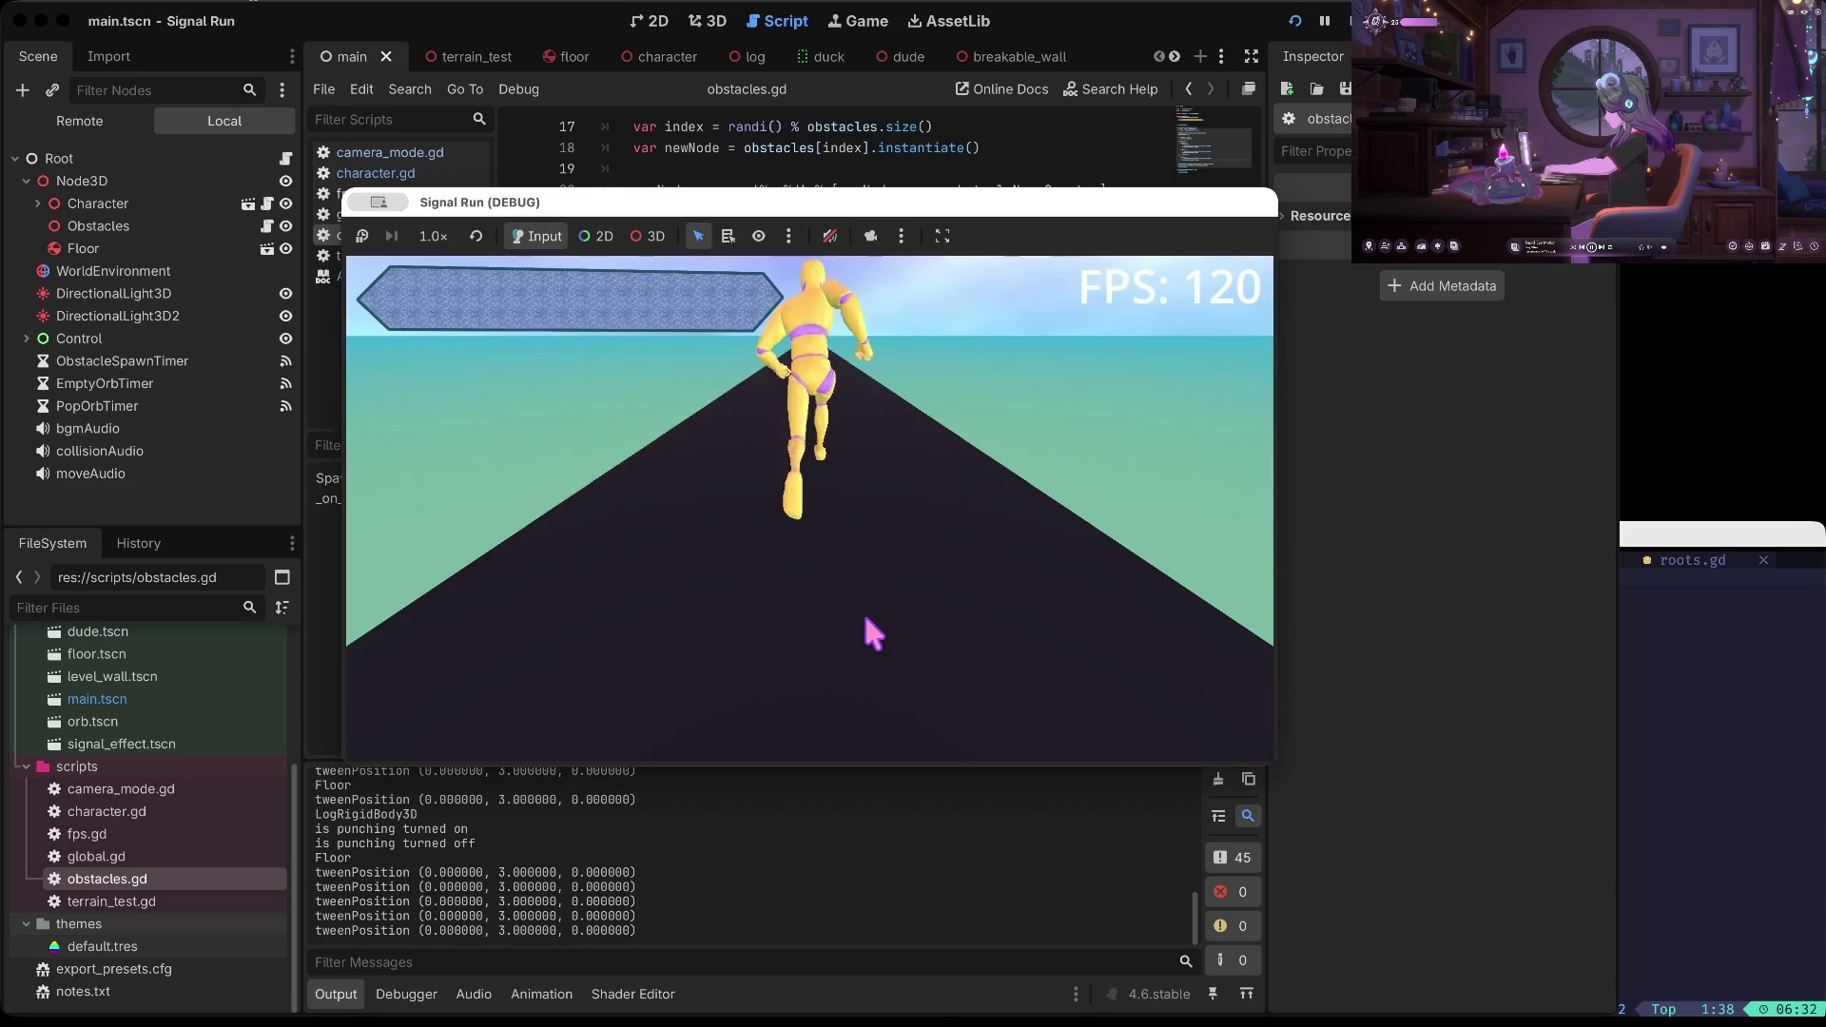
key("F8")
left_click(896, 443)
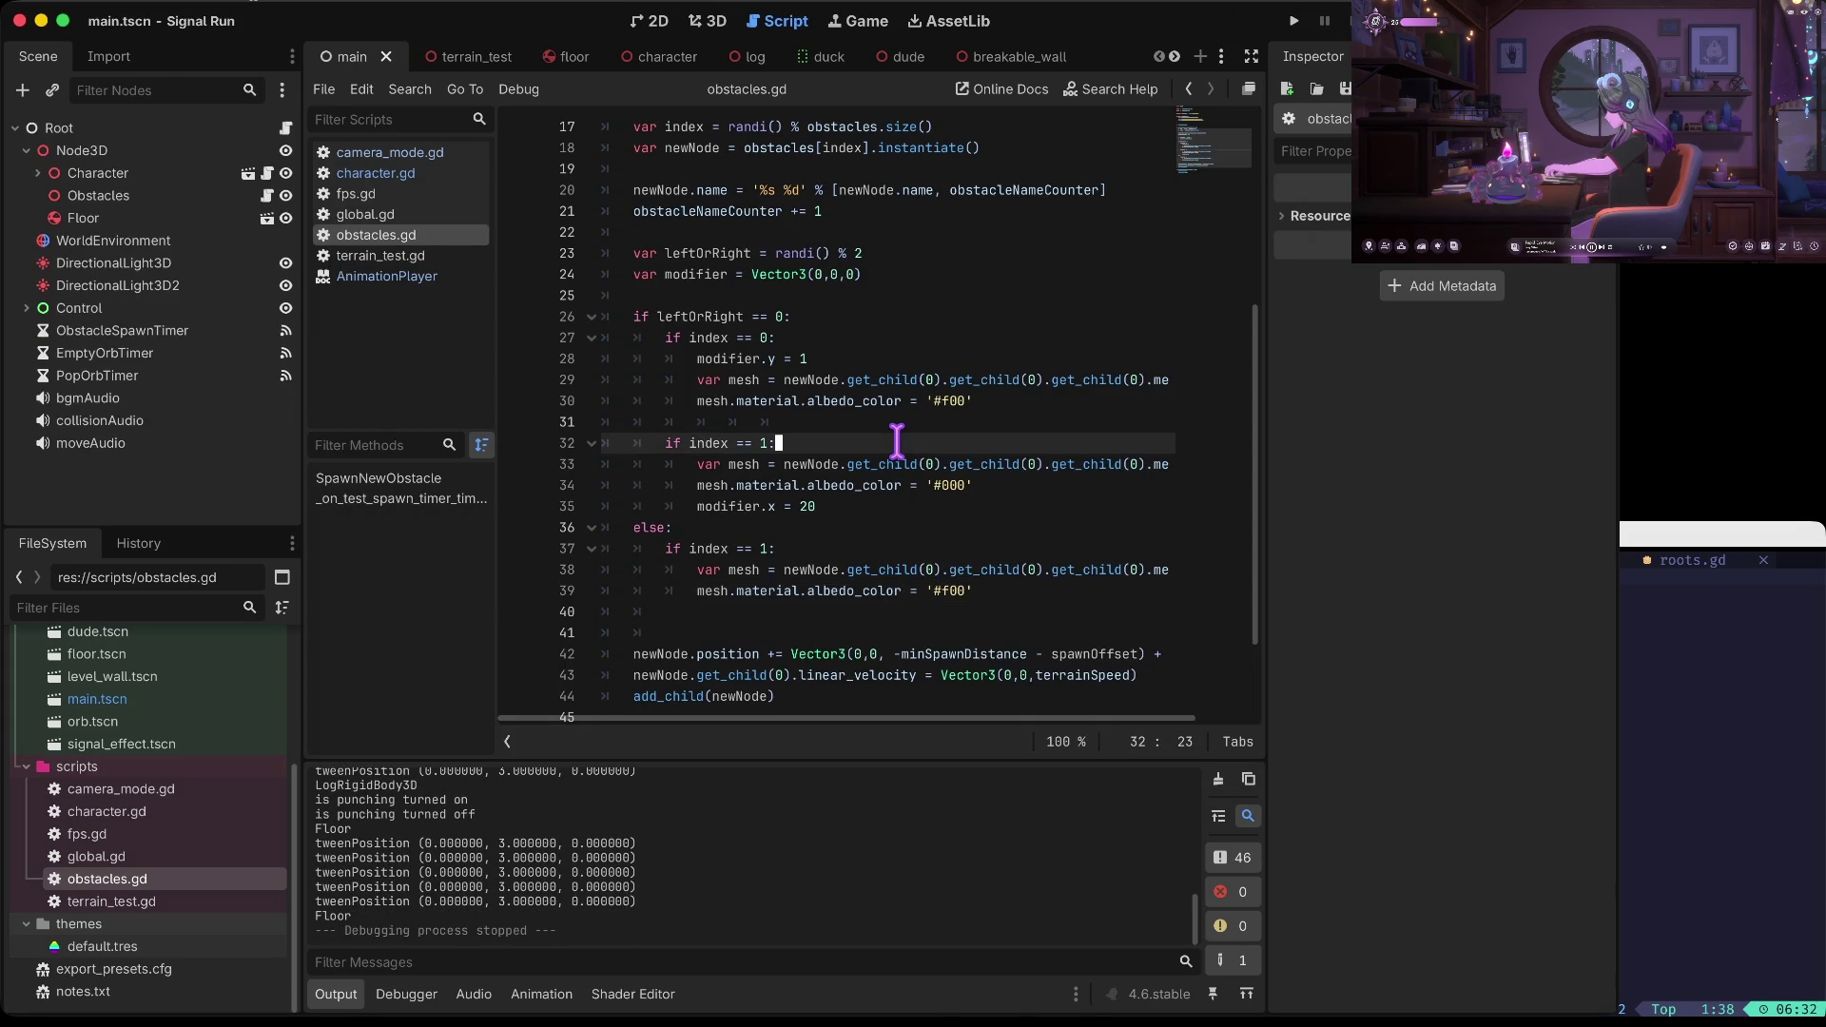
Inspect the red colour line and the newNode code in obstacles.gd
scroll(897, 443, "right", 2)
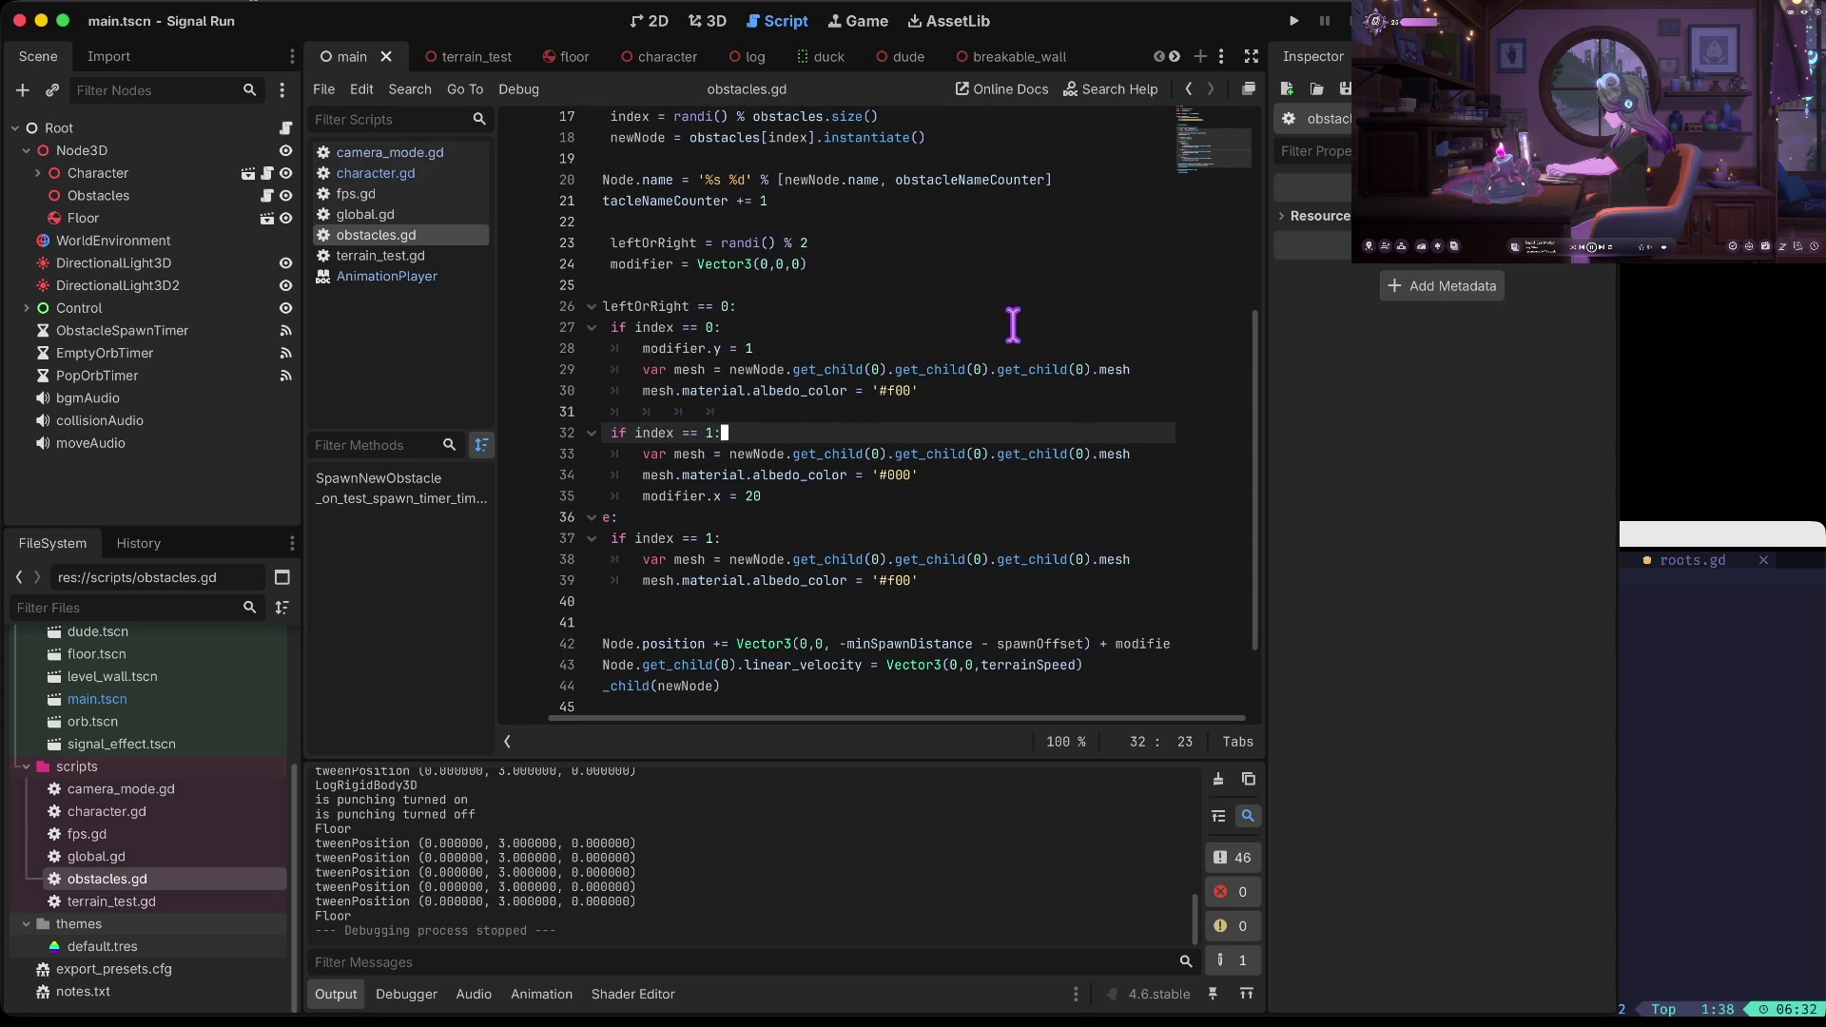
scroll(922, 397, "left", 2)
left_click_drag(942, 395, 990, 409)
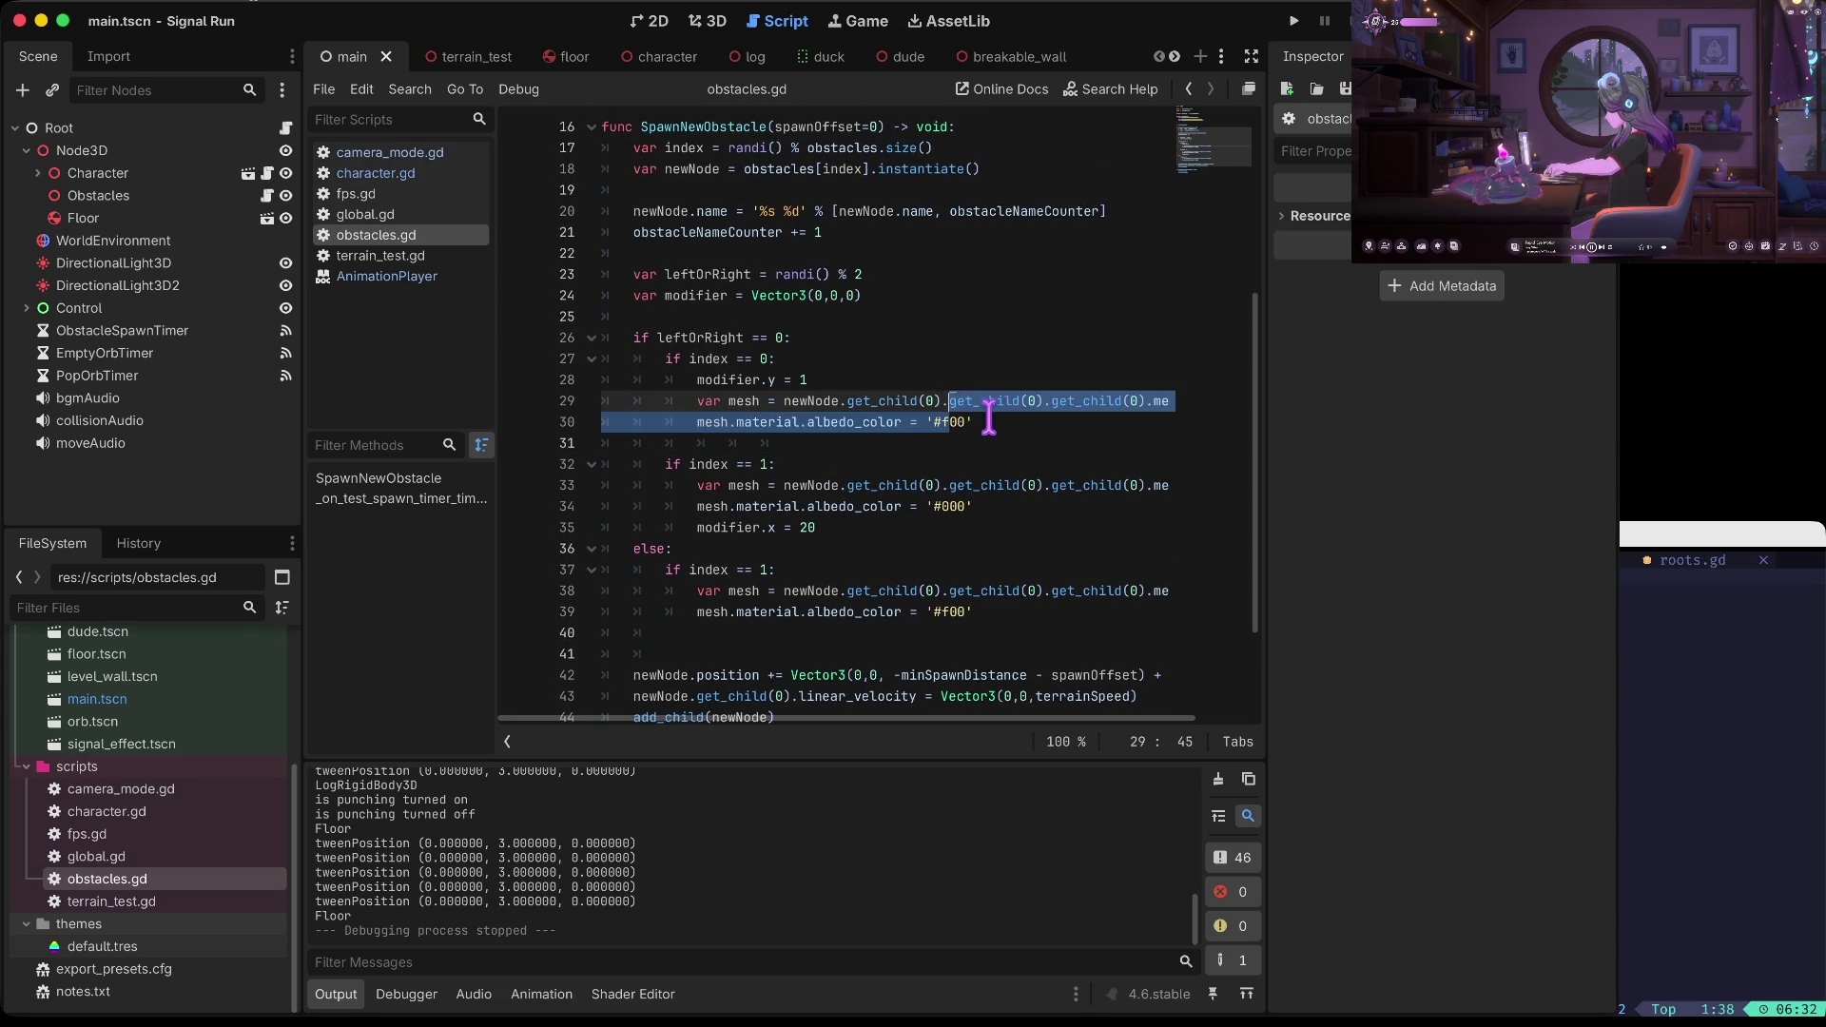
left_click(1041, 430)
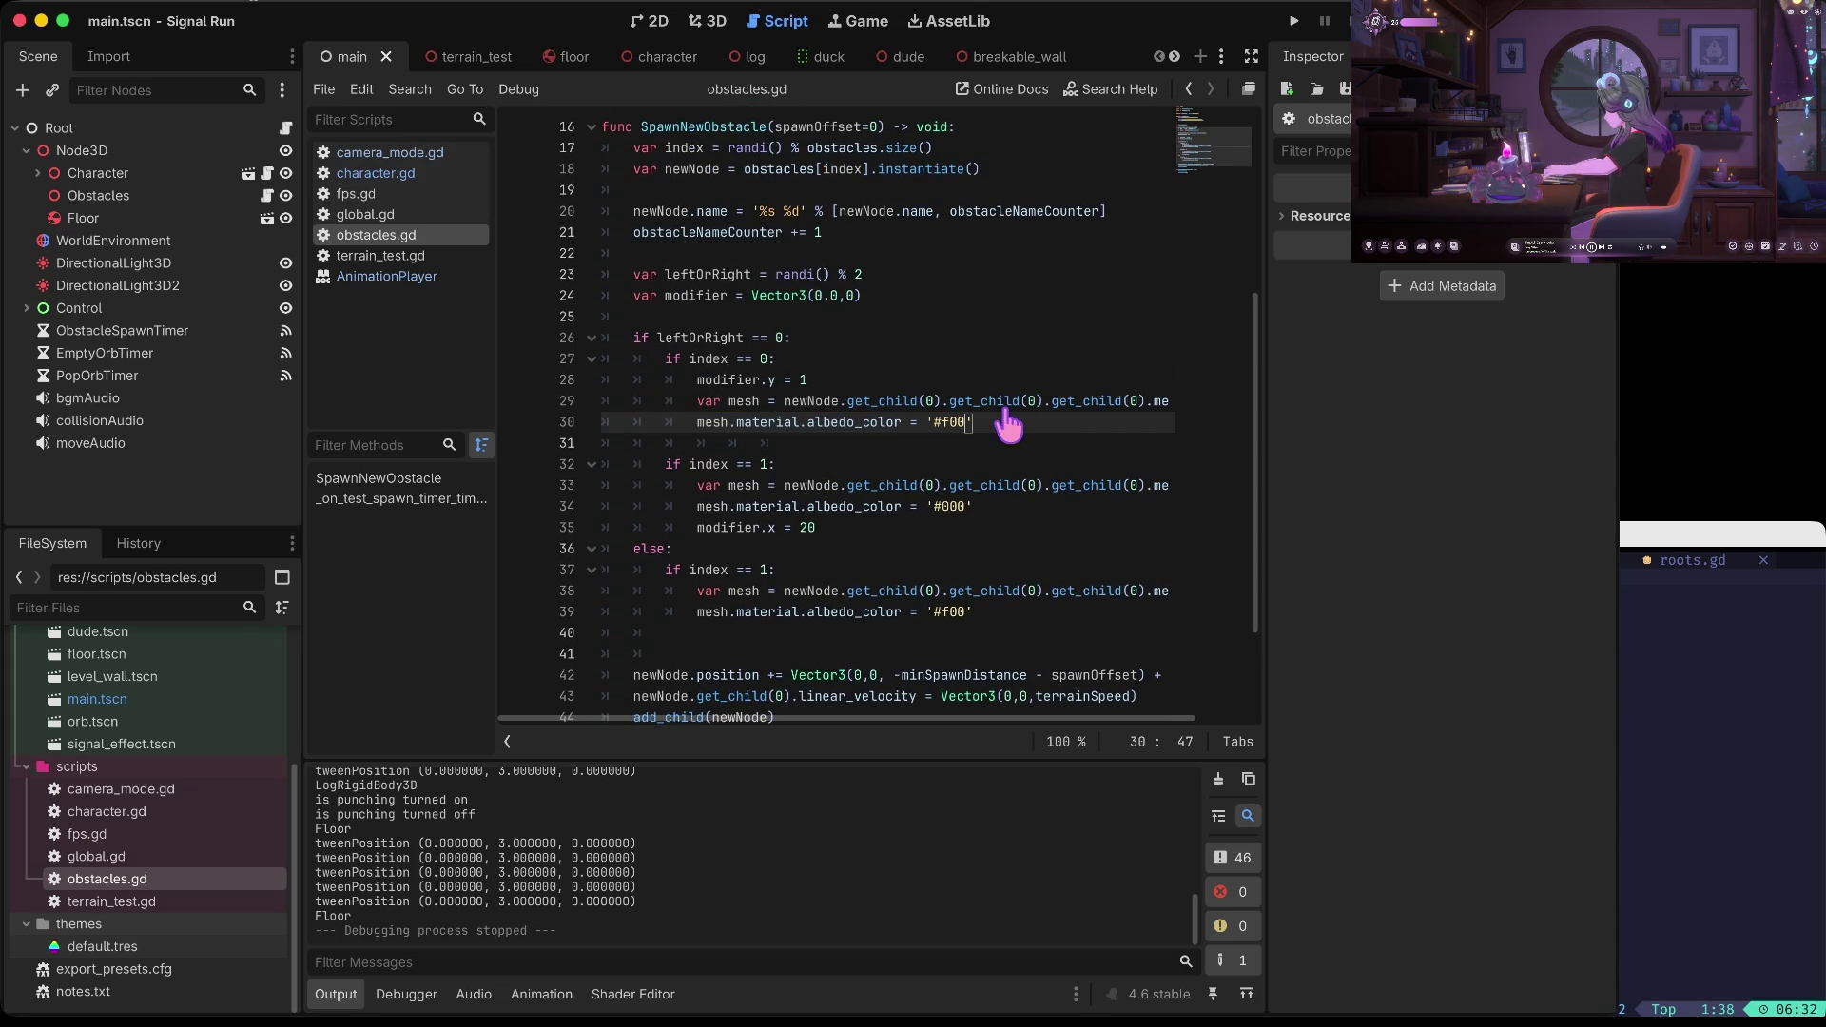
left_click(812, 400)
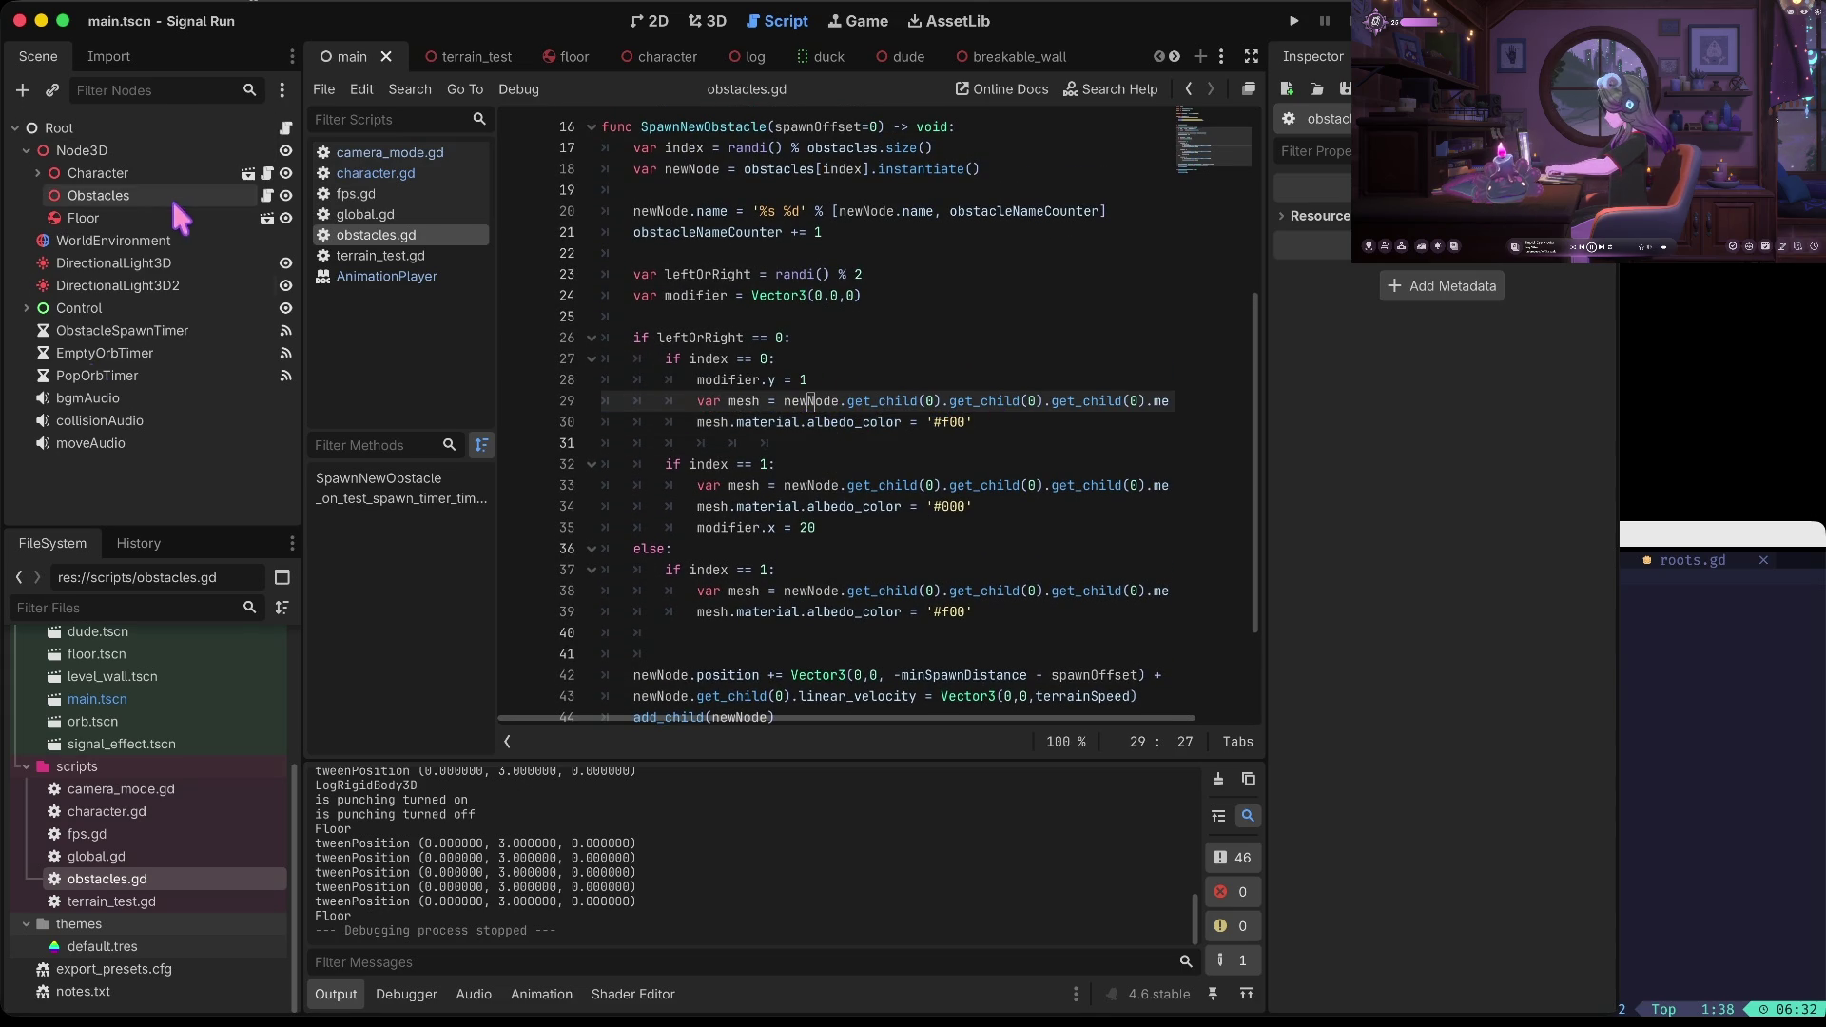
scroll(81, 666, "up", 1)
scroll(82, 687, "up", 5)
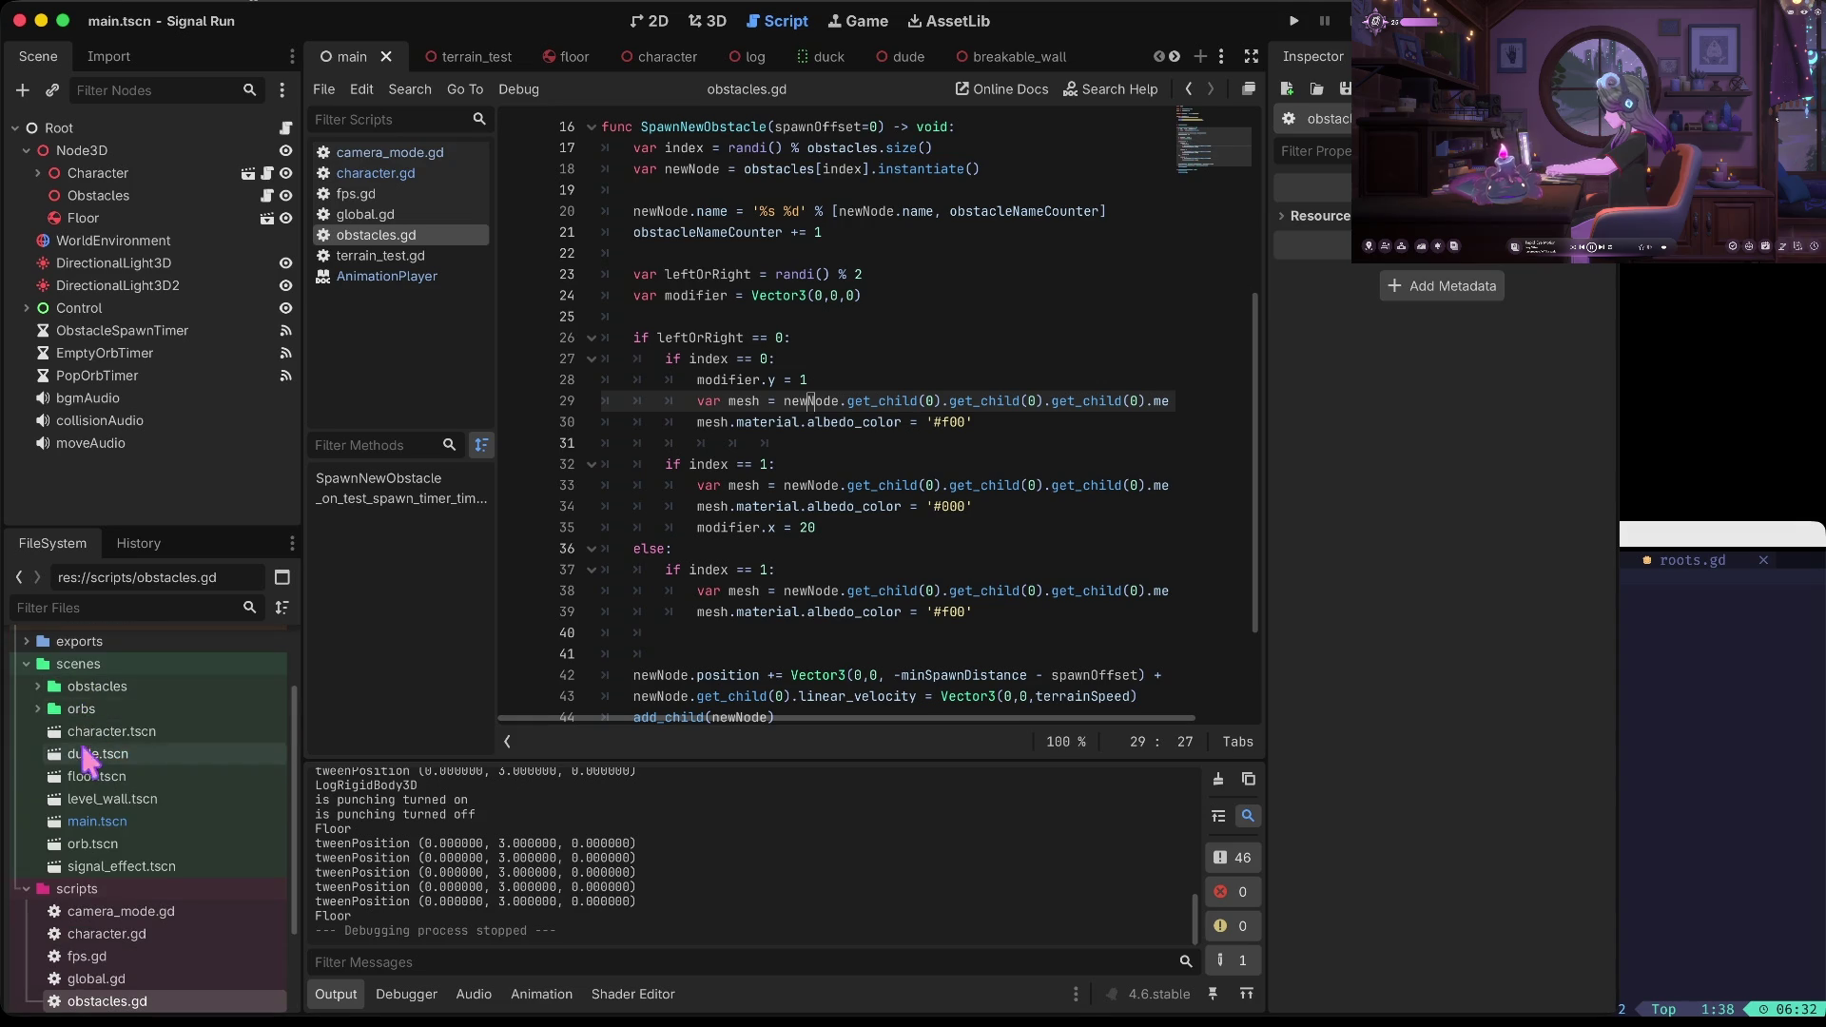
In log.tscn, enable Local to Scene on the MeshInstance3D mesh resource and run the game
left_click(38, 686)
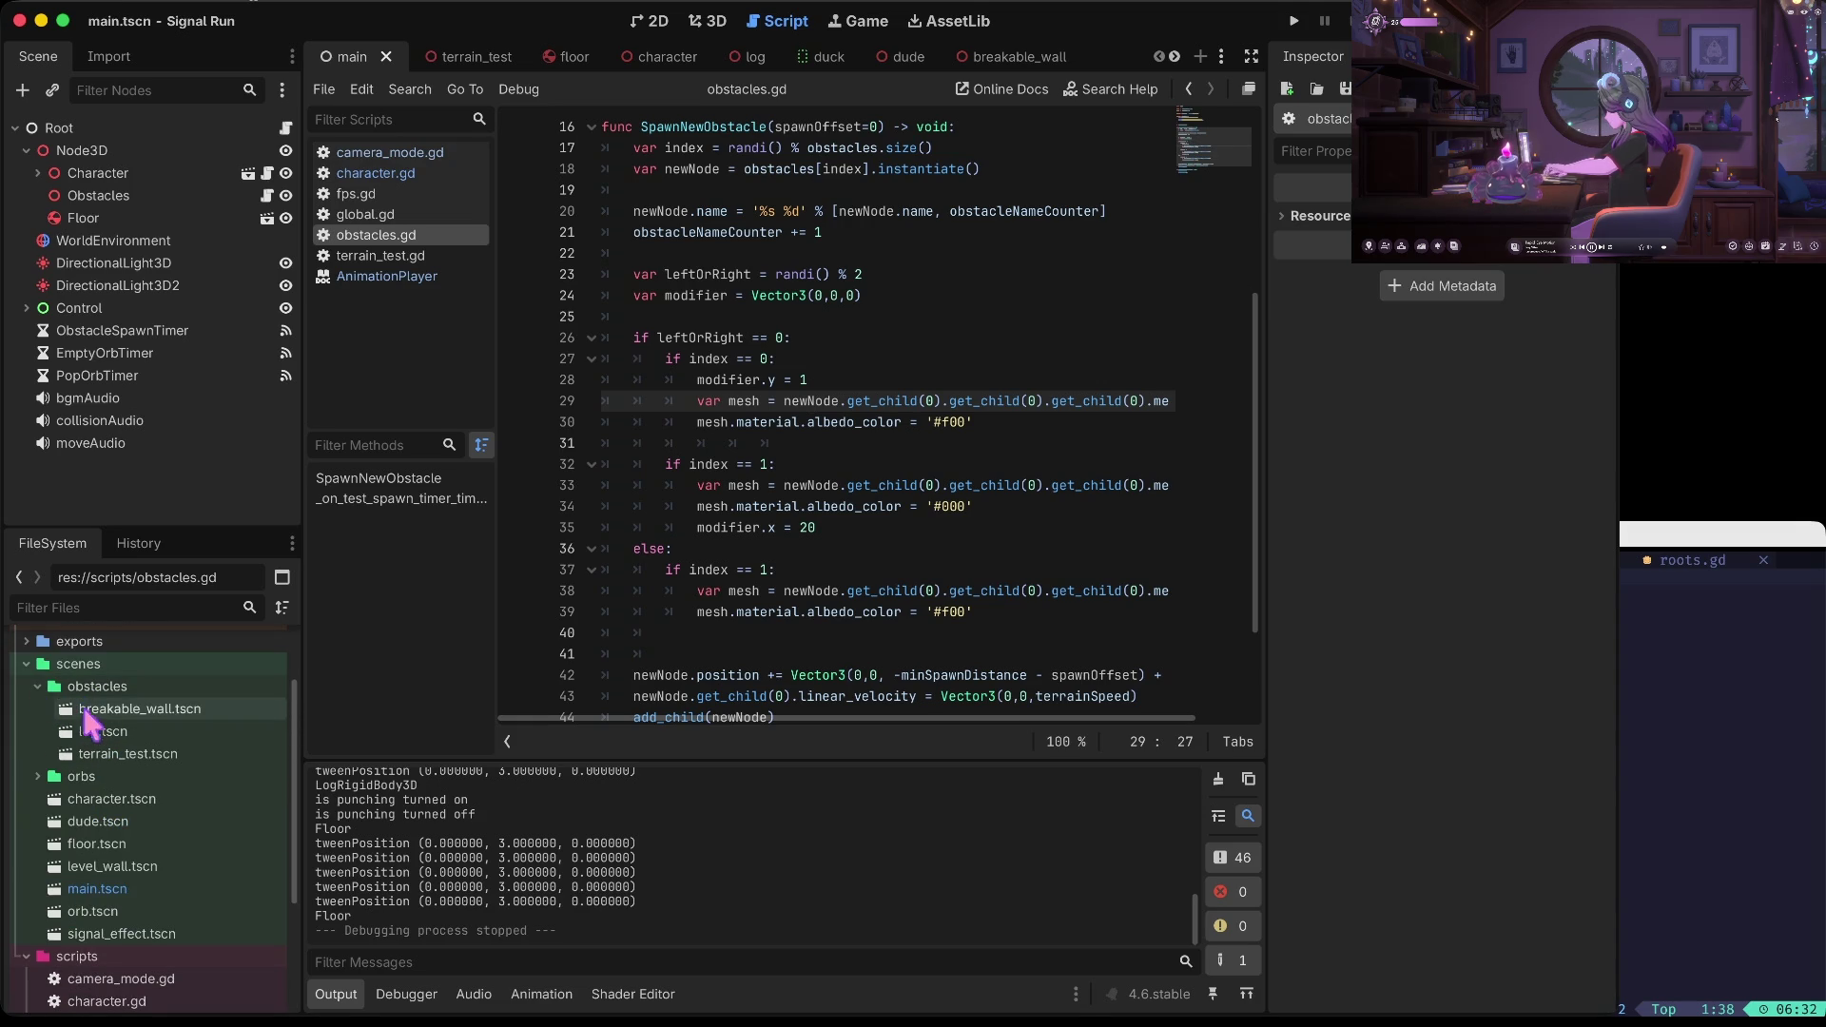
double_click(95, 730)
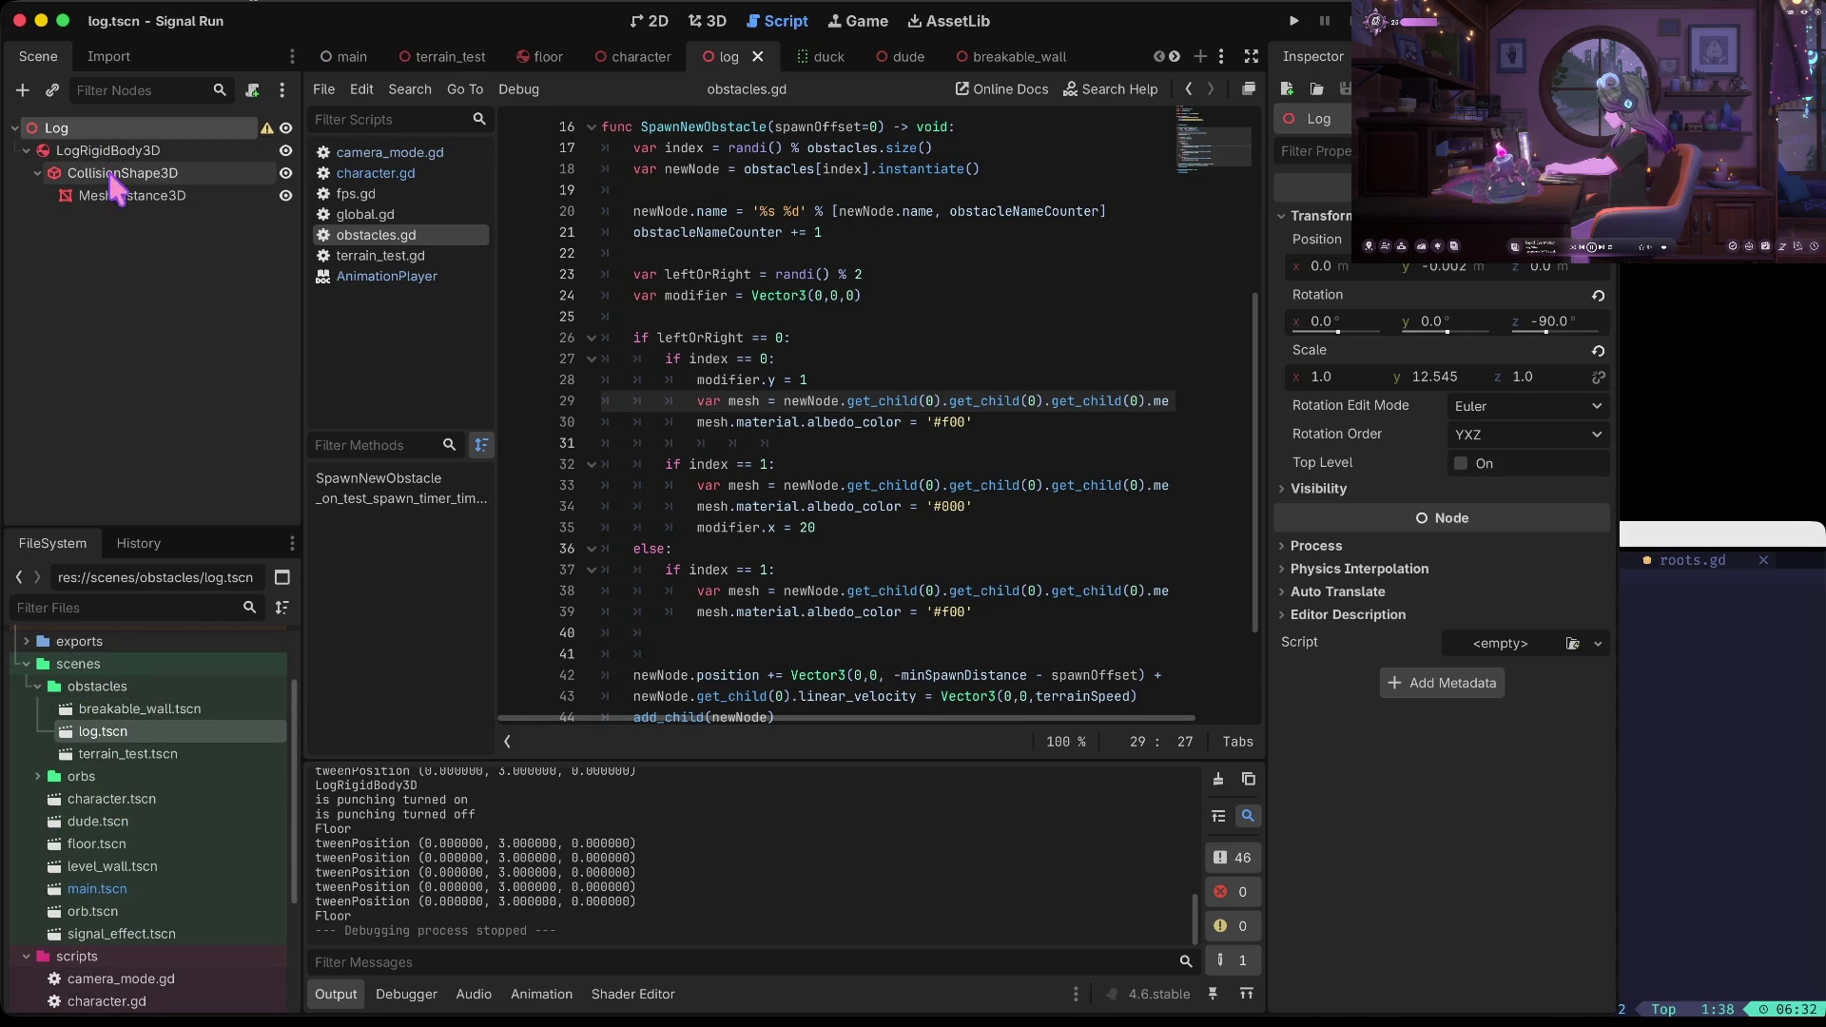
left_click(71, 194)
scroll(1569, 547, "down", 5)
scroll(1566, 538, "down", 2)
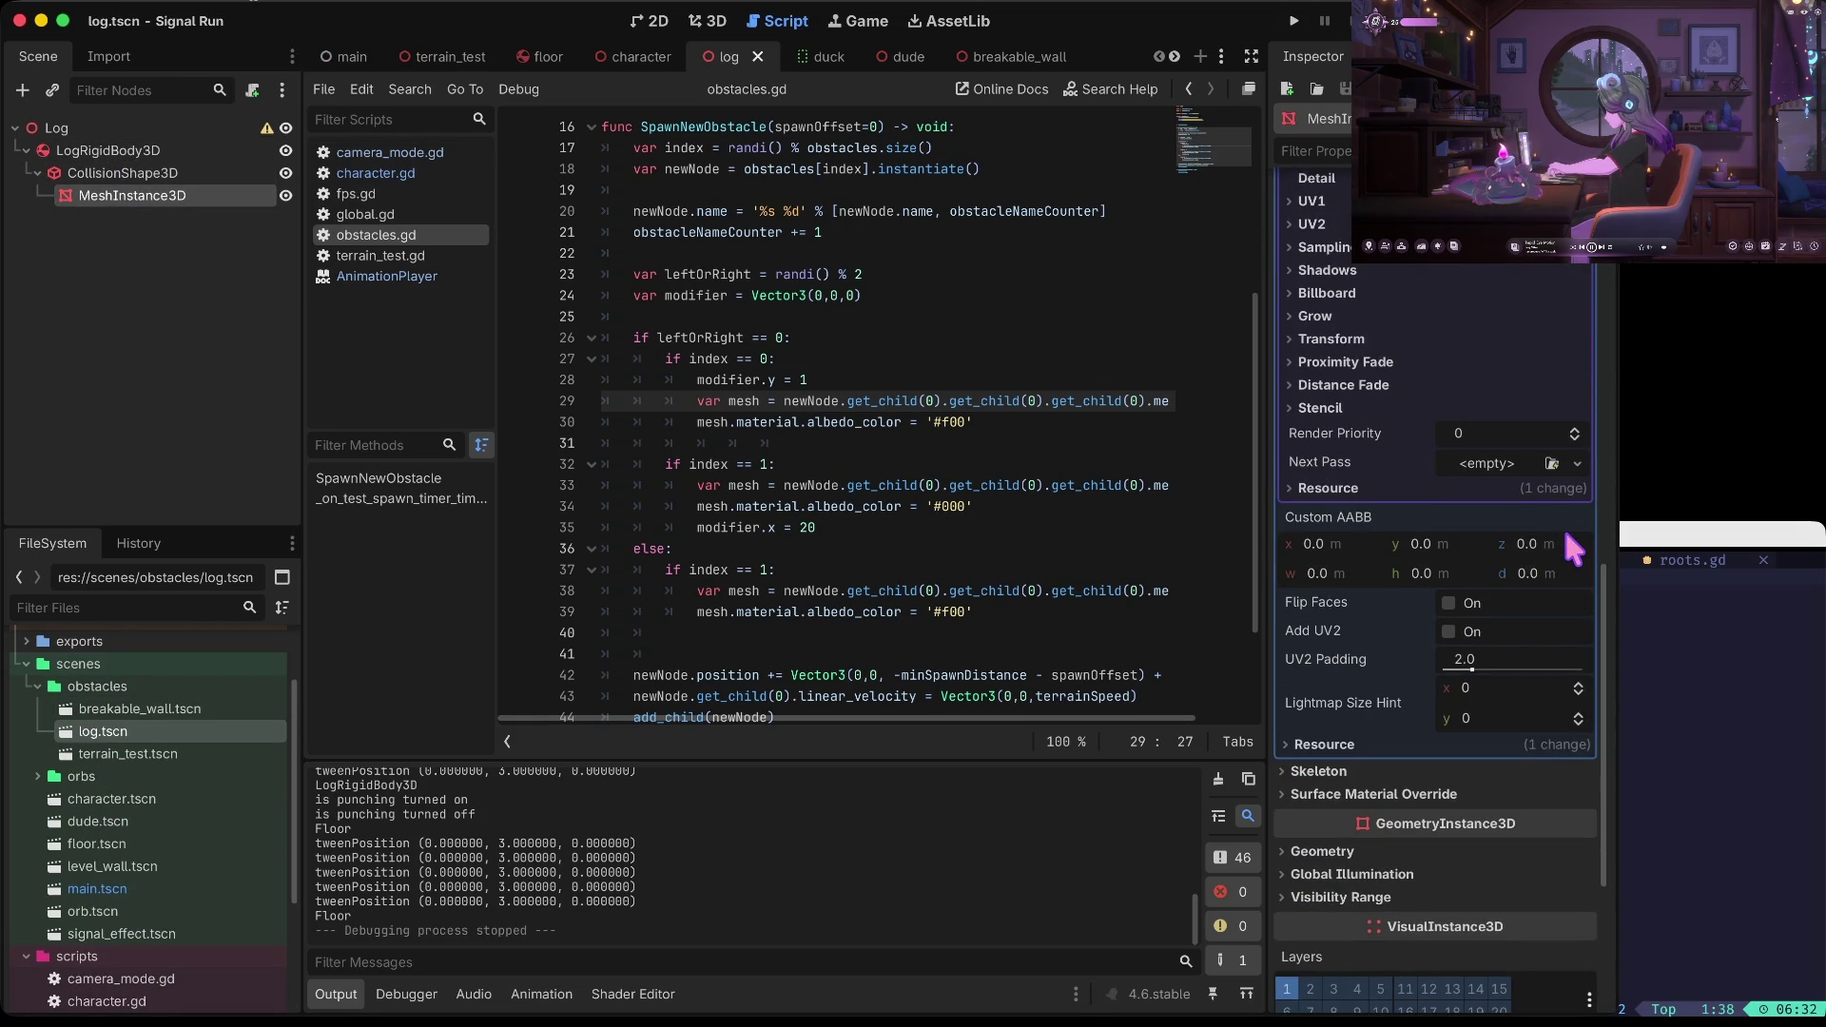
left_click(1418, 489)
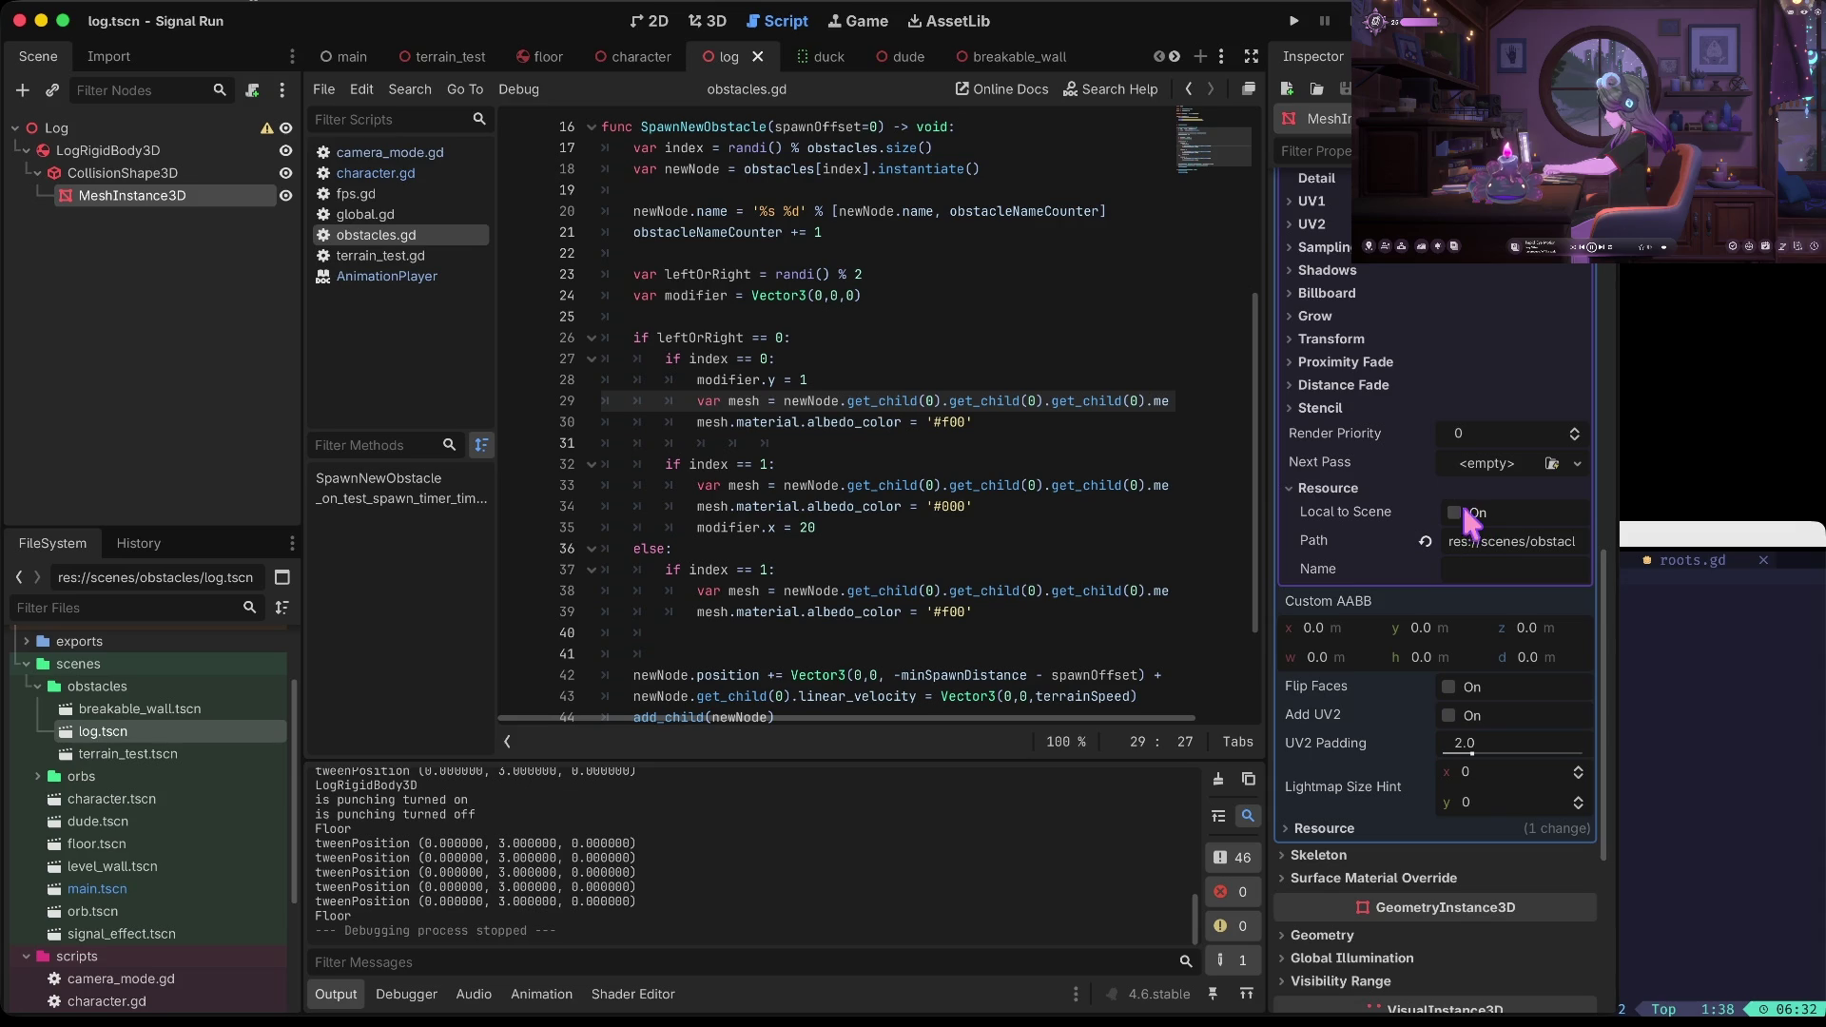
left_click(1454, 512)
key("super+b")
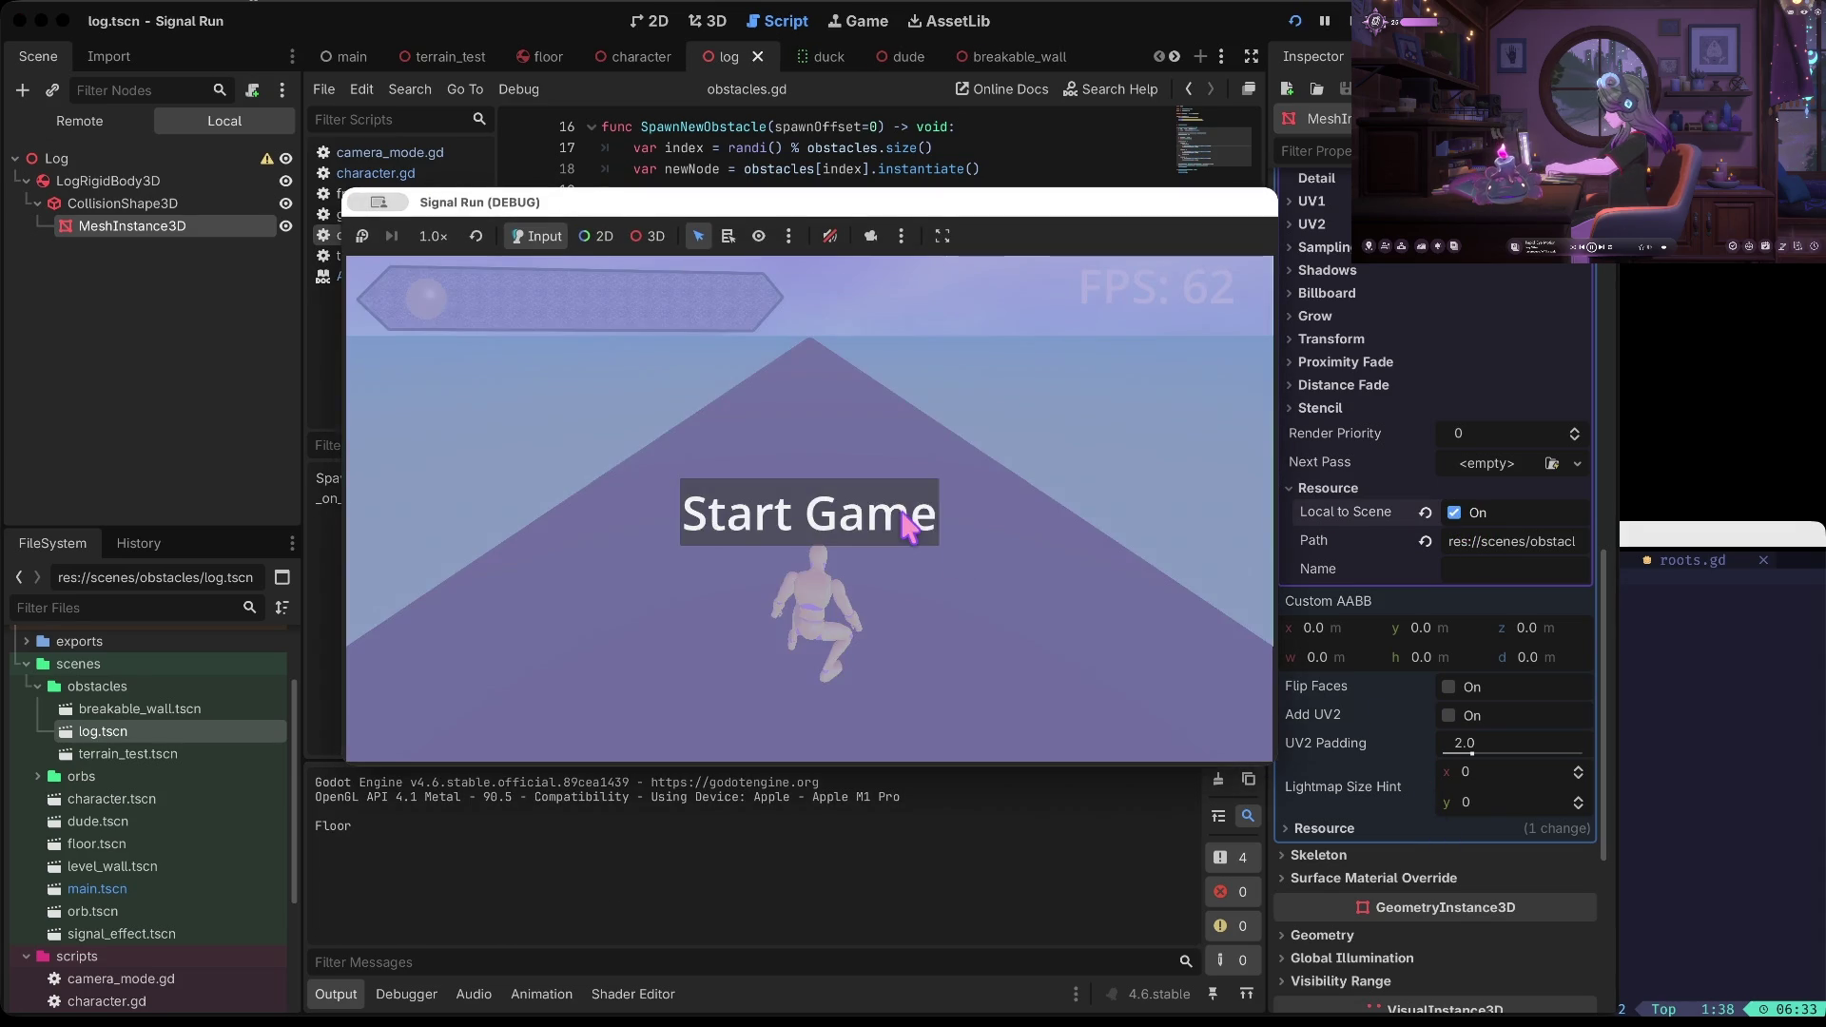
Play a run from Start Game, jumping, ducking and switching lanes past red logs, then stop the game
left_click(902, 521)
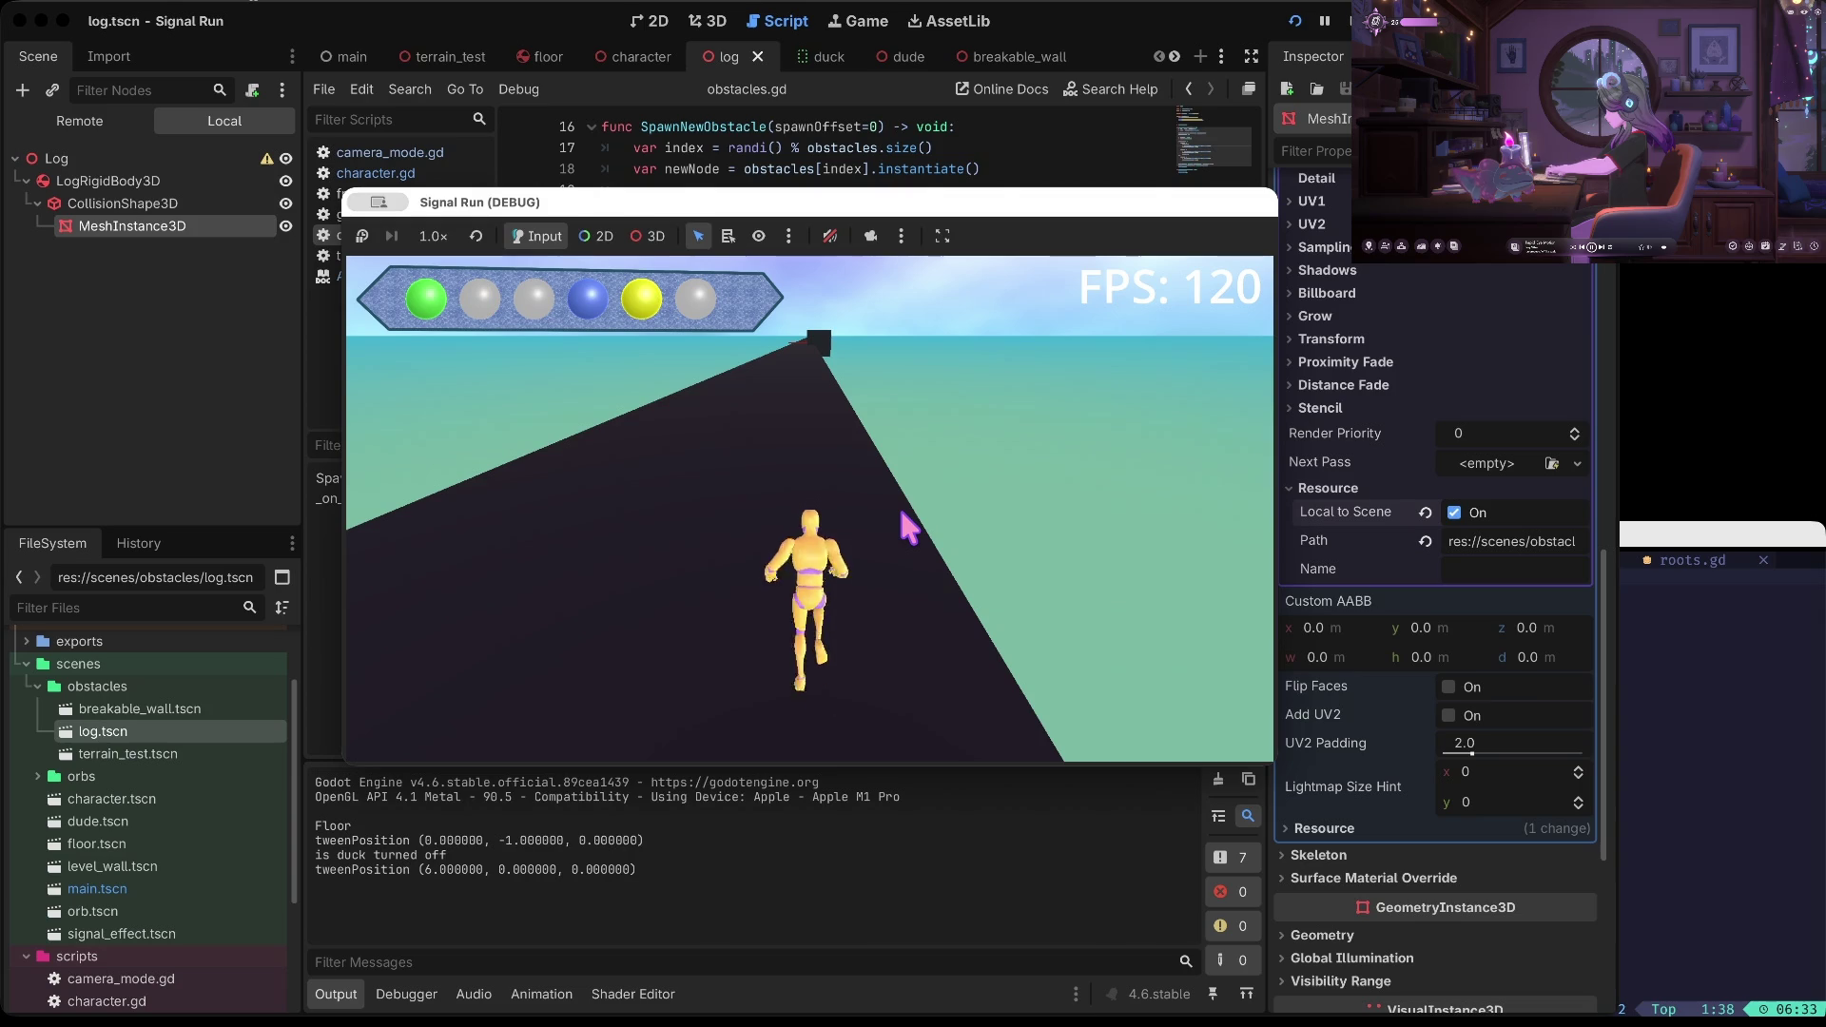
key("space")
key("Left")
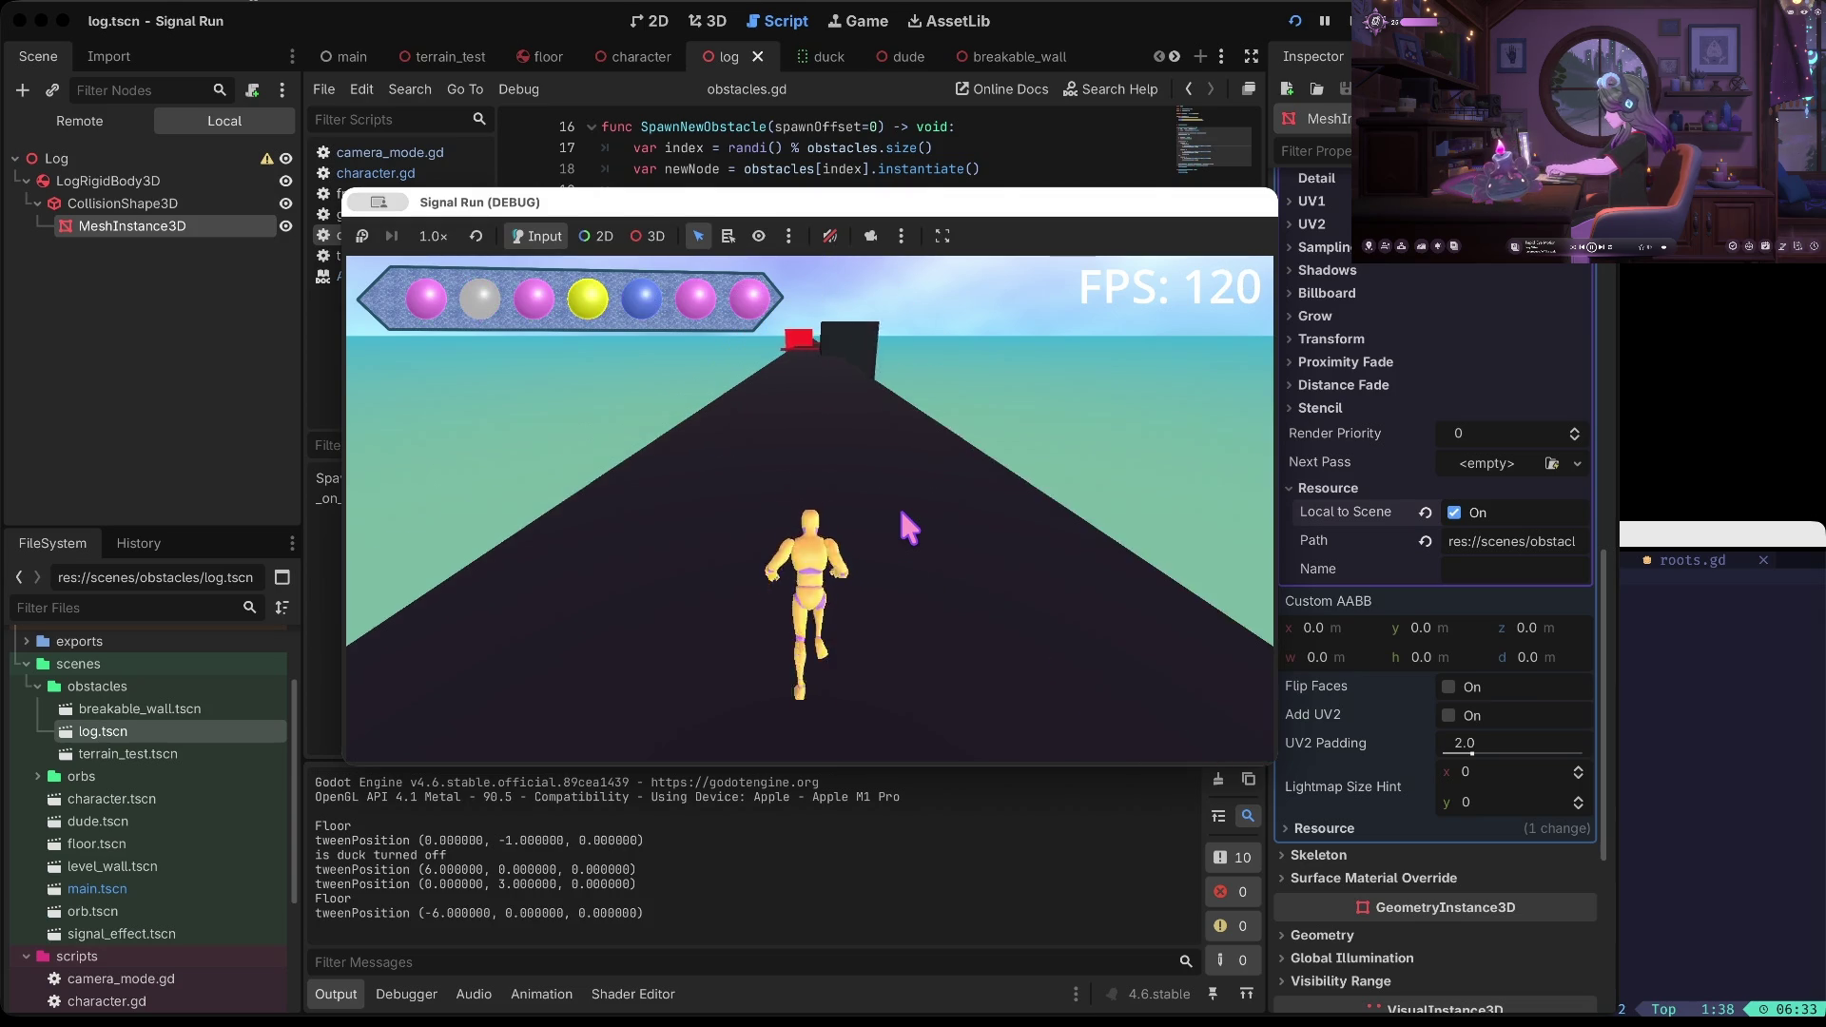
key("Down")
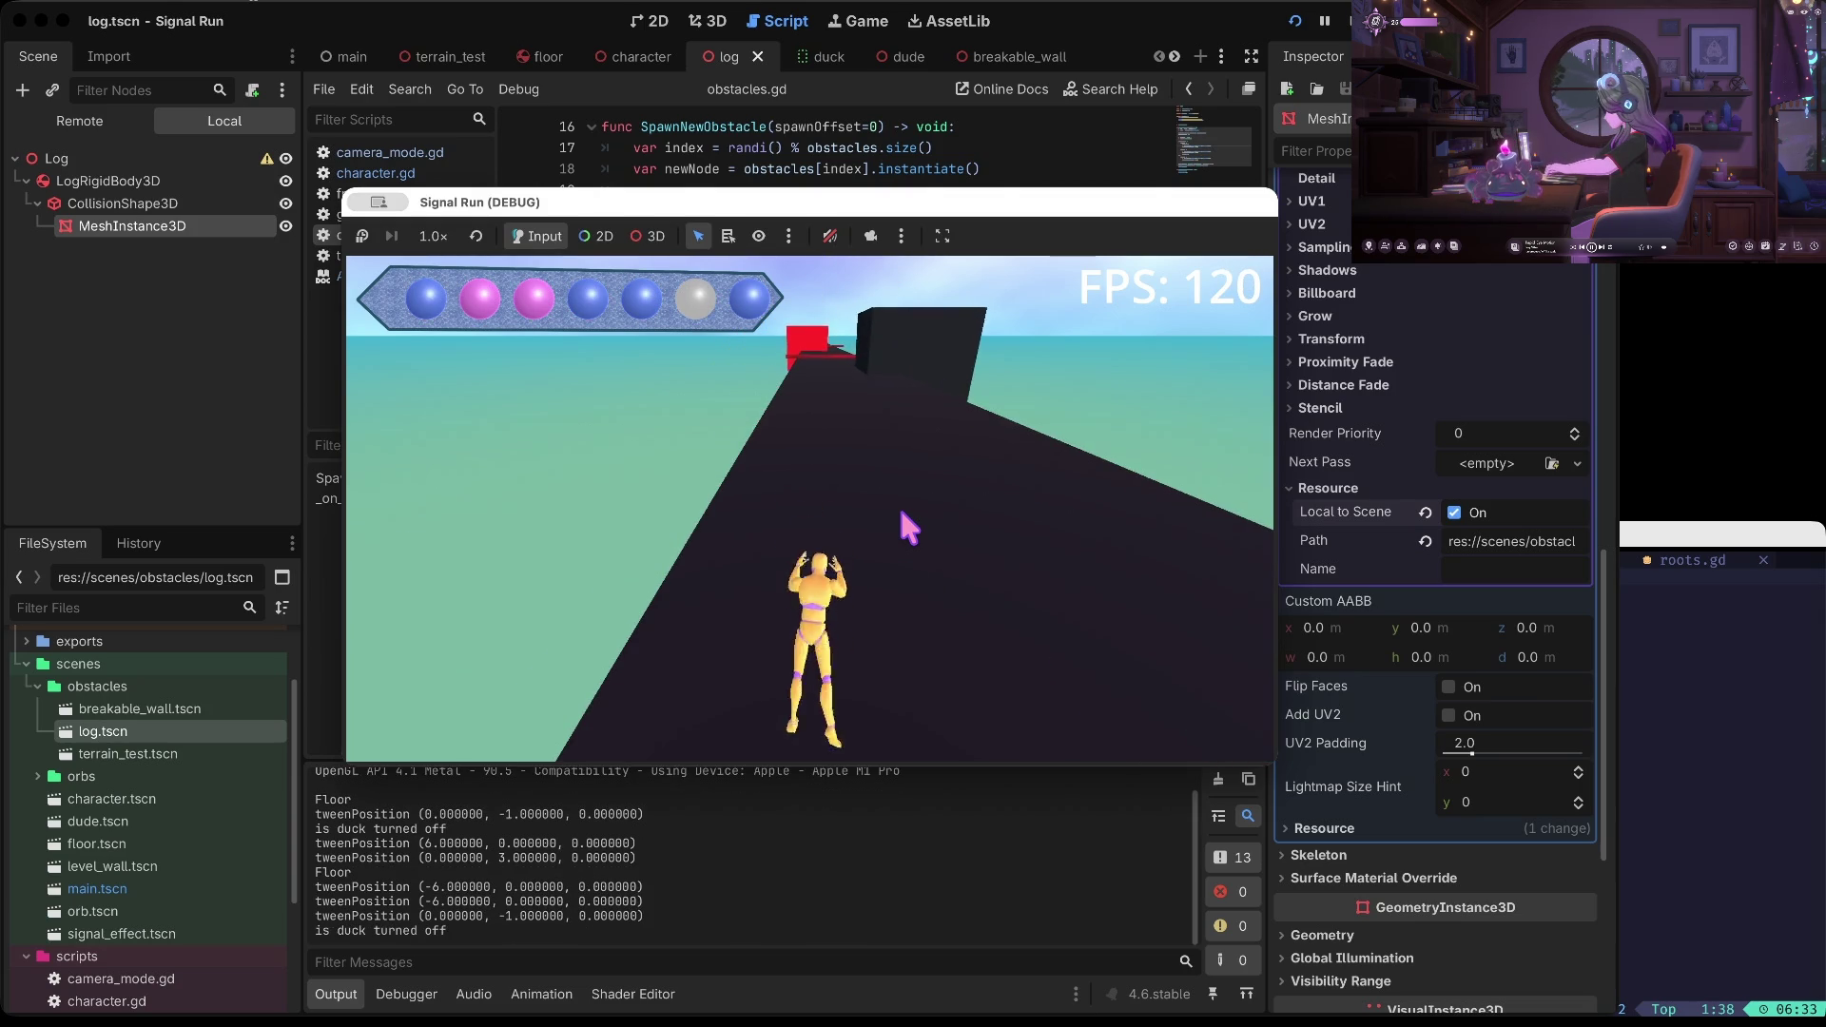
key("space")
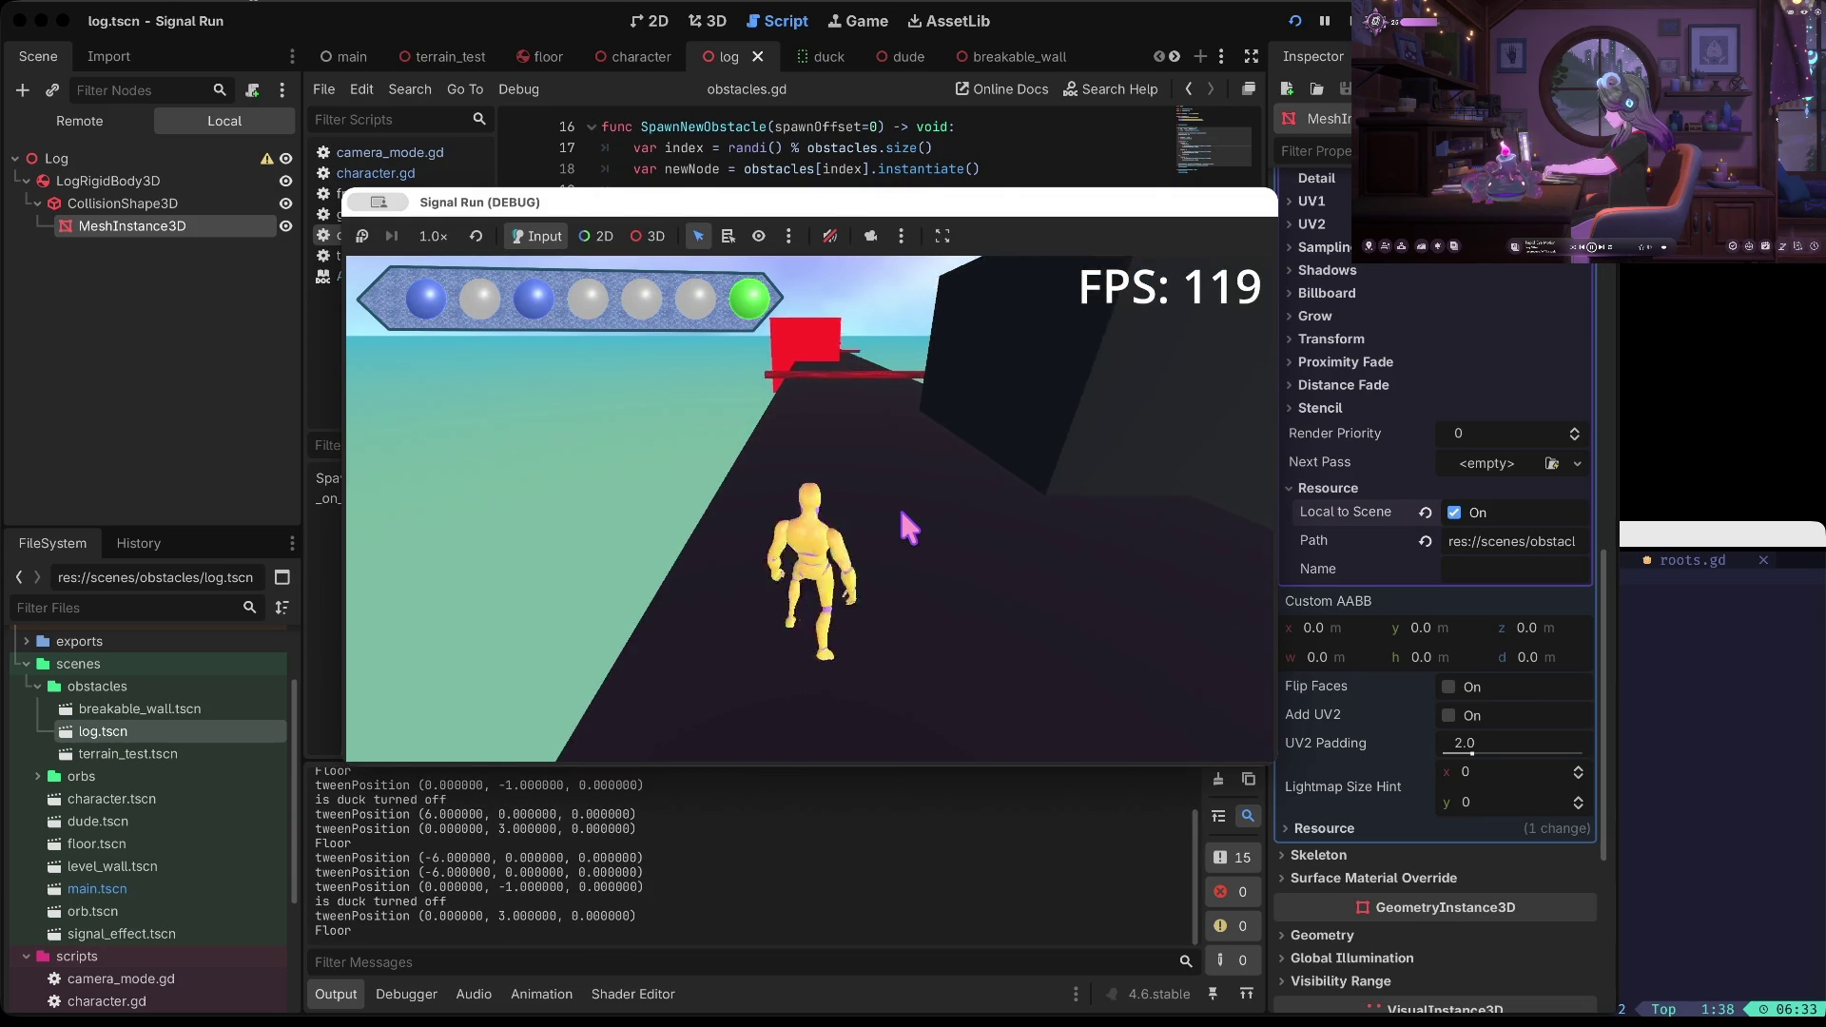
key("space")
key("space")
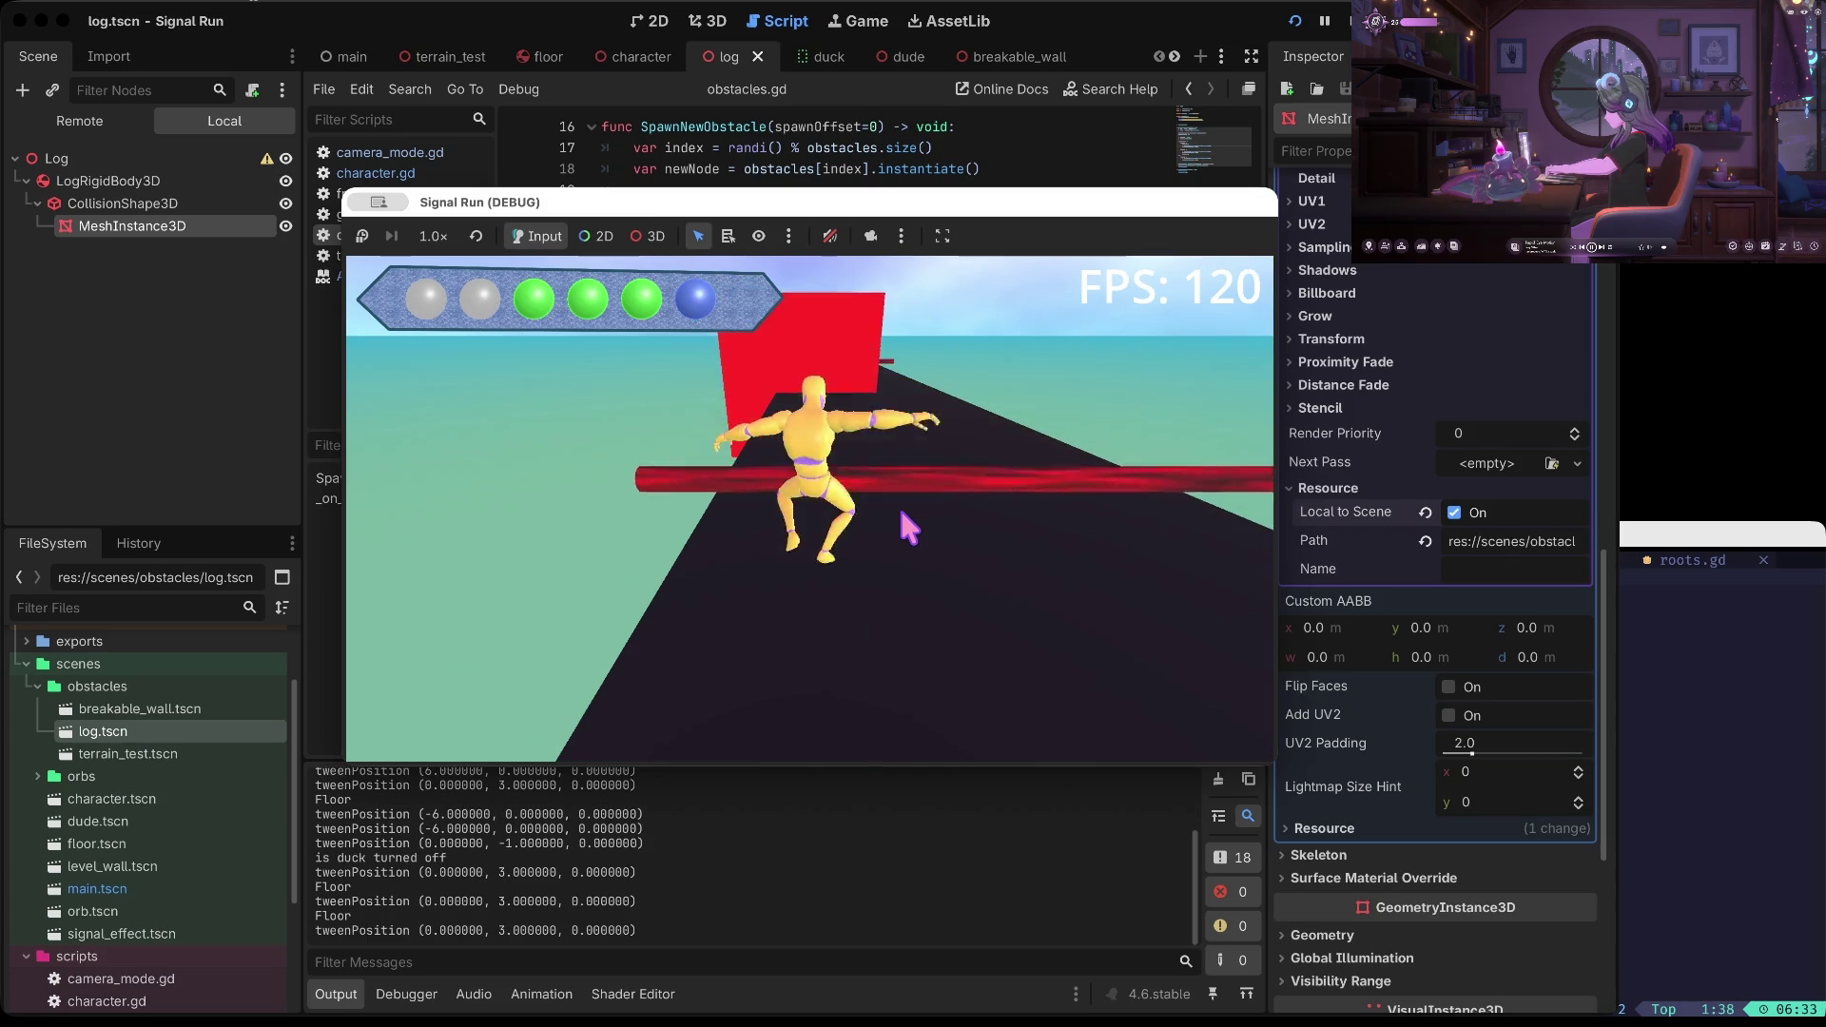
key("Right")
key("Right")
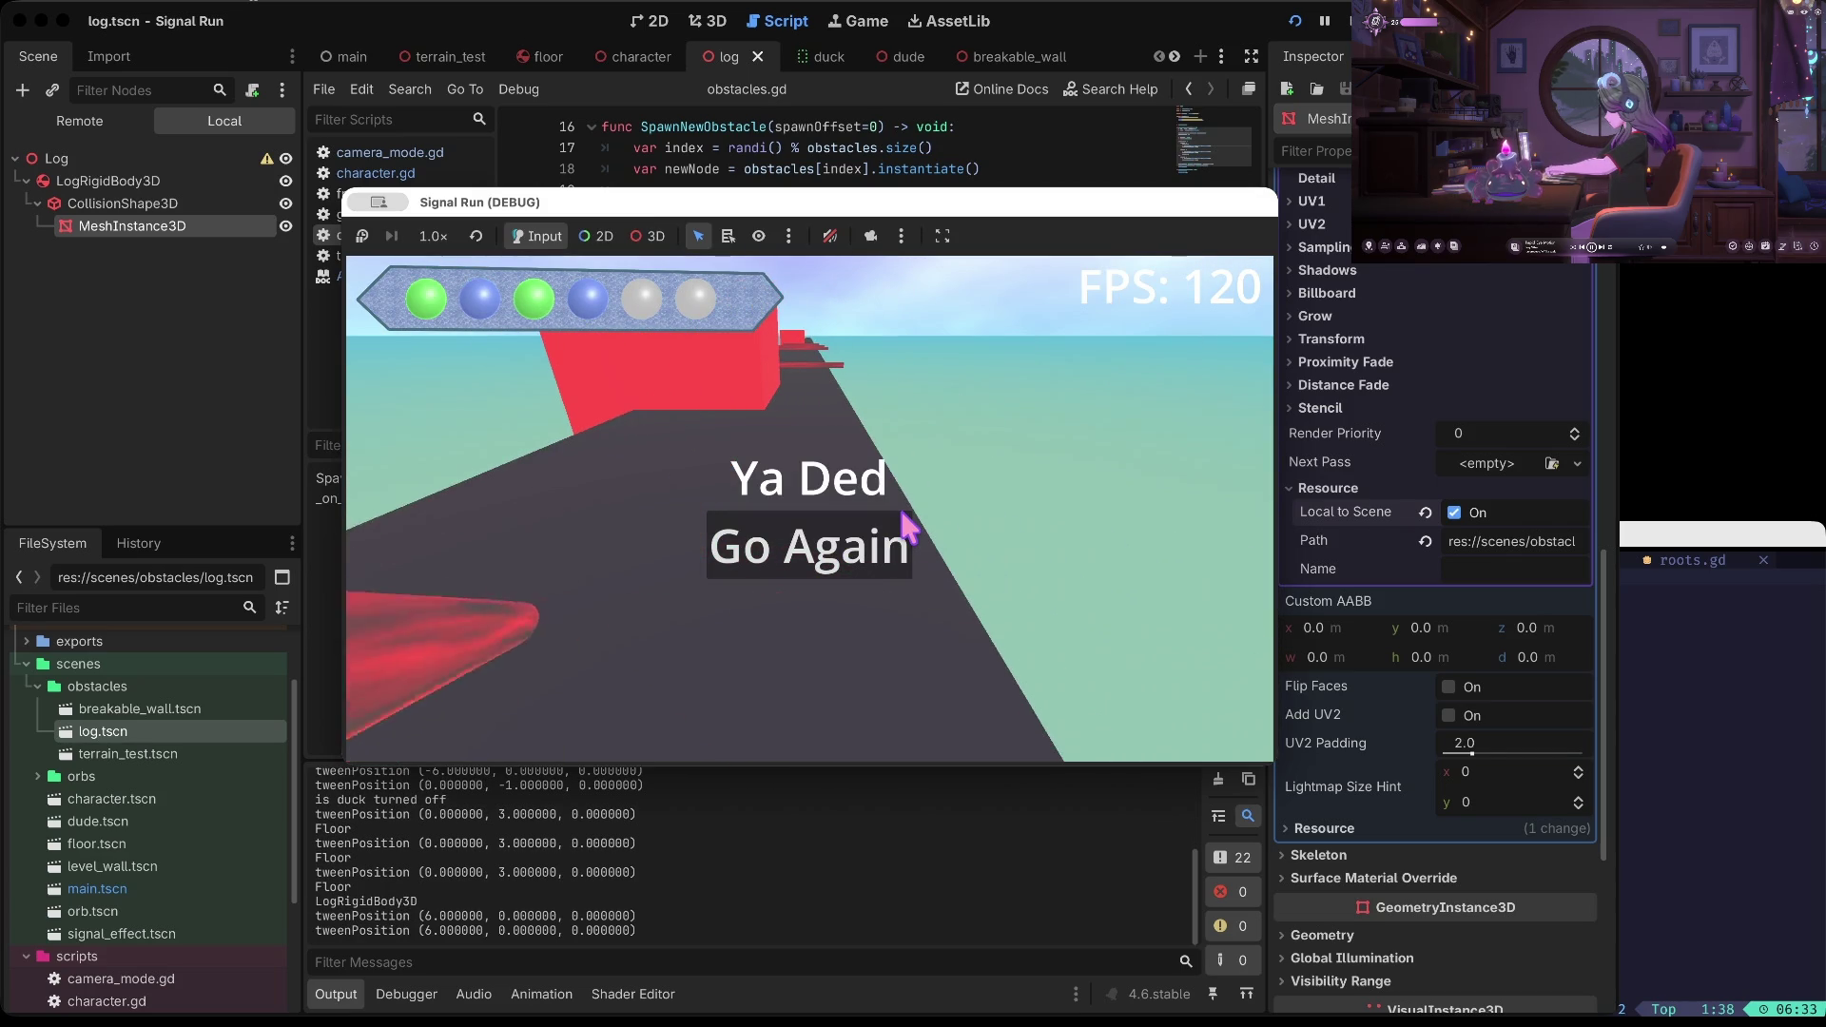
key("space")
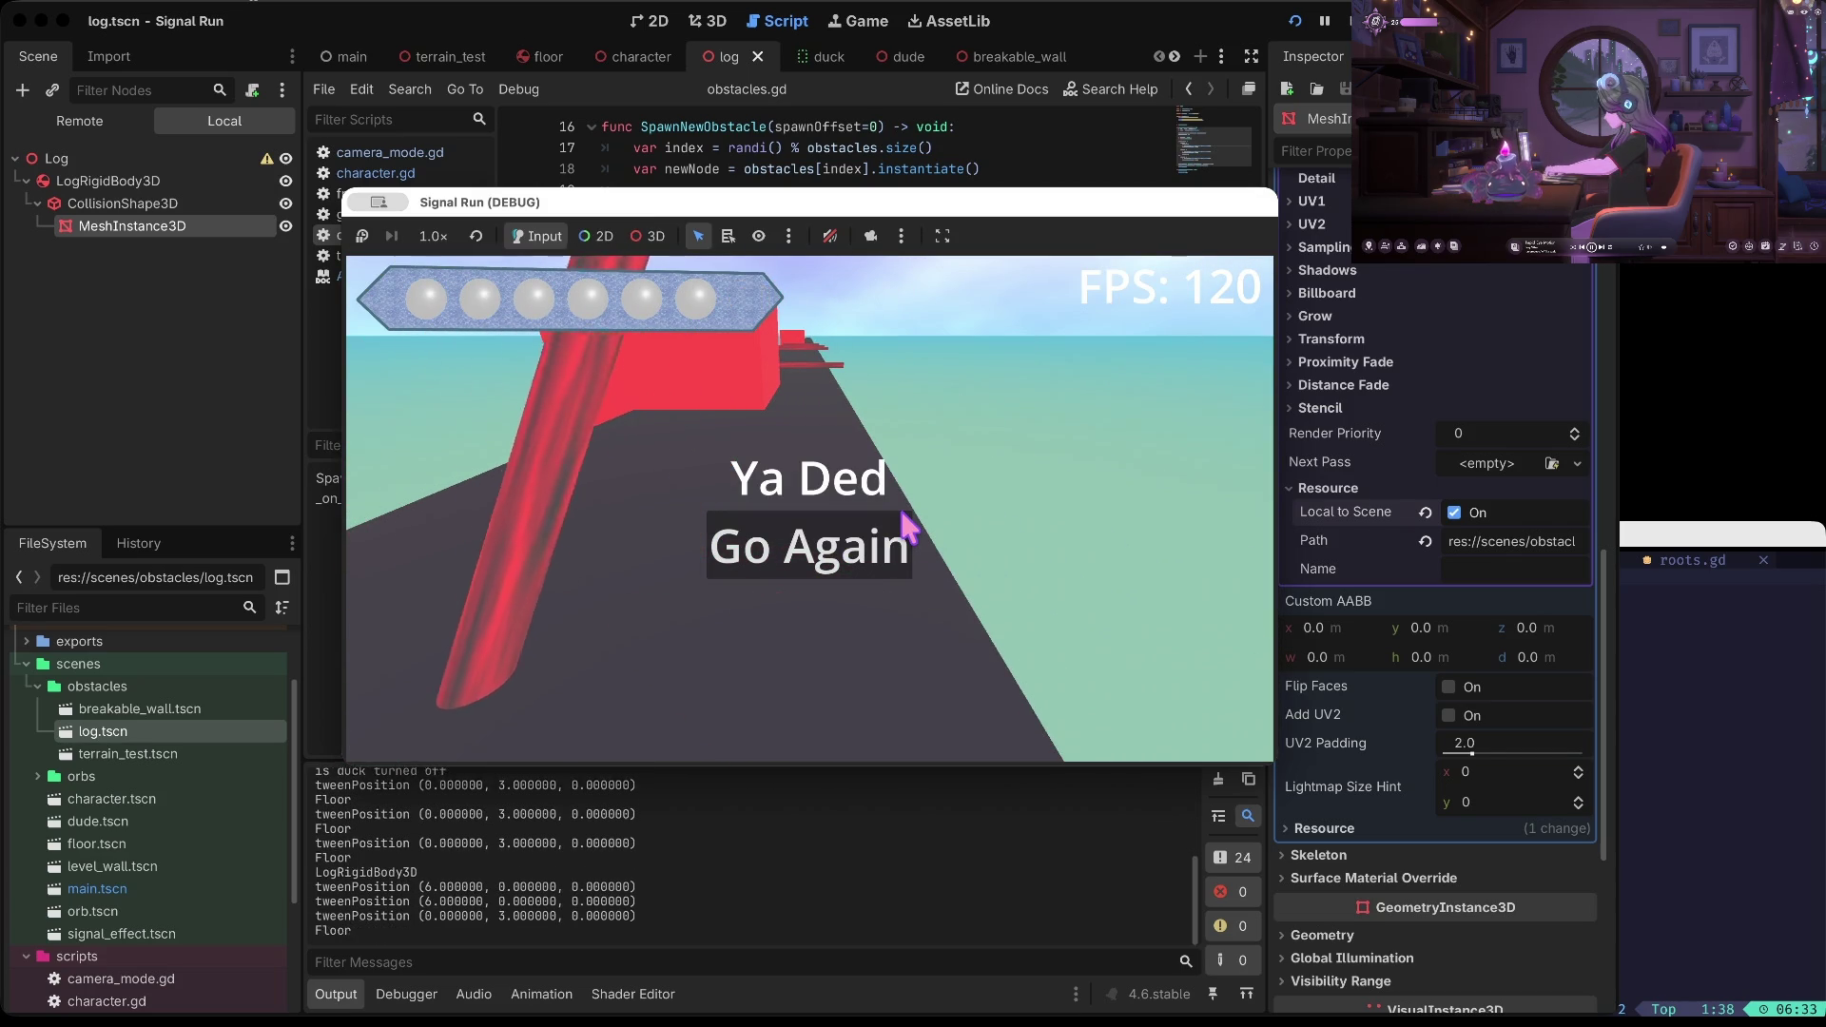
key("space")
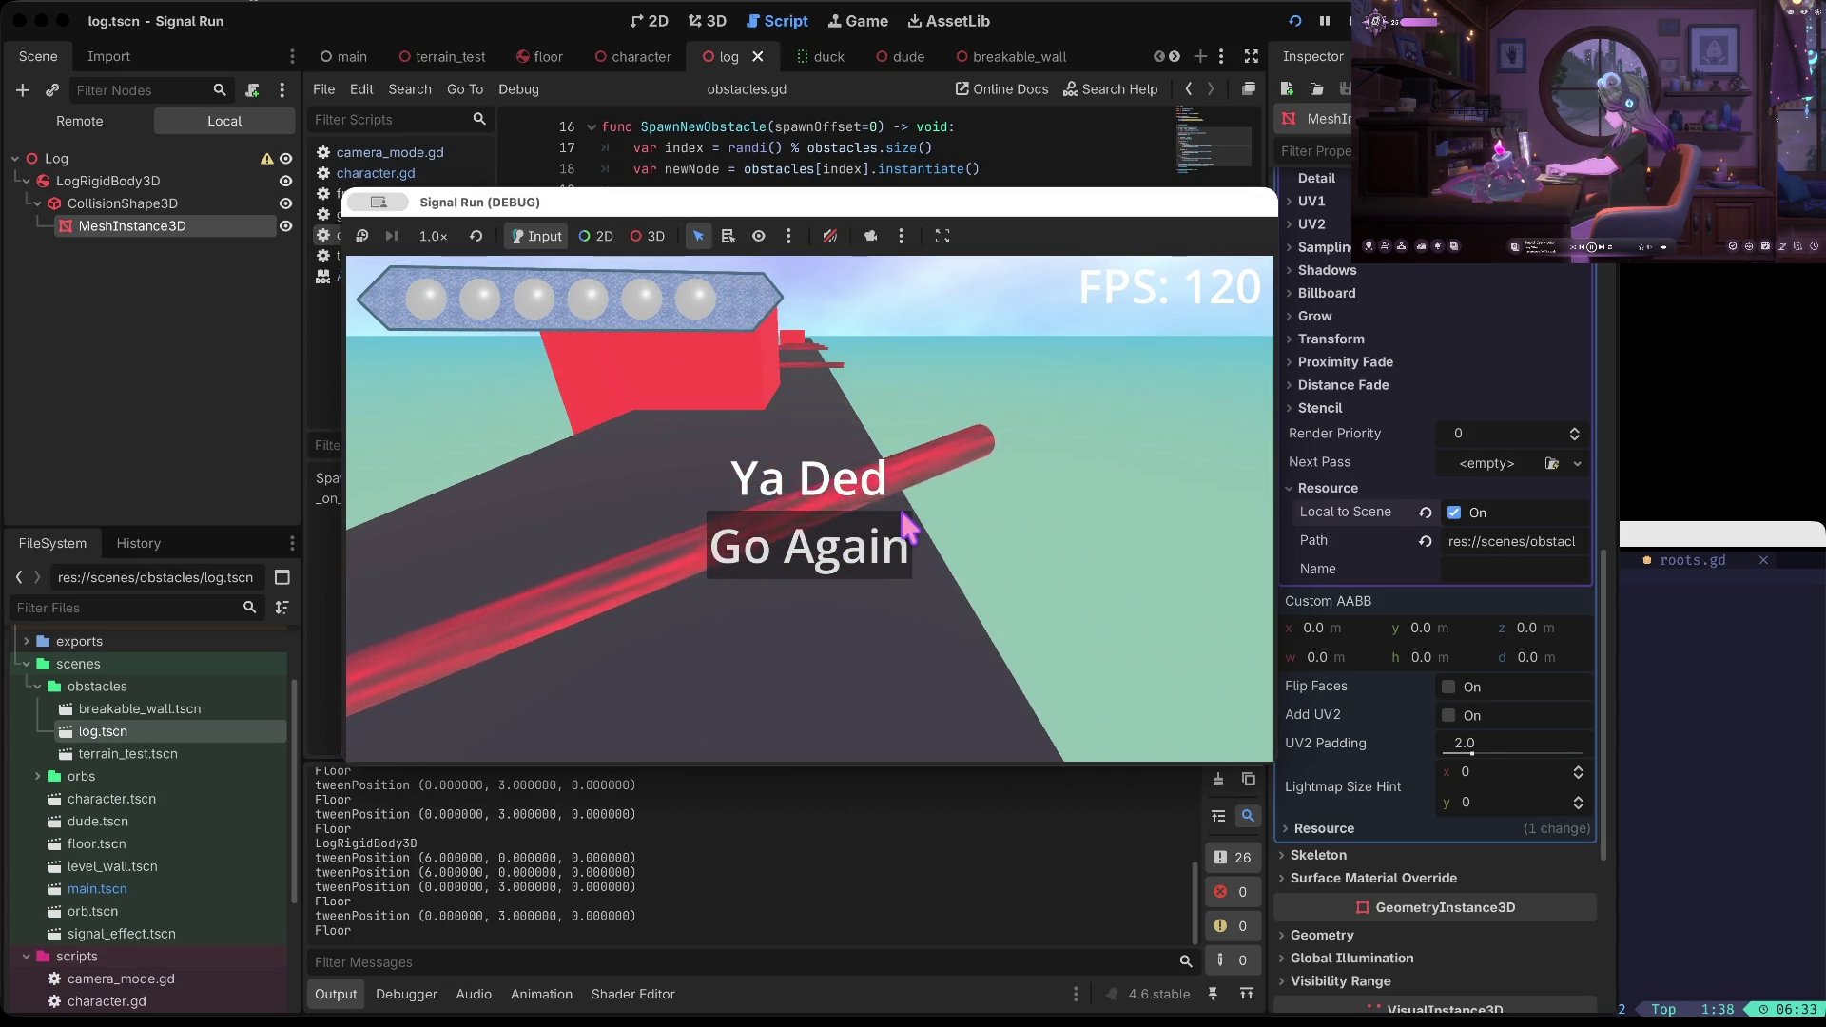
left_click(901, 525)
key("F8")
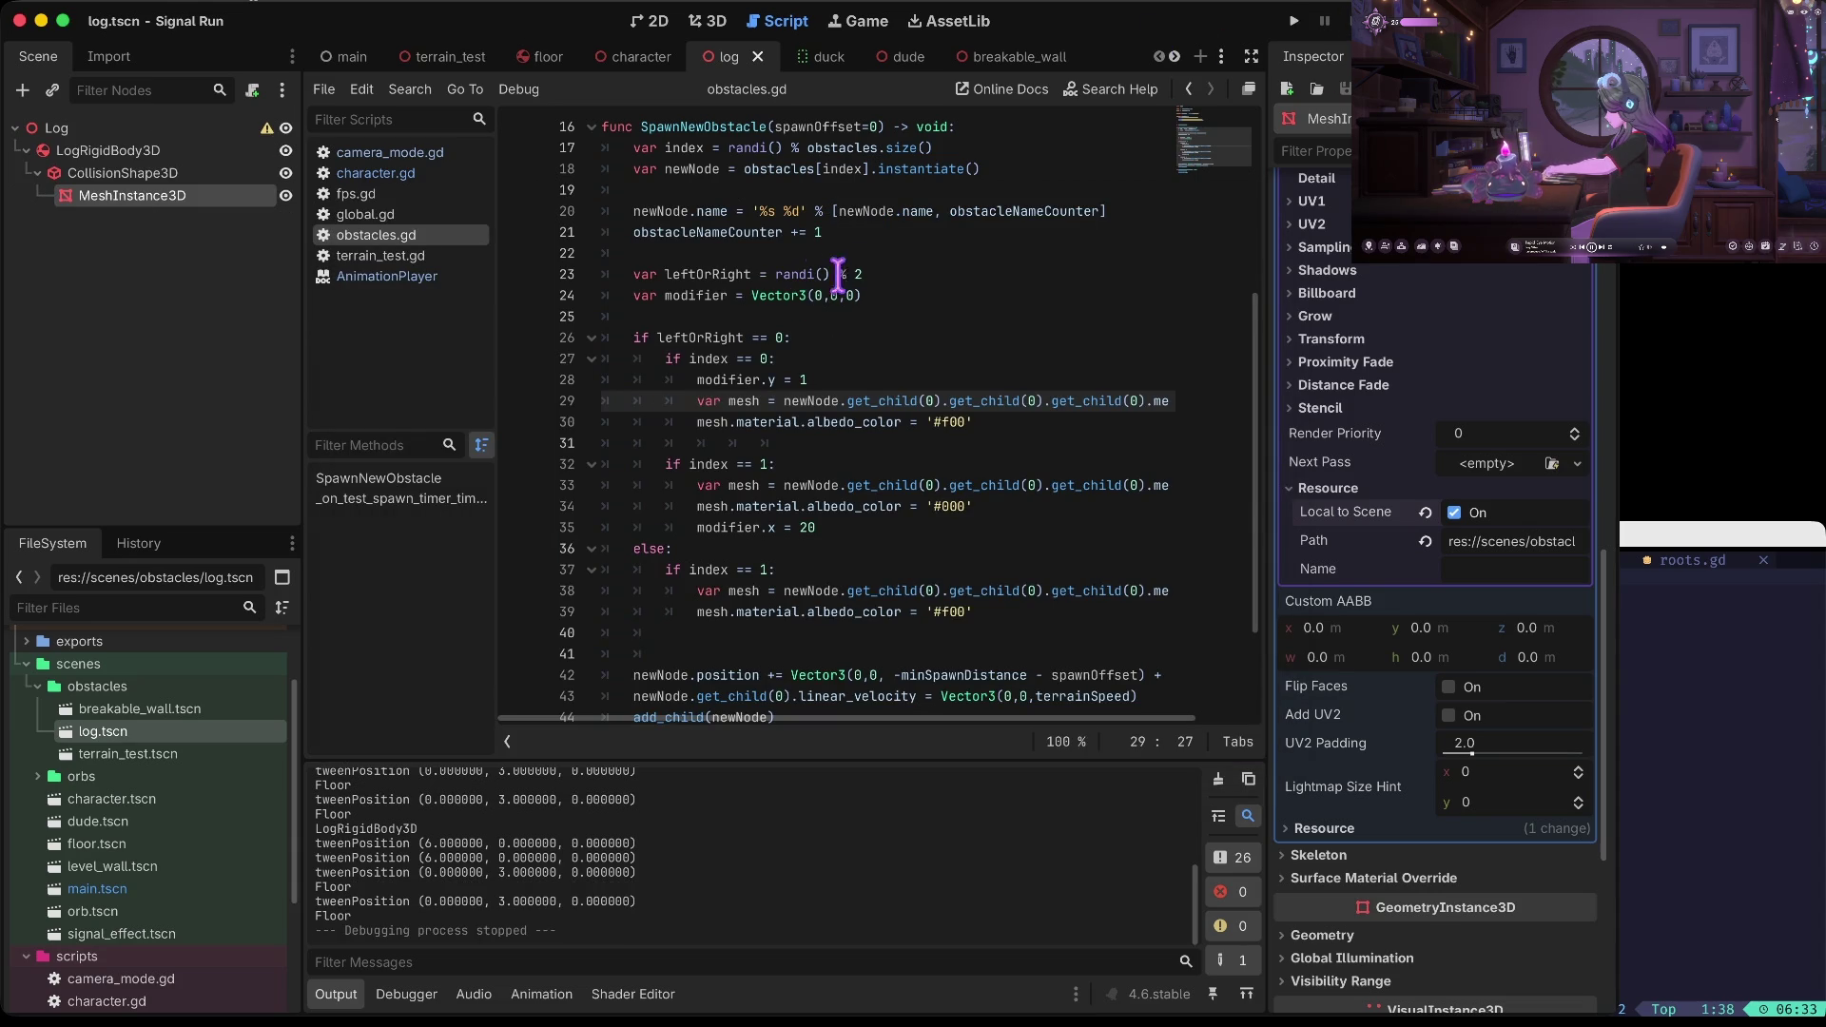
Check the randi() documentation on line 23, then relaunch Signal Run from the editor
mouse_move(799, 270)
left_click(937, 274)
scroll(943, 276, "up", 1)
scroll(943, 276, "up", 2)
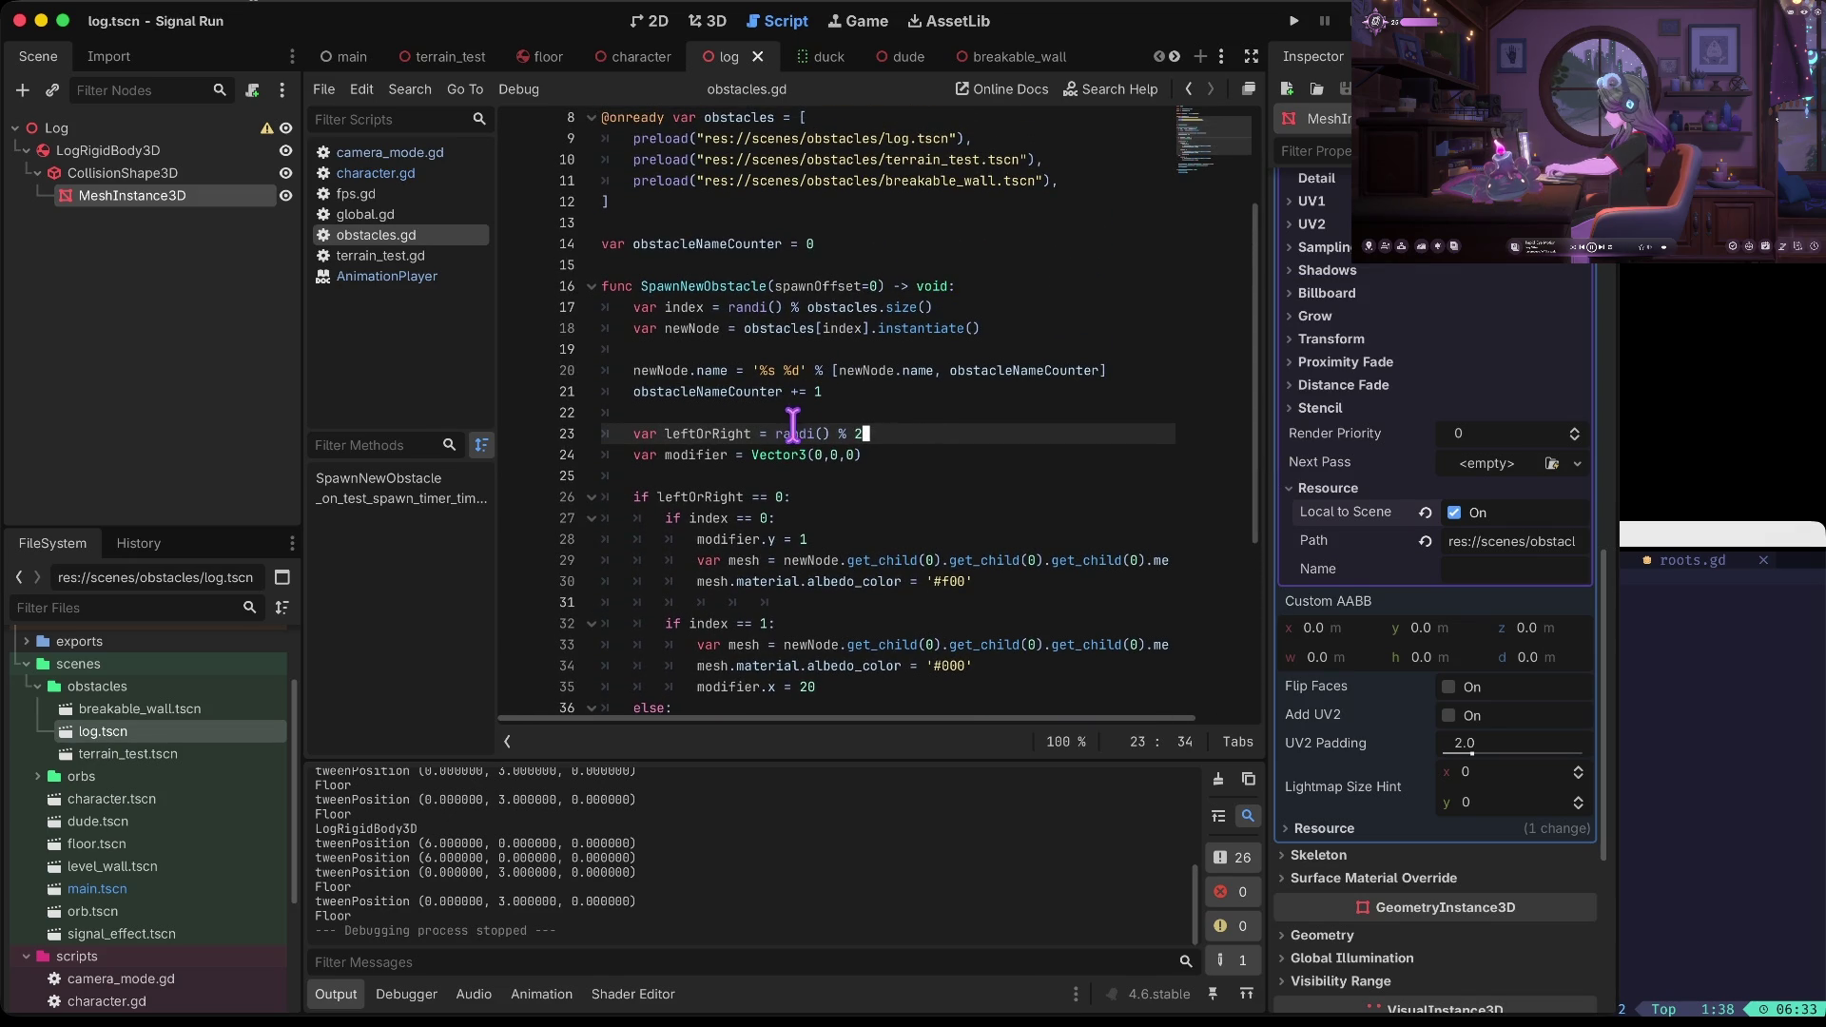
scroll(927, 432, "down", 1)
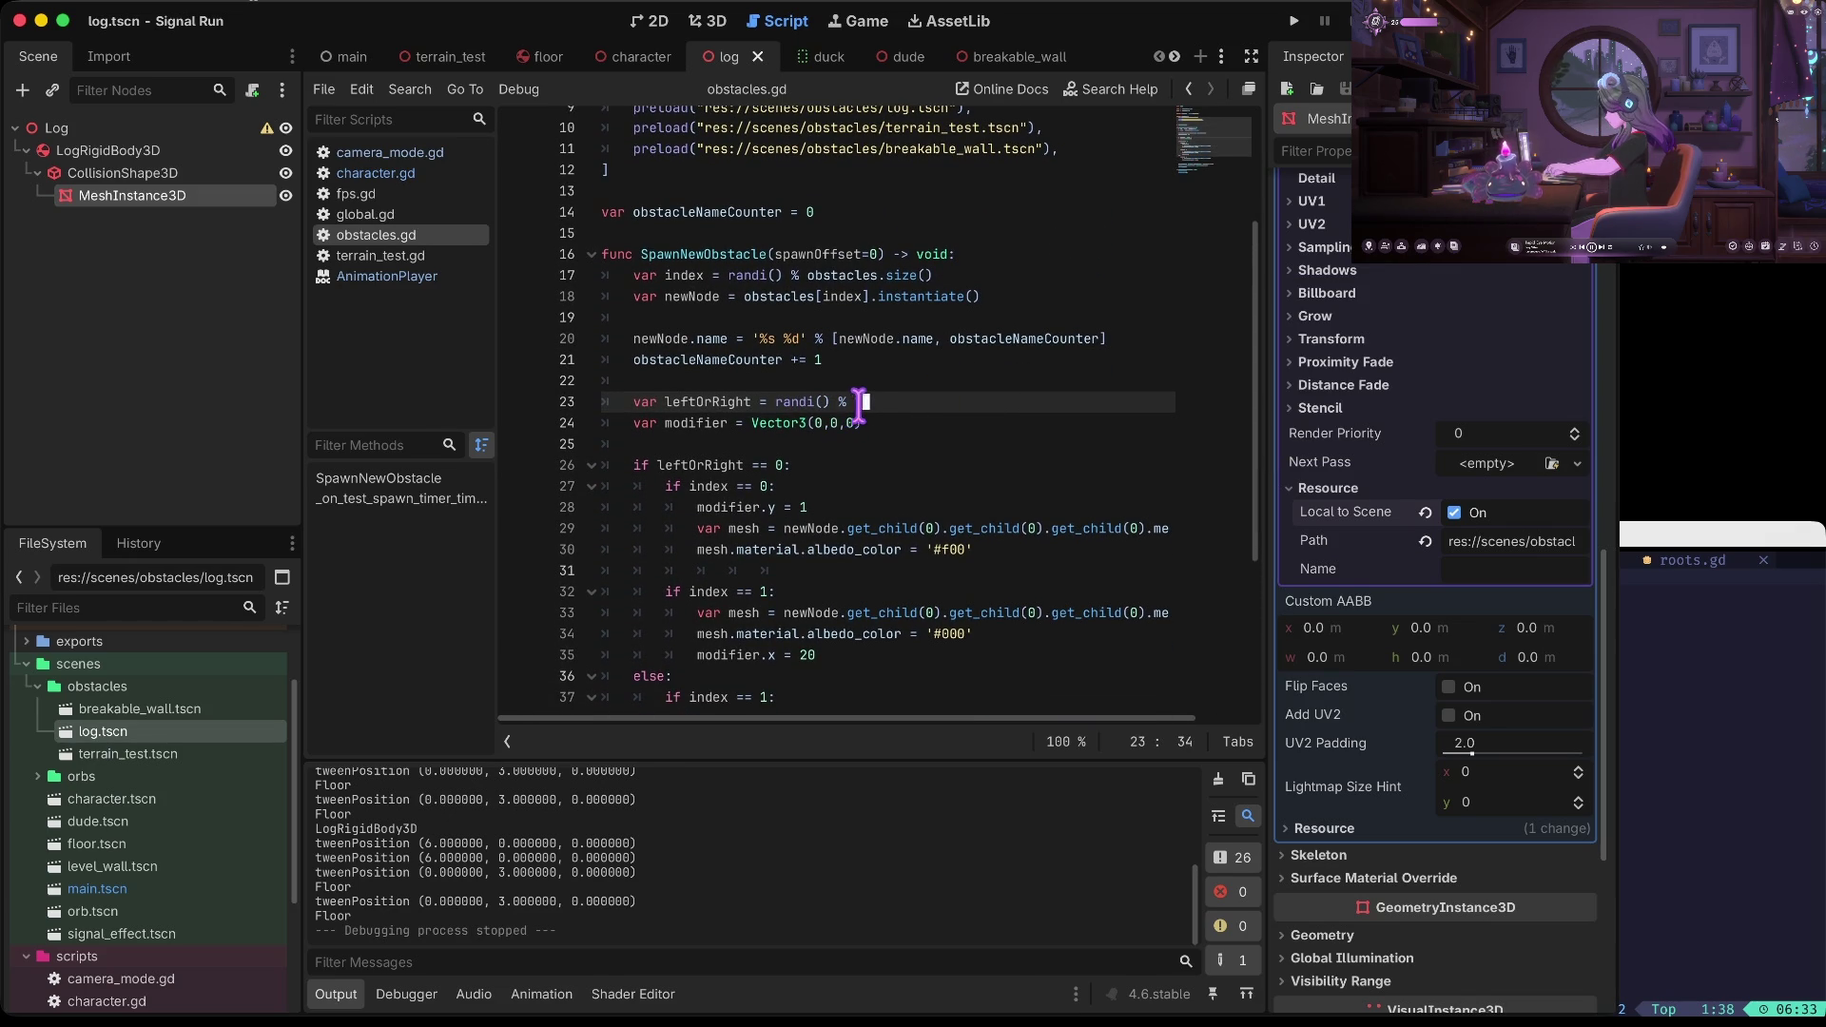
mouse_move(793, 402)
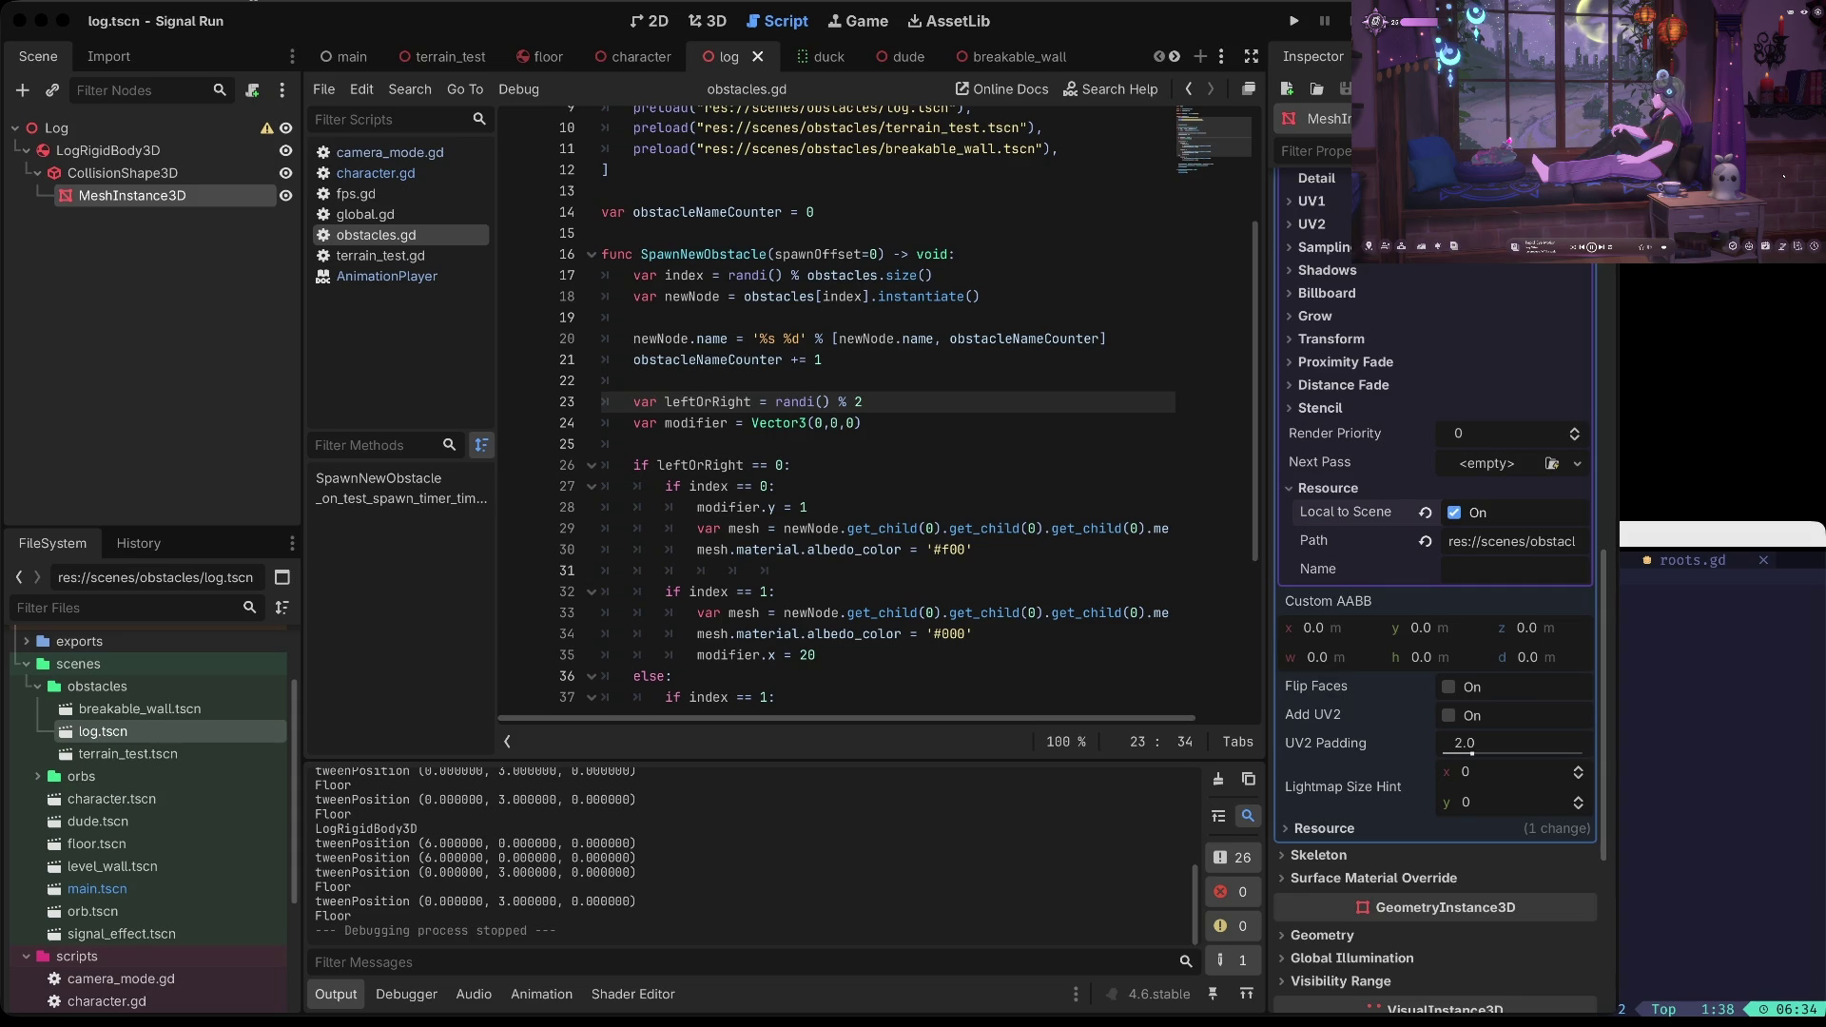
left_click(1451, 731)
key("super+b")
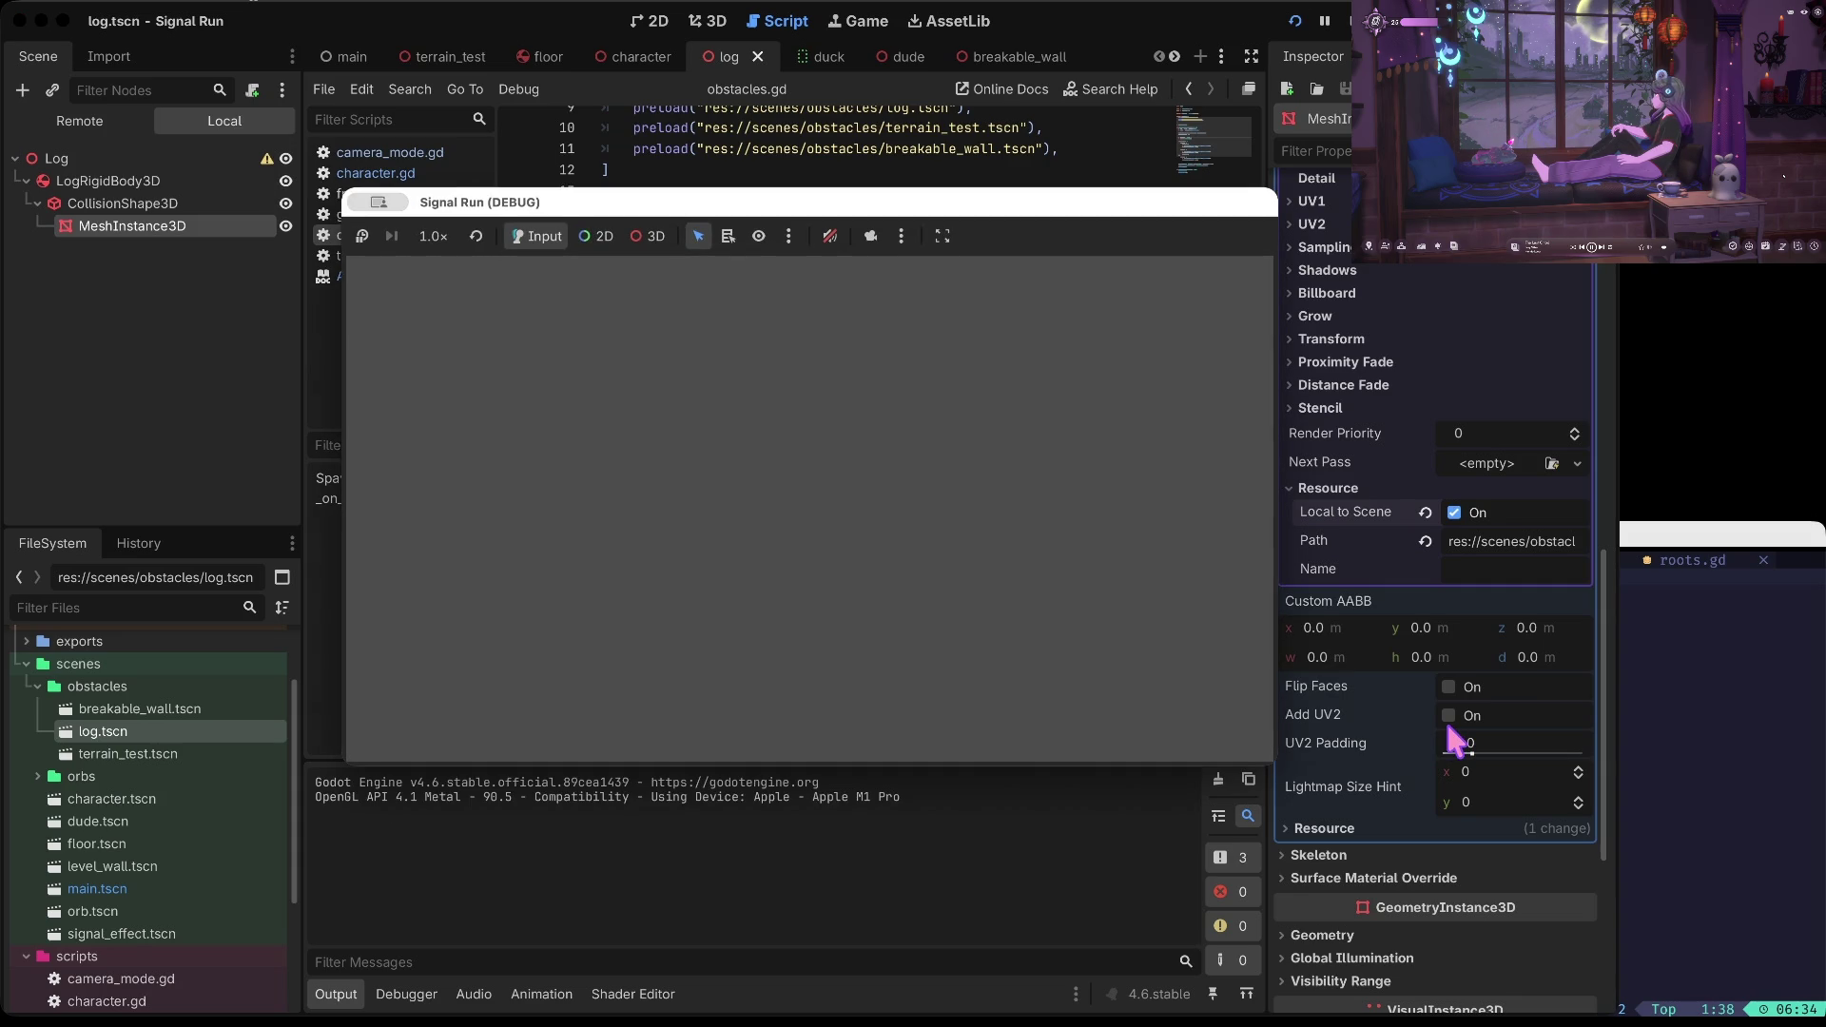
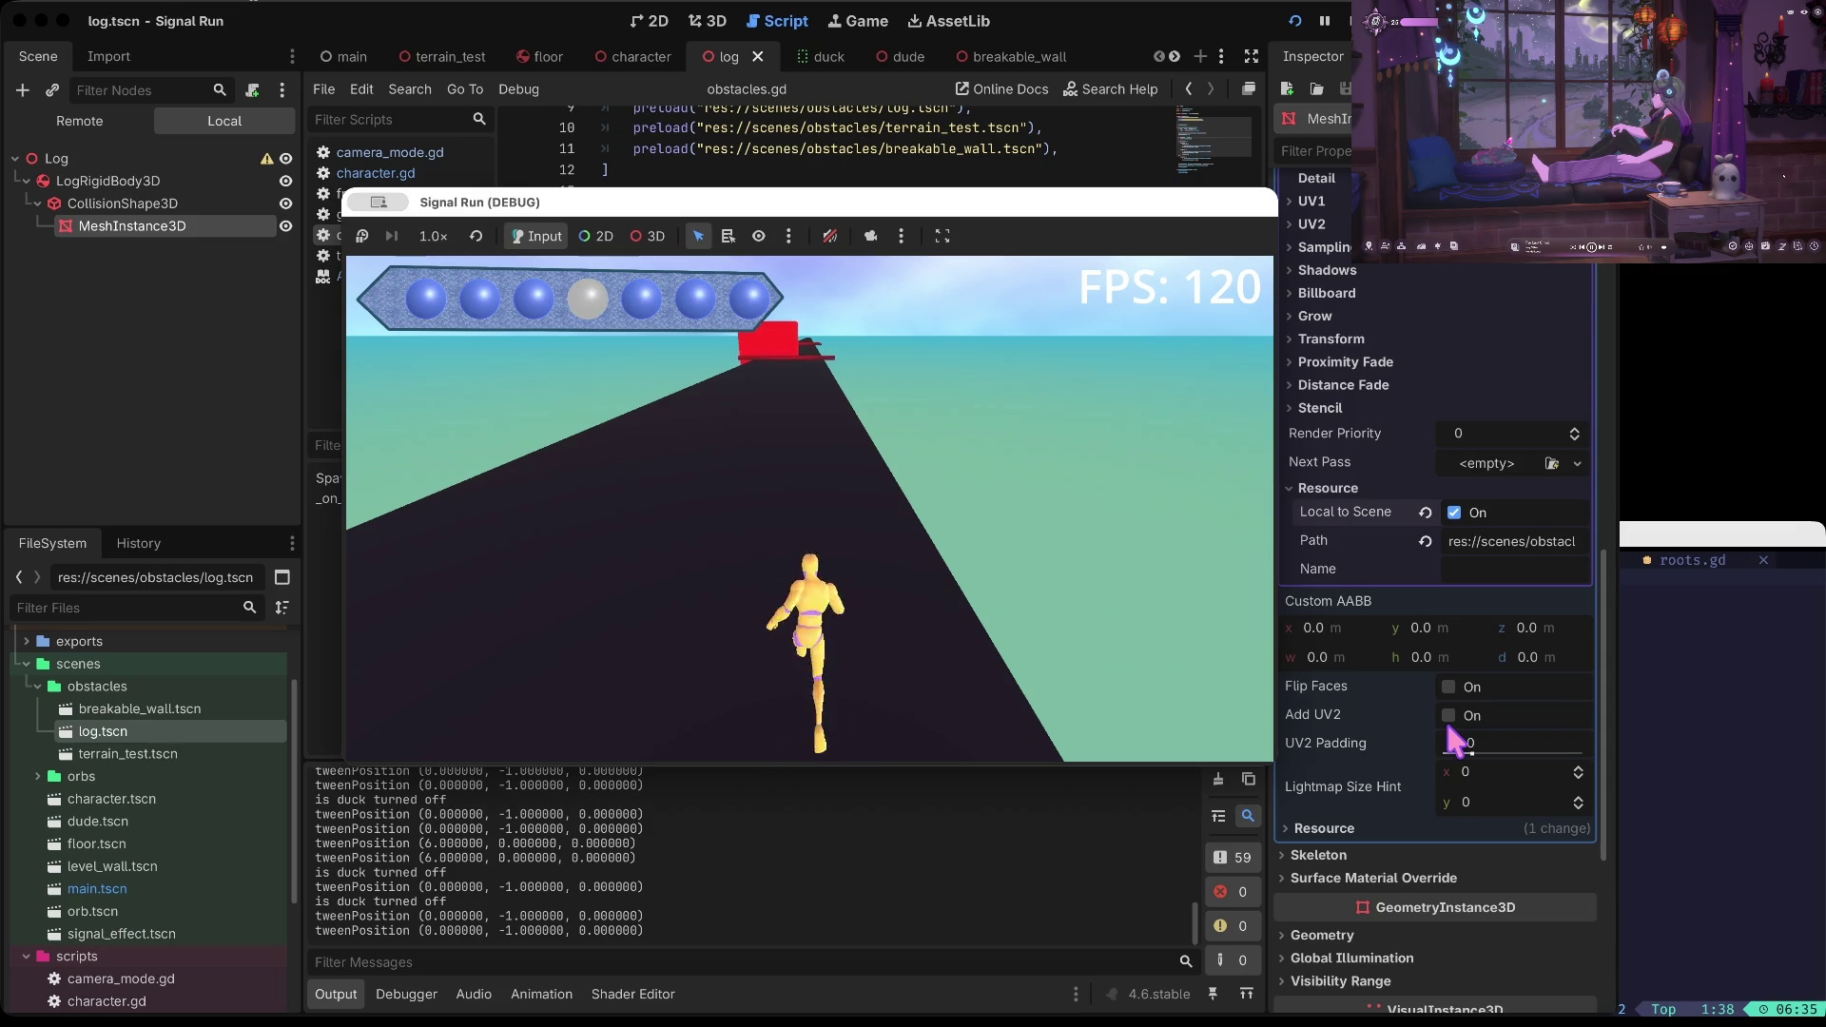
Jump over obstacles until the runner crashes, restart the run, then stop the game
key("space")
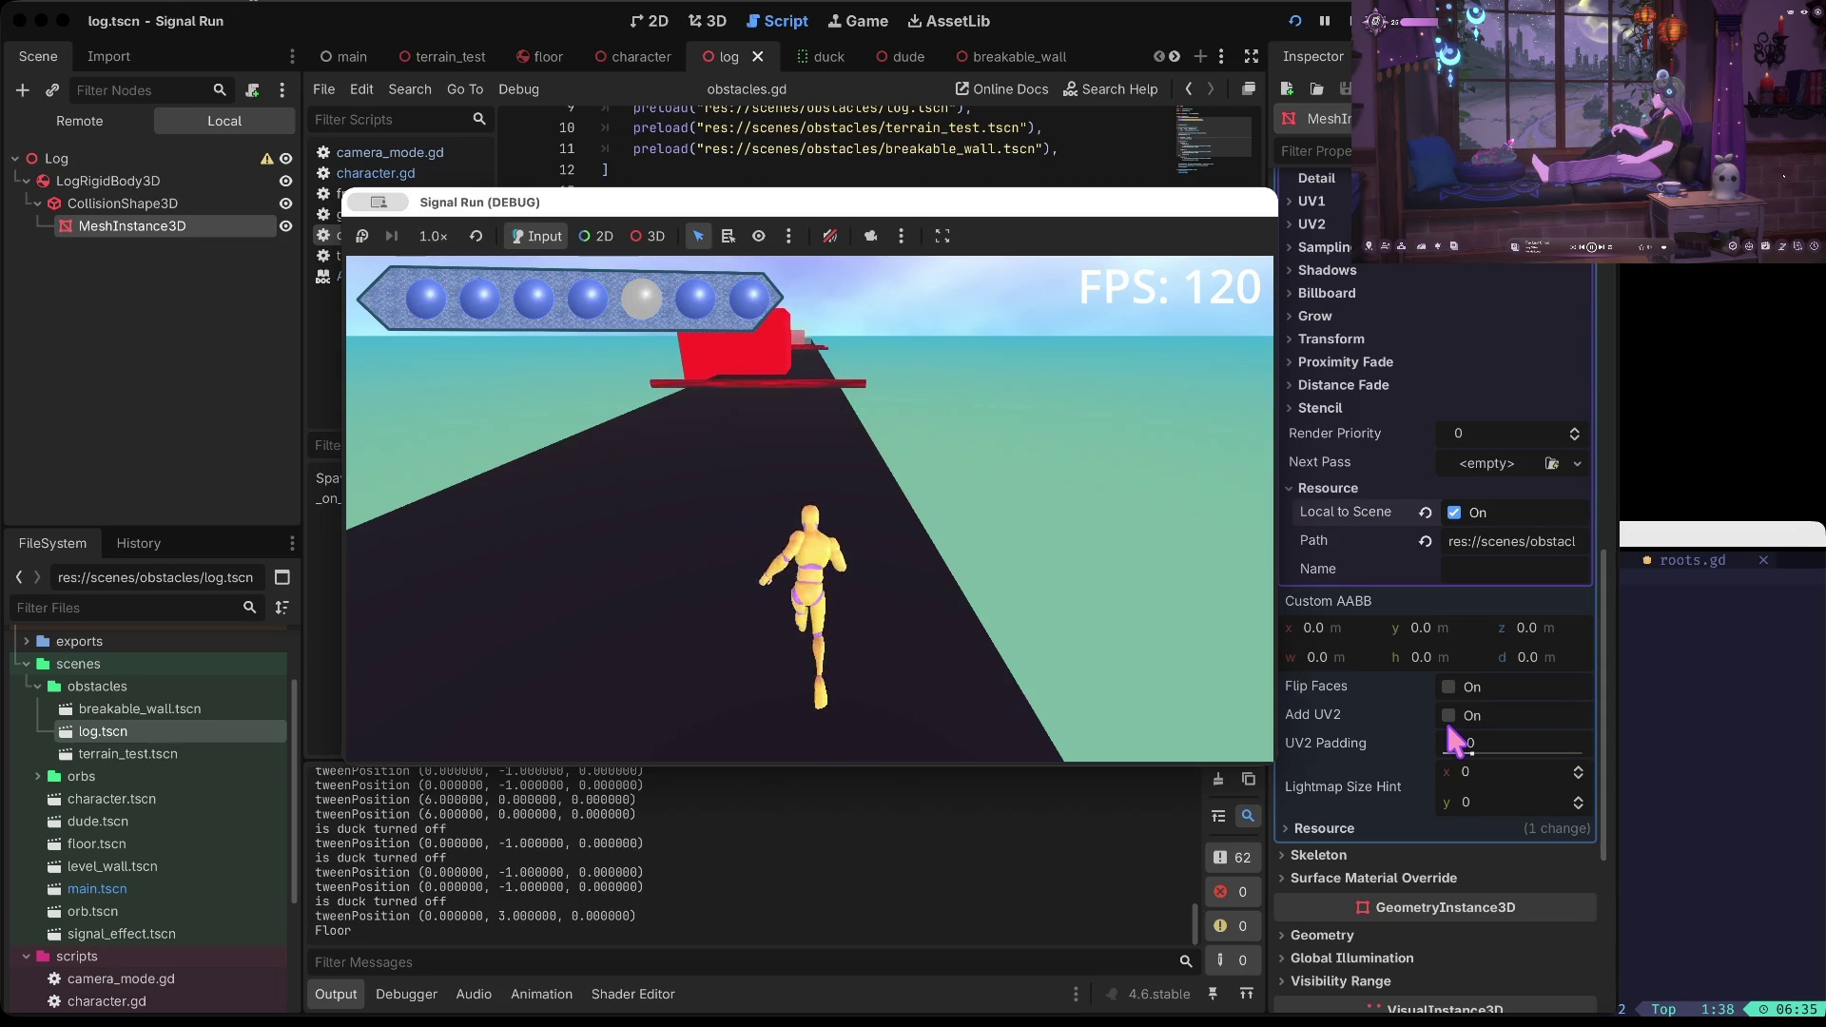
key("space")
key("space")
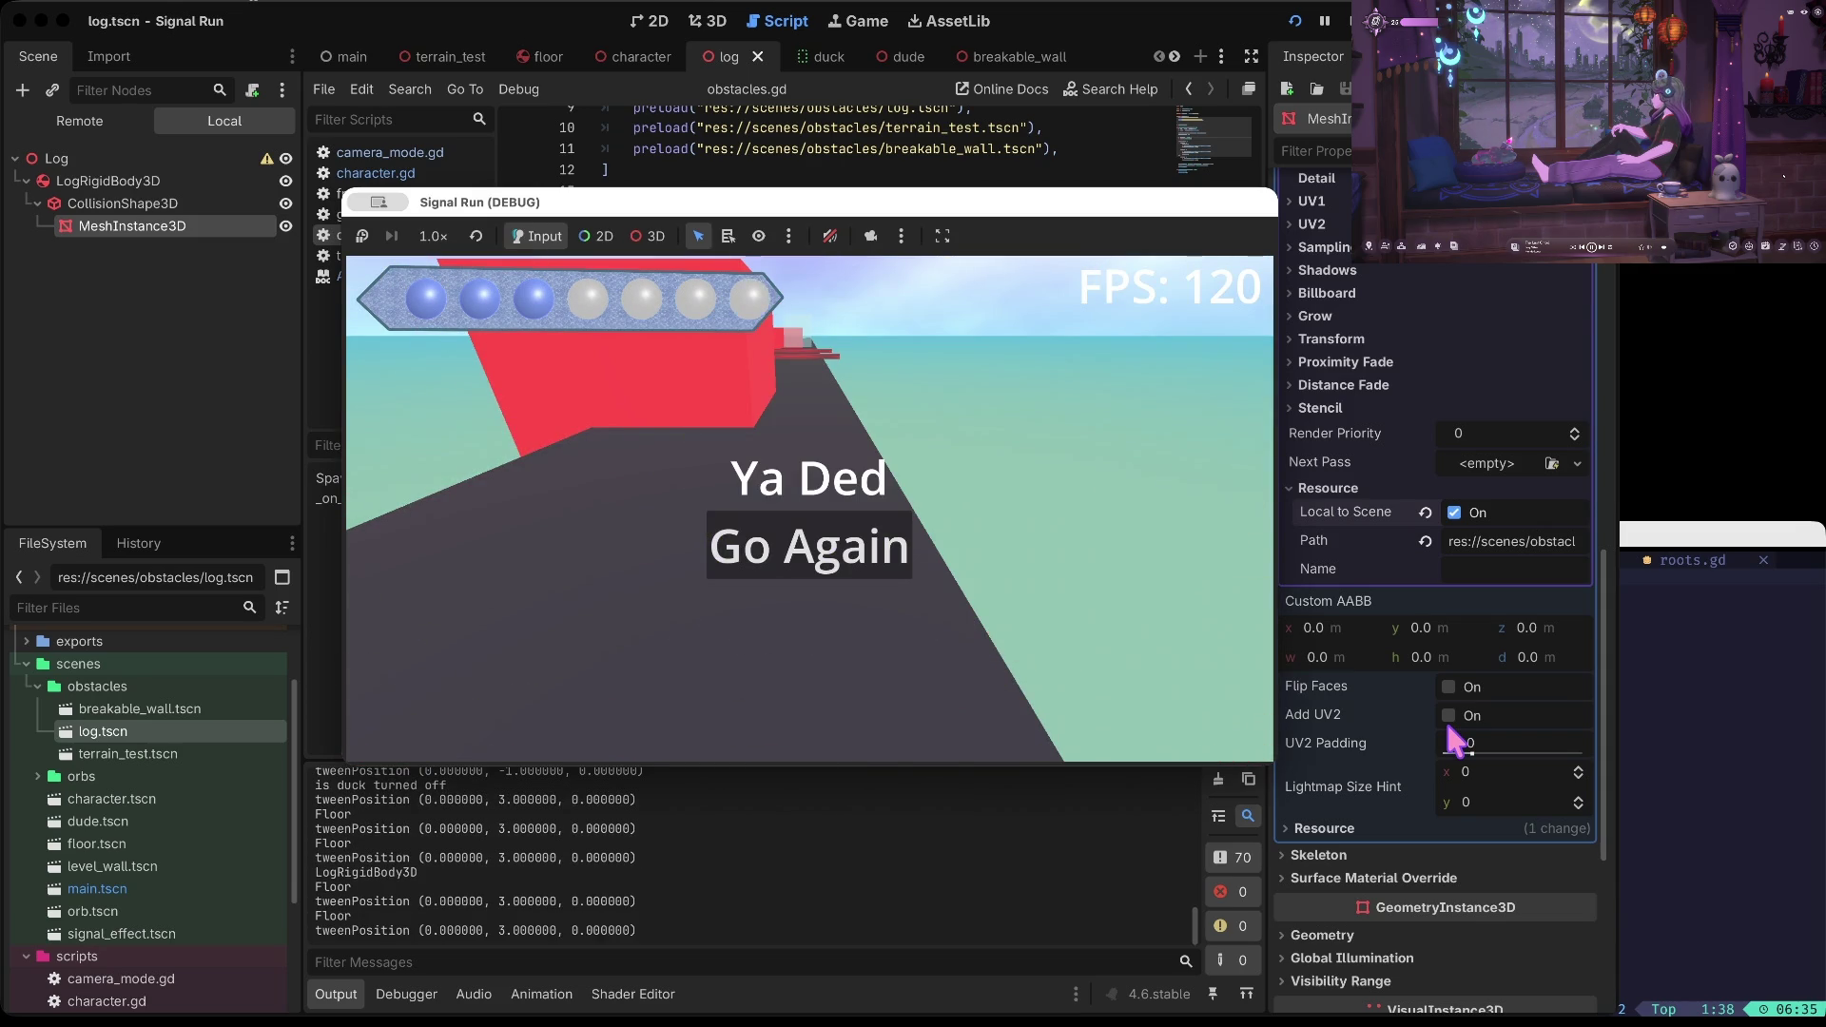
key("space")
key("super+Tab")
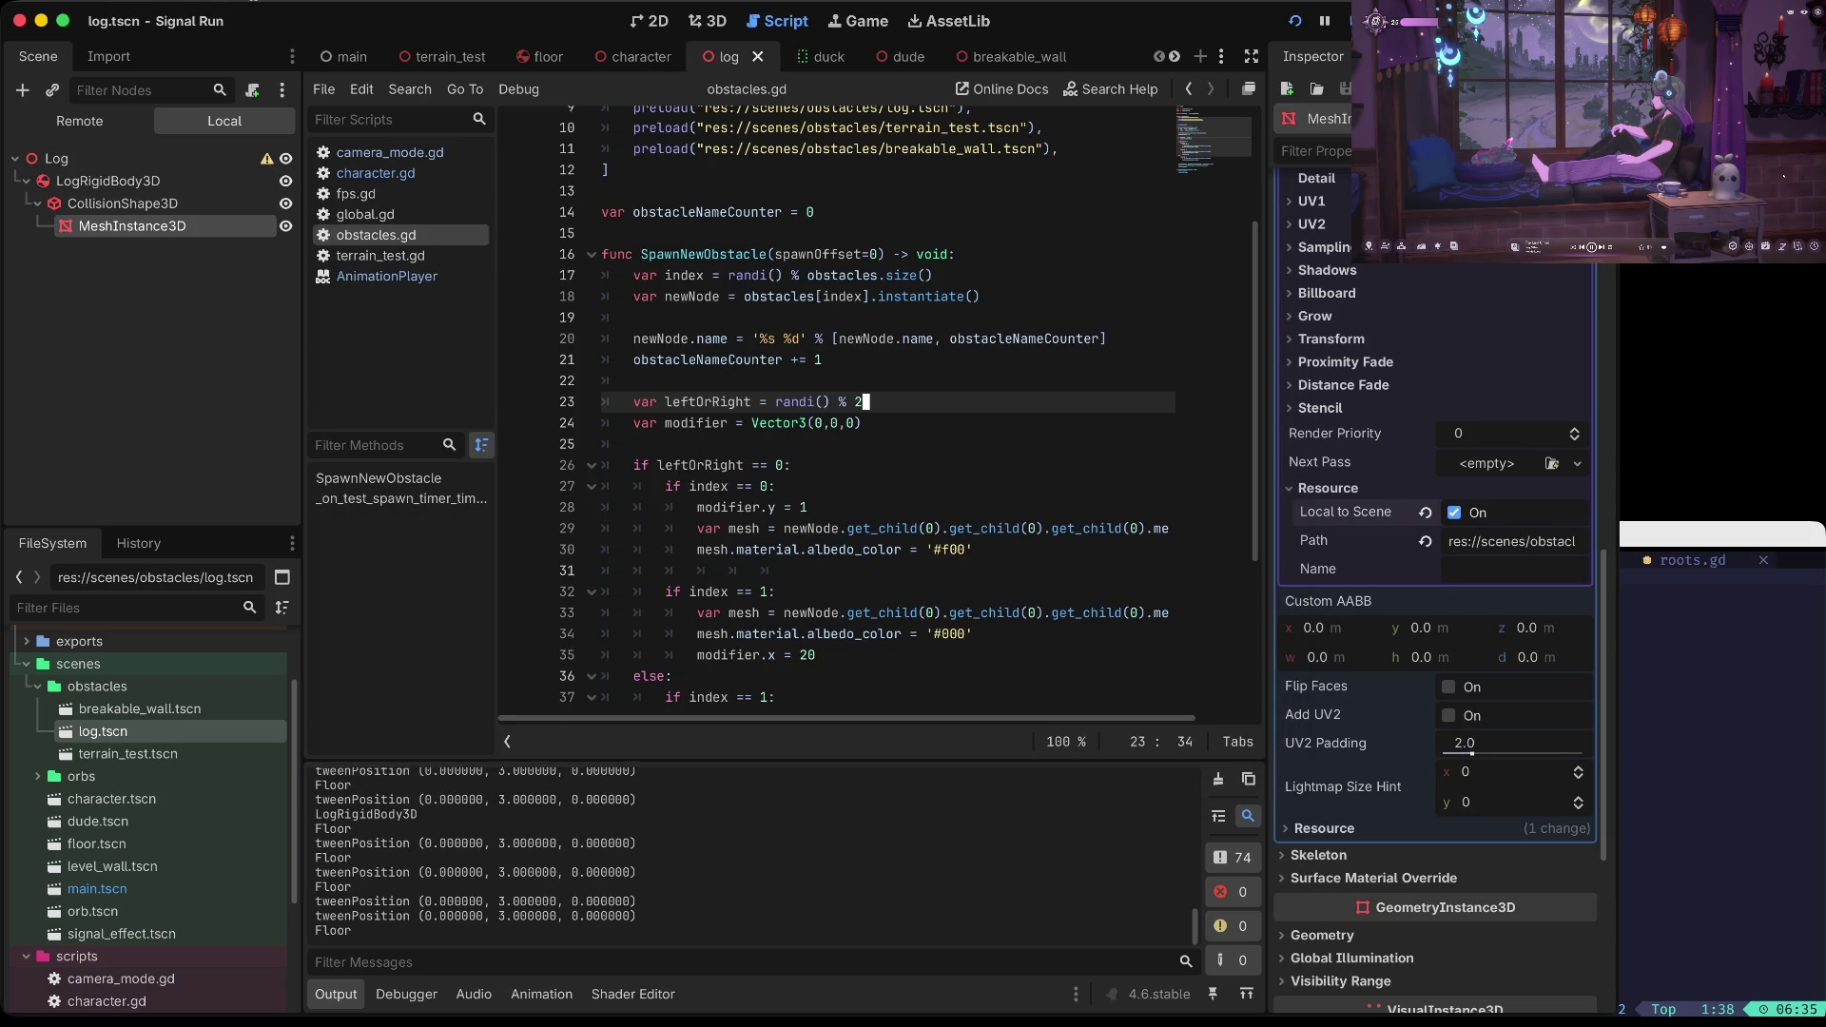
Copy the index 0 block (lines 27–30) in obstacles.gd
scroll(896, 357, "down", 5)
scroll(896, 356, "right", 2)
left_click(852, 325)
left_click(815, 464)
left_click(887, 440)
scroll(888, 435, "left", 2)
scroll(888, 436, "down", 1)
left_click(891, 522)
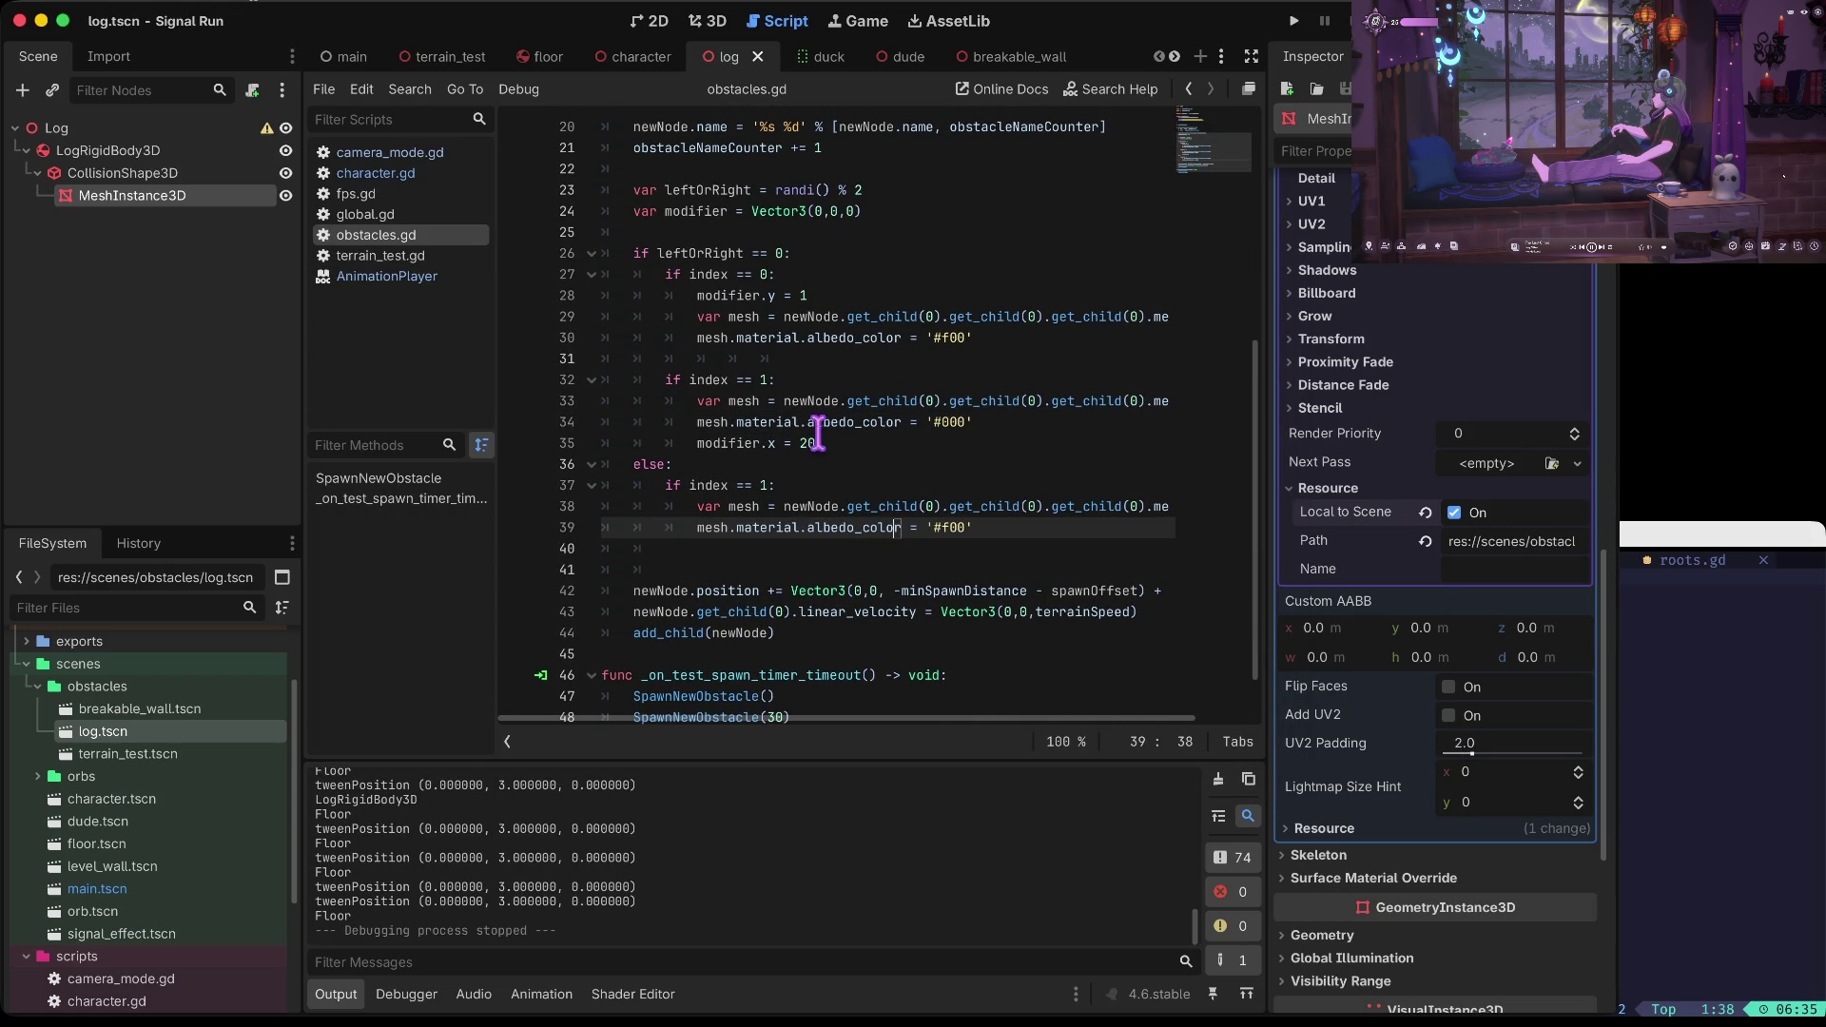
left_click_drag(716, 276, 713, 290)
key("shift+End")
key("ctrl+c")
Paste the block into the else branch, recolour it '#000', save and run the game
key("Down")
key("Down")
key("Down")
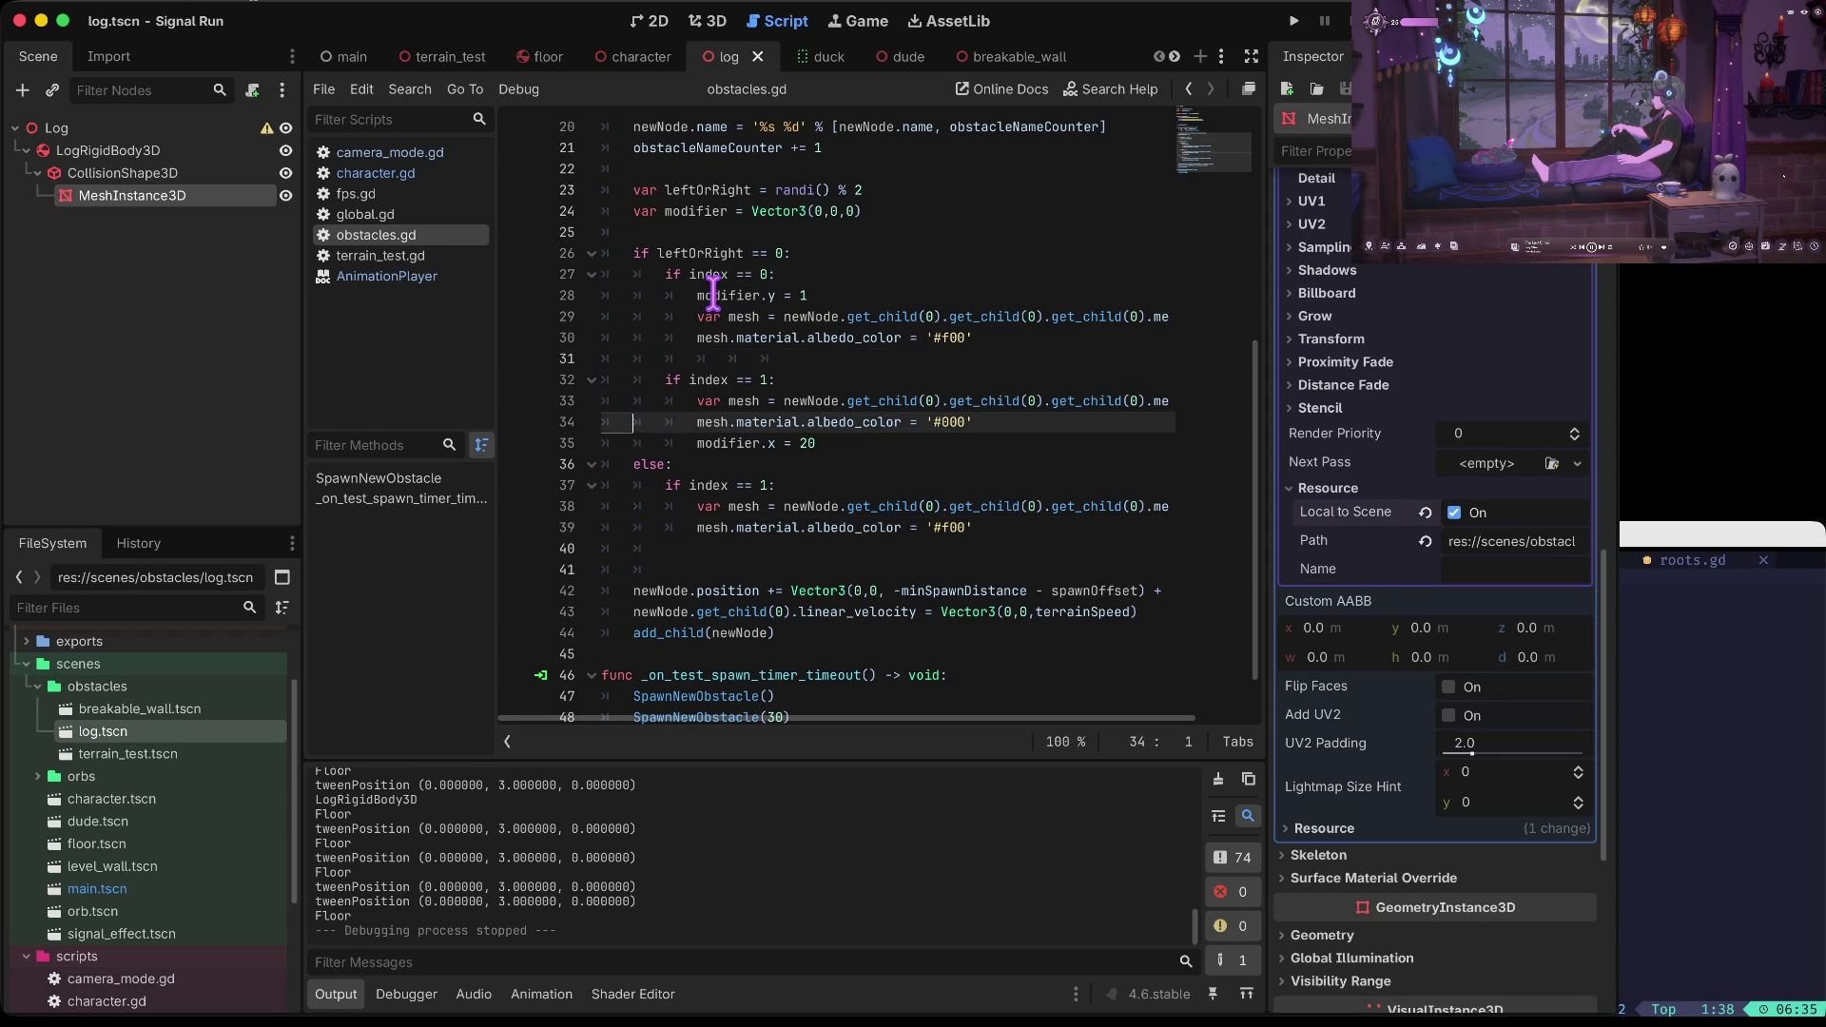
key("End")
key("Return")
key("ctrl+v")
key("Up")
key("Up")
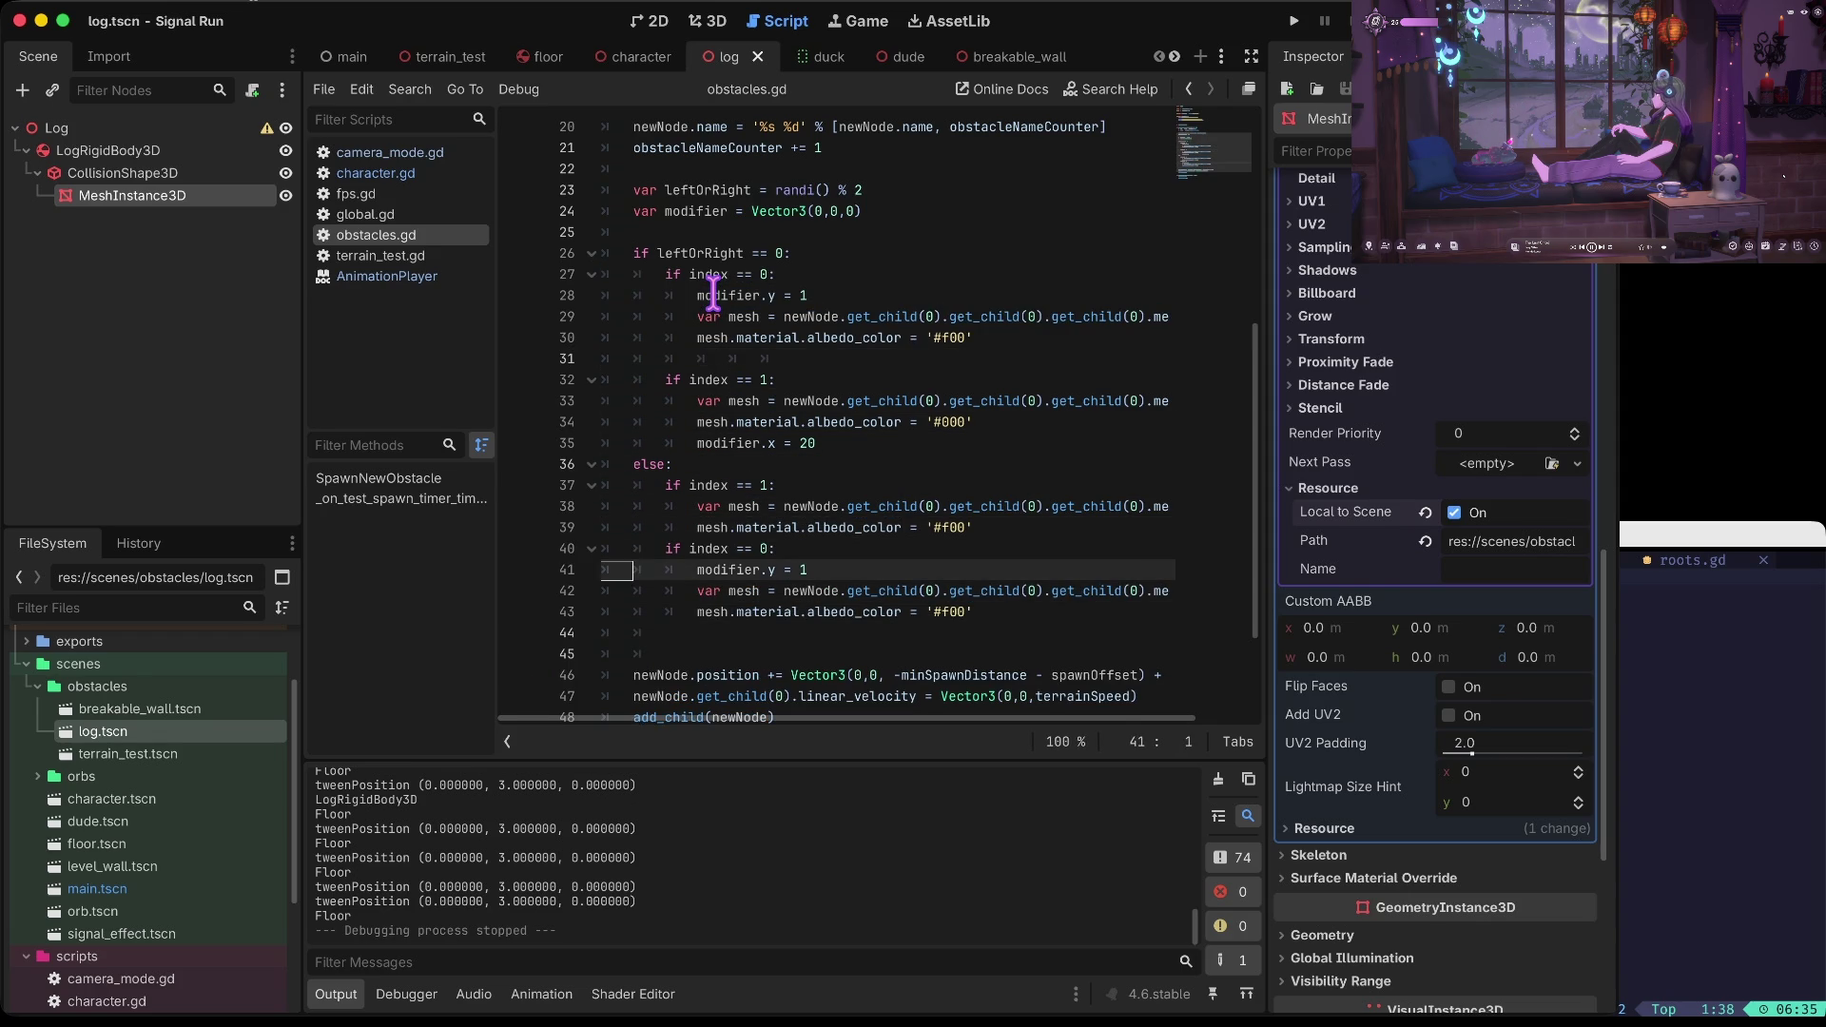
key("Down")
key("Down")
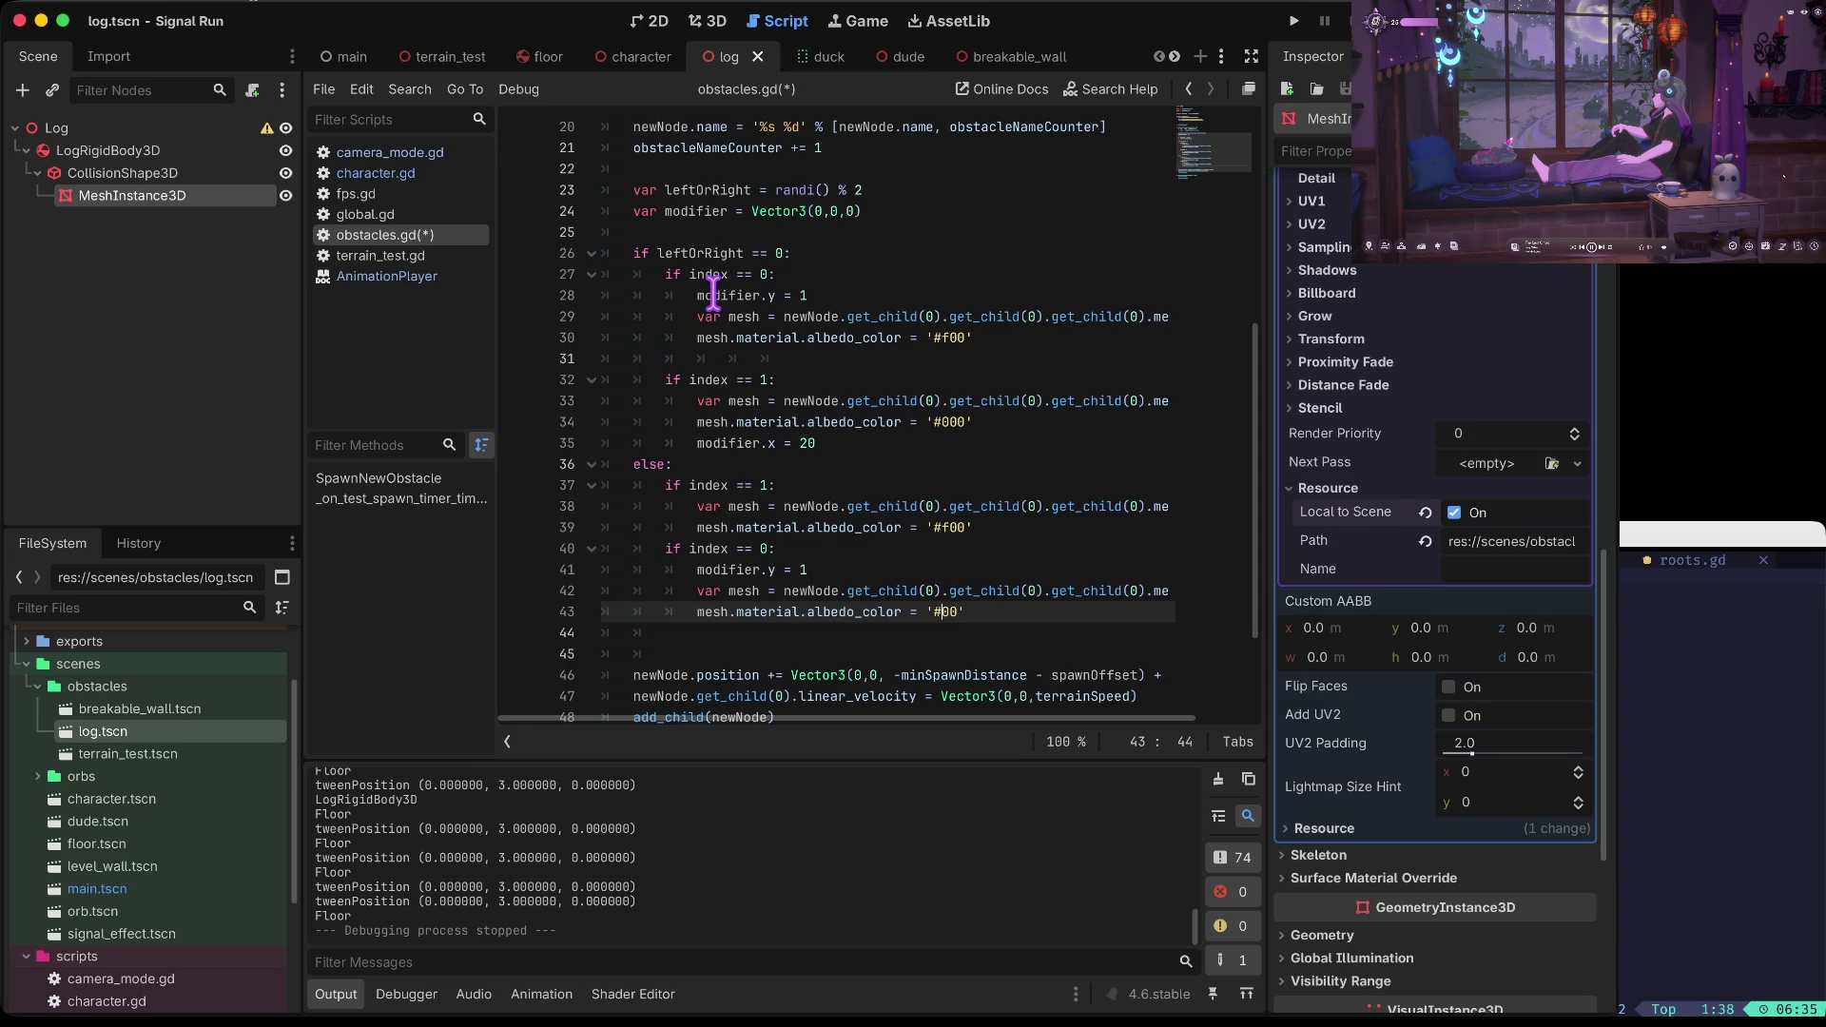
key("ctrl+s")
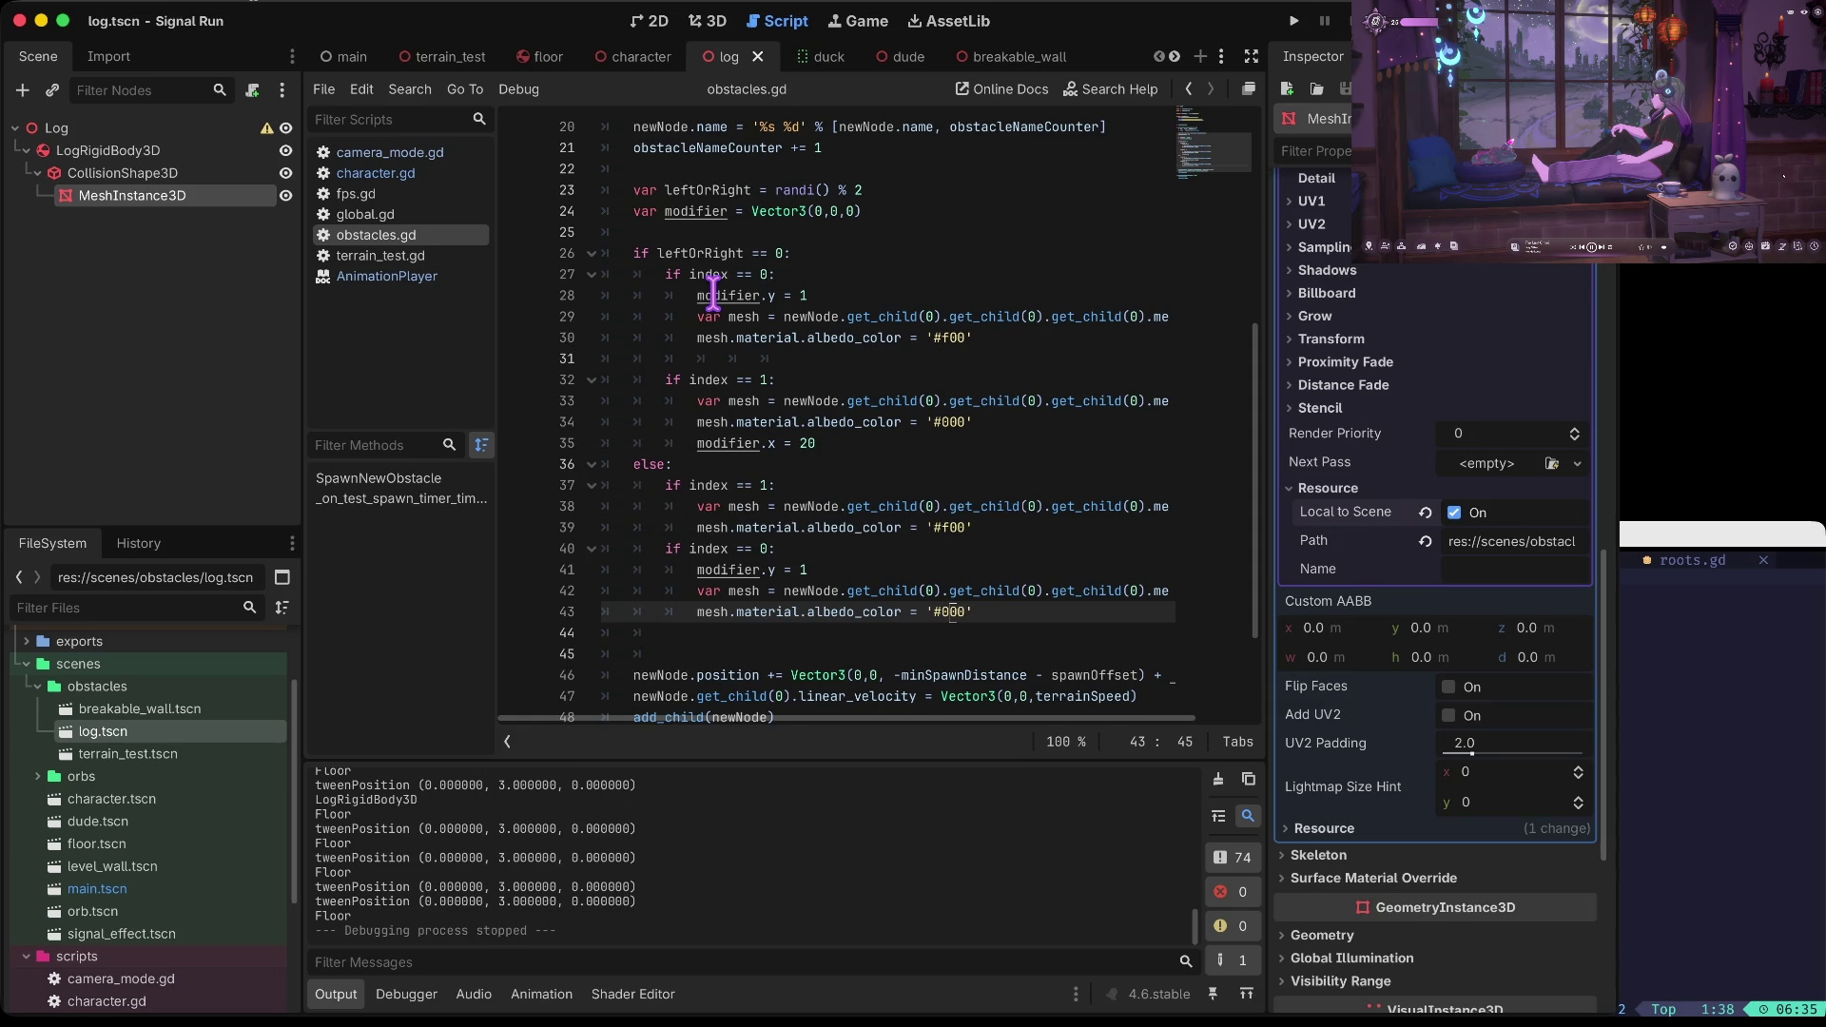
key("super+b")
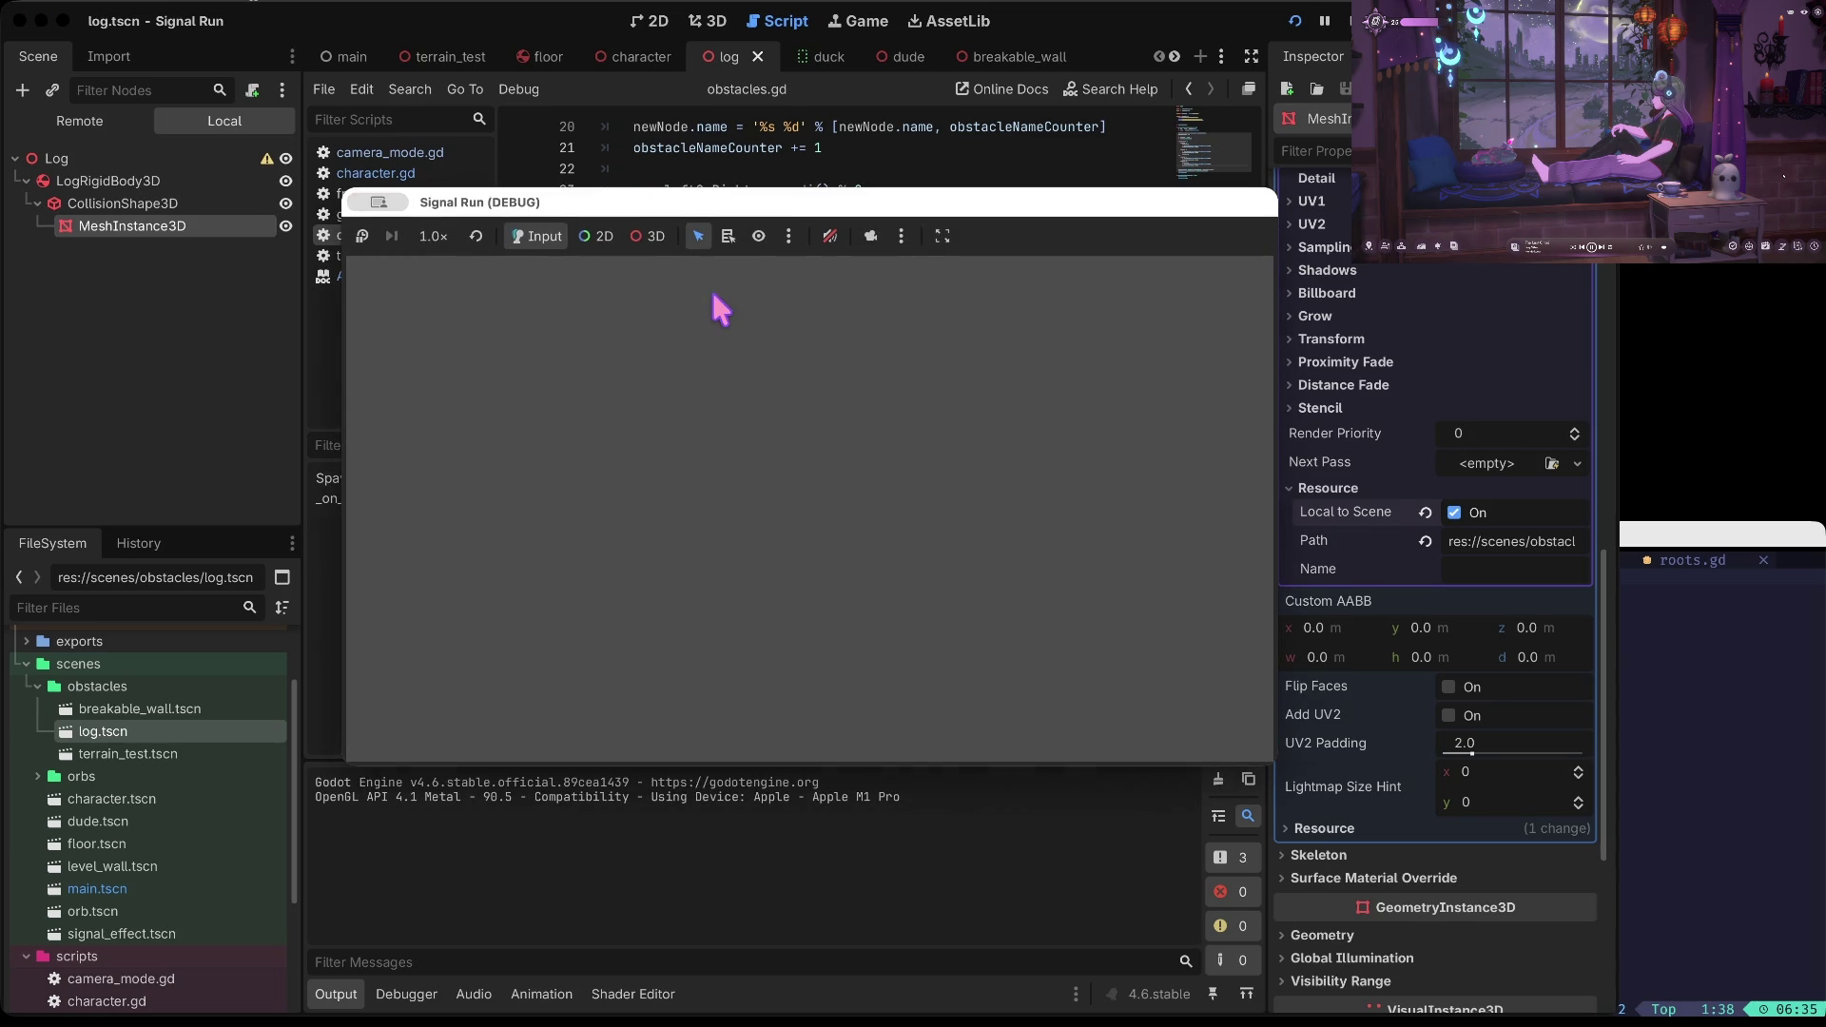
Stop the game, delete the new block's modifier.y = 1 line, and relaunch
key("super+period")
key("Up")
key("Up")
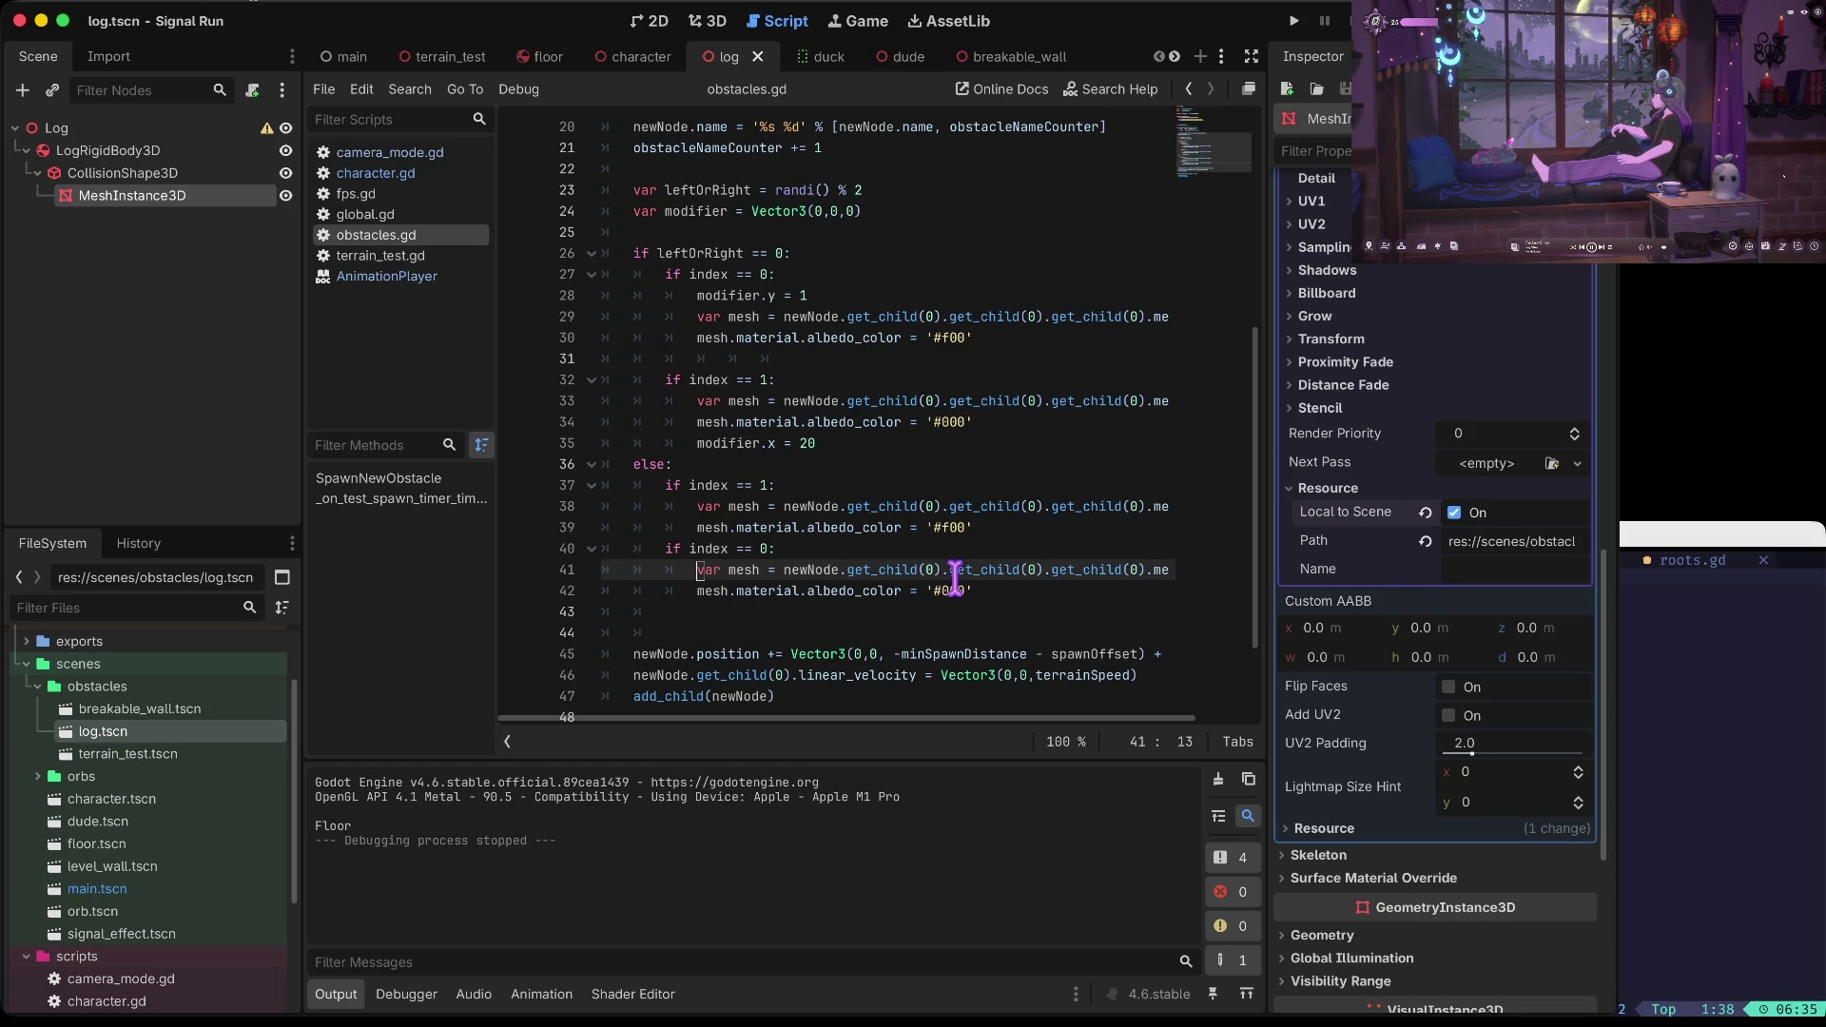
key("super+b")
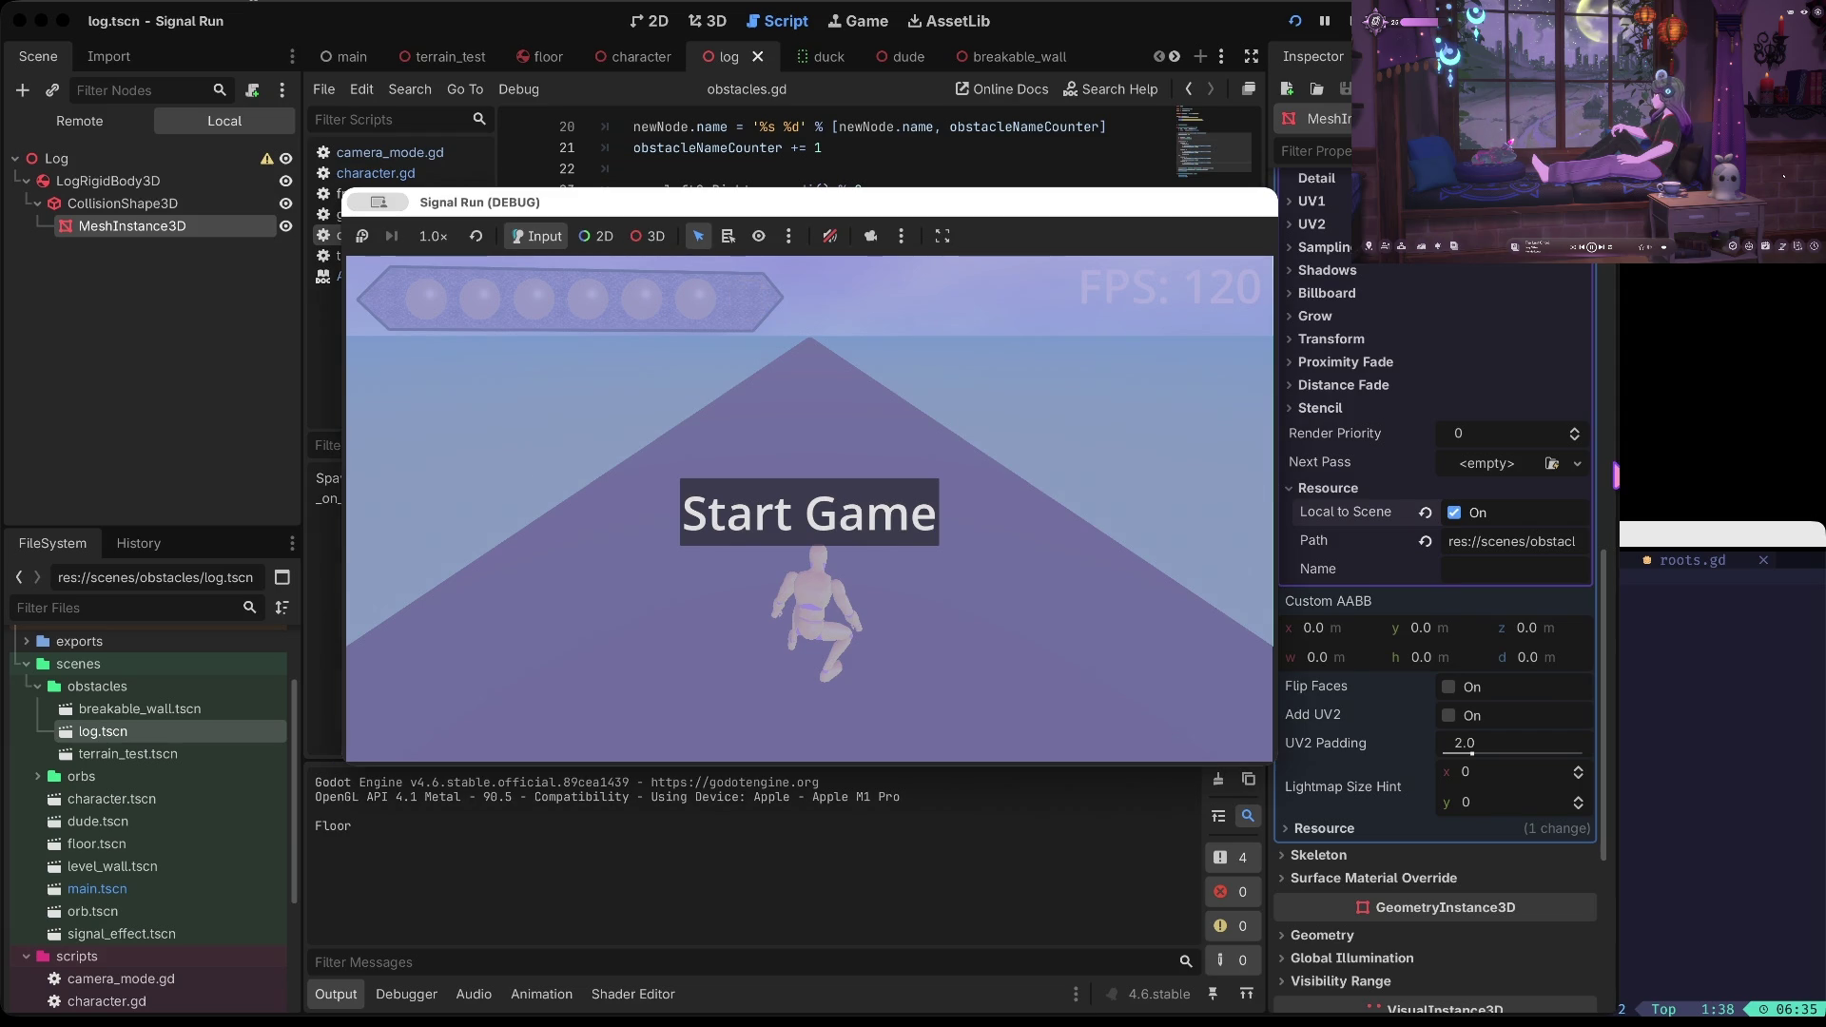
Play with jumps, ducks and a punch until the 'Ya Ded' crash, then stop the game
key("space")
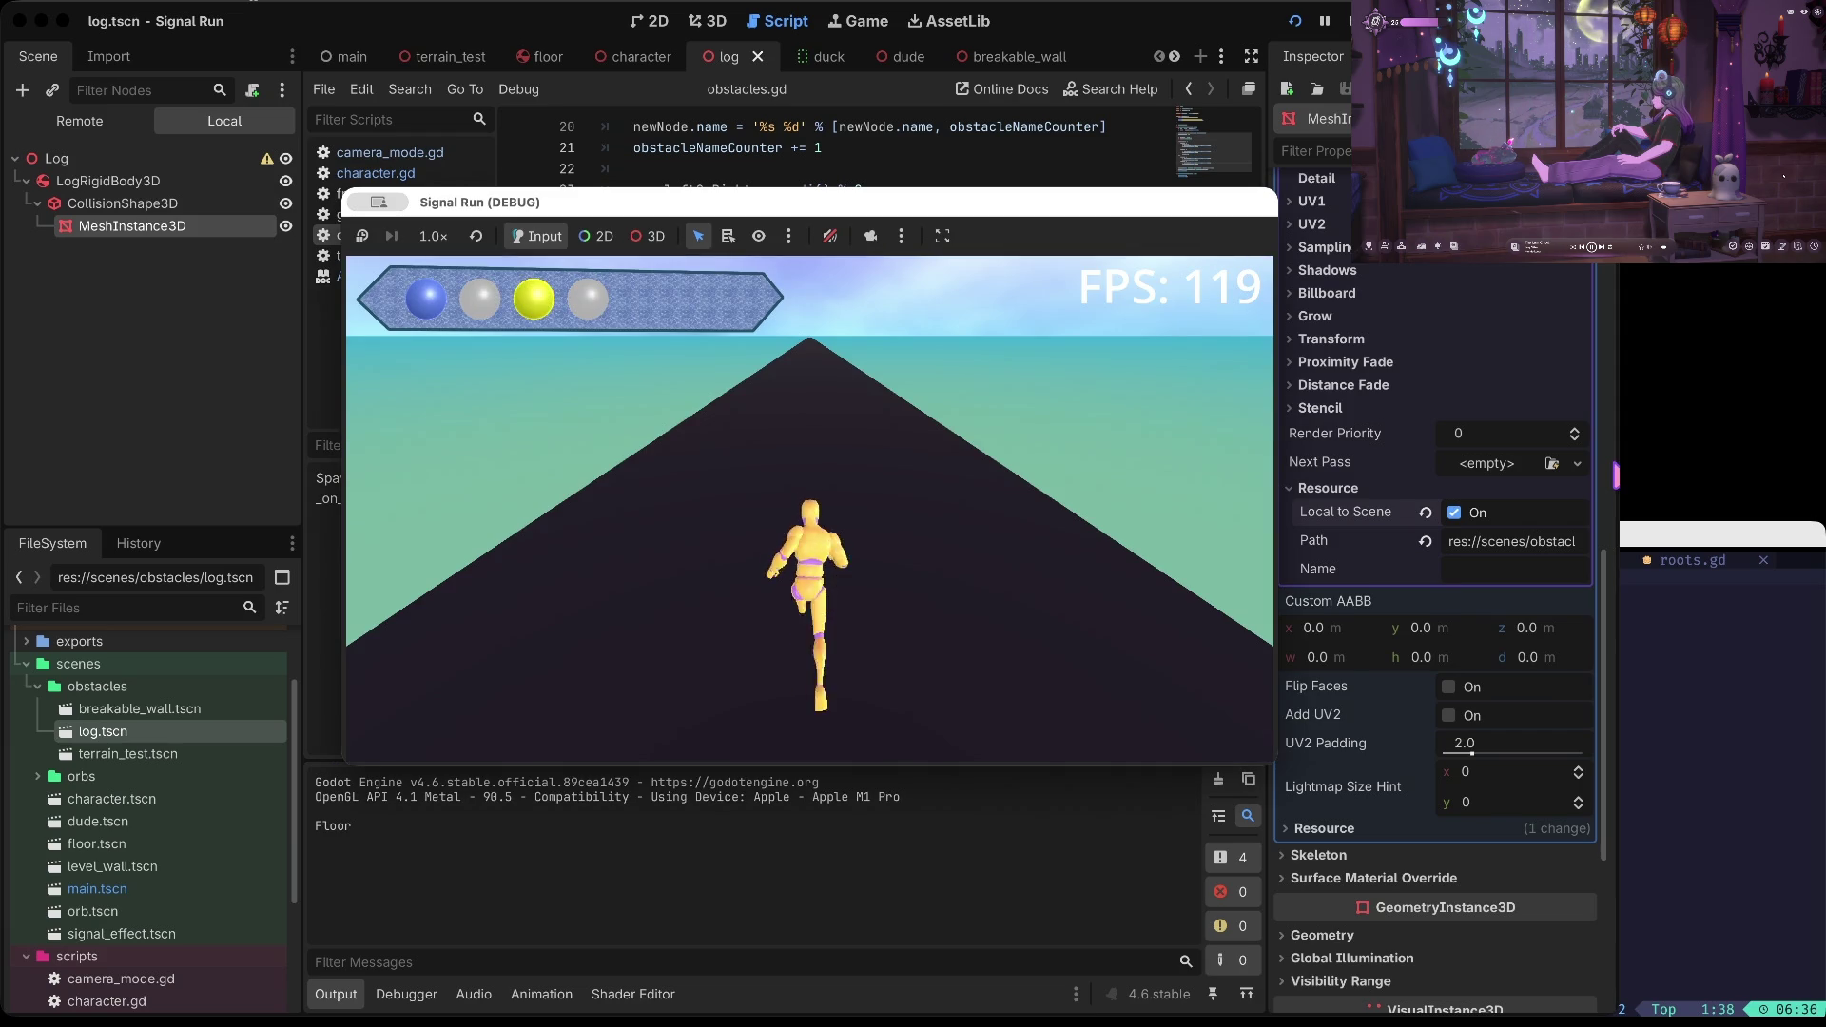
key("Up")
key("Down")
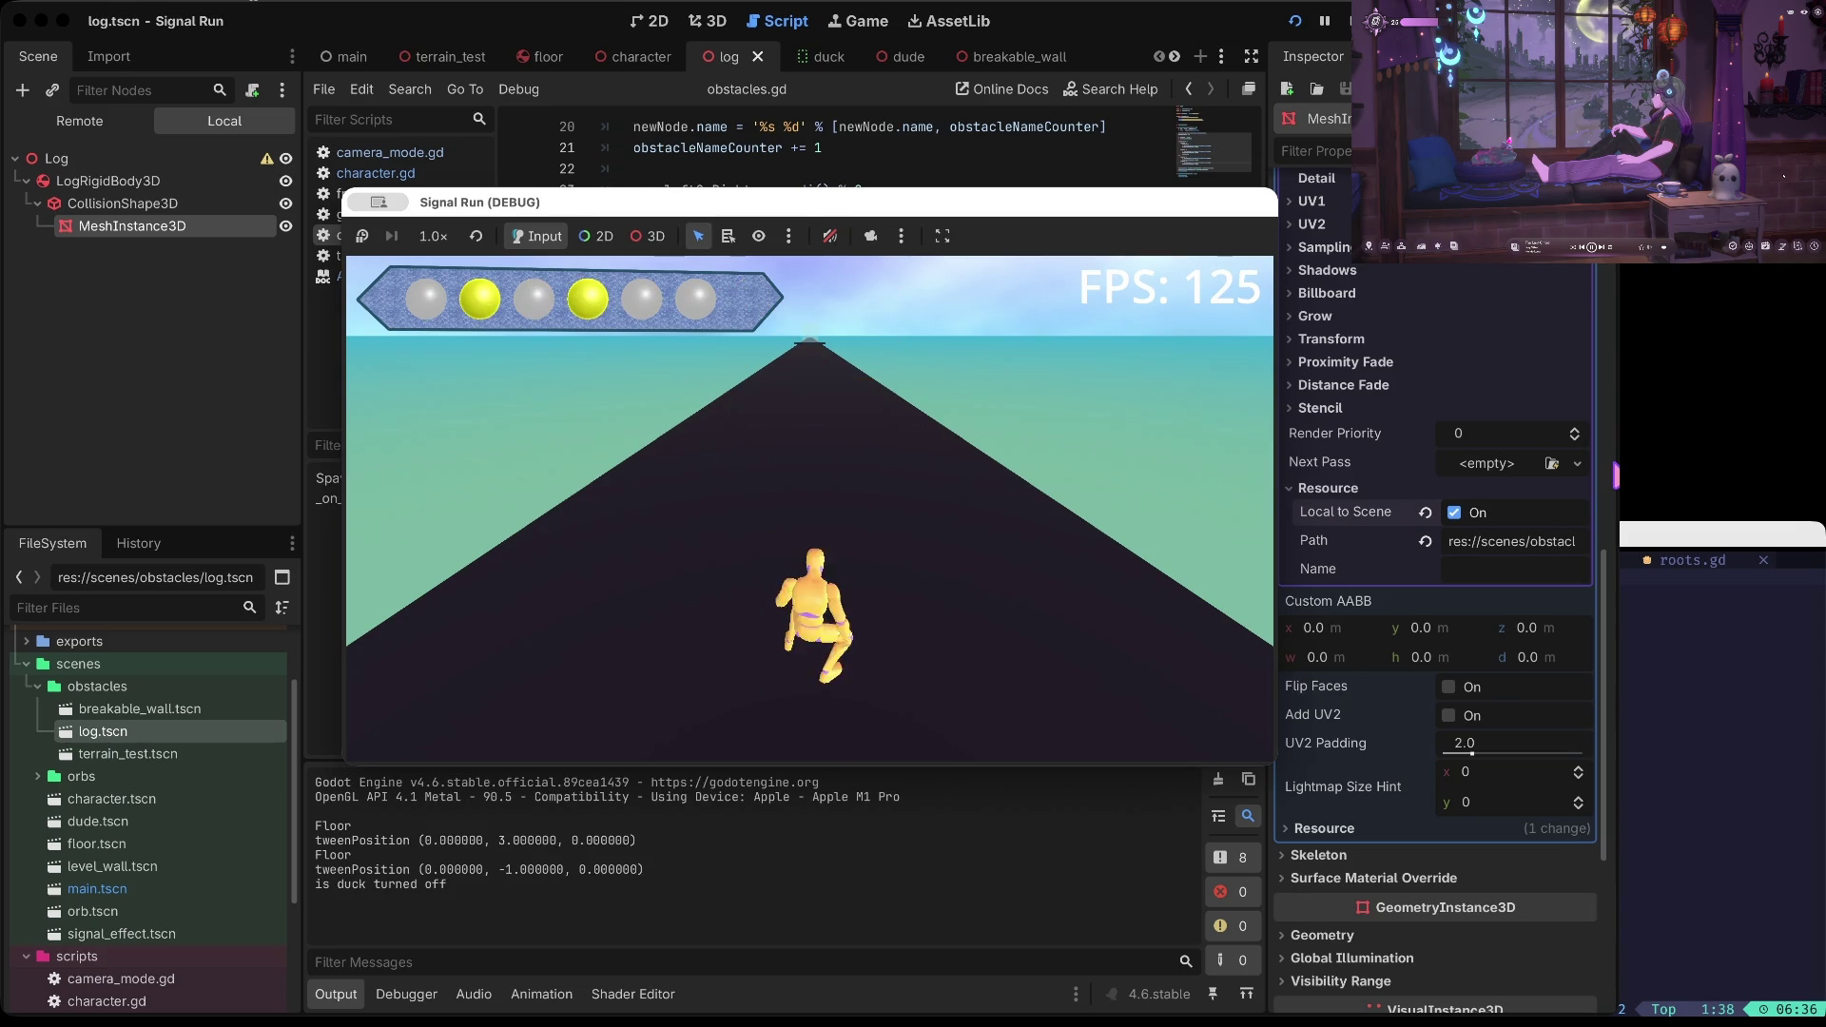
key("Down")
key("Down")
key("Down")
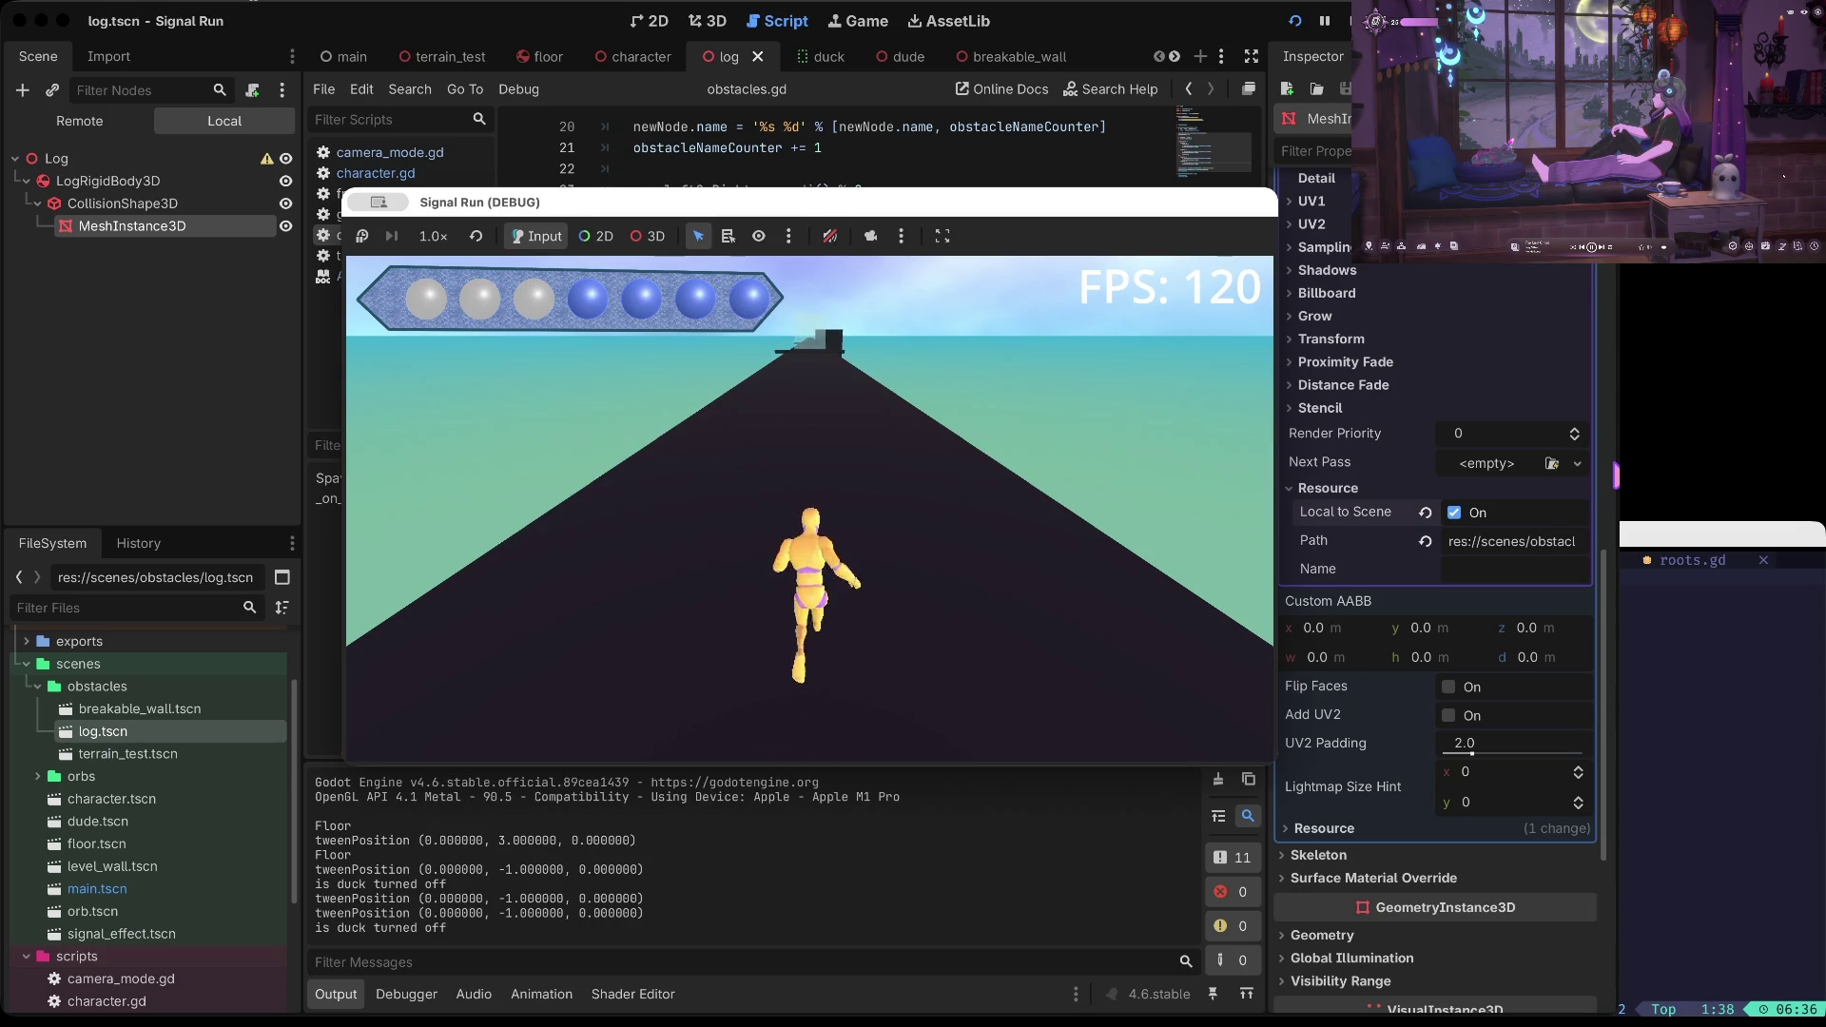
key("Up")
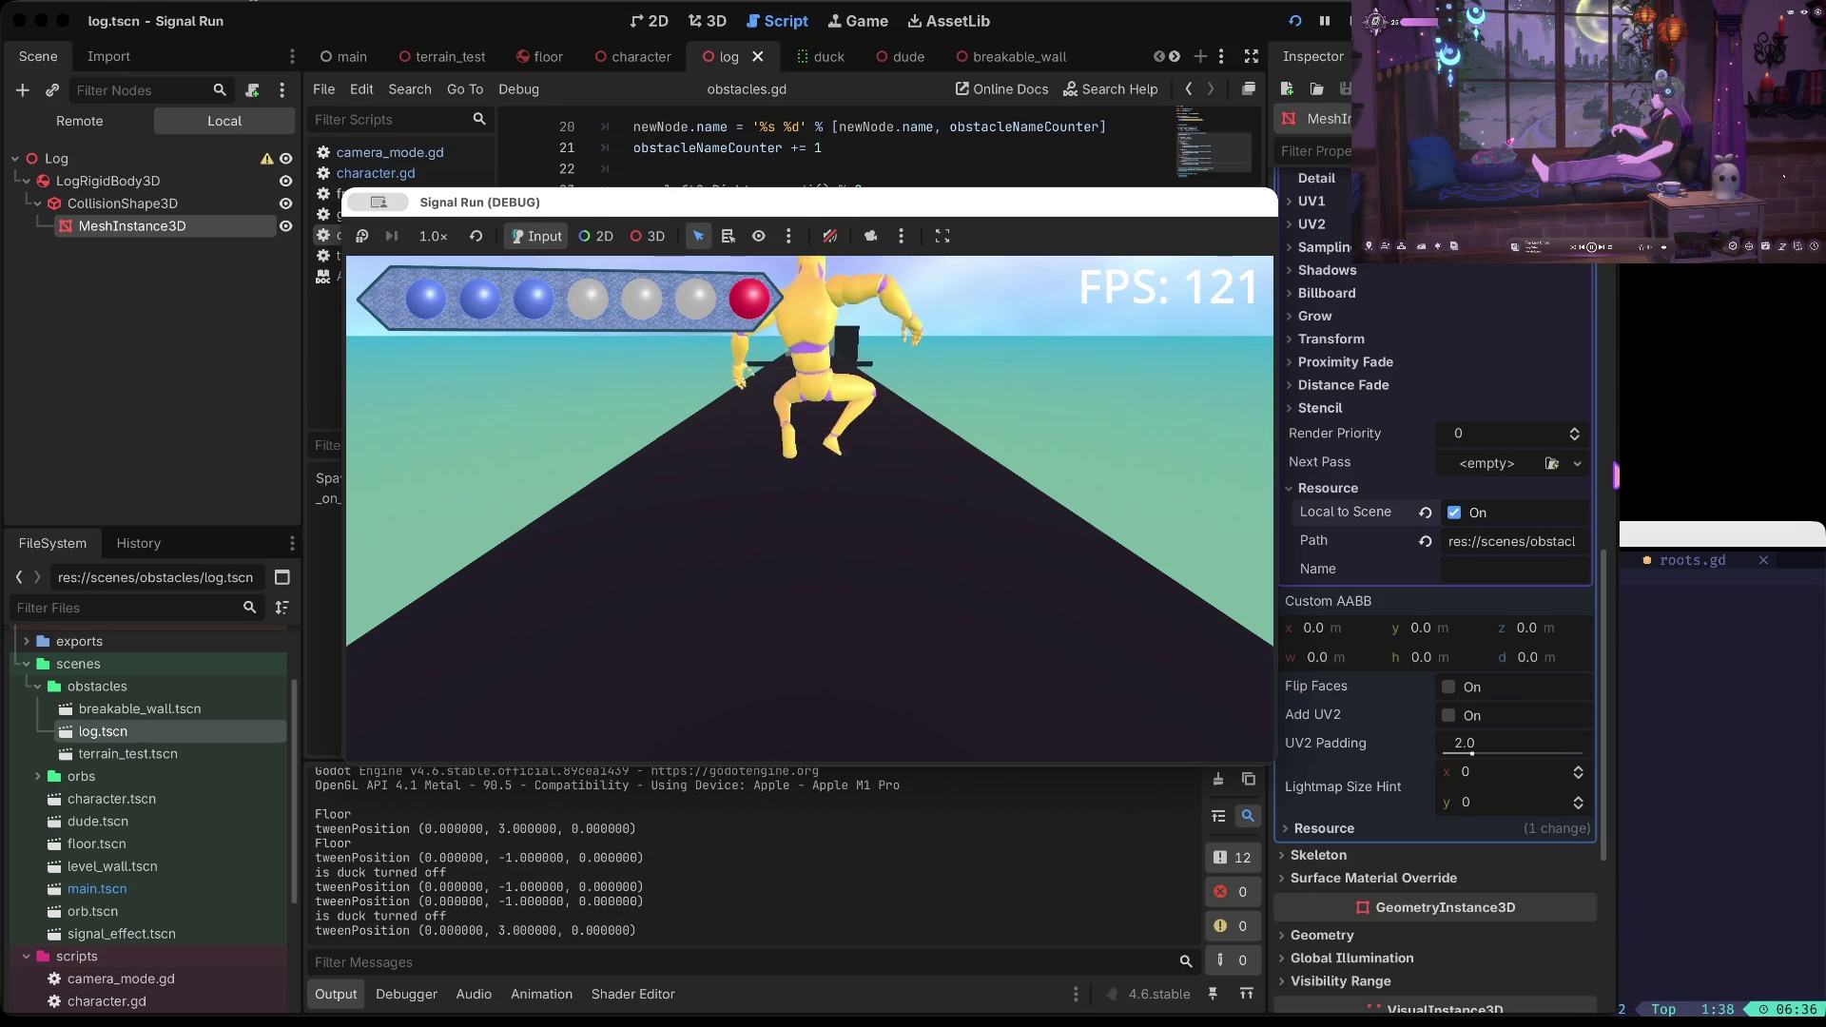
key("Up")
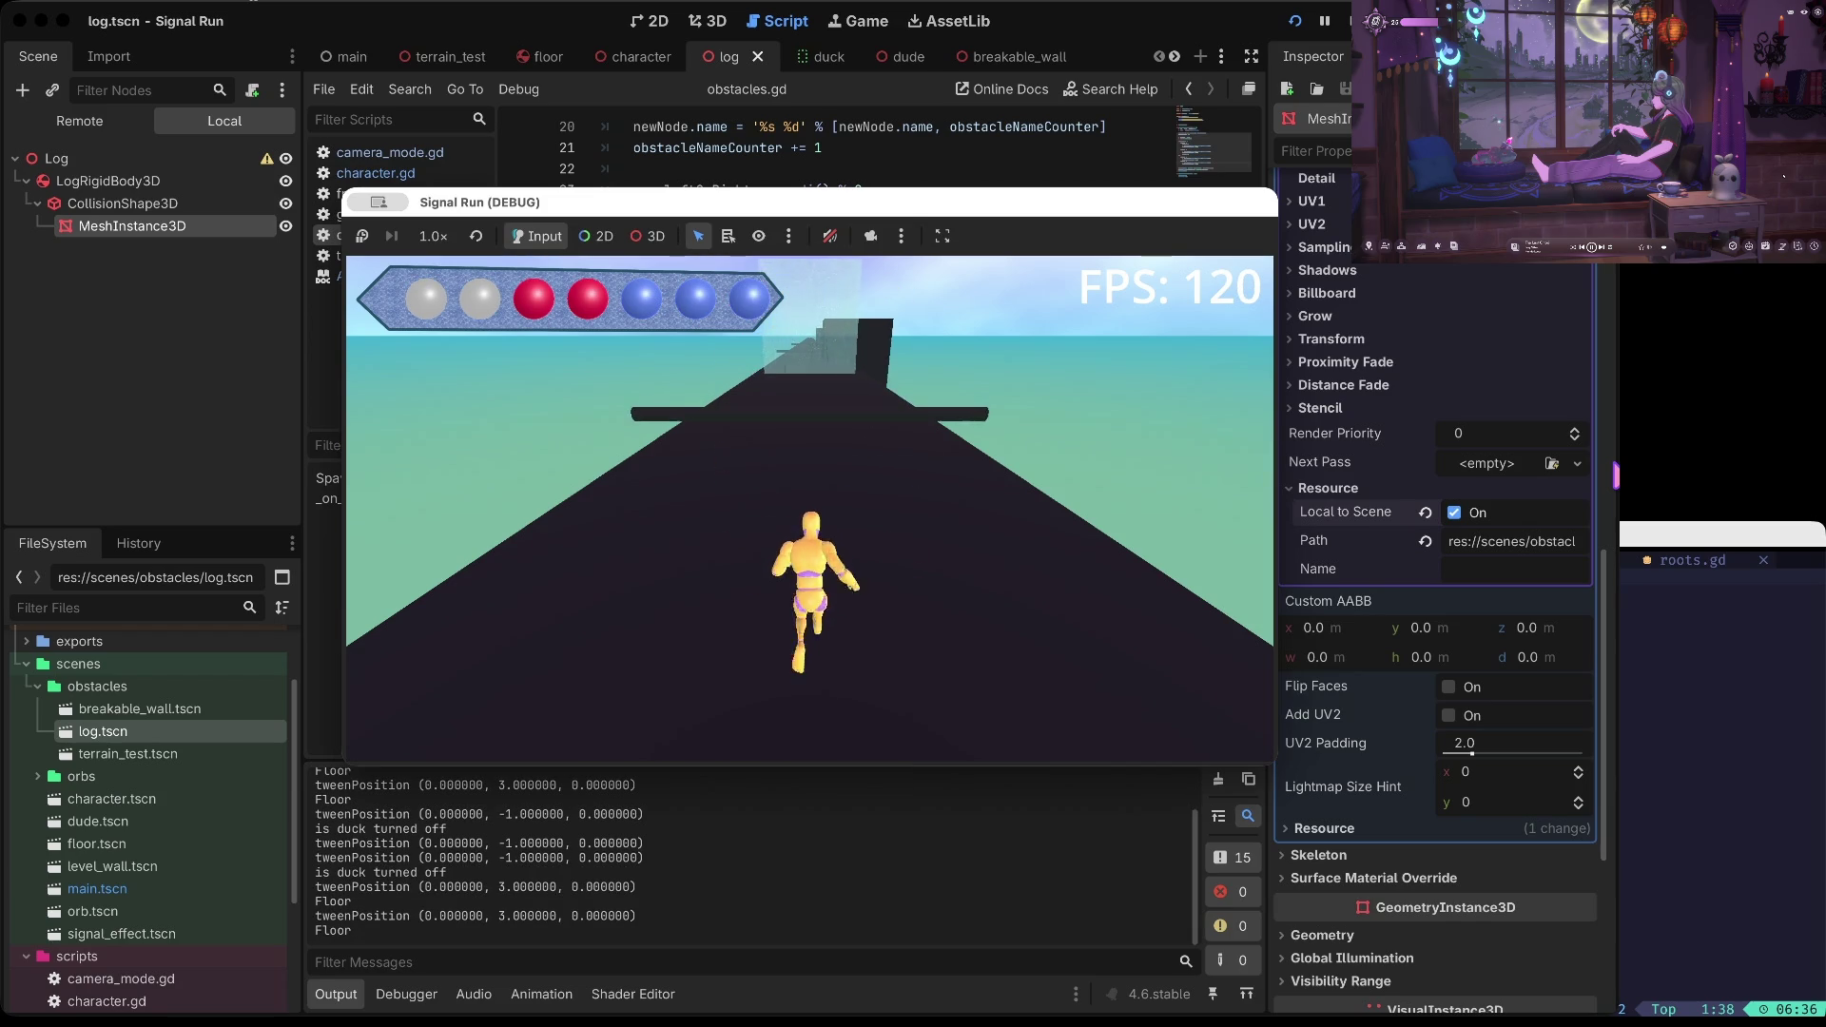
key("space")
key("space")
key("Up")
key("Up")
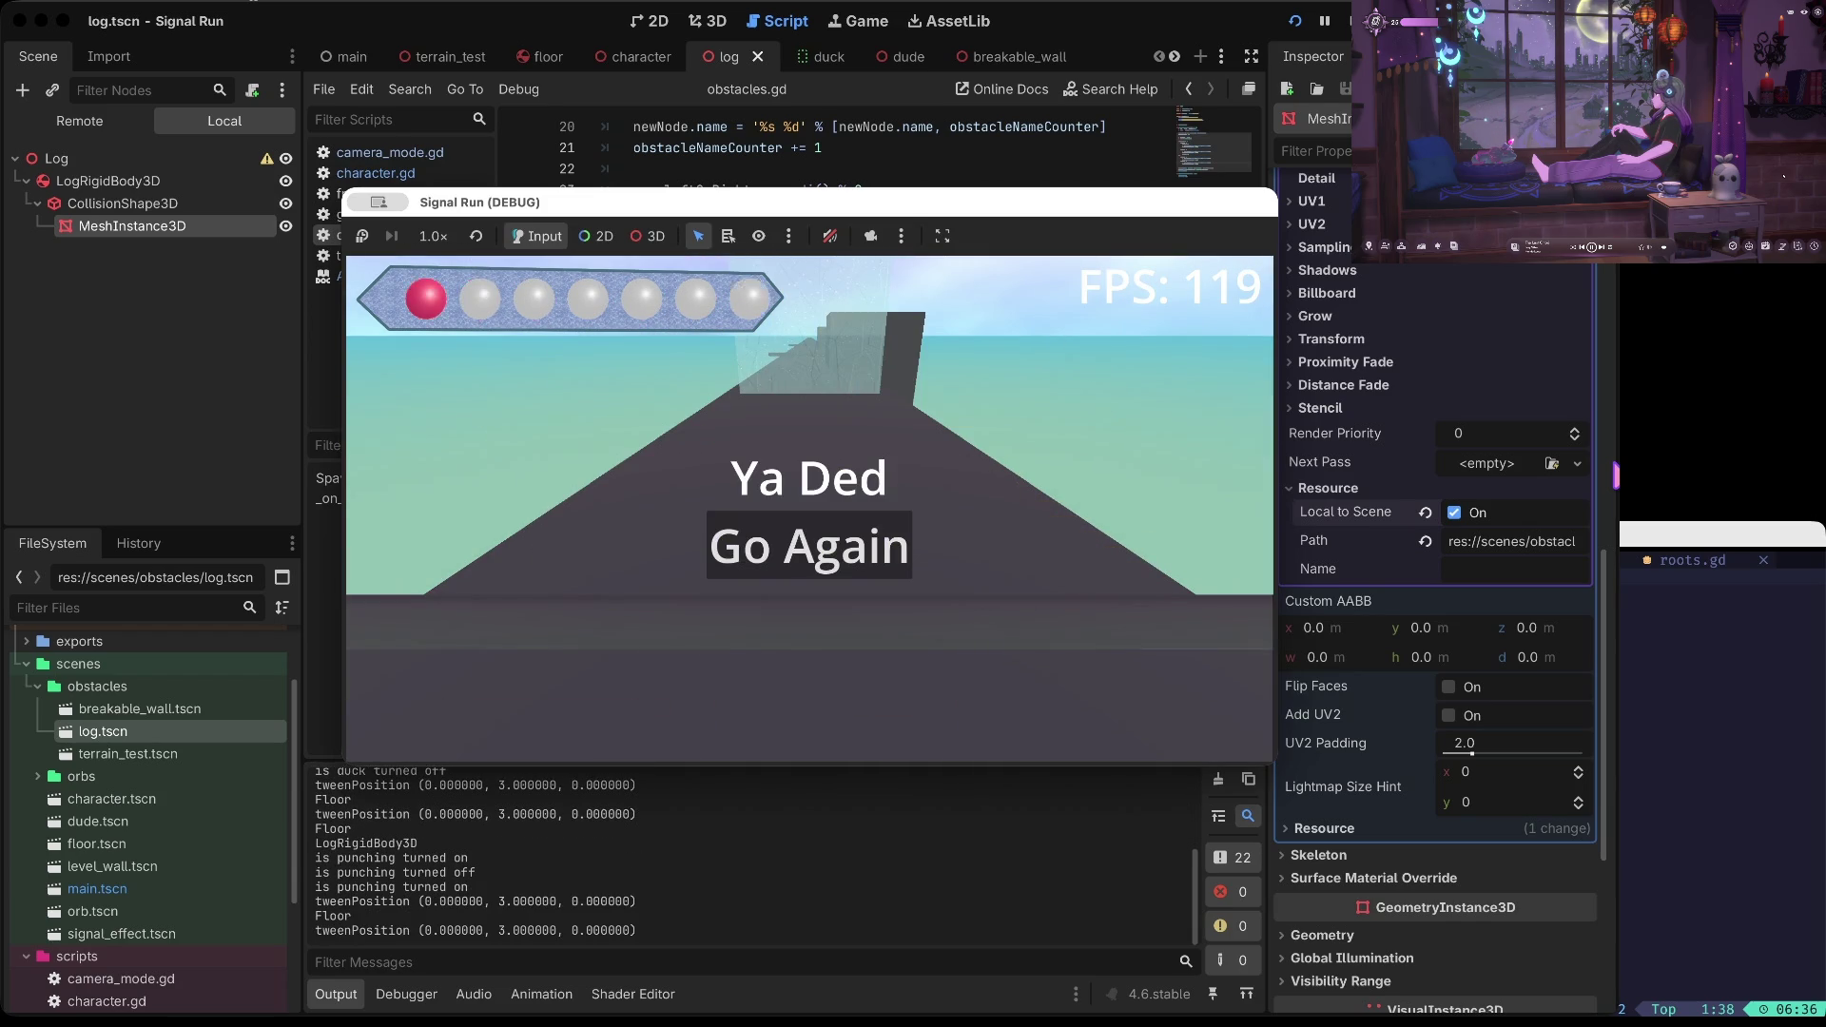
key("space")
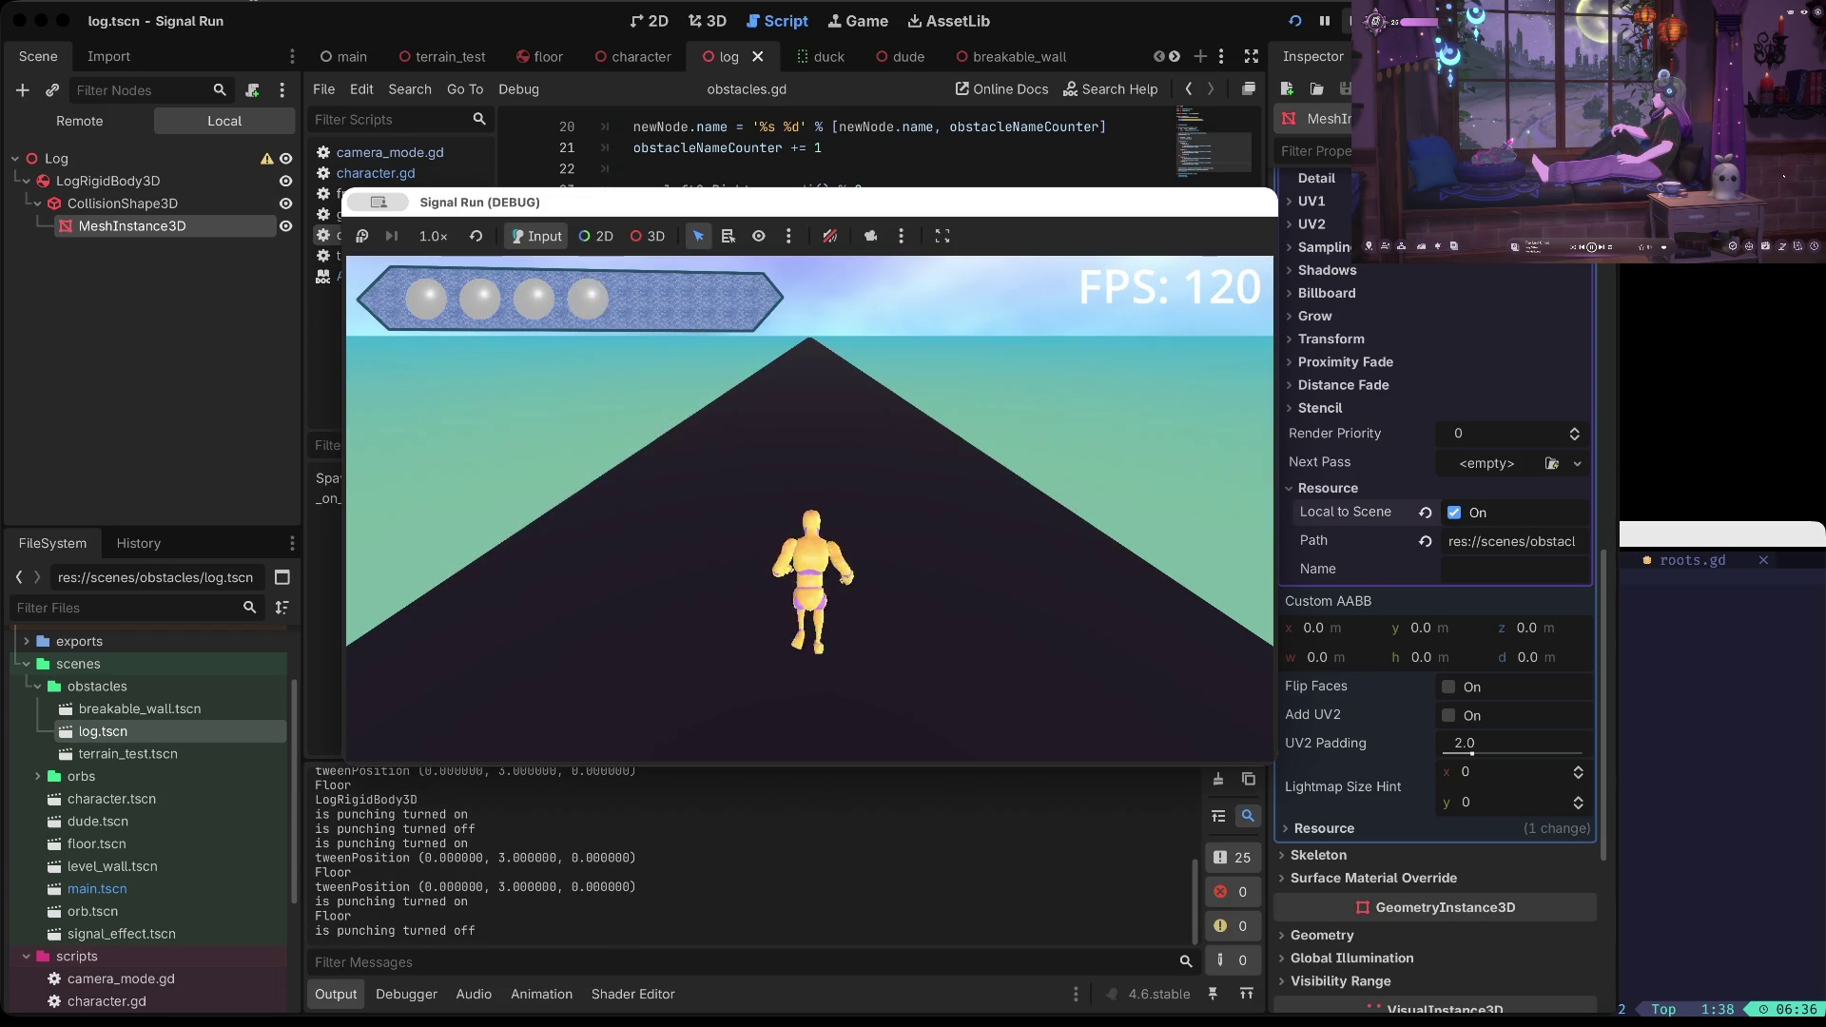
key("F8")
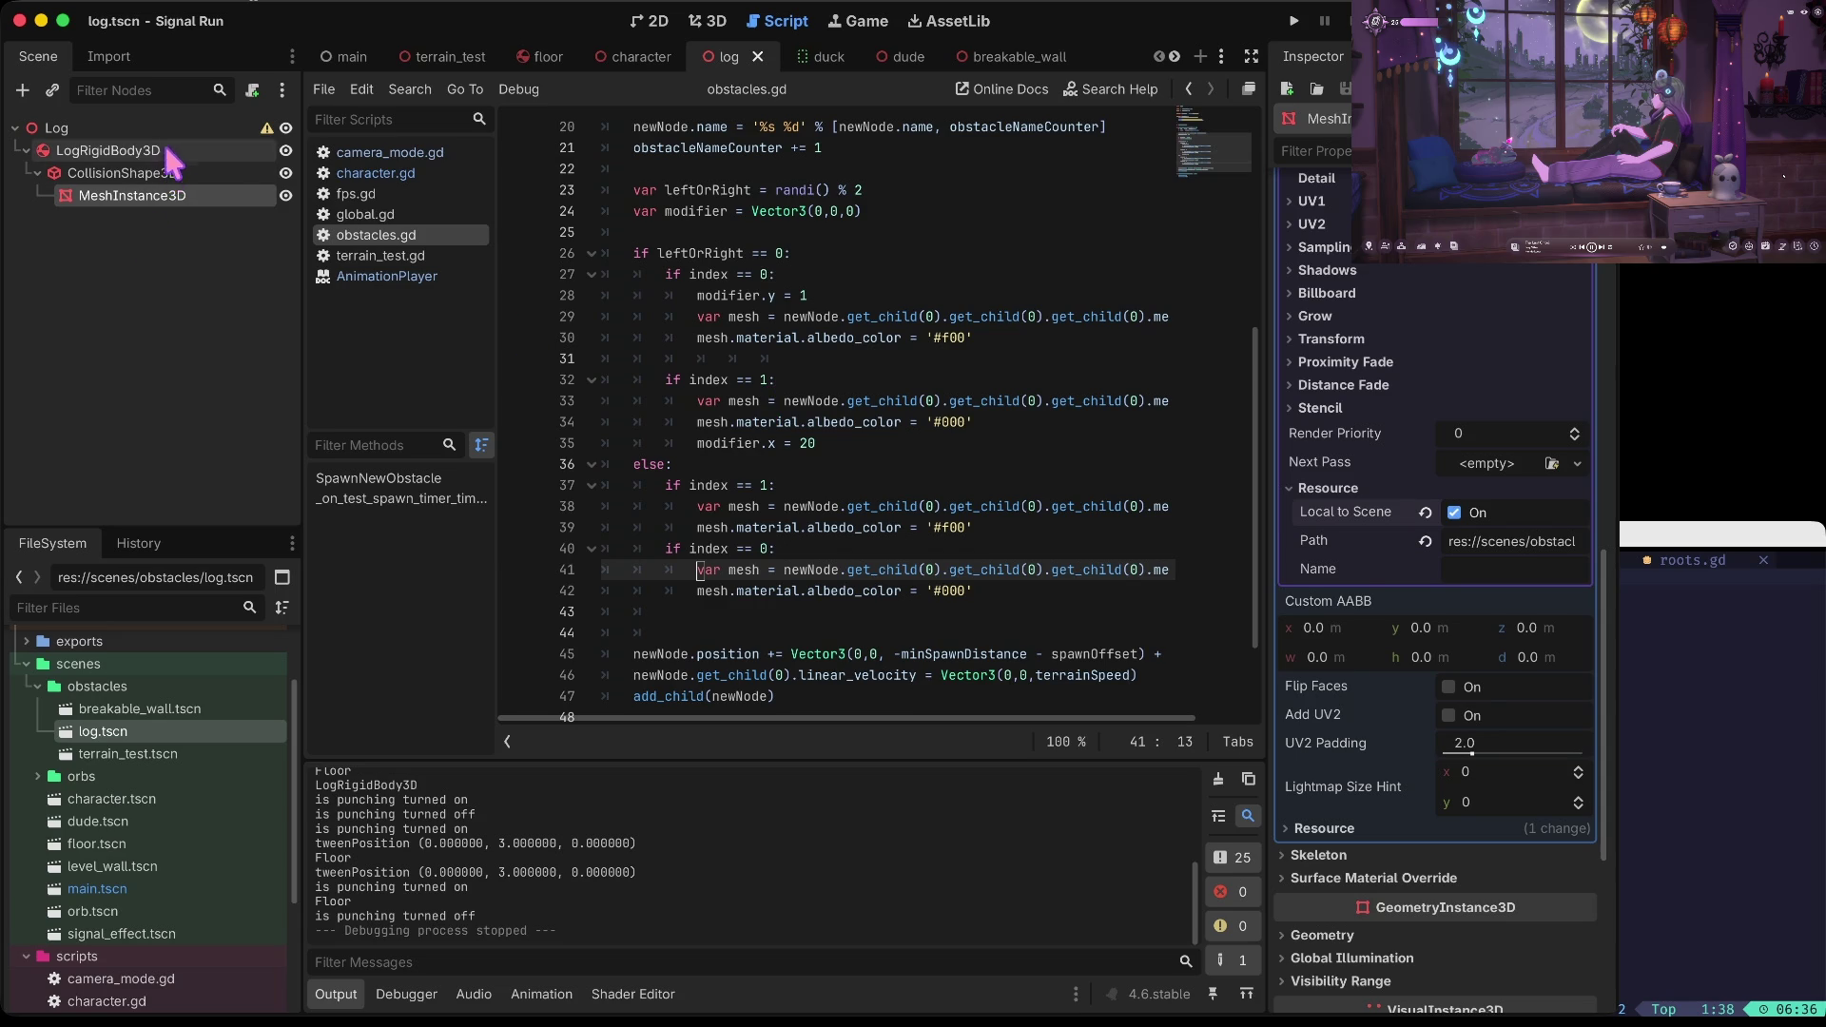
Select LogRigidBody3D in log.tscn and frame it in the 3D view
left_click(158, 127)
left_click(162, 150)
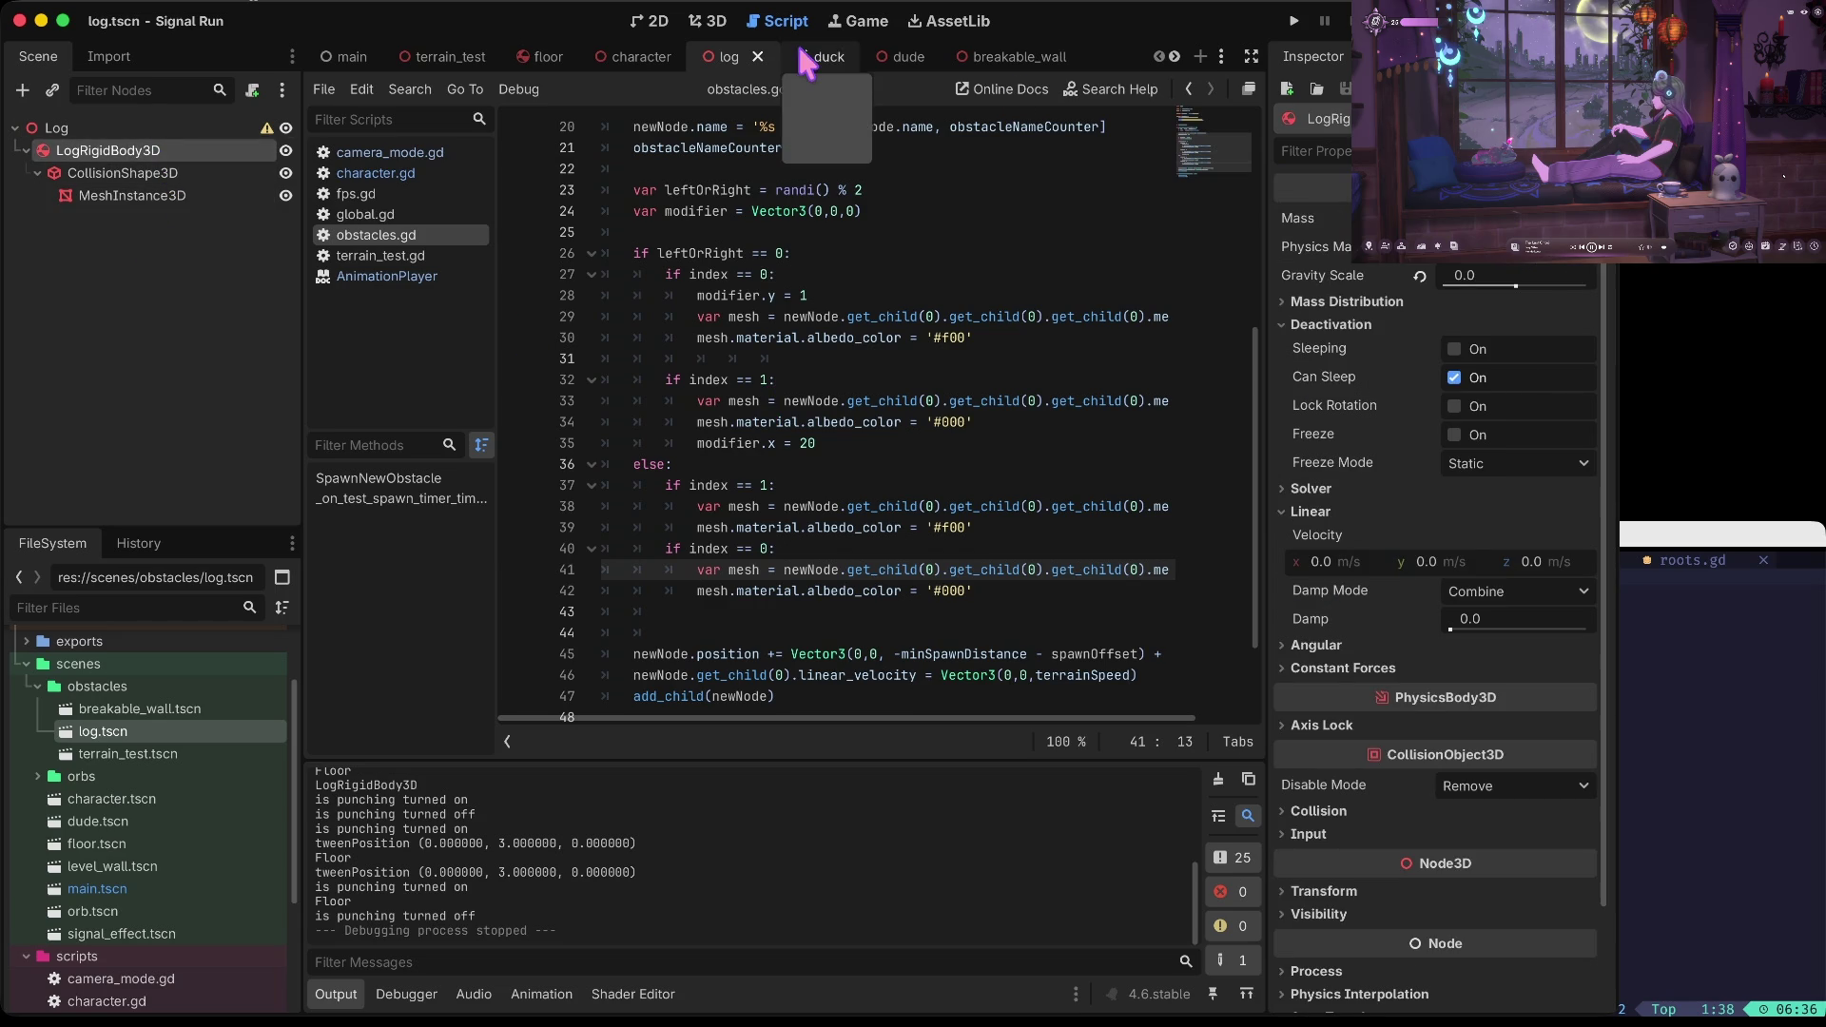
left_click(706, 21)
key("f")
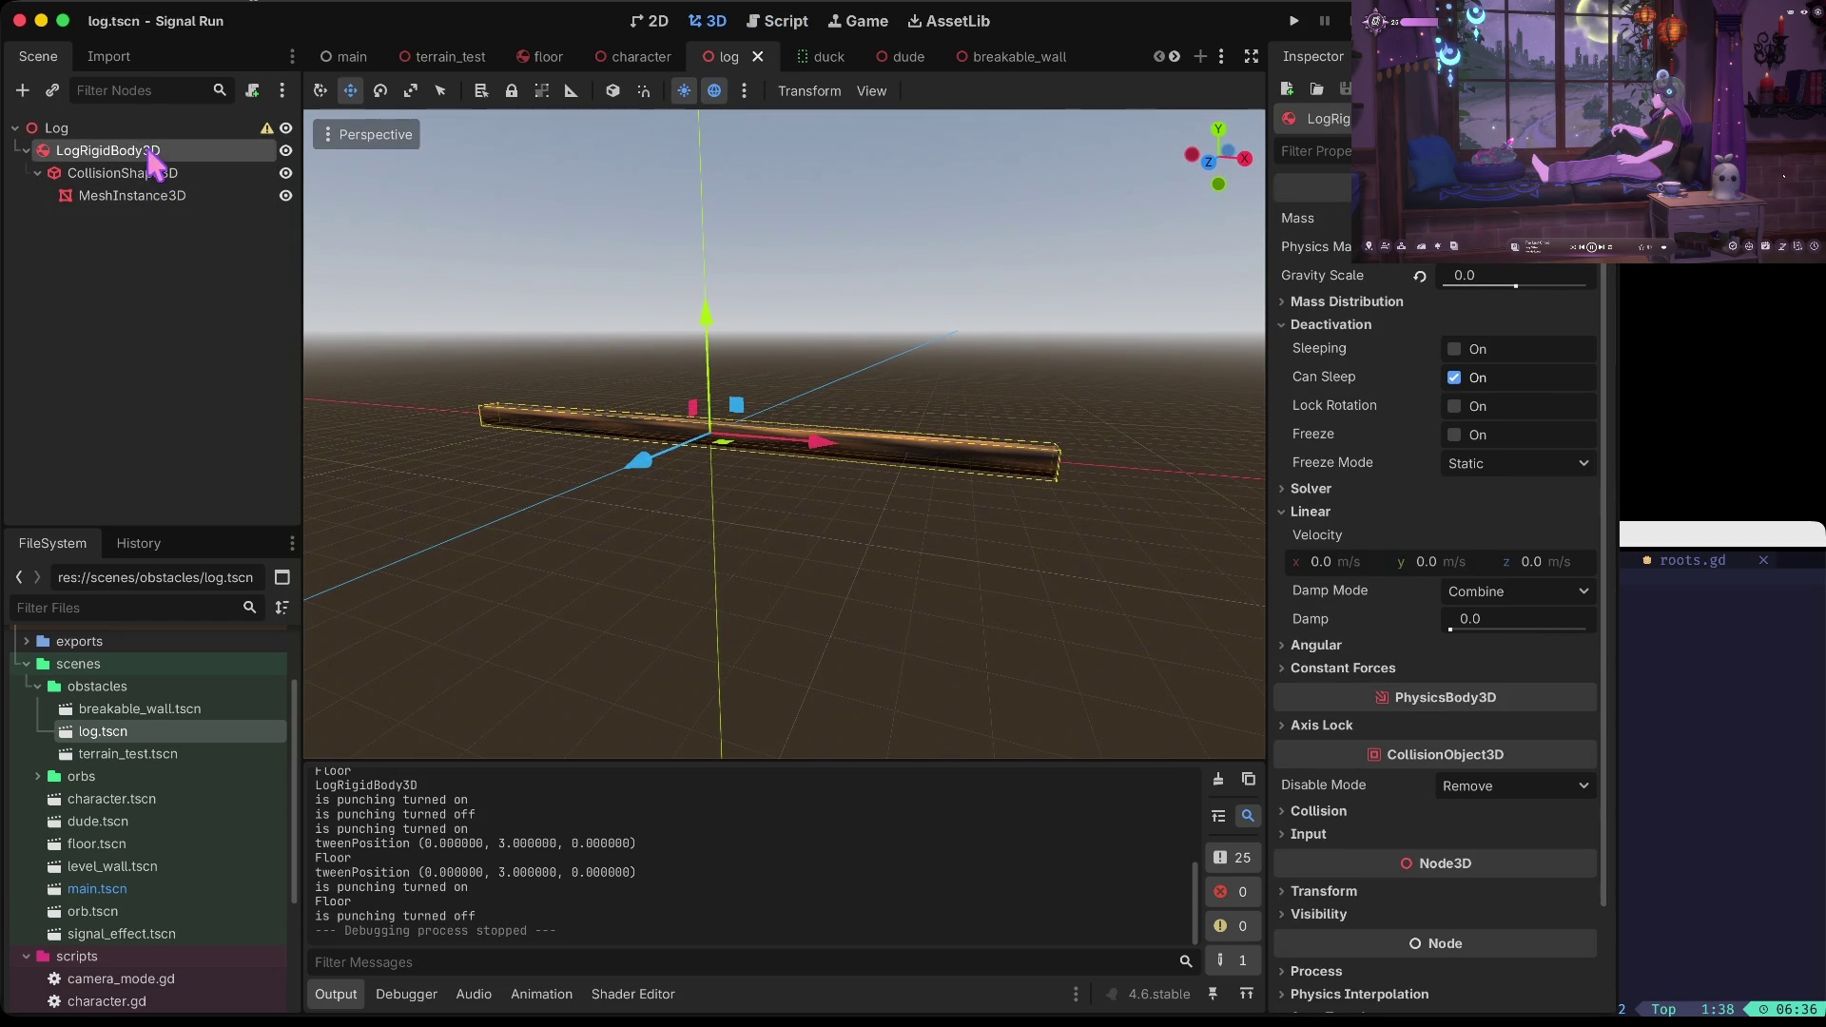
scroll(1379, 554, "down", 1)
scroll(1384, 542, "up", 1)
On the log's MeshInstance3D, untick the material's Local to Scene and expand Albedo
left_click(124, 173)
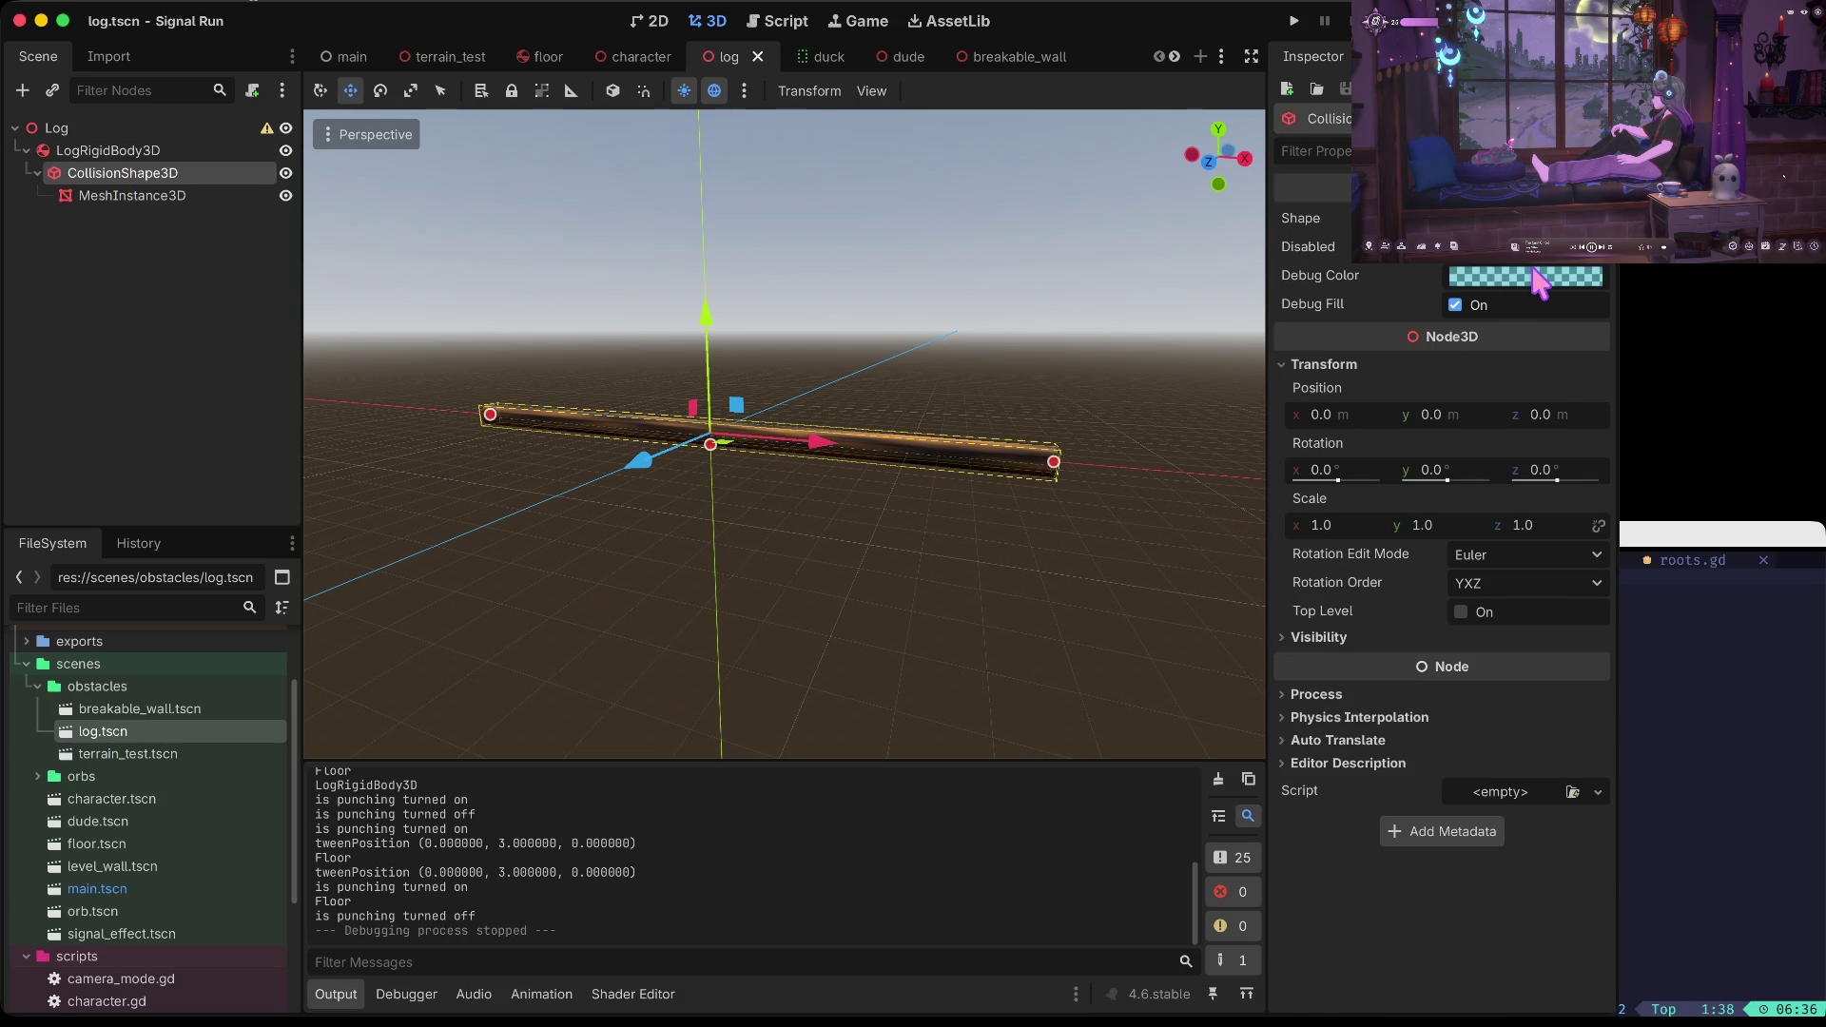
left_click(147, 195)
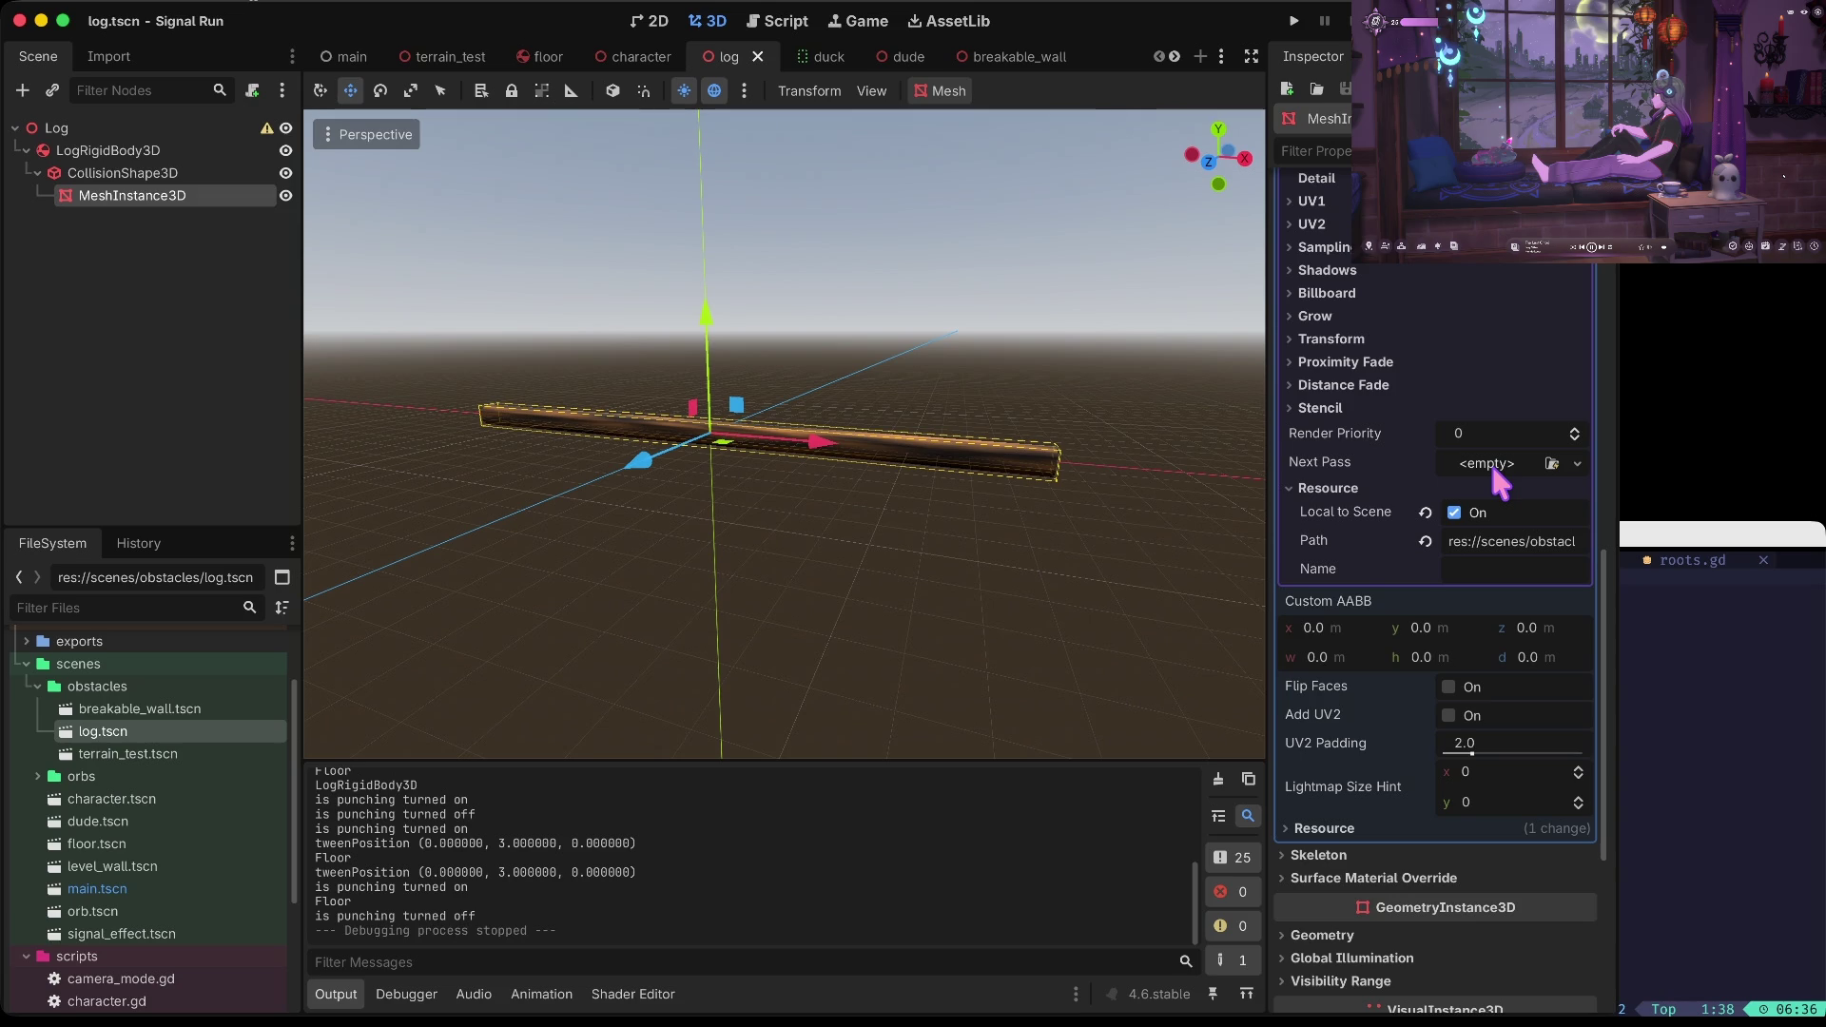
left_click(1454, 513)
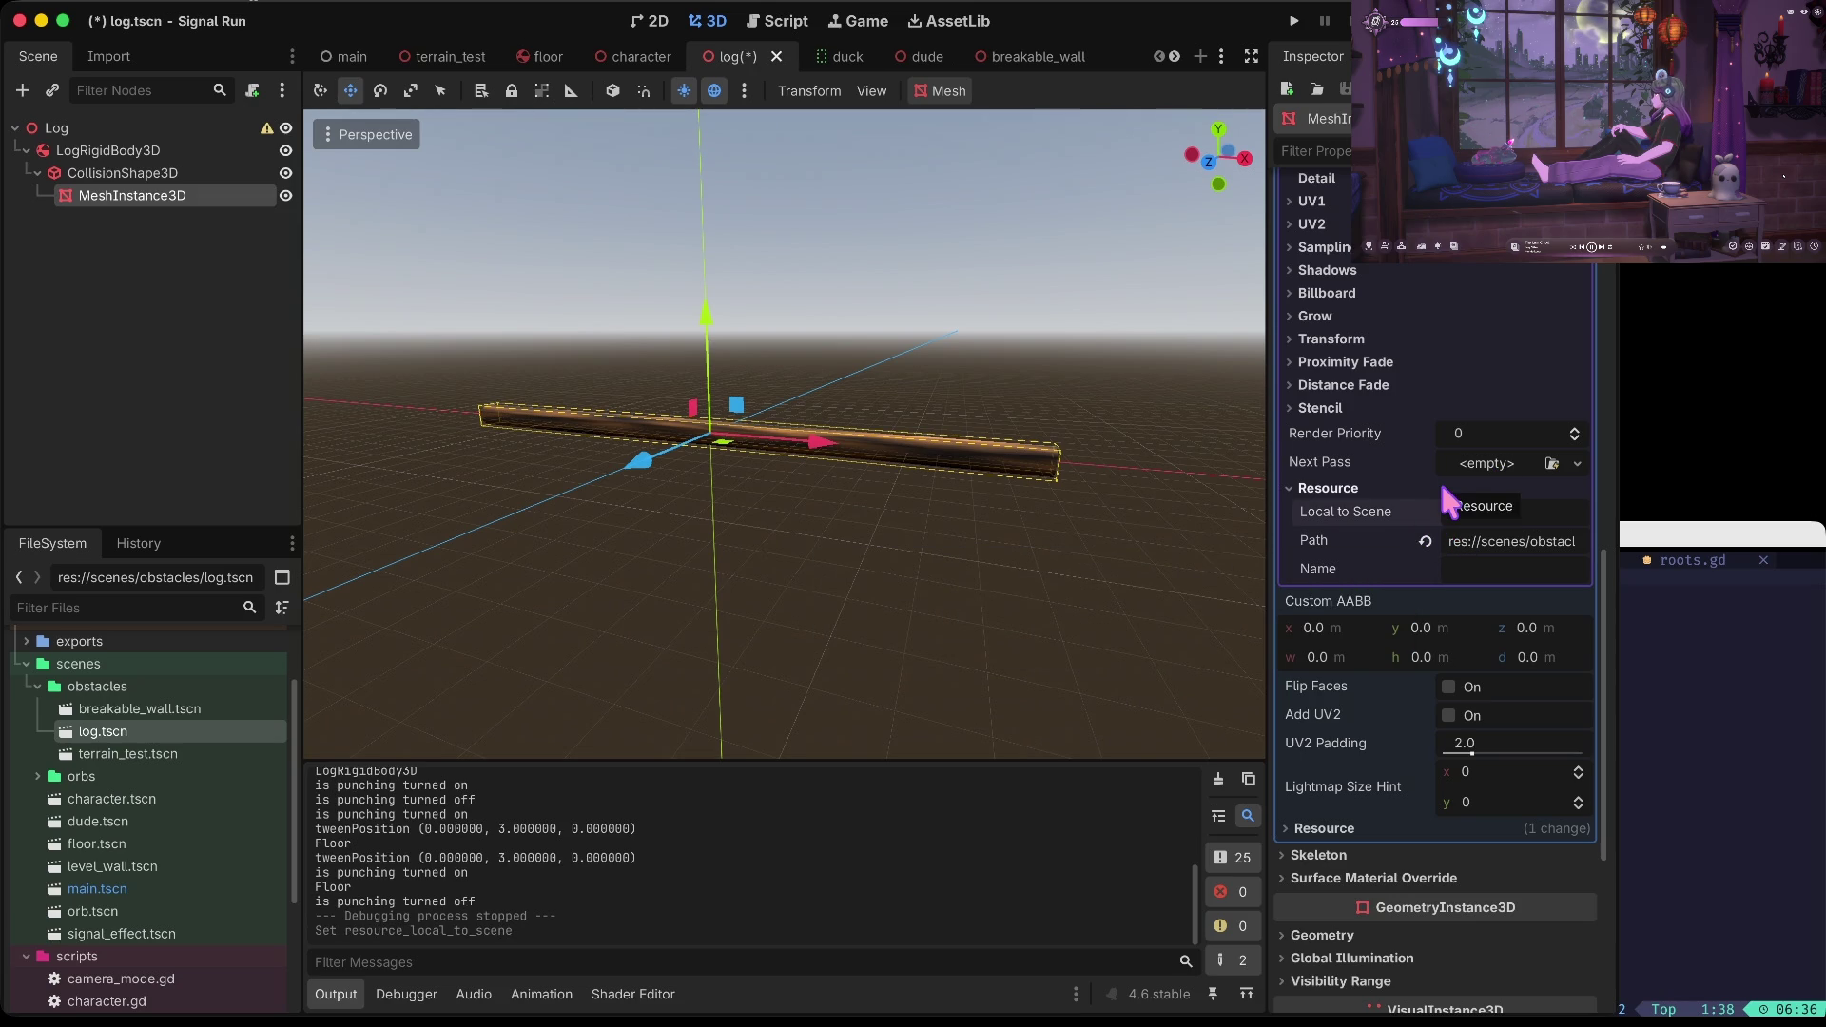
scroll(1491, 402, "up", 10)
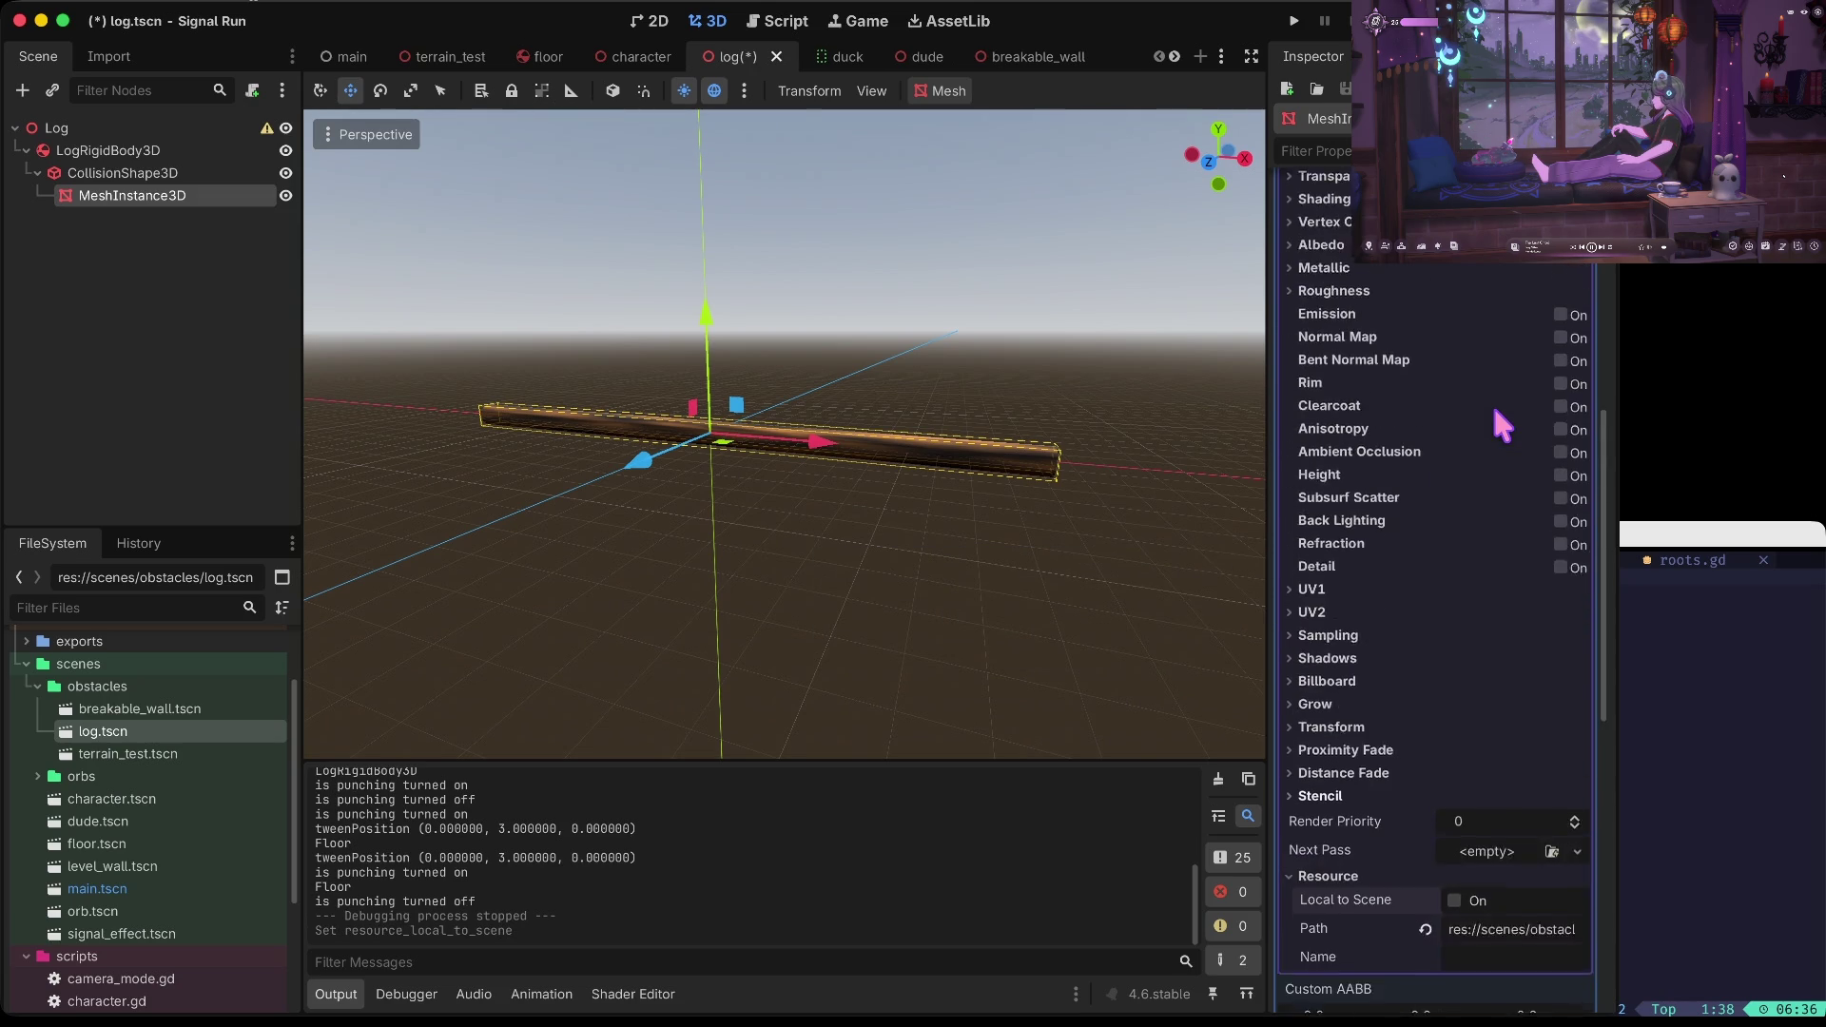
scroll(1491, 401, "up", 3)
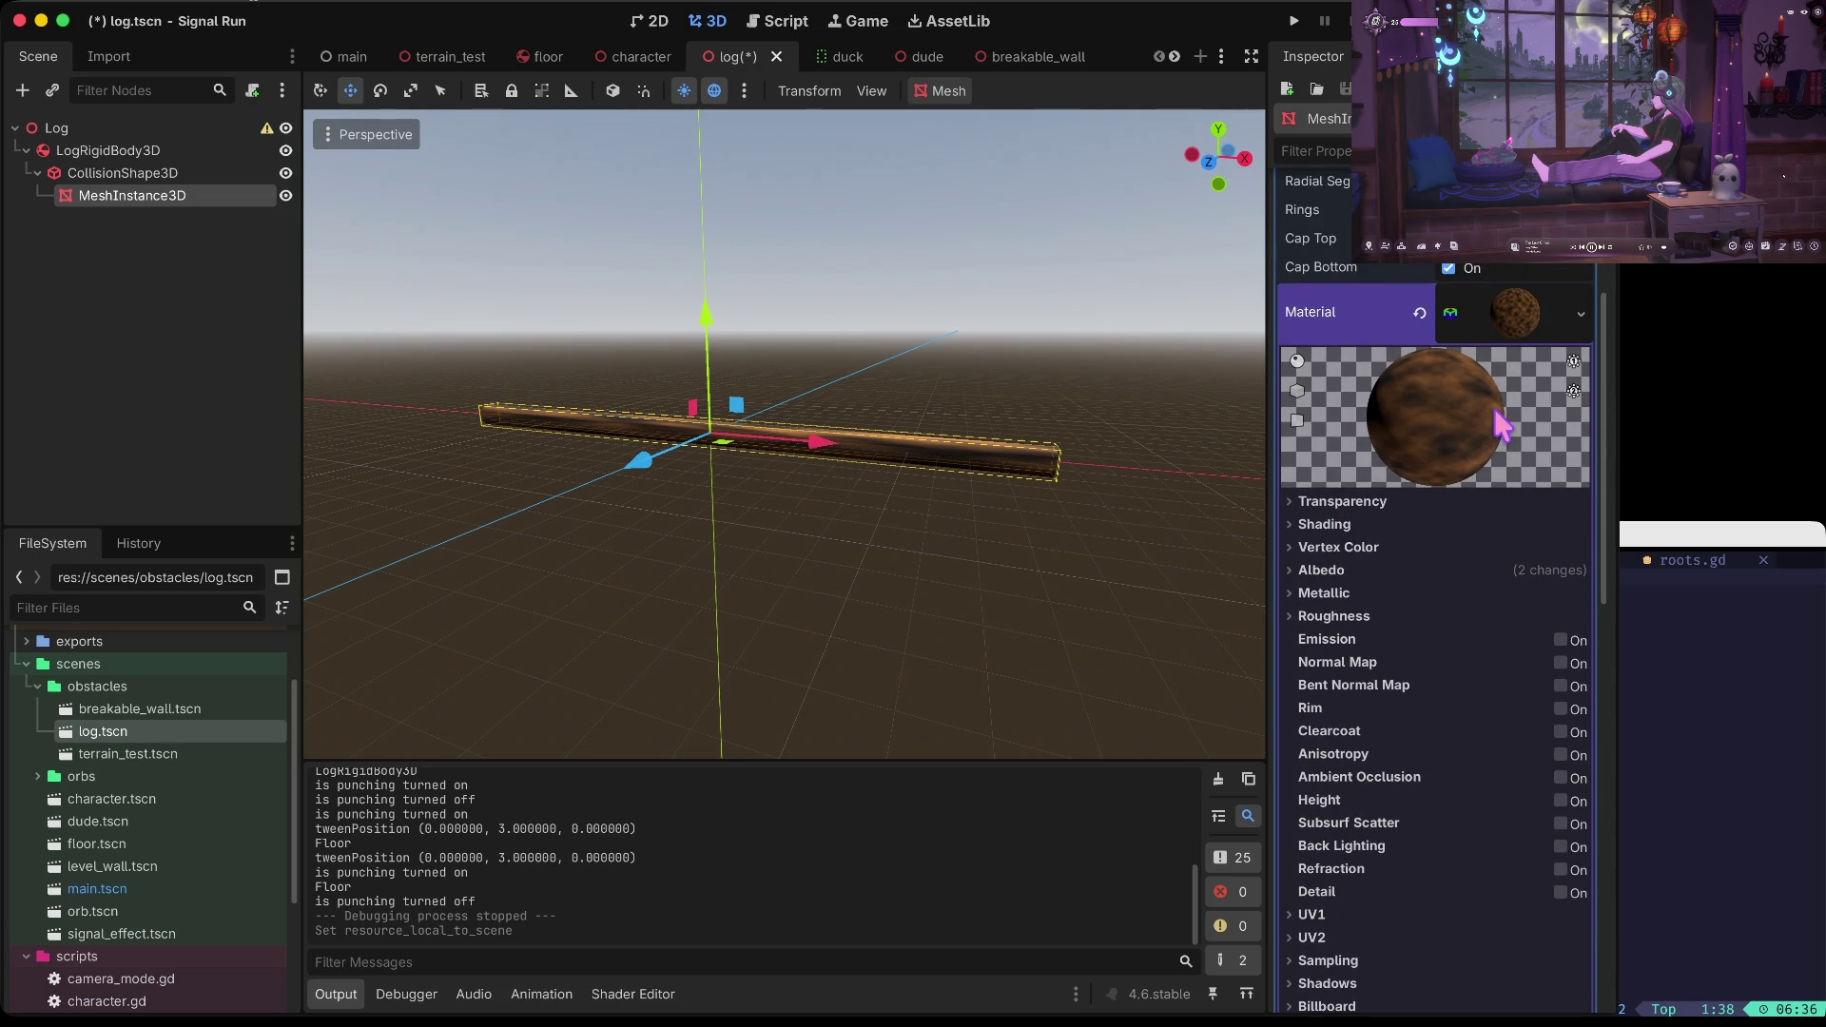
left_click(1358, 568)
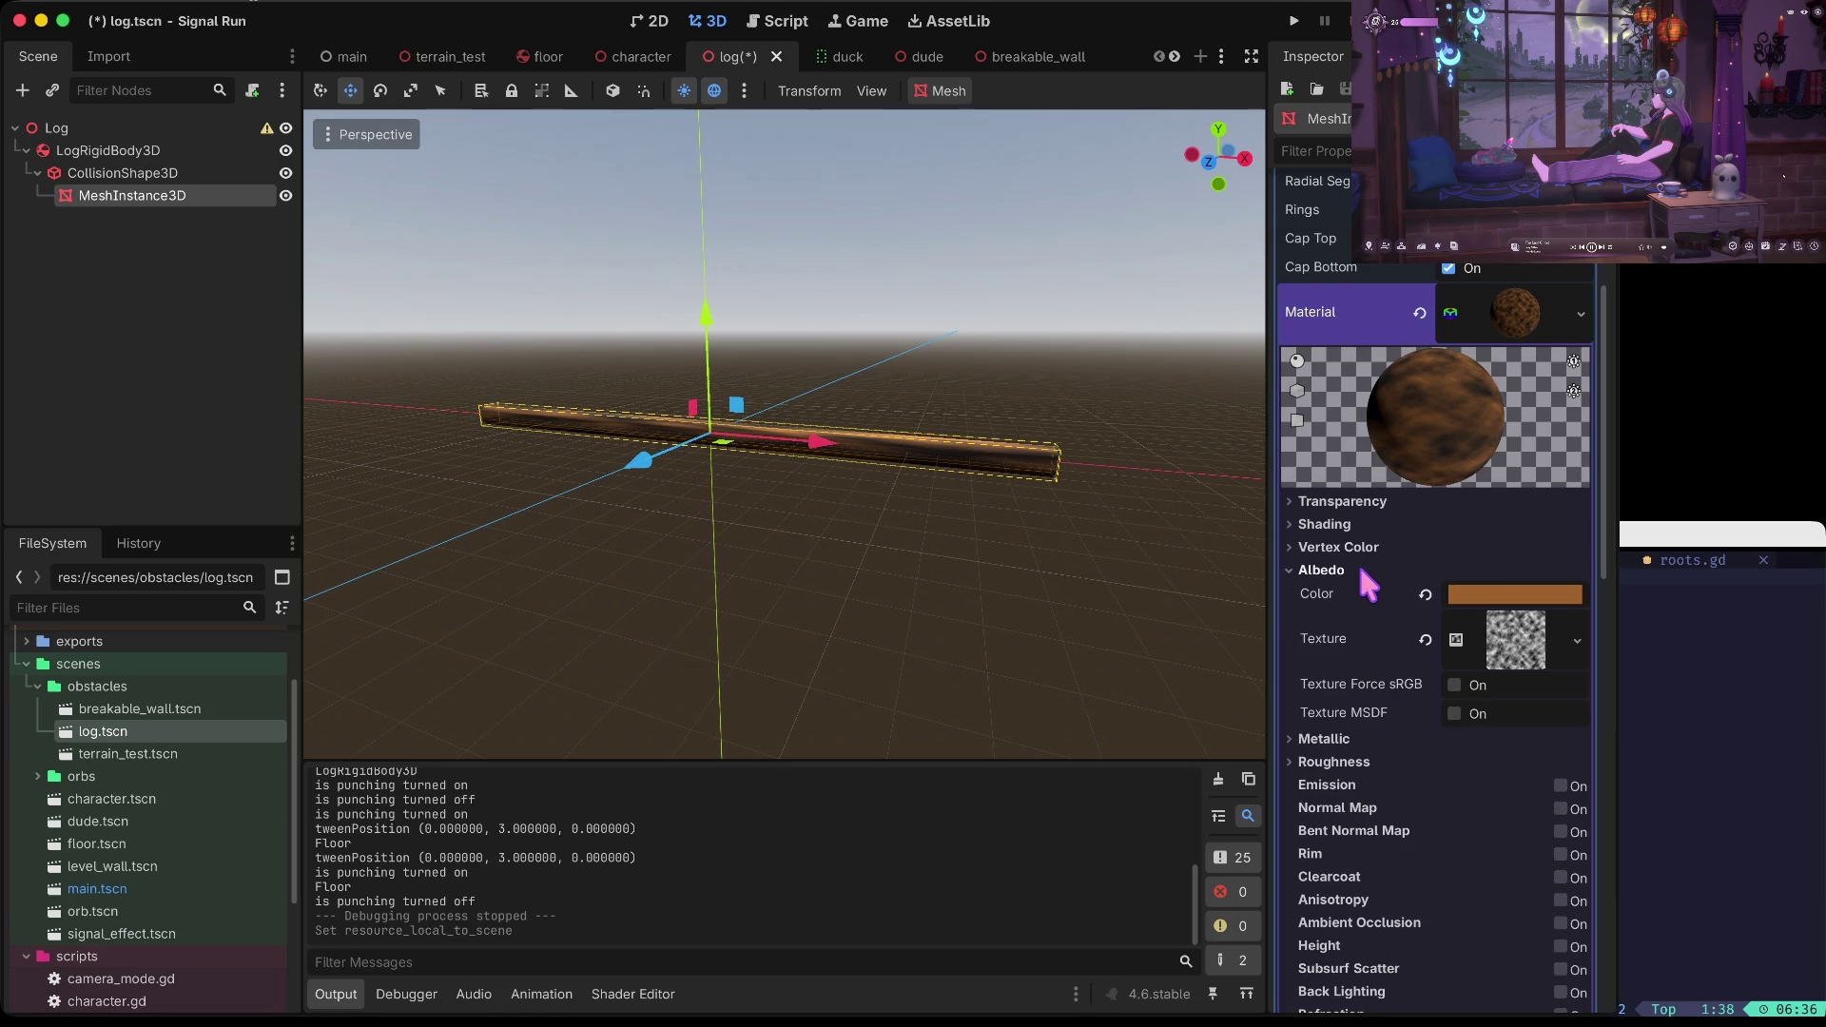
scroll(1361, 569, "up", 8)
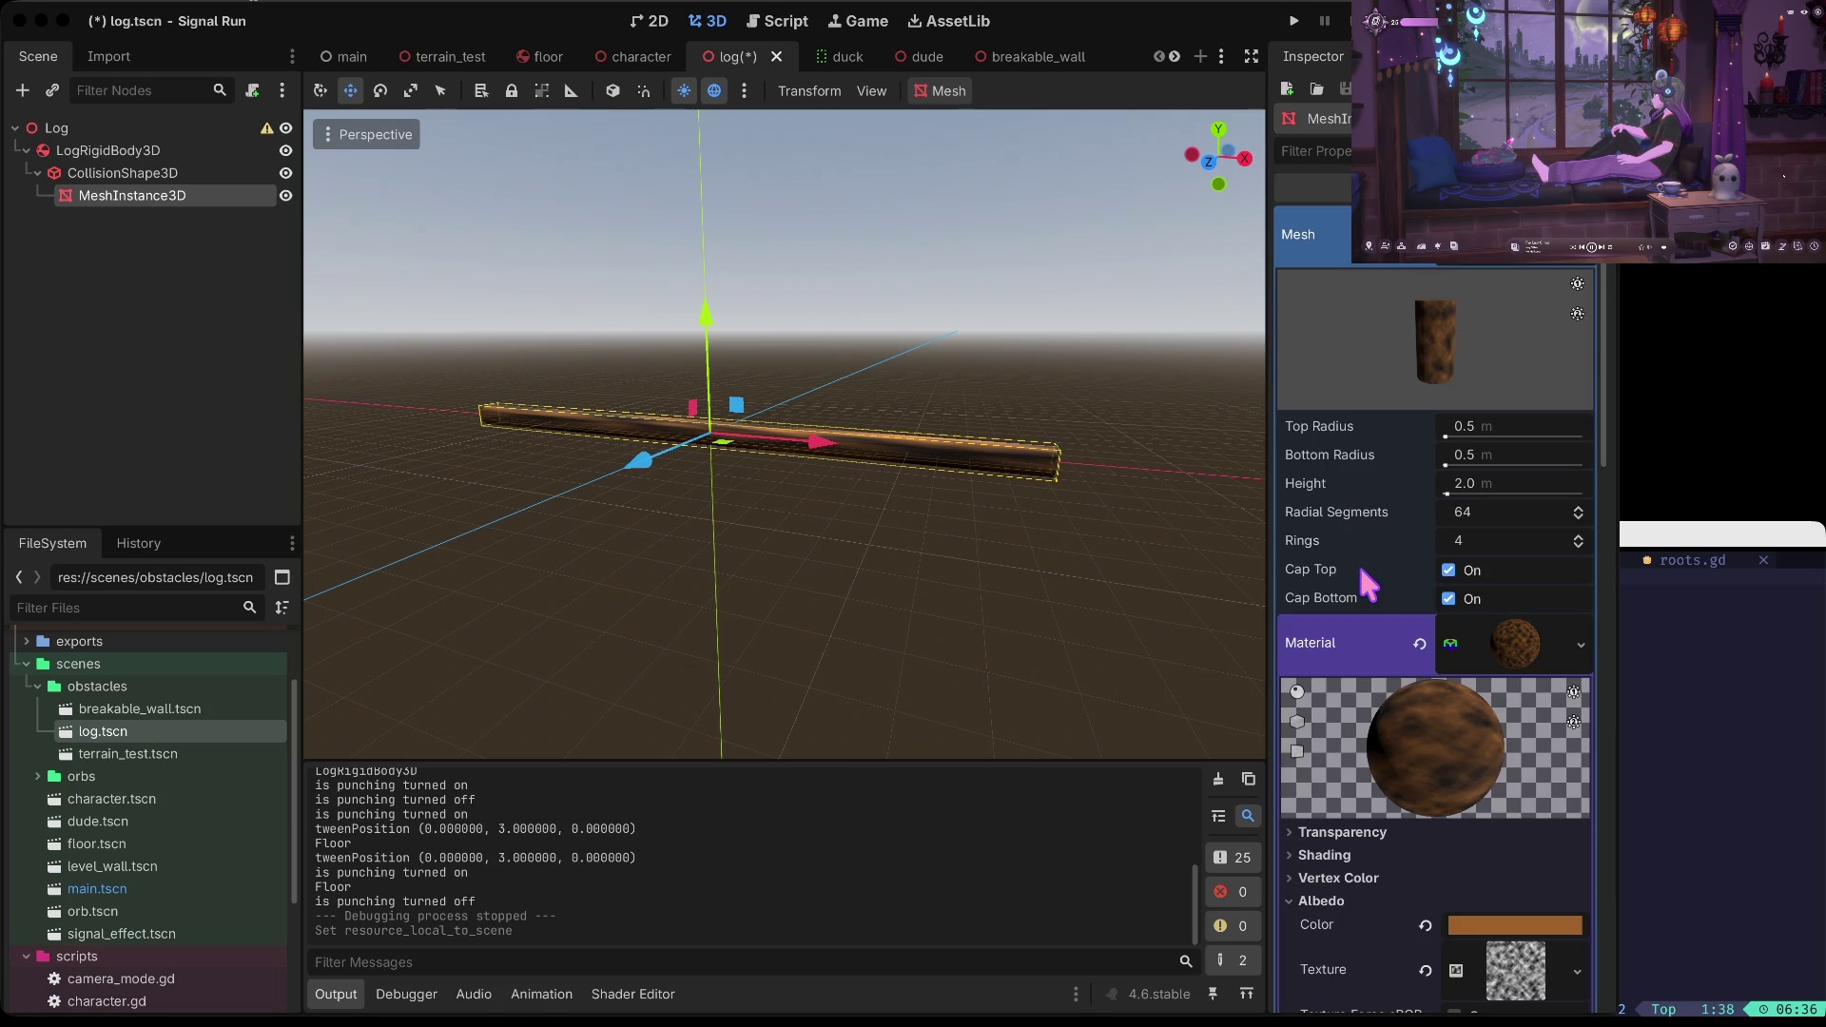
Check the red colour line for index 0 in obstacles.gd
left_click(775, 23)
scroll(871, 328, "right", 2)
scroll(871, 328, "up", 1)
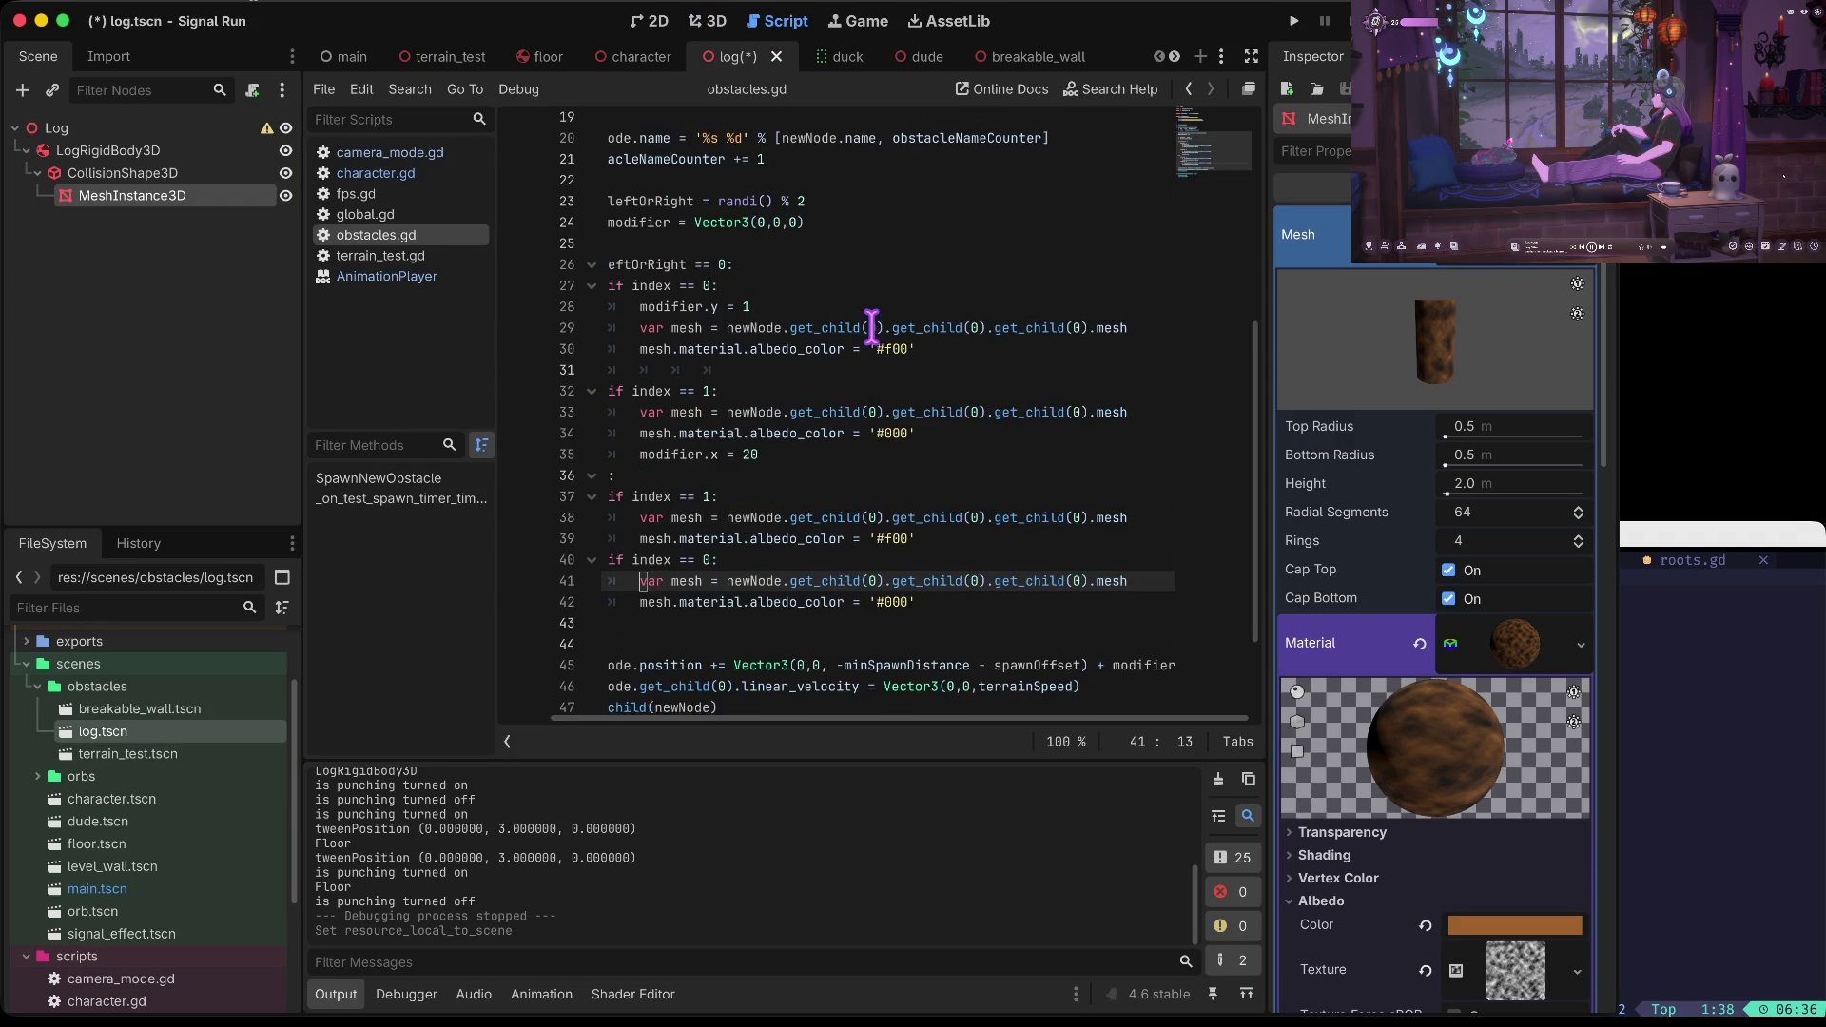
left_click(837, 359)
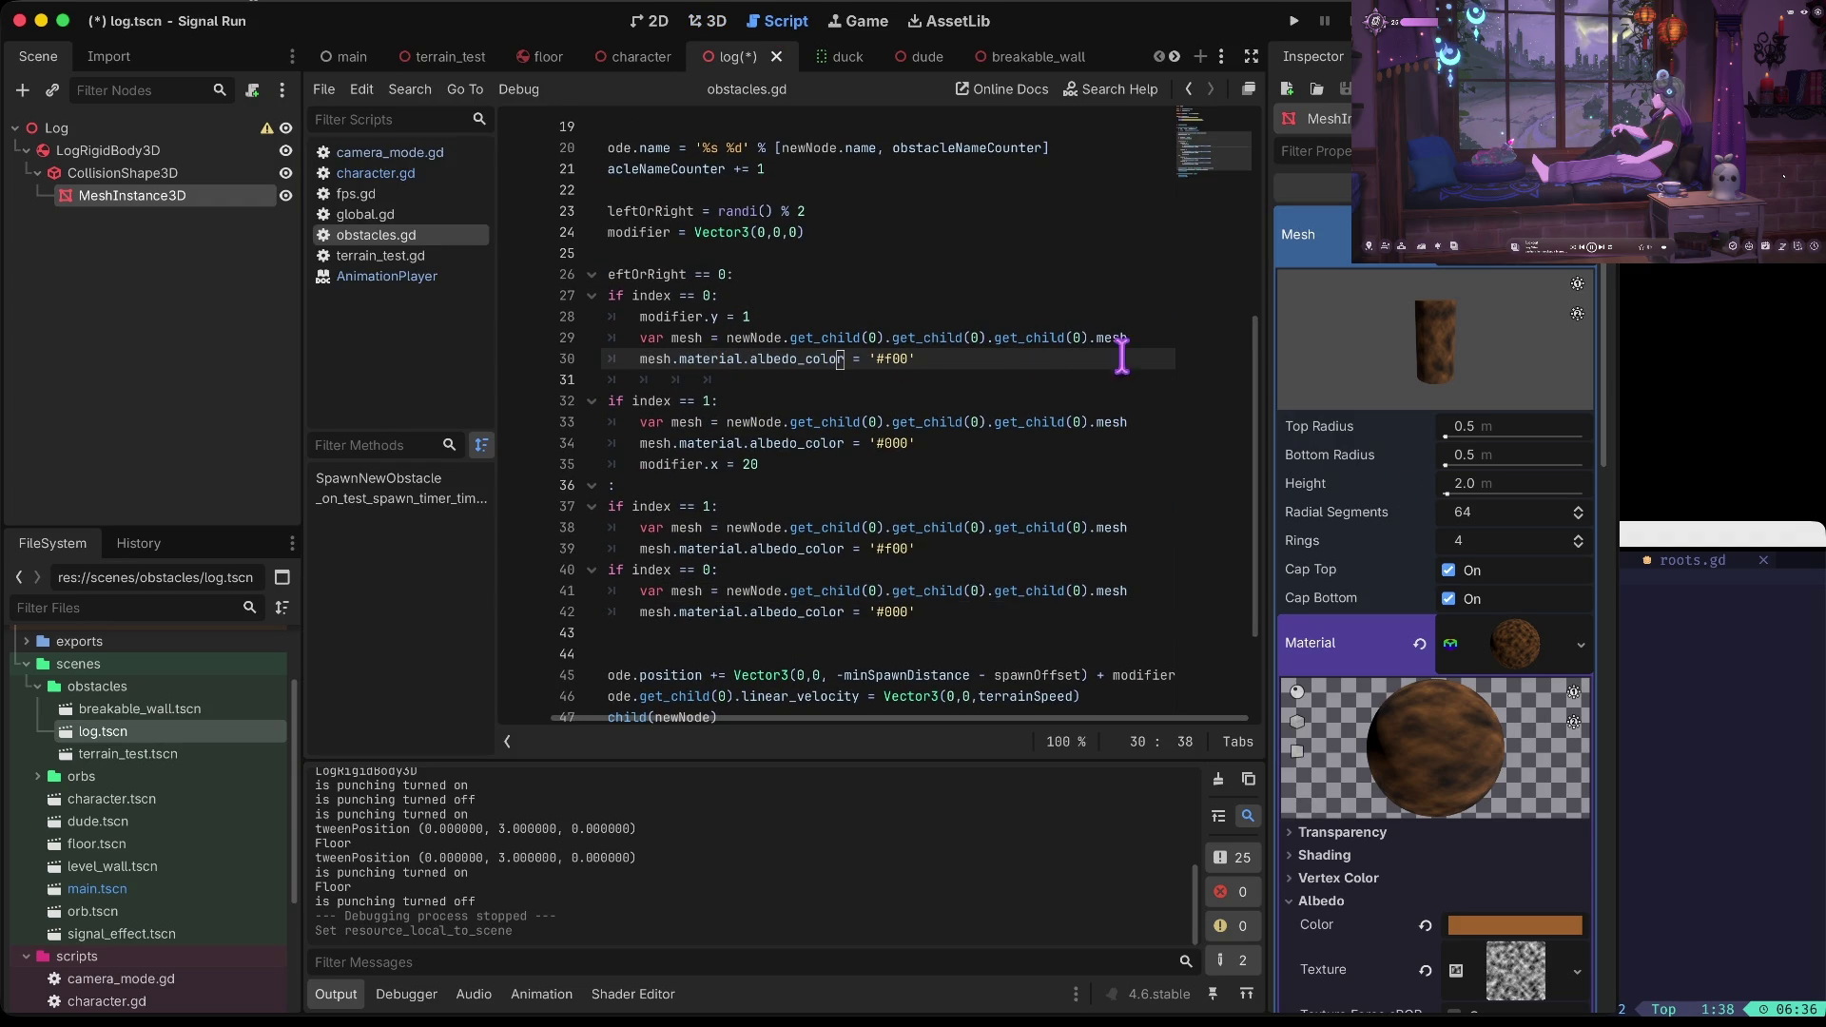
Make the log's mesh resource Local to Scene and save log.tscn
left_click(1513, 645)
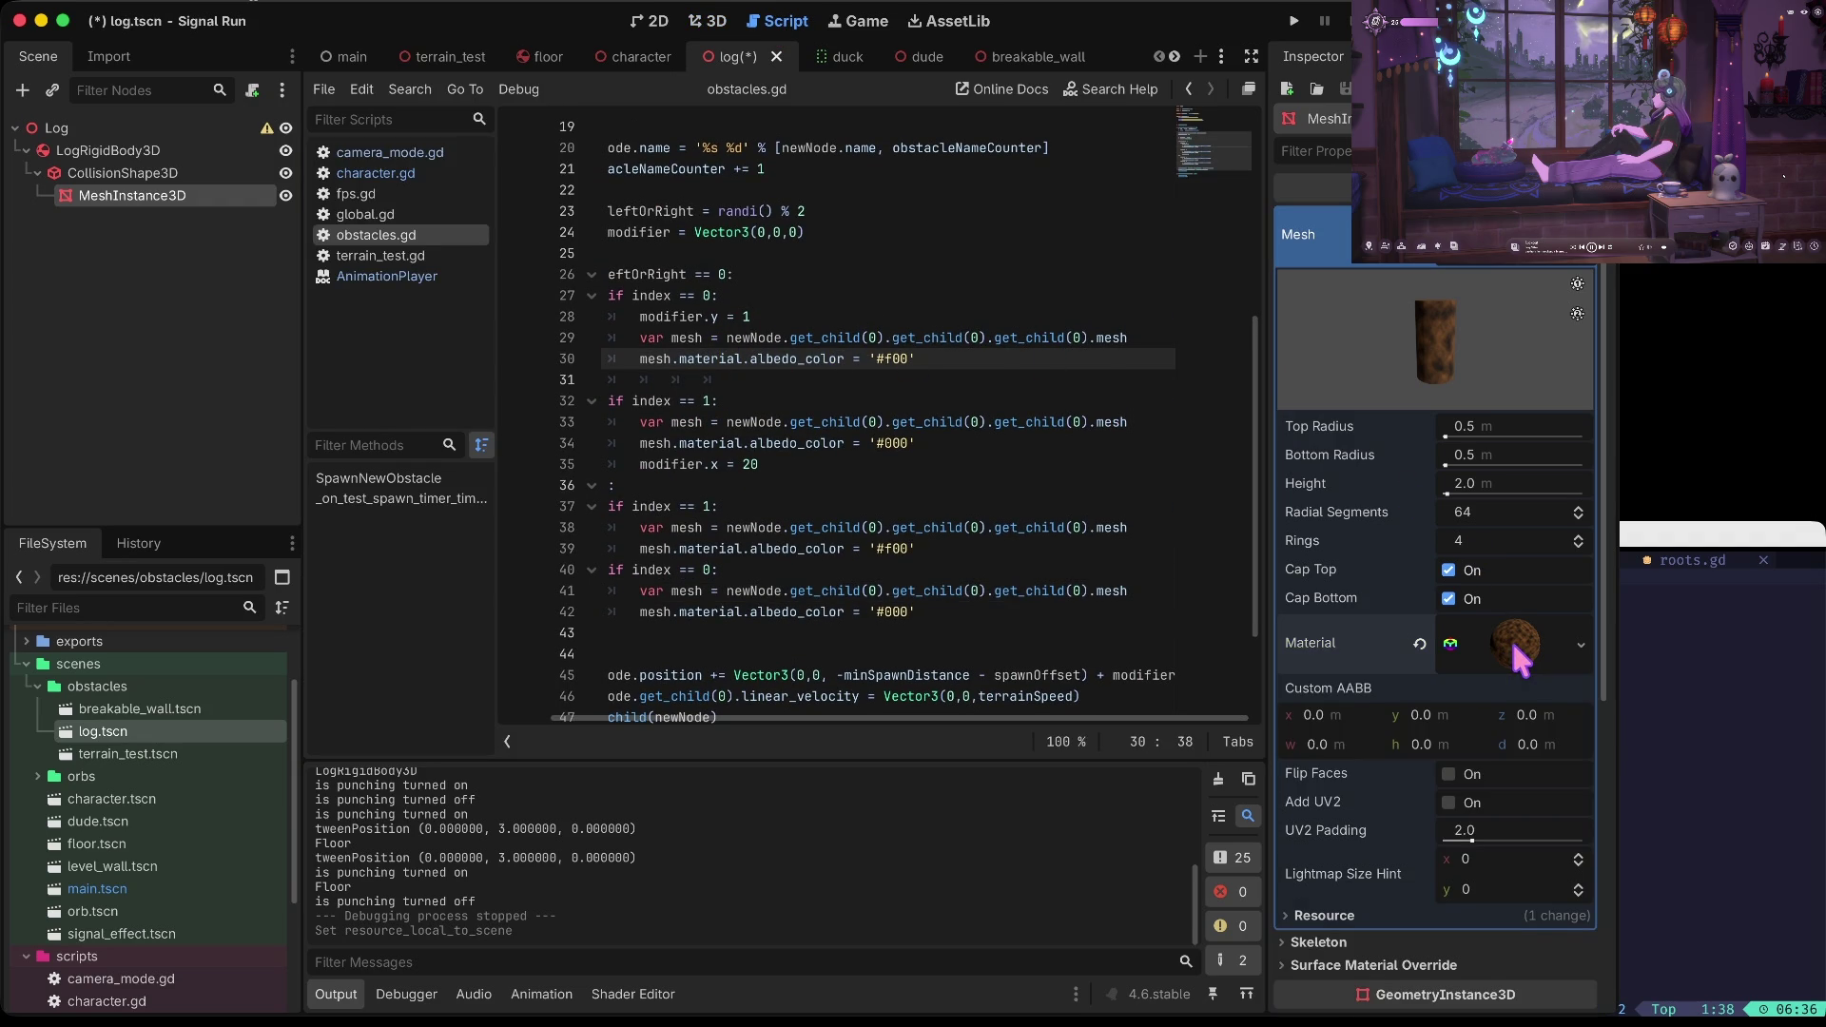
scroll(1518, 656, "down", 2)
left_click(1369, 803)
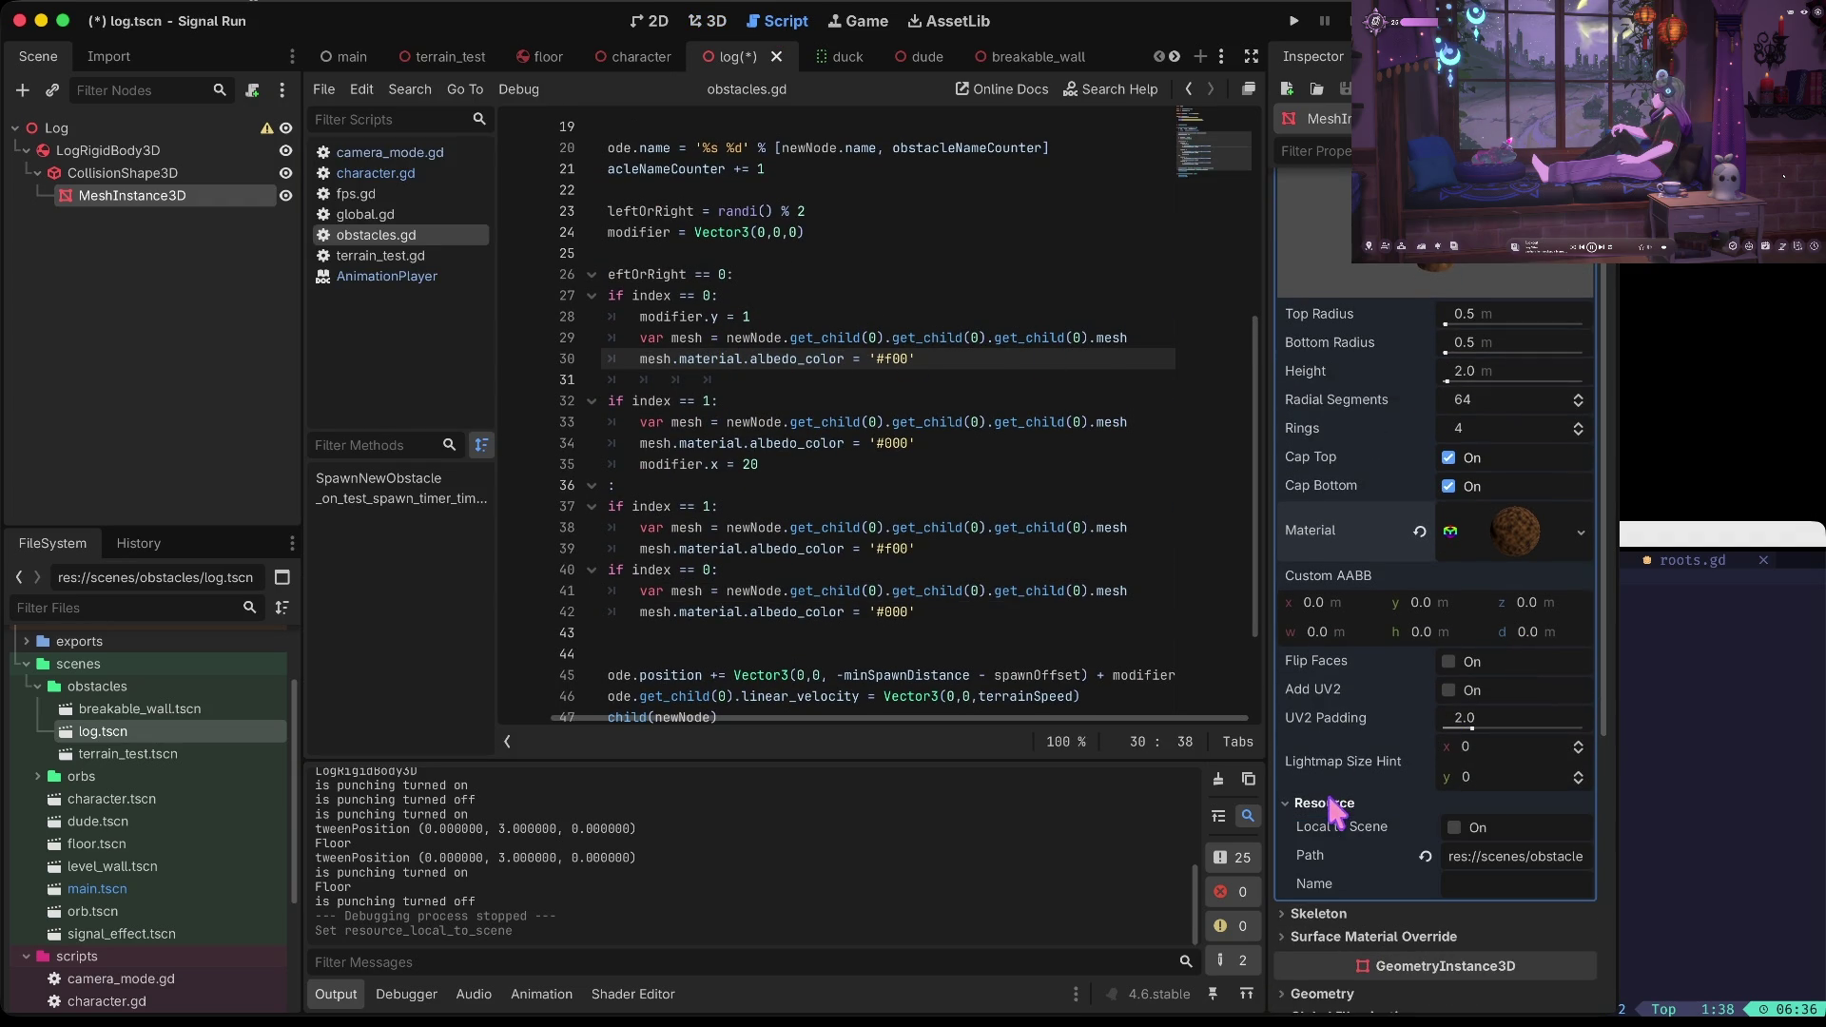
left_click(1461, 828)
key("ctrl+s")
Tick Local to Scene on the log mesh's material again
left_click(1513, 532)
scroll(1491, 656, "down", 6)
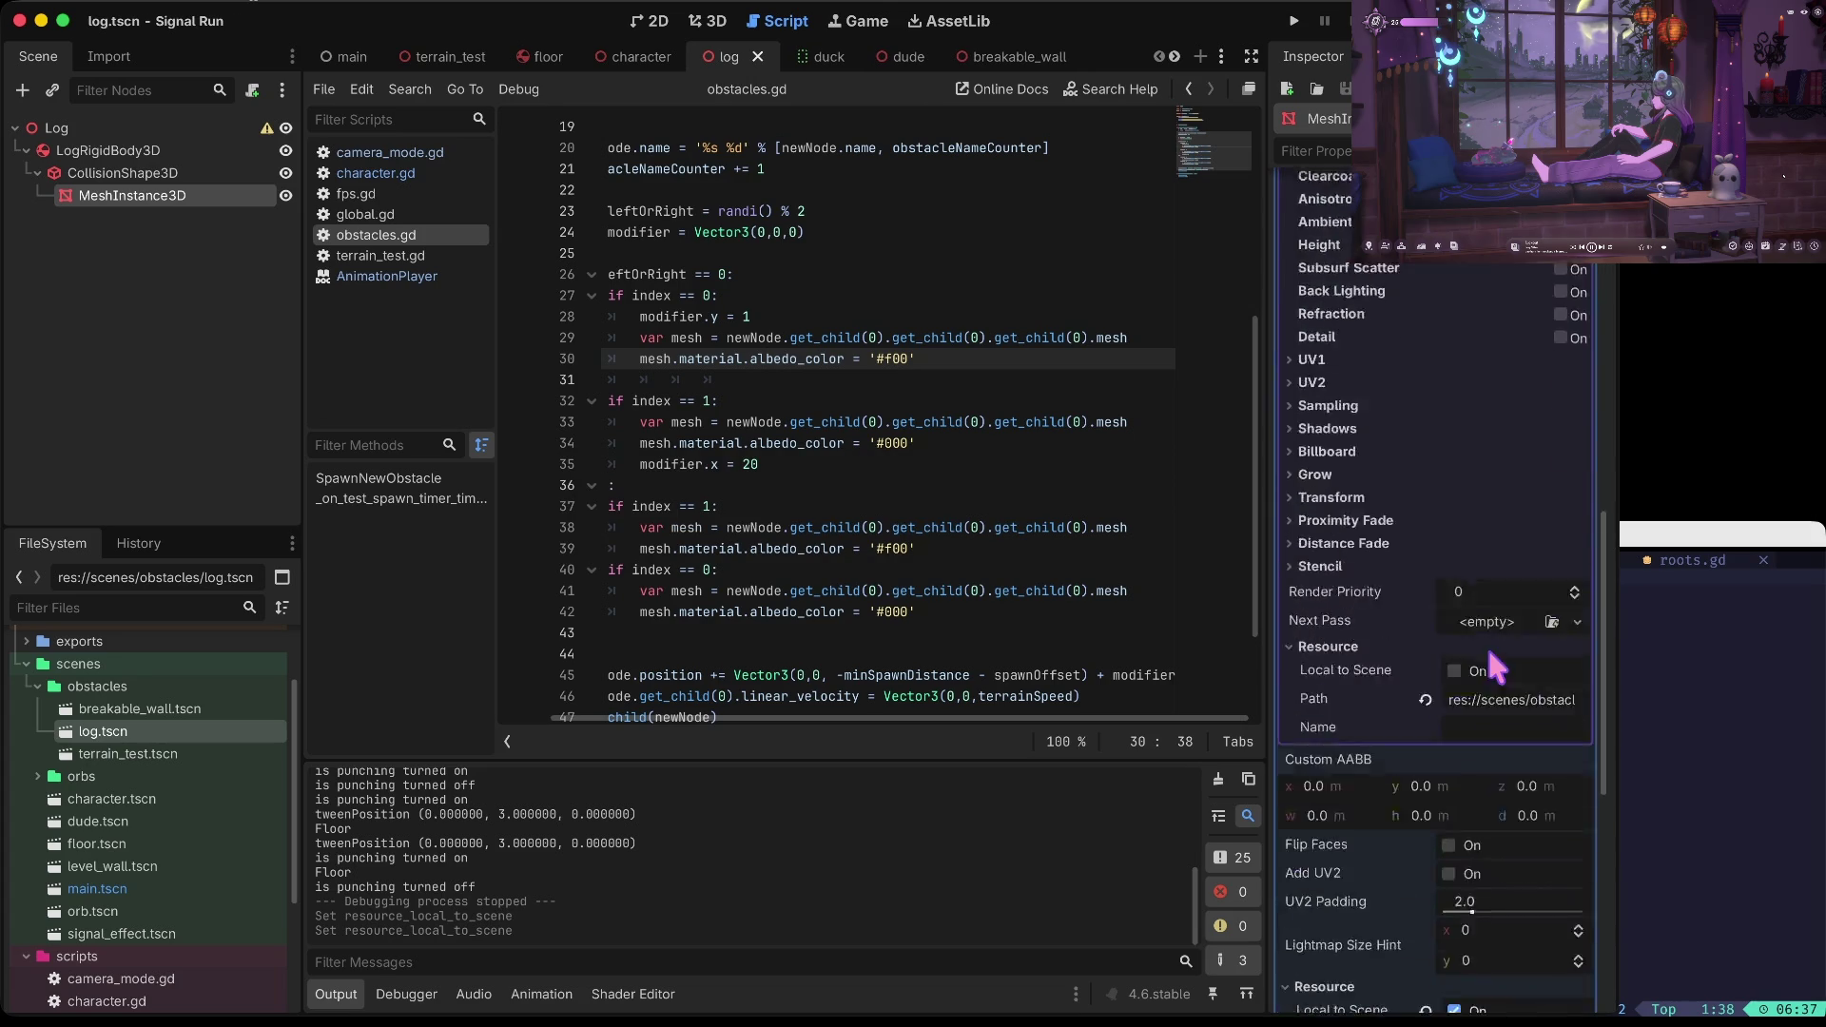
scroll(1487, 647, "down", 5)
scroll(1486, 647, "up", 3)
left_click(1454, 514)
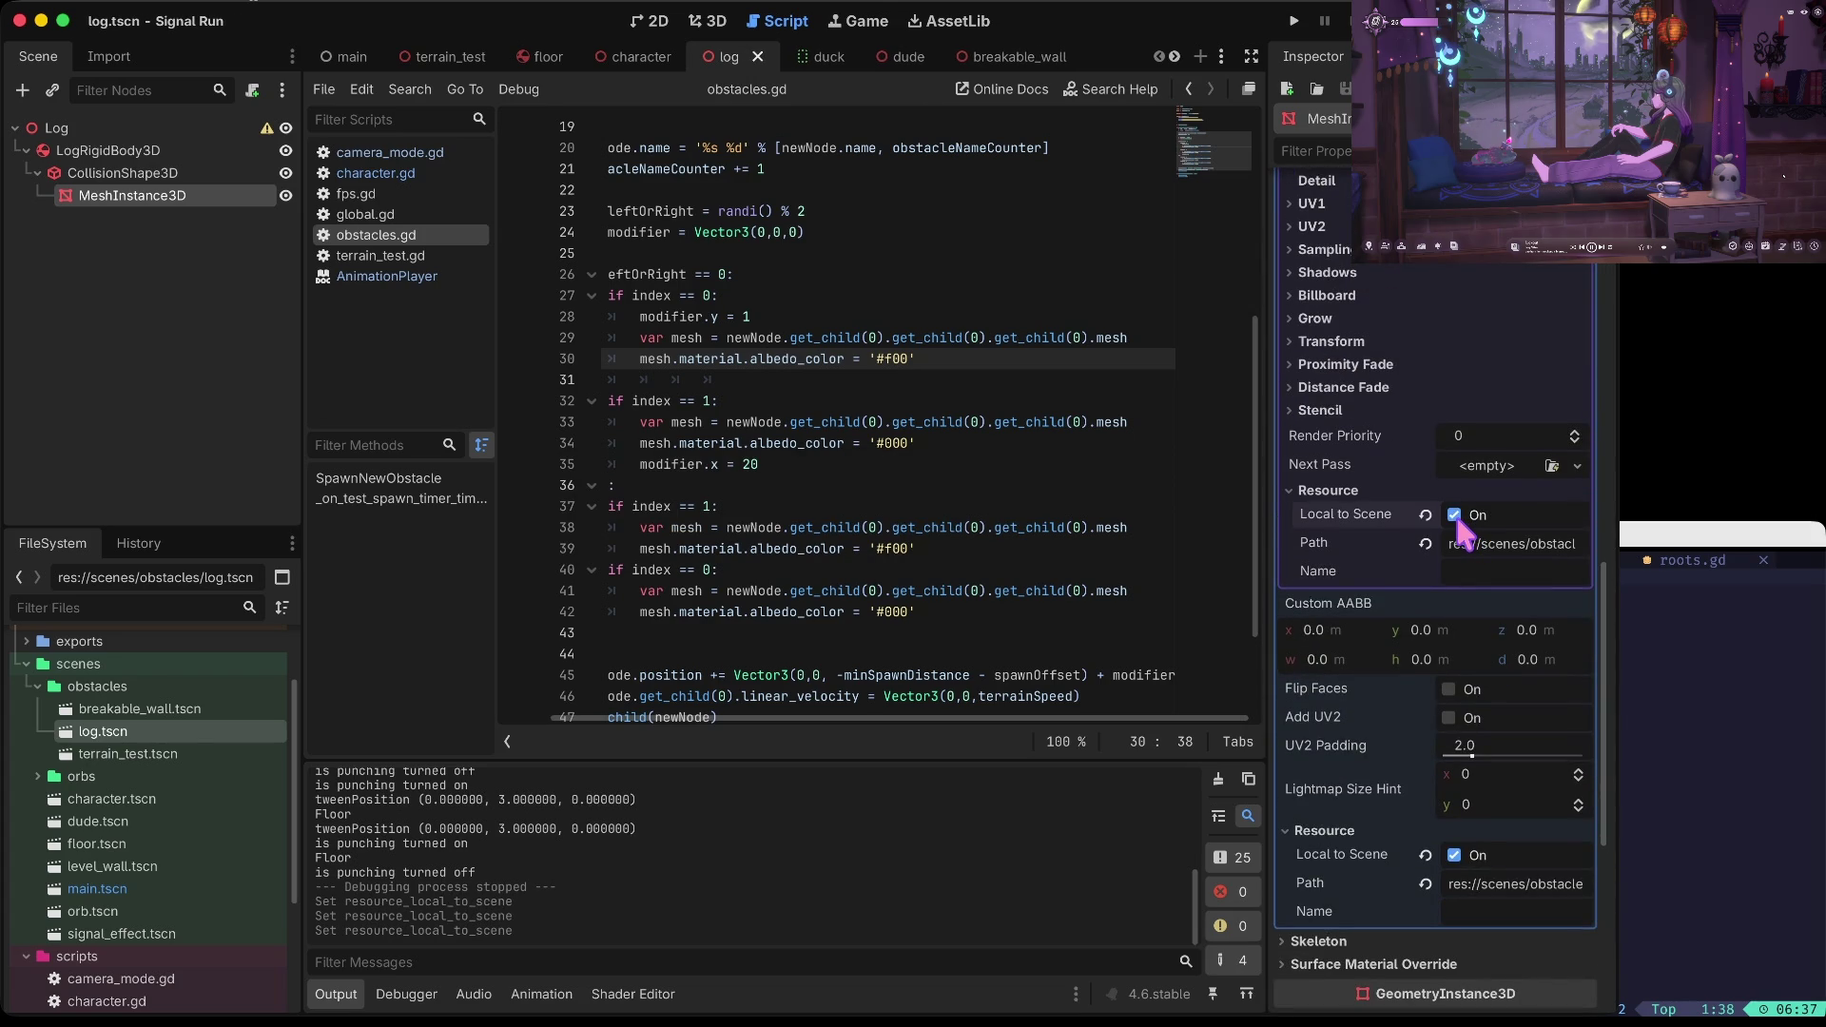
Run and stop the game briefly, then open terrain_test.tscn
key("super+b")
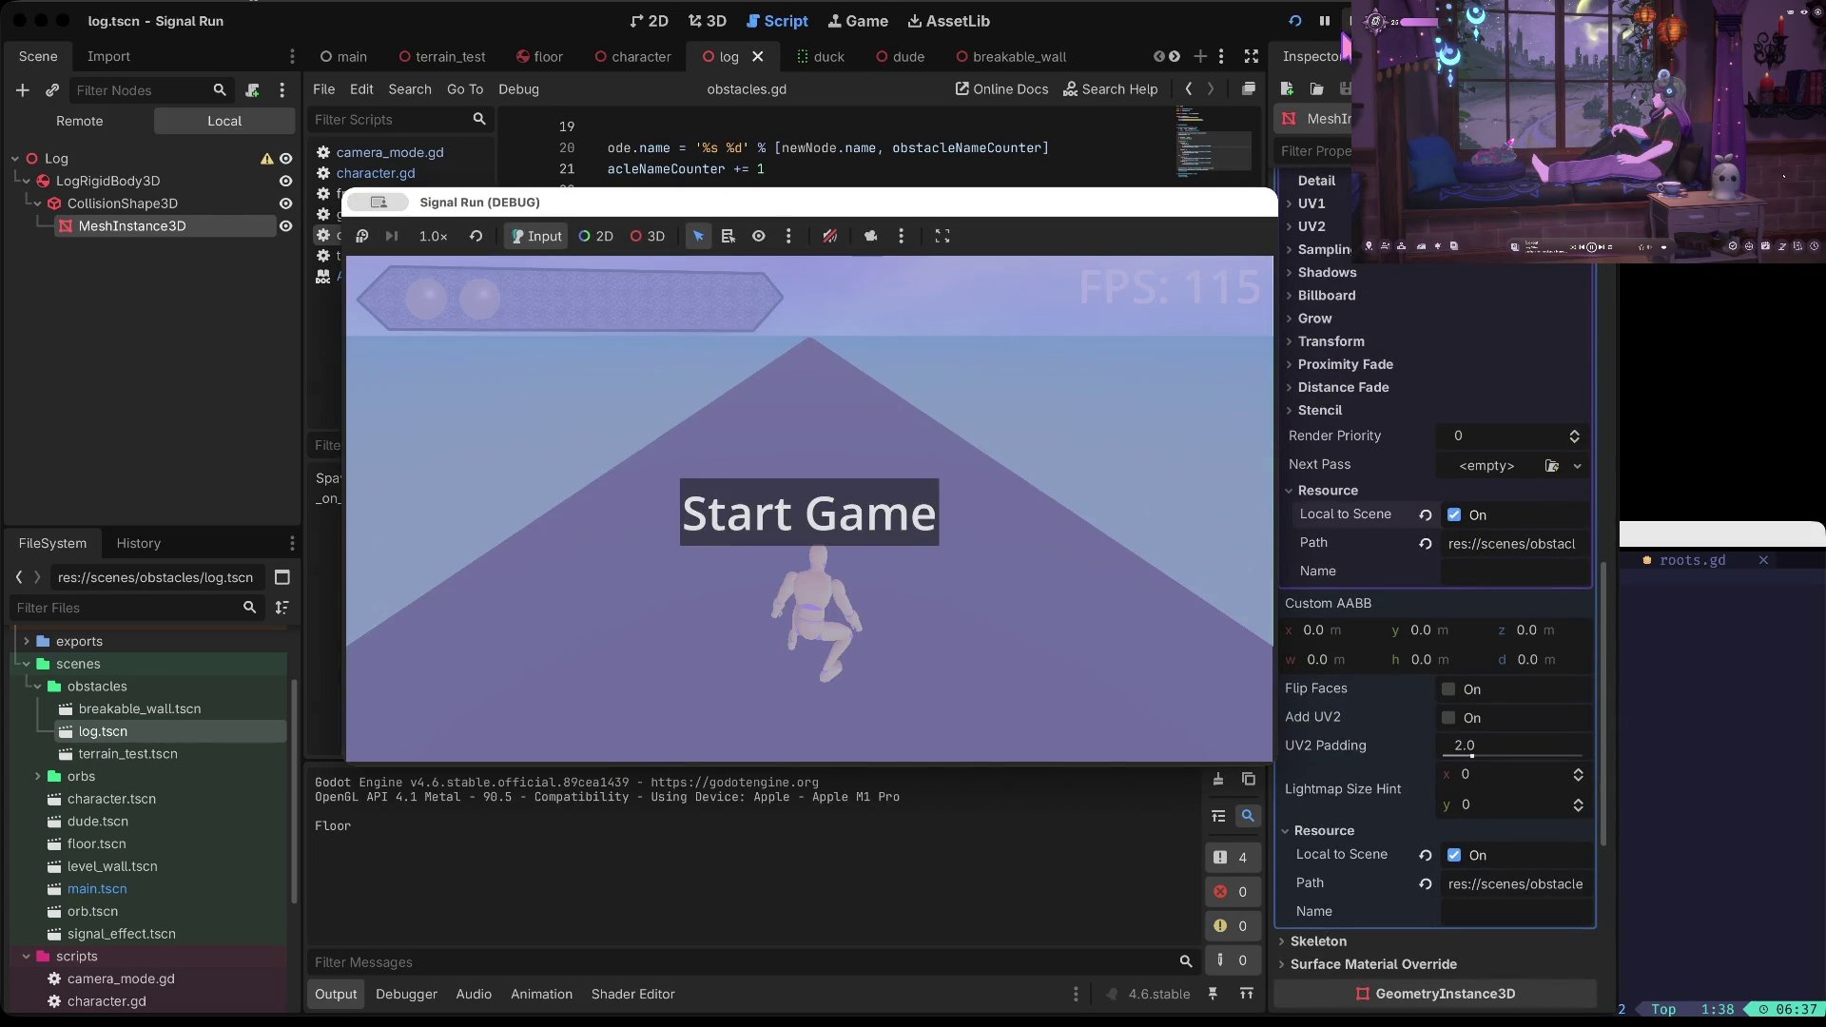
key("super+period")
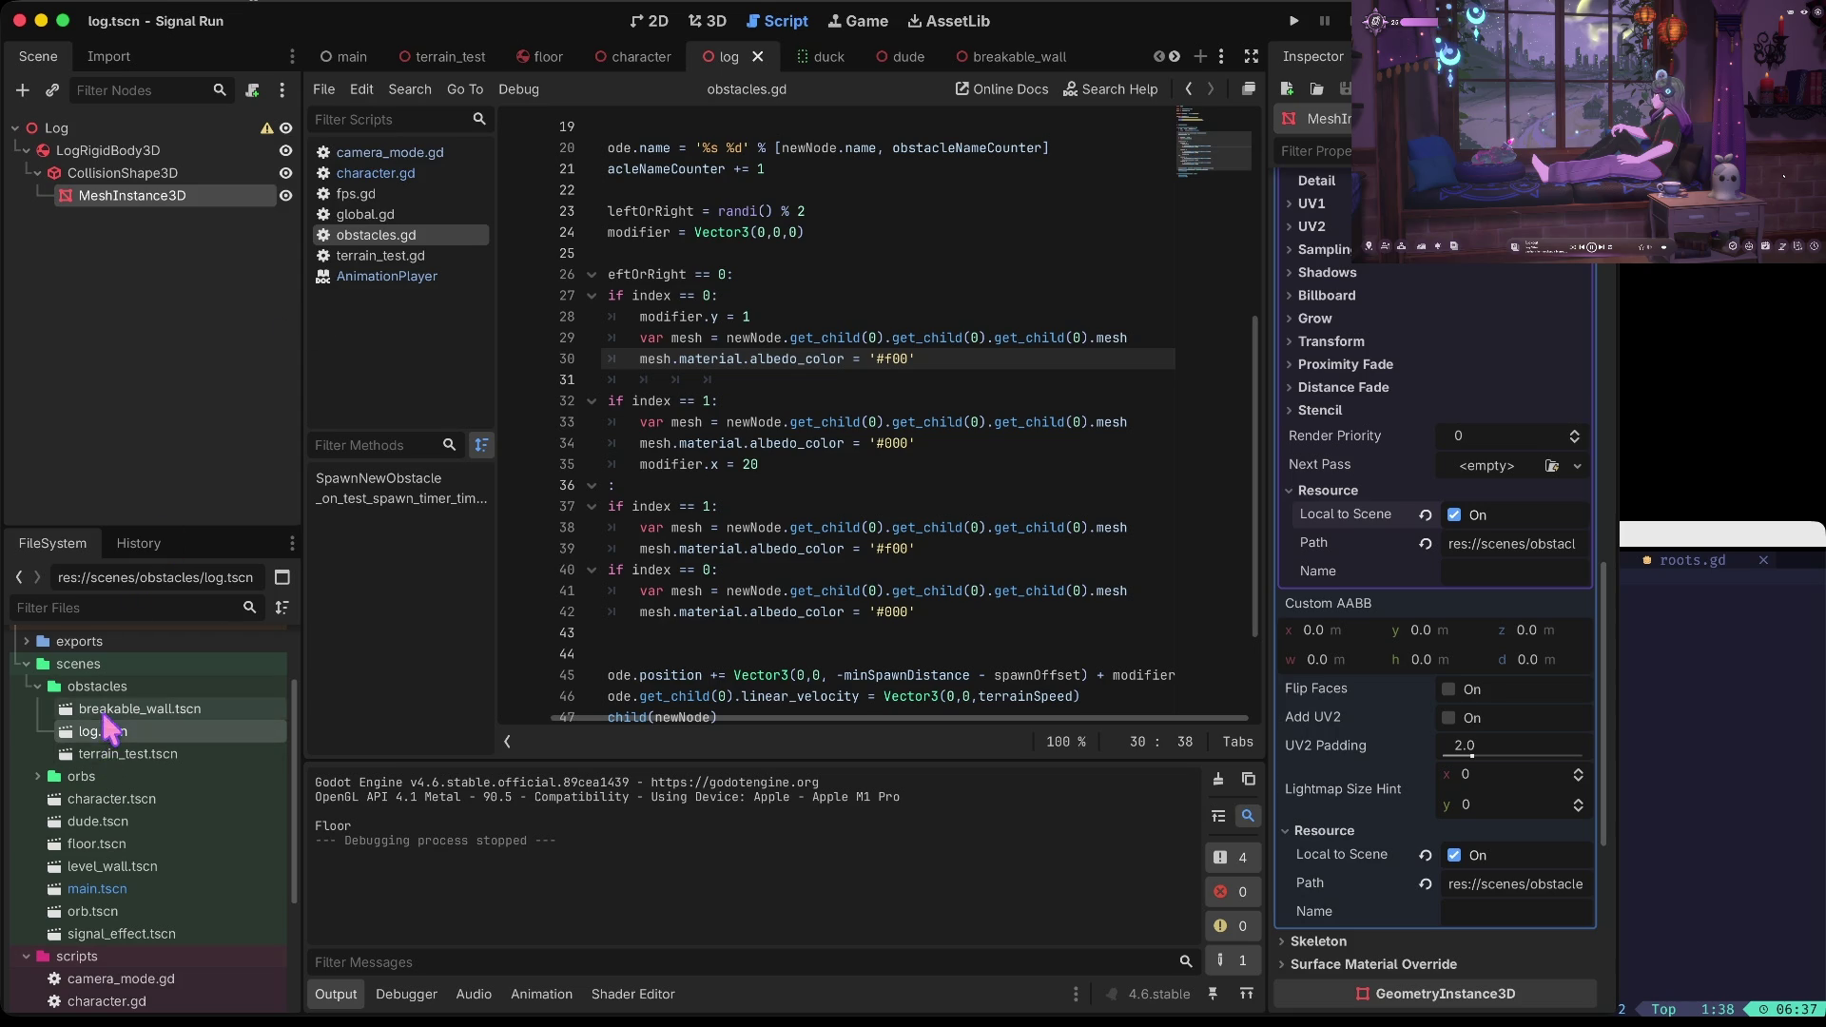
double_click(95, 753)
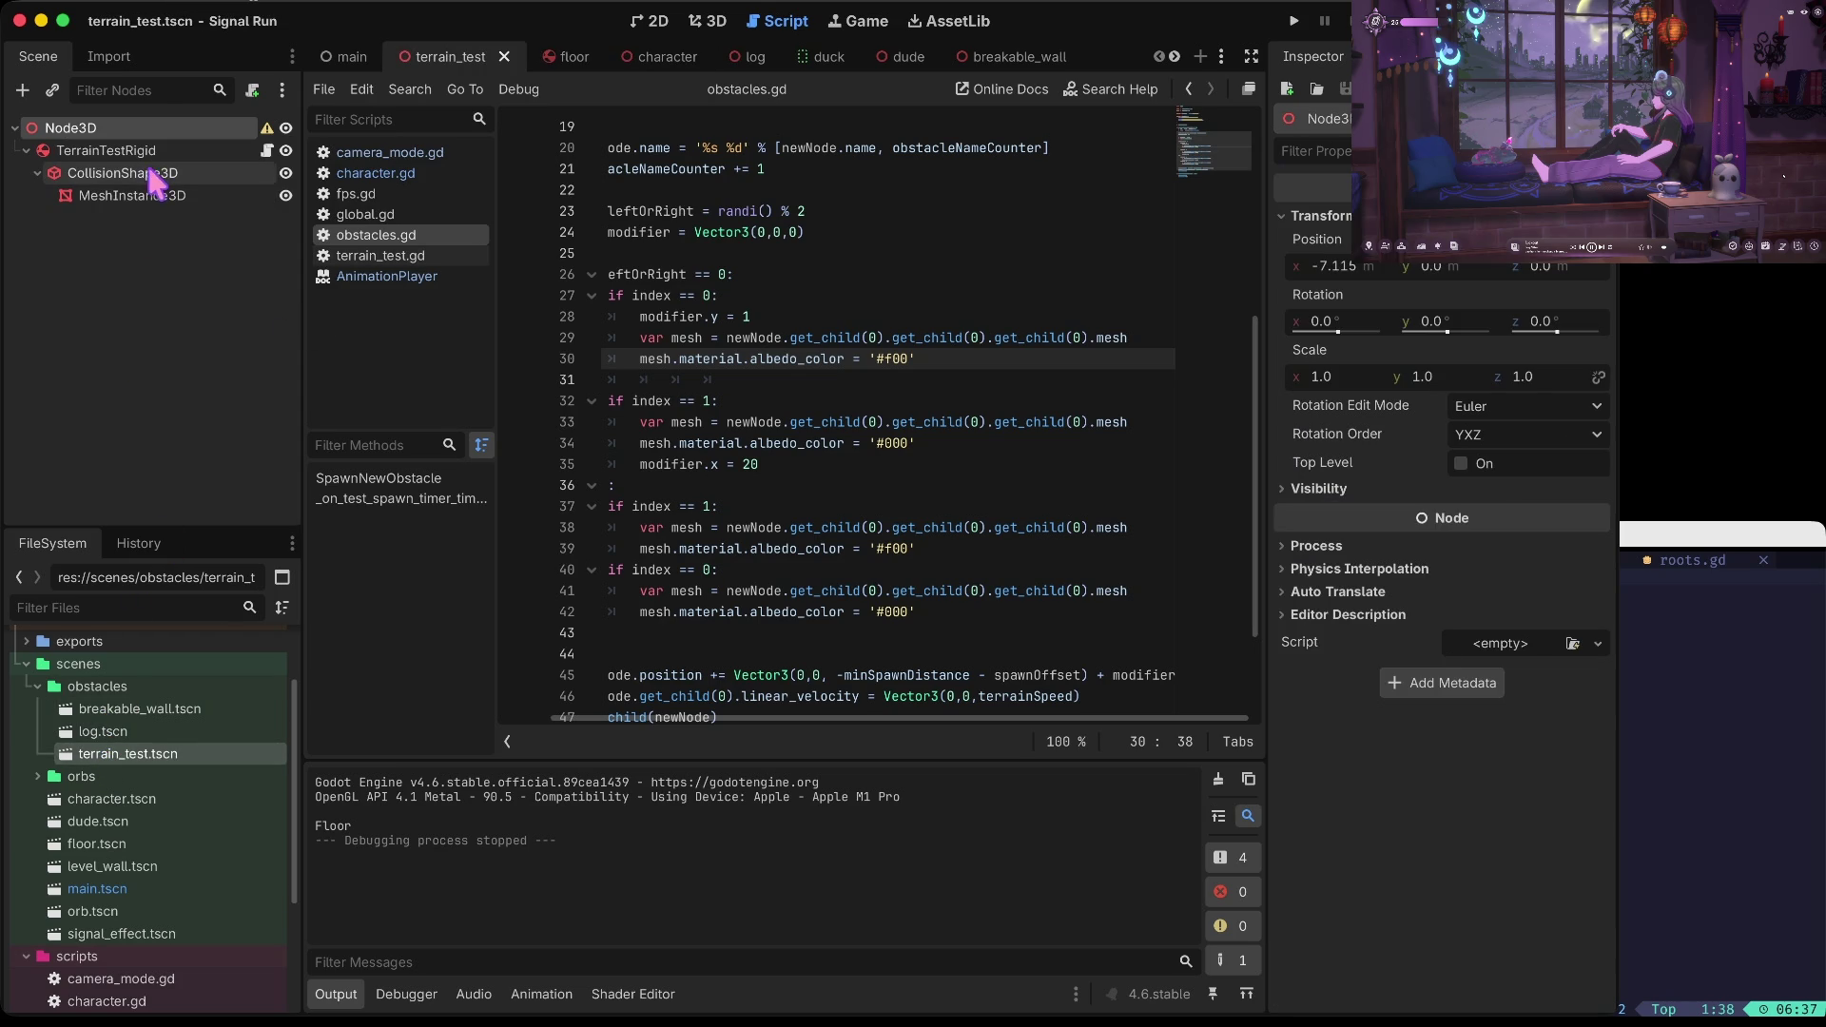
Confirm the terrain MeshInstance3D's box mesh material is Local to Scene, then run the game
left_click(148, 192)
left_click(1474, 237)
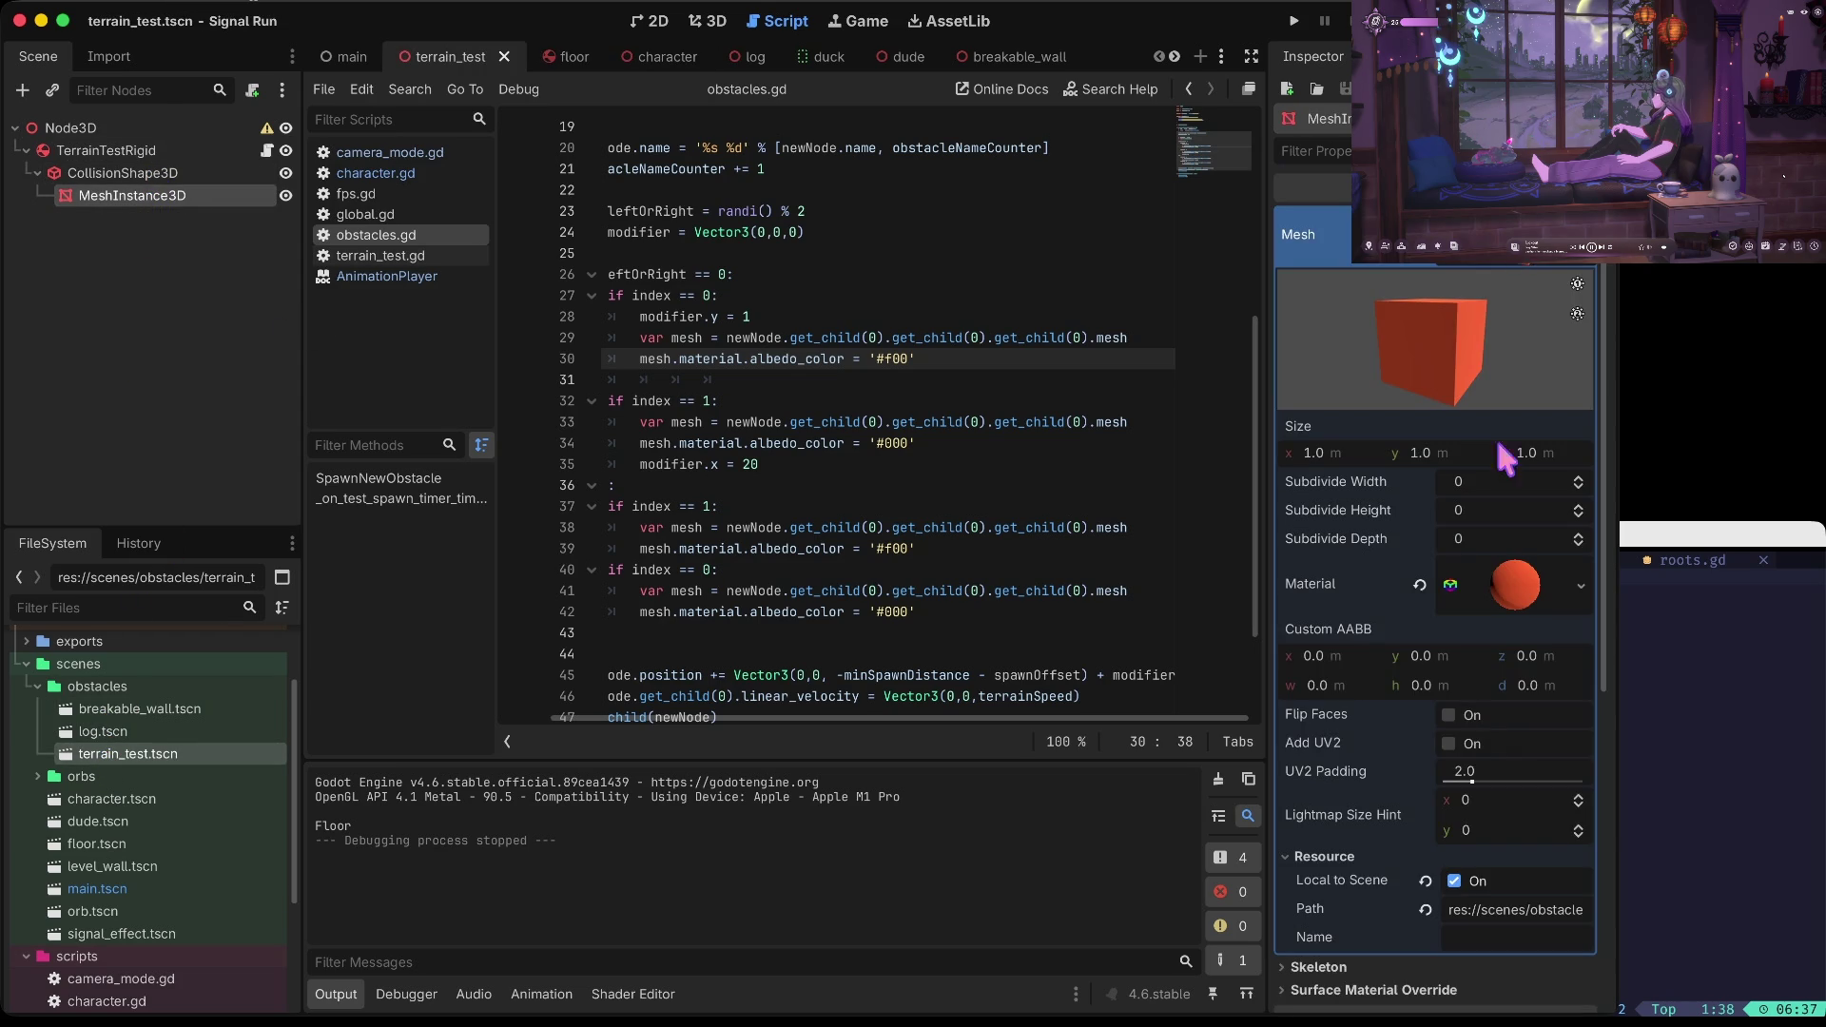
scroll(1479, 609, "down", 3)
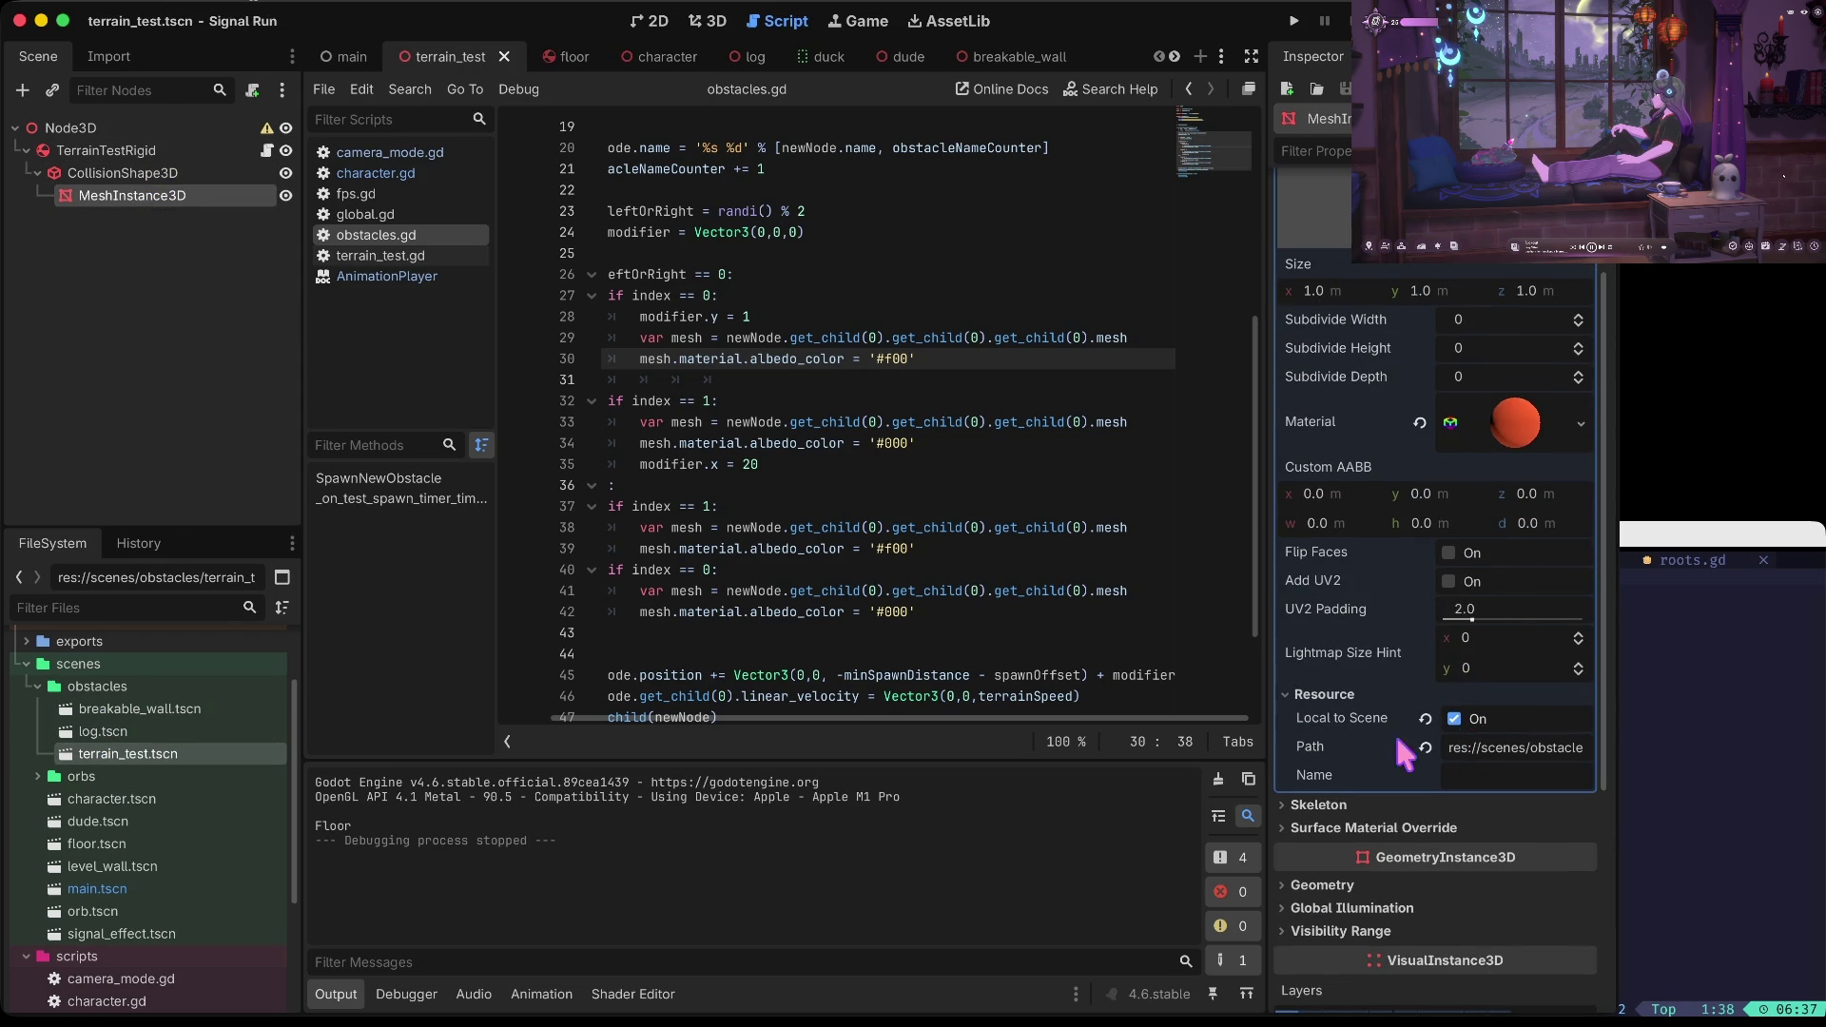
left_click(1516, 432)
scroll(1475, 705, "down", 8)
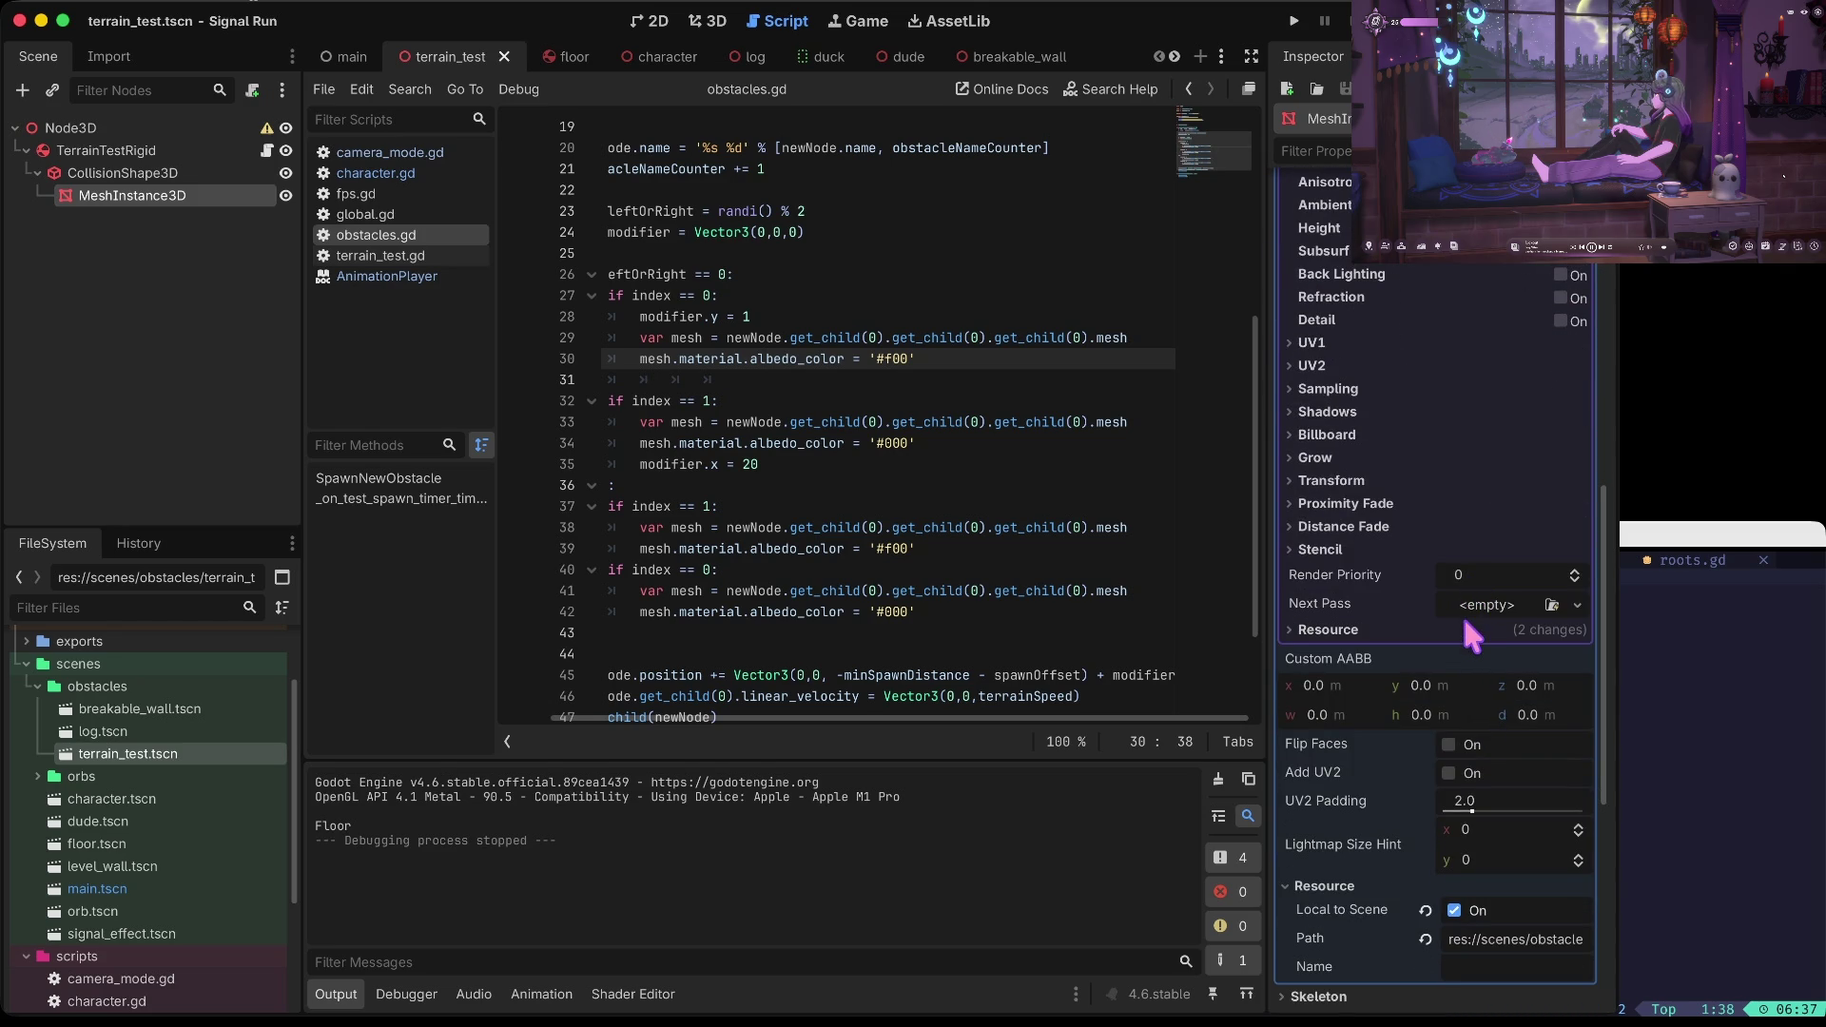
left_click(1463, 624)
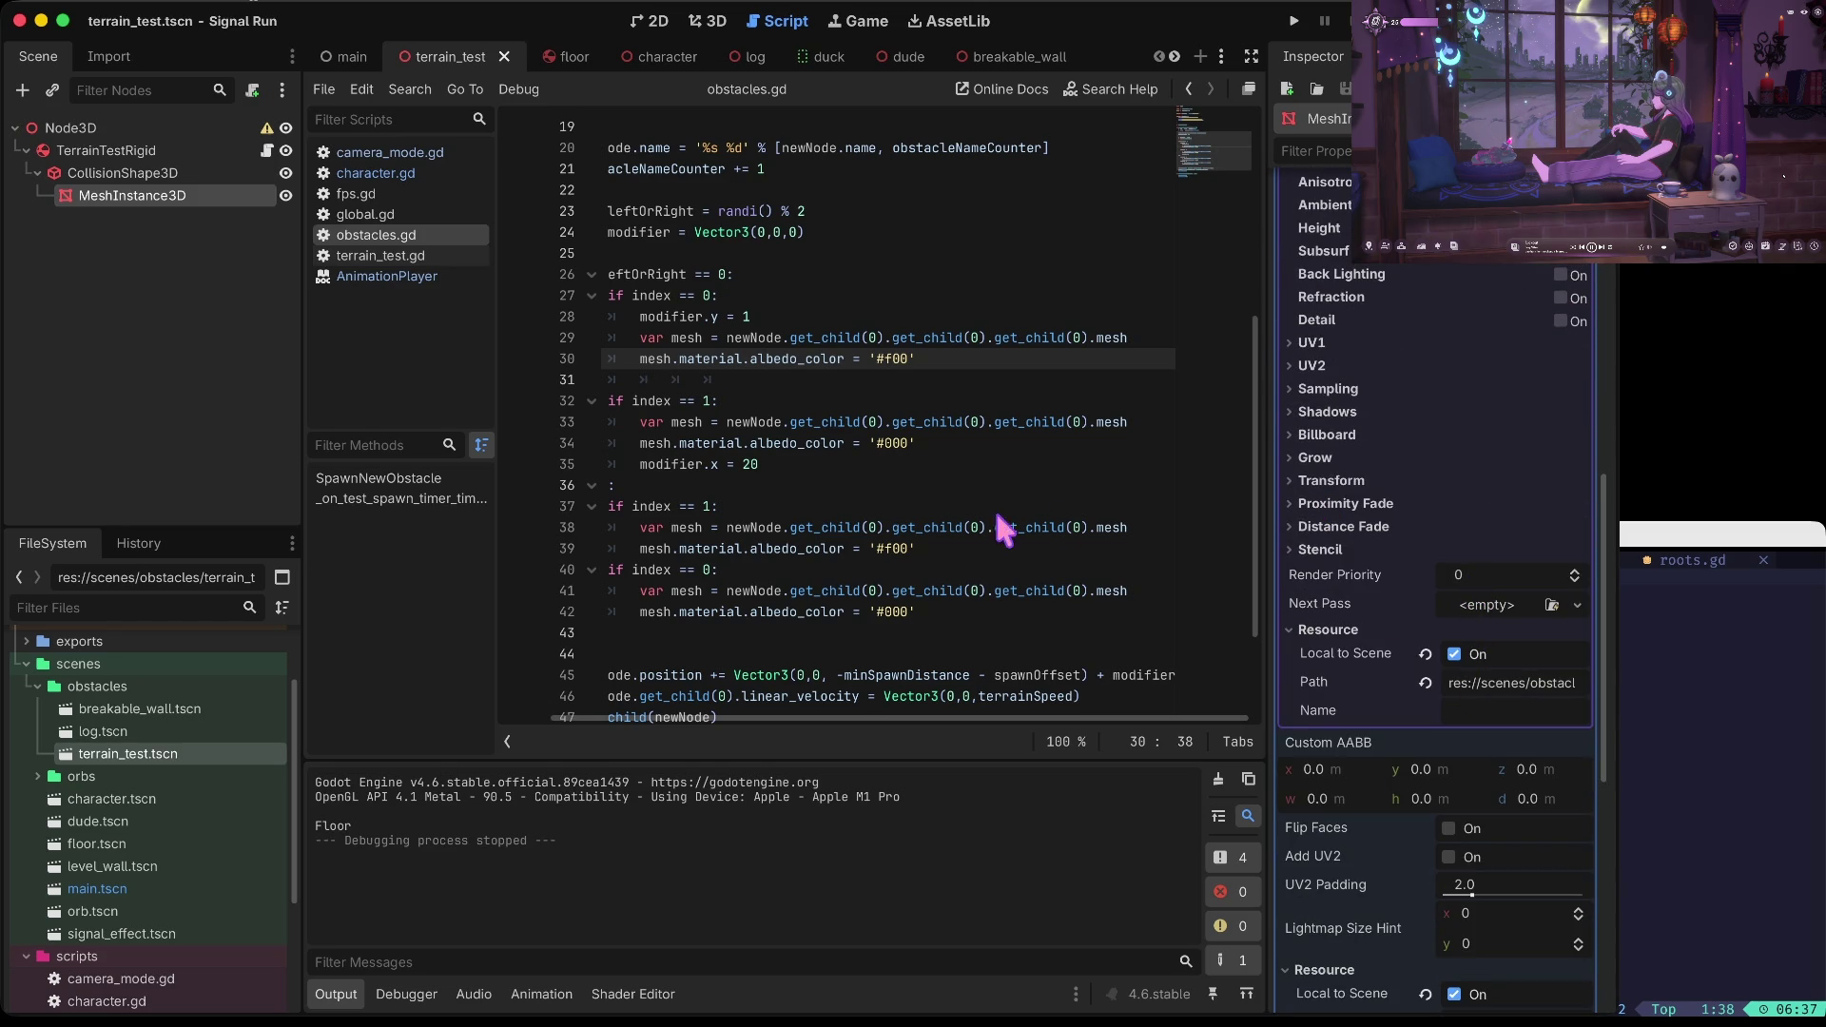
key("super+b")
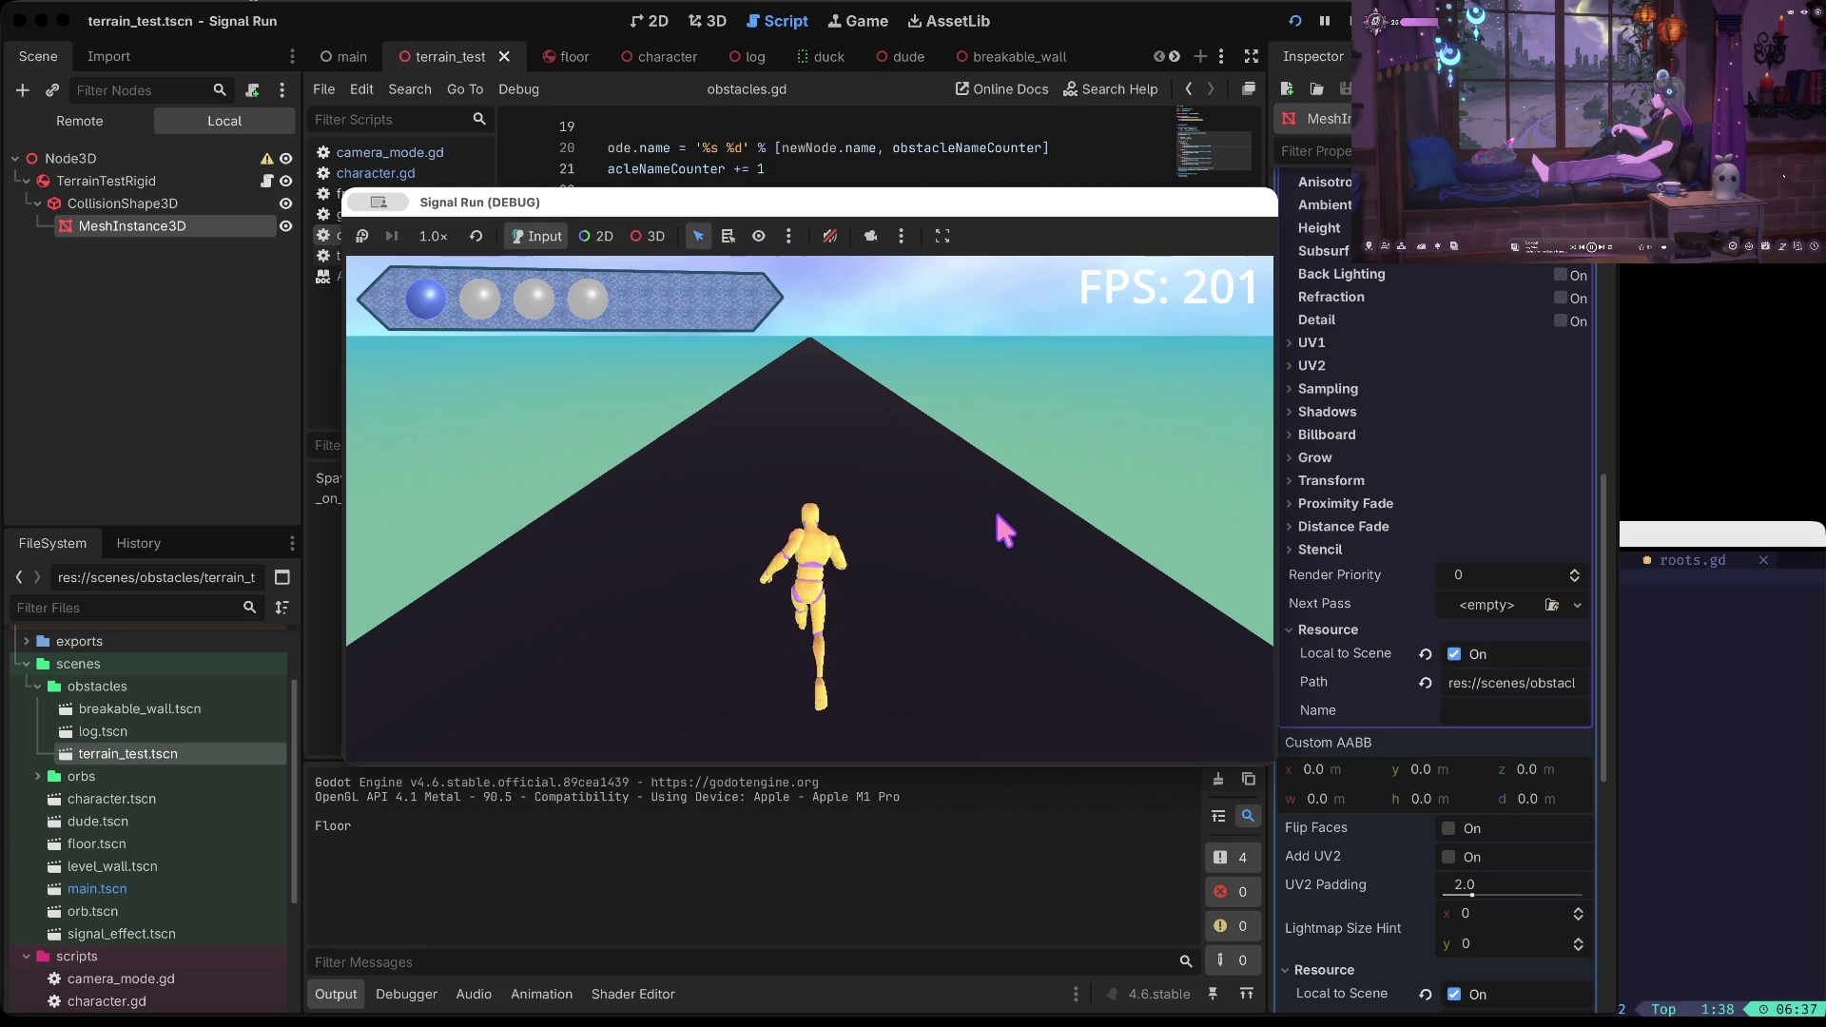
Jump, duck and shift right until crashing into a red log, then stop the game
key("space")
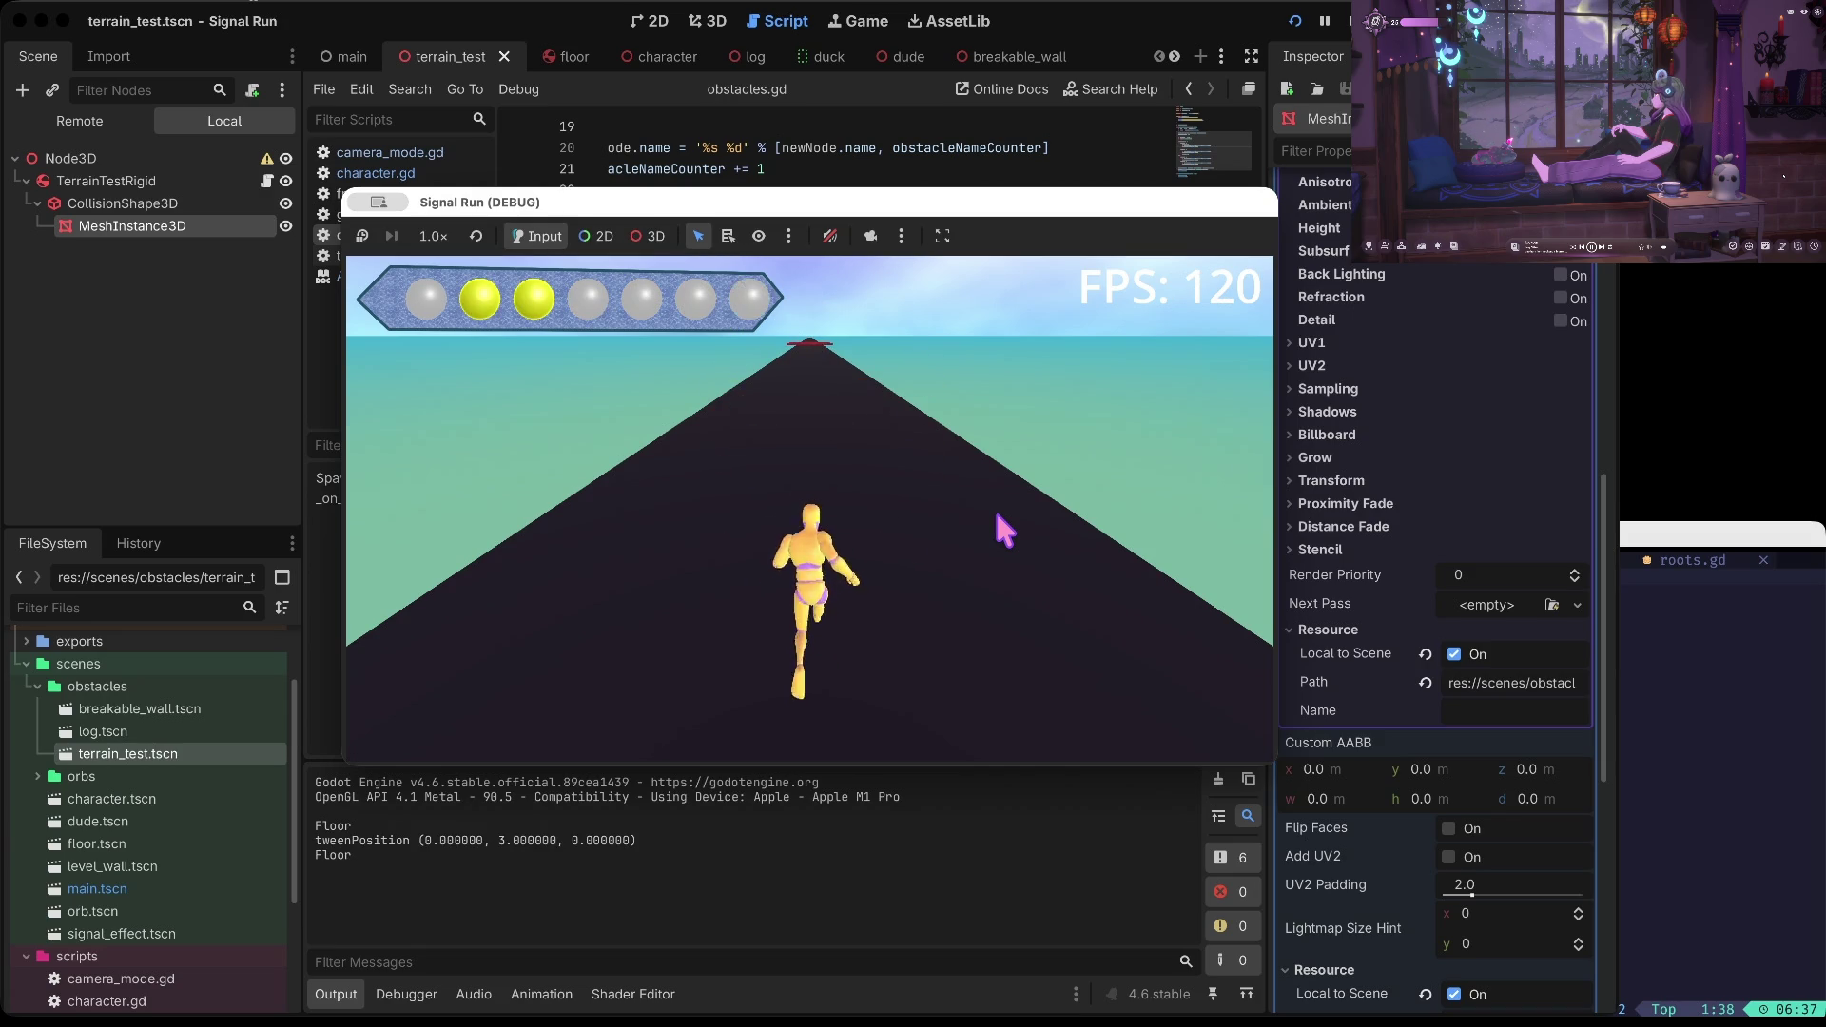
key("Down")
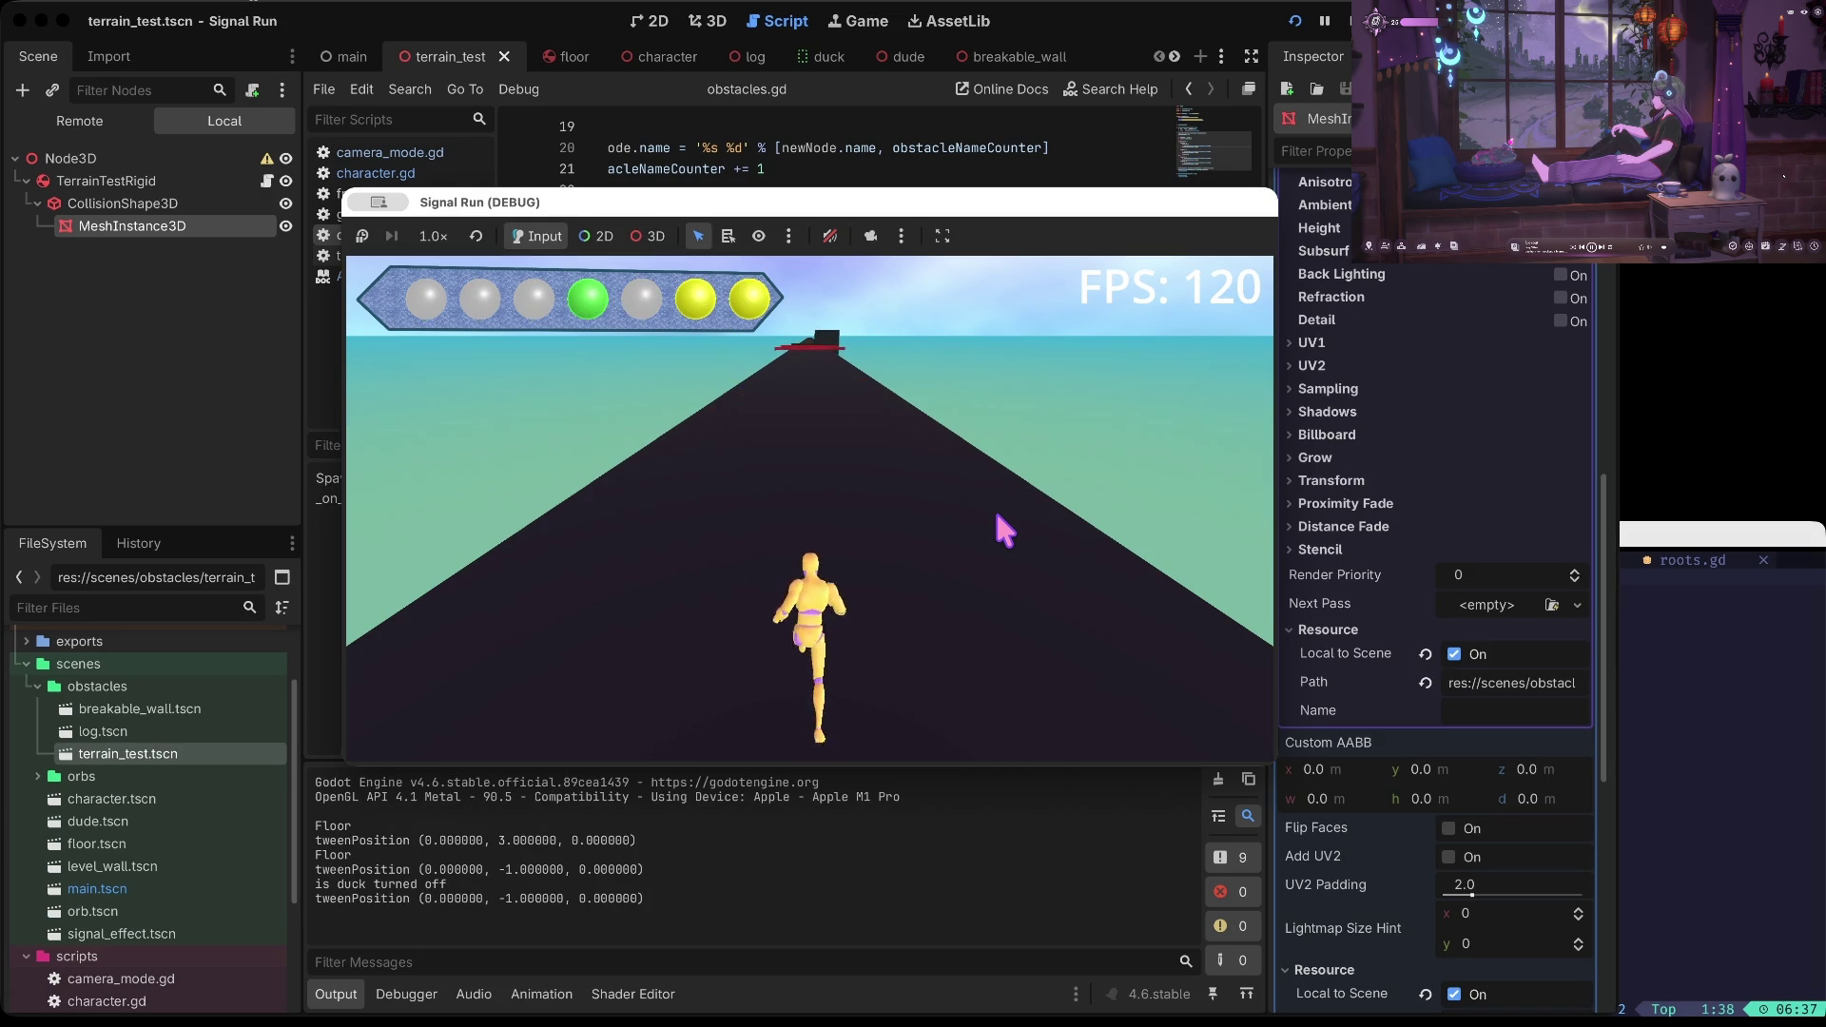
key("Right")
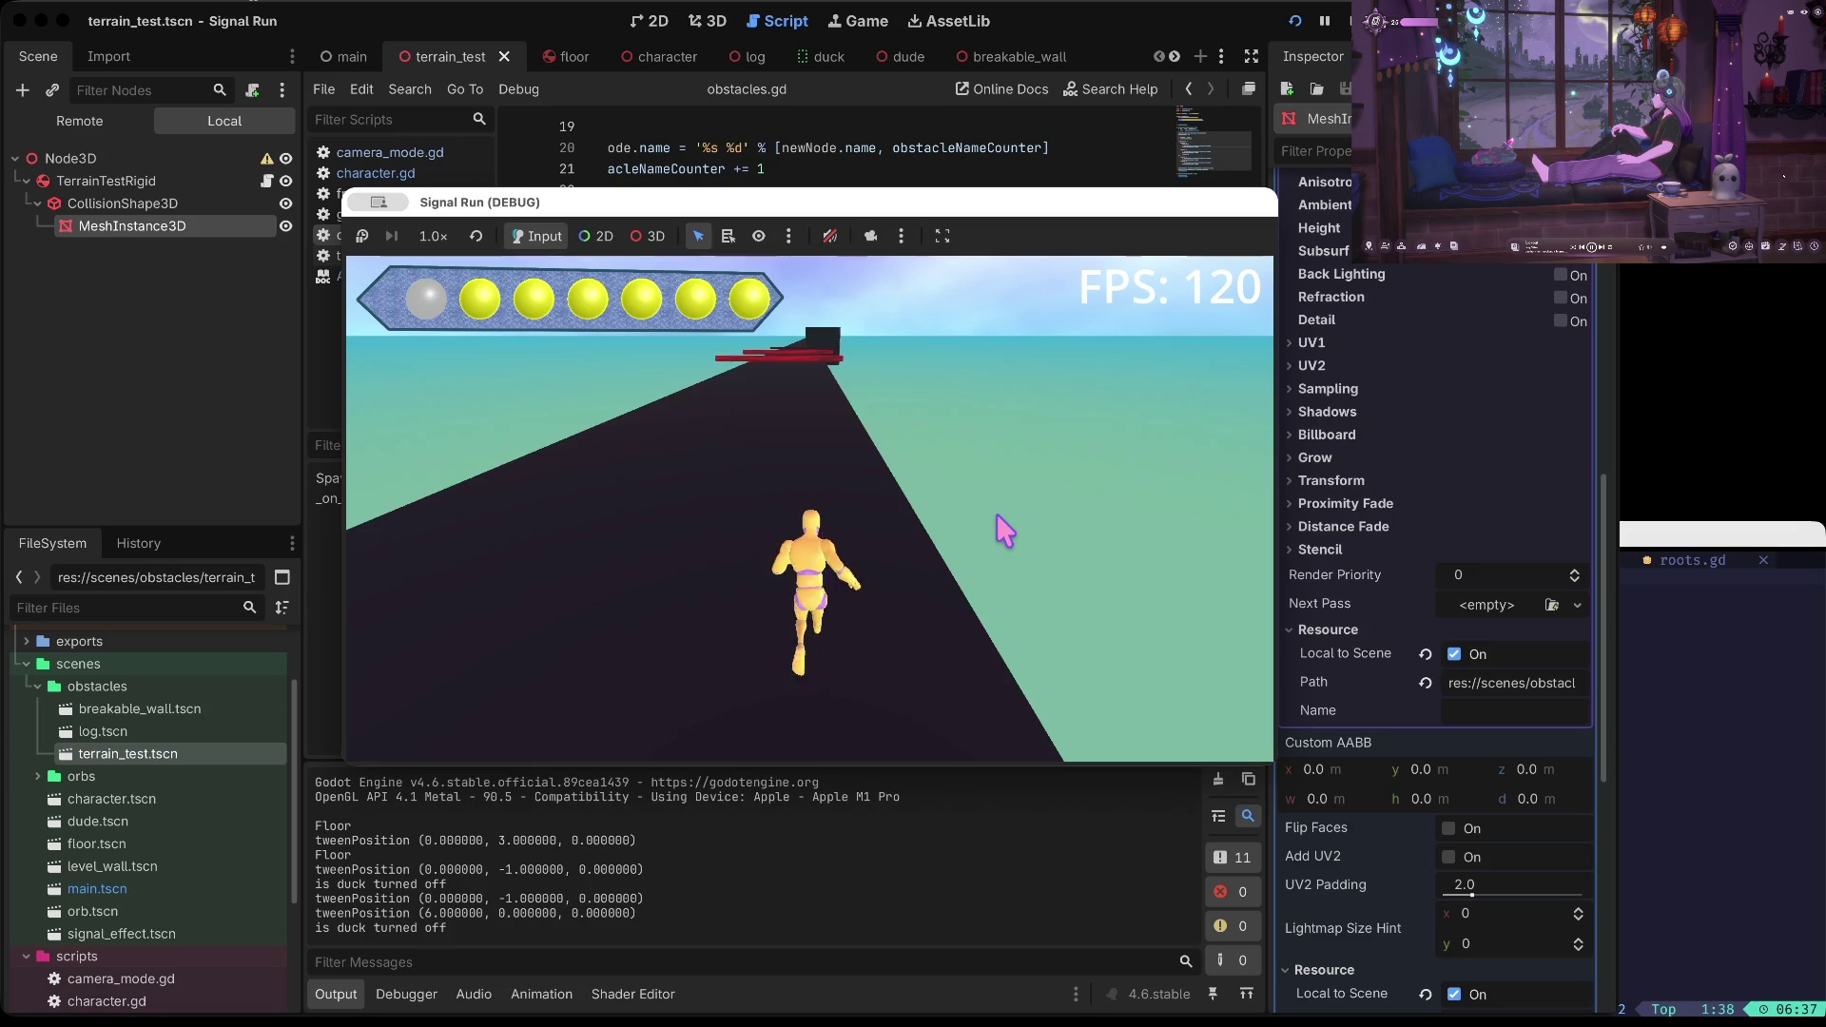
key("Down")
key("Down")
key("Down")
key("Down")
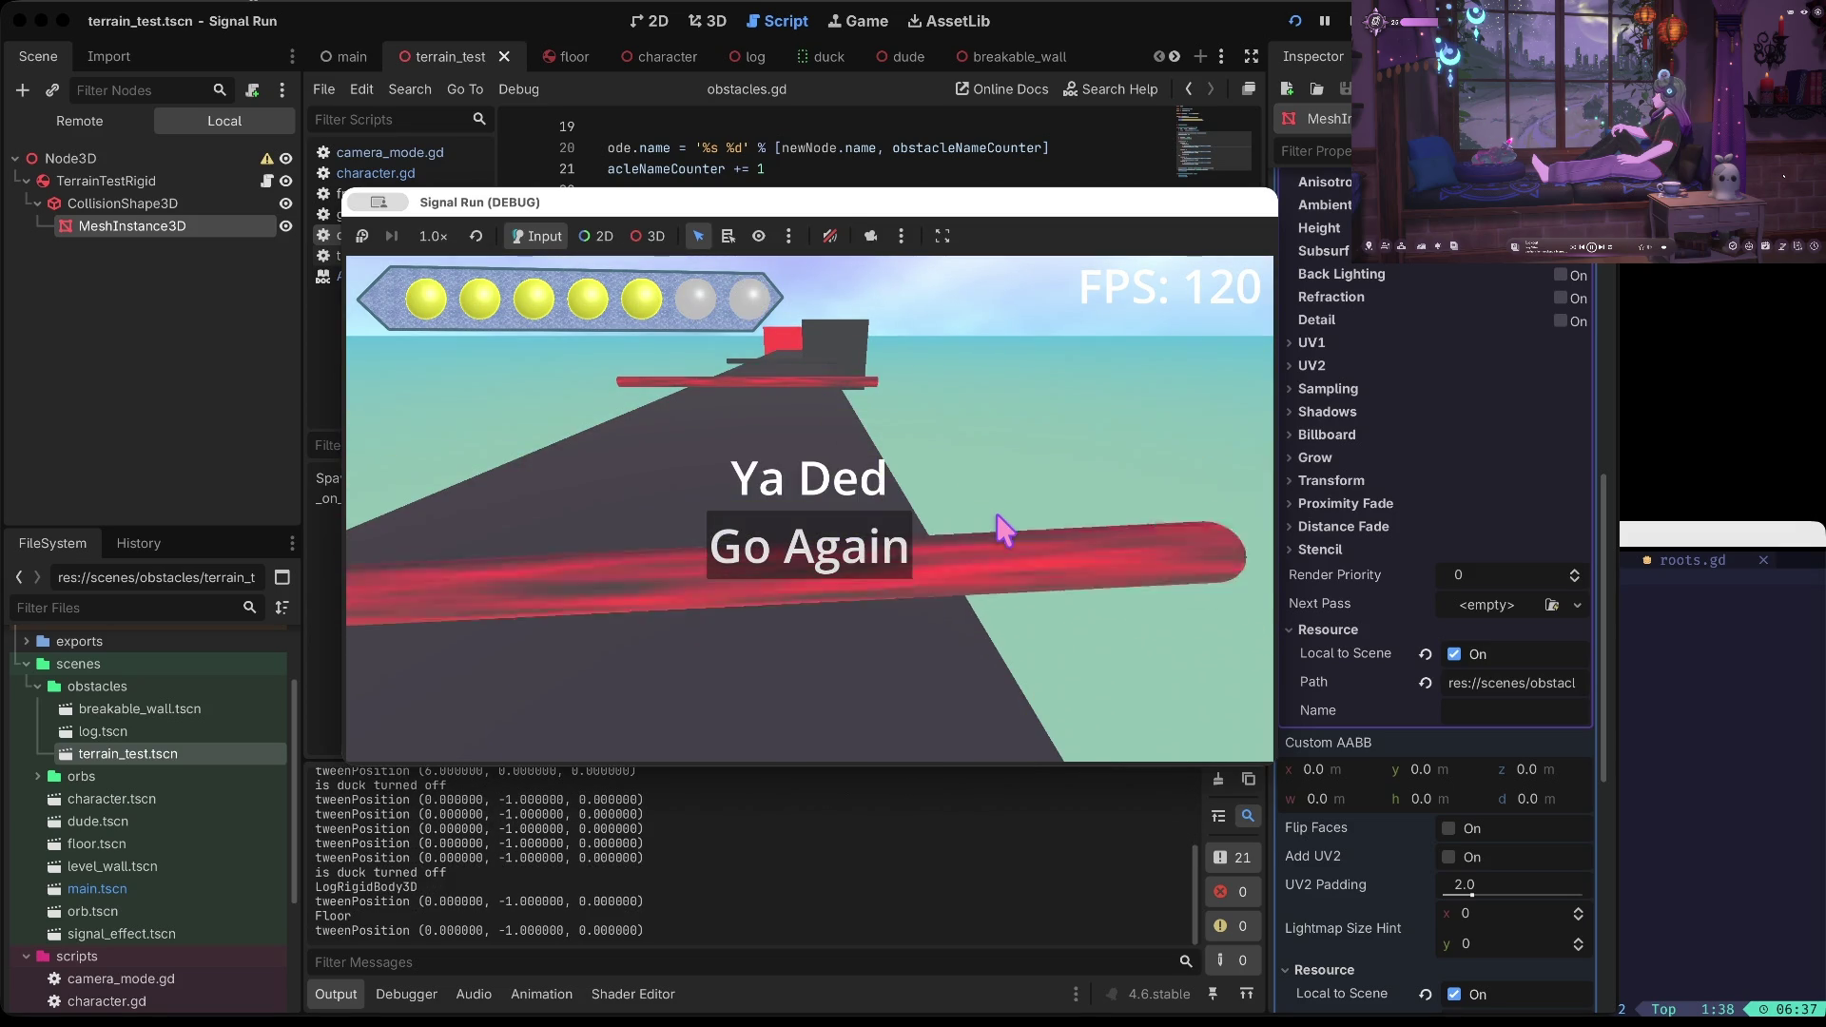
key("Down")
key("Down")
key("Down")
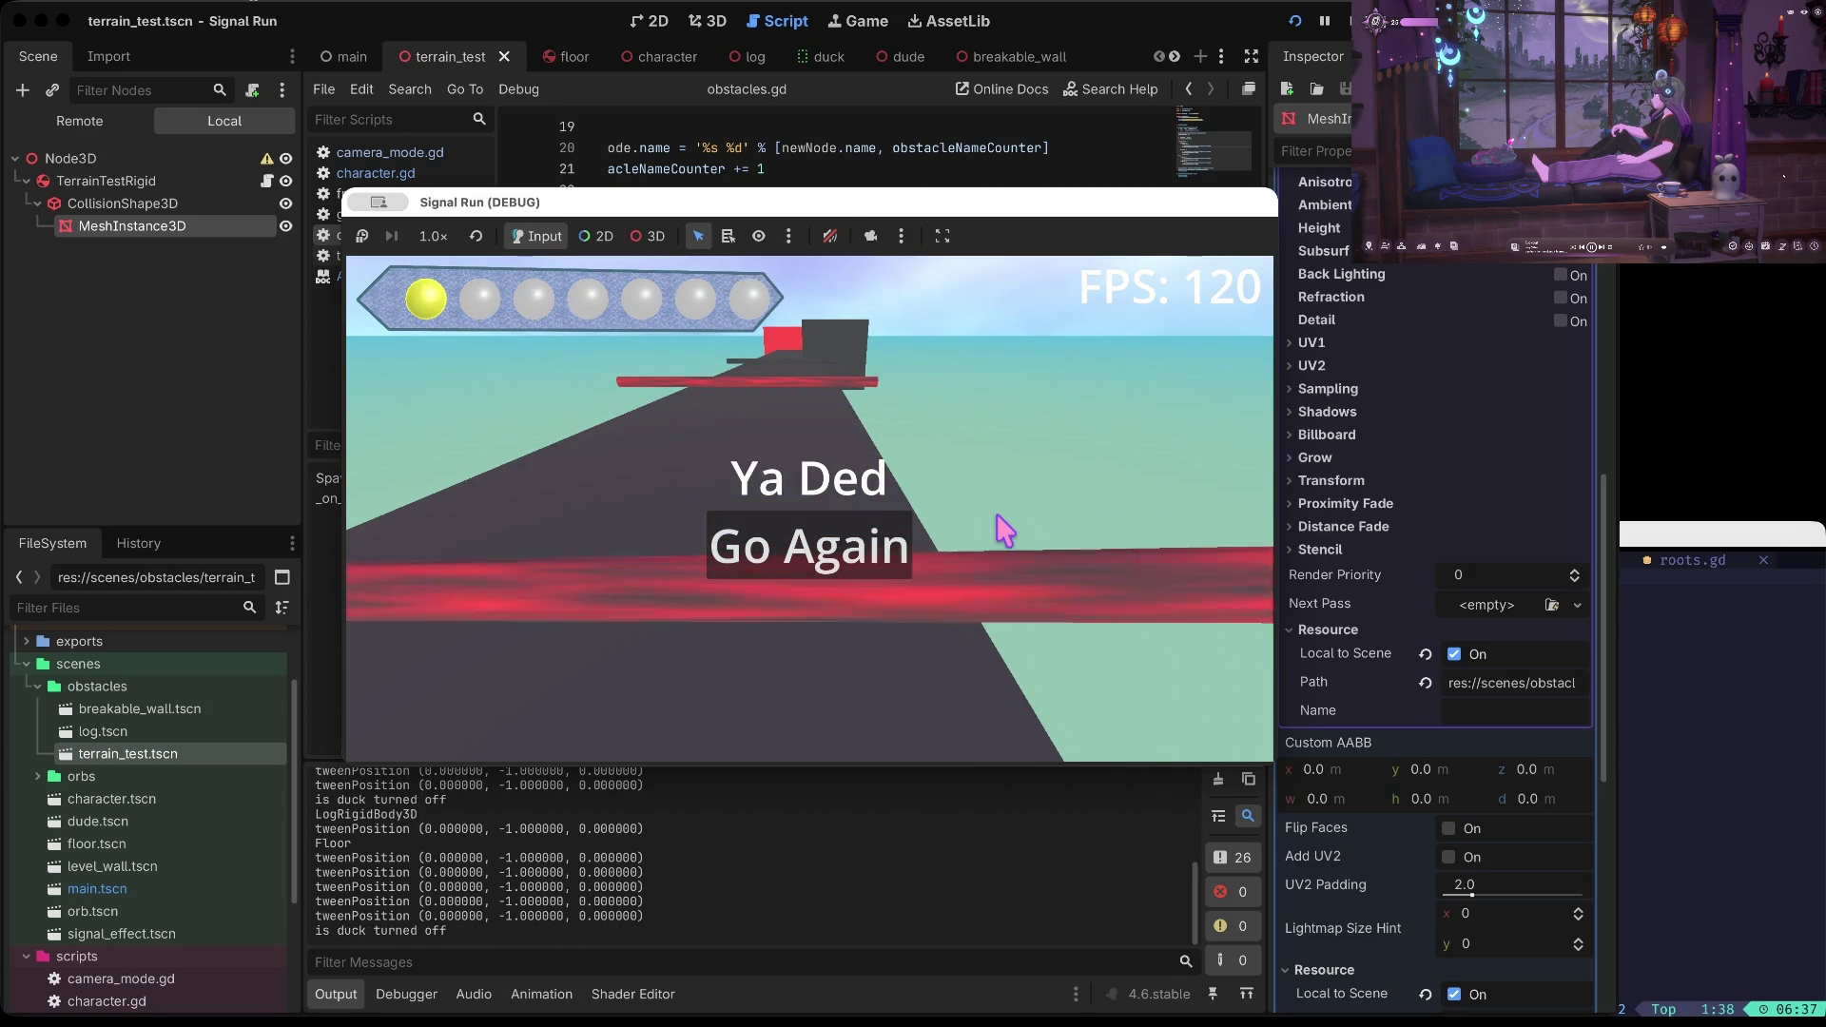
key("Down")
key("Down")
key("F8")
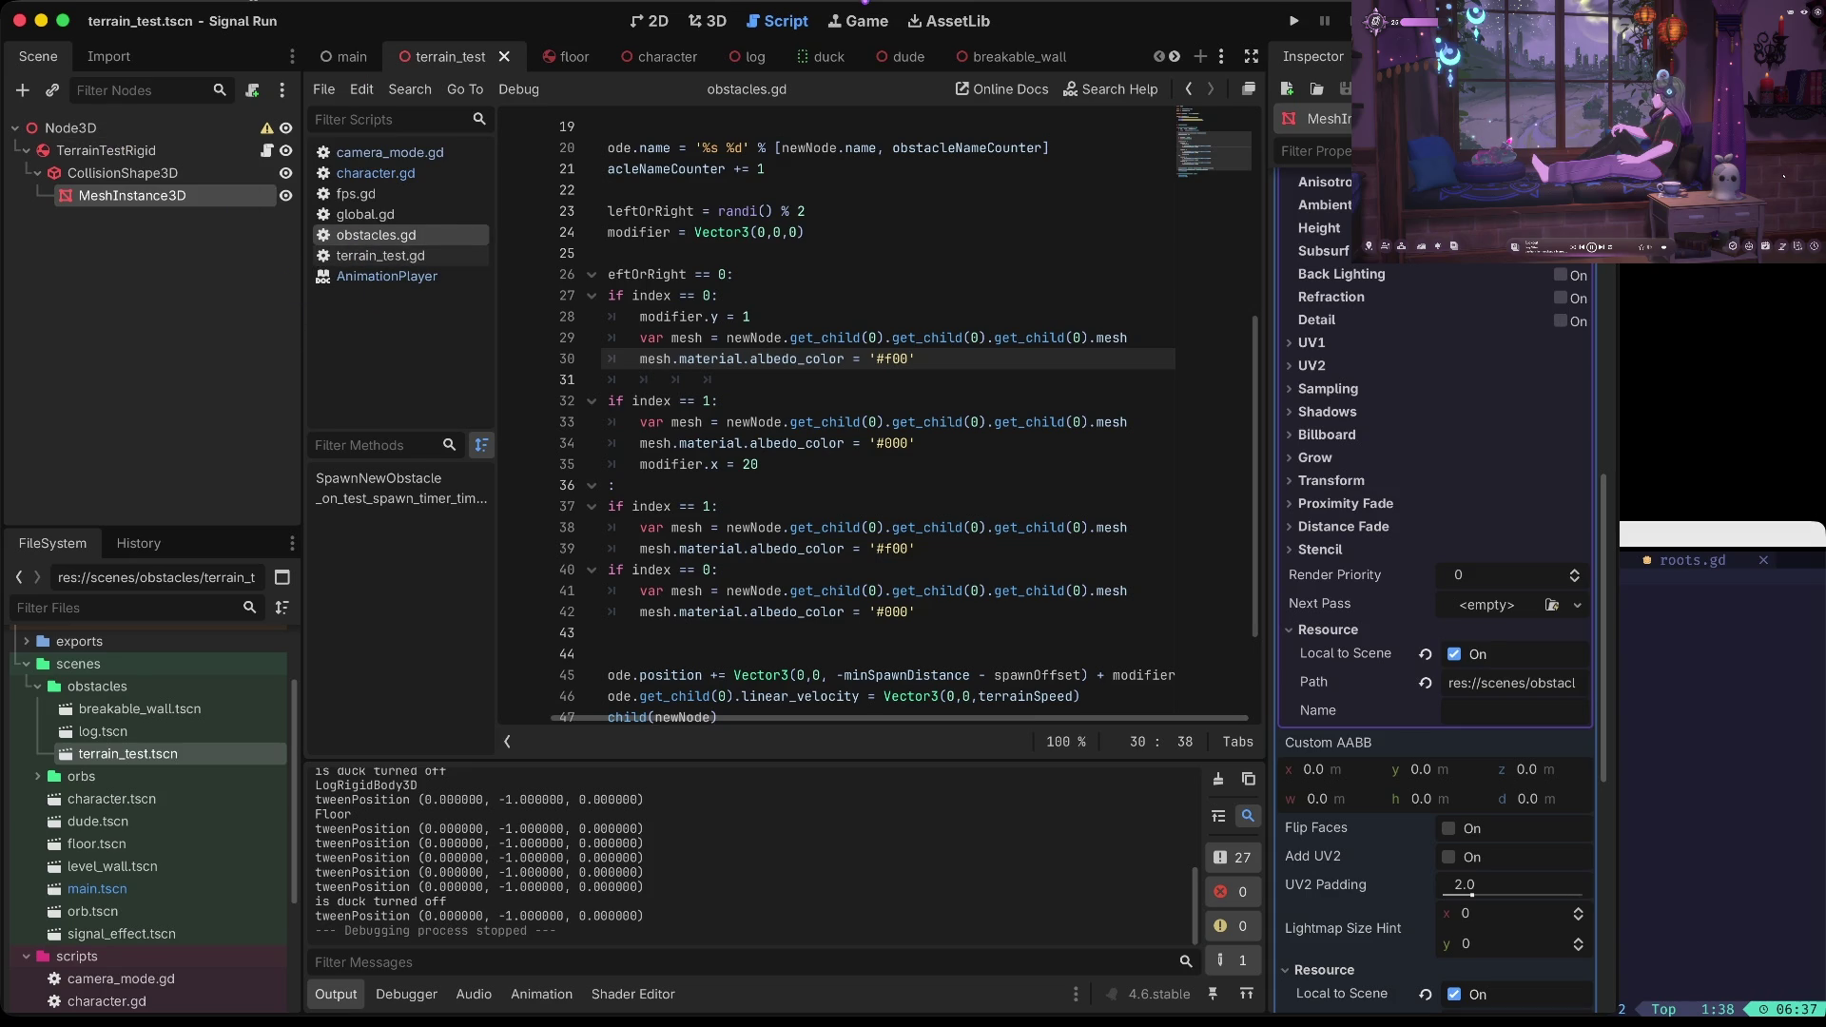
Open log.tscn in the 3D view, orbit around the log, then open obstacles.gd
left_click(659, 23)
left_click(712, 23)
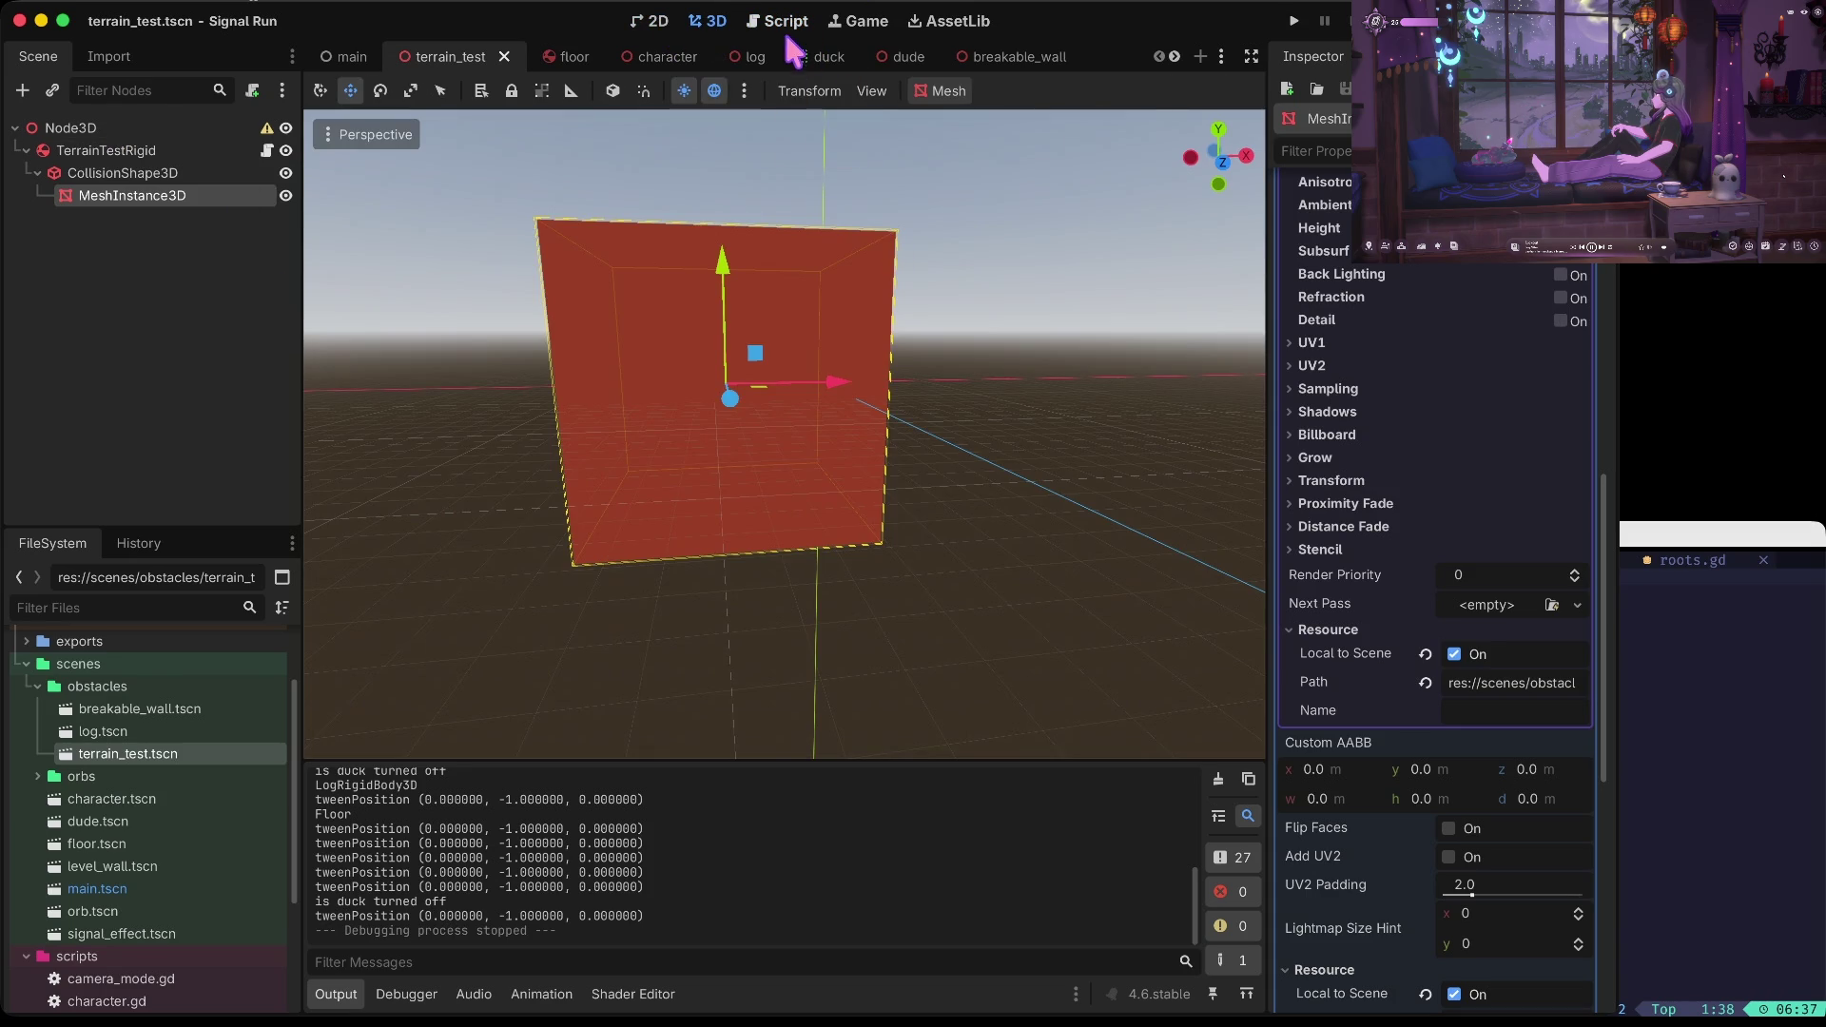
double_click(110, 733)
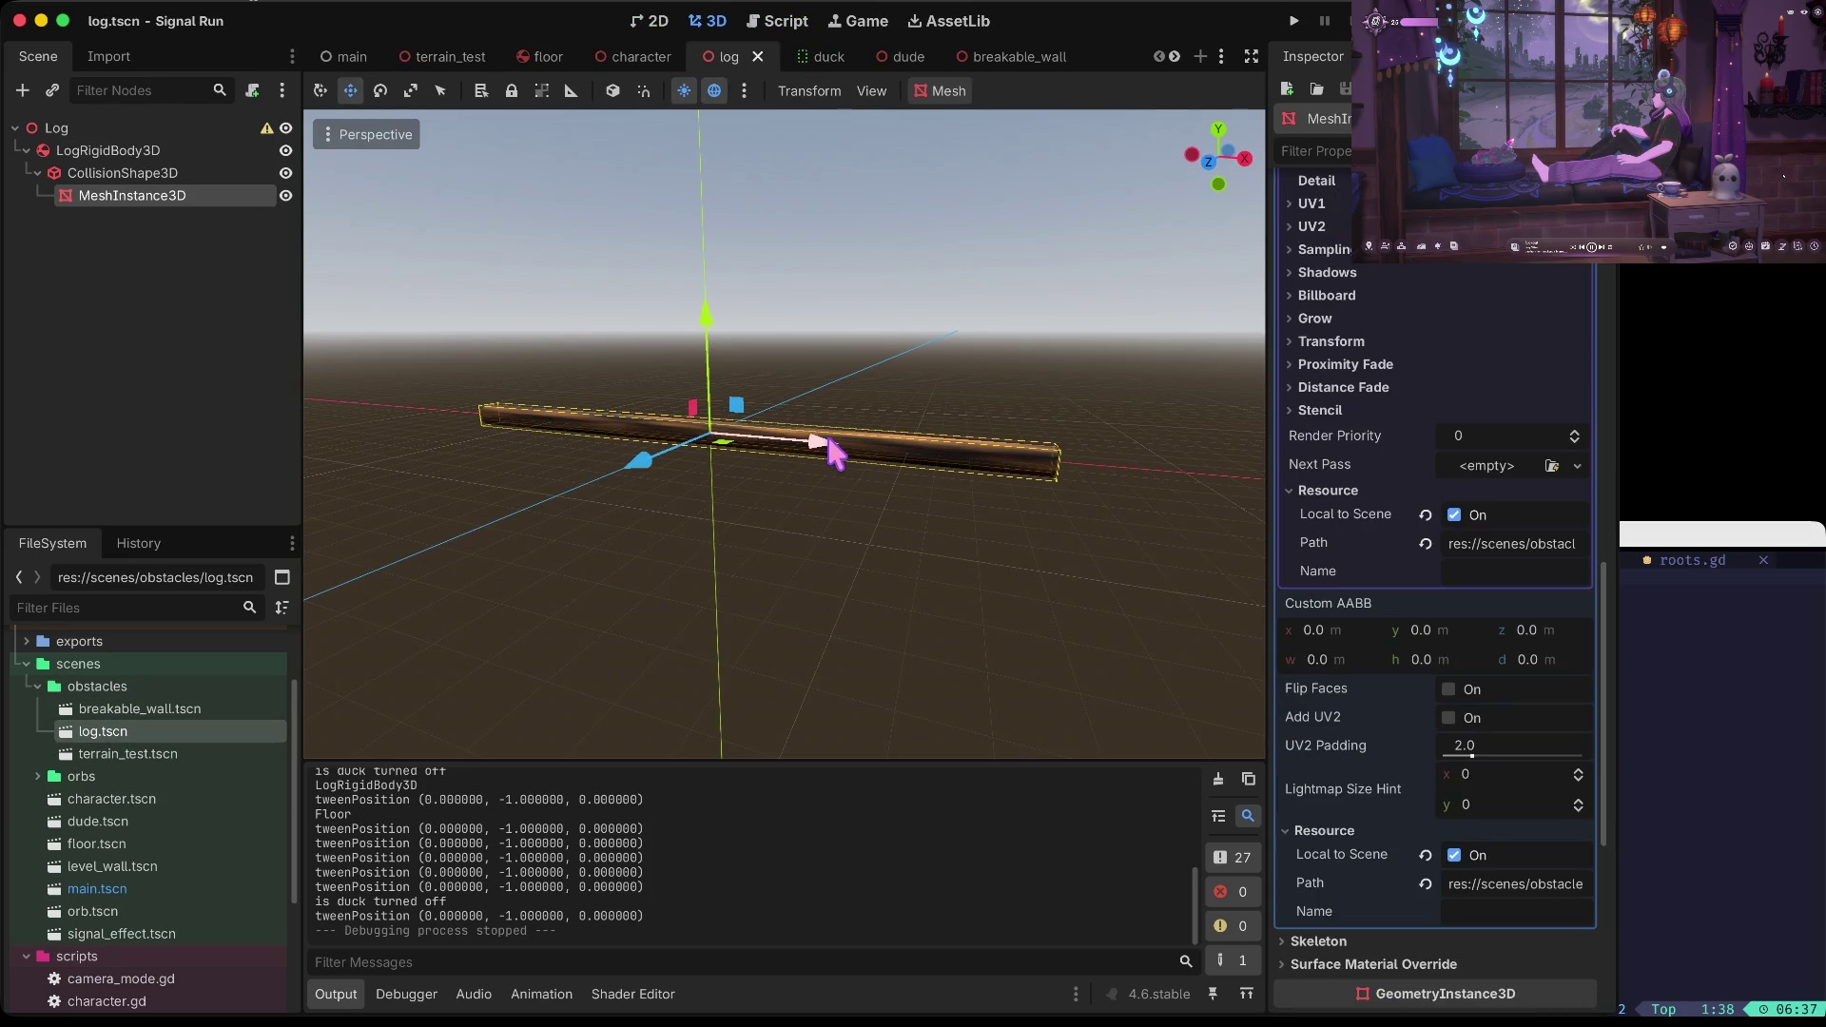
left_click_drag(708, 485, 708, 485)
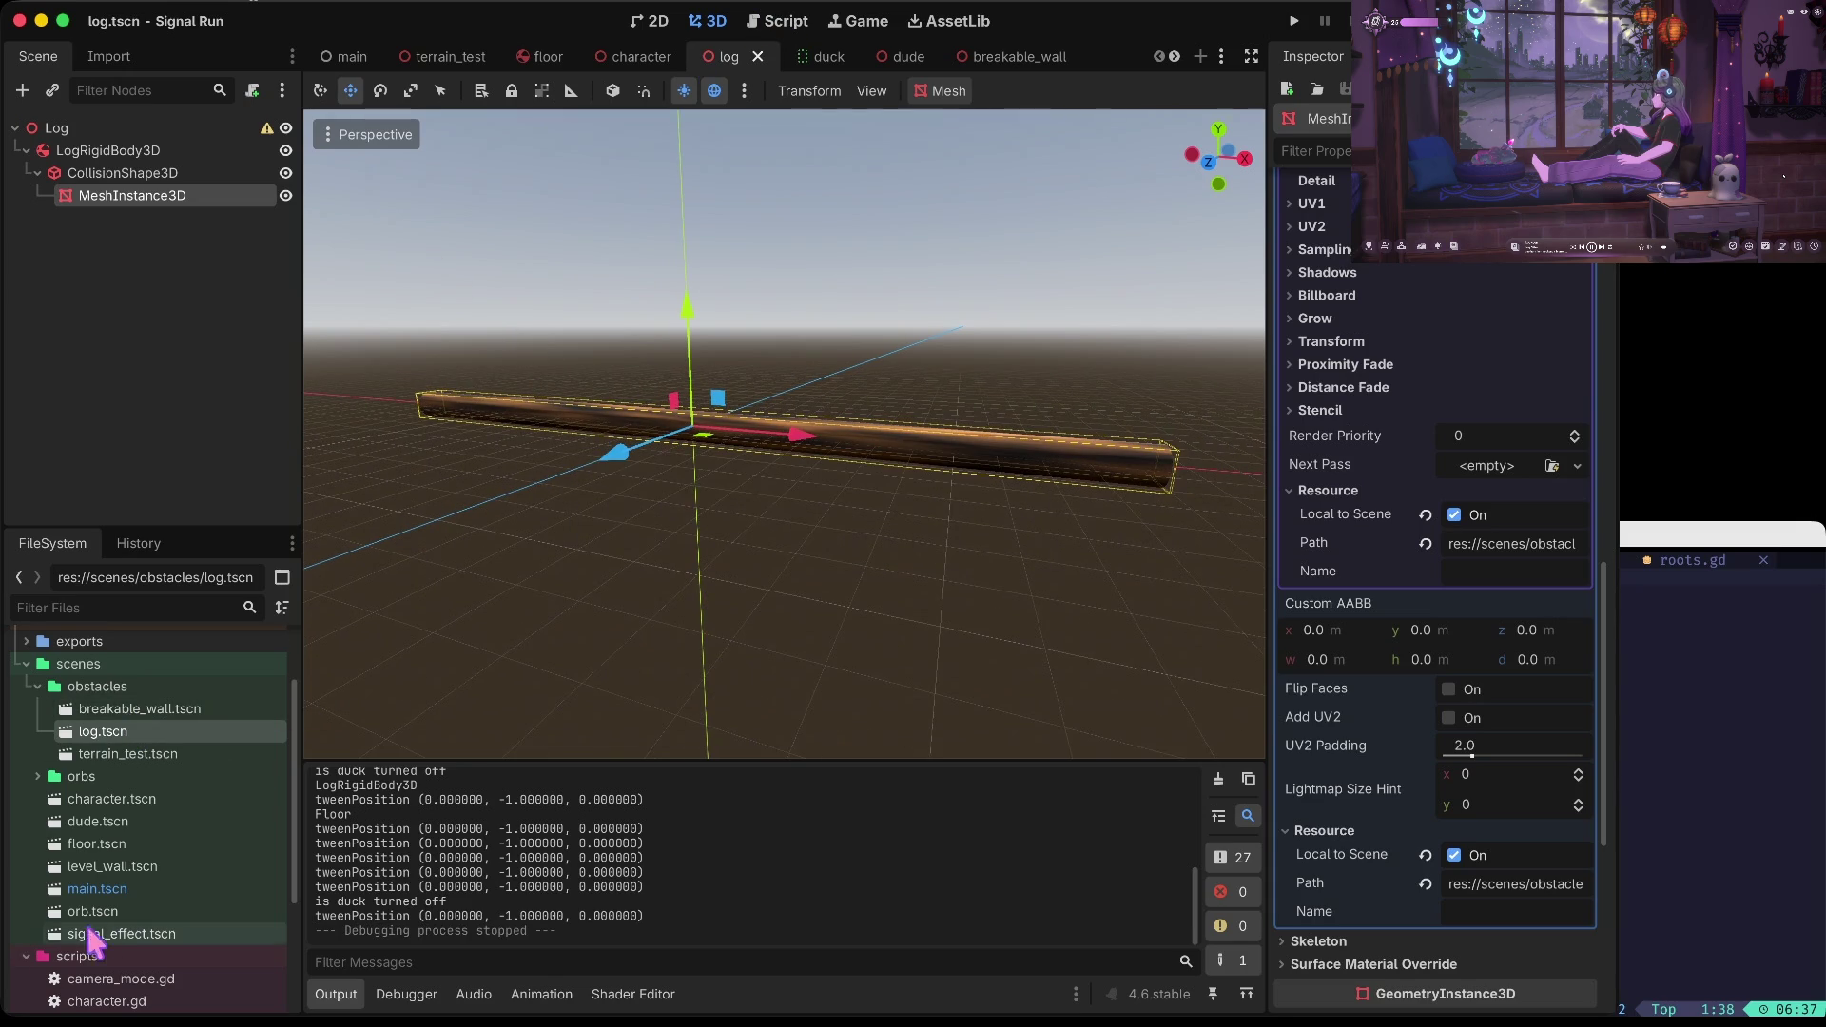
scroll(119, 913, "down", 3)
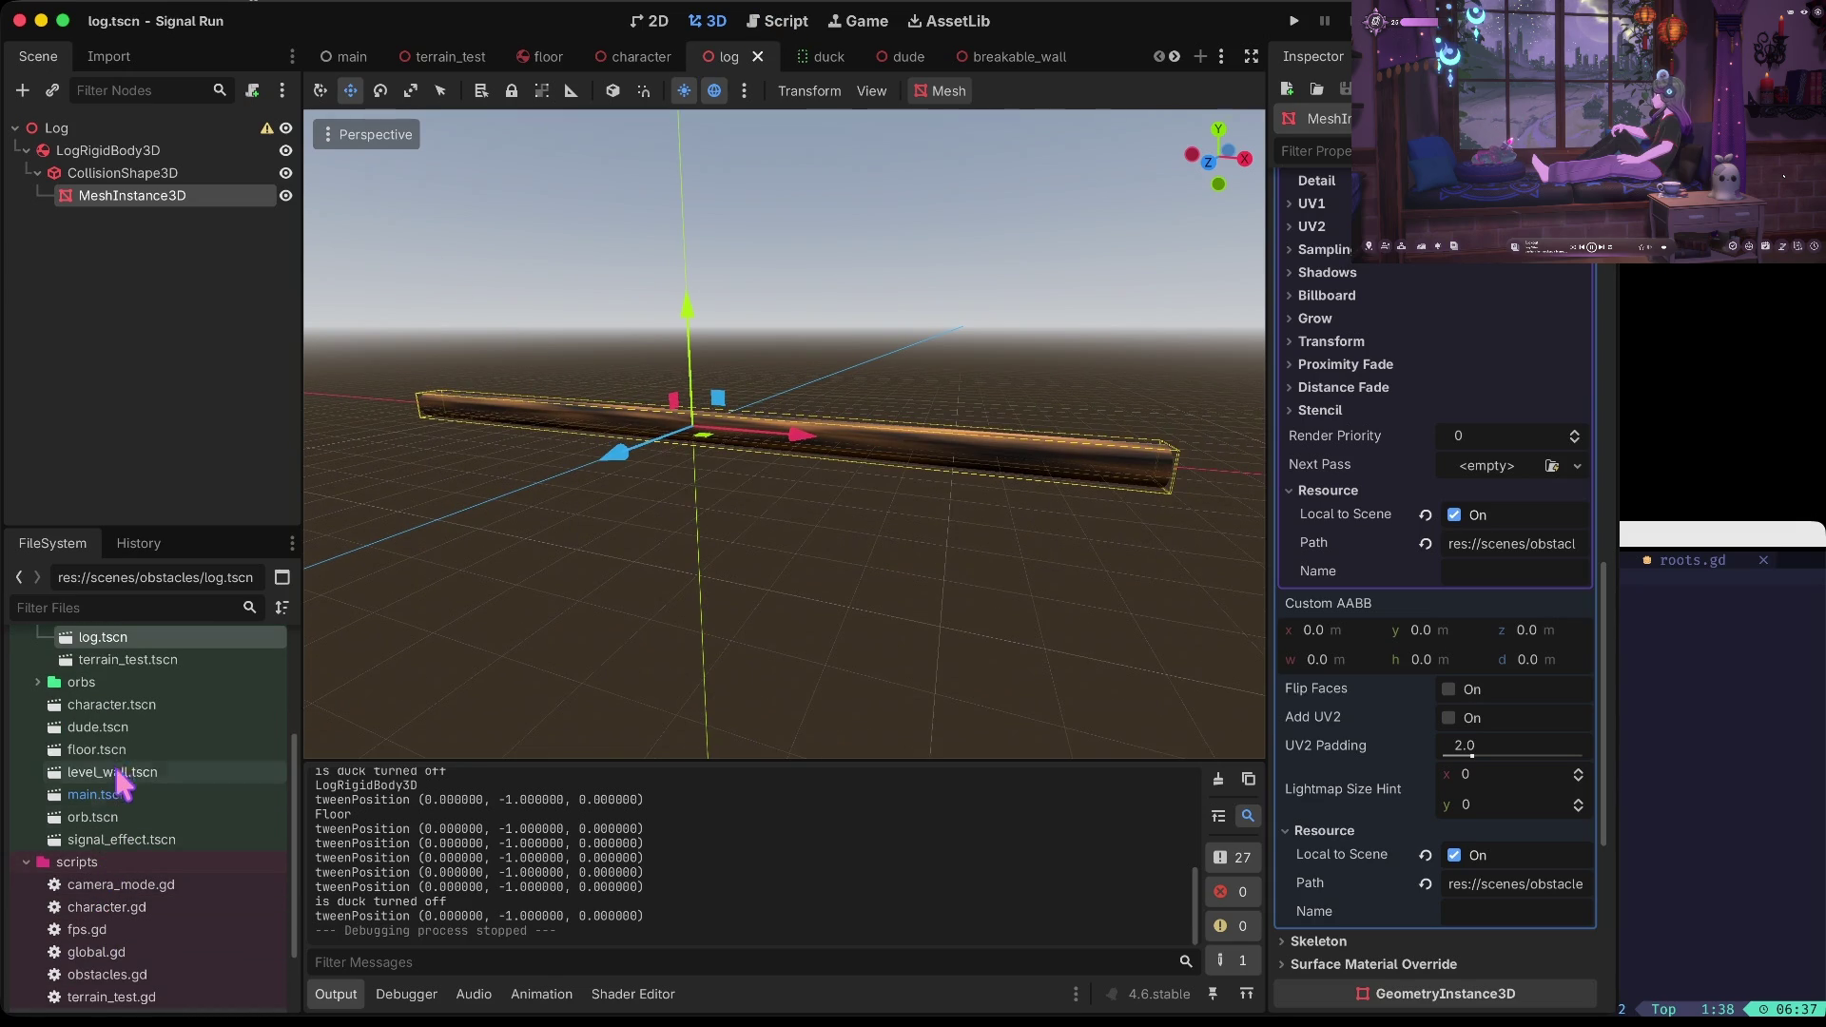
scroll(114, 913, "down", 2)
double_click(109, 913)
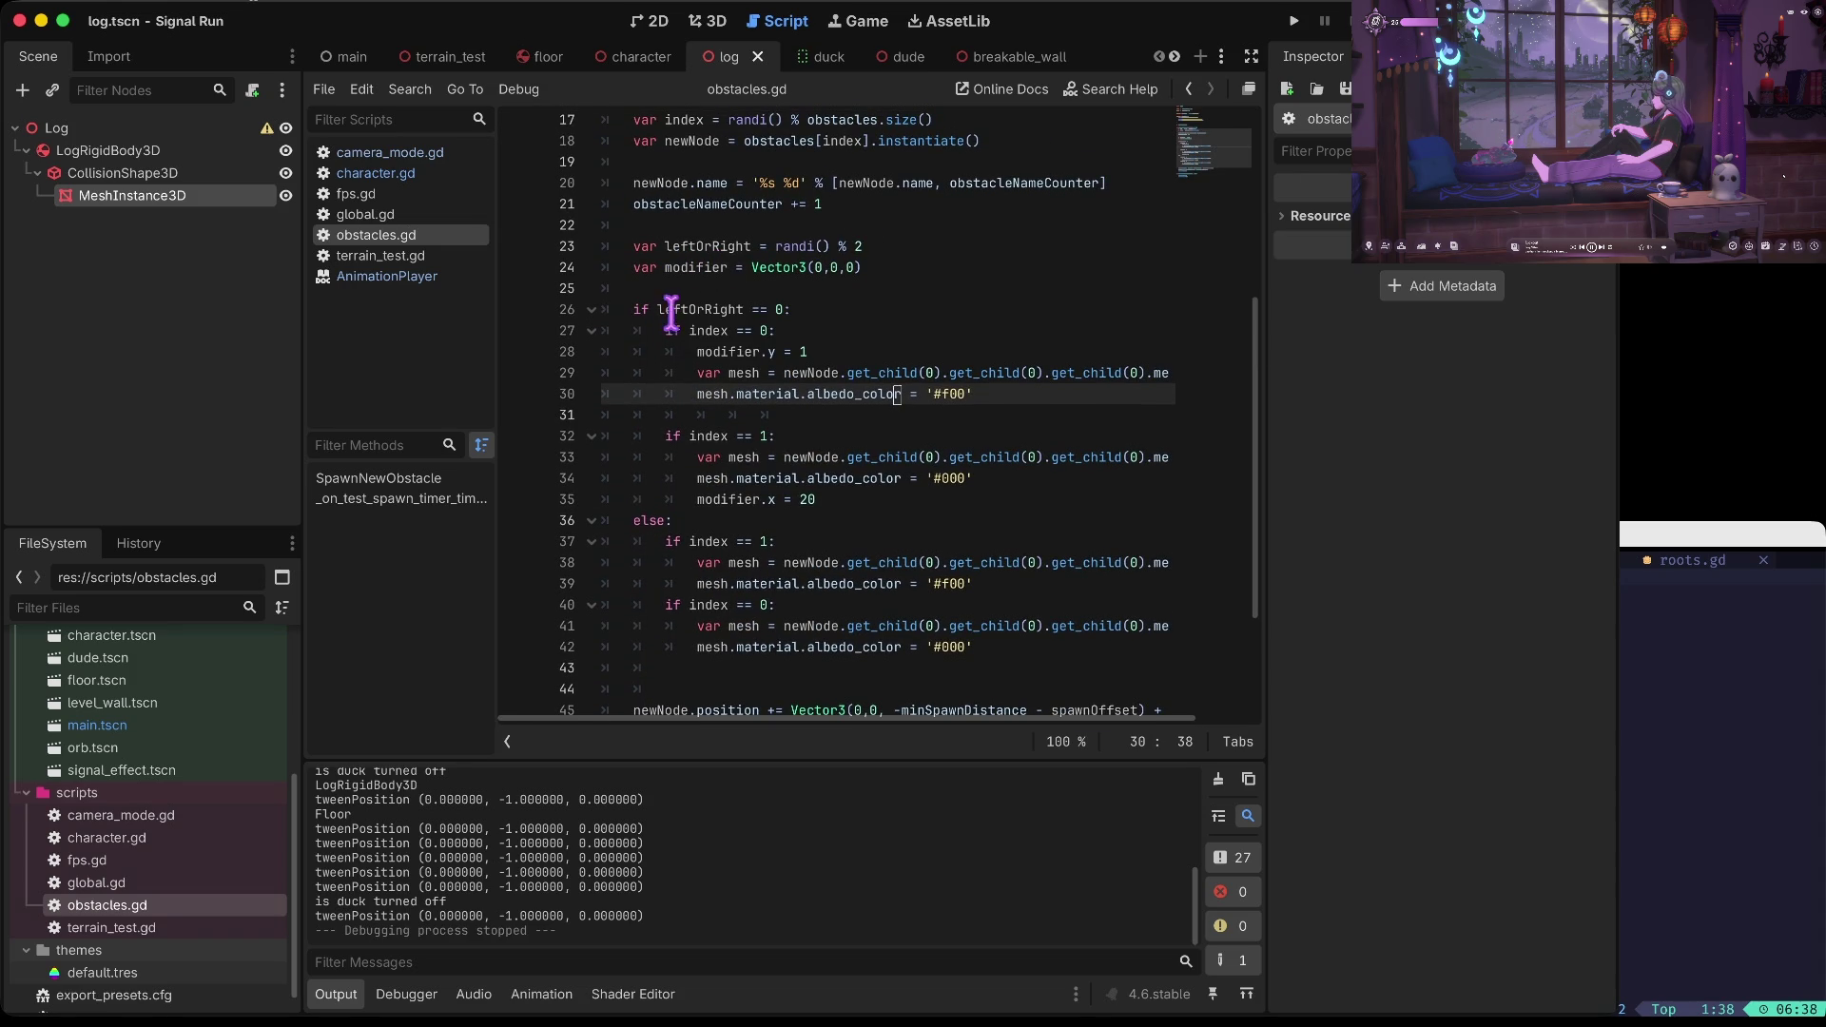
Set line 30's colour to '#000' and line 28's modifier.y to 2, test-running after each
left_click(948, 649)
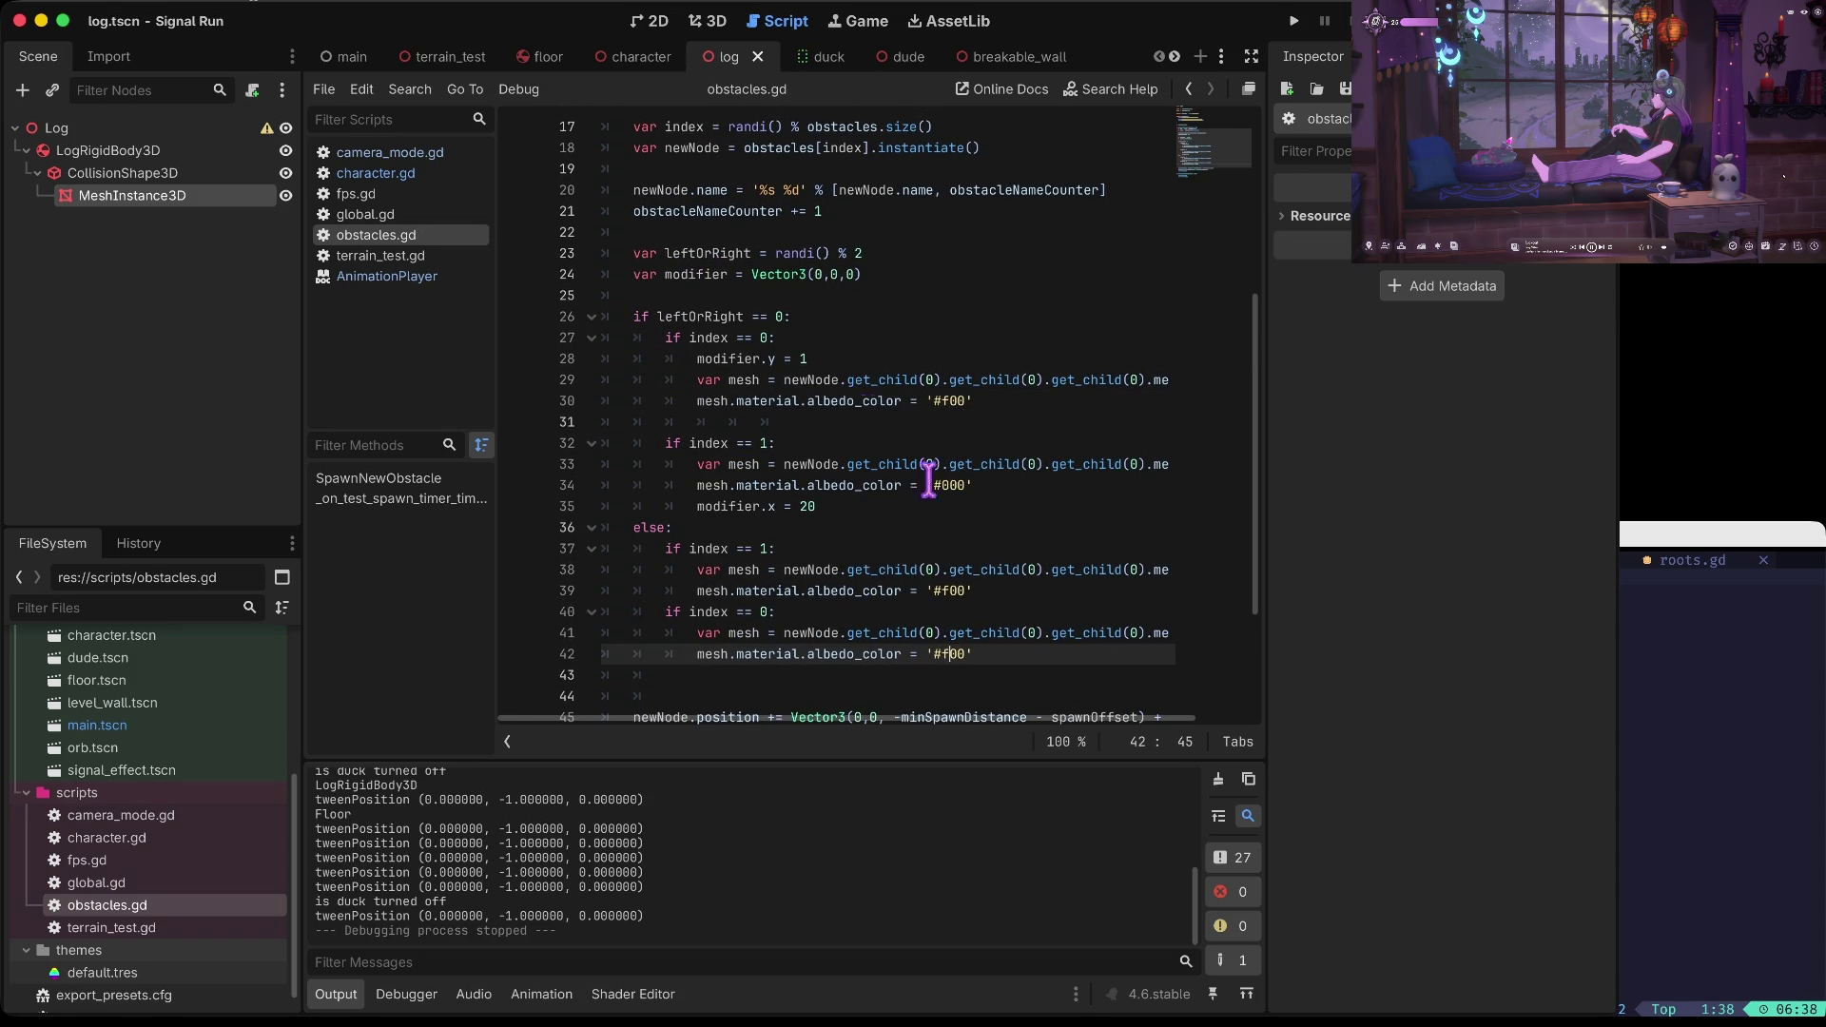
left_click(951, 400)
key("BackSpace")
type("0")
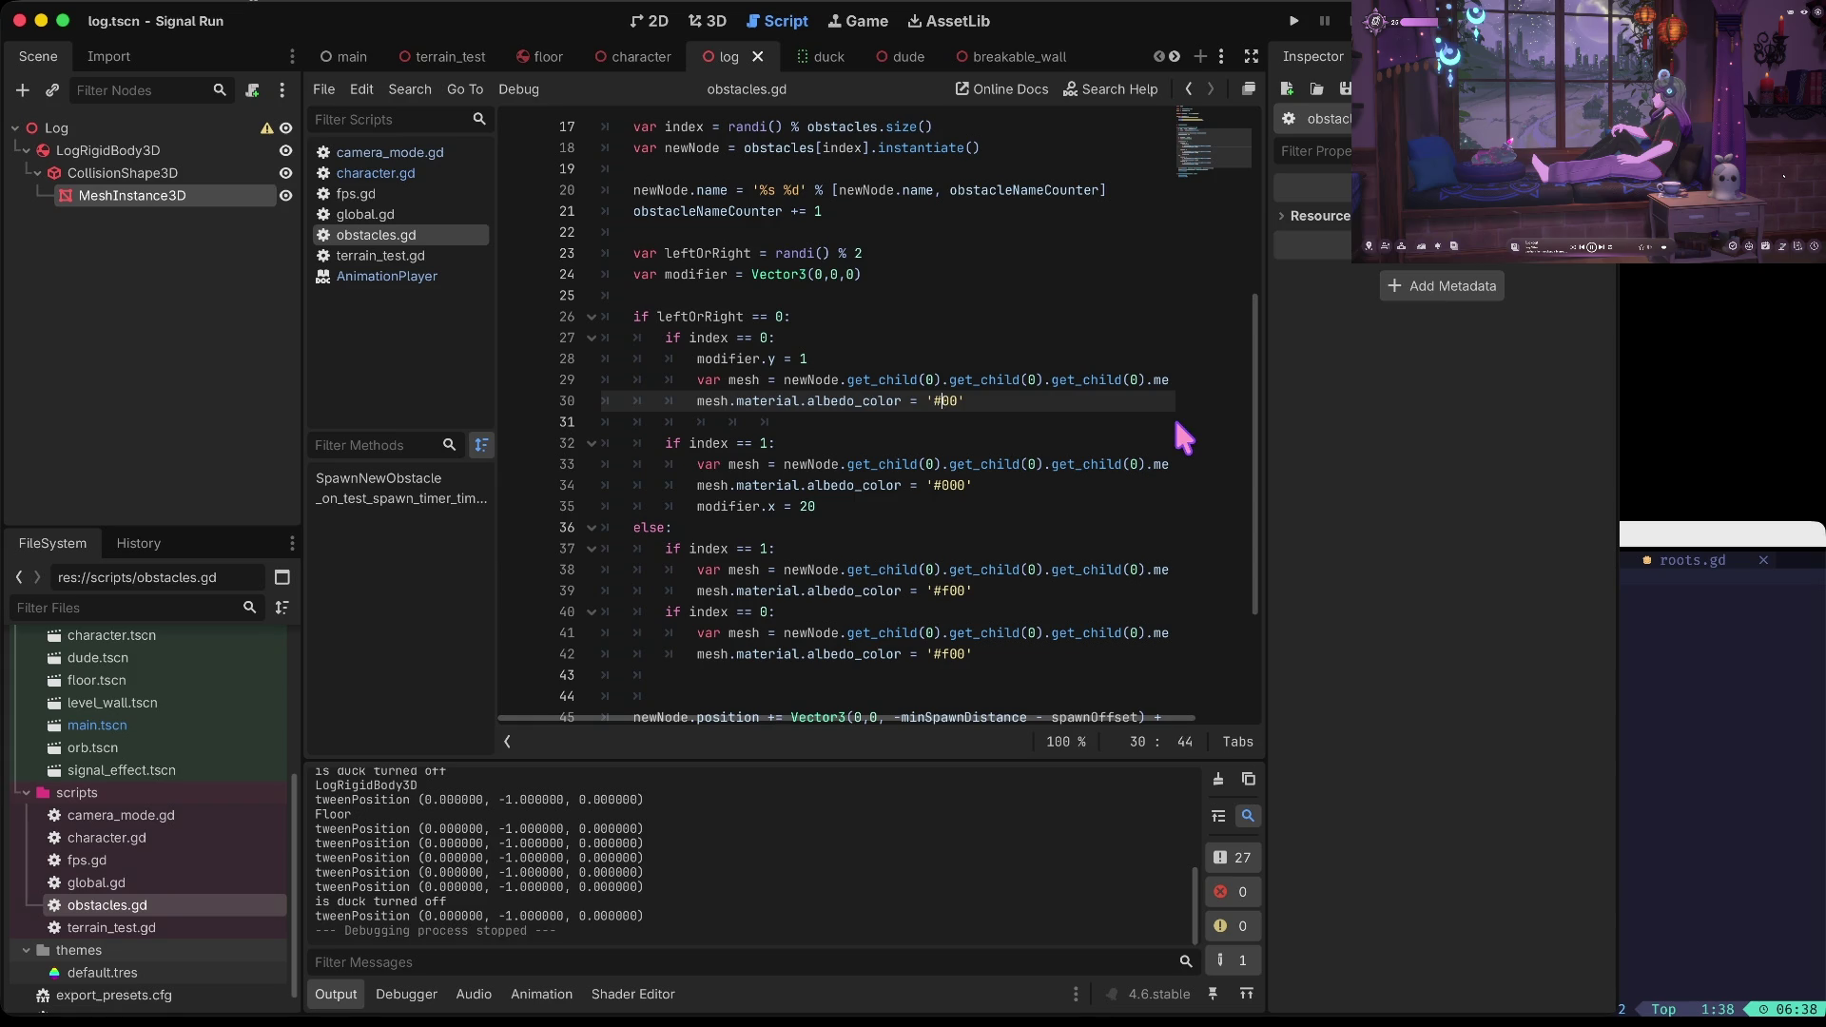
key("super+b")
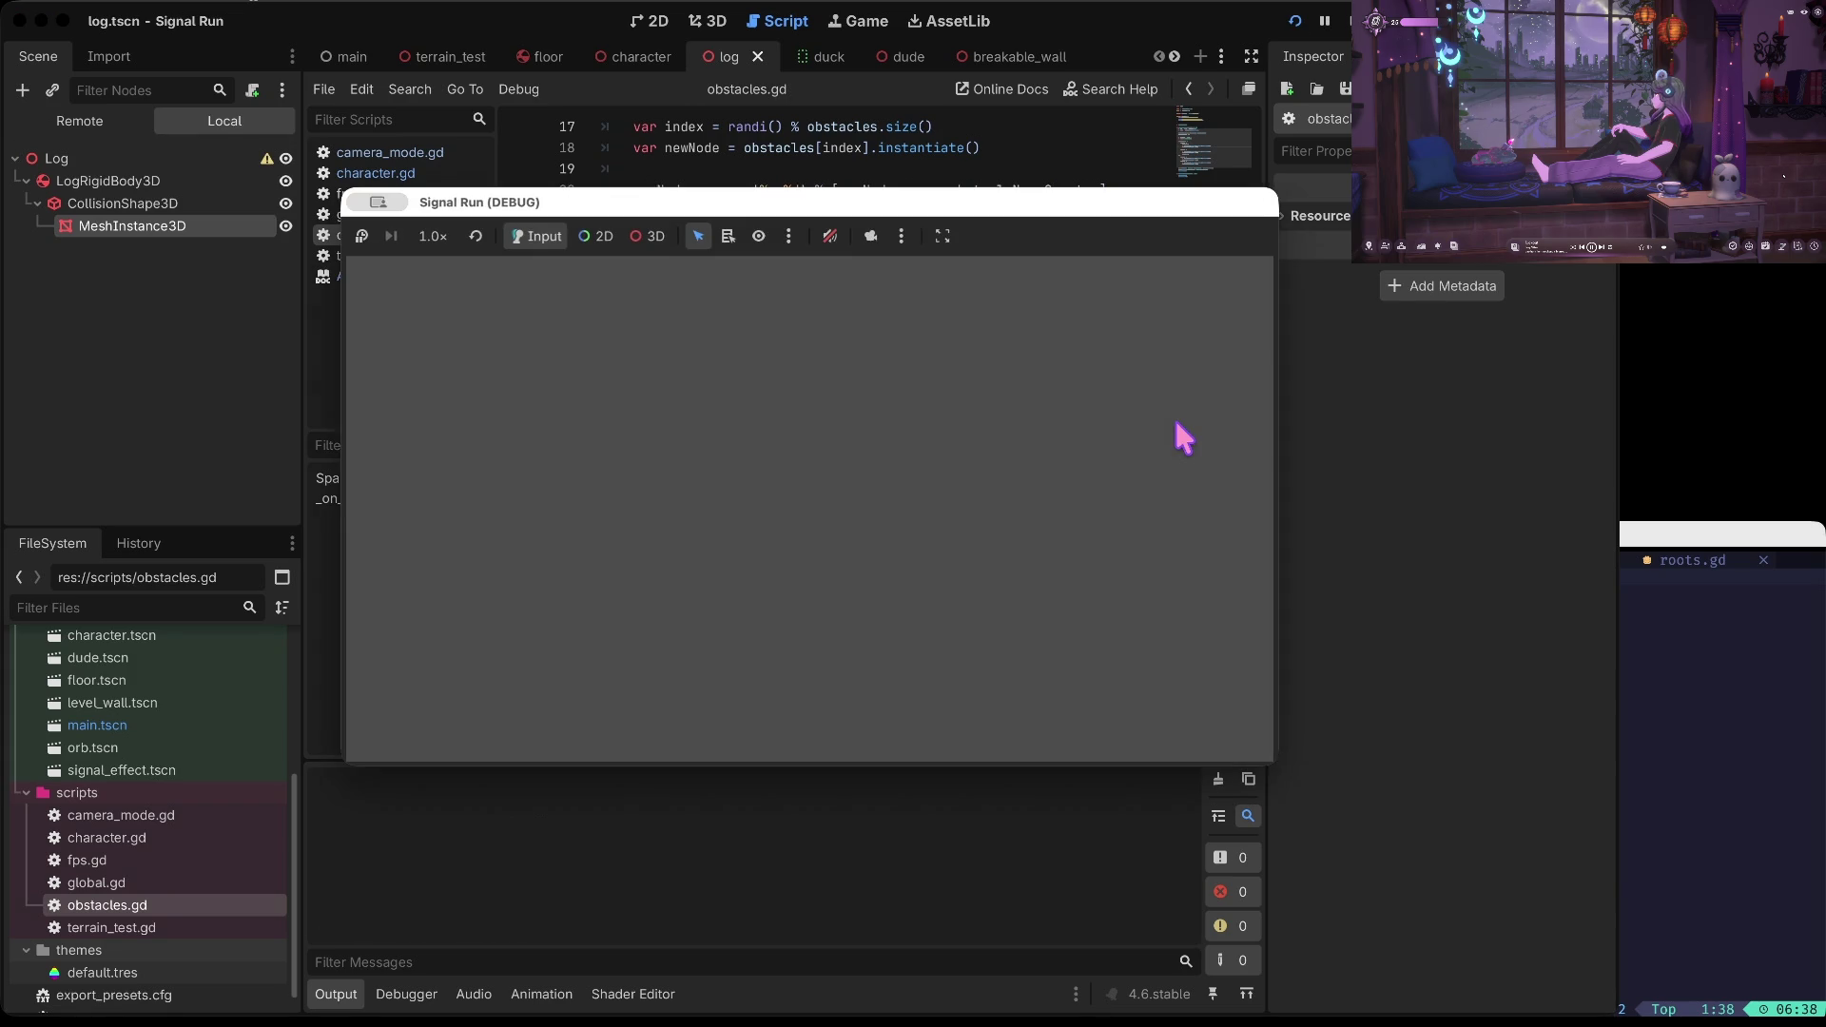
key("super+period")
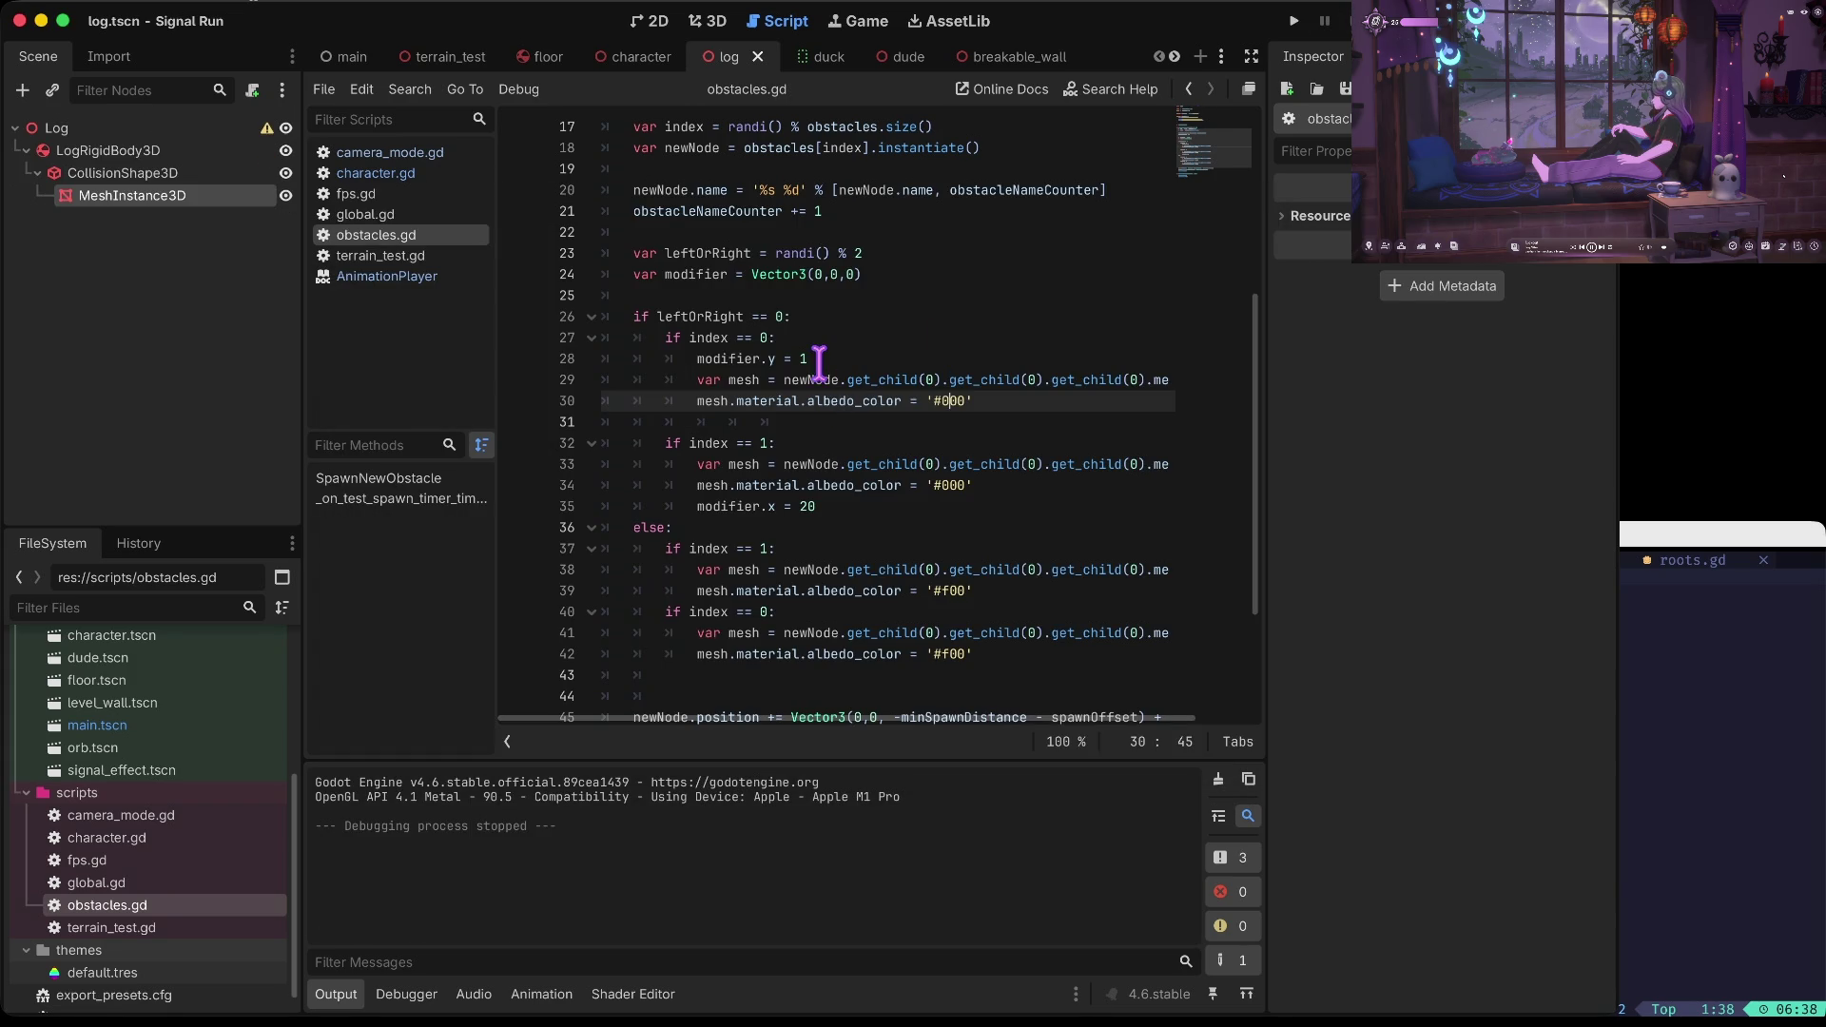
left_click(815, 359)
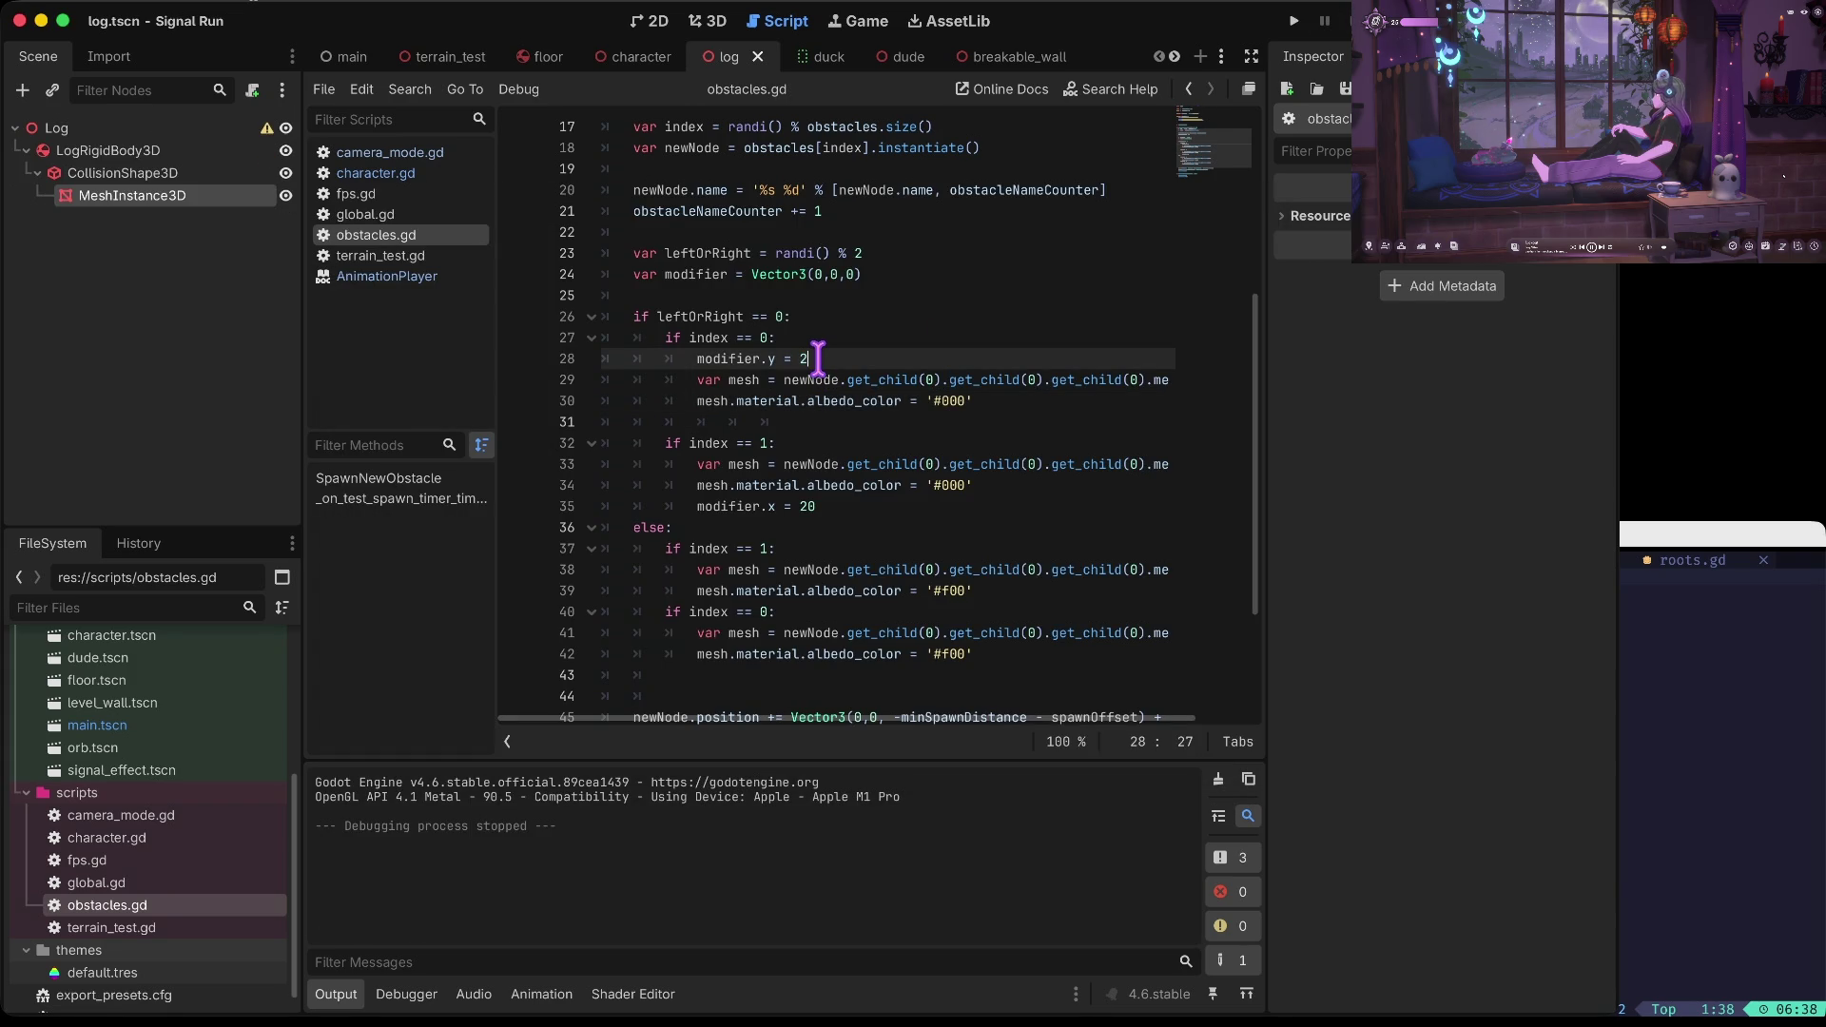
key("super+b")
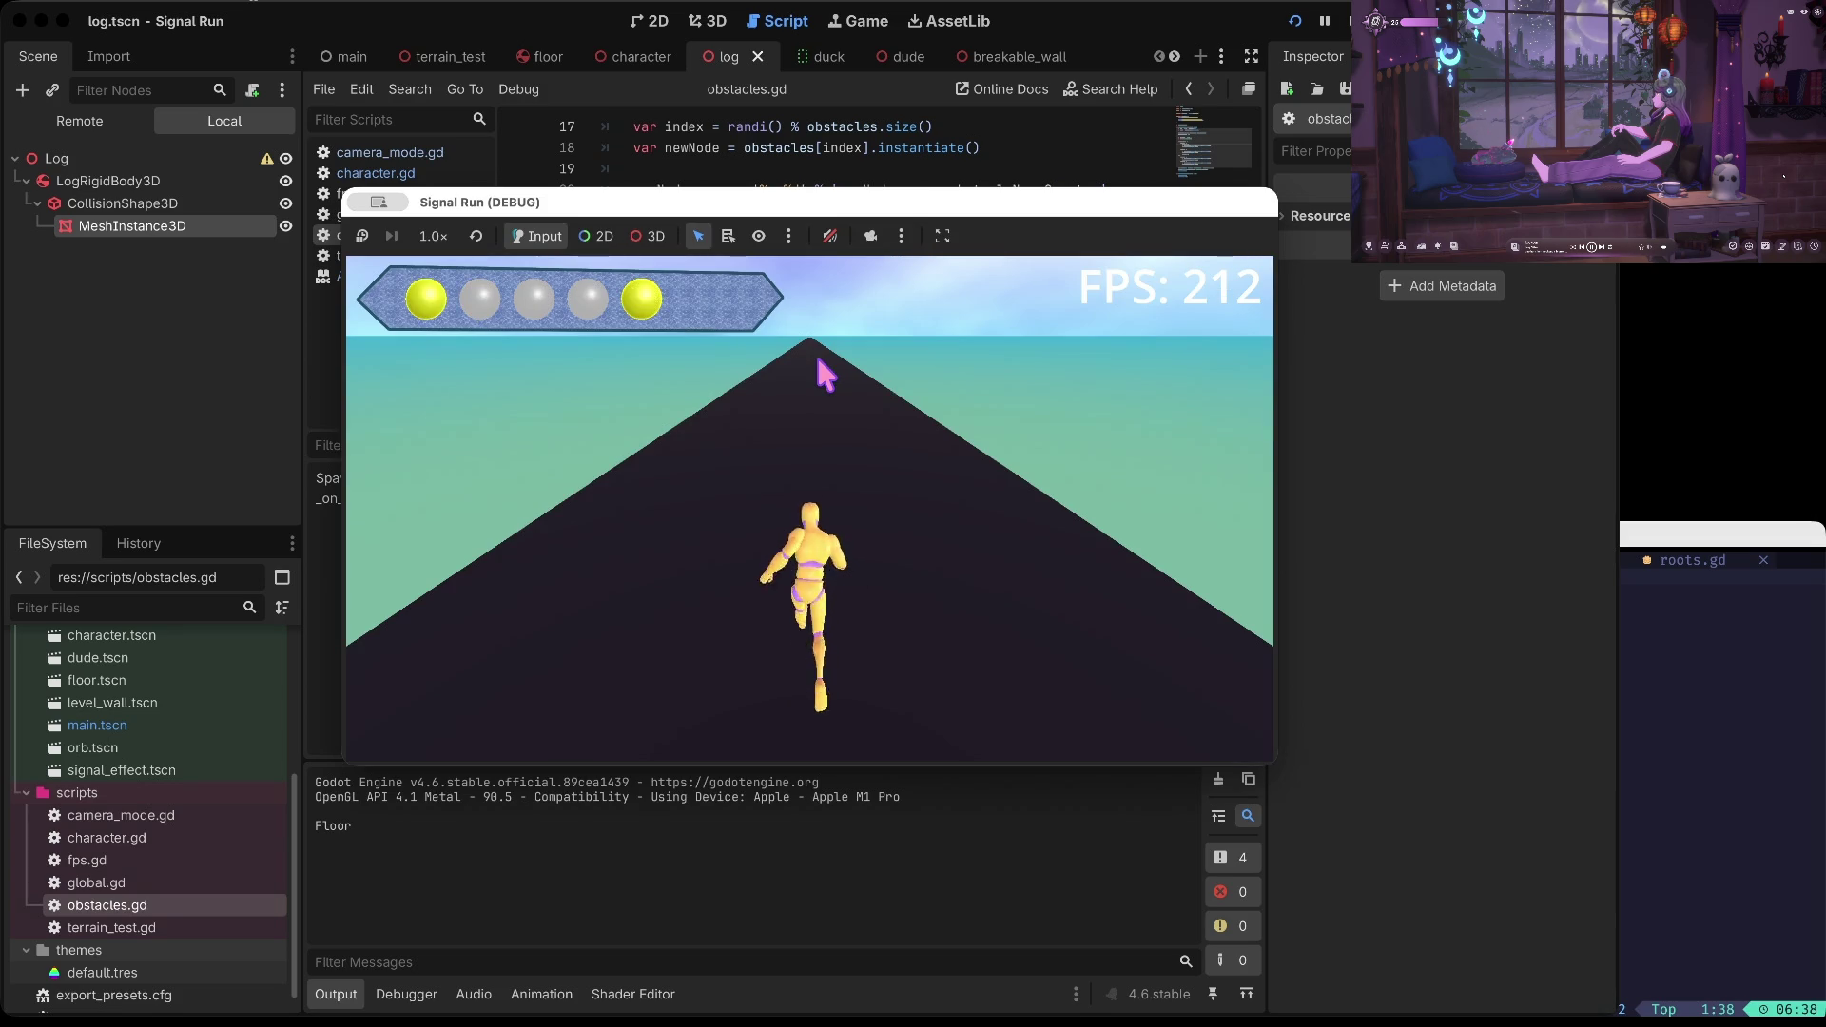
Duck, change lanes and jump the red log until dying, then click Go Again
key("Down")
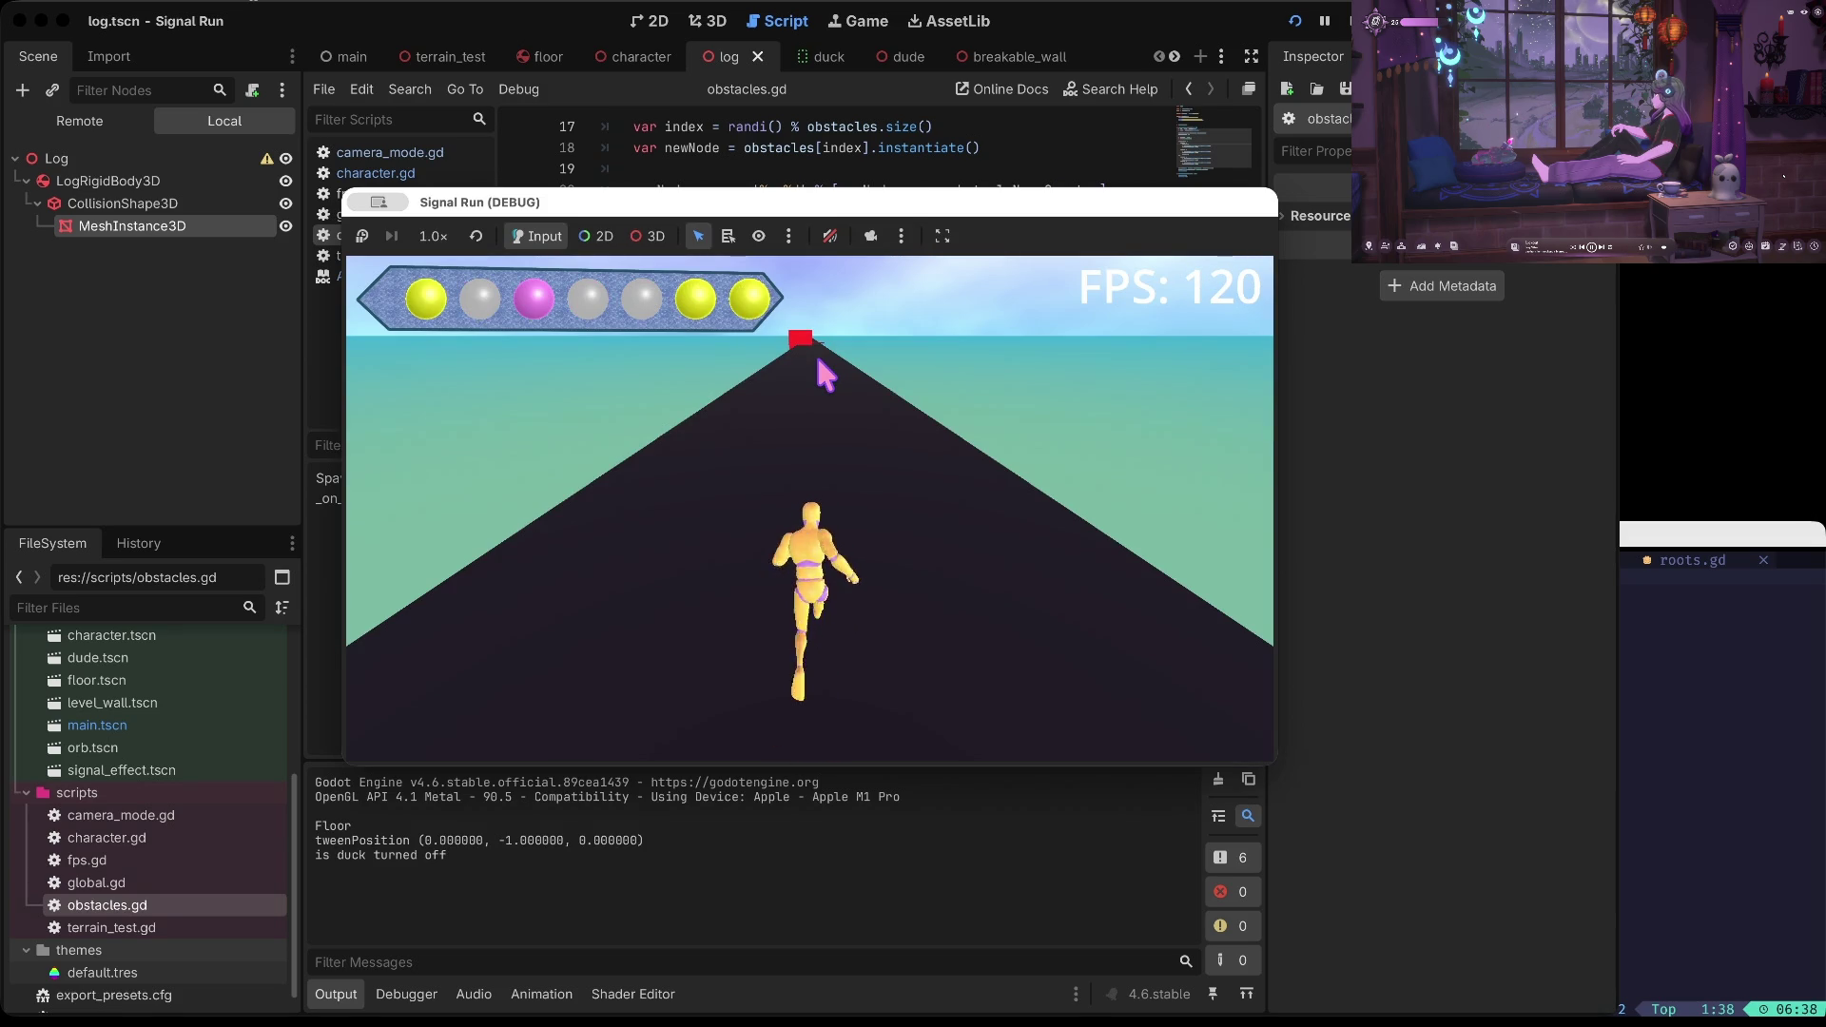
key("Down")
key("Left")
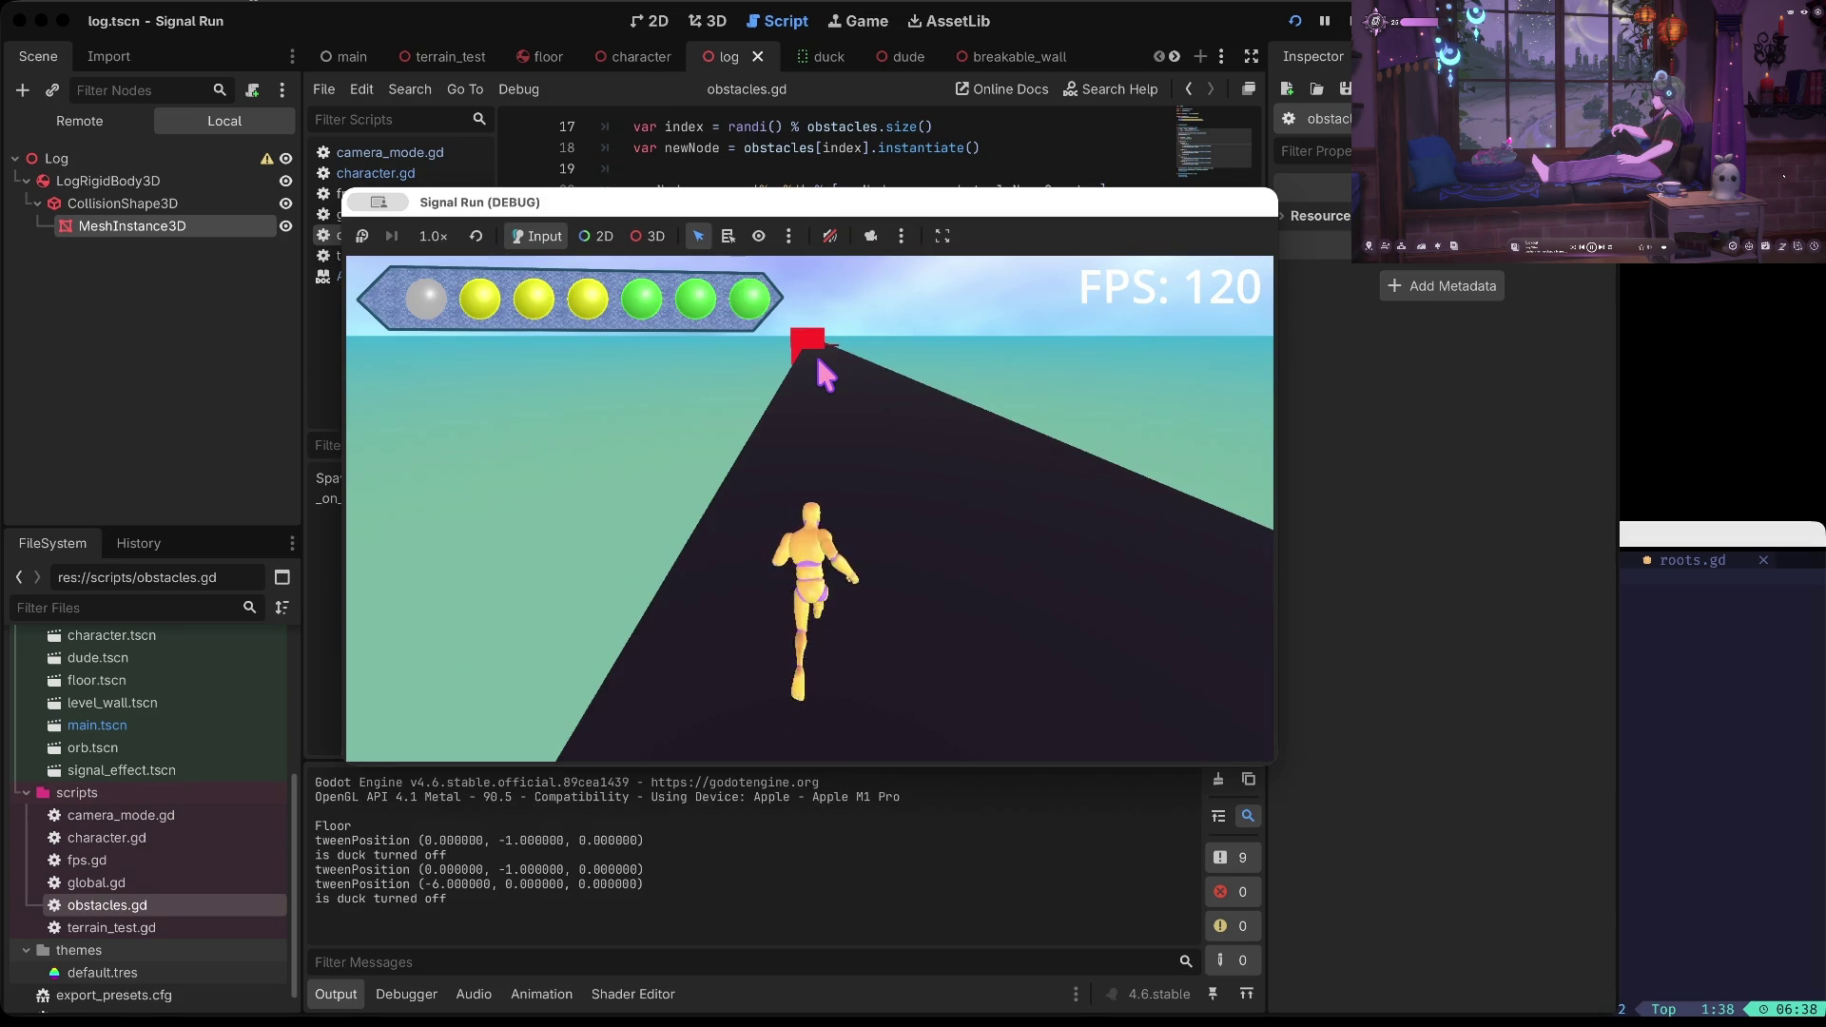
key("Down")
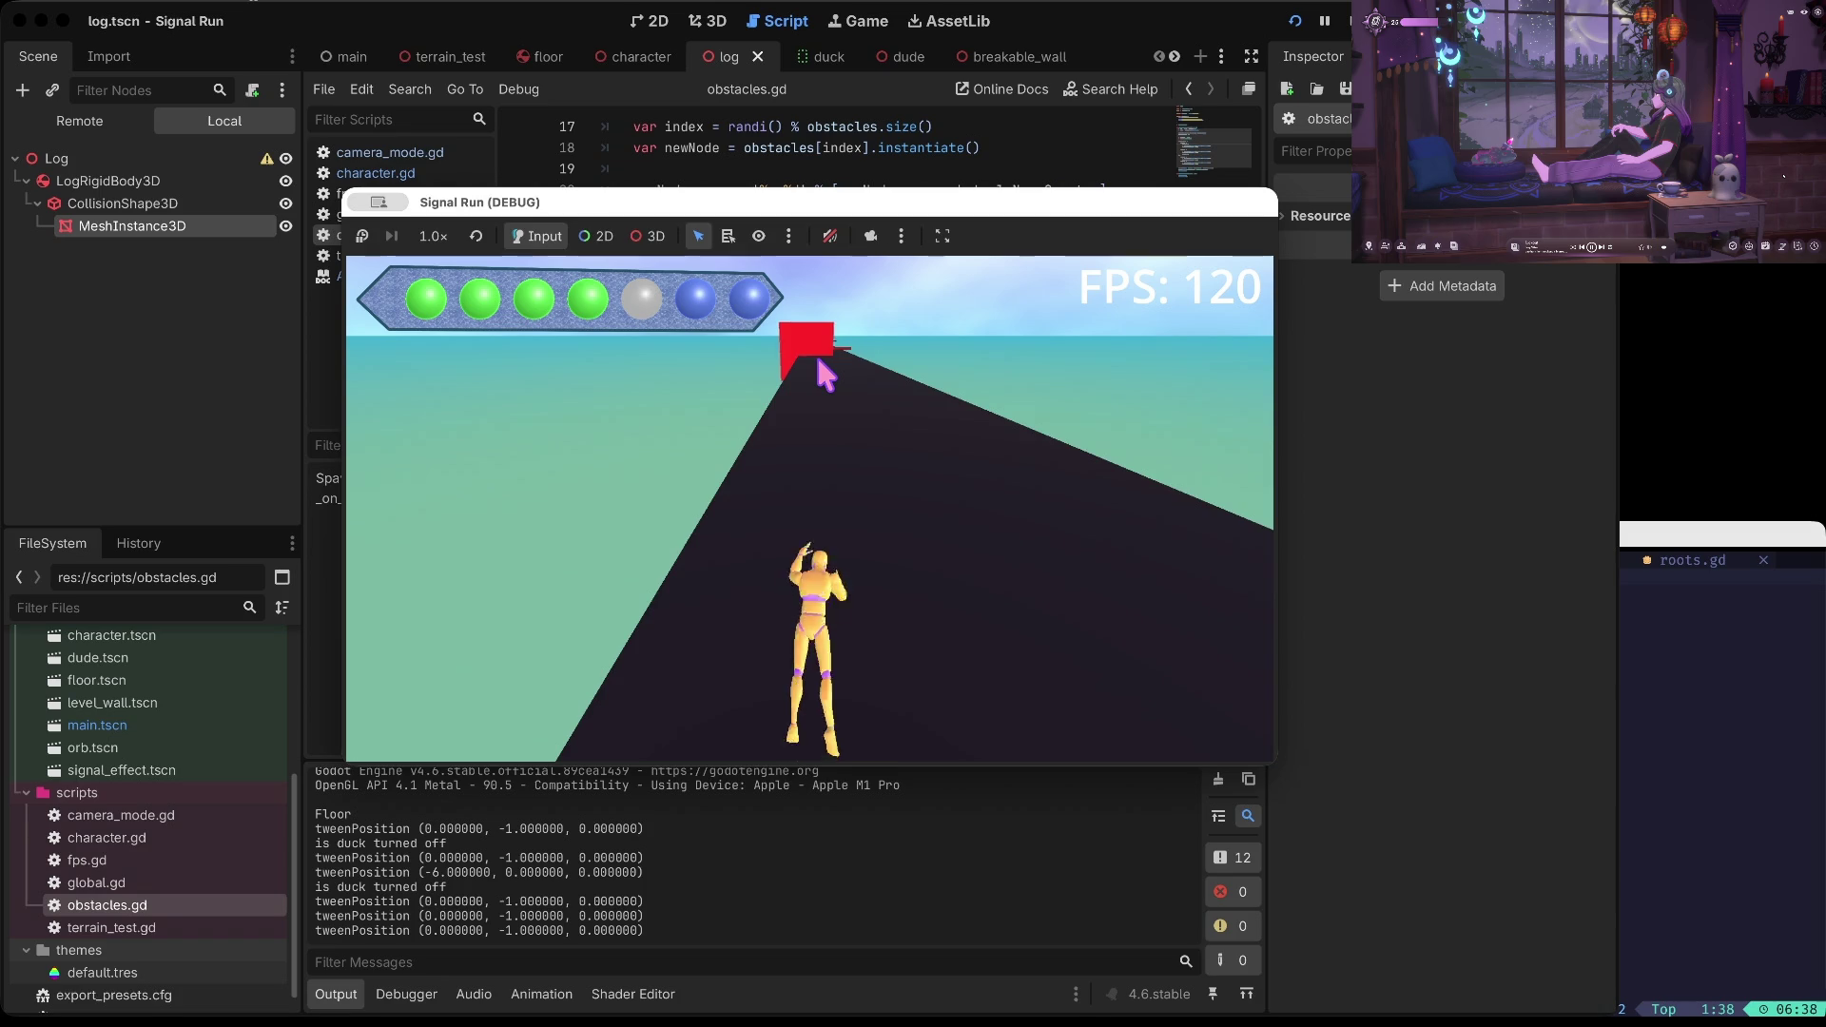
key("Right")
key("Right")
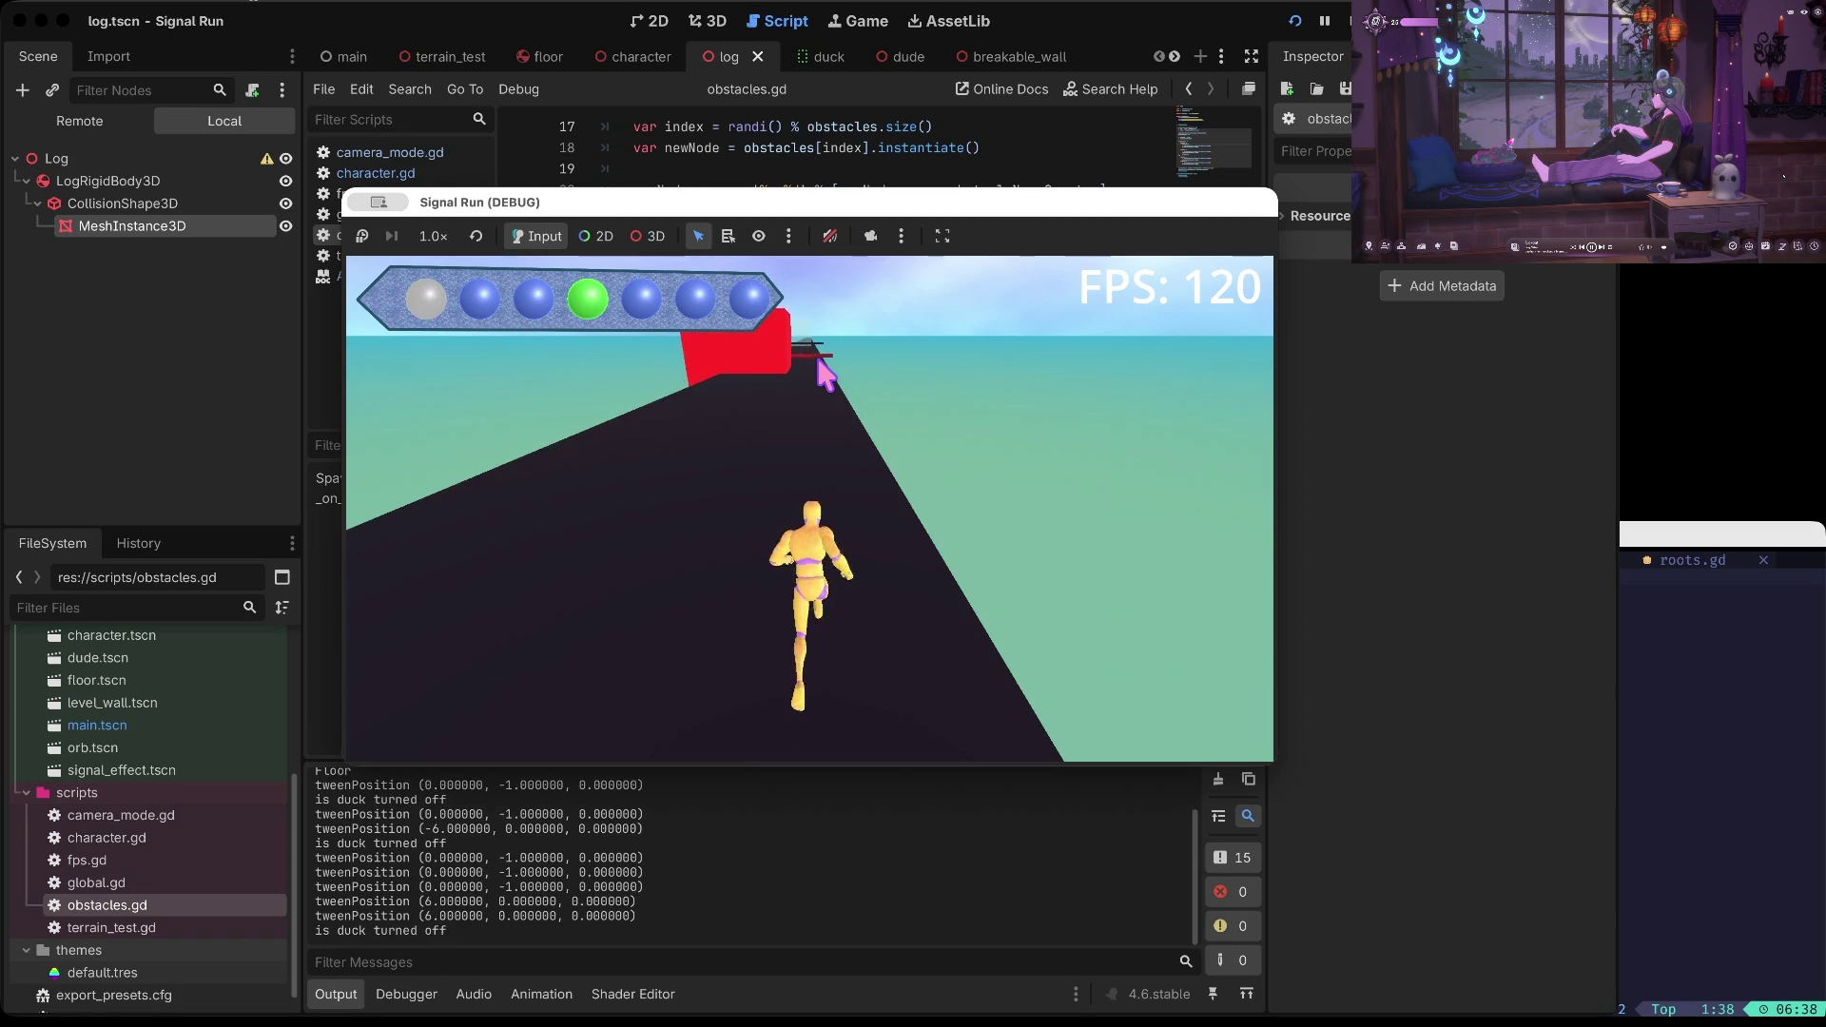
key("Up")
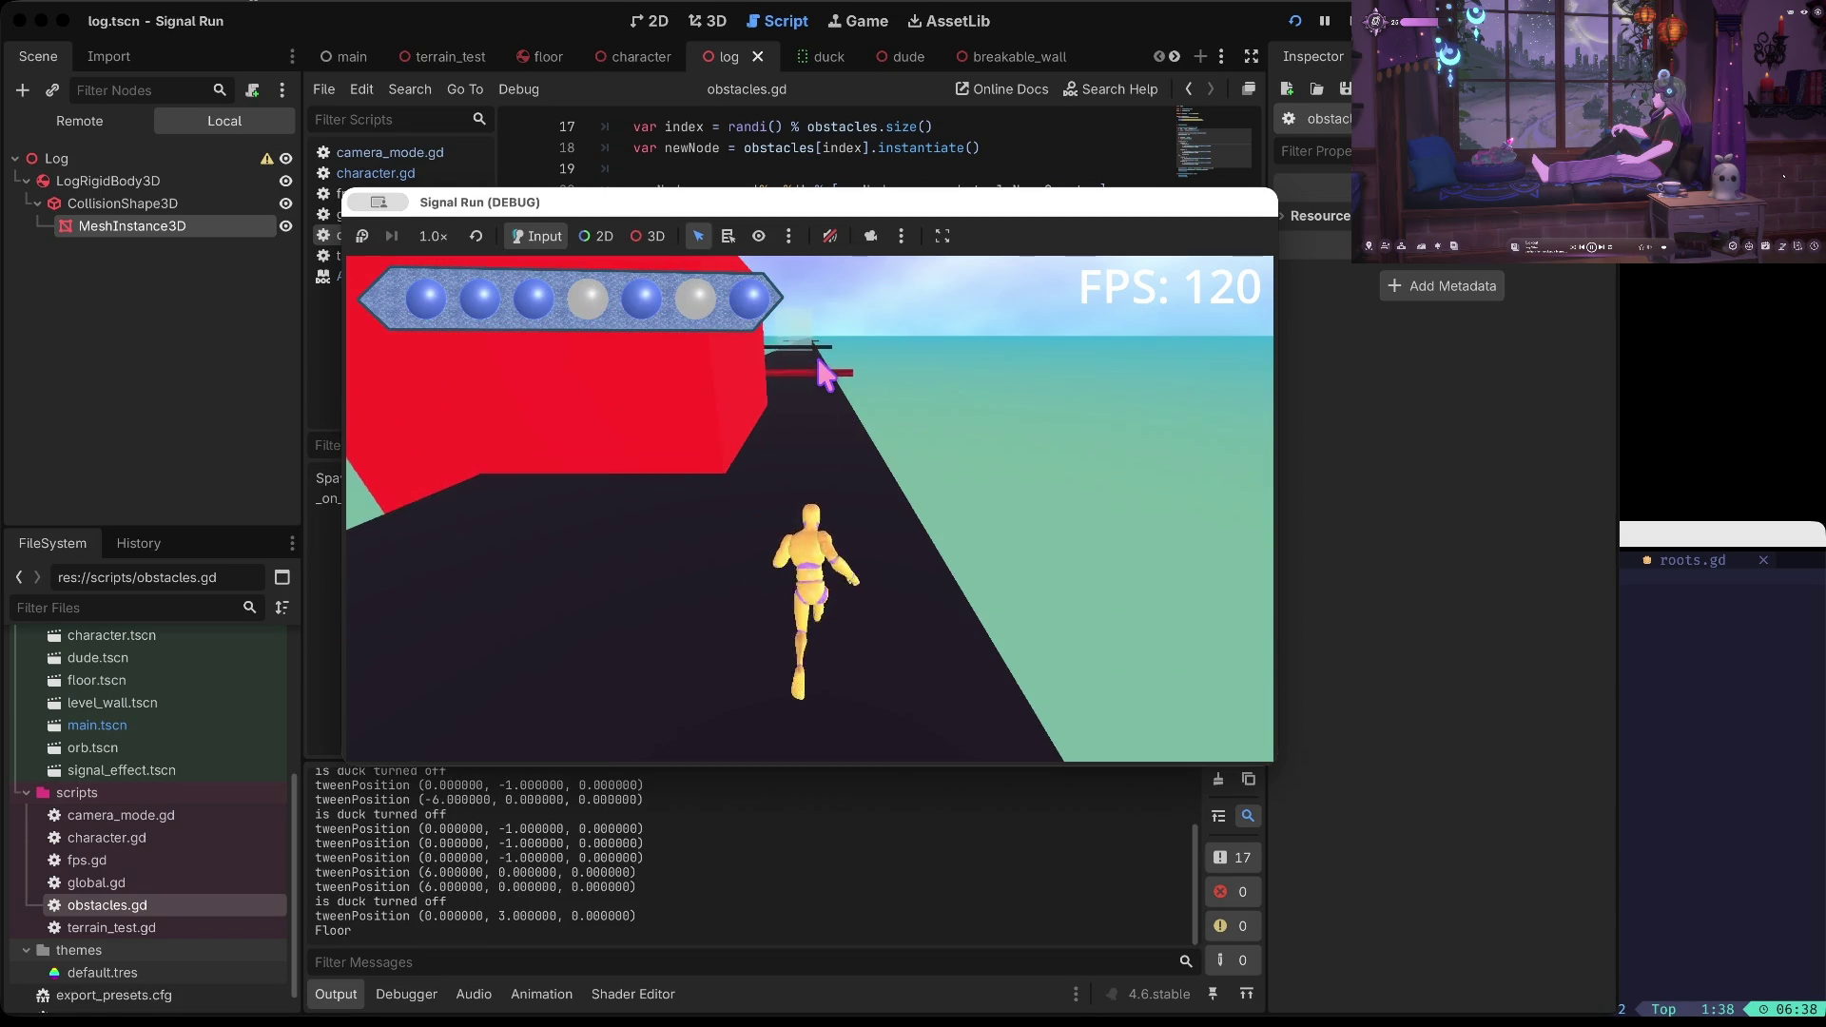
key("Up")
key("Up")
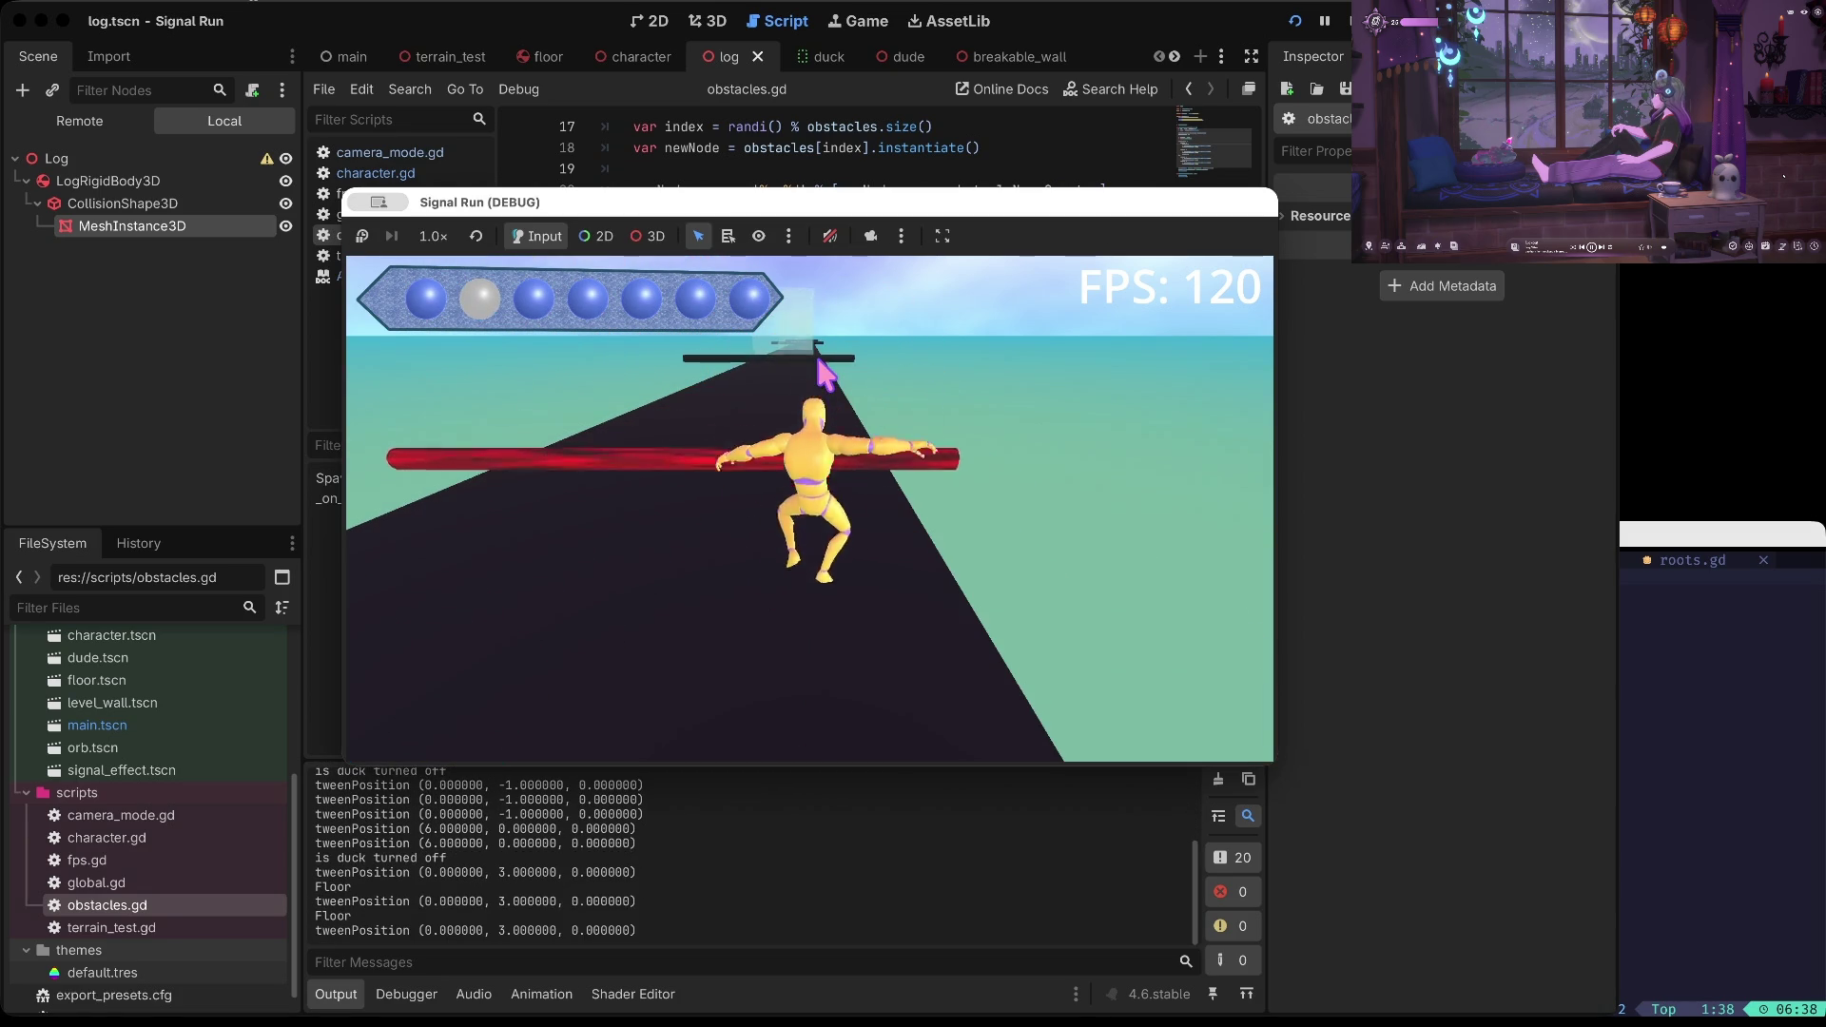
key("Up")
key("Up")
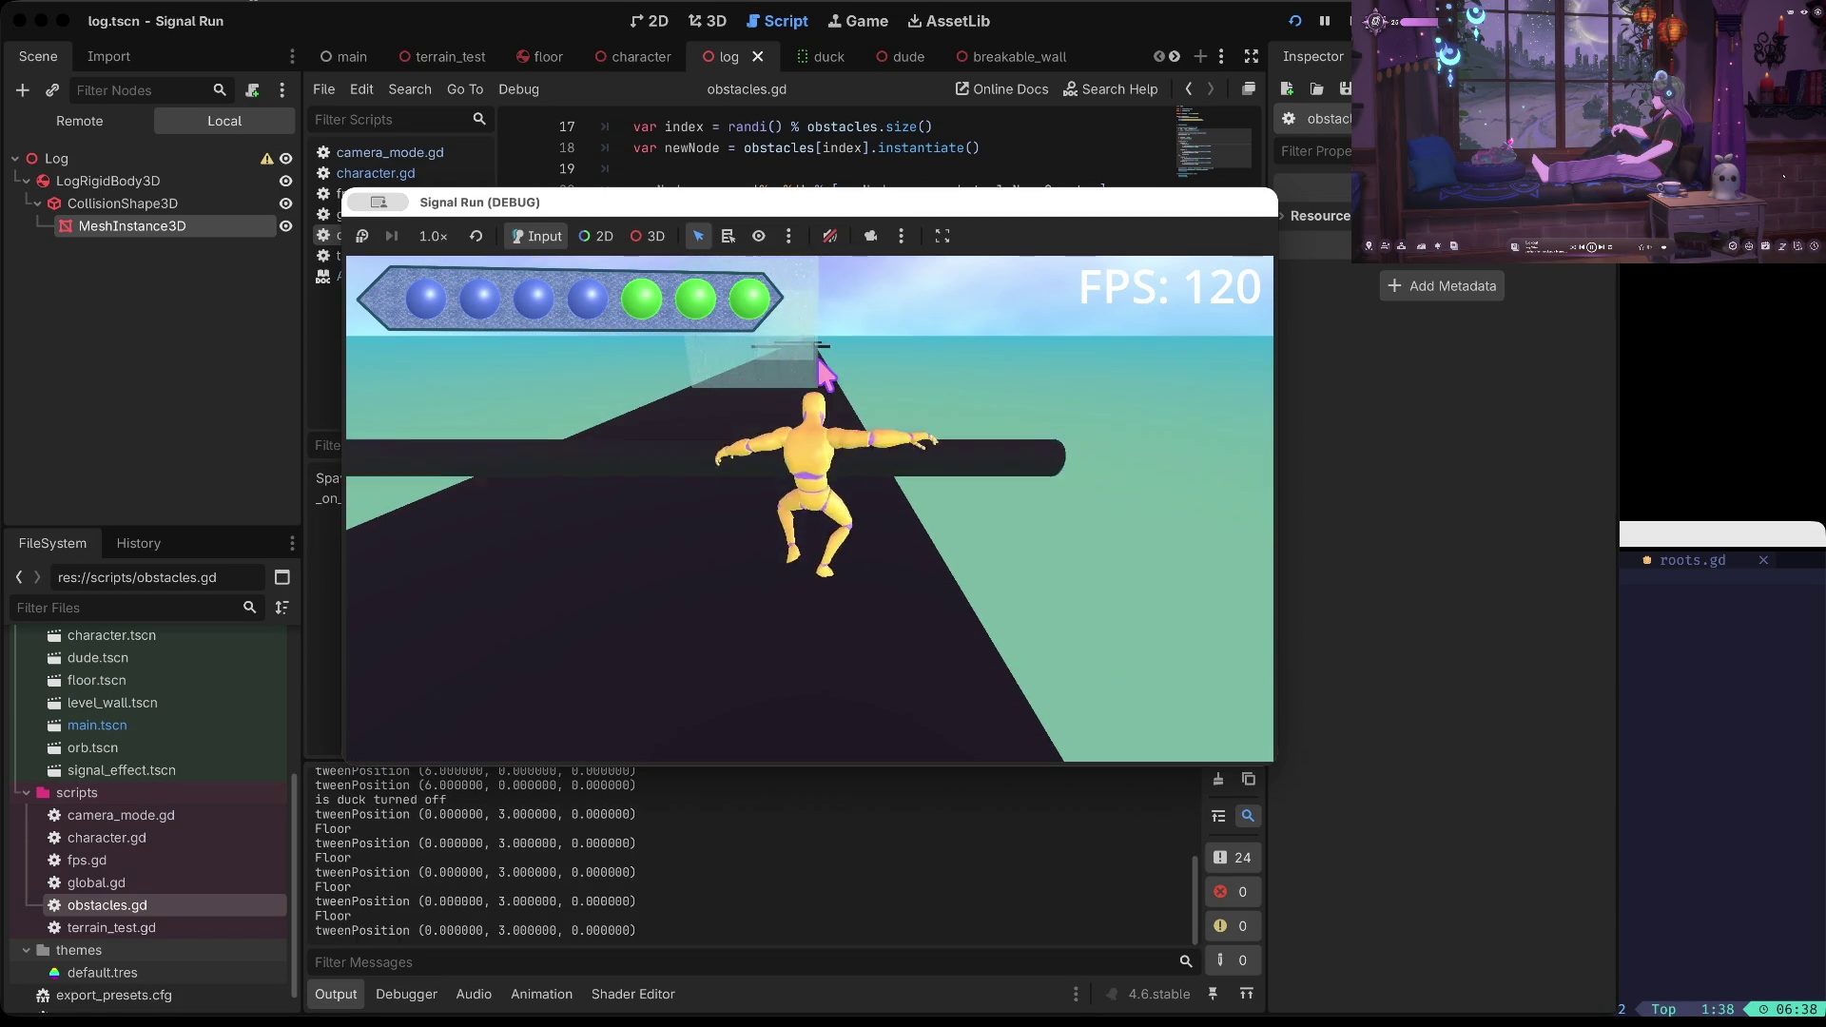
key("Up")
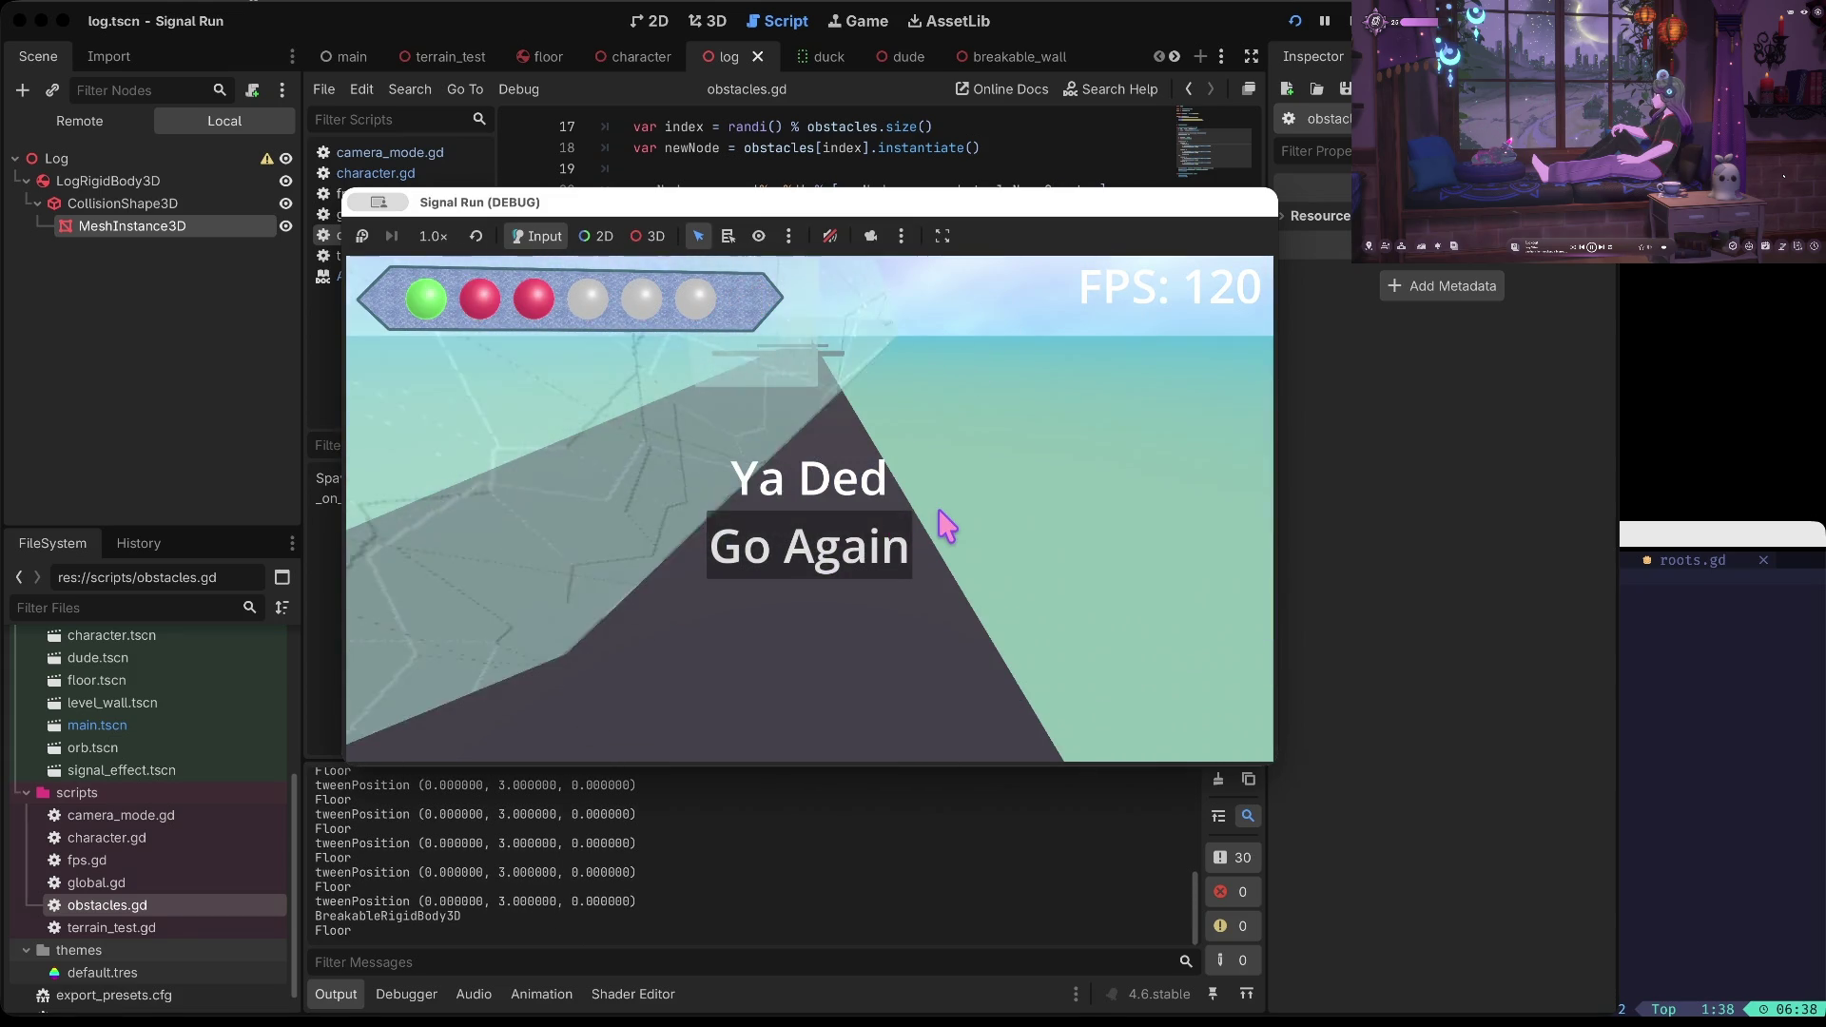
left_click(945, 524)
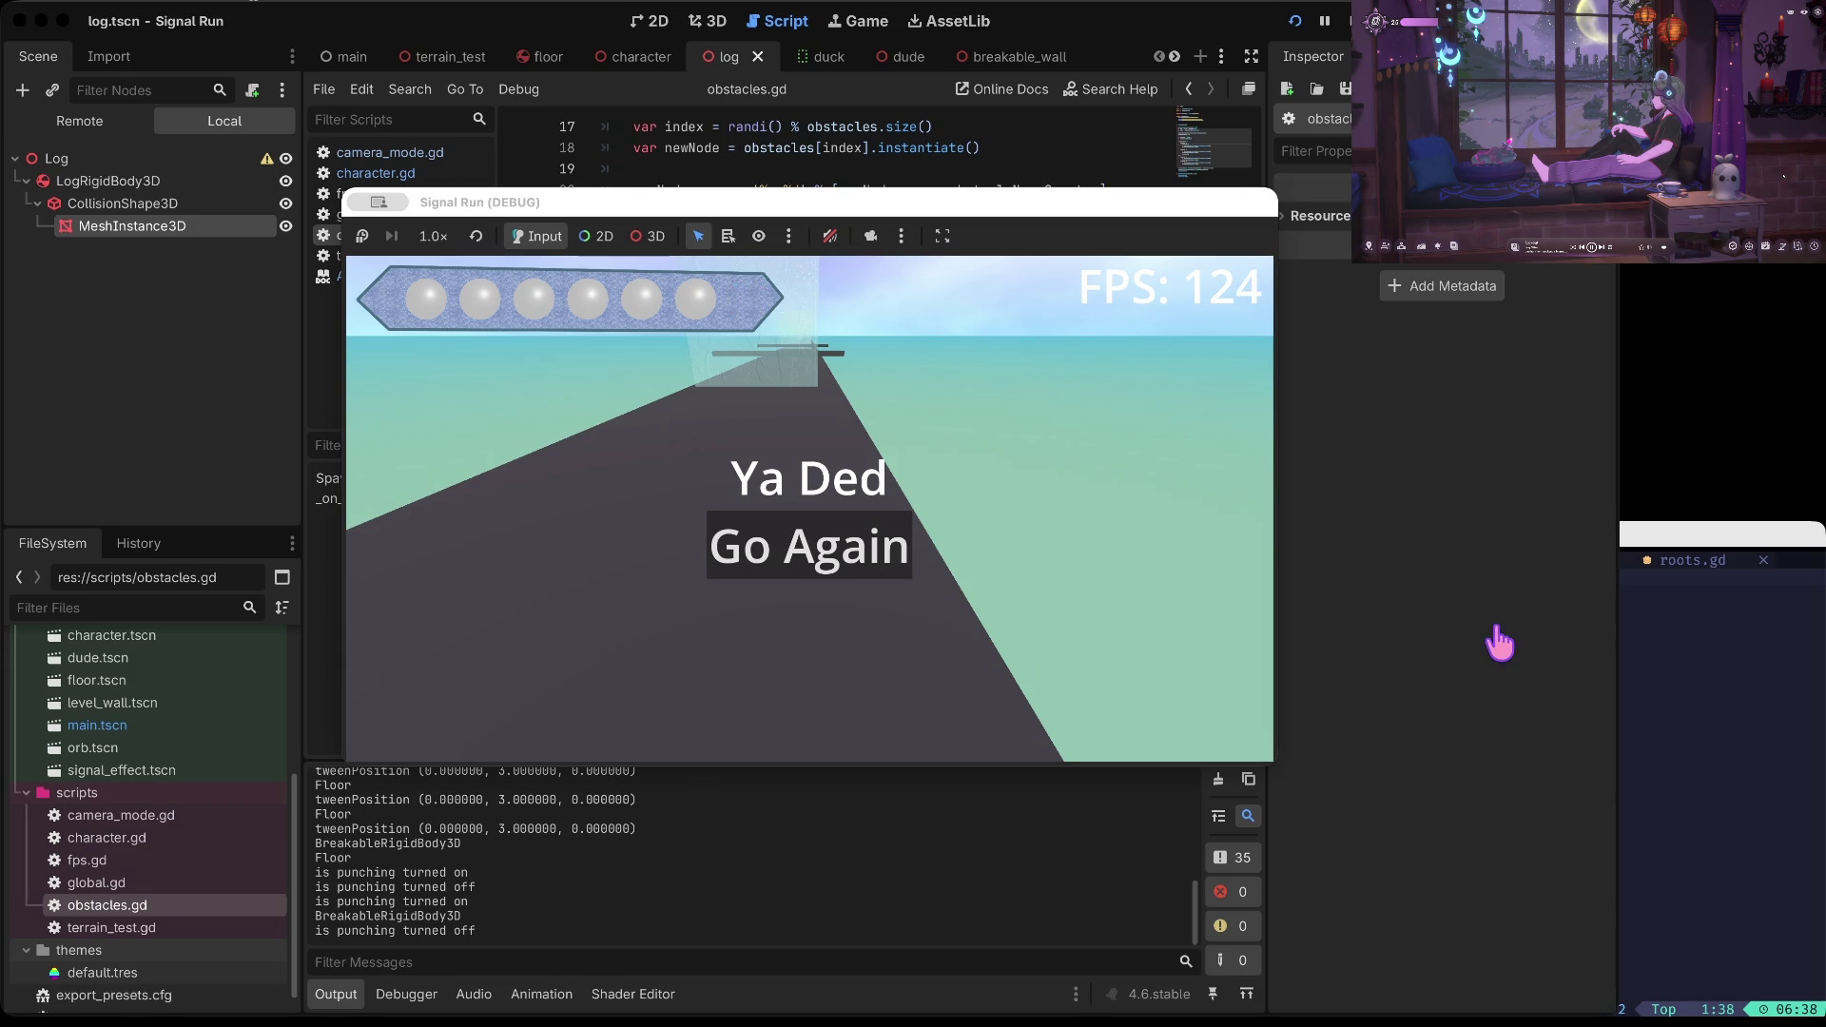
Stop the running game and open main.tscn in the 3D editor view
key("super+period")
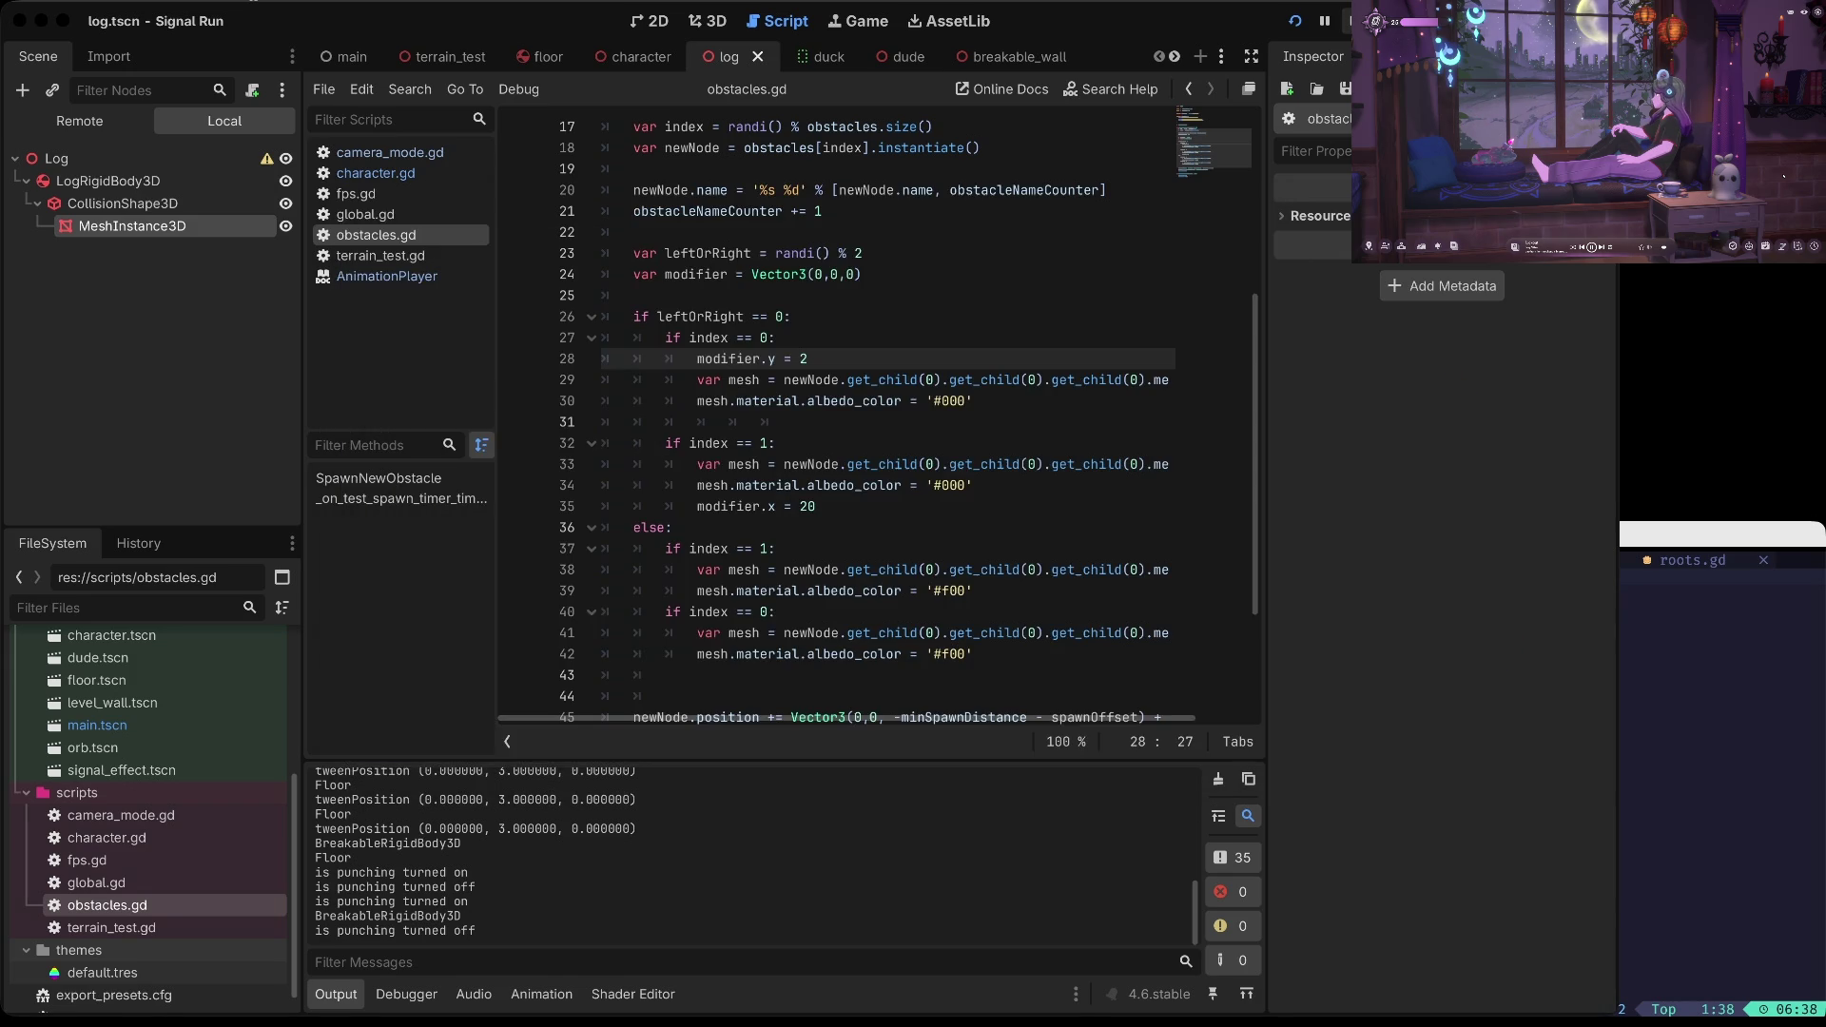
key("super+s")
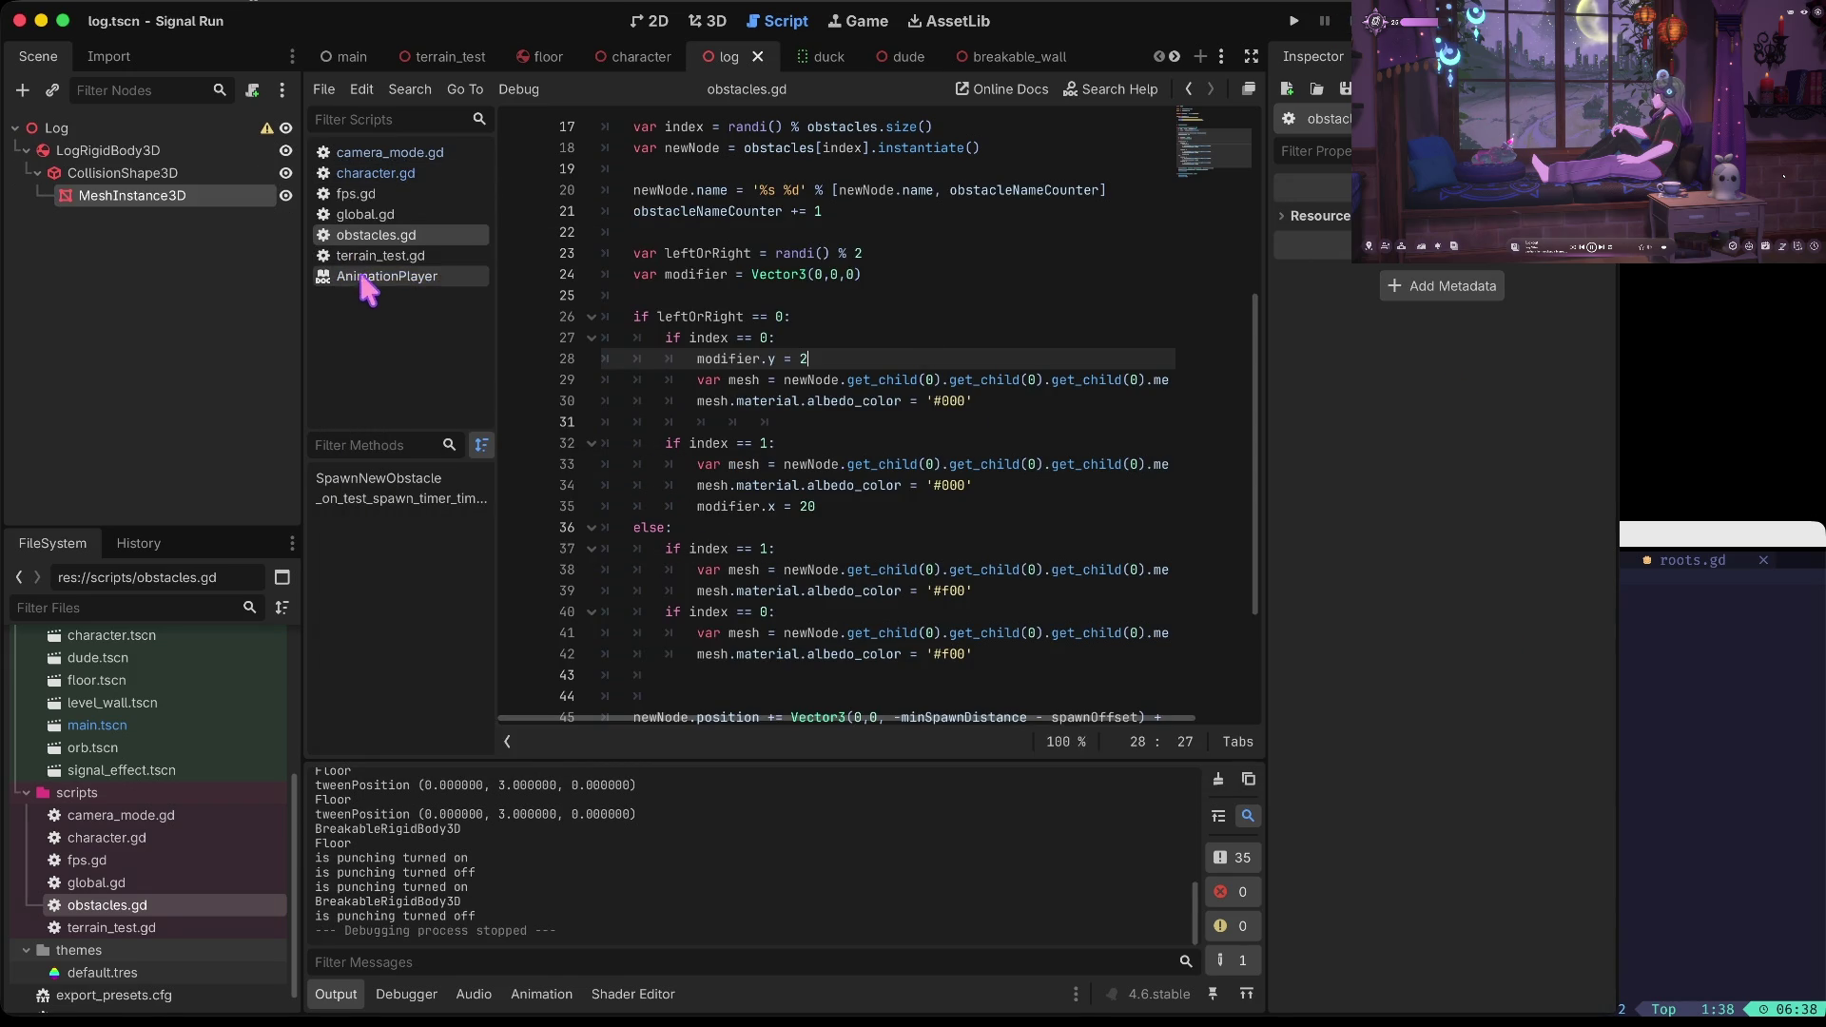
scroll(767, 265, "up", 4)
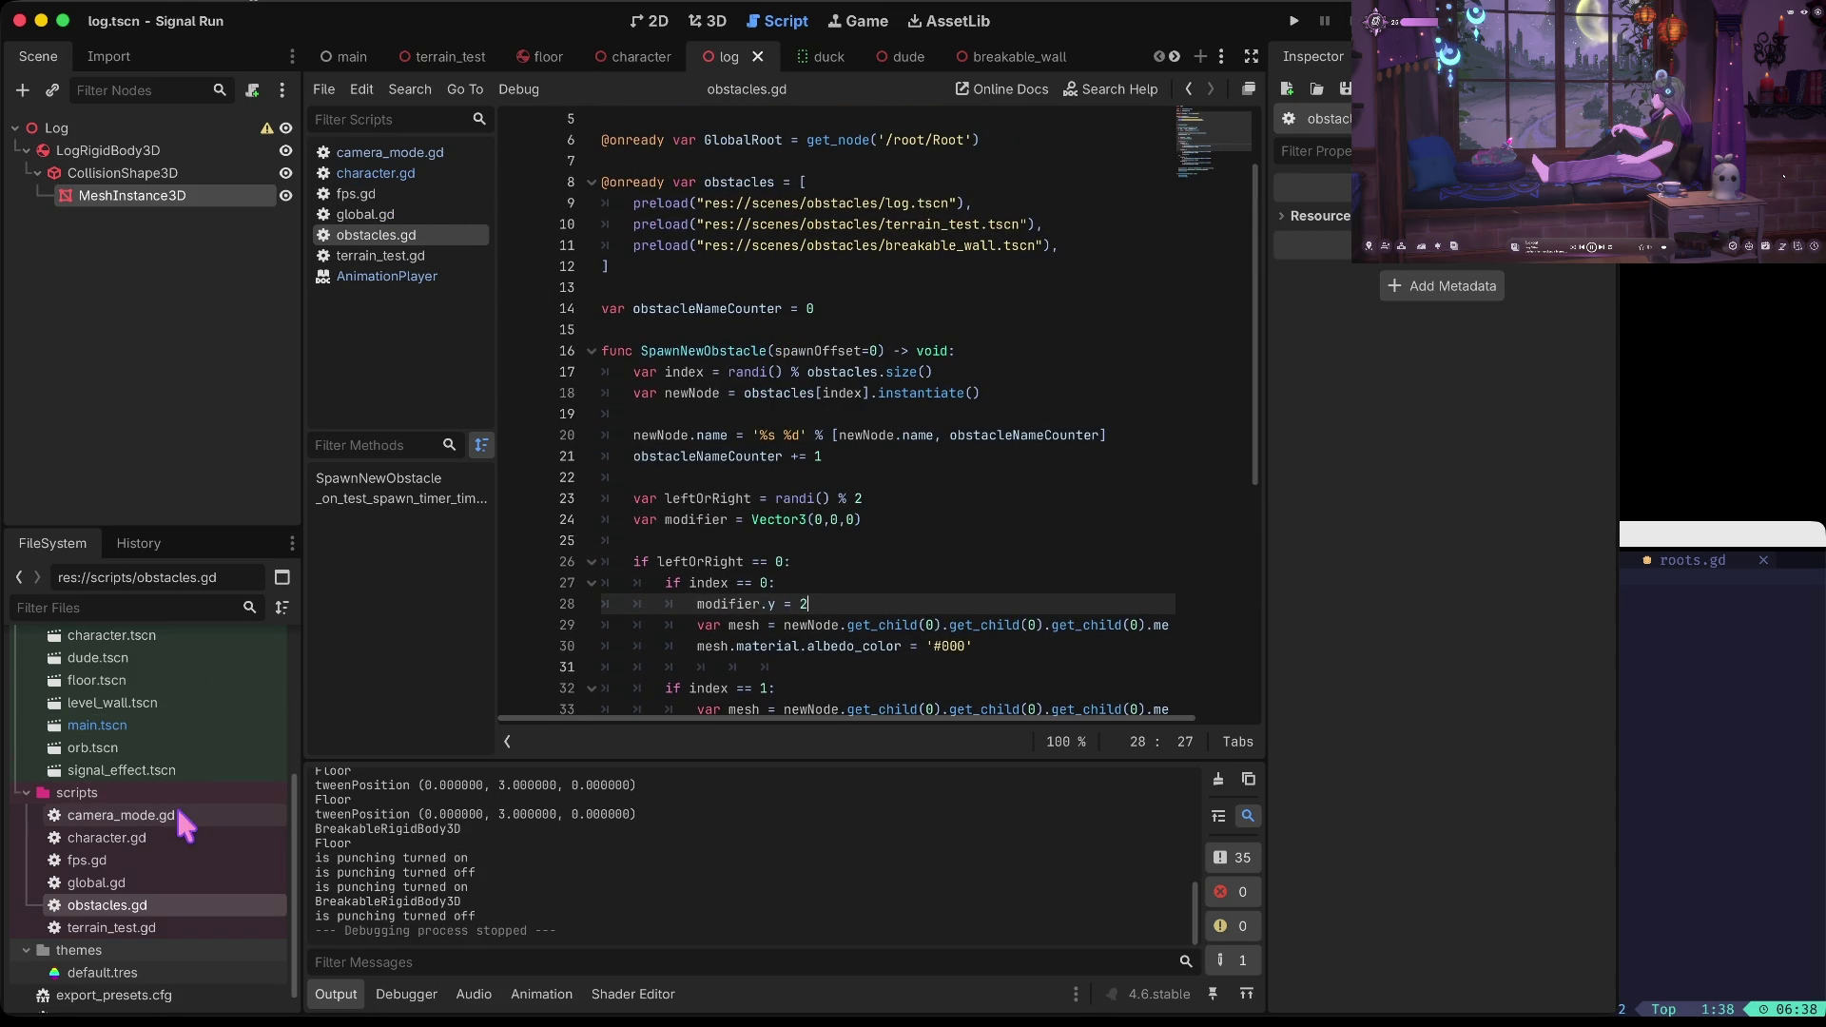
scroll(152, 741, "up", 5)
scroll(135, 770, "down", 5)
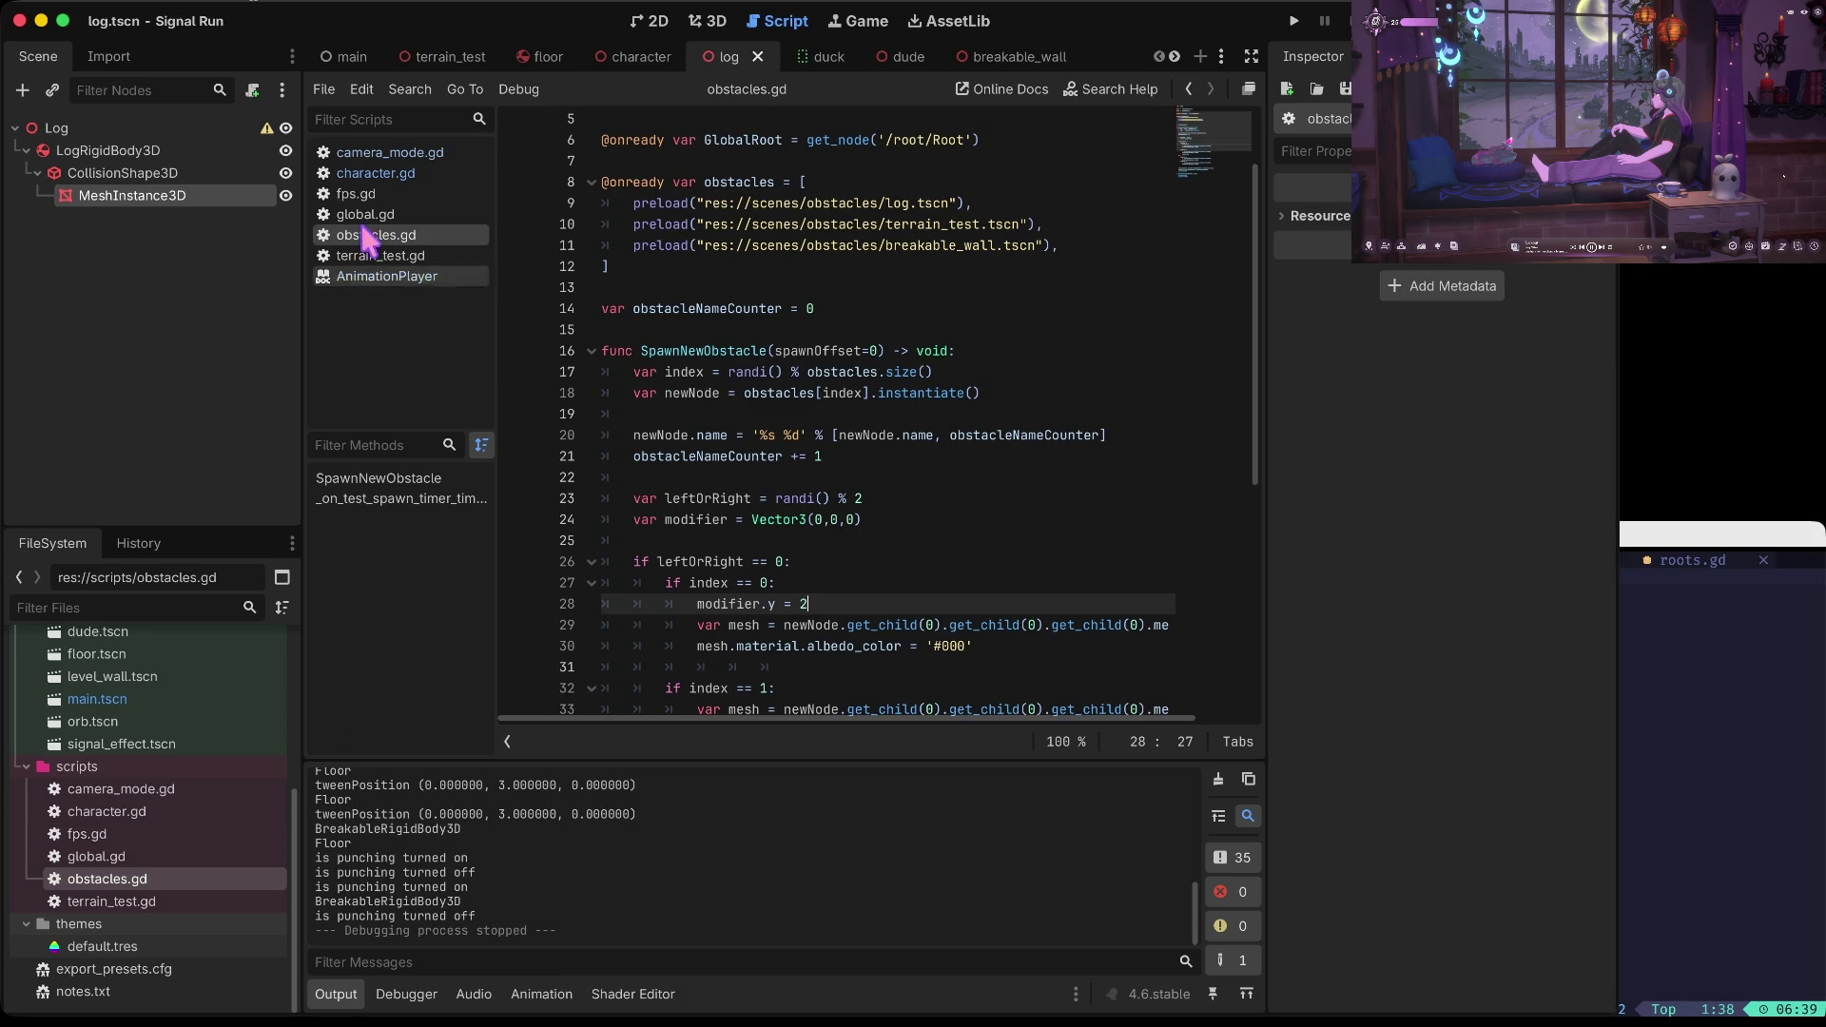
double_click(104, 699)
left_click(715, 25)
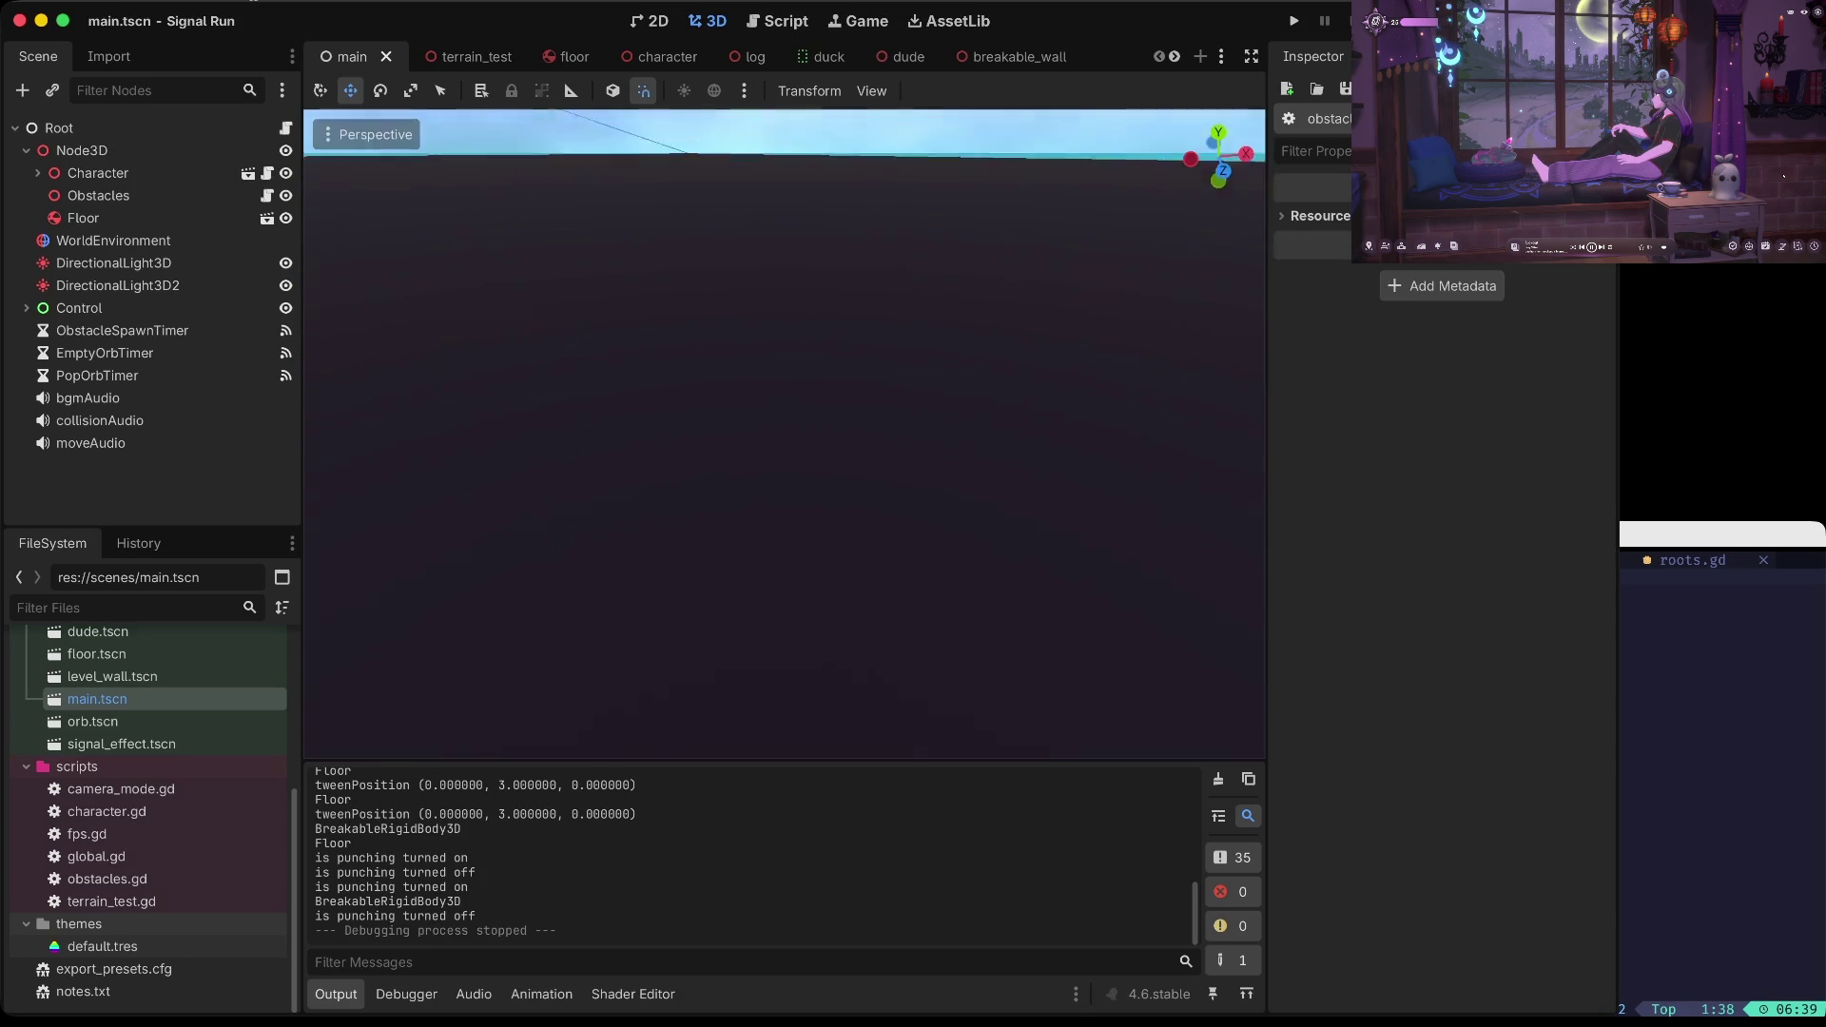
Select the Floor node and try editing its y position, then undo the change
left_click(129, 221)
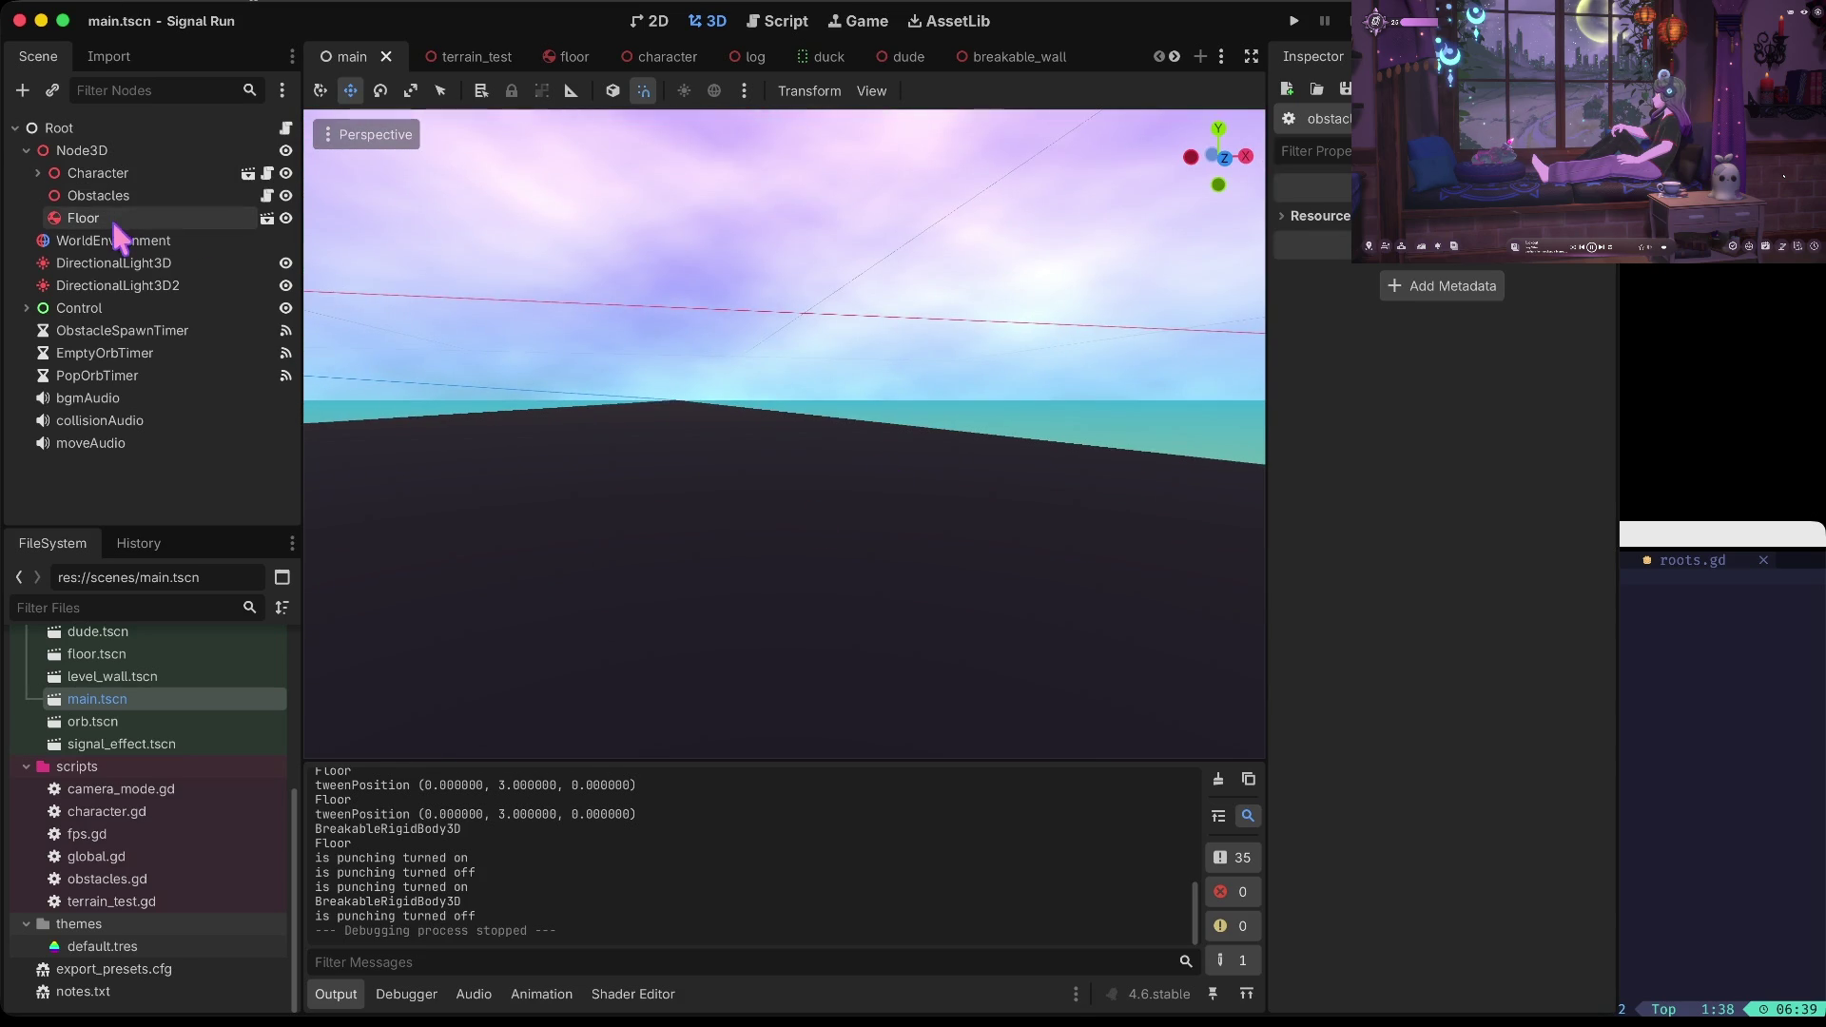
scroll(1550, 608, "down", 3)
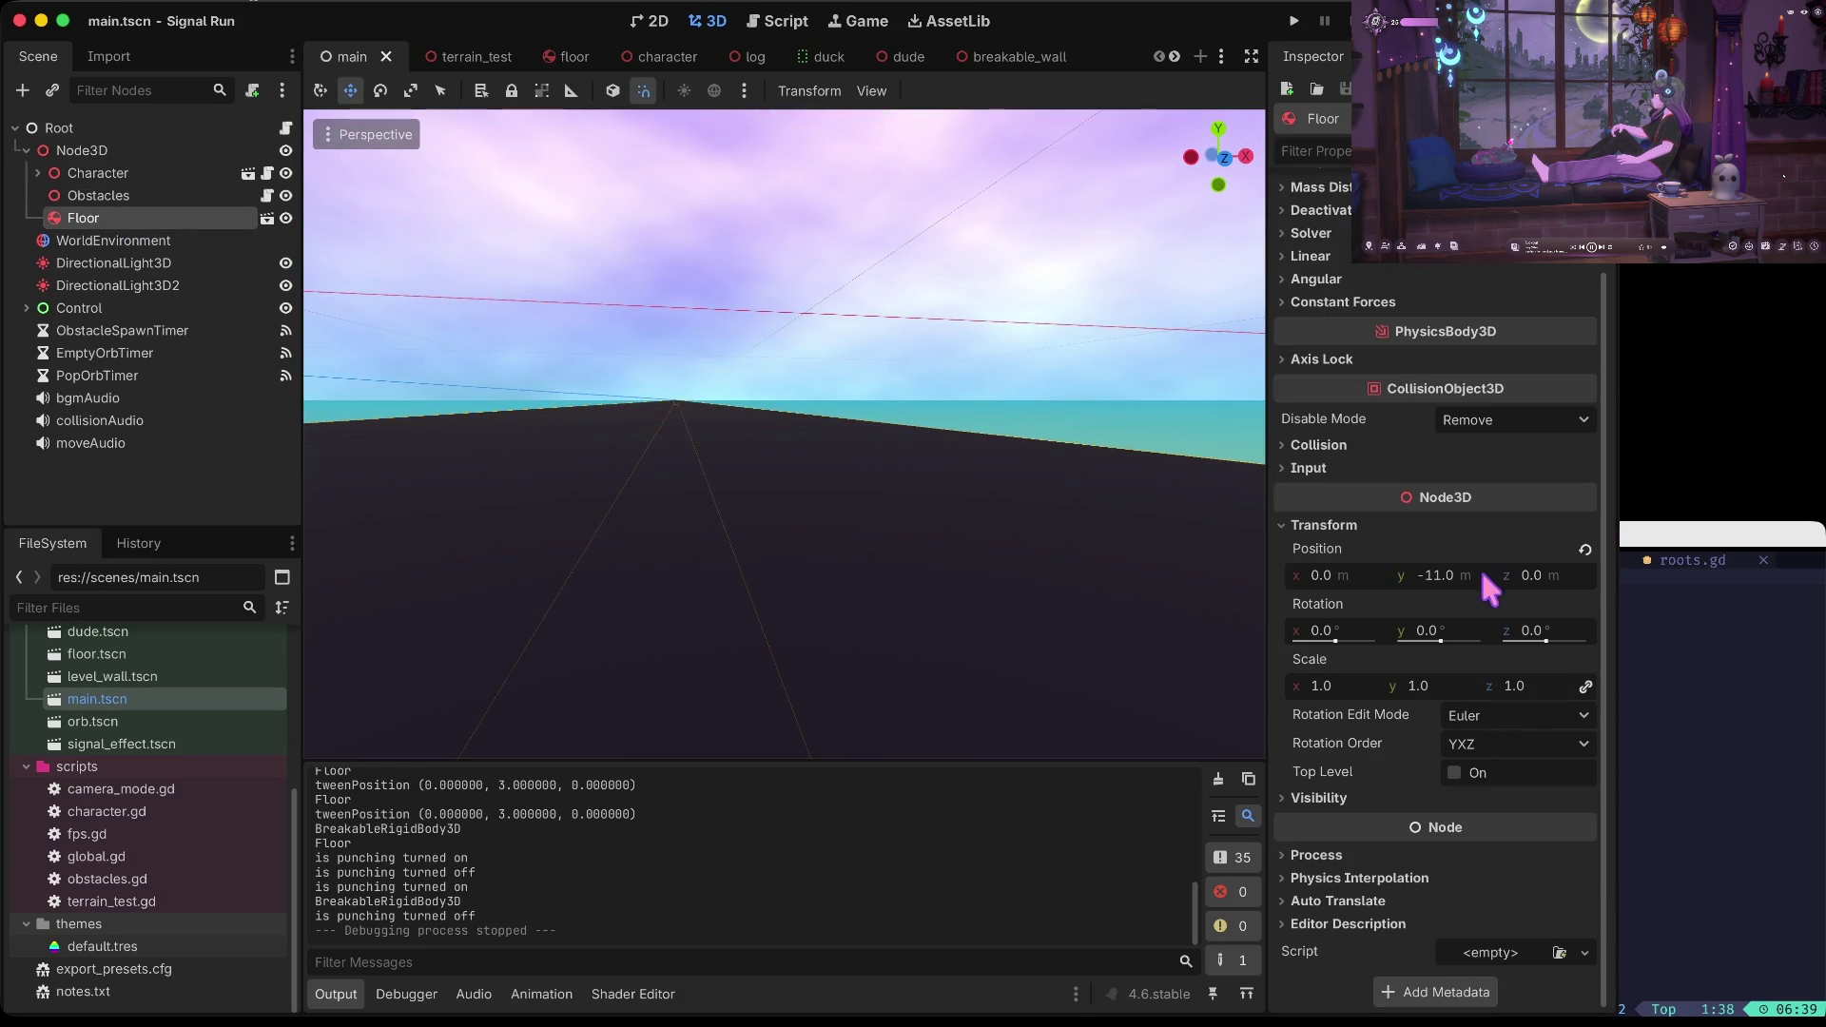
left_click(1481, 565)
type("0")
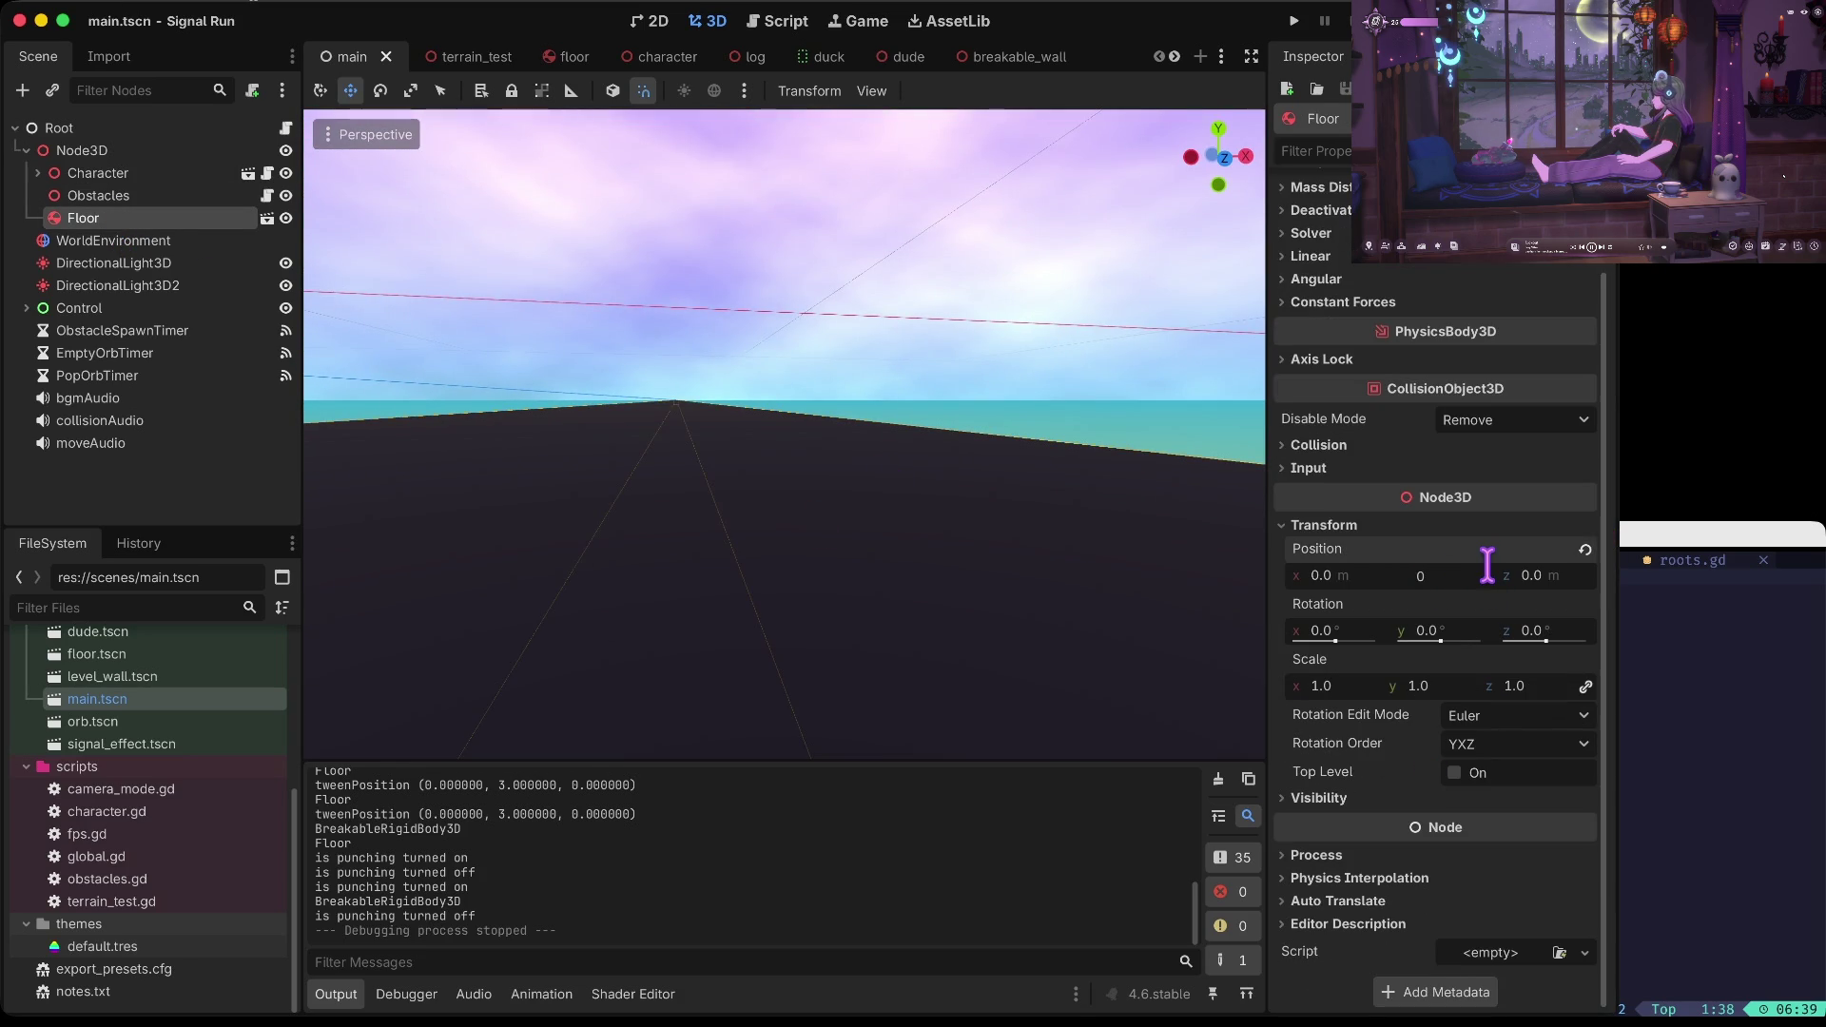
key("Tab")
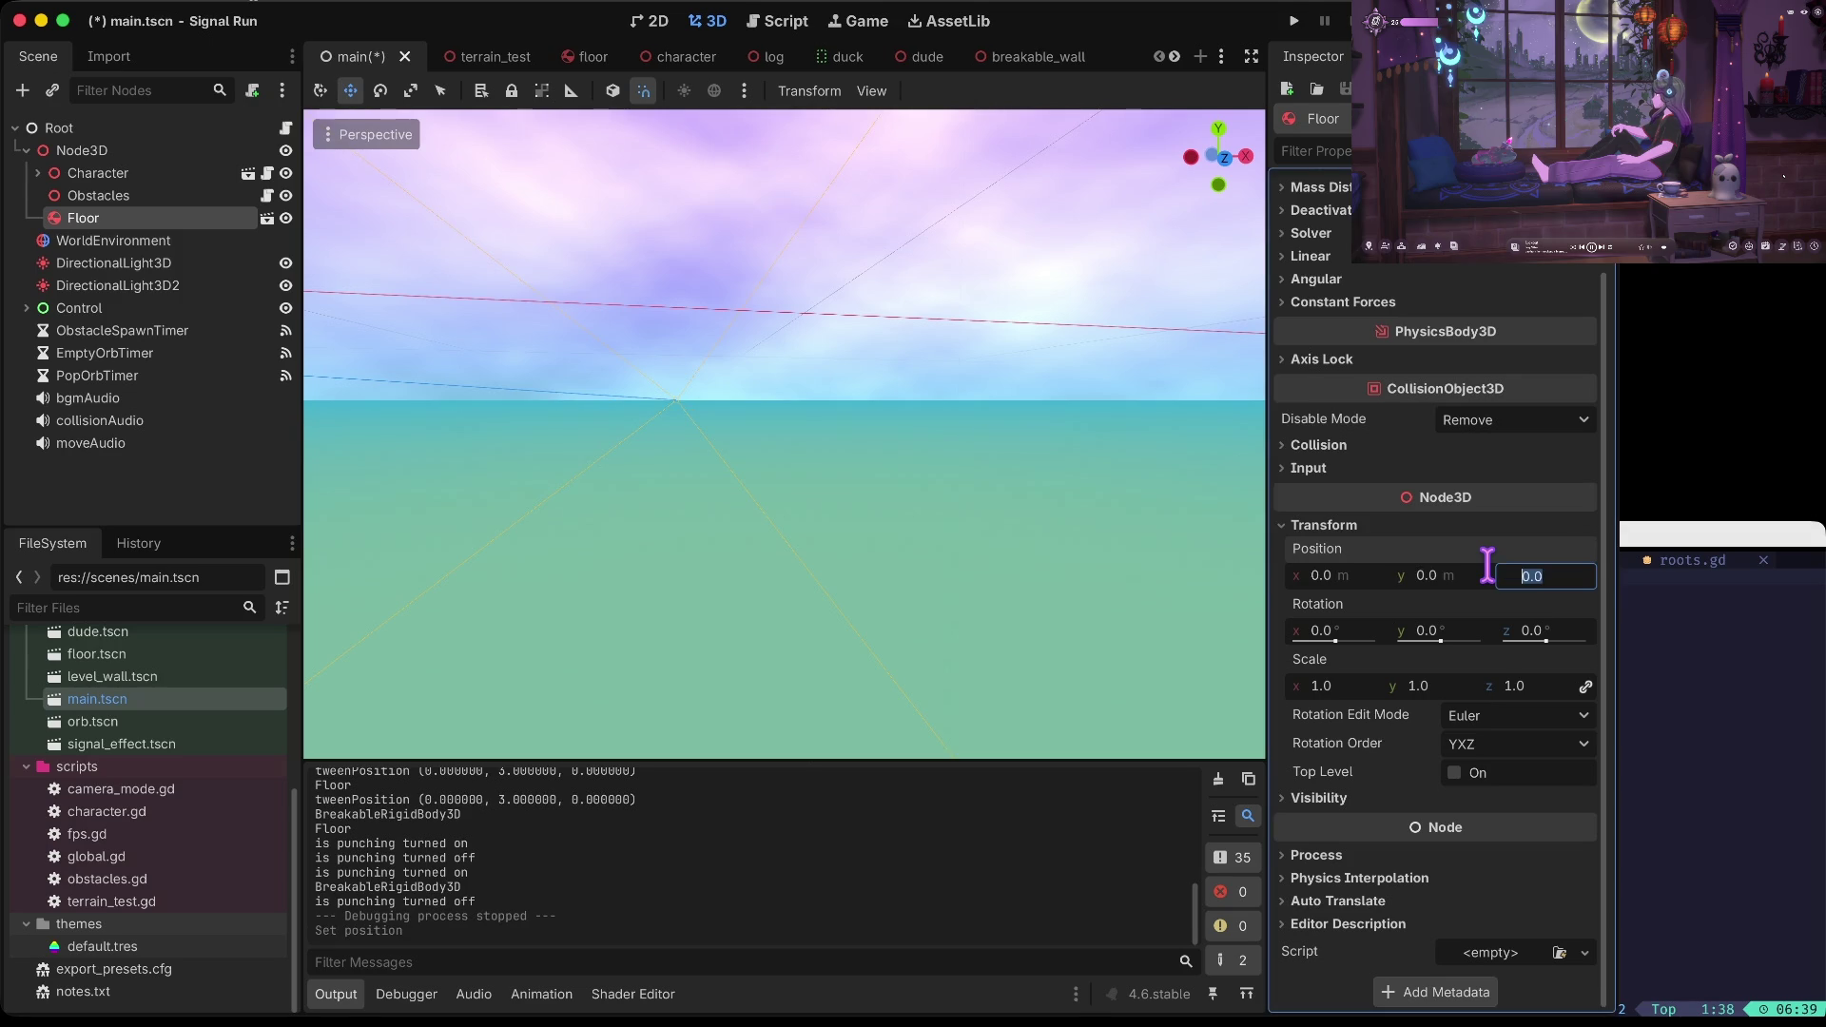
right_click(991, 586)
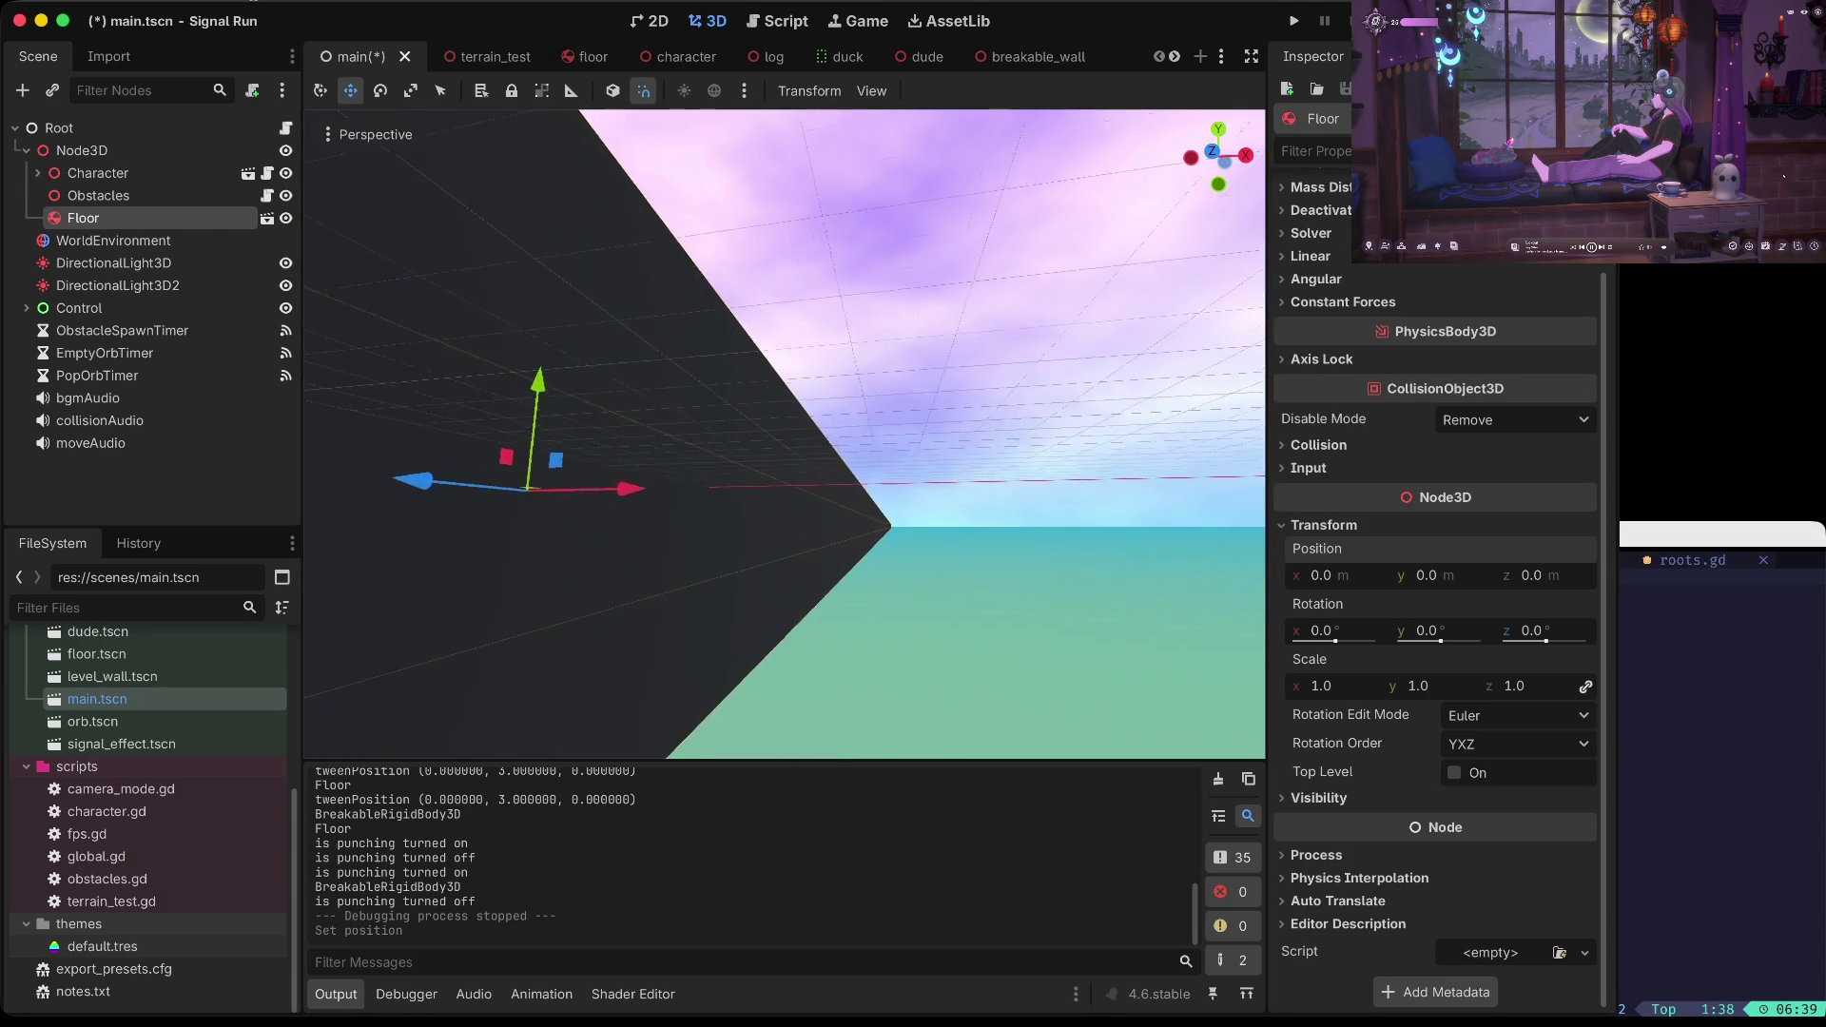
key("ctrl+z")
Set the Floor's Transform position y to -10 and launch the game
left_click(1461, 575)
type("-10")
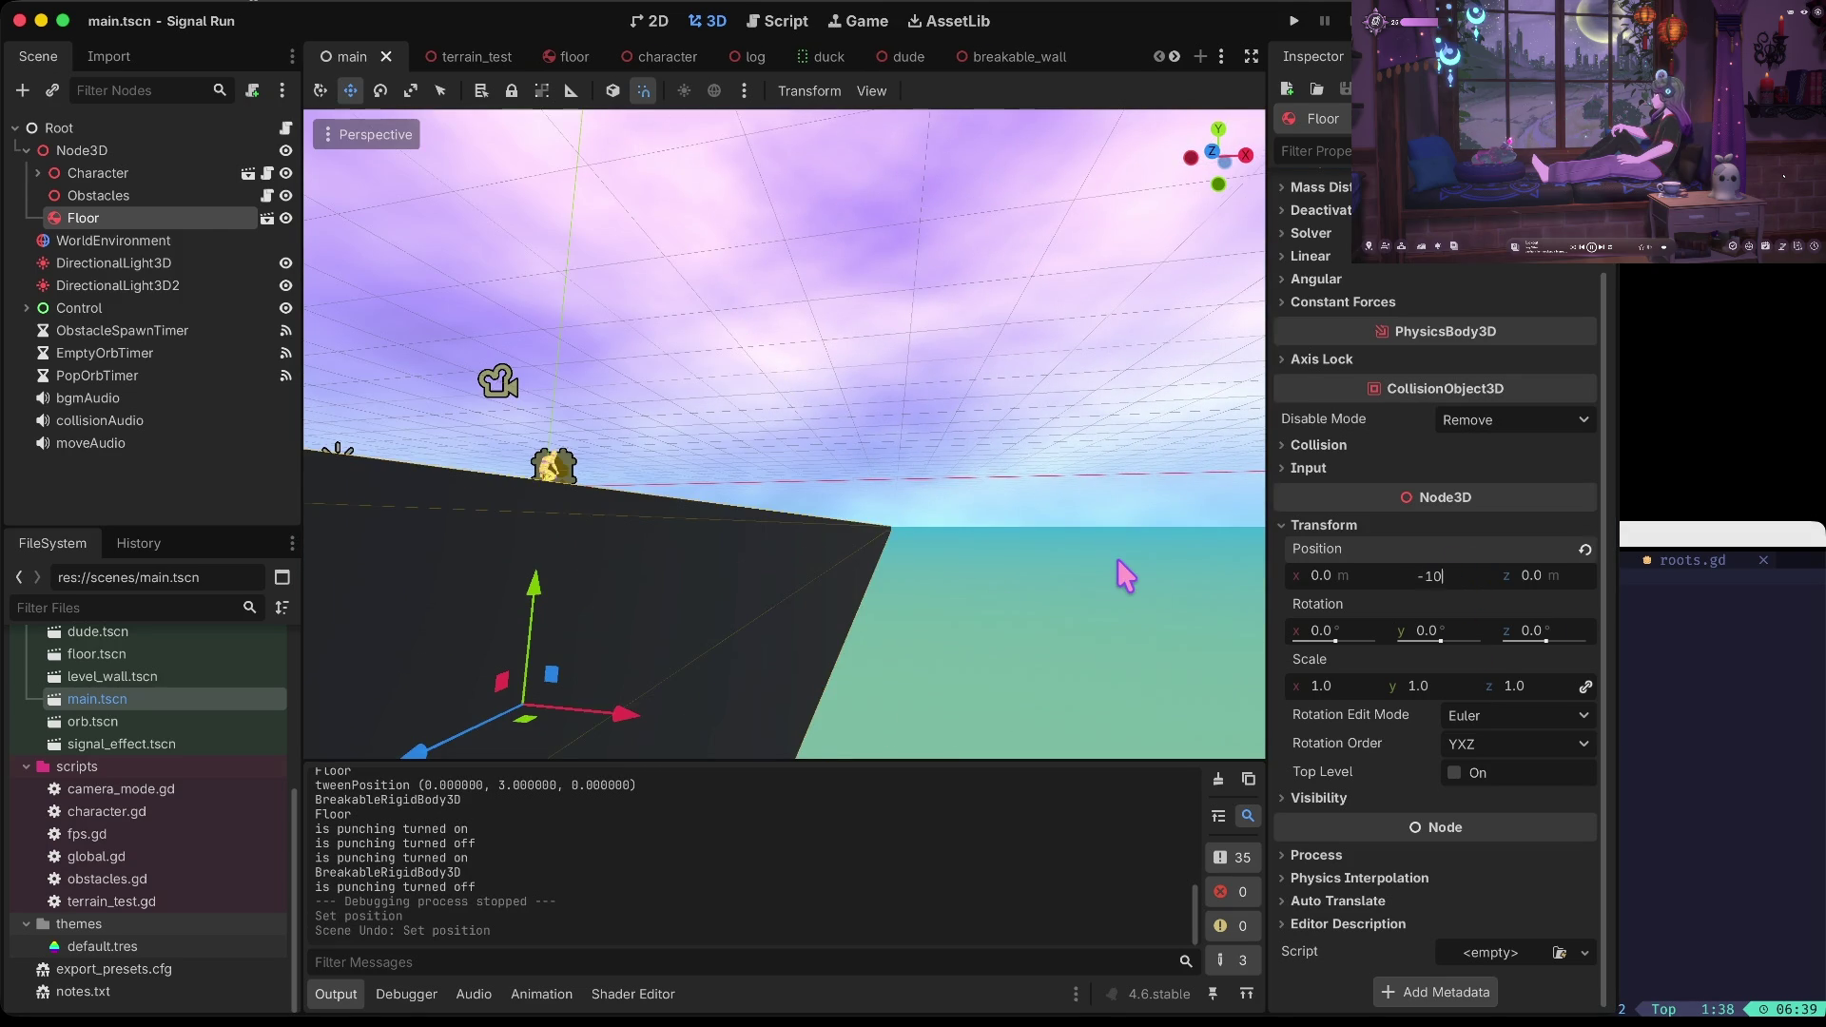
key("Return")
left_click_drag(1084, 590, 1084, 467)
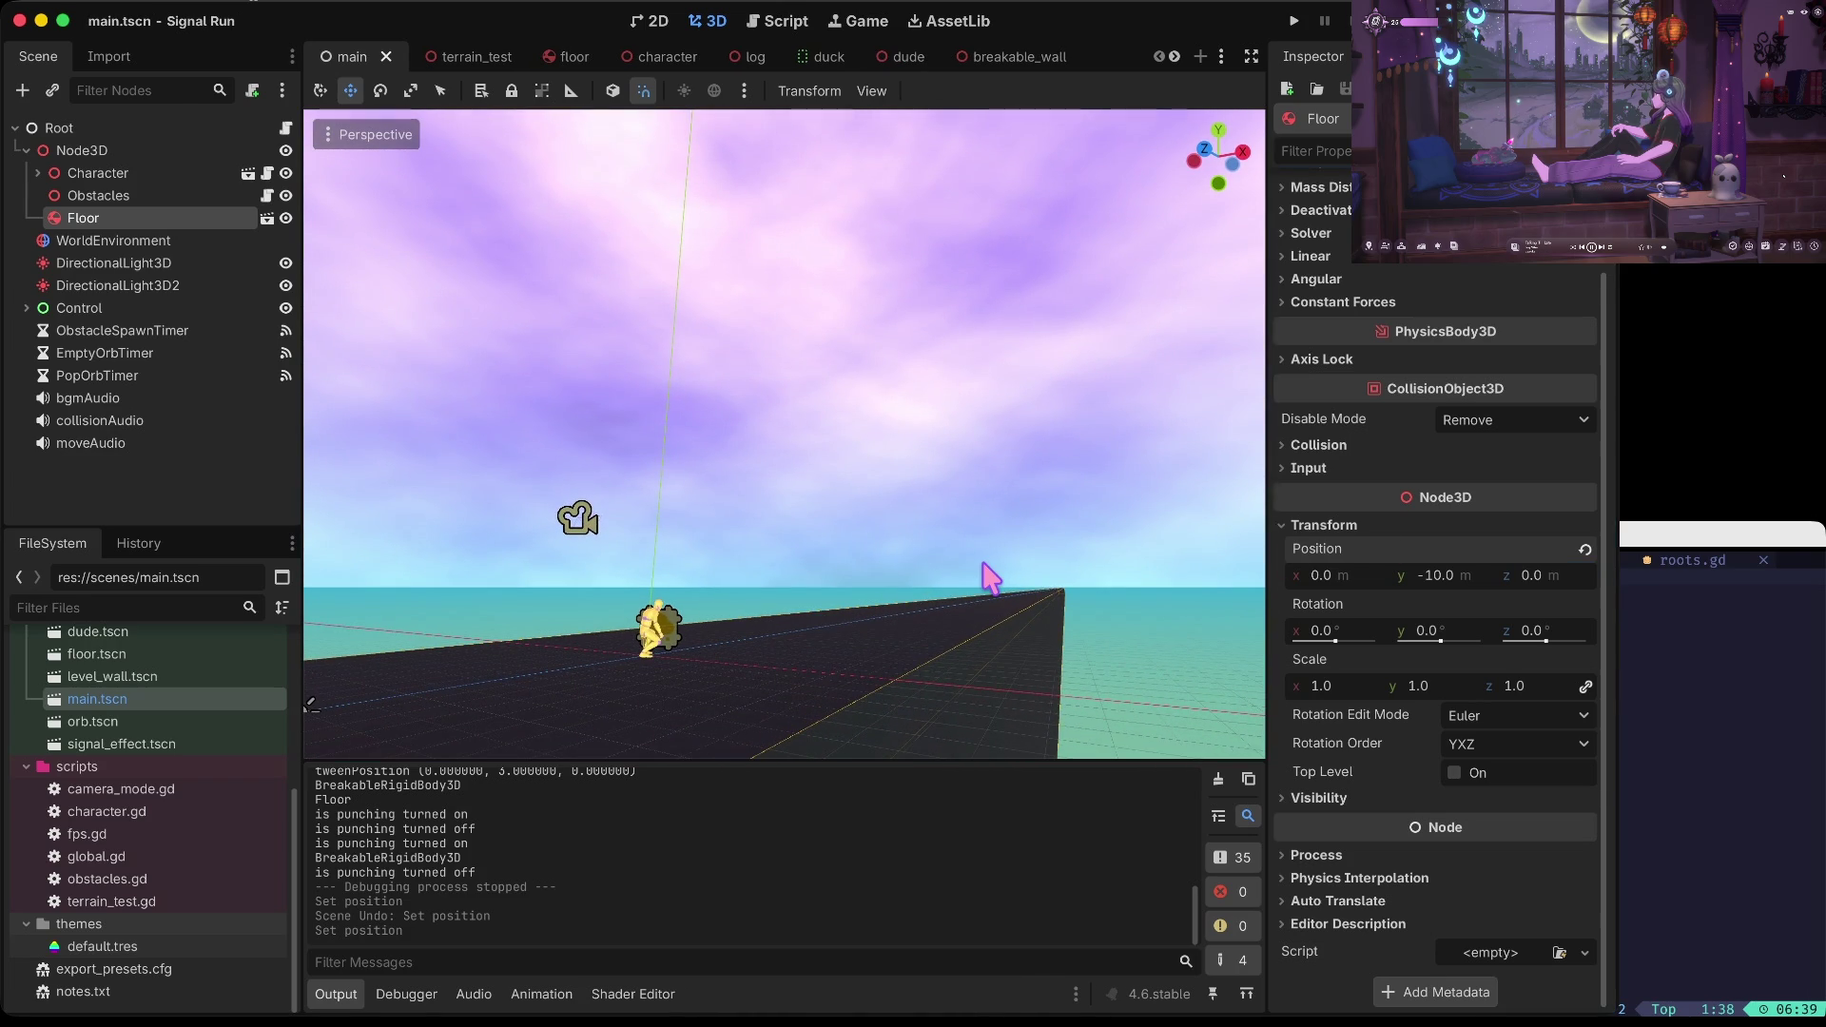
key("super+b")
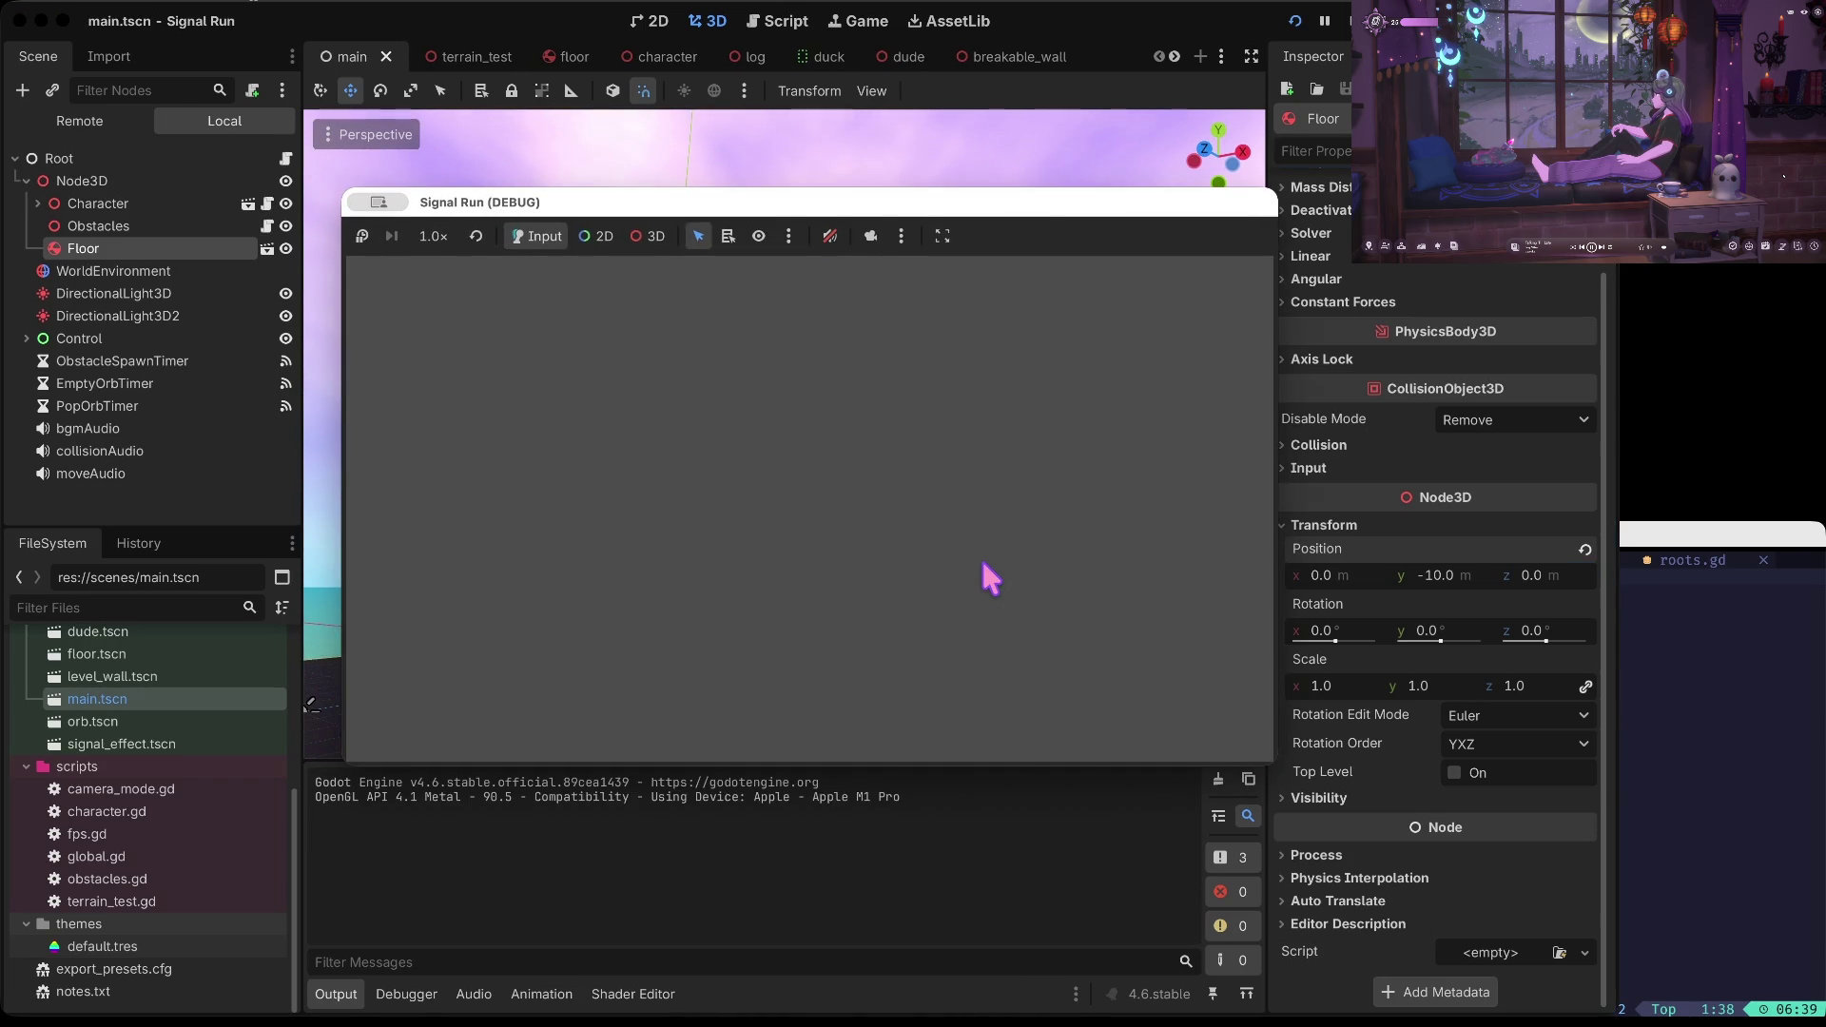
Start a run, duck under two obstacles until dying, then stop the game
key("Return")
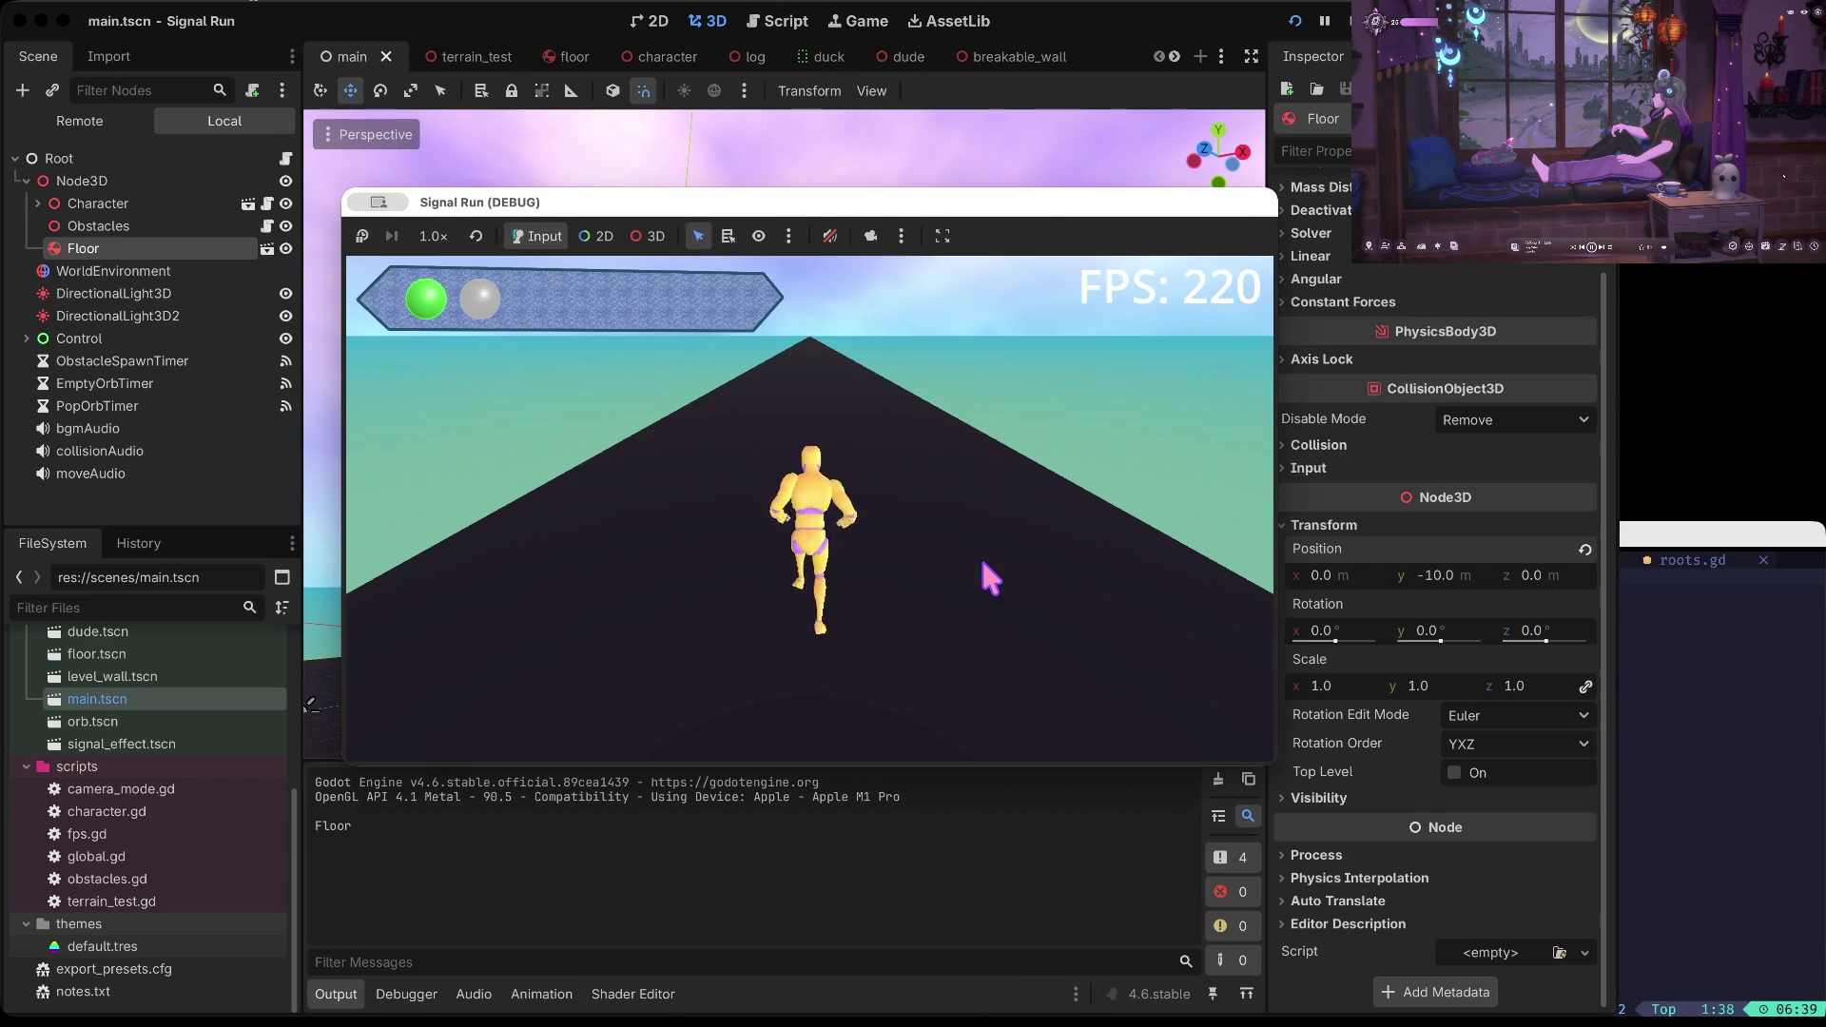
key("Right")
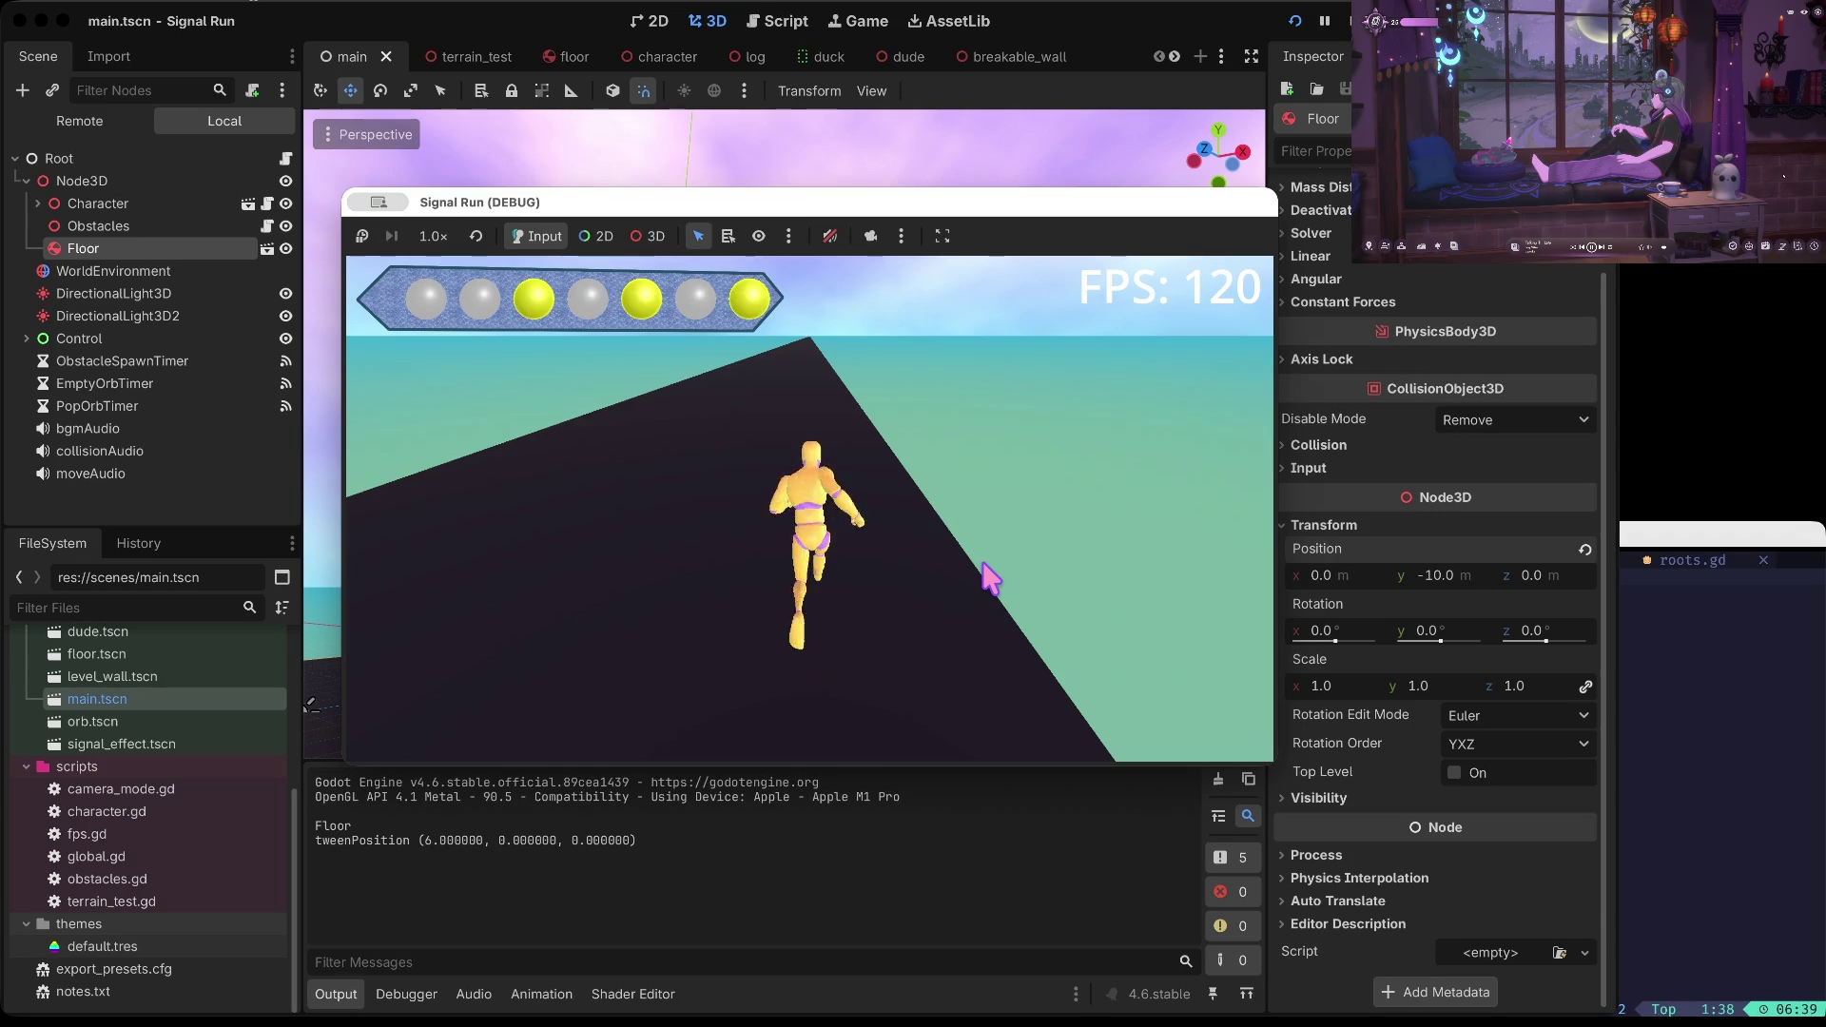
key("Down")
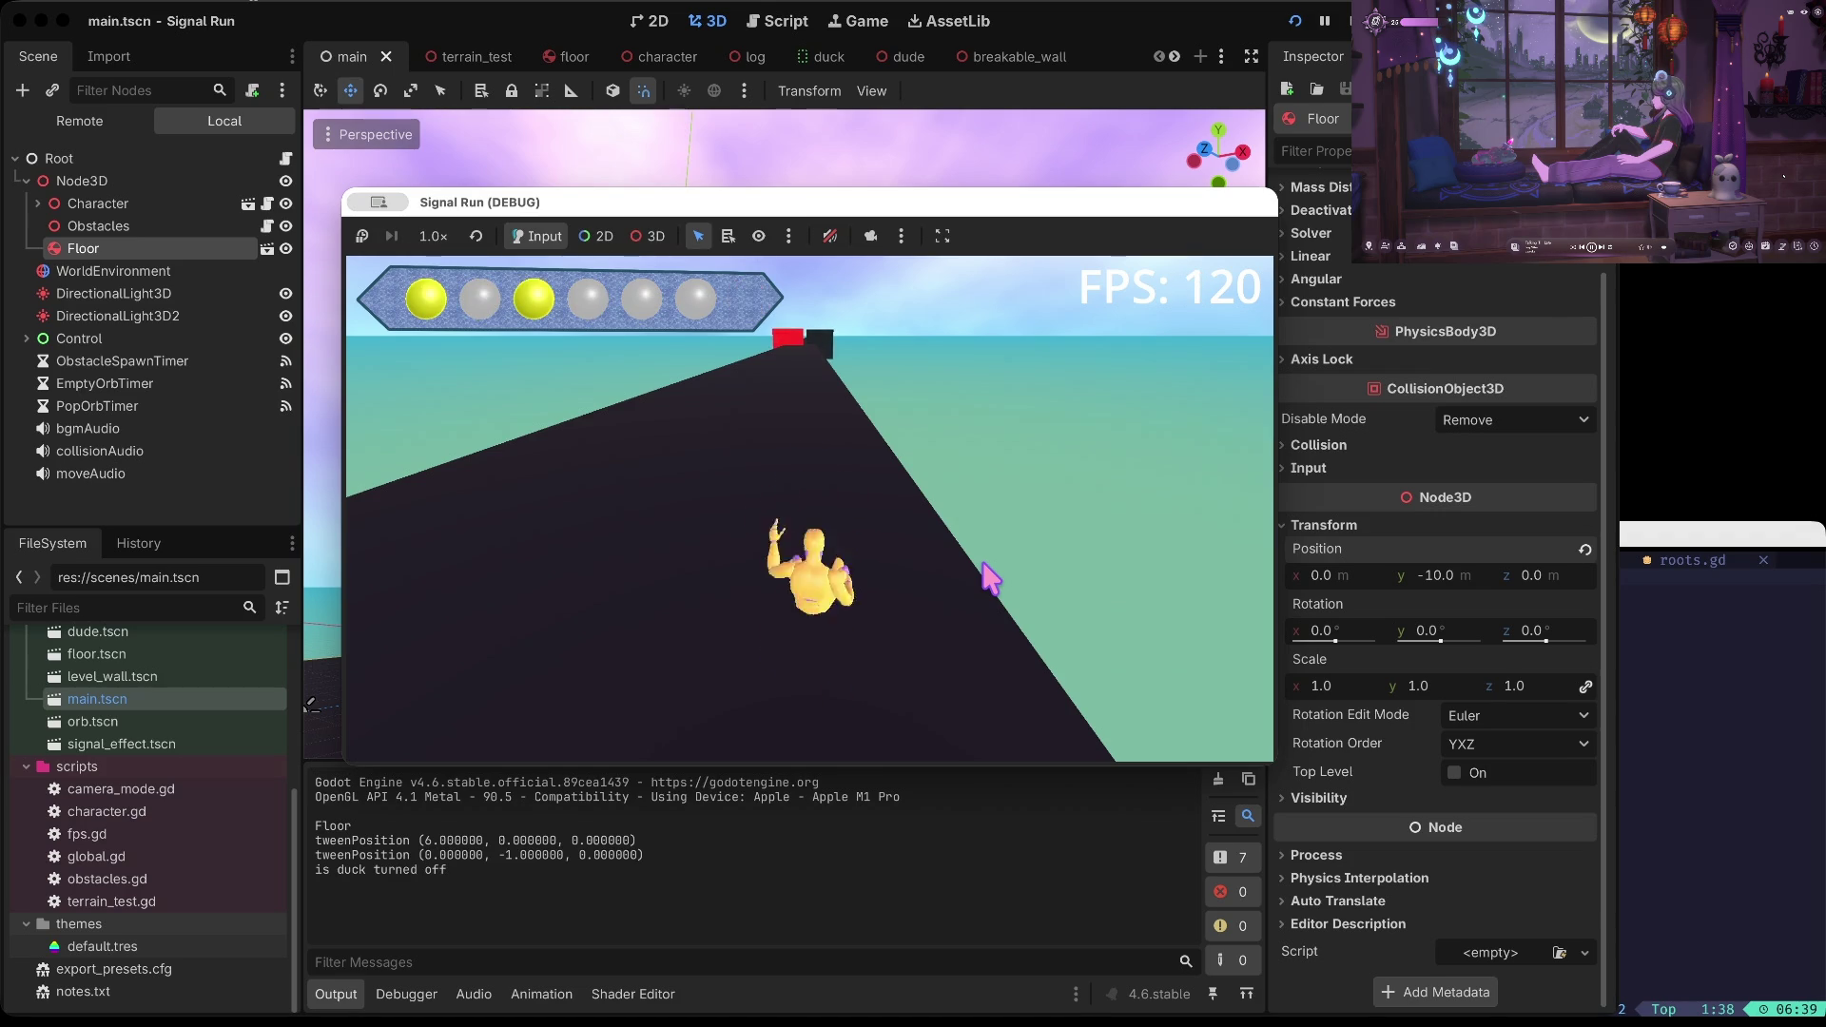
key("Down")
key("Down")
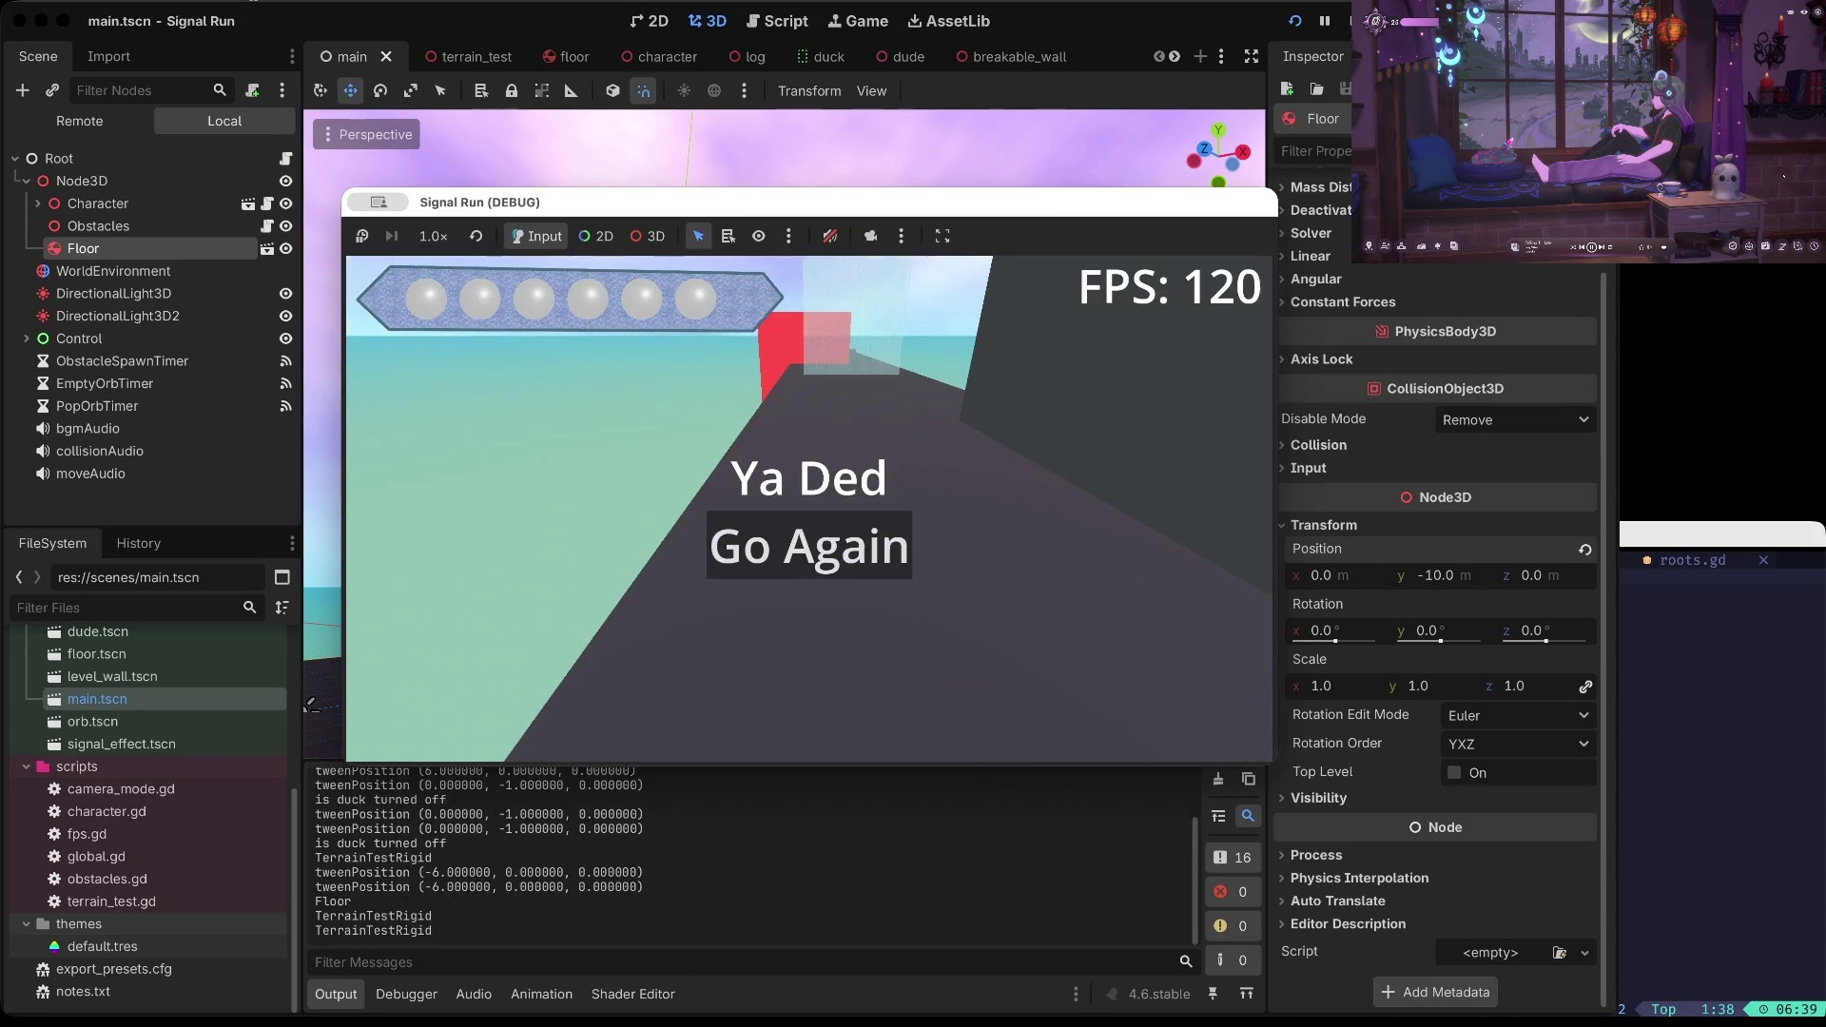
key("super+period")
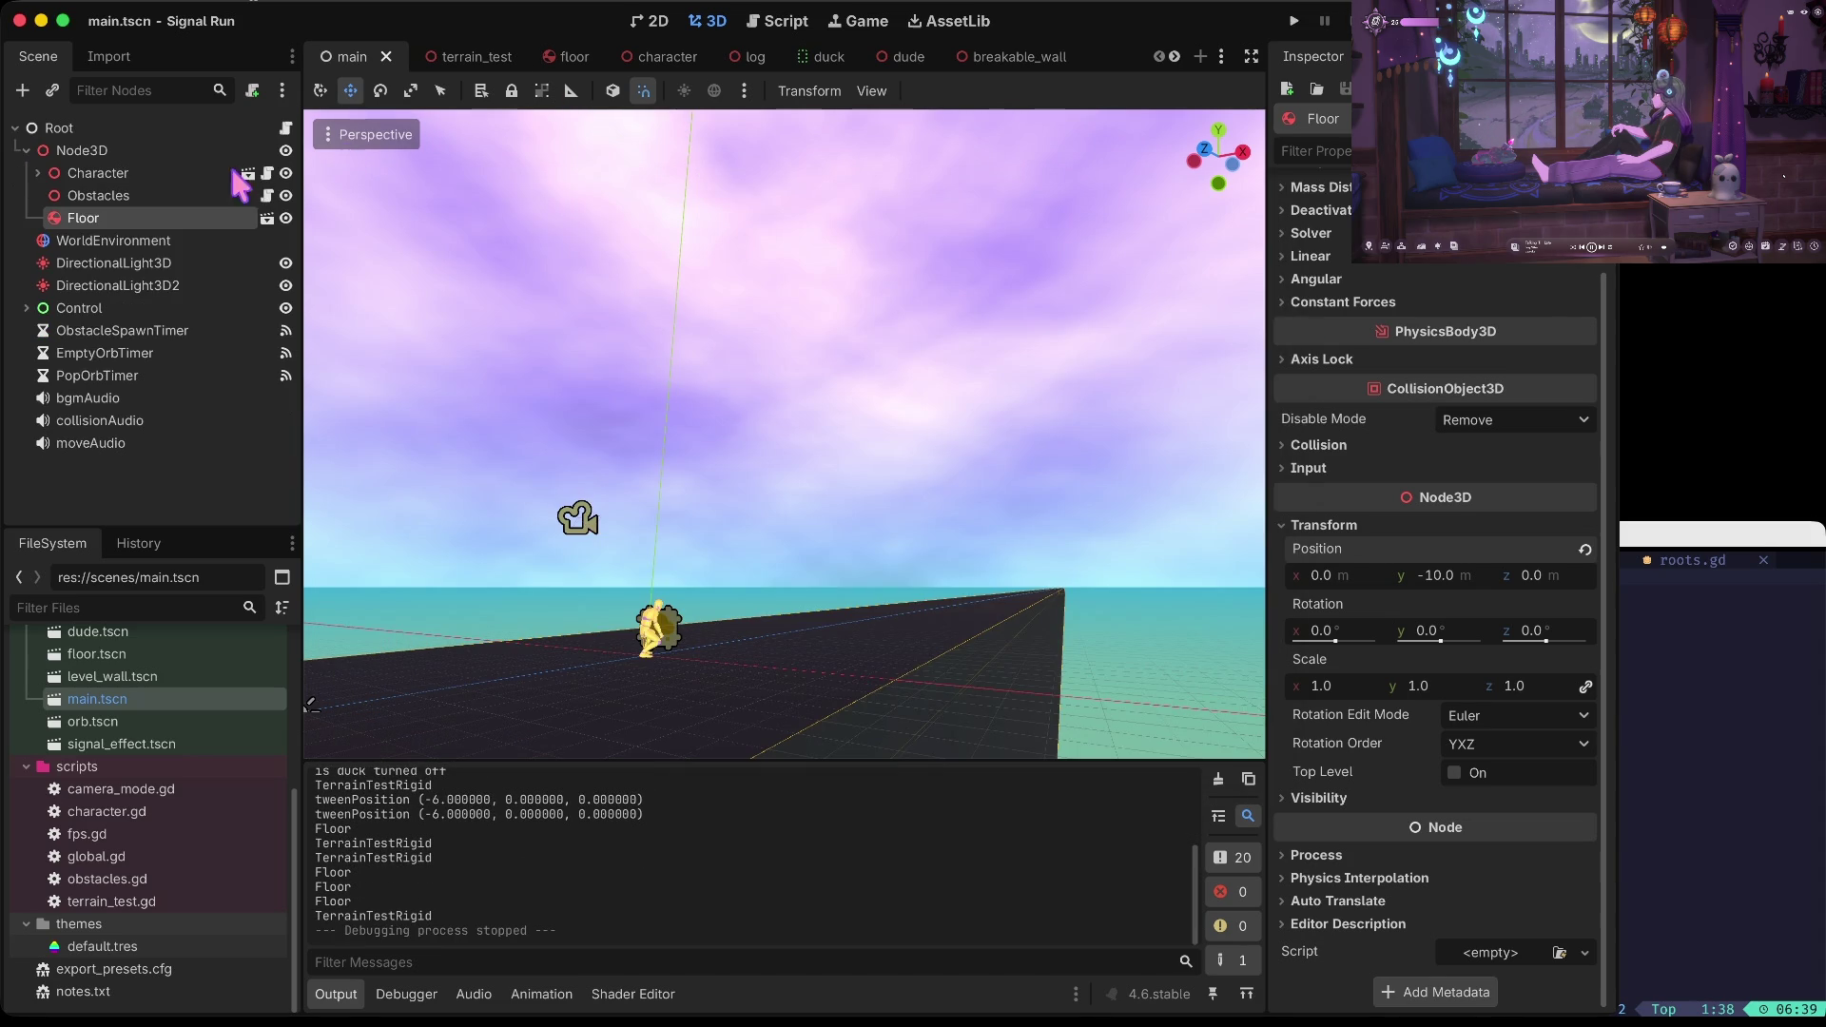
Open the orb.tscn scene from the FileSystem dock
scroll(84, 837, "up", 6)
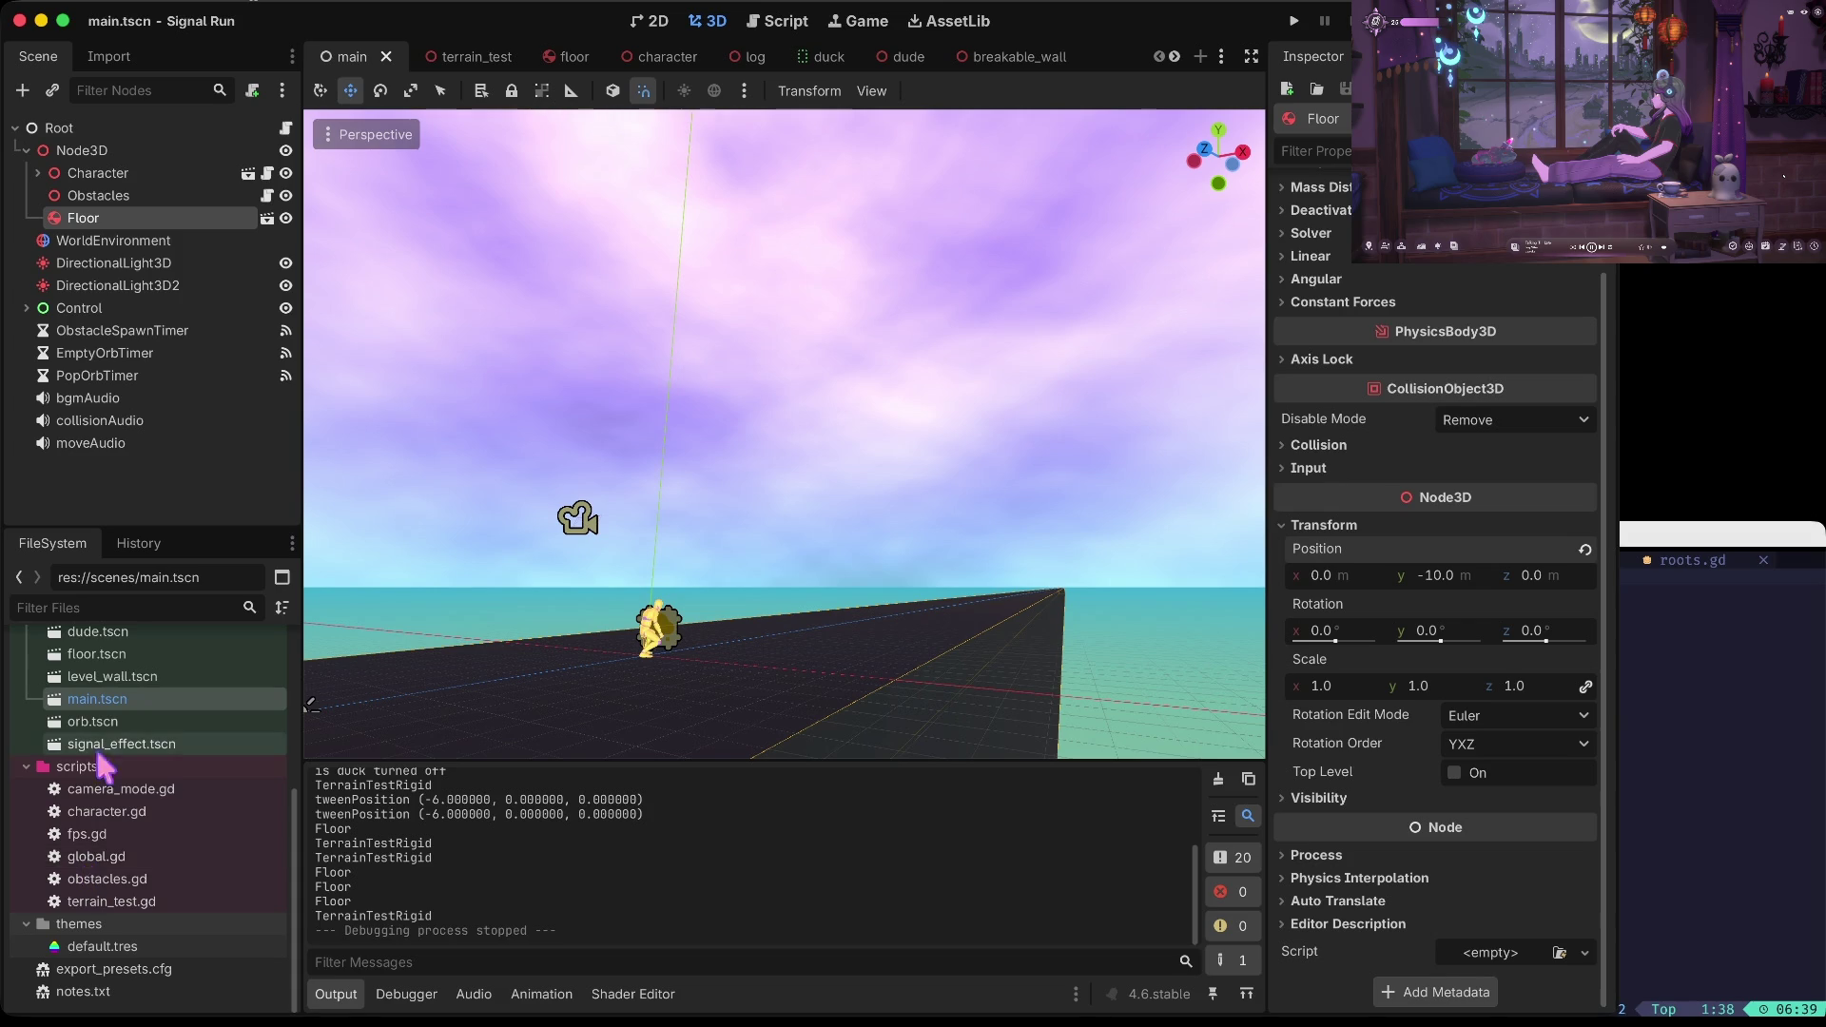
scroll(108, 843, "down", 4)
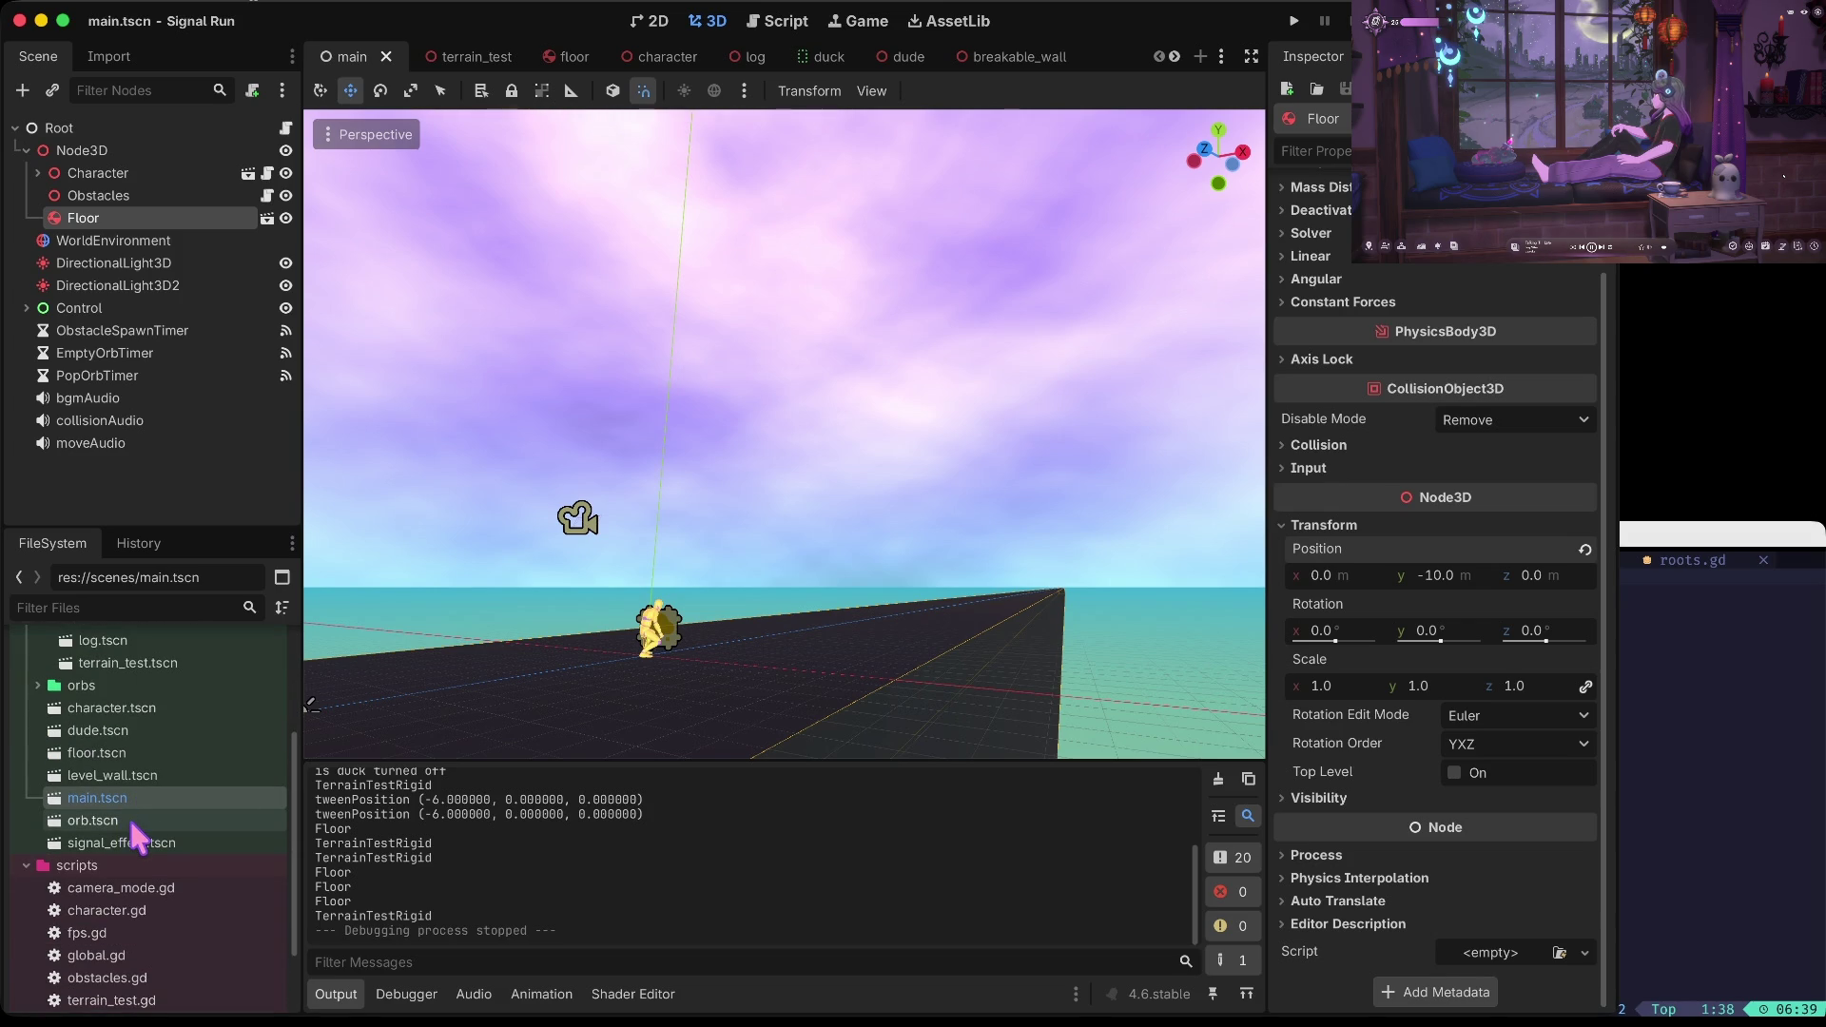
left_click(126, 821)
double_click(122, 823)
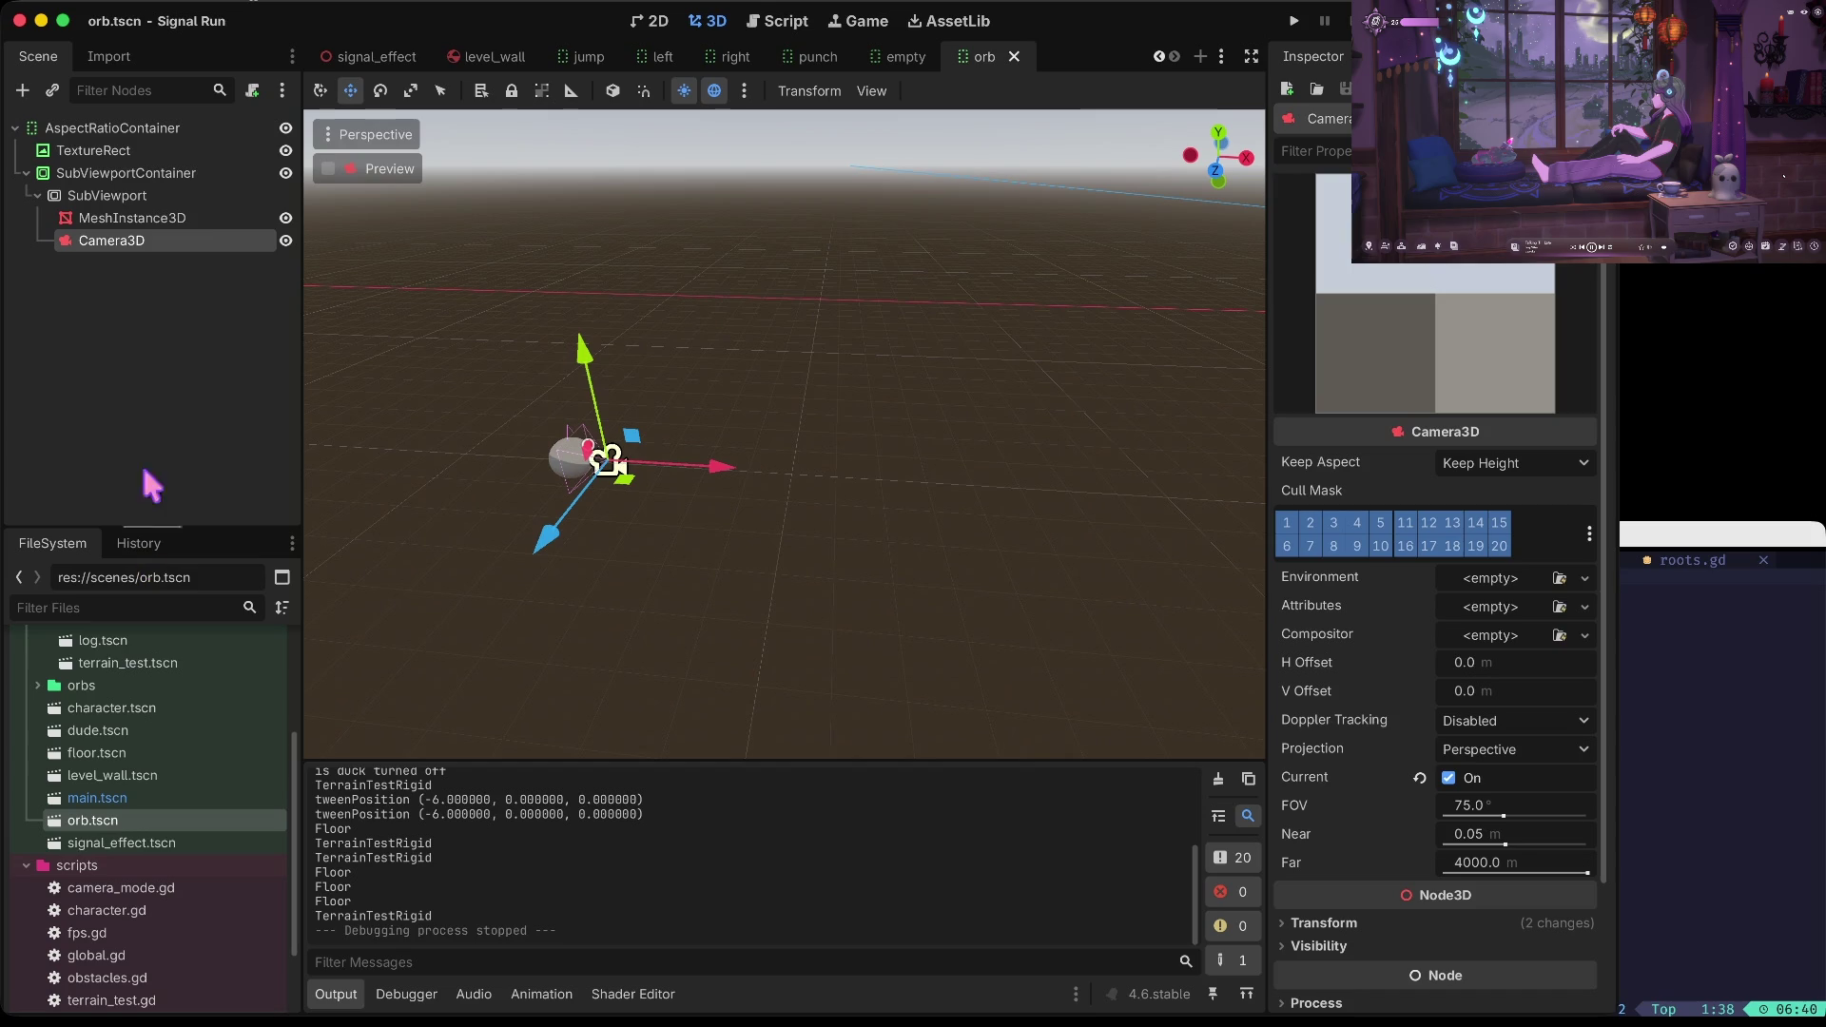
Review popOrb in global.gd, then return to main.tscn and select PopOrbTimer
scroll(124, 760, "down", 3)
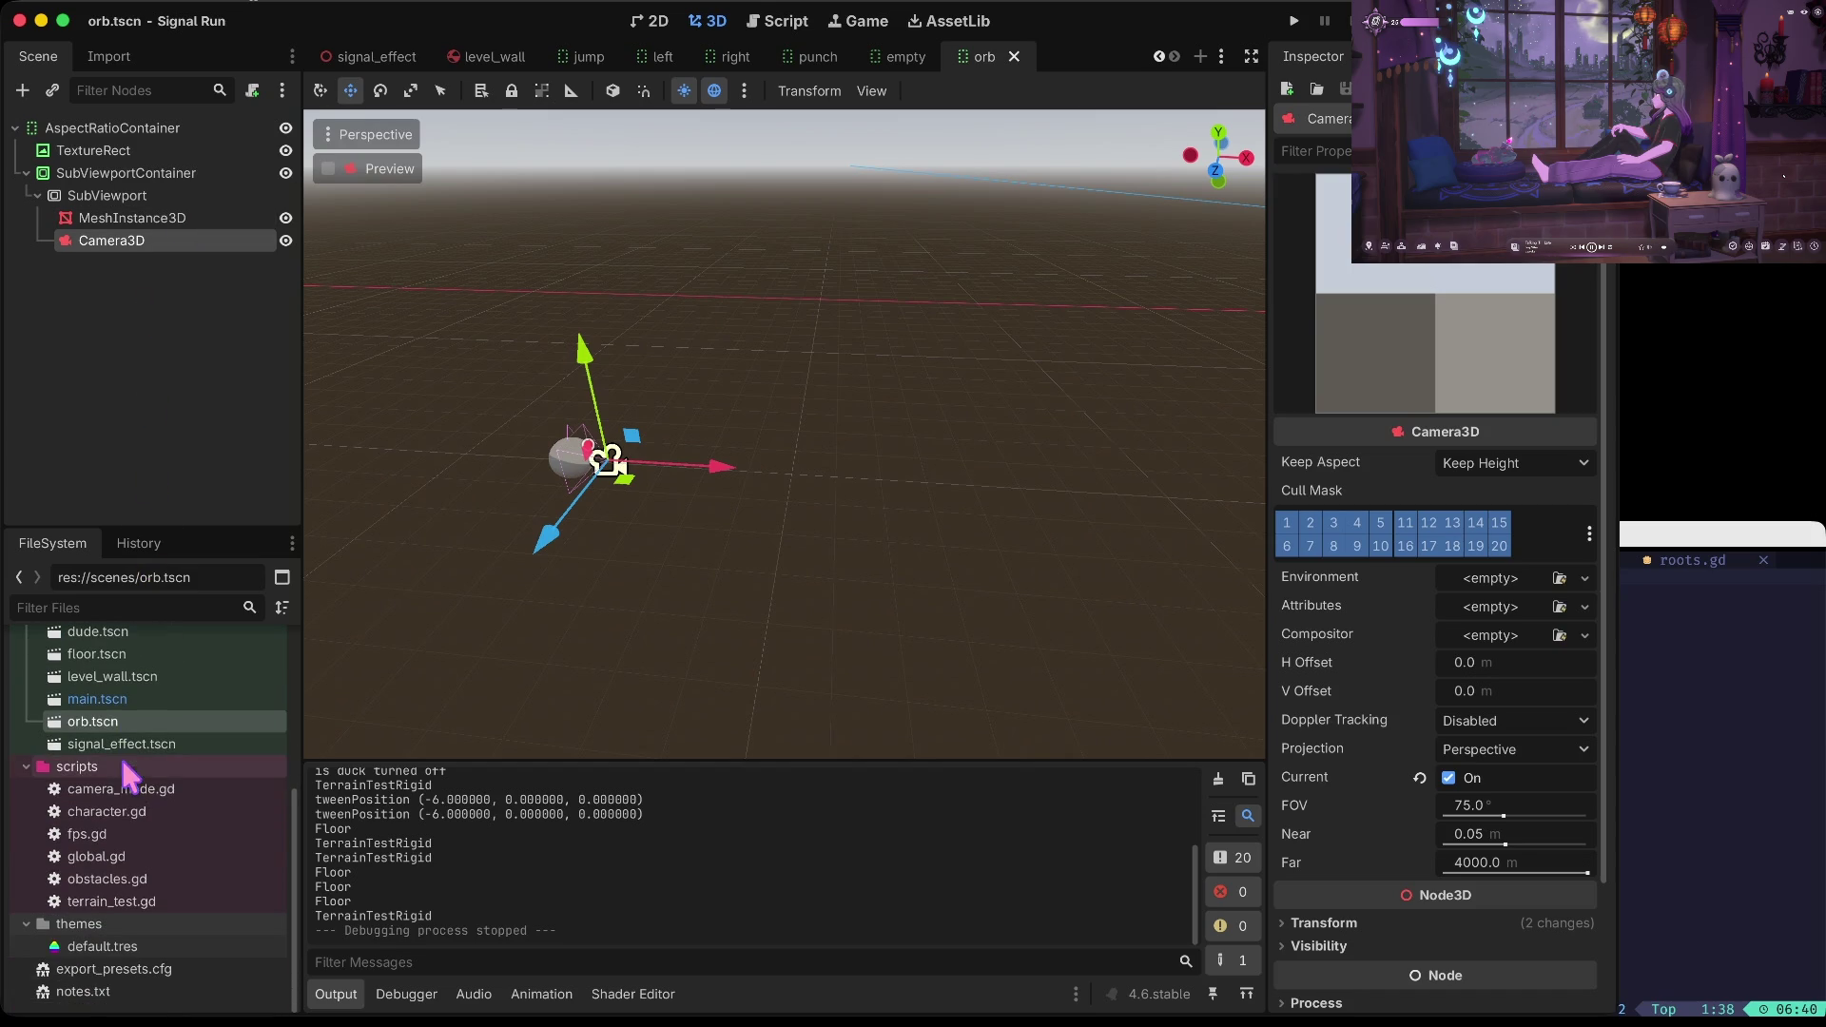
left_click(118, 883)
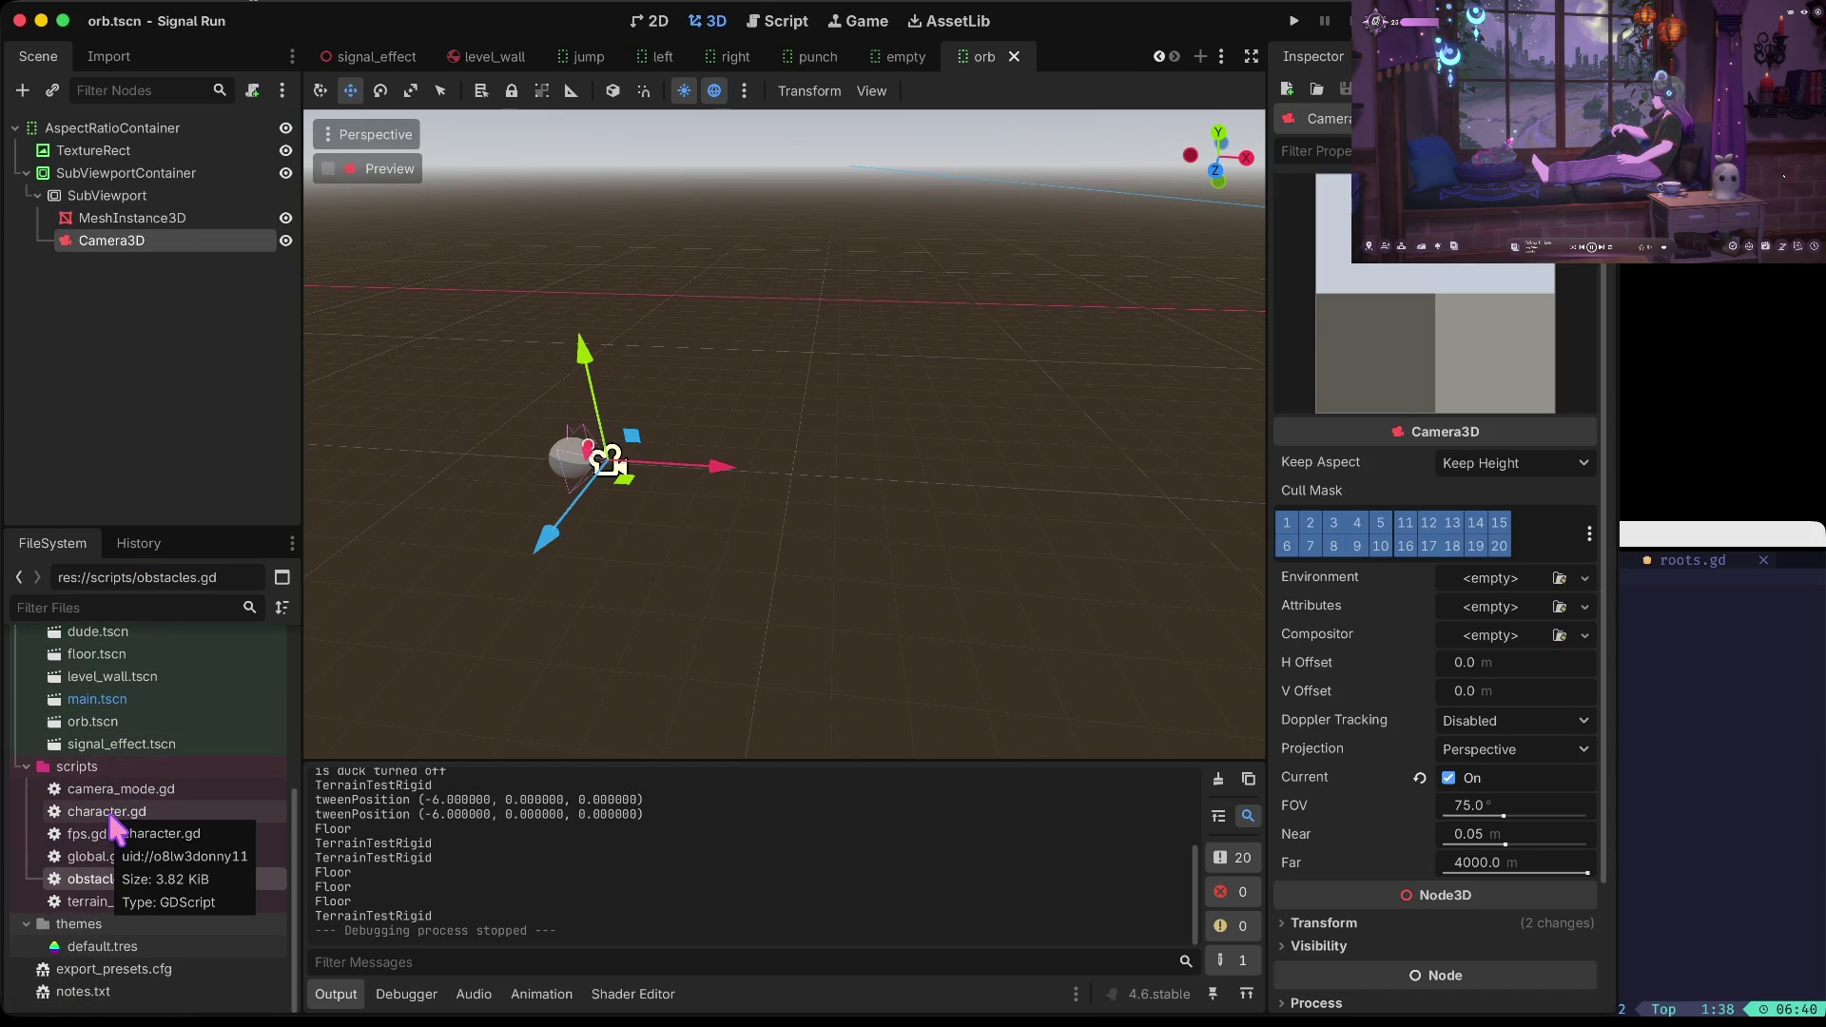
double_click(109, 856)
left_click(825, 418)
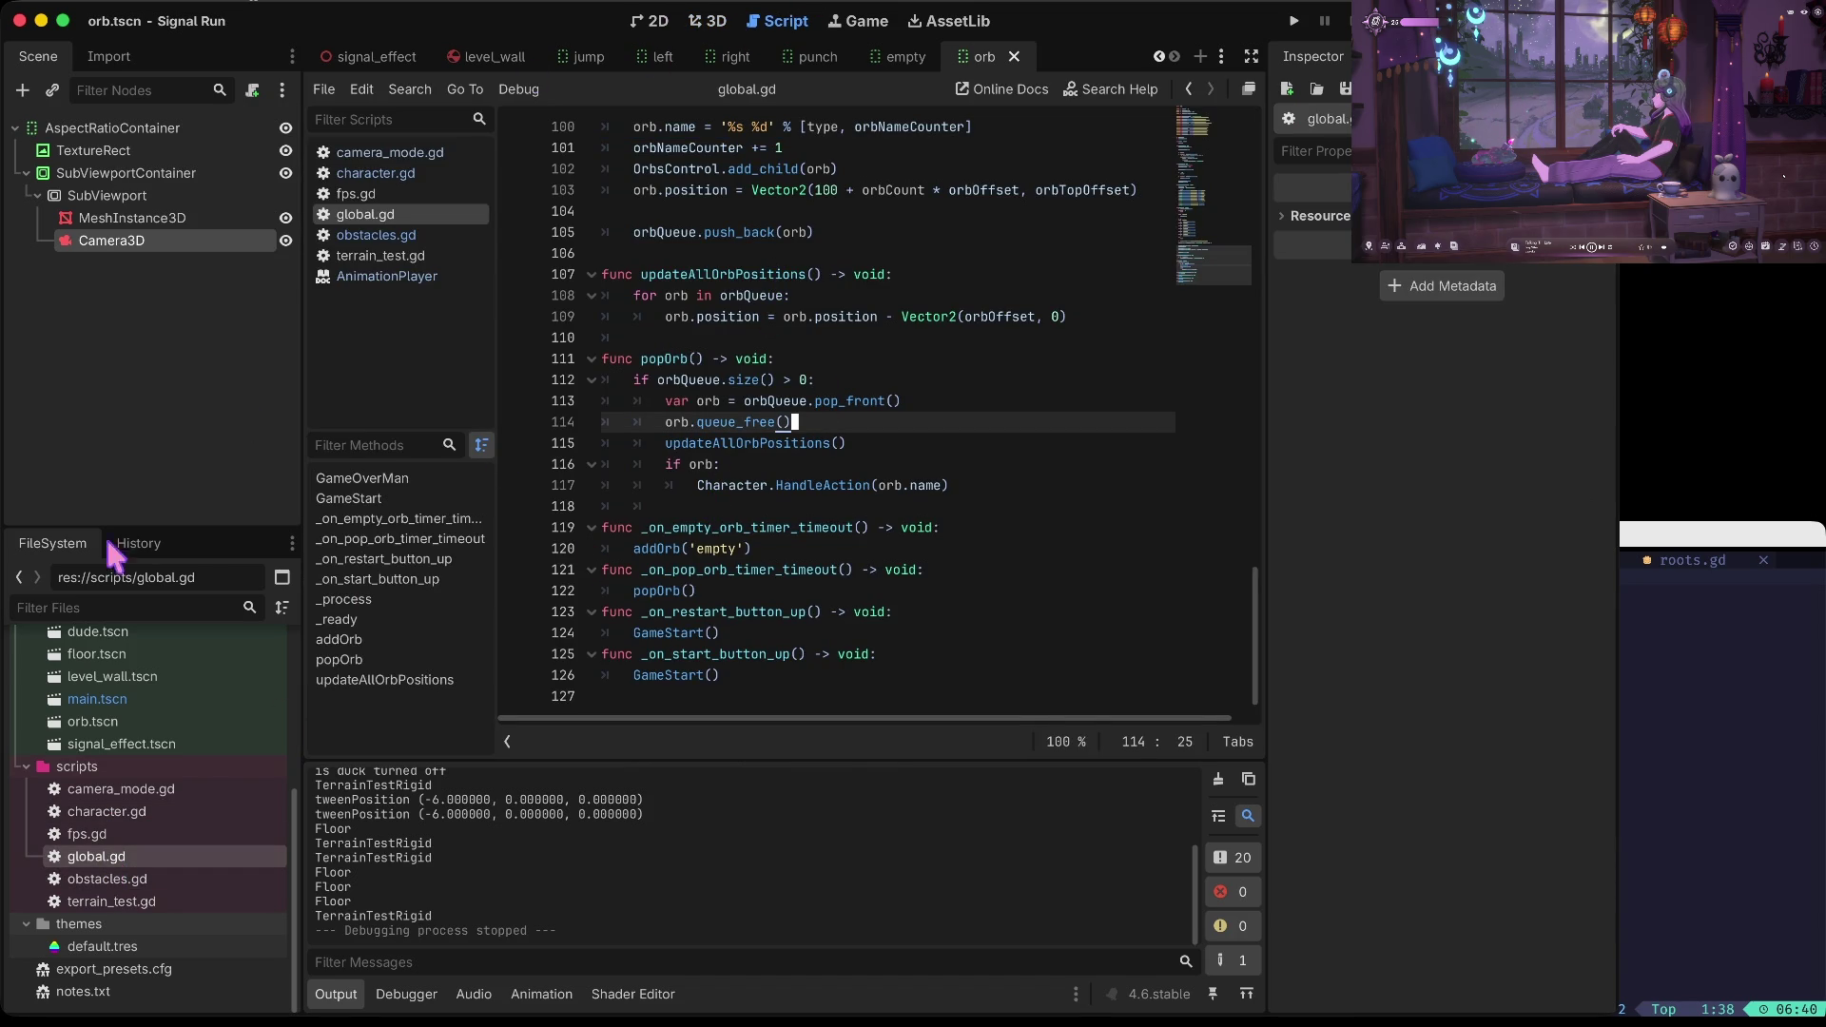
double_click(97, 699)
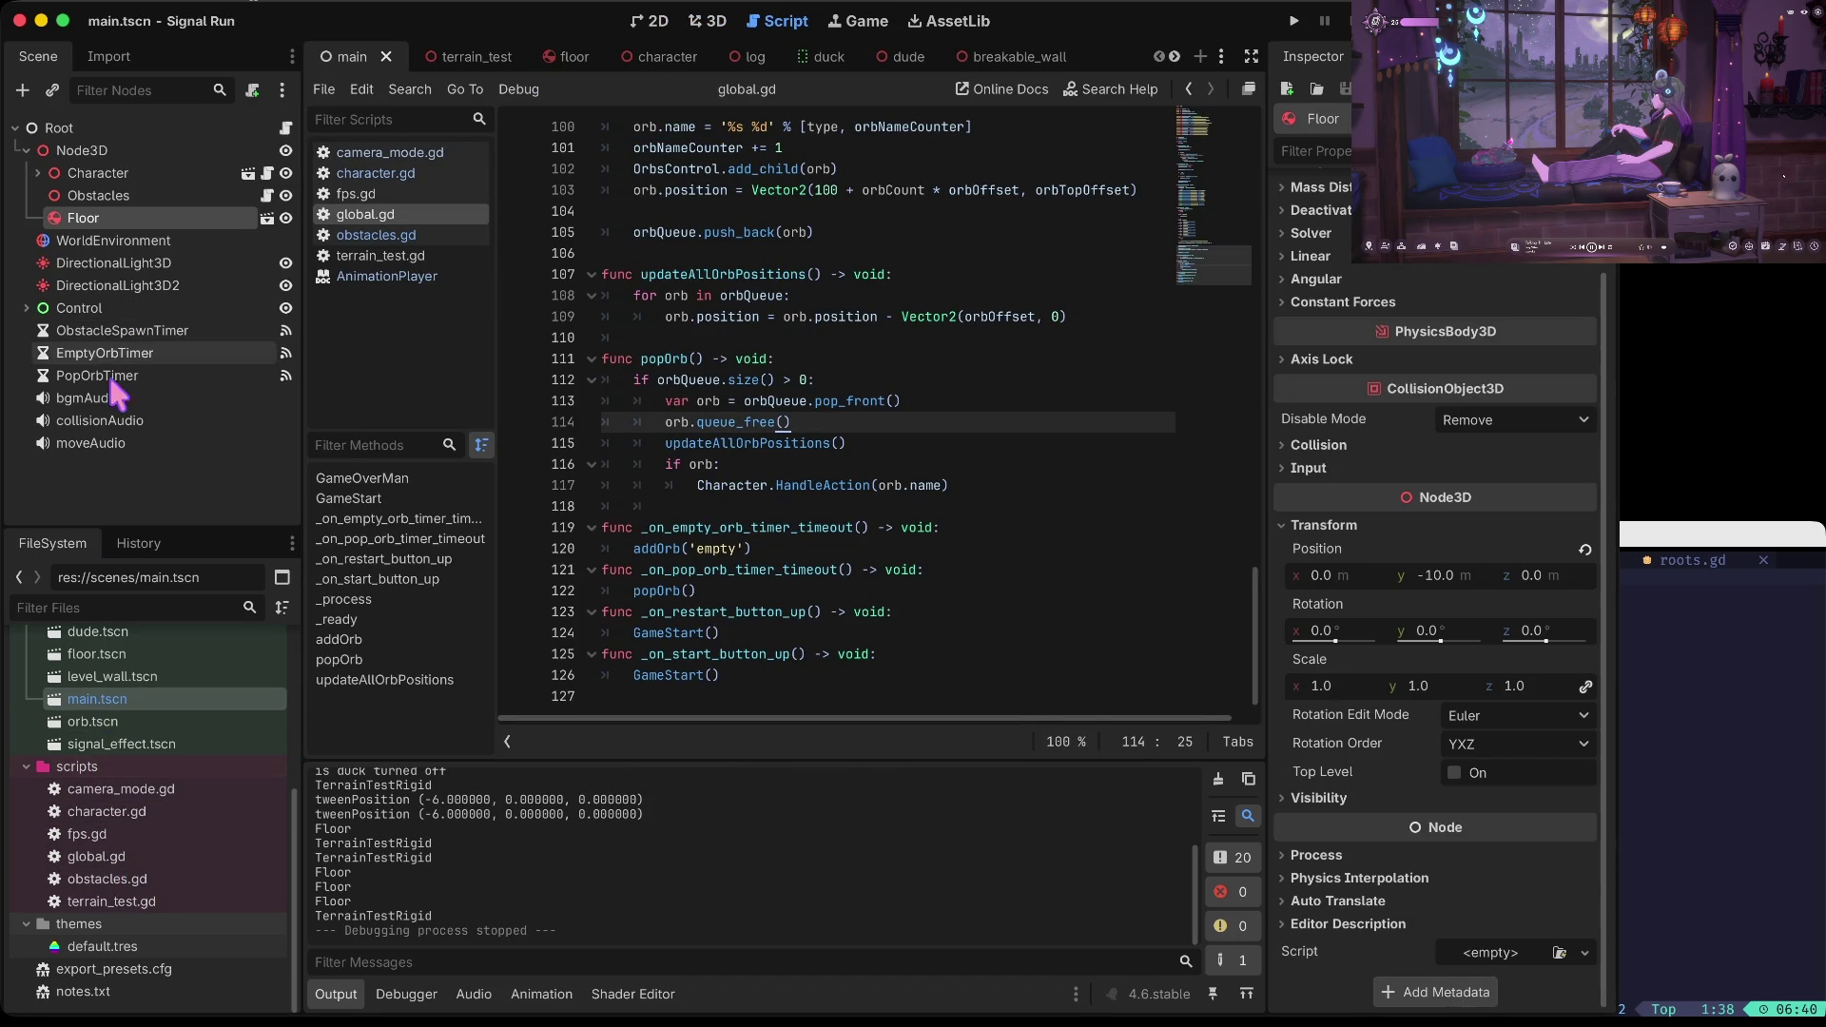
left_click(205, 376)
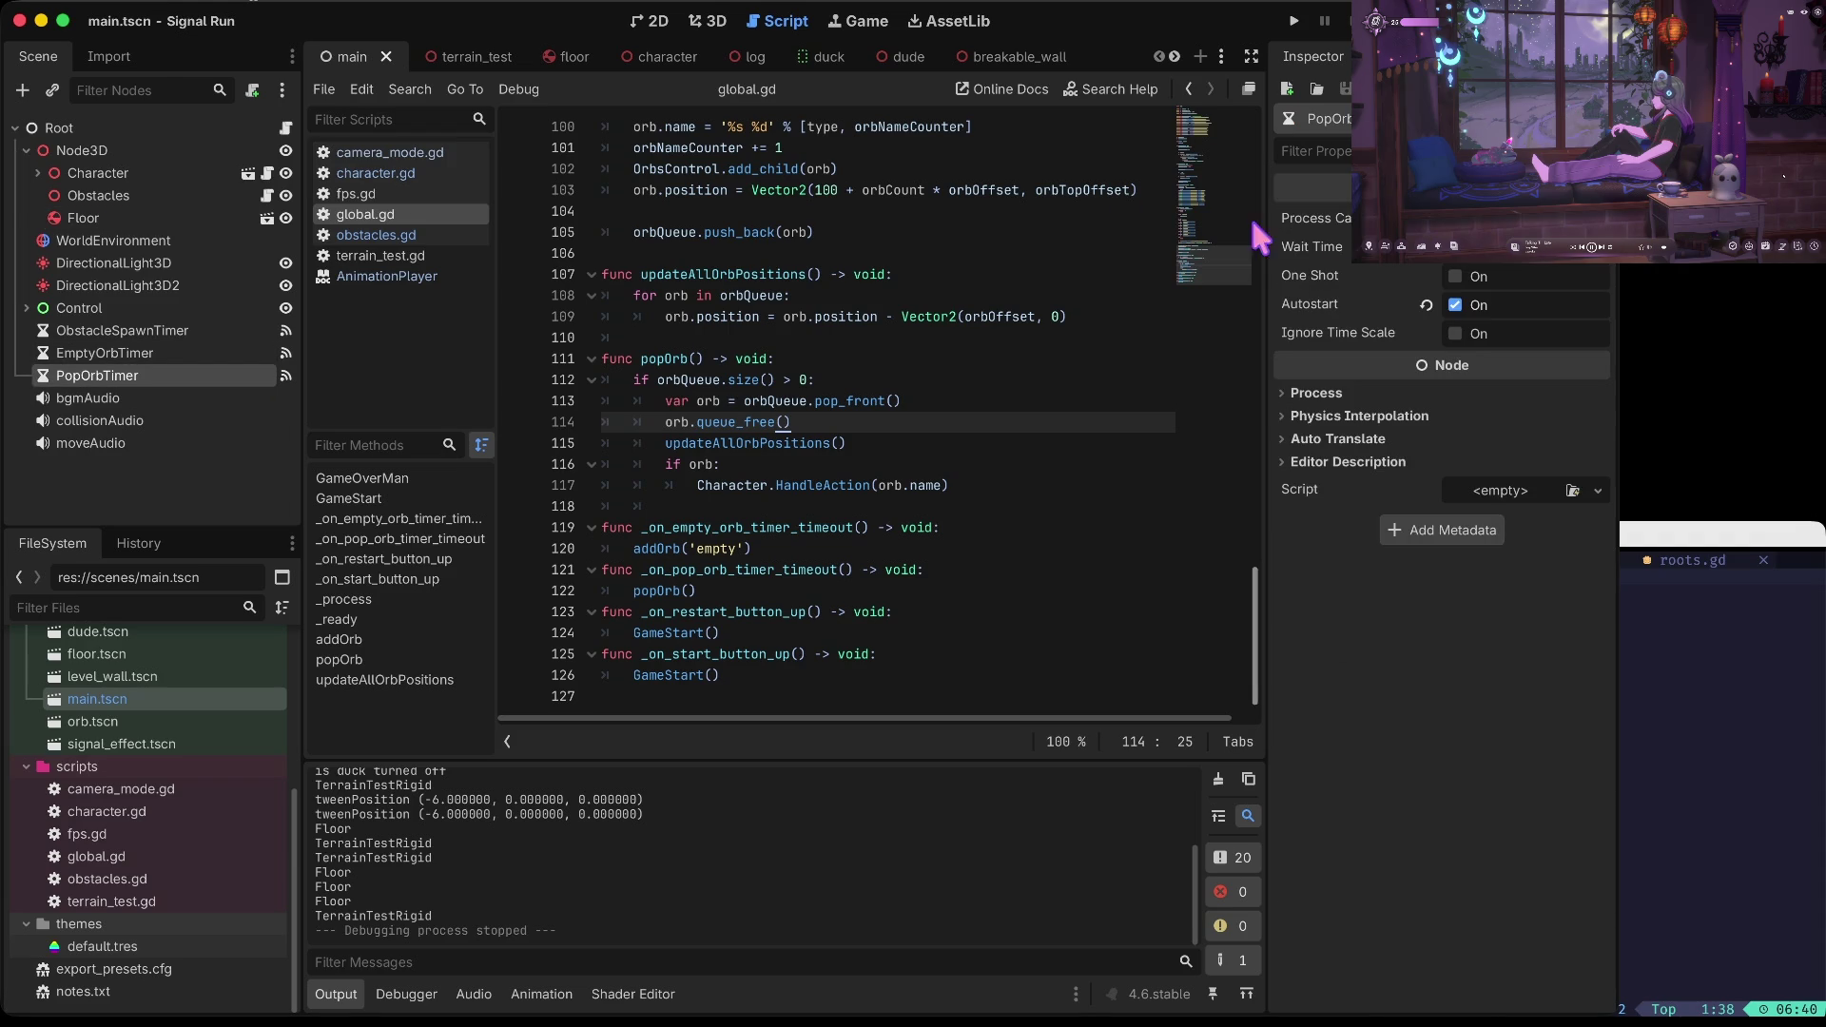
Turn off PopOrbTimer autostart, change EmptyOrbTimer's wait time, and save main.tscn
left_click(1456, 305)
key("ctrl+s")
left_click(177, 353)
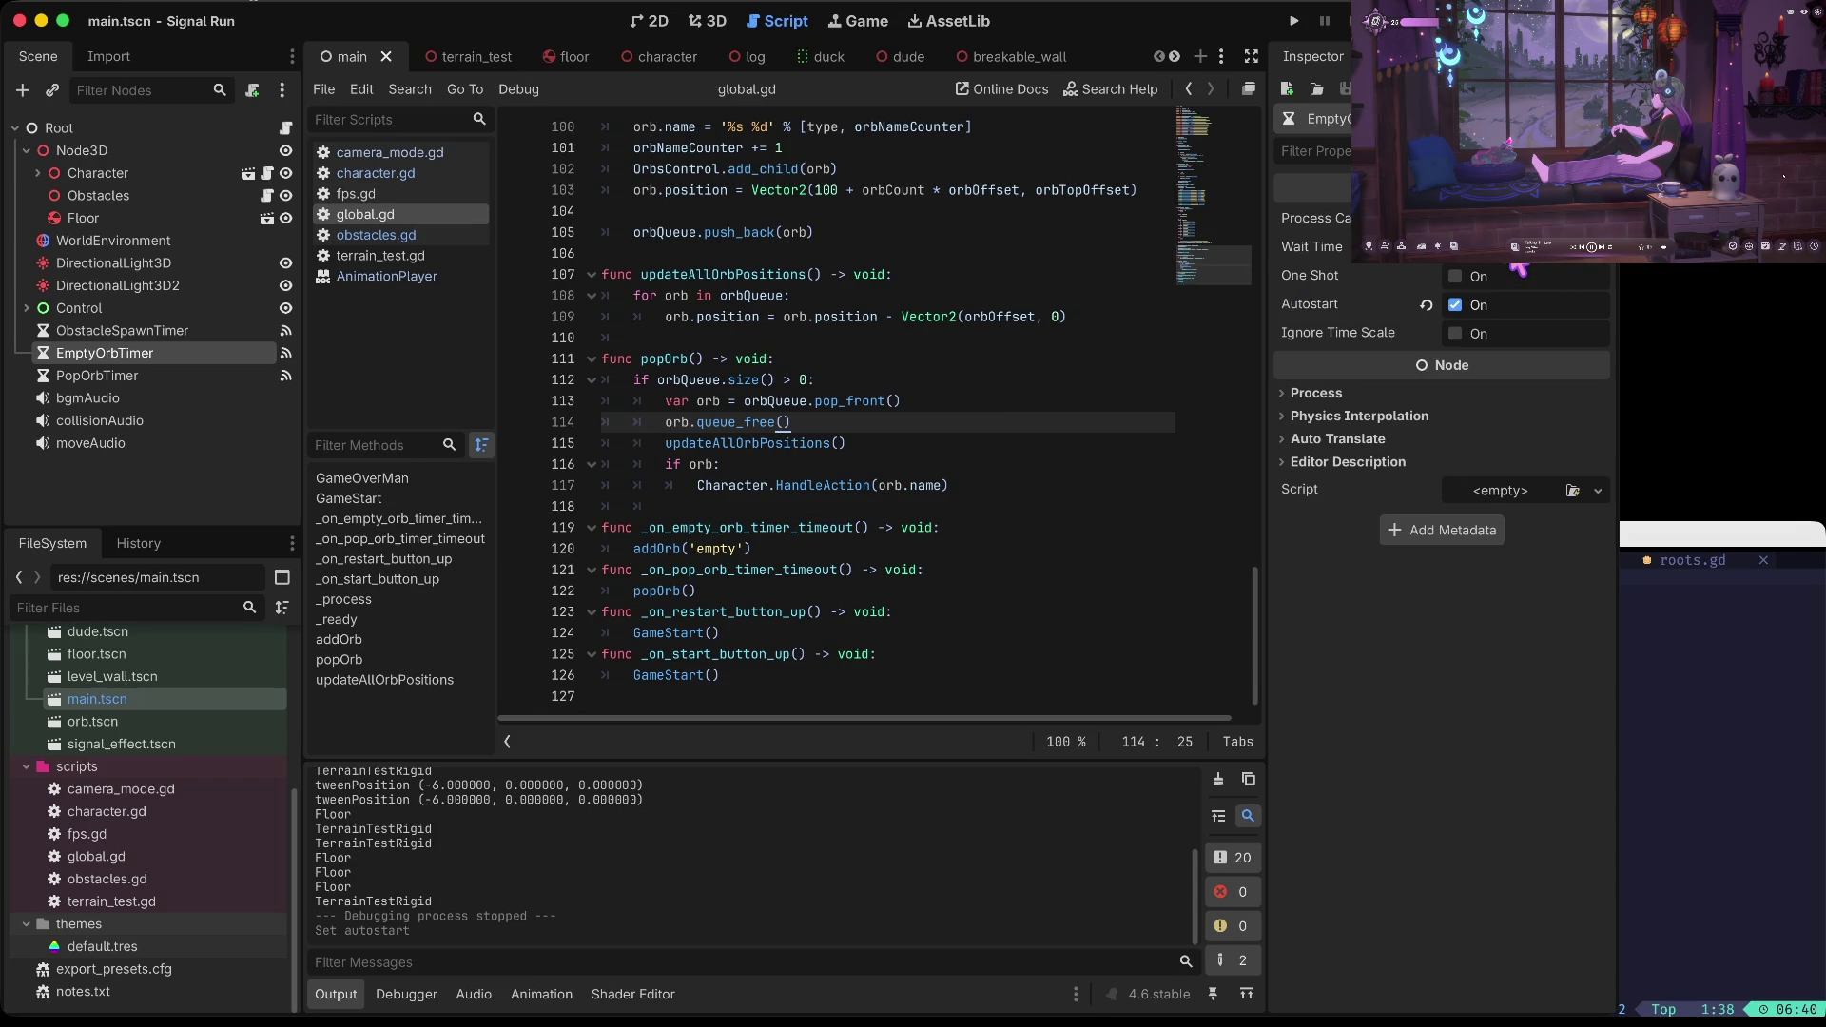
key("Tab")
key("ctrl+s")
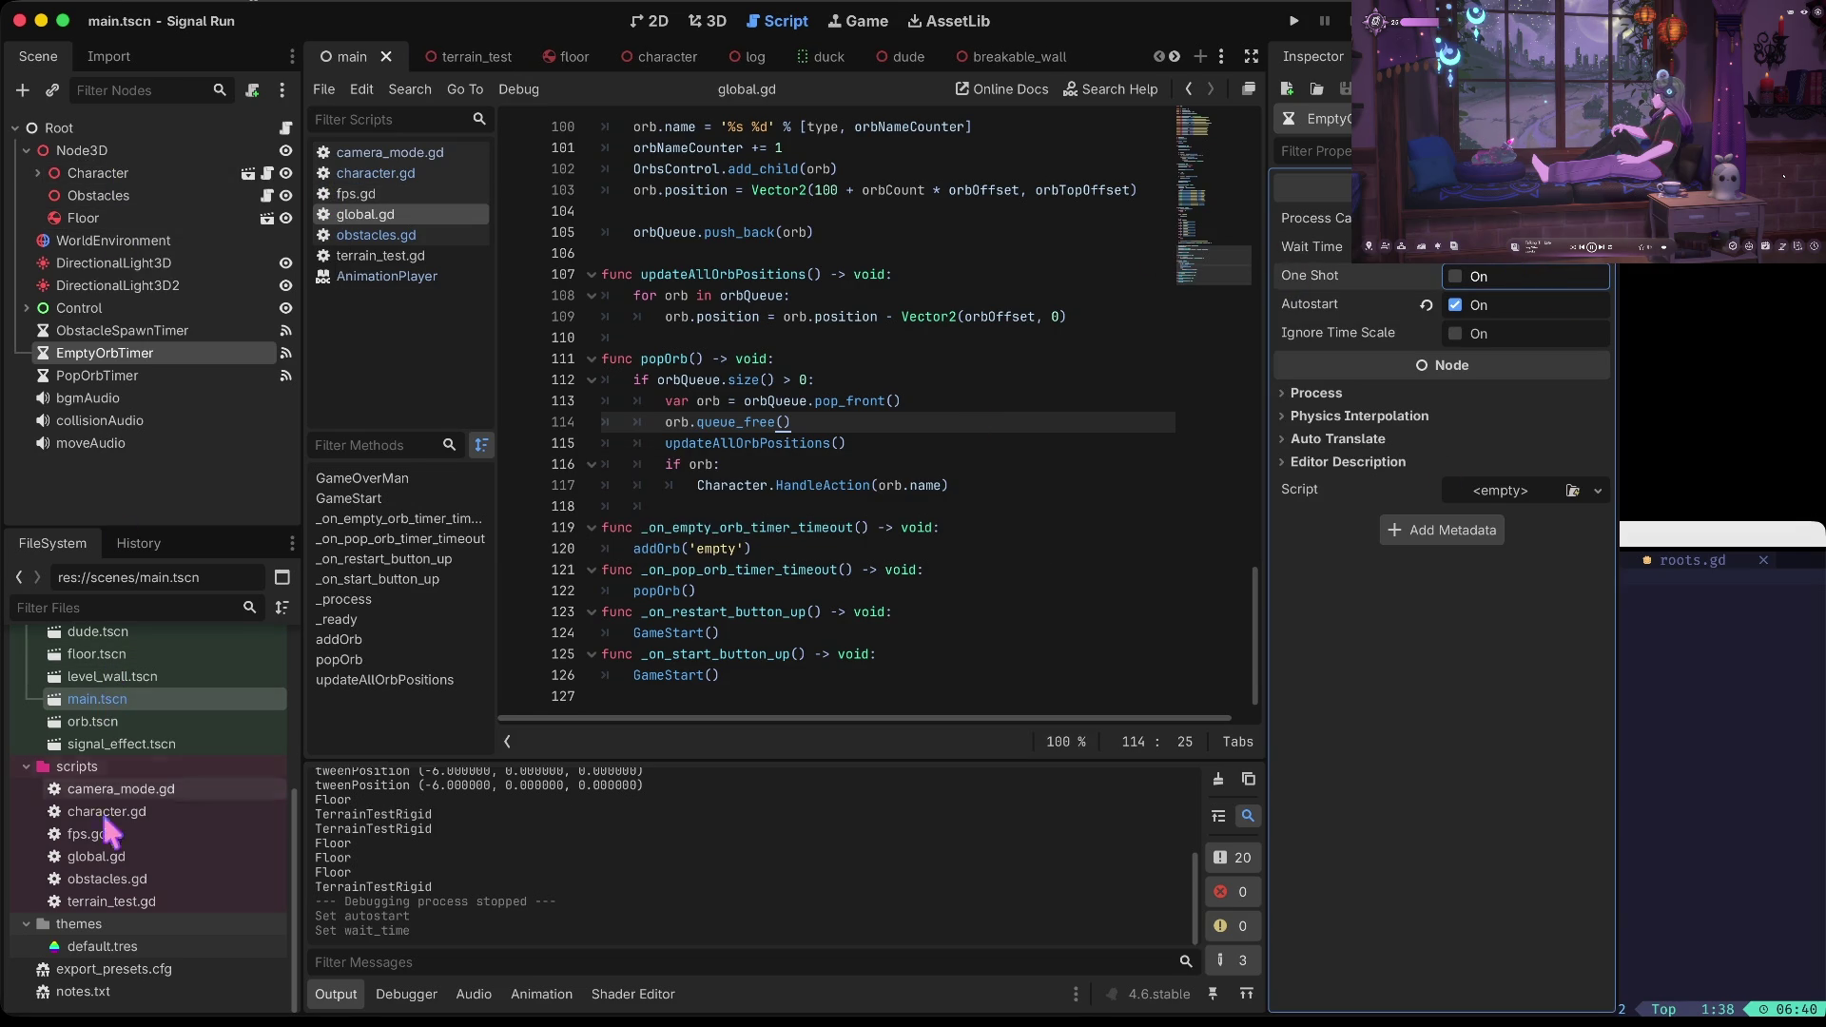
Open global.gd and find the orbCount check at the top of addOrb
left_click(100, 855)
left_click(949, 274)
scroll(953, 283, "up", 2)
scroll(953, 284, "up", 3)
scroll(953, 283, "up", 10)
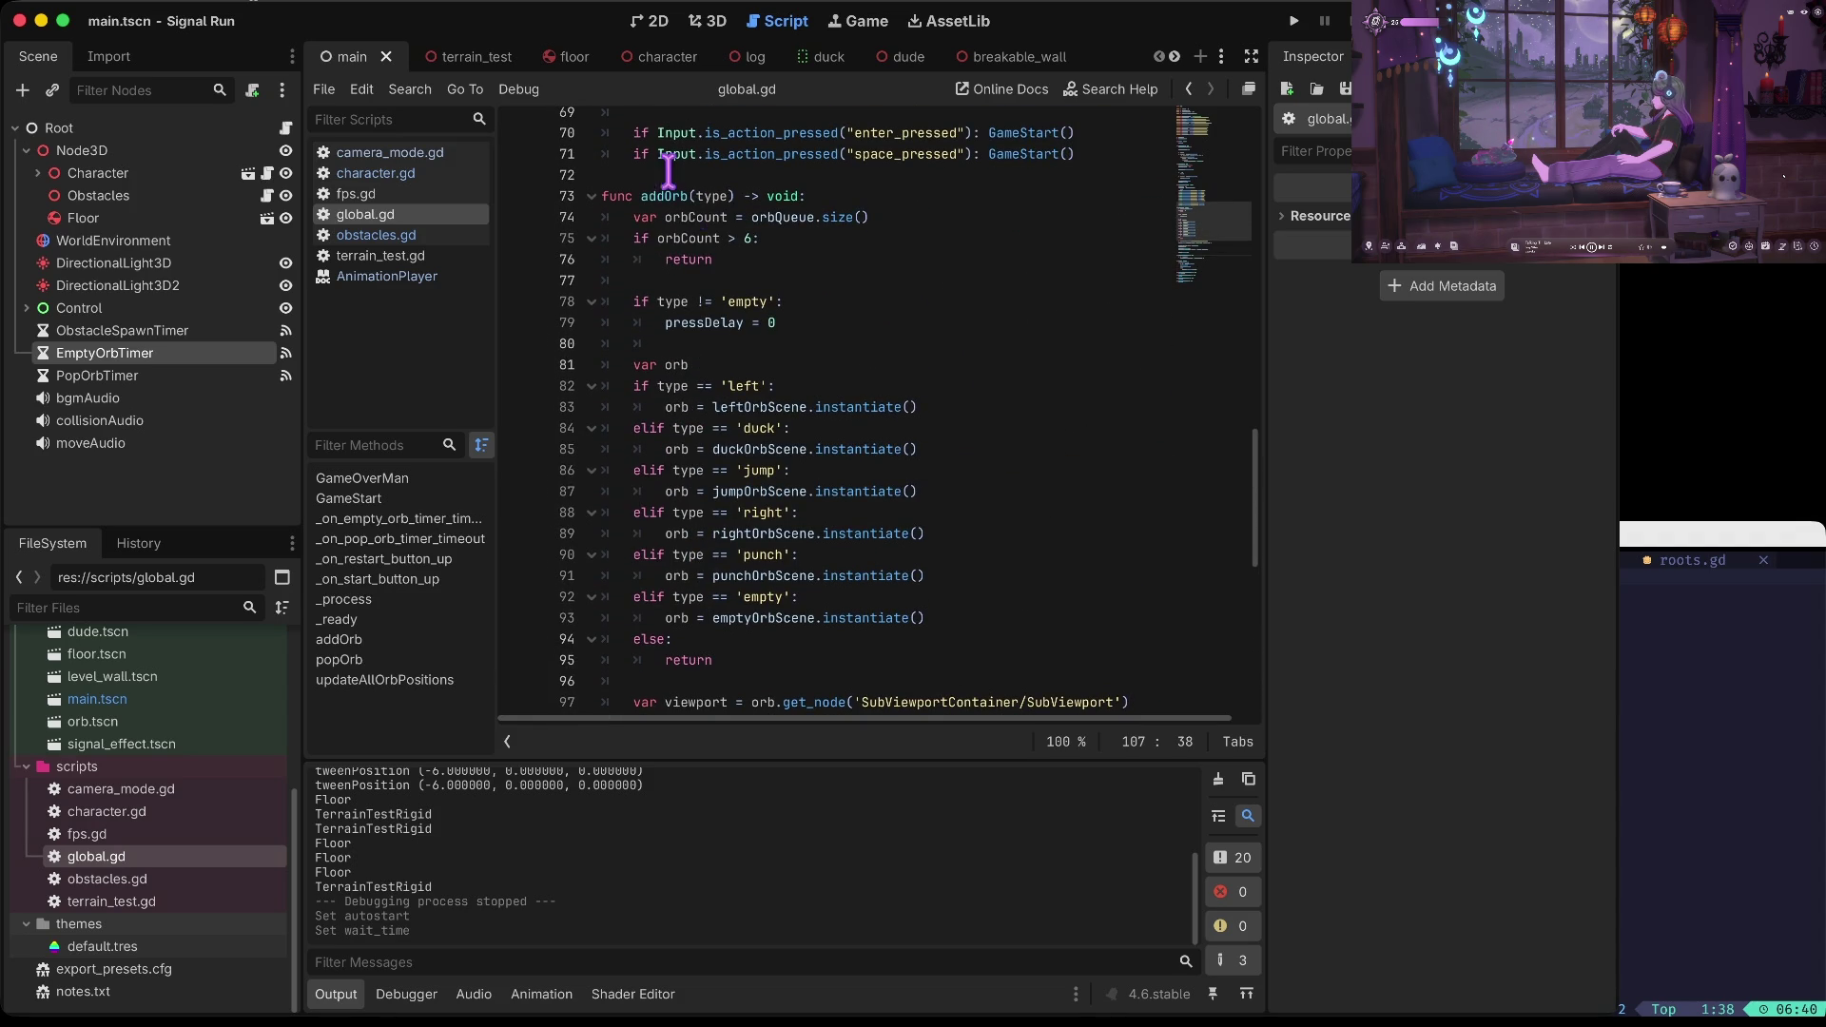
left_click_drag(669, 197, 668, 193)
left_click(821, 262)
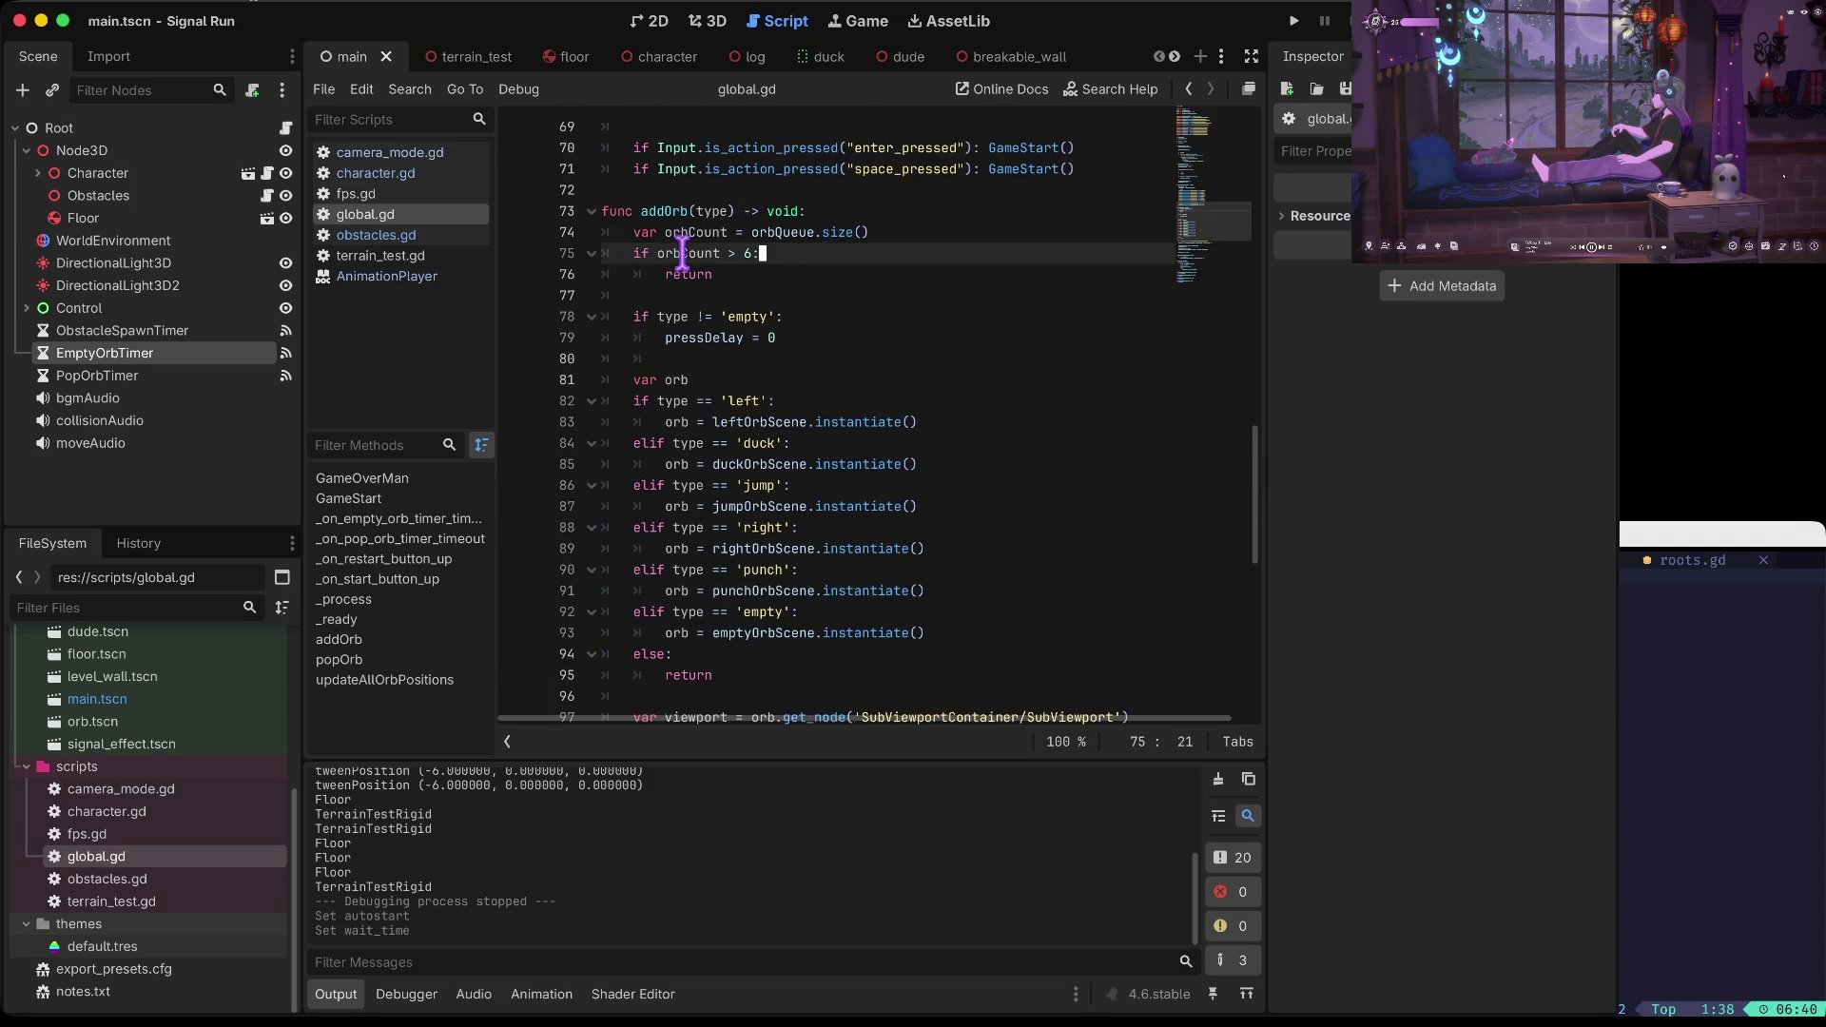
left_click(590, 253)
left_click(590, 253)
left_click(902, 274)
Insert a popOrb() call after addOrb's type checks and run the game
scroll(854, 251, "down", 5)
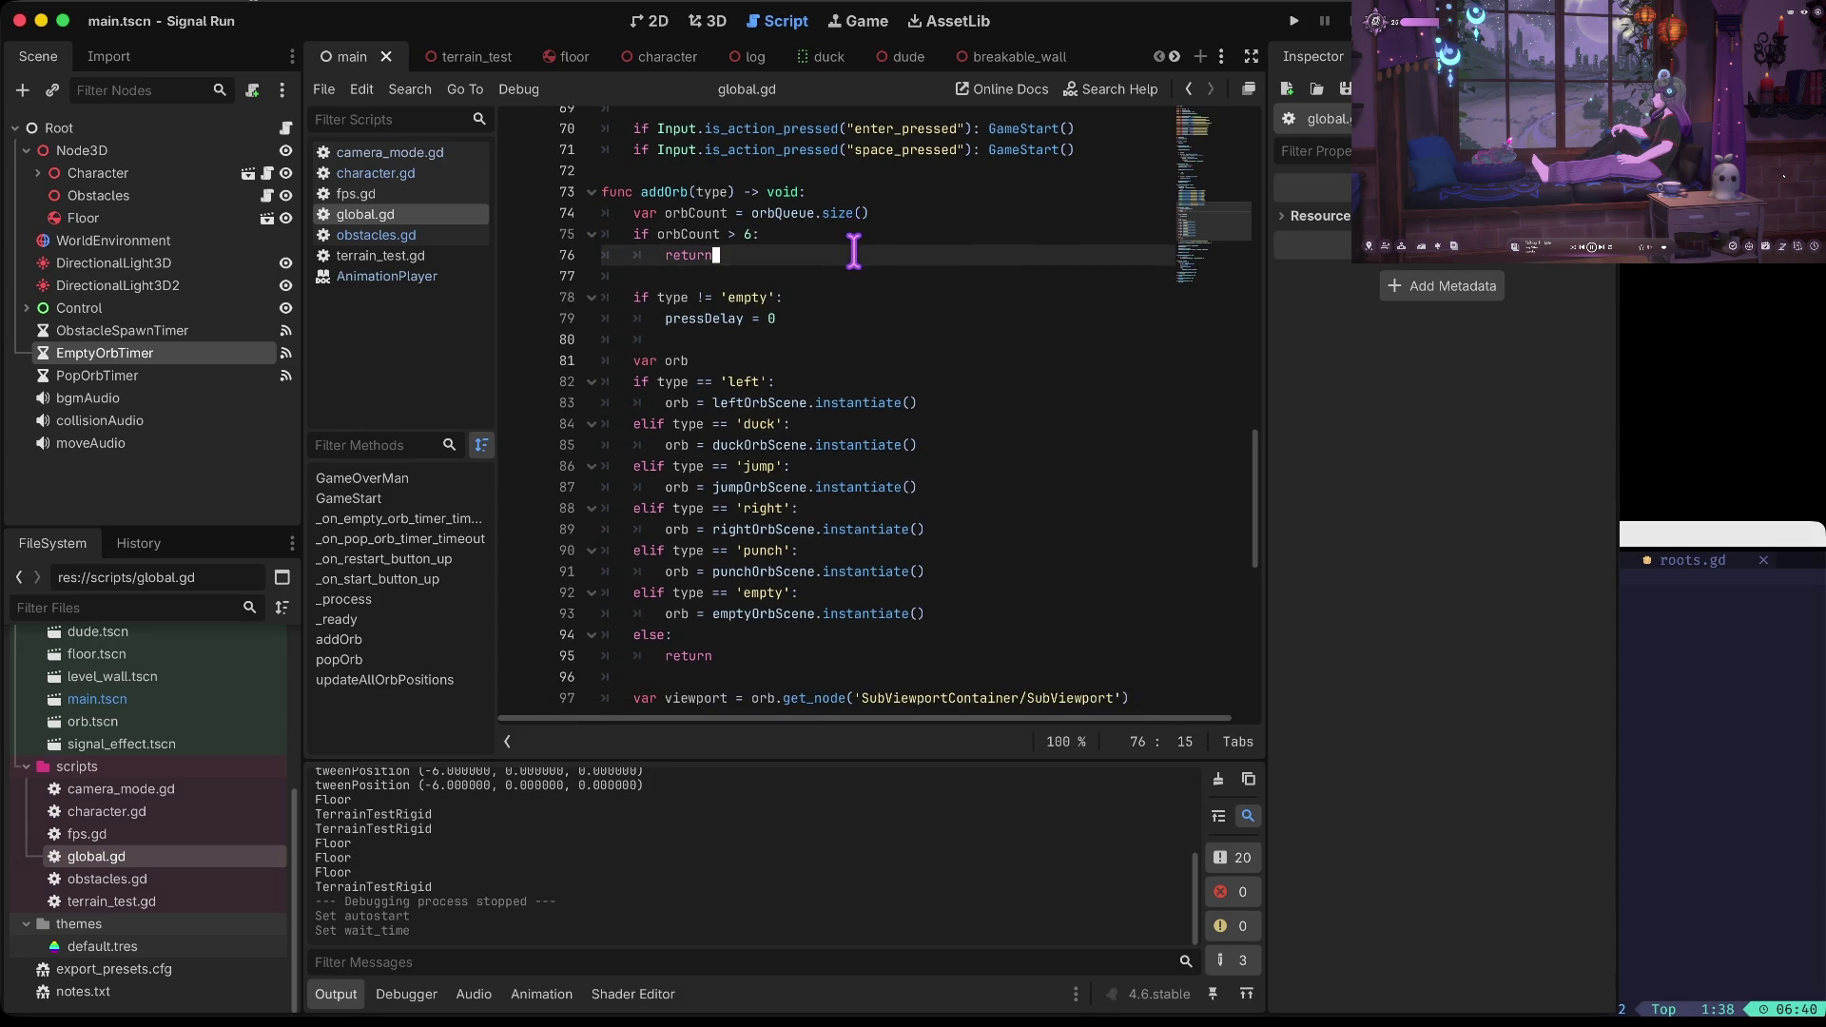
scroll(854, 251, "down", 1)
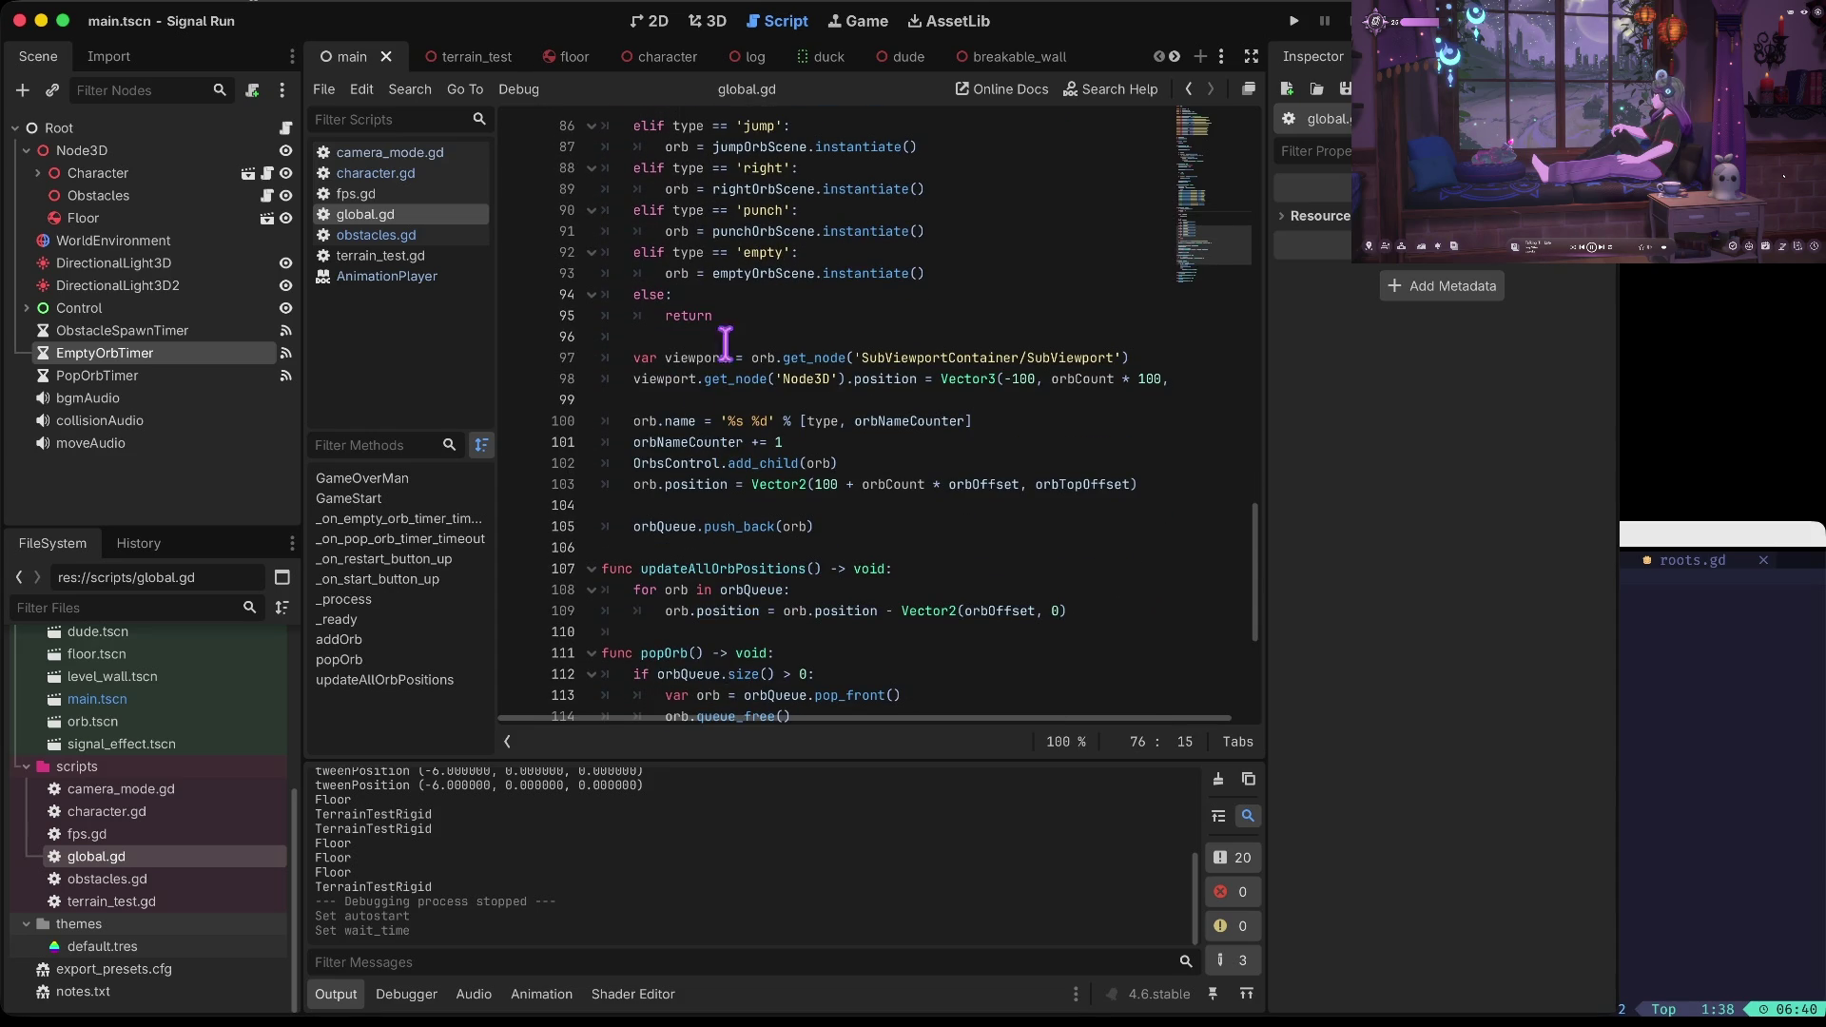
scroll(658, 492, "down", 1)
left_click(838, 481)
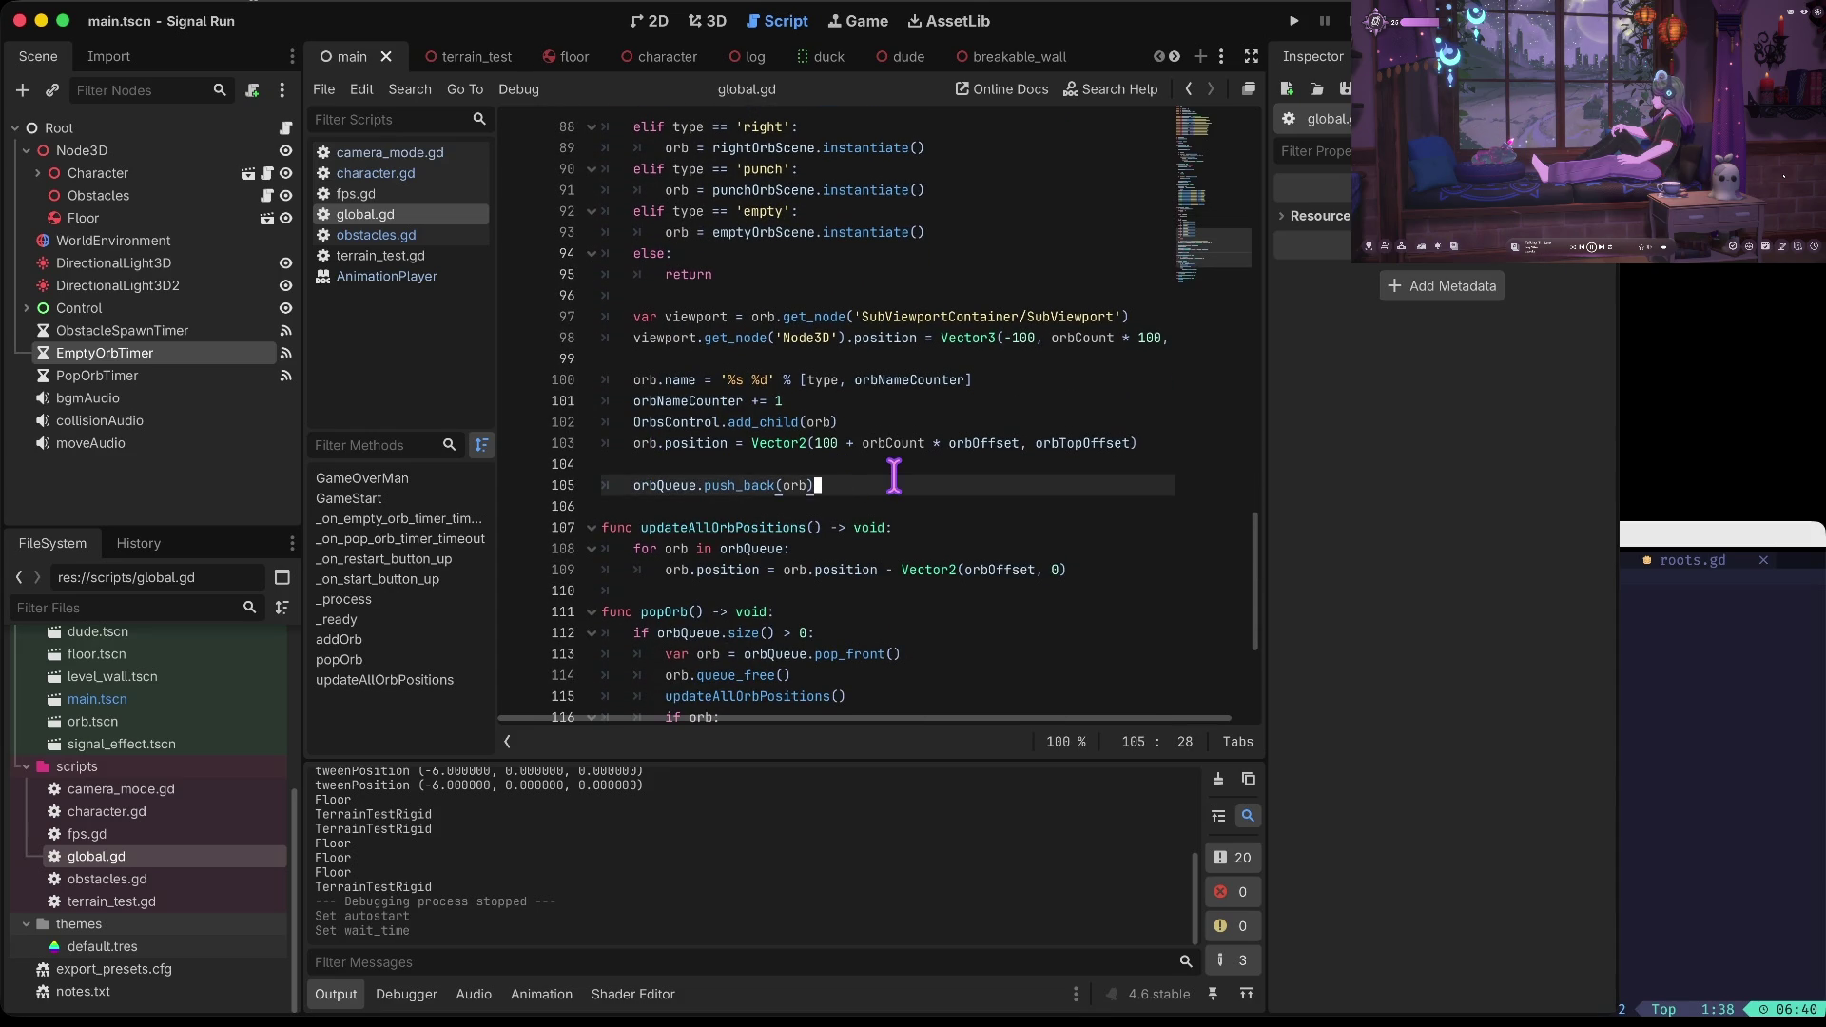
key("Return")
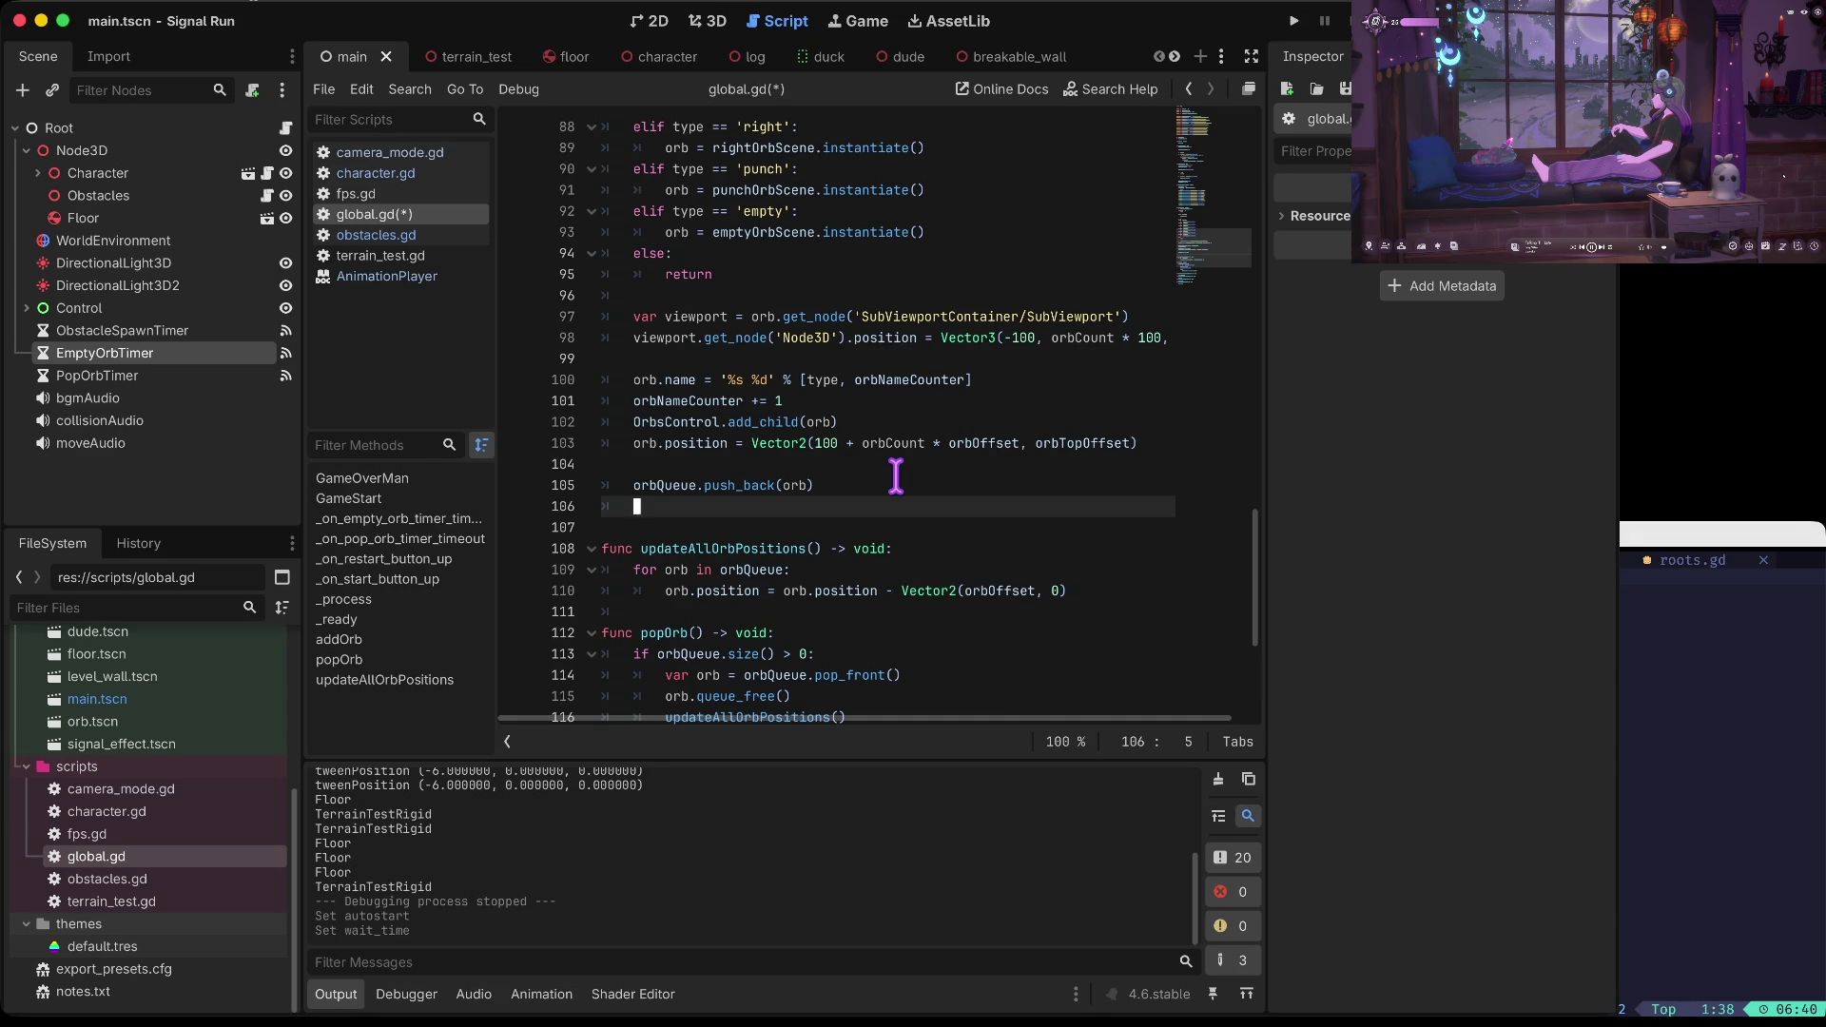
left_click(895, 472)
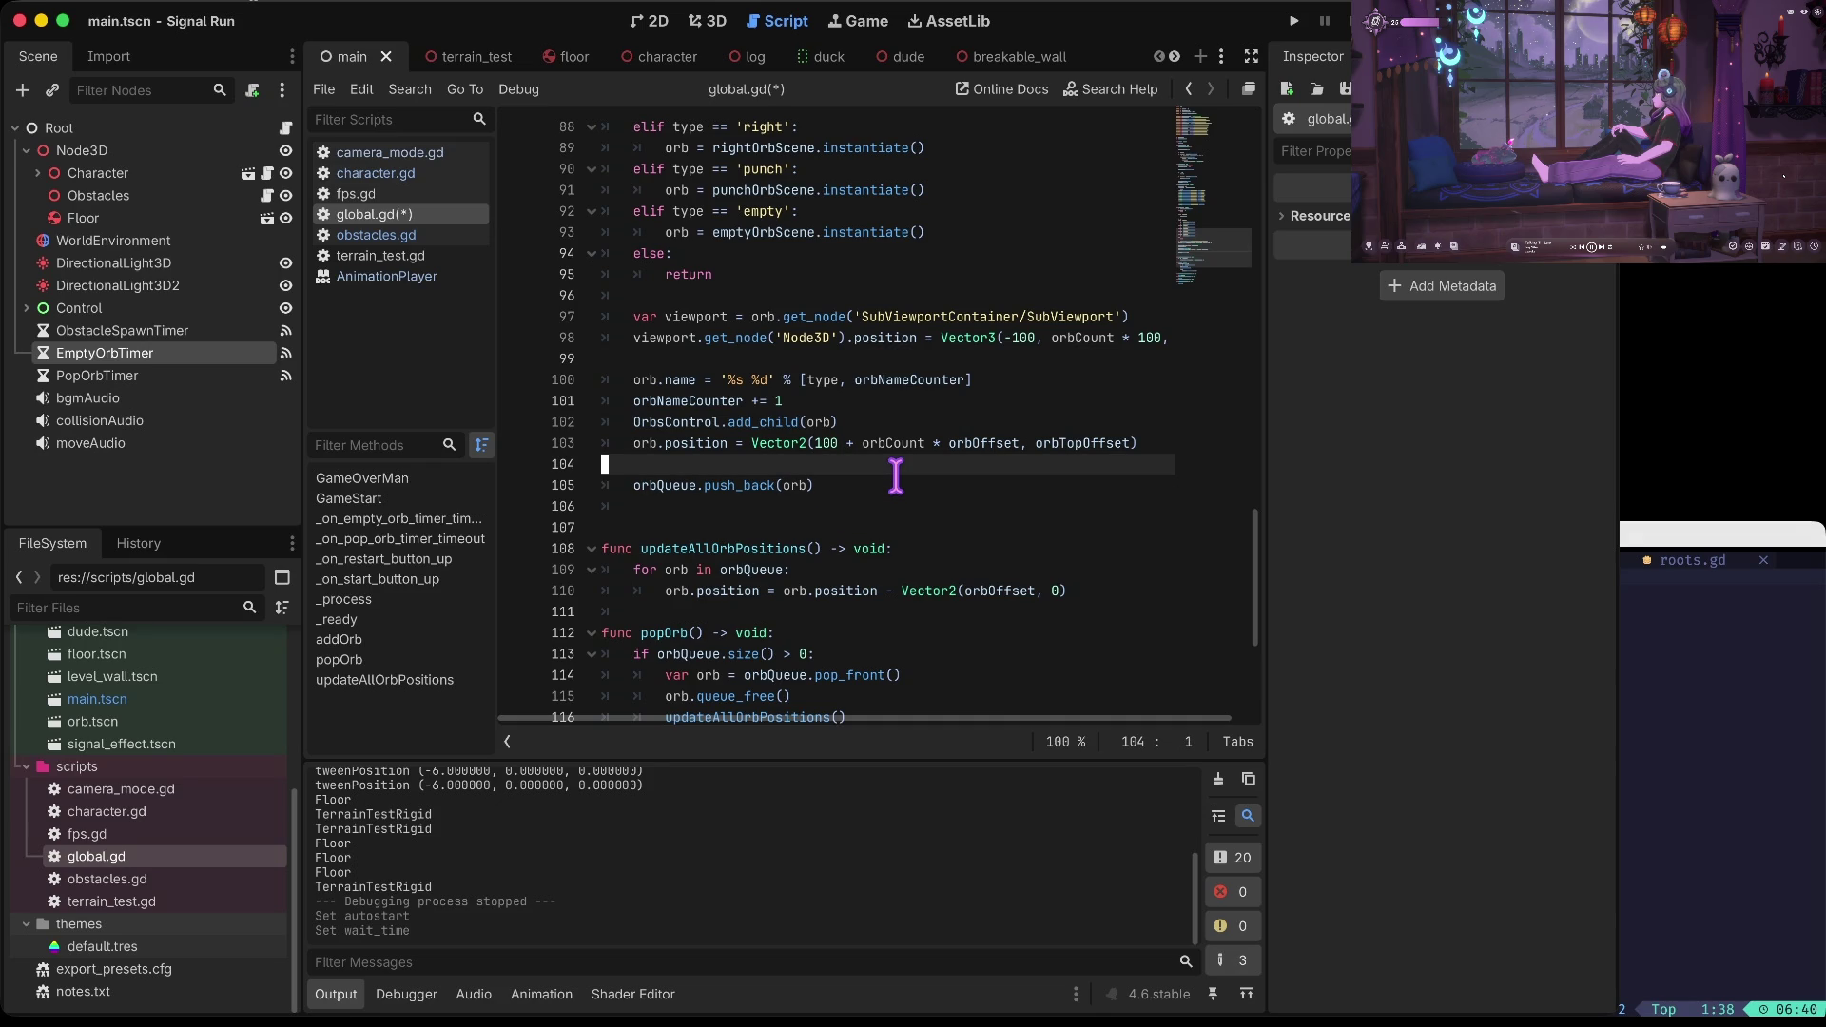
key("Up")
key("Up")
key("Up")
key("Home")
key("Up")
key("Up")
key("Return")
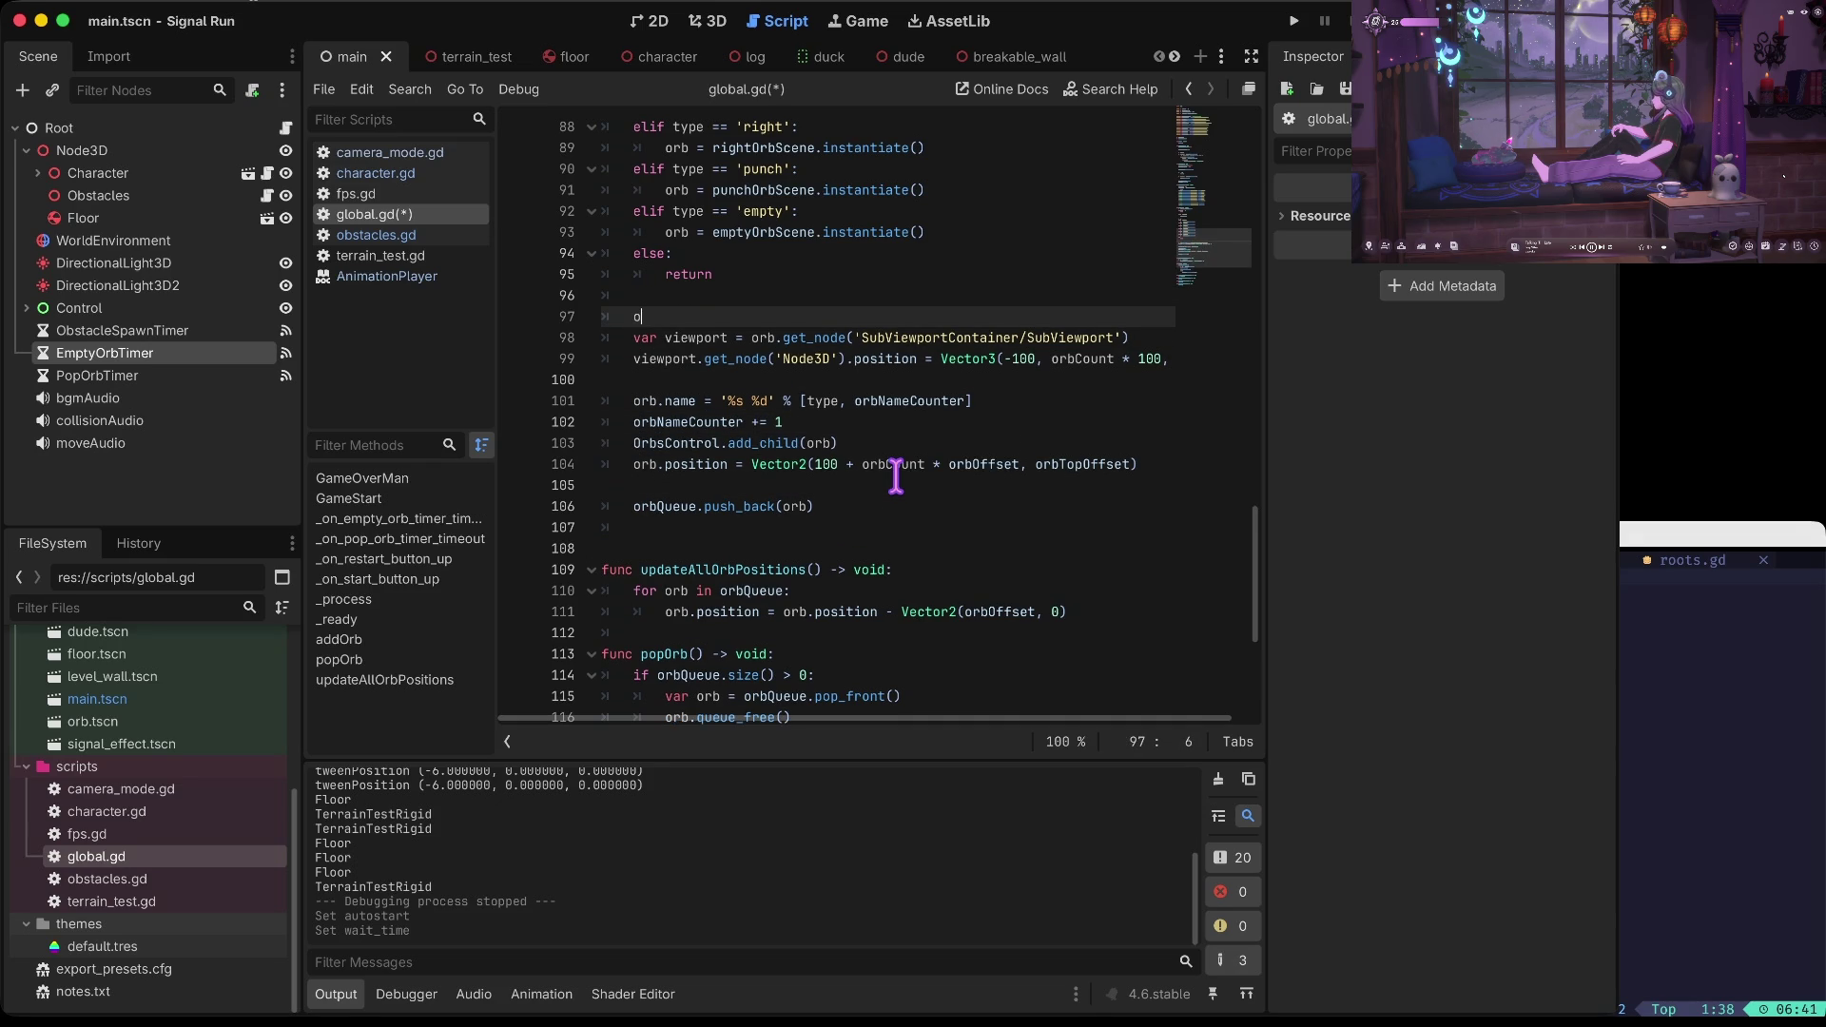
key("BackSpace")
type("p")
key("Return")
key("Return")
key("Up")
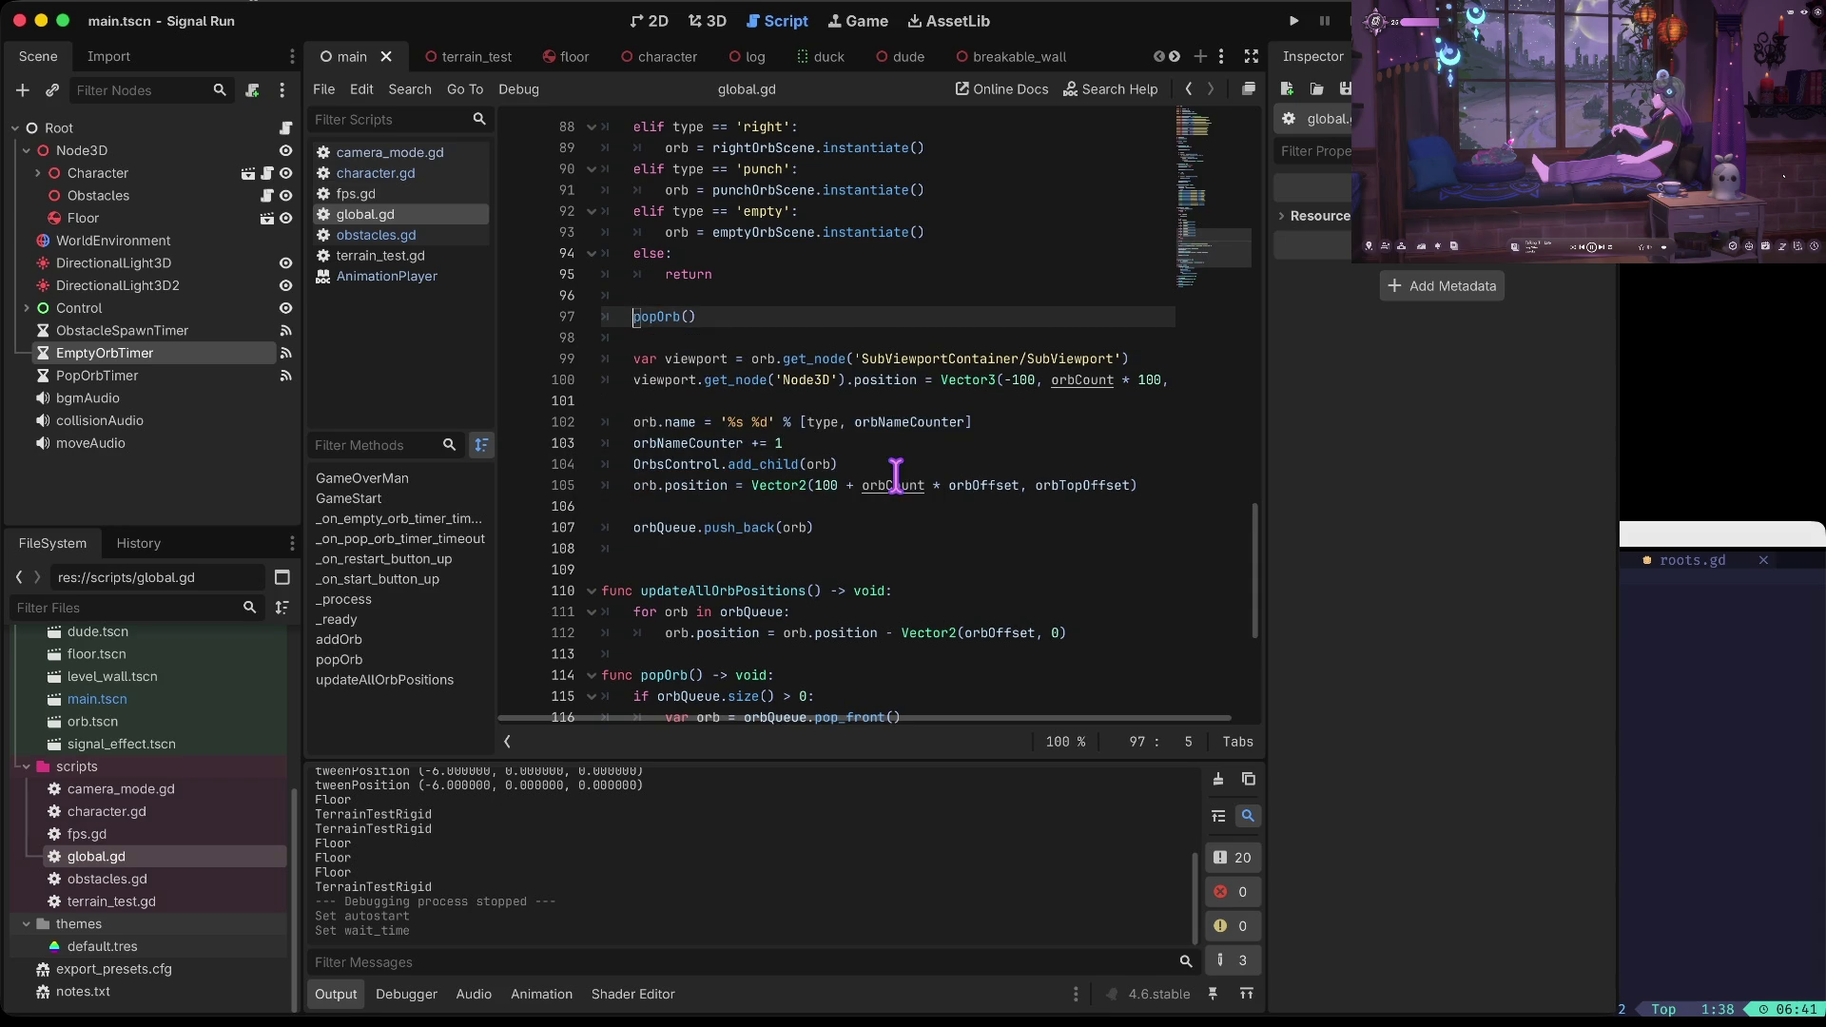
key("super+b")
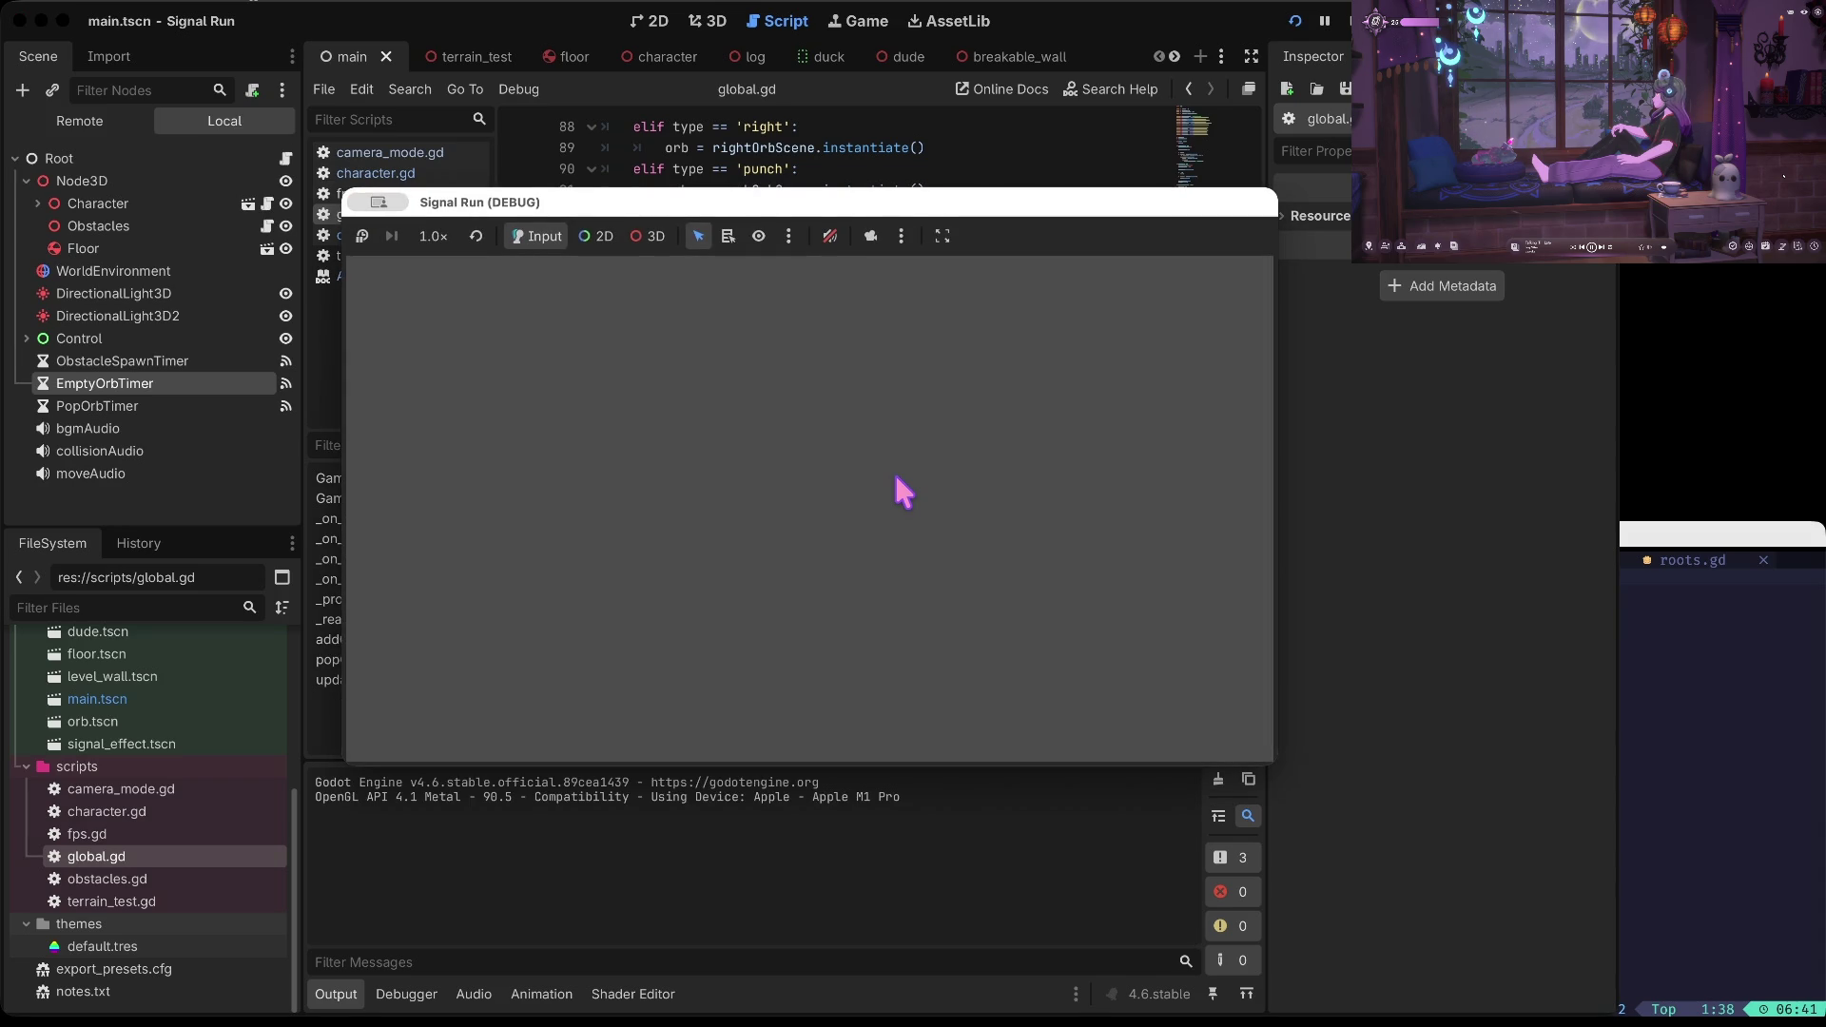
Start the game, change lanes left, right, left, then stop and return to global.gd
left_click(893, 473)
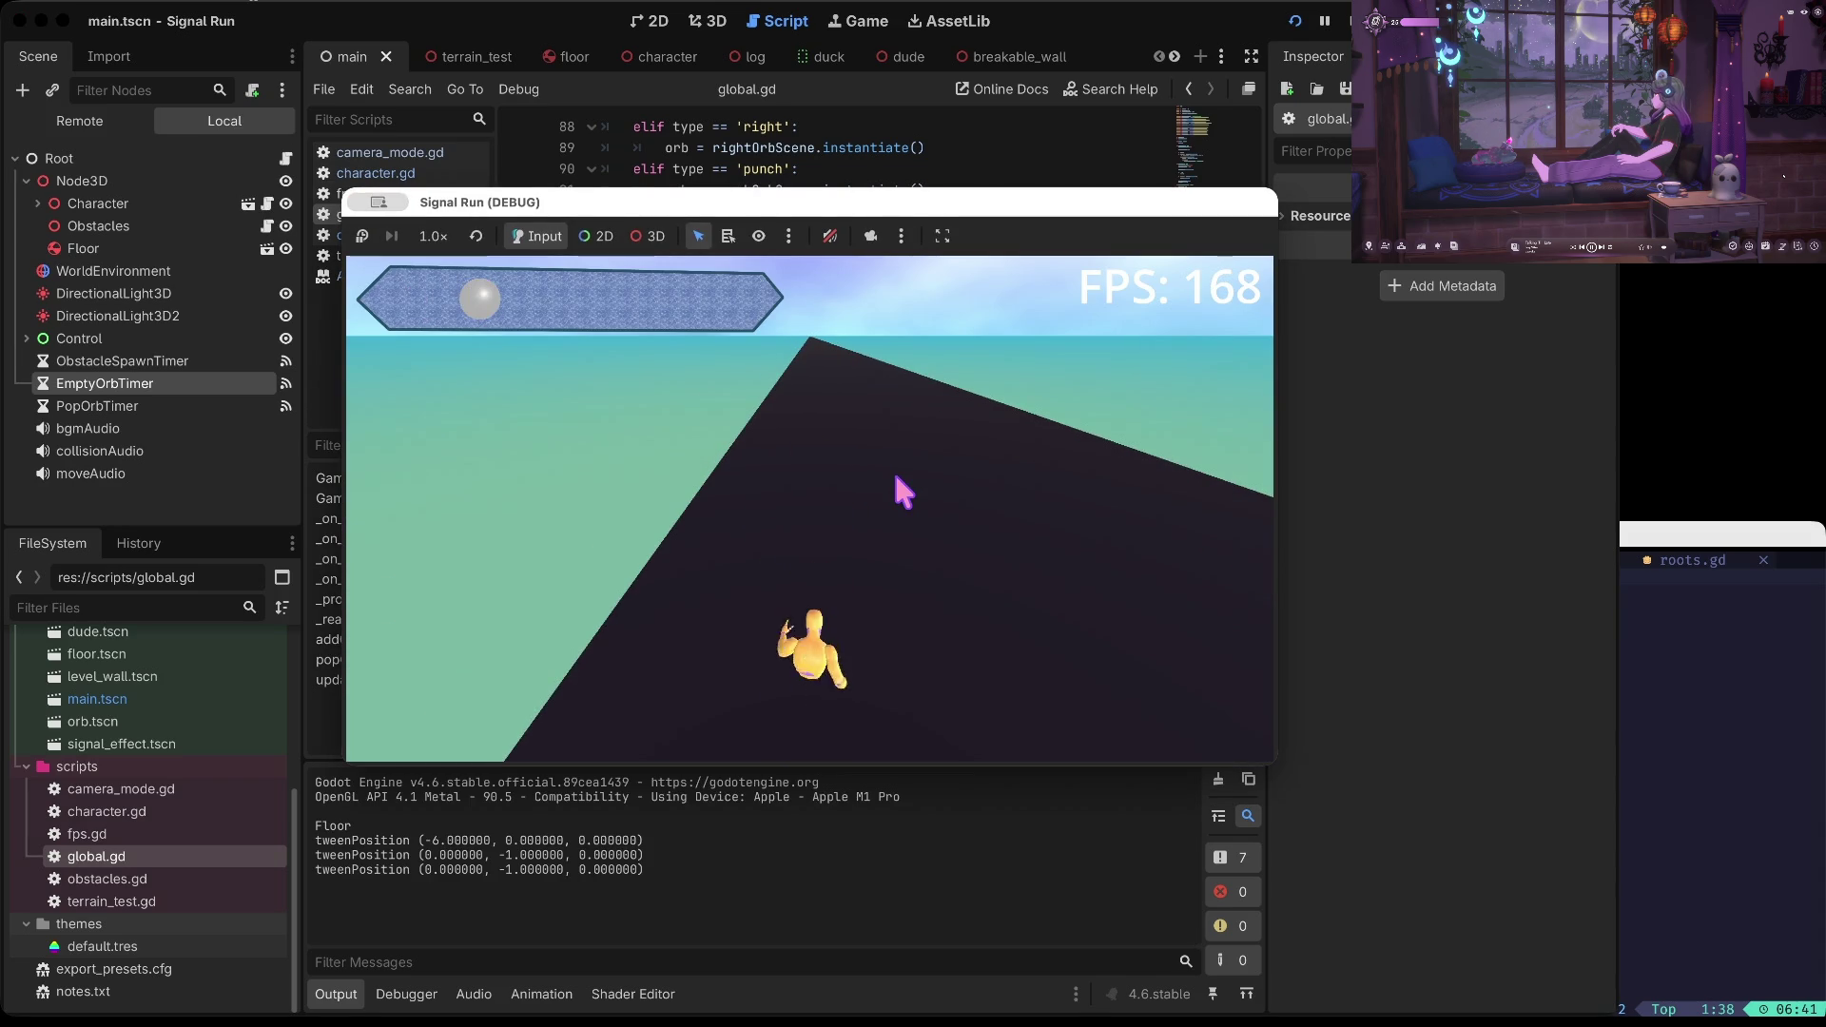
key("Left")
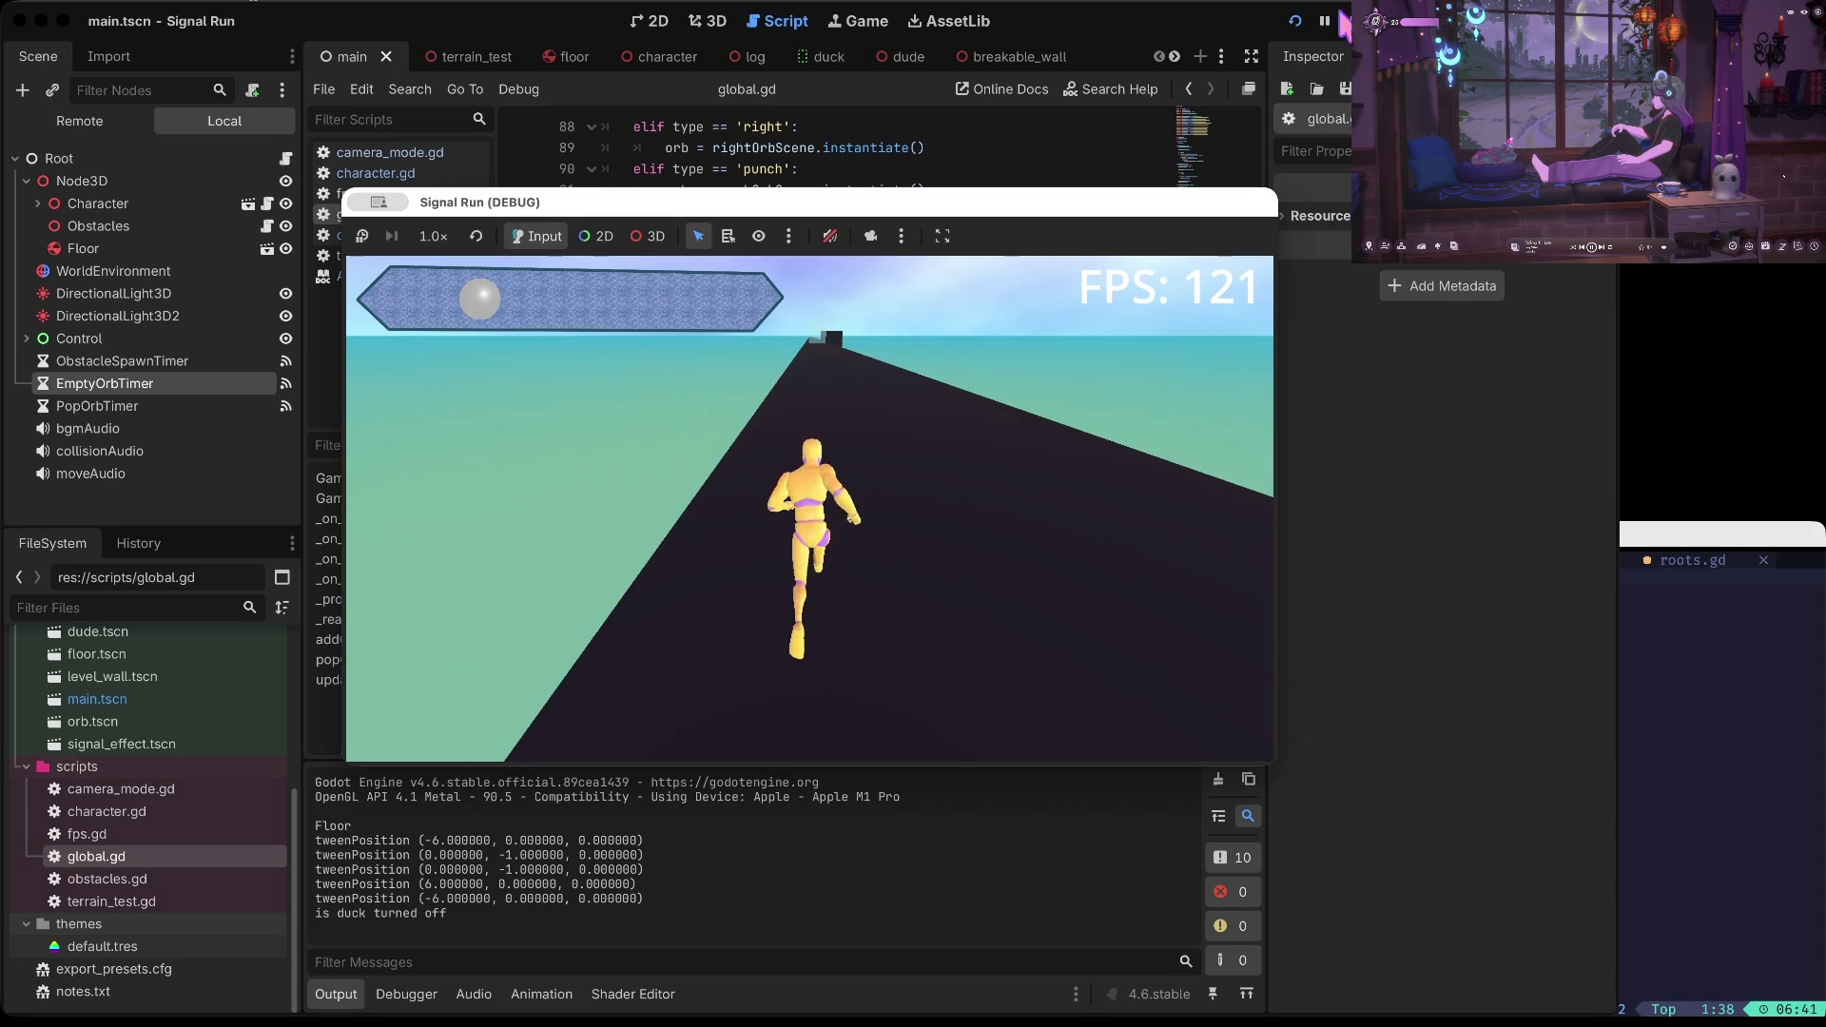
key("Right")
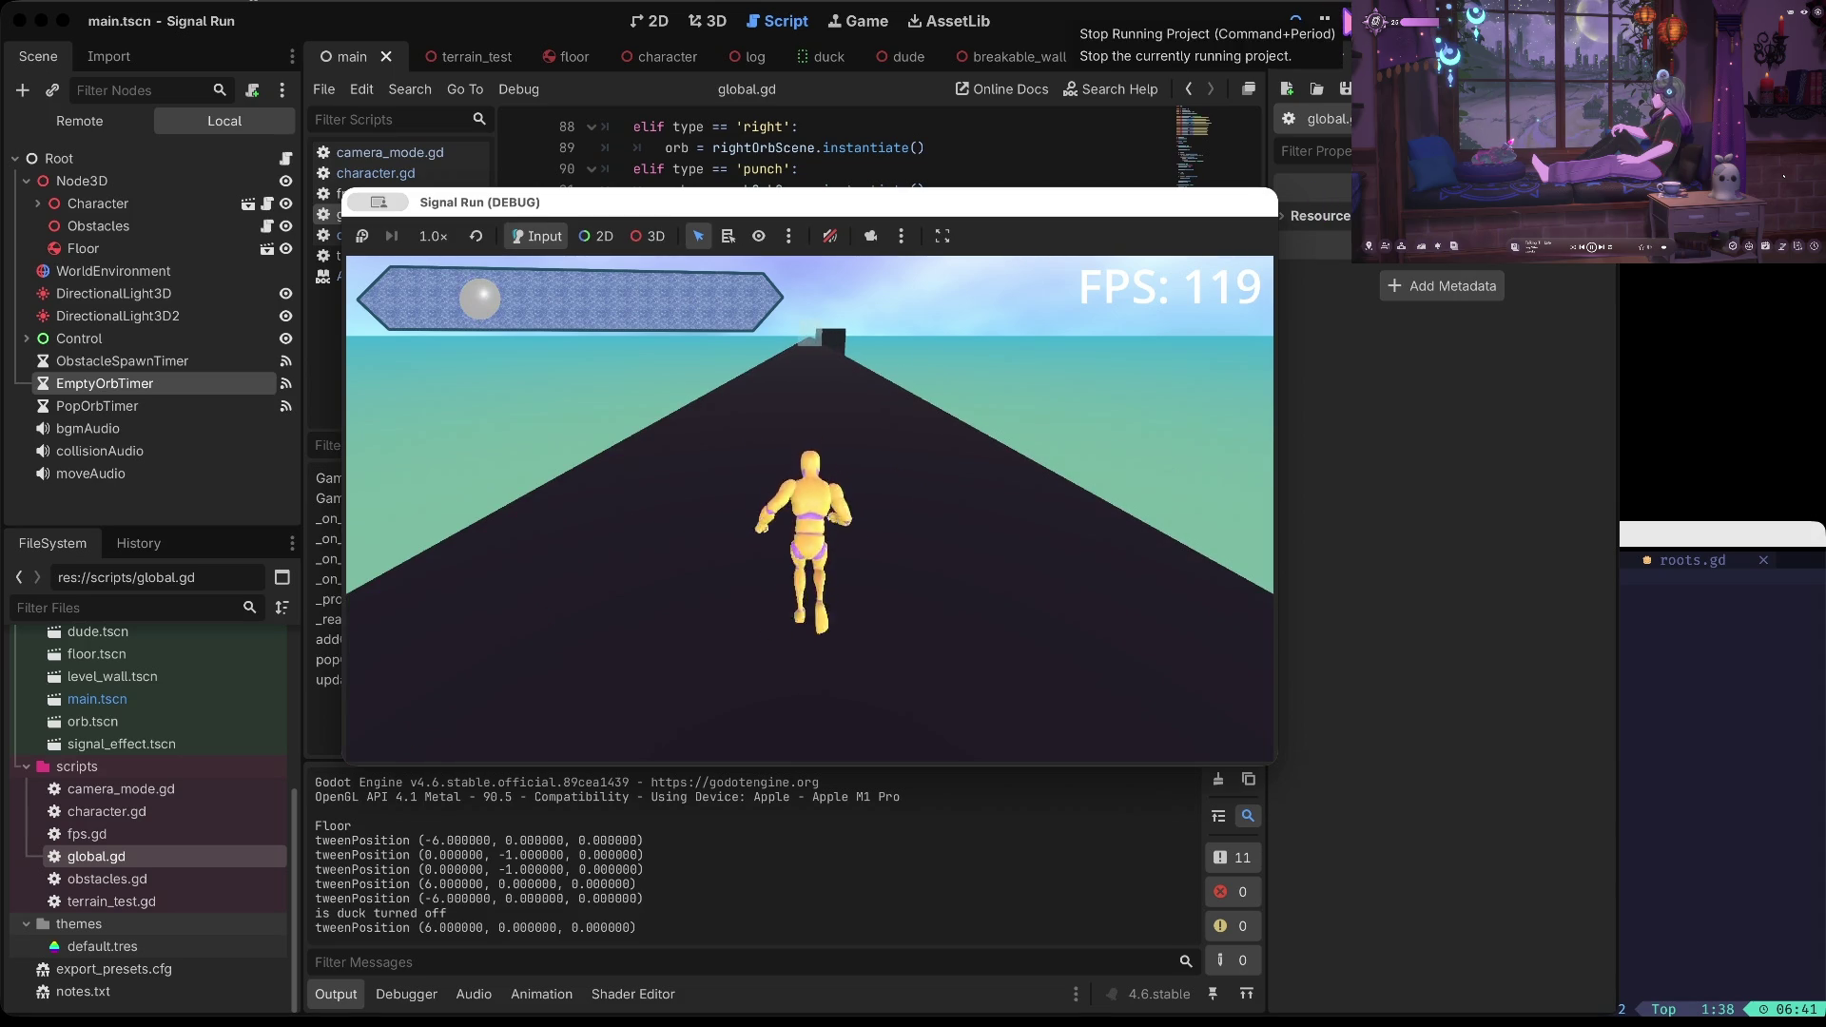
key("Left")
left_click(1323, 19)
left_click(881, 318)
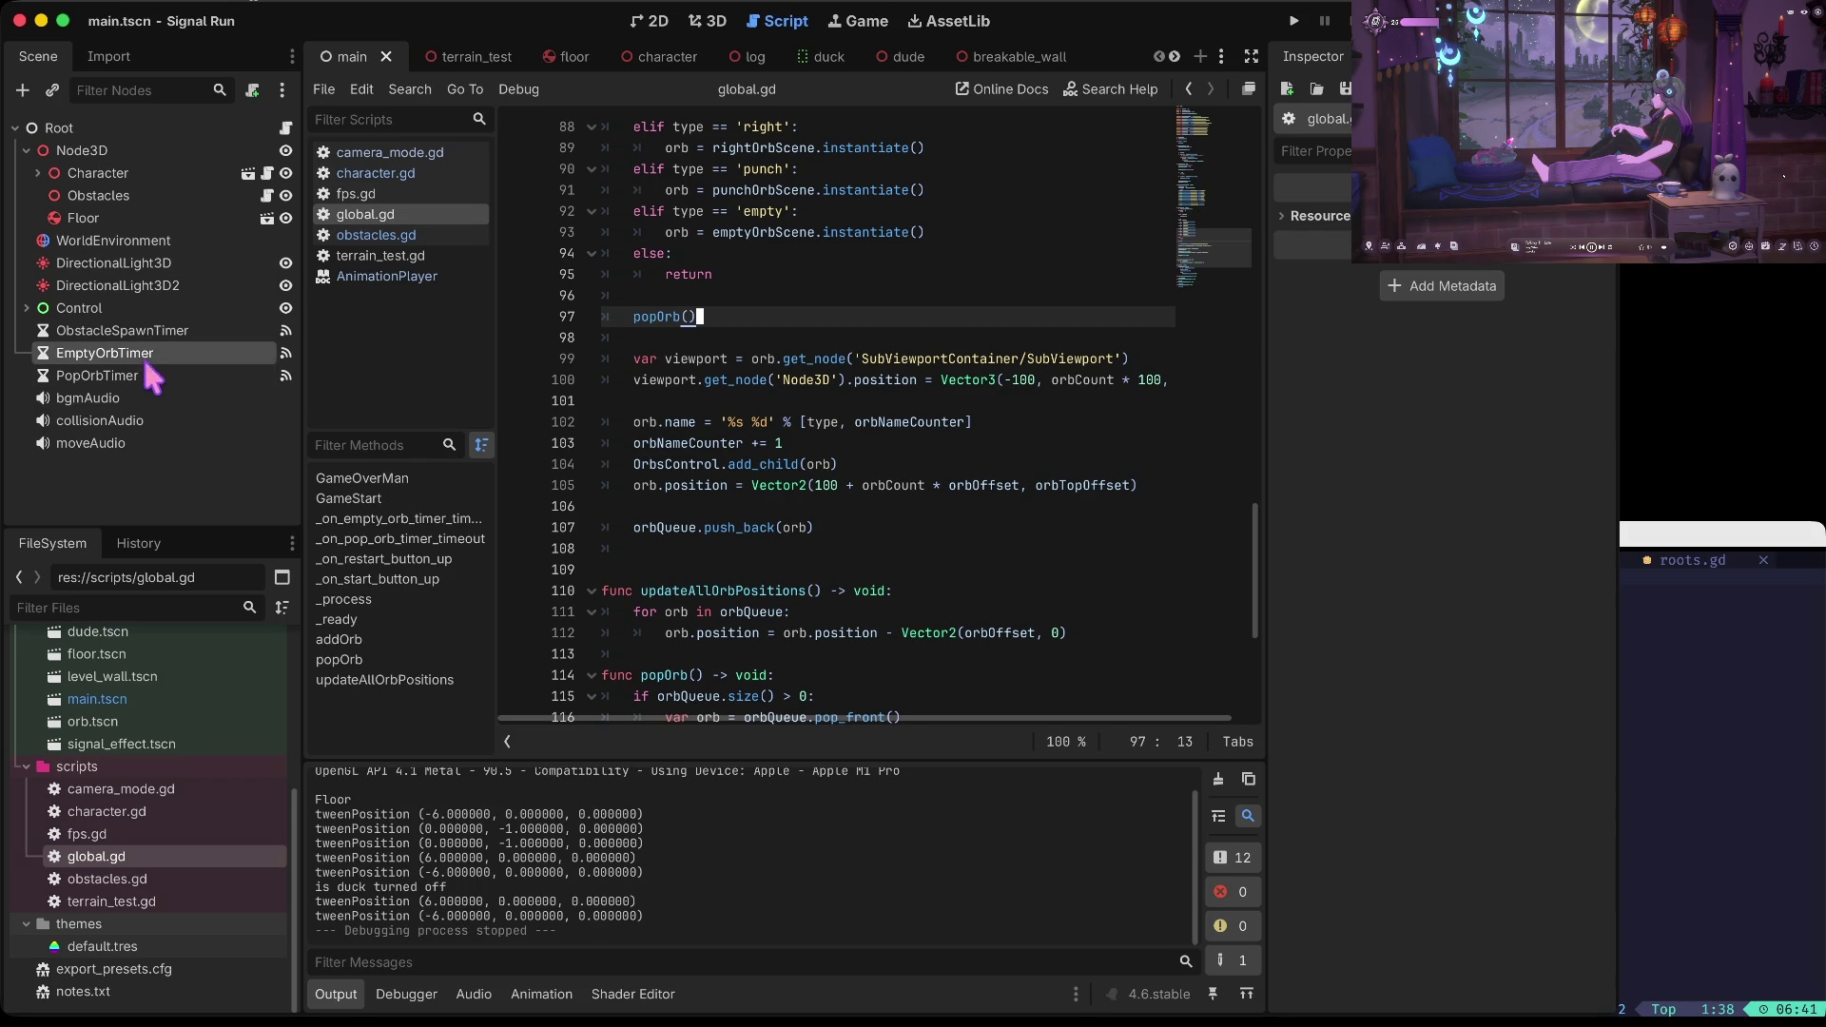
In GameStart's six-step loop, add addOrb('empty') and comment out popOrb()
scroll(675, 299, "up", 4)
scroll(675, 299, "up", 20)
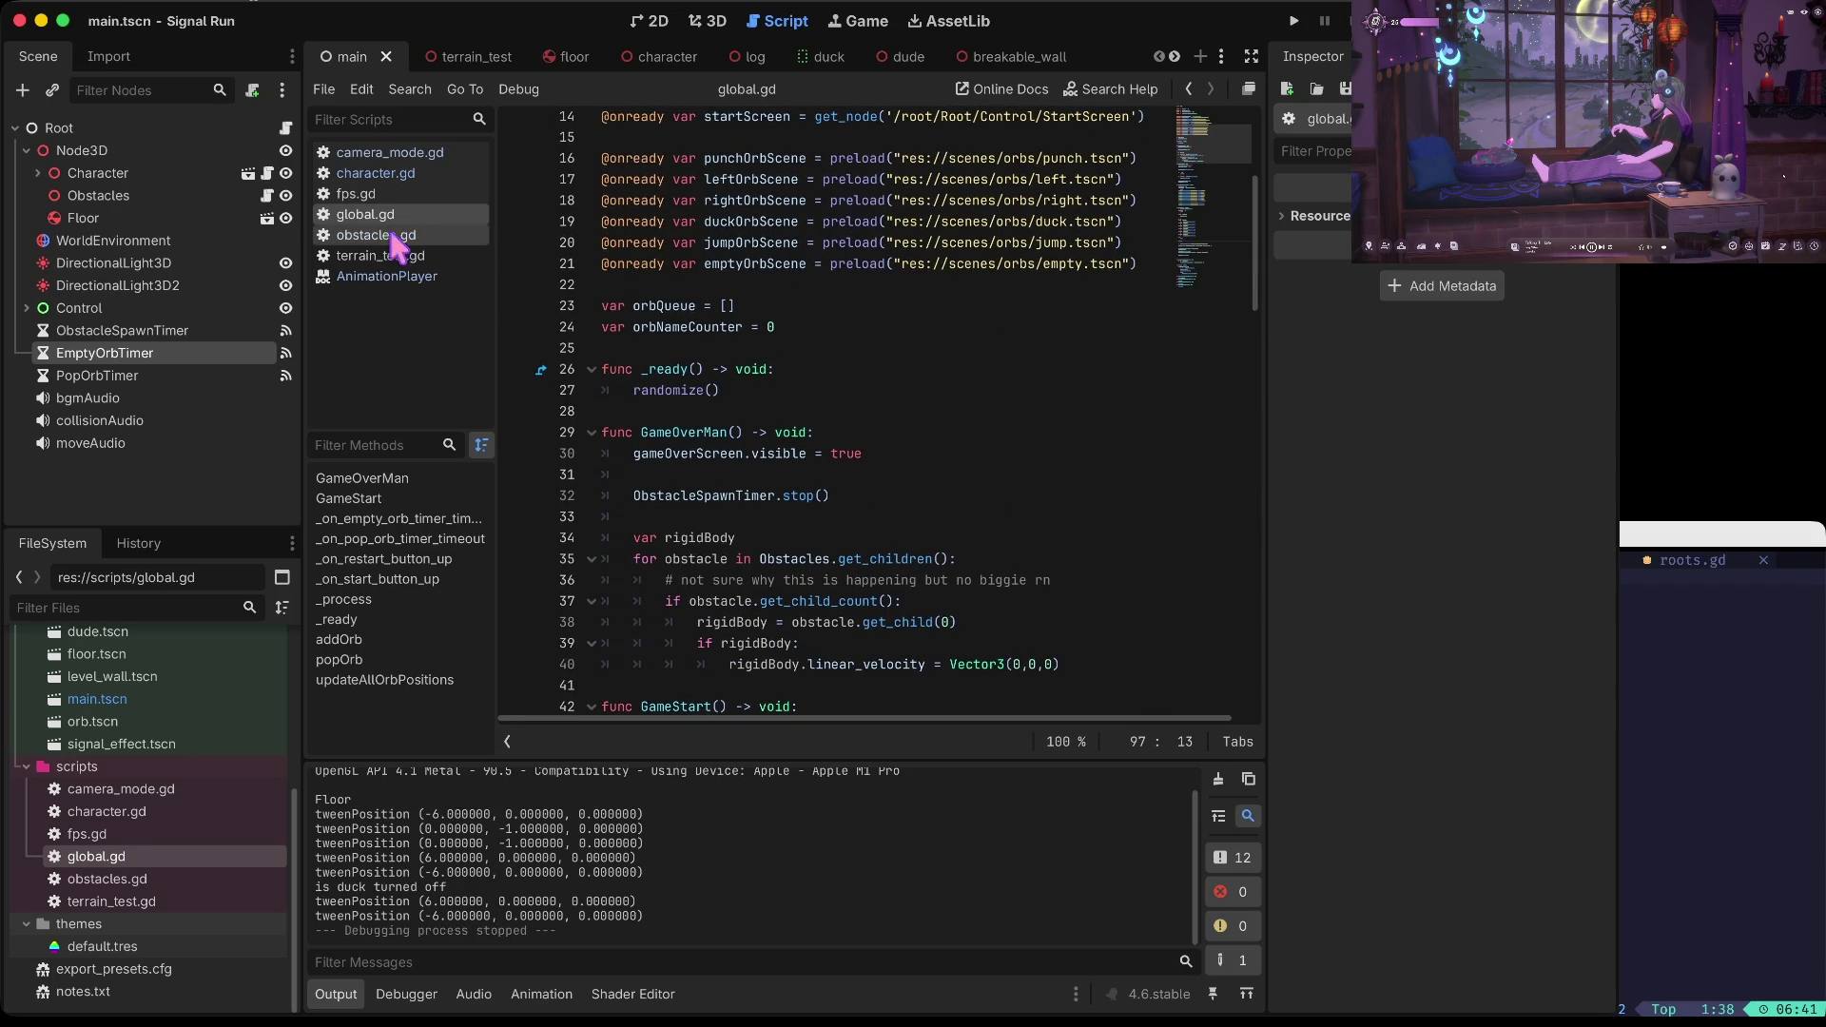
scroll(815, 214, "down", 4)
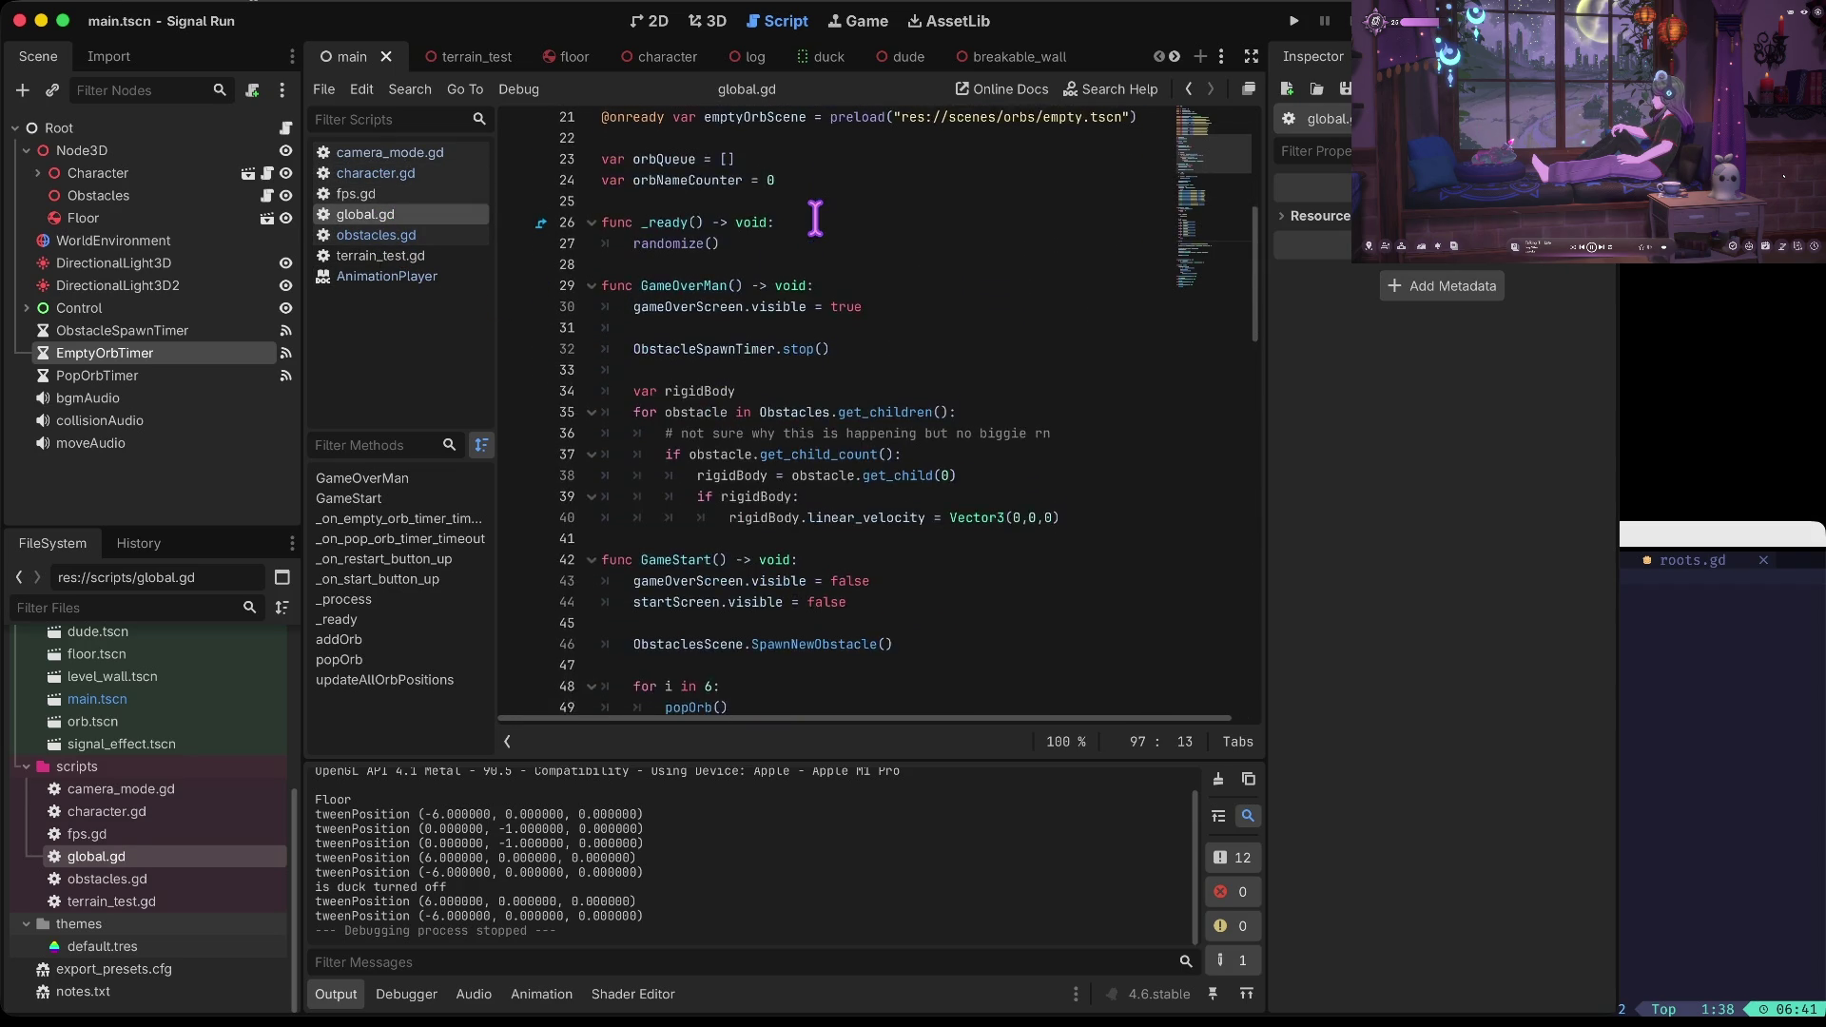
scroll(837, 306, "down", 2)
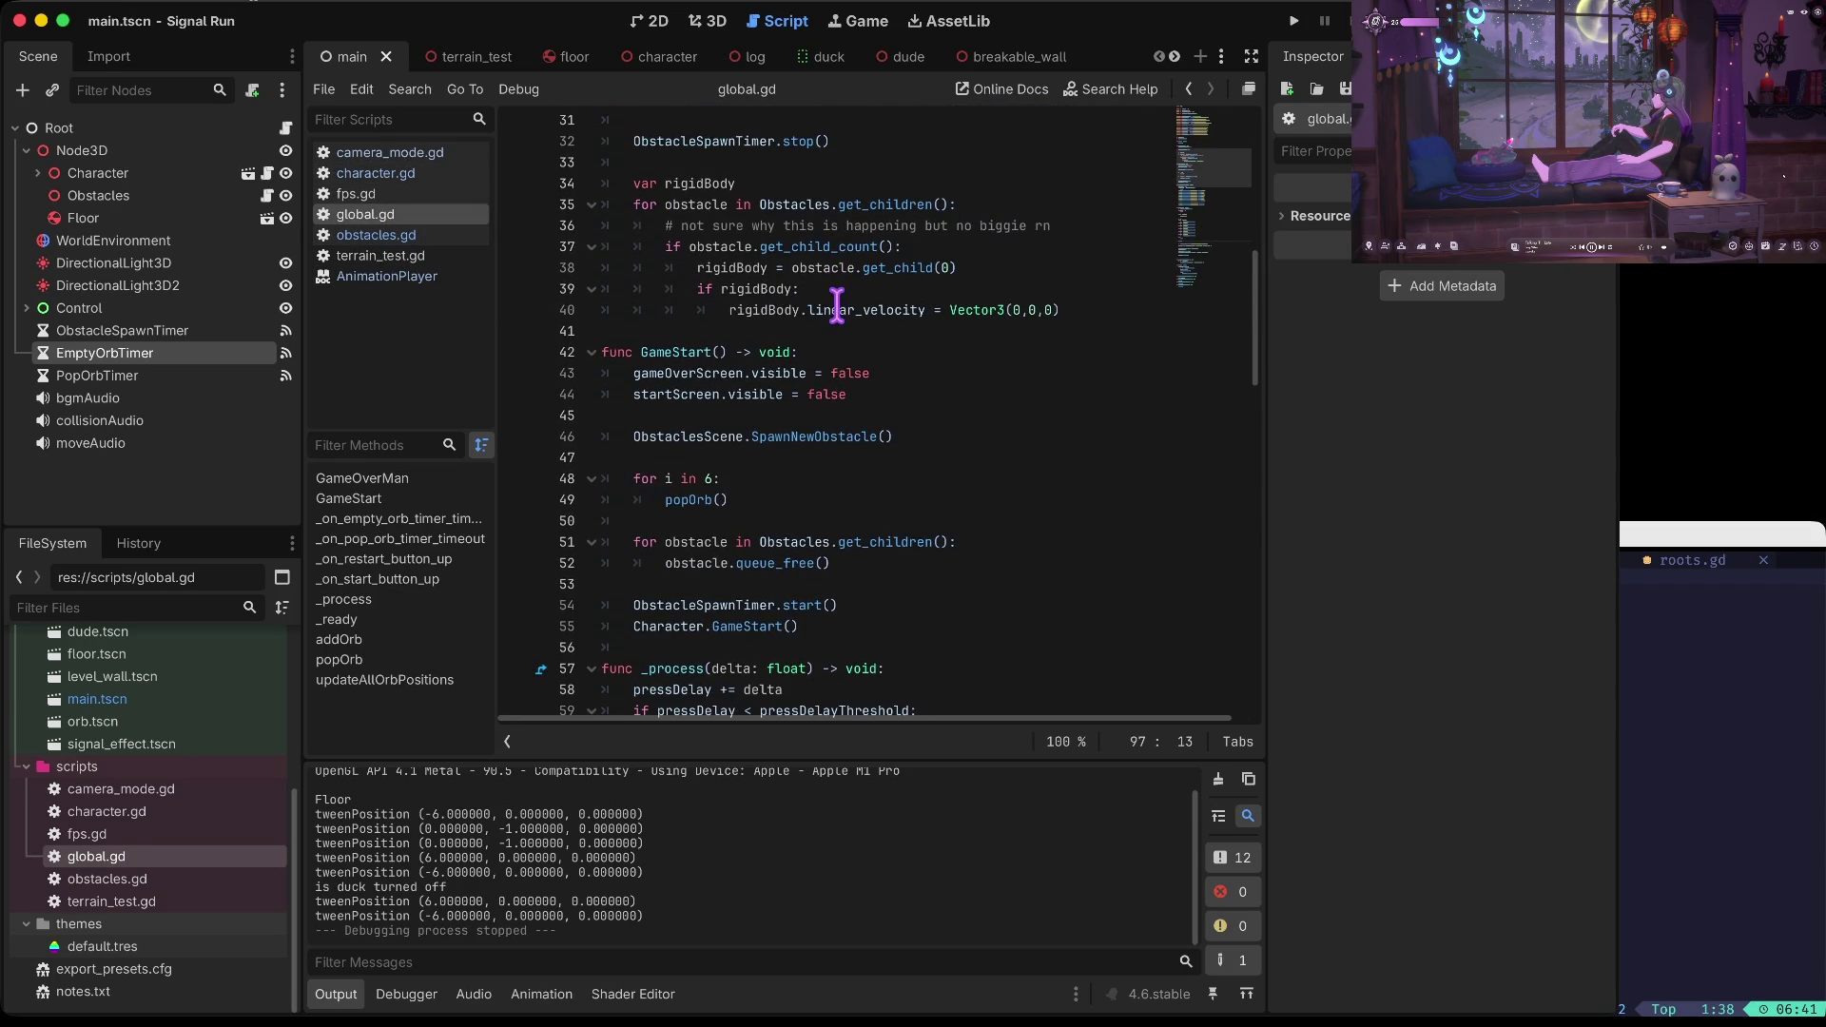
left_click(684, 506)
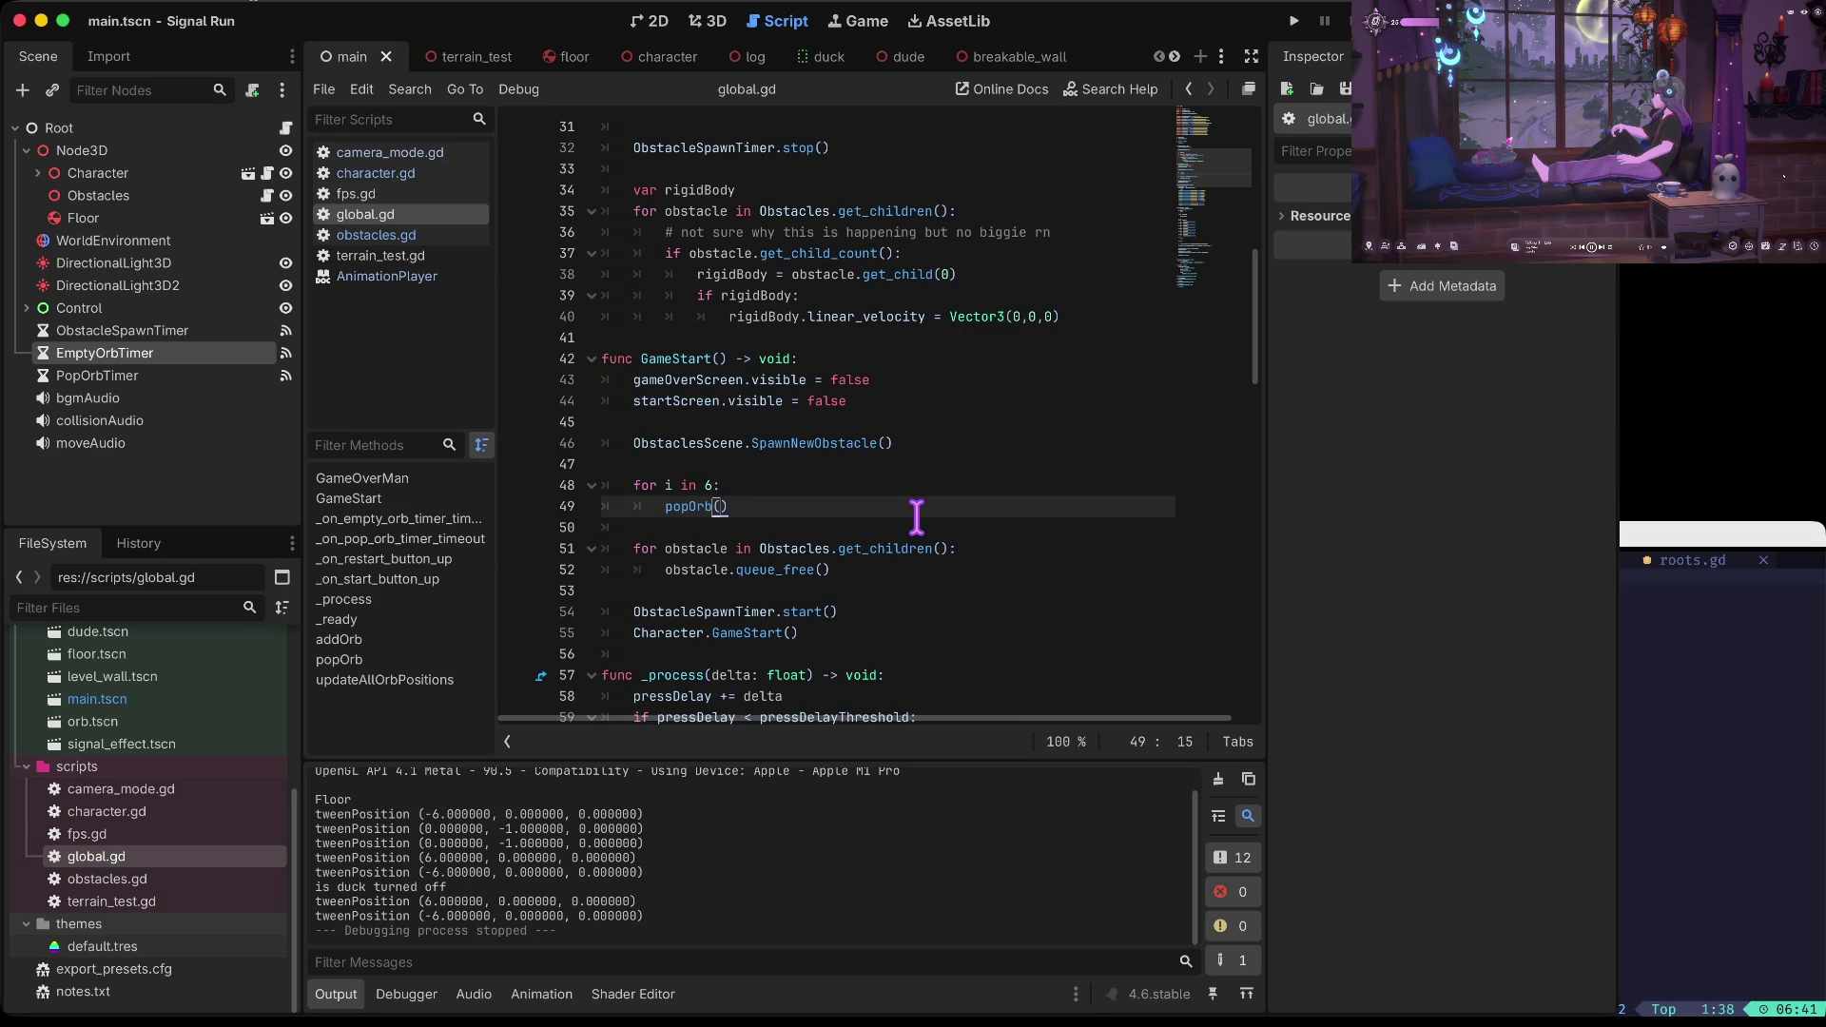
key("Up")
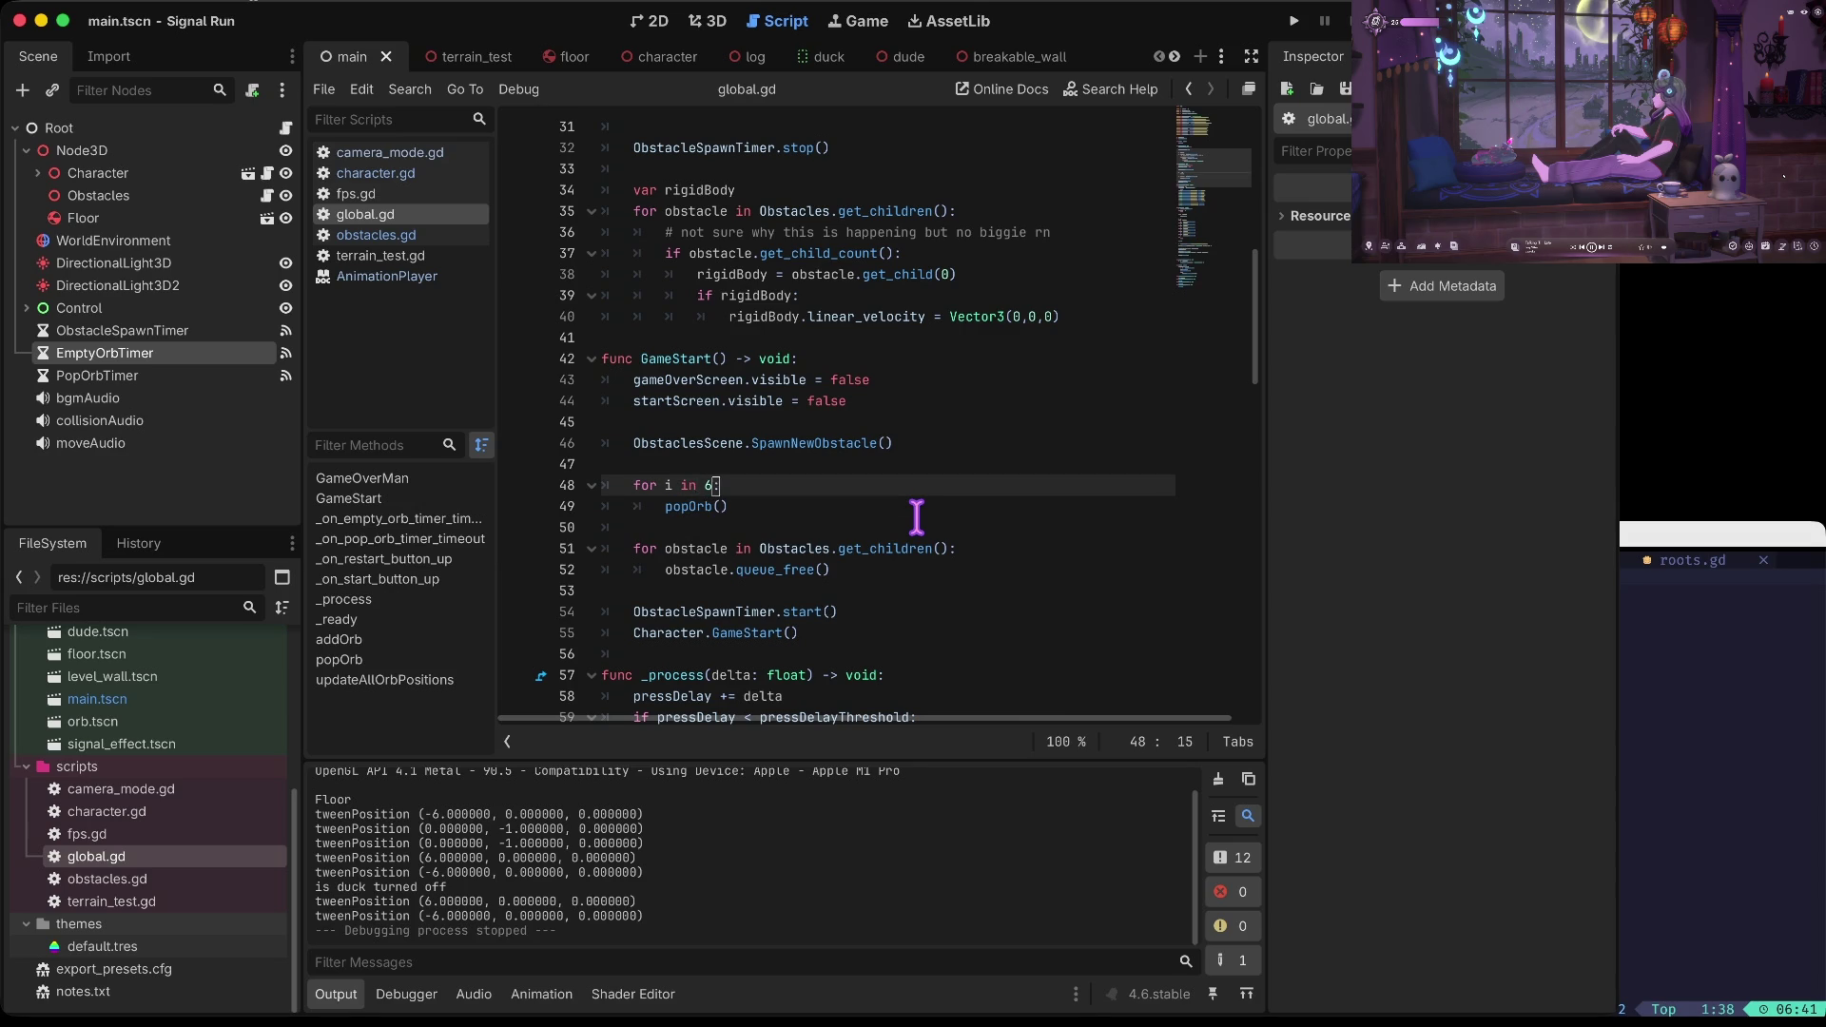
key("End")
key("Return")
type("O")
key("Return")
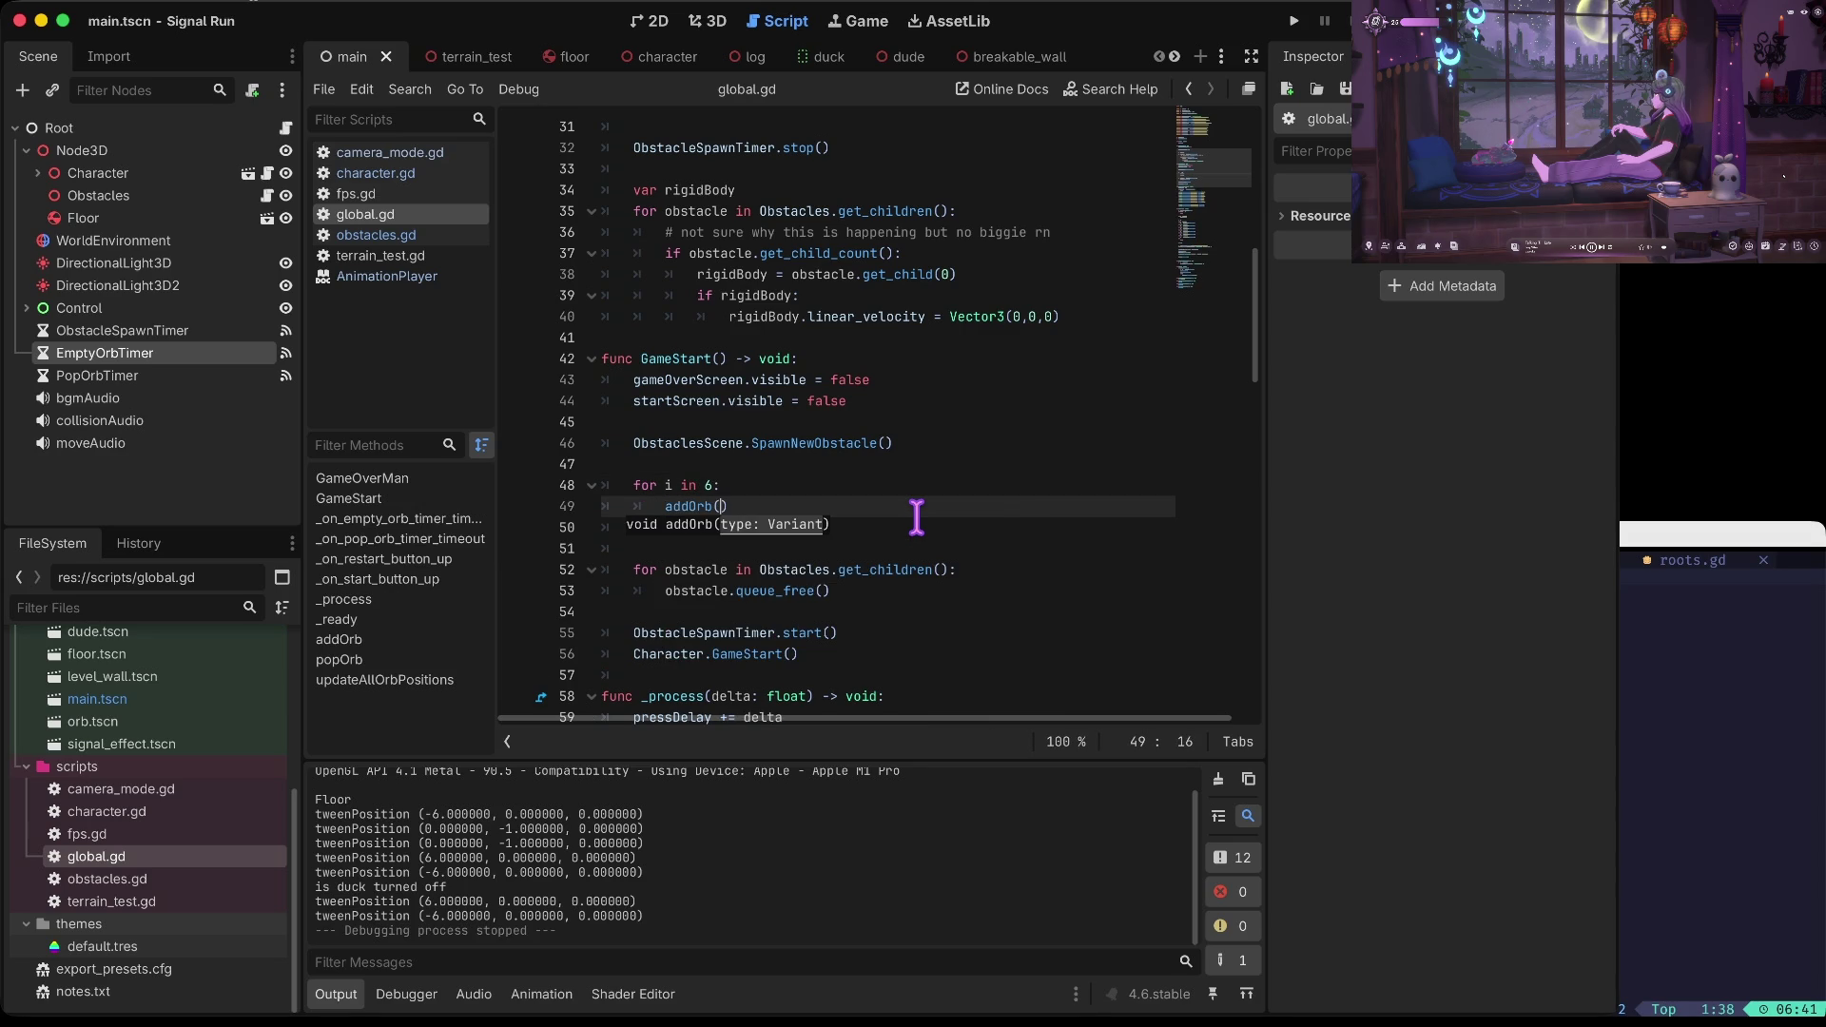
key("End")
key("Return")
type("pop")
key("Return")
type("#")
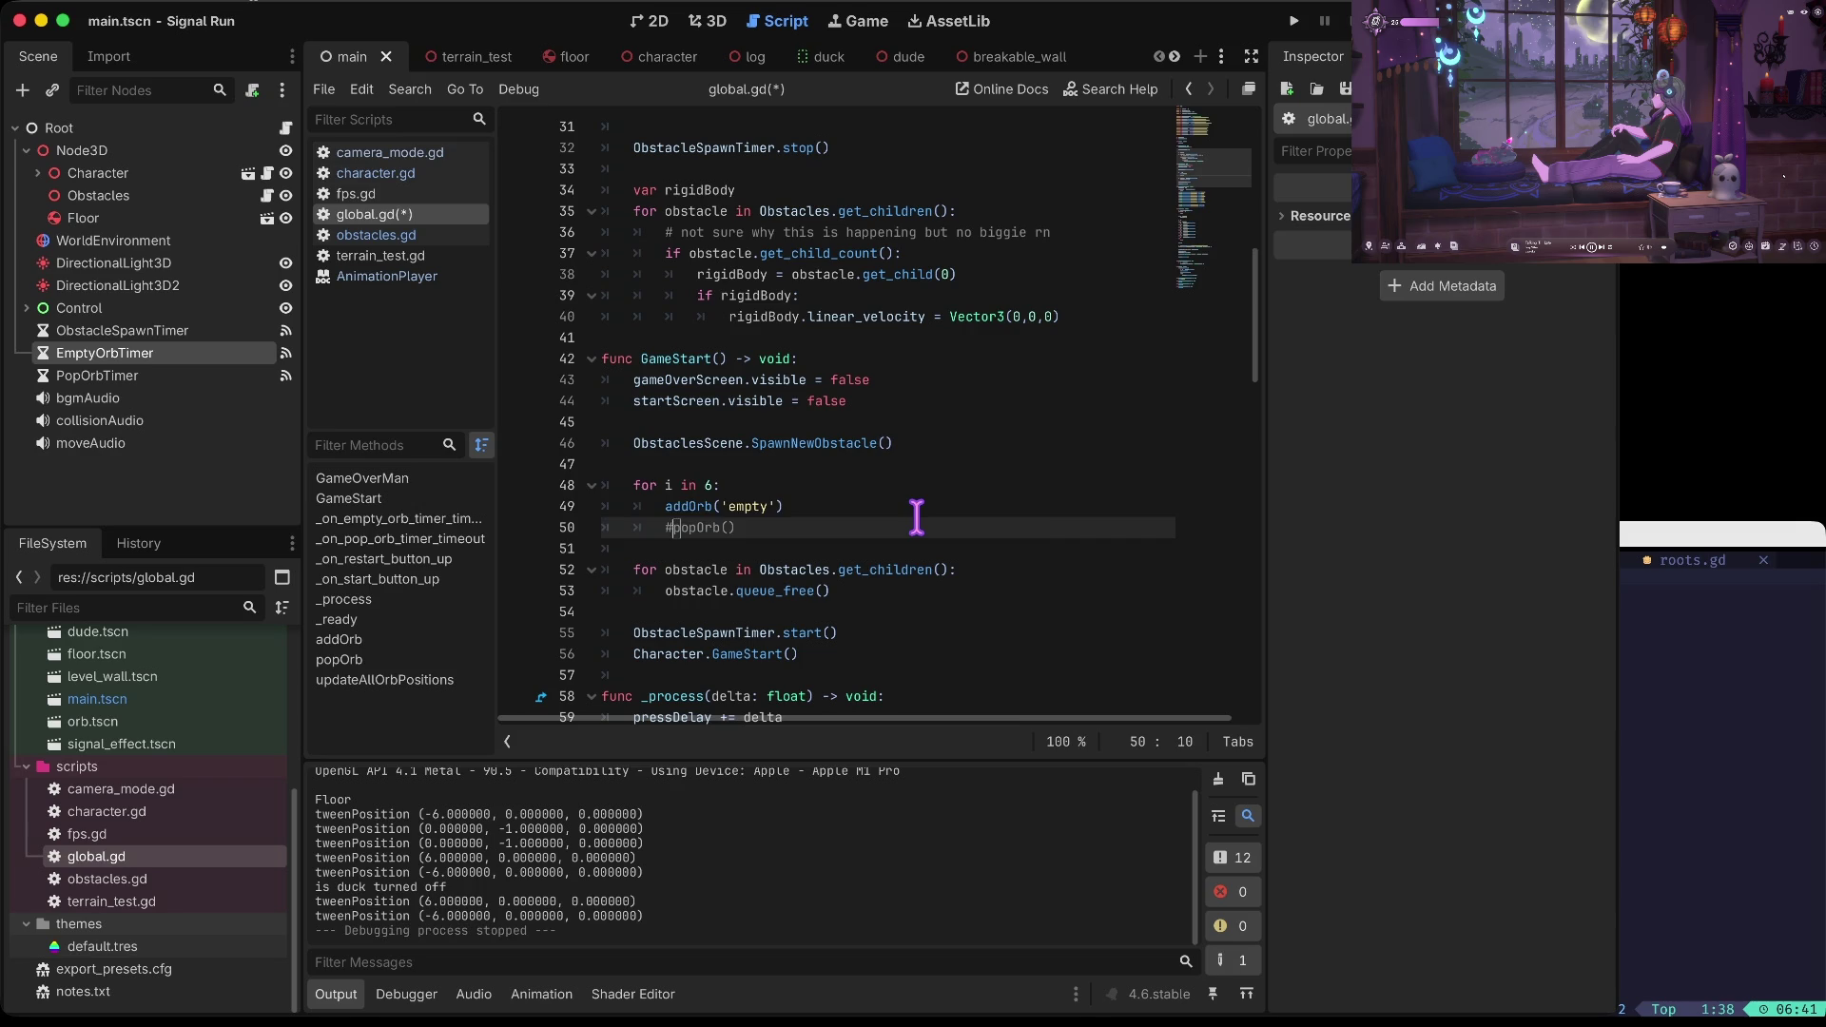
Run the game to check the empty orbs, then stop it
key("super+b")
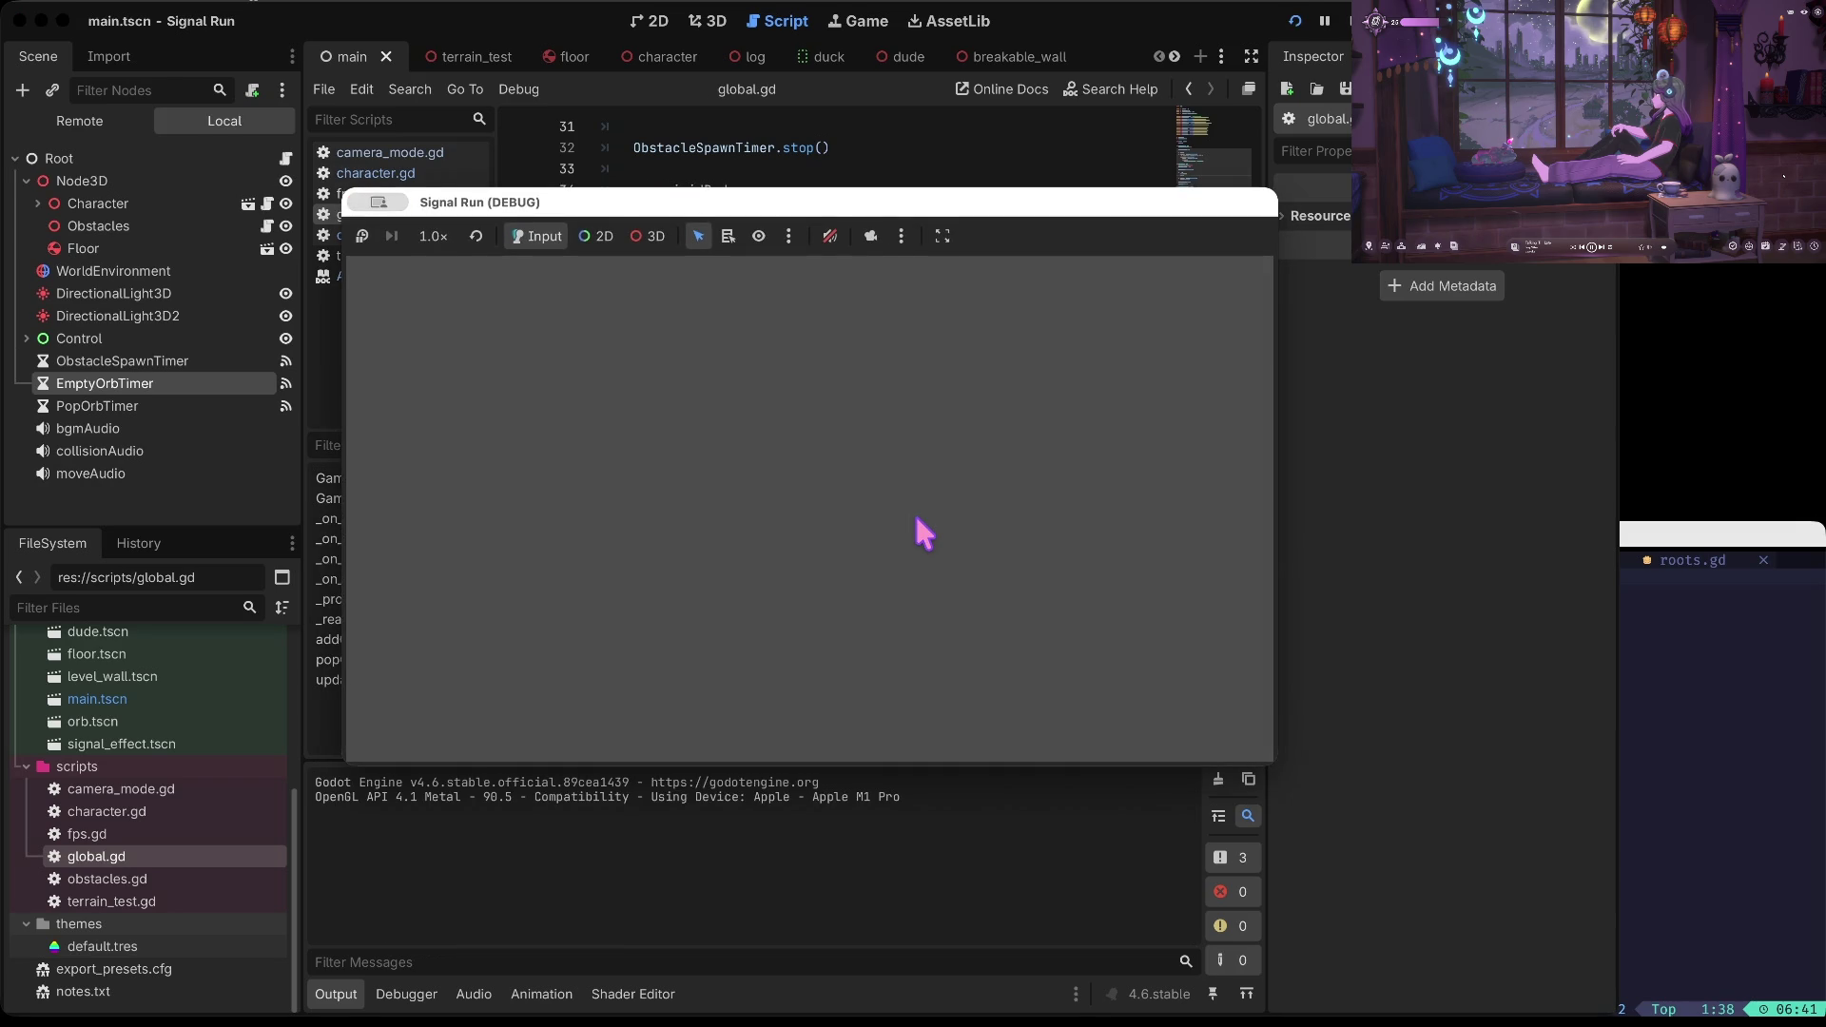
left_click(916, 519)
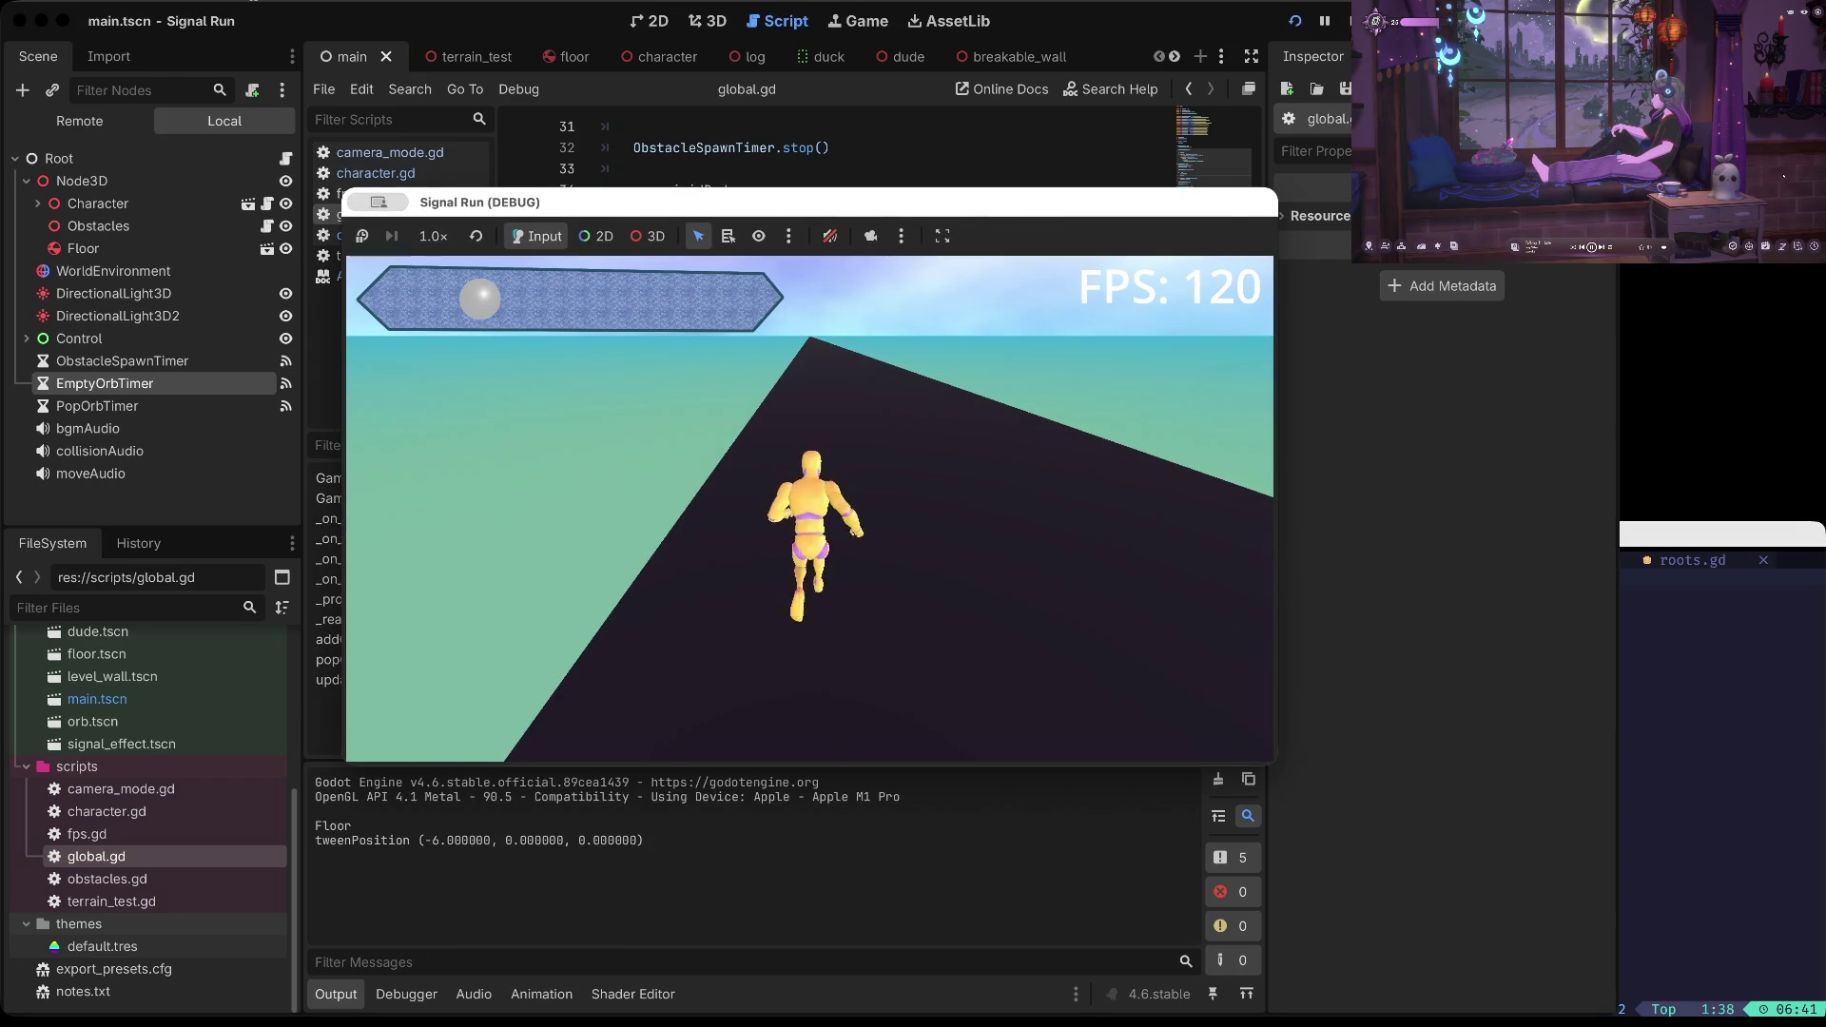
key("super+period")
scroll(785, 571, "down", 15)
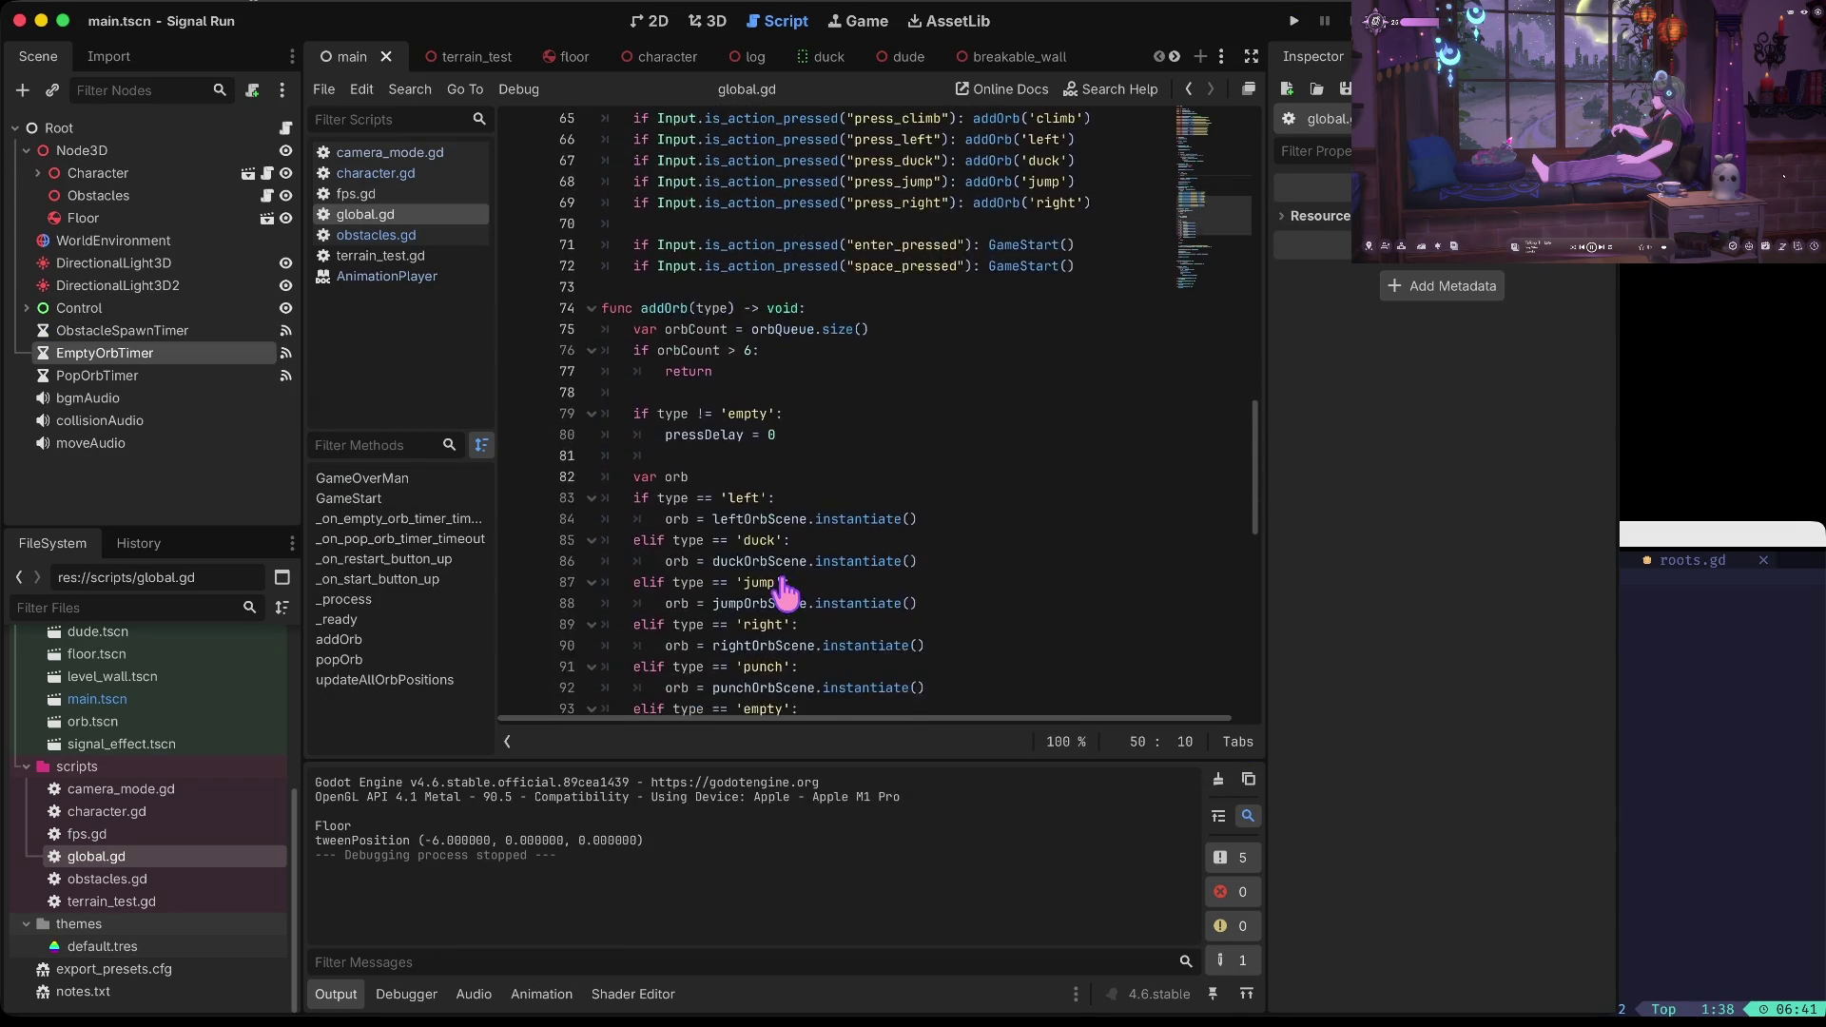
scroll(785, 594, "down", 2)
In addOrb, make popOrb() run only when type != 'empty', then relaunch
left_click(662, 465)
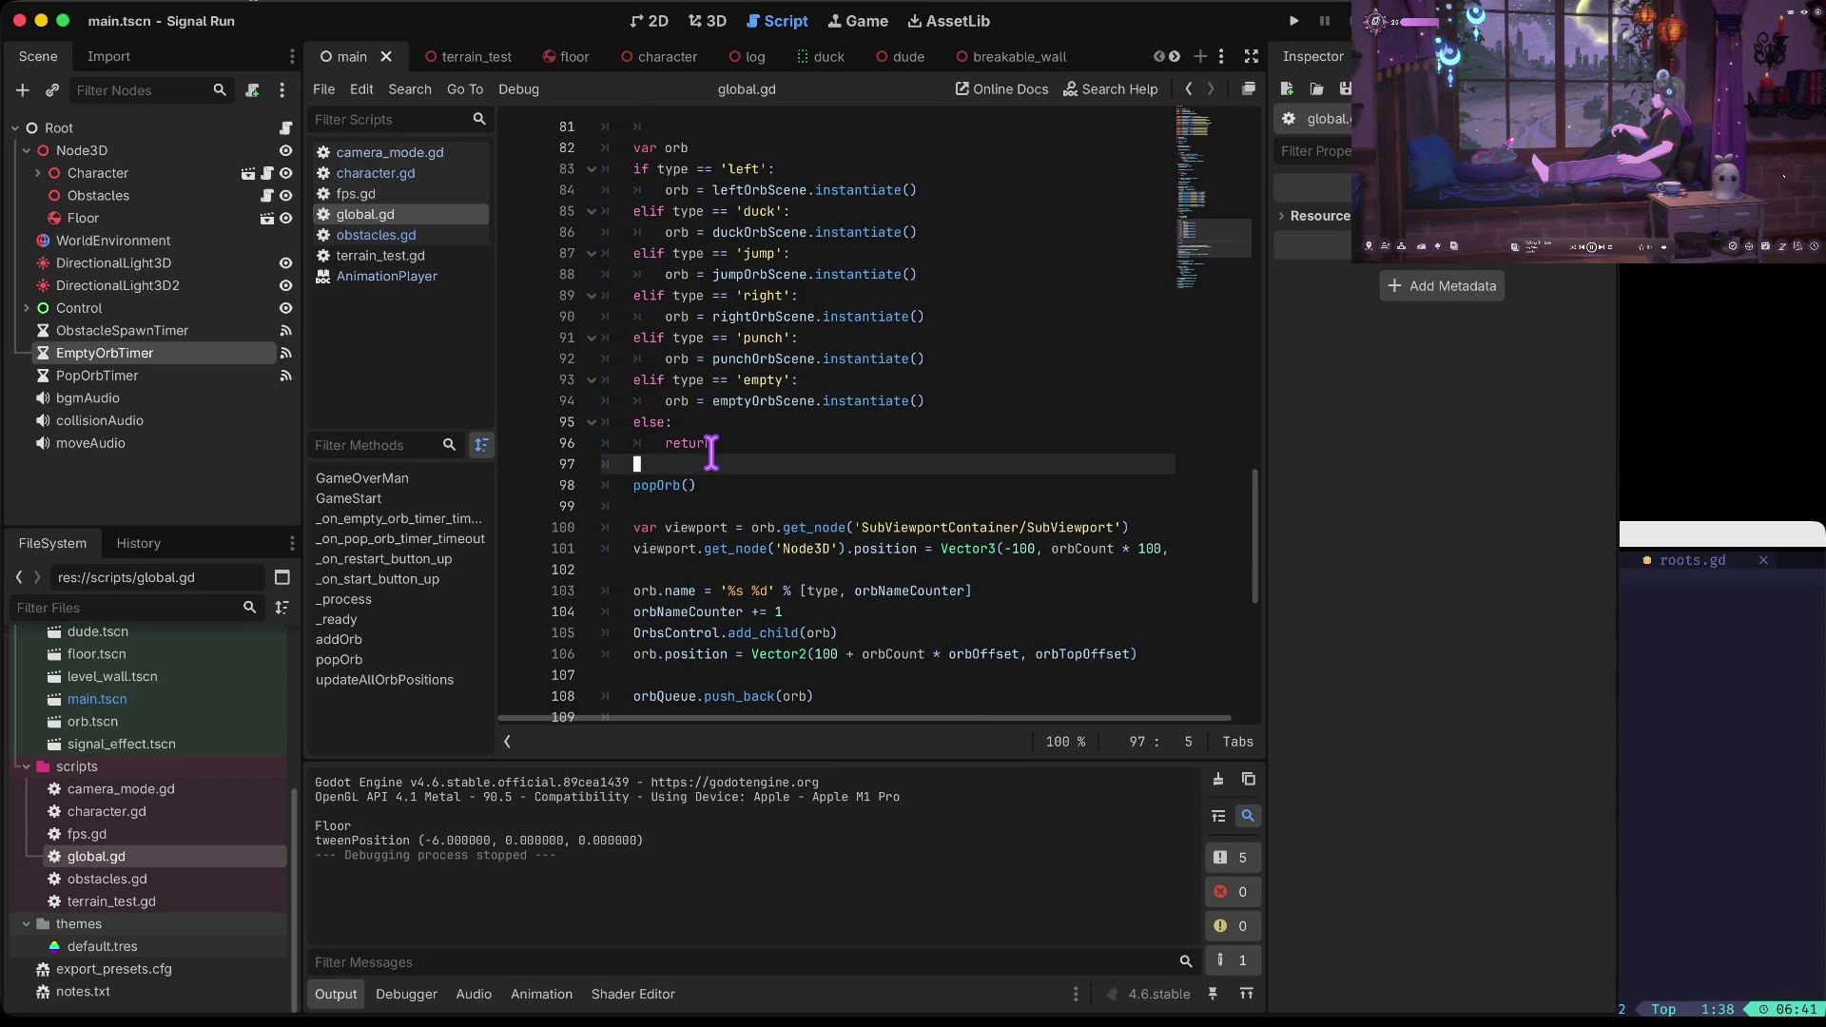
key("Return")
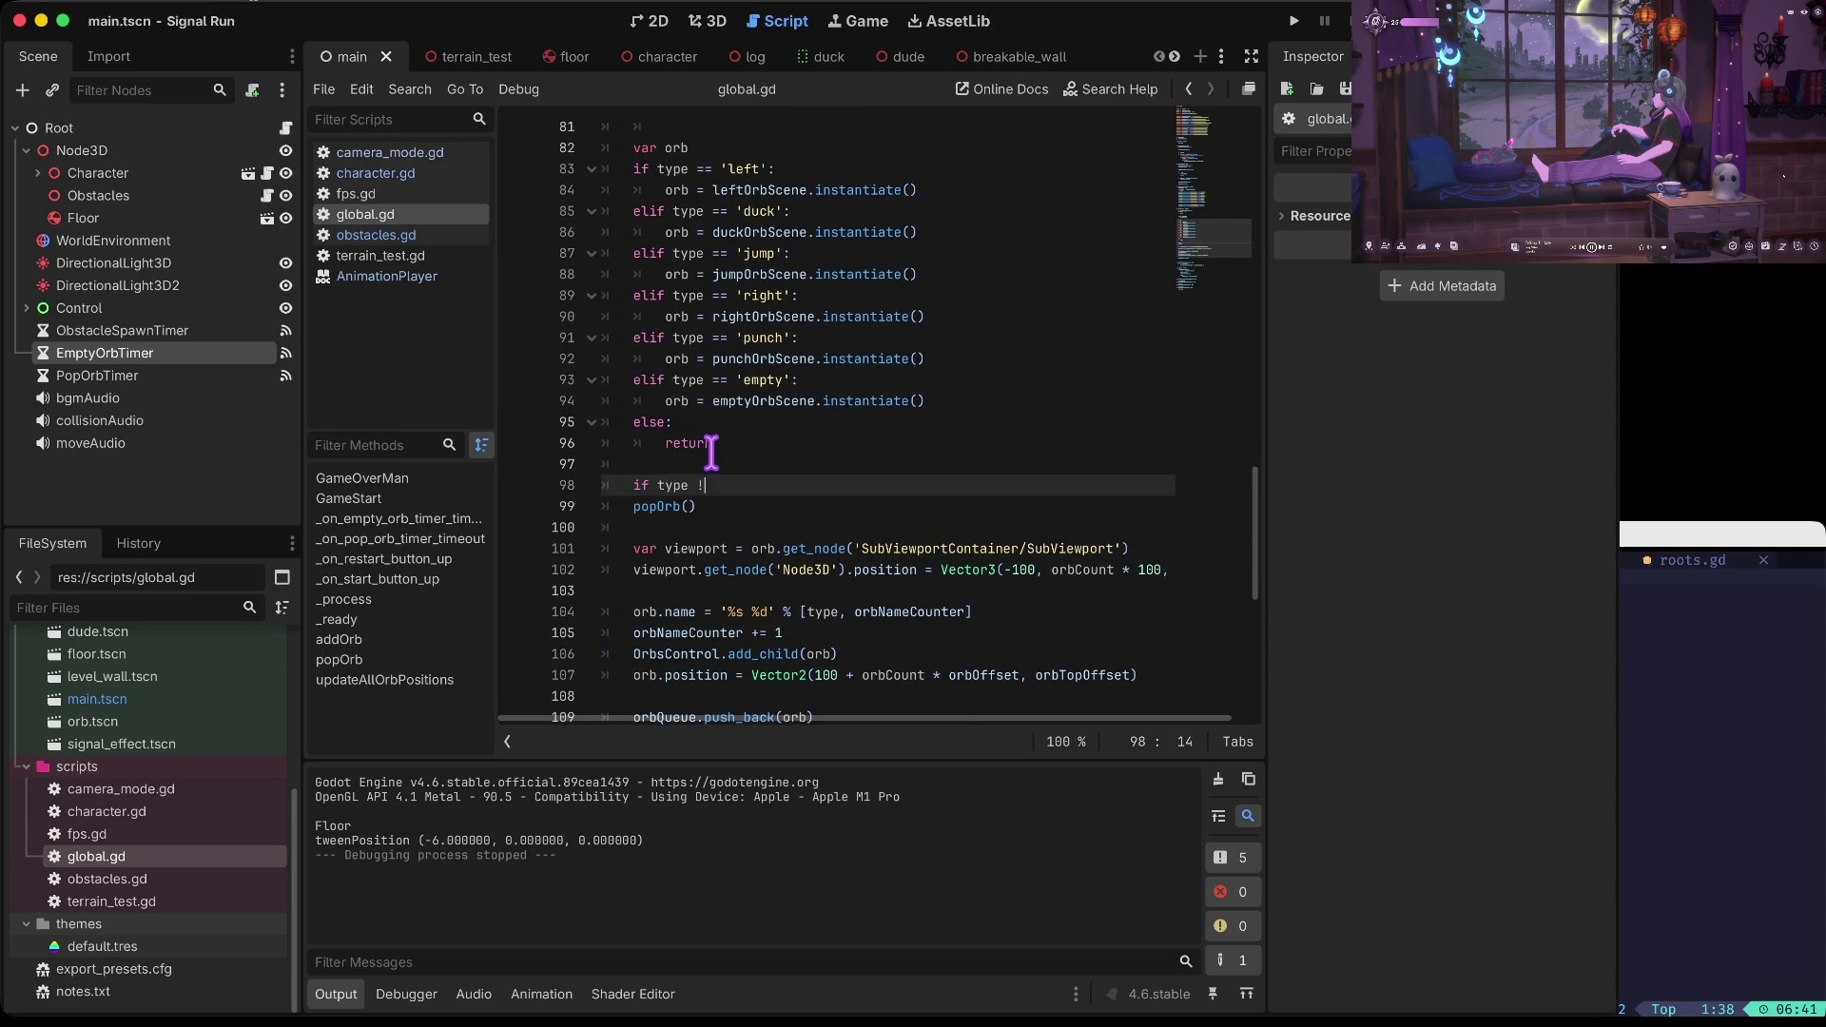
type("= 'empt")
key("Delete")
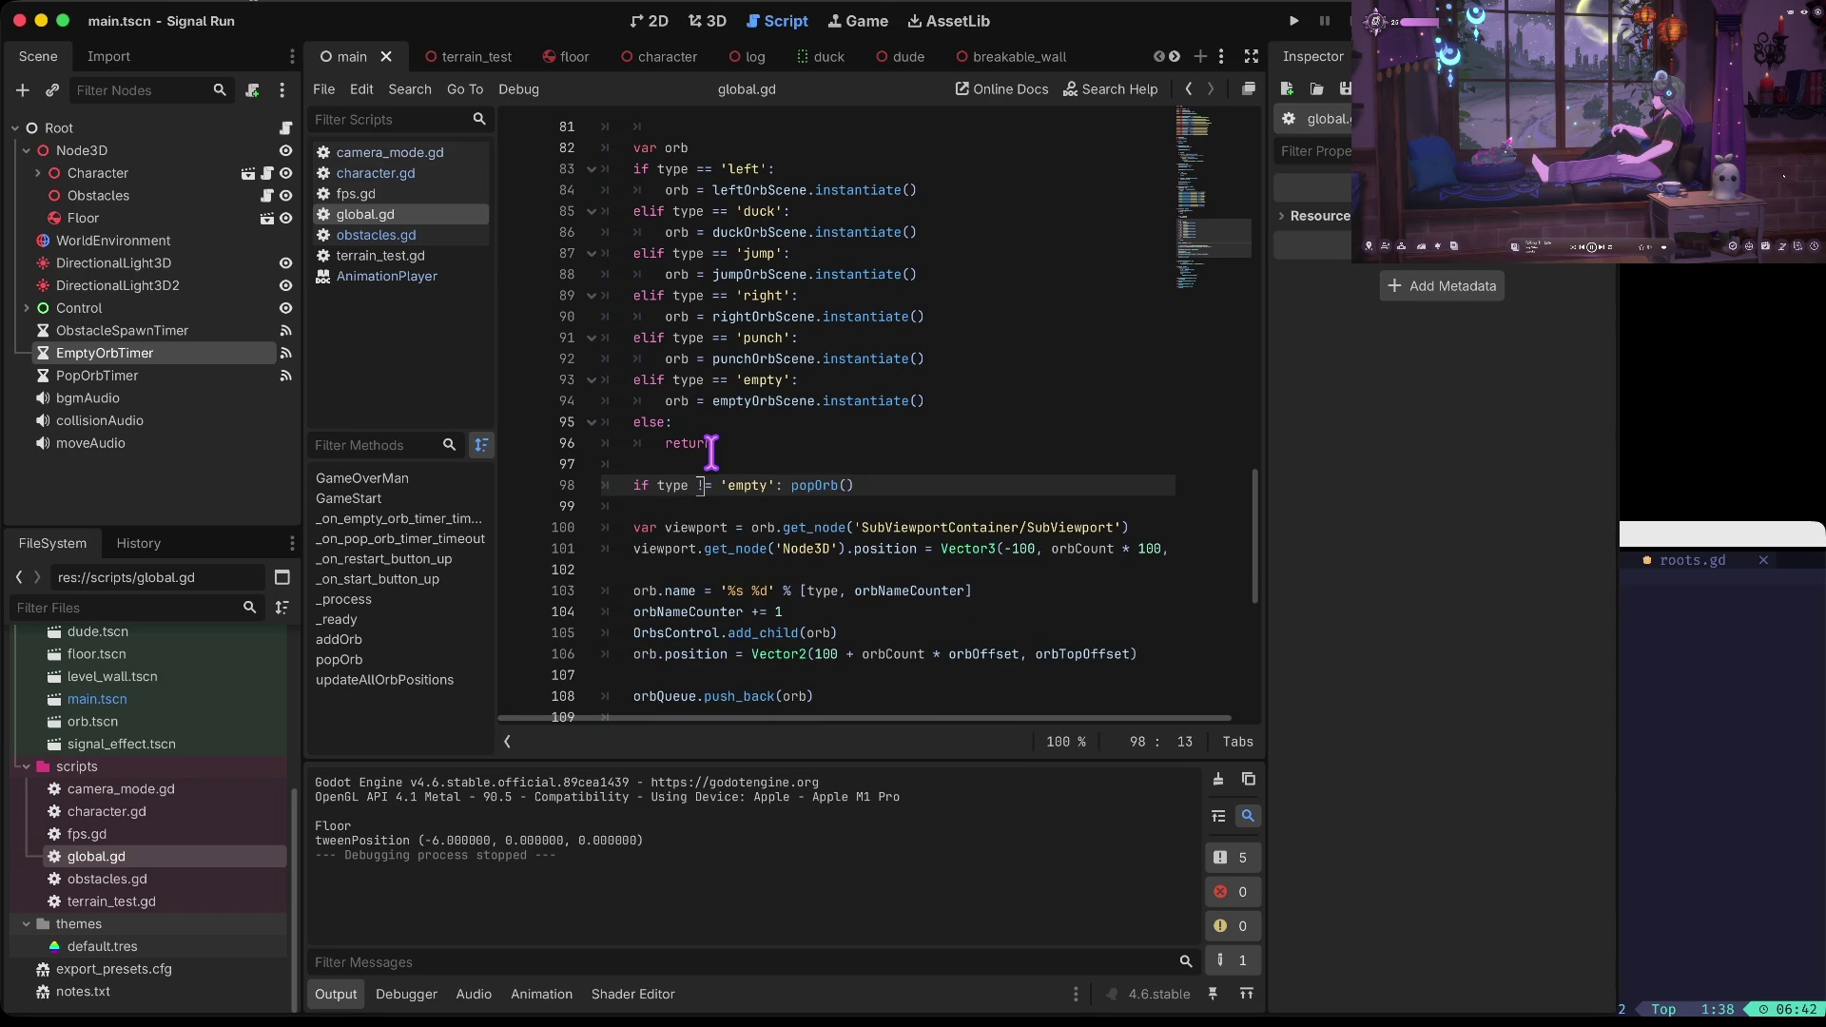
key("super+b")
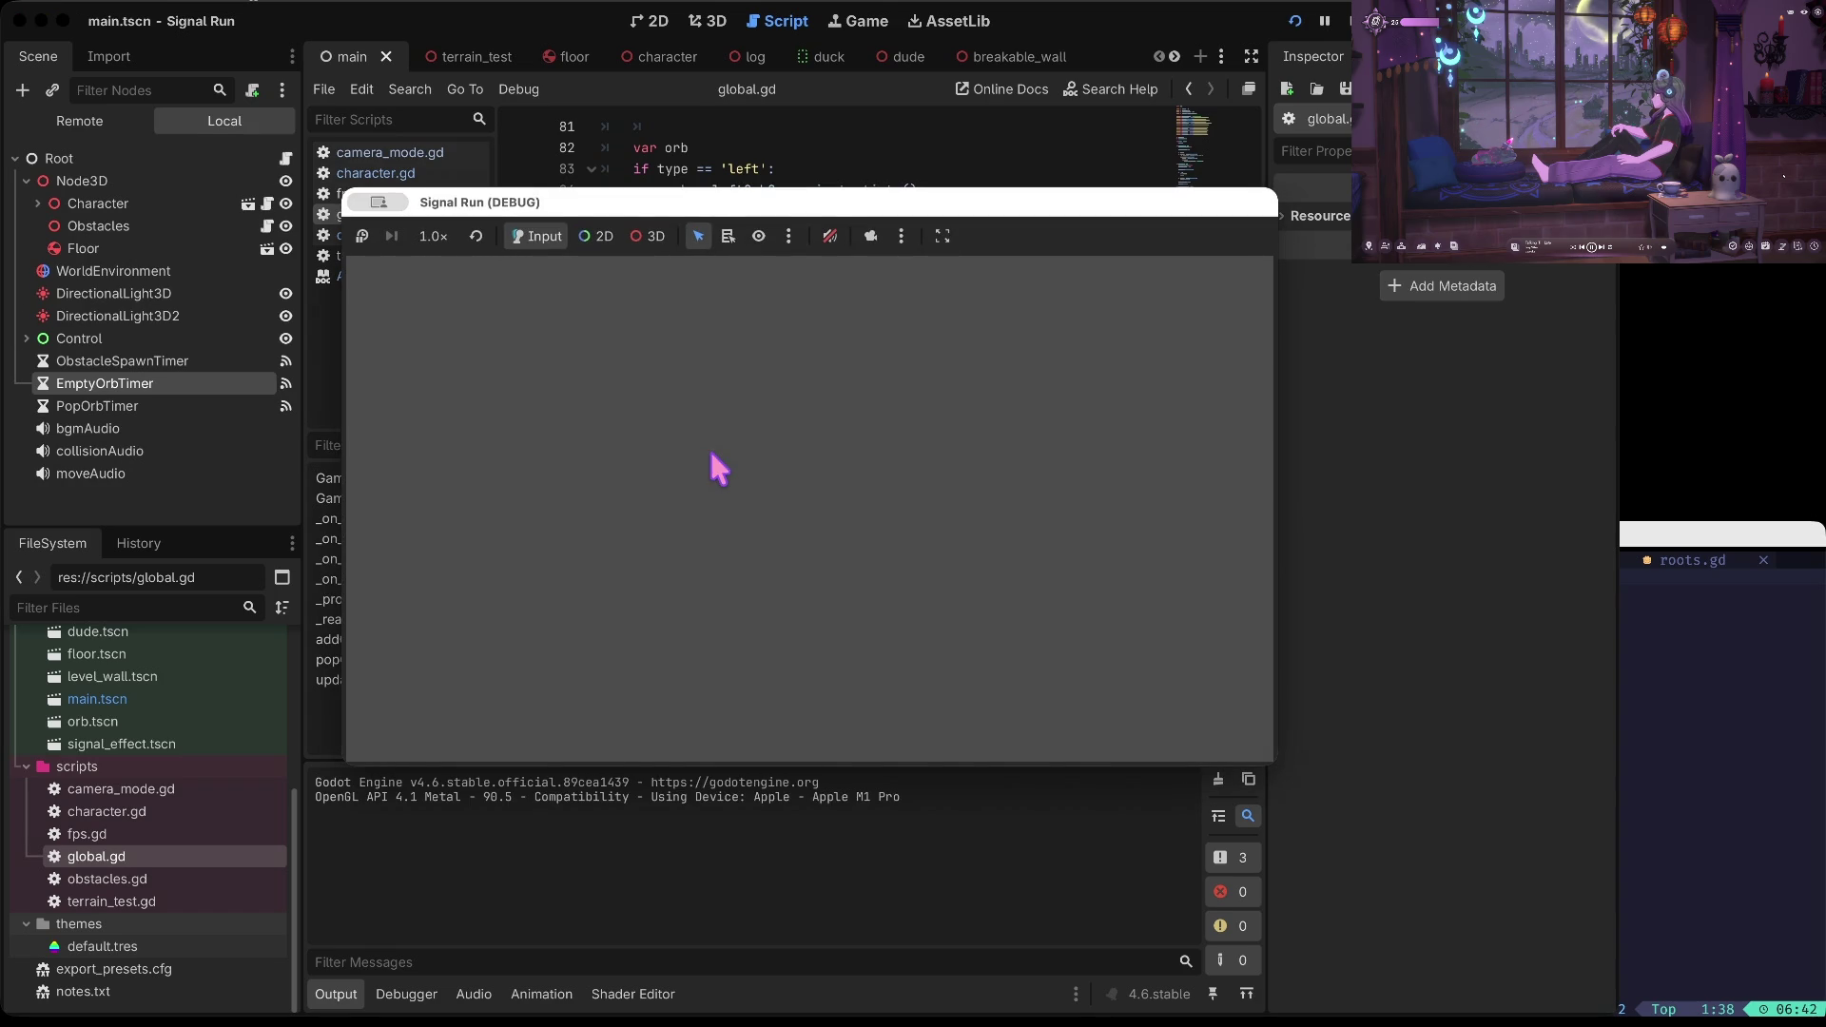
Test-run the game, then delete the 'if type != empty: popOrb()' line
left_click(707, 443)
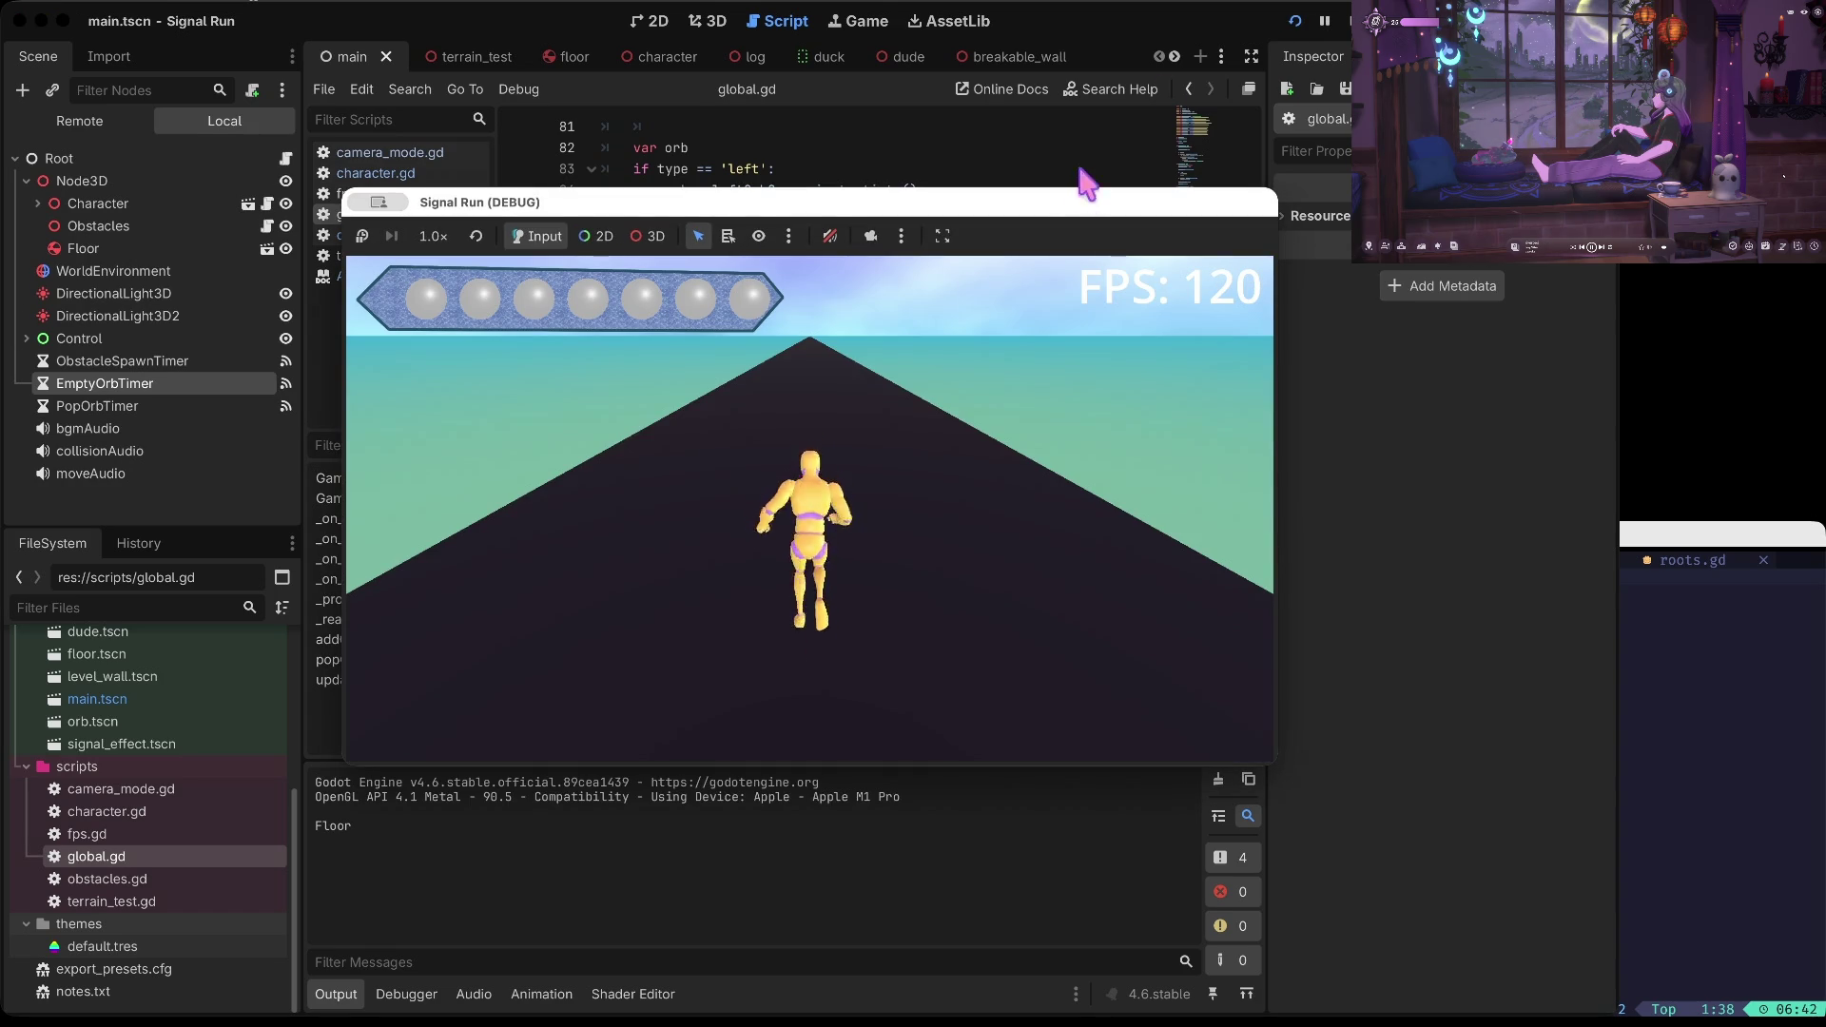
key("super+period")
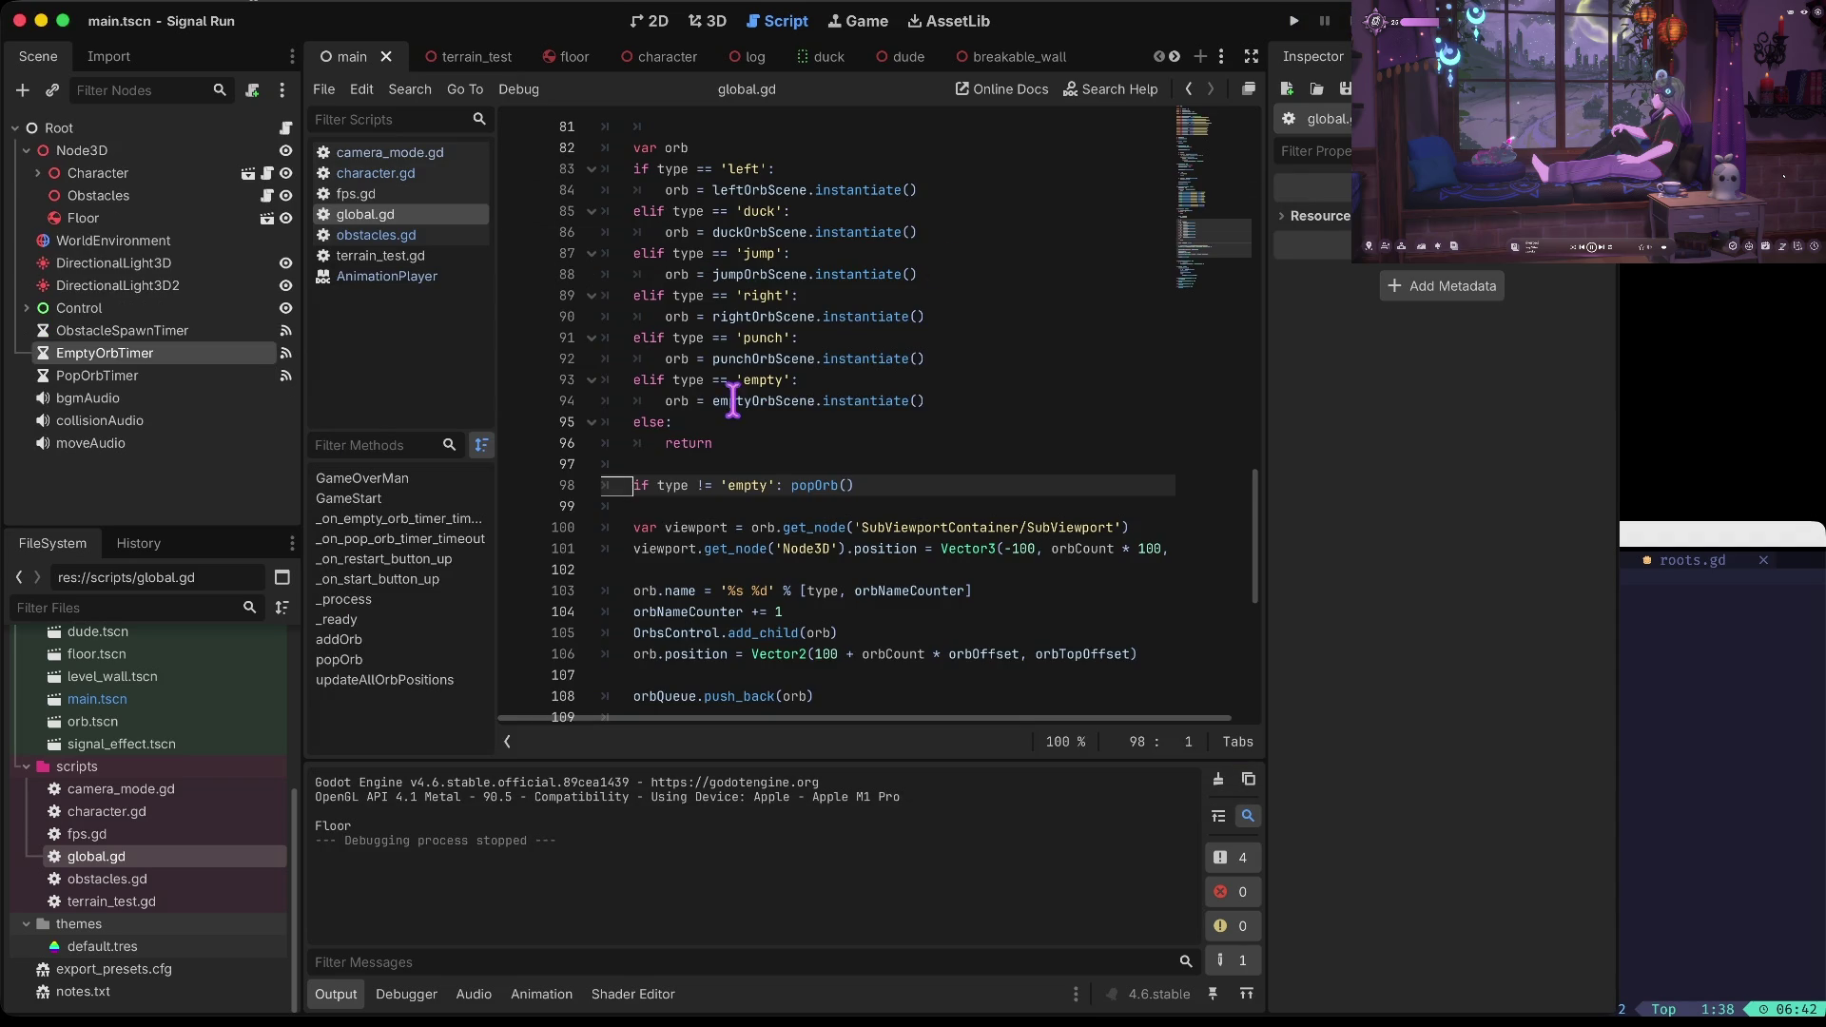
left_click(731, 401)
left_click(739, 485)
scroll(1002, 493, "down", 1)
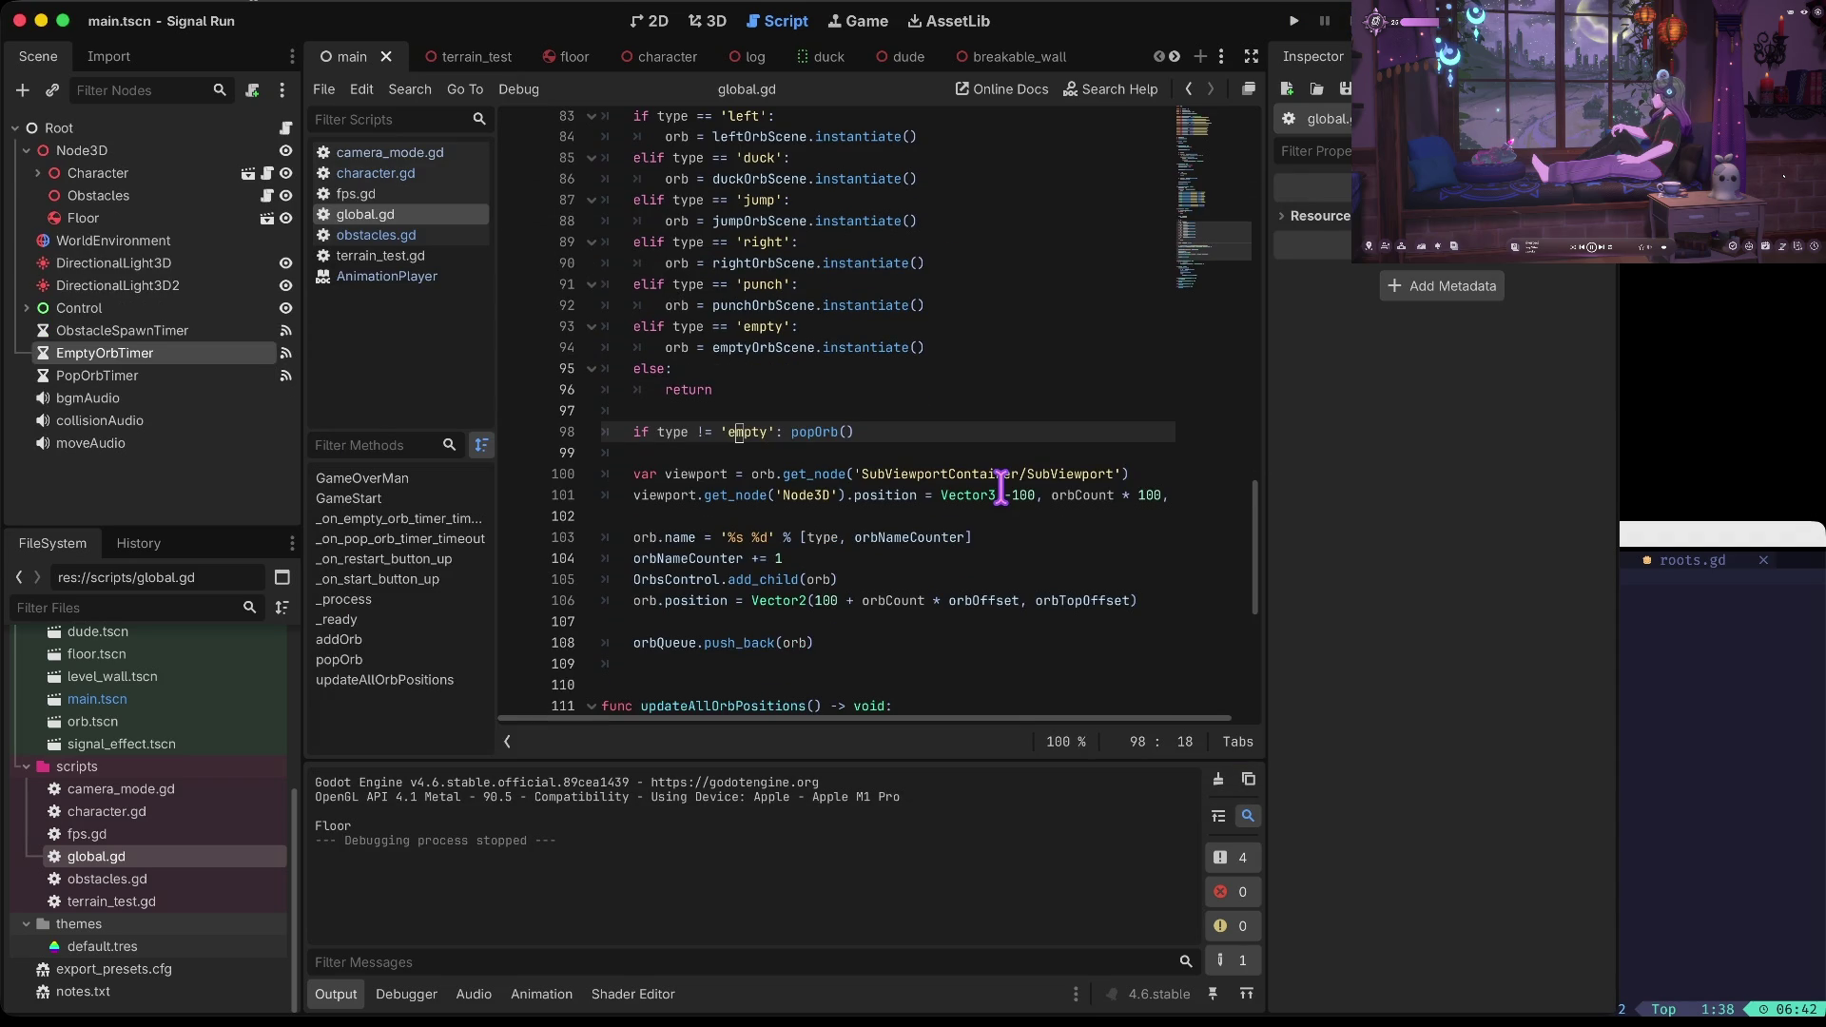
mouse_move(999, 486)
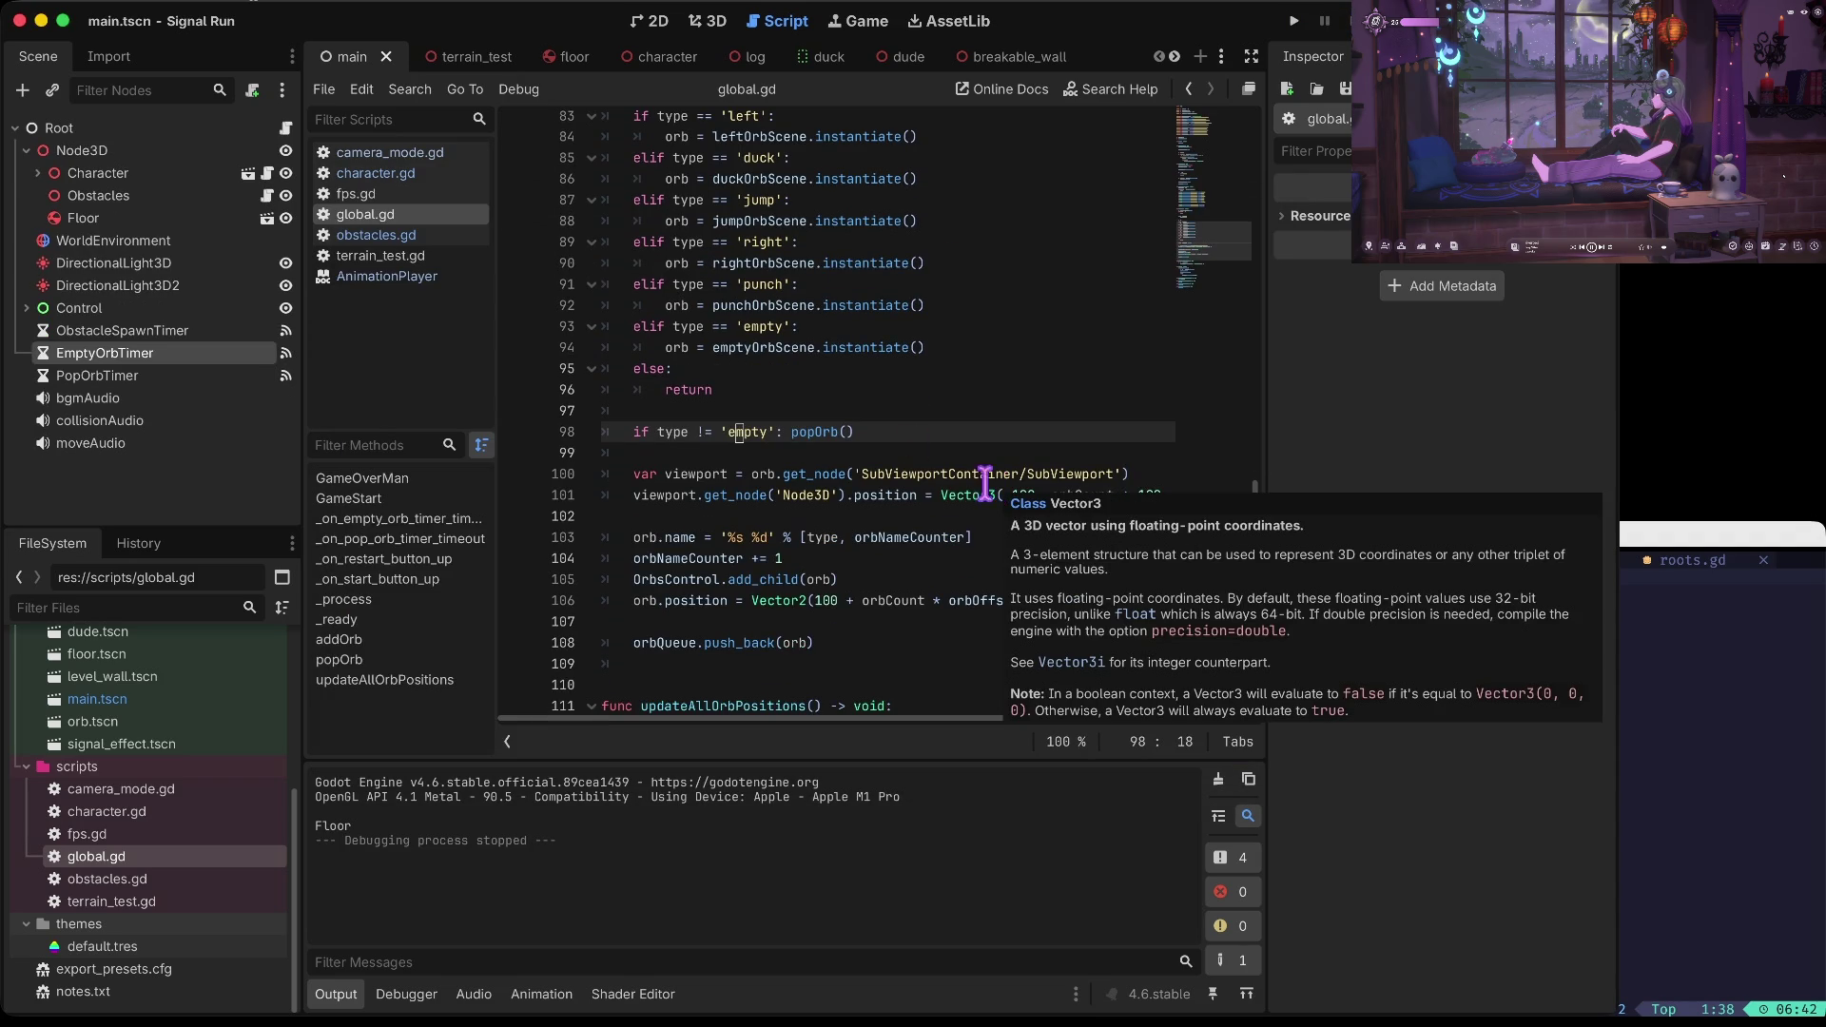
key("super+shift+k")
key("super+shift+k")
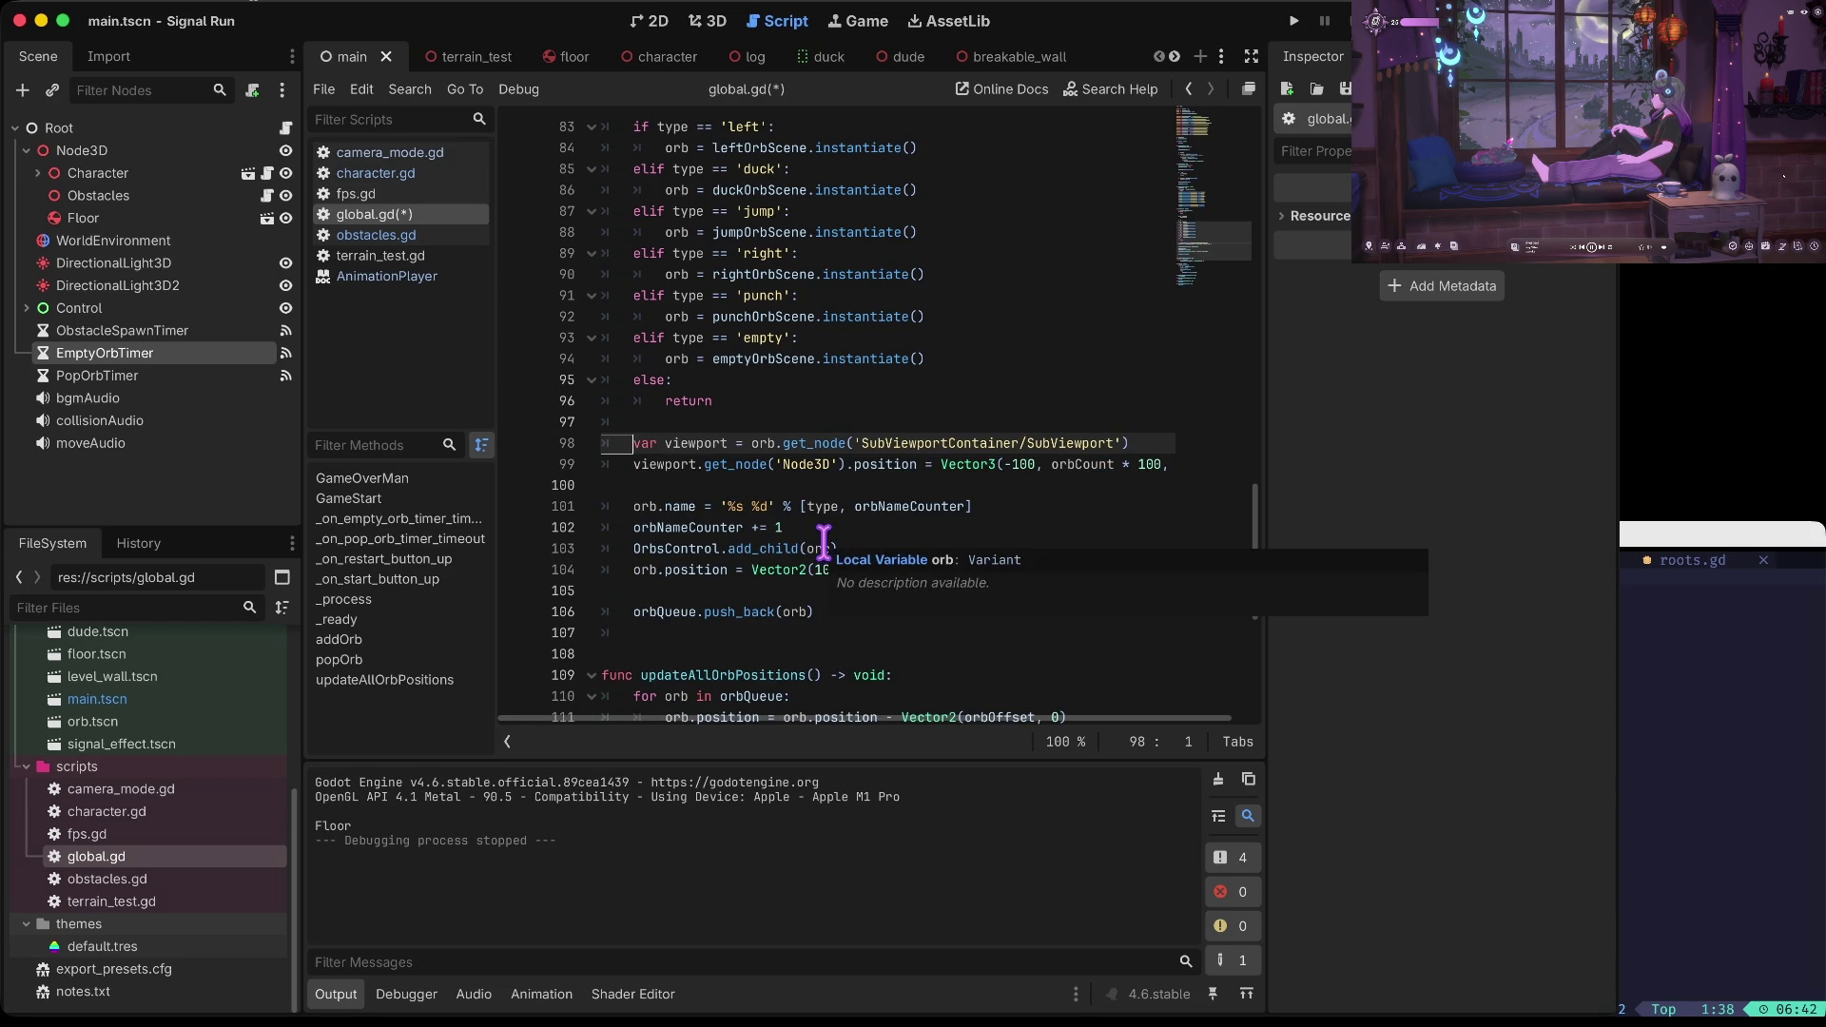
Save global.gd and re-enable Autostart on PopOrbTimer
key("super+s")
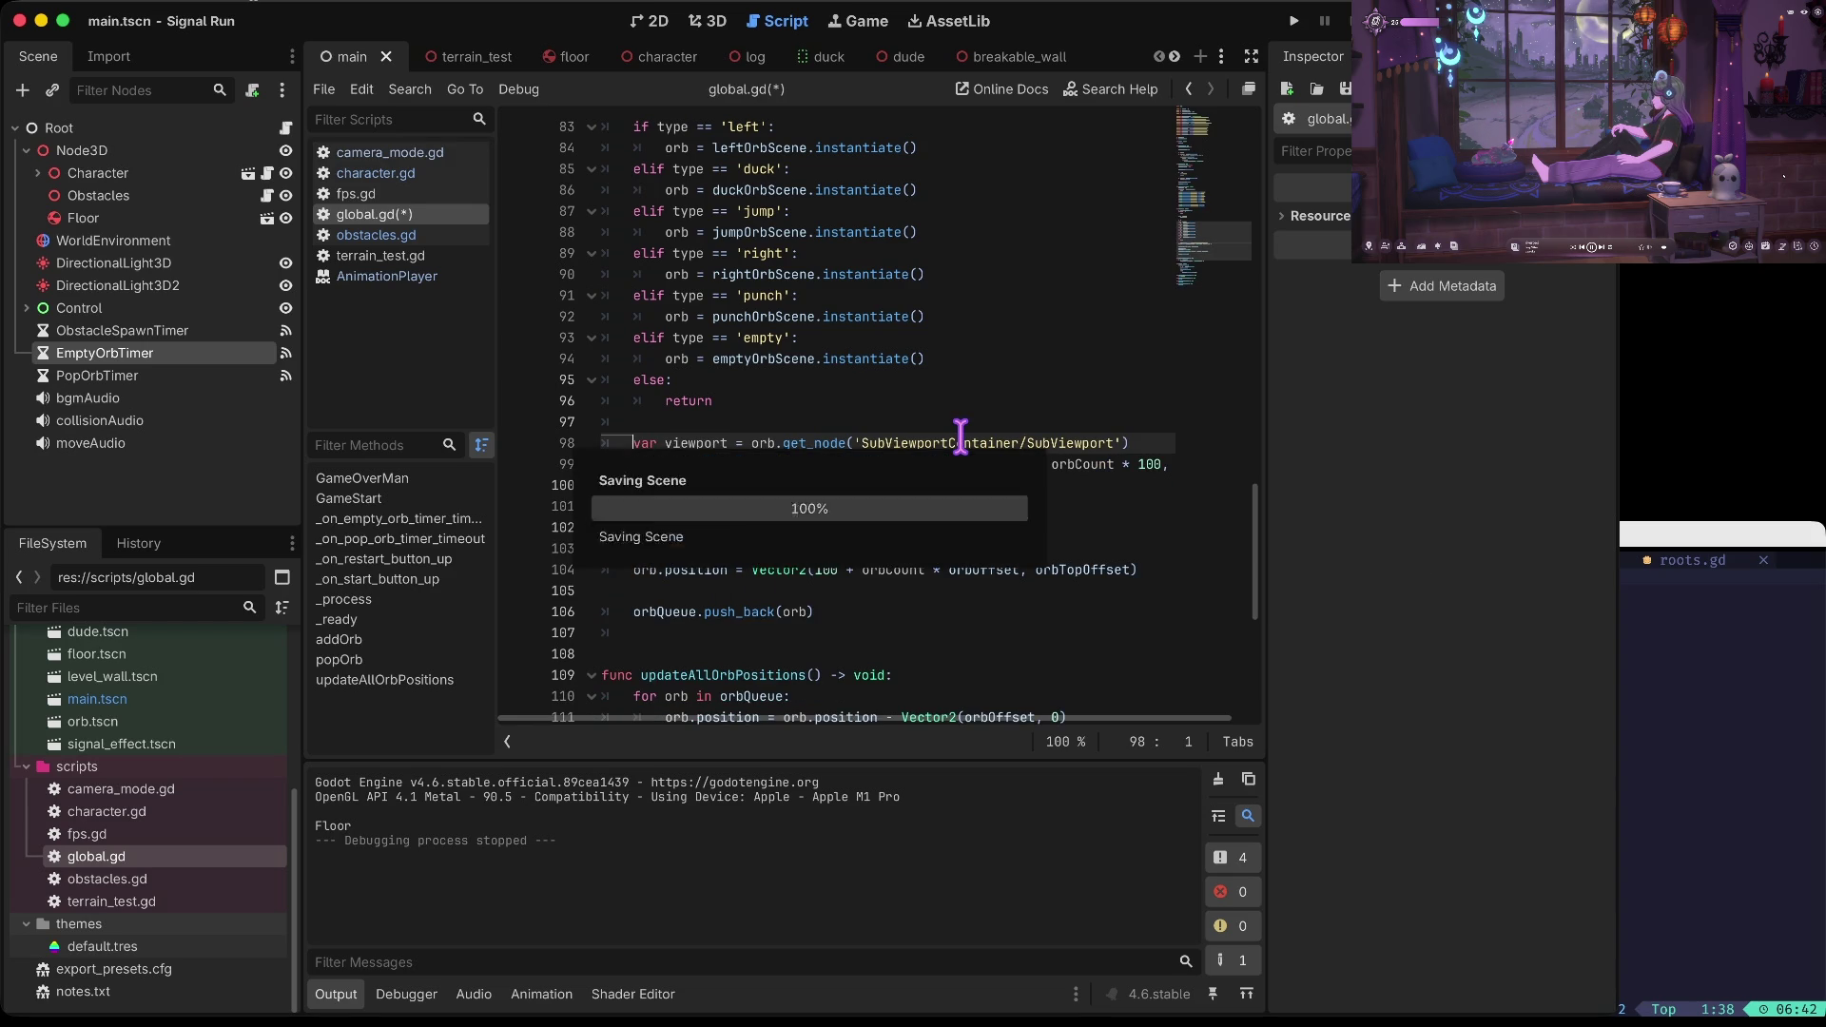
left_click(100, 376)
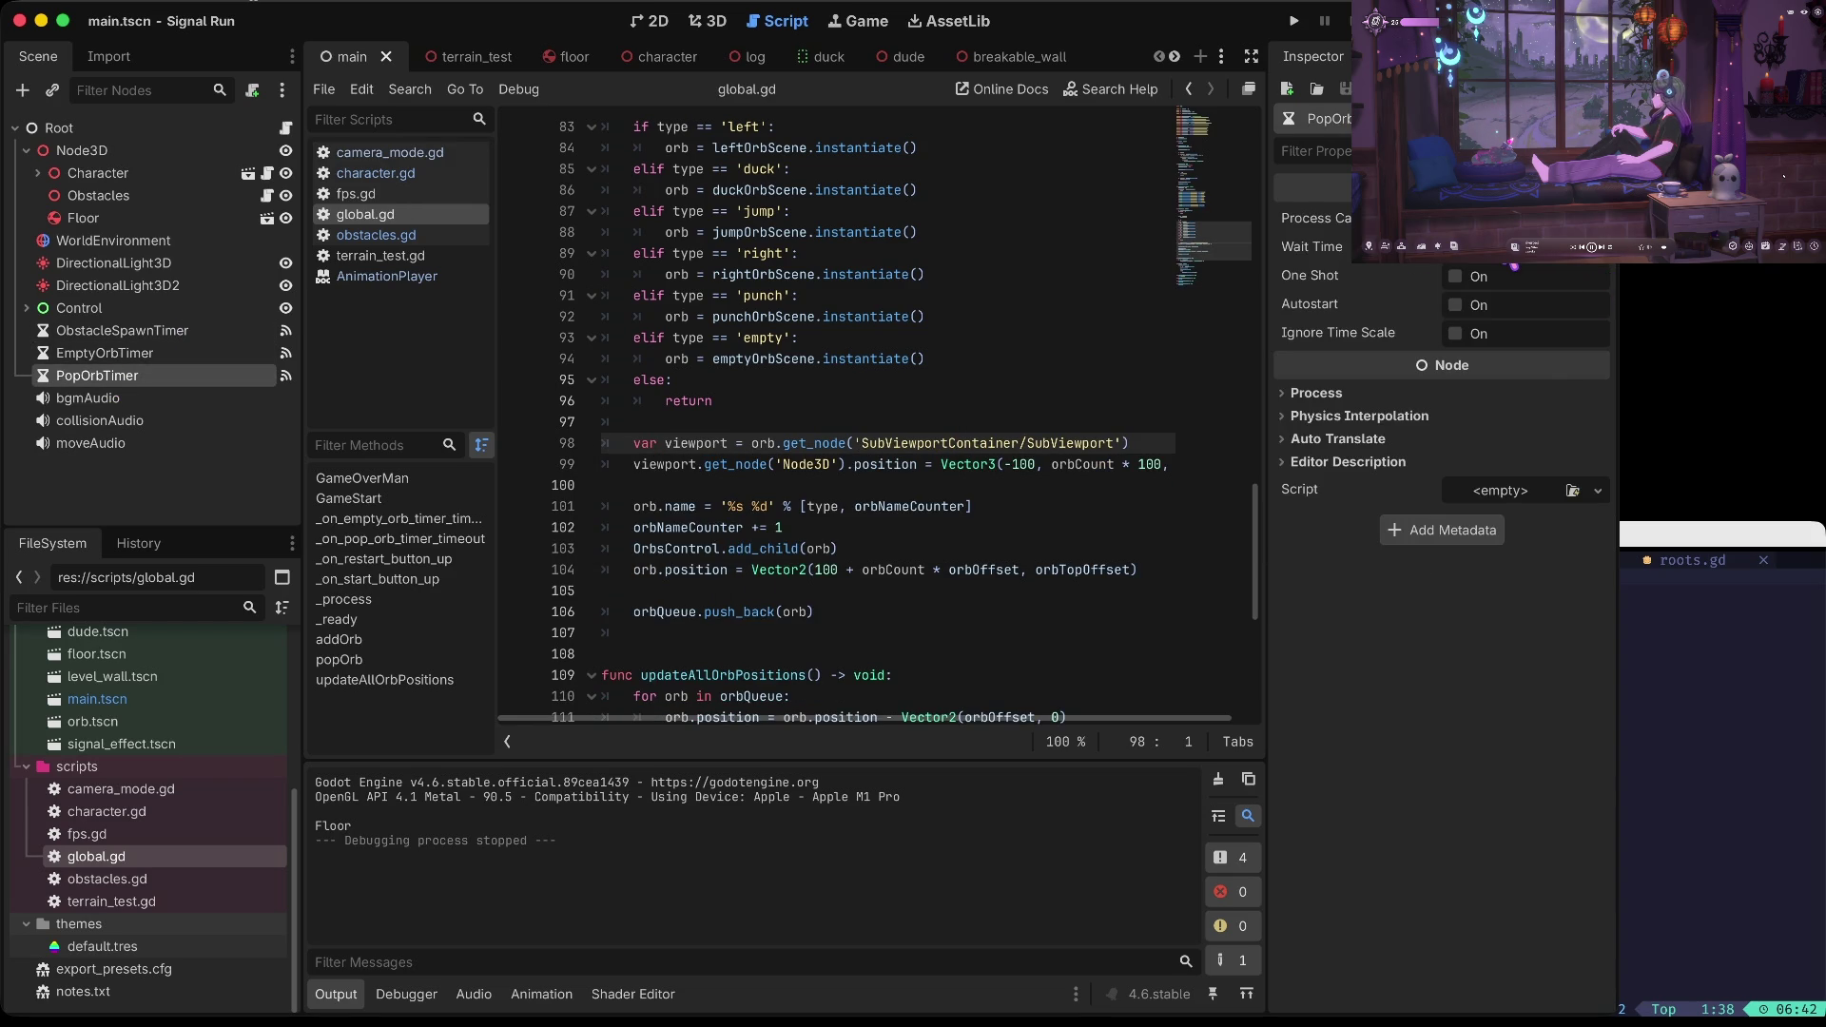
left_click(1455, 304)
Save, launch Signal Run, and play a run with lane changes, jumps, ducks and punches
key("super+s")
key("super+b")
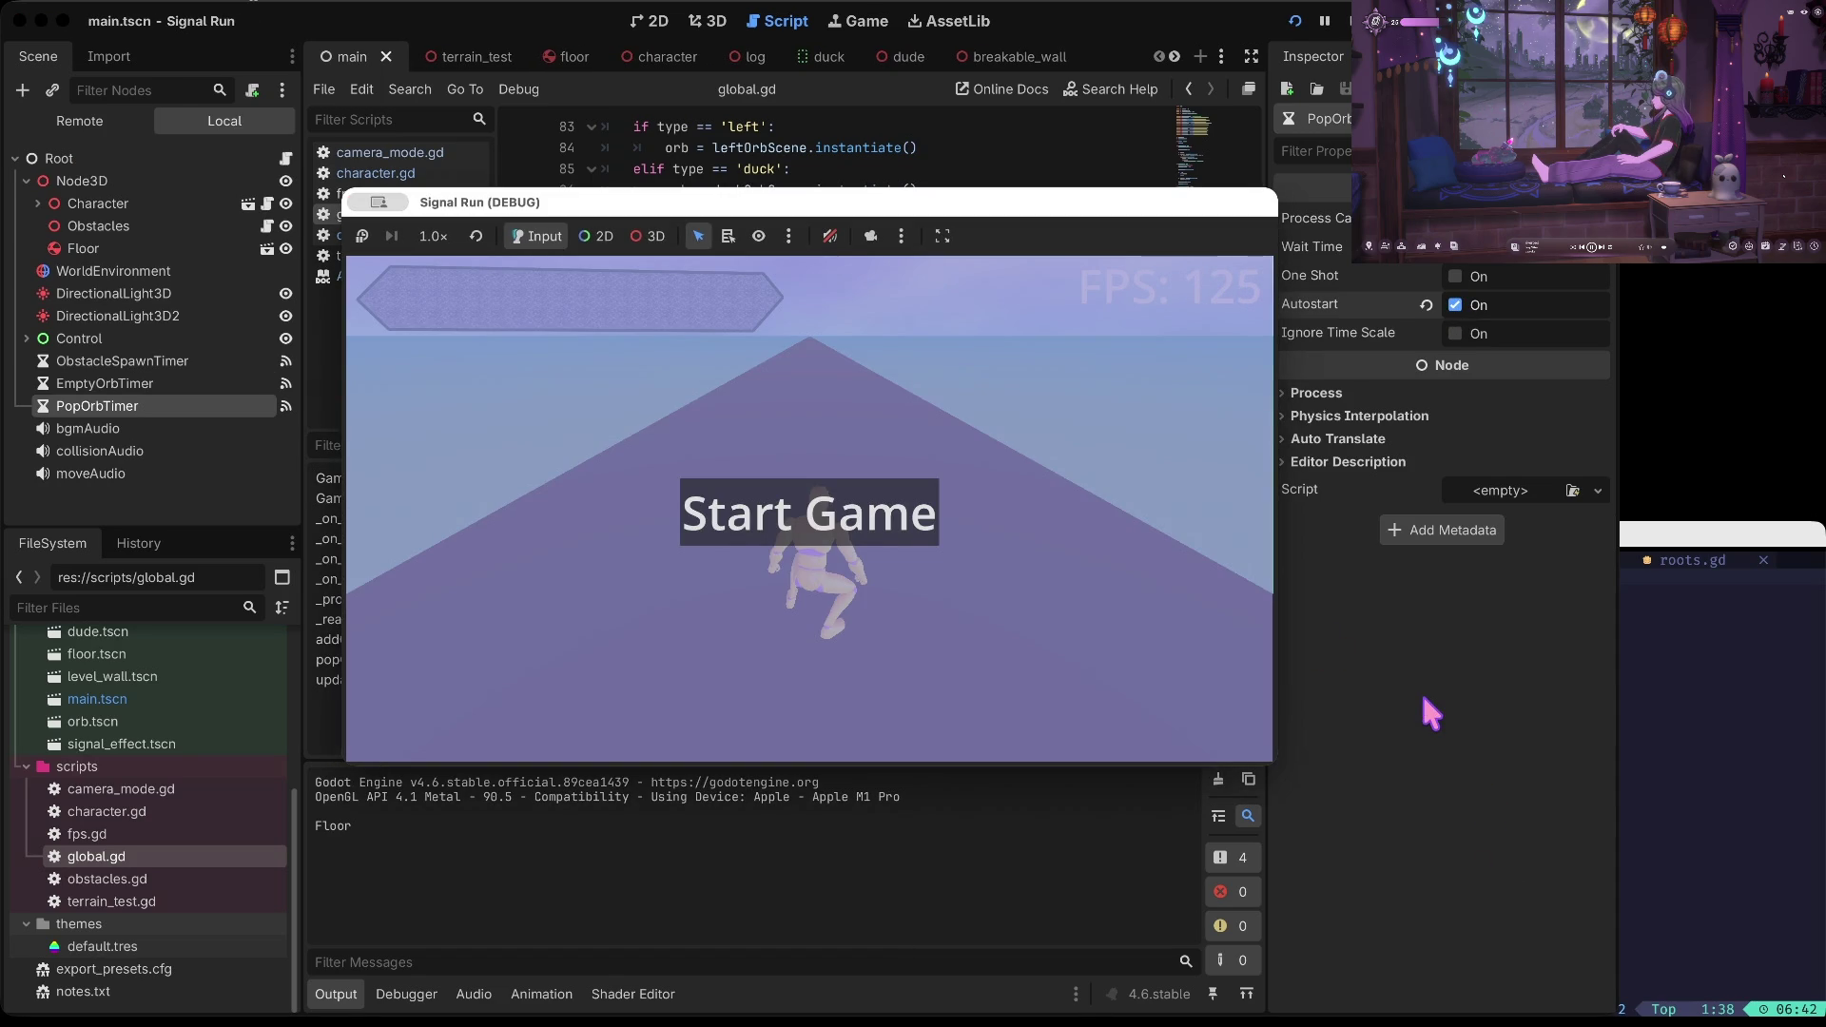
key("space")
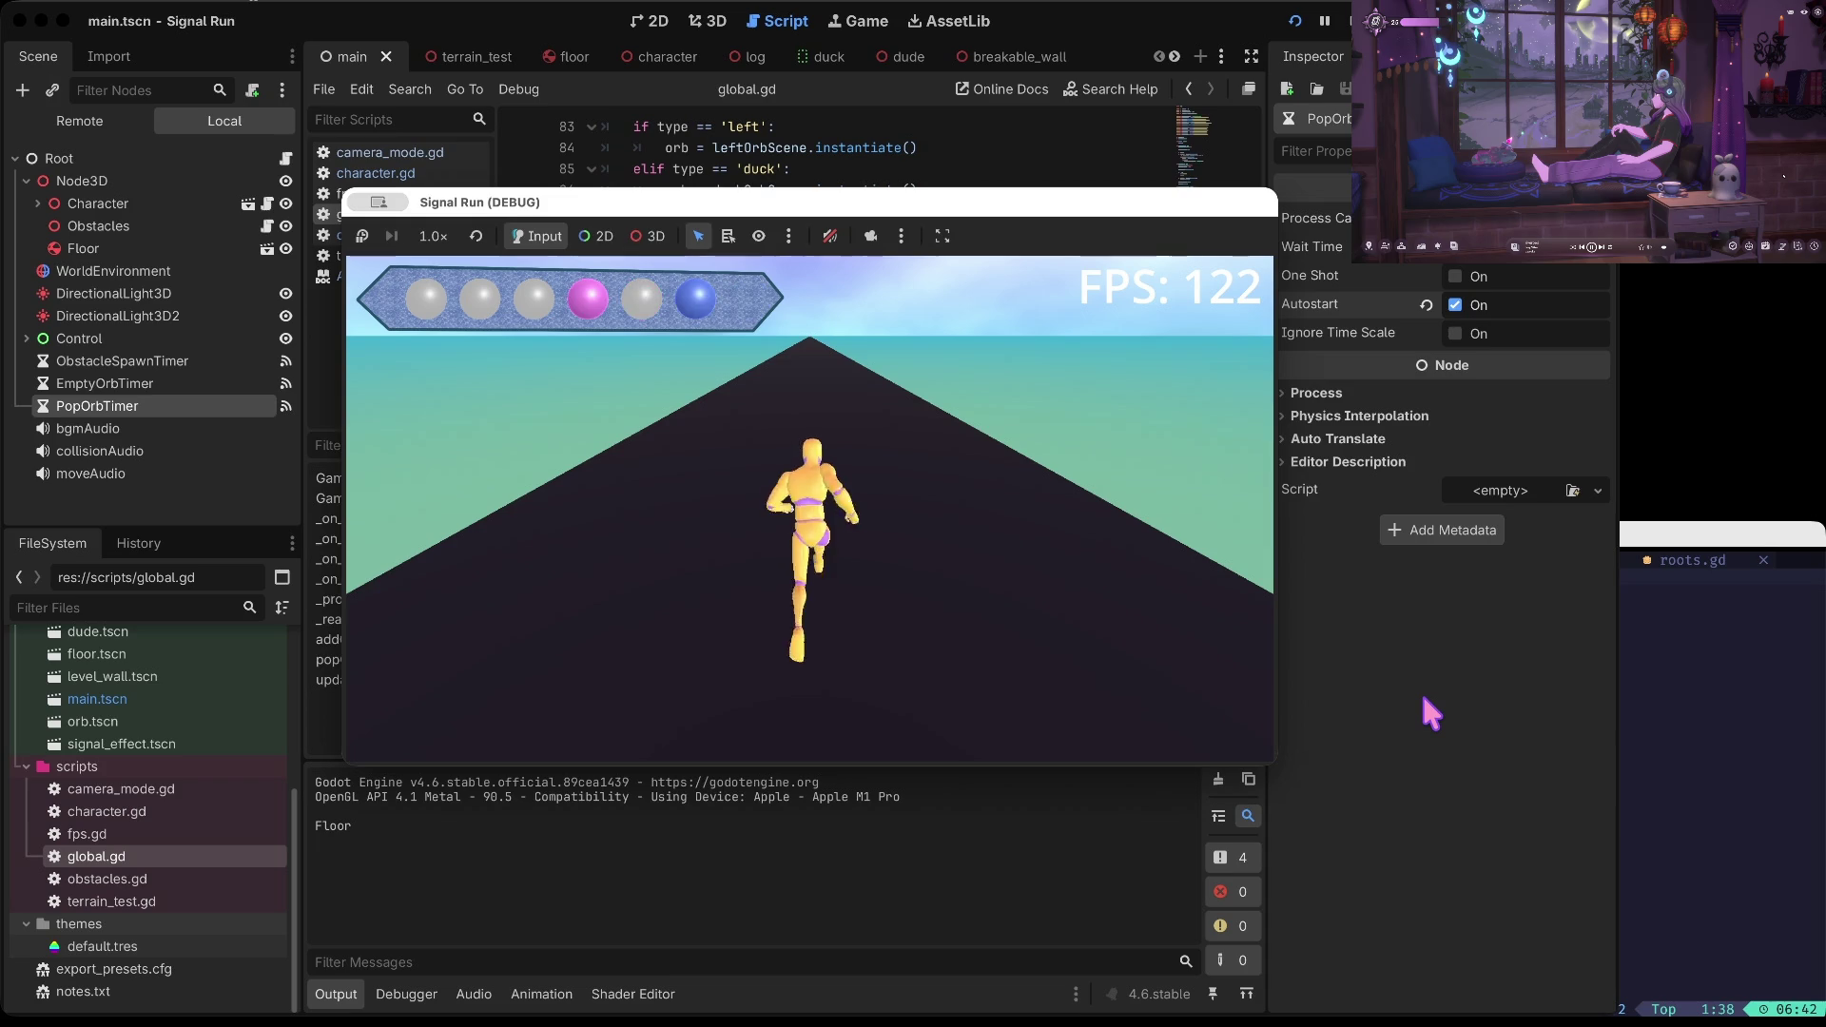
key("Left")
key("Up")
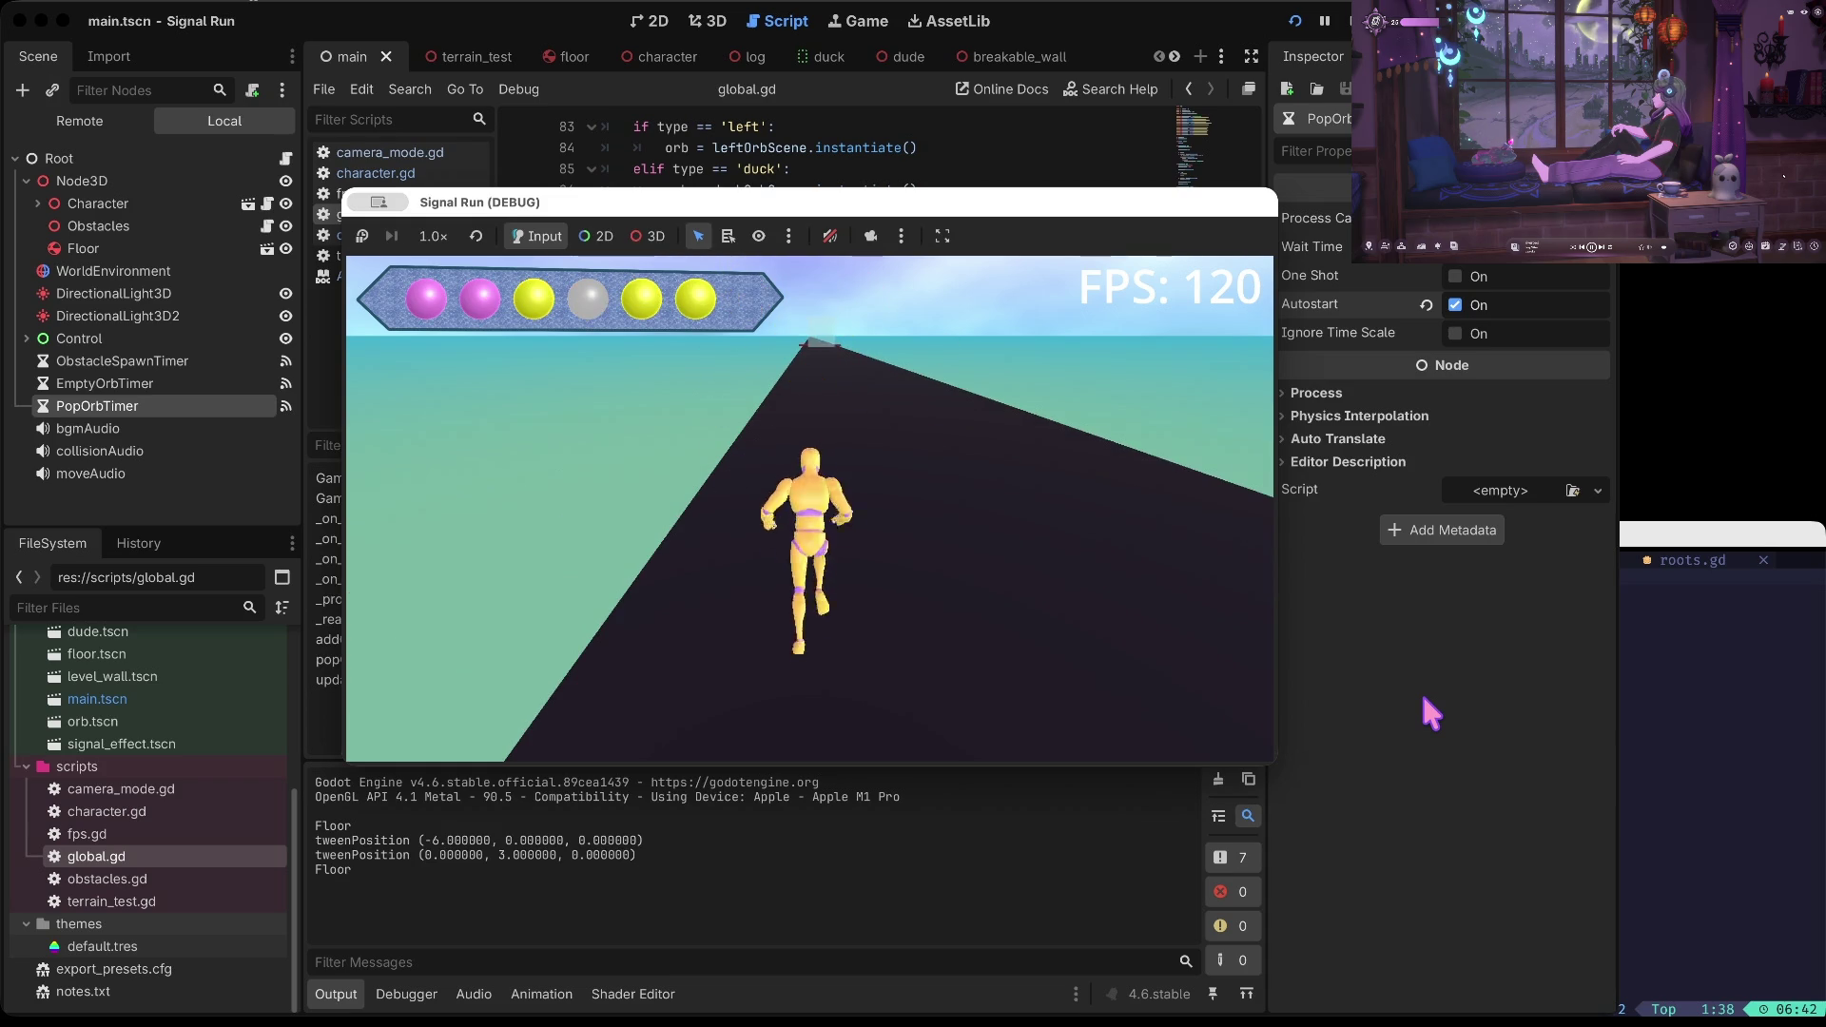
key("Down")
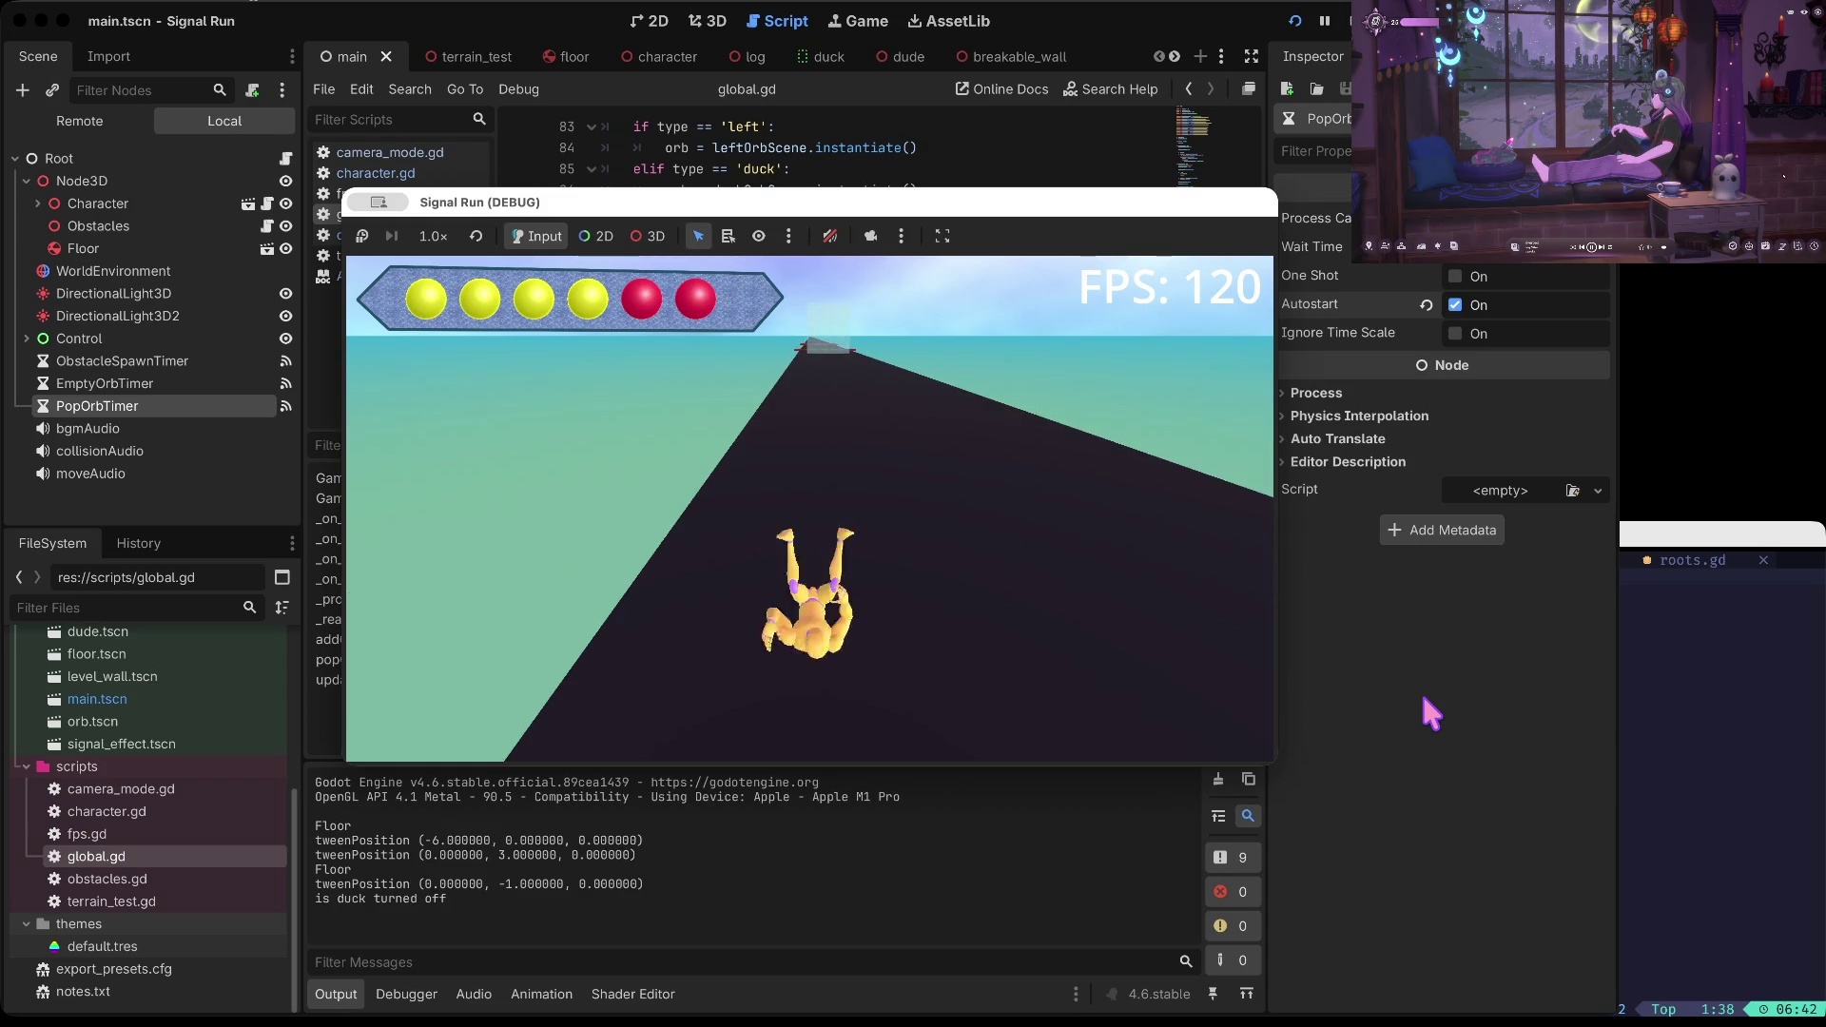
key("Down")
key("Down")
key("Down")
key("Down")
key("space")
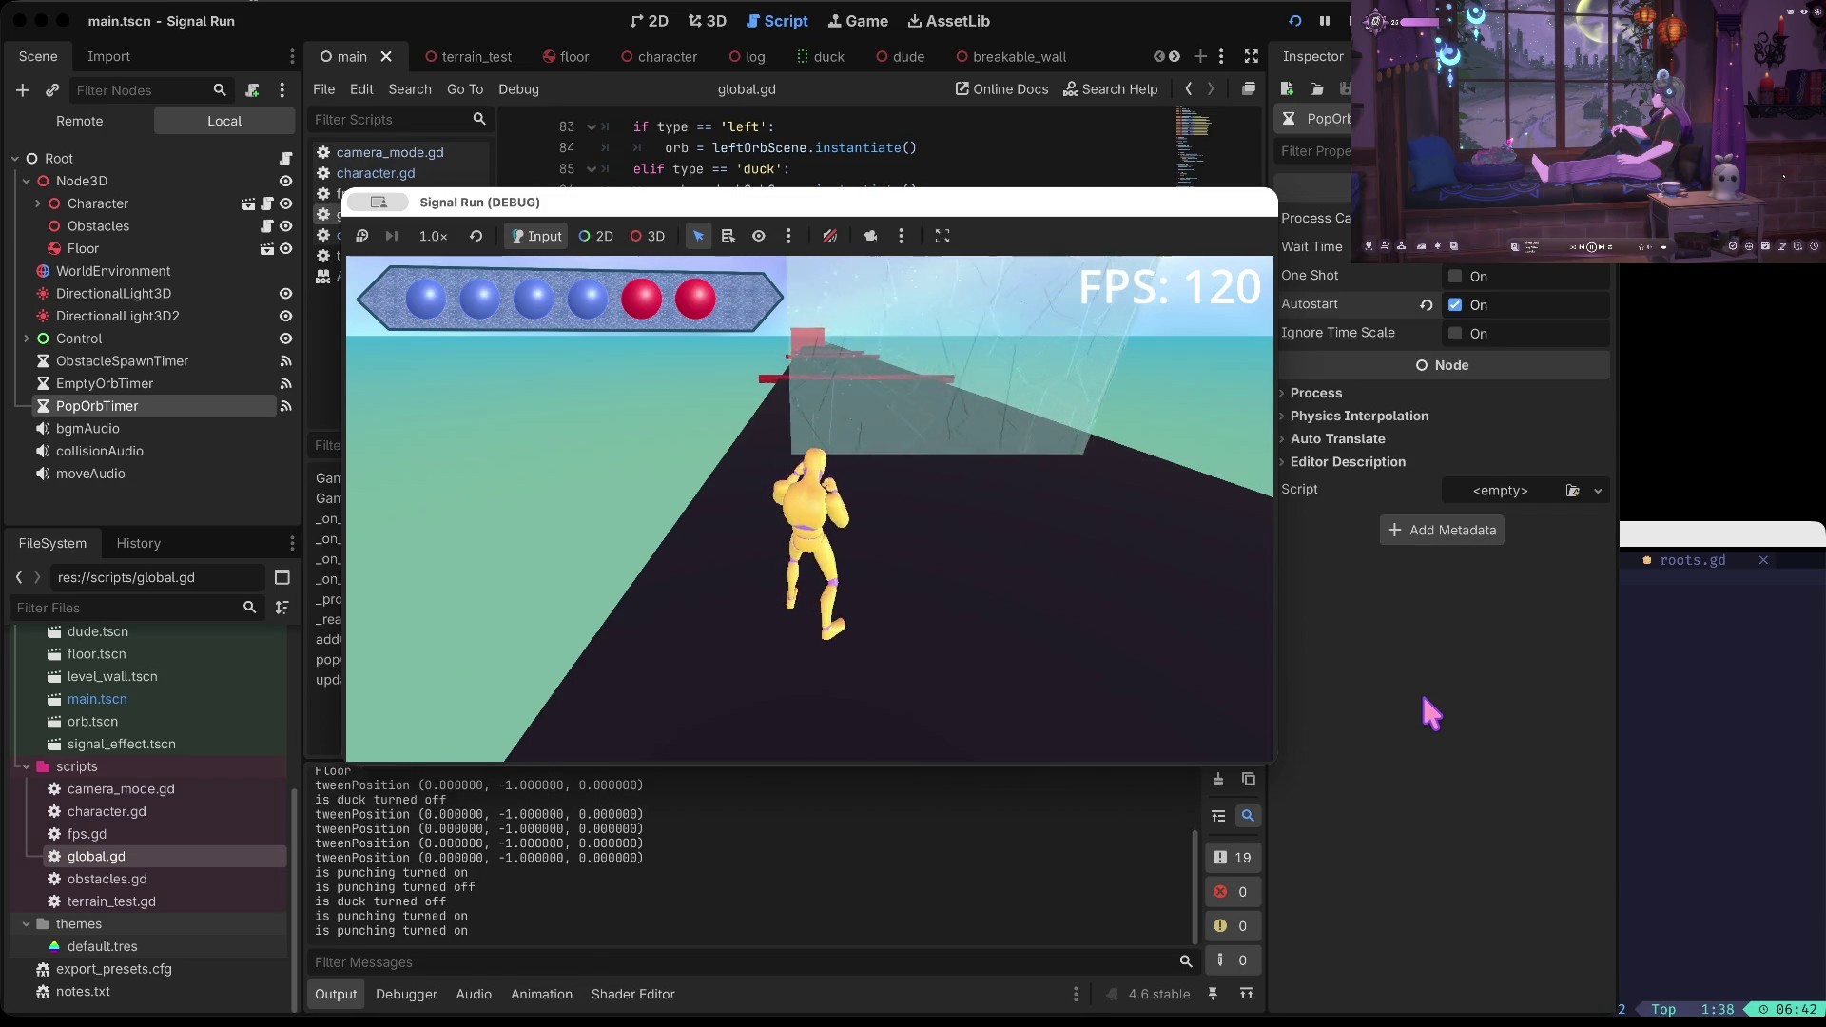
key("Up")
key("Up")
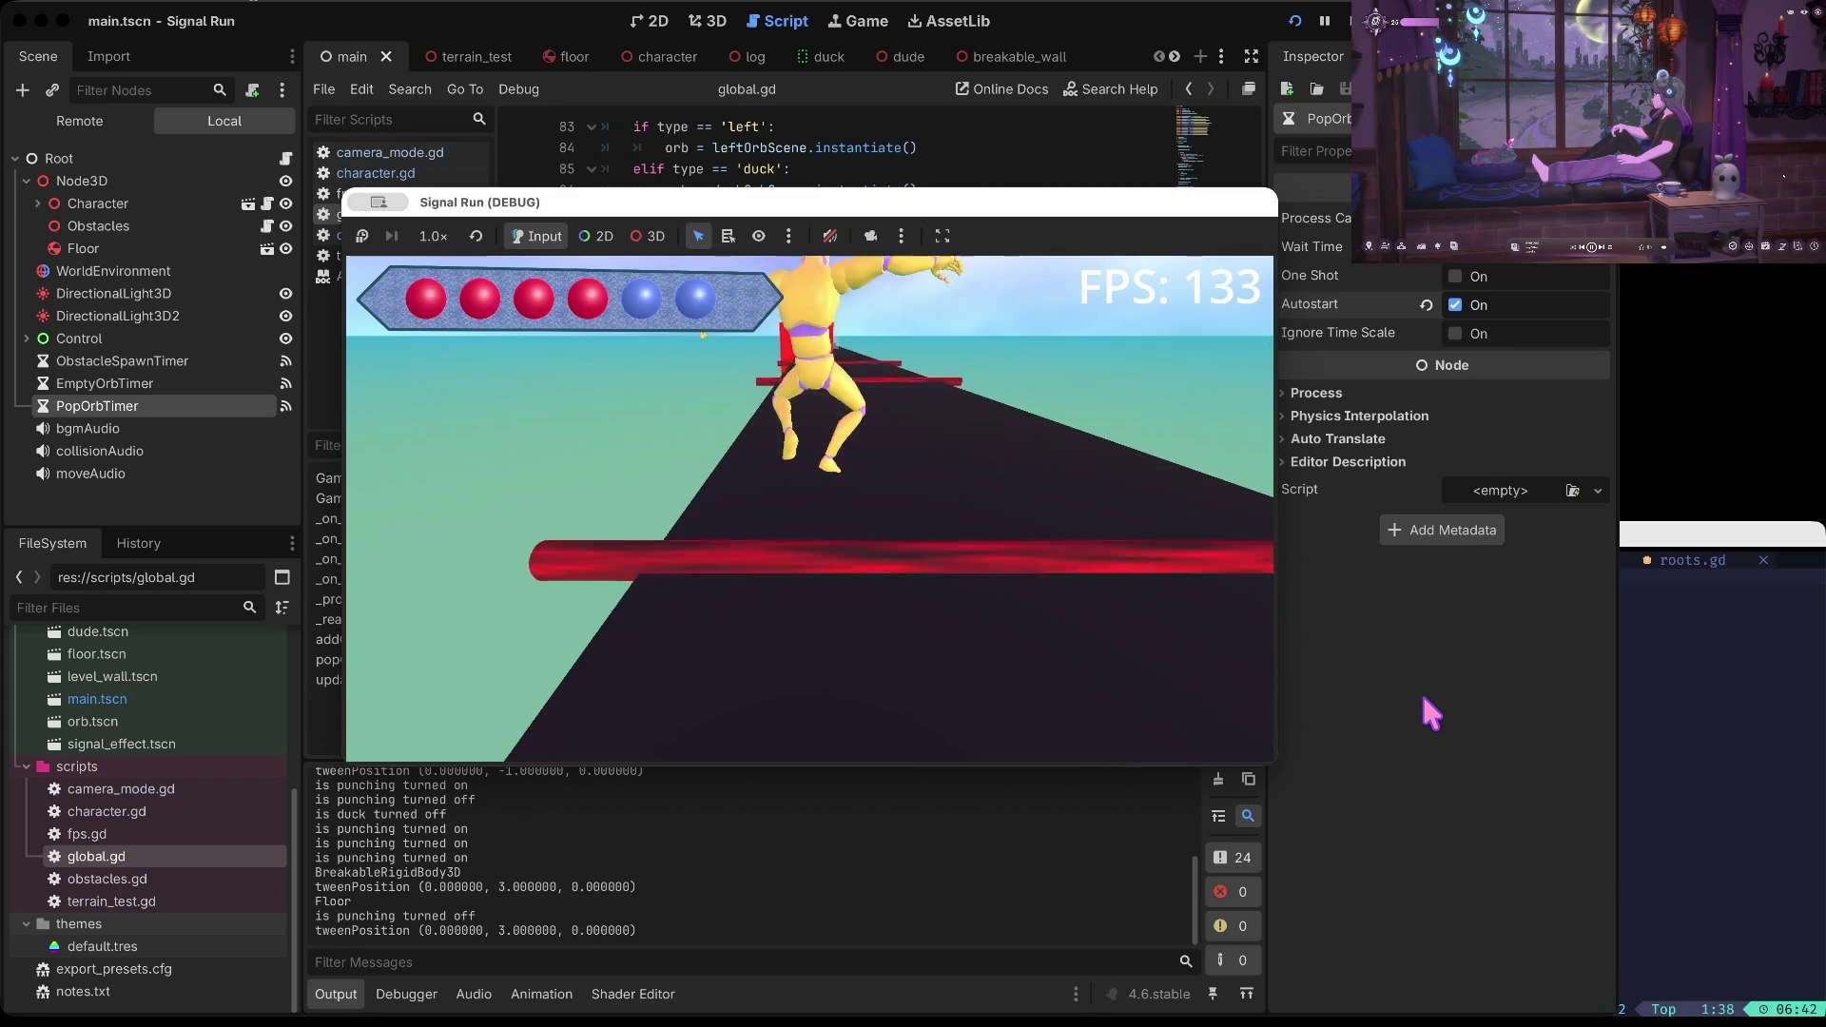
key("space")
key("space")
key("space")
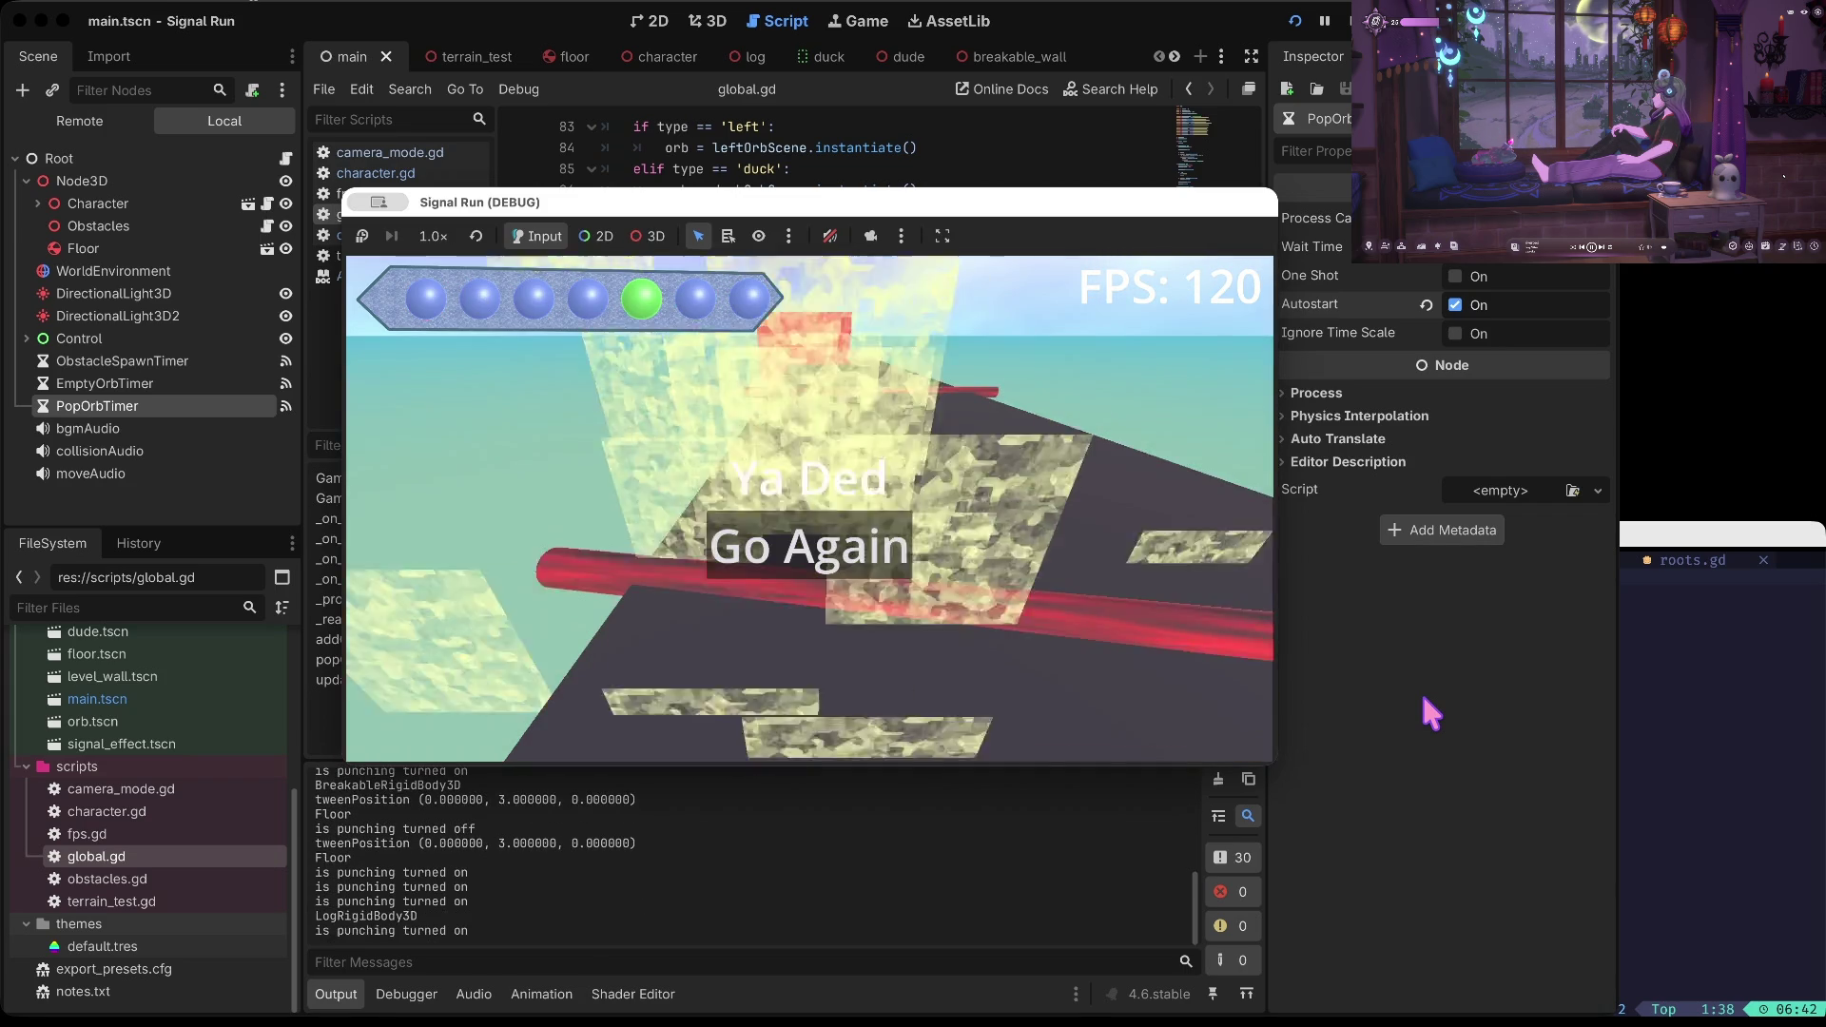
Restart after dying, play another run jumping and punching, then stop the game
key("Return")
key("Up")
key("Right")
key("Up")
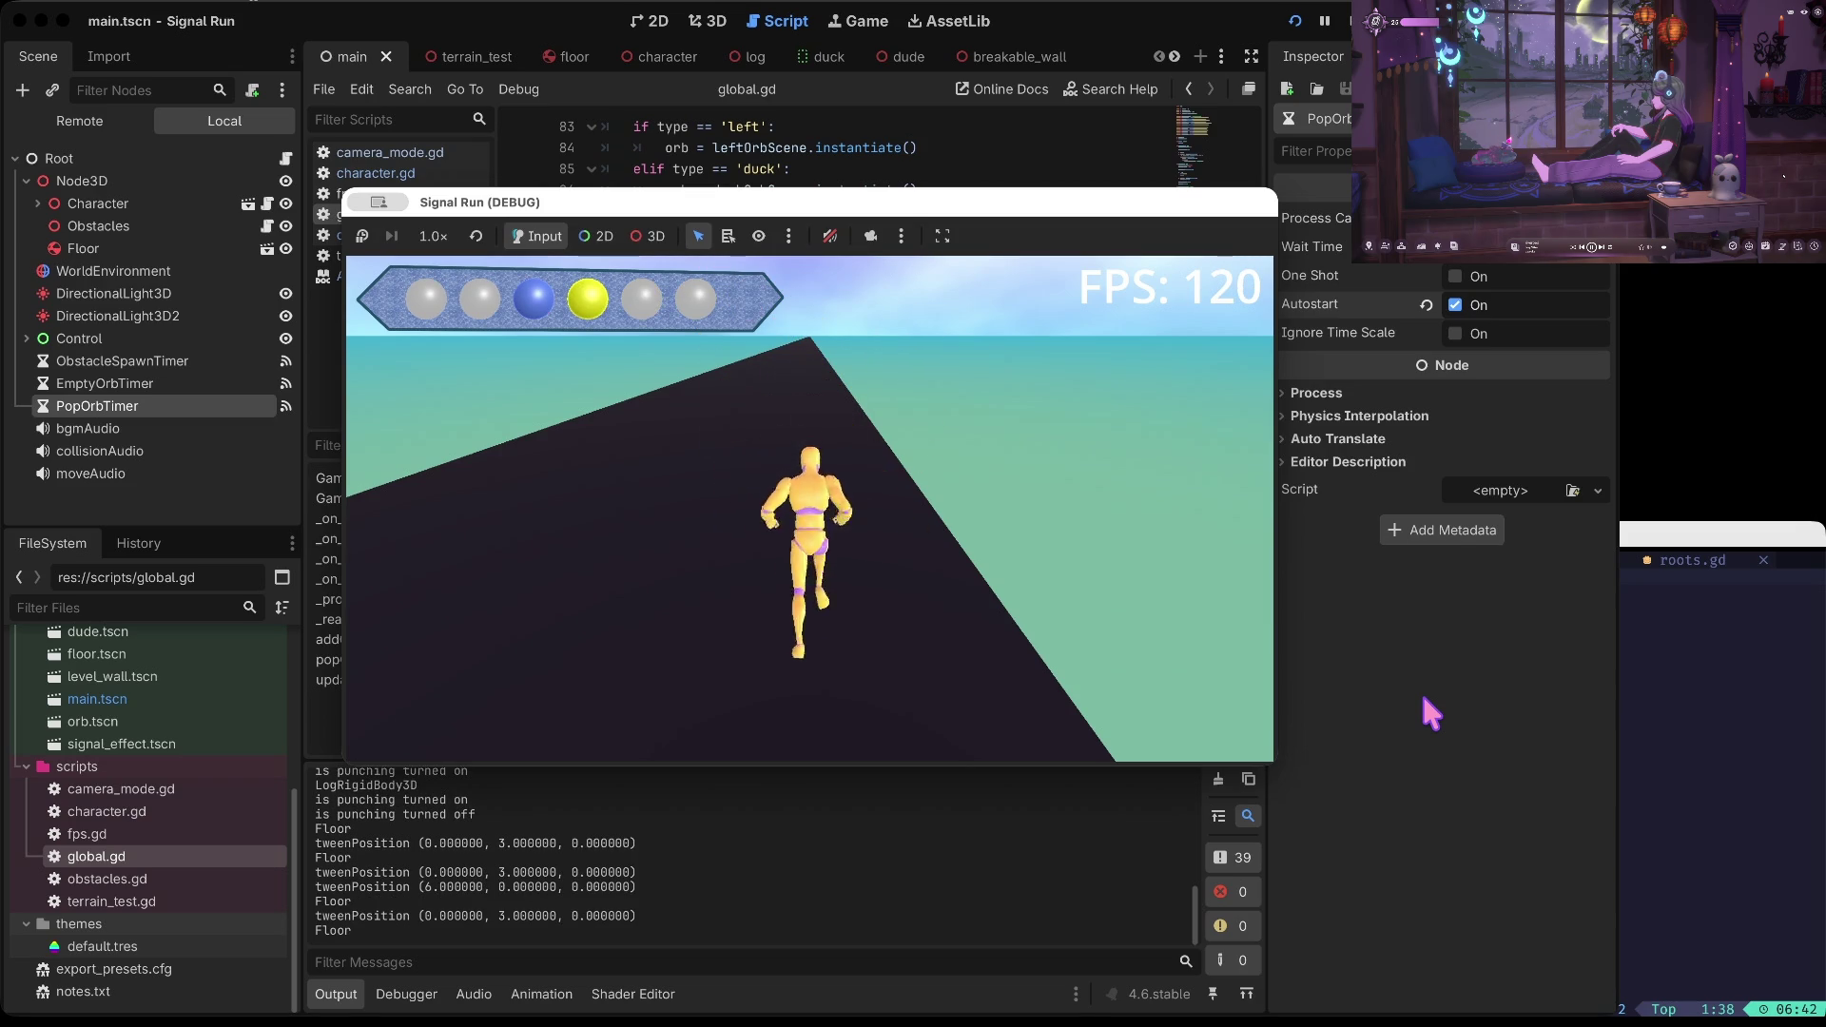
key("Up")
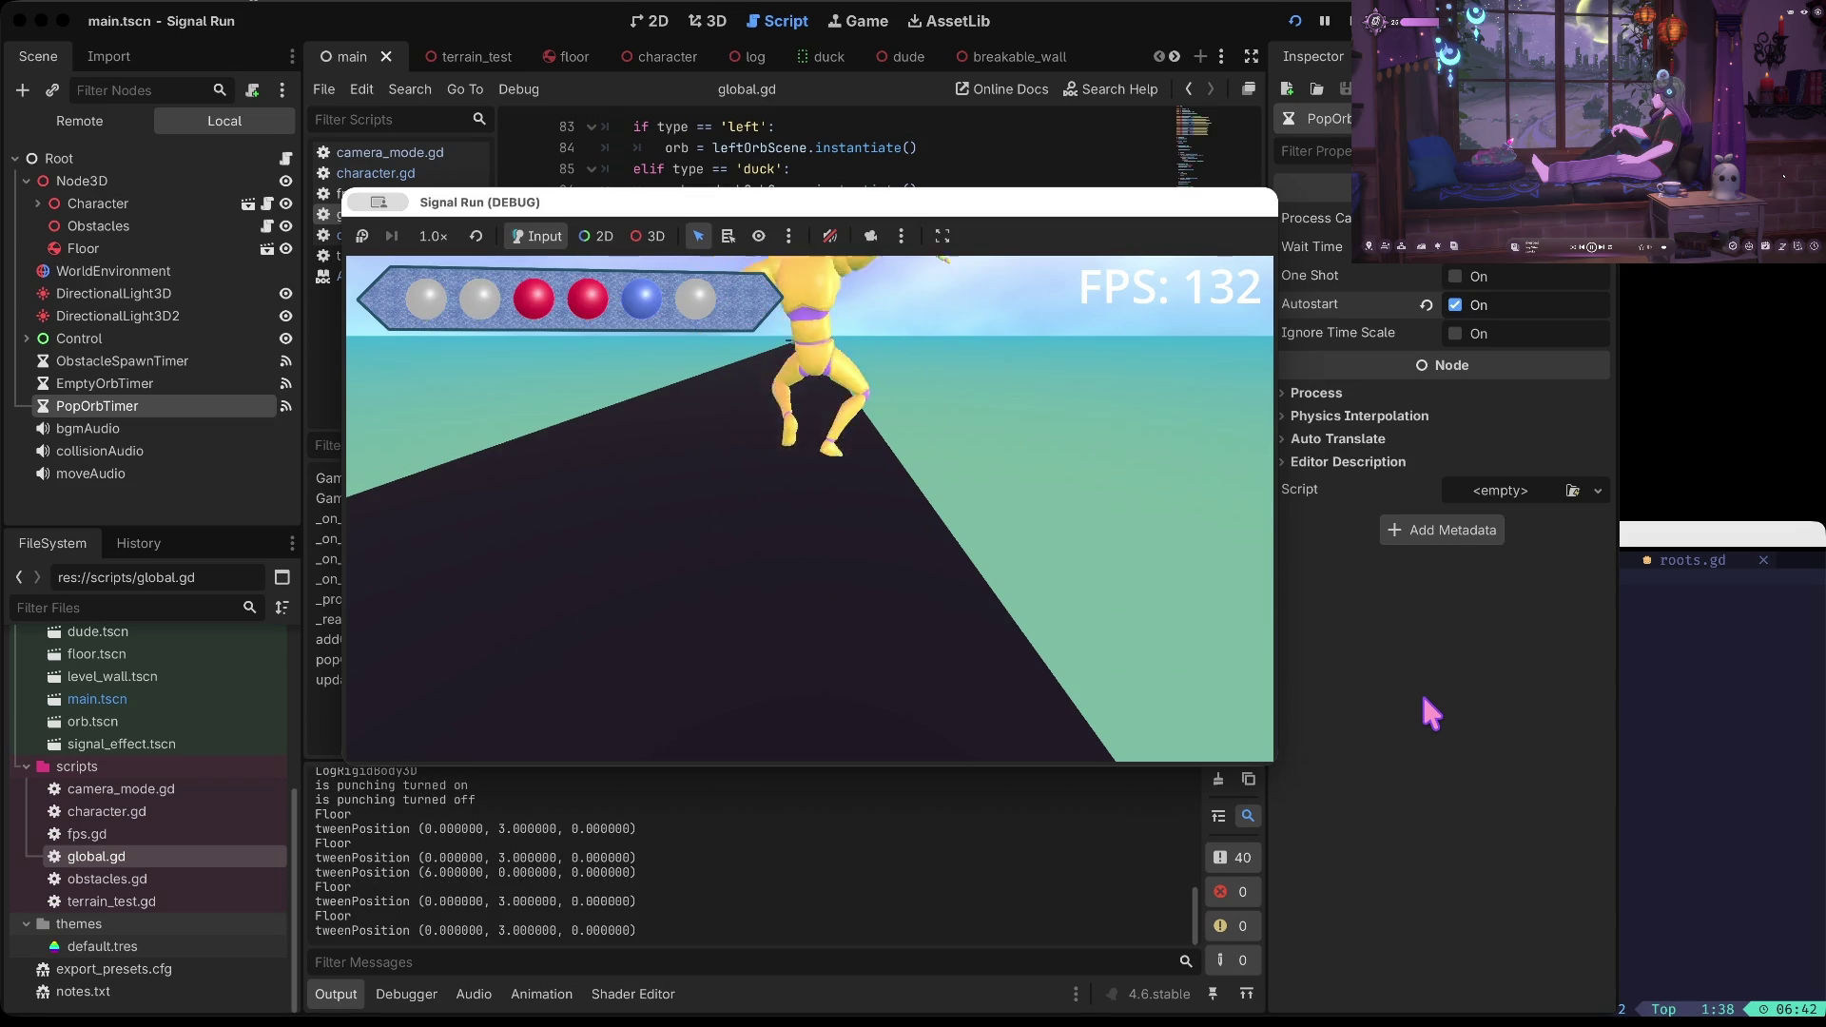
key("space")
key("space")
key("Up")
key("space")
key("space")
key("space")
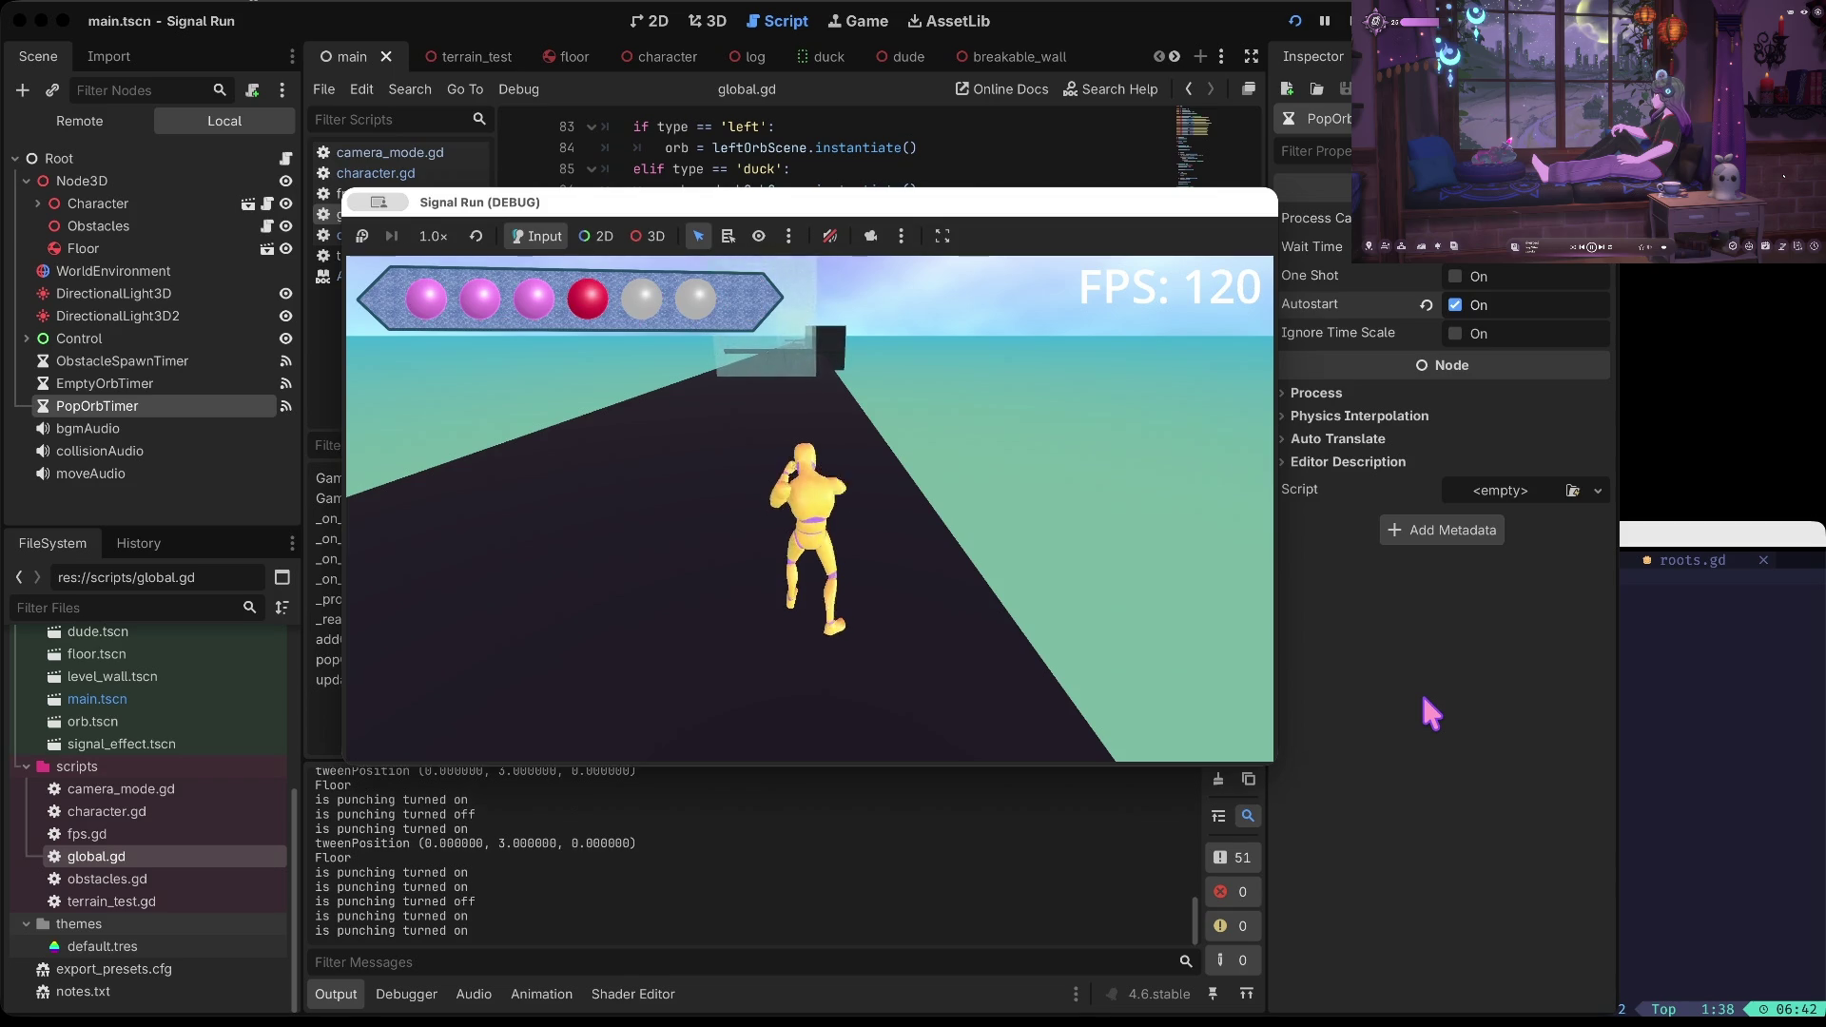
key("space")
key("Left")
key("space")
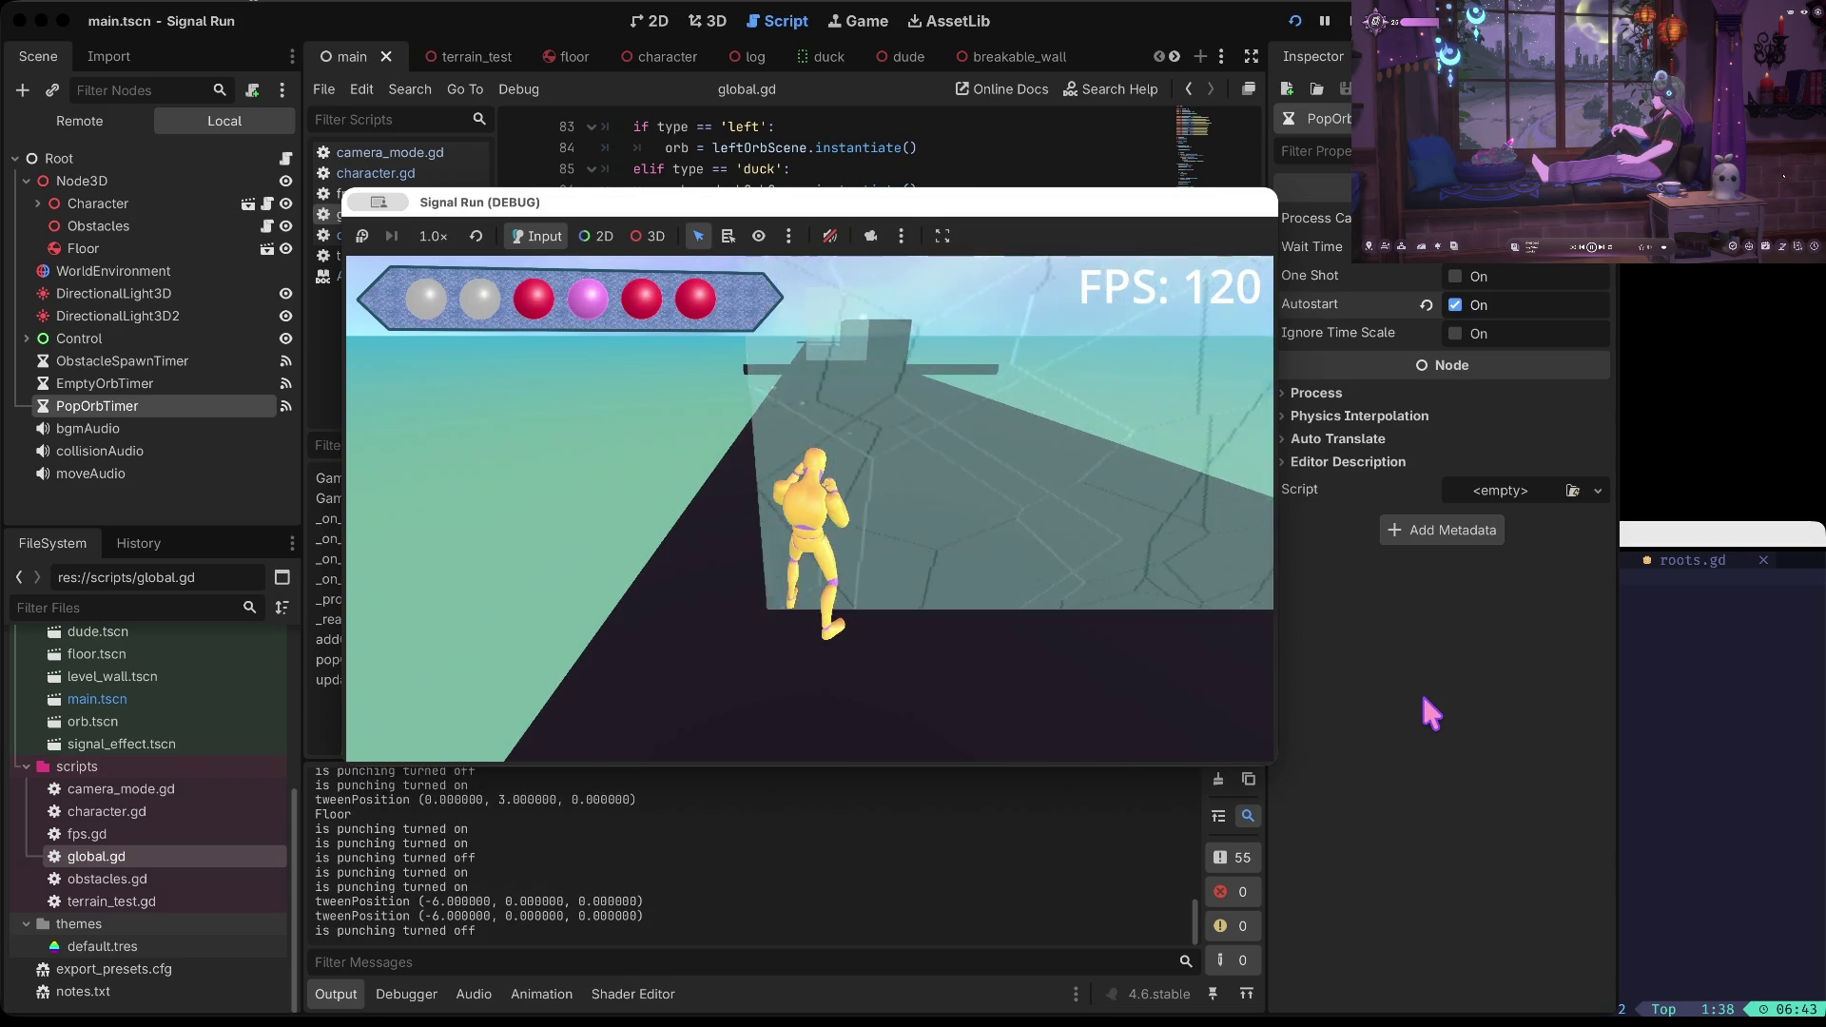
key("space")
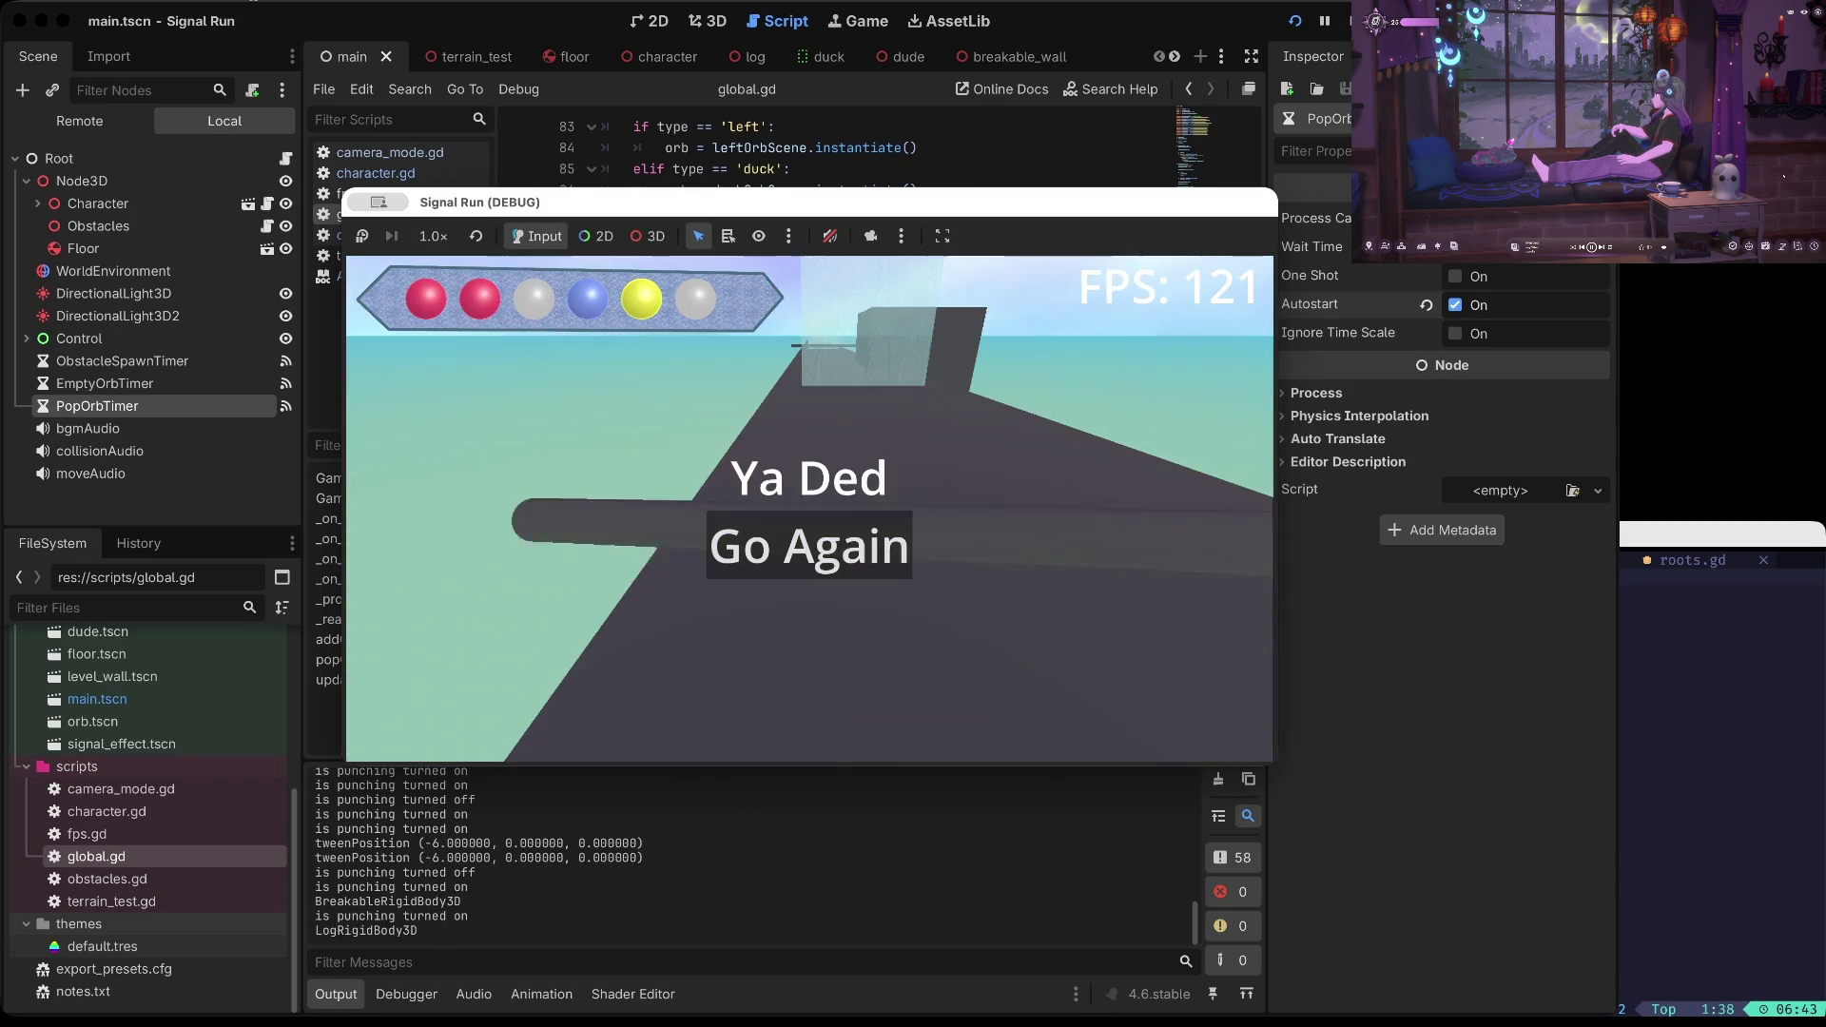
key("space")
key("F8")
left_click(879, 358)
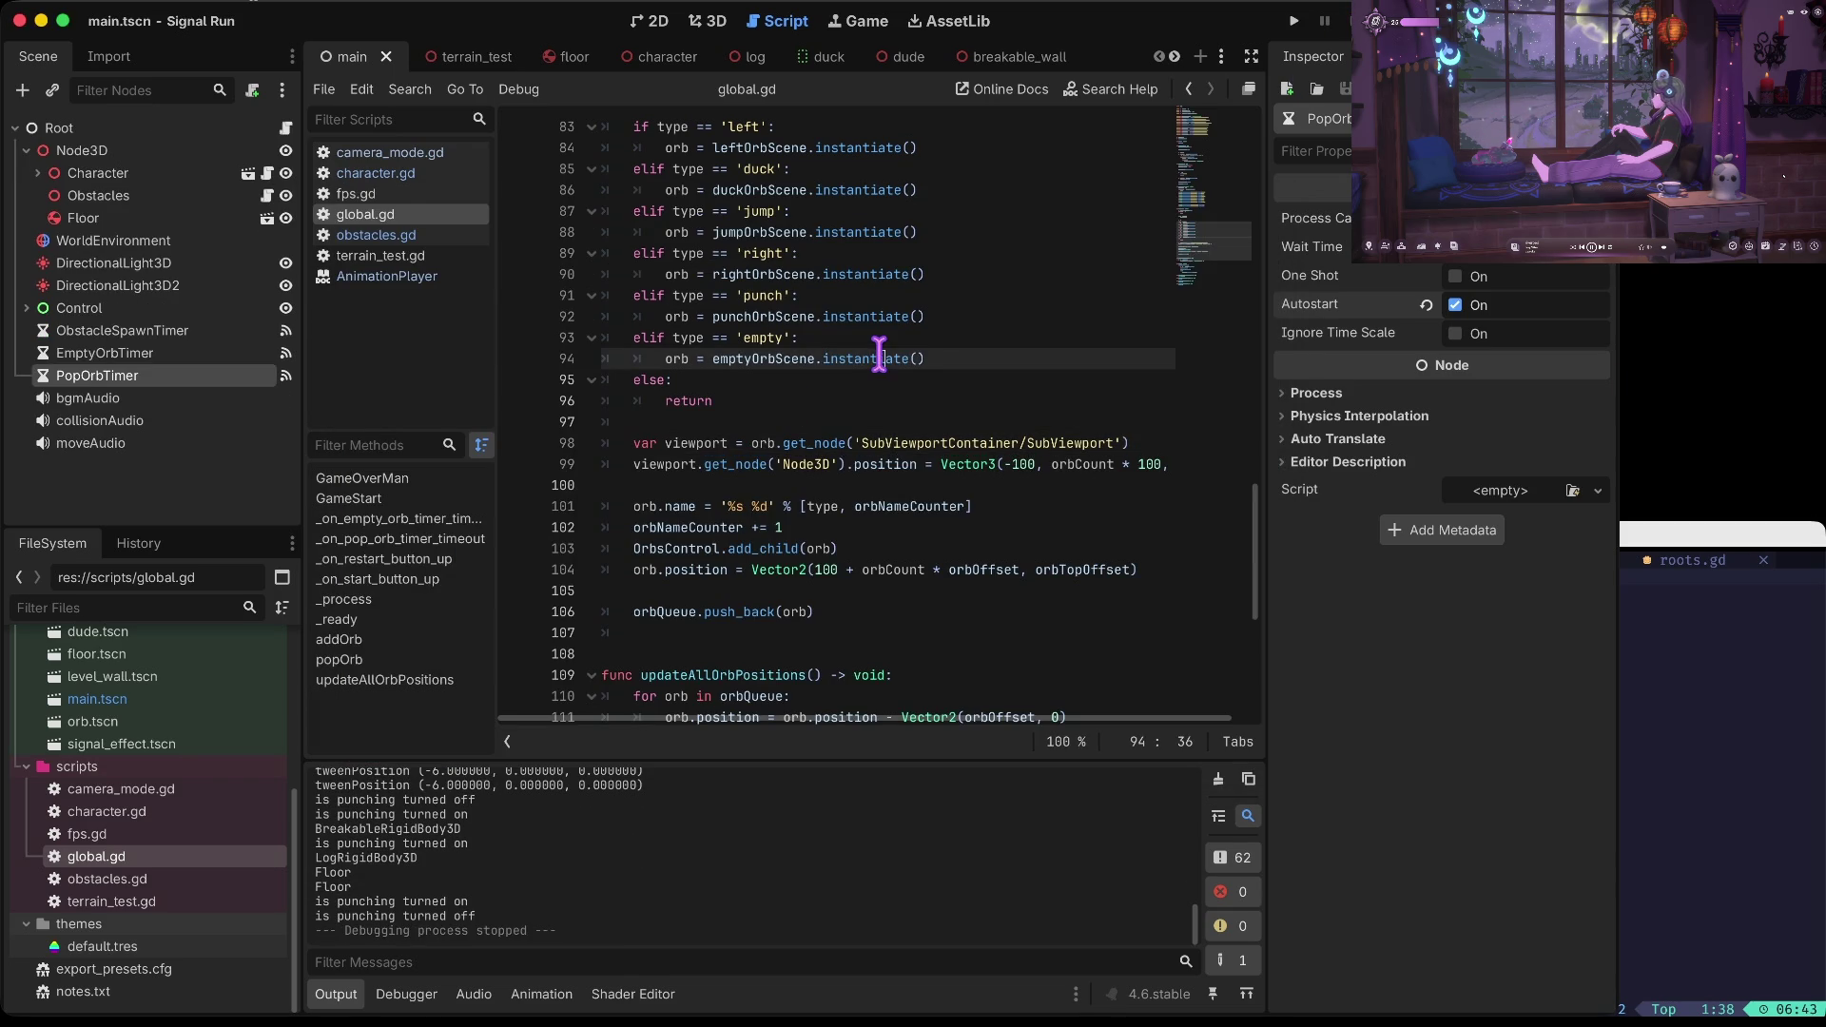
Turn off EmptyOrbTimer's Autostart and find the addOrb function in global.gd
left_click(159, 354)
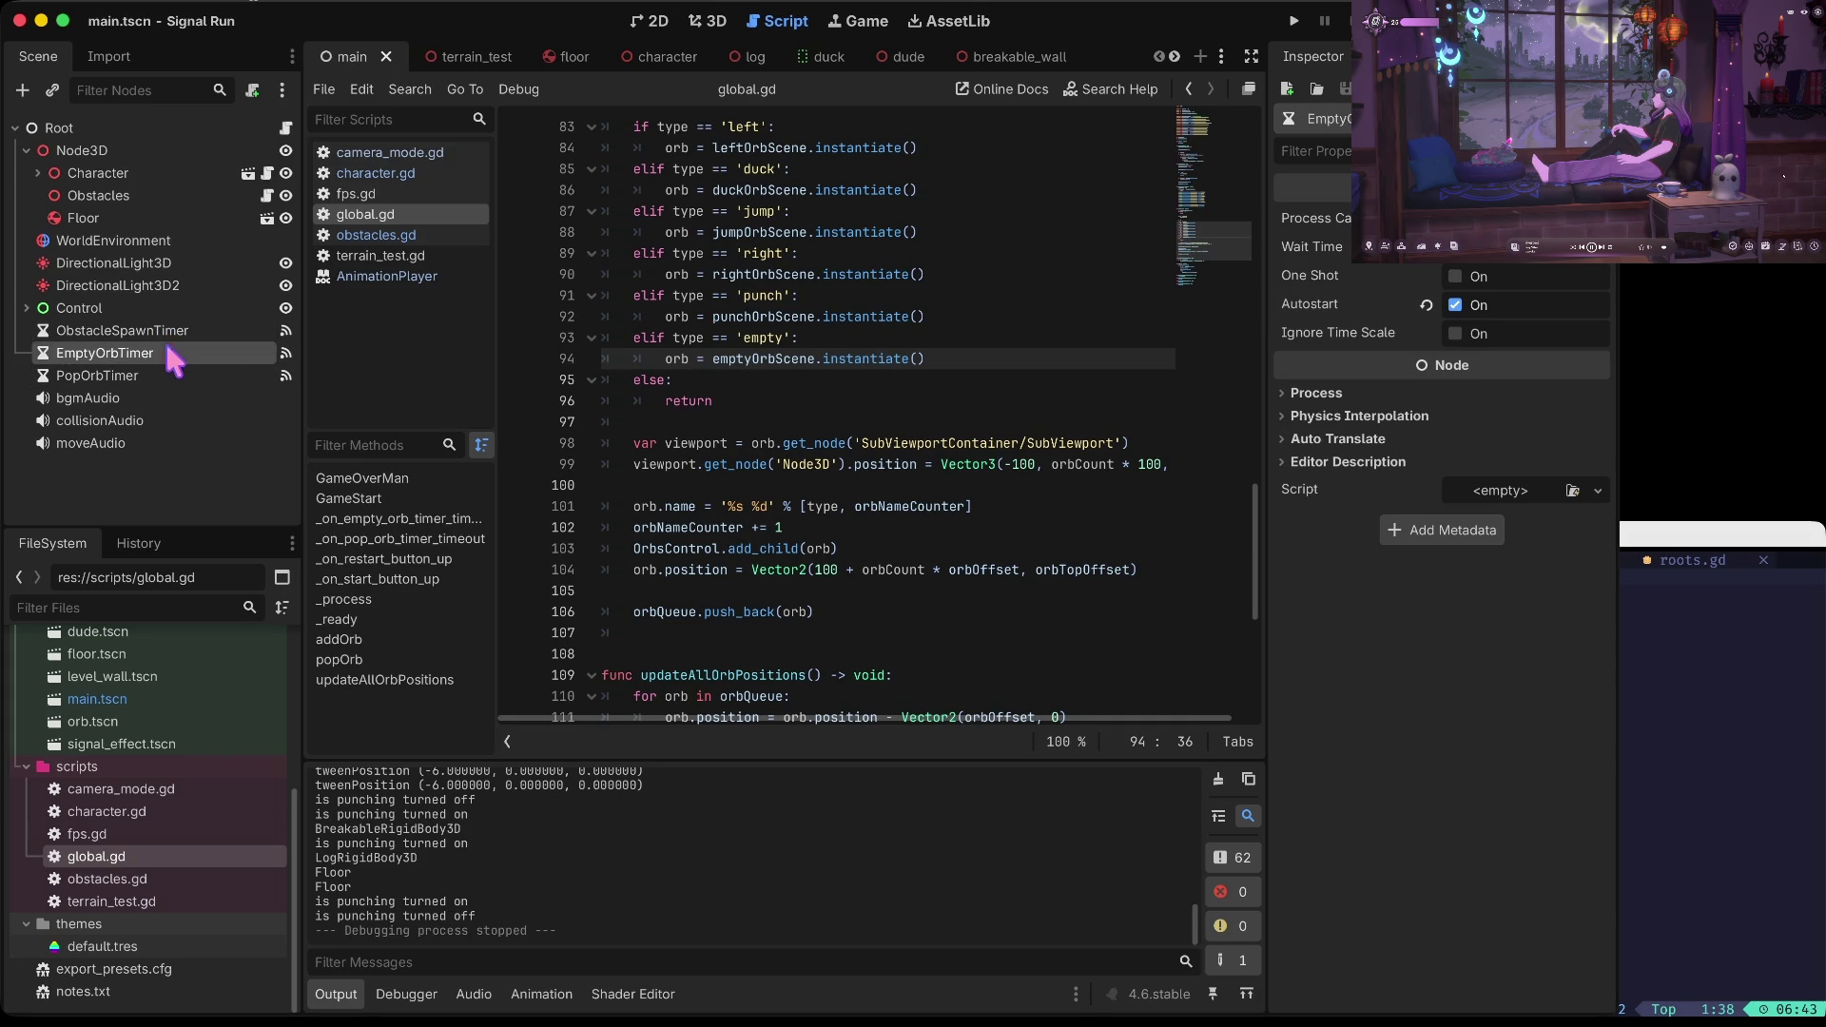
left_click(1455, 305)
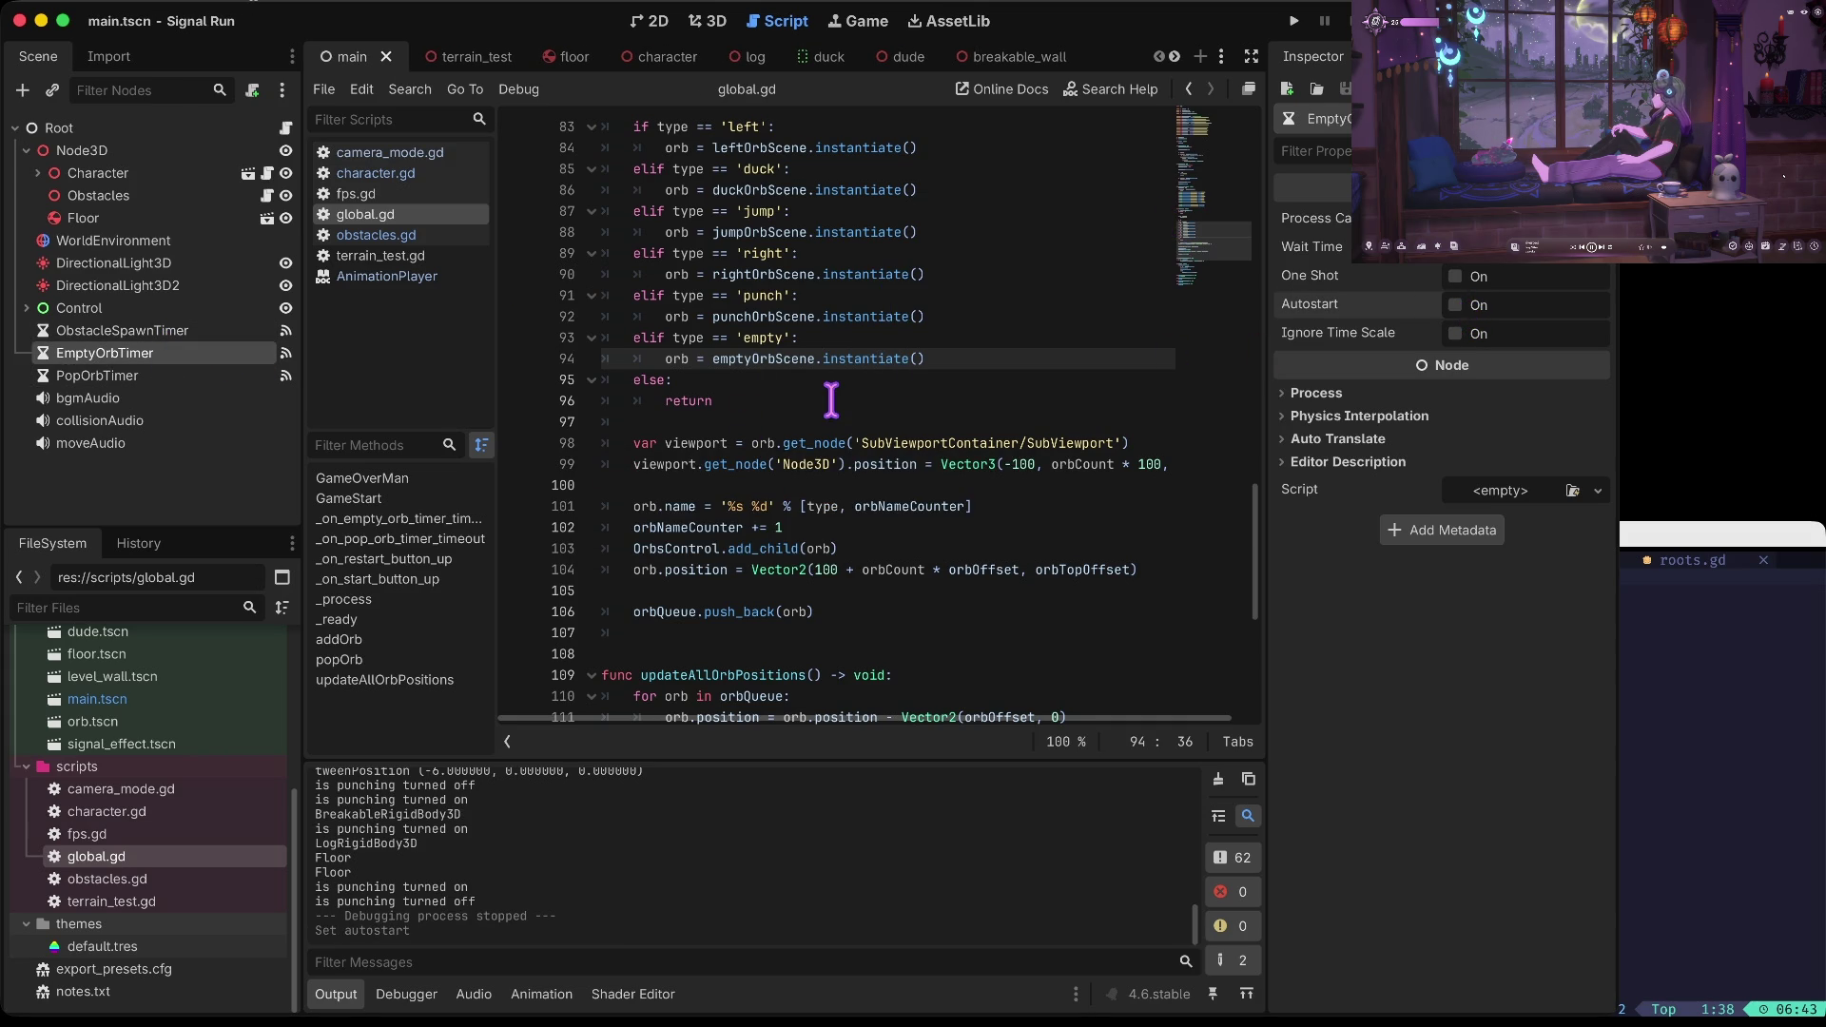
left_click(731, 417)
scroll(729, 416, "up", 15)
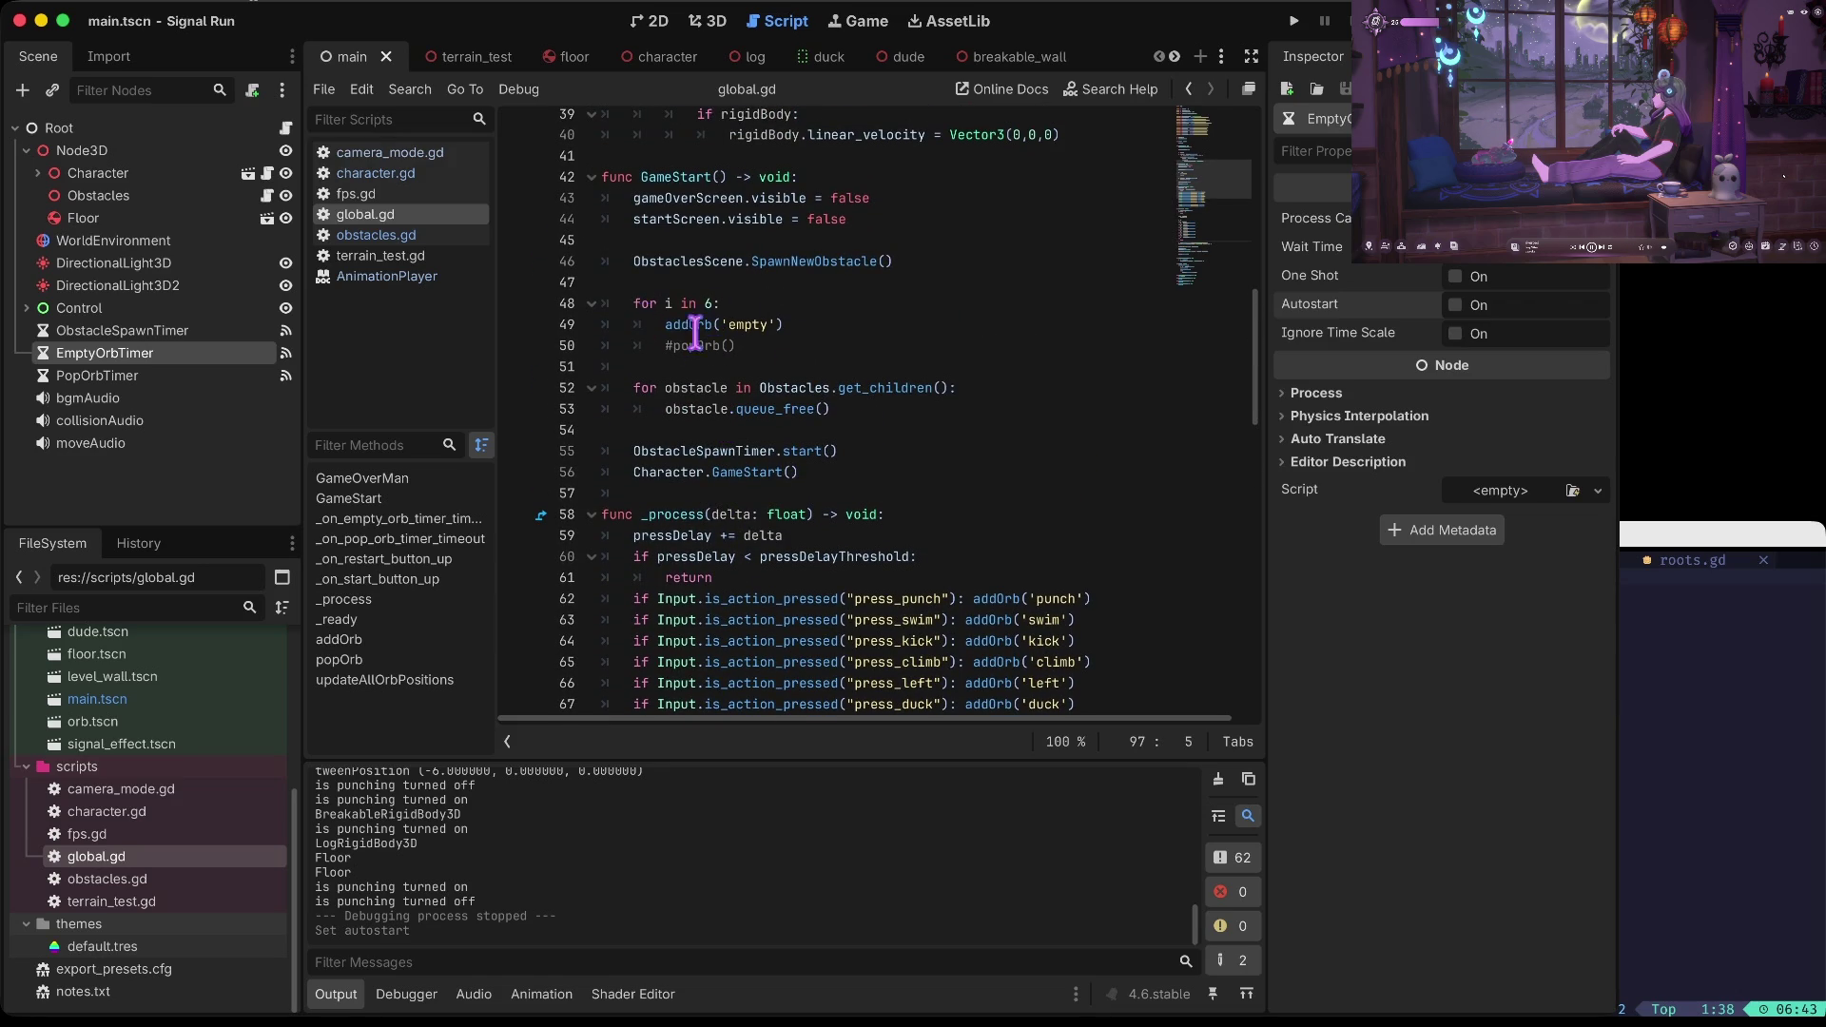
scroll(869, 430, "down", 16)
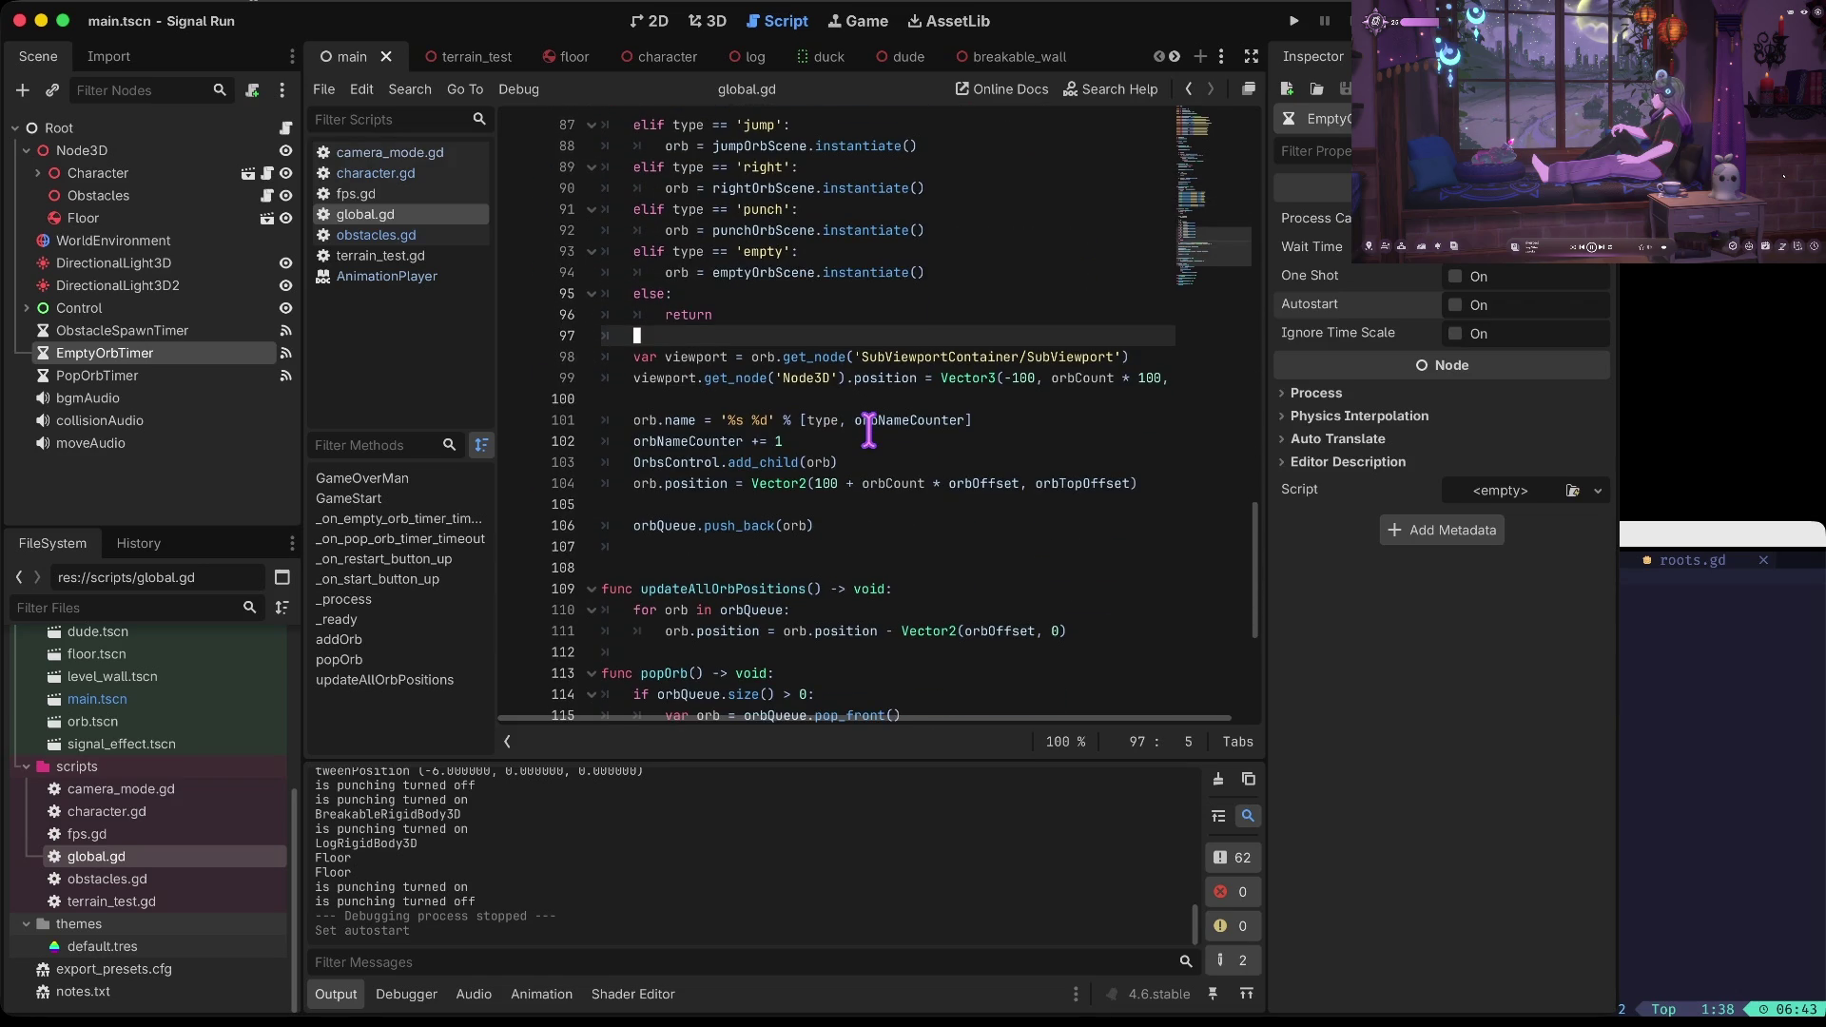
scroll(868, 430, "down", 2)
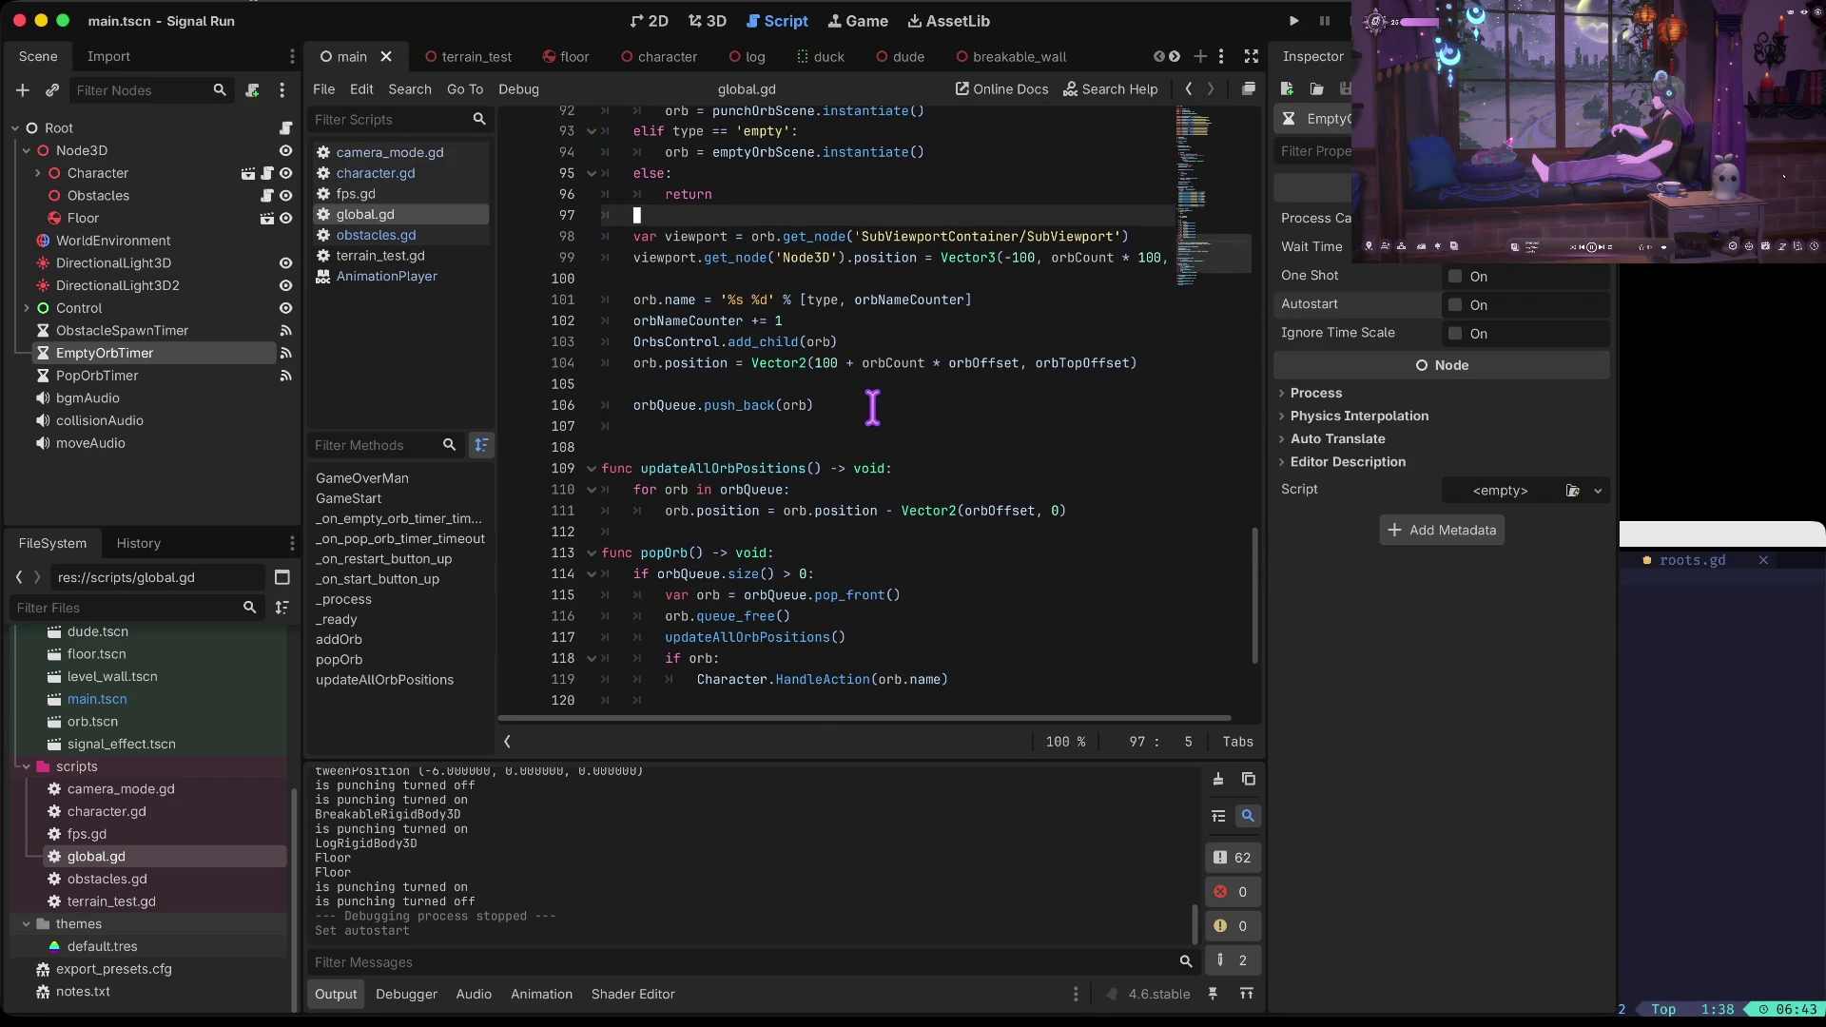
scroll(872, 407, "up", 1)
Add popOrb() after orbQueue.push_back(orb) in addOrb, then relaunch and start the game
left_click(848, 493)
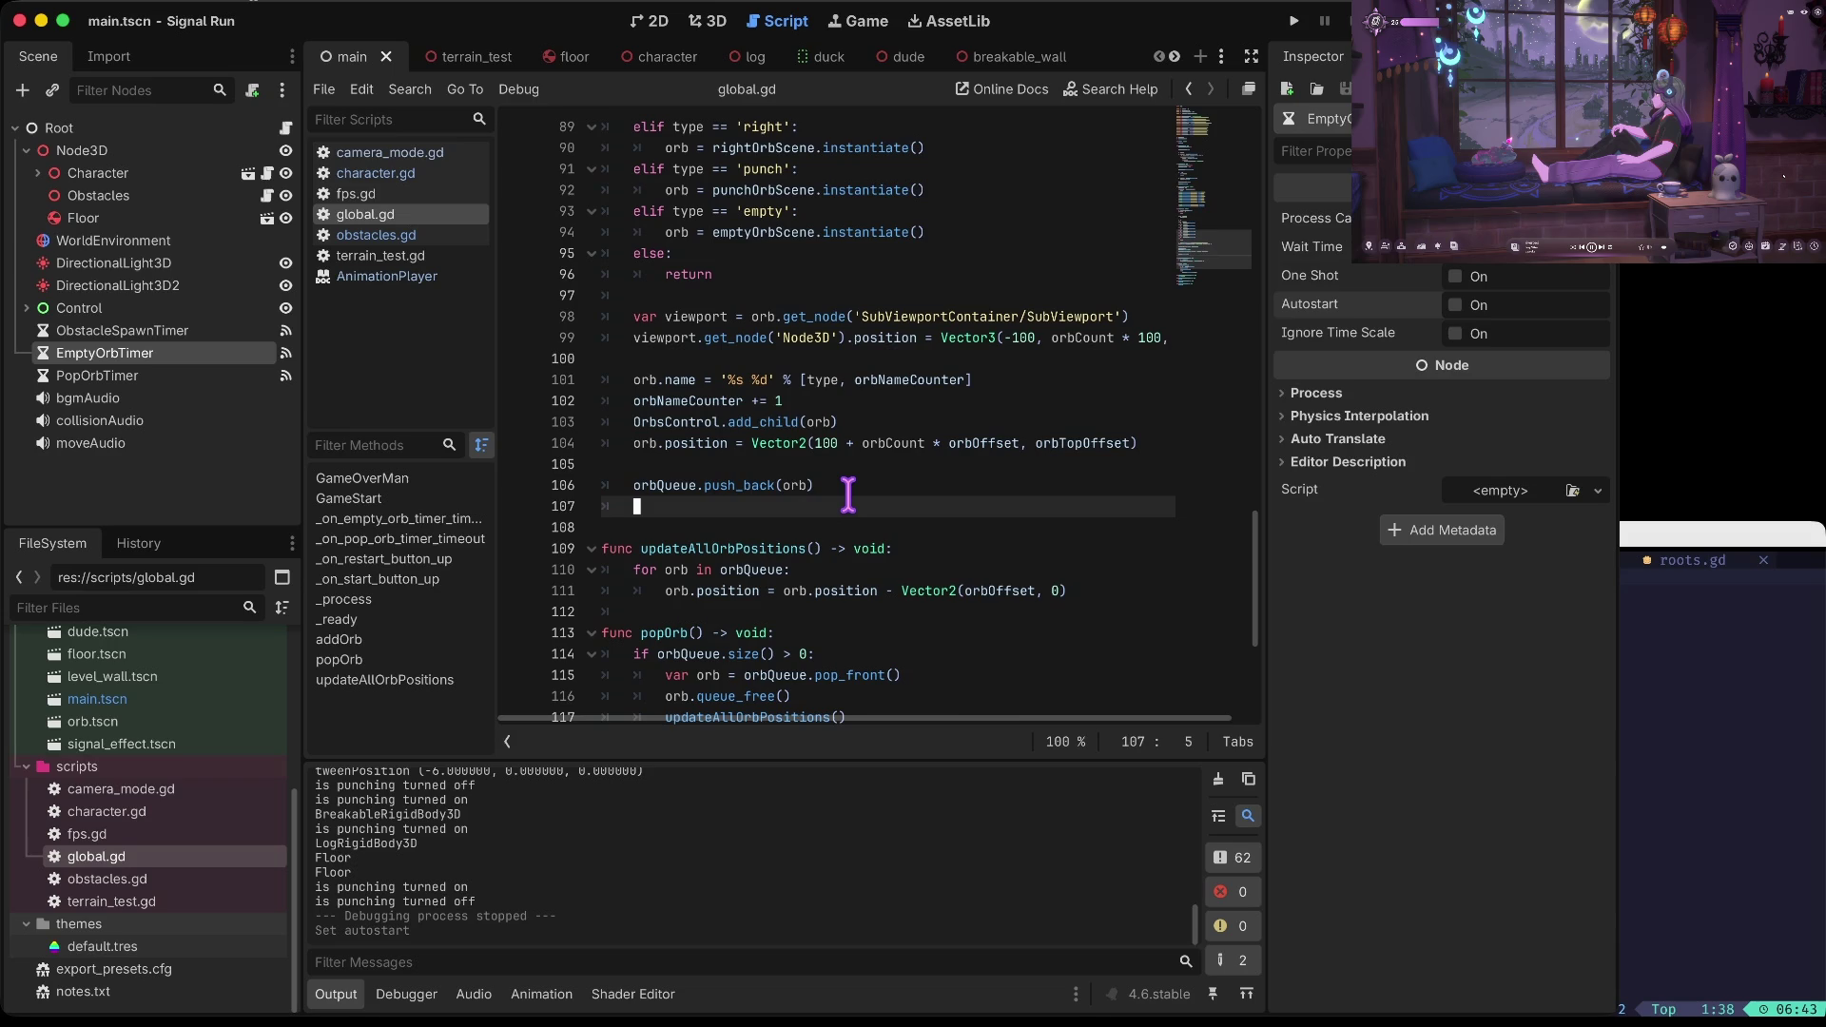
key("Return")
type("pop")
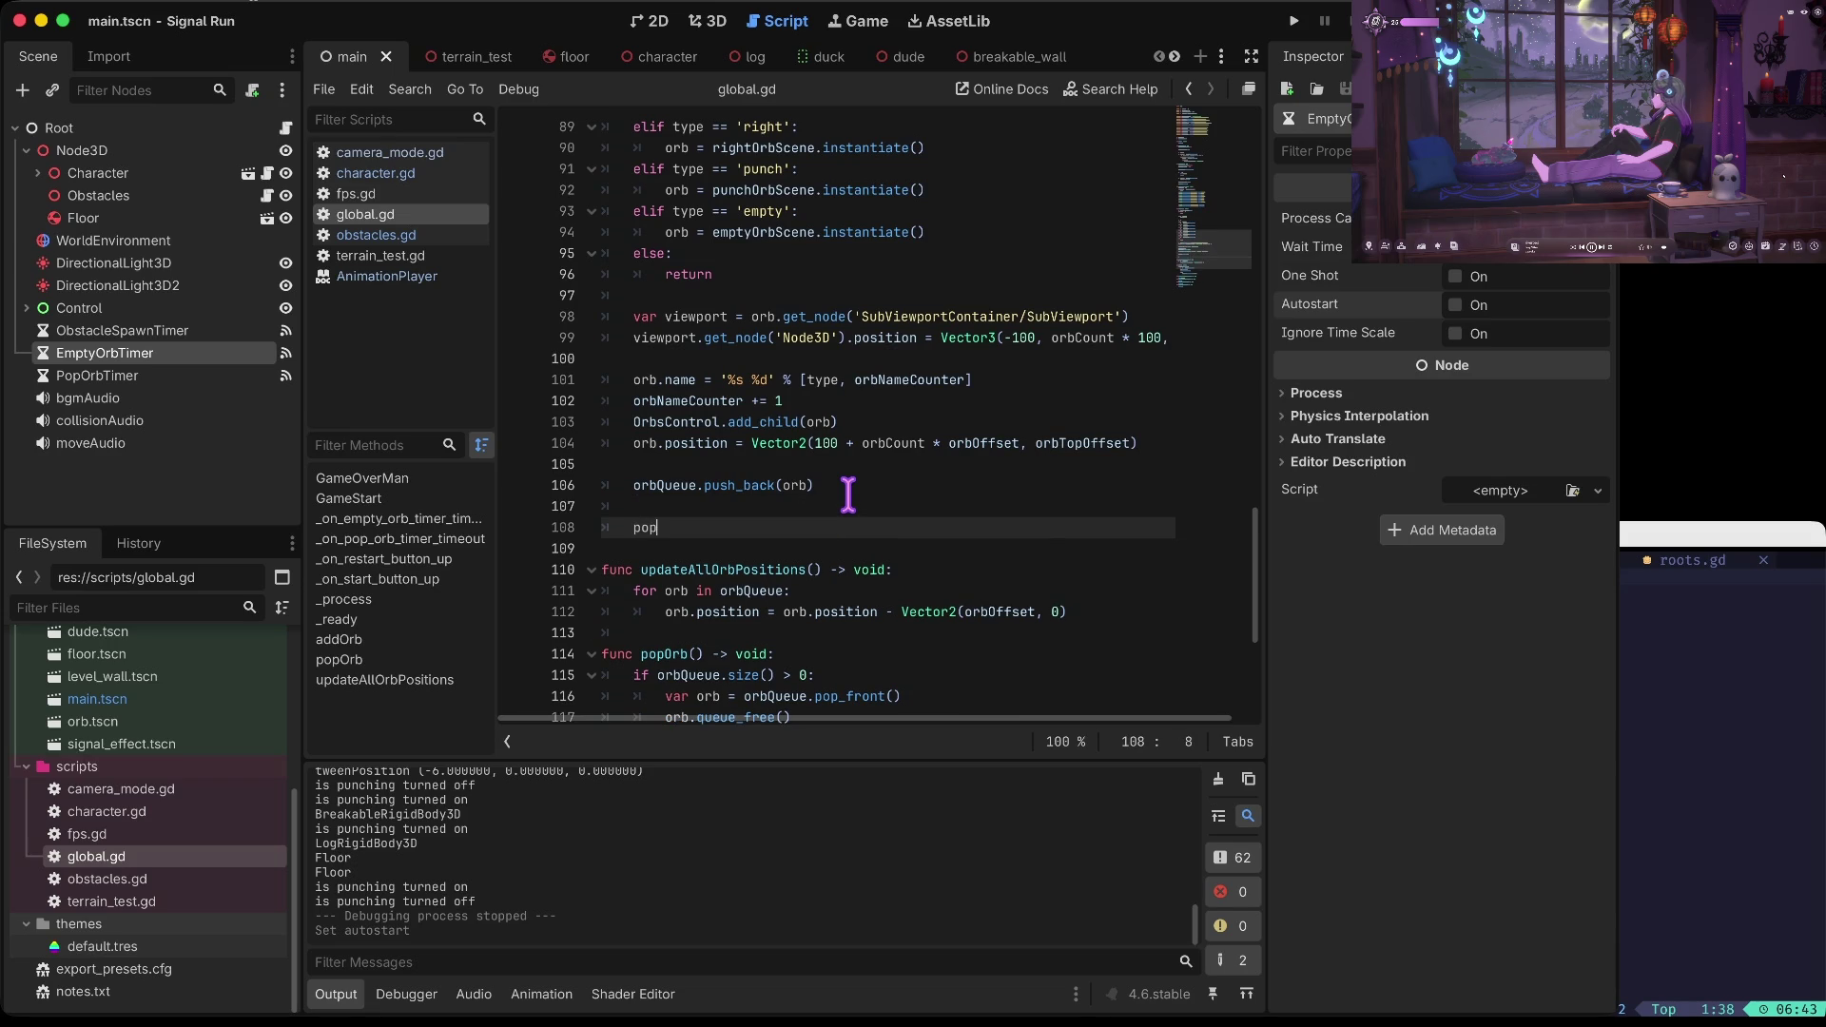
key("Return")
key("Up")
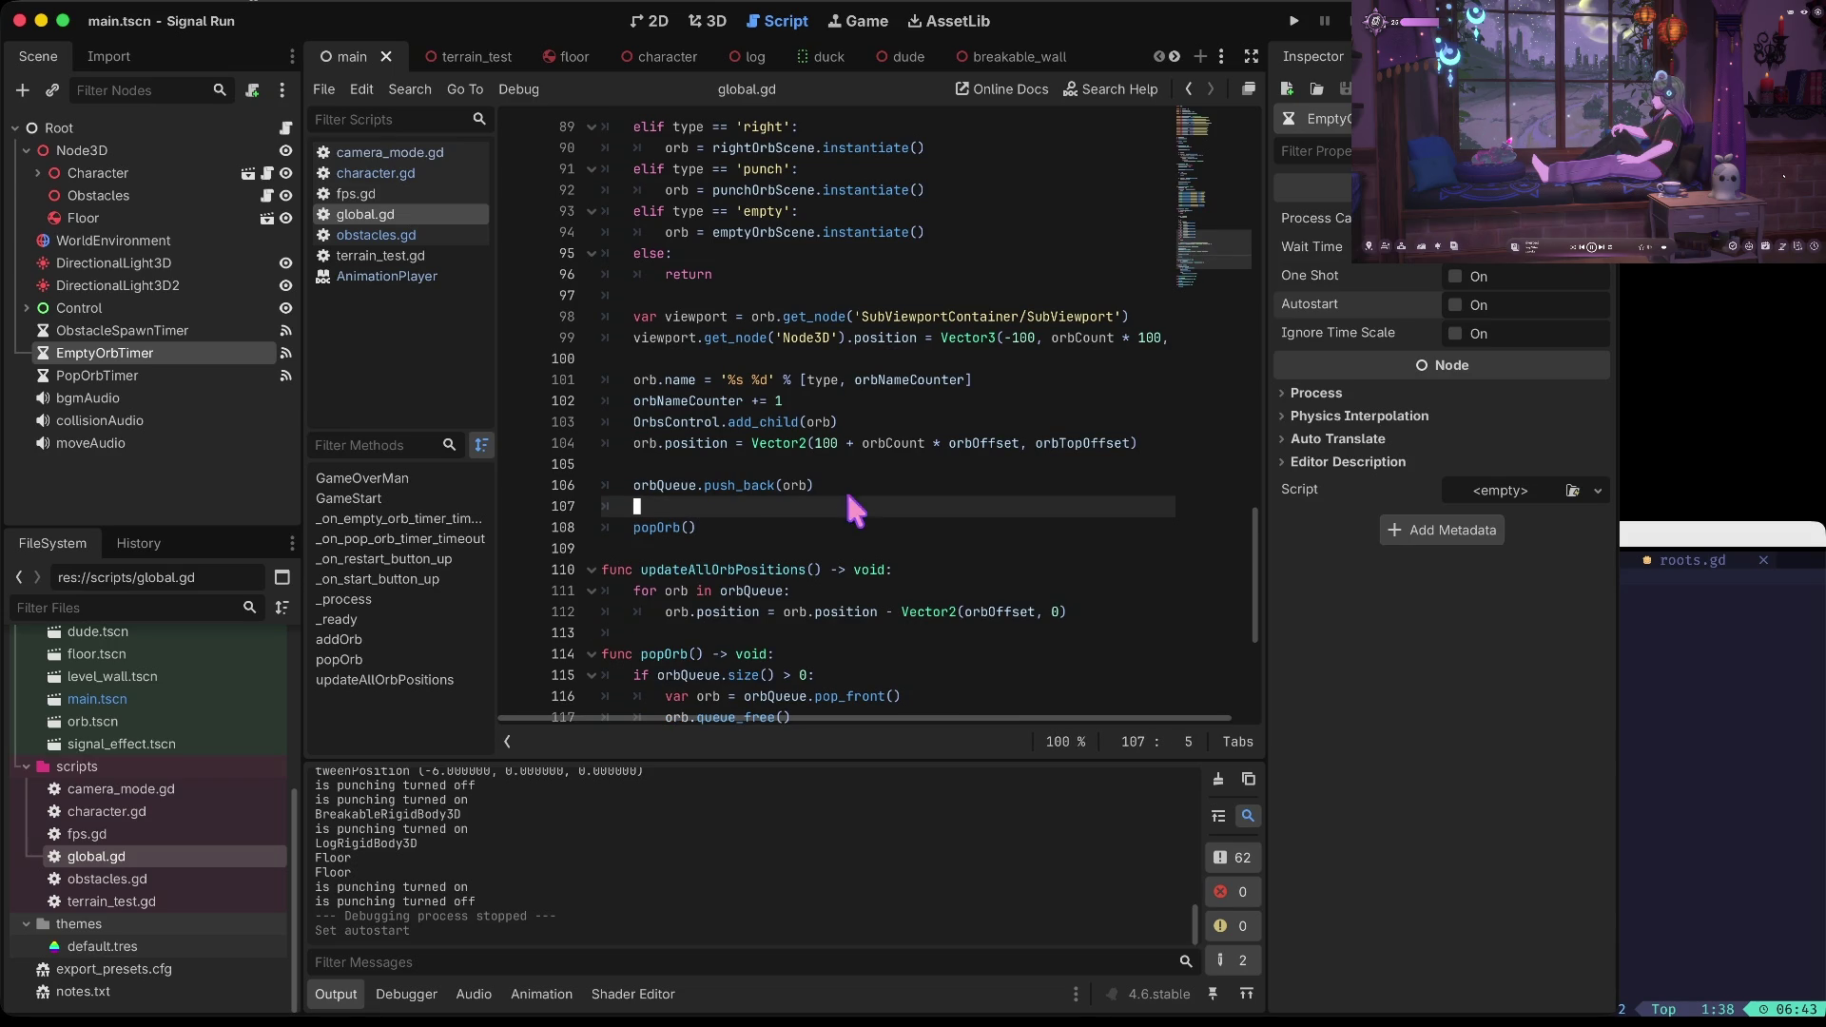
key("super+b")
left_click(848, 497)
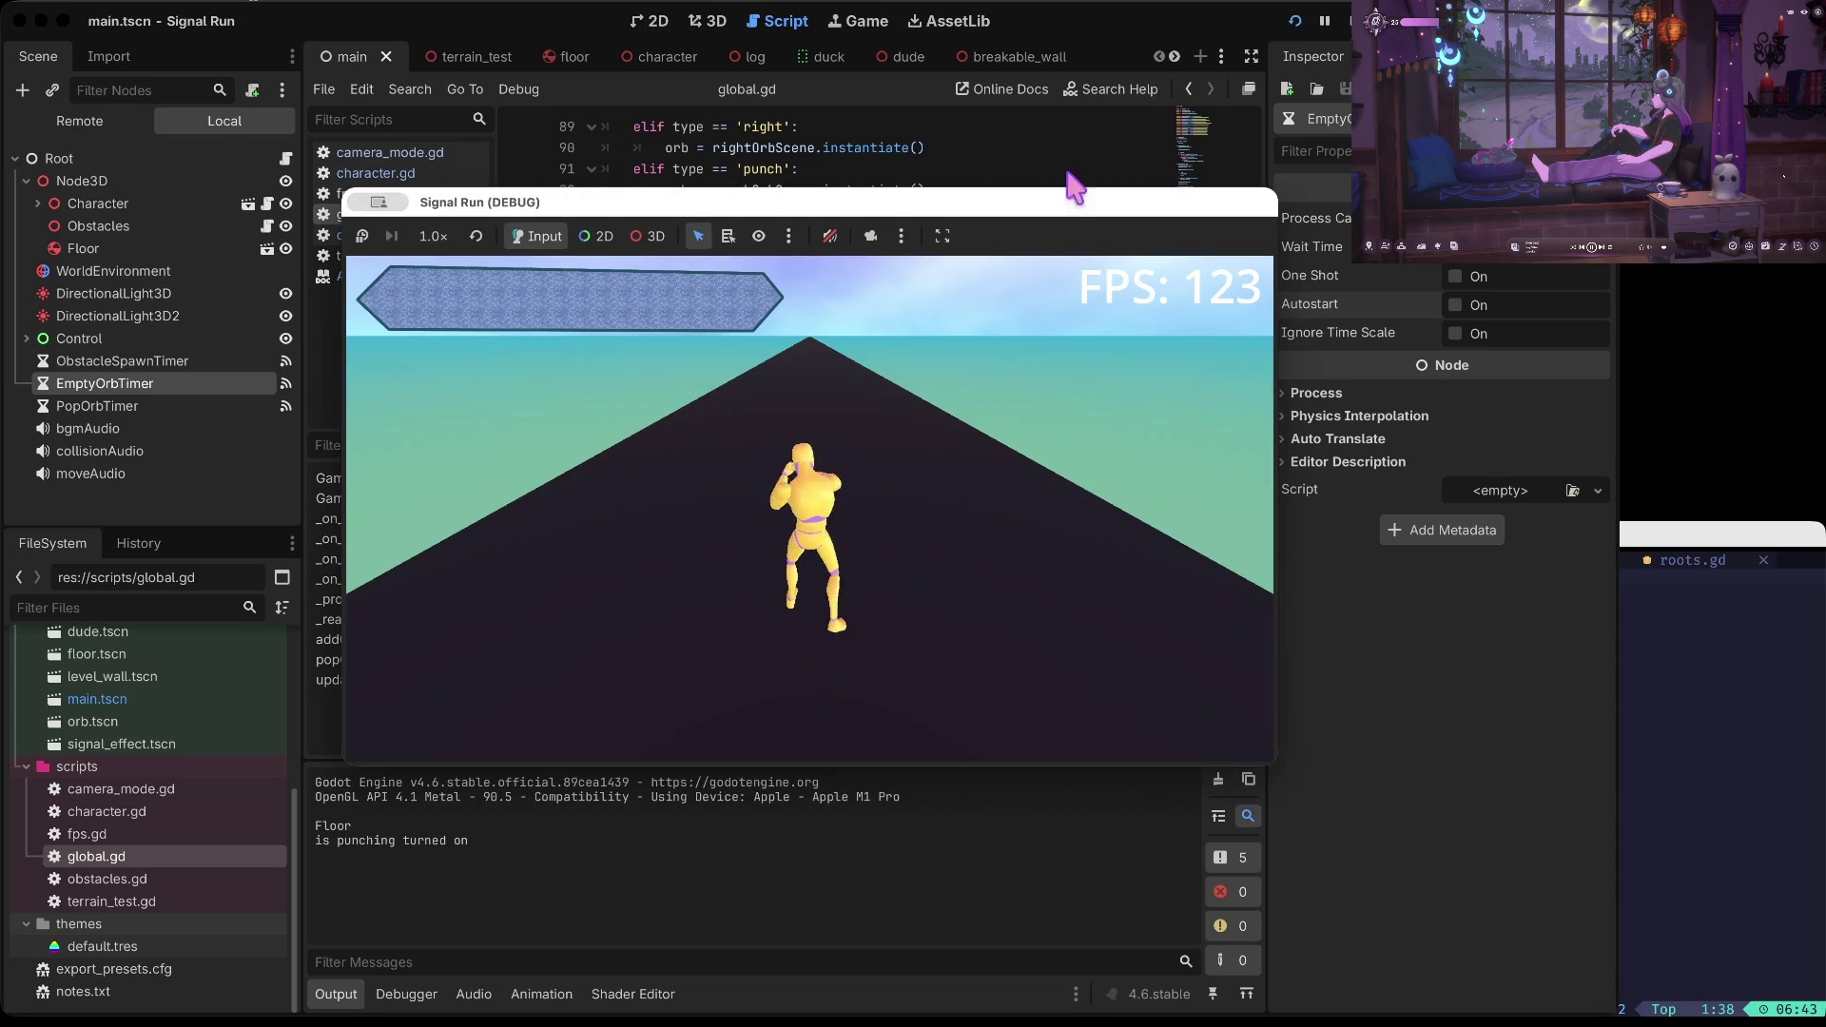
Make addOrb call popOrb() only when type != 'empty', then test-run the game
key("super+period")
key("Return")
type("if type != 'empty':")
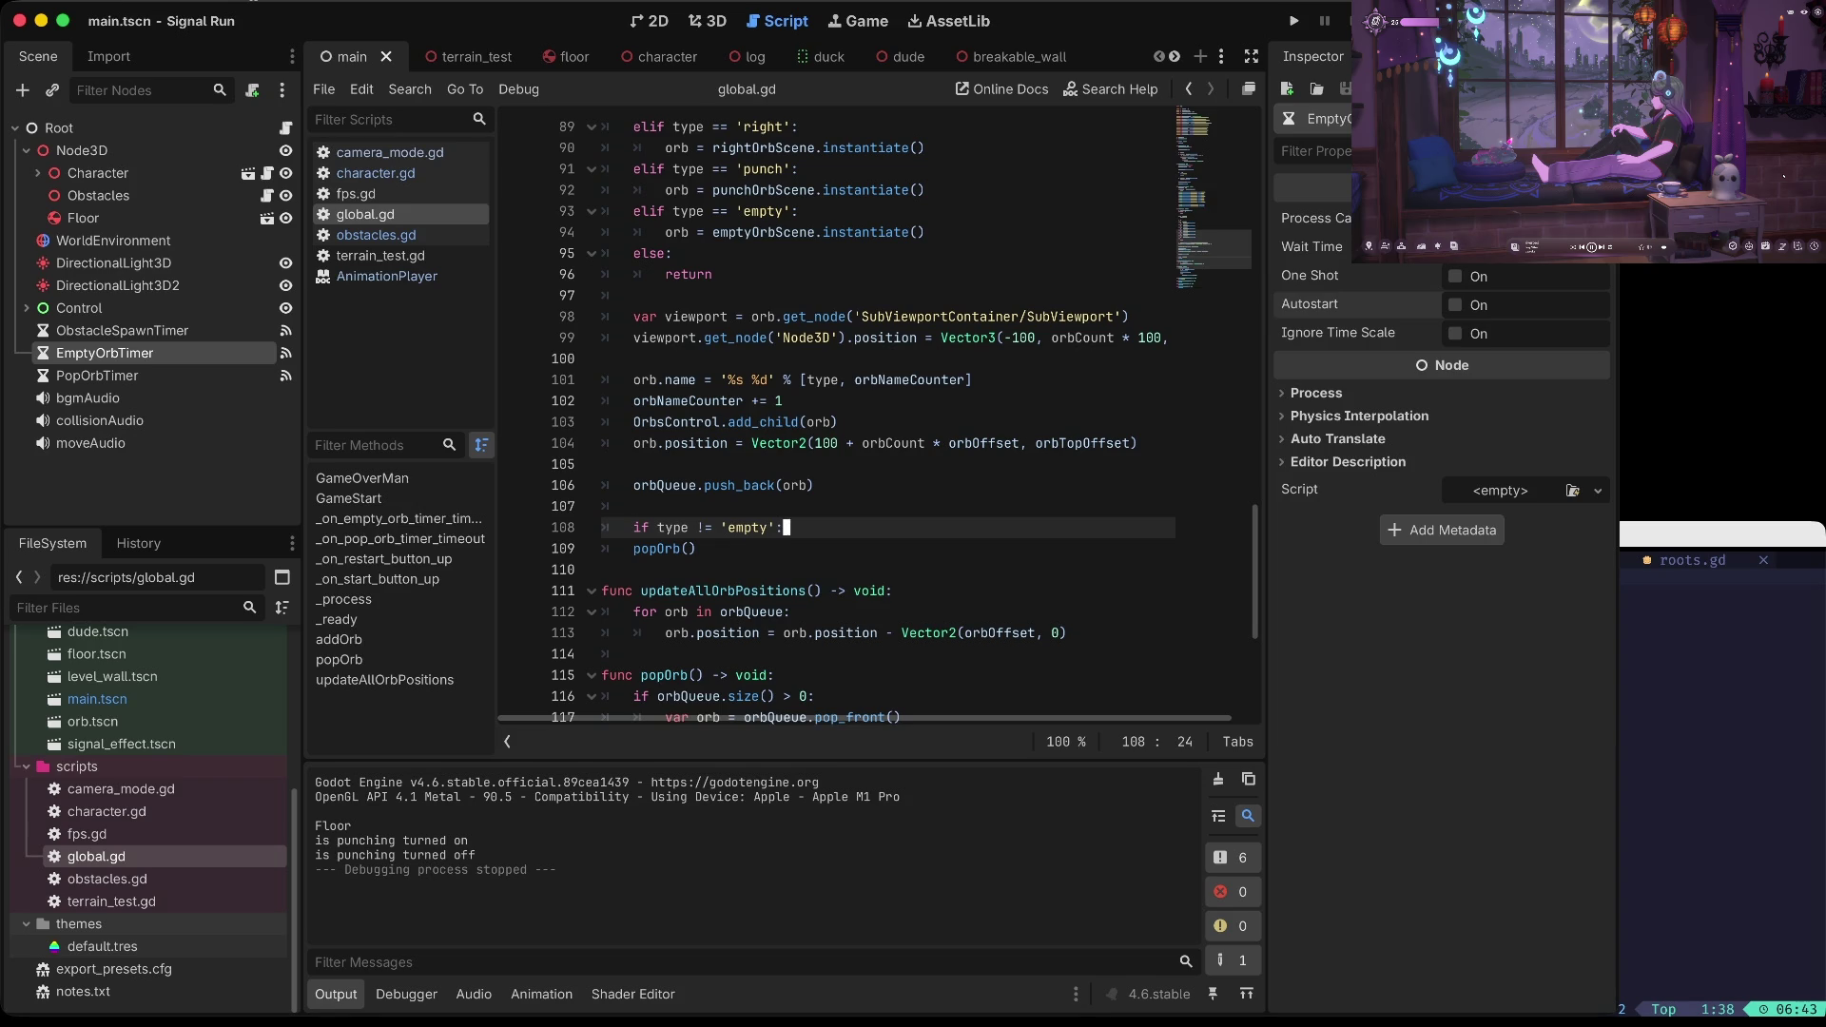
key("super+b")
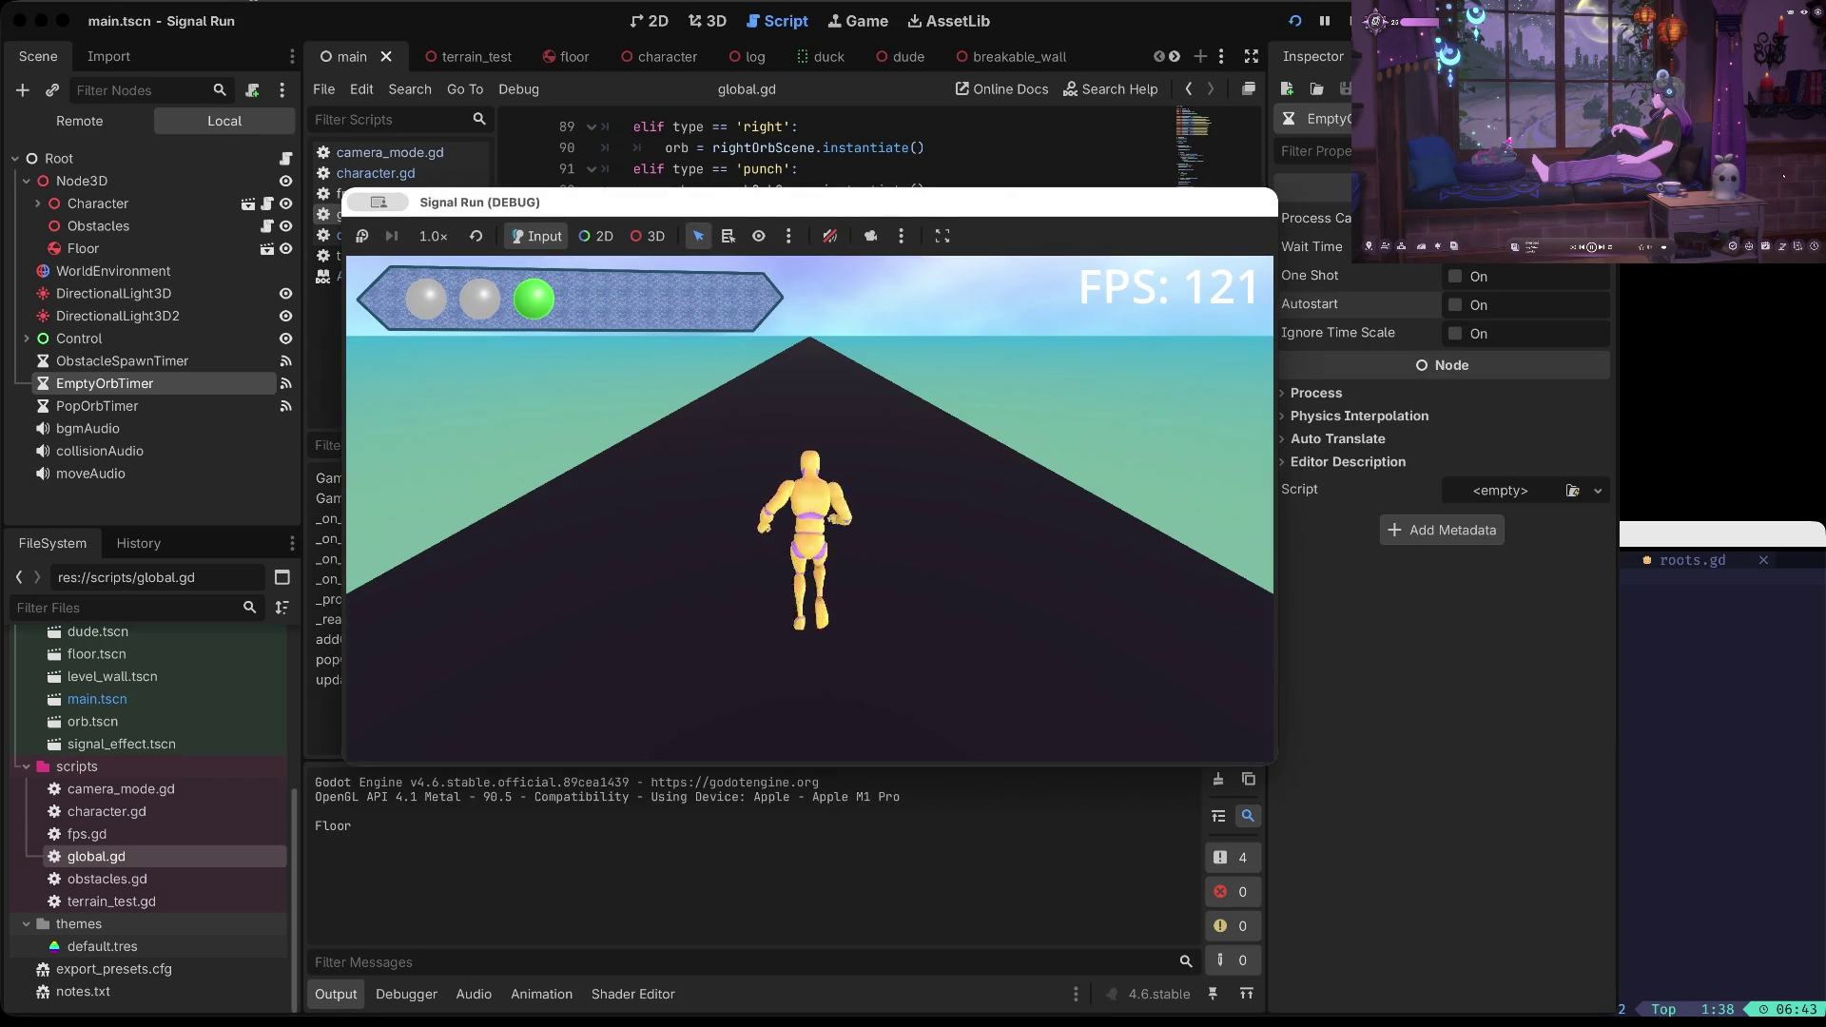
key("super+period")
Turn off PopOrbTimer's Autostart and save the scene
key("super+s")
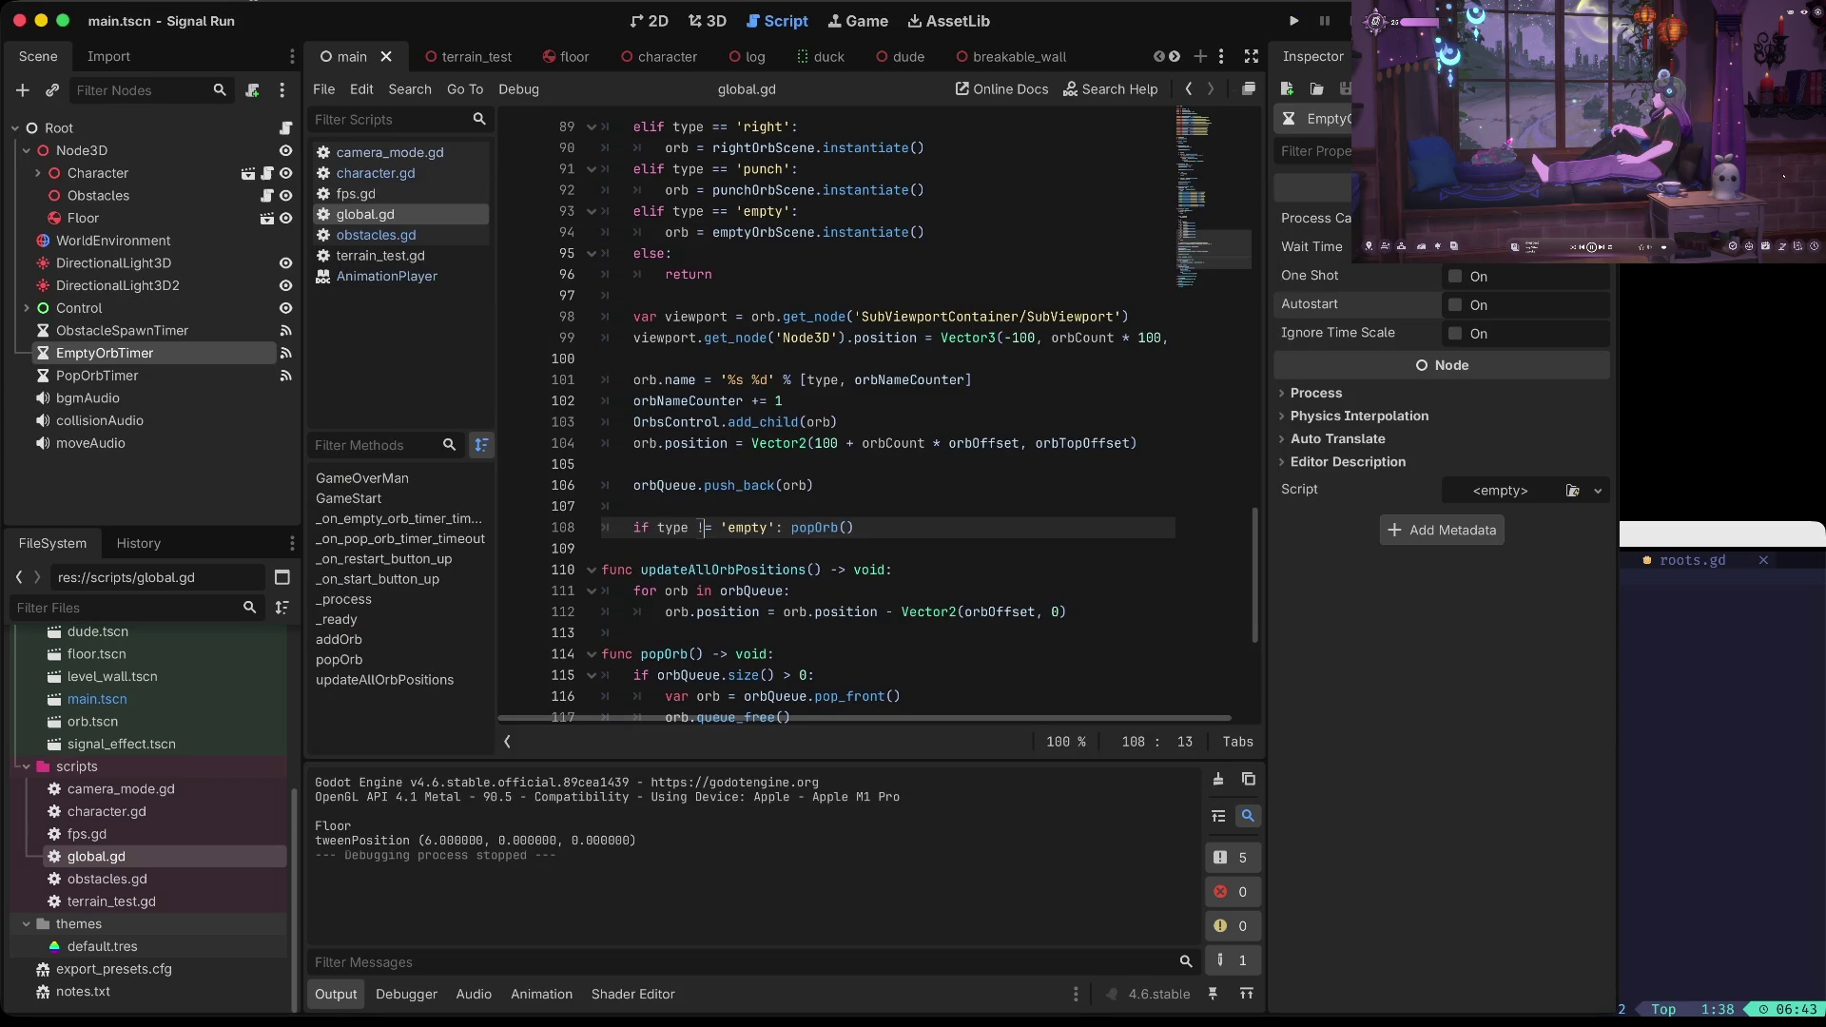
left_click(1455, 304)
key("ctrl+s")
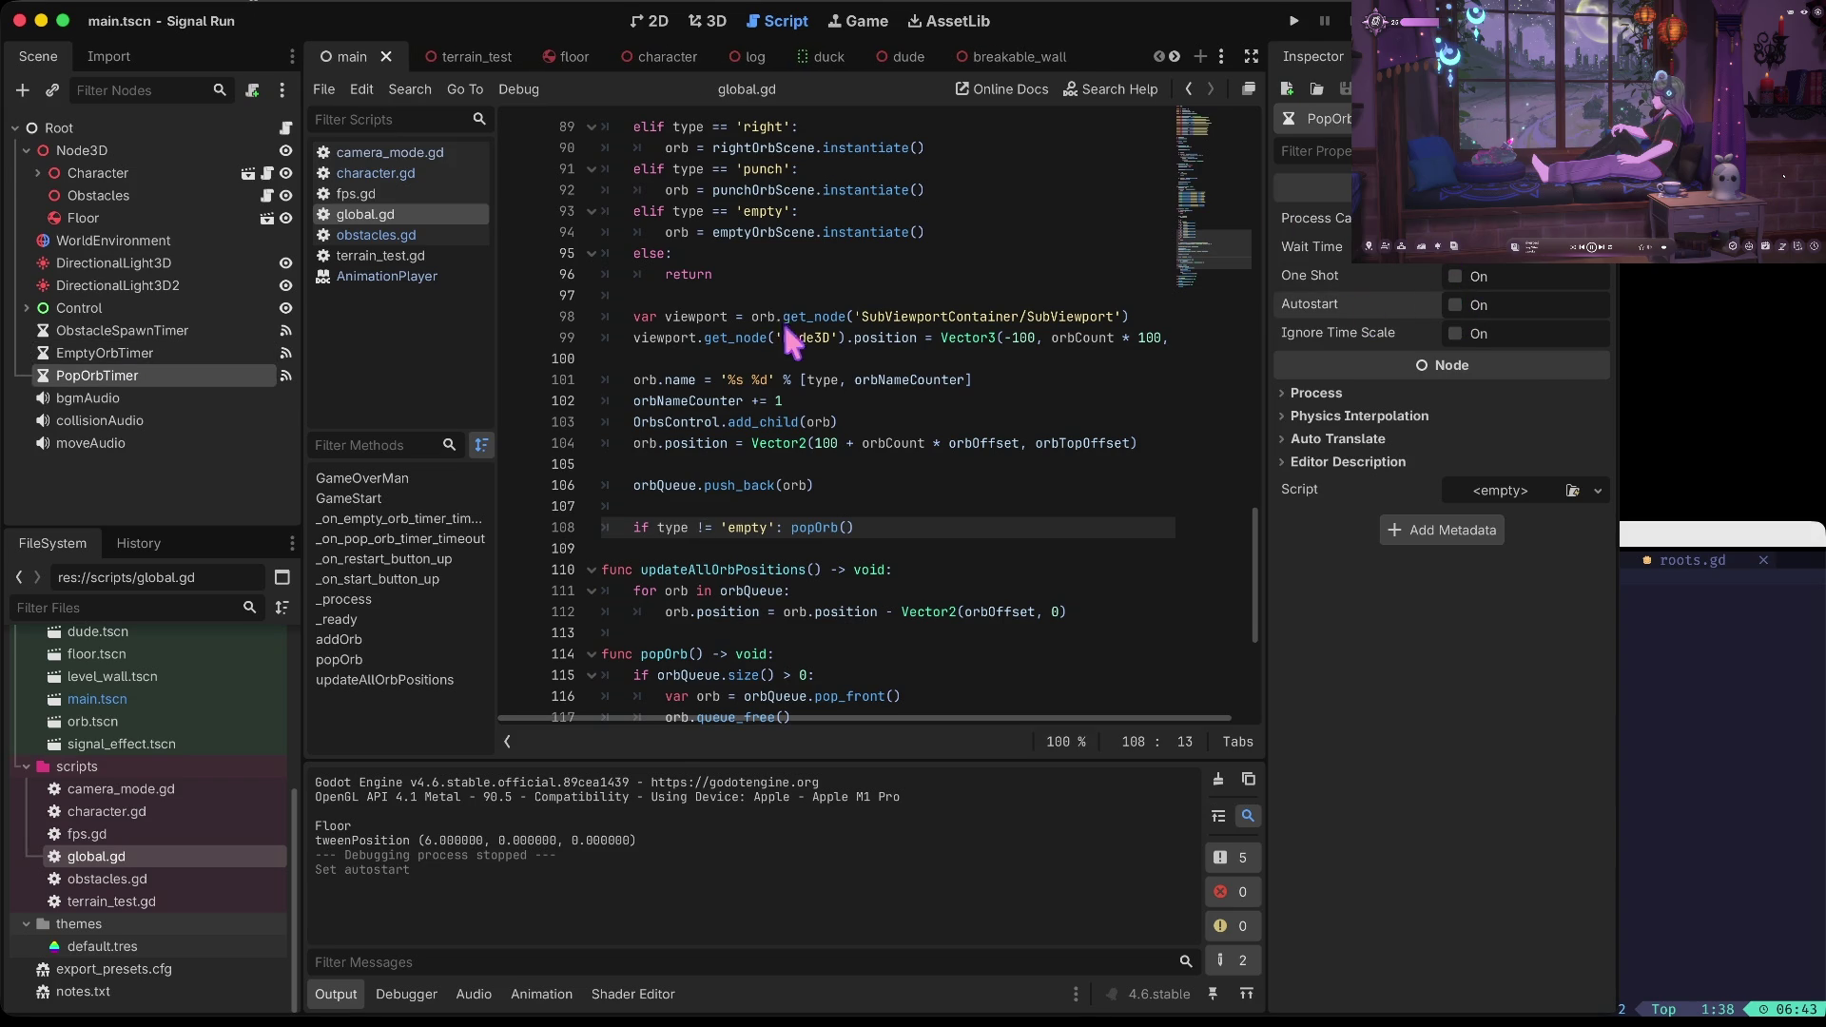
Run the game and weave the runner between lanes, jumping over obstacles
key("super+b")
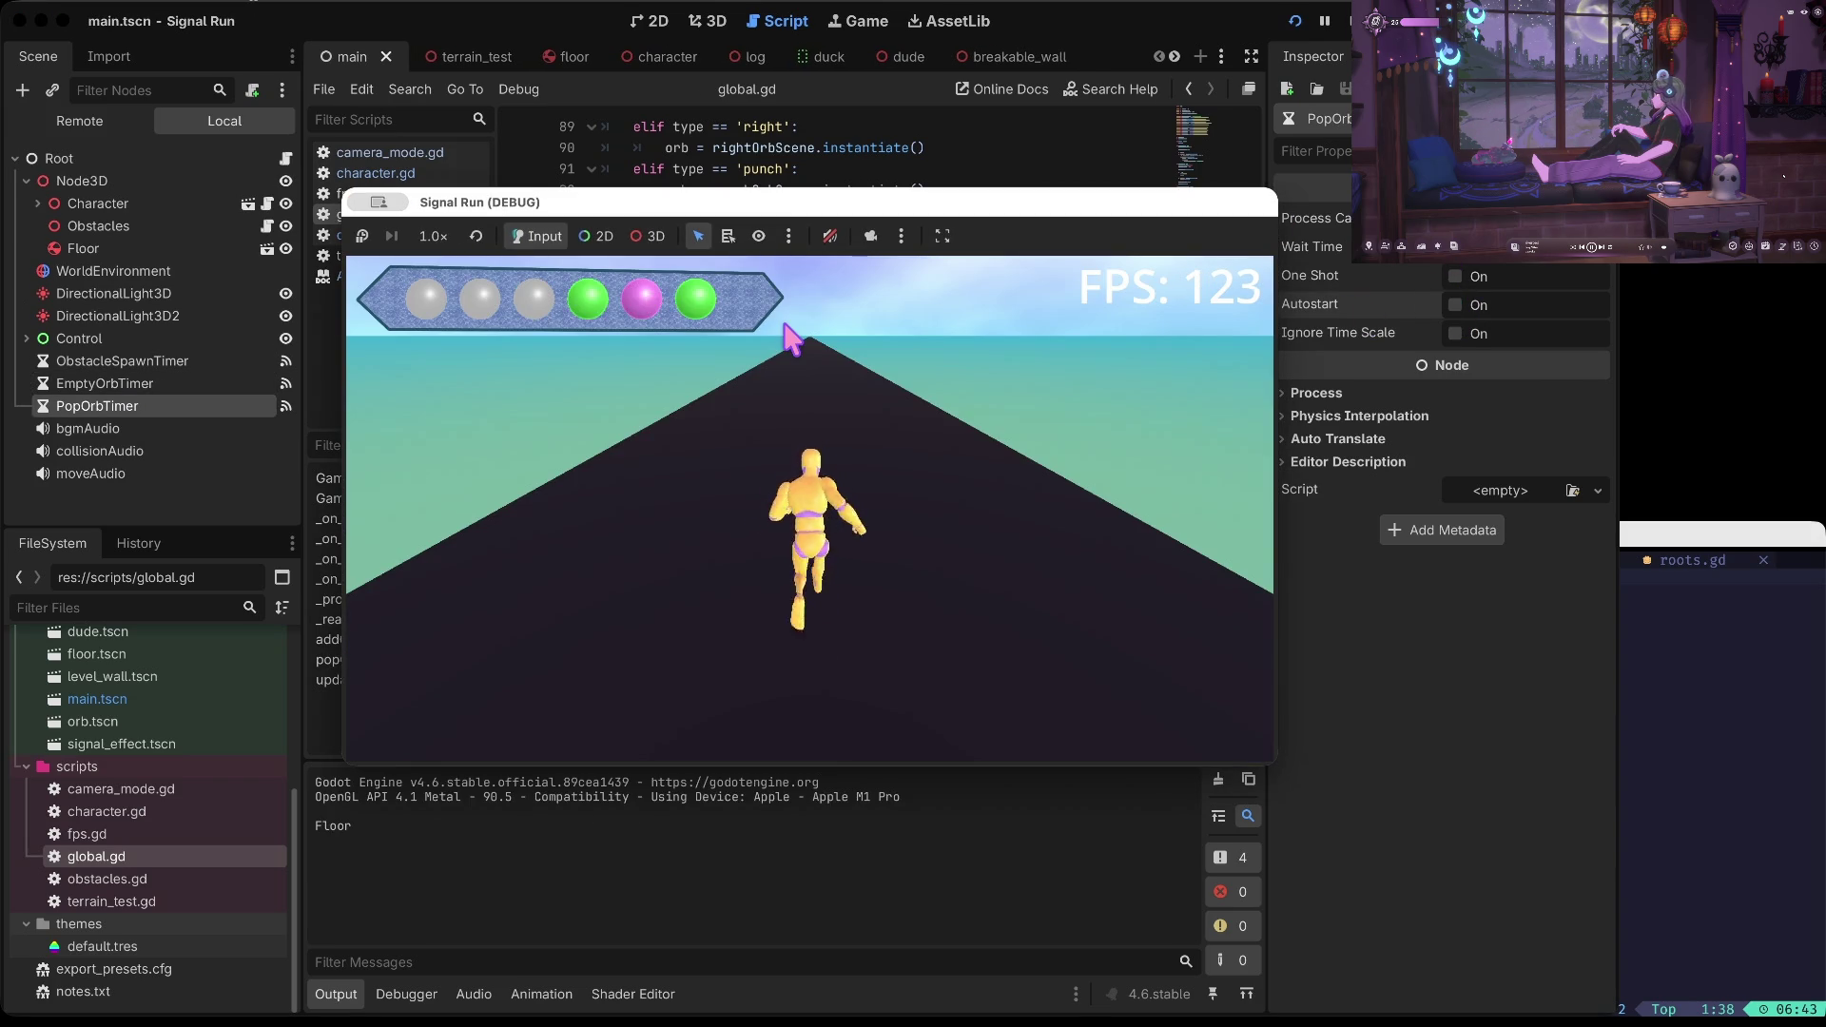
key("Right")
key("Left")
key("Right")
key("Up")
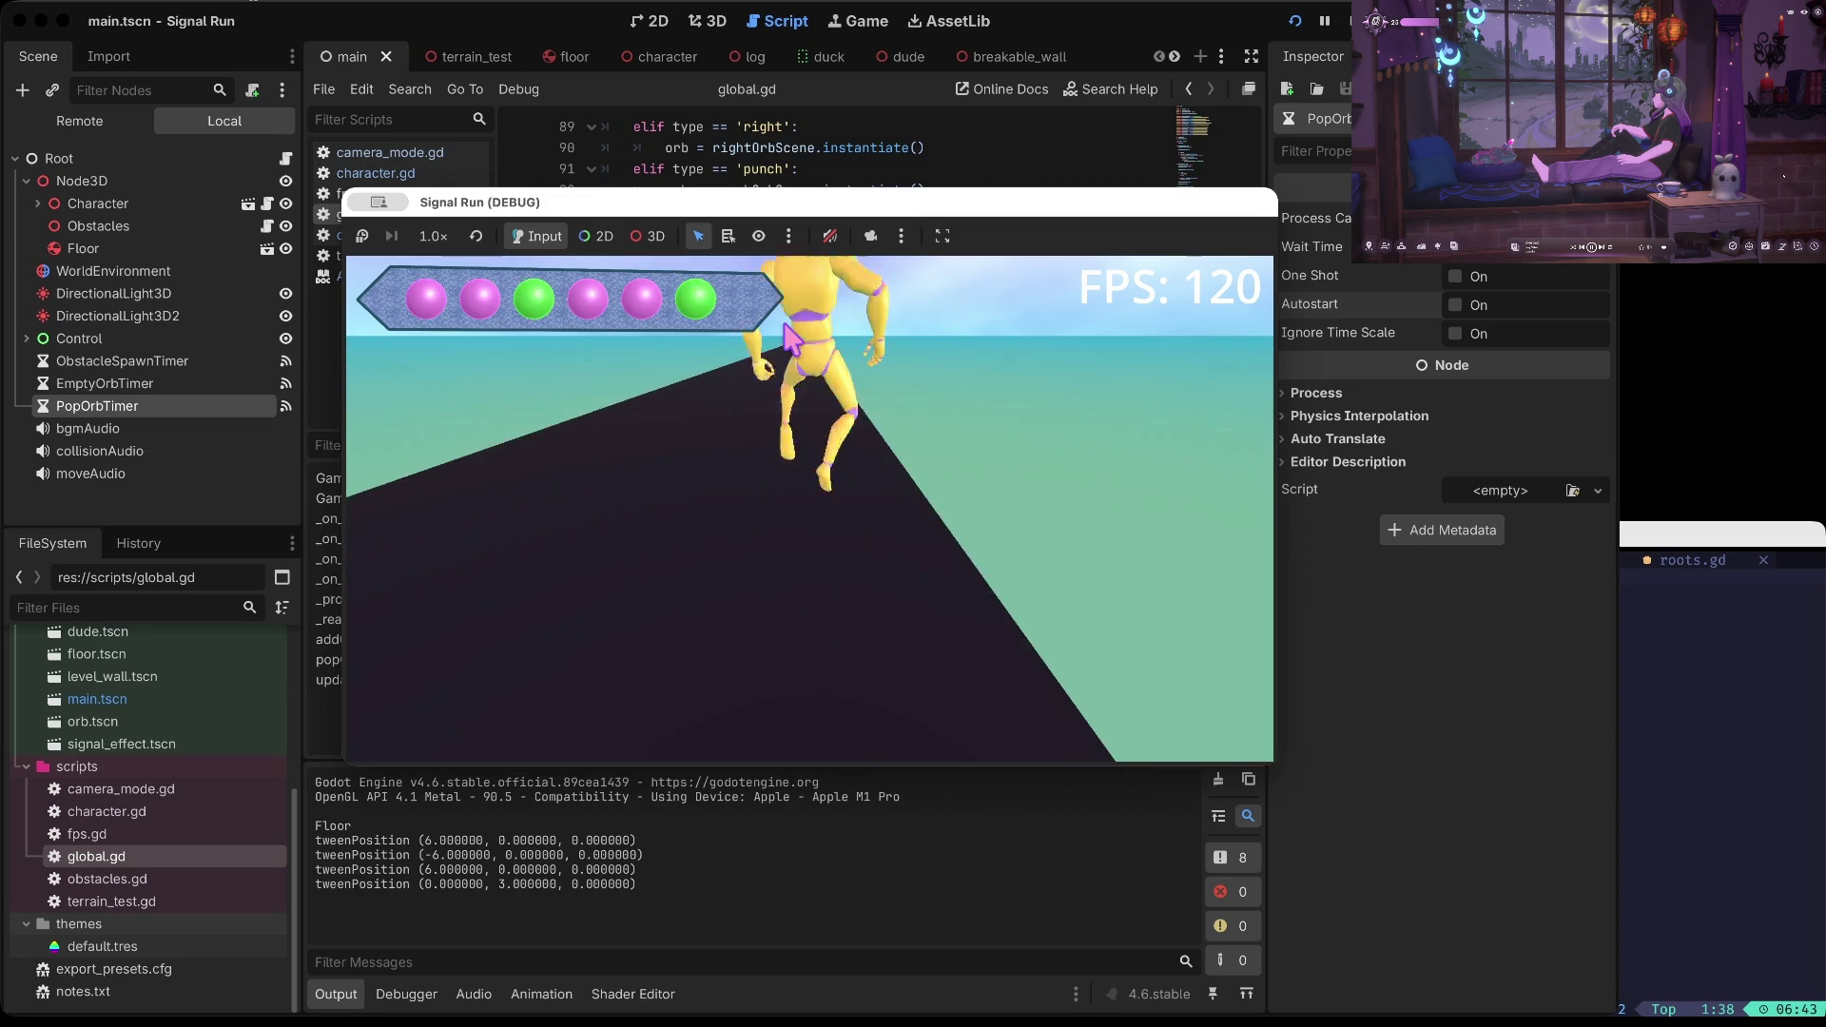
key("Left")
key("Left")
key("Right")
key("Left")
key("Right")
key("Left")
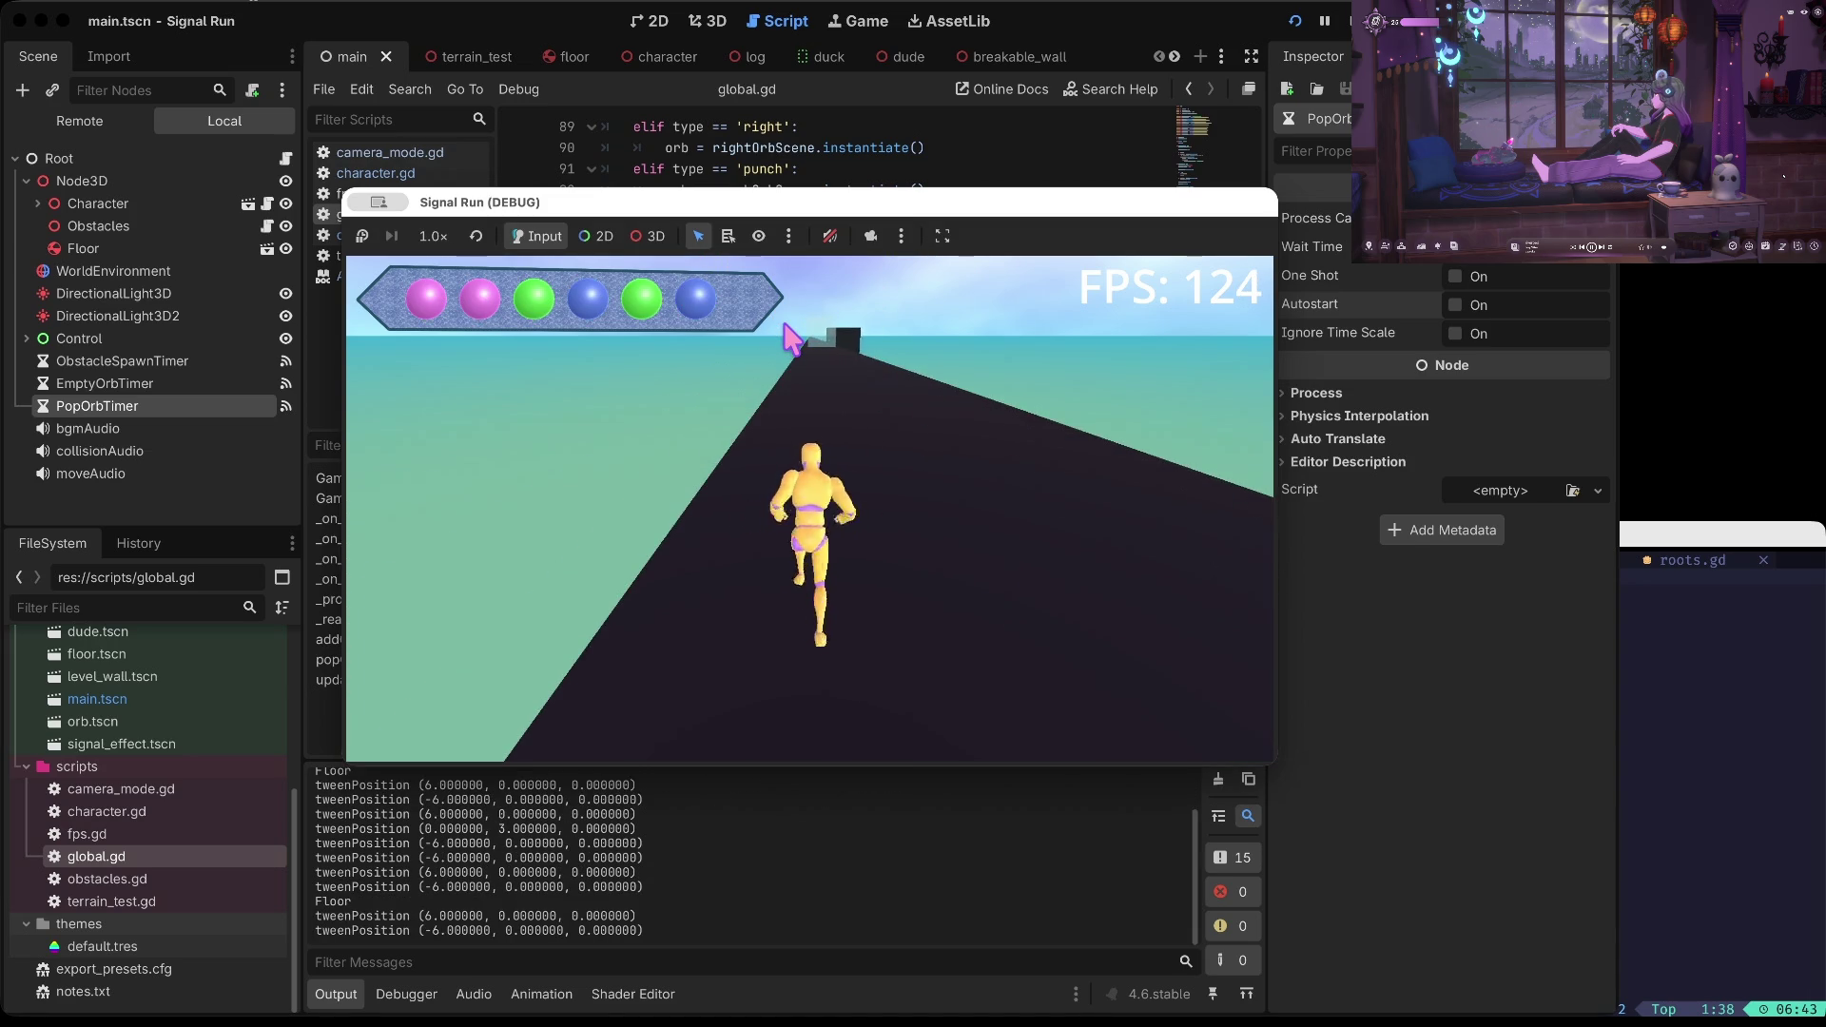
key("Right")
key("Up")
Jump and punch through walls until the runner dies on the 'Ya Ded' screen
key("Right")
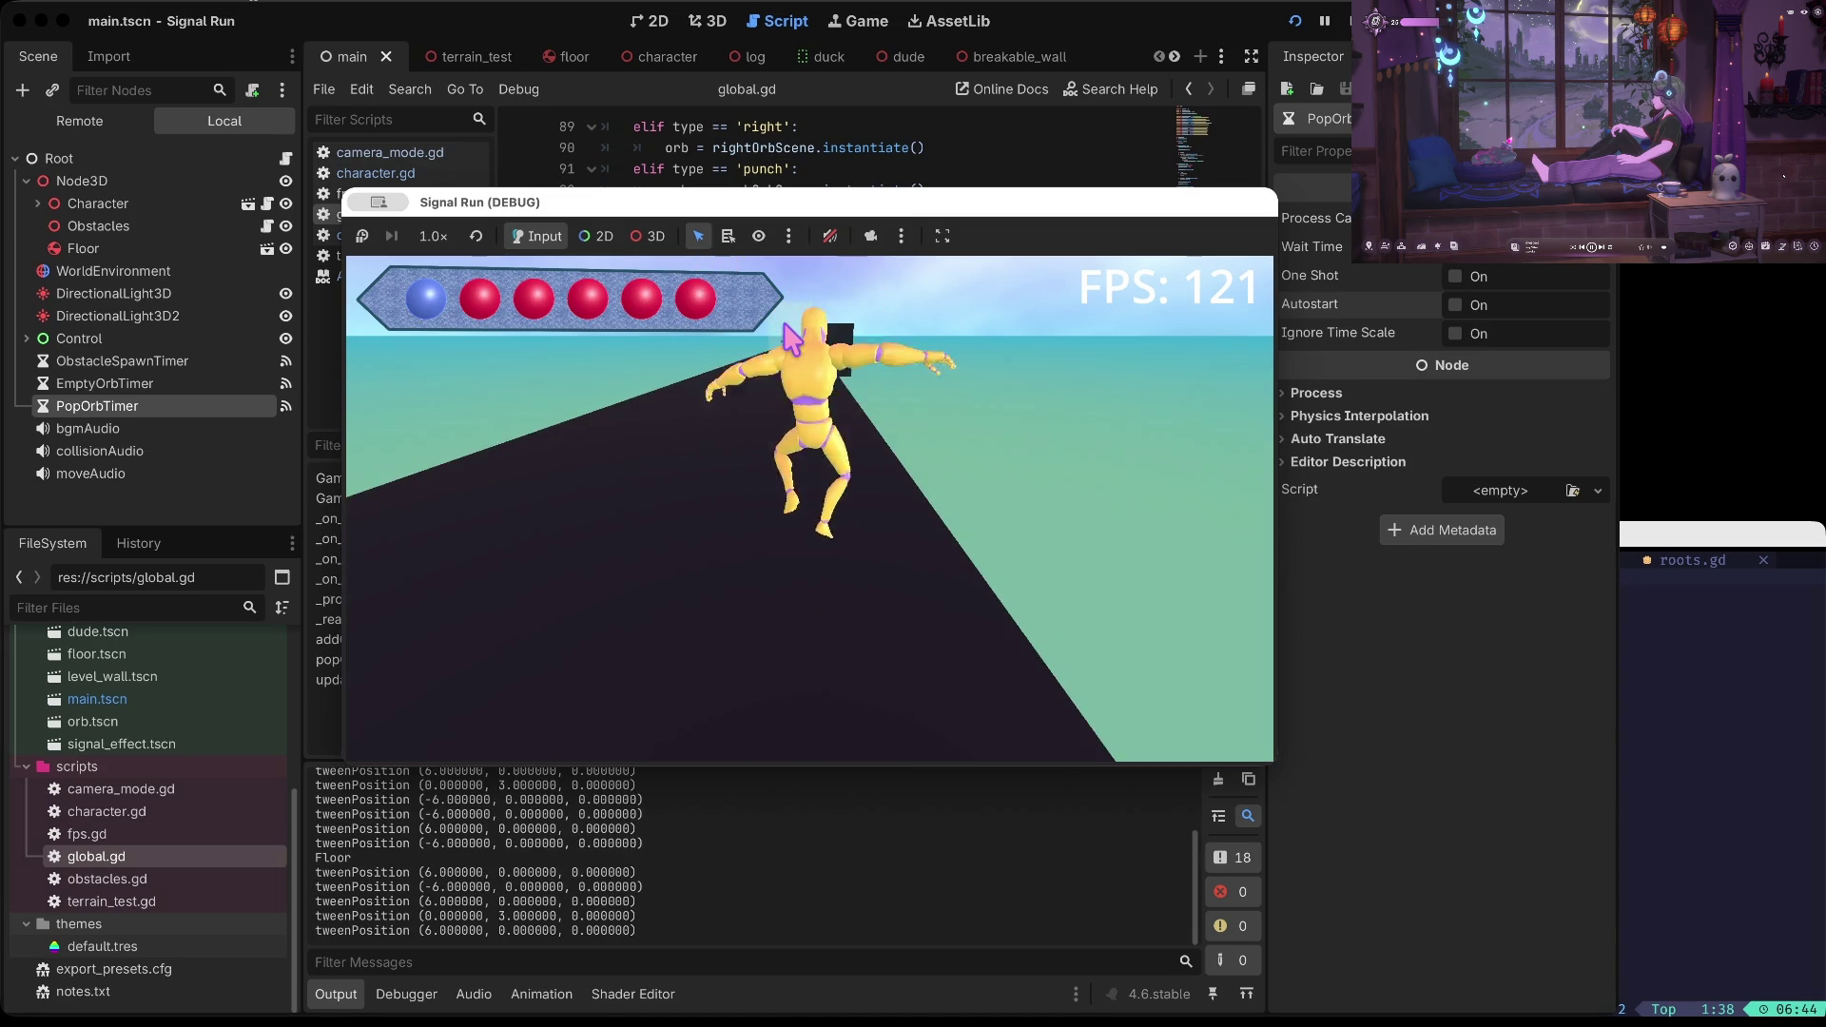
key("Up")
key("space")
key("space")
key("space")
key("space")
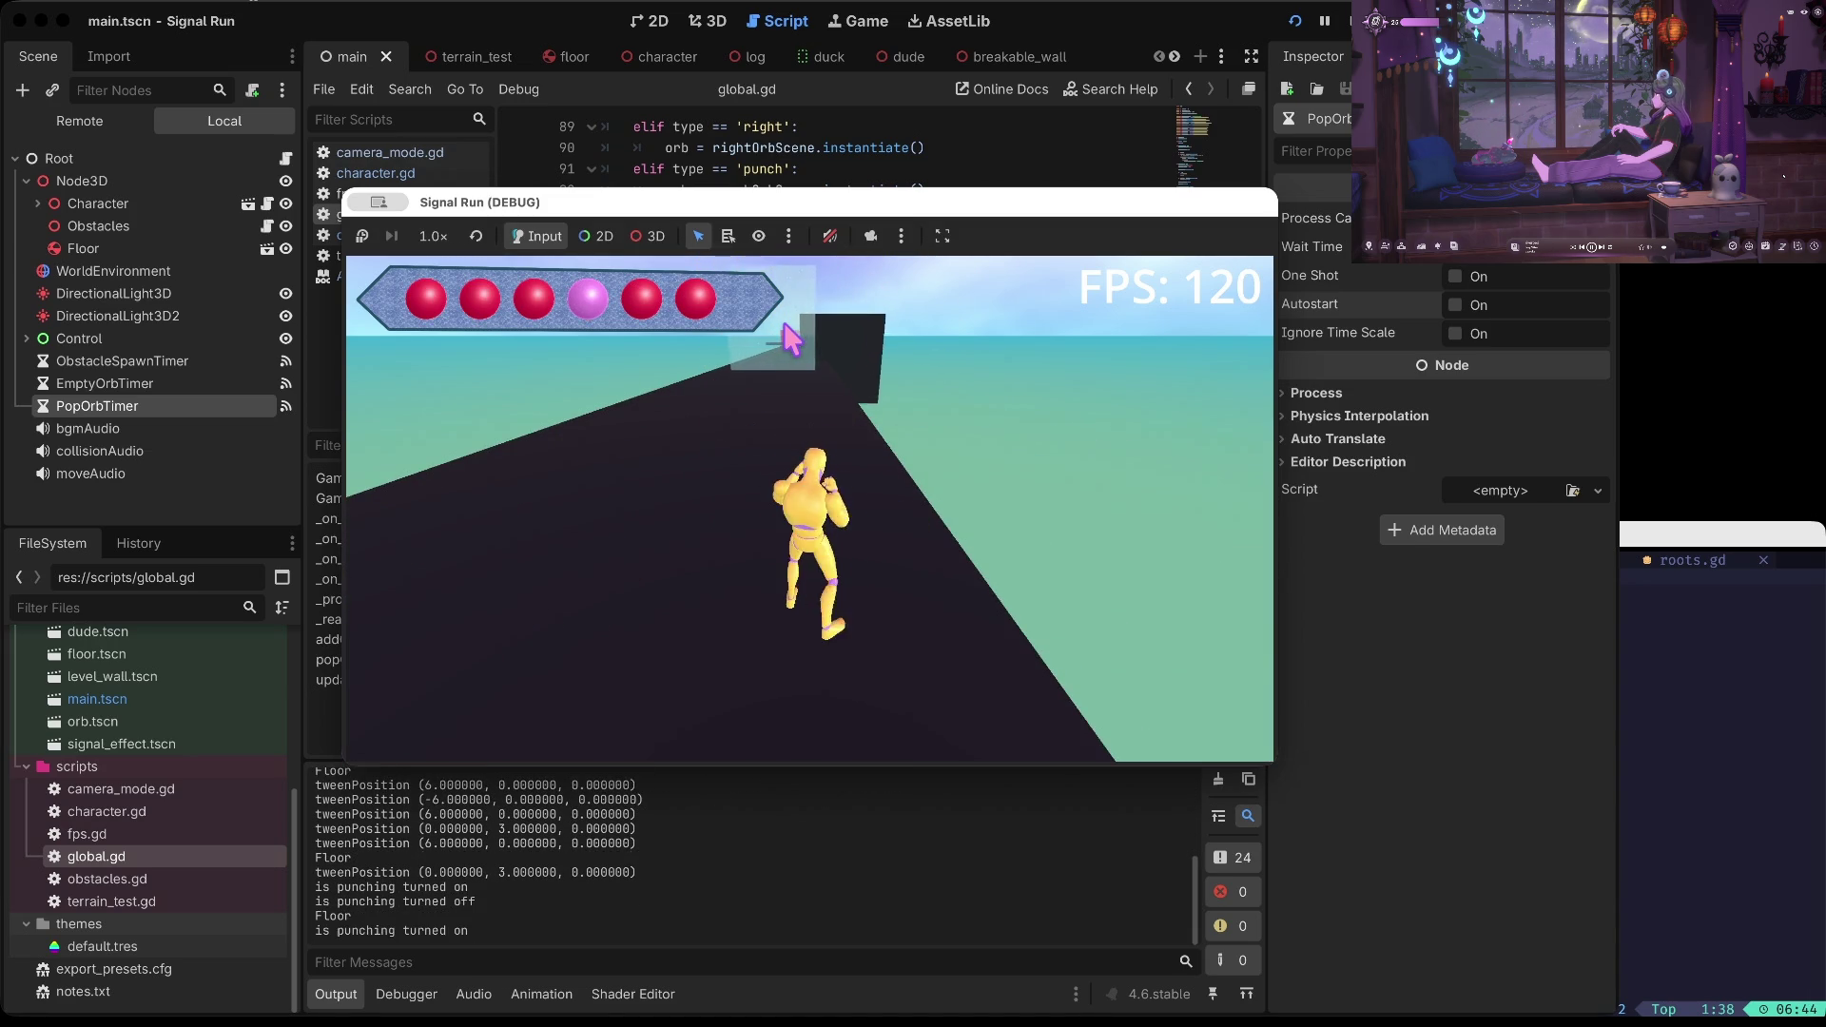
key("Left")
key("space")
key("space")
key("space")
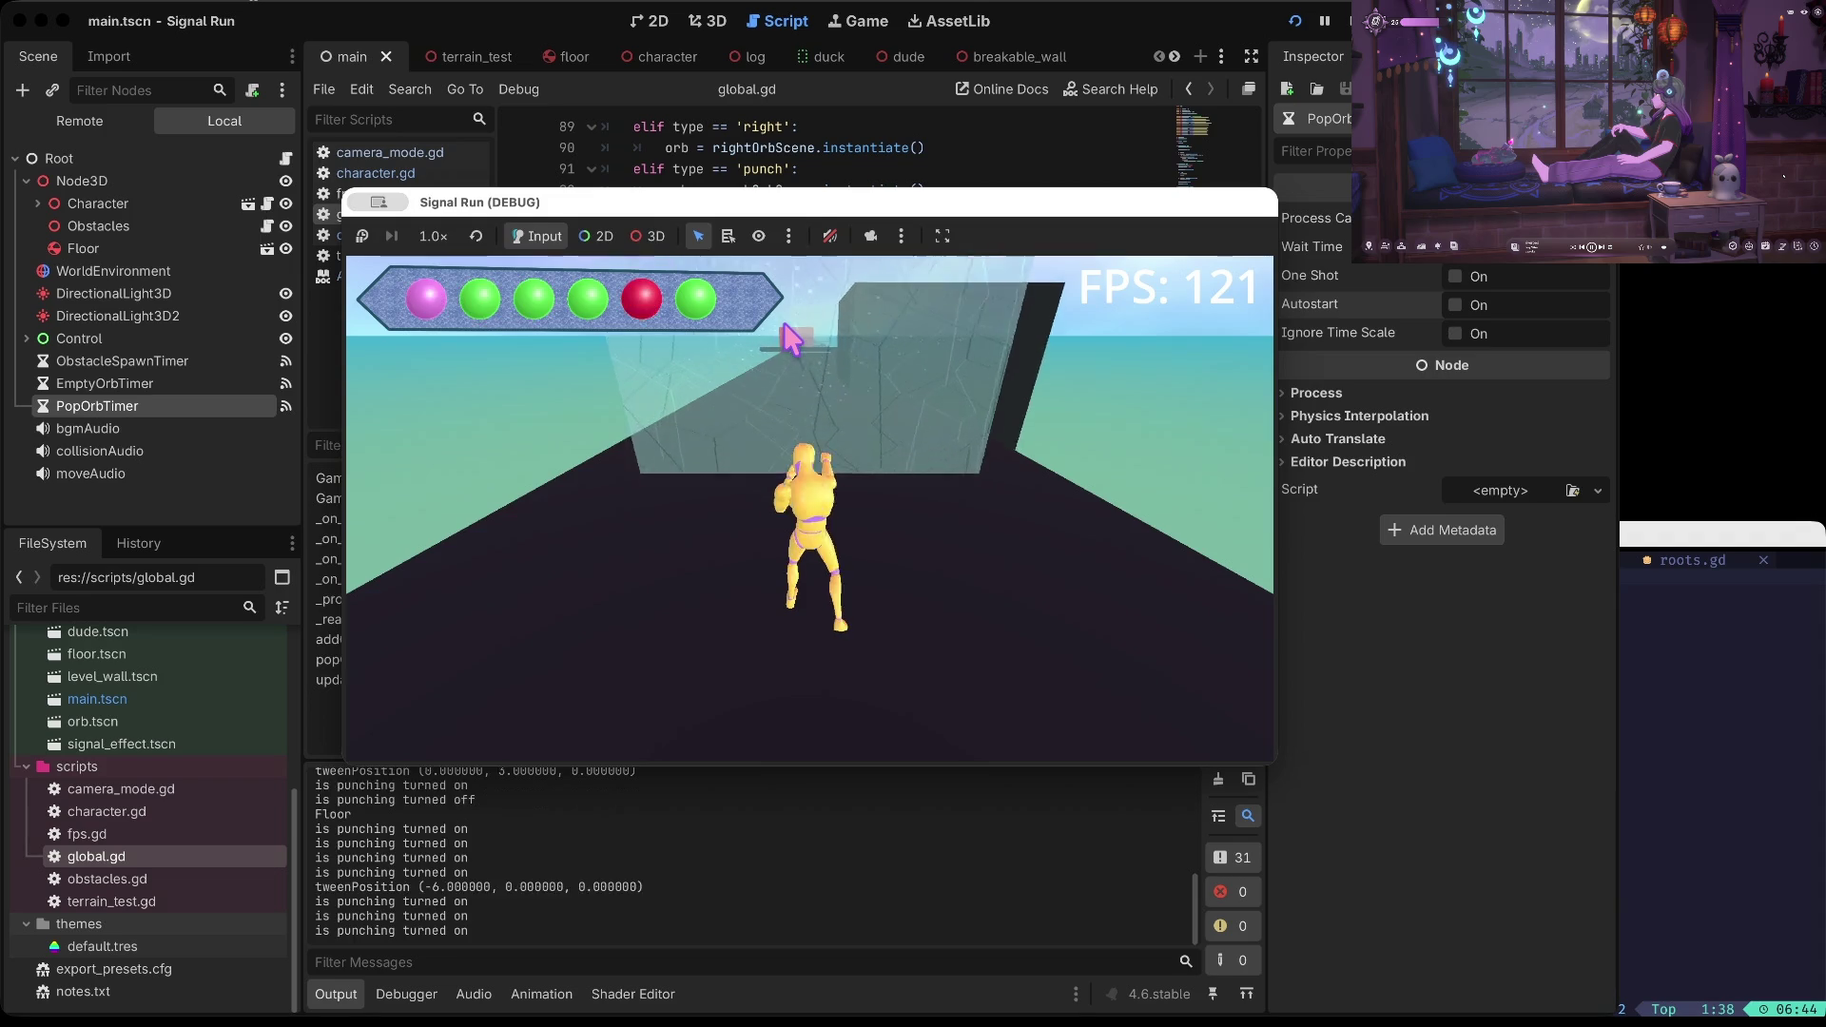
key("Left")
key("Right")
key("Right")
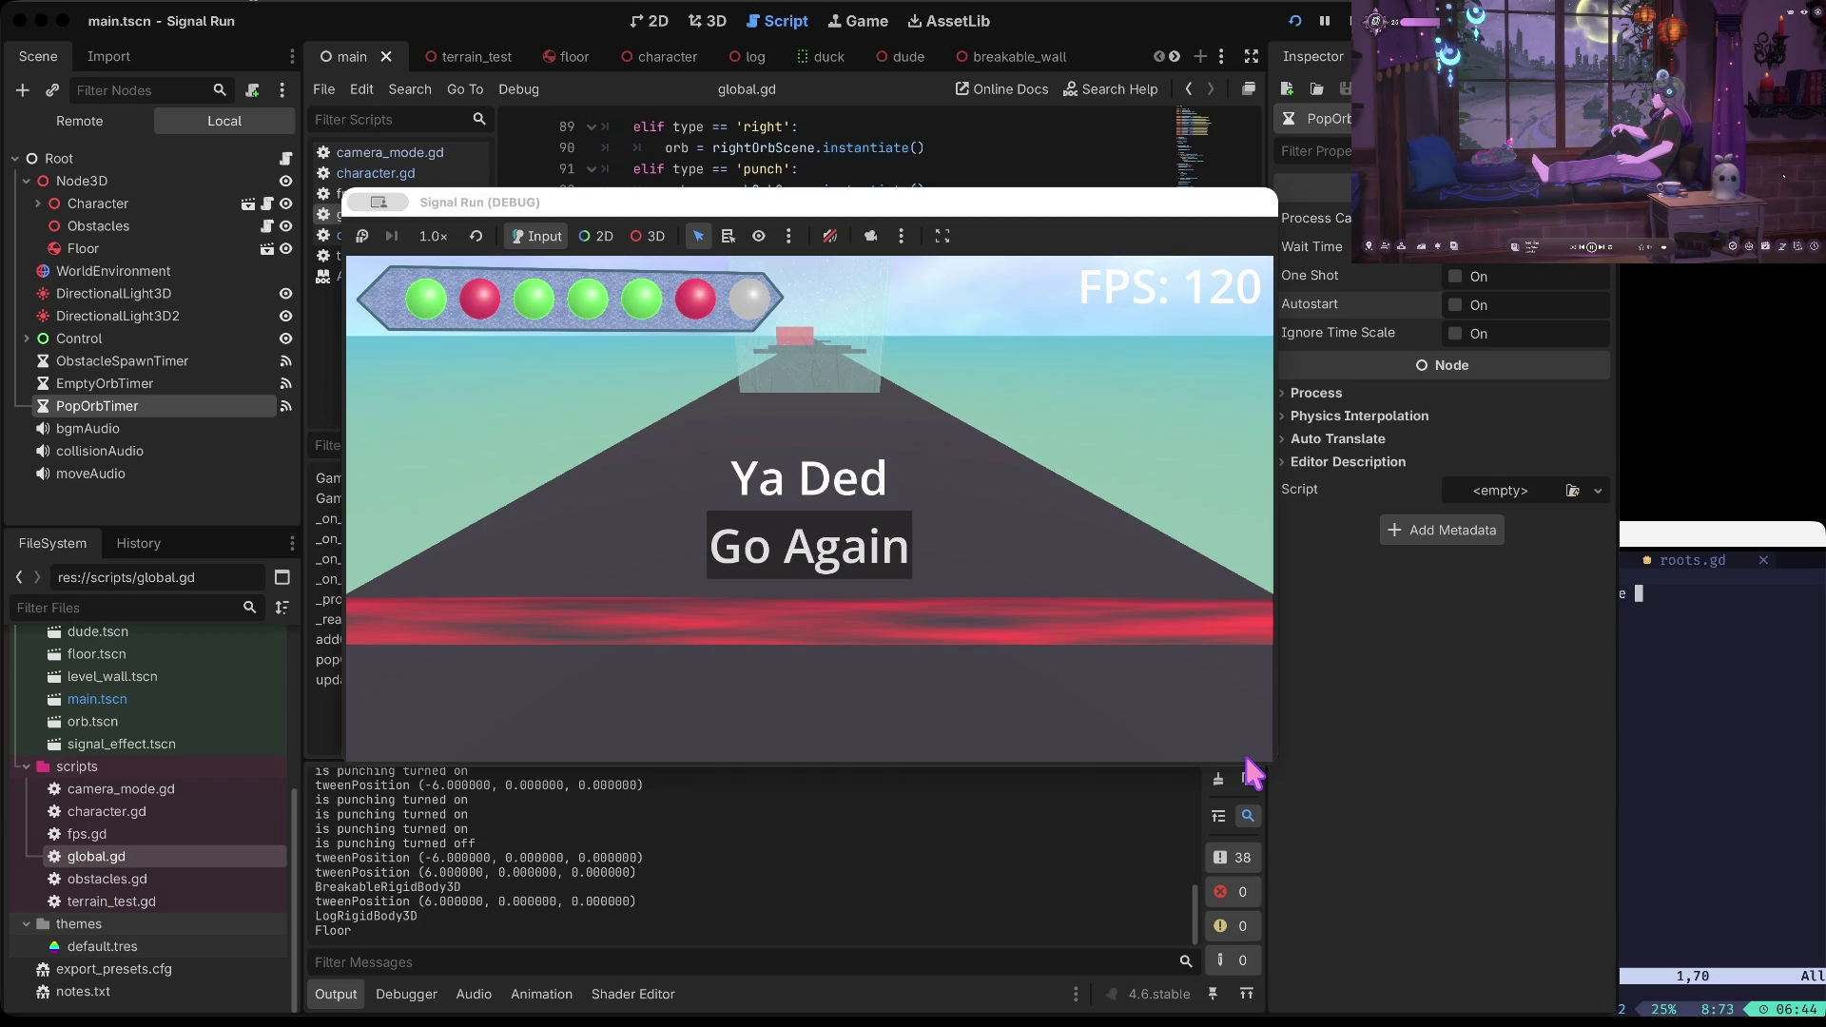
Jot notes in the side vim pane, then restart Signal Run from the 'Ya Ded' screen
key("Down")
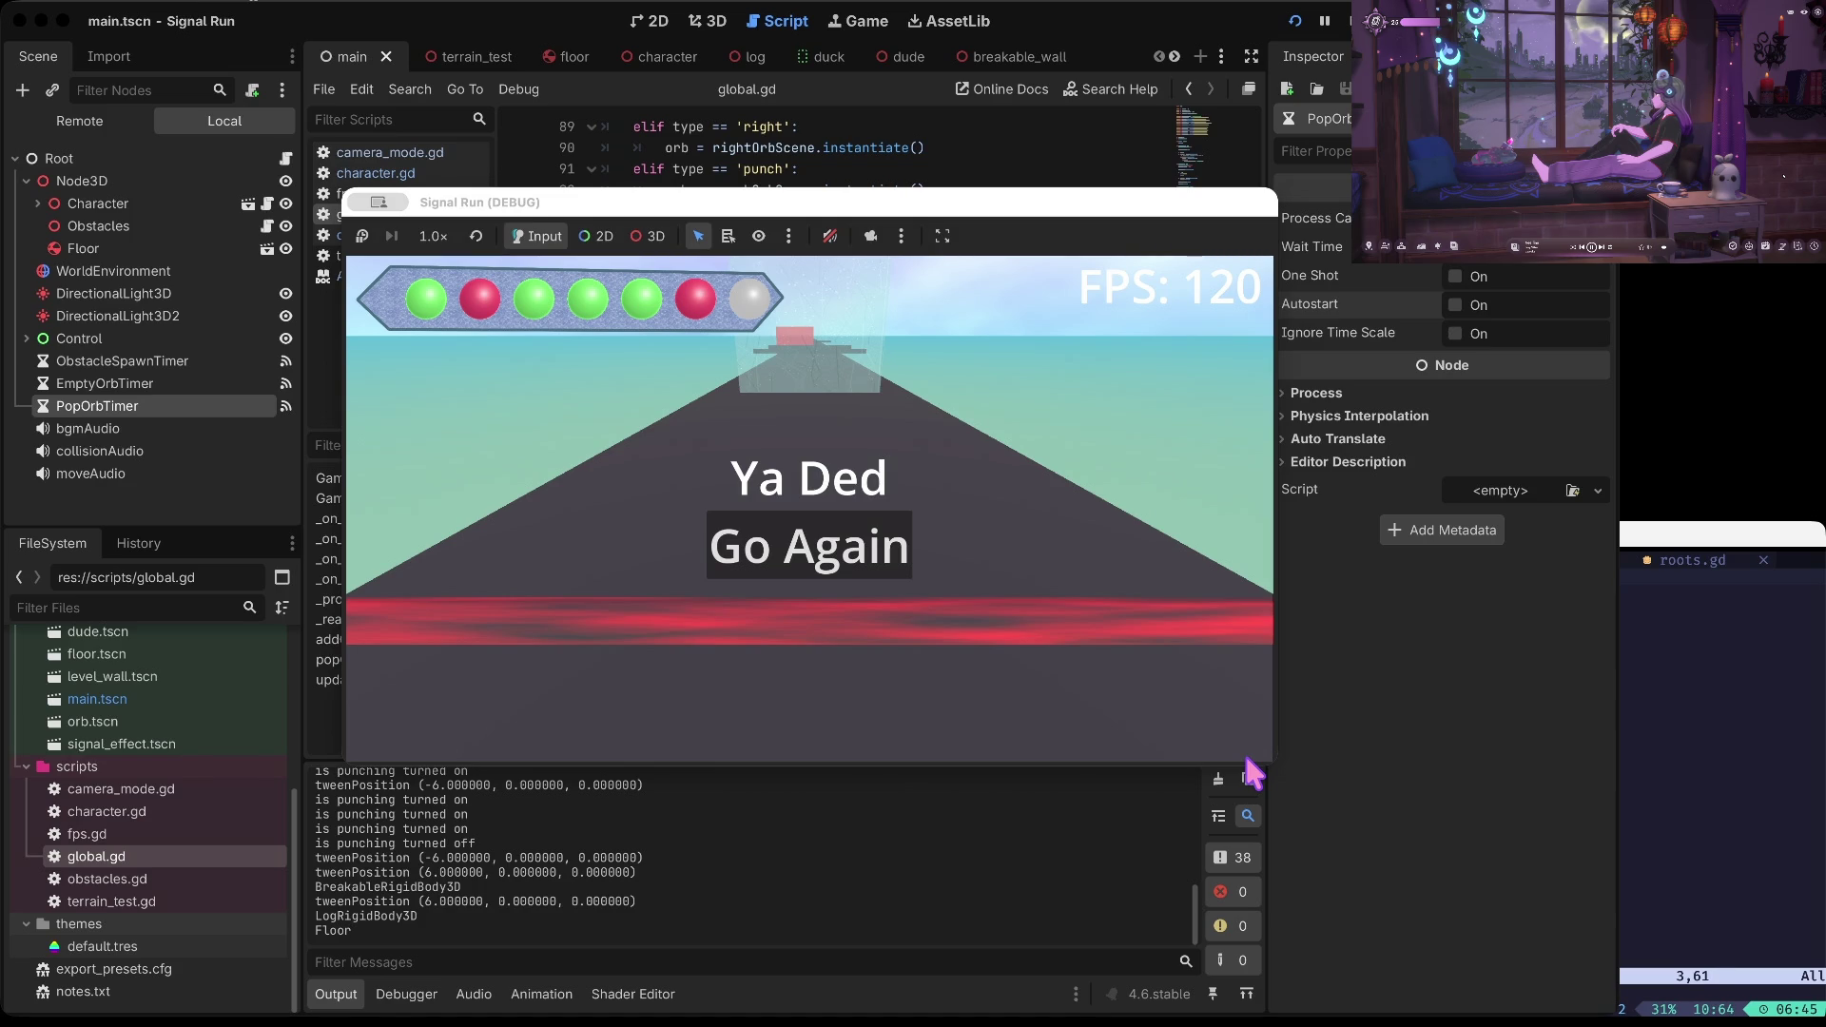
type("fun")
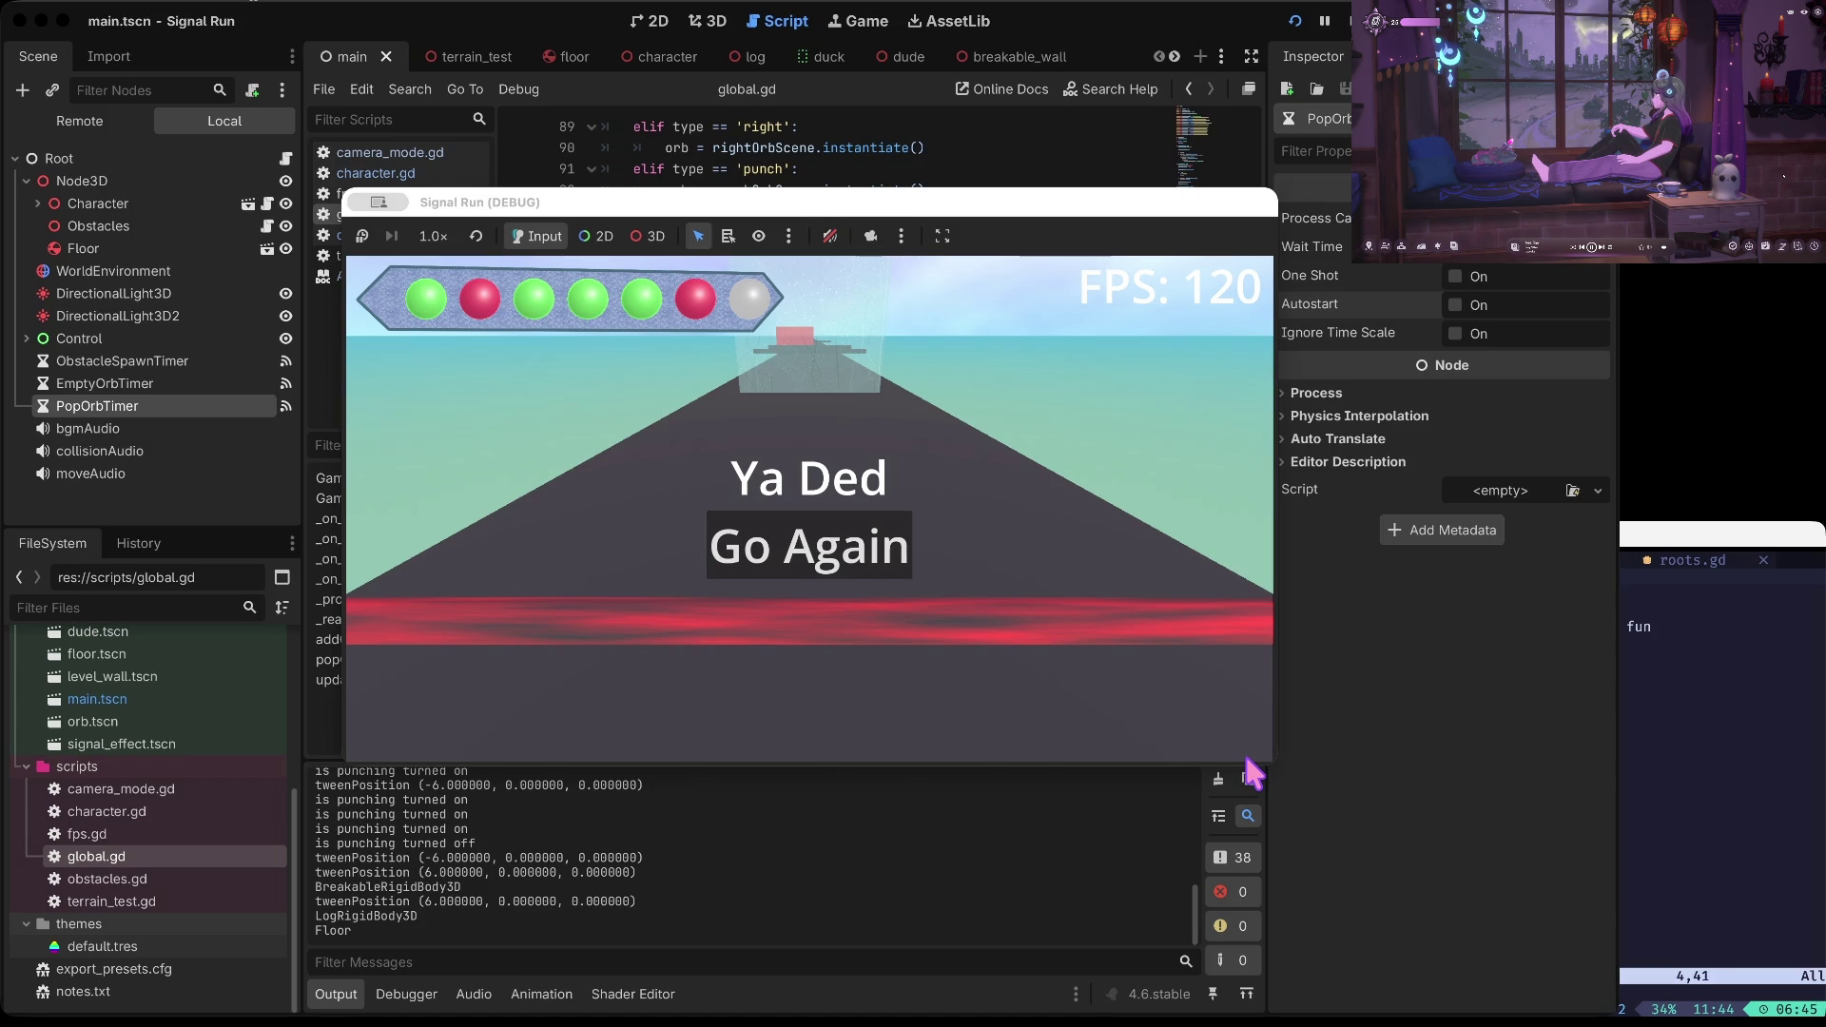
key("Escape")
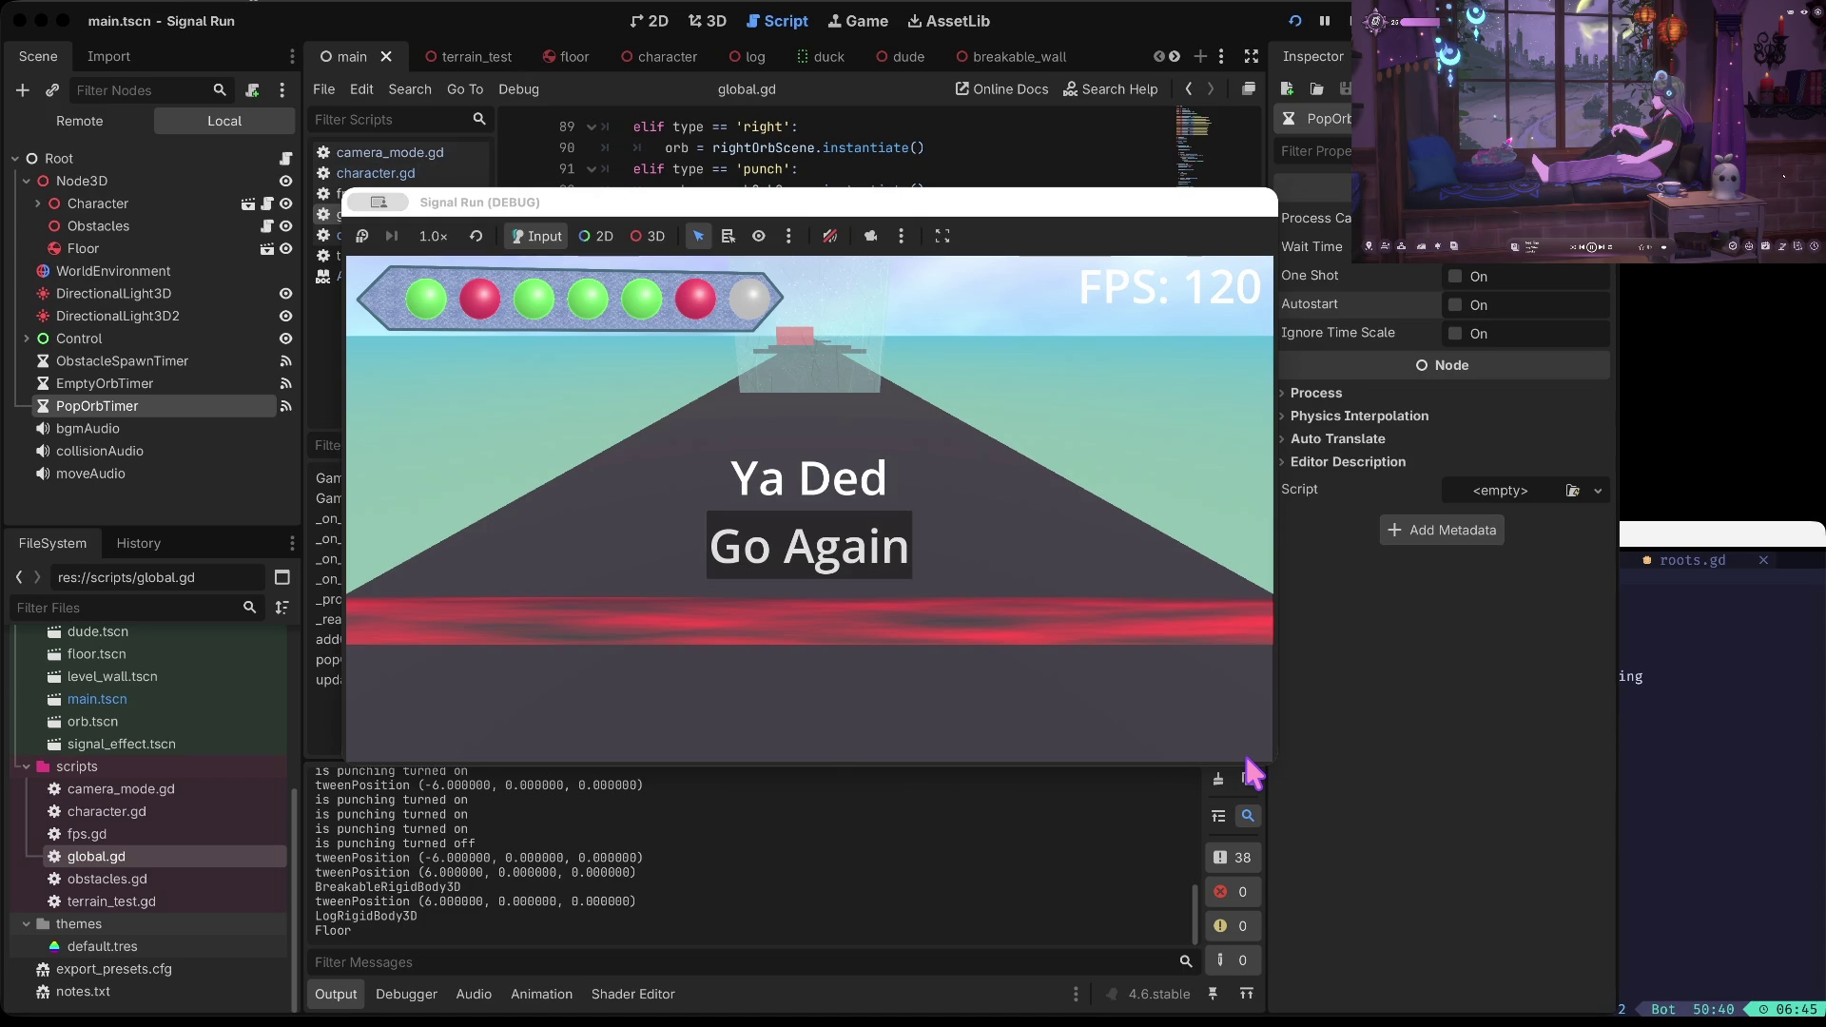
key("g")
key("g")
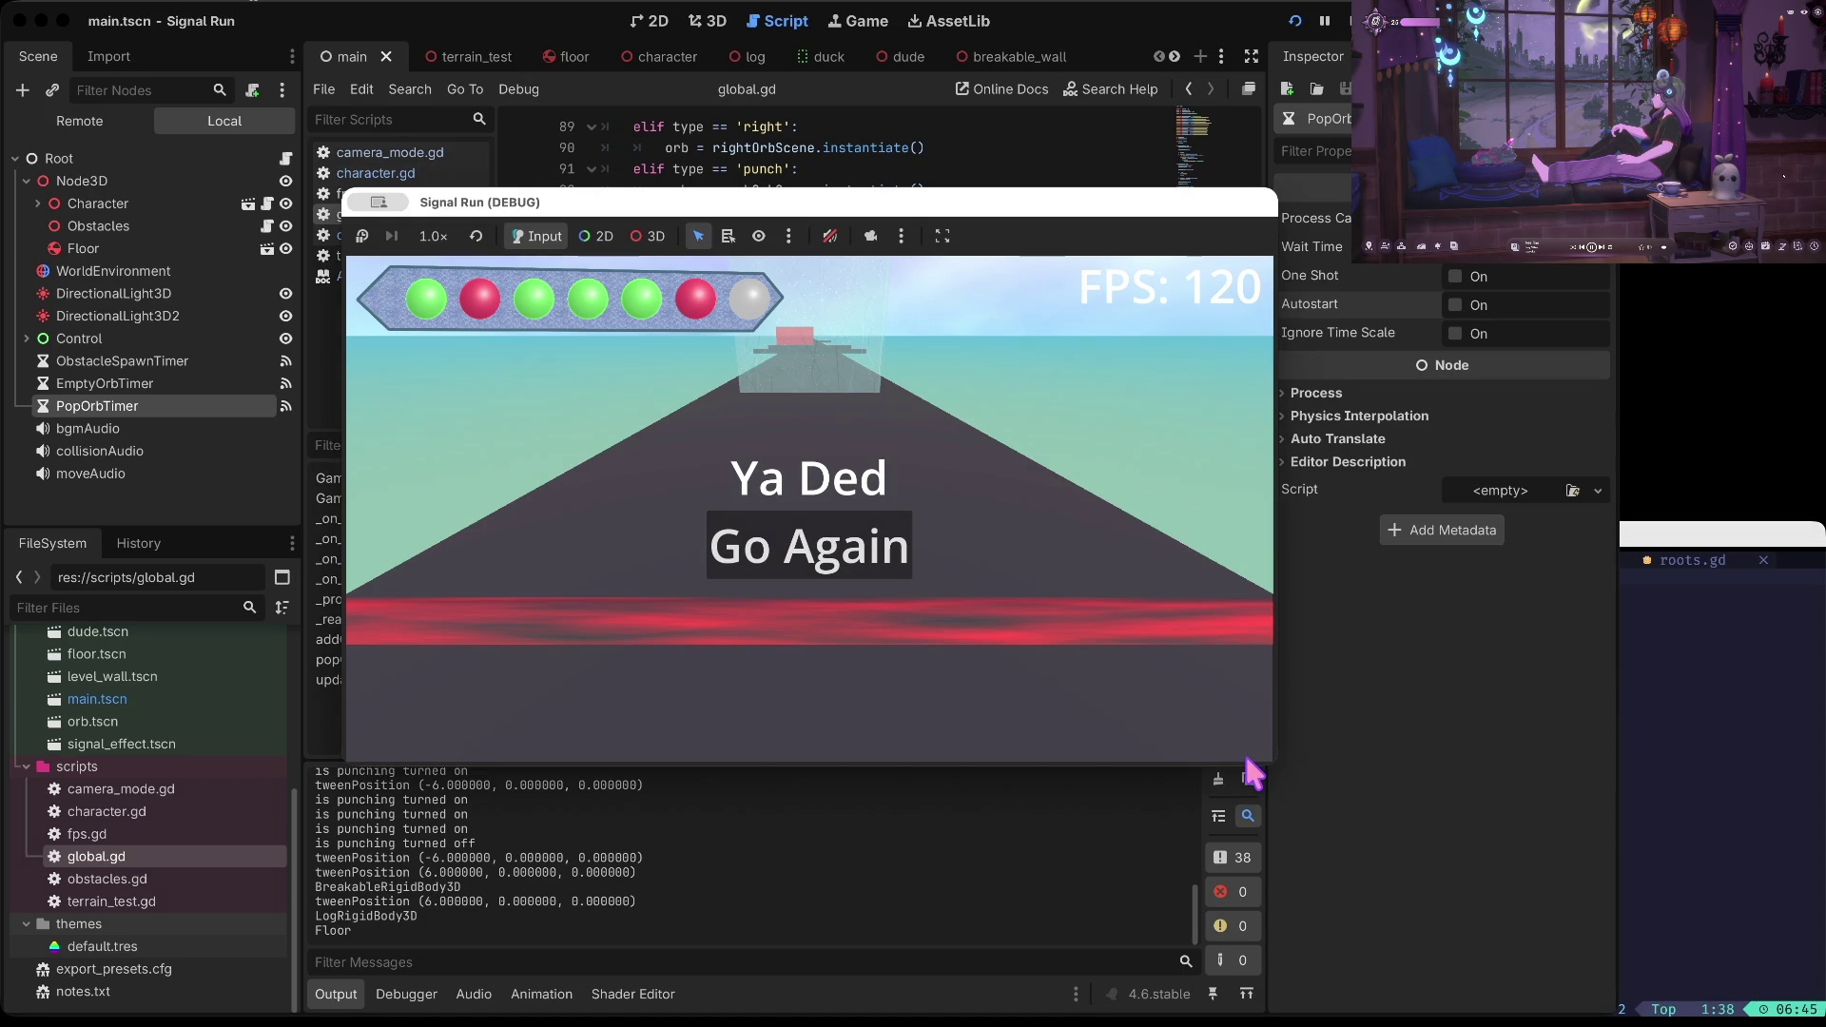
key("space")
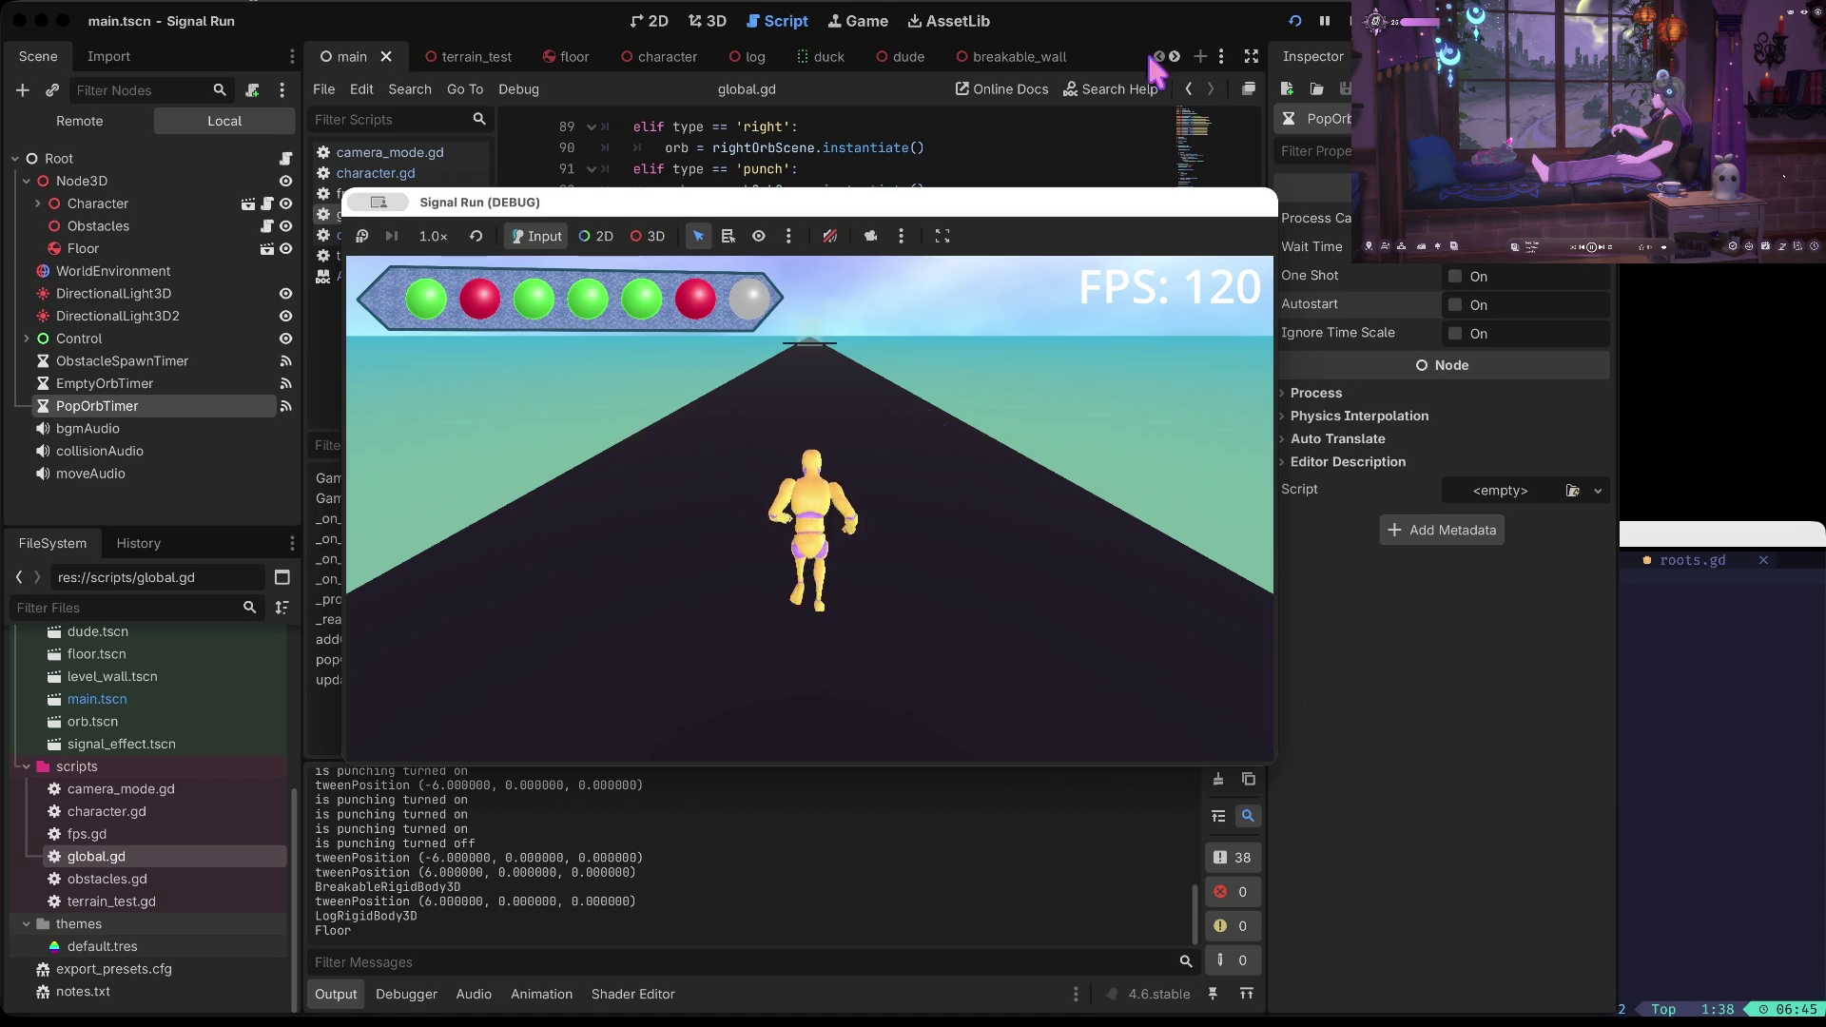
Stop the game, save, and review the type check in addOrb
left_click(1345, 20)
left_click(927, 590)
key("ctrl+s")
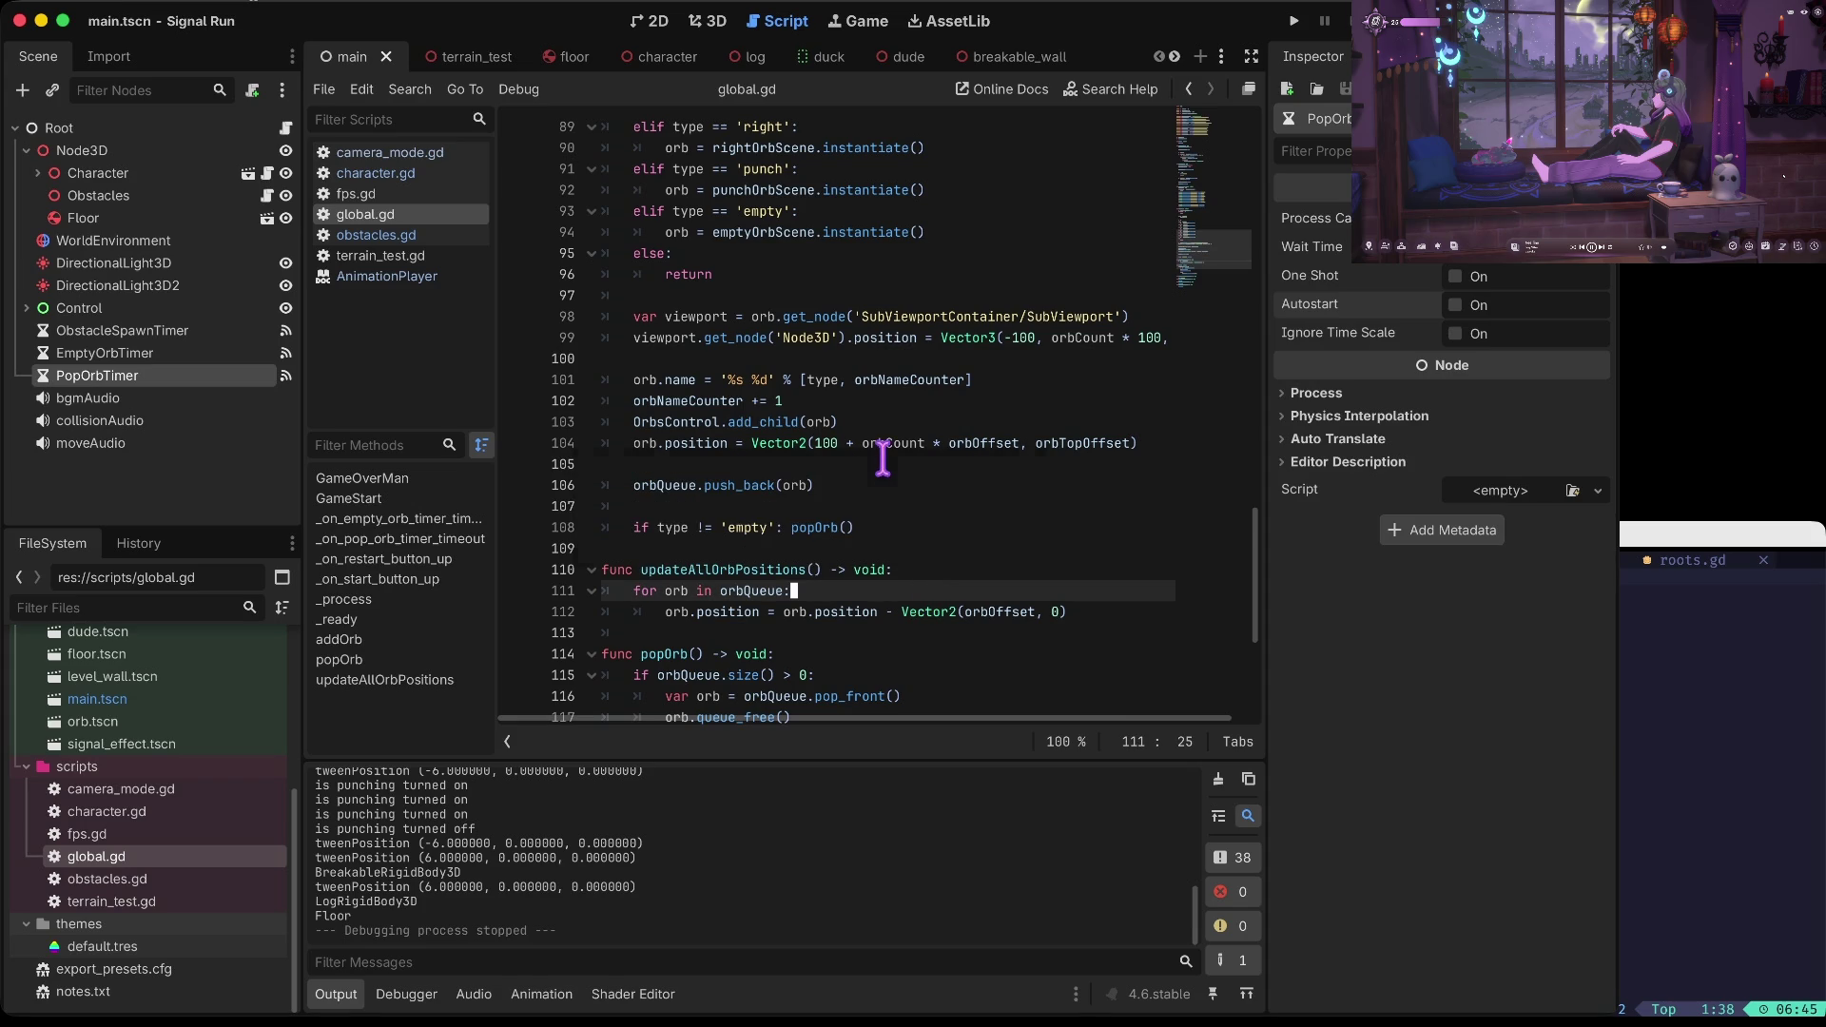
left_click(748, 527)
left_click(681, 528)
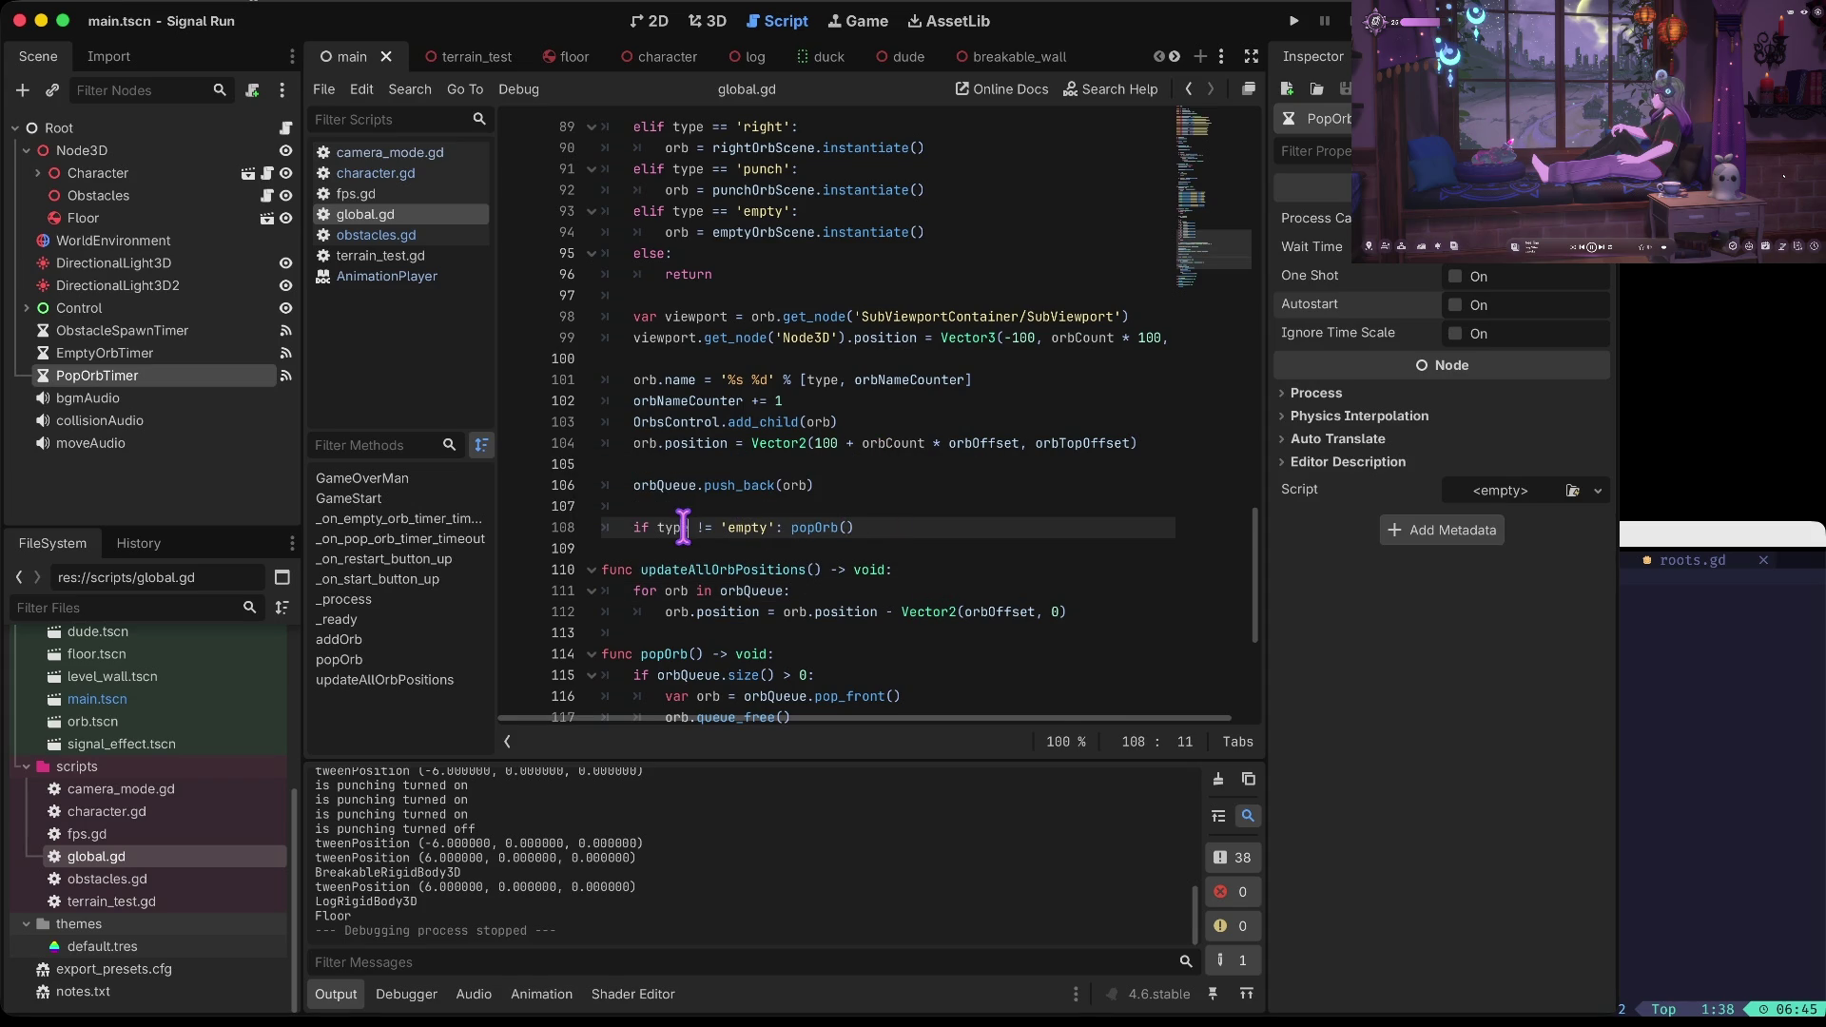
scroll(681, 528, "up", 15)
Move the popOrb() call above addOrb('empty') in GameStart's loop
left_click(727, 425)
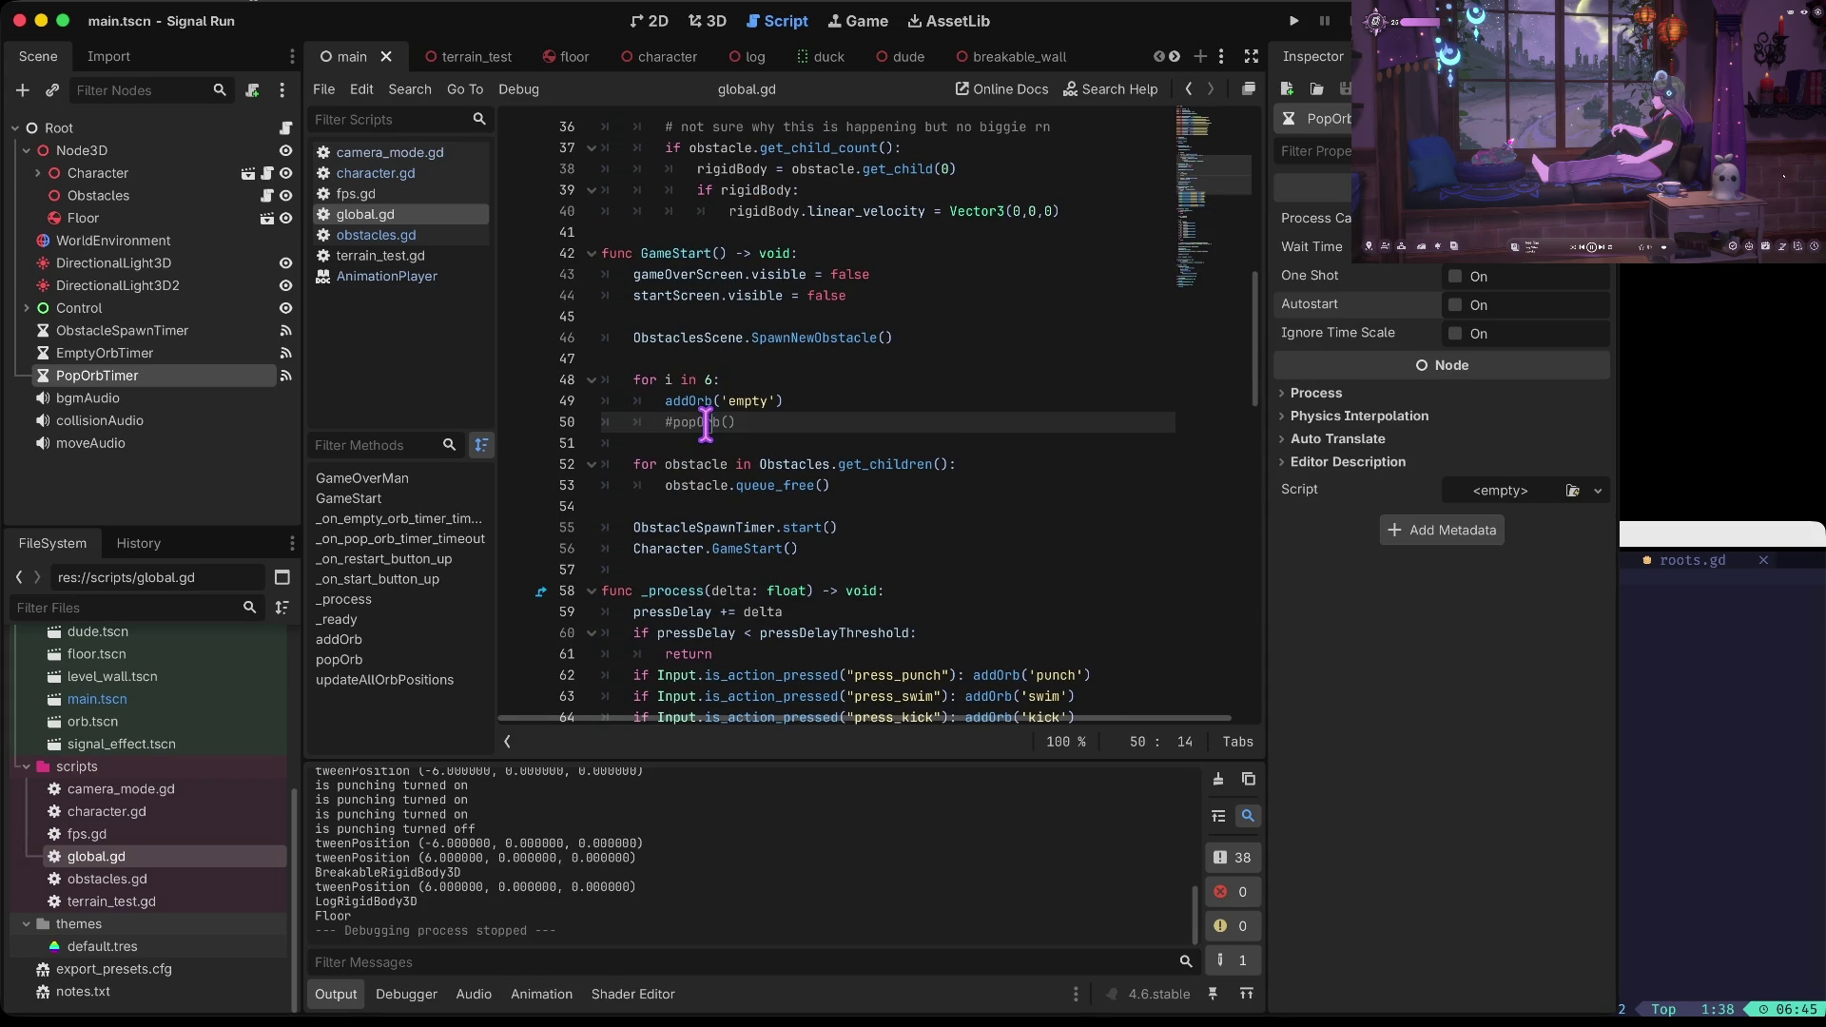
key("ctrl+x")
key("Up")
key("Up")
key("Down")
key("ctrl+v")
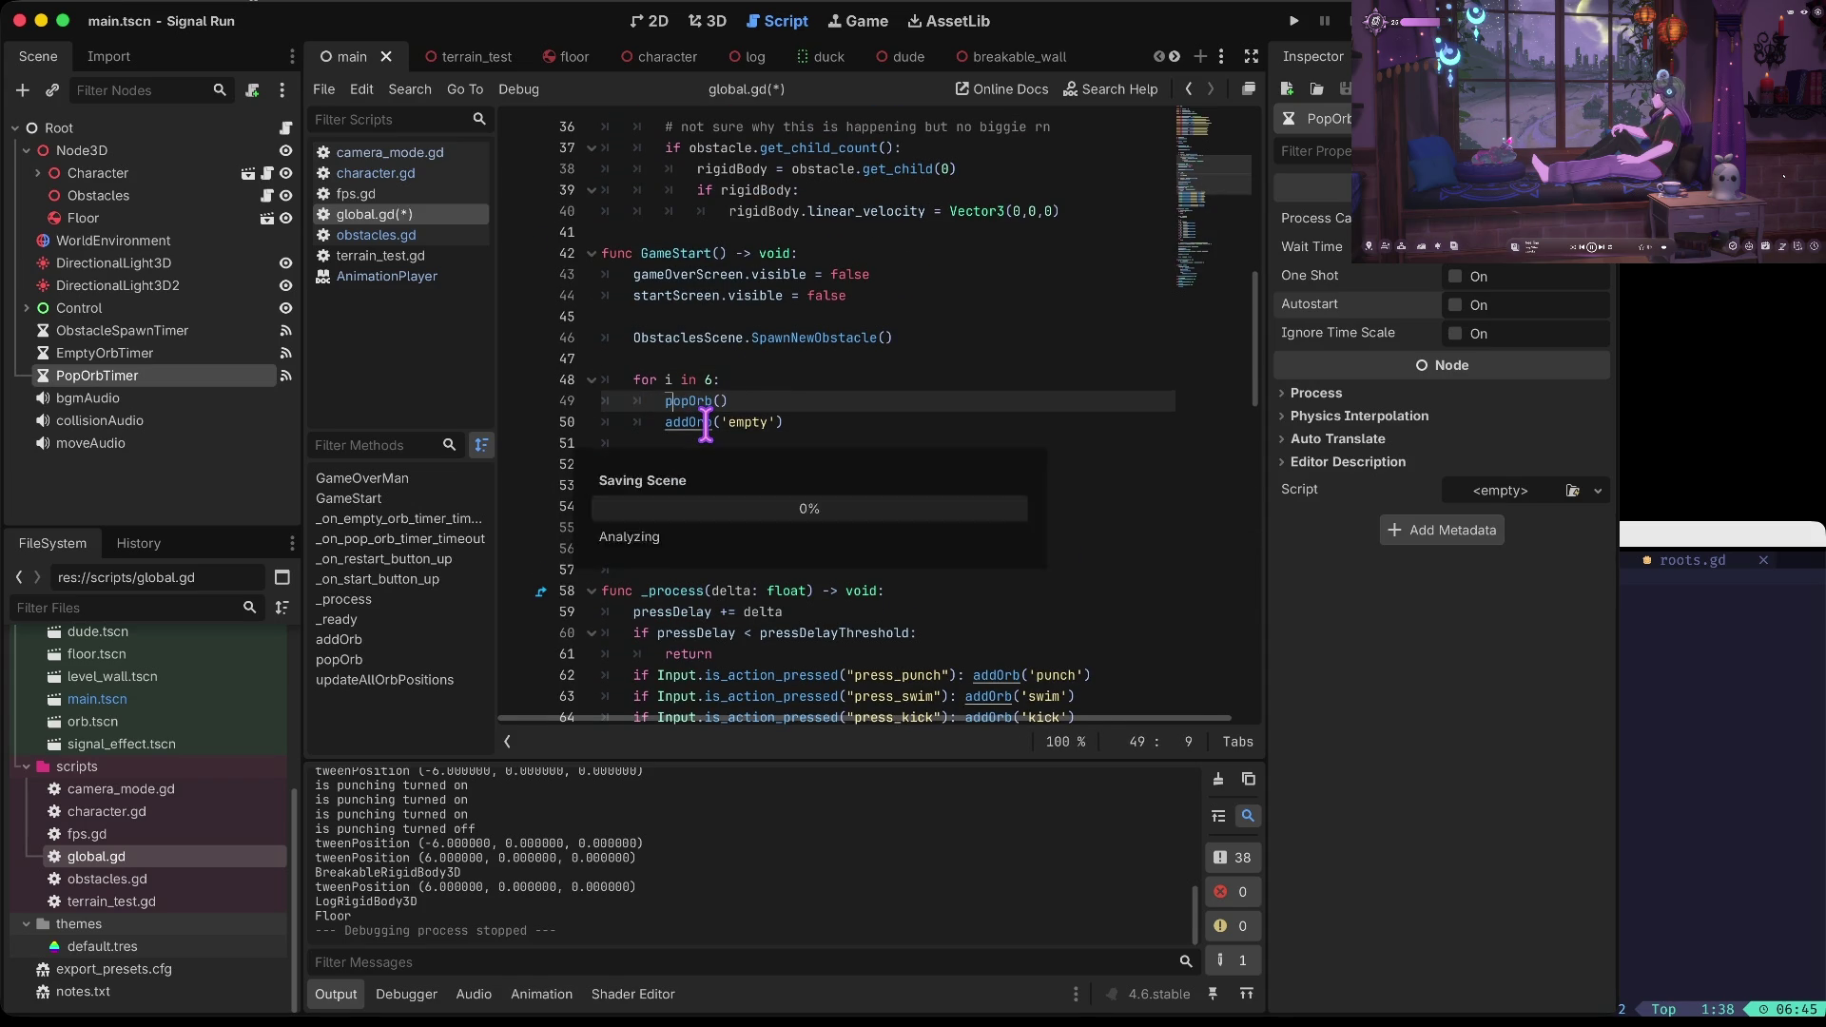
Playtest with lane switches, punches, jumps and a duck, then stop the game
key("super+b")
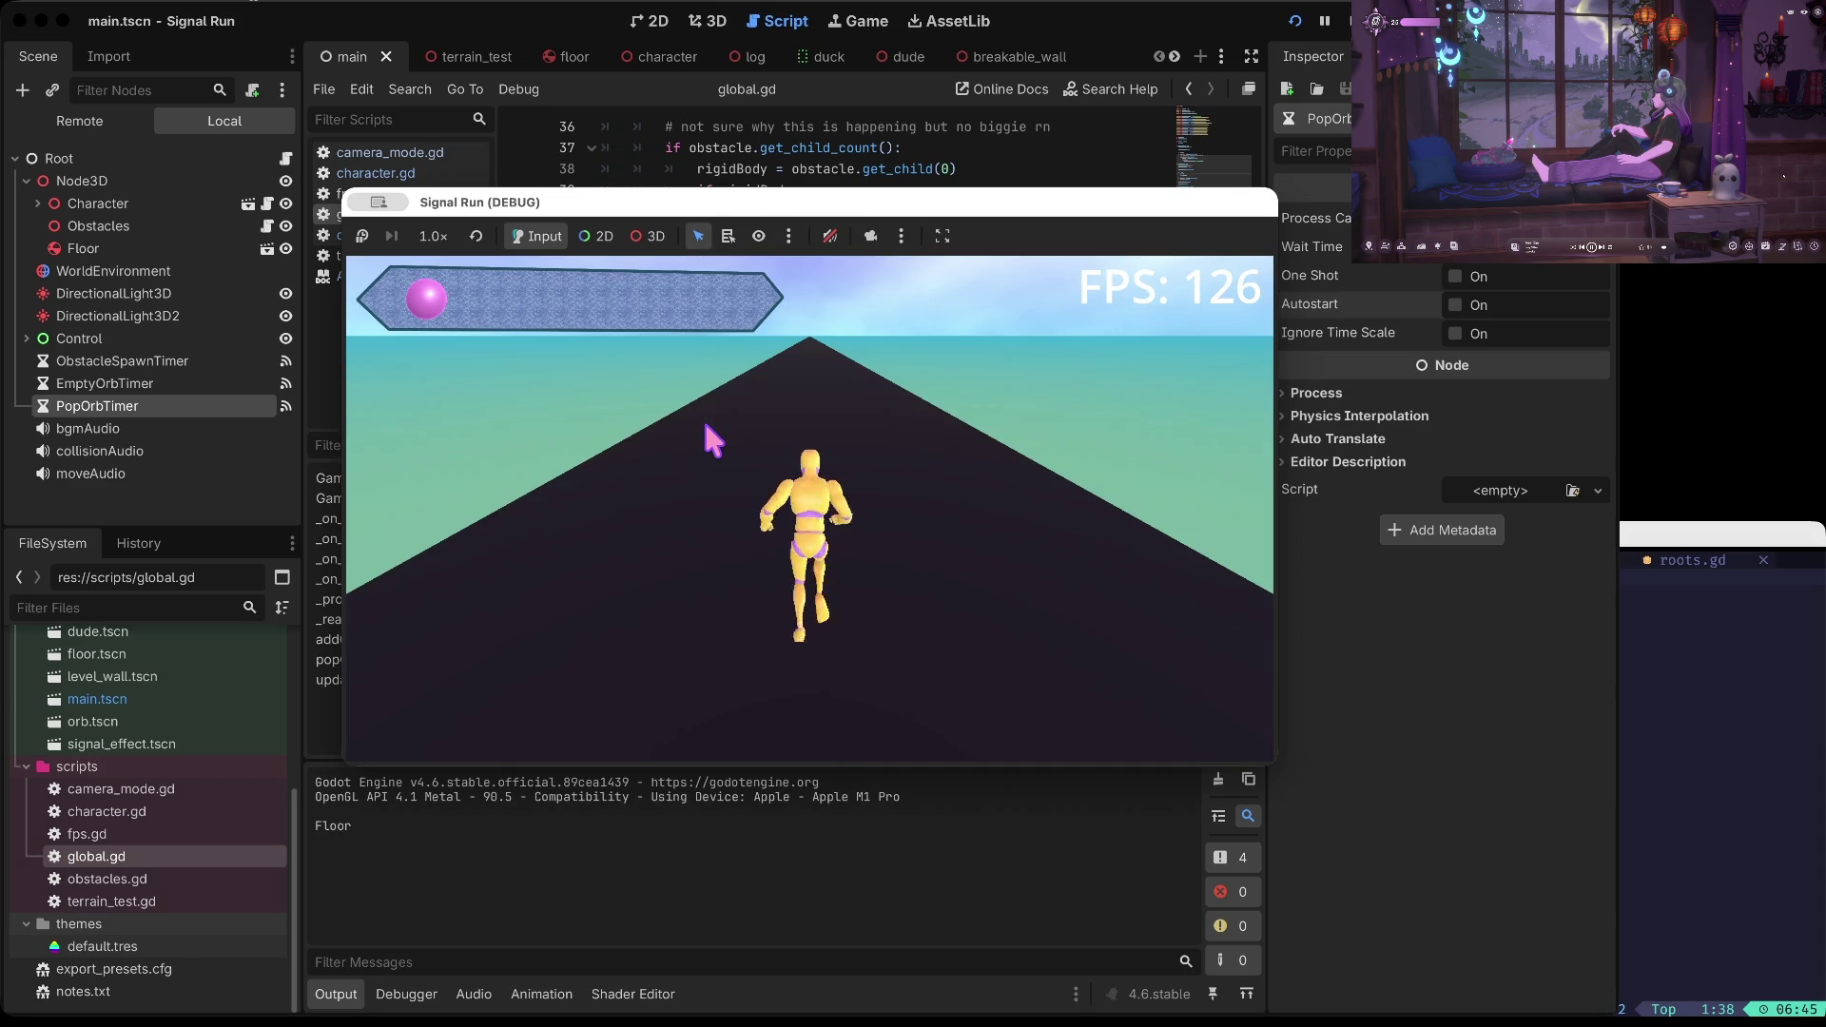
key("Left")
key("space")
key("Right")
key("Right")
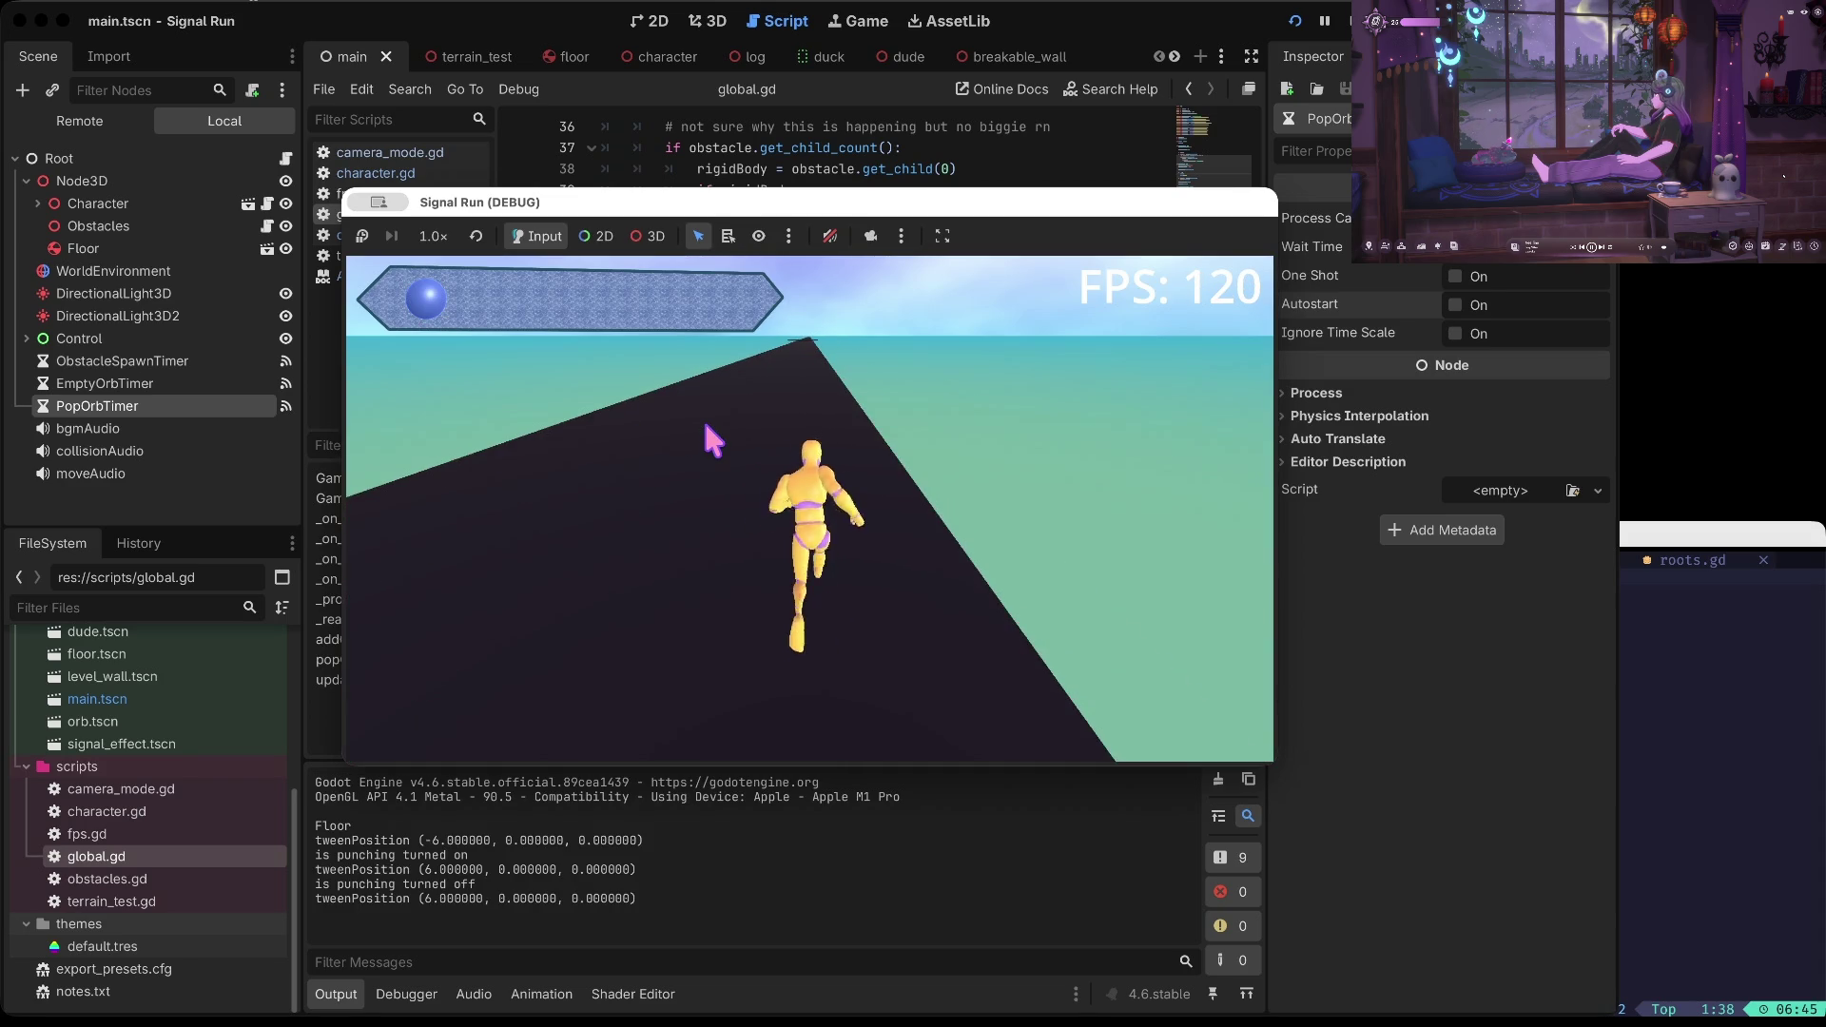
key("Up")
key("Left")
key("Left")
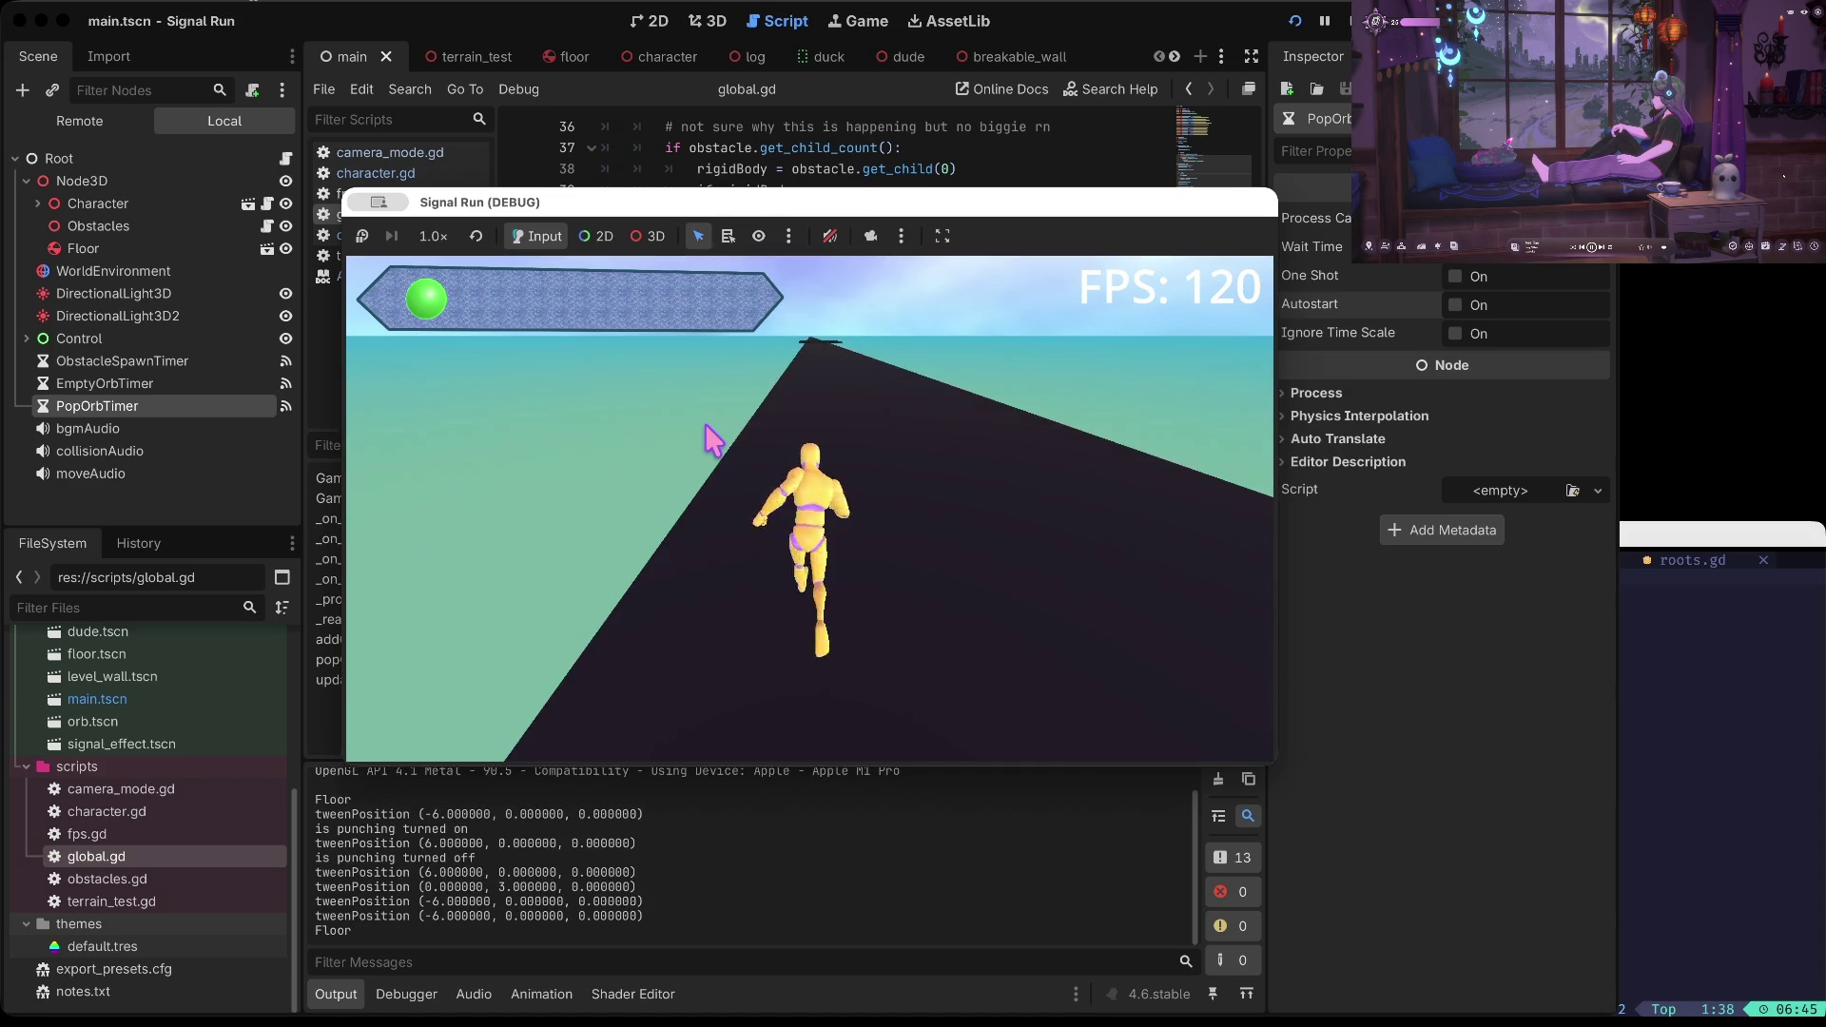
key("Right")
key("Down")
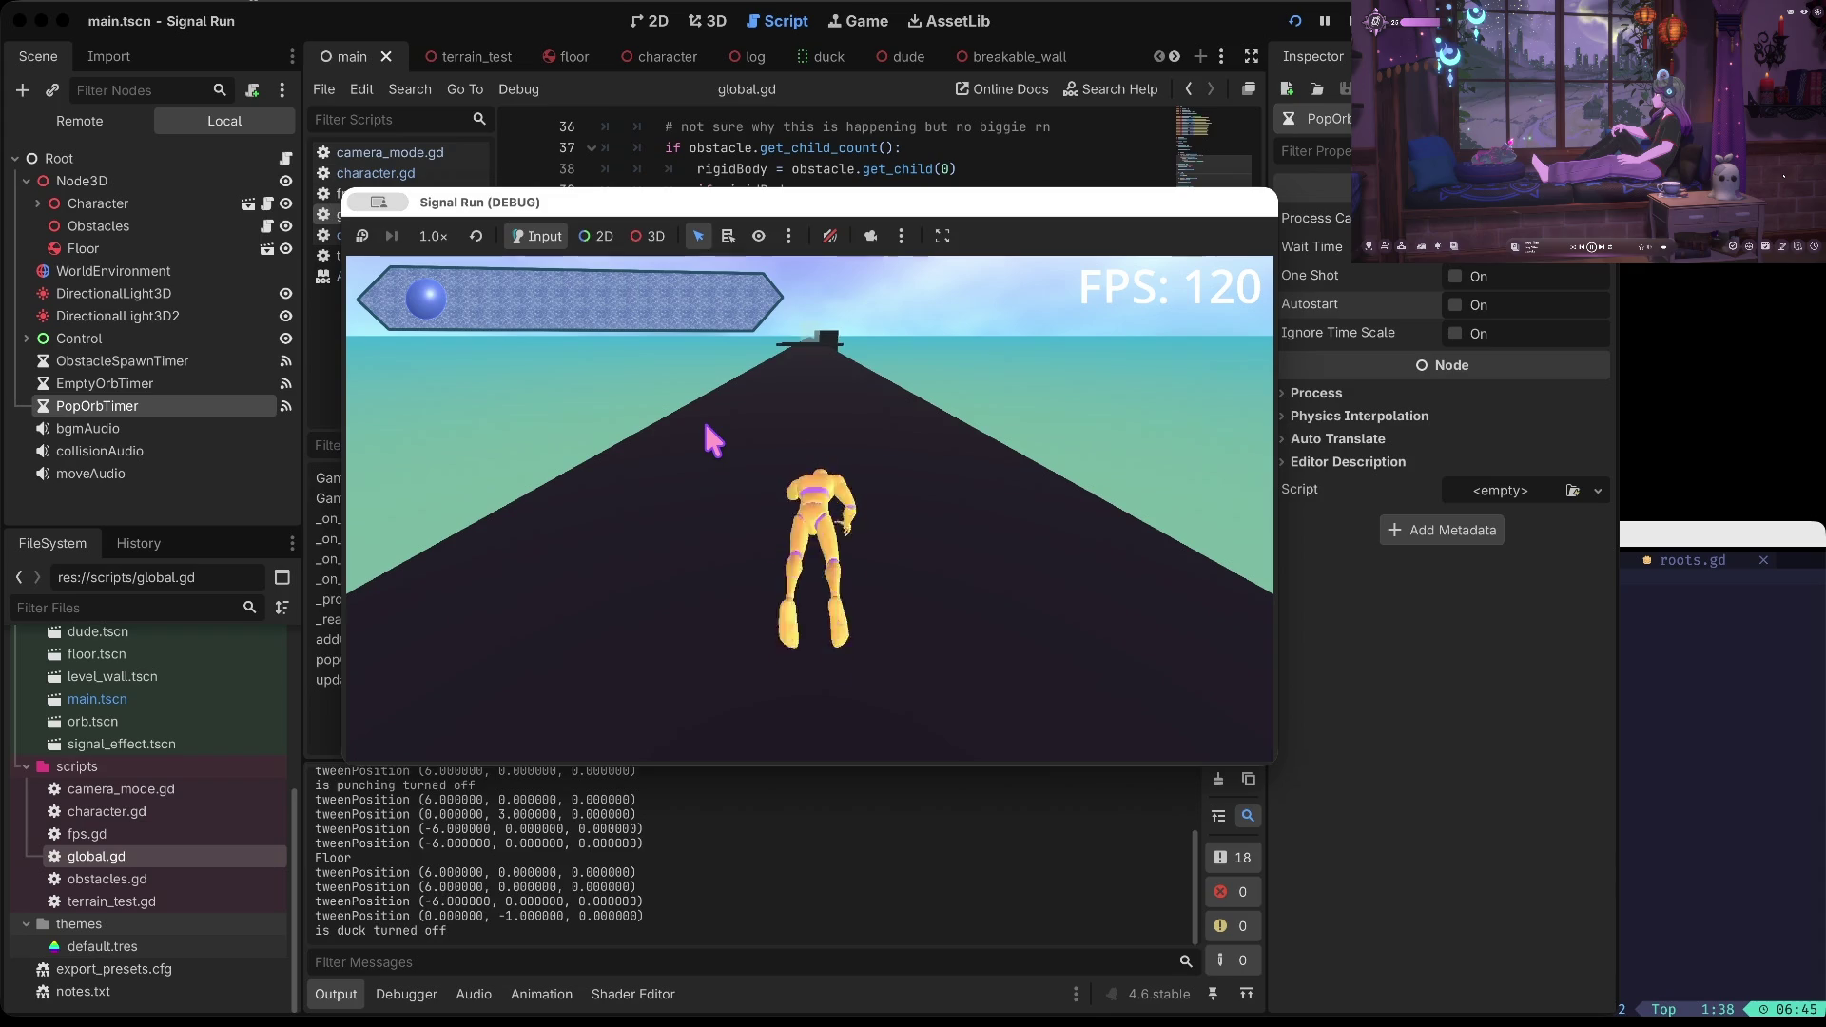
key("Up")
key("Up")
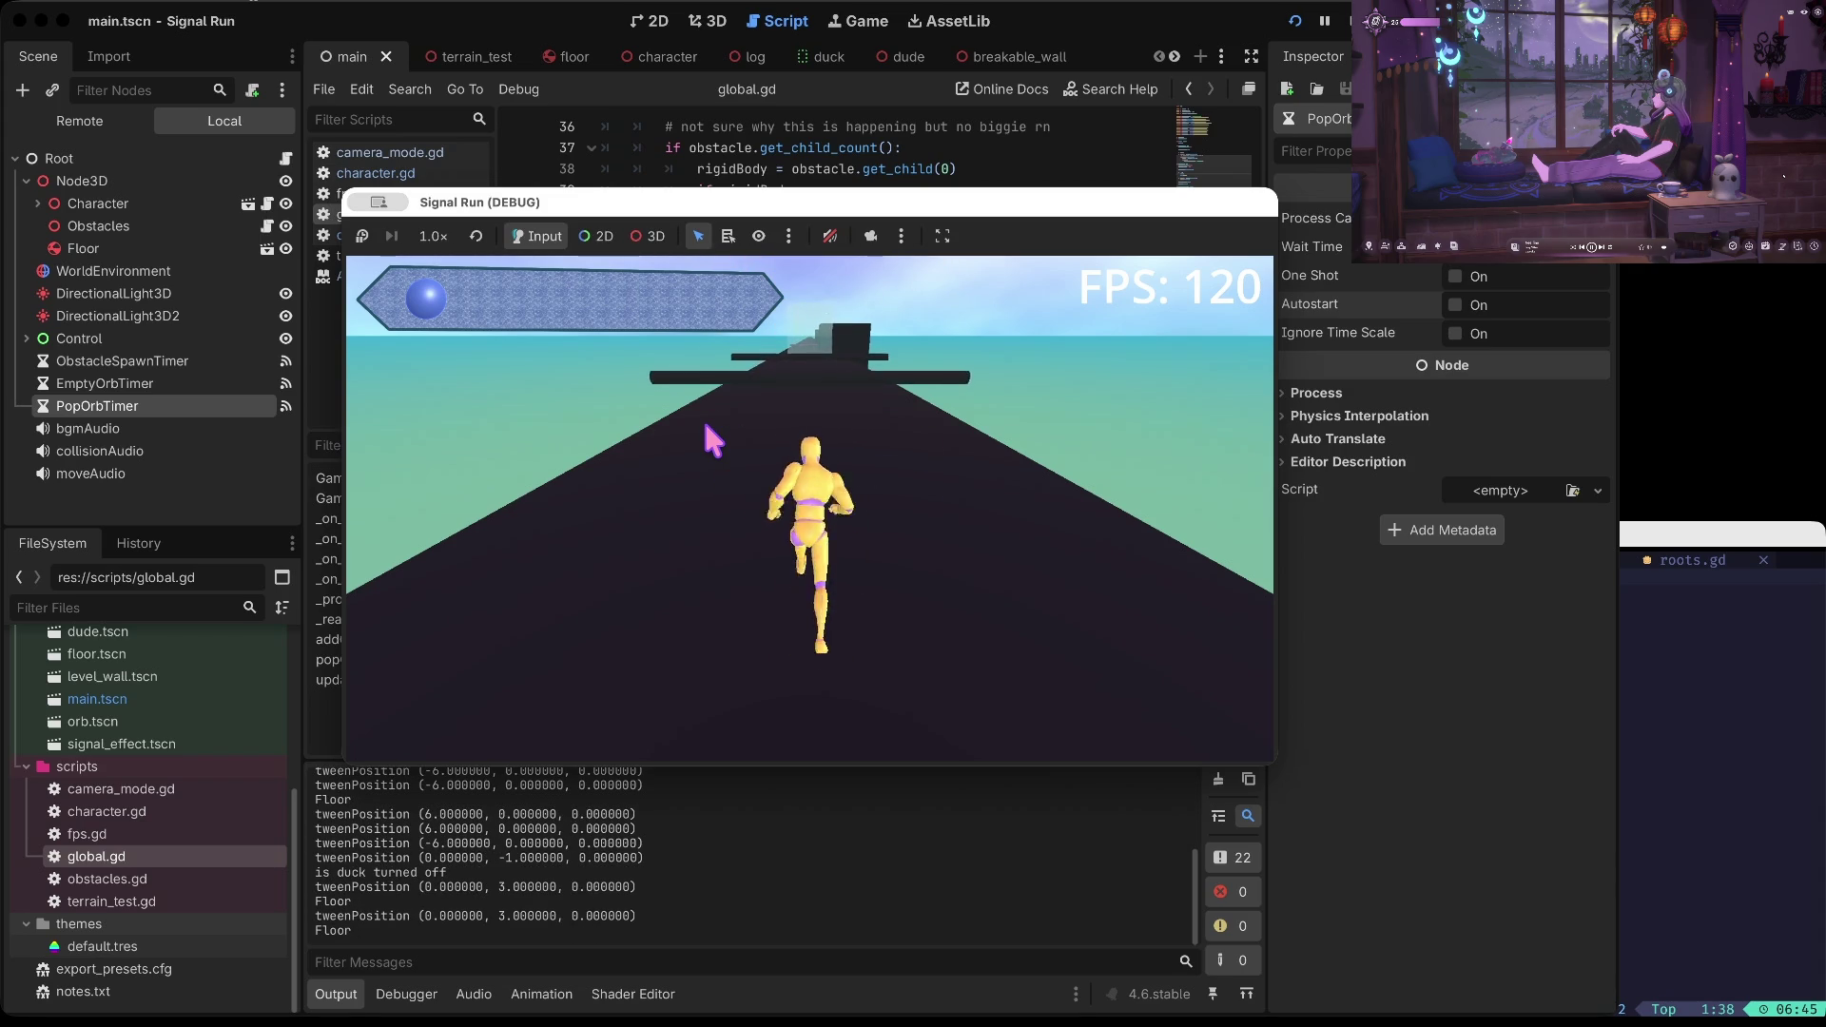
key("Up")
key("Up")
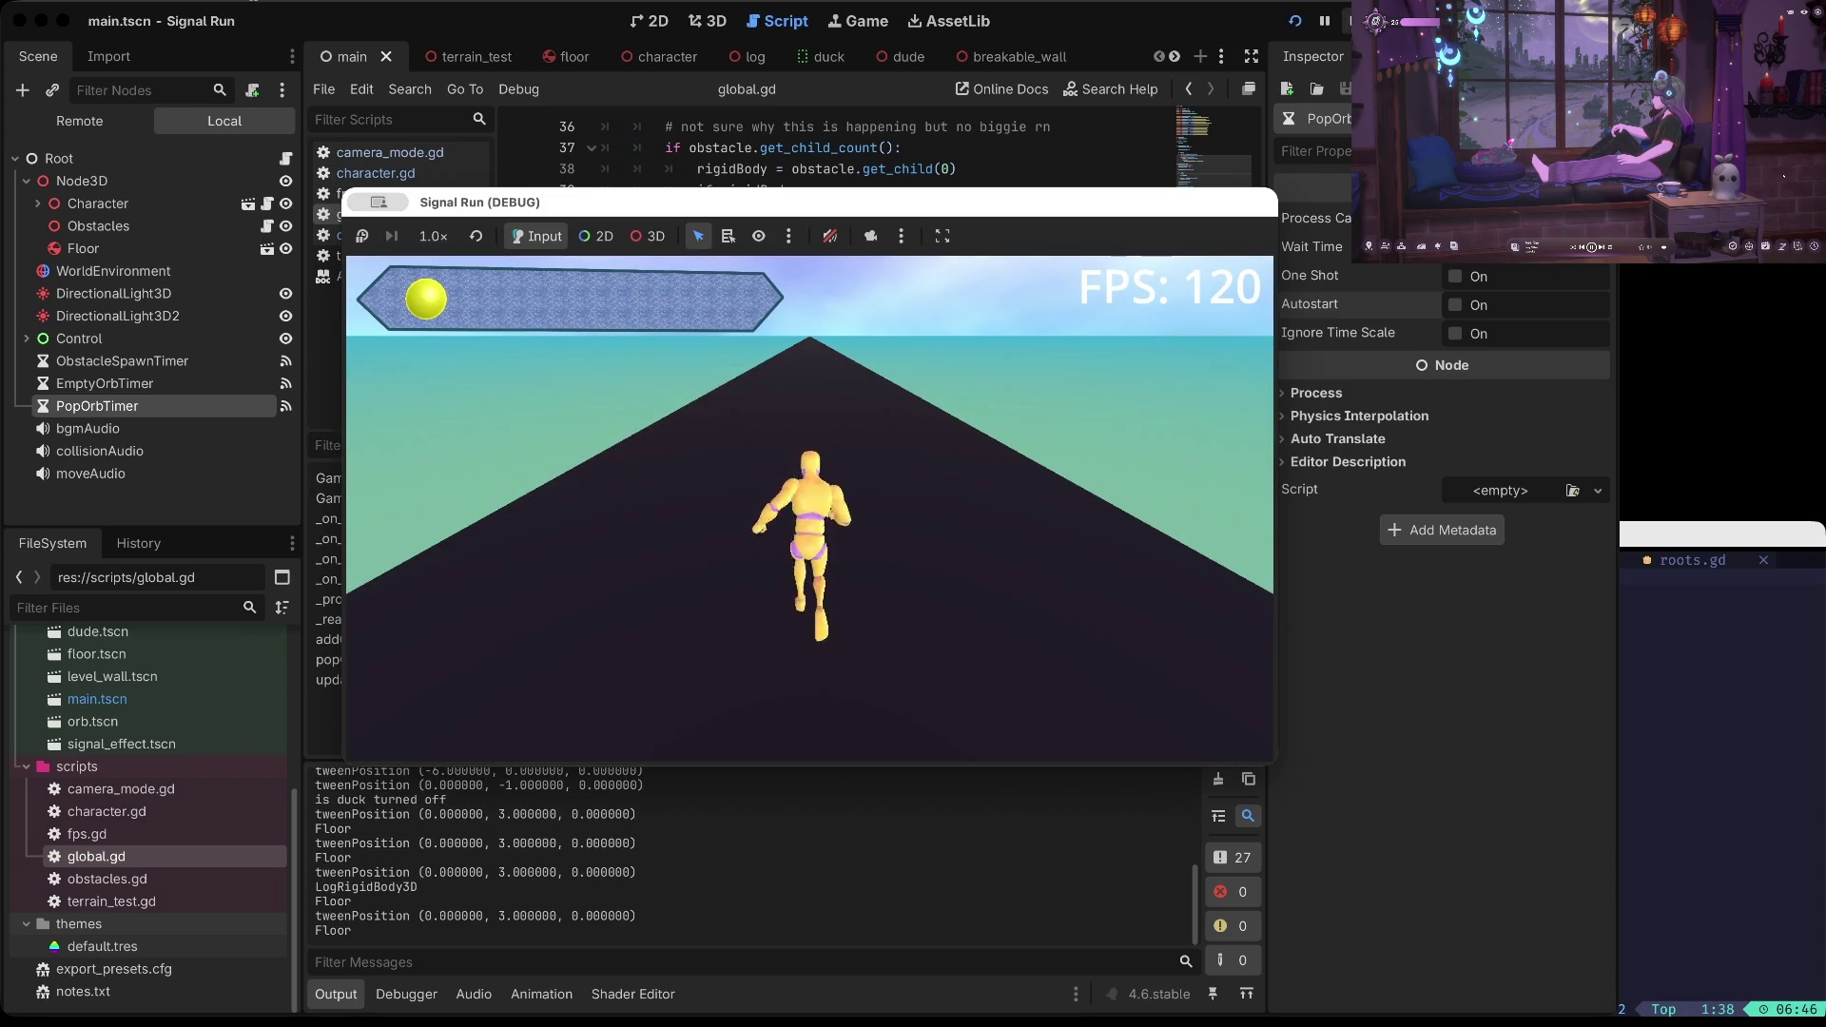
key("F8")
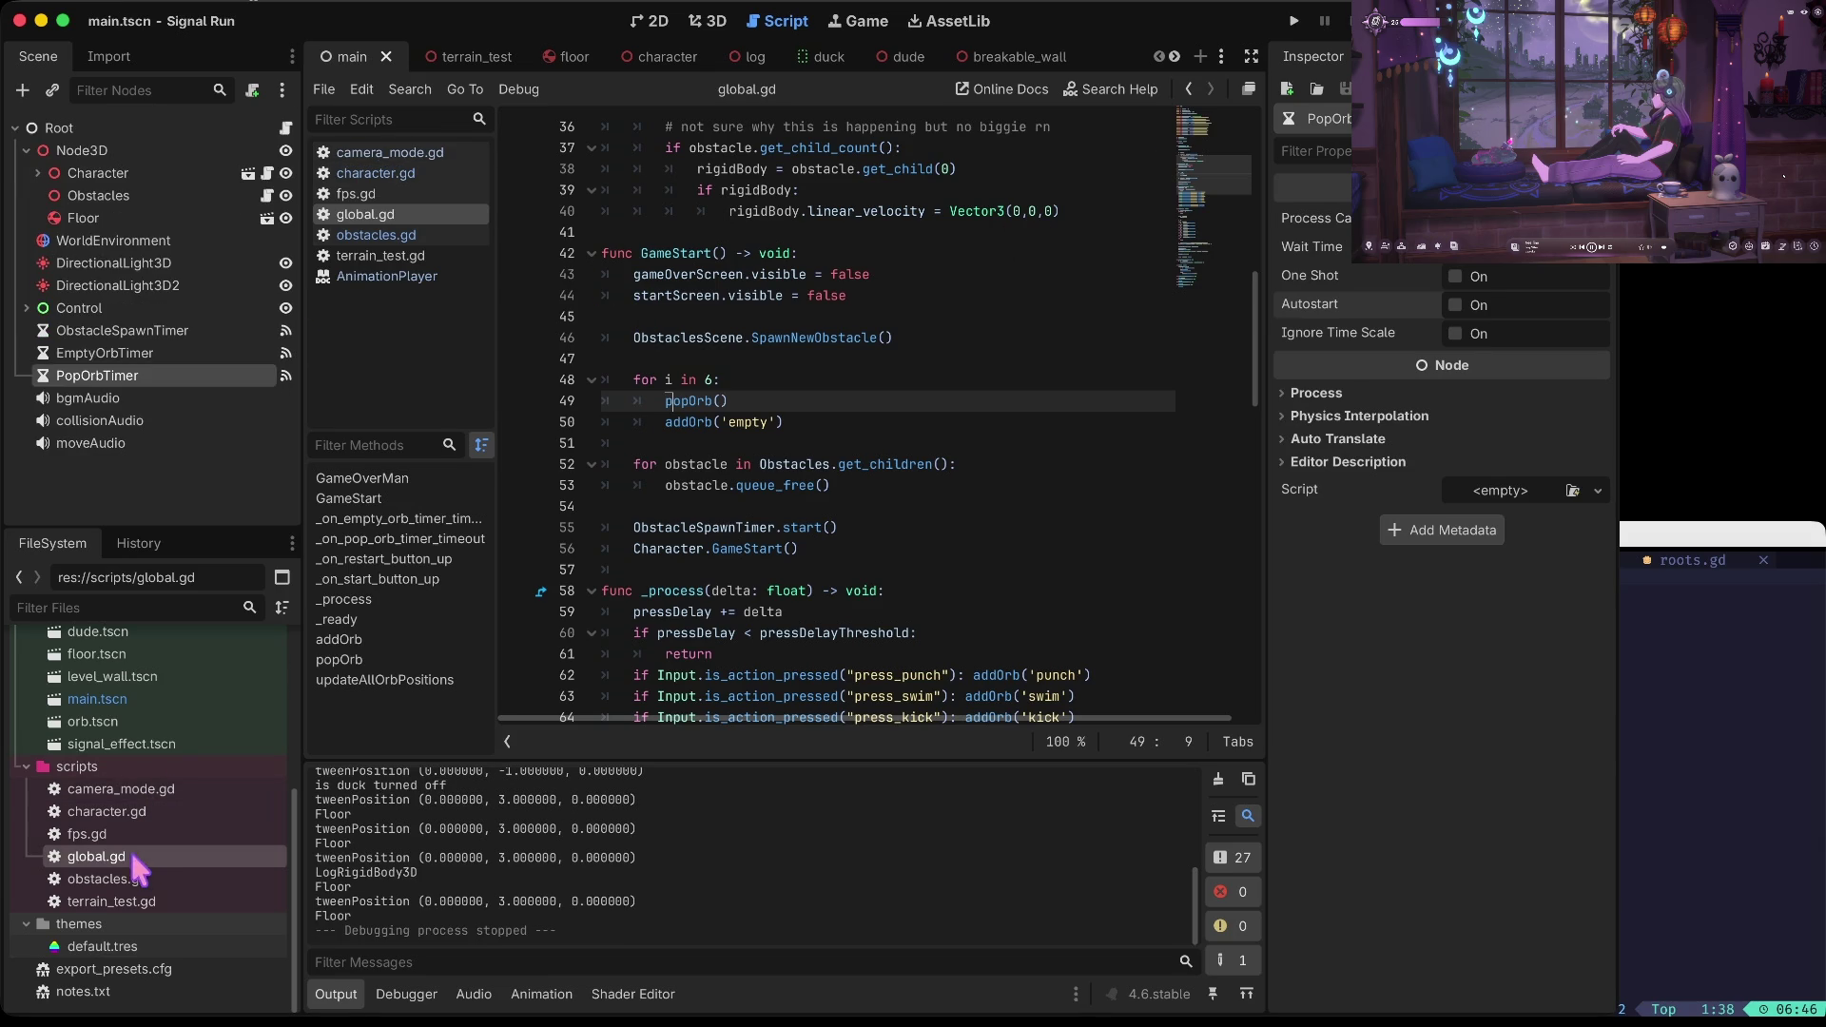
Change the first left-side obstacle's albedo_color in obstacles.gd from '#000' to '#fff'
double_click(105, 879)
scroll(927, 419, "down", 5)
type("ifier.y = 3")
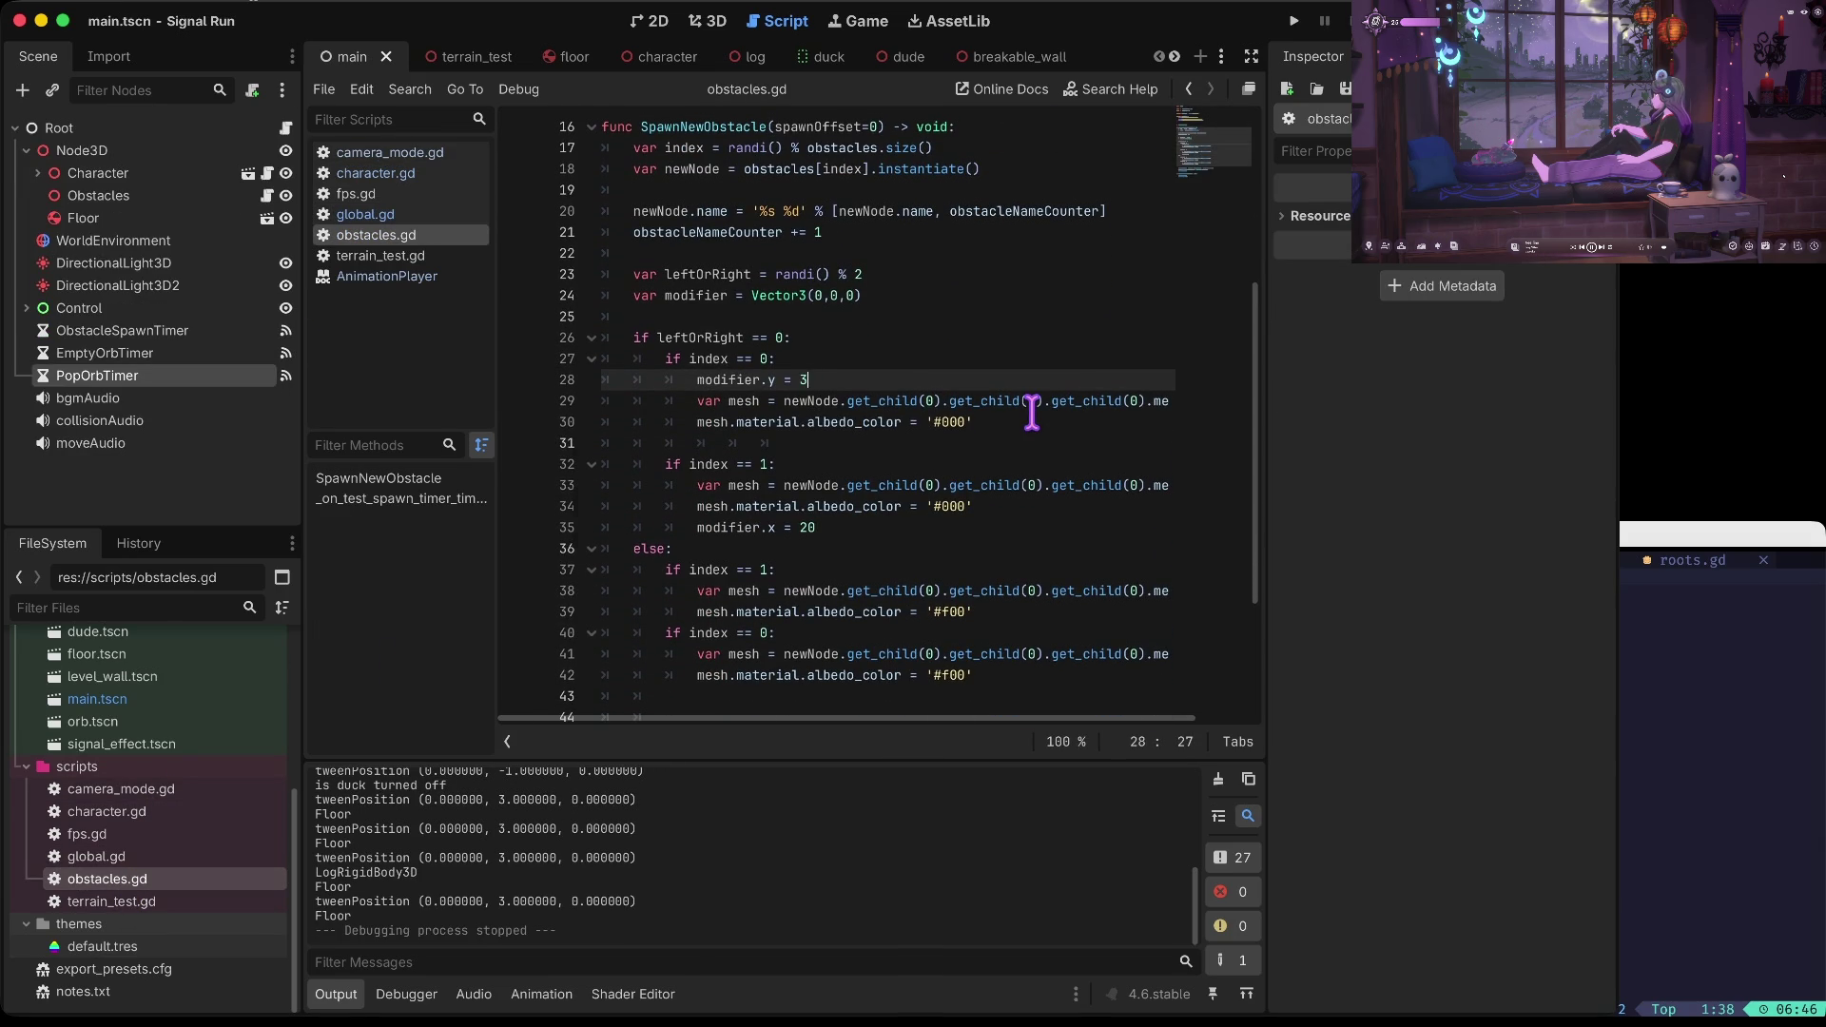
key("Down")
key("Down")
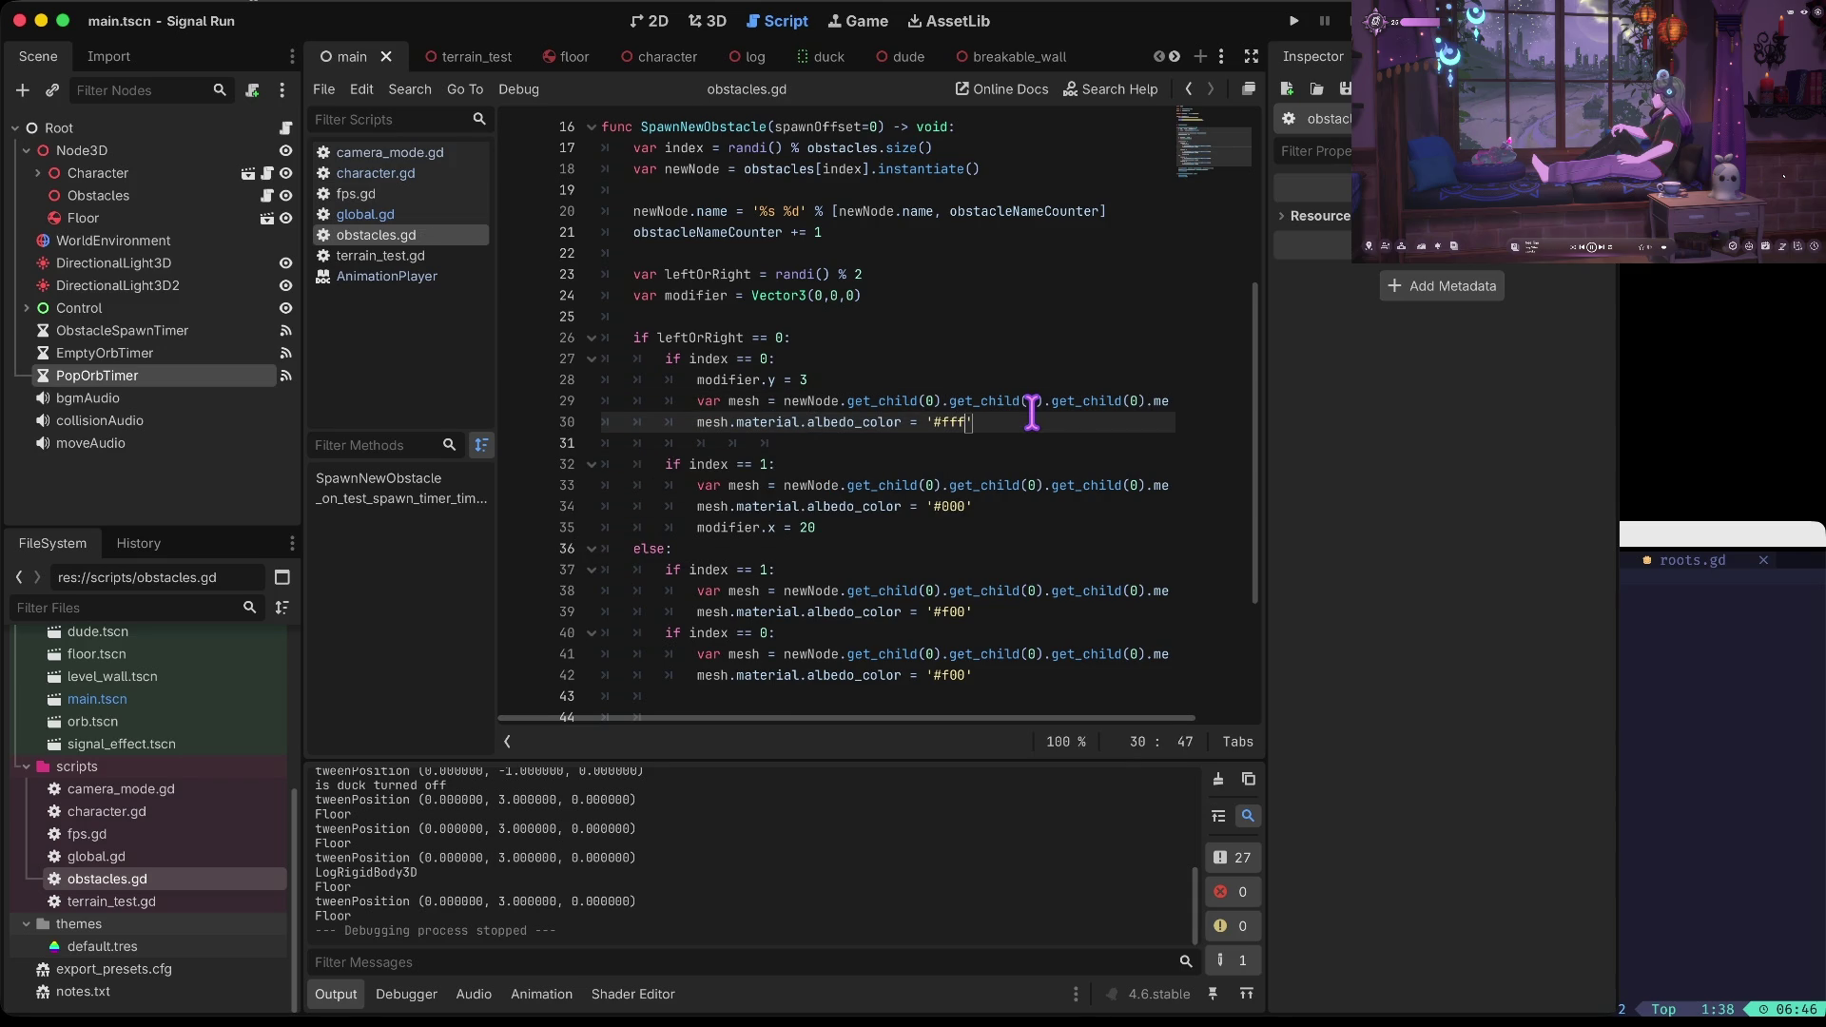
Run the game and start a run to check the white obstacle, then stop it
key("super+b")
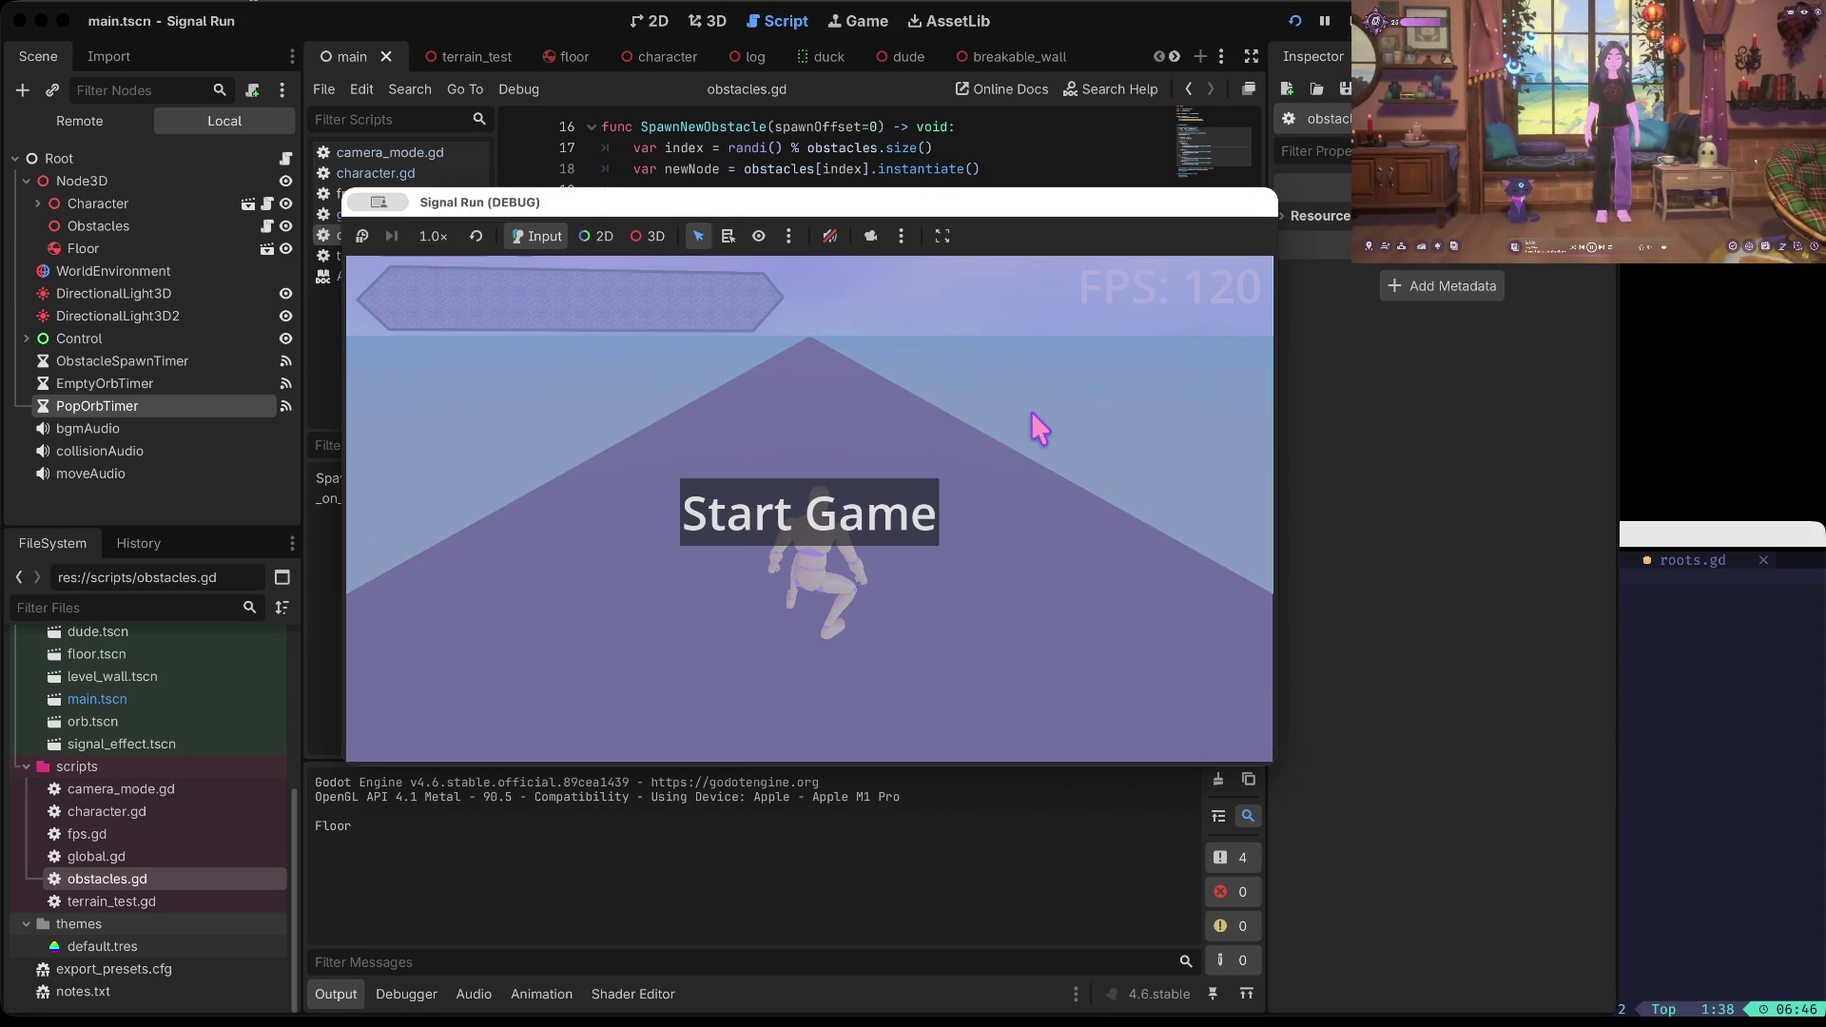
left_click(938, 521)
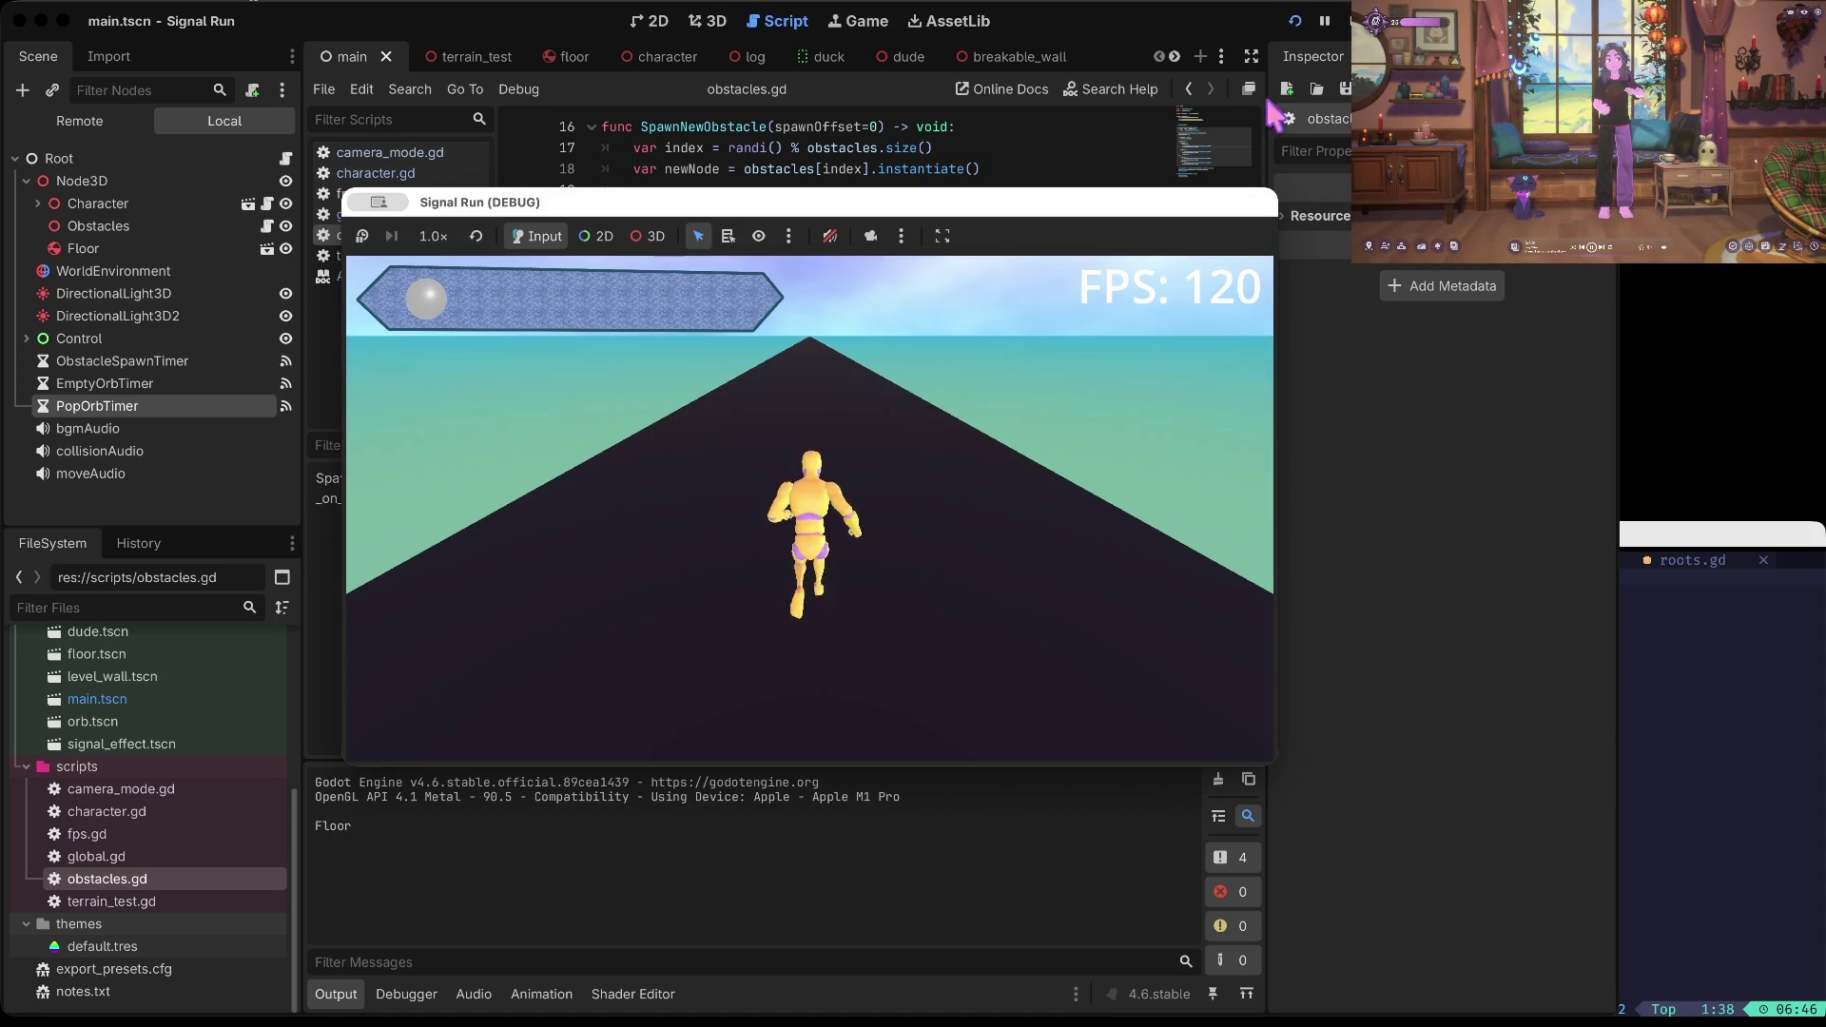
key("super+period")
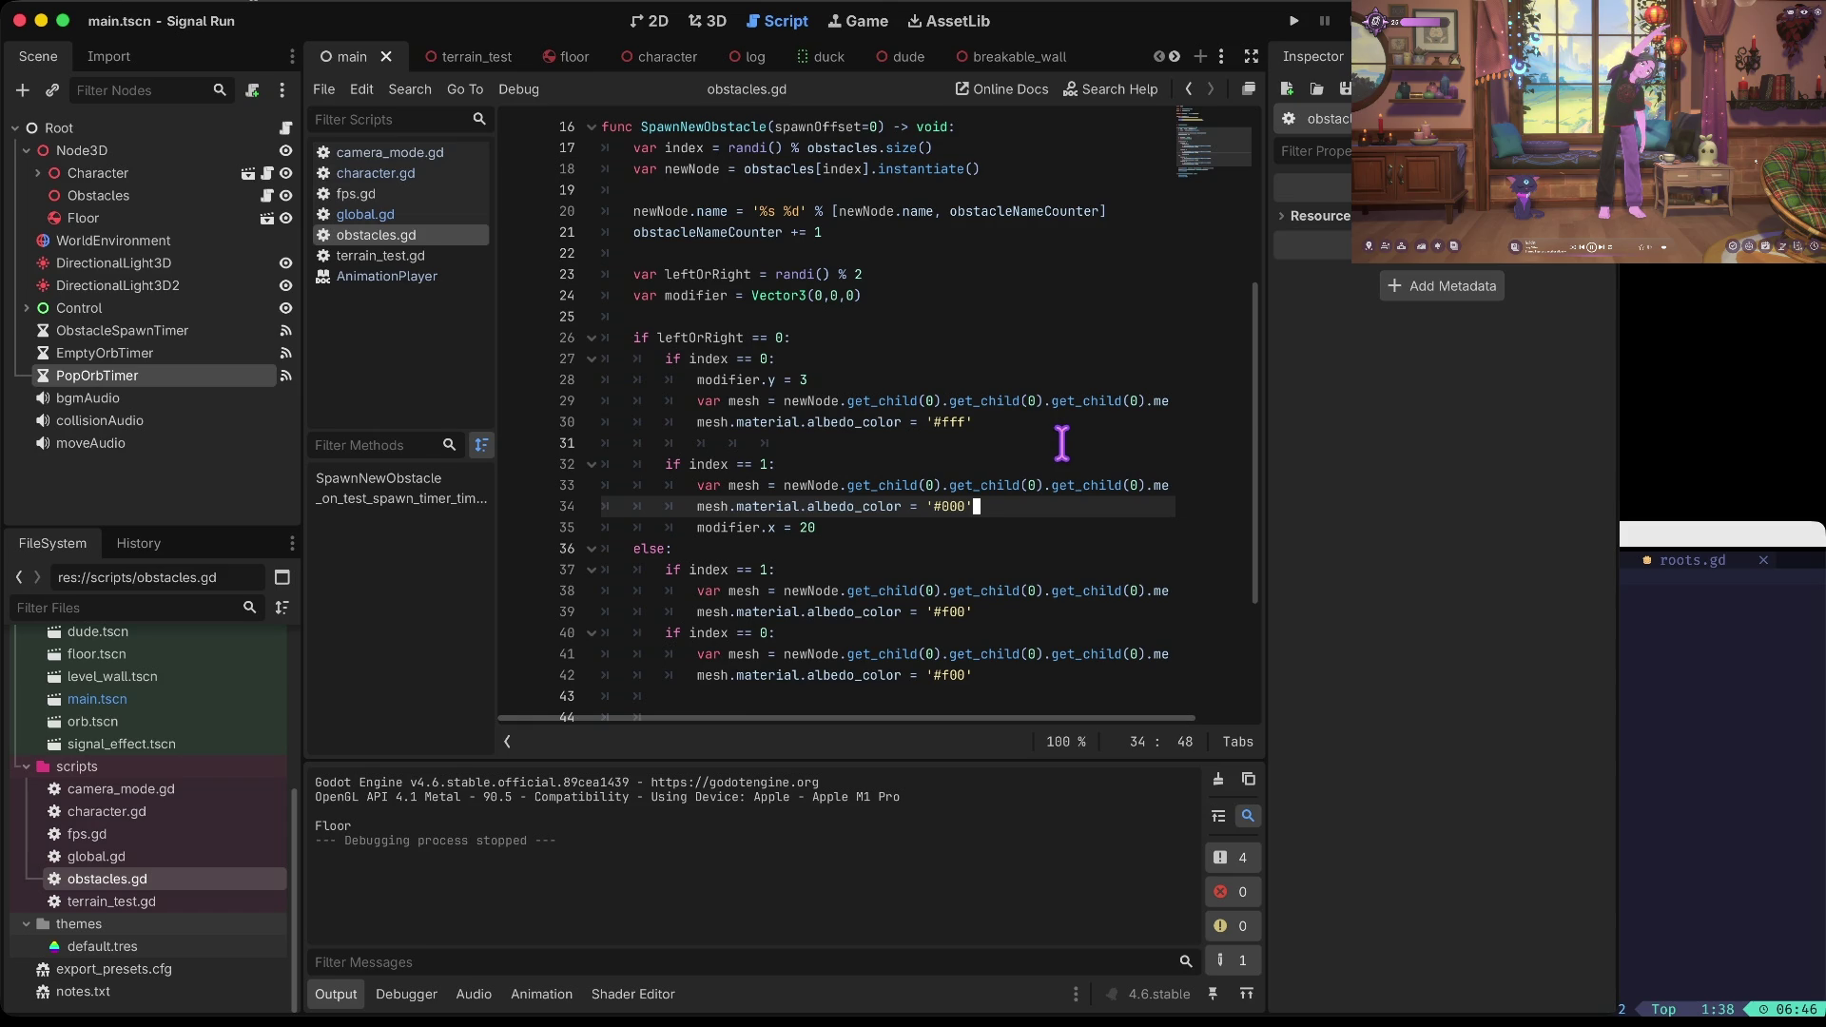
key("super+b")
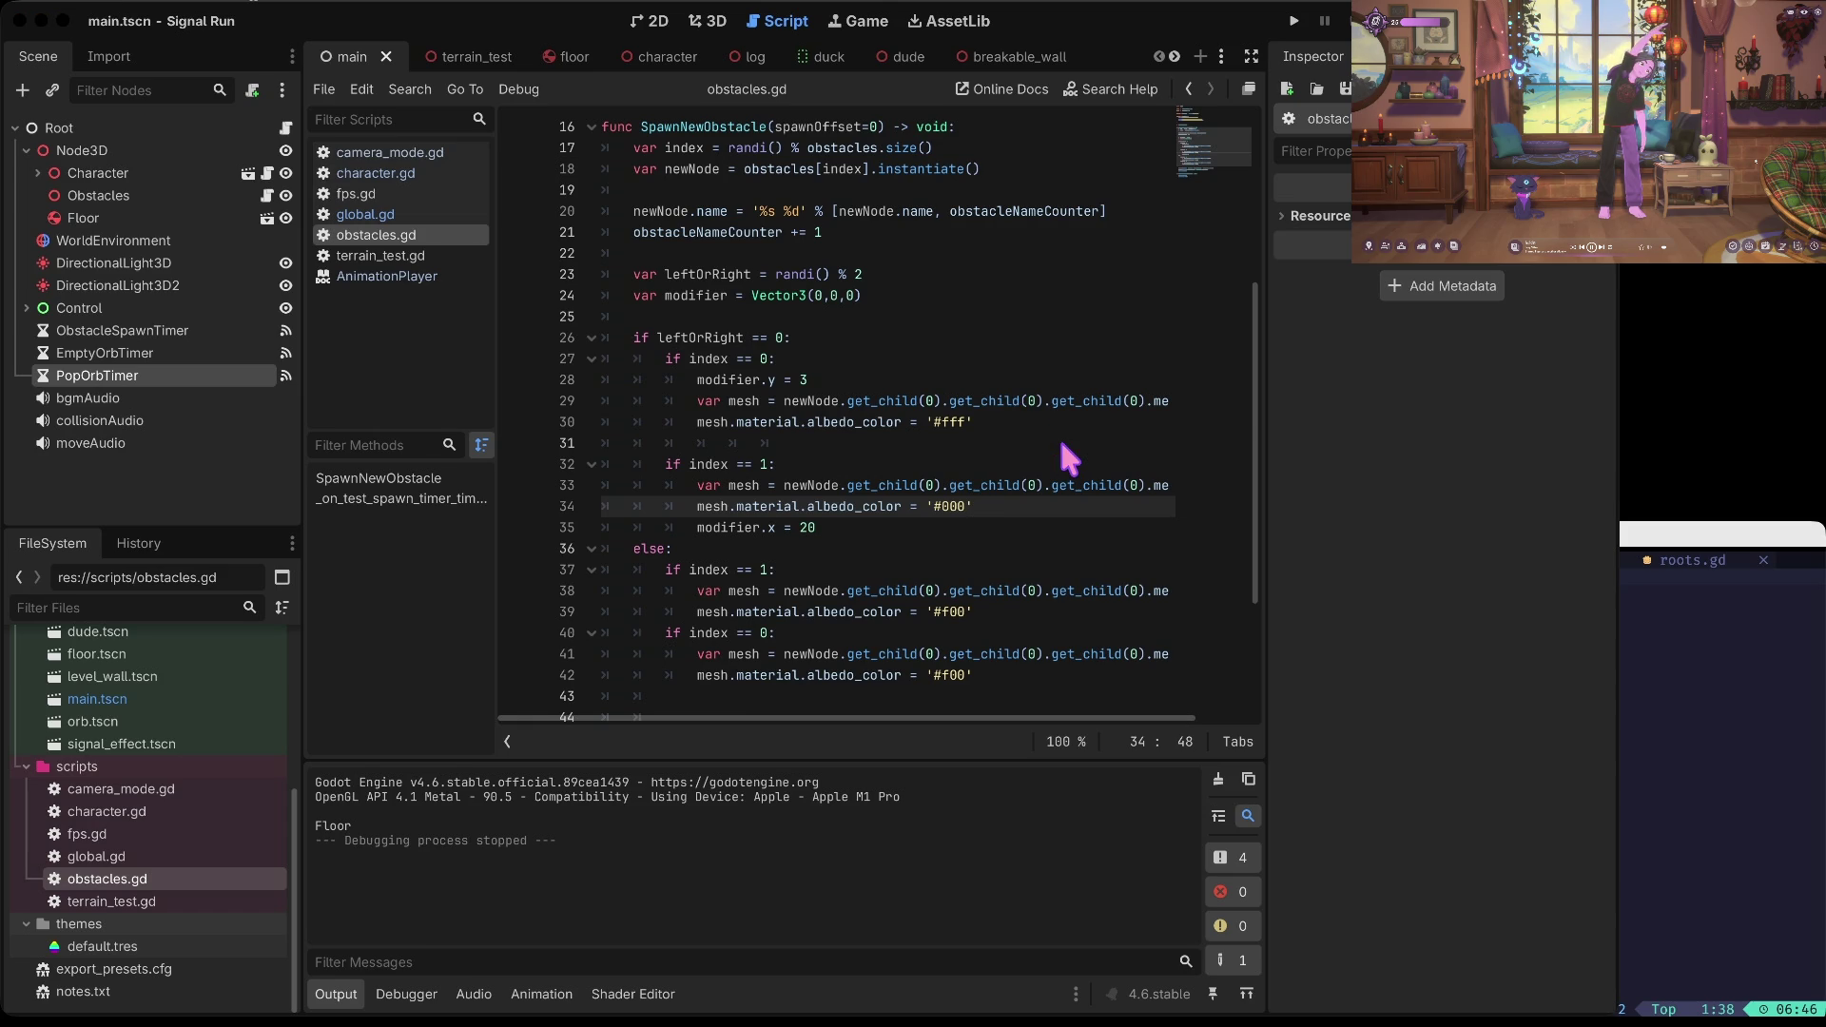